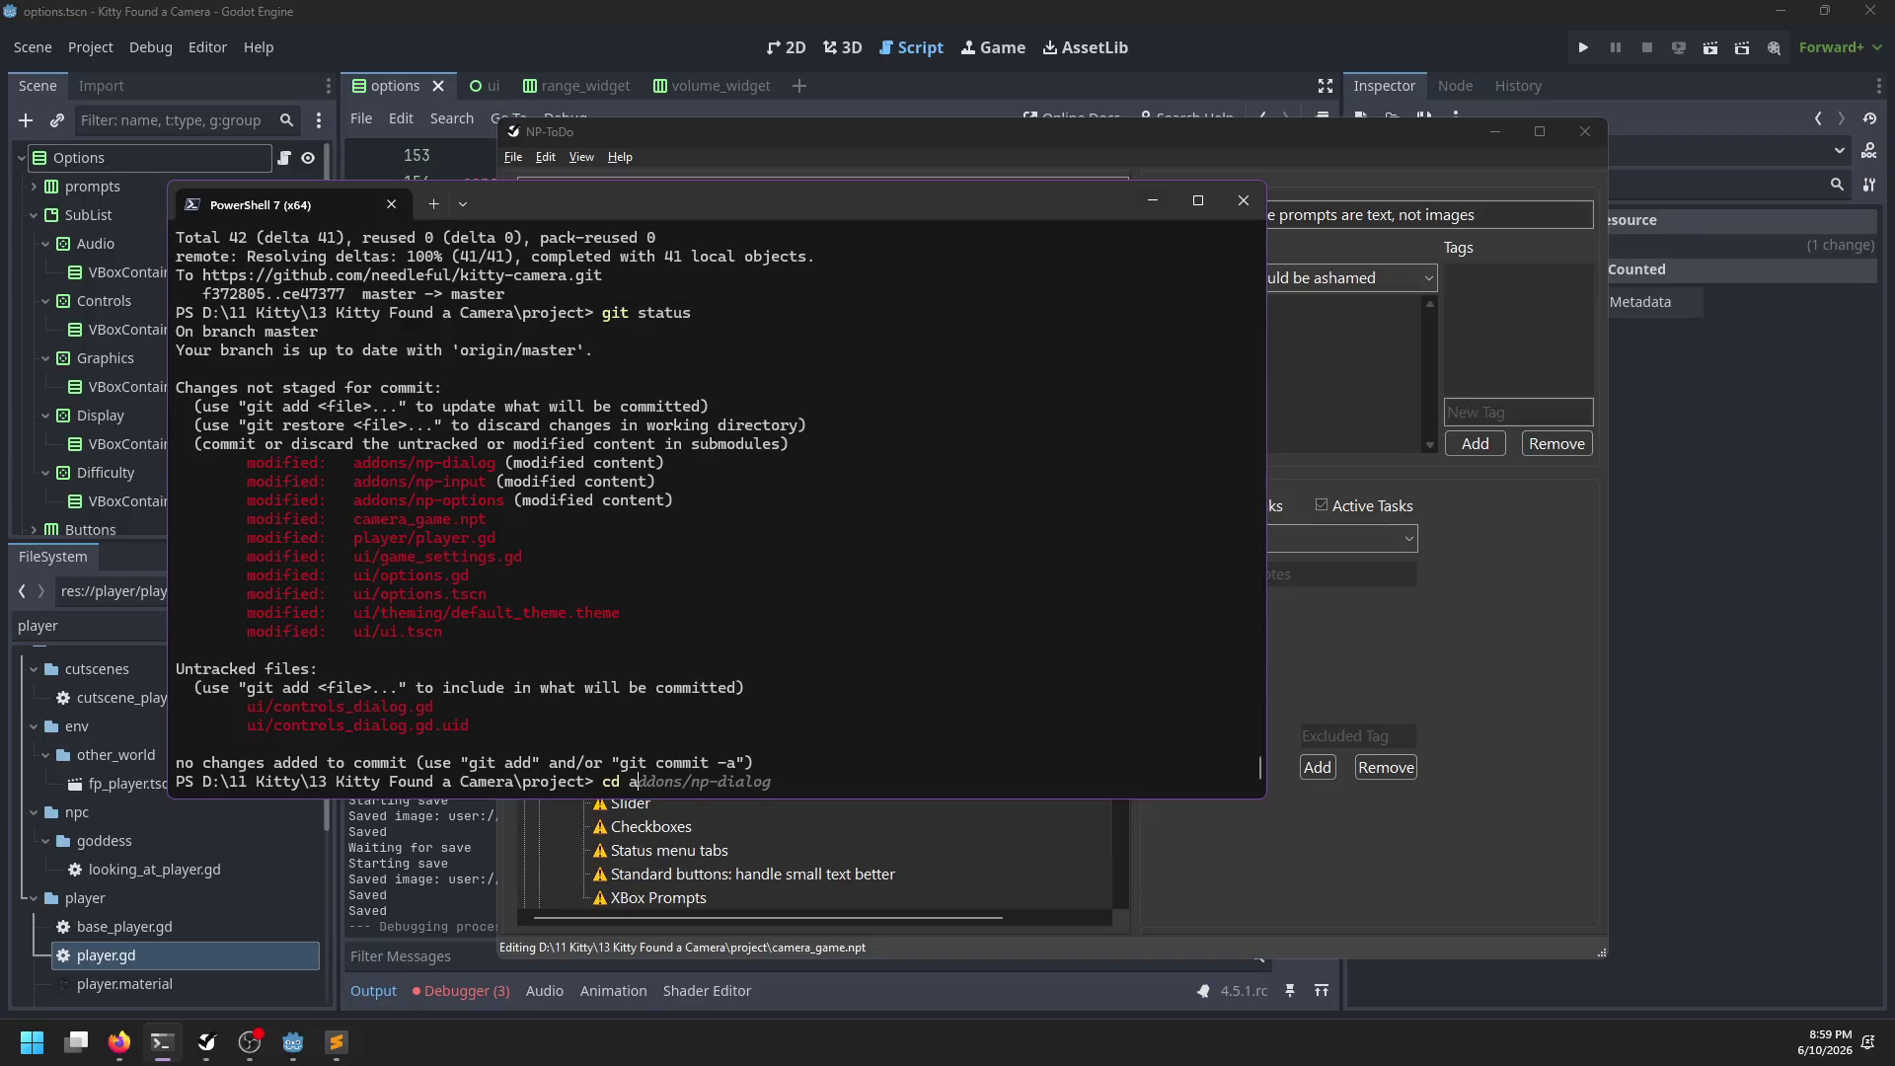
Commit the np-dialog addon changes as 'Fixing bugs' and push them
{"action": "type", "text": "p"}
{"action": "key", "text": "Right"}
{"action": "key", "text": "Return"}
{"action": "type", "text": "git status"}
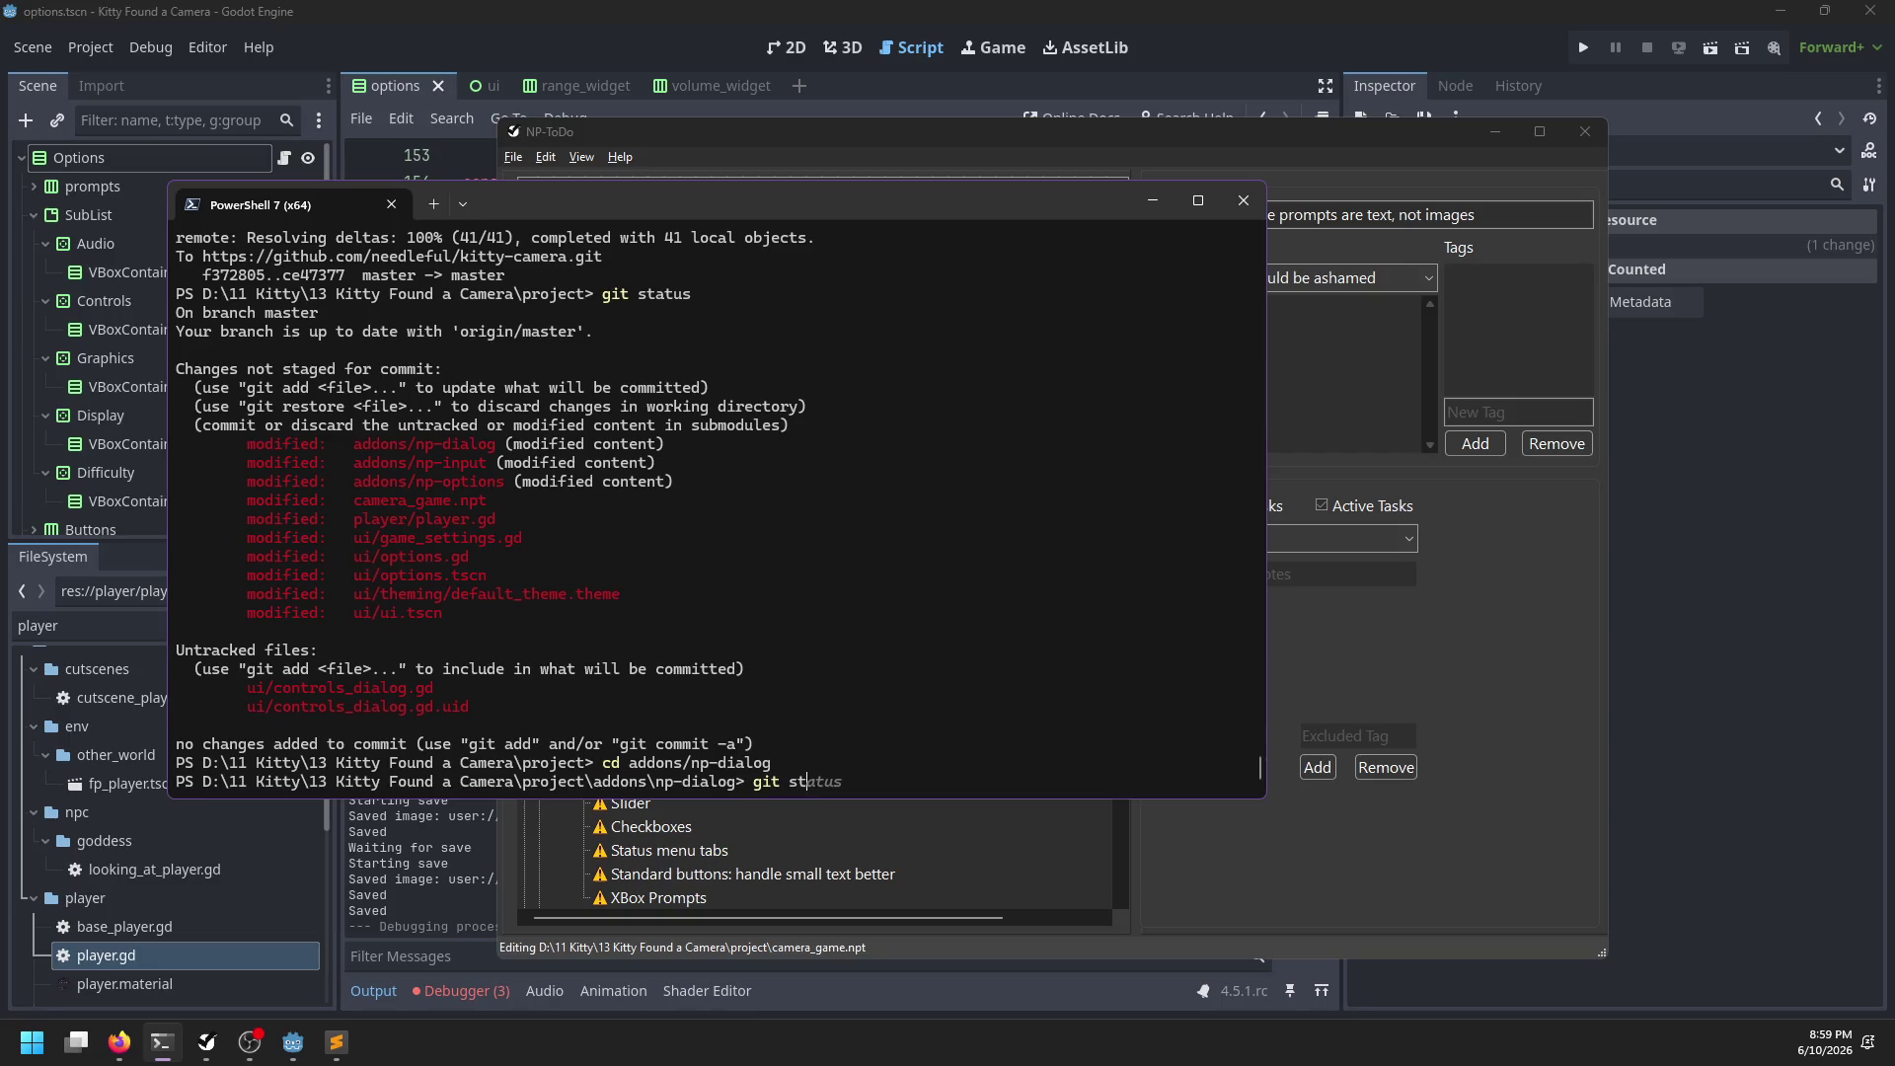
{"action": "key", "text": "Return"}
{"action": "type", "text": "git diff"}
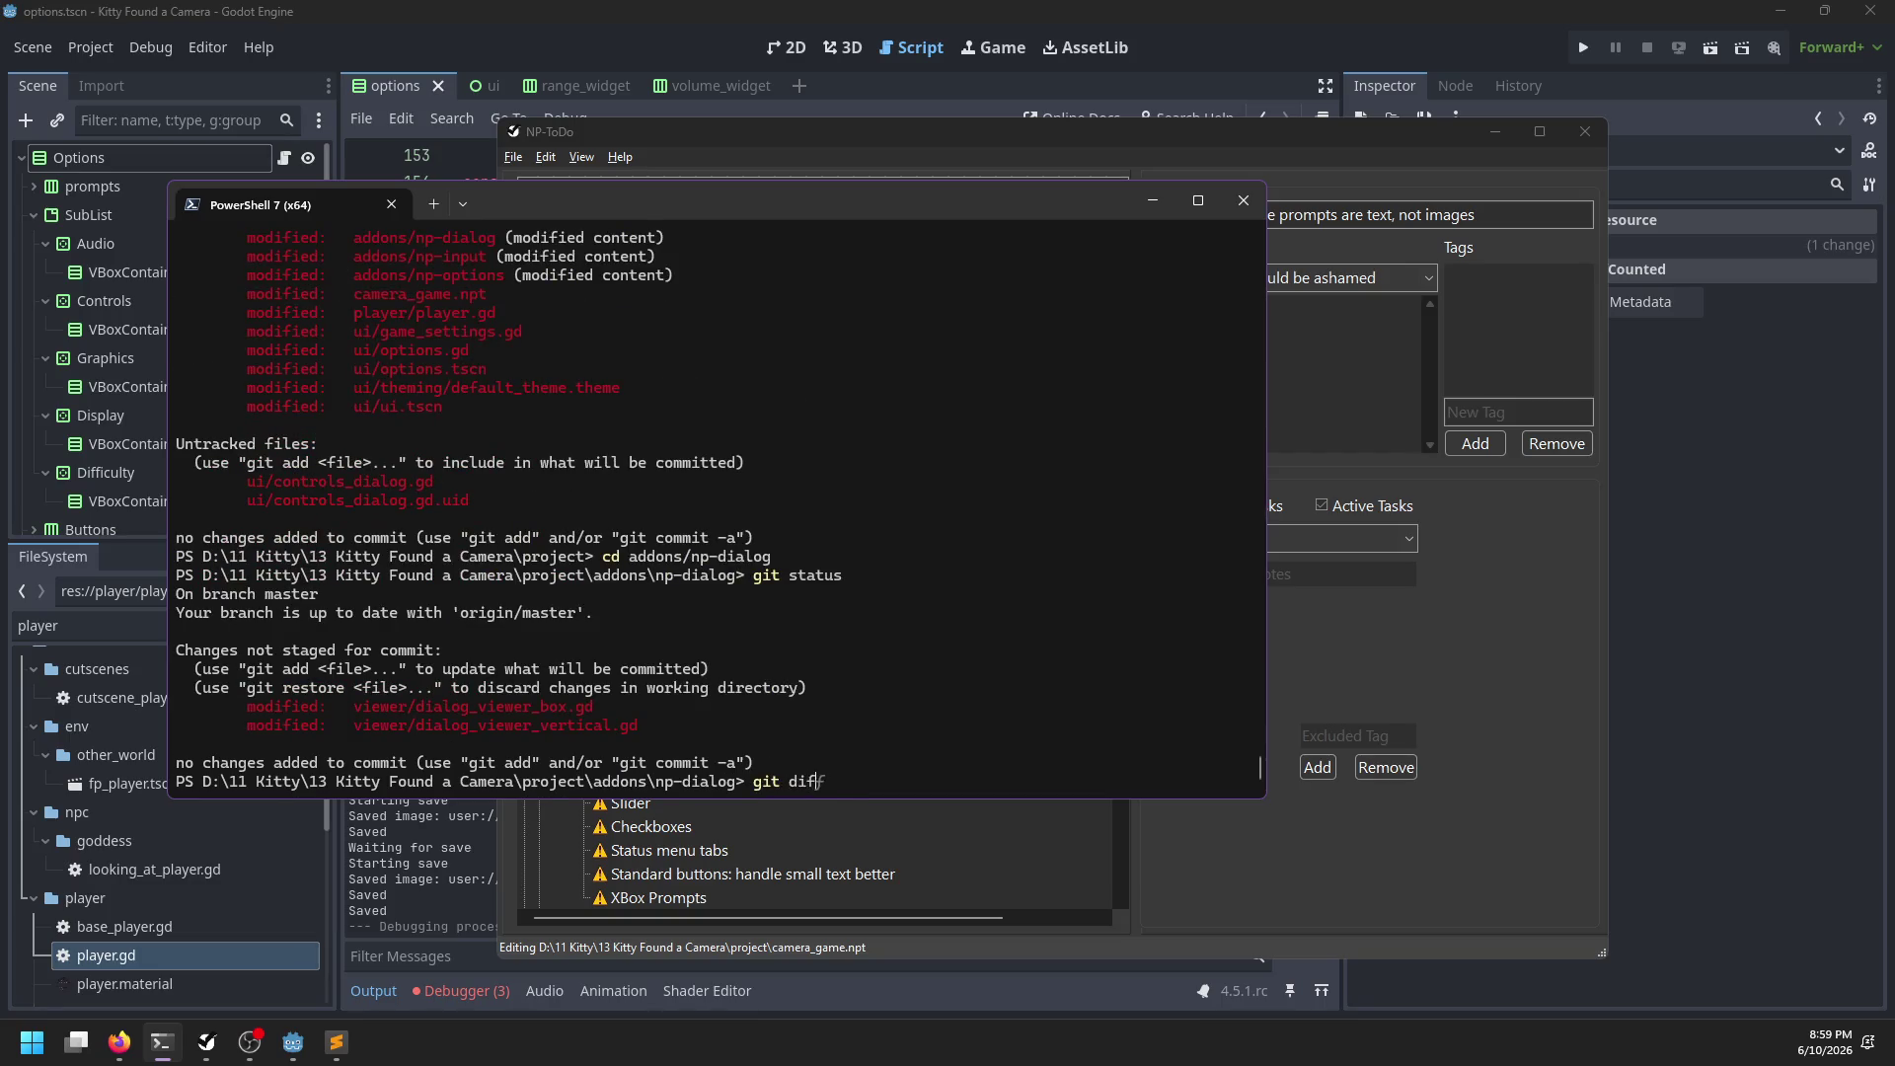
{"action": "key", "text": "Return"}
{"action": "type", "text": "qgit com"}
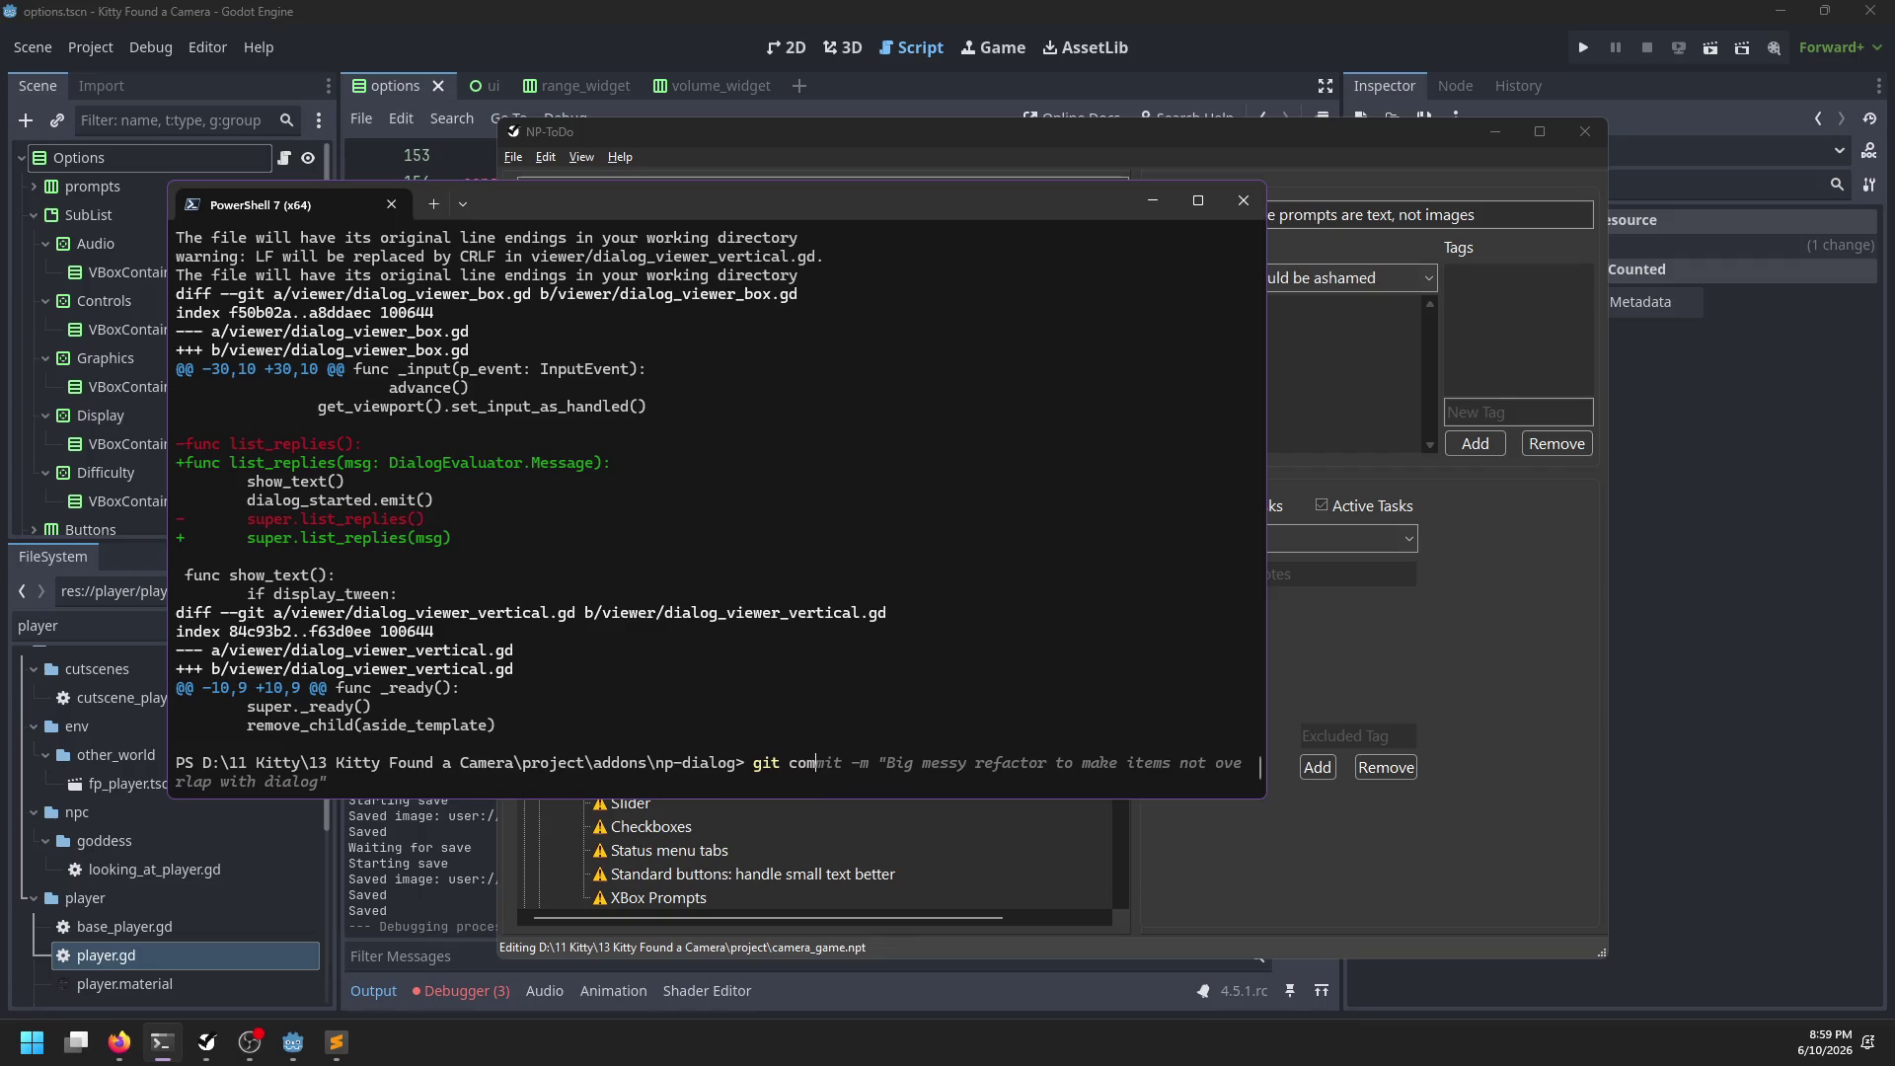
{"action": "type", "text": "am \"Fixing bu"}
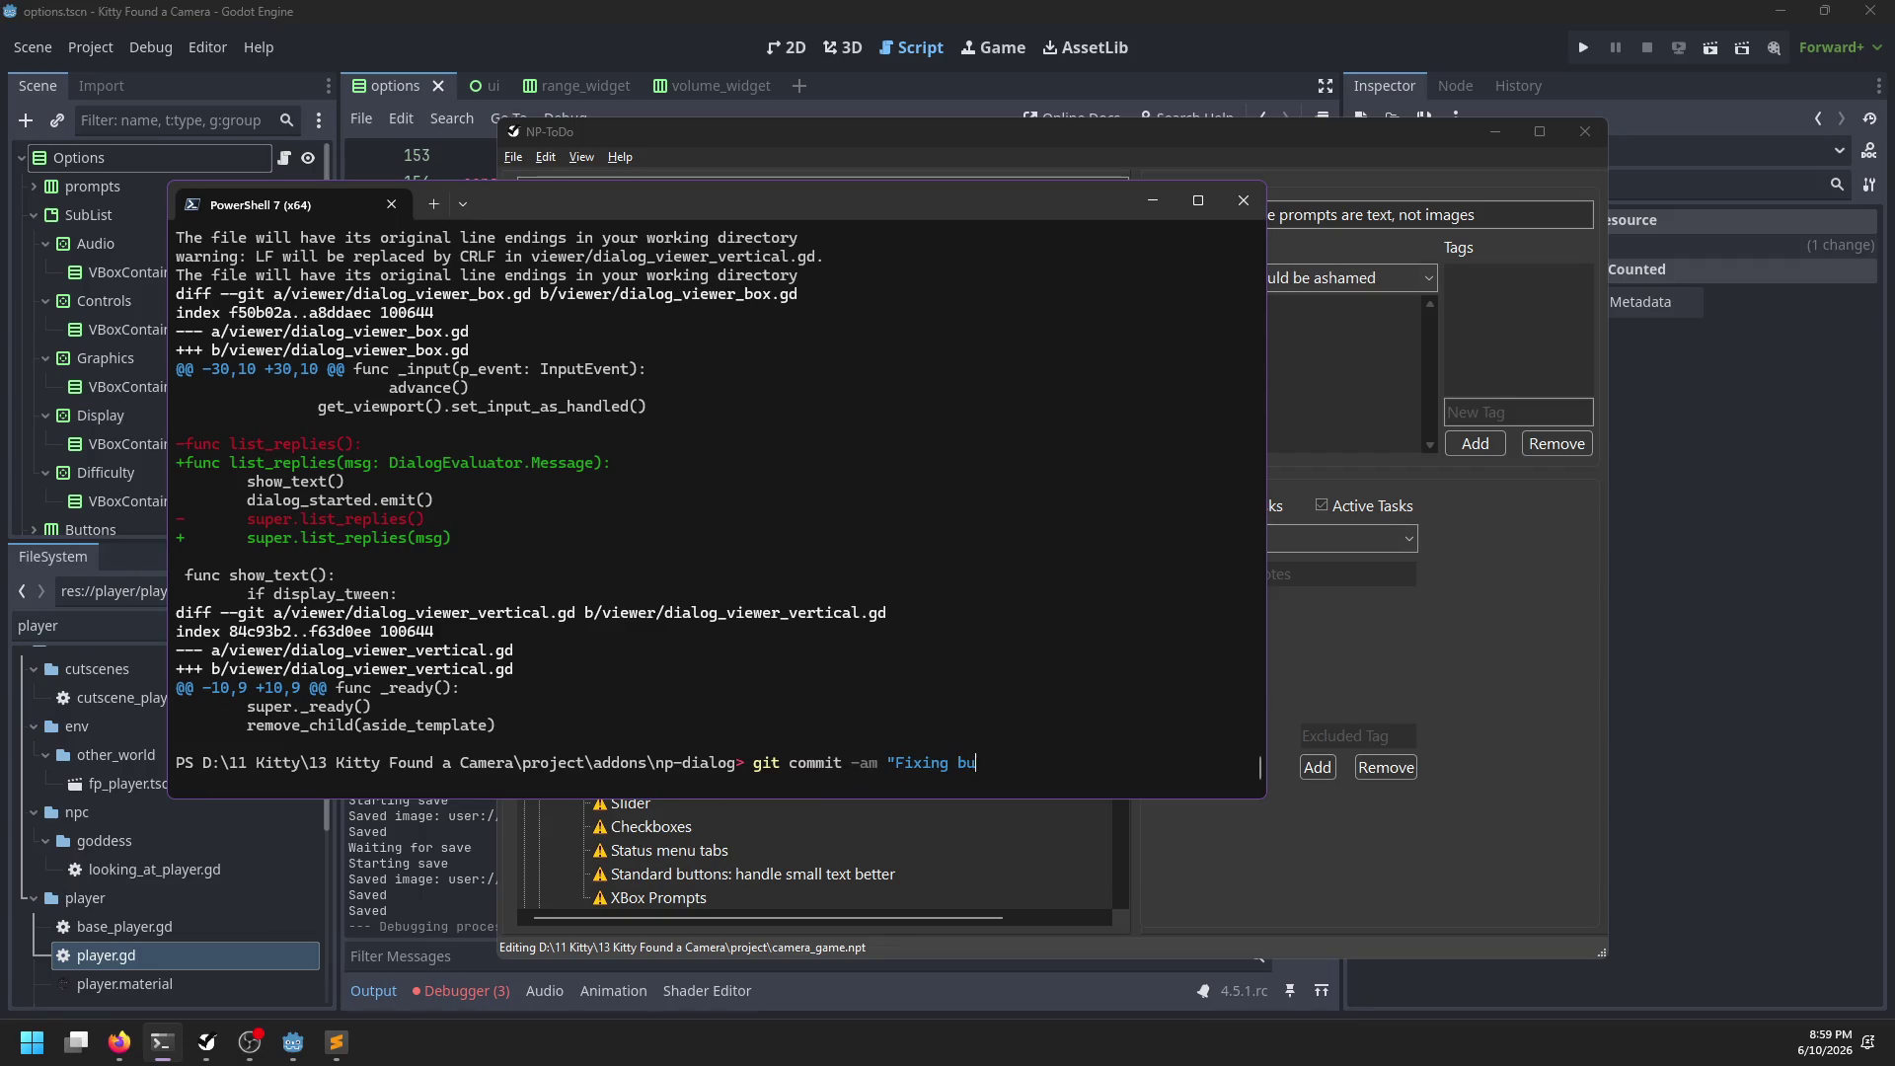
{"action": "key", "text": "Return"}
{"action": "type", "text": "git push"}
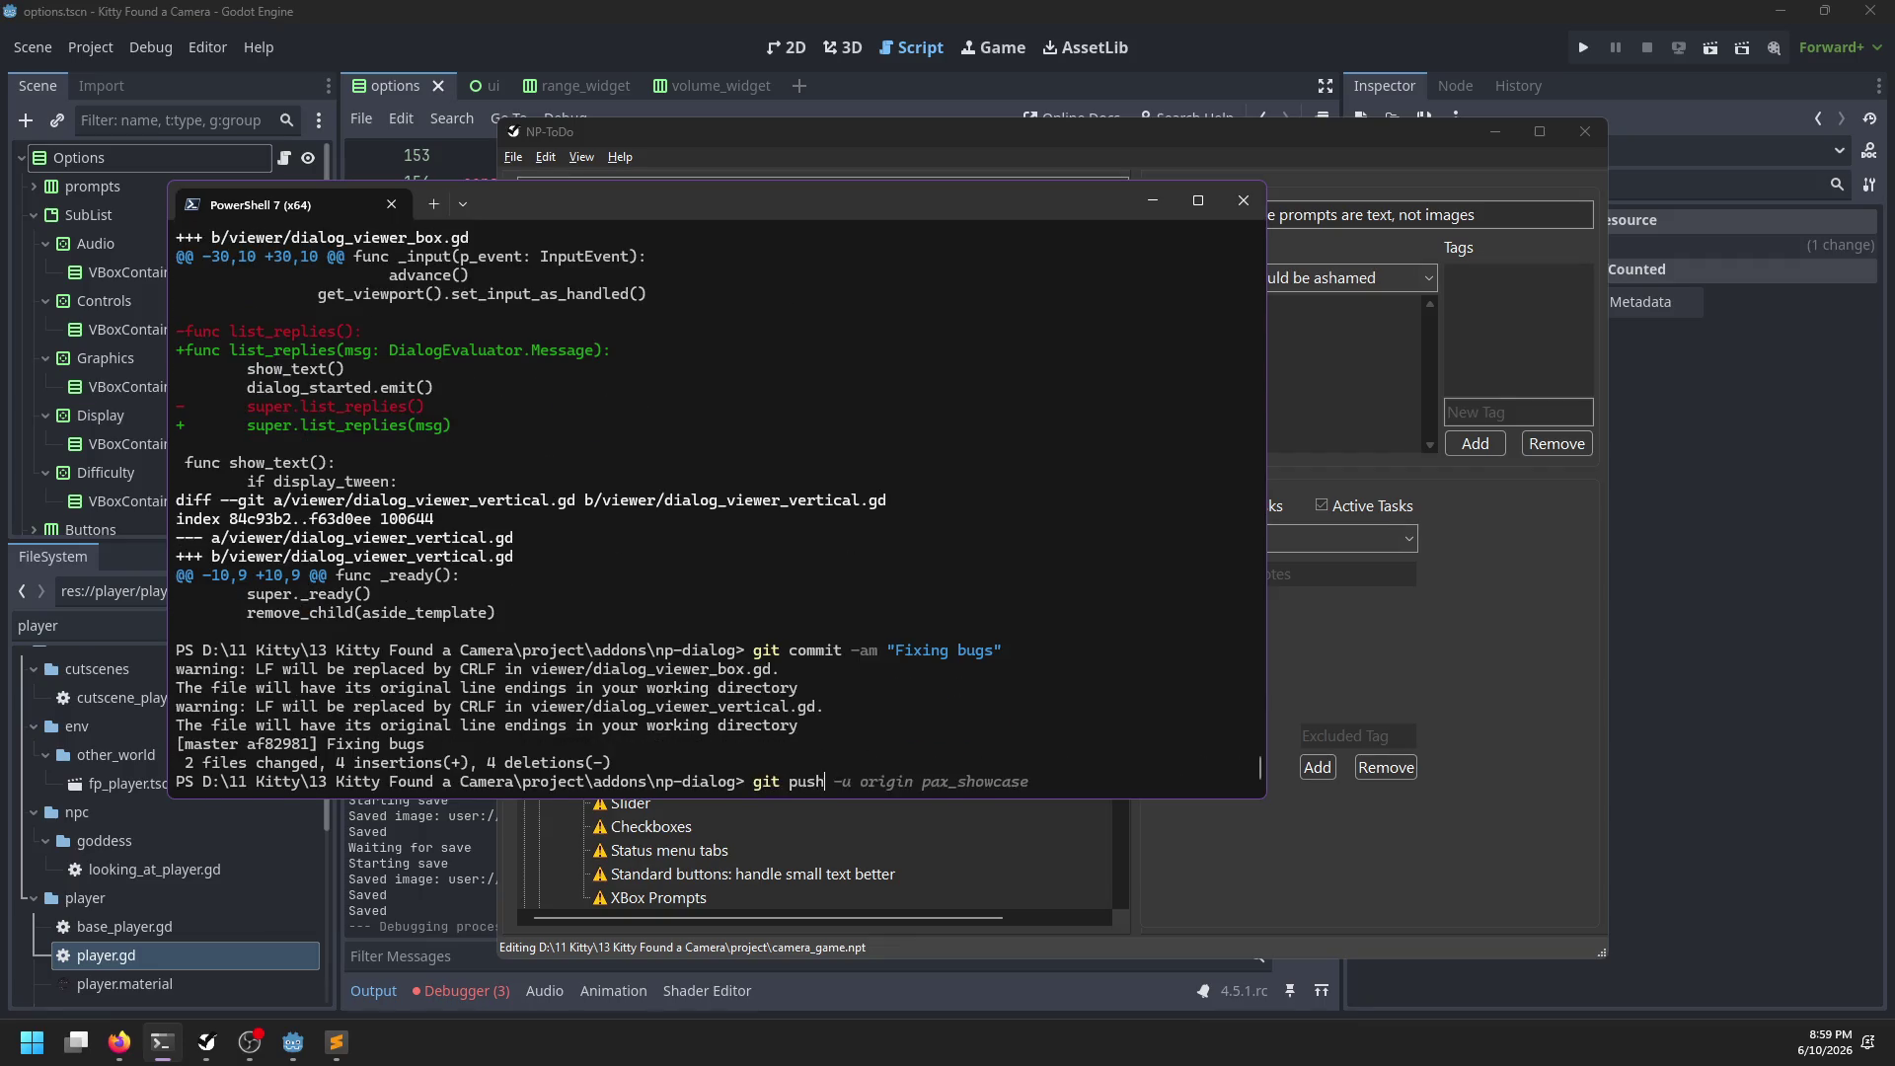
{"action": "key", "text": "Return"}
{"action": "scroll", "coordinate": [659, 705], "scroll_direction": "up", "scroll_amount": 20}
{"action": "scroll", "coordinate": [671, 710], "scroll_direction": "down", "scroll_amount": 10}
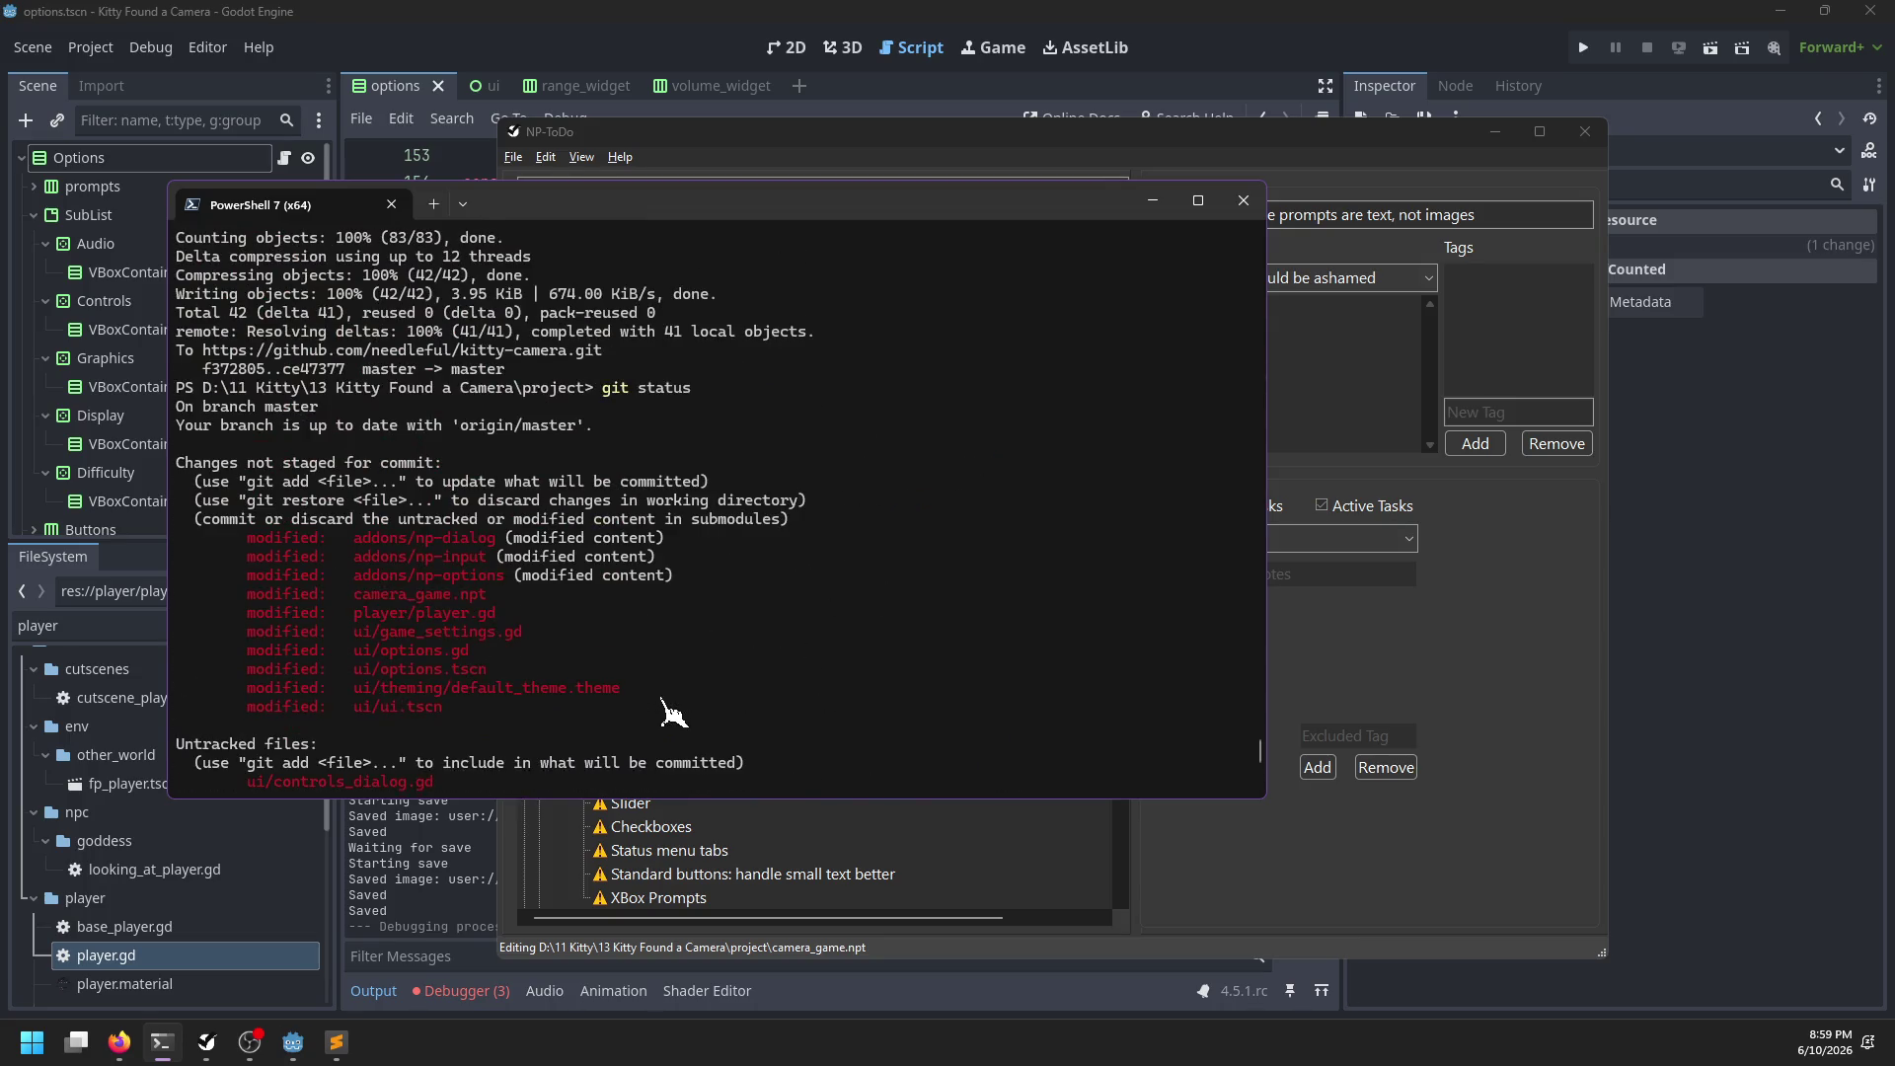
{"action": "scroll", "coordinate": [674, 711], "scroll_direction": "up", "scroll_amount": 10}
Commit the np-input changes as 'Making prompt modes more useful' and push to master
{"action": "type", "text": "np-input"}
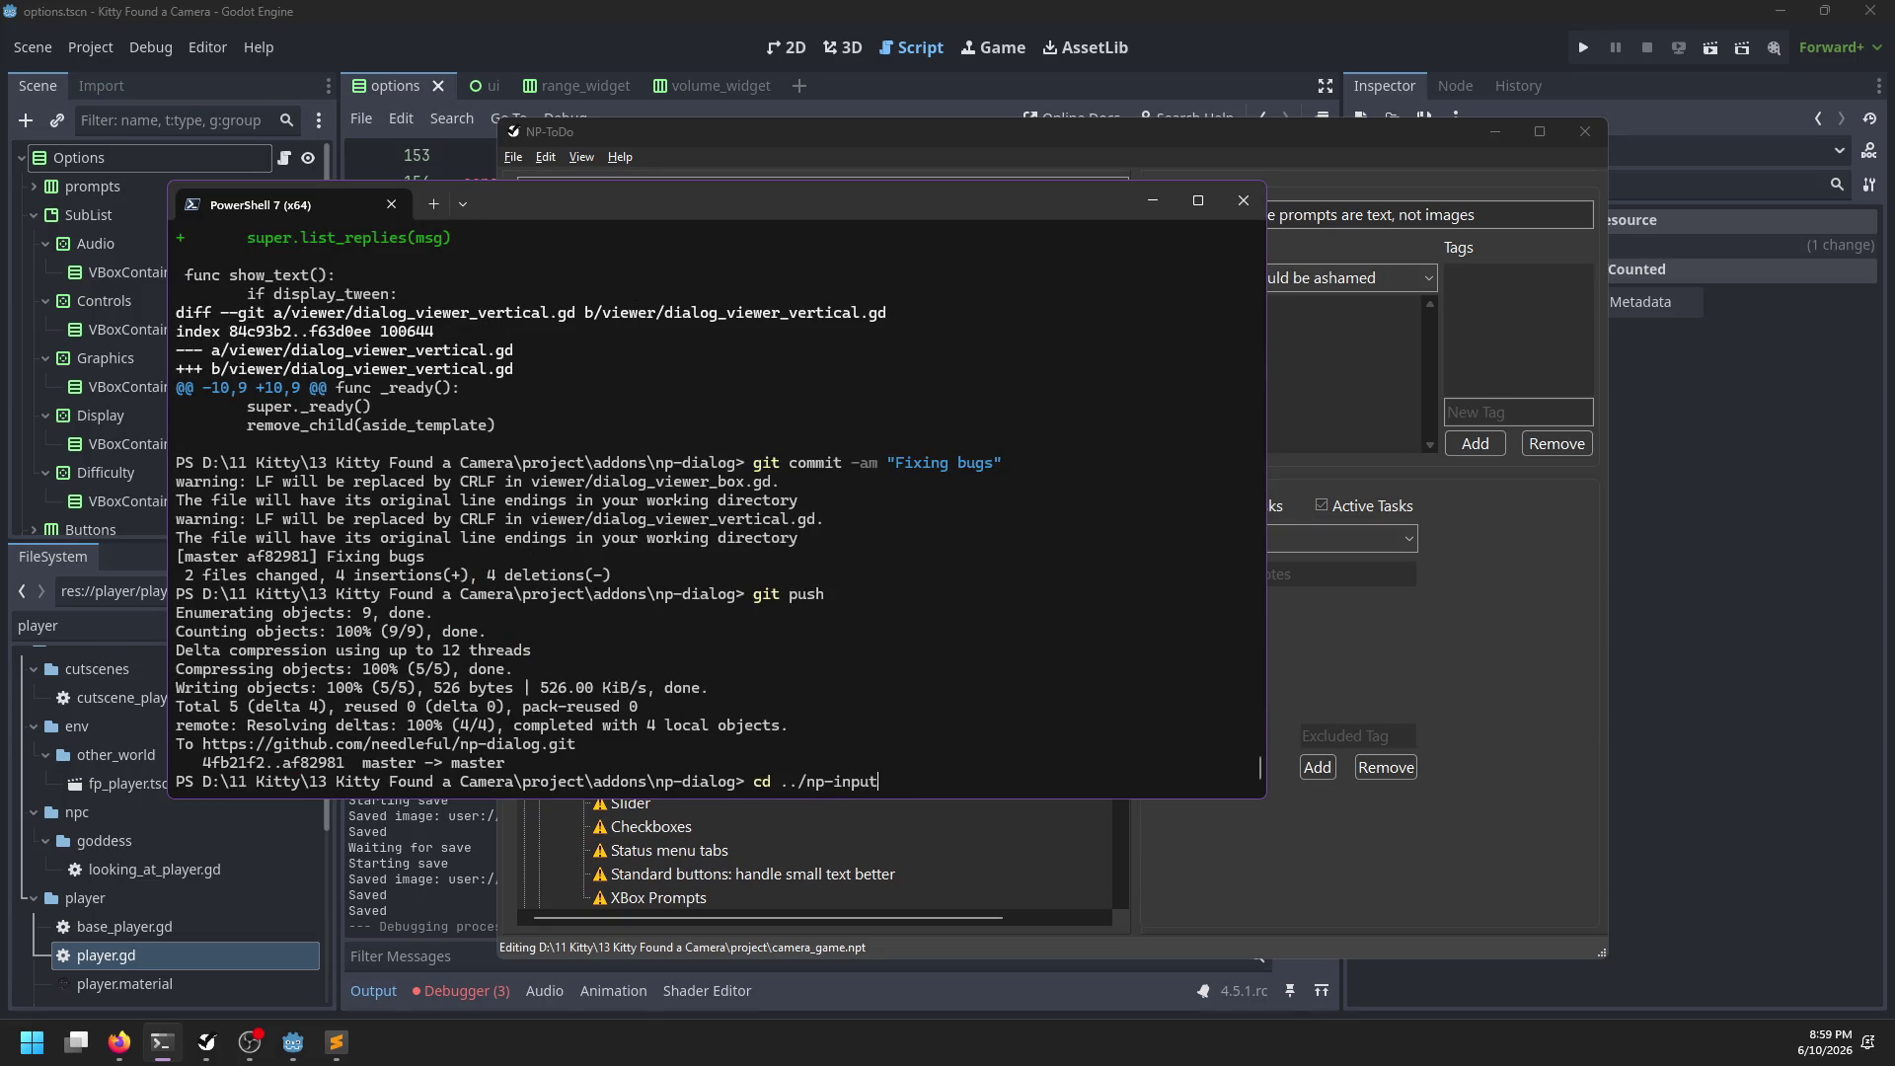
{"action": "key", "text": "Return"}
{"action": "type", "text": "git sat"}
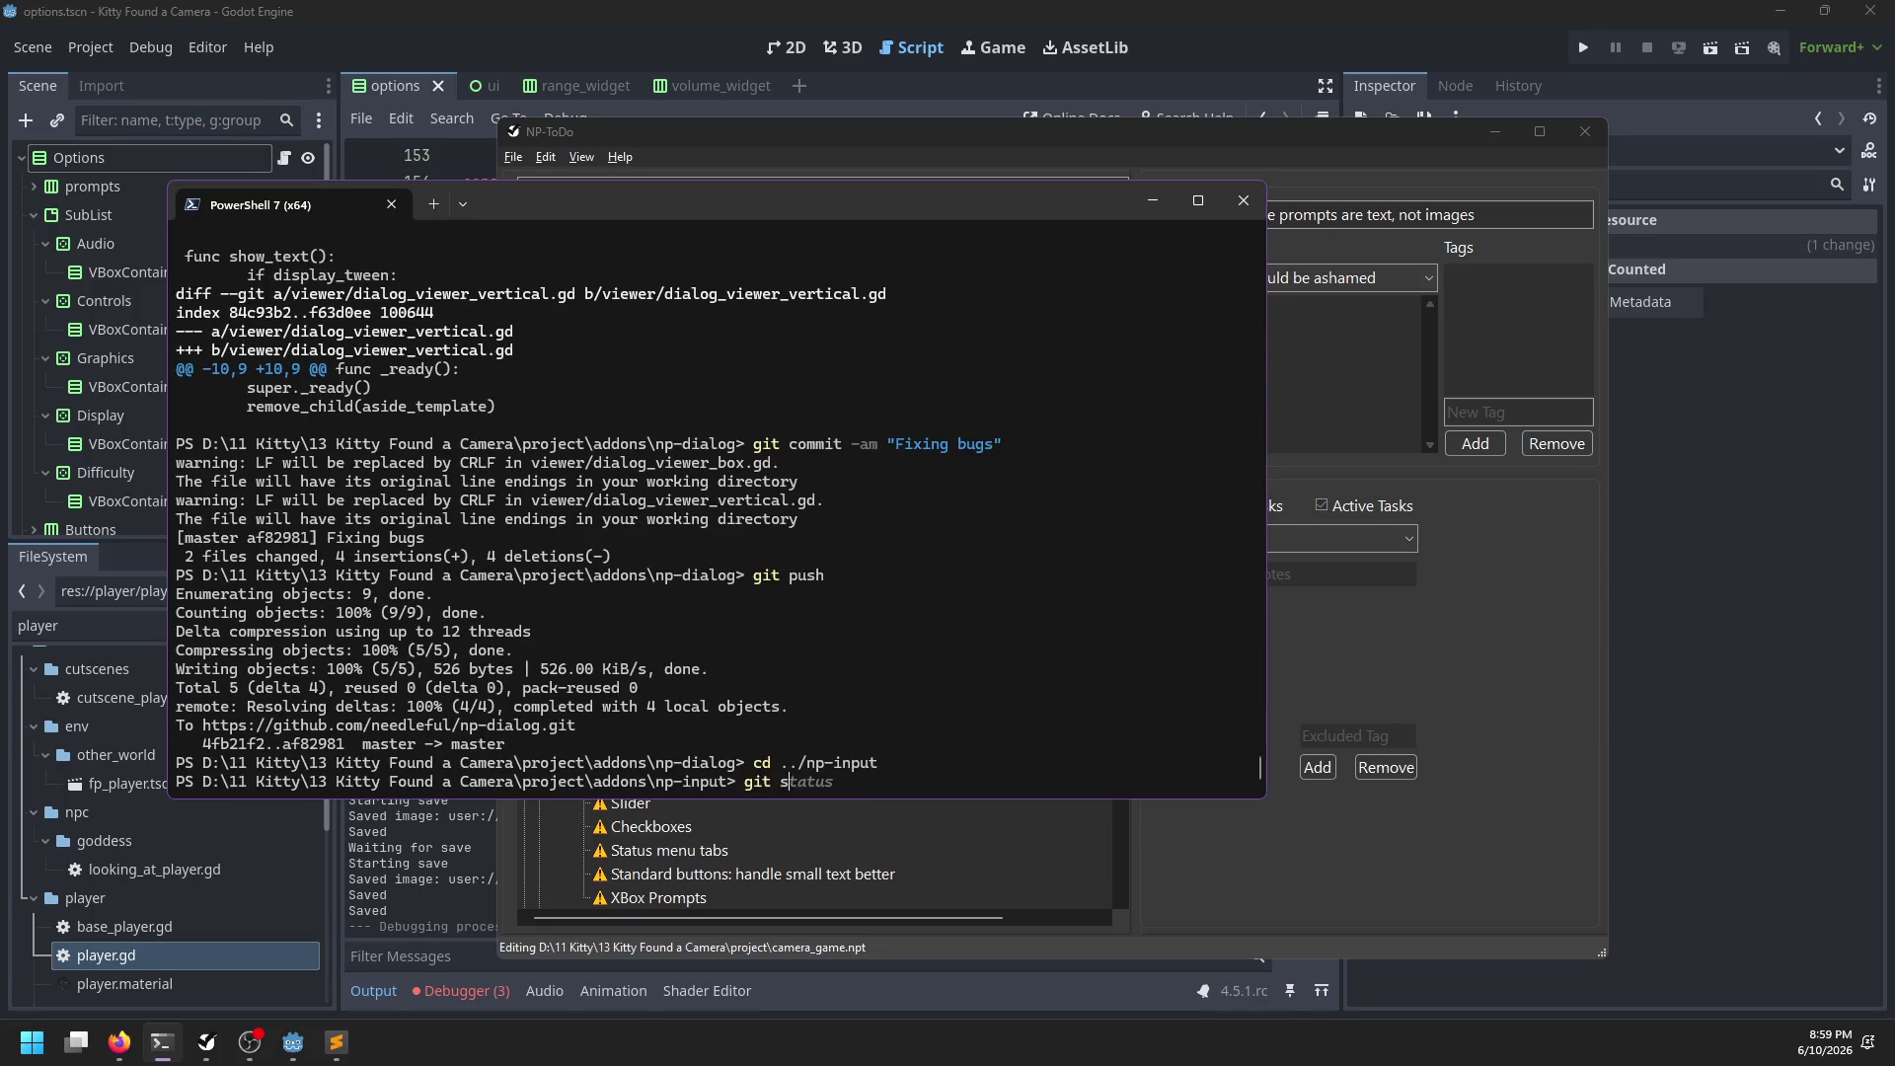
{"action": "type", "text": "iff"}
{"action": "key", "text": "Return"}
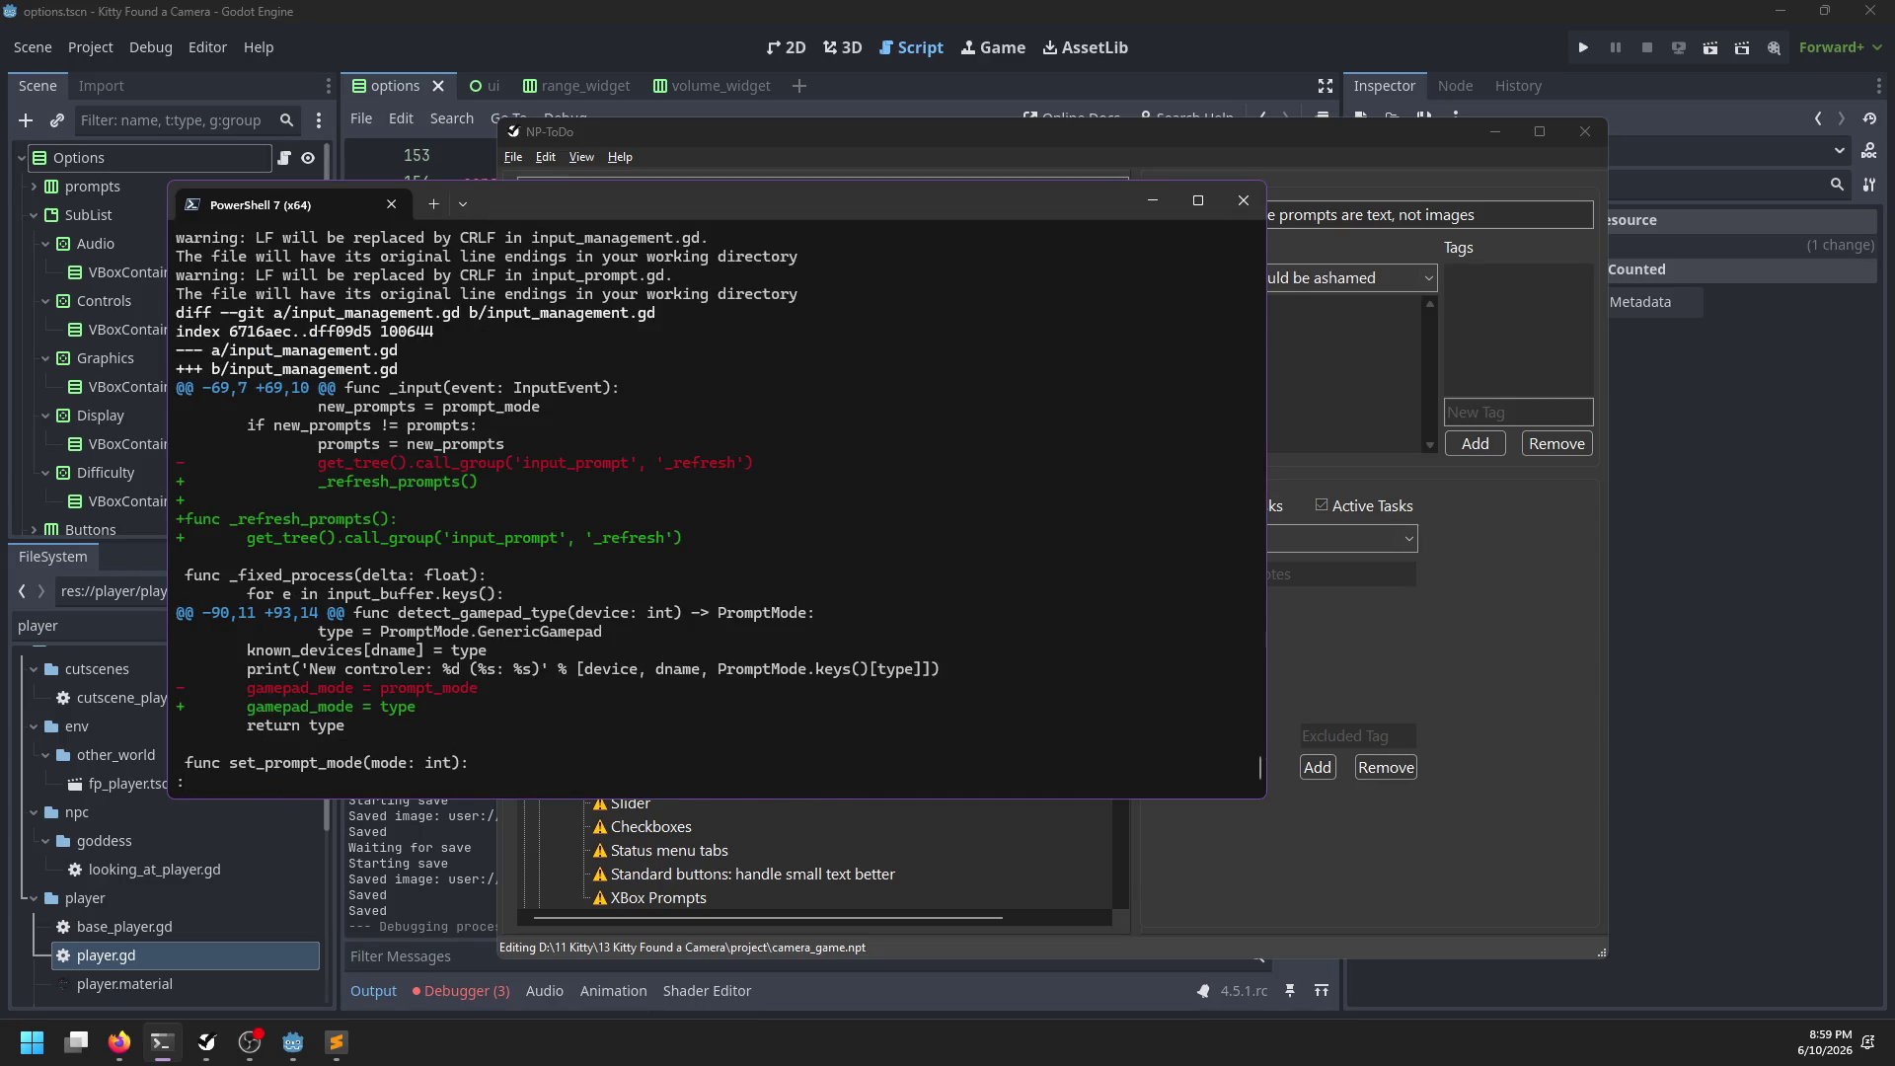
{"action": "key", "text": "space"}
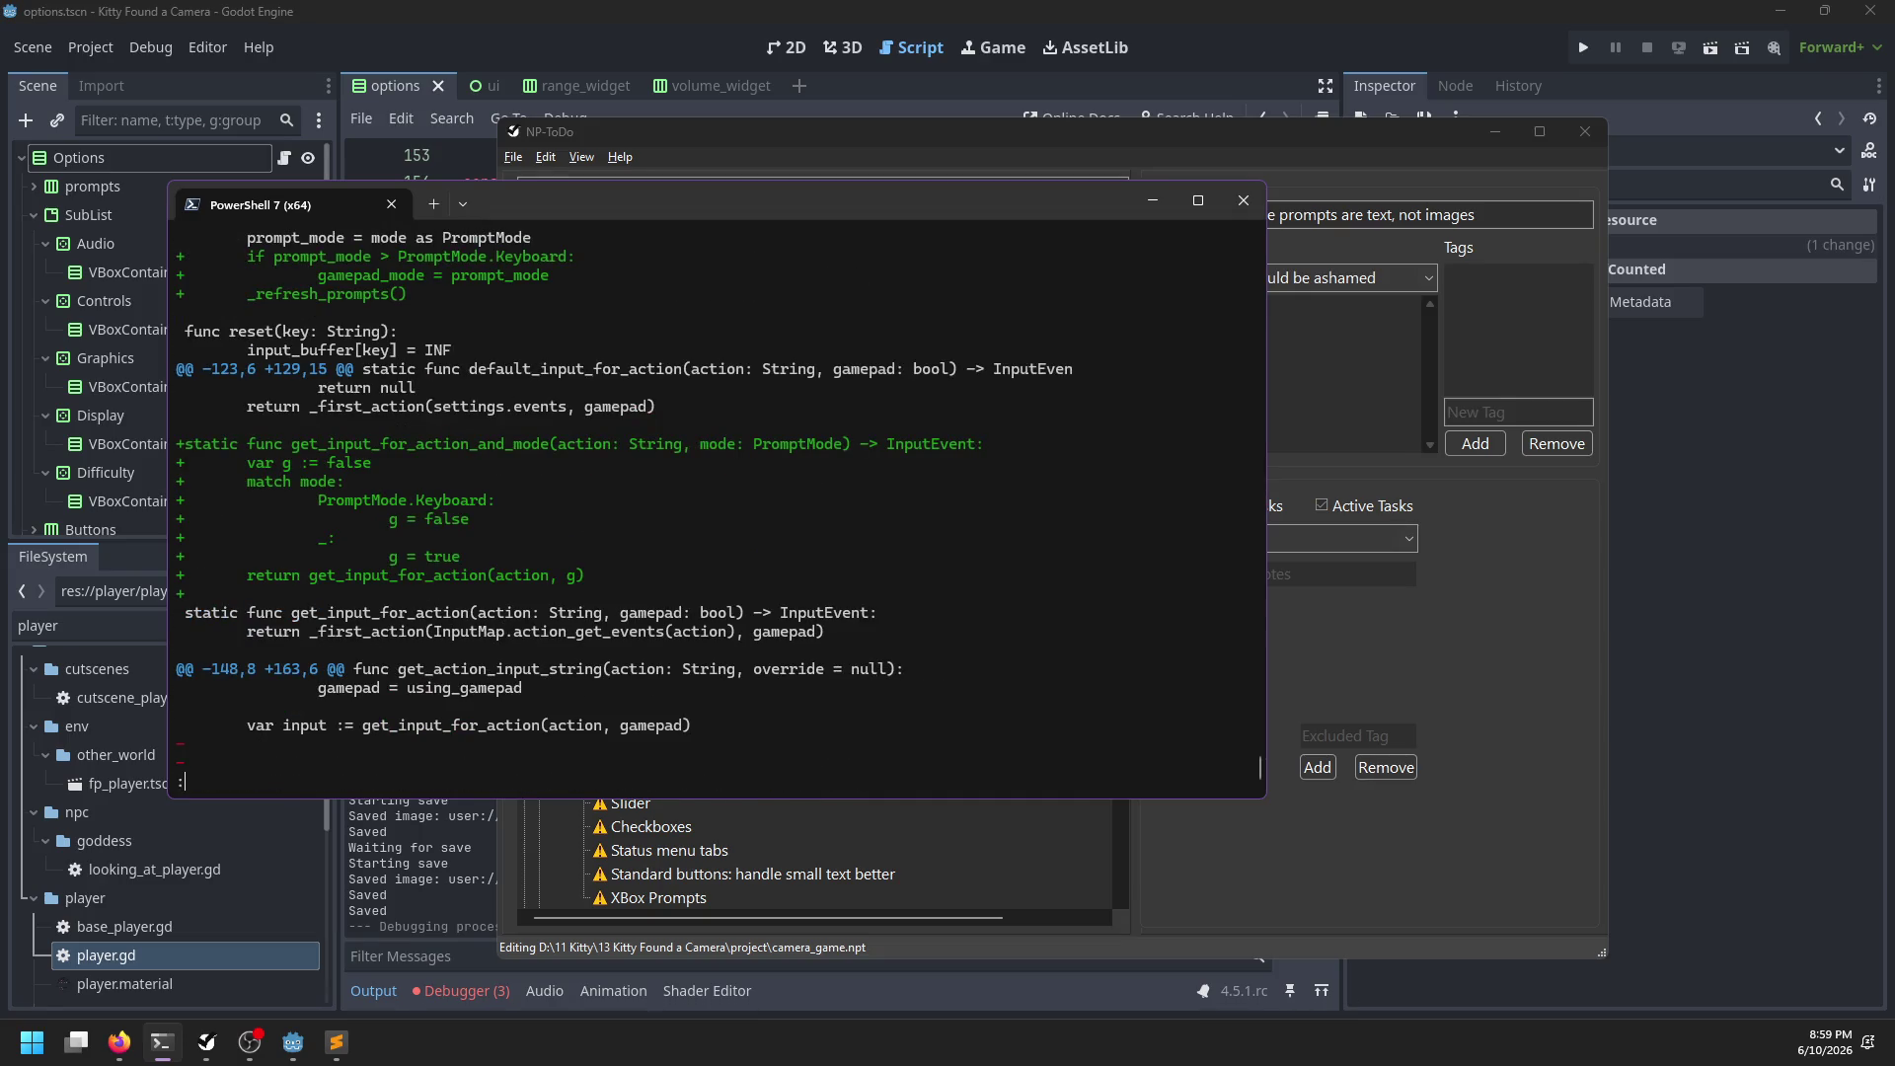
{"action": "key", "text": "space"}
{"action": "key", "text": "space"}
{"action": "type", "text": "q"}
{"action": "type", "text": "git commit -am"}
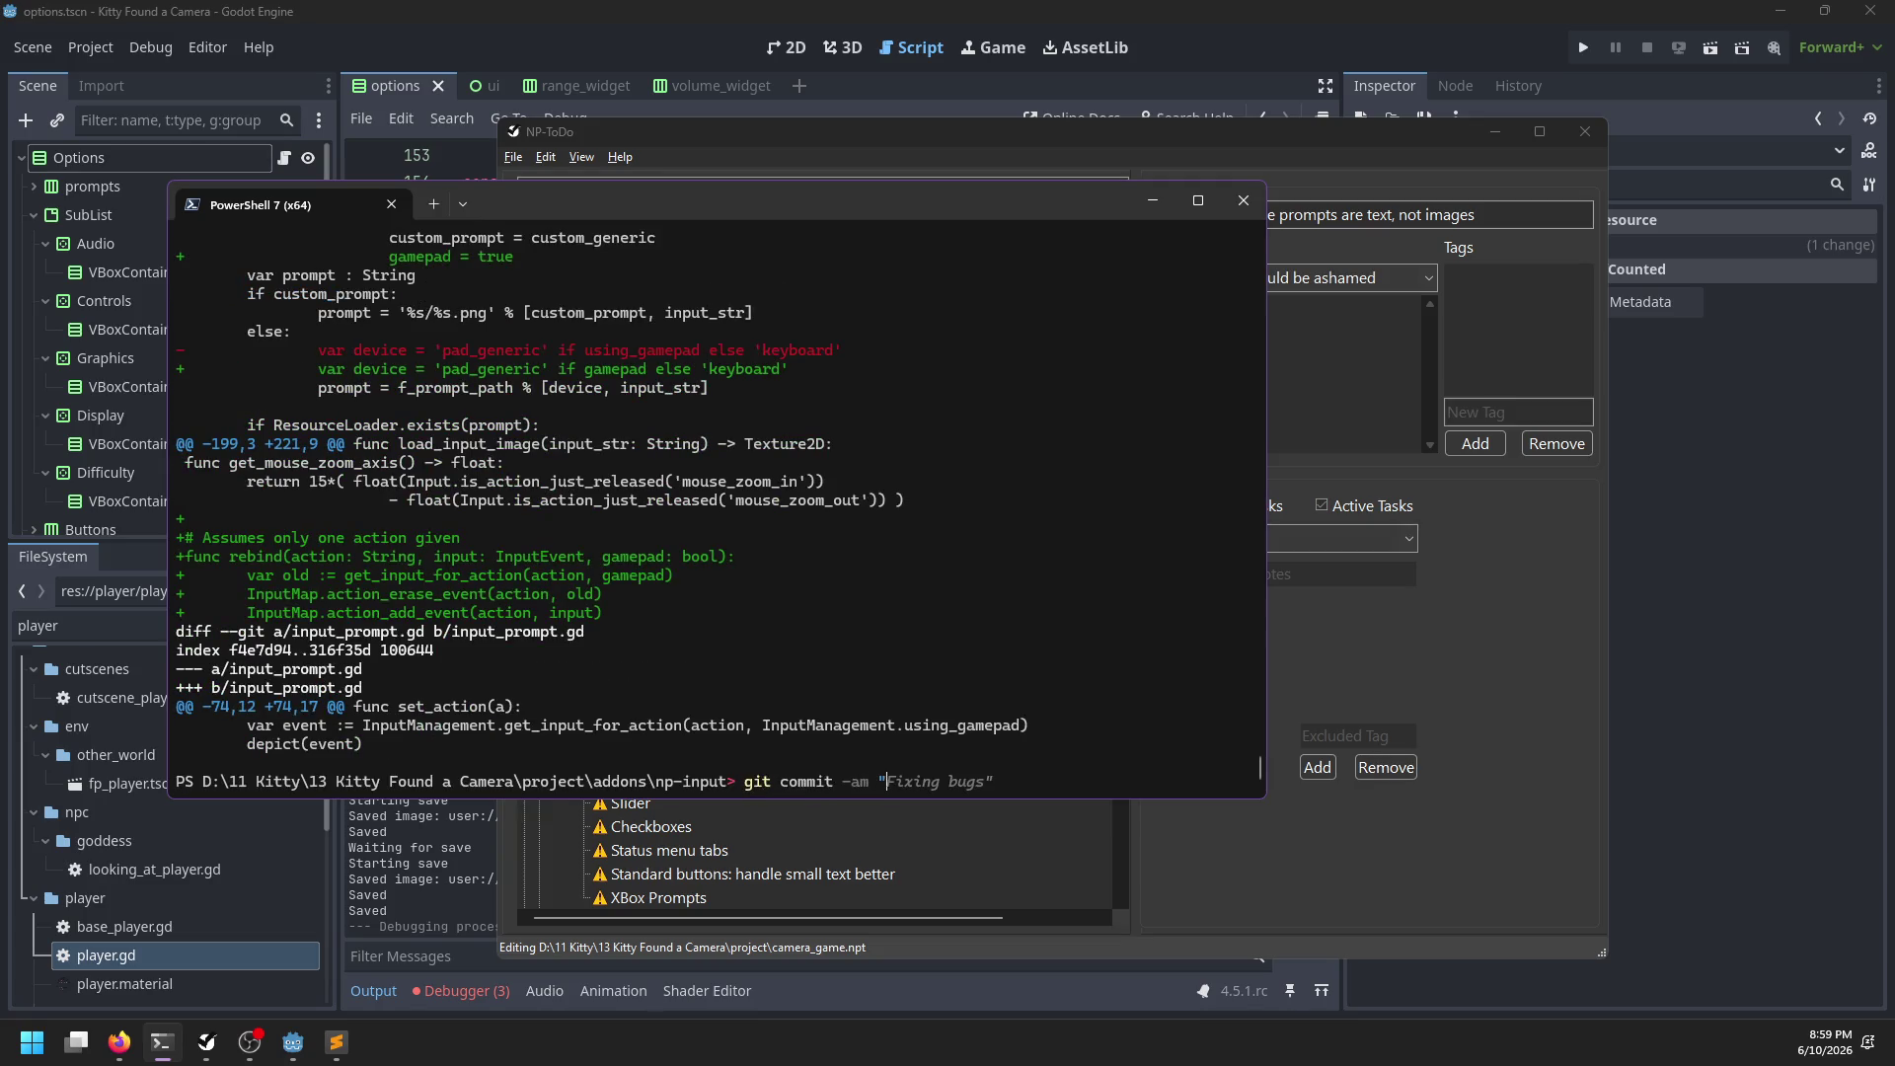
{"action": "type", "text": "\"Making prompt modes"}
{"action": "type", "text": " more useful"}
{"action": "type", "text": "\""}
{"action": "key", "text": "Return"}
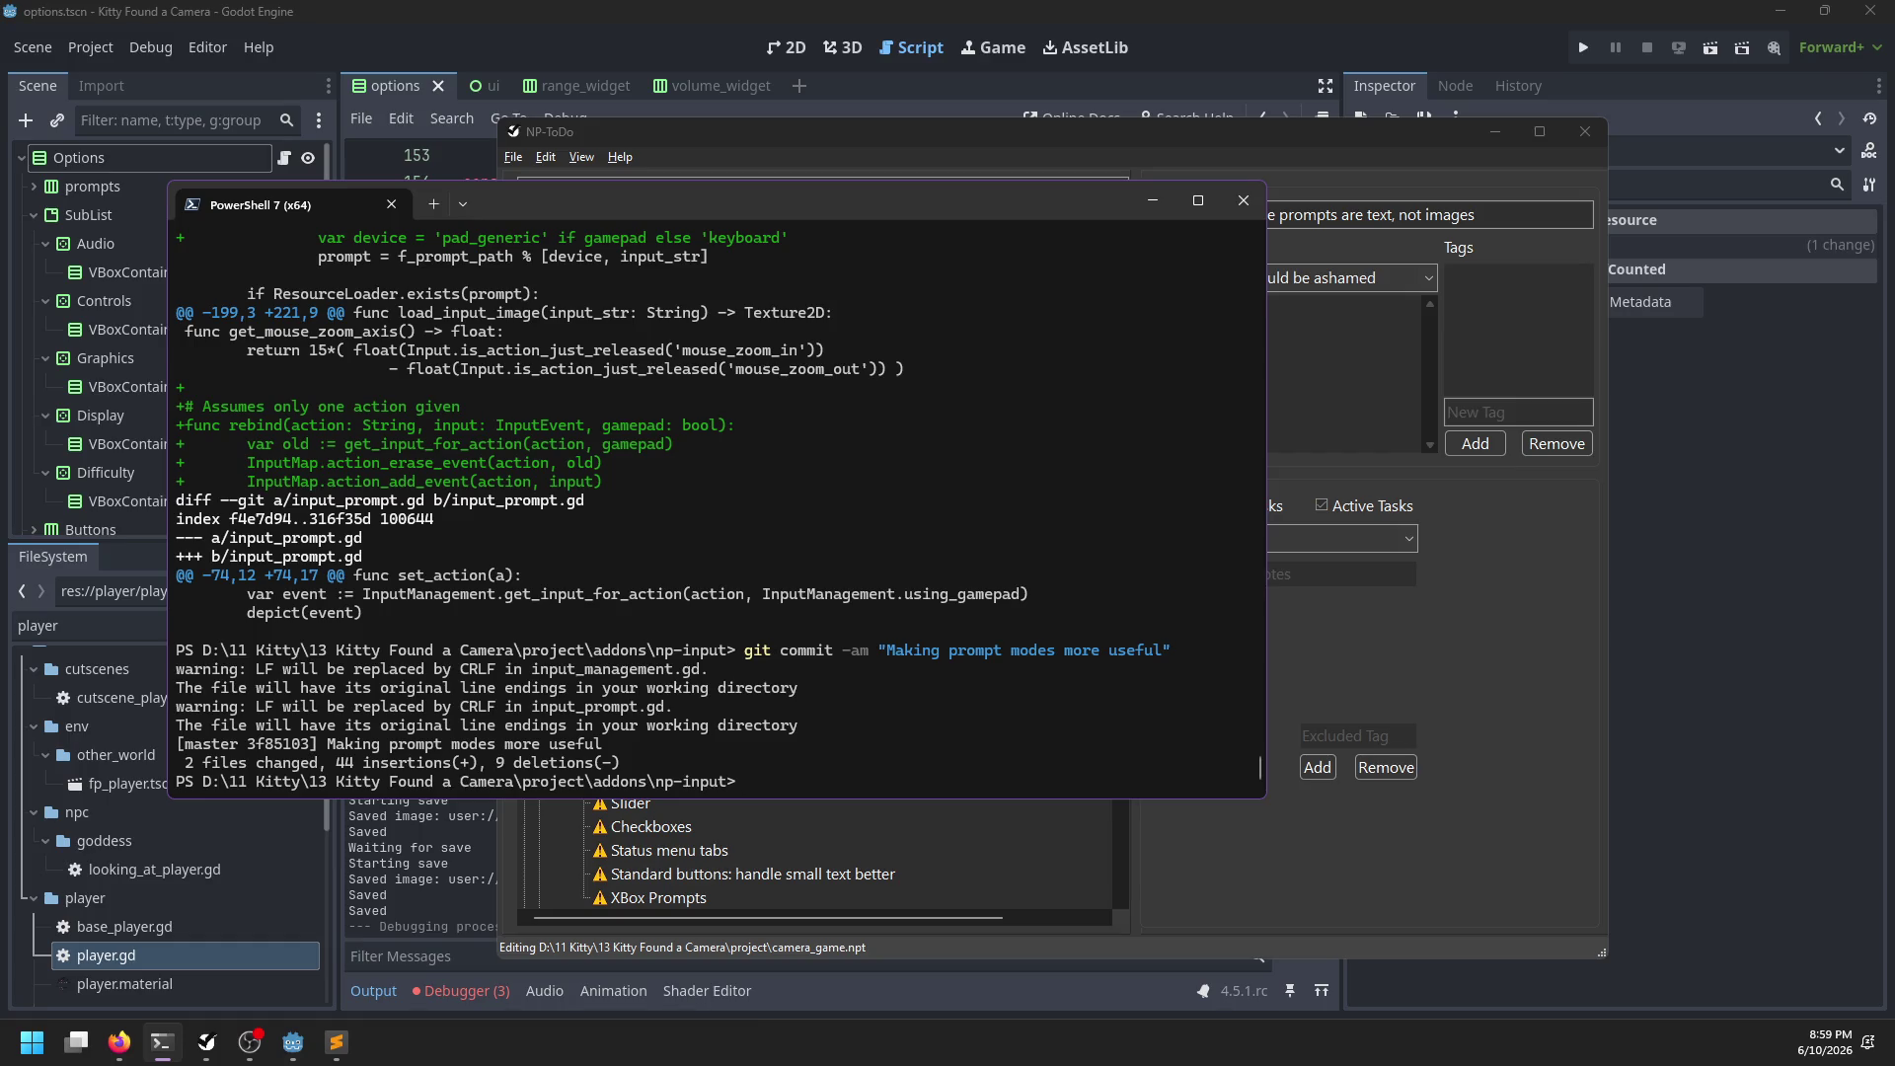
{"action": "type", "text": "cd"}
{"action": "key", "text": "BackSpace"}
{"action": "key", "text": "BackSpace"}
{"action": "key", "text": "BackSpace"}
{"action": "type", "text": "git push"}
{"action": "key", "text": "Return"}
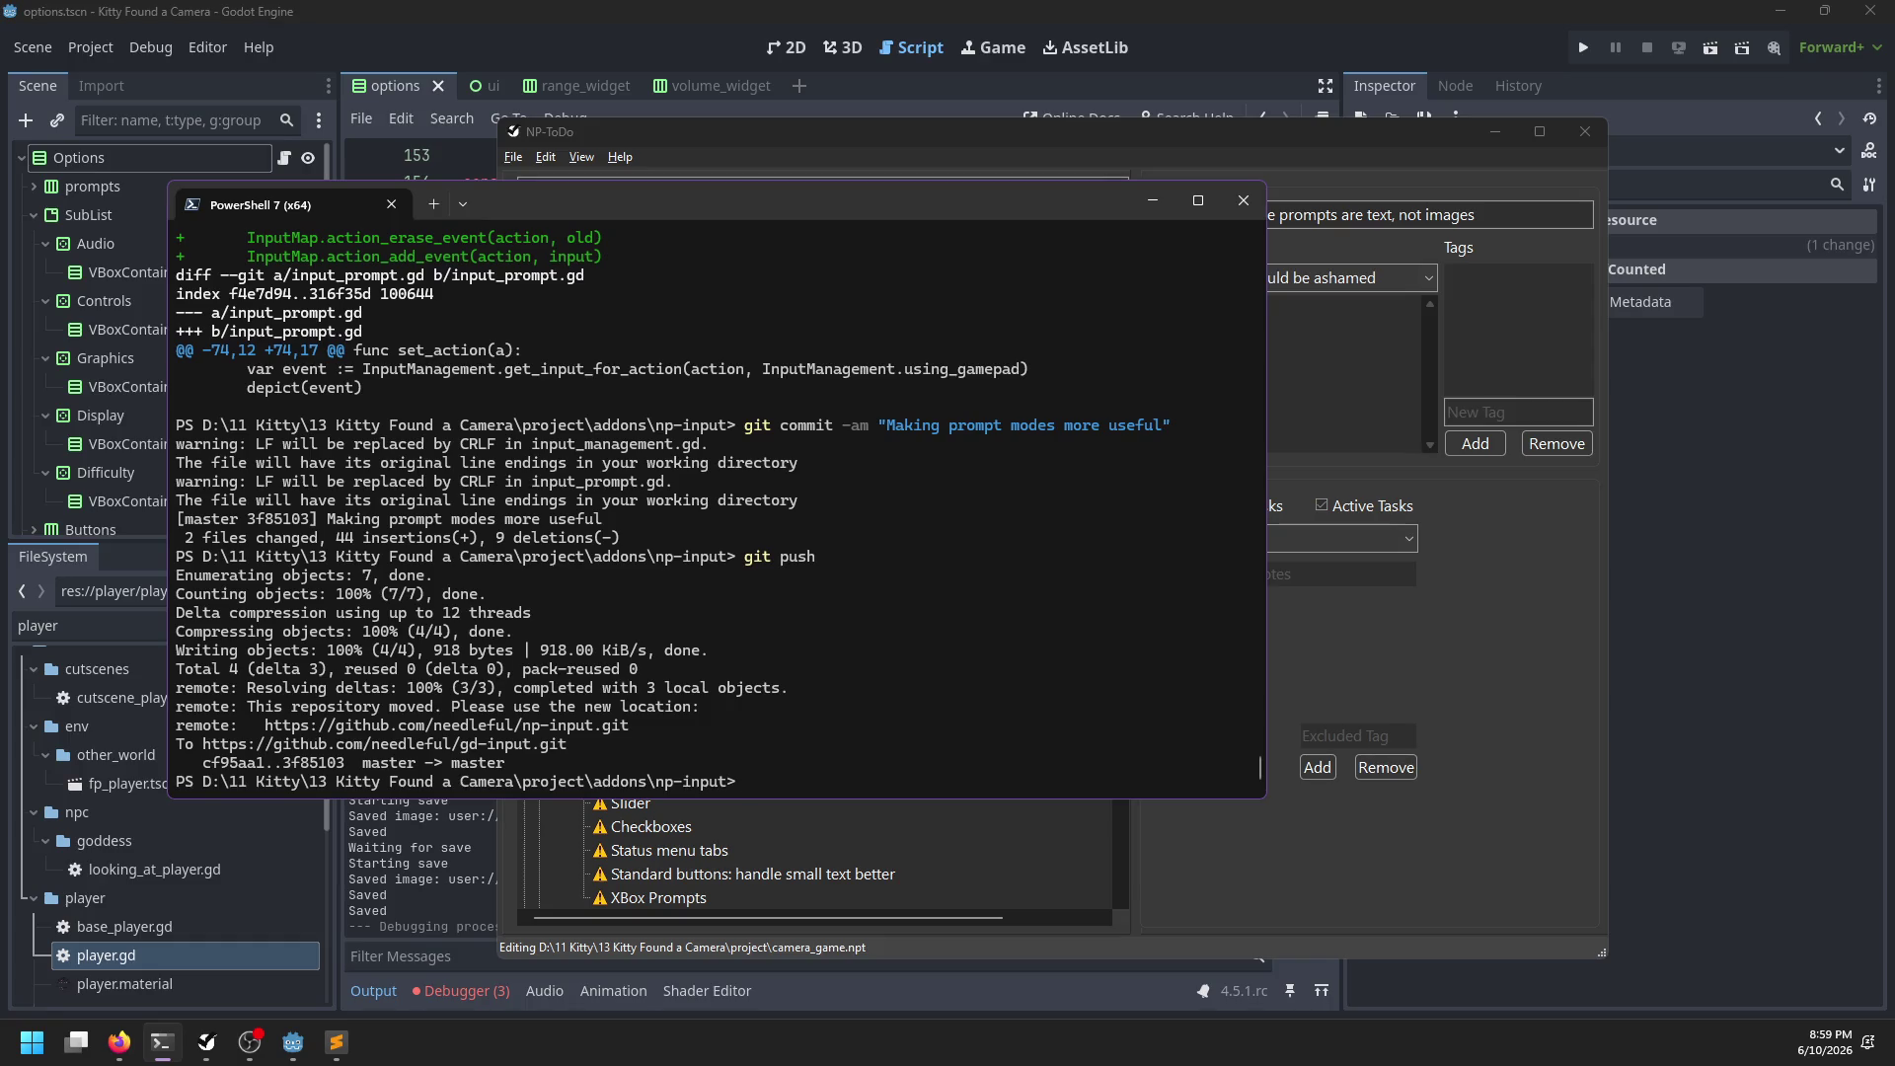
Move into the np-options addon folder
{"action": "type", "text": "cd "}
{"action": "type", "text": "op"}
{"action": "key", "text": "Tab"}
{"action": "key", "text": "Return"}
Stage all np-options changes, commit them as 'Rebindable controls', and push to main
{"action": "type", "text": "git status"}
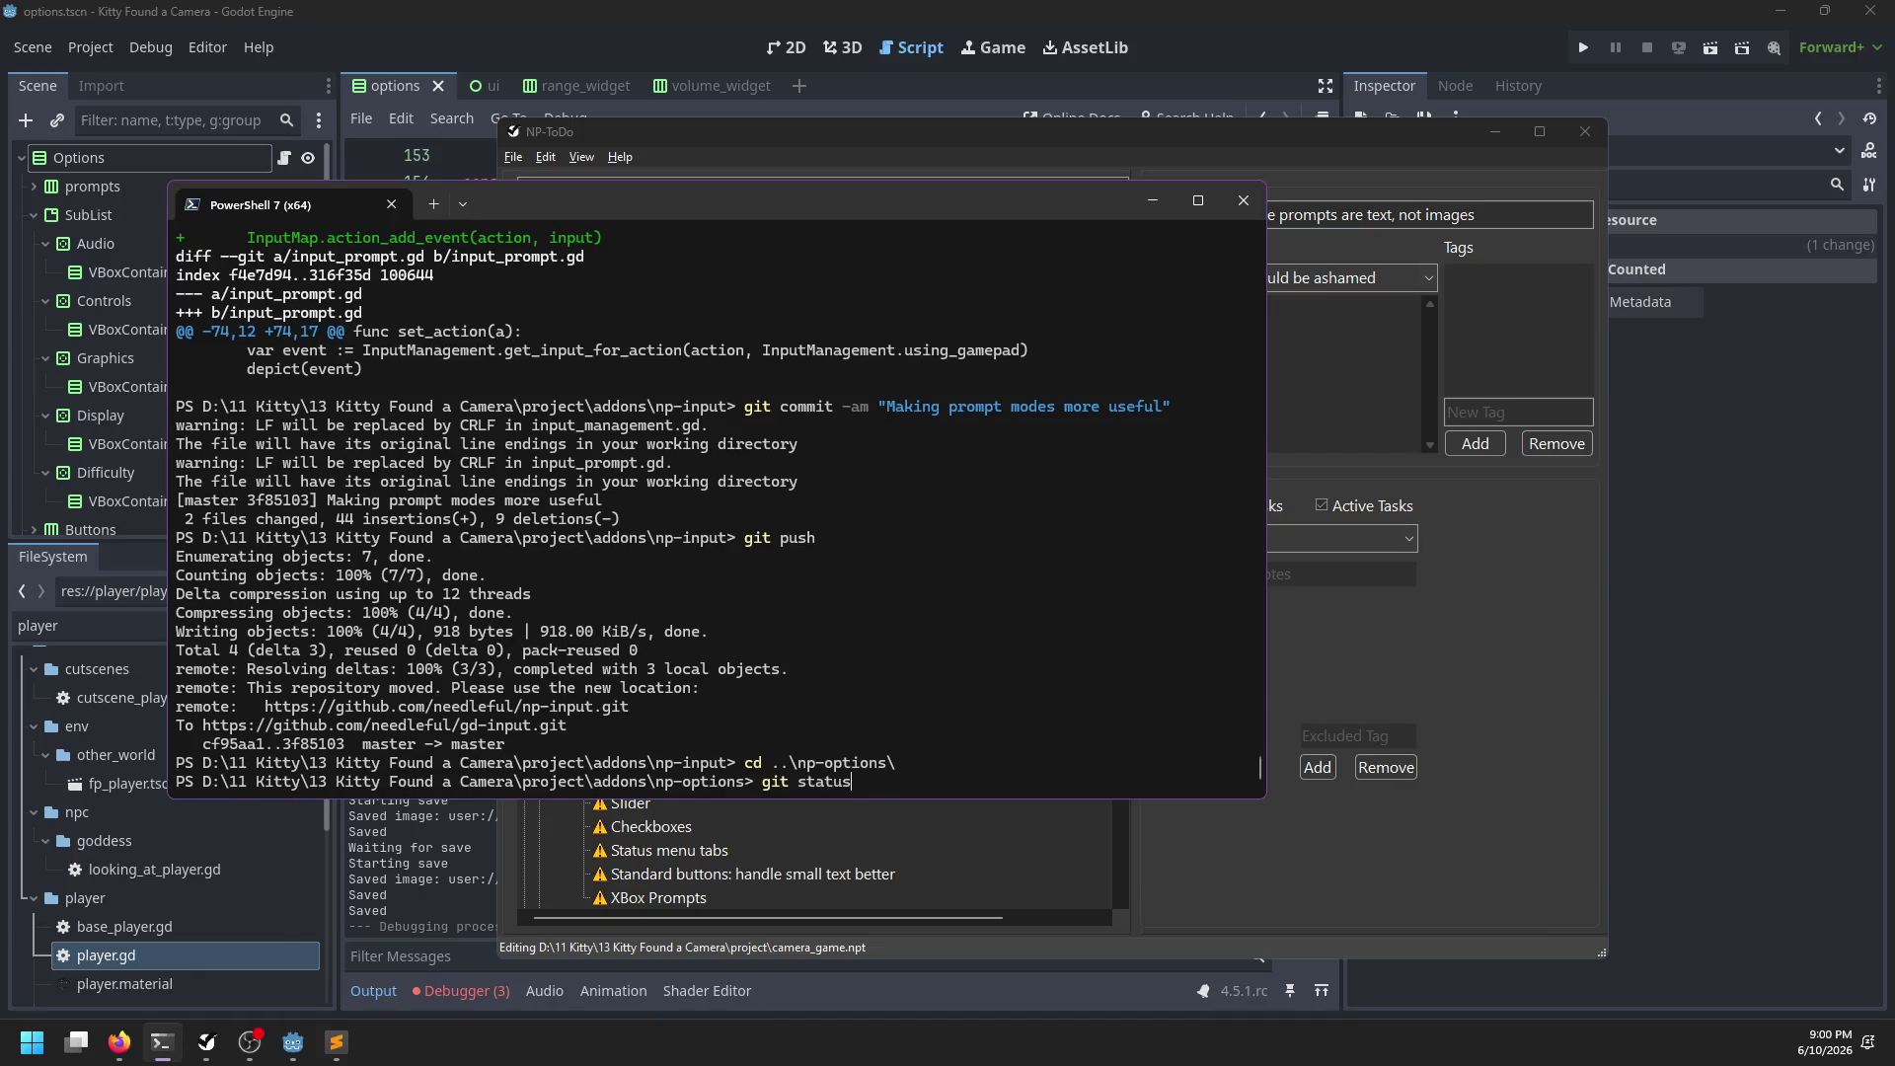
{"action": "key", "text": "Return"}
{"action": "type", "text": "git add ."}
{"action": "key", "text": "Return"}
{"action": "type", "text": "git commit -m "}
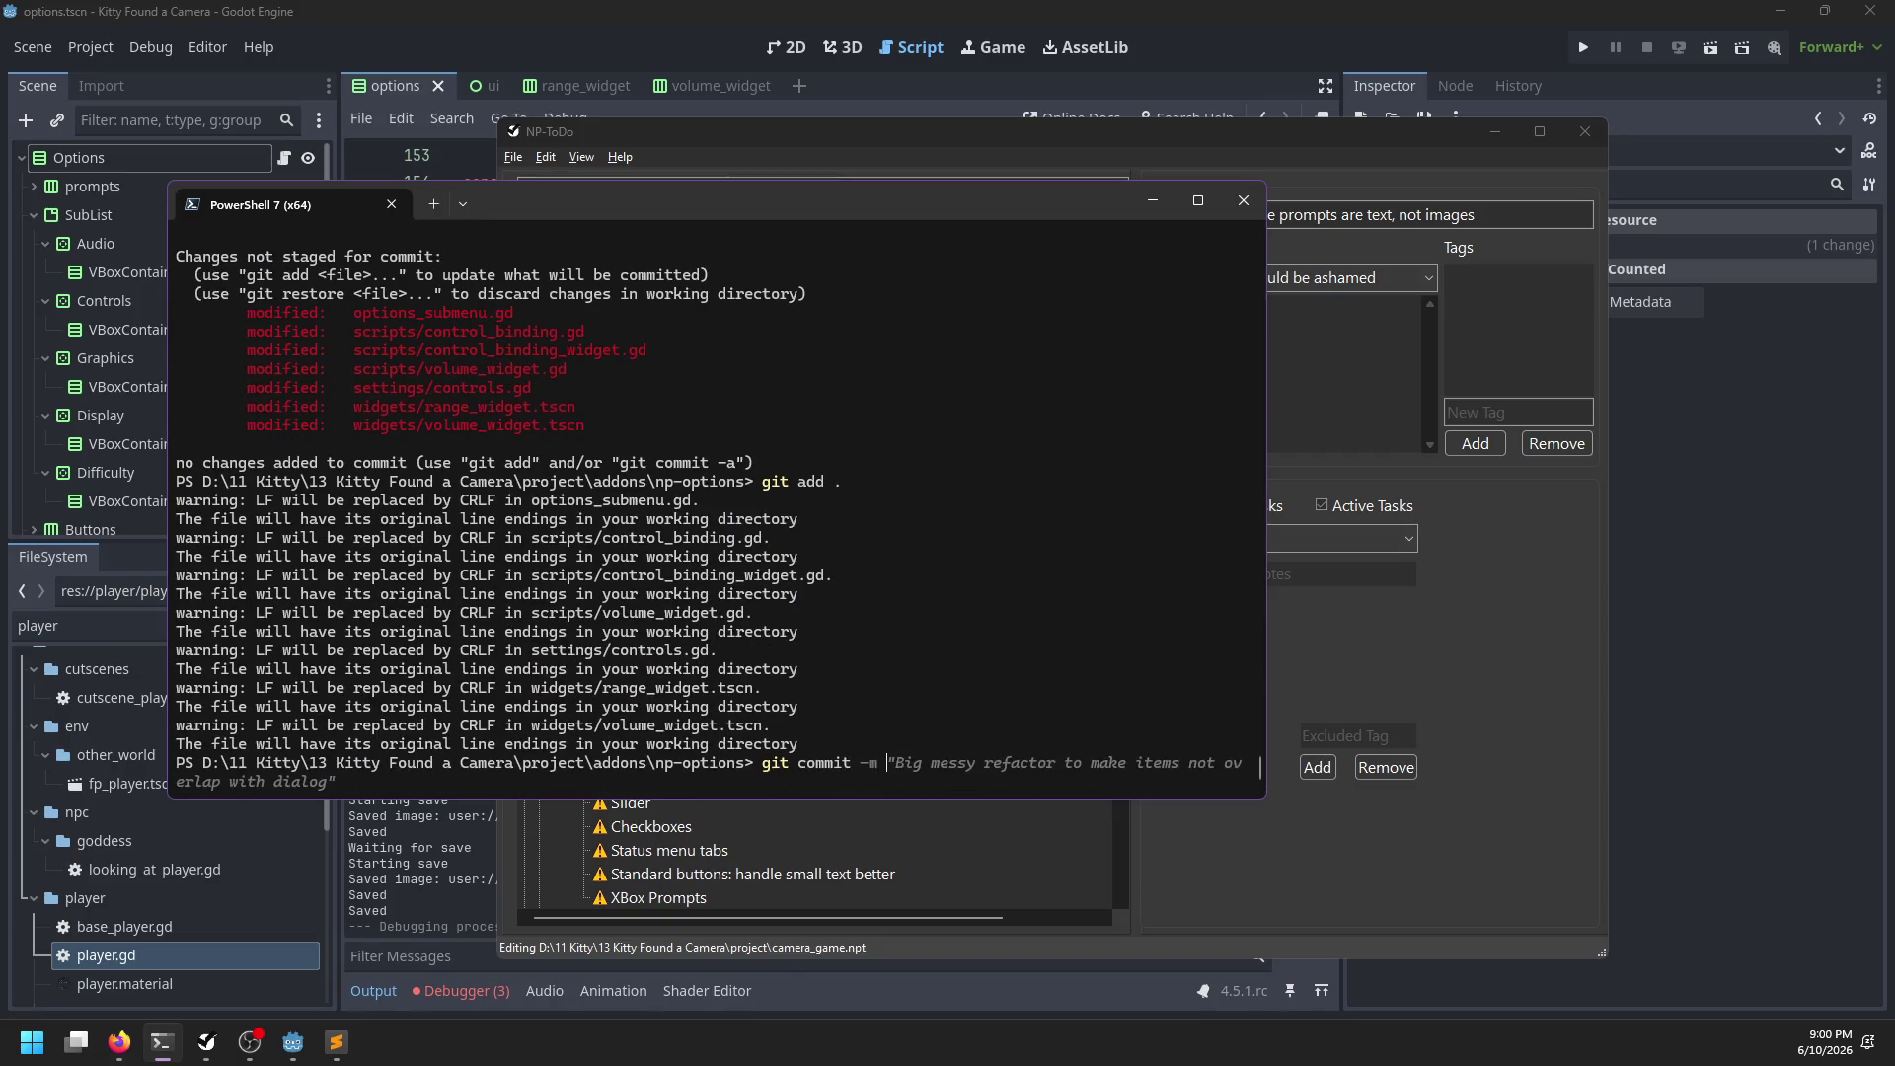
{"action": "type", "text": "\"Rebinda"}
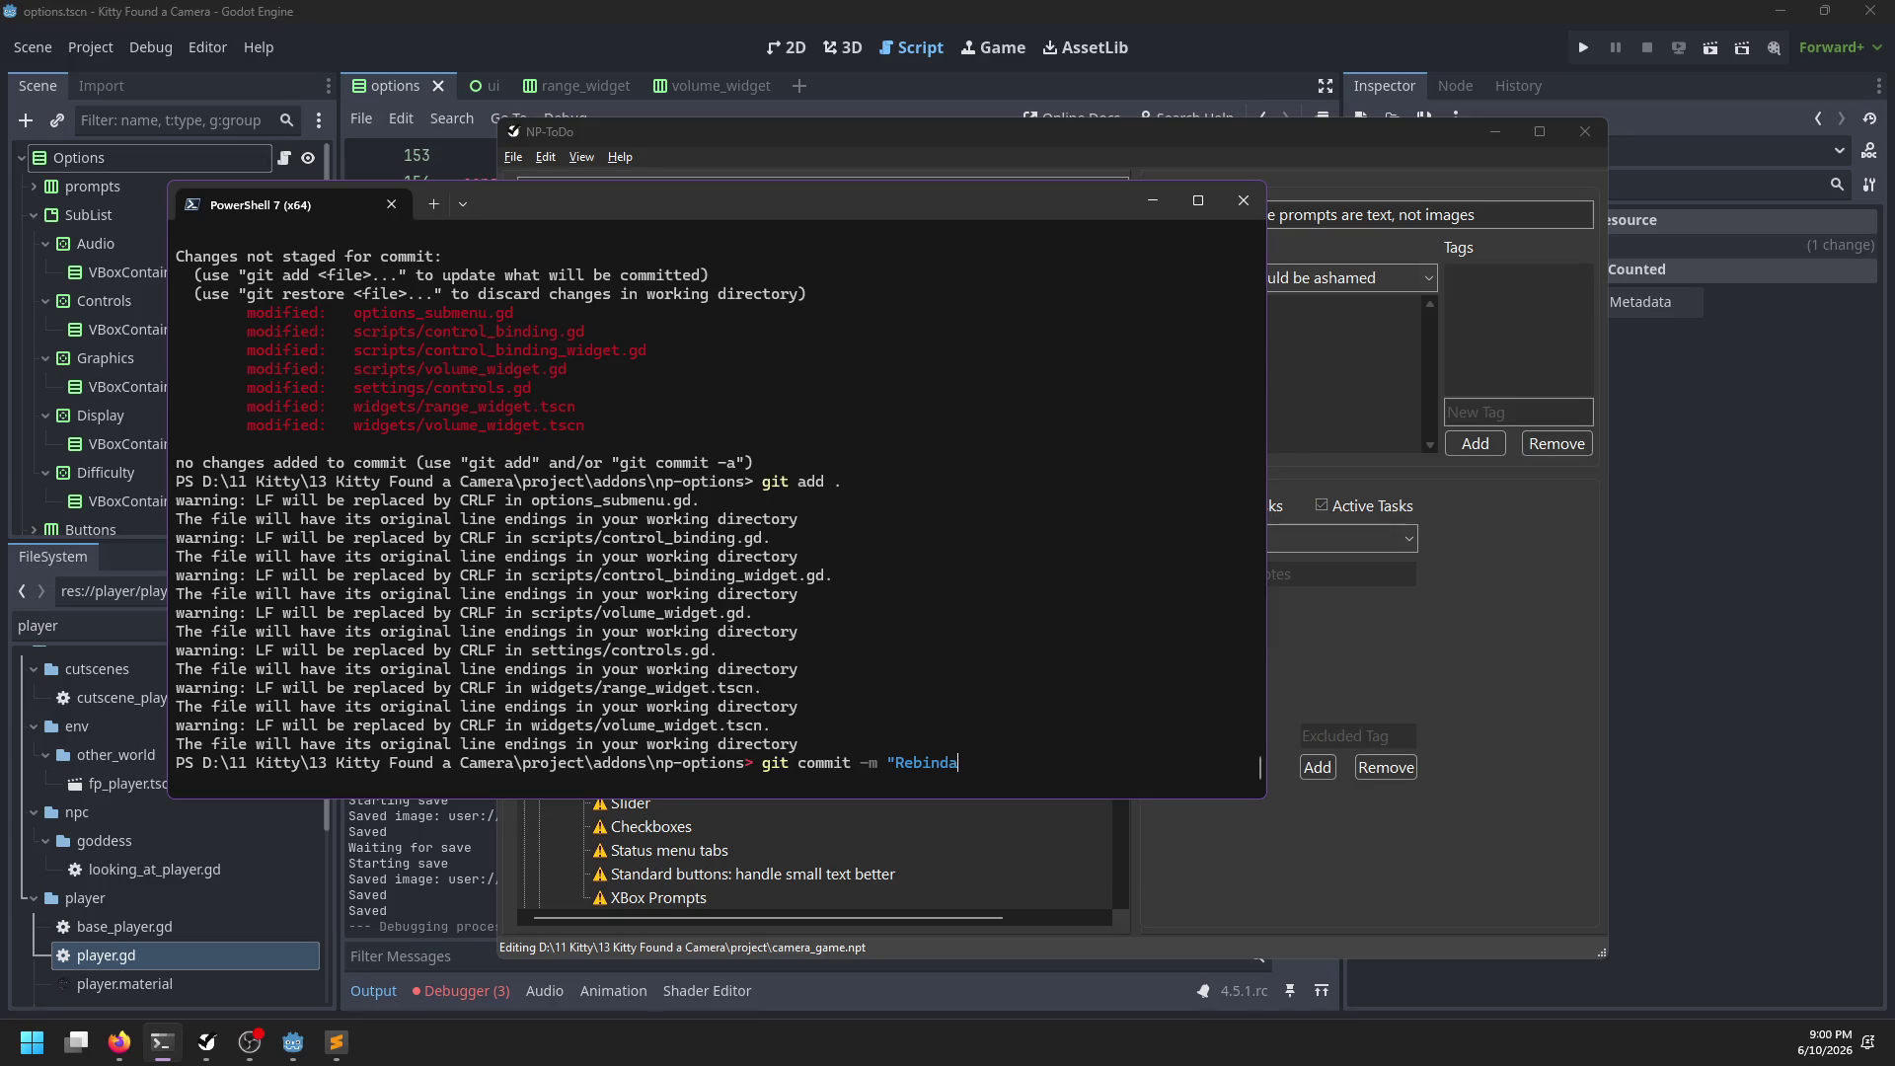
{"action": "type", "text": "\""}
{"action": "key", "text": "Return"}
{"action": "type", "text": "git push"}
{"action": "key", "text": "Return"}
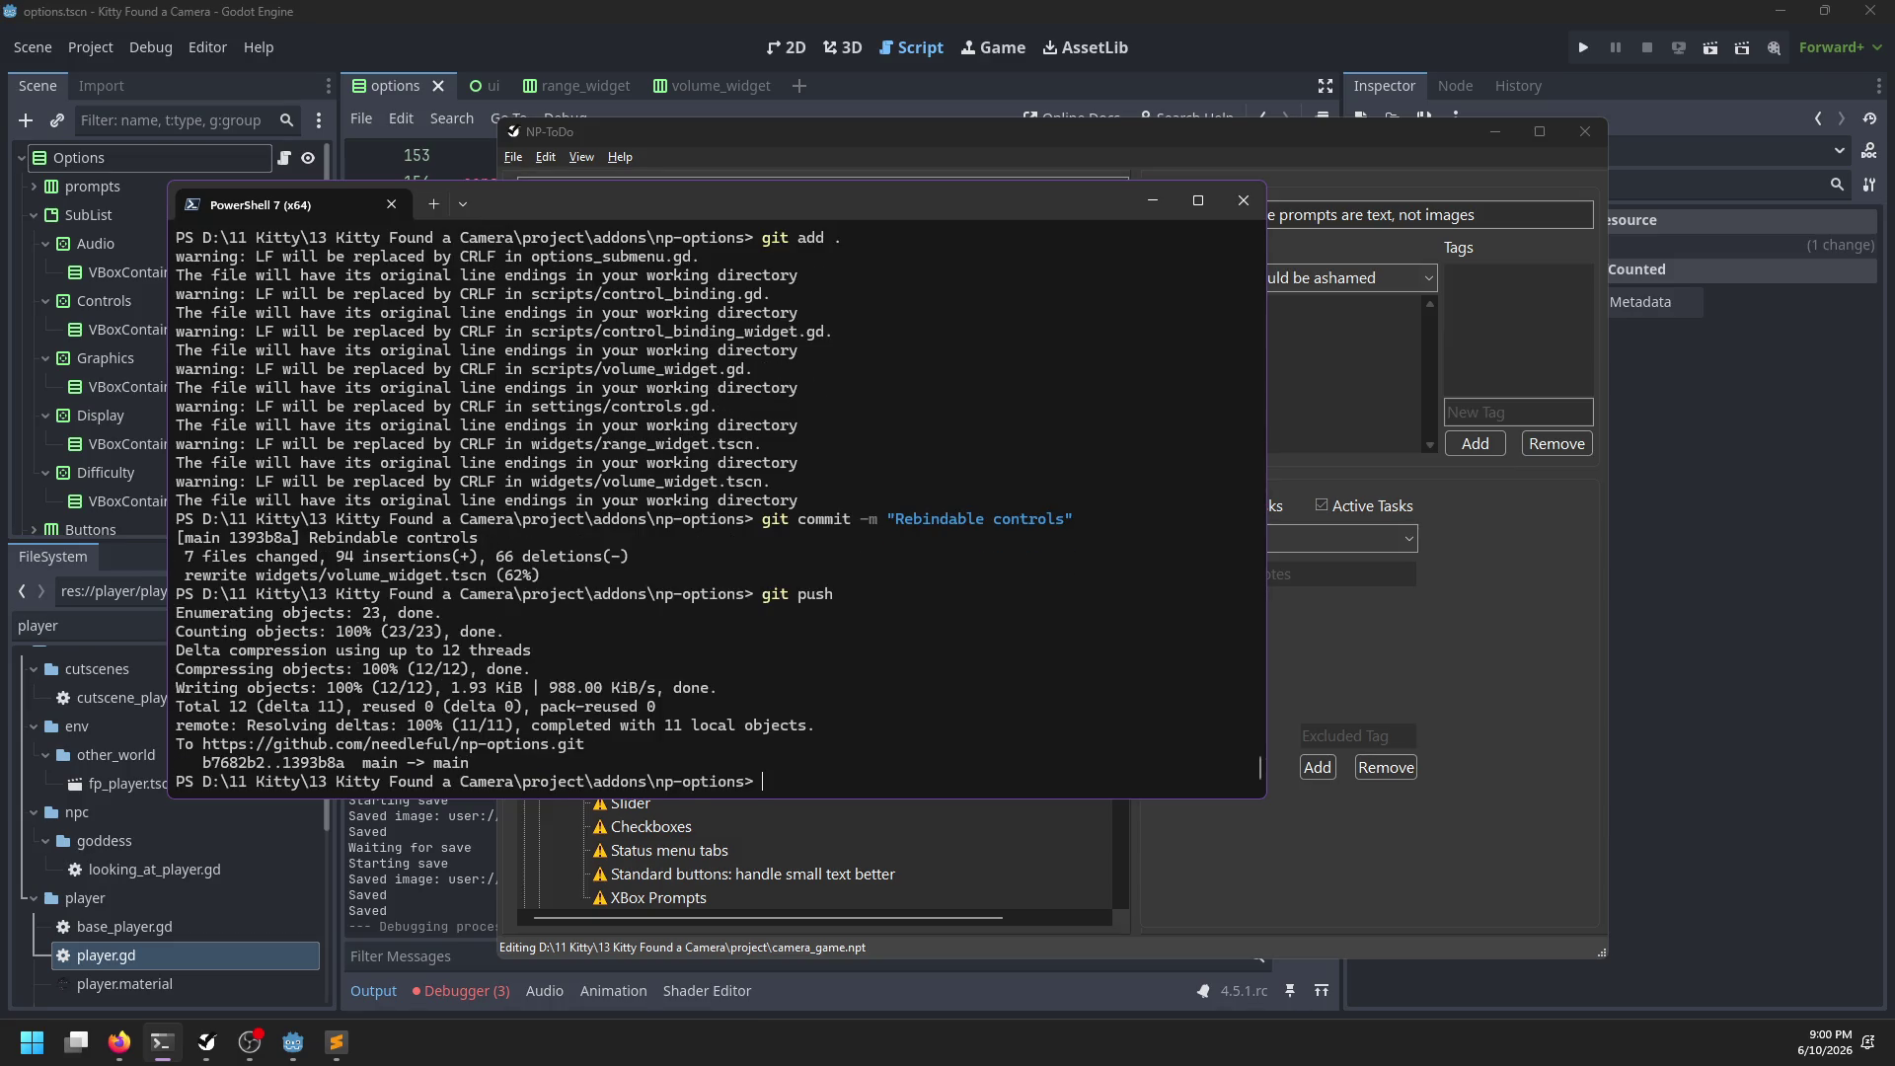
Check the 'Toggle zoom for camera' task in the to-do list, then return to Godot
{"action": "left_click", "coordinate": [1194, 920]}
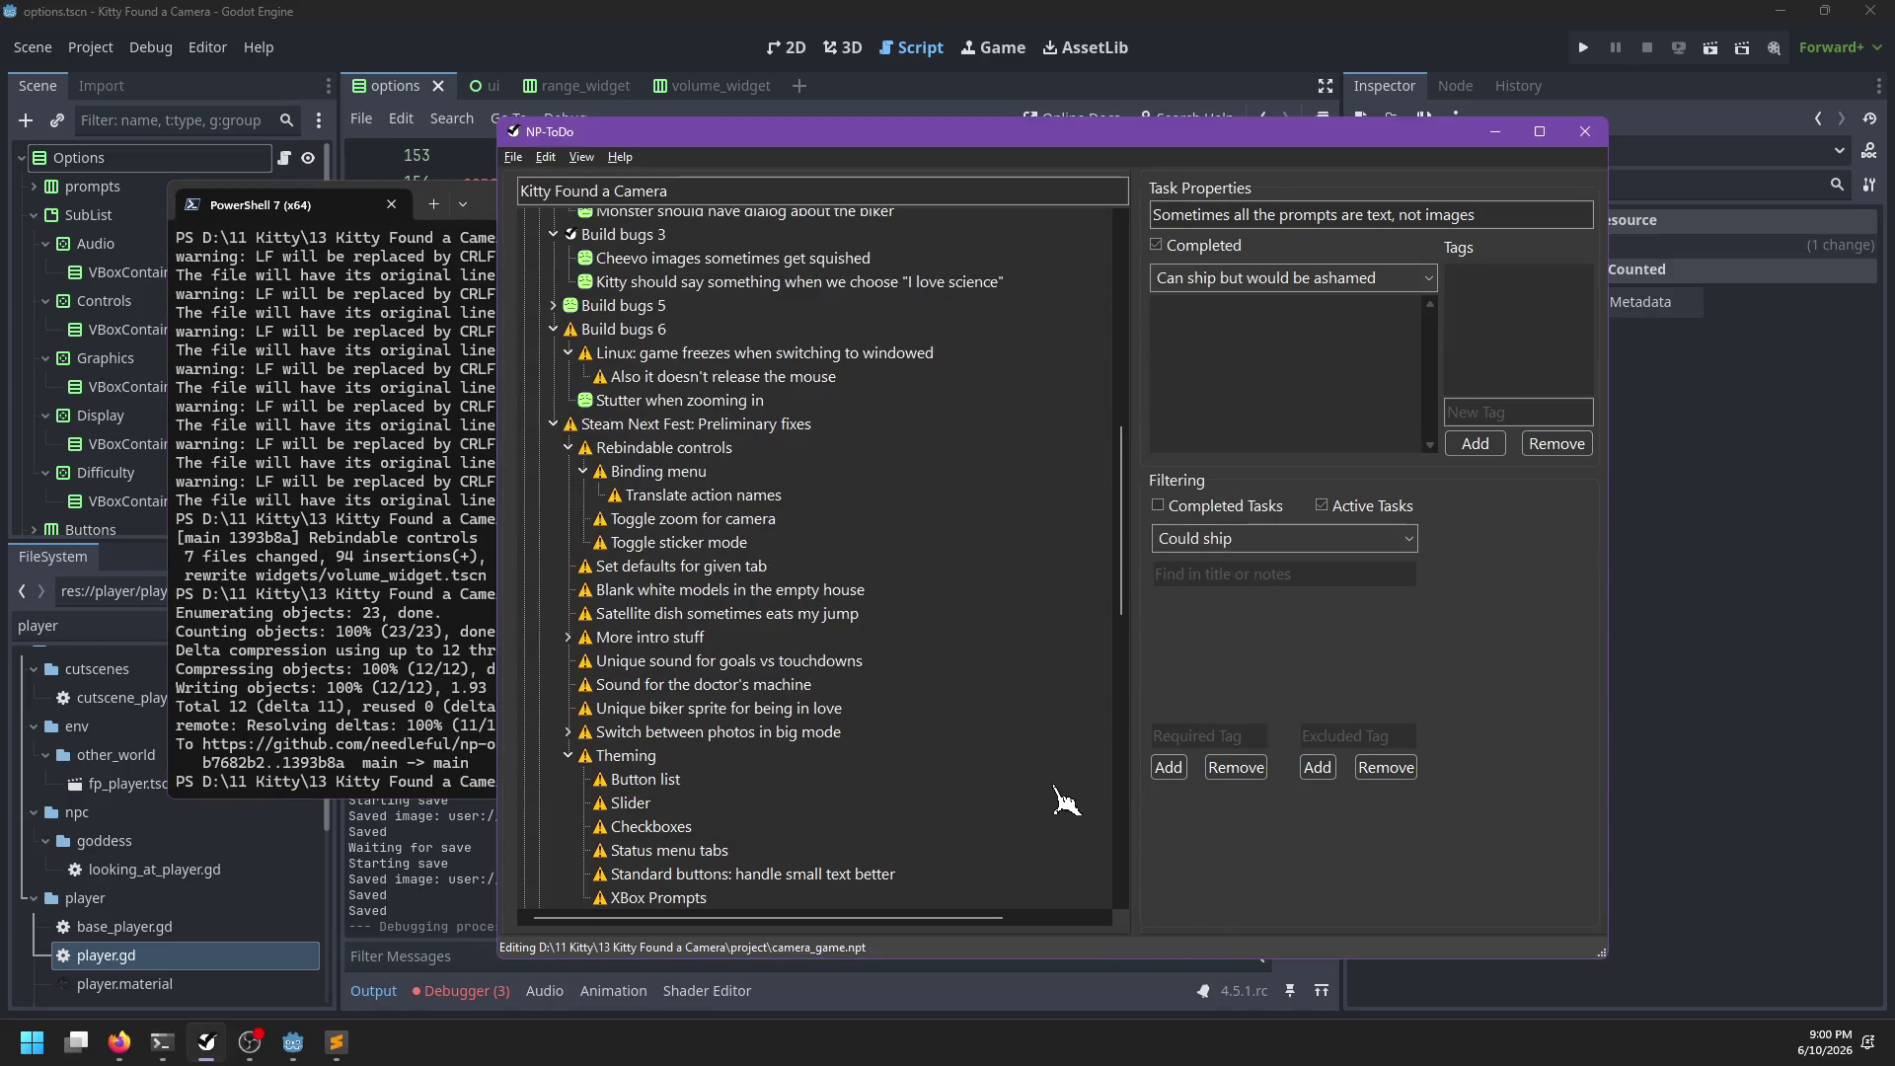
{"action": "left_click", "coordinate": [656, 523]}
{"action": "left_click", "coordinate": [610, 27]}
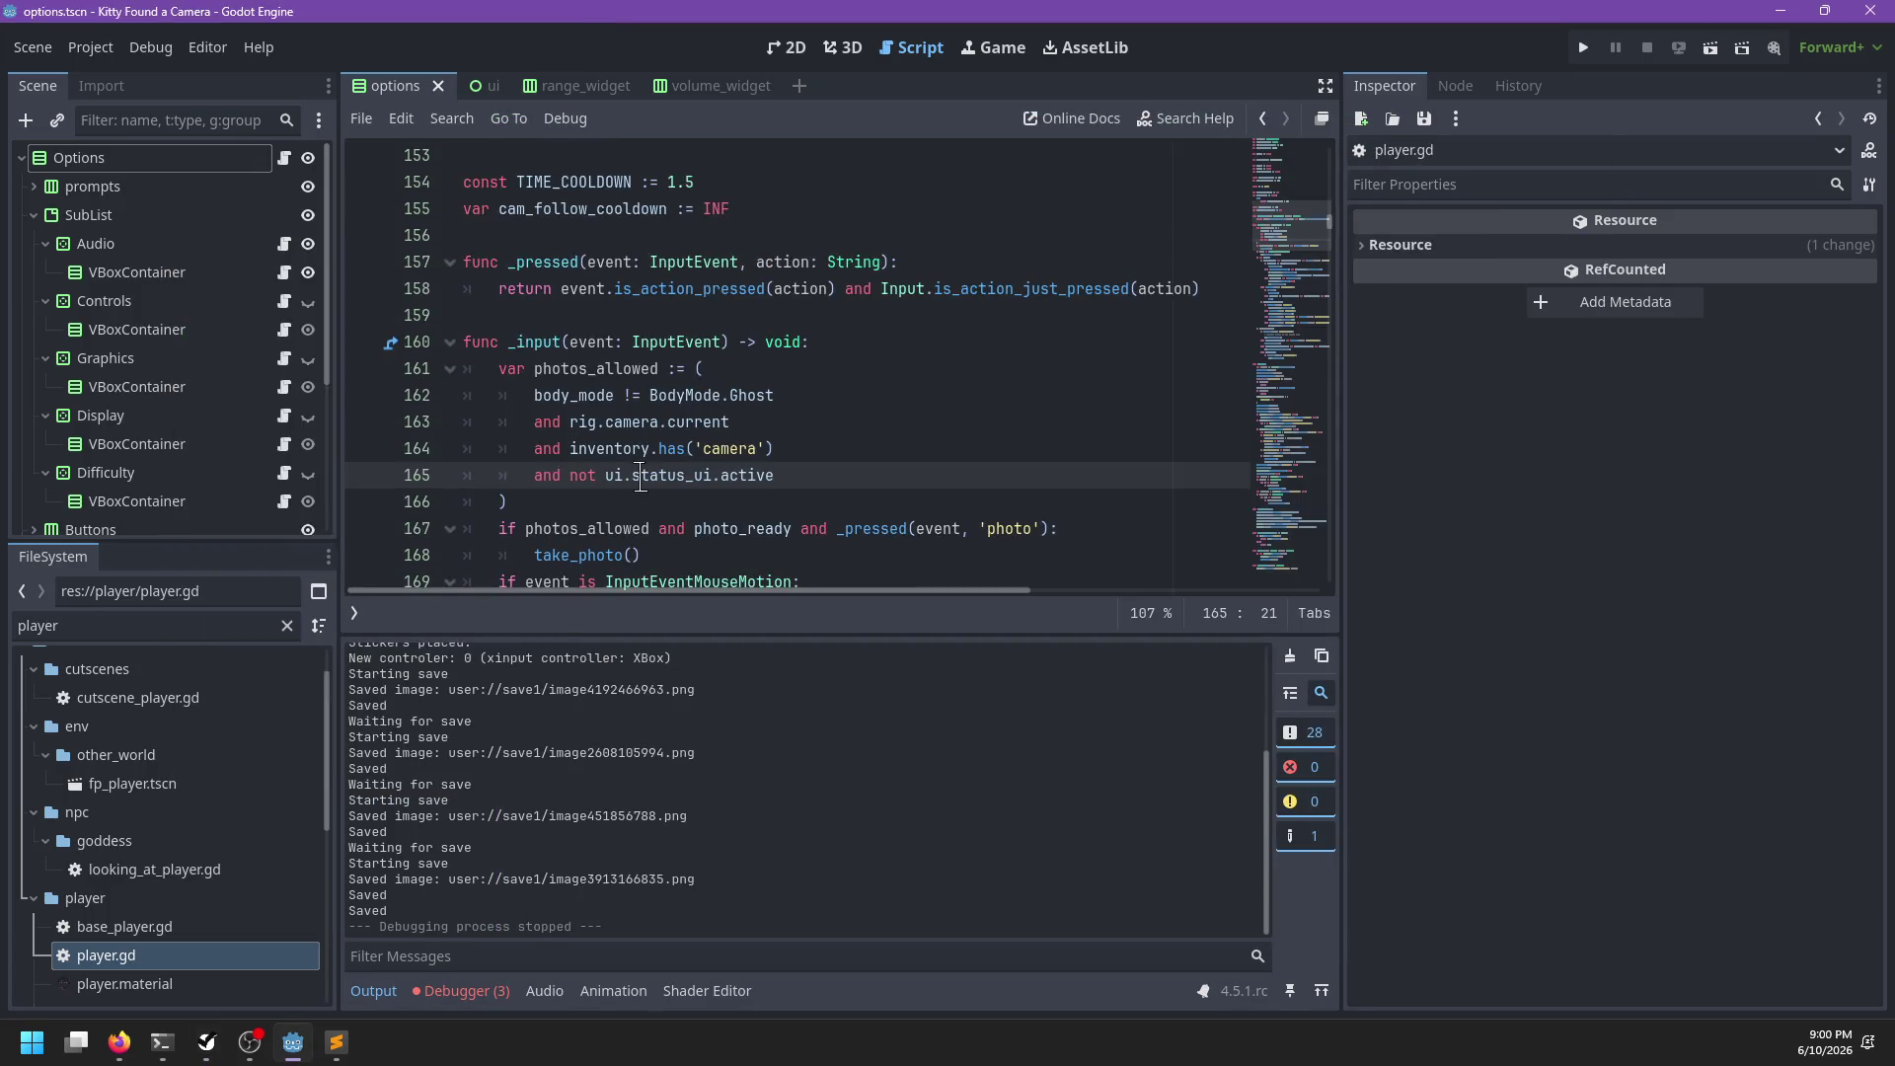
Filter the FileSystem for 'setting', select stuff/settings, and bring up its folder actions
{"action": "scroll", "coordinate": [220, 780], "scroll_direction": "down", "scroll_amount": 5}
{"action": "left_click", "coordinate": [165, 628]}
{"action": "type", "text": "settings"}
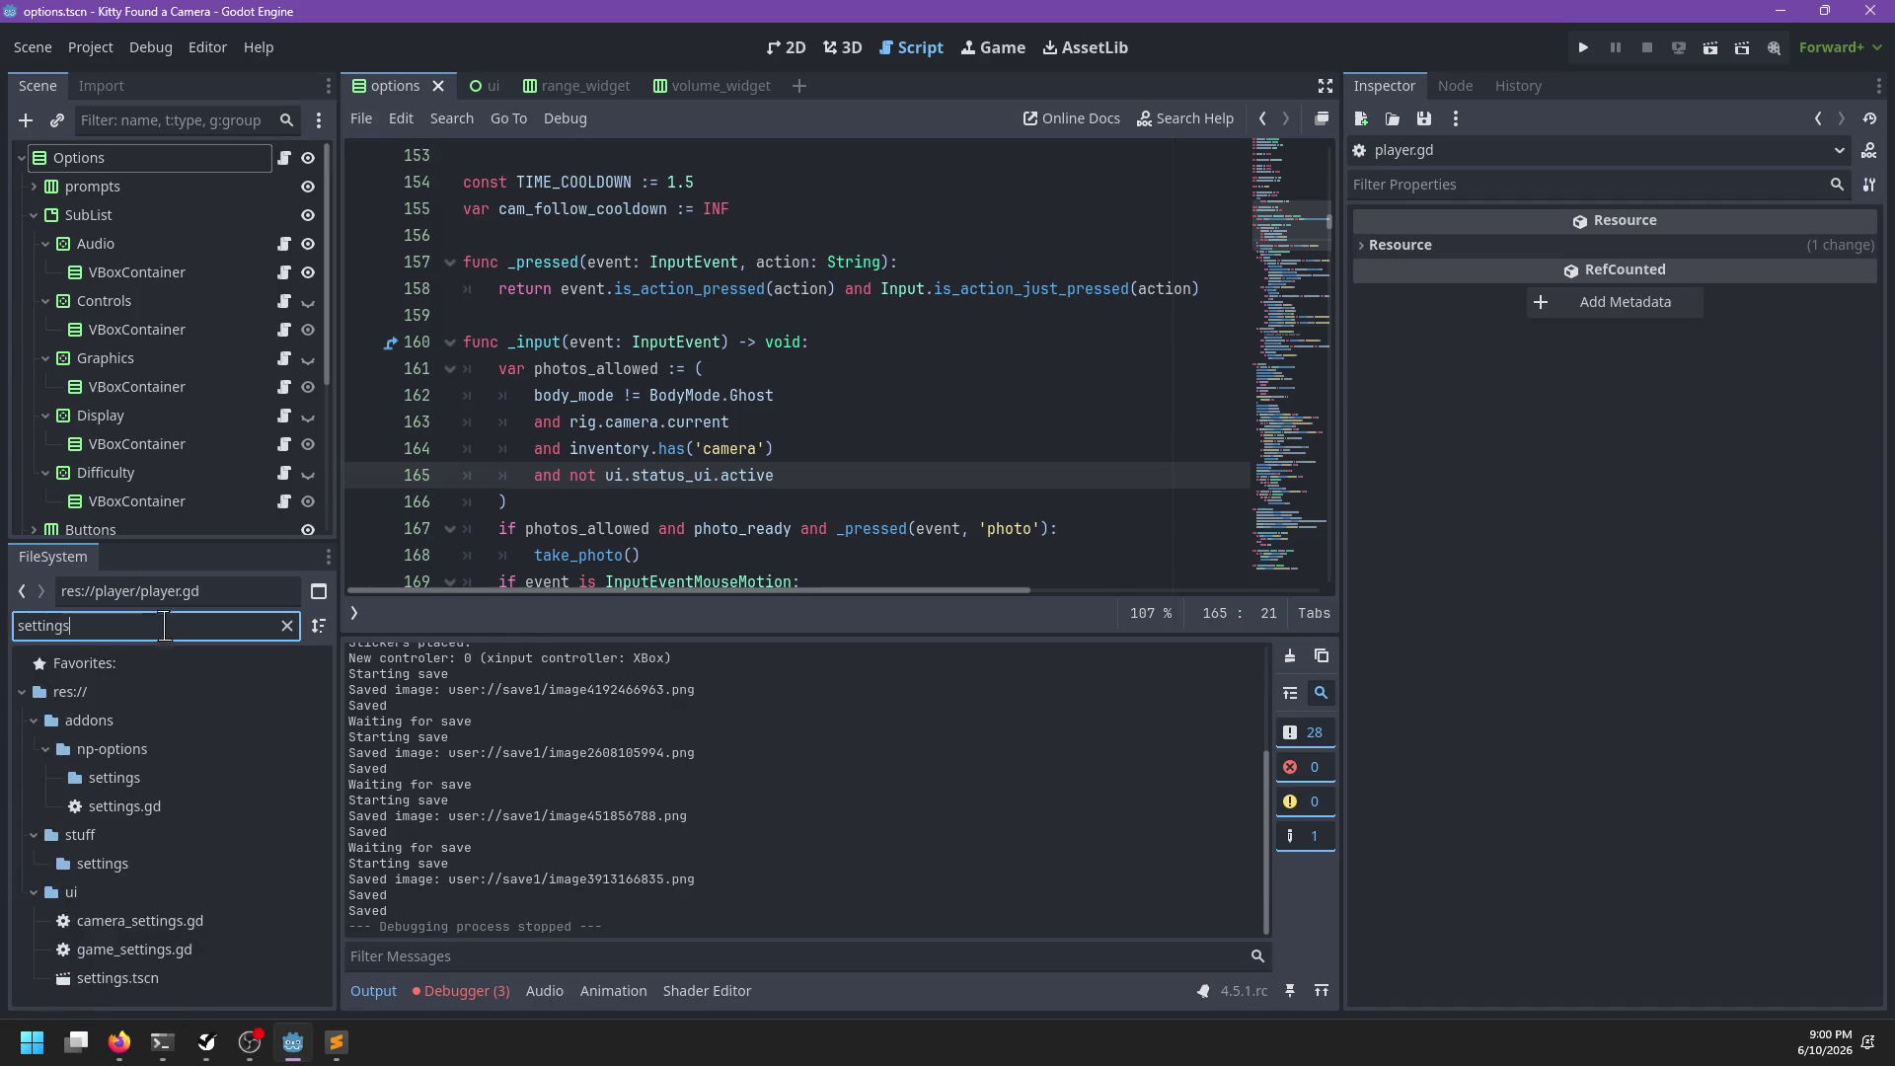
{"action": "left_click", "coordinate": [99, 864]}
{"action": "left_click", "coordinate": [287, 625]}
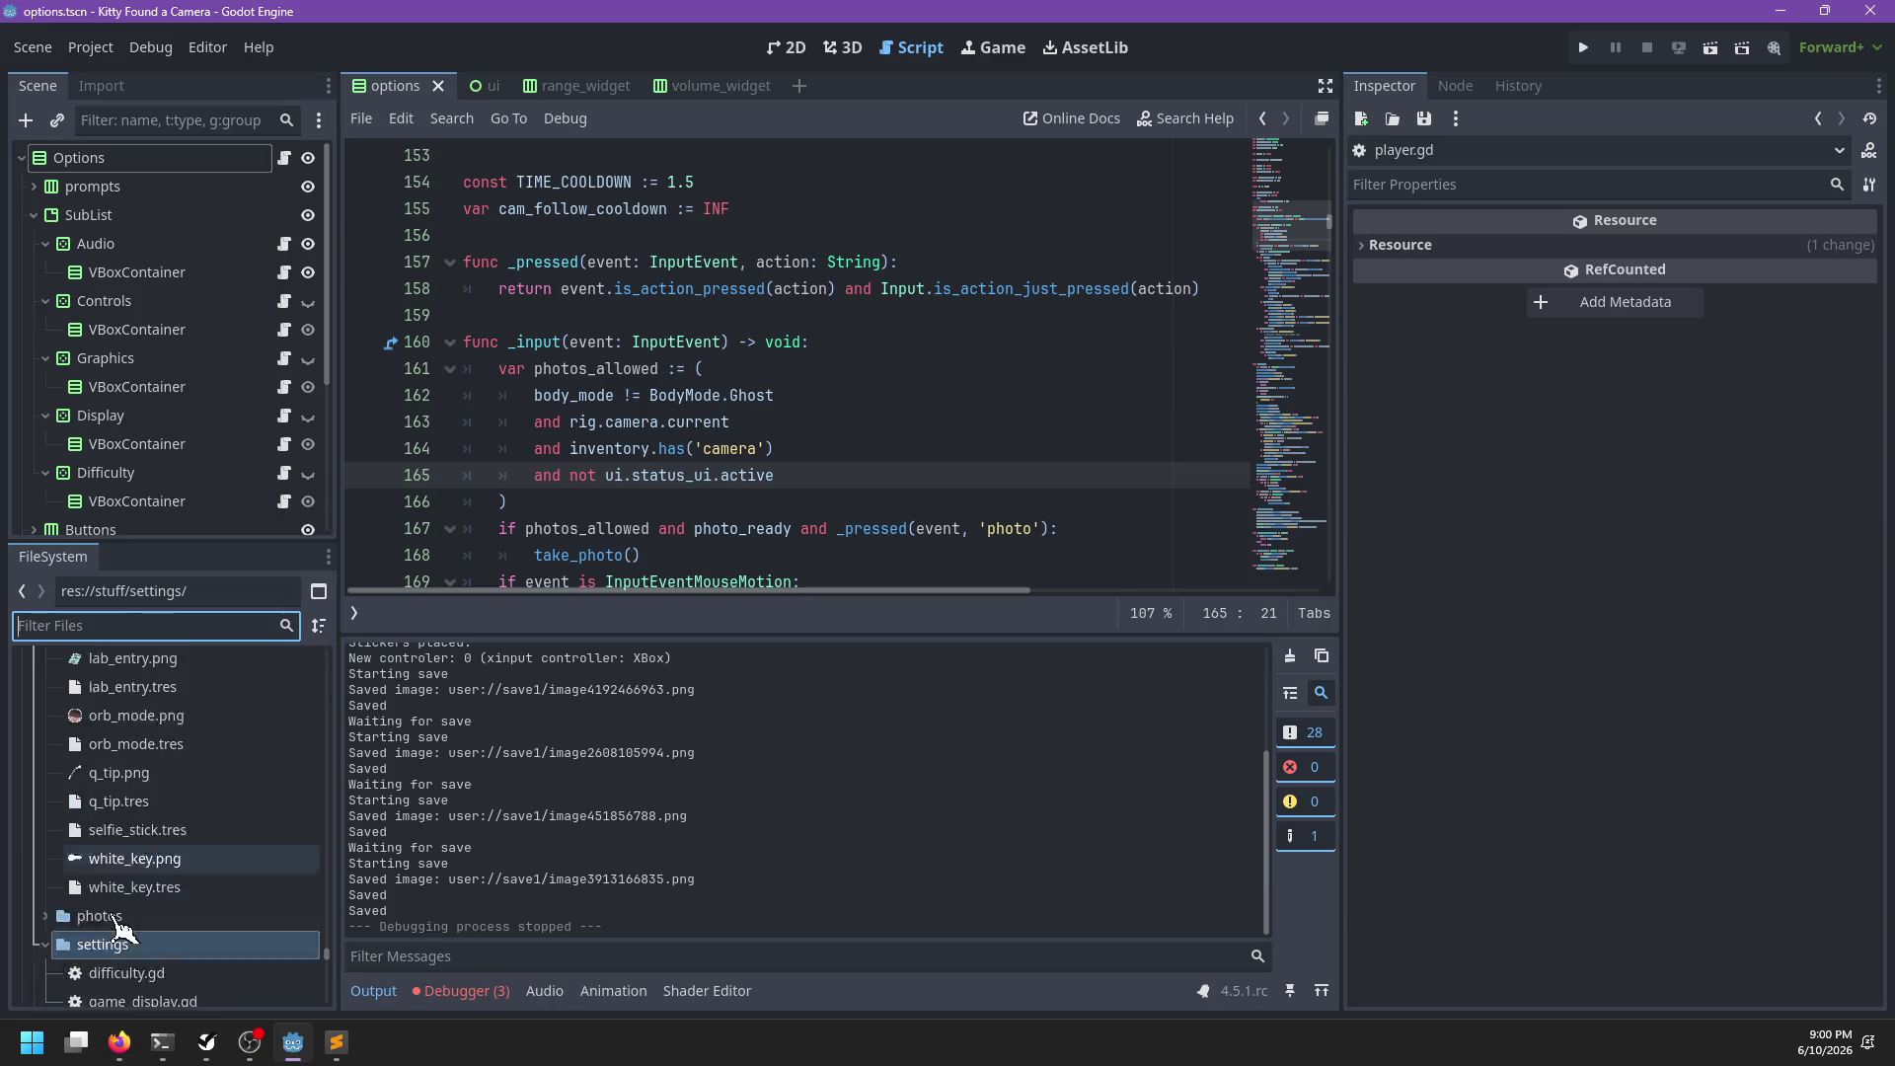
{"action": "right_click", "coordinate": [77, 813]}
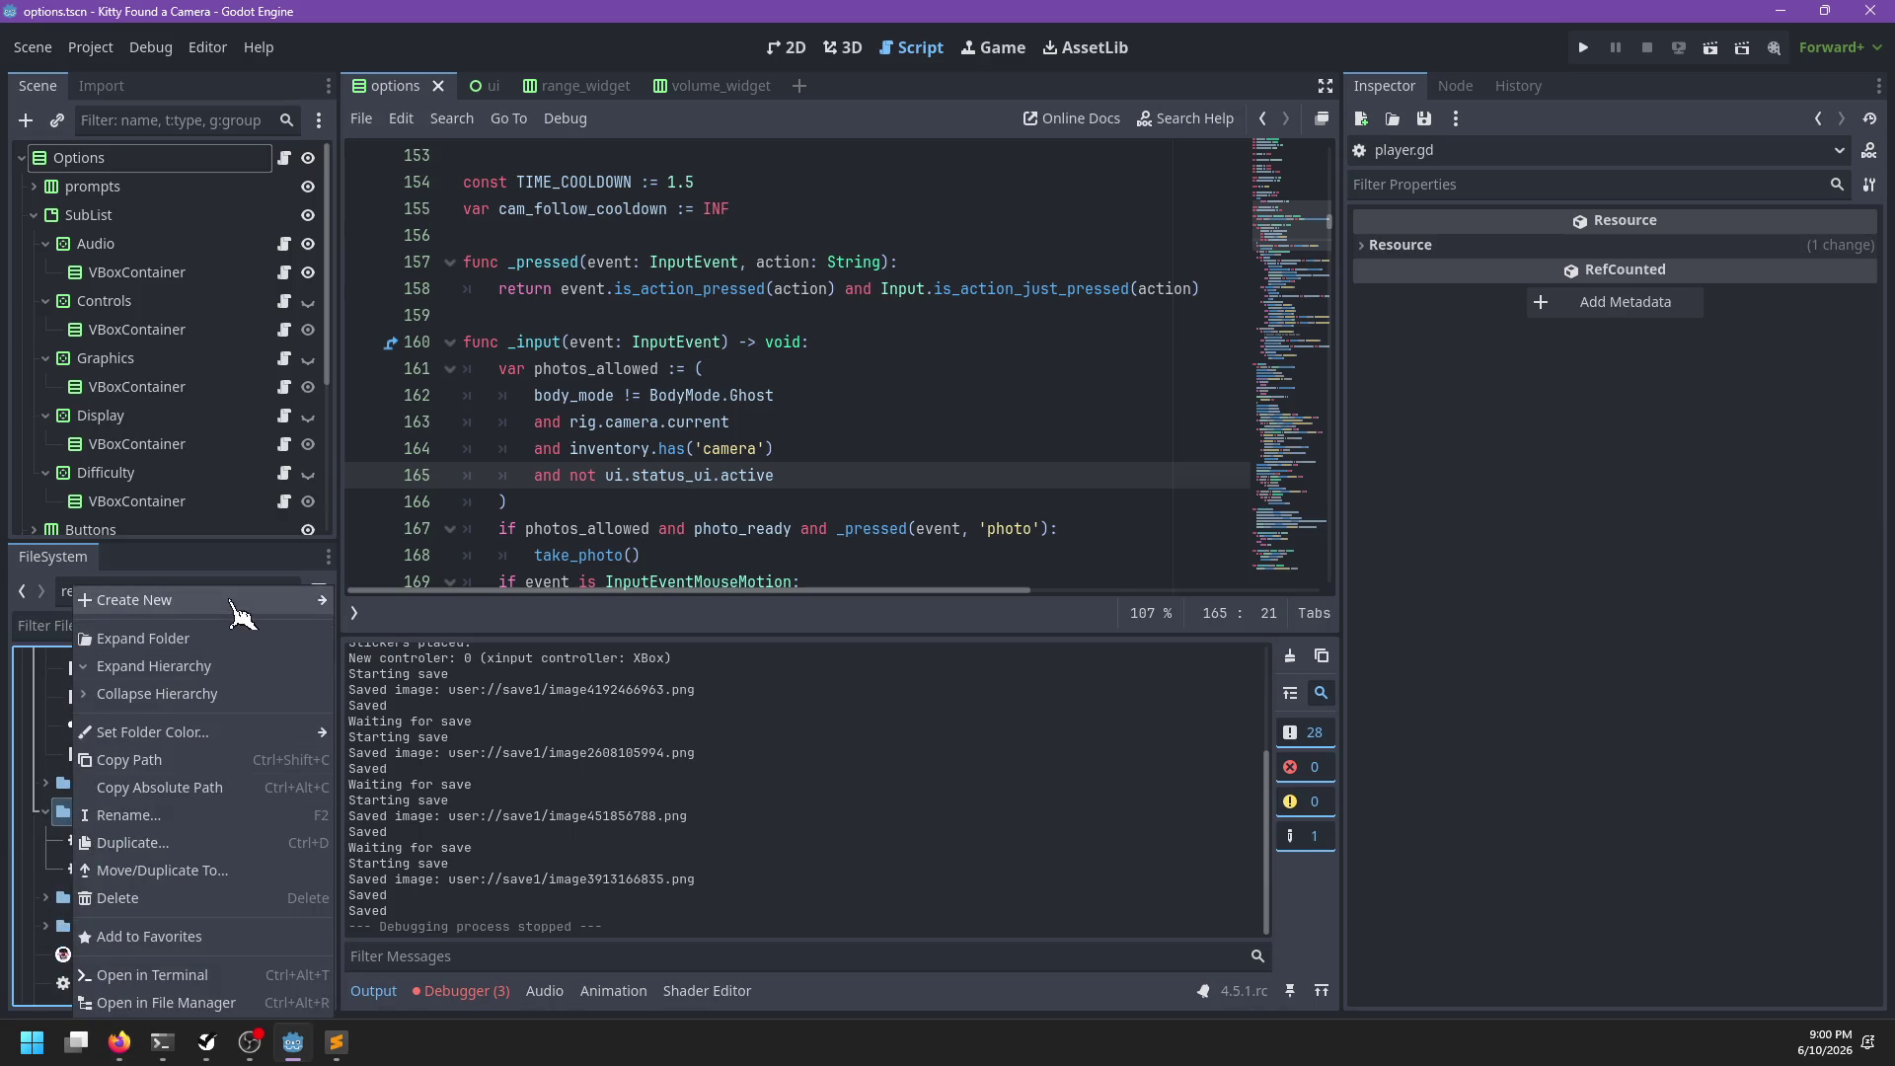
Create a new script named game_controls.gd in the settings folder
{"action": "mouse_move", "coordinate": [239, 614]}
{"action": "left_click", "coordinate": [395, 654]}
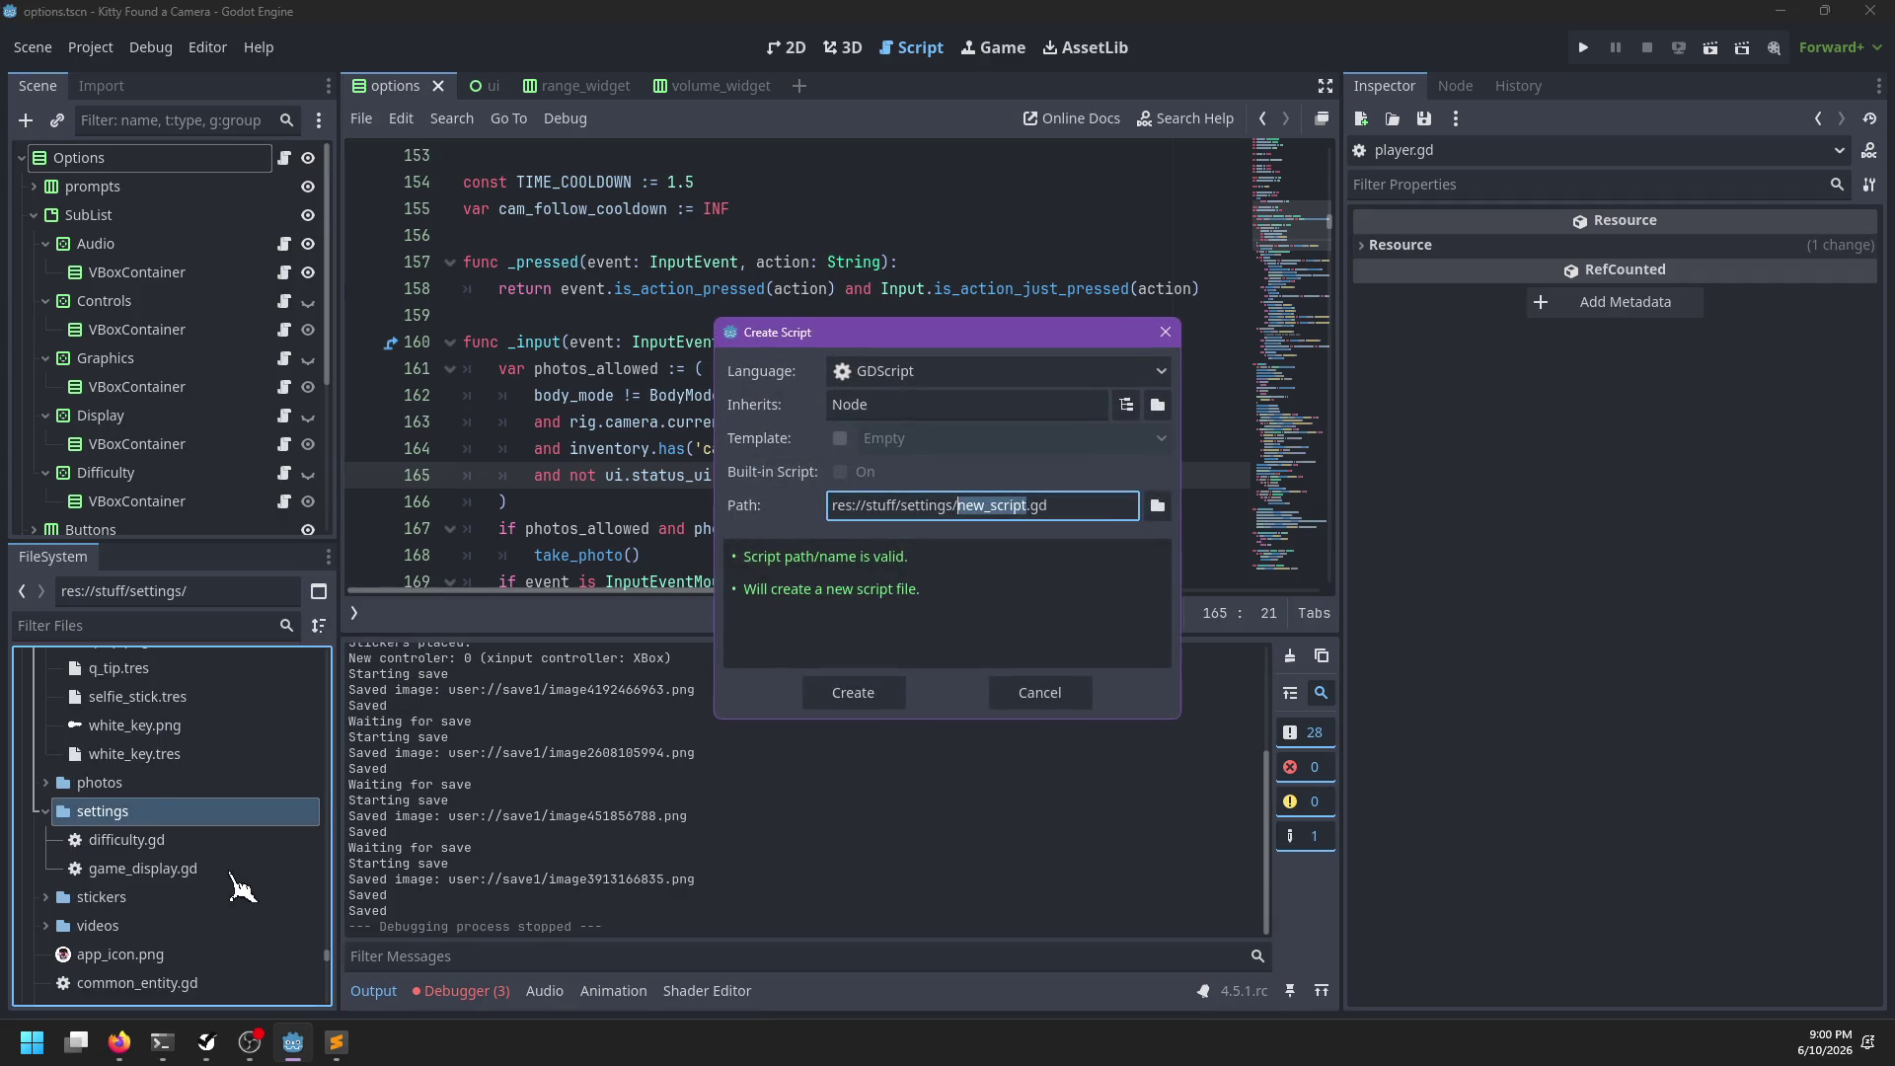
{"action": "type", "text": "game_control"}
{"action": "key", "text": "Return"}
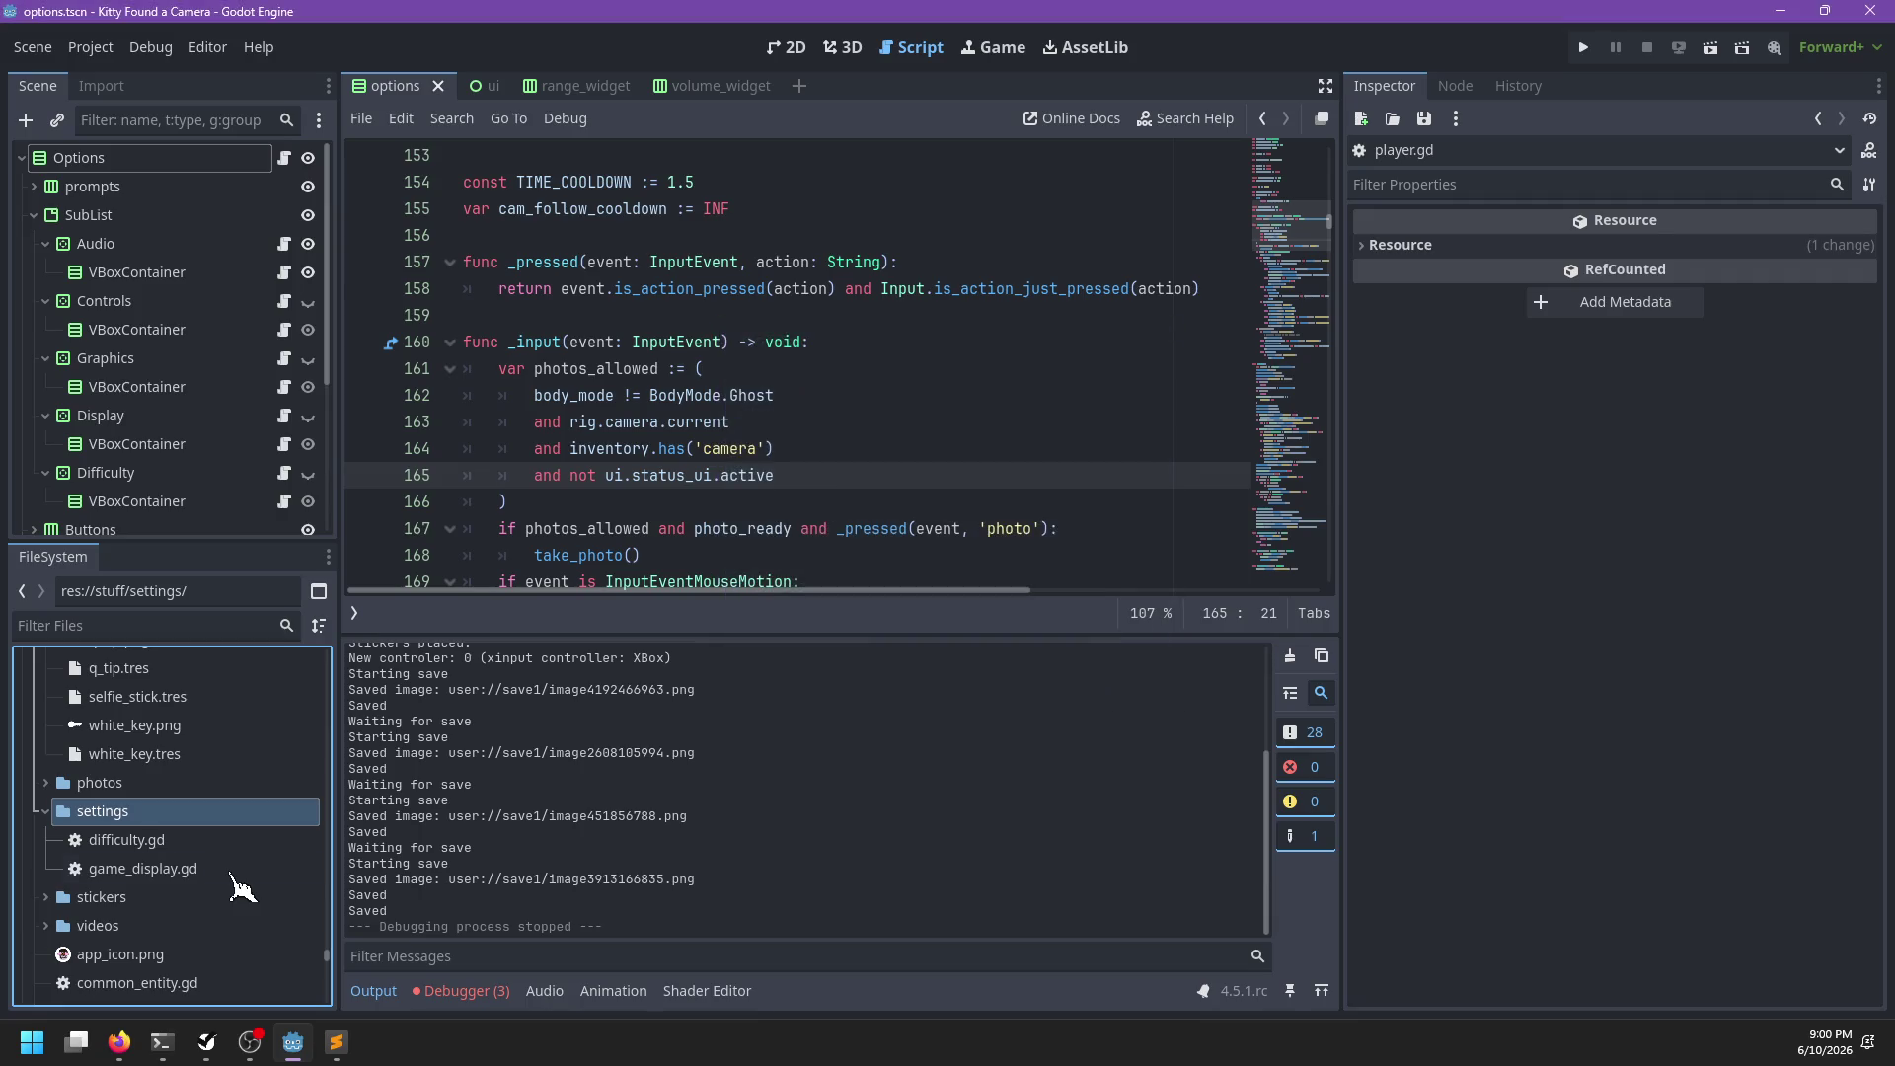
Make game_controls.gd declare class_name GameControlSettings extending ControlsSettings, and save it
{"action": "double_click", "coordinate": [237, 871]}
{"action": "left_click", "coordinate": [673, 313]}
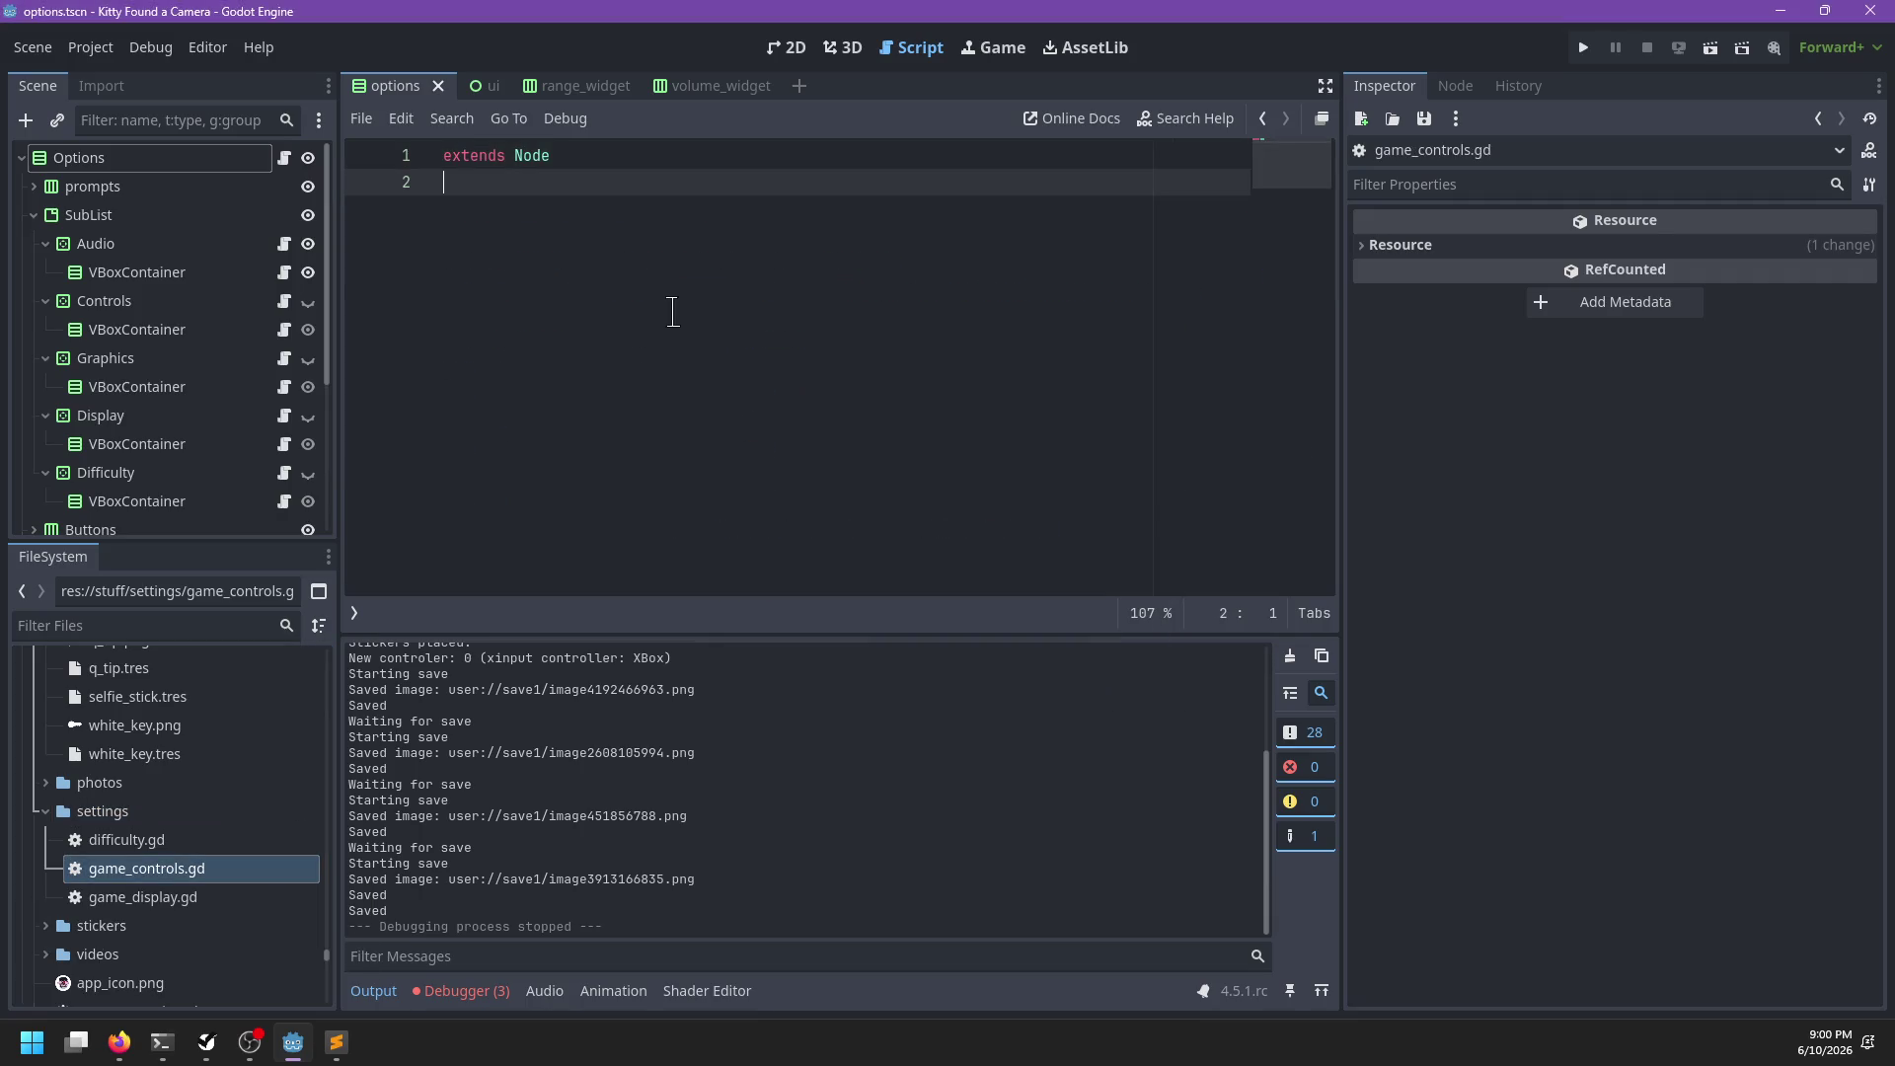
{"action": "key", "text": "BackSpace"}
{"action": "key", "text": "BackSpace"}
{"action": "key", "text": "BackSpace"}
{"action": "type", "text": "ControlsSettings"}
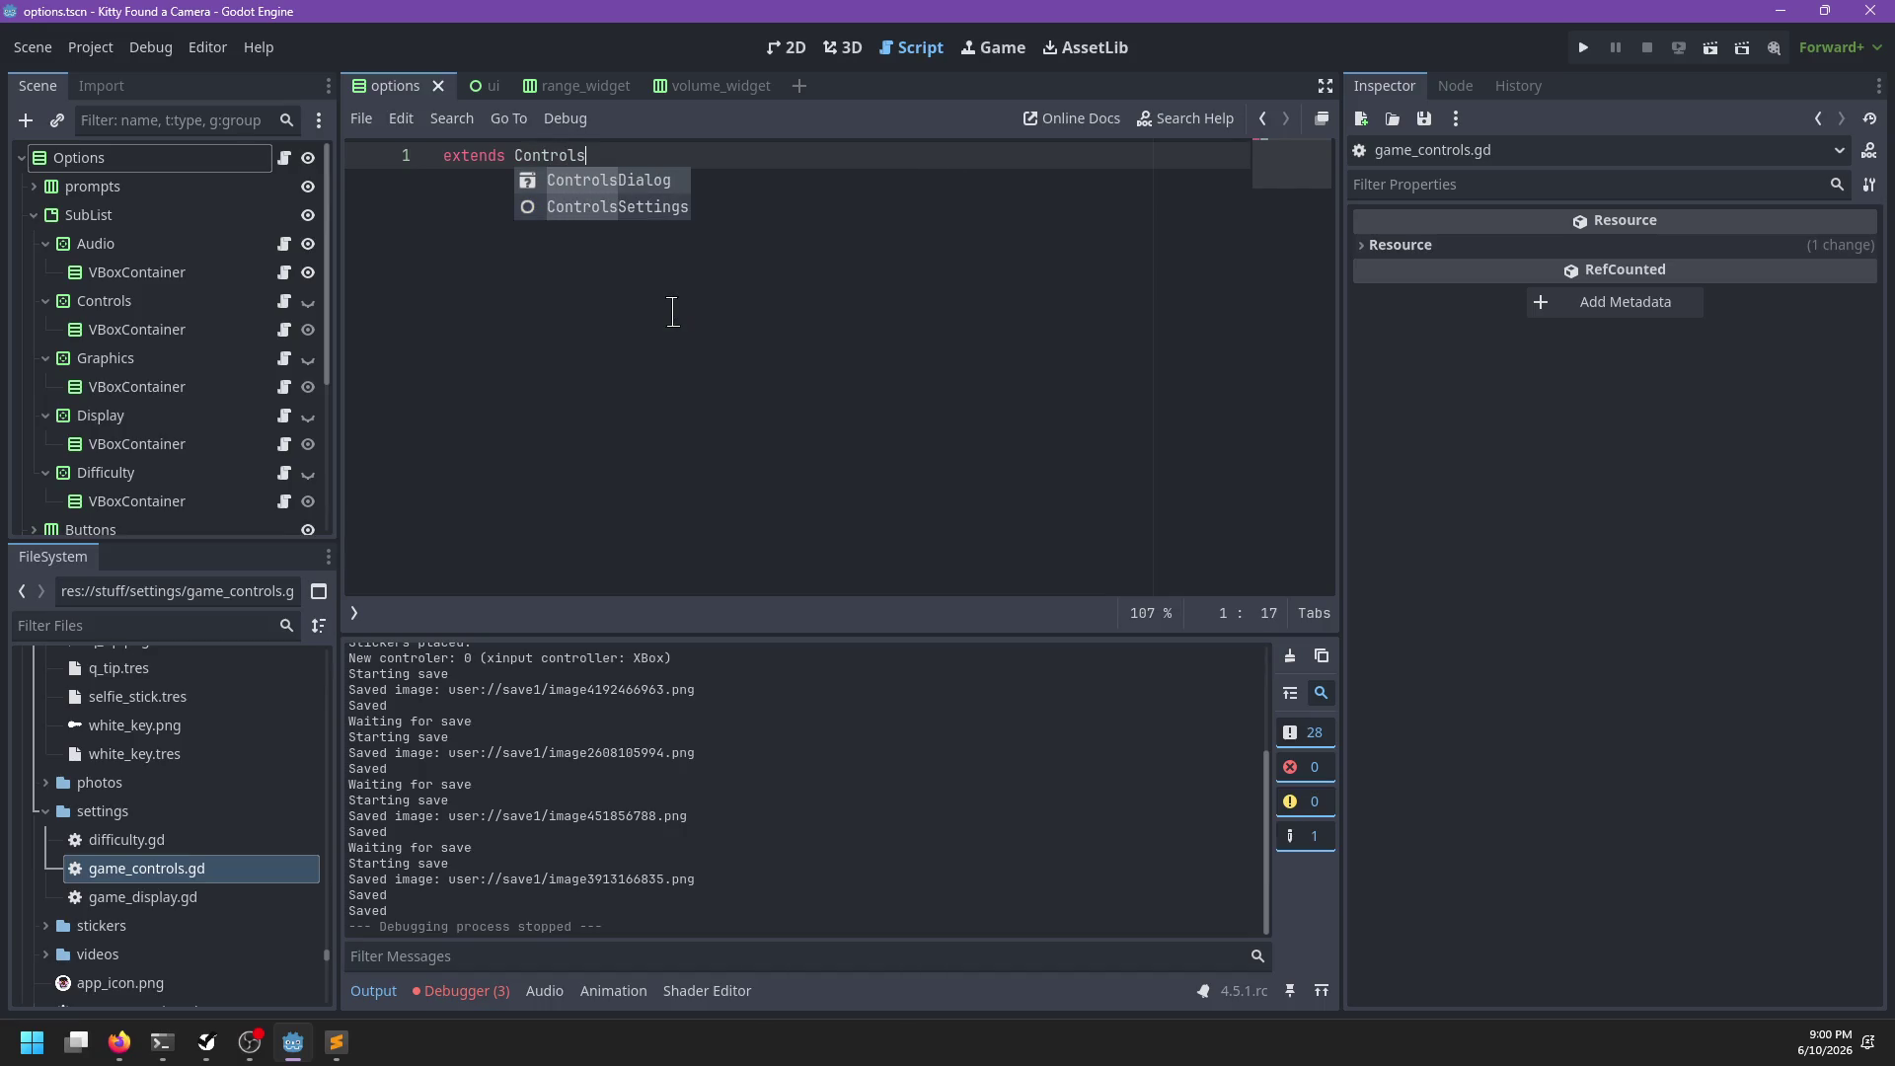
{"action": "key", "text": "Down"}
{"action": "key", "text": "Return"}
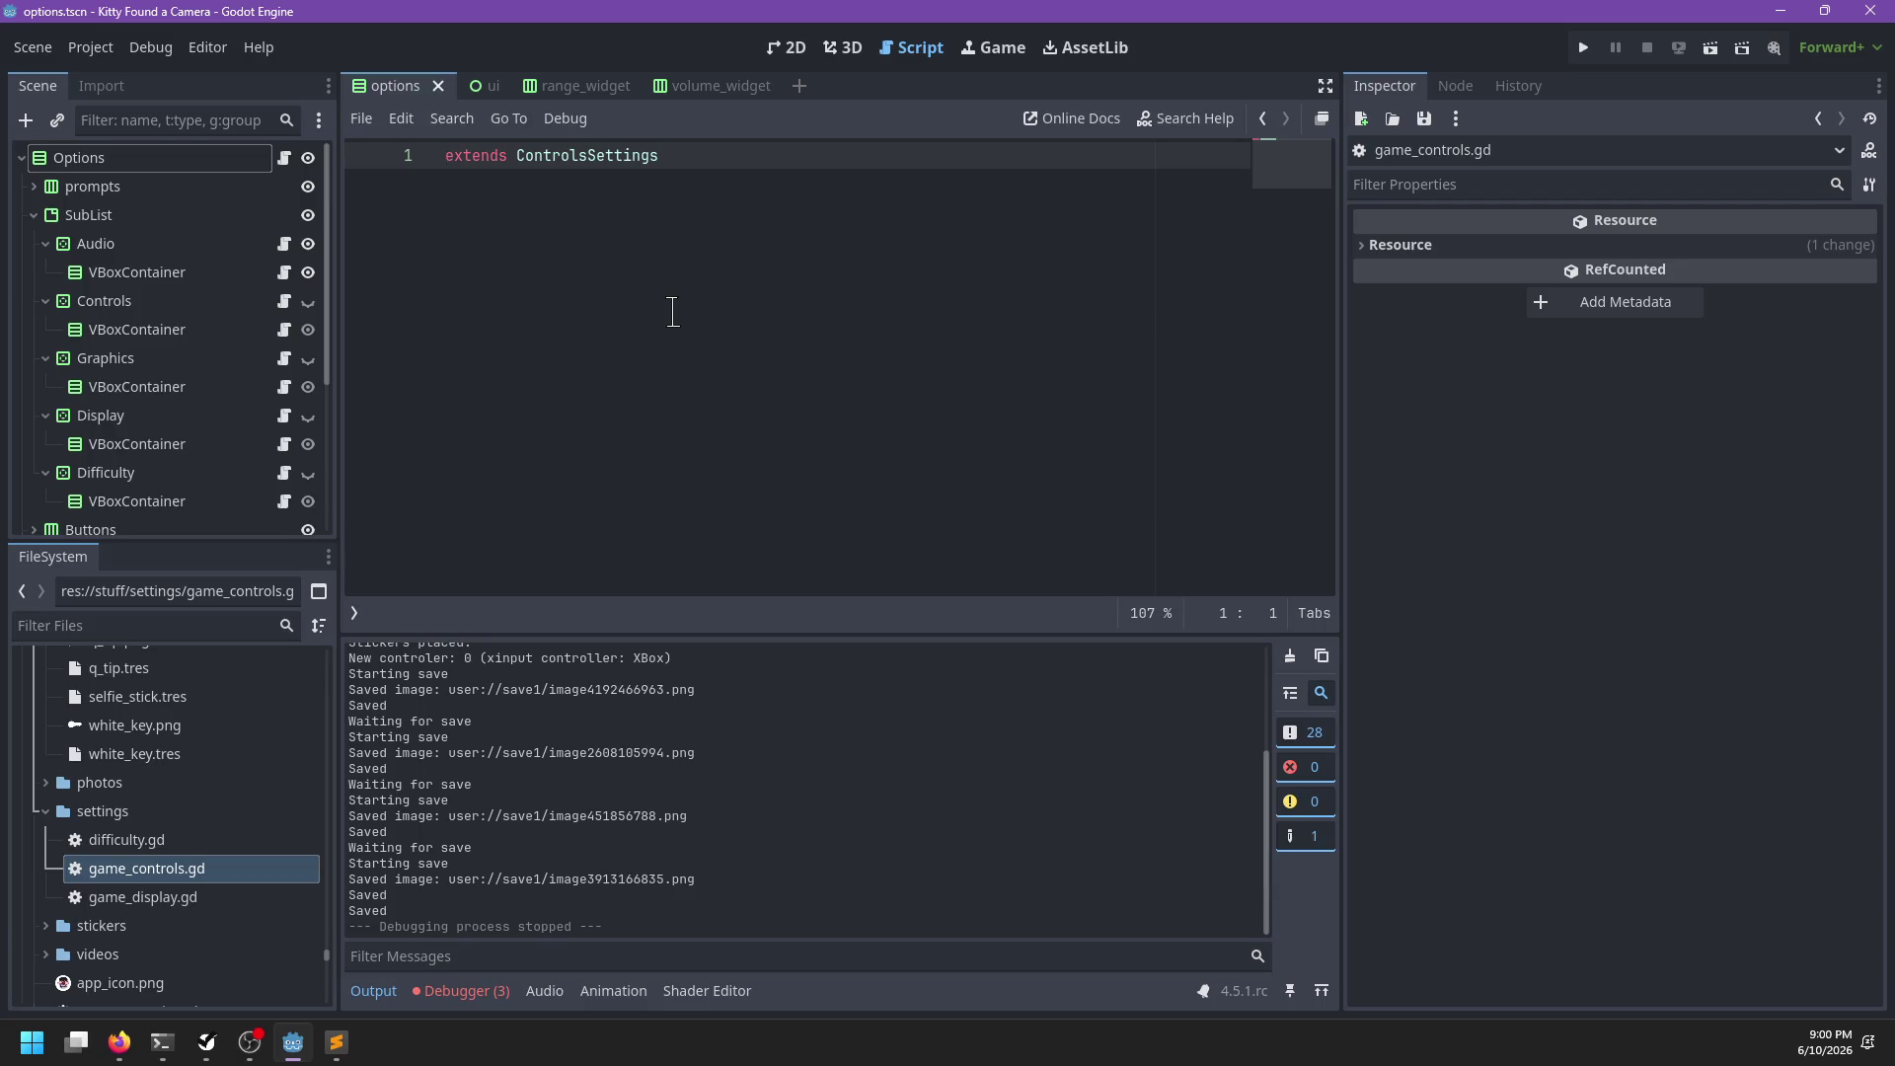
{"action": "key", "text": "Return"}
{"action": "key", "text": "Up"}
{"action": "type", "text": "name"}
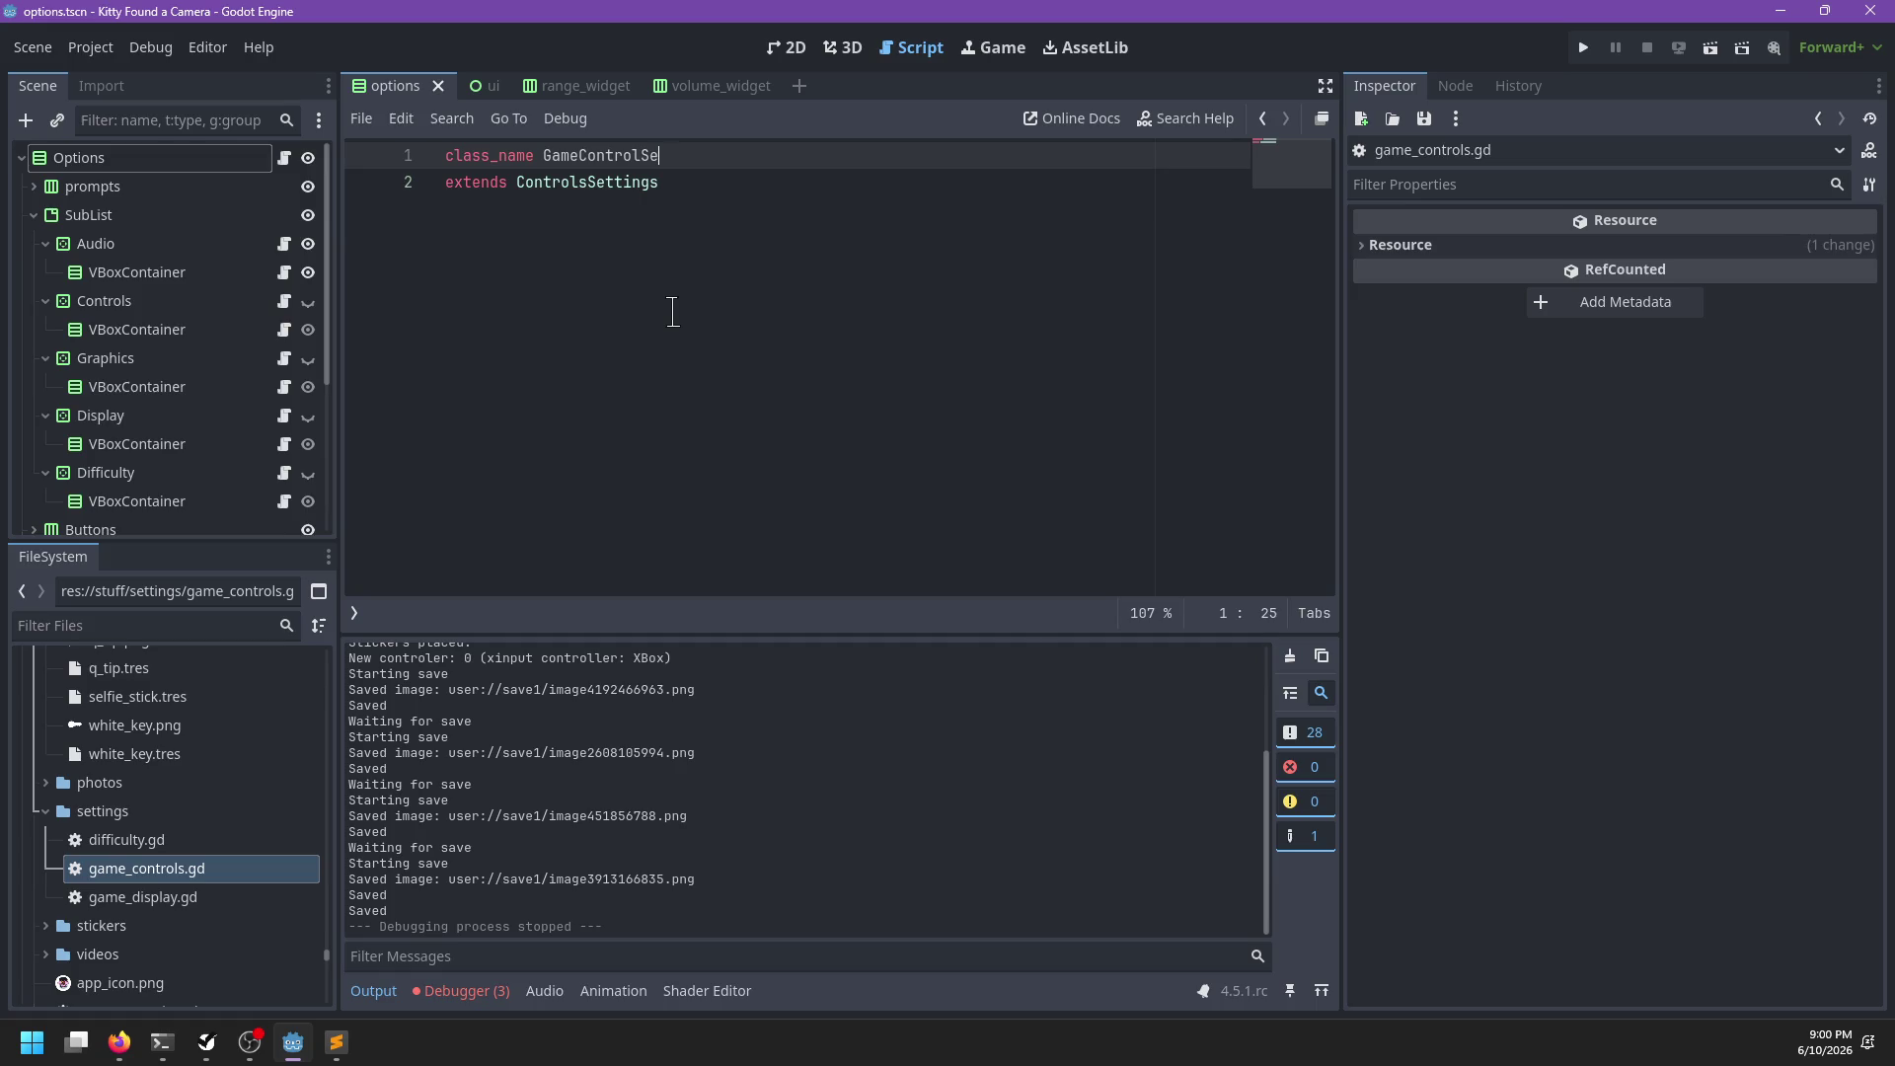
{"action": "key", "text": "ctrl+s"}
Open the settings.tscn scene using the 'settings' file filter
{"action": "left_click", "coordinate": [165, 279]}
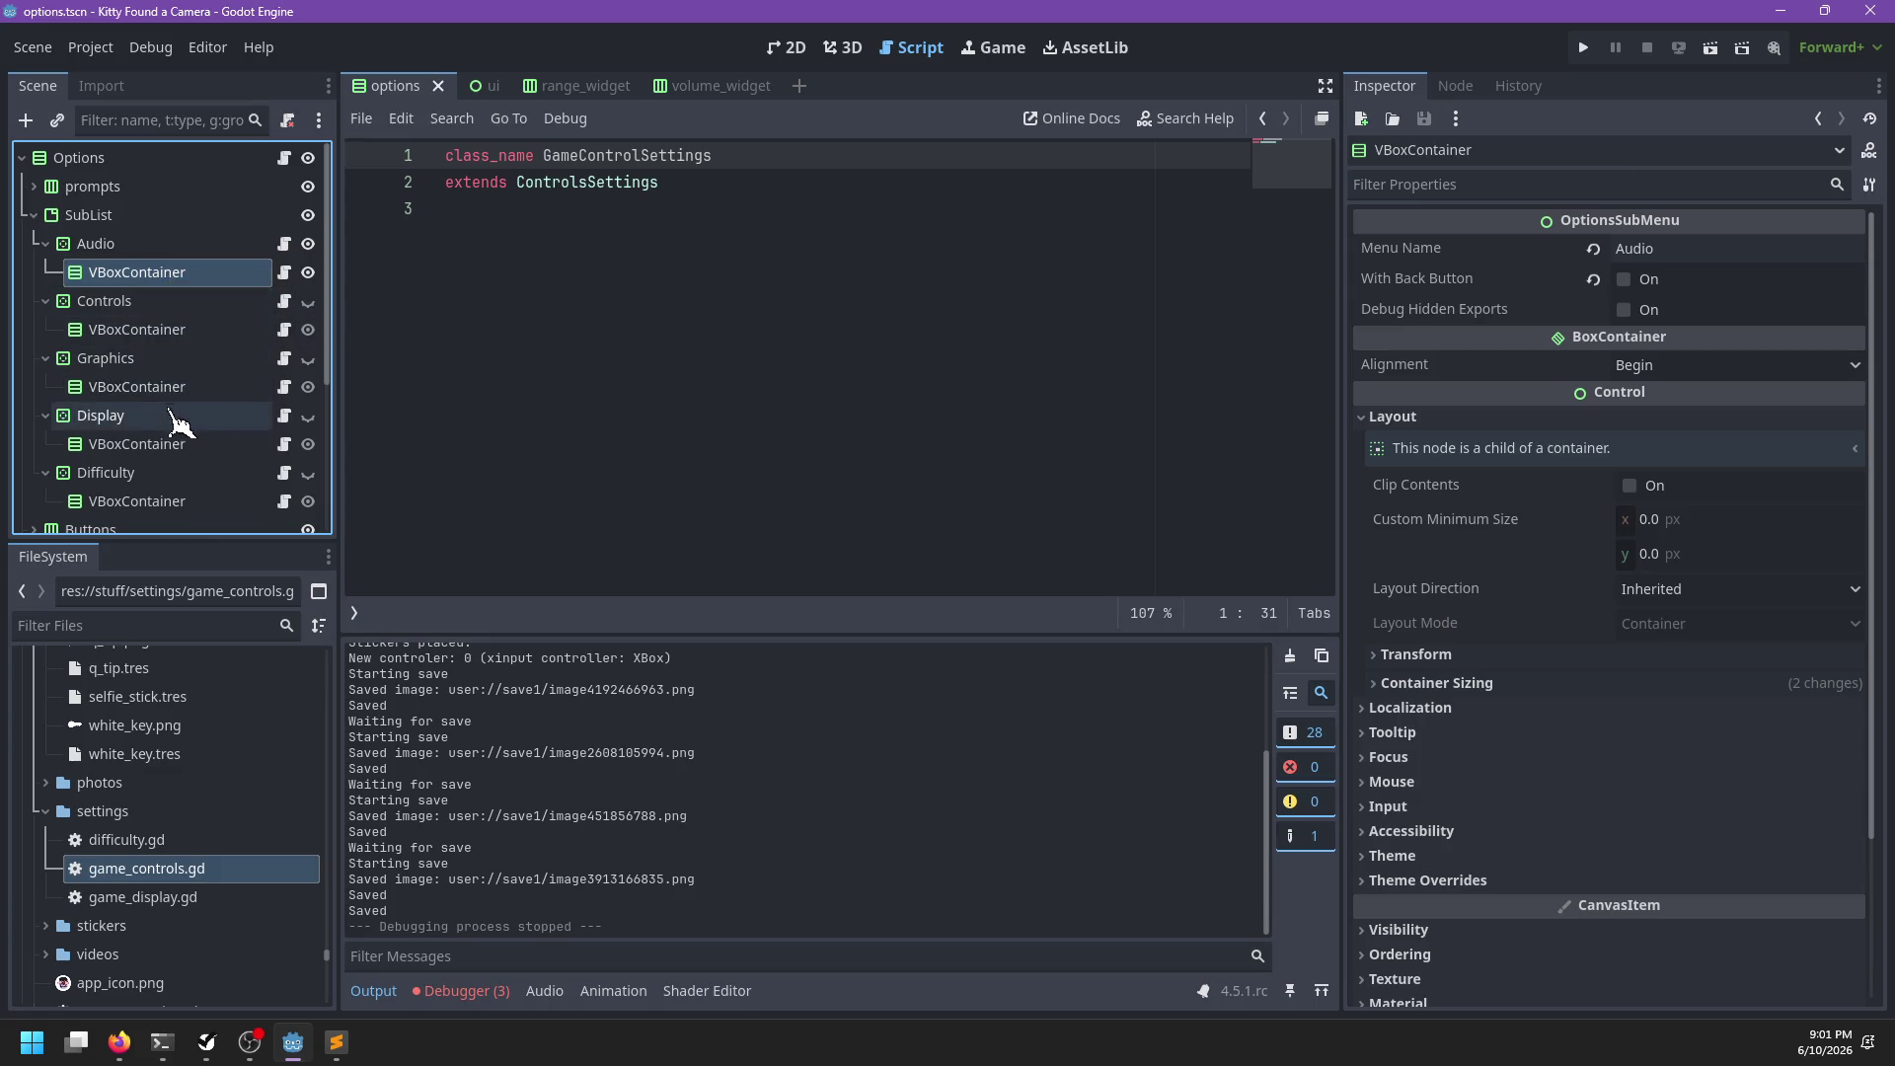
{"action": "scroll", "coordinate": [221, 846], "scroll_direction": "down", "scroll_amount": 3}
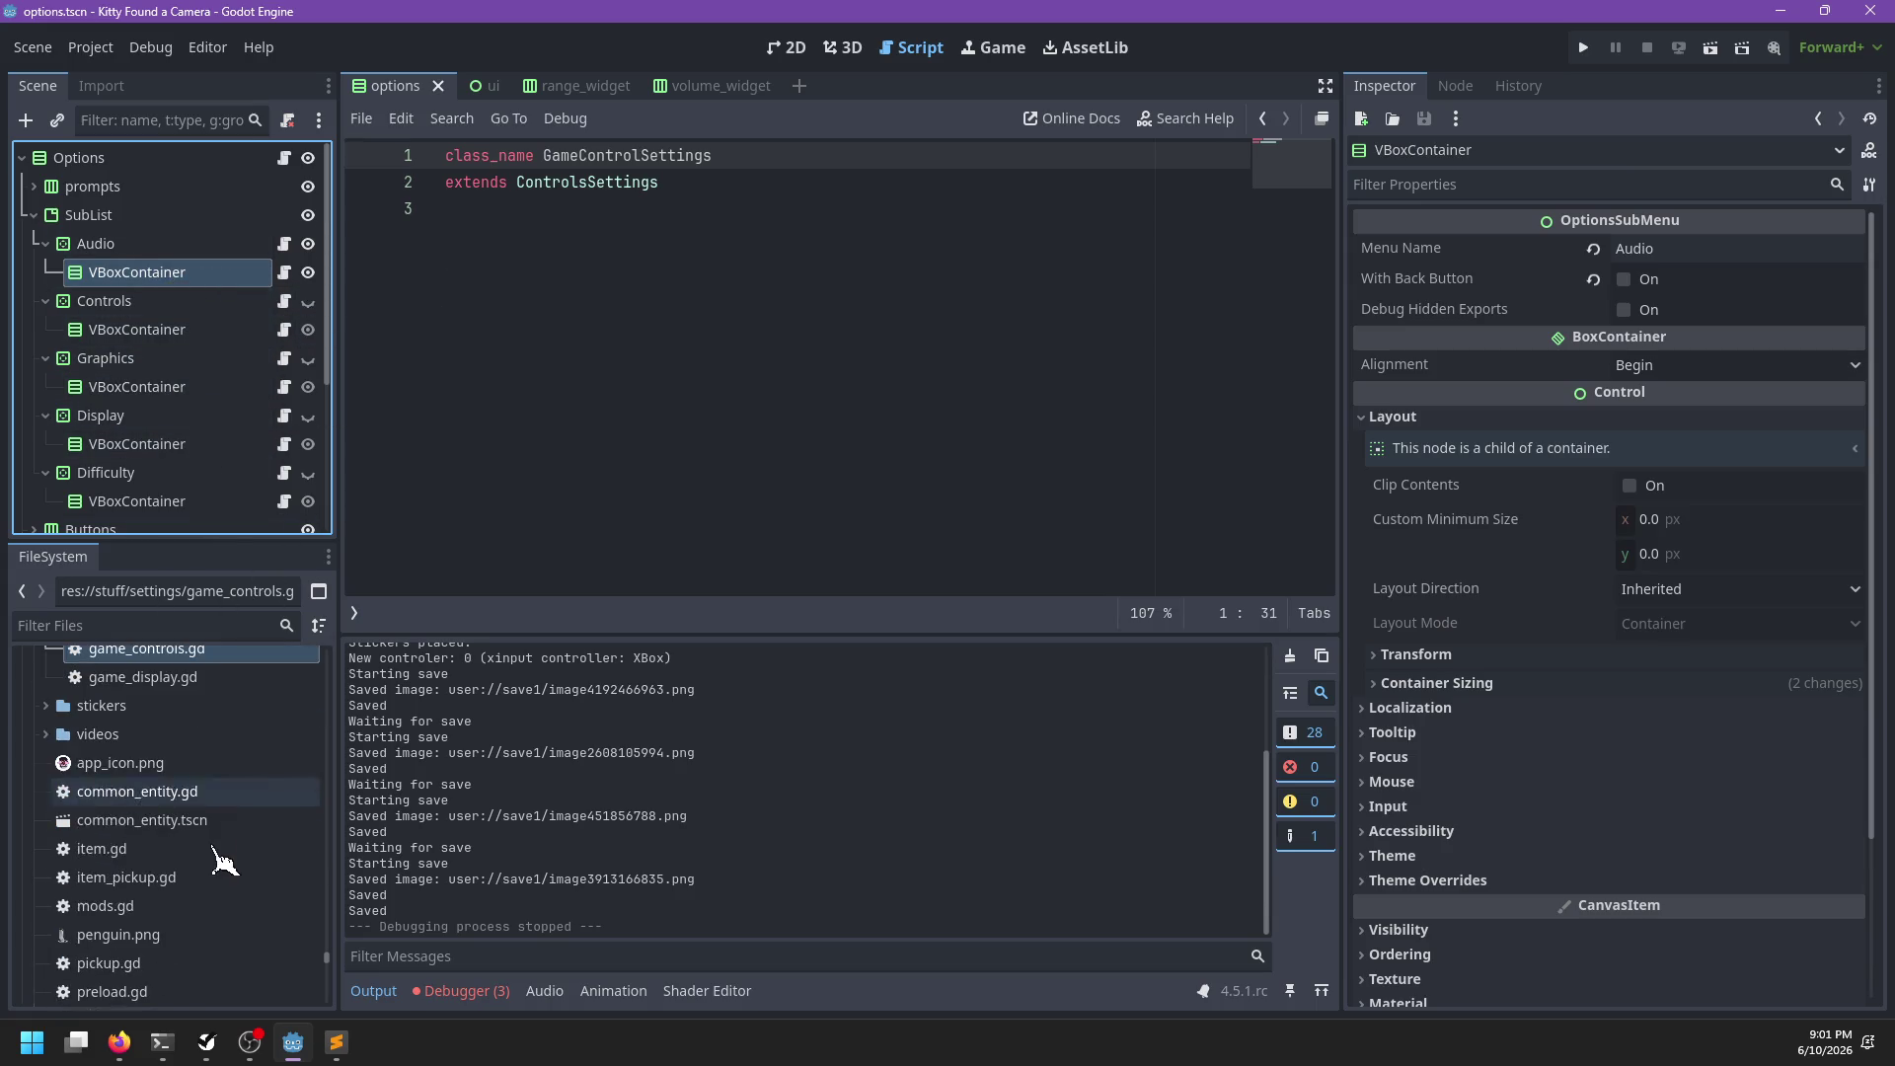
{"action": "scroll", "coordinate": [213, 871], "scroll_direction": "down", "scroll_amount": 5}
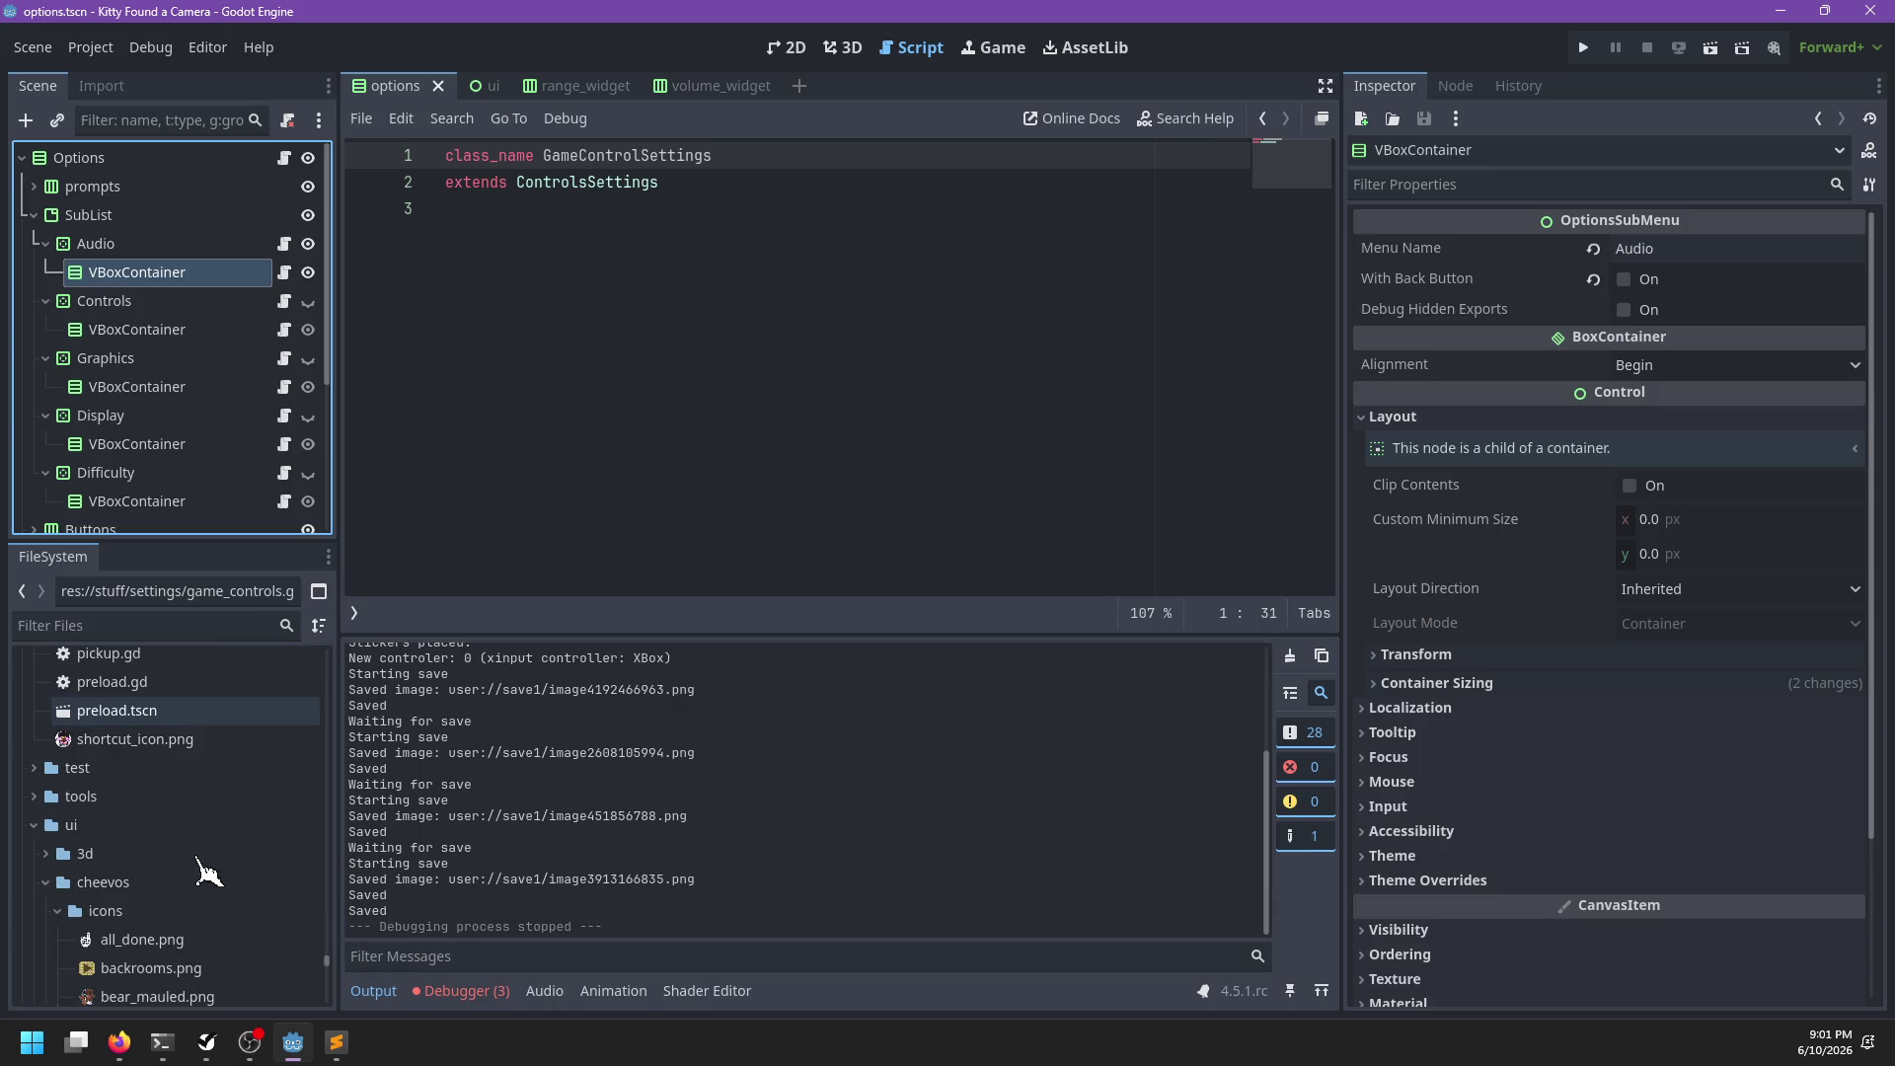
{"action": "scroll", "coordinate": [207, 871], "scroll_direction": "up", "scroll_amount": 5}
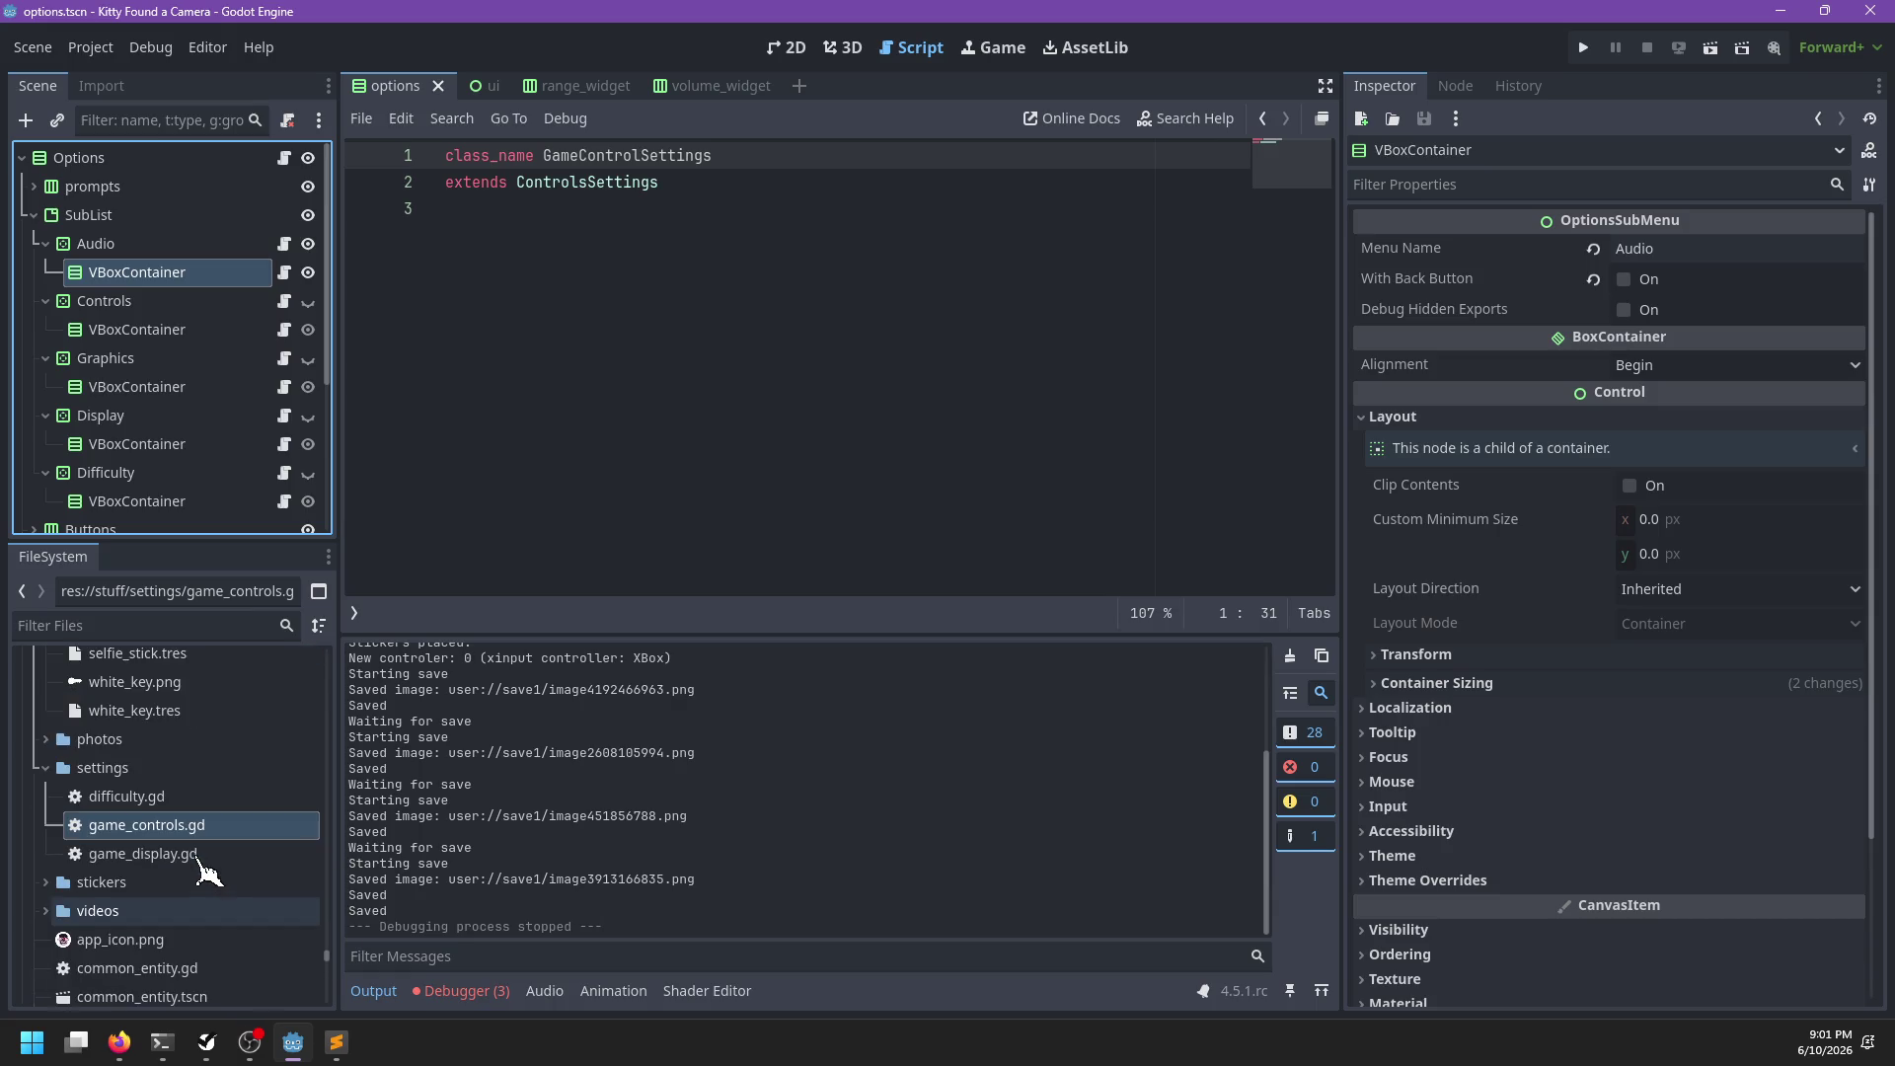
{"action": "left_click", "coordinate": [145, 624]}
{"action": "type", "text": "settings"}
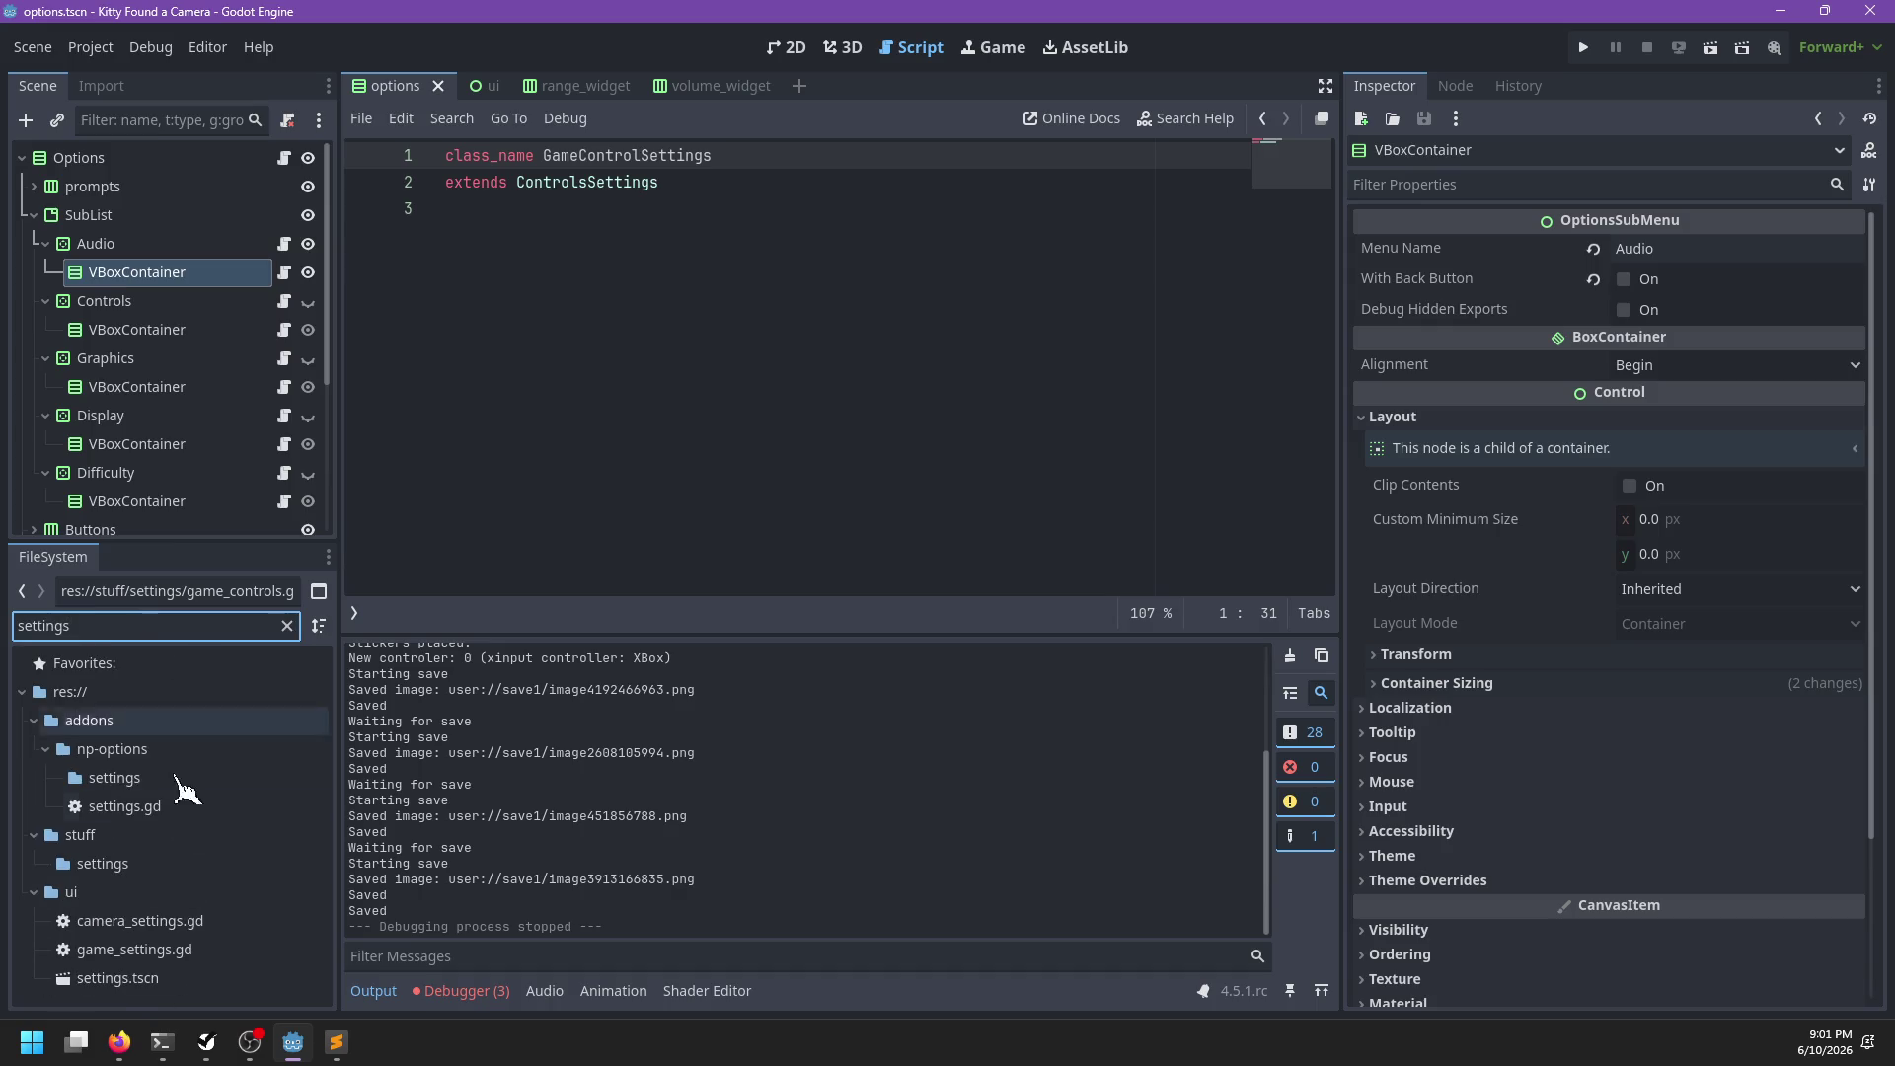
{"action": "double_click", "coordinate": [158, 978]}
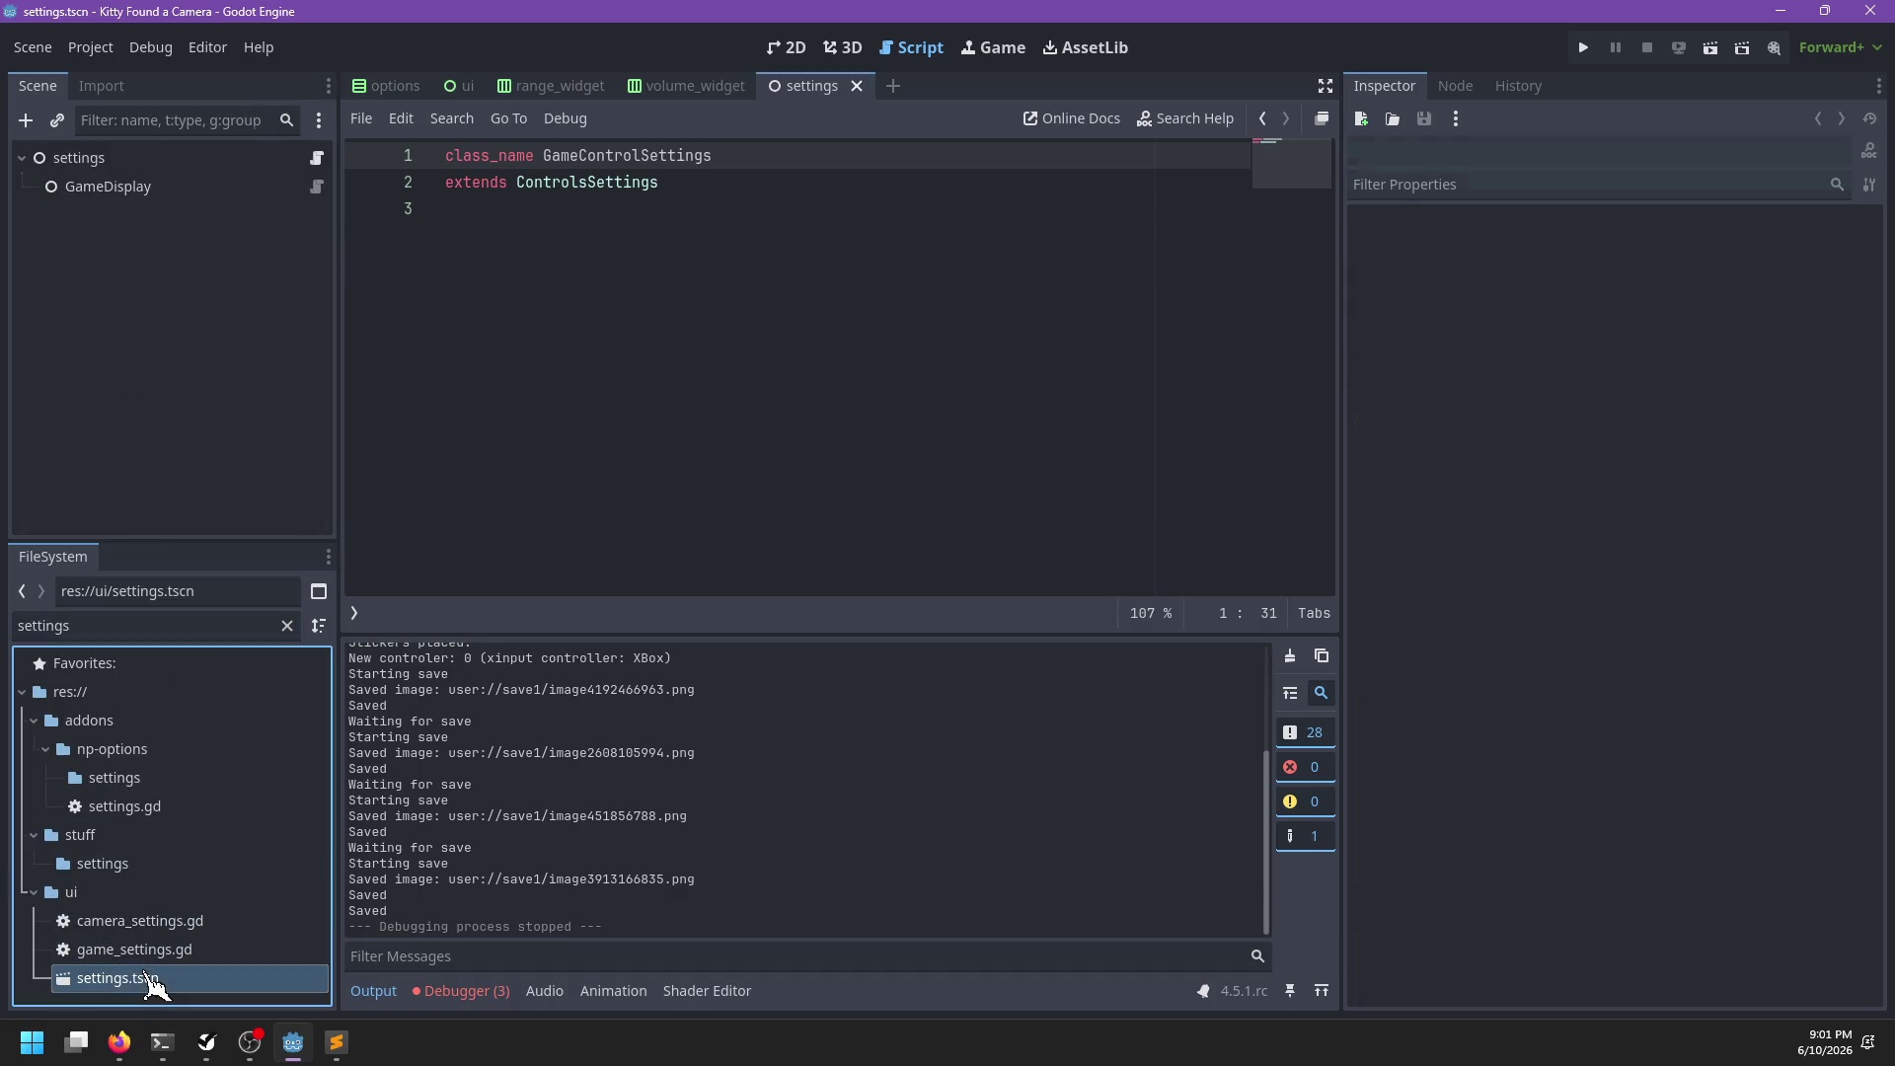
Move settings.tscn into the stuff/settings folder
{"action": "left_click", "coordinate": [287, 625]}
{"action": "scroll", "coordinate": [190, 894], "scroll_direction": "down", "scroll_amount": 3}
{"action": "mouse_move", "coordinate": [128, 724]}
{"action": "left_mouse_down"}
{"action": "mouse_move", "coordinate": [253, 719]}
{"action": "mouse_move", "coordinate": [231, 798]}
{"action": "mouse_move", "coordinate": [169, 869]}
{"action": "mouse_move", "coordinate": [179, 893]}
{"action": "mouse_move", "coordinate": [150, 811]}
{"action": "left_mouse_up"}
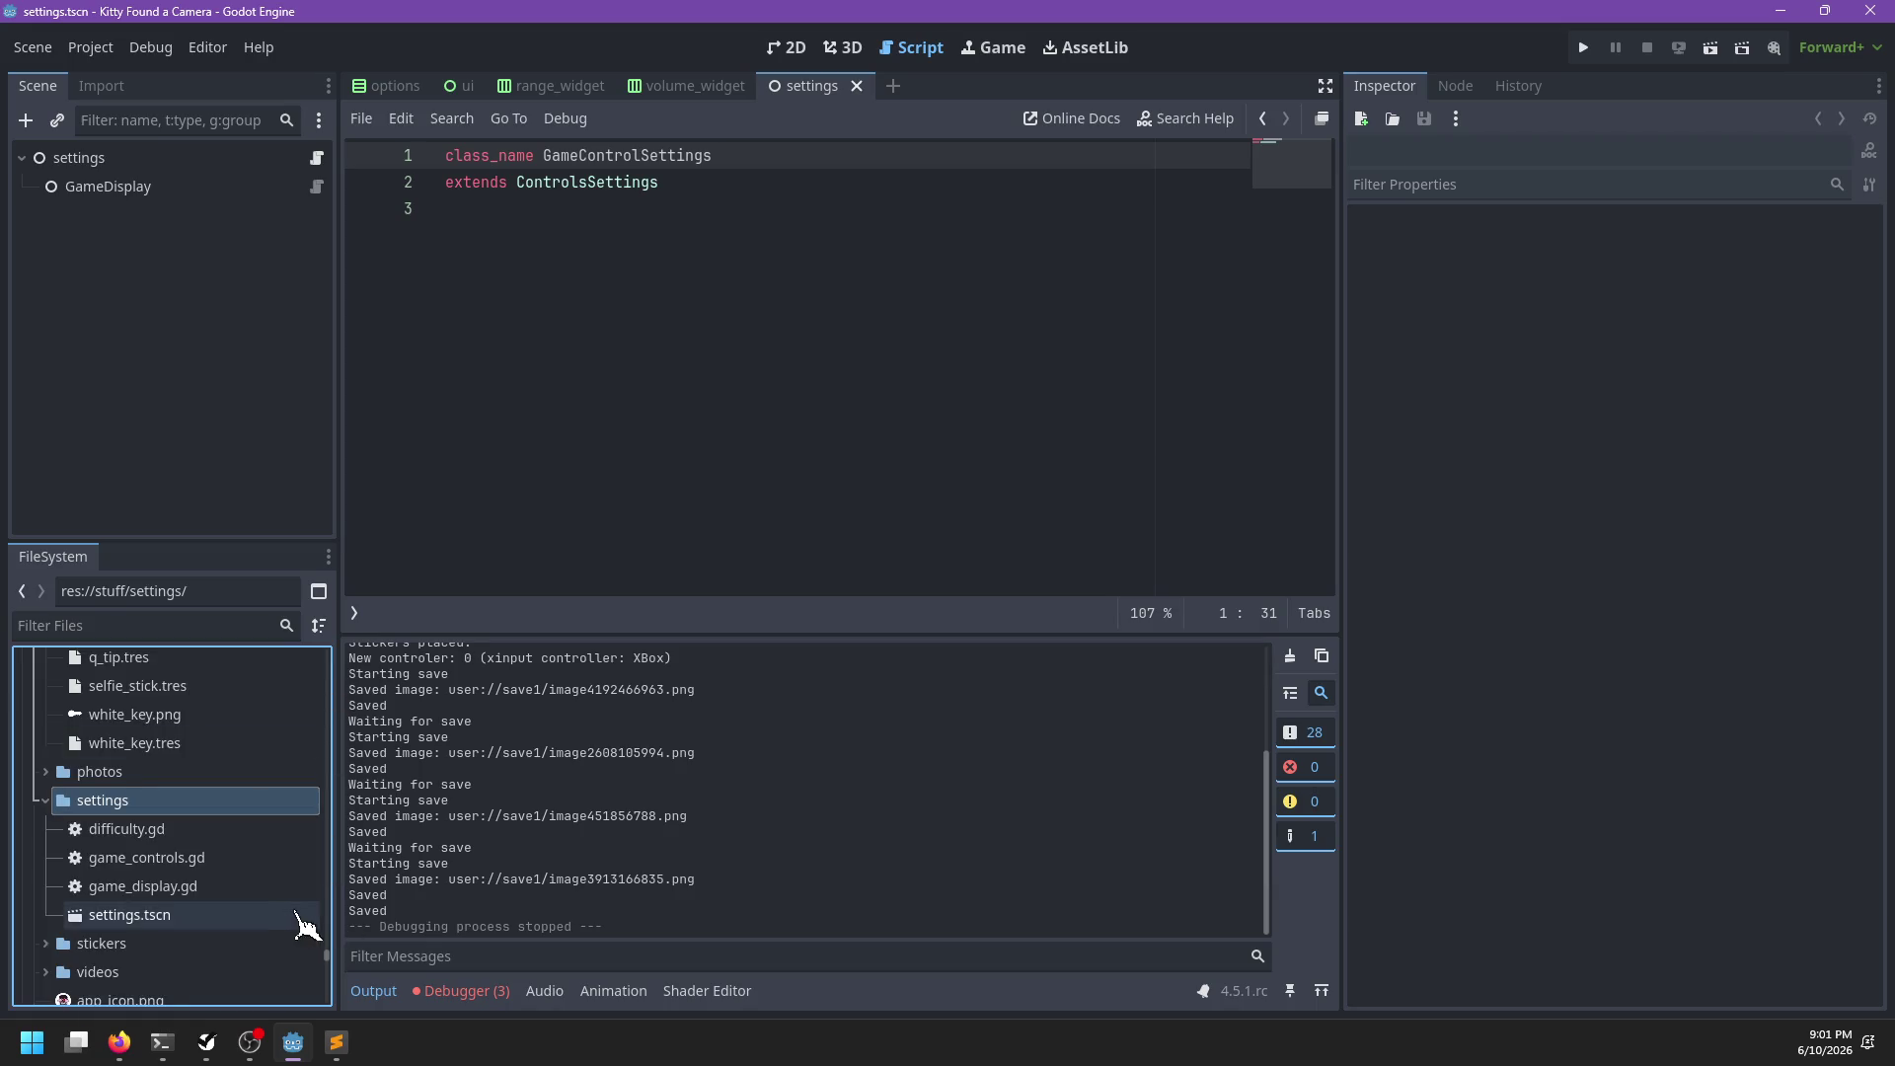
Move camera_settings.gd and game_settings.gd into the stuff/settings folder
{"action": "scroll", "coordinate": [301, 926], "scroll_direction": "down", "scroll_amount": 15}
{"action": "scroll", "coordinate": [301, 908], "scroll_direction": "down", "scroll_amount": 12}
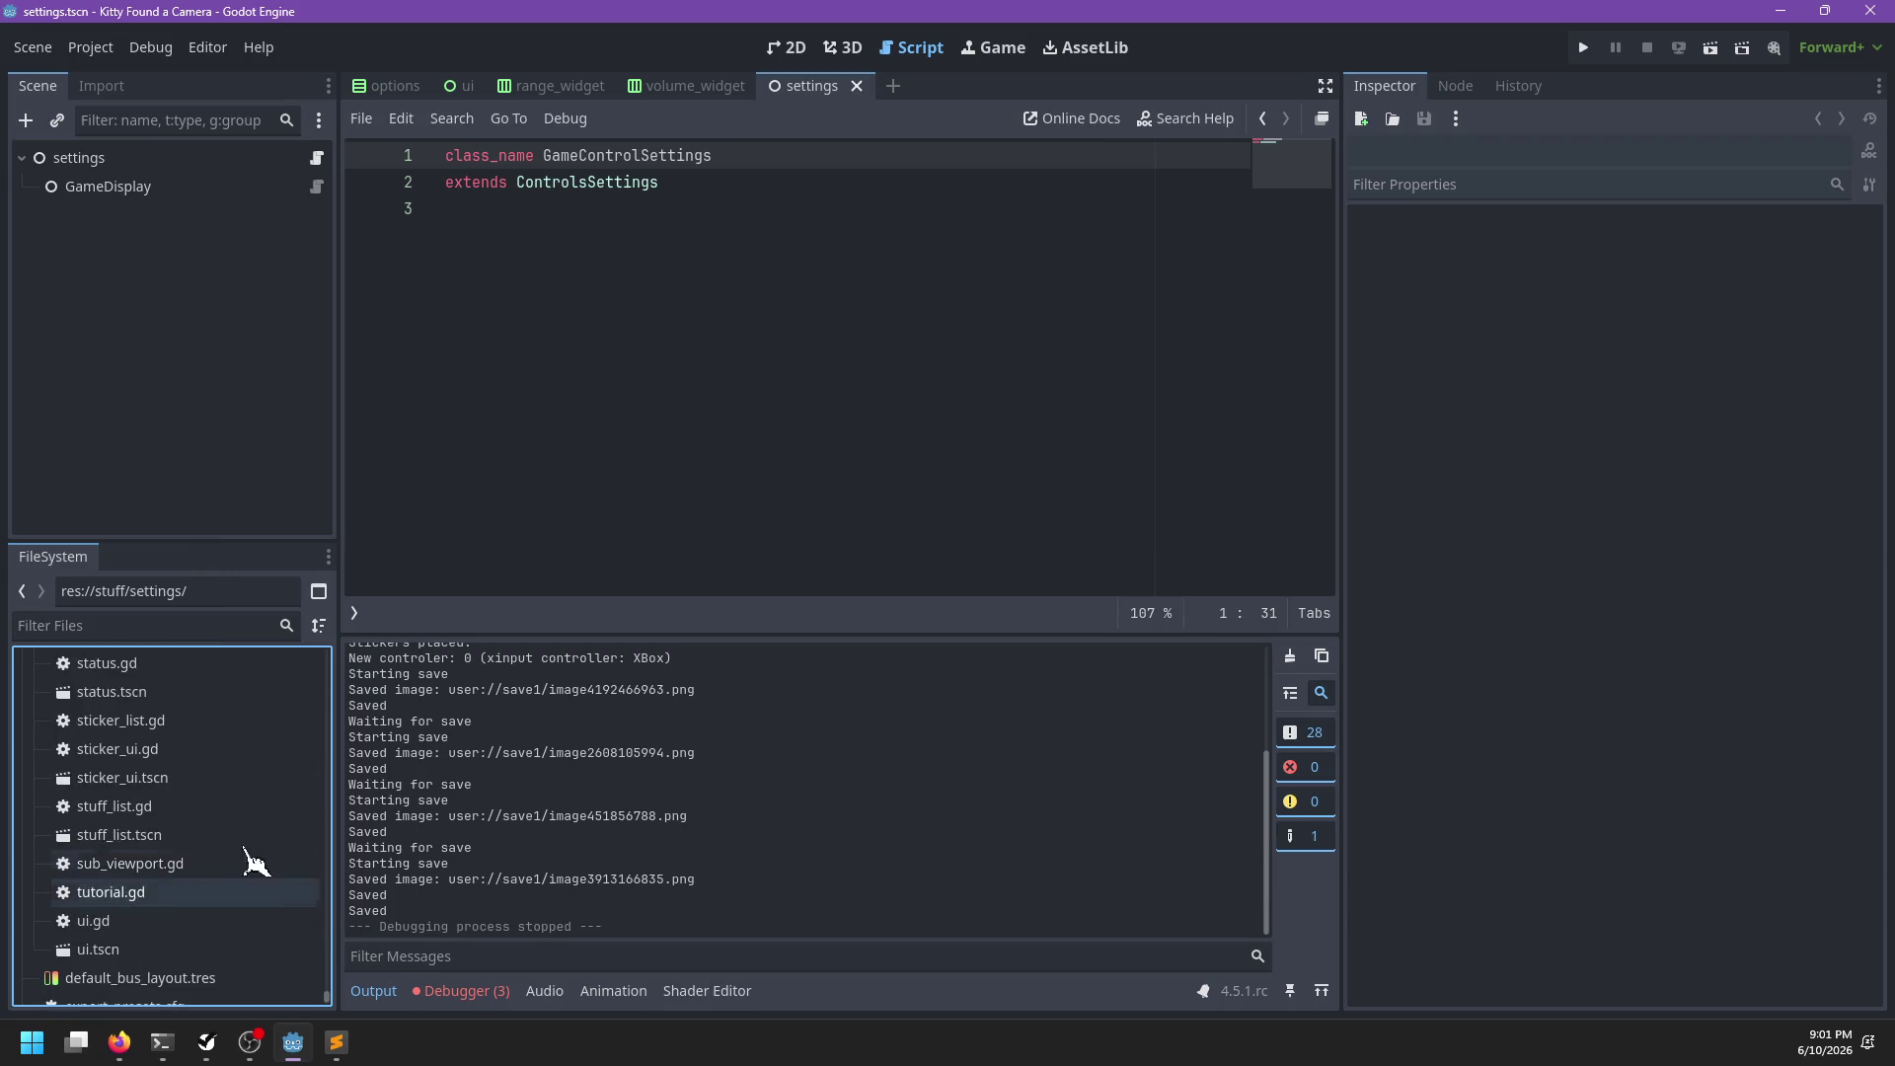
{"action": "key", "text": "ctrl+f"}
{"action": "type", "text": "settin"}
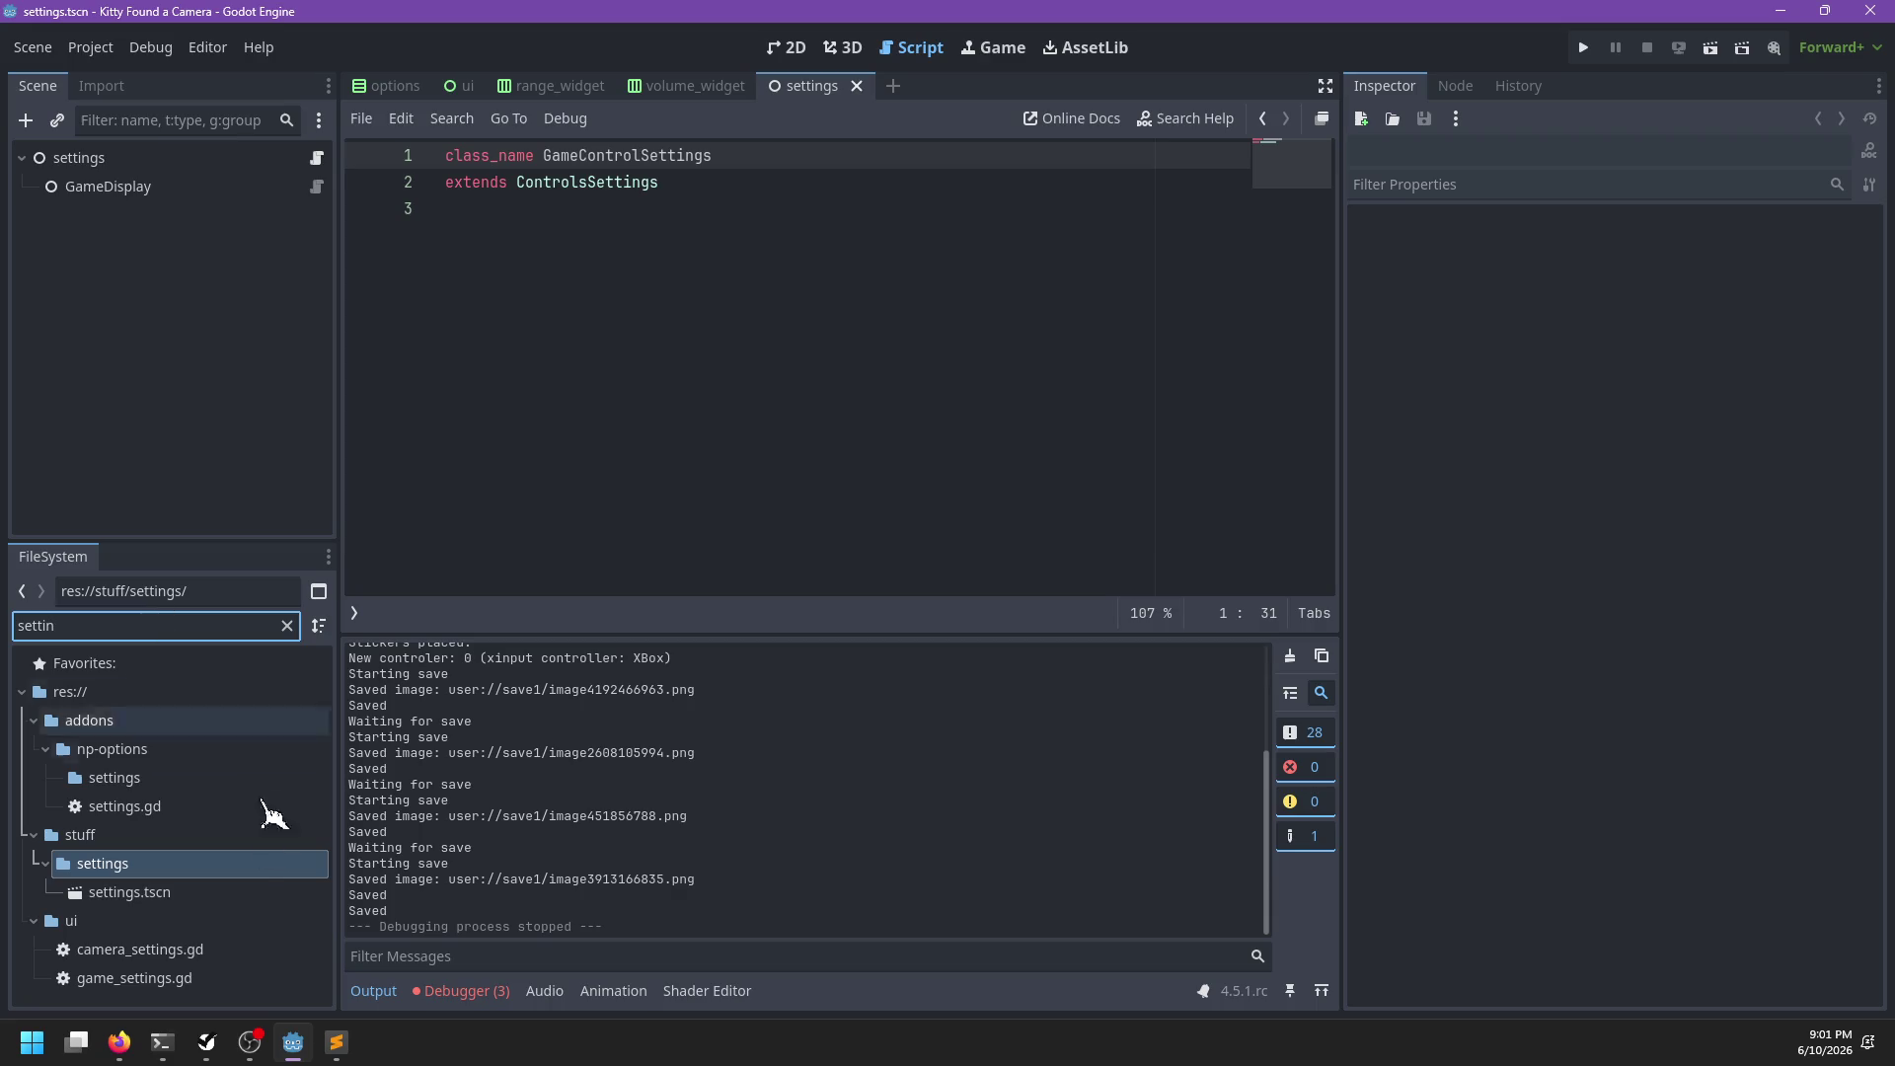
{"action": "left_click", "coordinate": [61, 954]}
{"action": "left_click", "coordinate": [152, 975], "text": "shift"}
{"action": "left_click_drag", "start_coordinate": [152, 975], "coordinate": [128, 876]}
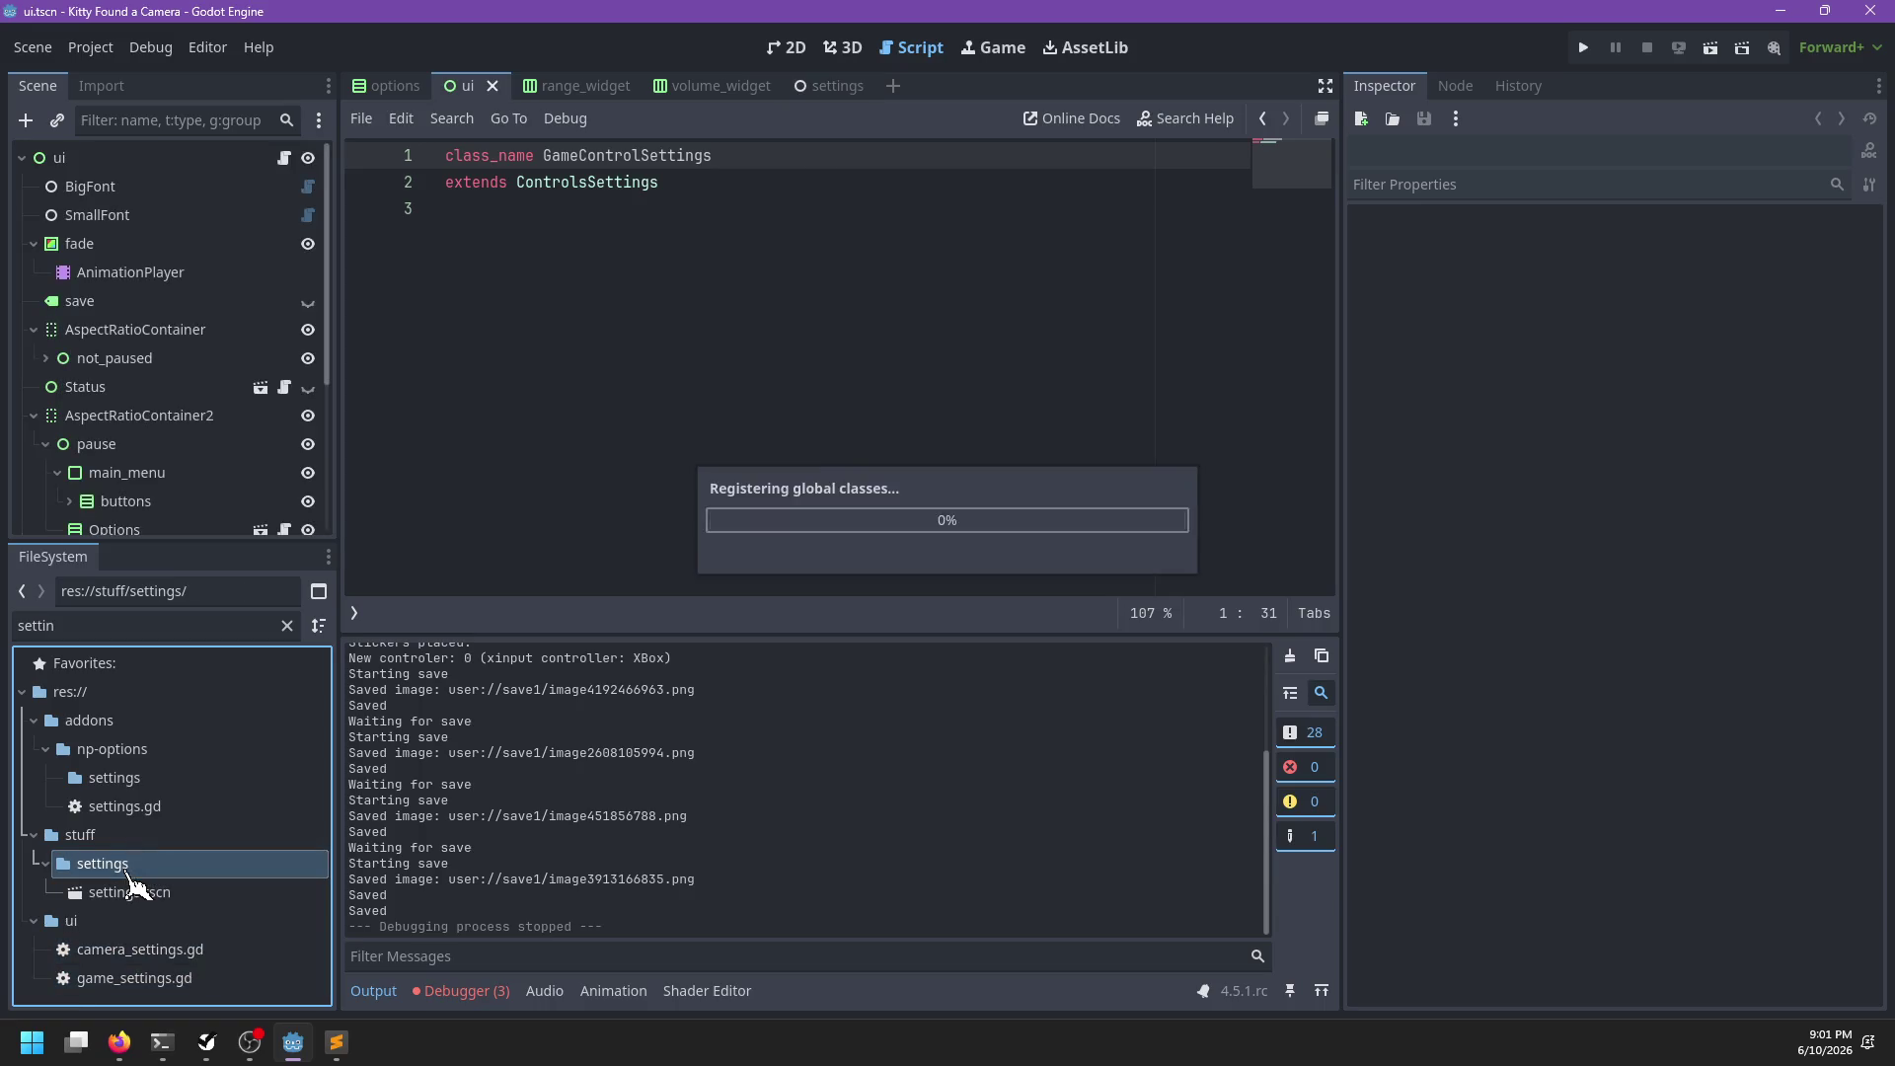
Open camera_settings.gd and game_settings.gd, scroll through camera_settings.gd, and clear the filter
{"action": "double_click", "coordinate": [138, 892]}
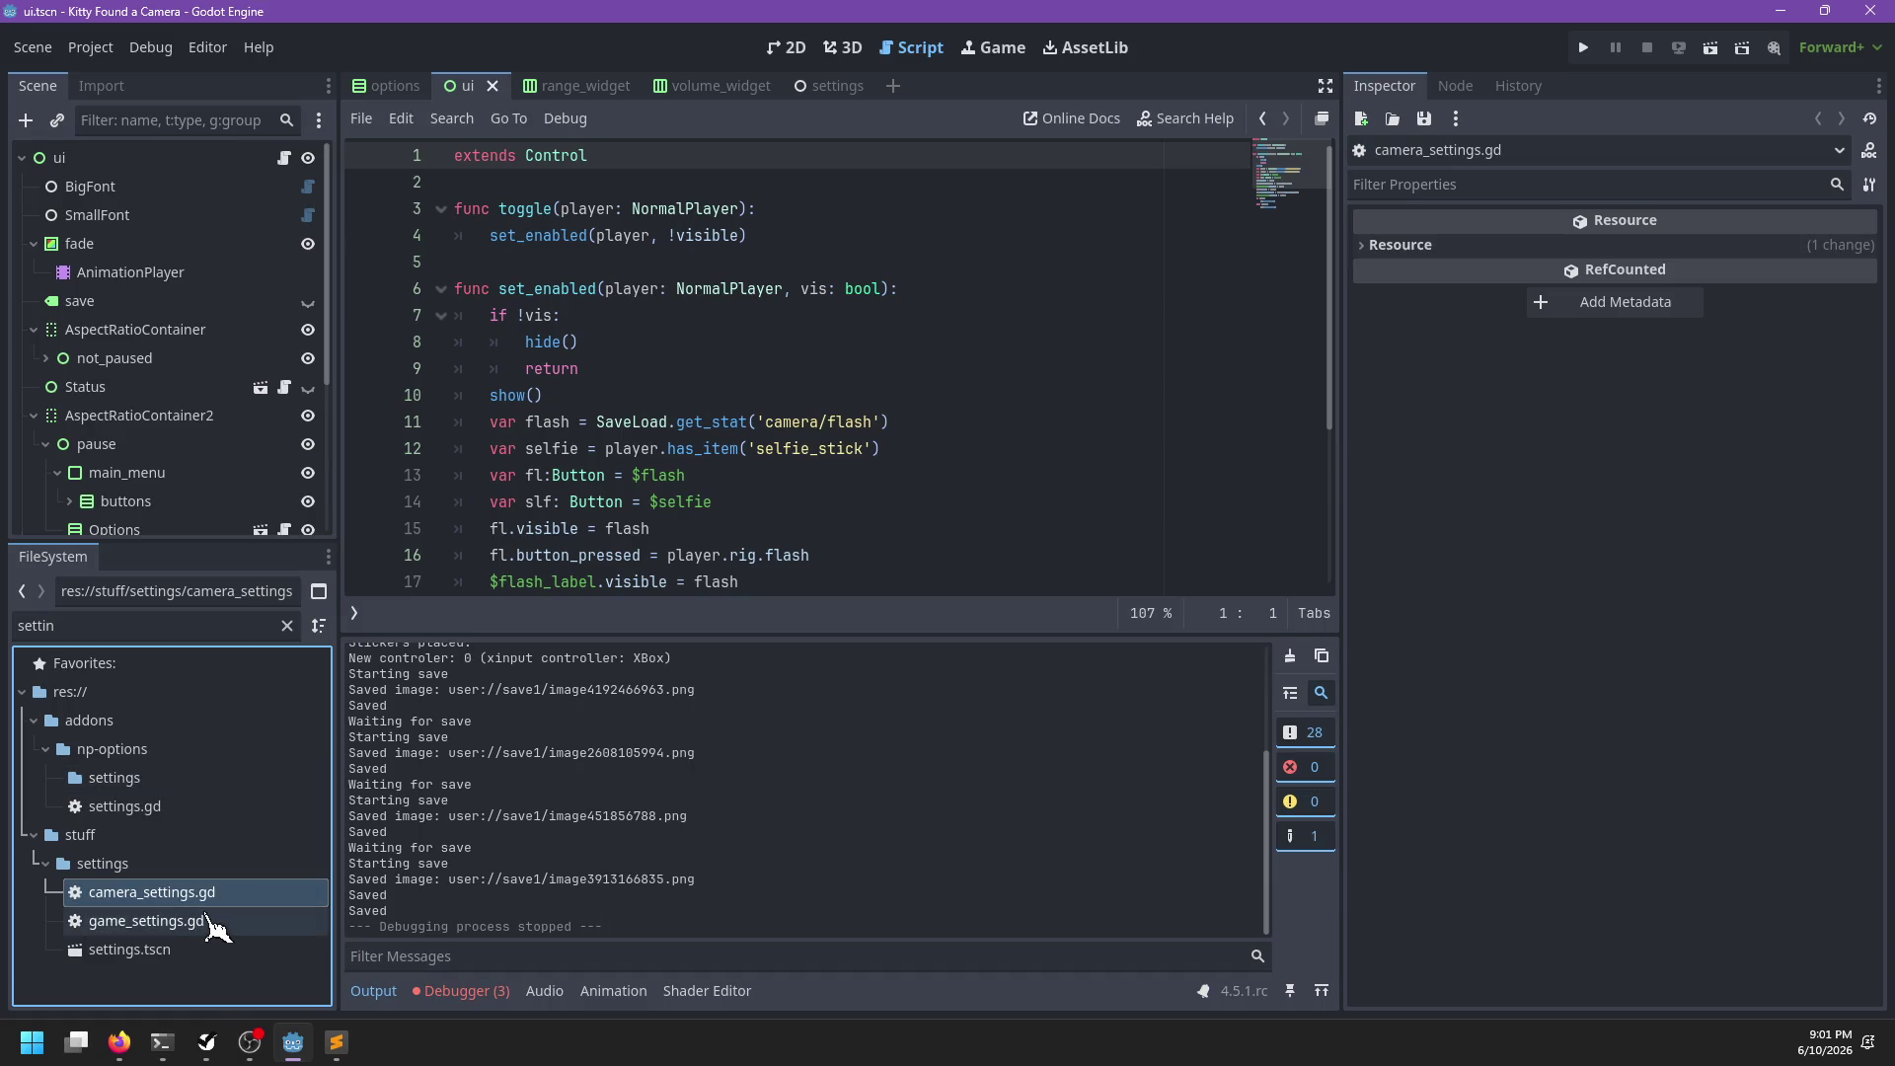
{"action": "double_click", "coordinate": [203, 921]}
{"action": "scroll", "coordinate": [752, 363], "scroll_direction": "up", "scroll_amount": 2}
{"action": "double_click", "coordinate": [148, 893]}
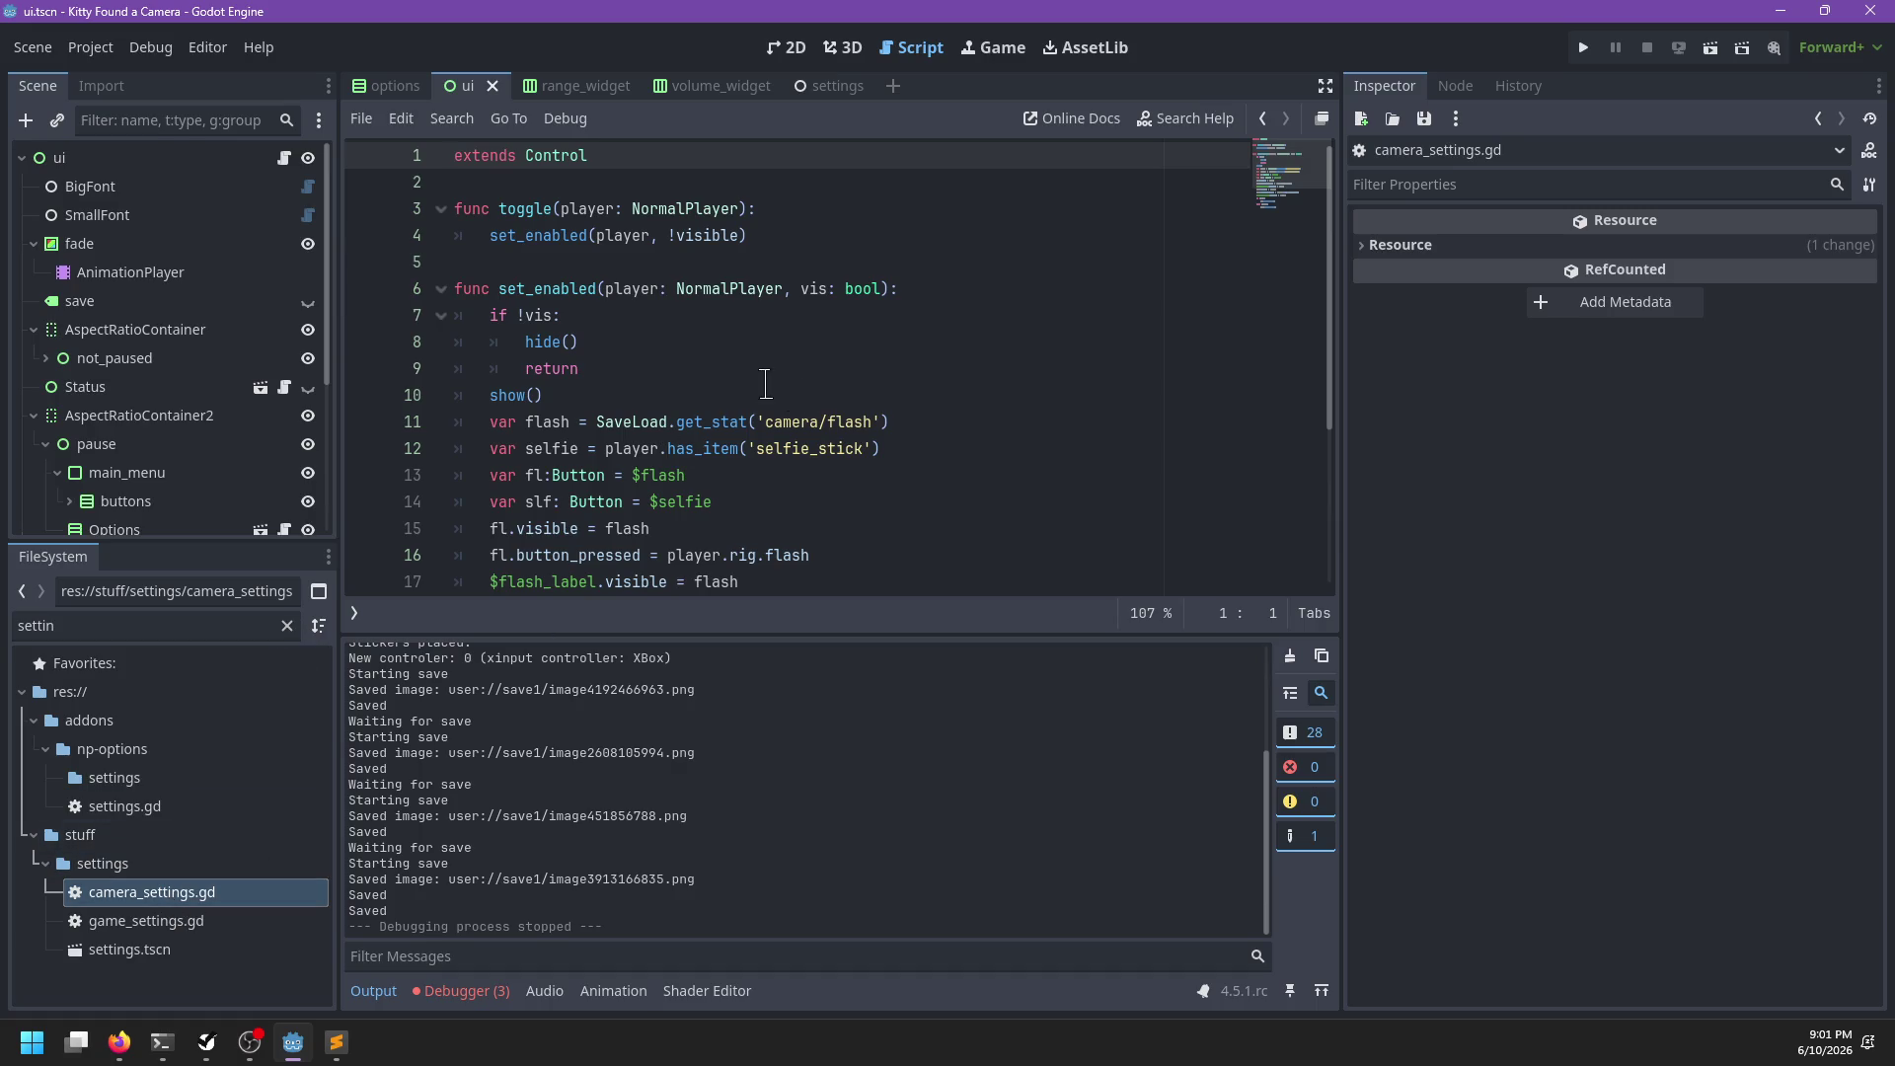
{"action": "scroll", "coordinate": [766, 382], "scroll_direction": "down", "scroll_amount": 2}
{"action": "scroll", "coordinate": [764, 385], "scroll_direction": "down", "scroll_amount": 1}
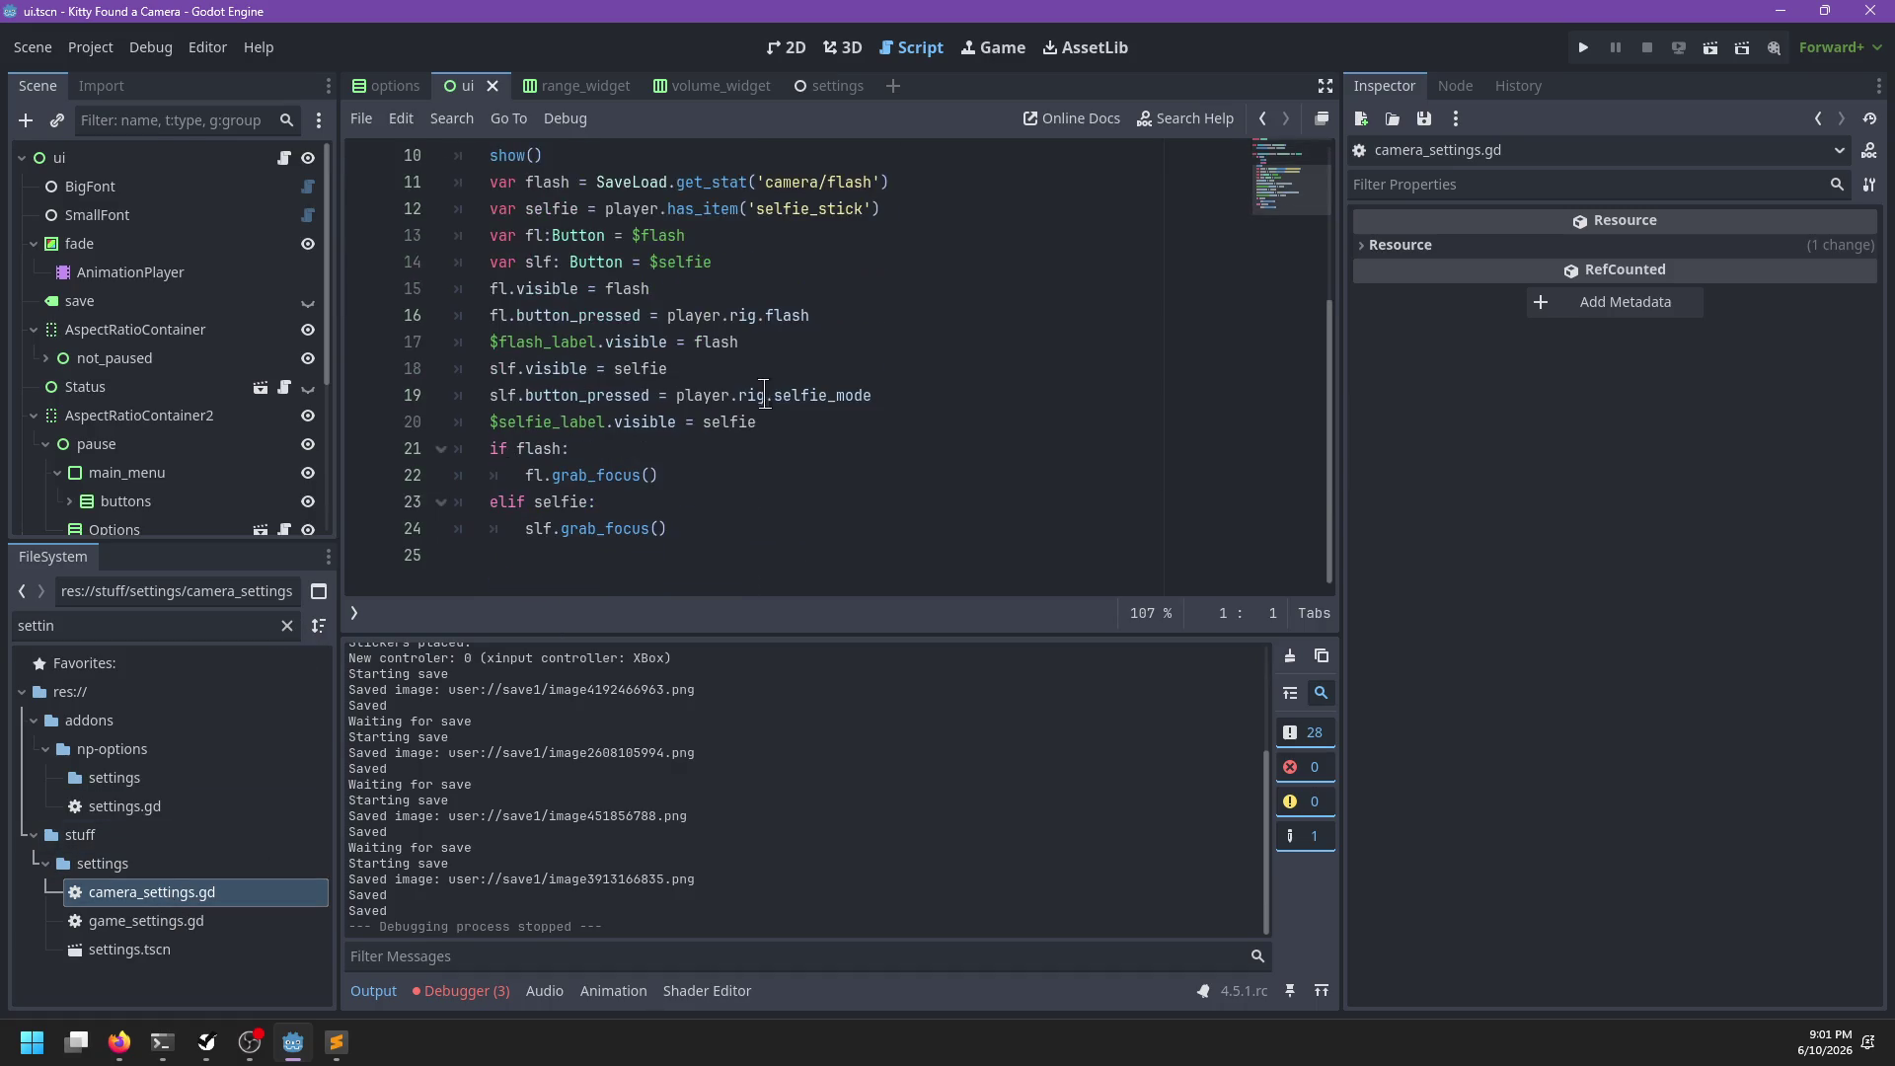
{"action": "scroll", "coordinate": [764, 390], "scroll_direction": "up", "scroll_amount": 3}
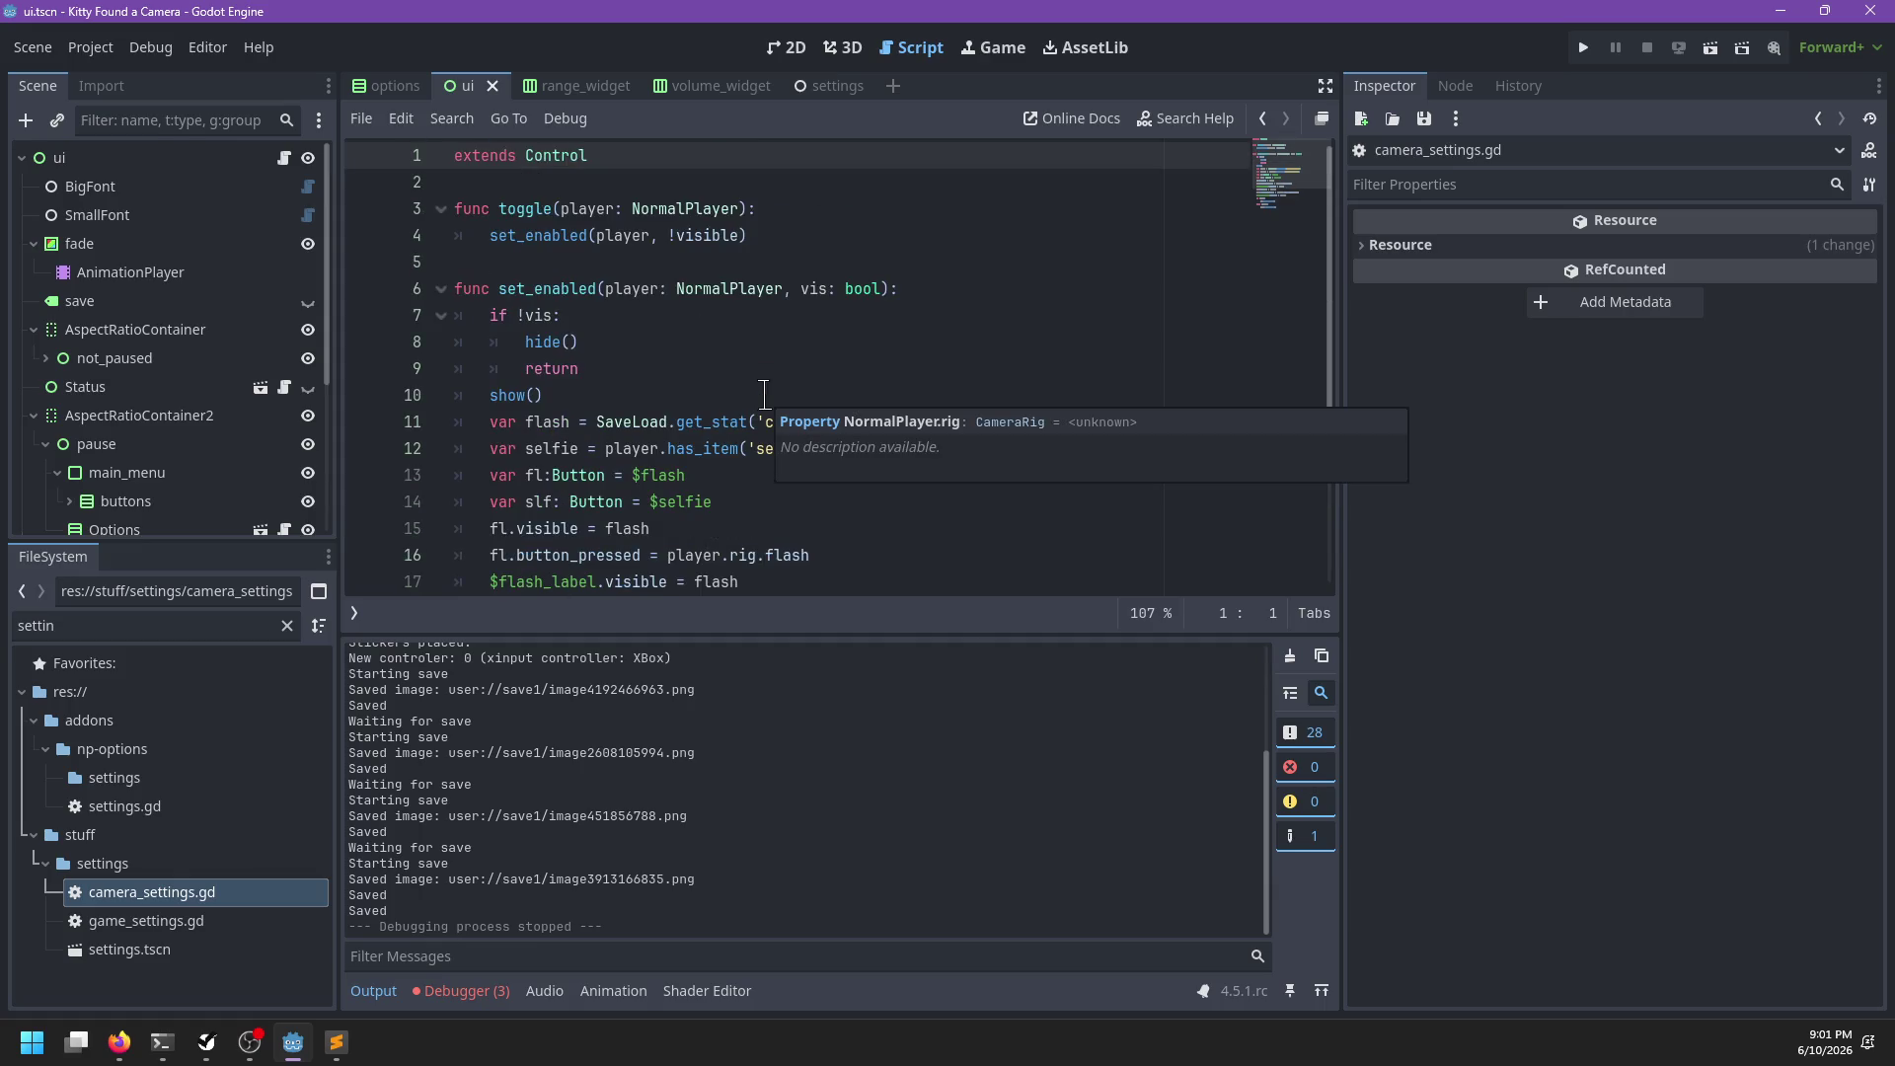
{"action": "left_click", "coordinate": [287, 626]}
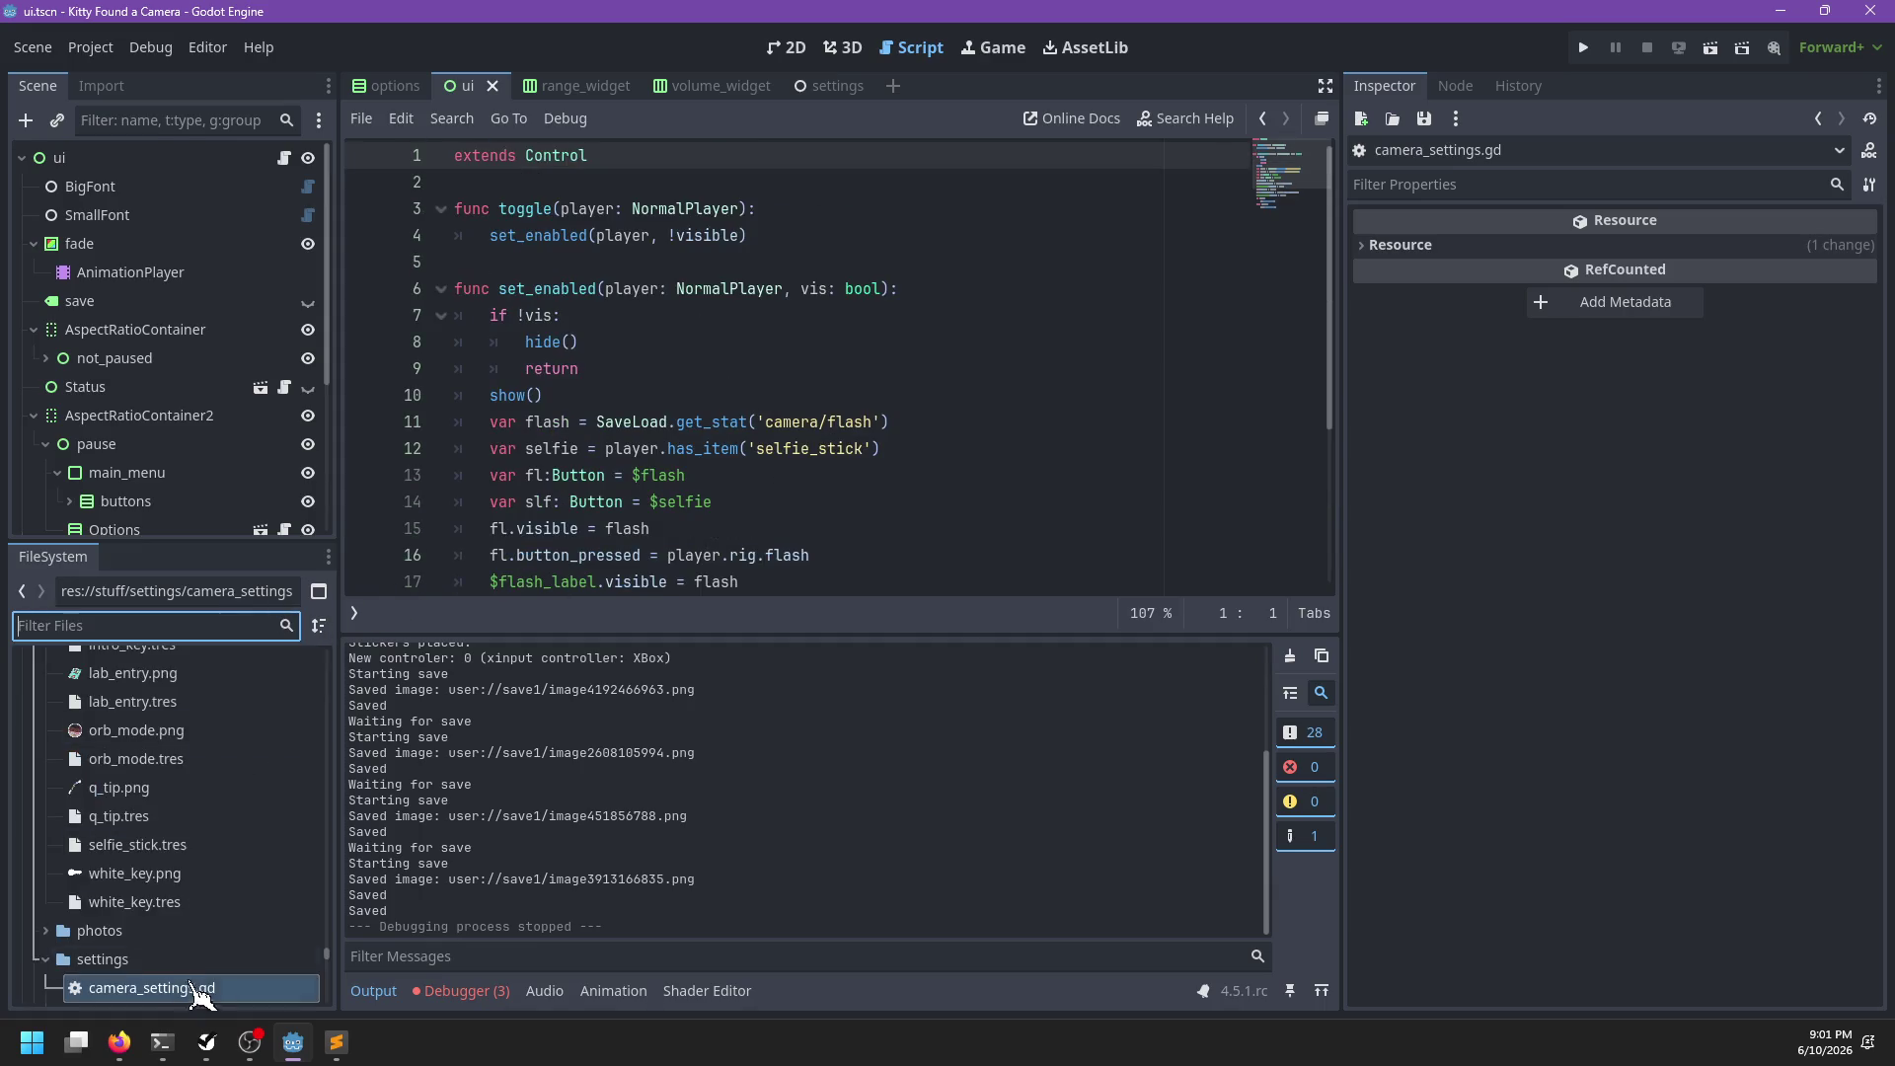
{"action": "scroll", "coordinate": [201, 888], "scroll_direction": "up", "scroll_amount": 3}
{"action": "mouse_move", "coordinate": [203, 812]}
{"action": "left_mouse_down"}
{"action": "mouse_move", "coordinate": [264, 928]}
{"action": "mouse_move", "coordinate": [153, 825]}
{"action": "mouse_move", "coordinate": [260, 829]}
{"action": "left_mouse_up"}
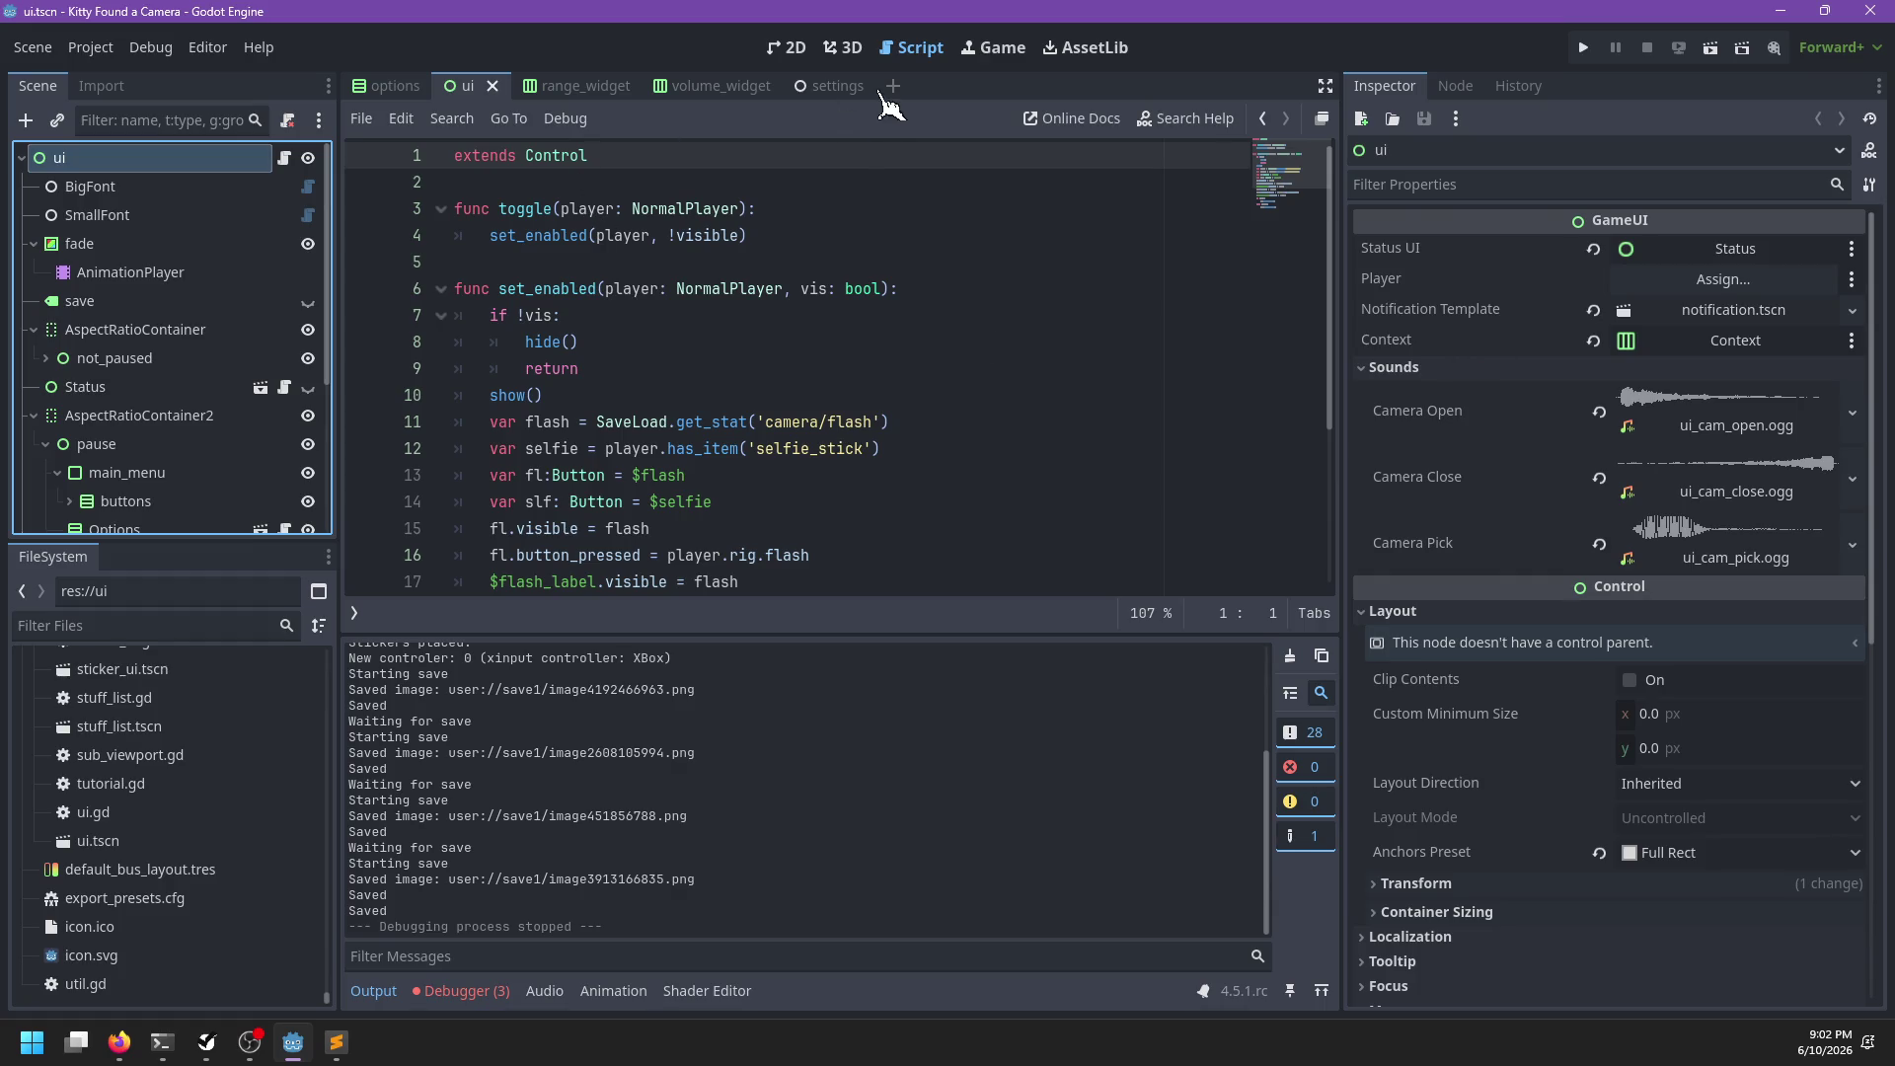
Put game_controls.gd in the settings scene's option script slot 1, save, and run the game
{"action": "left_click", "coordinate": [835, 86]}
{"action": "left_click", "coordinate": [186, 161]}
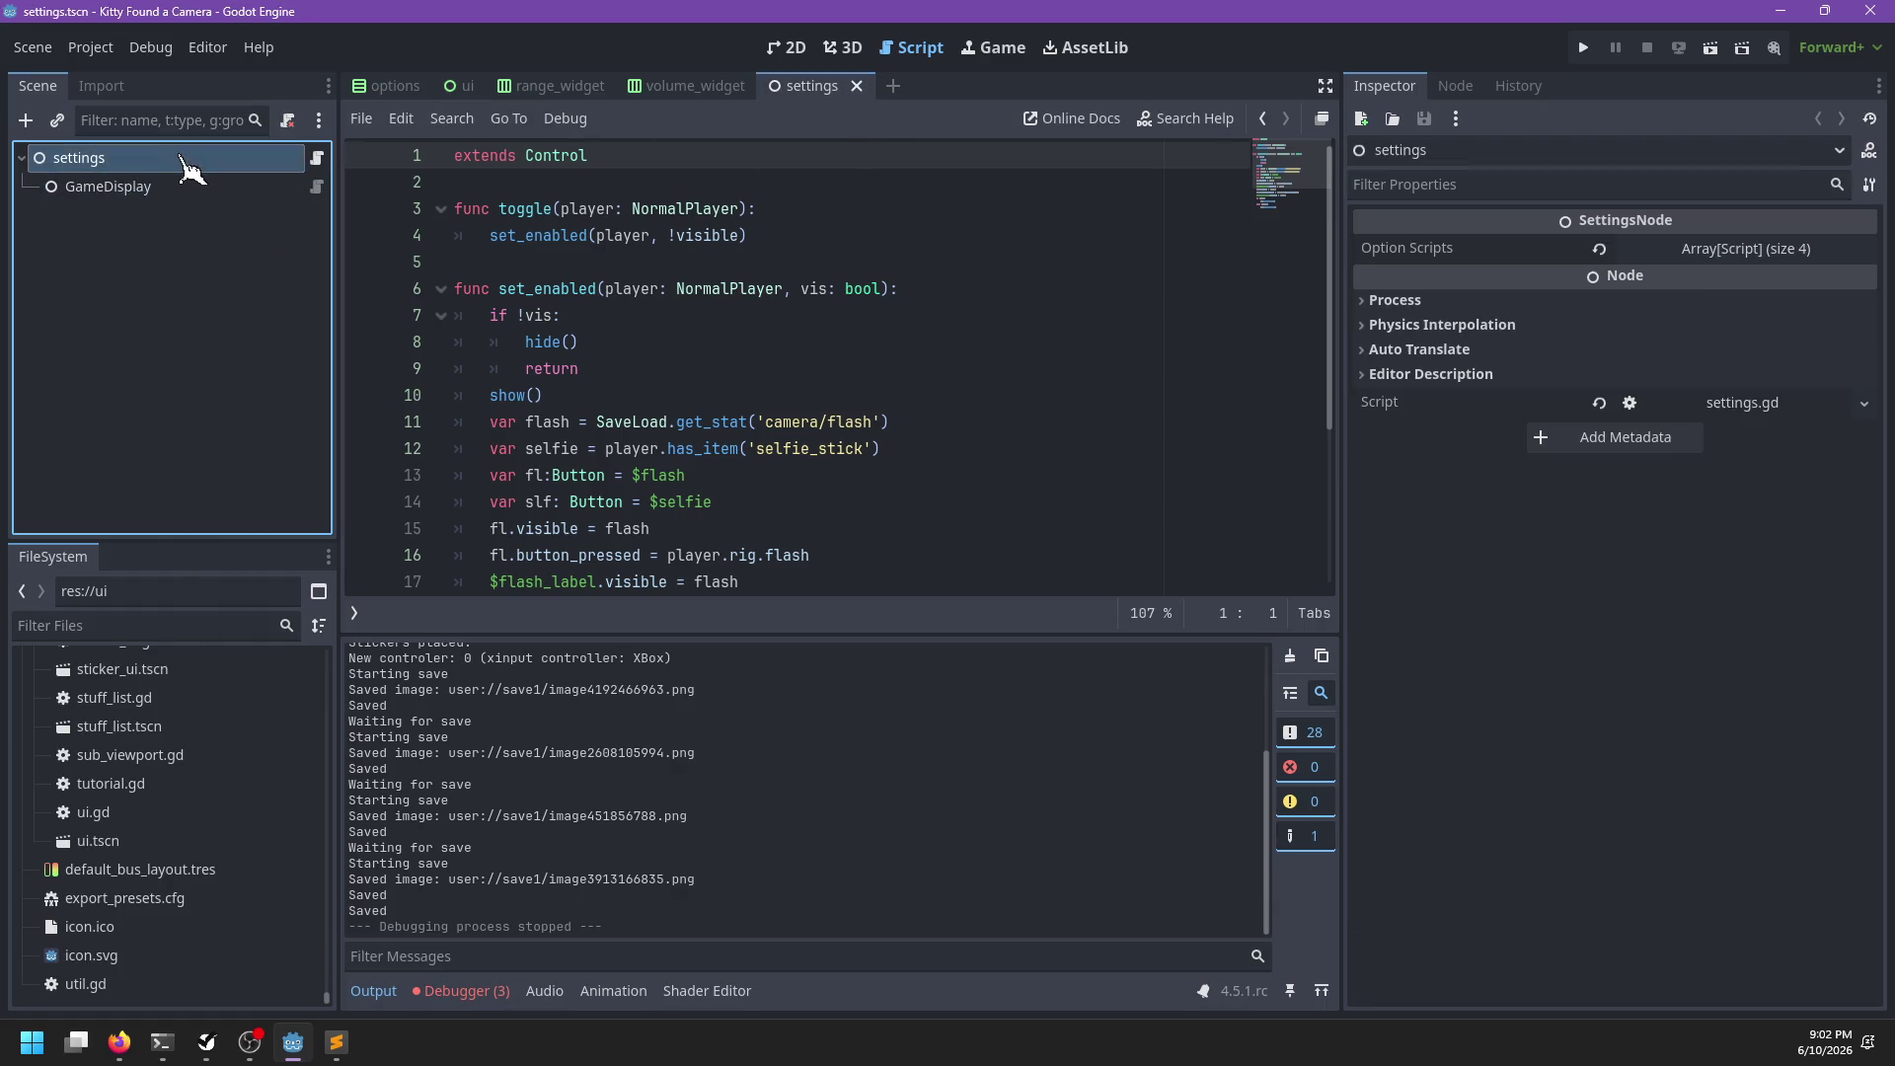
{"action": "left_click", "coordinate": [1692, 249]}
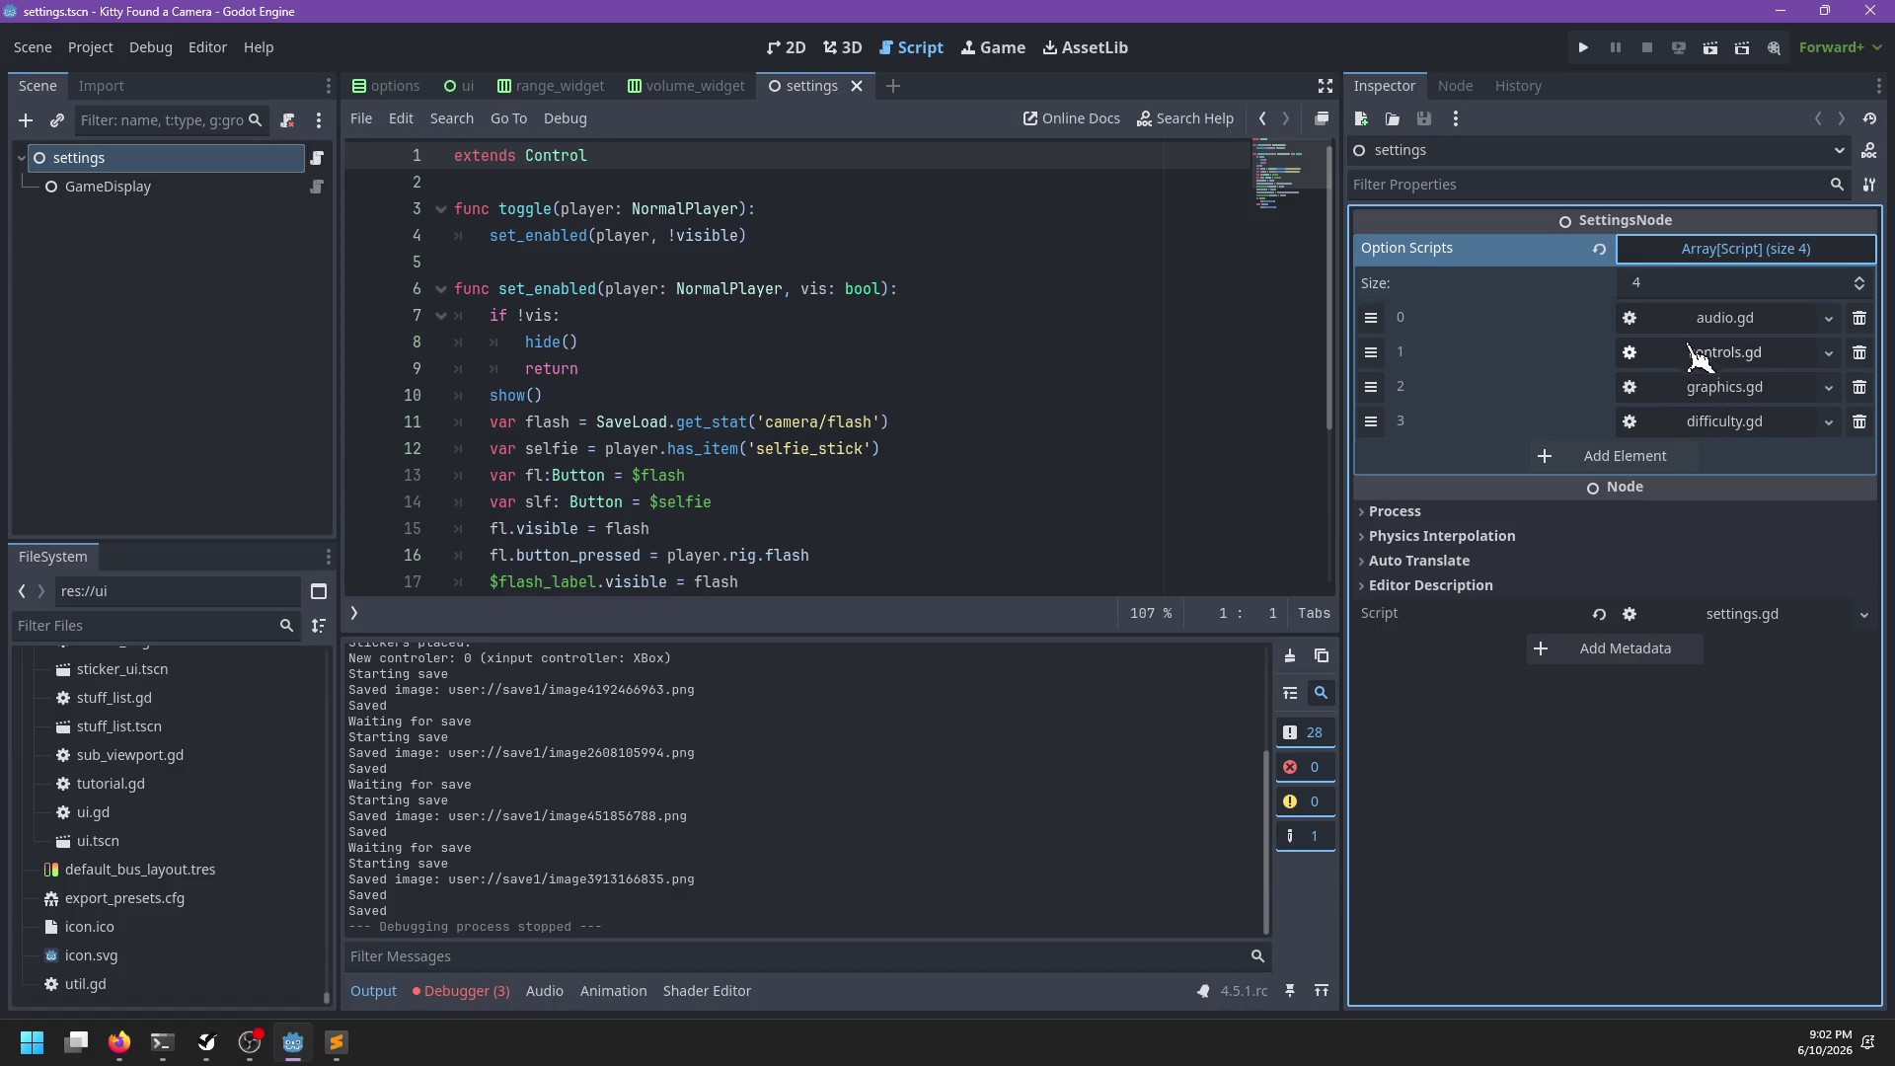
{"action": "left_click", "coordinate": [225, 625]}
{"action": "type", "text": "game_con"}
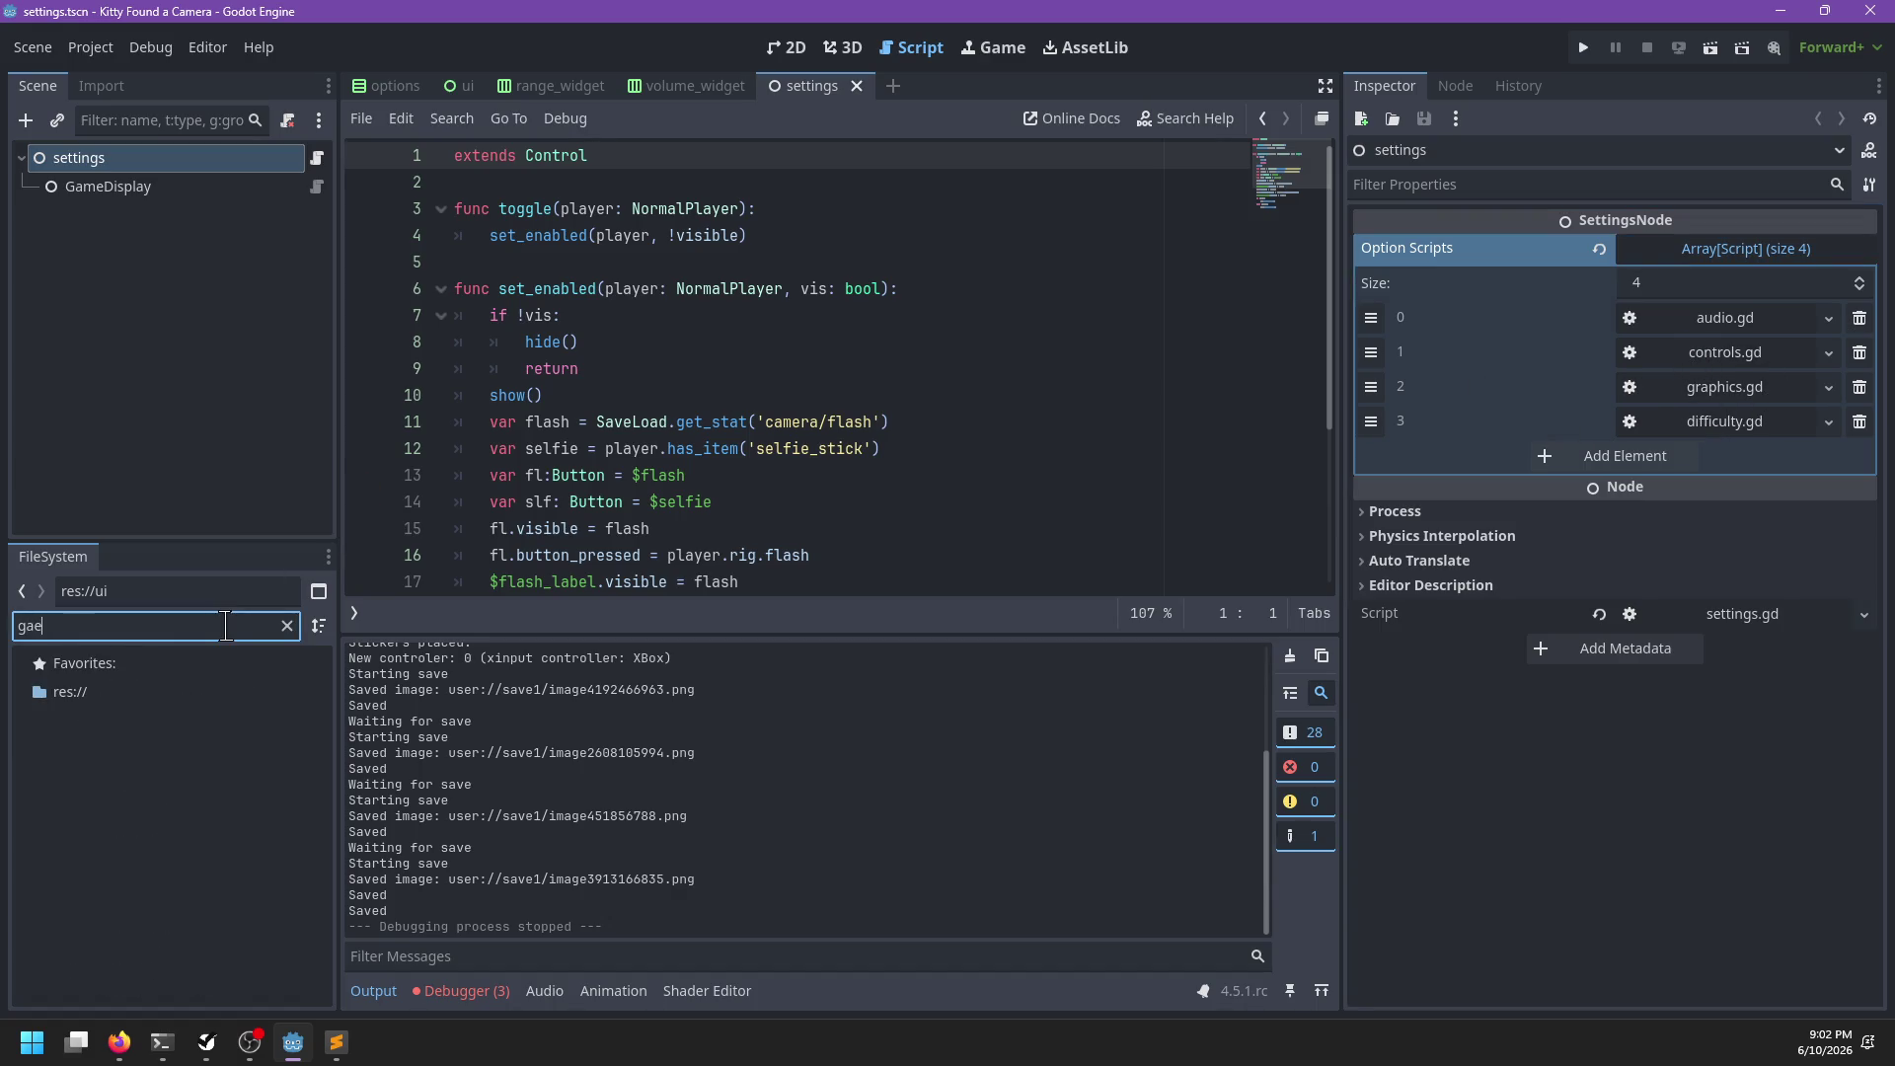
{"action": "left_click_drag", "start_coordinate": [146, 778], "coordinate": [1760, 373]}
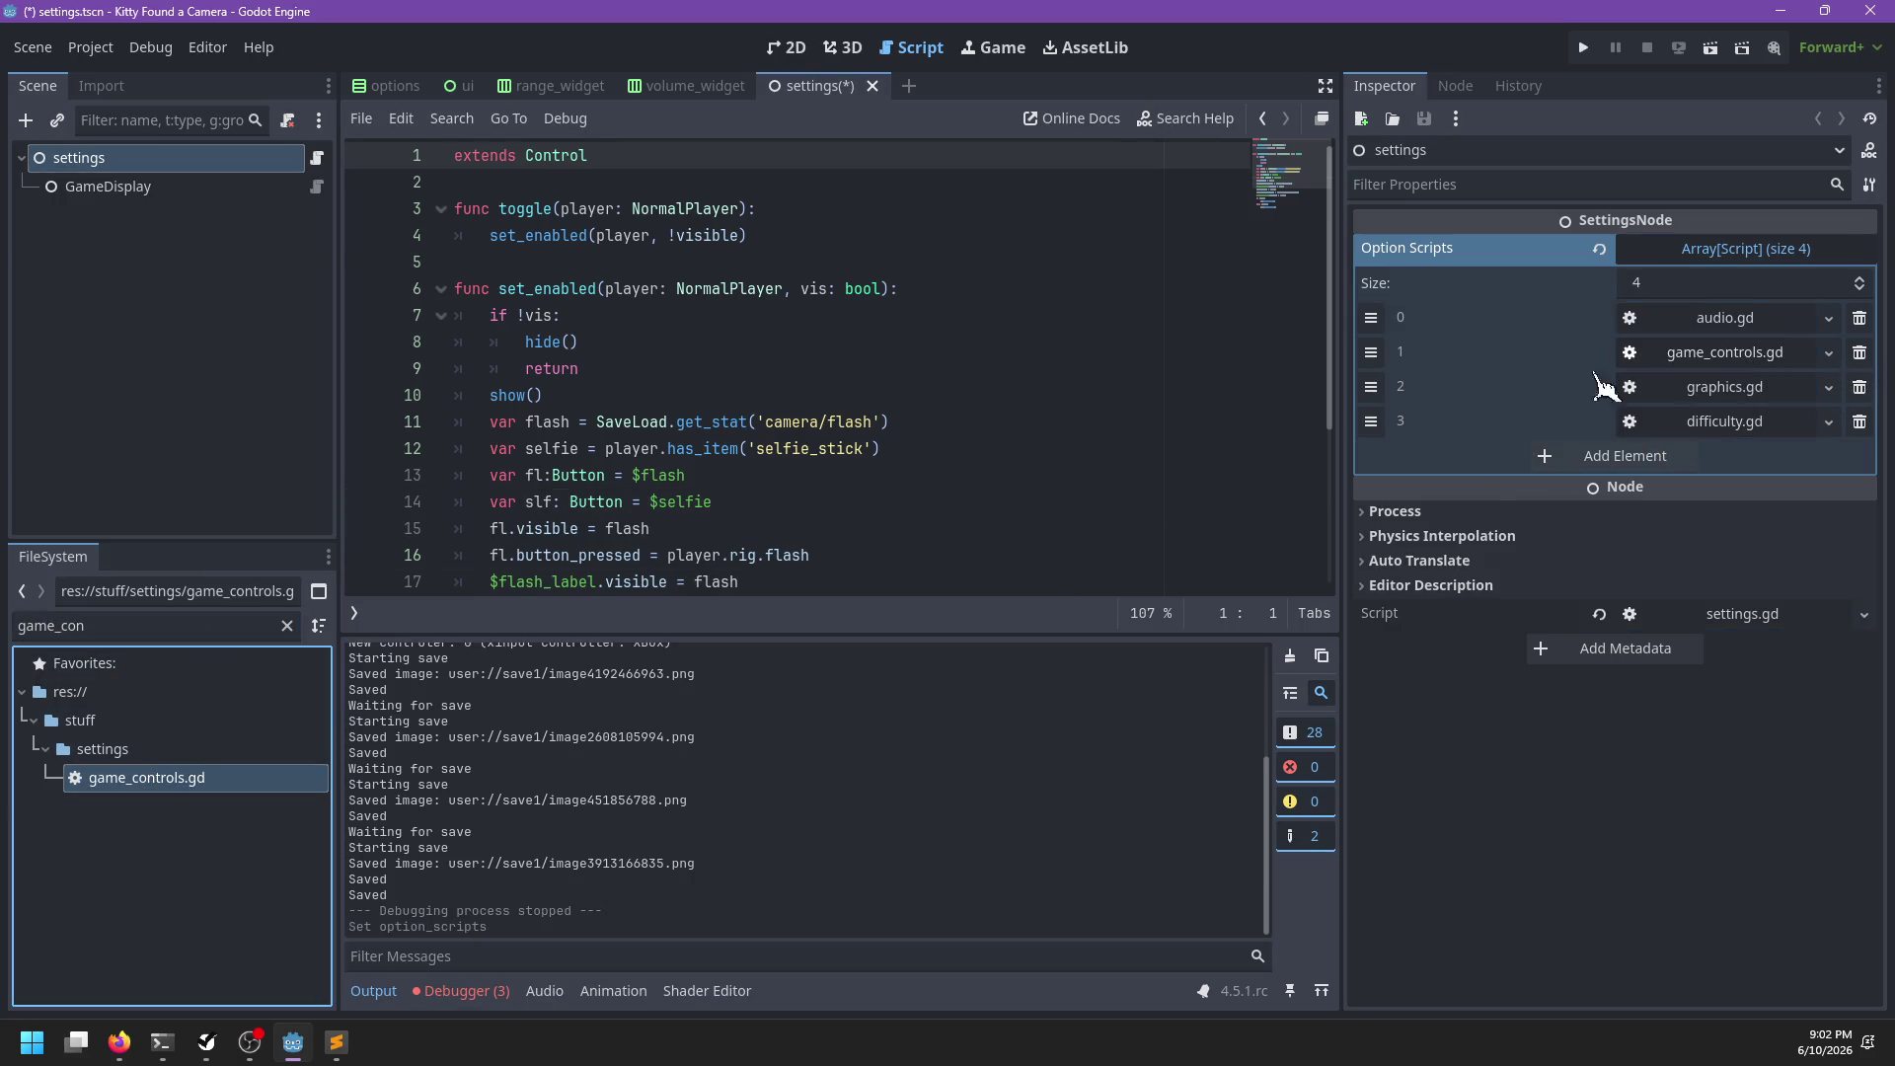
{"action": "key", "text": "ctrl+s"}
{"action": "left_click", "coordinate": [978, 324]}
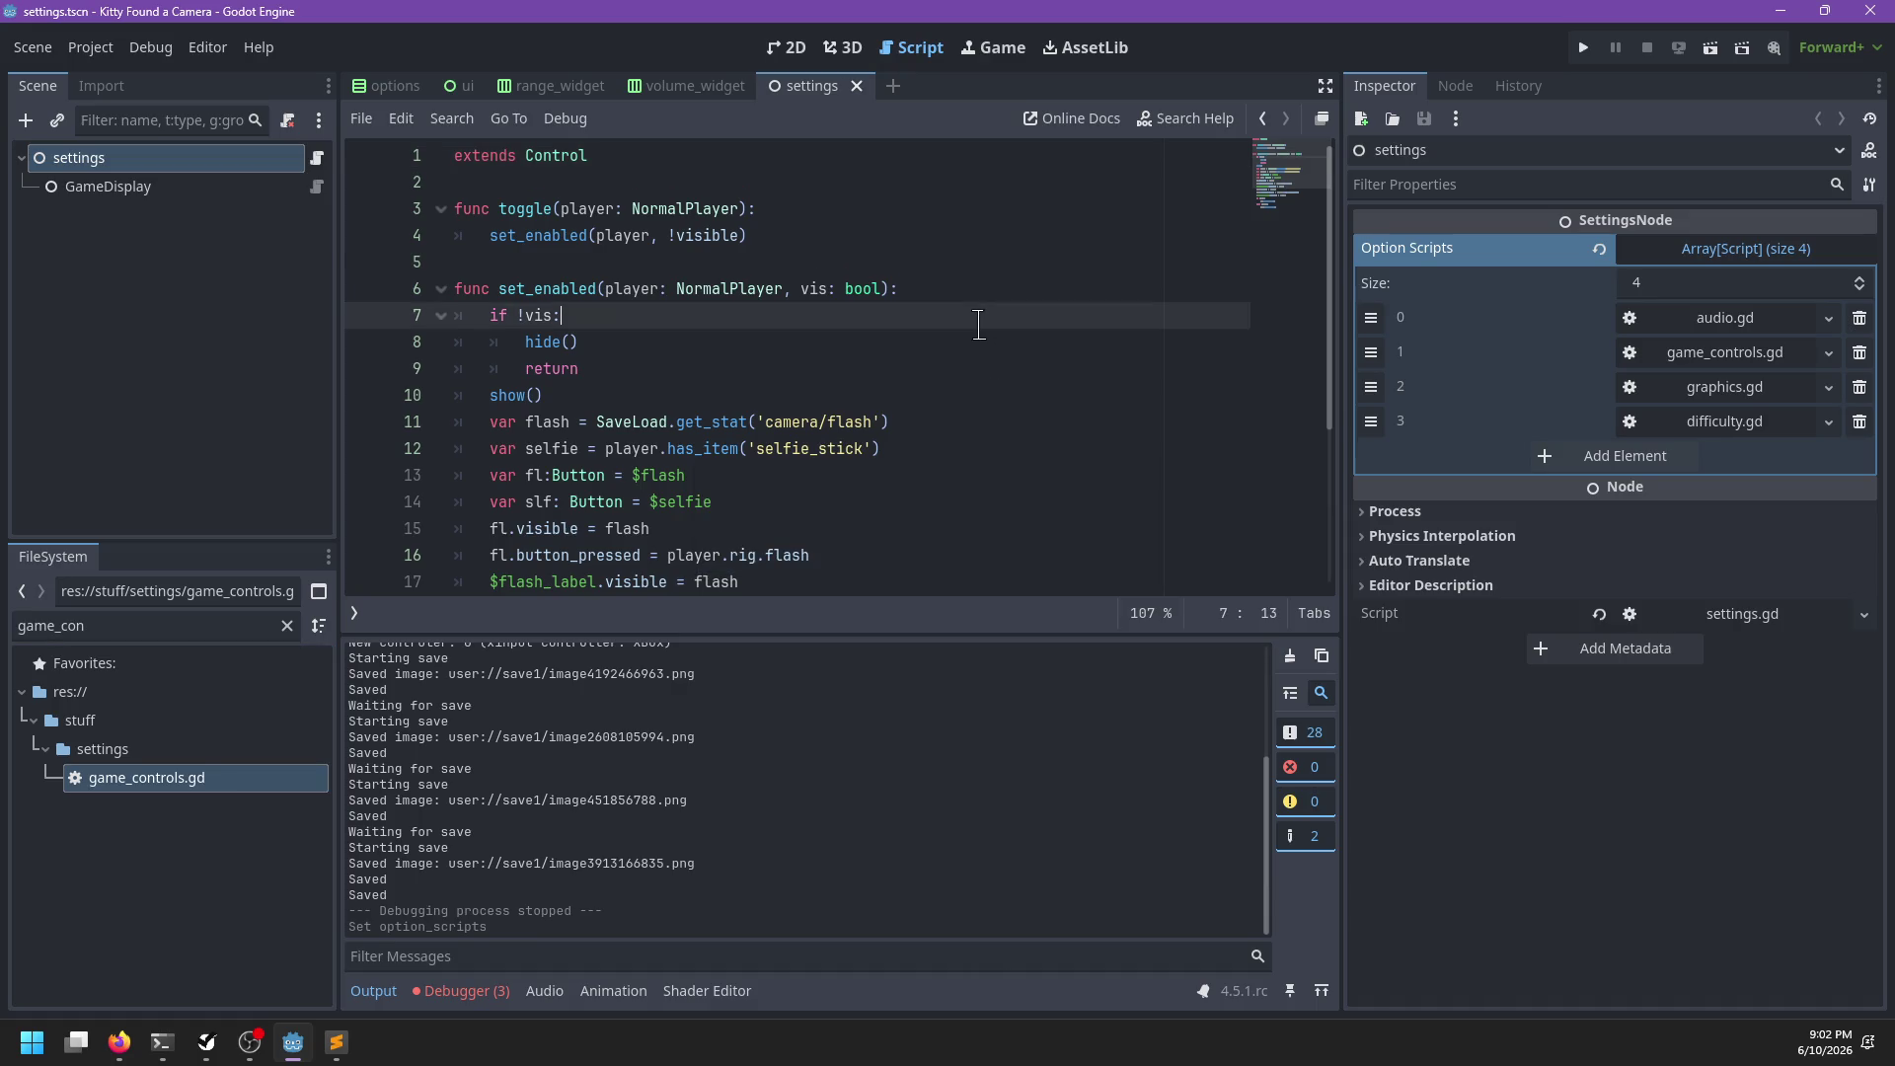
{"action": "key", "text": "F5"}
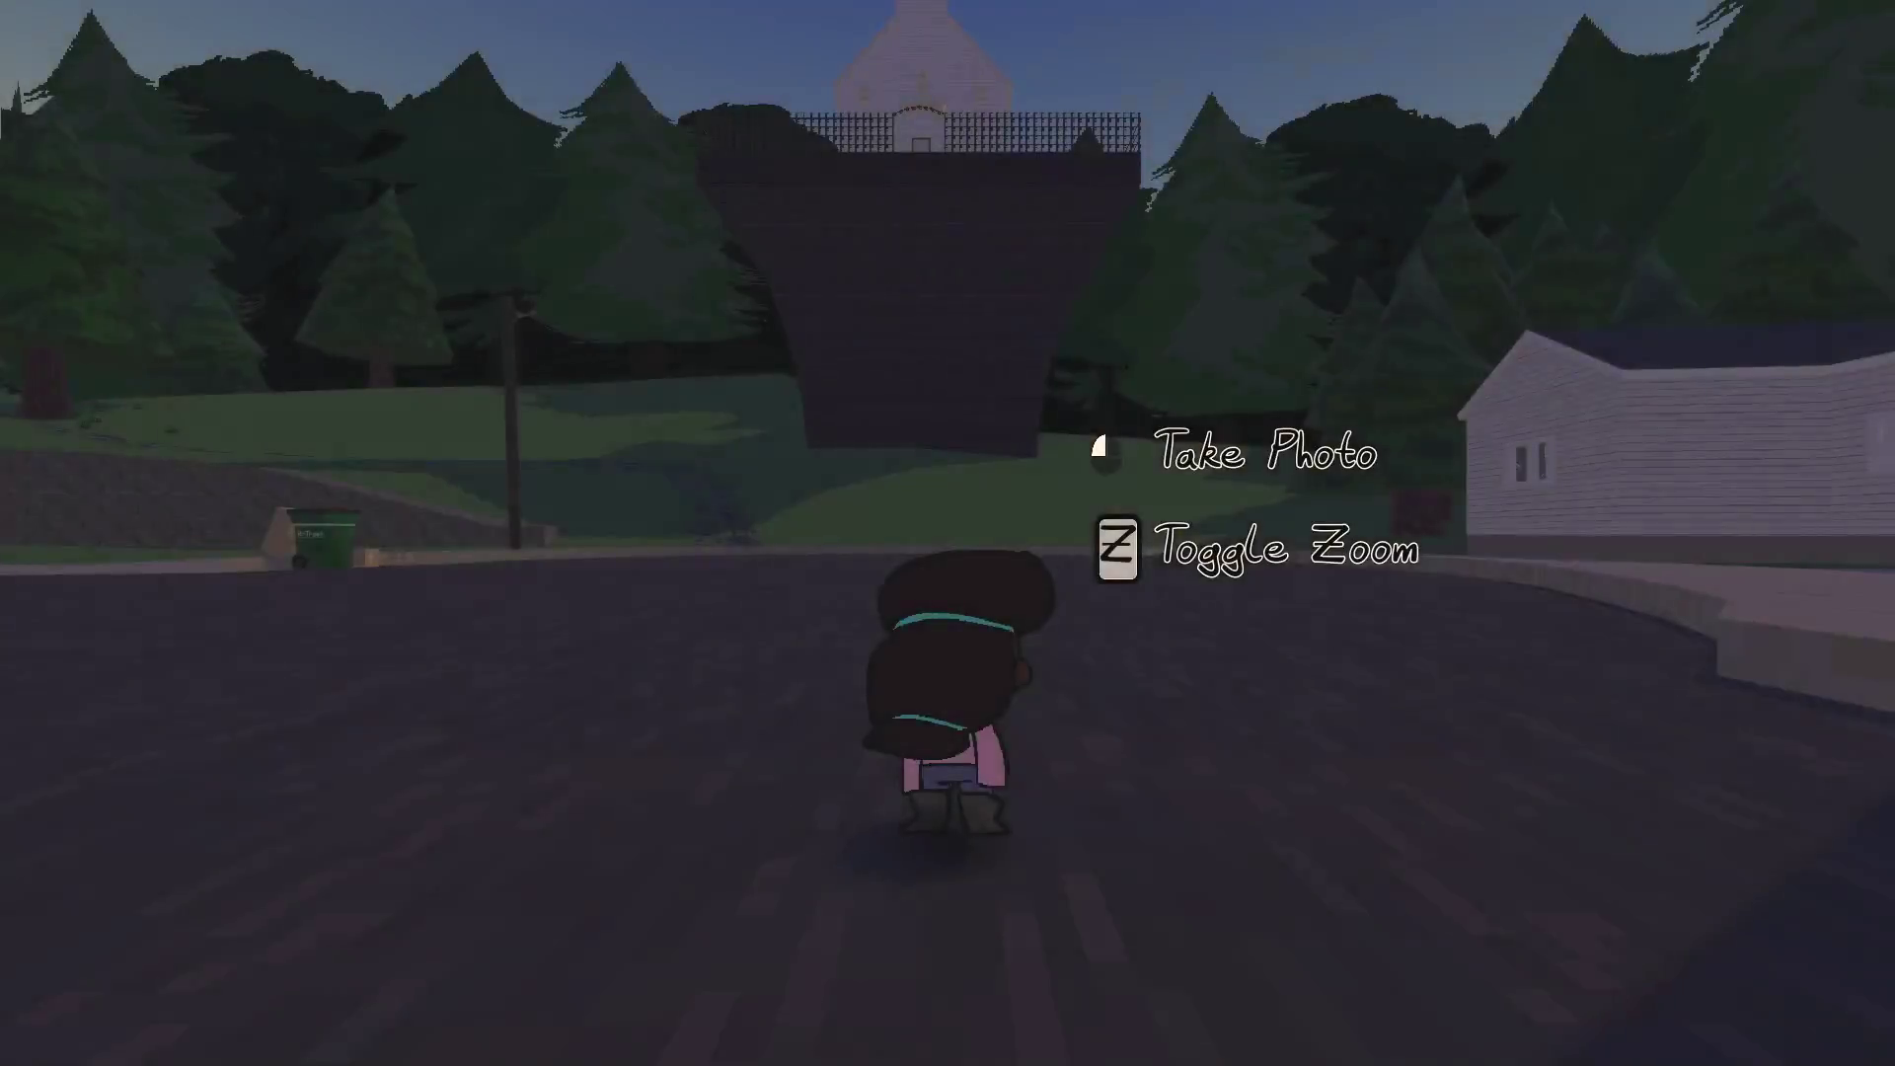
Take a photo, pause, and go to the Controls options tab
{"action": "left_click", "coordinate": [948, 533]}
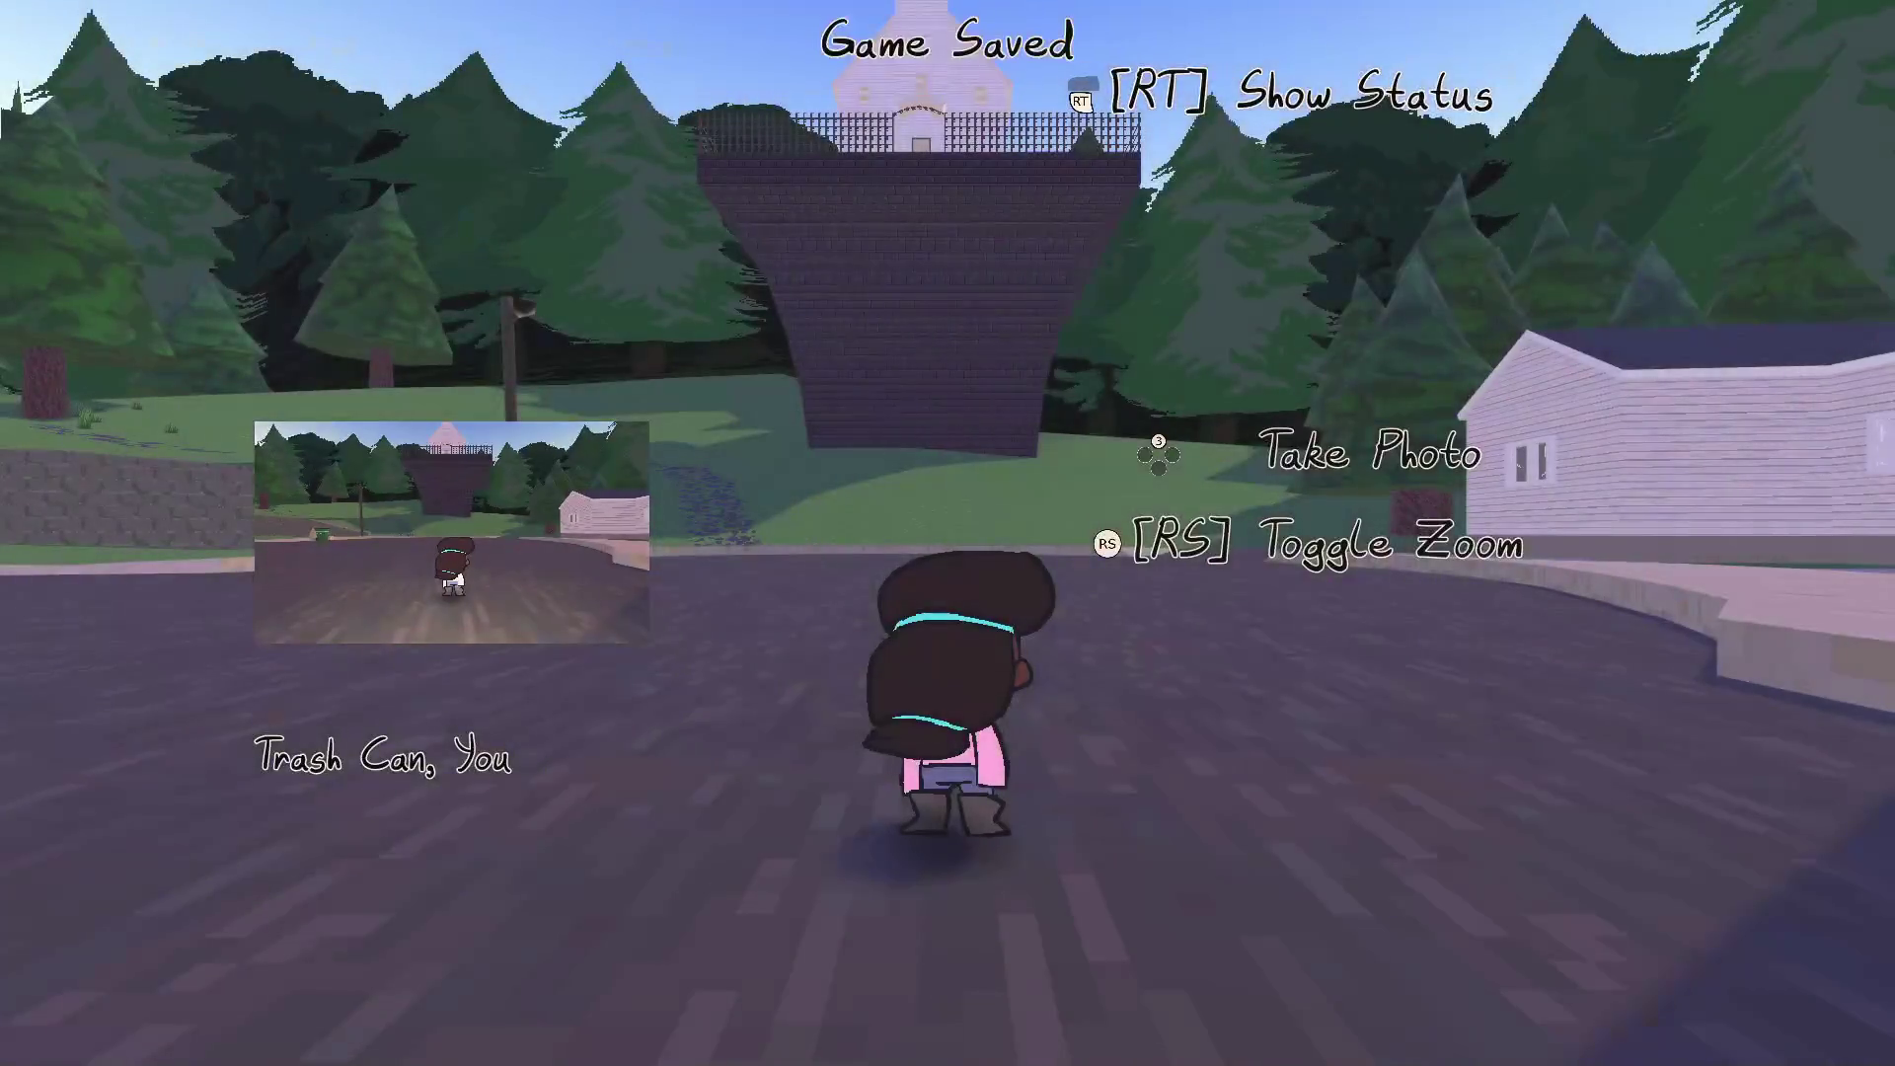
{"action": "key", "text": "Escape"}
{"action": "key", "text": "Down"}
{"action": "key", "text": "Return"}
{"action": "key", "text": "e"}
{"action": "key", "text": "e"}
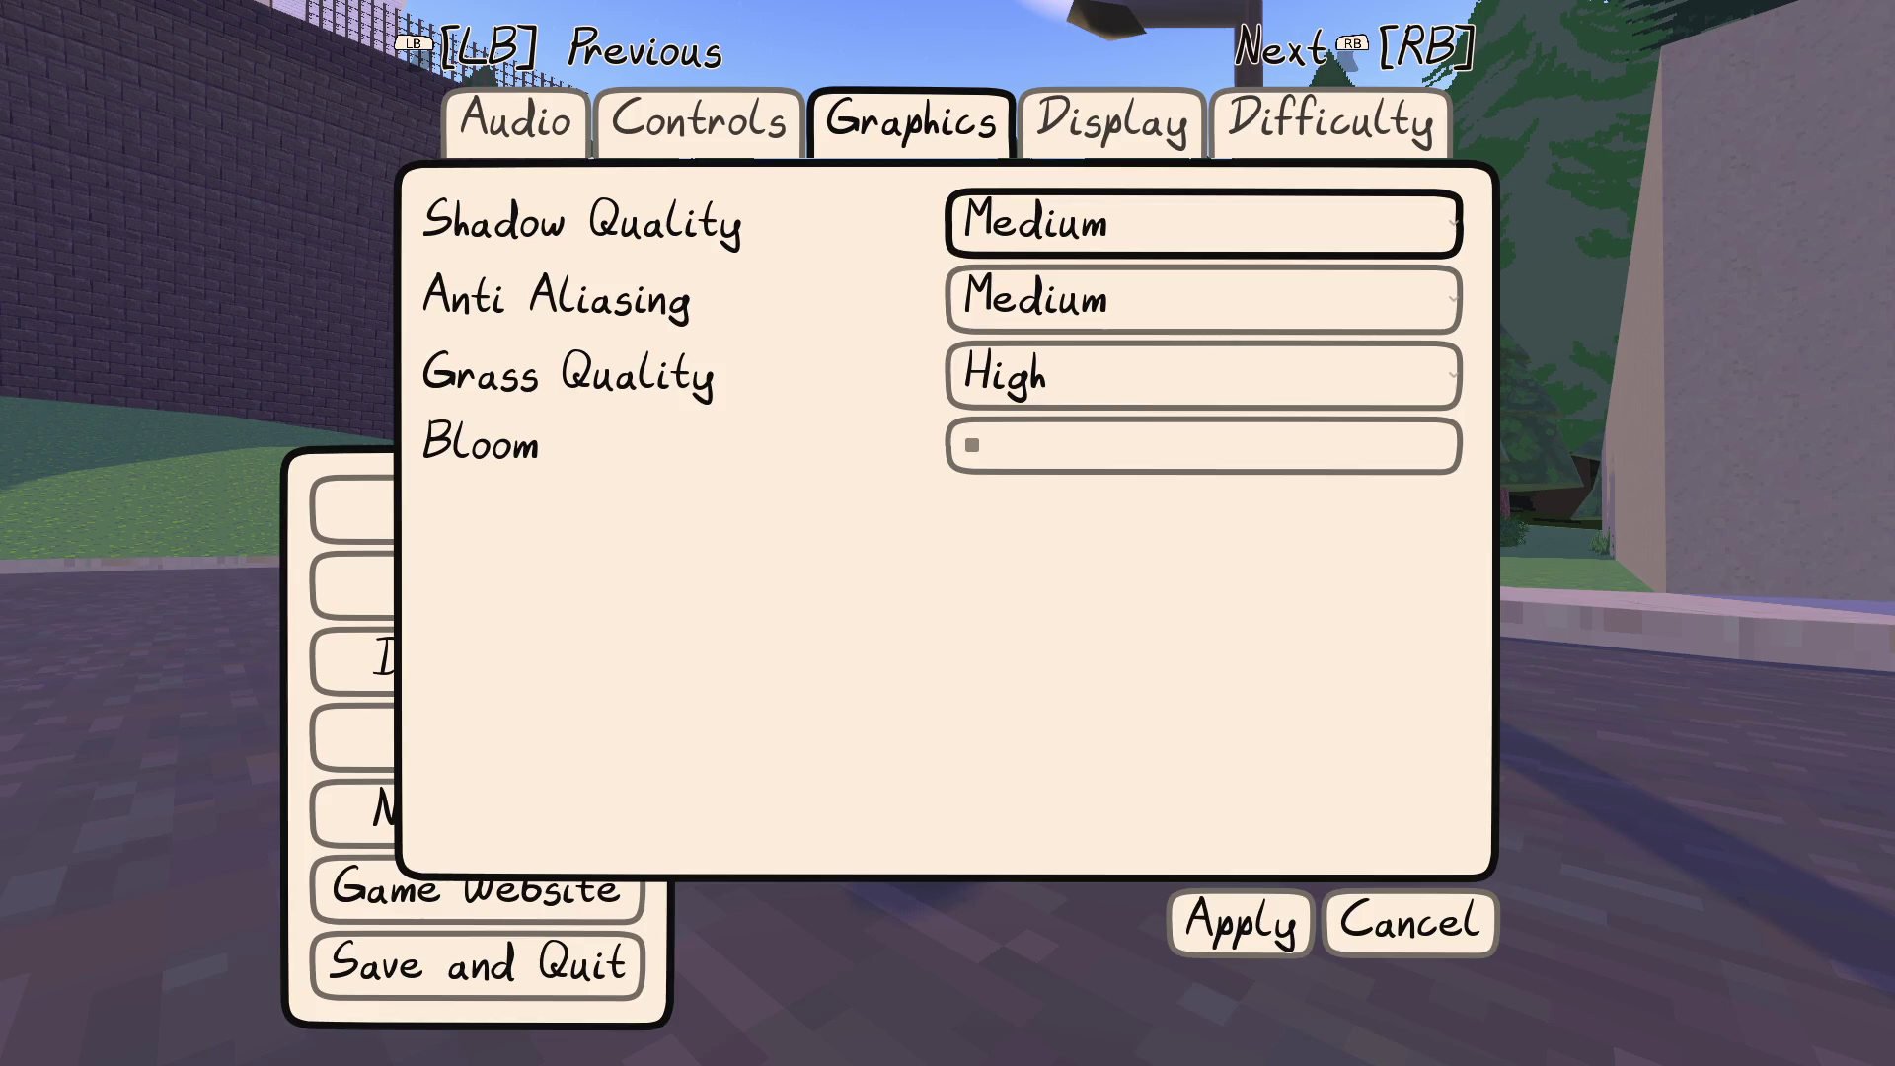
{"action": "key", "text": "q"}
Rebind the photo action to [RT]
{"action": "key", "text": "Down"}
{"action": "key", "text": "Down"}
{"action": "key", "text": "Down"}
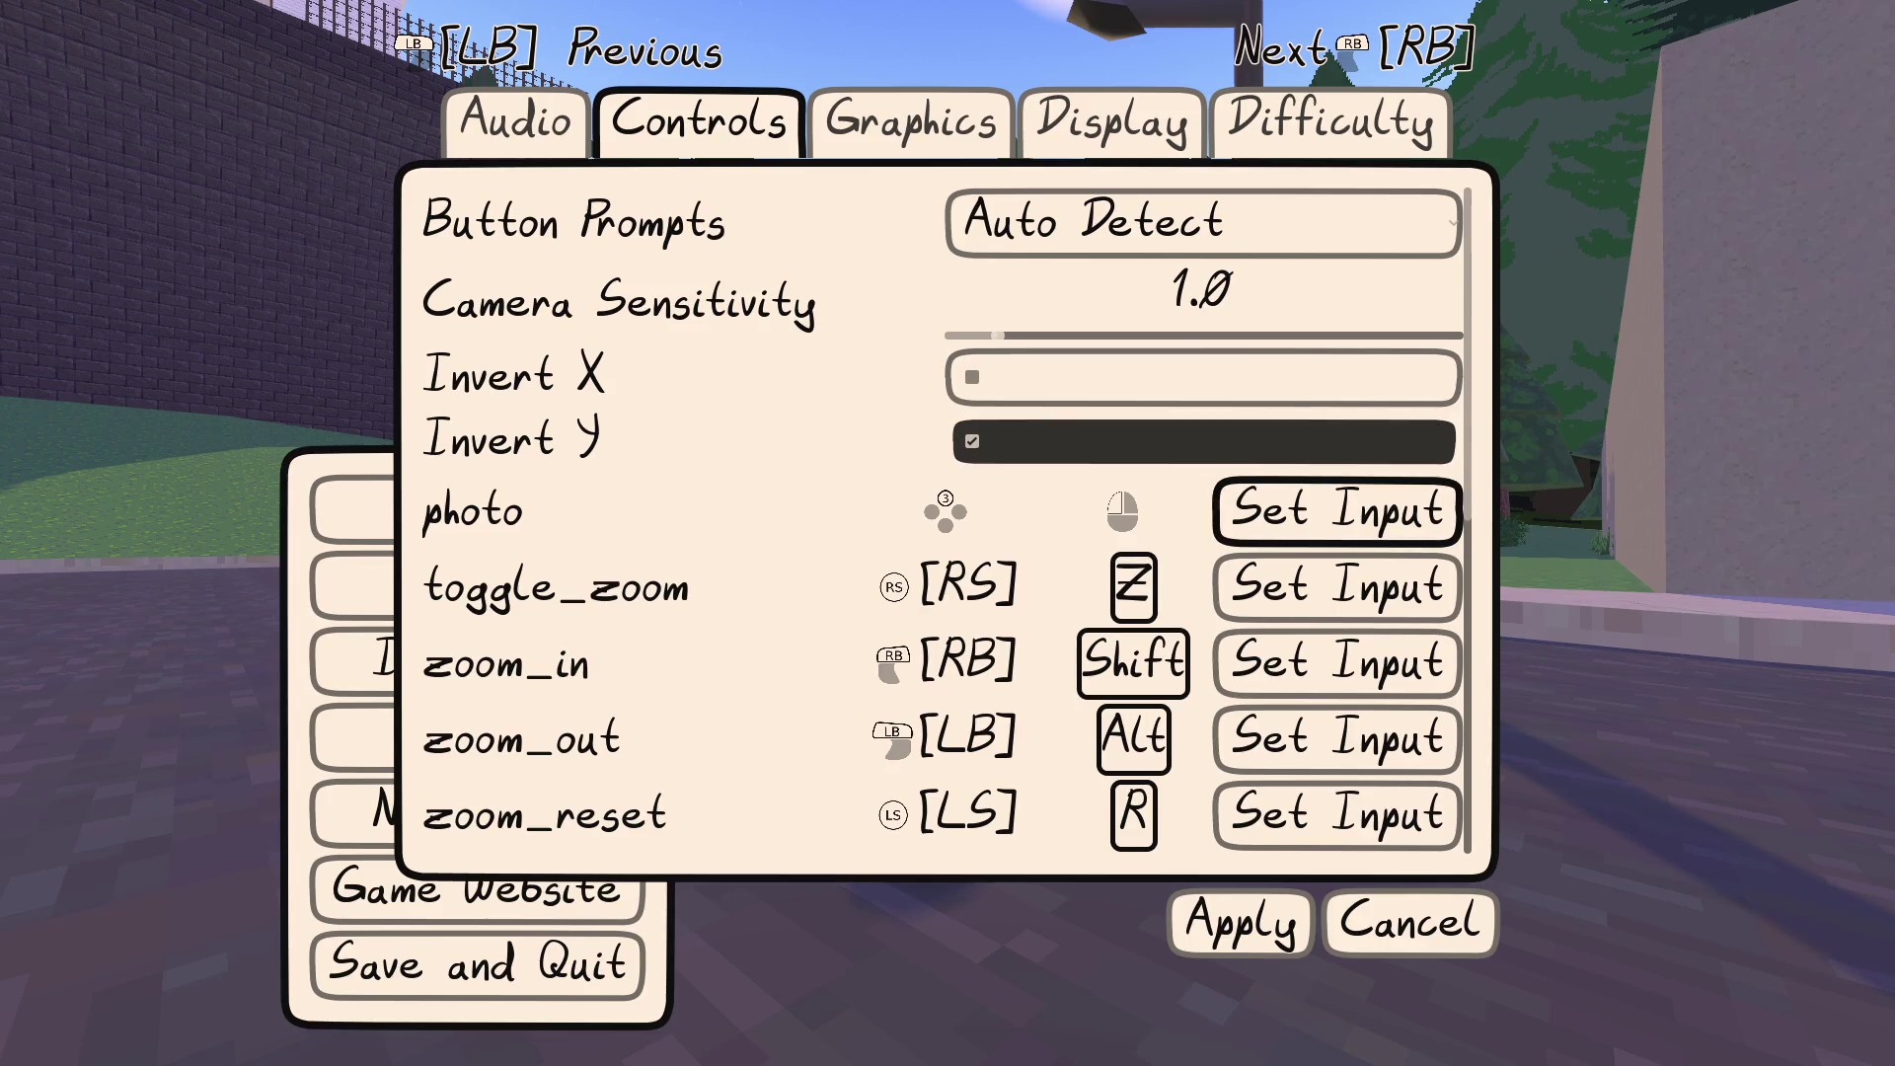
{"action": "key", "text": "Return"}
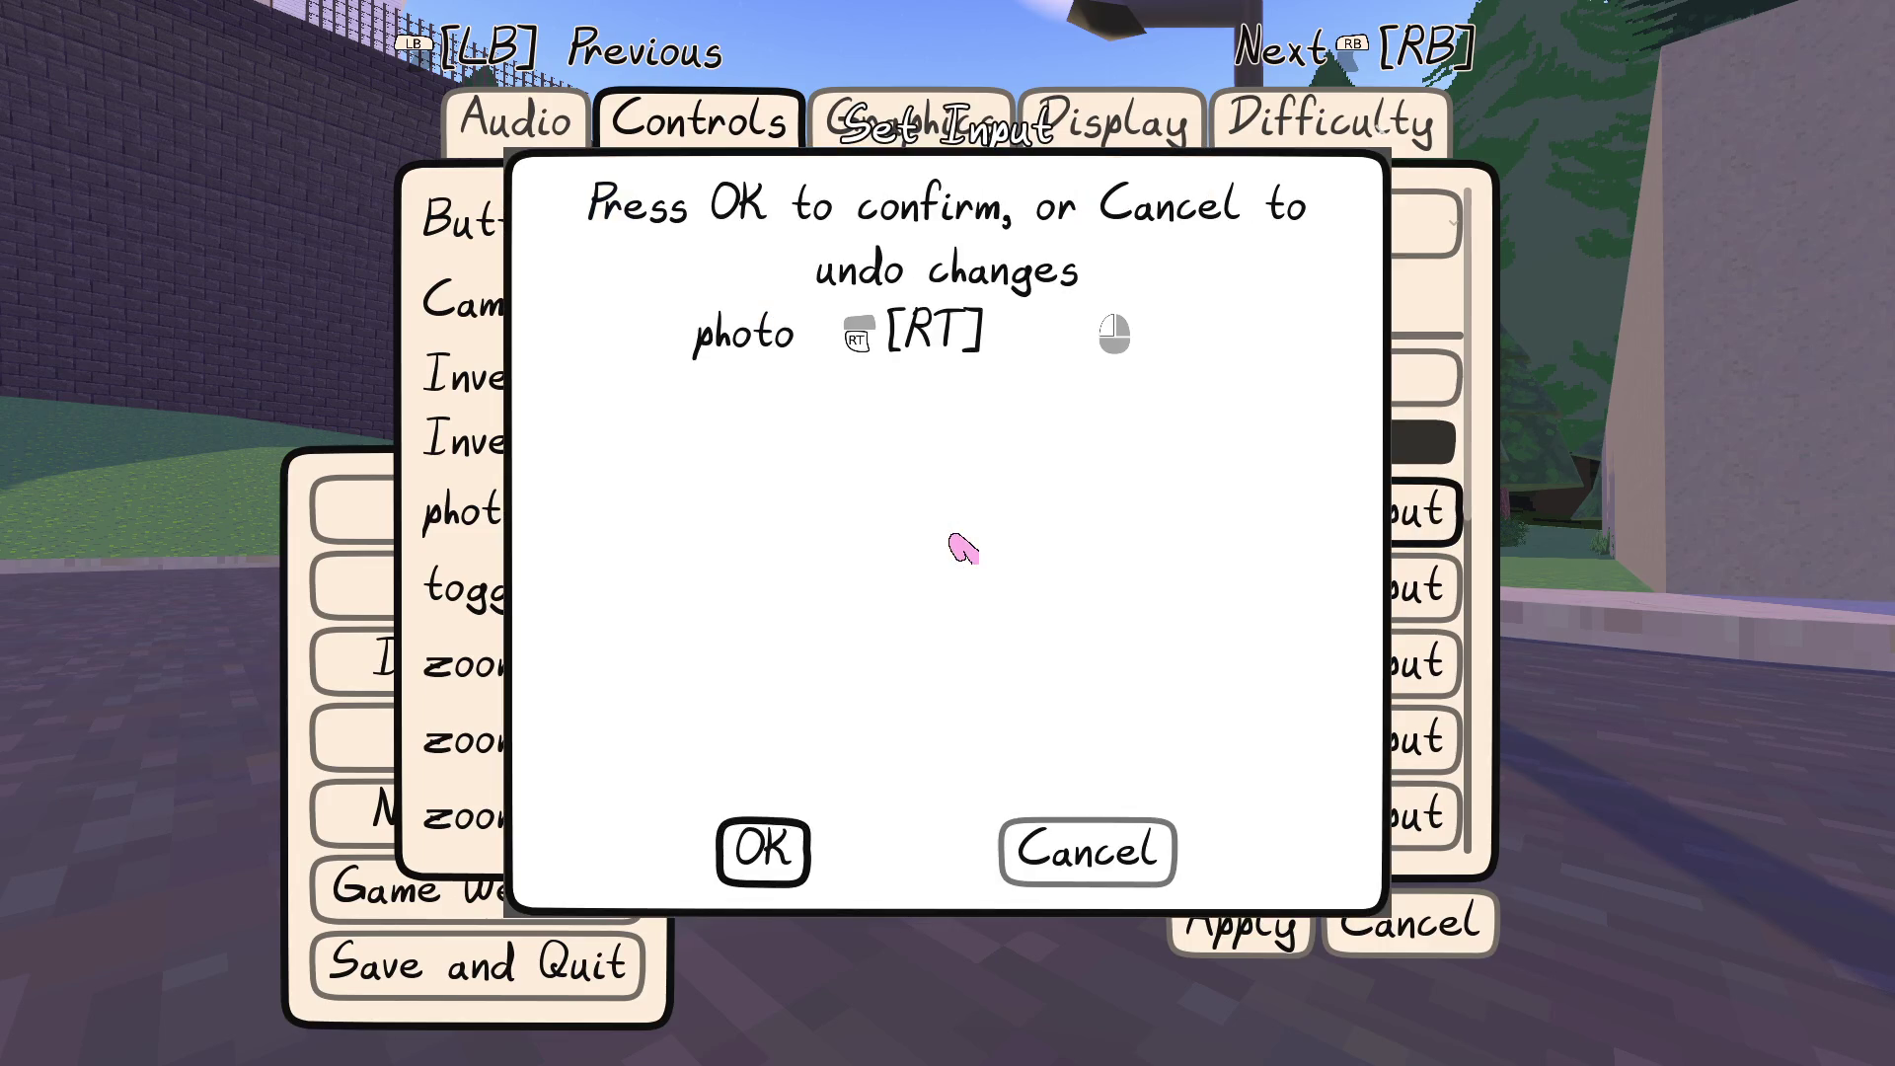
{"action": "key", "text": "Return"}
Rebind status_menu to a face button and return to the pause menu
{"action": "key", "text": "Down"}
{"action": "key", "text": "Down"}
{"action": "key", "text": "Down"}
{"action": "key", "text": "Up"}
{"action": "key", "text": "Up"}
{"action": "key", "text": "Down"}
{"action": "key", "text": "Down"}
{"action": "key", "text": "Down"}
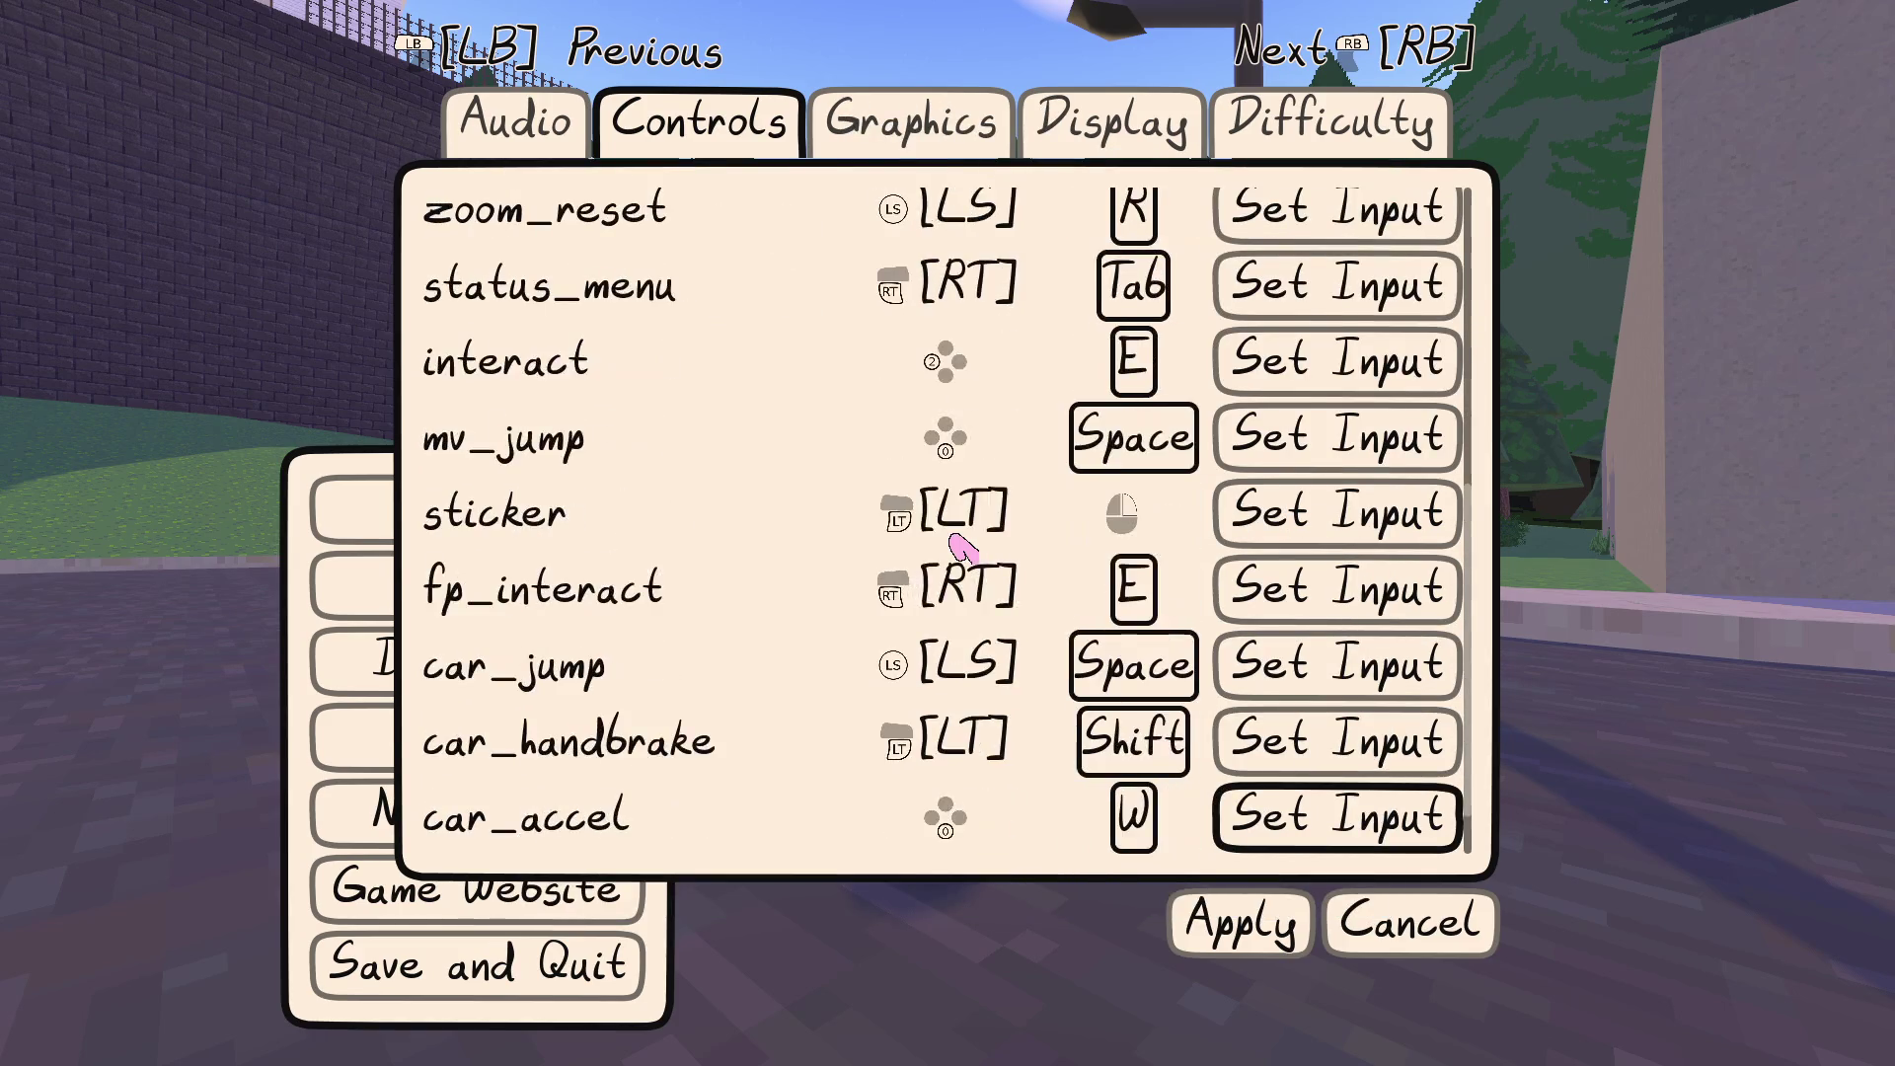
{"action": "key", "text": "Down"}
{"action": "key", "text": "Down"}
{"action": "key", "text": "Up"}
{"action": "key", "text": "Up"}
{"action": "key", "text": "Up"}
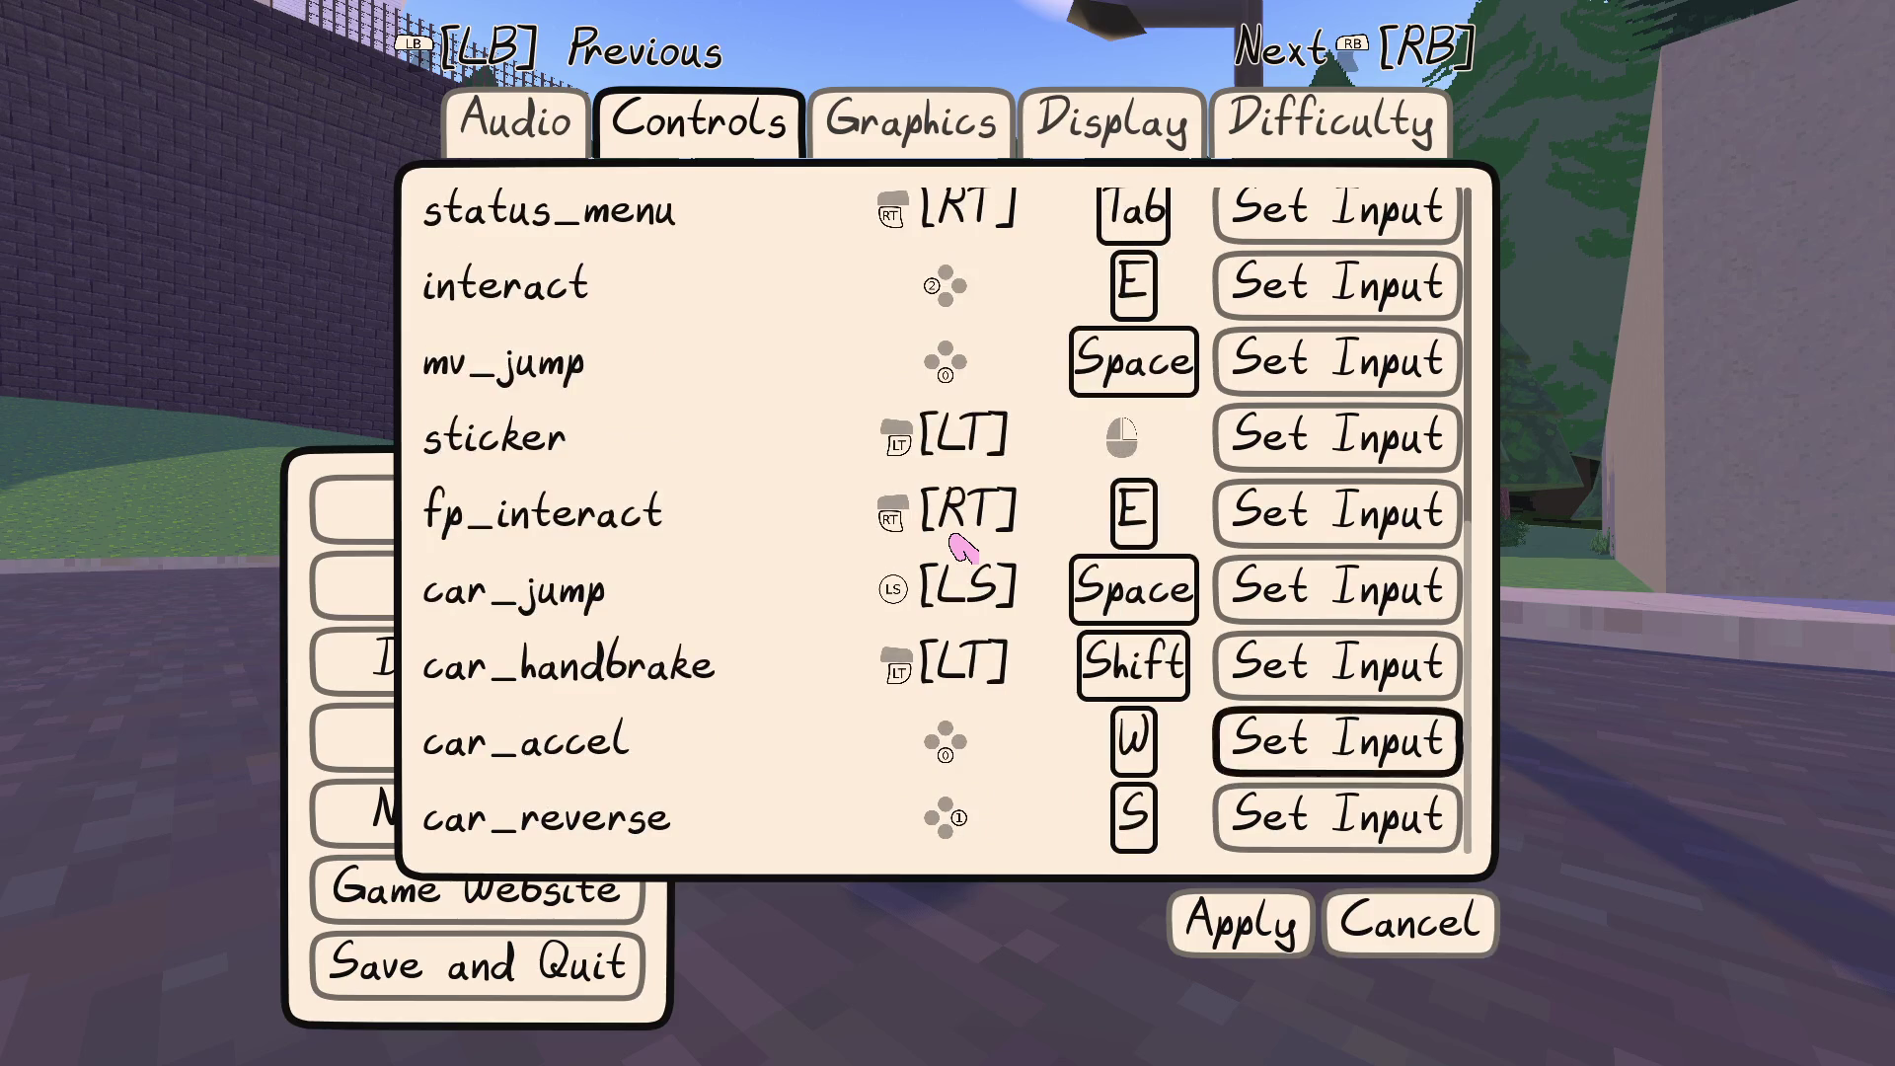
{"action": "key", "text": "Up"}
{"action": "key", "text": "Up"}
{"action": "key", "text": "Up"}
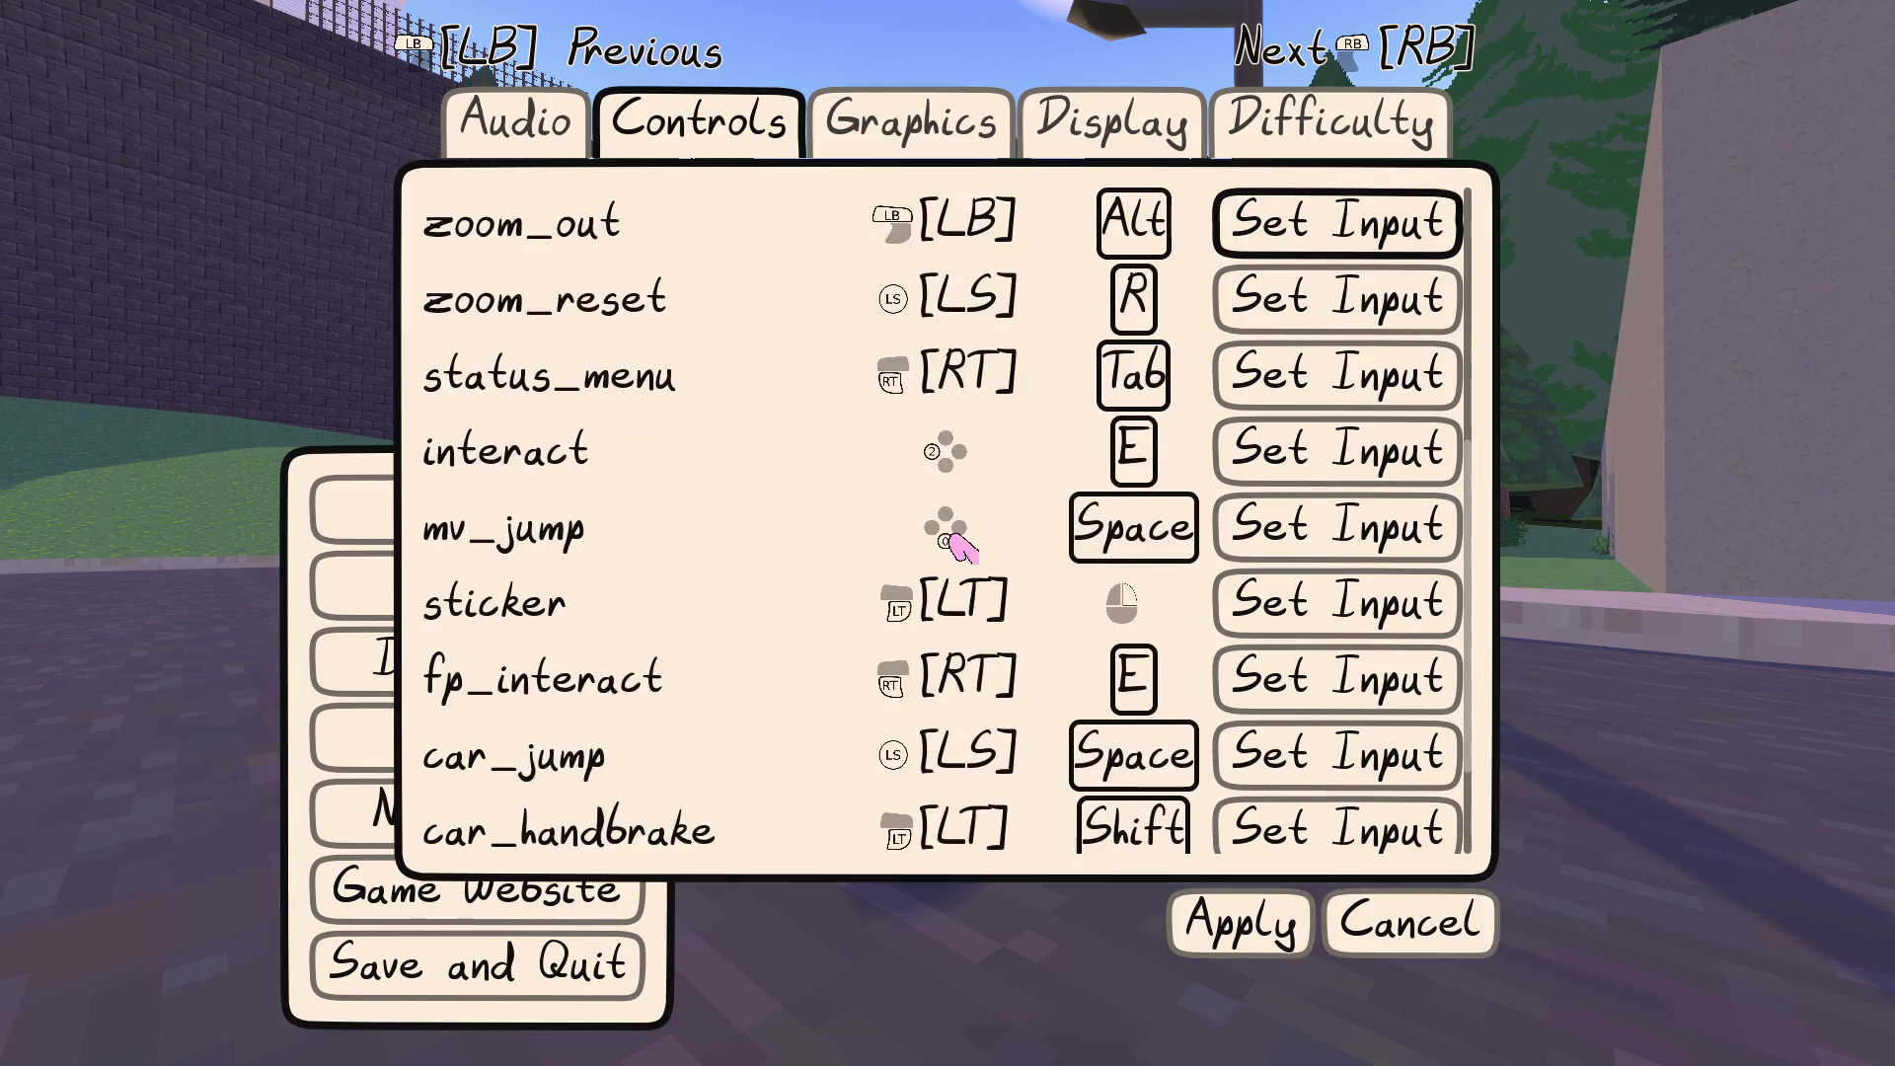
{"action": "key", "text": "Down"}
{"action": "key", "text": "Down"}
{"action": "key", "text": "Return"}
{"action": "key", "text": "Return"}
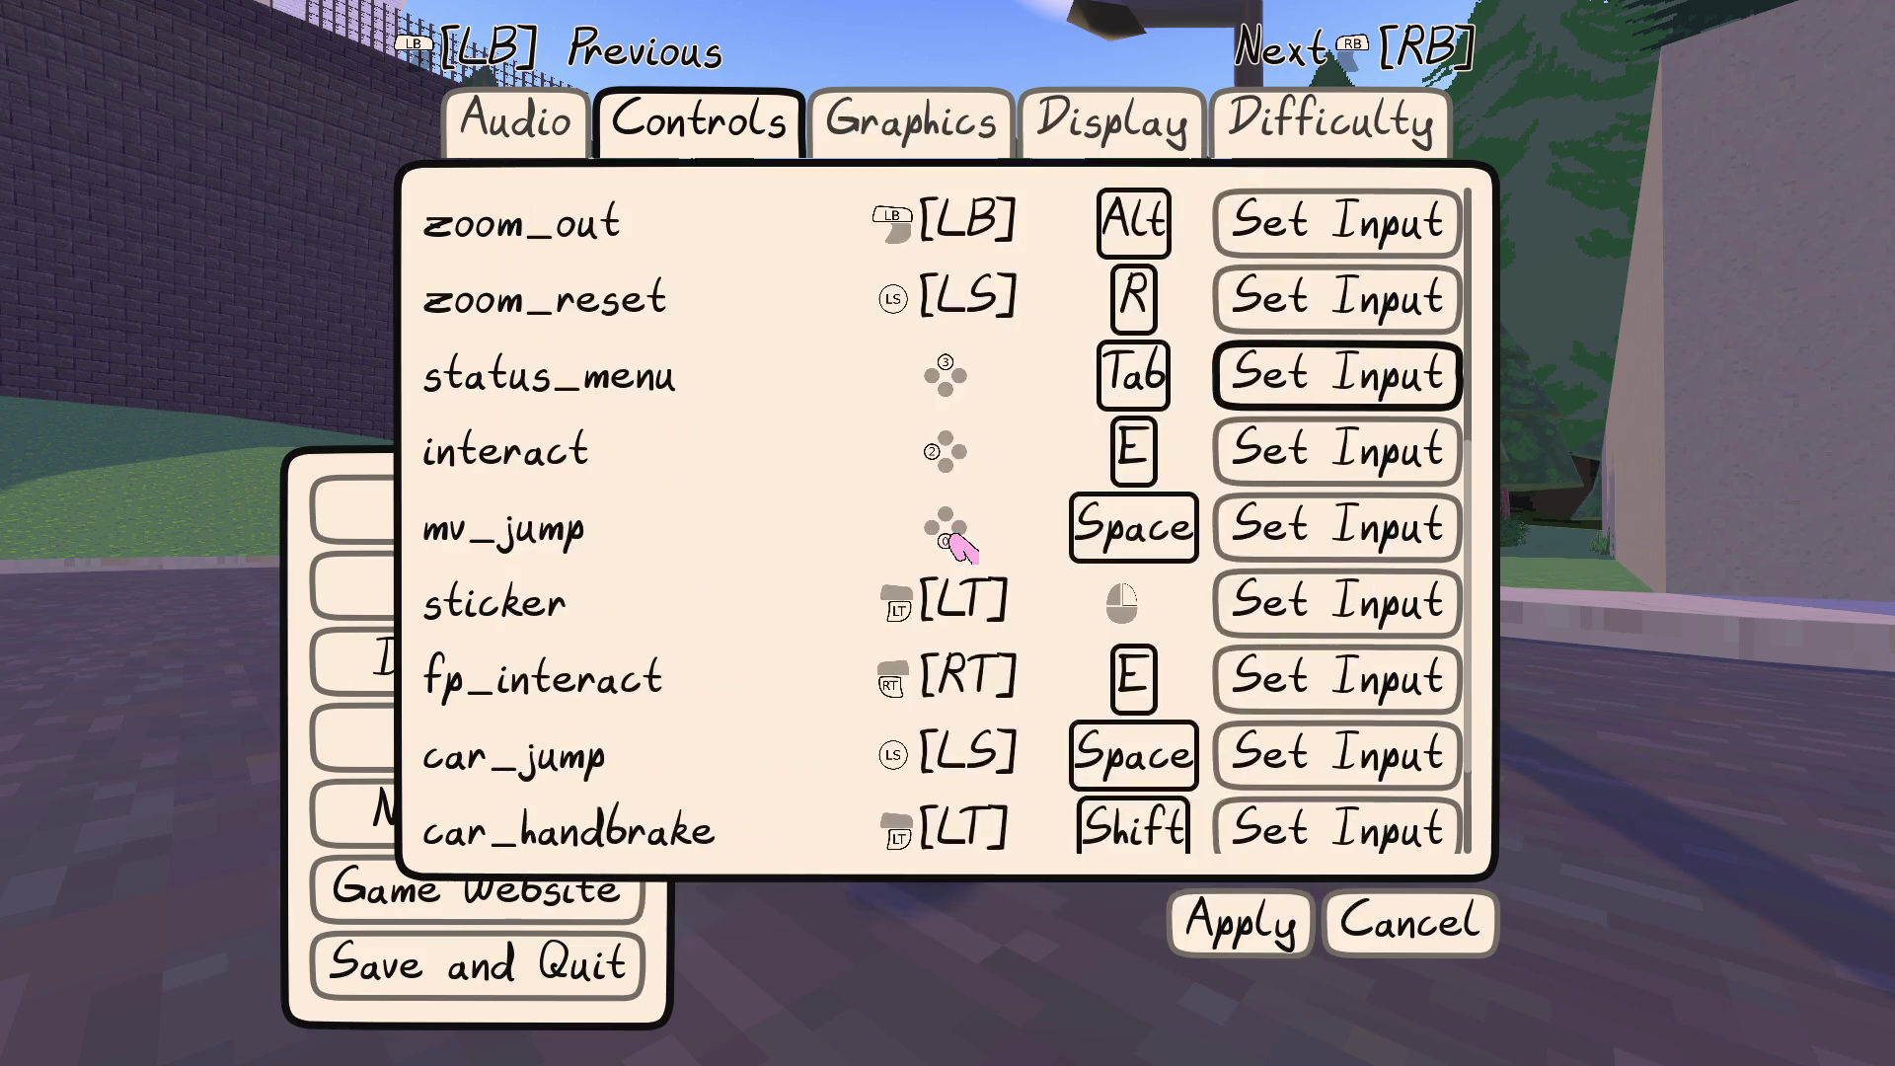
{"action": "key", "text": "Up"}
{"action": "key", "text": "Up"}
{"action": "key", "text": "Up"}
{"action": "key", "text": "Up"}
{"action": "key", "text": "Up"}
{"action": "key", "text": "Up"}
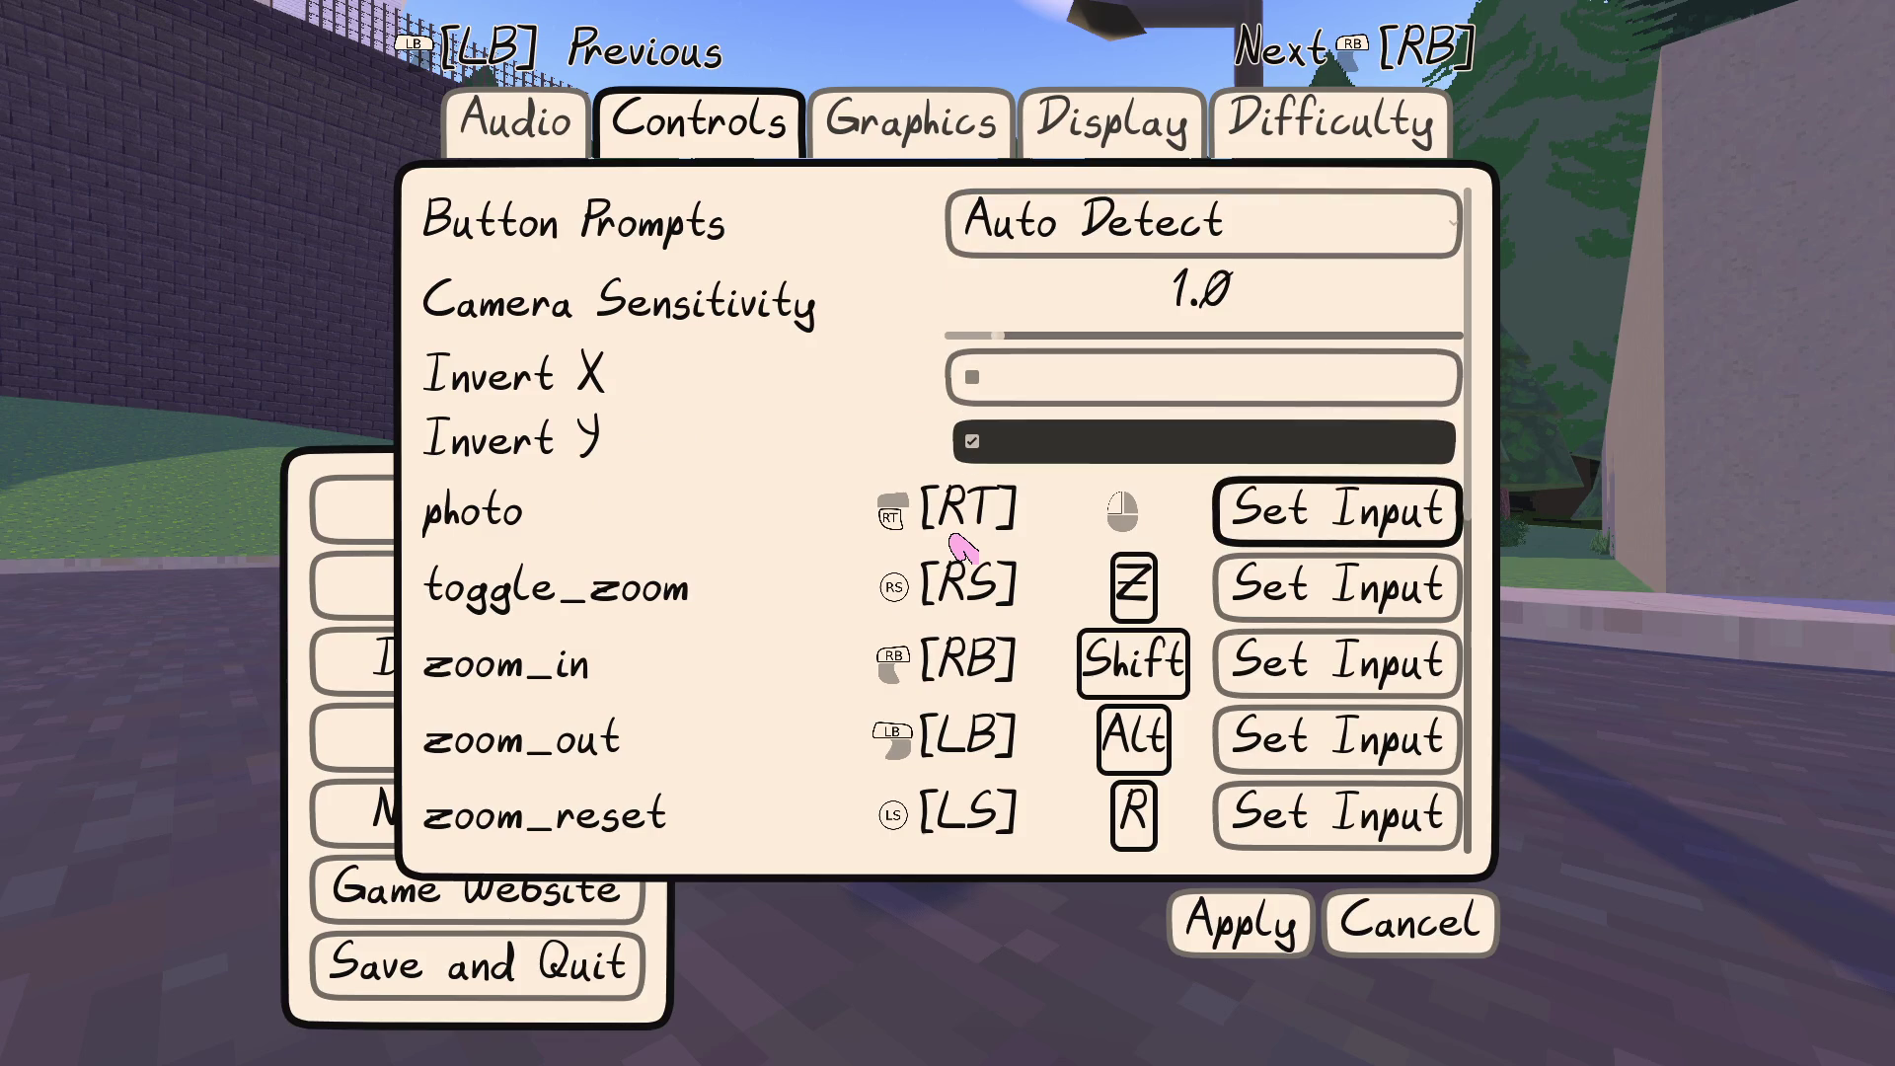
{"action": "left_click", "coordinate": [1348, 932]}
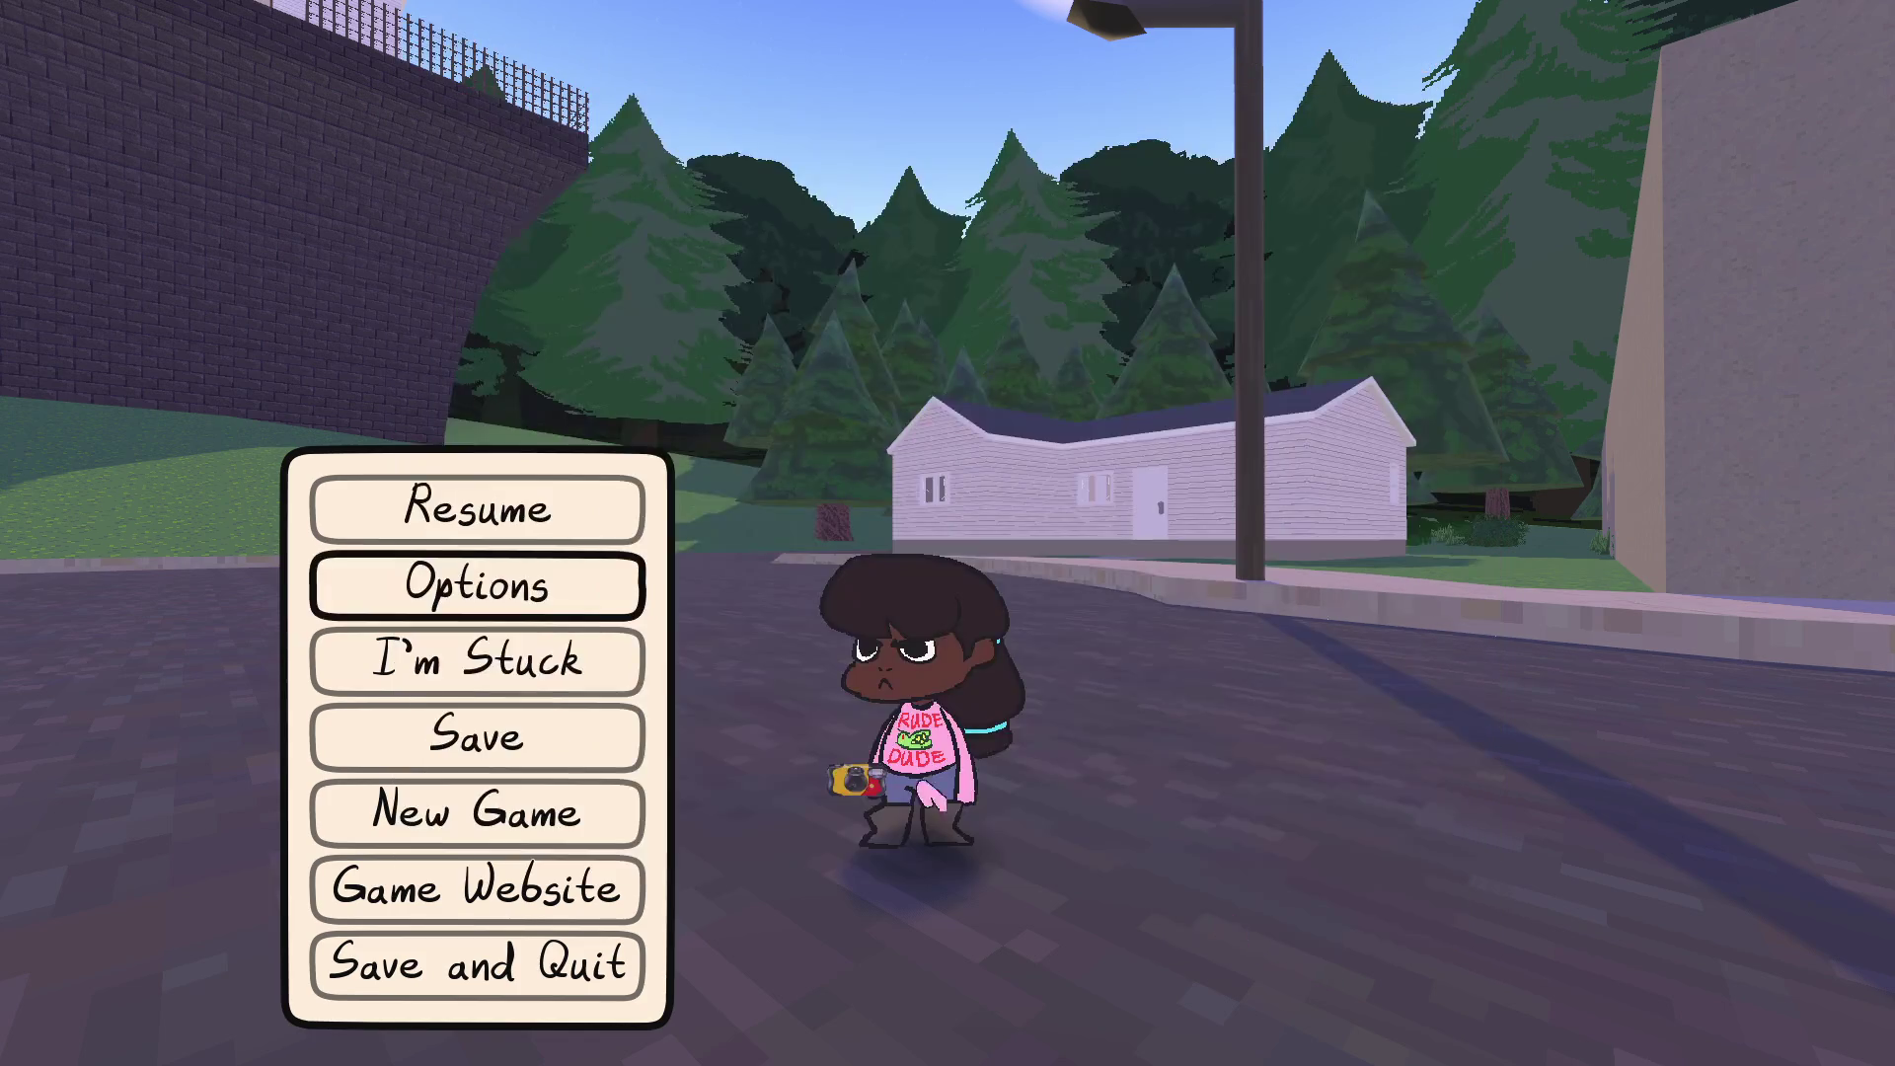
Resume the game, run down the street, and raise and lower the camera twice
{"action": "left_click", "coordinate": [517, 508]}
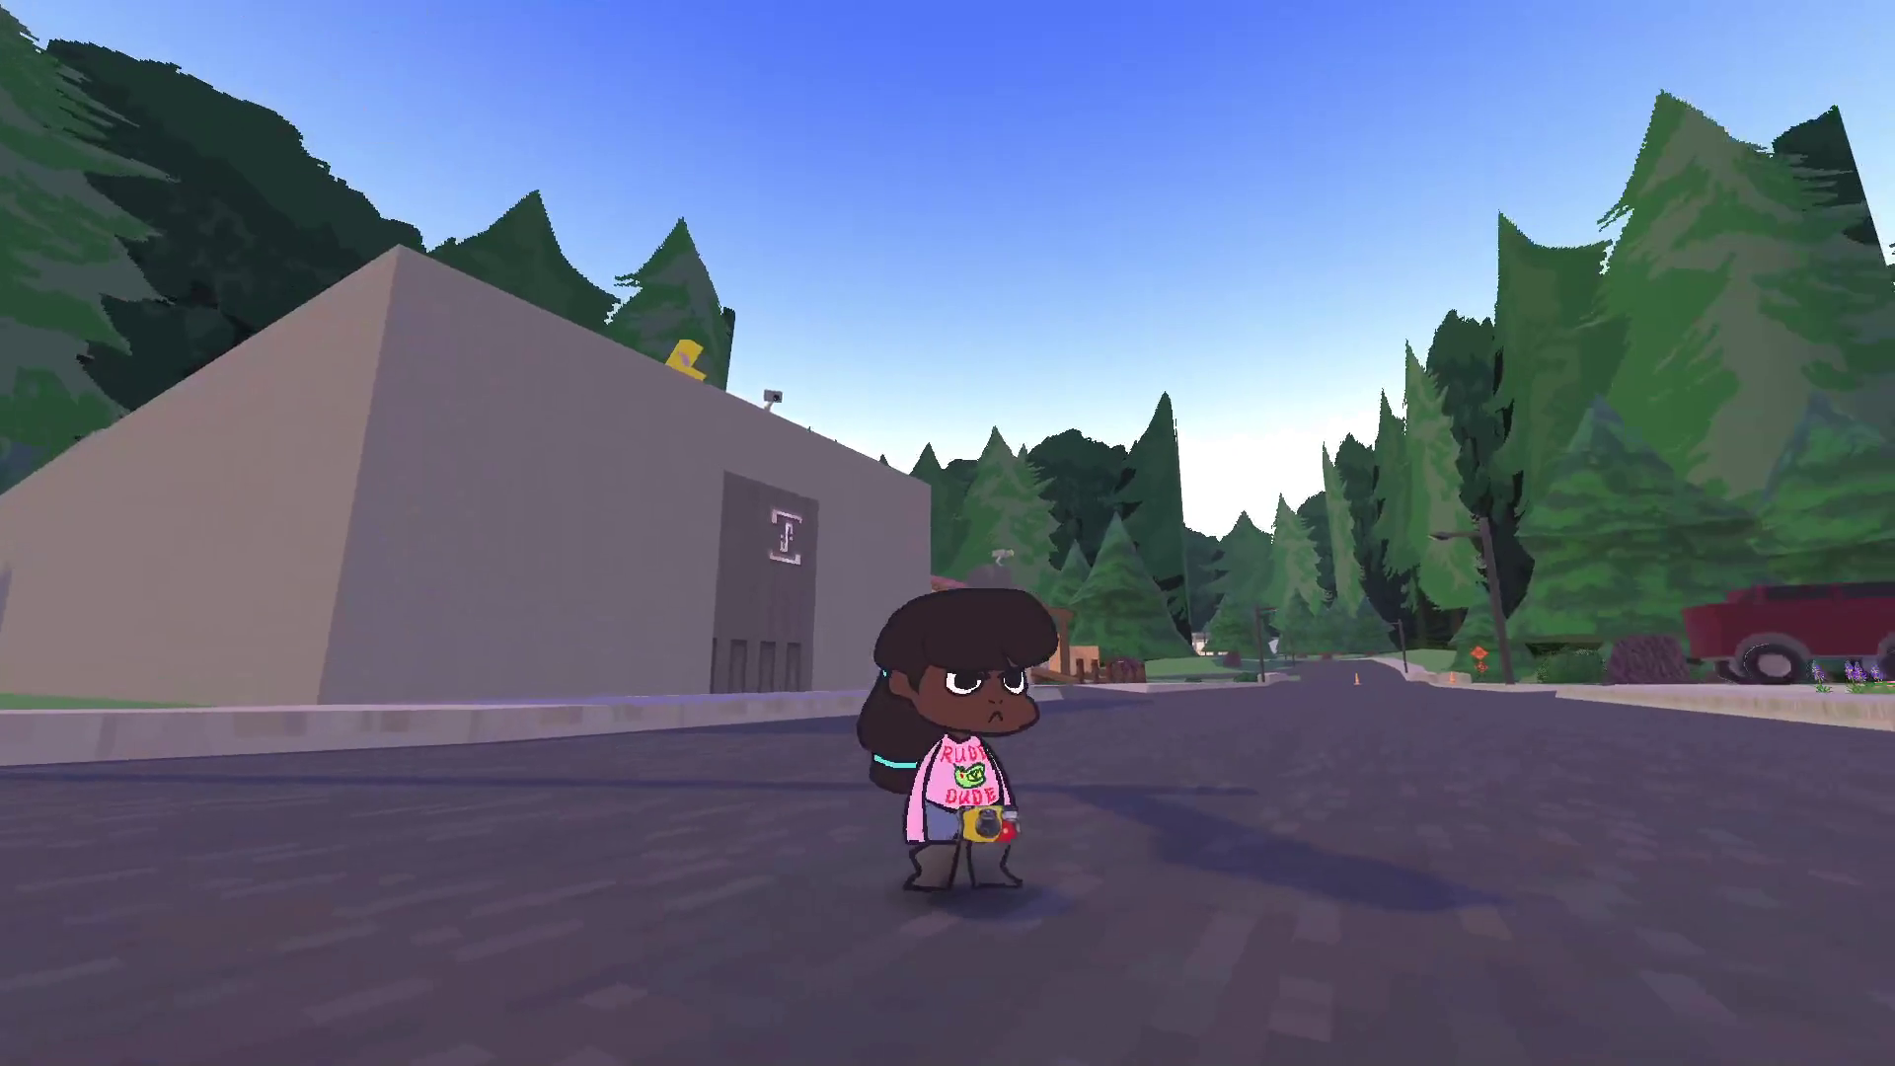
{"action": "key", "text": "w"}
{"action": "key", "text": "w"}
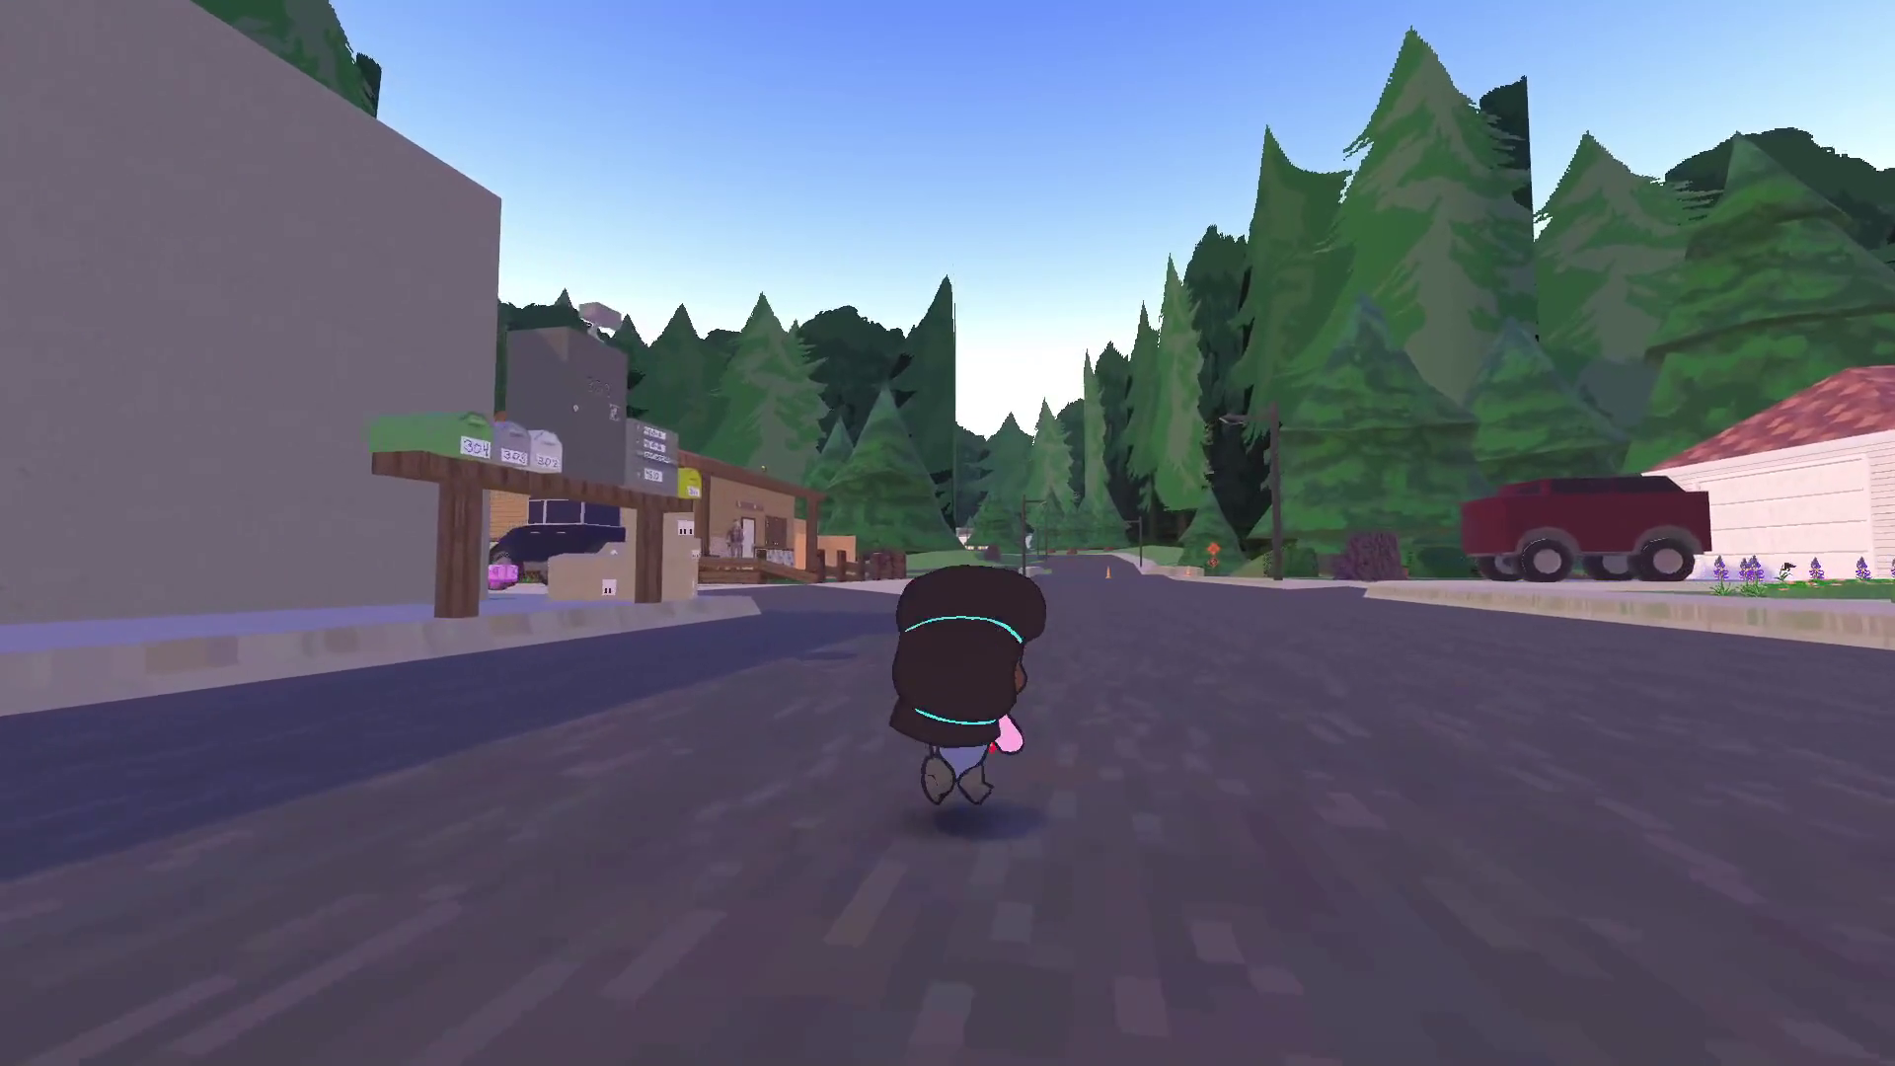
{"action": "key", "text": "c"}
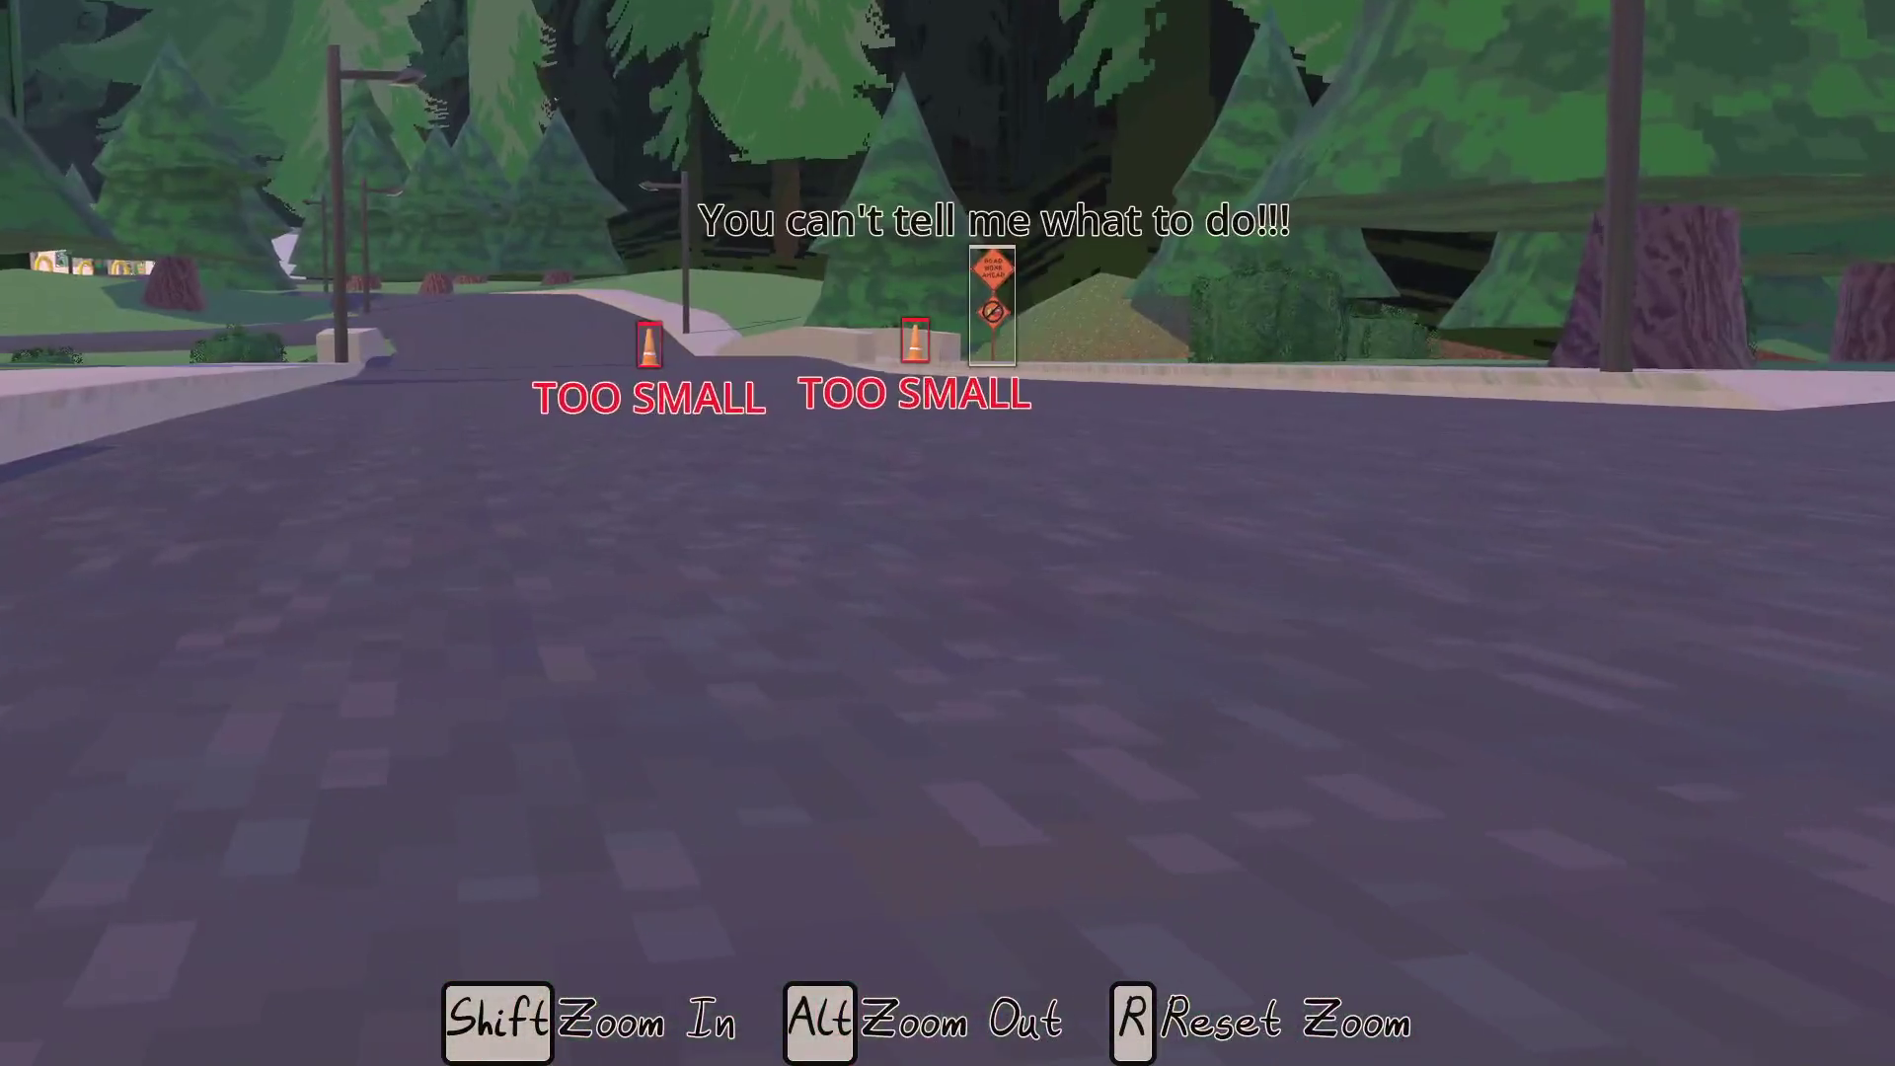
{"action": "key", "text": "c"}
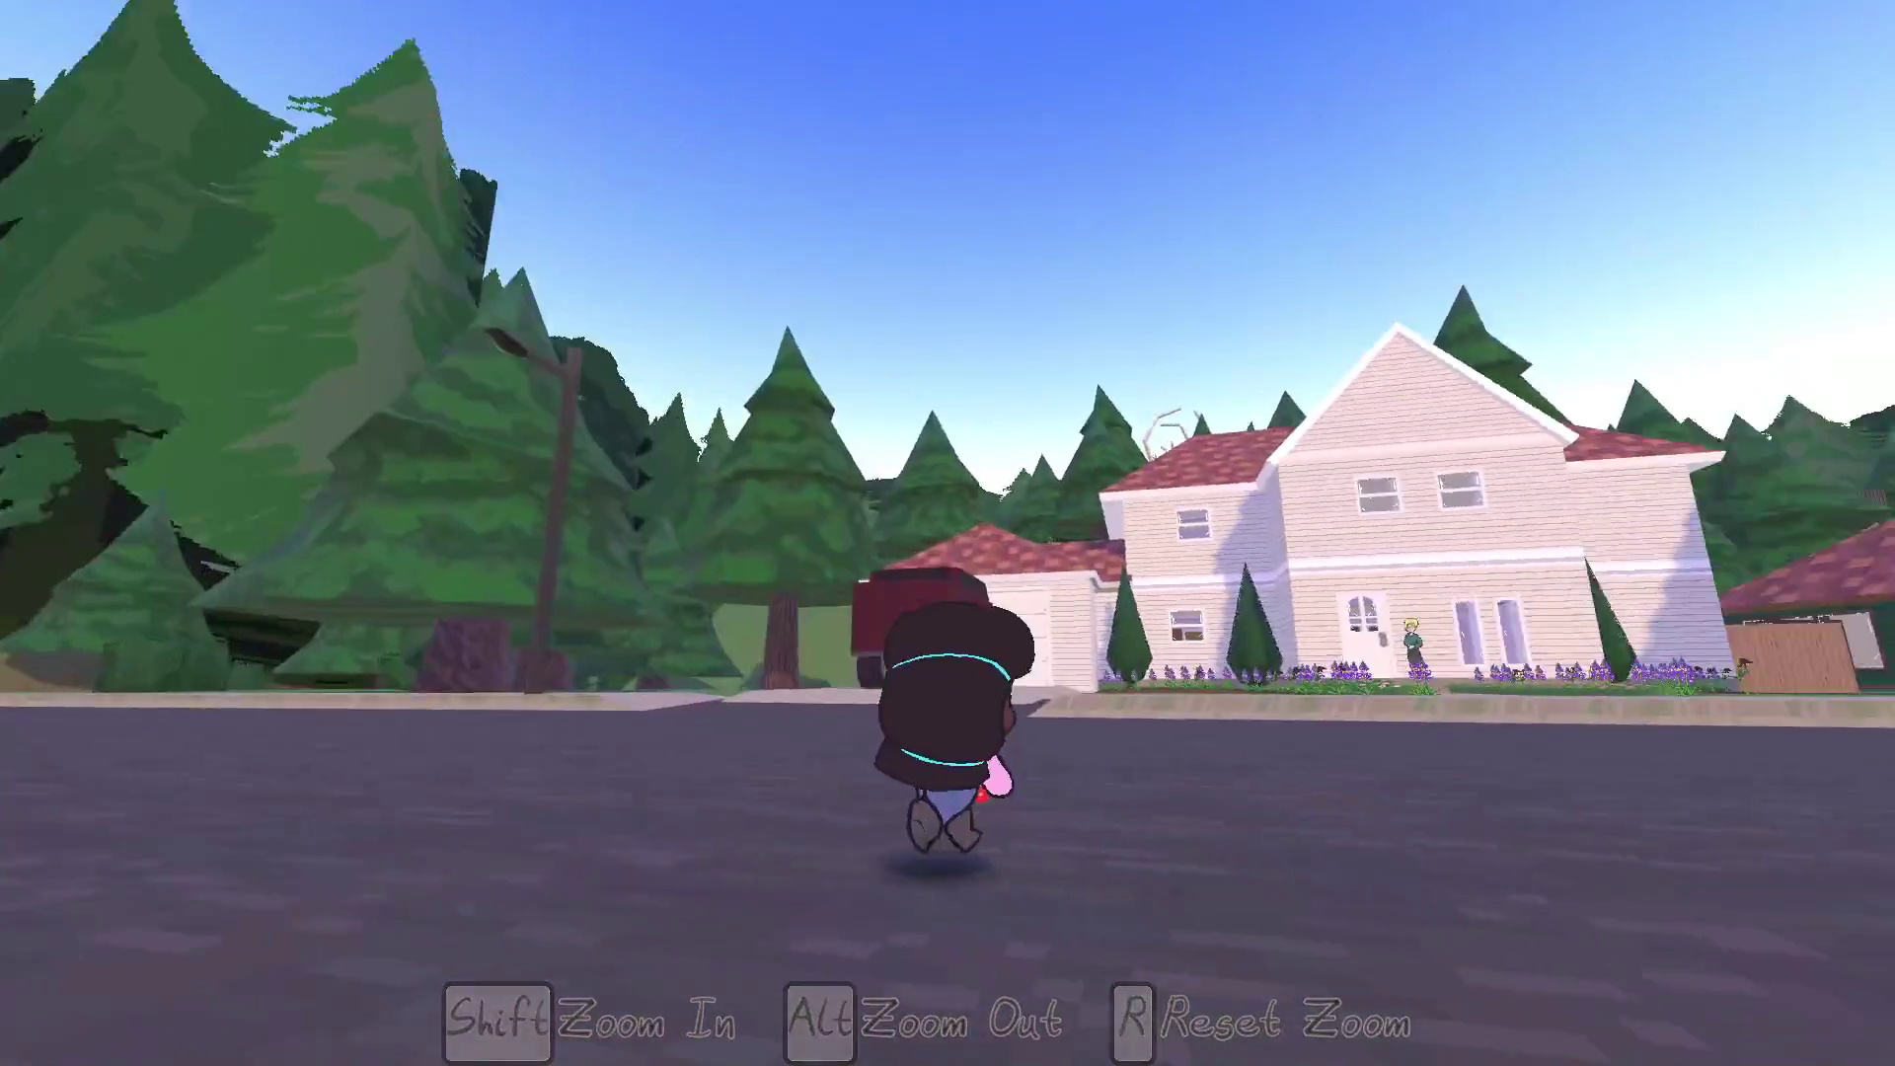
{"action": "key", "text": "c"}
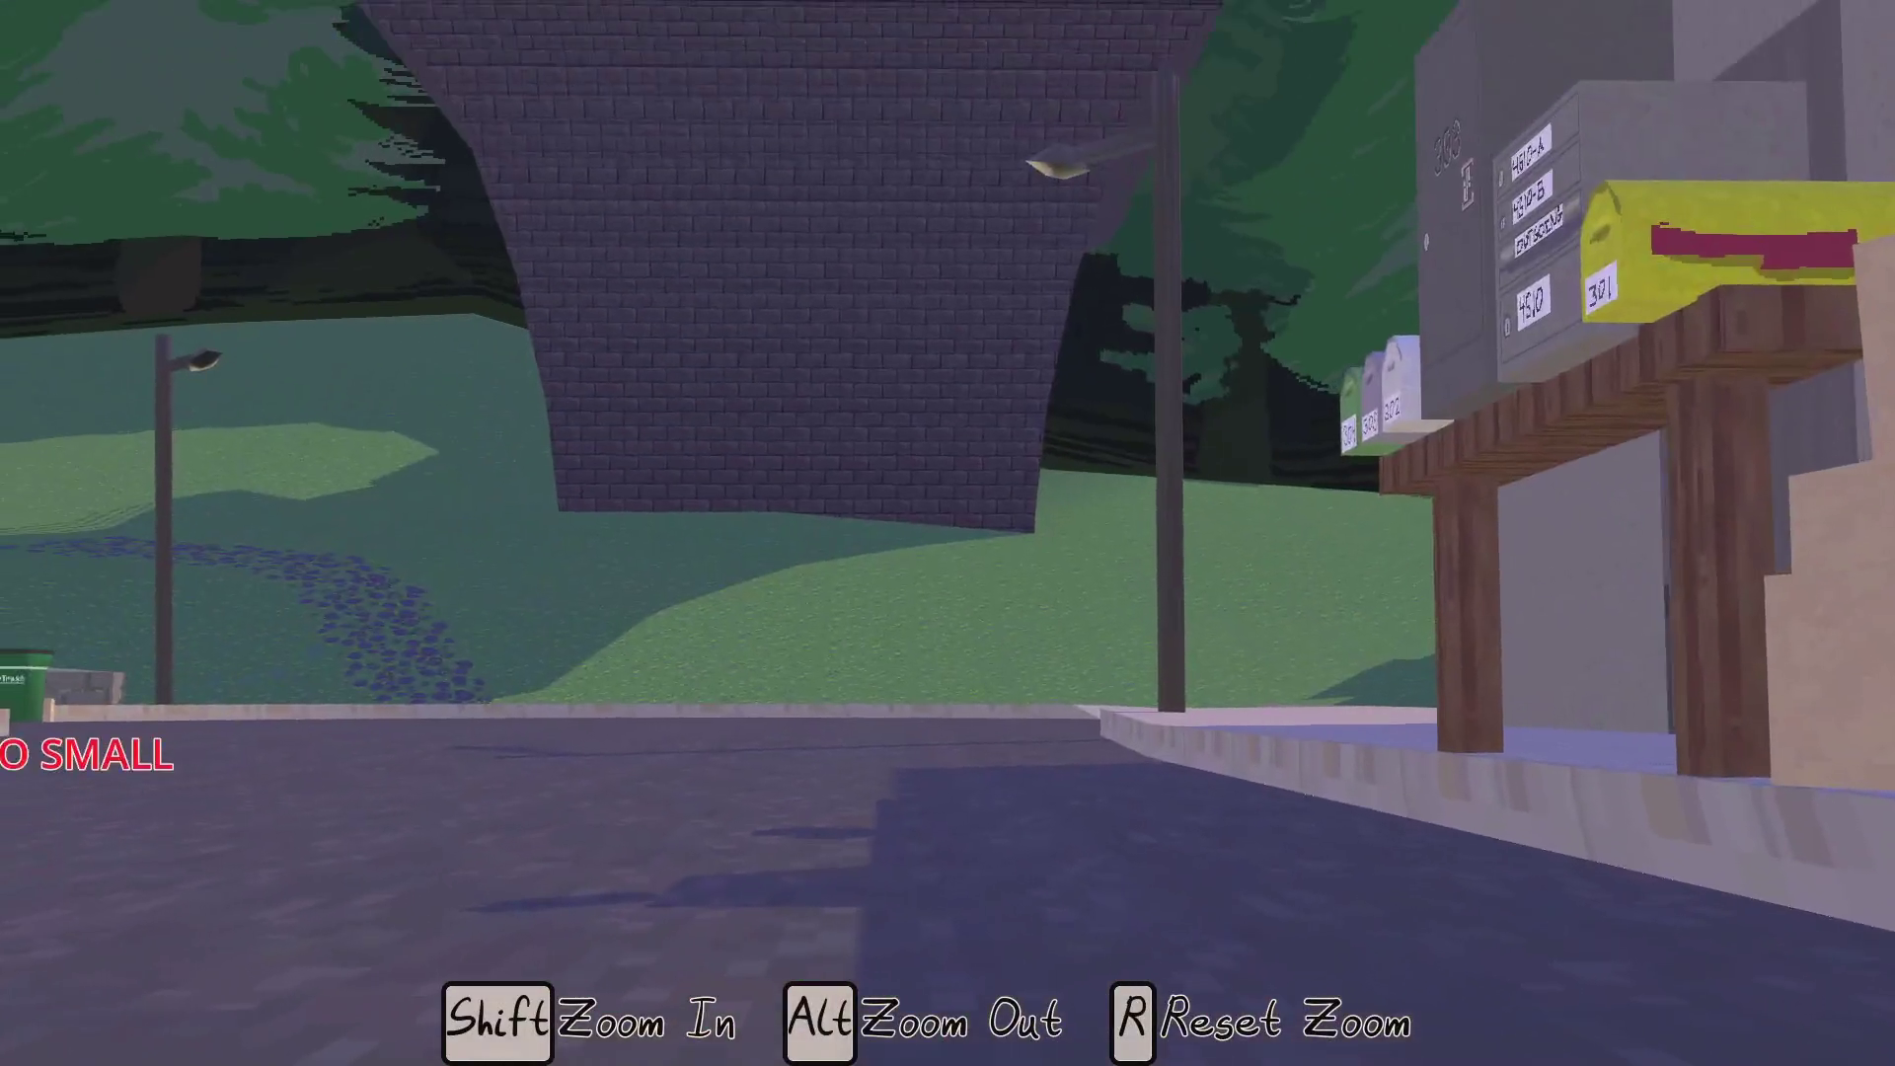
{"action": "key", "text": "c"}
Walk across the street onto the grass, then save and quit to the editor
{"action": "key", "text": "w"}
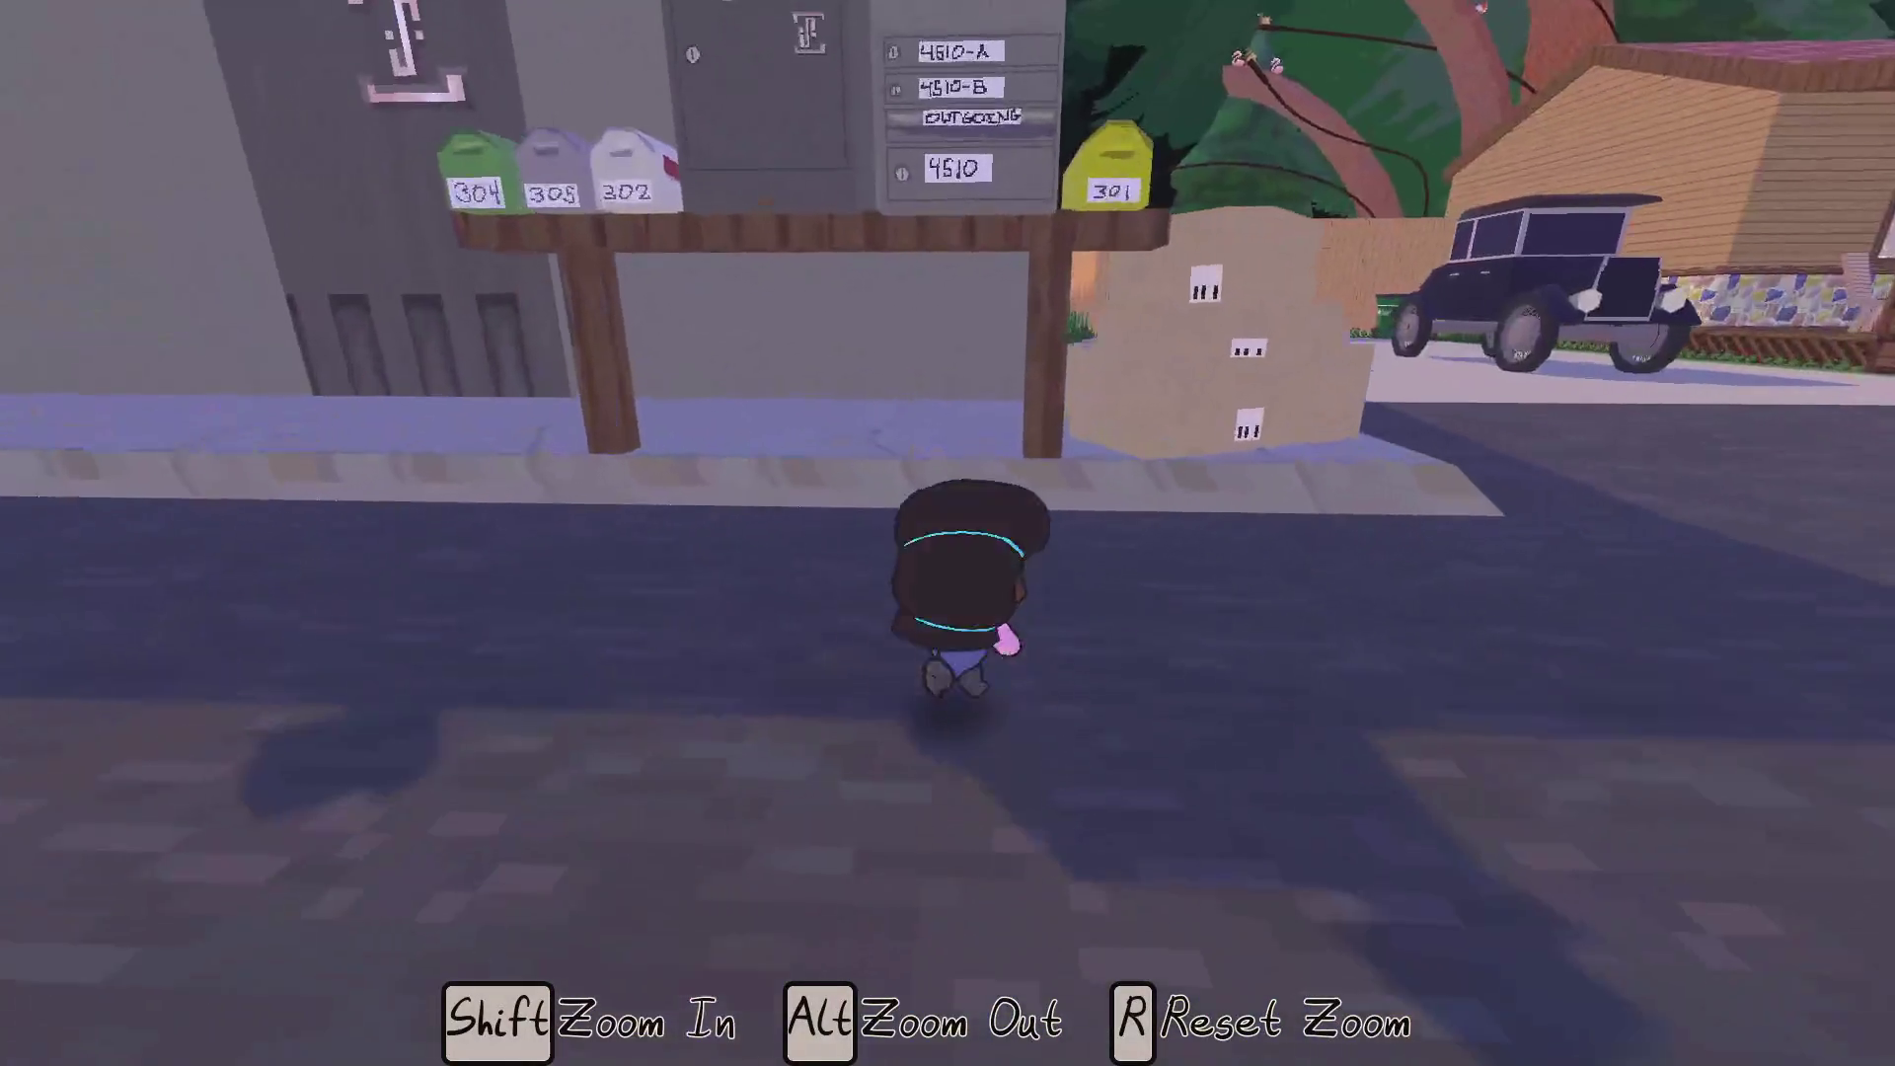
{"action": "key", "text": "w"}
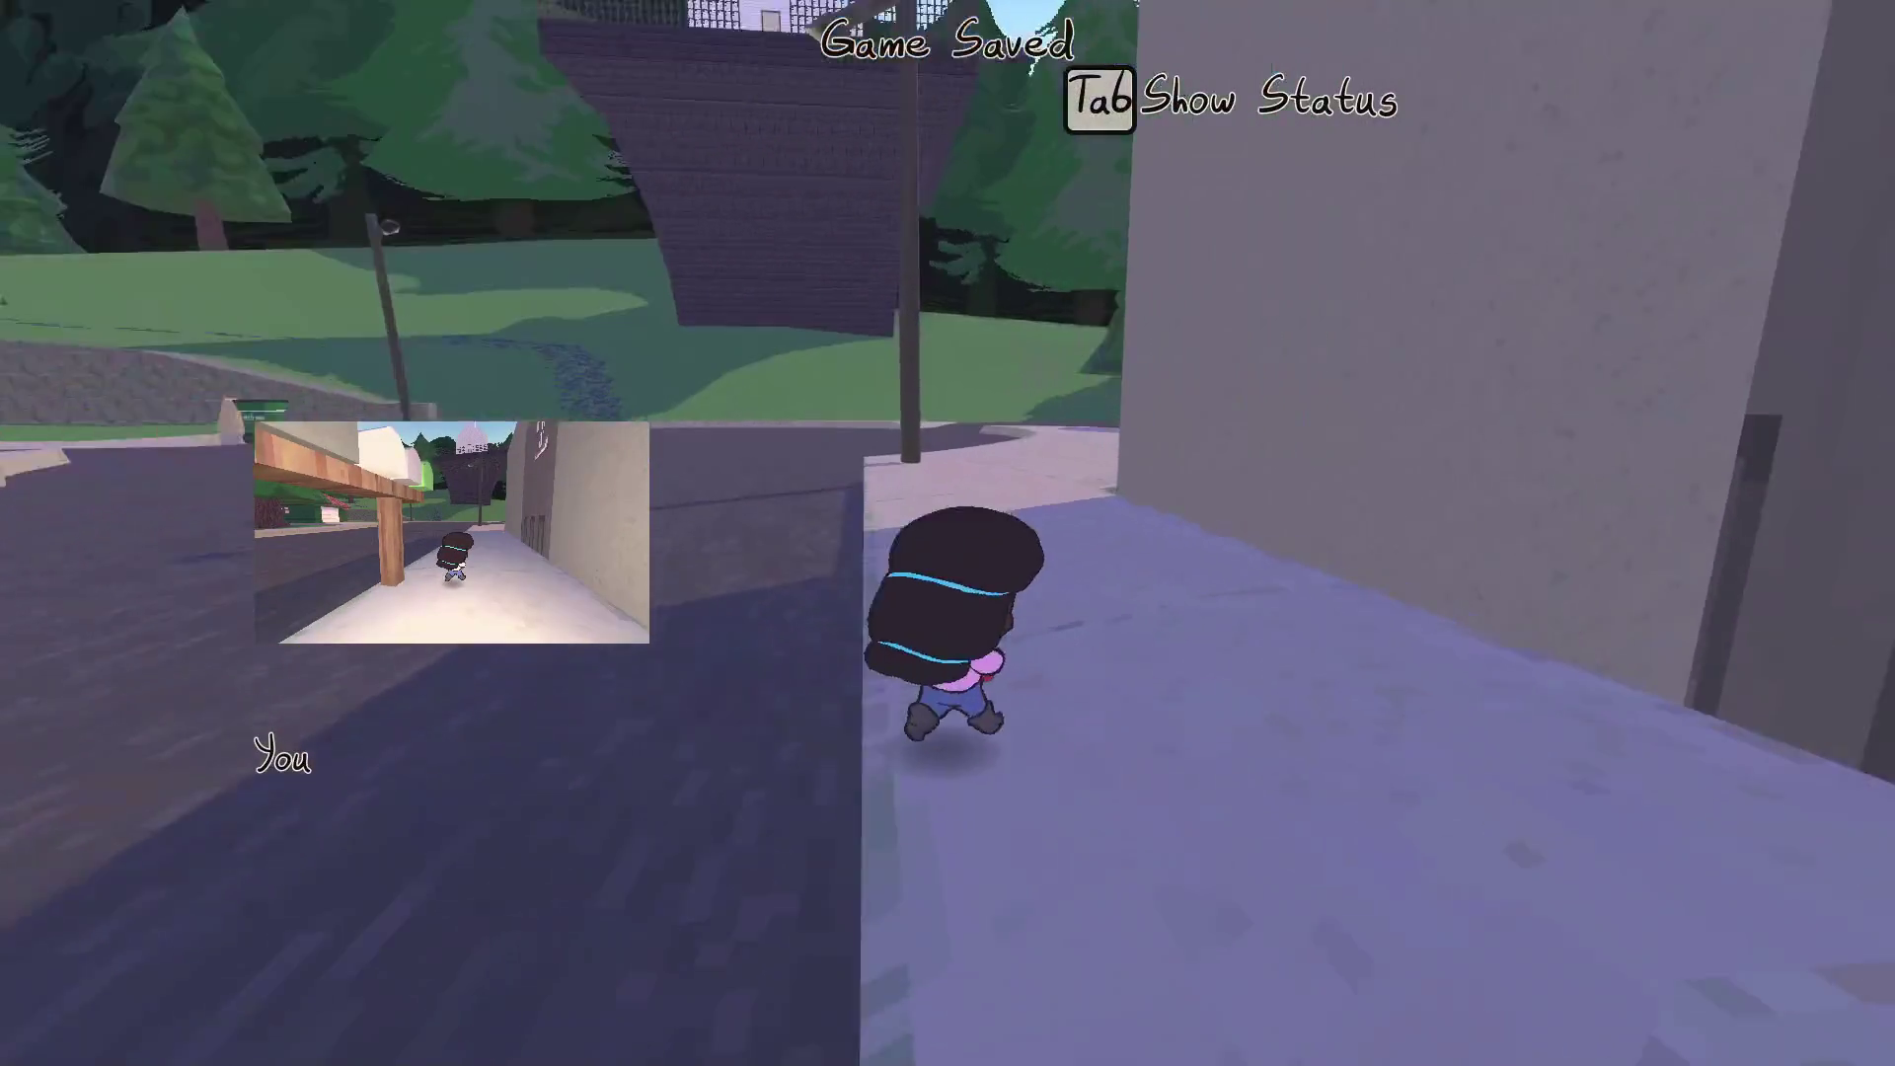
{"action": "key", "text": "w"}
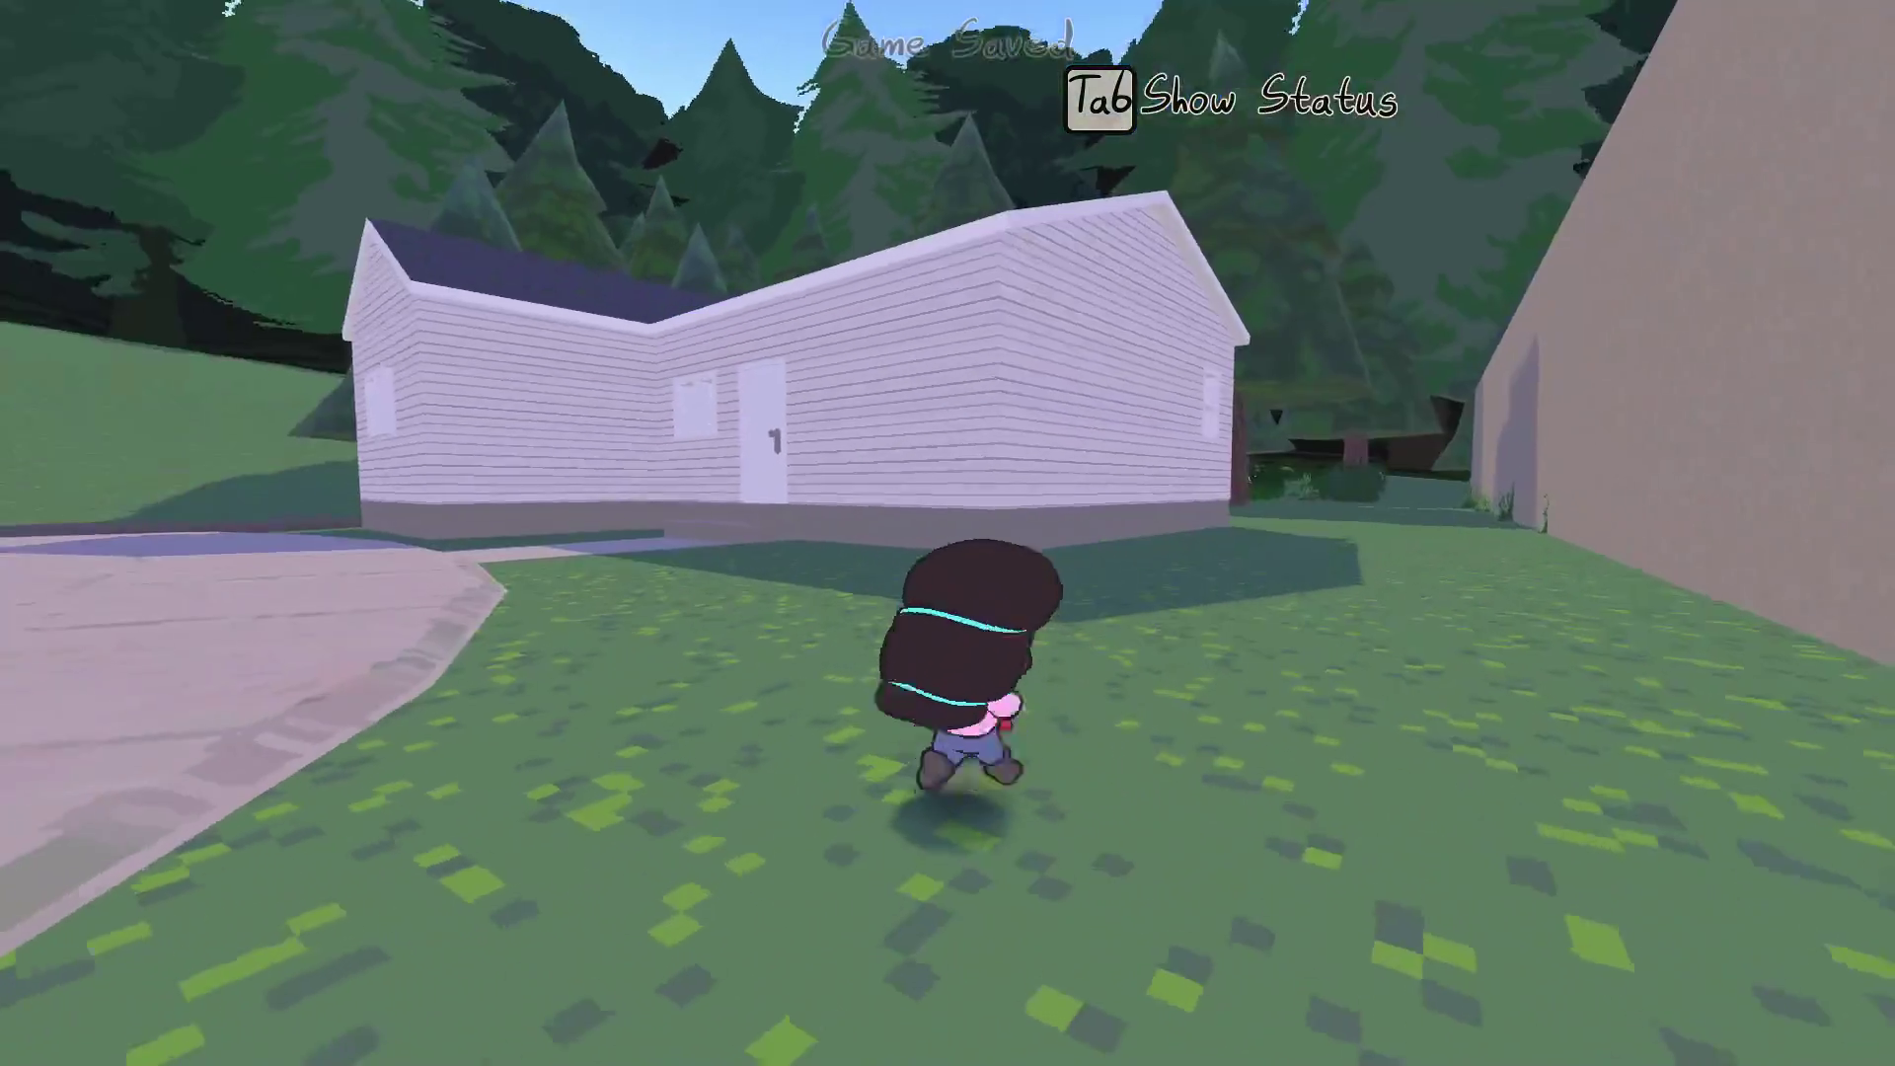
{"action": "key", "text": "Escape"}
{"action": "left_click", "coordinate": [632, 957]}
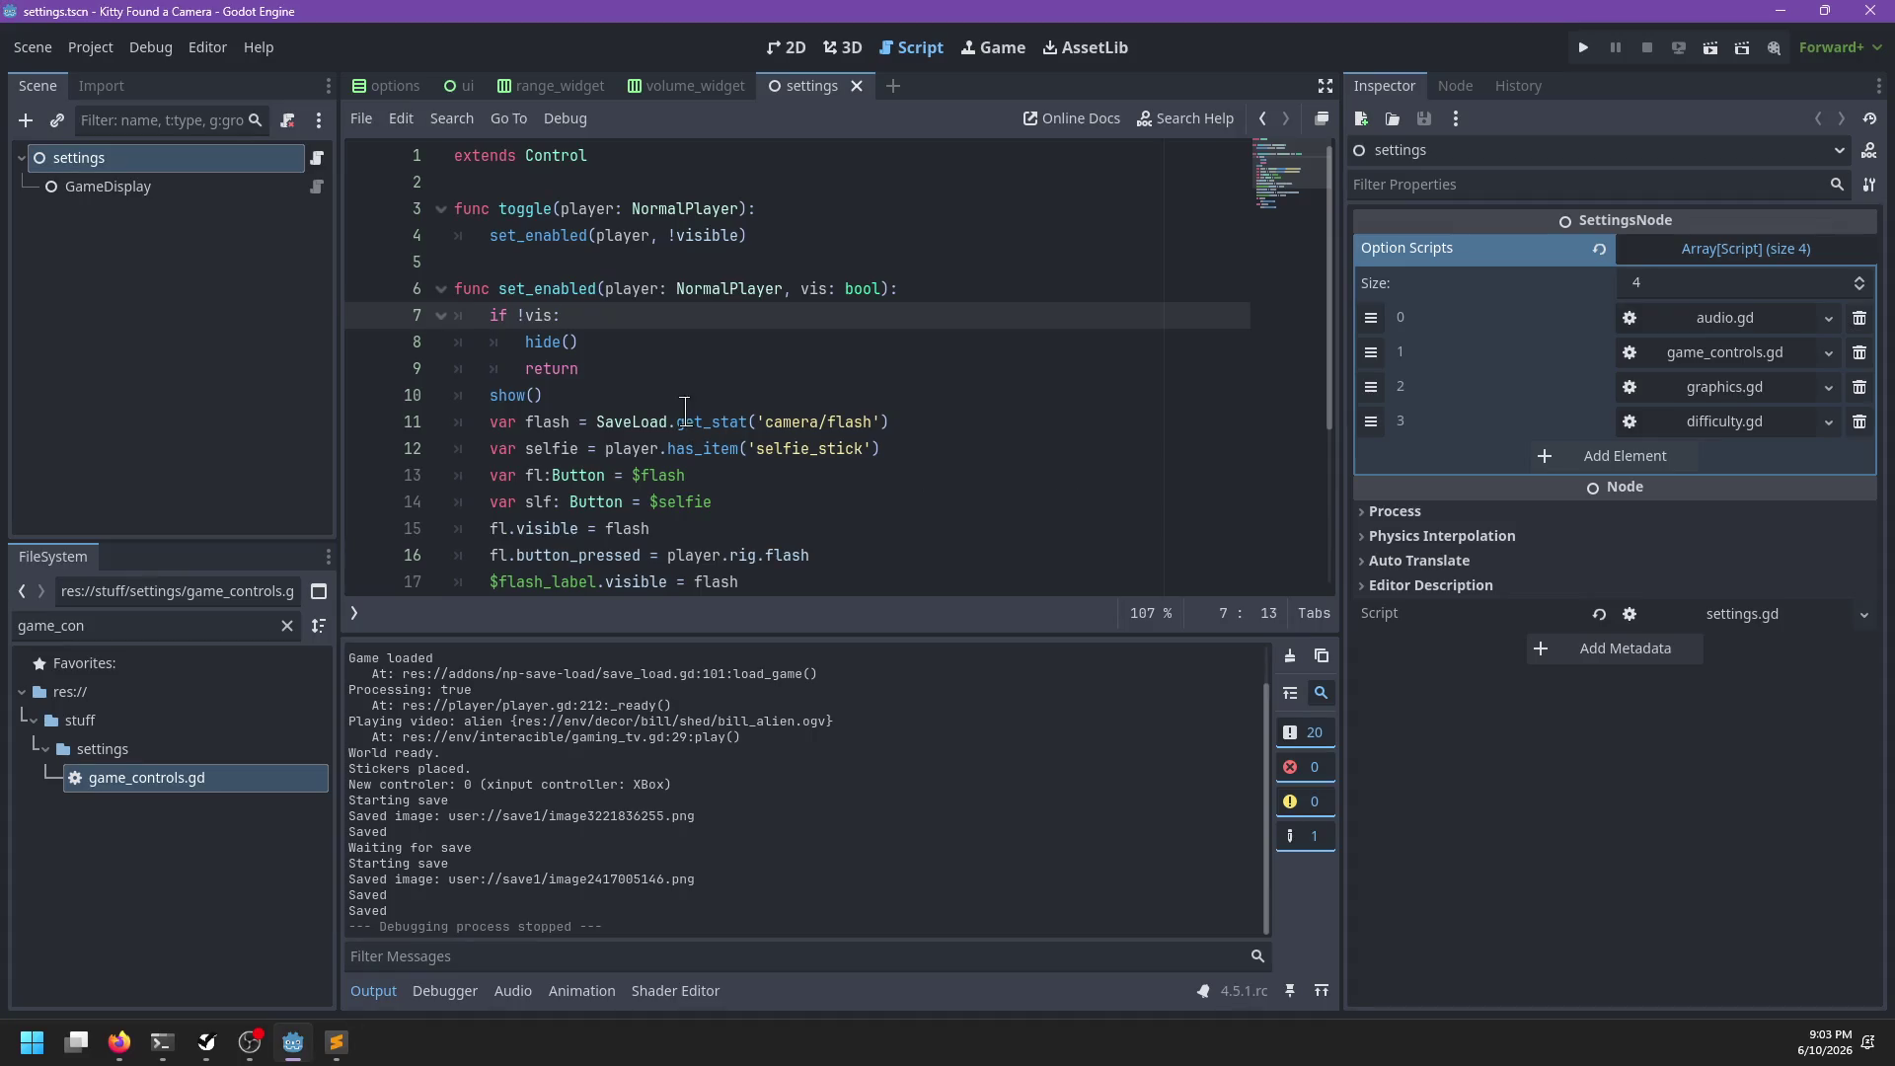
Open game_controls.gd from the script list
{"action": "left_click", "coordinate": [178, 190]}
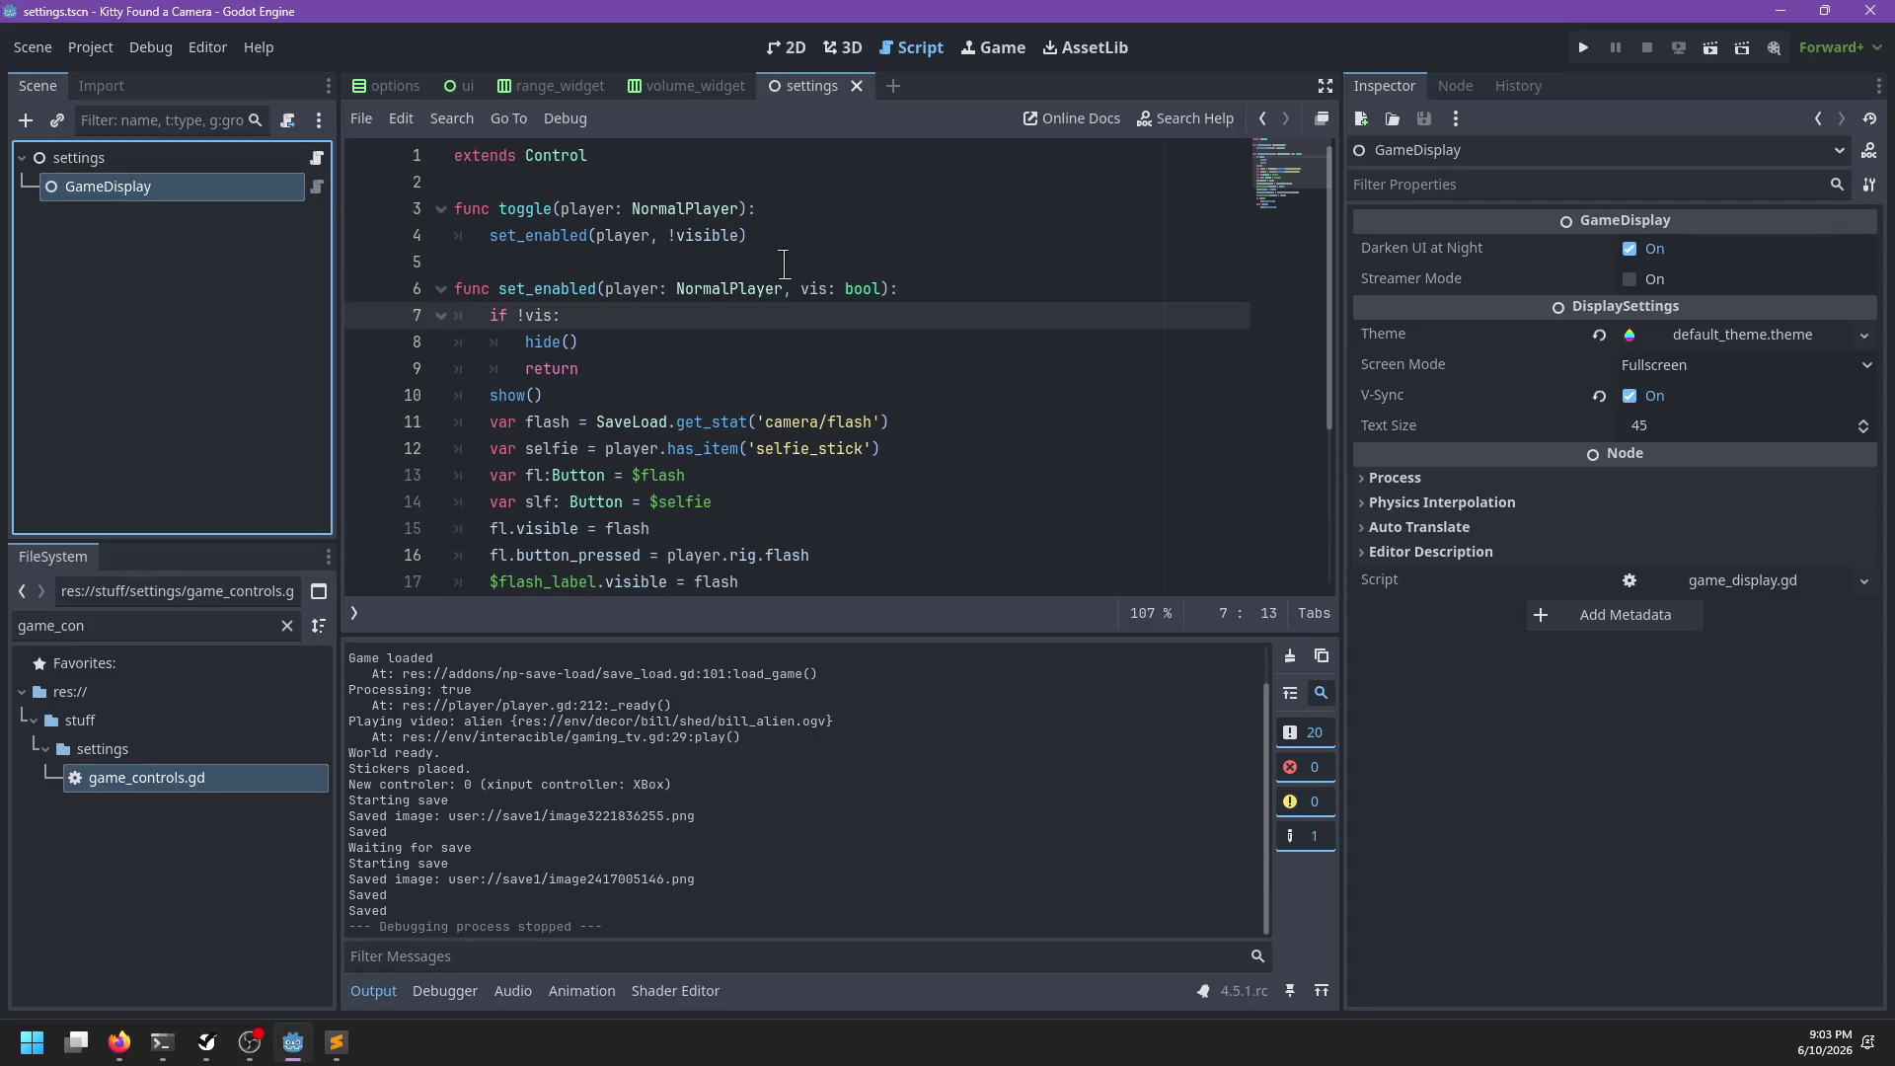
{"action": "left_click", "coordinate": [299, 160]}
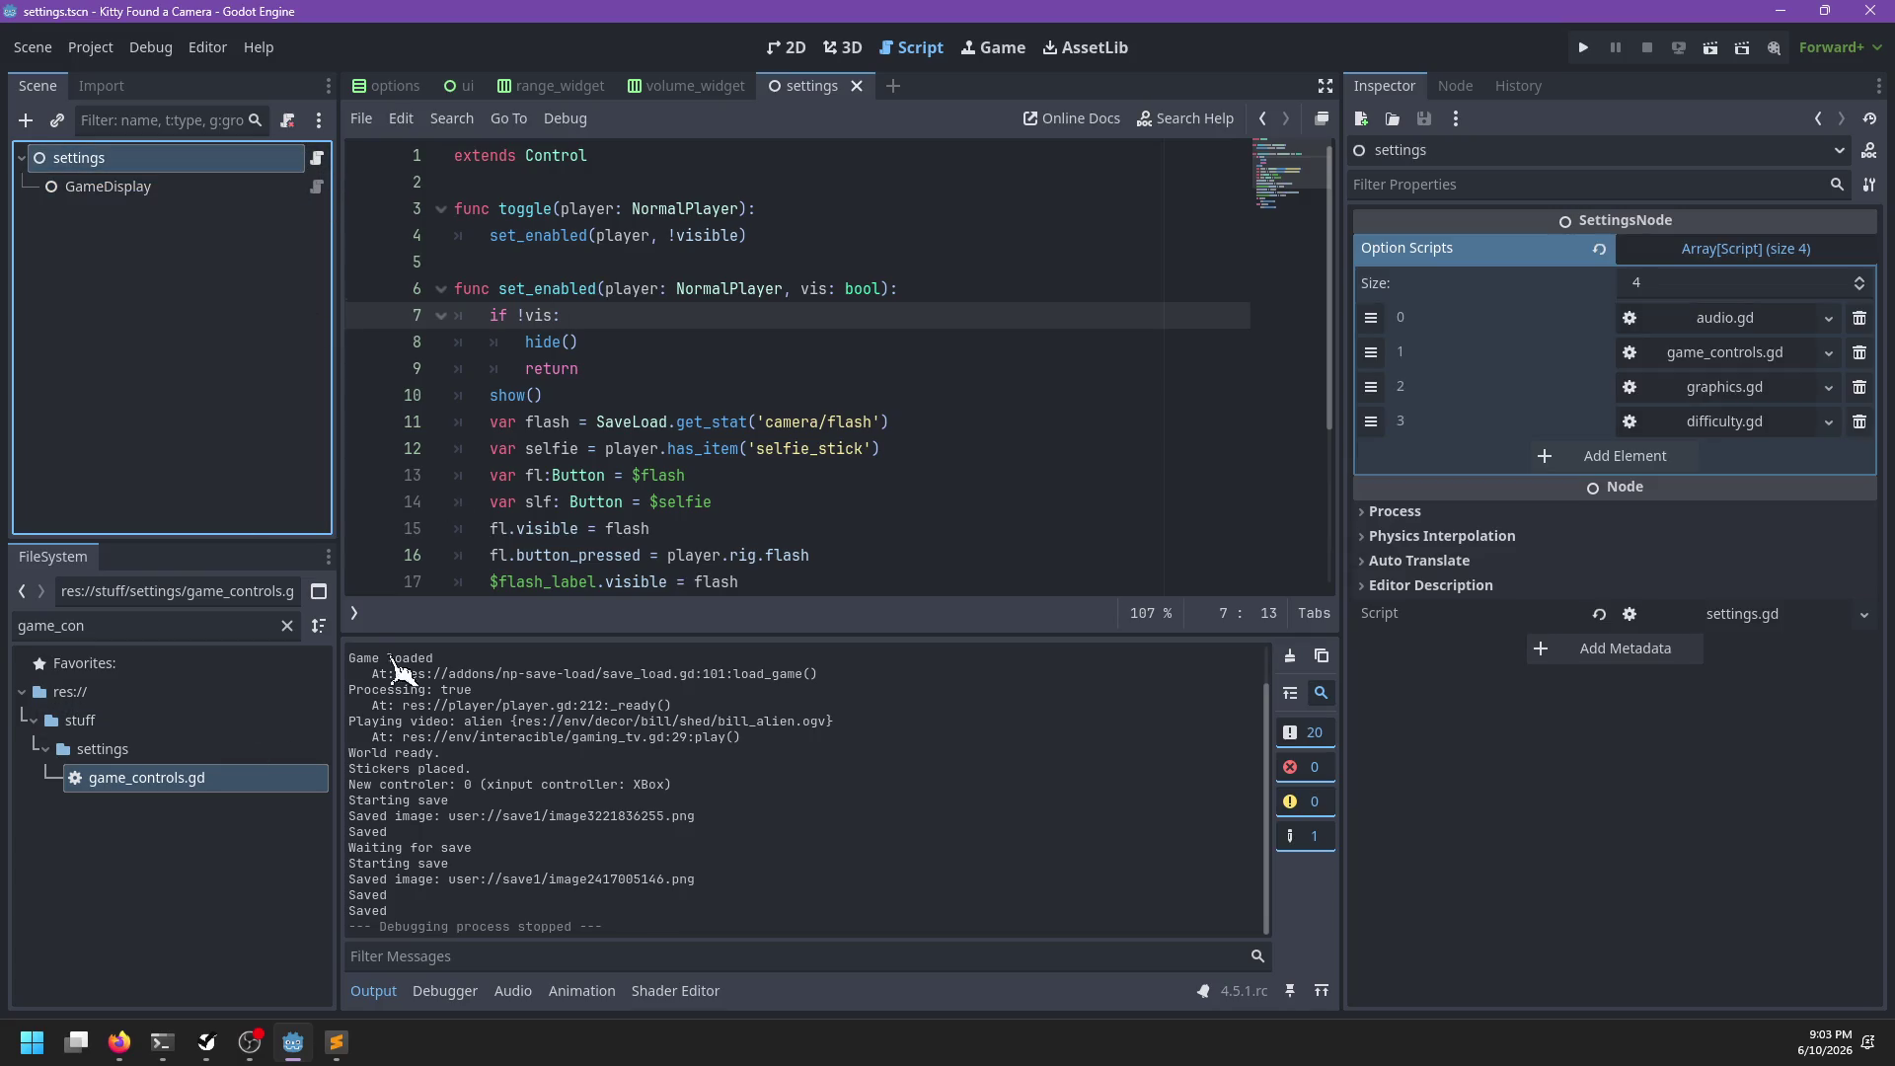
{"action": "left_click", "coordinate": [354, 613]}
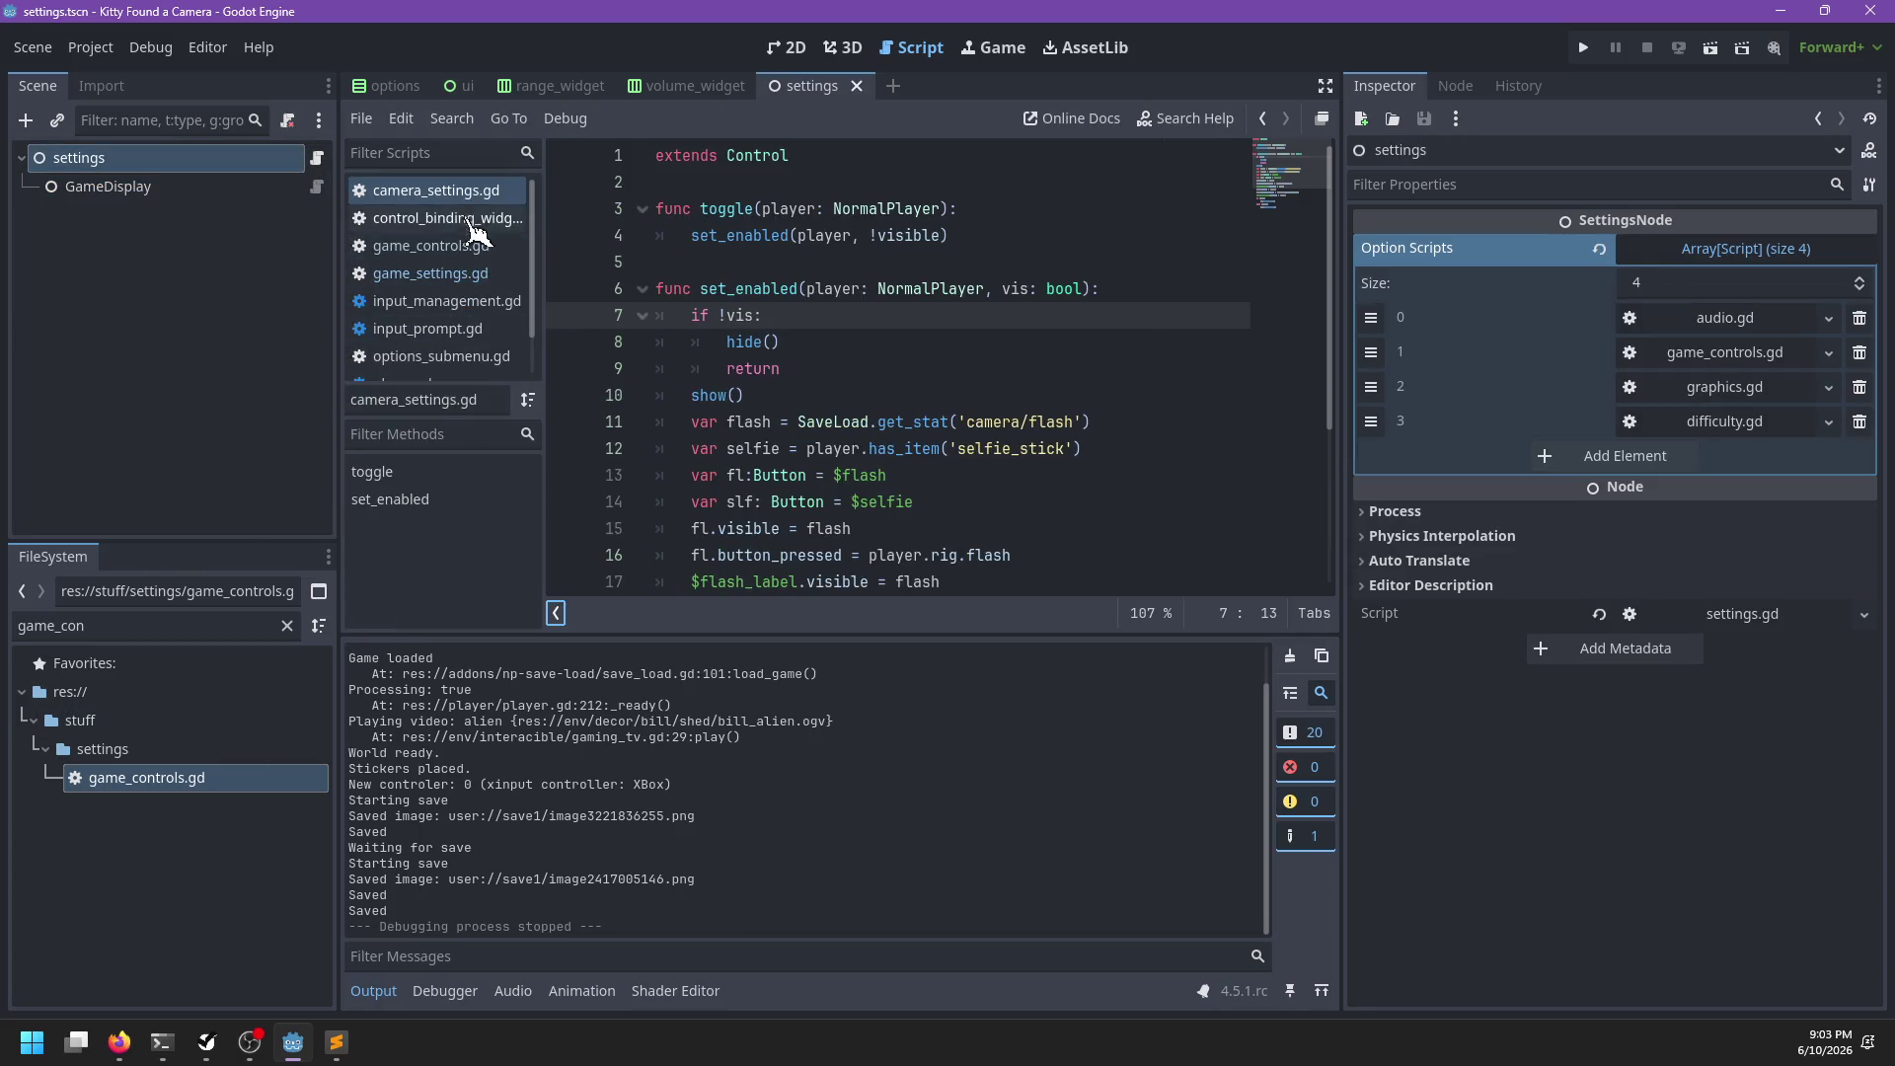
{"action": "left_click", "coordinate": [484, 249]}
Add exported toggle_zoom := true and toggle_sticker_mode := false to game_controls.gd and save
{"action": "left_click", "coordinate": [770, 209]}
{"action": "key", "text": "Return"}
{"action": "type", "text": "@export var toggle_zoom := t"}
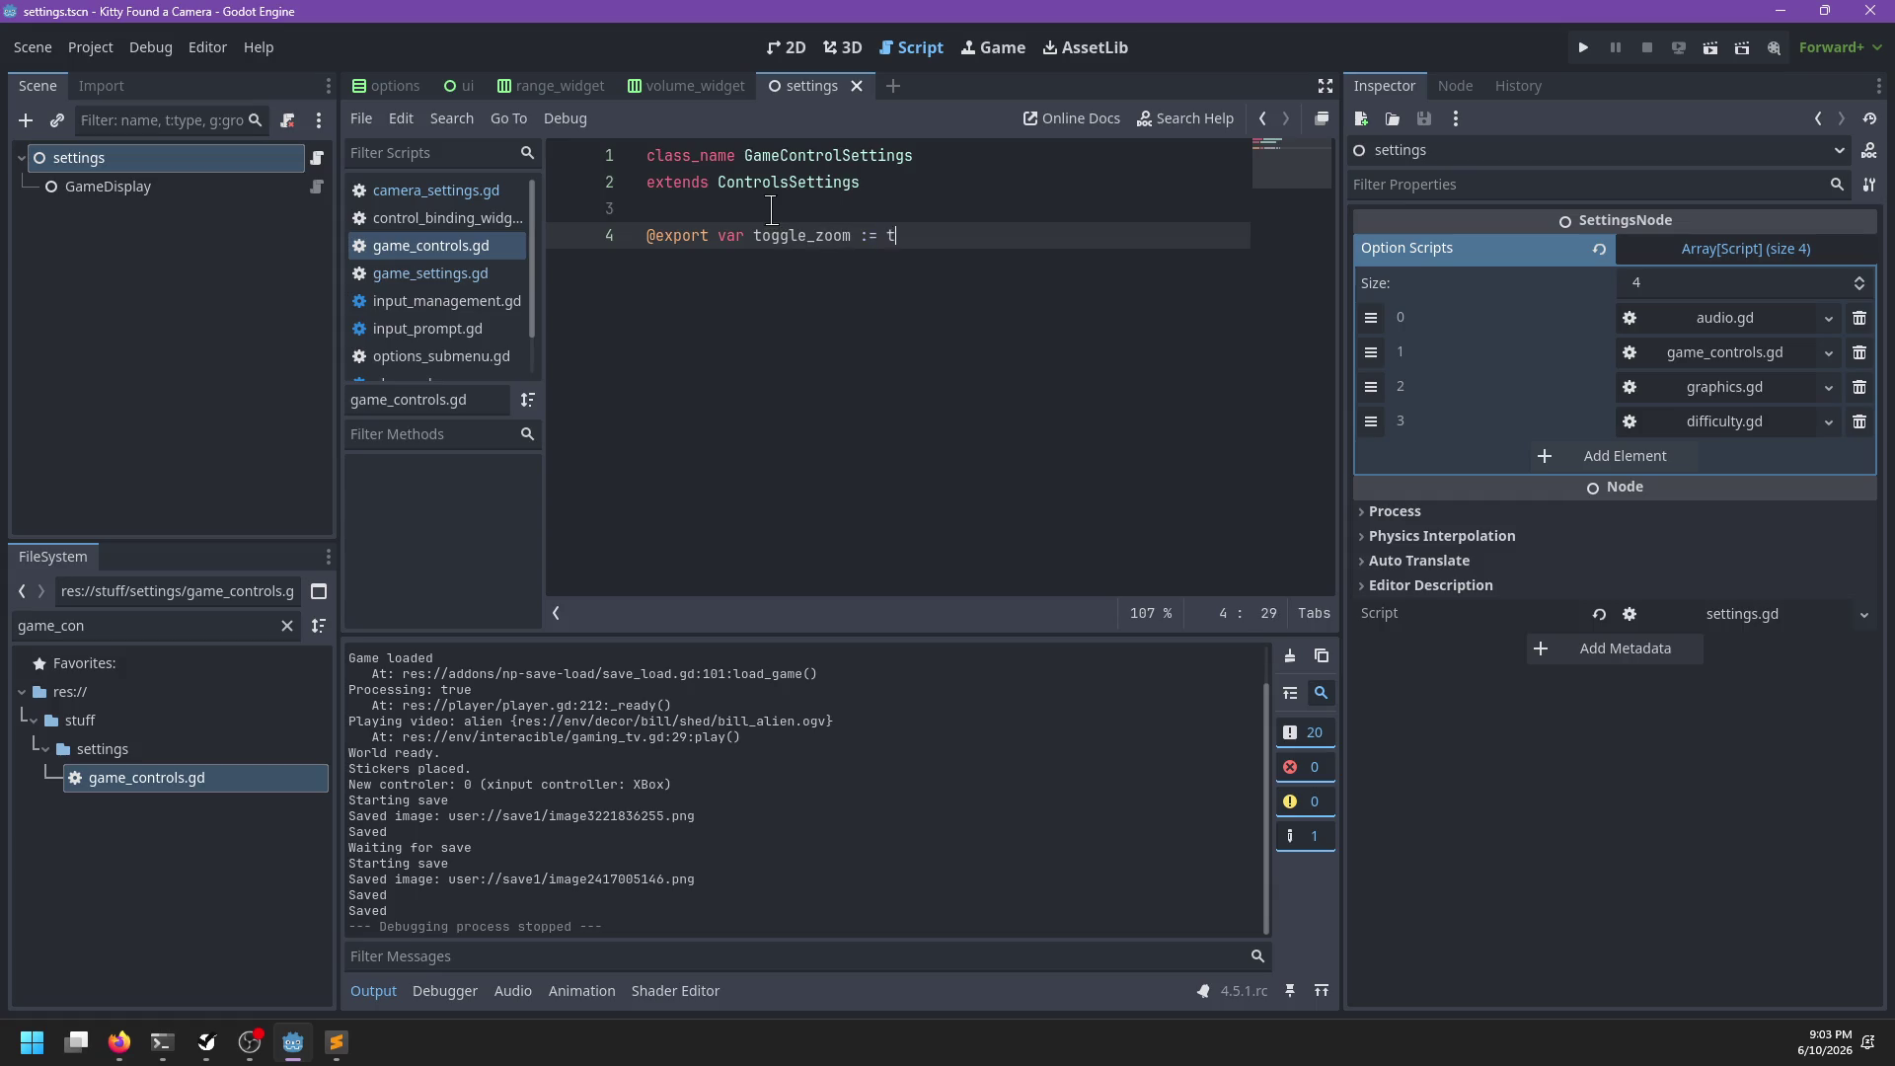
{"action": "type", "text": "rue"}
{"action": "key", "text": "Return"}
{"action": "type", "text": "@exp"}
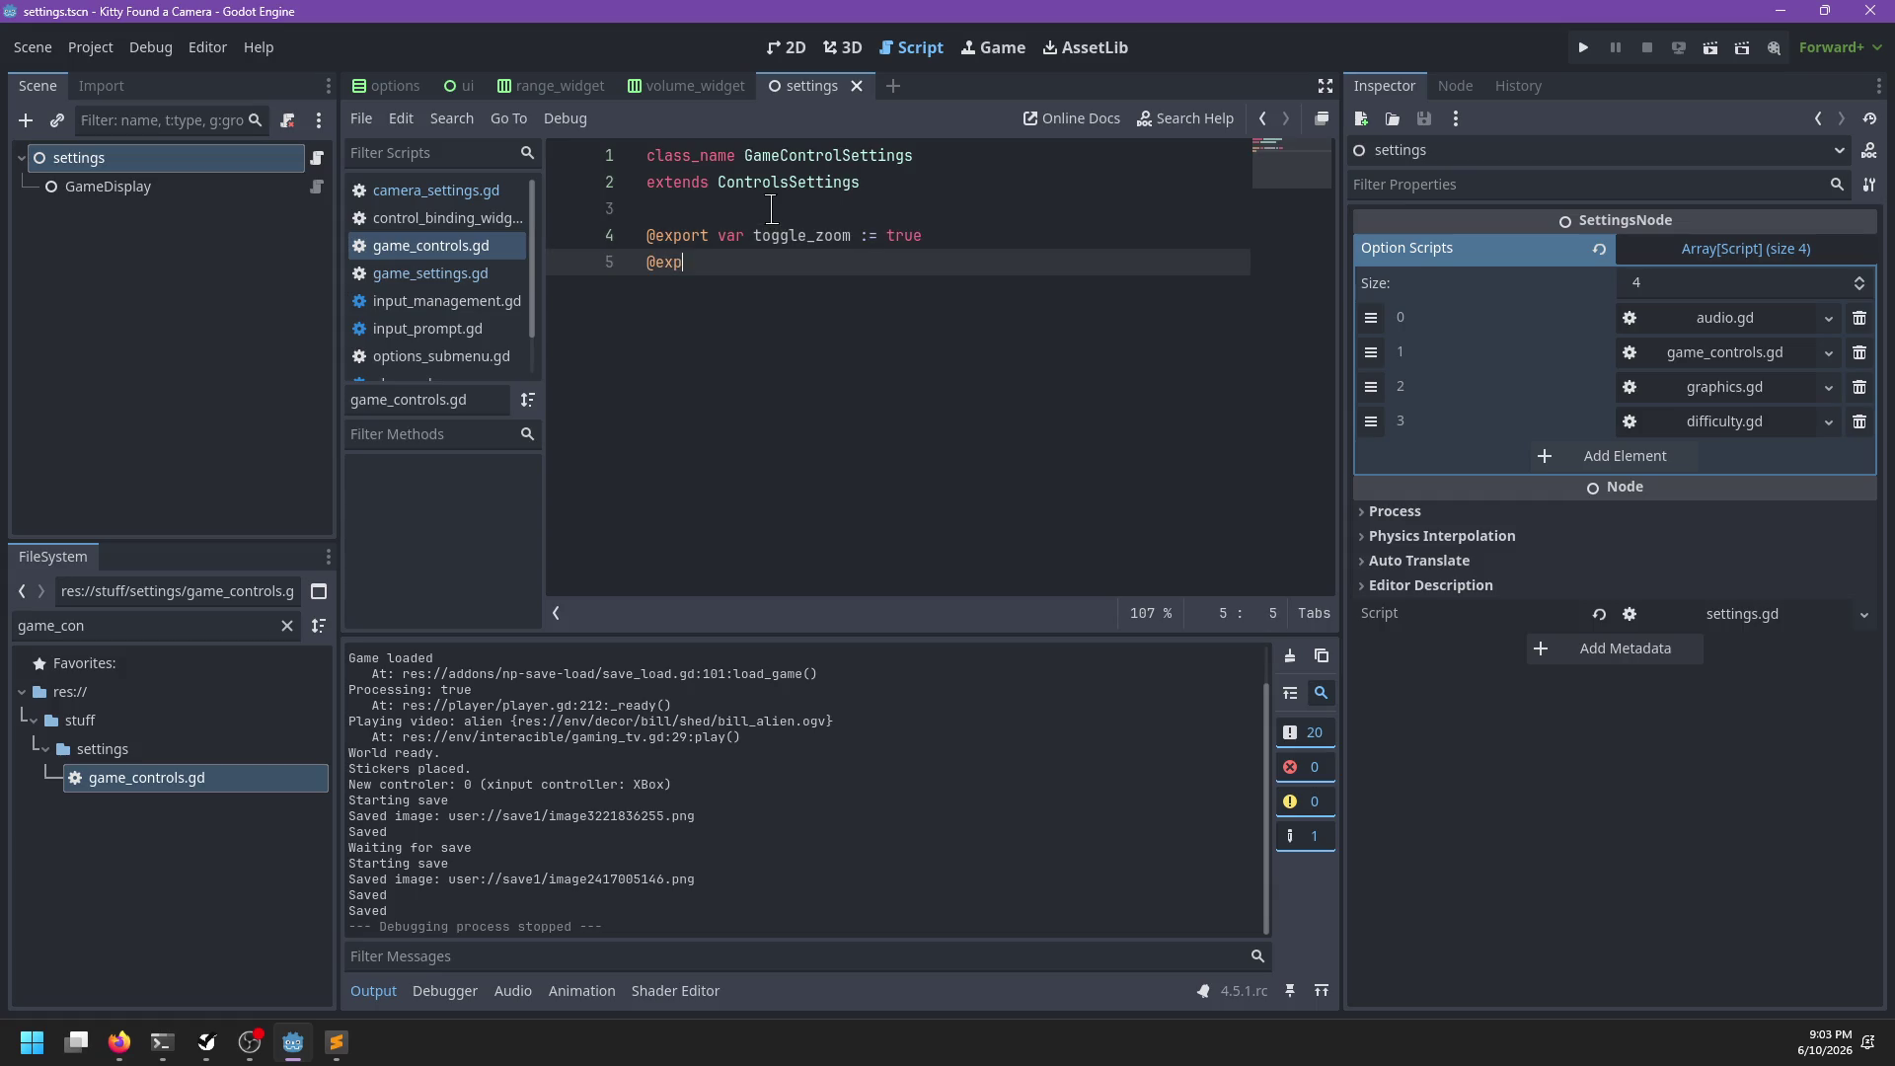
{"action": "type", "text": "ort var toggle_sticker_mode := false"}
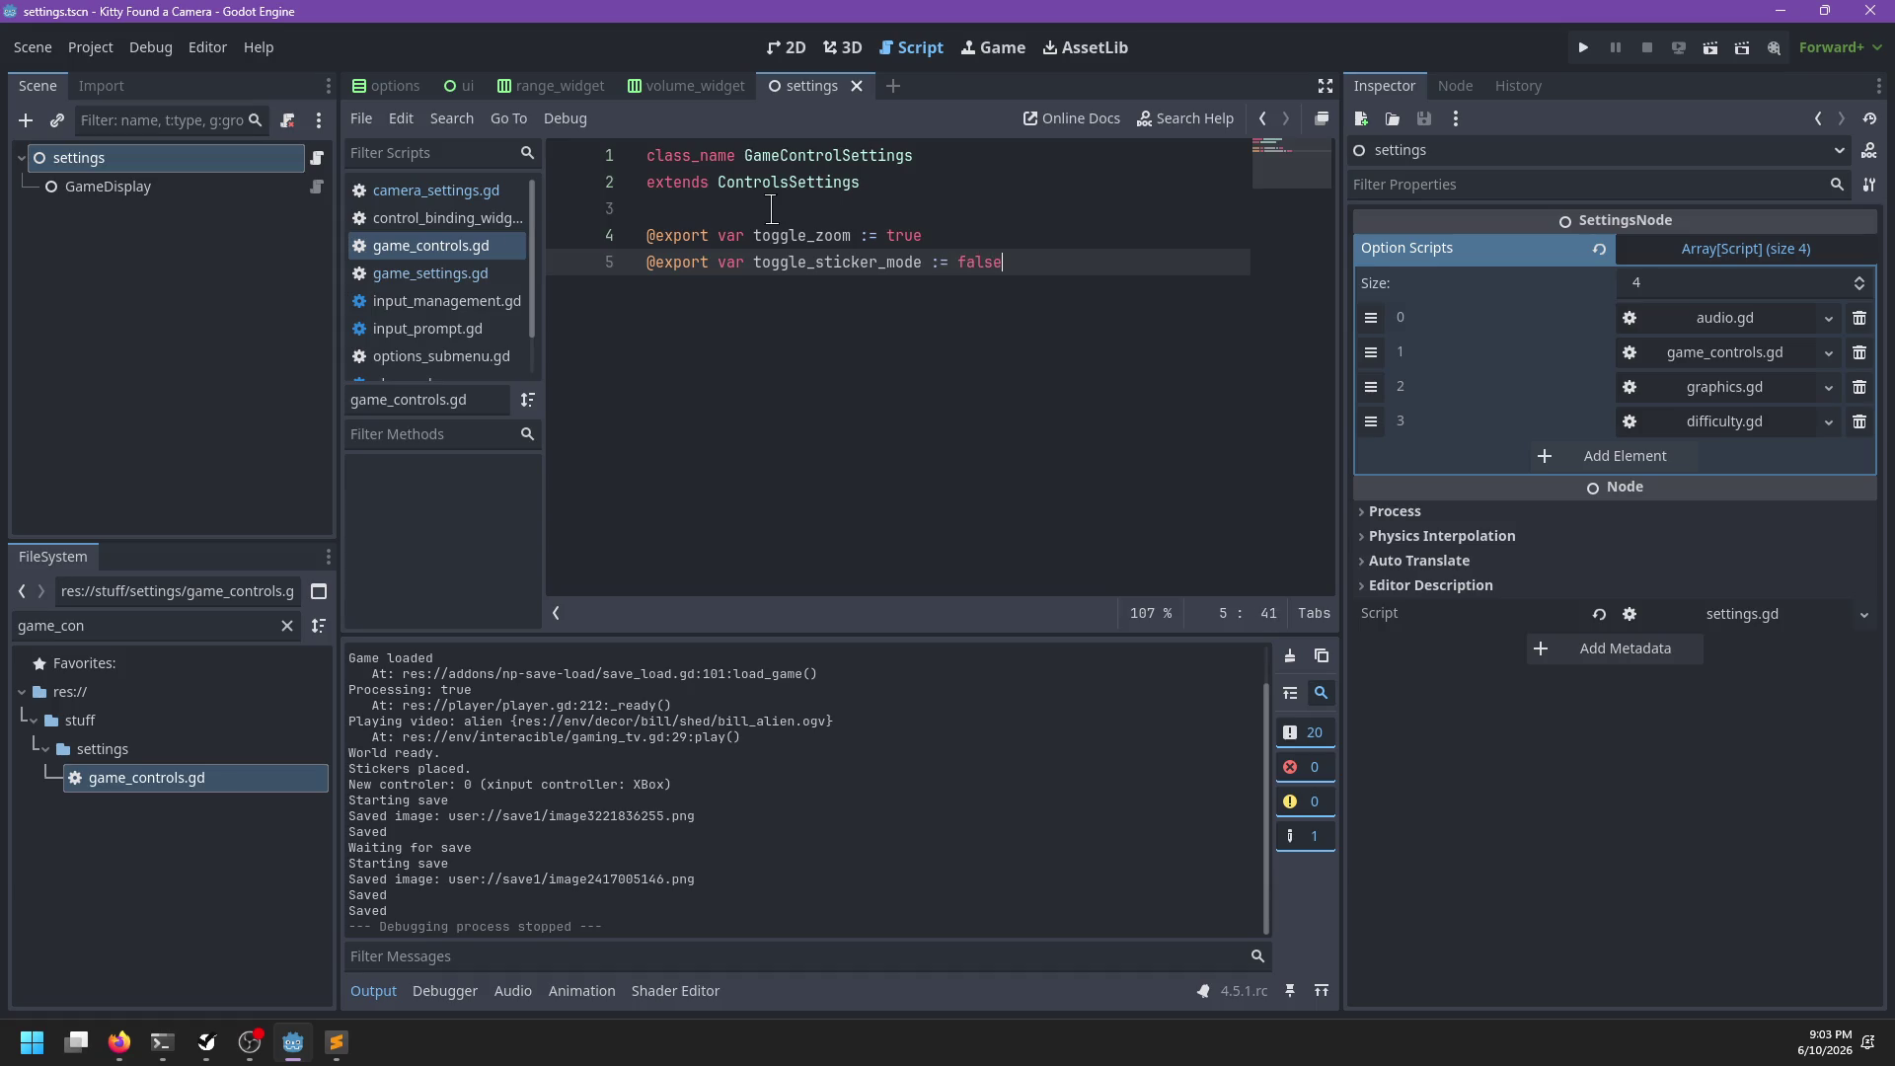
{"action": "key", "text": "ctrl+s"}
{"action": "left_click", "coordinate": [373, 991]}
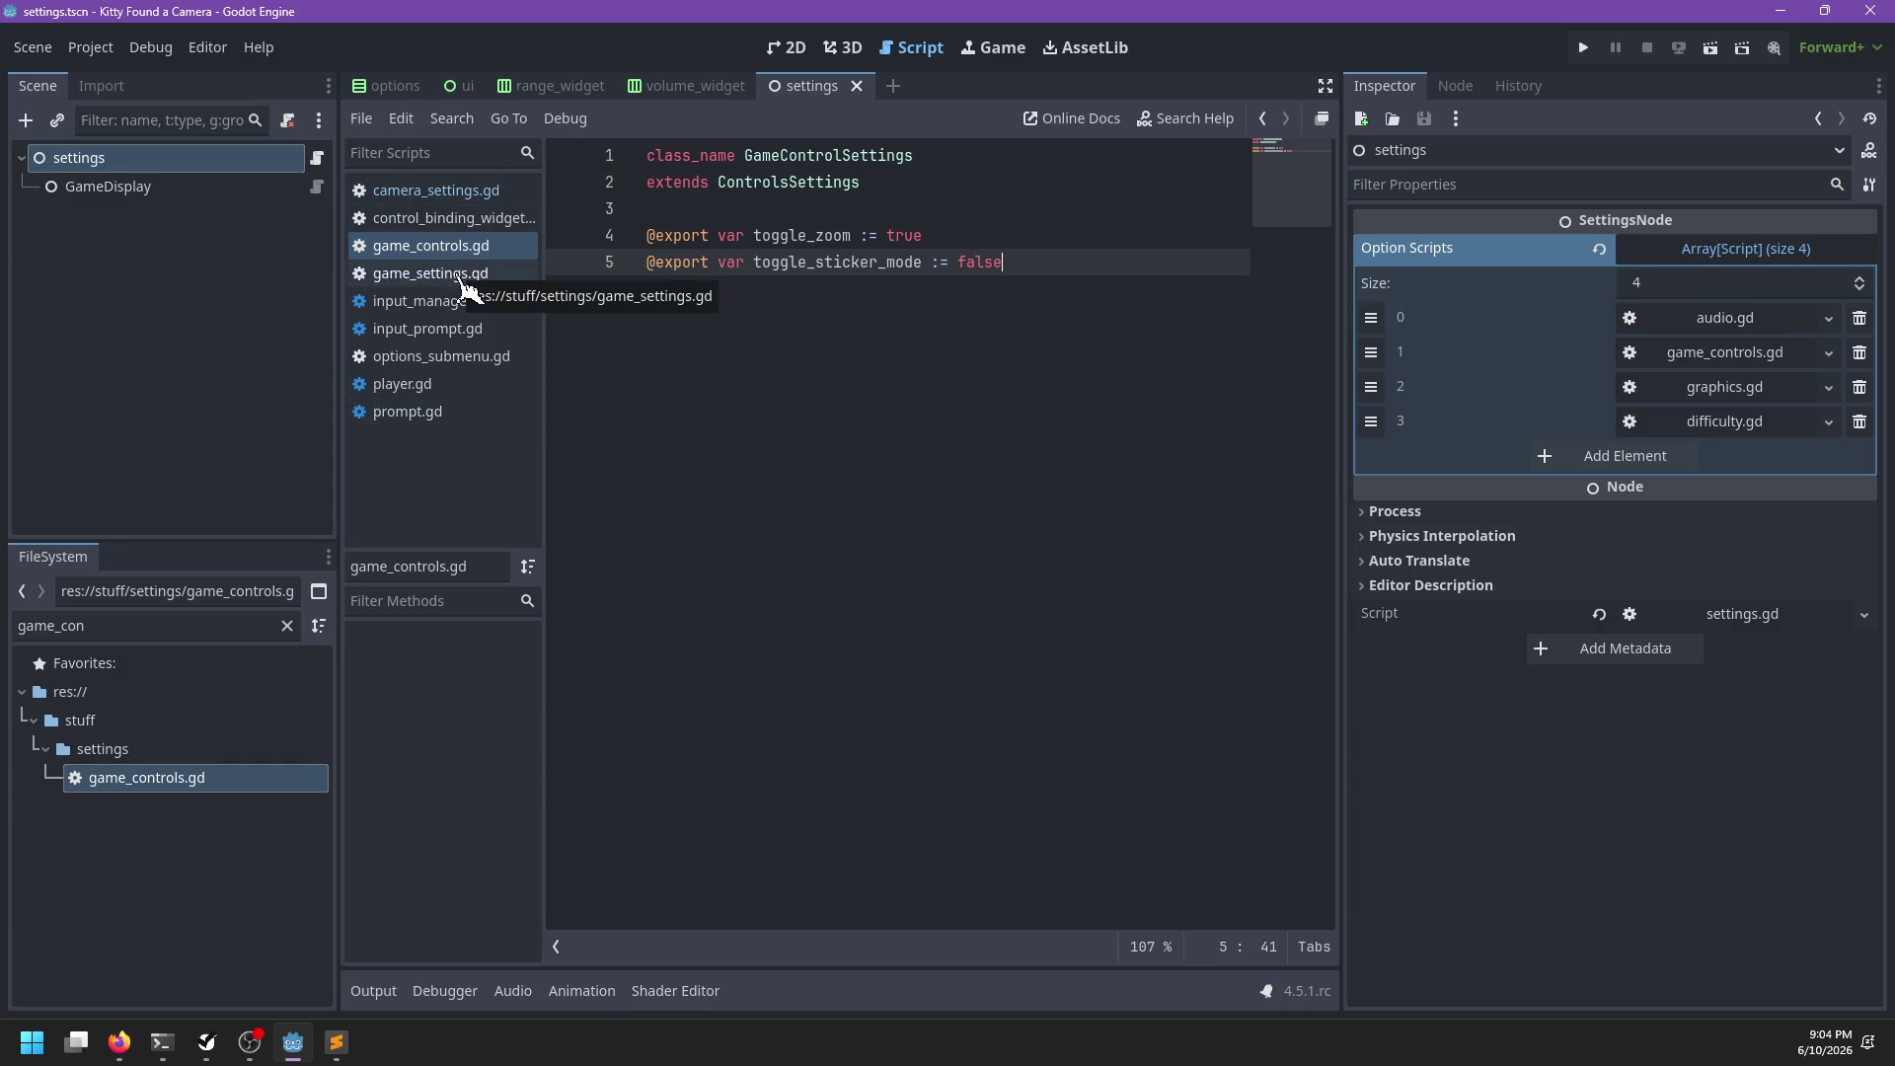
{"action": "left_click", "coordinate": [464, 283]}
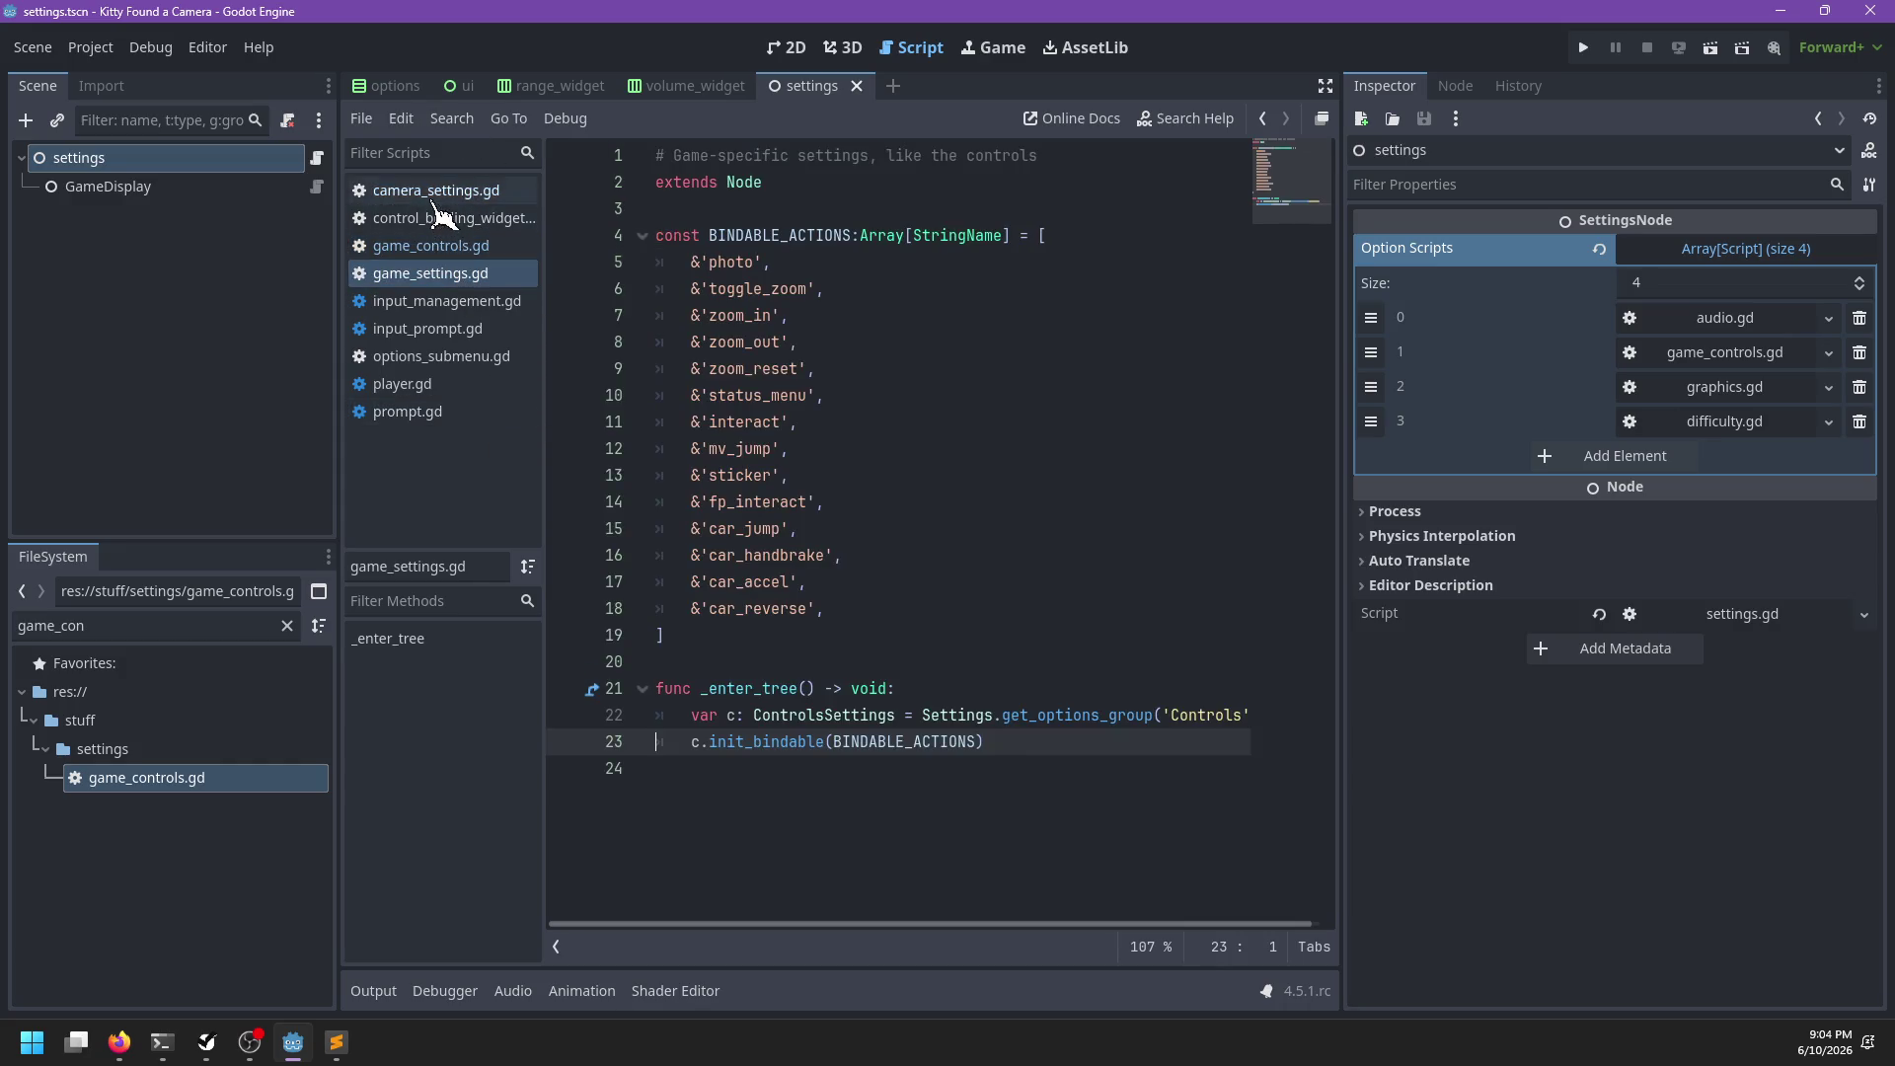
Open player.gd from the script list and search it for 'sticker_mode'
{"action": "left_click", "coordinate": [440, 191]}
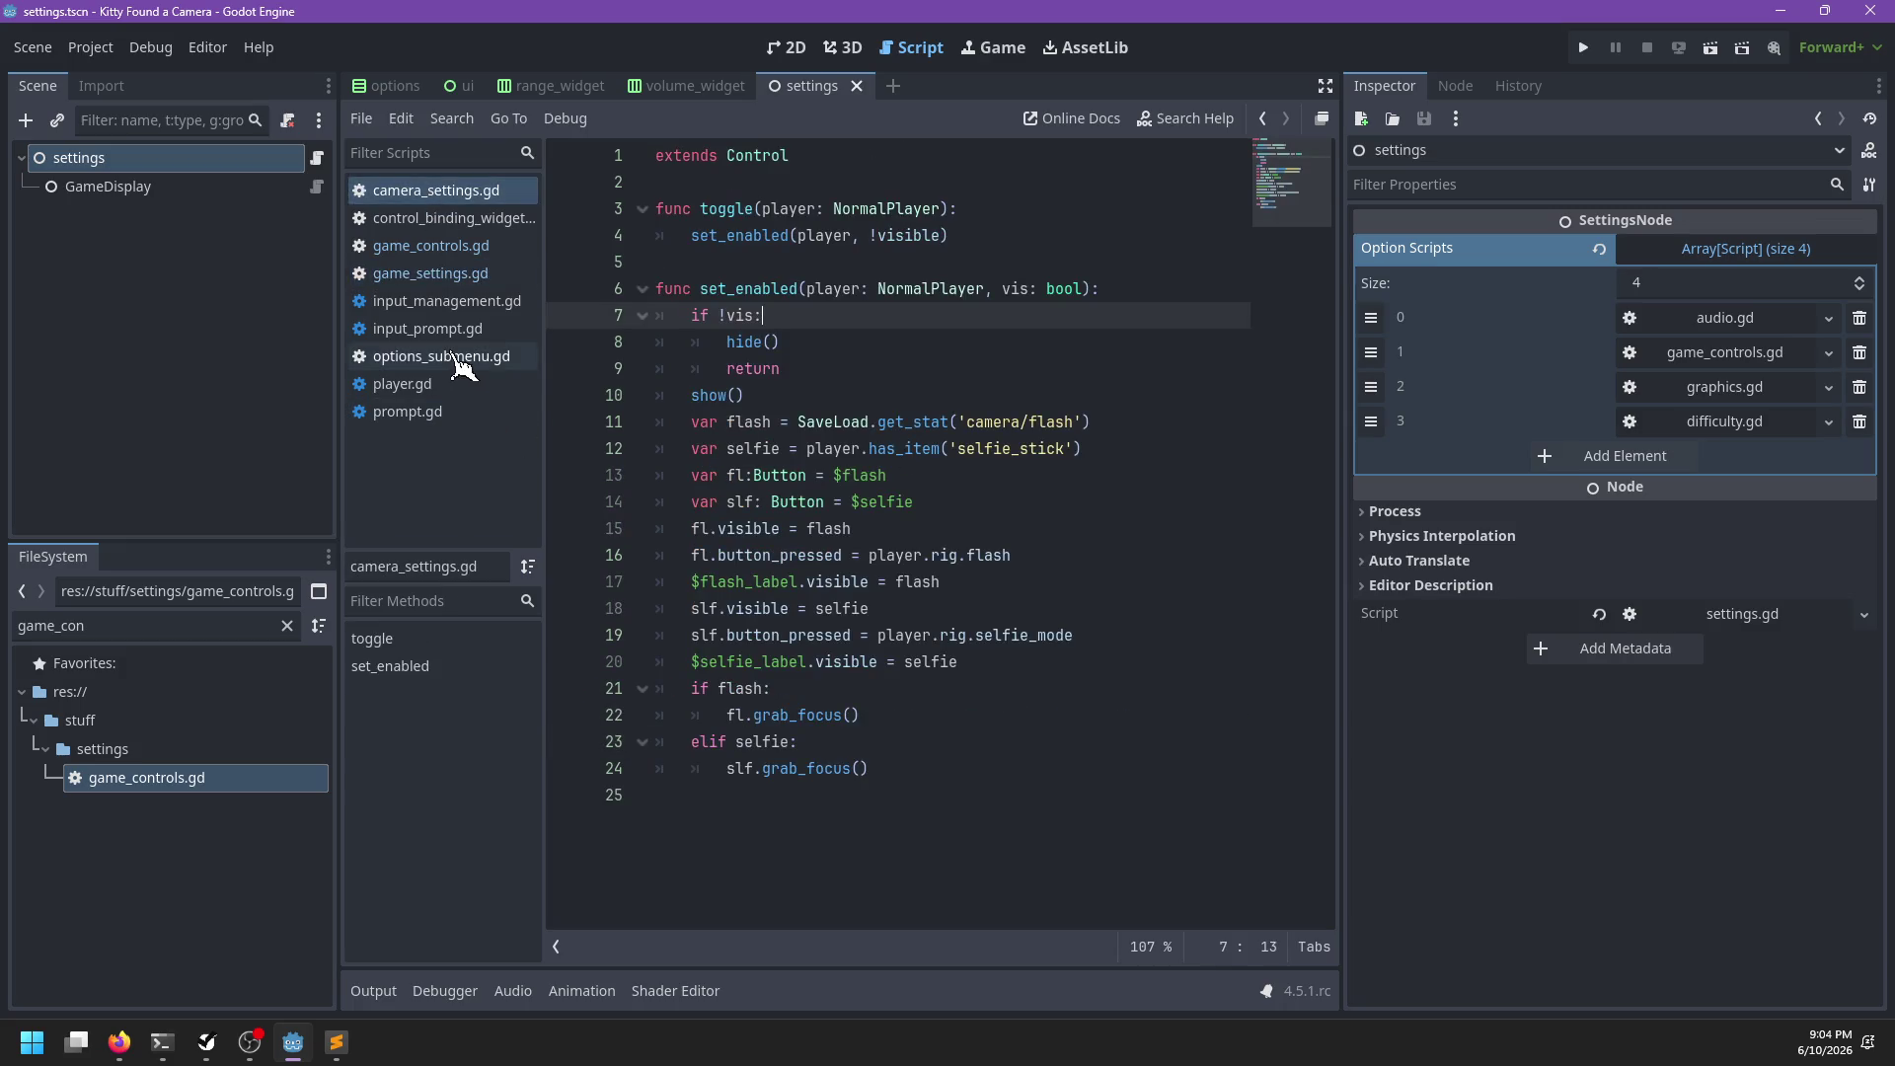
{"action": "left_click", "coordinate": [442, 384]}
{"action": "key", "text": "ctrl+f"}
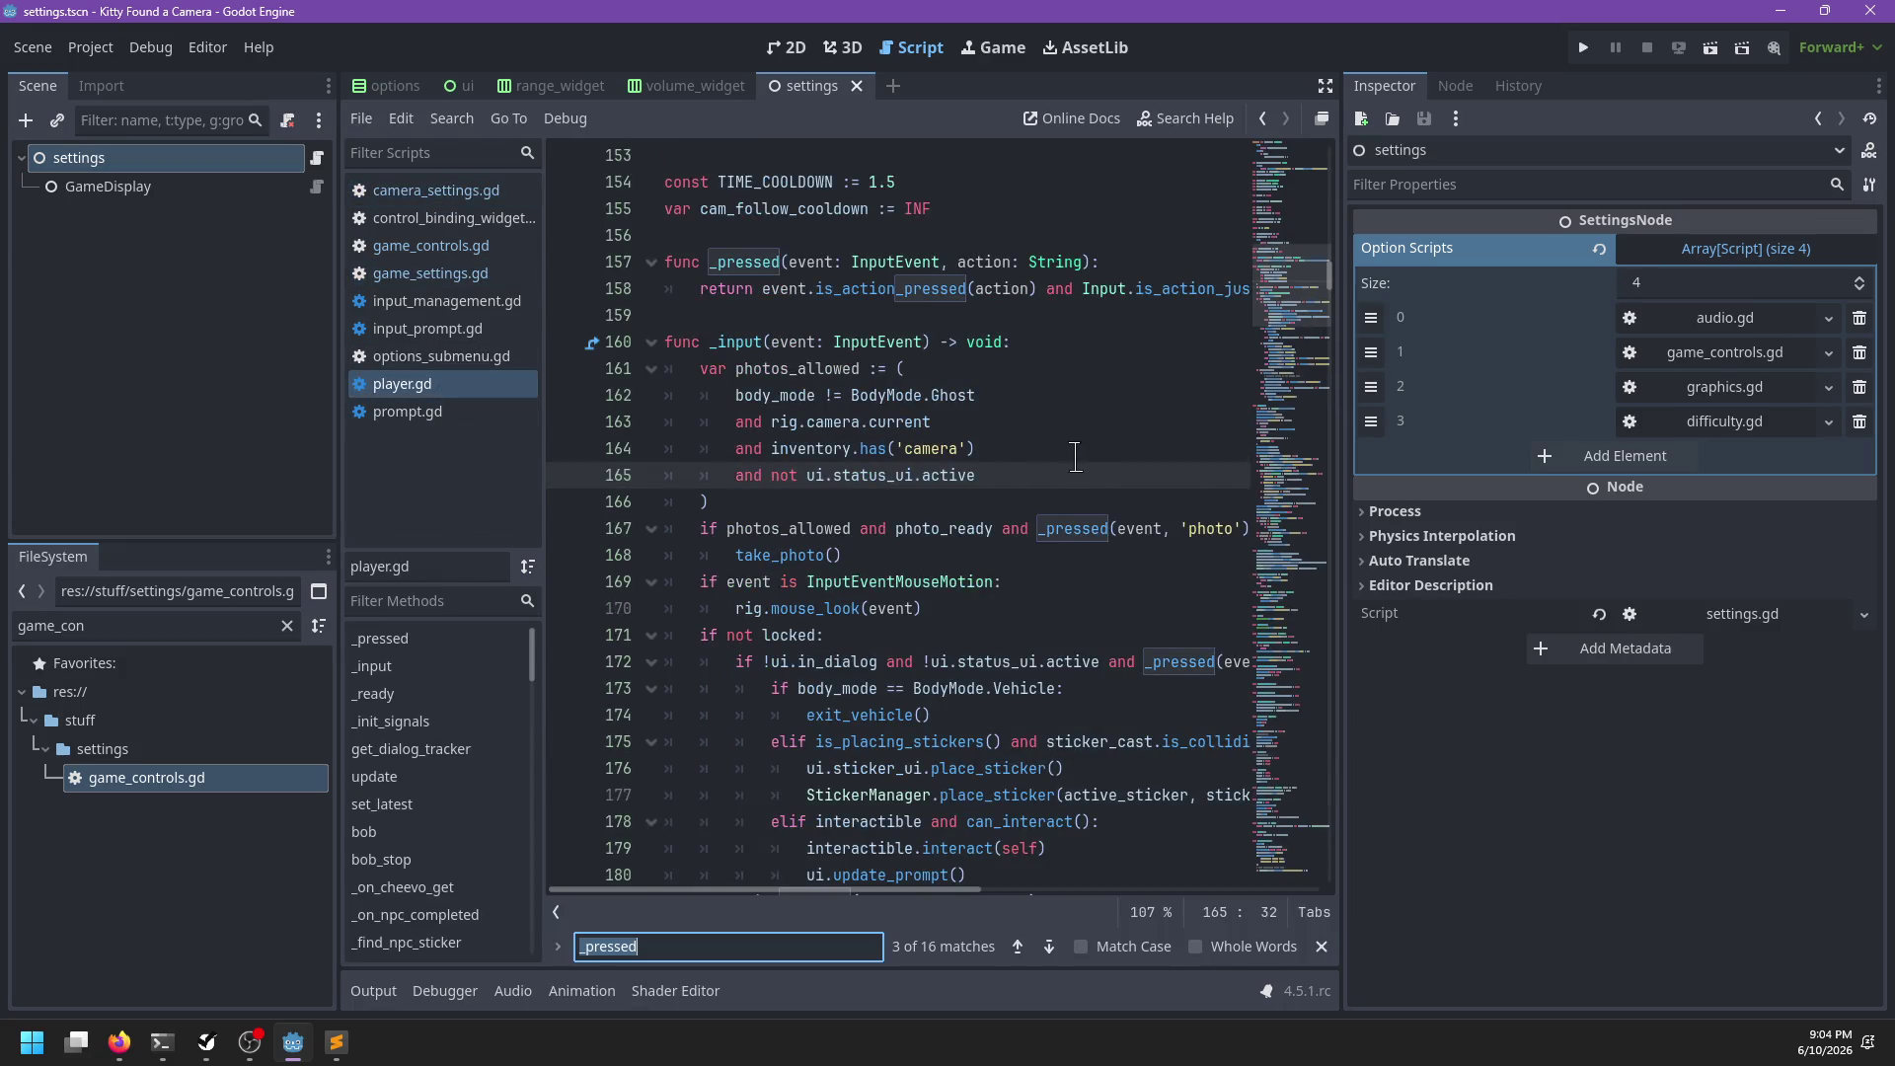
{"action": "type", "text": "sticker_mode"}
{"action": "key", "text": "BackSpace"}
{"action": "key", "text": "BackSpace"}
{"action": "key", "text": "BackSpace"}
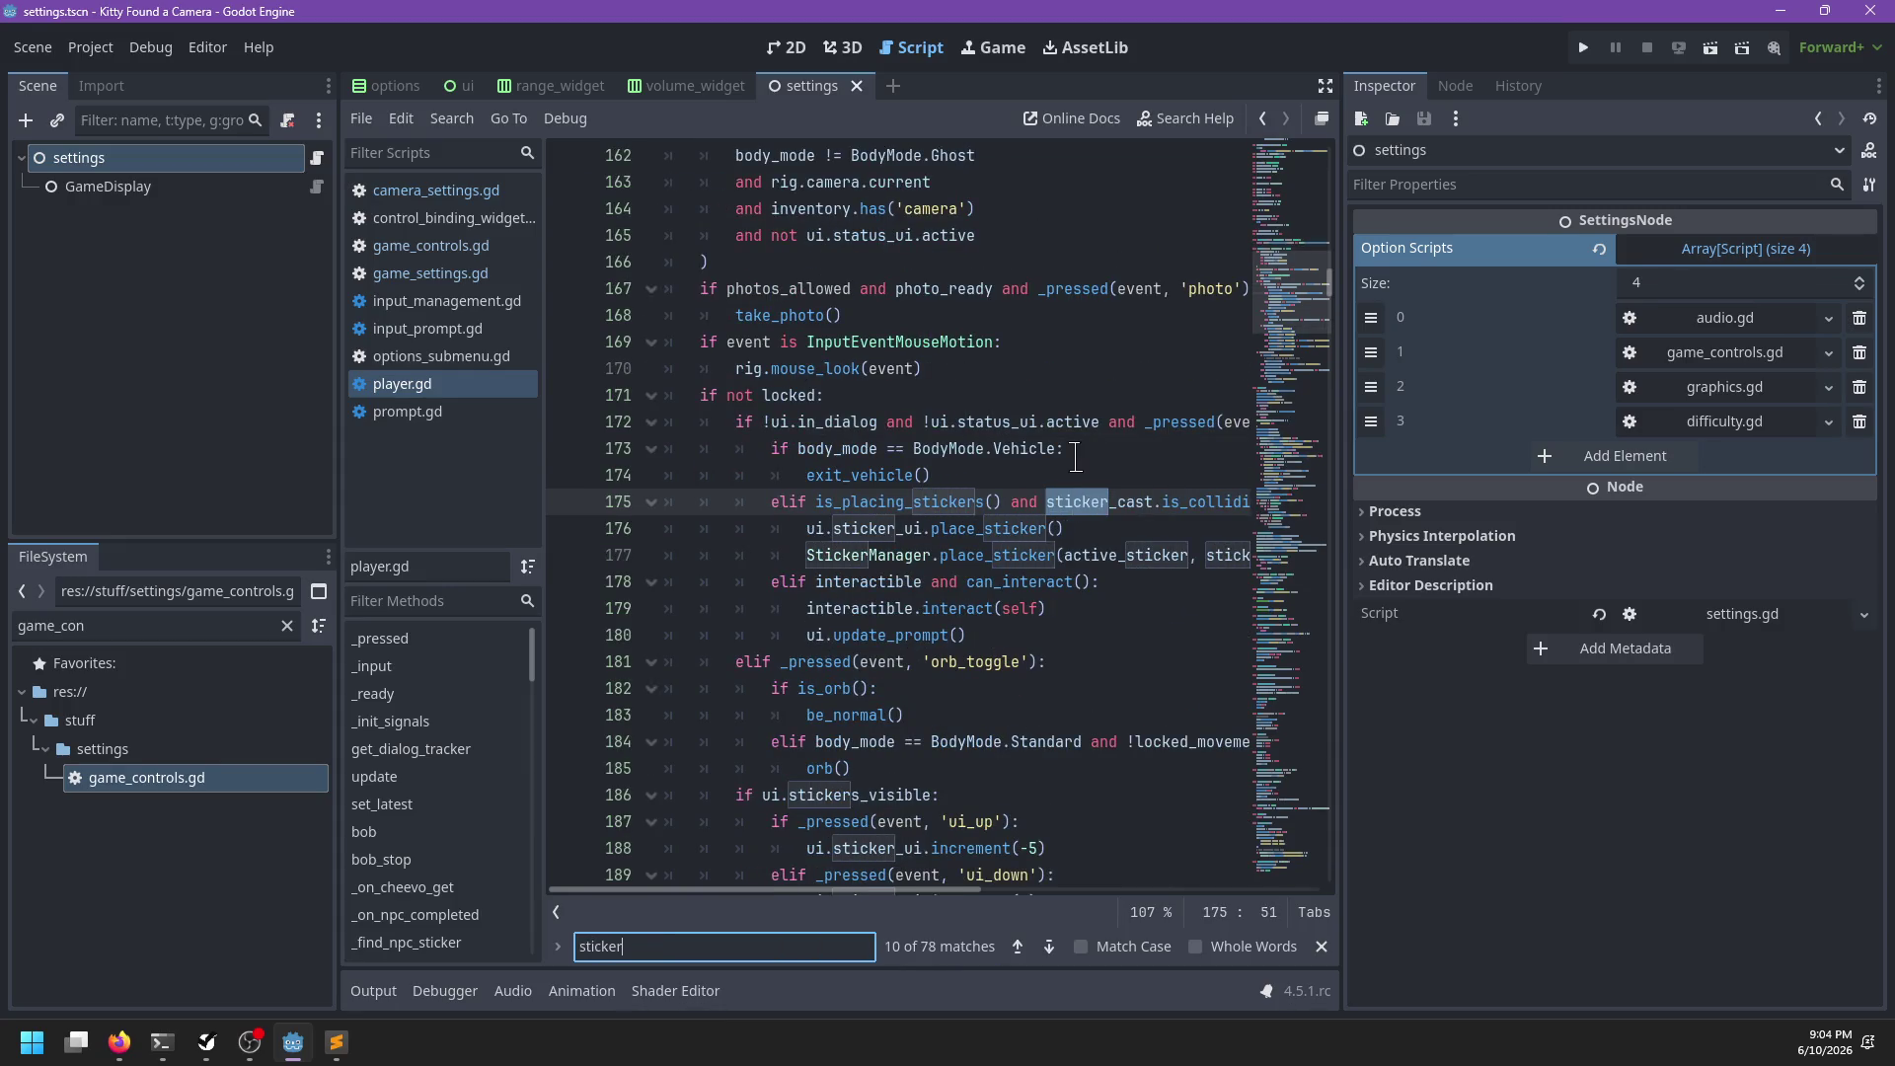
{"action": "key", "text": "Escape"}
{"action": "double_click", "coordinate": [208, 629]}
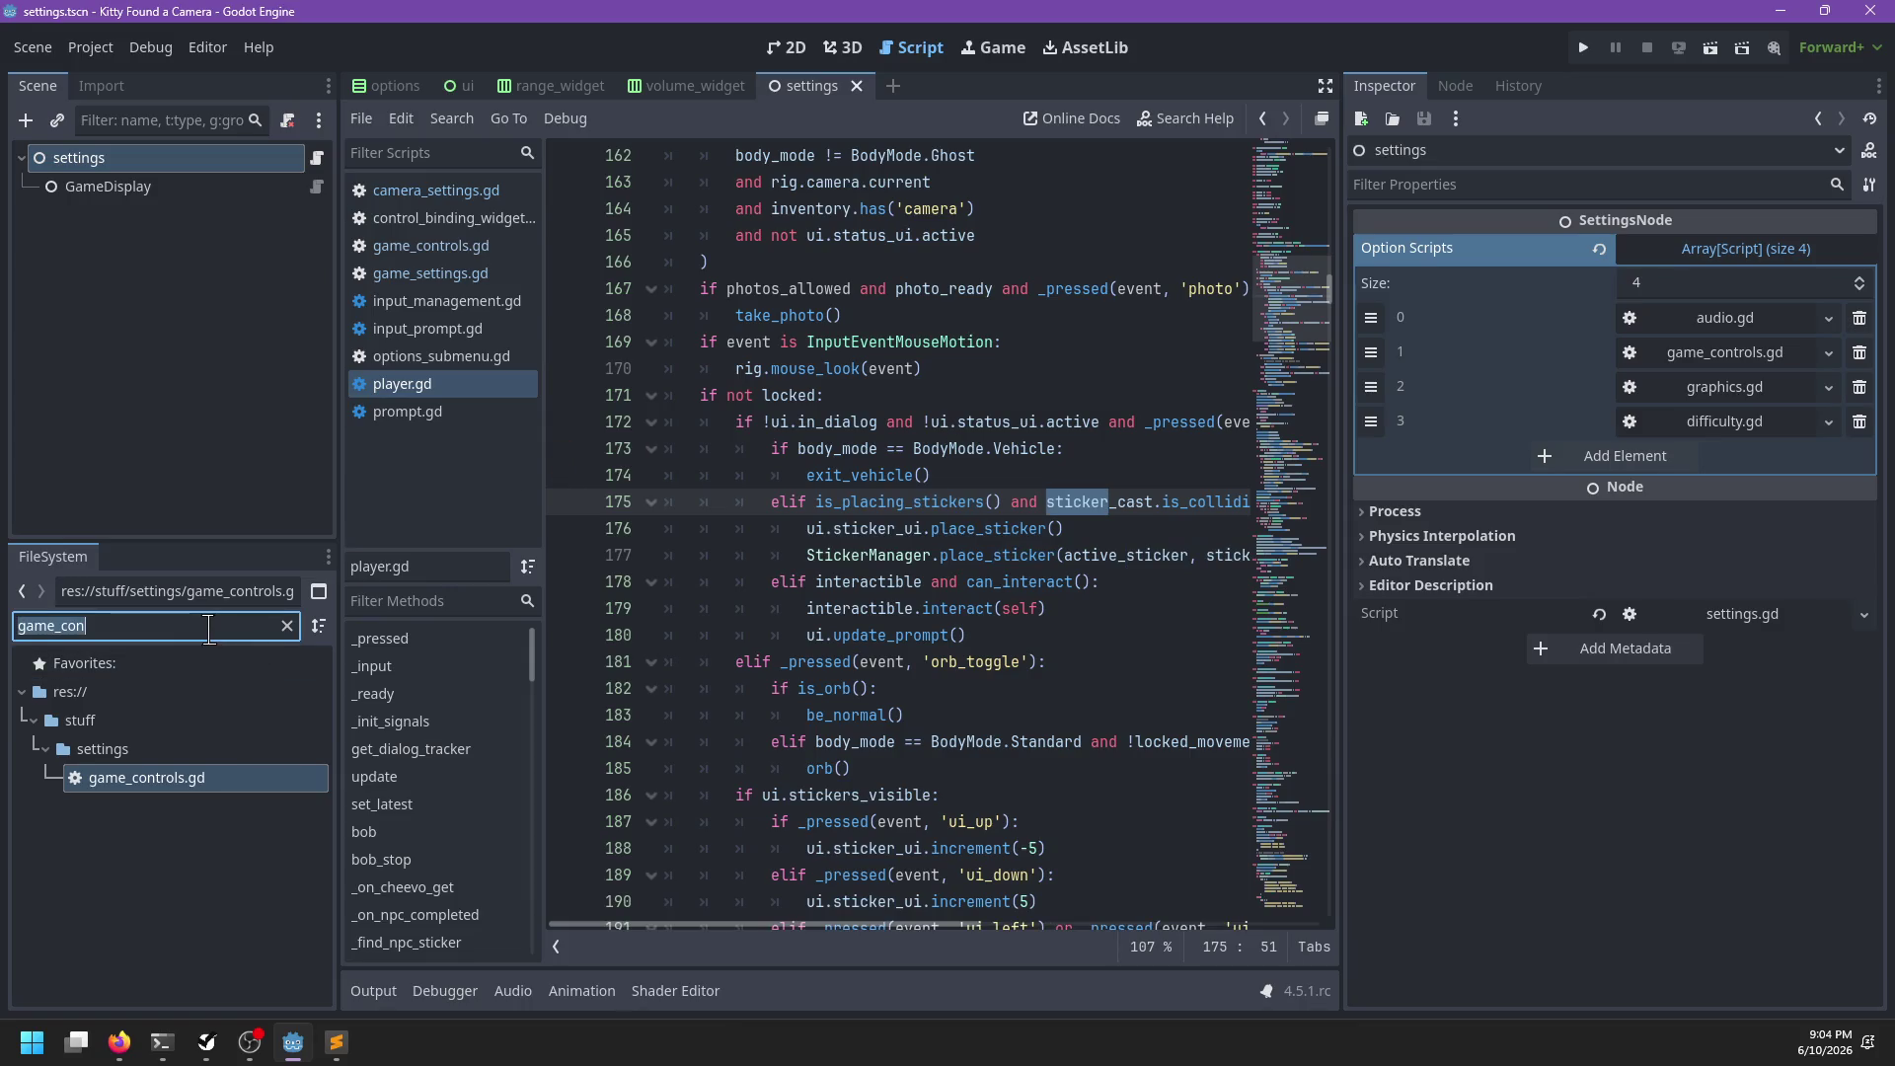
Search for sticker' to reach is_placing_stickers at line 697, then scroll back to line 152
{"action": "left_click", "coordinate": [984, 555]}
{"action": "key", "text": "ctrl+f"}
{"action": "type", "text": "sticker"}
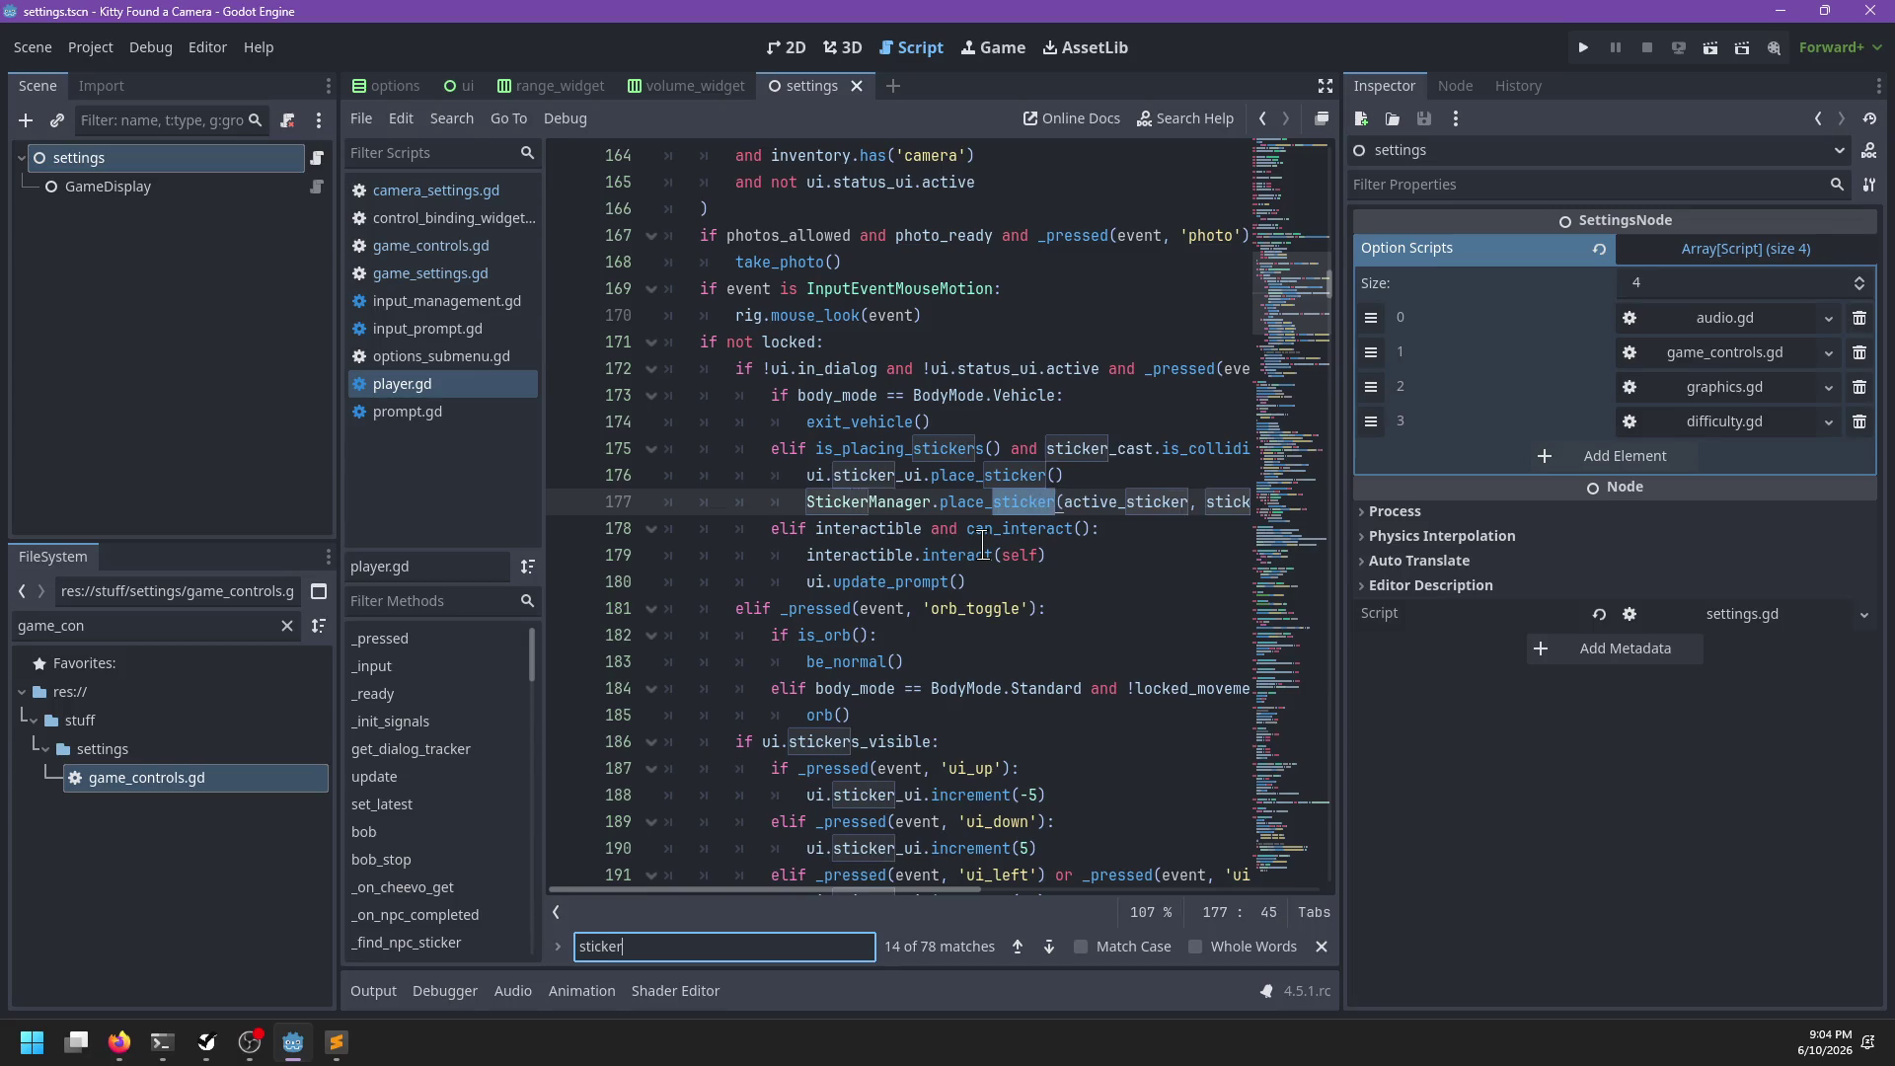
{"action": "type", "text": "'"}
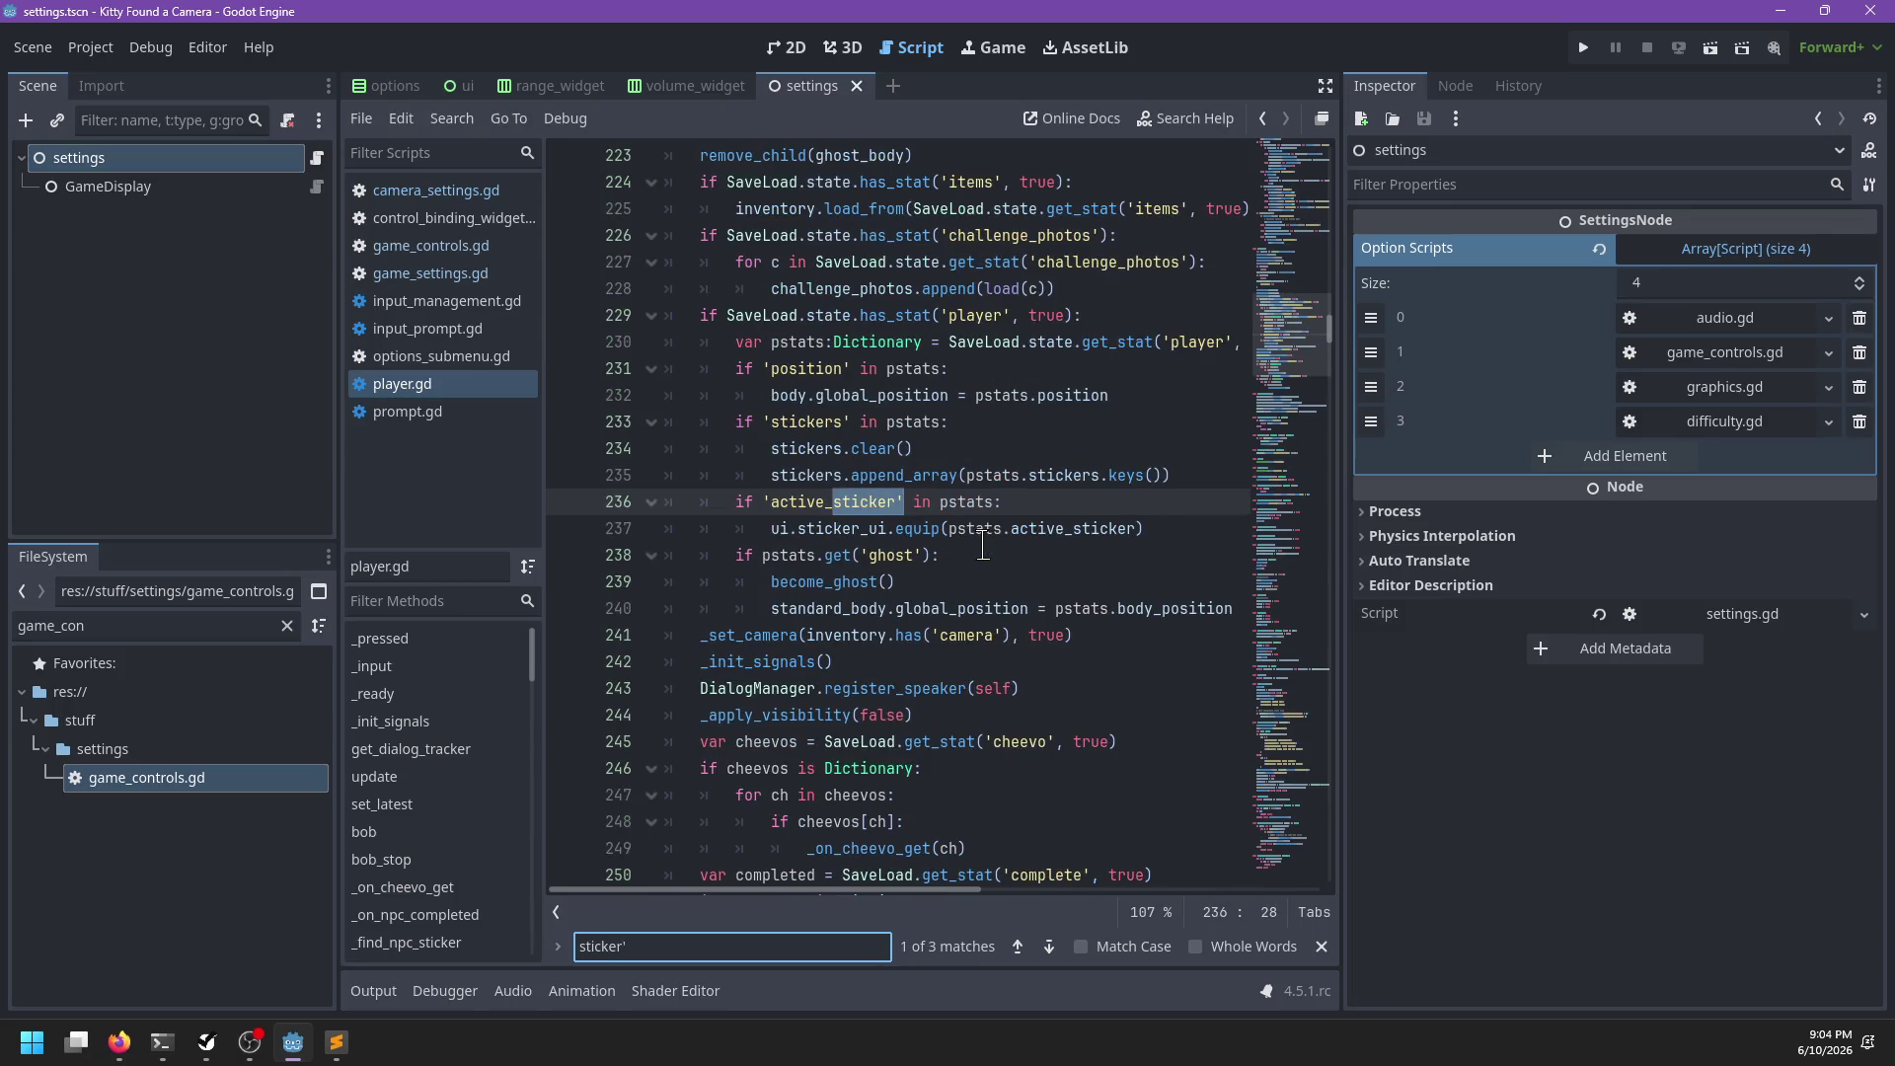
{"action": "key", "text": "Return"}
{"action": "key", "text": "Return"}
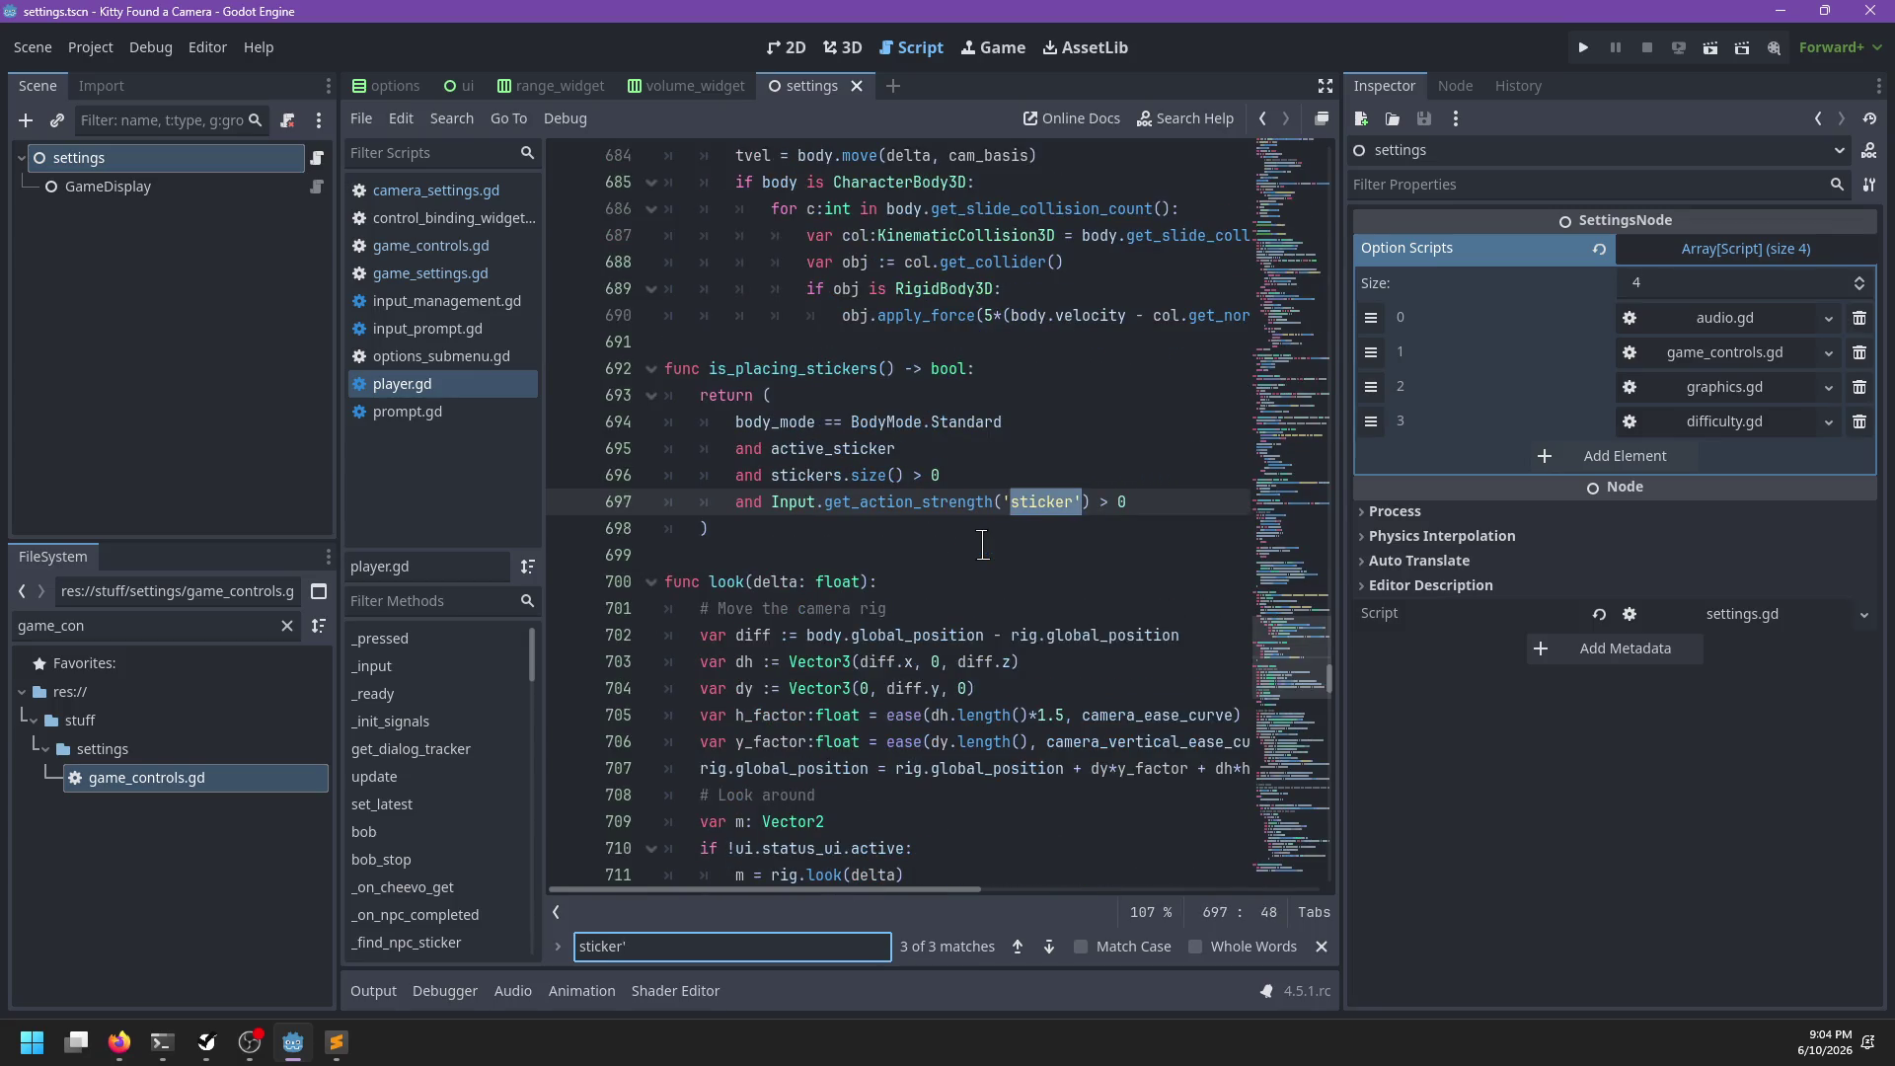
{"action": "key", "text": "Escape"}
{"action": "left_click", "coordinate": [850, 499]}
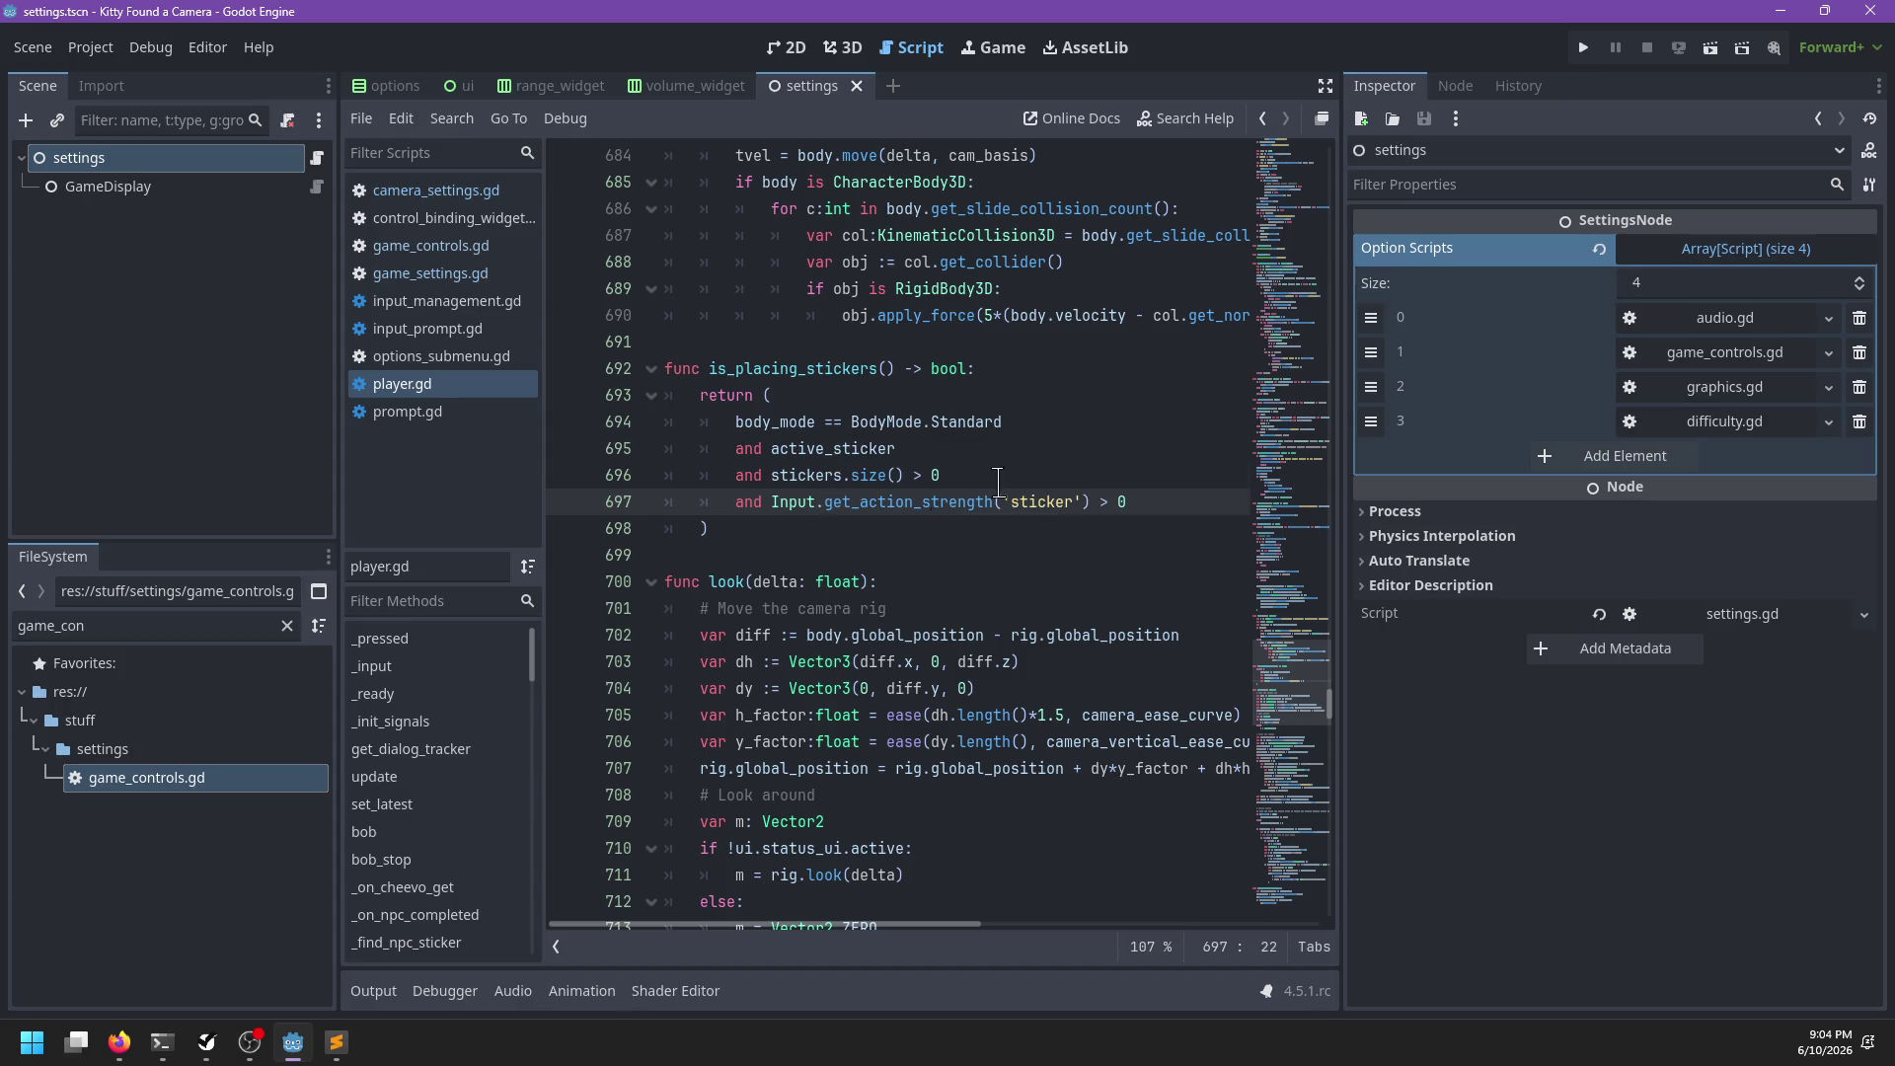
{"action": "left_click", "coordinate": [997, 482]}
{"action": "mouse_move", "coordinate": [1298, 691]}
{"action": "left_mouse_down"}
{"action": "mouse_move", "coordinate": [1320, 222]}
{"action": "mouse_move", "coordinate": [1324, 258]}
{"action": "left_mouse_up"}
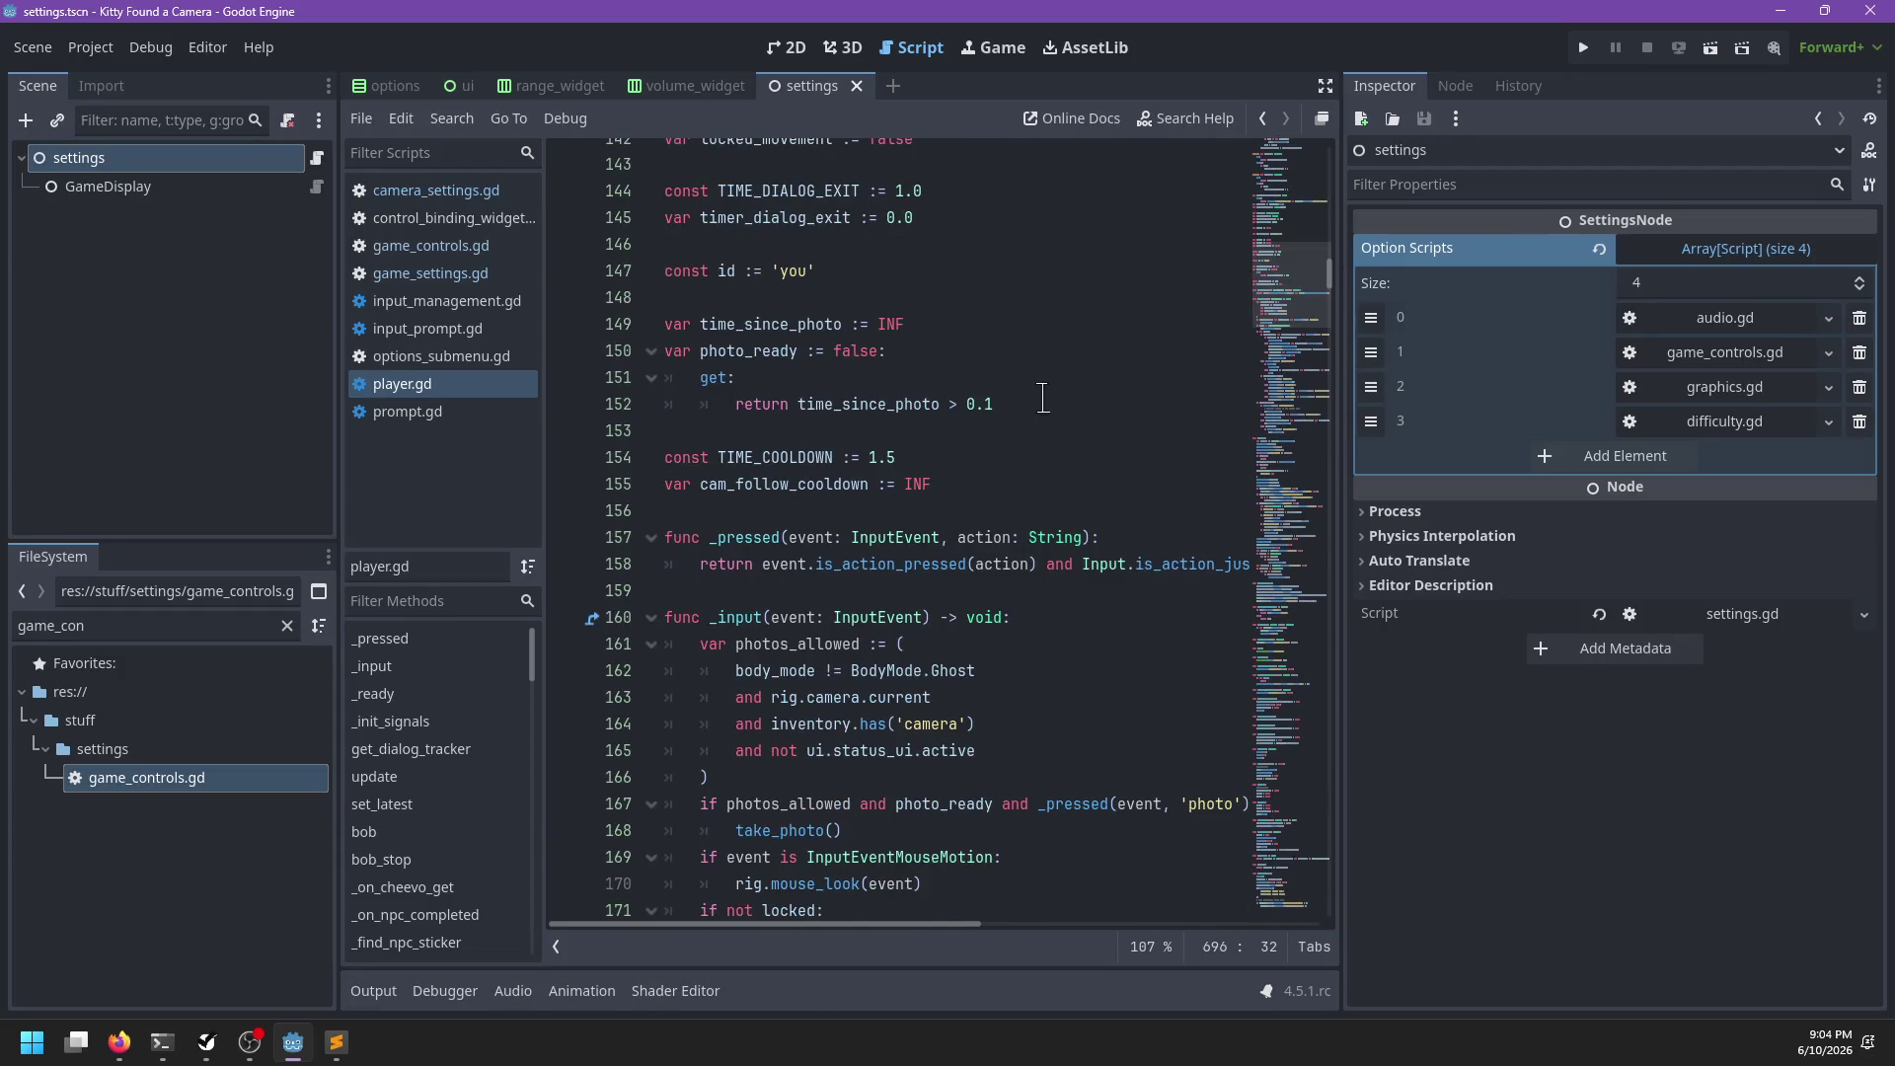
Start a 'var stickers_toggled := false' line below cam_follow_cooldown and save player.gd
{"action": "left_click", "coordinate": [1056, 406]}
{"action": "left_click", "coordinate": [1015, 478]}
{"action": "key", "text": "Return"}
{"action": "type", "text": "var stickers_toggled := false"}
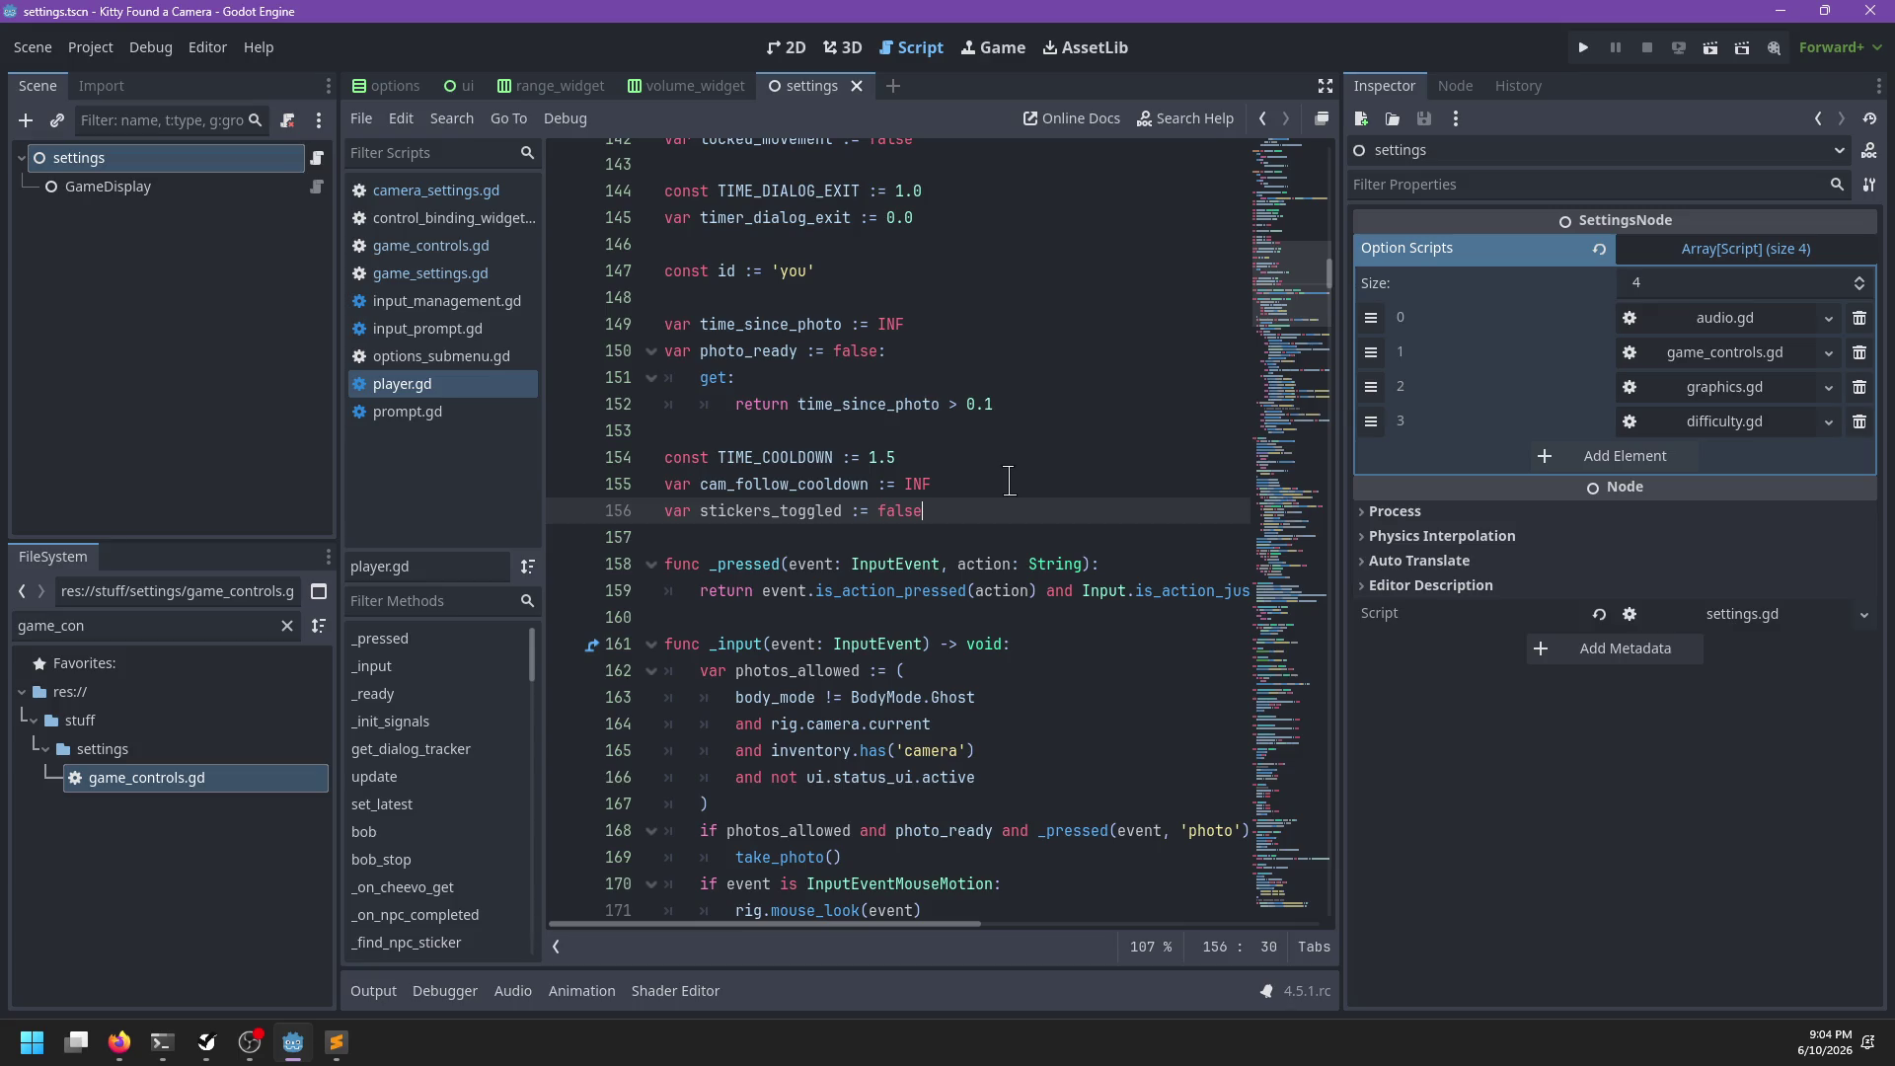
{"action": "scroll", "coordinate": [1009, 480], "scroll_direction": "up", "scroll_amount": 10}
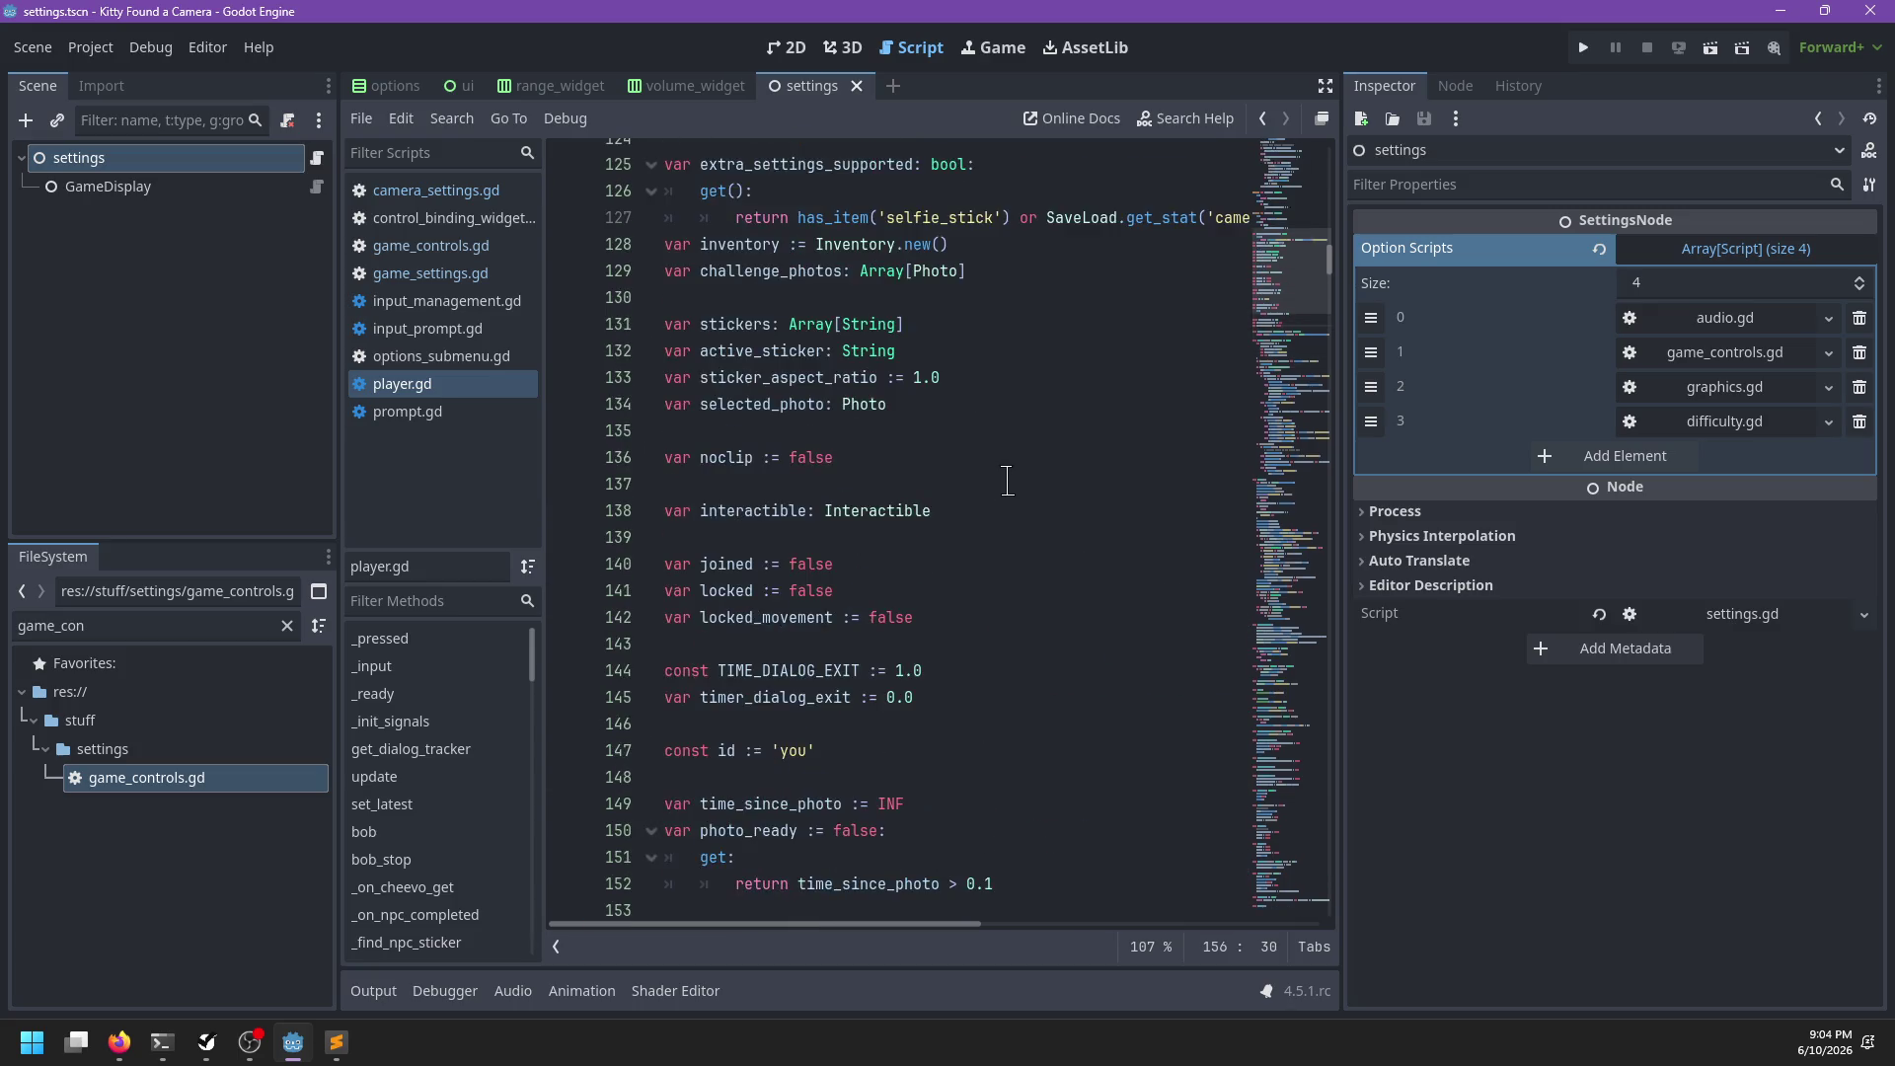
{"action": "key", "text": "ctrl+s"}
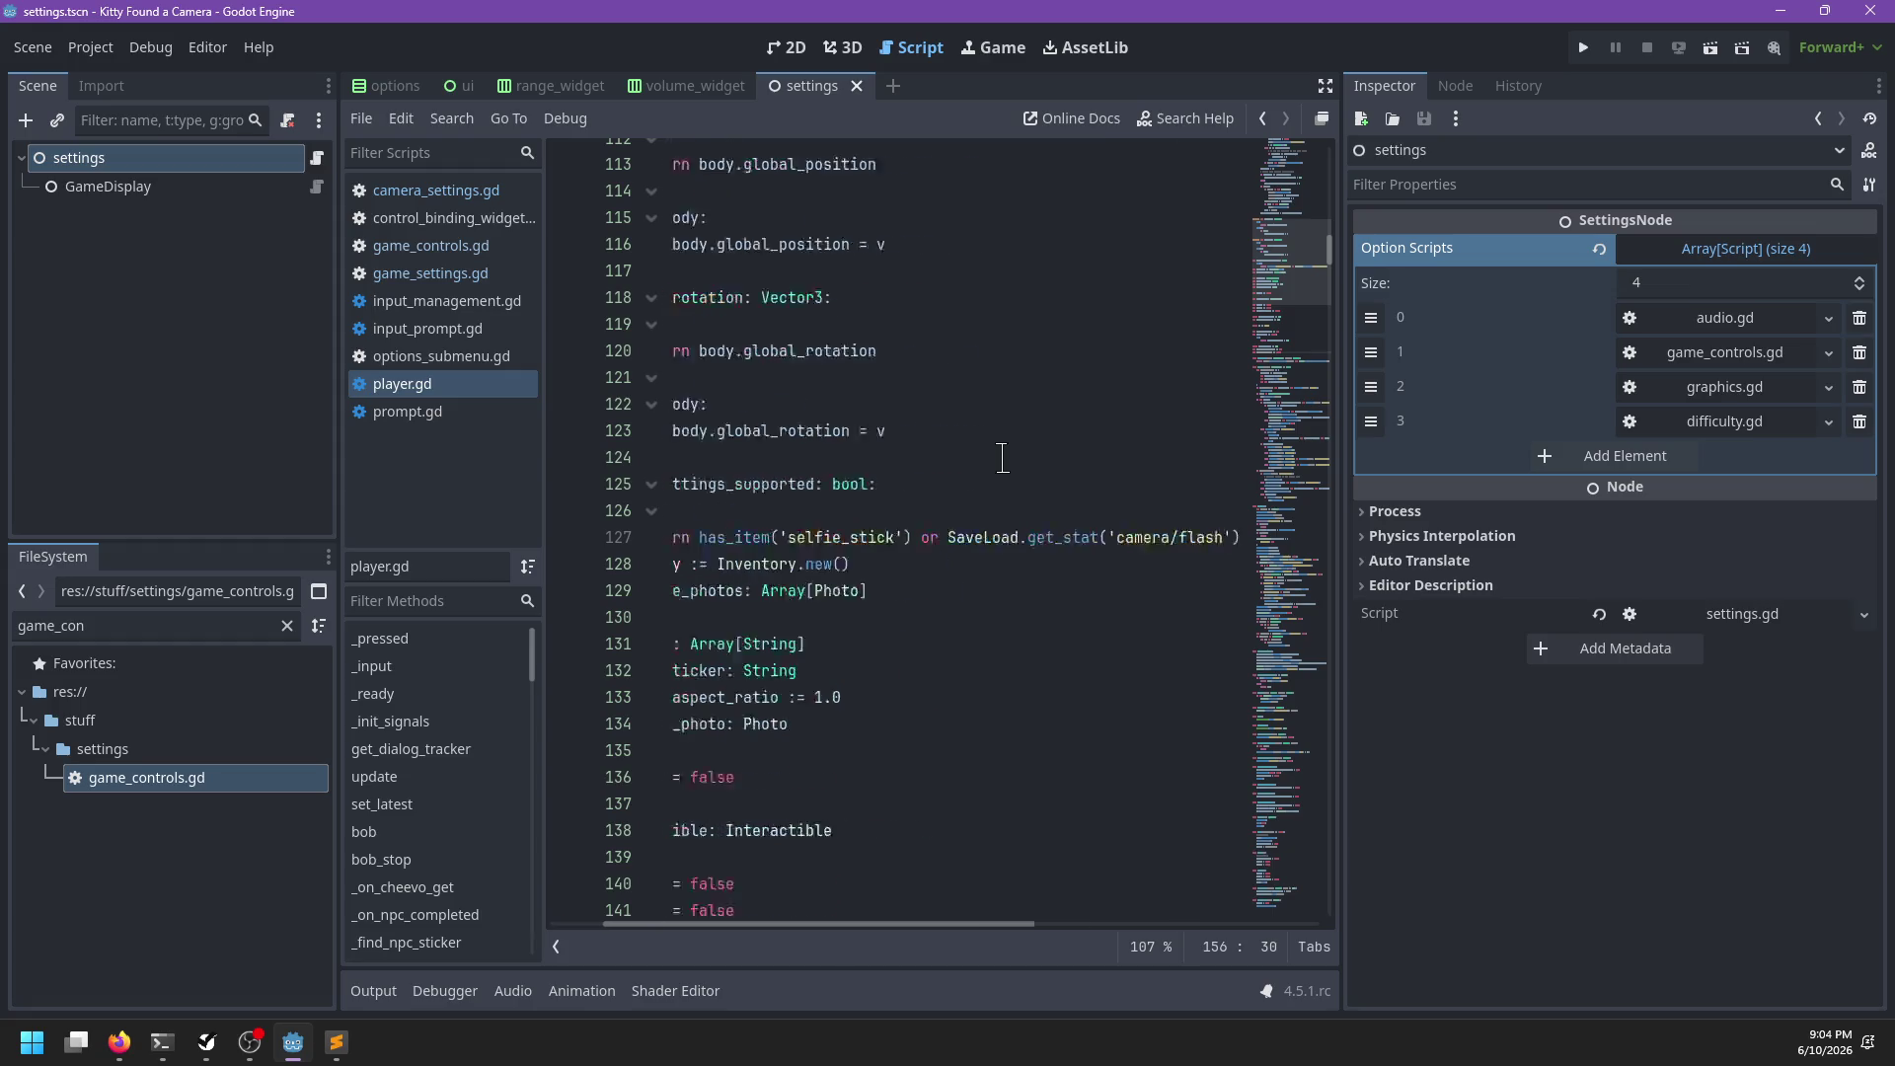
Search the script for 'controls' to find the controls references
{"action": "scroll", "coordinate": [1001, 460], "scroll_direction": "up", "scroll_amount": 3}
{"action": "scroll", "coordinate": [1000, 460], "scroll_direction": "up", "scroll_amount": 20}
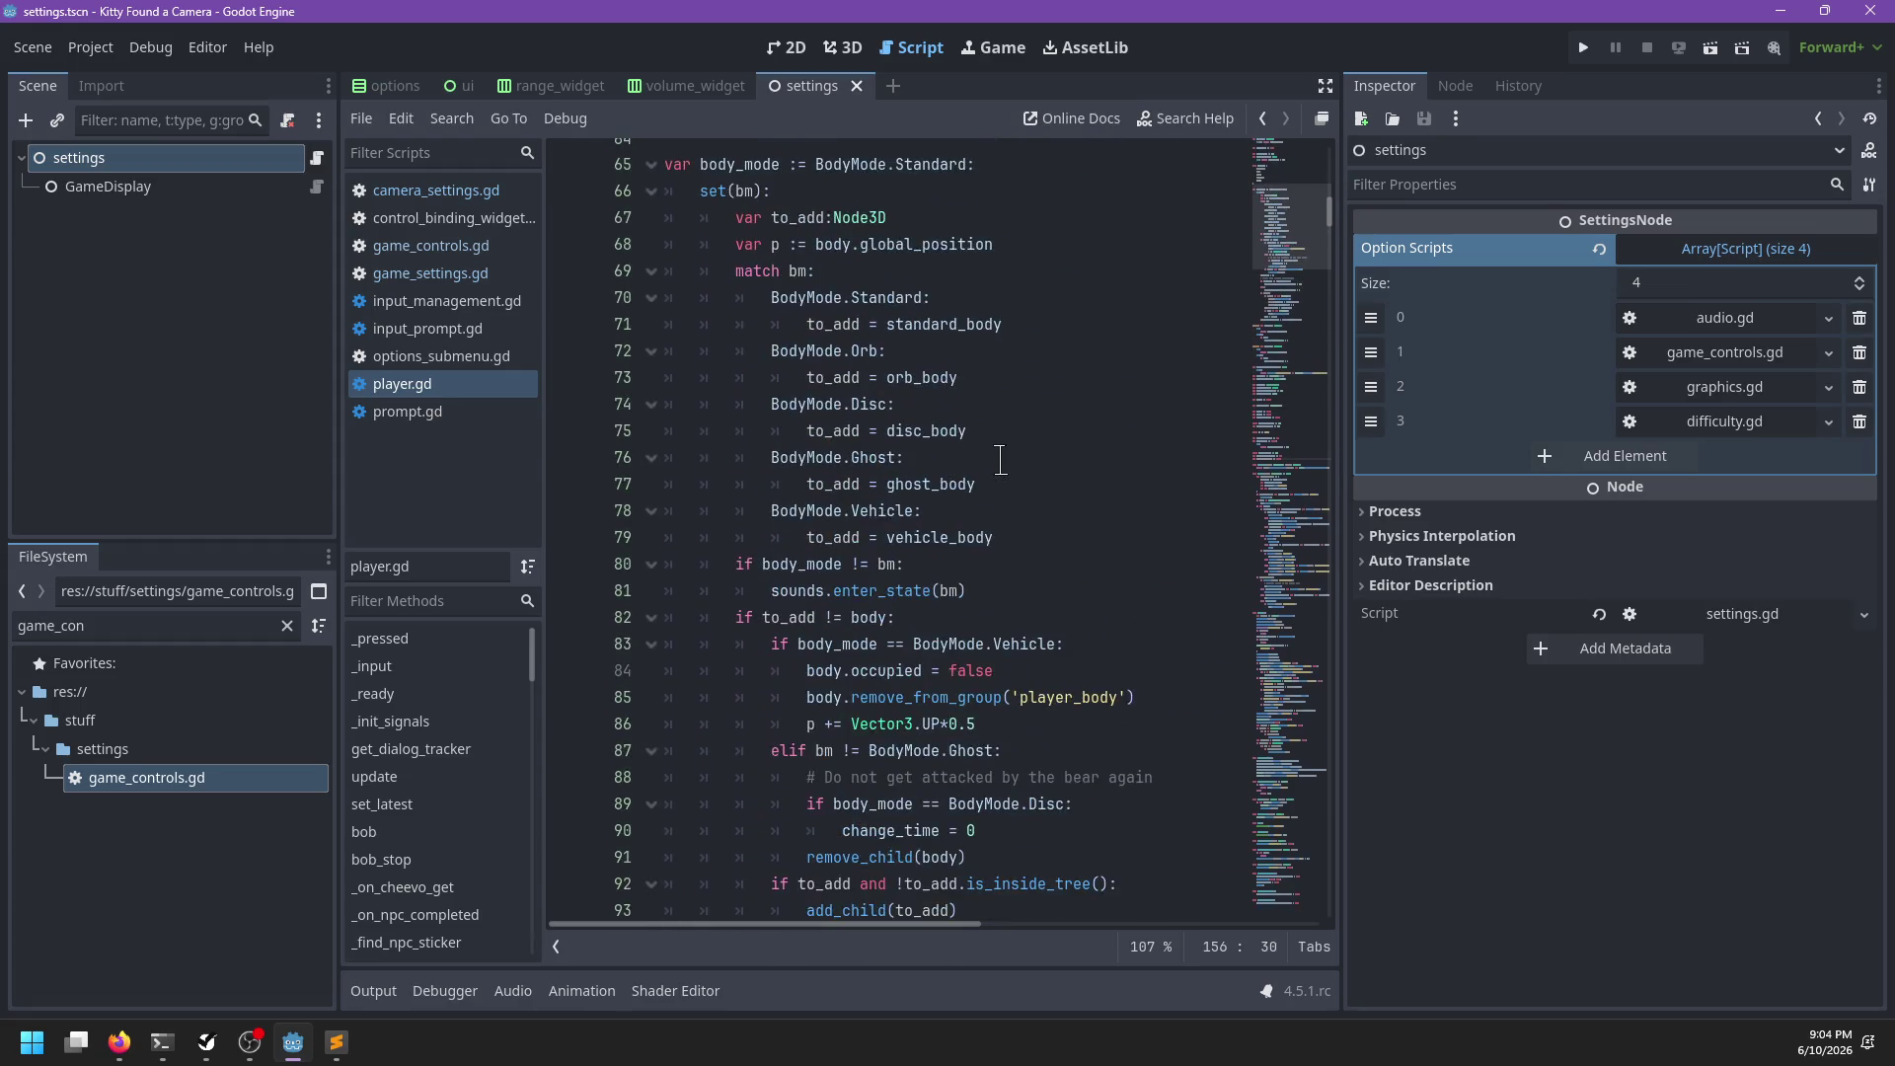
{"action": "scroll", "coordinate": [1001, 460], "scroll_direction": "up", "scroll_amount": 5}
{"action": "left_click", "coordinate": [990, 489]}
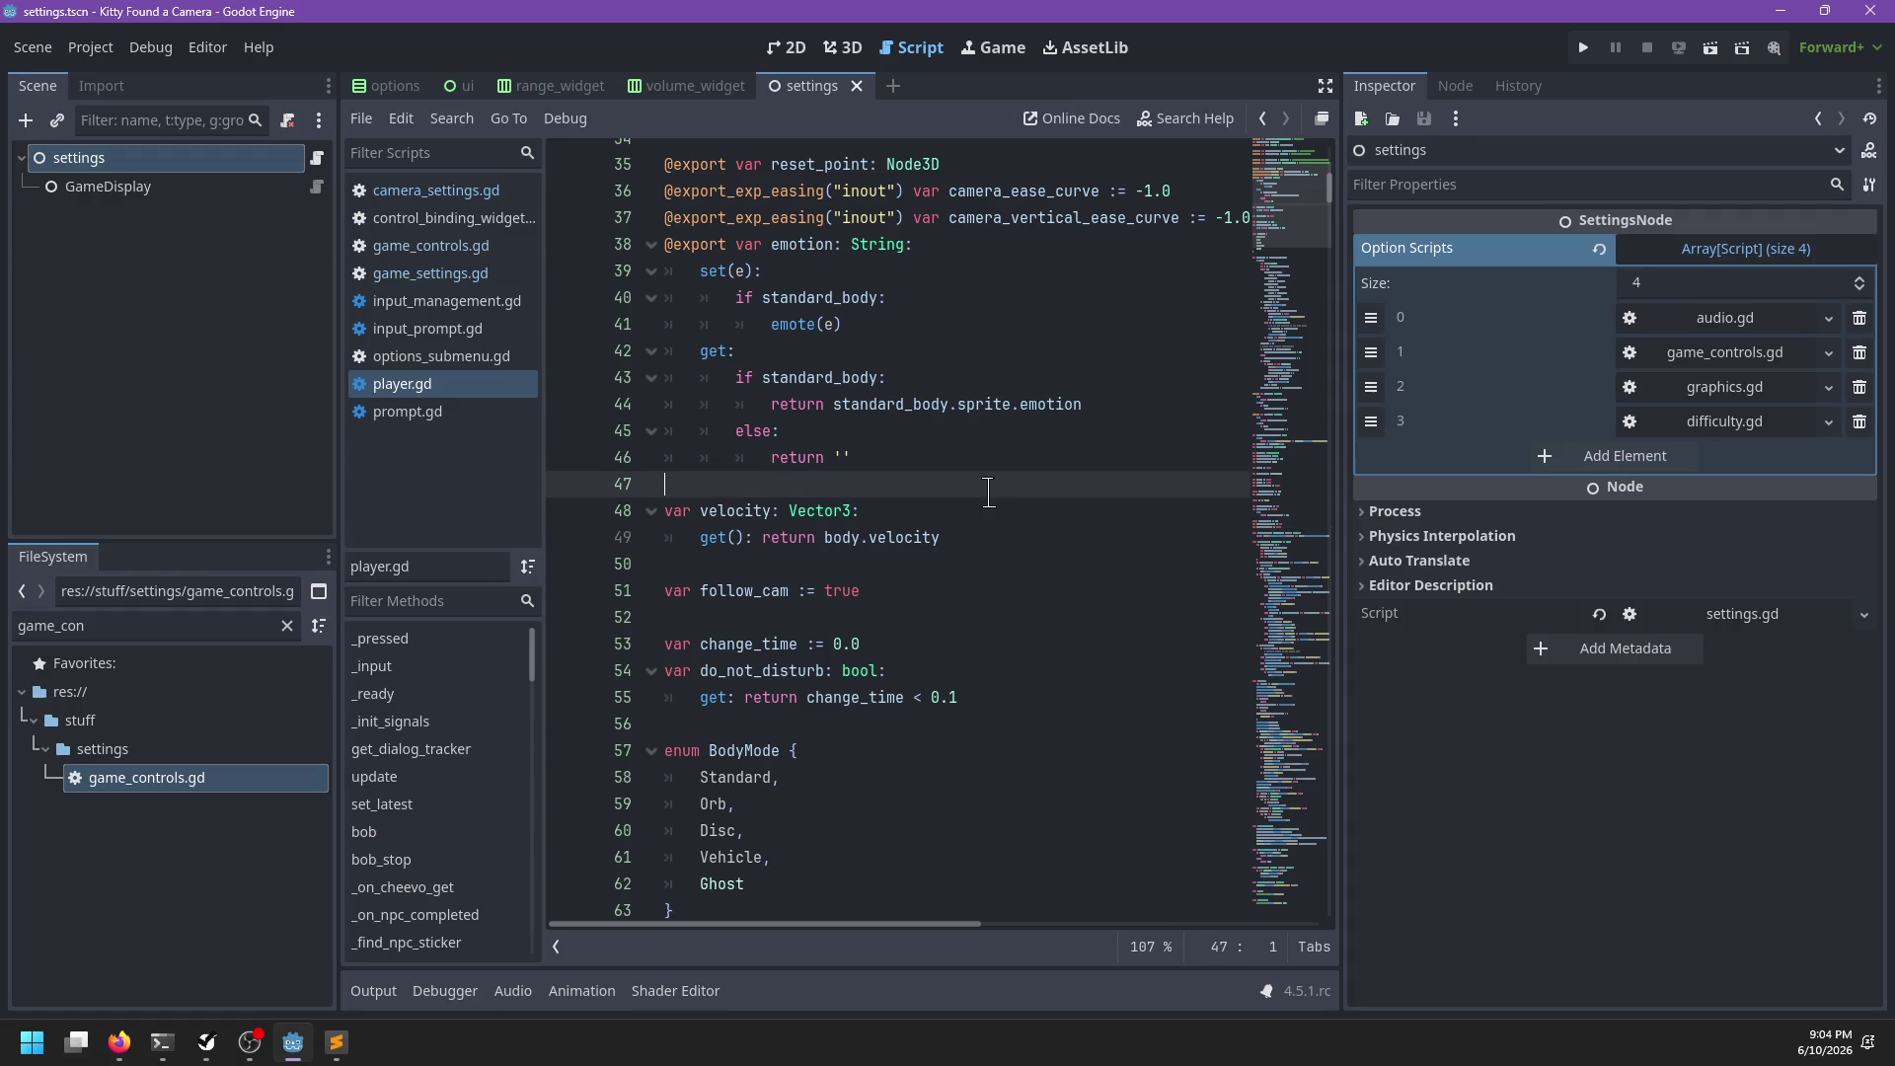
{"action": "key", "text": "ctrl+f"}
{"action": "type", "text": "controls"}
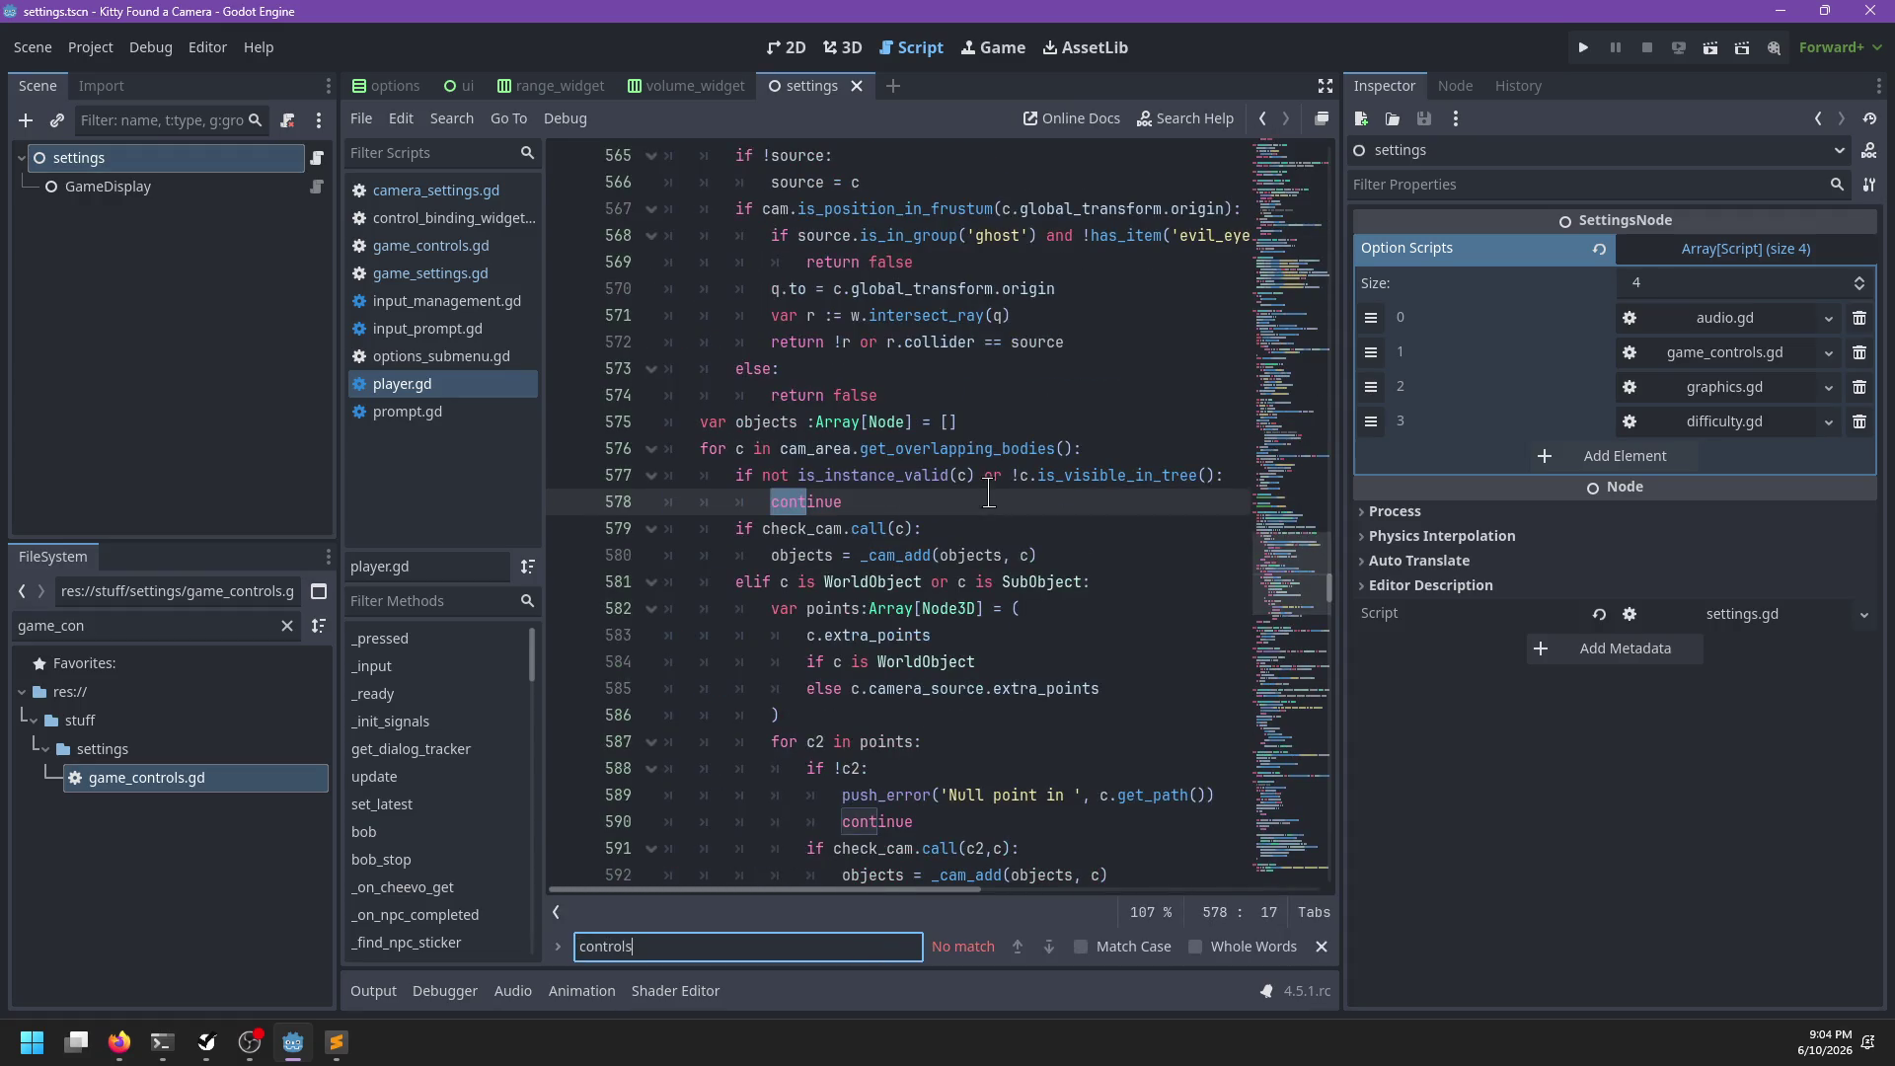
{"action": "key", "text": "Escape"}
Add blank lines after the sticker_preview declaration
{"action": "scroll", "coordinate": [1087, 496], "scroll_direction": "up", "scroll_amount": 20}
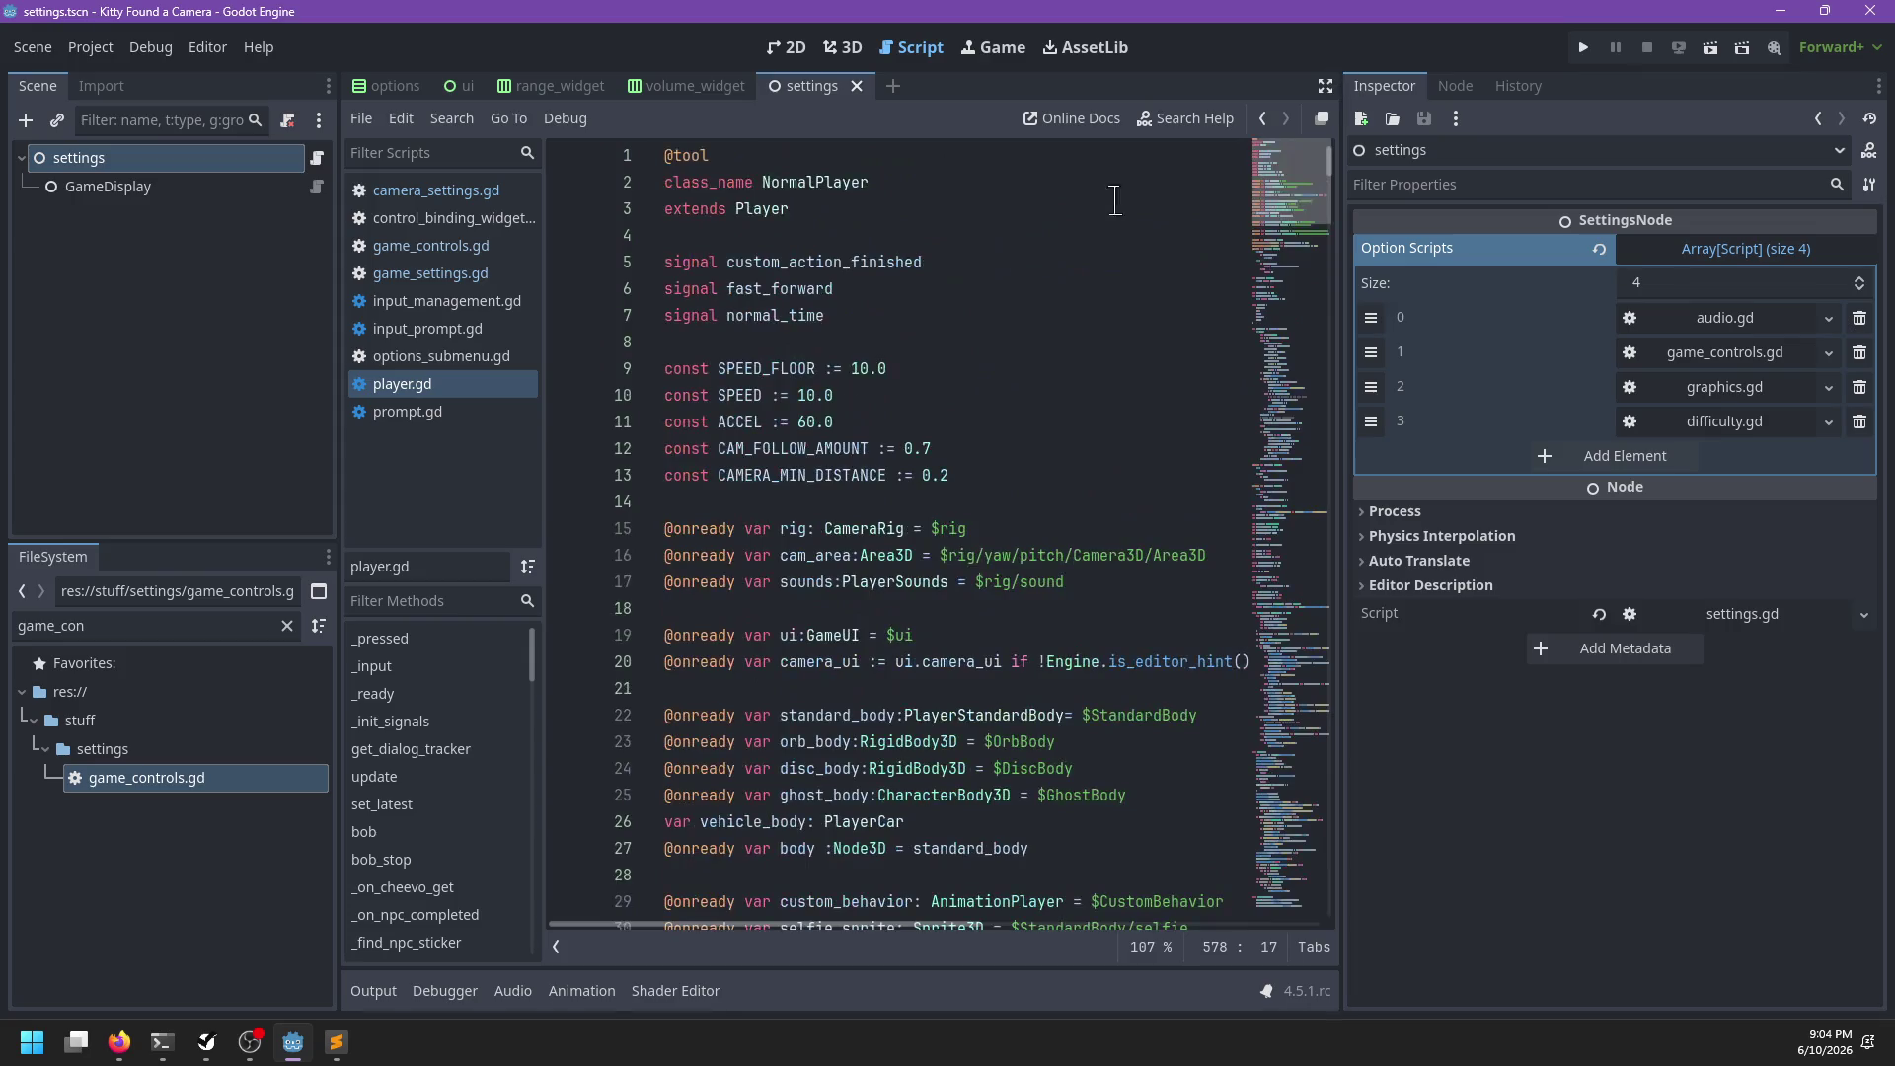
{"action": "scroll", "coordinate": [779, 455], "scroll_direction": "down", "scroll_amount": 5}
{"action": "scroll", "coordinate": [857, 446], "scroll_direction": "down", "scroll_amount": 6}
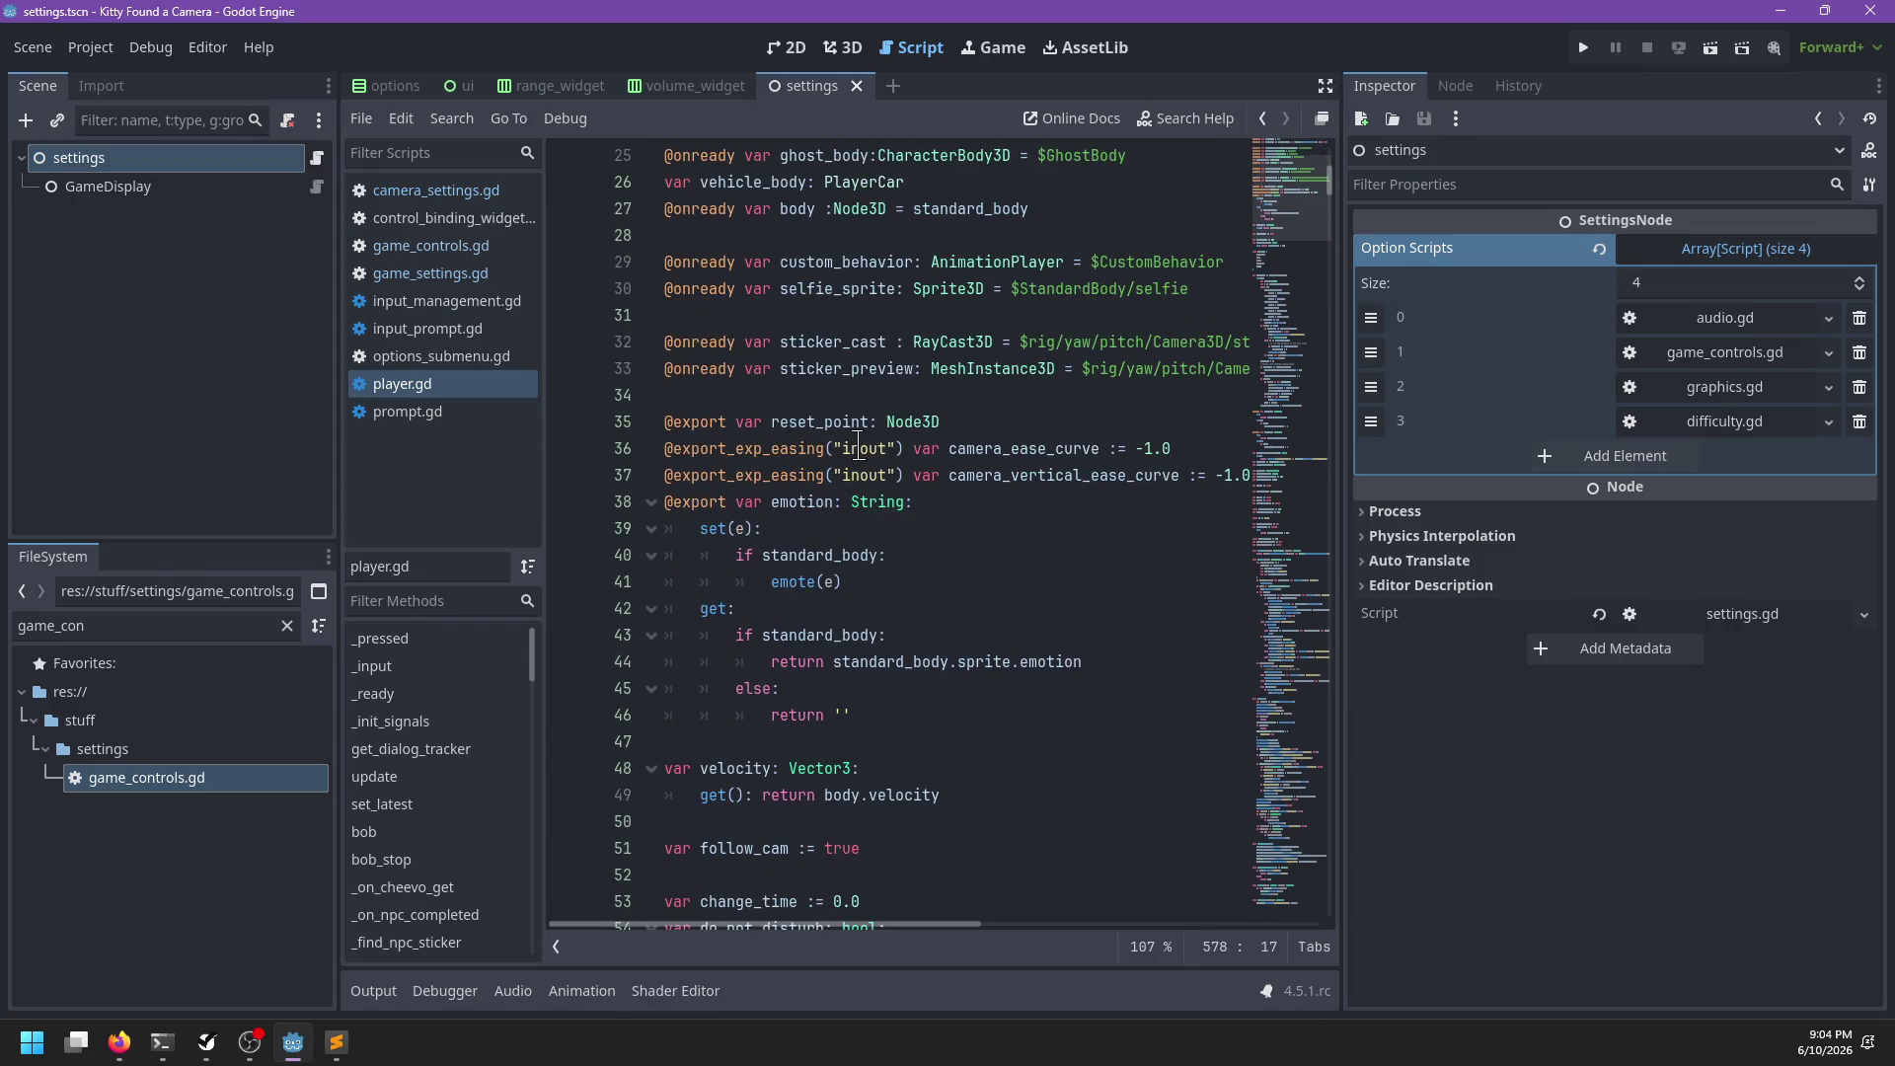
{"action": "left_click", "coordinate": [914, 528]}
{"action": "left_click", "coordinate": [913, 493]}
{"action": "key", "text": "Return"}
{"action": "key", "text": "Up"}
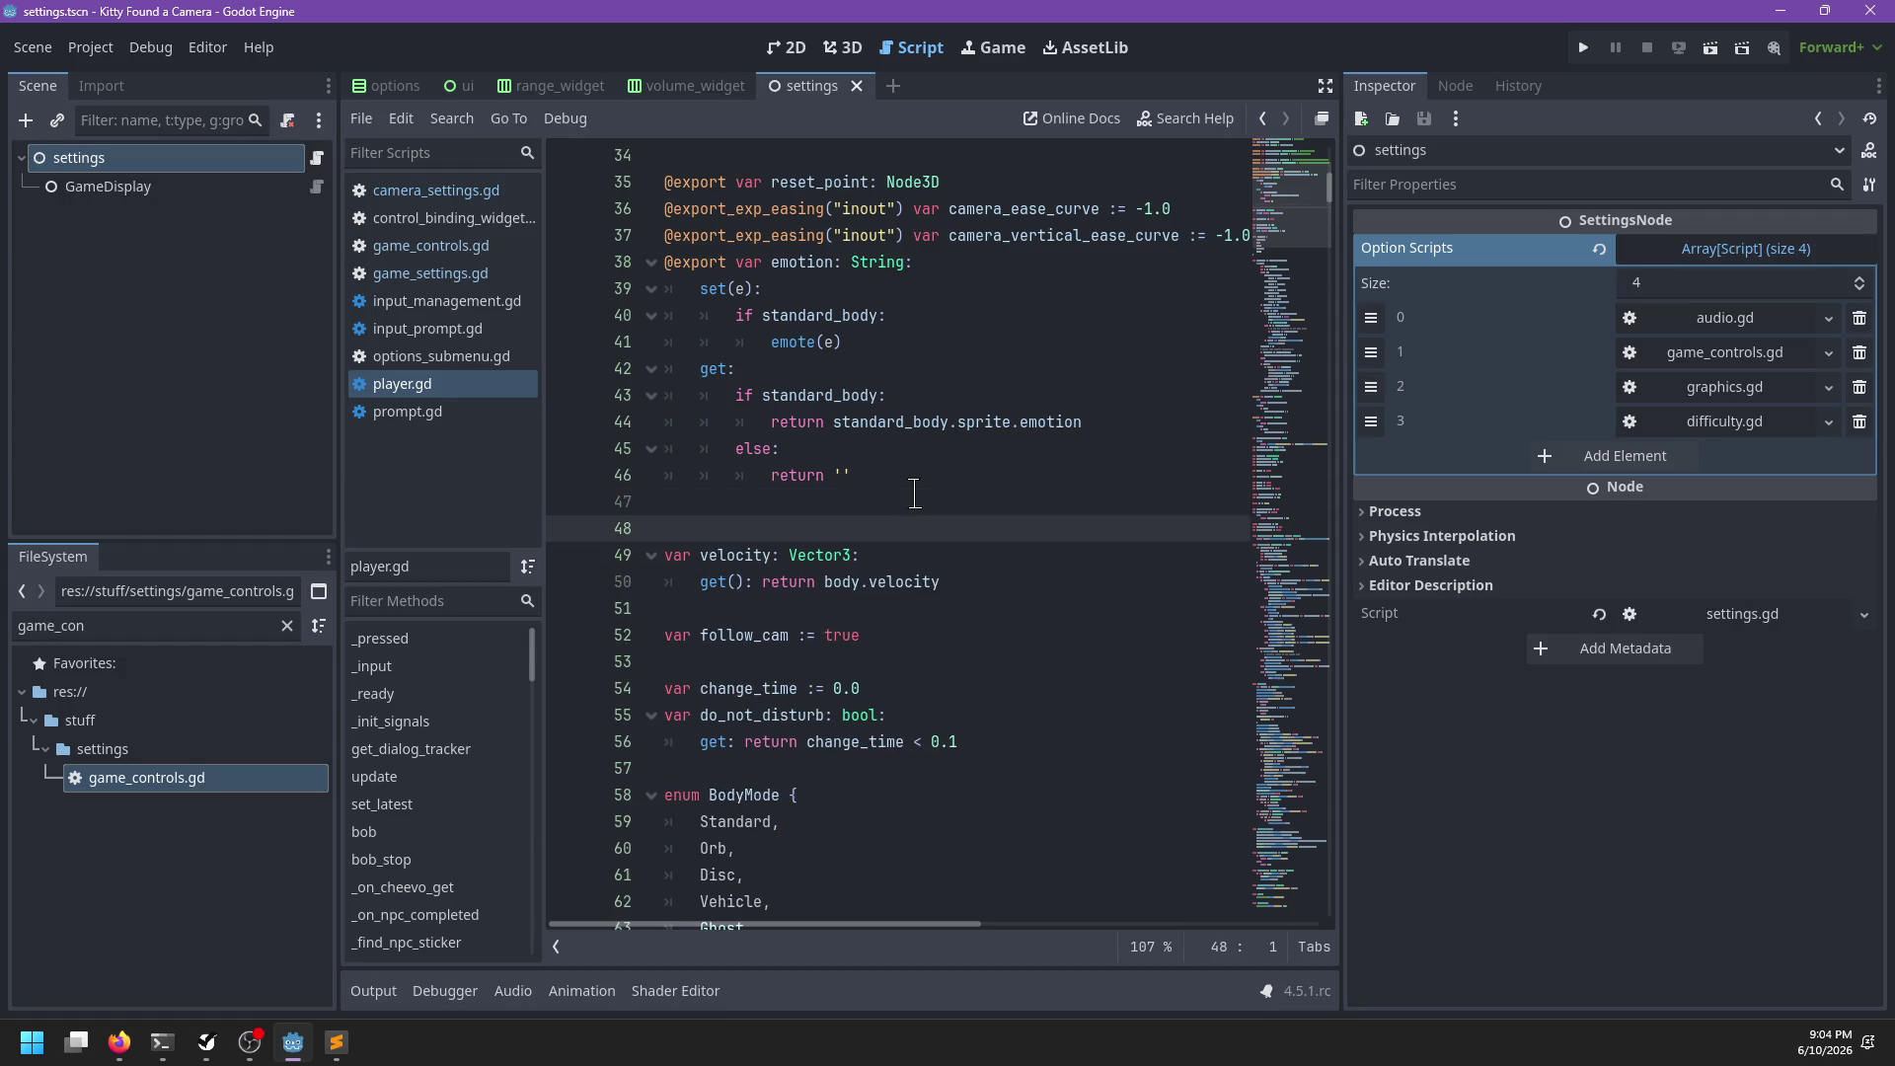
{"action": "scroll", "coordinate": [913, 491], "scroll_direction": "down", "scroll_amount": 20}
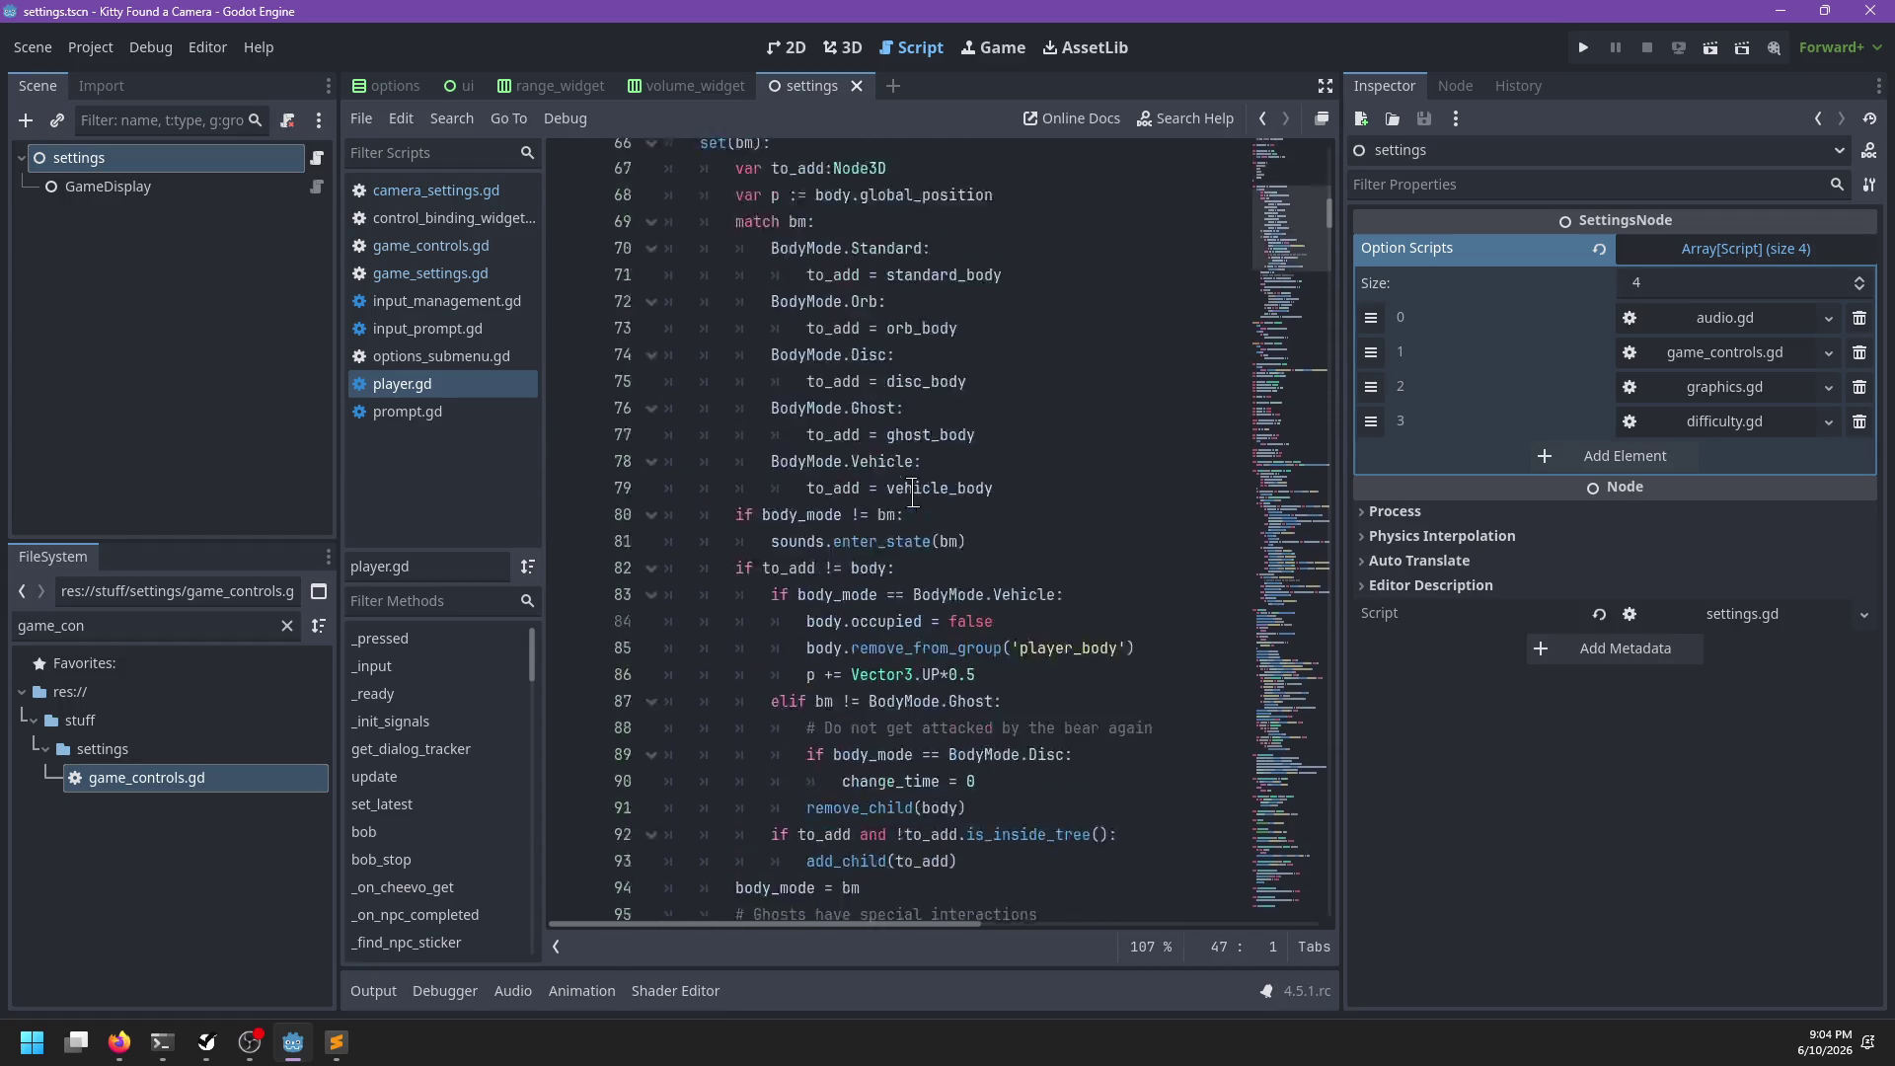
{"action": "scroll", "coordinate": [913, 492], "scroll_direction": "down", "scroll_amount": 20}
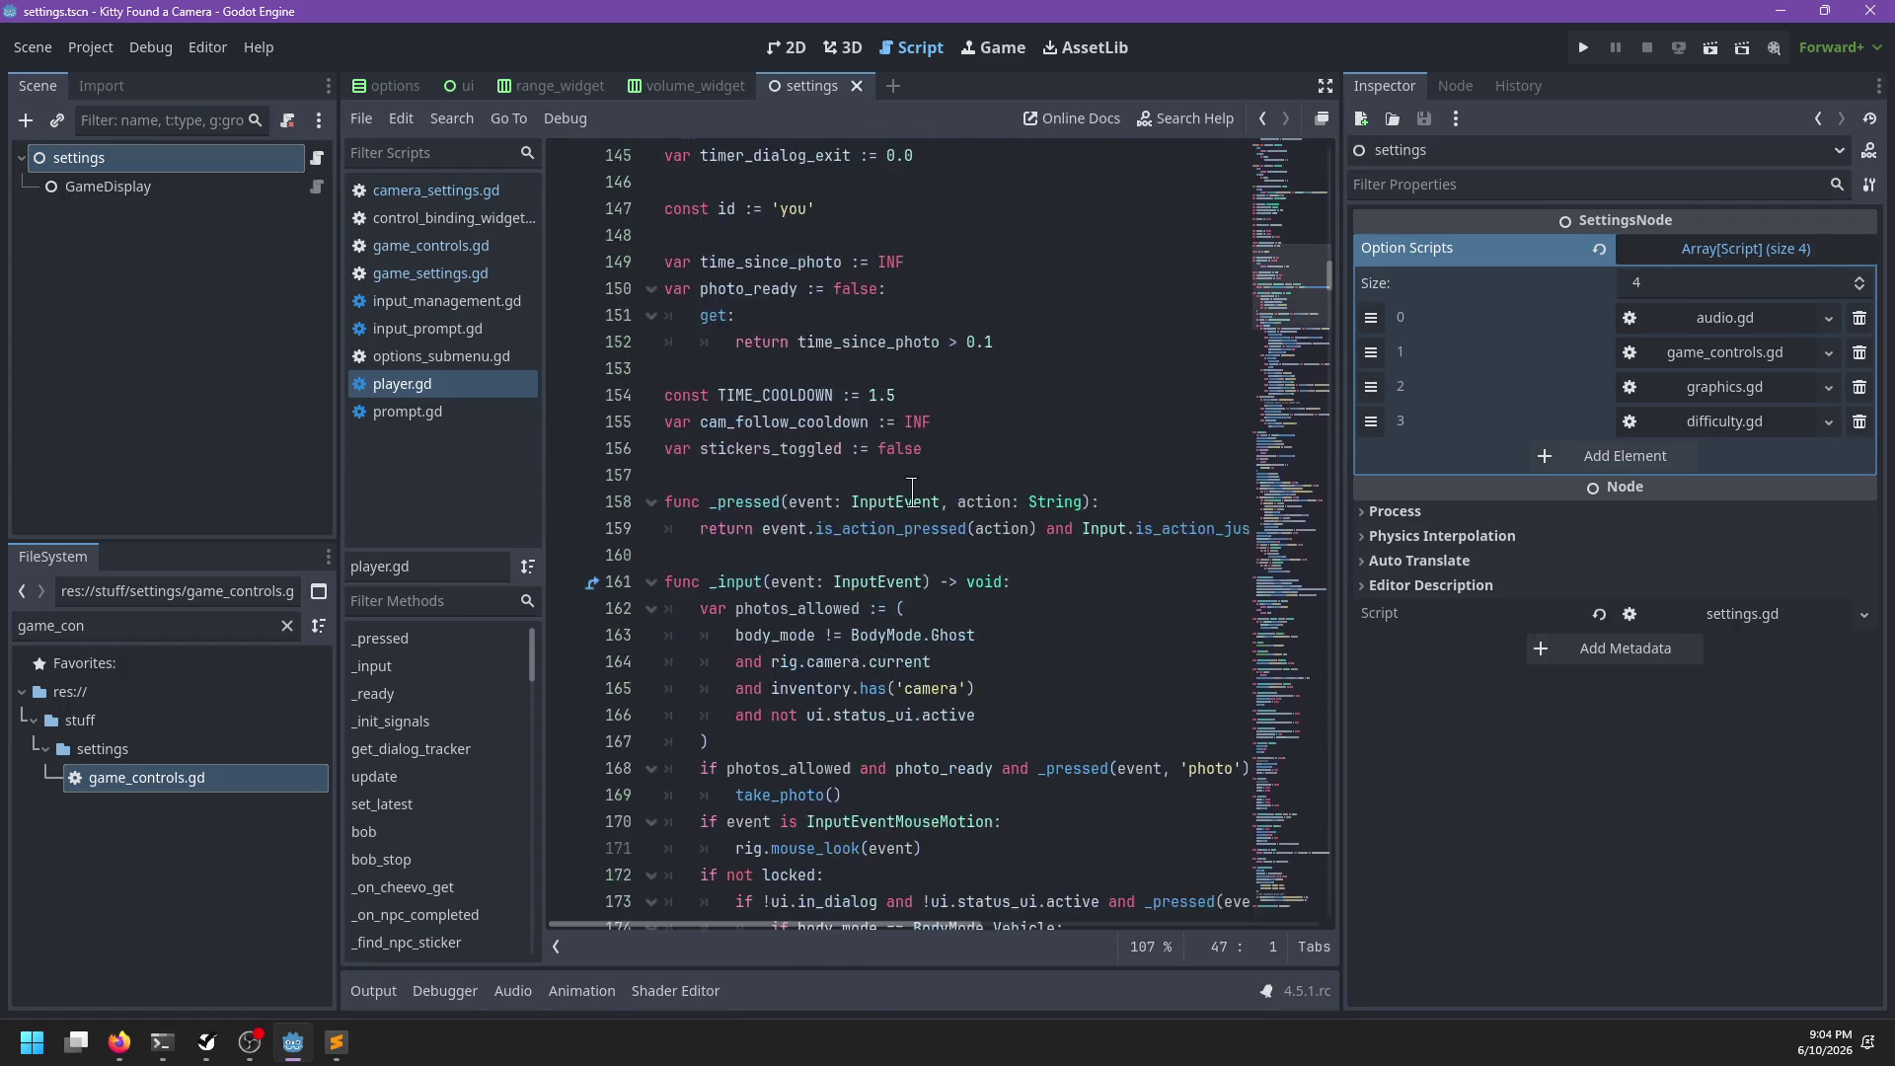
{"action": "scroll", "coordinate": [910, 494], "scroll_direction": "up", "scroll_amount": 20}
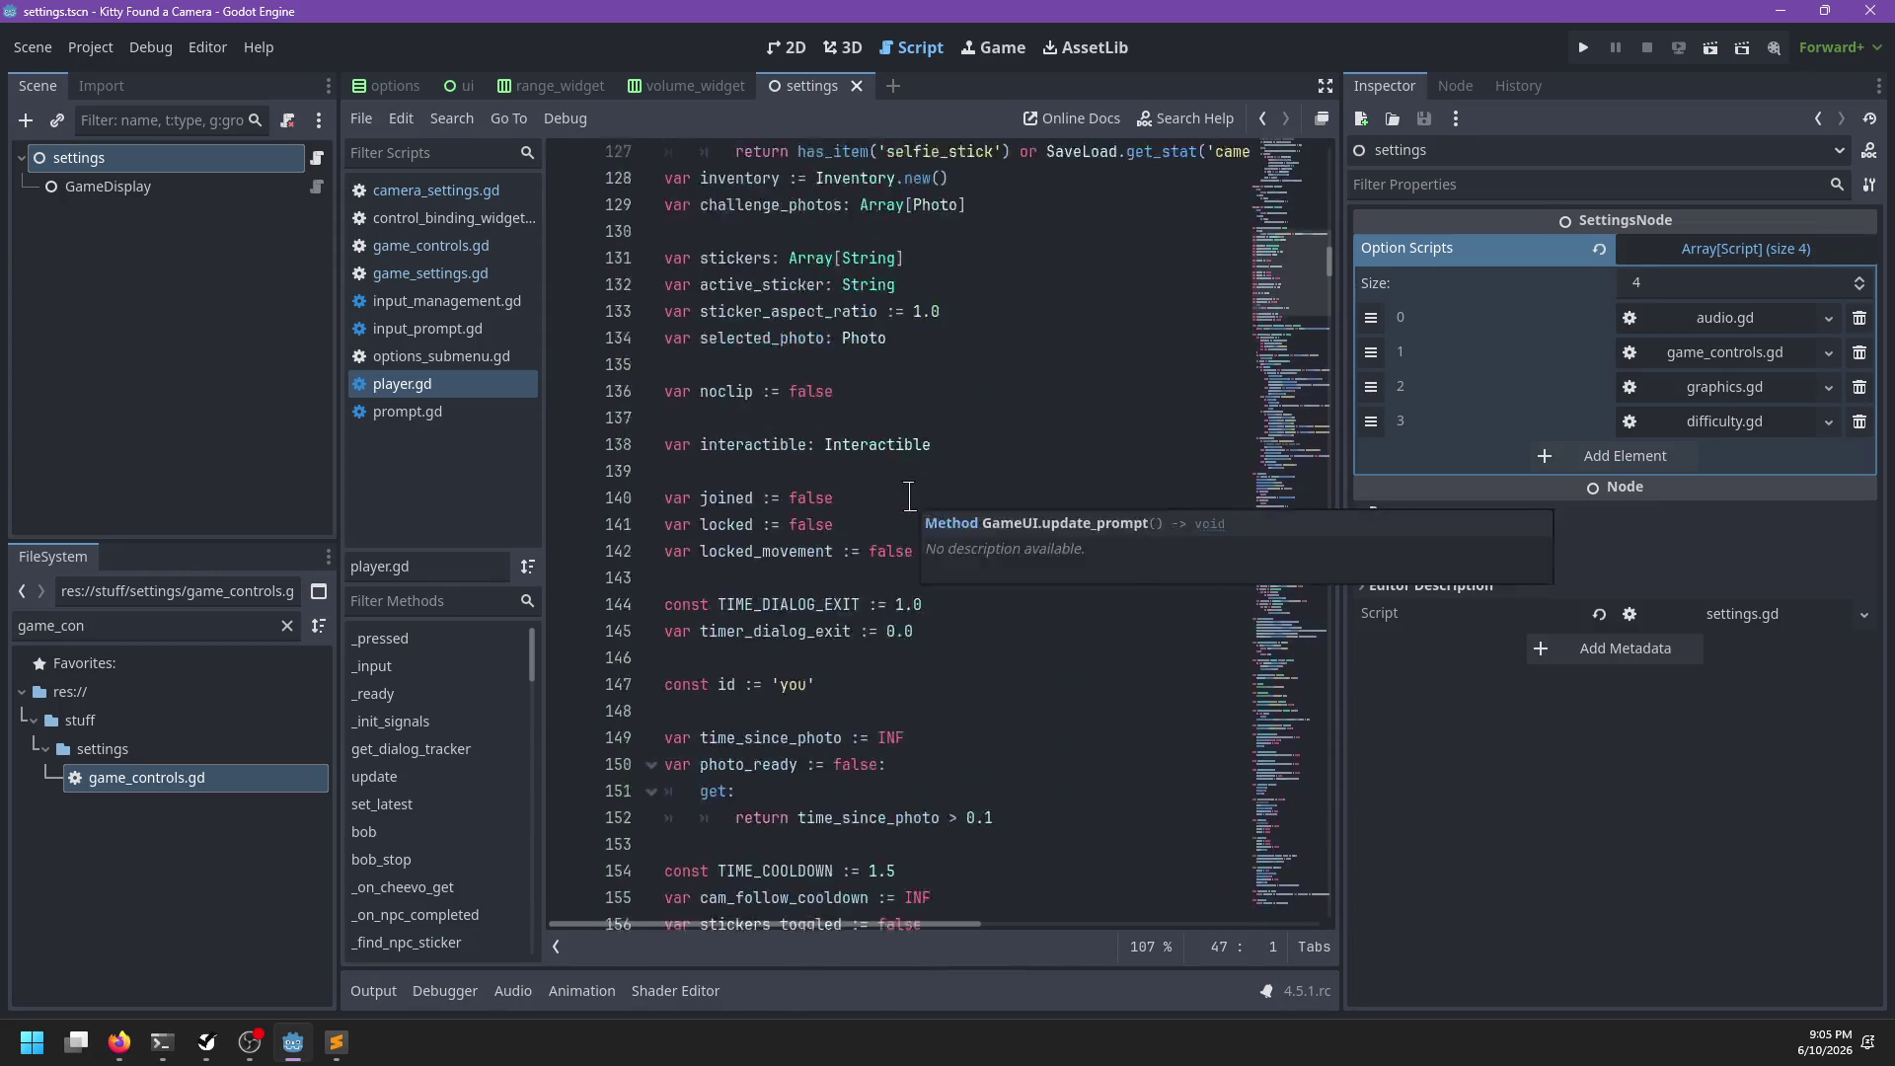
{"action": "scroll", "coordinate": [910, 497], "scroll_direction": "up", "scroll_amount": 14}
{"action": "scroll", "coordinate": [909, 497], "scroll_direction": "down", "scroll_amount": 5}
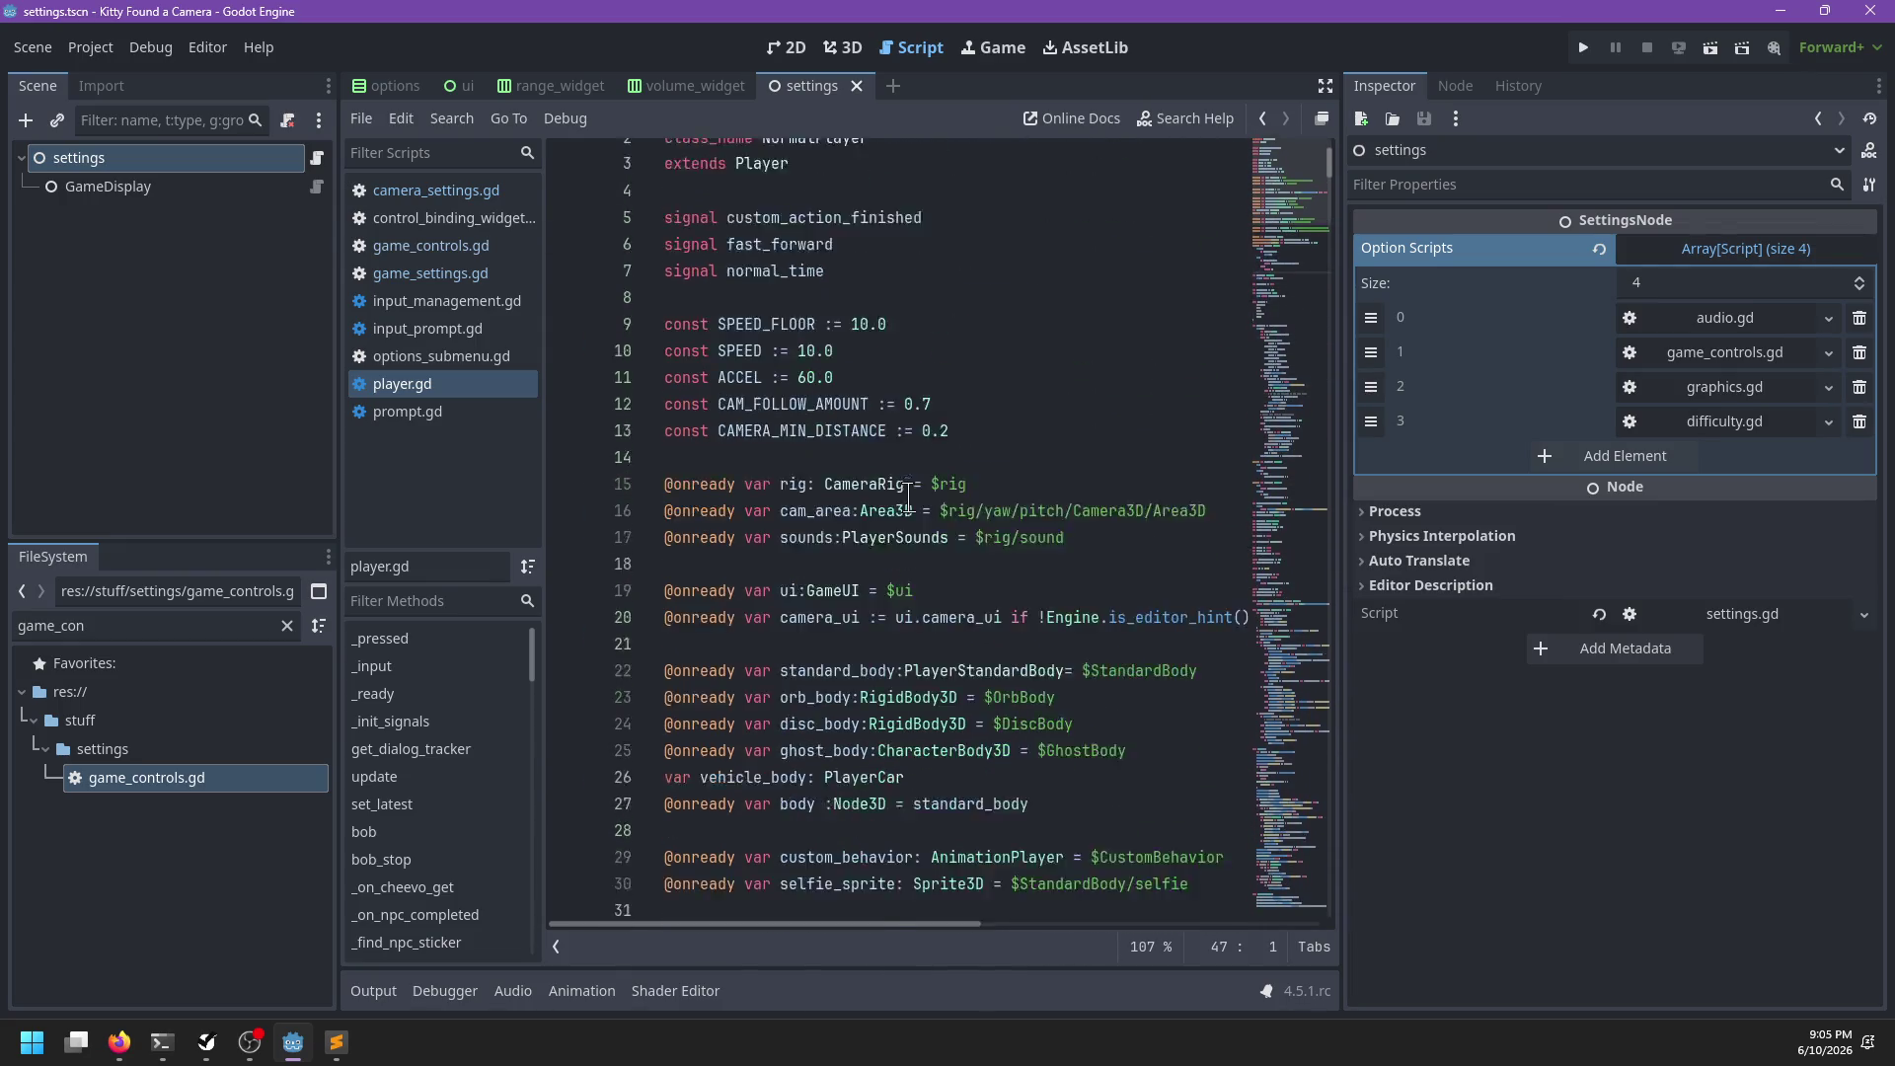
{"action": "scroll", "coordinate": [909, 493], "scroll_direction": "up", "scroll_amount": 3}
{"action": "left_click_drag", "start_coordinate": [664, 848], "coordinate": [653, 346]}
{"action": "key", "text": "BackSpace"}
{"action": "scroll", "coordinate": [657, 365], "scroll_direction": "down", "scroll_amount": 5}
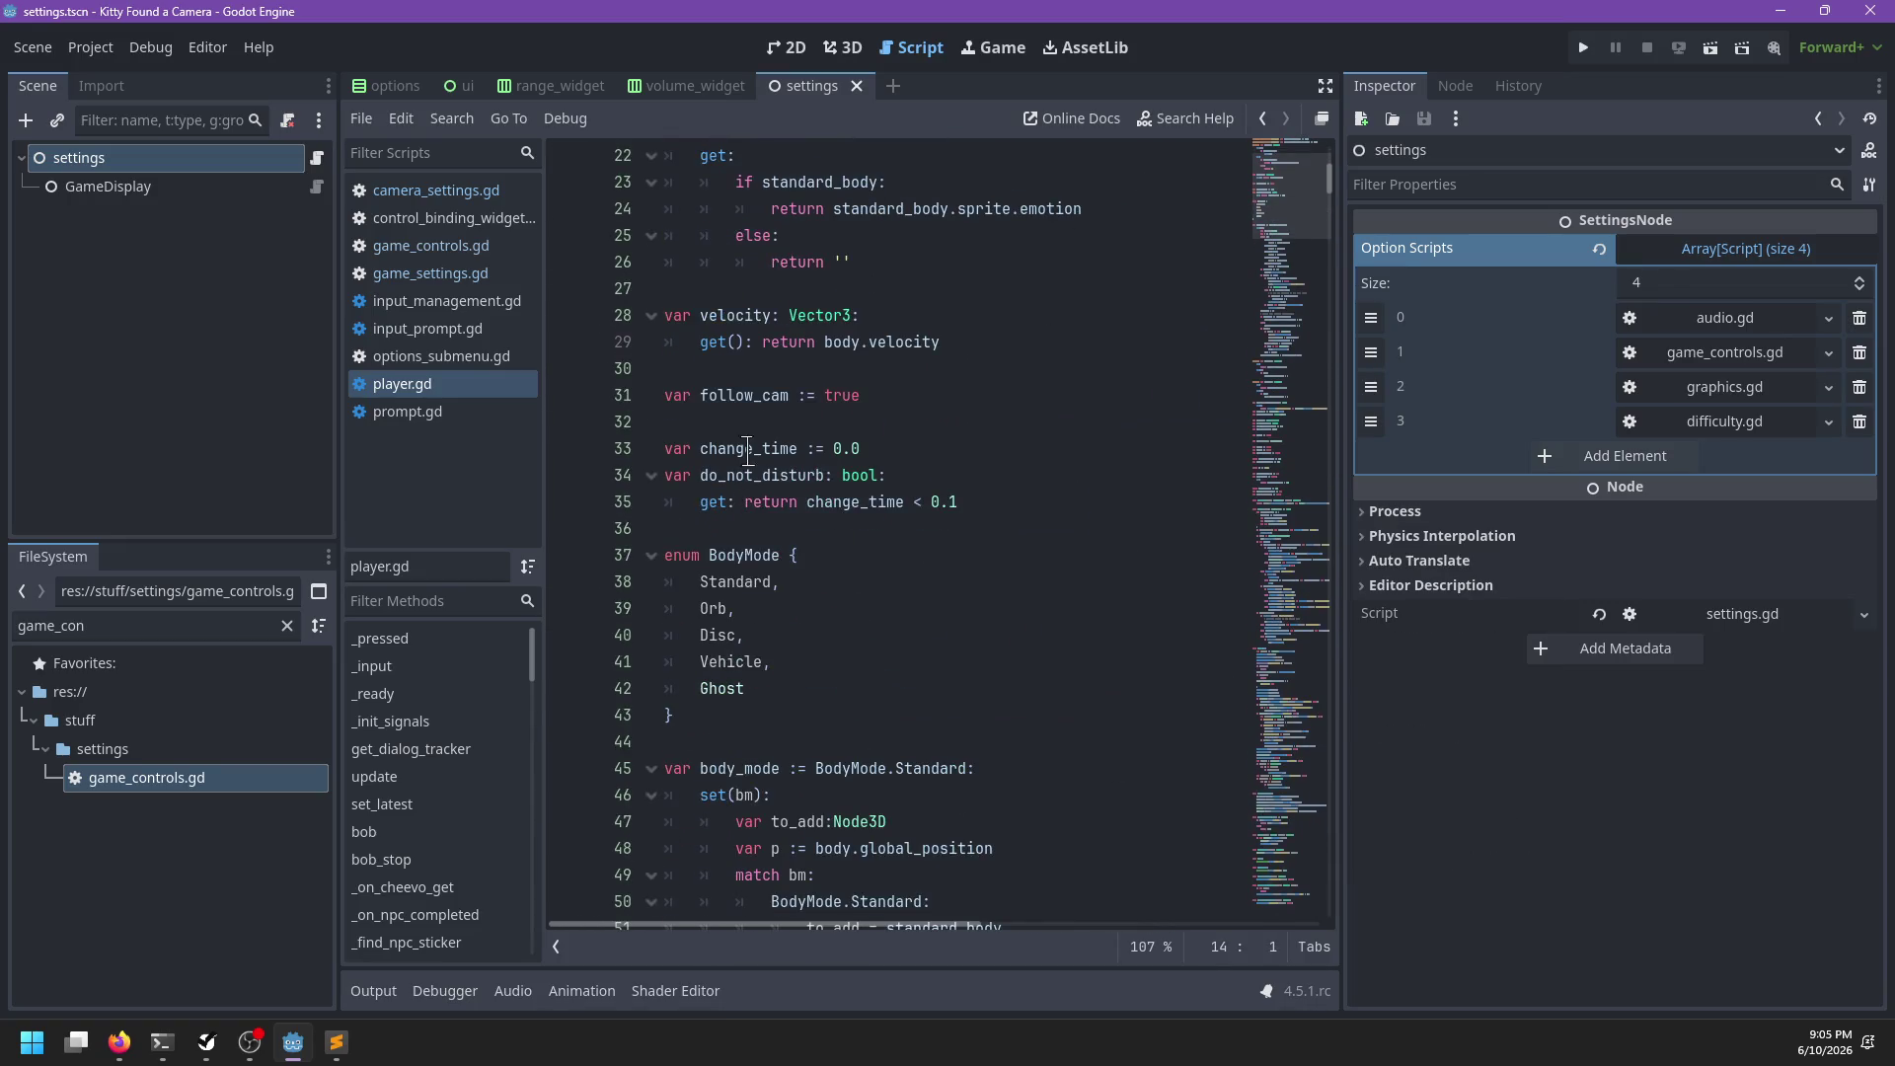
{"action": "left_click", "coordinate": [704, 287]}
{"action": "key", "text": "ctrl+v"}
Move the position and rotation properties to just after the emotion property
{"action": "scroll", "coordinate": [780, 432], "scroll_direction": "down", "scroll_amount": 15}
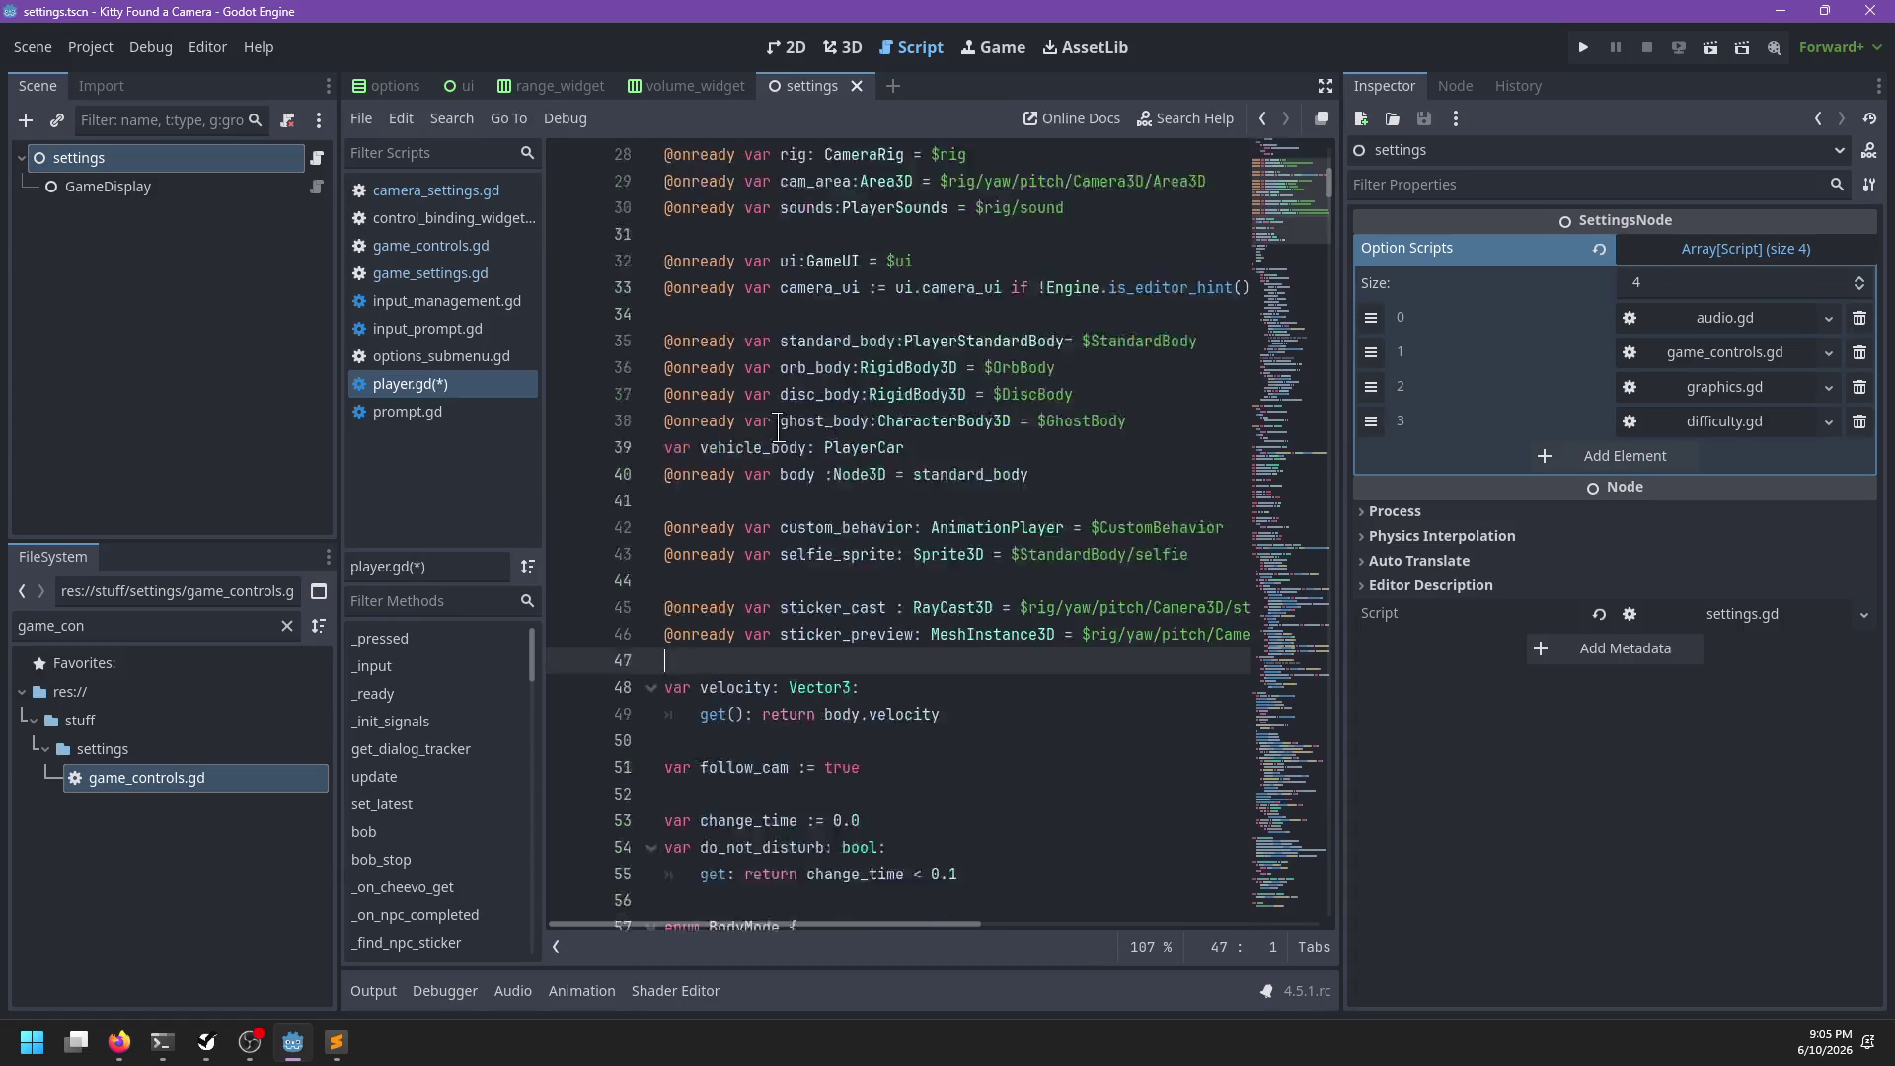
{"action": "scroll", "coordinate": [780, 432], "scroll_direction": "down", "scroll_amount": 13}
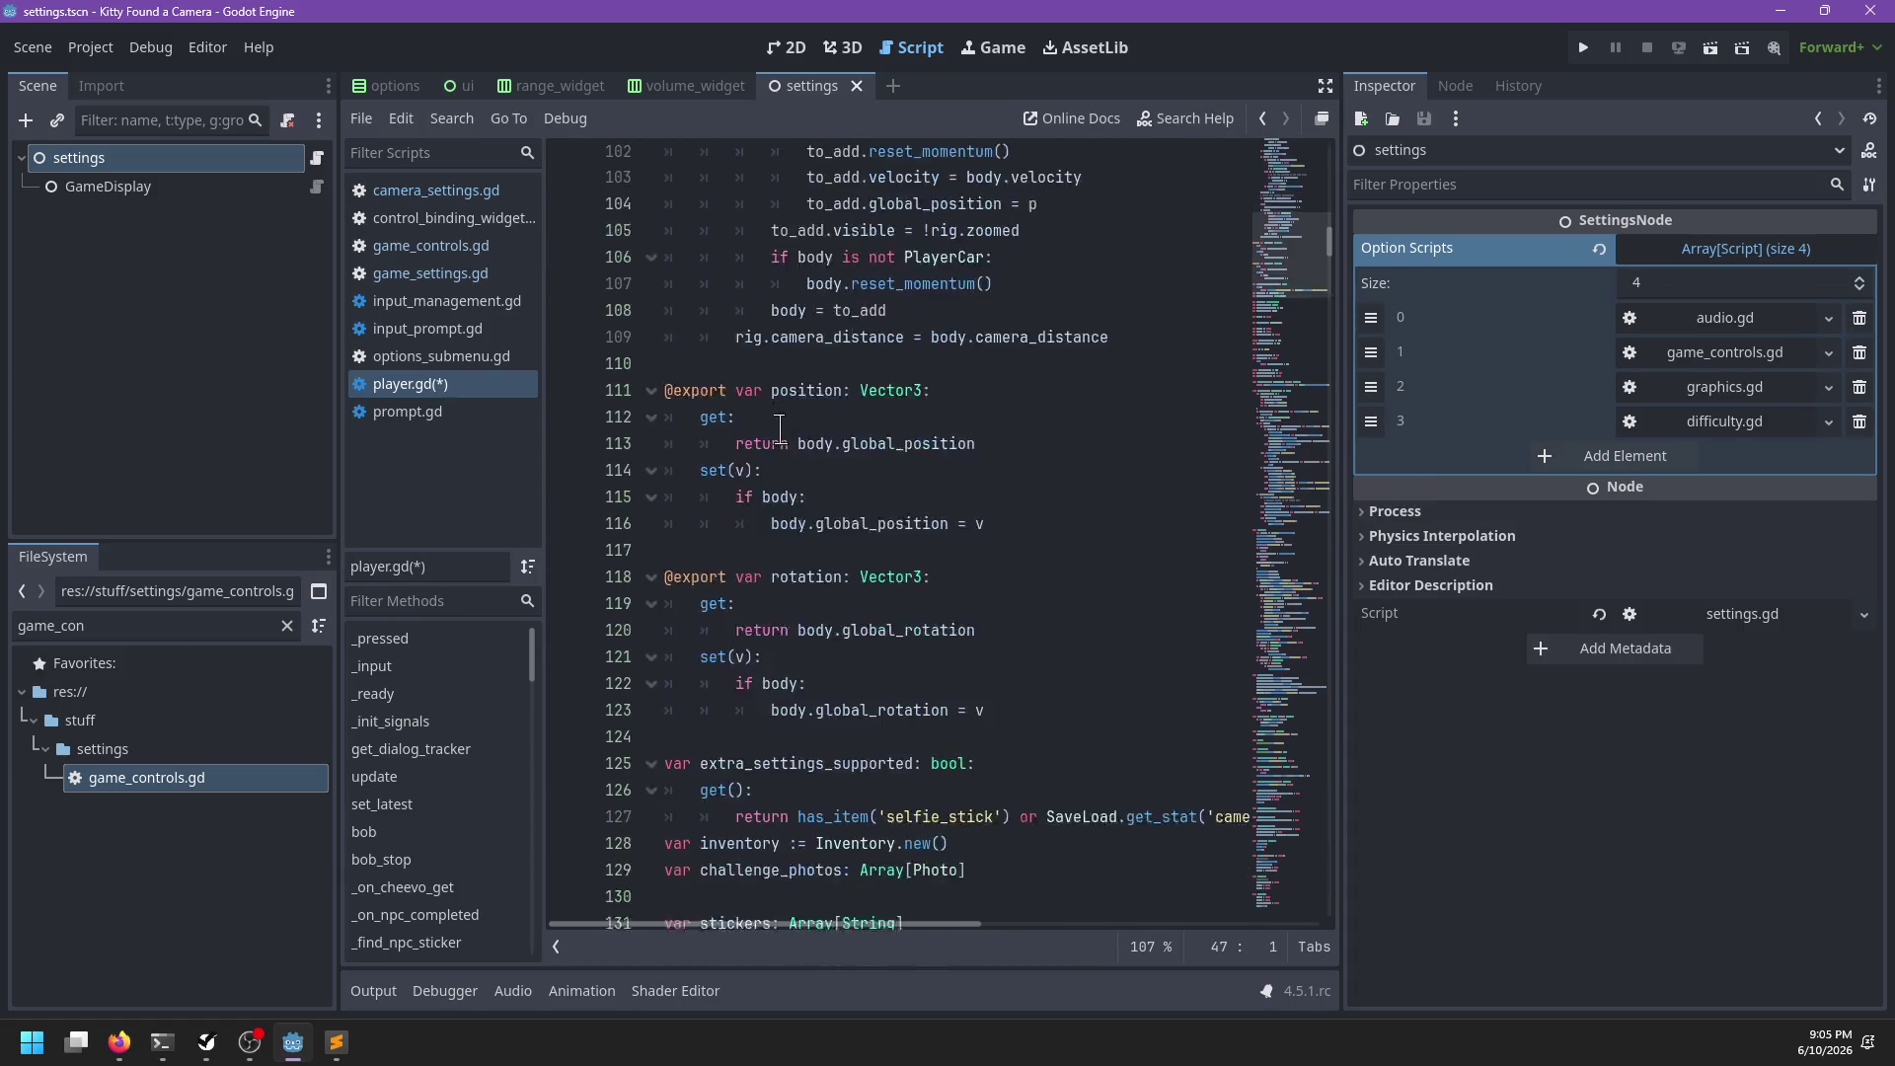
{"action": "left_click", "coordinate": [869, 635]}
{"action": "left_click_drag", "start_coordinate": [868, 635], "coordinate": [869, 262]}
{"action": "key", "text": "ctrl+x"}
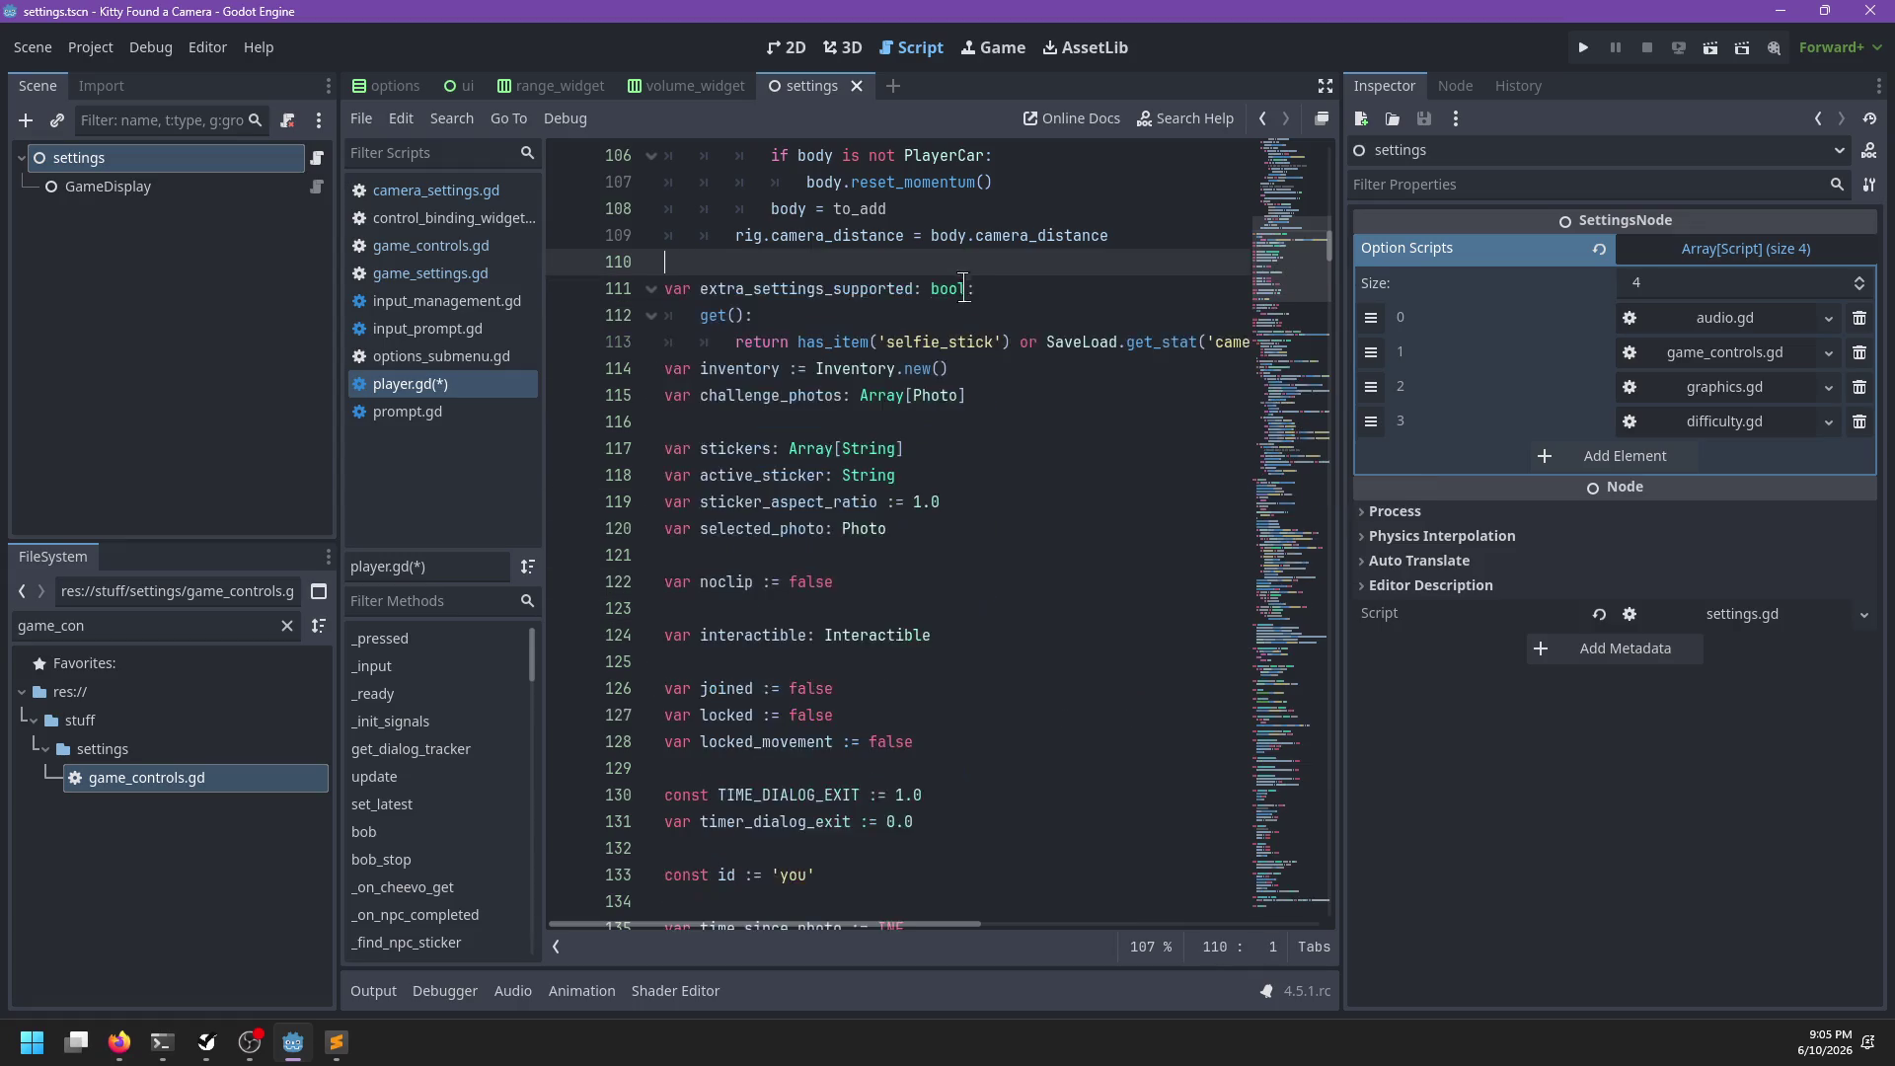
{"action": "scroll", "coordinate": [985, 333], "scroll_direction": "up", "scroll_amount": 17}
{"action": "scroll", "coordinate": [985, 334], "scroll_direction": "up", "scroll_amount": 9}
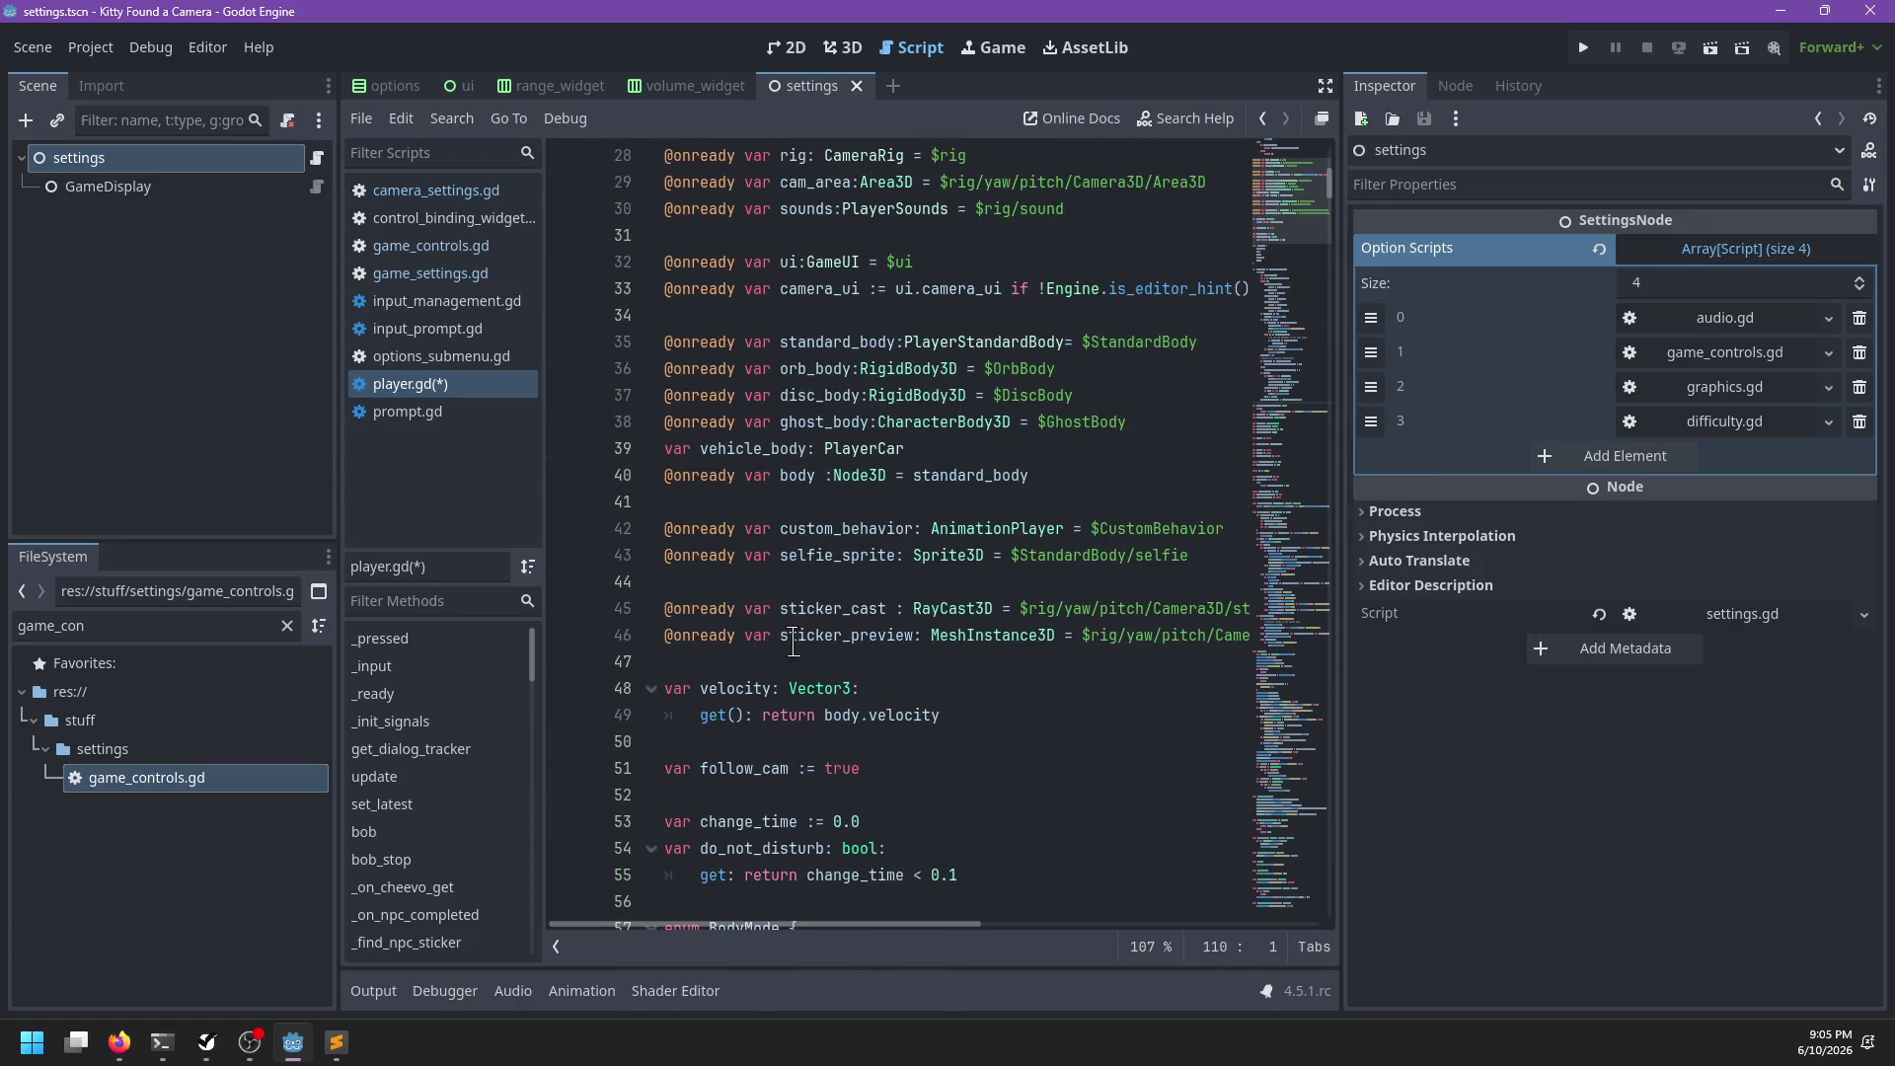
{"action": "scroll", "coordinate": [768, 464], "scroll_direction": "up", "scroll_amount": 5}
{"action": "left_click", "coordinate": [716, 517]}
{"action": "key", "text": "ctrl+v"}
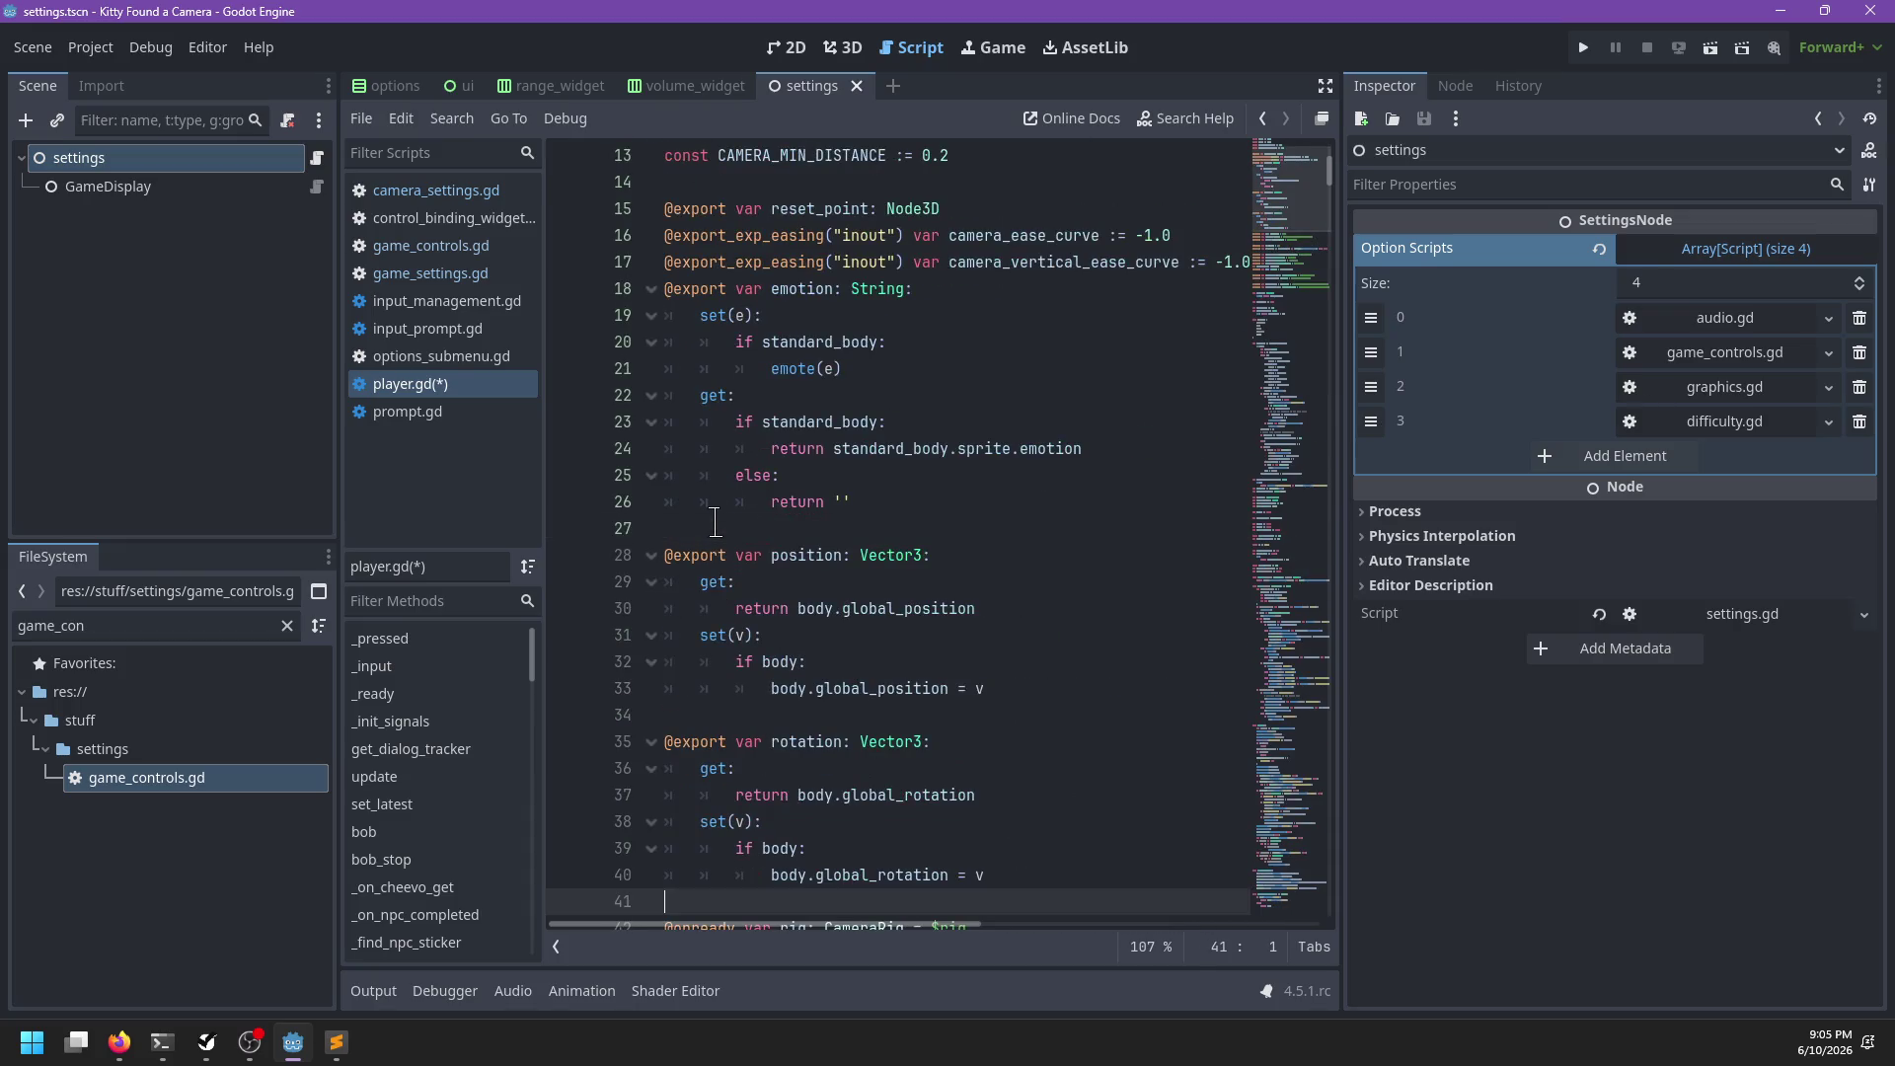
{"action": "scroll", "coordinate": [729, 520], "scroll_direction": "down", "scroll_amount": 2}
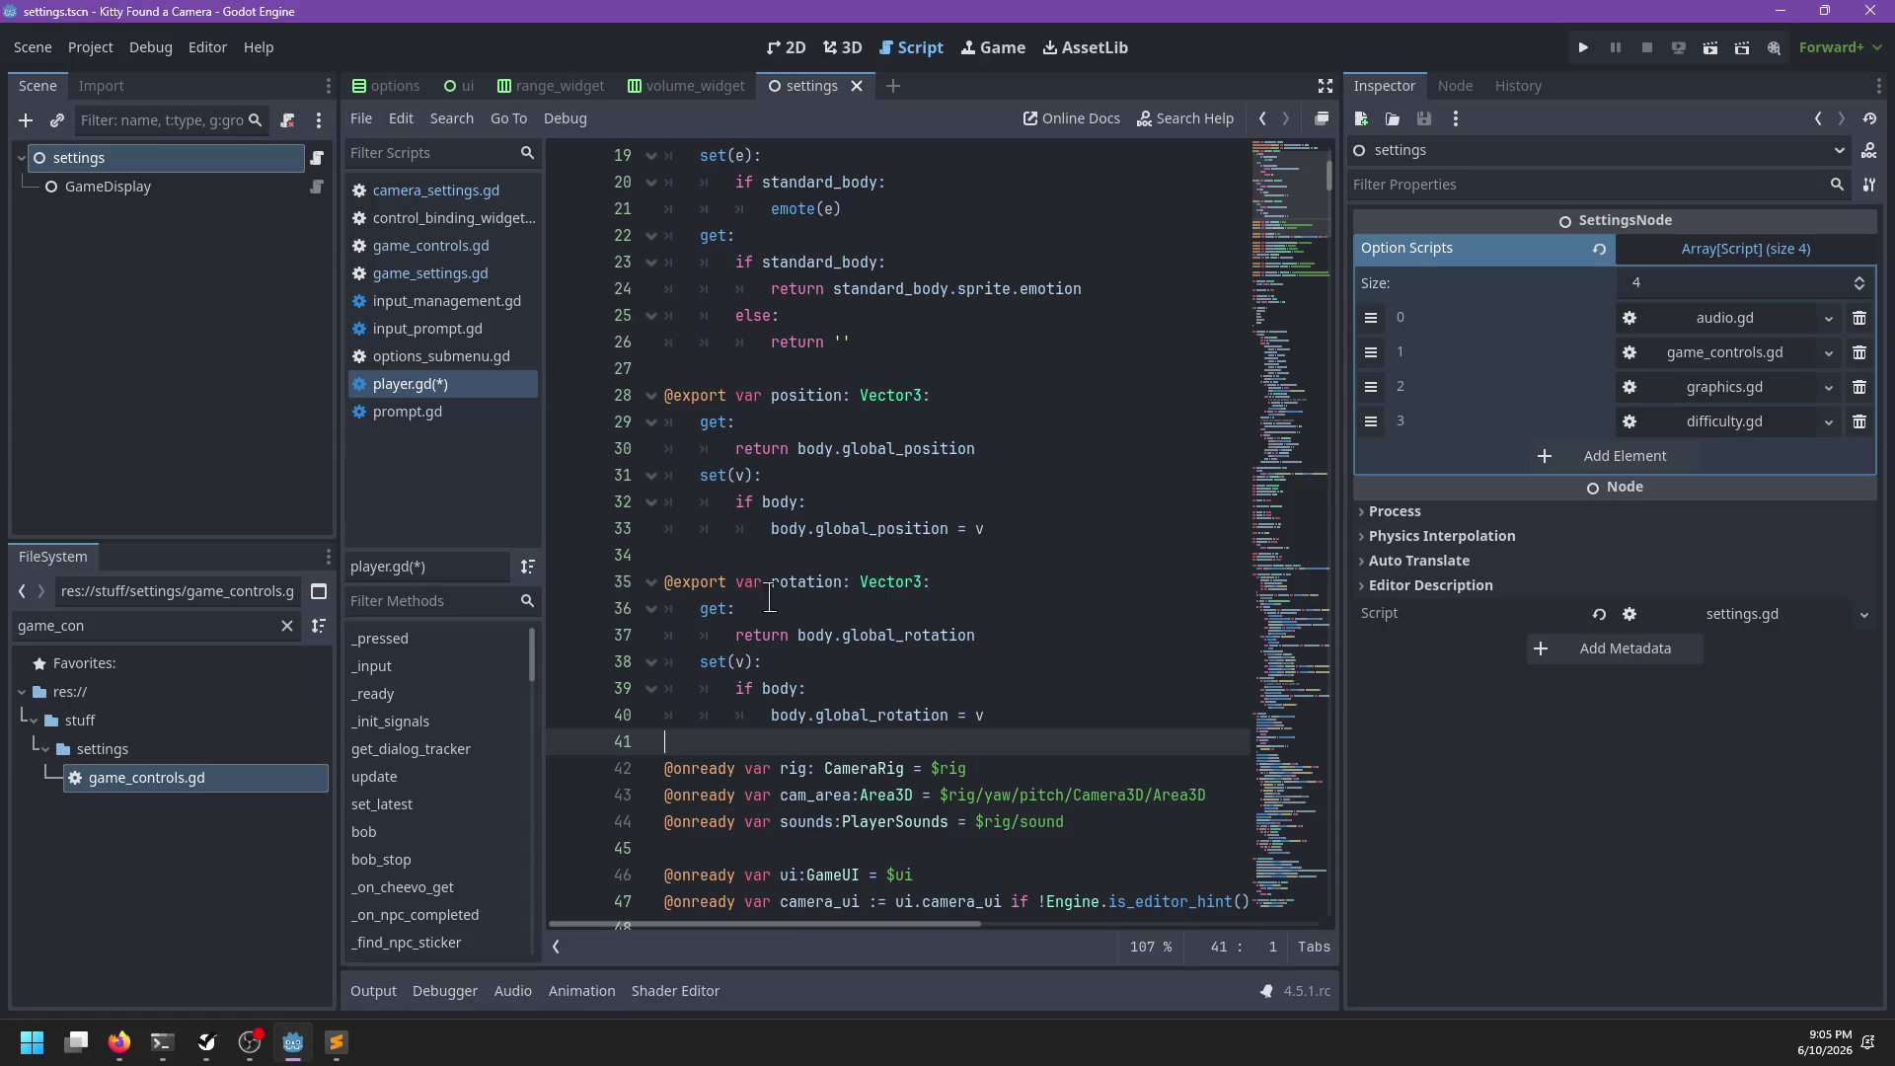
{"action": "left_click", "coordinate": [666, 395]}
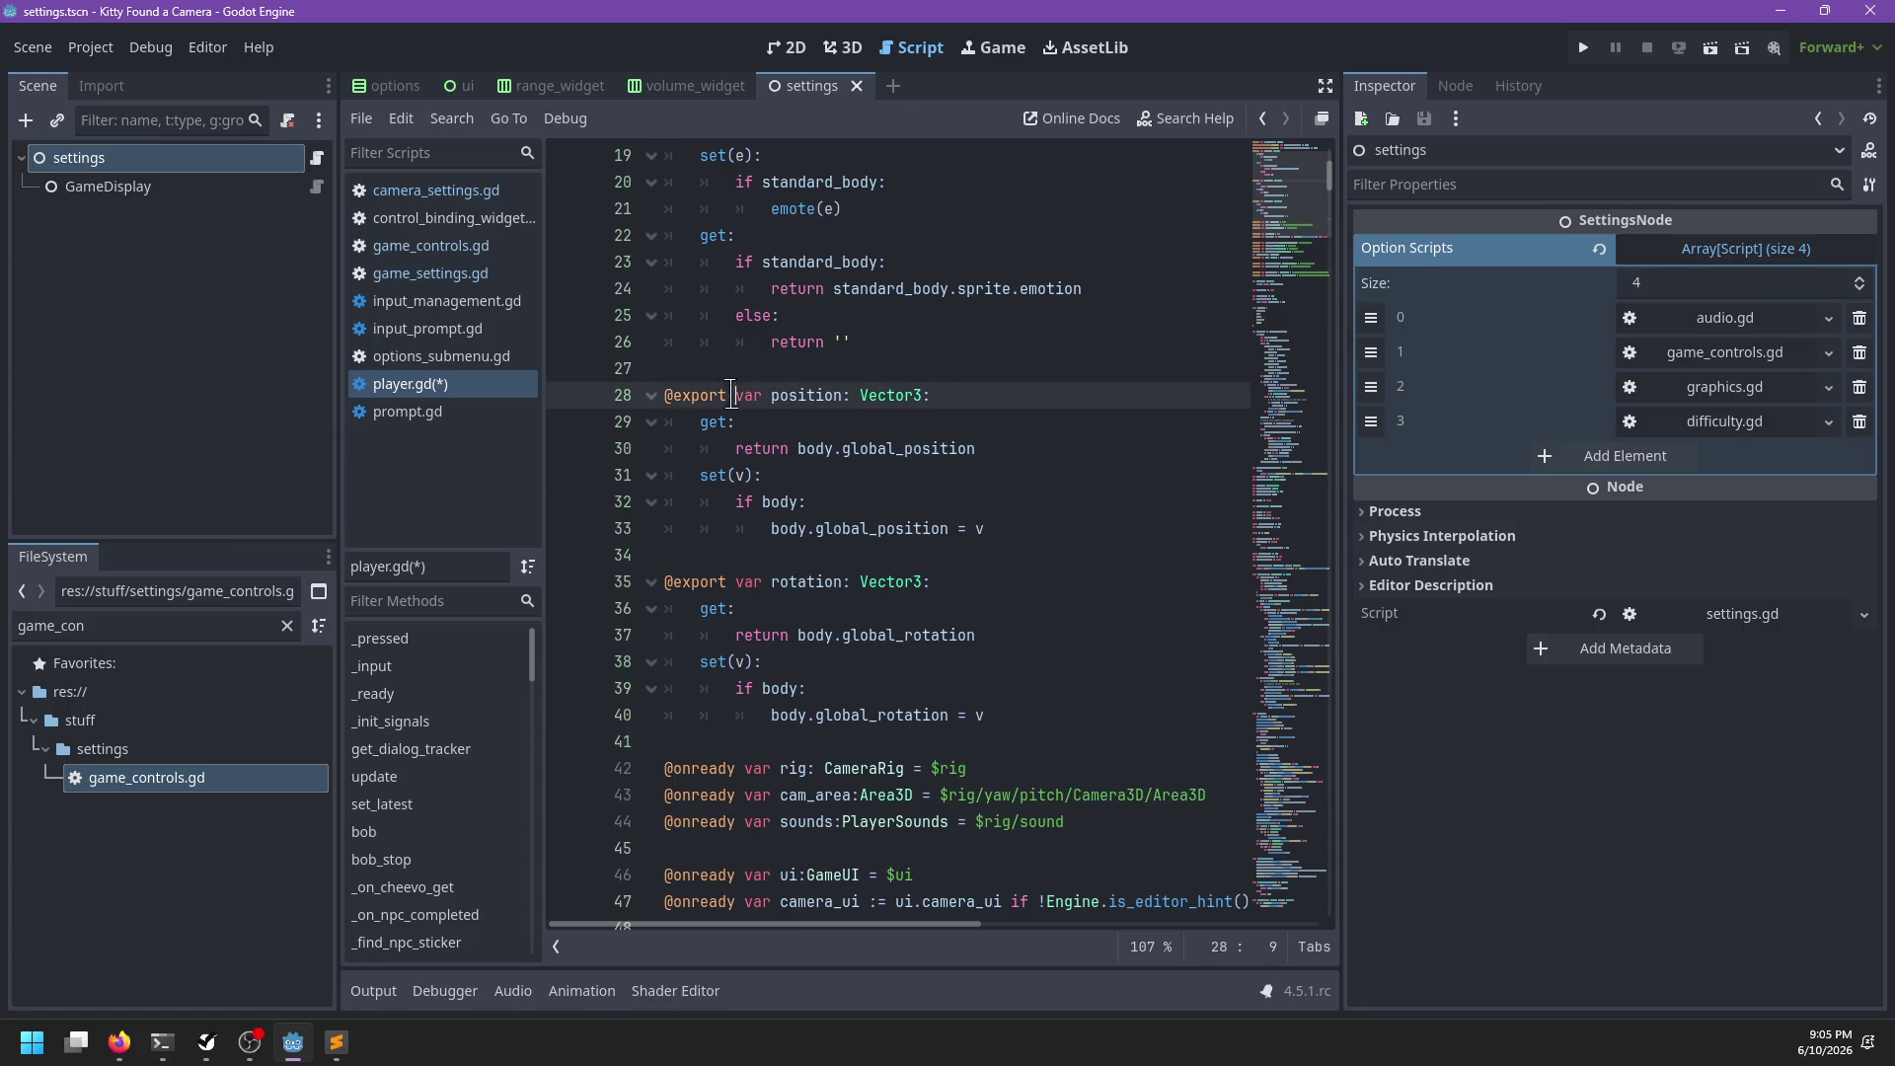
{"action": "mouse_move", "coordinate": [821, 534]}
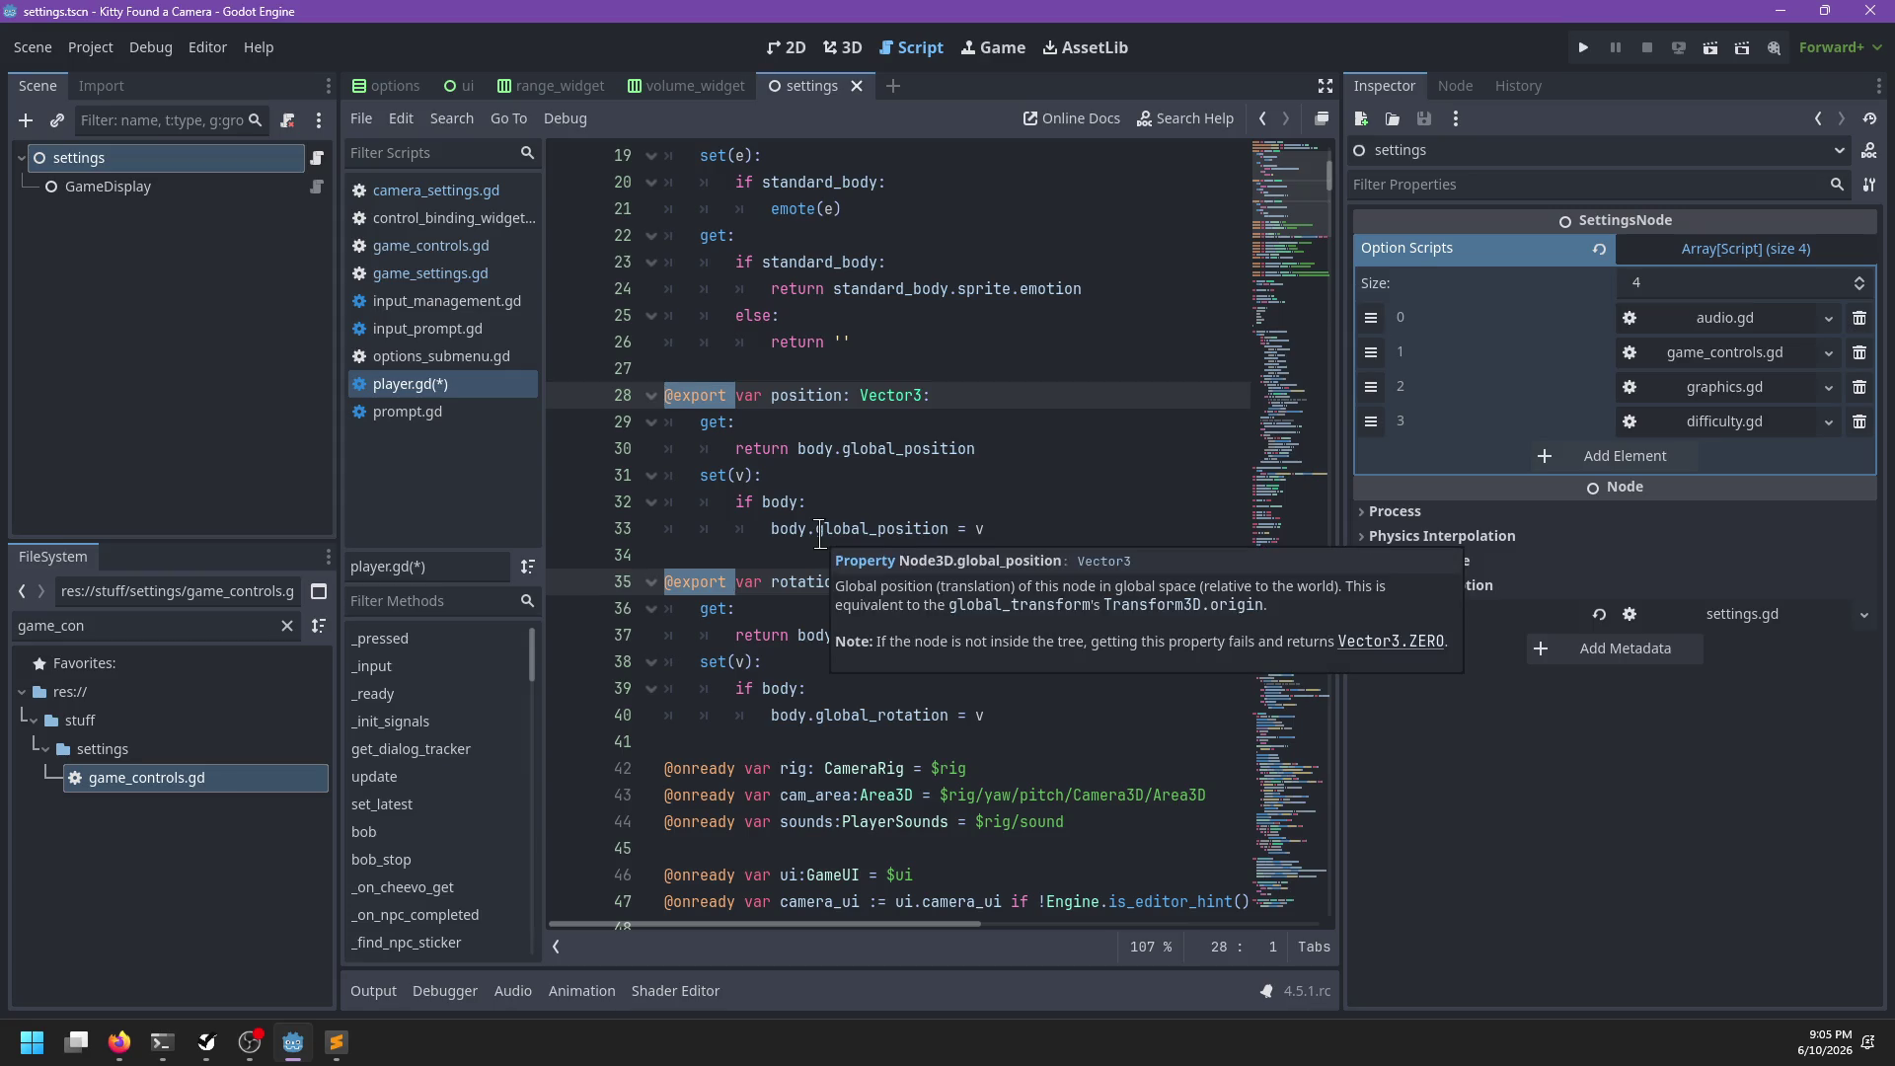
{"action": "key", "text": "Delete"}
{"action": "key", "text": "Delete"}
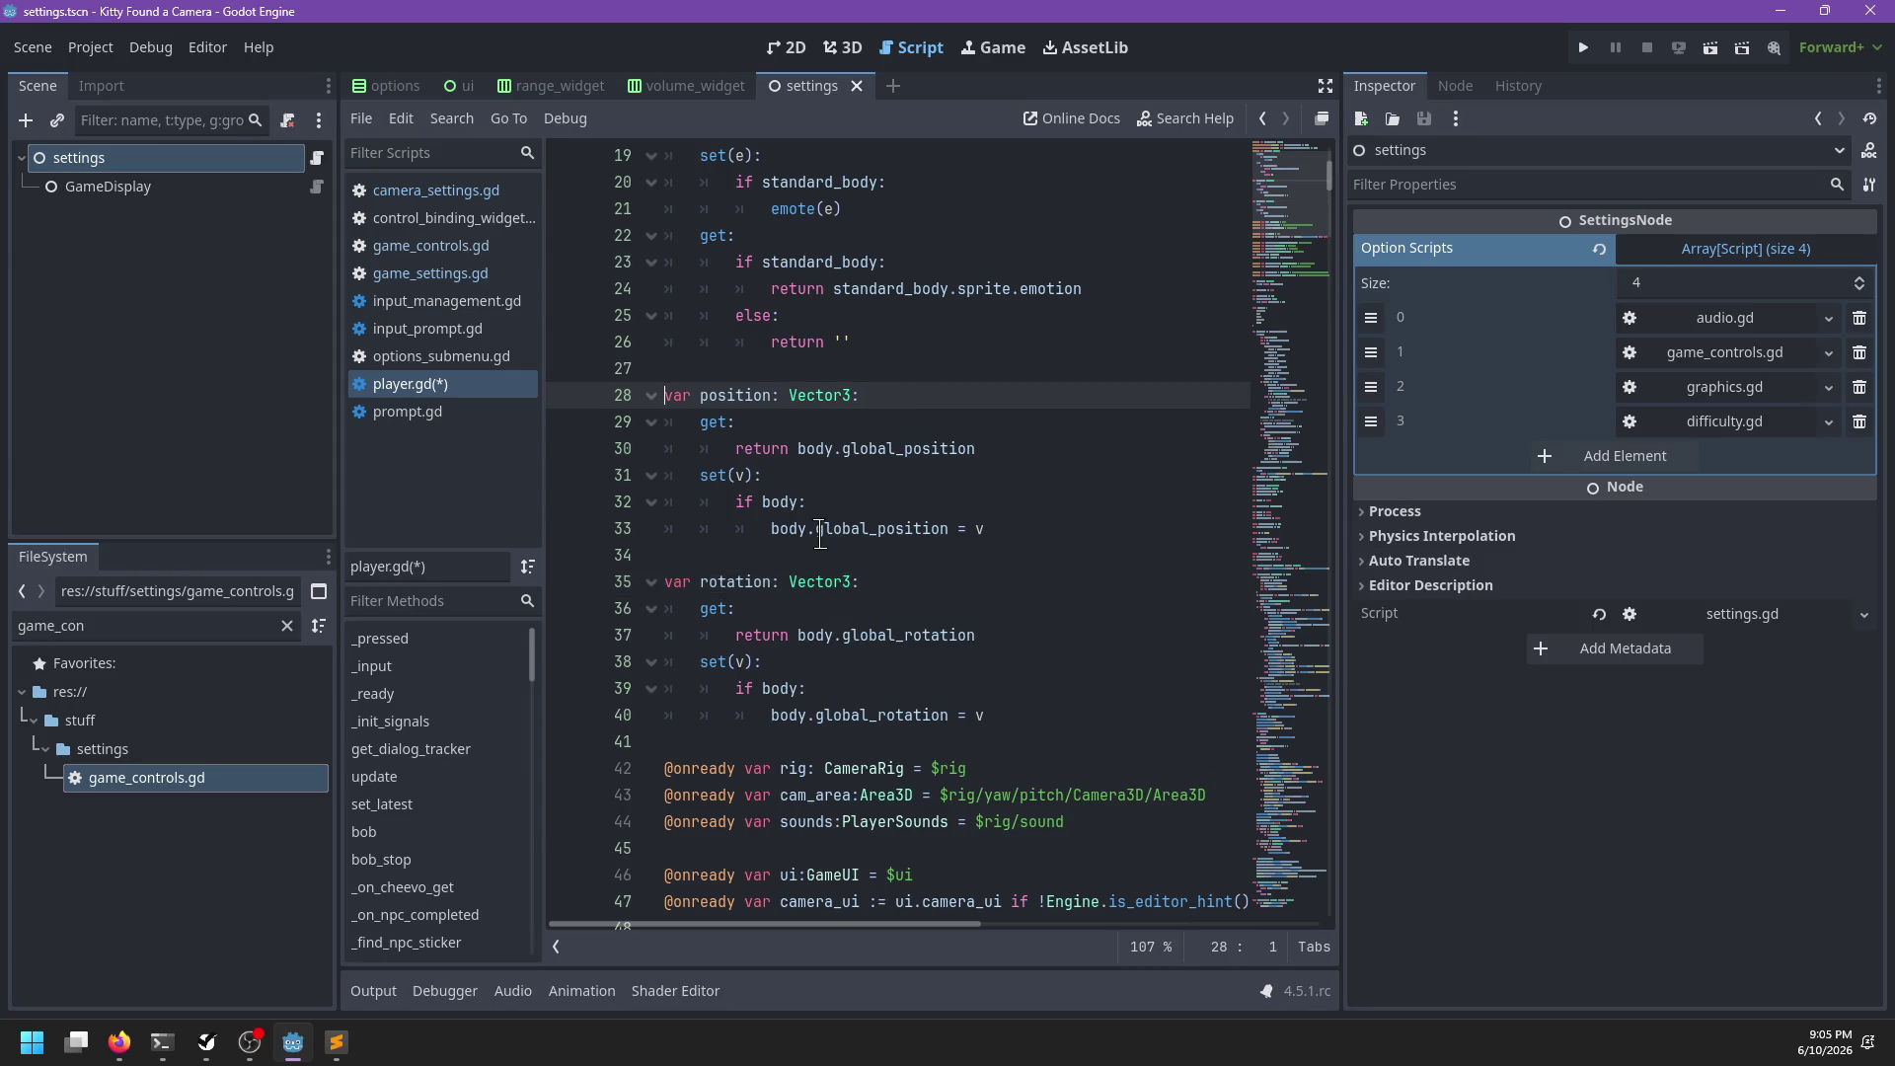
{"action": "left_click", "coordinate": [726, 748], "text": "shift"}
{"action": "key", "text": "BackSpace"}
{"action": "key", "text": "BackSpace"}
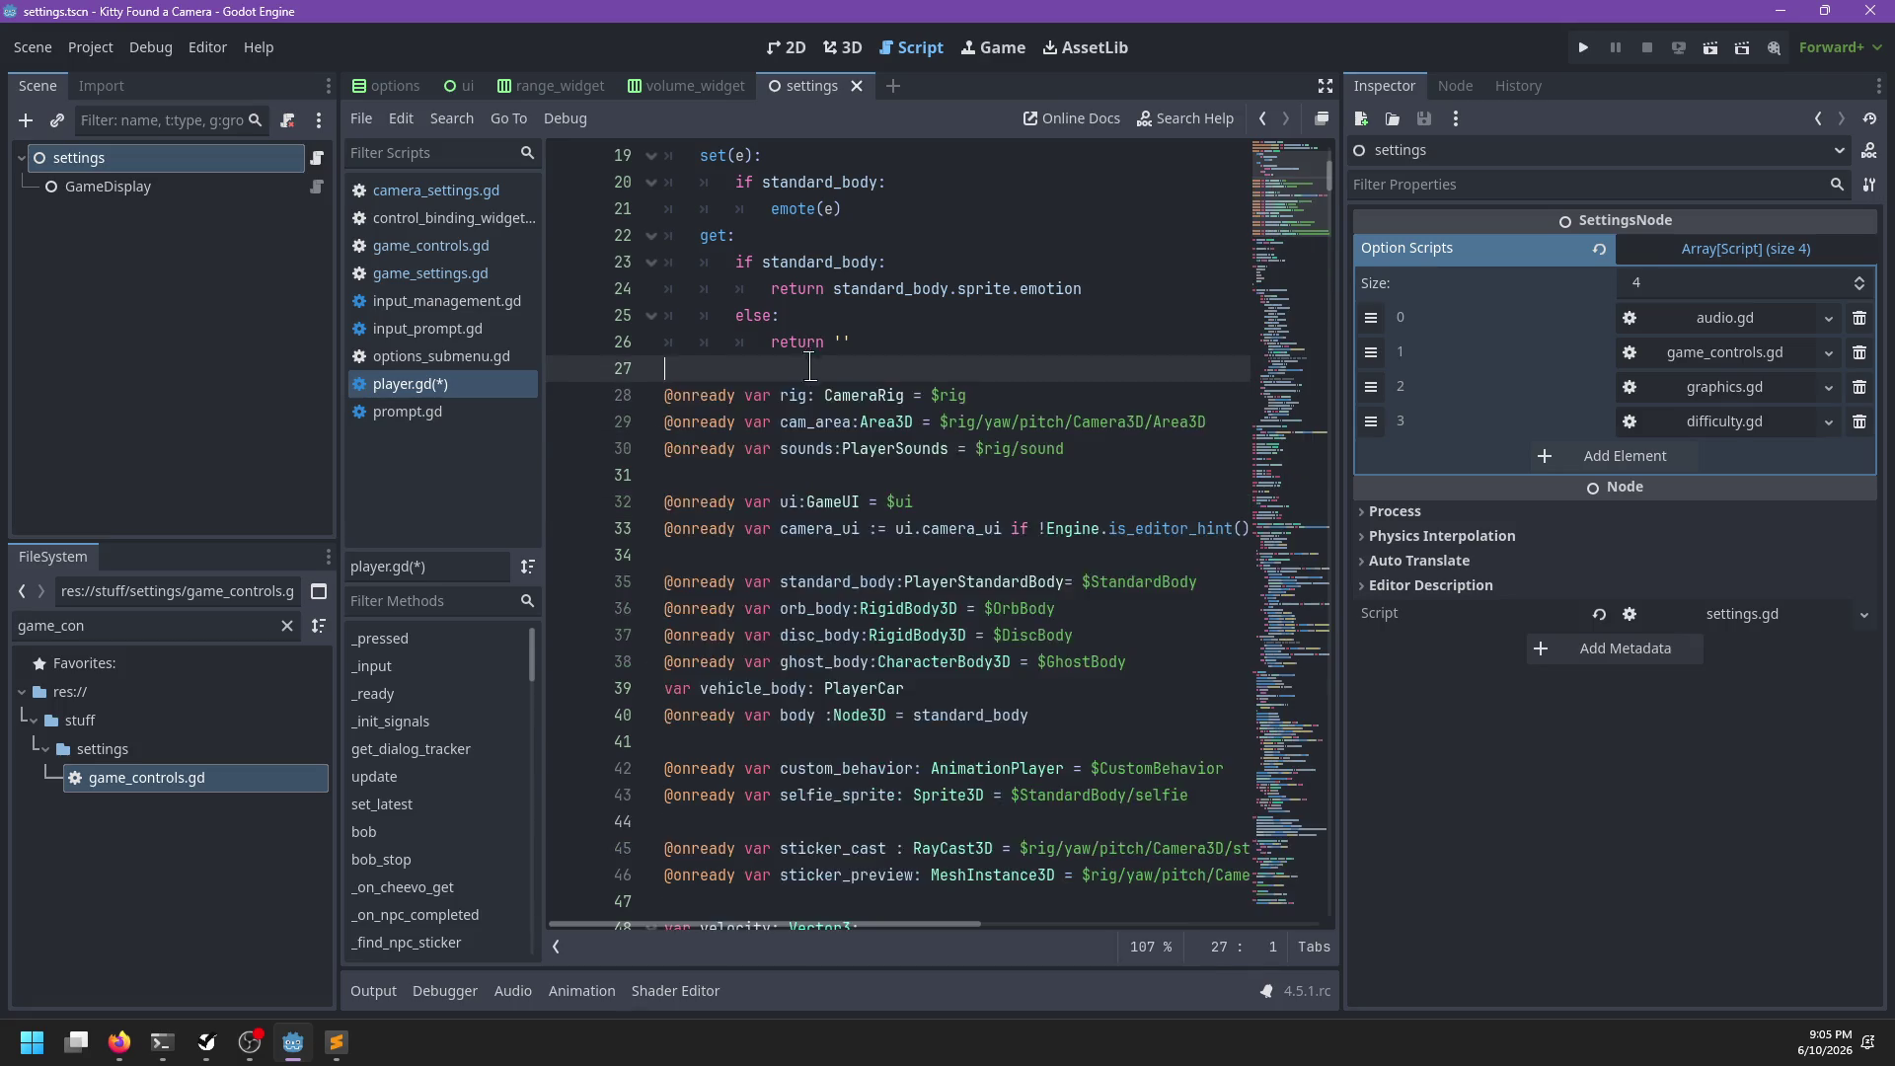
{"action": "scroll", "coordinate": [847, 472], "scroll_direction": "down", "scroll_amount": 5}
{"action": "left_click", "coordinate": [773, 491]}
{"action": "type", "text": "var position: Vector3: \tget: \t\treturn body.global_position \tset(v): \t\tif body: \t\t\tbody.global_position = v  var rotation: Vector3: \tget: \t\treturn body.global_rotation \tset(v): \t\tif body: \t\t\tbody.global_rotation = v"}
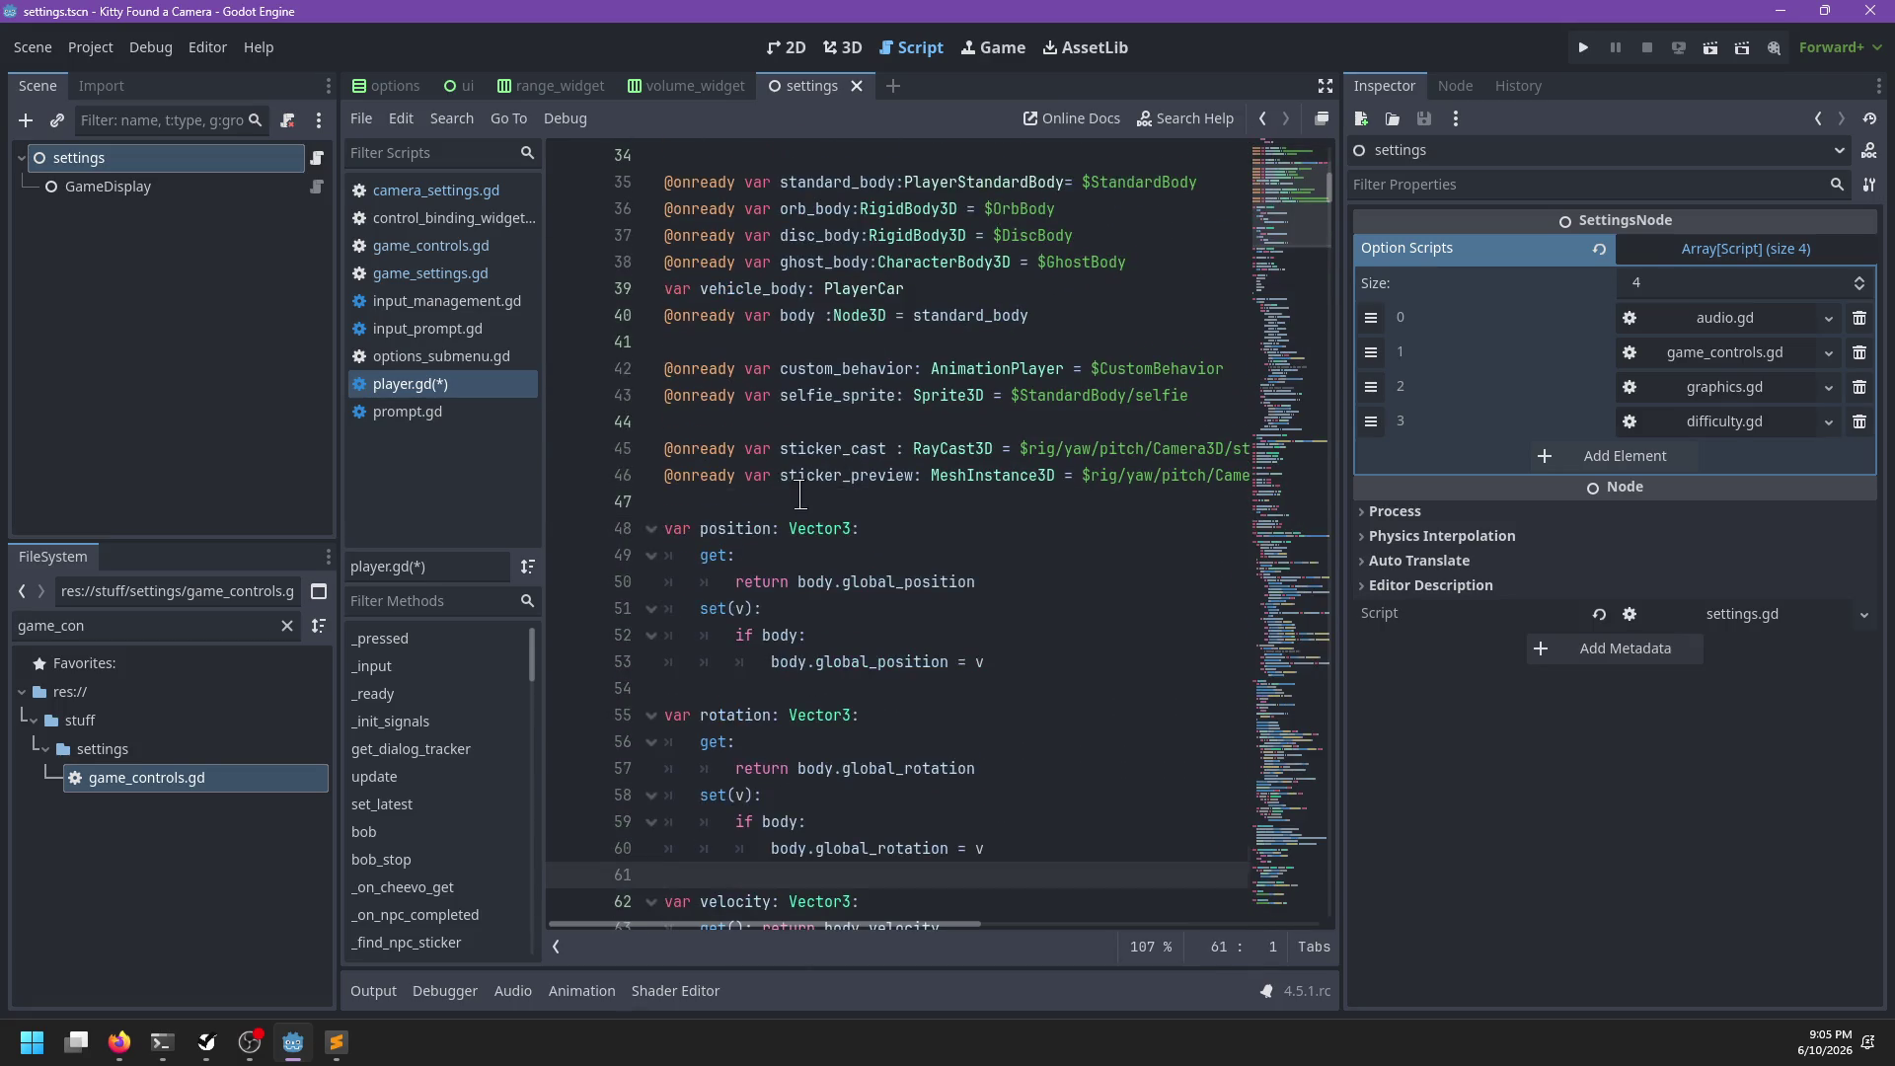
{"action": "scroll", "coordinate": [801, 493], "scroll_direction": "down", "scroll_amount": 3}
{"action": "left_click_drag", "start_coordinate": [769, 718], "coordinate": [735, 662]}
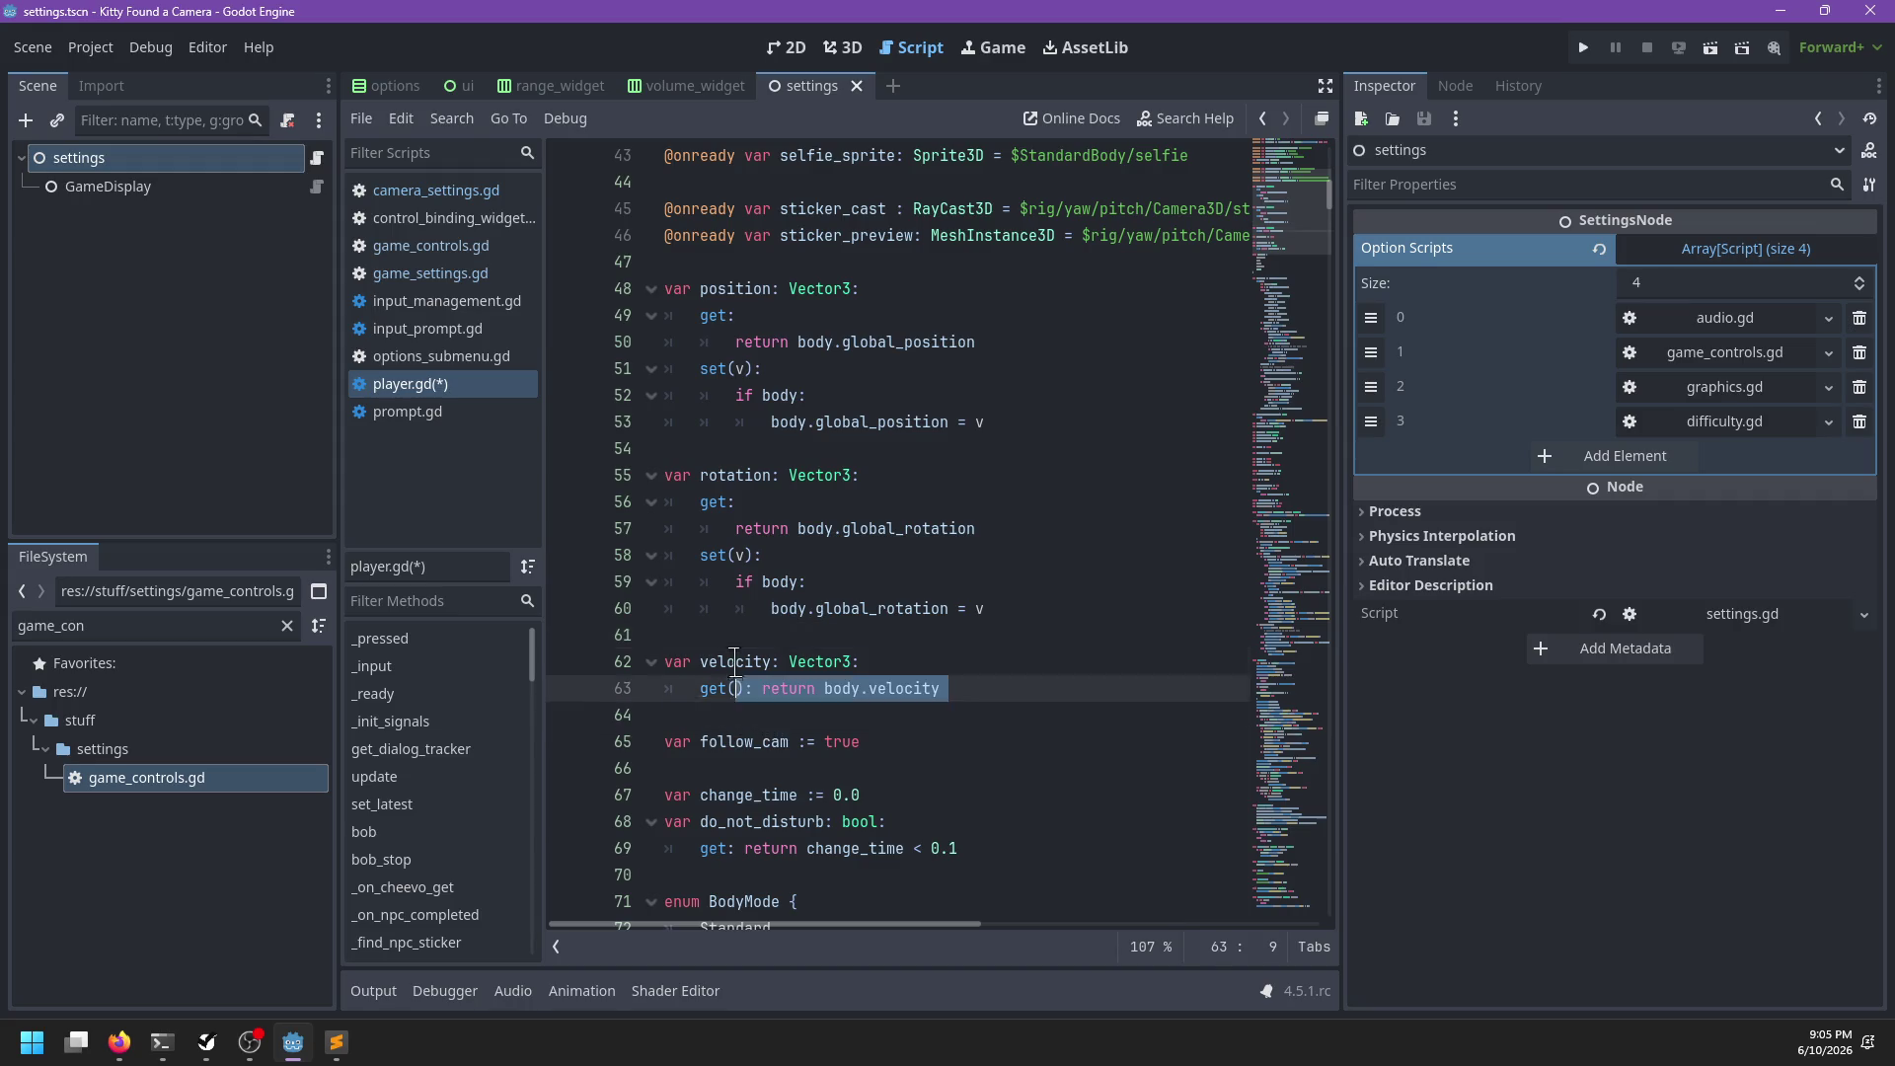
{"action": "scroll", "coordinate": [968, 530], "scroll_direction": "down", "scroll_amount": 5}
{"action": "key", "text": "ctrl+s"}
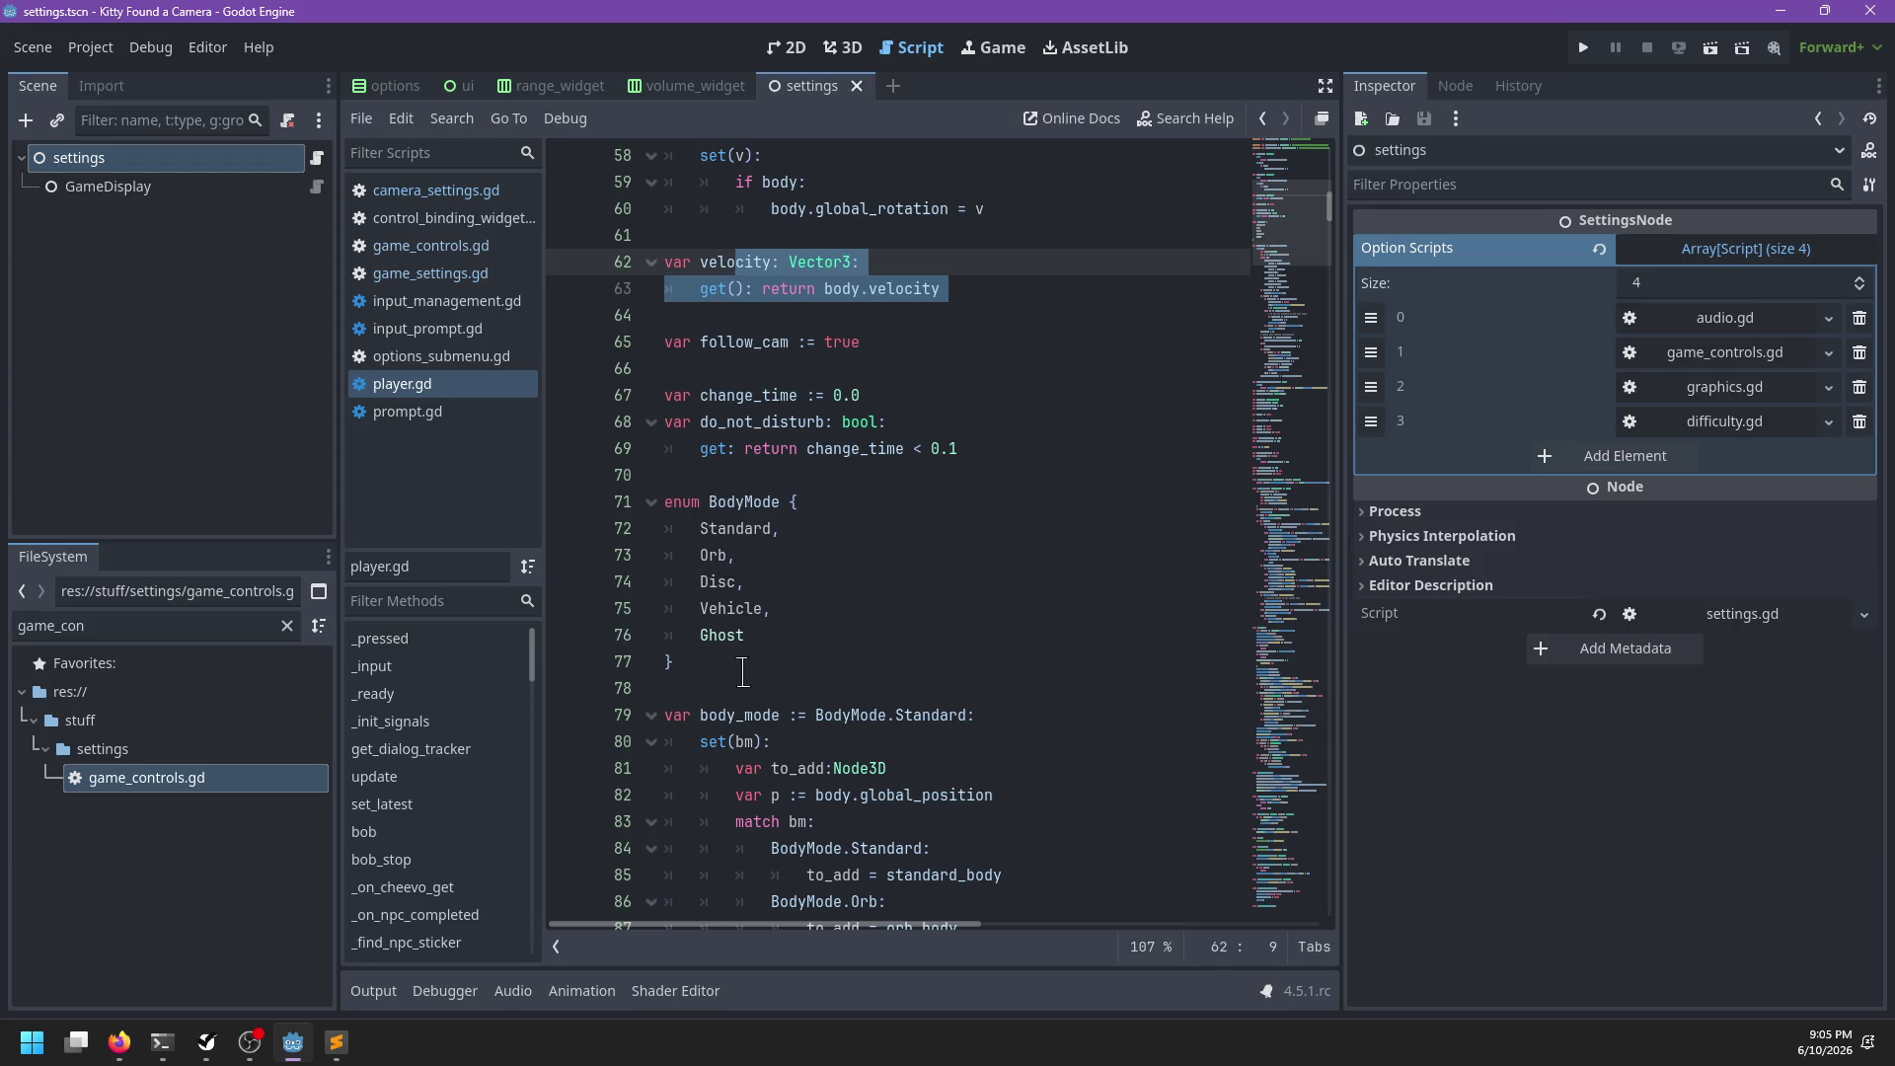
Move the BodyMode enum to the top, right after CAMERA_MIN_DISTANCE
{"action": "left_click_drag", "start_coordinate": [746, 666], "coordinate": [671, 478]}
{"action": "key", "text": "ctrl+c"}
{"action": "key", "text": "BackSpace"}
{"action": "scroll", "coordinate": [927, 498], "scroll_direction": "up", "scroll_amount": 7}
{"action": "scroll", "coordinate": [927, 498], "scroll_direction": "up", "scroll_amount": 12}
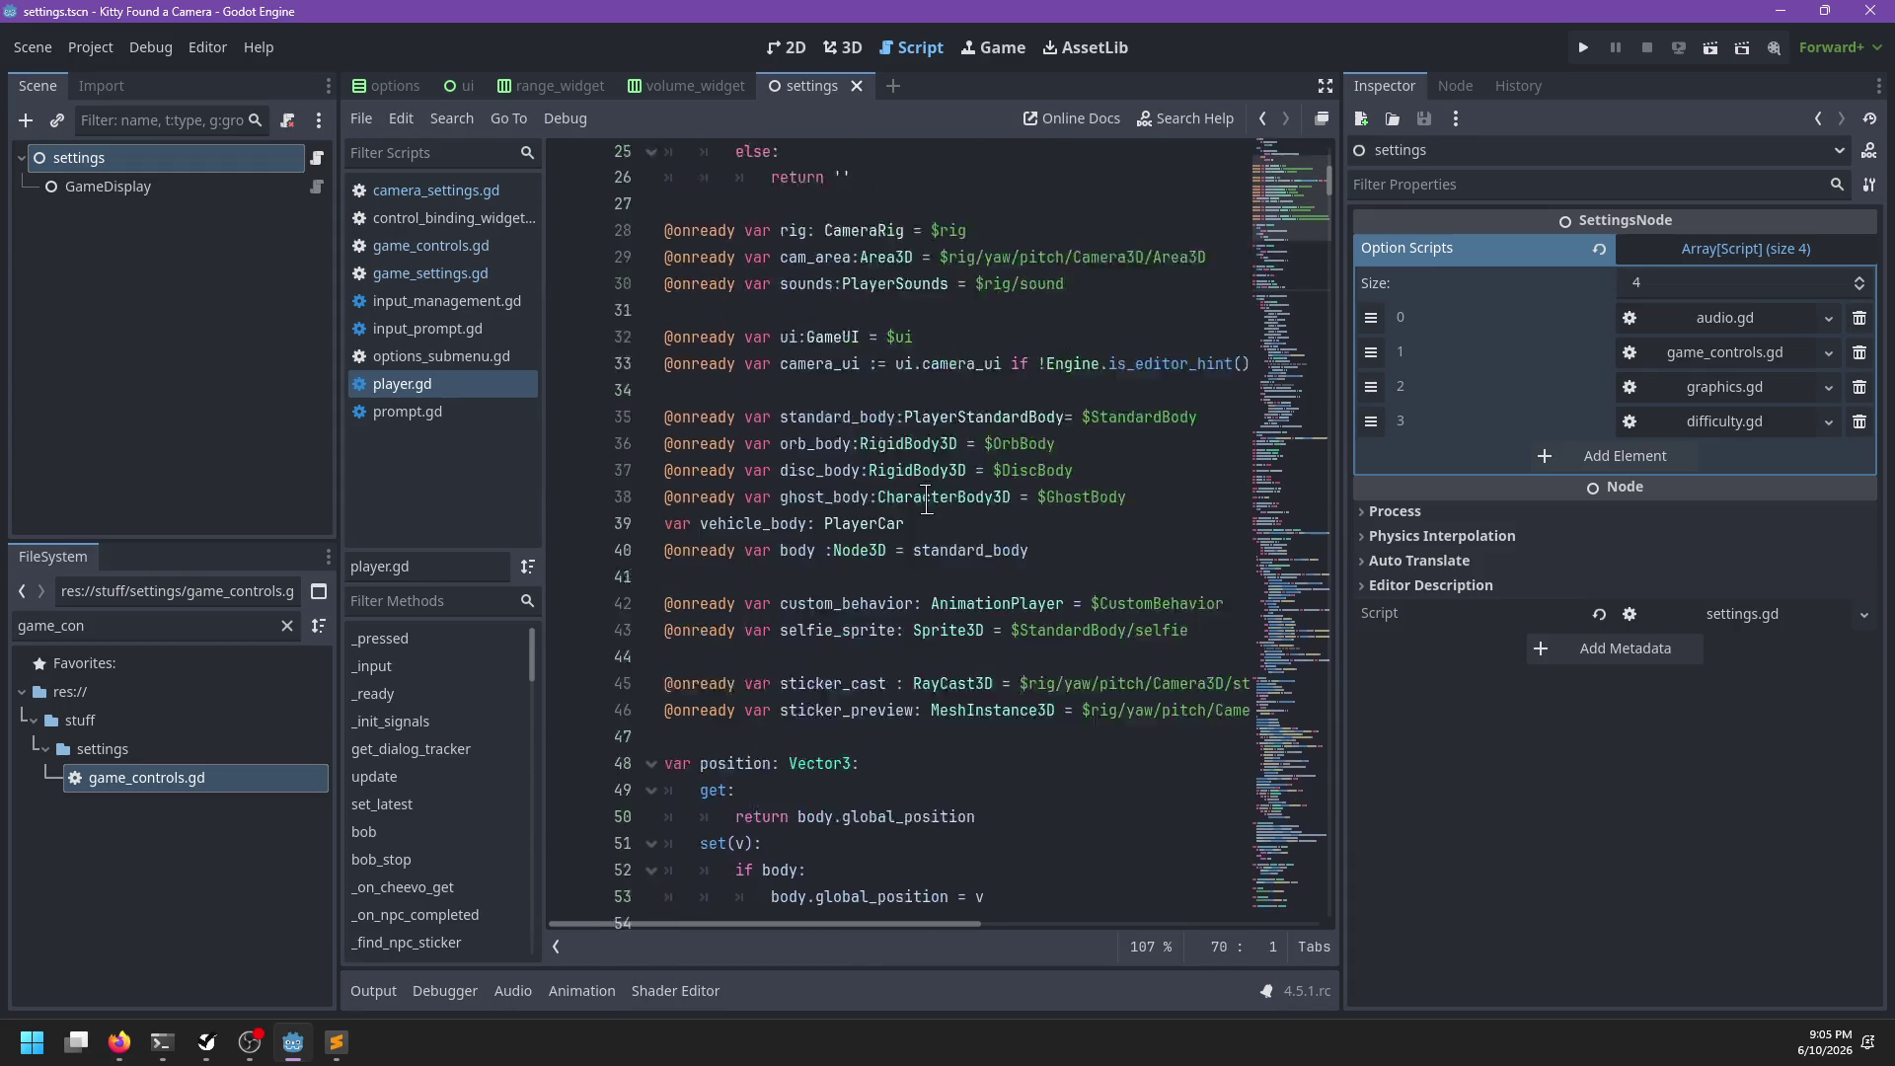
{"action": "left_click", "coordinate": [813, 506]}
{"action": "key", "text": "ctrl+v"}
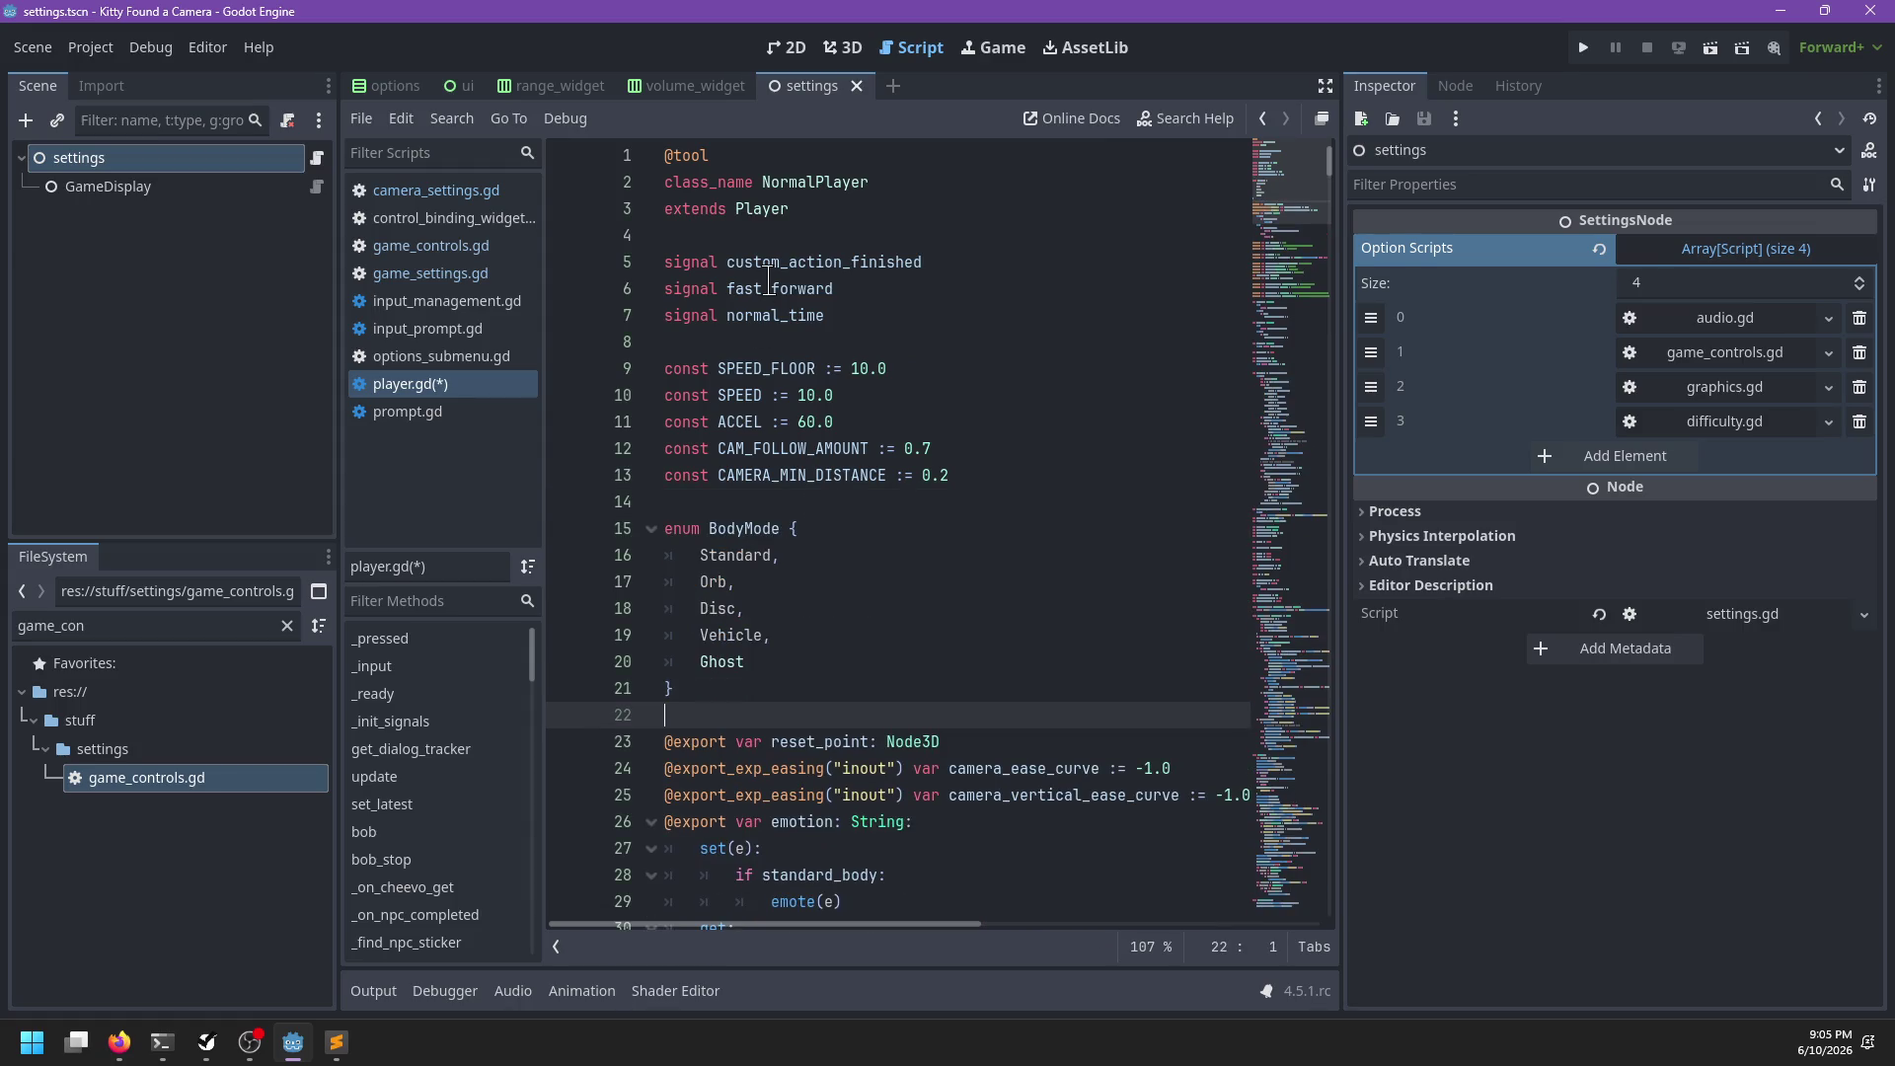
Move the BodyMode enum to line 8 after the signals, followed by a blank line
{"action": "left_click_drag", "start_coordinate": [720, 697], "coordinate": [780, 501]}
{"action": "key", "text": "ctrl+x"}
{"action": "left_click", "coordinate": [739, 340]}
{"action": "key", "text": "ctrl+v"}
{"action": "key", "text": "Return"}
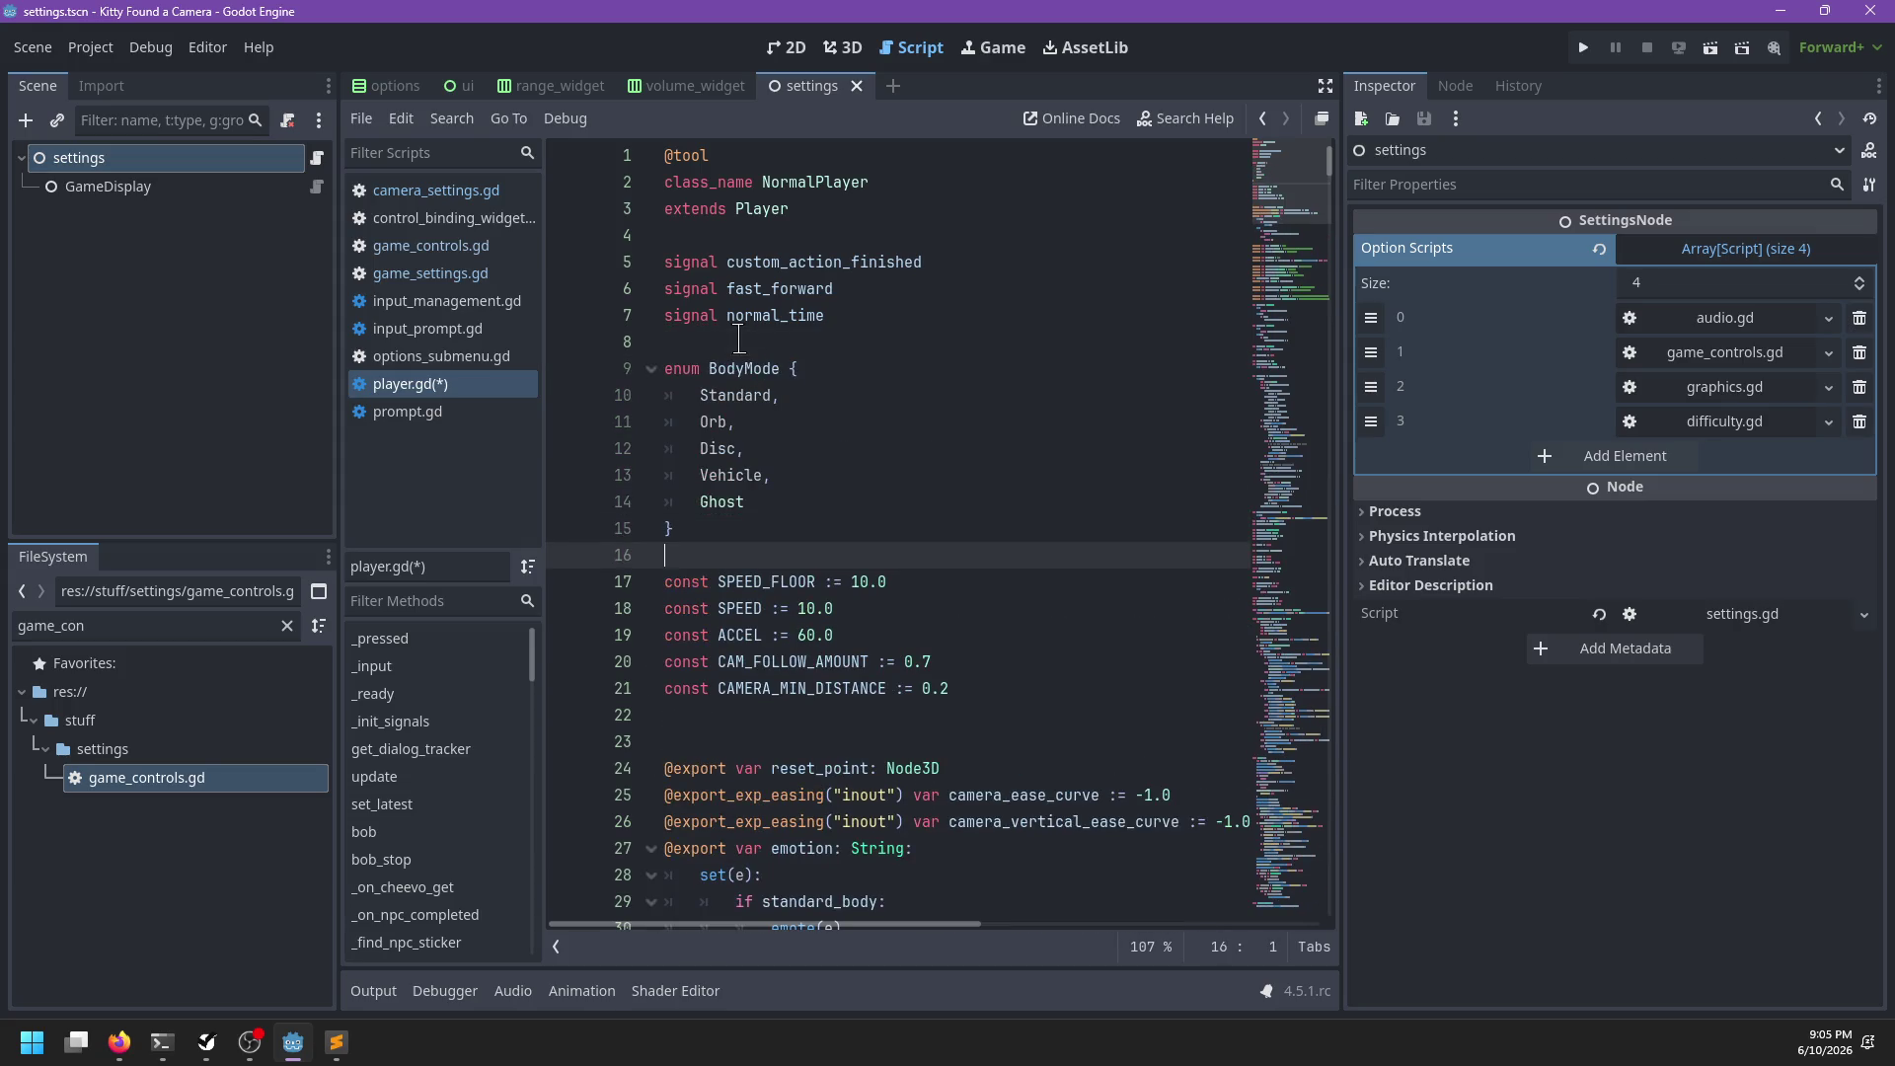
Insert a blank line beside the var follow_cam declaration
{"action": "left_click", "coordinate": [722, 718]}
{"action": "left_click", "coordinate": [721, 715]}
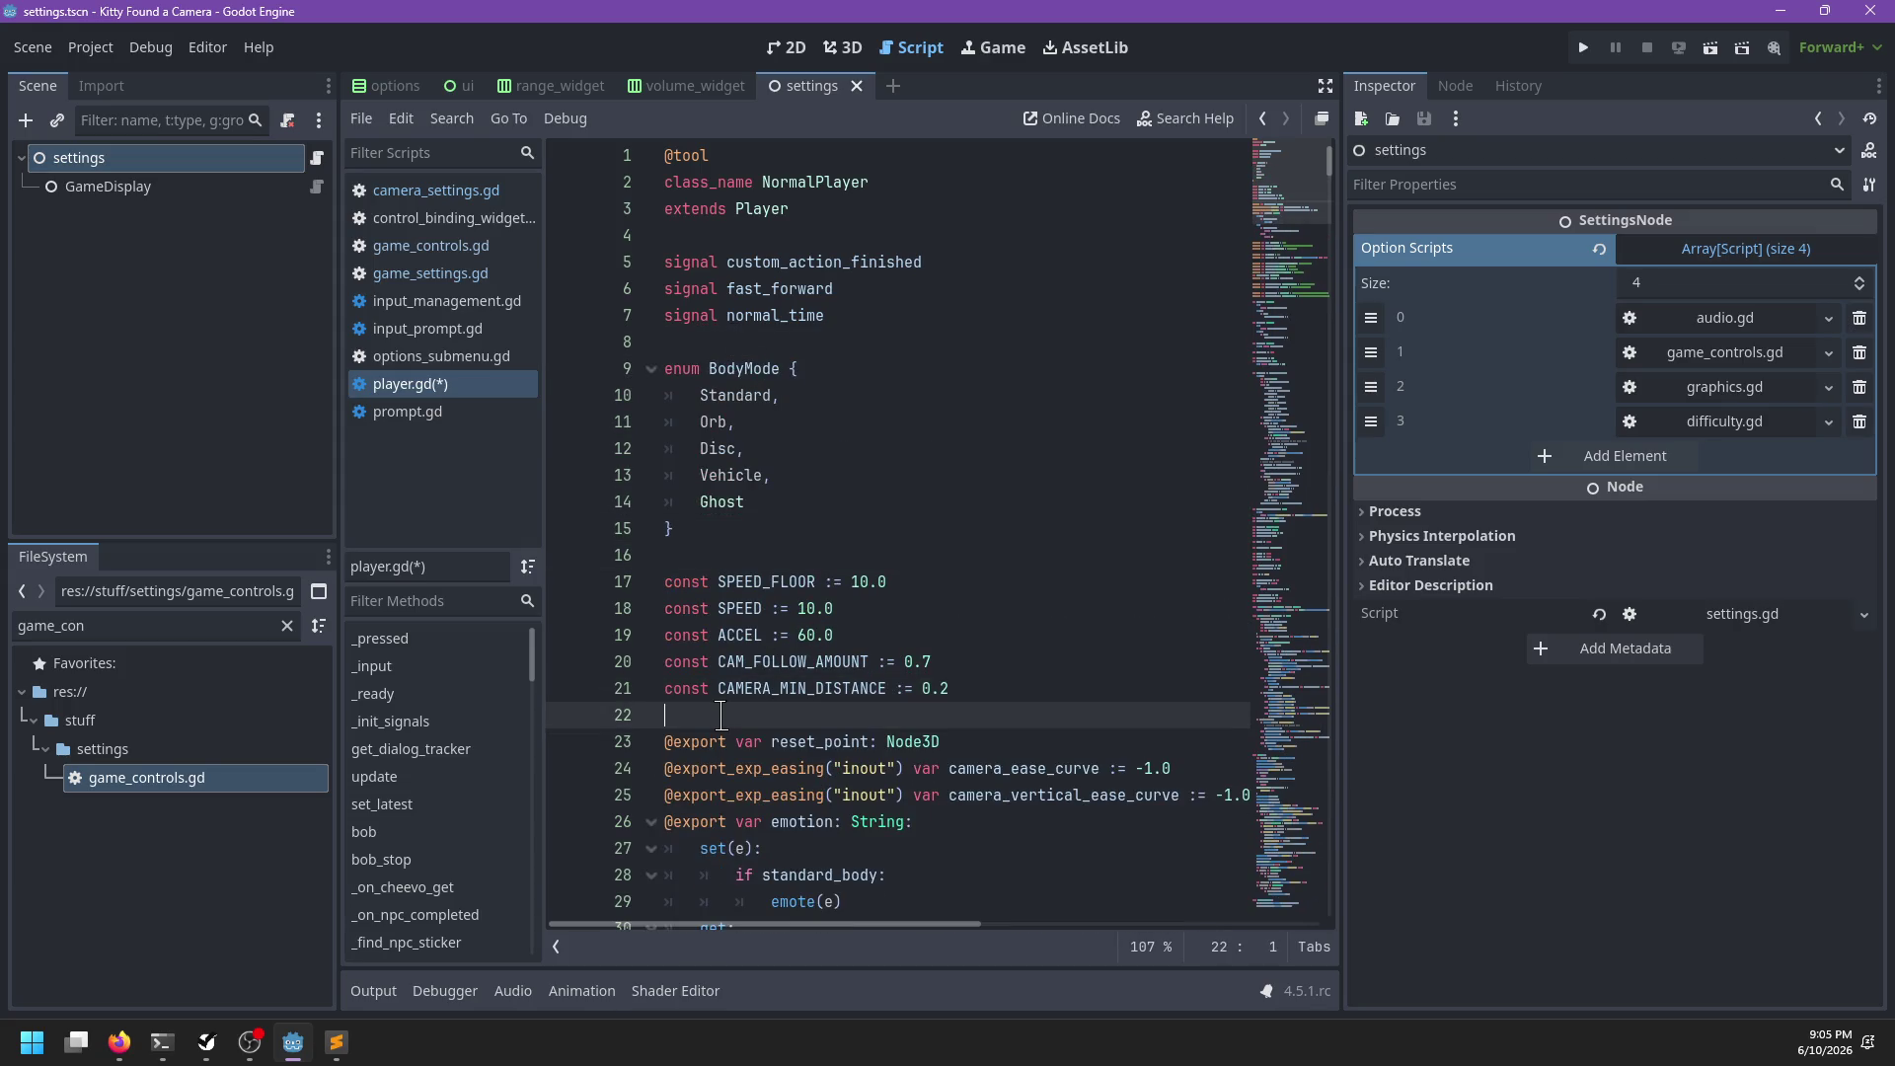
{"action": "scroll", "coordinate": [859, 523], "scroll_direction": "down", "scroll_amount": 16}
{"action": "scroll", "coordinate": [859, 523], "scroll_direction": "down", "scroll_amount": 12}
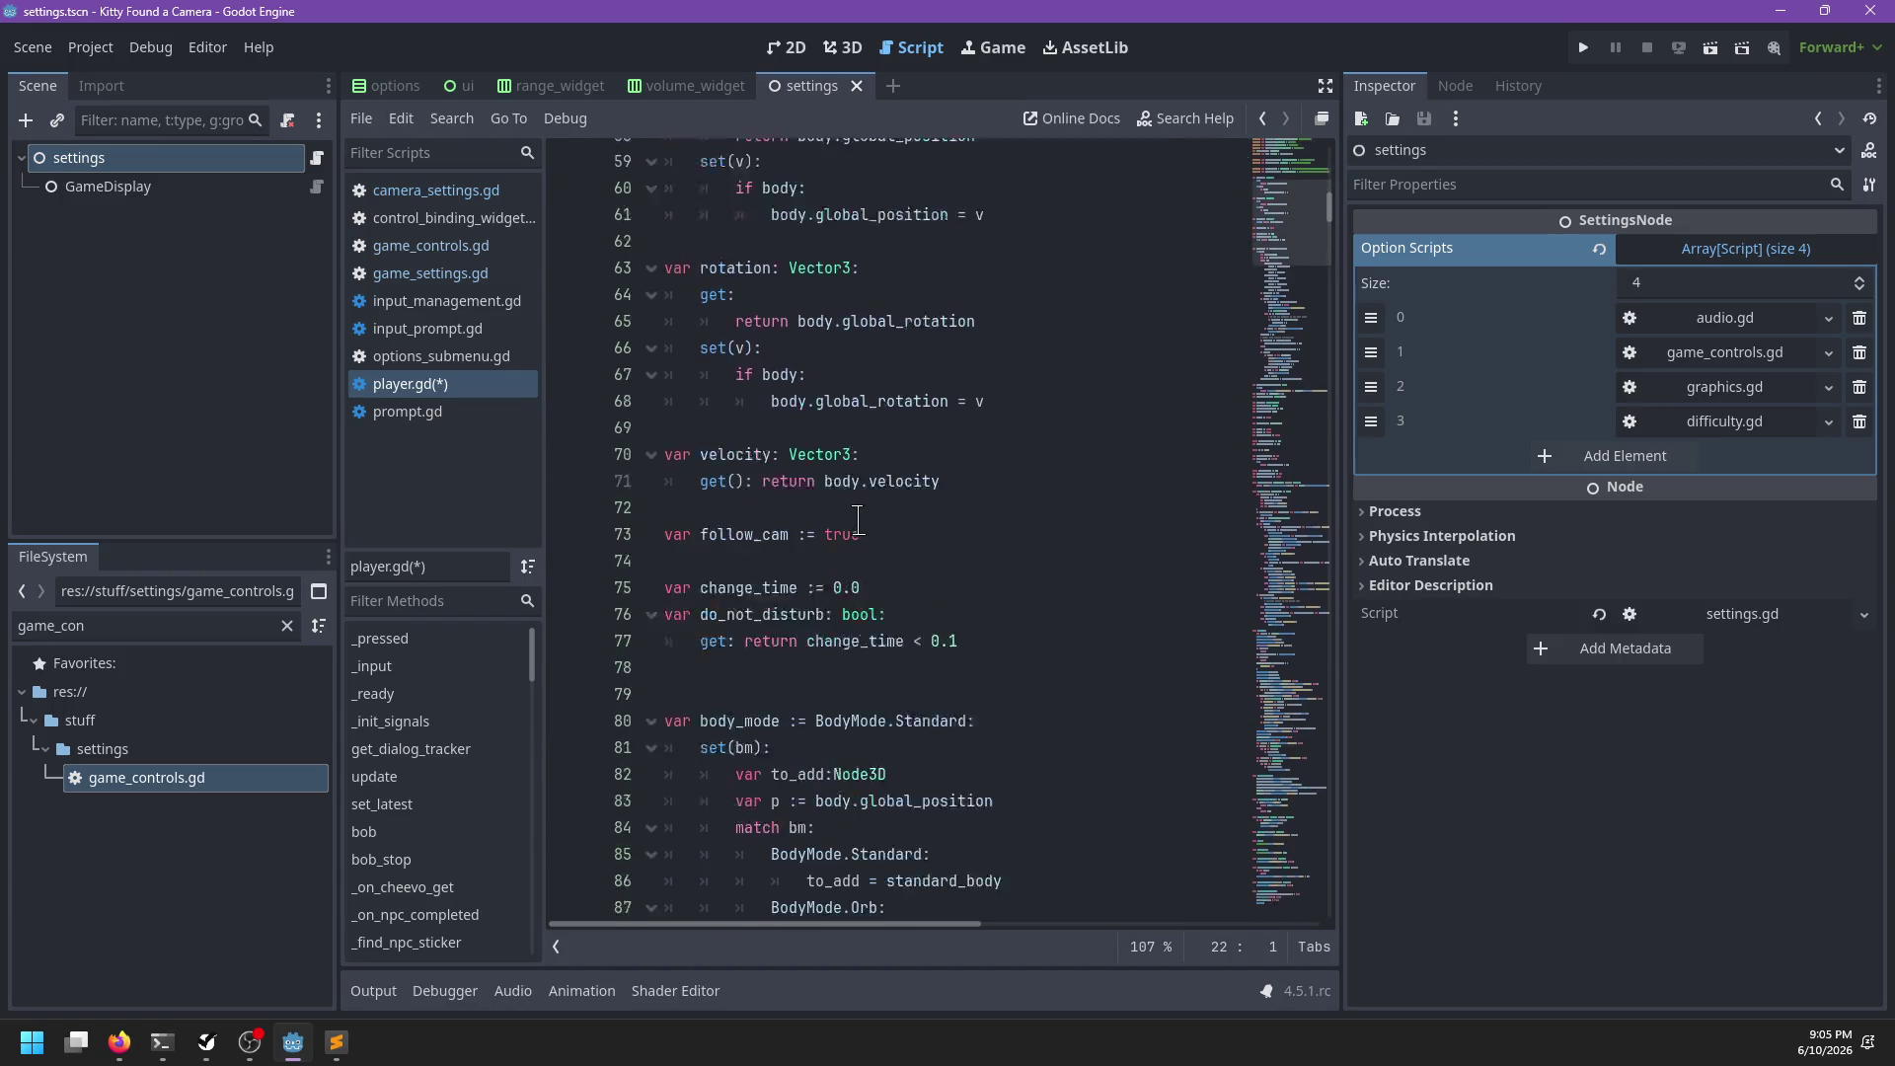
{"action": "scroll", "coordinate": [849, 395], "scroll_direction": "up", "scroll_amount": 4}
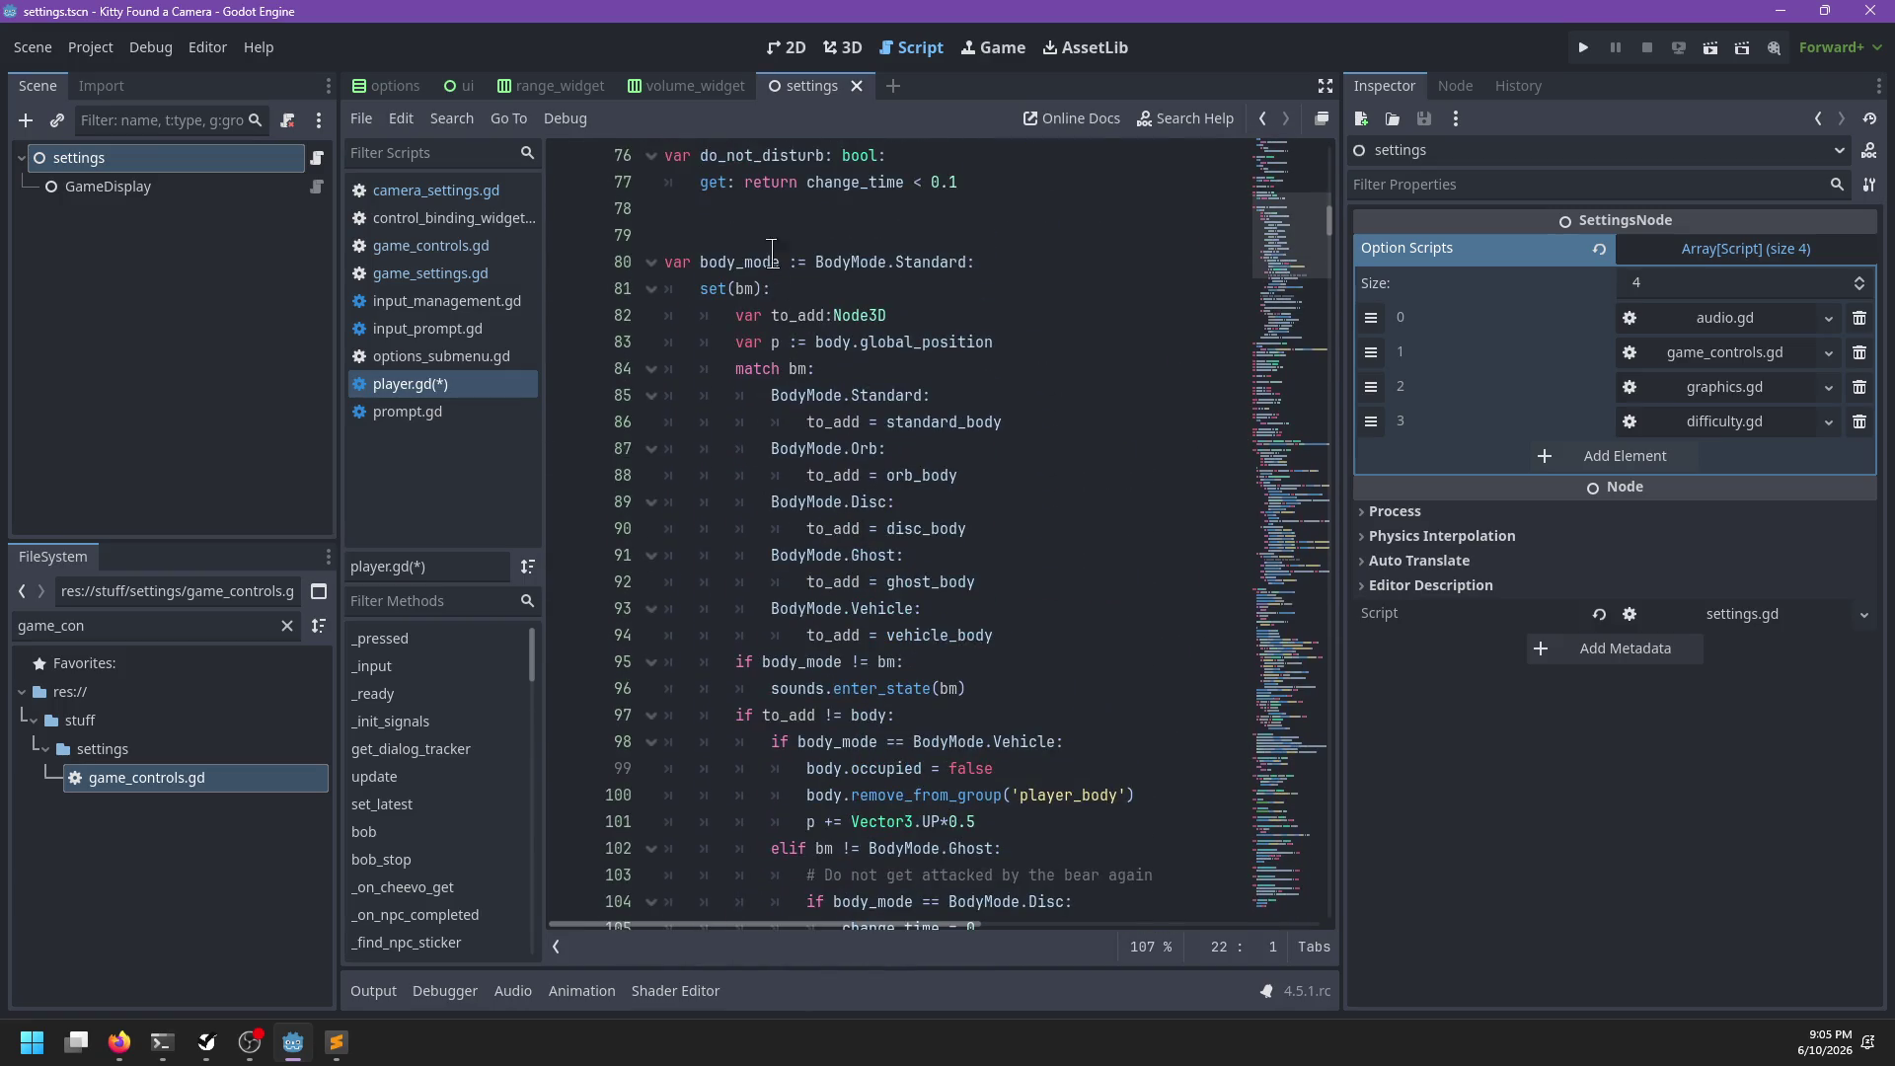
{"action": "left_click", "coordinate": [838, 271]}
{"action": "scroll", "coordinate": [837, 279], "scroll_direction": "up", "scroll_amount": 5}
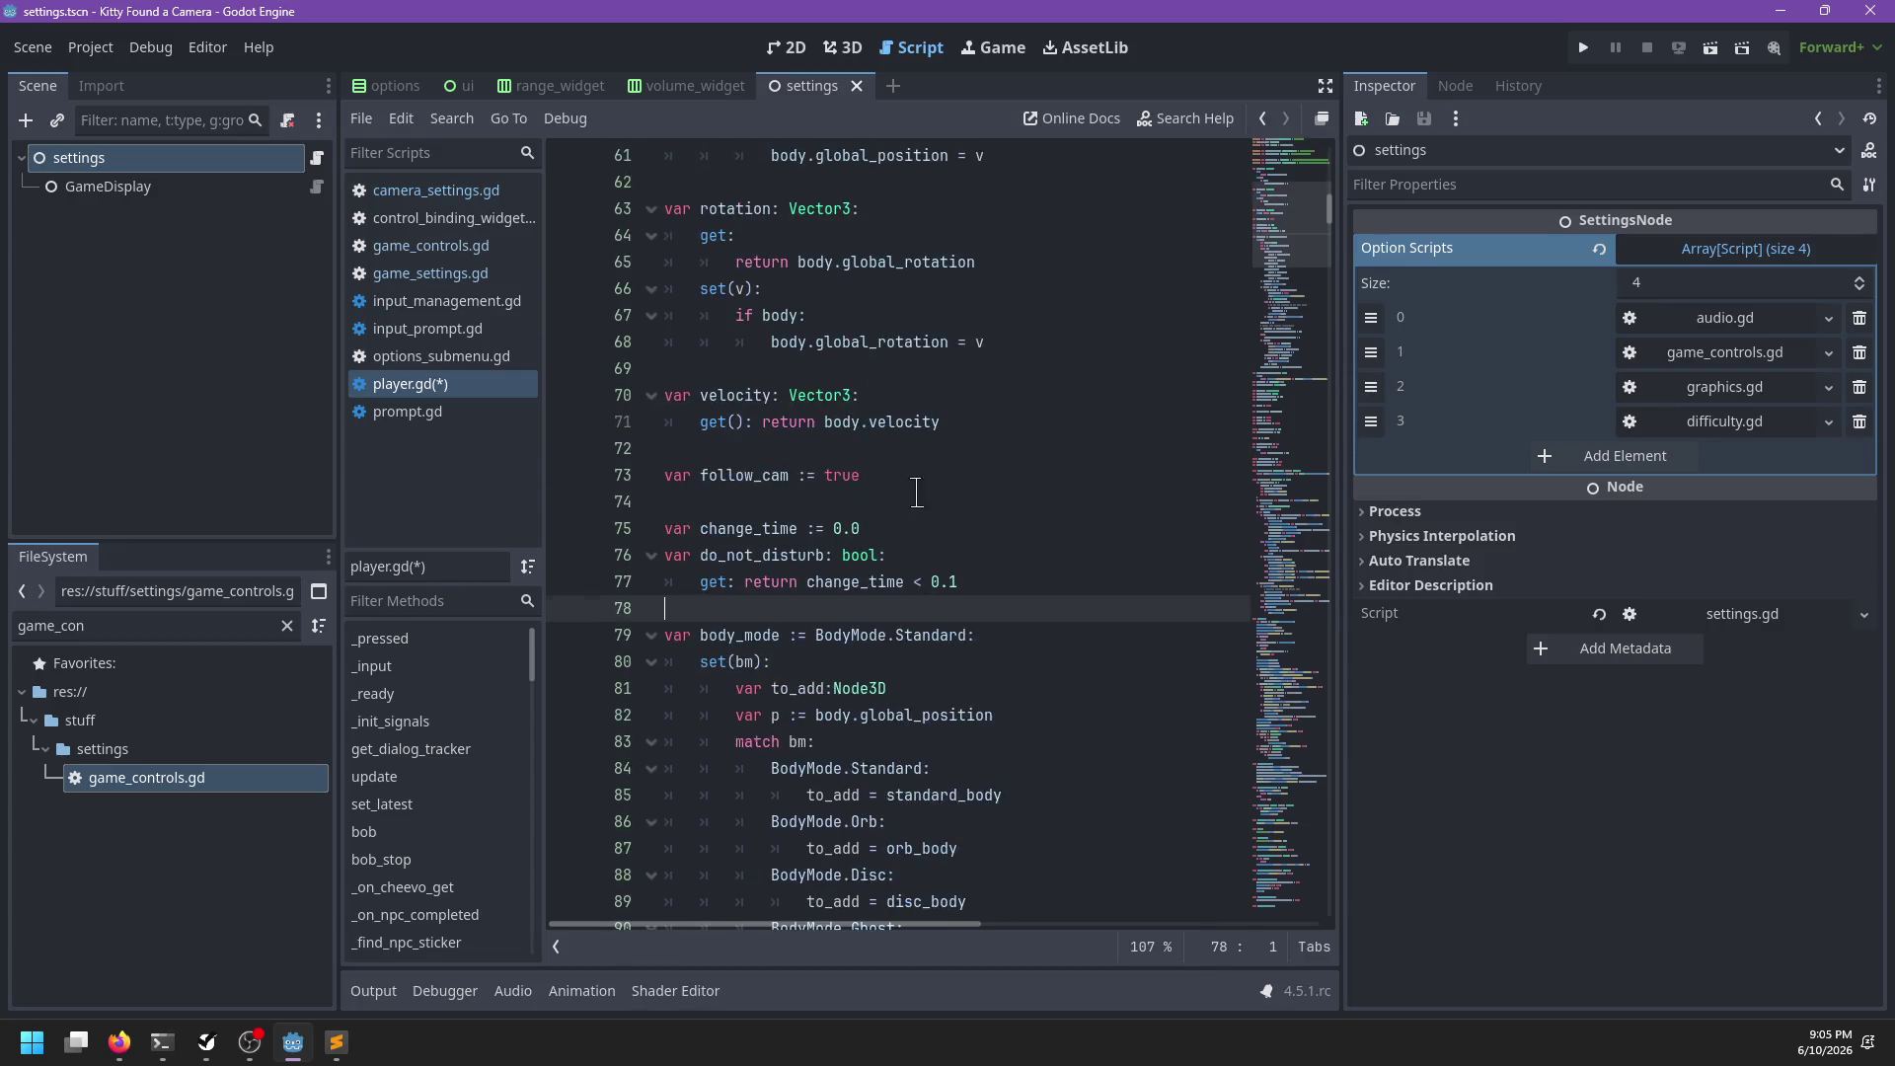
{"action": "left_click", "coordinate": [896, 583]}
{"action": "left_click", "coordinate": [906, 553]}
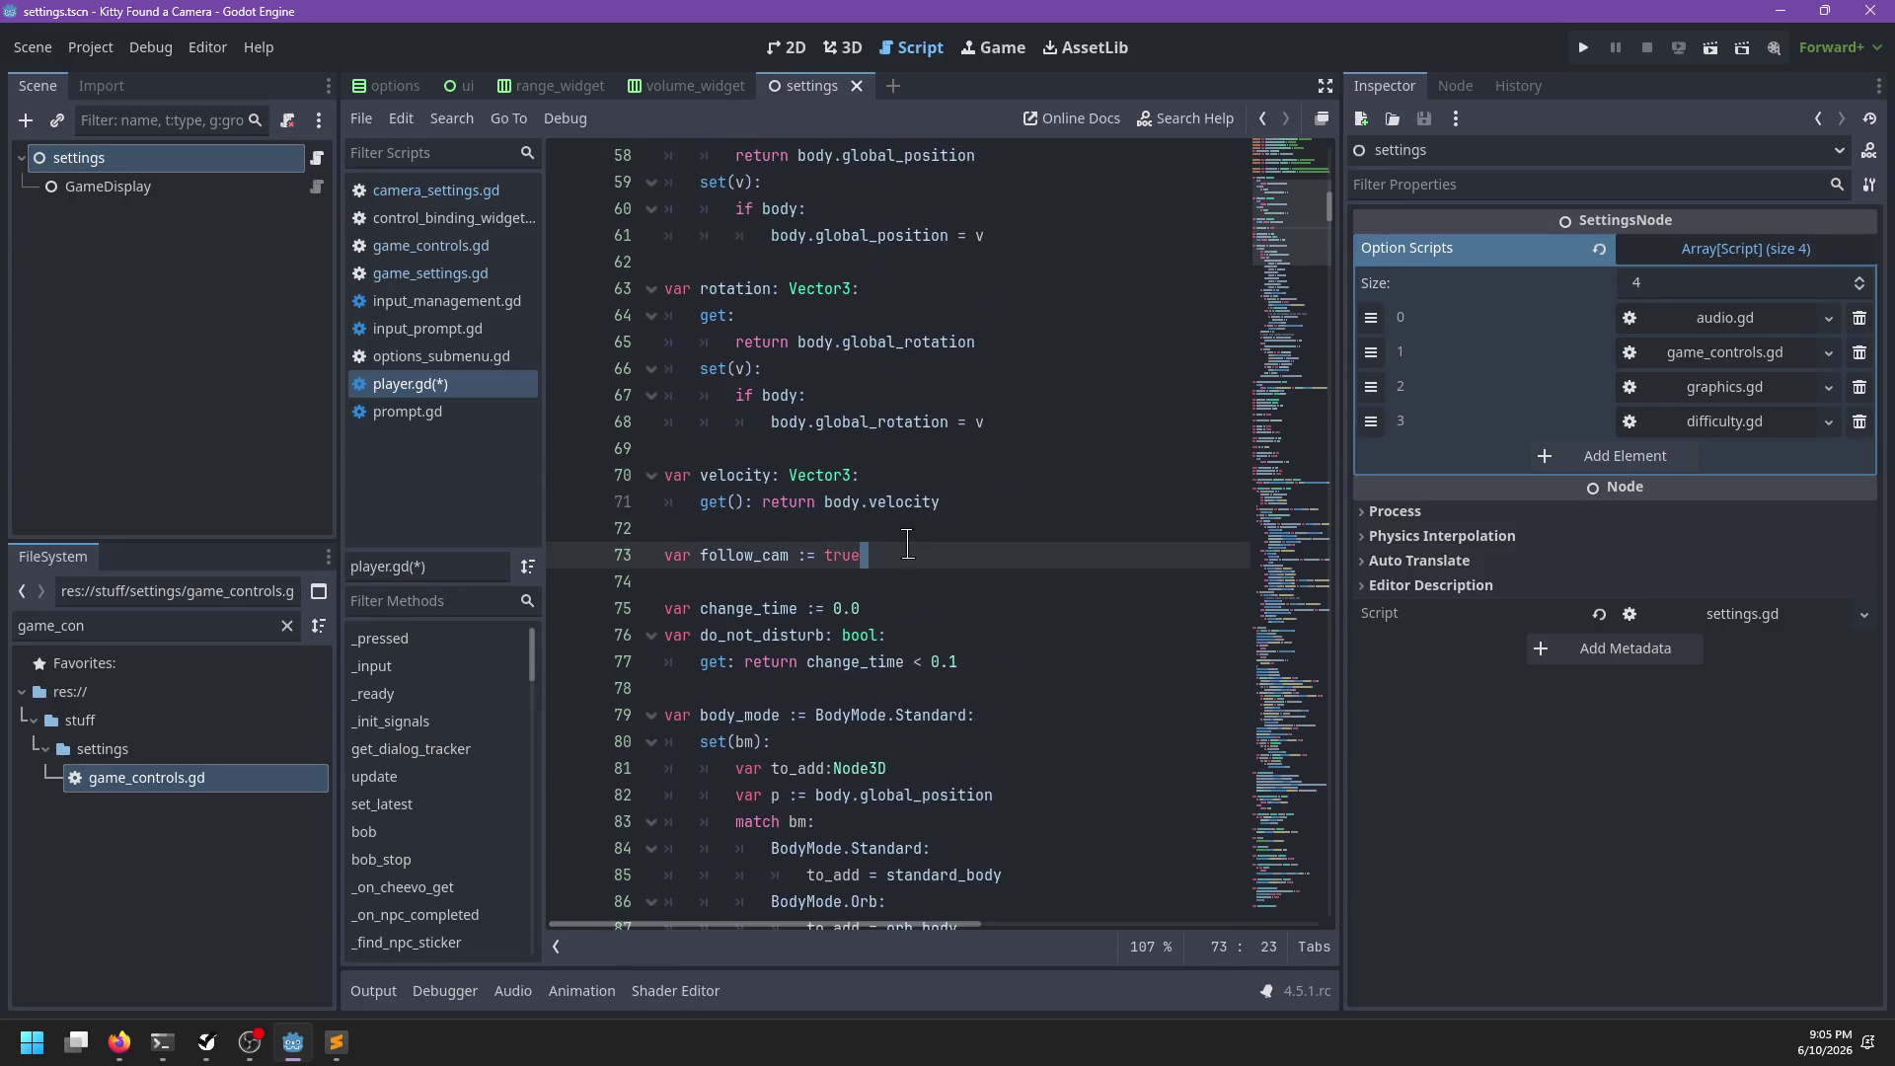
{"action": "left_click", "coordinate": [923, 533]}
{"action": "key", "text": "Return"}
{"action": "key", "text": "alt+Down"}
Move the follow_cam and change_time lines up and close the gap between them
{"action": "left_click_drag", "start_coordinate": [918, 608], "coordinate": [928, 533]}
{"action": "key", "text": "ctrl+c"}
{"action": "scroll", "coordinate": [928, 534], "scroll_direction": "up", "scroll_amount": 6}
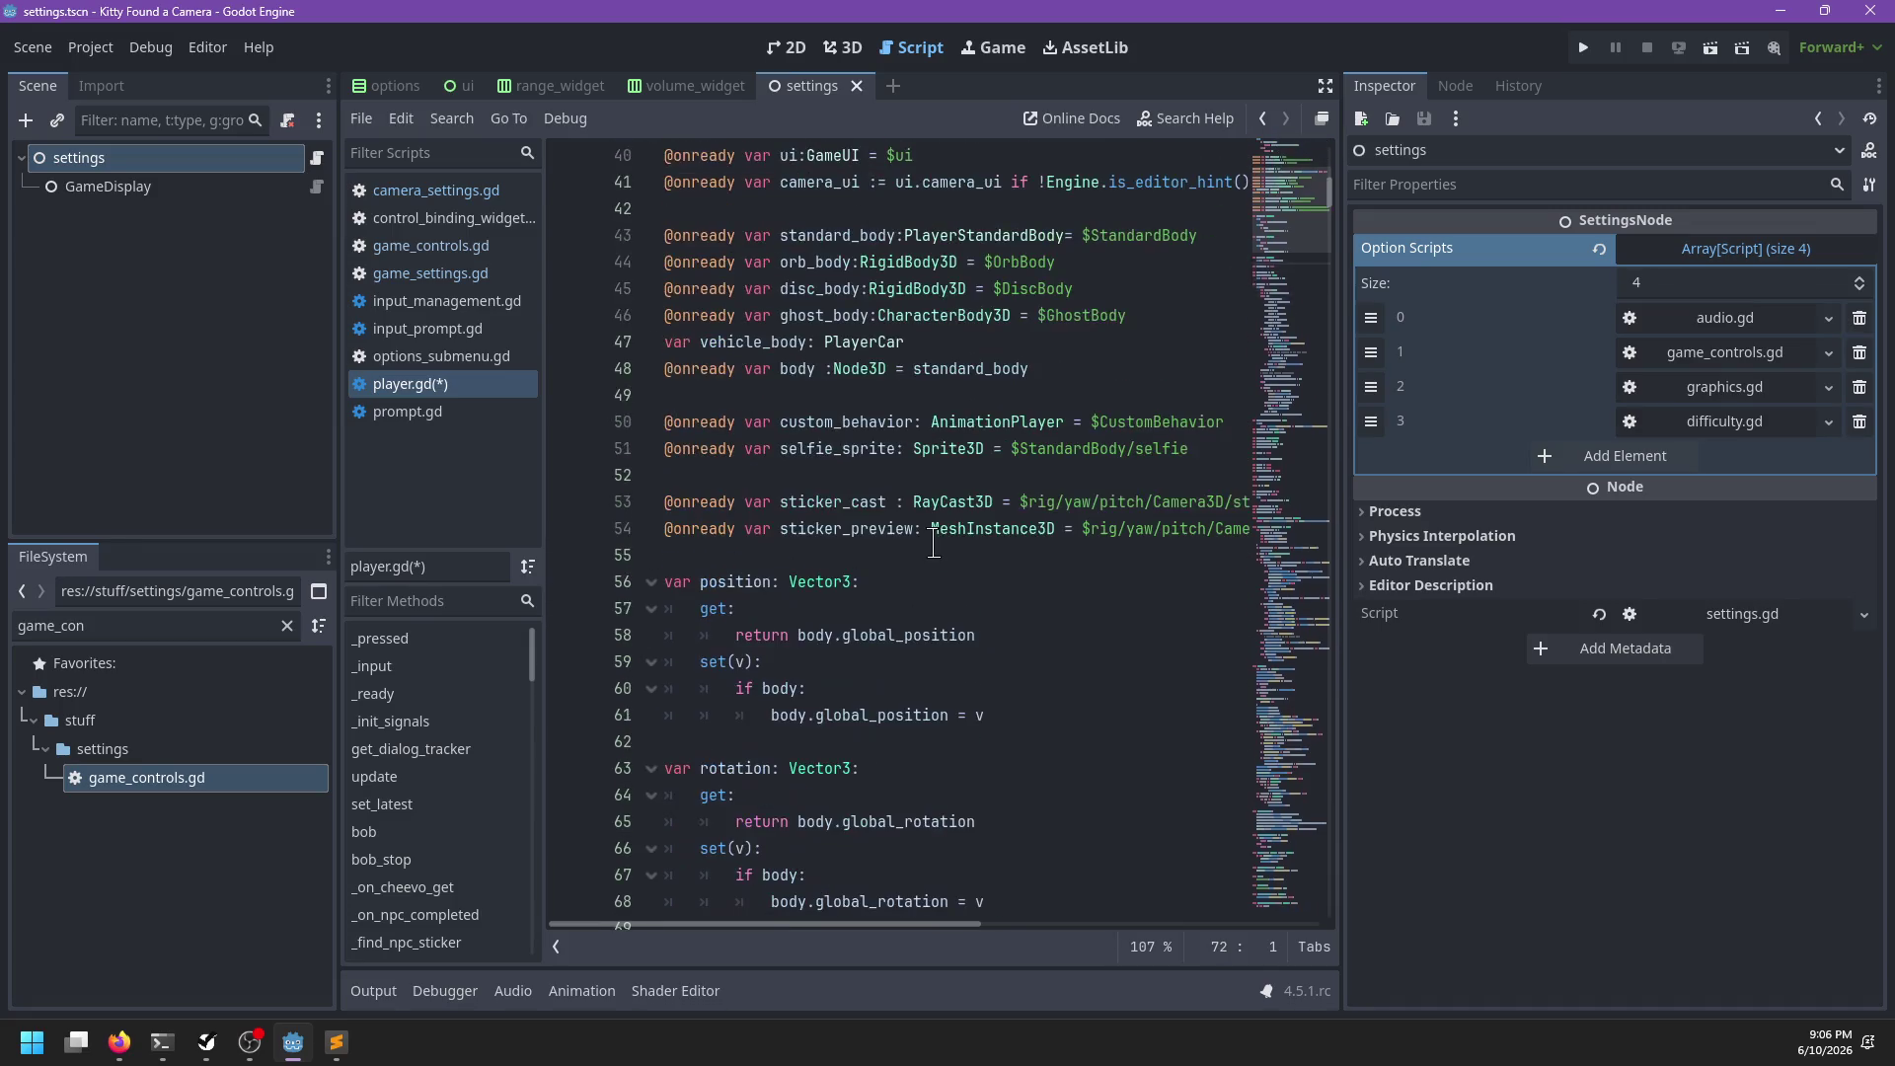
{"action": "scroll", "coordinate": [934, 543], "scroll_direction": "down", "scroll_amount": 20}
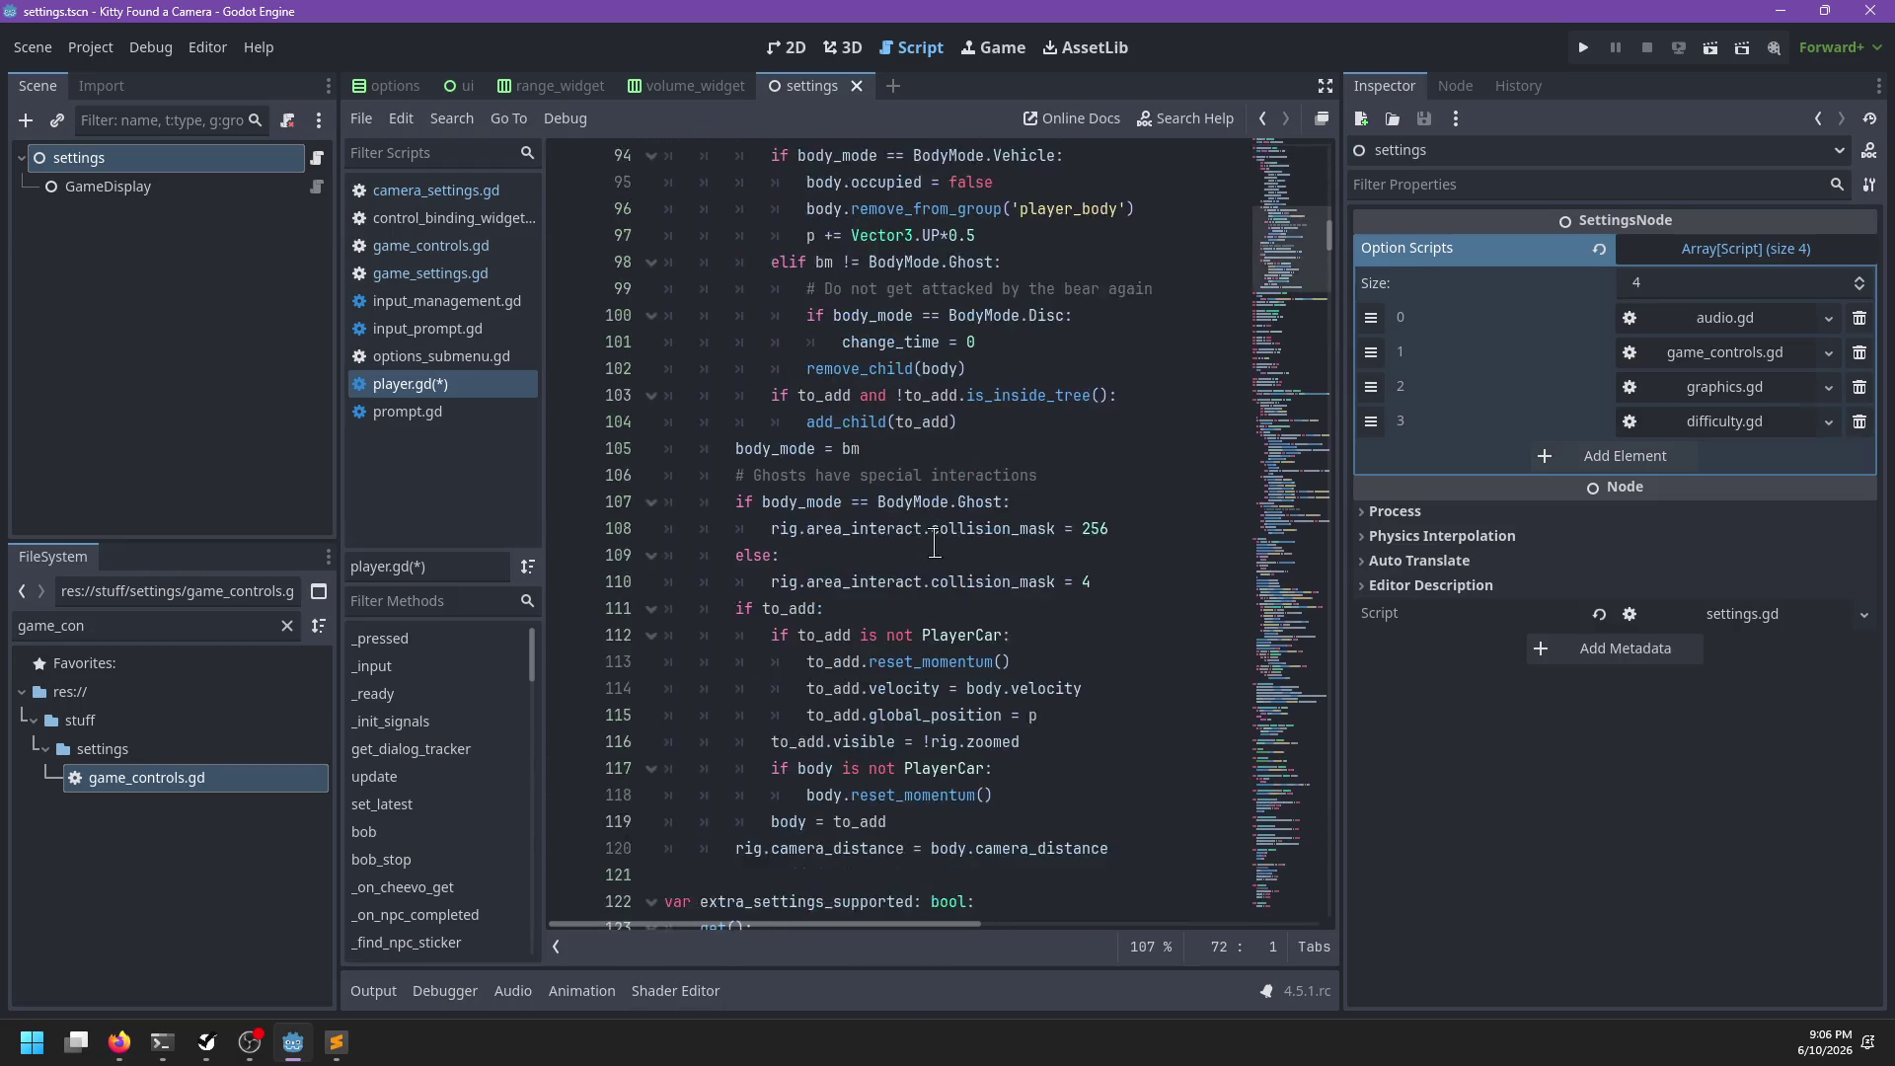
{"action": "left_click", "coordinate": [669, 502]}
{"action": "key", "text": "ctrl+v"}
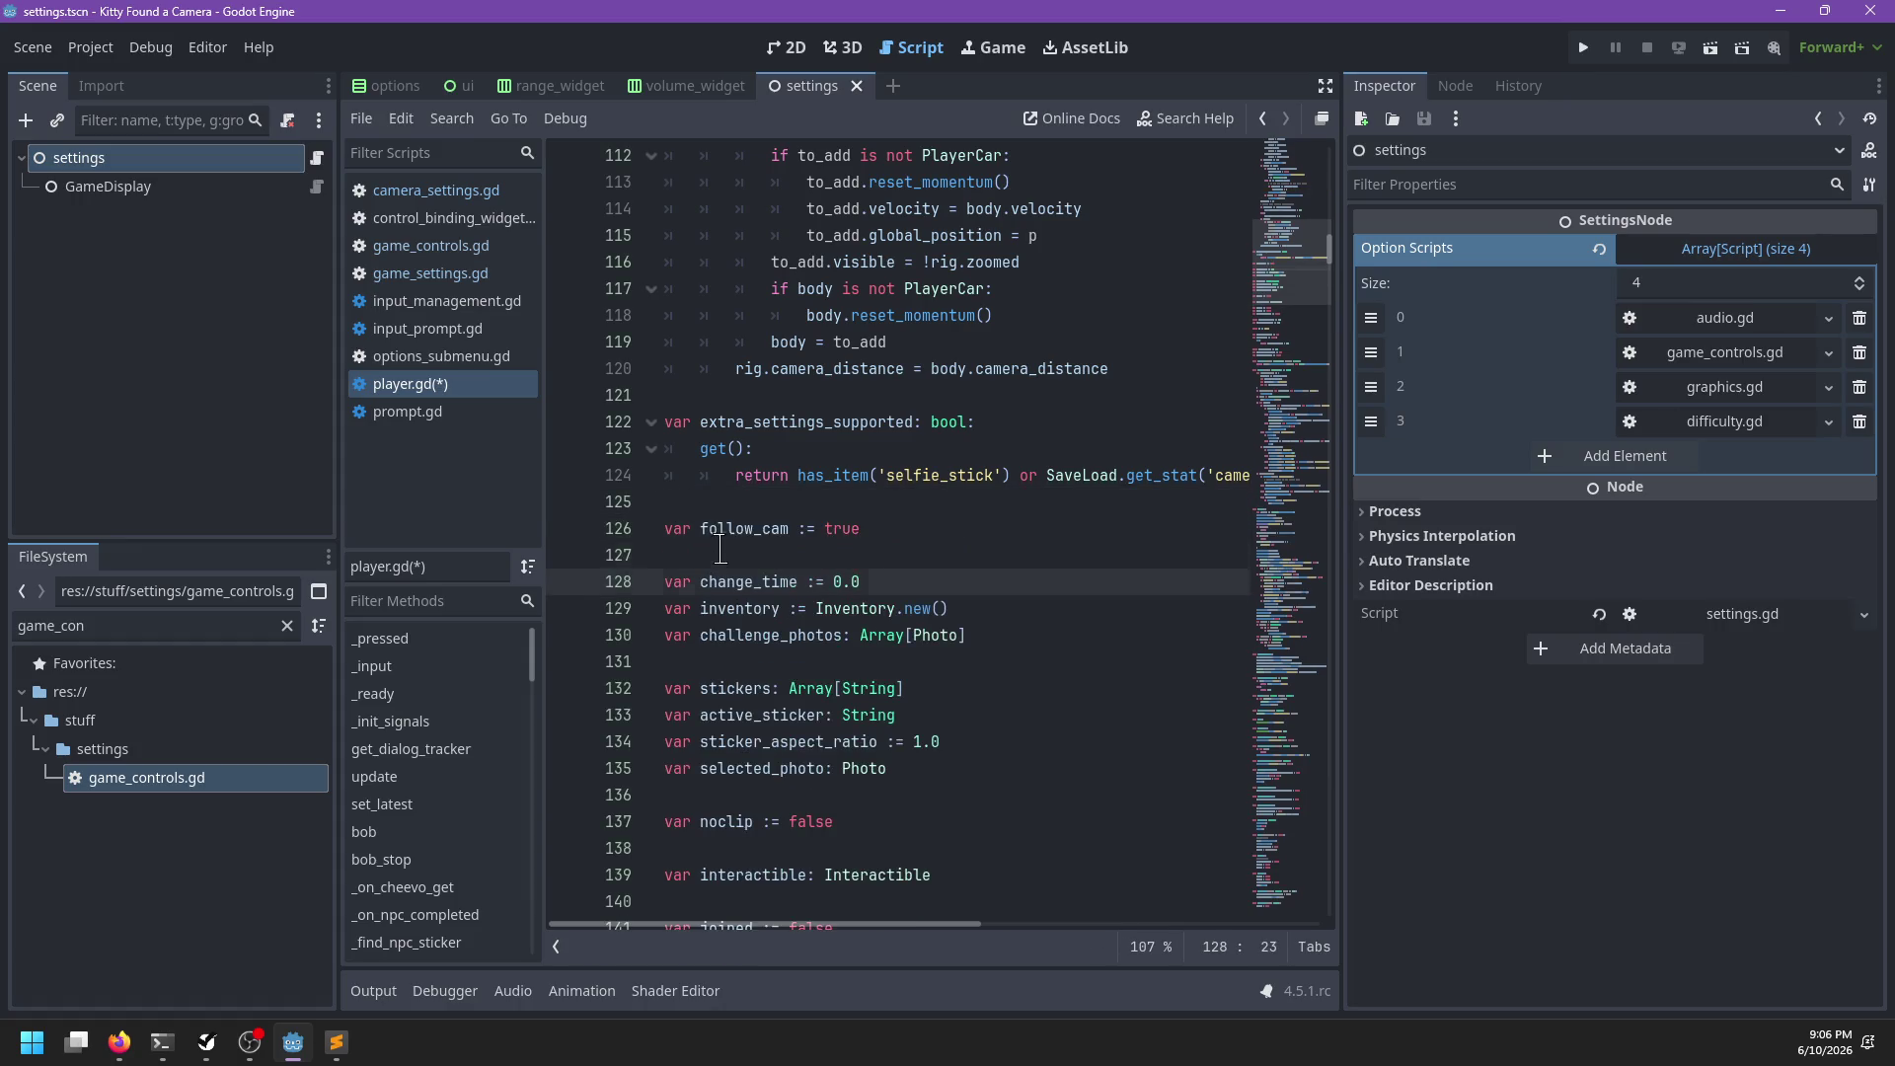
{"action": "key", "text": "Up"}
{"action": "key", "text": "BackSpace"}
{"action": "key", "text": "Down"}
{"action": "scroll", "coordinate": [722, 548], "scroll_direction": "down", "scroll_amount": 9}
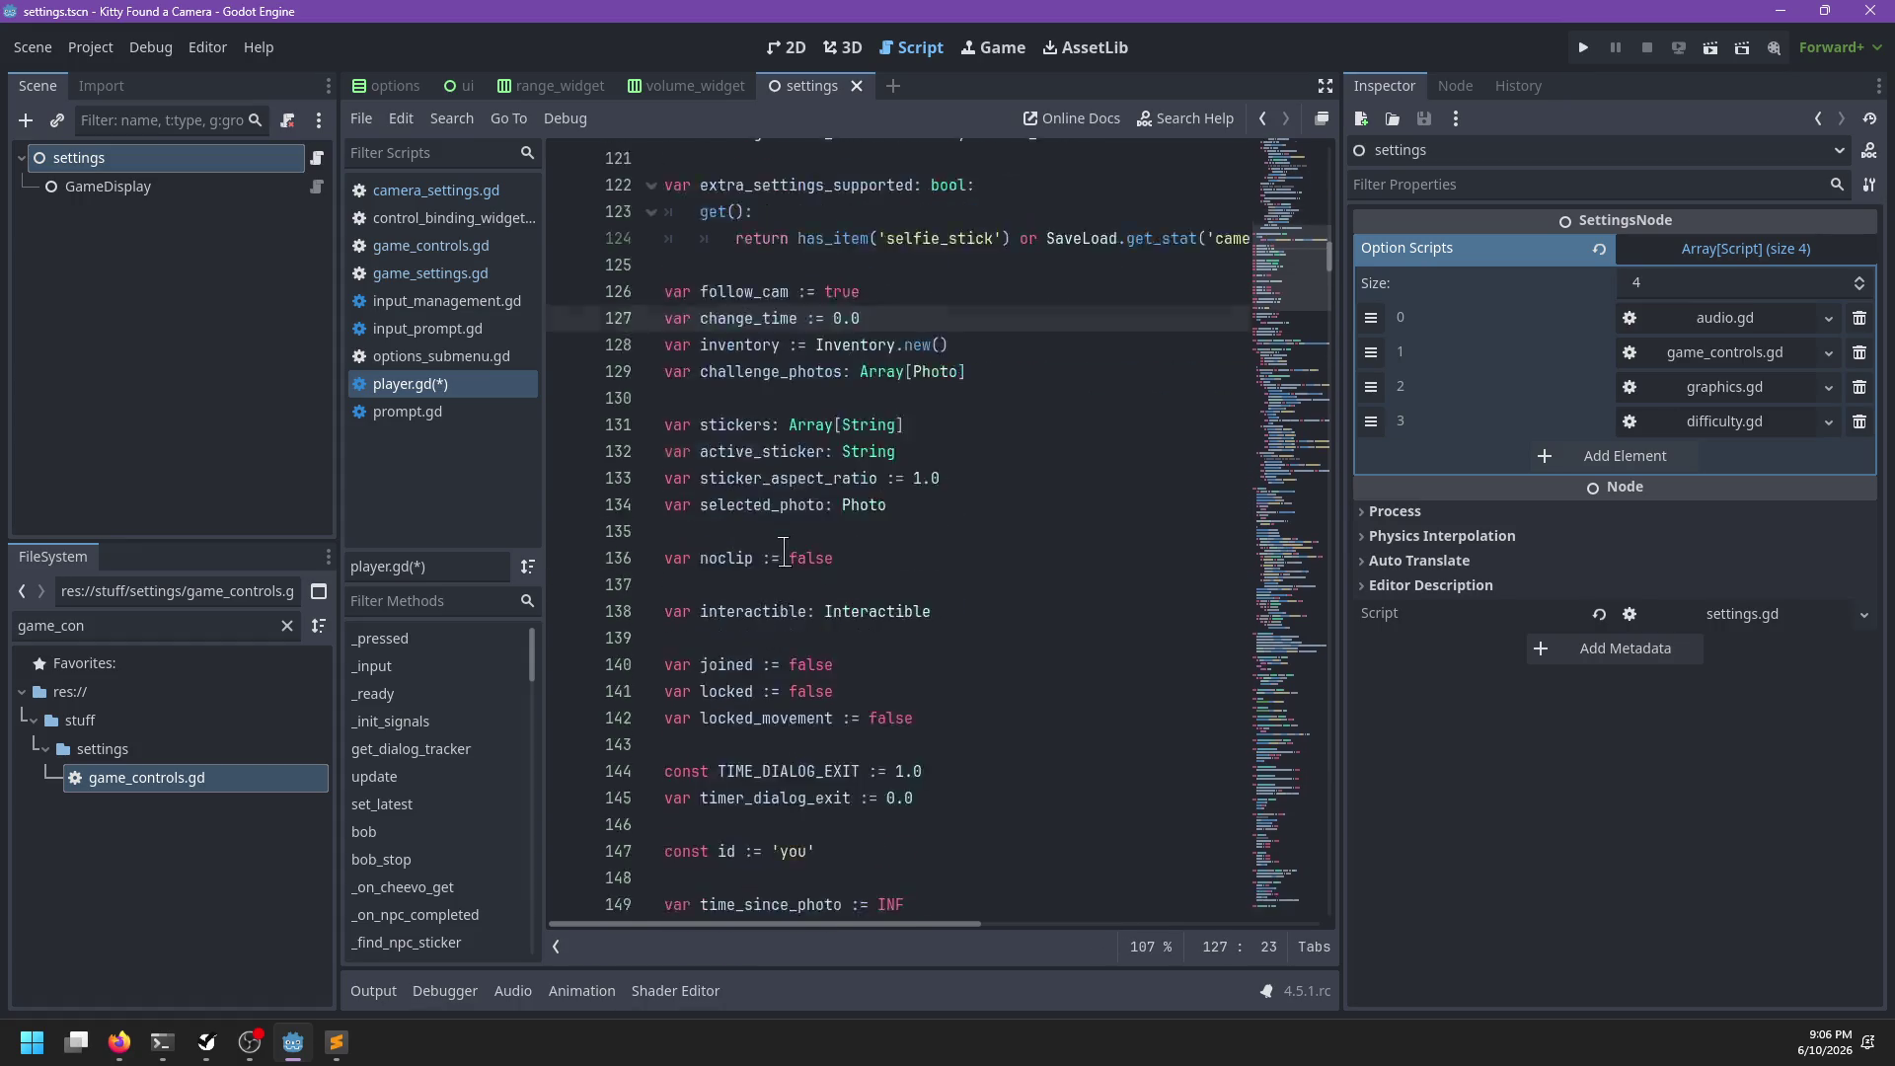
Move the photo_ready getter below extra_settings_supported and save
{"action": "left_click_drag", "start_coordinate": [1090, 502], "coordinate": [1097, 426]}
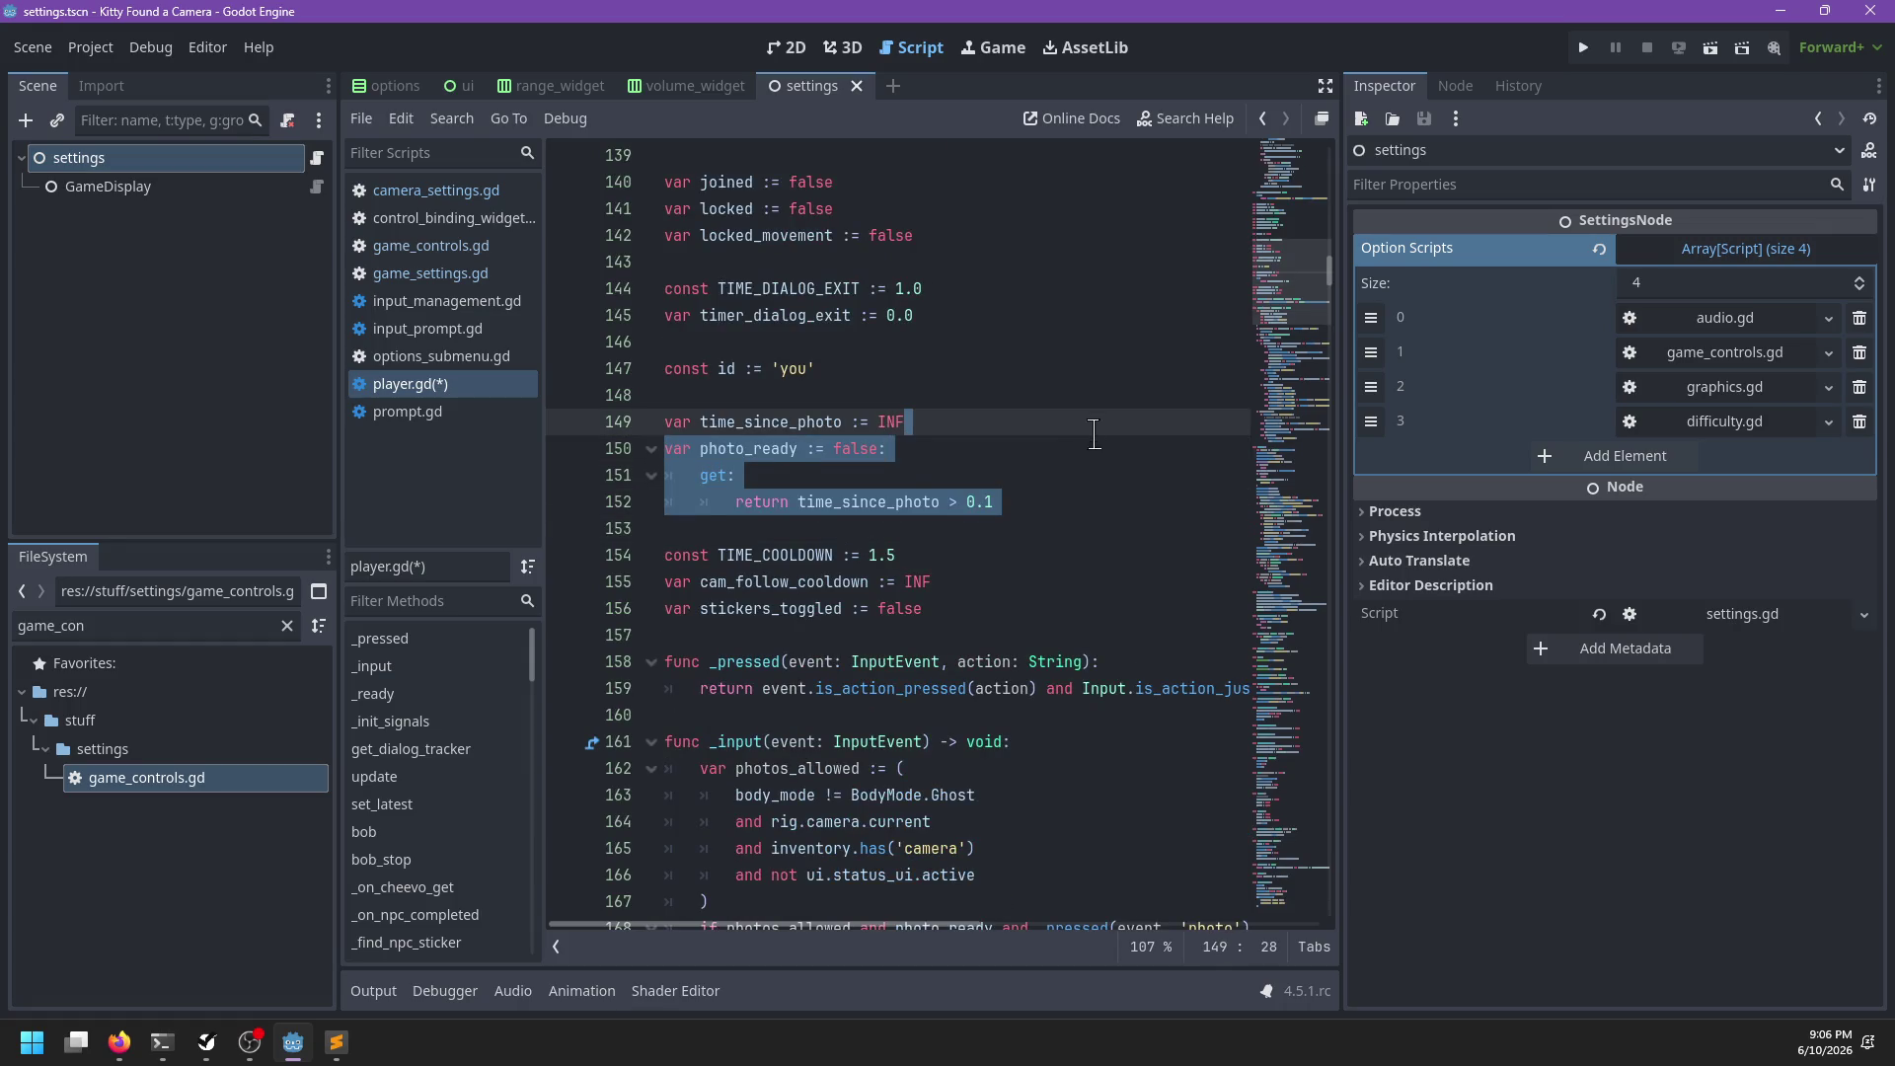
{"action": "key", "text": "ctrl+x"}
{"action": "scroll", "coordinate": [1036, 473], "scroll_direction": "up", "scroll_amount": 12}
{"action": "left_click", "coordinate": [754, 738]}
{"action": "key", "text": "ctrl+v"}
{"action": "scroll", "coordinate": [829, 688], "scroll_direction": "down", "scroll_amount": 3}
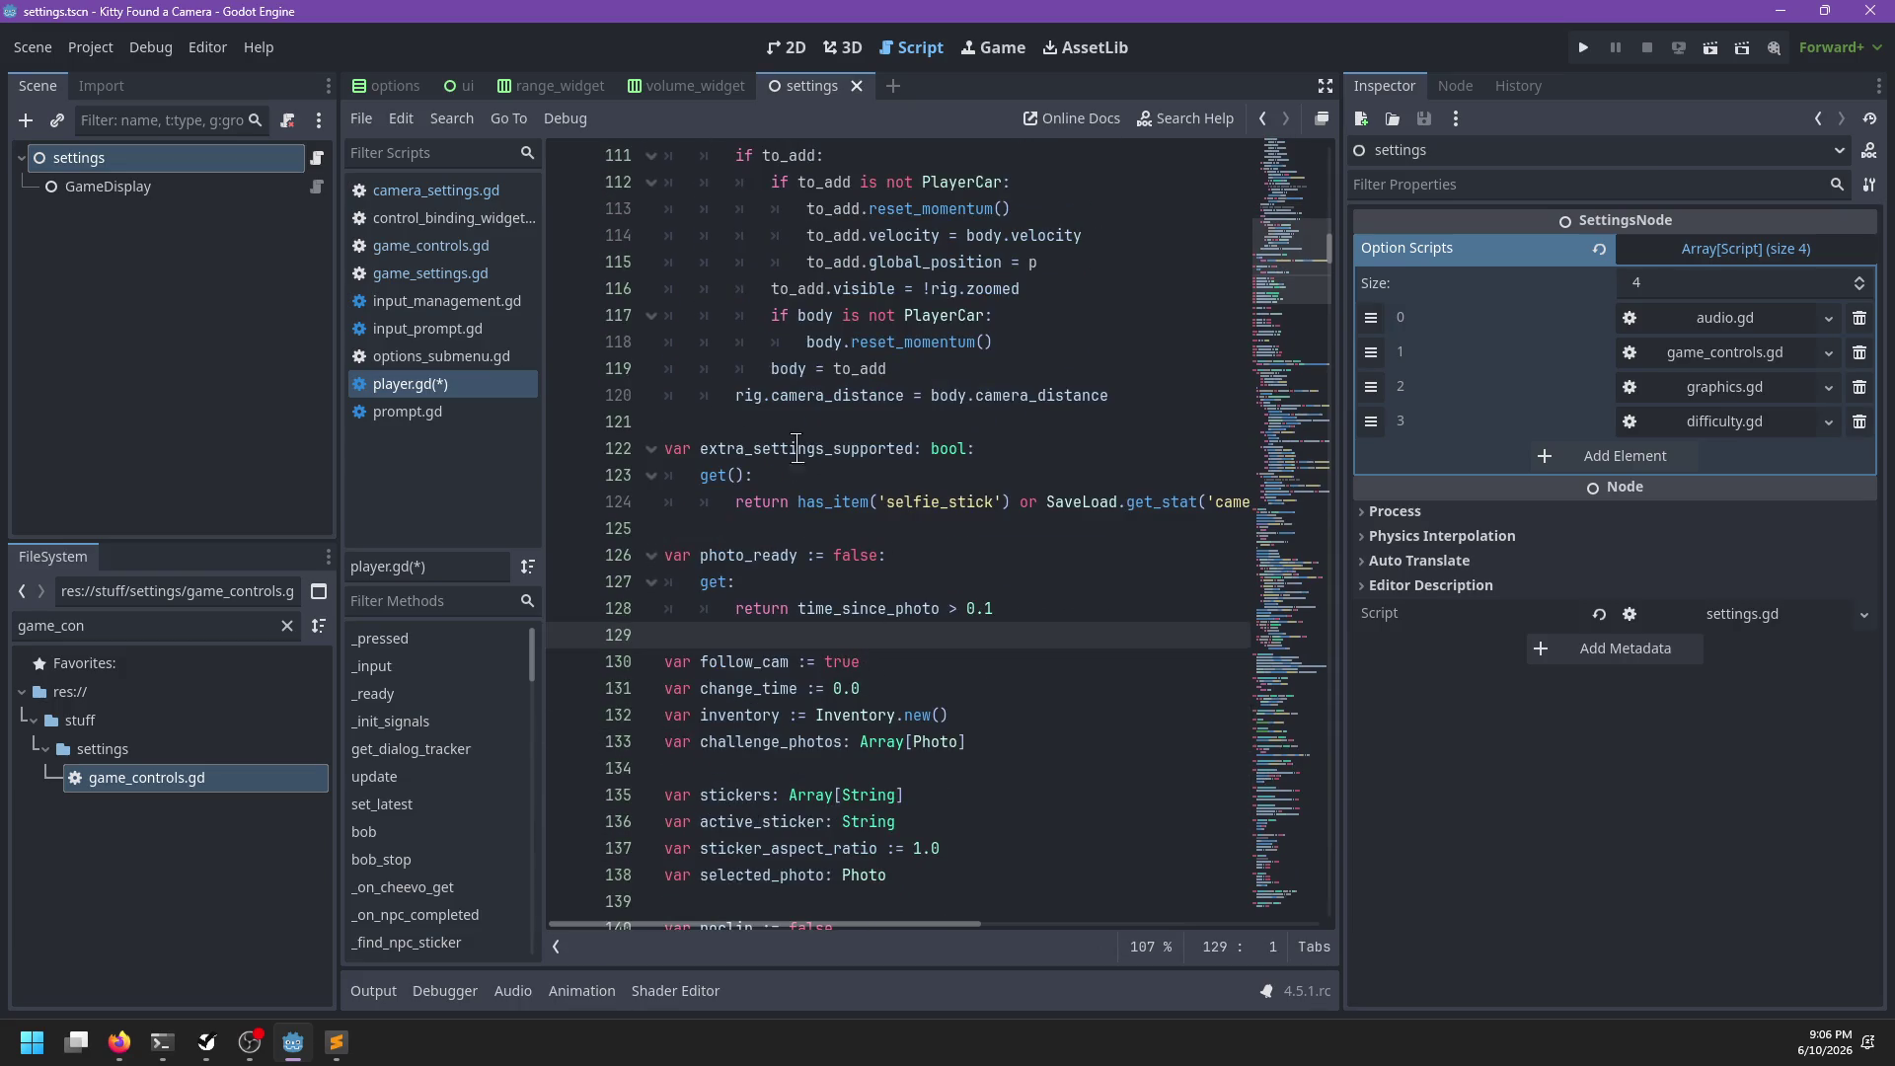
{"action": "scroll", "coordinate": [952, 538], "scroll_direction": "right", "scroll_amount": 3}
{"action": "scroll", "coordinate": [952, 538], "scroll_direction": "left", "scroll_amount": 3}
{"action": "key", "text": "ctrl+s"}
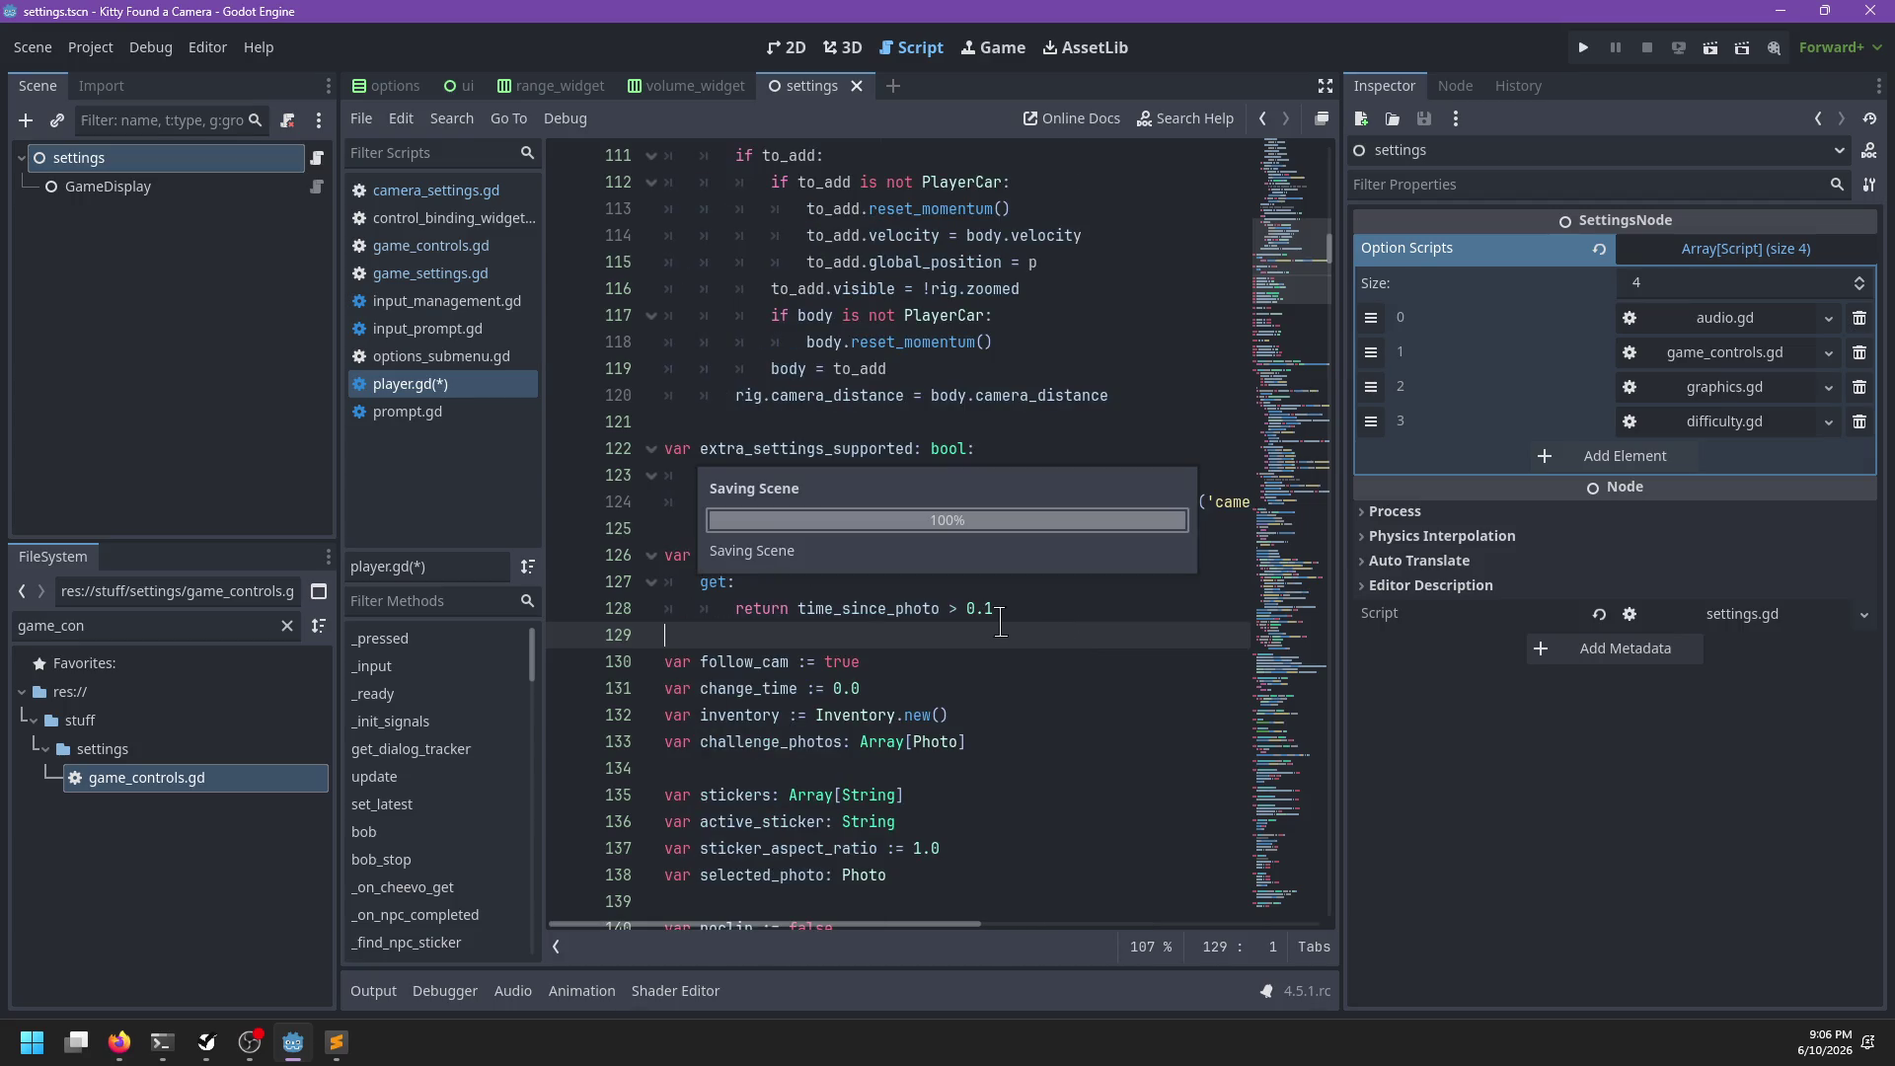
Move var vehicle_body: PlayerCar to just below the photo_ready block, followed by a blank line
{"action": "scroll", "coordinate": [995, 621], "scroll_direction": "up", "scroll_amount": 20}
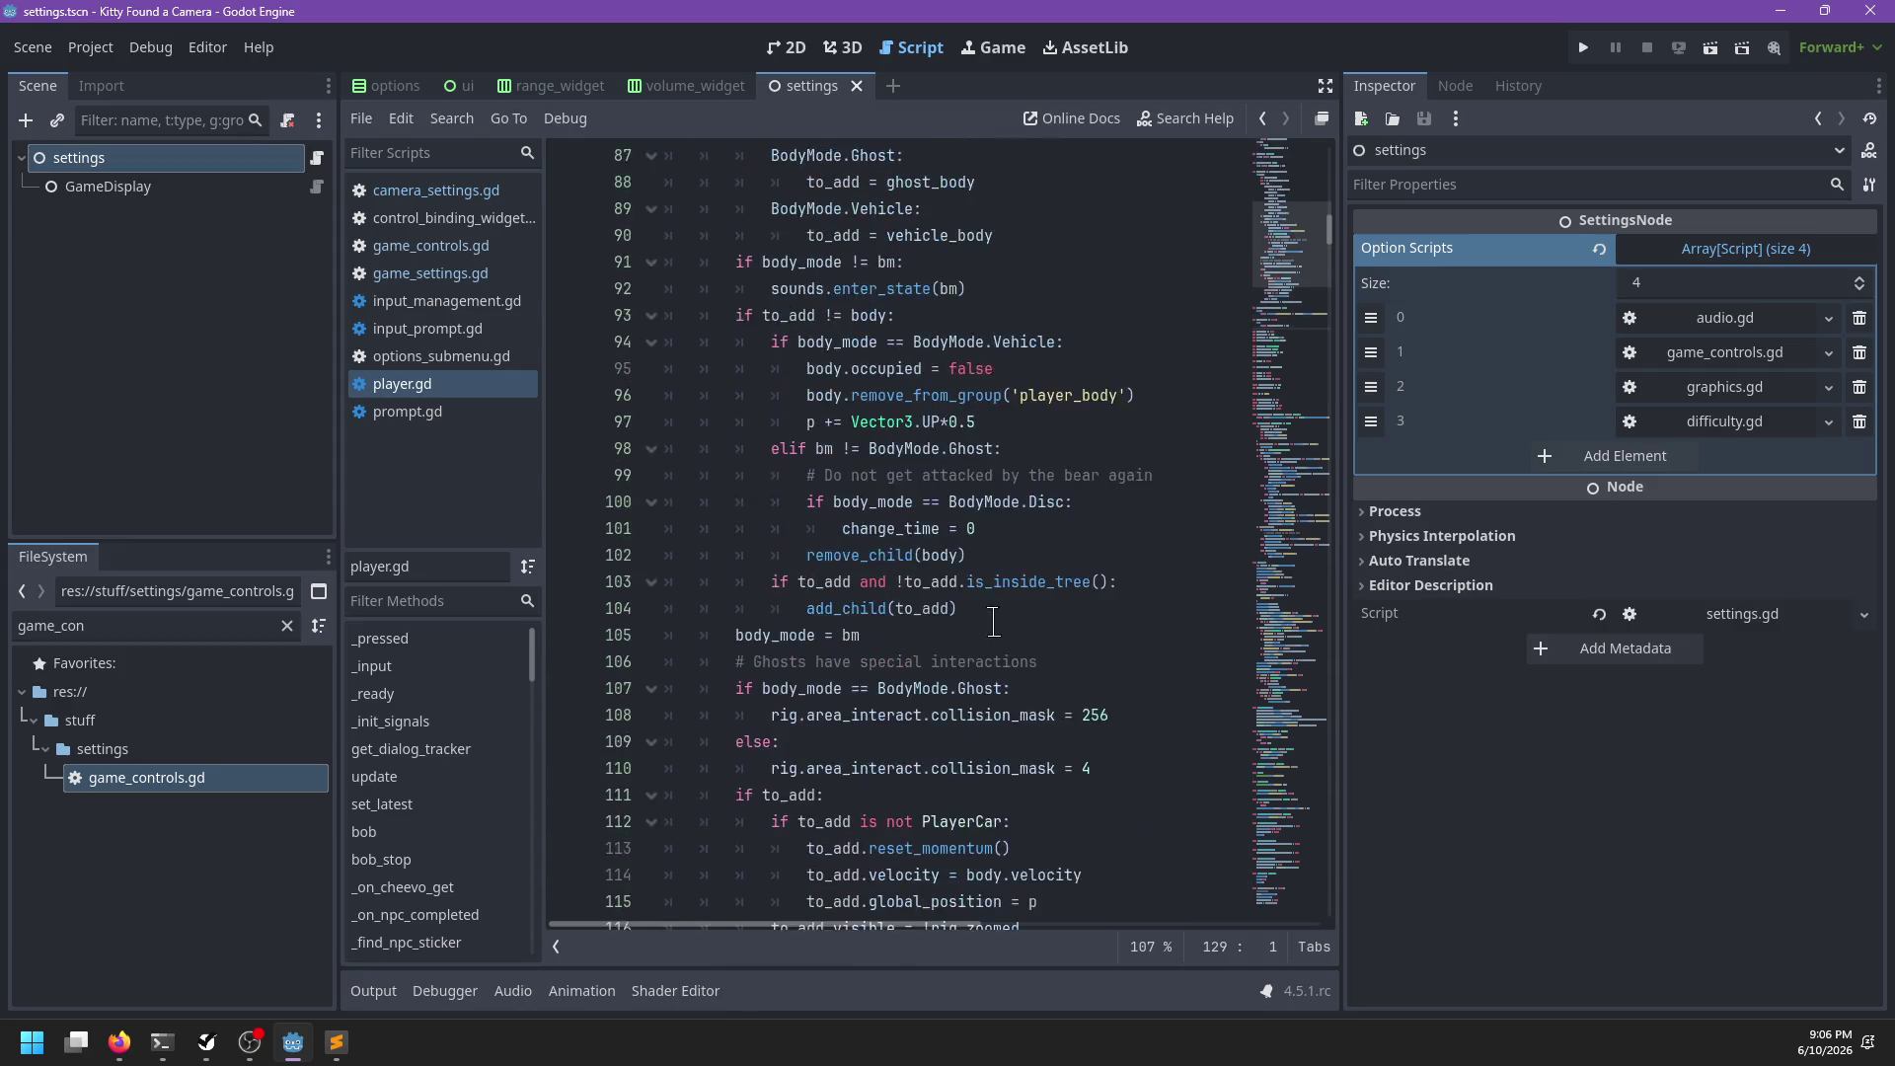
{"action": "scroll", "coordinate": [994, 620], "scroll_direction": "up", "scroll_amount": 1}
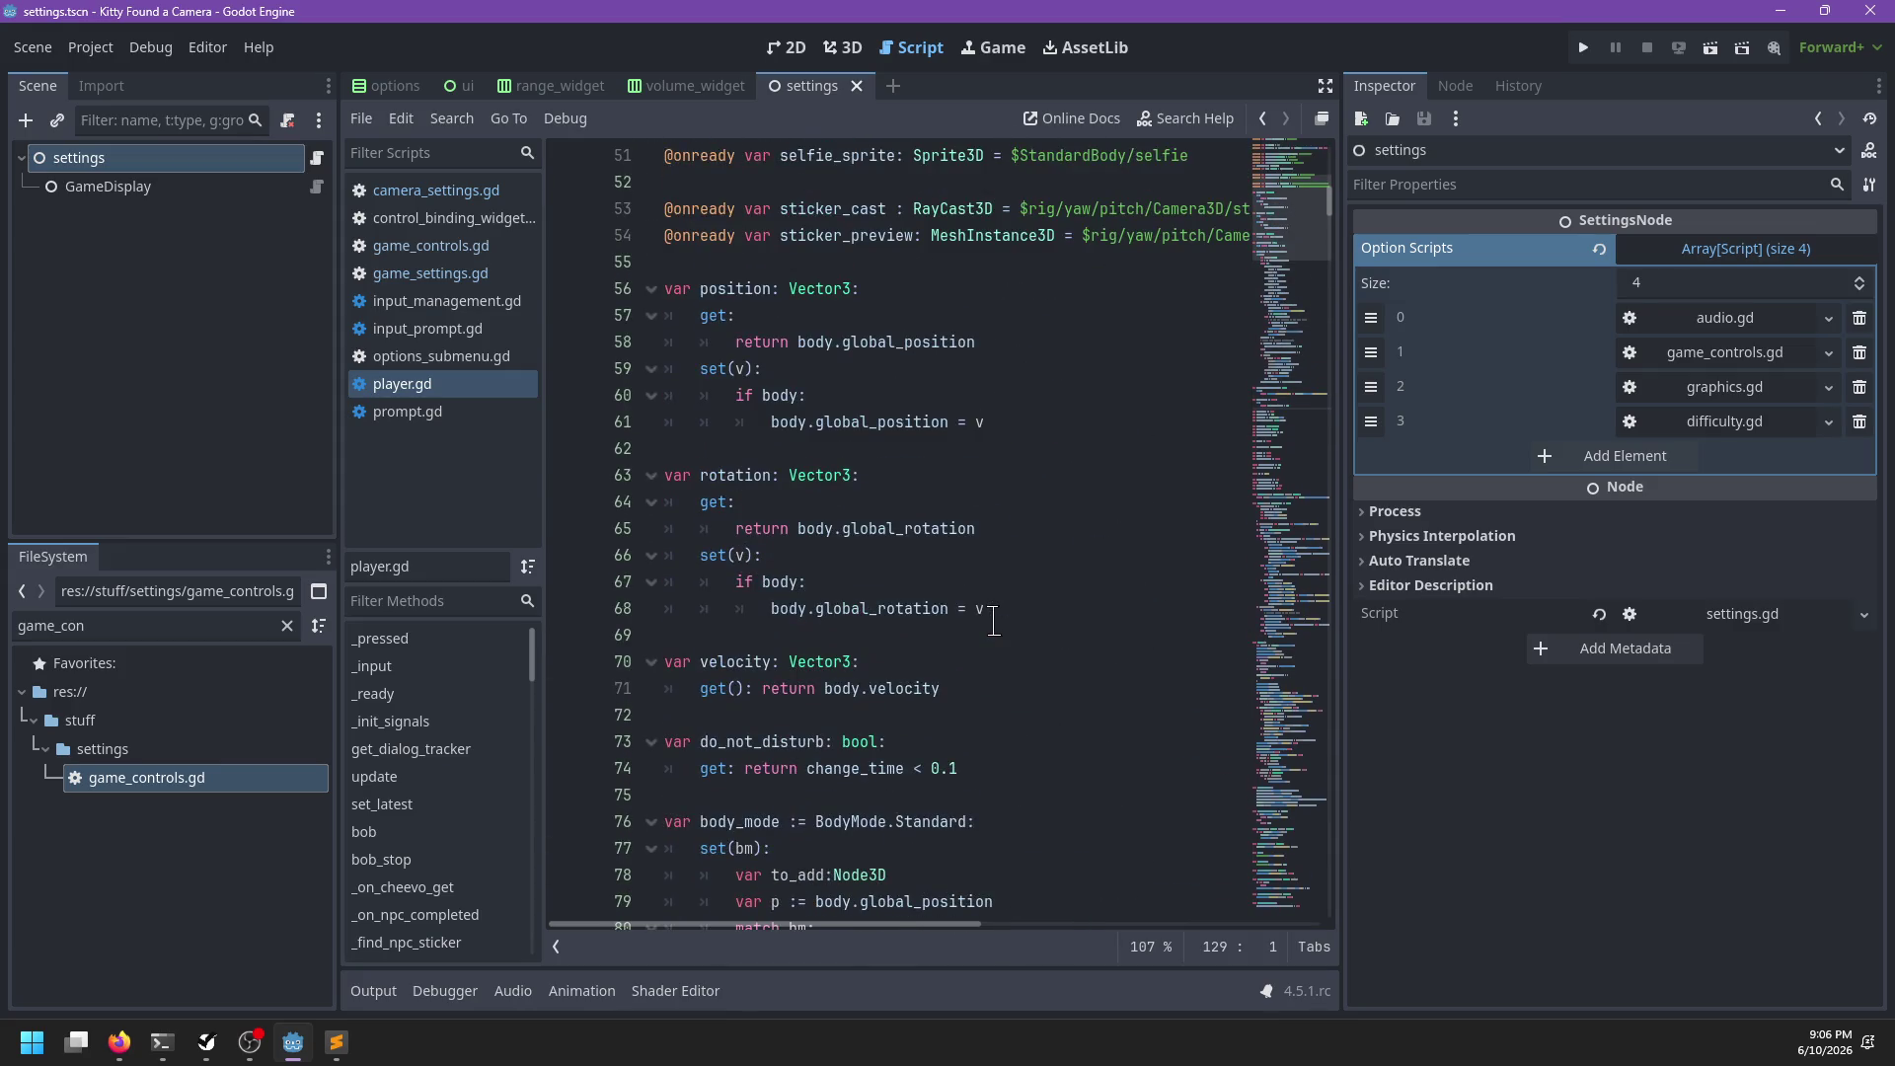
{"action": "scroll", "coordinate": [994, 621], "scroll_direction": "up", "scroll_amount": 5}
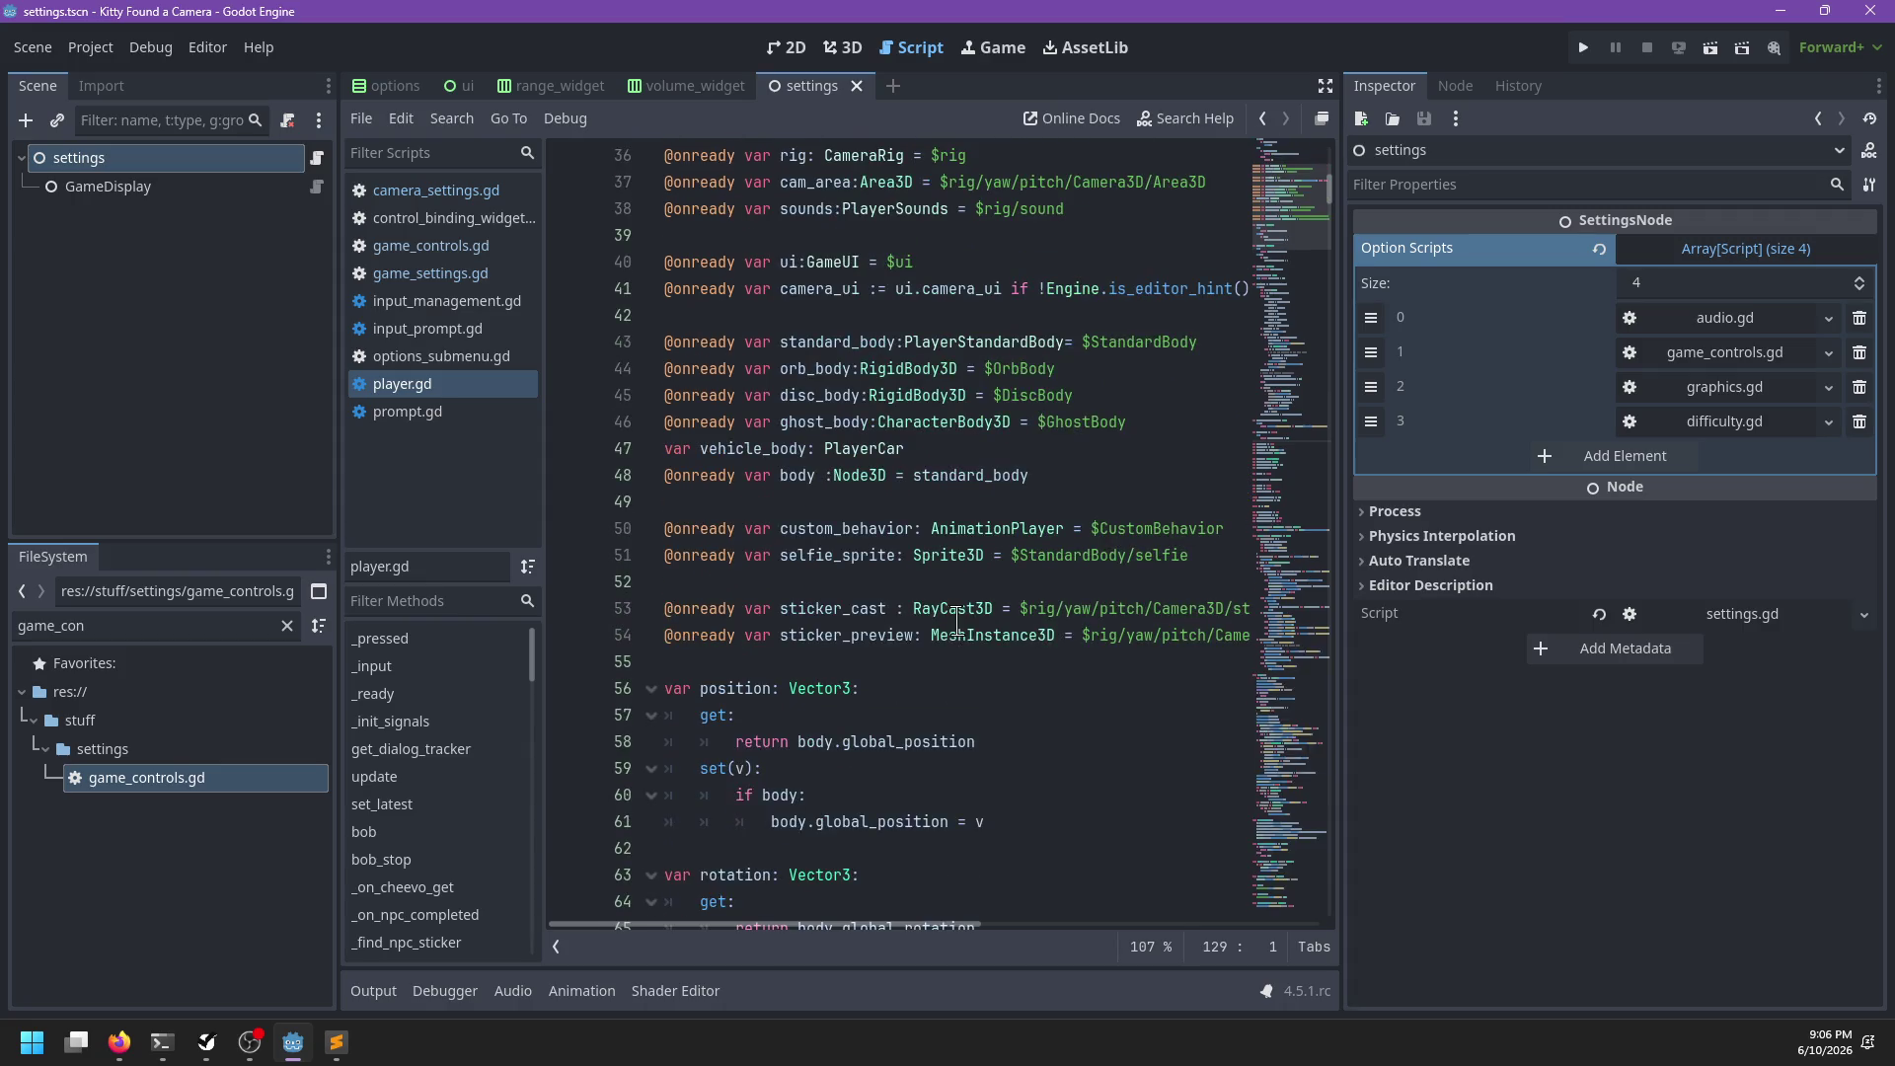
{"action": "left_click_drag", "start_coordinate": [987, 449], "coordinate": [1180, 423]}
{"action": "key", "text": "ctrl+c"}
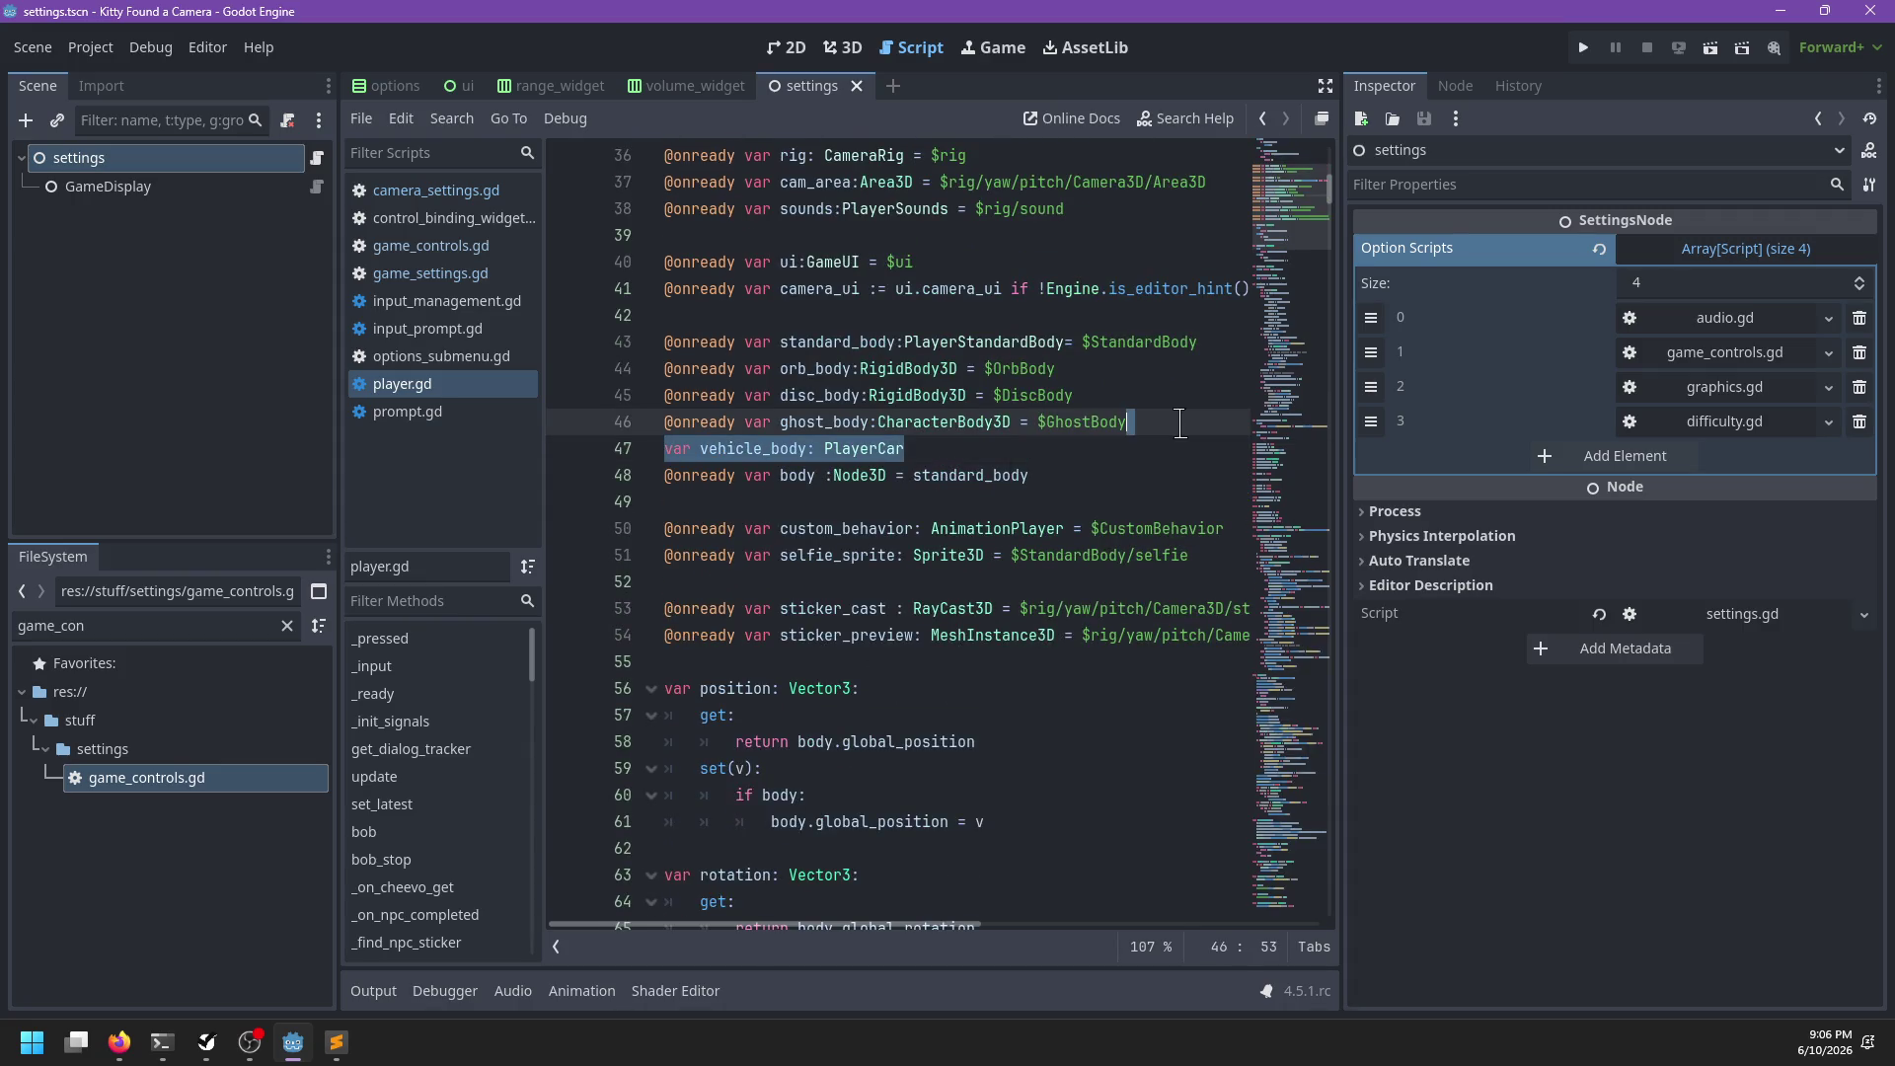
{"action": "key", "text": "BackSpace"}
{"action": "scroll", "coordinate": [872, 614], "scroll_direction": "down", "scroll_amount": 18}
{"action": "scroll", "coordinate": [872, 614], "scroll_direction": "down", "scroll_amount": 10}
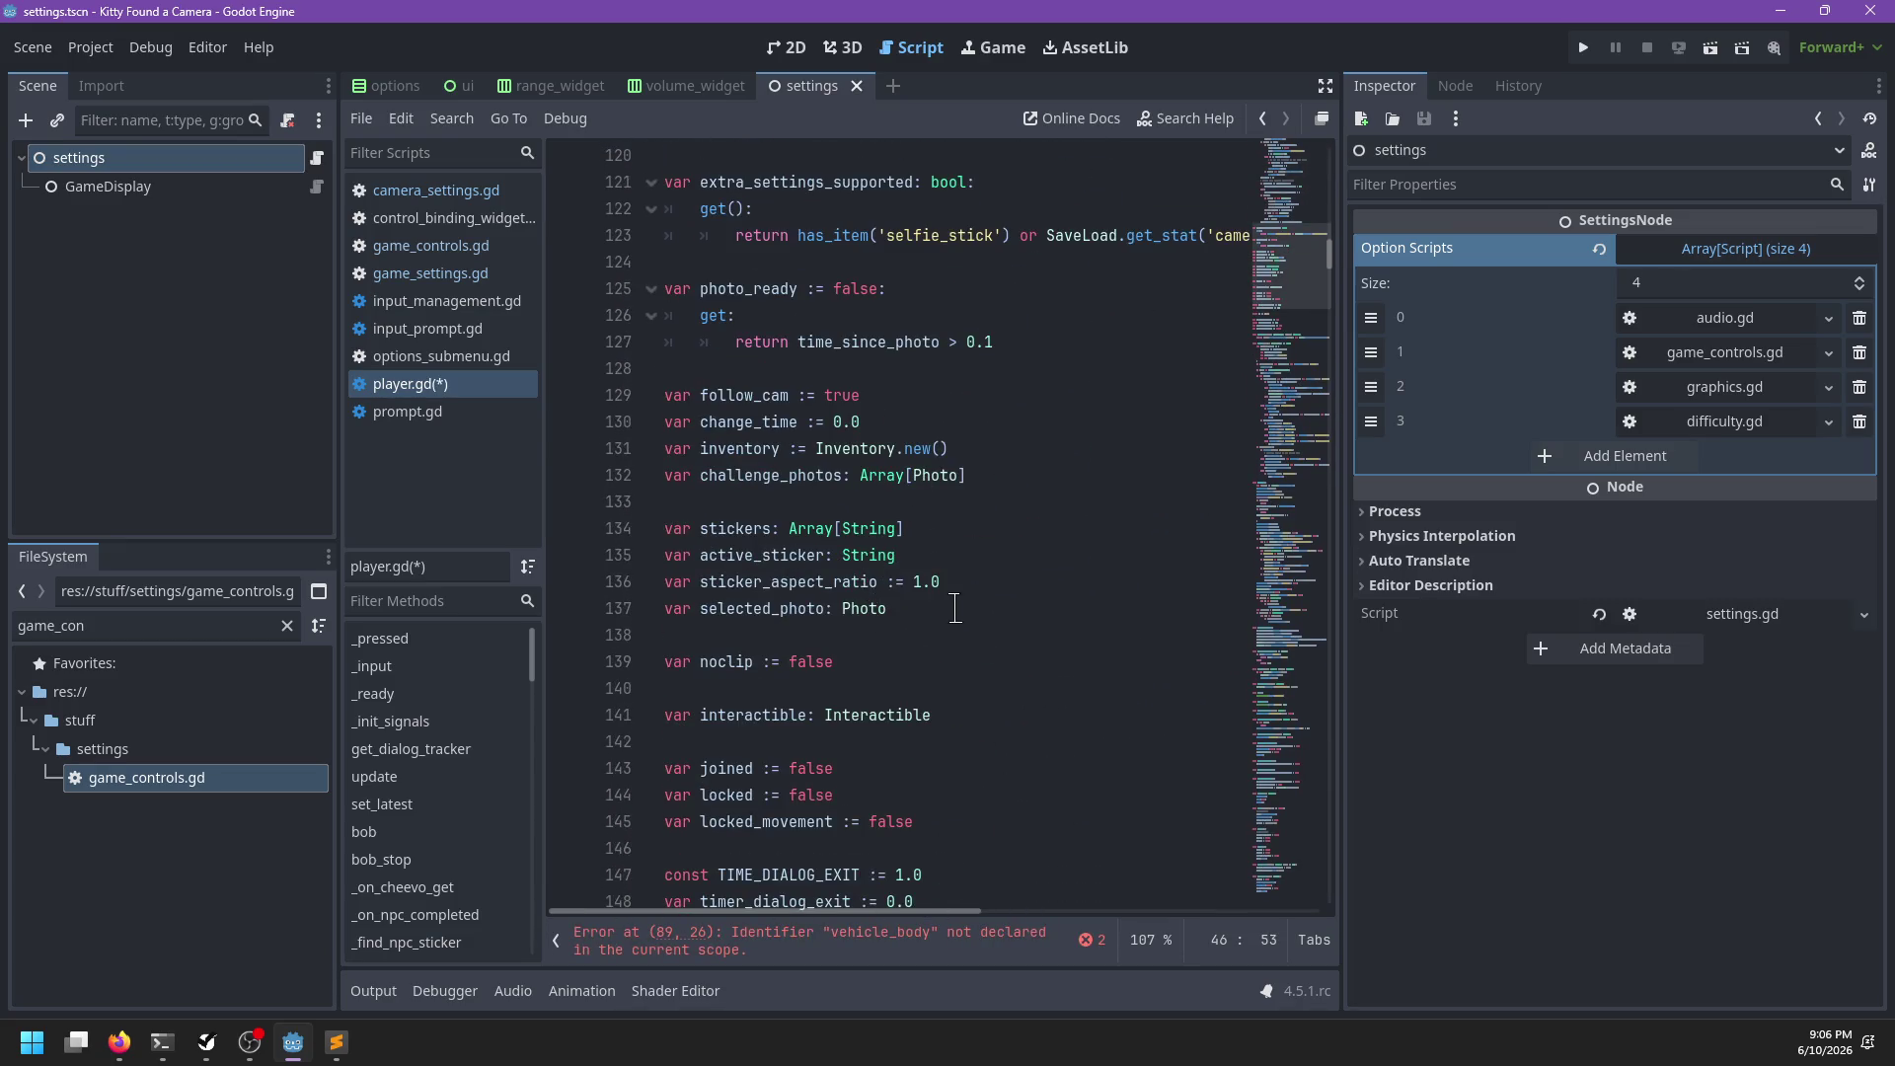
{"action": "left_click", "coordinate": [953, 607]}
{"action": "key", "text": "ctrl+v"}
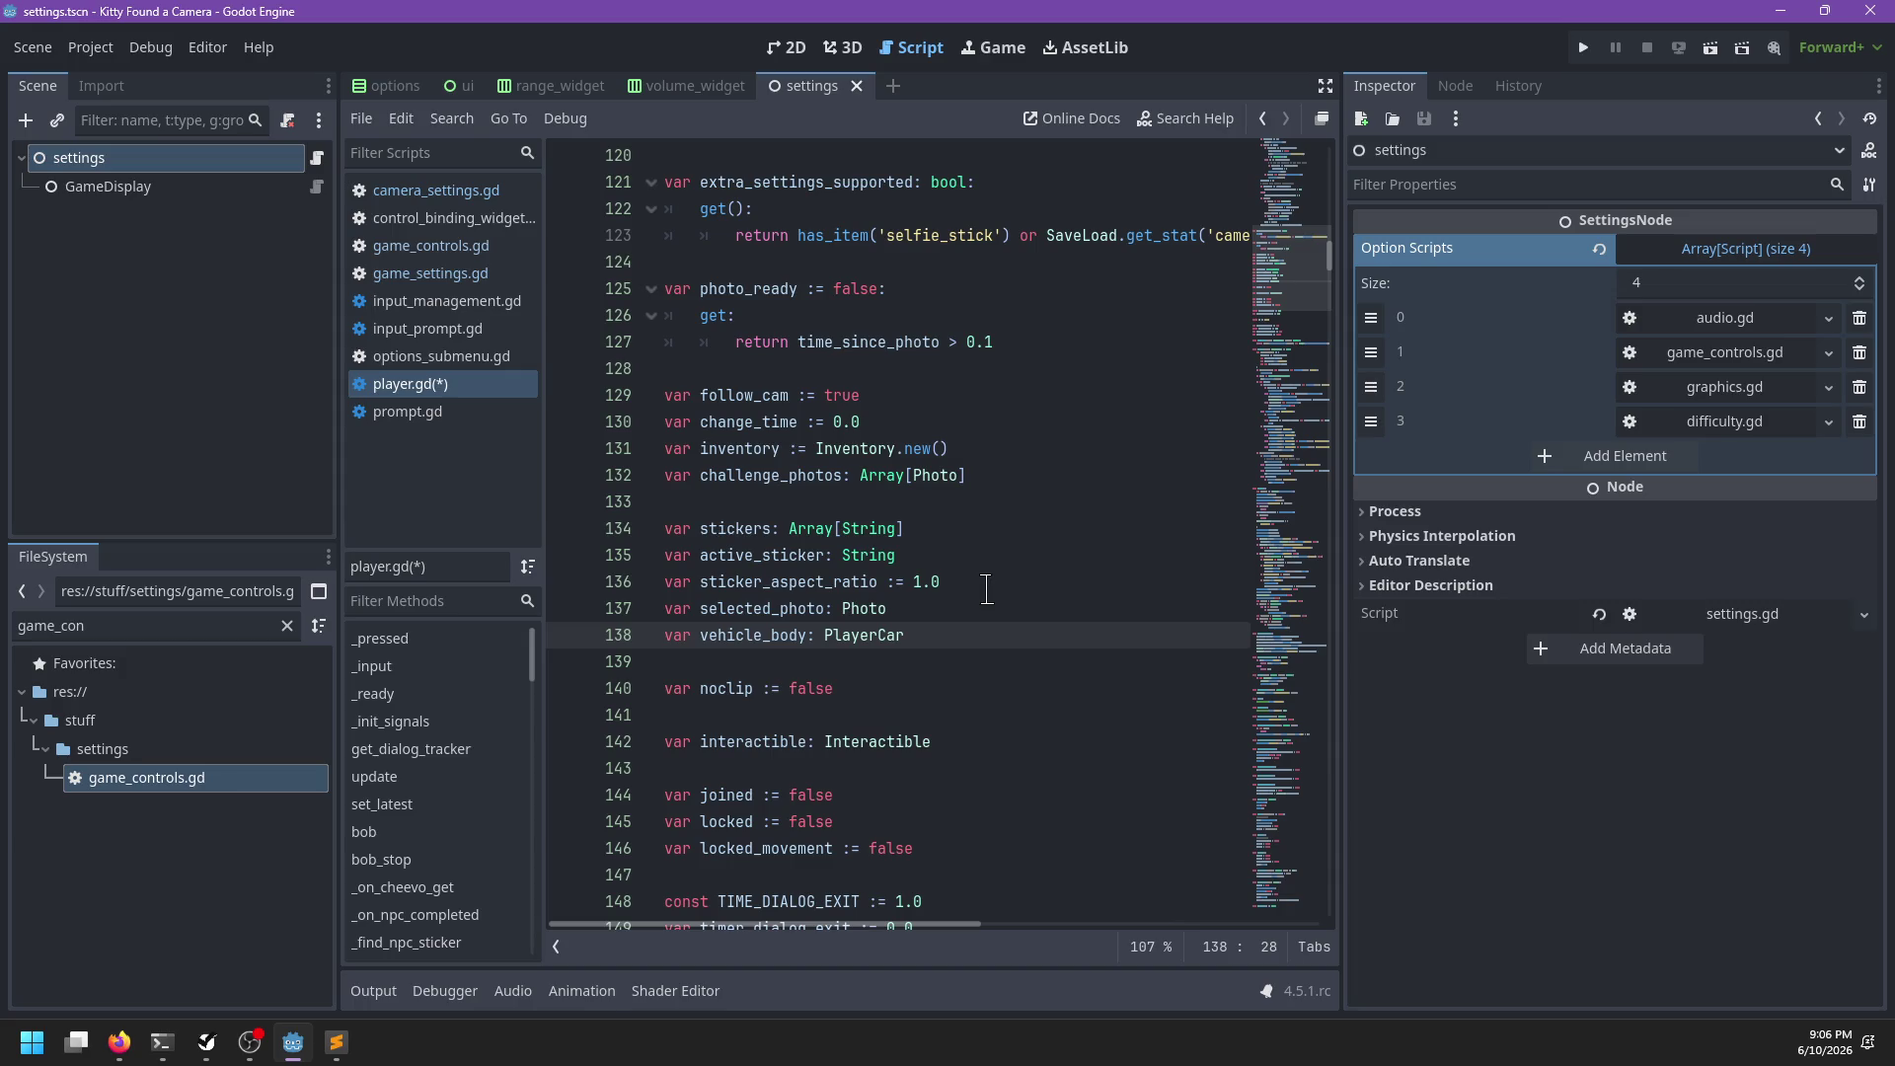
{"action": "key", "text": "ctrl+x"}
{"action": "left_click", "coordinate": [832, 385]}
{"action": "key", "text": "ctrl+v"}
{"action": "key", "text": "Return"}
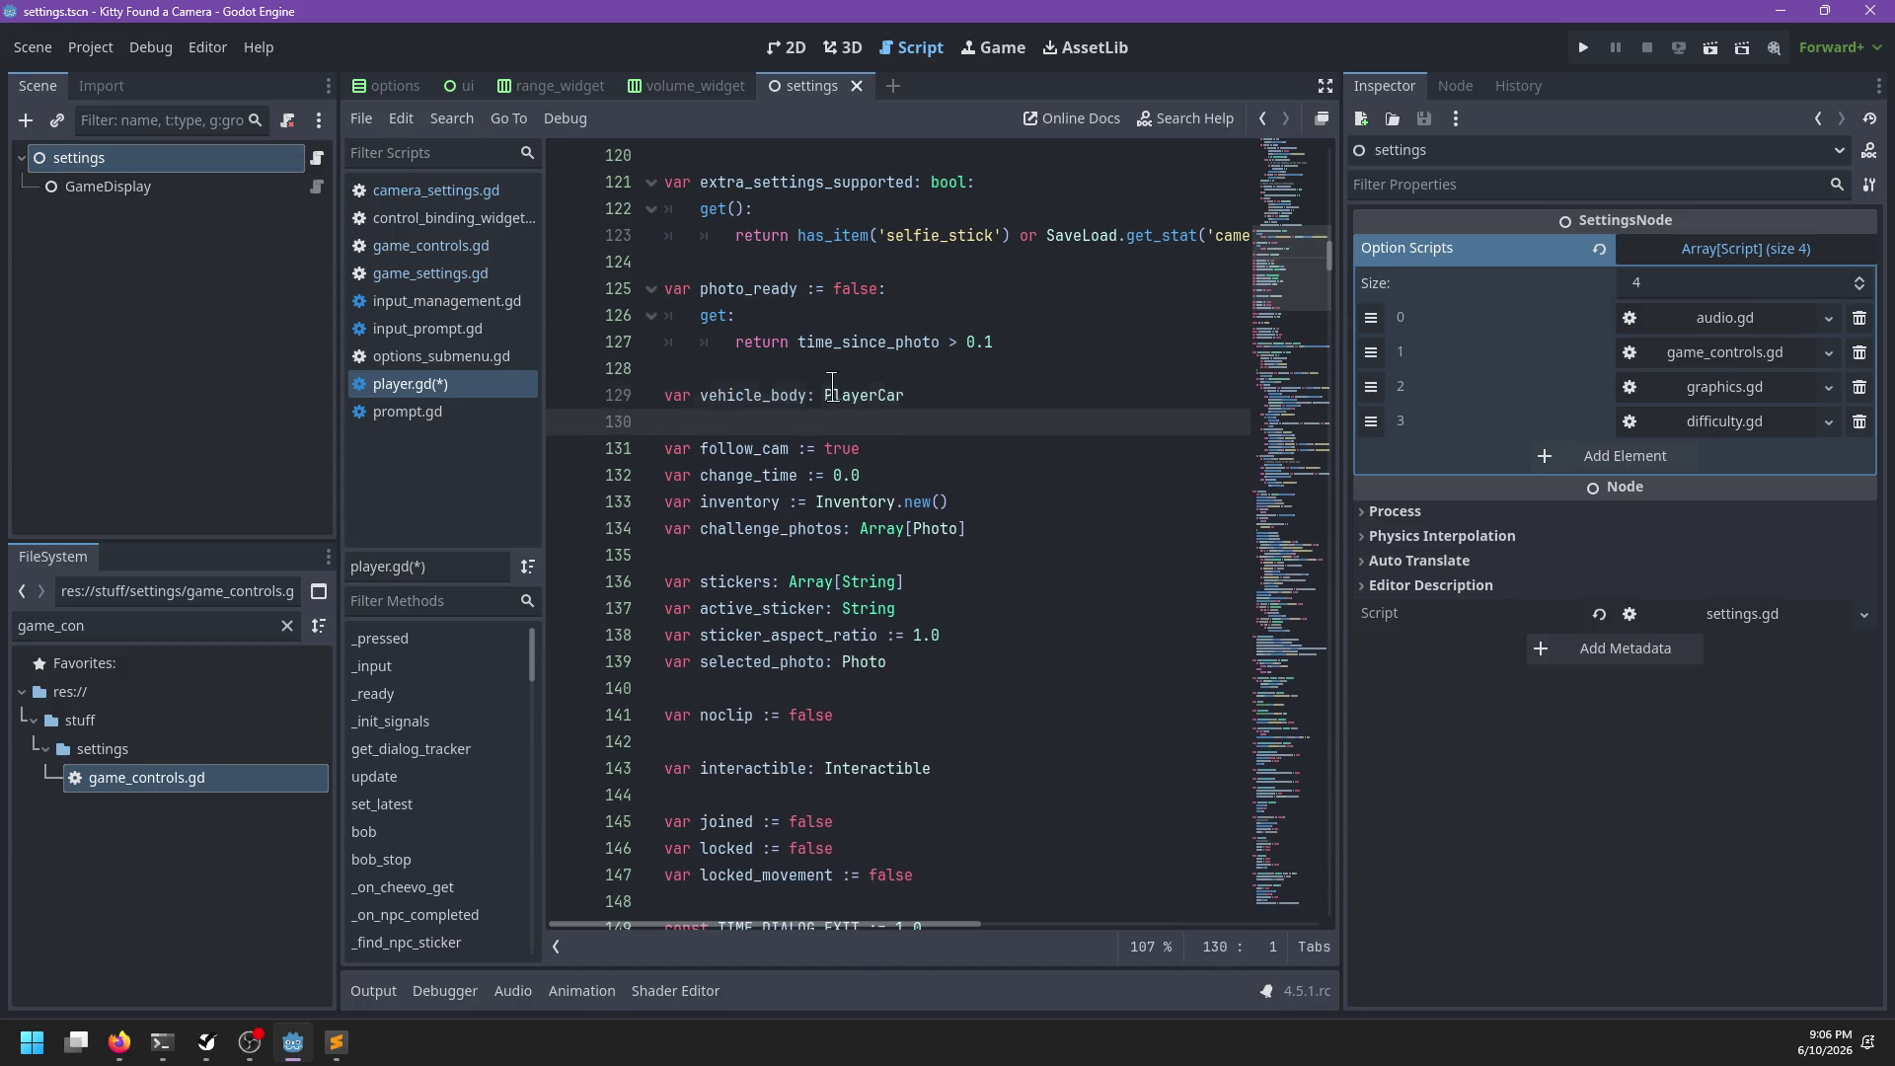
Search the script for 'stickers'
{"action": "scroll", "coordinate": [833, 385], "scroll_direction": "up", "scroll_amount": 3}
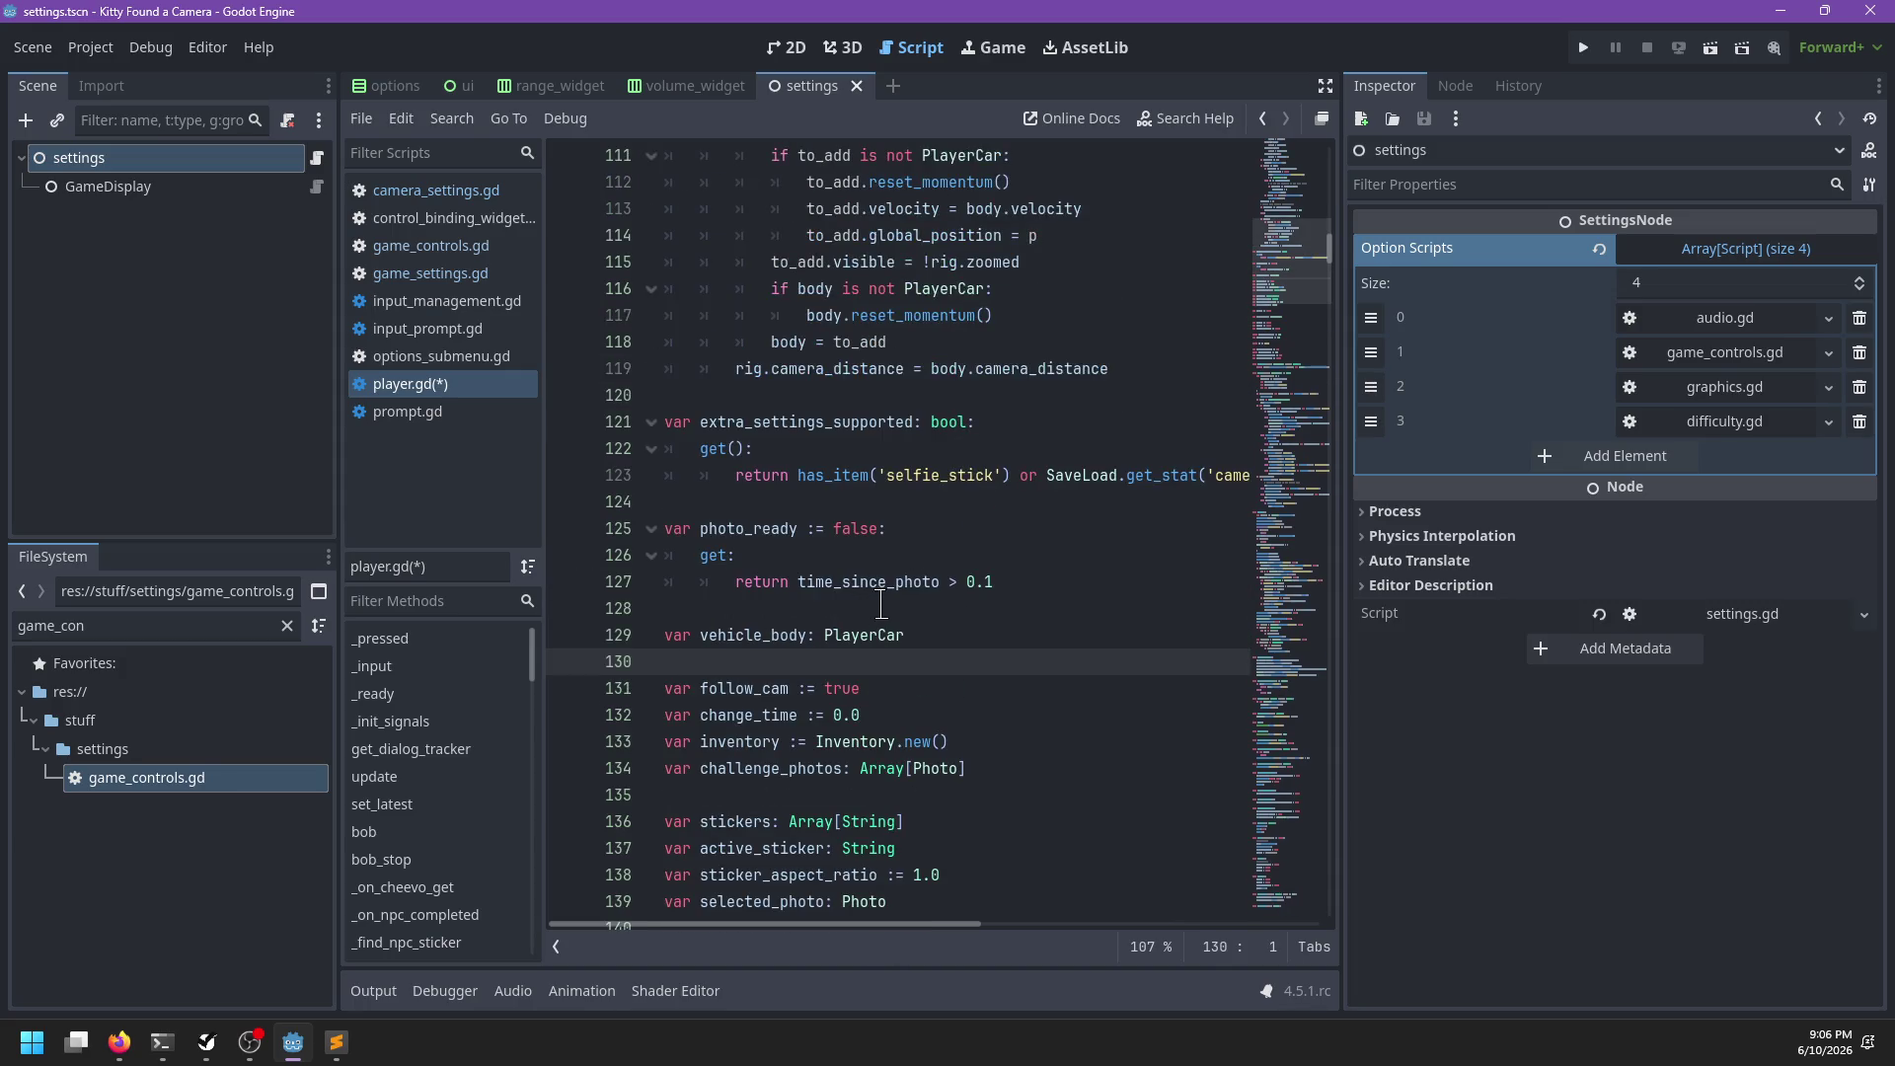
{"action": "left_click", "coordinate": [943, 598]}
{"action": "key", "text": "ctrl+f"}
{"action": "type", "text": "'stickers'"}
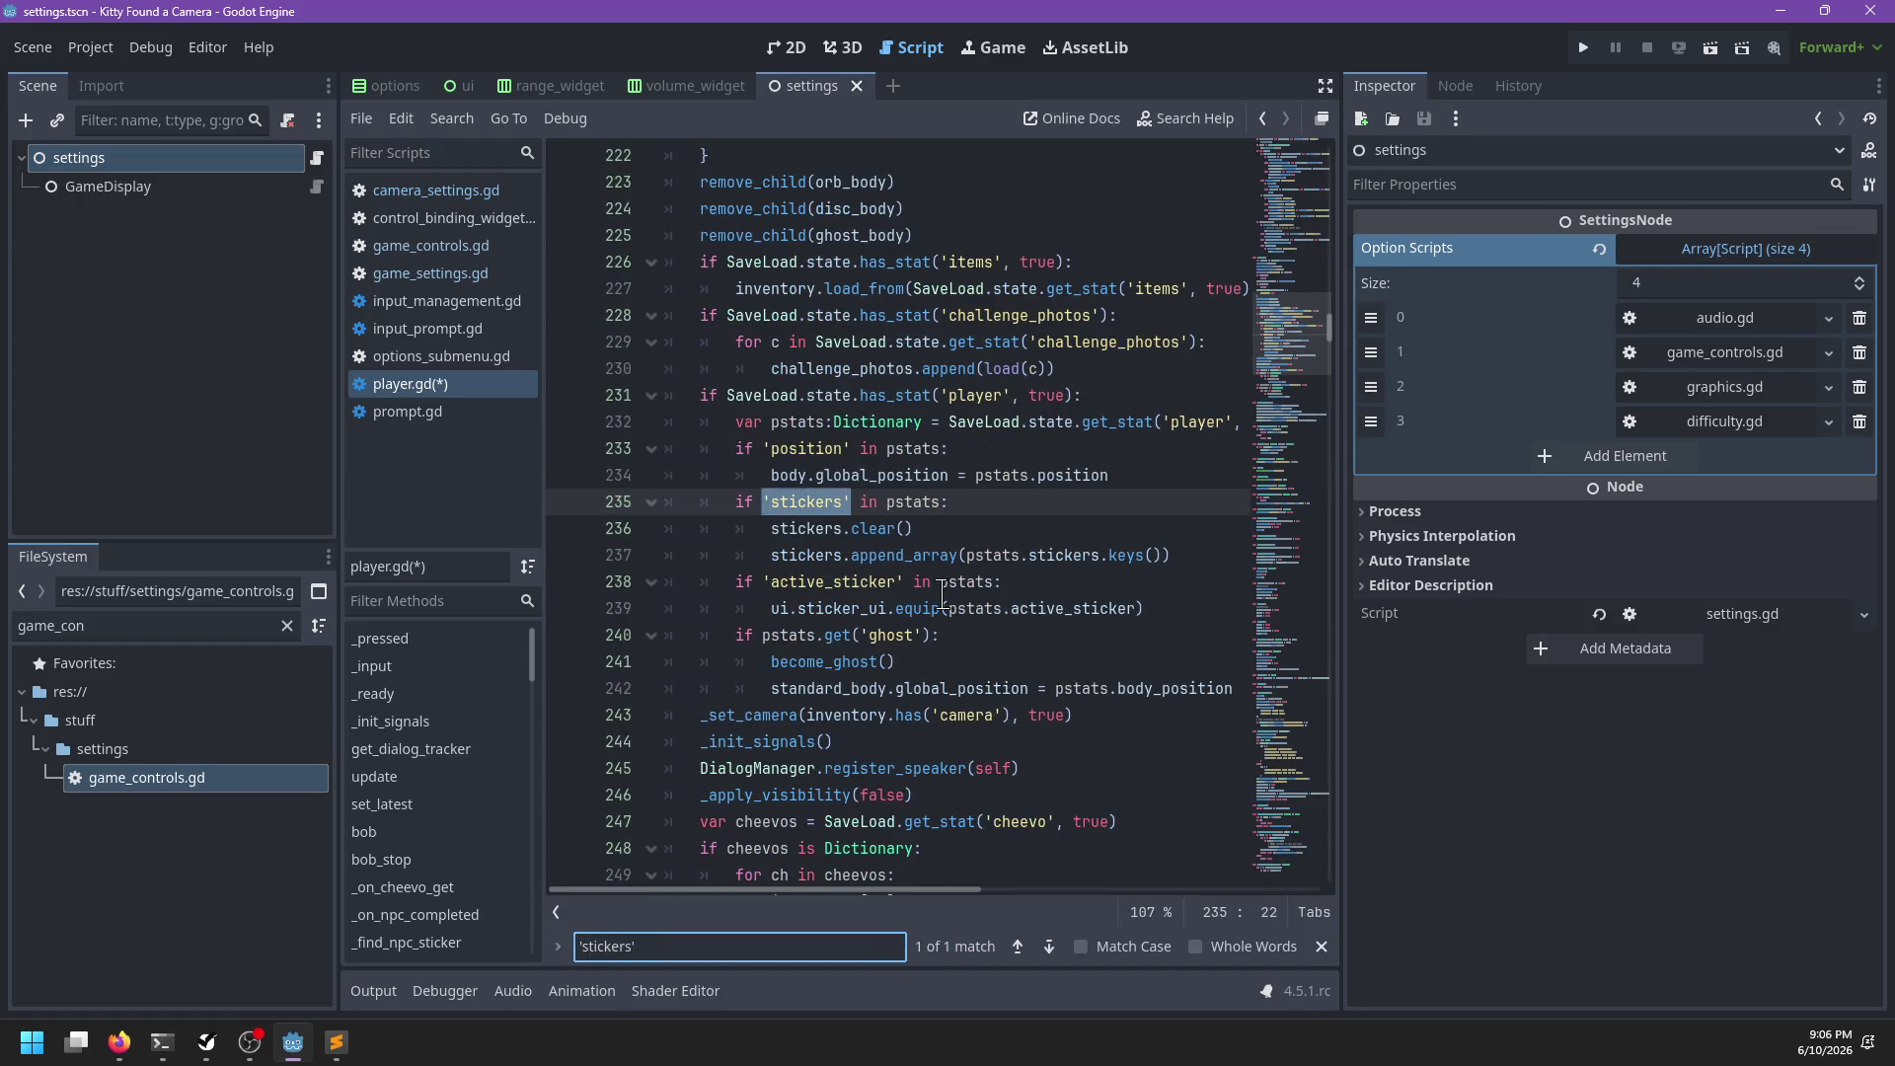
Narrow the search to 'sticker' and review the is_placing_stickers check
{"action": "key", "text": "BackSpace"}
{"action": "key", "text": "BackSpace"}
{"action": "type", "text": "'"}
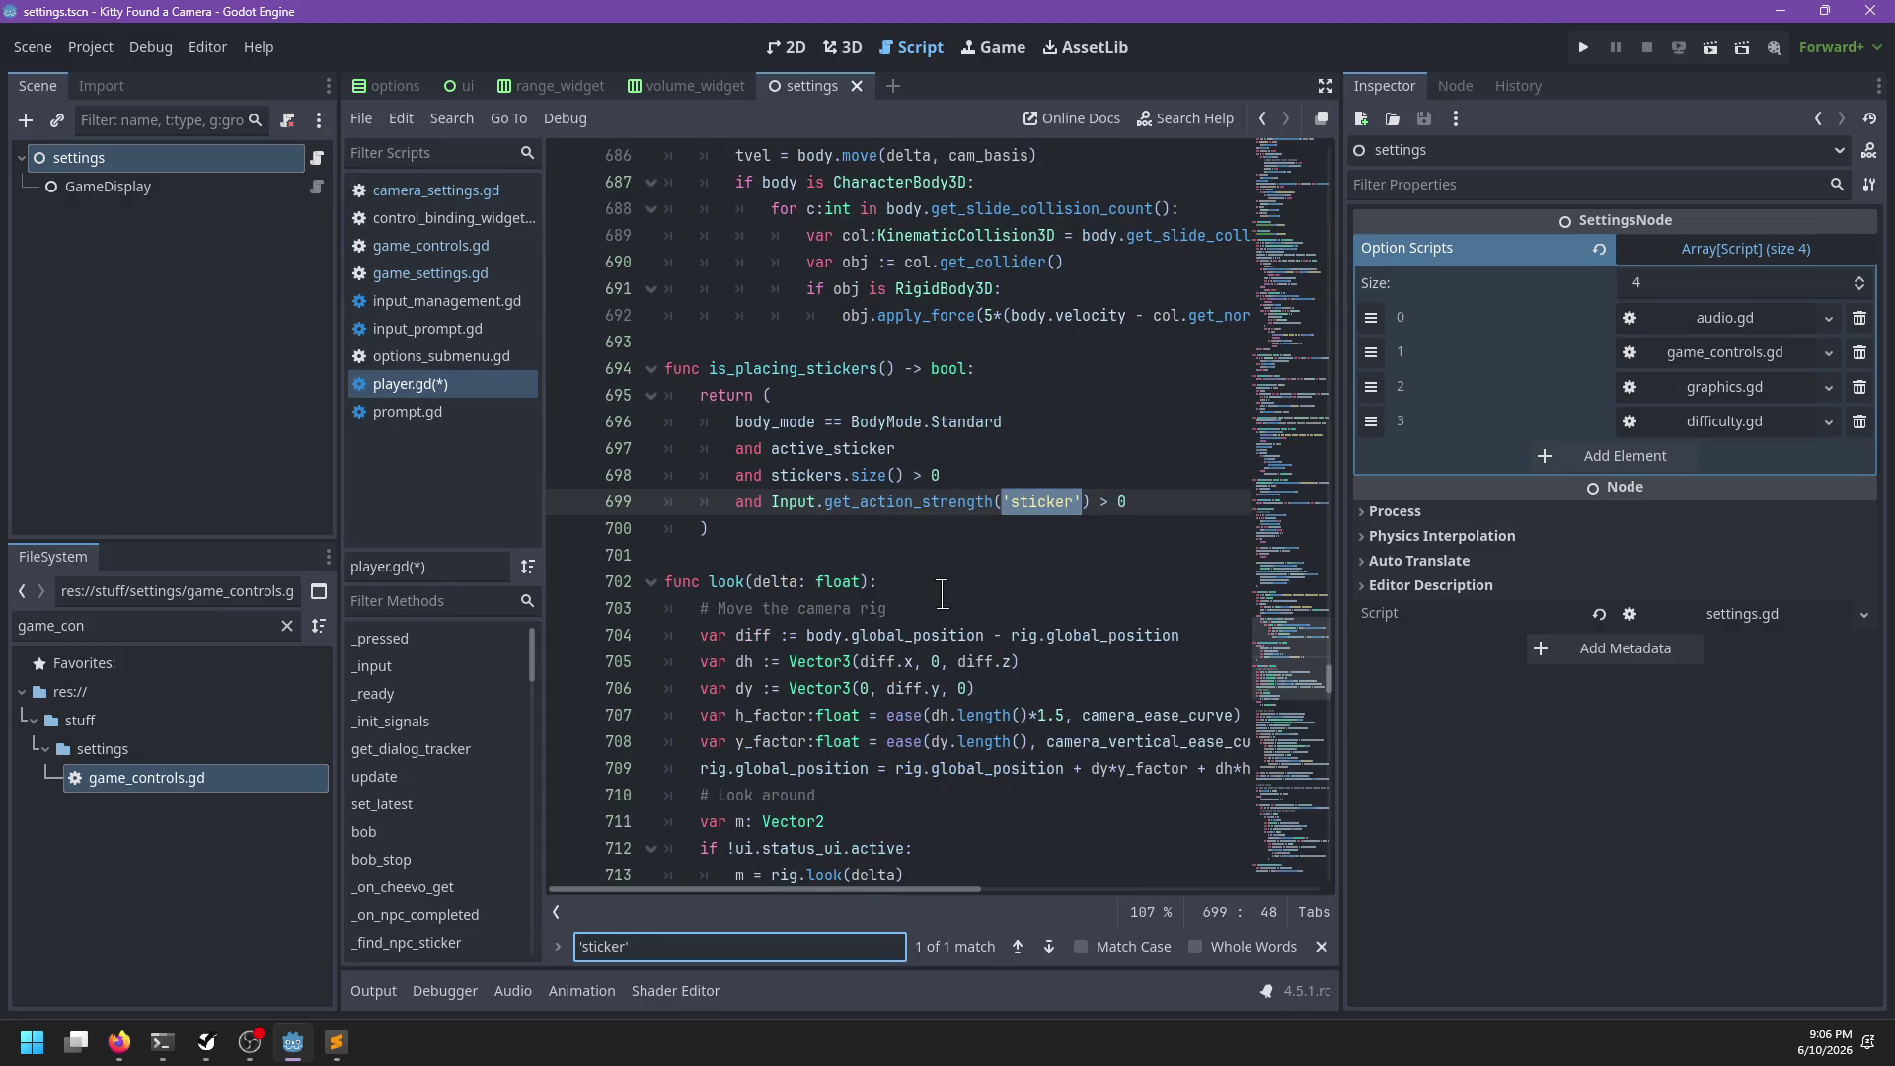
{"action": "key", "text": "Escape"}
{"action": "left_click", "coordinate": [761, 528]}
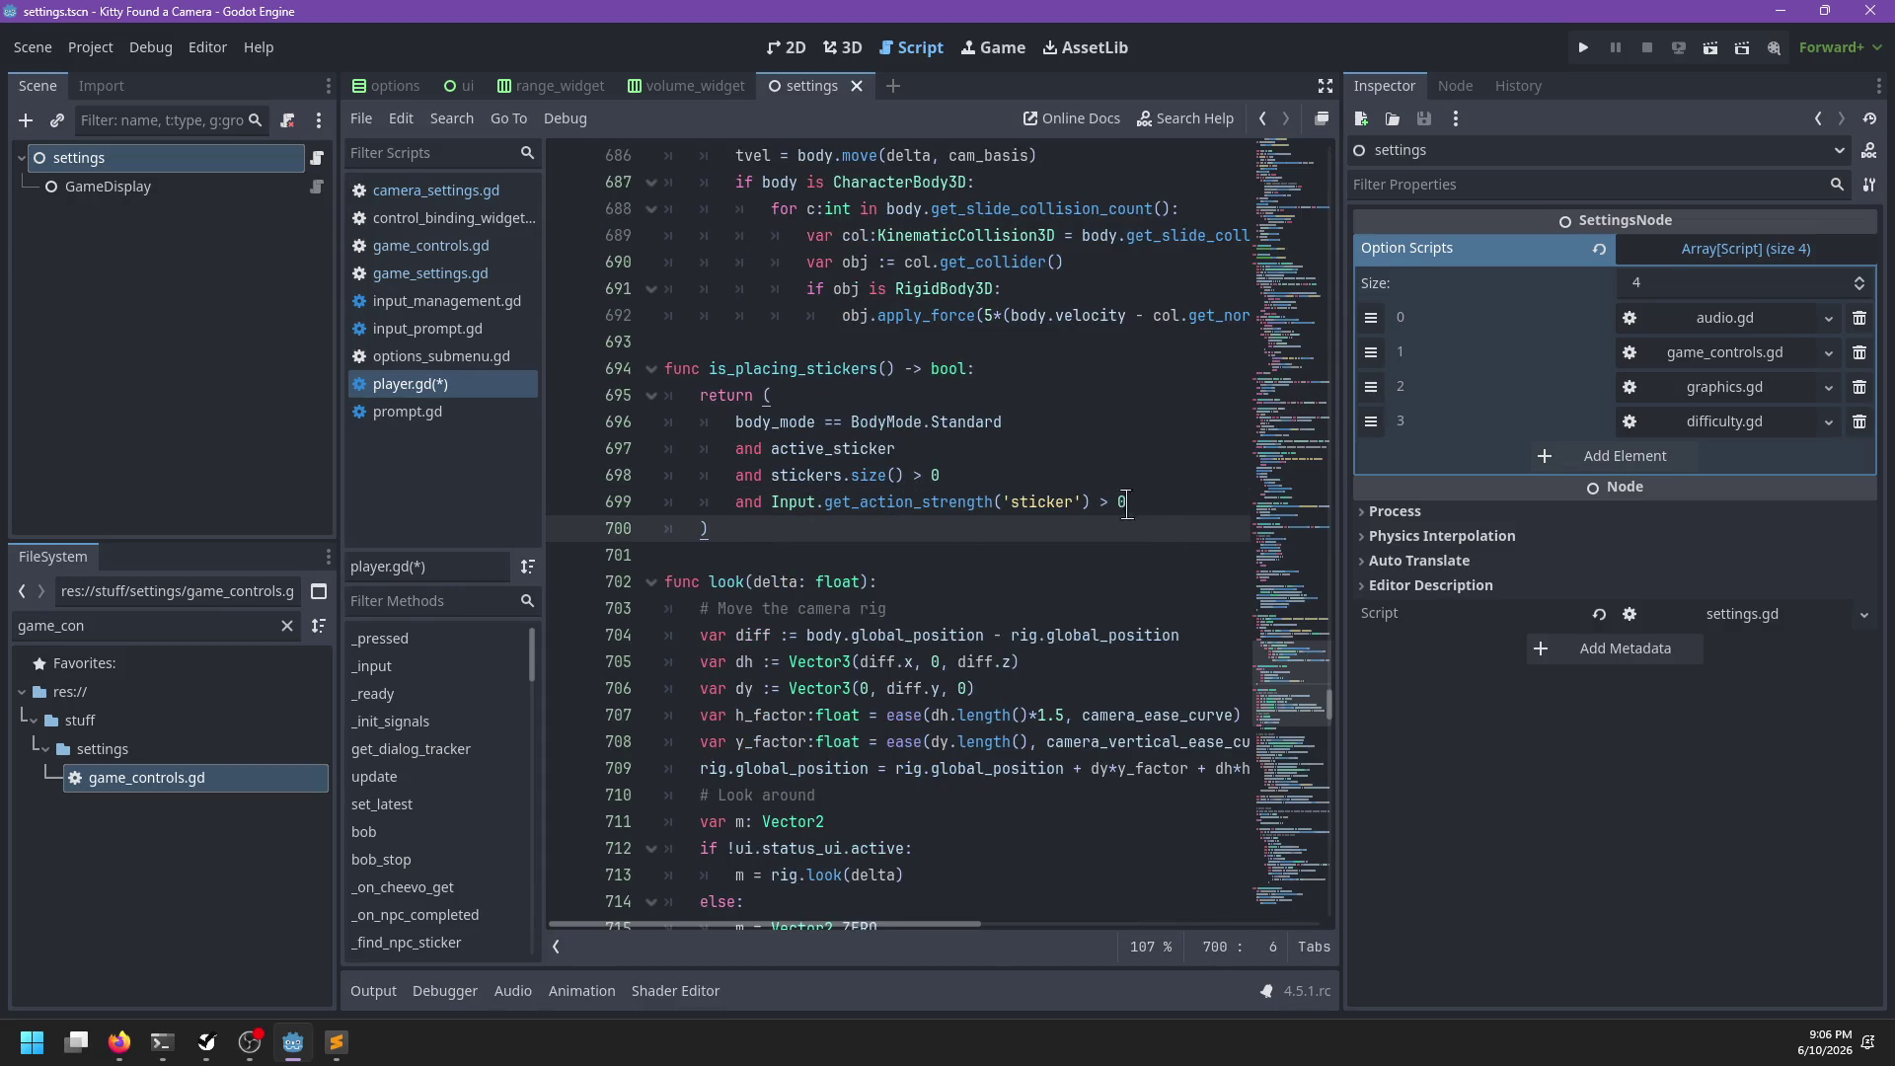
{"action": "left_click_drag", "start_coordinate": [1293, 607], "coordinate": [1296, 161]}
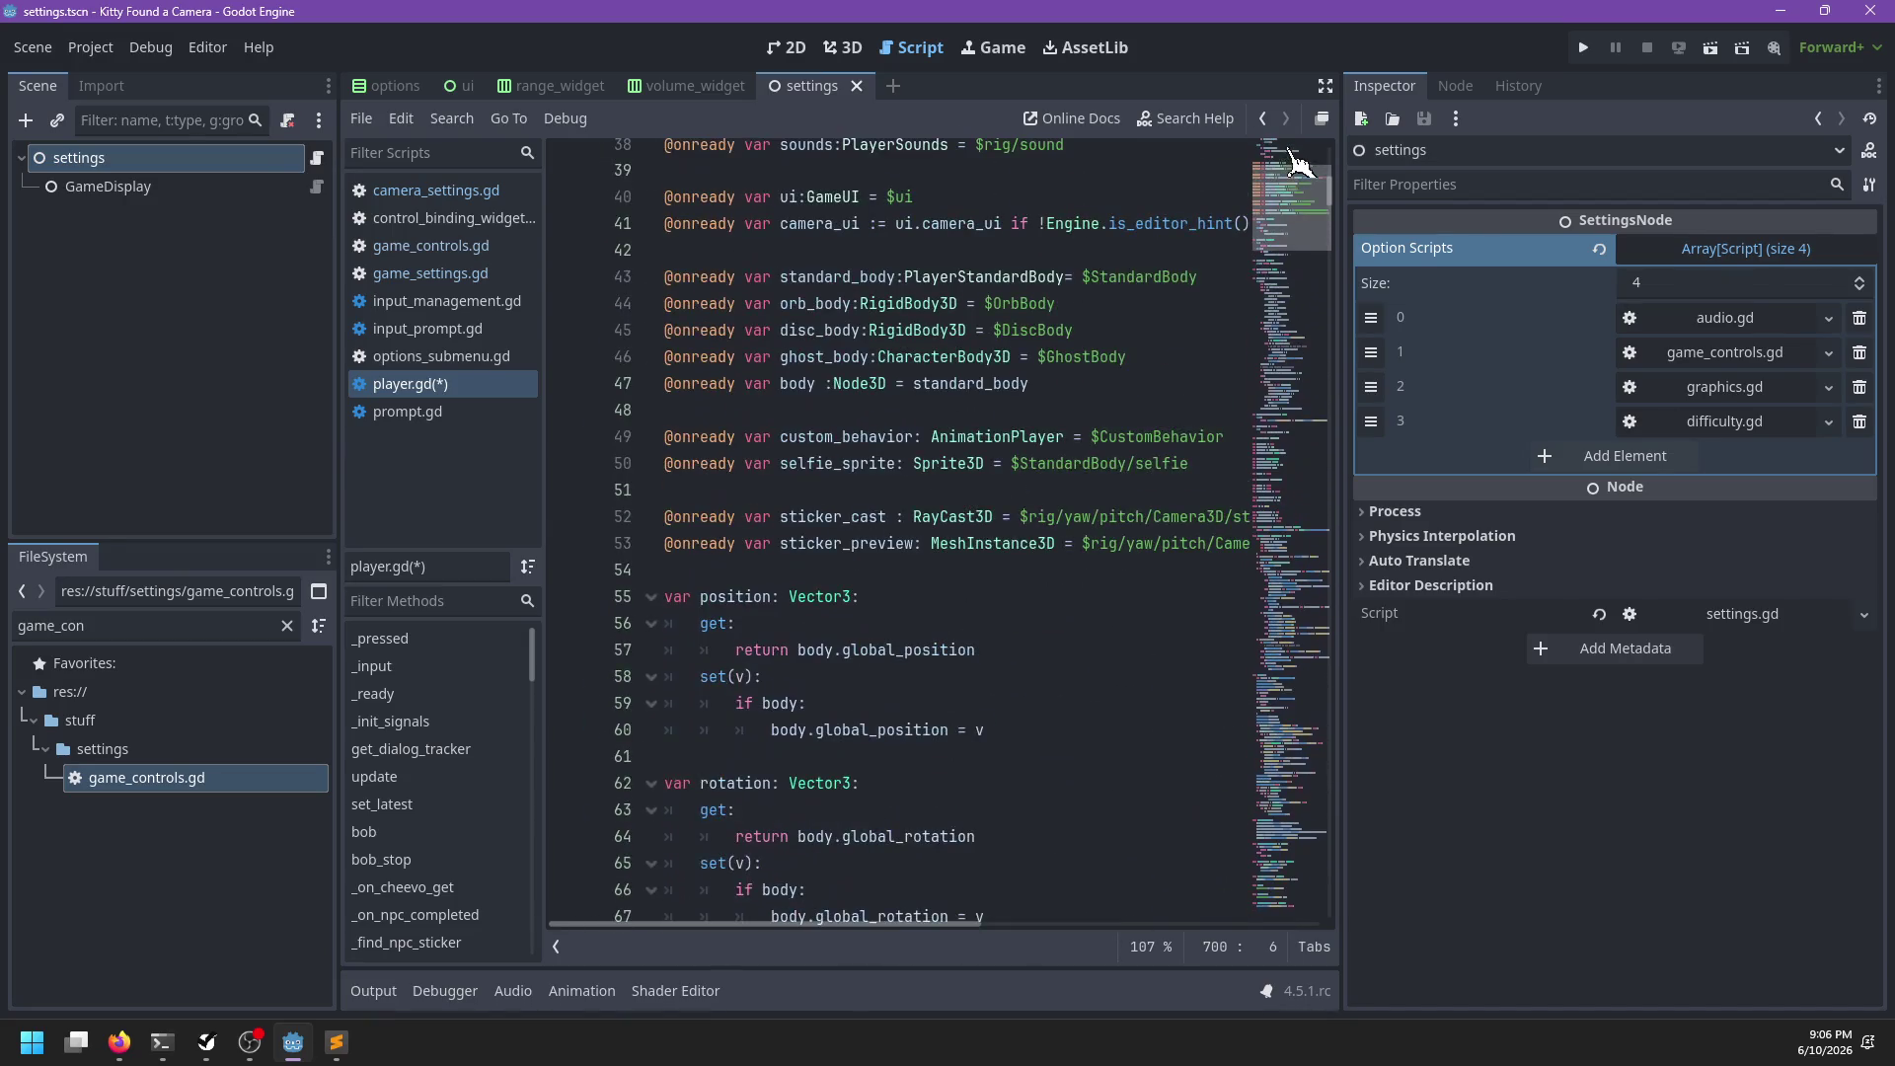
{"action": "left_click", "coordinate": [794, 568]}
{"action": "key", "text": "Return"}
{"action": "type", "text": "@onteaddy var con"}
{"action": "type", "text": "s: "}
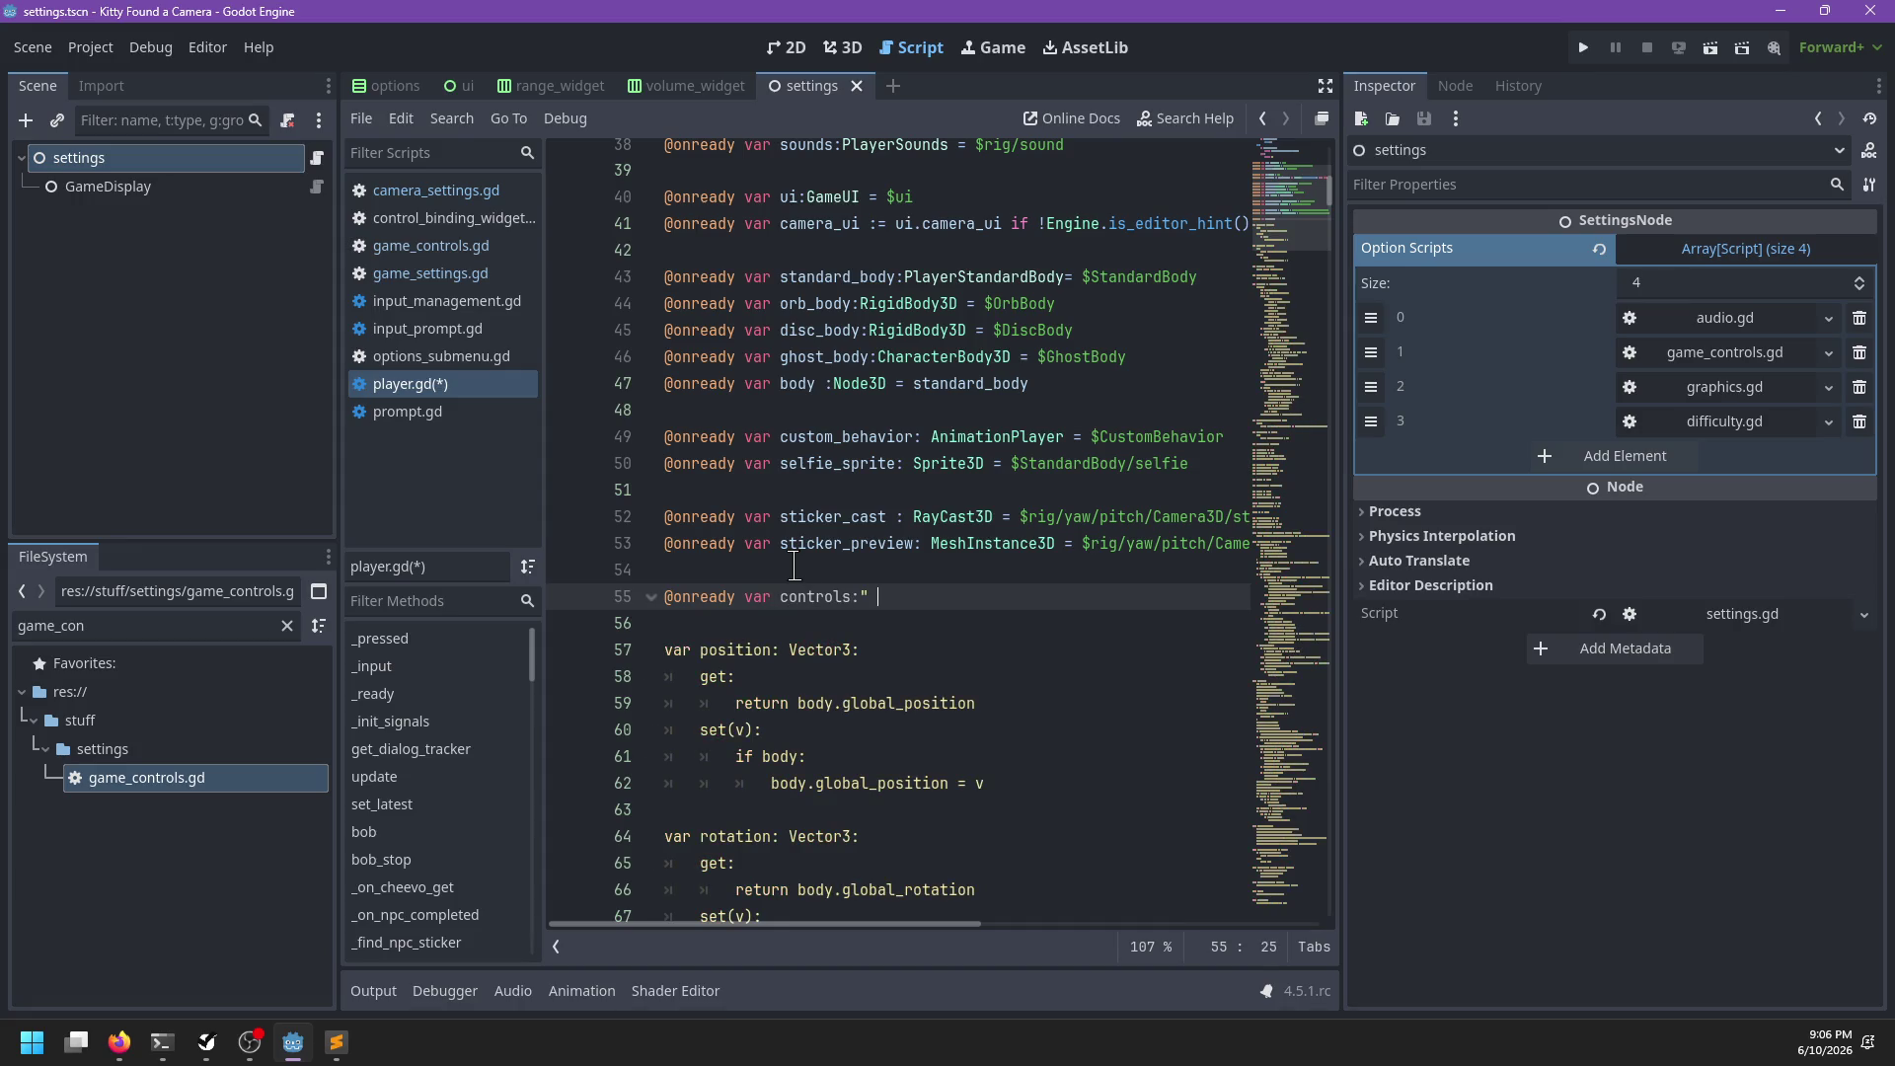
{"action": "type", "text": "meCon"}
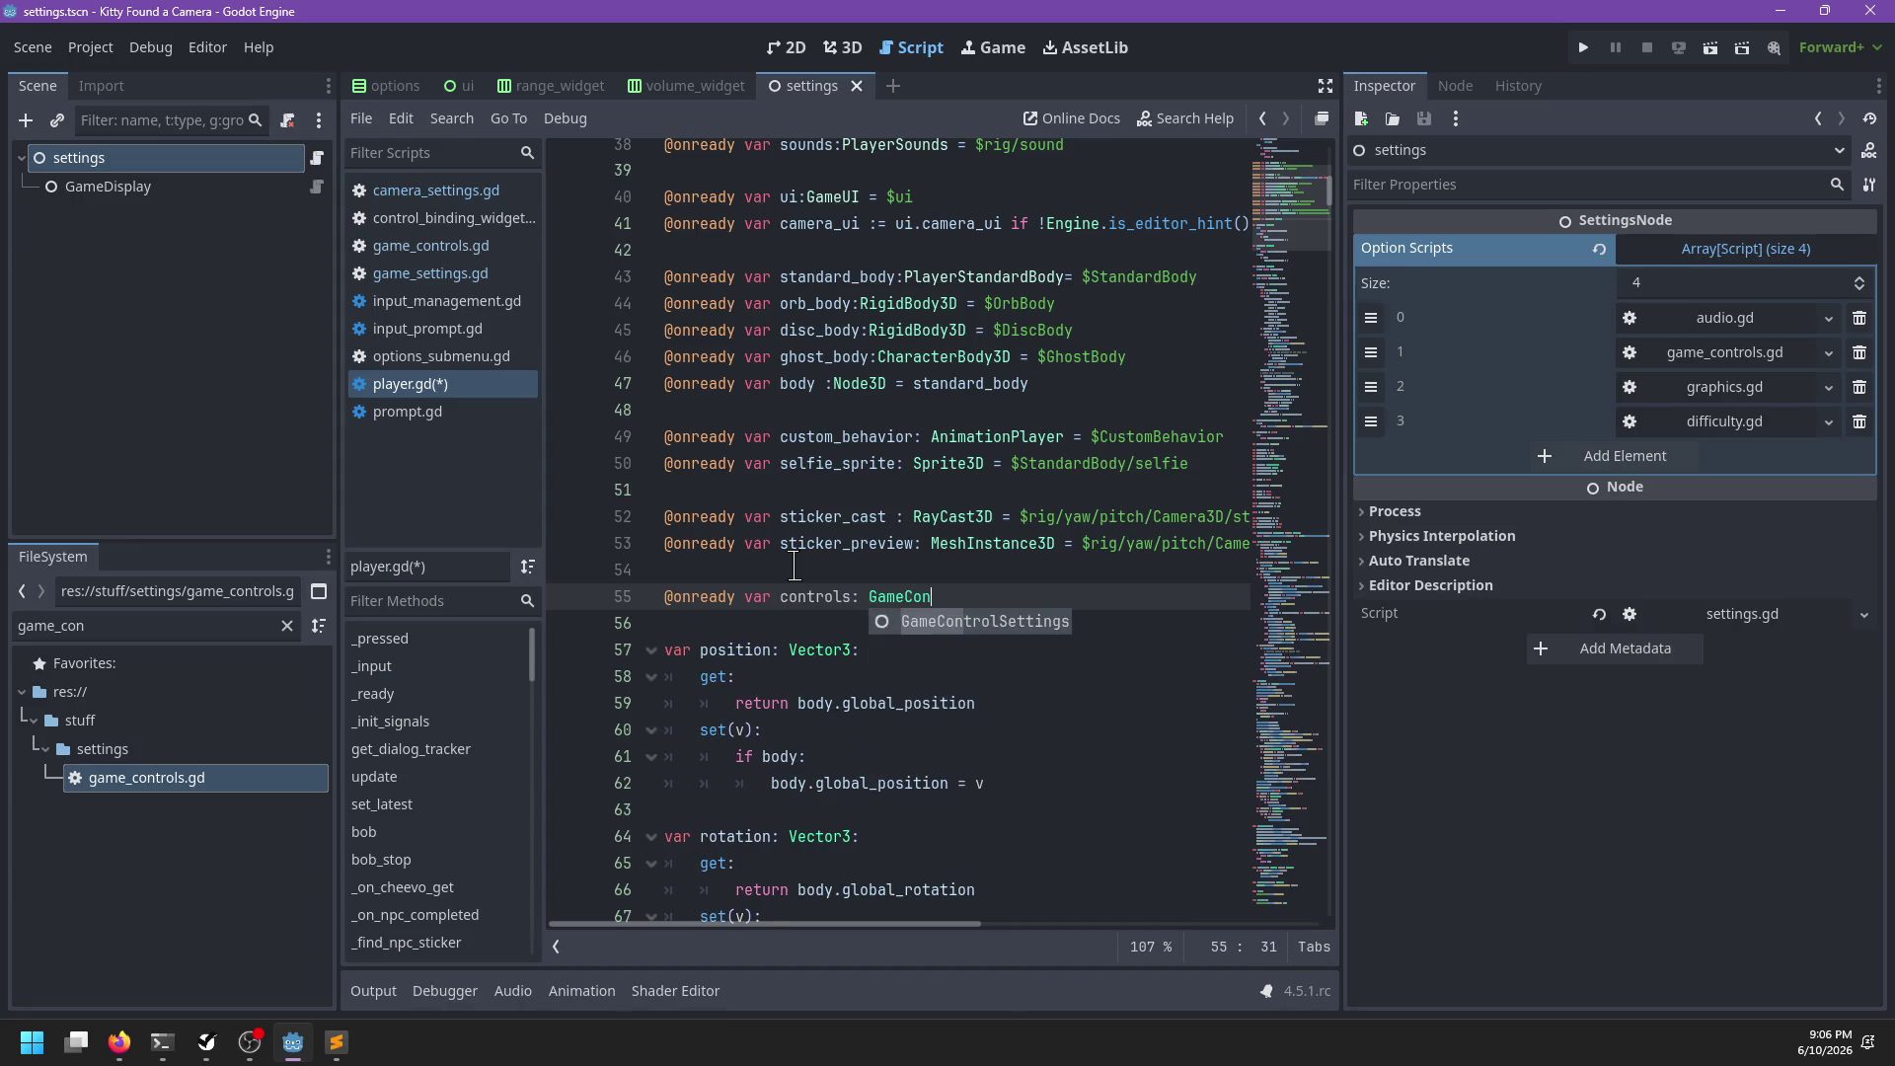
{"action": "key", "text": "Return"}
{"action": "type", "text": "Settings.get_"}
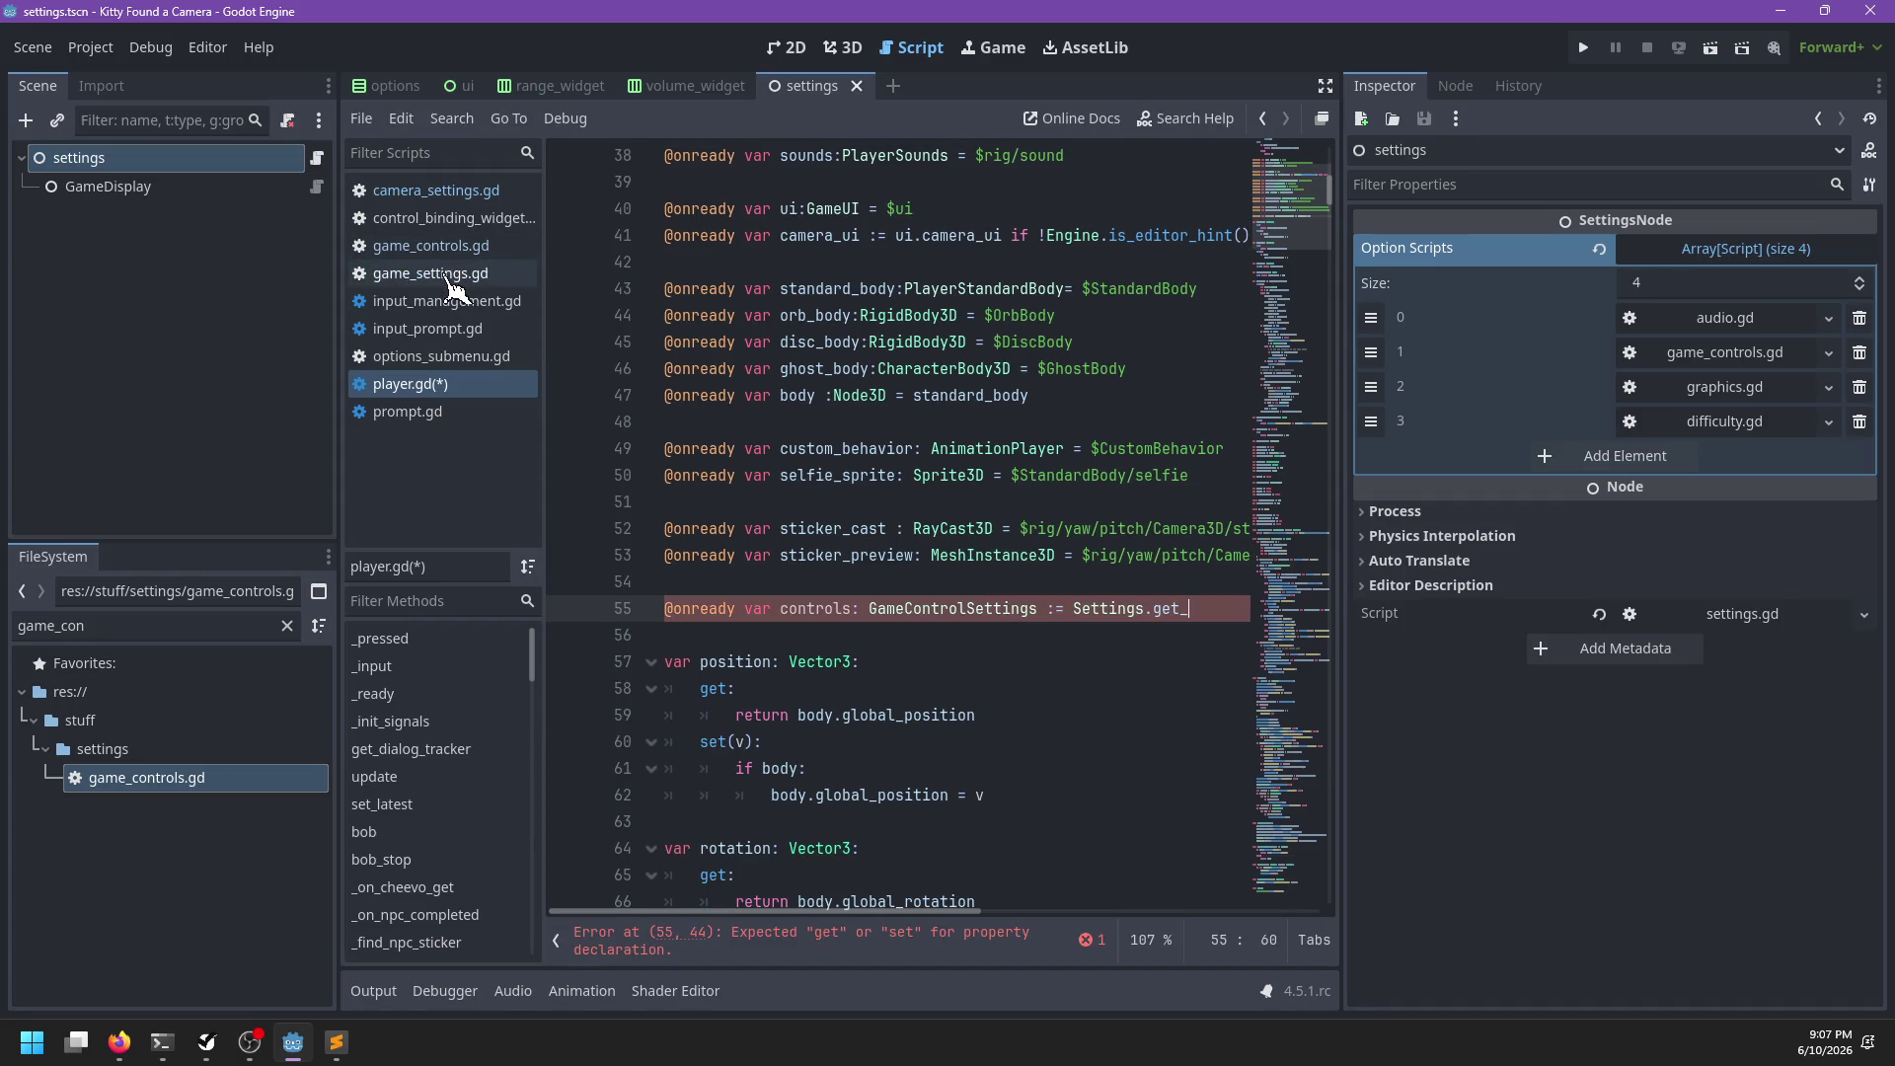
Filter the FileSystem dock with 'sett' and open addons/np-options/settings.gd
{"action": "double_click", "coordinate": [241, 624]}
{"action": "type", "text": "settn"}
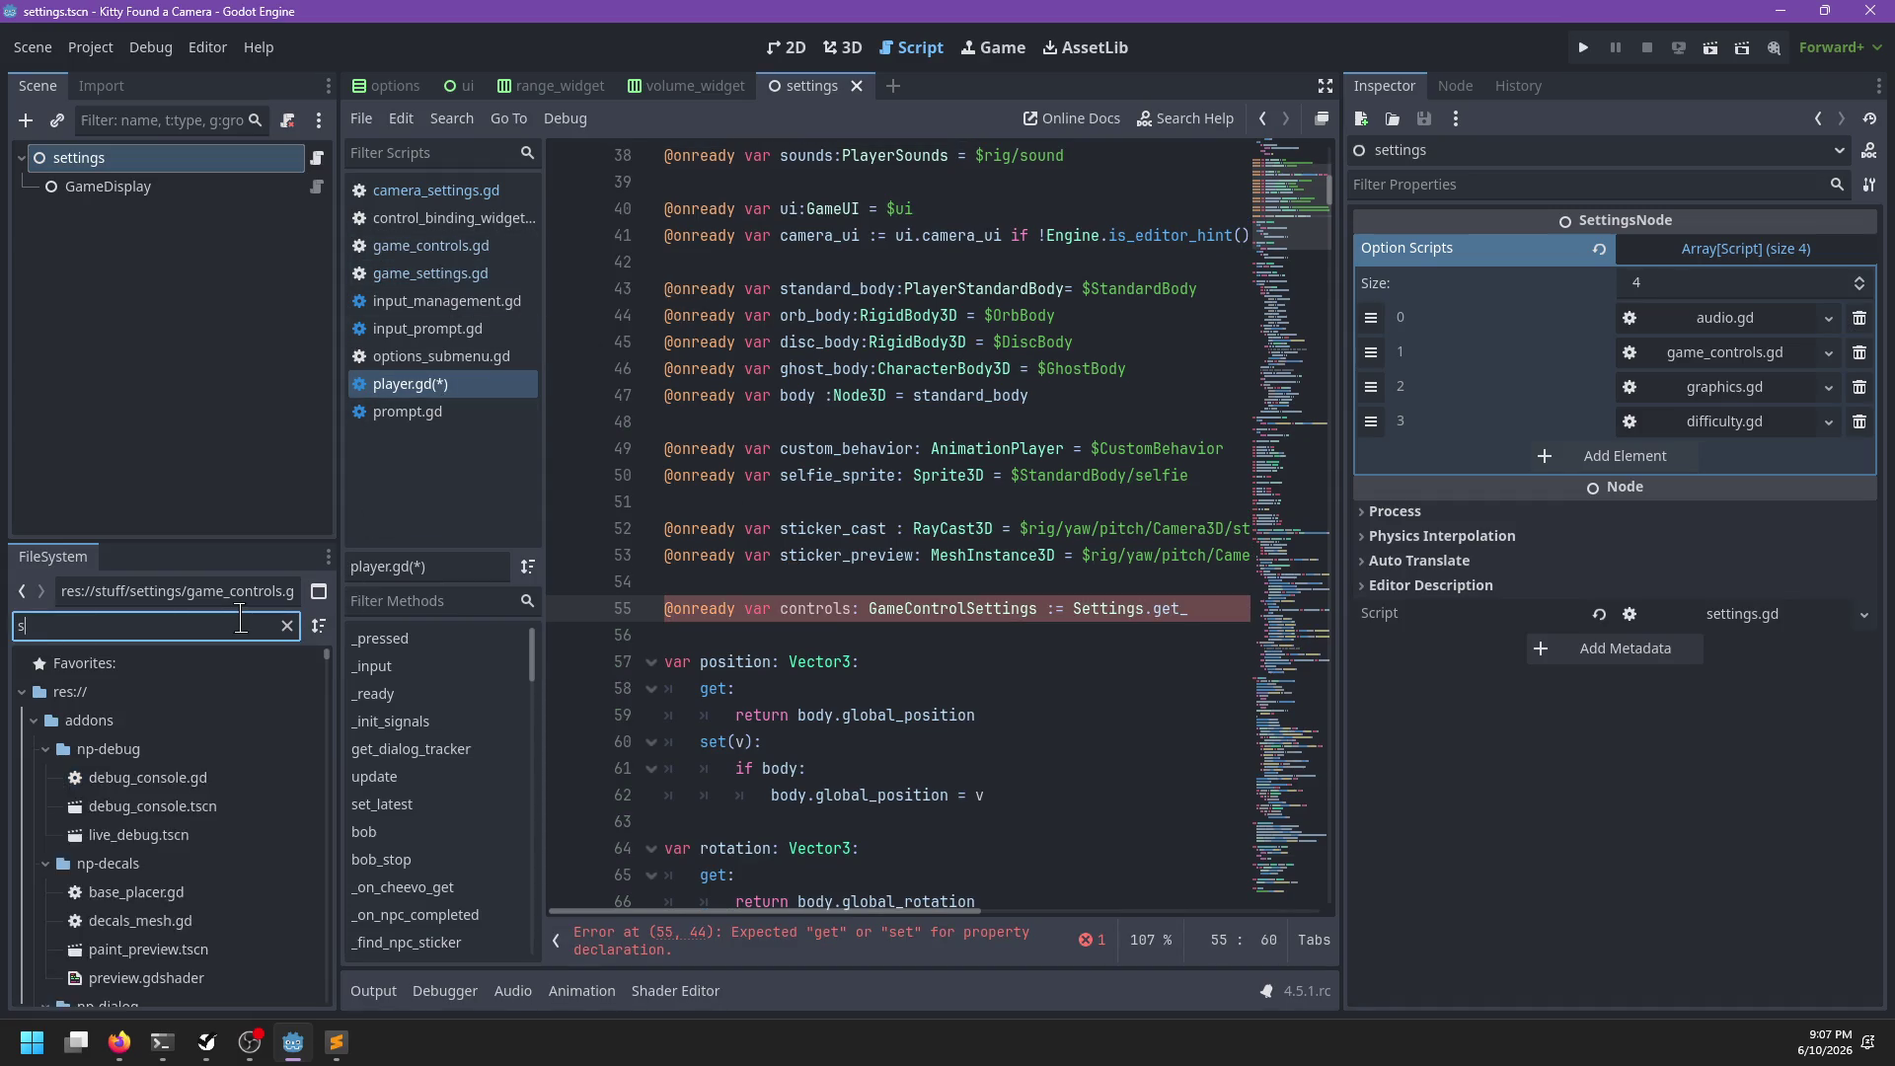
{"action": "key", "text": "BackSpace"}
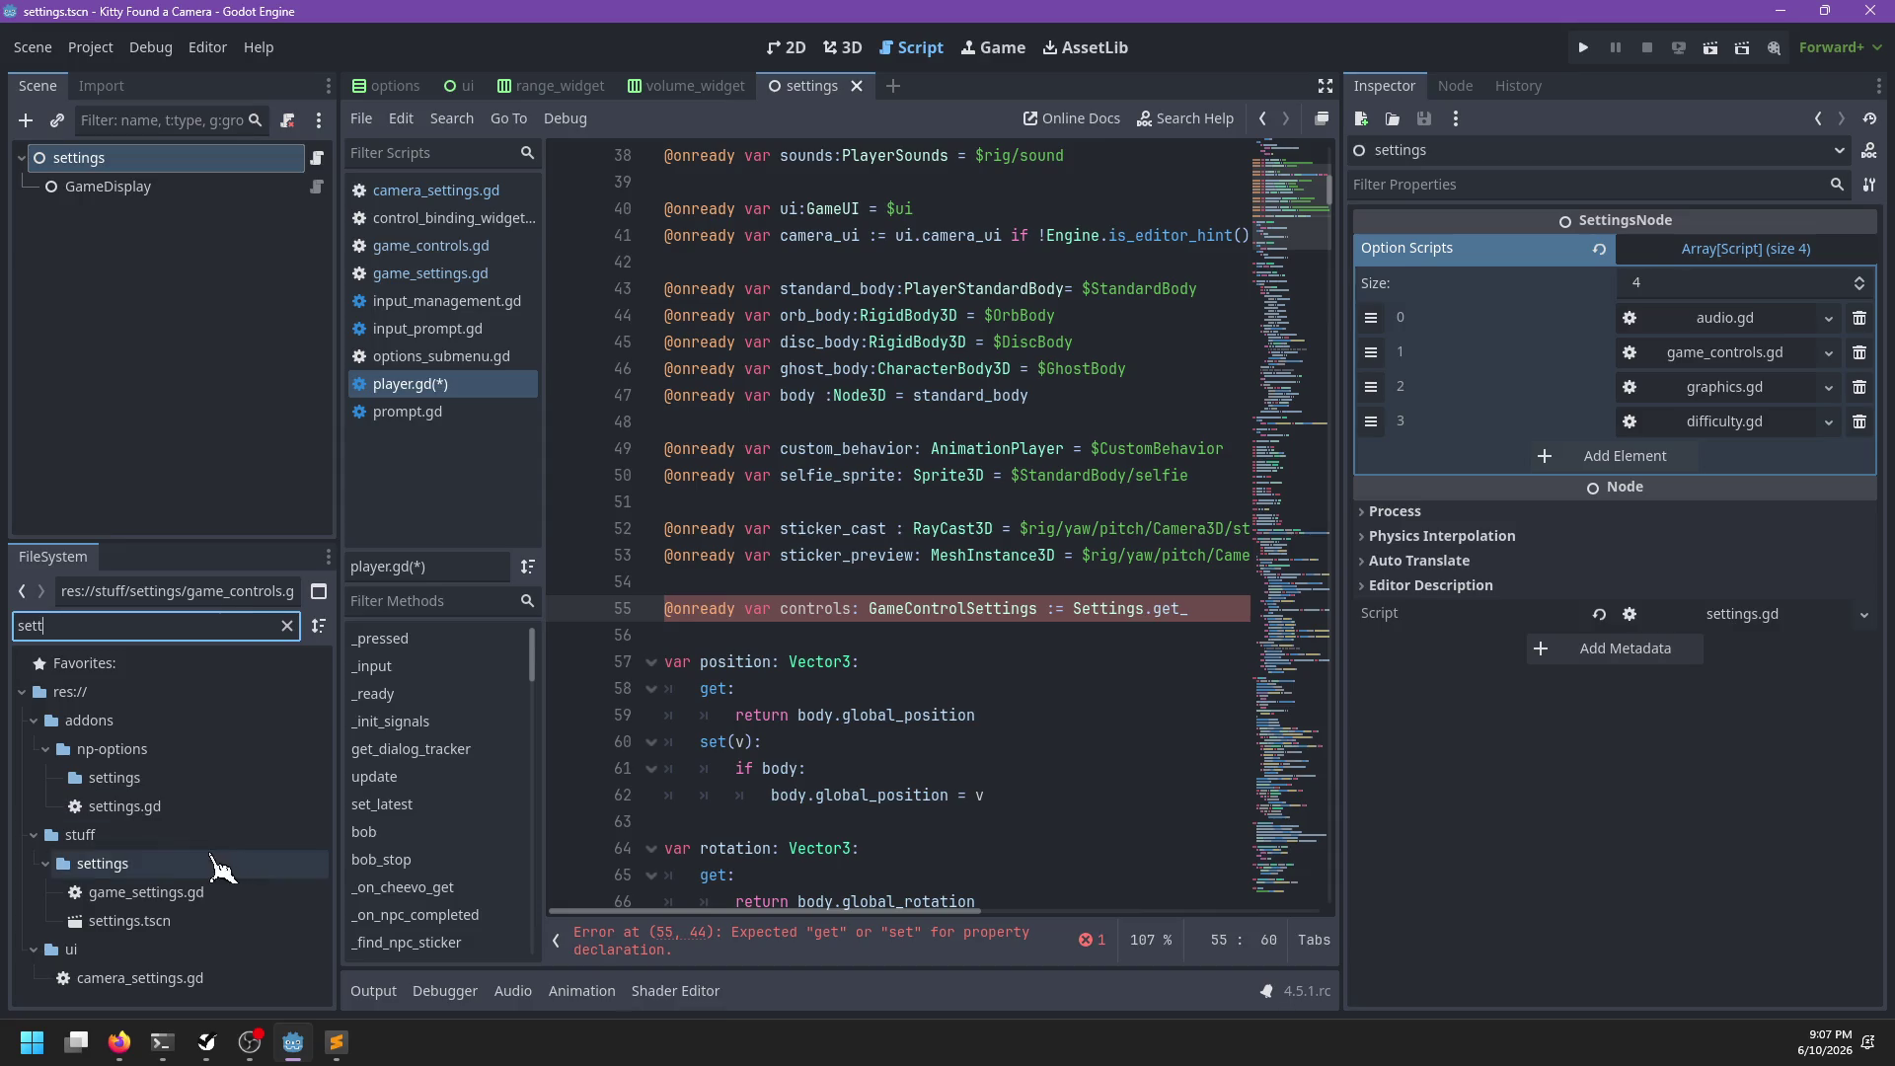
{"action": "double_click", "coordinate": [176, 808]}
Search settings.gd for 'get' to locate get_options_group, then return to player.gd
{"action": "scroll", "coordinate": [977, 479], "scroll_direction": "up", "scroll_amount": 10}
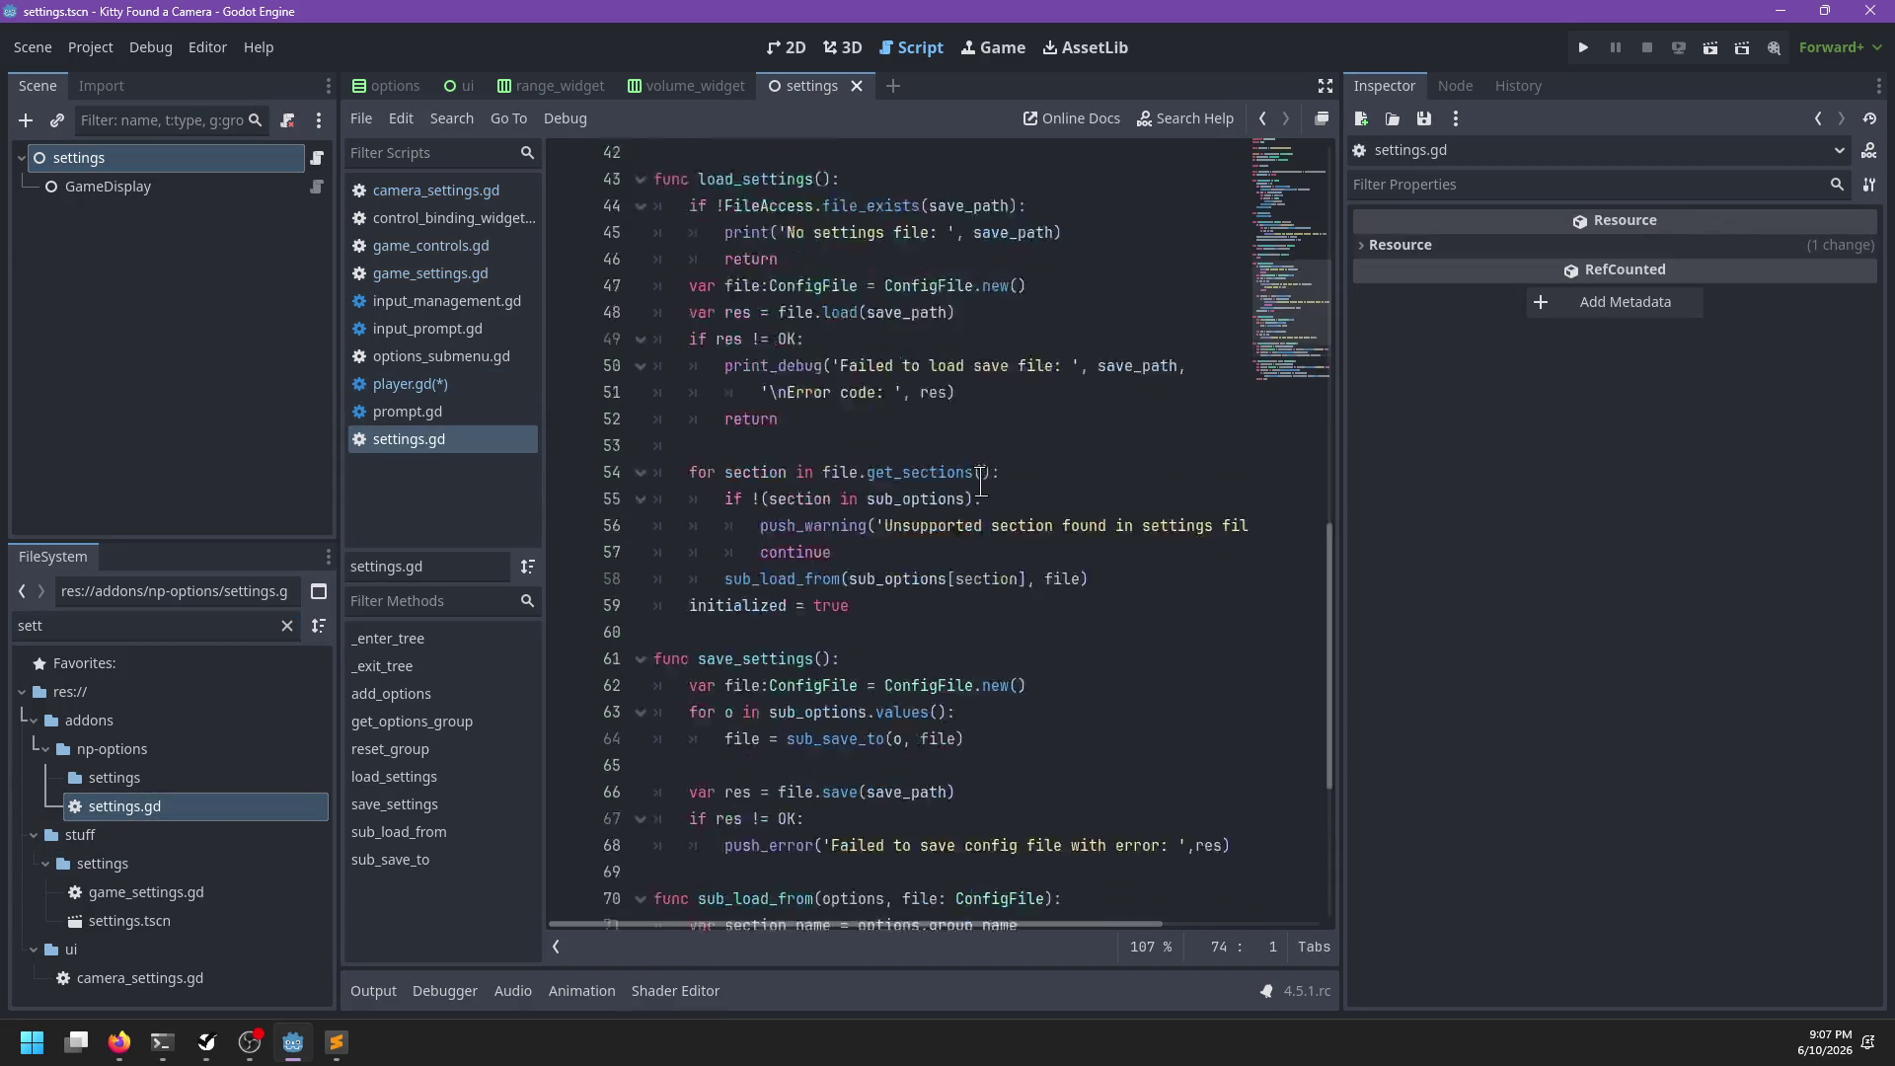
{"action": "scroll", "coordinate": [980, 482], "scroll_direction": "up", "scroll_amount": 5}
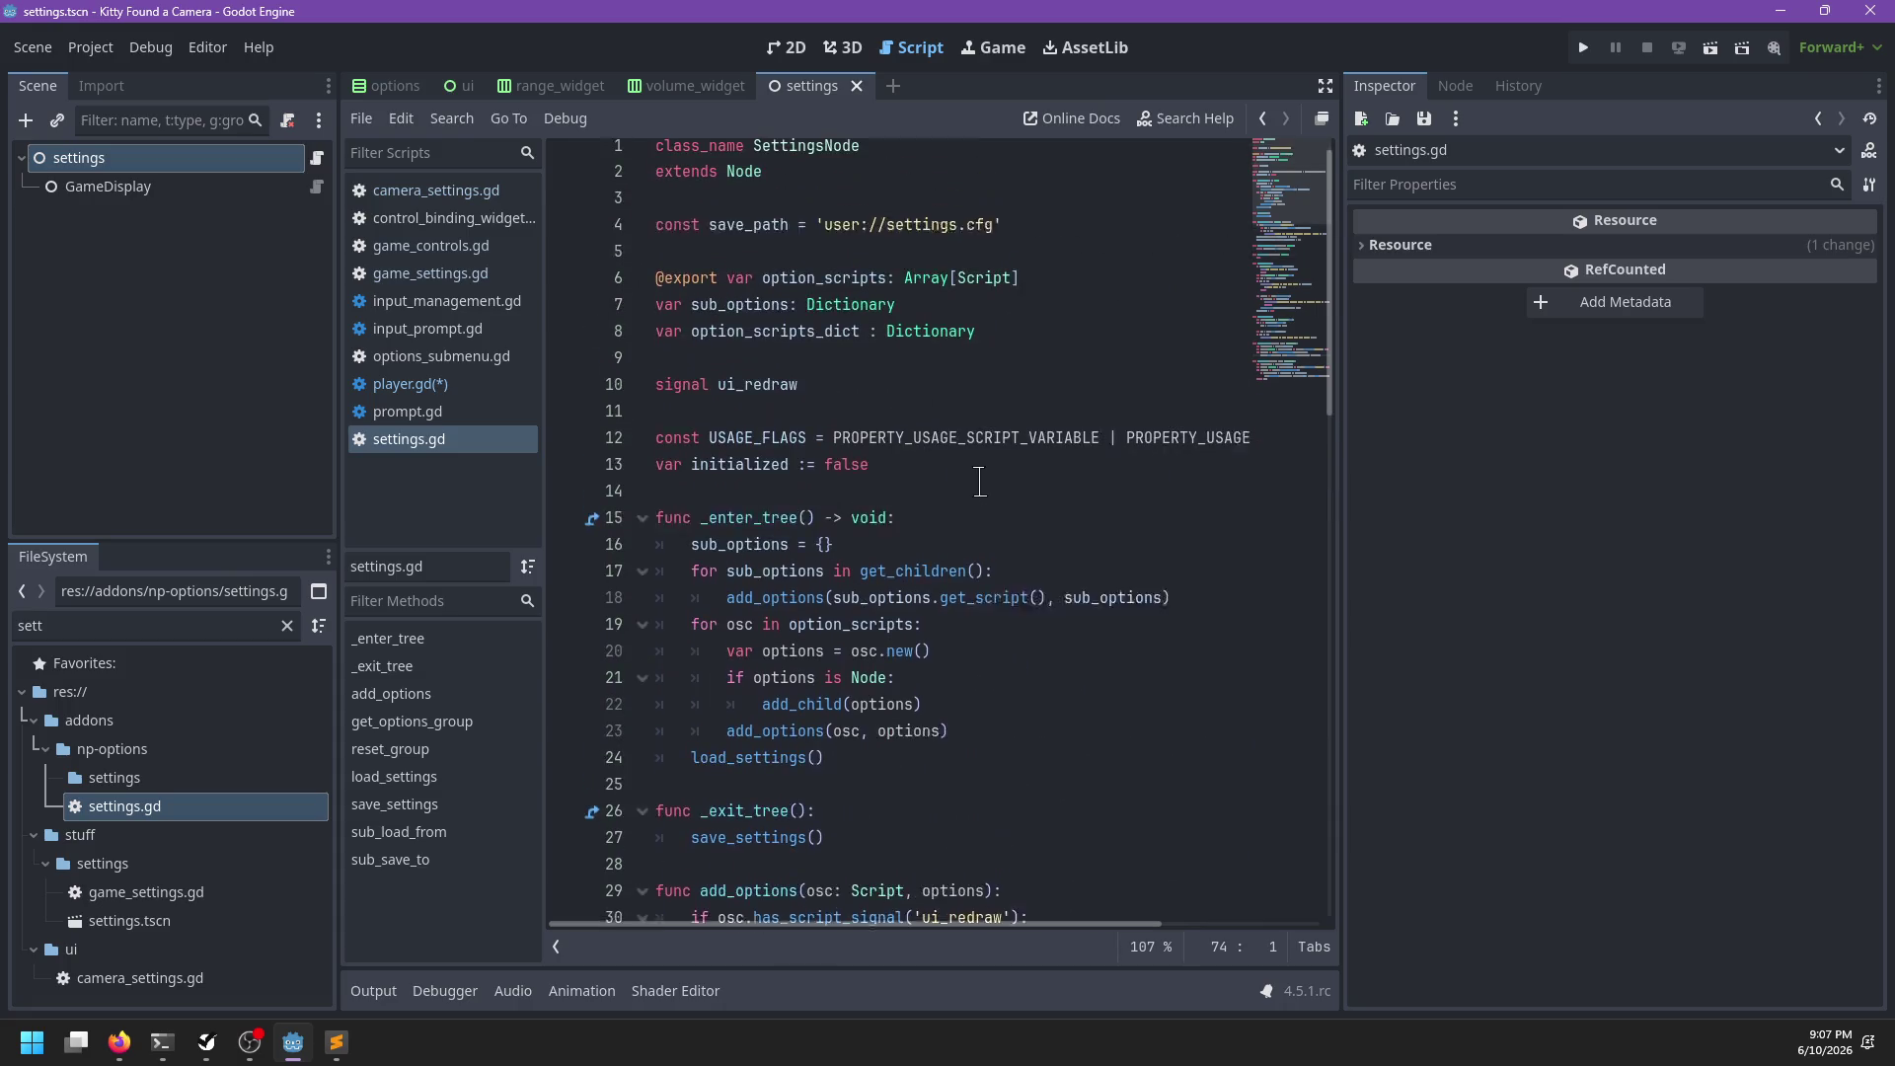
{"action": "key", "text": "ctrl+f"}
{"action": "type", "text": "get"}
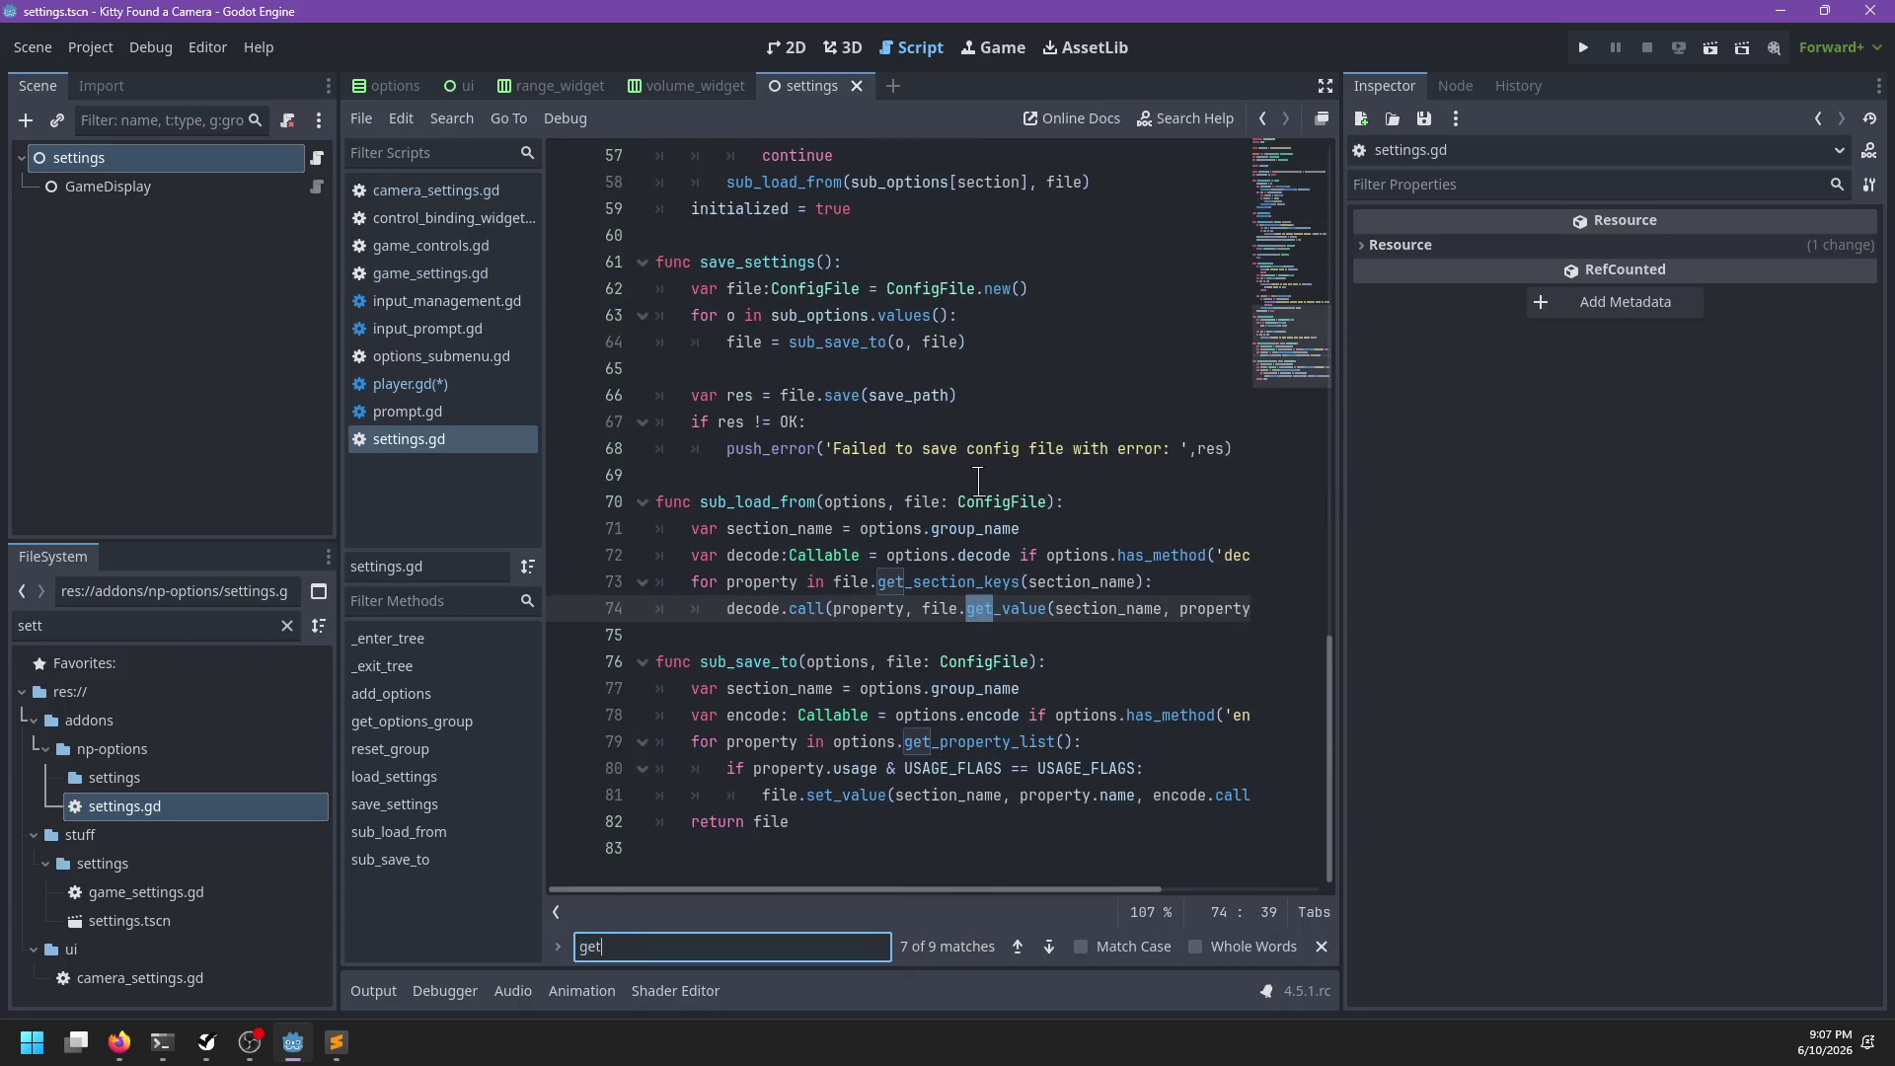
{"action": "key", "text": "Escape"}
{"action": "scroll", "coordinate": [979, 481], "scroll_direction": "up", "scroll_amount": 8}
{"action": "scroll", "coordinate": [979, 487], "scroll_direction": "up", "scroll_amount": 7}
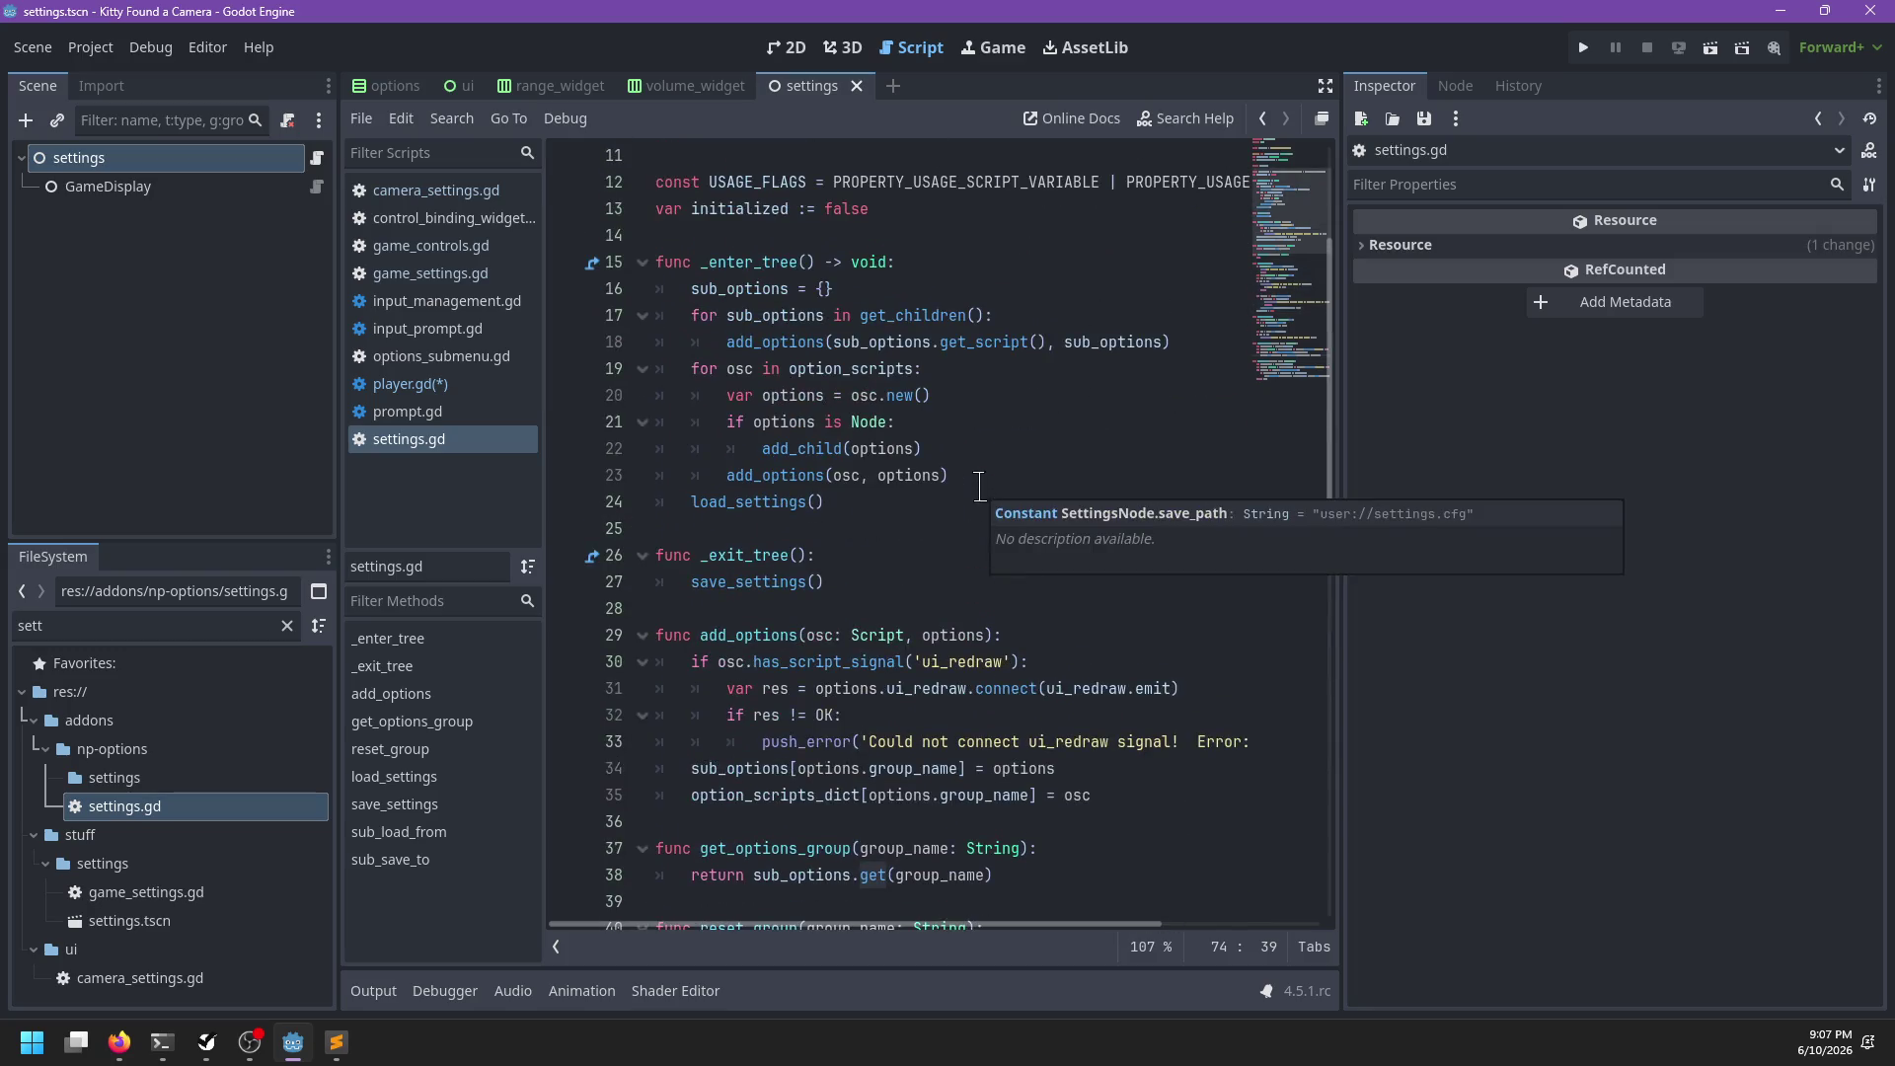
{"action": "left_click", "coordinate": [482, 387]}
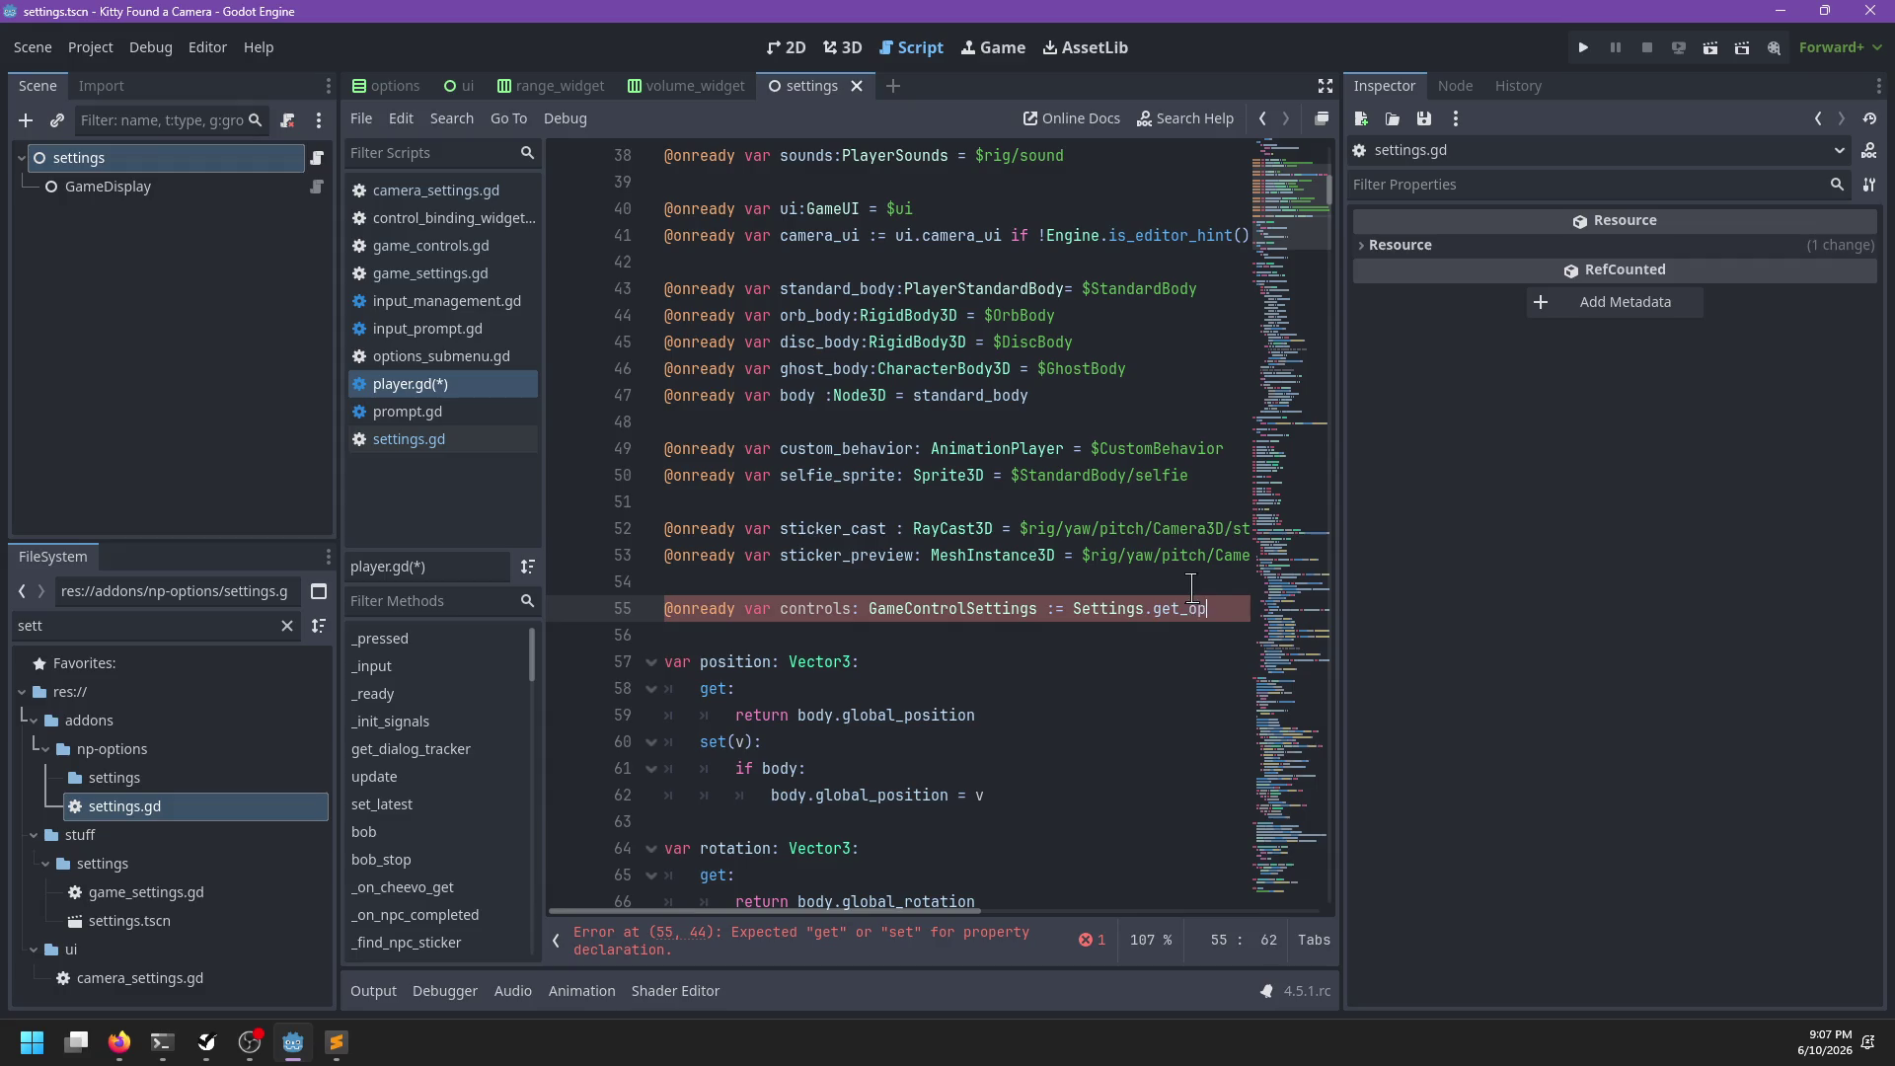
Finish controls as = Settings.get_options_group(&'Controls'), save, and open the GameControlSettings script
{"action": "type", "text": "tions_group('Controls')("}
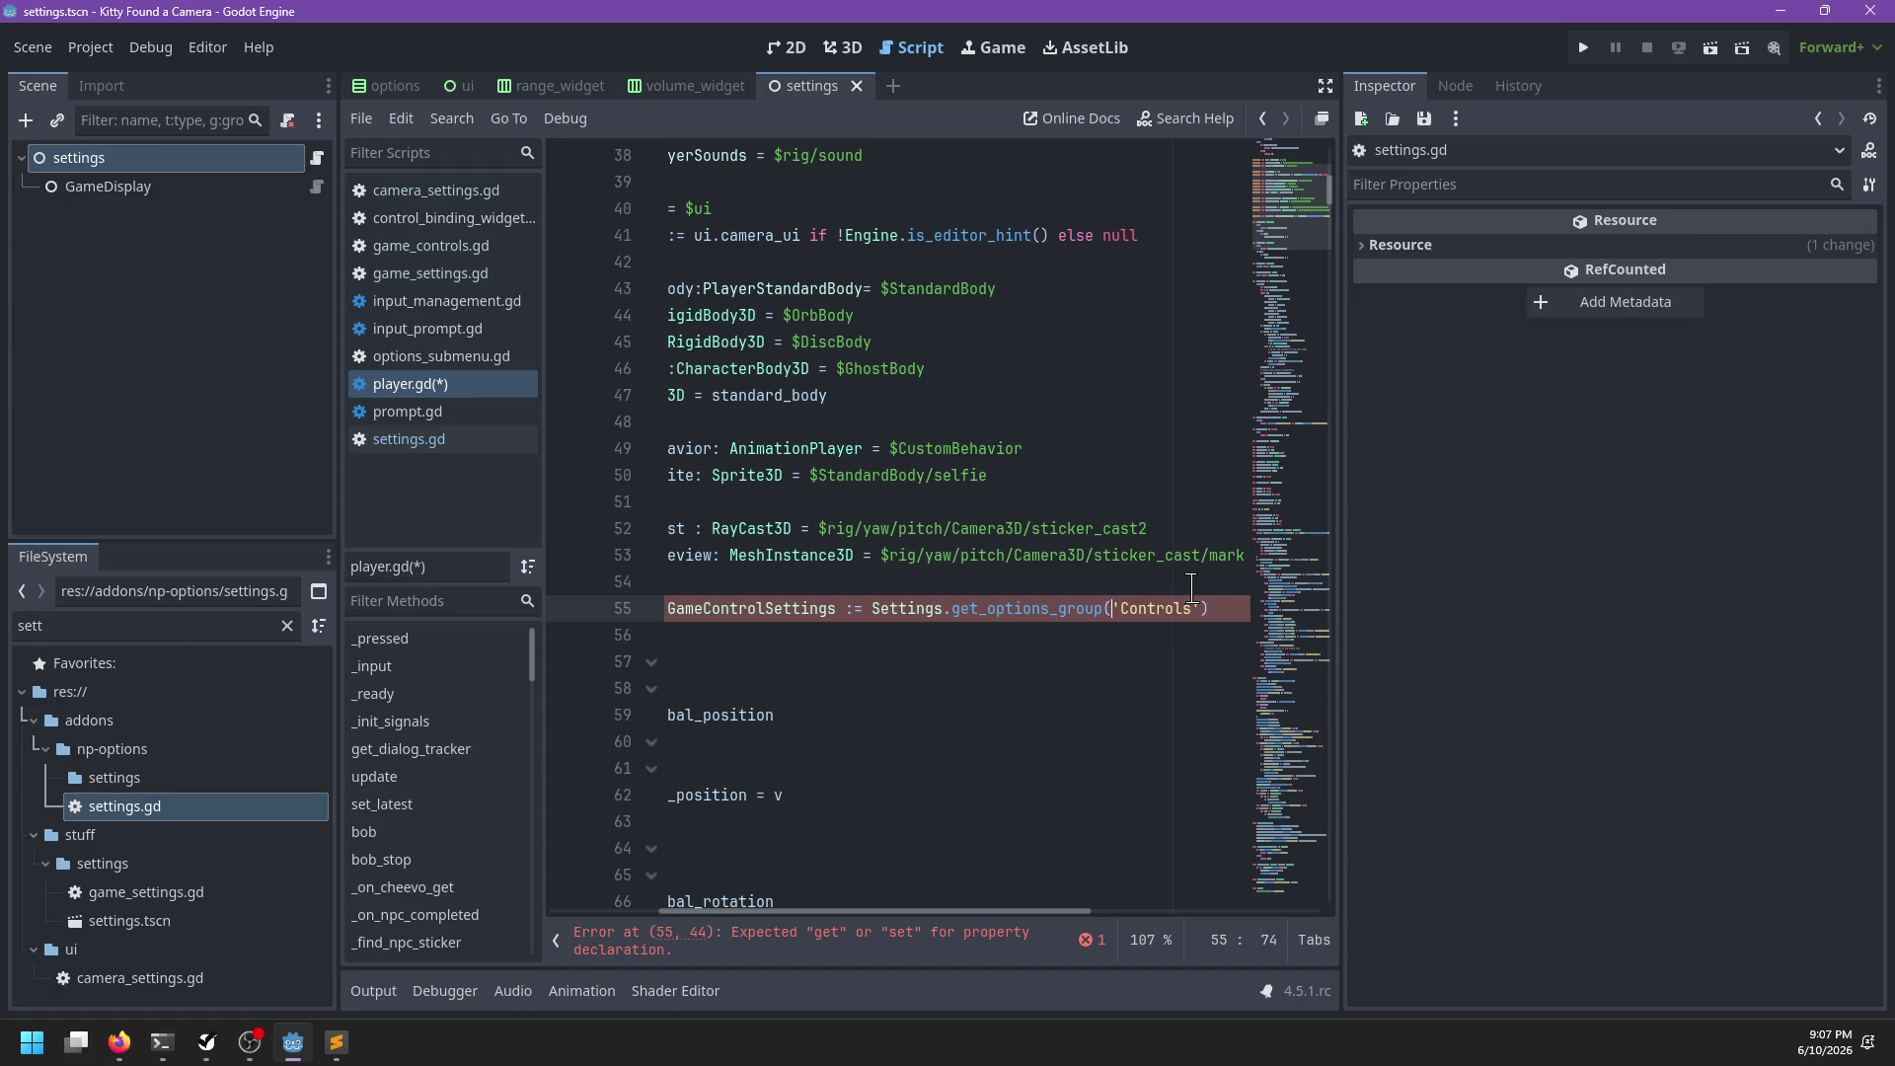
{"action": "type", "text": "&"}
{"action": "scroll", "coordinate": [1067, 622], "scroll_direction": "left", "scroll_amount": 3}
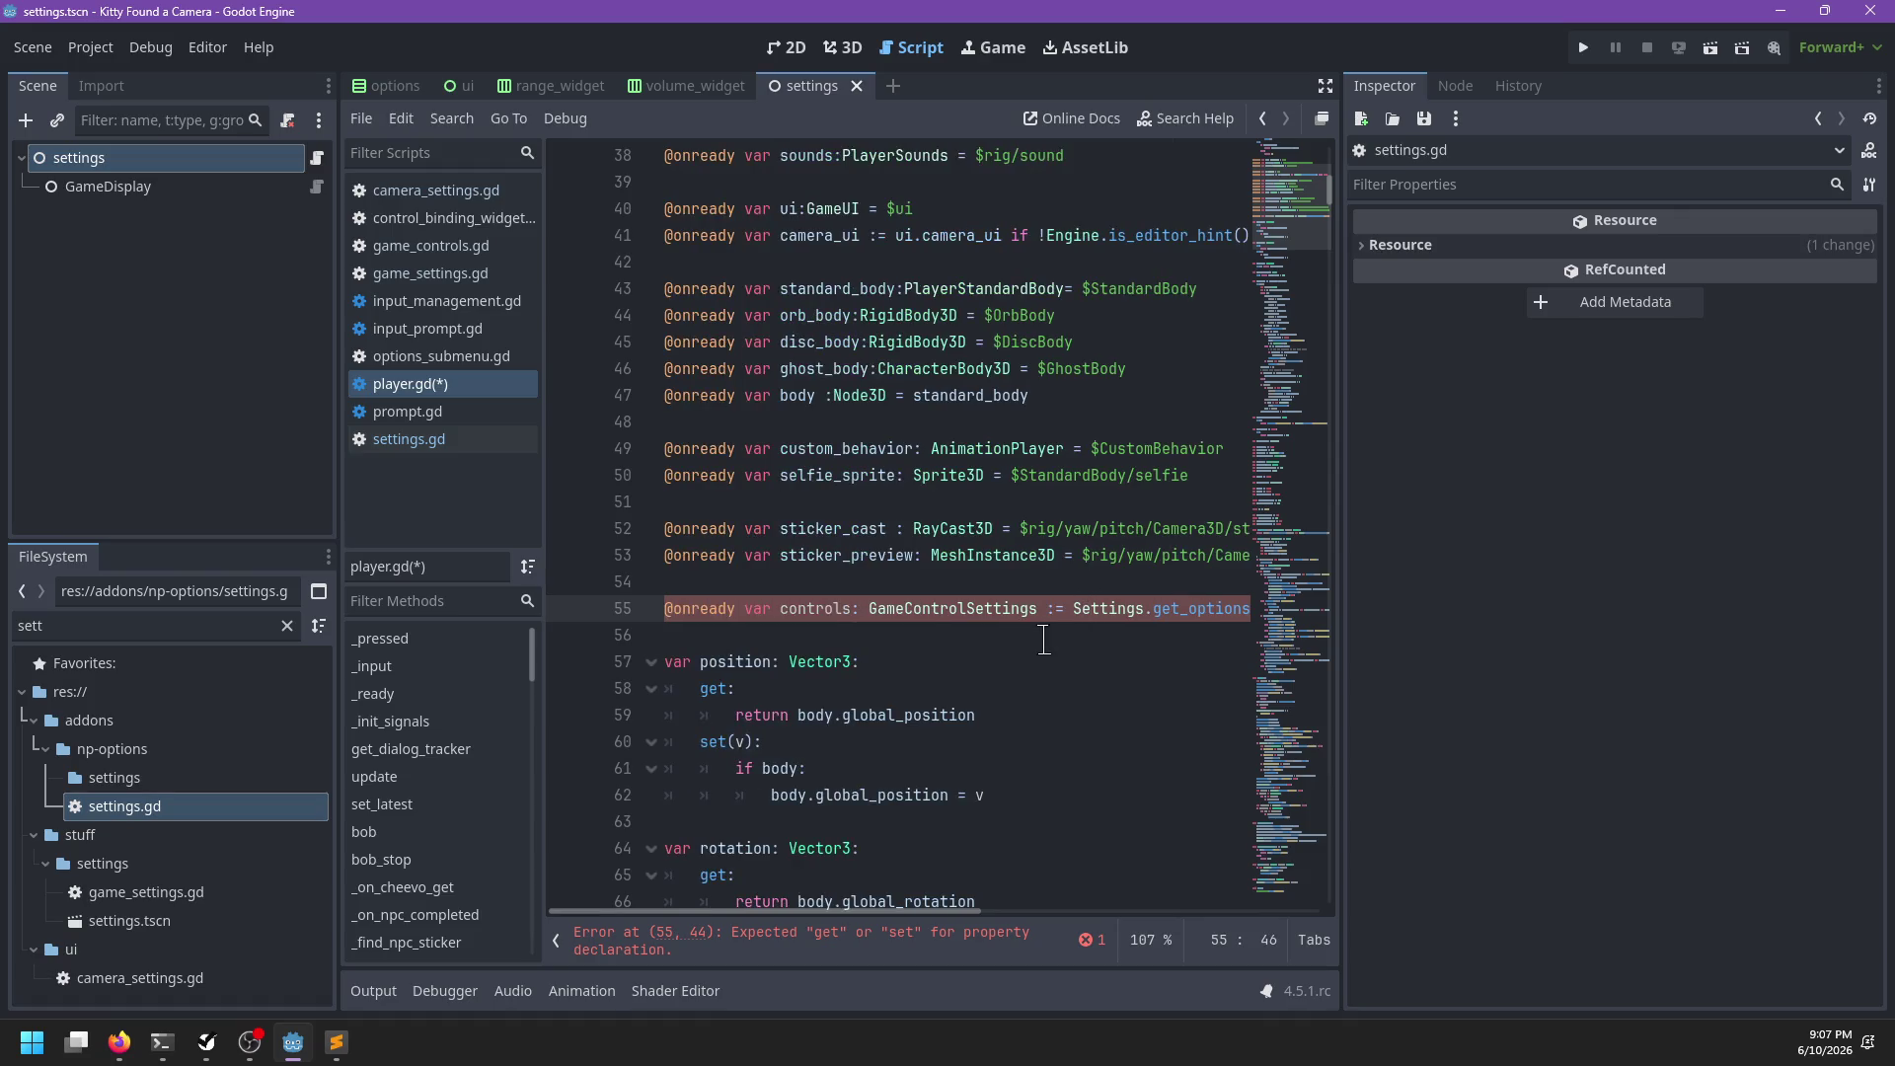
{"action": "key", "text": "BackSpace"}
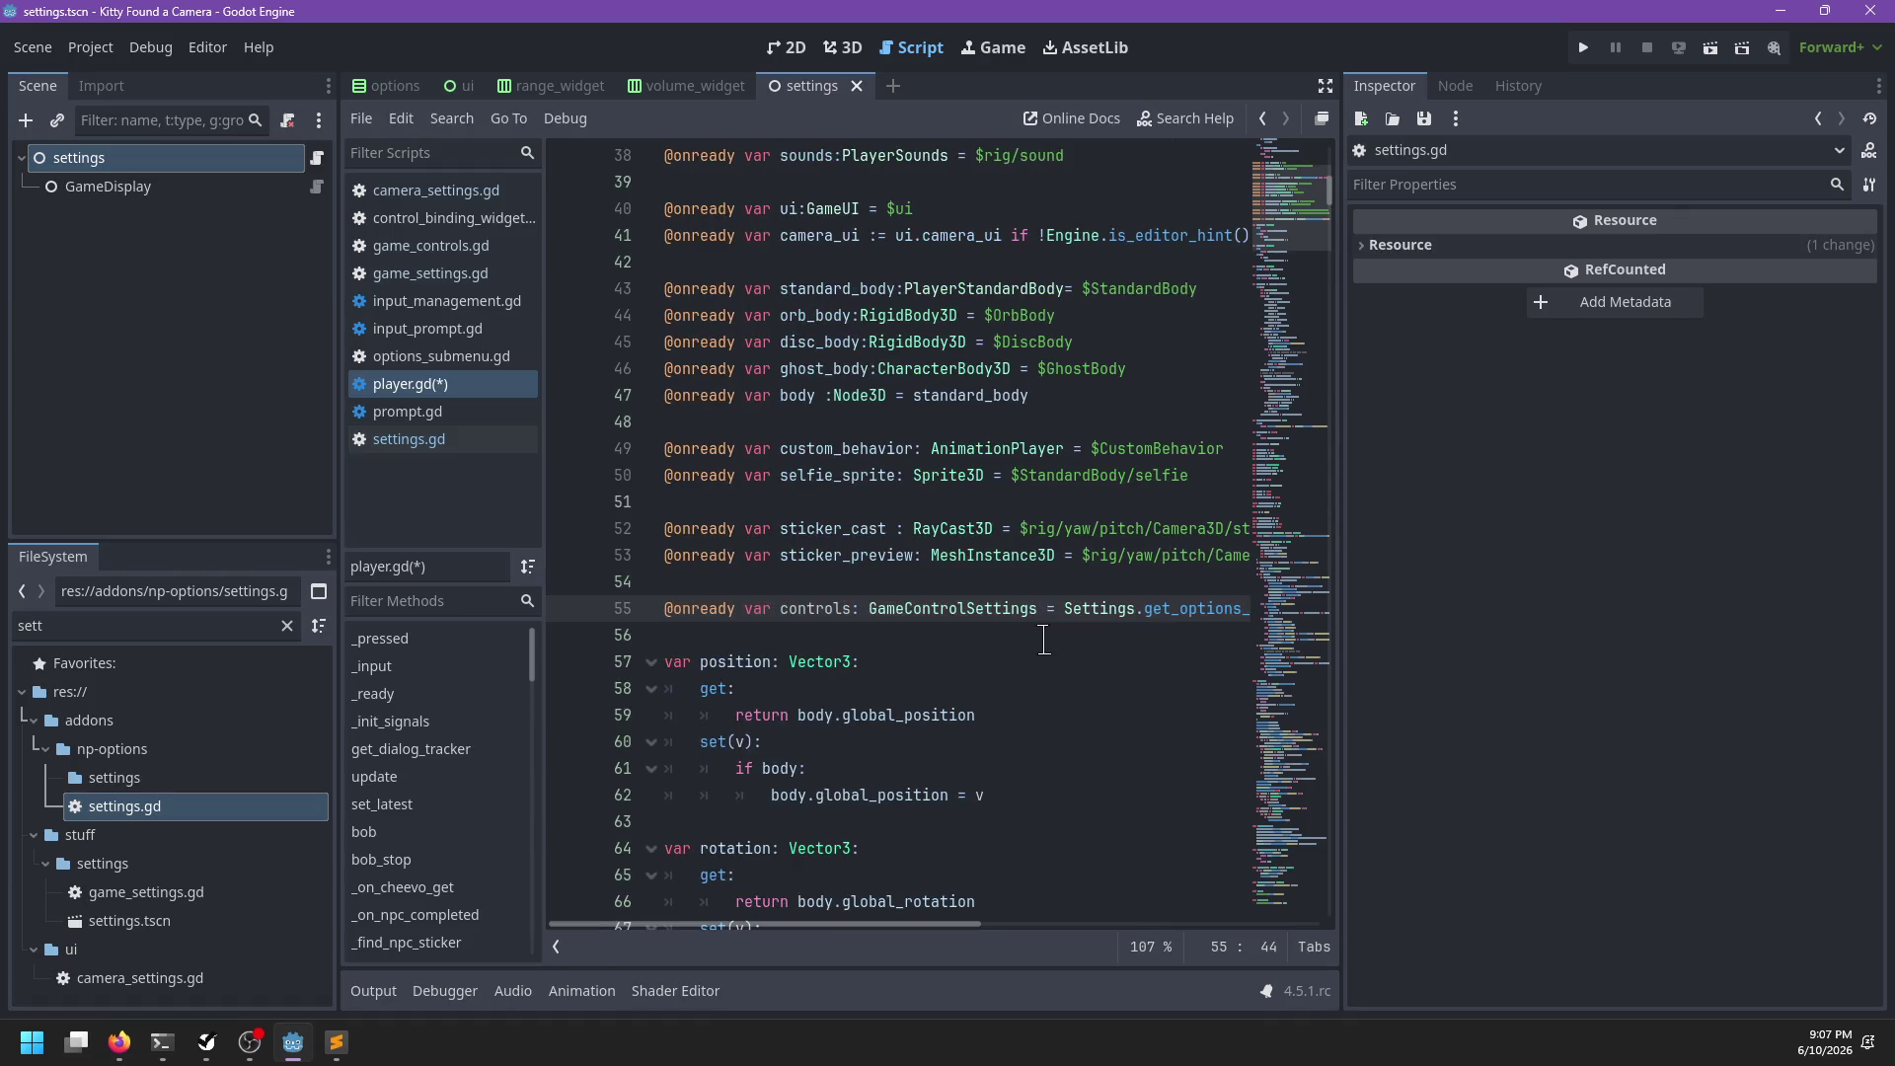
{"action": "key", "text": "ctrl+s"}
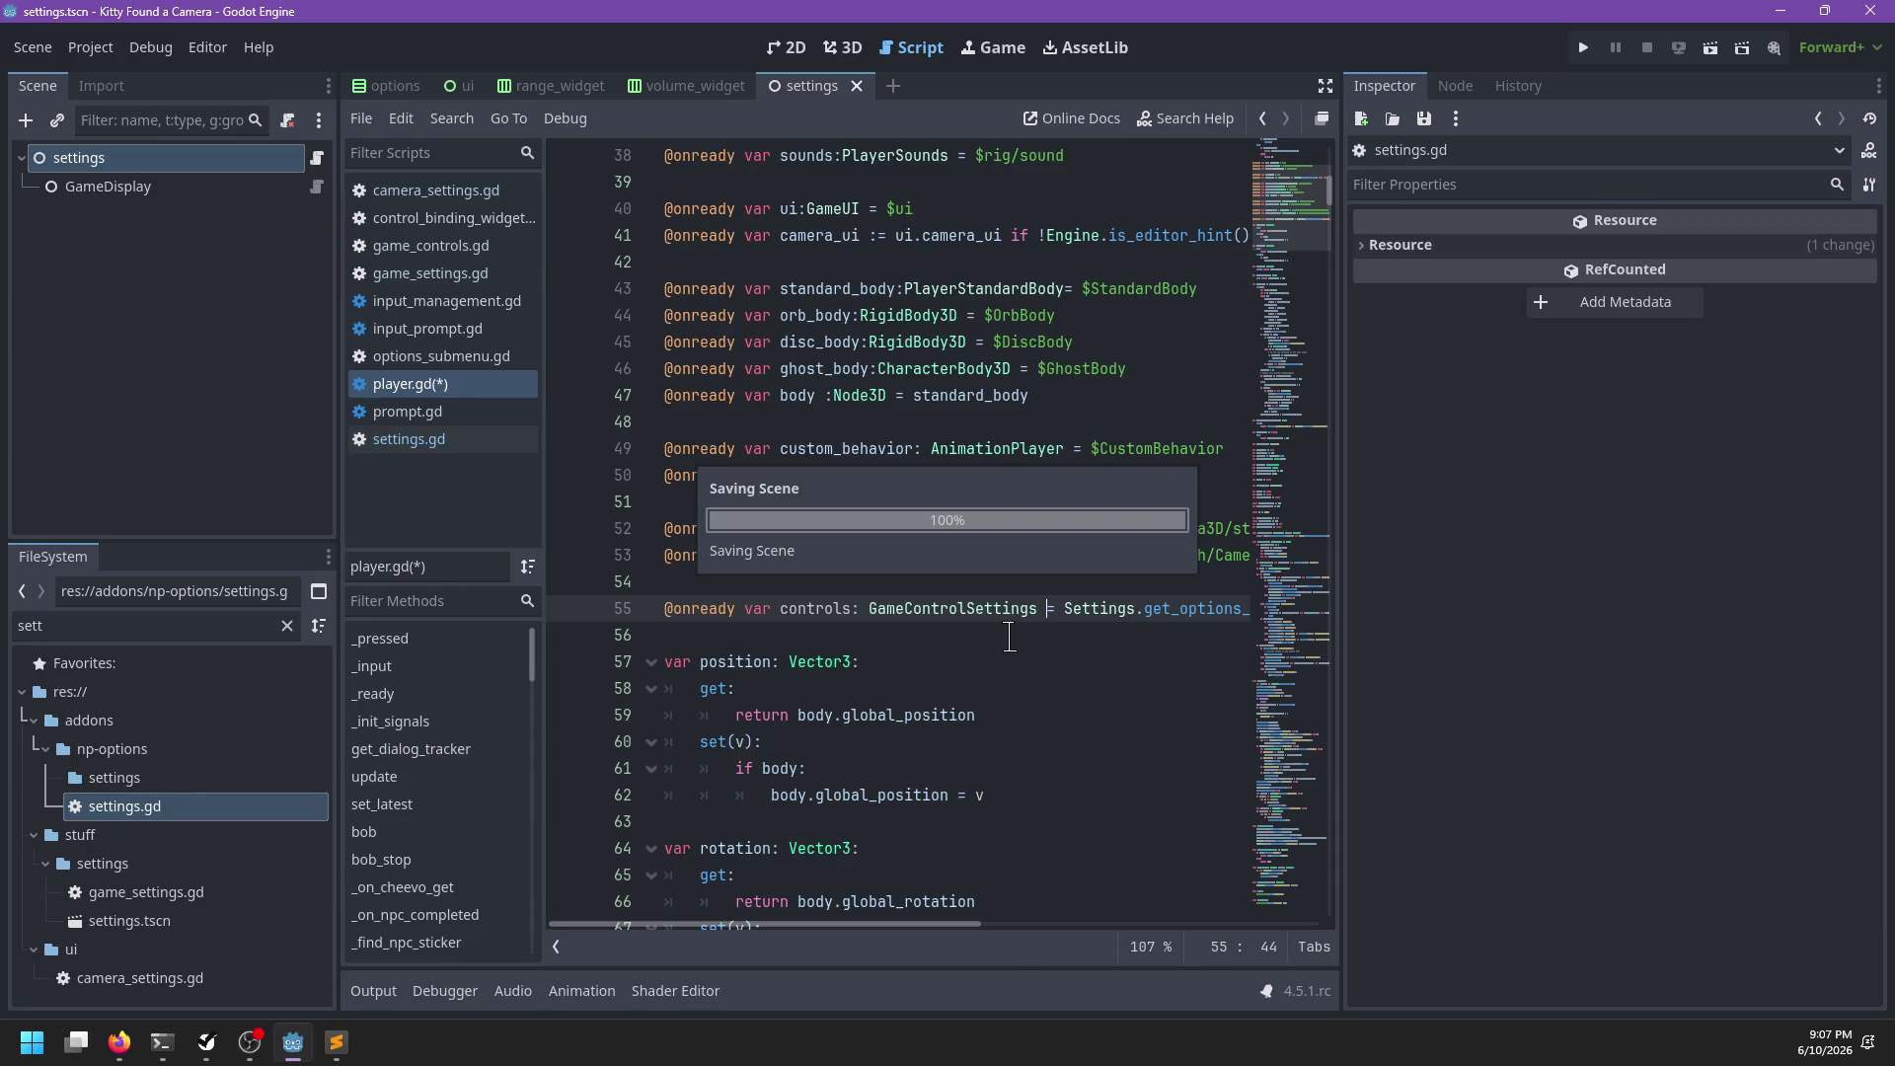
{"action": "scroll", "coordinate": [988, 637], "scroll_direction": "down", "scroll_amount": 3}
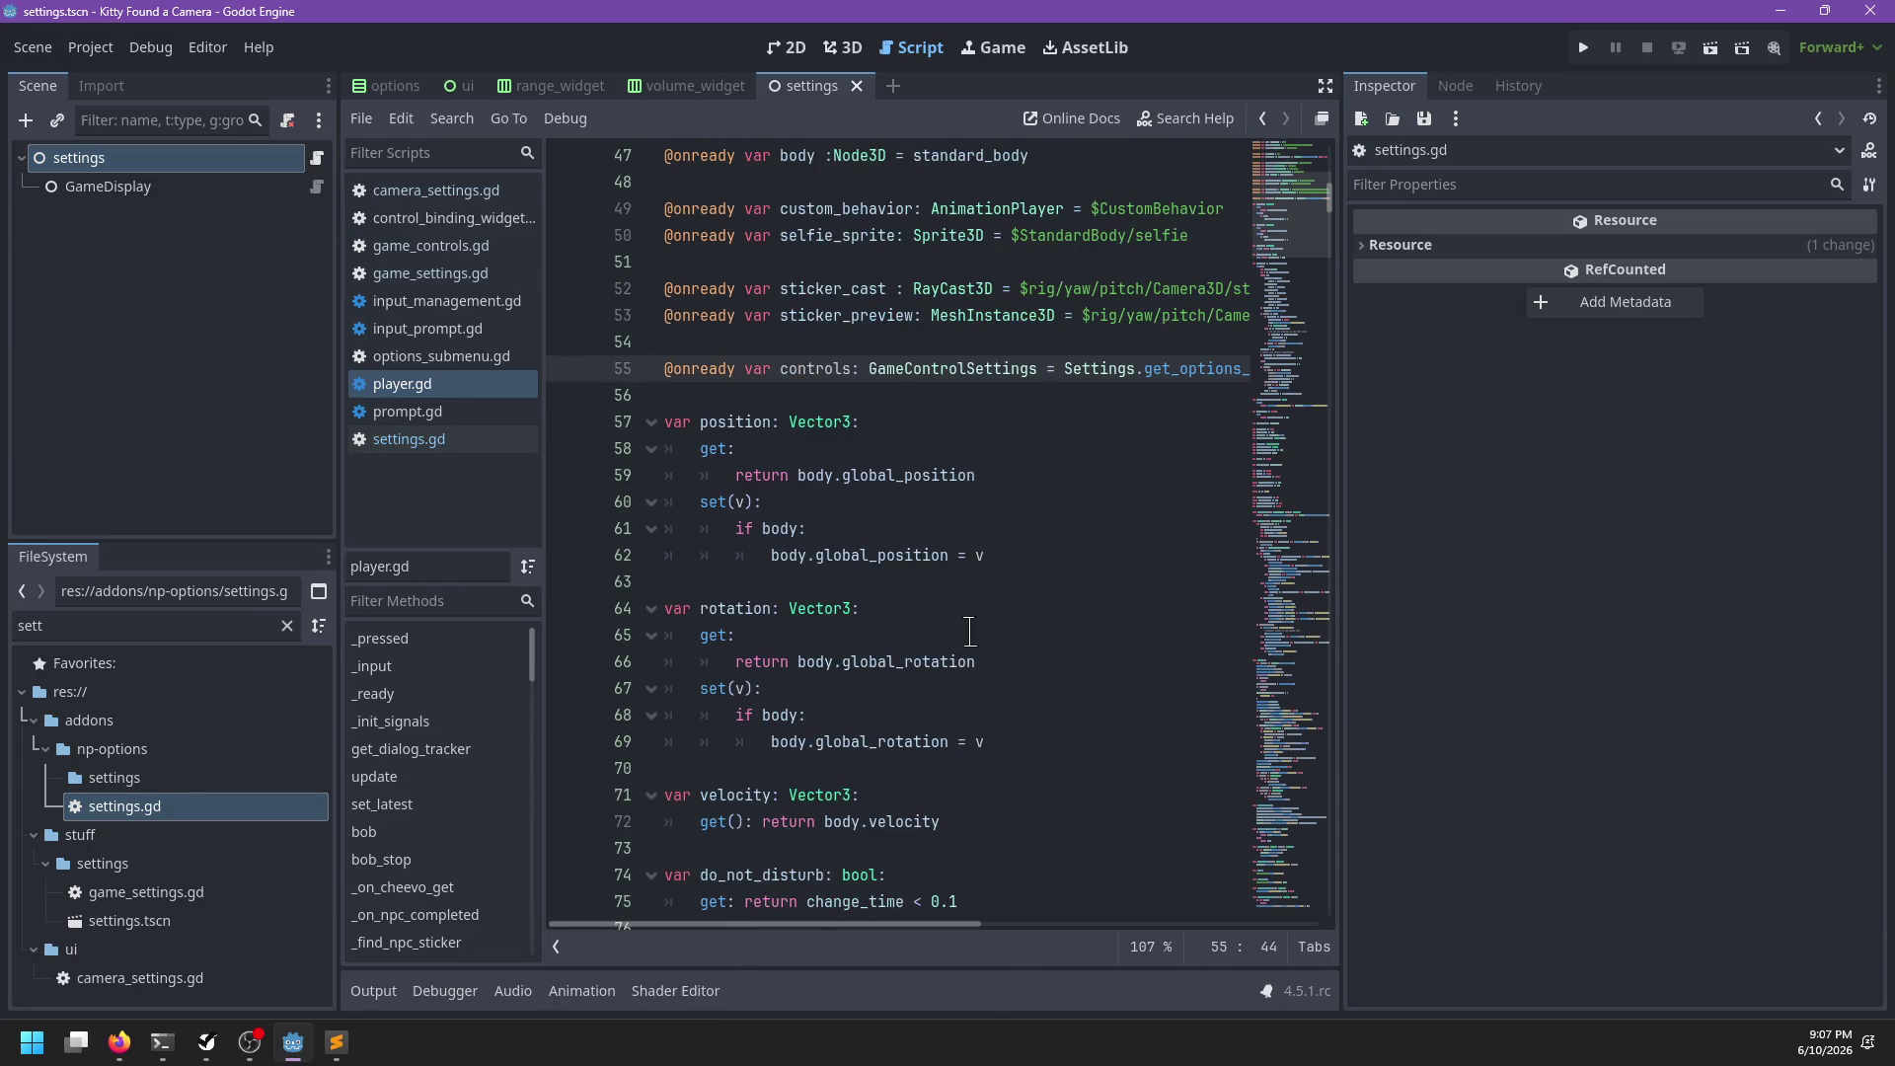
{"action": "left_click", "coordinate": [898, 370], "text": "ctrl"}
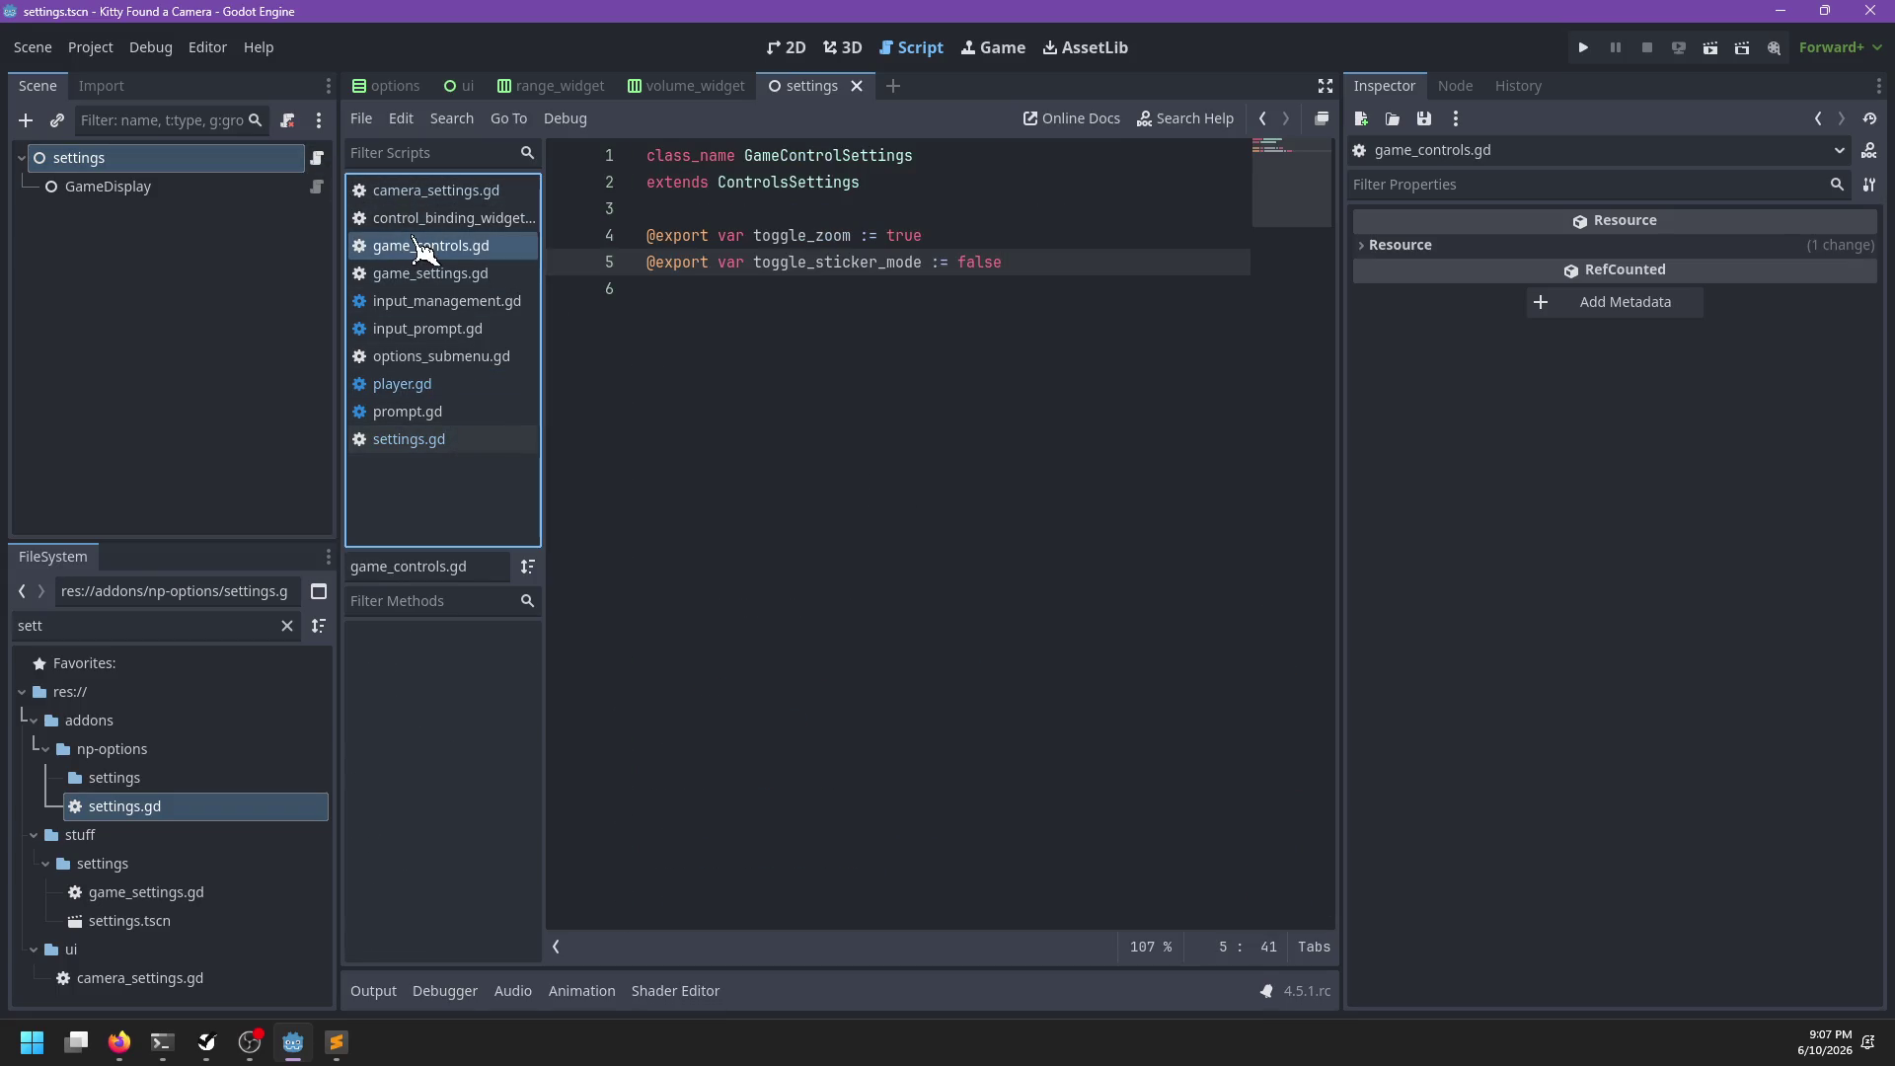
In settings.gd, search for 'get' and then 'controls' around get_options_group's return line
{"action": "left_click", "coordinate": [462, 440]}
{"action": "scroll", "coordinate": [947, 573], "scroll_direction": "down", "scroll_amount": 4}
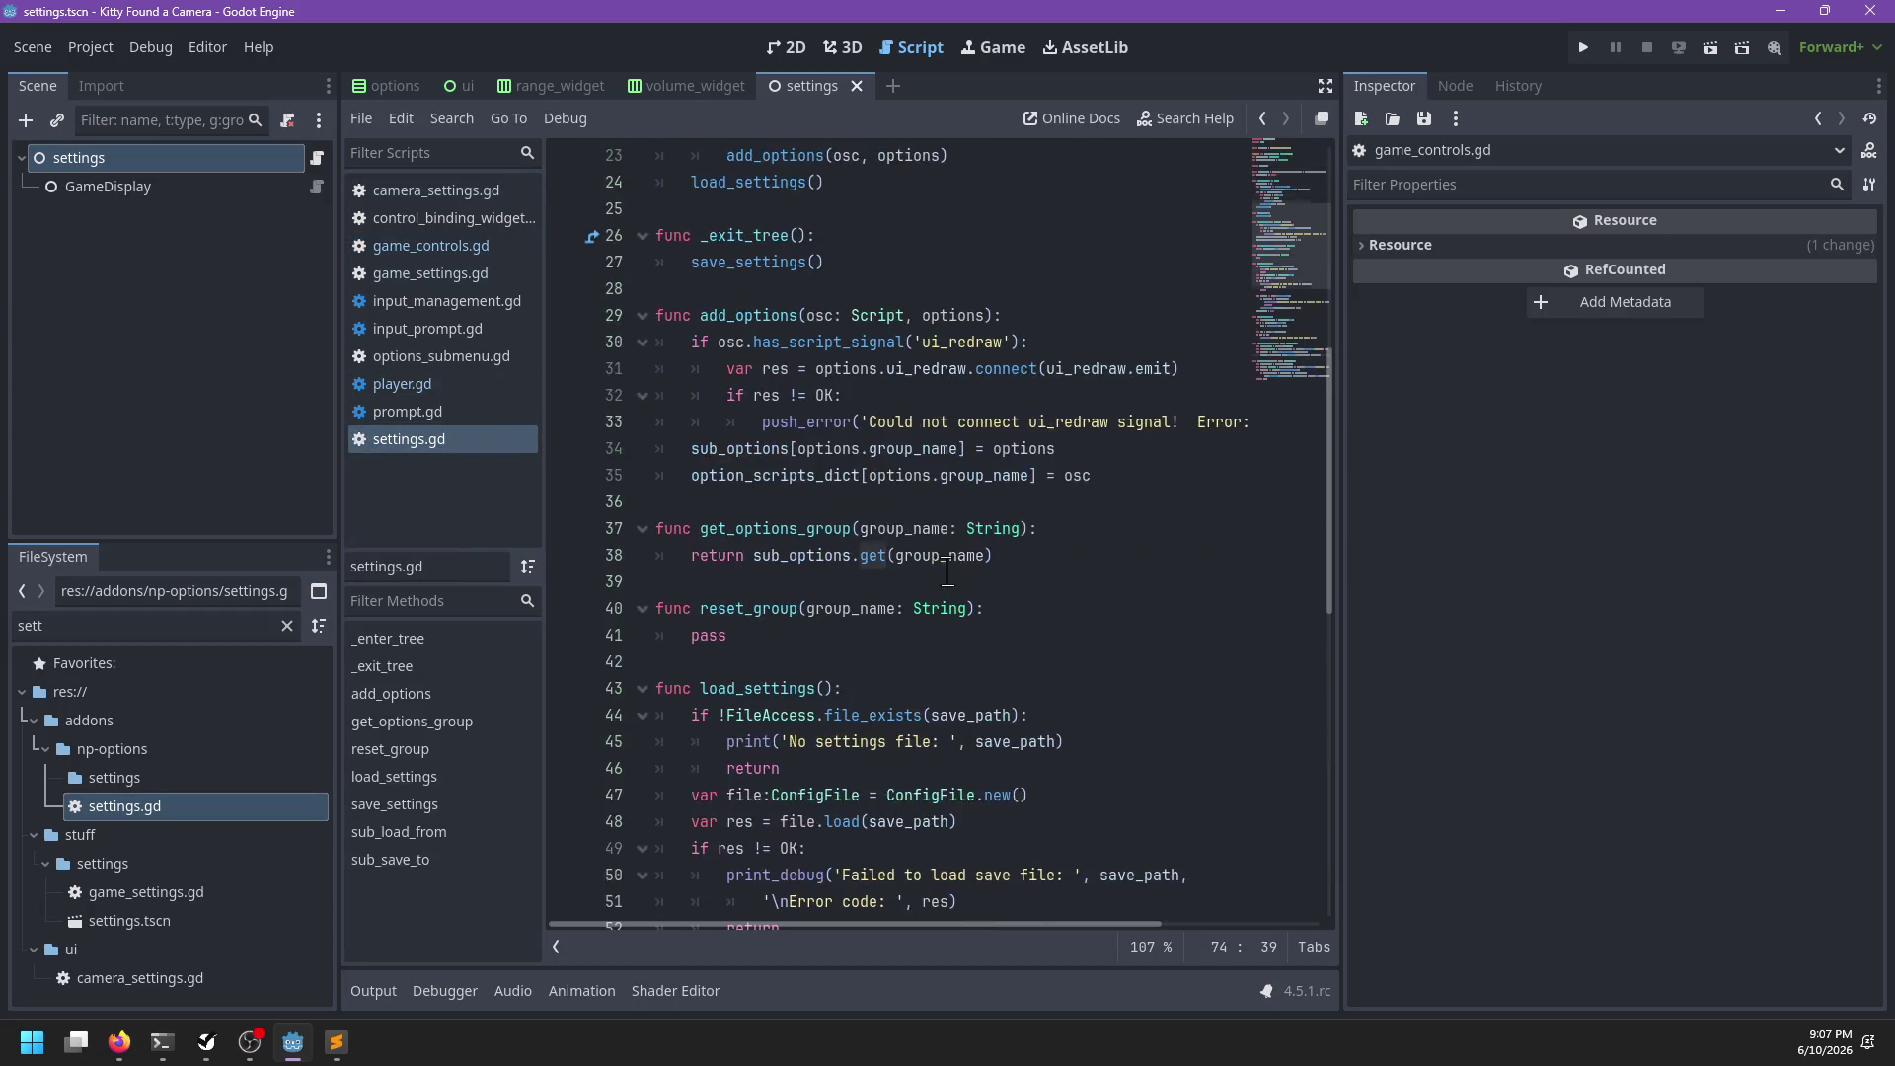
{"action": "left_click", "coordinate": [992, 549]}
{"action": "key", "text": "ctrl+f"}
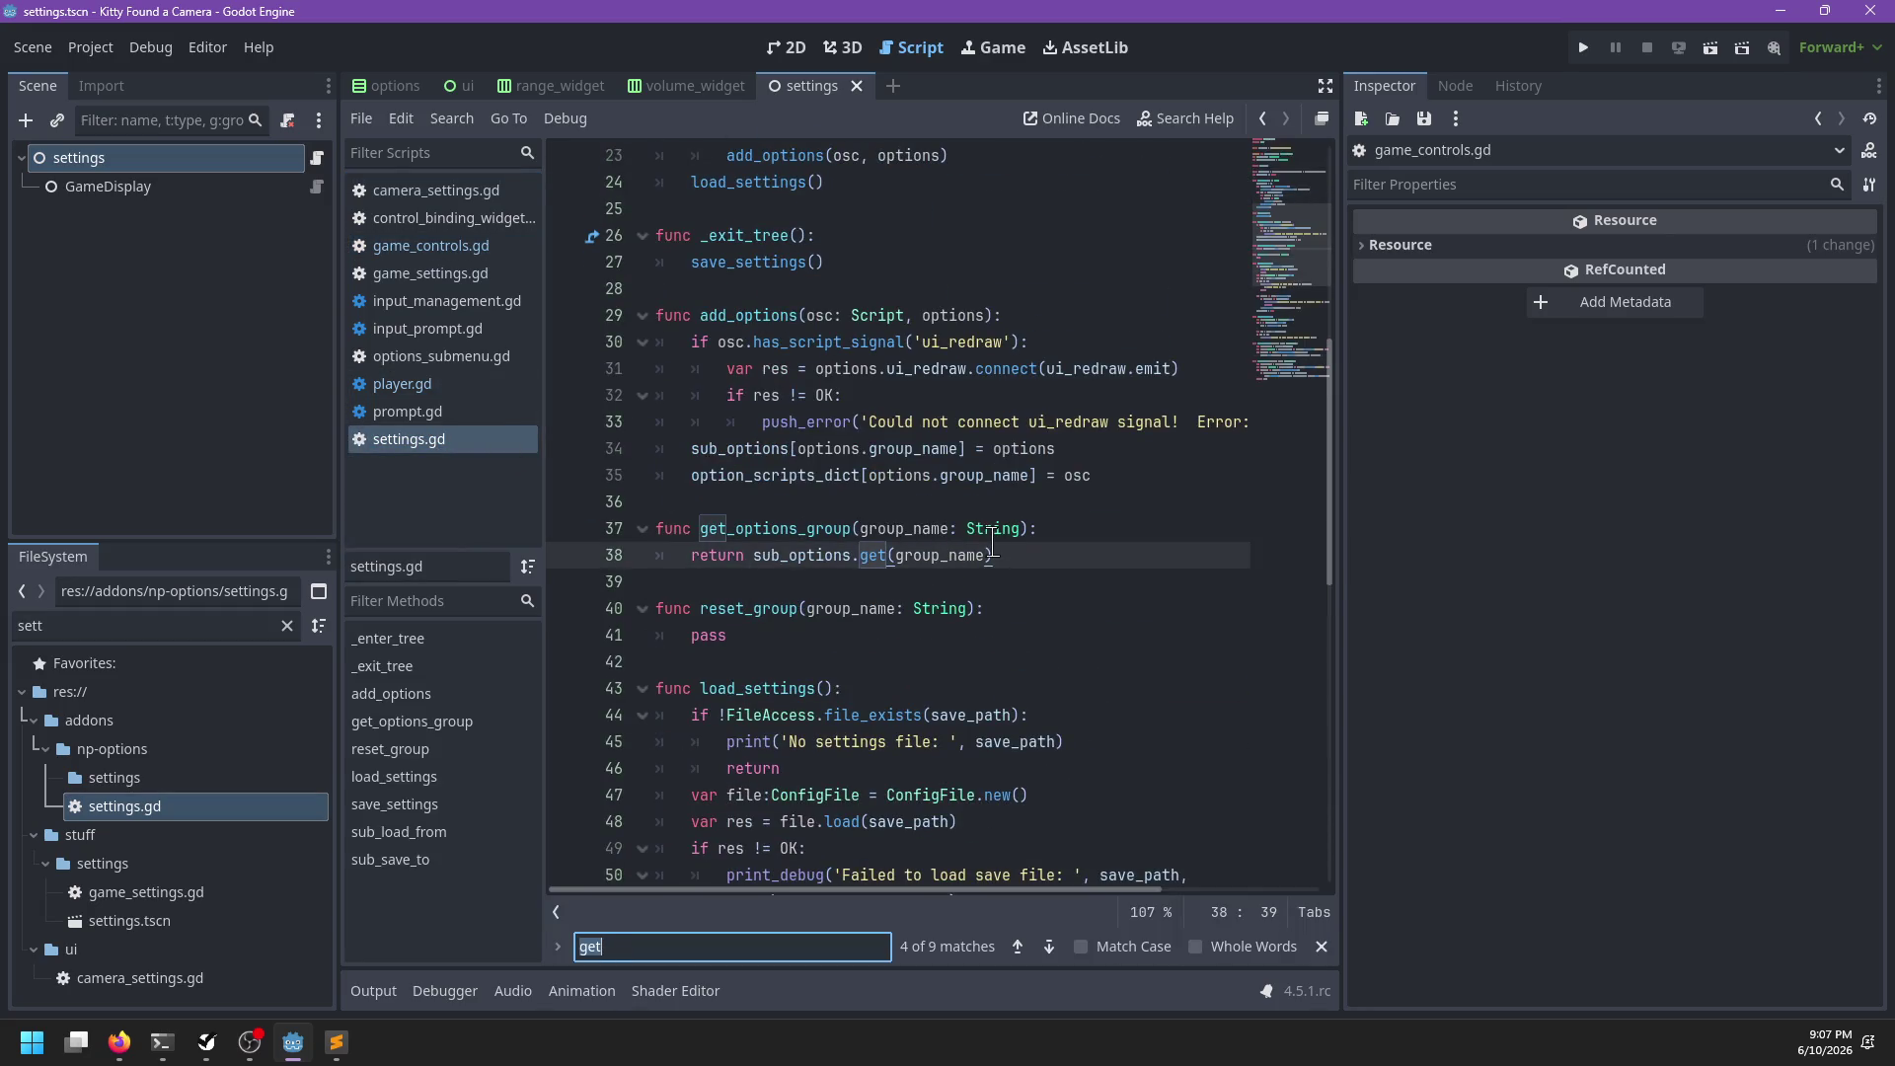
{"action": "key", "text": "Return"}
{"action": "type", "text": "ga"}
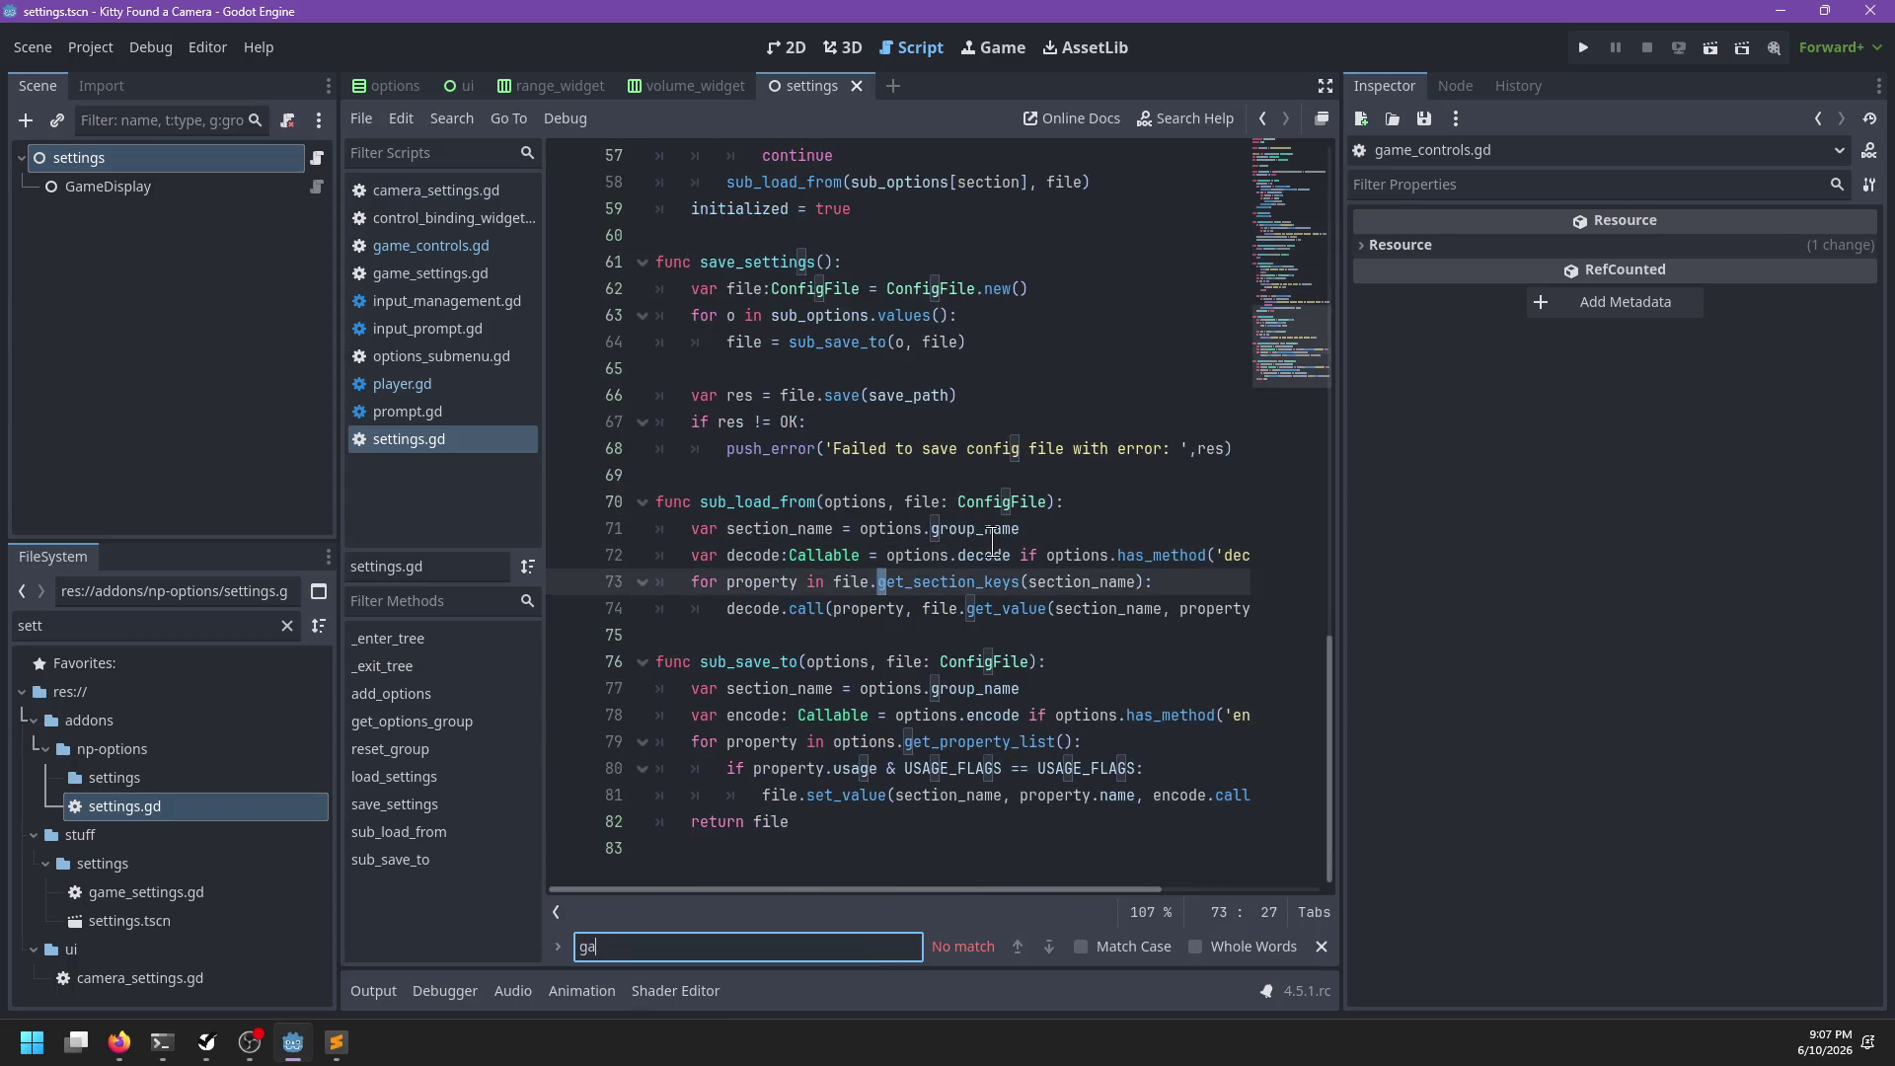
{"action": "key", "text": "BackSpace"}
{"action": "key", "text": "BackSpace"}
{"action": "type", "text": "controls"}
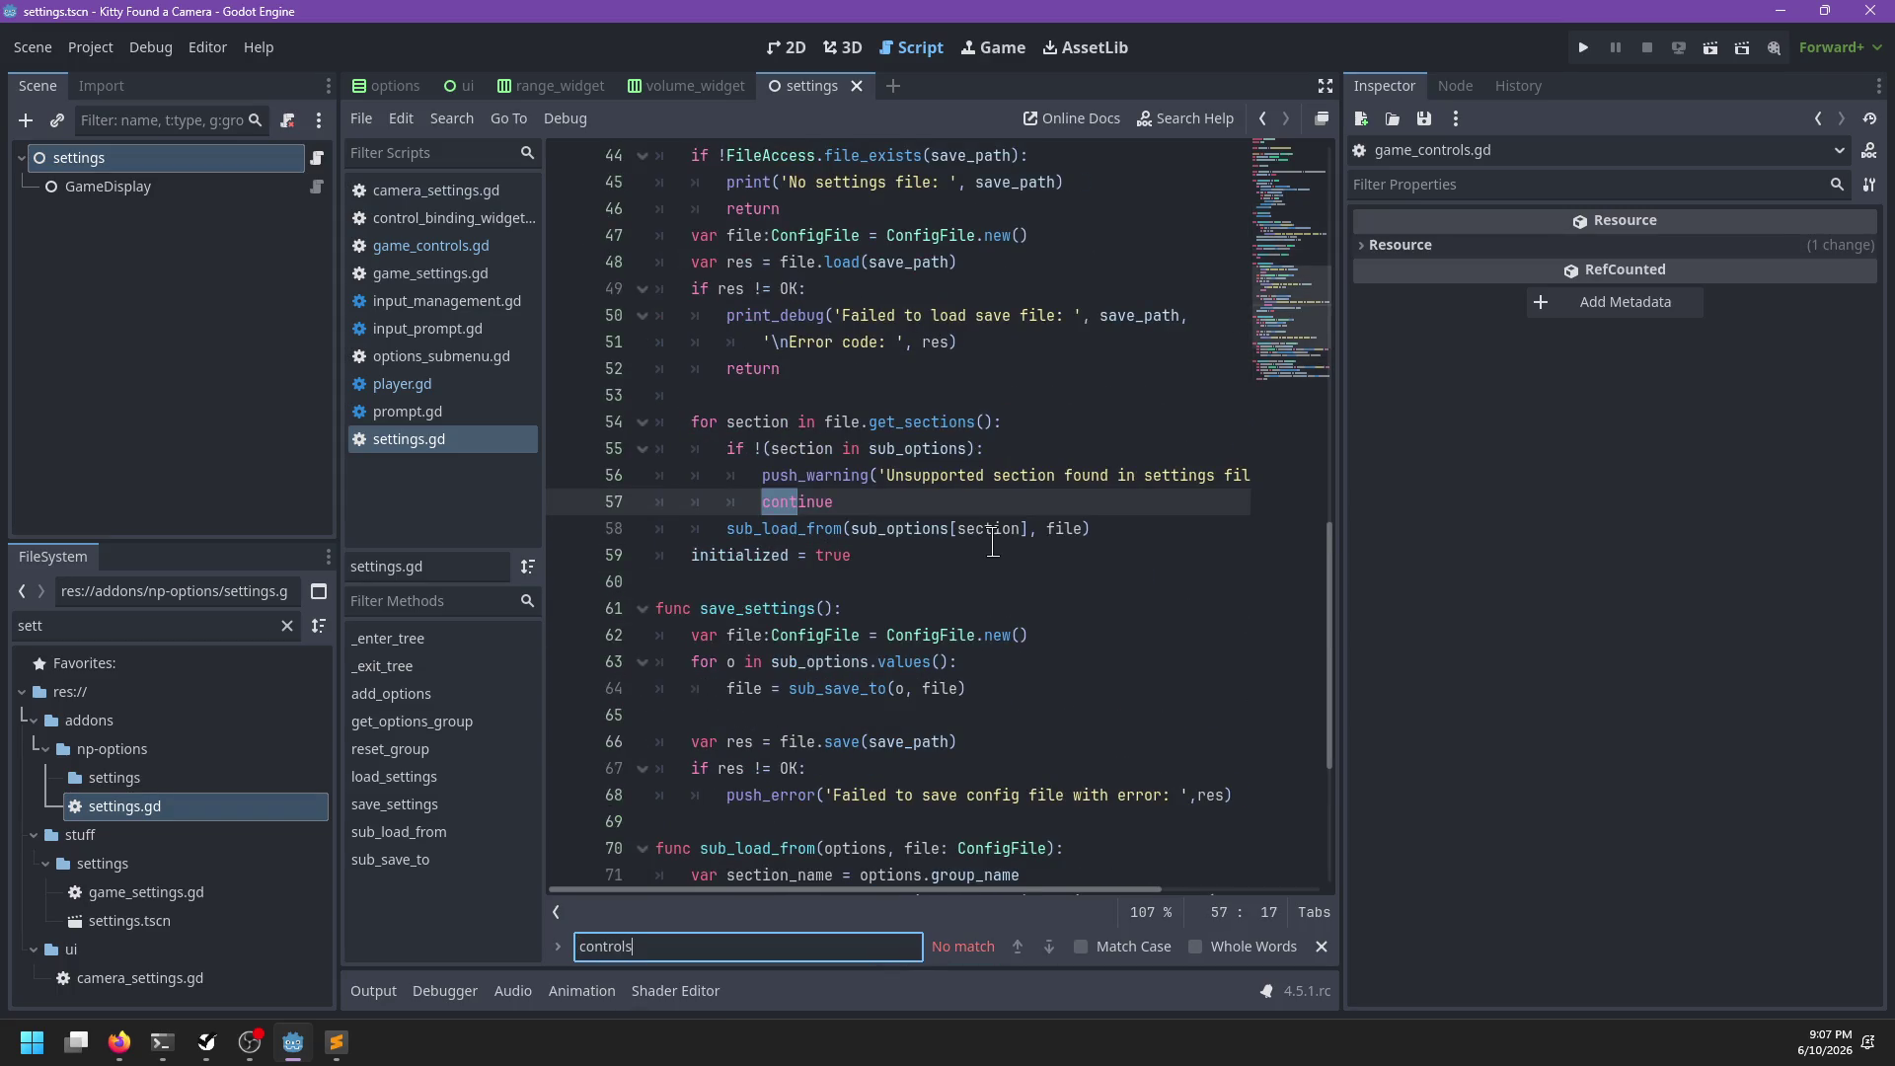
{"action": "key", "text": "Escape"}
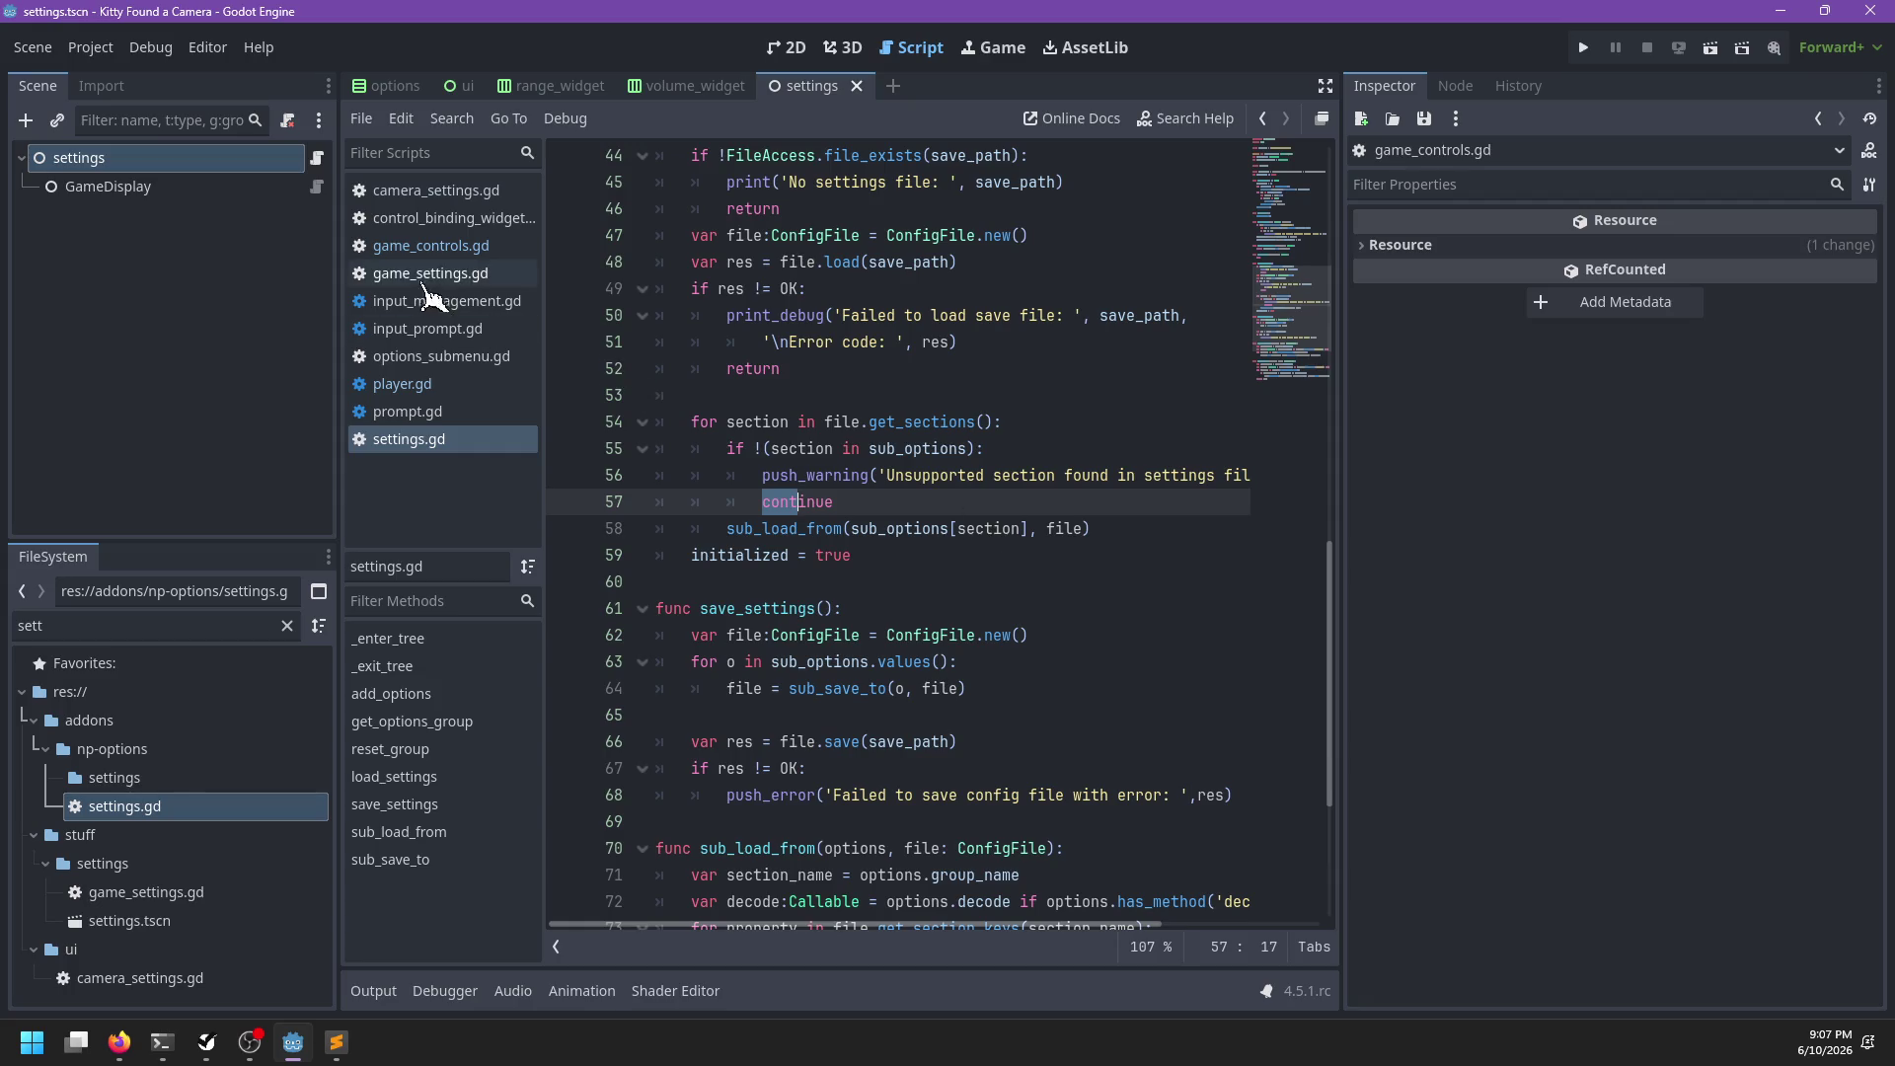
Close every open script except player.gd
{"action": "left_click", "coordinate": [439, 384]}
{"action": "right_click", "coordinate": [441, 383]}
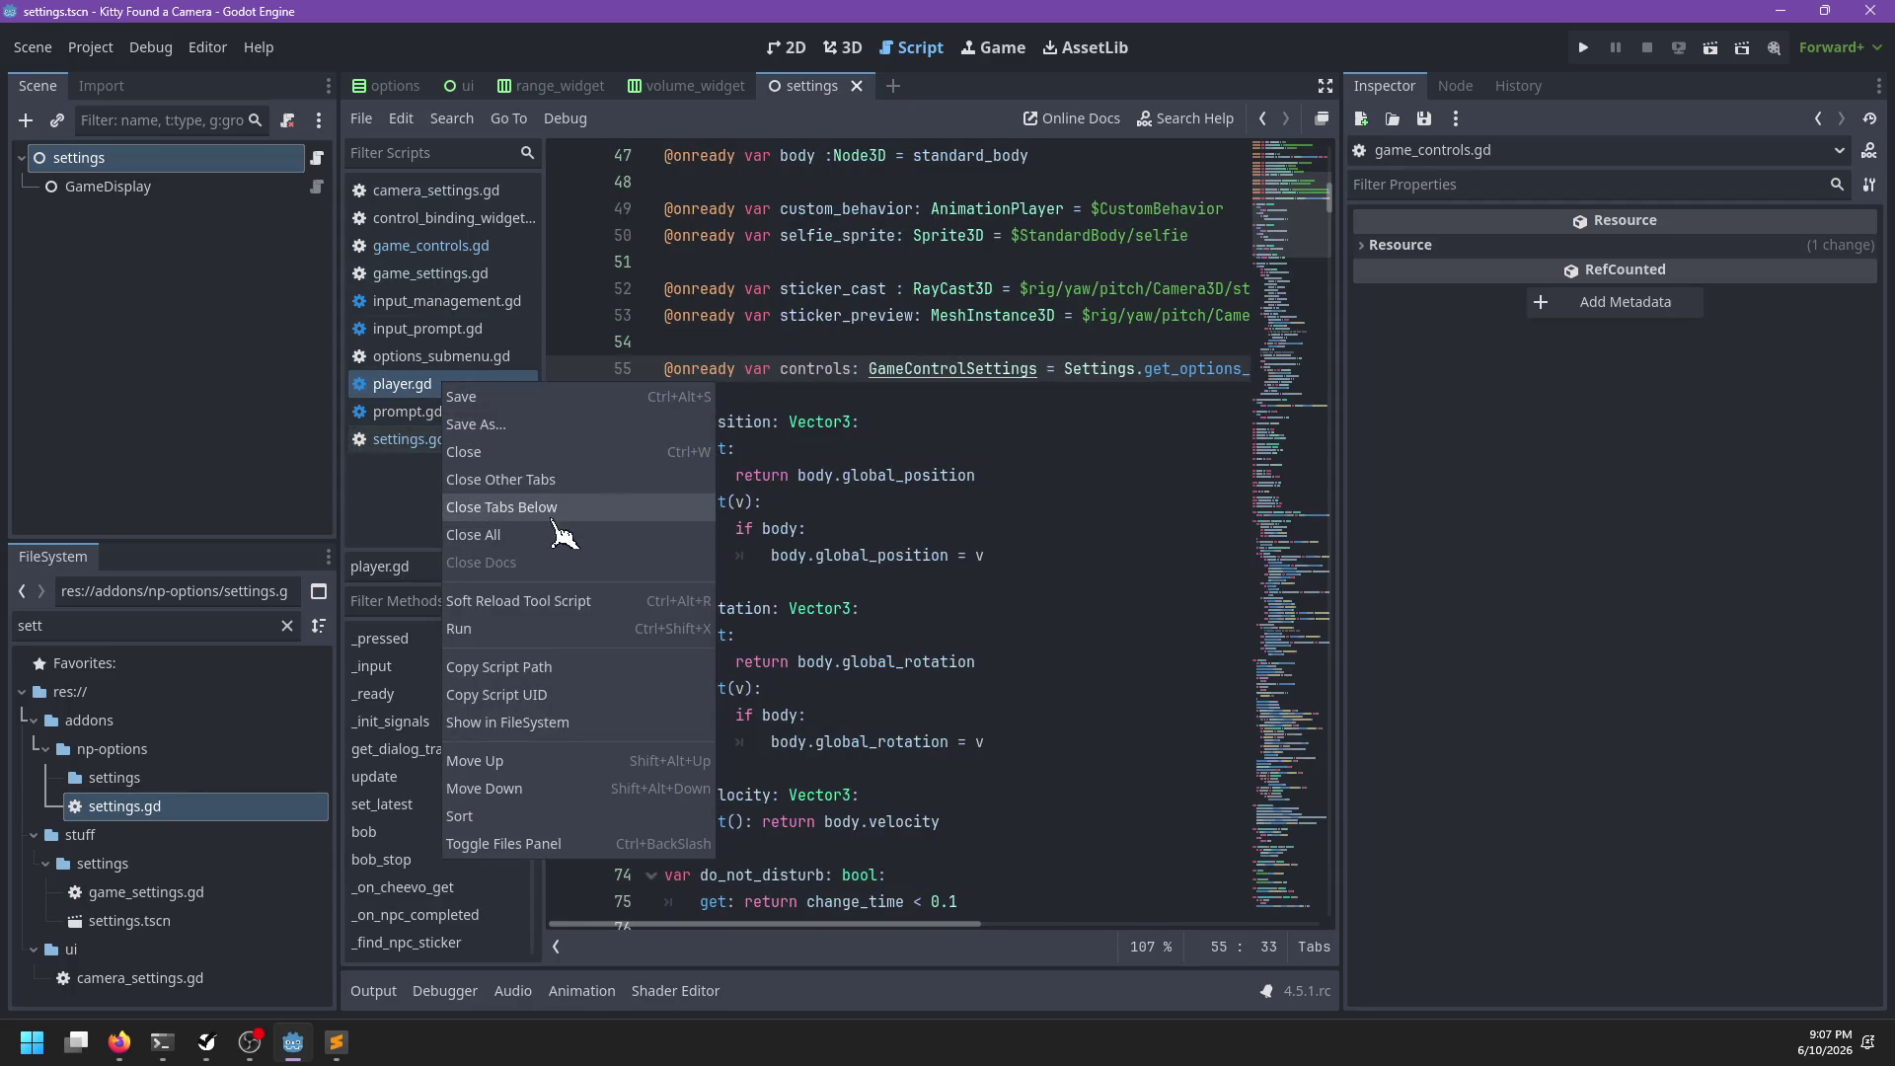
{"action": "left_click", "coordinate": [577, 481]}
Search player.gd for 'sticker'
{"action": "left_click", "coordinate": [905, 427]}
{"action": "key", "text": "ctrl+f"}
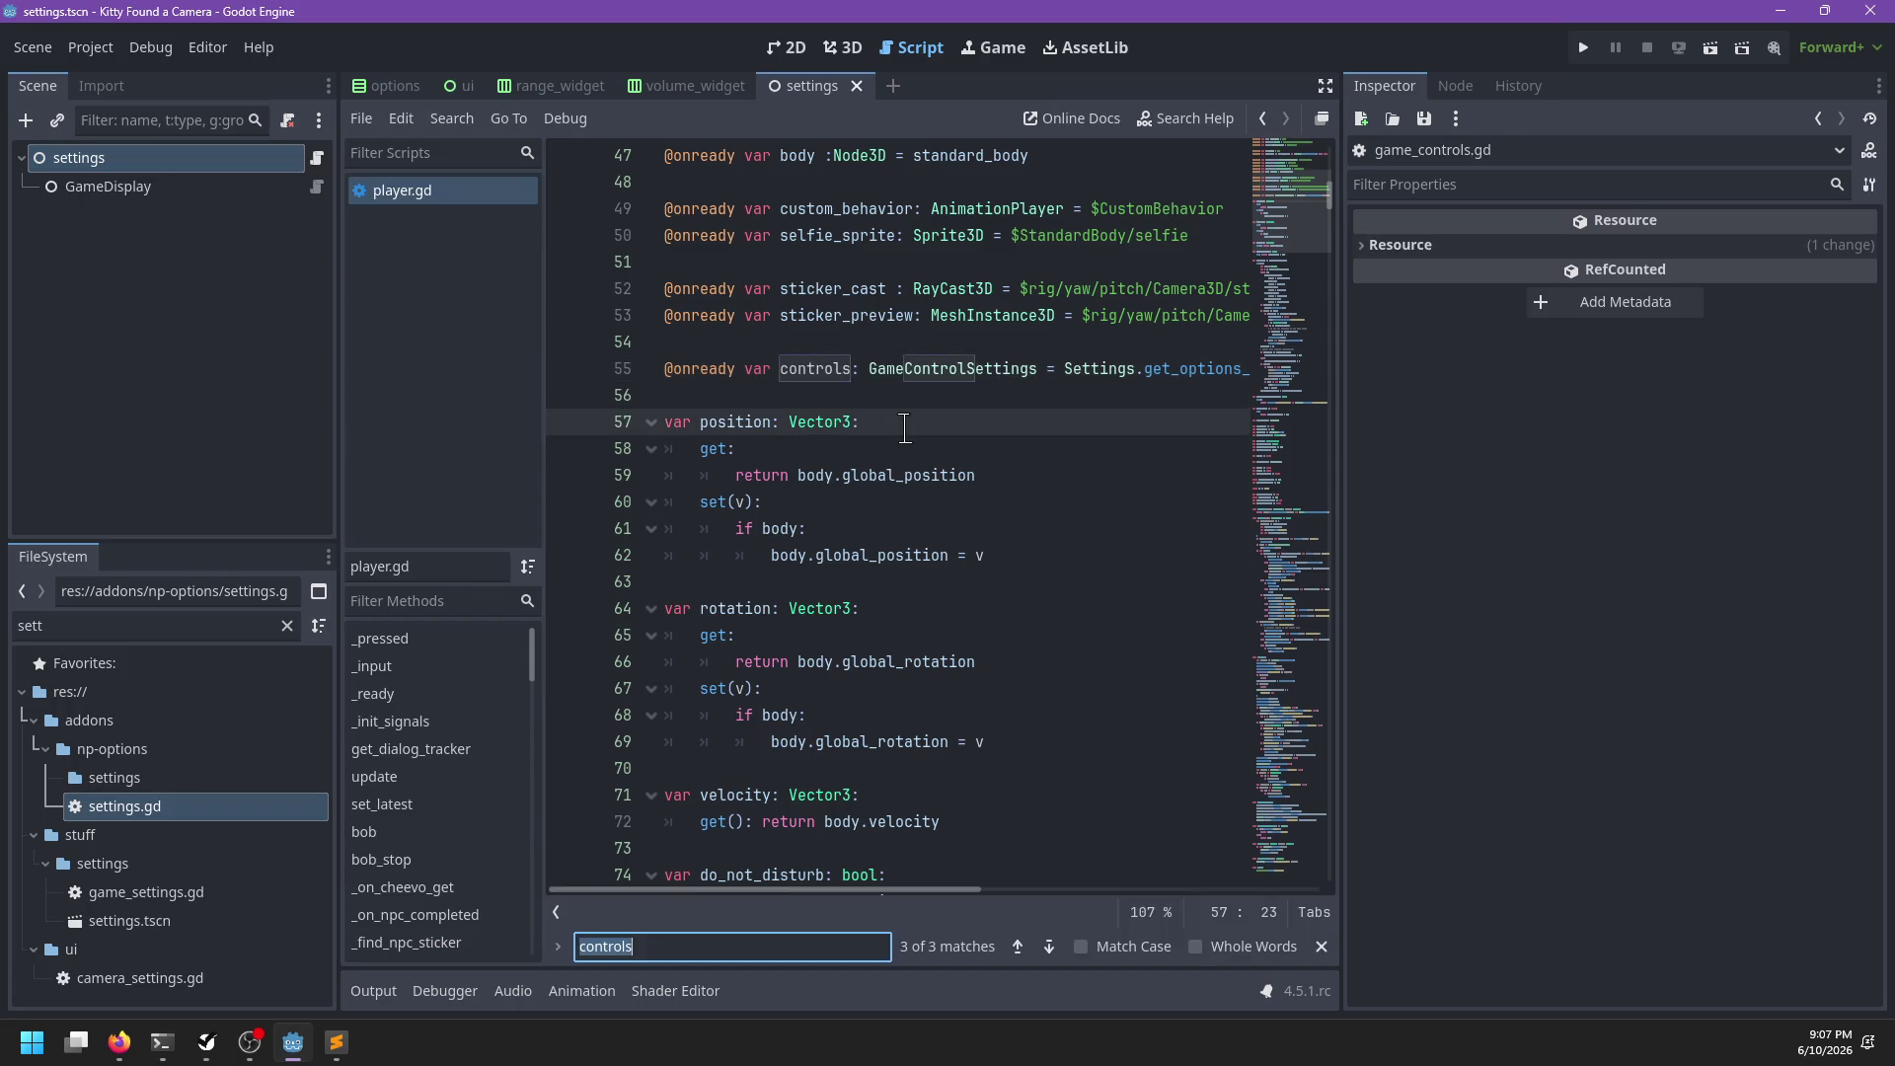
{"action": "type", "text": "sticker"}
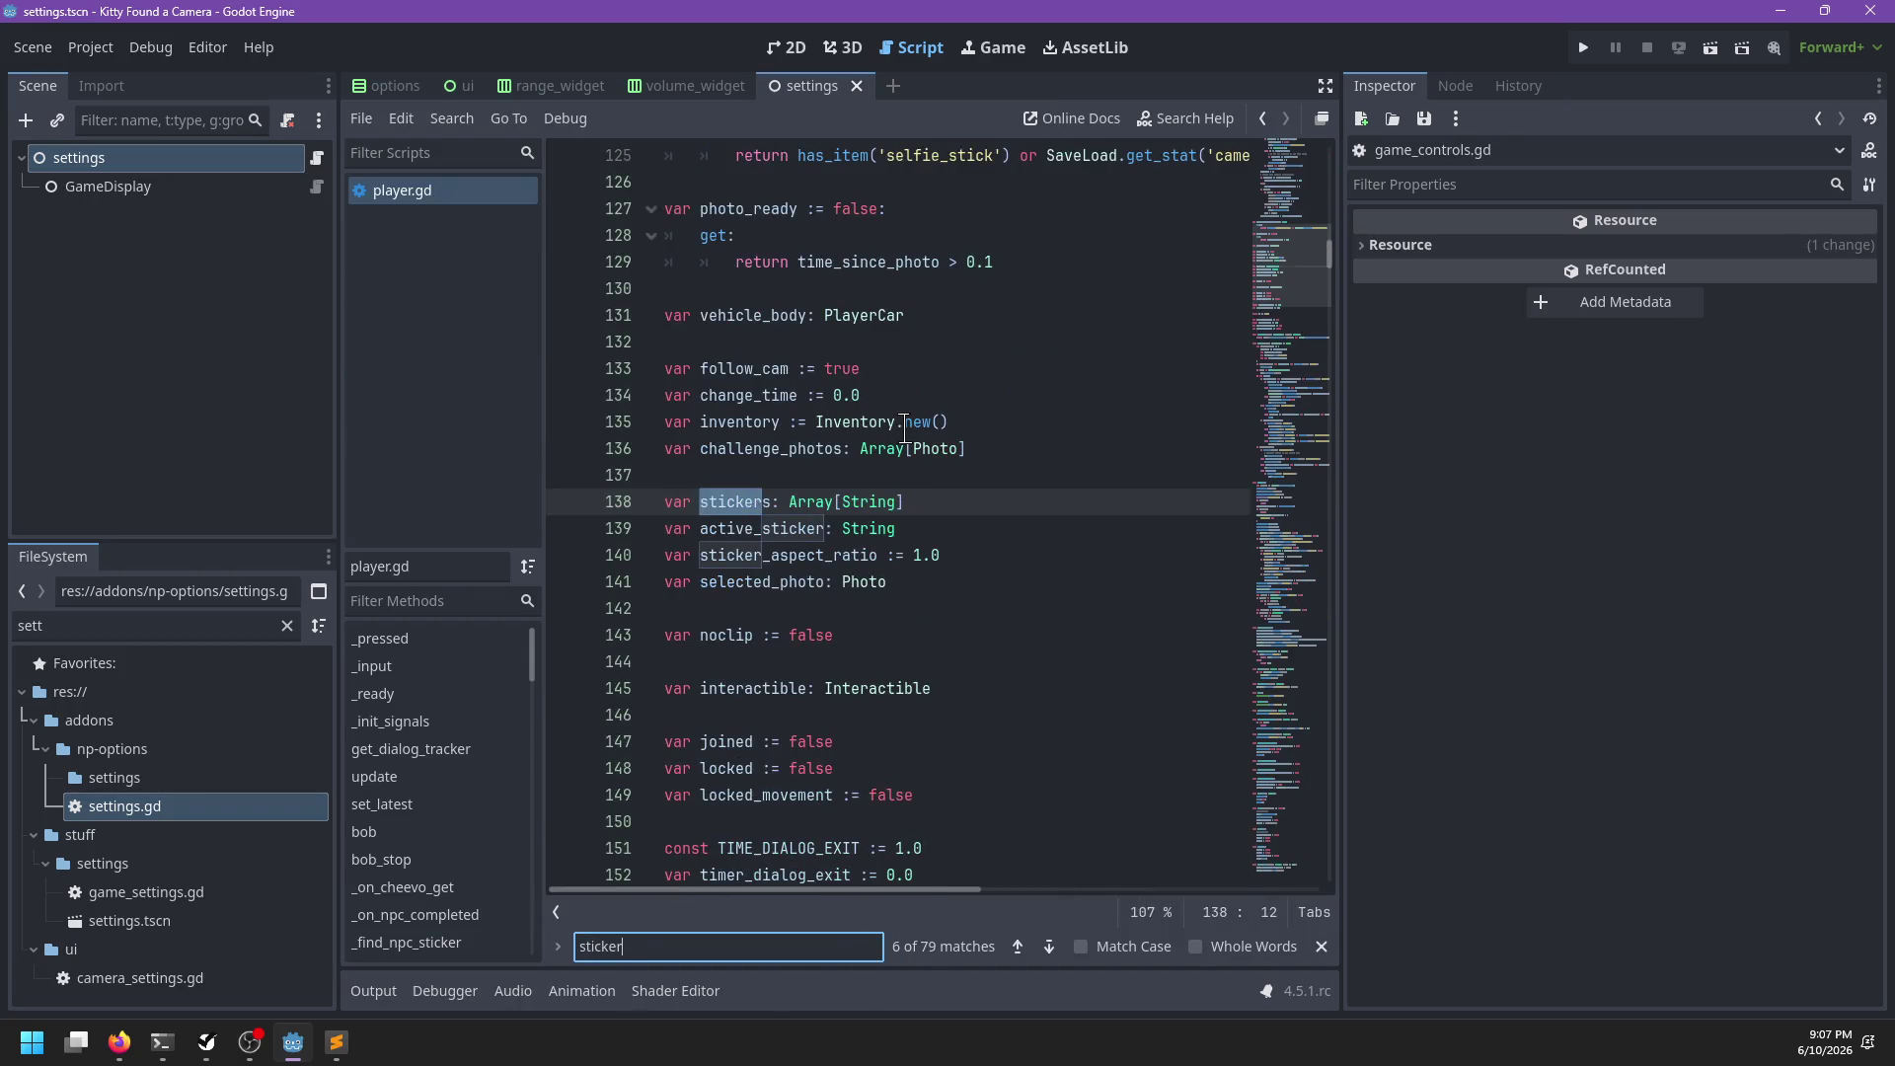
{"action": "scroll", "coordinate": [904, 427], "scroll_direction": "down", "scroll_amount": 4}
{"action": "key", "text": "Escape"}
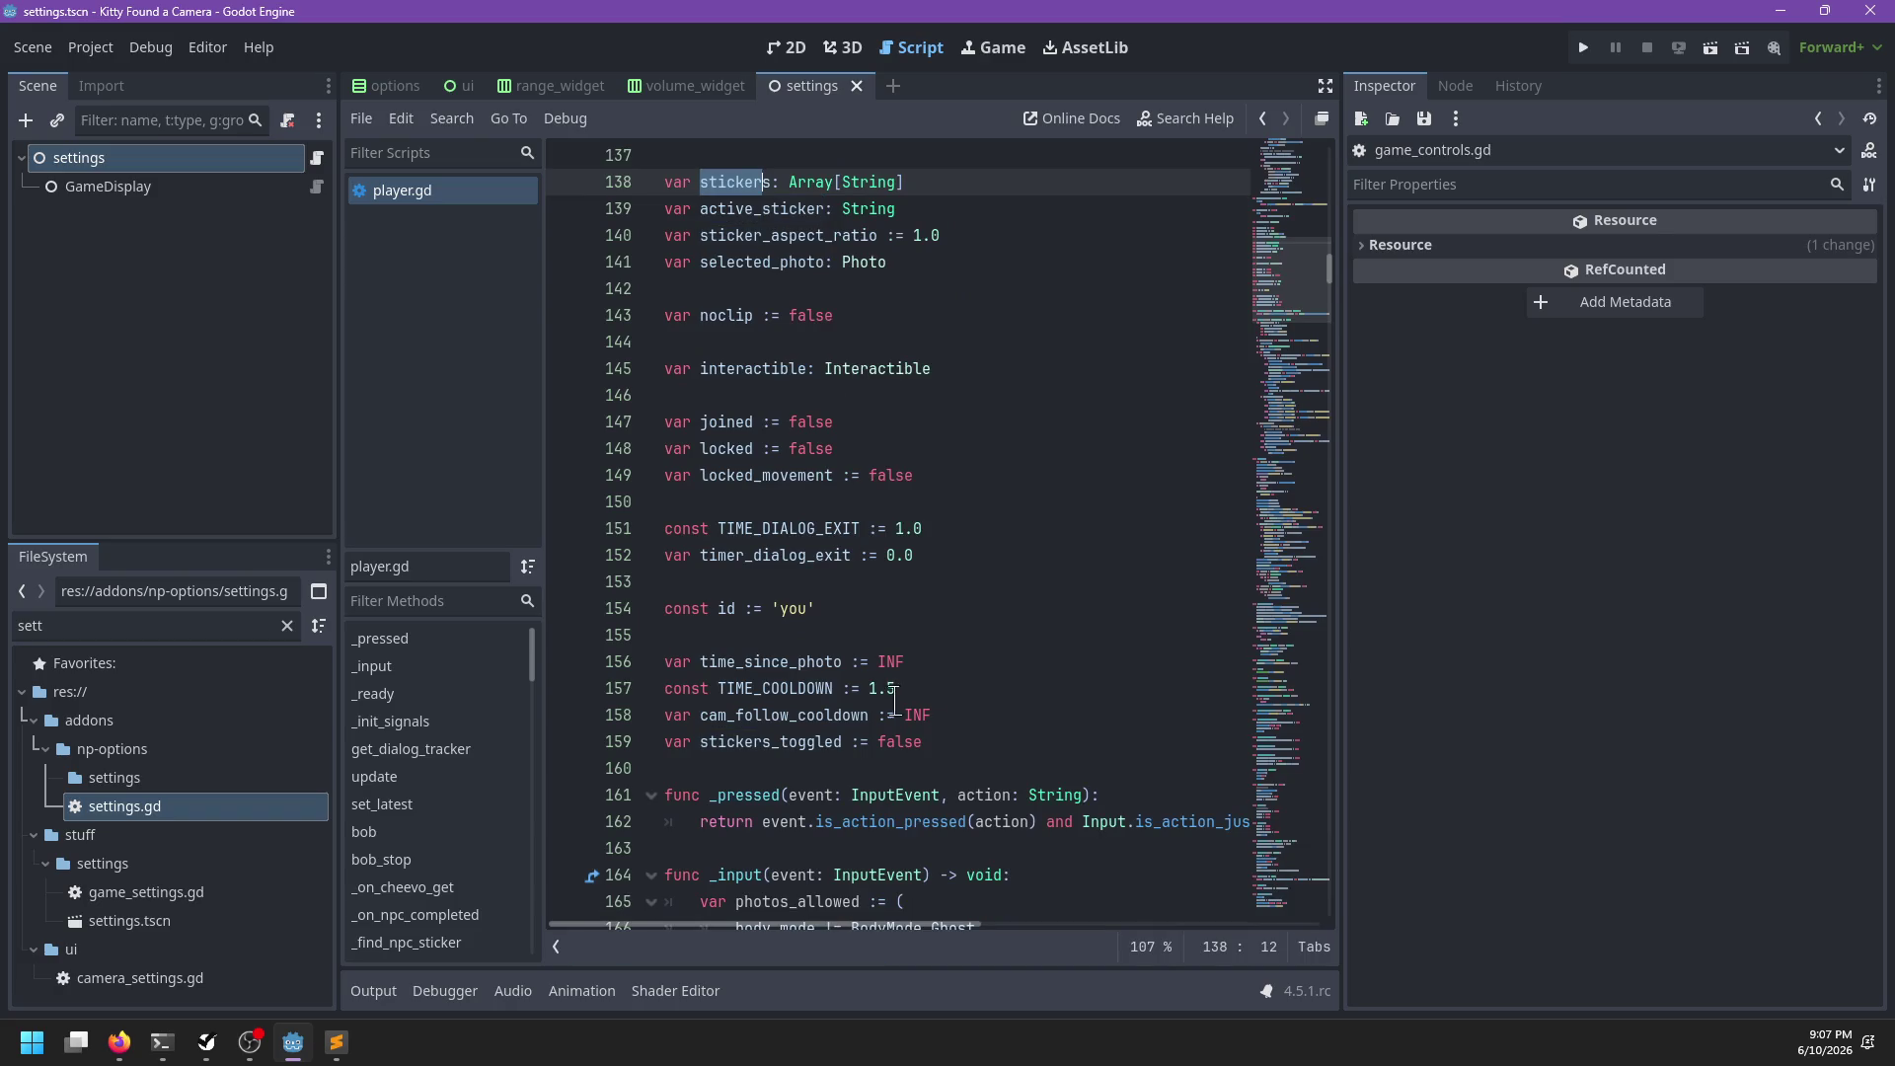
Step through sticker matches from stickers_toggled on line 159 to the is_placing_stickers() definition
{"action": "left_click", "coordinate": [737, 747]}
{"action": "double_click", "coordinate": [738, 747]}
{"action": "key", "text": "ctrl+f"}
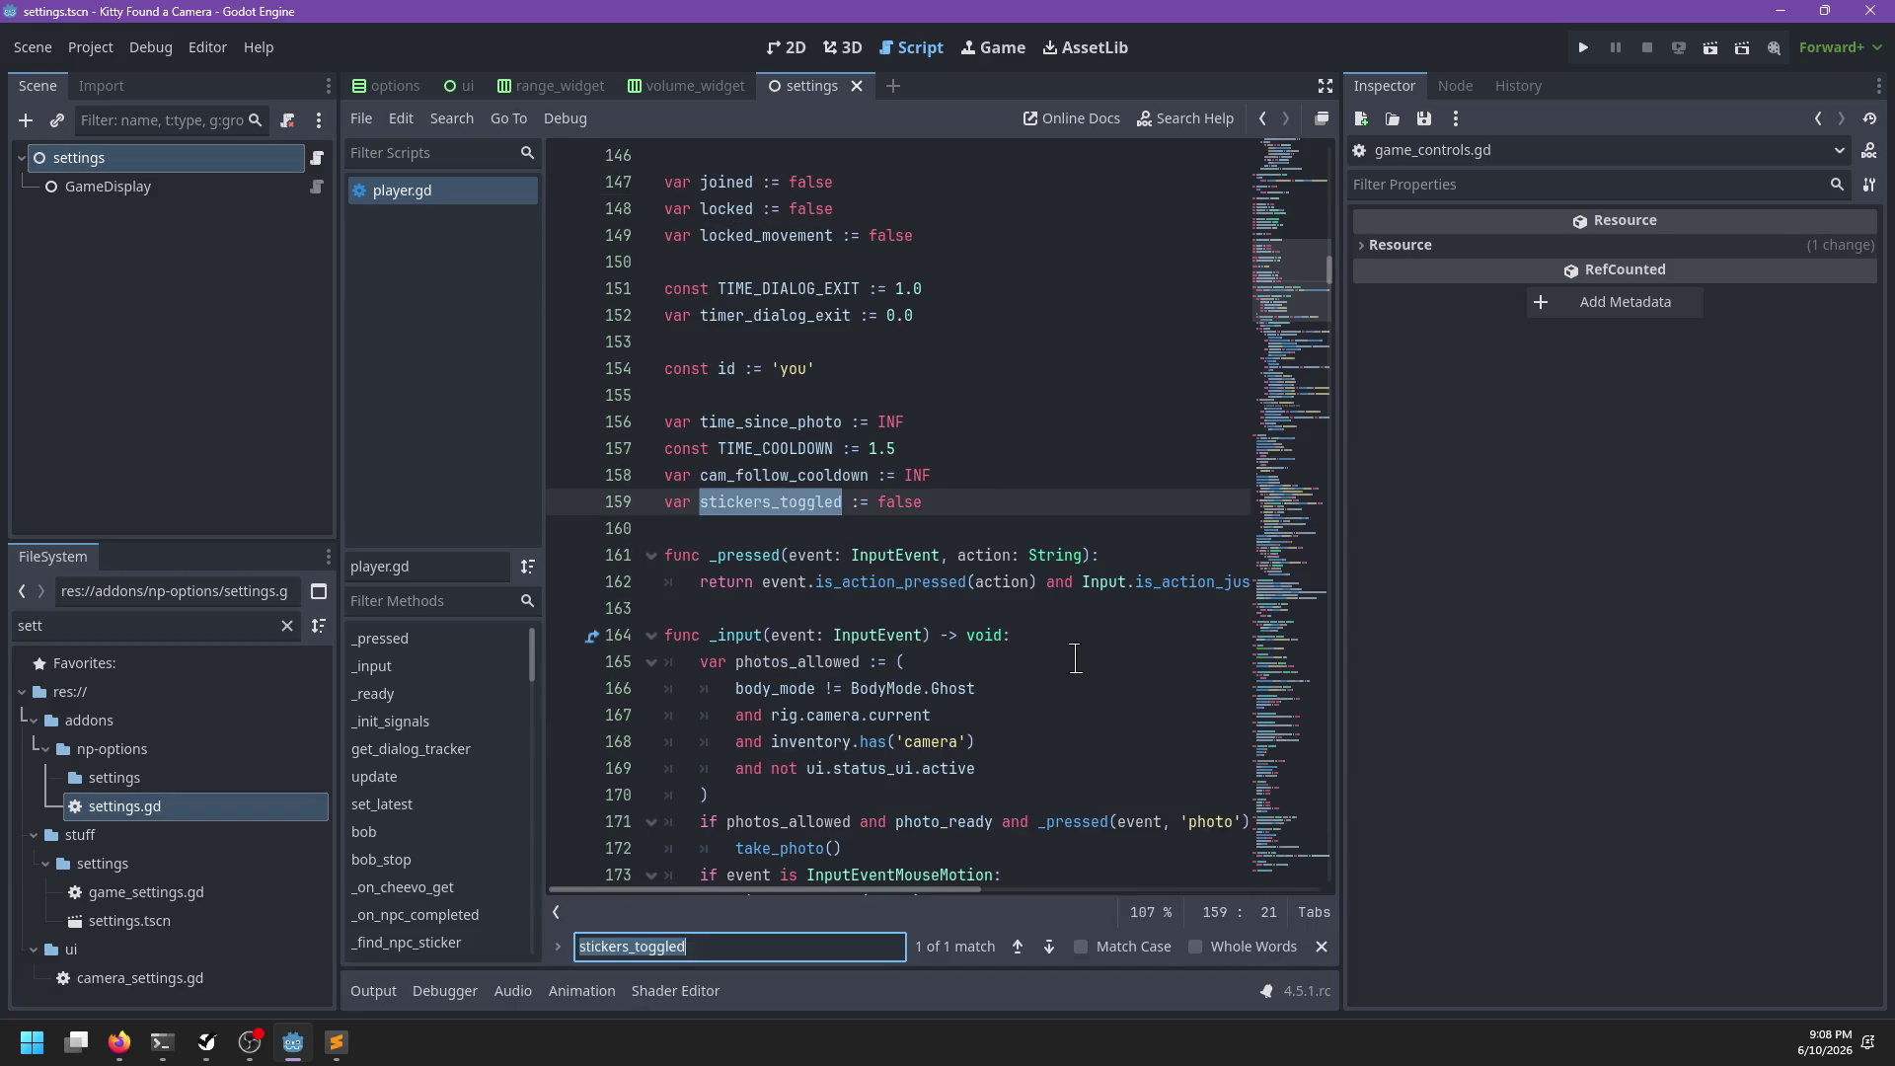
{"action": "key", "text": "BackSpace"}
{"action": "type", "text": "sticker"}
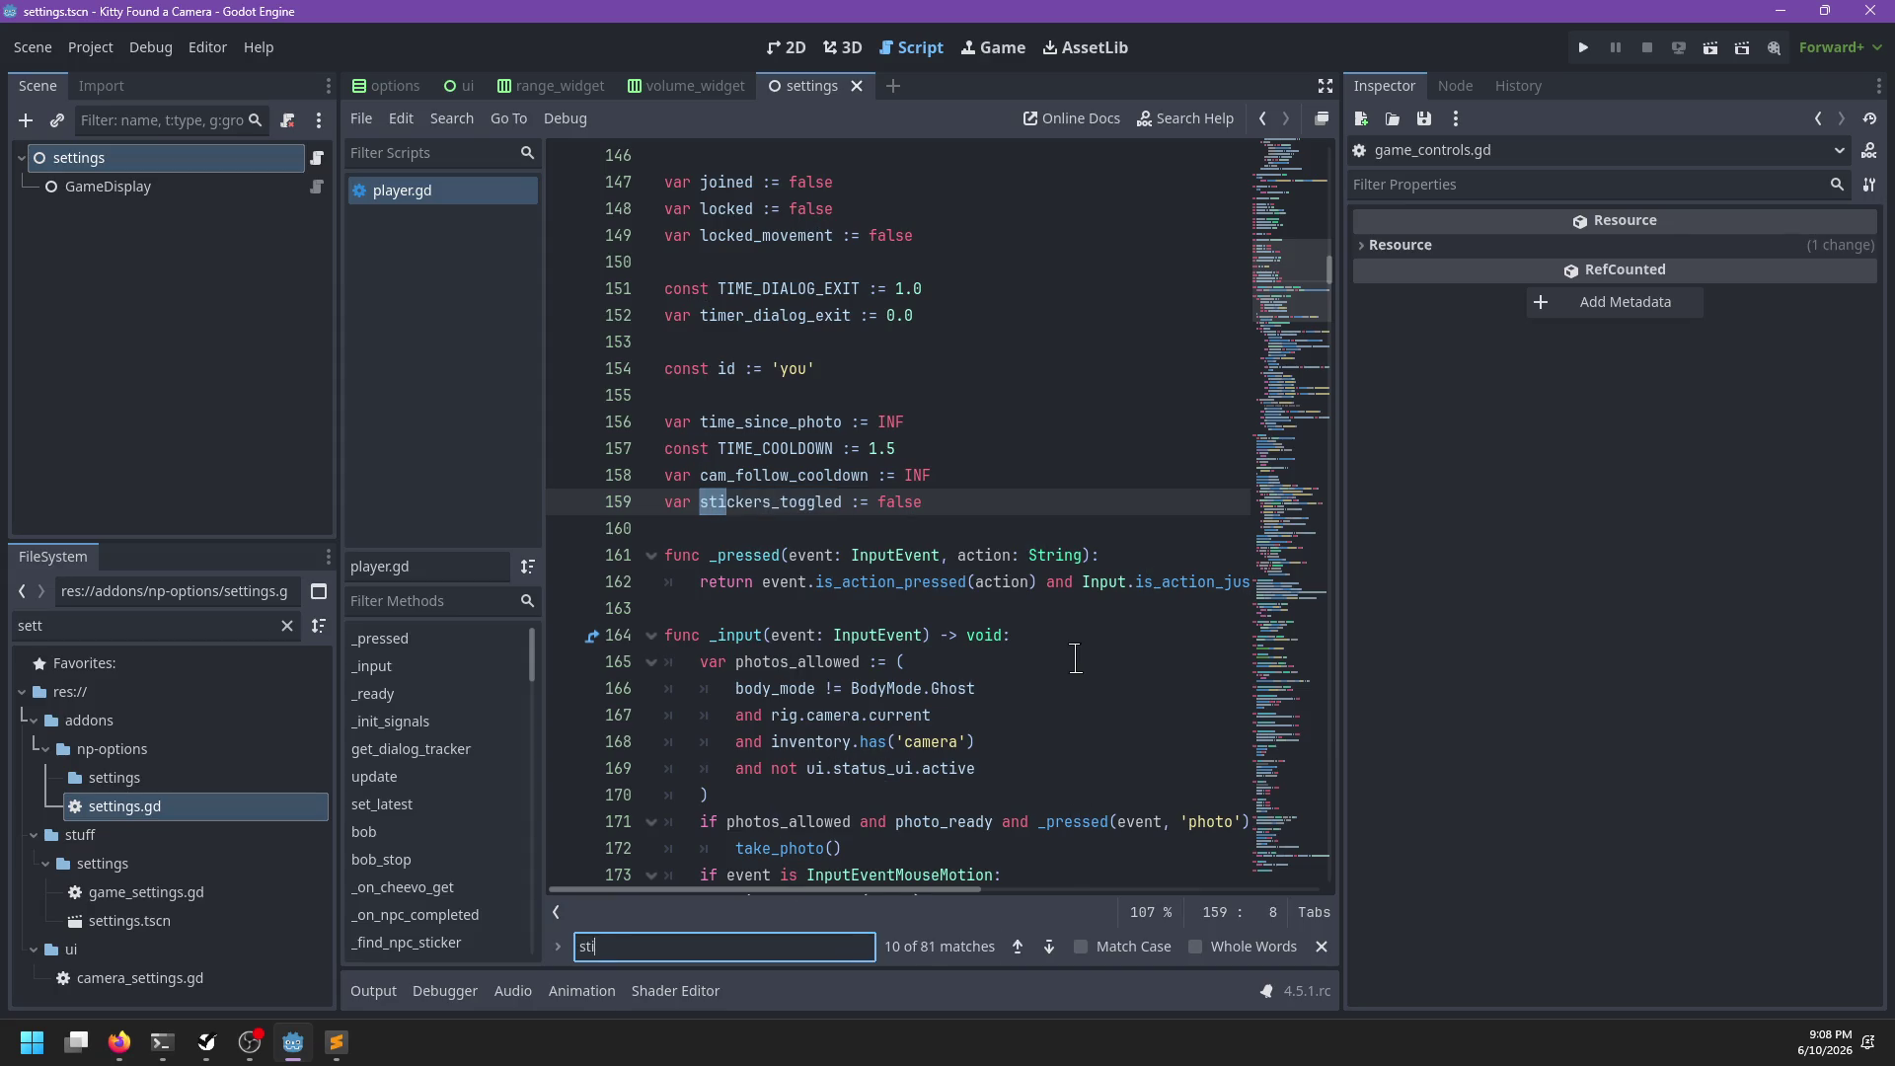
{"action": "key", "text": "Return"}
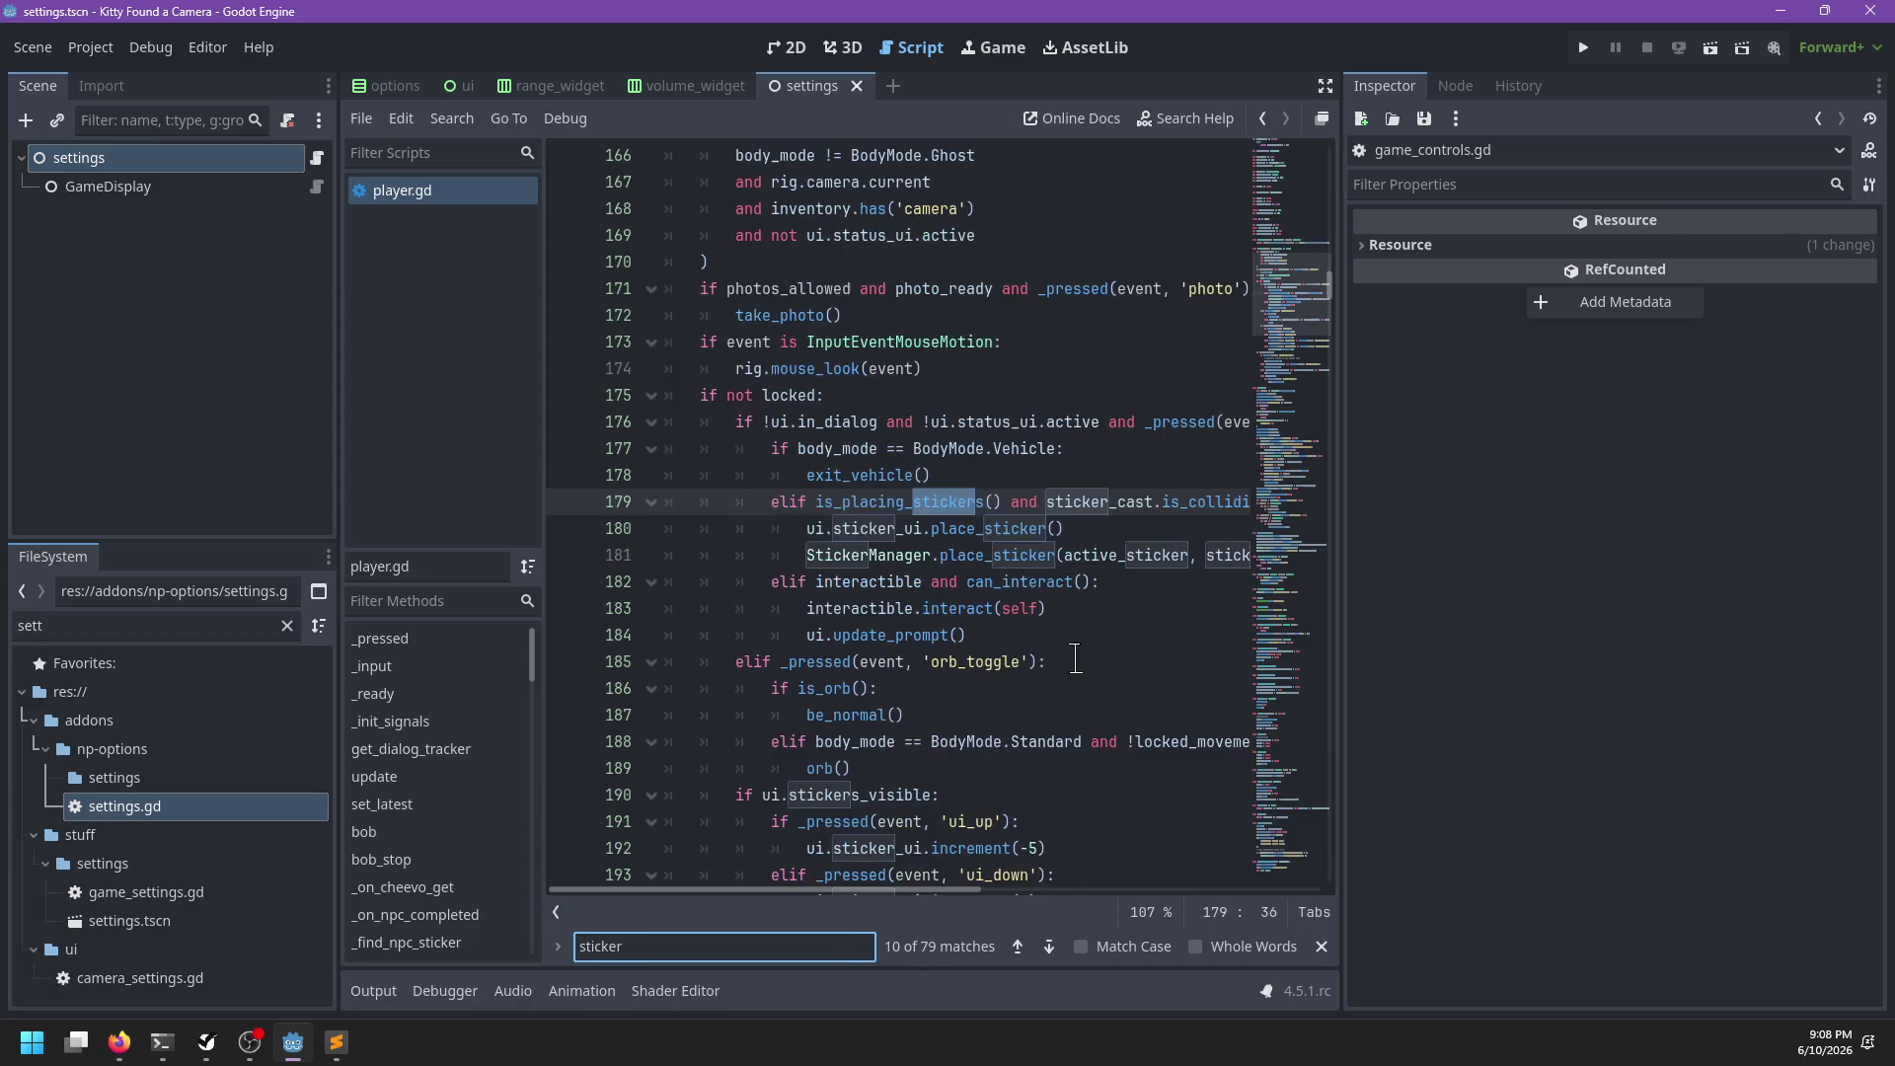
{"action": "key", "text": "Return"}
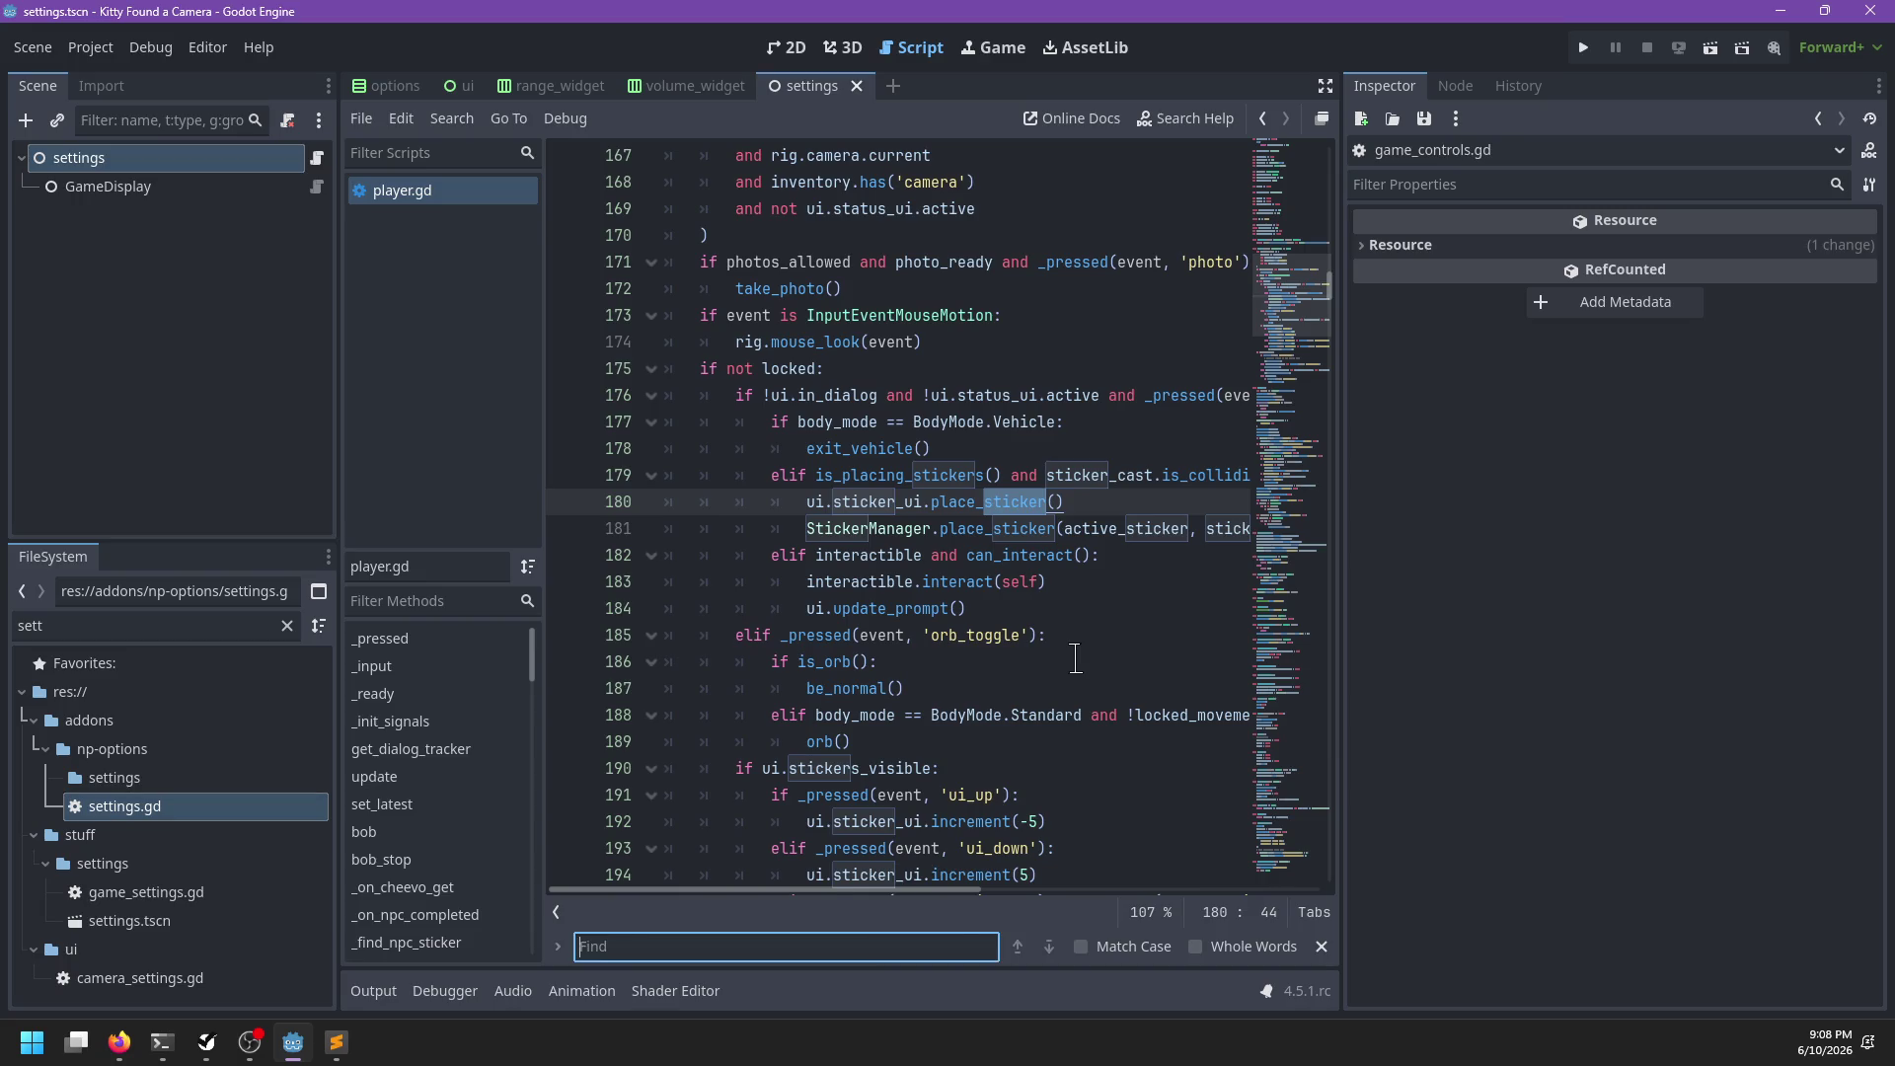
{"action": "scroll", "coordinate": [1076, 659], "scroll_direction": "down", "scroll_amount": 1}
{"action": "key", "text": "Escape"}
{"action": "left_click", "coordinate": [951, 508]}
{"action": "left_click", "coordinate": [918, 450], "text": "ctrl"}
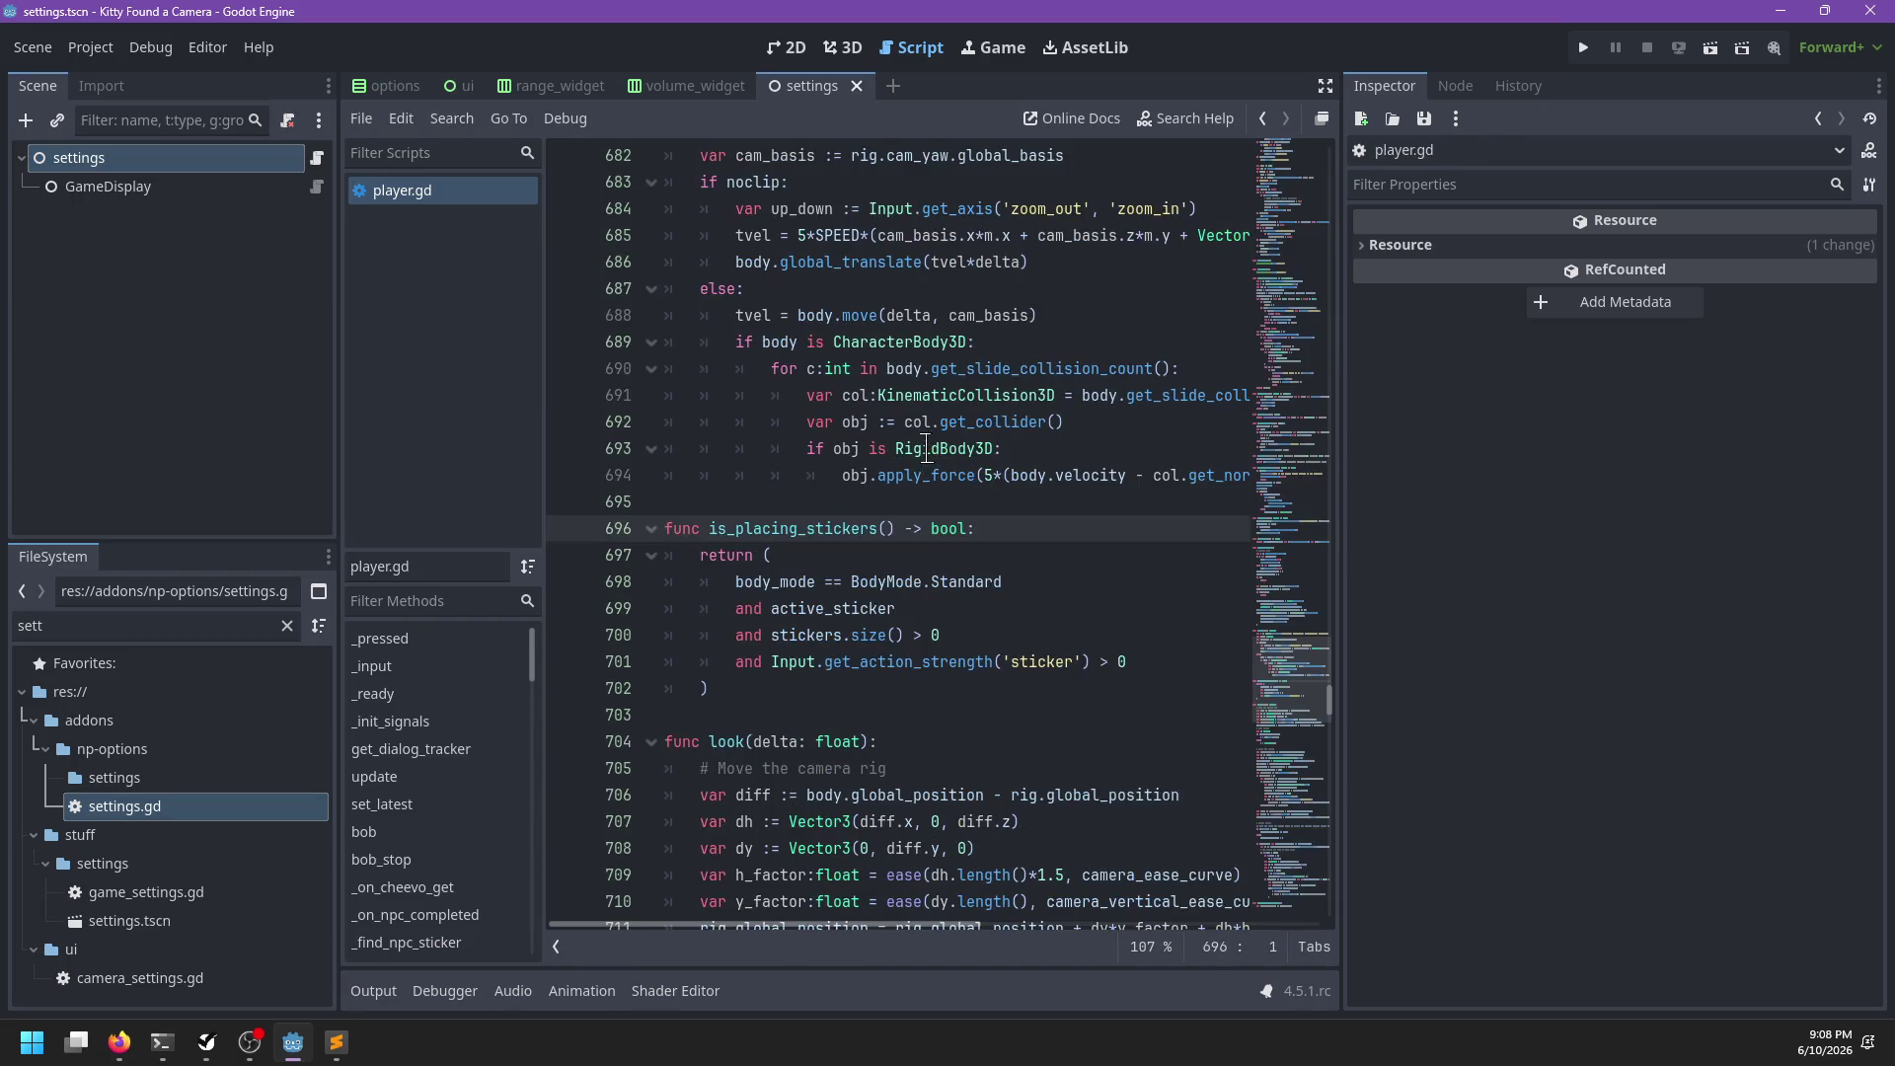
Wrap the Input sticker check after 'and (' onto its own line with a closing parenthesis
{"action": "left_click", "coordinate": [1116, 635]}
{"action": "key", "text": "Return"}
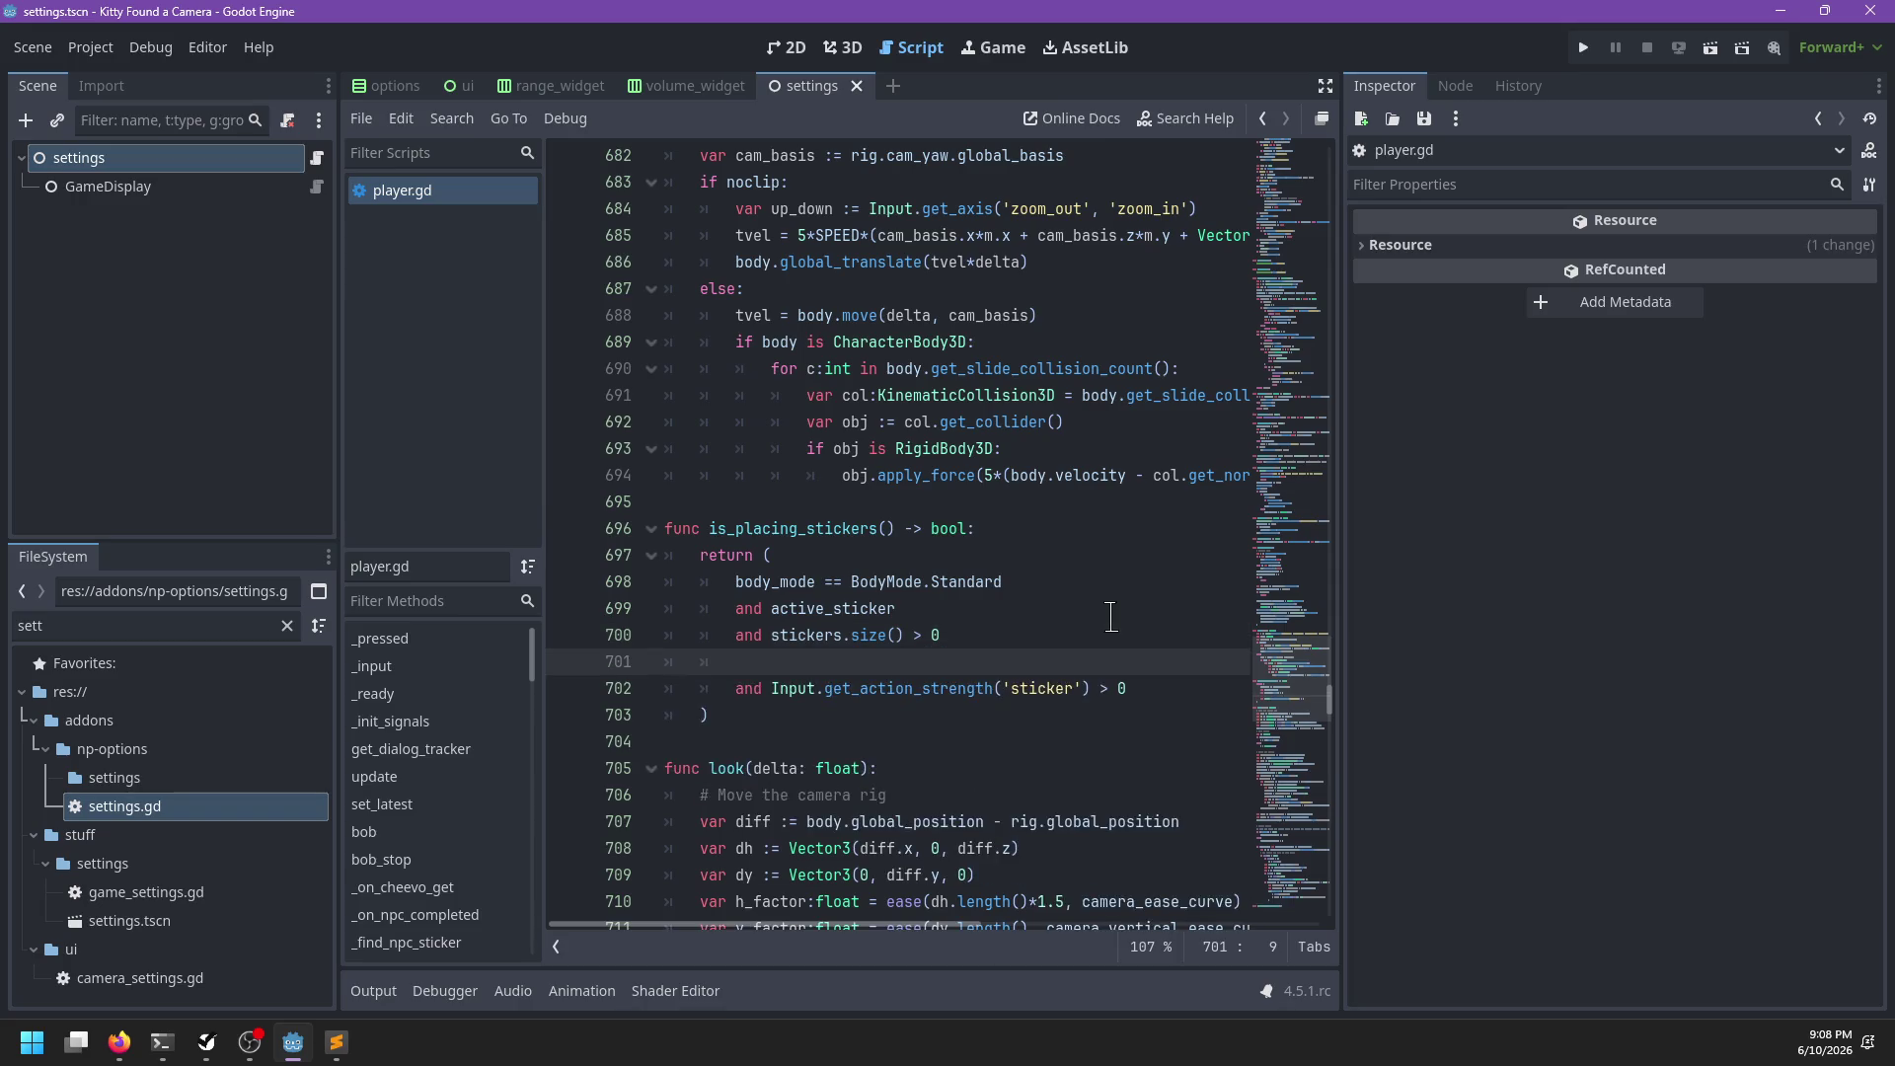
{"action": "key", "text": "ctrl+shift+k"}
{"action": "key", "text": "Right"}
{"action": "key", "text": "Right"}
{"action": "key", "text": "Right"}
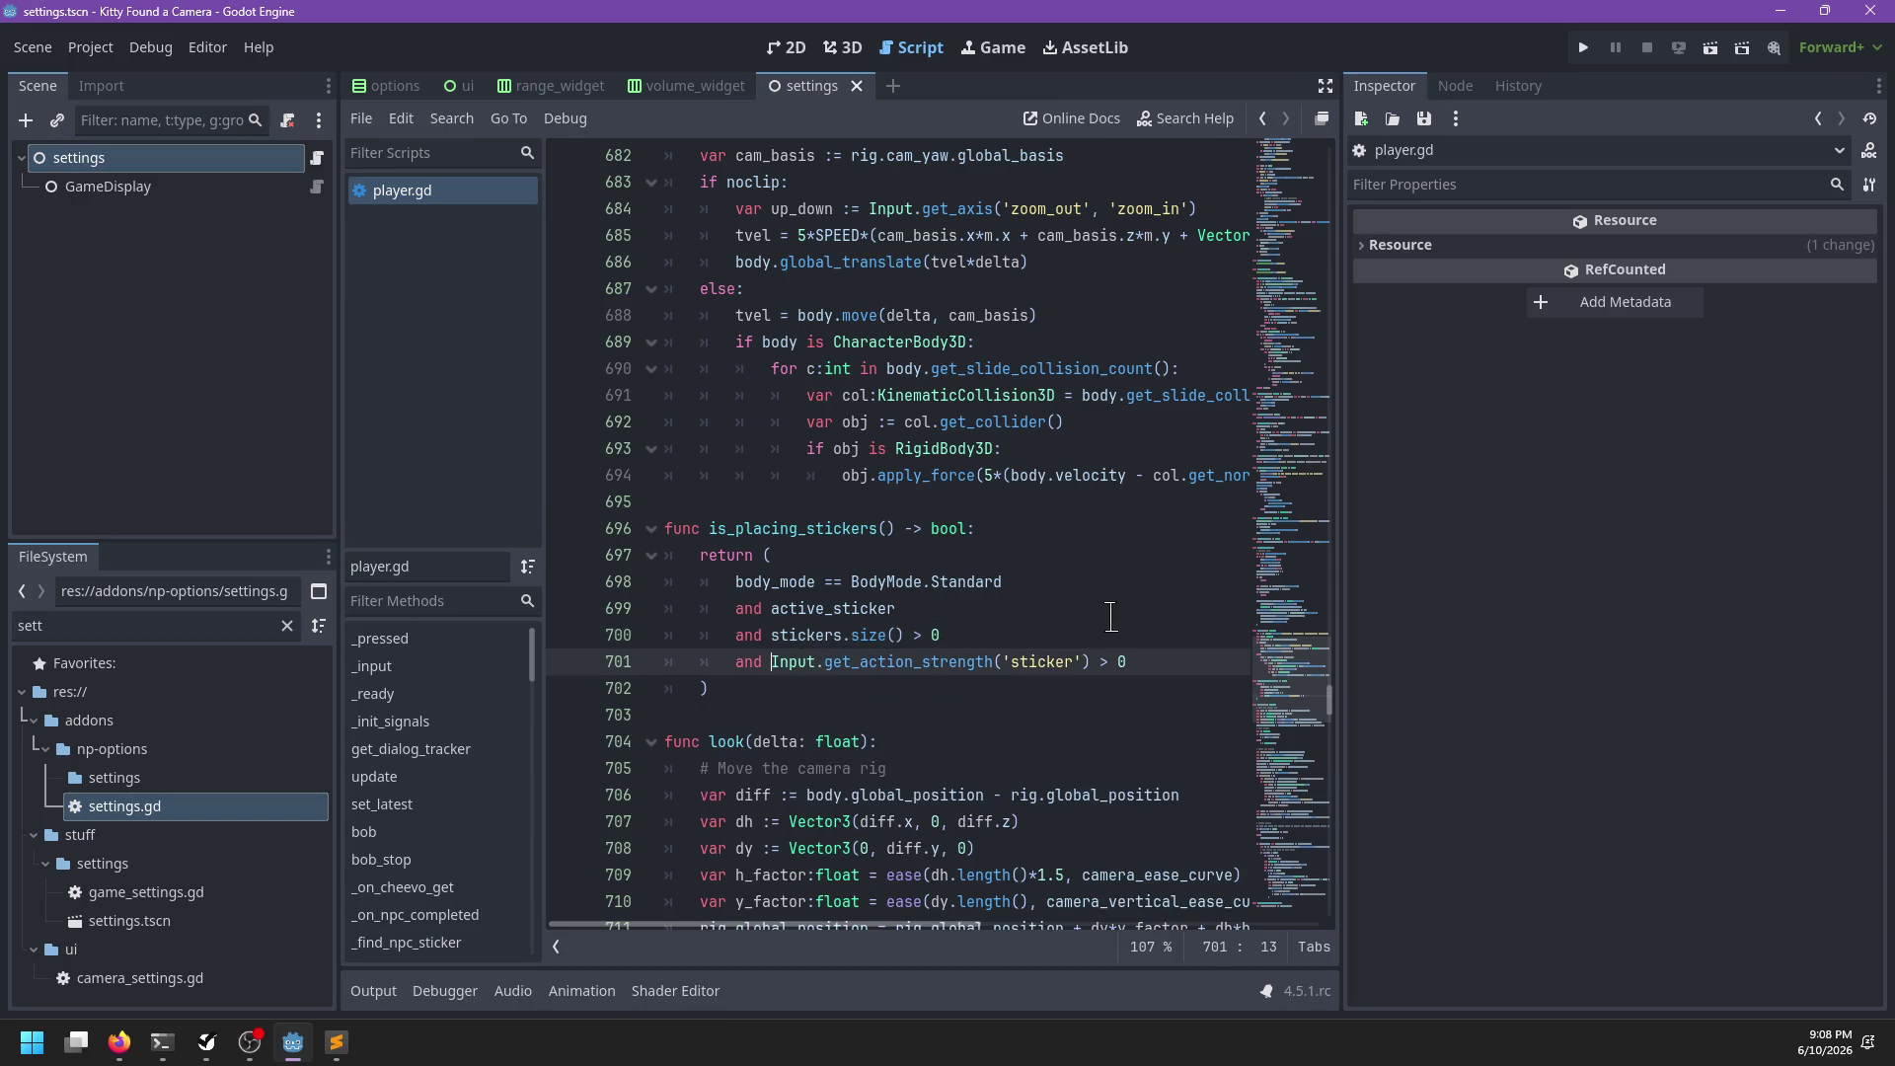
{"action": "type", "text": "("}
{"action": "key", "text": "Return"}
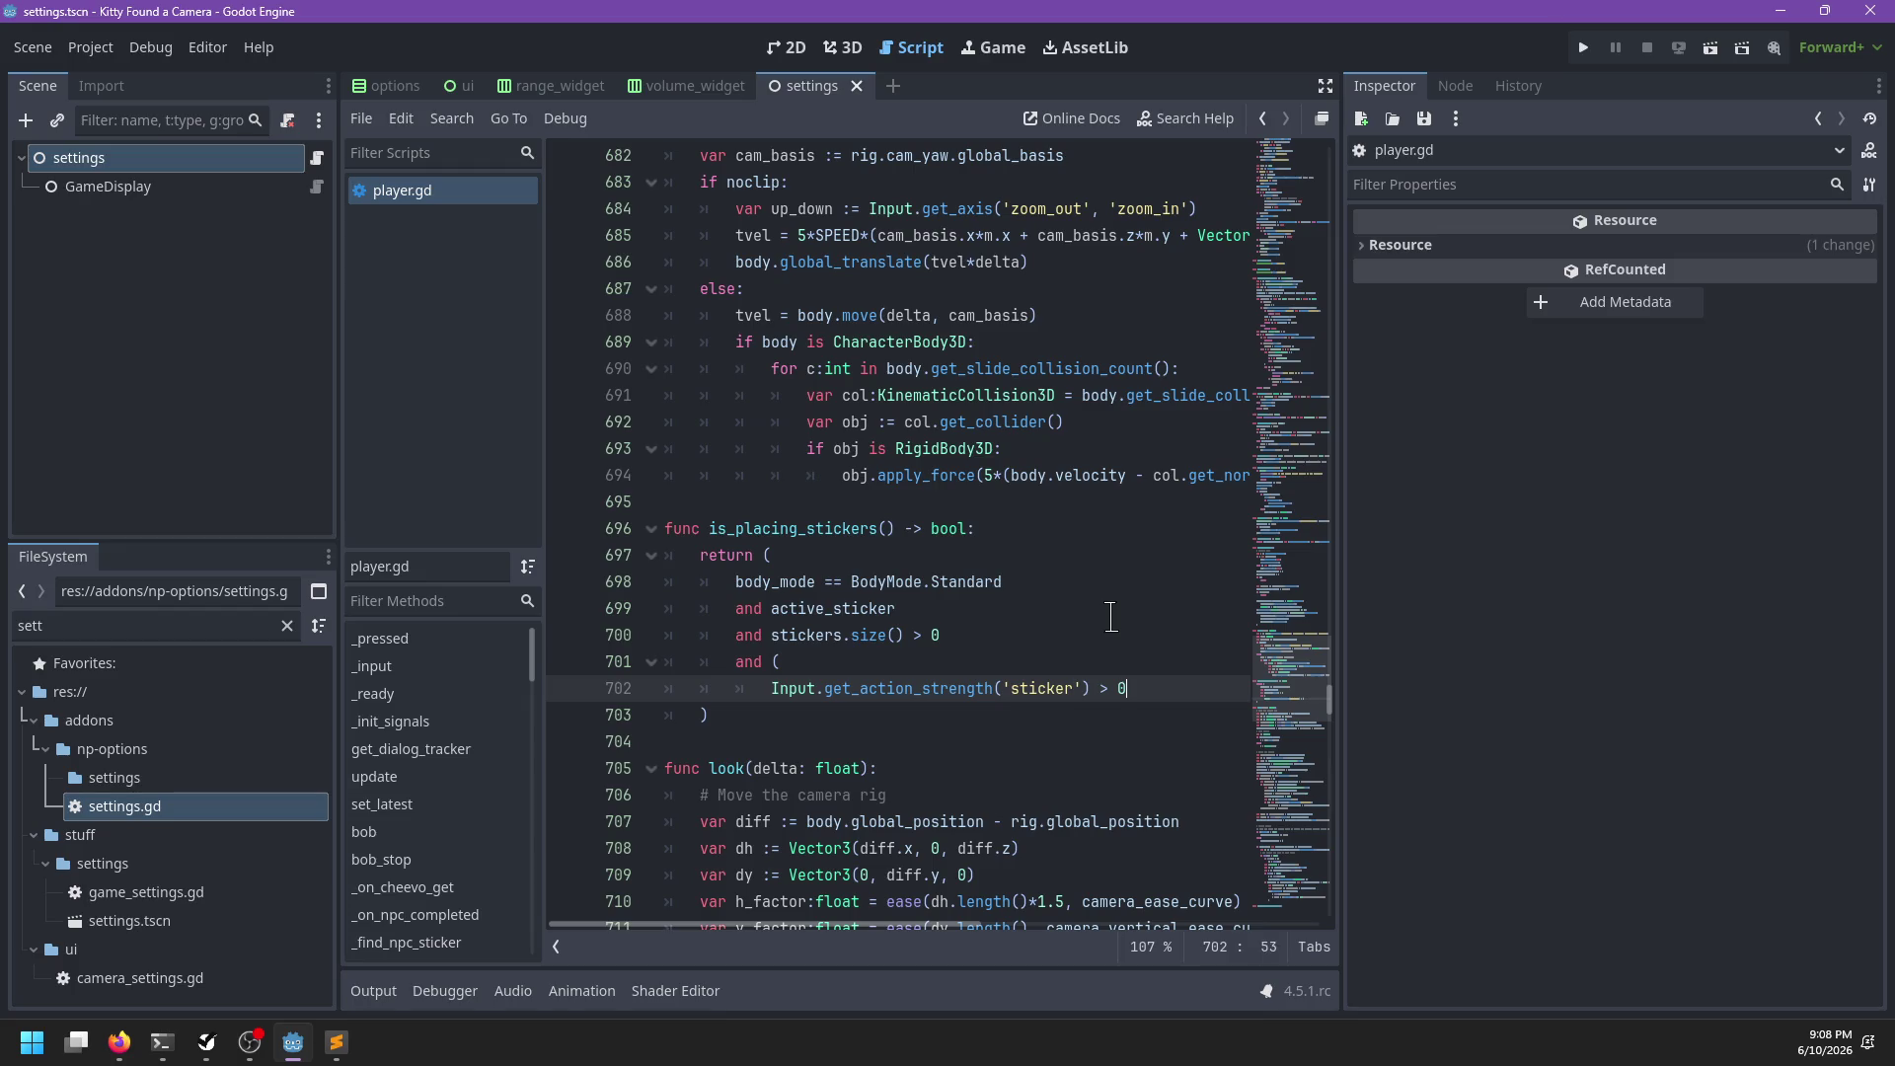
{"action": "key", "text": "Return"}
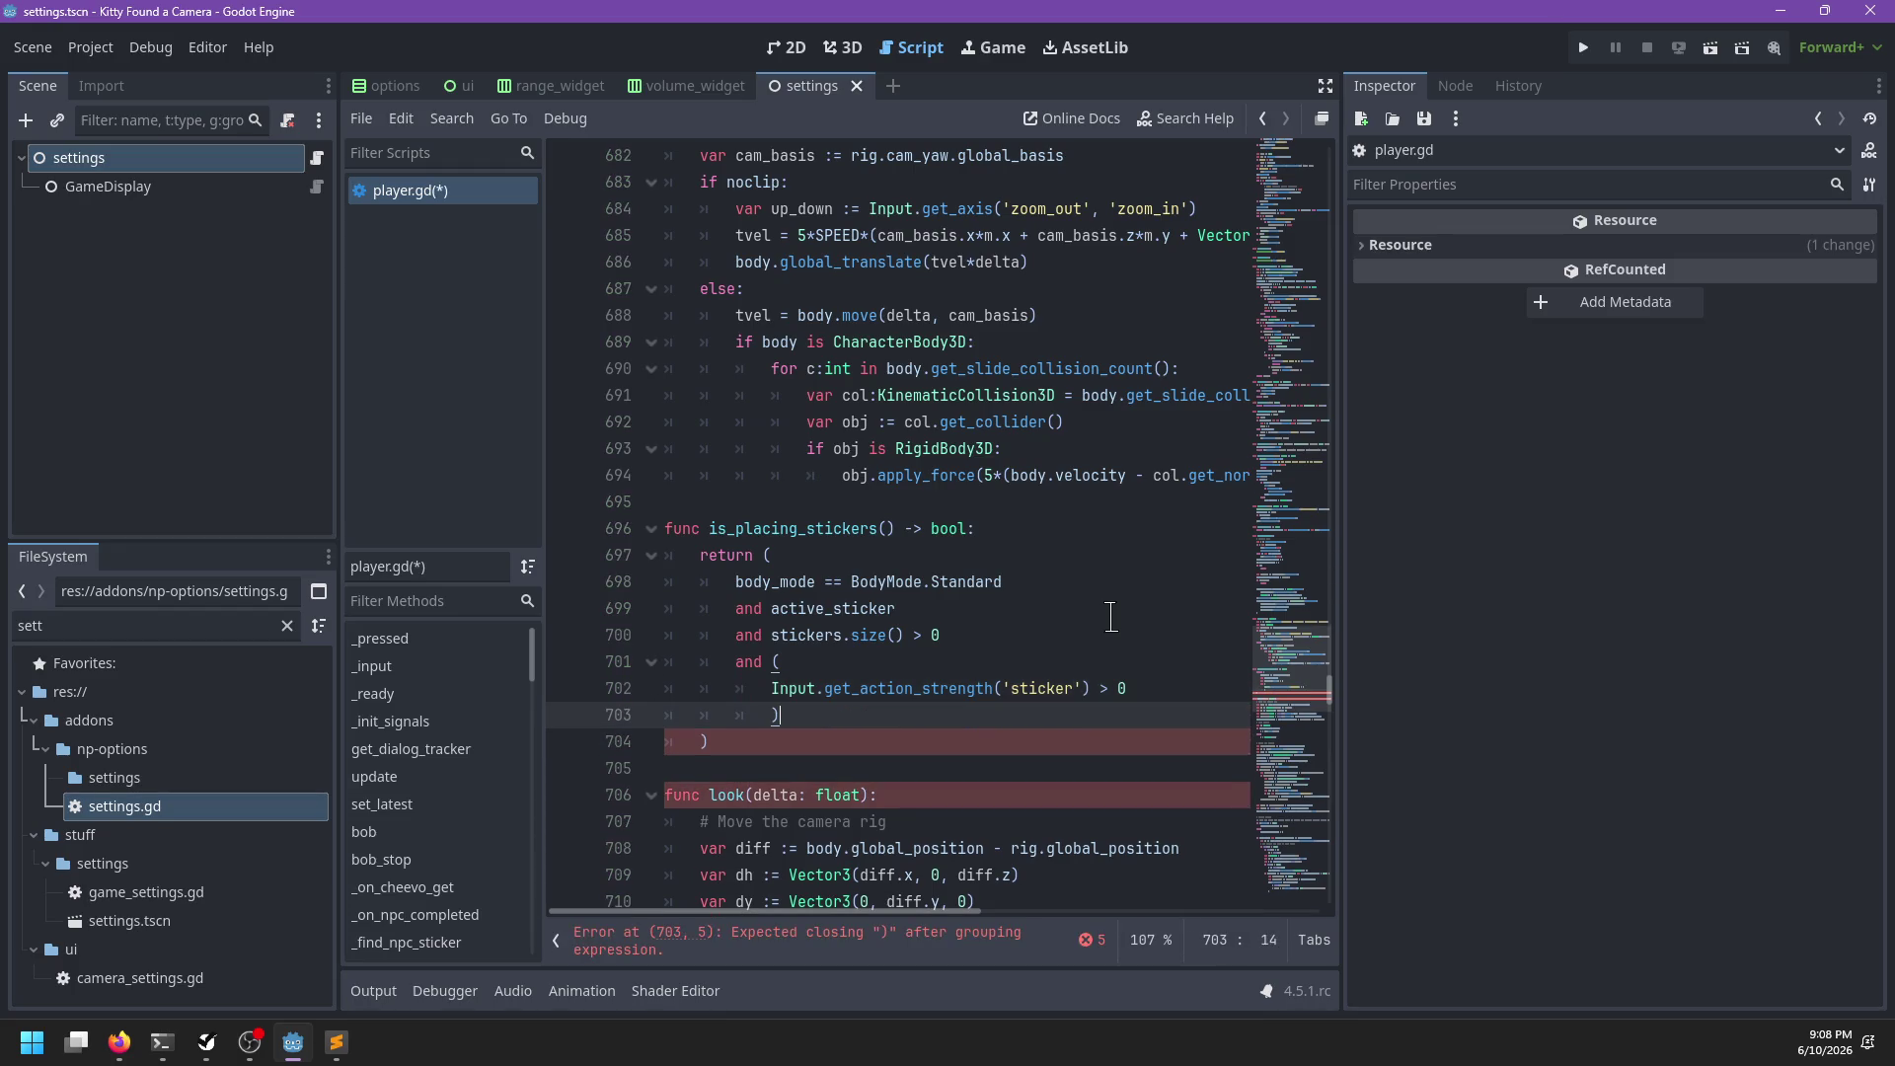
{"action": "key", "text": "shift+Tab"}
{"action": "key", "text": "Up"}
{"action": "key", "text": "Up"}
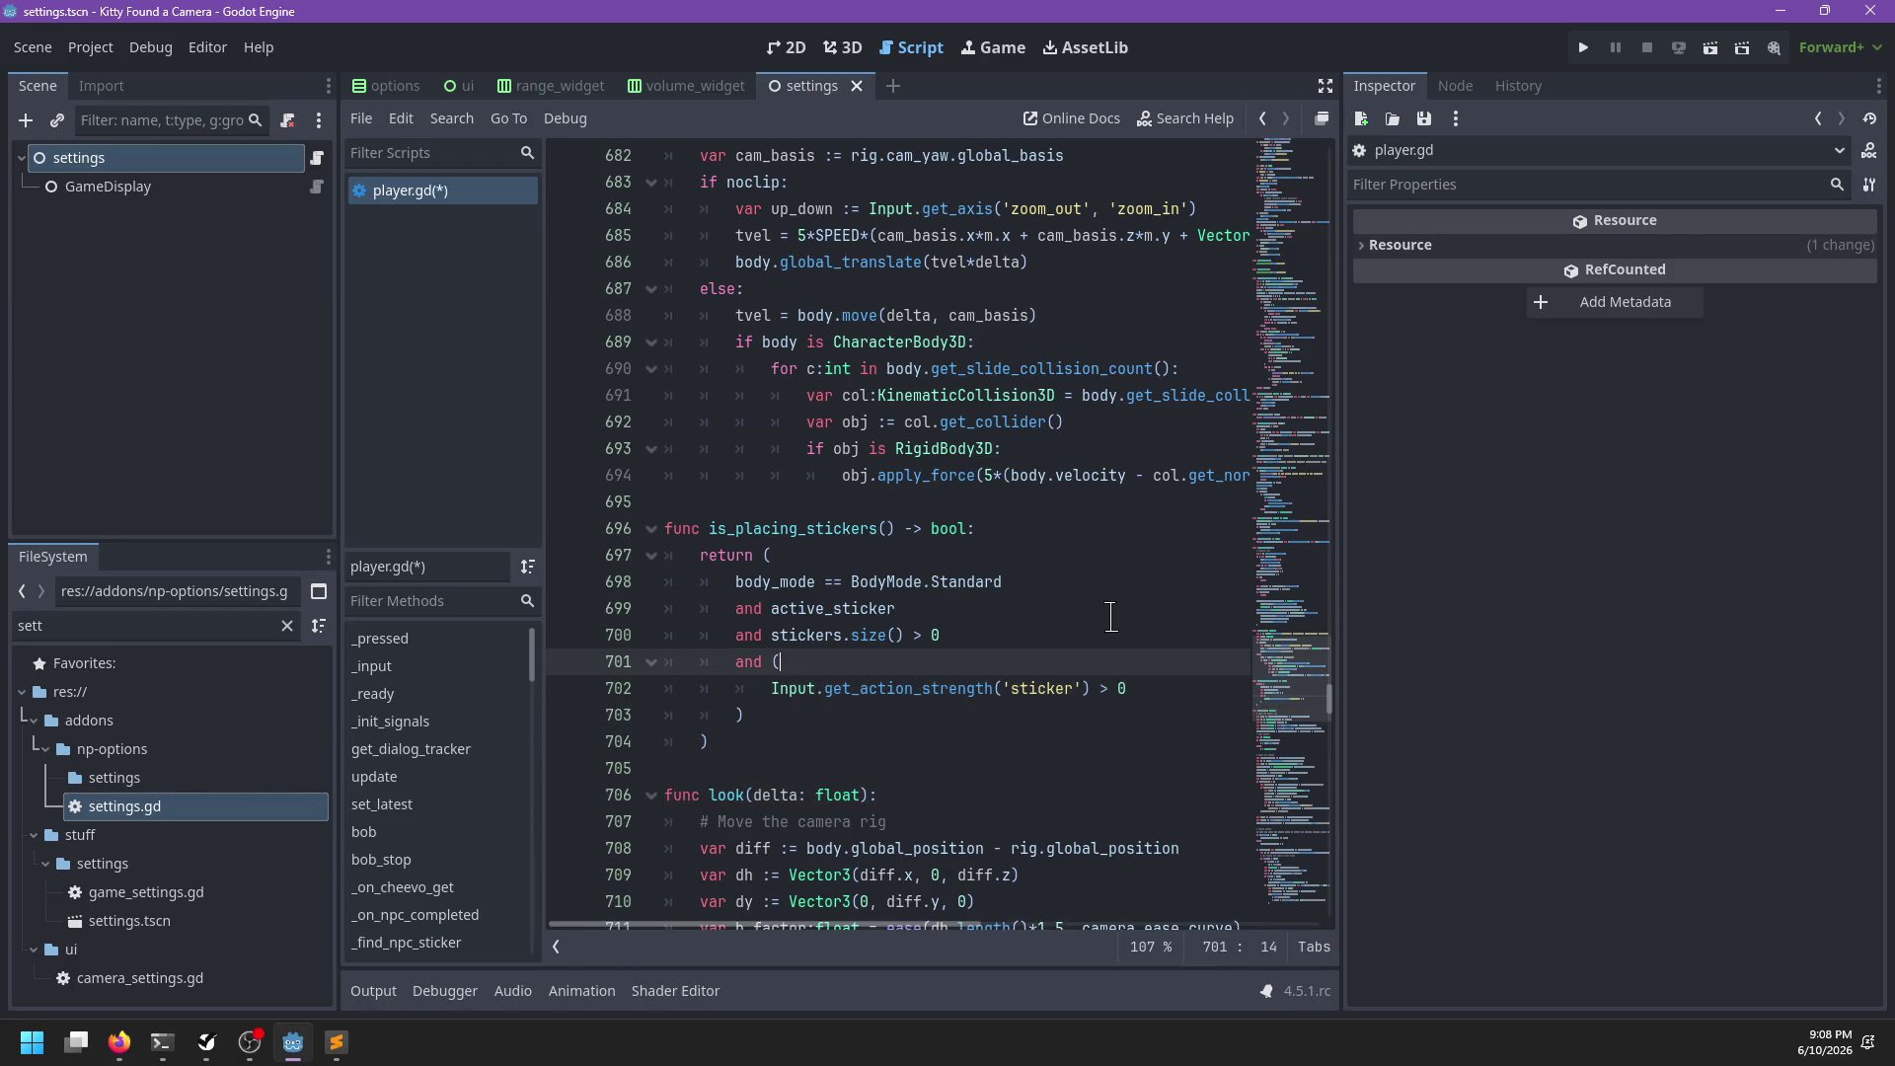
{"action": "key", "text": "Return"}
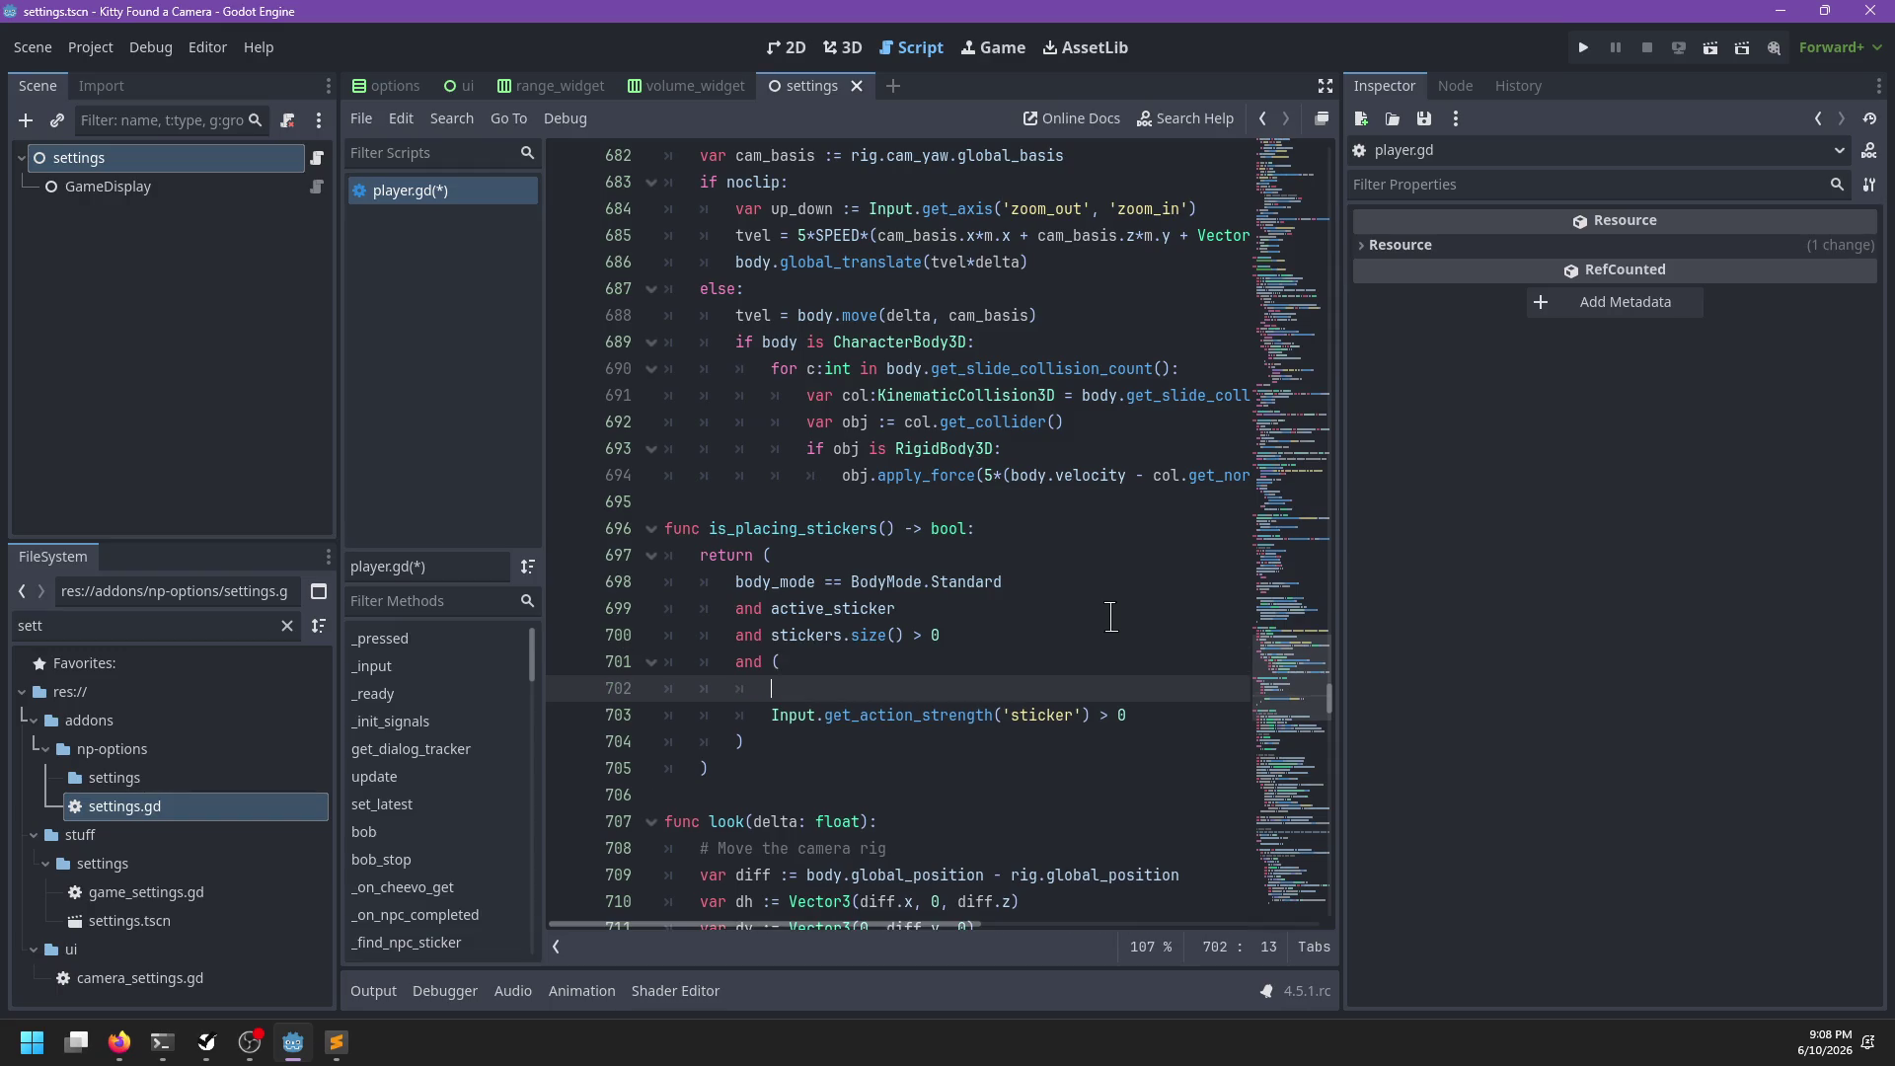
Insert '(stickers_toggled and controls.toggle_sticker_mode) or' before the sticker input check and save
{"action": "type", "text": "(stickers_toggled "}
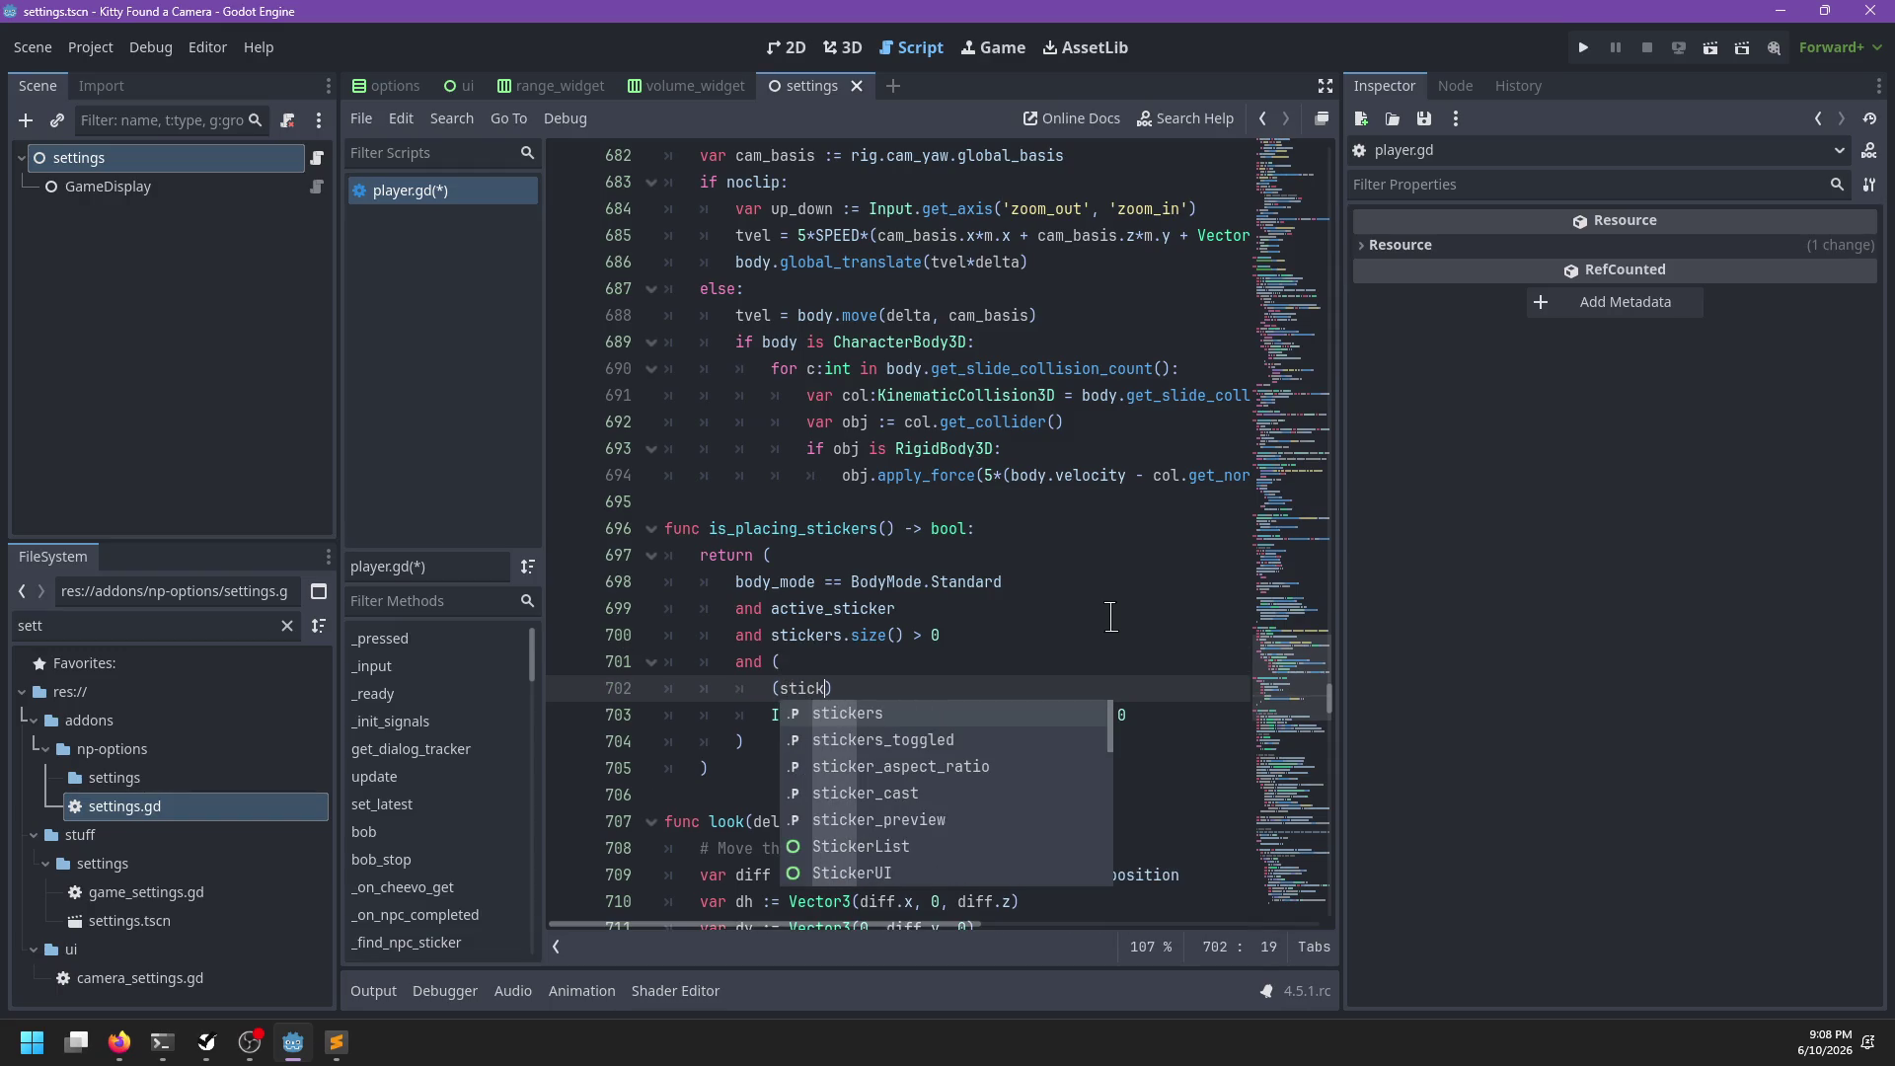
{"action": "type", "text": "and S"}
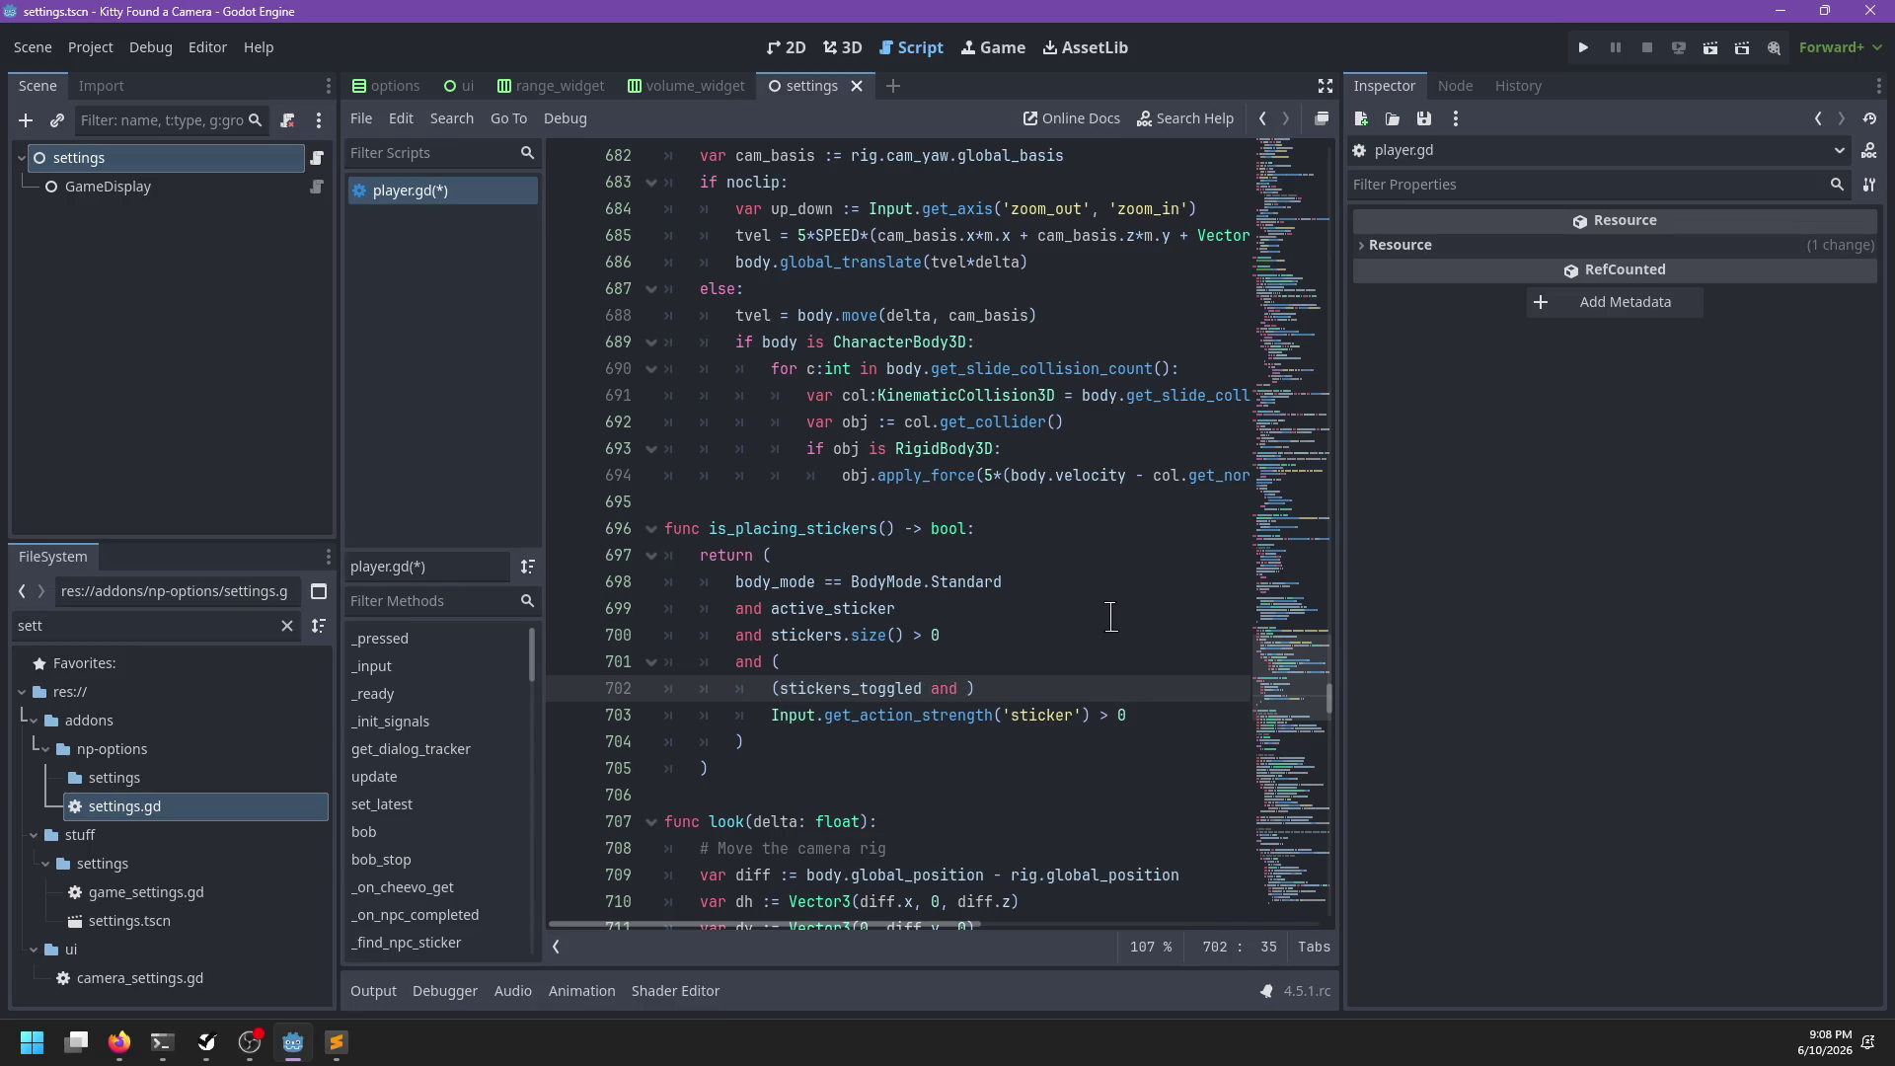
{"action": "type", "text": "e"}
{"action": "key", "text": "BackSpace"}
{"action": "key", "text": "BackSpace"}
{"action": "type", "text": "controls.tog"}
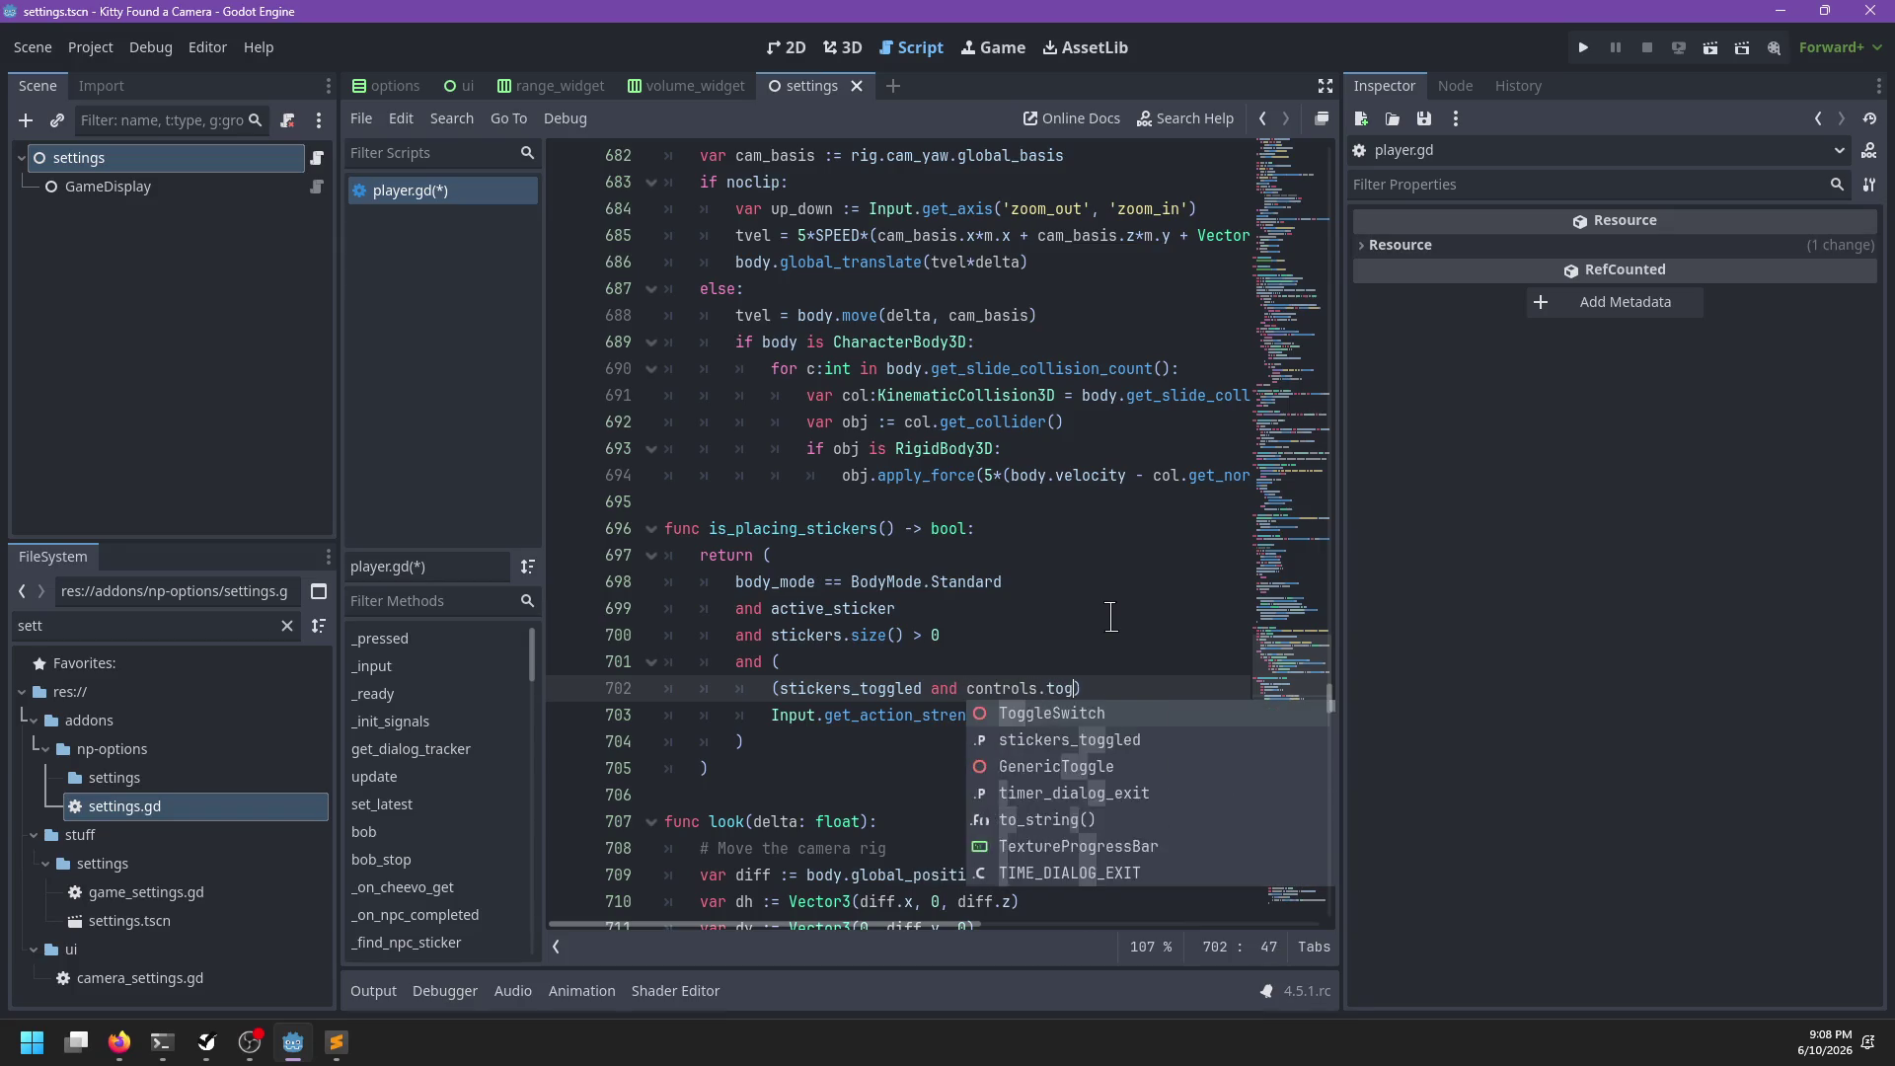
{"action": "type", "text": "g"}
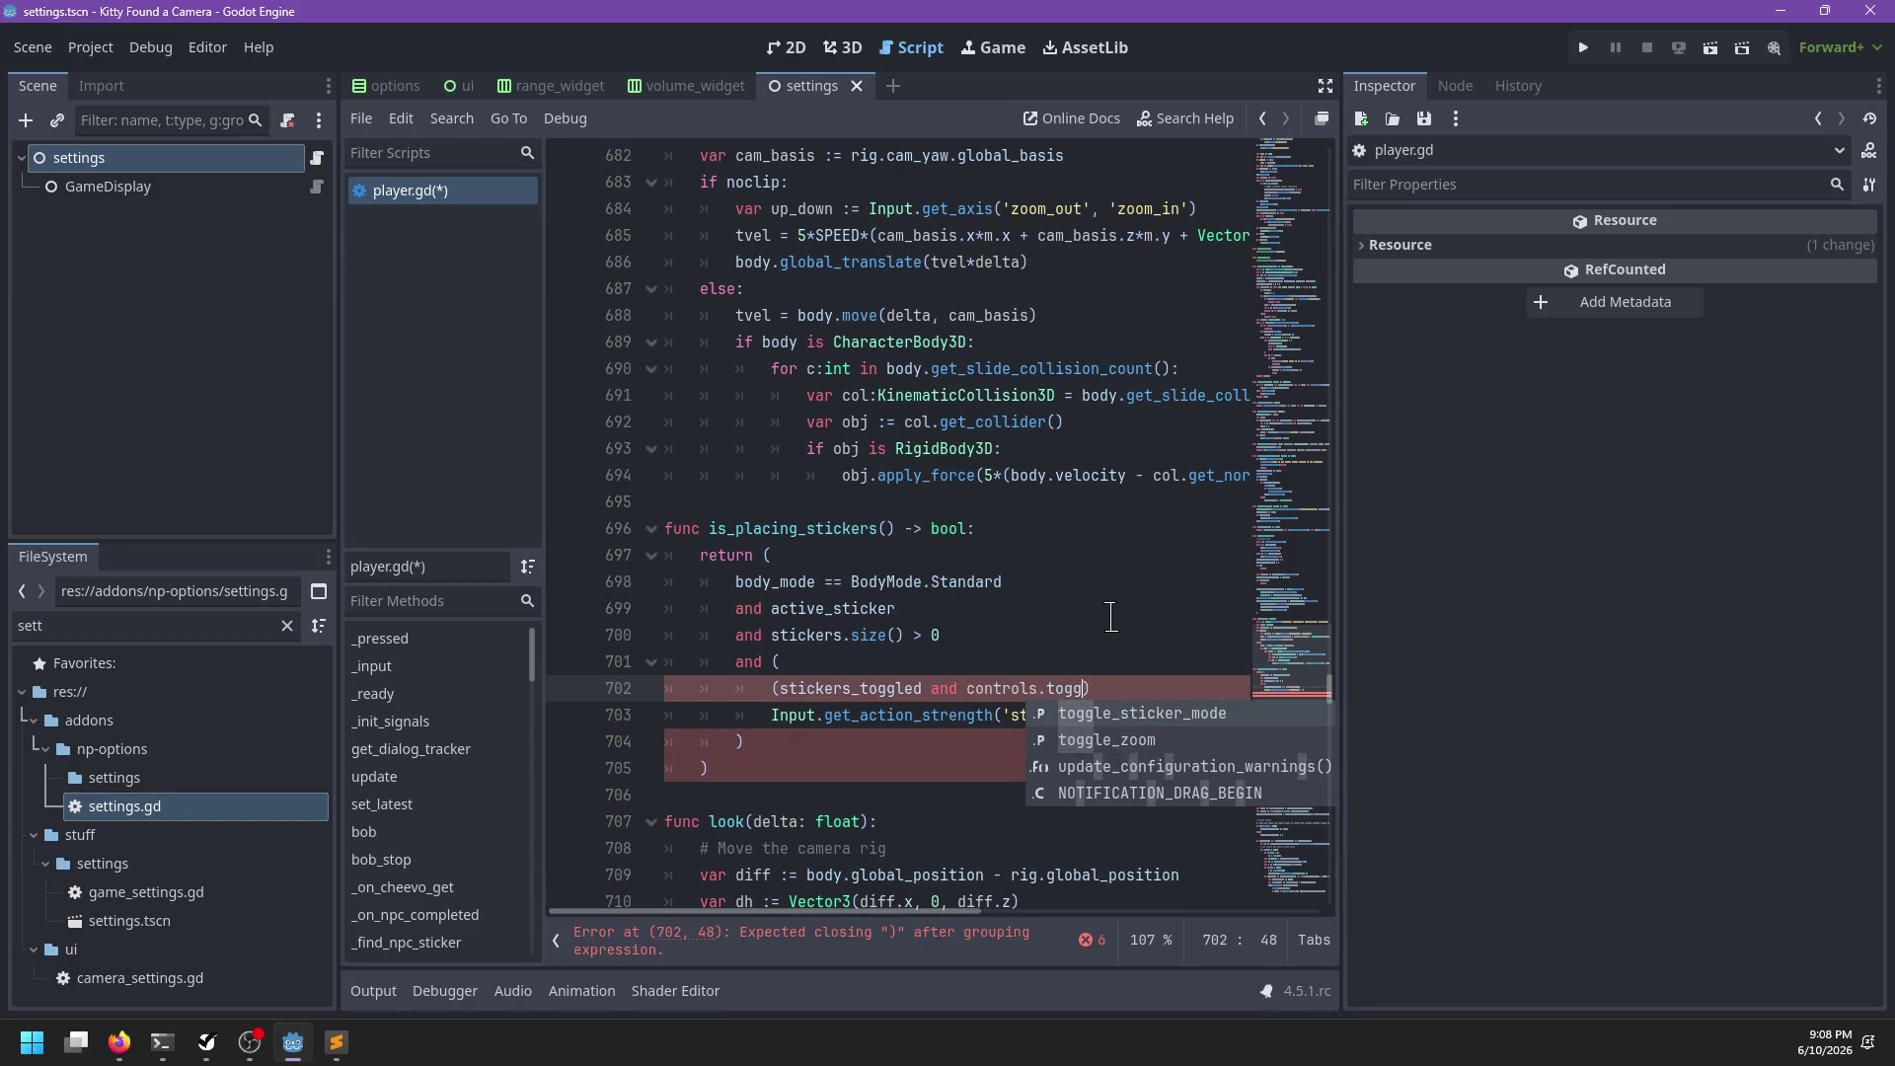
{"action": "key", "text": "Return"}
{"action": "type", "text": ")"}
{"action": "key", "text": "Return"}
{"action": "type", "text": "or"}
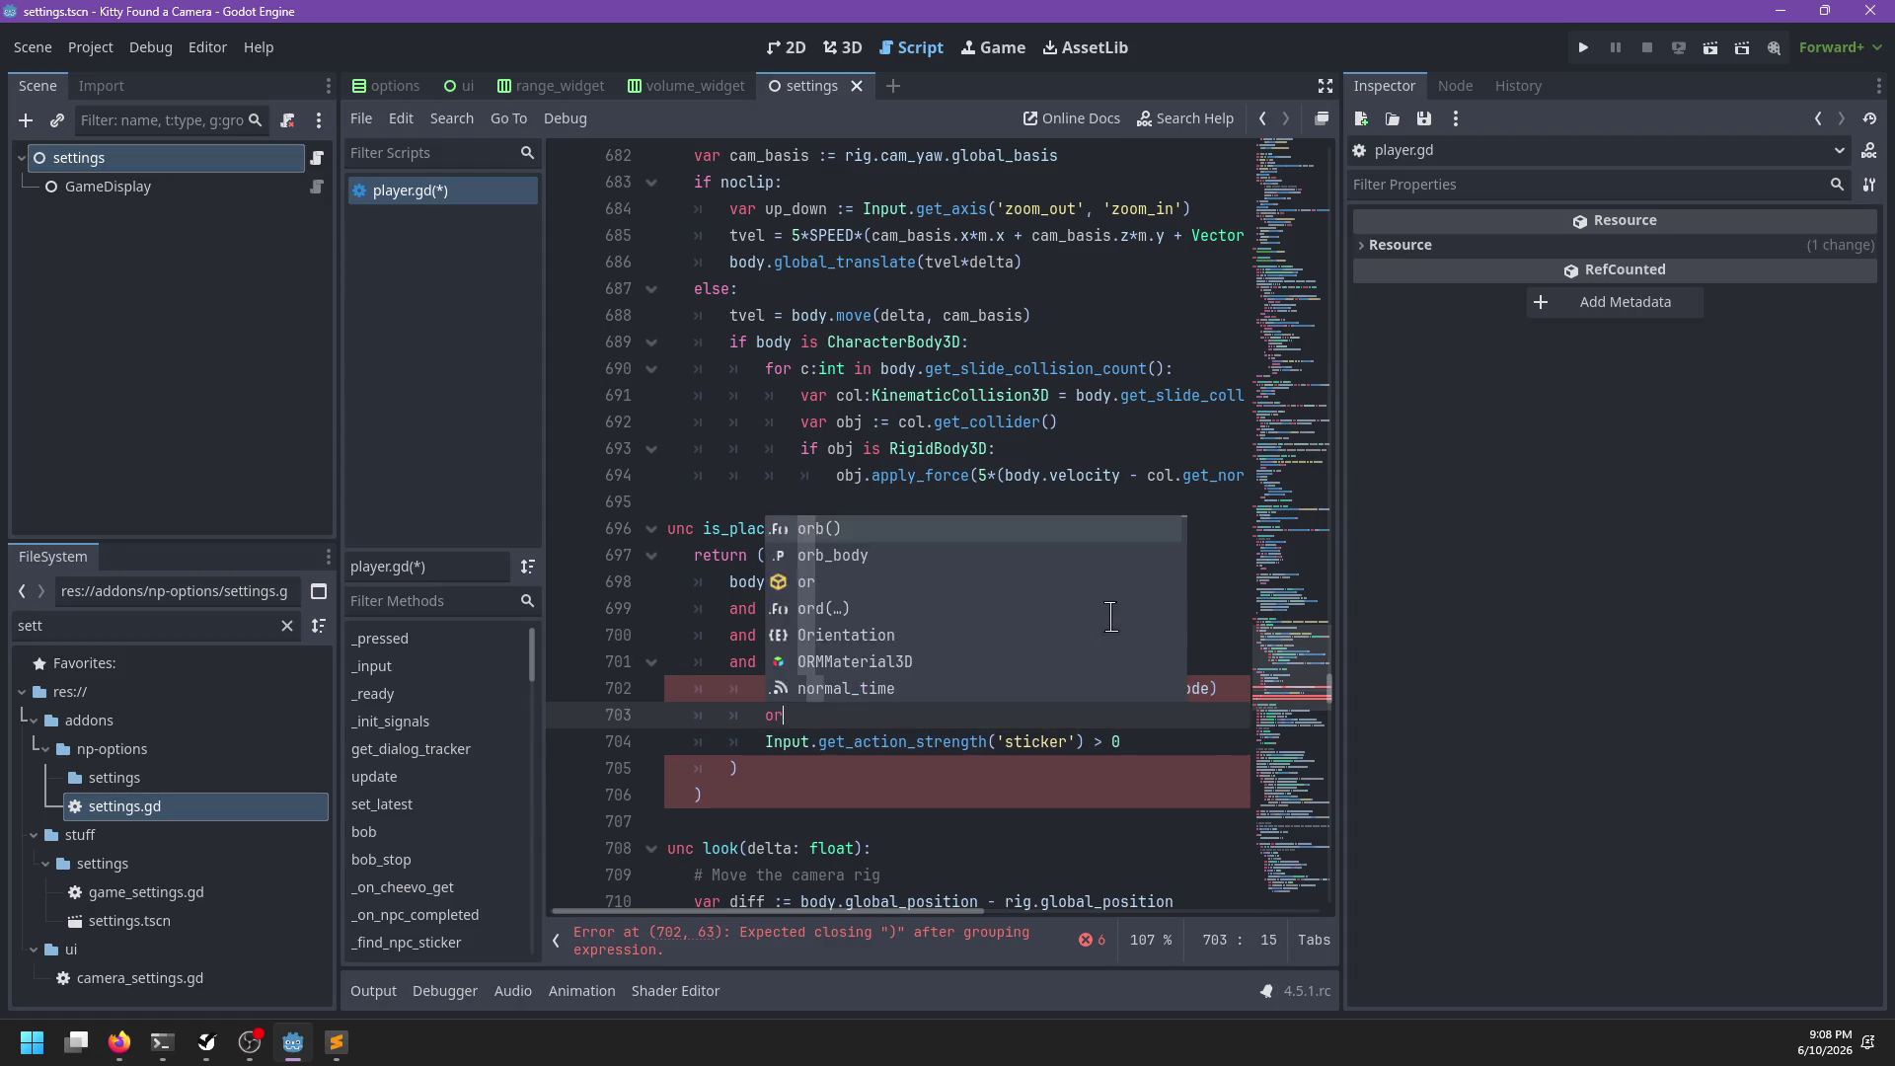
{"action": "key", "text": "ctrl+s"}
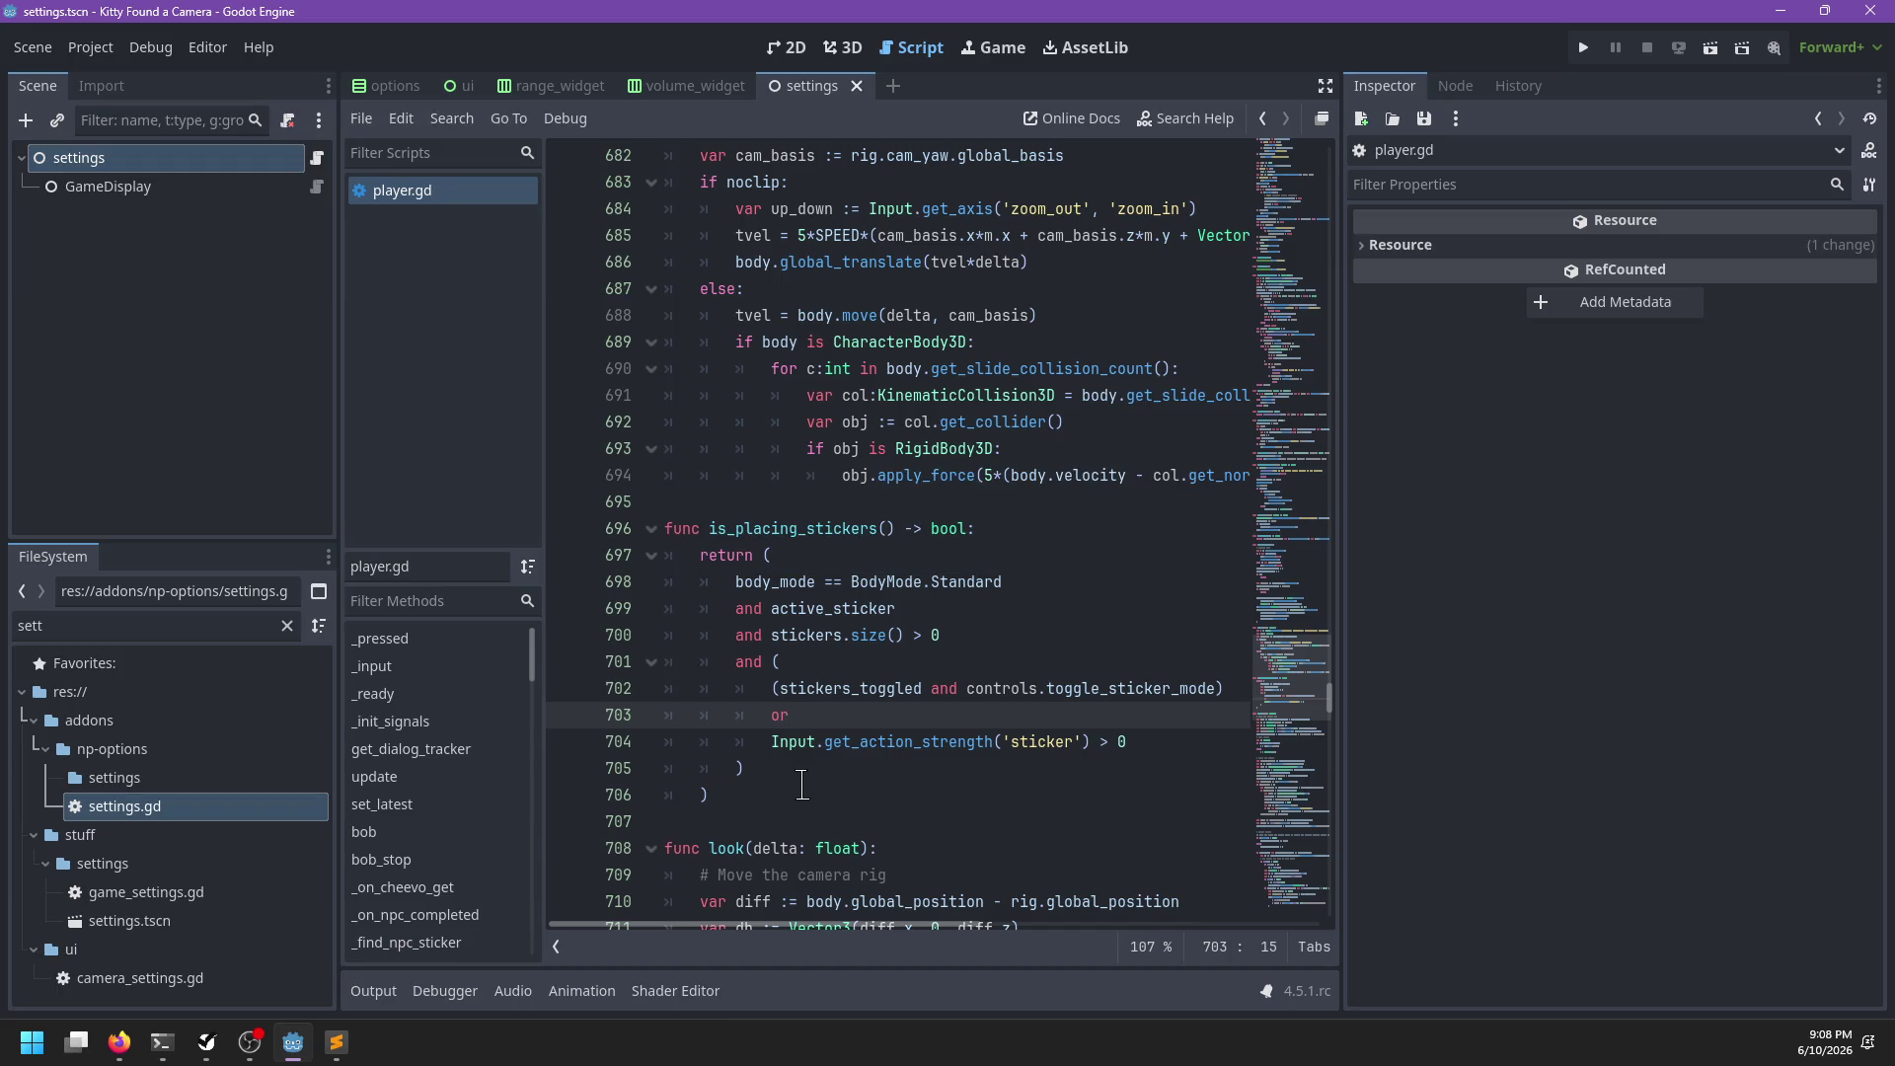
{"action": "key", "text": "ctrl+f"}
{"action": "type", "text": "inp"}
{"action": "type", "text": "input"}
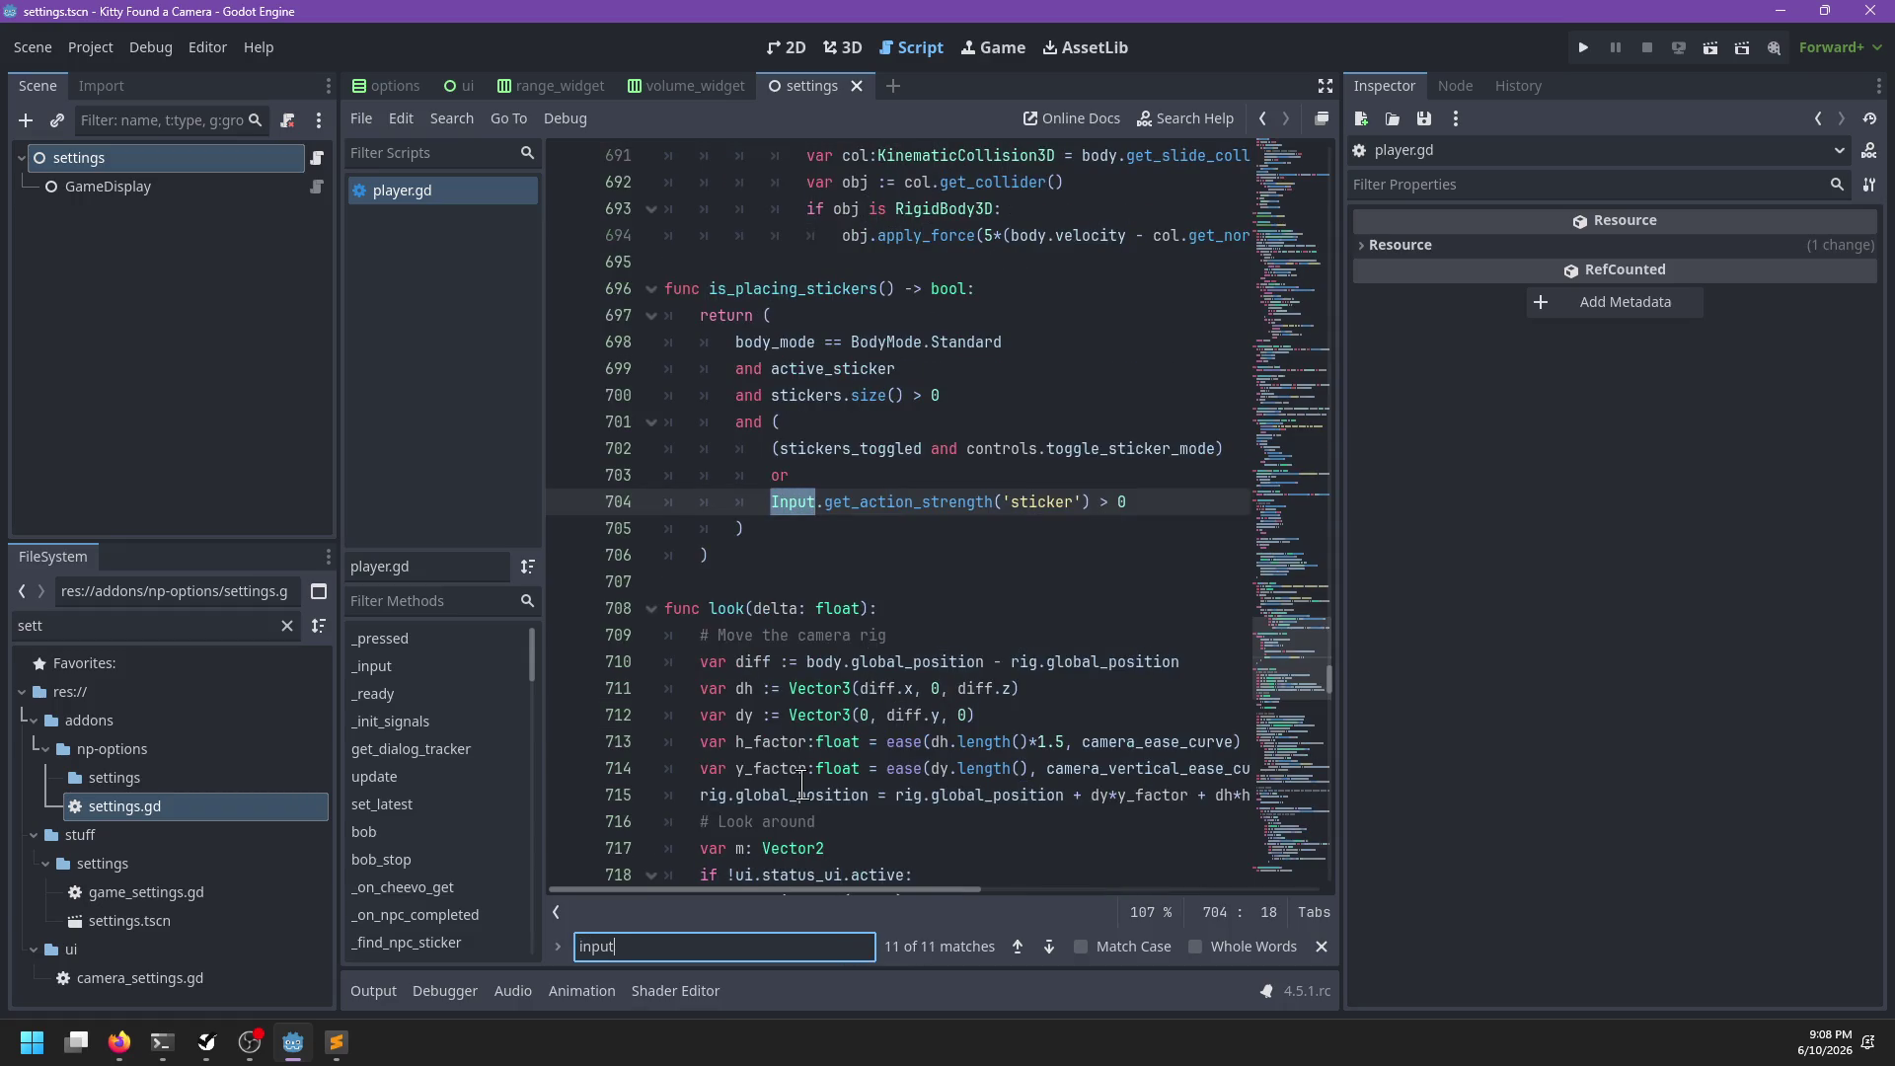
{"action": "key", "text": "Escape"}
{"action": "scroll", "coordinate": [834, 604], "scroll_direction": "down", "scroll_amount": 3}
{"action": "left_click", "coordinate": [773, 503]}
{"action": "scroll", "coordinate": [973, 548], "scroll_direction": "down", "scroll_amount": 2}
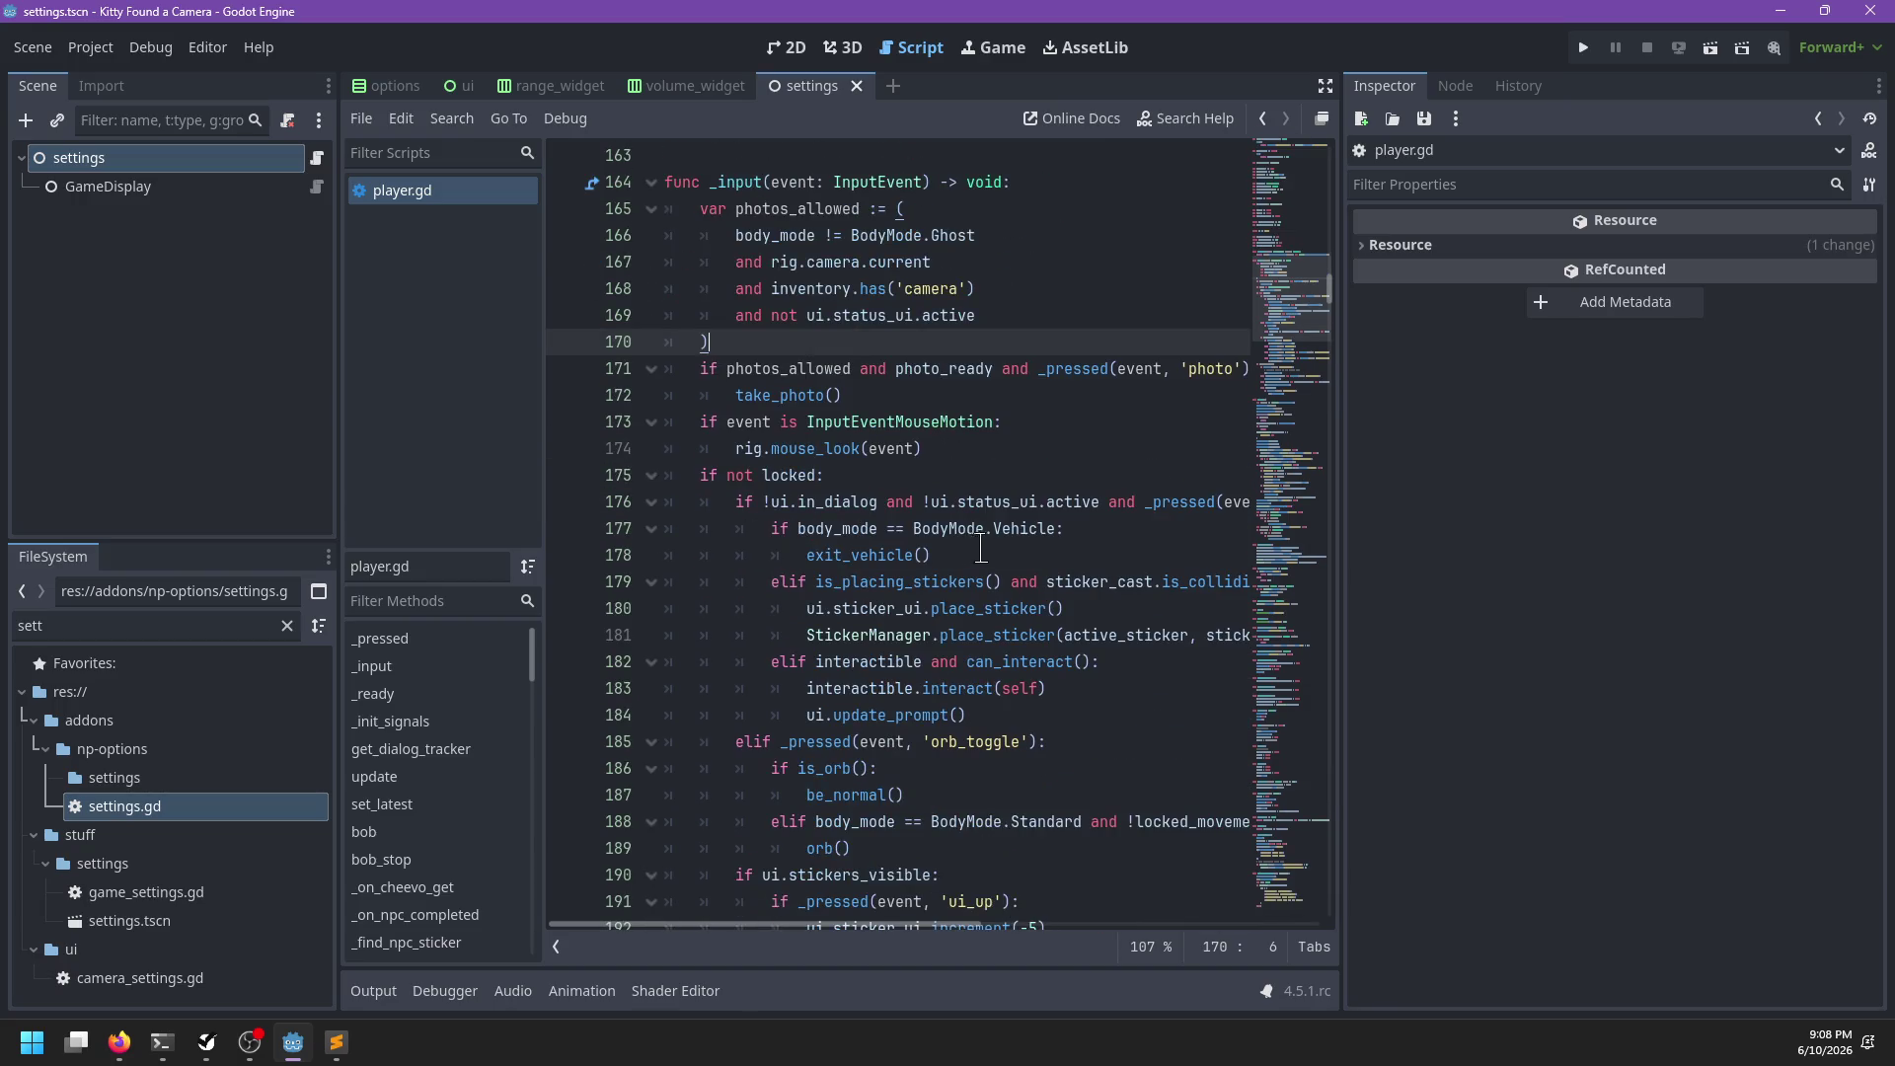
{"action": "scroll", "coordinate": [790, 466], "scroll_direction": "down", "scroll_amount": 2}
{"action": "scroll", "coordinate": [889, 505], "scroll_direction": "down", "scroll_amount": 1}
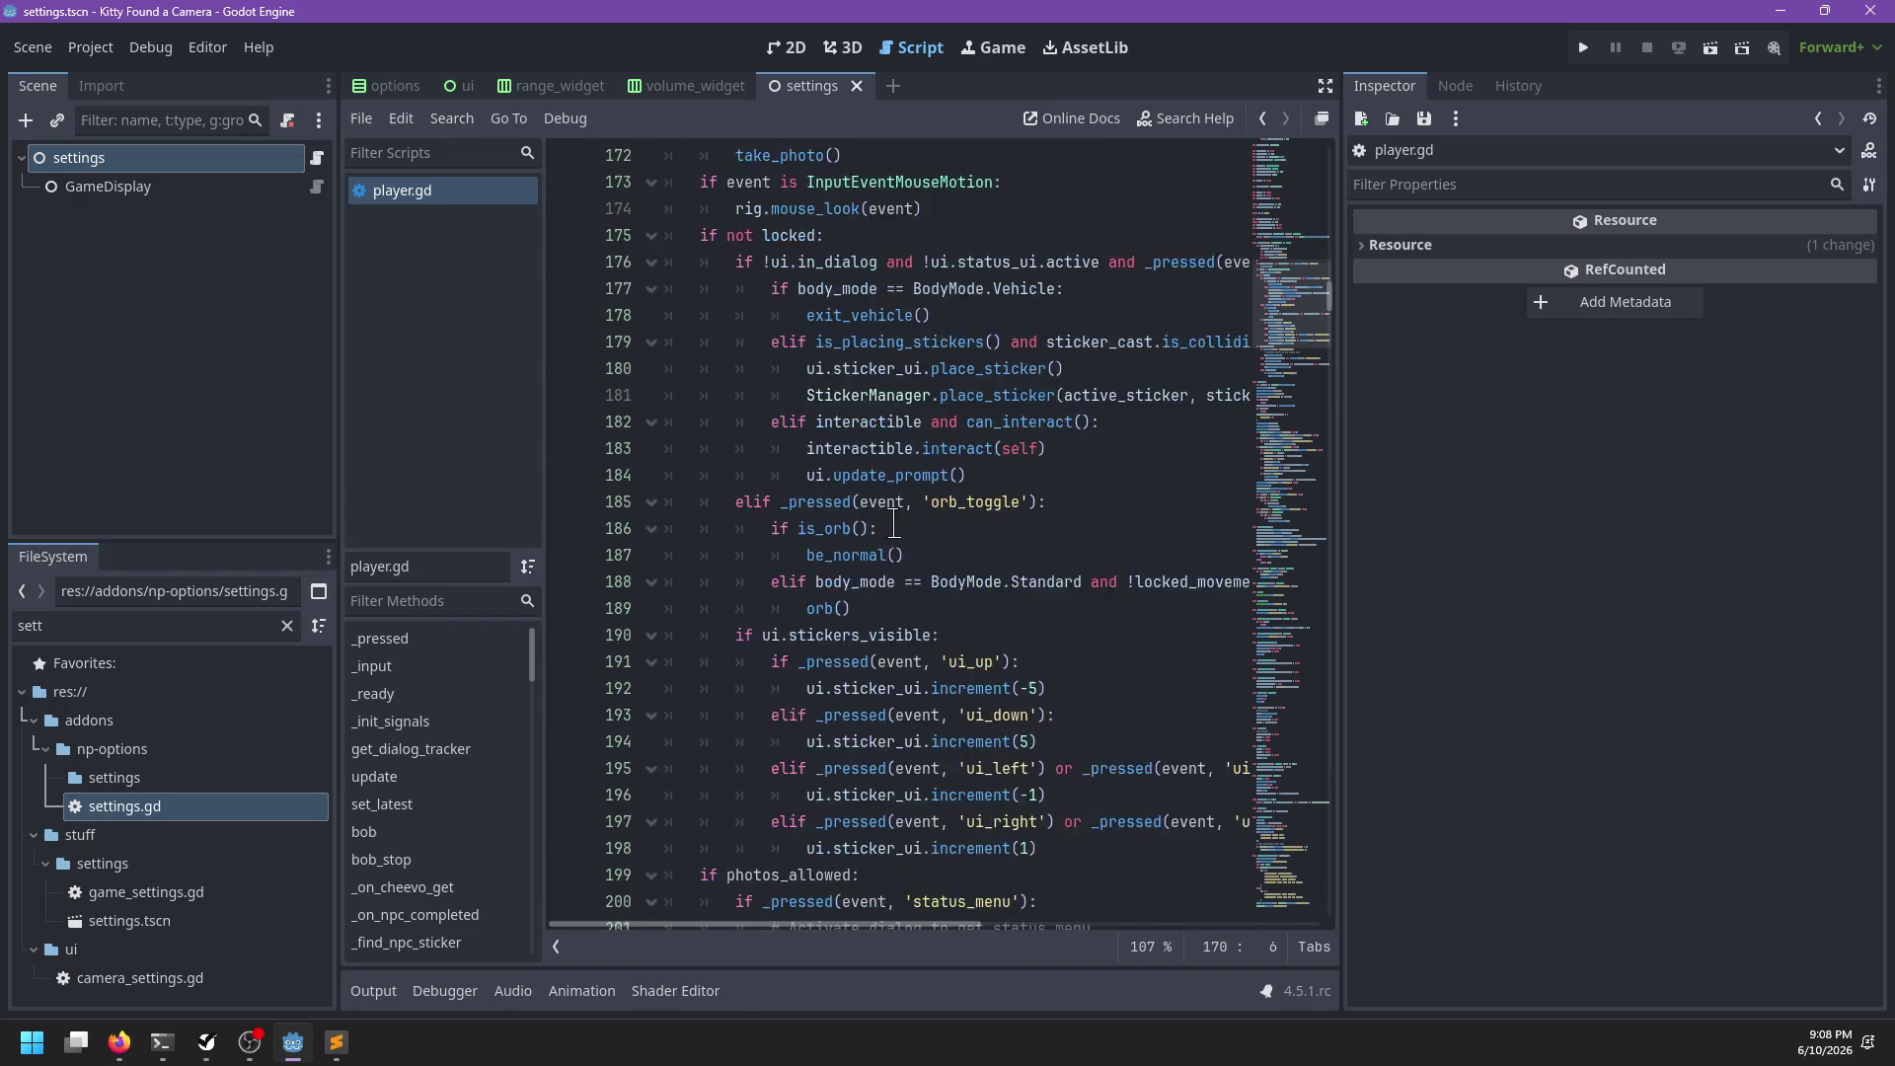
{"action": "scroll", "coordinate": [894, 523], "scroll_direction": "down", "scroll_amount": 3}
{"action": "scroll", "coordinate": [795, 612], "scroll_direction": "up", "scroll_amount": 4}
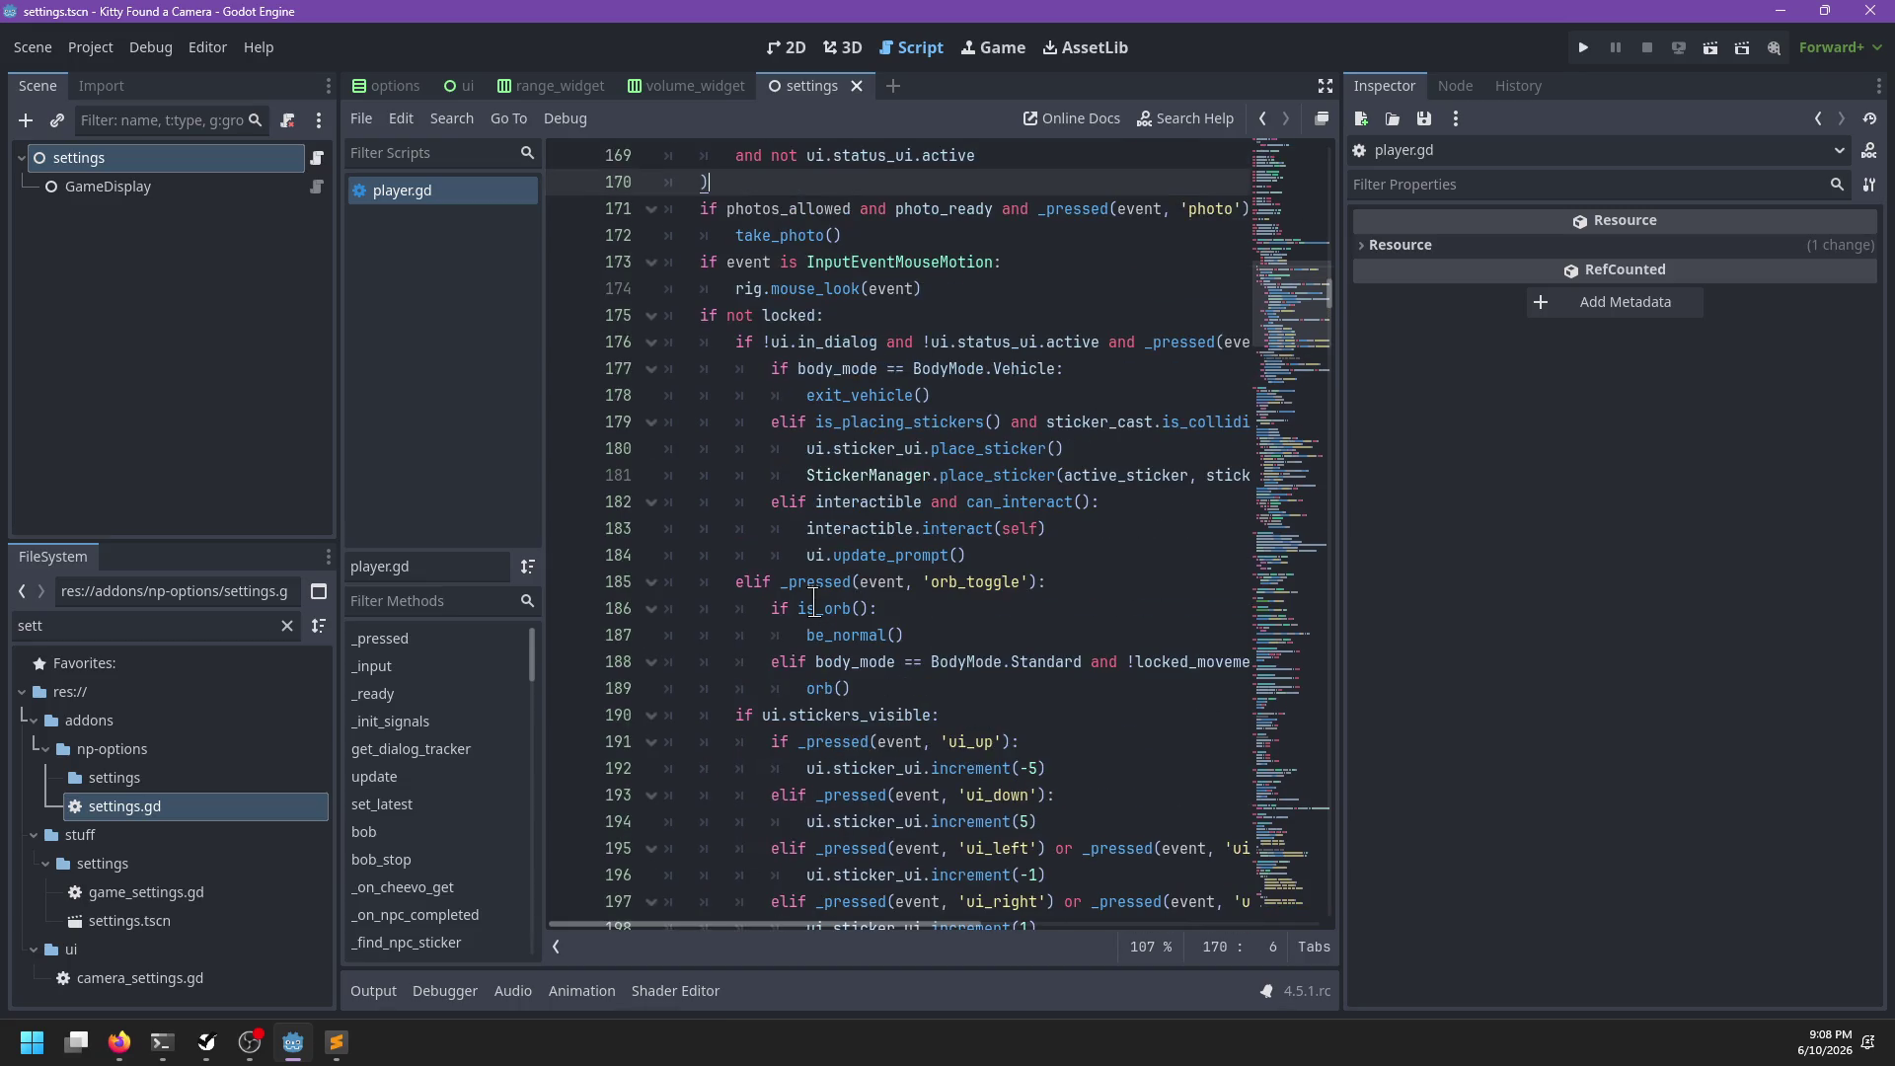
{"action": "left_click", "coordinate": [893, 422]}
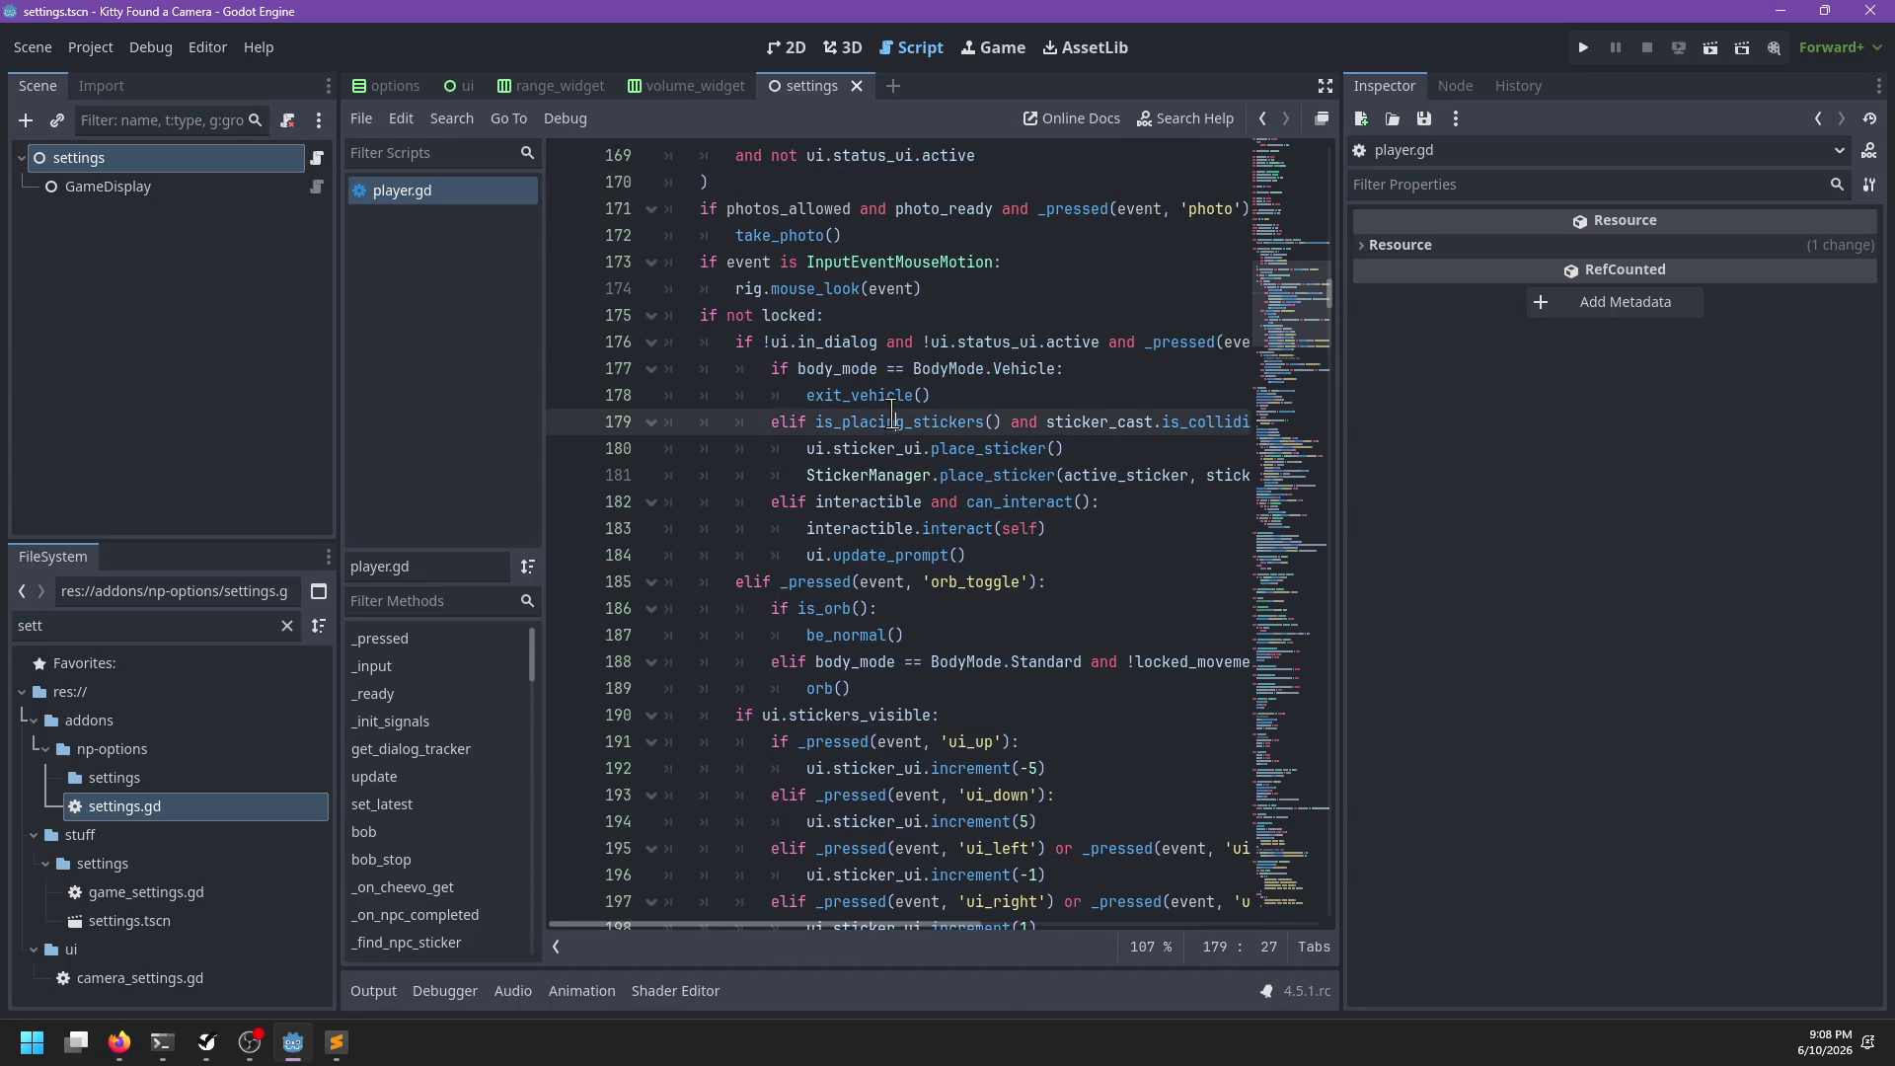
{"action": "left_click", "coordinate": [976, 395]}
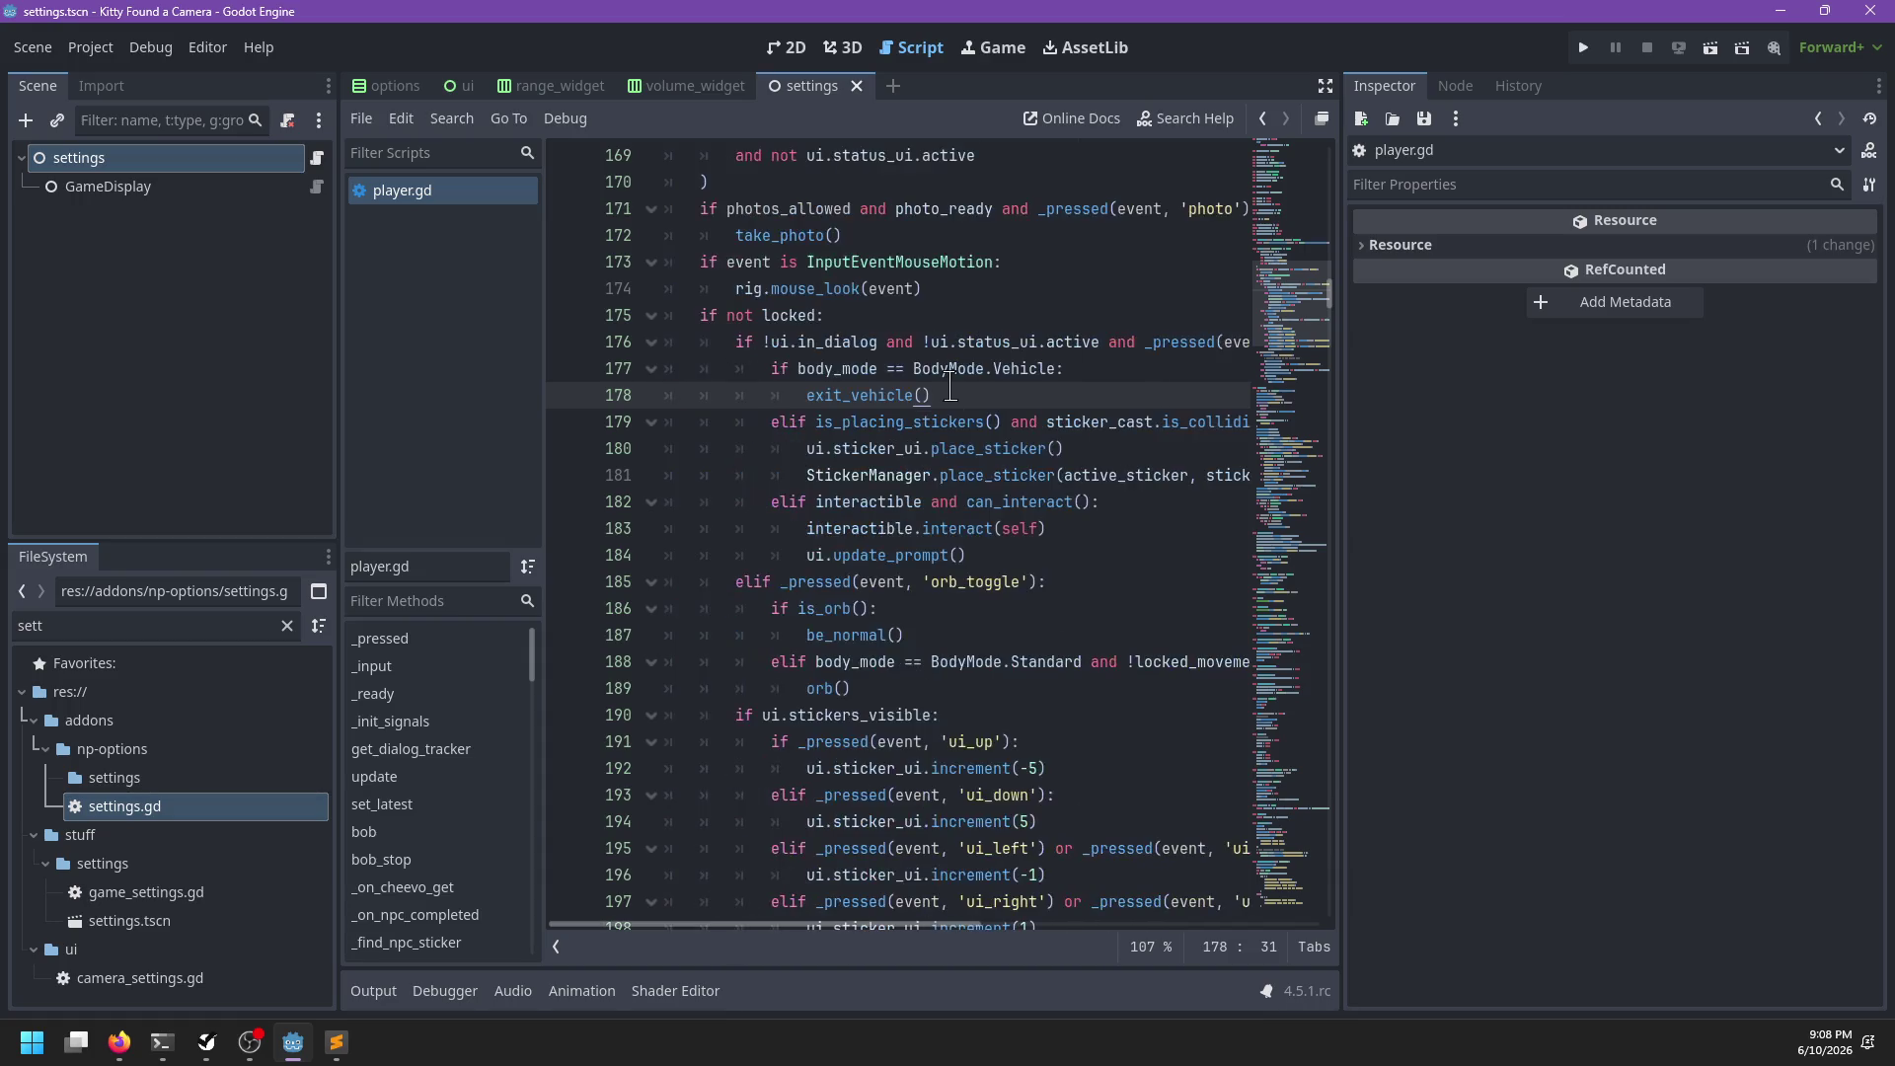
{"action": "key", "text": "Return"}
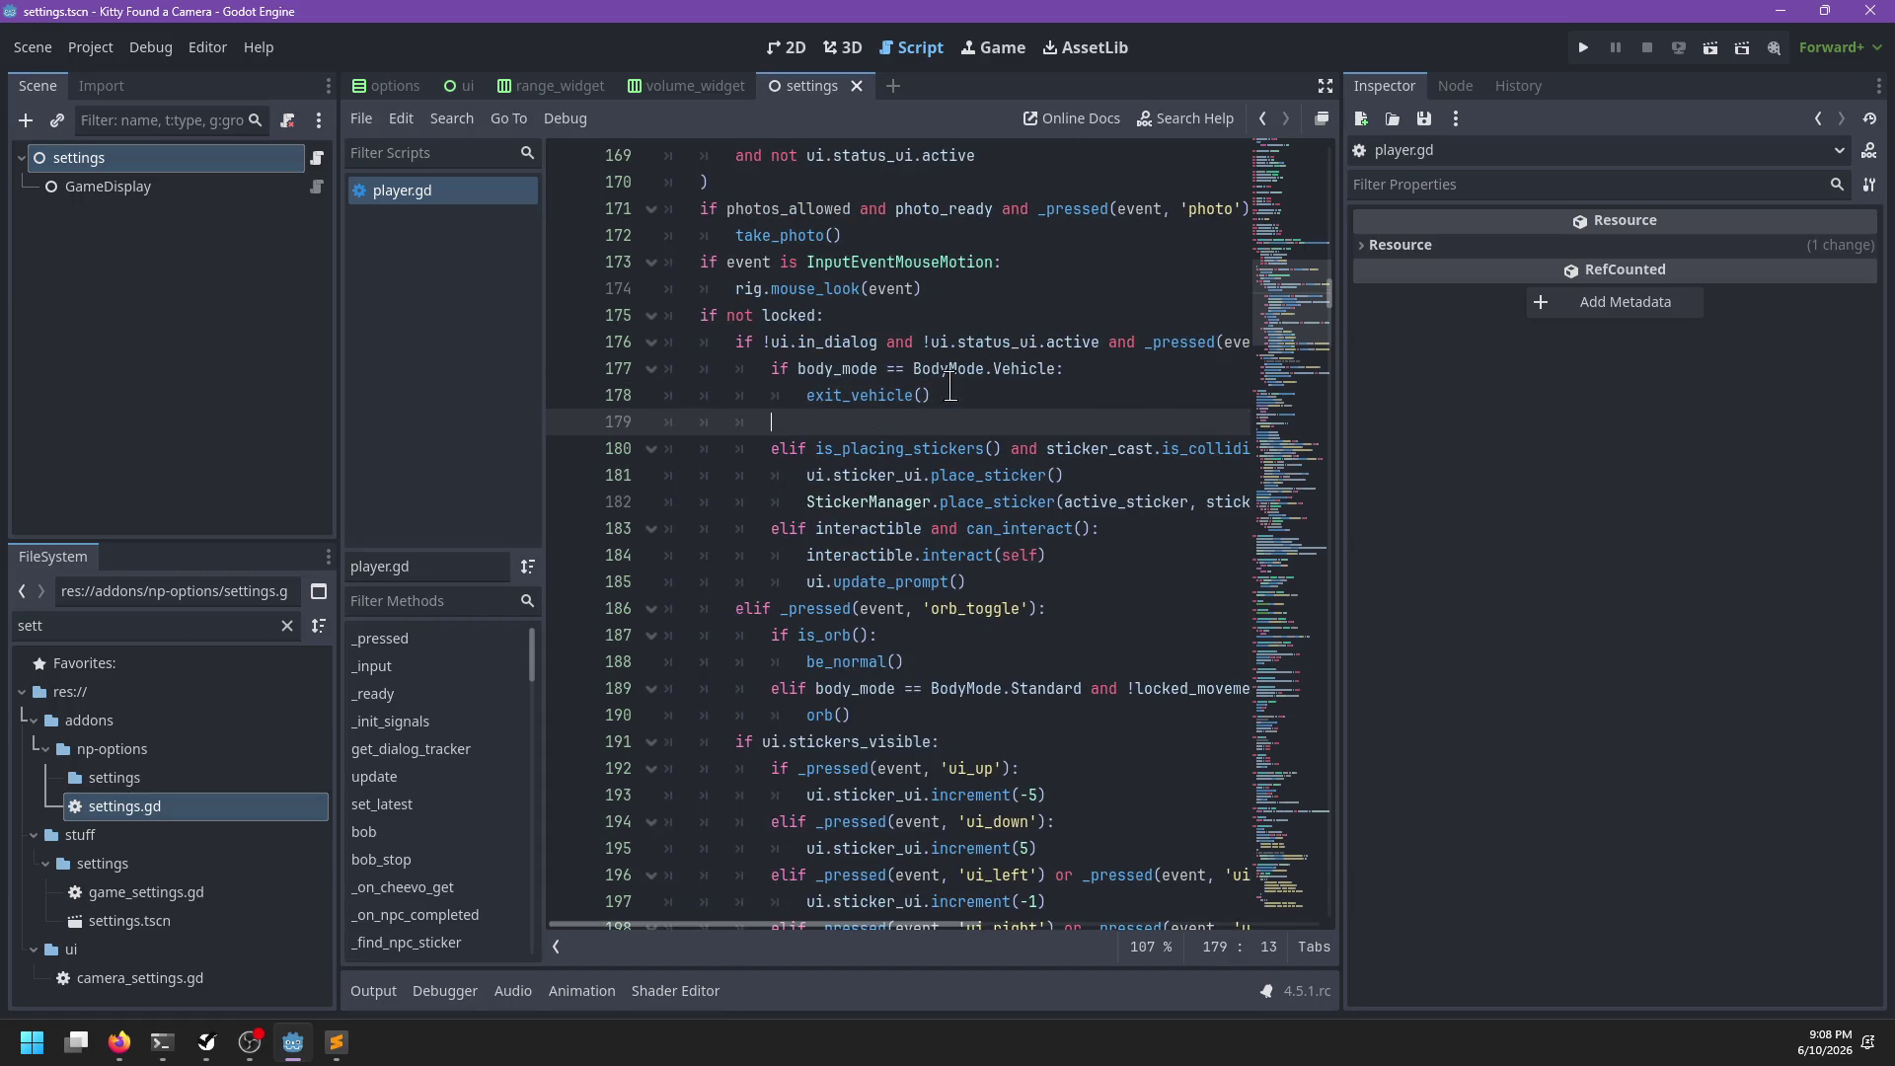
{"action": "type", "text": "if"}
Above the vehicle check, add 'if controls.toggle_sticker_mode and _pressed(event, 'sticker'):'
{"action": "key", "text": "BackSpace"}
{"action": "type", "text": "elif"}
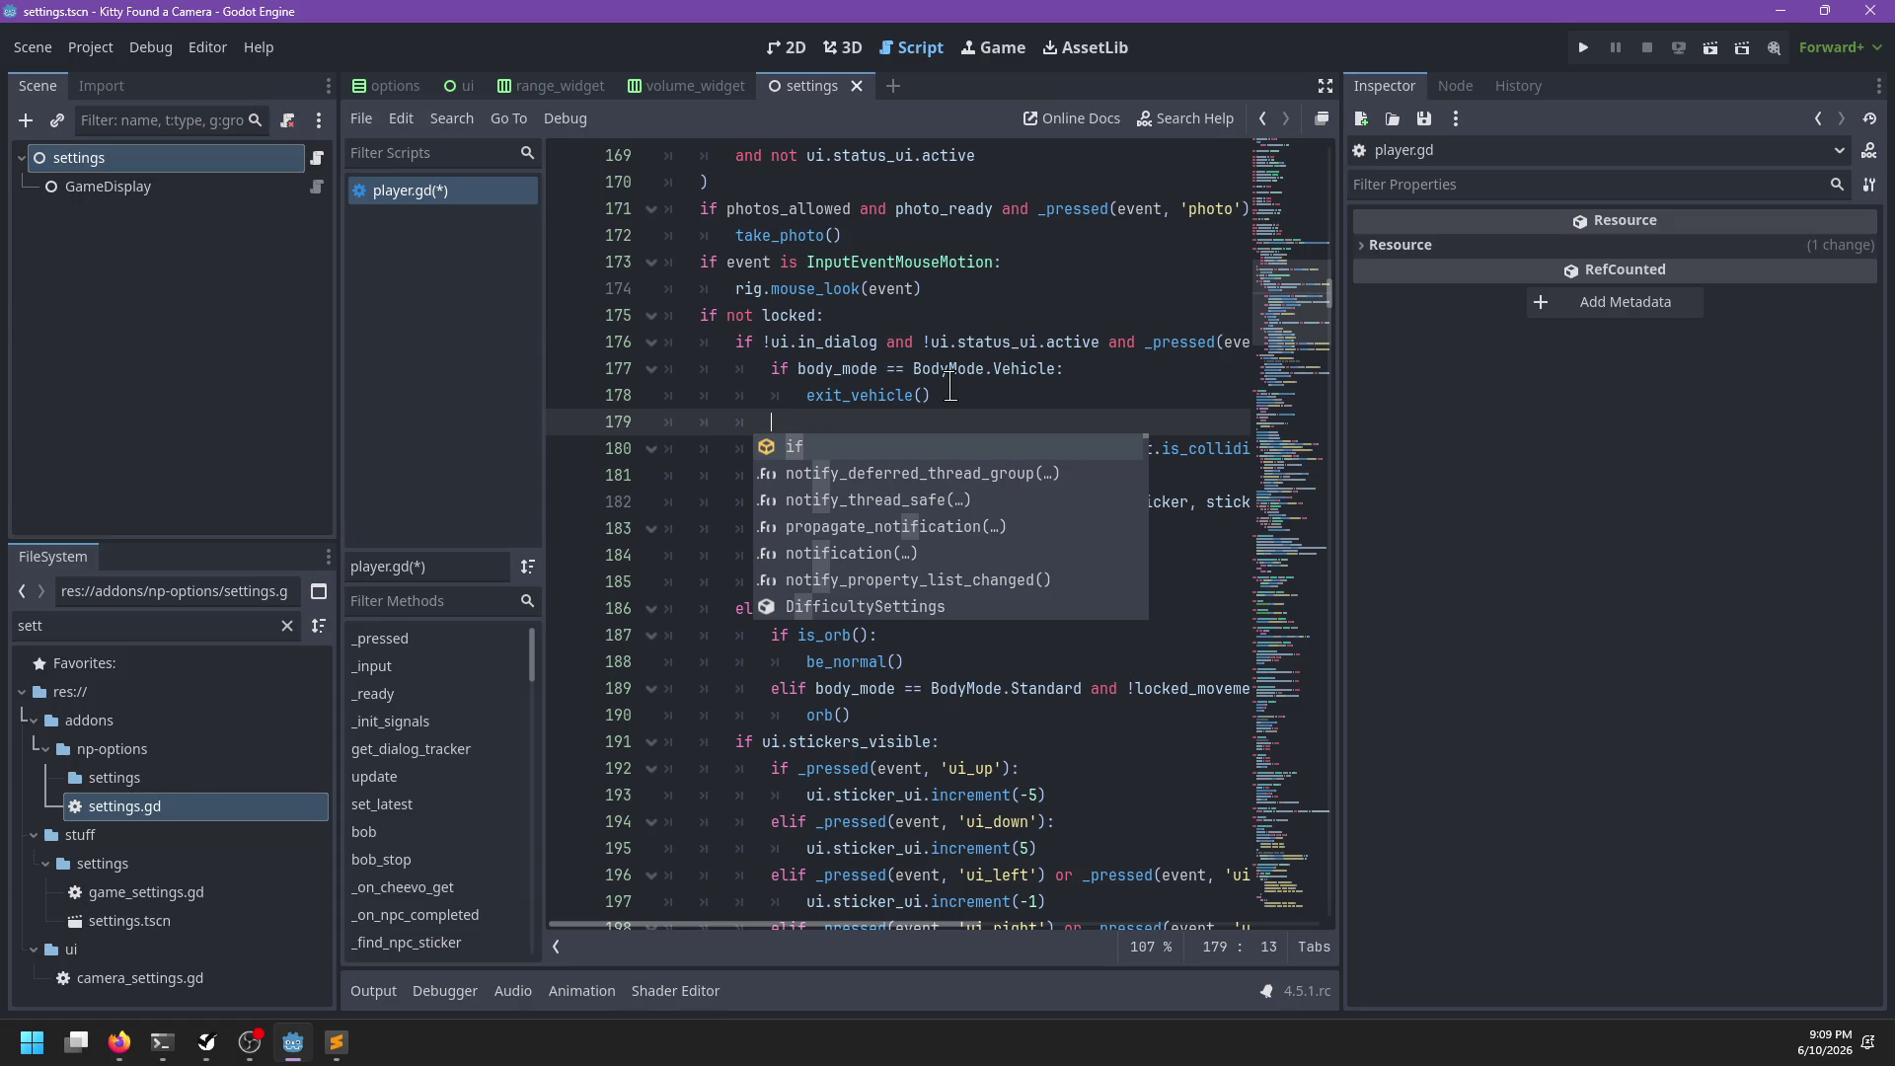
{"action": "key", "text": "Escape"}
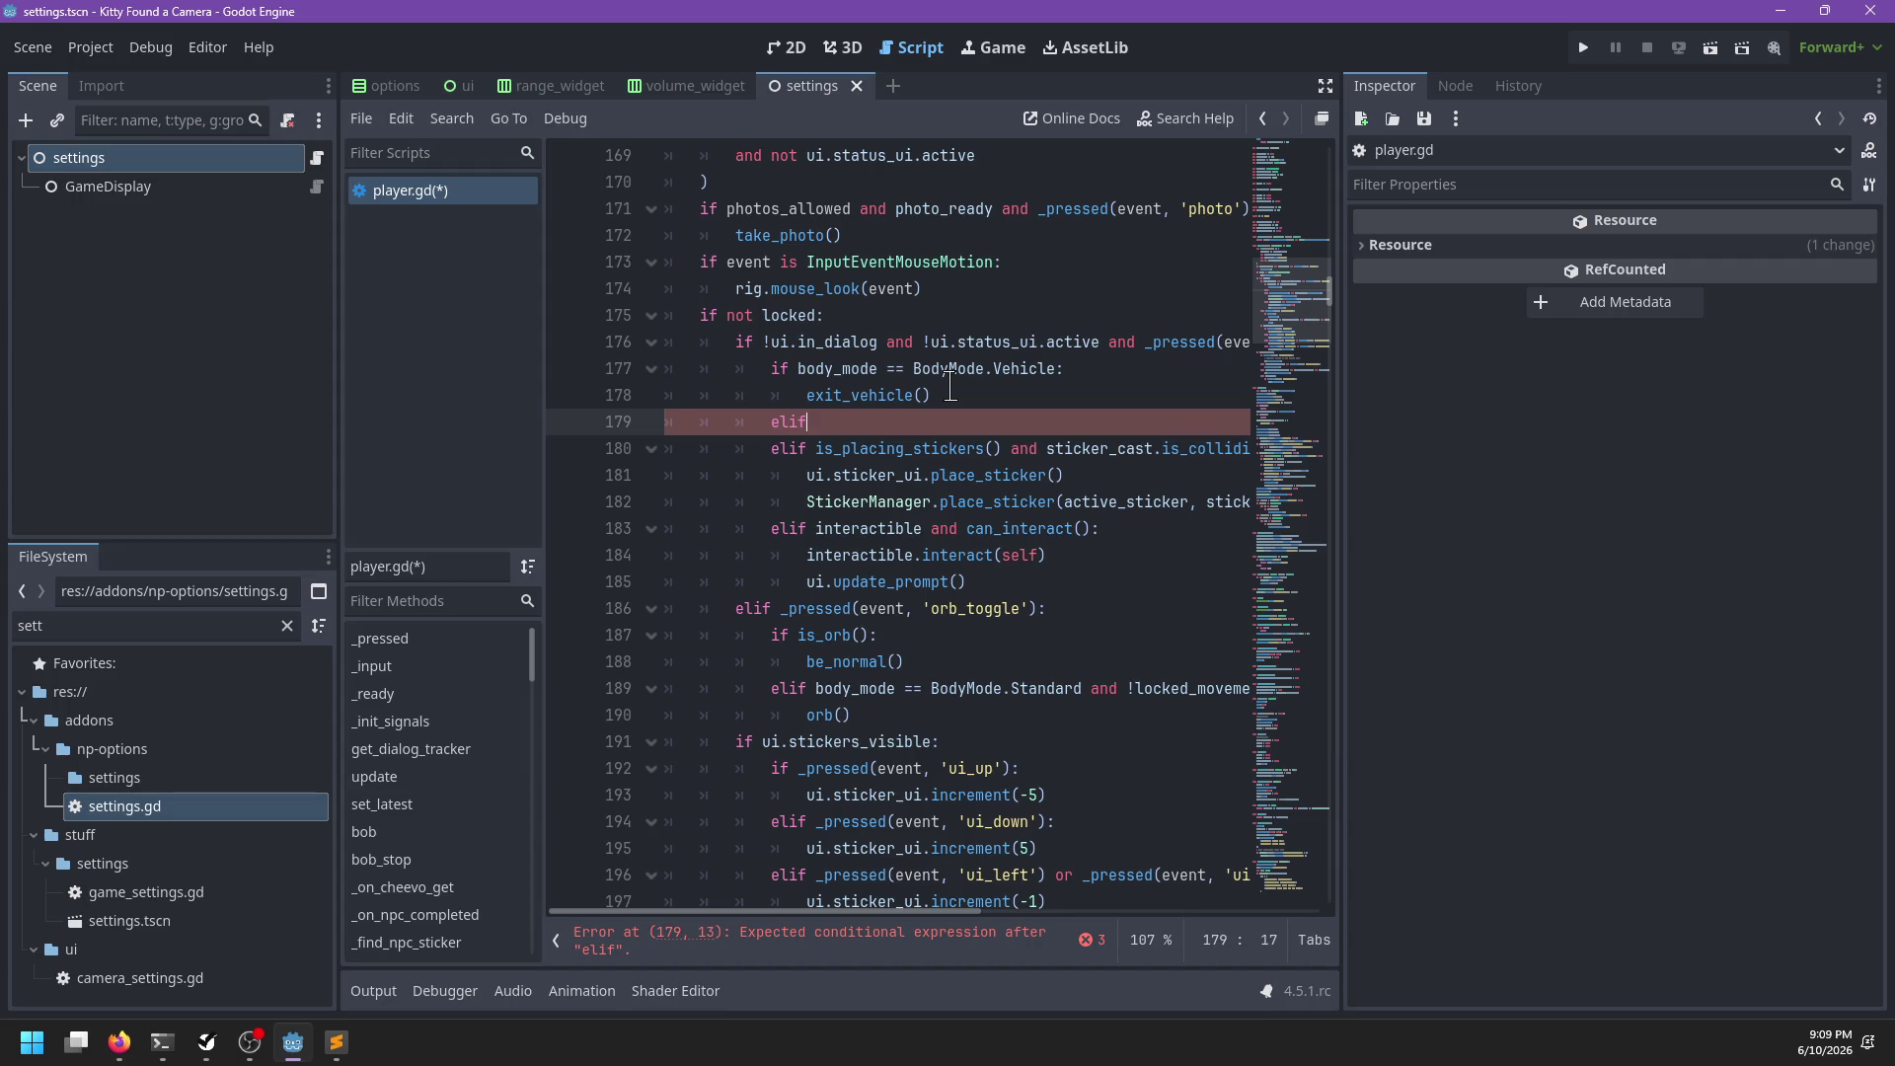
{"action": "key", "text": "BackSpace"}
{"action": "key", "text": "BackSpace"}
{"action": "key", "text": "BackSpace"}
{"action": "key", "text": "ctrl+shift+Return"}
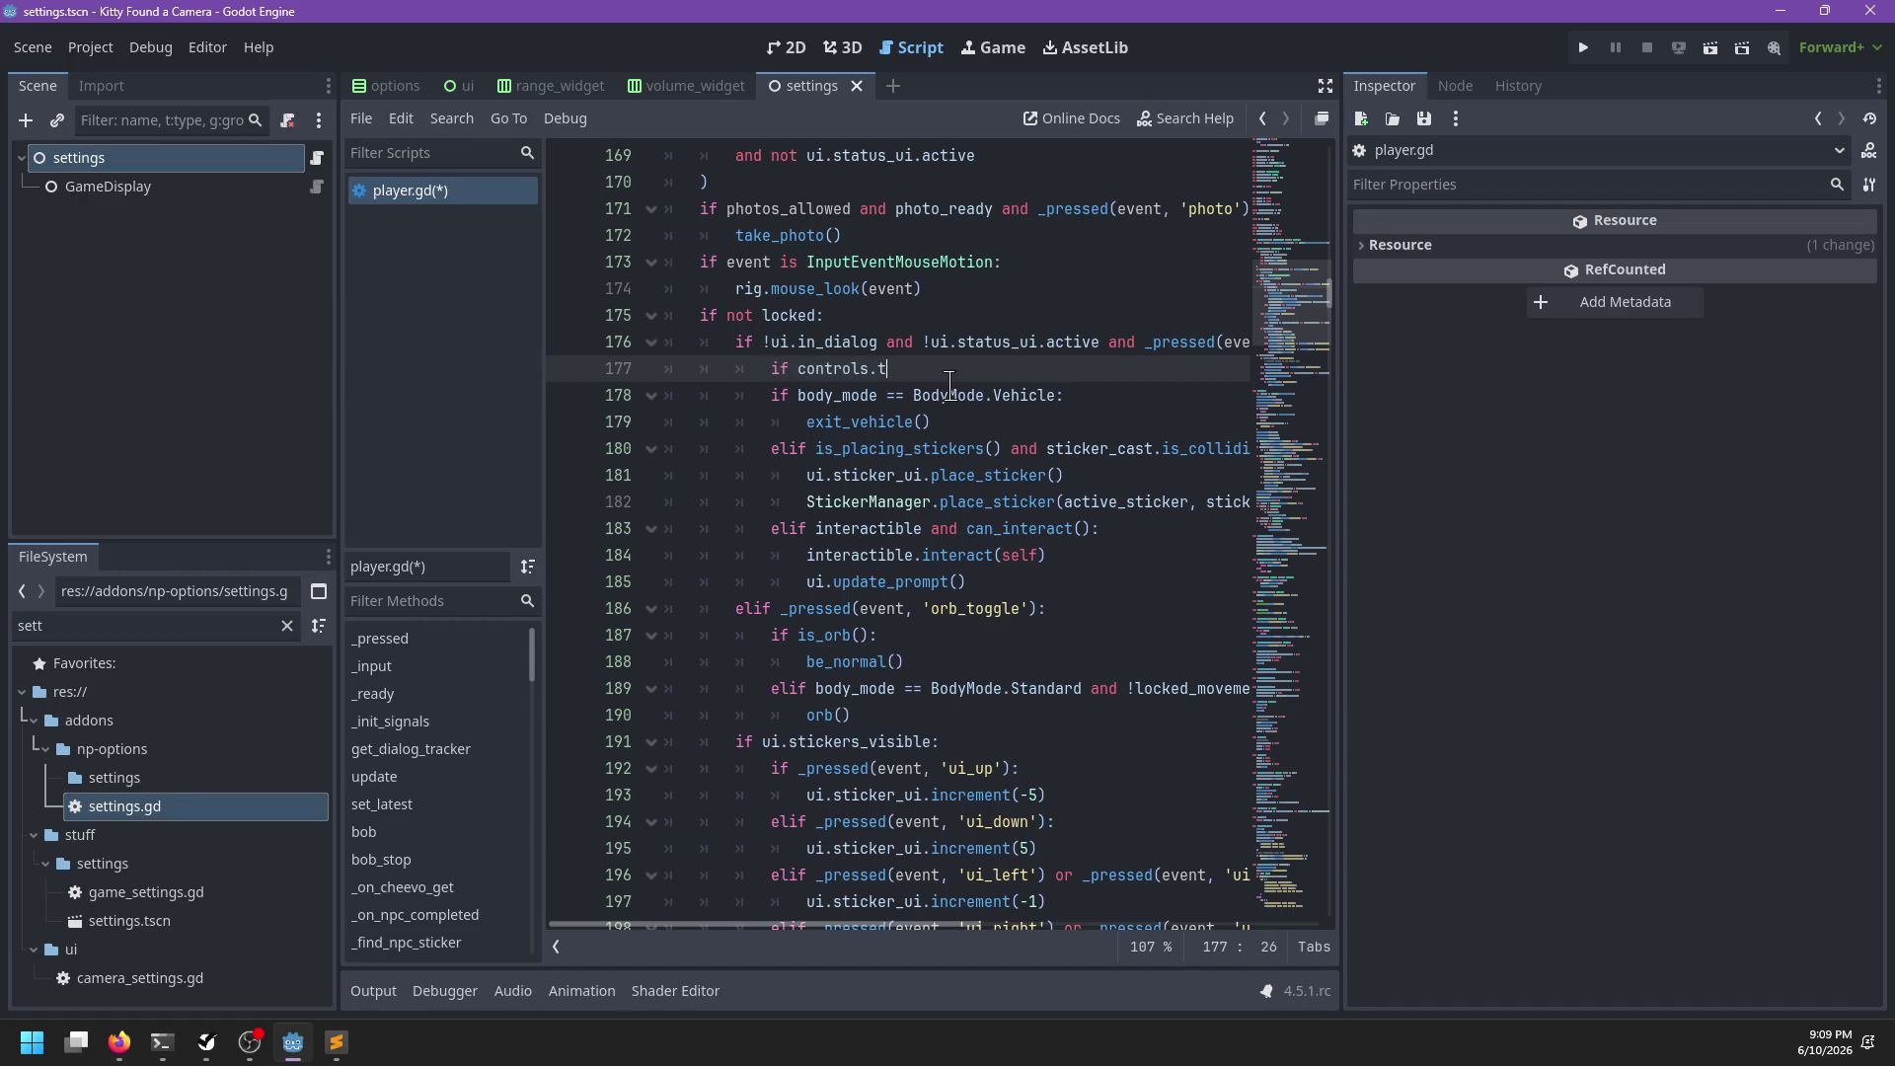
{"action": "type", "text": "ogg"}
{"action": "key", "text": "Return"}
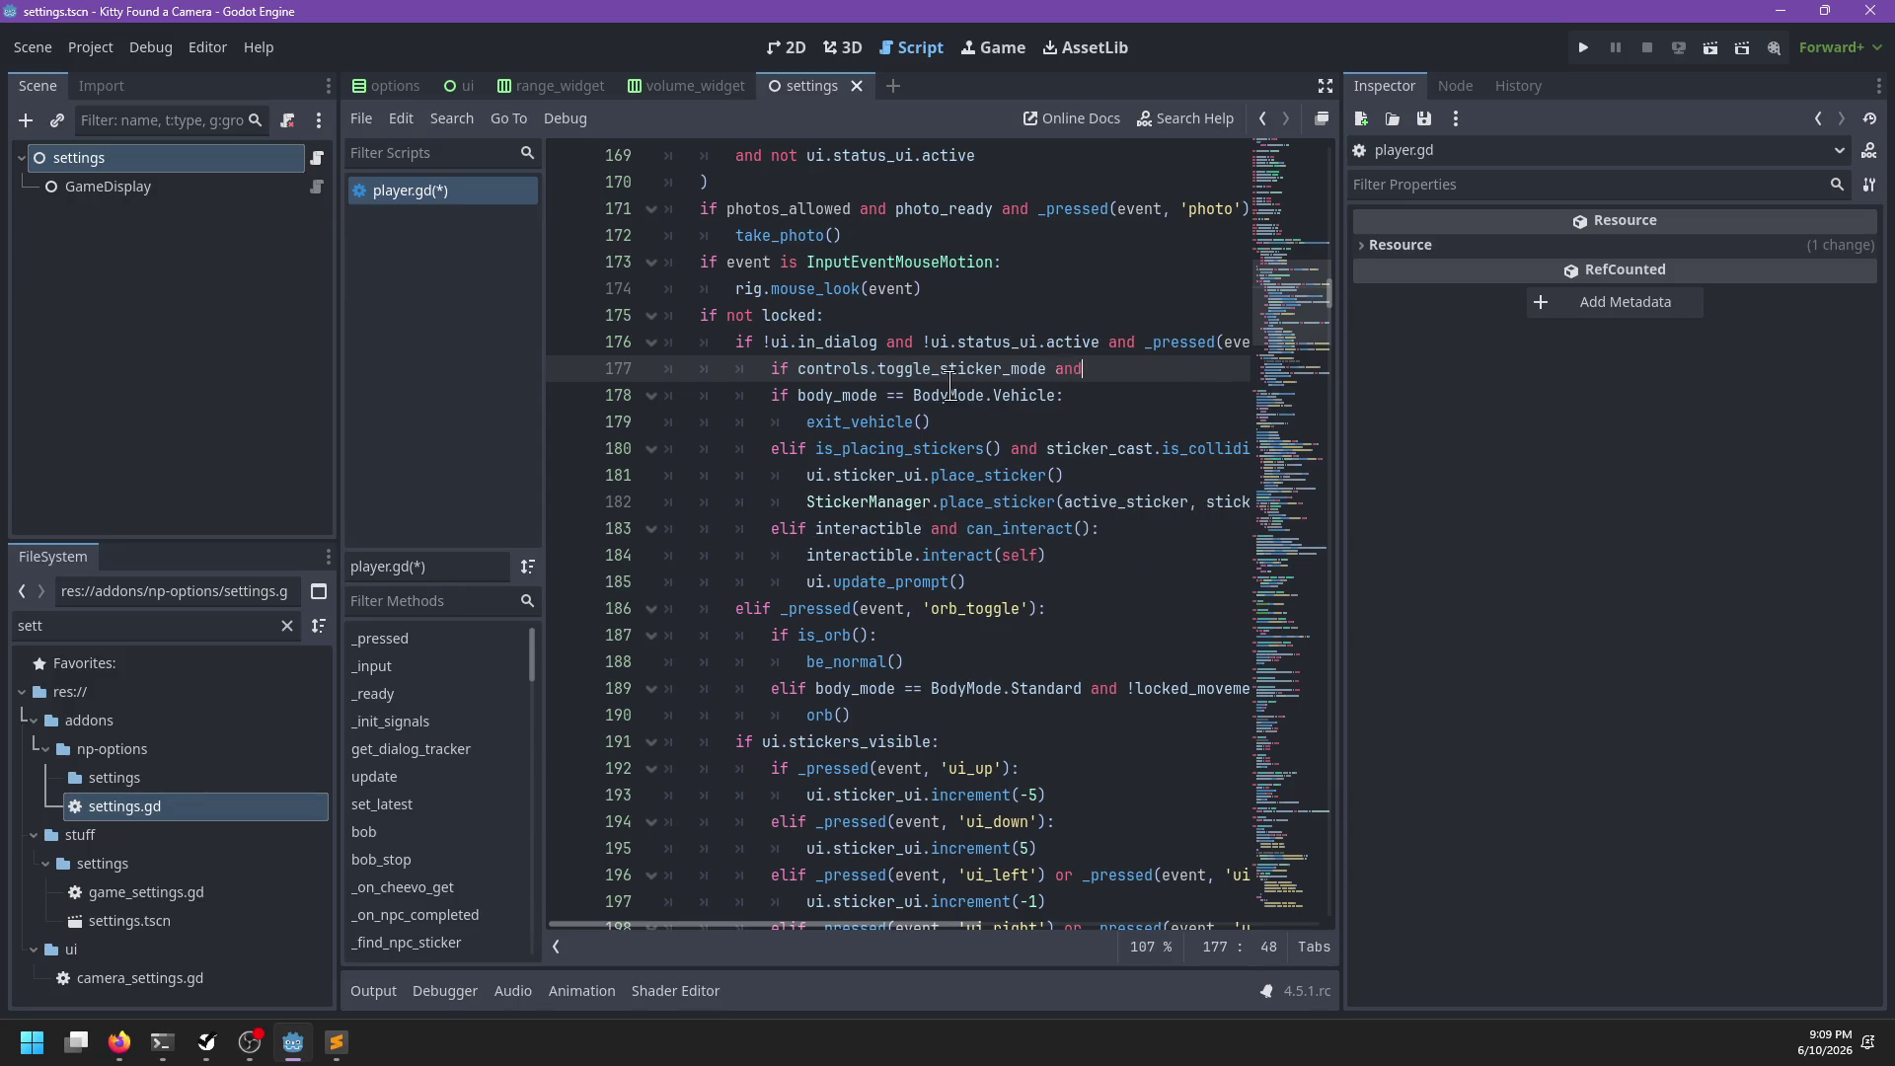
{"action": "type", "text": " _press"}
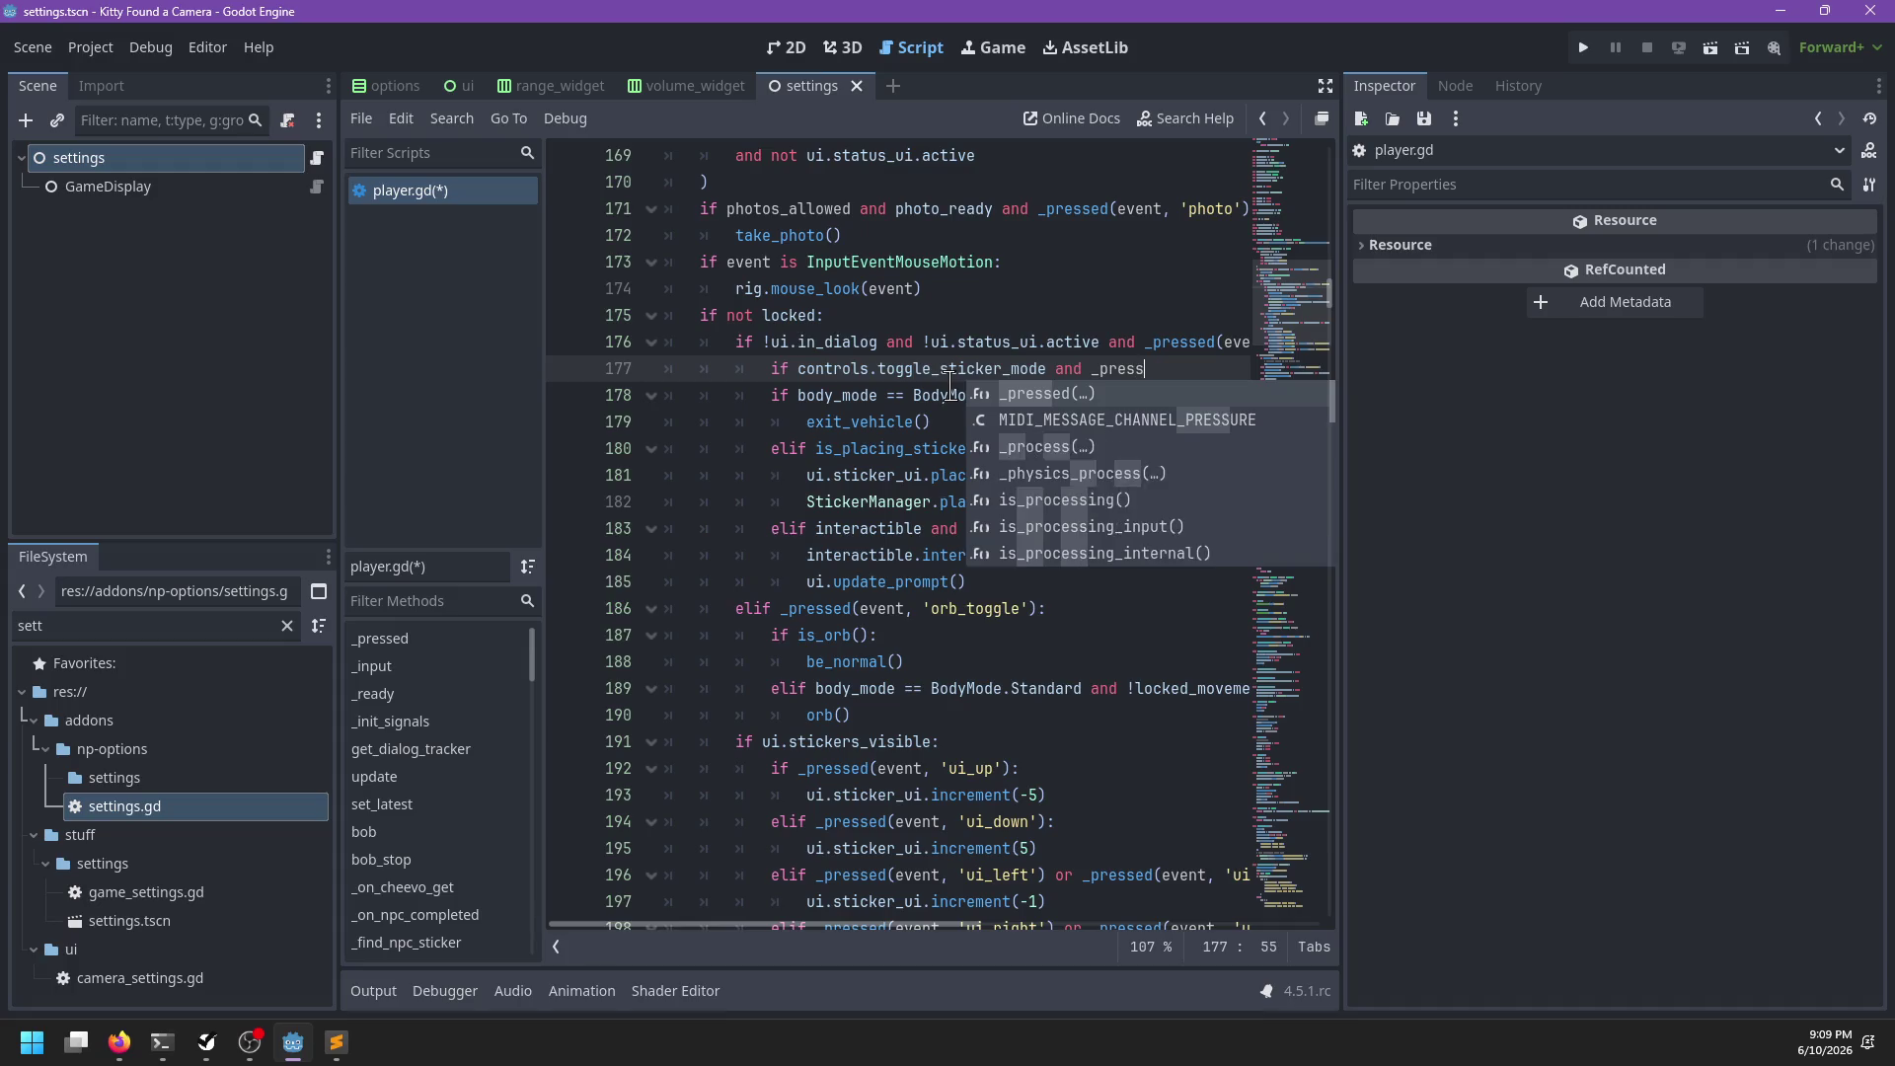
{"action": "key", "text": "Return"}
{"action": "type", "text": ")"}
{"action": "type", "text": "ent, 'sti"}
{"action": "type", "text": "cker'):"}
Add the indented body 'stickers_toggled = !stickers_toggled' and remove the leftover blank line
{"action": "key", "text": "Return"}
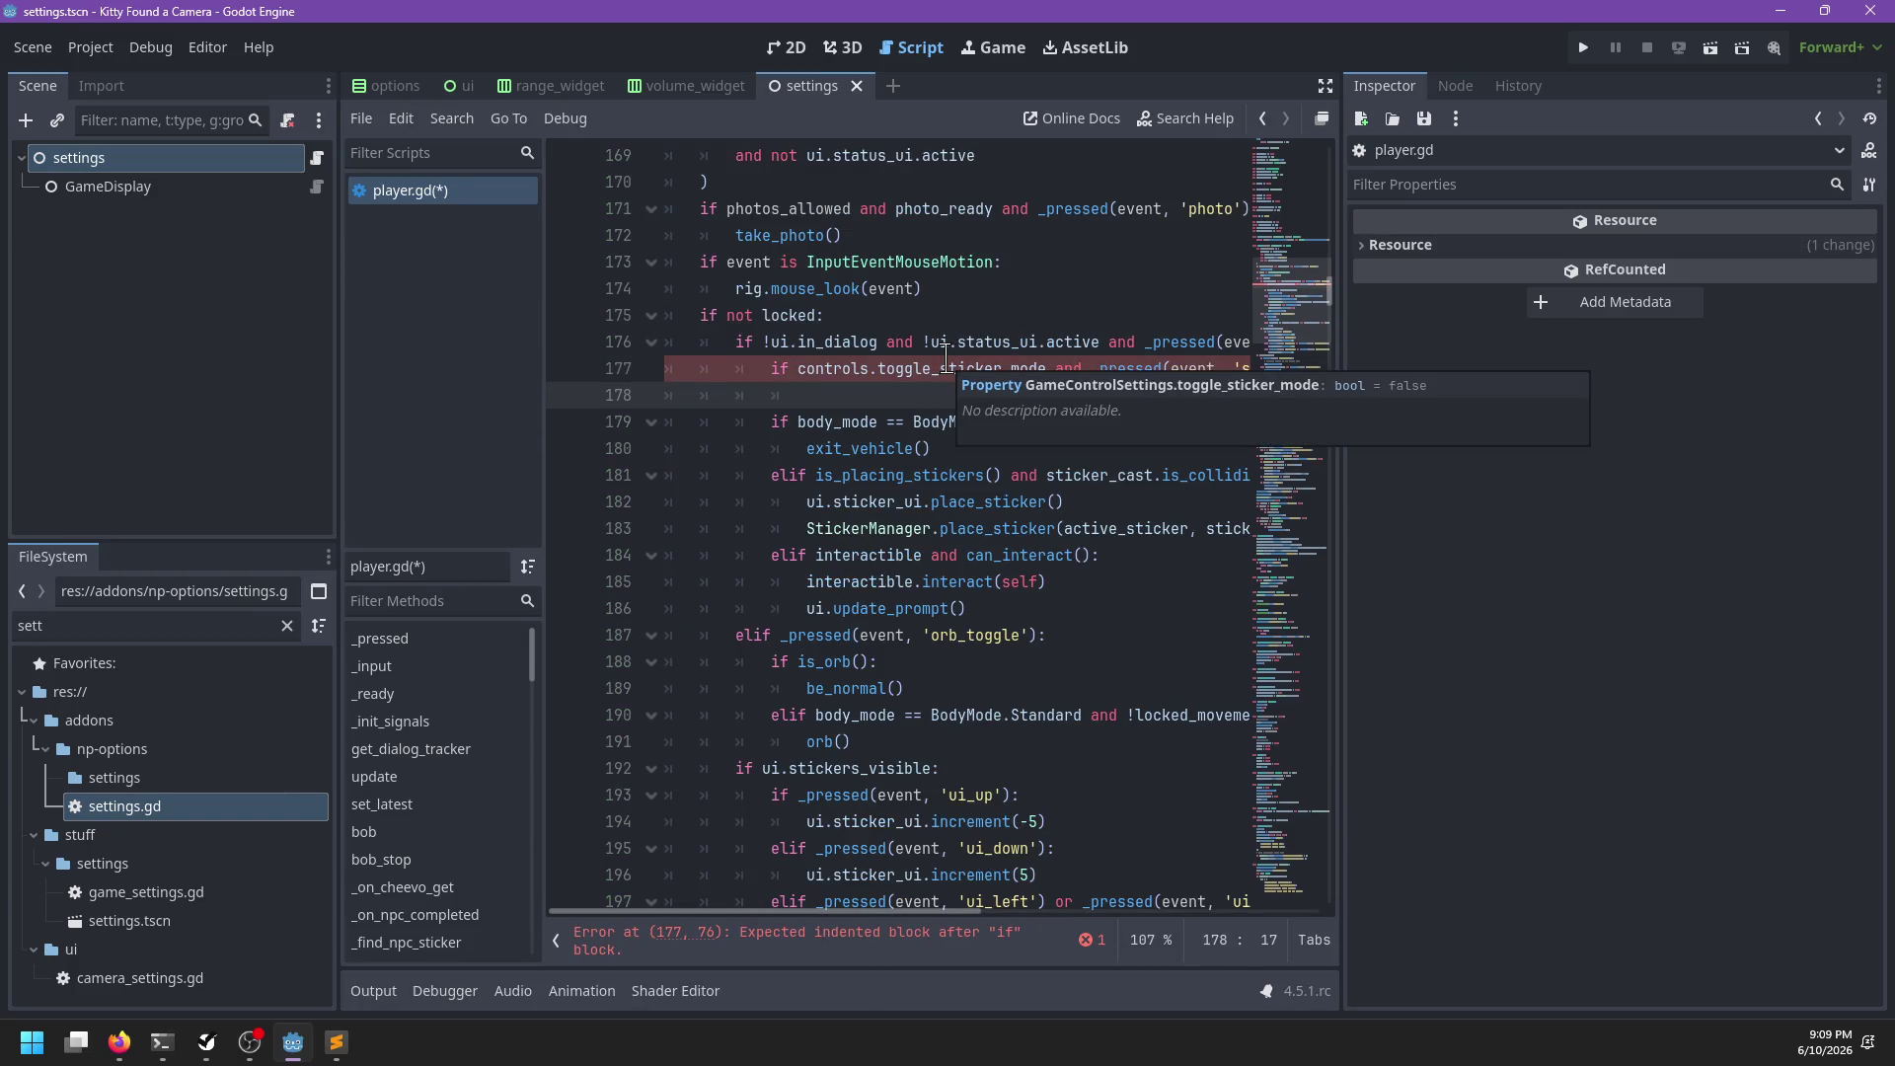
{"action": "type", "text": "stick"}
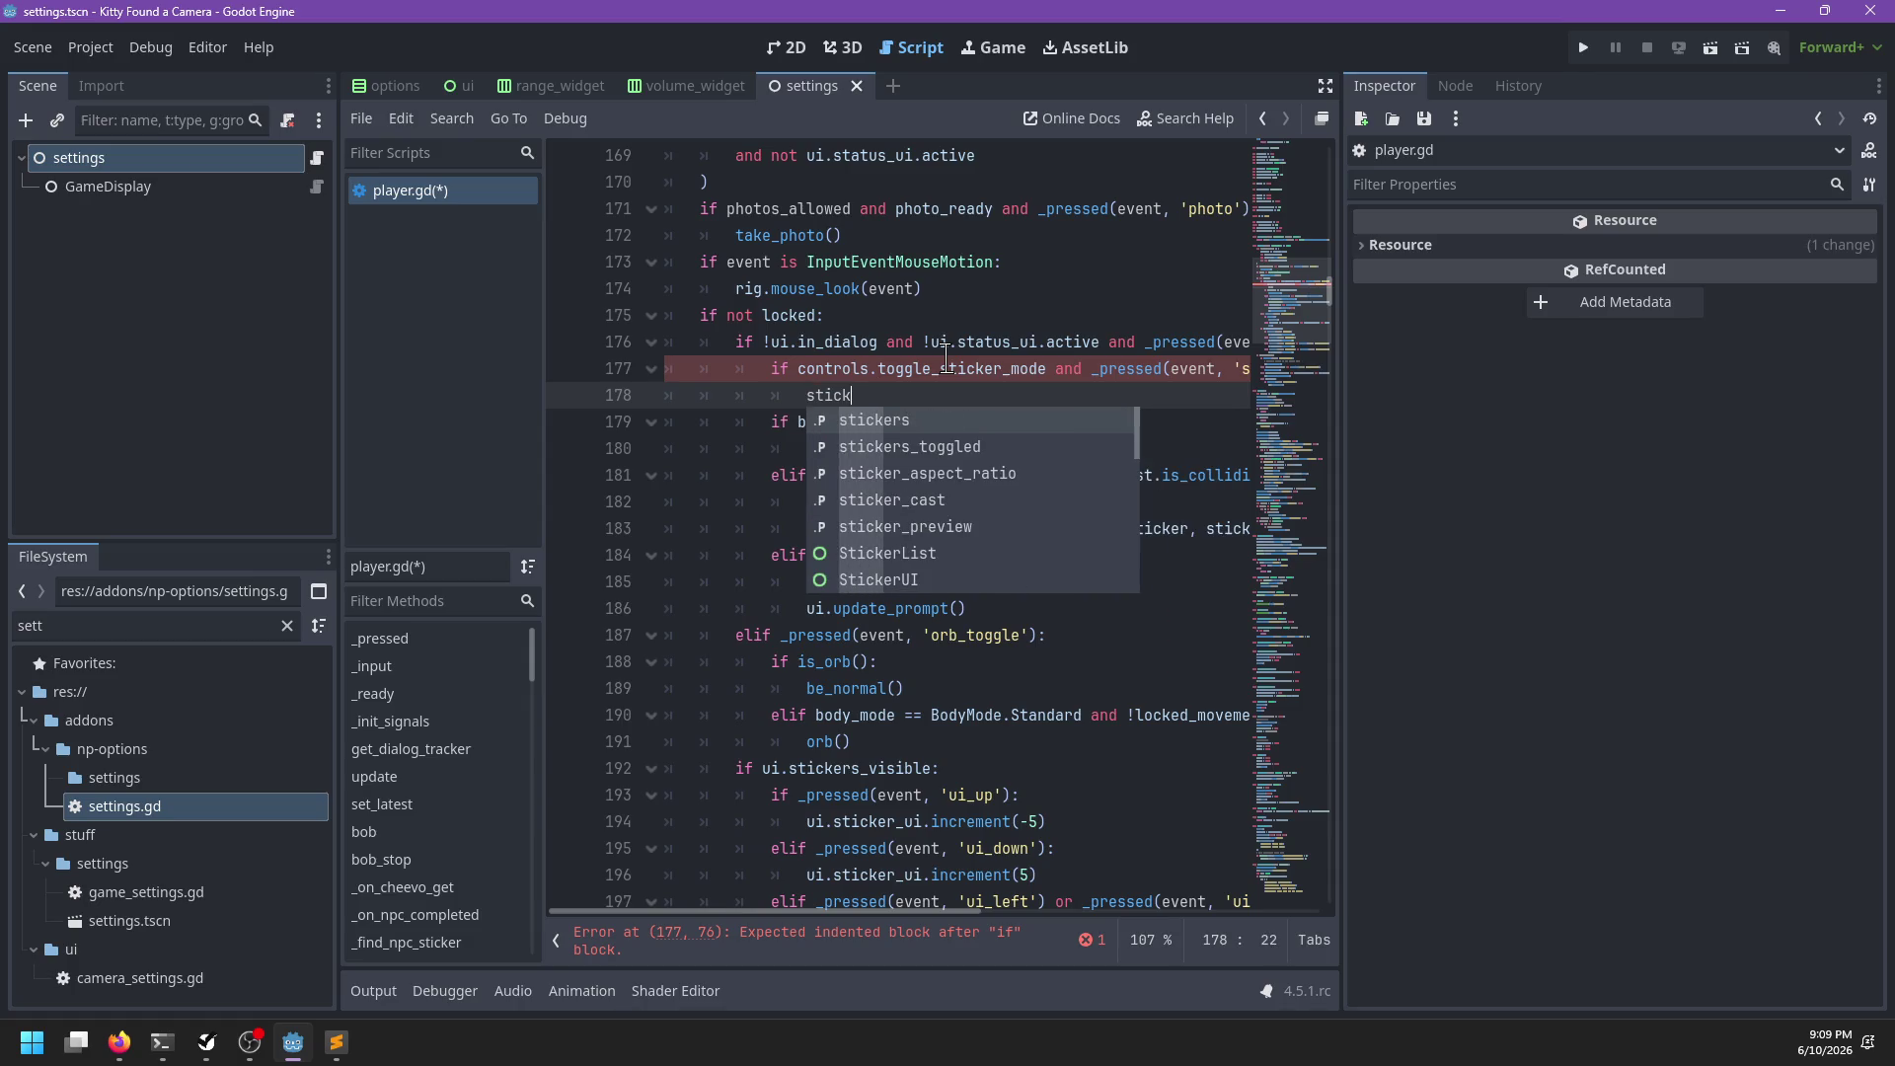
{"action": "key", "text": "Down"}
{"action": "key", "text": "Return"}
{"action": "type", "text": "= !"}
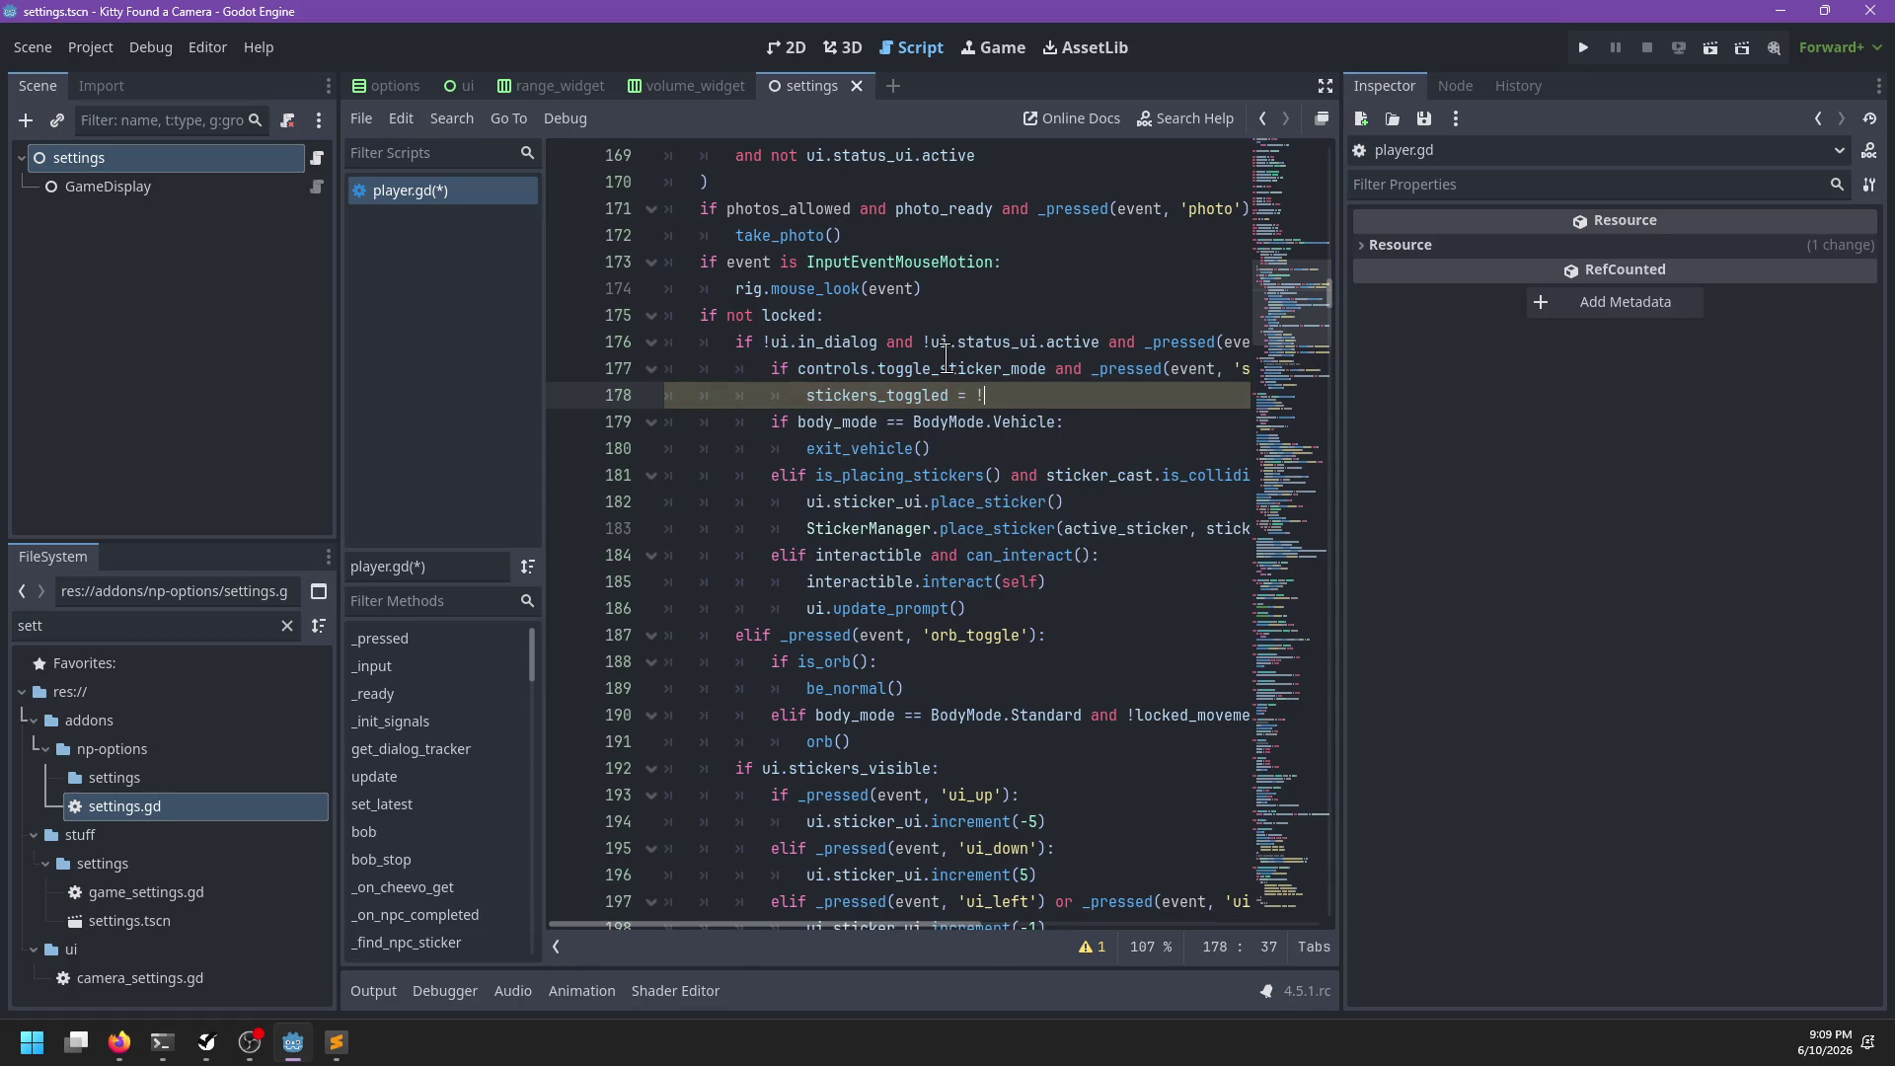
{"action": "type", "text": "stic"}
{"action": "key", "text": "Down"}
{"action": "key", "text": "Return"}
{"action": "key", "text": "Return"}
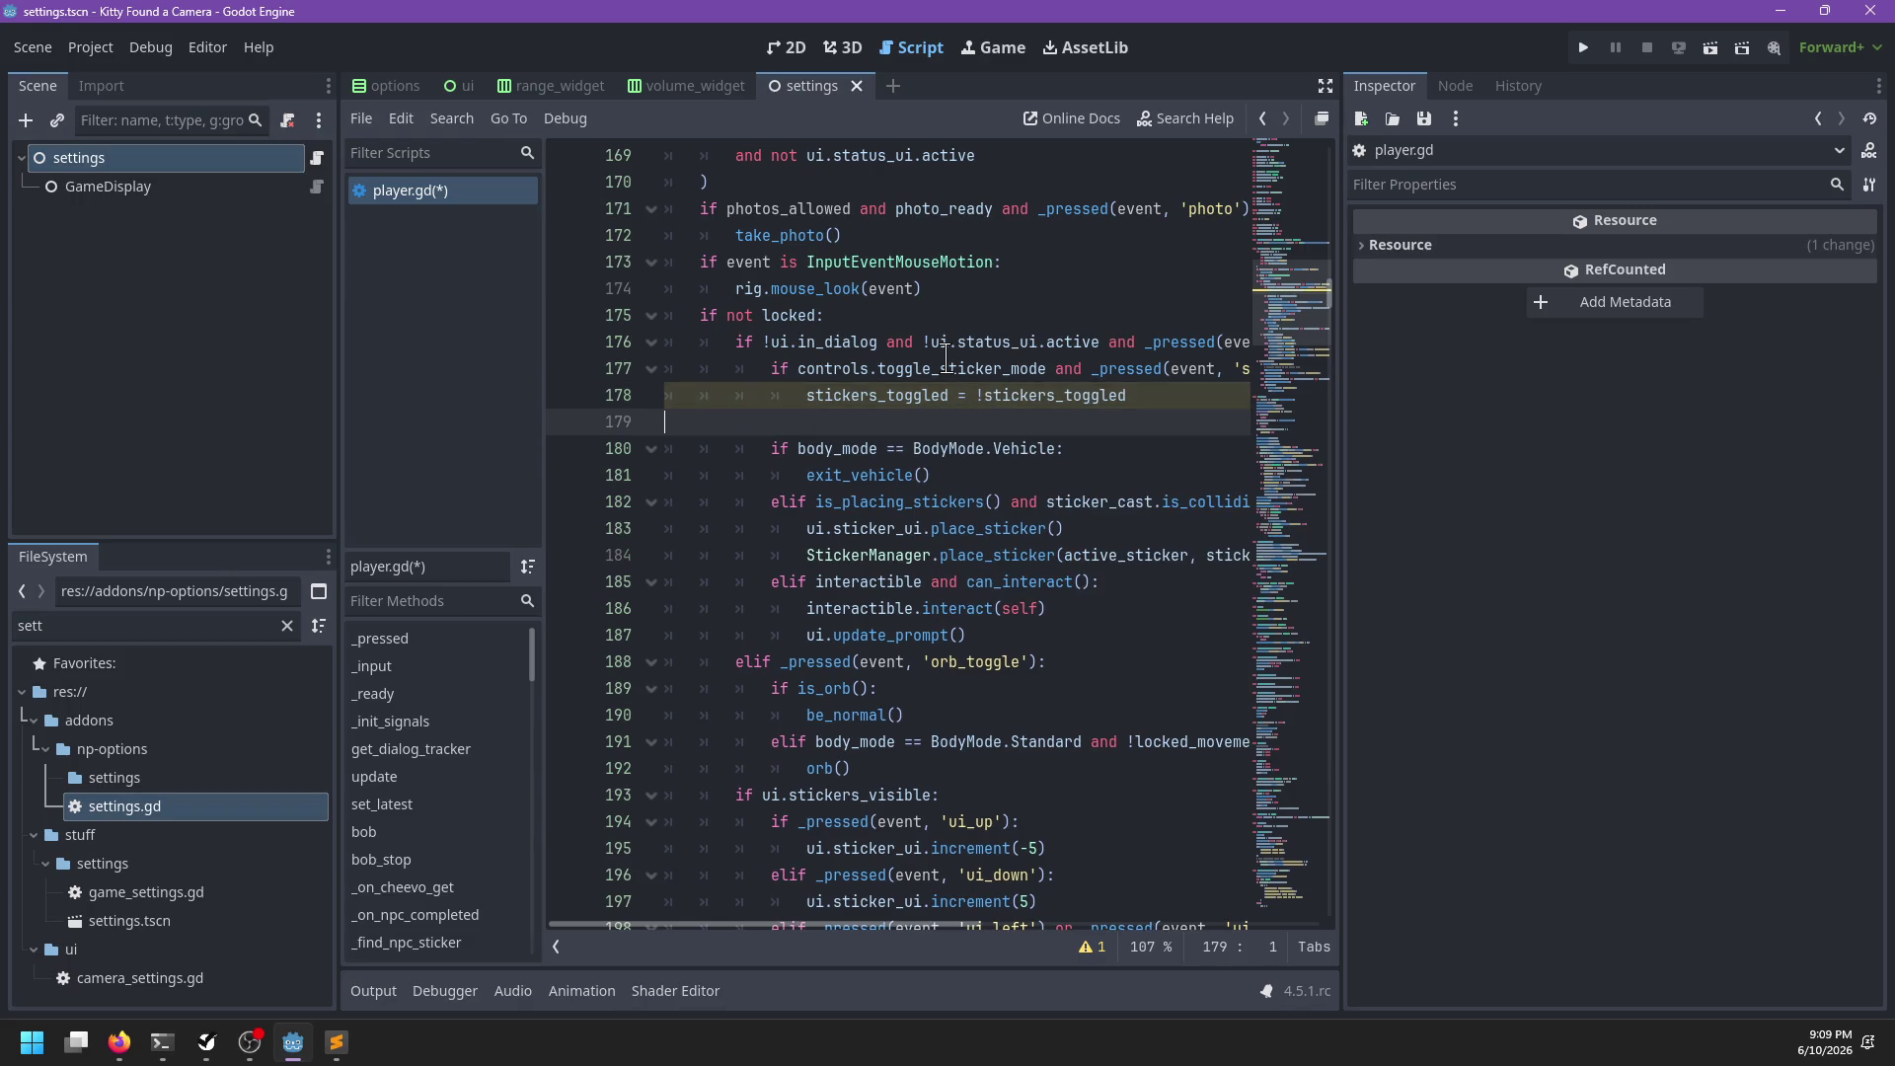
{"action": "key", "text": "BackSpace"}
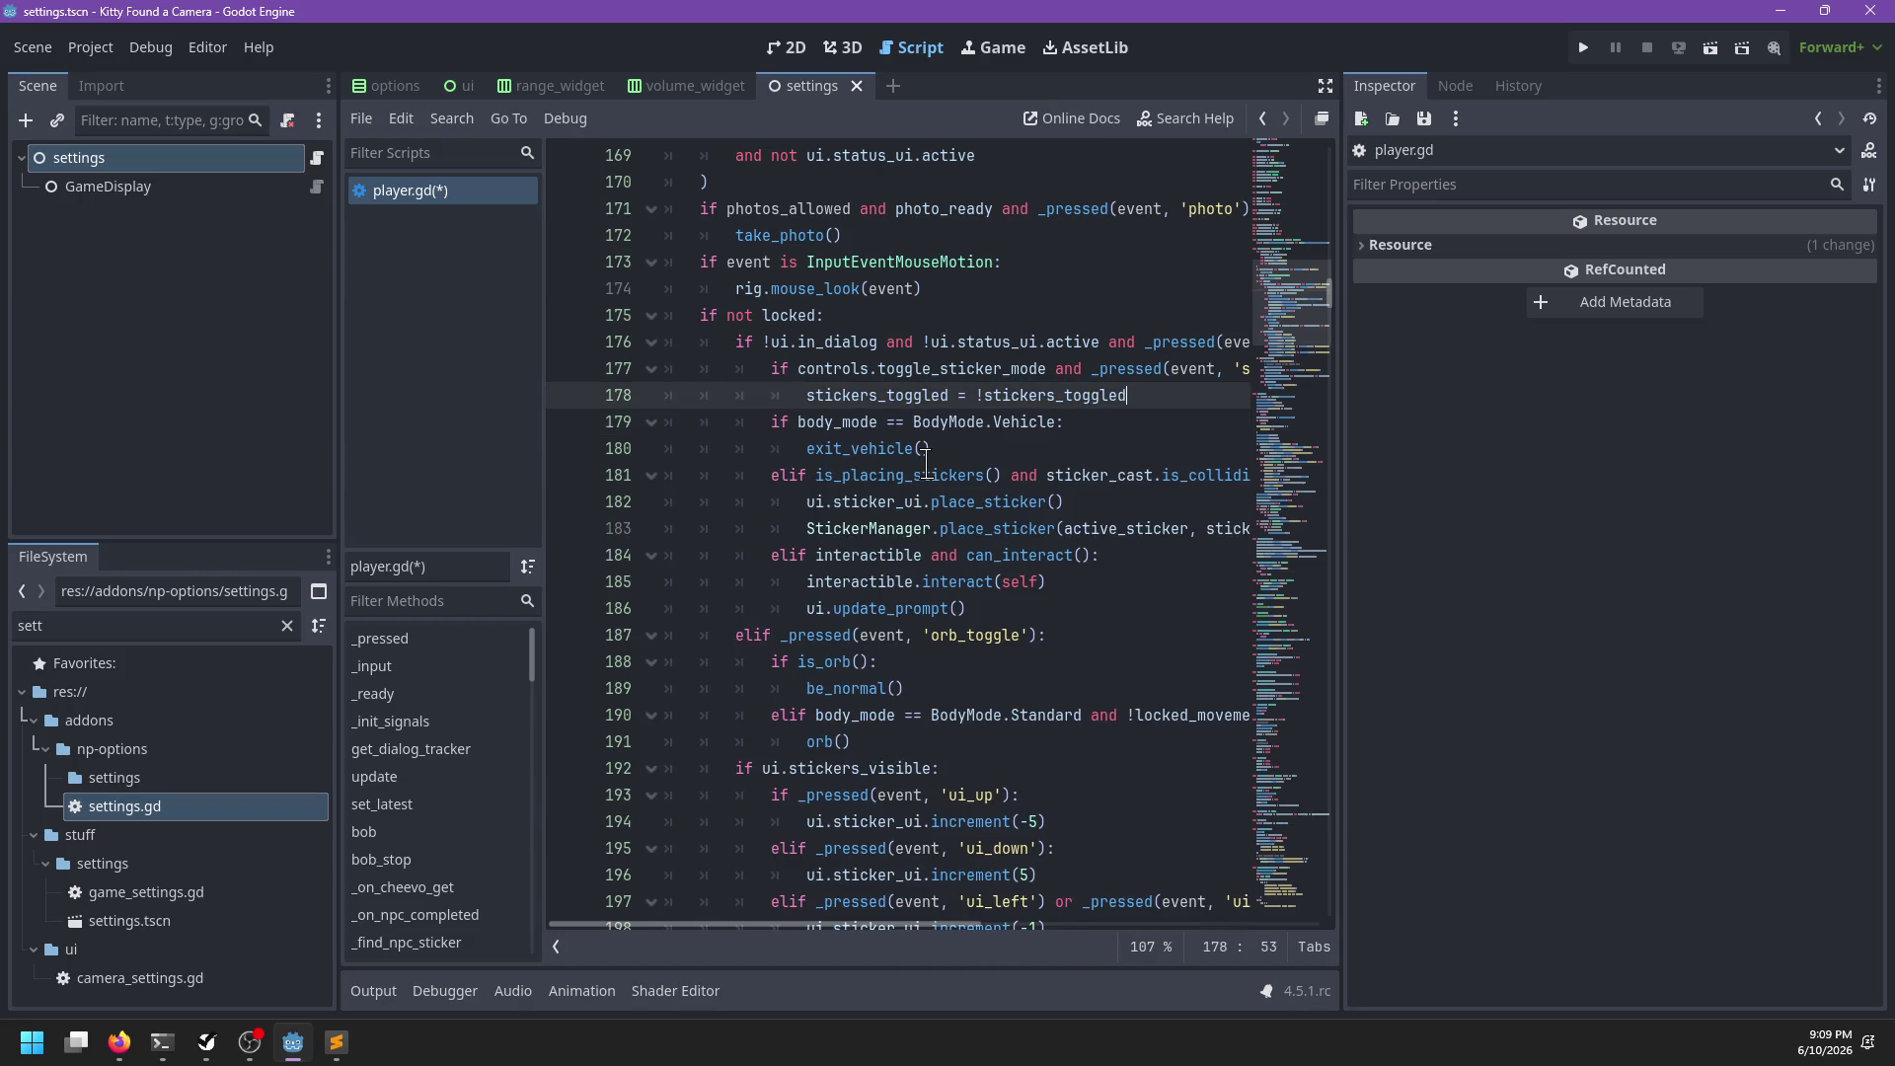
{"action": "key", "text": "ctrl+f"}
{"action": "type", "text": "placing_sci"}
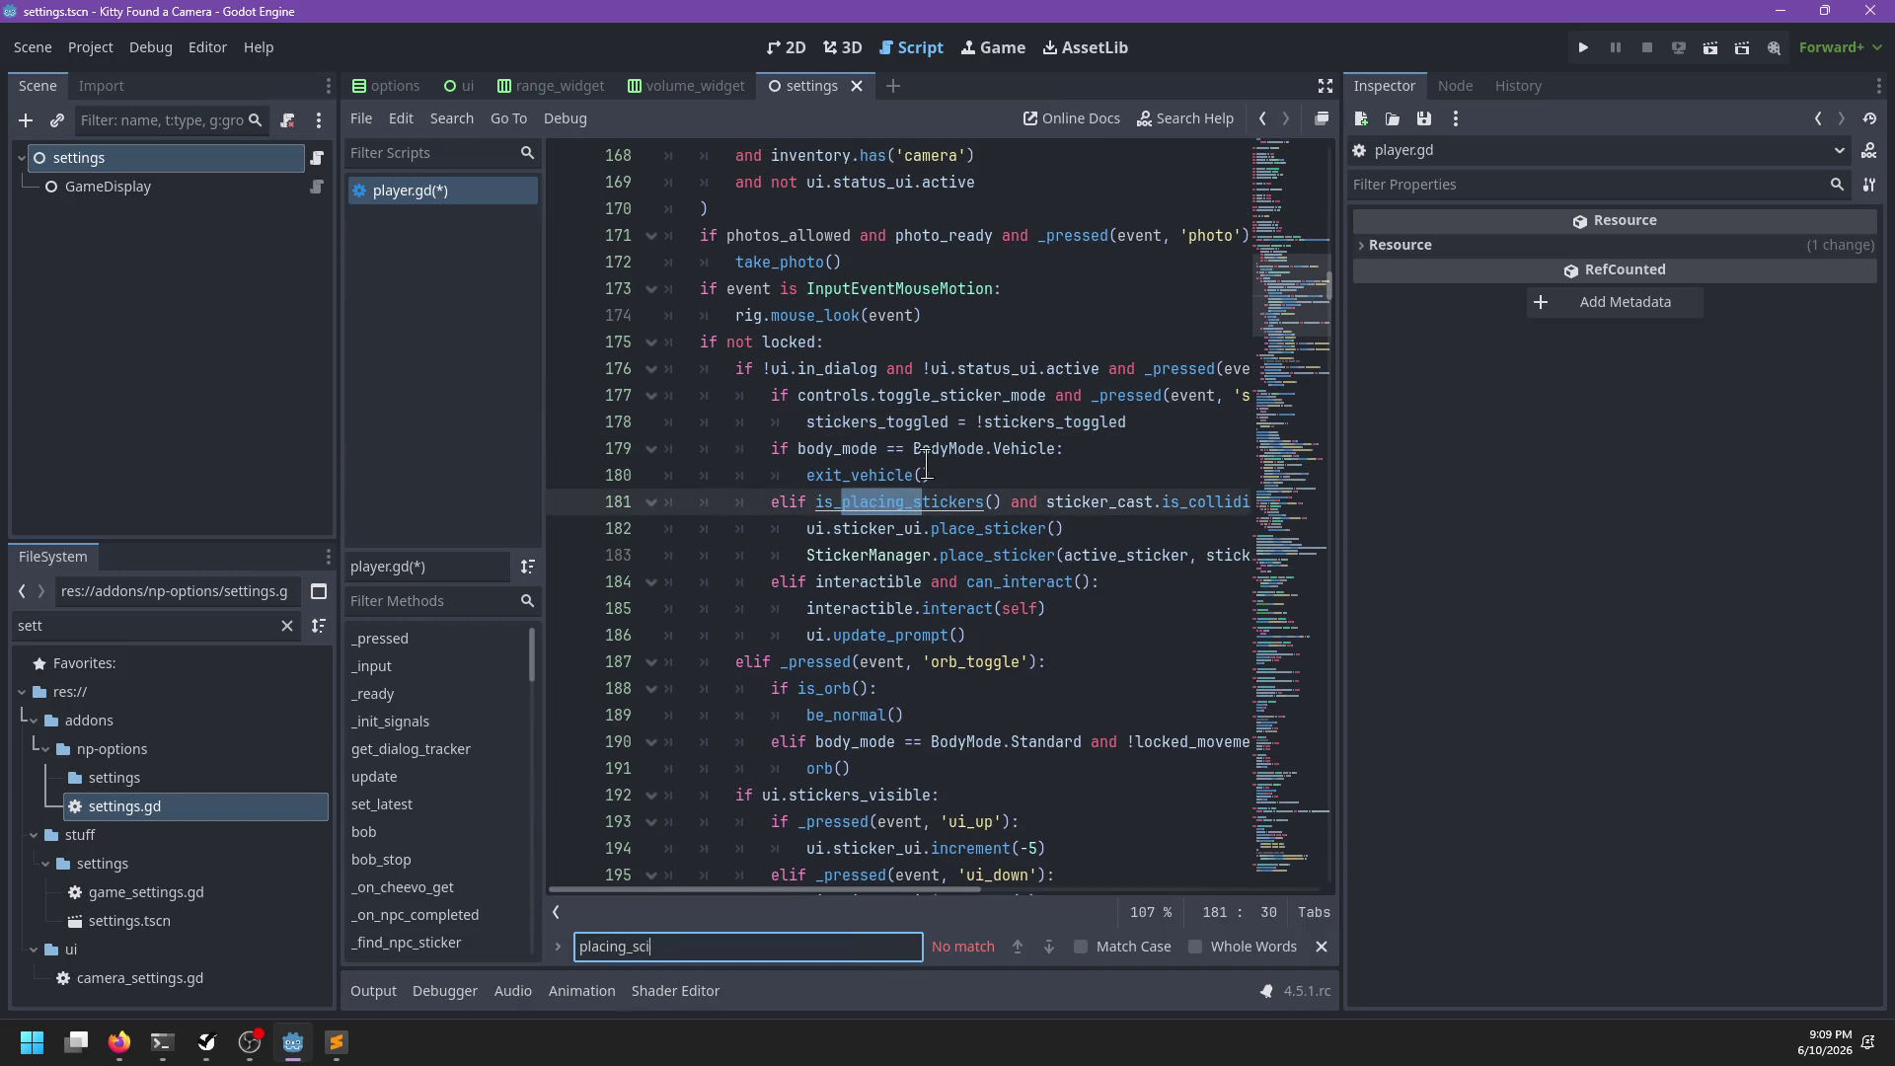
Find the is_placing_stickers call on line 655, save player.gd, and run the game with F5
{"action": "key", "text": "BackSpace"}
{"action": "key", "text": "BackSpace"}
{"action": "type", "text": "tickers"}
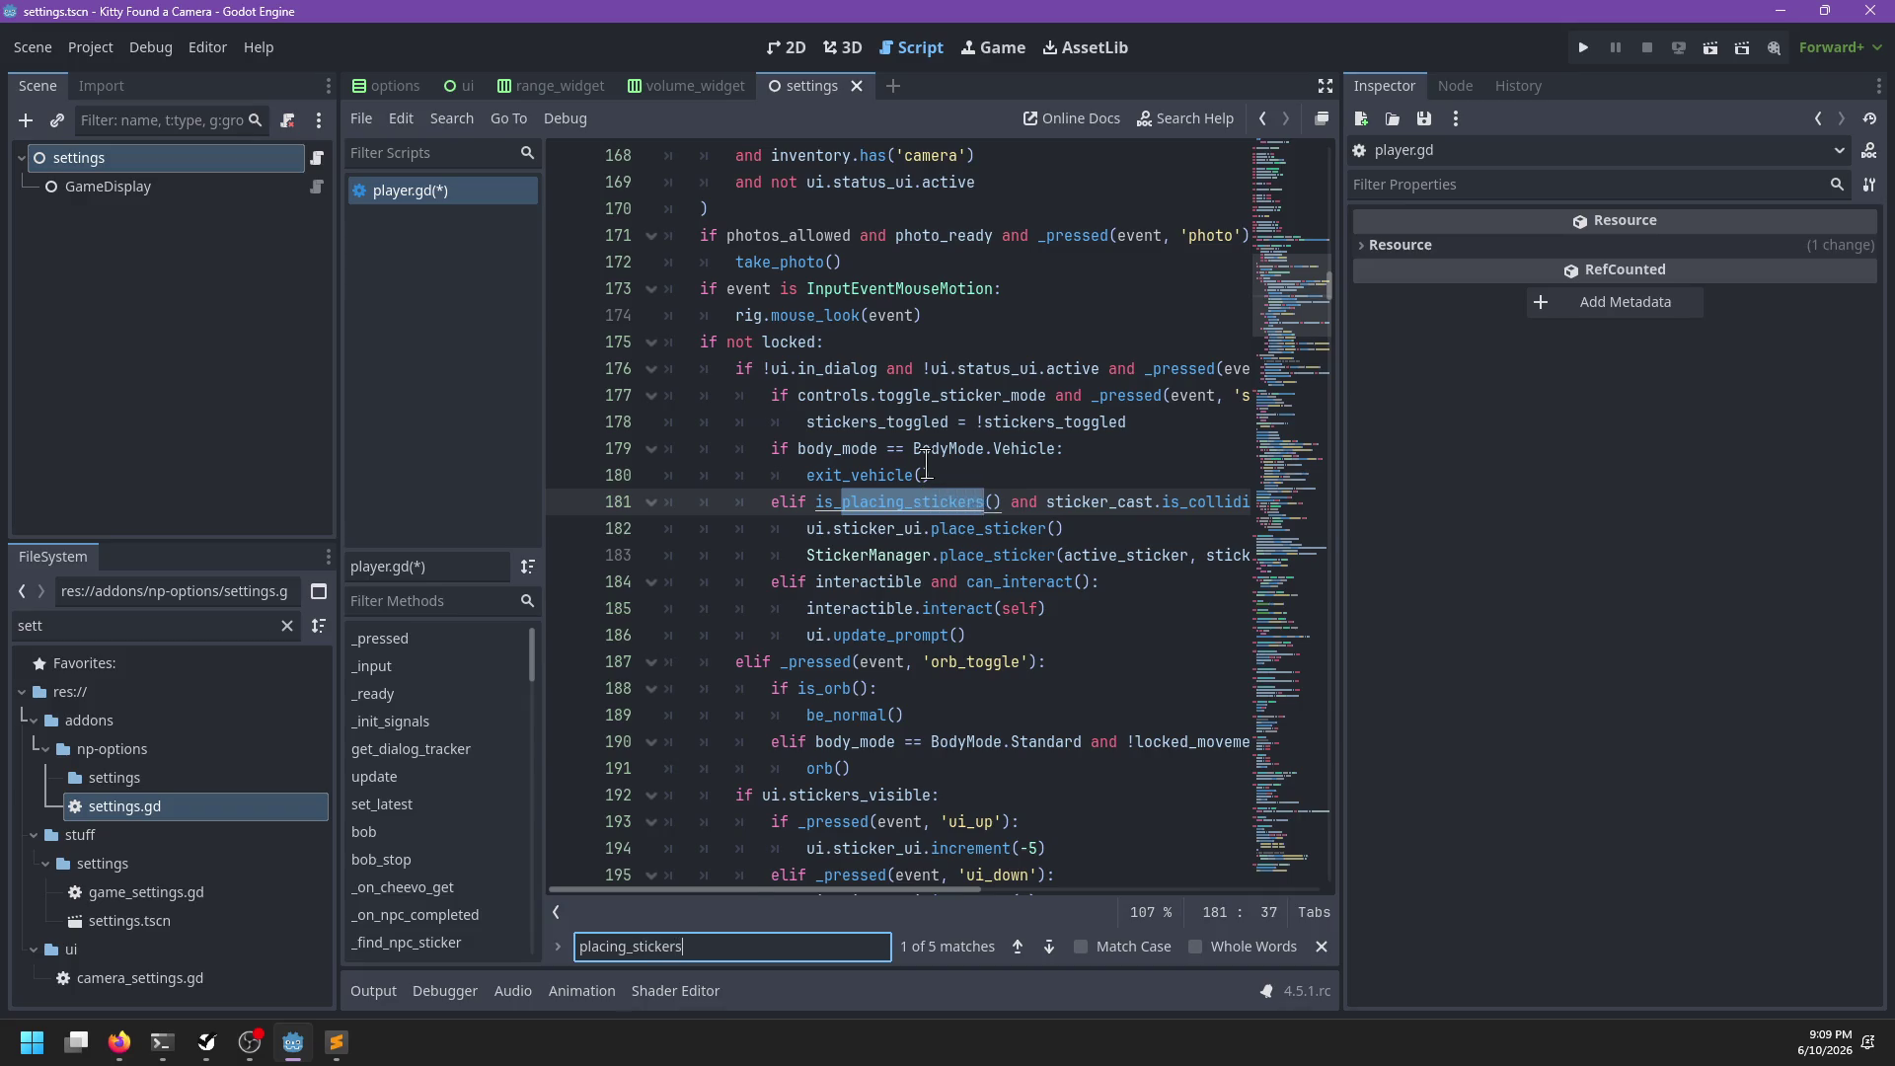
{"action": "key", "text": "Return"}
{"action": "key", "text": "Return"}
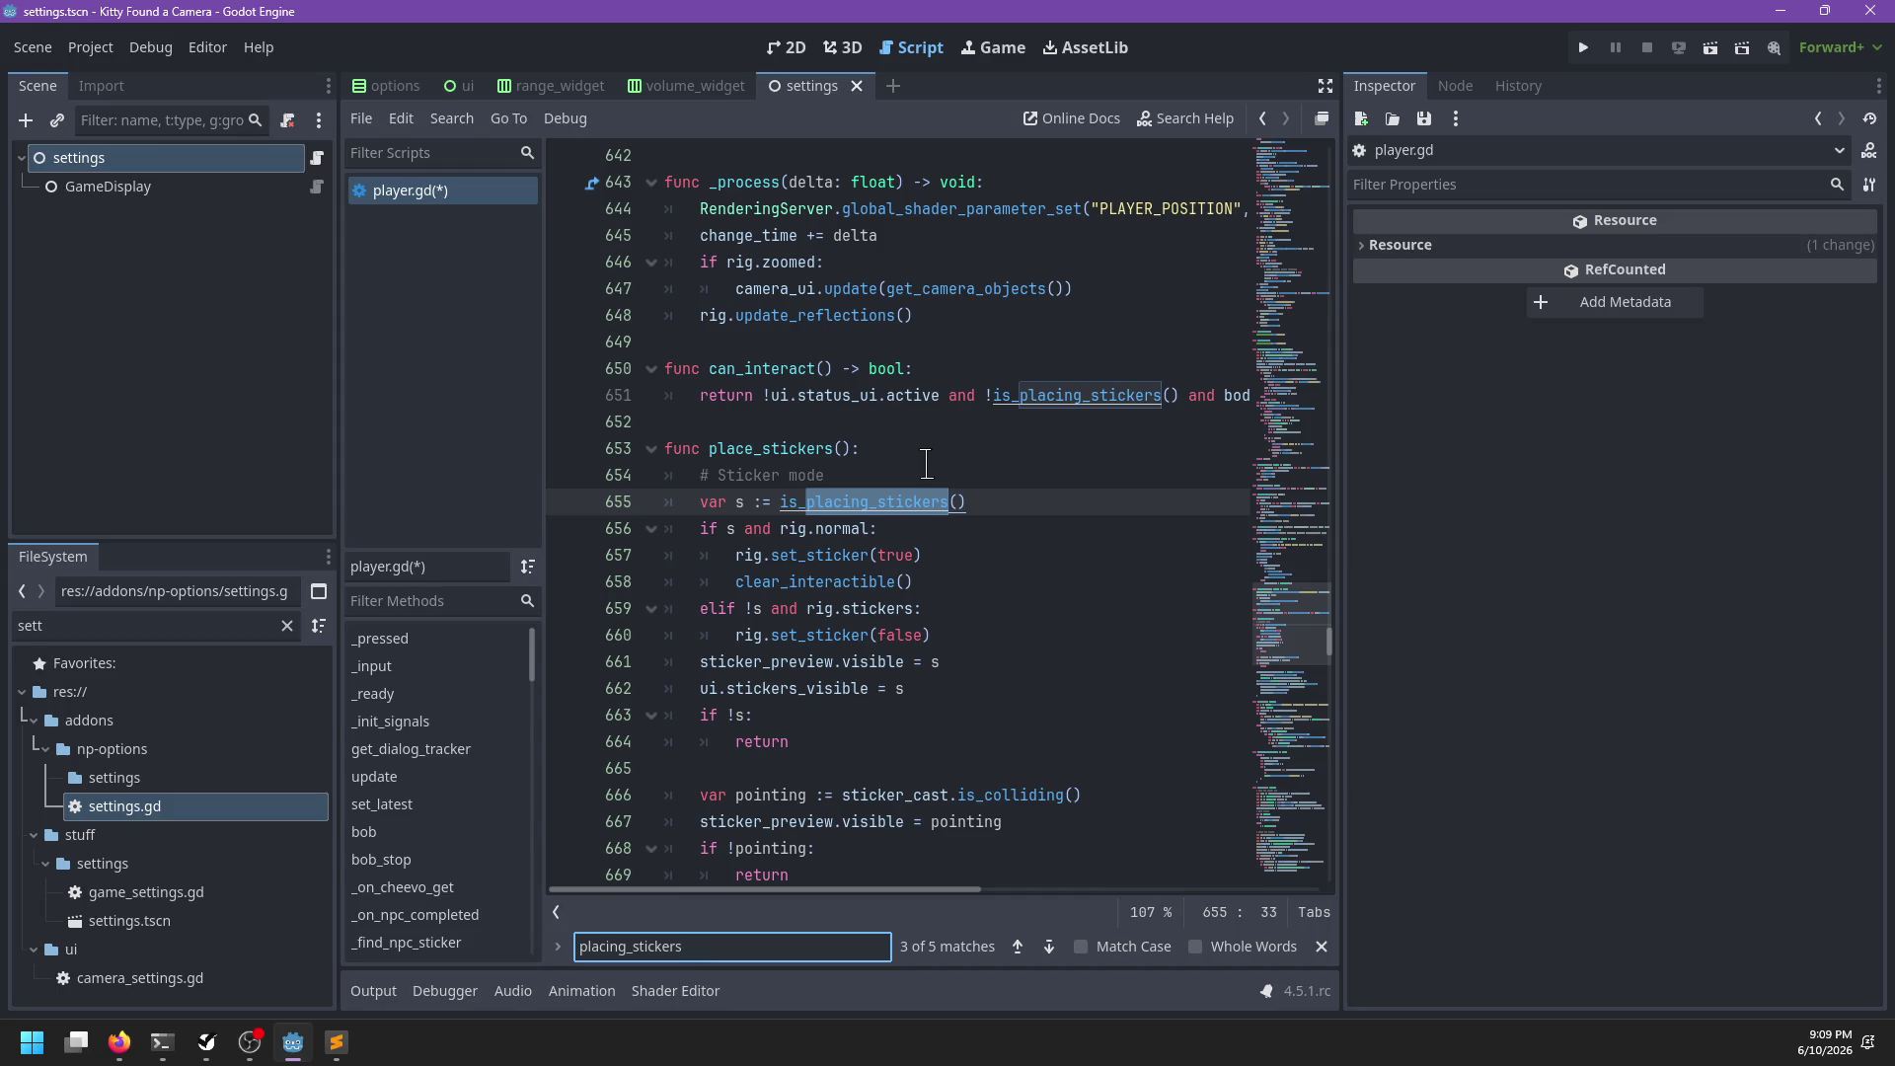
{"action": "key", "text": "Escape"}
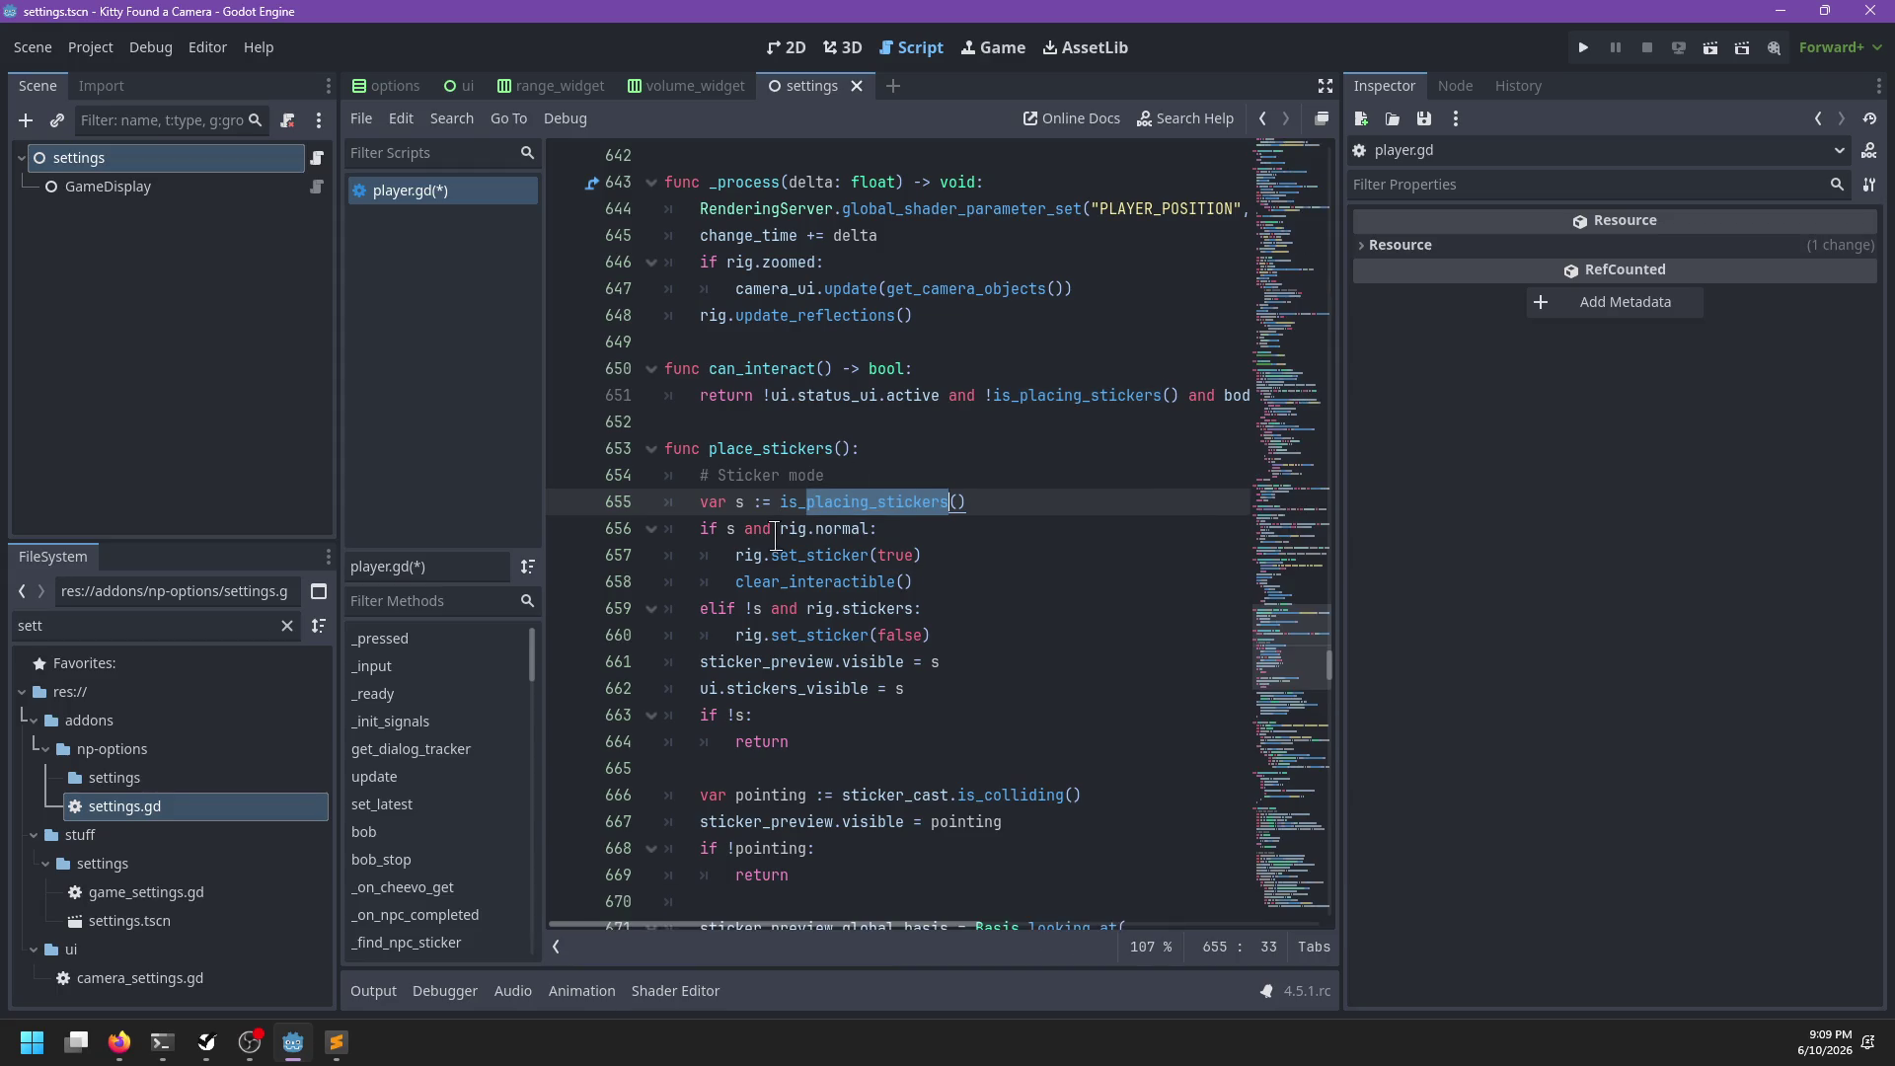
{"action": "key", "text": "ctrl+s"}
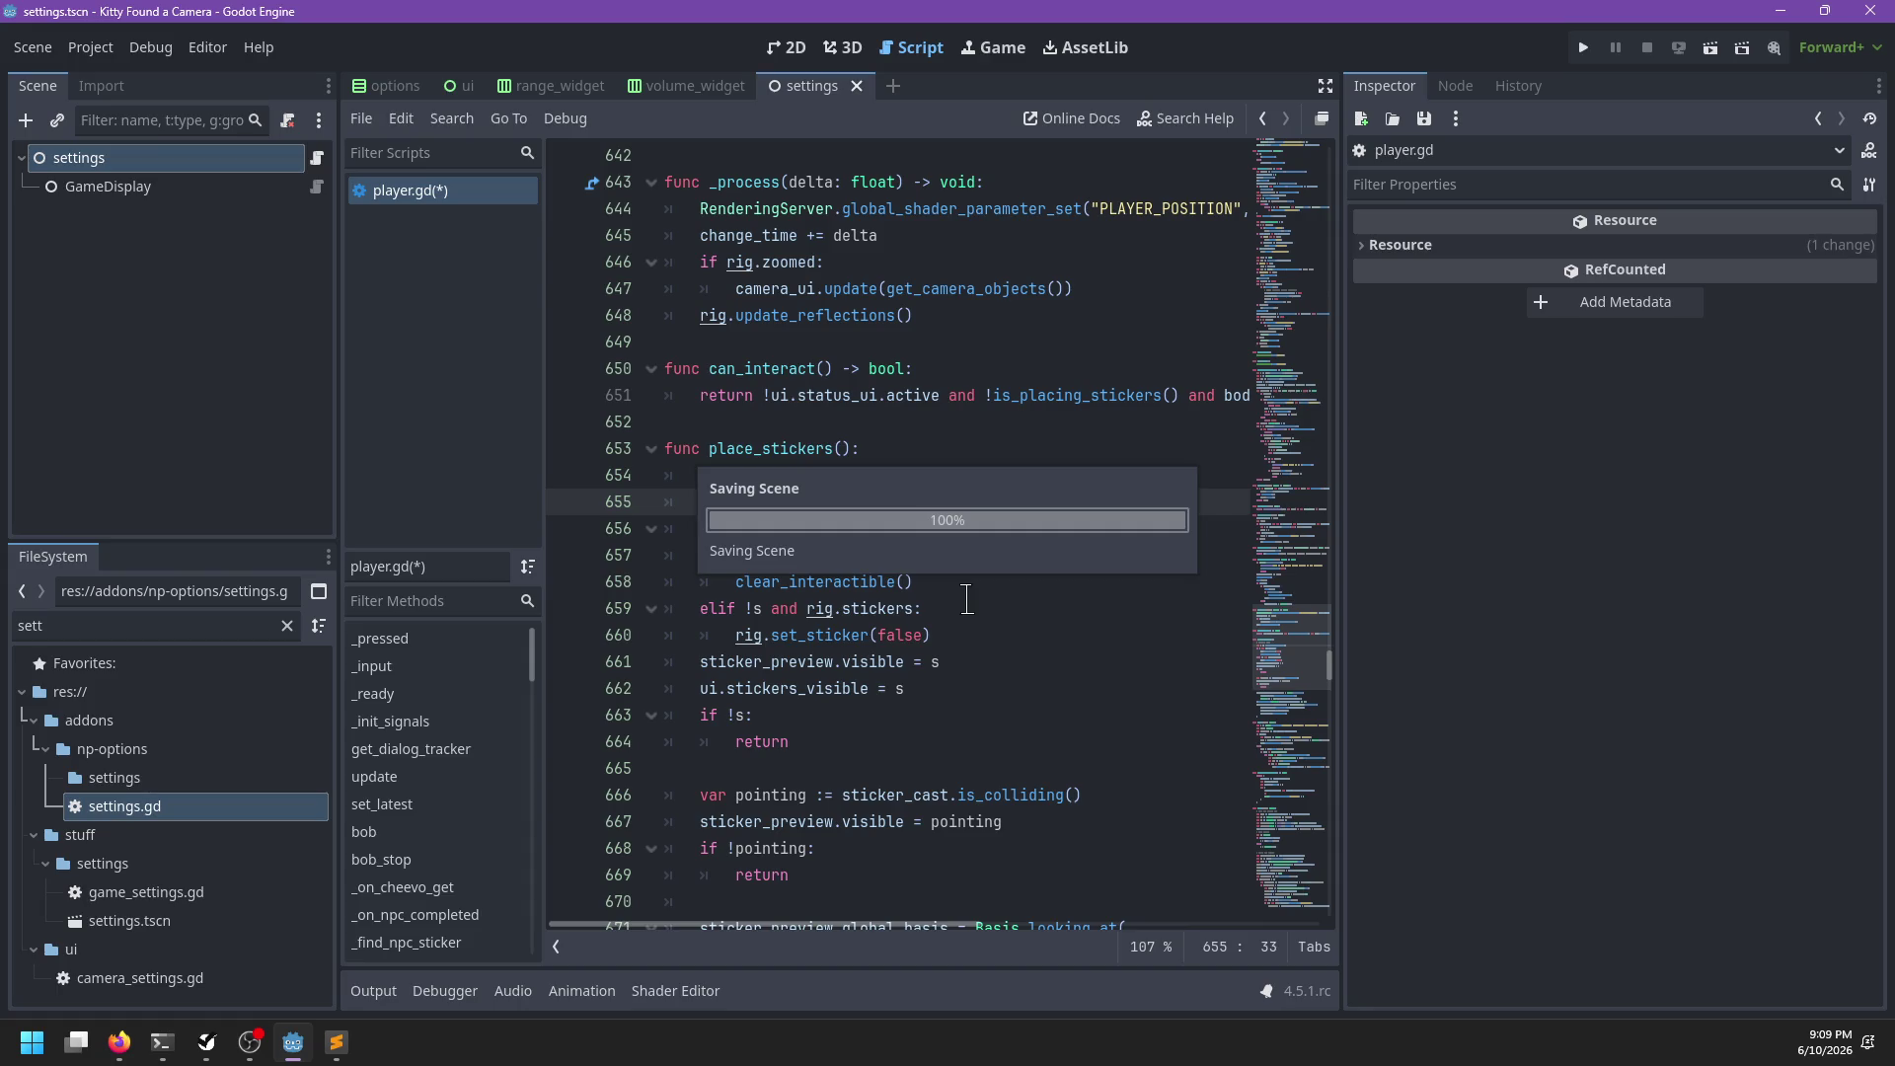
{"action": "key", "text": "F5"}
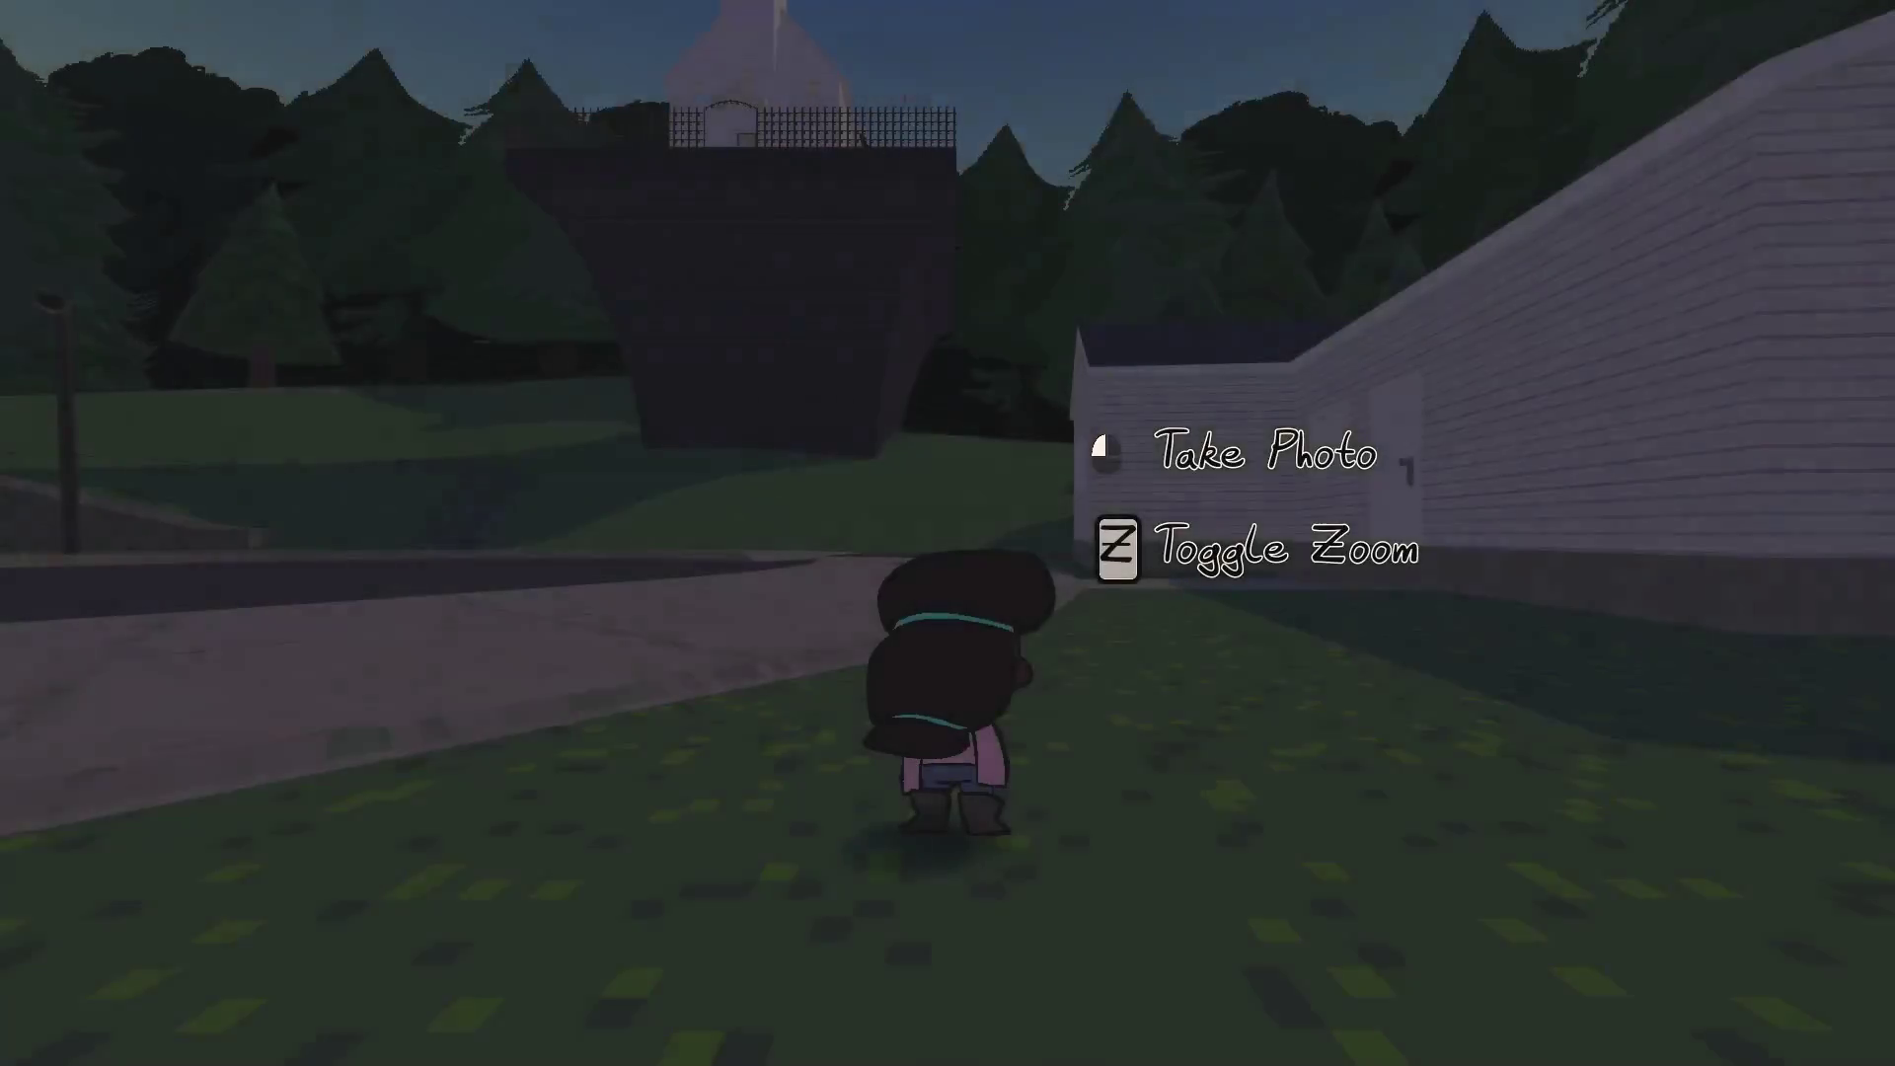
Skip the intro, enable Toggle Sticker Mode under Options > Controls, apply, and resume playing
{"action": "key", "text": "z"}
{"action": "key", "text": "z"}
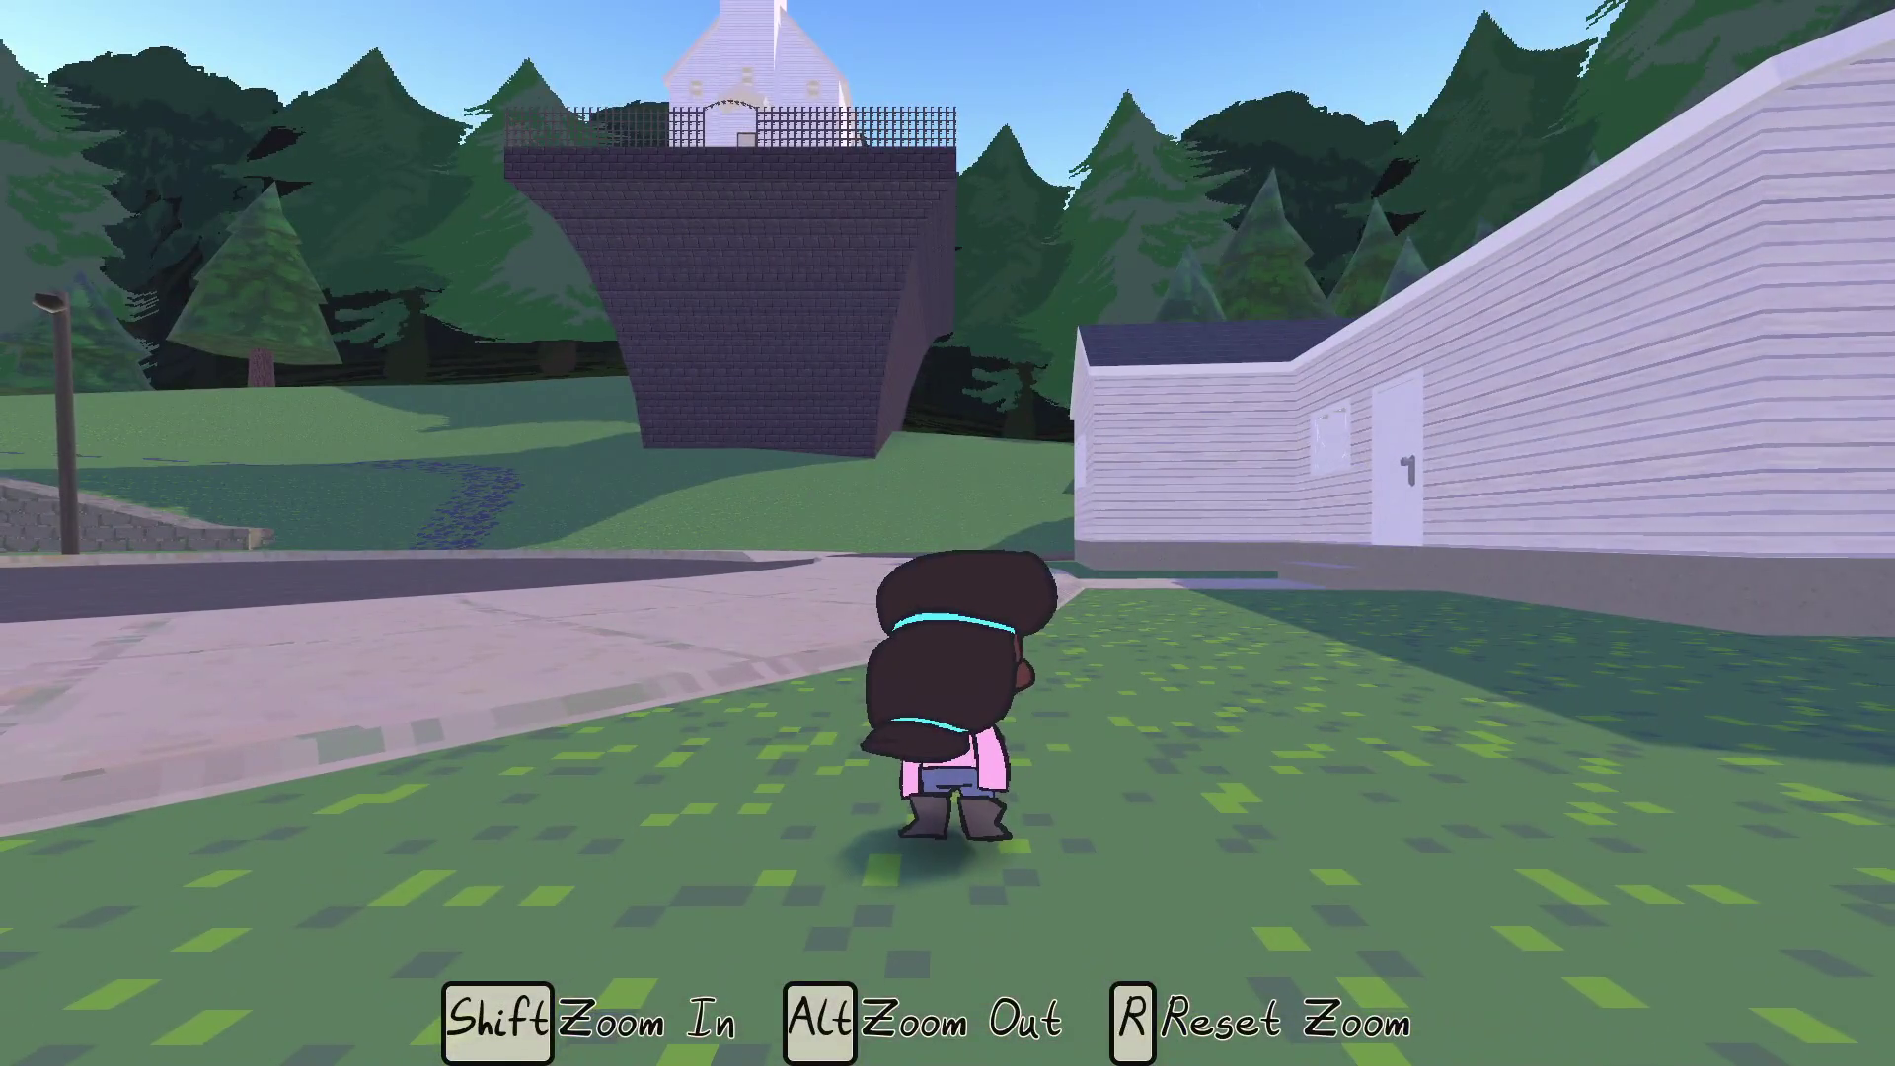
{"action": "key", "text": "Escape"}
{"action": "left_click", "coordinate": [576, 588]}
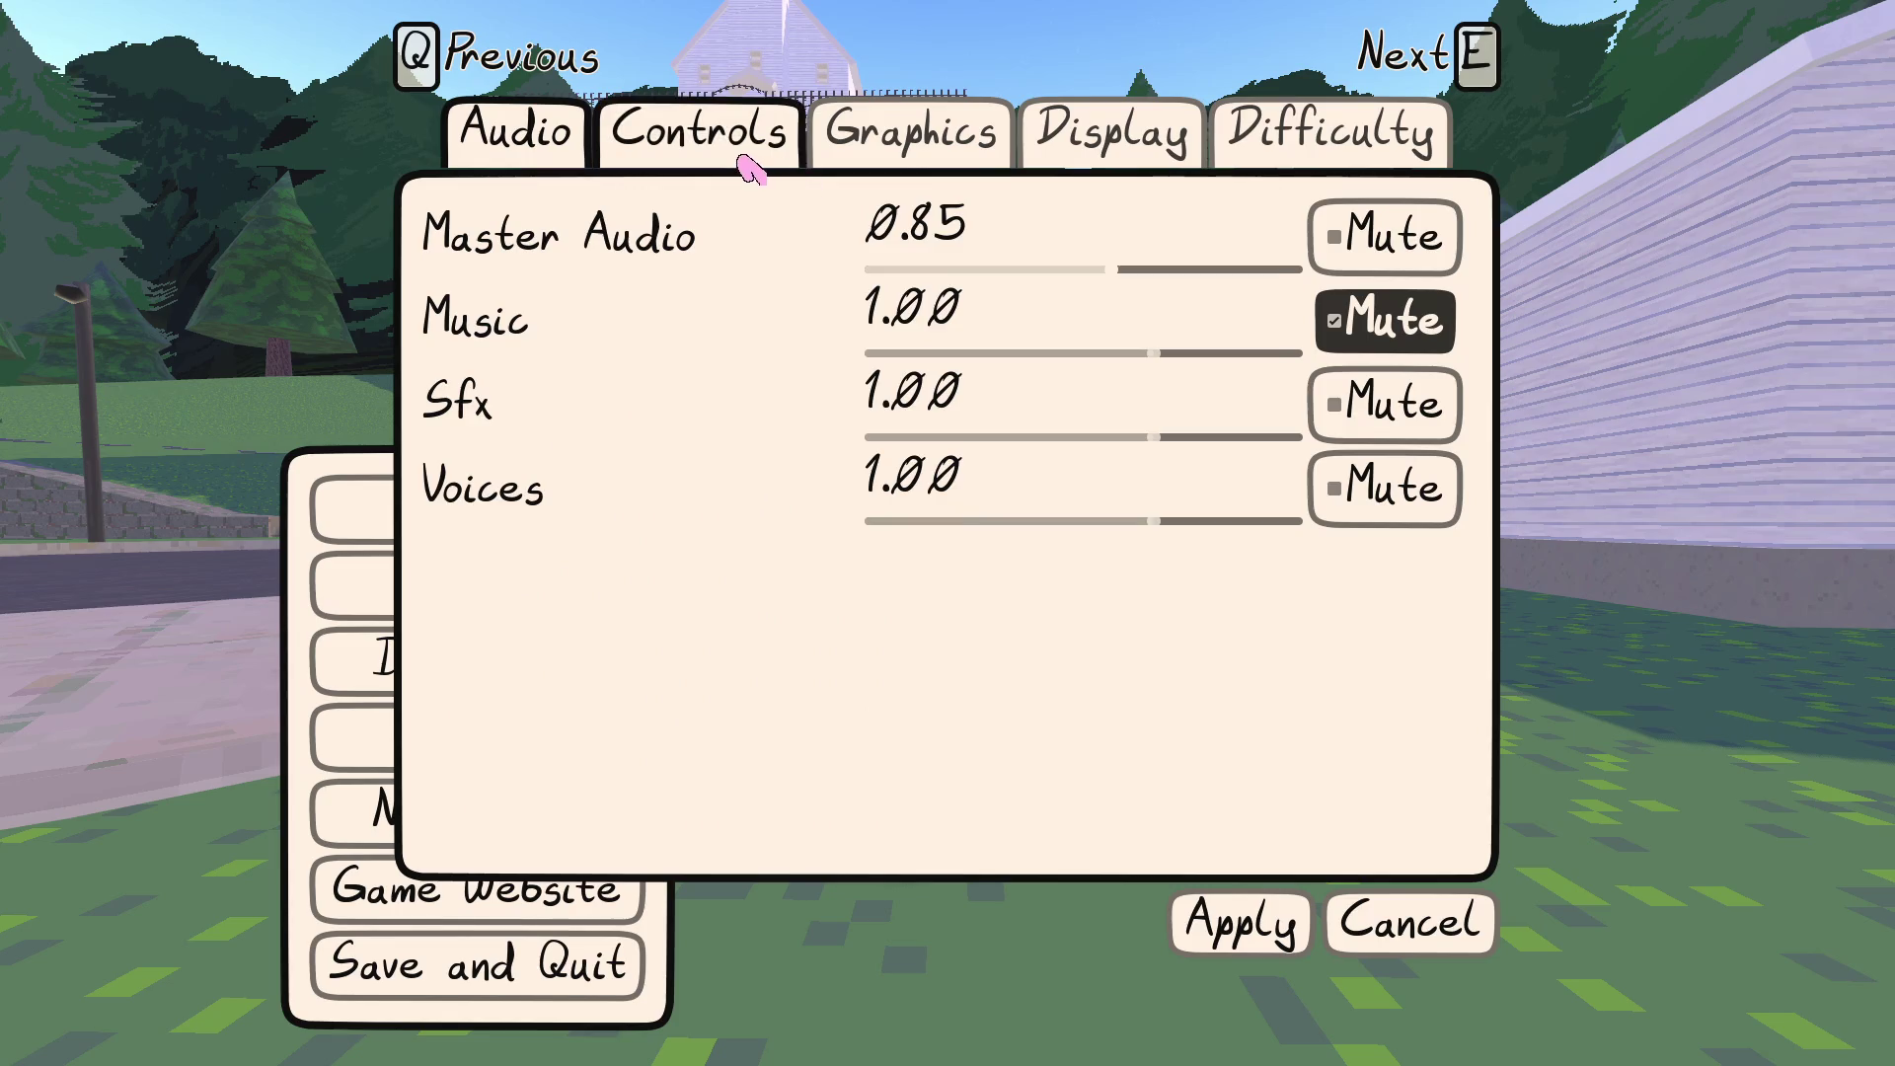
{"action": "left_click", "coordinate": [885, 156]}
{"action": "left_click", "coordinate": [666, 153]}
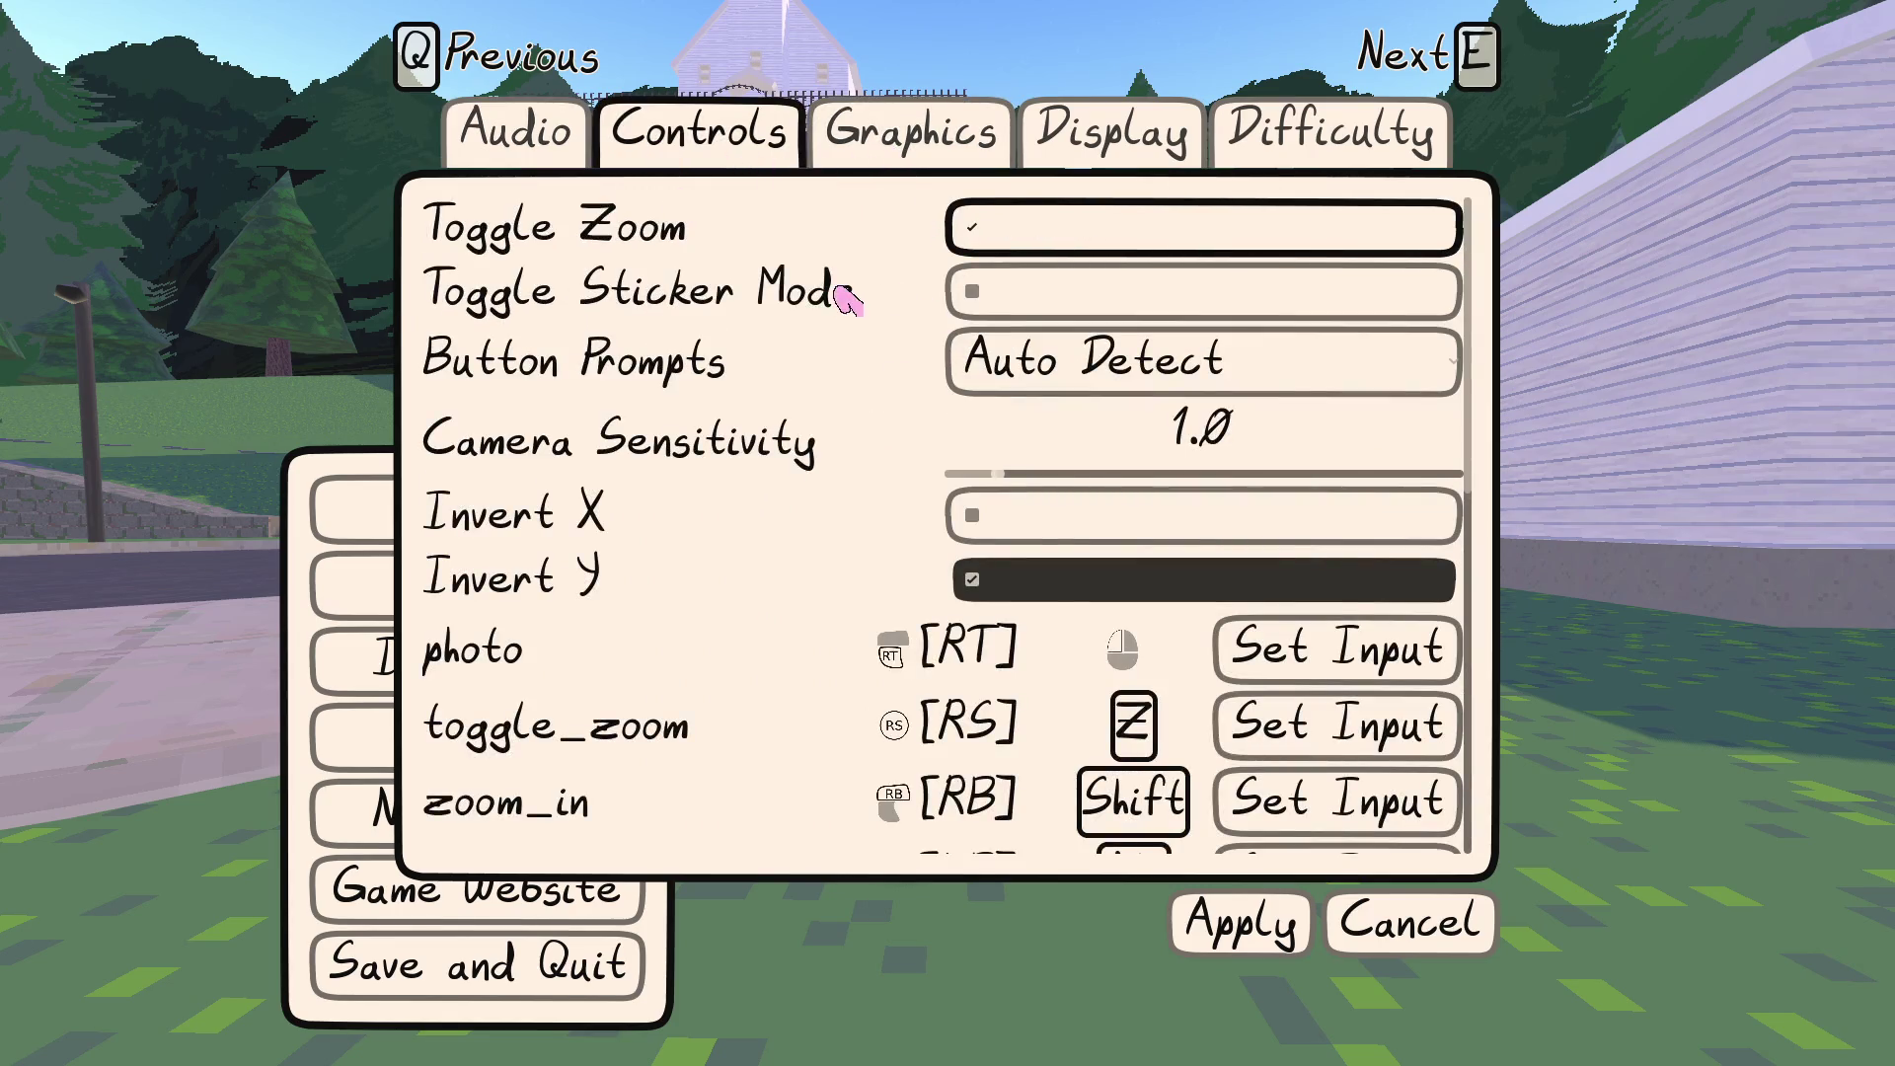
{"action": "left_click", "coordinate": [970, 294]}
{"action": "left_click", "coordinate": [1241, 923]}
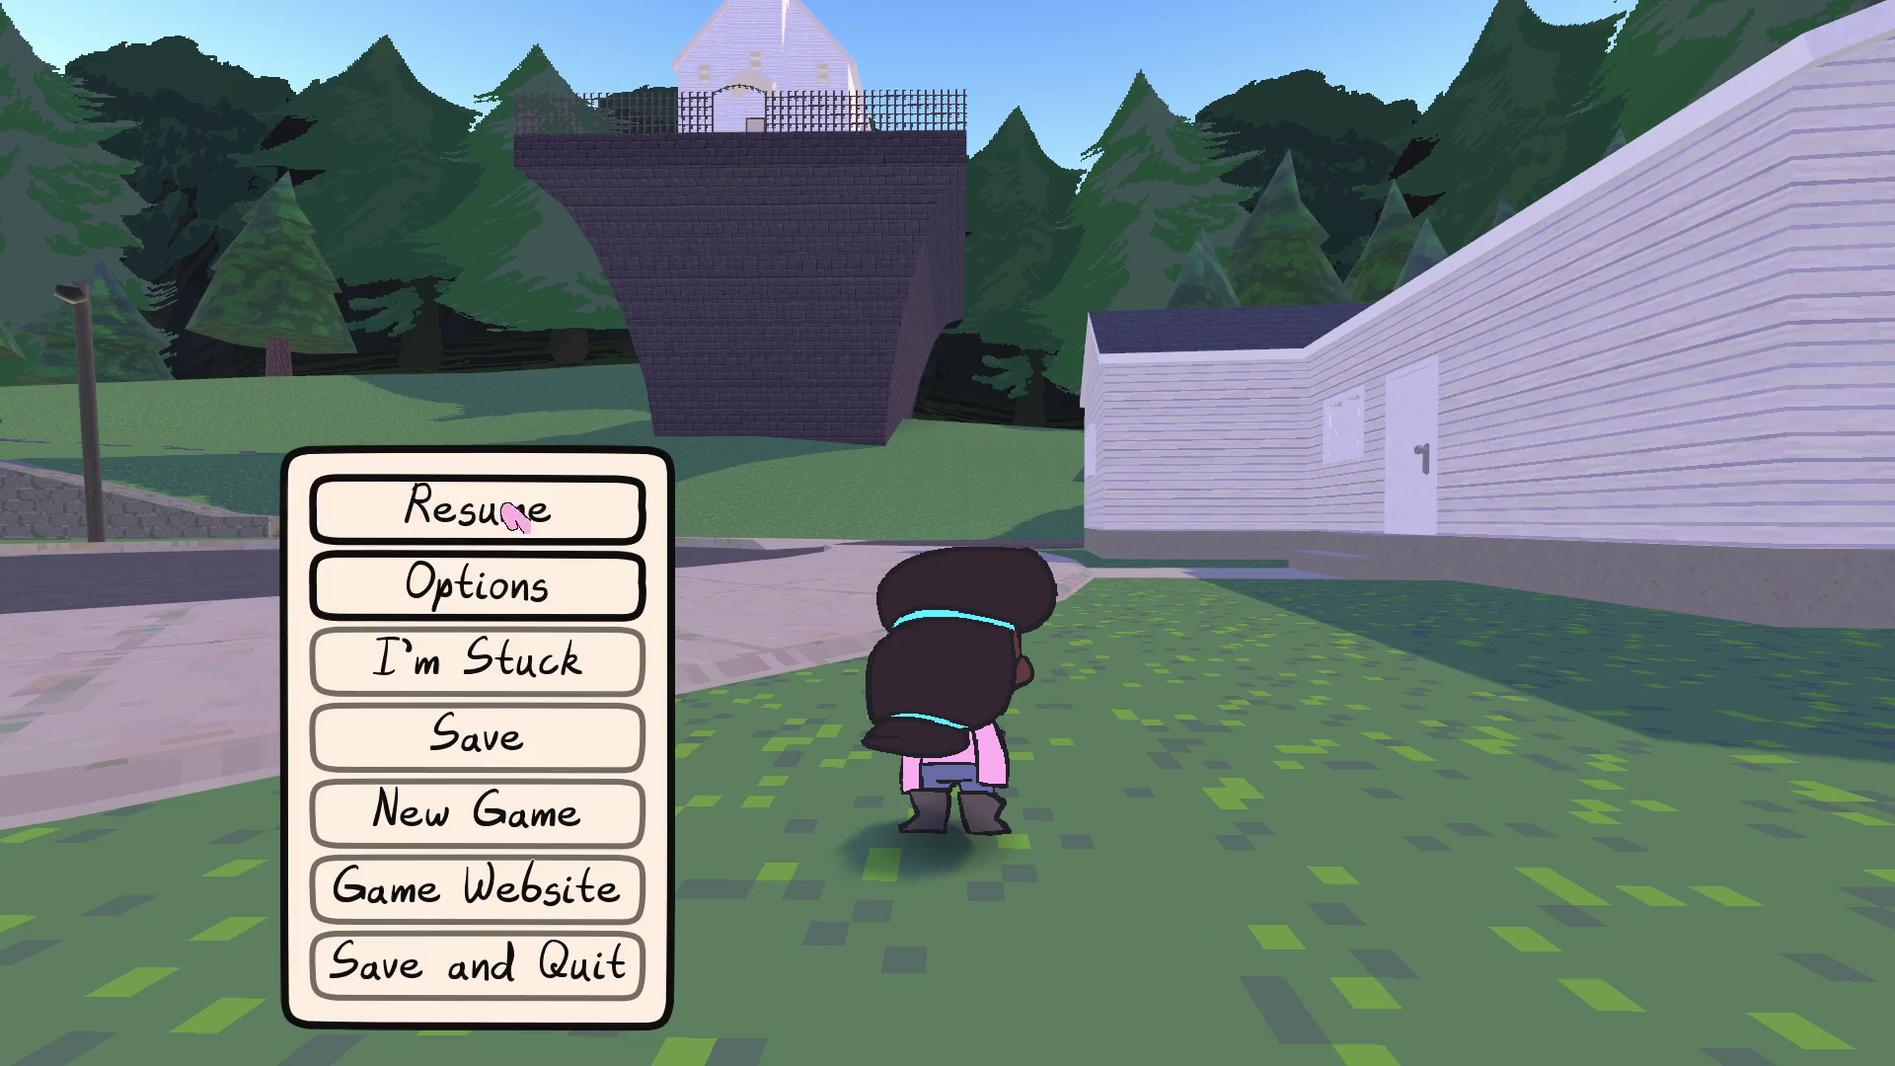
{"action": "left_click", "coordinate": [410, 511]}
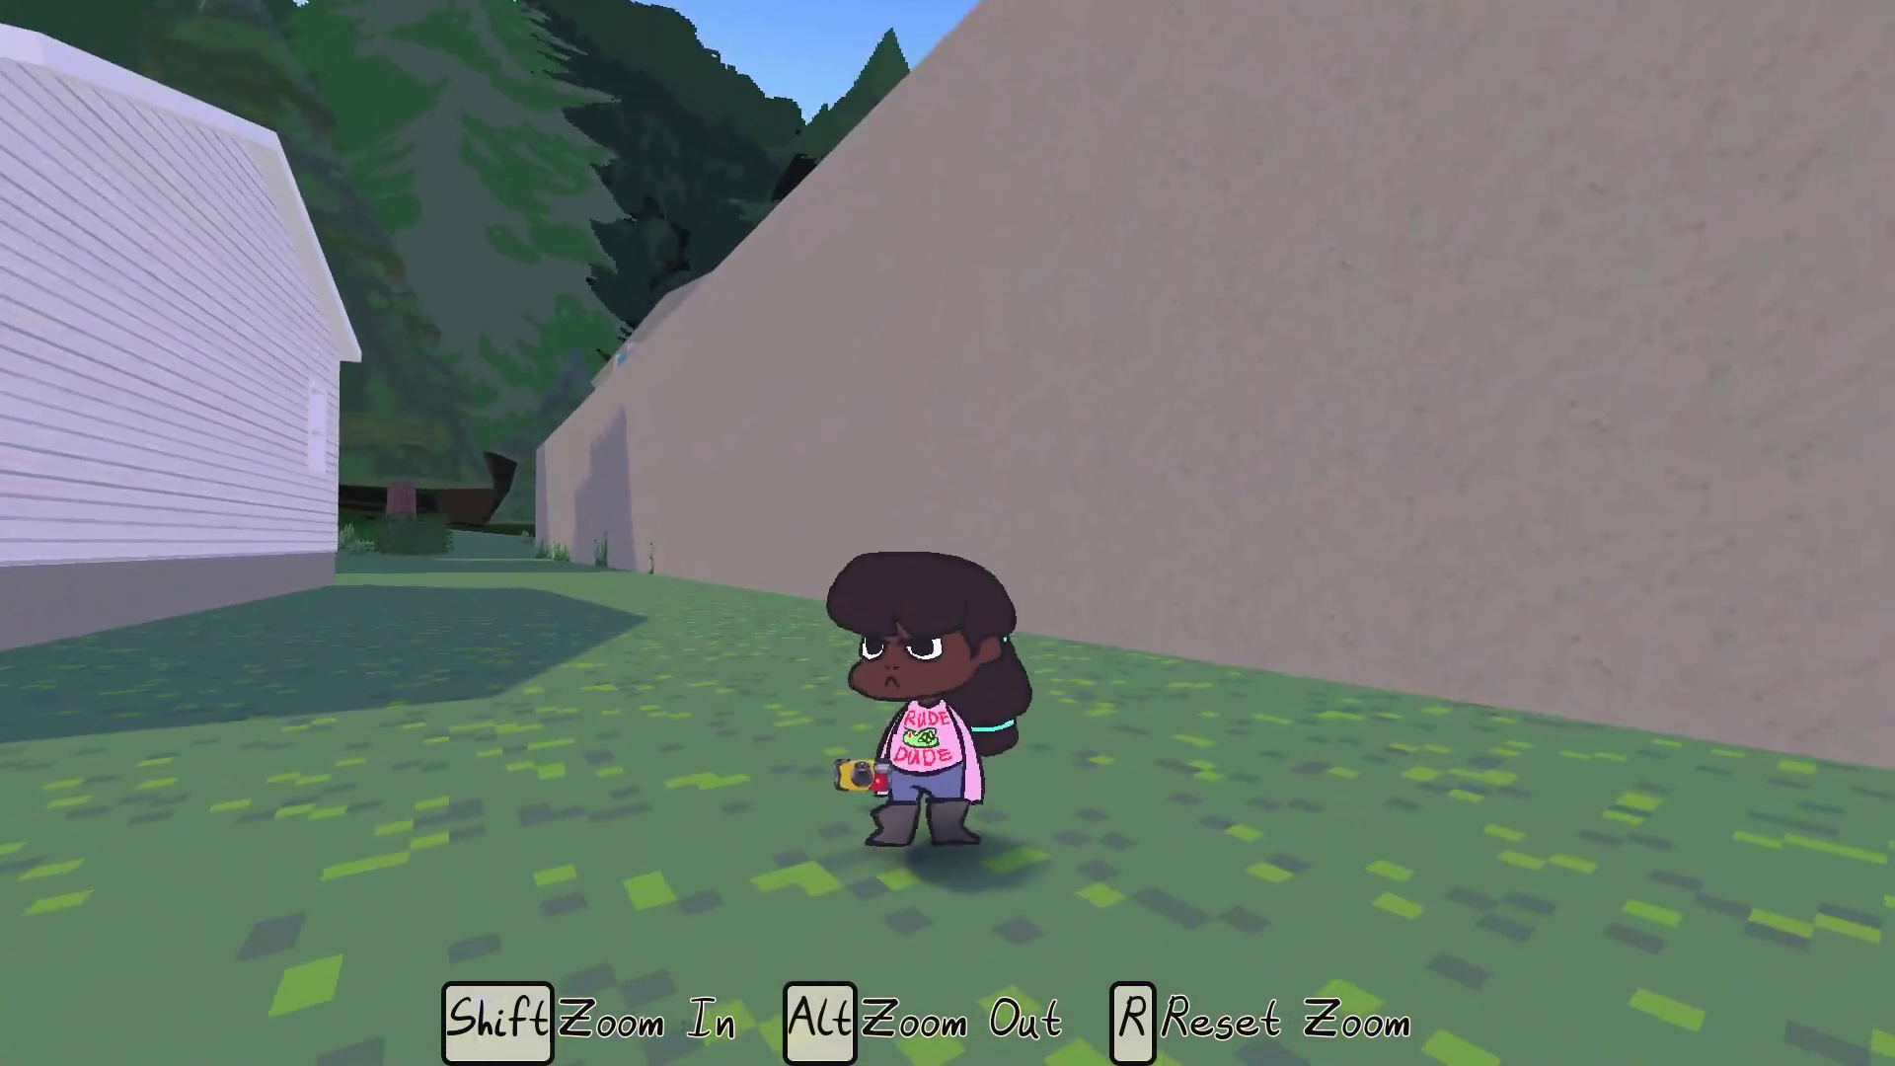
Place a sticker on the grass, exit sticker mode, and return to the Godot editor
{"action": "key", "text": "e"}
{"action": "key", "text": "Escape"}
{"action": "key", "text": "Escape"}
{"action": "key", "text": "alt+Tab"}
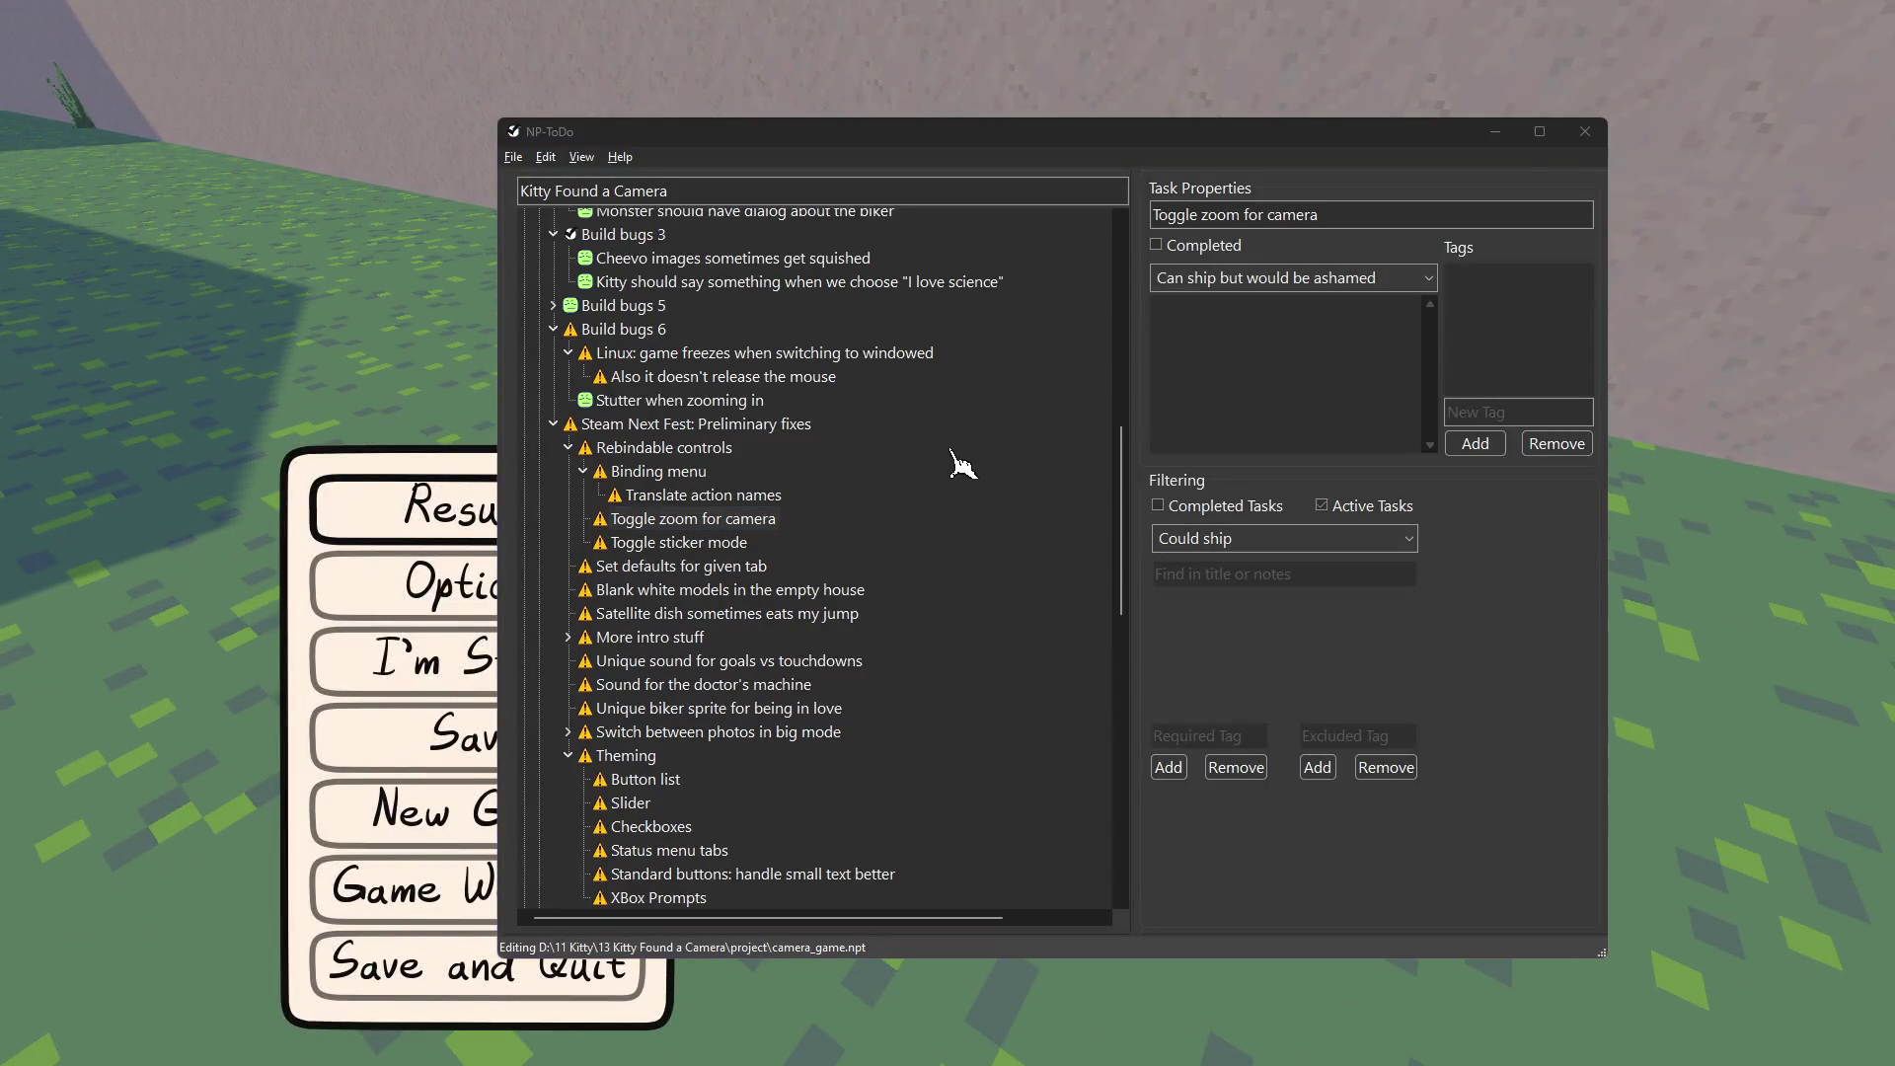
{"action": "key", "text": "alt+Tab"}
Search 'stickers' and follow the line 655 call to is_placing_stickers and active_sticker
{"action": "key", "text": "ctrl+f"}
{"action": "type", "text": "sticker"}
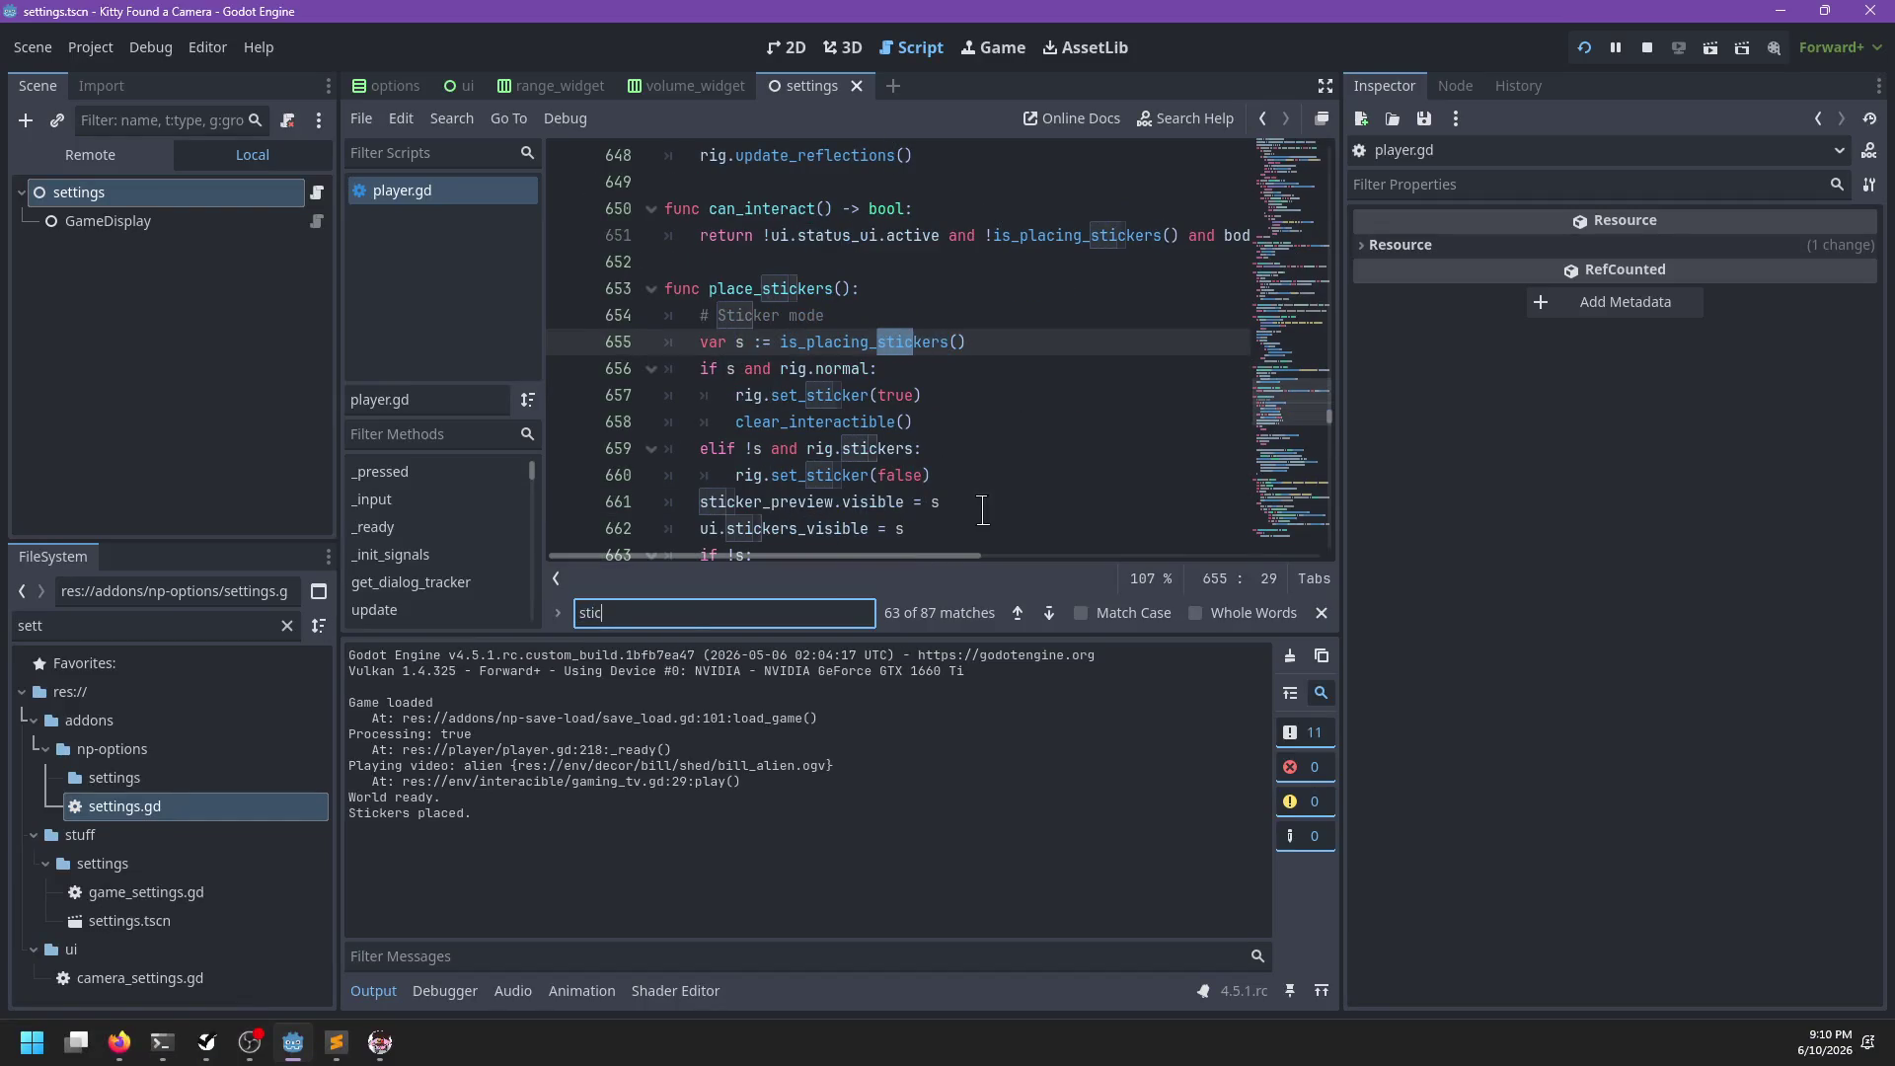
{"action": "type", "text": "s"}
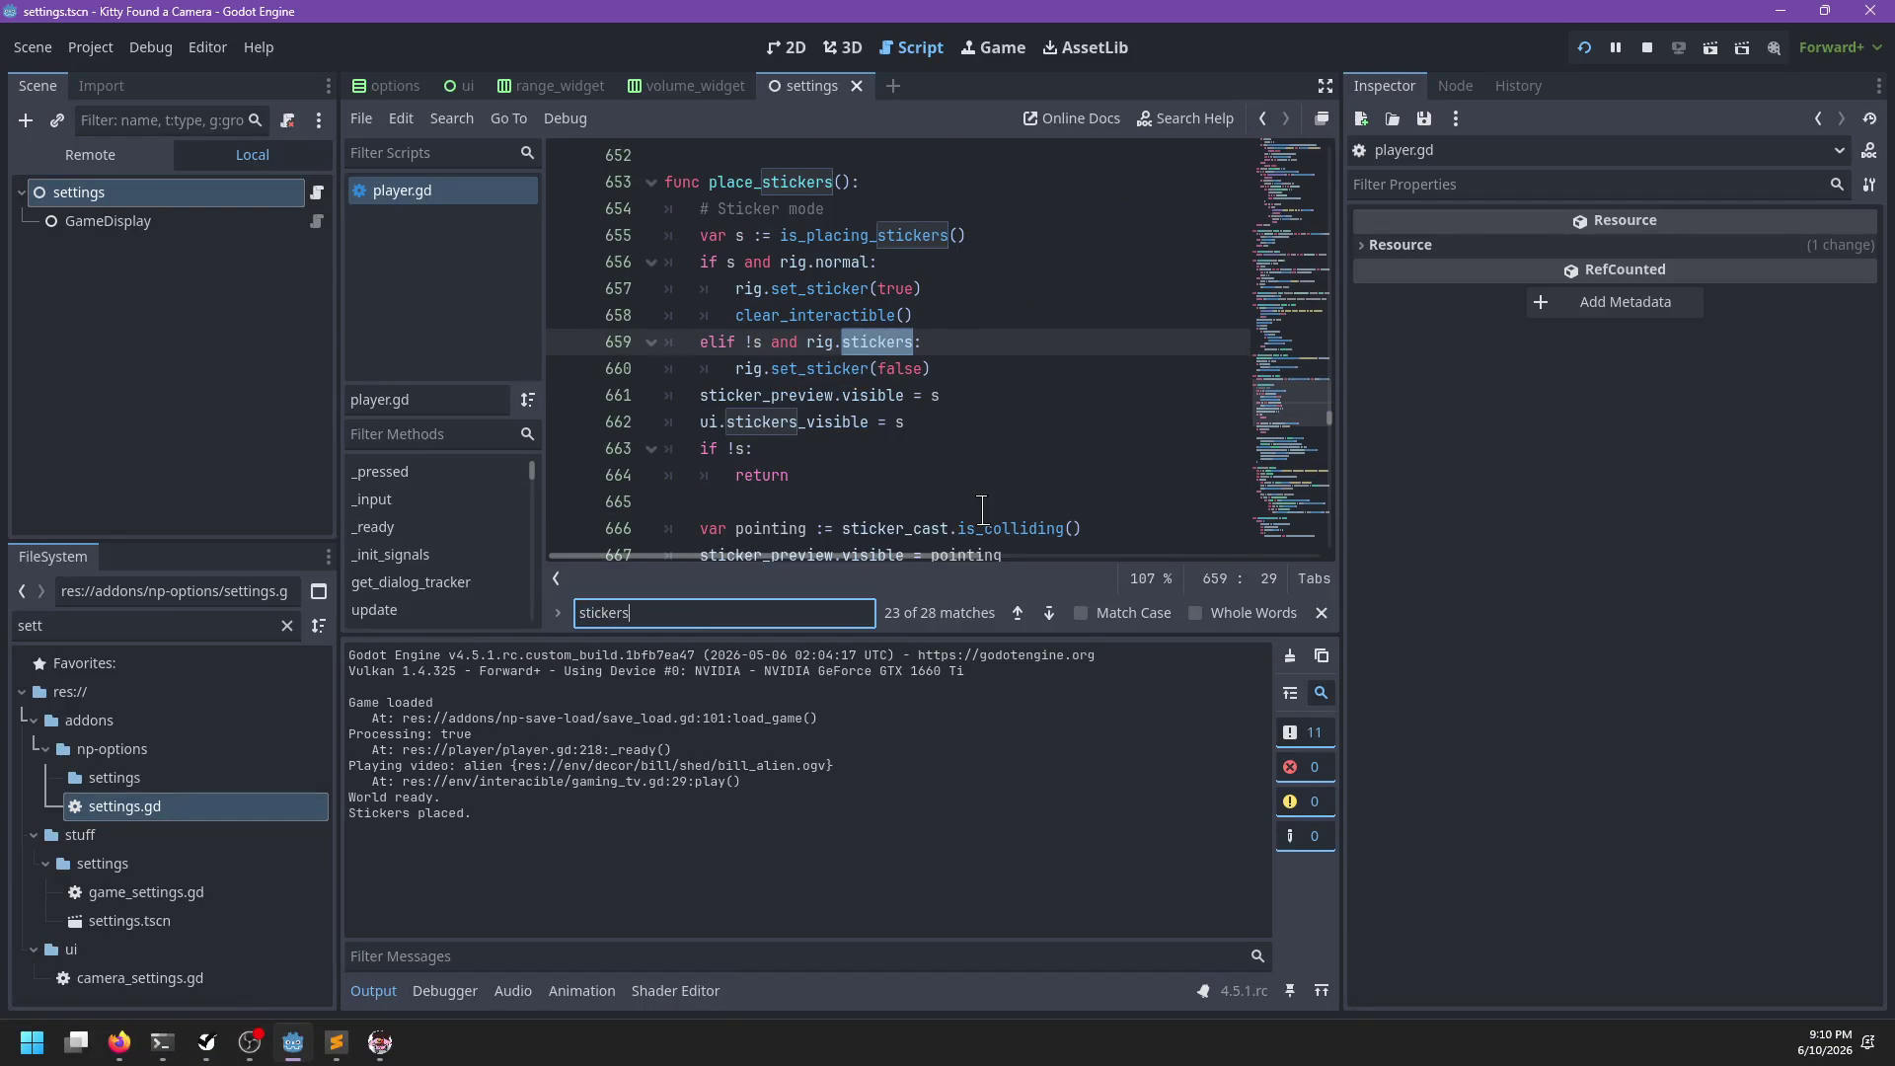
{"action": "key", "text": "Return"}
{"action": "key", "text": "Escape"}
{"action": "scroll", "coordinate": [972, 508], "scroll_direction": "up", "scroll_amount": 5}
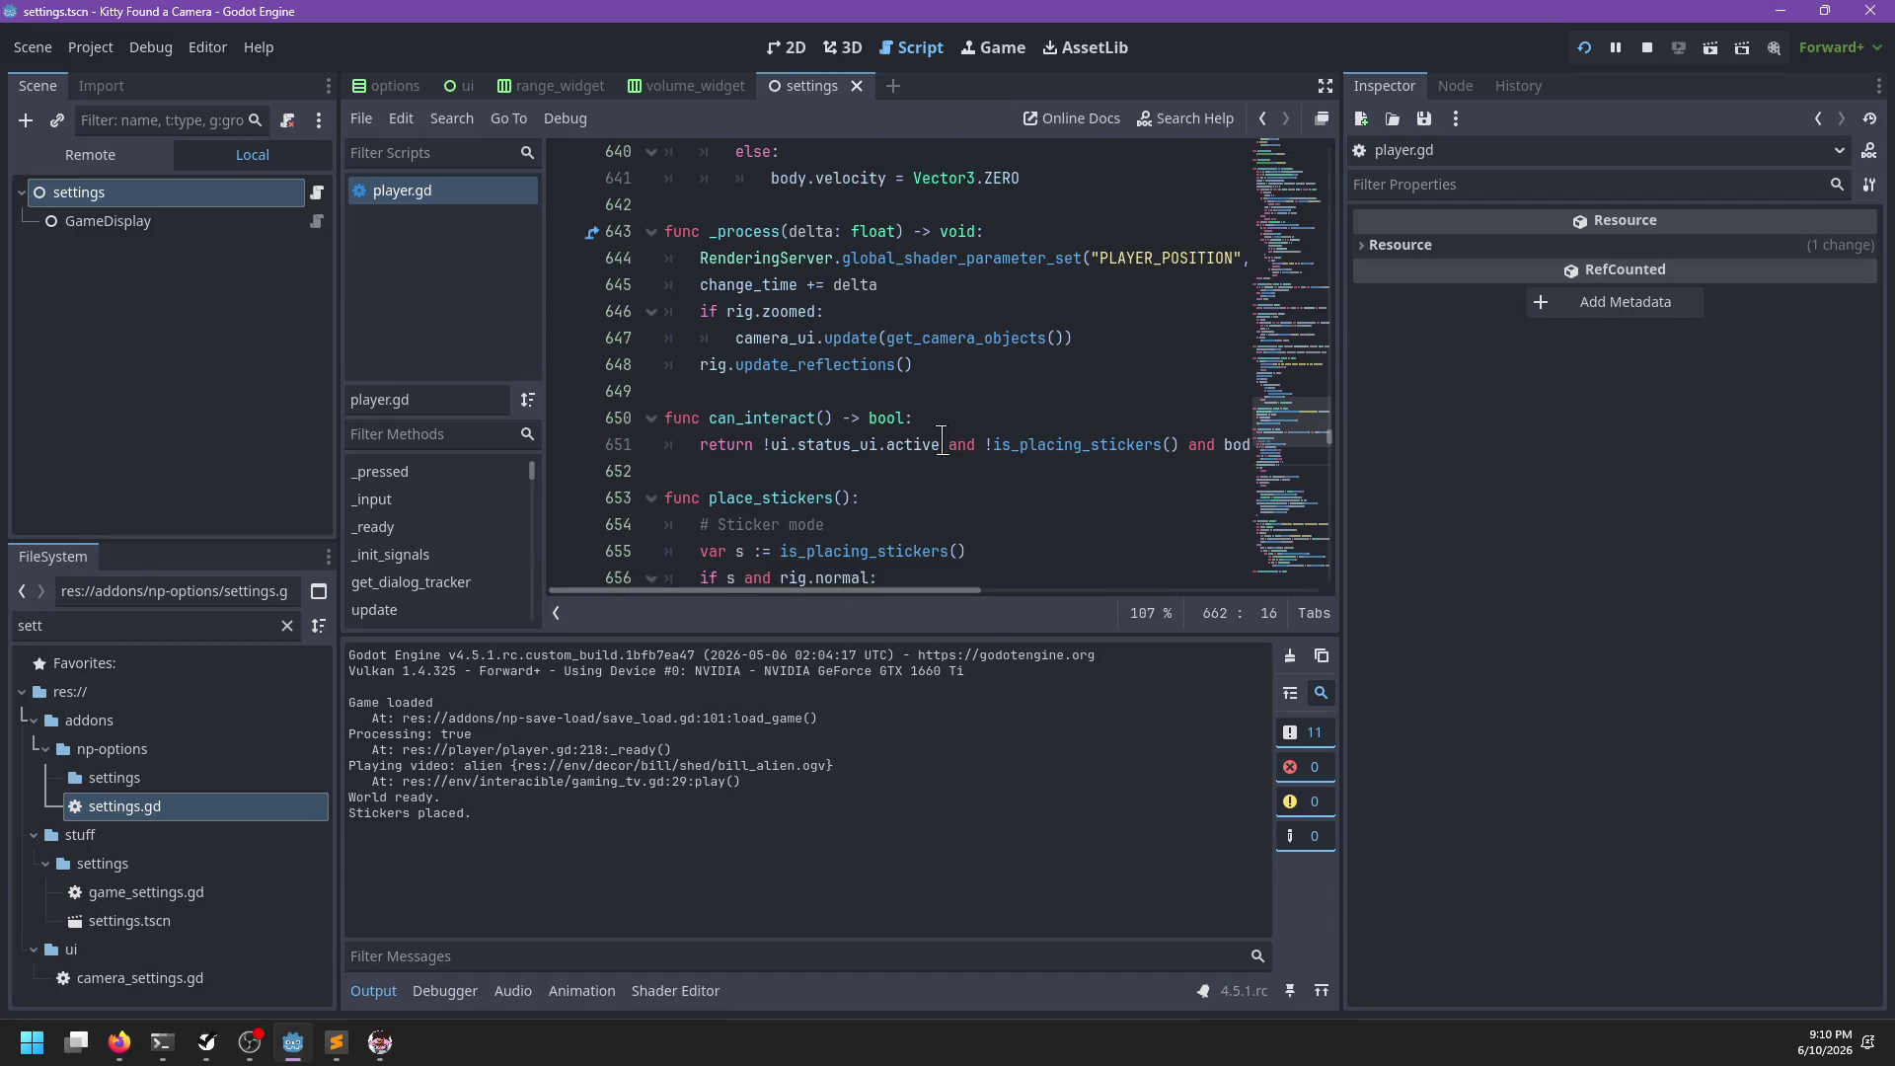
{"action": "left_click", "coordinate": [895, 555]}
{"action": "left_click", "coordinate": [897, 555], "text": "ctrl"}
{"action": "scroll", "coordinate": [849, 395], "scroll_direction": "down", "scroll_amount": 2}
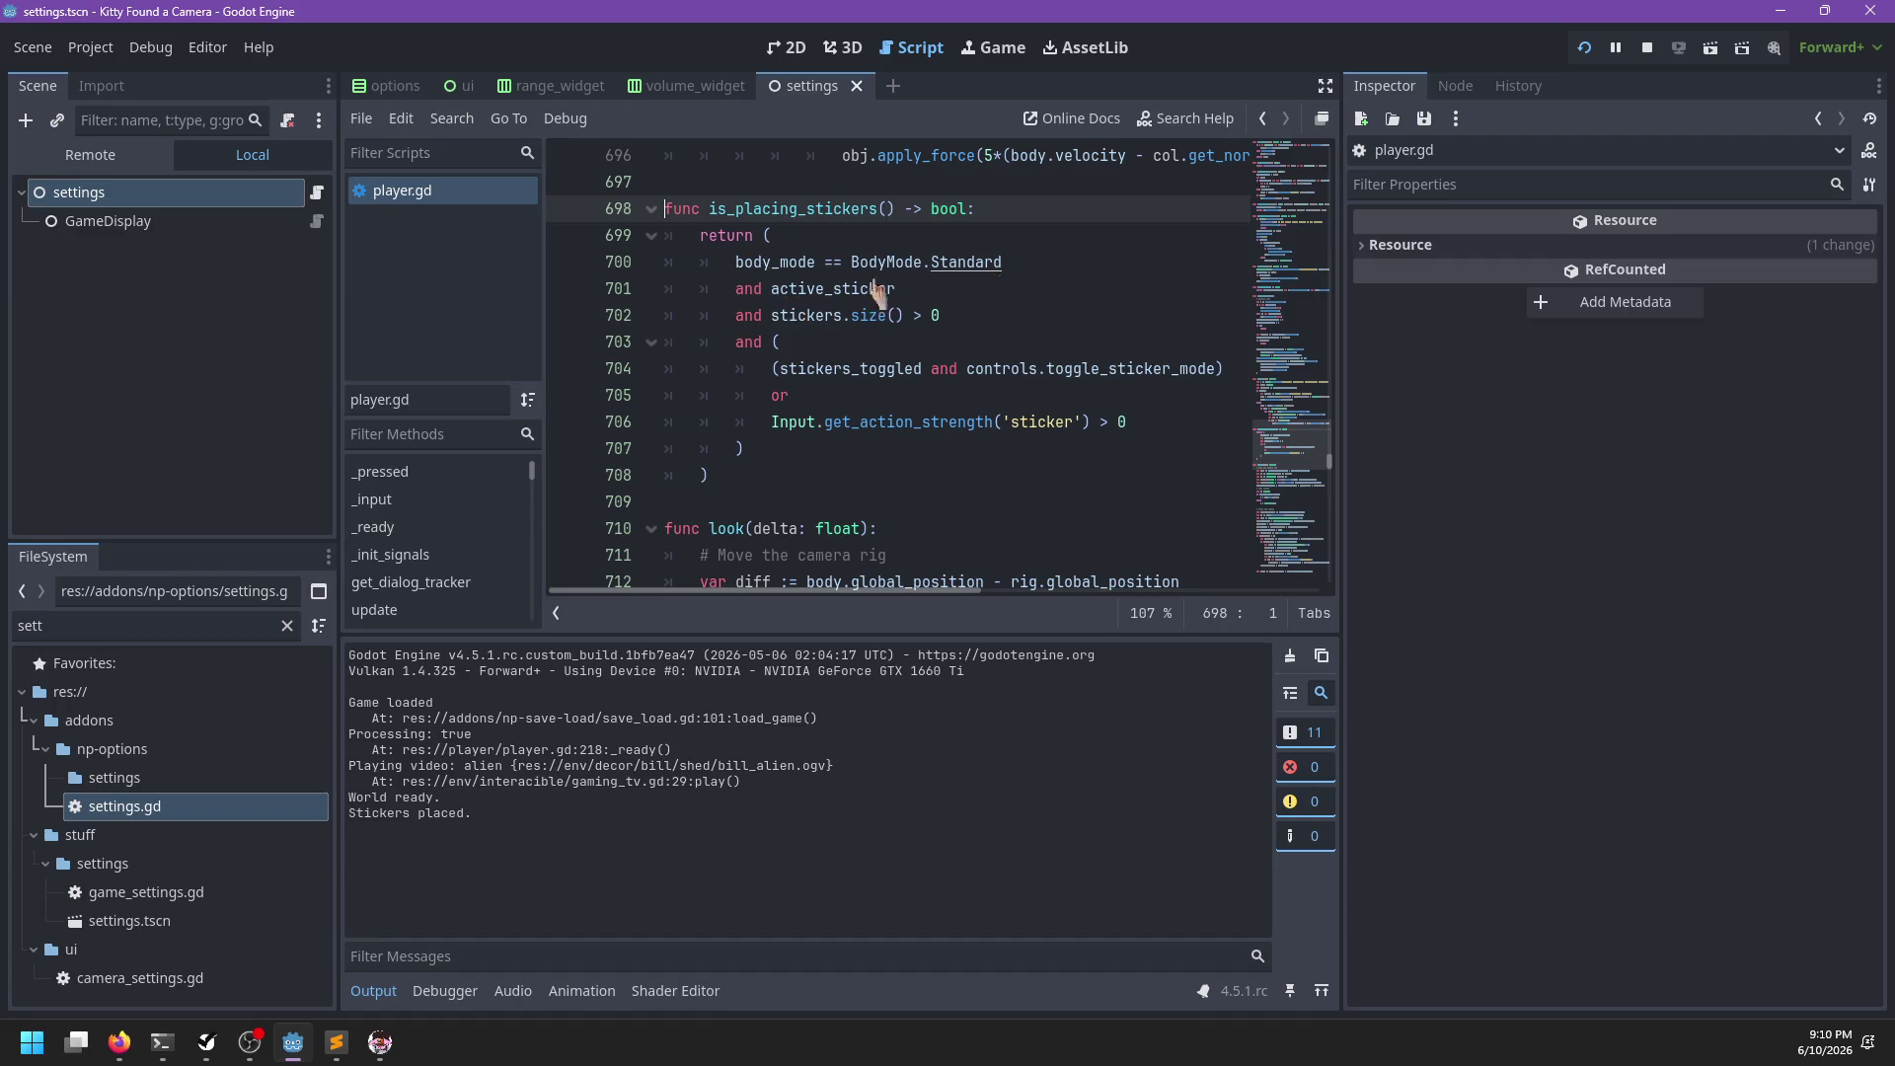
{"action": "left_click", "coordinate": [839, 288], "text": "ctrl"}
Go back to is_placing_stickers and select stickers_toggled in its return condition
{"action": "left_click", "coordinate": [457, 198]}
{"action": "left_click", "coordinate": [977, 370]}
{"action": "key", "text": "ctrl+f"}
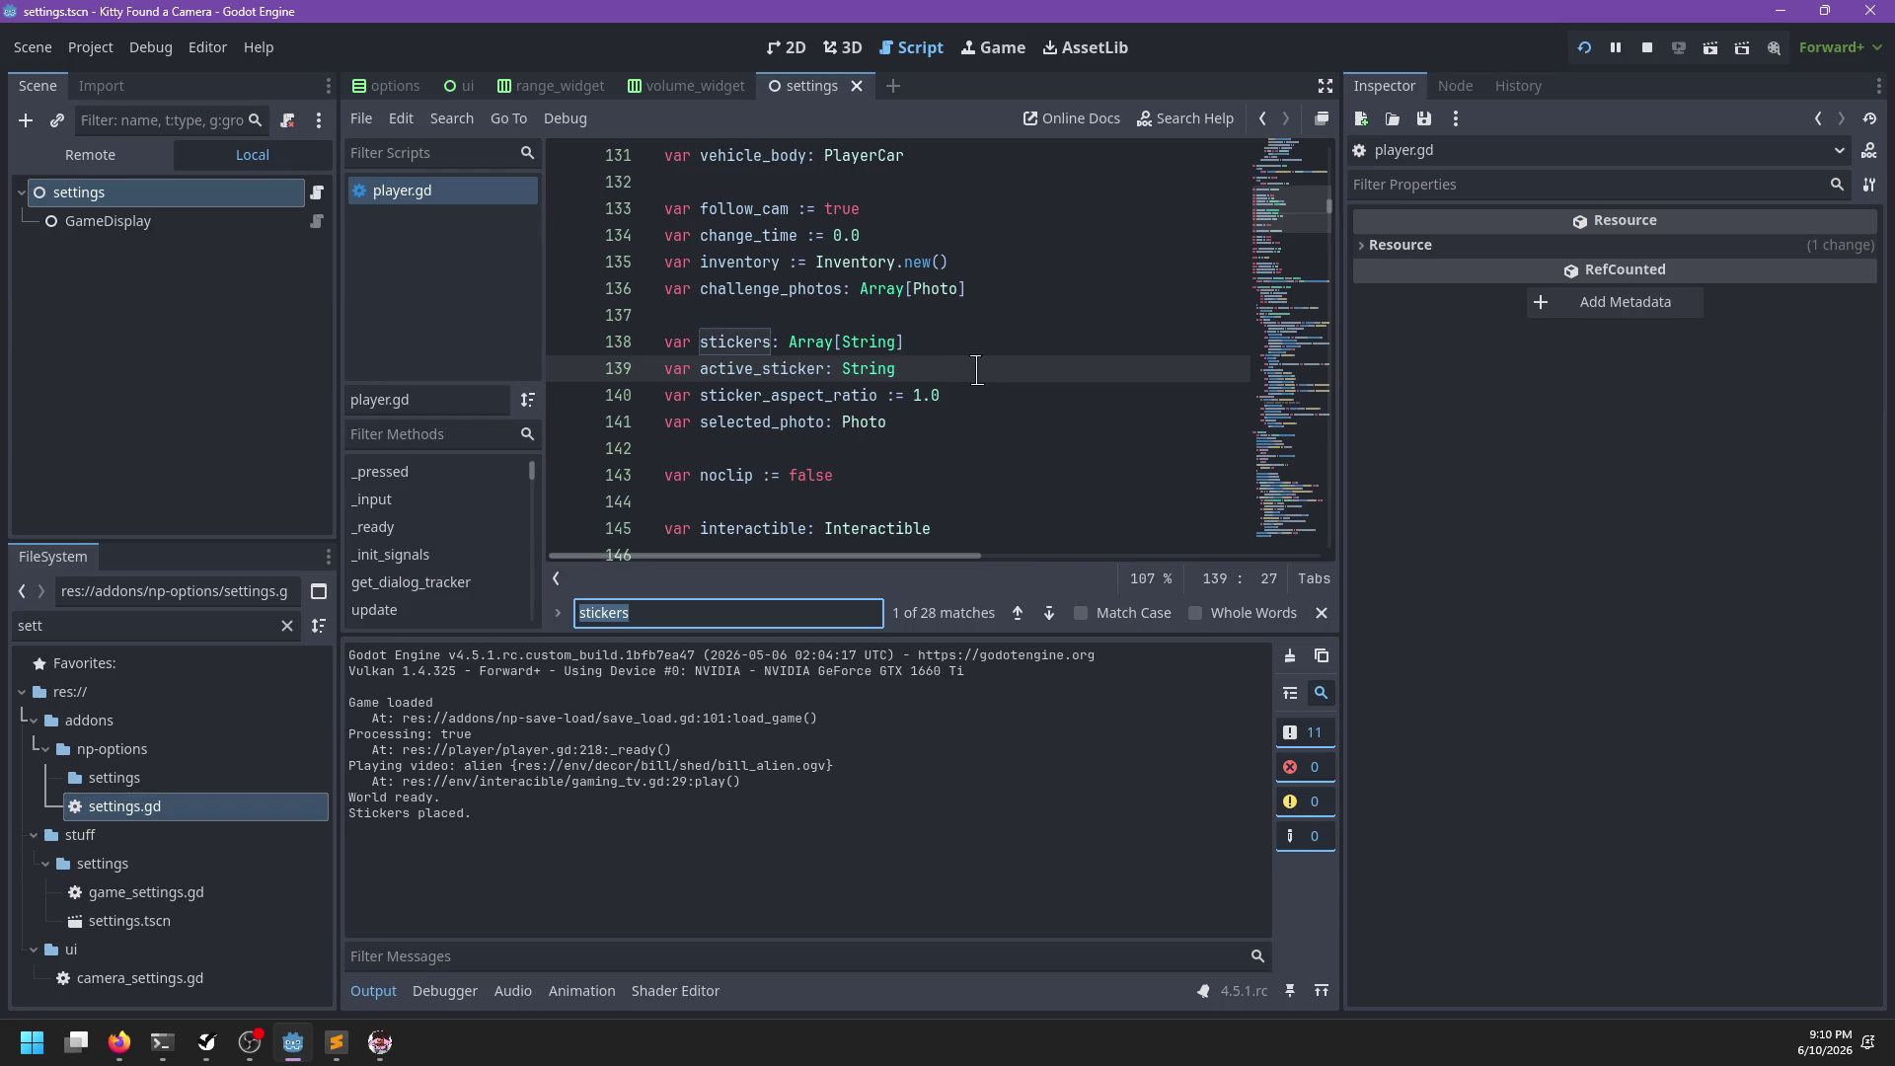
{"action": "key", "text": "Return"}
{"action": "key", "text": "Return"}
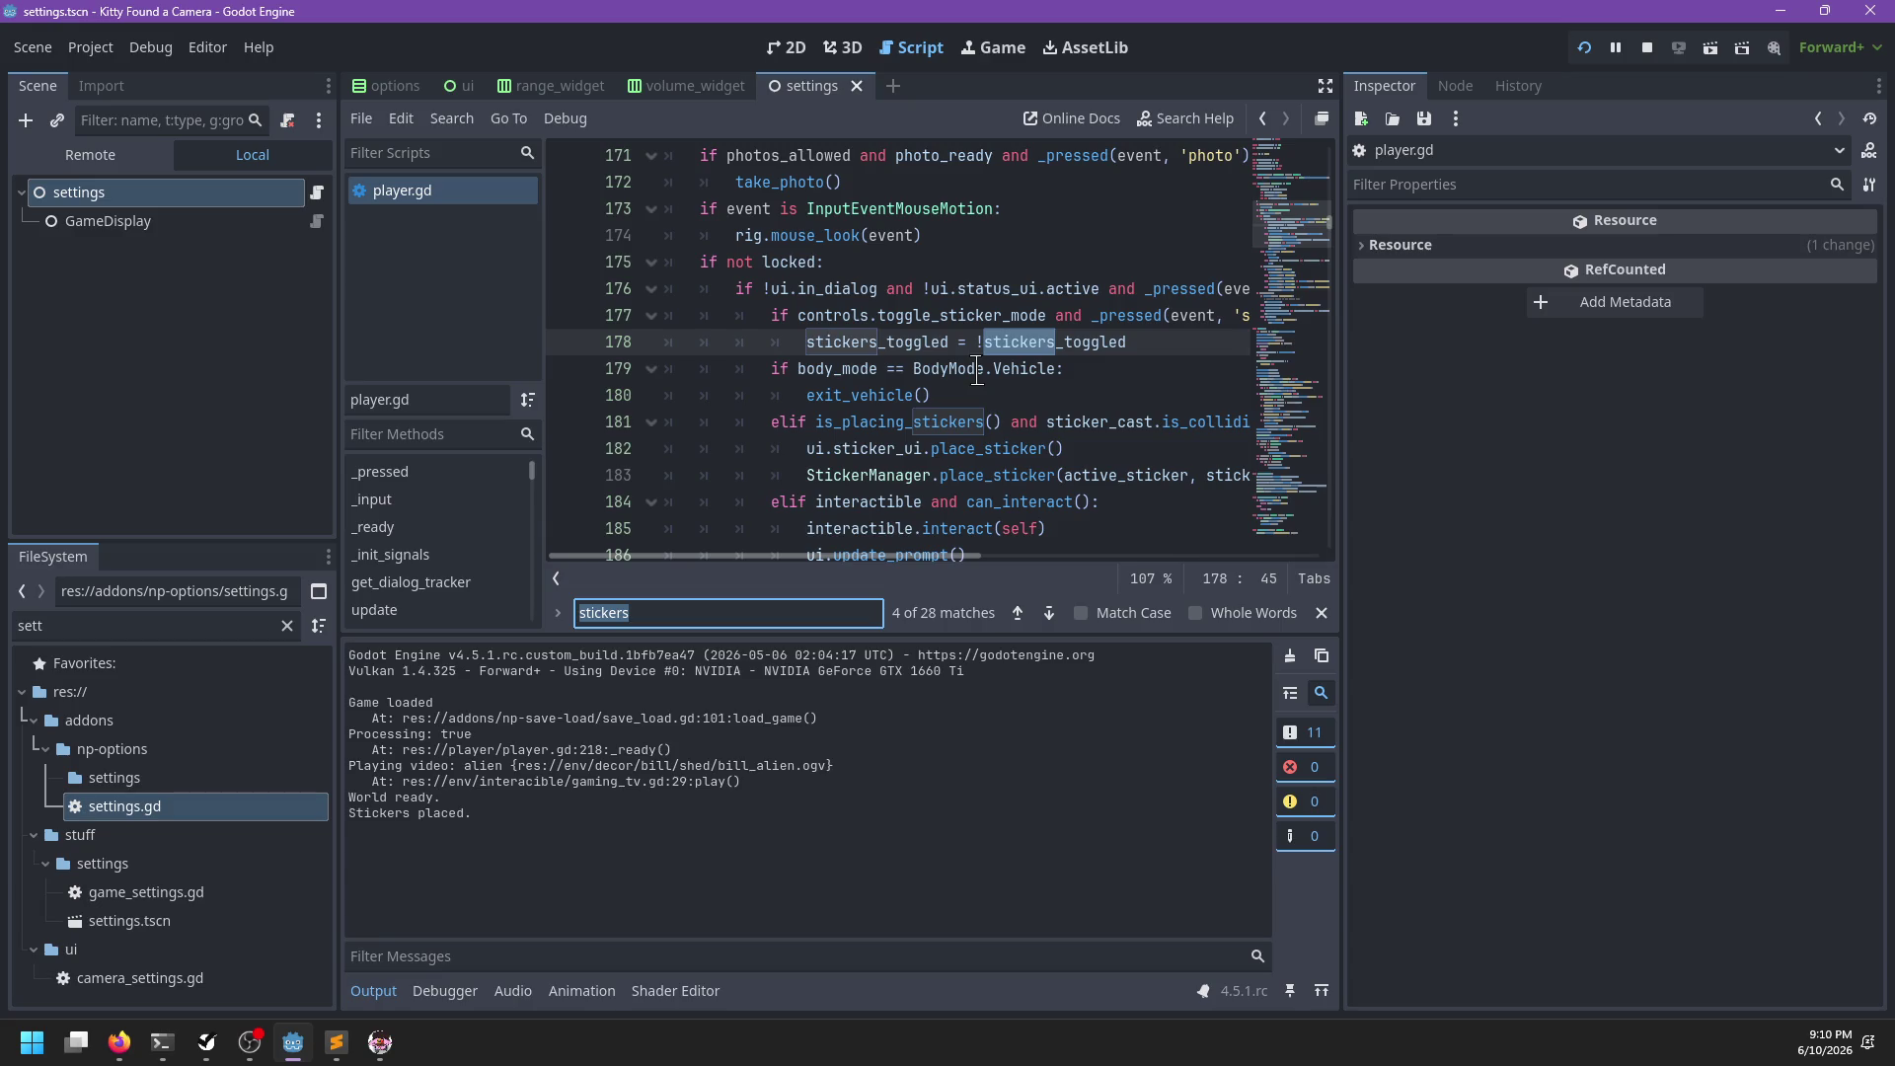
{"action": "key", "text": "Escape"}
{"action": "left_click", "coordinate": [874, 426], "text": "ctrl"}
{"action": "scroll", "coordinate": [872, 462], "scroll_direction": "down", "scroll_amount": 1}
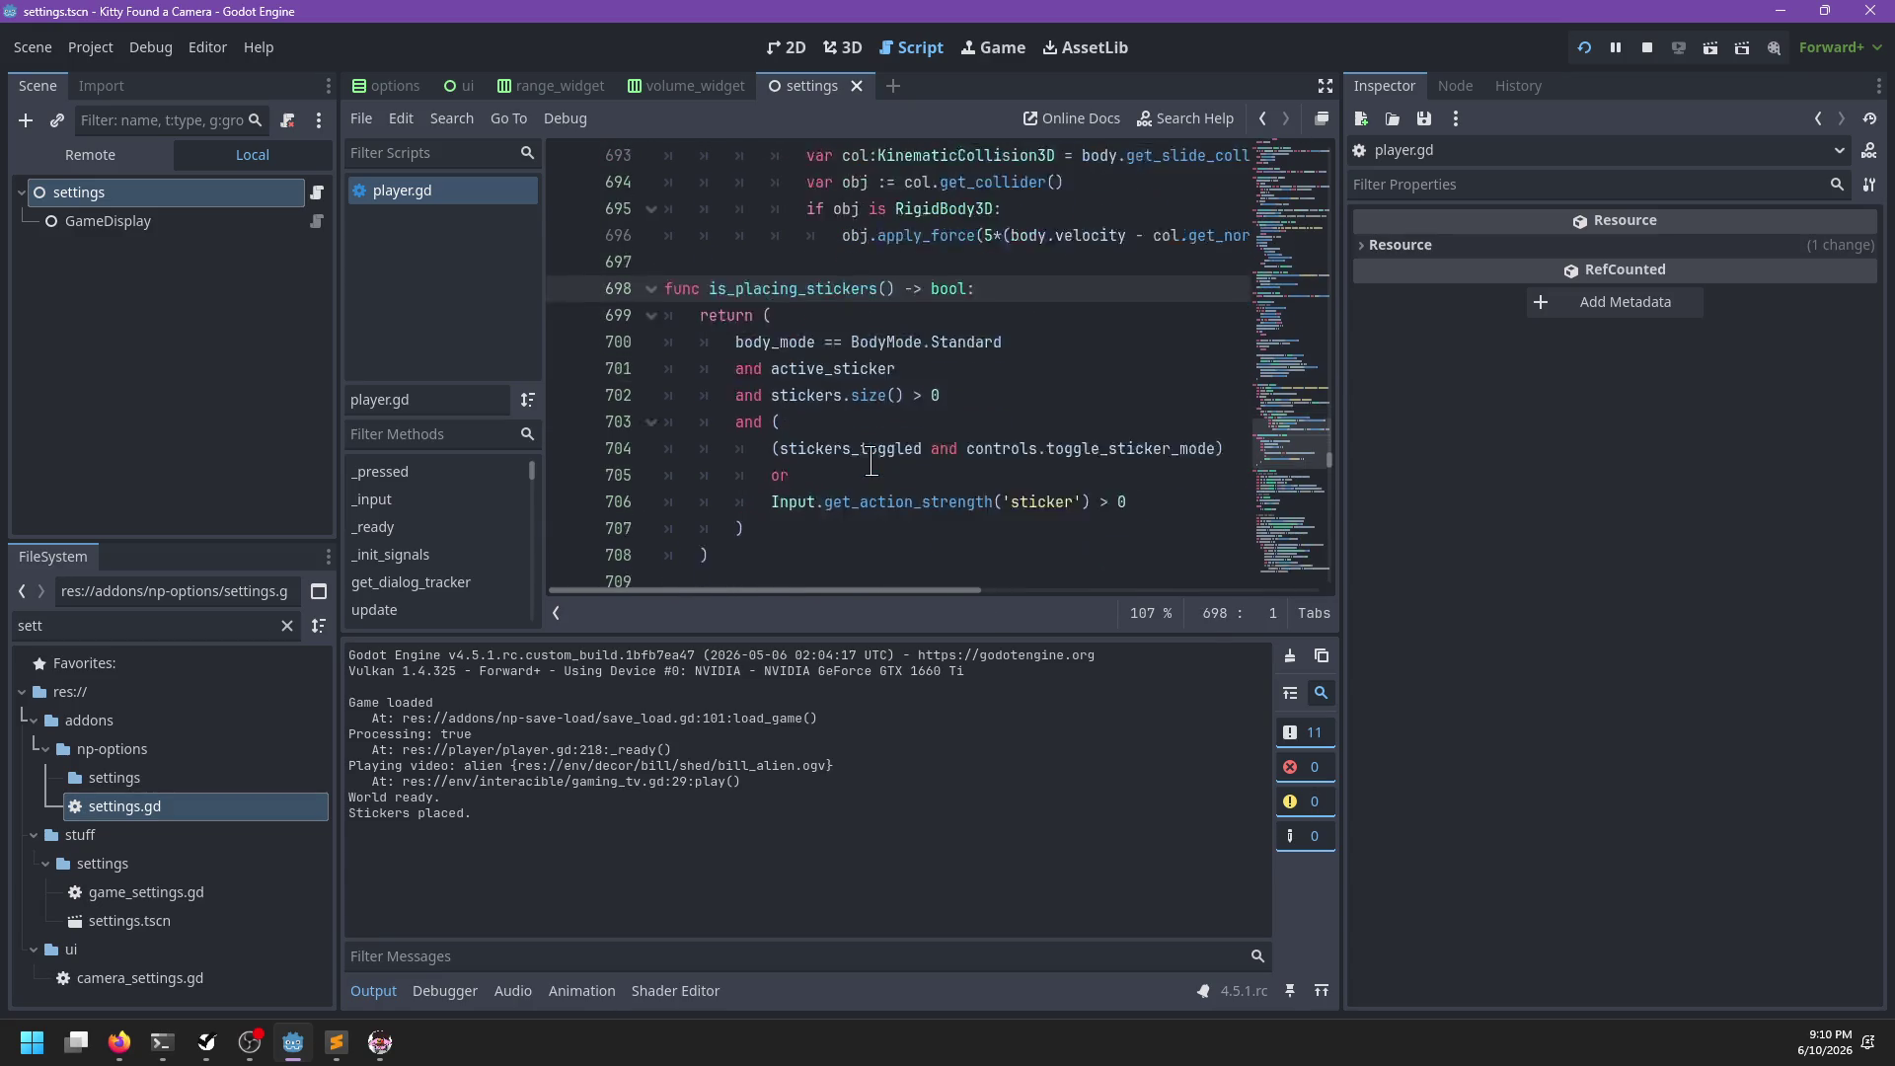
{"action": "scroll", "coordinate": [885, 462], "scroll_direction": "down", "scroll_amount": 1}
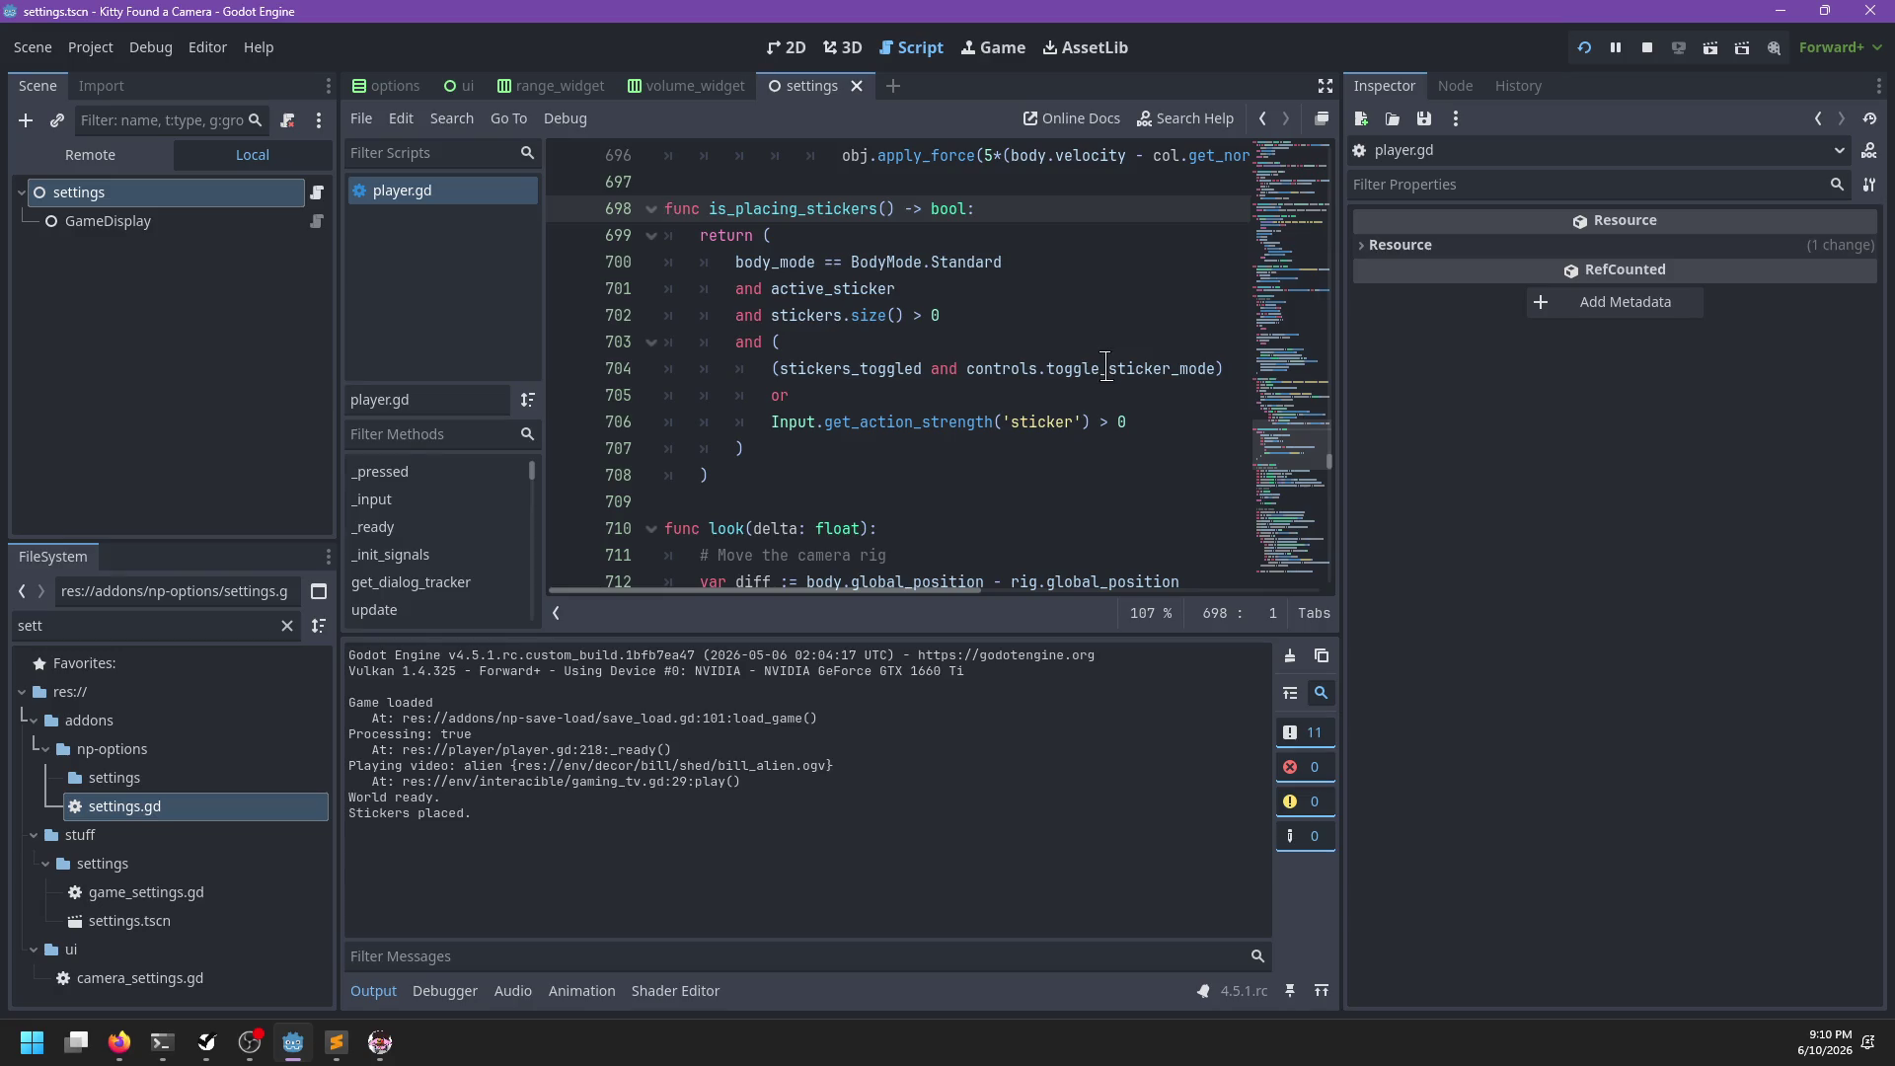
{"action": "double_click", "coordinate": [806, 369]}
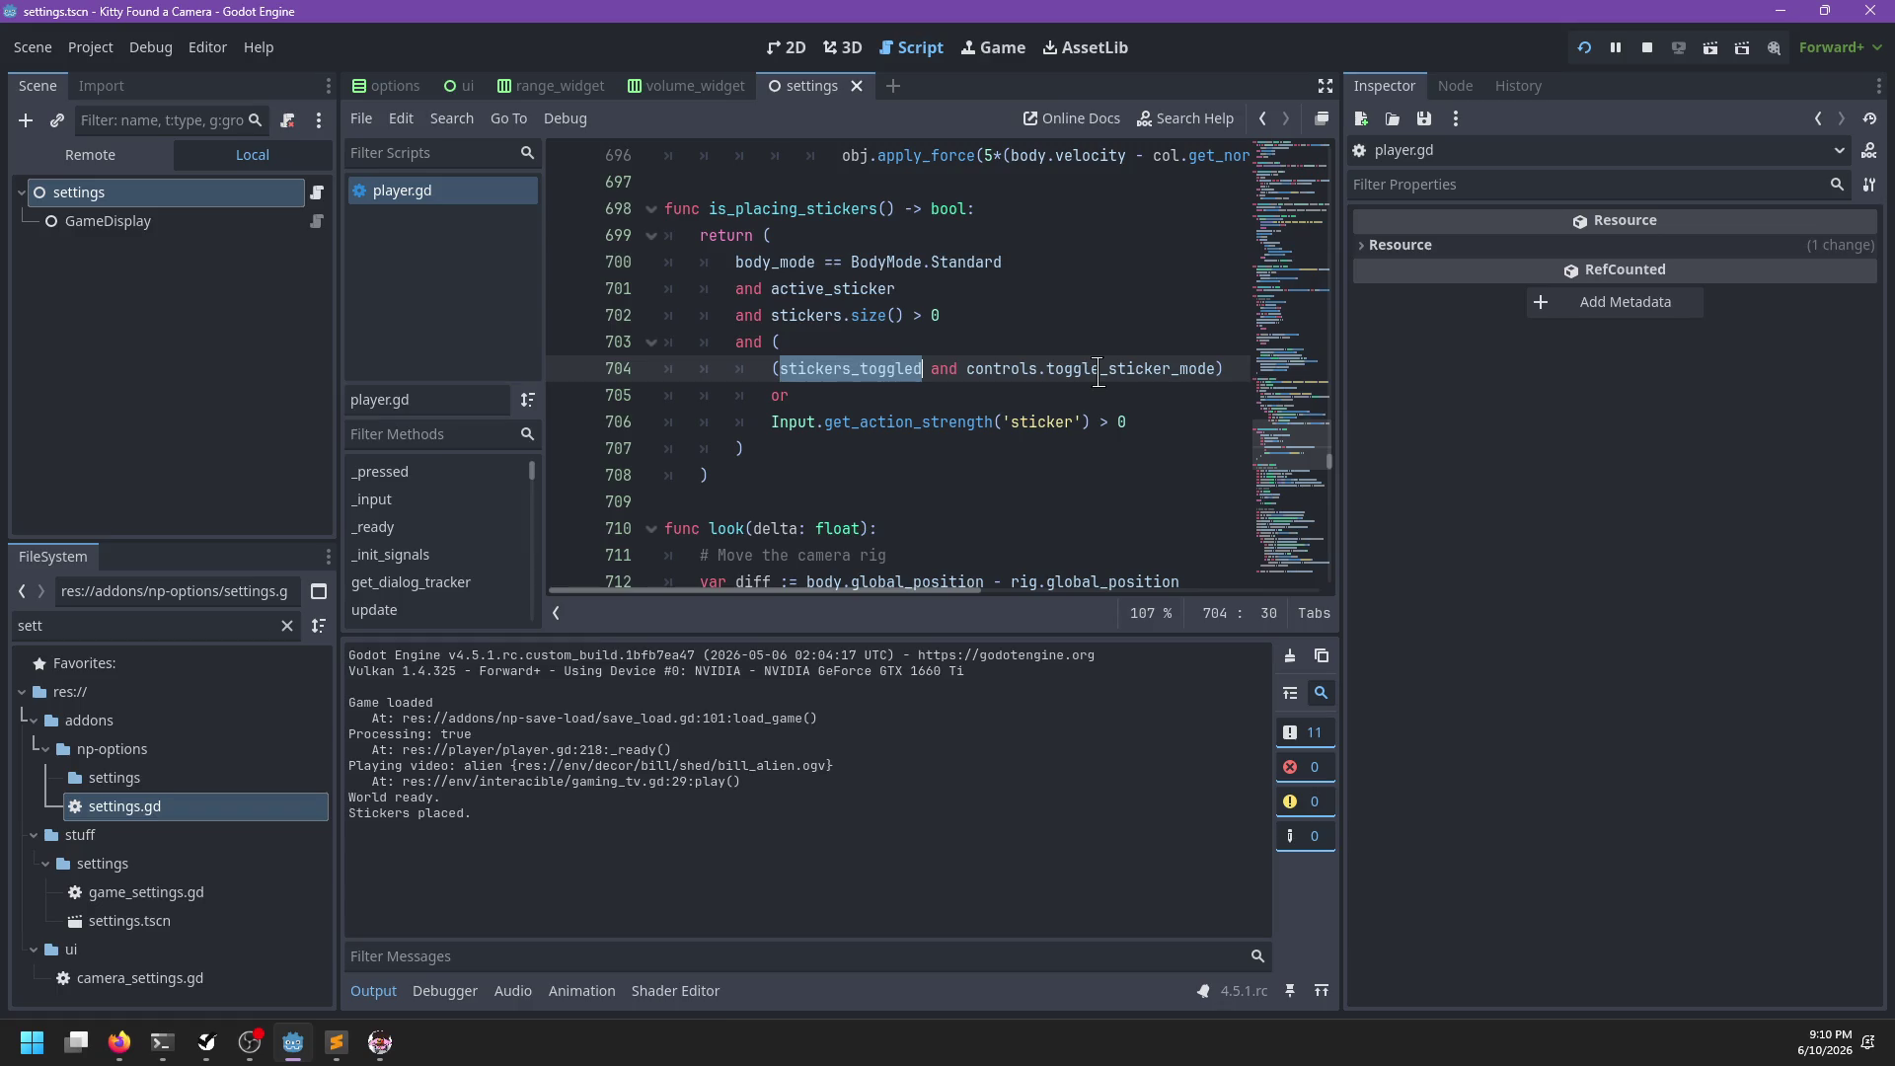
Resume the running game, then set a breakpoint on line 700
{"action": "key", "text": "alt+Tab"}
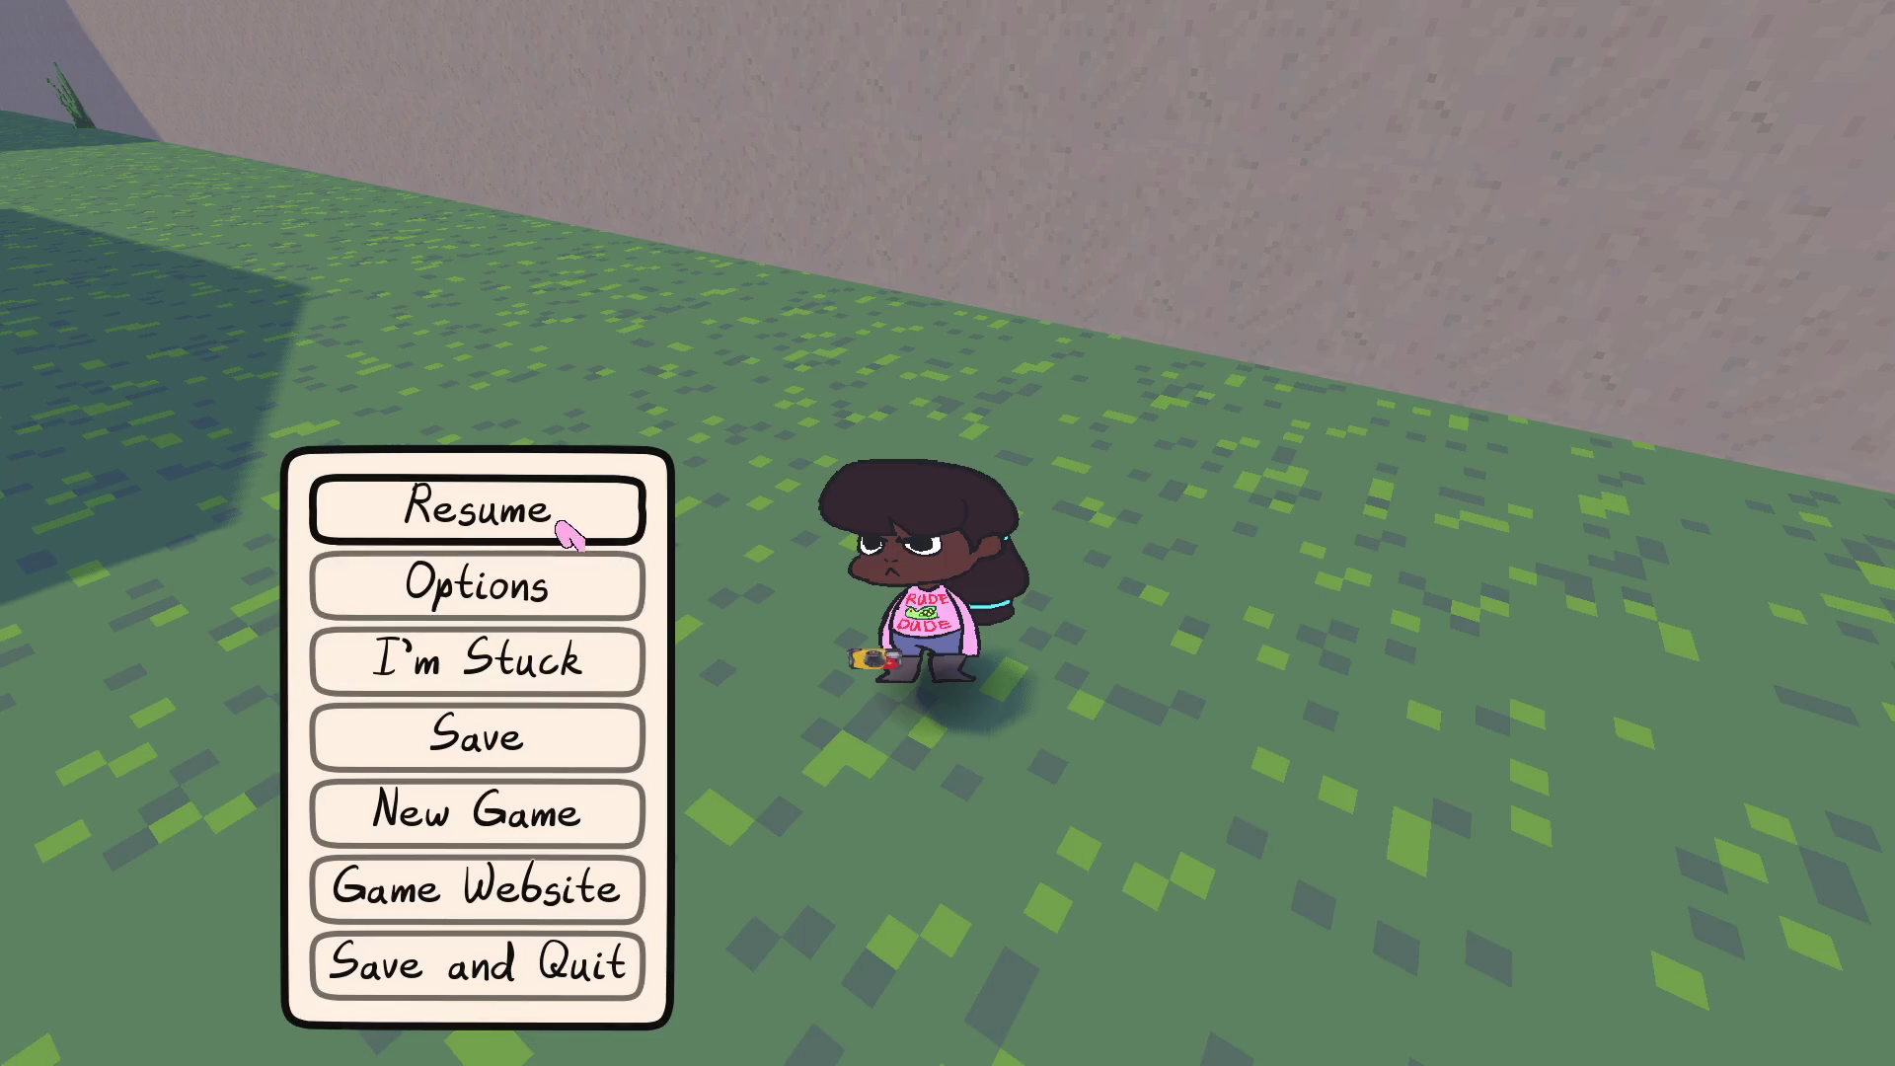
{"action": "left_click", "coordinate": [563, 524]}
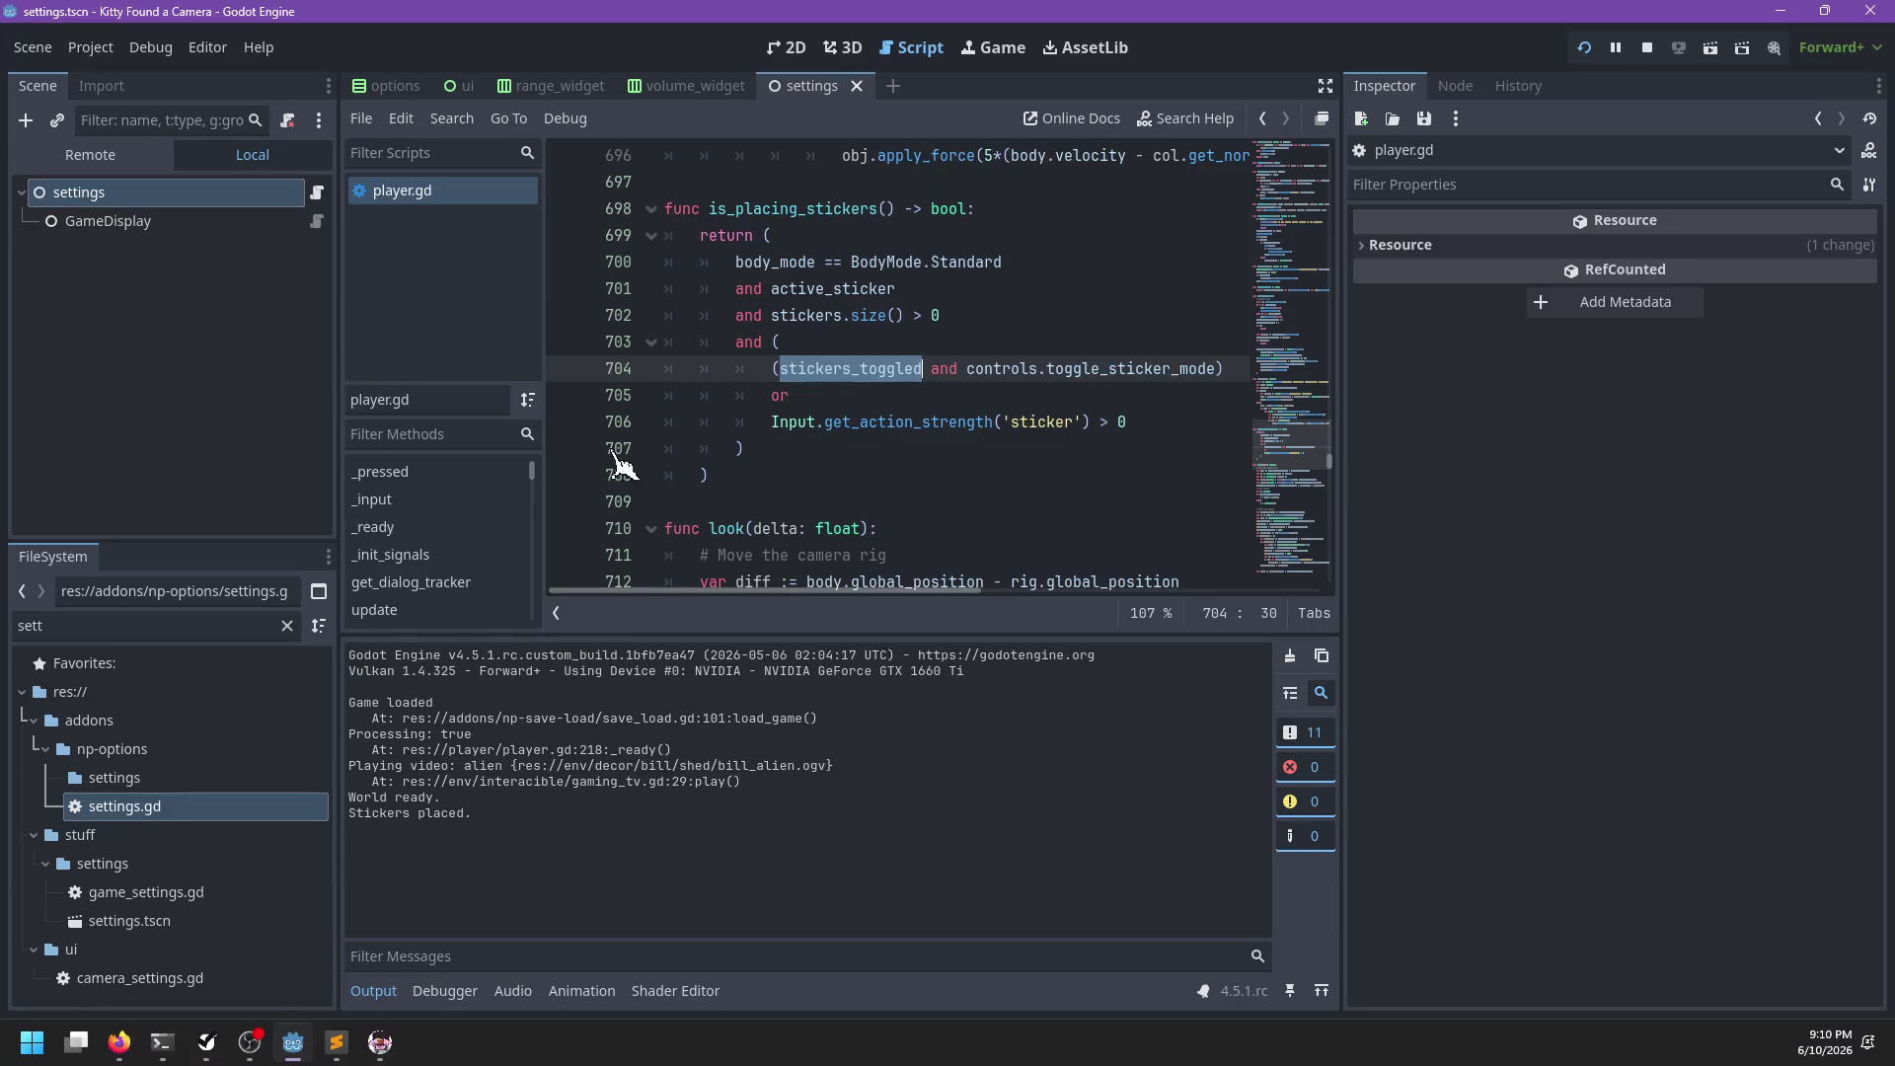
{"action": "left_click", "coordinate": [566, 262]}
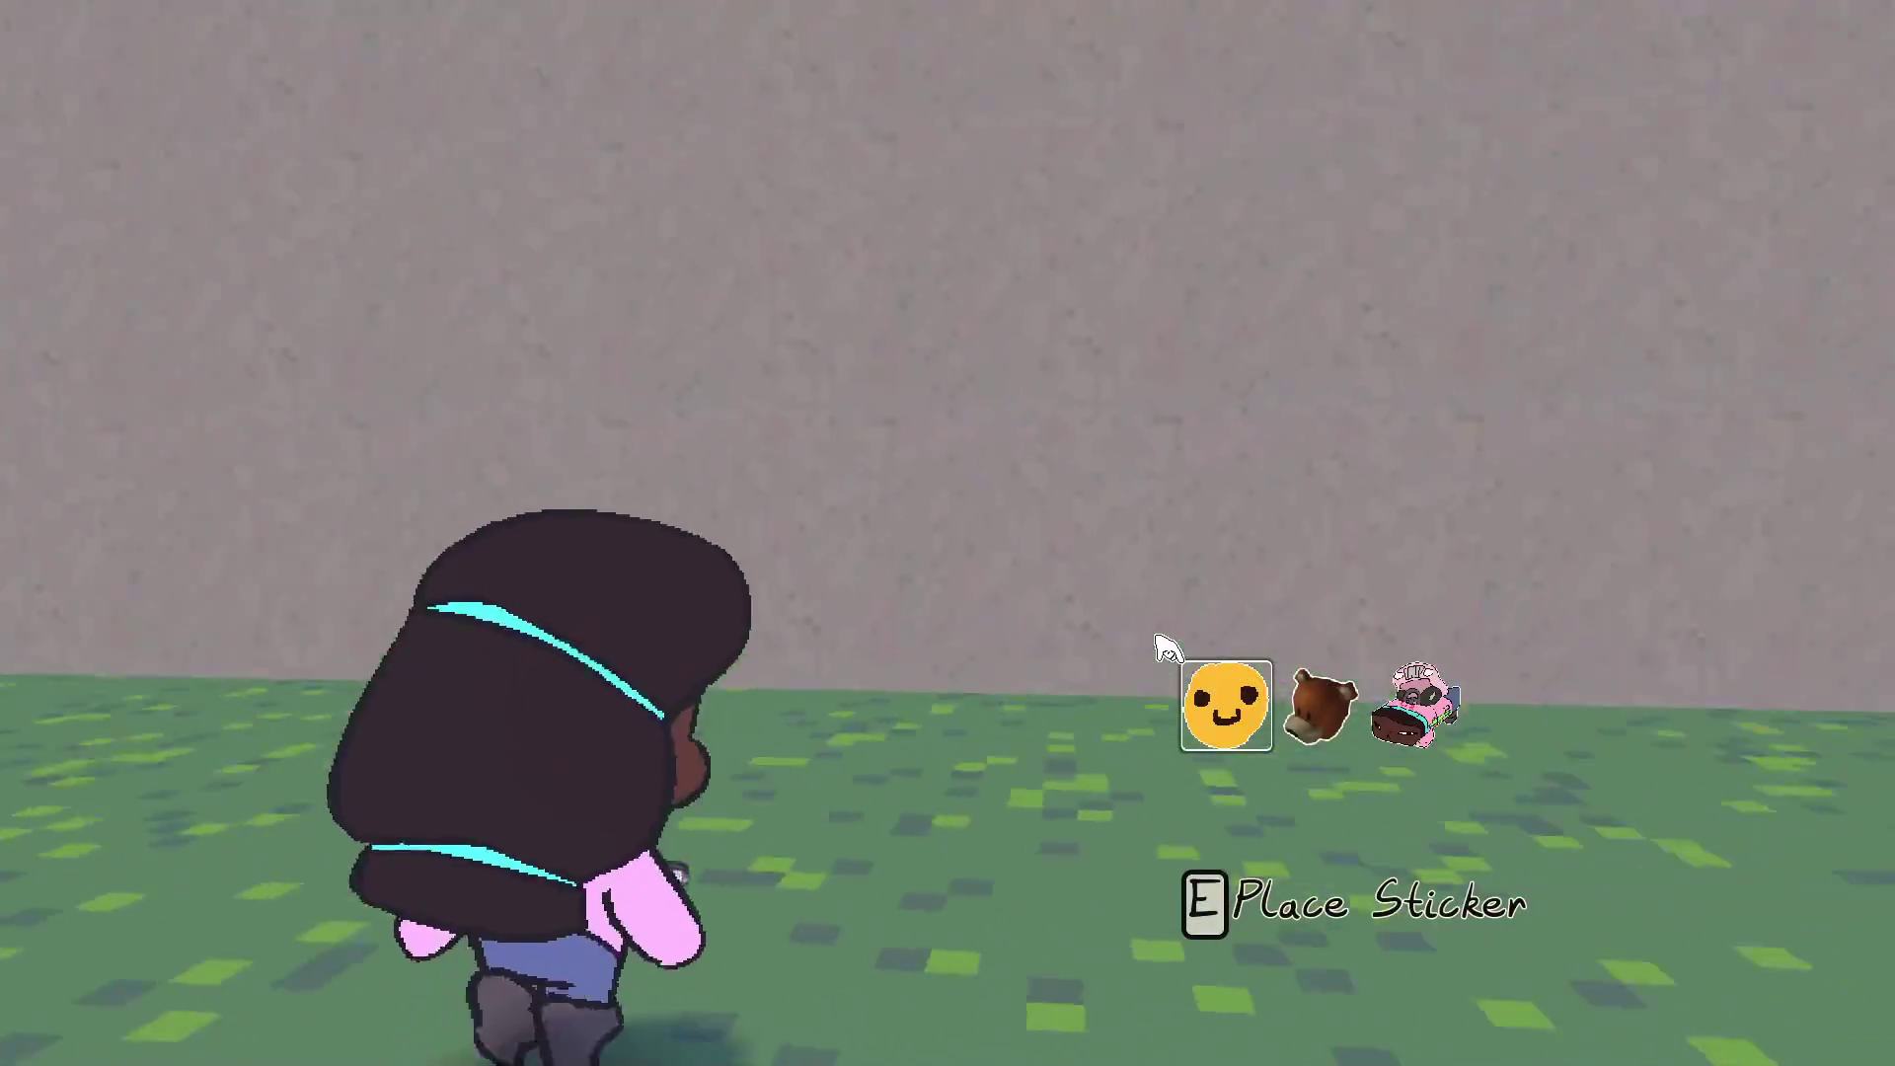
Place a smiley sticker, walk along the wall, then set a breakpoint on line 699
{"action": "key", "text": "e"}
{"action": "key", "text": "d"}
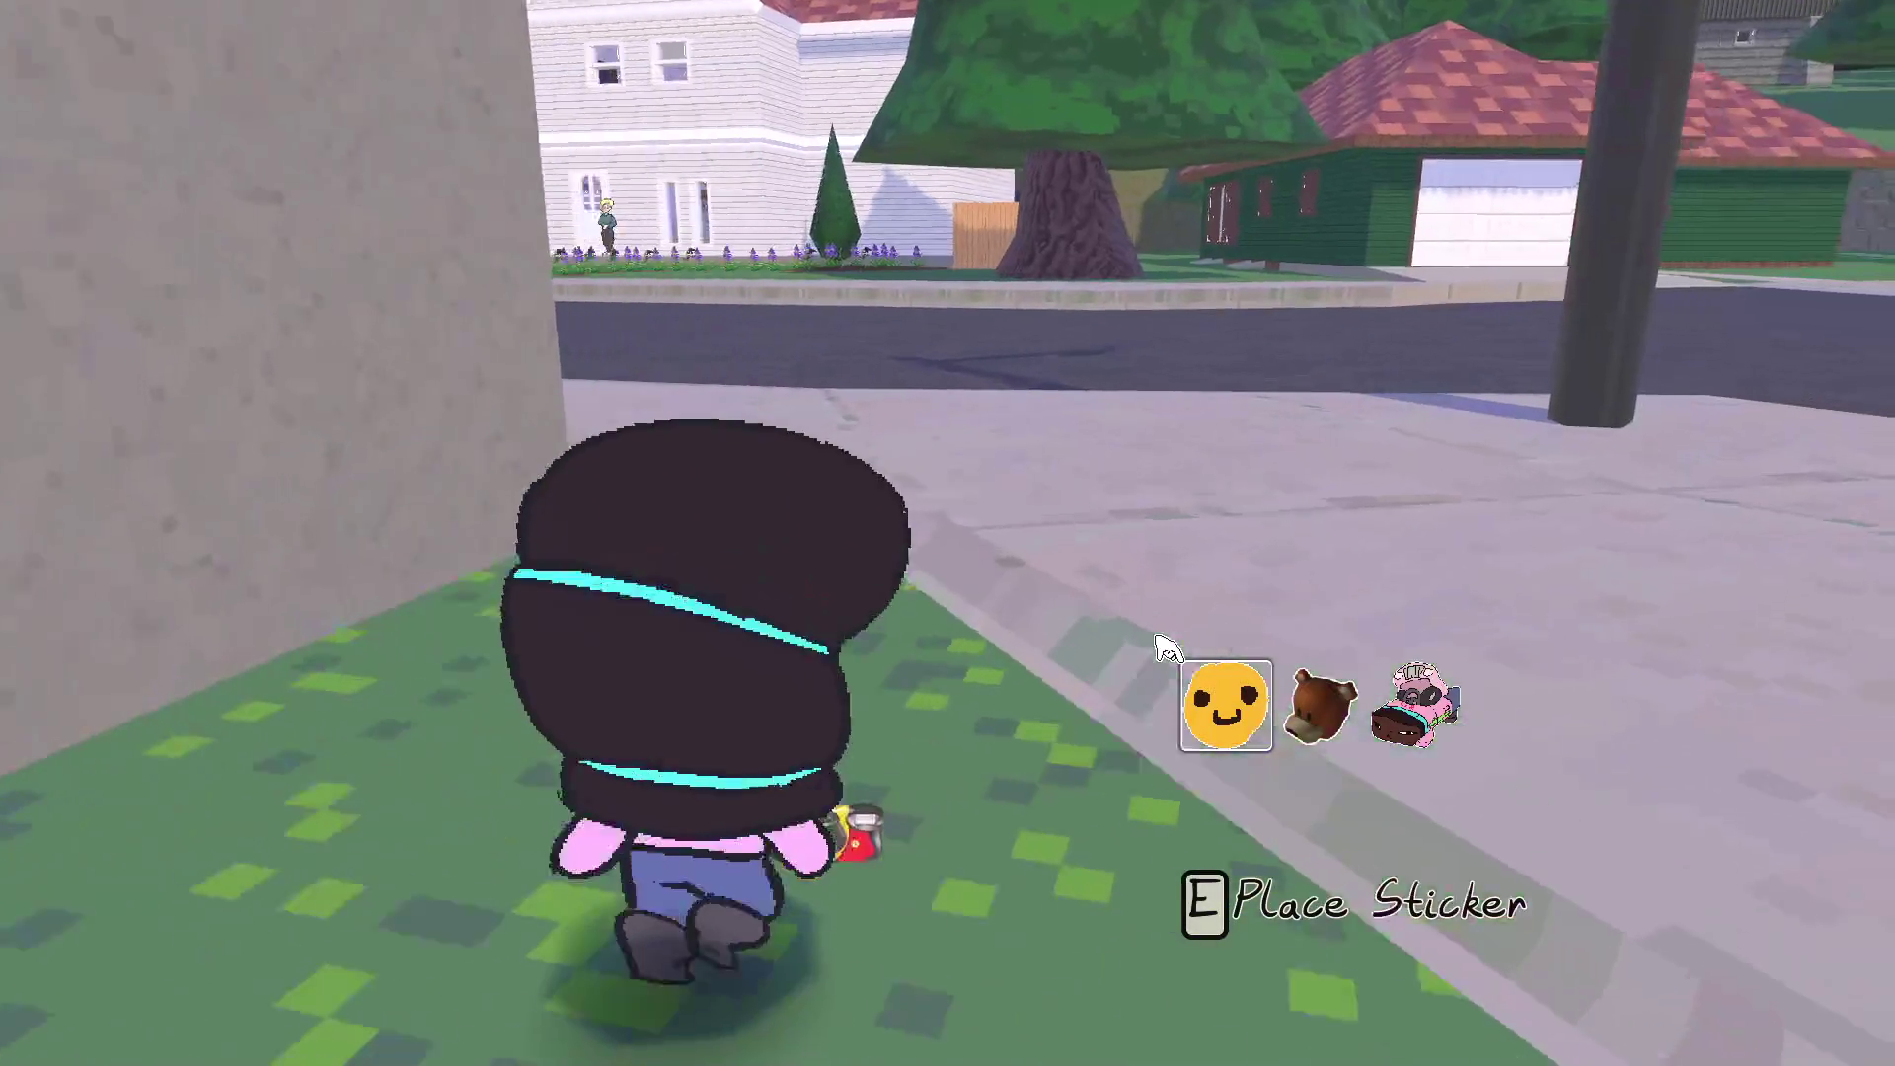
{"action": "key", "text": "s"}
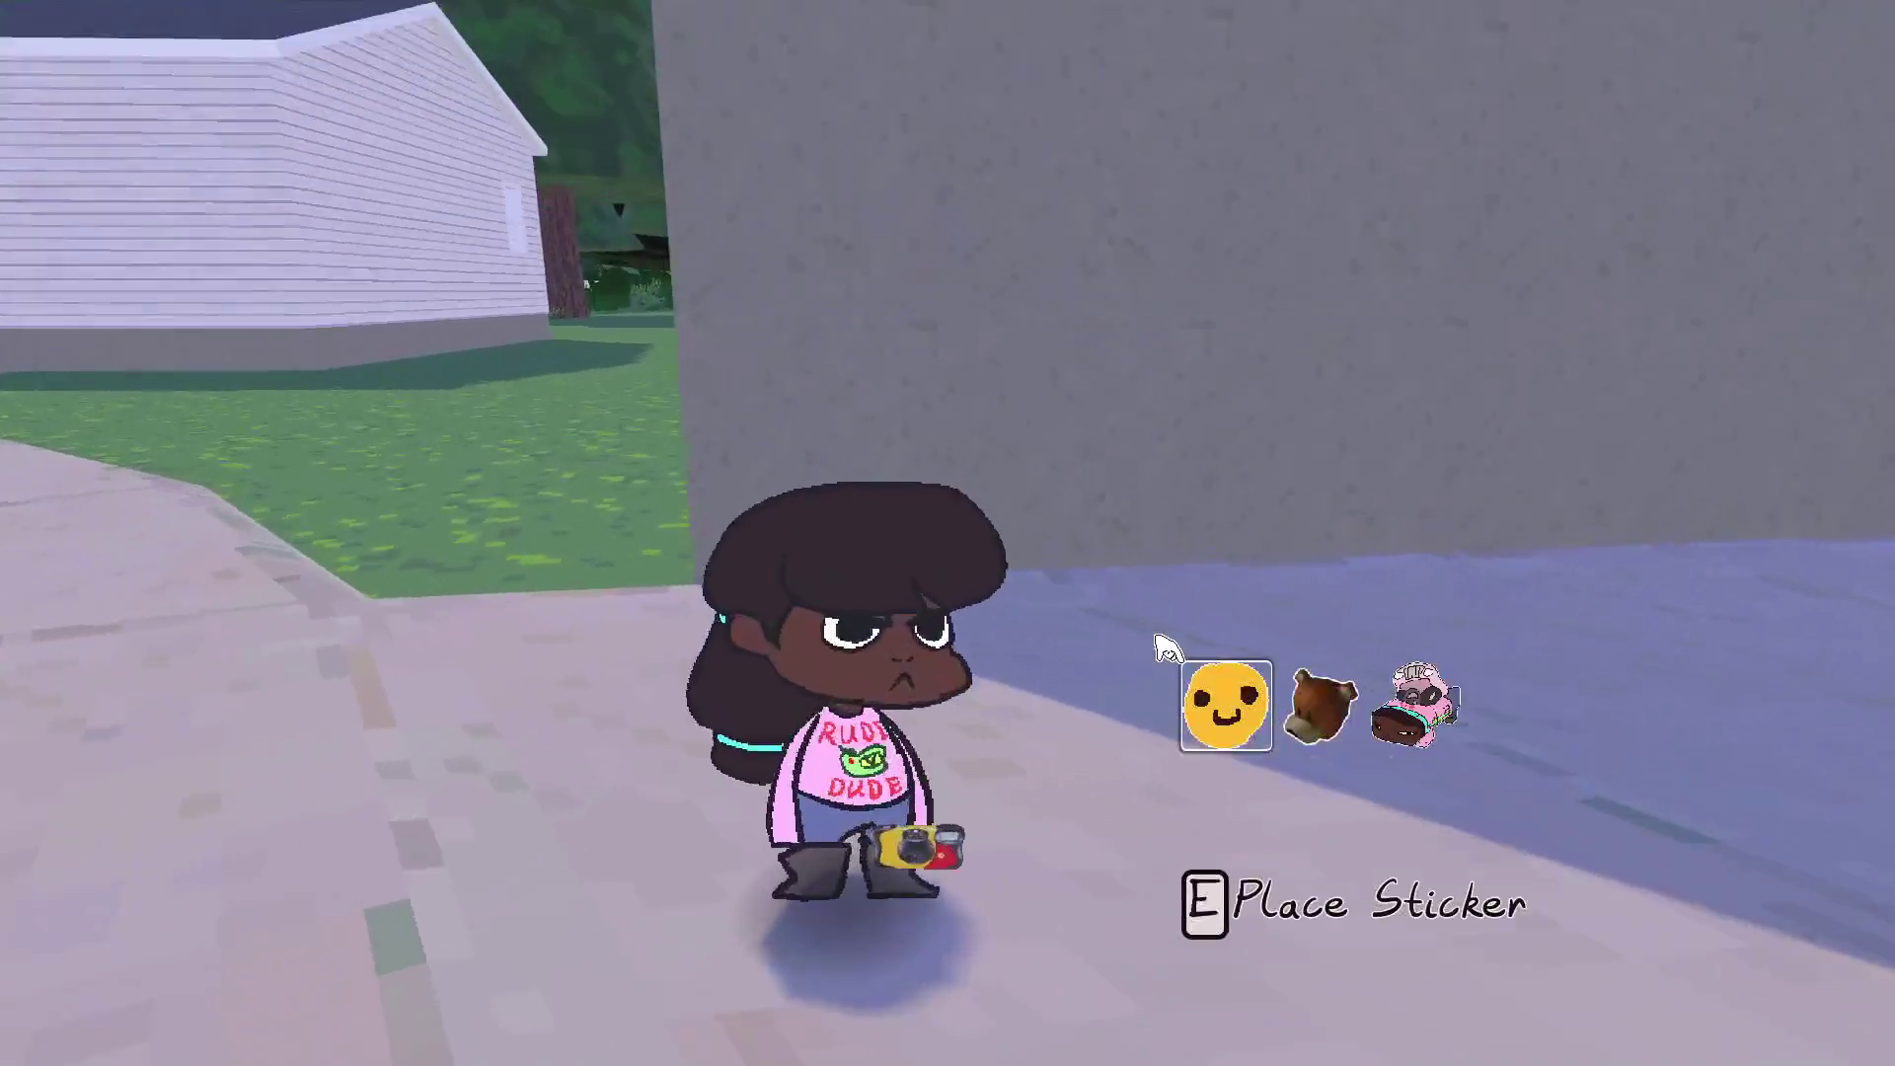
{"action": "key", "text": "alt+Tab"}
{"action": "key", "text": "alt+Tab"}
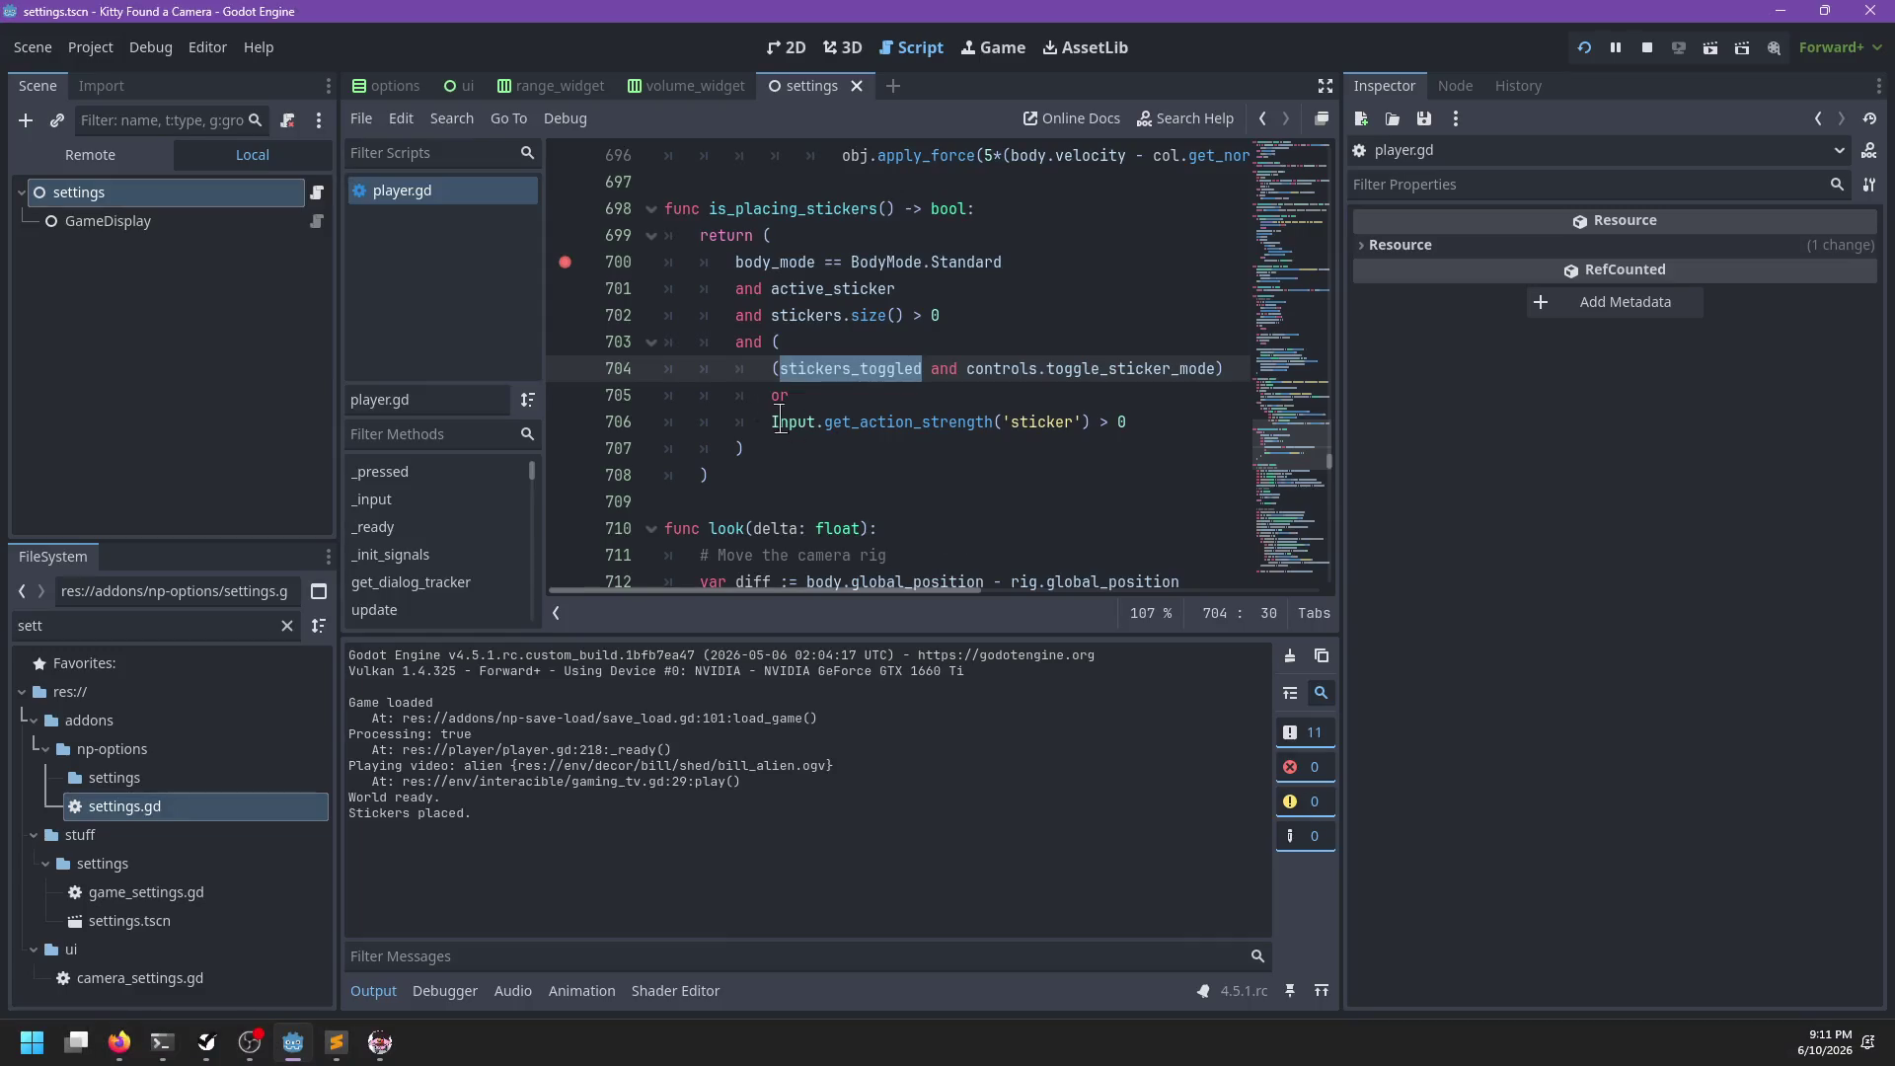
{"action": "left_click", "coordinate": [564, 235]}
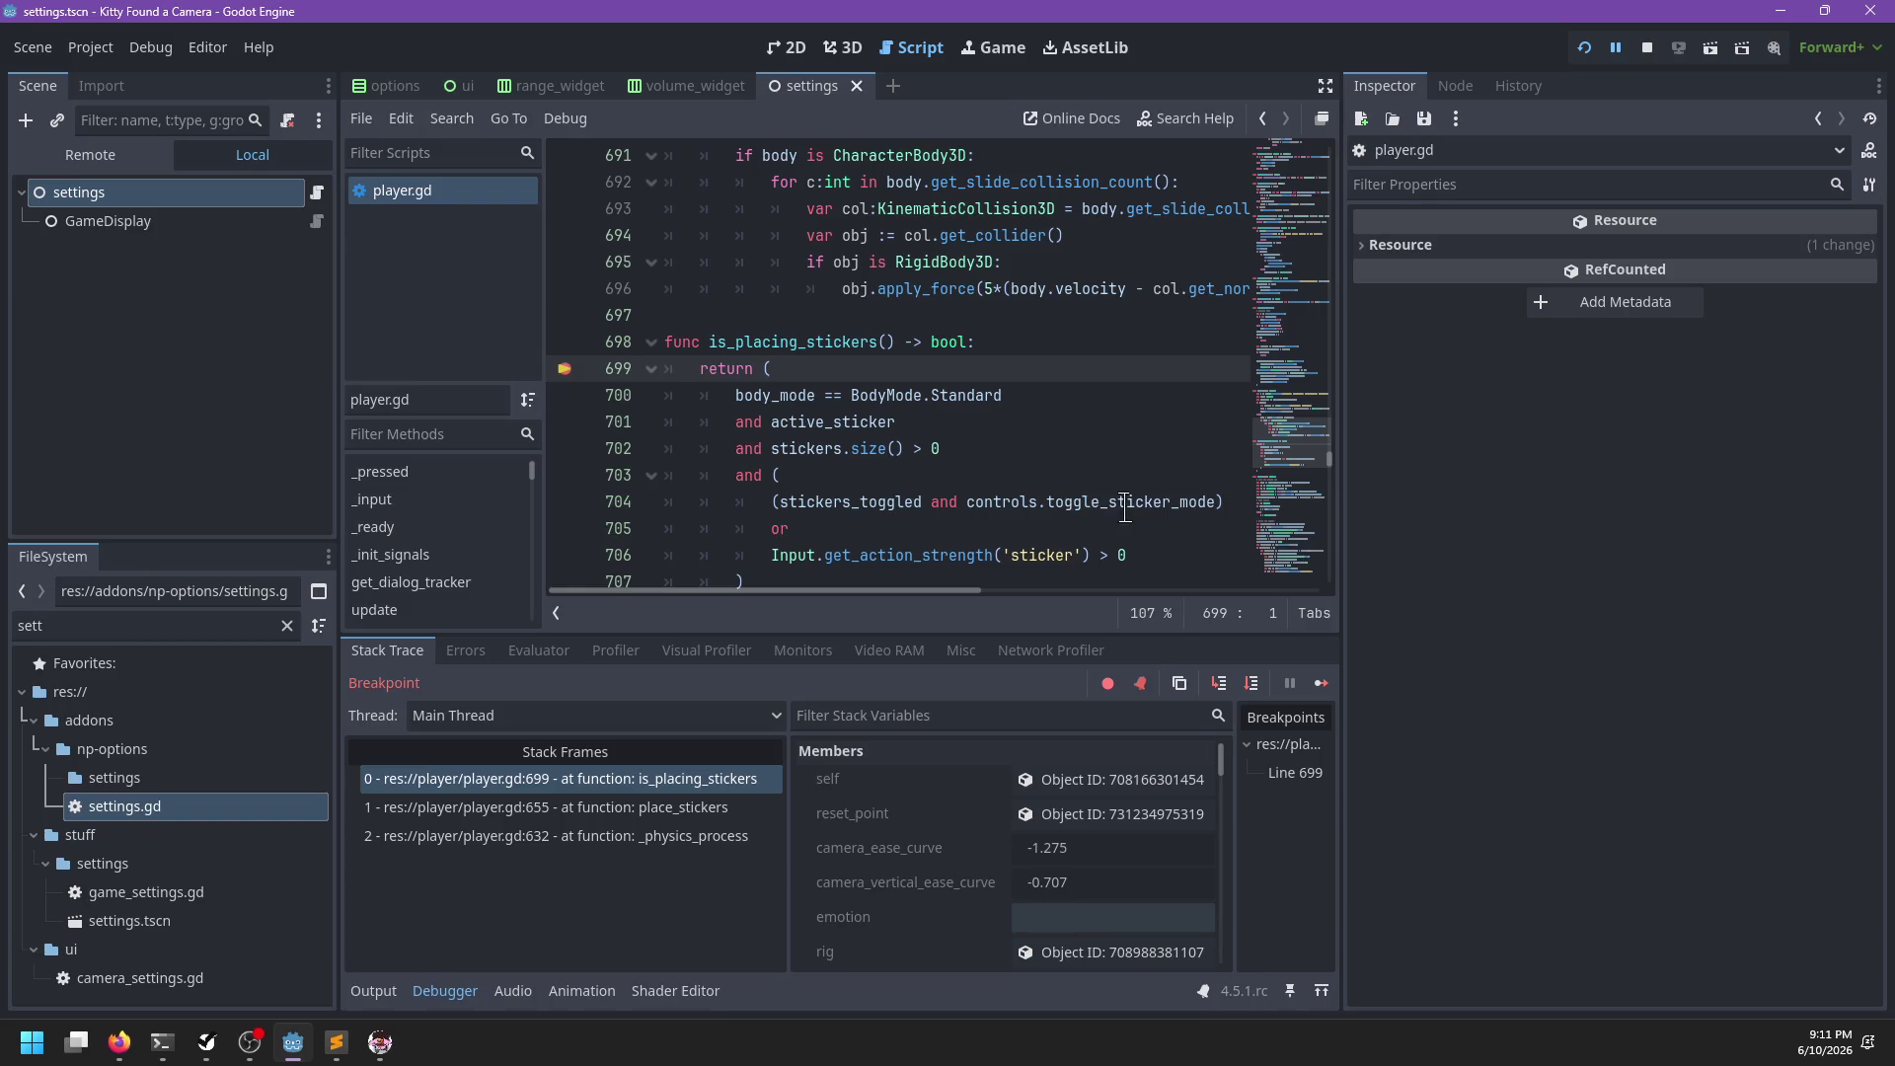
Find stickers_toggled and set a breakpoint on line 178, where it is flipped
{"action": "mouse_move", "coordinate": [862, 502]}
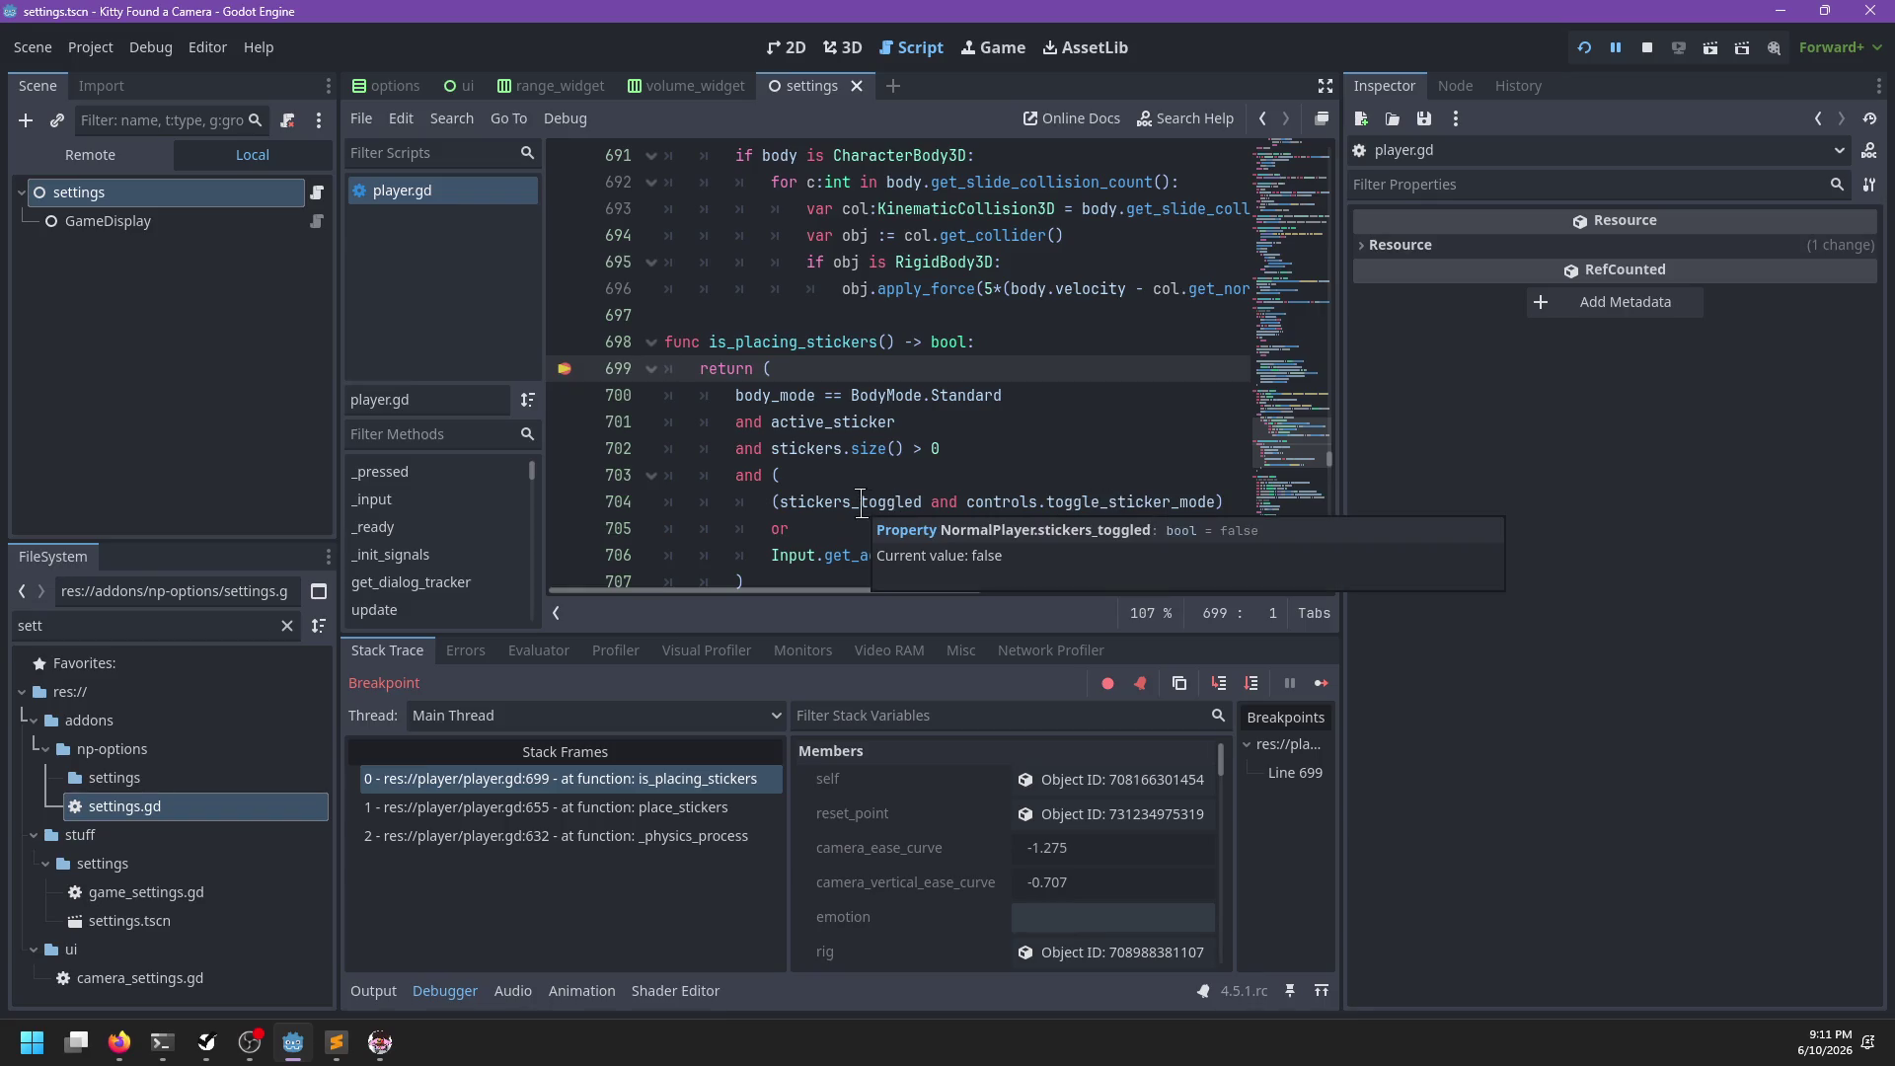
{"action": "key", "text": "ctrl+f"}
{"action": "type", "text": "sticker"}
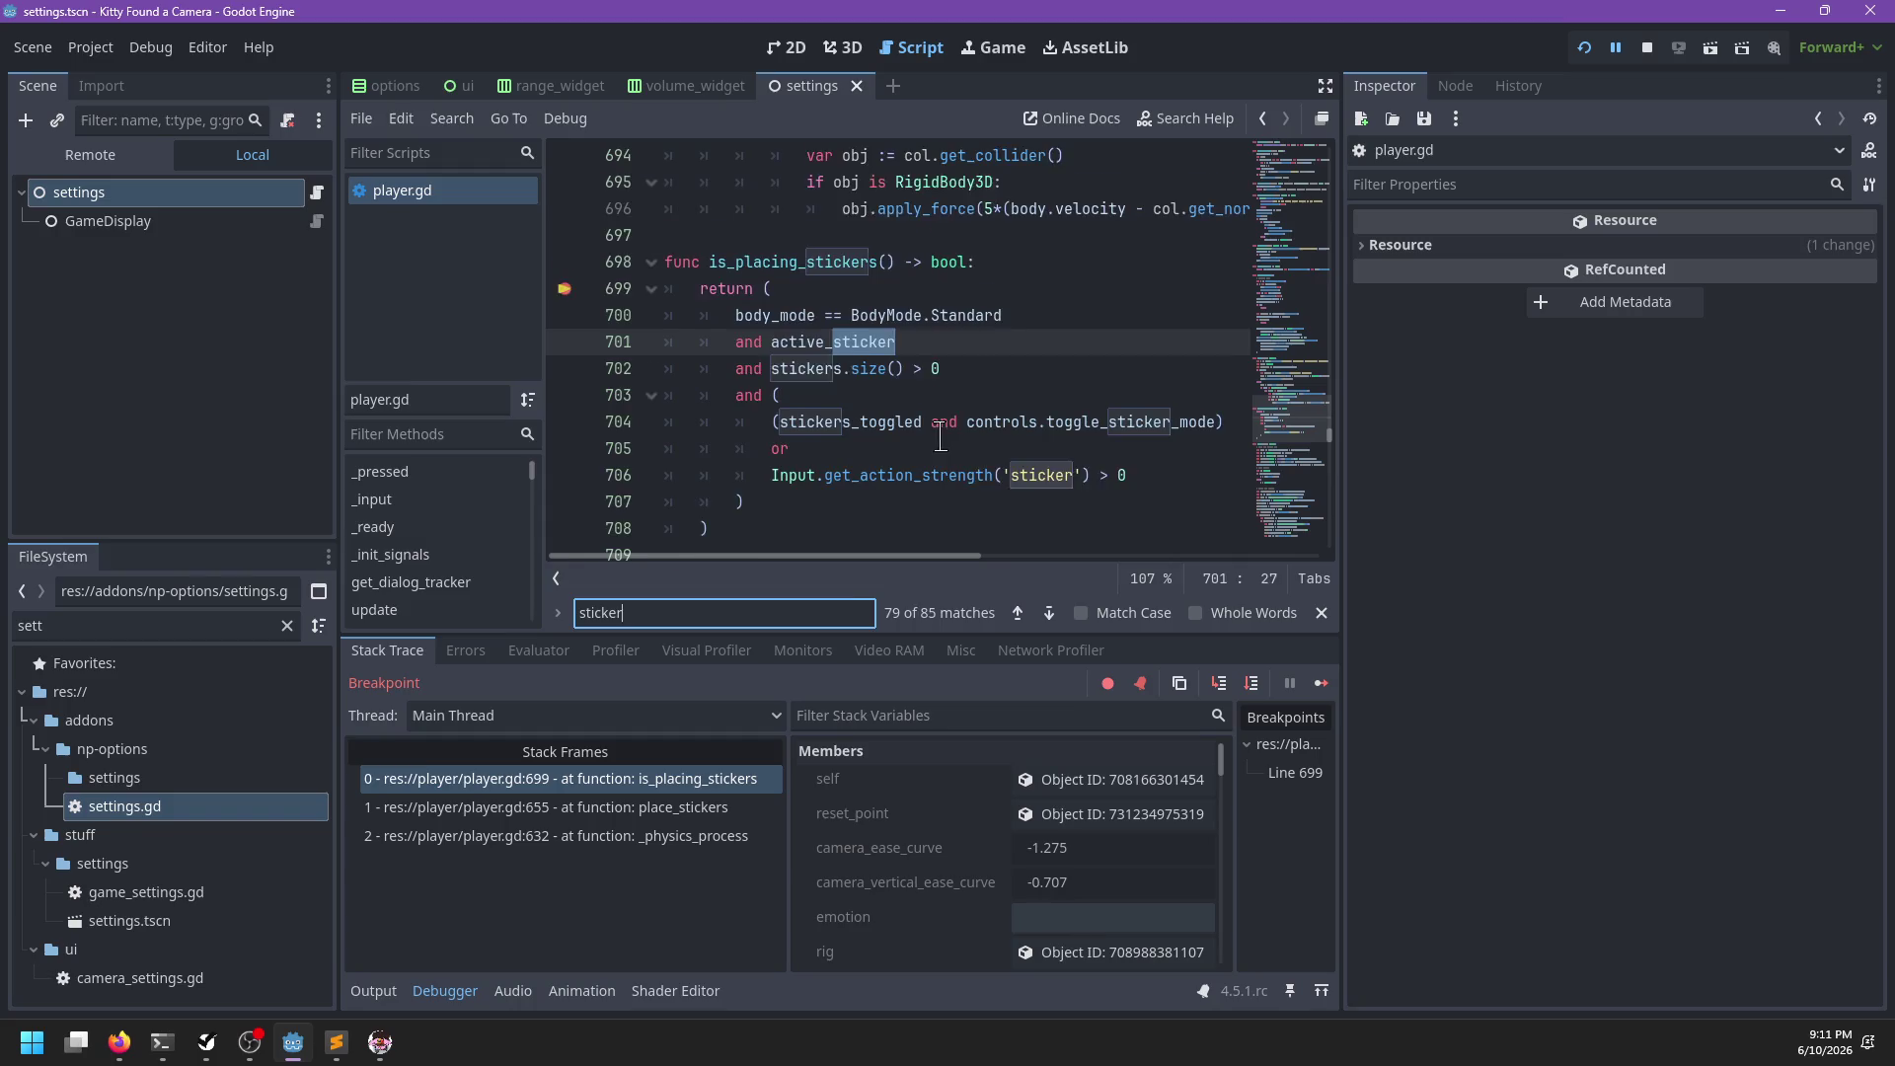
{"action": "type", "text": "s_toggled"}
{"action": "key", "text": "Return"}
{"action": "key", "text": "Return"}
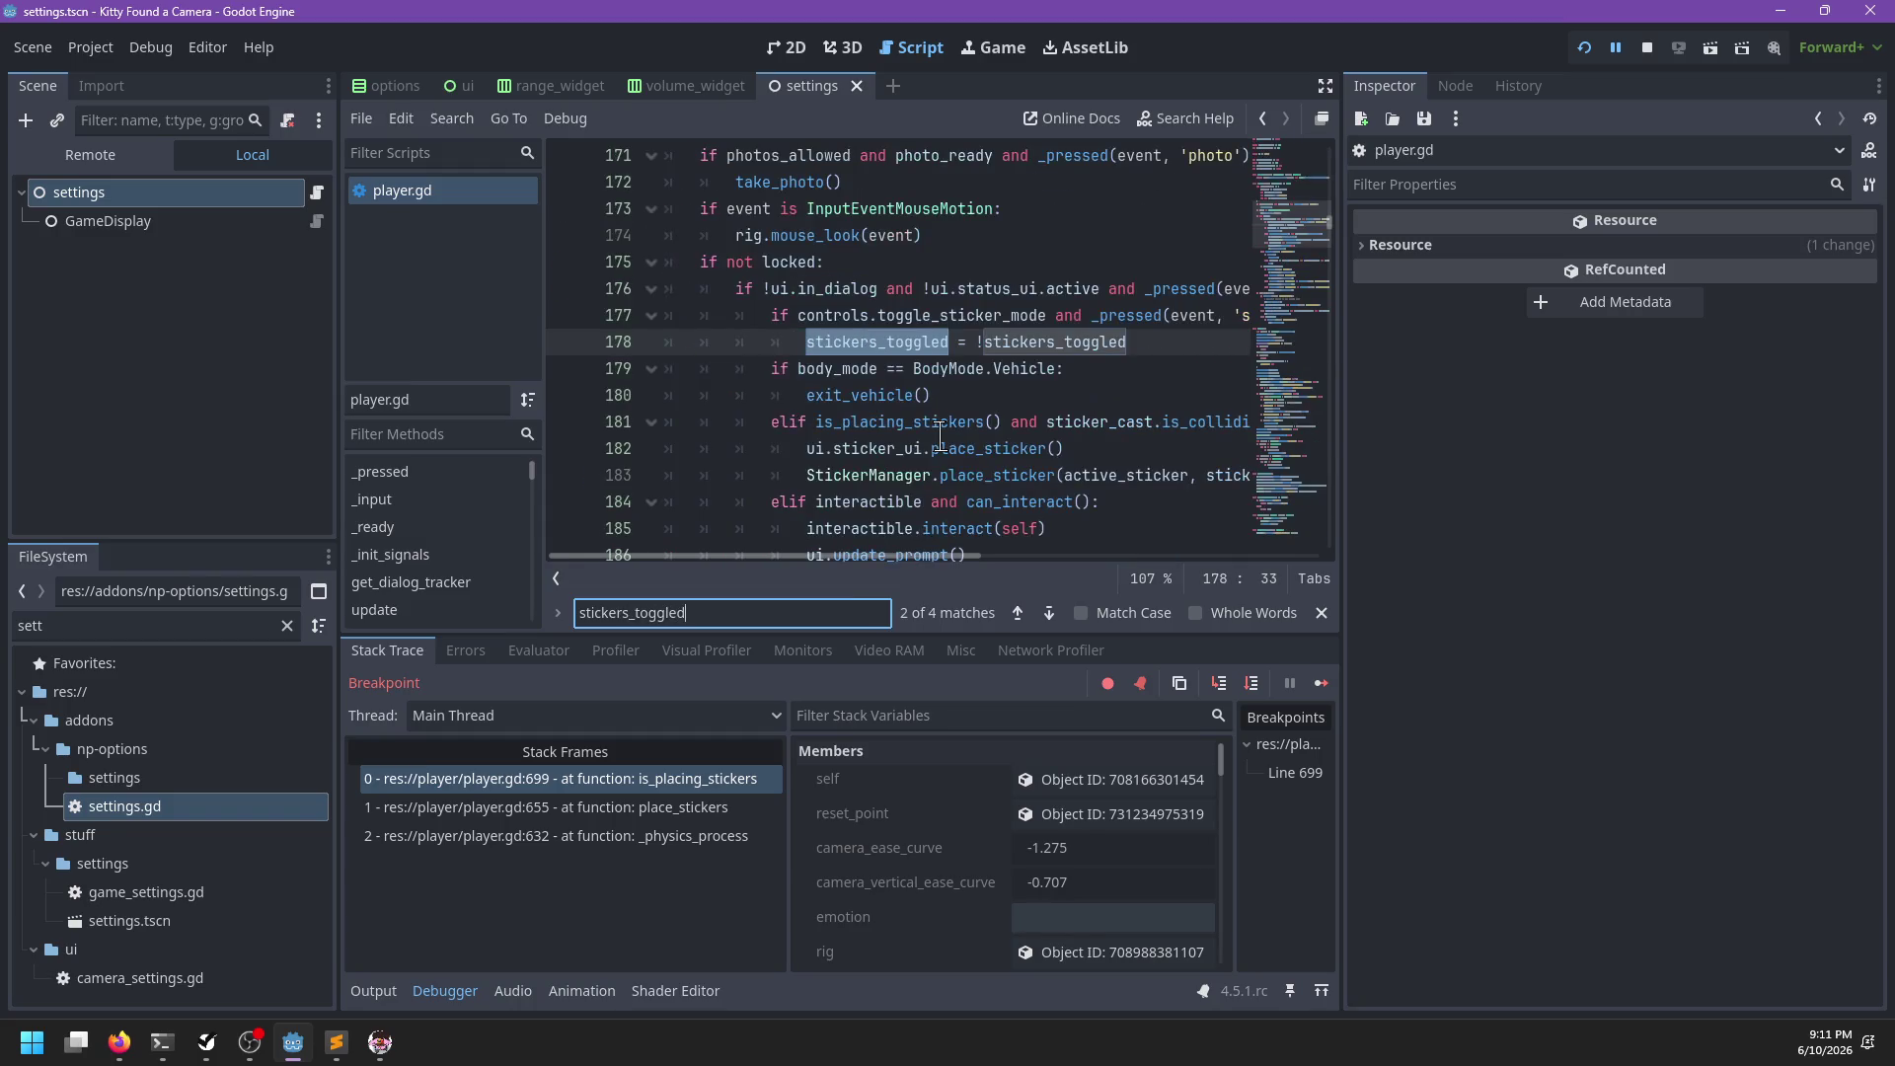
{"action": "key", "text": "Escape"}
{"action": "scroll", "coordinate": [943, 435], "scroll_direction": "right", "scroll_amount": 3}
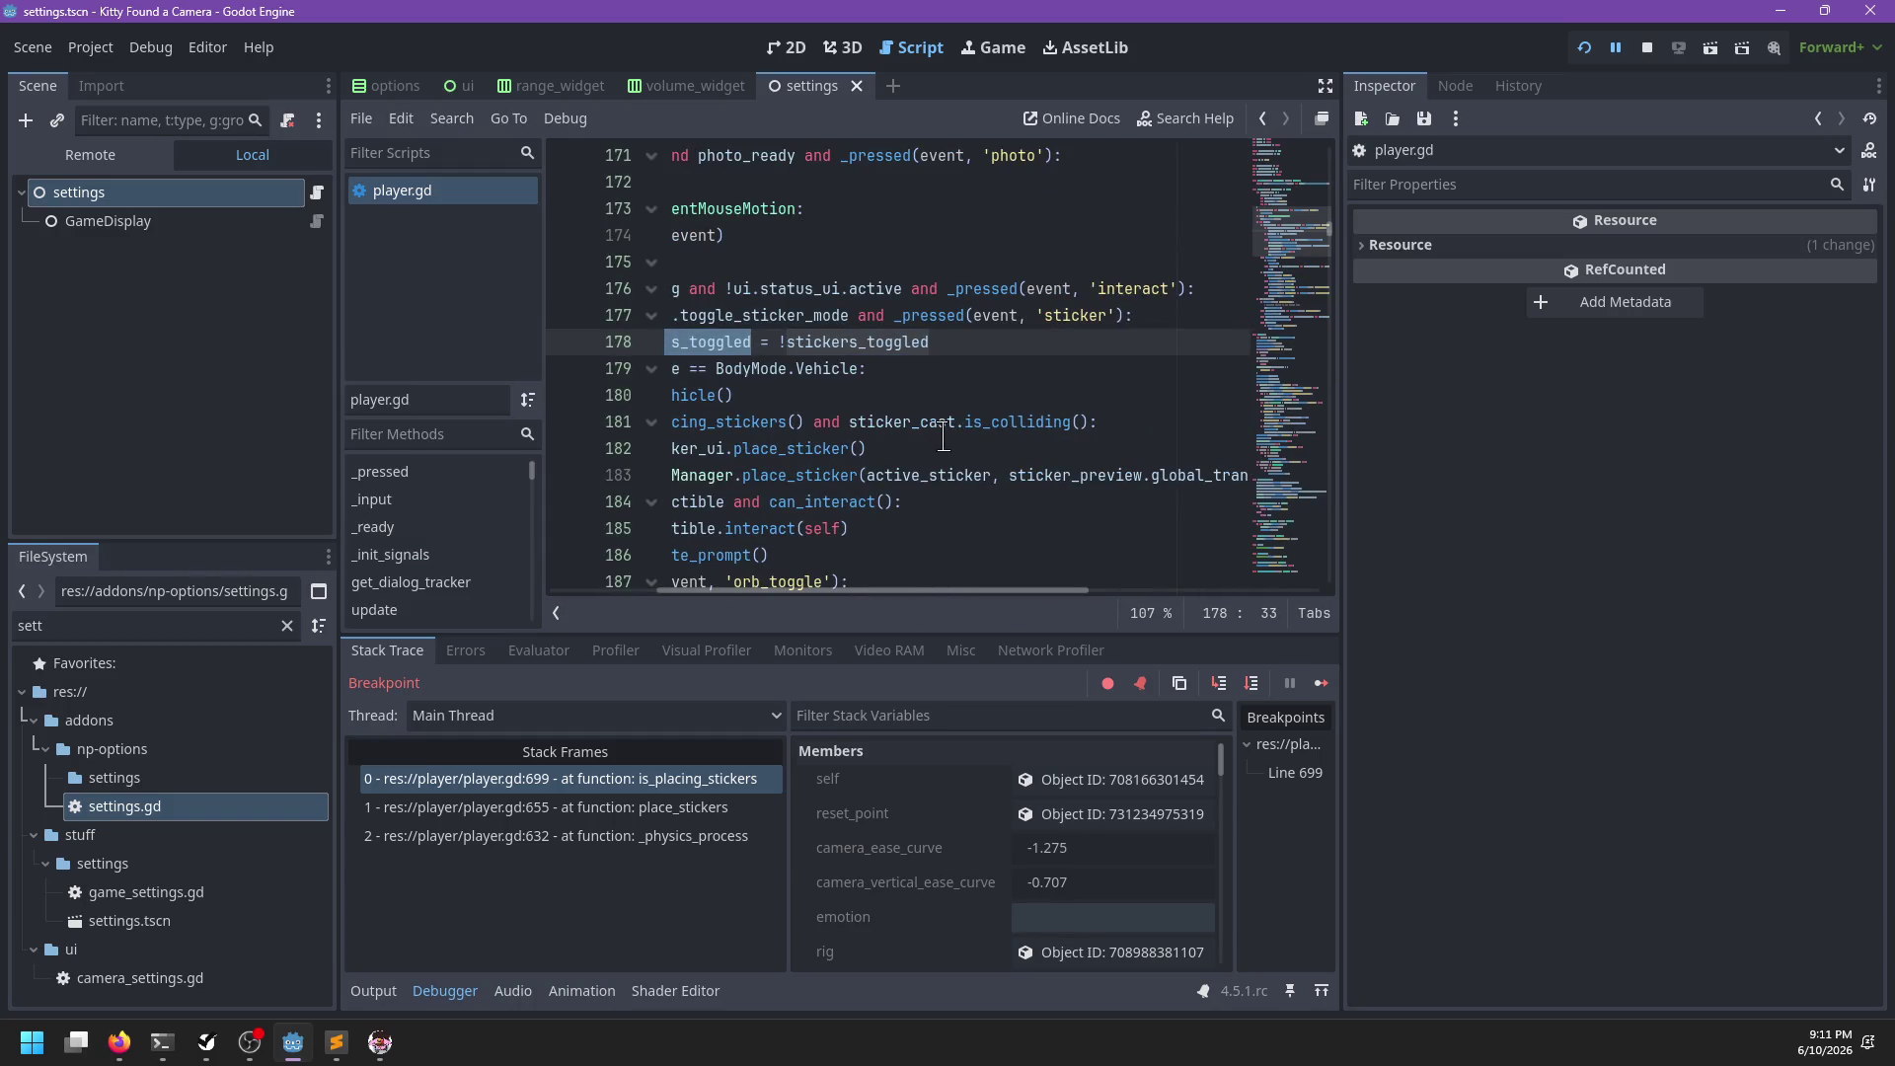
{"action": "left_click", "coordinate": [565, 342]}
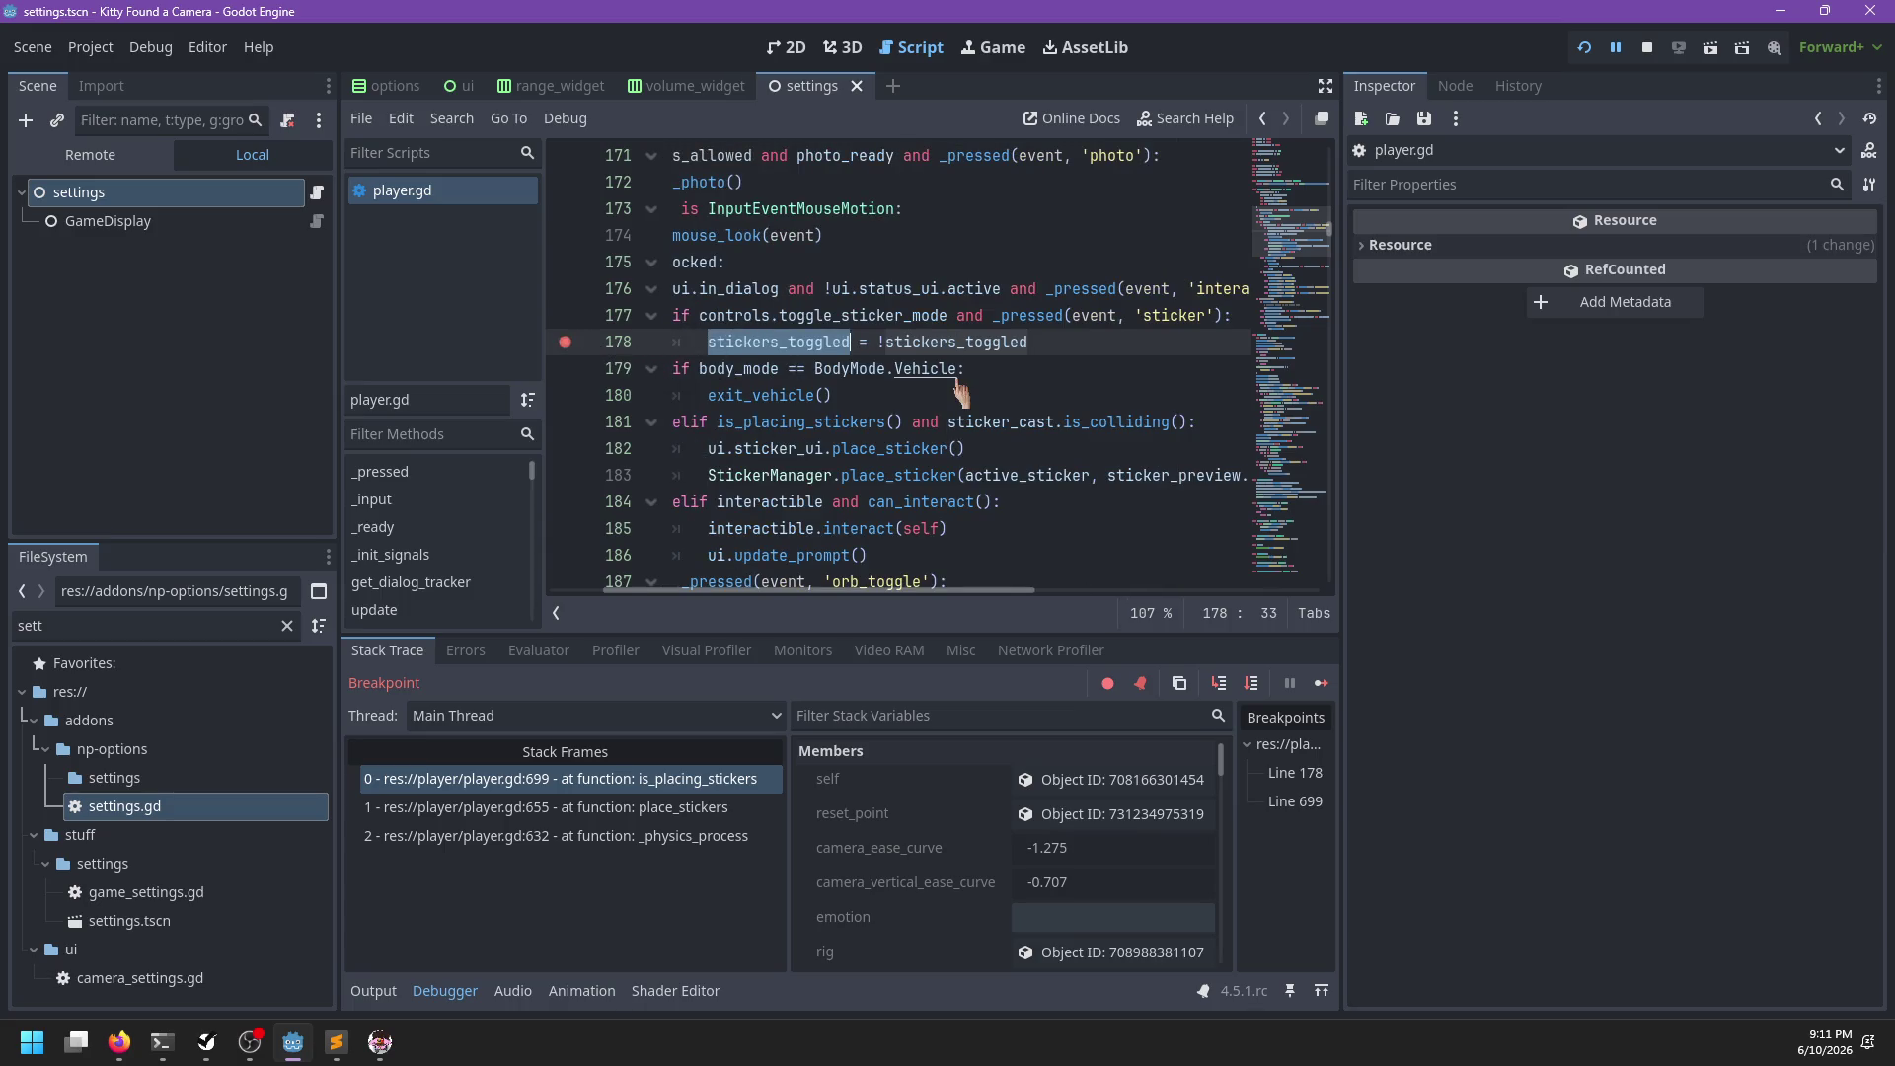
Remove the line 699 breakpoint and resume the paused game with F12
{"action": "key", "text": "ctrl+f"}
{"action": "key", "text": "Return"}
{"action": "key", "text": "Return"}
{"action": "key", "text": "Escape"}
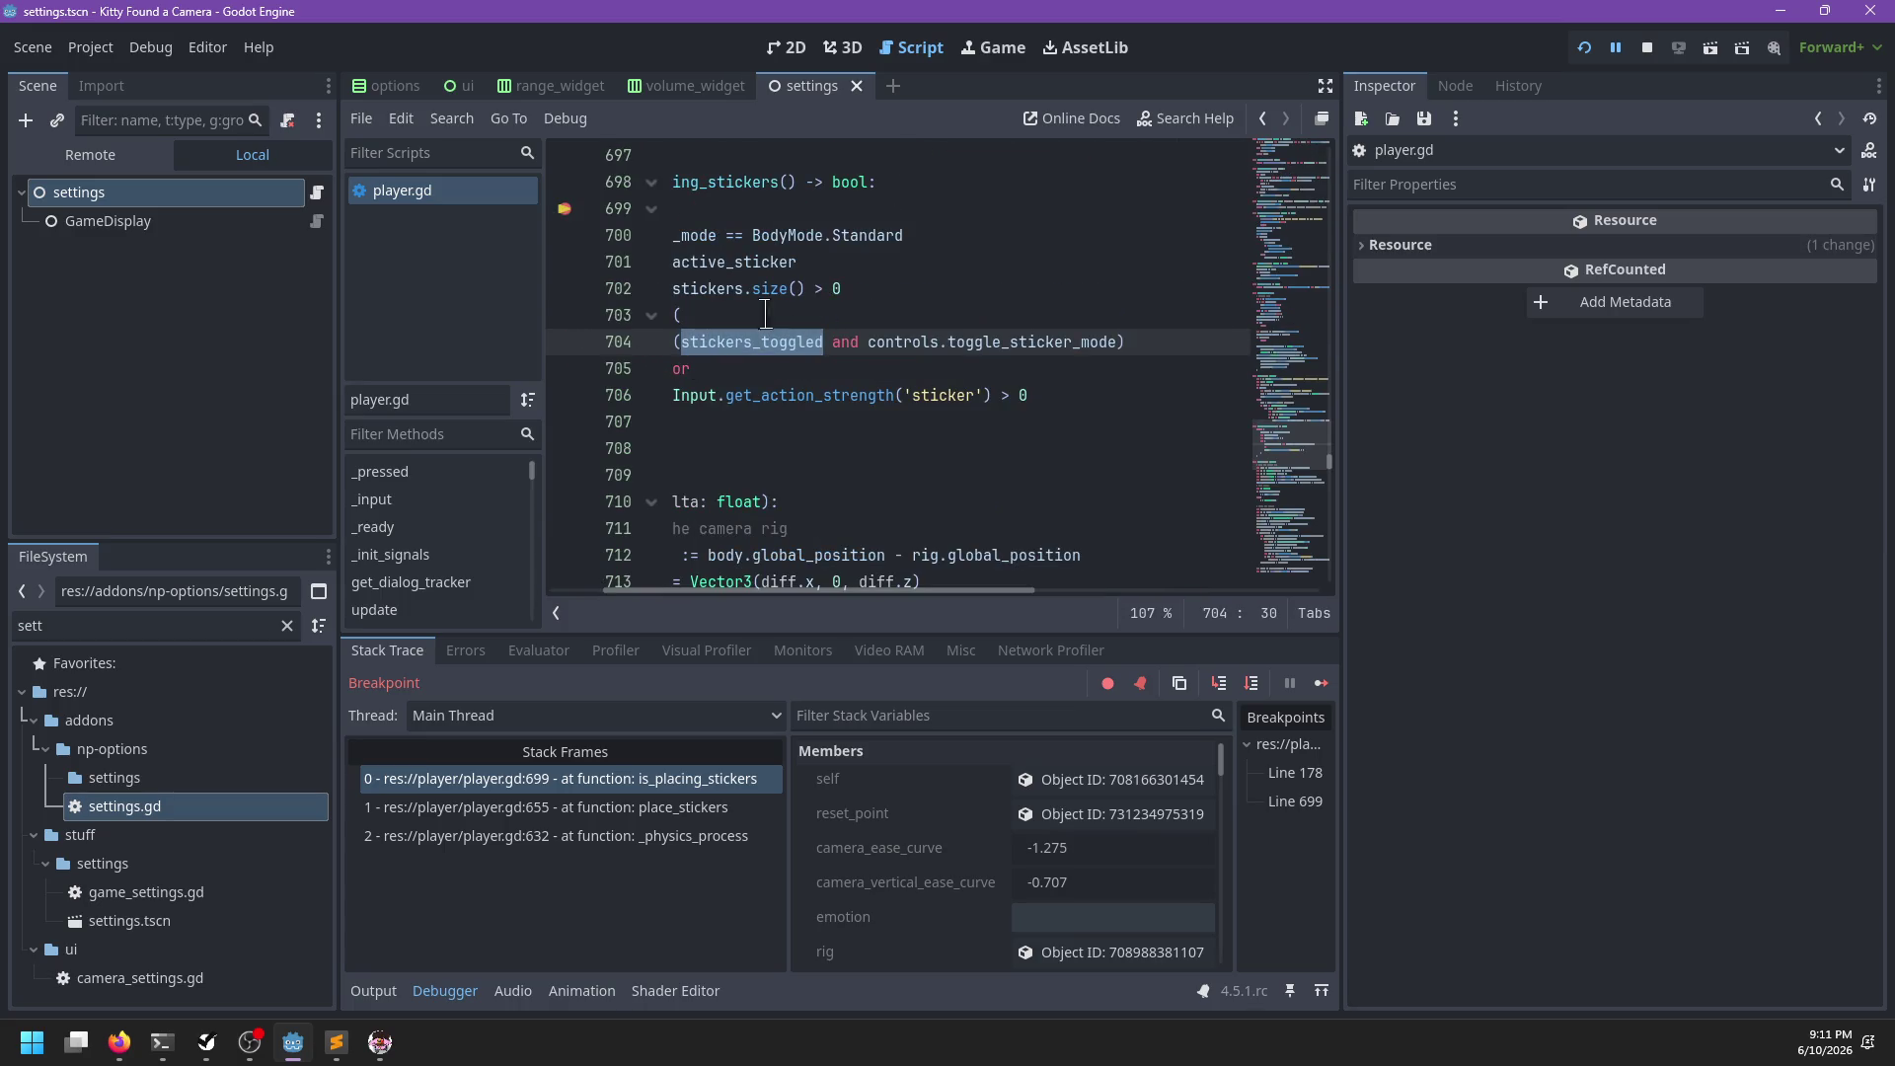
{"action": "left_click", "coordinate": [565, 209], "text": "shift"}
{"action": "left_click", "coordinate": [990, 308]}
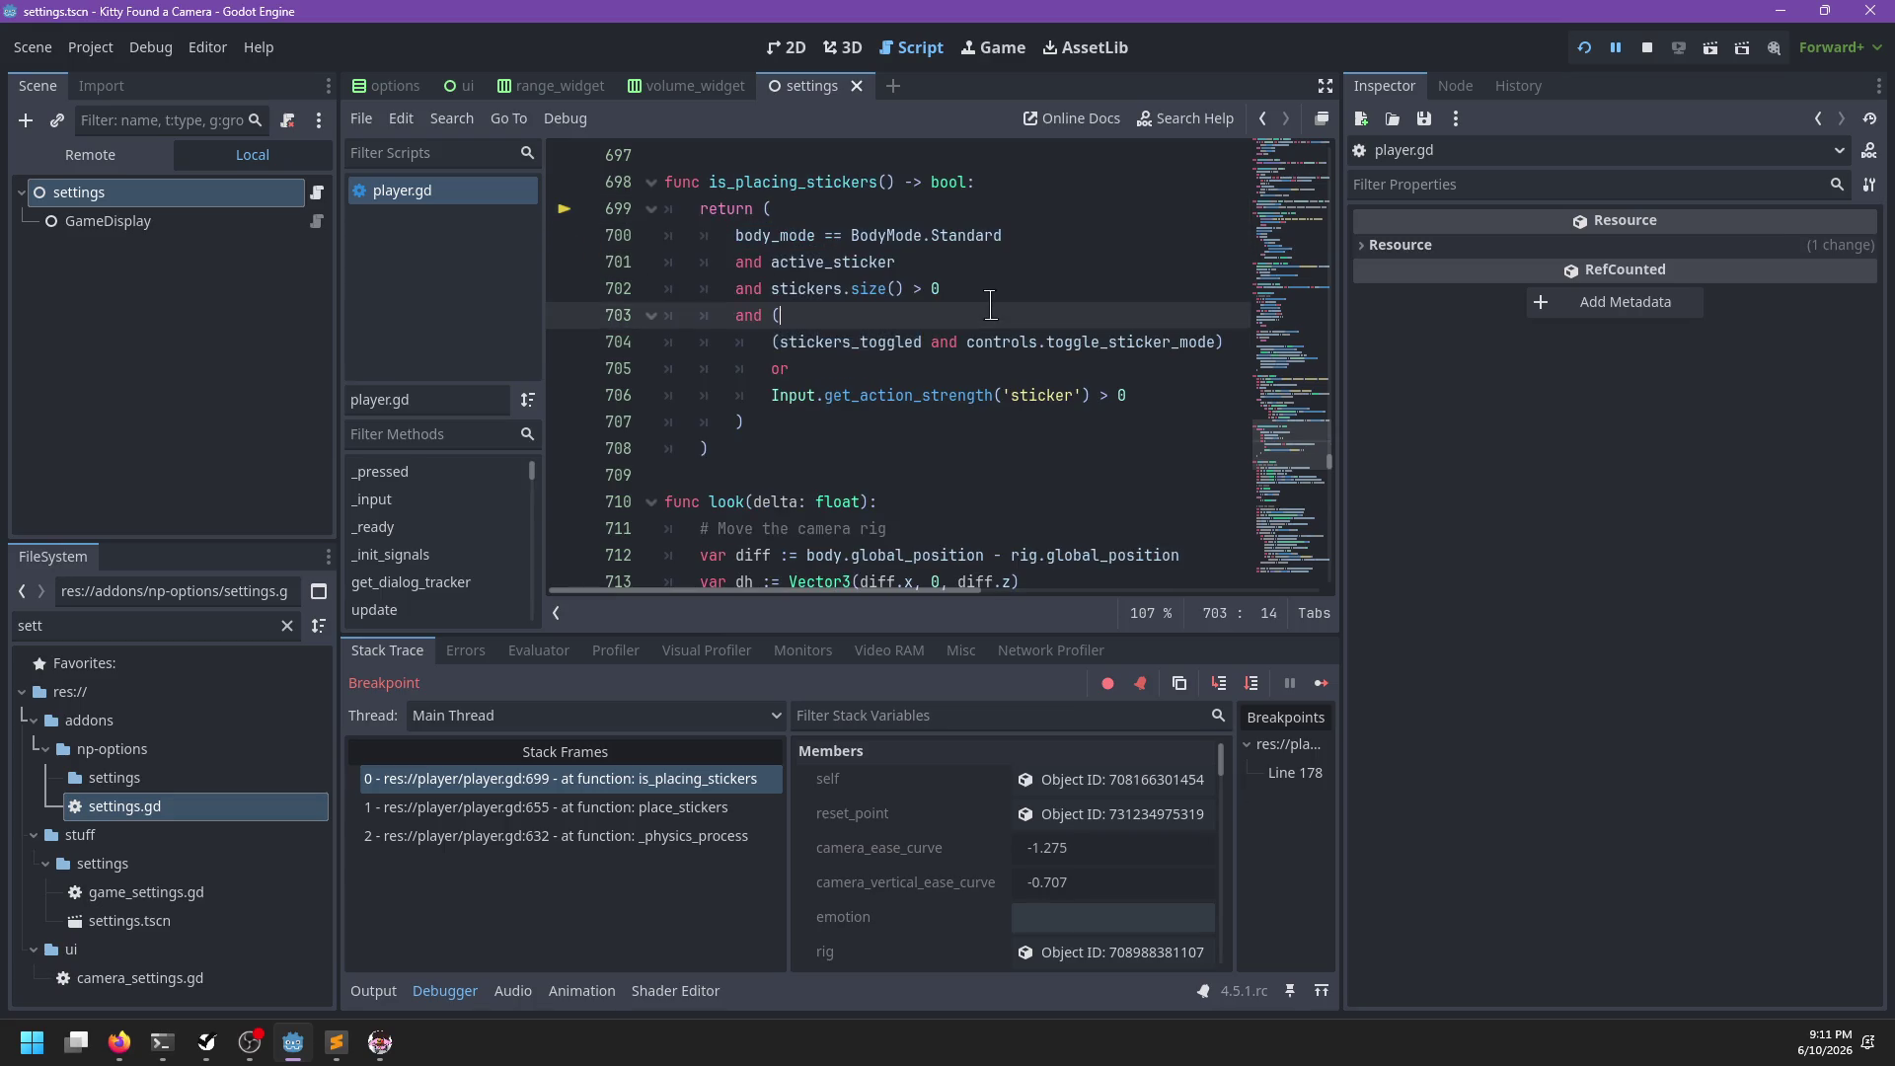
{"action": "key", "text": "F12"}
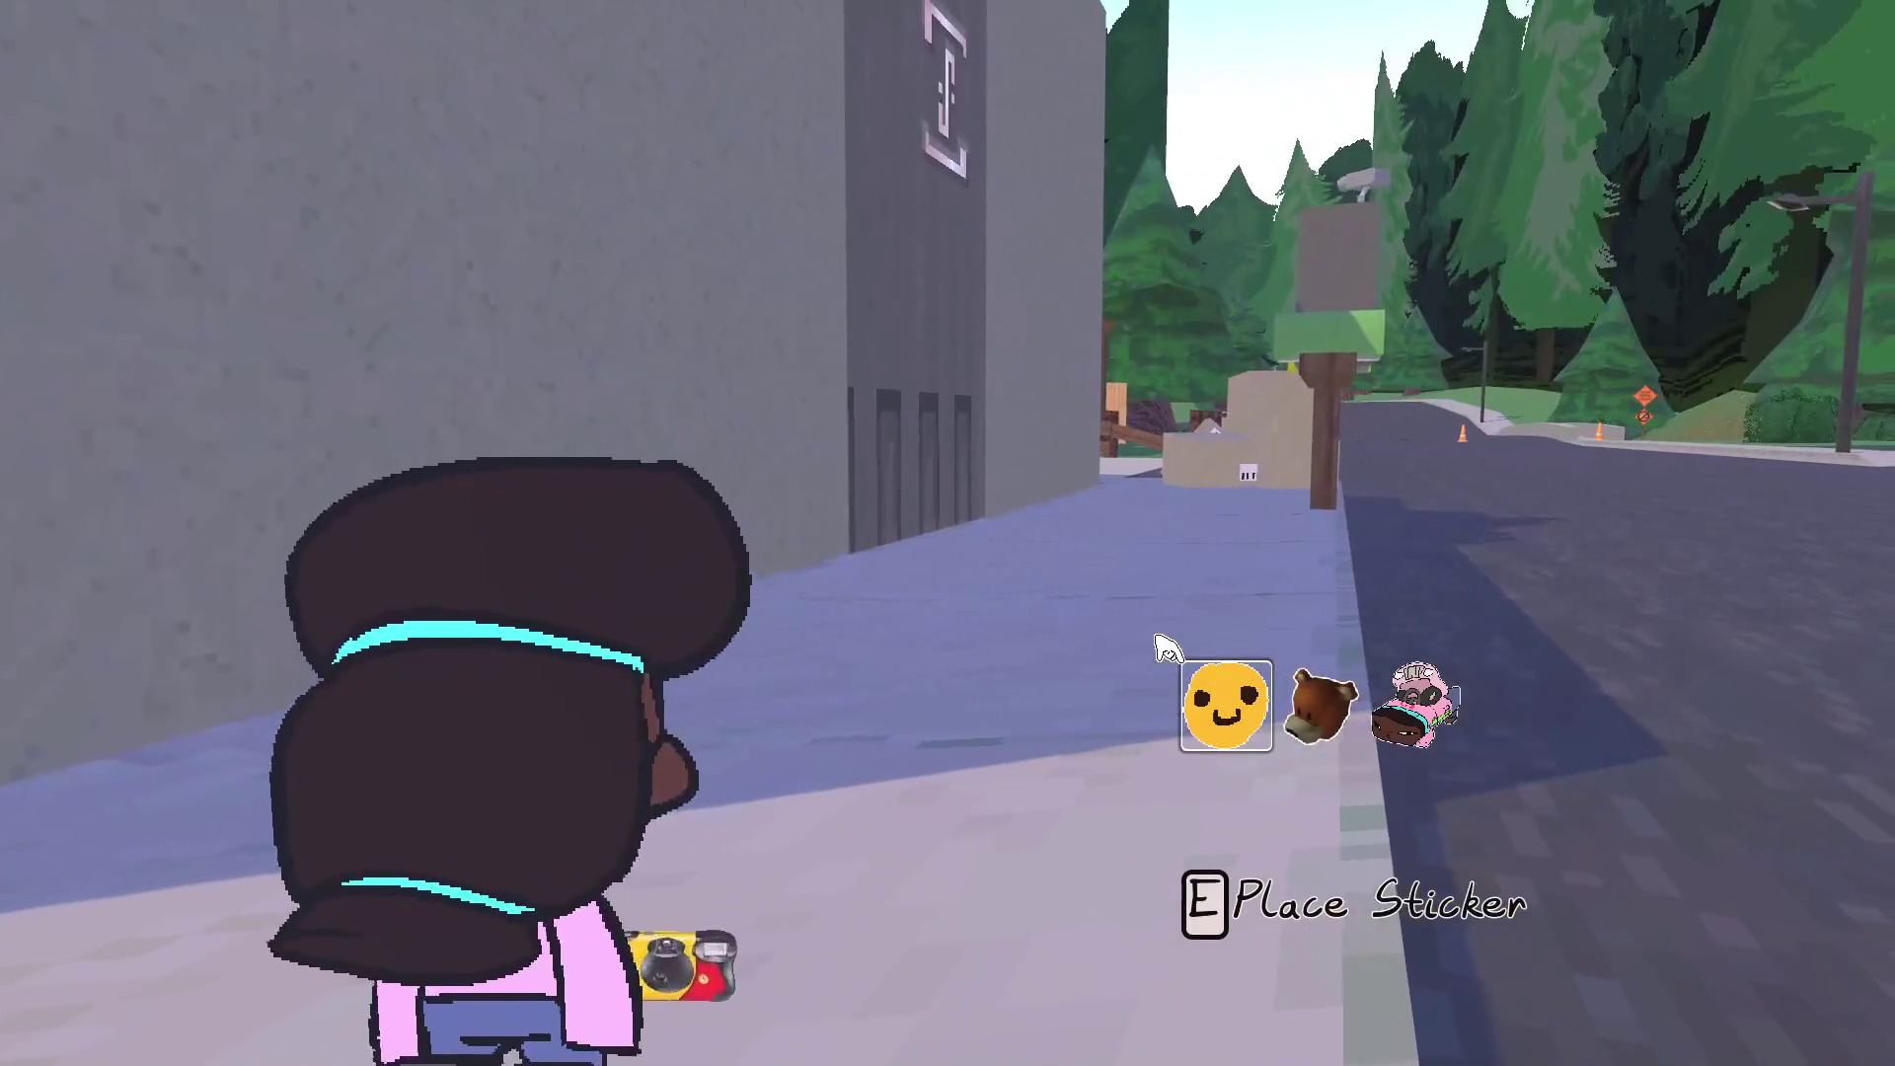
{"action": "key", "text": "alt+Tab"}
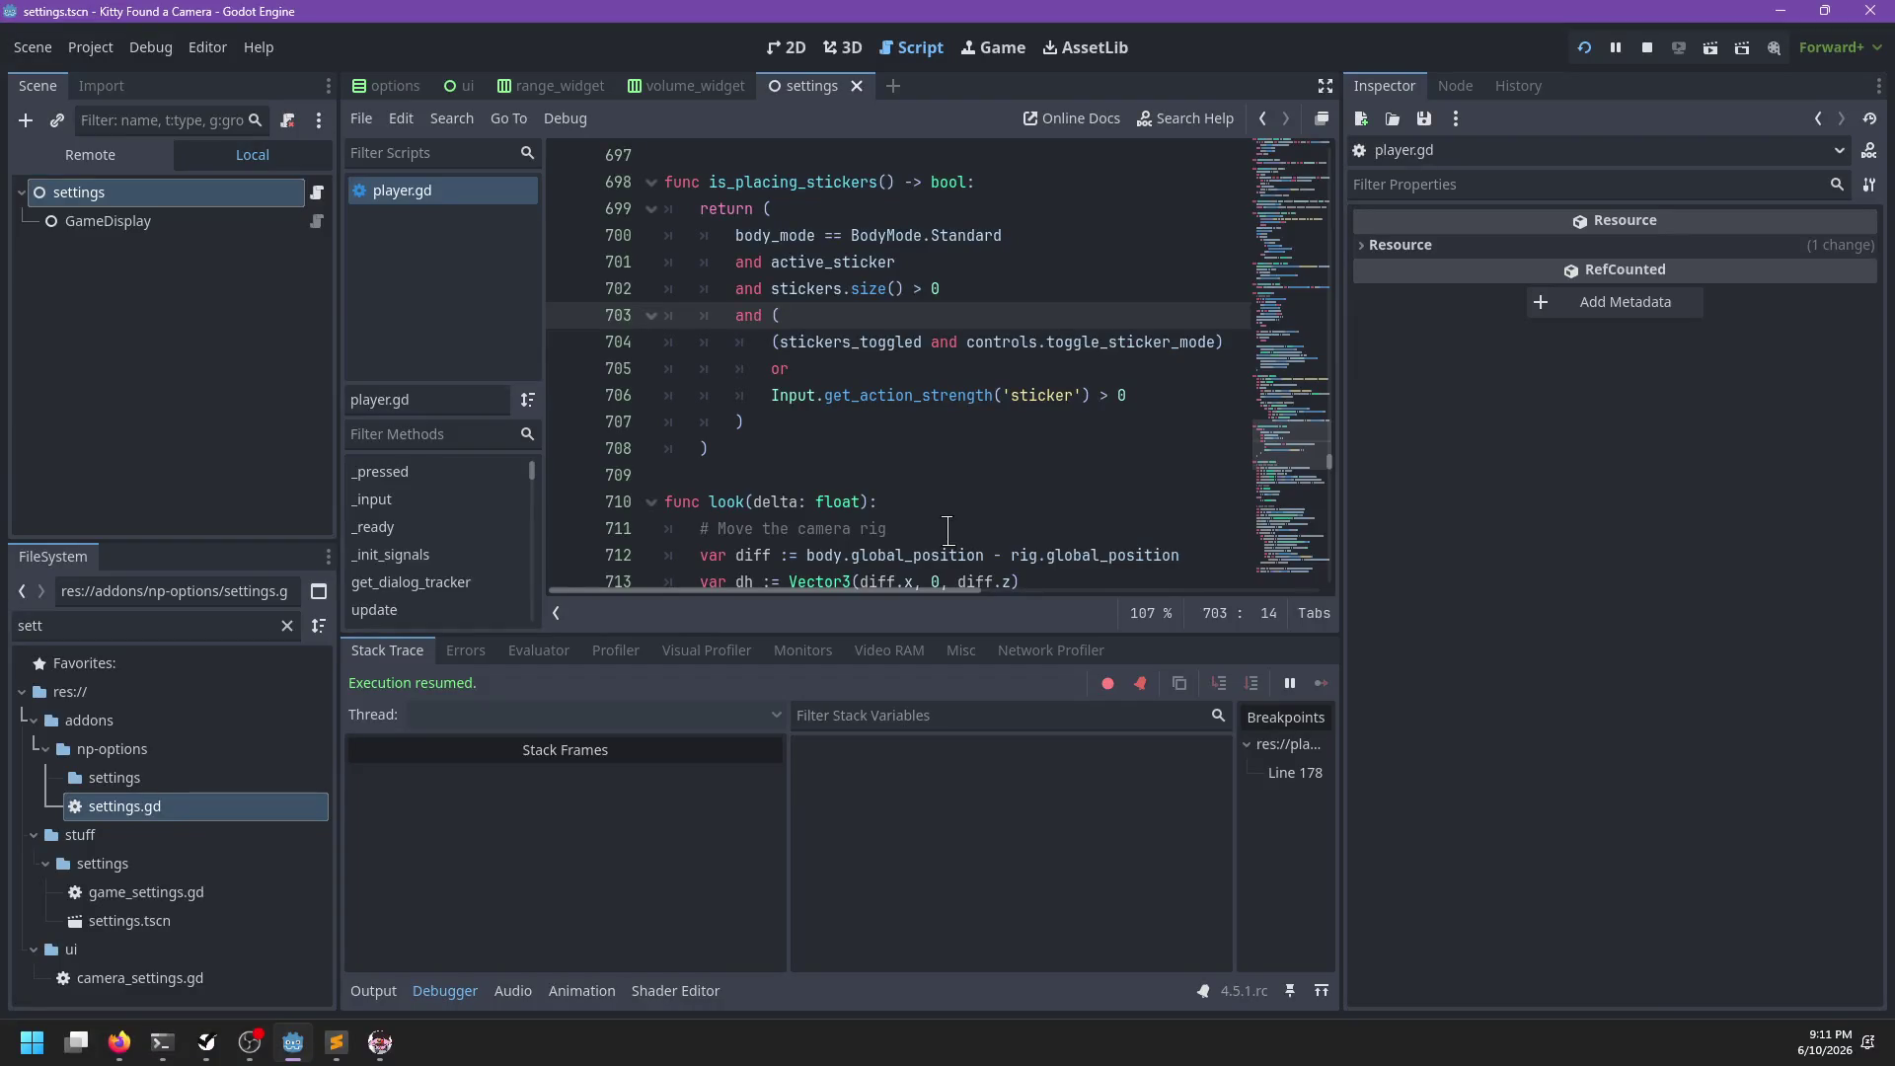
{"action": "key", "text": "ctrl+f"}
{"action": "type", "text": "stickers"}
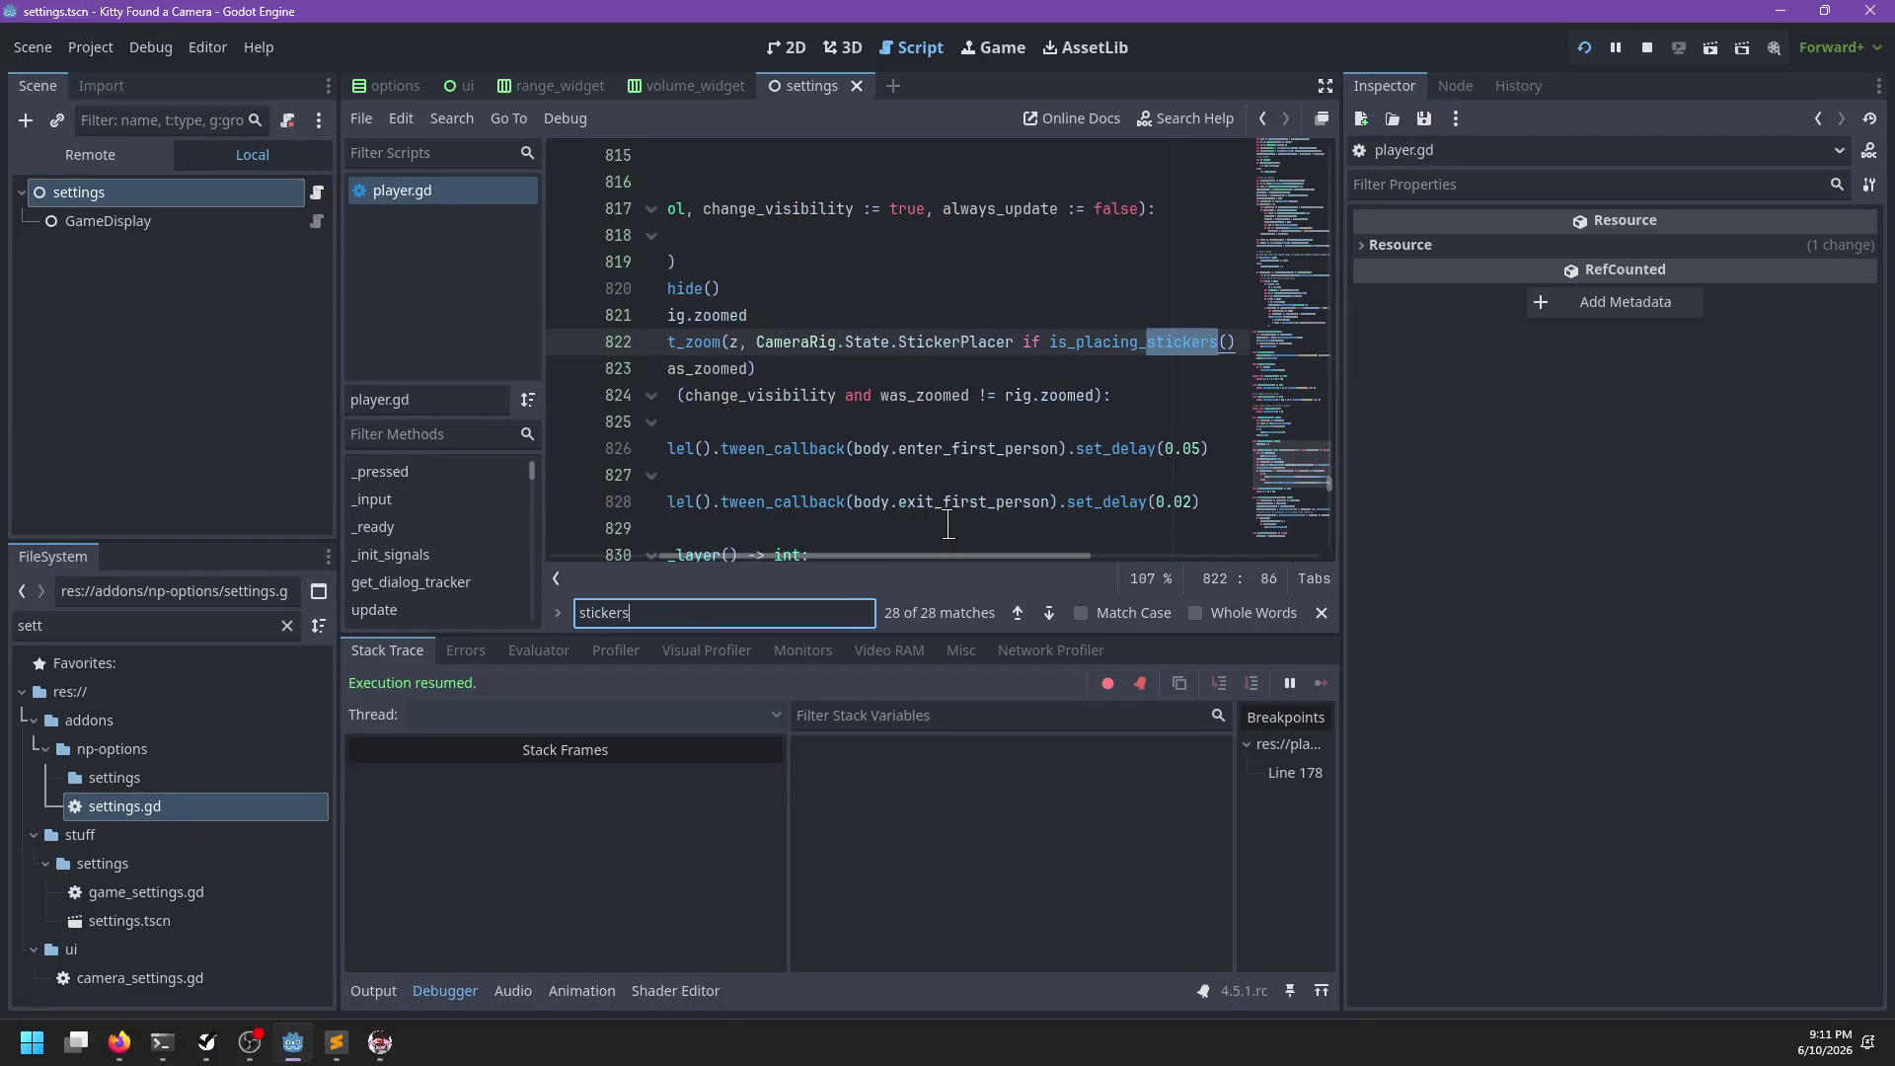
{"action": "key", "text": "Return"}
{"action": "key", "text": "Return"}
{"action": "key", "text": "Return"}
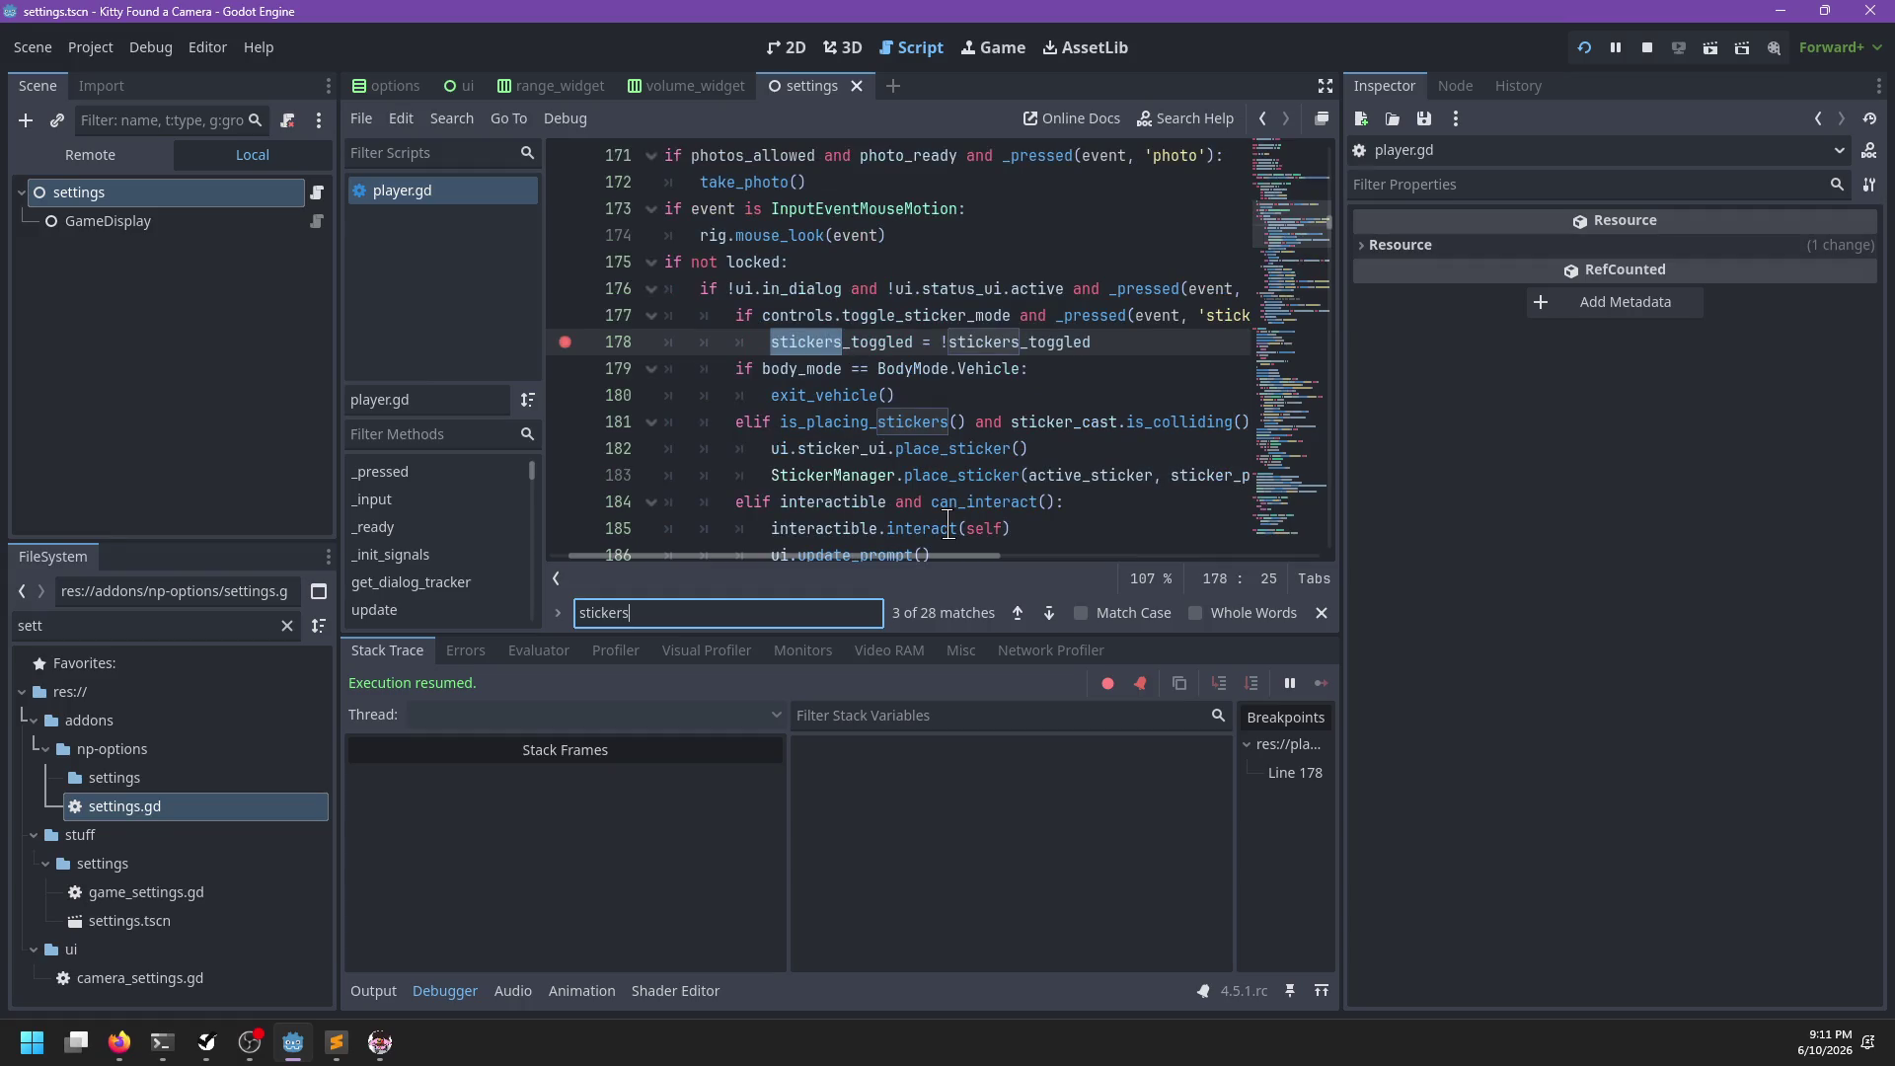
{"action": "key", "text": "Escape"}
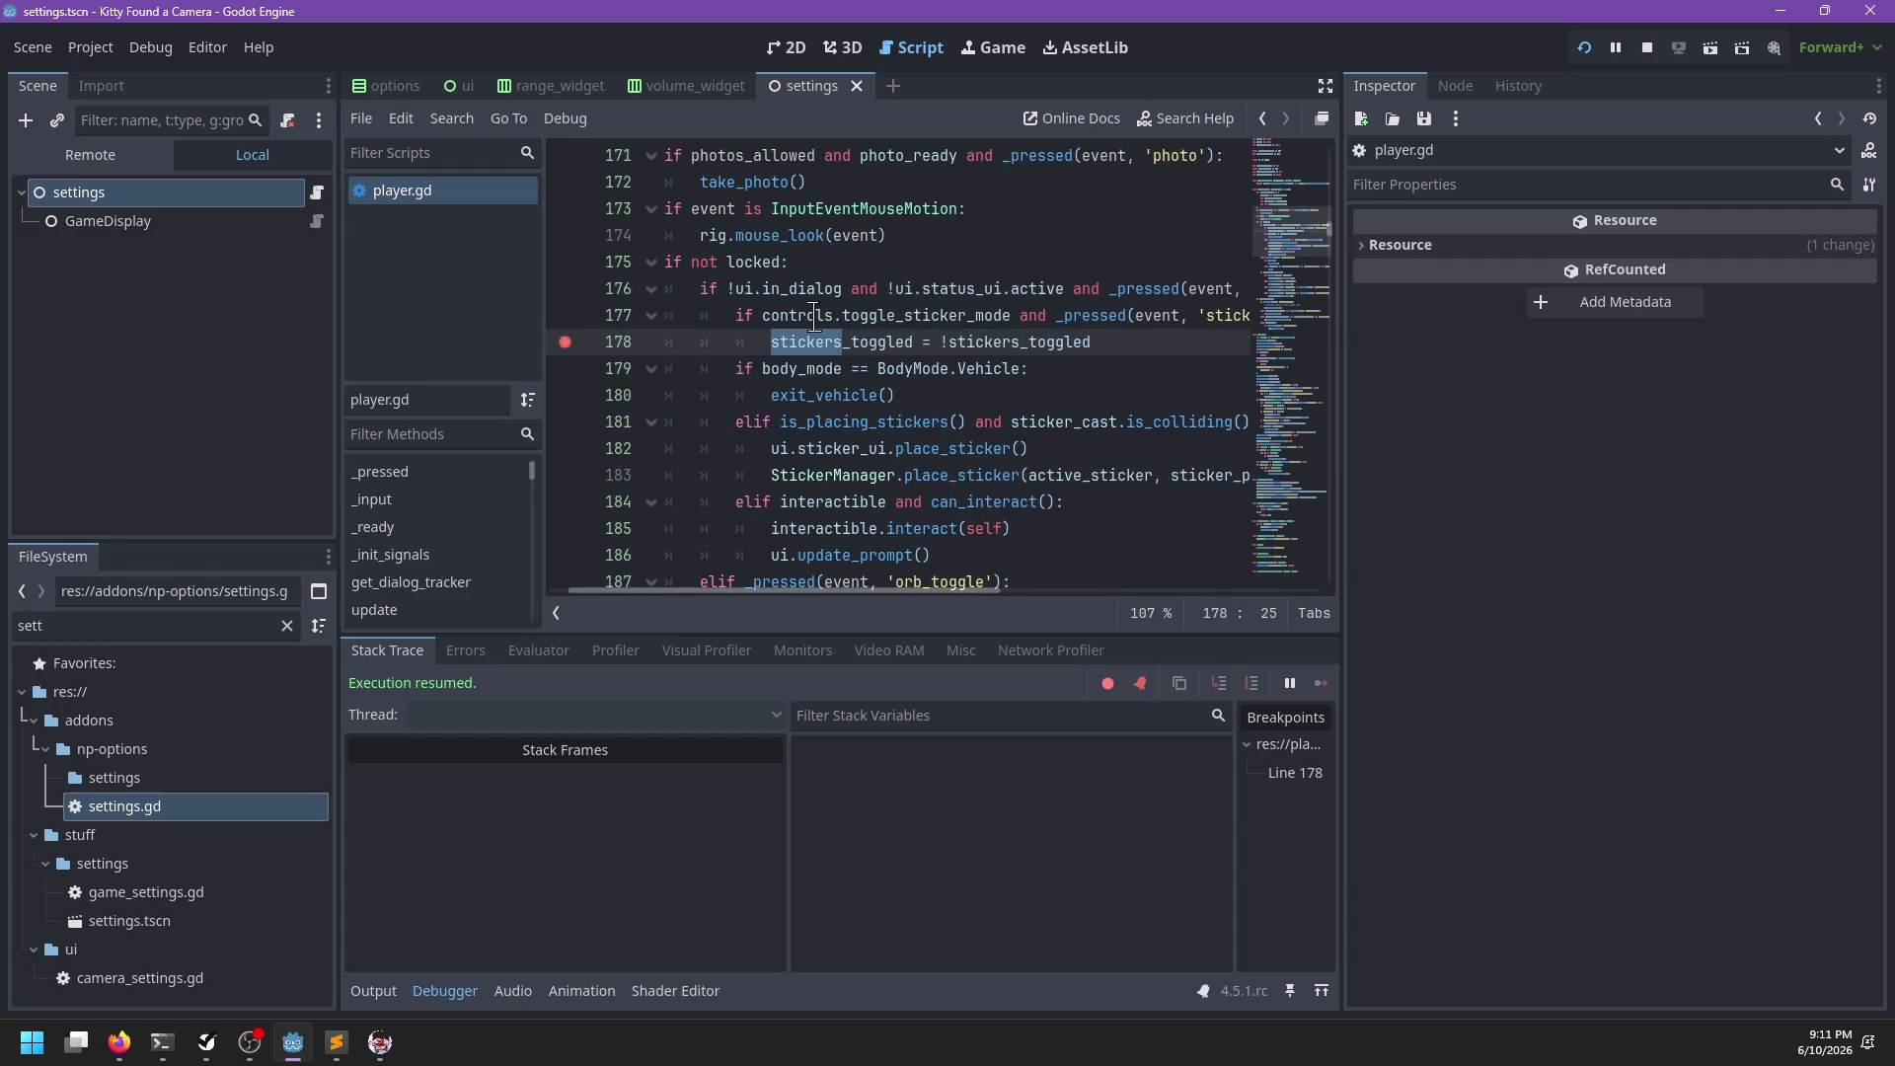
{"action": "double_click", "coordinate": [815, 315]}
{"action": "double_click", "coordinate": [926, 315]}
{"action": "scroll", "coordinate": [1034, 356], "scroll_direction": "right", "scroll_amount": 1}
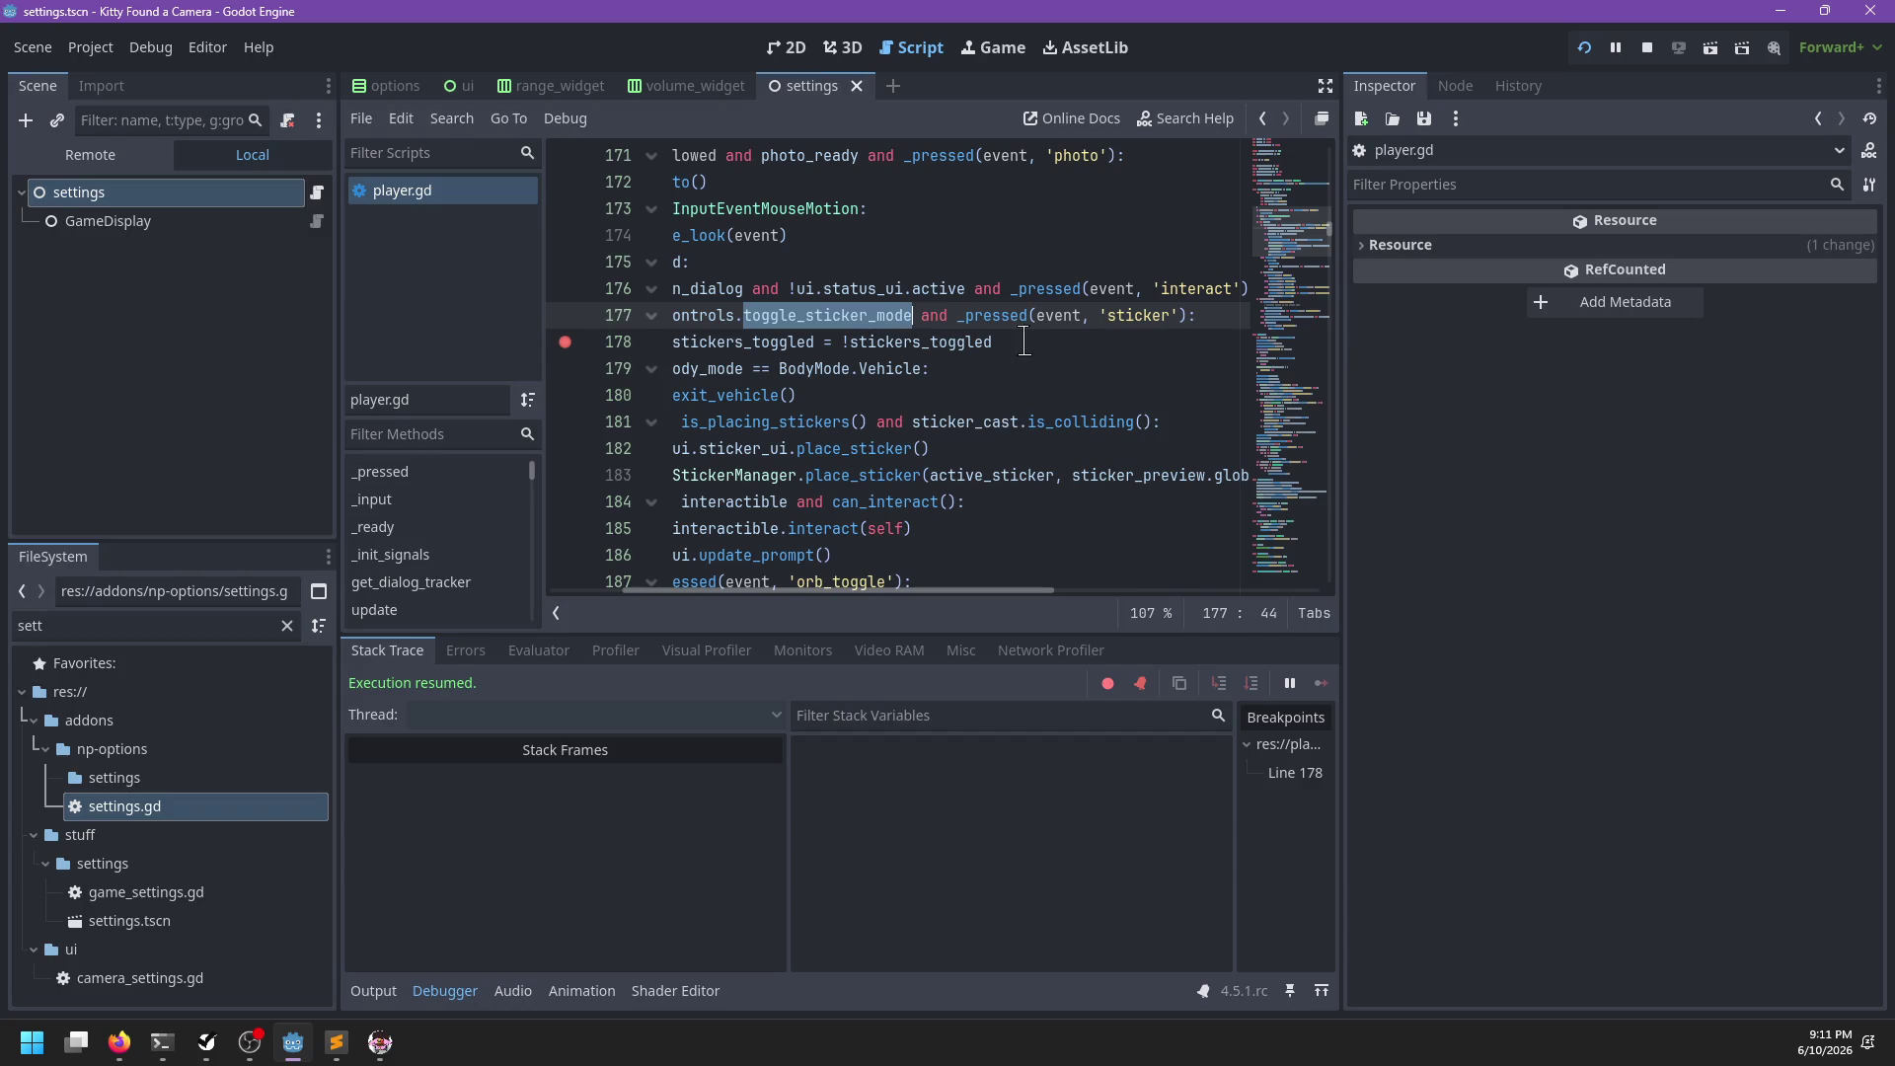
{"action": "scroll", "coordinate": [1094, 324], "scroll_direction": "left", "scroll_amount": 2}
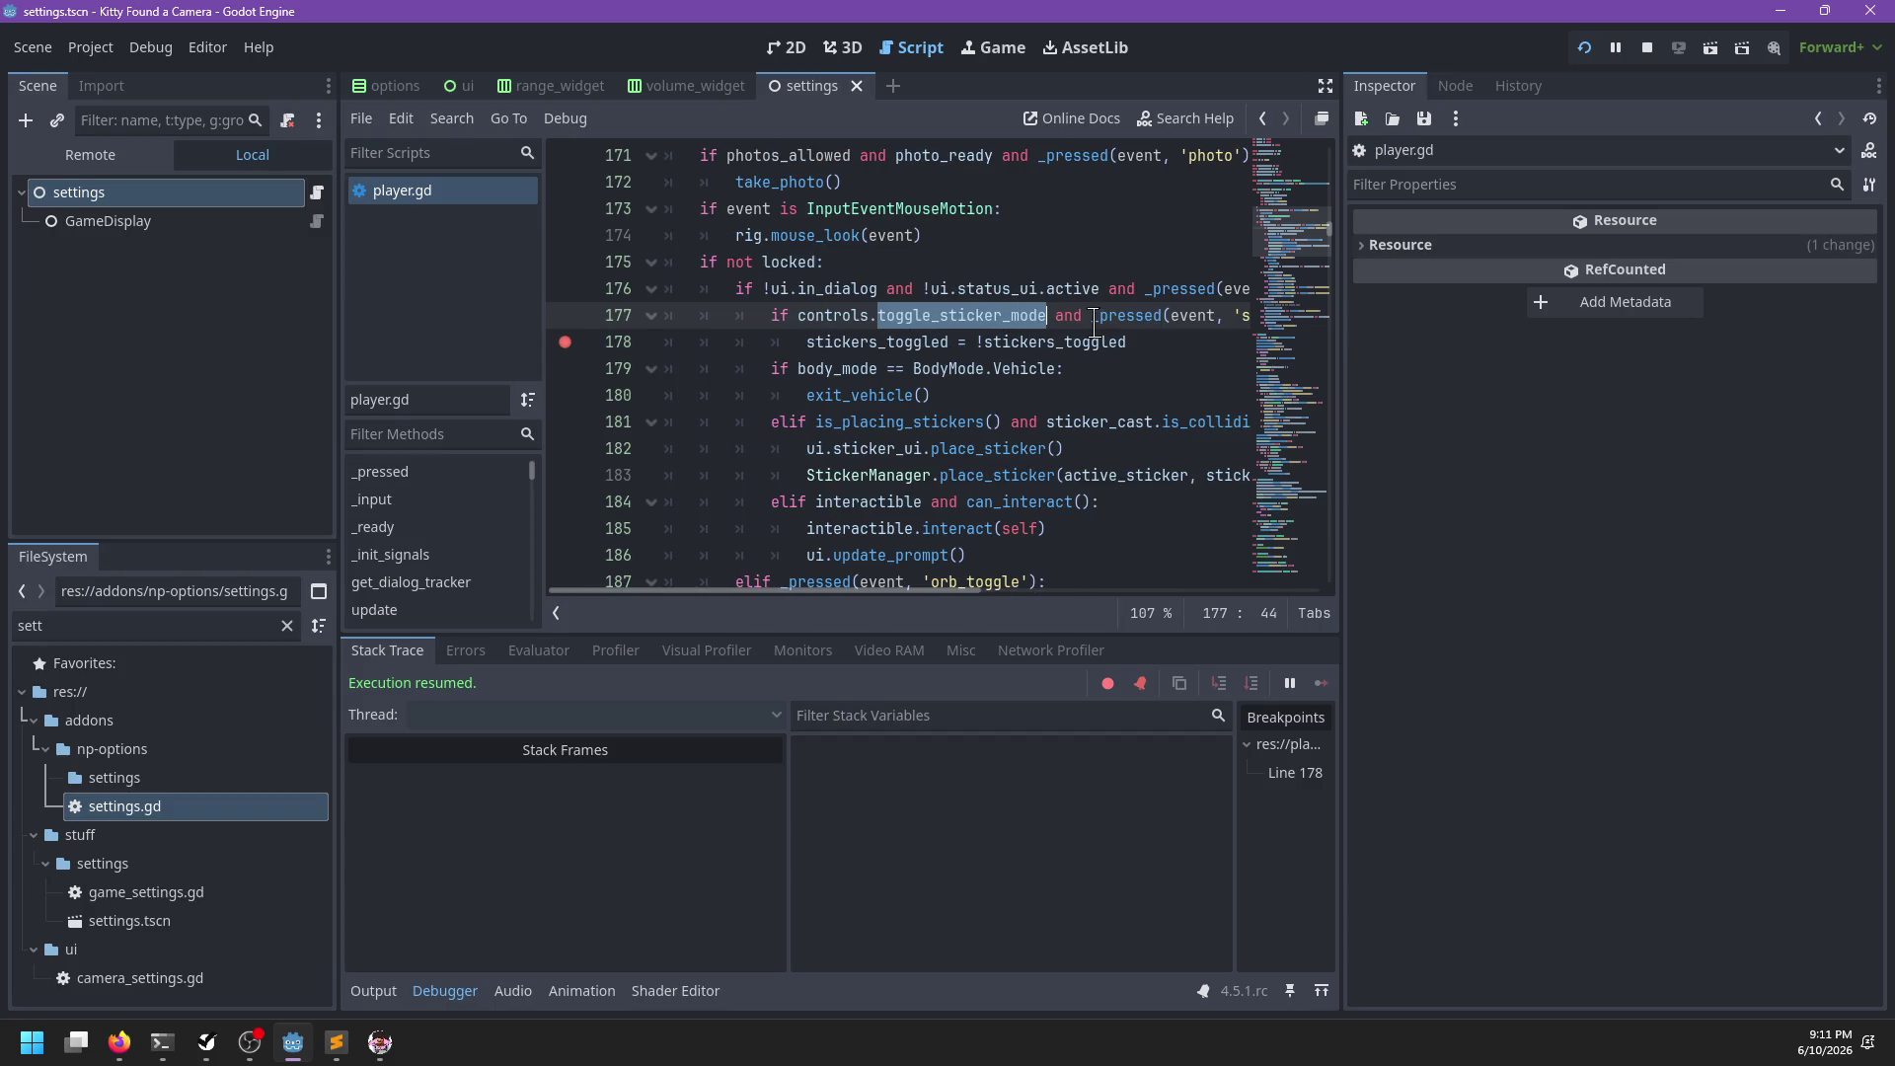
{"action": "key", "text": "ctrl+f"}
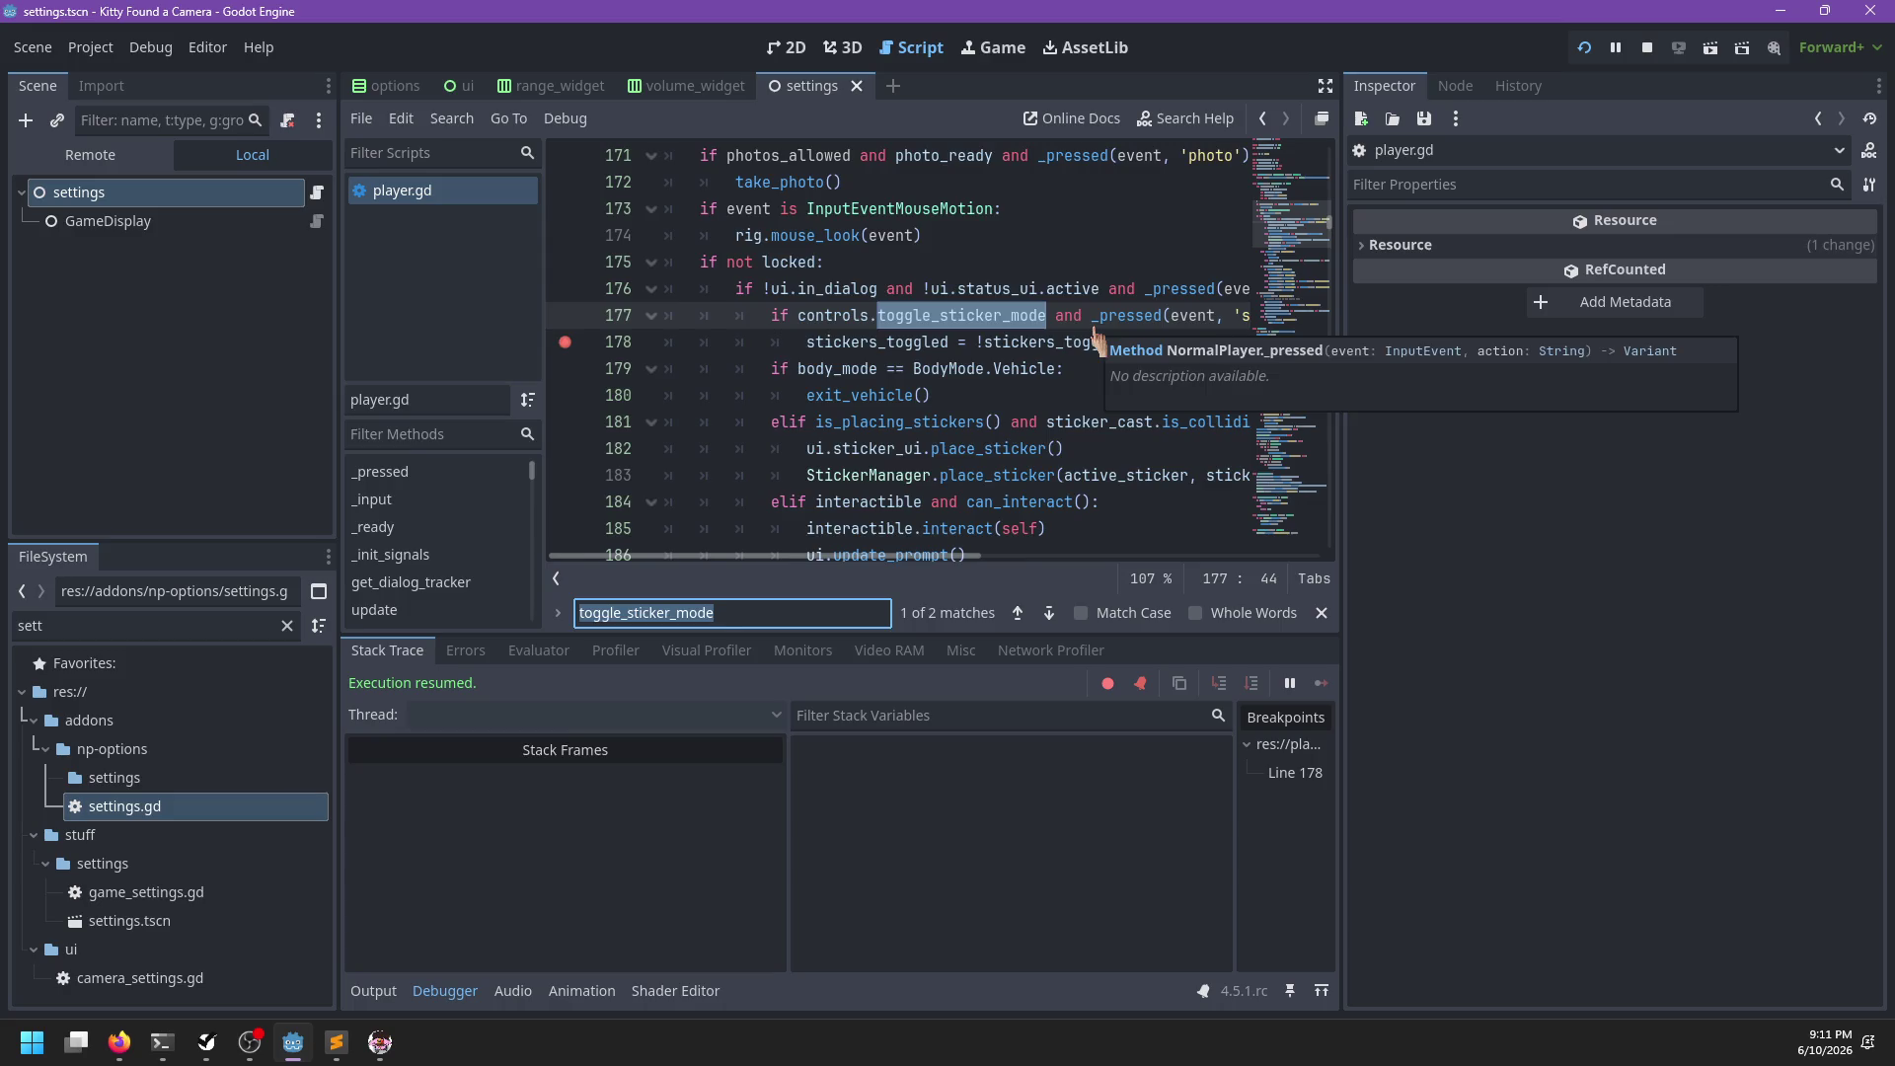
{"action": "type", "text": "'sticker"}
{"action": "key", "text": "Return"}
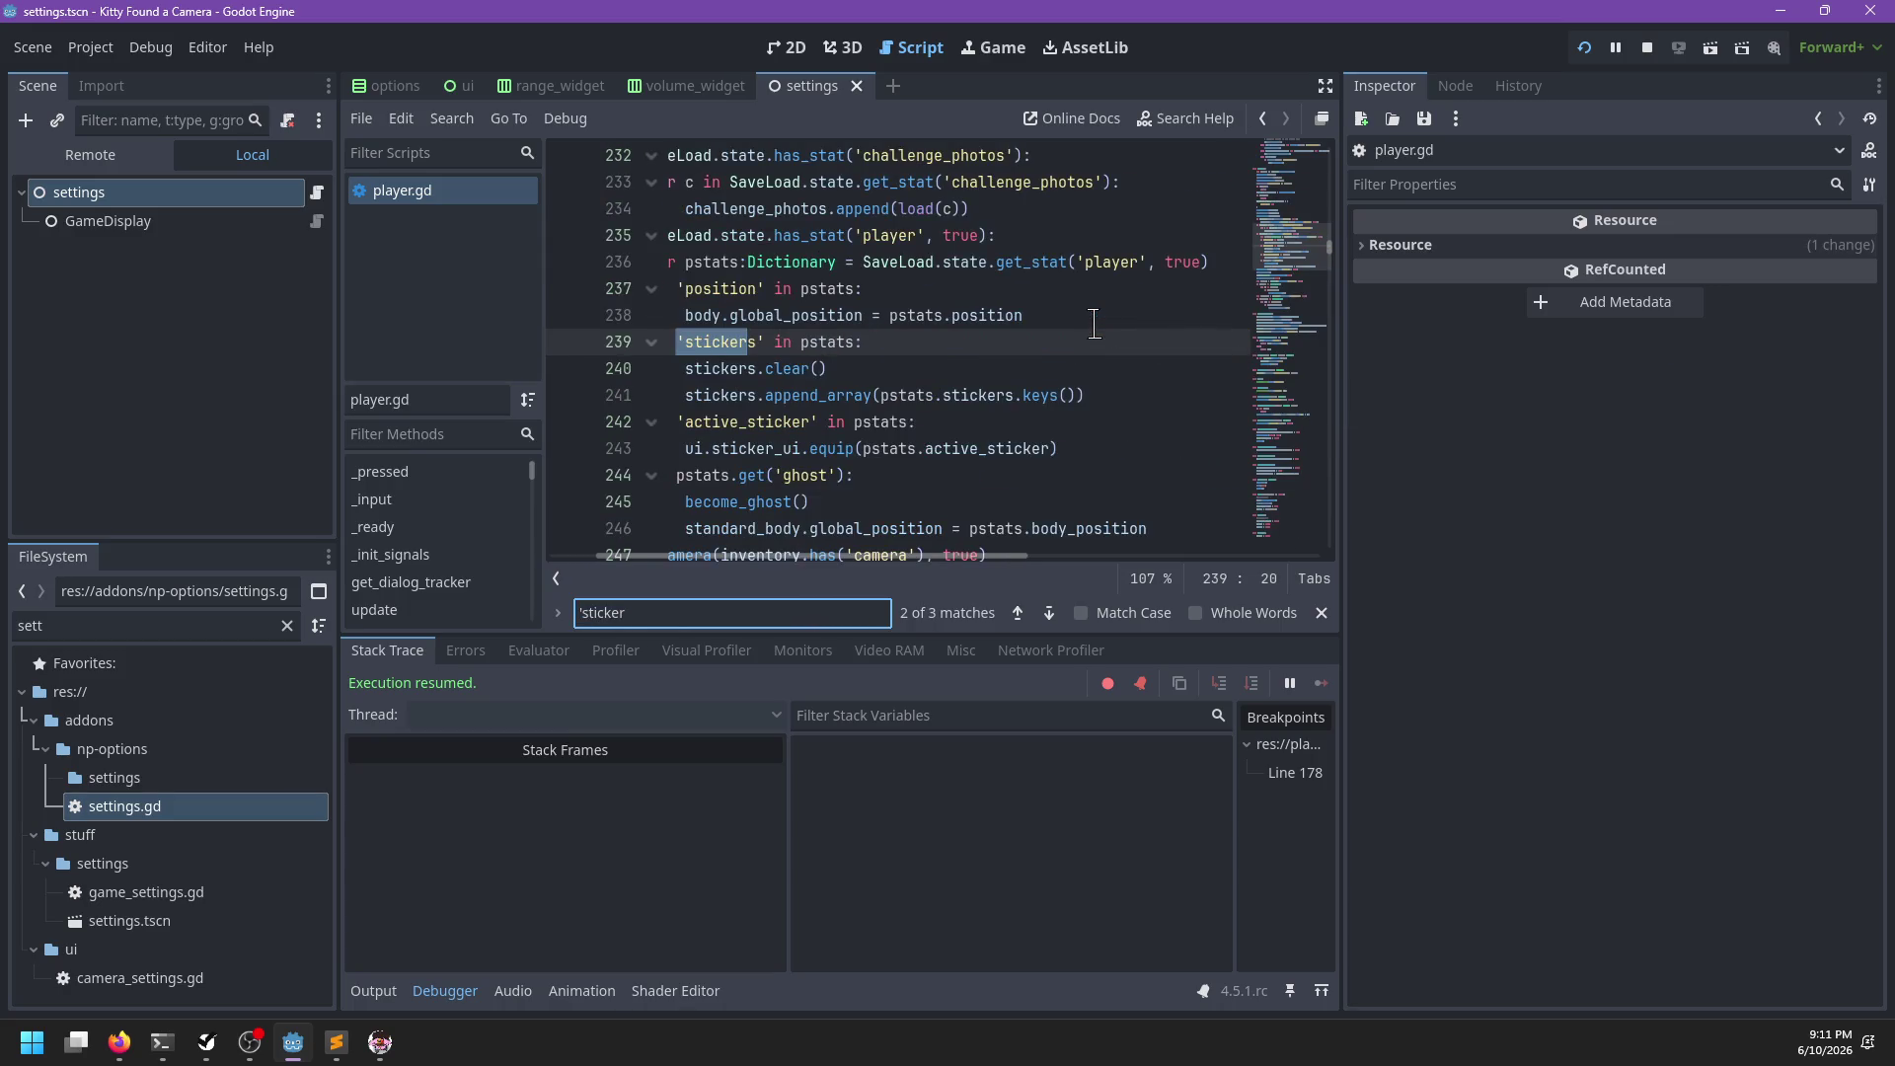
{"action": "key", "text": "Return"}
{"action": "key", "text": "Return"}
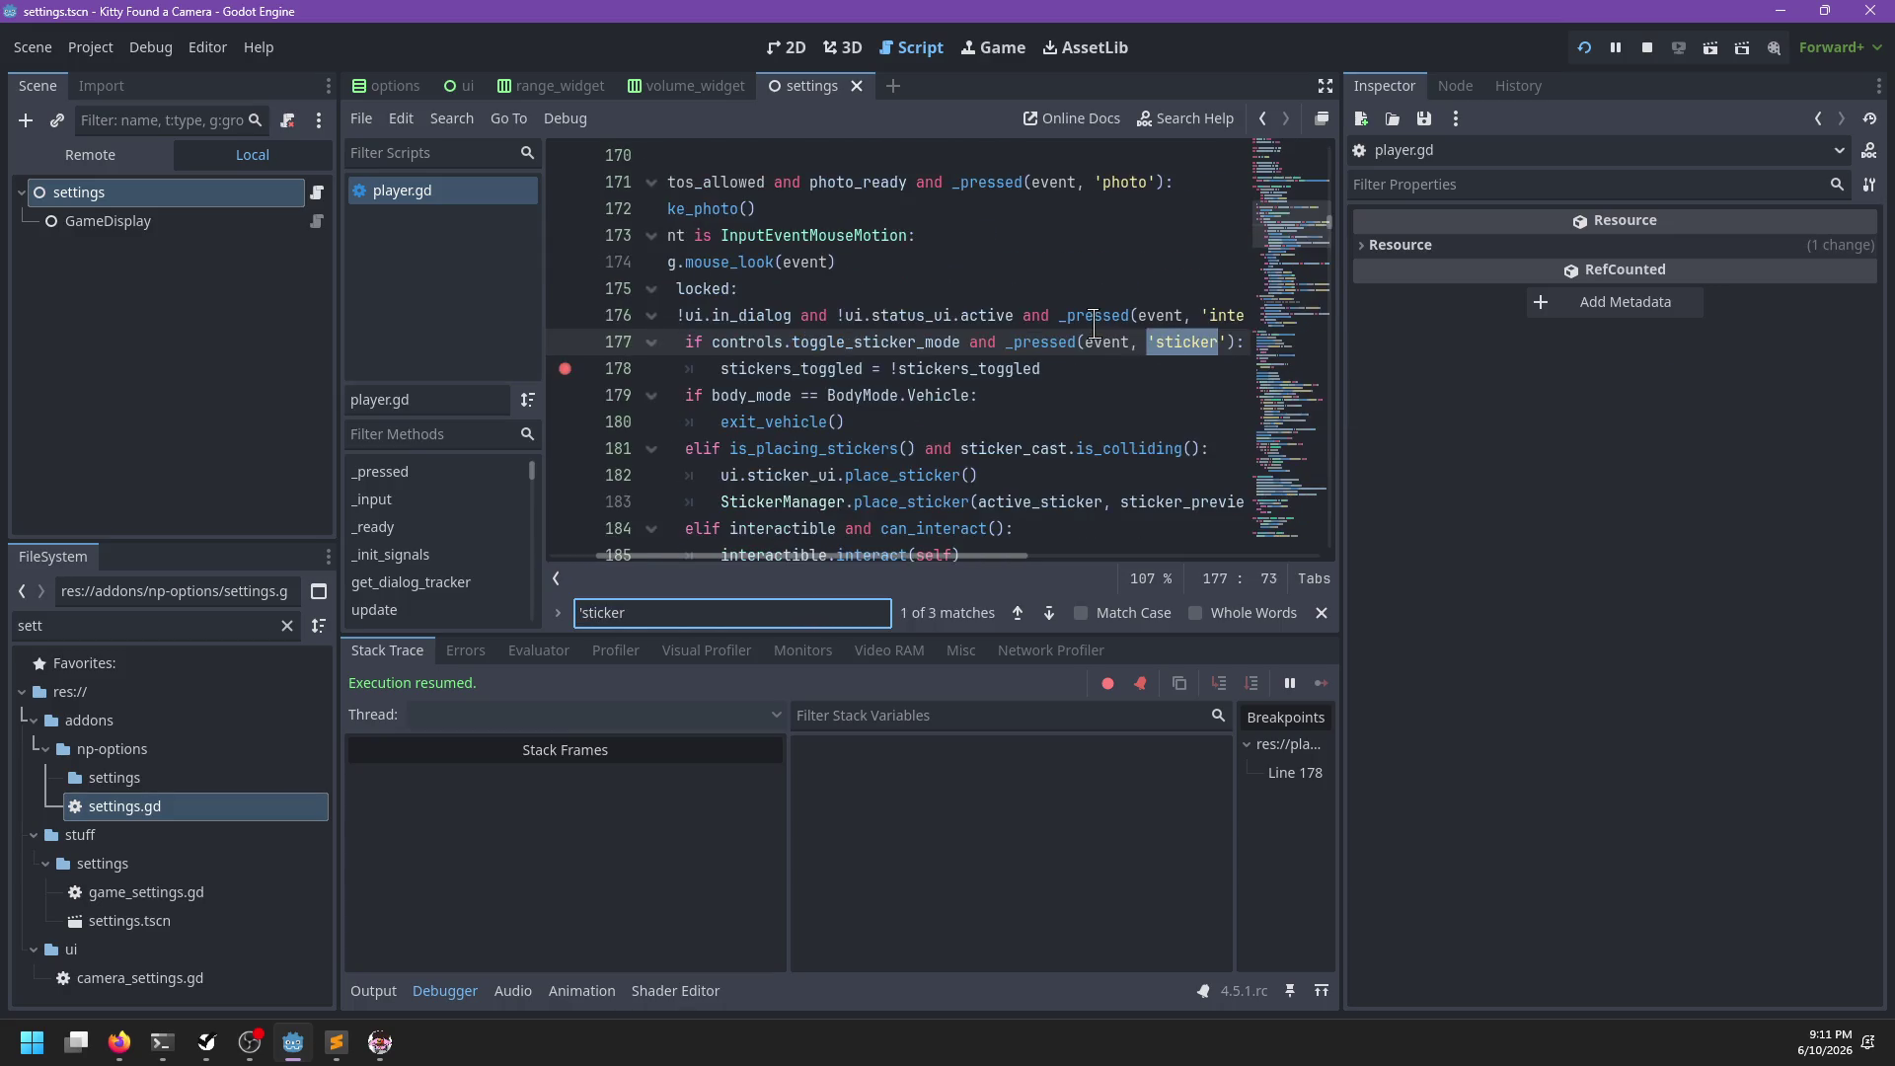
{"action": "key", "text": "Escape"}
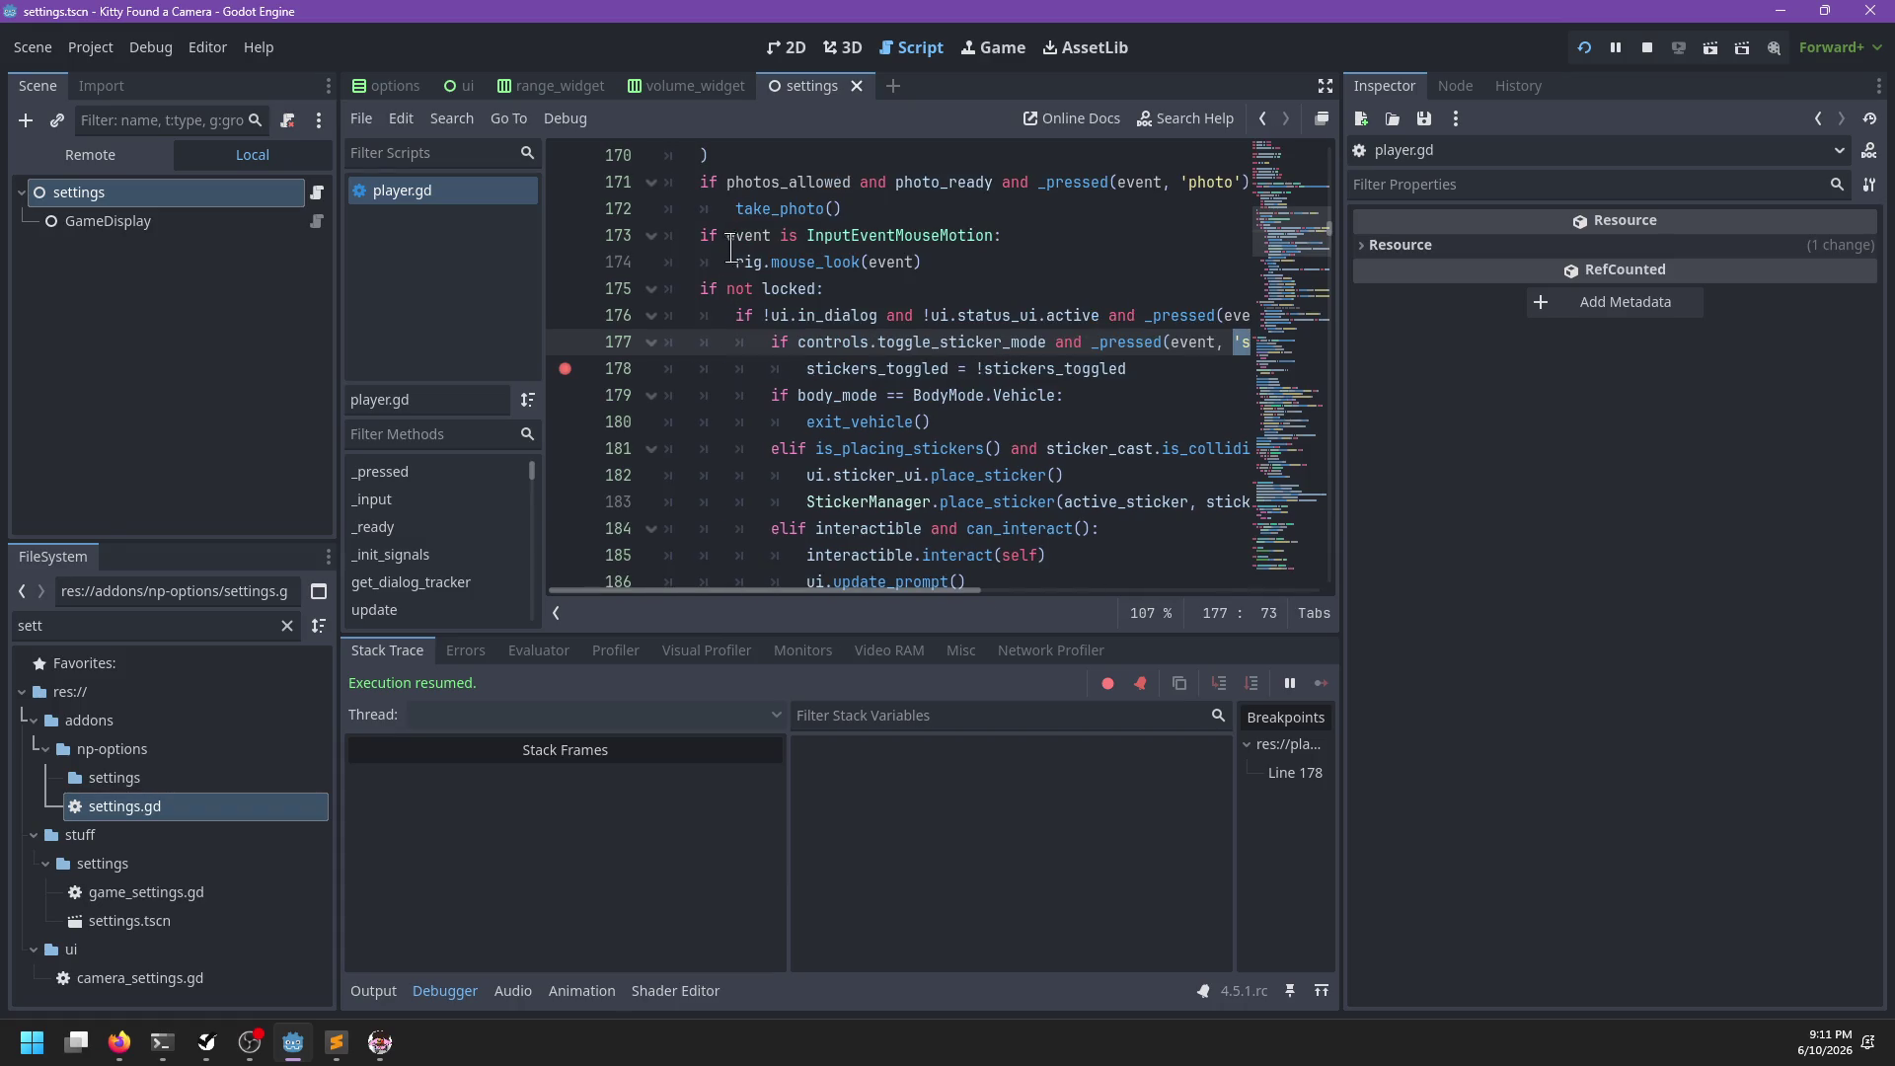
{"action": "scroll", "coordinate": [888, 287], "scroll_direction": "up", "scroll_amount": 3}
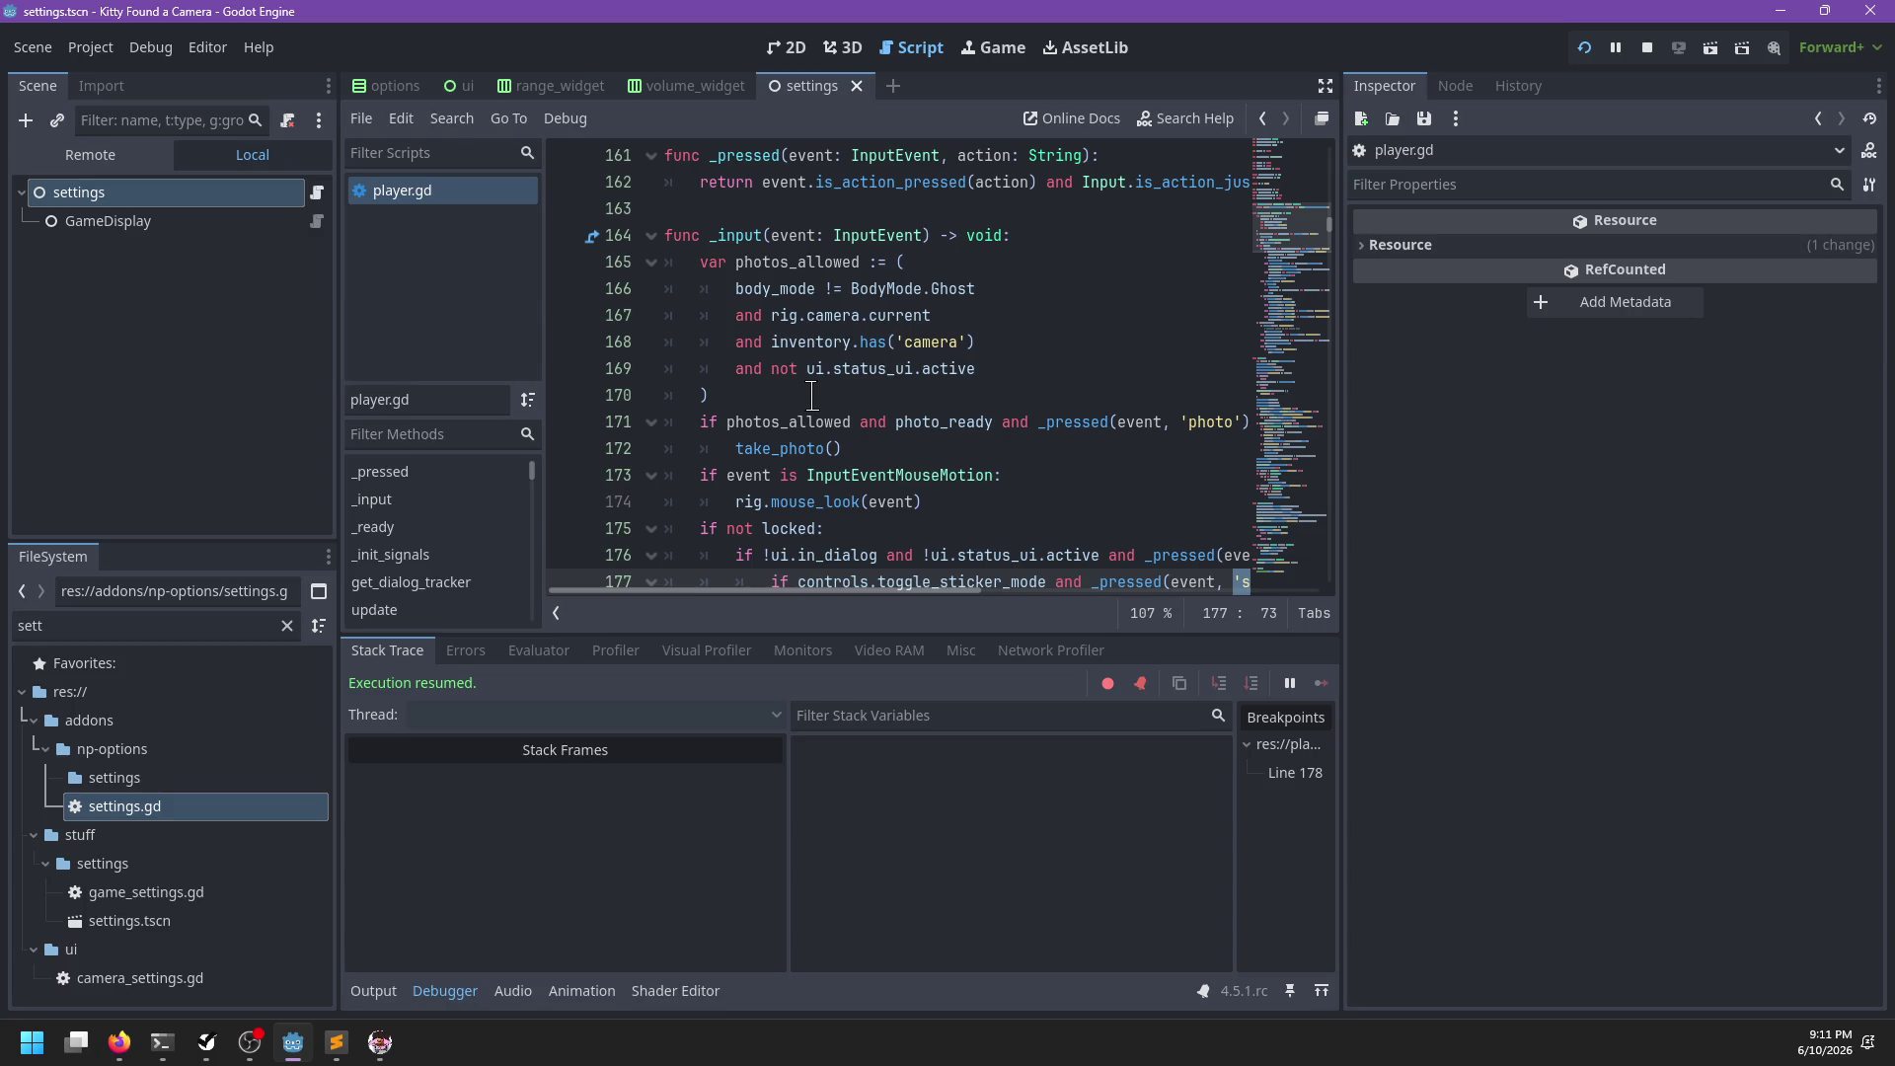
Scroll through player.gd's _input handler (lines 161–211) to read the sticker and zoom checks
{"action": "scroll", "coordinate": [834, 403], "scroll_direction": "down", "scroll_amount": 2}
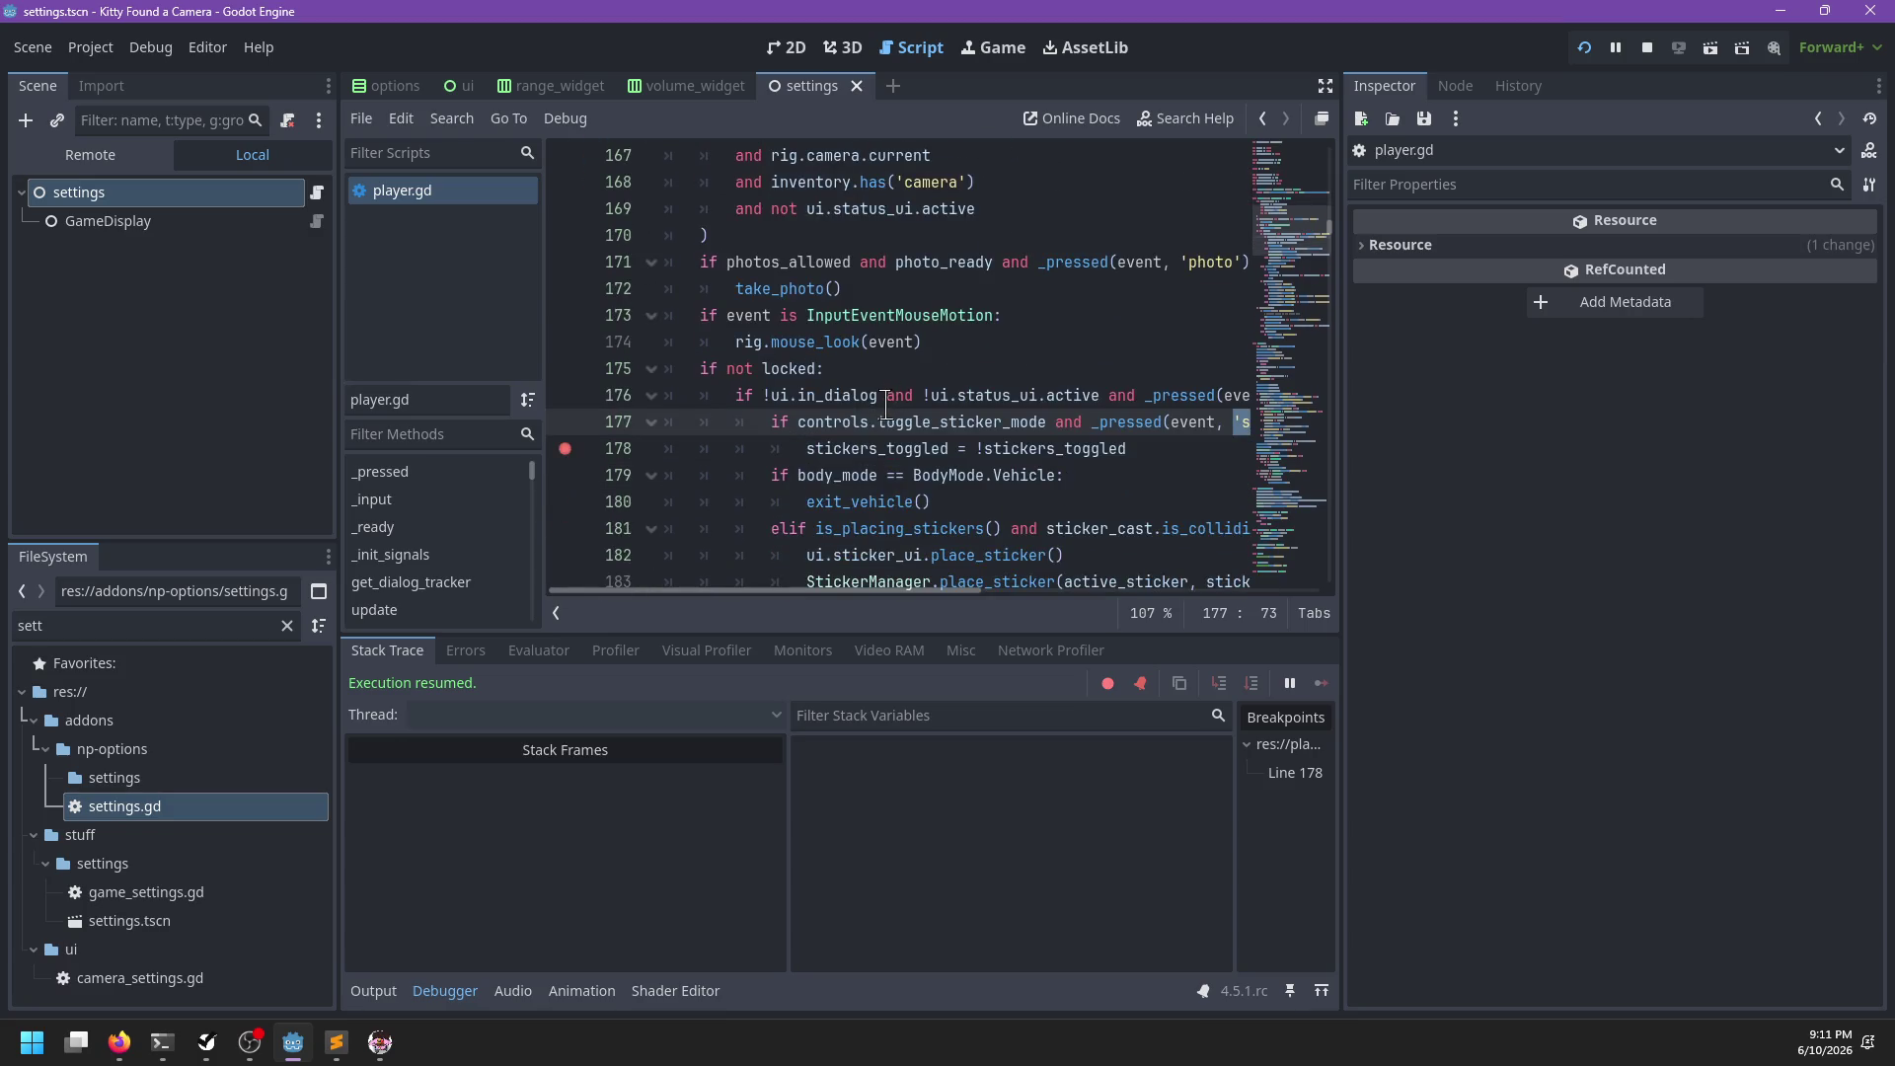
{"action": "scroll", "coordinate": [877, 403], "scroll_direction": "down", "scroll_amount": 11}
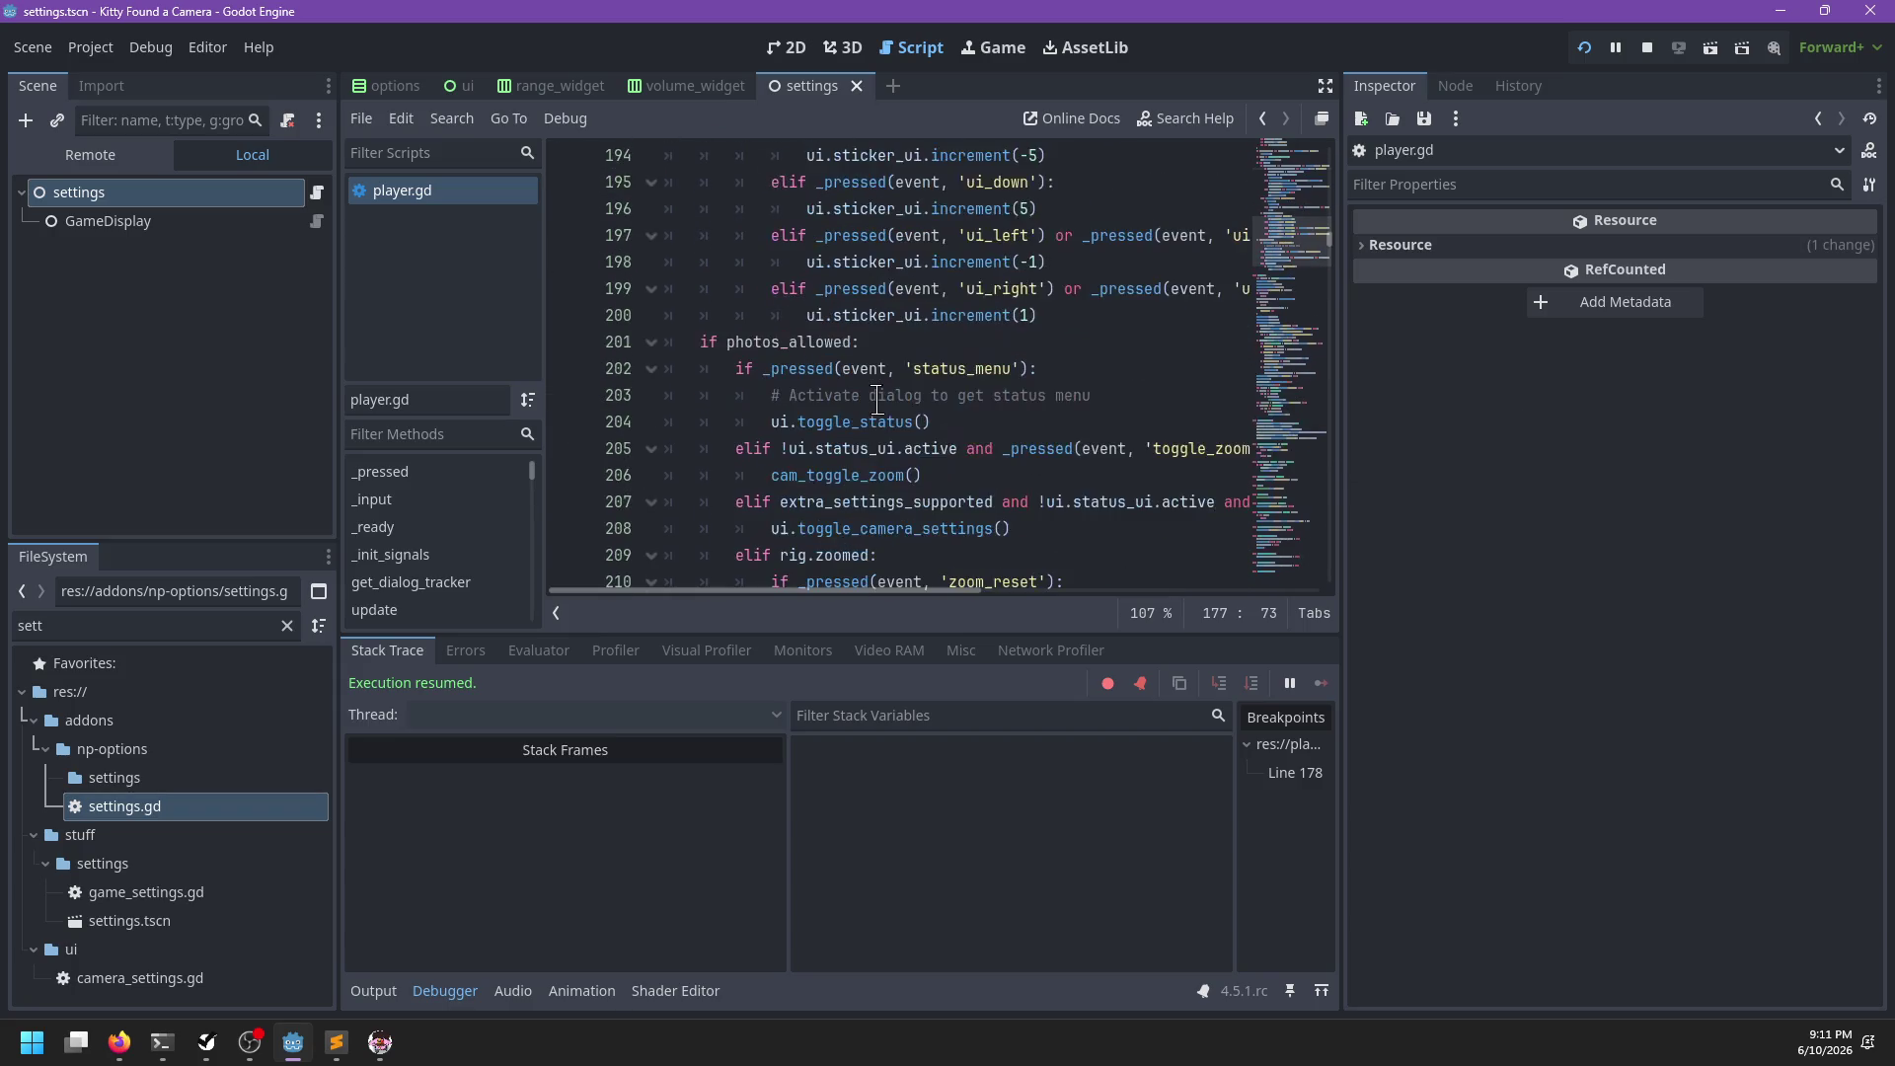
{"action": "scroll", "coordinate": [877, 408], "scroll_direction": "down", "scroll_amount": 1}
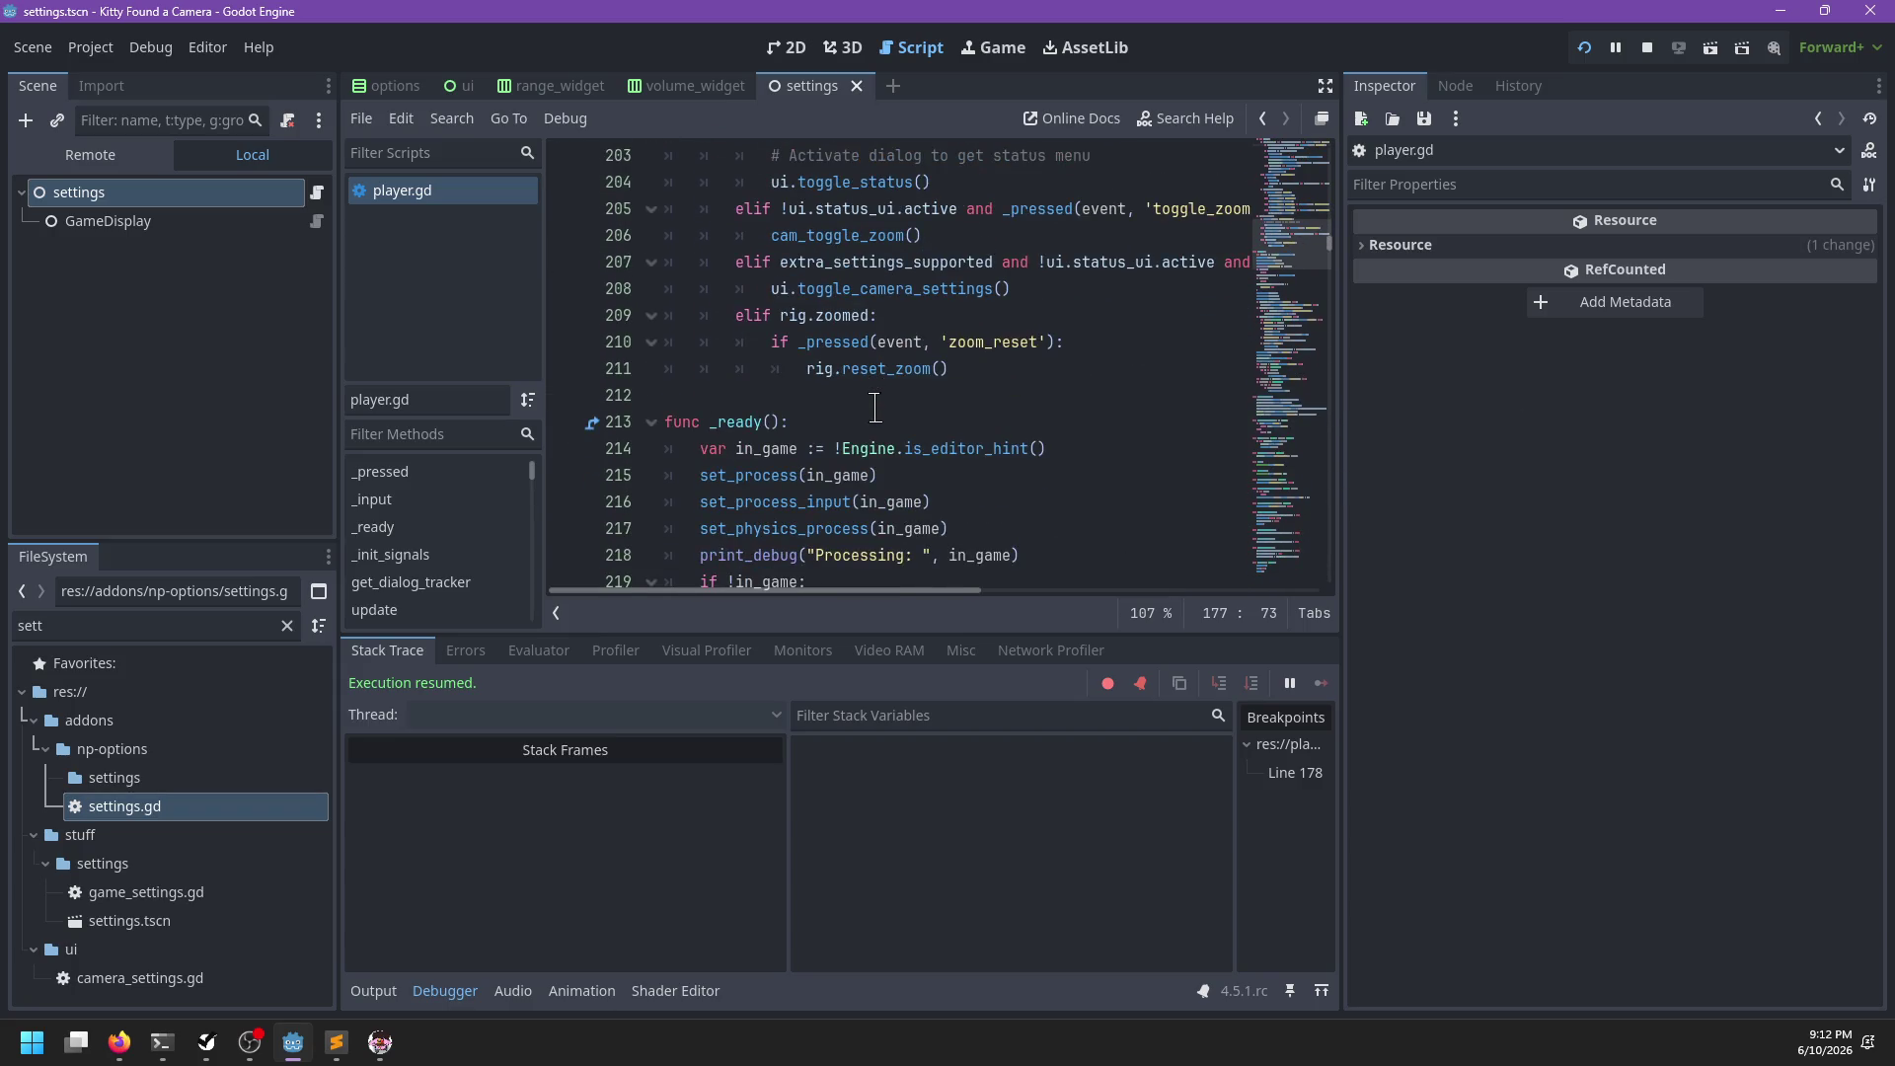
{"action": "scroll", "coordinate": [874, 406], "scroll_direction": "up", "scroll_amount": 11}
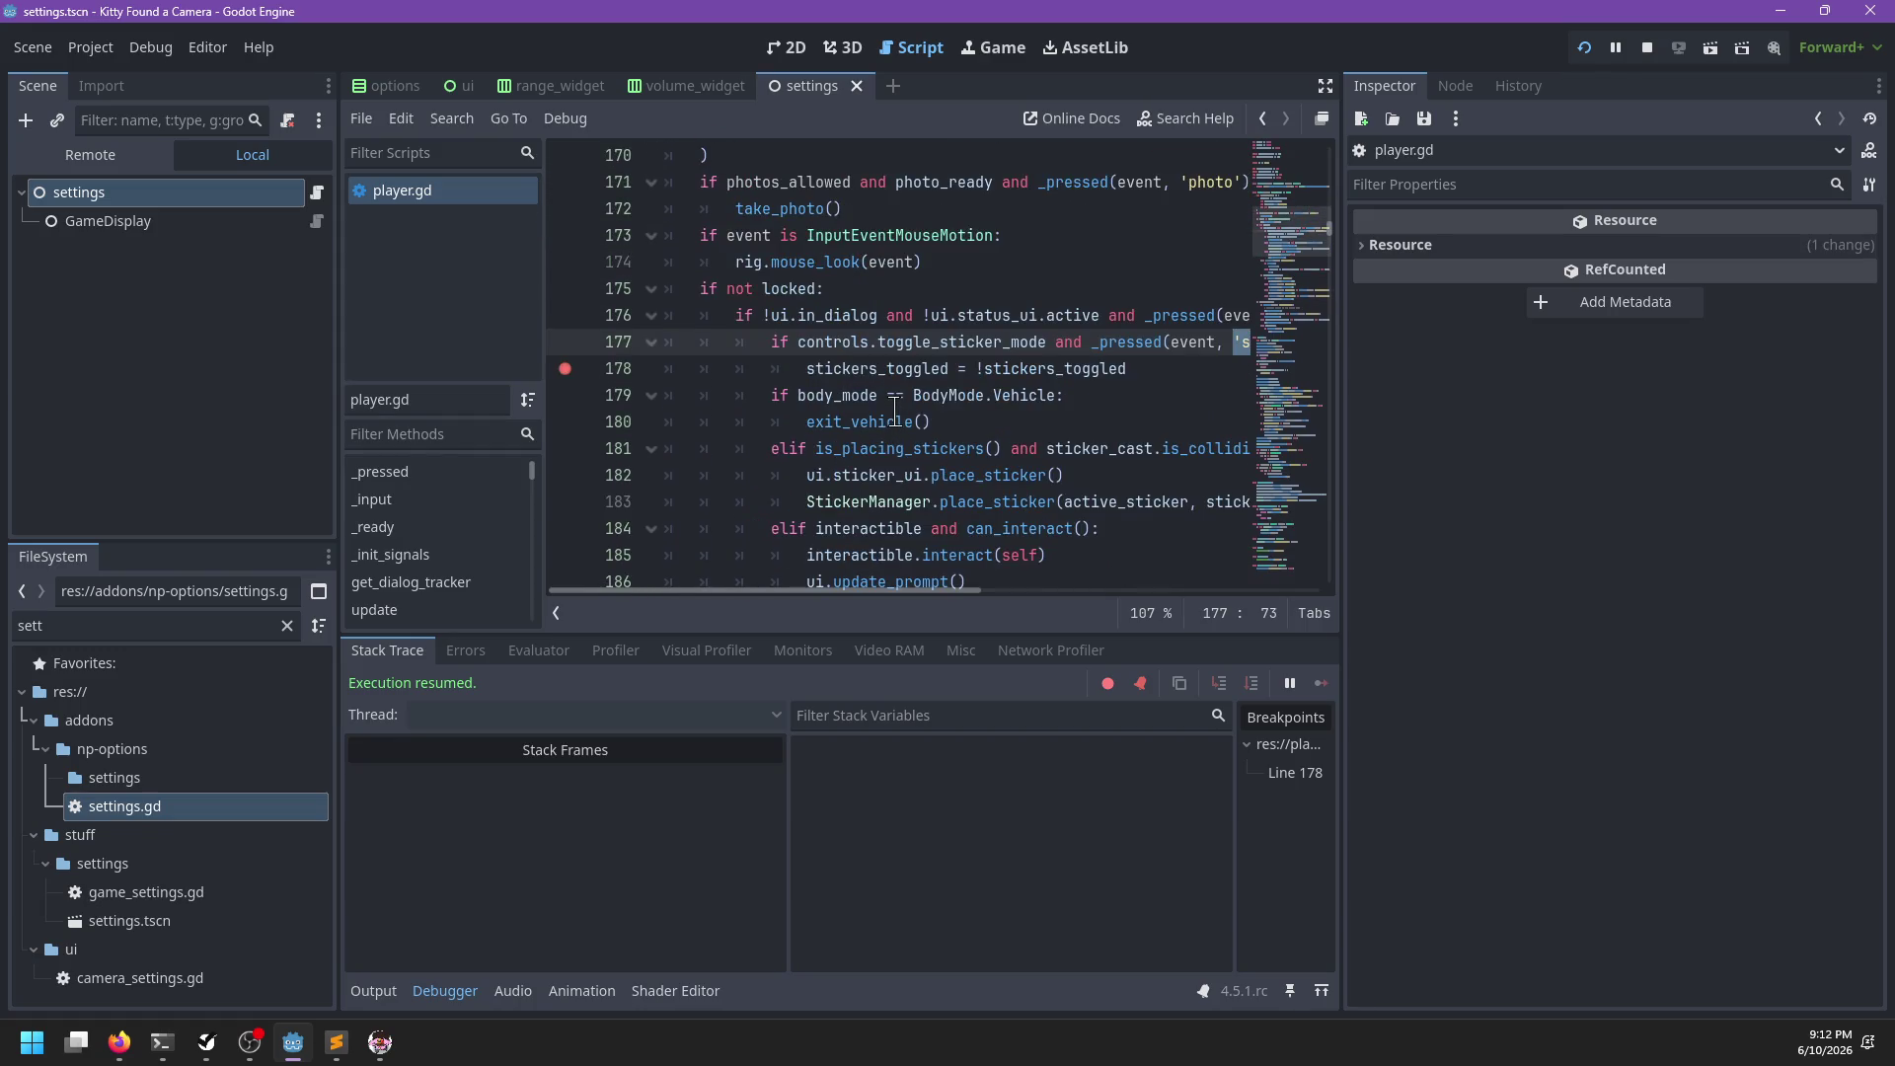
{"action": "scroll", "coordinate": [892, 407], "scroll_direction": "right", "scroll_amount": 3}
{"action": "scroll", "coordinate": [892, 407], "scroll_direction": "left", "scroll_amount": 3}
{"action": "scroll", "coordinate": [894, 414], "scroll_direction": "right", "scroll_amount": 3}
{"action": "scroll", "coordinate": [846, 341], "scroll_direction": "left", "scroll_amount": 3}
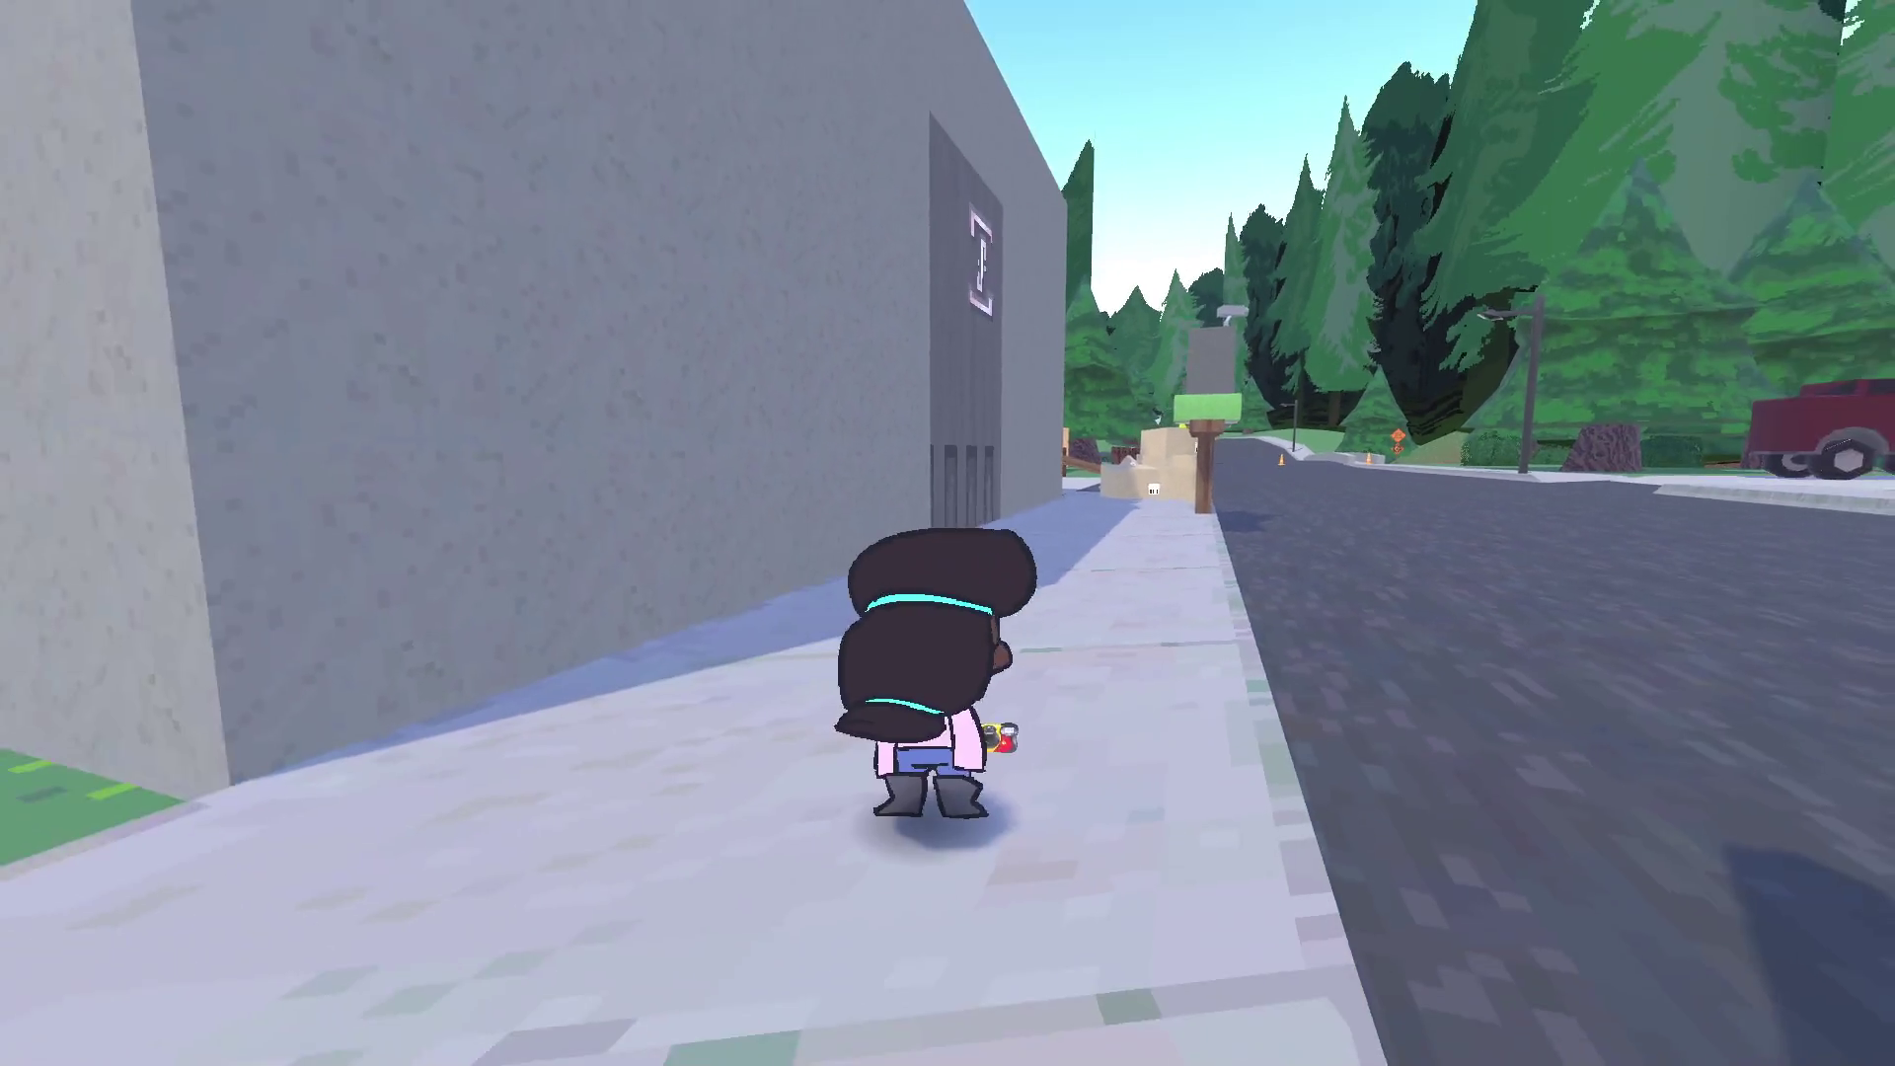
In the pause menu's Options, turn Toggle Sticker Mode on and off, apply, and resume play
{"action": "key", "text": "Escape"}
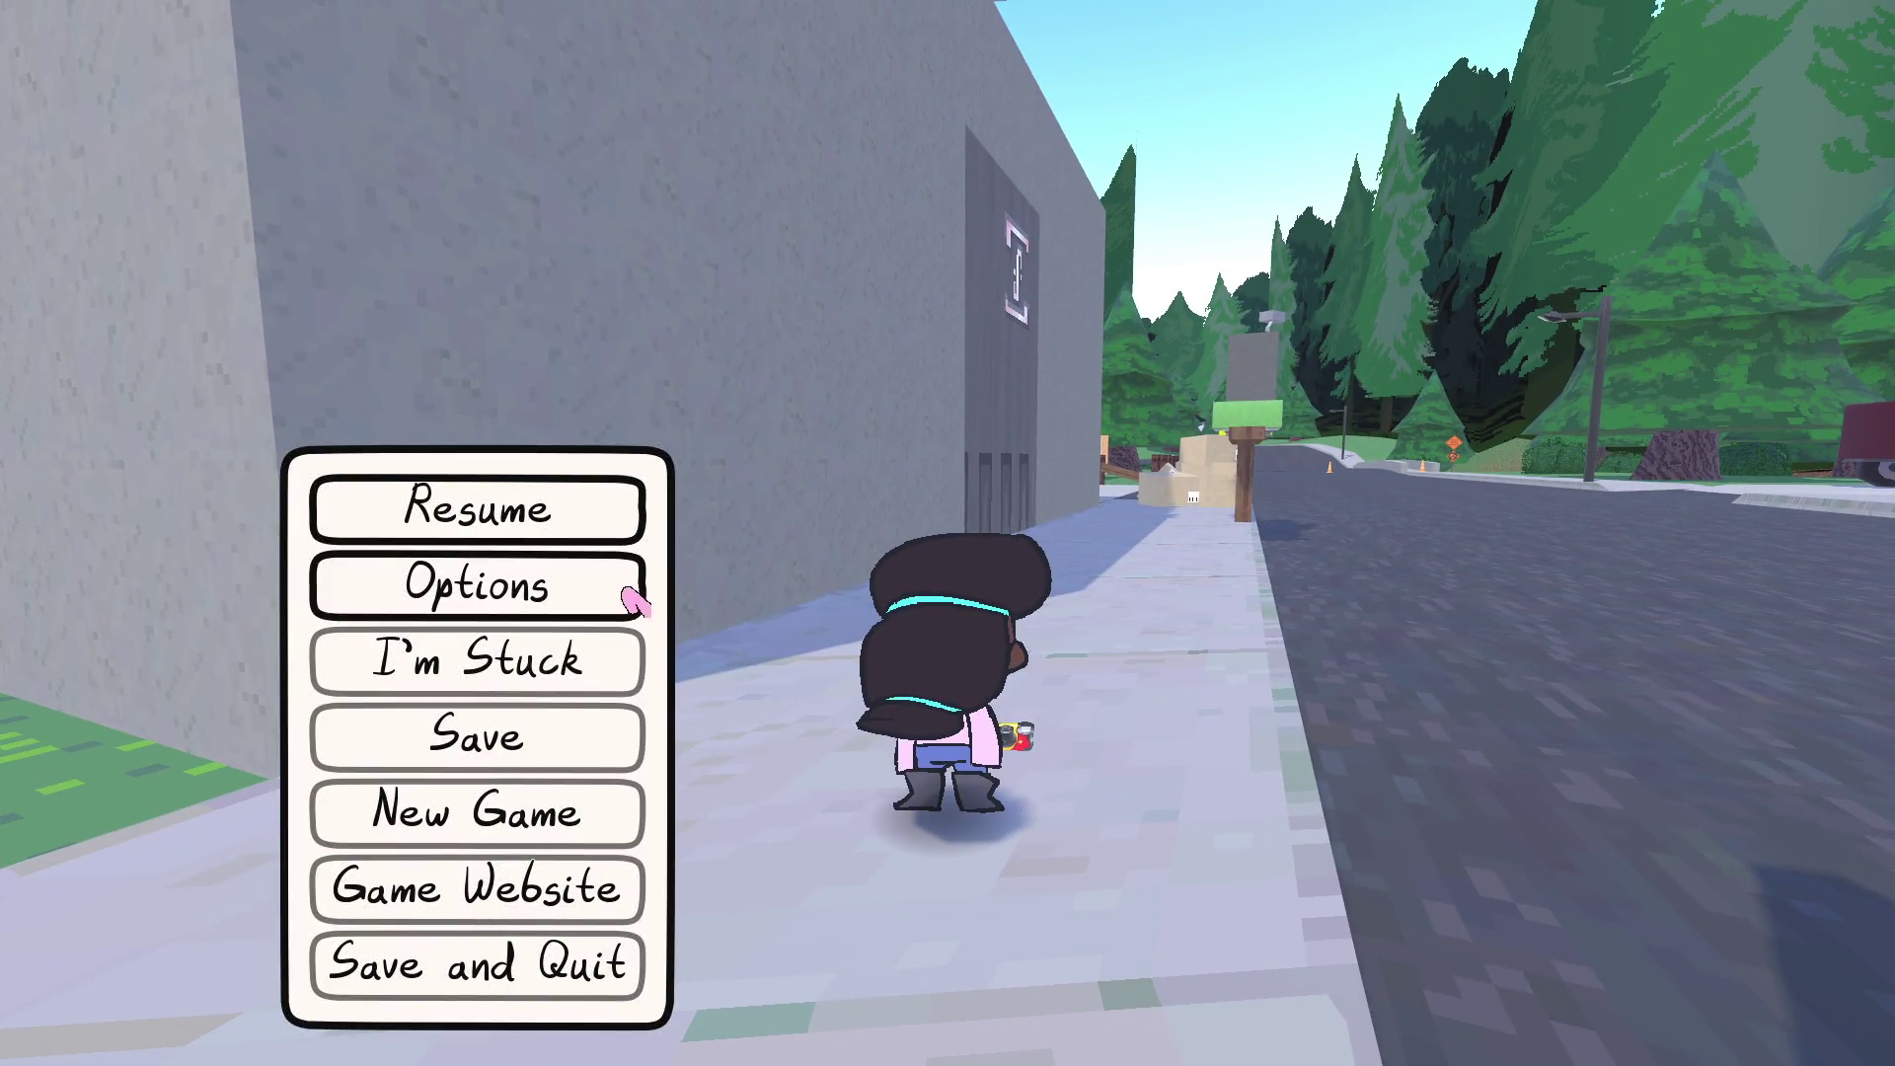
{"action": "left_click", "coordinate": [635, 599]}
{"action": "left_click", "coordinate": [1108, 288]}
{"action": "left_click", "coordinate": [1079, 305]}
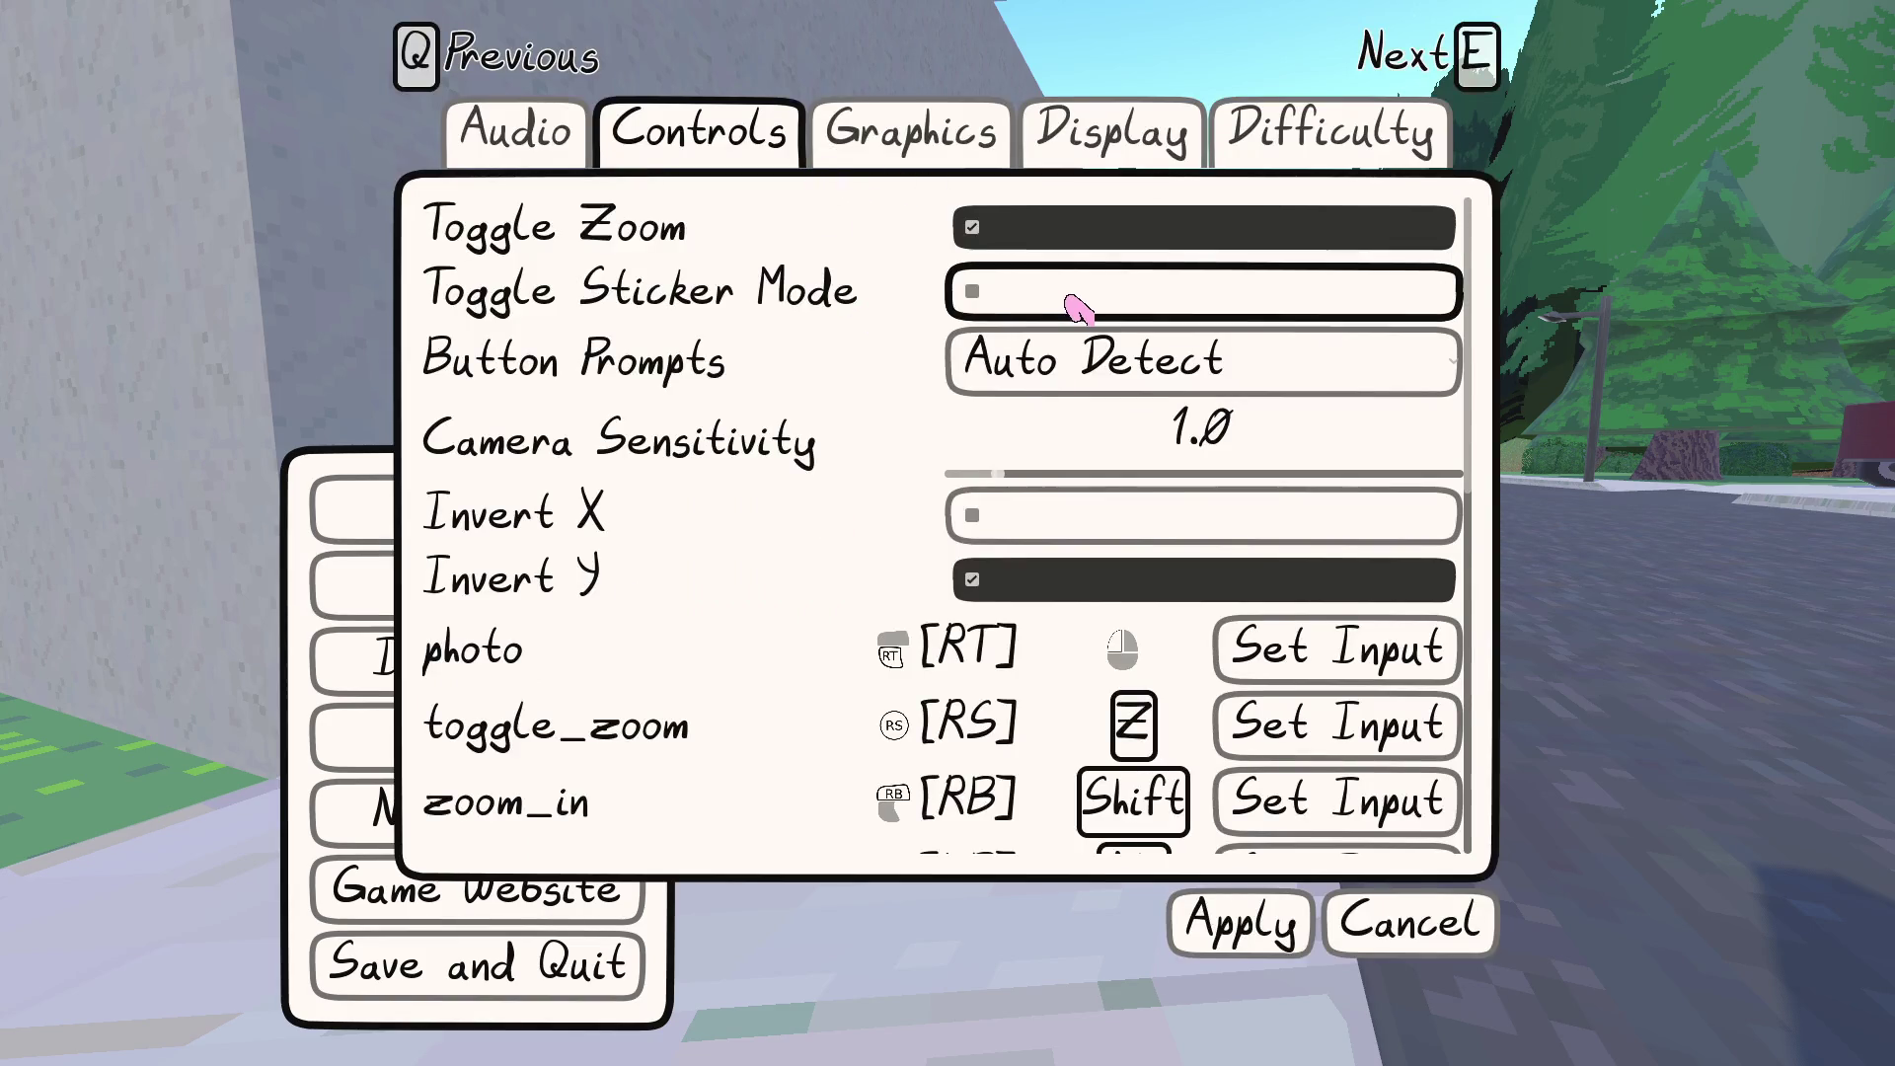
{"action": "left_click", "coordinate": [1229, 923]}
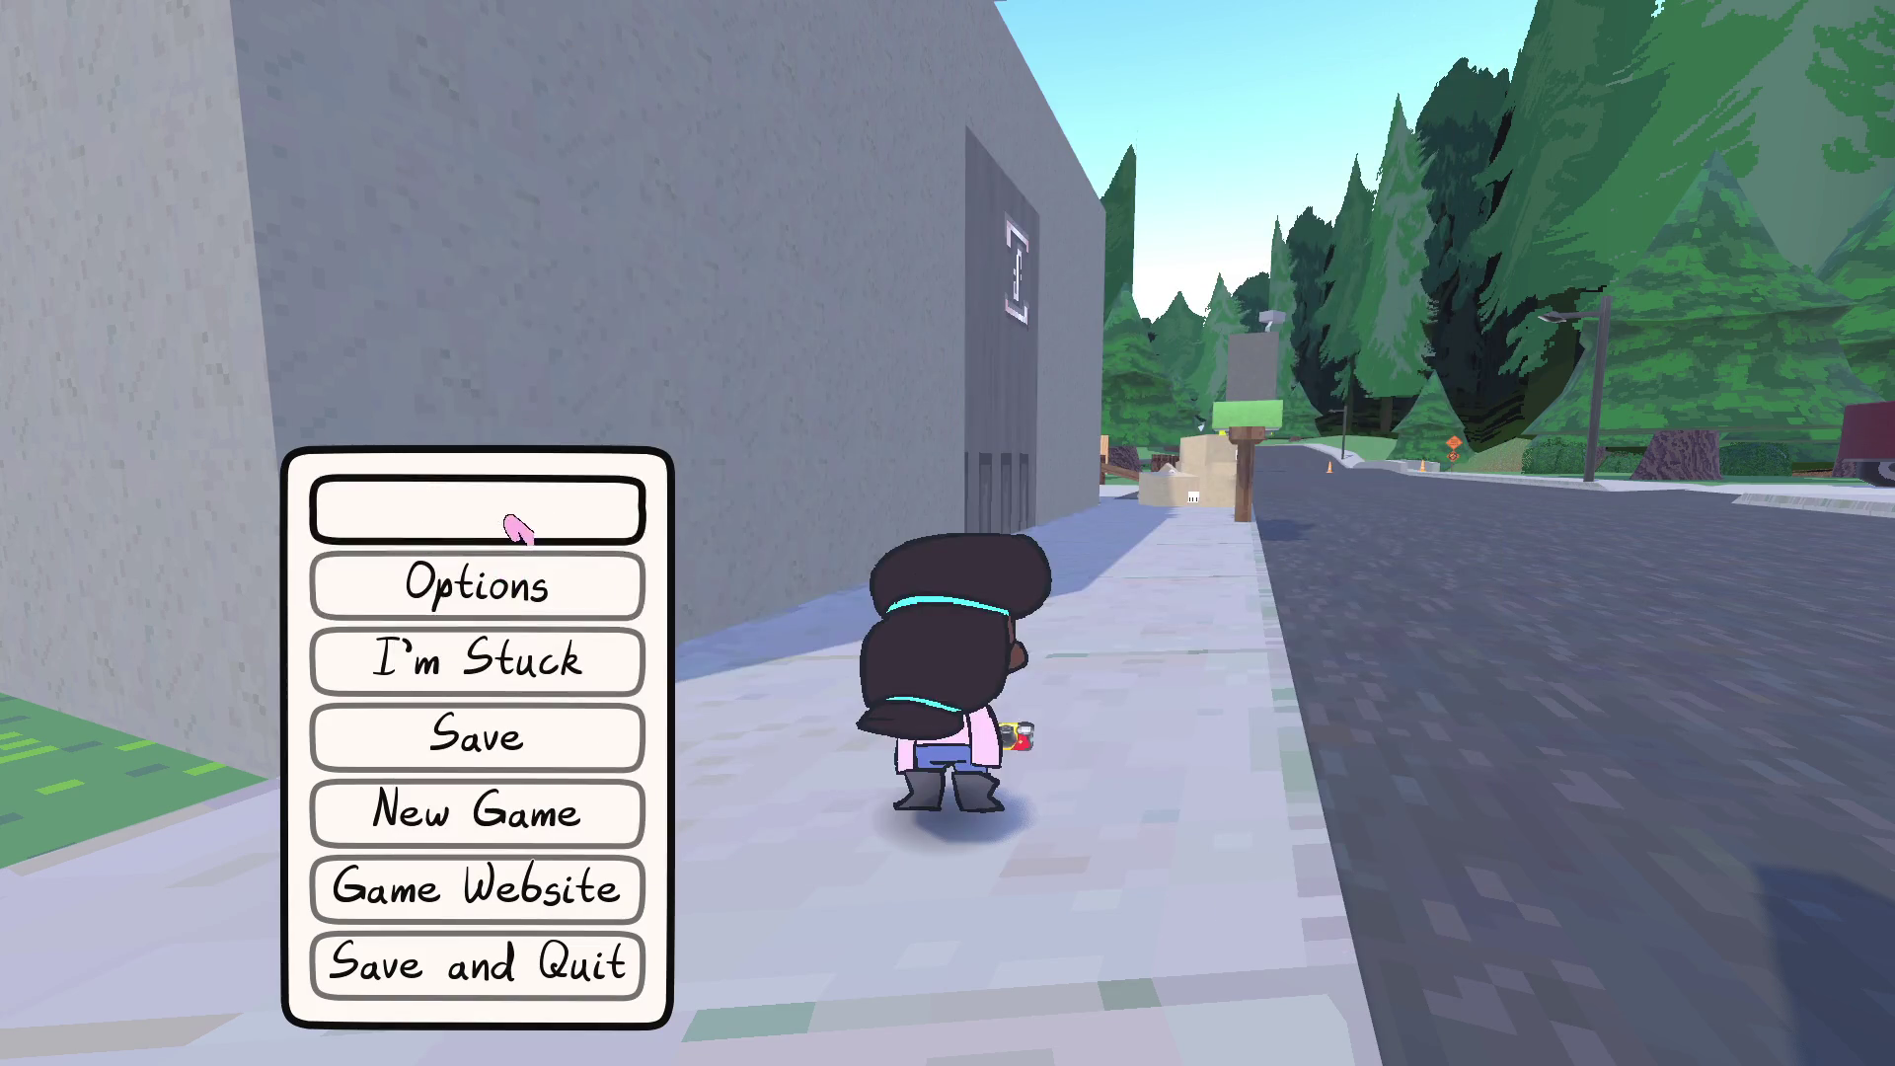
{"action": "left_click", "coordinate": [515, 528]}
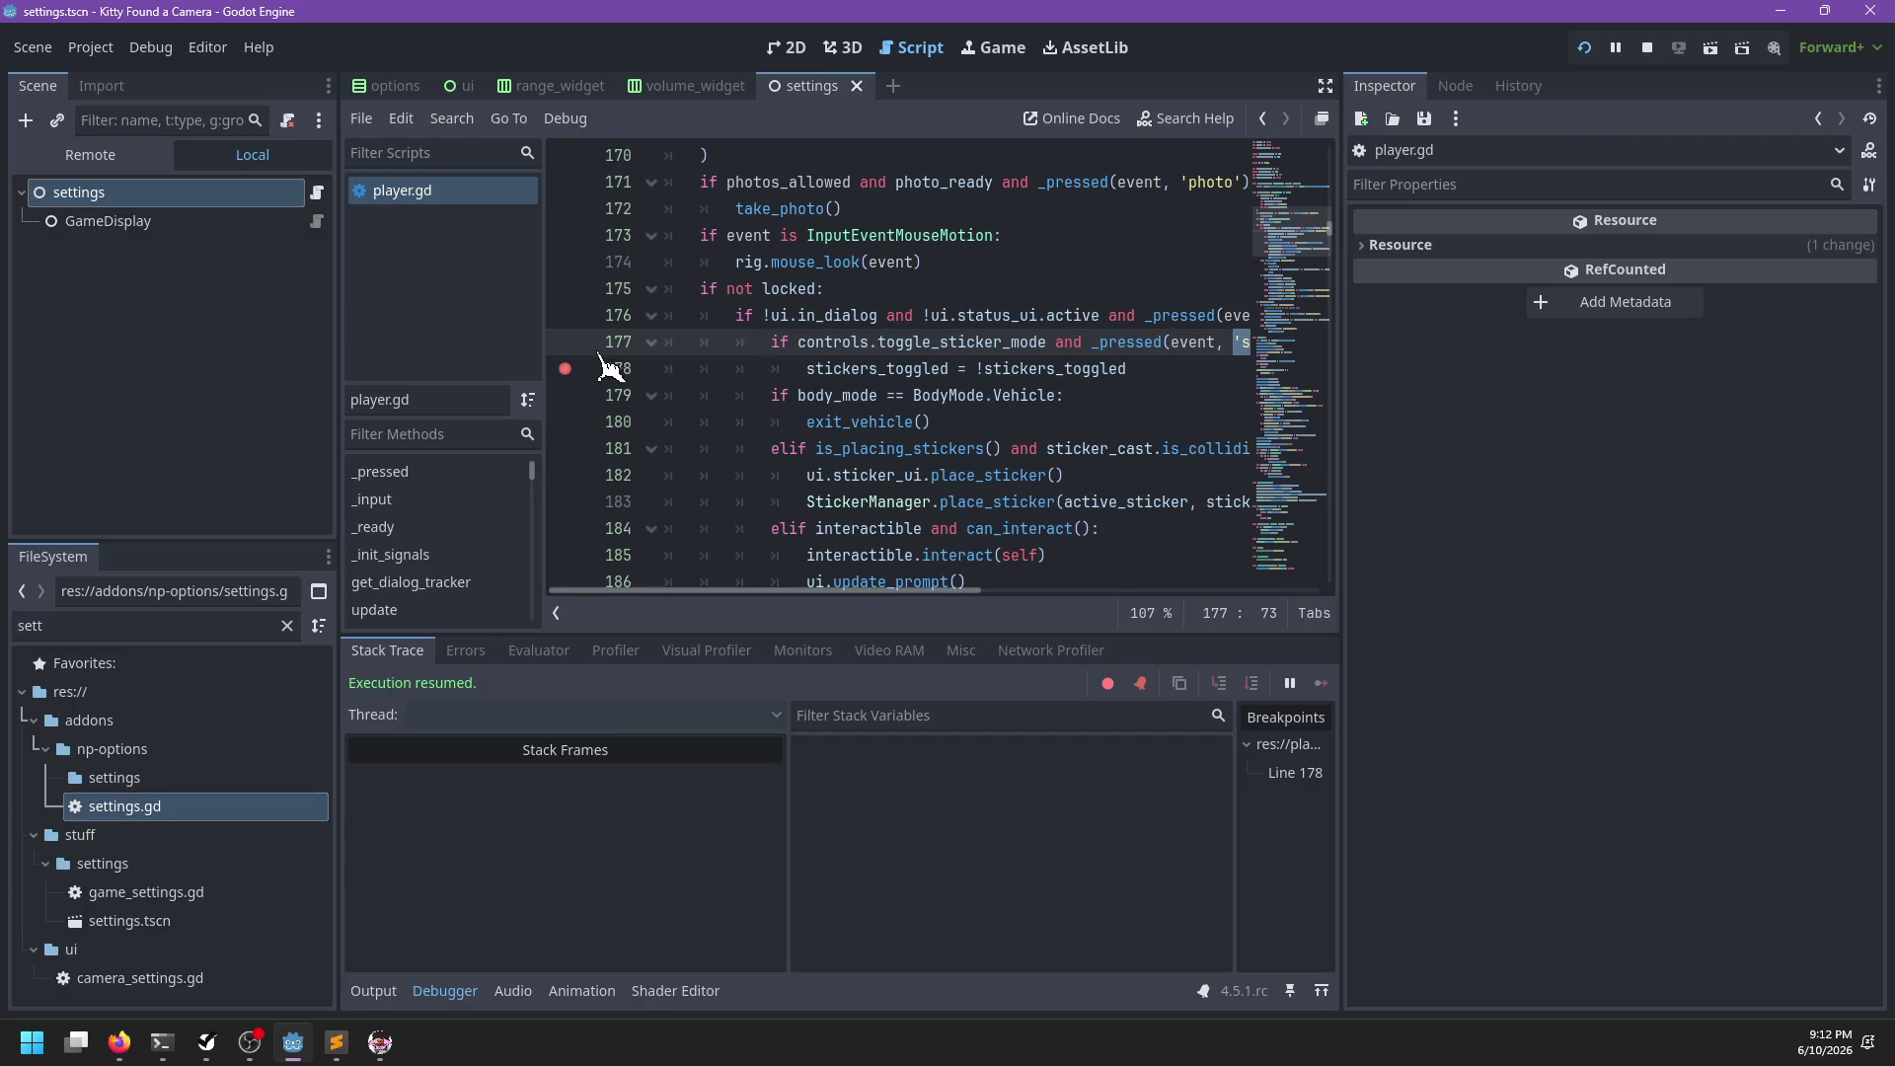
Move the breakpoint to line 176 in player.gd and step over once with F10
{"action": "left_click", "coordinate": [565, 345]}
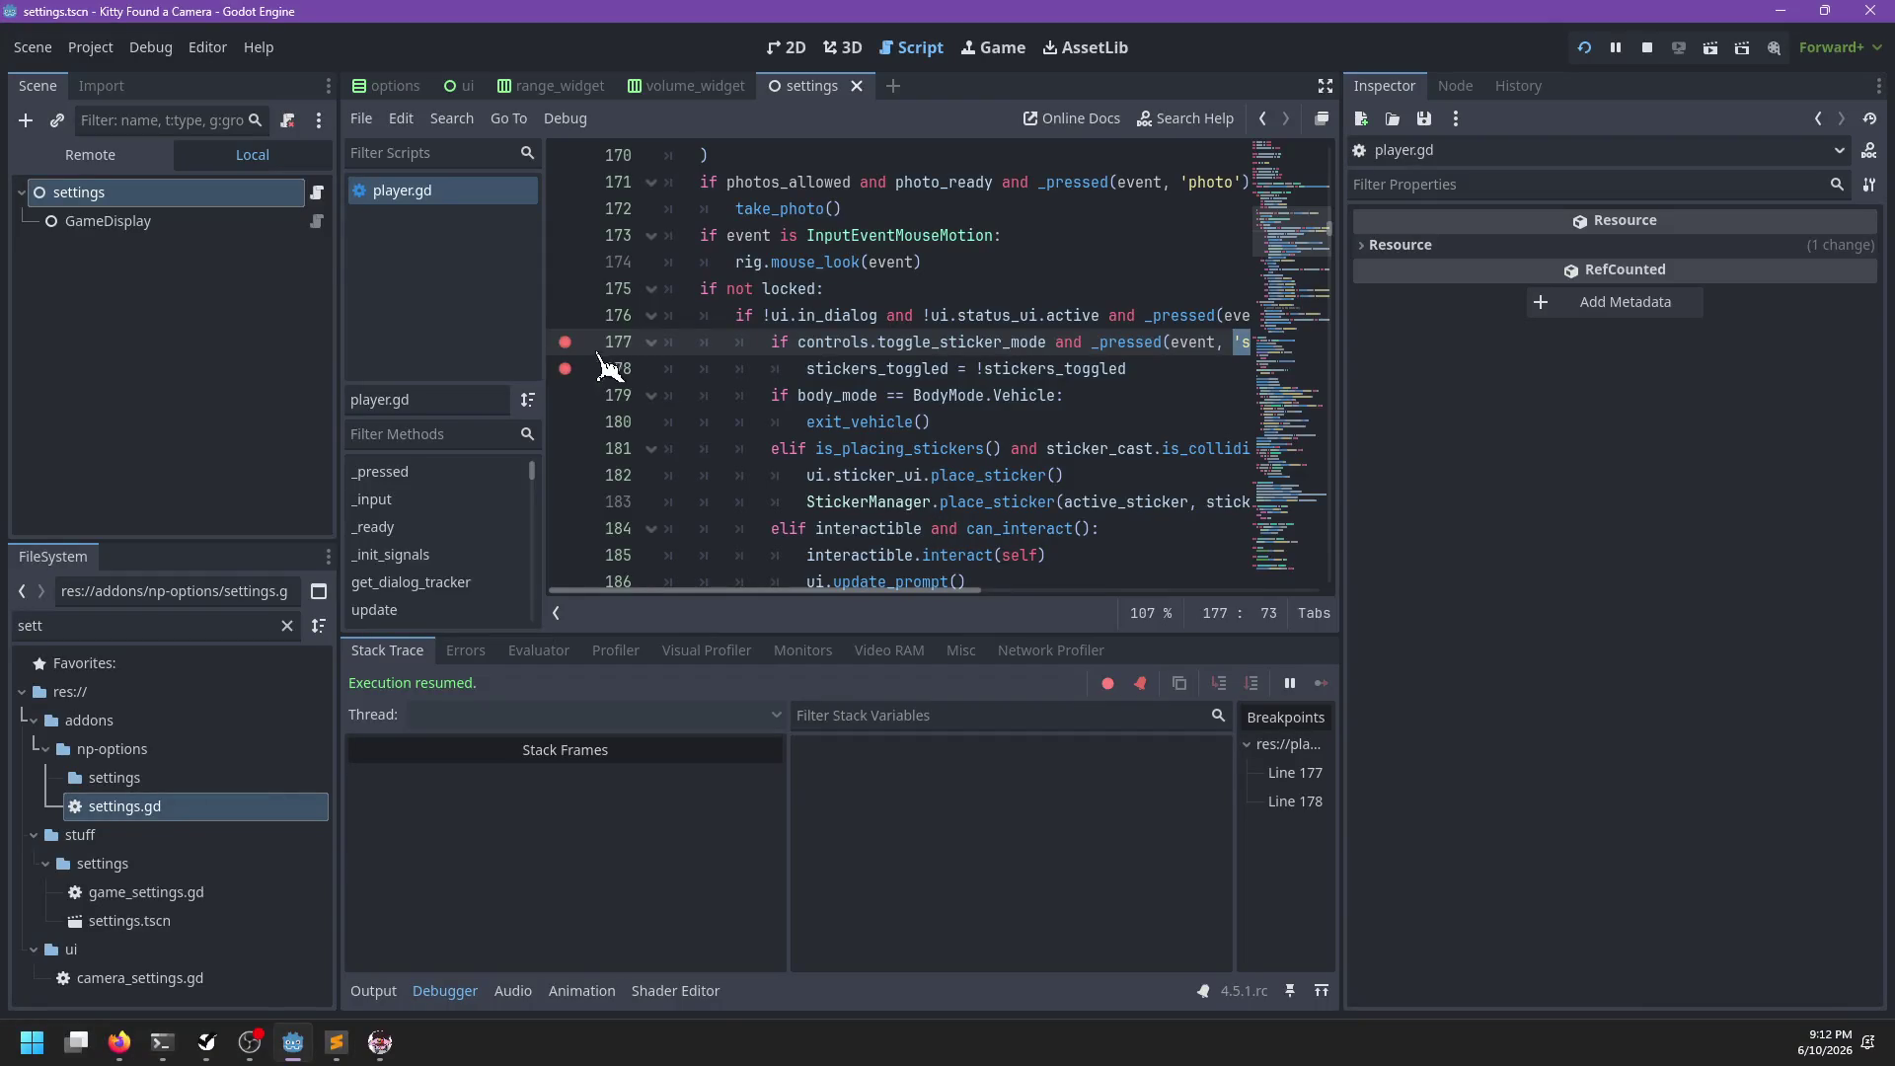
{"action": "left_click", "coordinate": [565, 342]}
{"action": "left_click", "coordinate": [565, 289]}
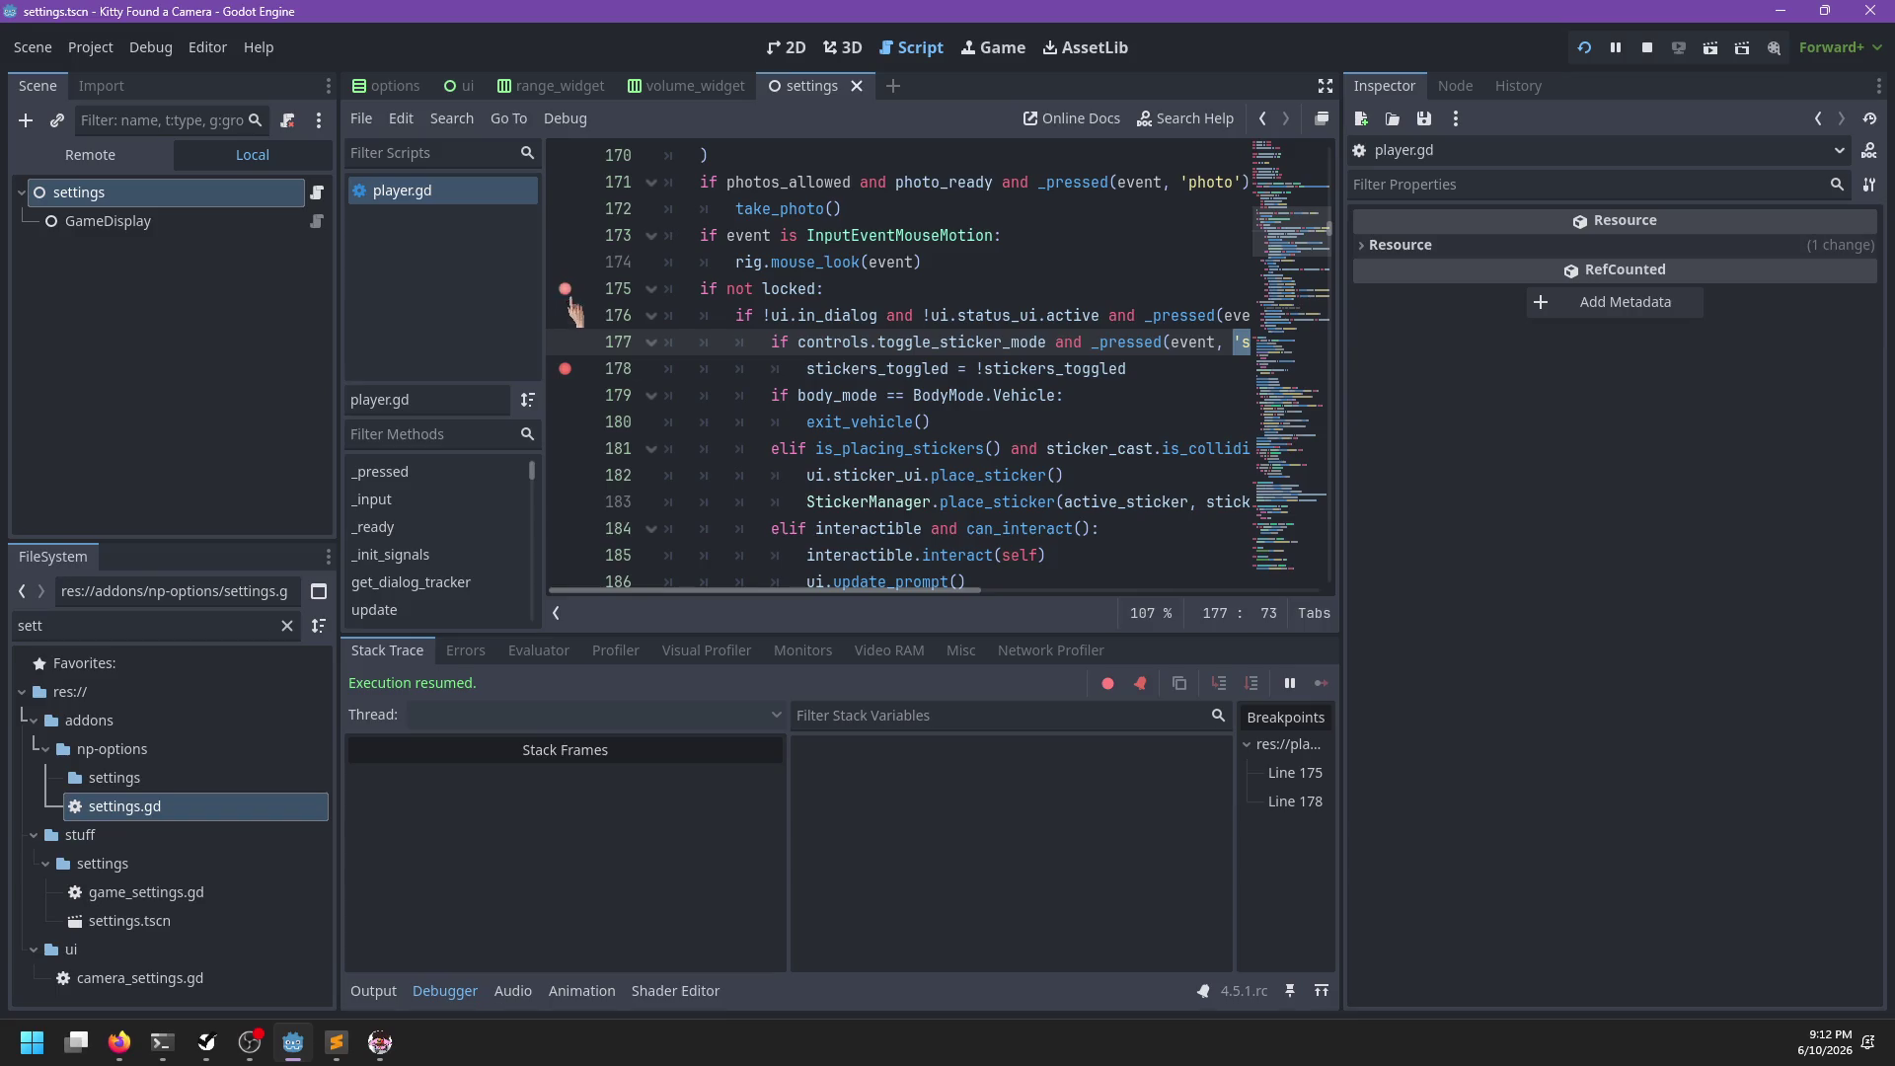
{"action": "right_click", "coordinate": [948, 533]}
{"action": "left_click", "coordinate": [565, 380]}
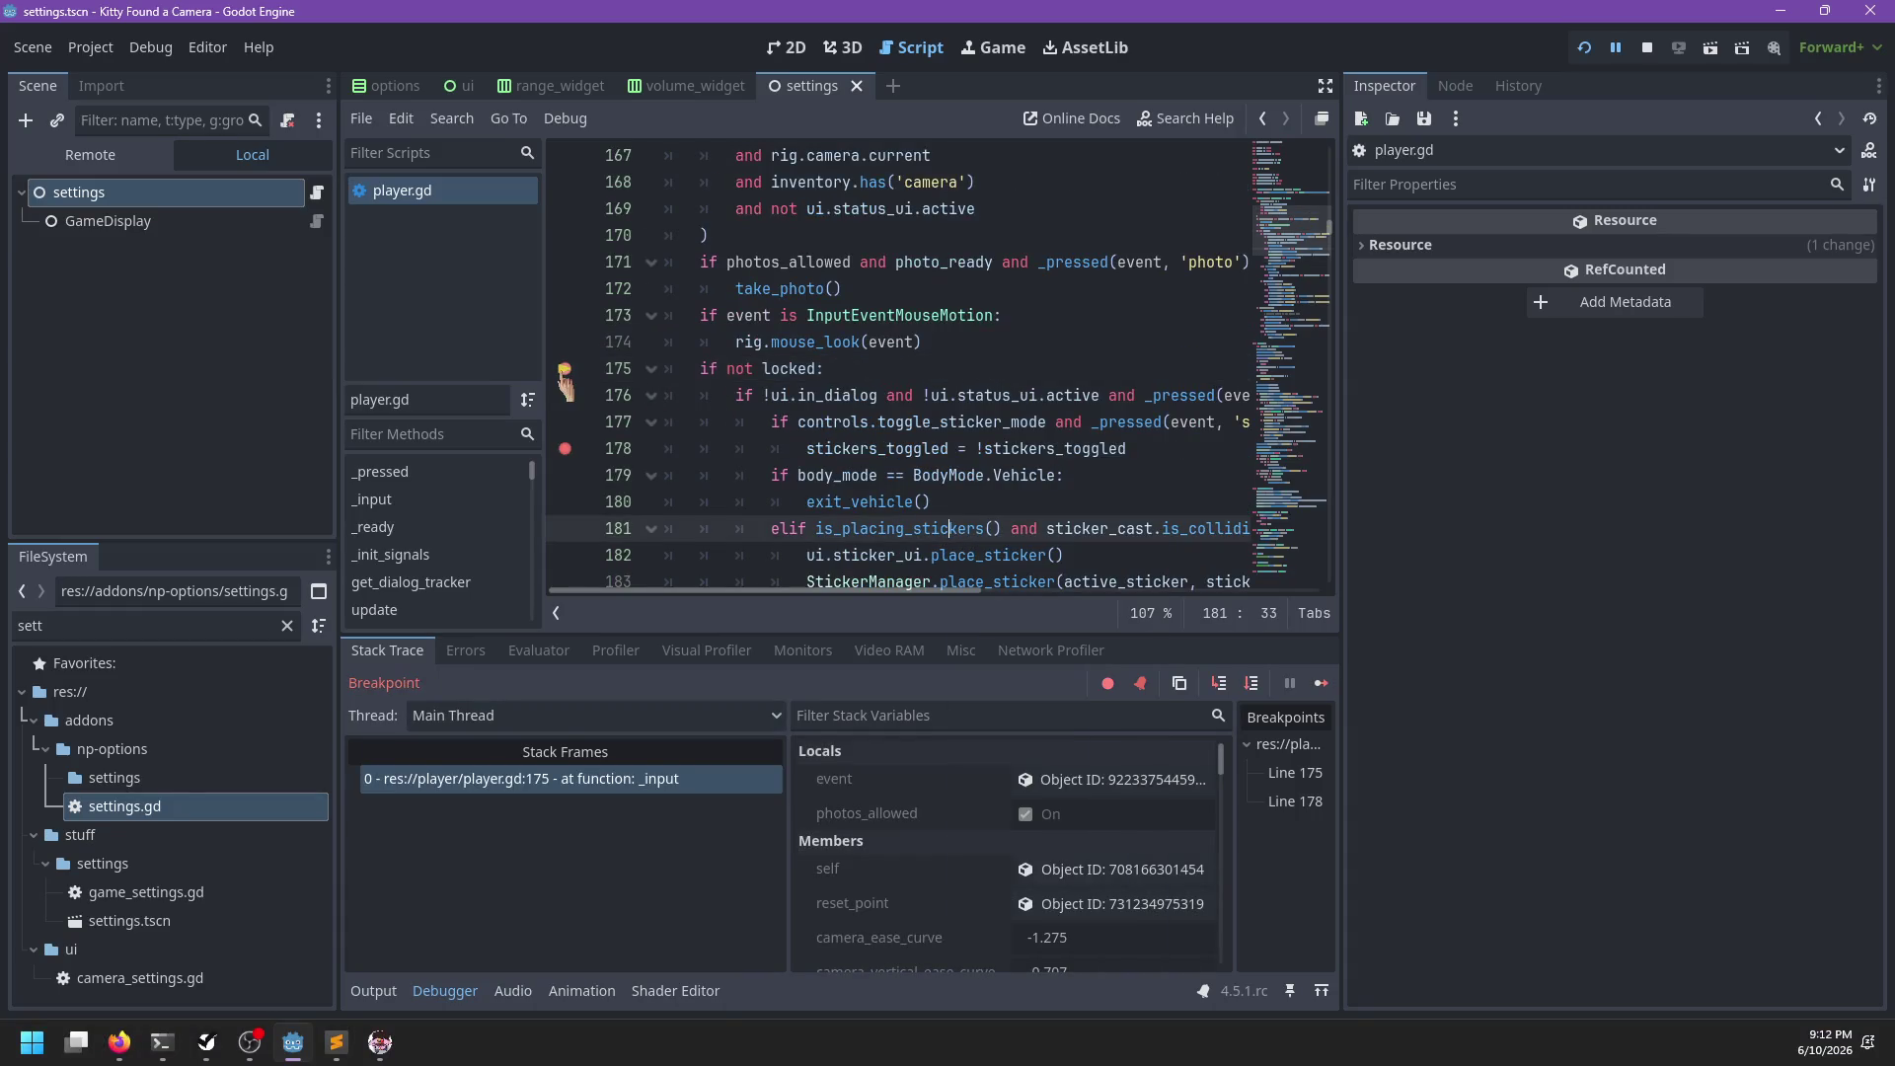
{"action": "left_click", "coordinate": [565, 395]}
{"action": "left_click", "coordinate": [565, 369]}
{"action": "key", "text": "F10"}
Stop the debug session, clear the line 176 and 178 breakpoints, and select lines 177–178
{"action": "scroll", "coordinate": [881, 406], "scroll_direction": "right", "scroll_amount": 5}
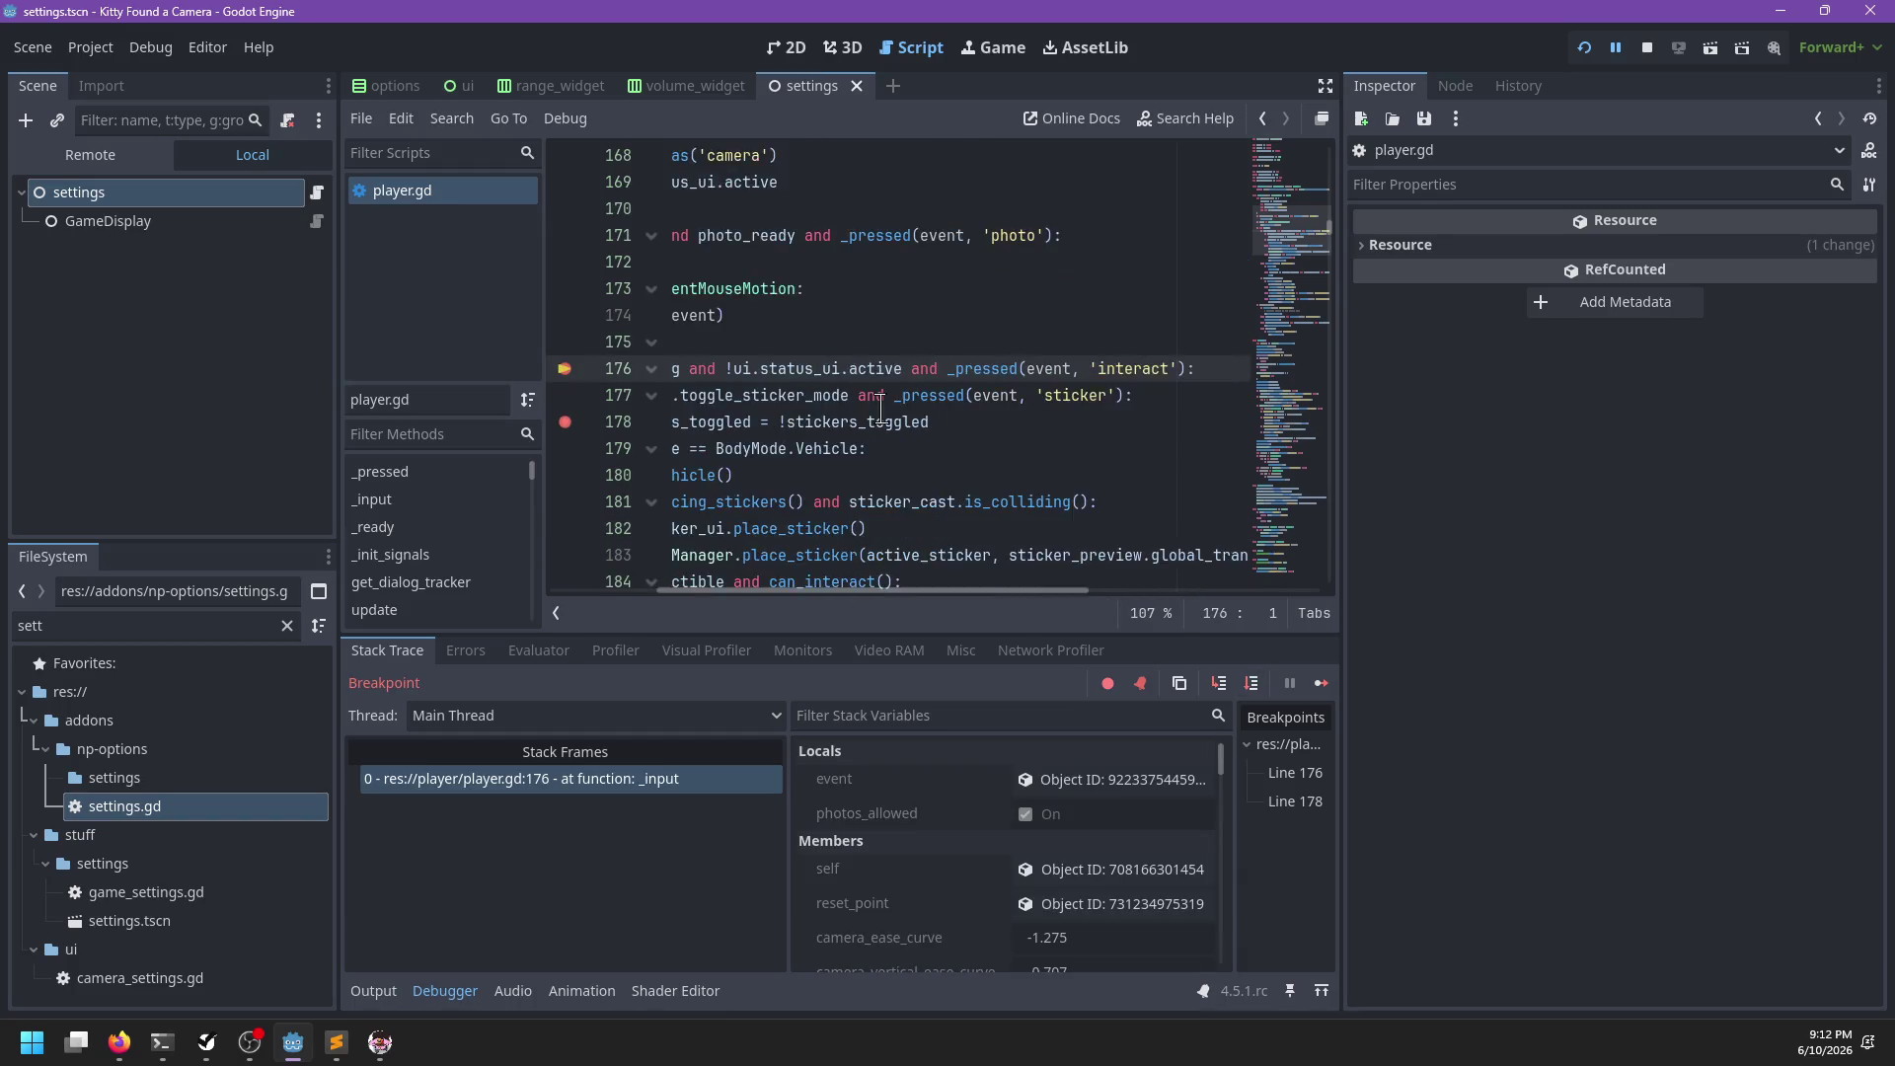
{"action": "scroll", "coordinate": [888, 406], "scroll_direction": "left", "scroll_amount": 5}
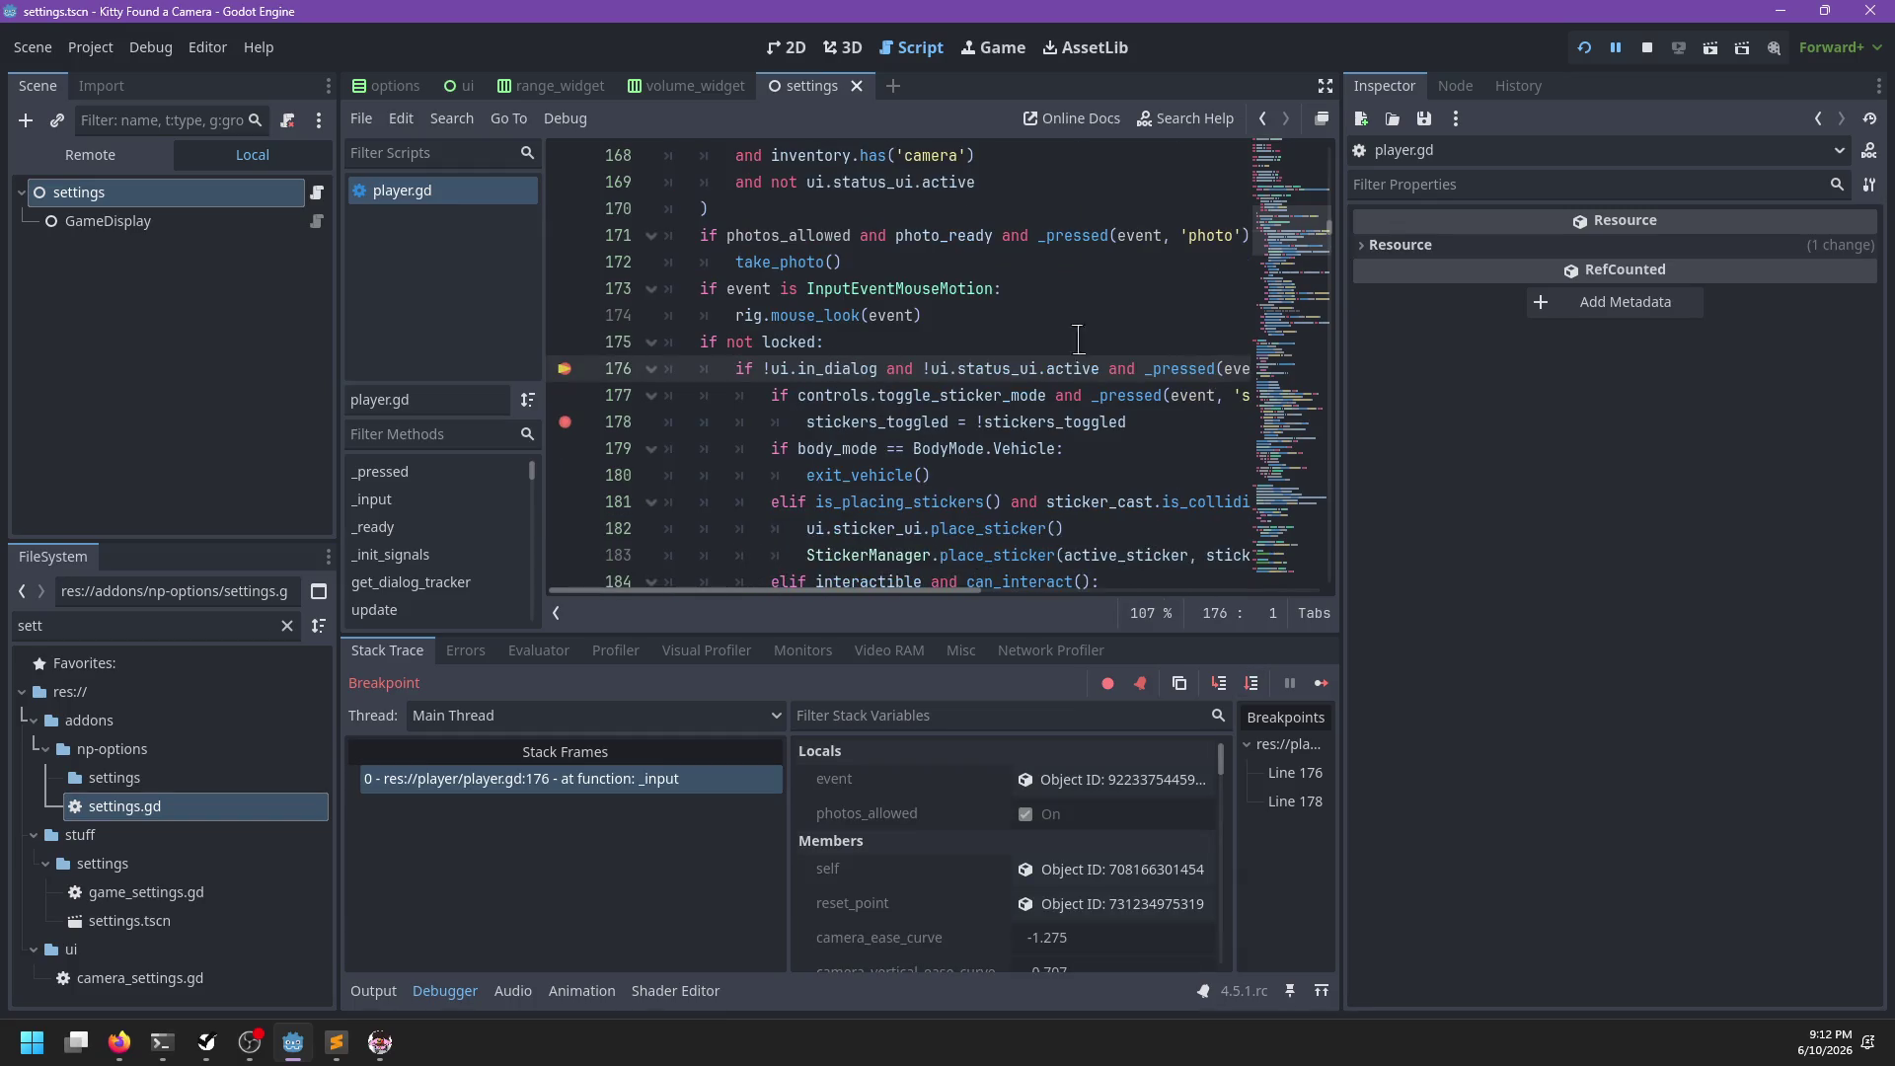
{"action": "left_click", "coordinate": [1647, 47]}
{"action": "left_click", "coordinate": [967, 397]}
{"action": "left_click", "coordinate": [564, 421]}
{"action": "left_click", "coordinate": [564, 368]}
{"action": "left_click", "coordinate": [1184, 421]}
{"action": "key", "text": "shift+Up"}
{"action": "key", "text": "shift+Home"}
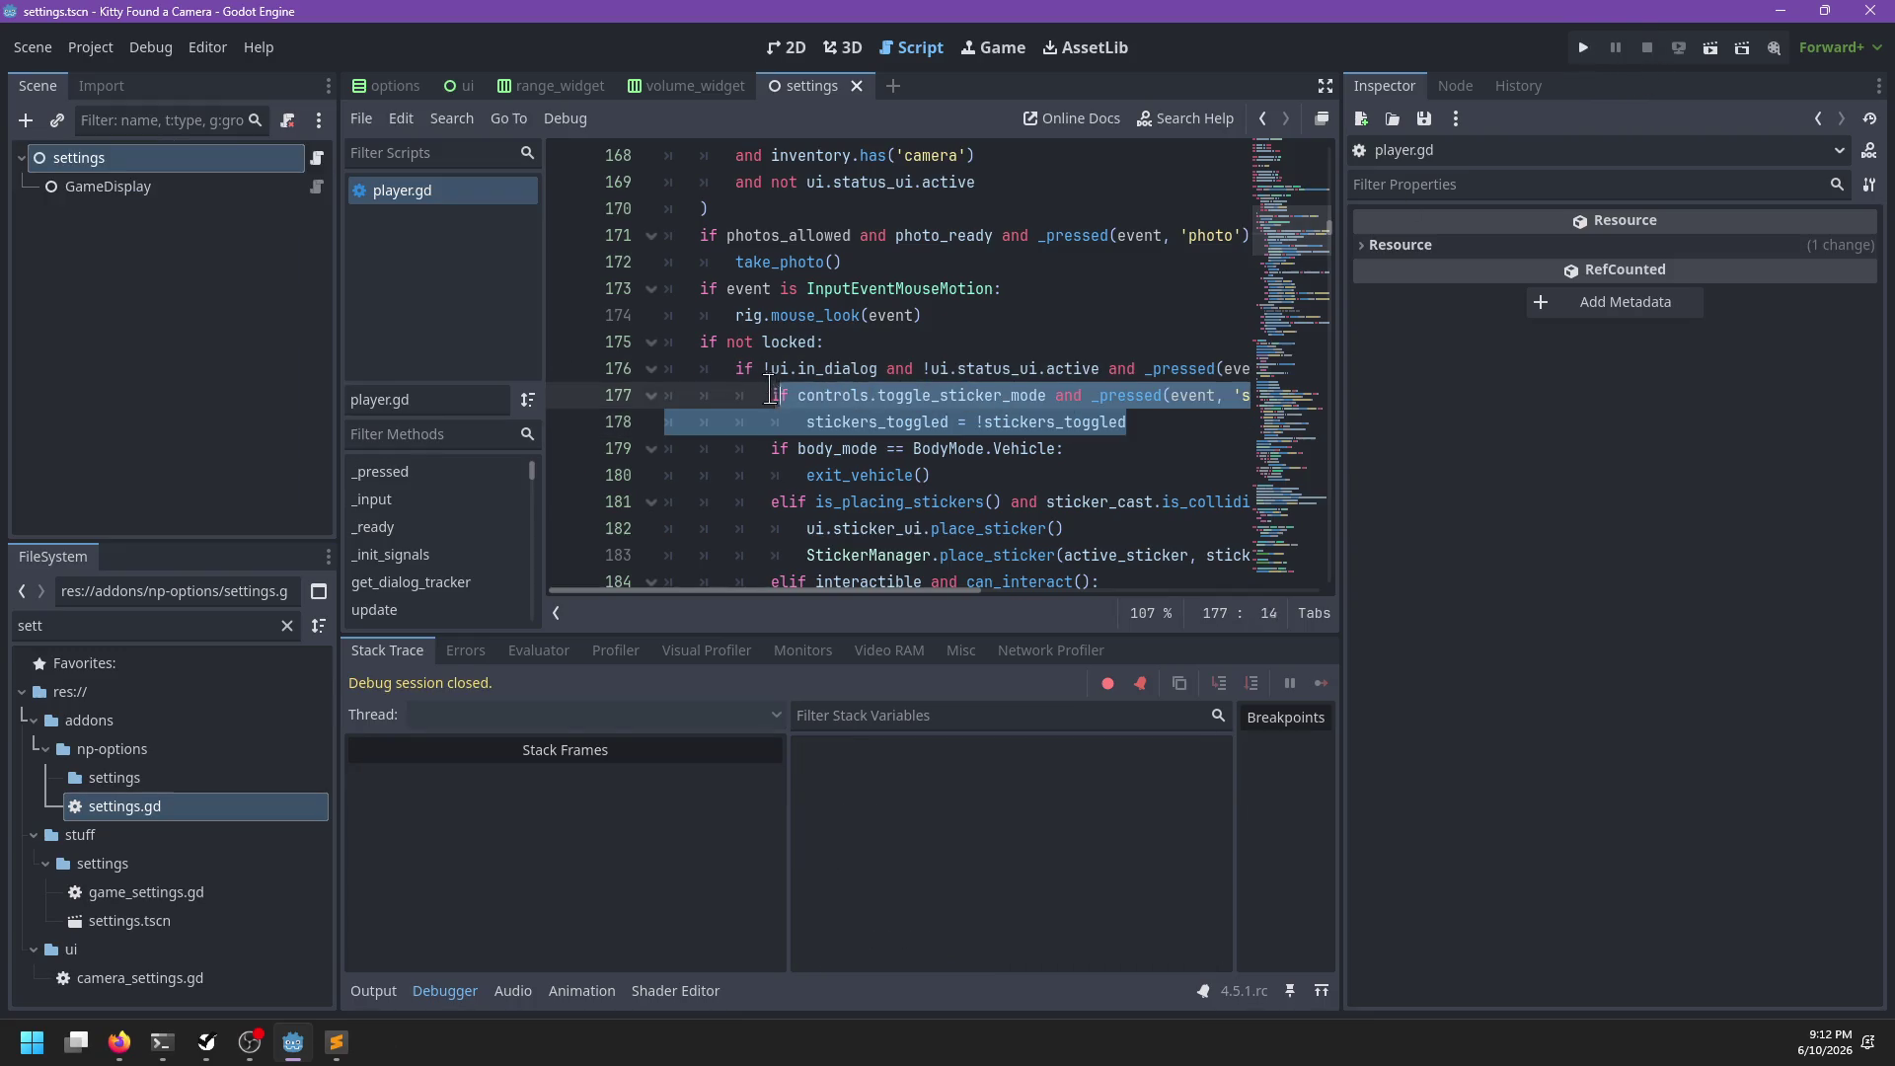
Cut the interact check off line 176 so the sticker condition ends with a colon
{"action": "left_click", "coordinate": [1142, 371]}
{"action": "key", "text": "BackSpace"}
{"action": "key", "text": "BackSpace"}
{"action": "key", "text": "BackSpace"}
{"action": "type", "text": ":"}
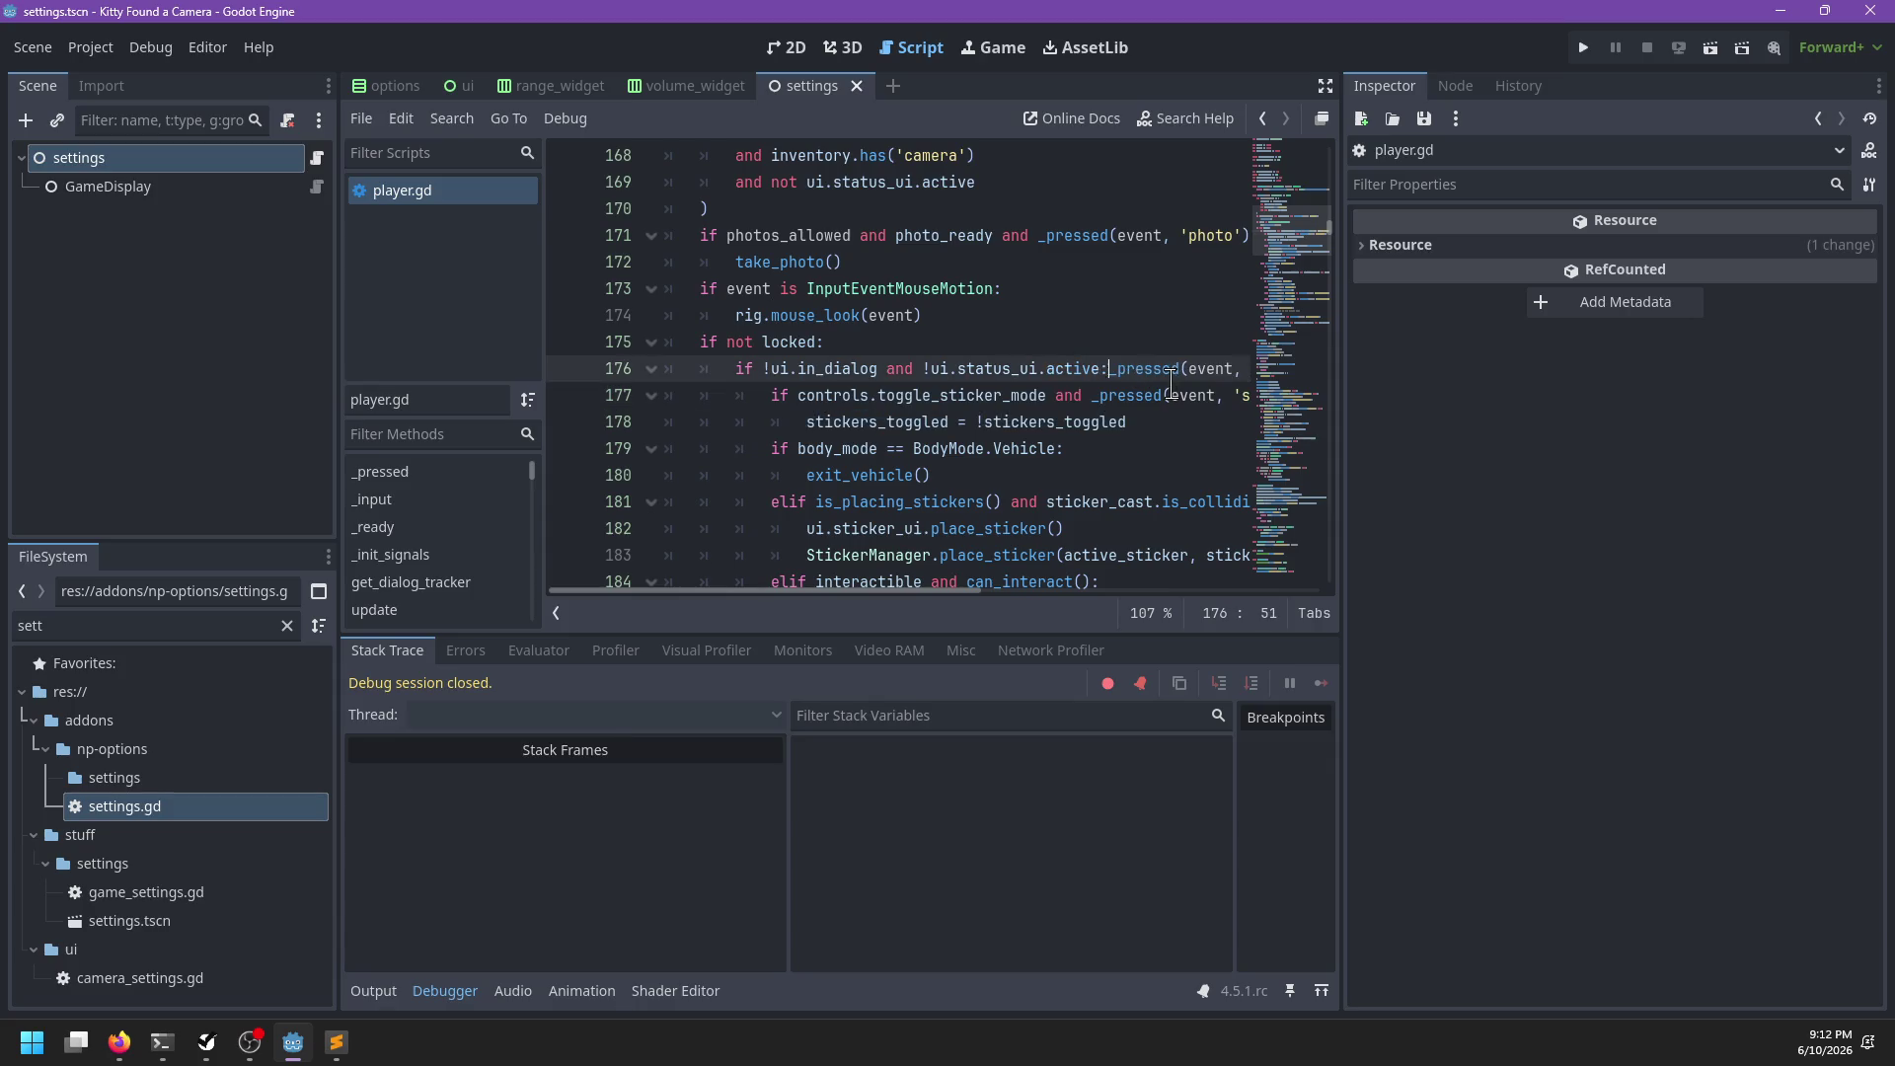
{"action": "key", "text": "Return"}
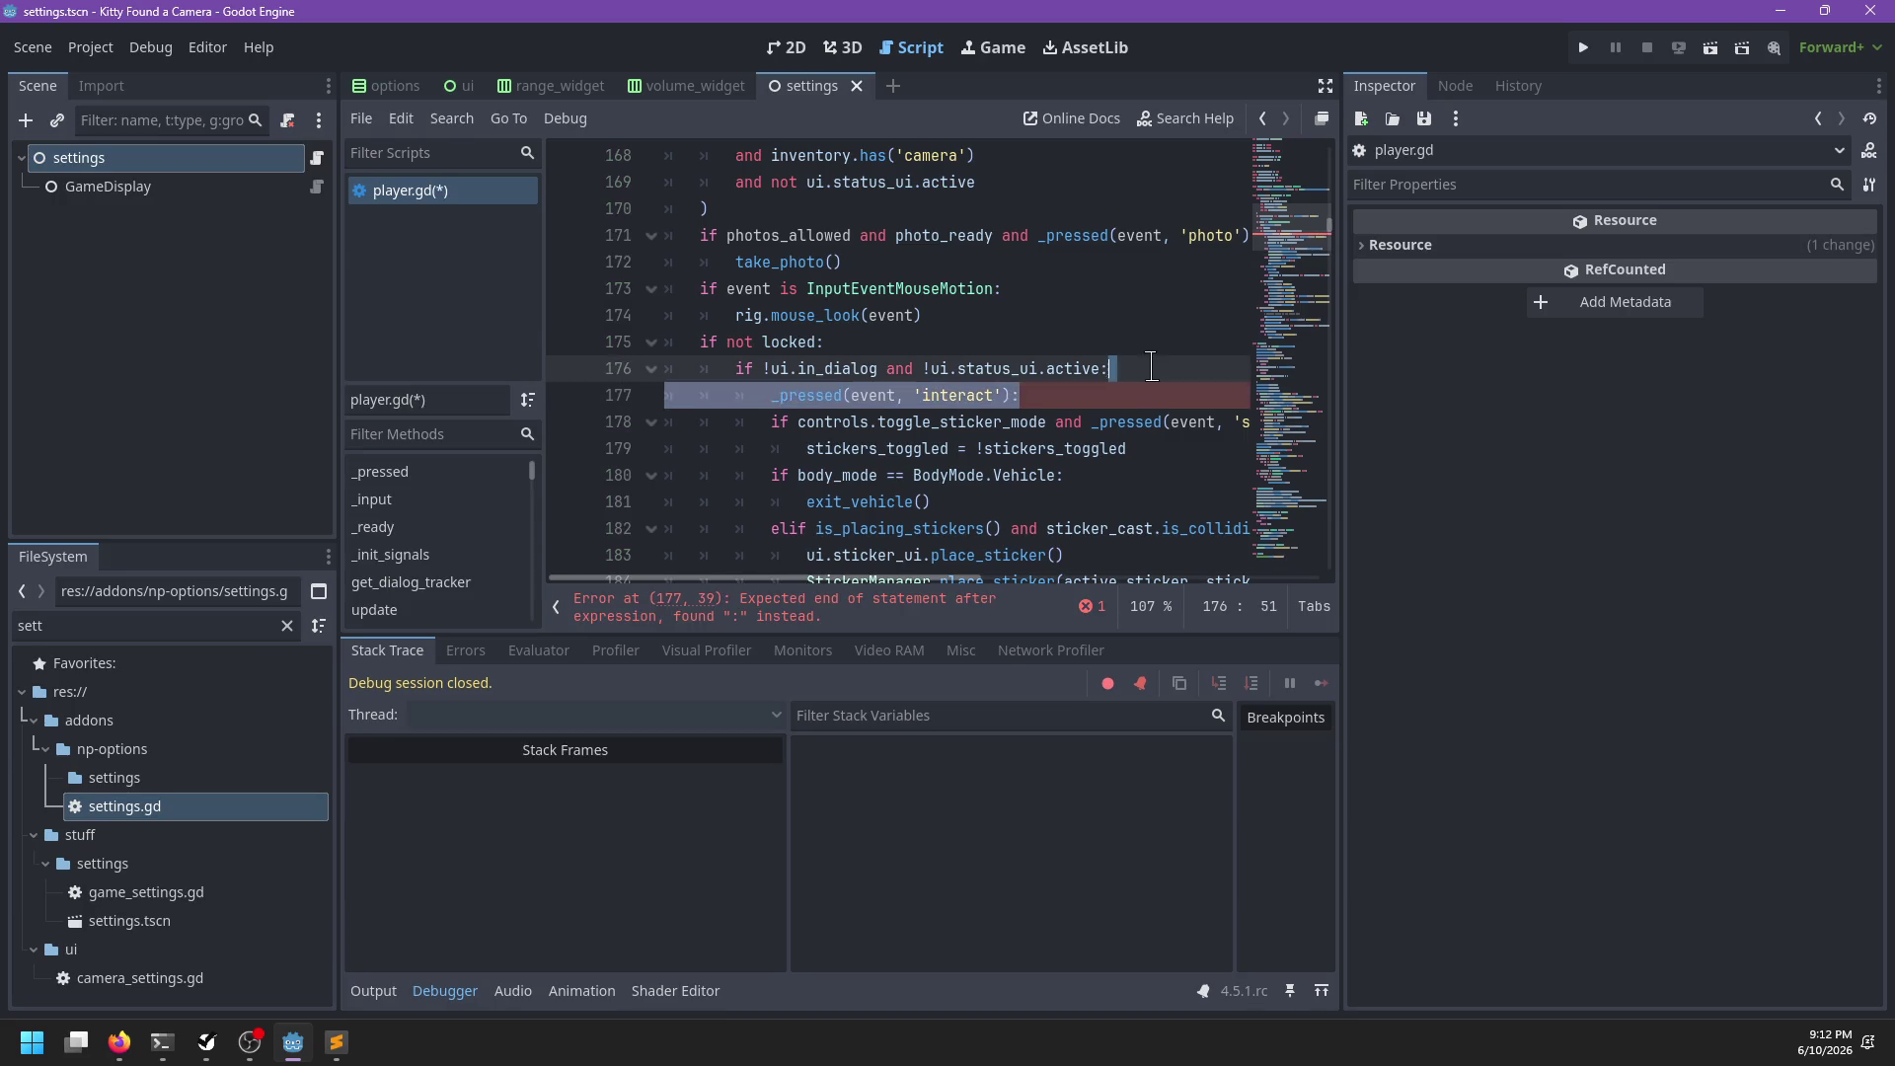
{"action": "scroll", "coordinate": [1126, 390], "scroll_direction": "down", "scroll_amount": 1}
{"action": "left_click", "coordinate": [1100, 390], "text": "ctrl"}
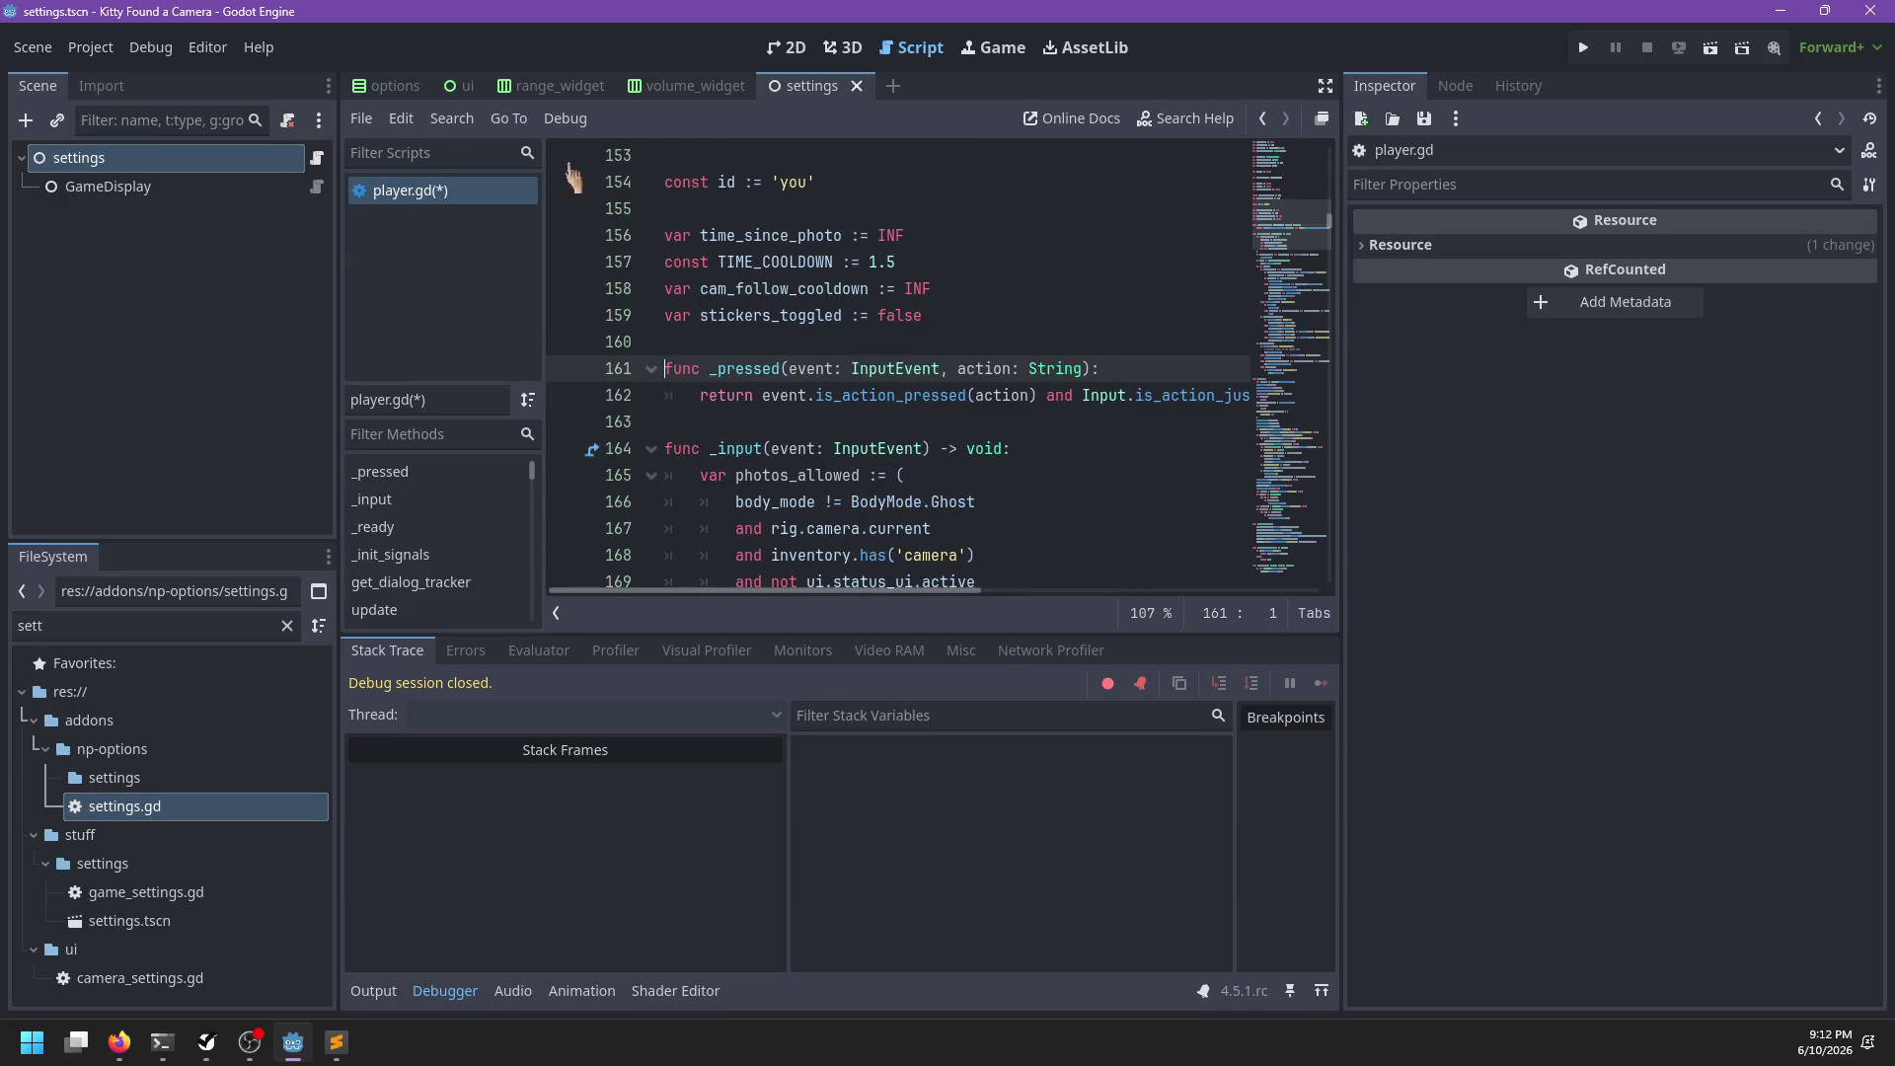
{"action": "left_click", "coordinate": [416, 201]}
{"action": "scroll", "coordinate": [972, 422], "scroll_direction": "down", "scroll_amount": 6}
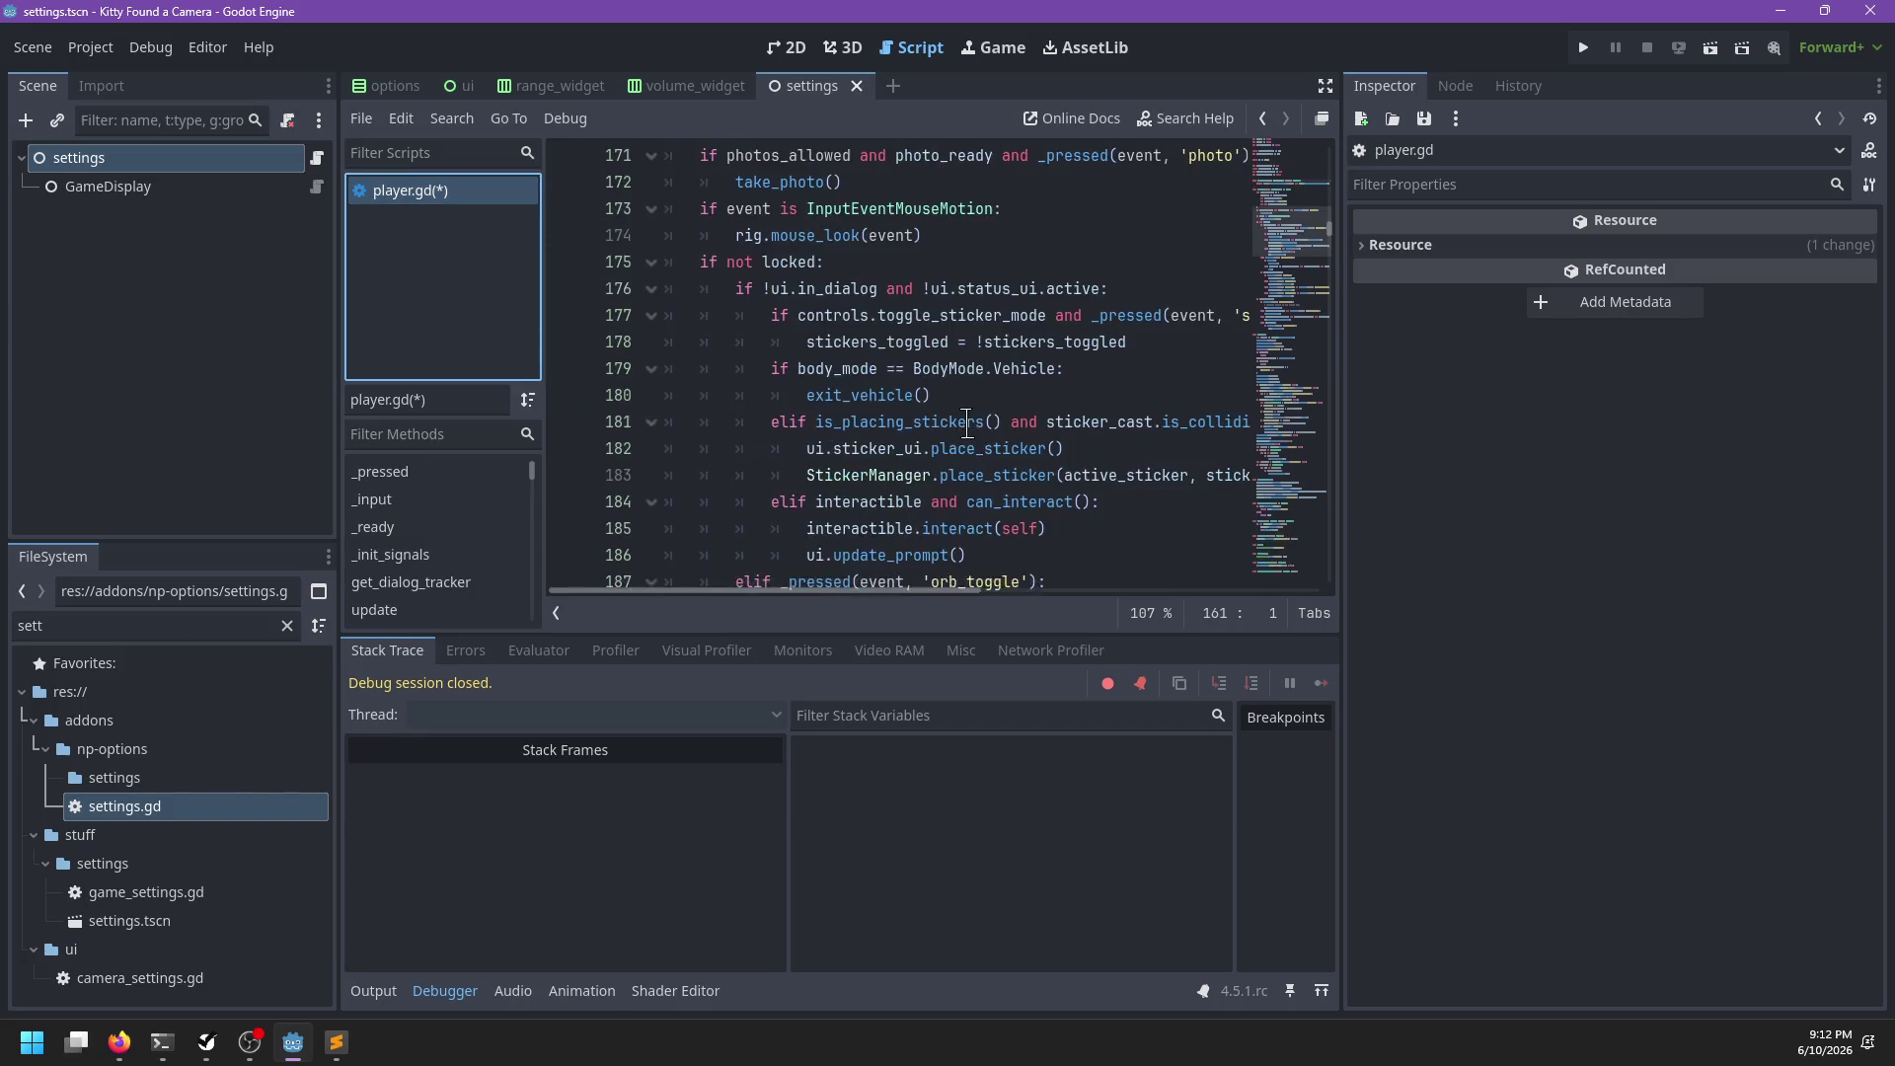
Add an elif _pressed(event, 'interact'): line below the sticker toggle on line 178
{"action": "left_click", "coordinate": [1091, 368]}
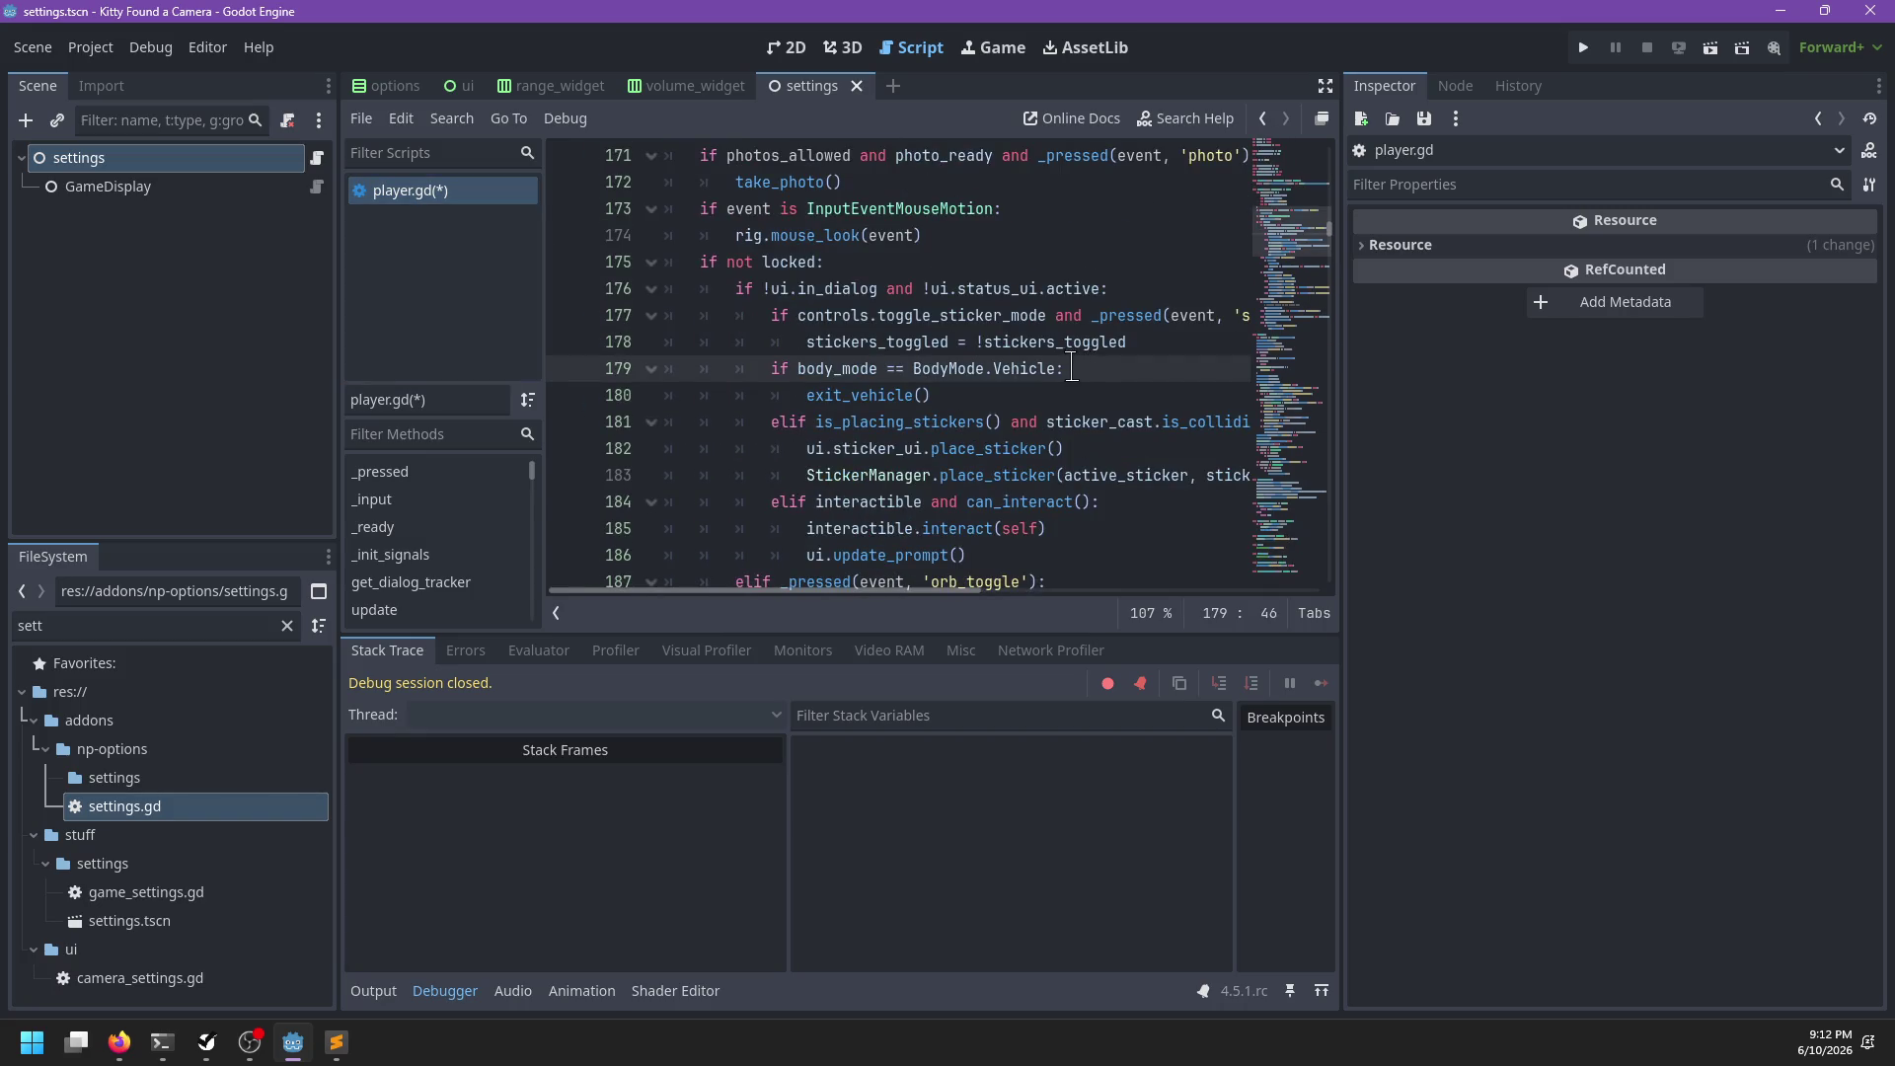
{"action": "left_click", "coordinate": [1193, 340]}
{"action": "key", "text": "Return"}
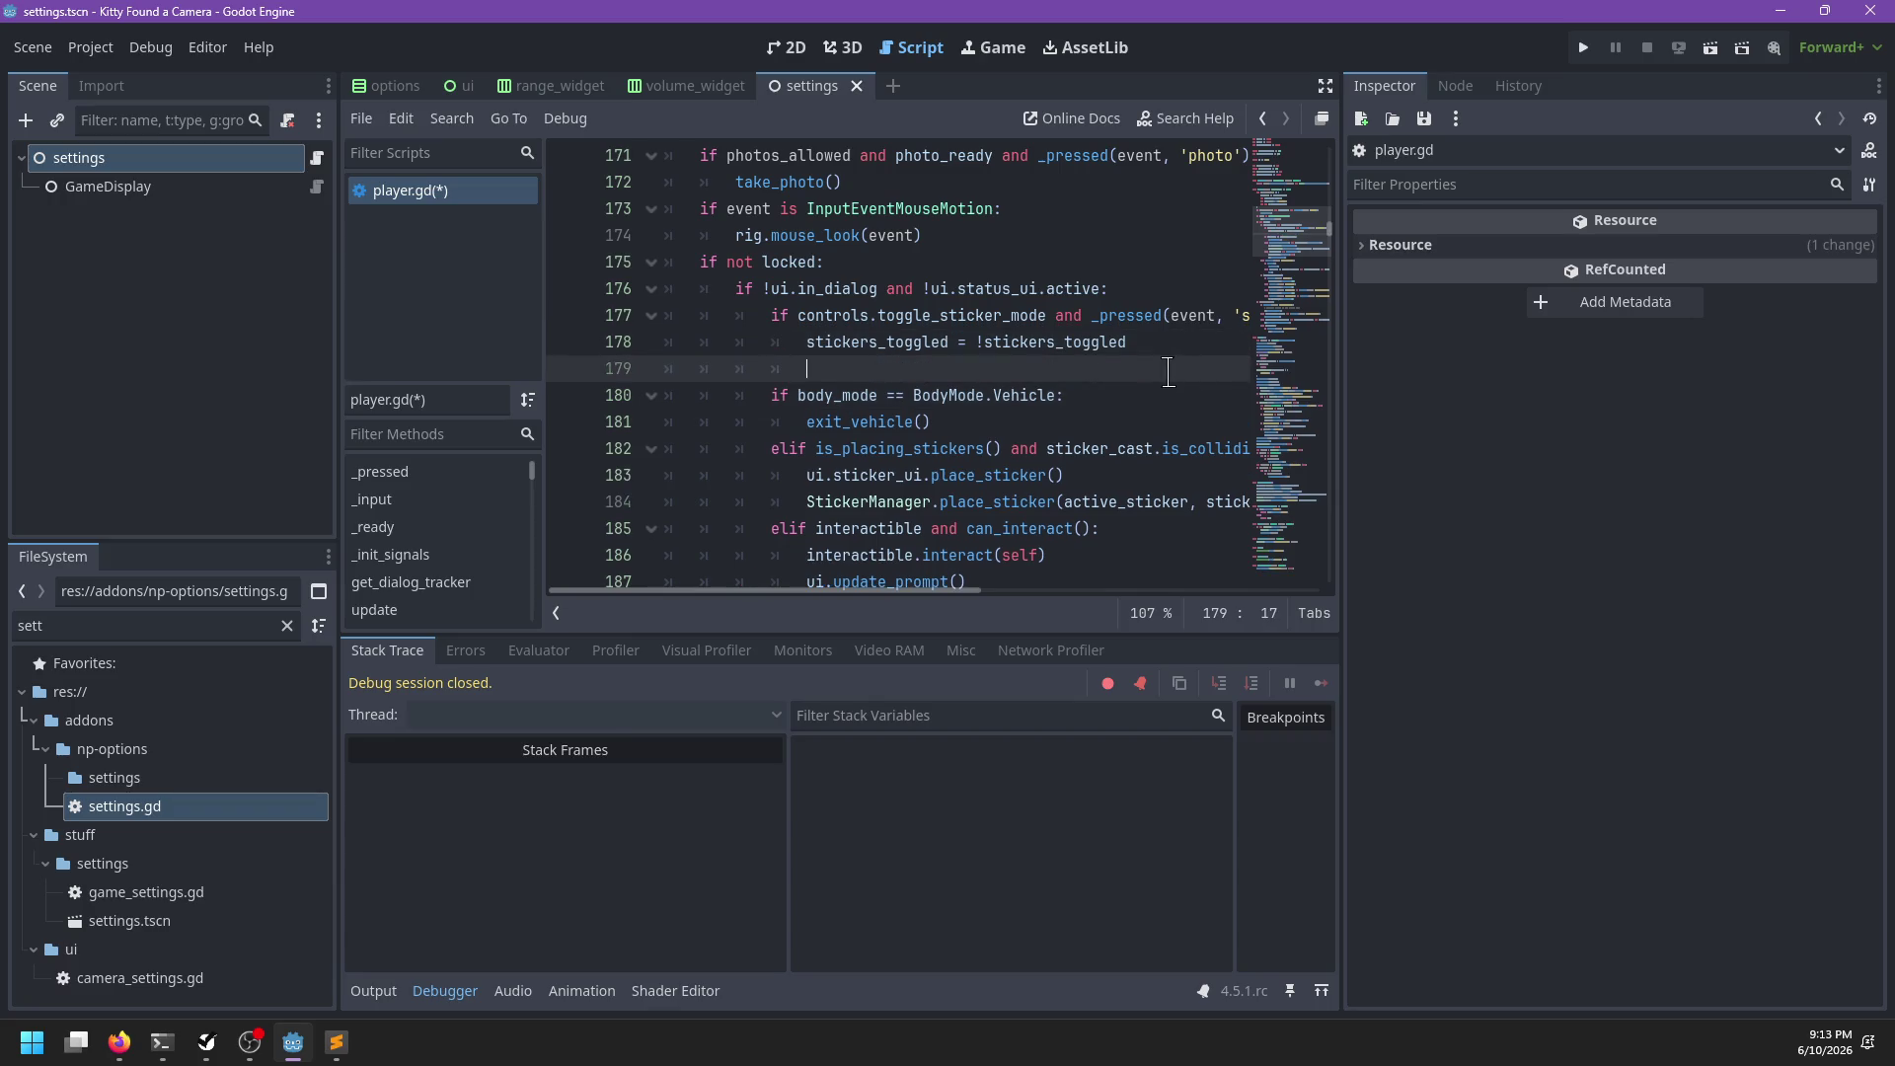
{"action": "type", "text": "elif"}
{"action": "key", "text": "Return"}
{"action": "type", "text": "_pressed(event, 'interact'):"}
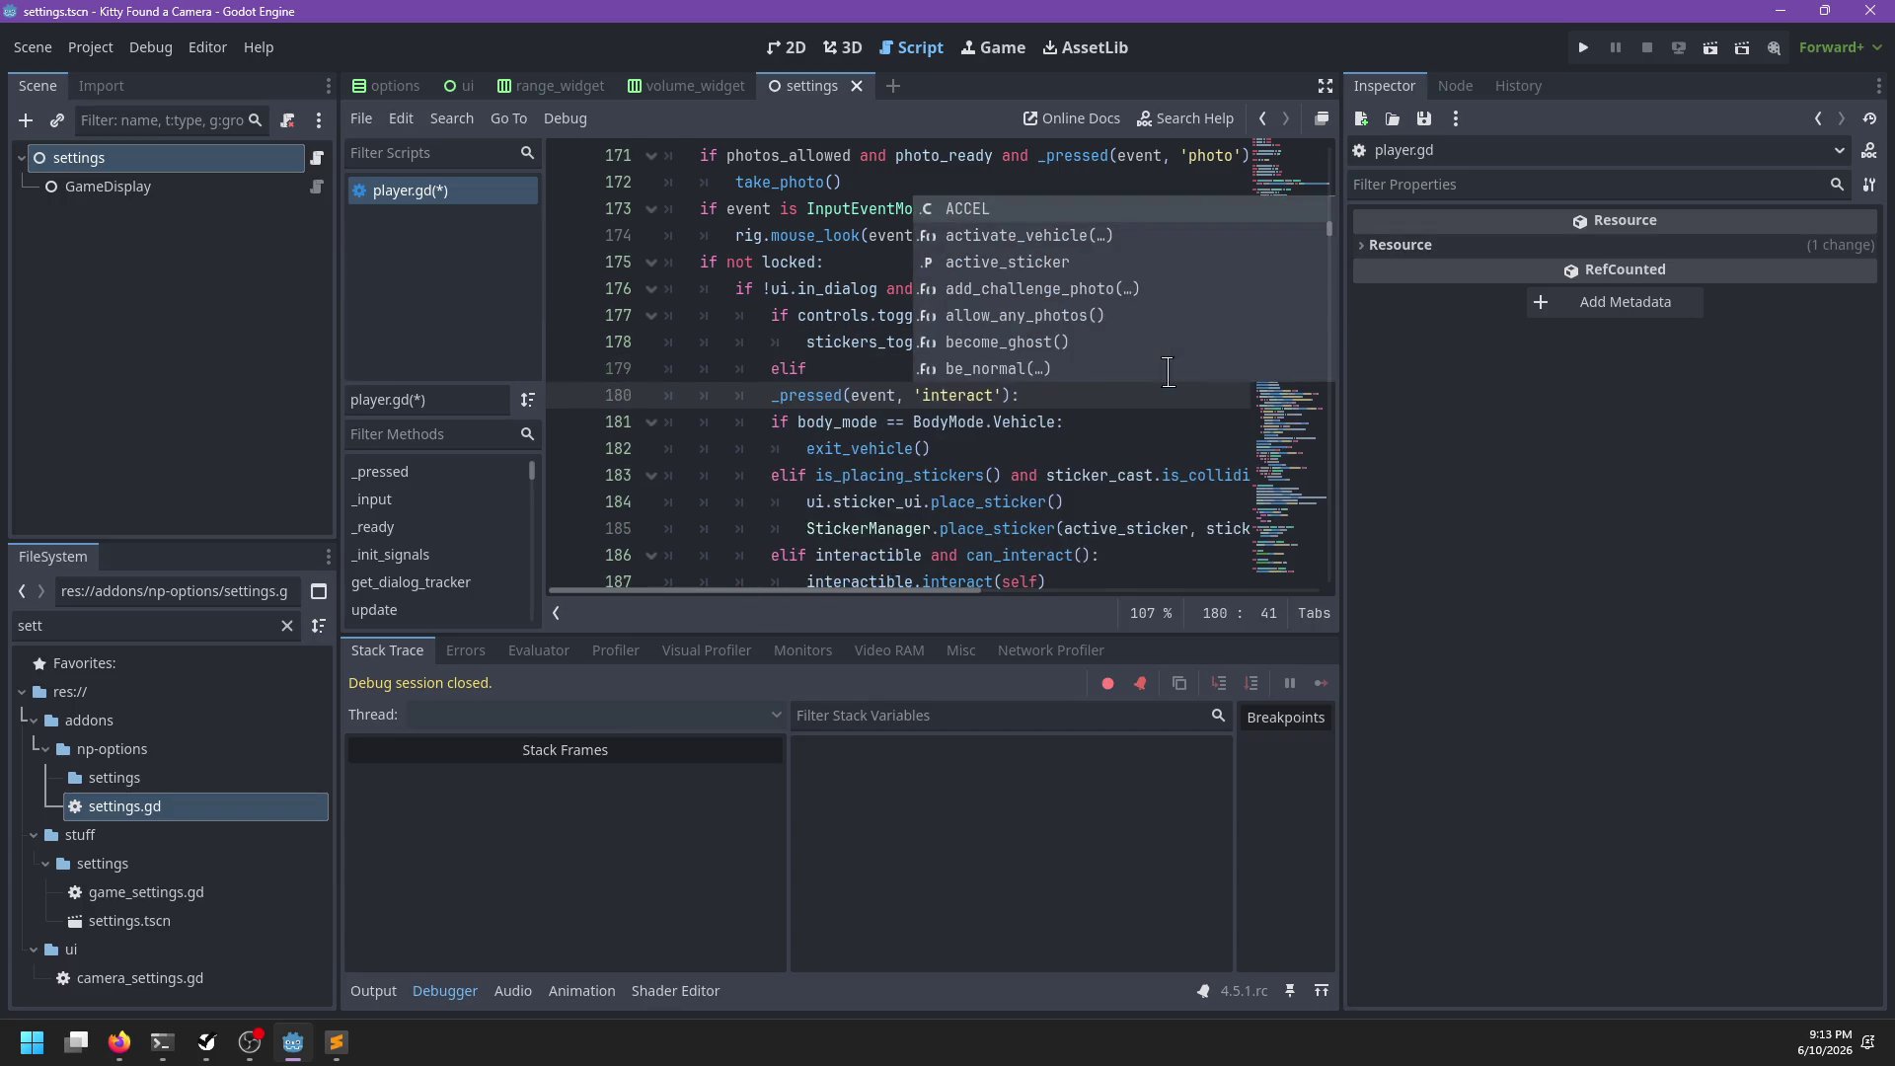
{"action": "key", "text": "Escape"}
{"action": "left_click", "coordinate": [771, 395]}
{"action": "key", "text": "BackSpace"}
{"action": "key", "text": "BackSpace"}
{"action": "key", "text": "BackSpace"}
{"action": "key", "text": "ctrl+Right"}
Call _interact(event) inside the new elif branch, then select the old branches
{"action": "key", "text": "Return"}
{"action": "type", "text": "_"}
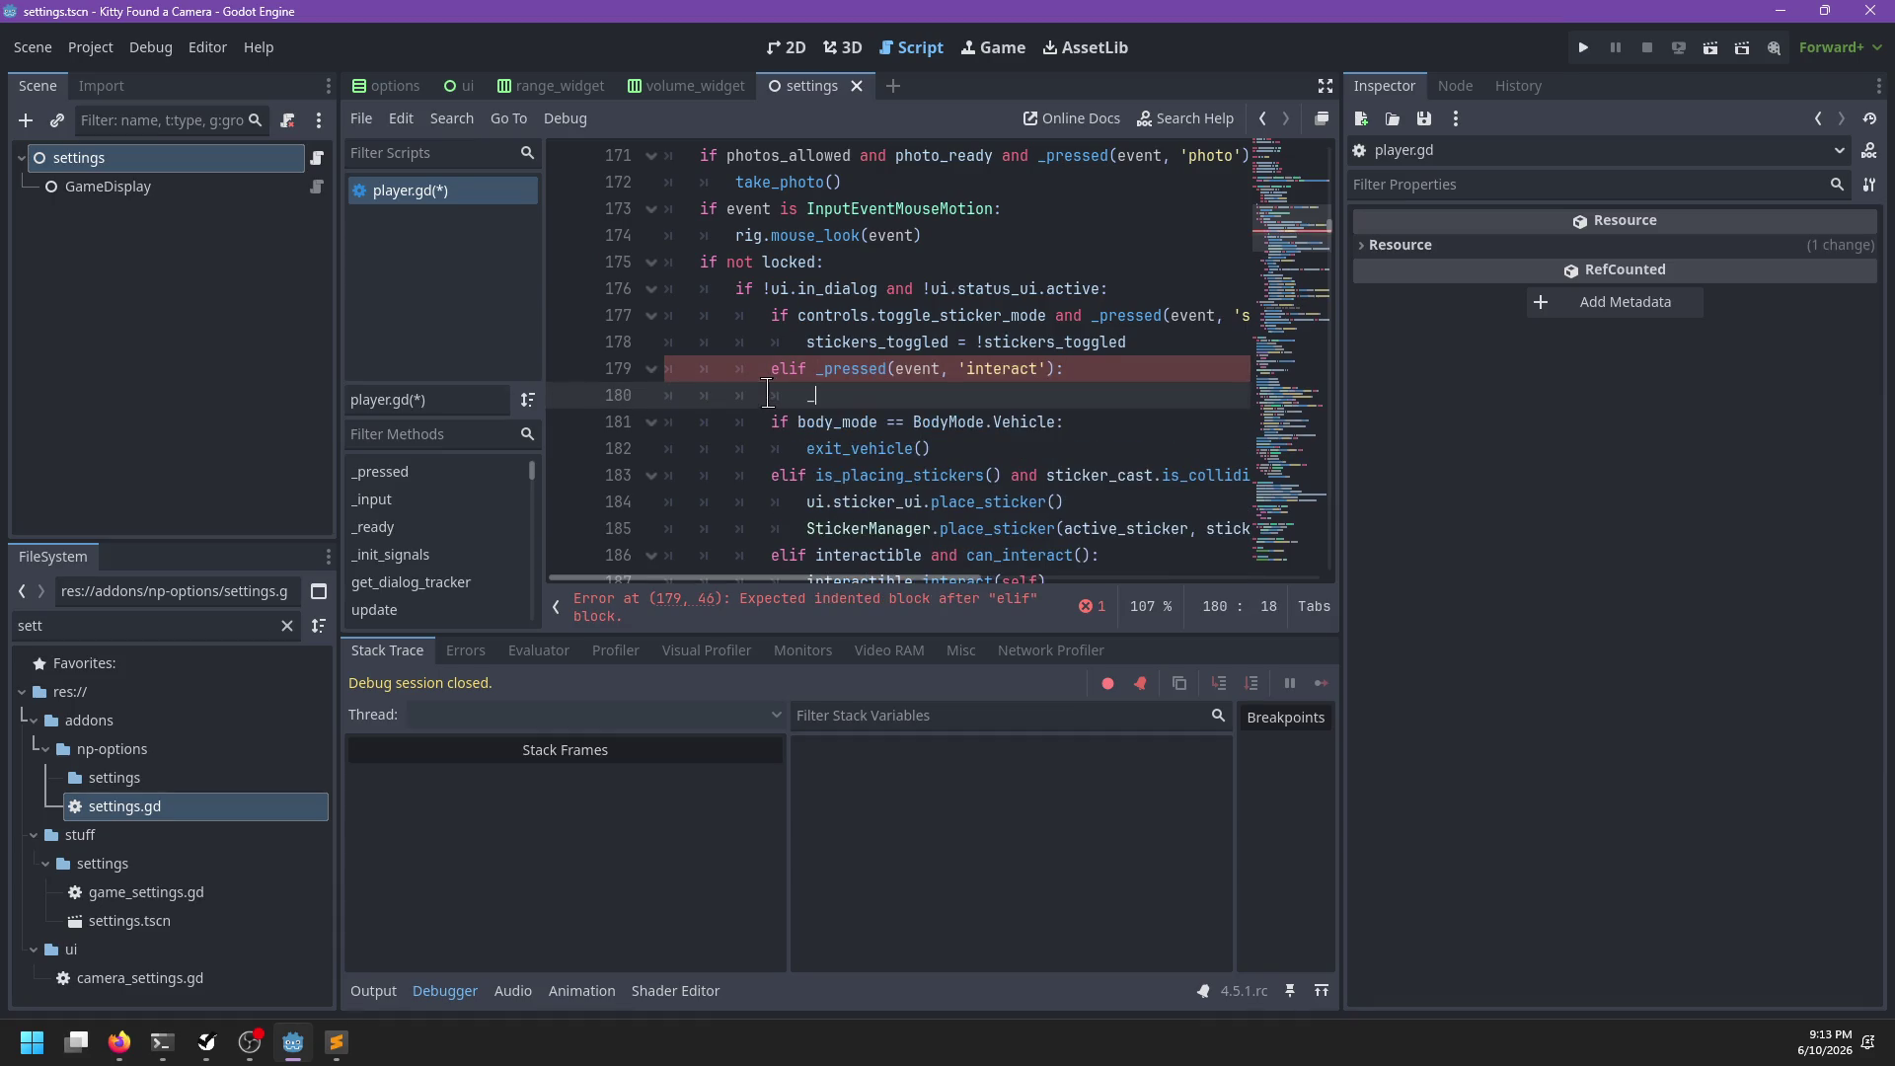
{"action": "type", "text": "t(e"}
{"action": "key", "text": "Return"}
{"action": "key", "text": "BackSpace"}
{"action": "key", "text": "BackSpace"}
{"action": "key", "text": "BackSpace"}
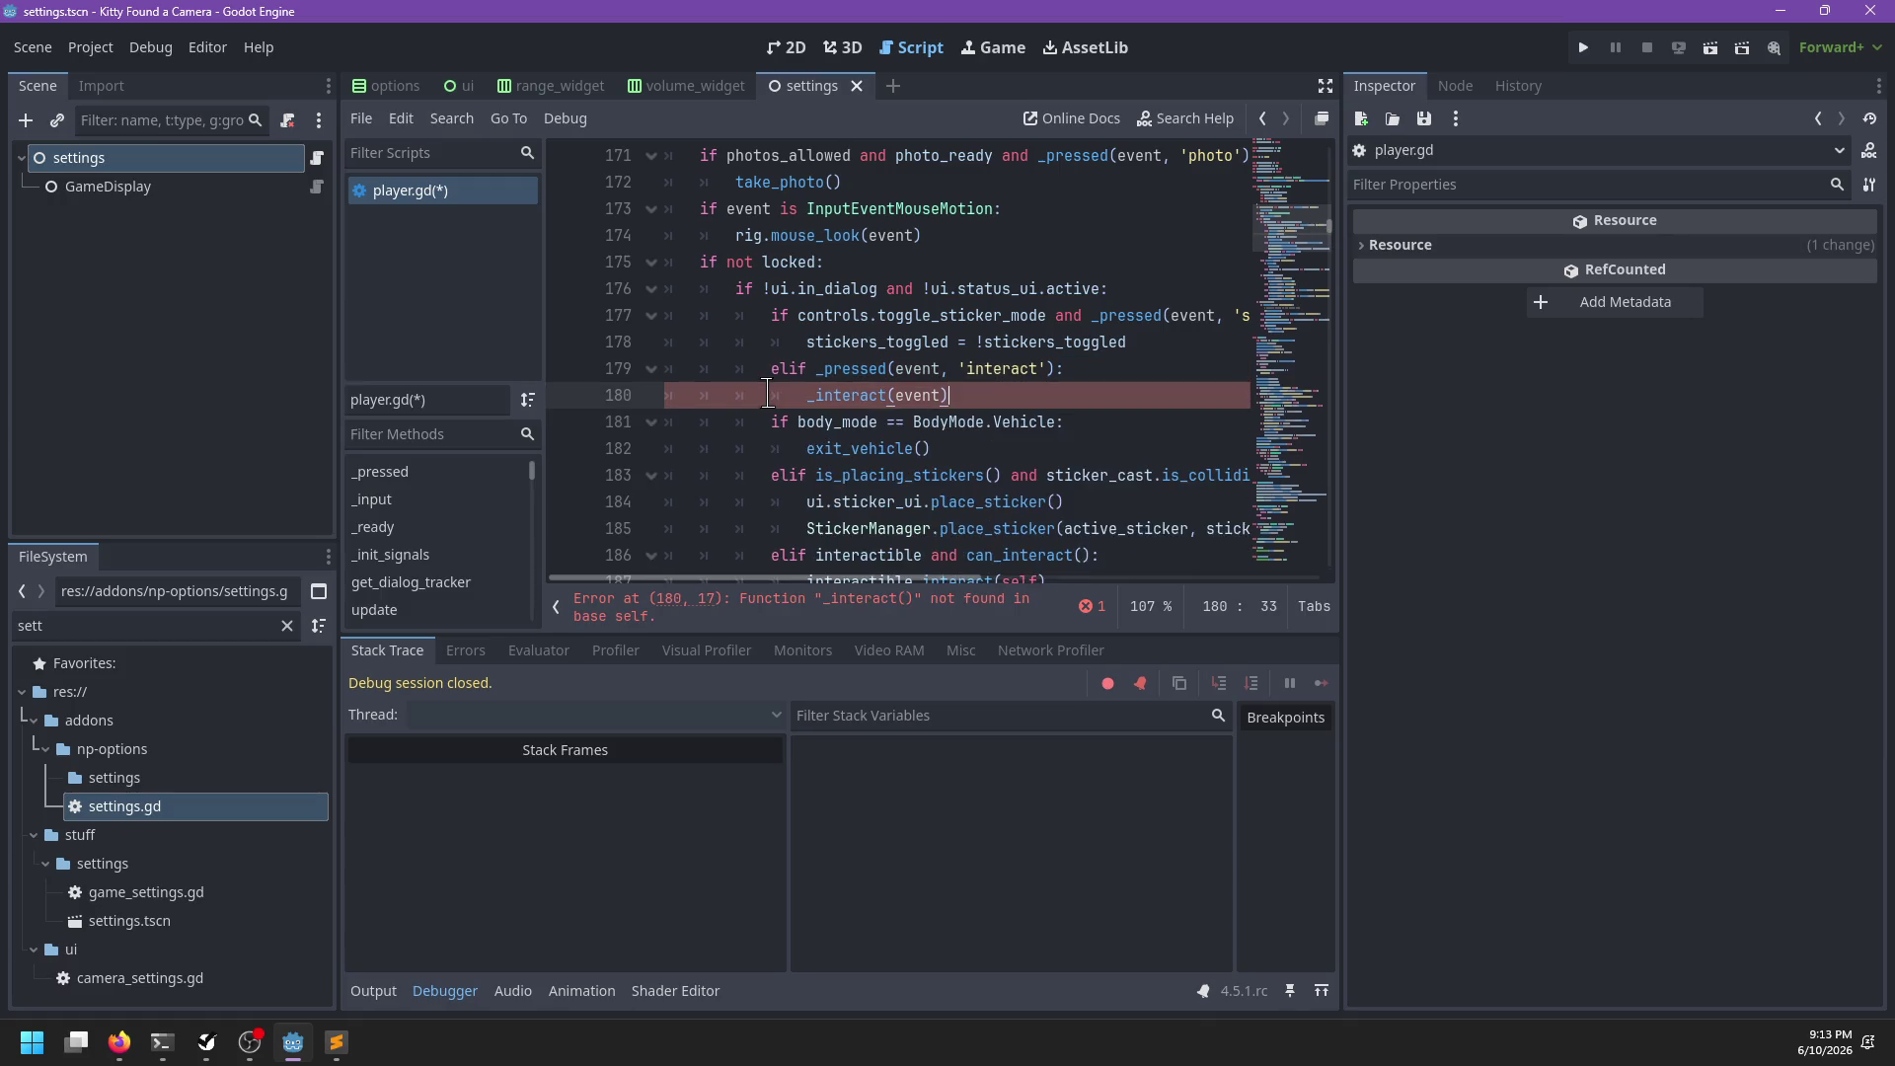
{"action": "scroll", "coordinate": [804, 377], "scroll_direction": "down", "scroll_amount": 3}
{"action": "scroll", "coordinate": [995, 365], "scroll_direction": "up", "scroll_amount": 3}
{"action": "mouse_move", "coordinate": [973, 368]}
{"action": "left_mouse_down"}
{"action": "mouse_move", "coordinate": [1016, 362]}
{"action": "mouse_move", "coordinate": [1033, 230]}
{"action": "left_mouse_up"}
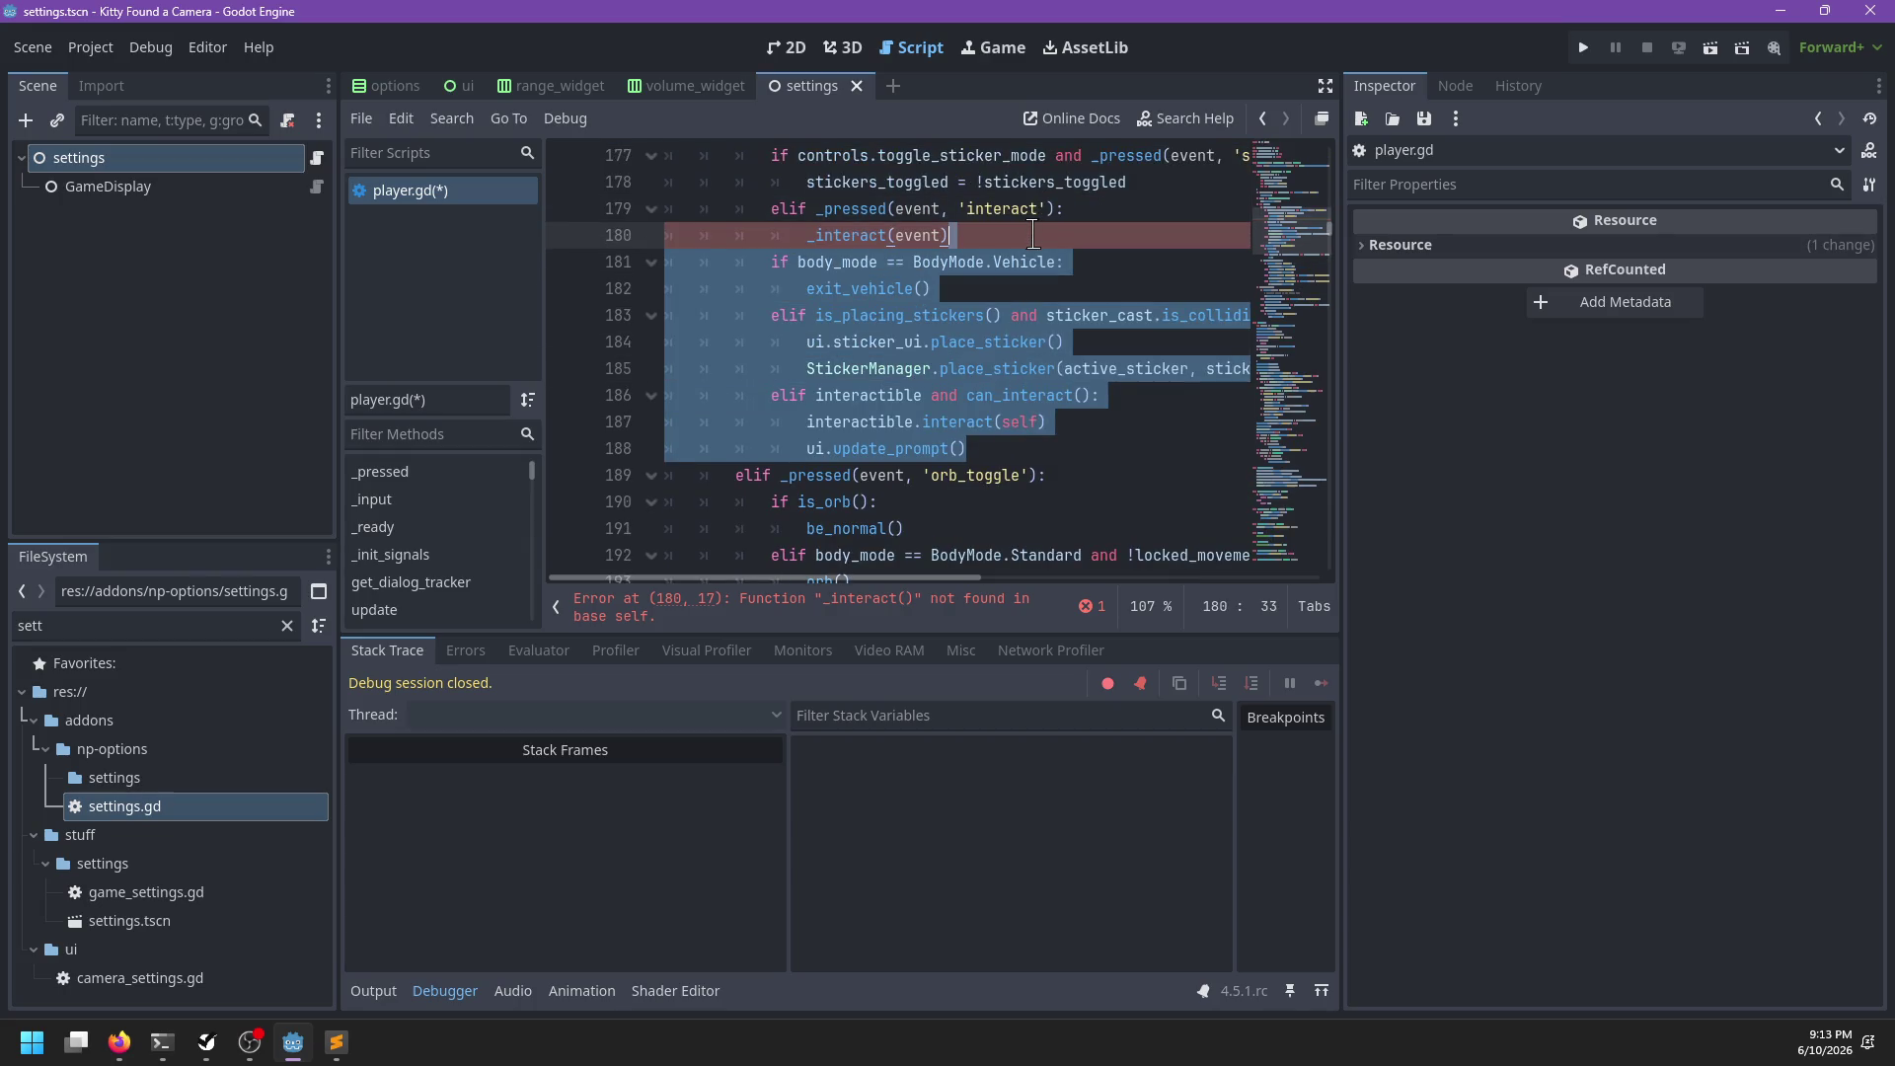
Move the vehicle, sticker and interactible branches into a new _interact(event: InputEvent) function above _ready
{"action": "key", "text": "Delete"}
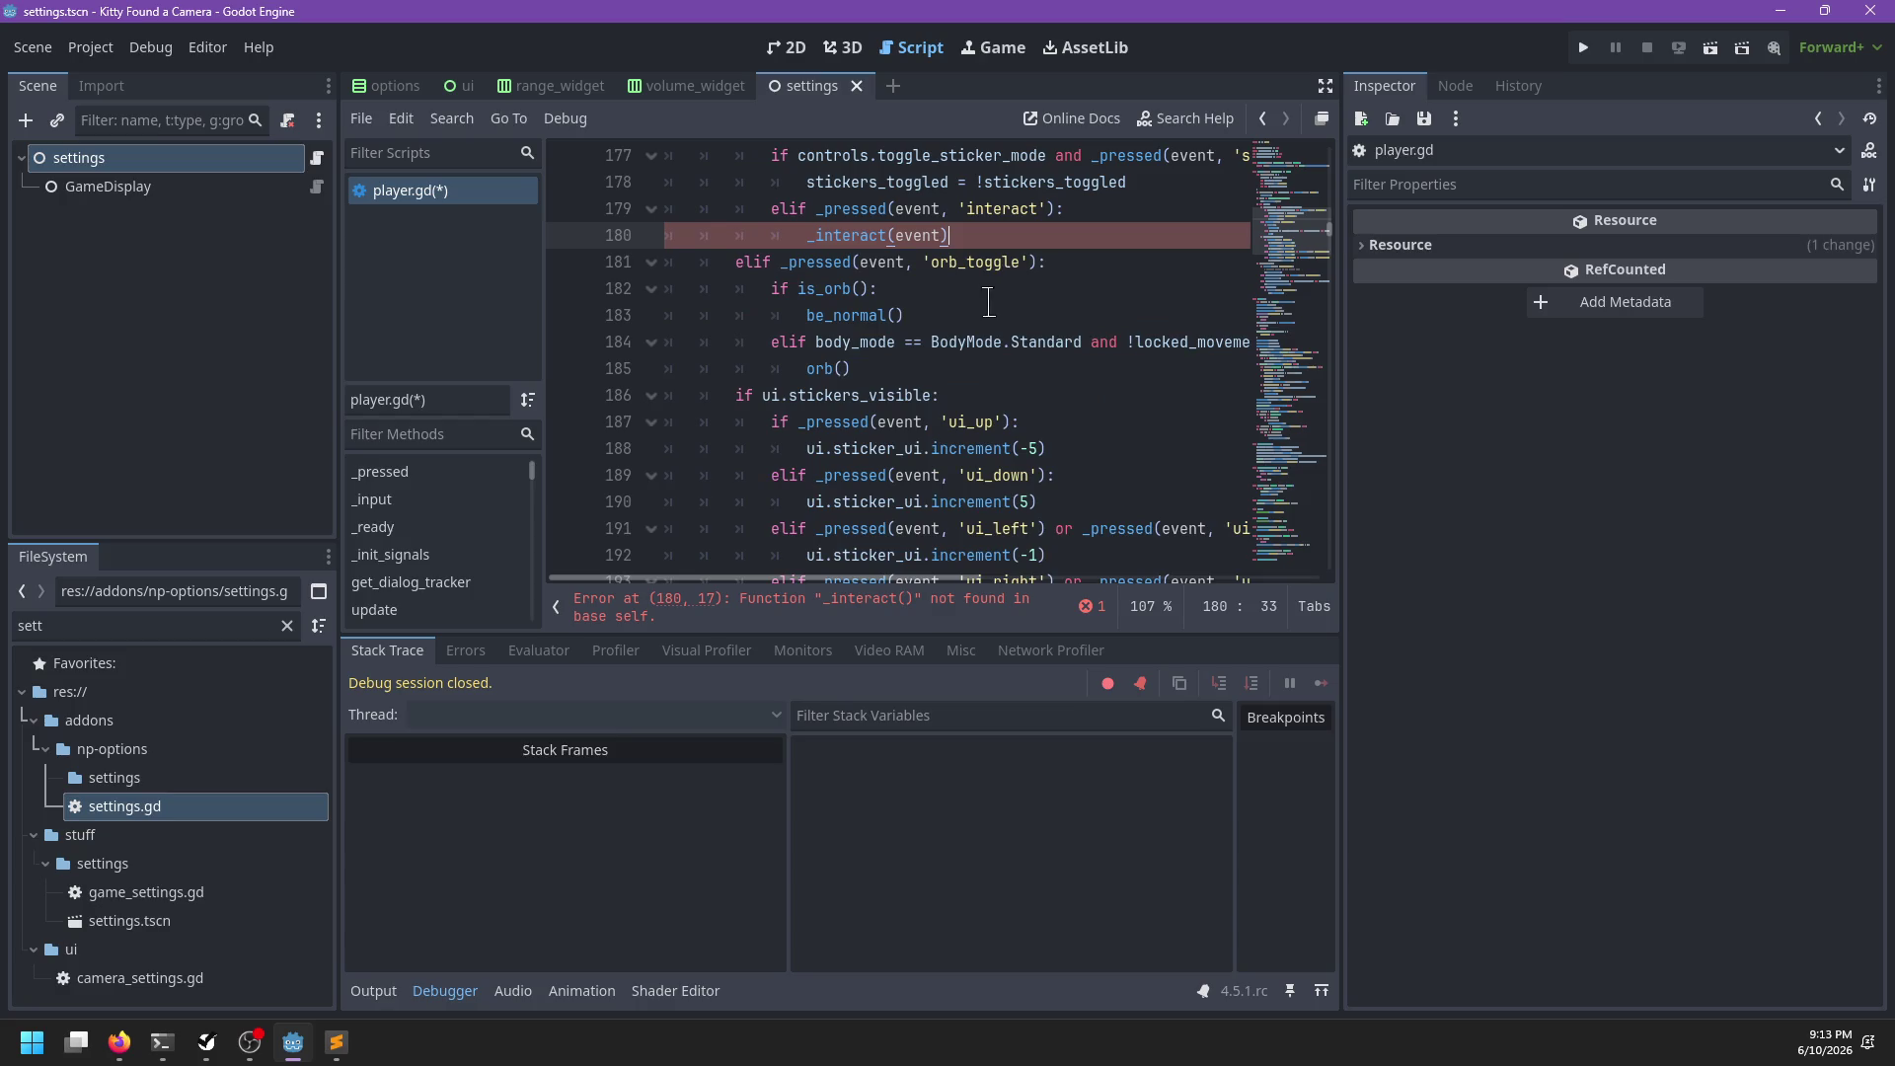
{"action": "scroll", "coordinate": [989, 301], "scroll_direction": "up", "scroll_amount": 2}
{"action": "scroll", "coordinate": [989, 301], "scroll_direction": "down", "scroll_amount": 9}
{"action": "scroll", "coordinate": [783, 437], "scroll_direction": "down", "scroll_amount": 1}
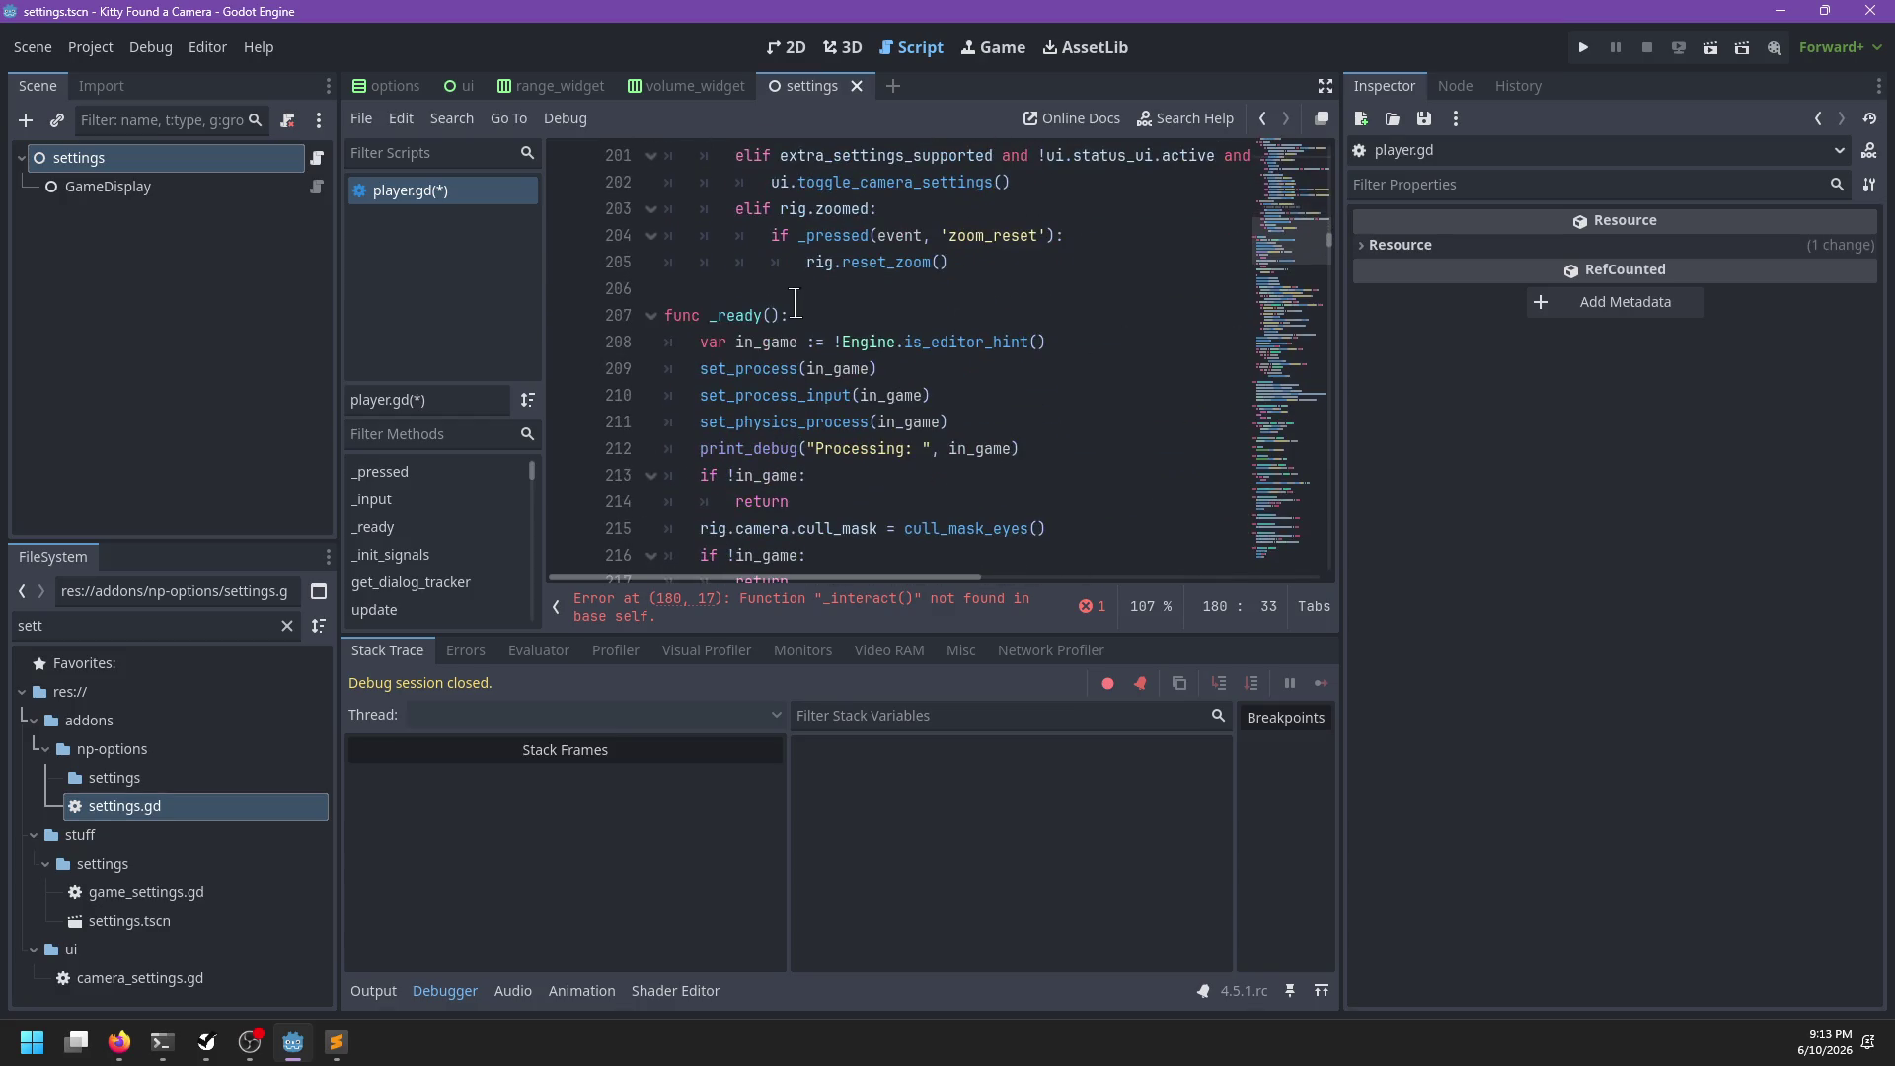
{"action": "left_click", "coordinate": [794, 301]}
{"action": "key", "text": "Return"}
{"action": "key", "text": "Return"}
{"action": "key", "text": "Up"}
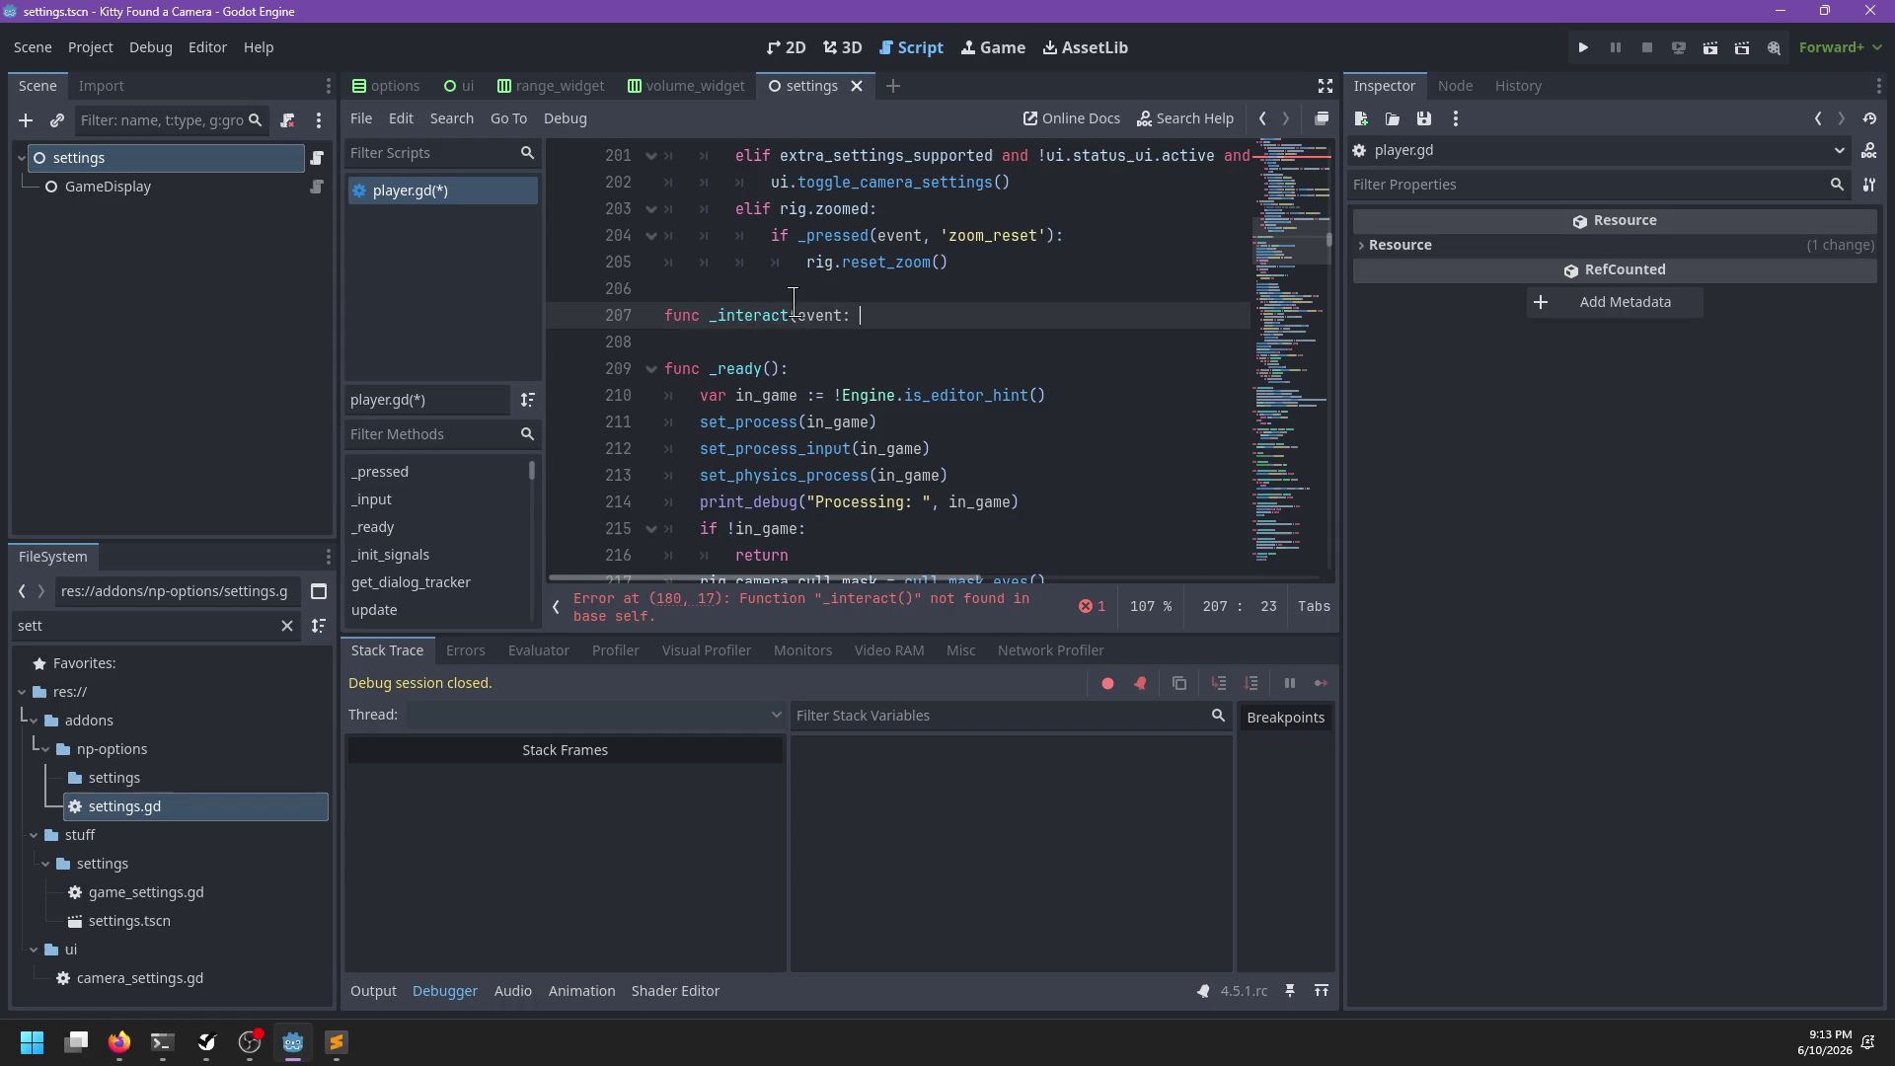
{"action": "key", "text": "BackSpace"}
{"action": "key", "text": "BackSpace"}
{"action": "key", "text": "BackSpace"}
{"action": "type", "text": "Eve"}
{"action": "key", "text": "Return"}
{"action": "type", "text": "):"}
{"action": "key", "text": "ctrl+v"}
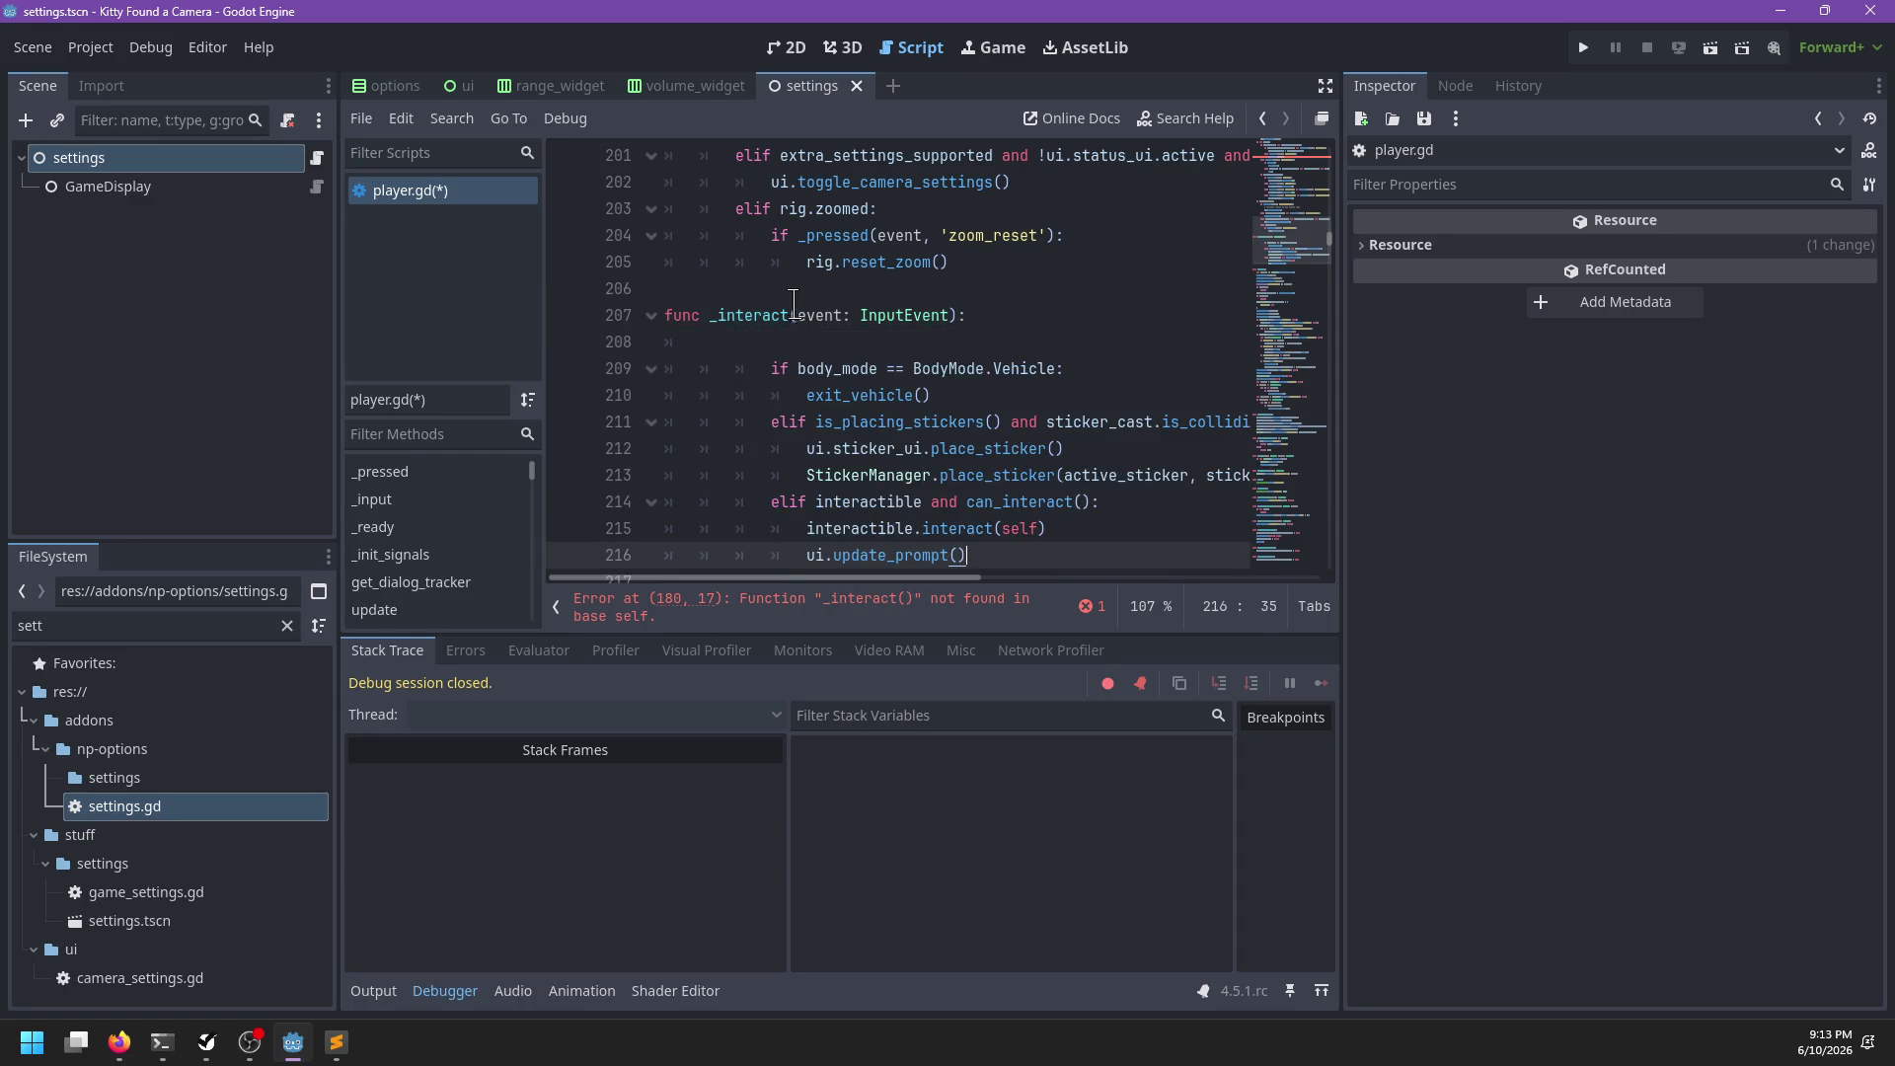
Unindent the _interact body, remove its blank line, and delete the event parameter
{"action": "scroll", "coordinate": [846, 395], "scroll_direction": "down", "scroll_amount": 1}
{"action": "left_click_drag", "start_coordinate": [858, 474], "coordinate": [667, 289]}
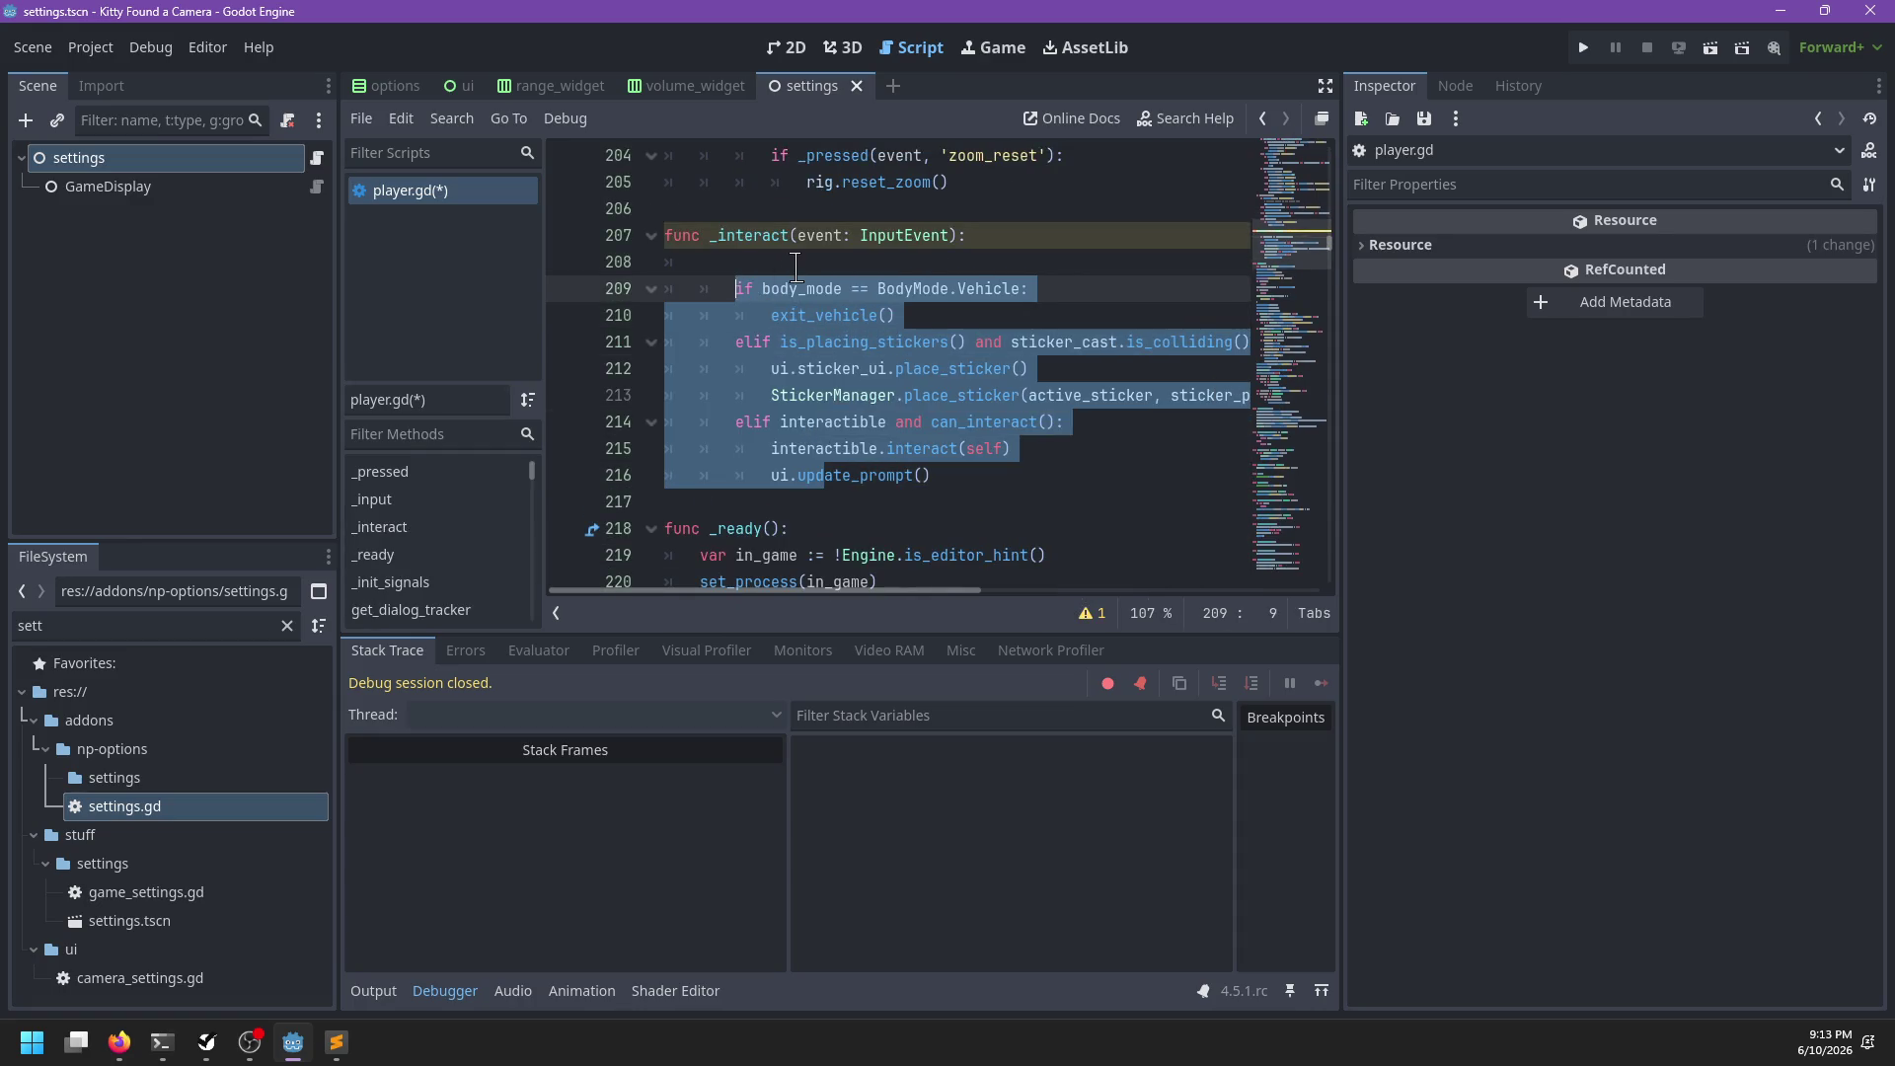
{"action": "key", "text": "shift+Tab"}
{"action": "key", "text": "shift+Tab"}
{"action": "left_click", "coordinate": [799, 261]}
{"action": "key", "text": "BackSpace"}
{"action": "key", "text": "BackSpace"}
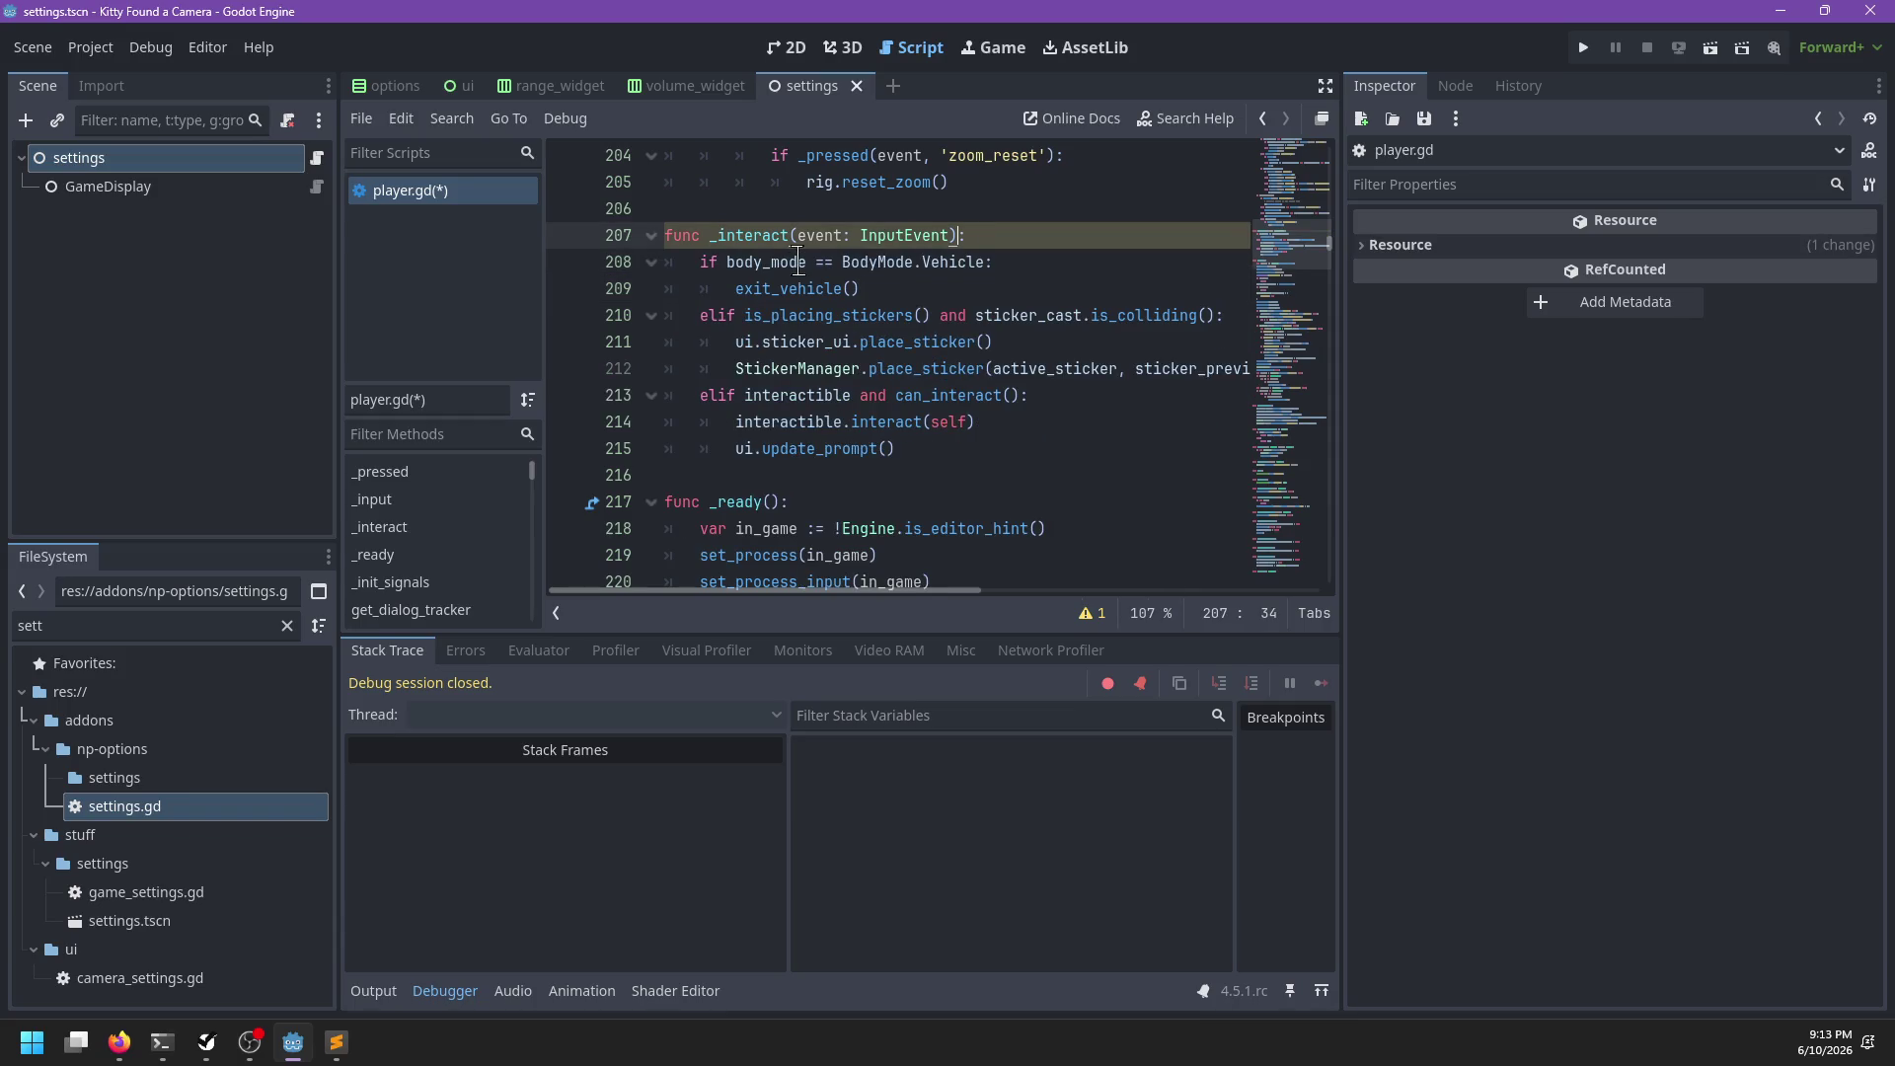
{"action": "key", "text": "ctrl+BackSpace"}
{"action": "key", "text": "ctrl+BackSpace"}
{"action": "key", "text": "ctrl+BackSpace"}
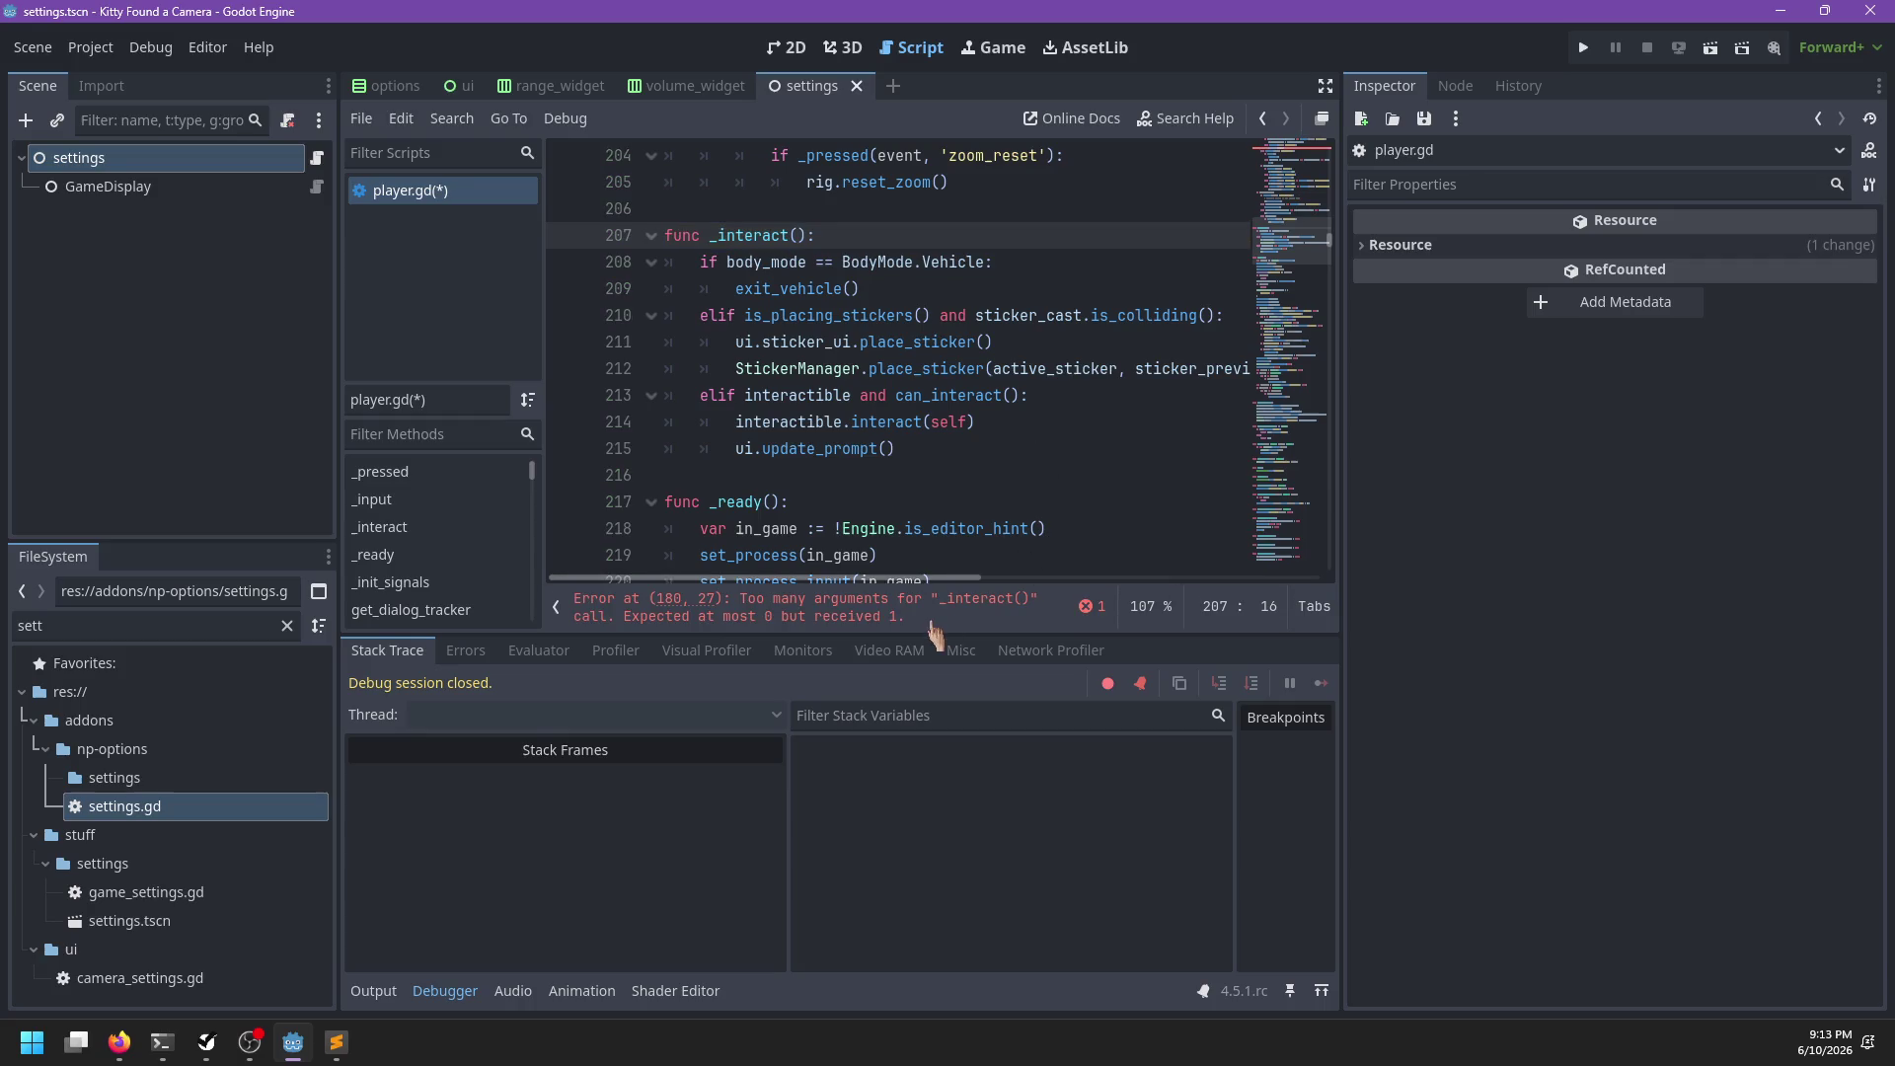
Remove the event argument from the _interact call on line 180
{"action": "left_click", "coordinate": [938, 617]}
{"action": "double_click", "coordinate": [917, 342]}
{"action": "key", "text": "BackSpace"}
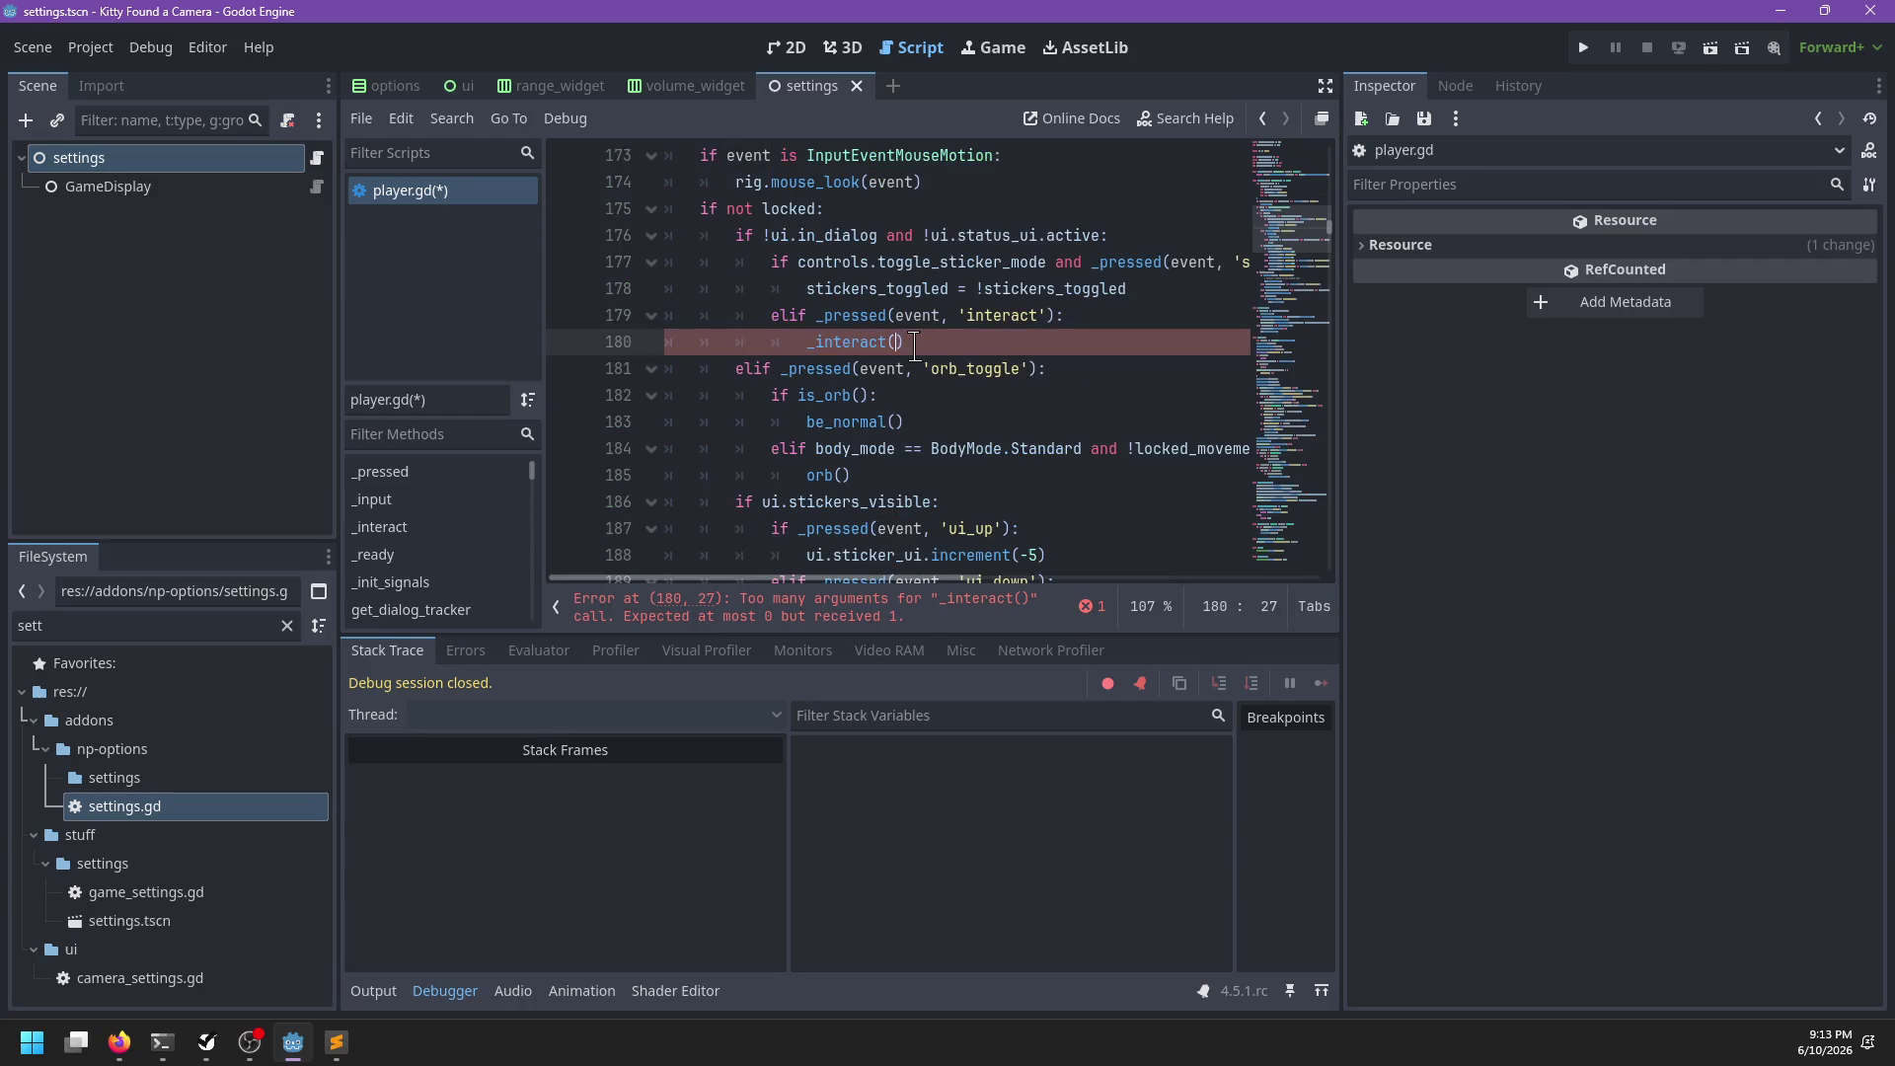
{"action": "key", "text": "ctrl+f"}
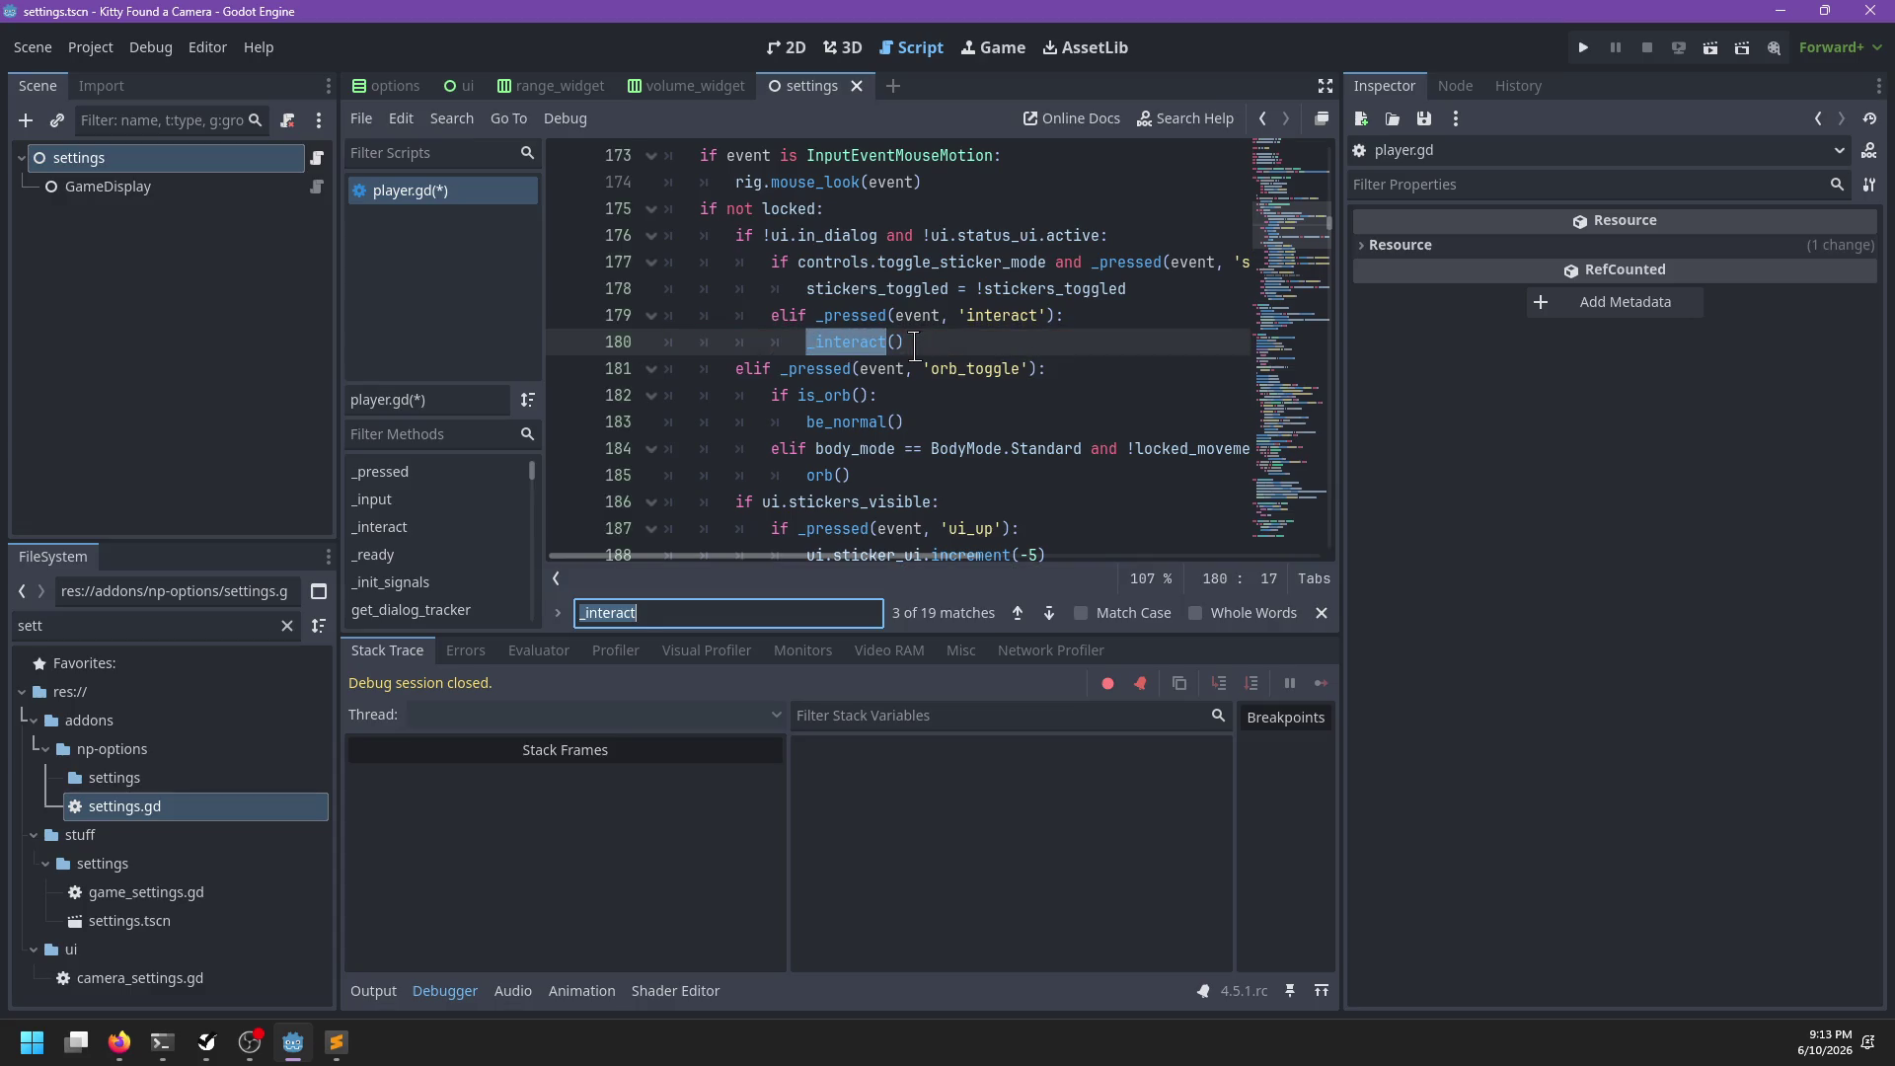
{"action": "key", "text": "Escape"}
Rename the call to _press_interact and save player.gd
{"action": "scroll", "coordinate": [916, 346], "scroll_direction": "down", "scroll_amount": 6}
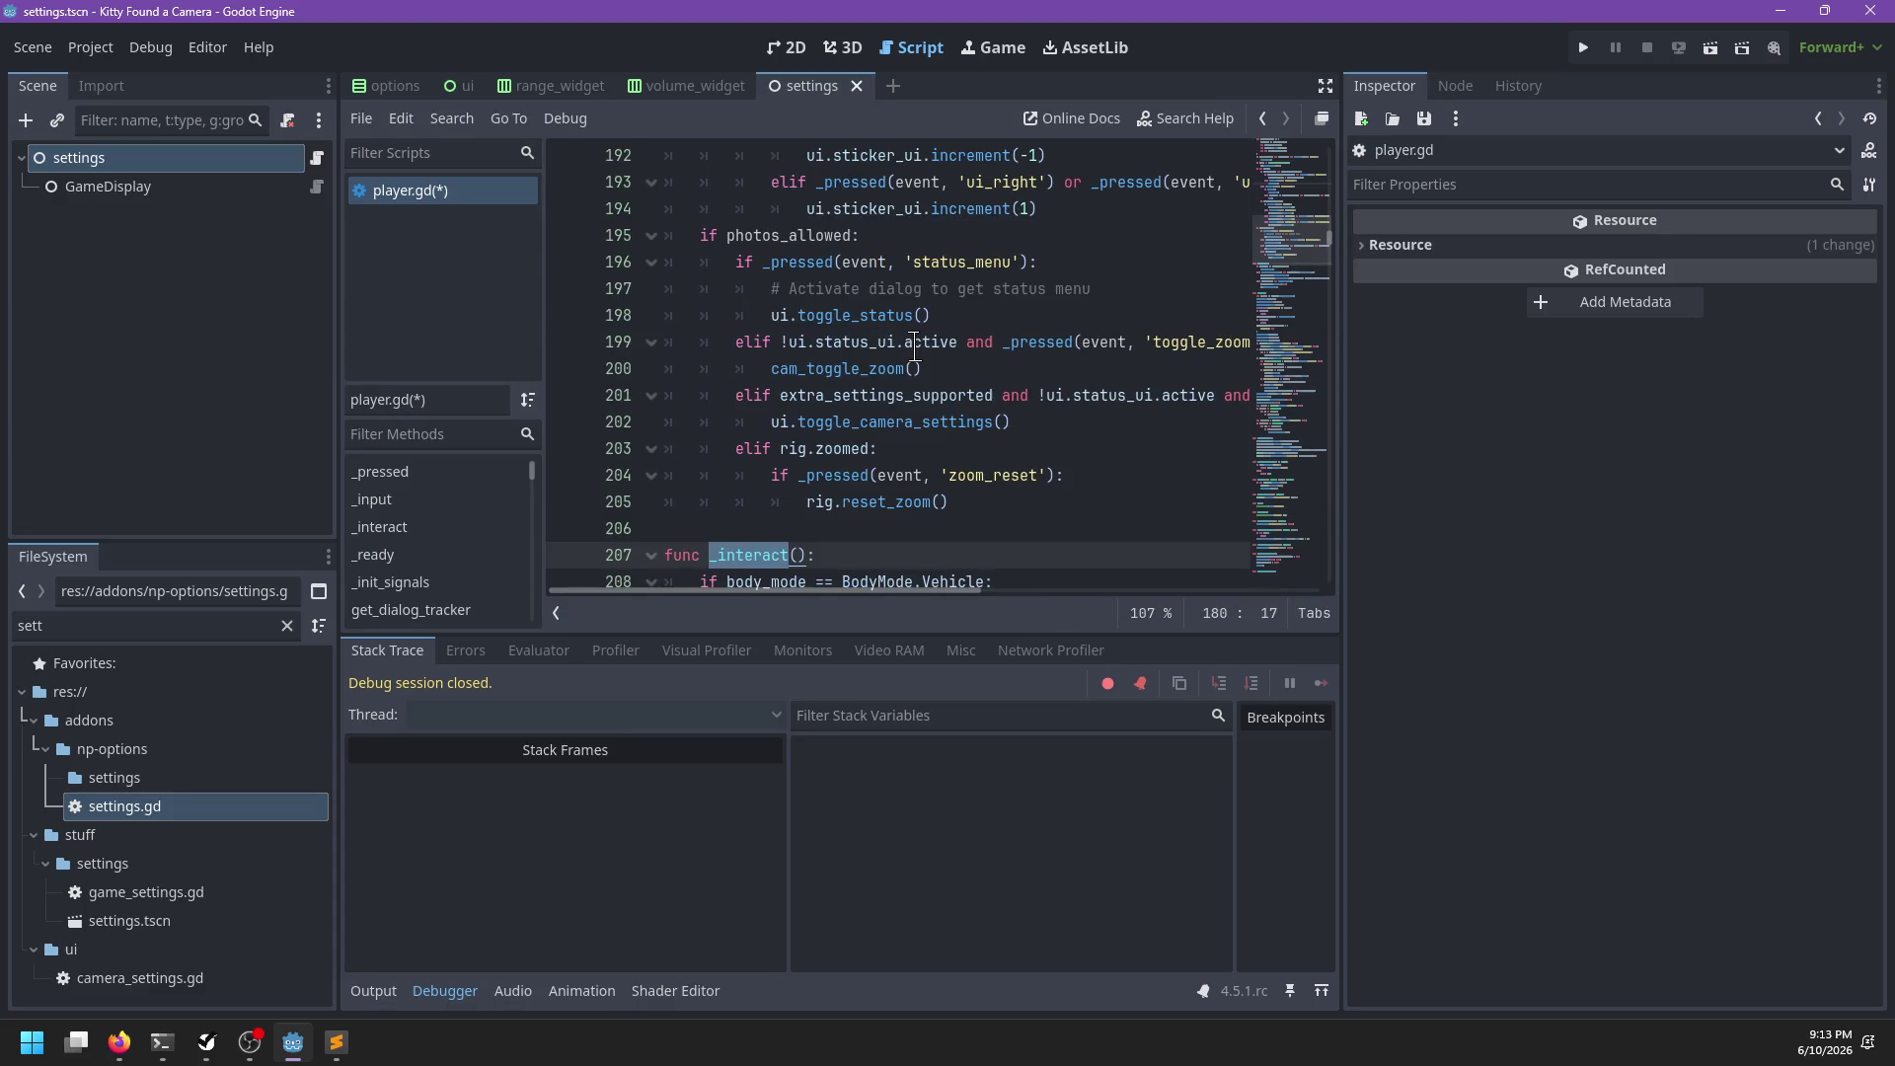
{"action": "key", "text": "Right"}
{"action": "key", "text": "BackSpace"}
{"action": "key", "text": "BackSpace"}
{"action": "key", "text": "BackSpace"}
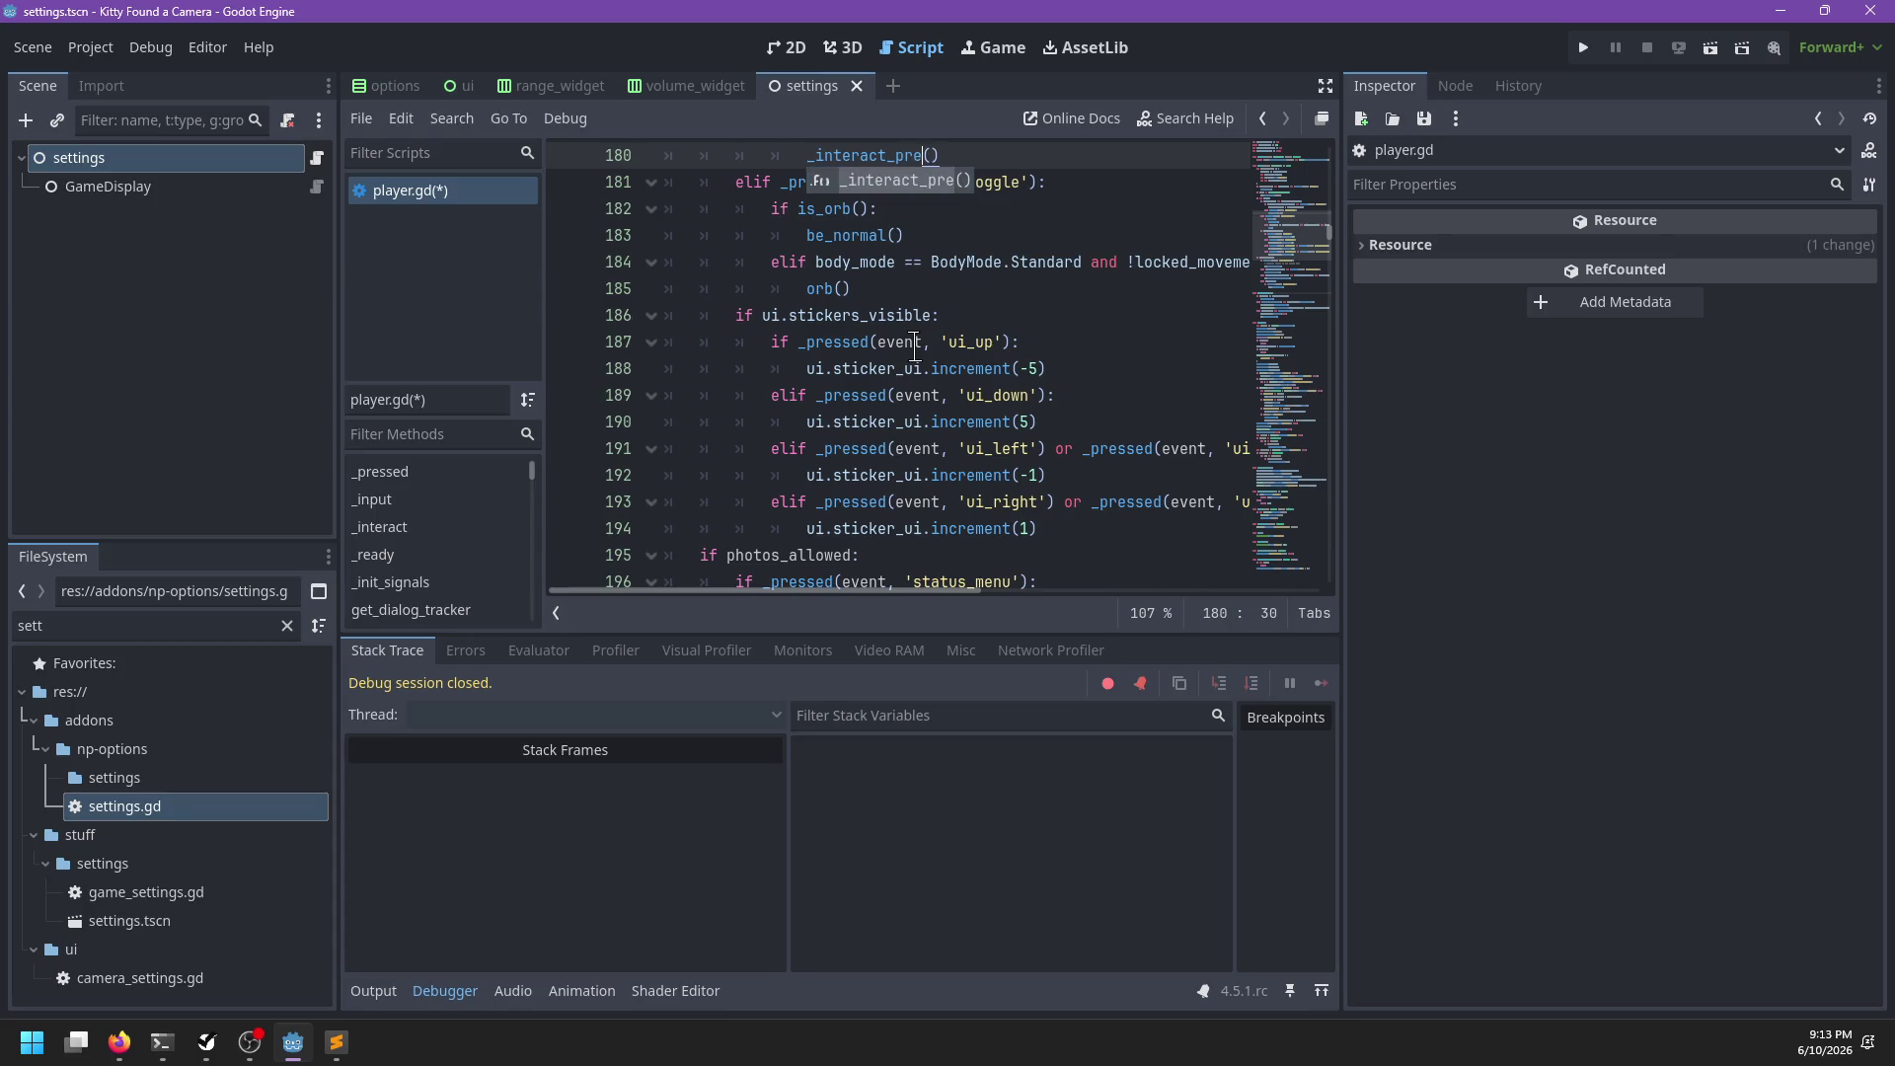
{"action": "type", "text": "press_interact"}
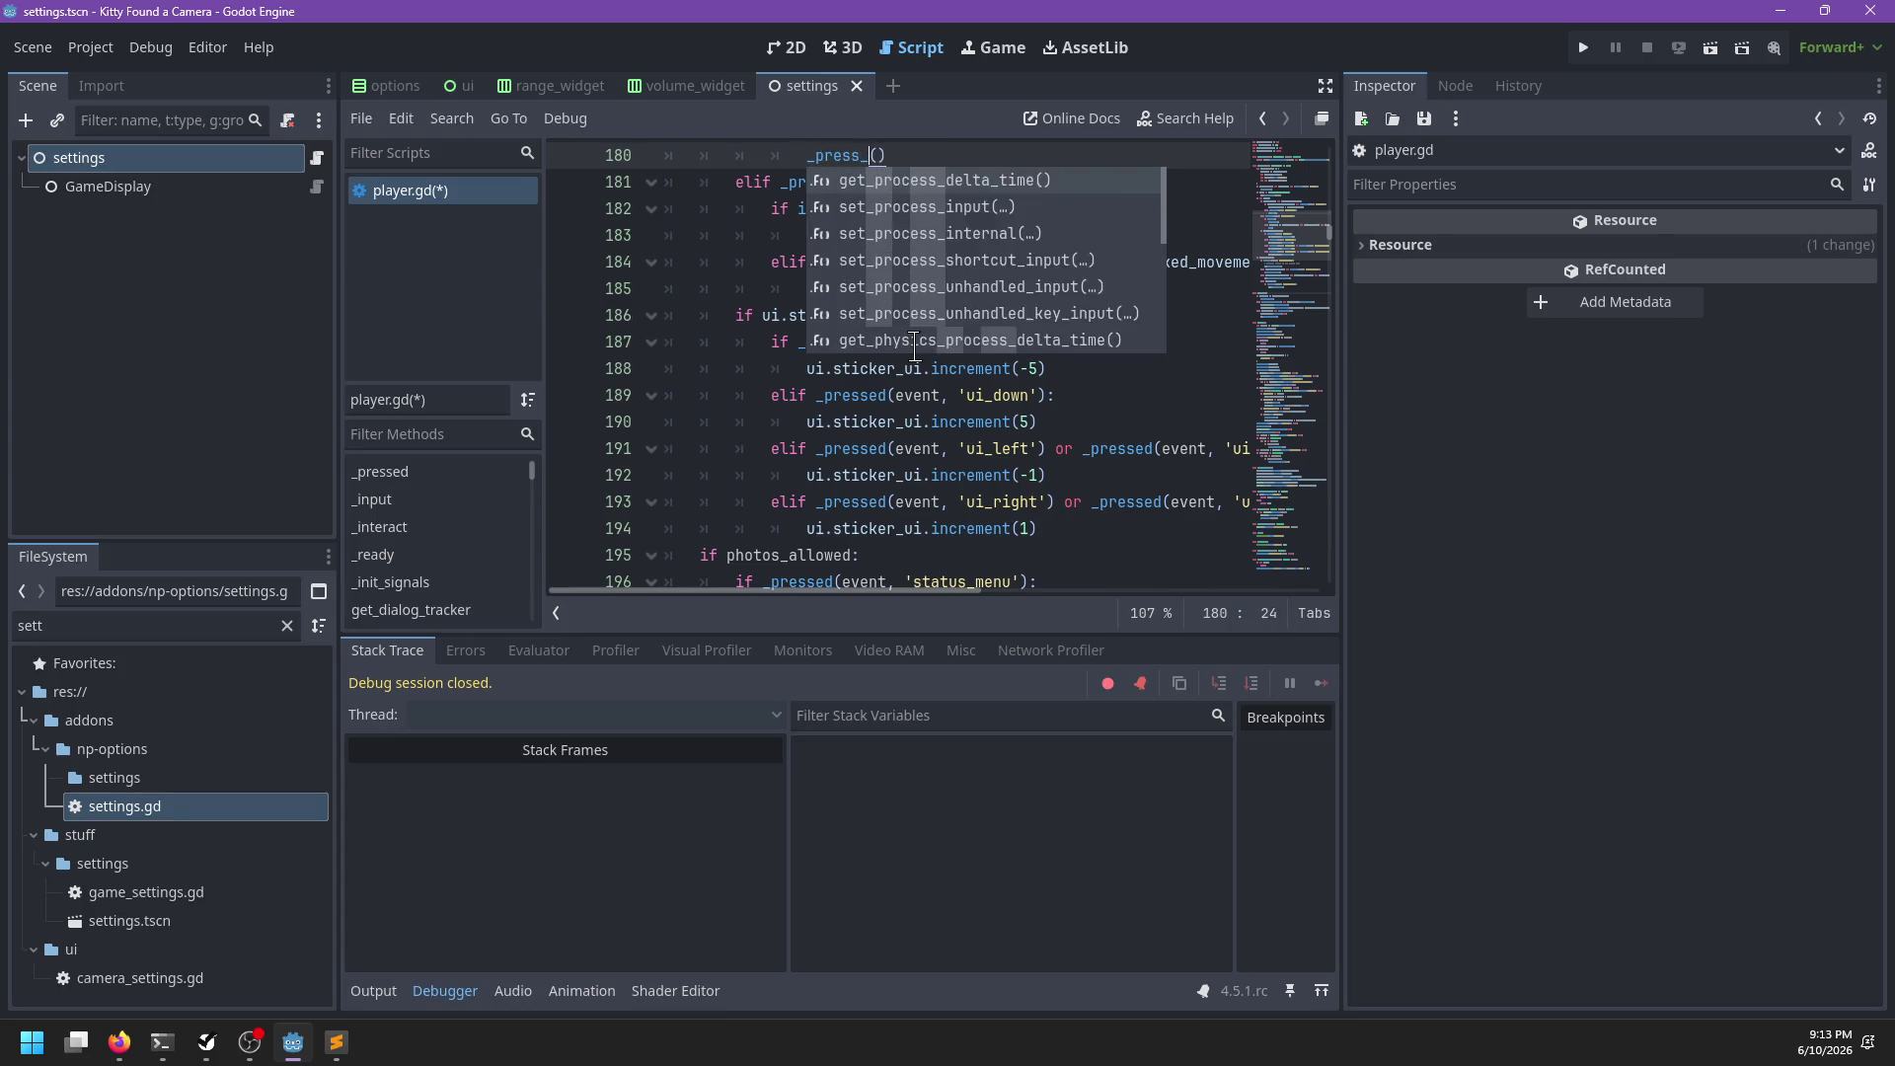
{"action": "left_click", "coordinate": [943, 288]}
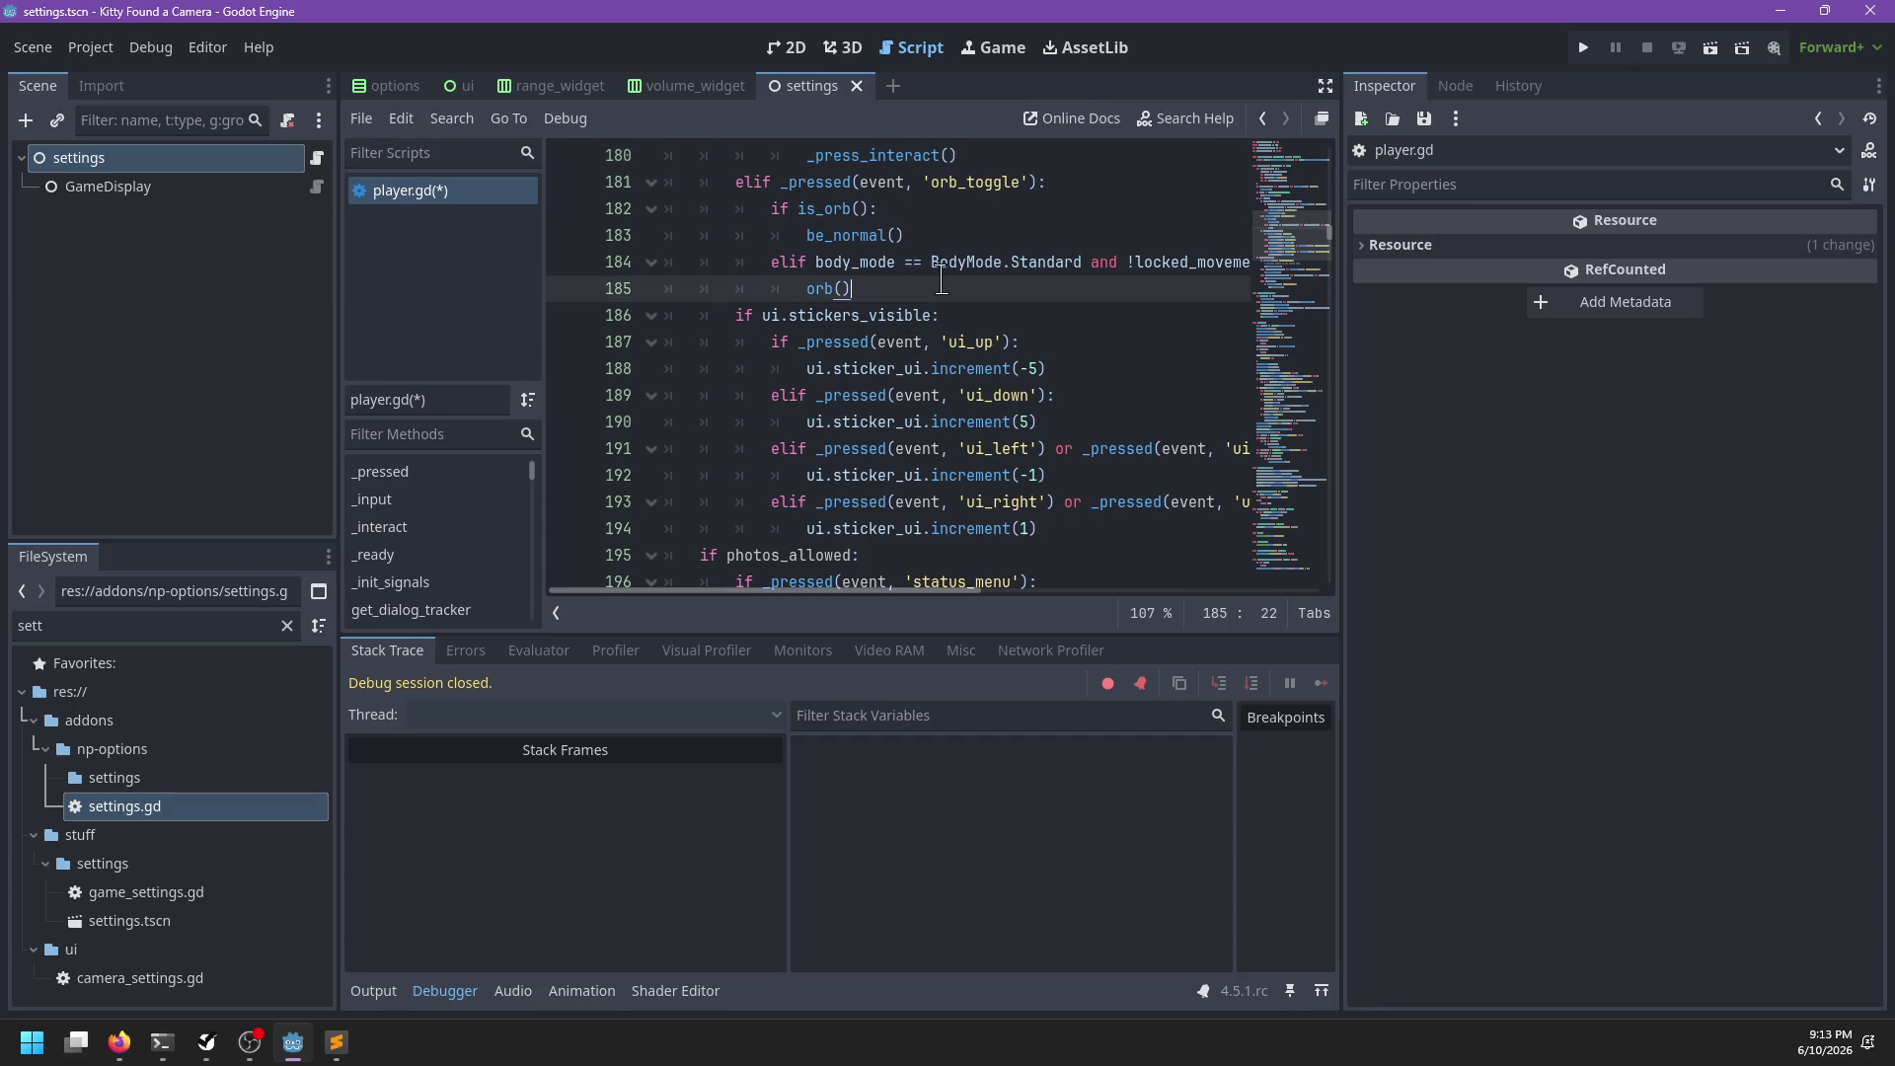
{"action": "key", "text": "ctrl+s"}
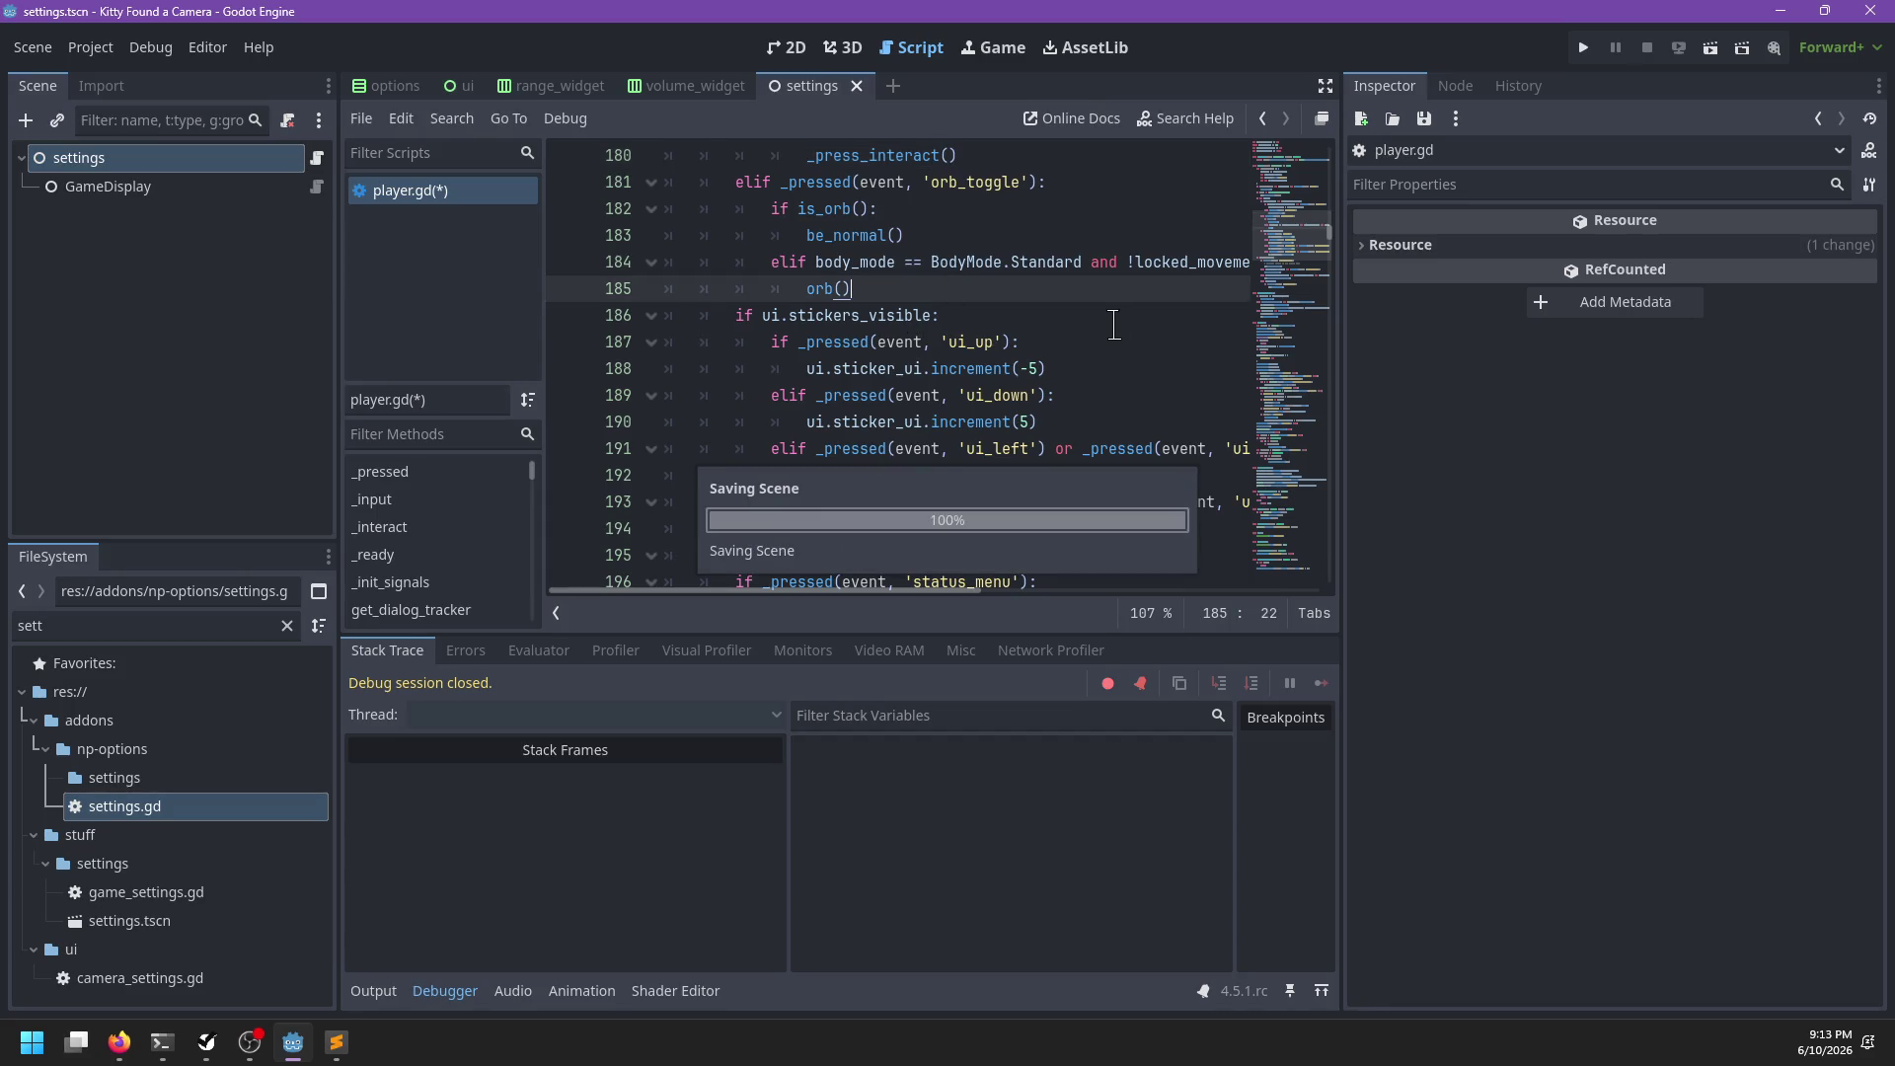
{"action": "scroll", "coordinate": [1114, 320], "scroll_direction": "up", "scroll_amount": 5}
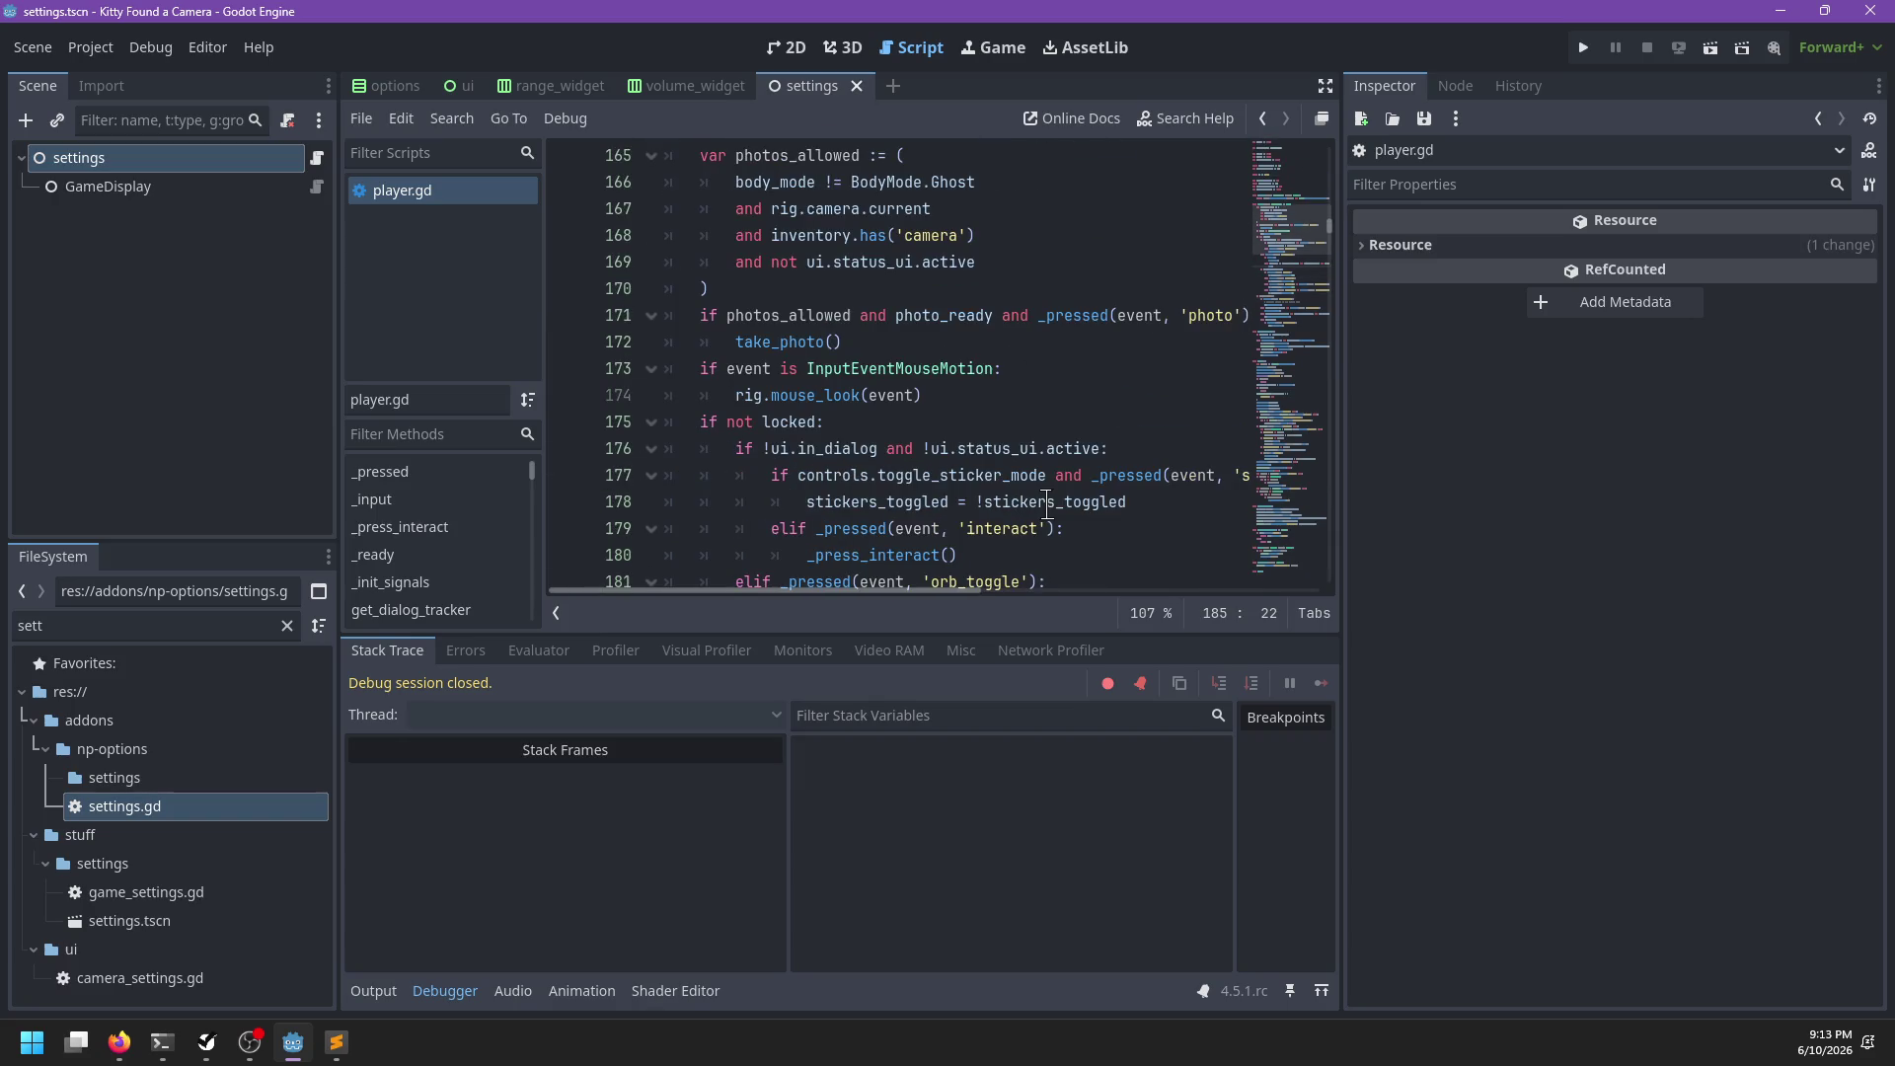
{"action": "left_click", "coordinate": [832, 446]}
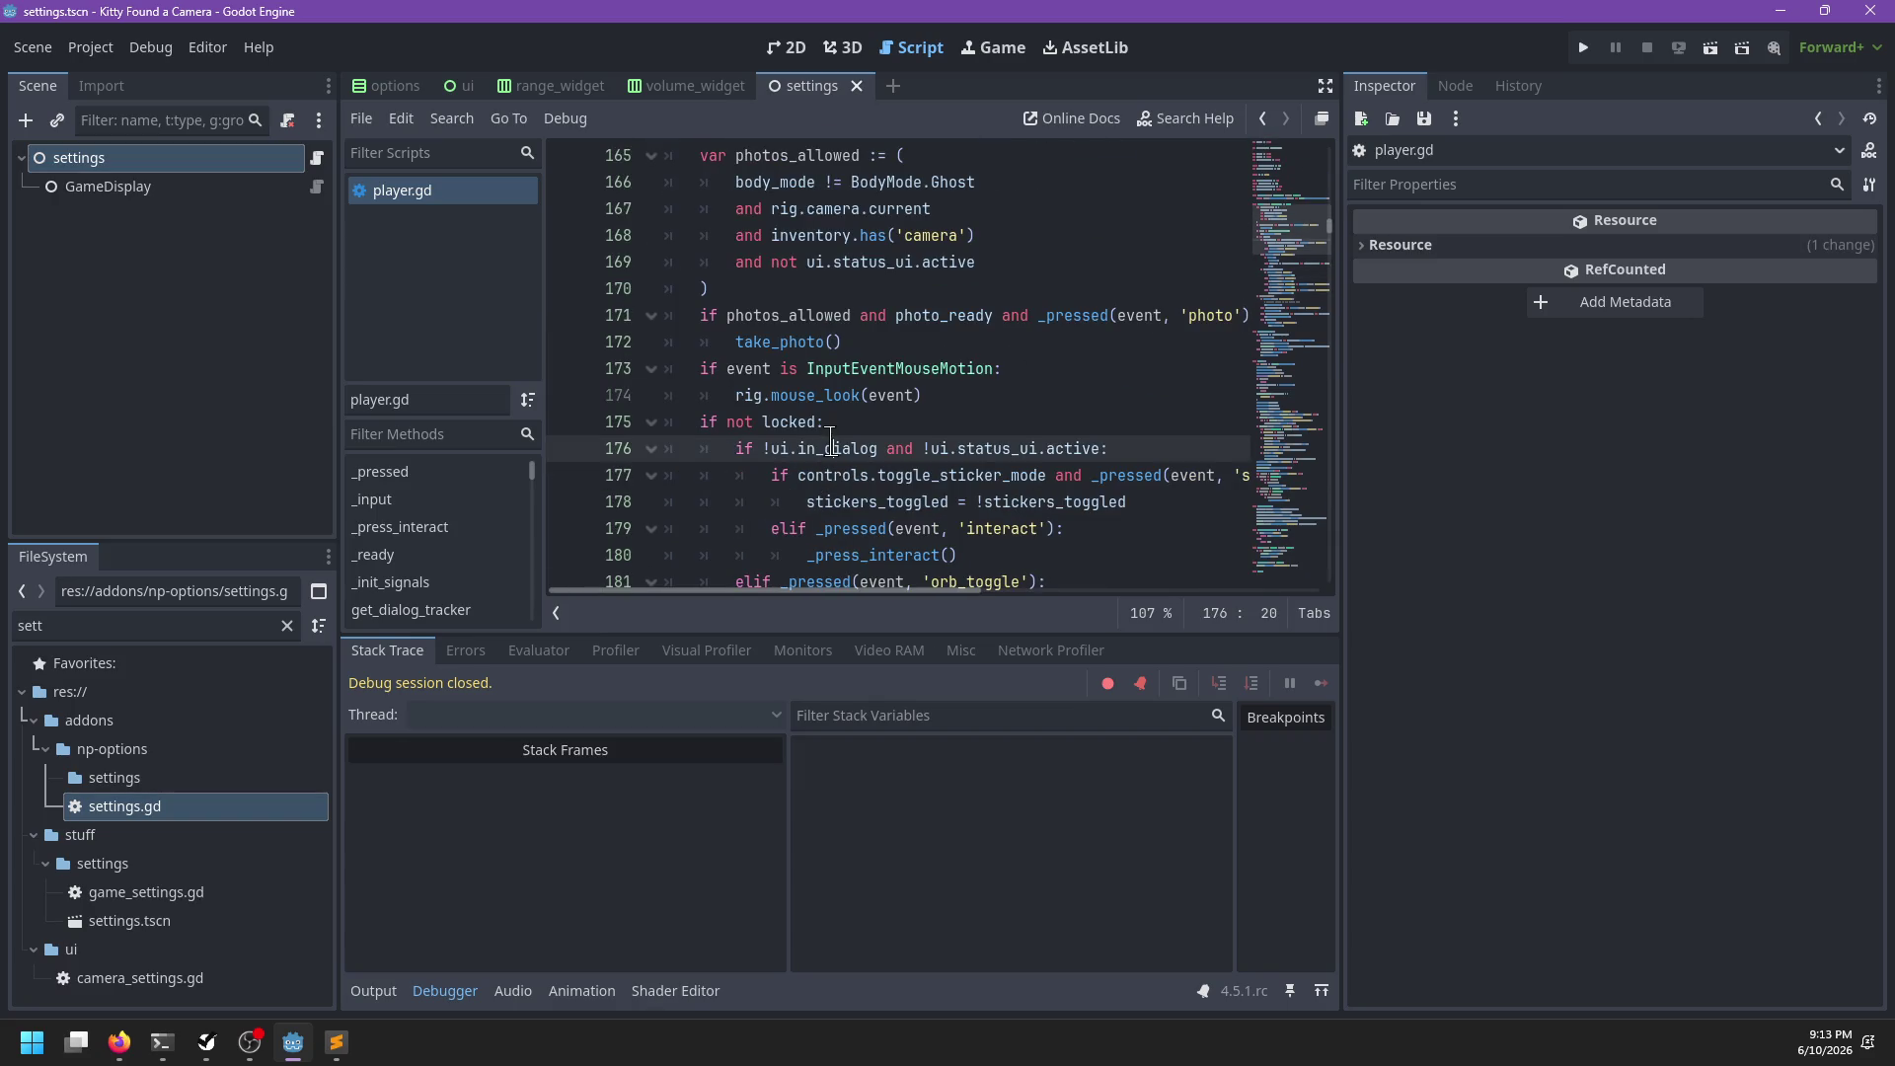
{"action": "left_click", "coordinate": [1100, 424]}
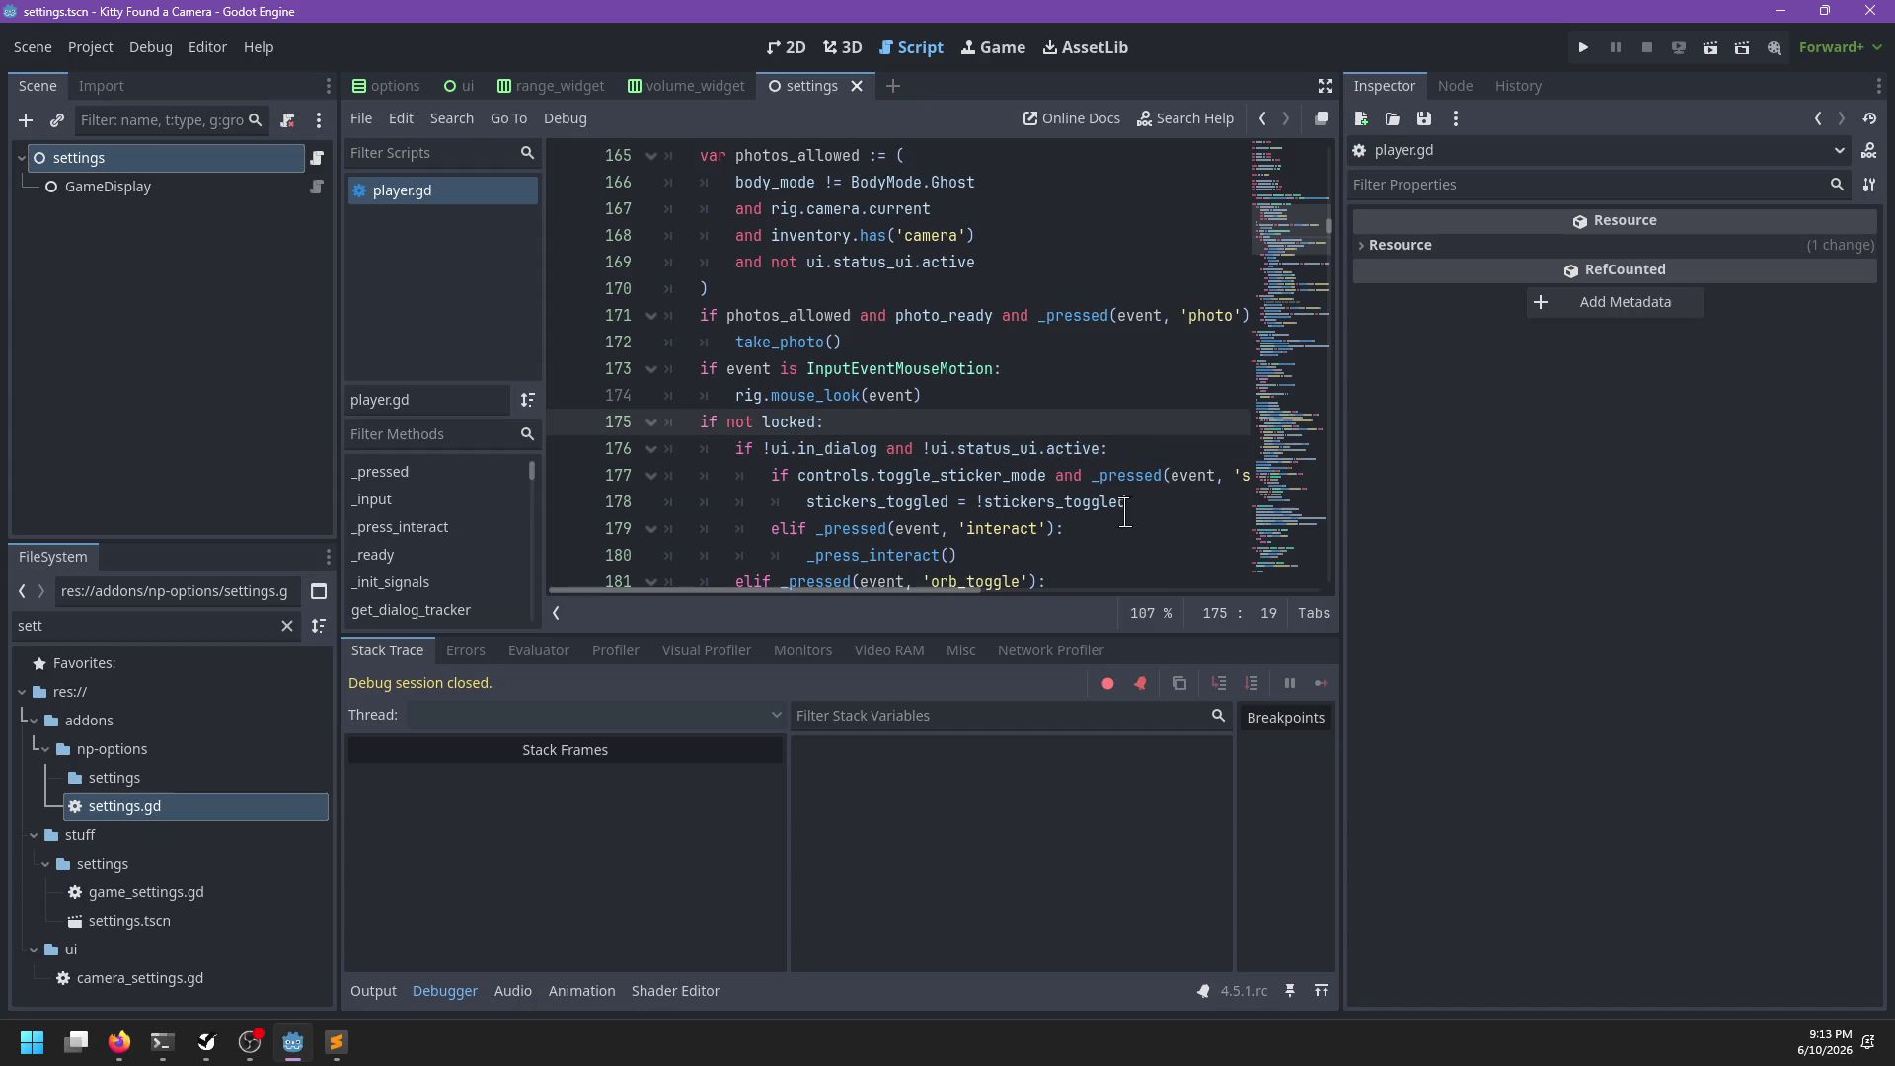
Run the game with F5 and stick two smiley stickers on the white house wall
{"action": "scroll", "coordinate": [1125, 513], "scroll_direction": "down", "scroll_amount": 1}
{"action": "left_click", "coordinate": [1054, 449]}
{"action": "key", "text": "F5"}
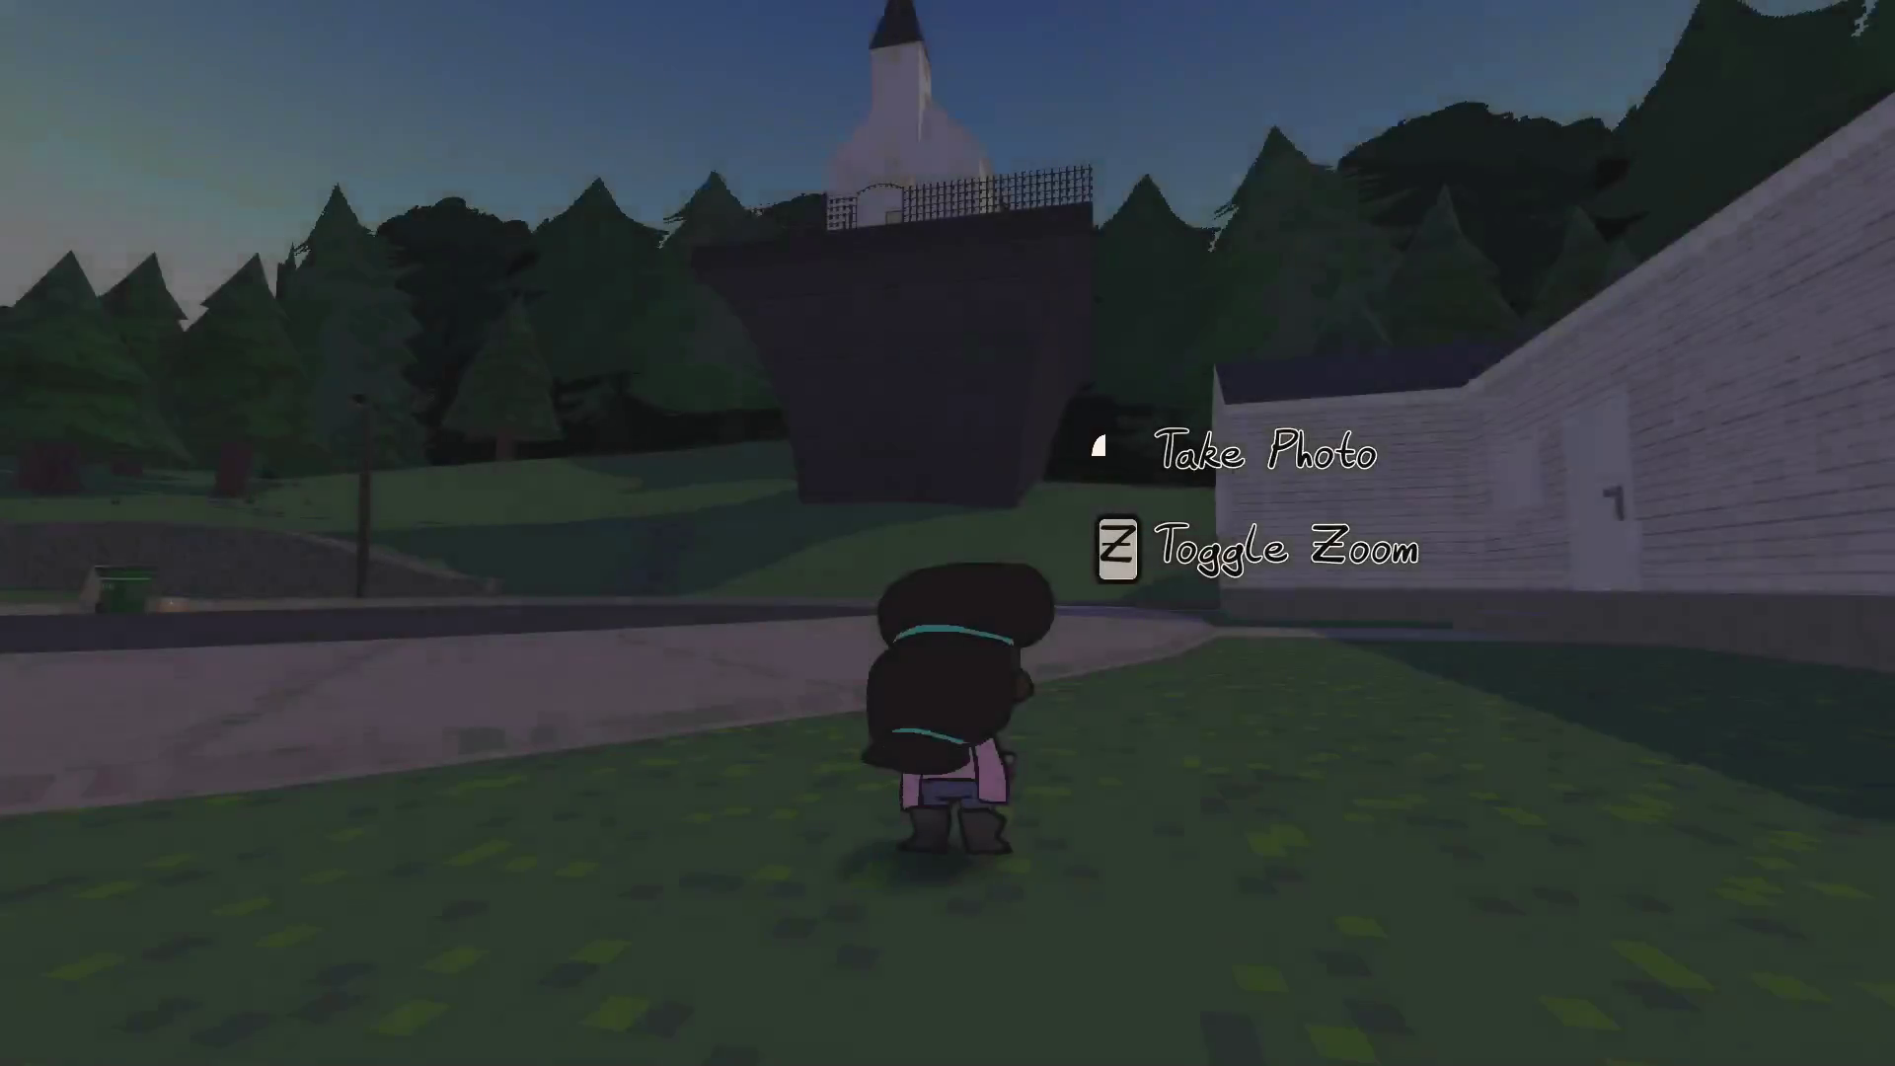
{"action": "key", "text": "w"}
{"action": "scroll", "coordinate": [1235, 648], "scroll_direction": "down", "scroll_amount": 2}
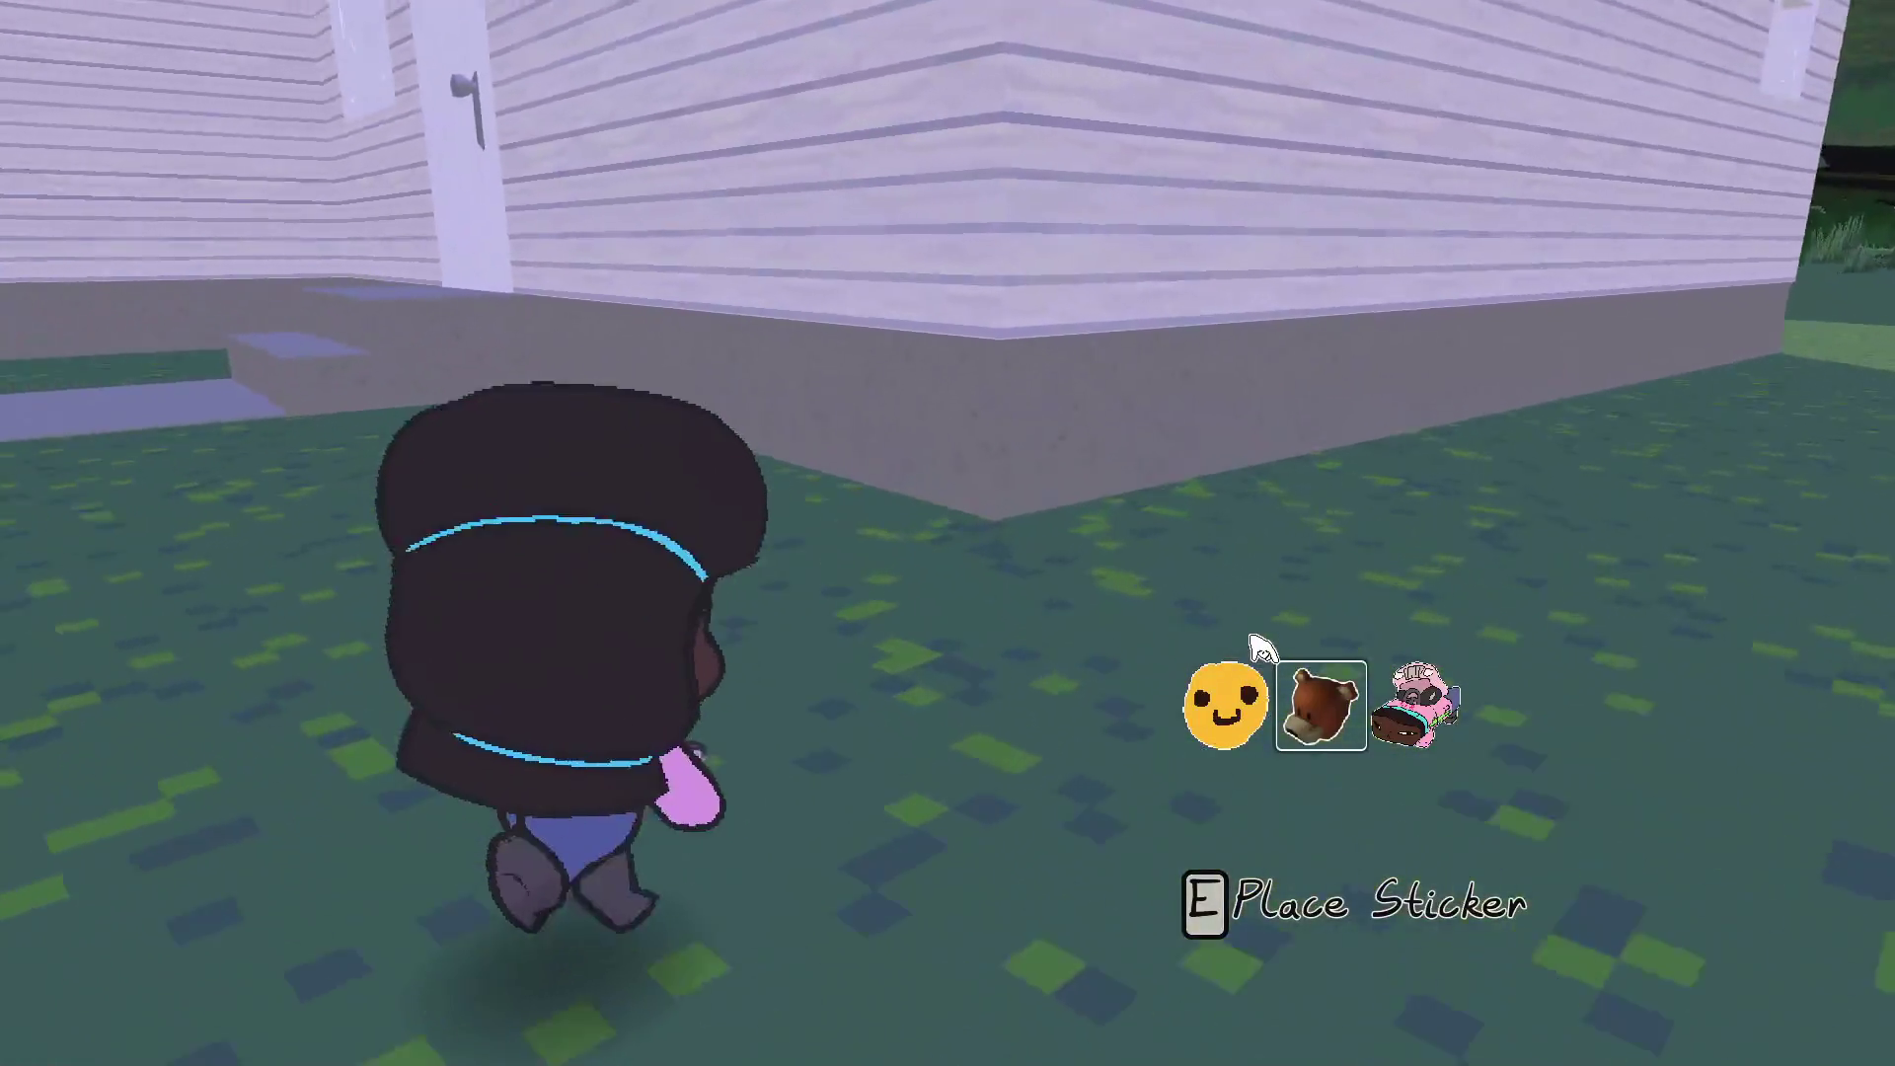
{"action": "key", "text": "w"}
{"action": "scroll", "coordinate": [1155, 643], "scroll_direction": "up", "scroll_amount": 2}
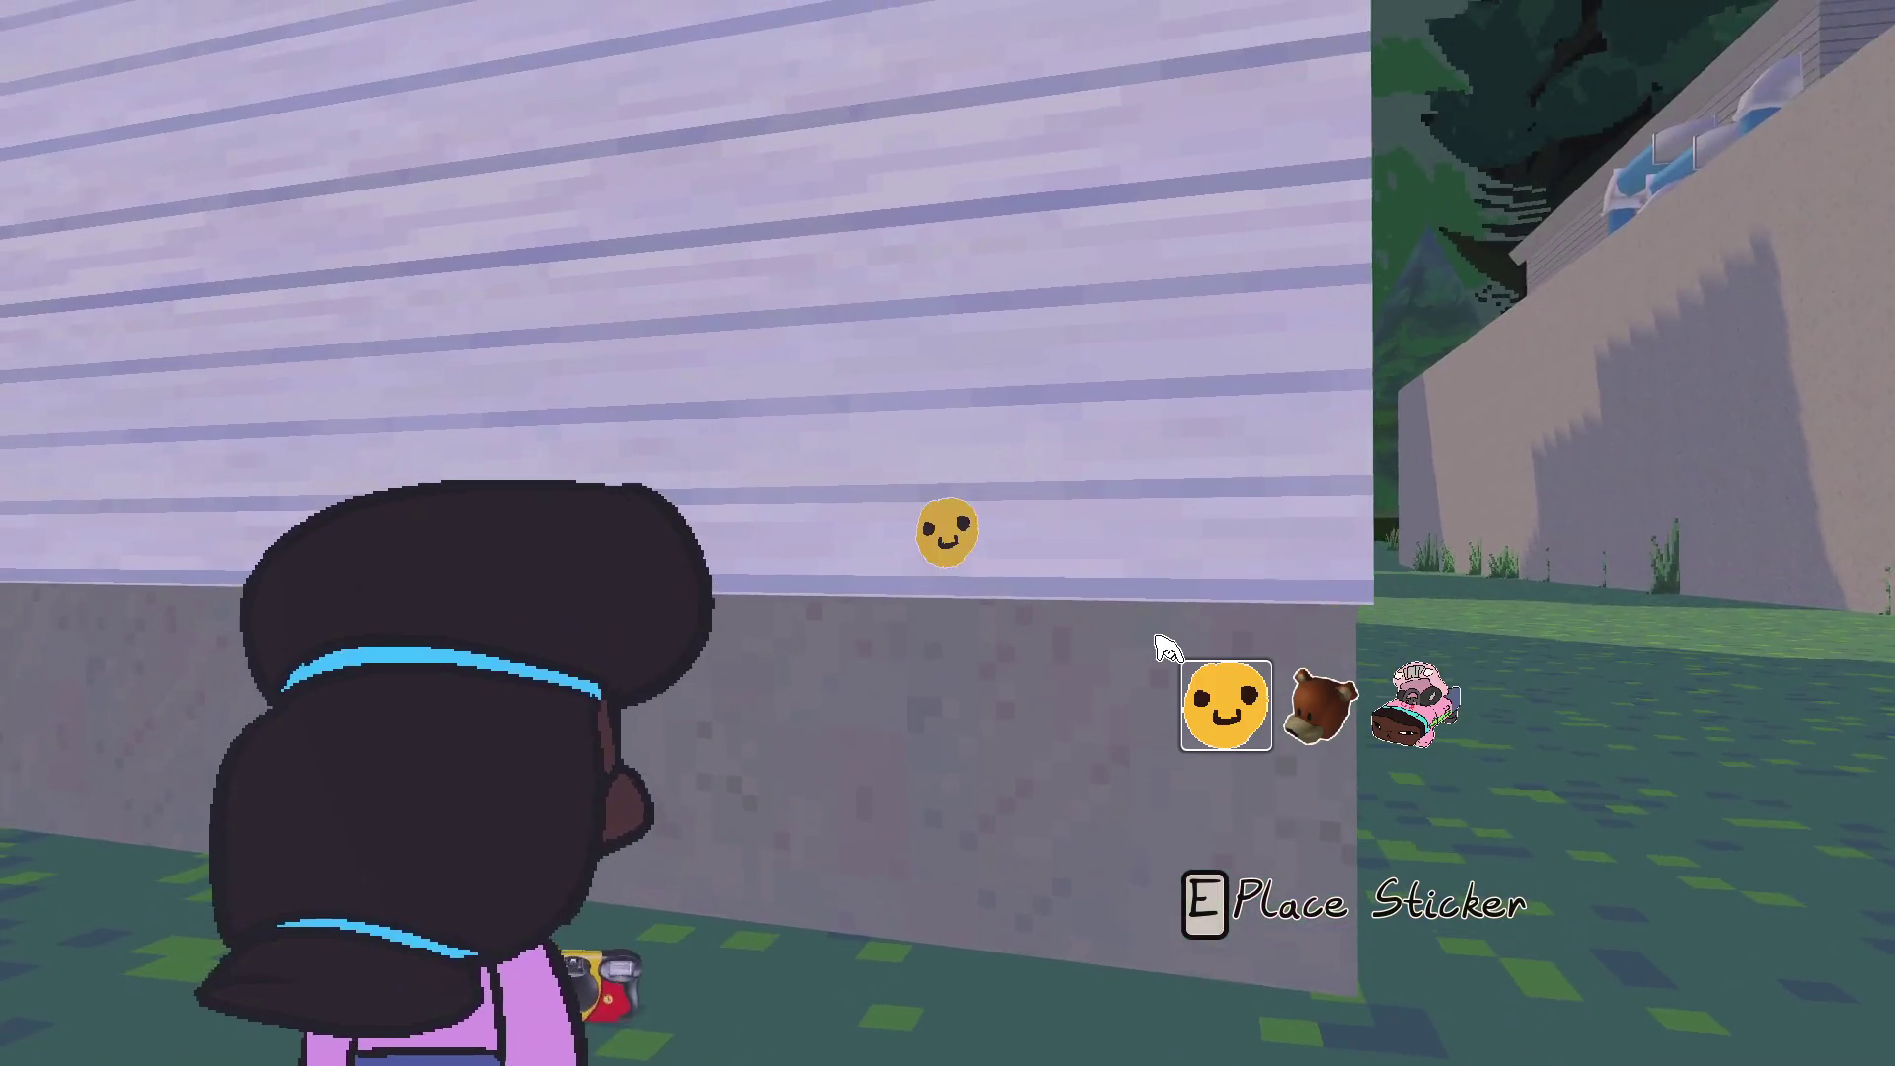
{"action": "key", "text": "e"}
{"action": "key", "text": "e"}
{"action": "scroll", "coordinate": [1194, 643], "scroll_direction": "down", "scroll_amount": 1}
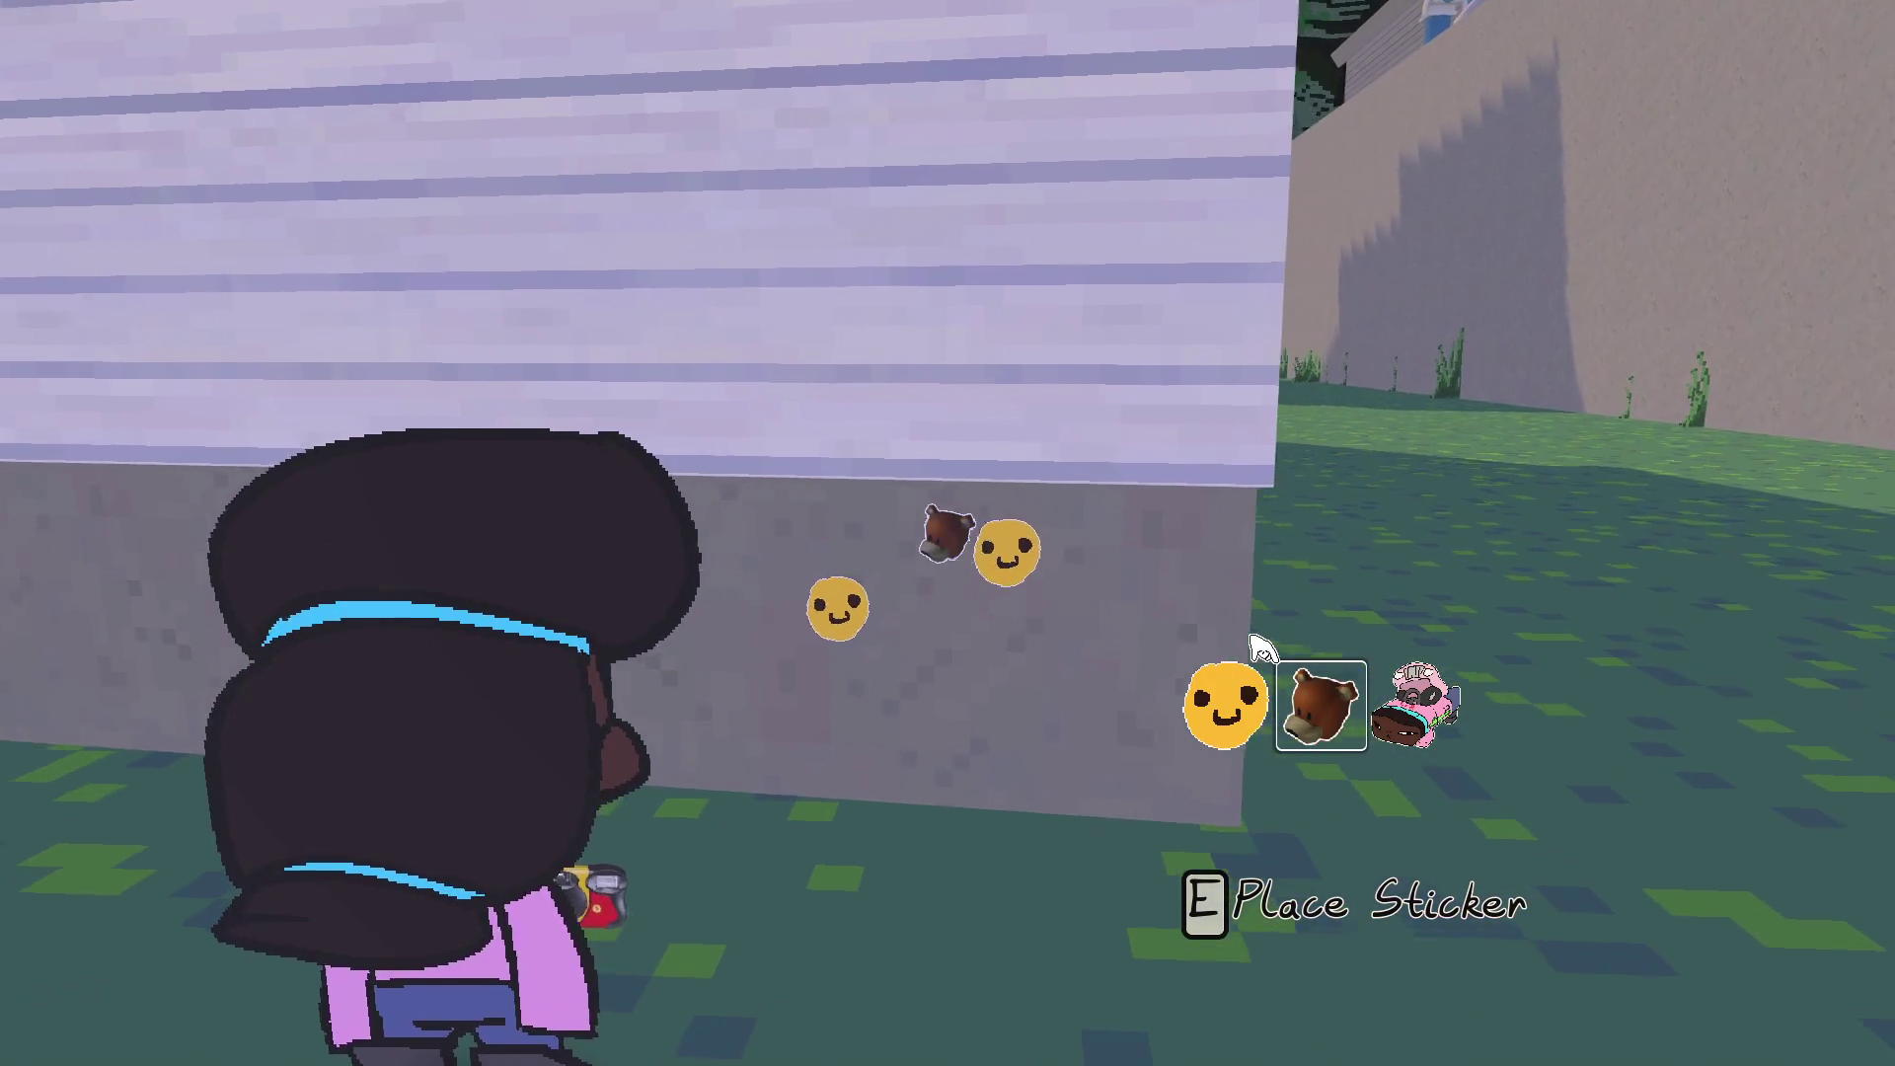
{"action": "key", "text": "e"}
{"action": "scroll", "coordinate": [1283, 642], "scroll_direction": "down", "scroll_amount": 1}
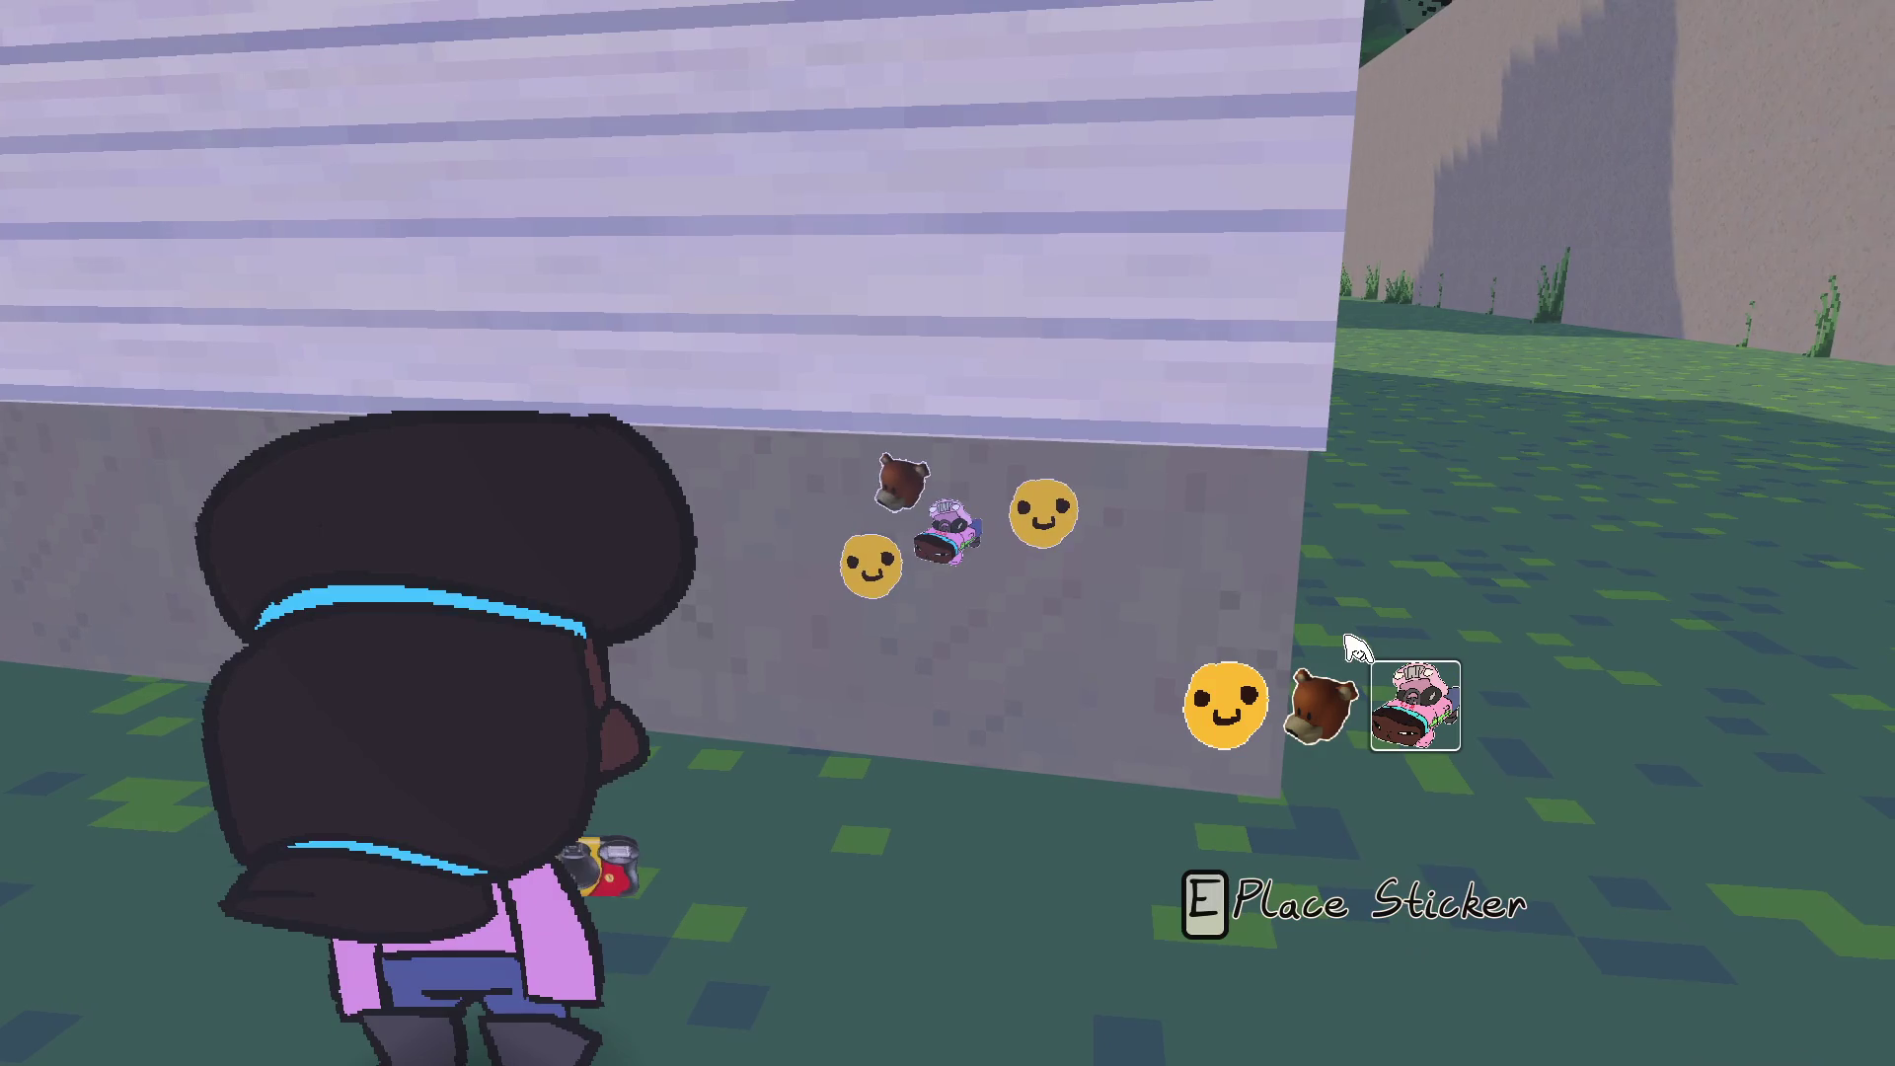
Roam the sidewalk toward the green house and aim a sticker at the stone wall
{"action": "key", "text": "Escape"}
{"action": "key", "text": "w"}
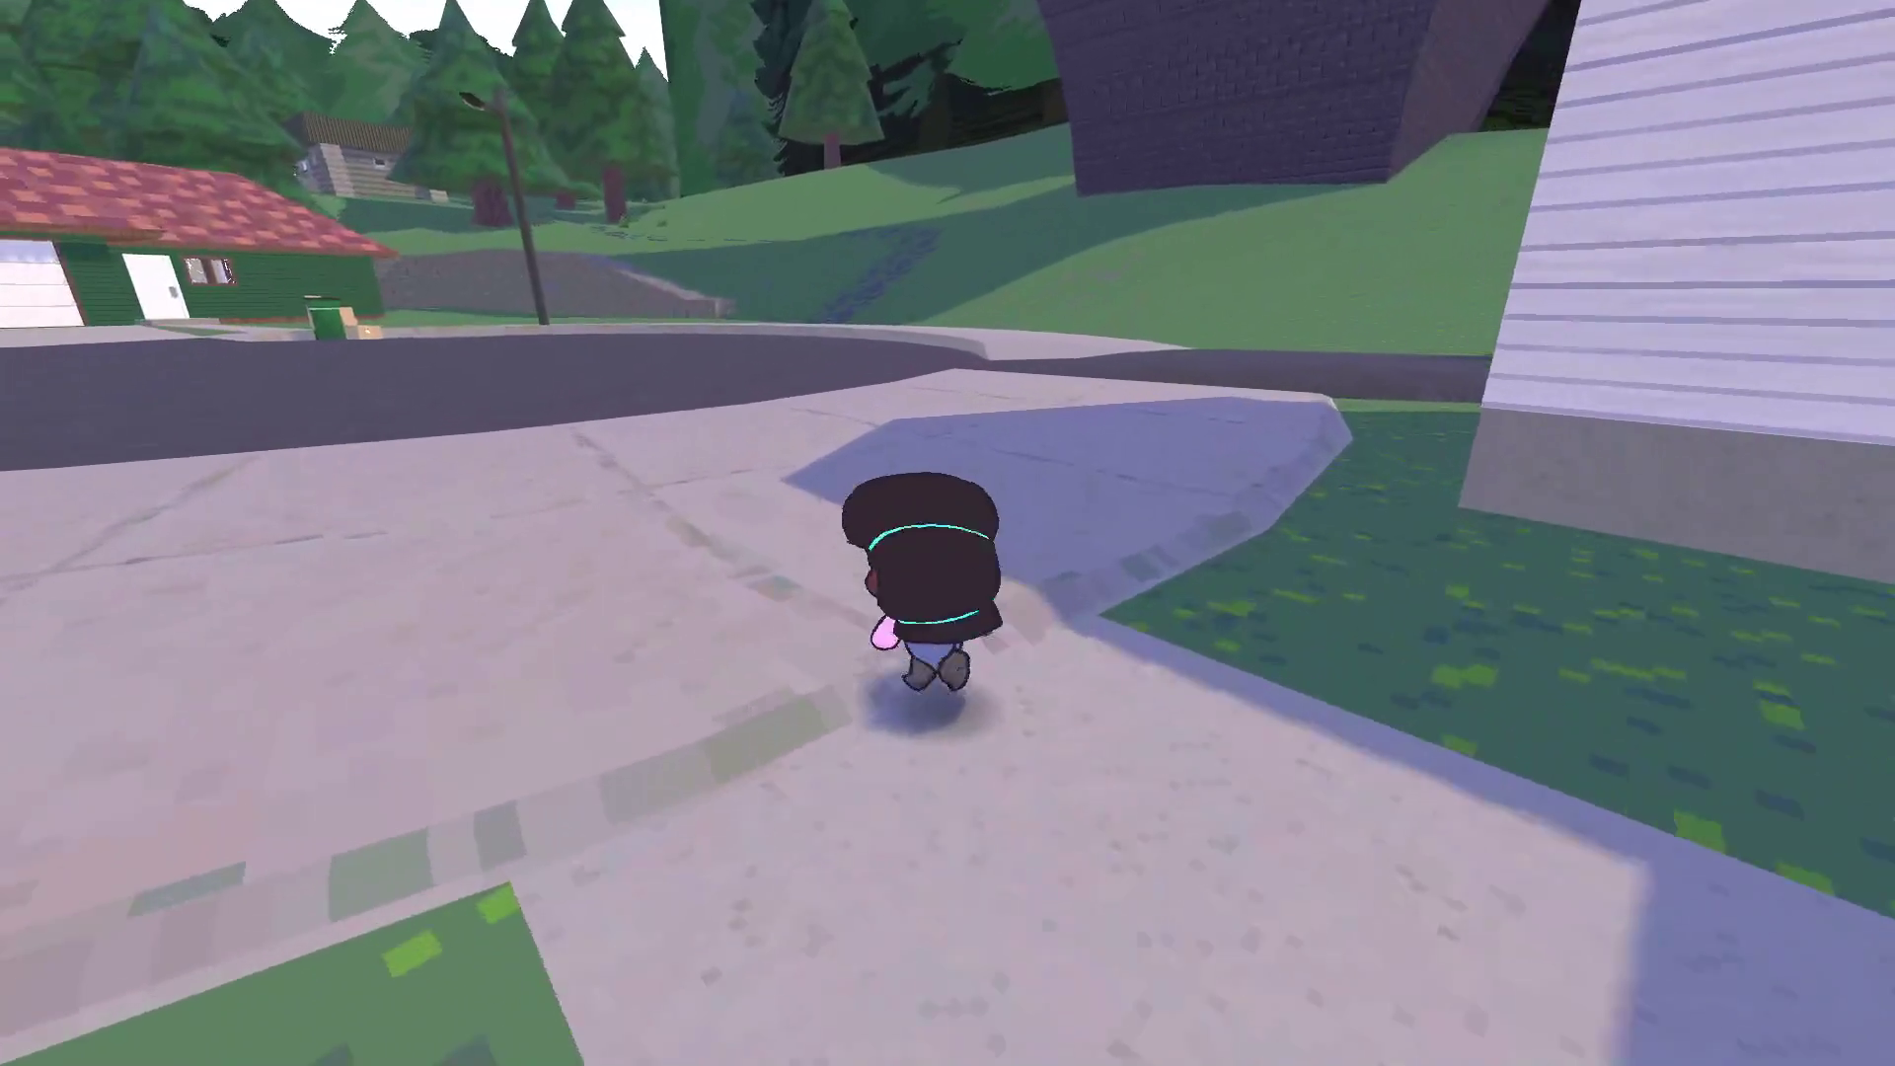
{"action": "key", "text": "Tab"}
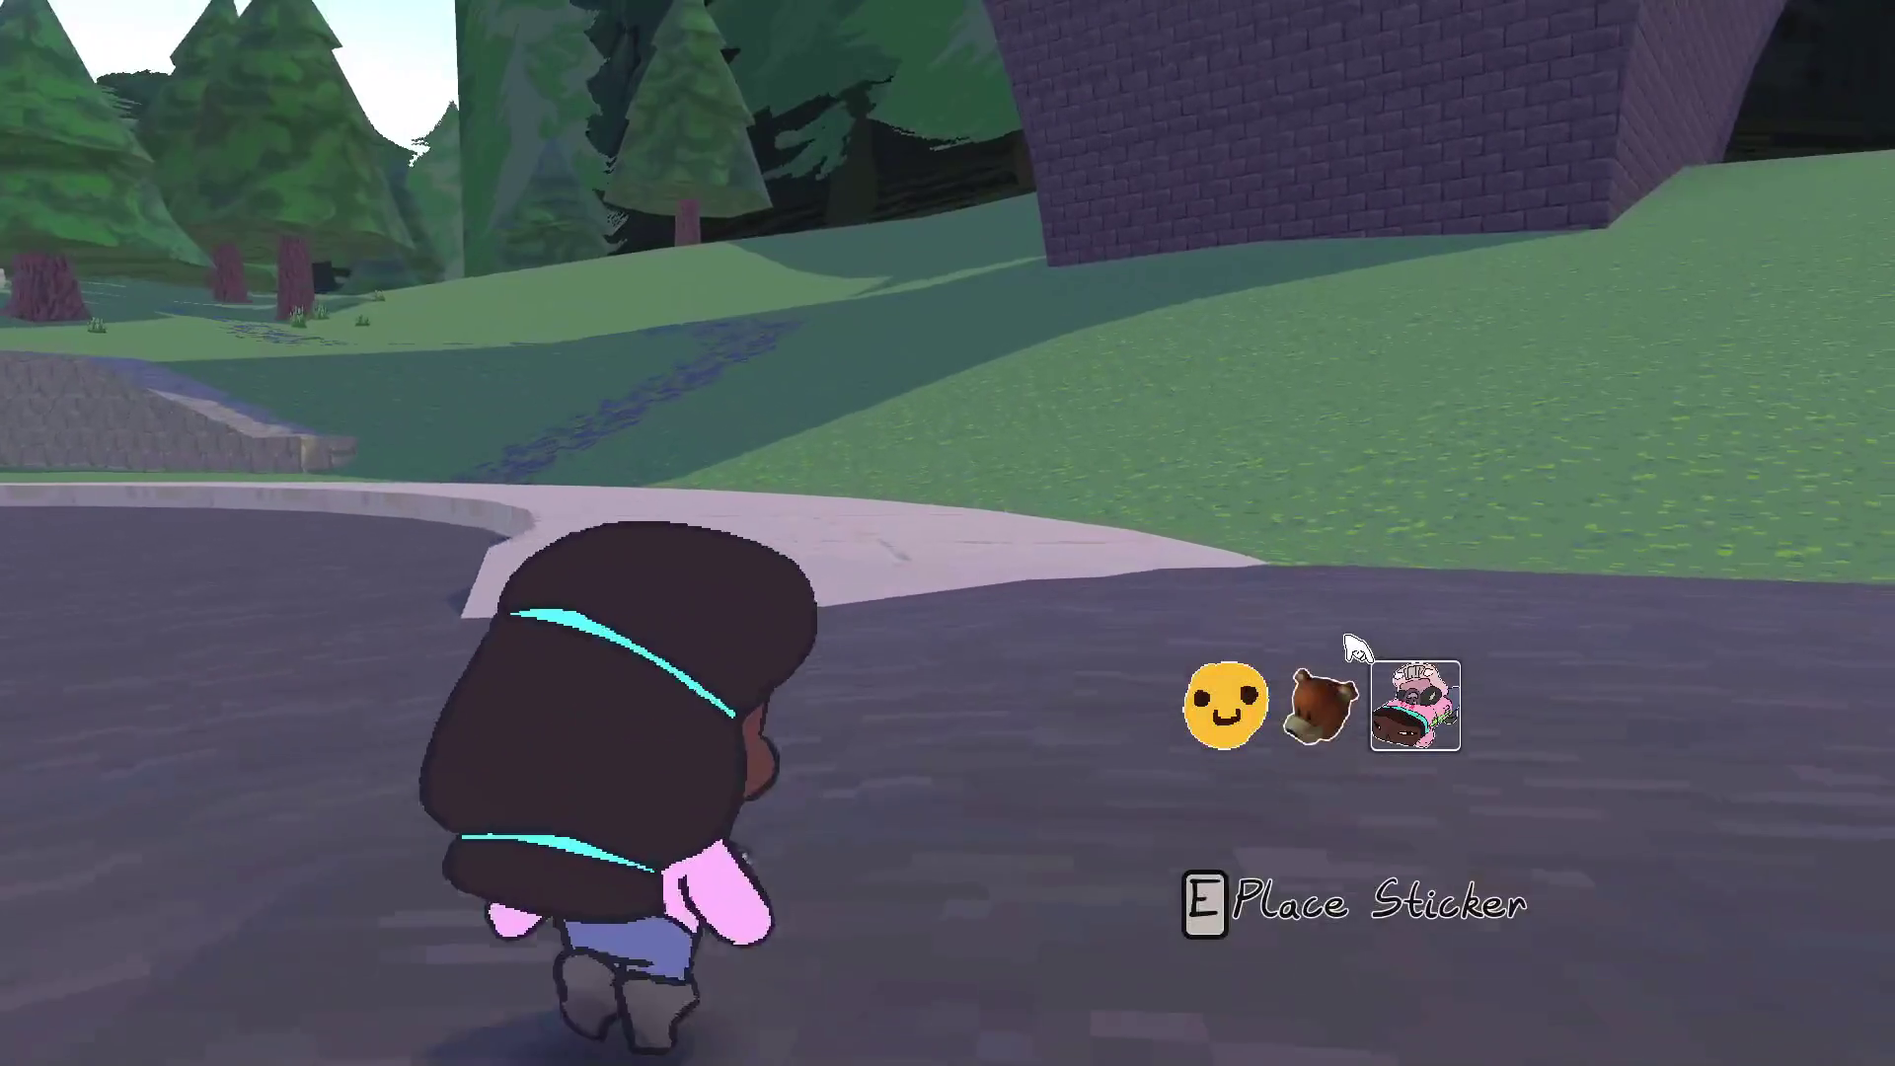
{"action": "key", "text": "w"}
{"action": "key", "text": "Tab"}
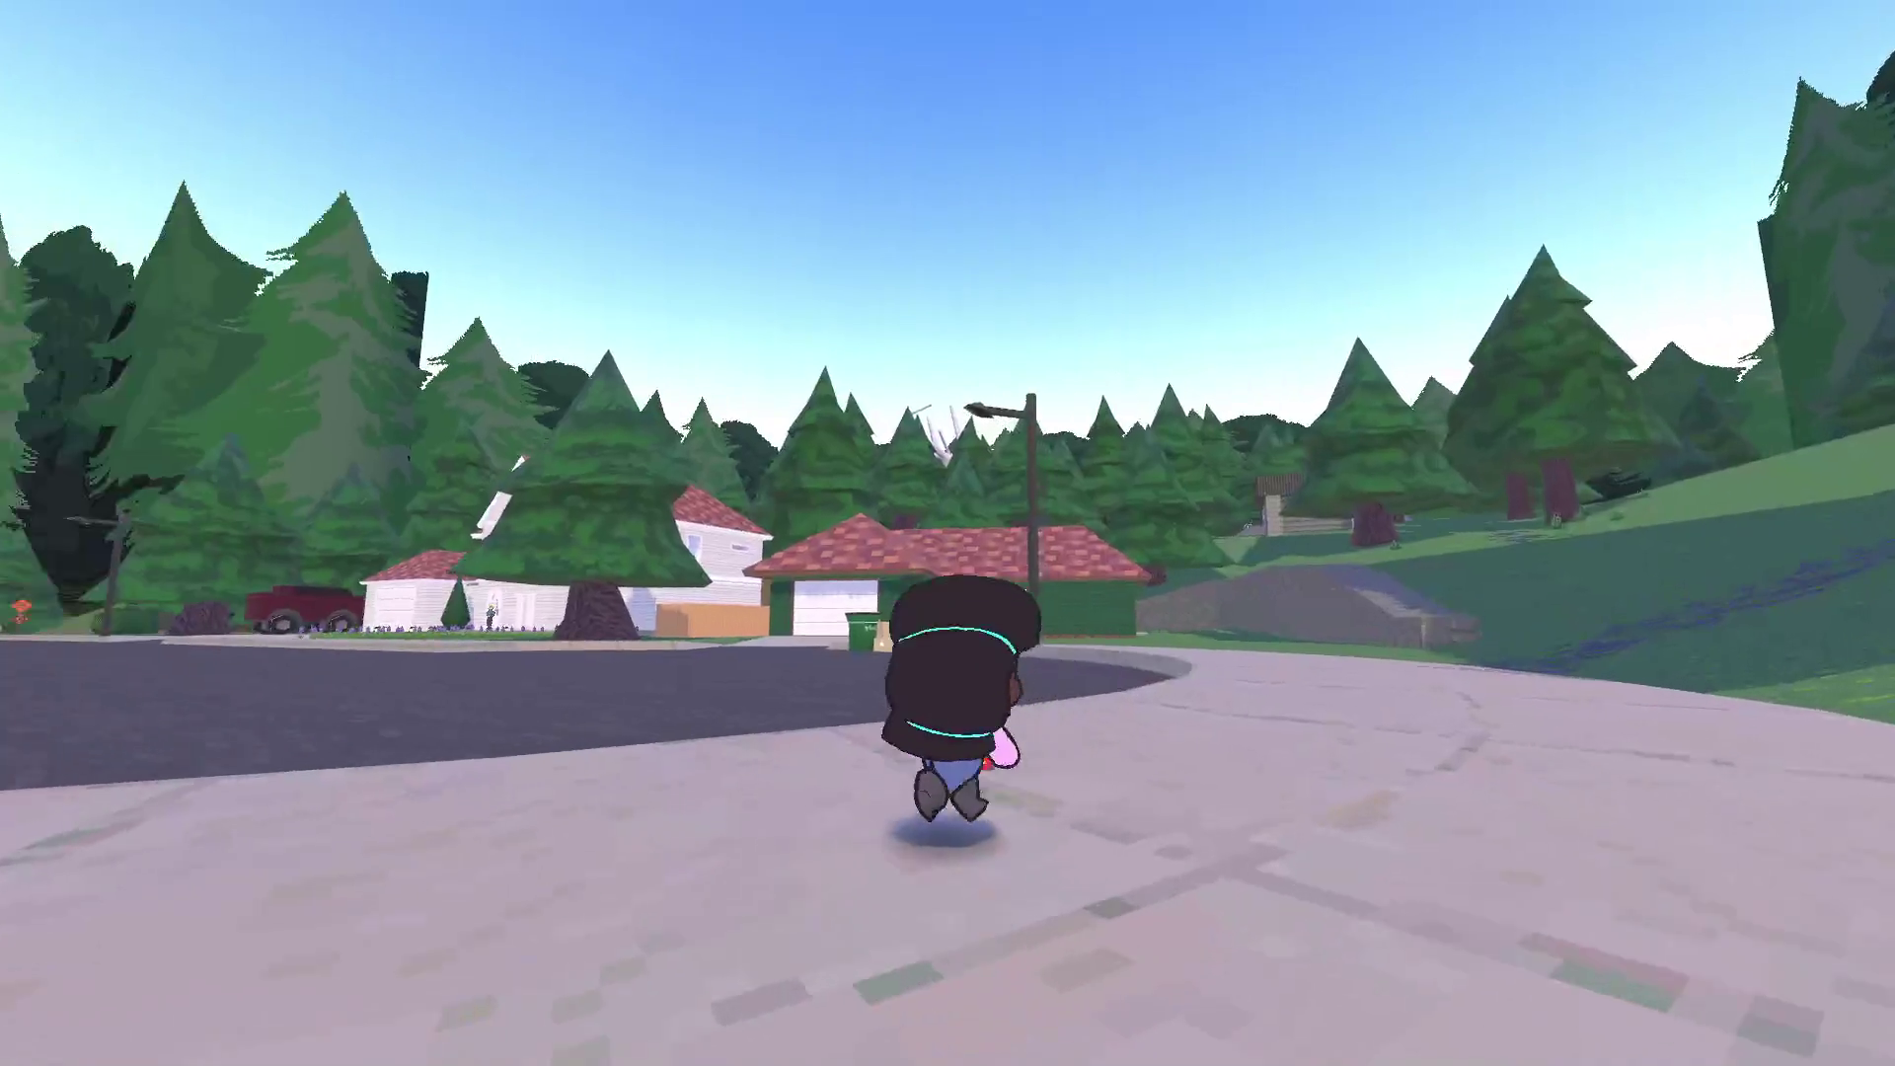
{"action": "key", "text": "w"}
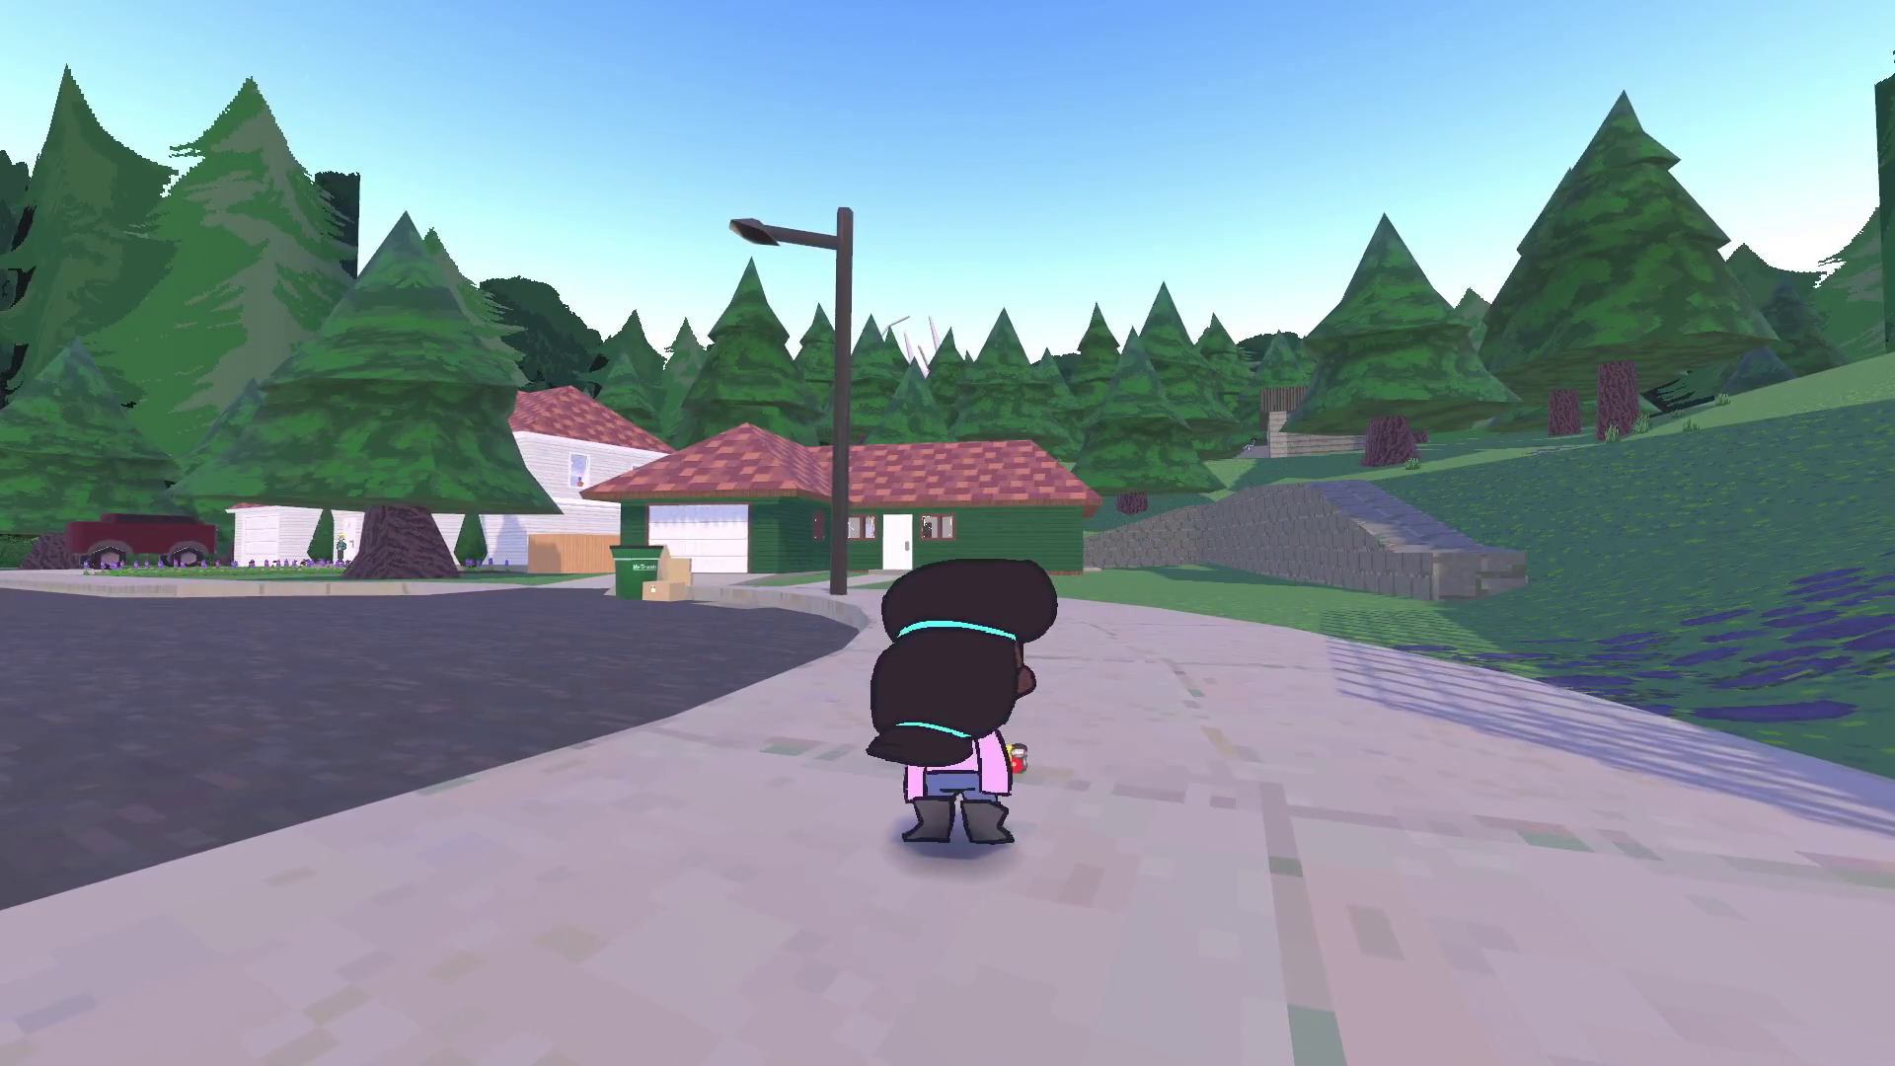
{"action": "key", "text": "w"}
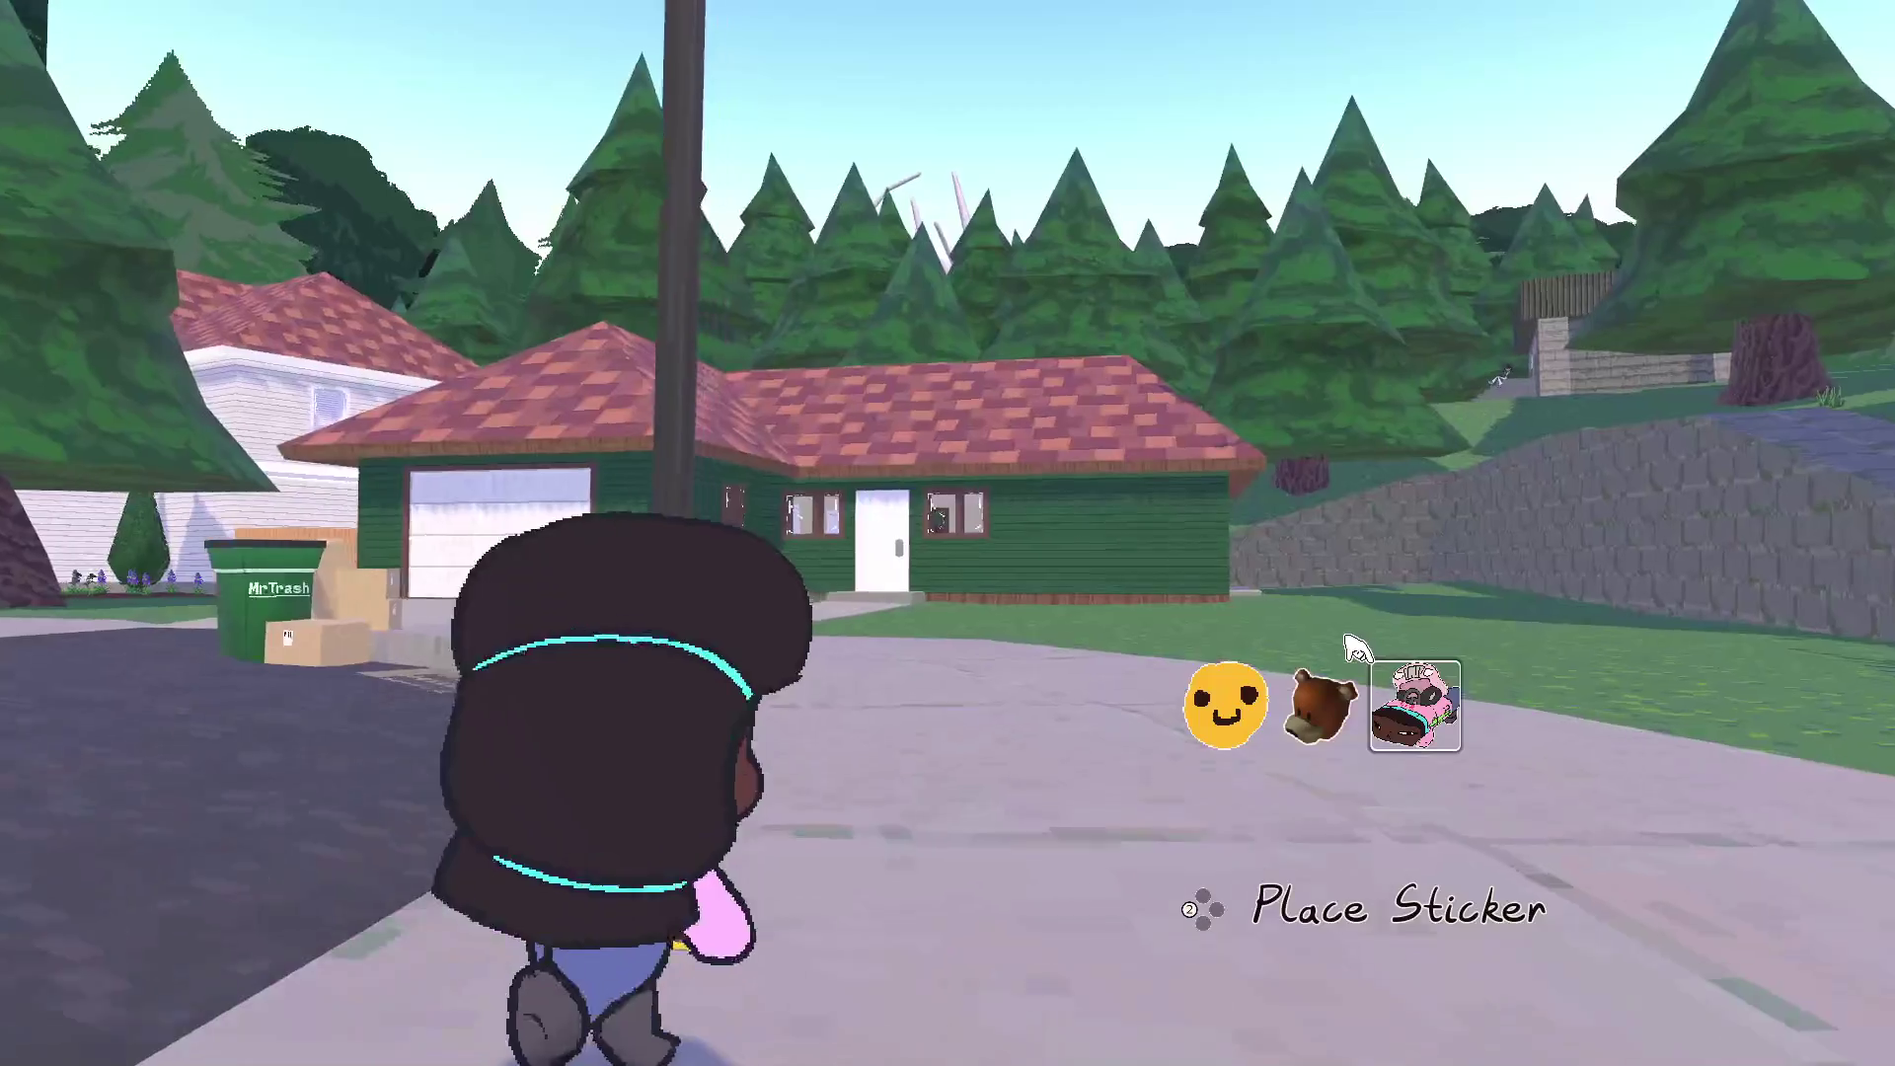
{"action": "key", "text": "d"}
{"action": "key", "text": "Tab"}
{"action": "key", "text": "w"}
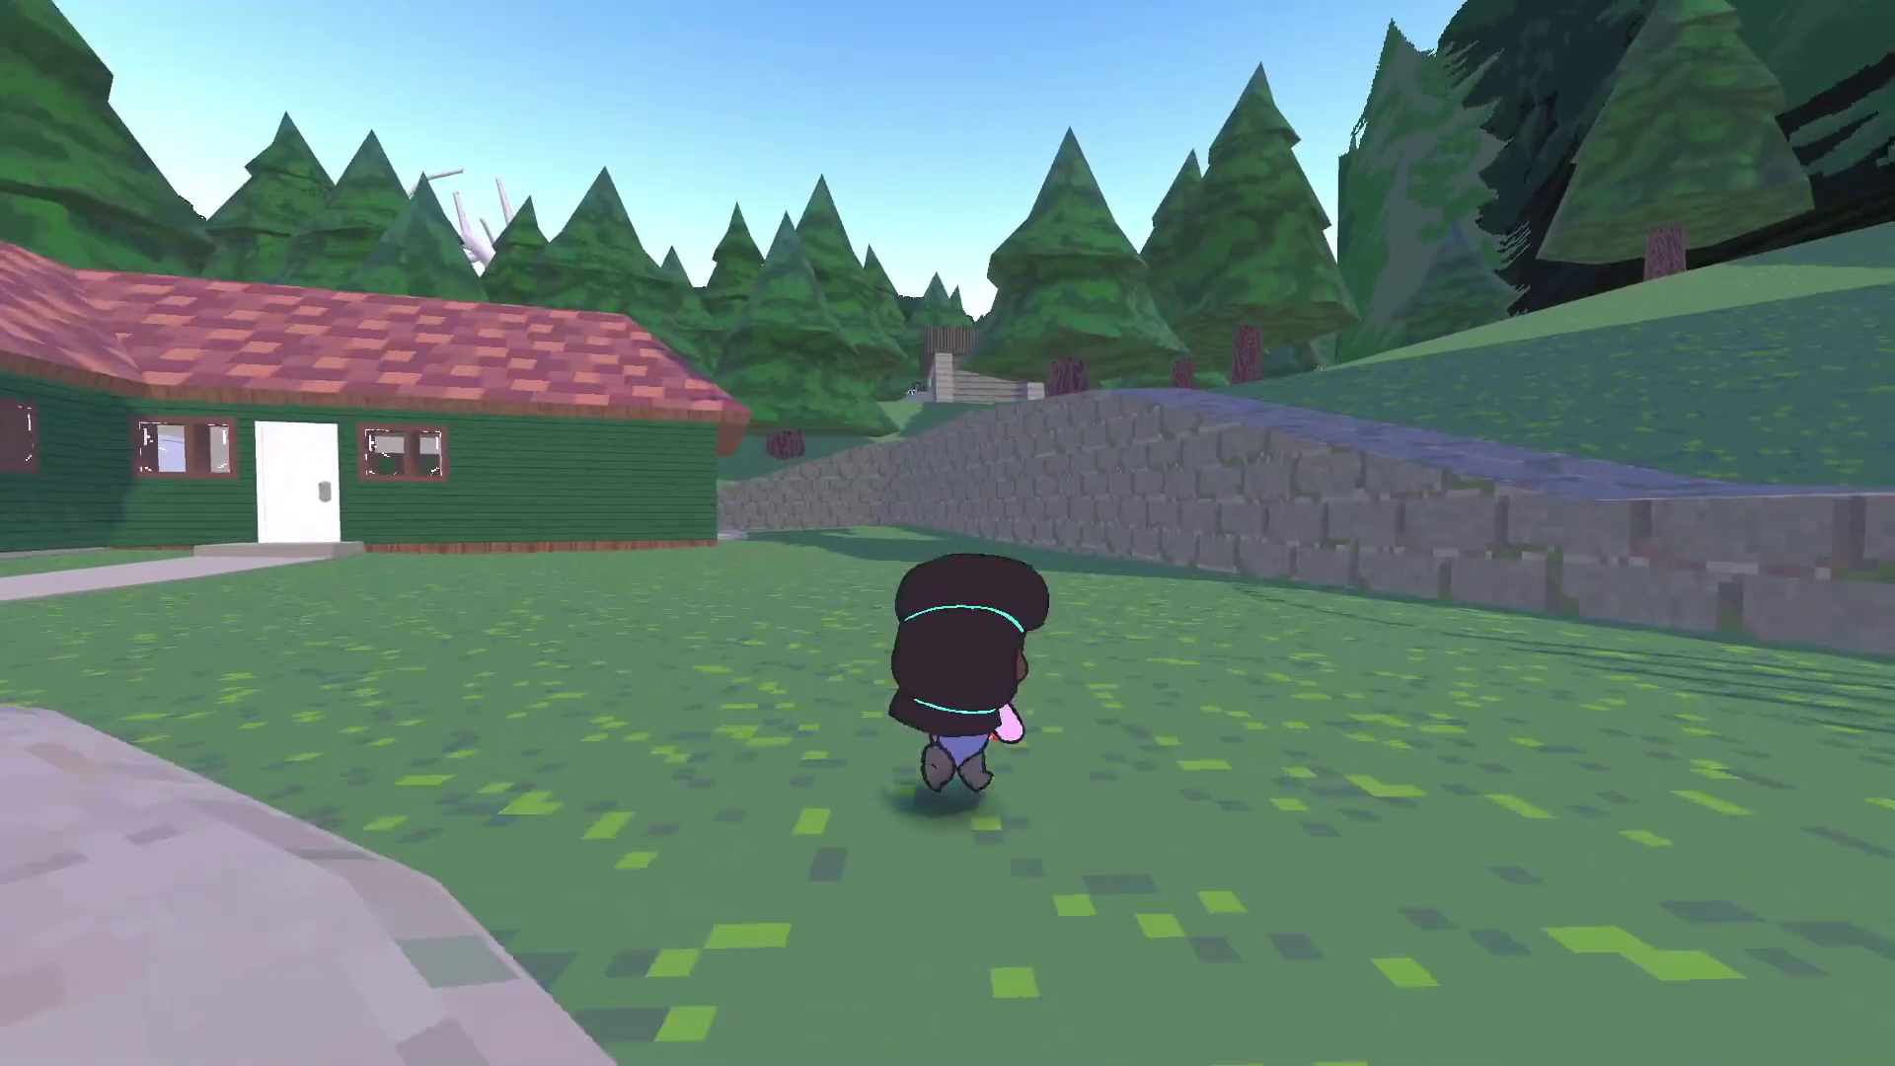
{"action": "key", "text": "Tab"}
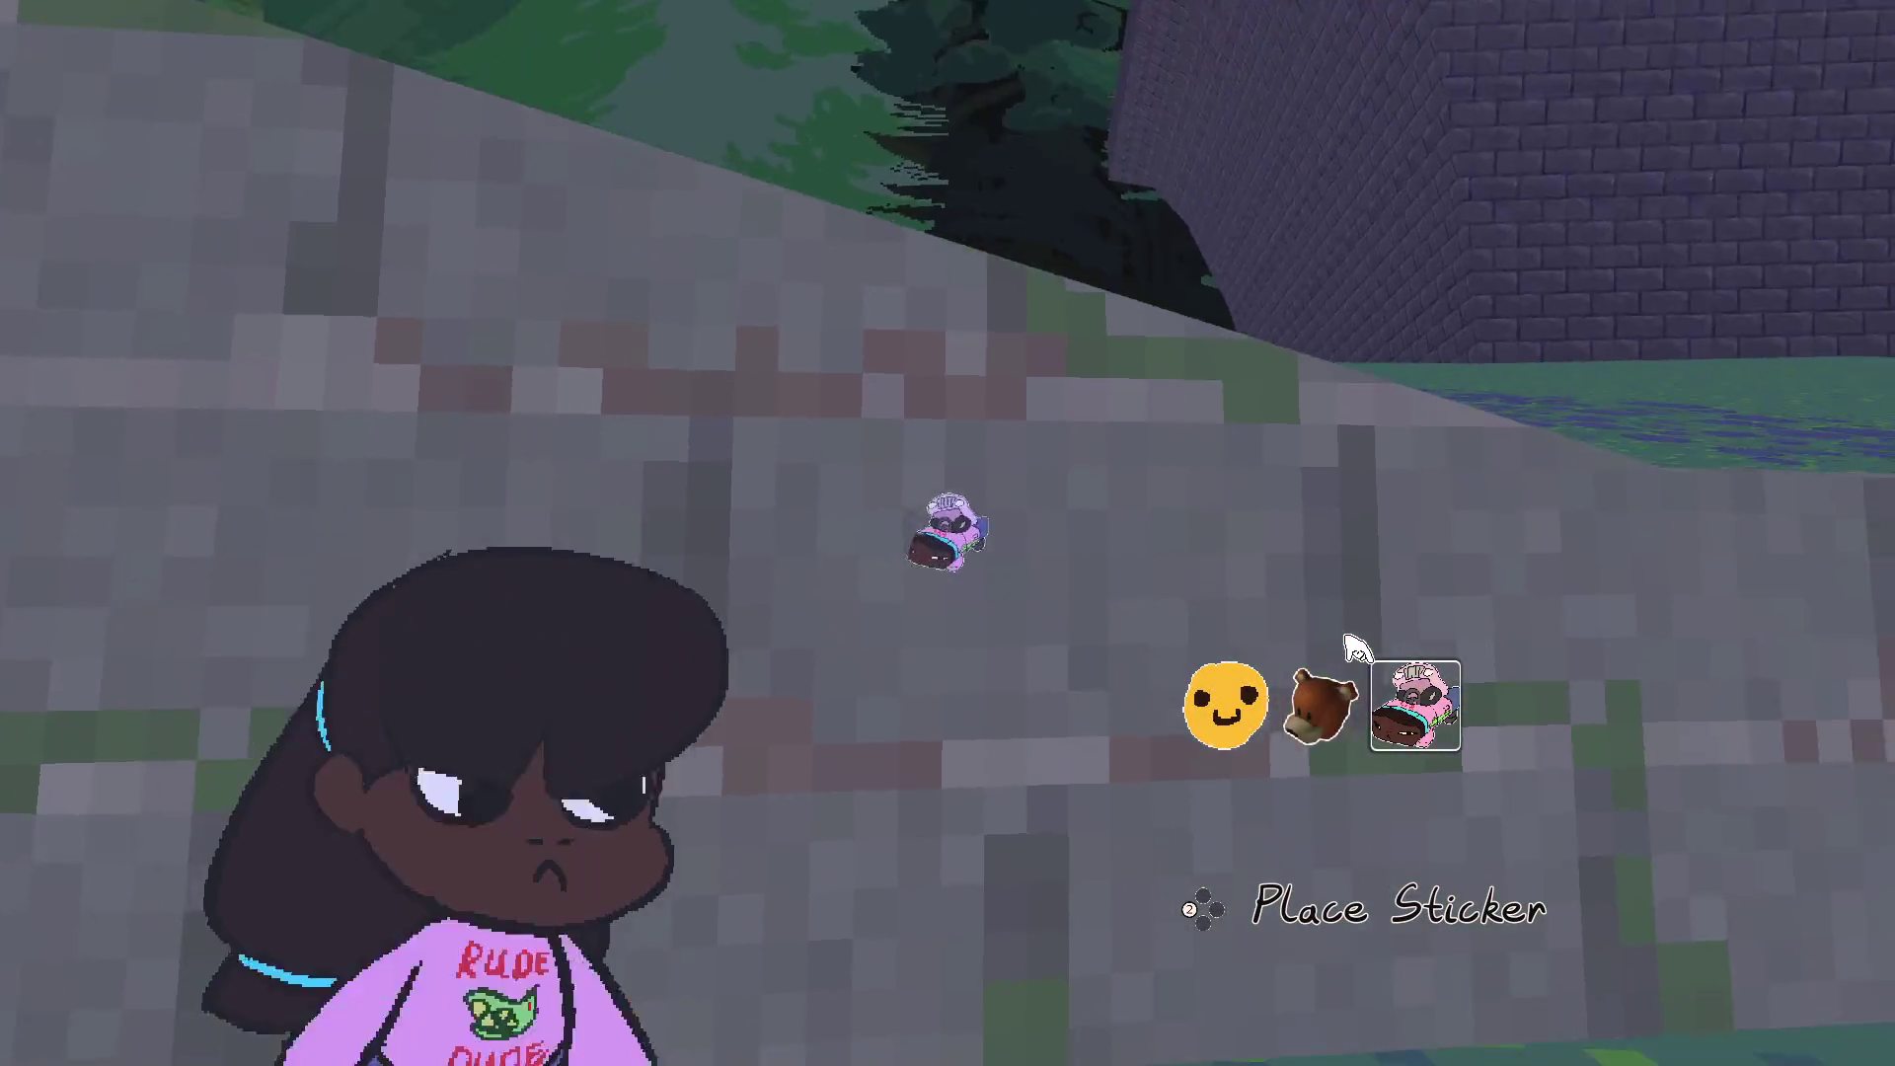
{"action": "key", "text": "Tab"}
{"action": "key", "text": "w"}
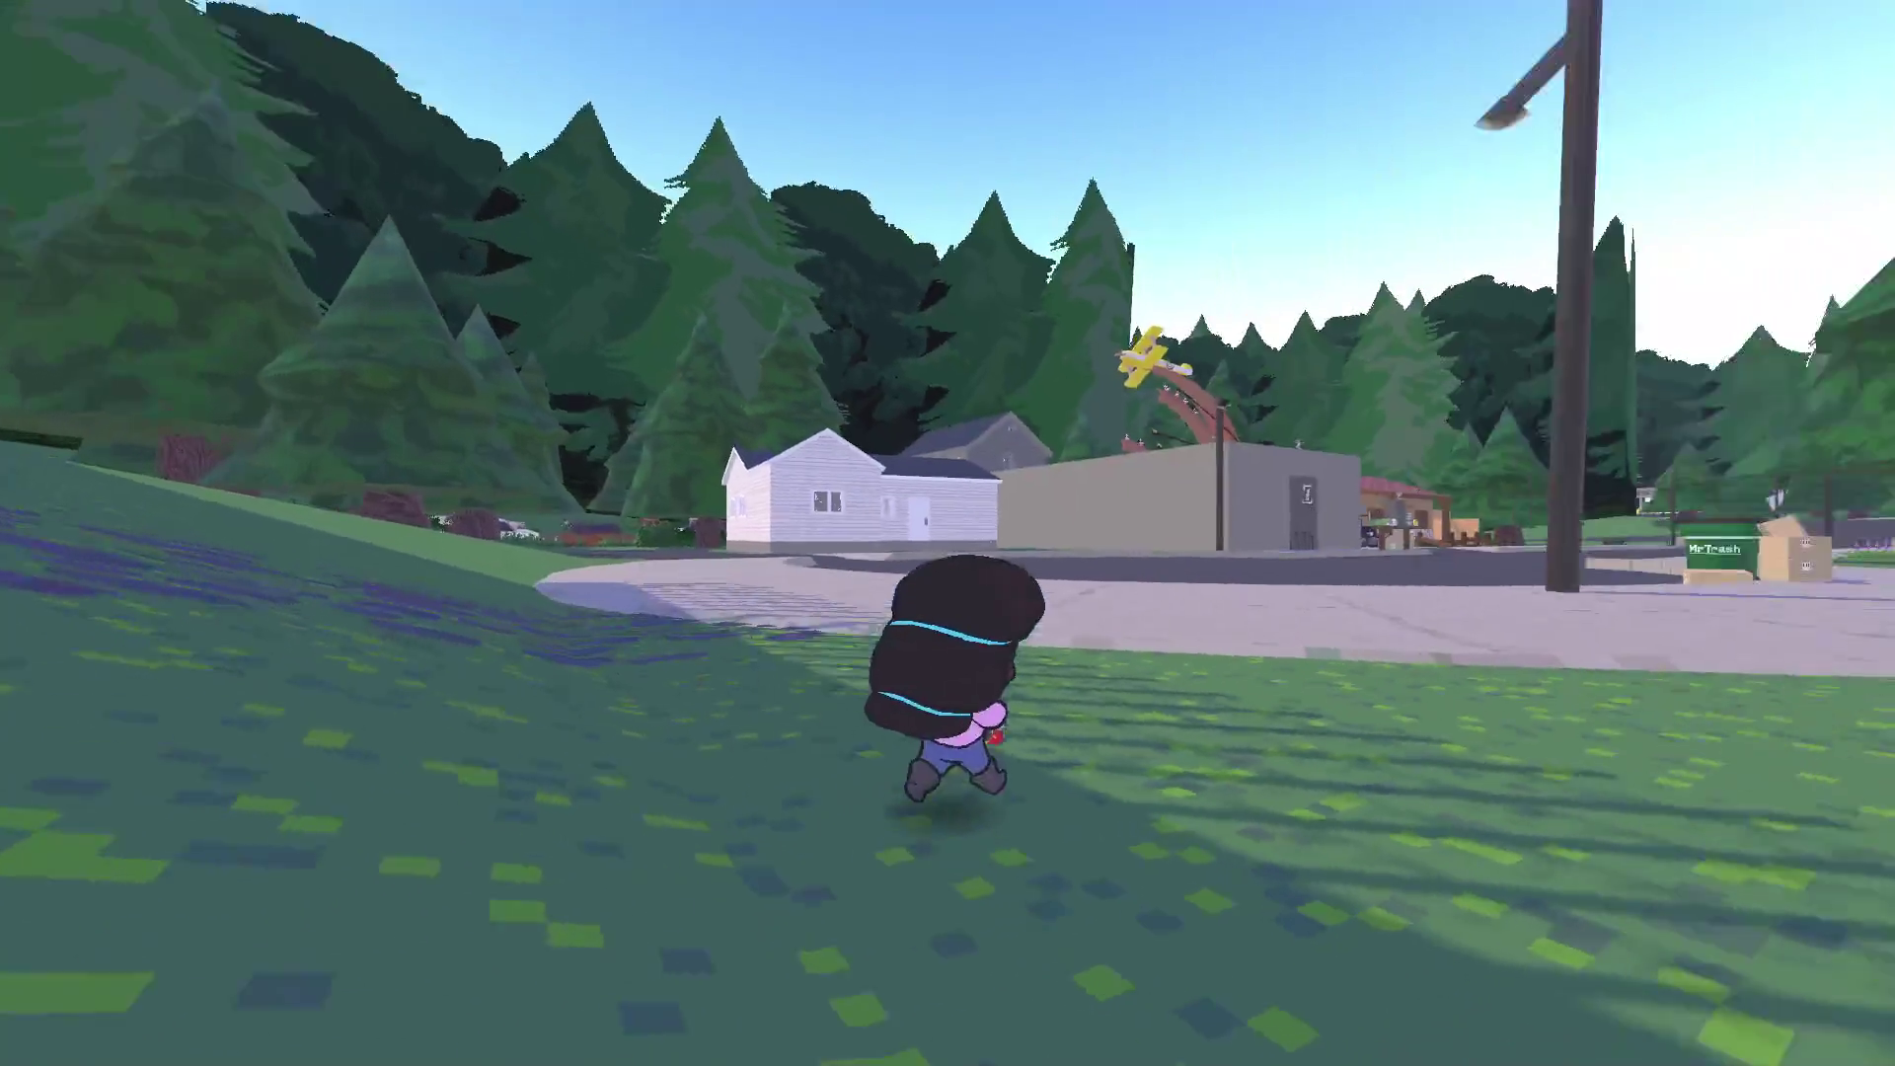
Zoom in on the trash can with stickers ready, then return to the editor
{"action": "key", "text": "Tab"}
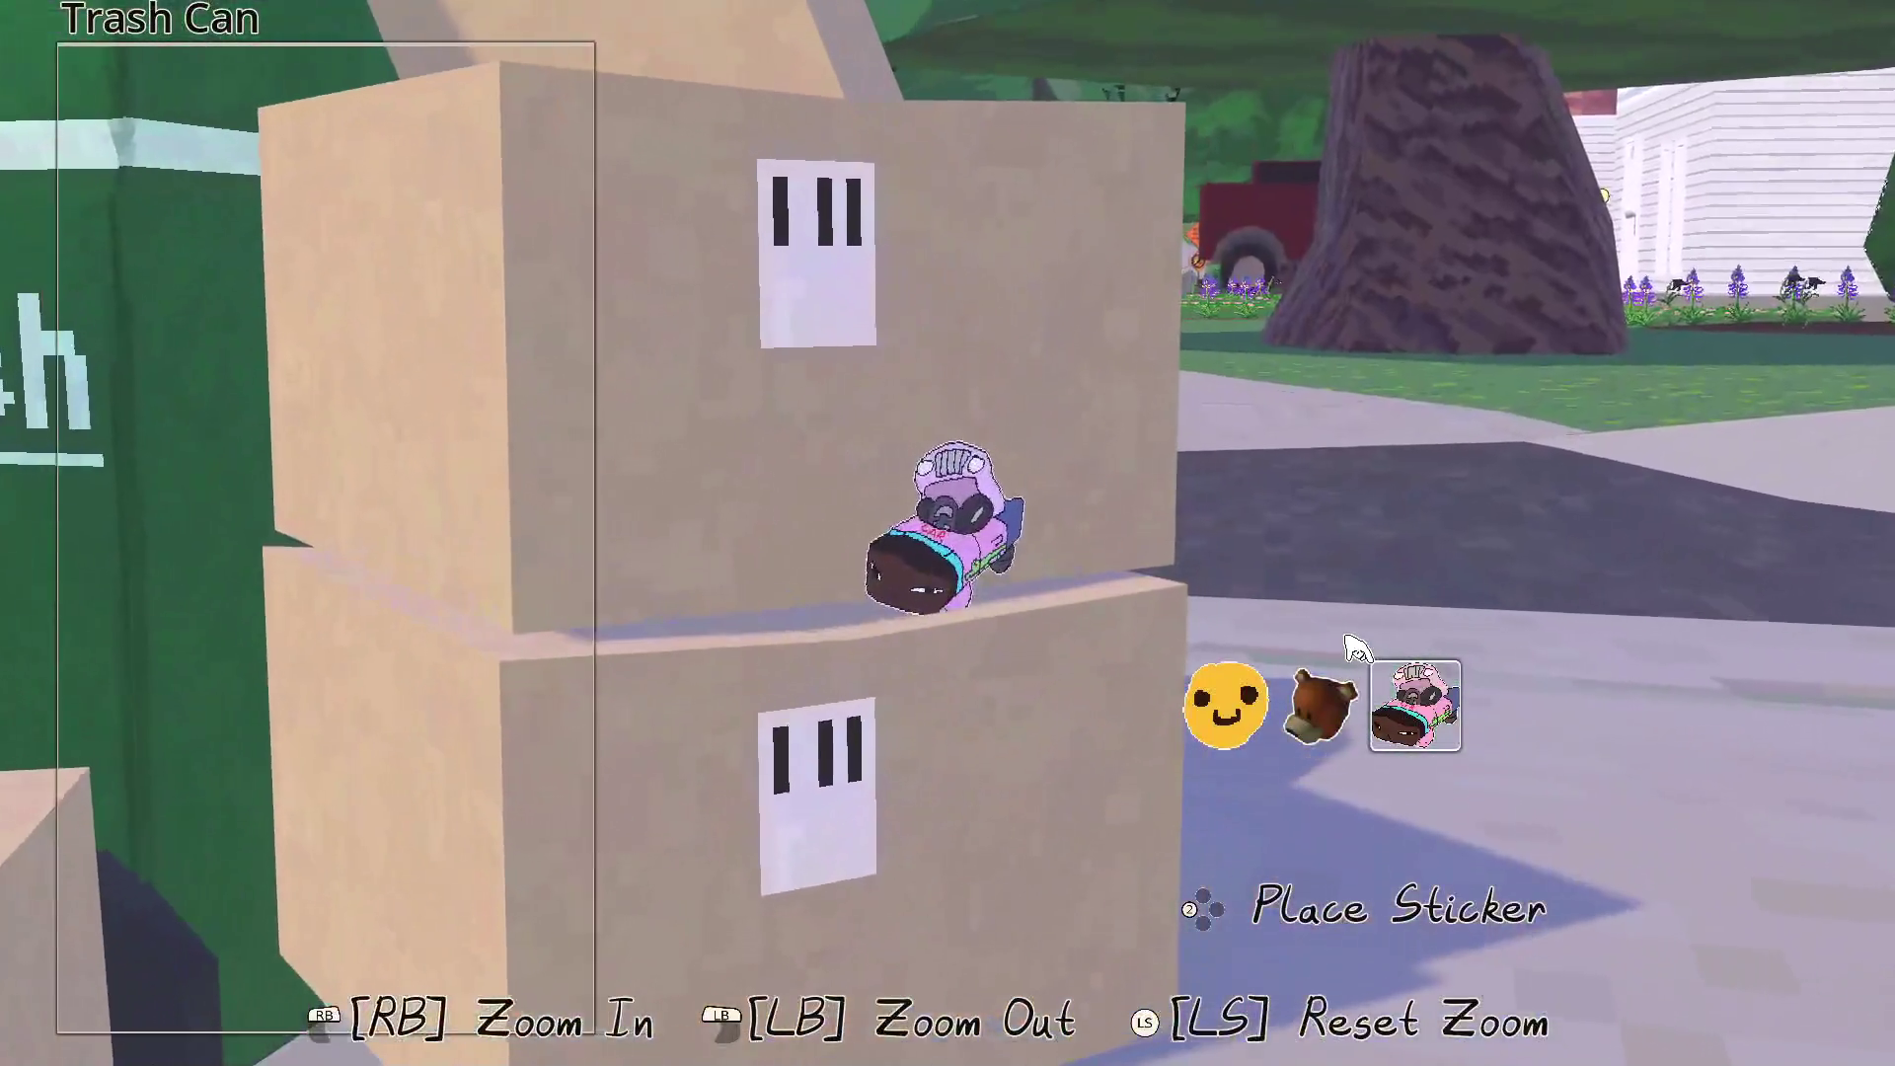
{"action": "scroll", "coordinate": [1168, 649], "scroll_direction": "up", "scroll_amount": 2}
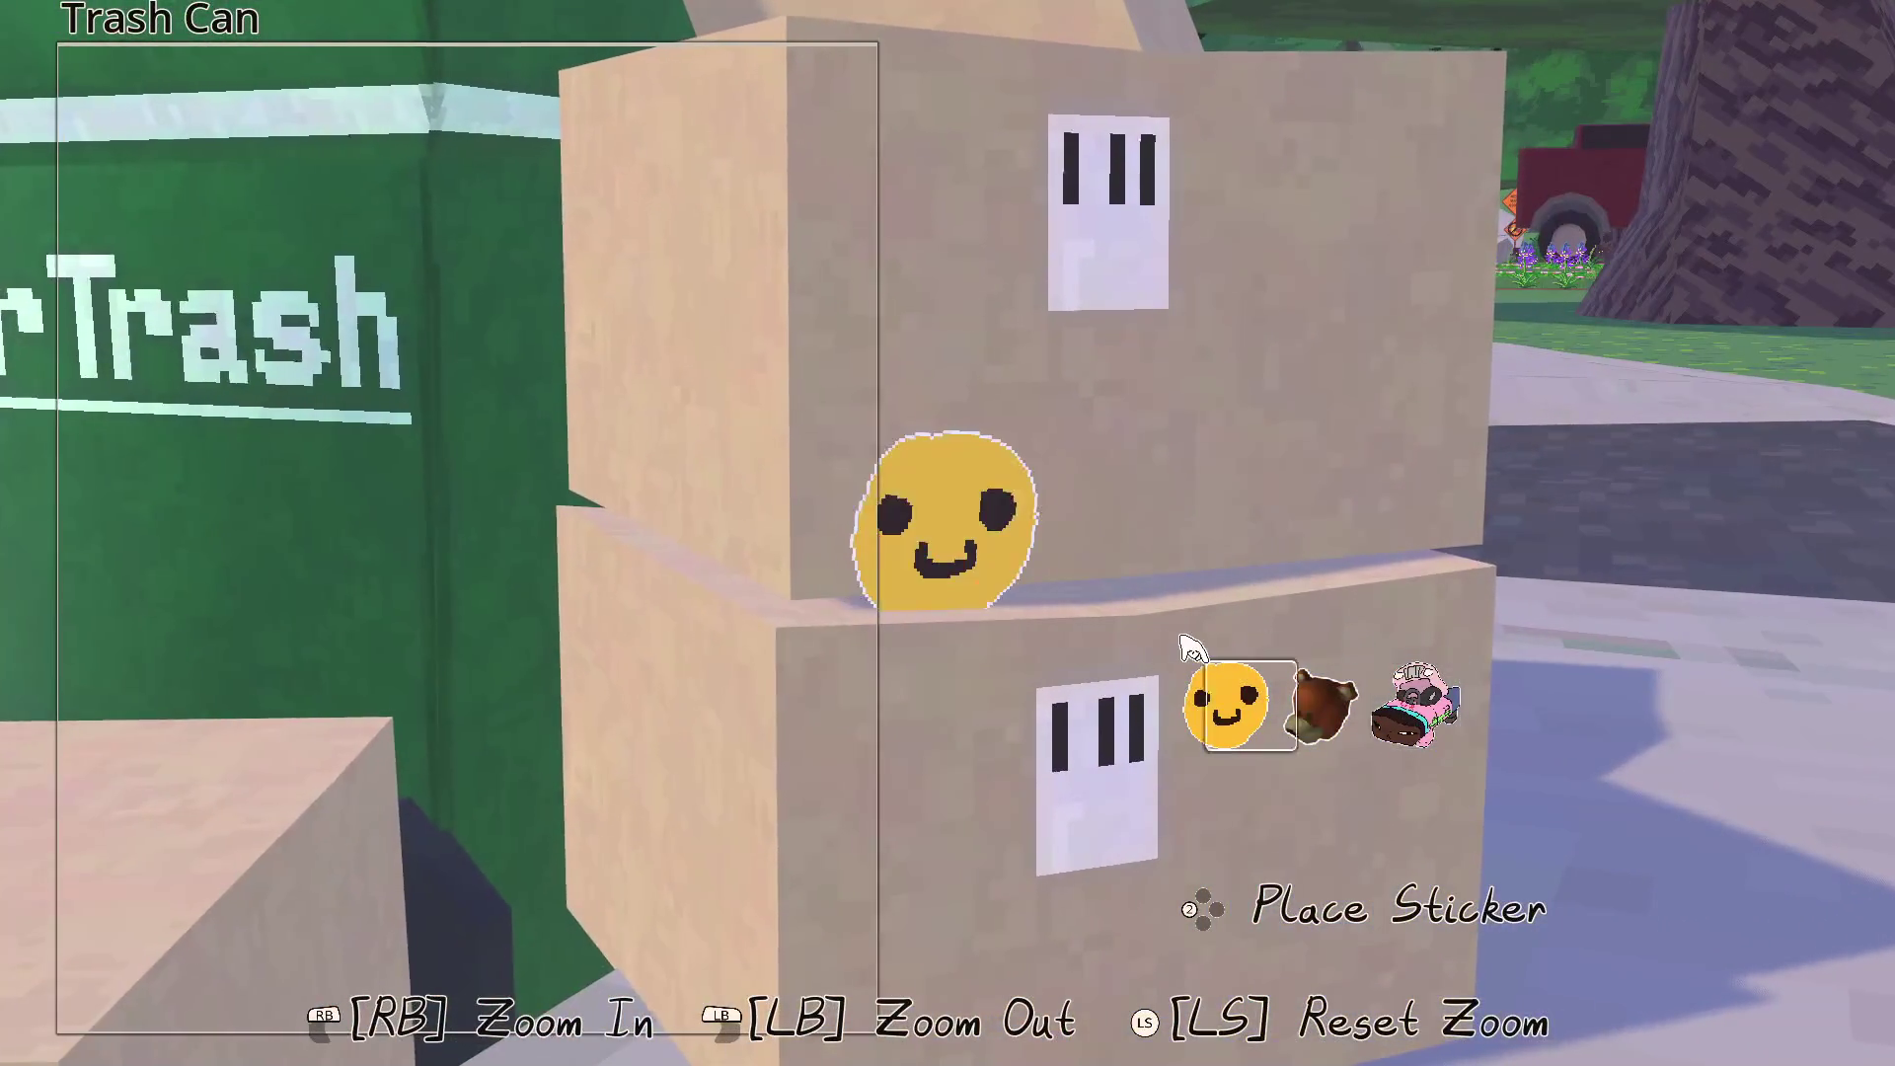
{"action": "scroll", "coordinate": [1168, 649], "scroll_direction": "down", "scroll_amount": 1}
{"action": "key", "text": "Tab"}
{"action": "key", "text": "w"}
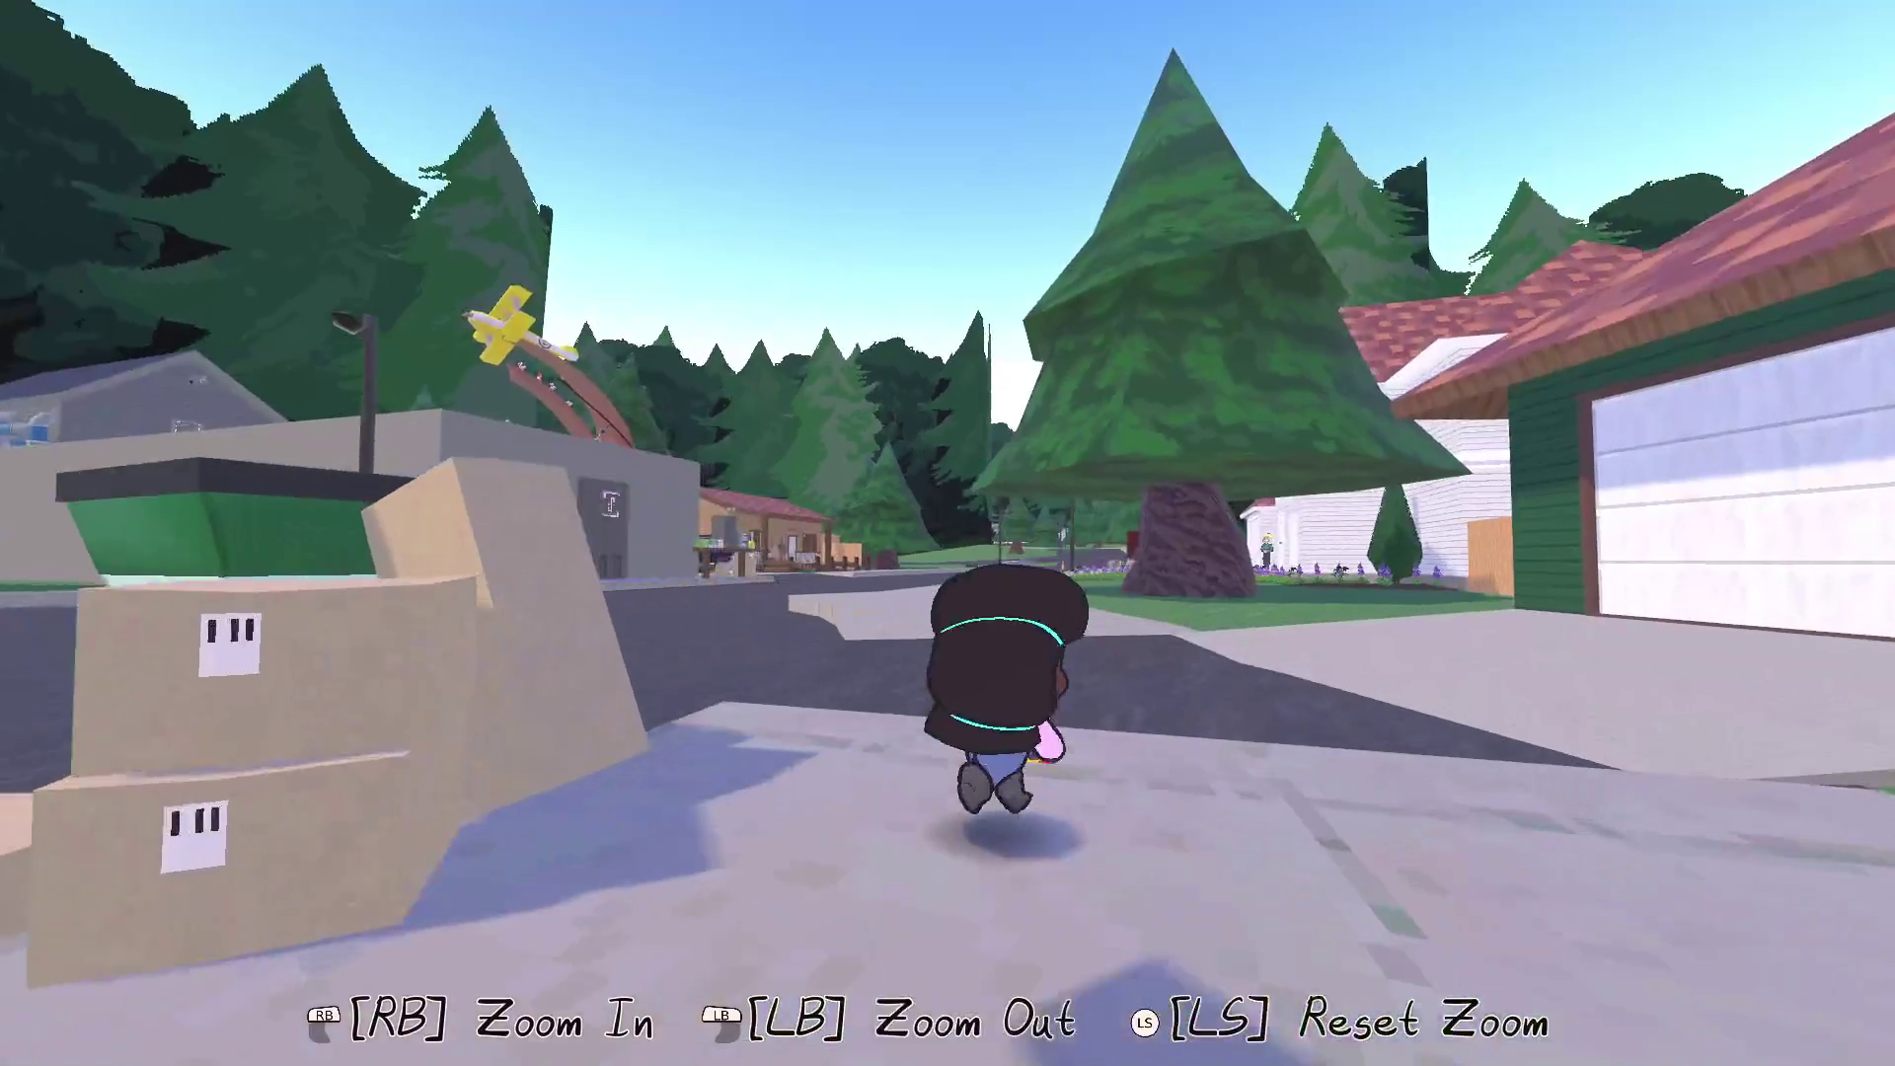
{"action": "key", "text": "d"}
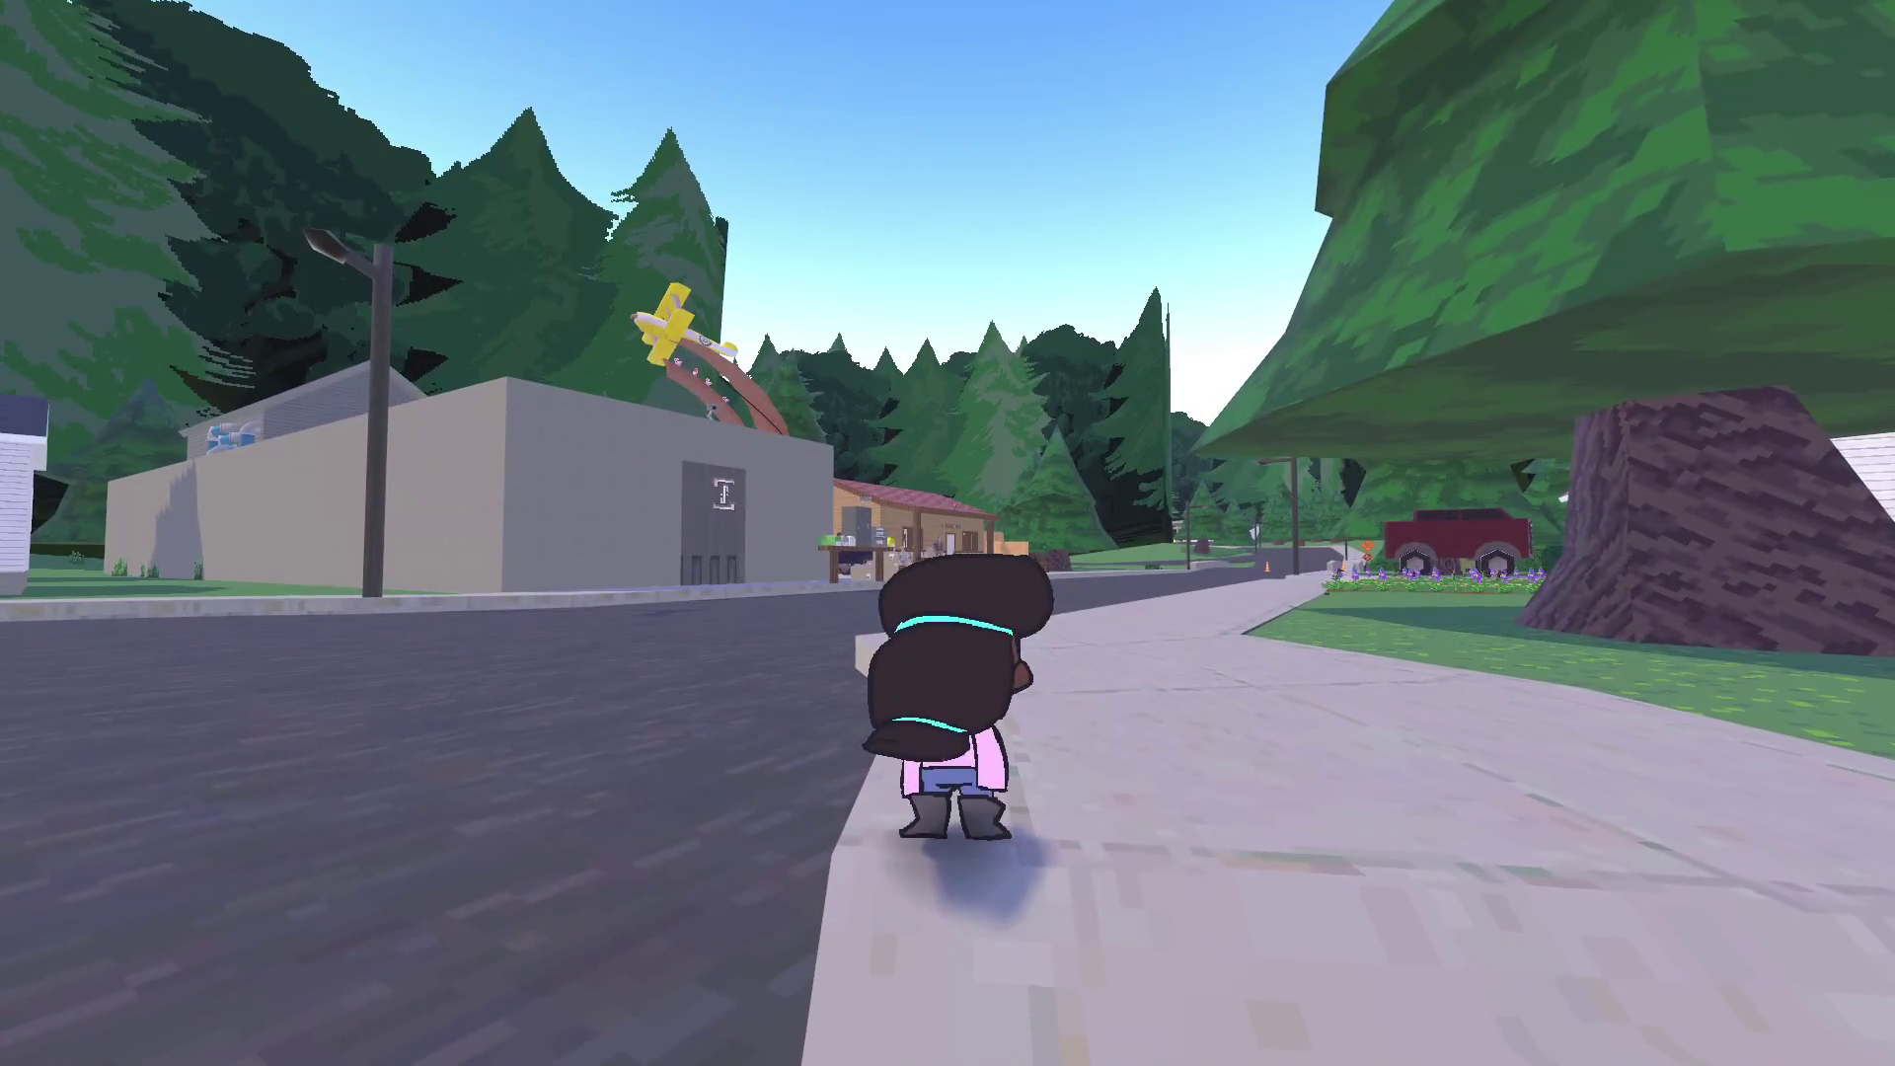
{"action": "key", "text": "alt+Tab"}
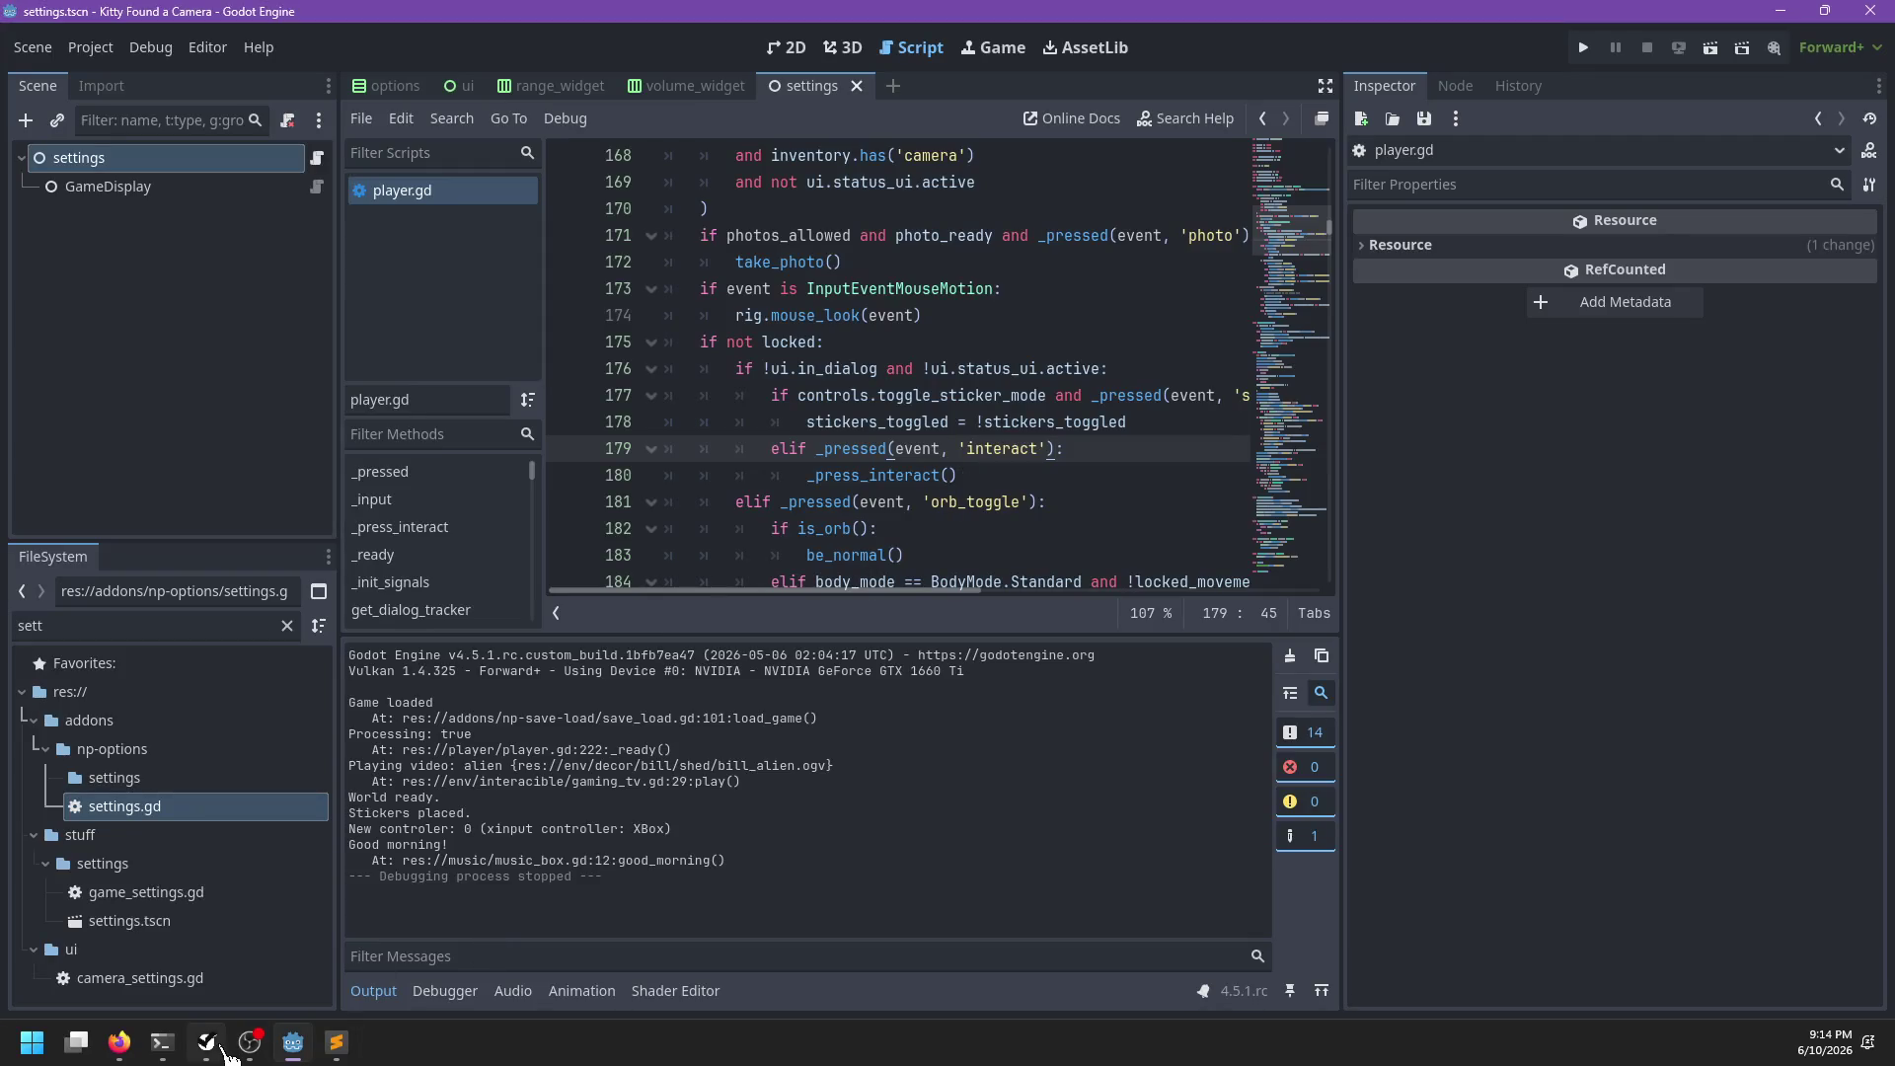
Mark the 'Toggle sticker mode' task completed in the to-do list and save it
{"action": "left_click", "coordinate": [207, 1043]}
{"action": "double_click", "coordinate": [679, 542]}
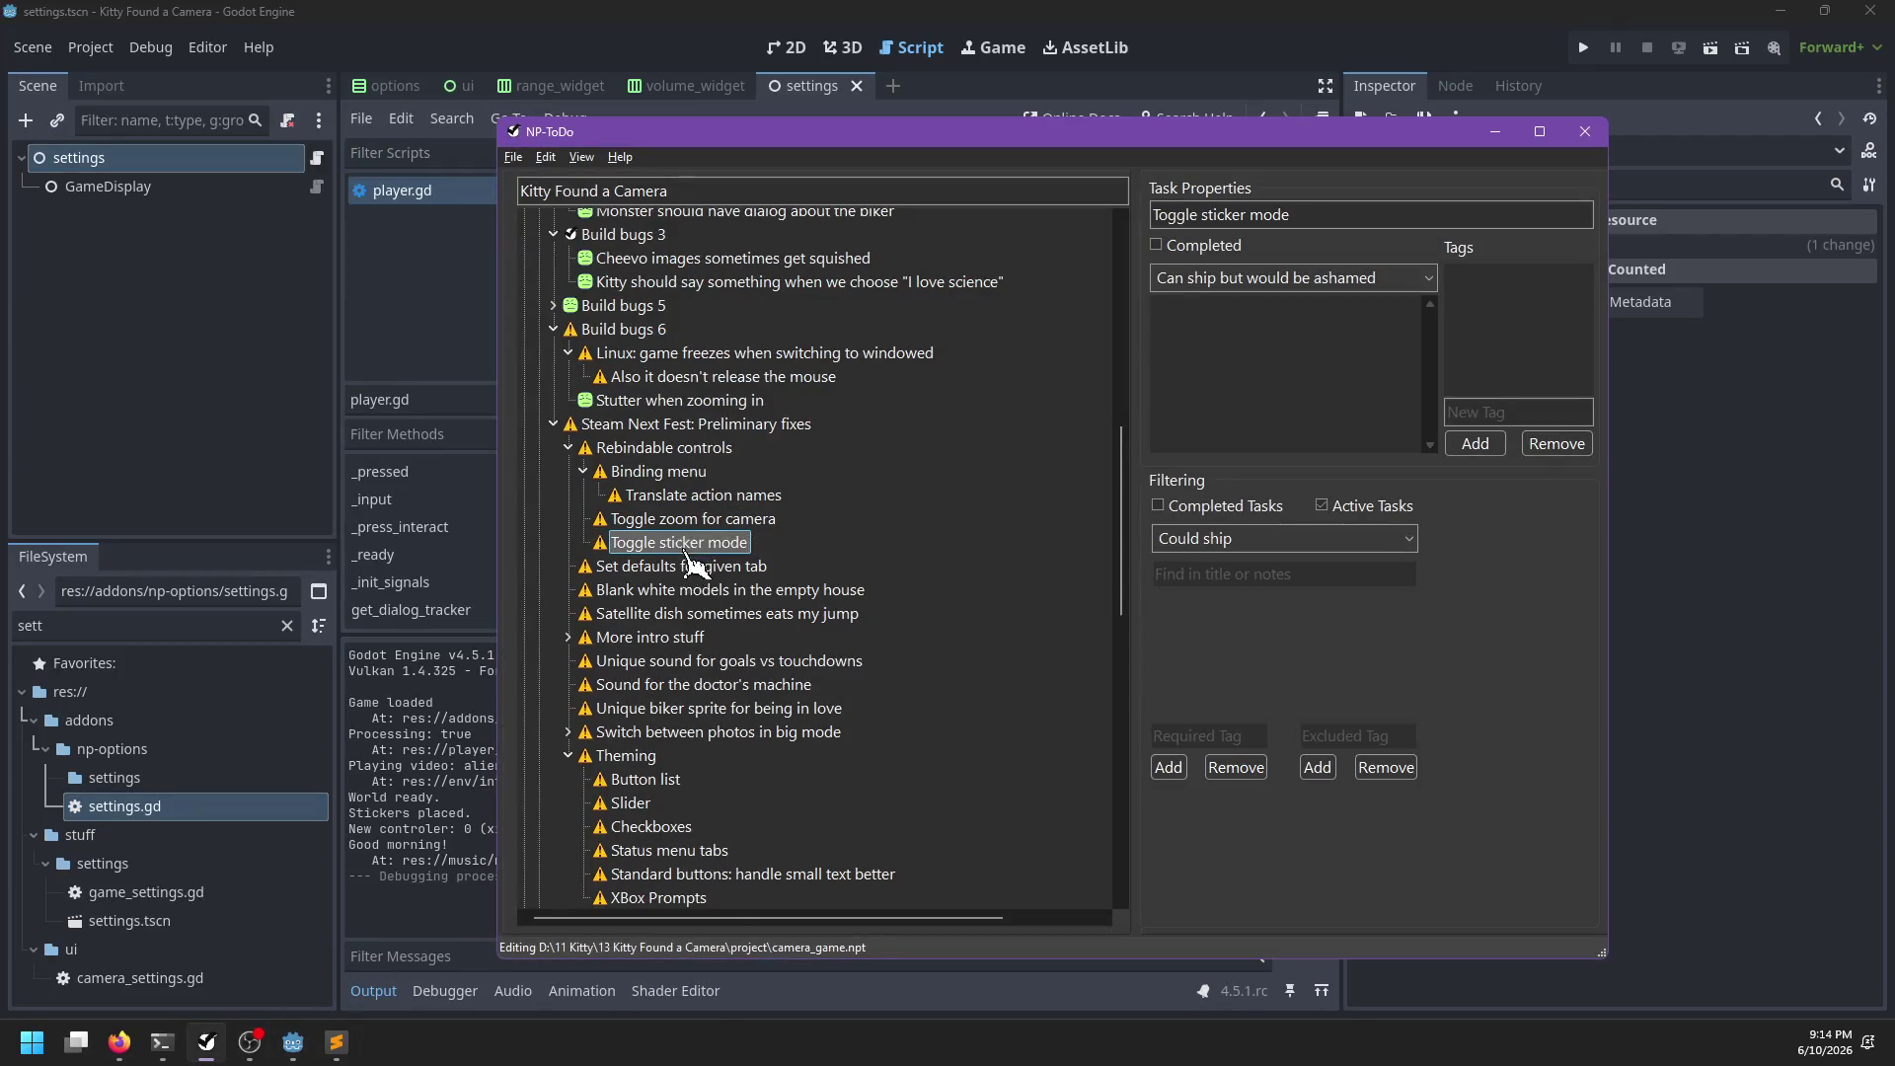
{"action": "key", "text": "ctrl+s"}
Check git status in PowerShell, then move up to the main project folder with cd ../.
{"action": "left_click", "coordinate": [174, 1049]}
{"action": "type", "text": "git status"}
{"action": "key", "text": "Return"}
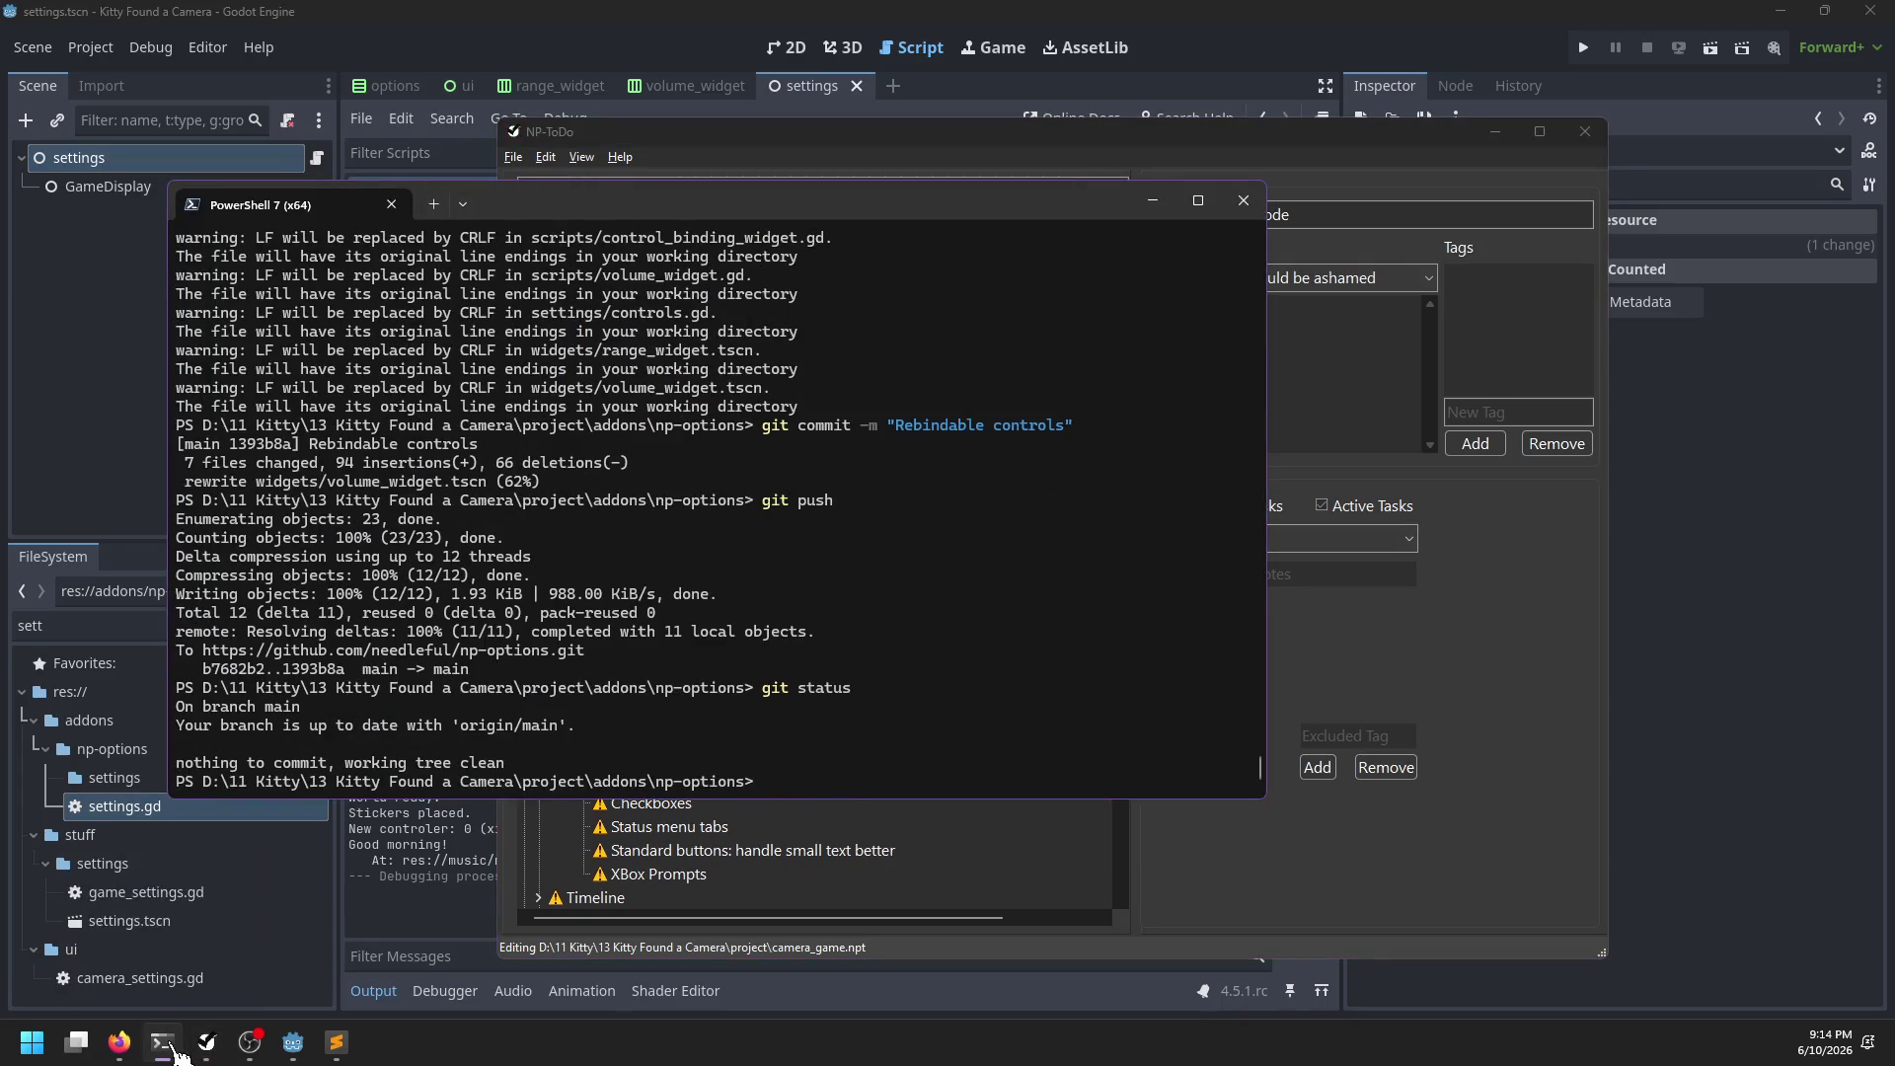
{"action": "type", "text": " cd ../.."}
{"action": "key", "text": "Return"}
{"action": "type", "text": "g"}
{"action": "key", "text": "BackSpace"}
{"action": "key", "text": "Return"}
Stage all of the project's changes with git add
{"action": "type", "text": "git ad"}
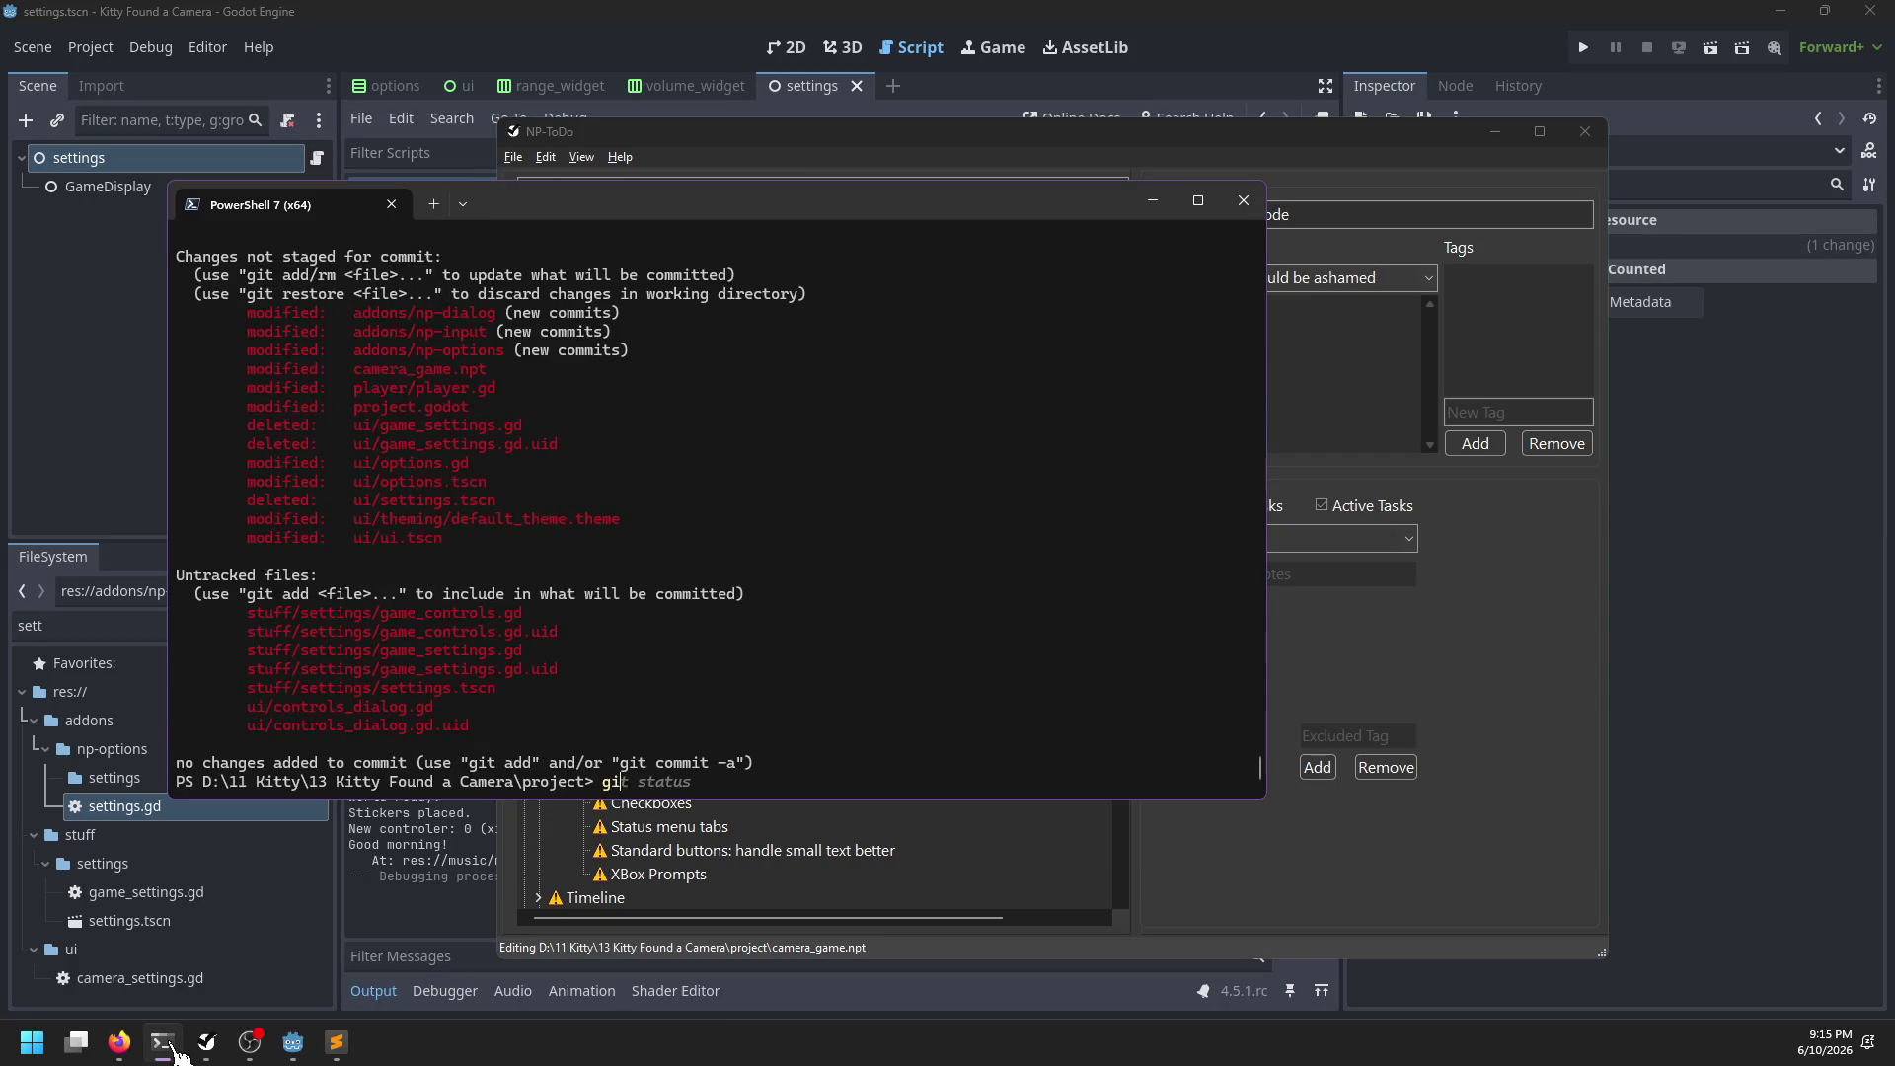
{"action": "key", "text": "Escape"}
{"action": "type", "text": "git add ."}
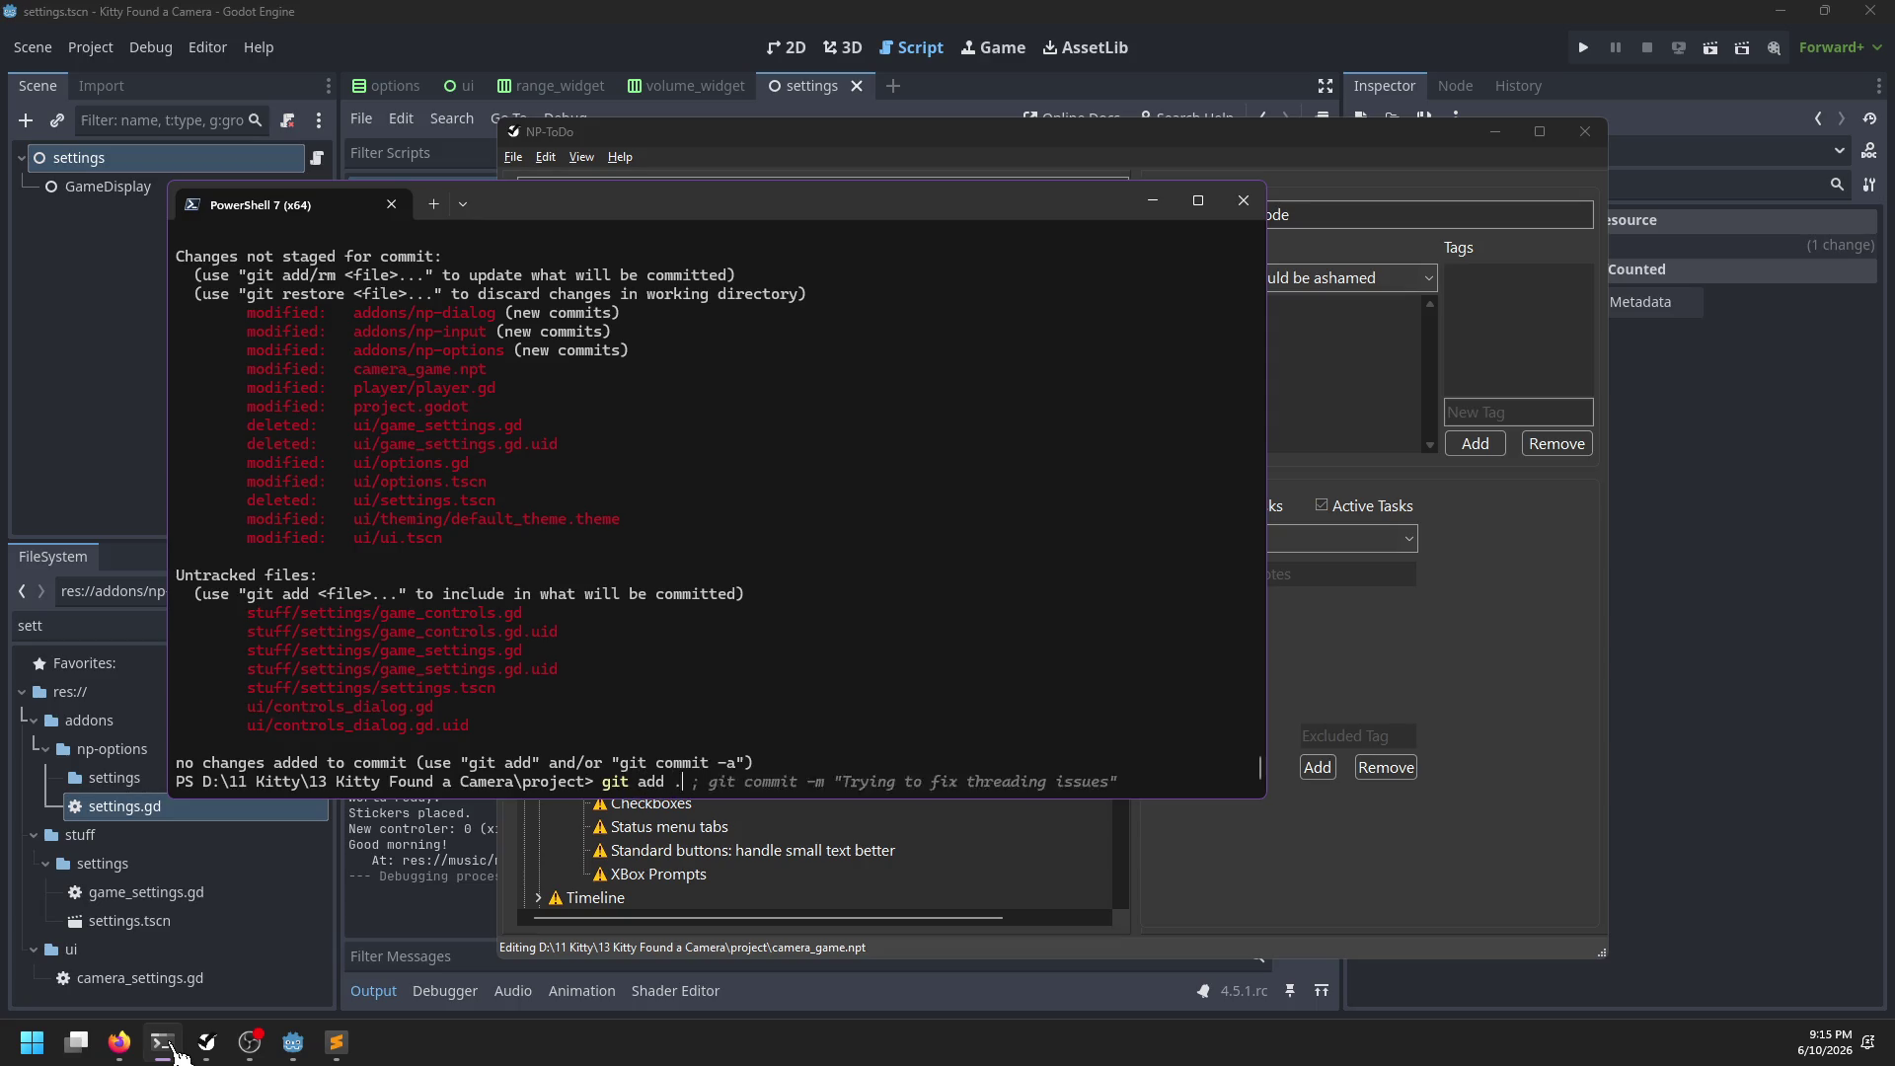
{"action": "key", "text": "Return"}
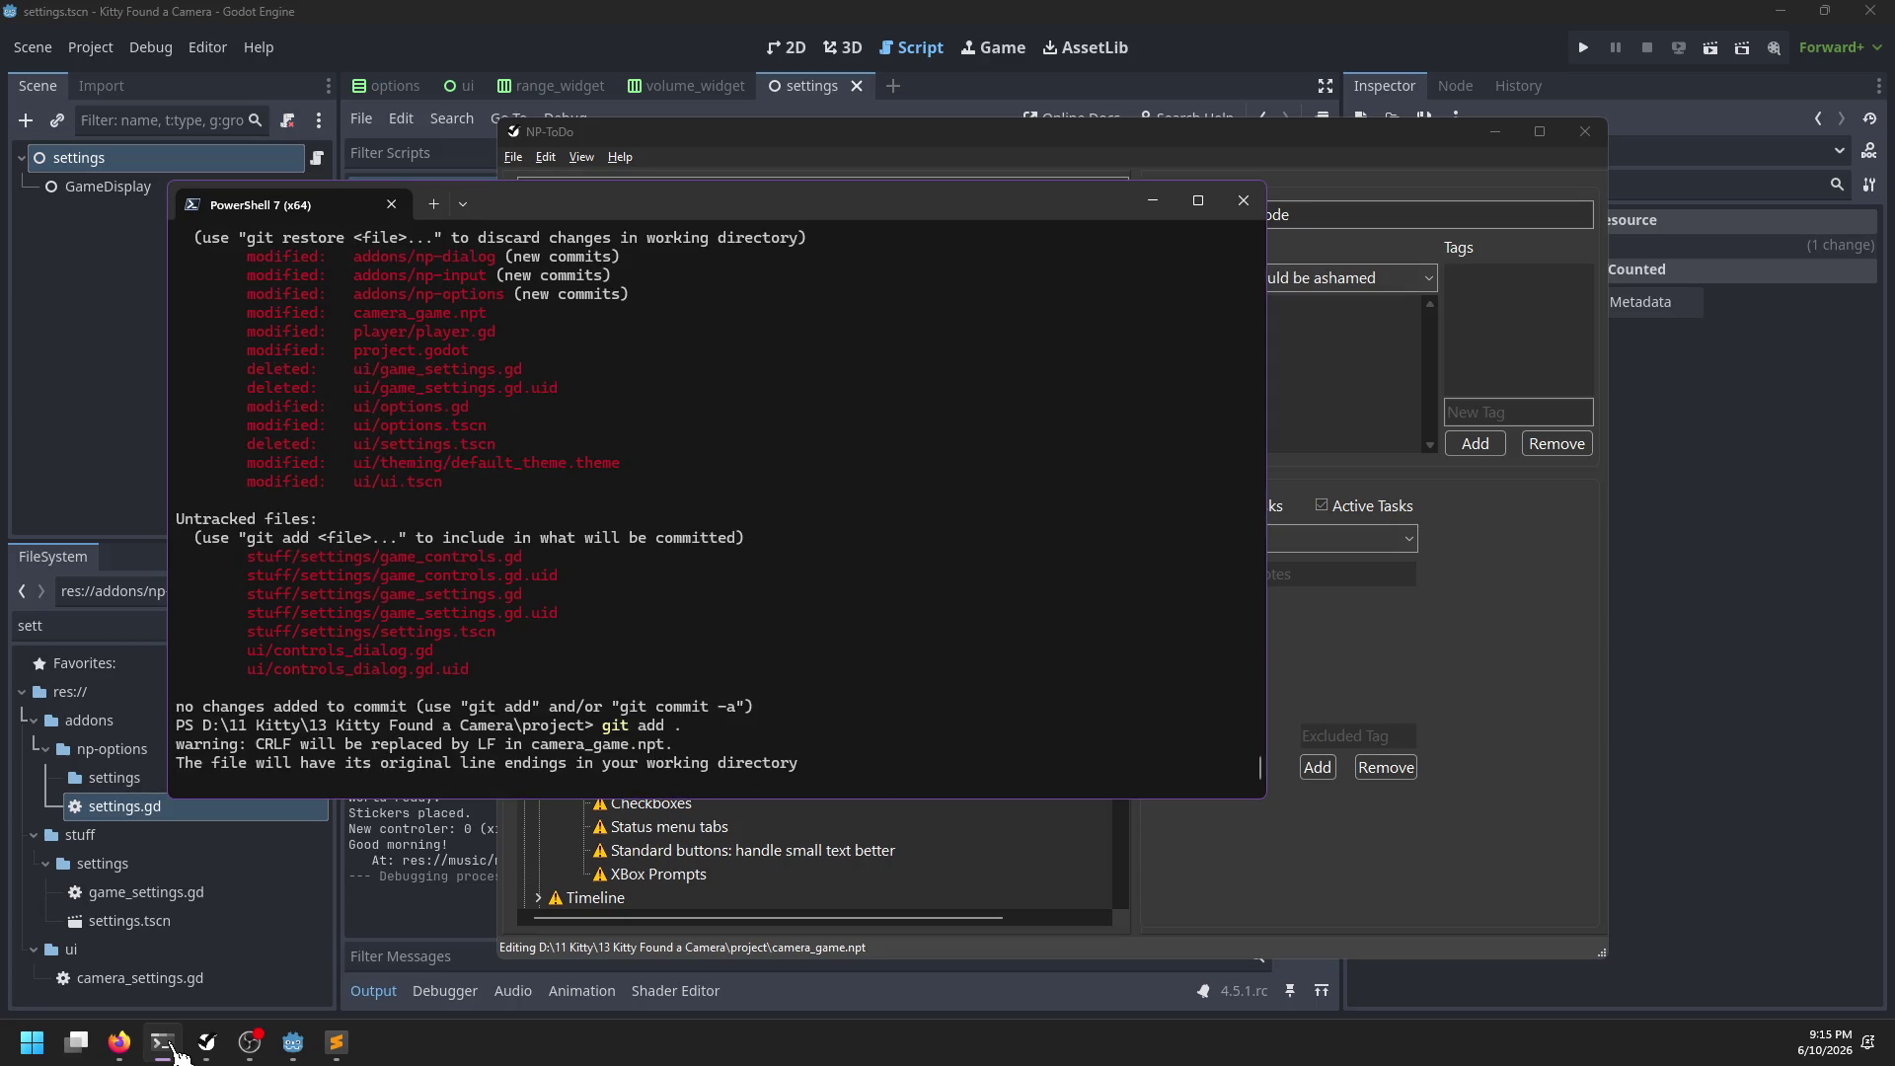
{"action": "type", "text": "git commtio"}
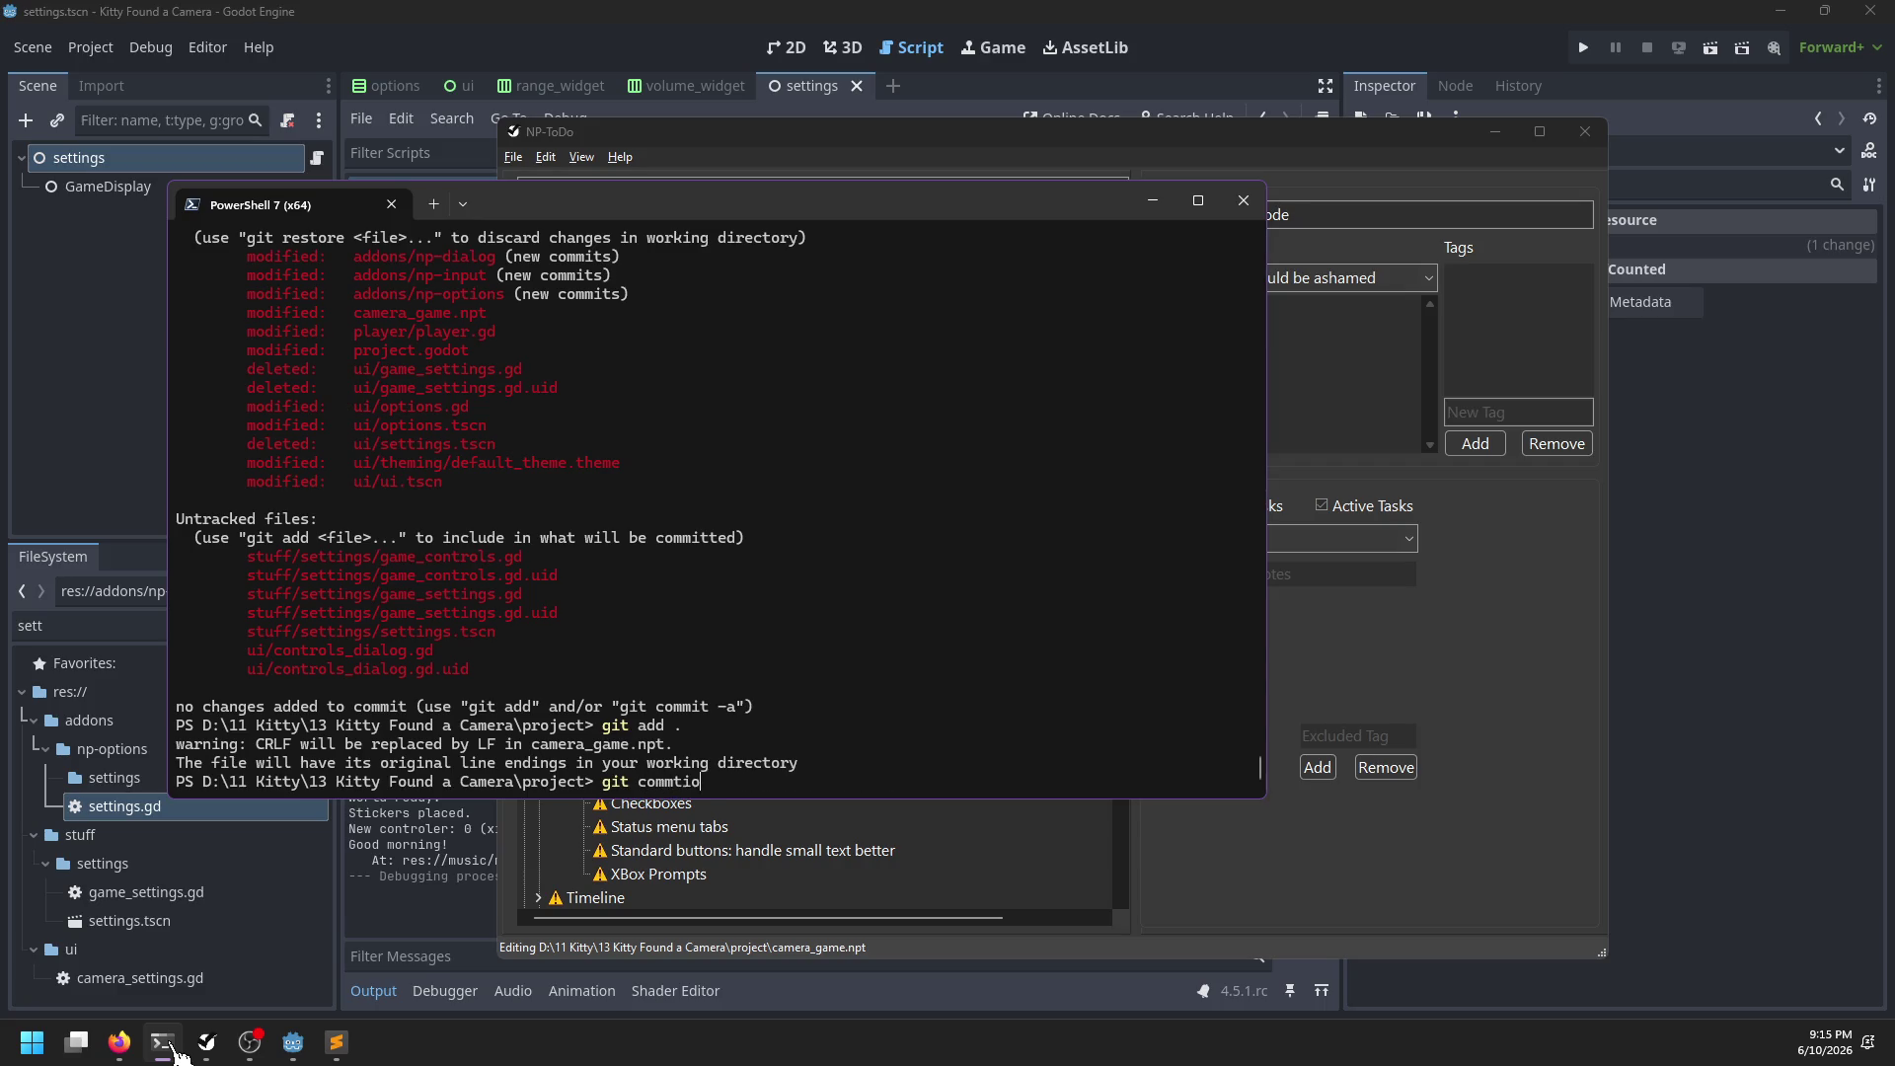
{"action": "key", "text": "BackSpace"}
{"action": "type", "text": "it -m \""}
Recheck git status from the main project folder and stage the changes again
{"action": "scroll", "coordinate": [675, 622], "scroll_direction": "up", "scroll_amount": 15}
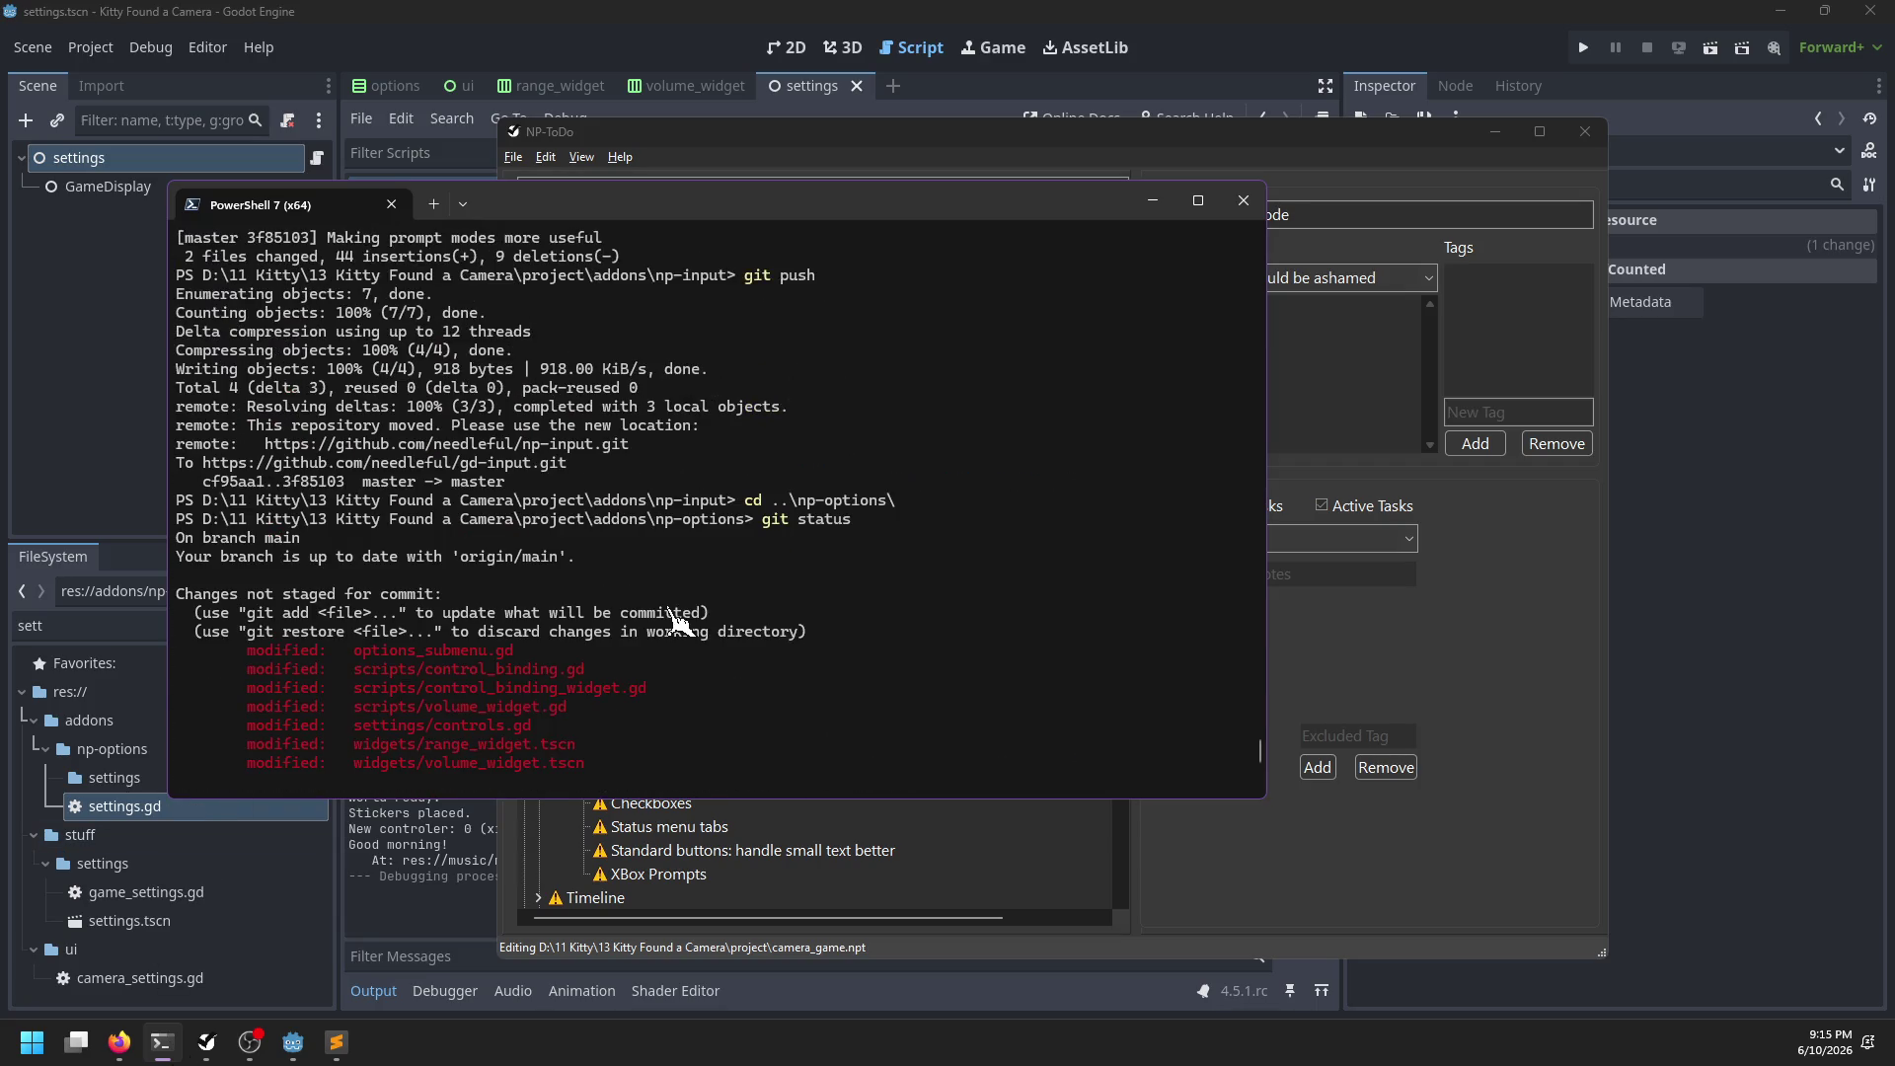
{"action": "scroll", "coordinate": [397, 675], "scroll_direction": "down", "scroll_amount": 15}
{"action": "type", "text": "git status"}
{"action": "key", "text": "Return"}
{"action": "type", "text": "cd ../.."}
{"action": "key", "text": "Return"}
{"action": "type", "text": "git status"}
{"action": "key", "text": "Return"}
{"action": "scroll", "coordinate": [793, 617], "scroll_direction": "up", "scroll_amount": 14}
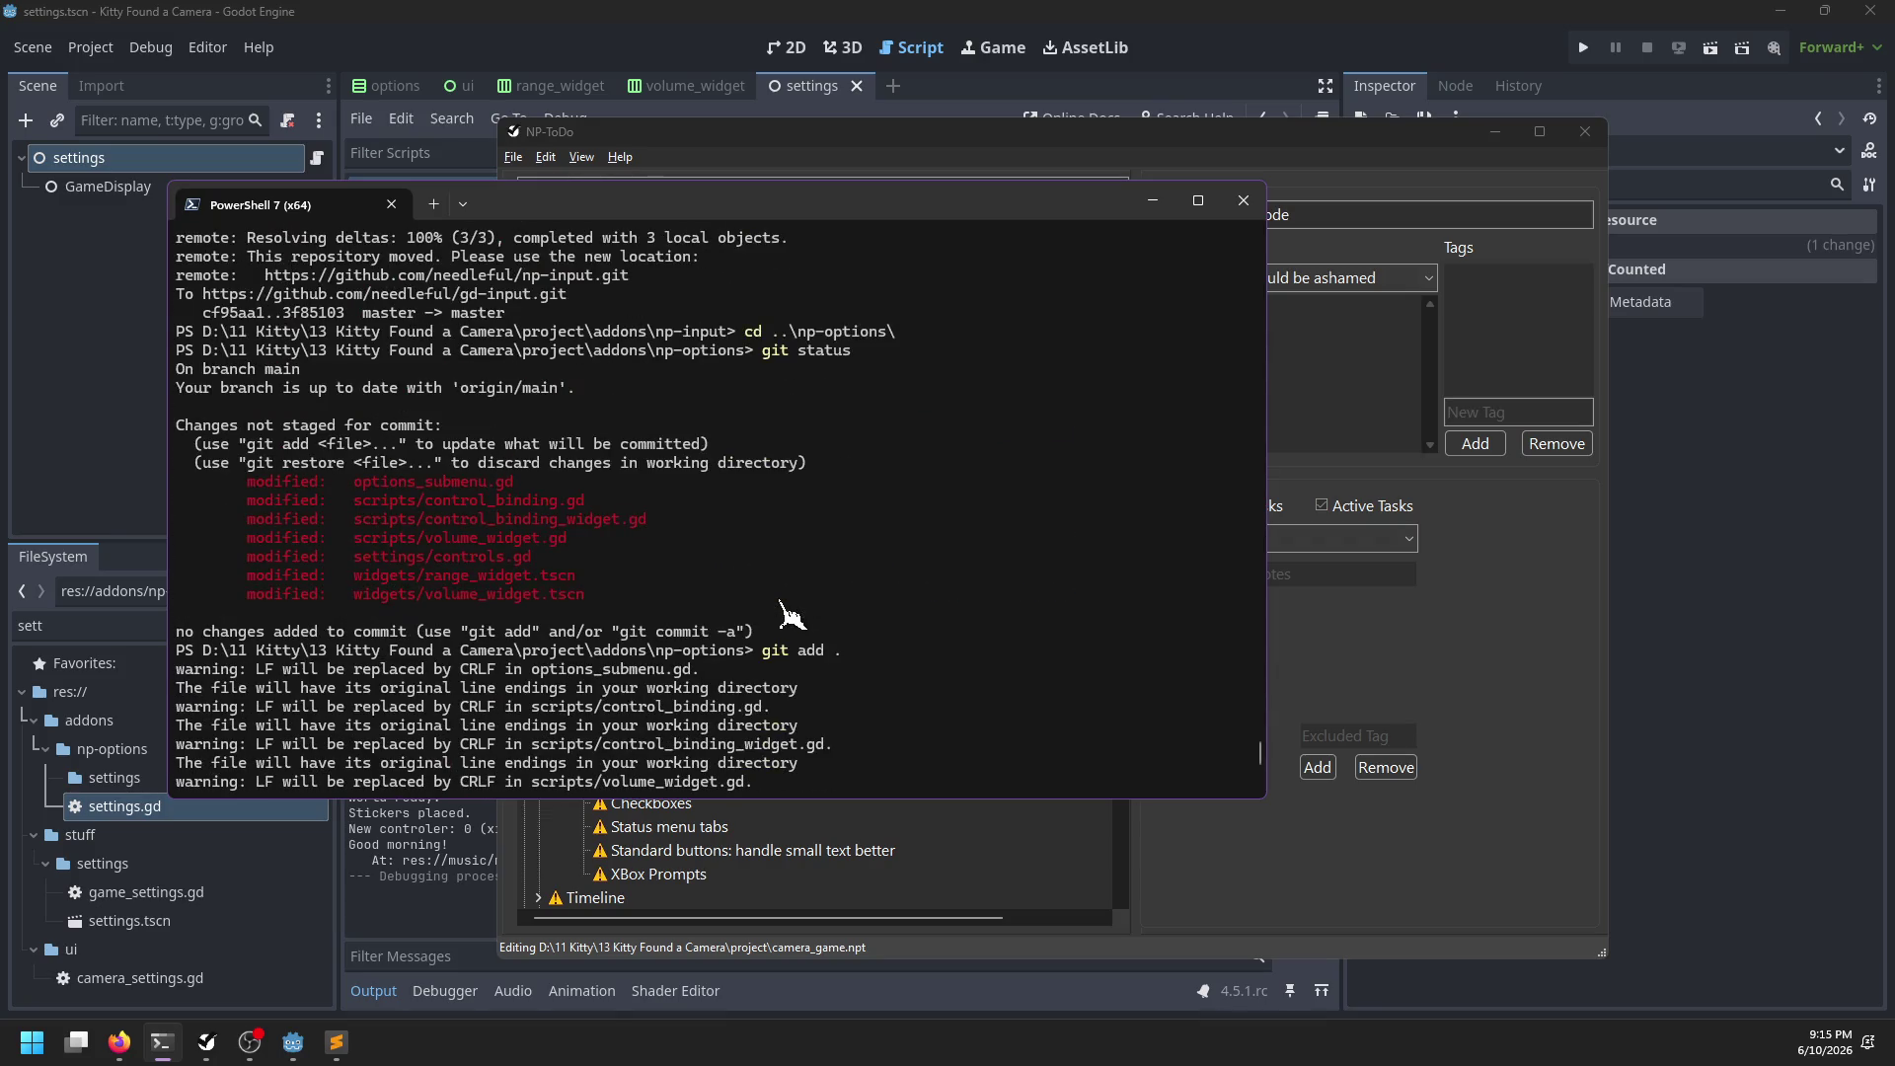
{"action": "scroll", "coordinate": [793, 617], "scroll_direction": "down", "scroll_amount": 15}
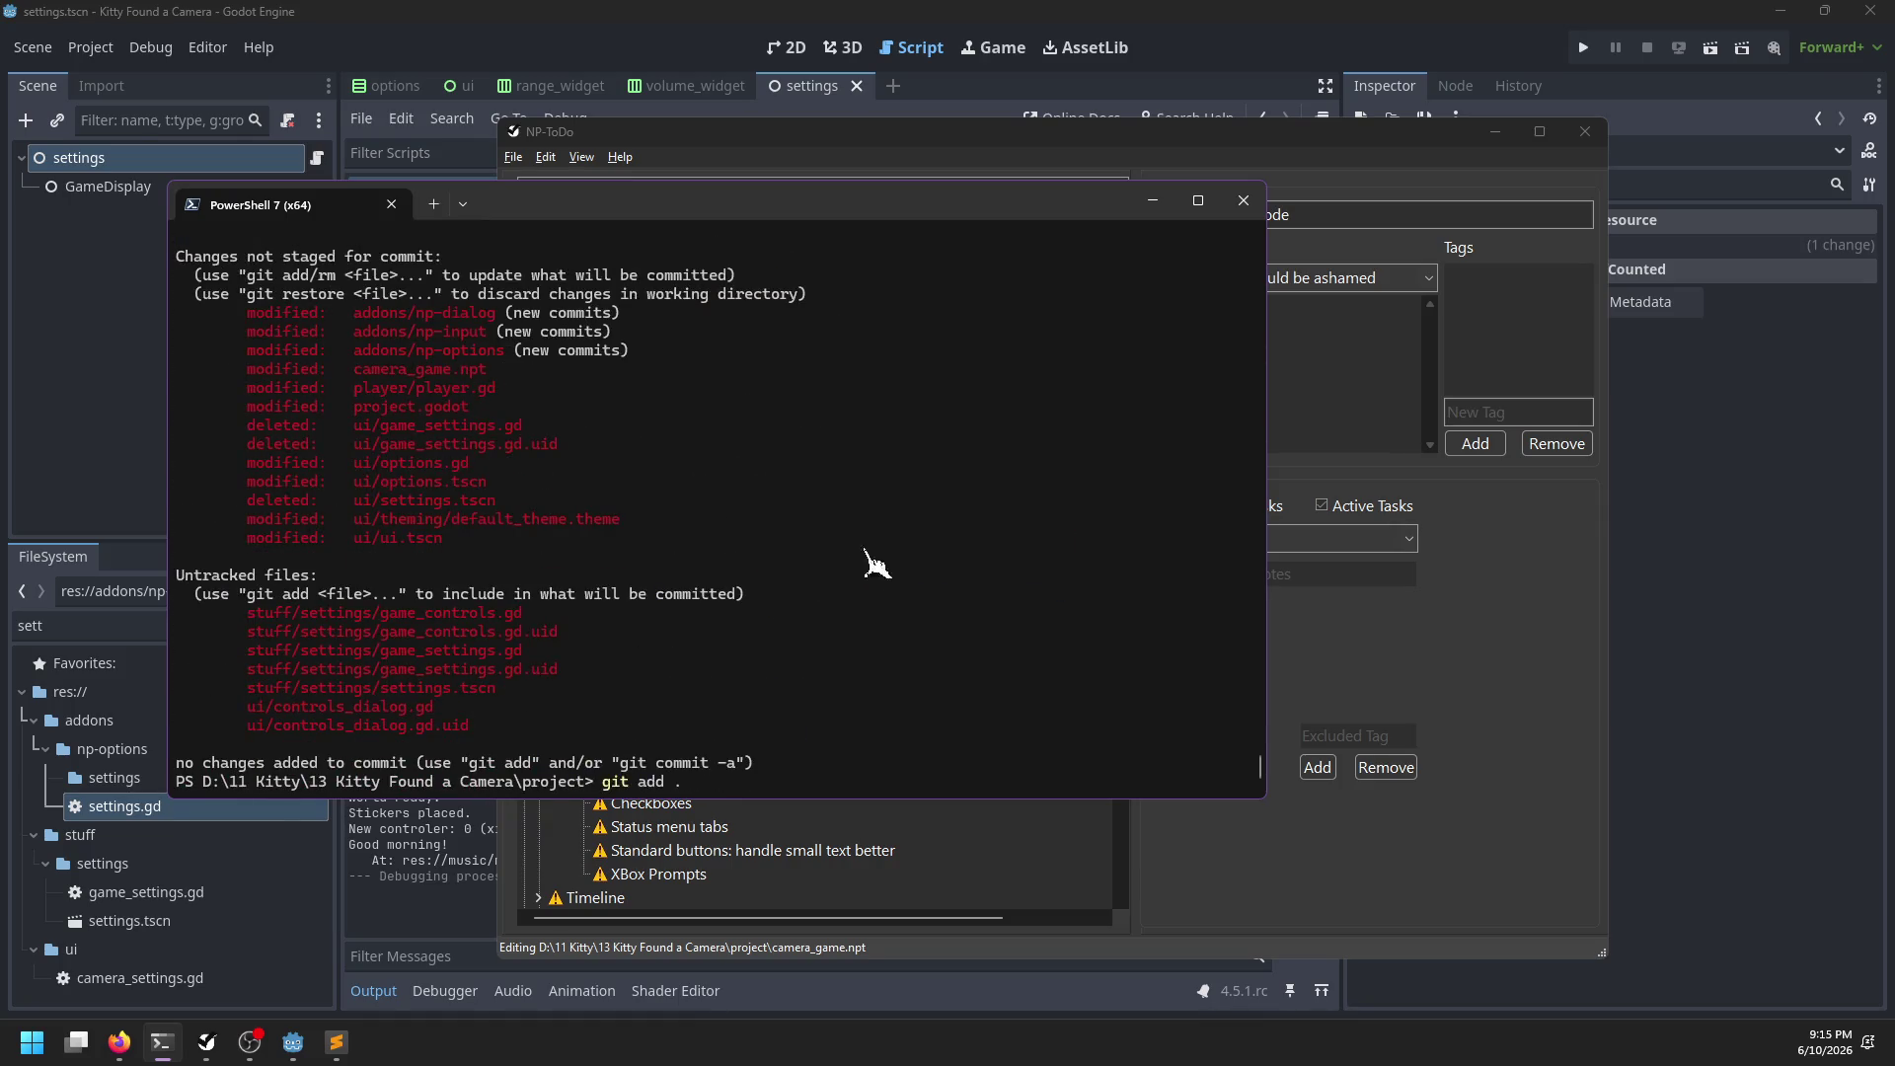
{"action": "key", "text": "Return"}
Commit with the message "Rebindable controls, toggling sticker mode"
{"action": "type", "text": "git commit -m \""}
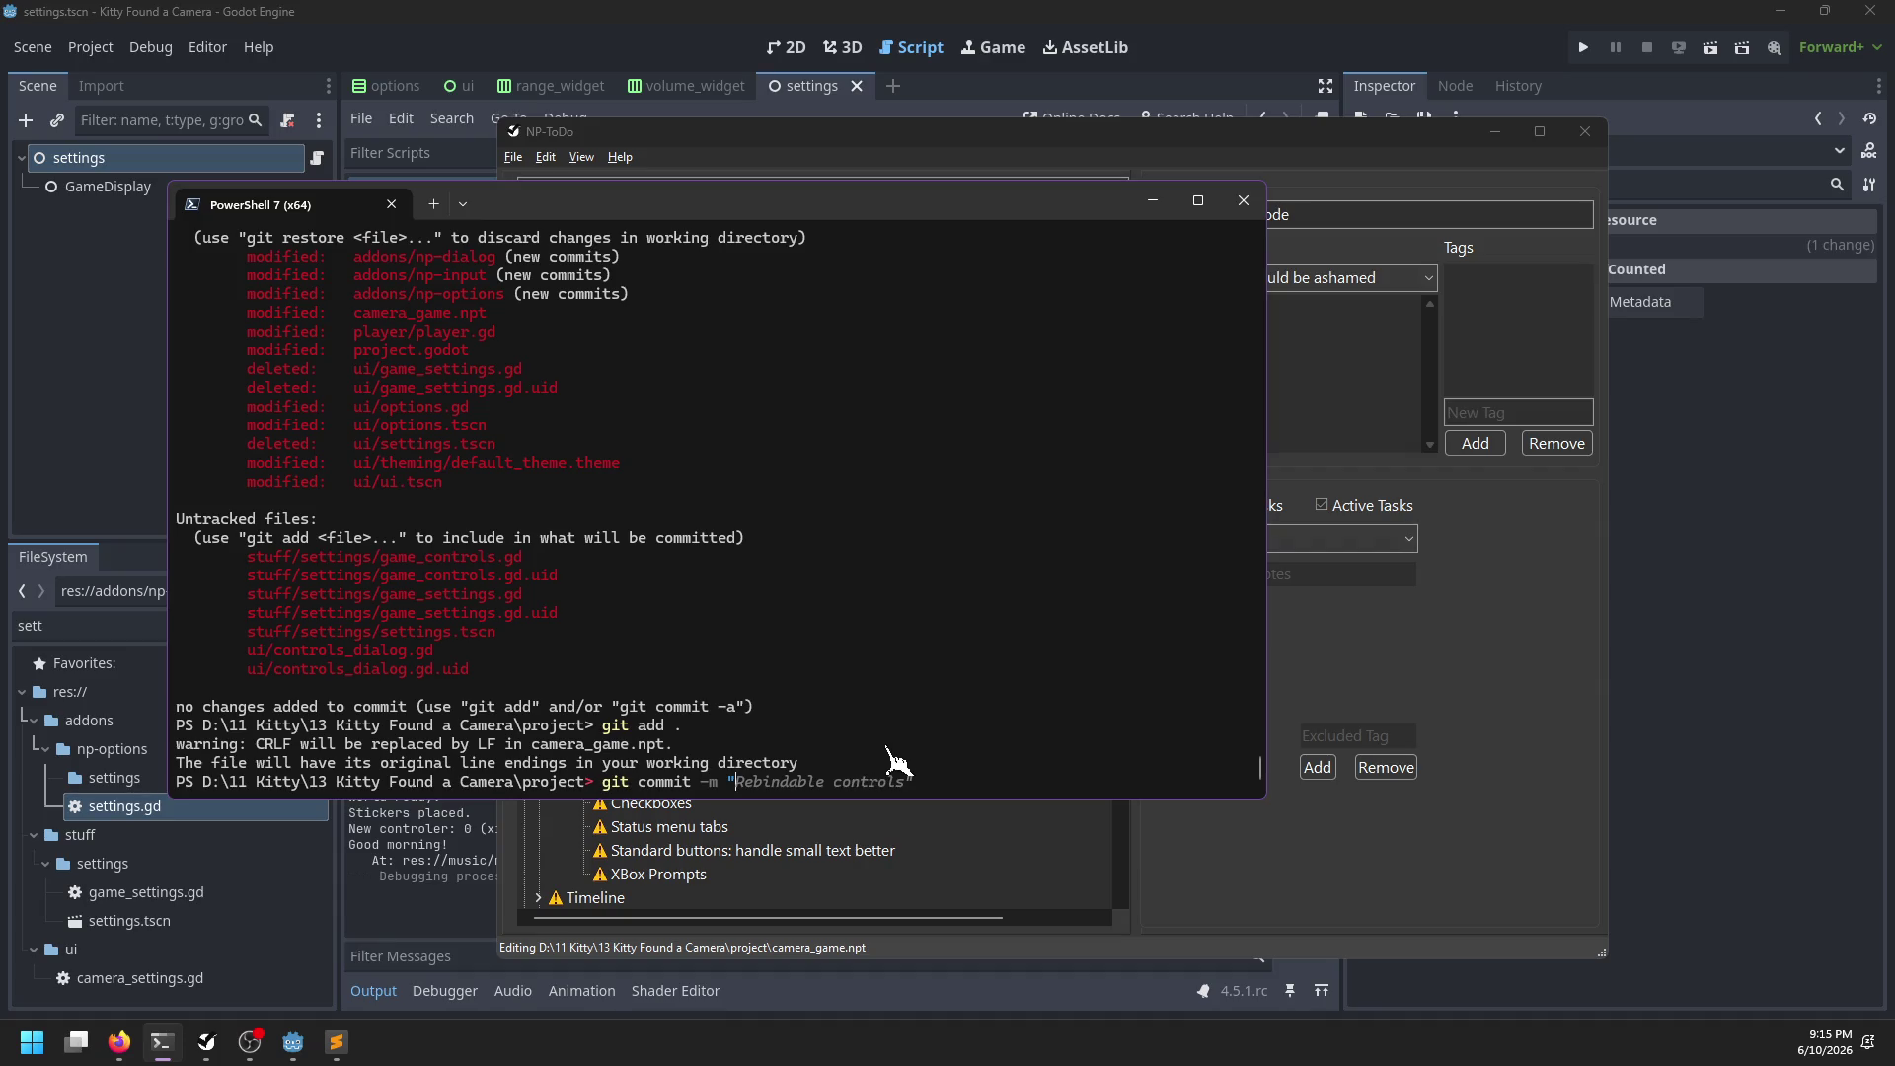
{"action": "key", "text": "Right"}
{"action": "type", "text": "new"}
{"action": "key", "text": "ctrl+BackSpace"}
{"action": "key", "text": "ctrl+BackSpace"}
{"action": "key", "text": "Return"}
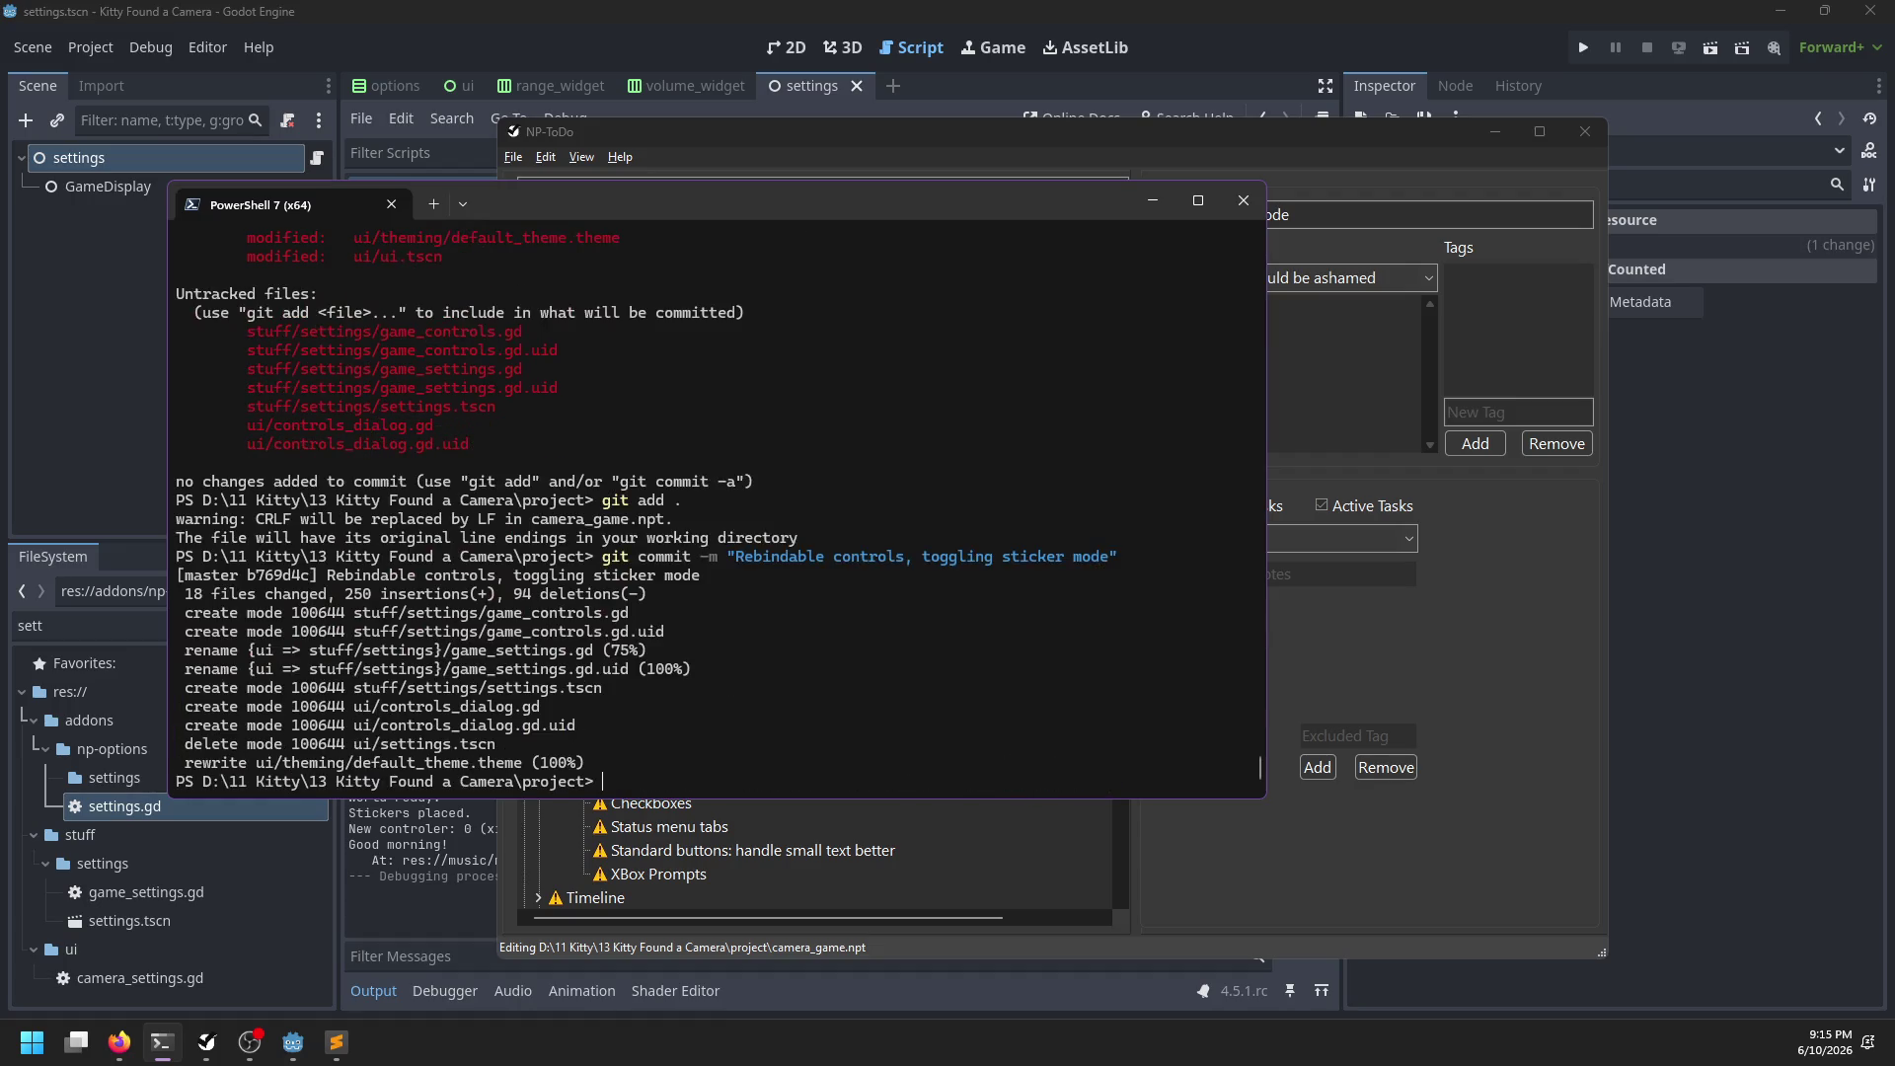
Review the 'Translate action names' and 'Toggle zoom for camera' tasks, then return to Godot
{"action": "left_click", "coordinate": [1256, 148]}
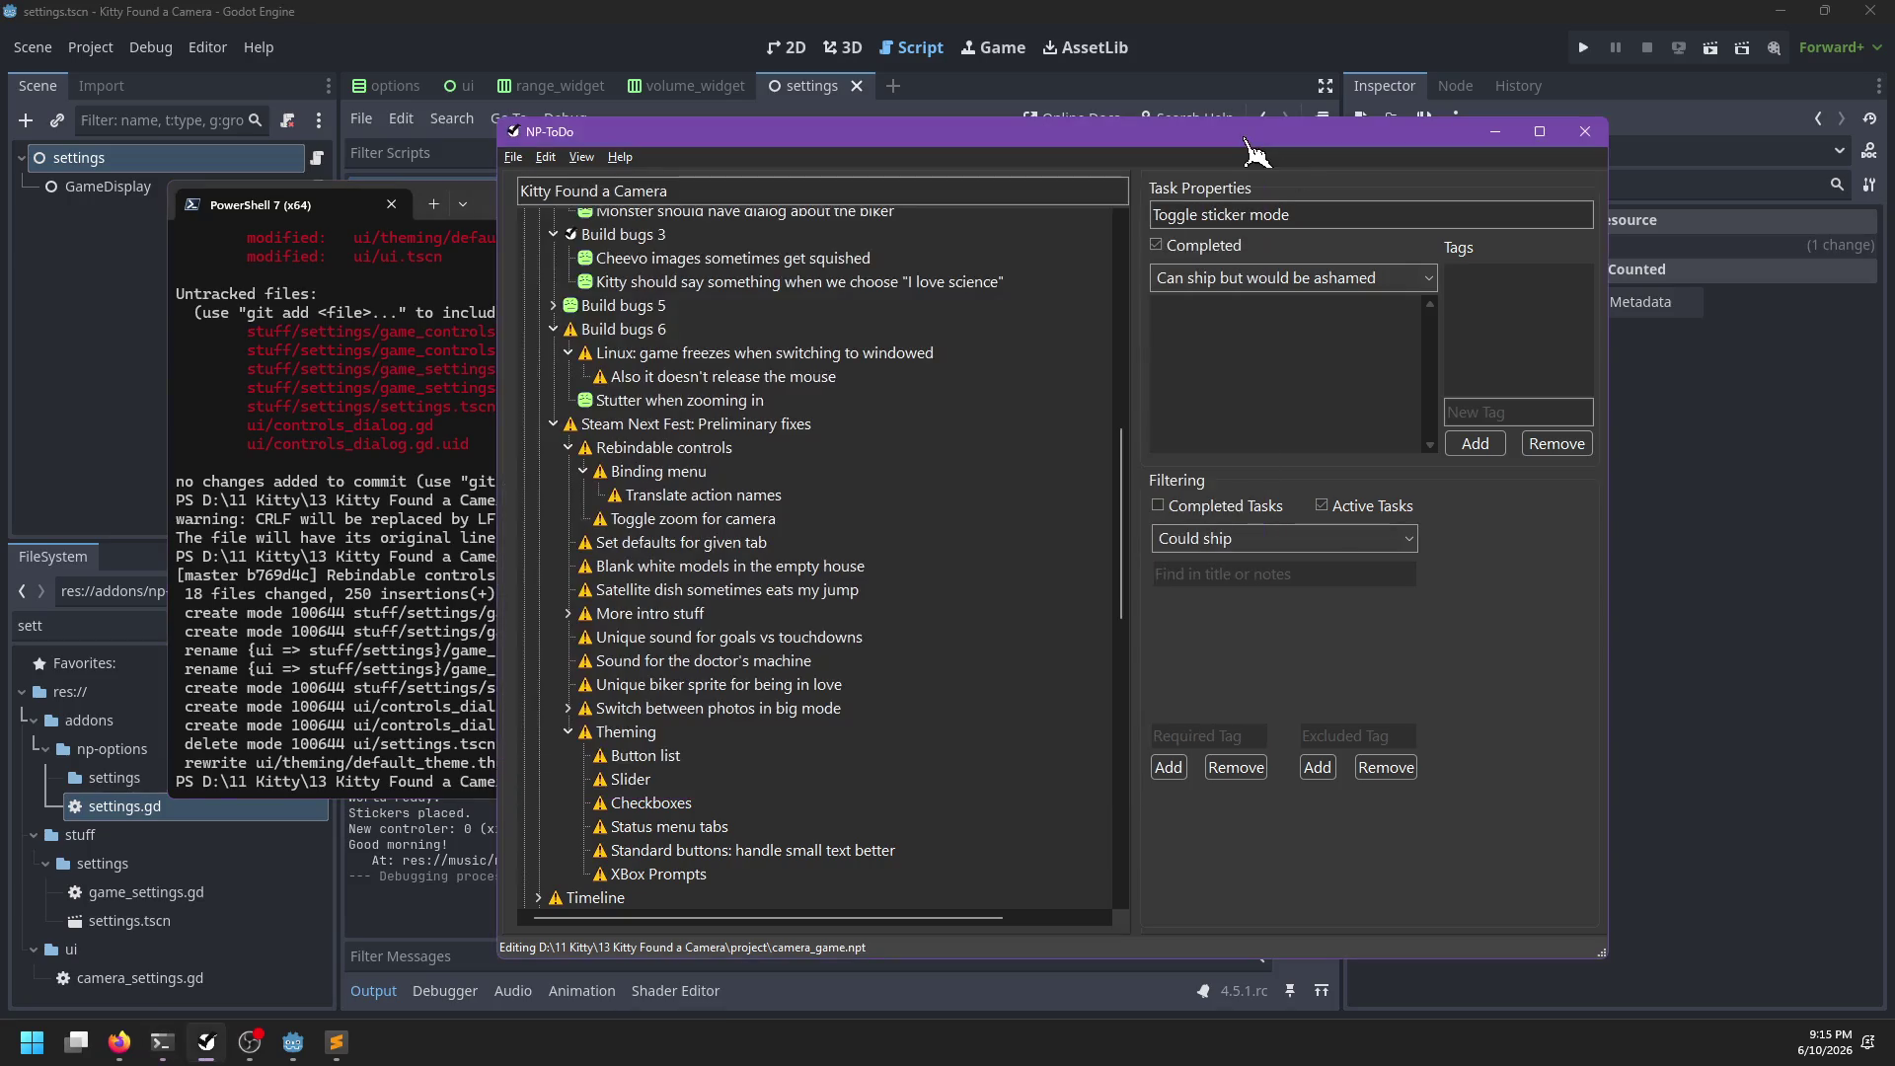
{"action": "left_click", "coordinate": [719, 496]}
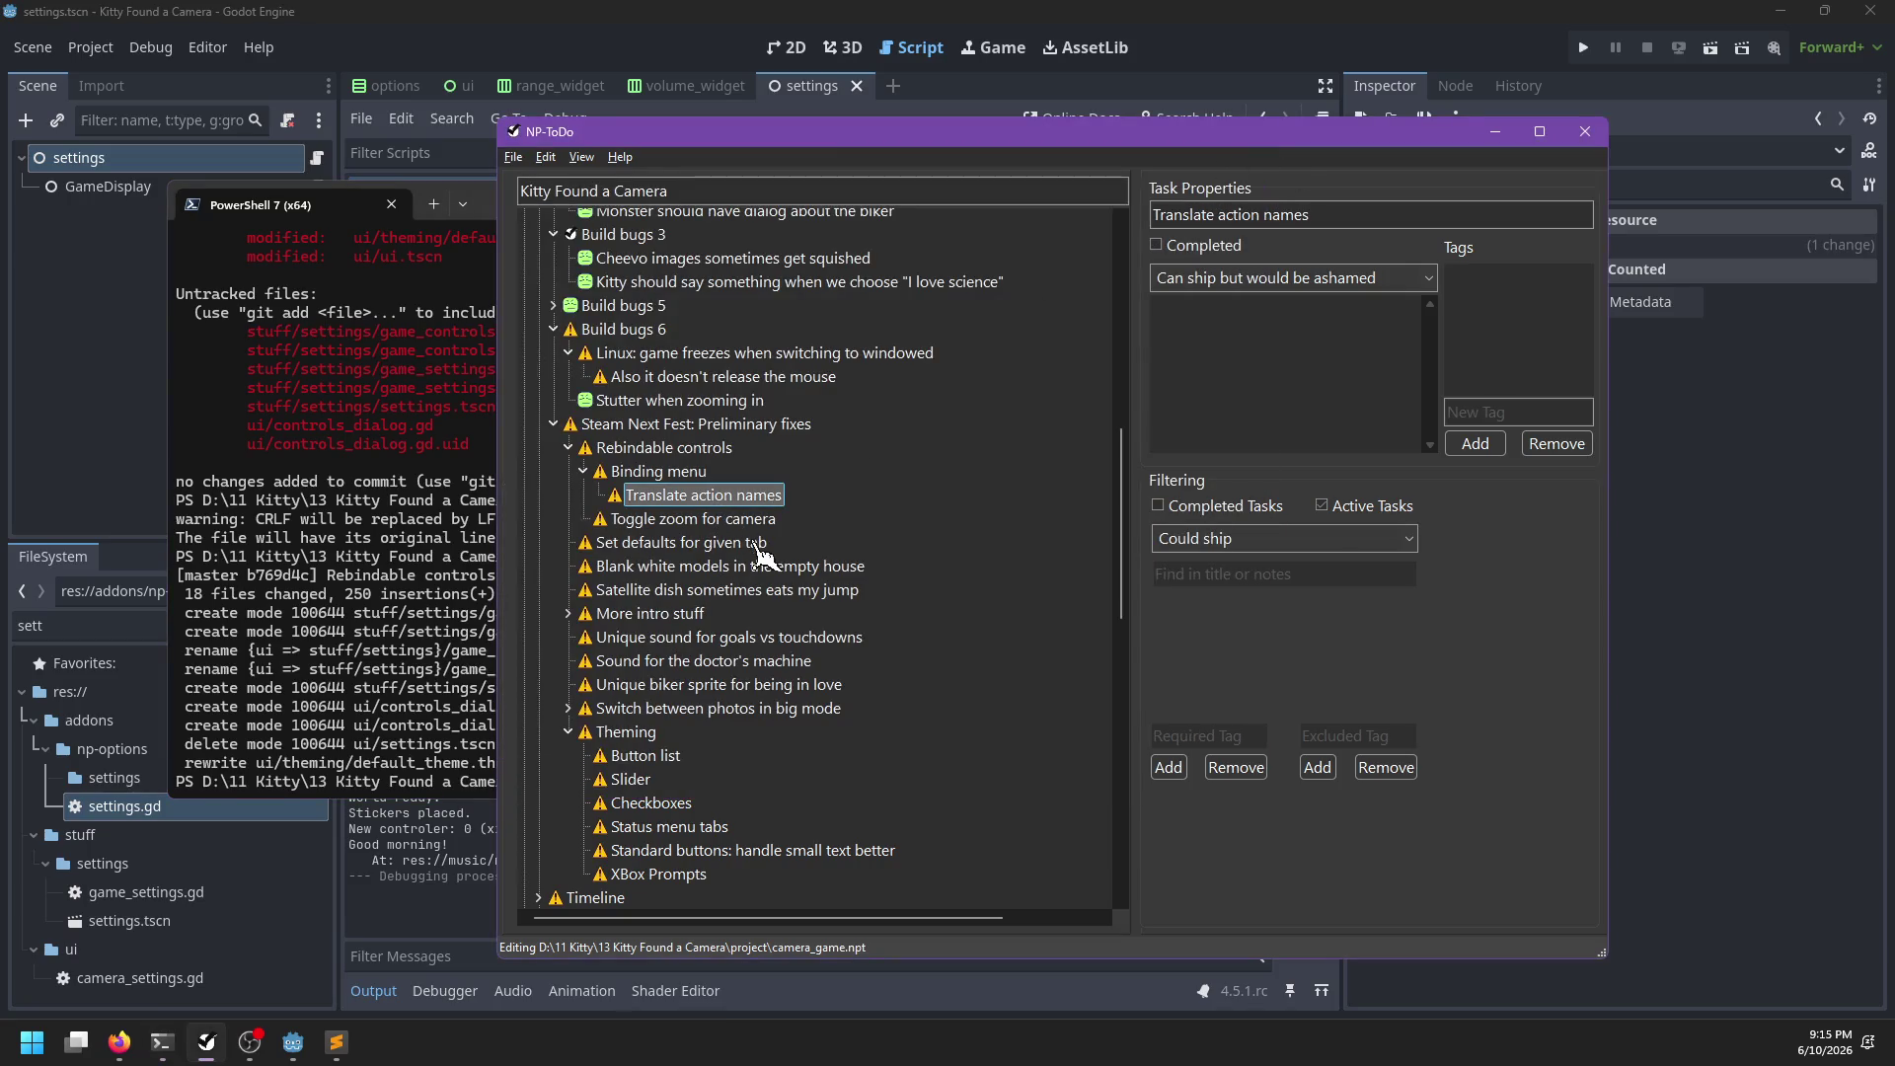
{"action": "left_click", "coordinate": [688, 524]}
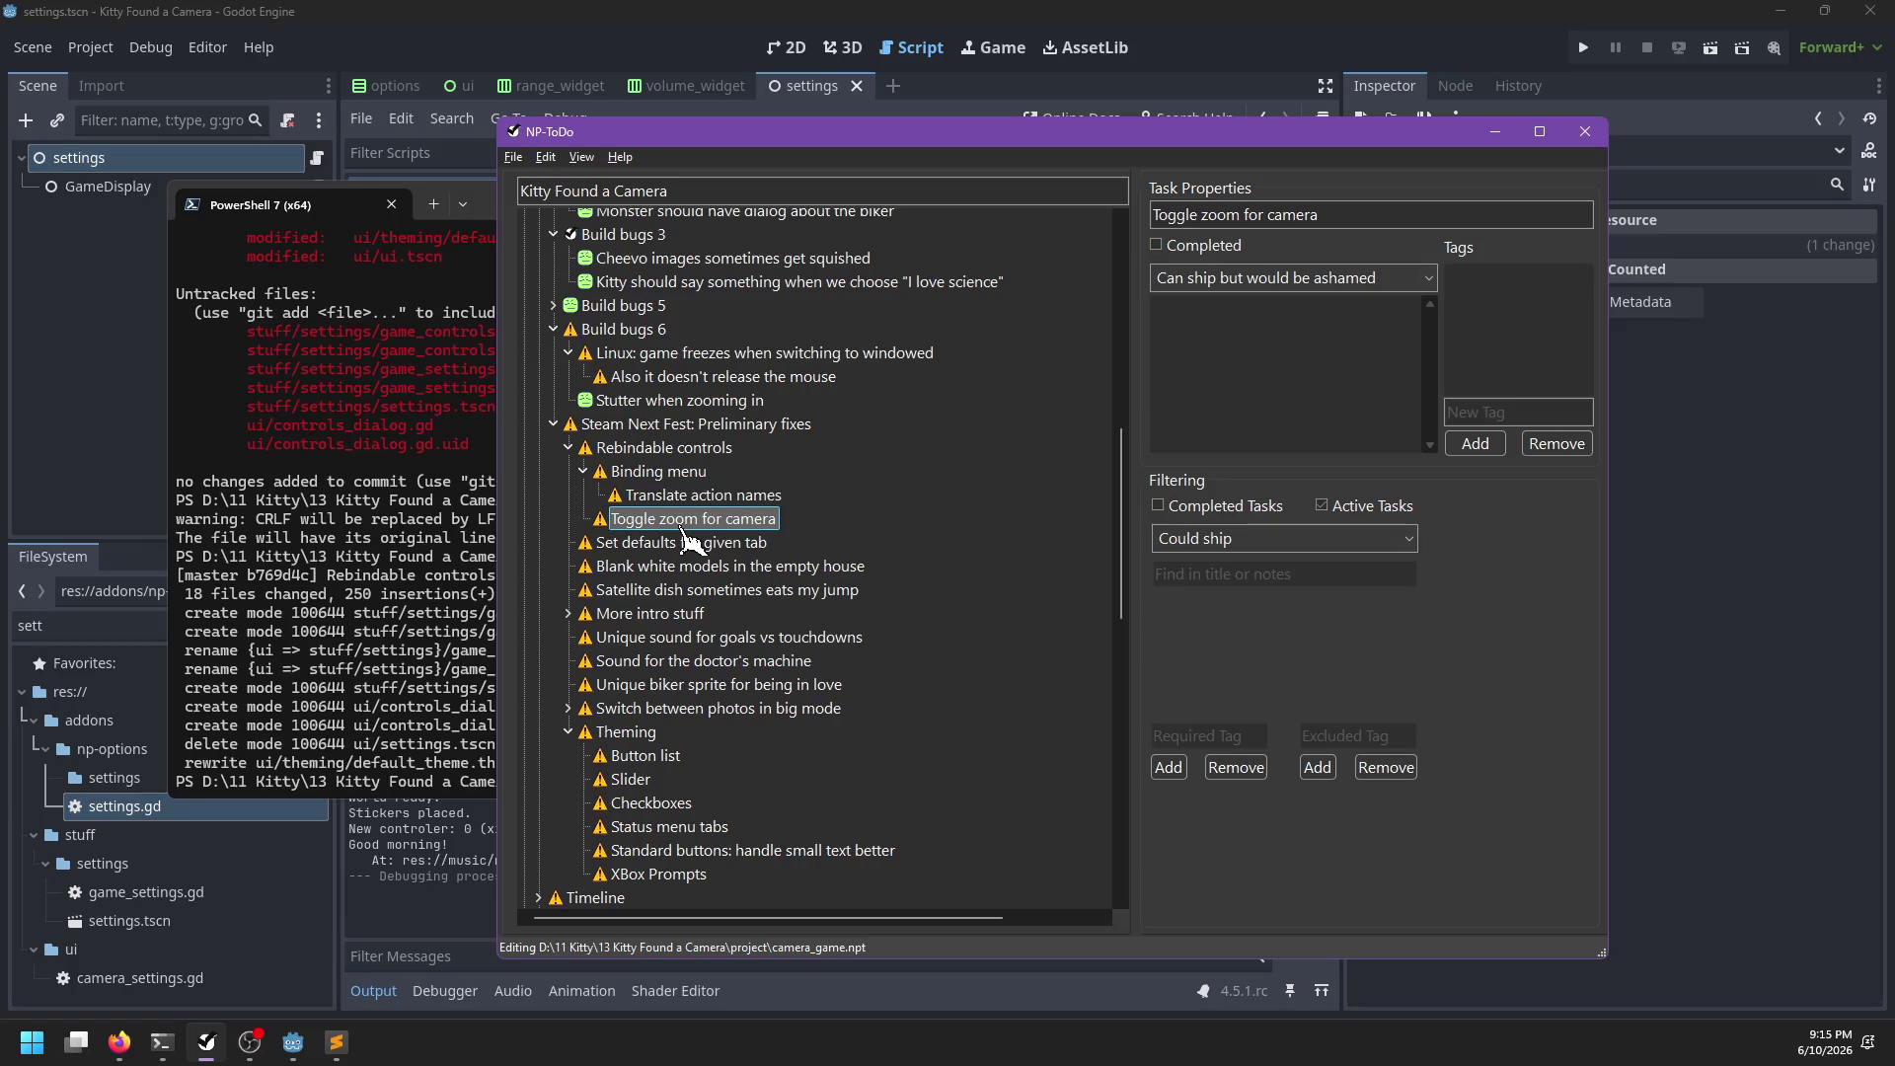
{"action": "key", "text": "alt+Tab"}
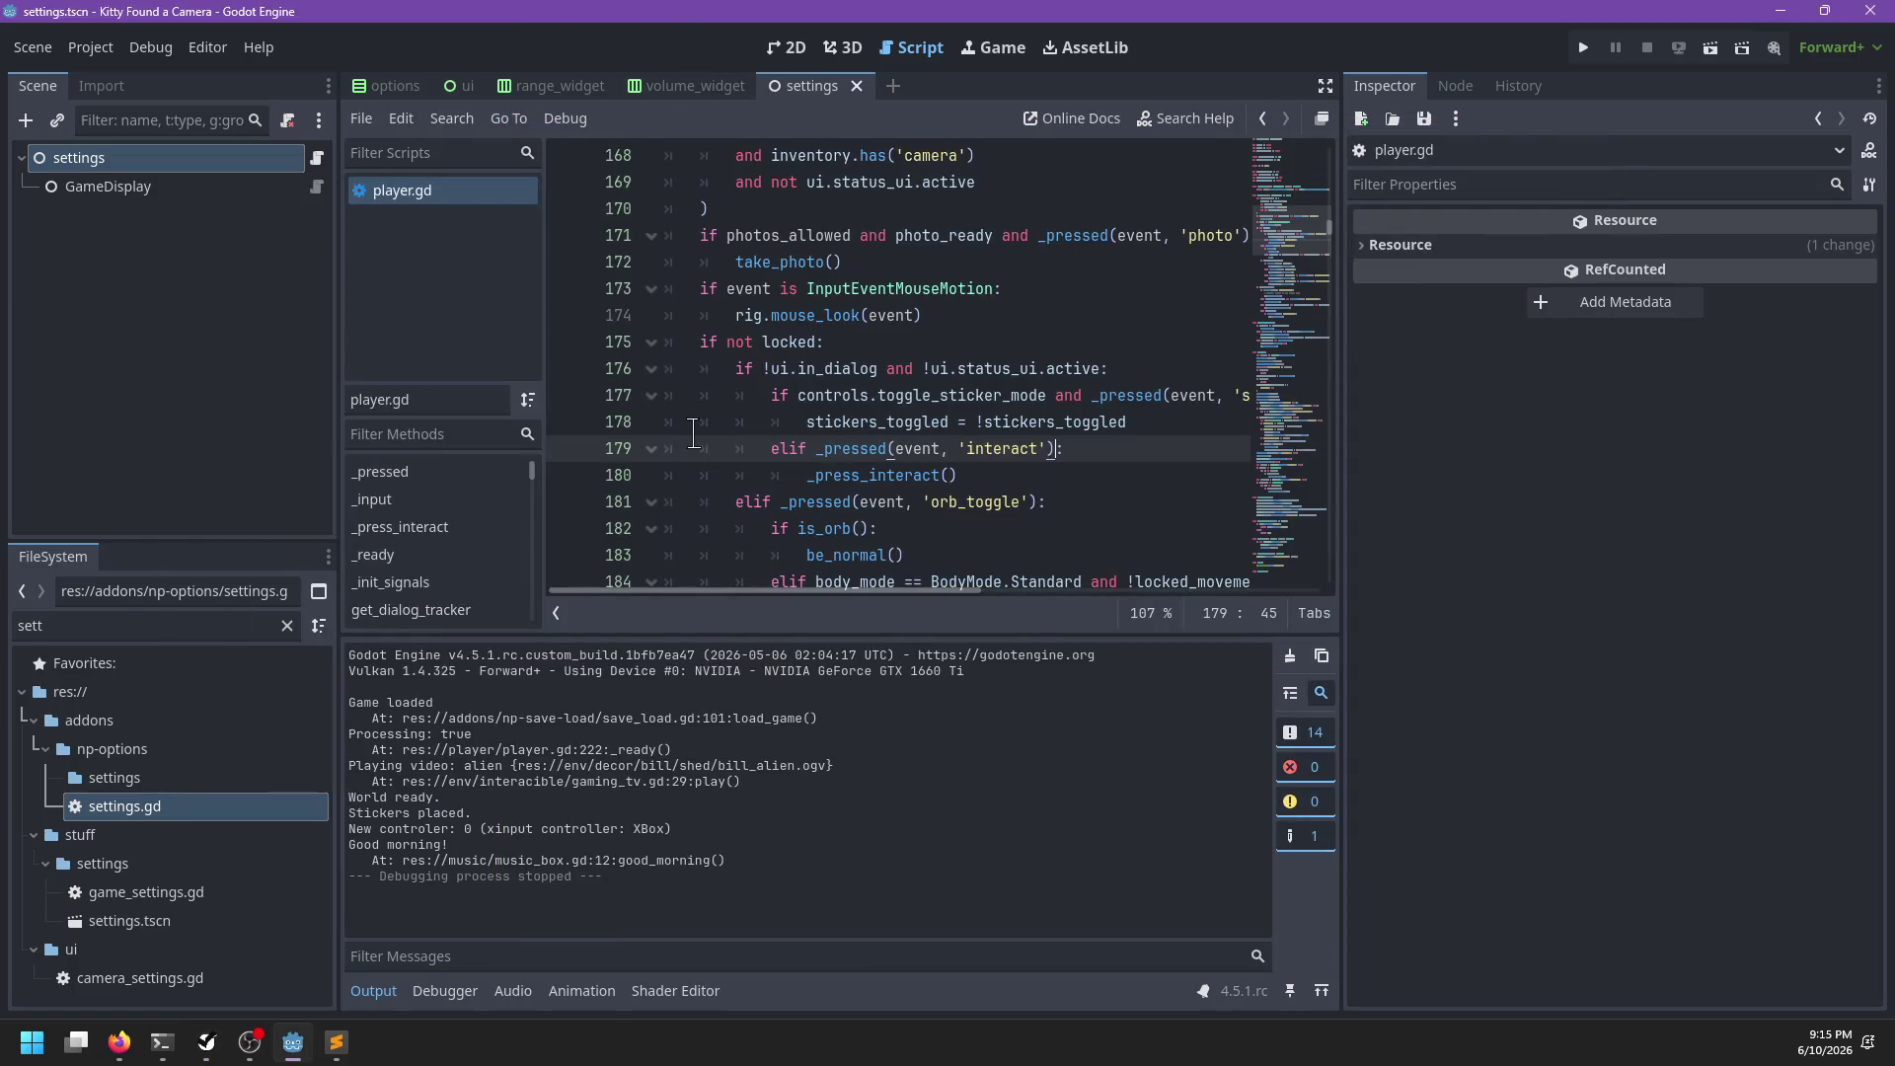
{"action": "left_click", "coordinate": [1052, 361]}
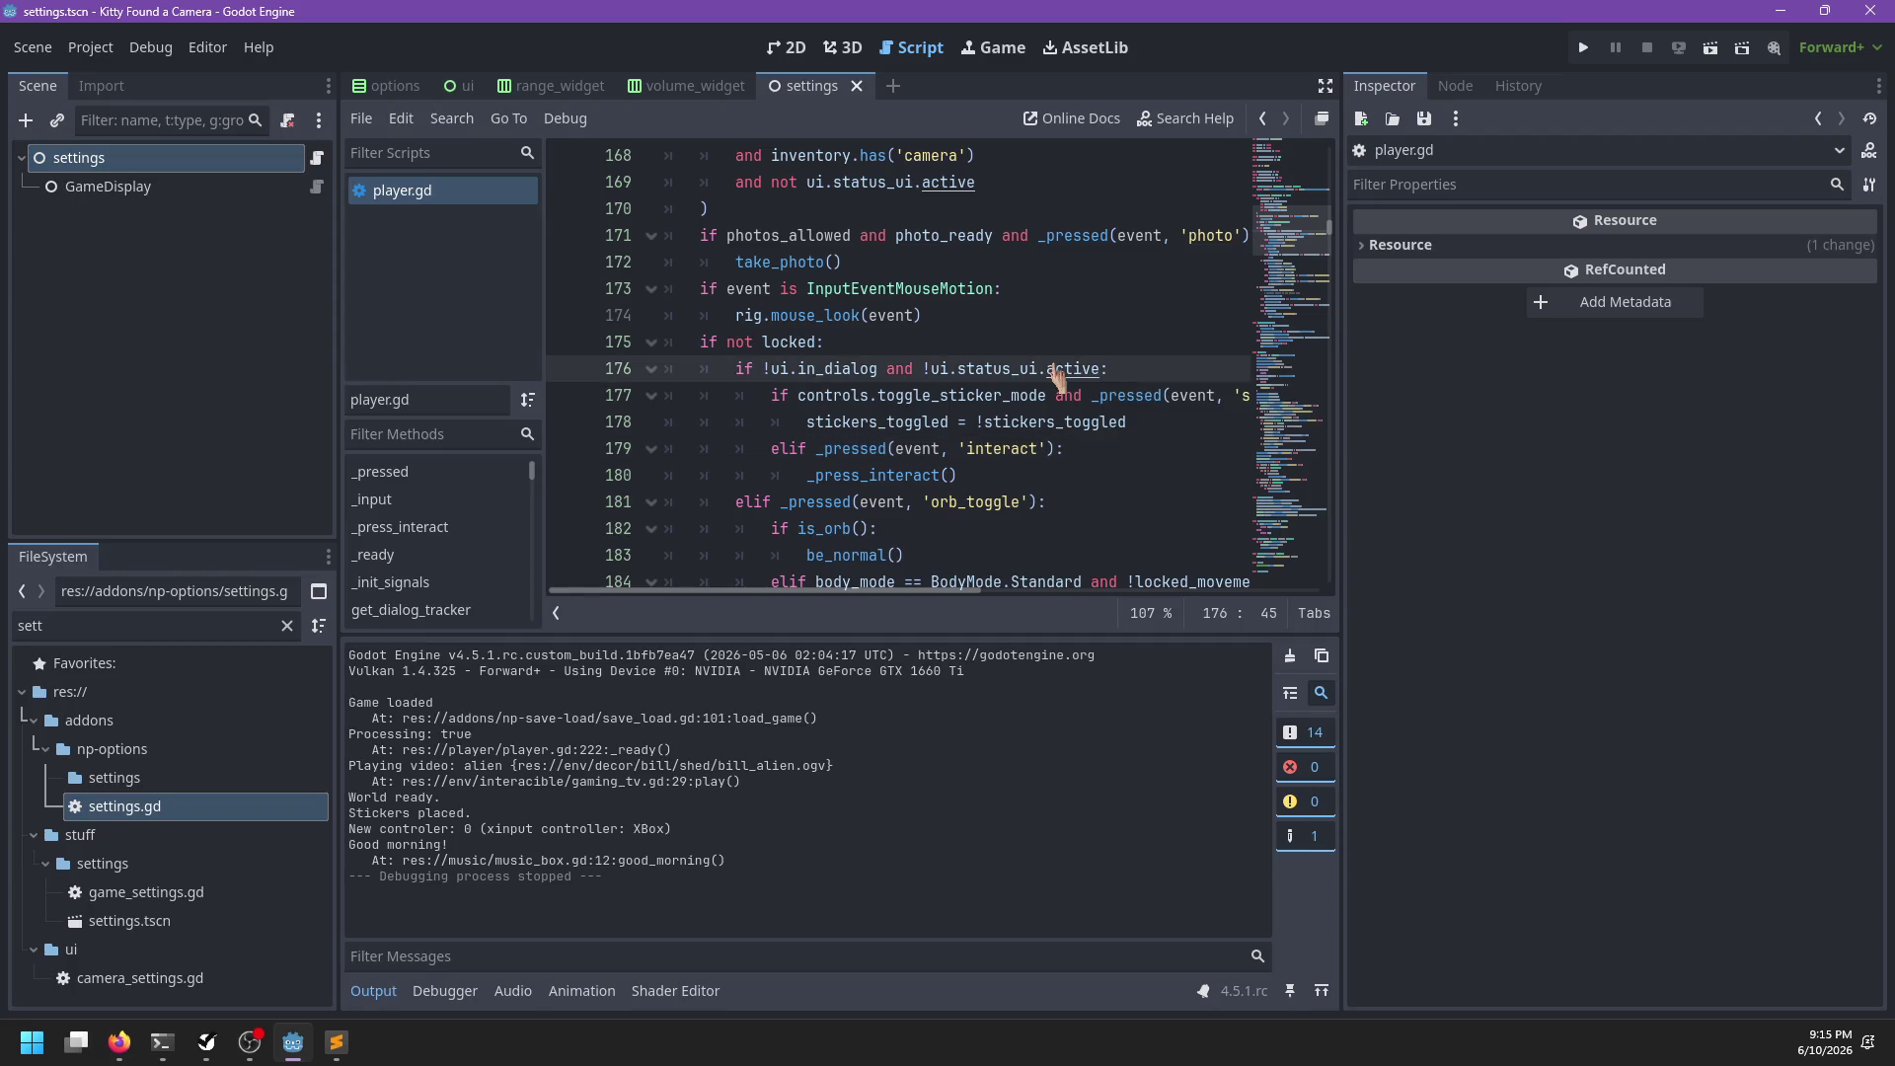
{"action": "key", "text": "ctrl+f"}
{"action": "type", "text": "came"}
{"action": "key", "text": "Escape"}
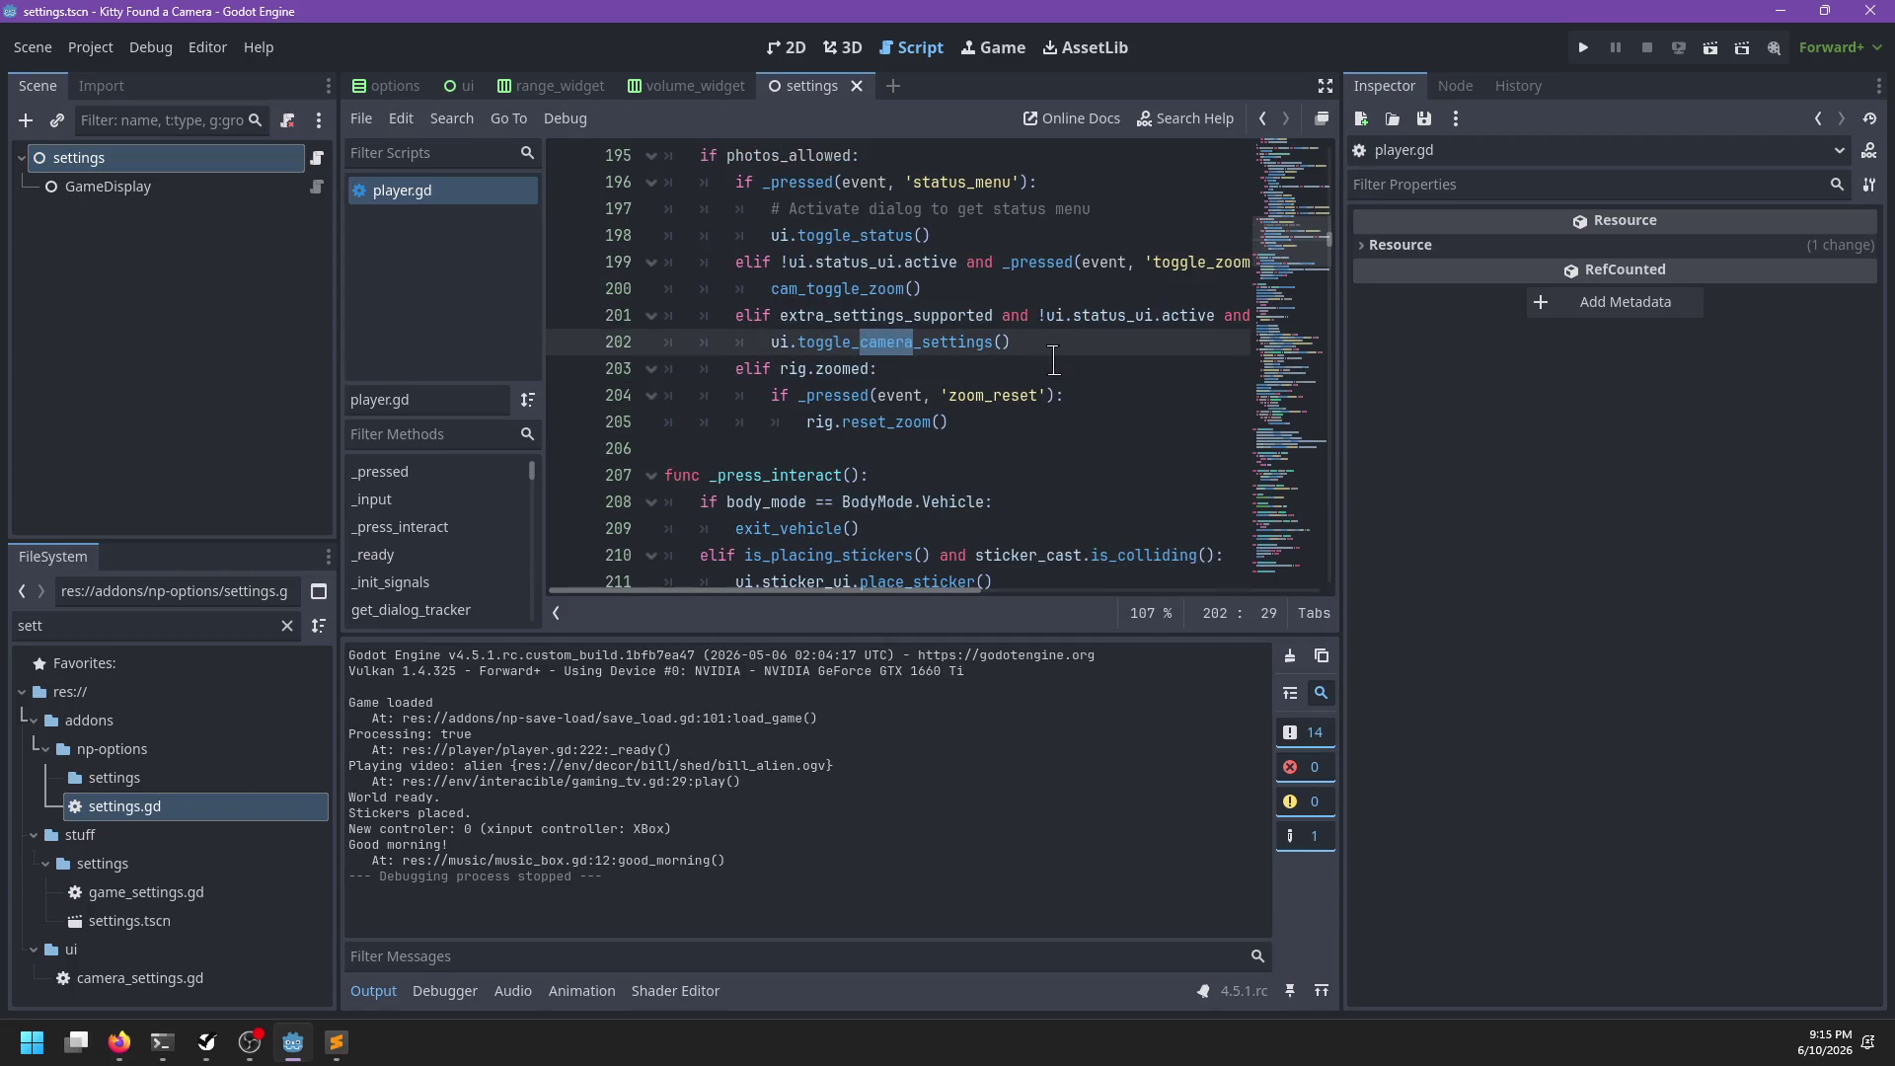
{"action": "scroll", "coordinate": [1025, 351], "scroll_direction": "right", "scroll_amount": 10}
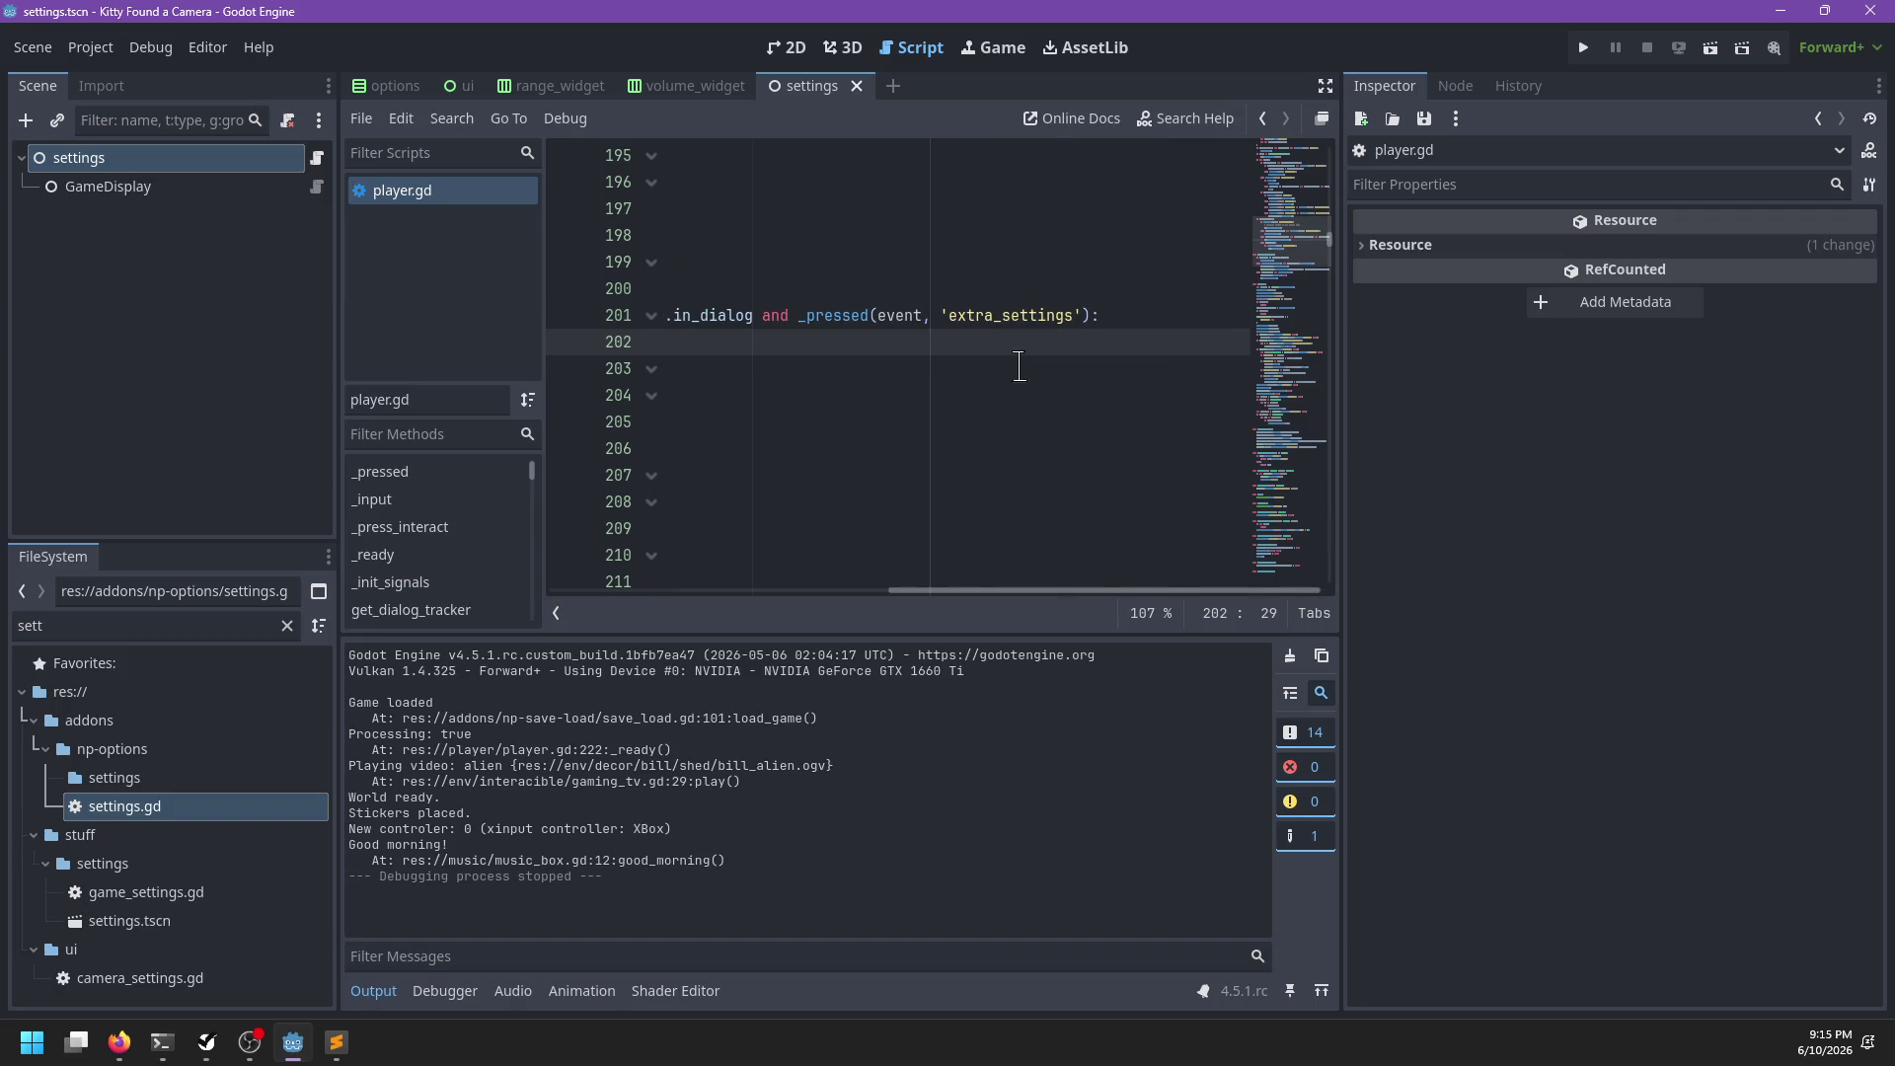
{"action": "scroll", "coordinate": [1016, 373], "scroll_direction": "left", "scroll_amount": 10}
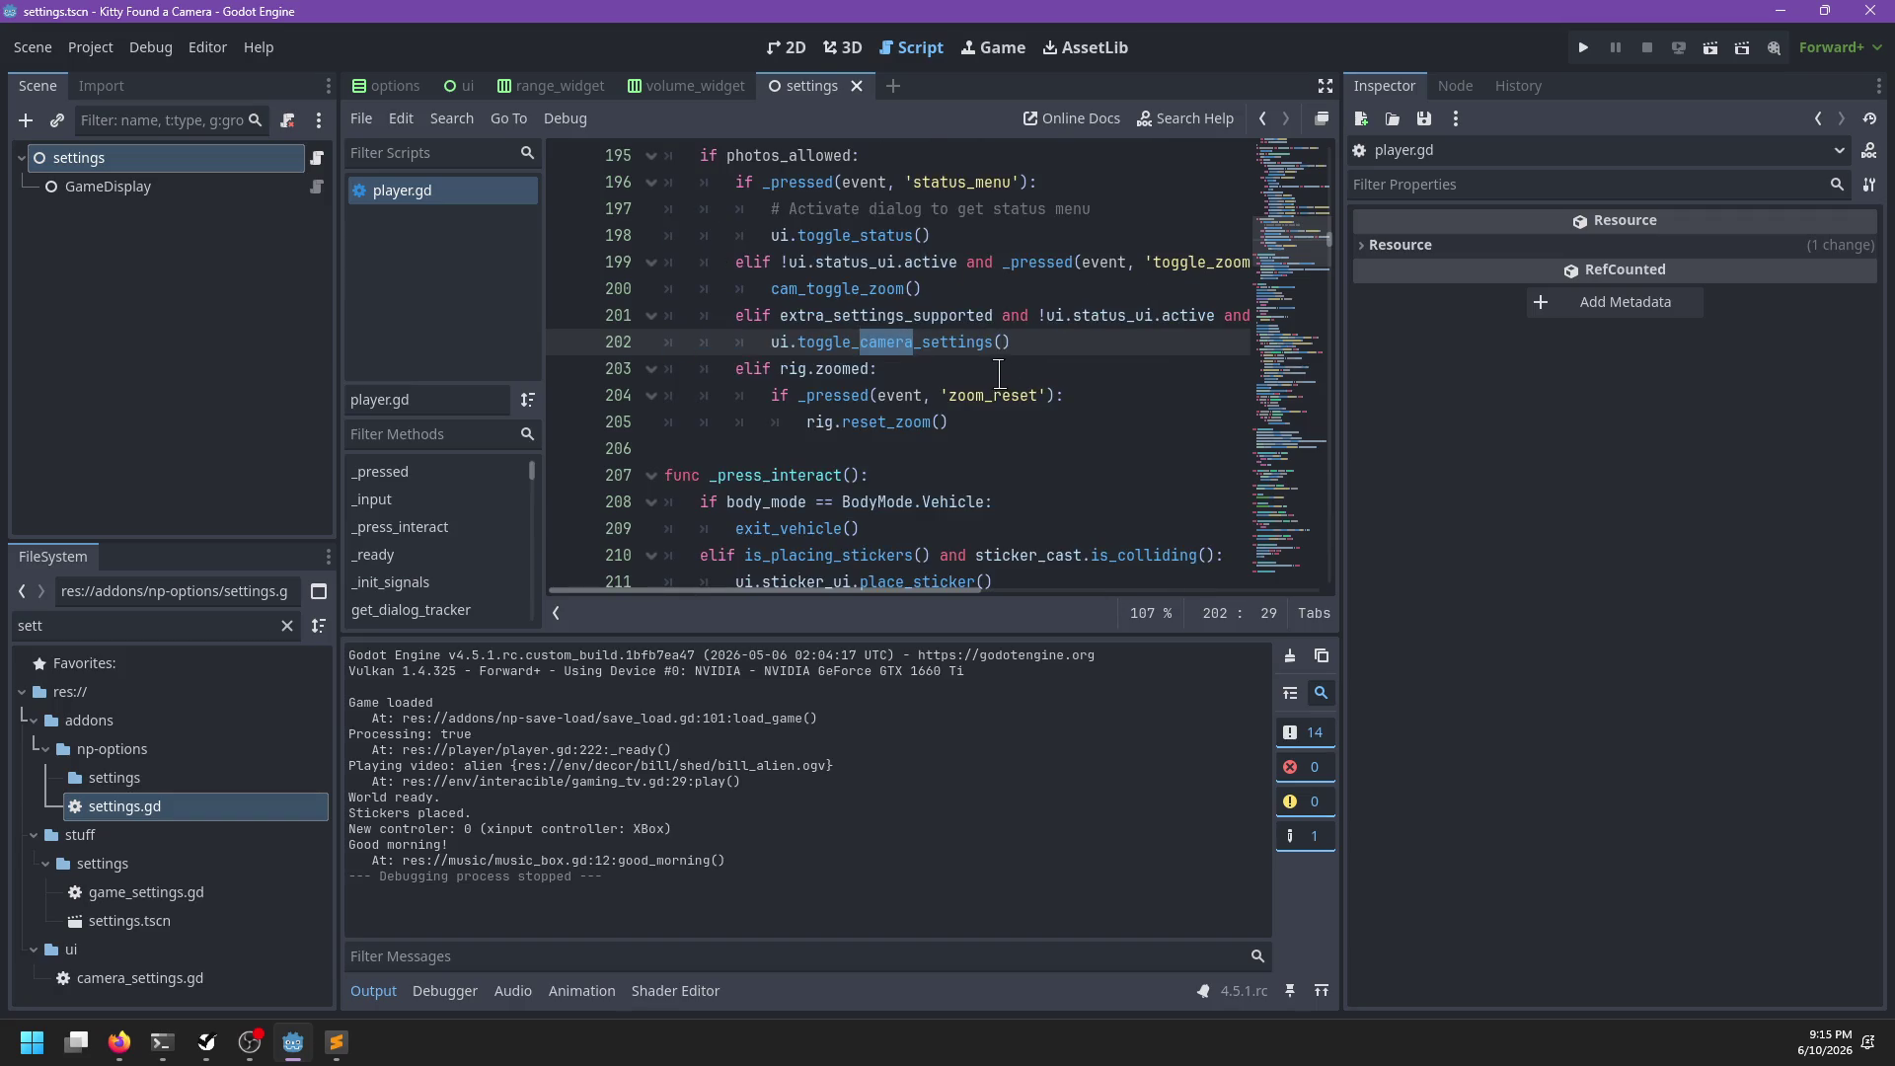
{"action": "double_click", "coordinate": [882, 343]}
{"action": "key", "text": "ctrl+f"}
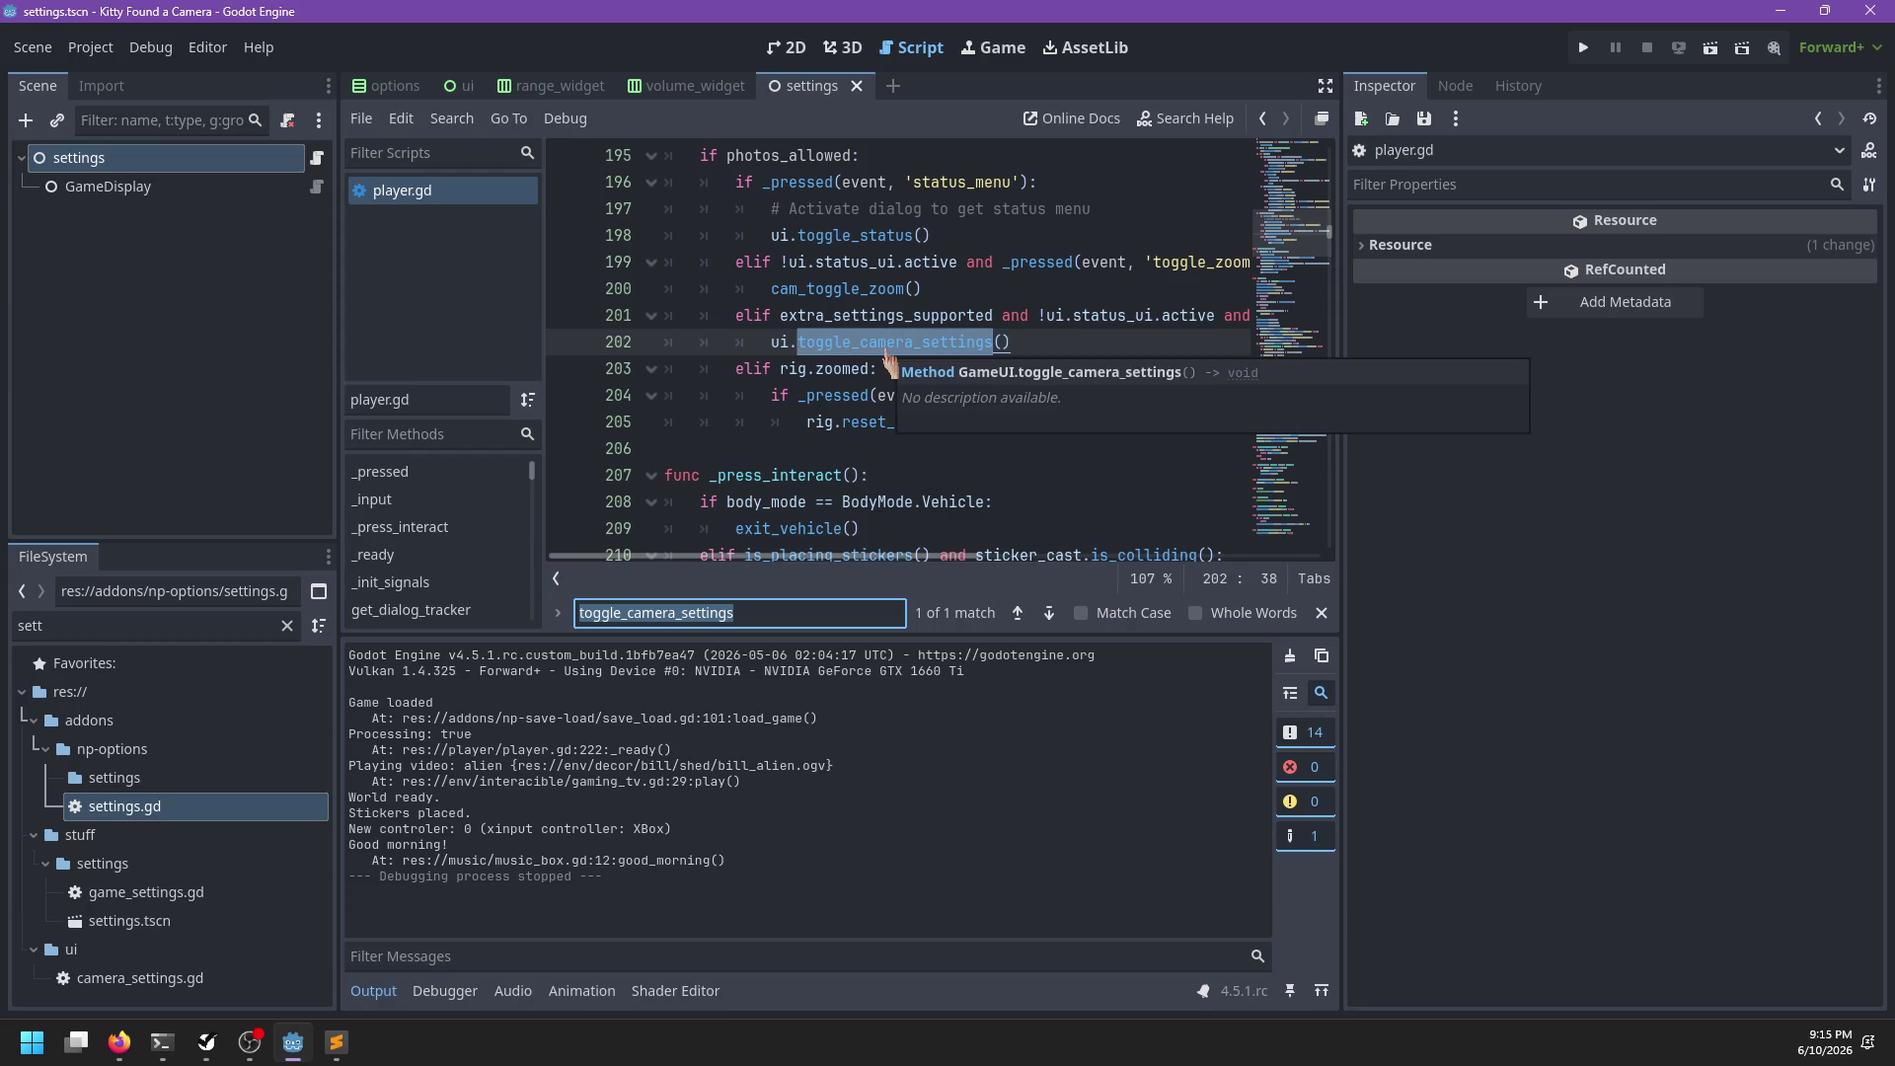
{"action": "key", "text": "Escape"}
{"action": "left_click", "coordinate": [1014, 344]}
{"action": "scroll", "coordinate": [943, 375], "scroll_direction": "up", "scroll_amount": 2}
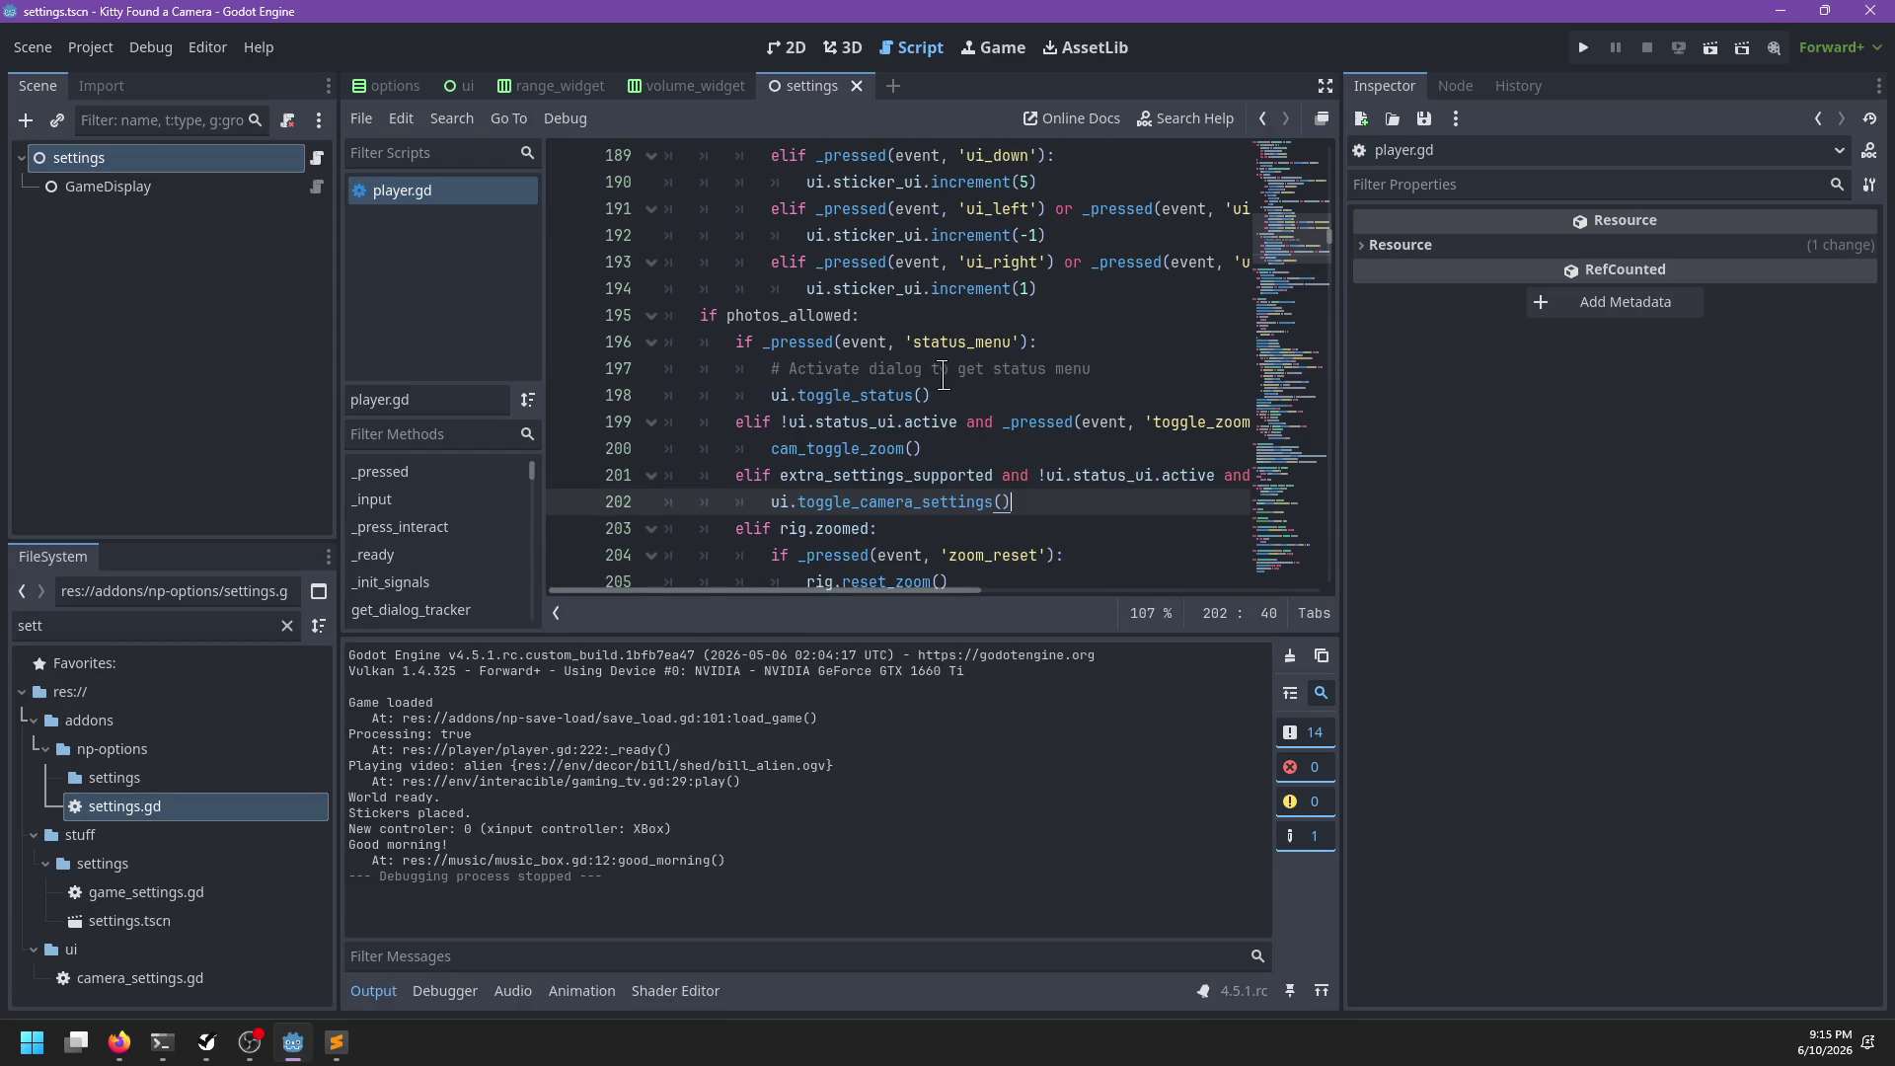
{"action": "scroll", "coordinate": [862, 395], "scroll_direction": "down", "scroll_amount": 1}
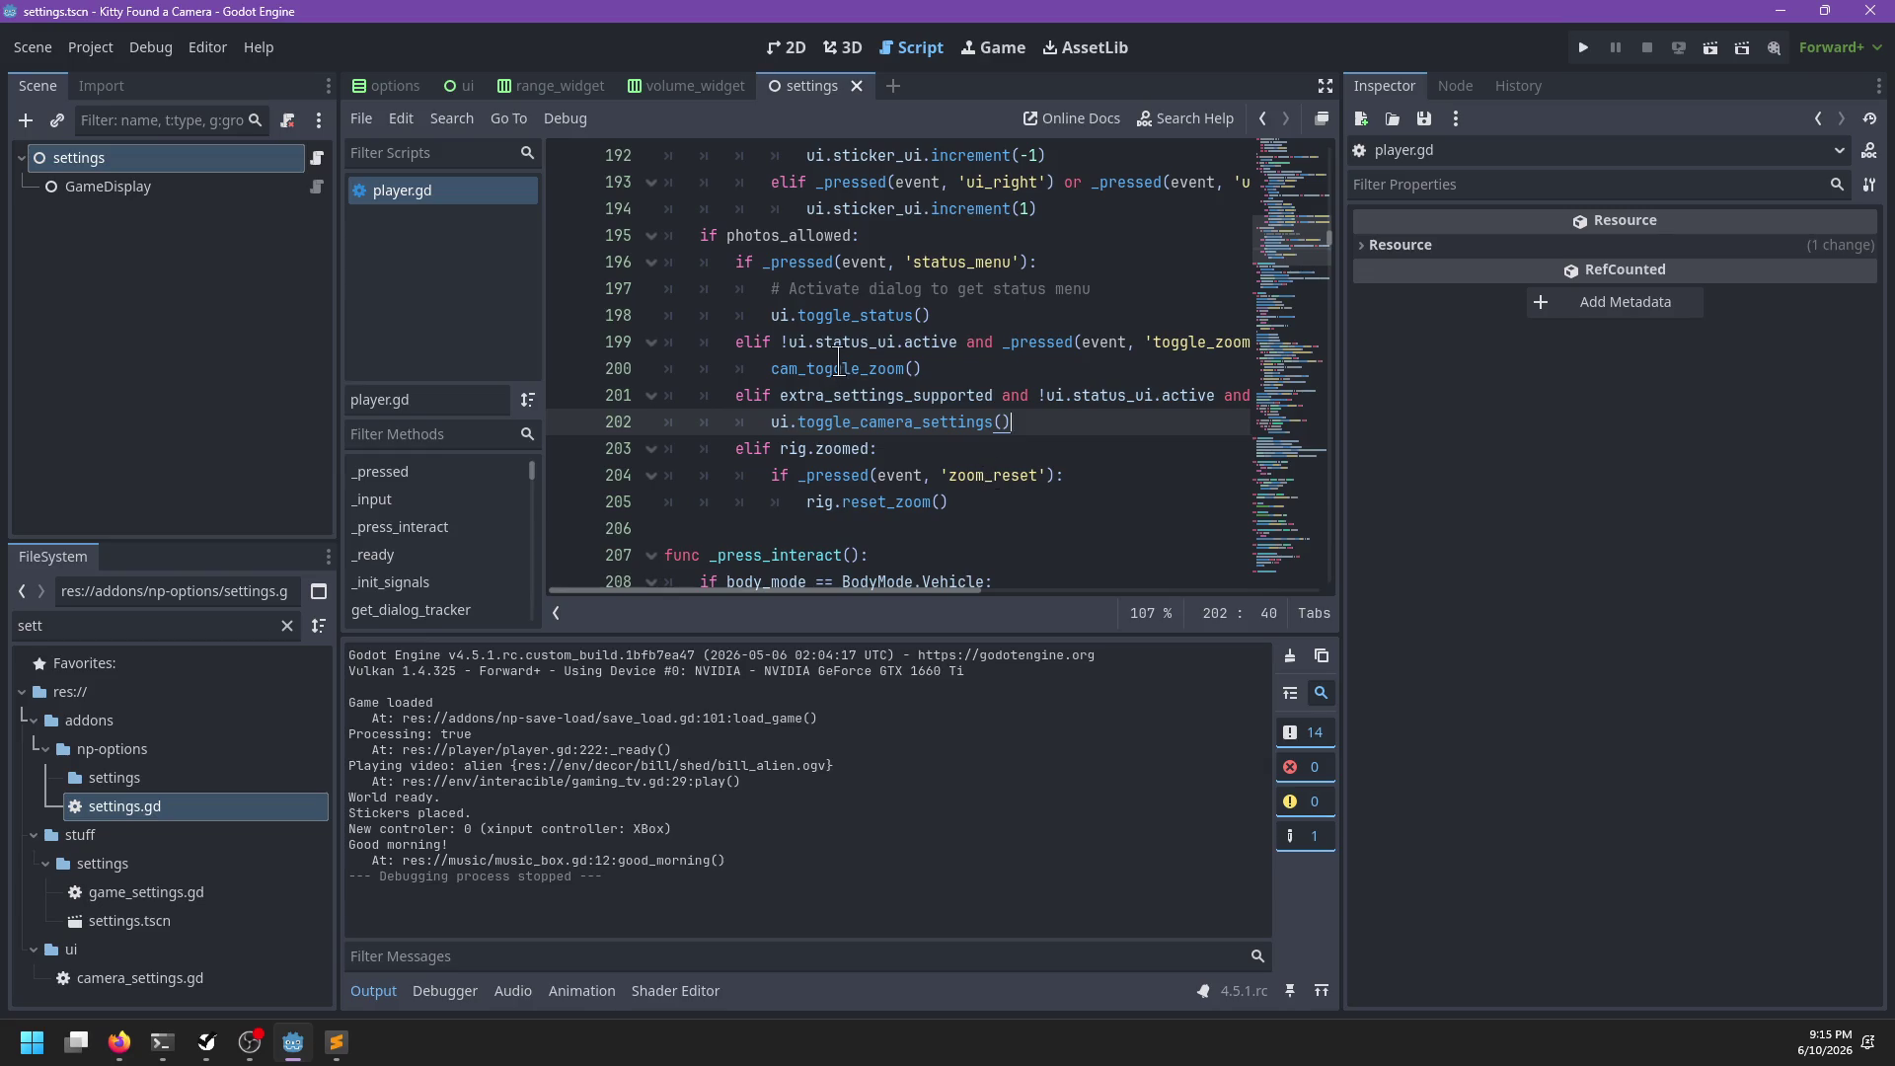
{"action": "scroll", "coordinate": [839, 360], "scroll_direction": "up", "scroll_amount": 2}
{"action": "scroll", "coordinate": [953, 435], "scroll_direction": "up", "scroll_amount": 4}
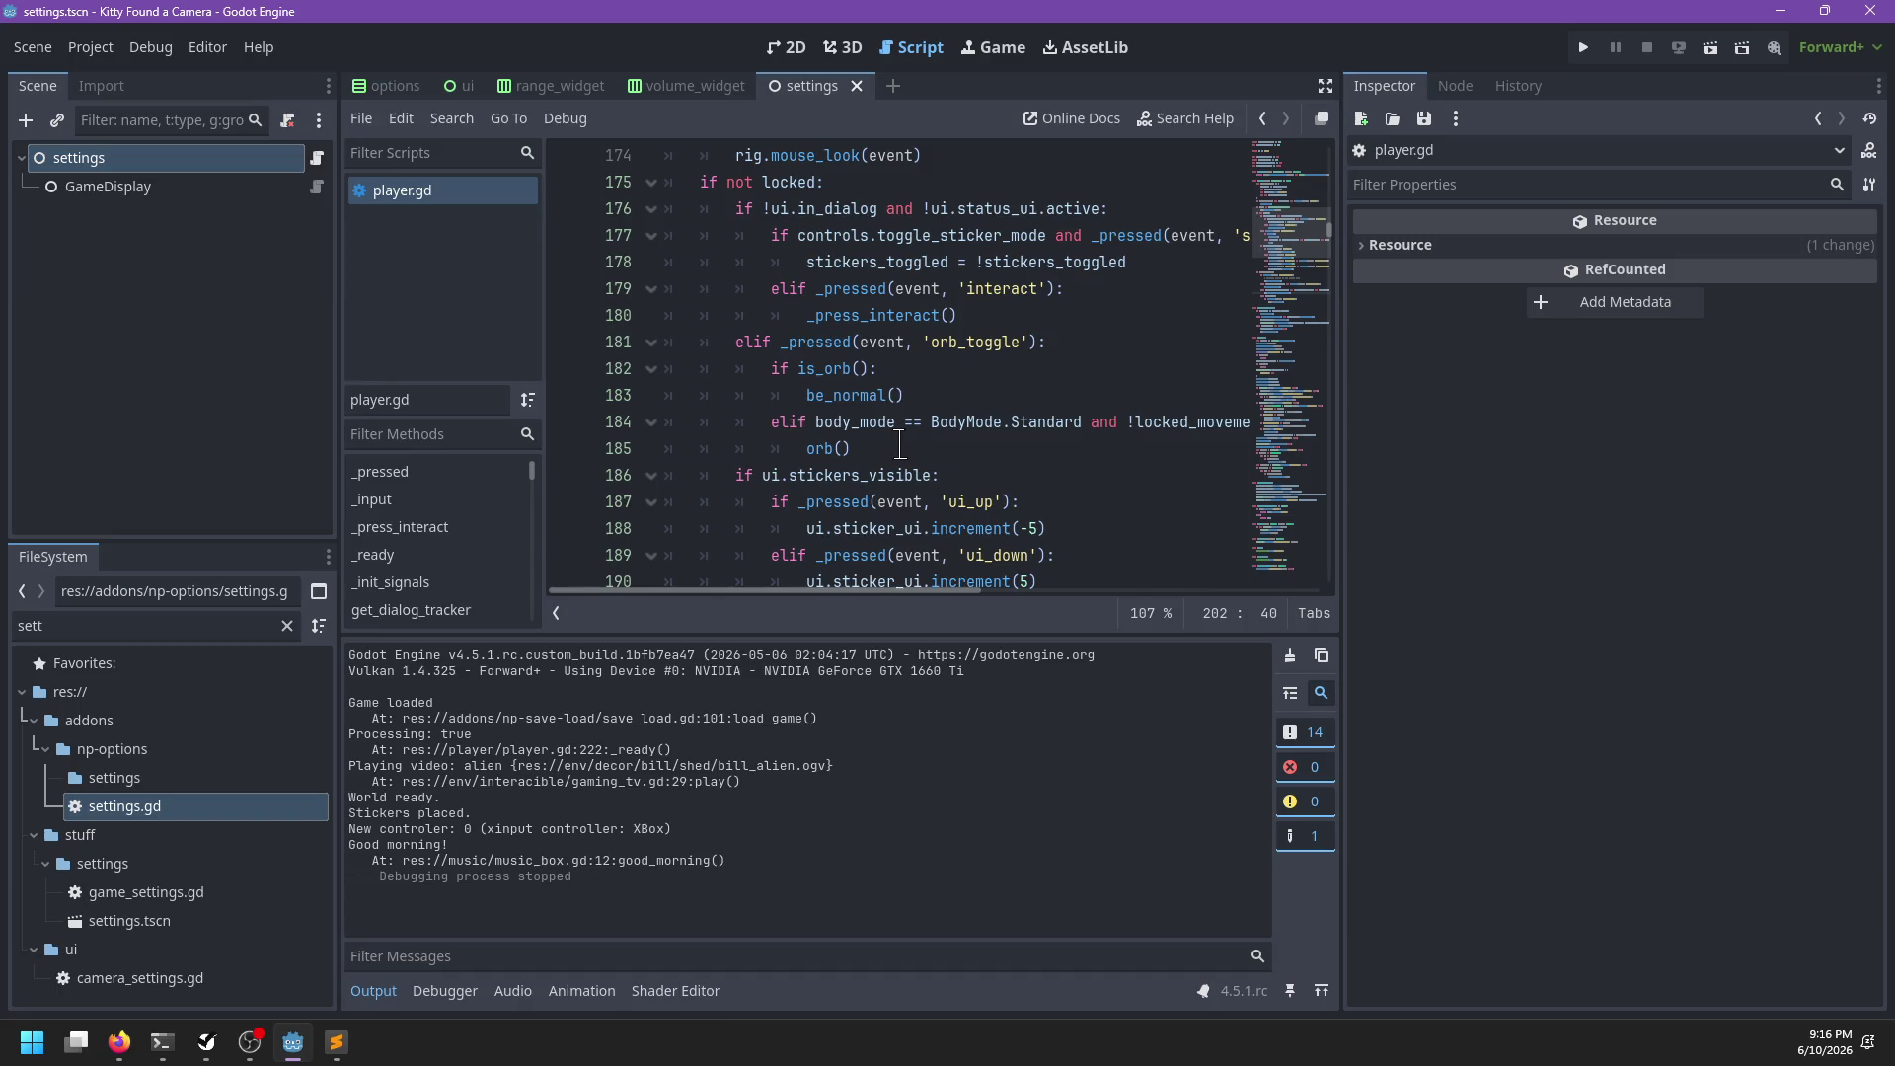
{"action": "scroll", "coordinate": [901, 444], "scroll_direction": "down", "scroll_amount": 1}
{"action": "scroll", "coordinate": [907, 405], "scroll_direction": "up", "scroll_amount": 5}
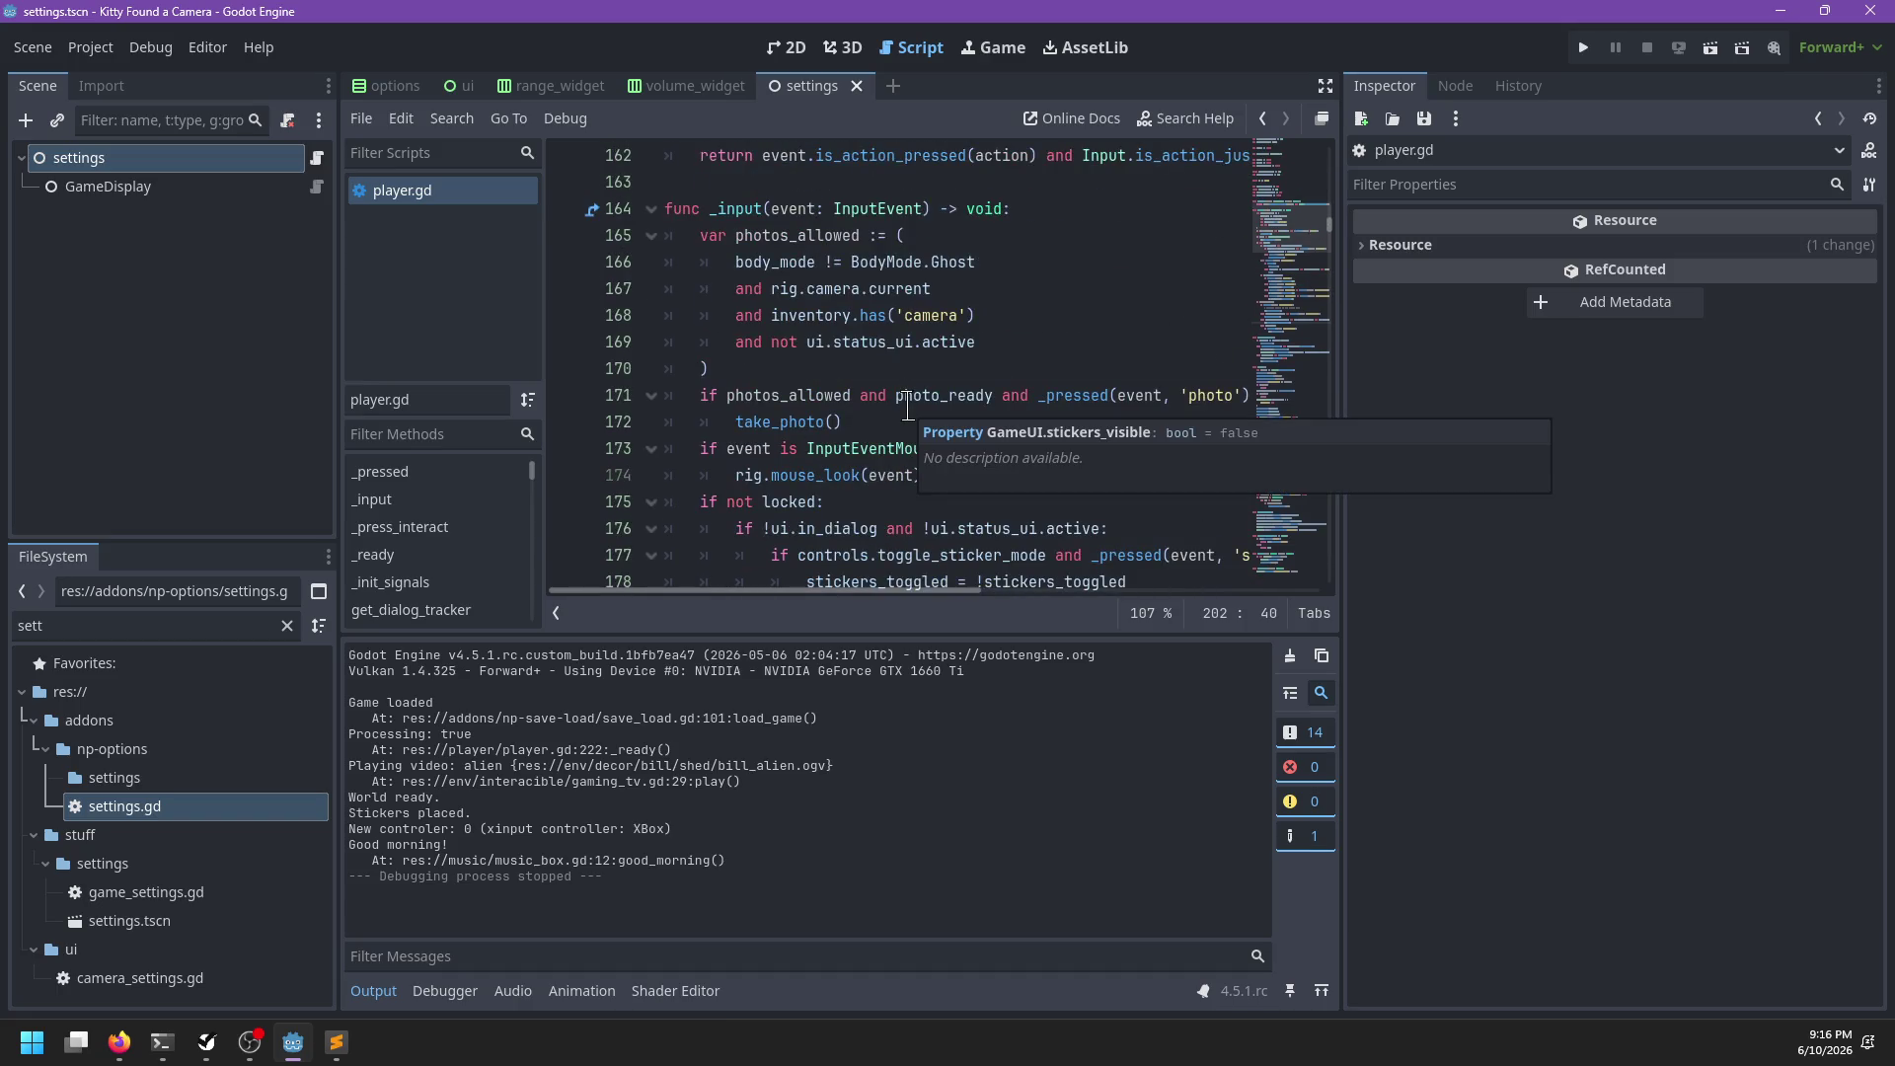
{"action": "scroll", "coordinate": [906, 404], "scroll_direction": "down", "scroll_amount": 1}
{"action": "scroll", "coordinate": [907, 405], "scroll_direction": "up", "scroll_amount": 1}
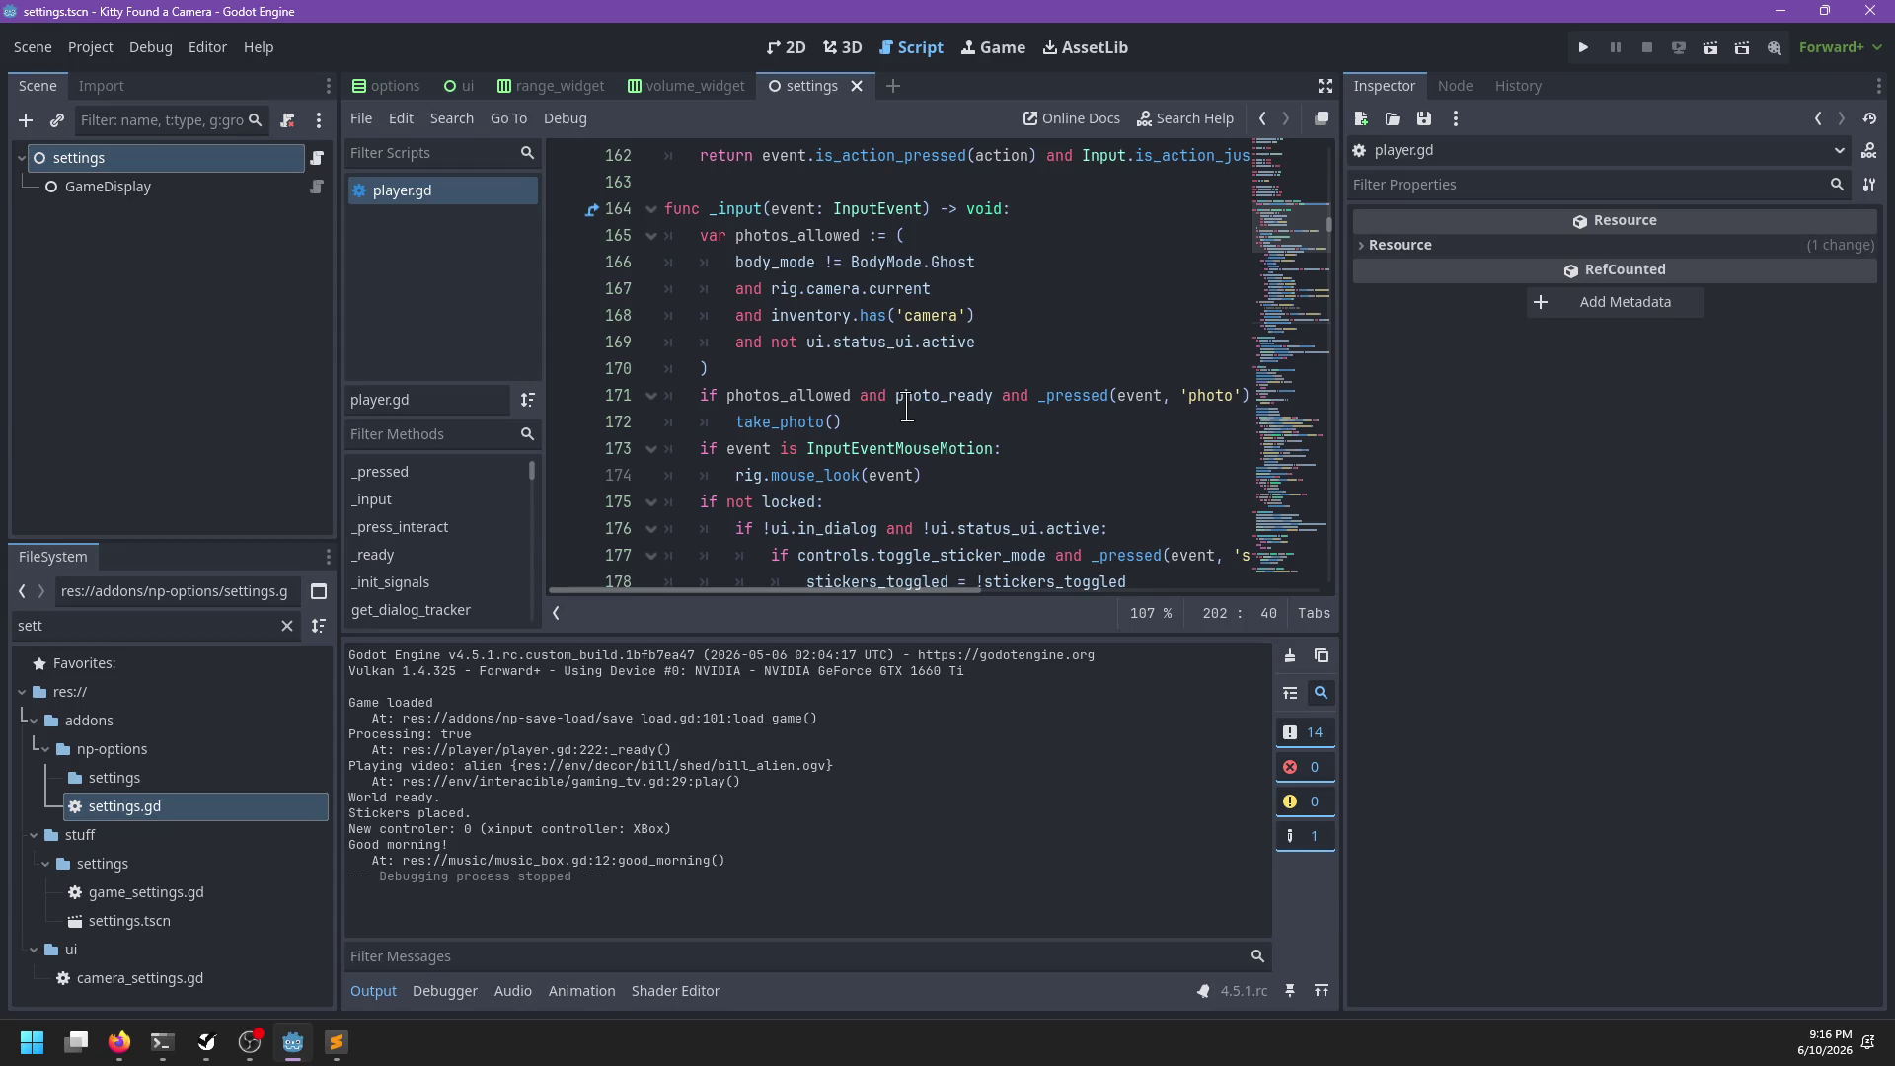
{"action": "scroll", "coordinate": [906, 405], "scroll_direction": "down", "scroll_amount": 3}
{"action": "scroll", "coordinate": [906, 405], "scroll_direction": "down", "scroll_amount": 2}
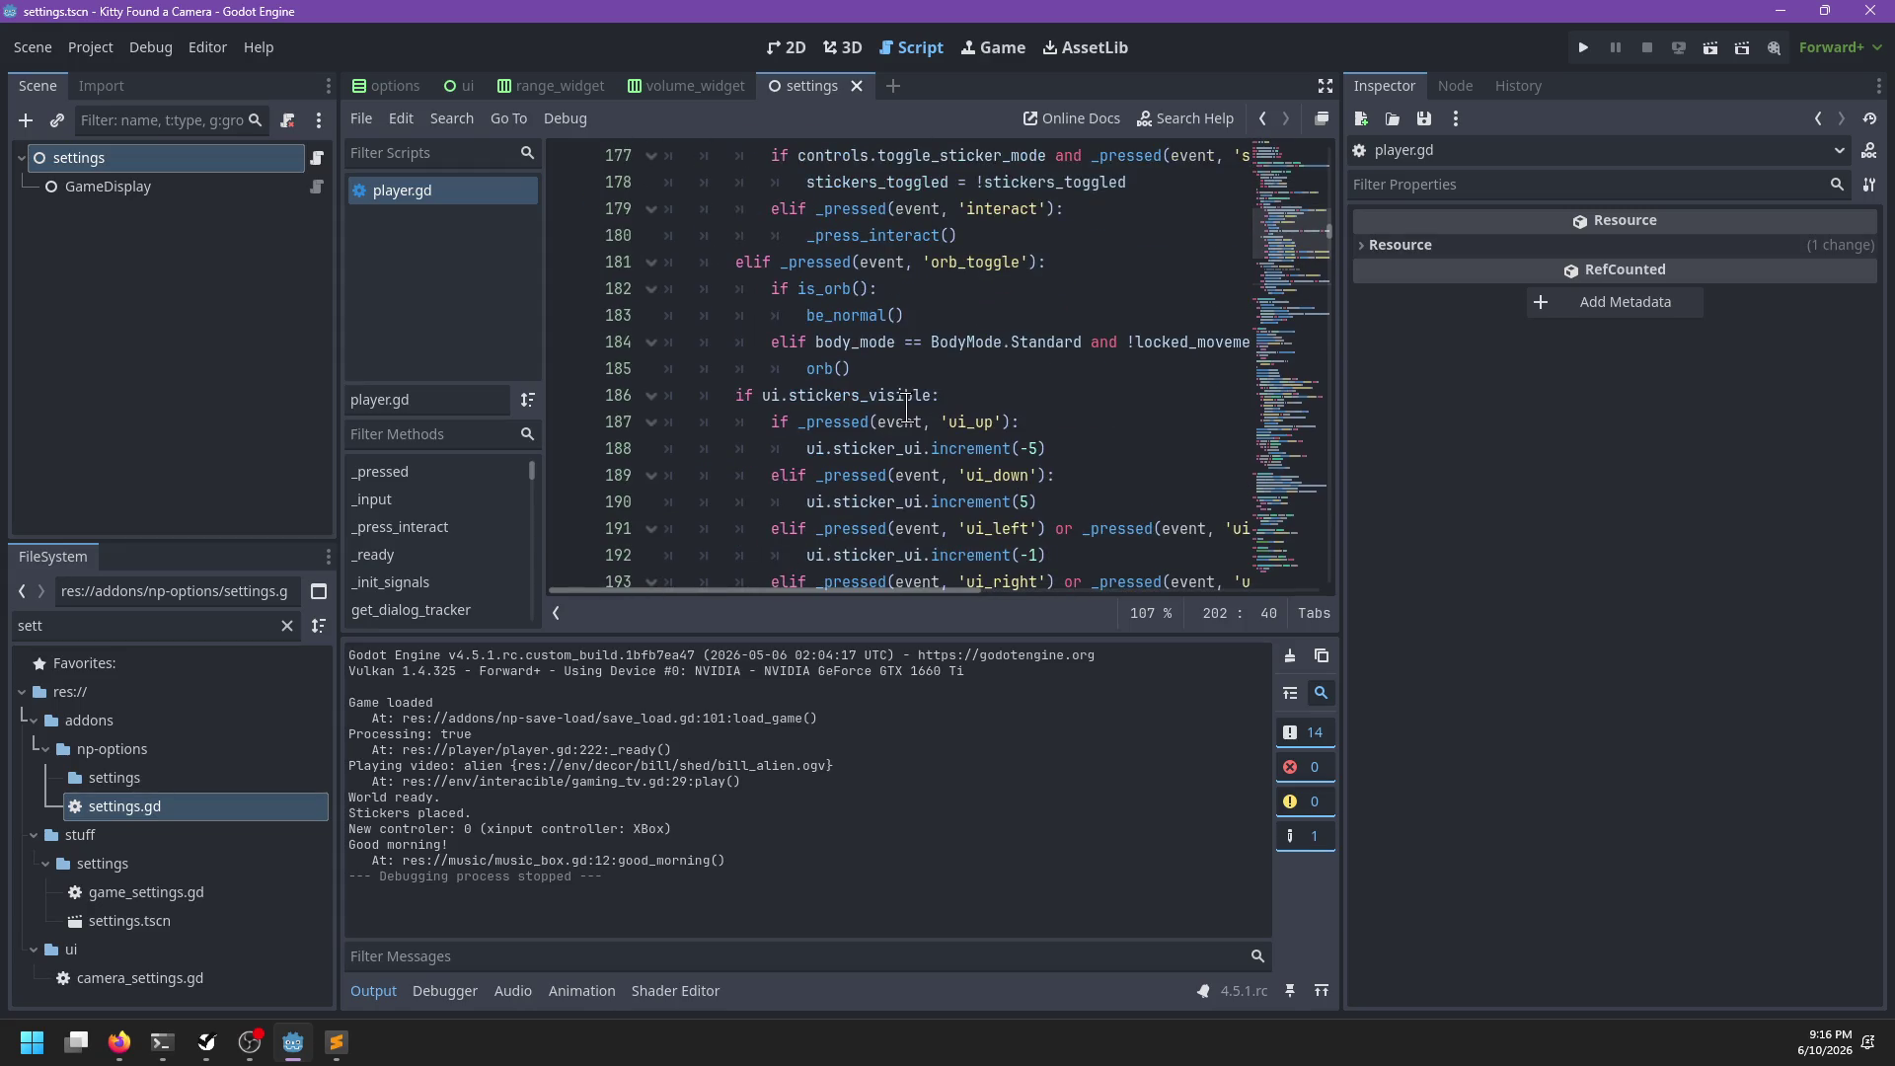
{"action": "scroll", "coordinate": [906, 404], "scroll_direction": "down", "scroll_amount": 5}
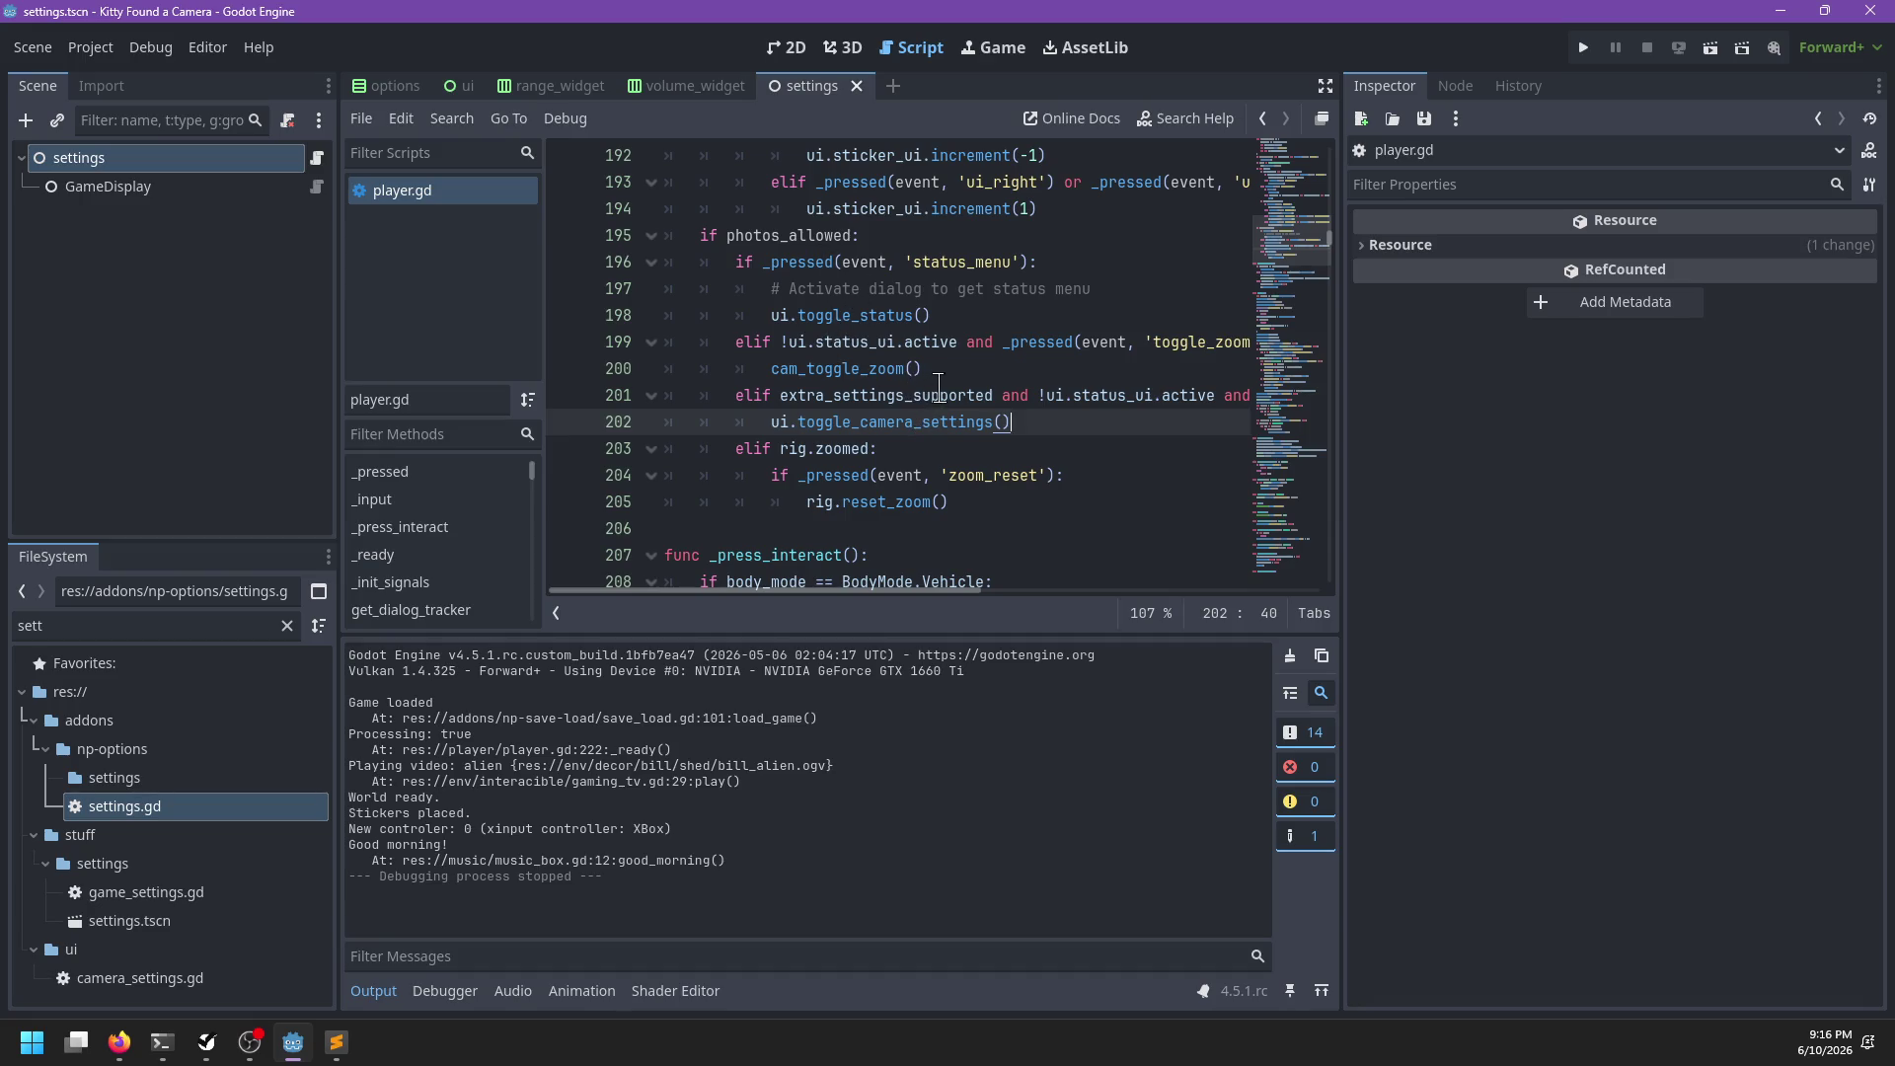
{"action": "scroll", "coordinate": [939, 386], "scroll_direction": "up", "scroll_amount": 6}
{"action": "scroll", "coordinate": [941, 387], "scroll_direction": "down", "scroll_amount": 4}
{"action": "left_click", "coordinate": [957, 368]}
{"action": "key", "text": "ctrl+f"}
{"action": "key", "text": "Escape"}
{"action": "scroll", "coordinate": [977, 477], "scroll_direction": "right", "scroll_amount": 2}
{"action": "scroll", "coordinate": [987, 494], "scroll_direction": "right", "scroll_amount": 1}
{"action": "double_click", "coordinate": [1034, 501]}
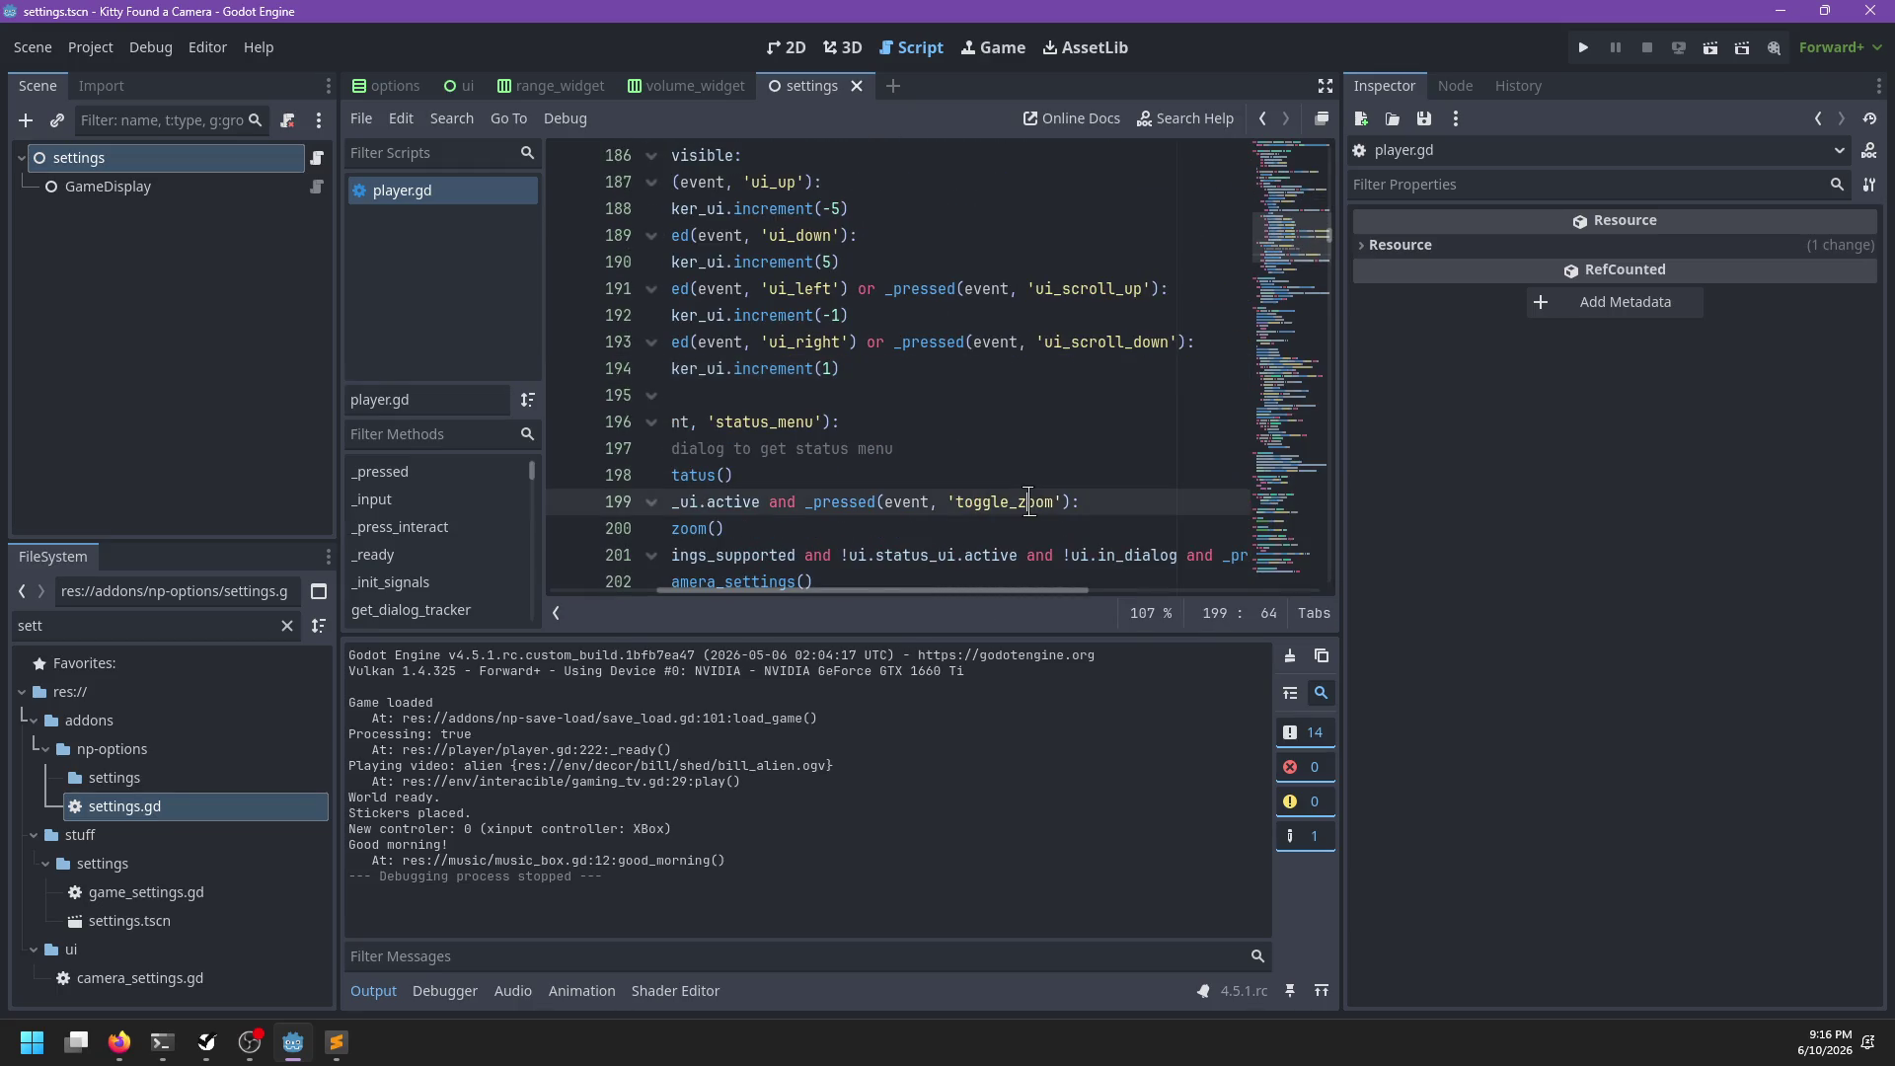
{"action": "scroll", "coordinate": [961, 511], "scroll_direction": "left", "scroll_amount": 3}
{"action": "scroll", "coordinate": [961, 511], "scroll_direction": "down", "scroll_amount": 1}
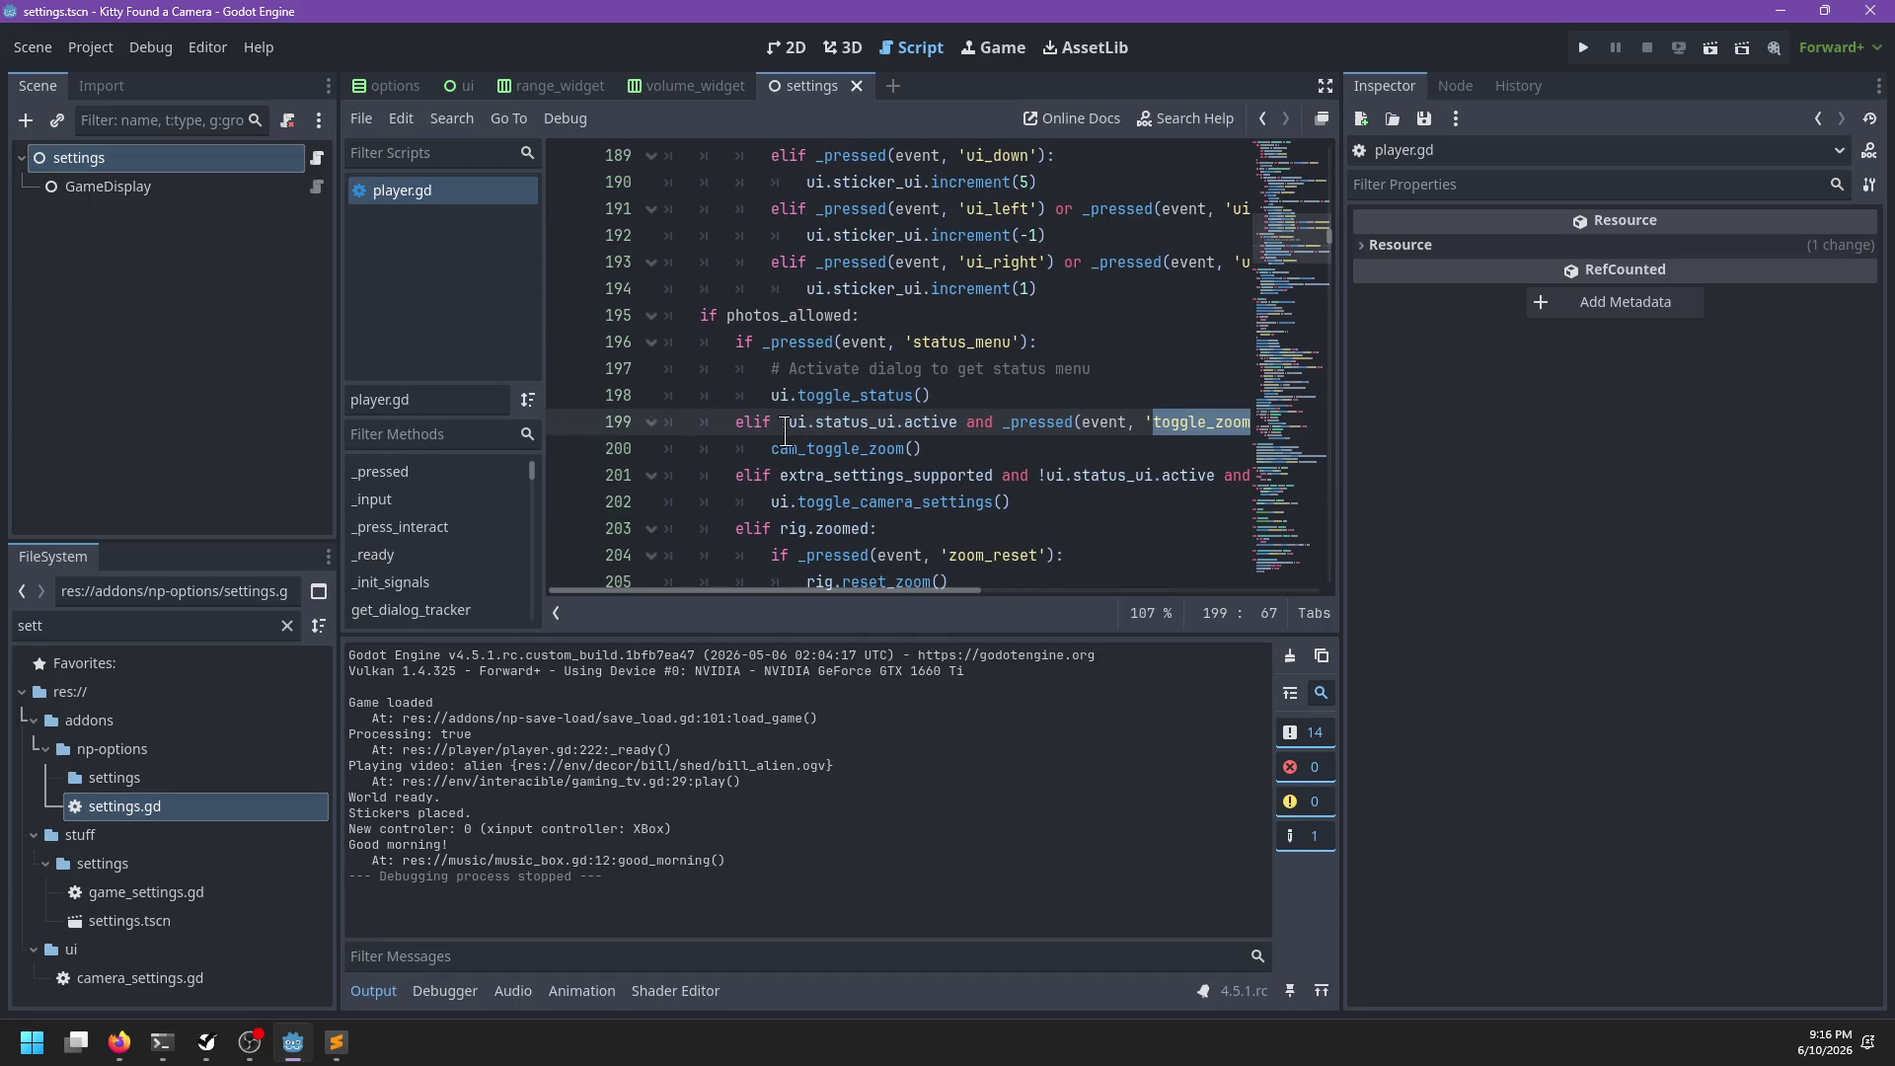
{"action": "mouse_move", "coordinate": [859, 422]}
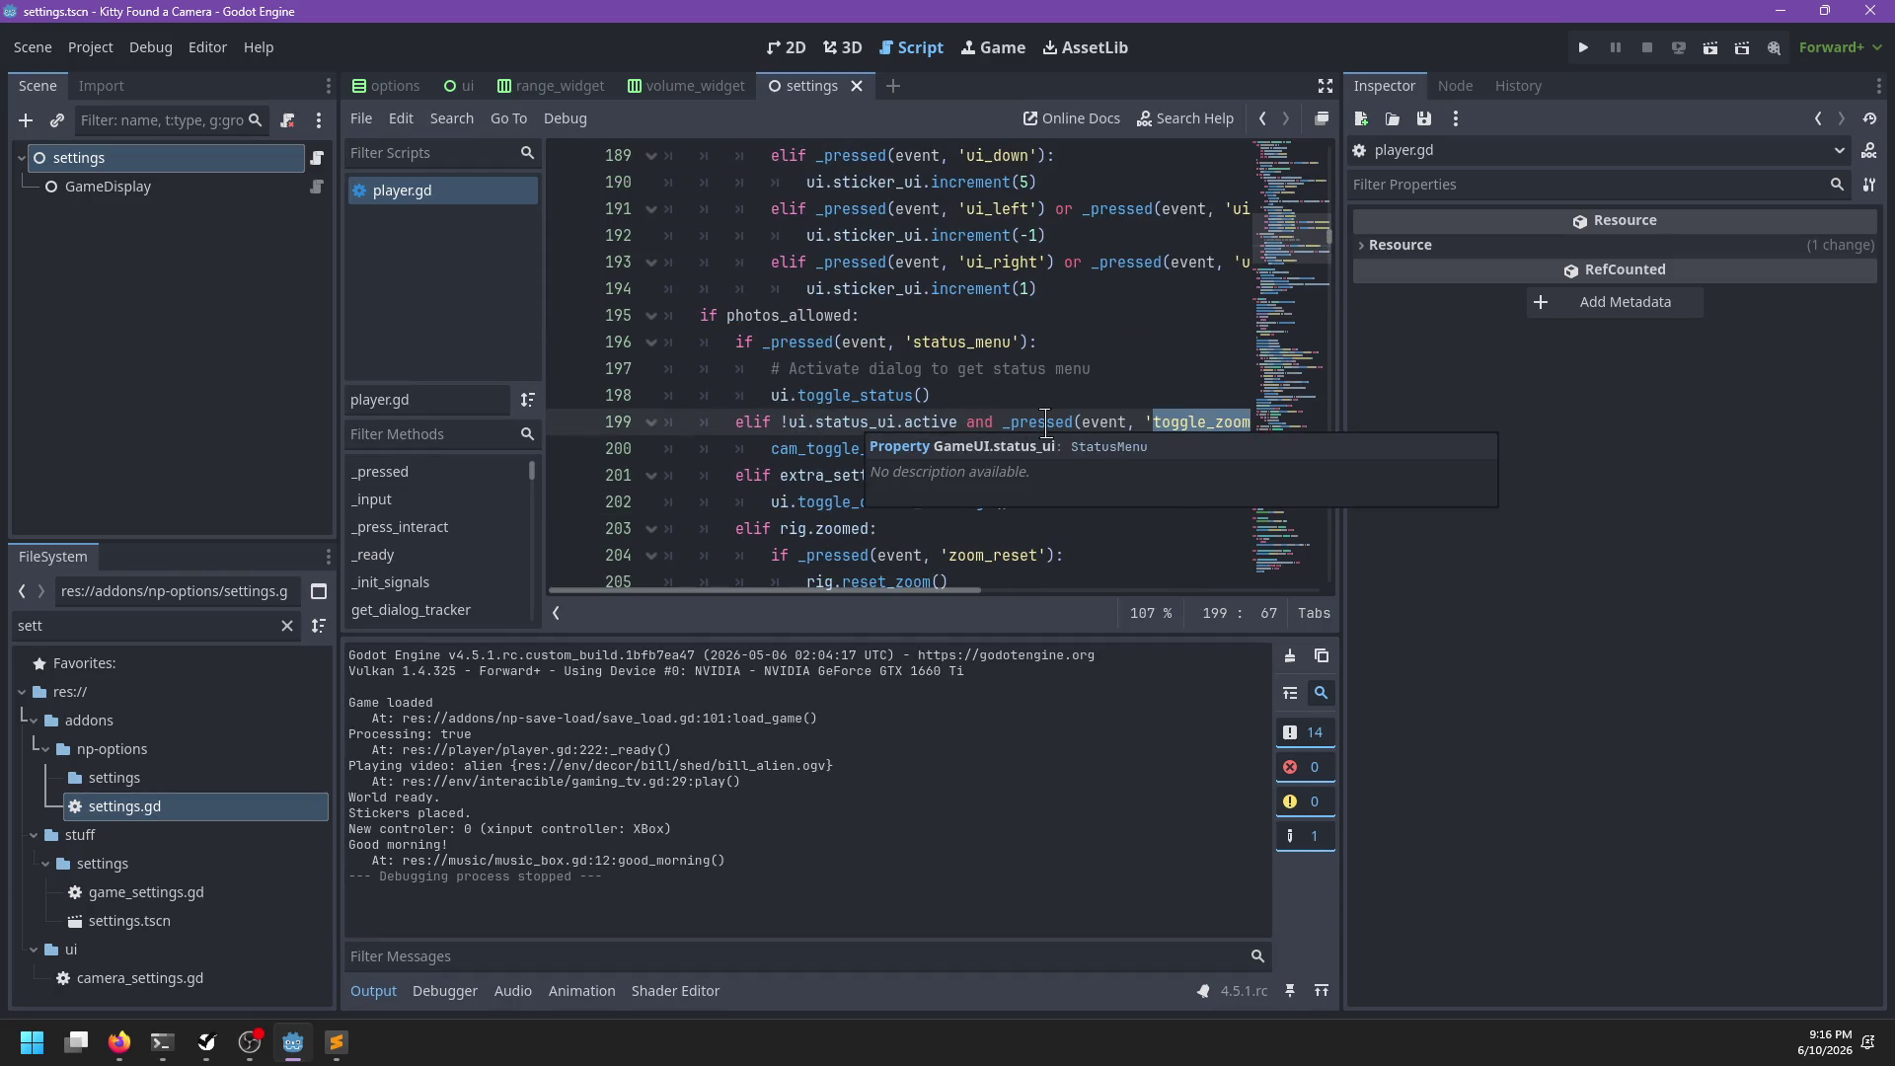
{"action": "left_click", "coordinate": [1046, 423]}
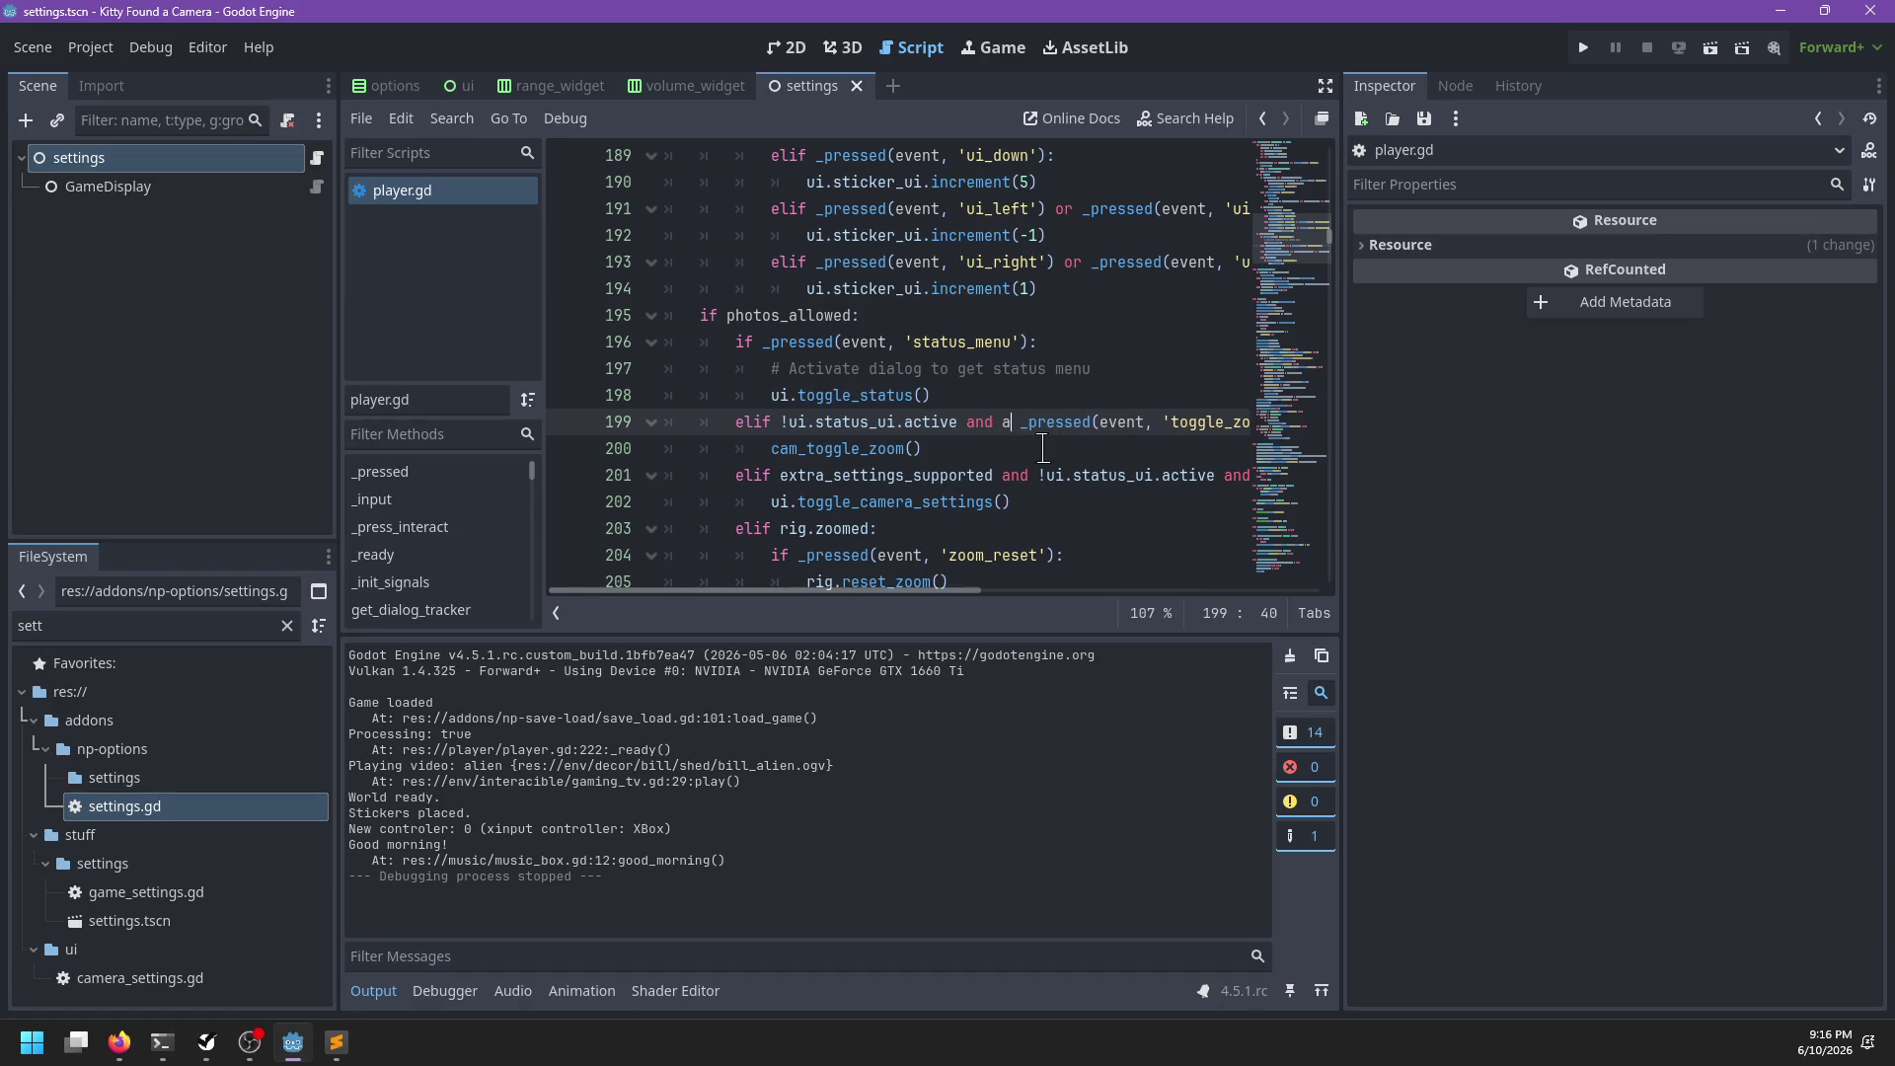
Add 'controls.toggle_zoom and' to the line 199 condition in player.gd and save
{"action": "type", "text": "controls."}
{"action": "type", "text": "toggl"}
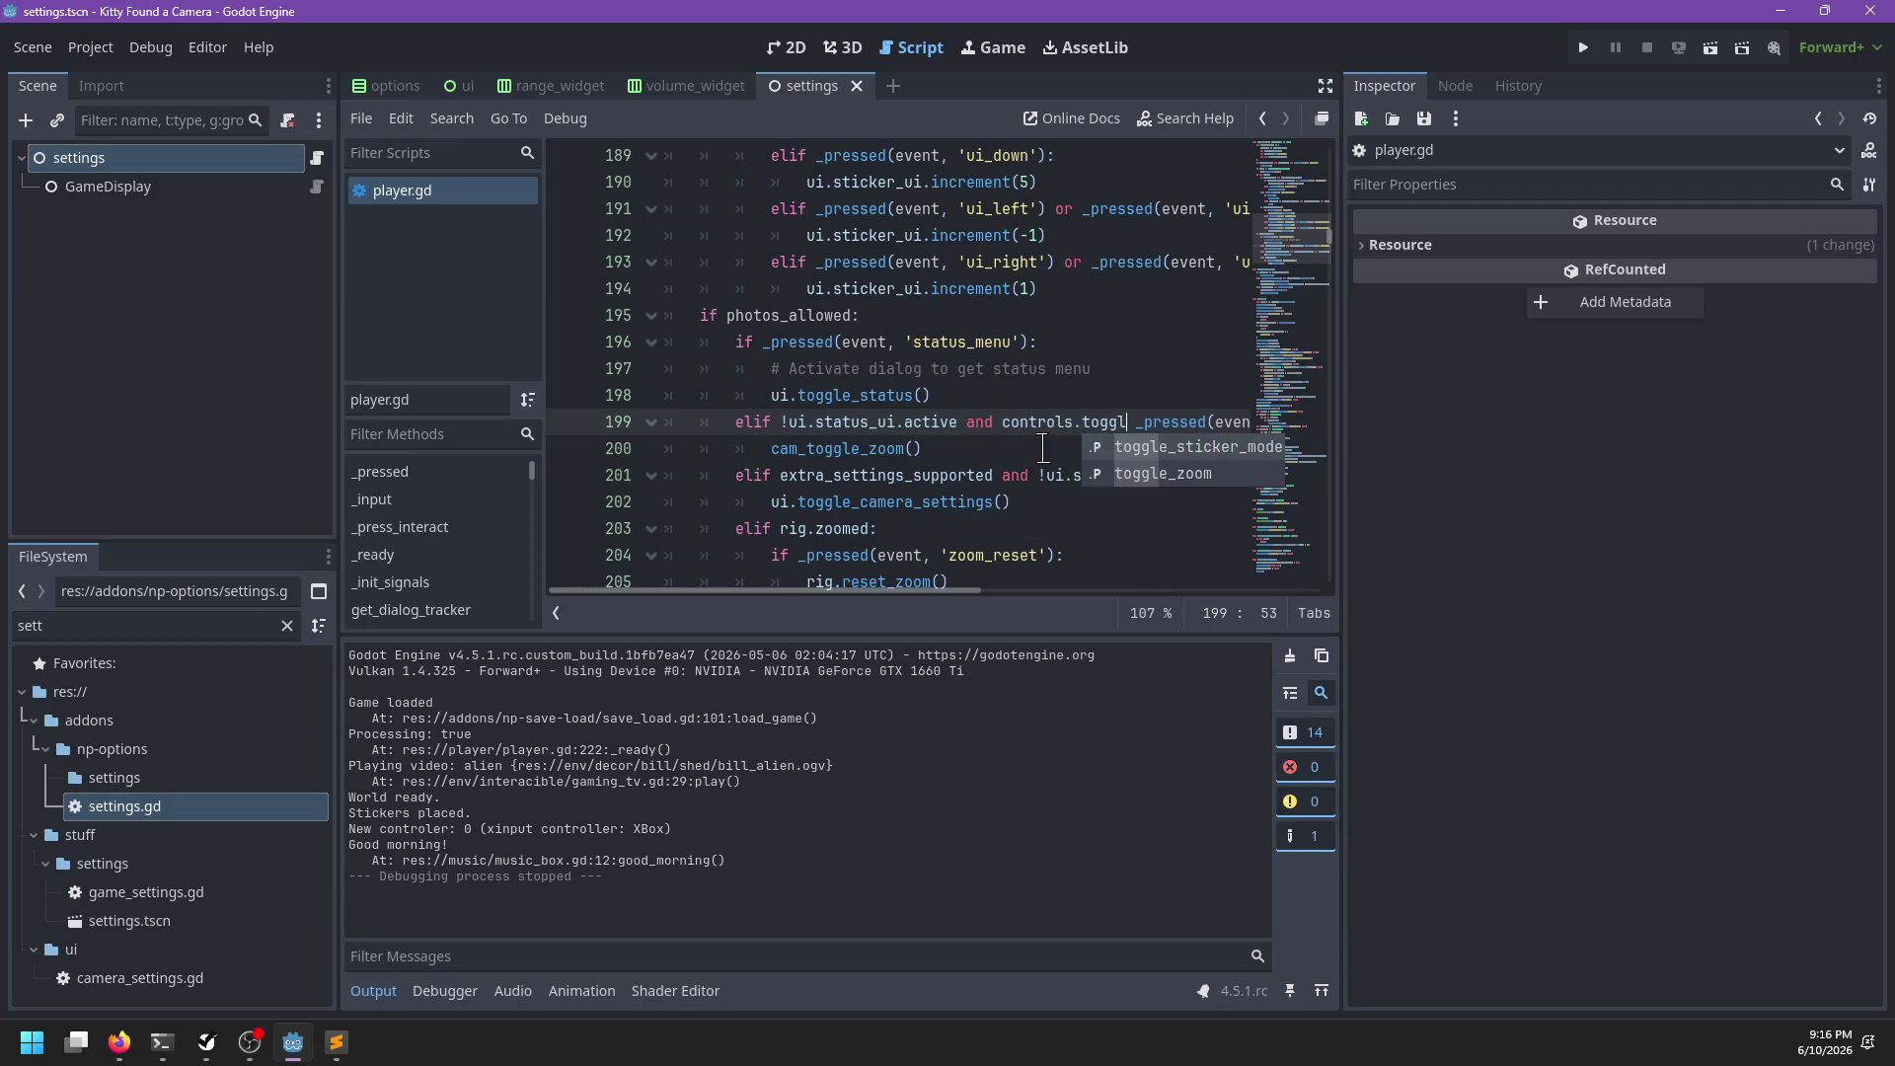
{"action": "key", "text": "Down"}
{"action": "key", "text": "Return"}
{"action": "type", "text": "and"}
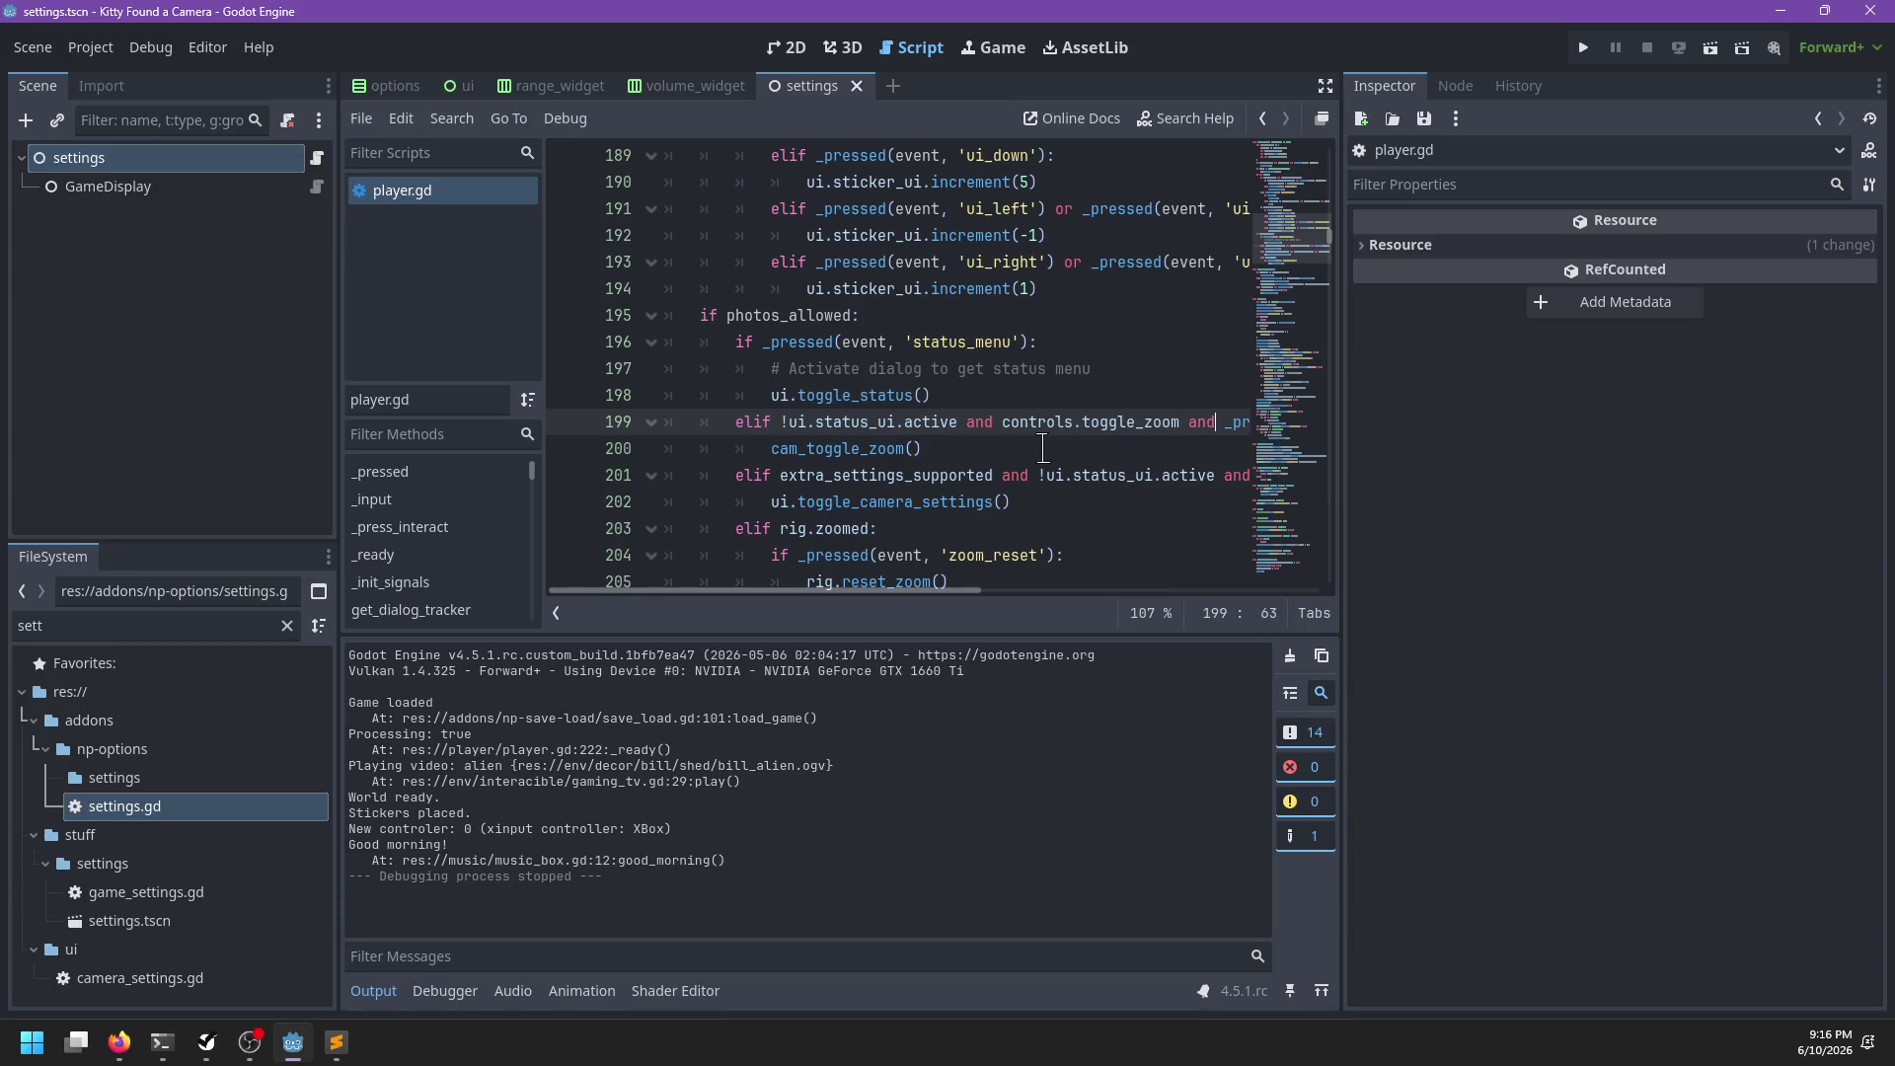
{"action": "scroll", "coordinate": [1039, 449], "scroll_direction": "right", "scroll_amount": 2}
{"action": "key", "text": "ctrl+s"}
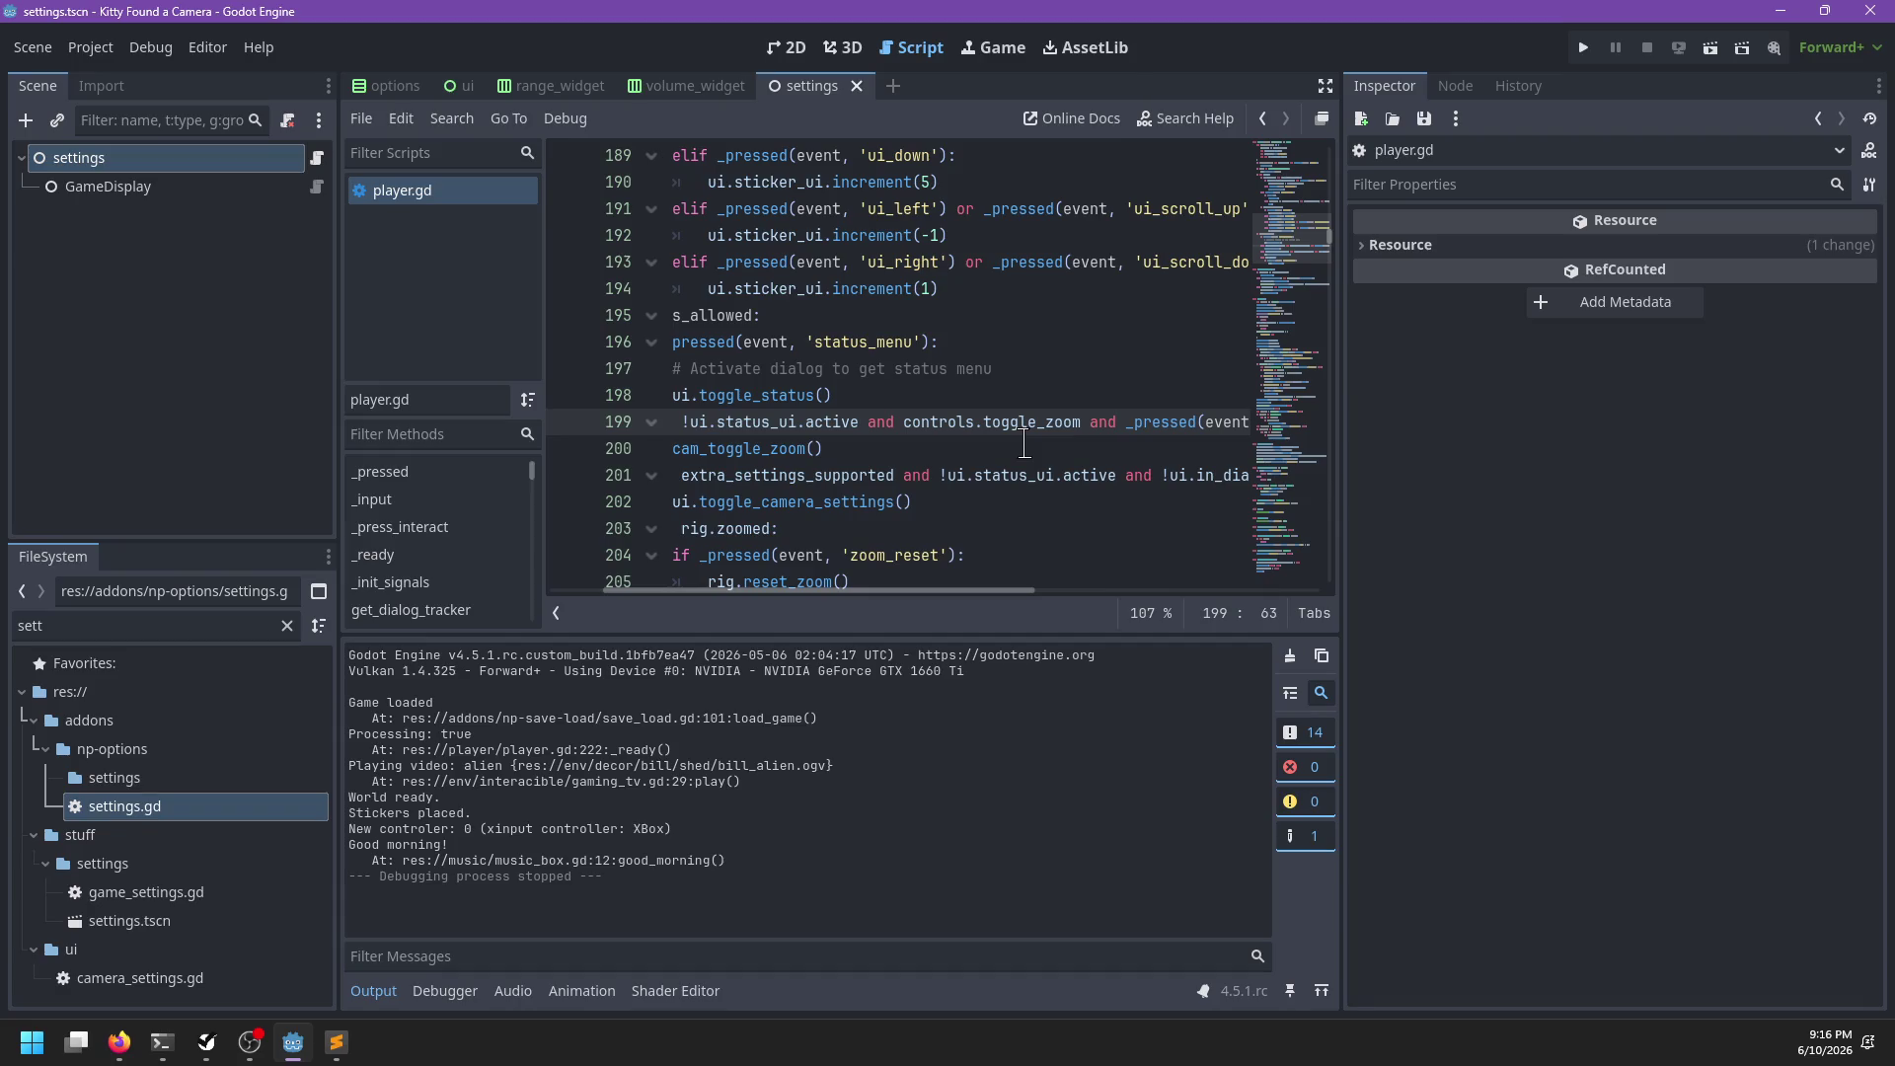
{"action": "scroll", "coordinate": [1024, 445], "scroll_direction": "left", "scroll_amount": 2}
{"action": "scroll", "coordinate": [965, 437], "scroll_direction": "down", "scroll_amount": 3}
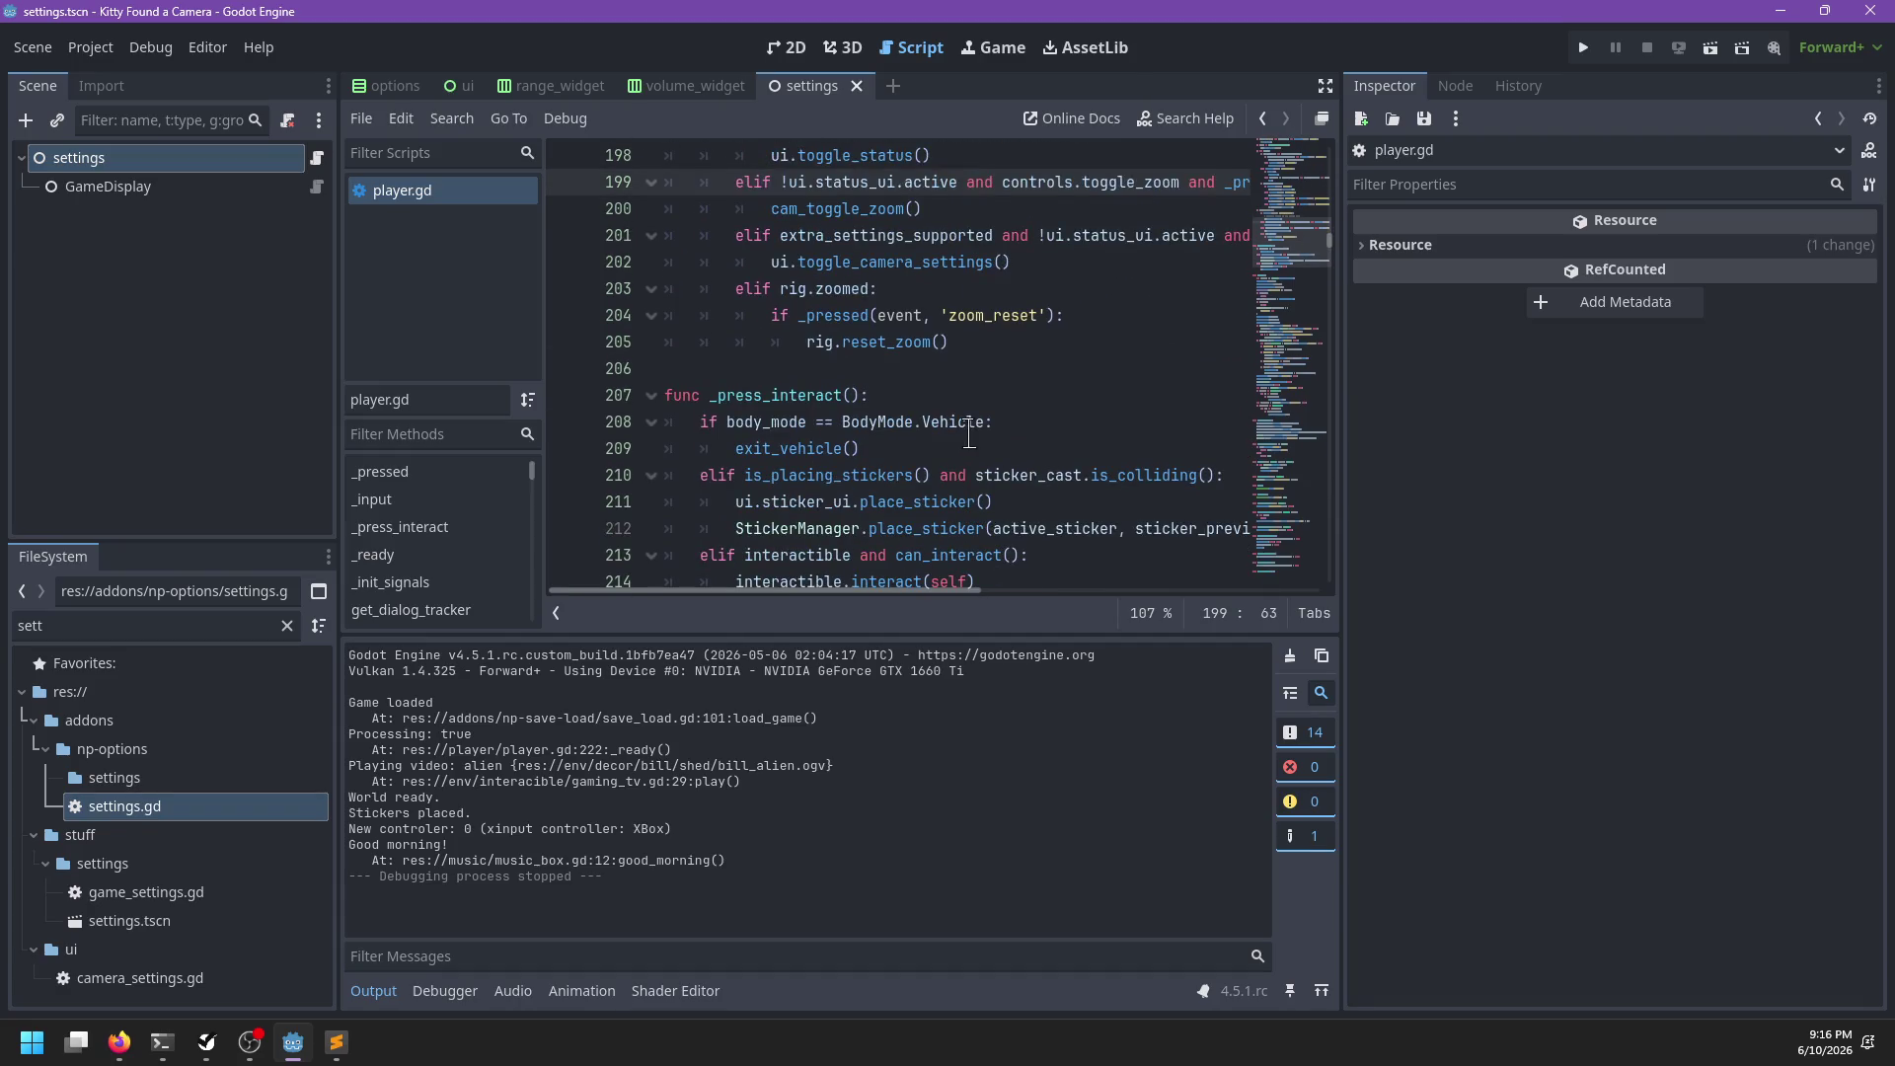
{"action": "scroll", "coordinate": [996, 366], "scroll_direction": "down", "scroll_amount": 5}
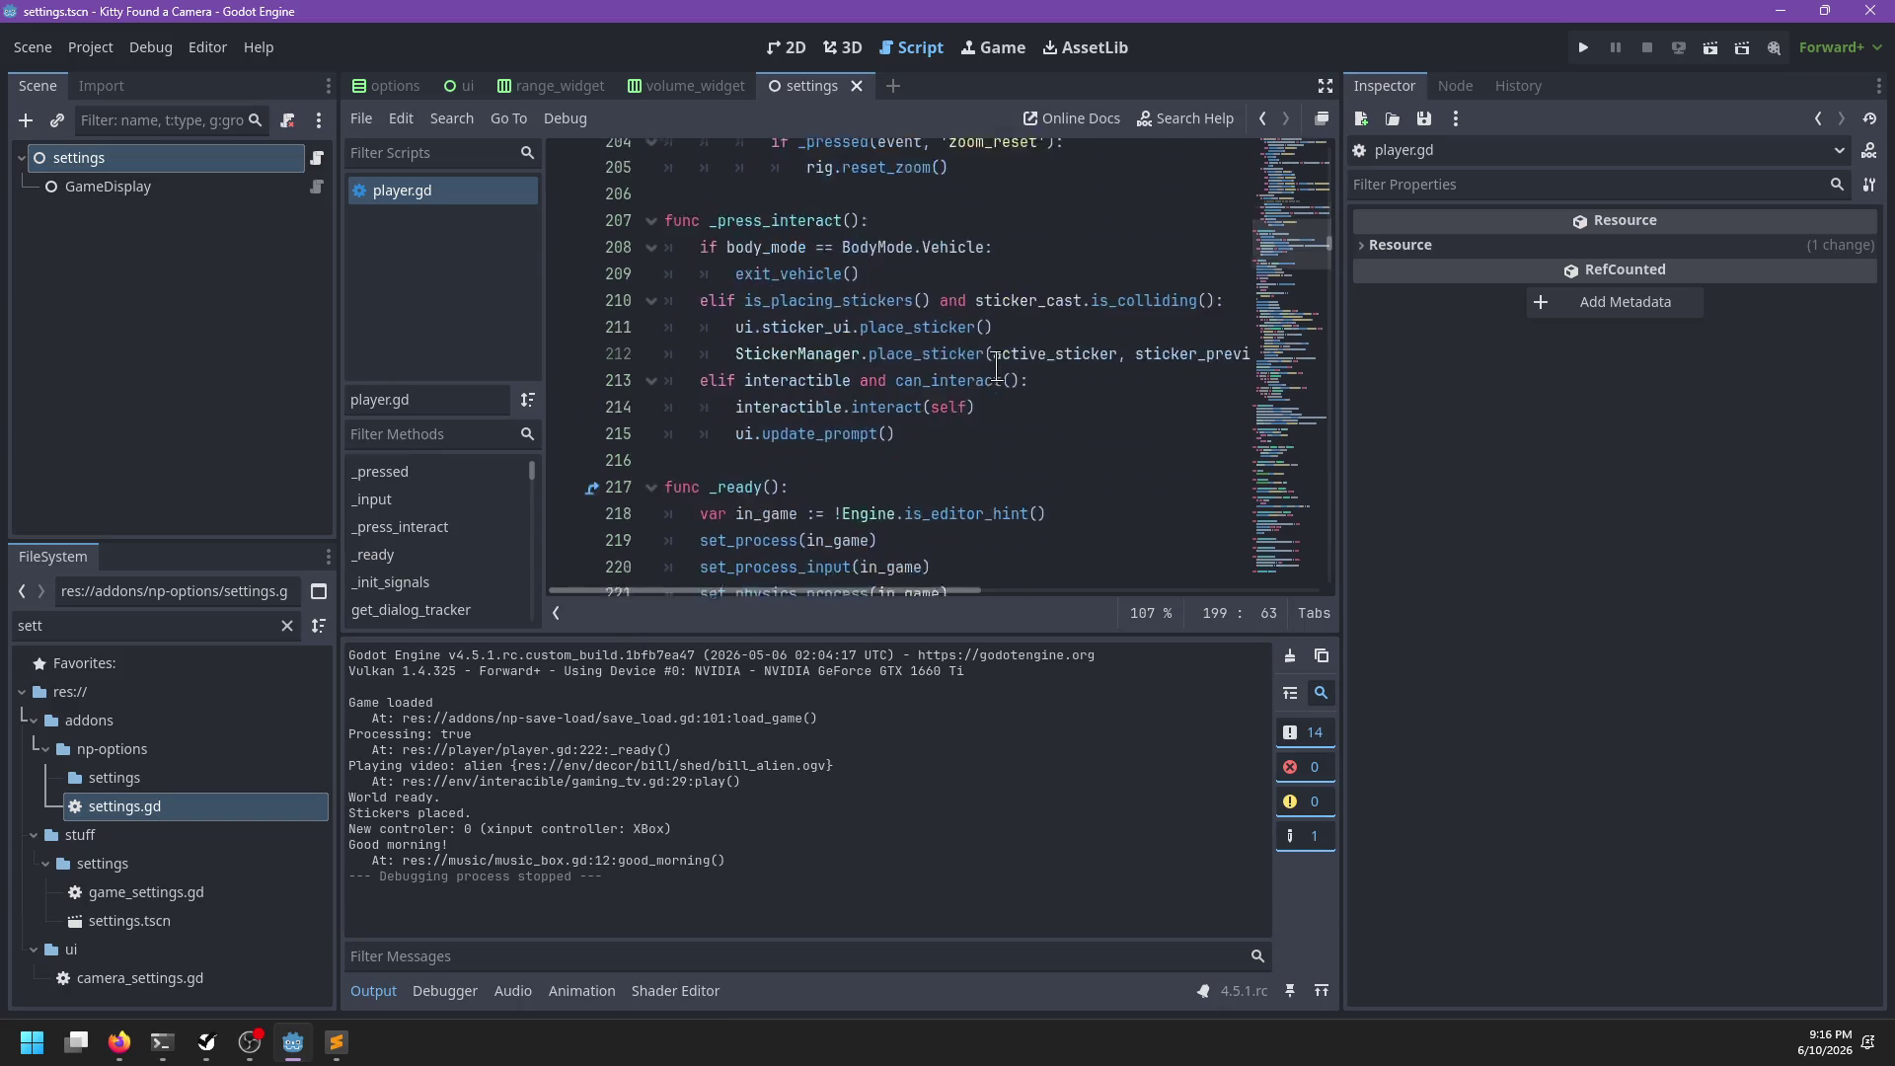
{"action": "scroll", "coordinate": [901, 319], "scroll_direction": "down", "scroll_amount": 17}
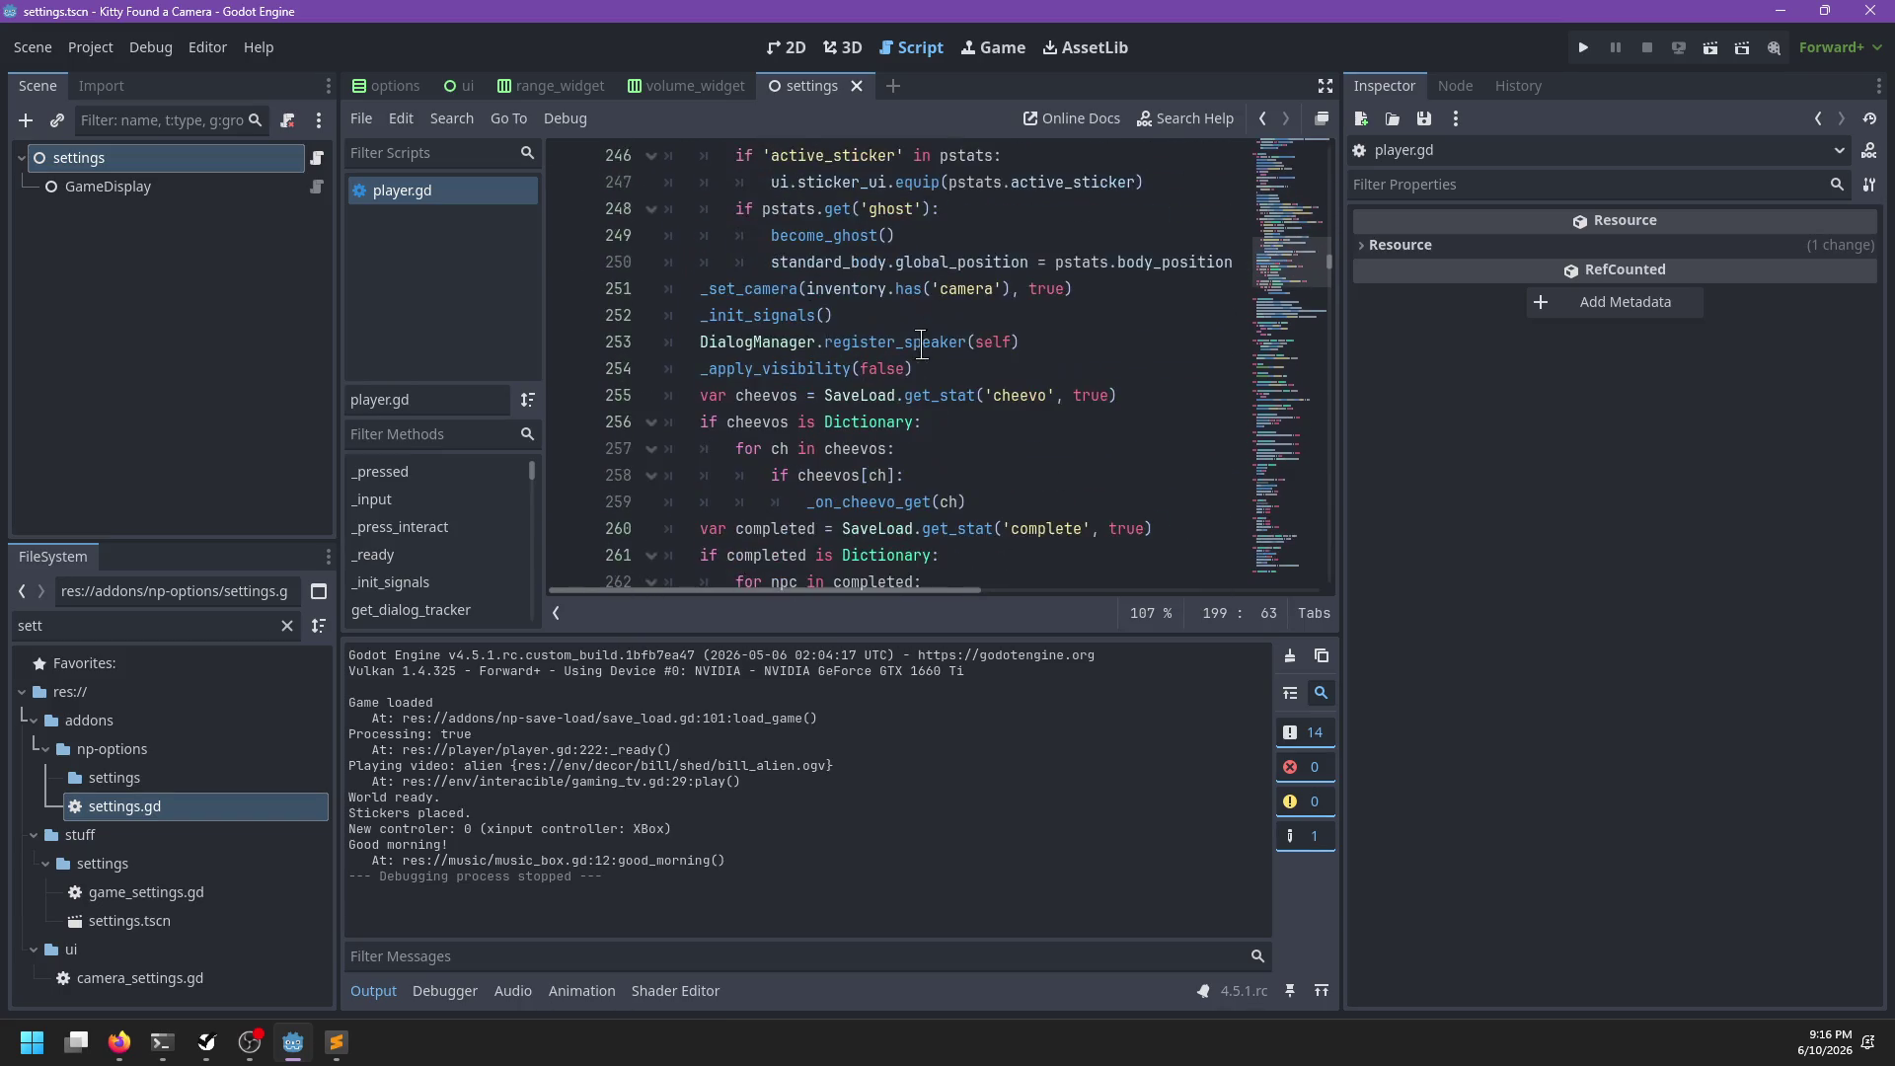
{"action": "scroll", "coordinate": [924, 343], "scroll_direction": "down", "scroll_amount": 10}
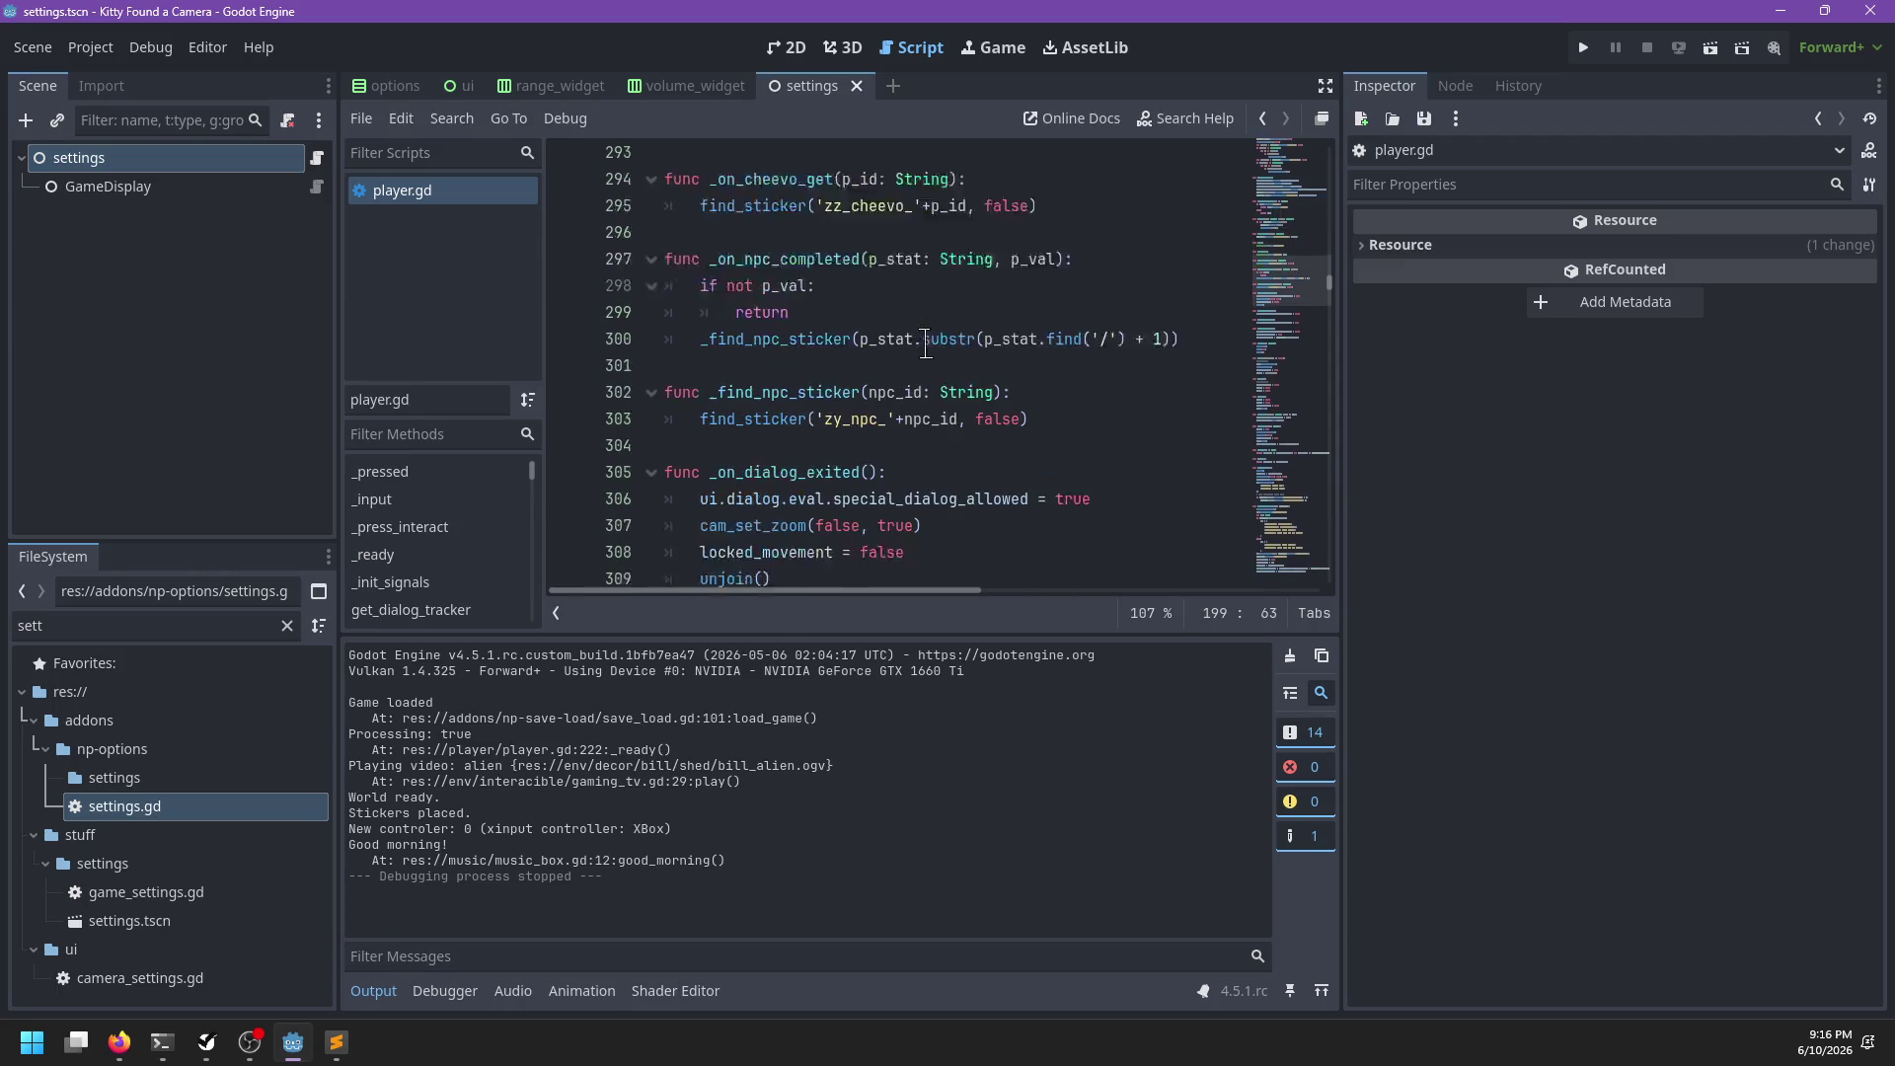
Locate the _process function at line 647 of player.gd
{"action": "left_click", "coordinate": [1008, 318]}
{"action": "key", "text": "ctrl+f"}
{"action": "type", "text": "process"}
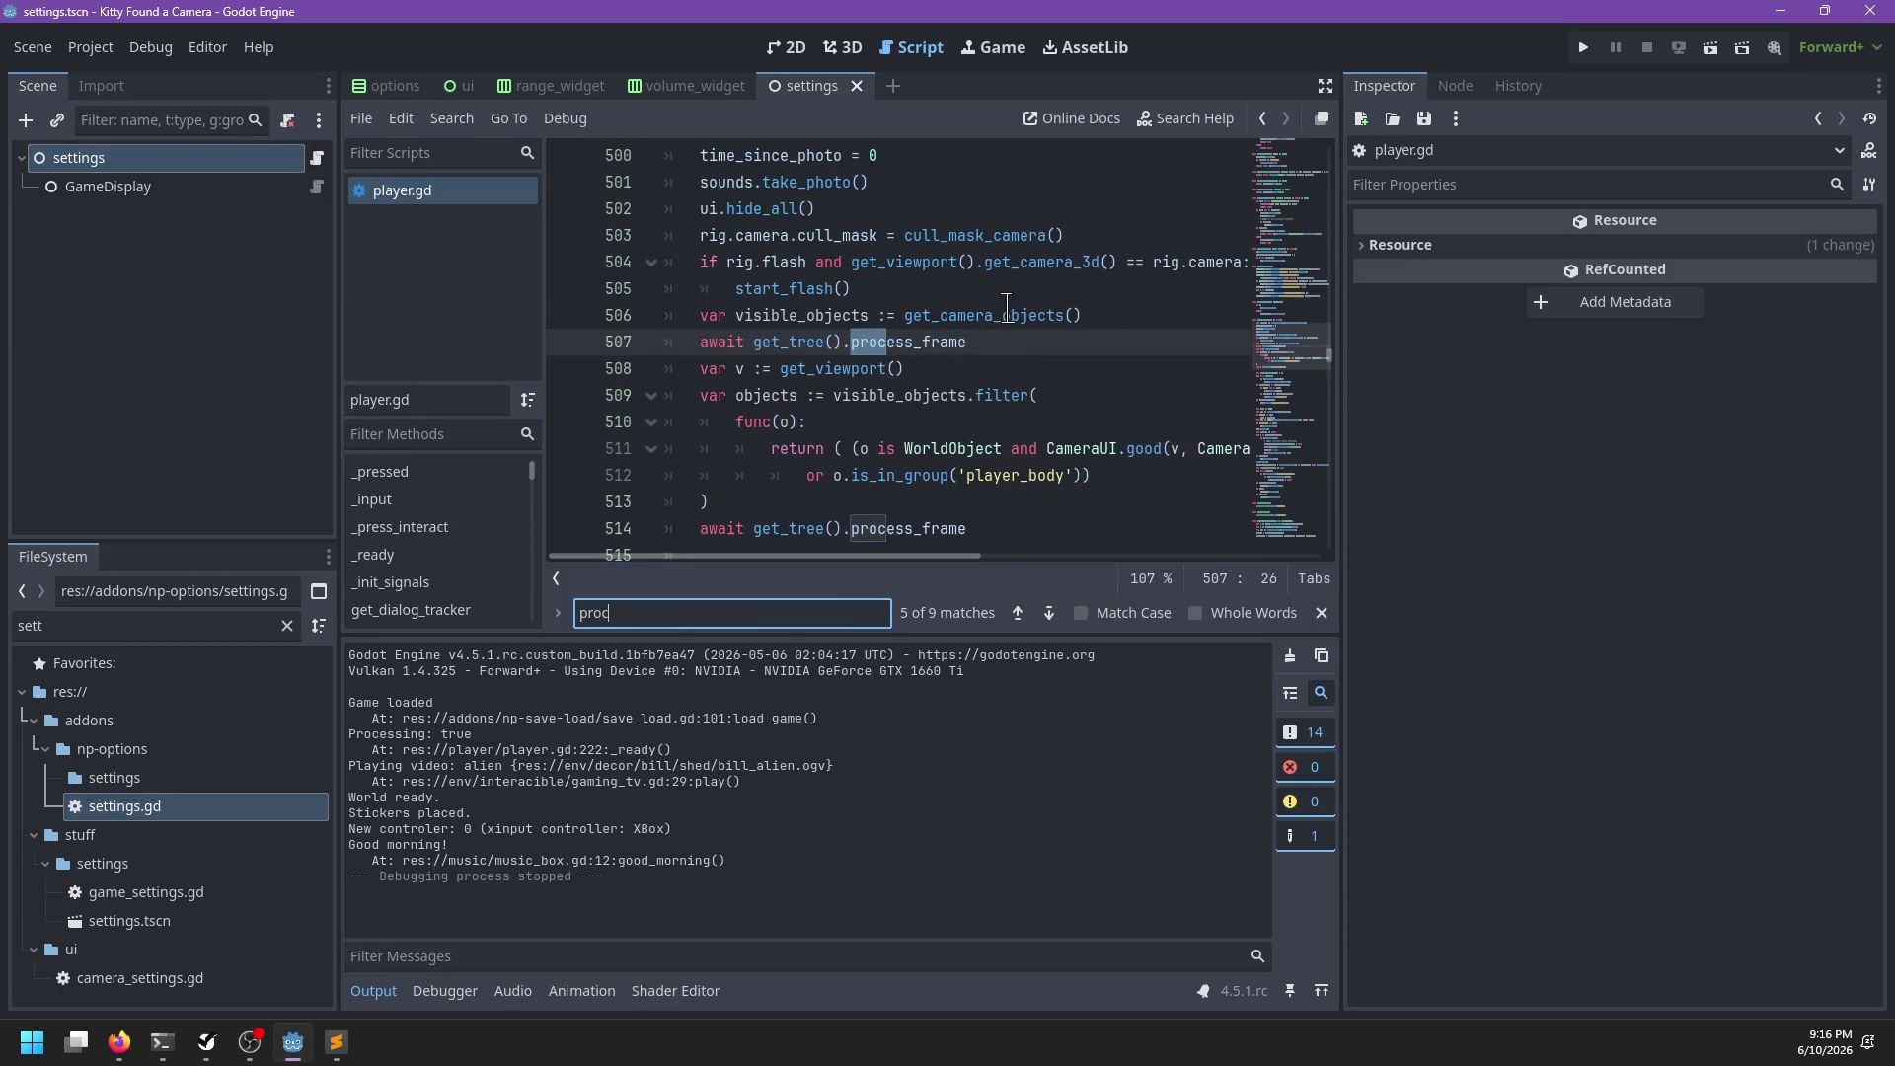
{"action": "key", "text": "ctrl+BackSpace"}
{"action": "type", "text": ")"}
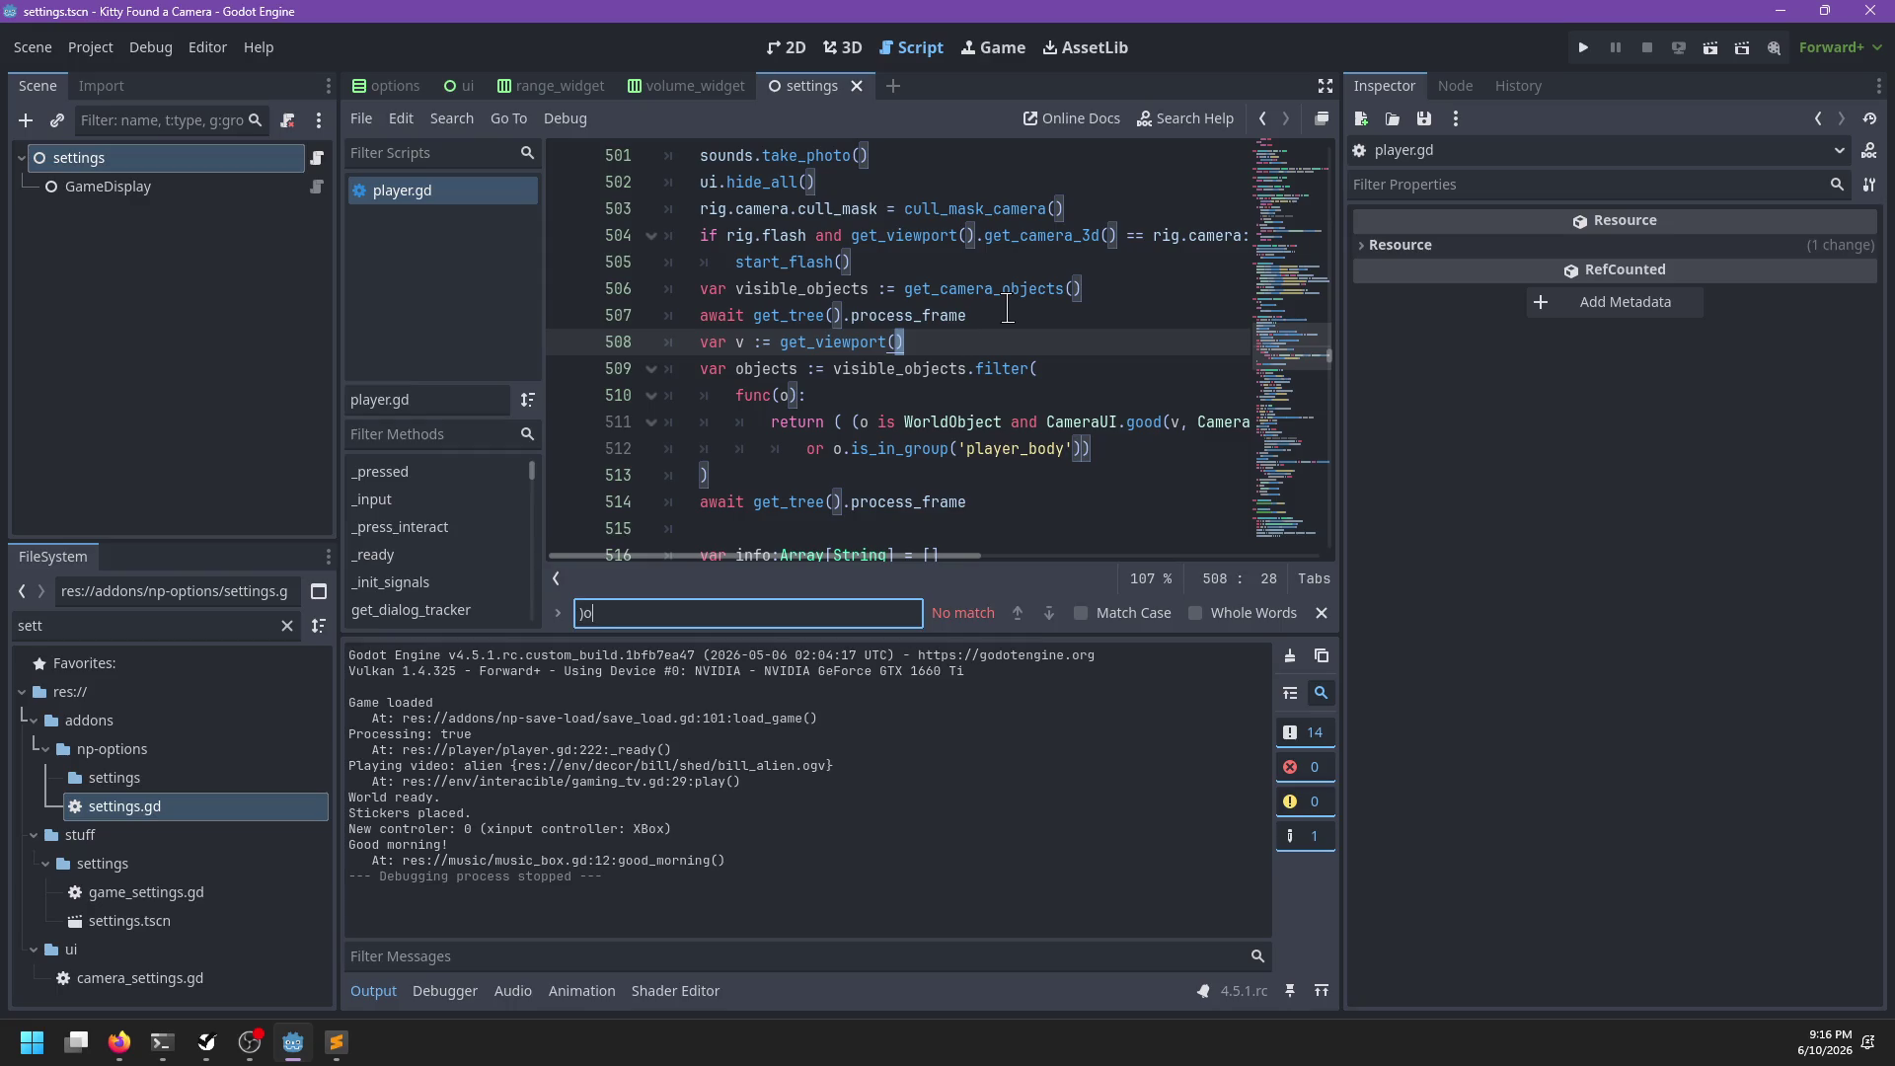
{"action": "key", "text": "BackSpace"}
{"action": "type", "text": "_physi"}
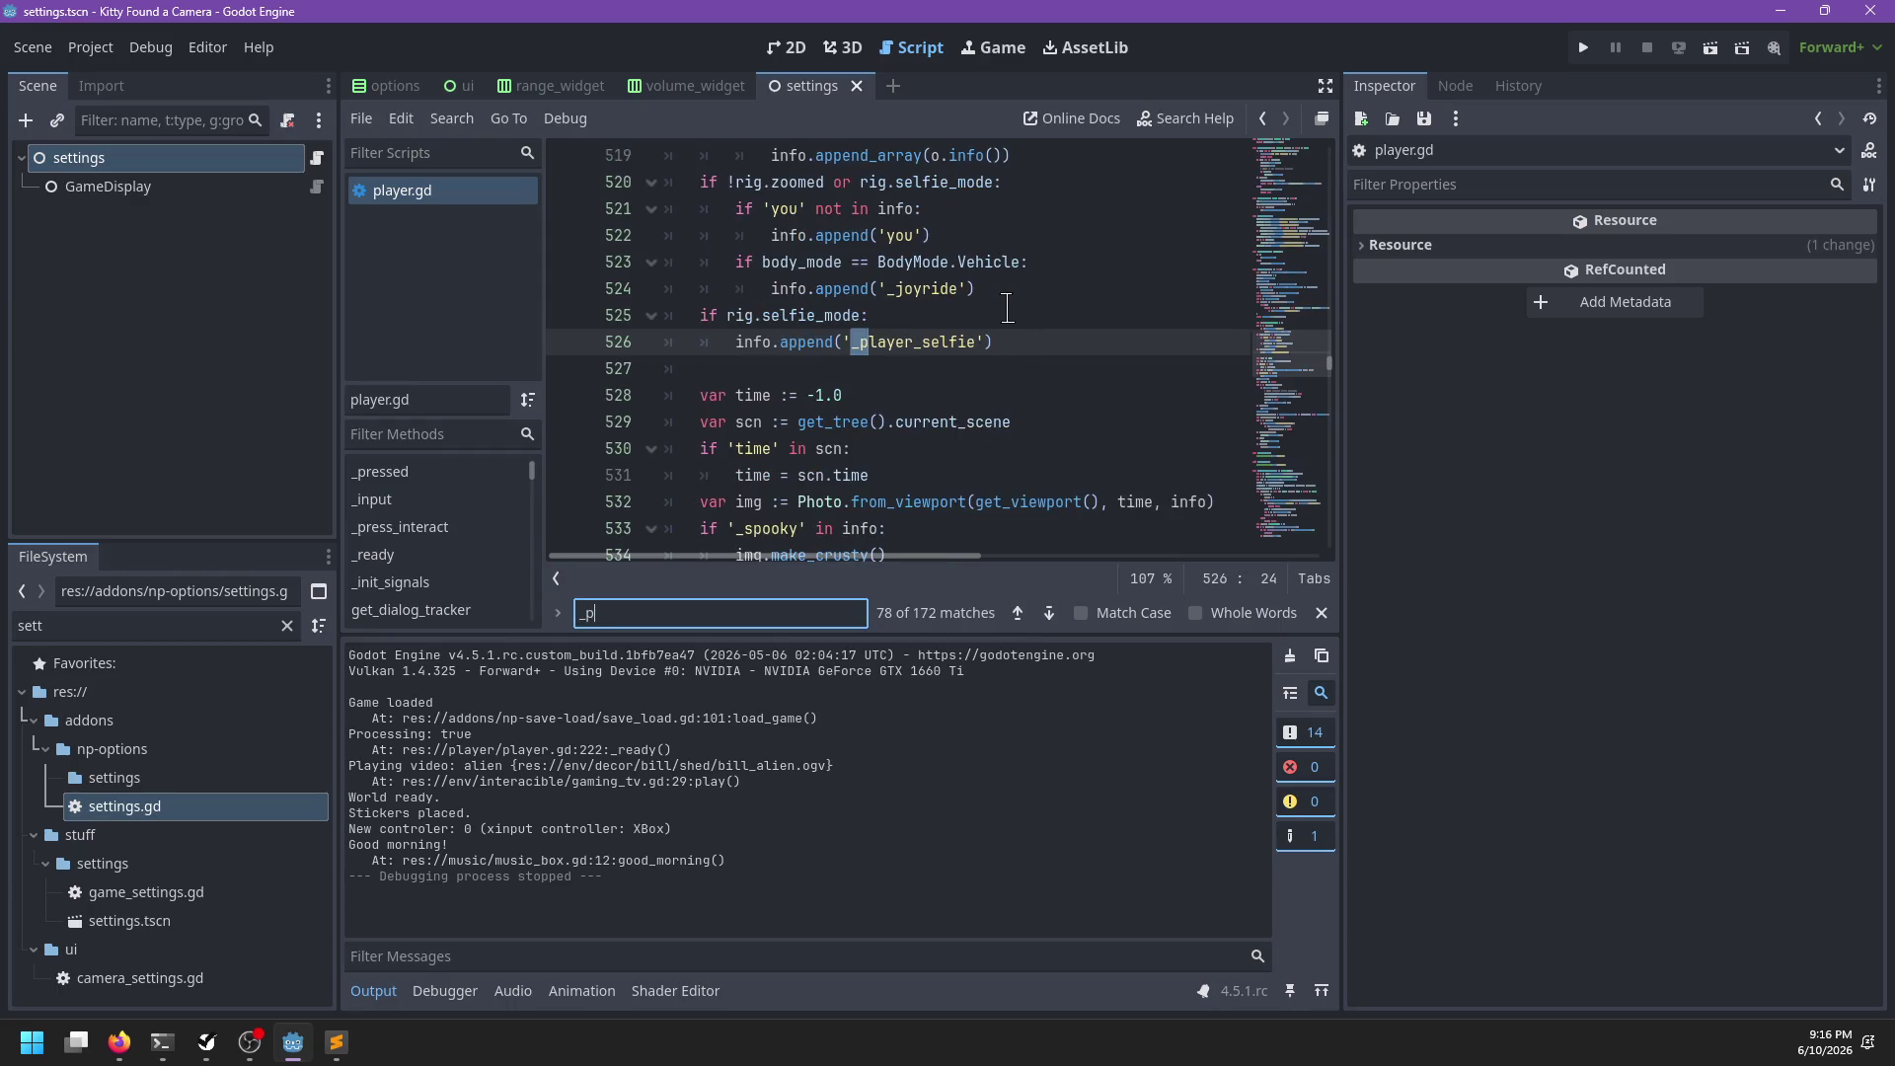
{"action": "key", "text": "Escape"}
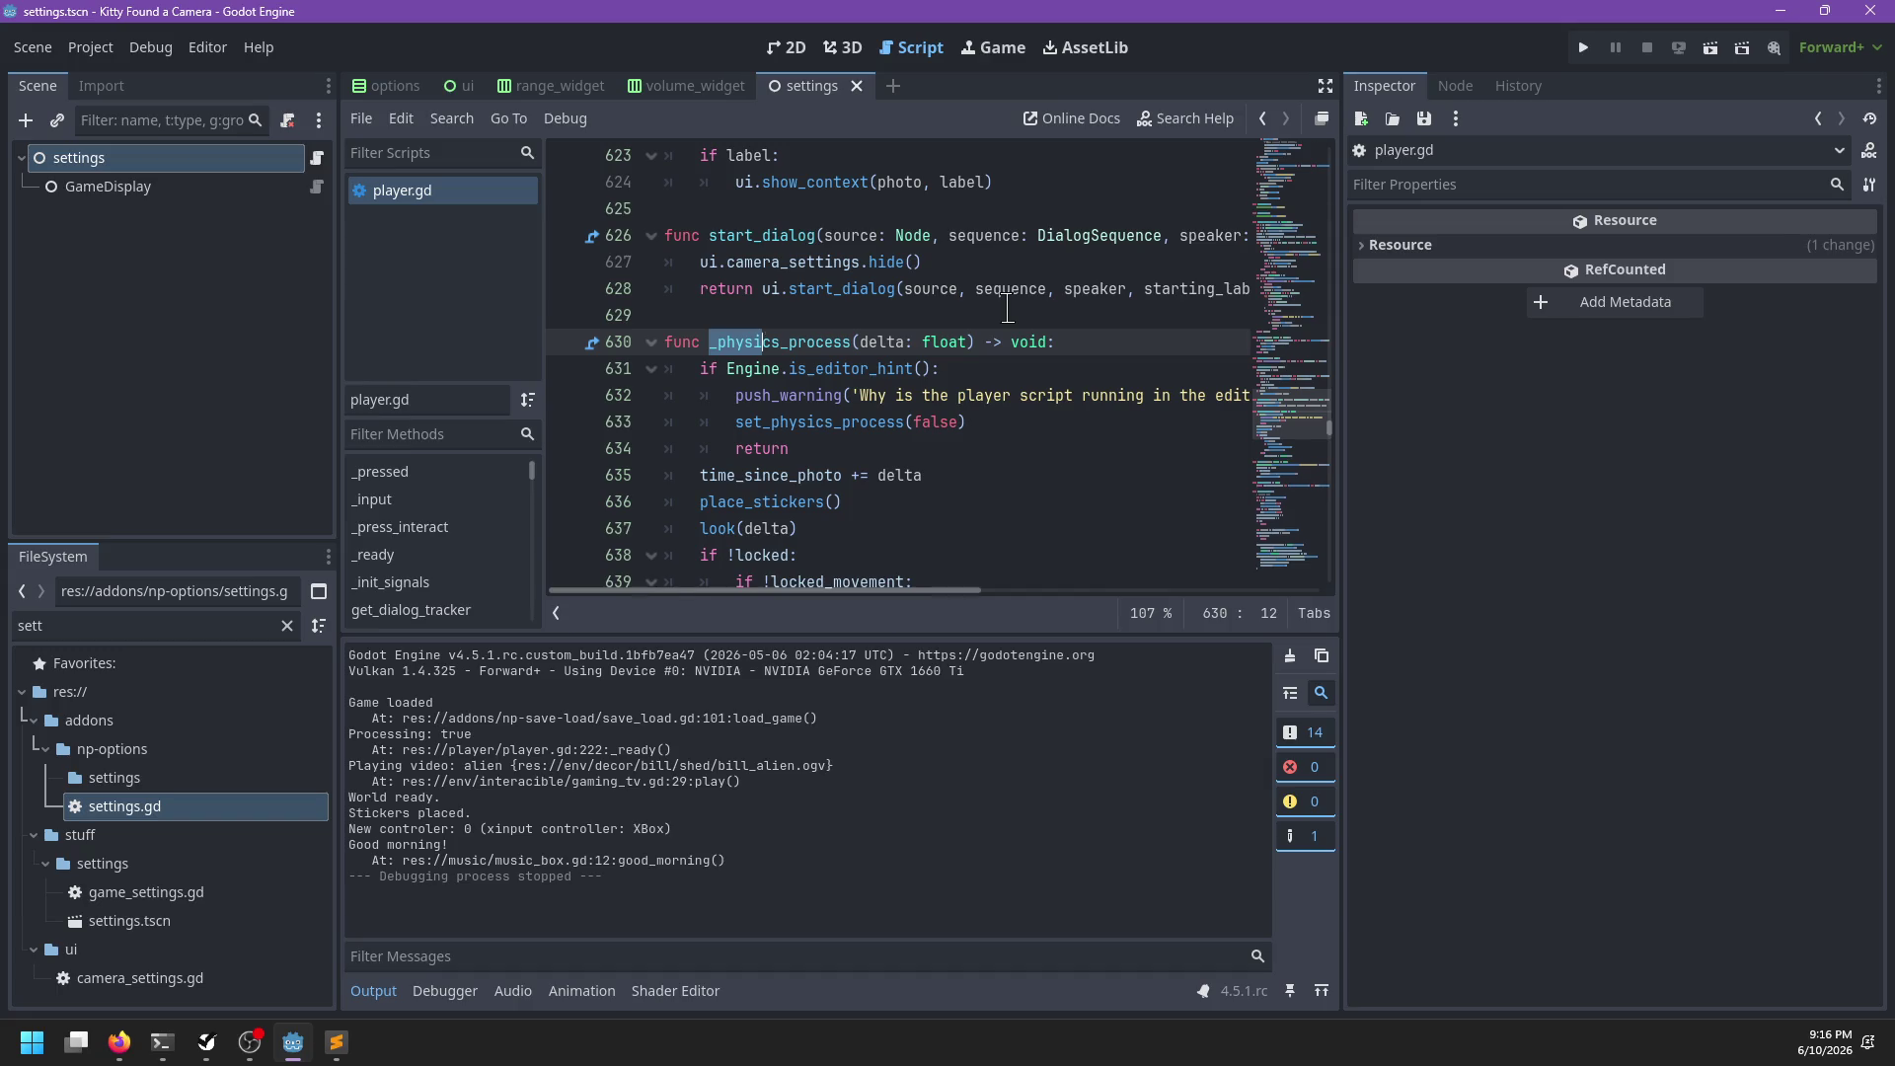
{"action": "key", "text": "ctrl+f"}
{"action": "type", "text": "_process"}
{"action": "key", "text": "Return"}
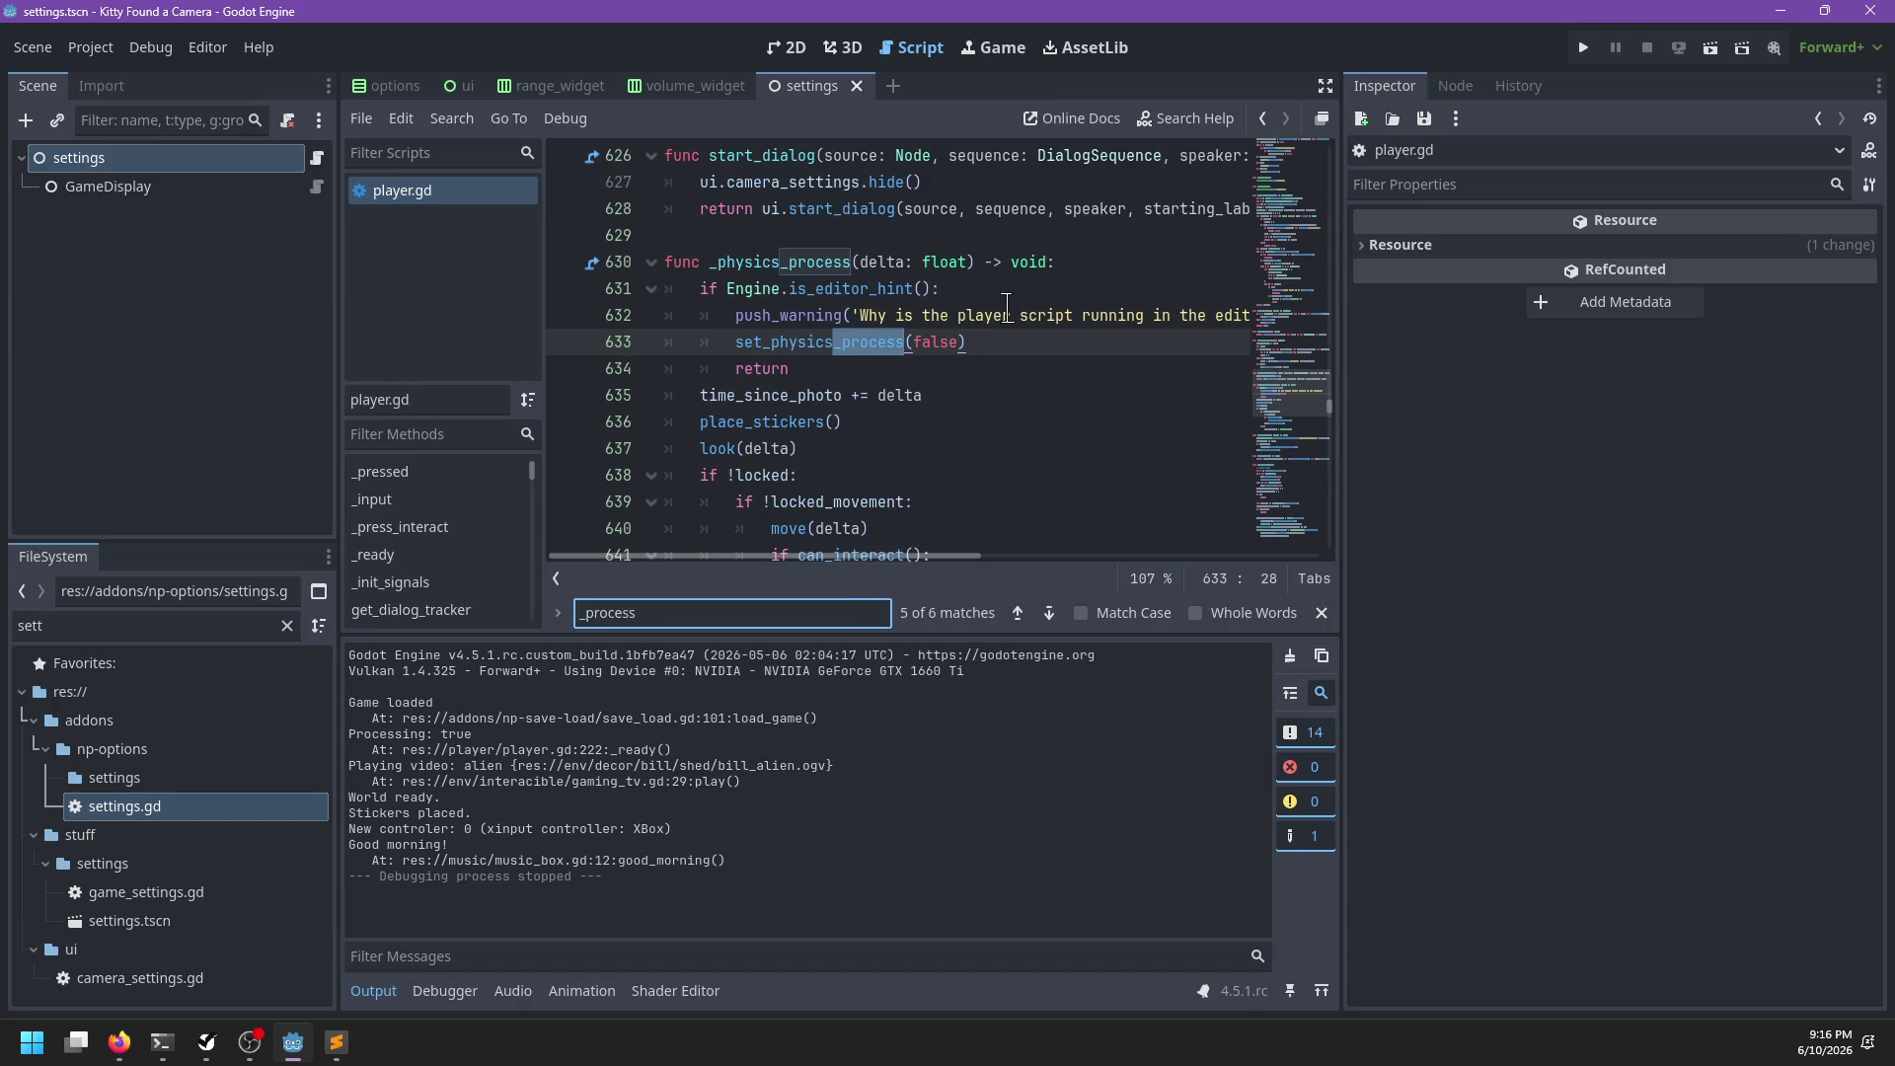
{"action": "key", "text": "Return"}
{"action": "key", "text": "Escape"}
Add an 'if not controls.toggle_zoom:' condition at the top of _process
{"action": "key", "text": "End"}
{"action": "key", "text": "Return"}
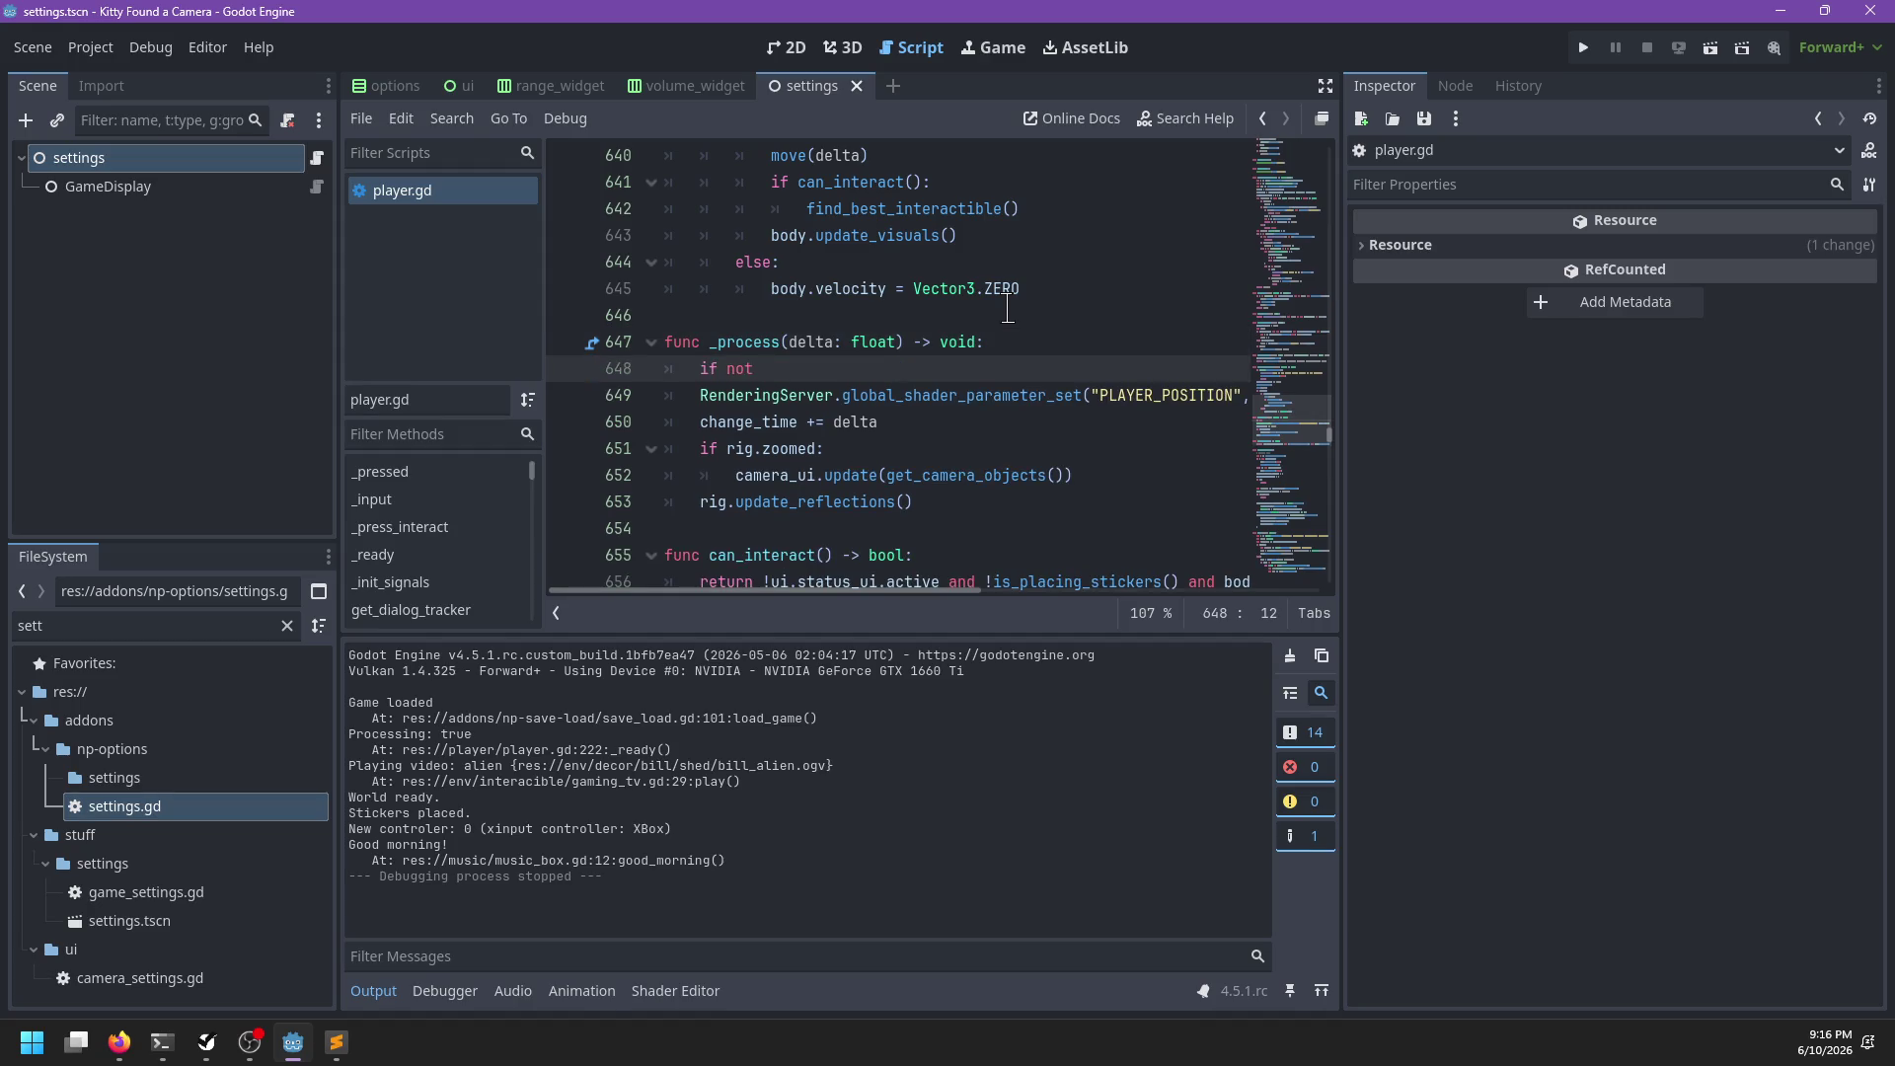
{"action": "type", "text": "controls.tog"}
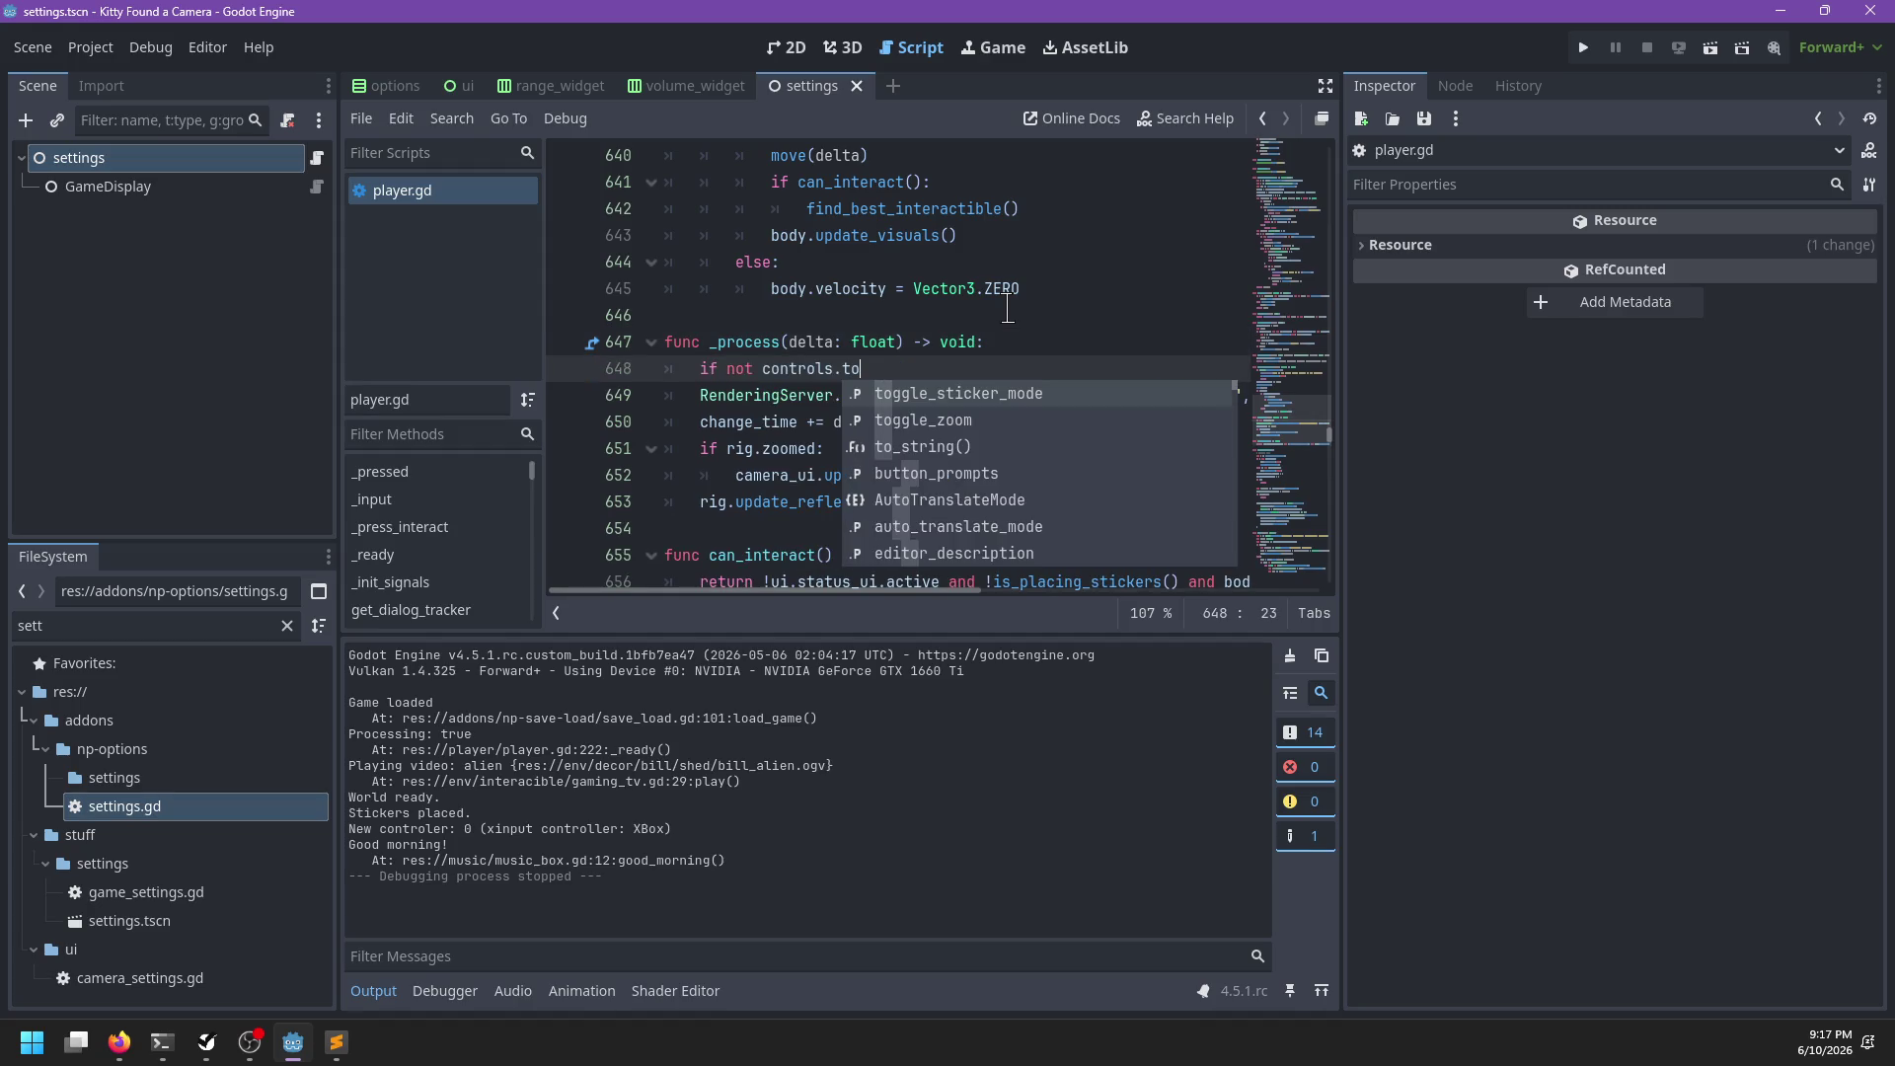
{"action": "key", "text": "Down"}
{"action": "key", "text": "Return"}
{"action": "type", "text": ":"}
{"action": "key", "text": "Return"}
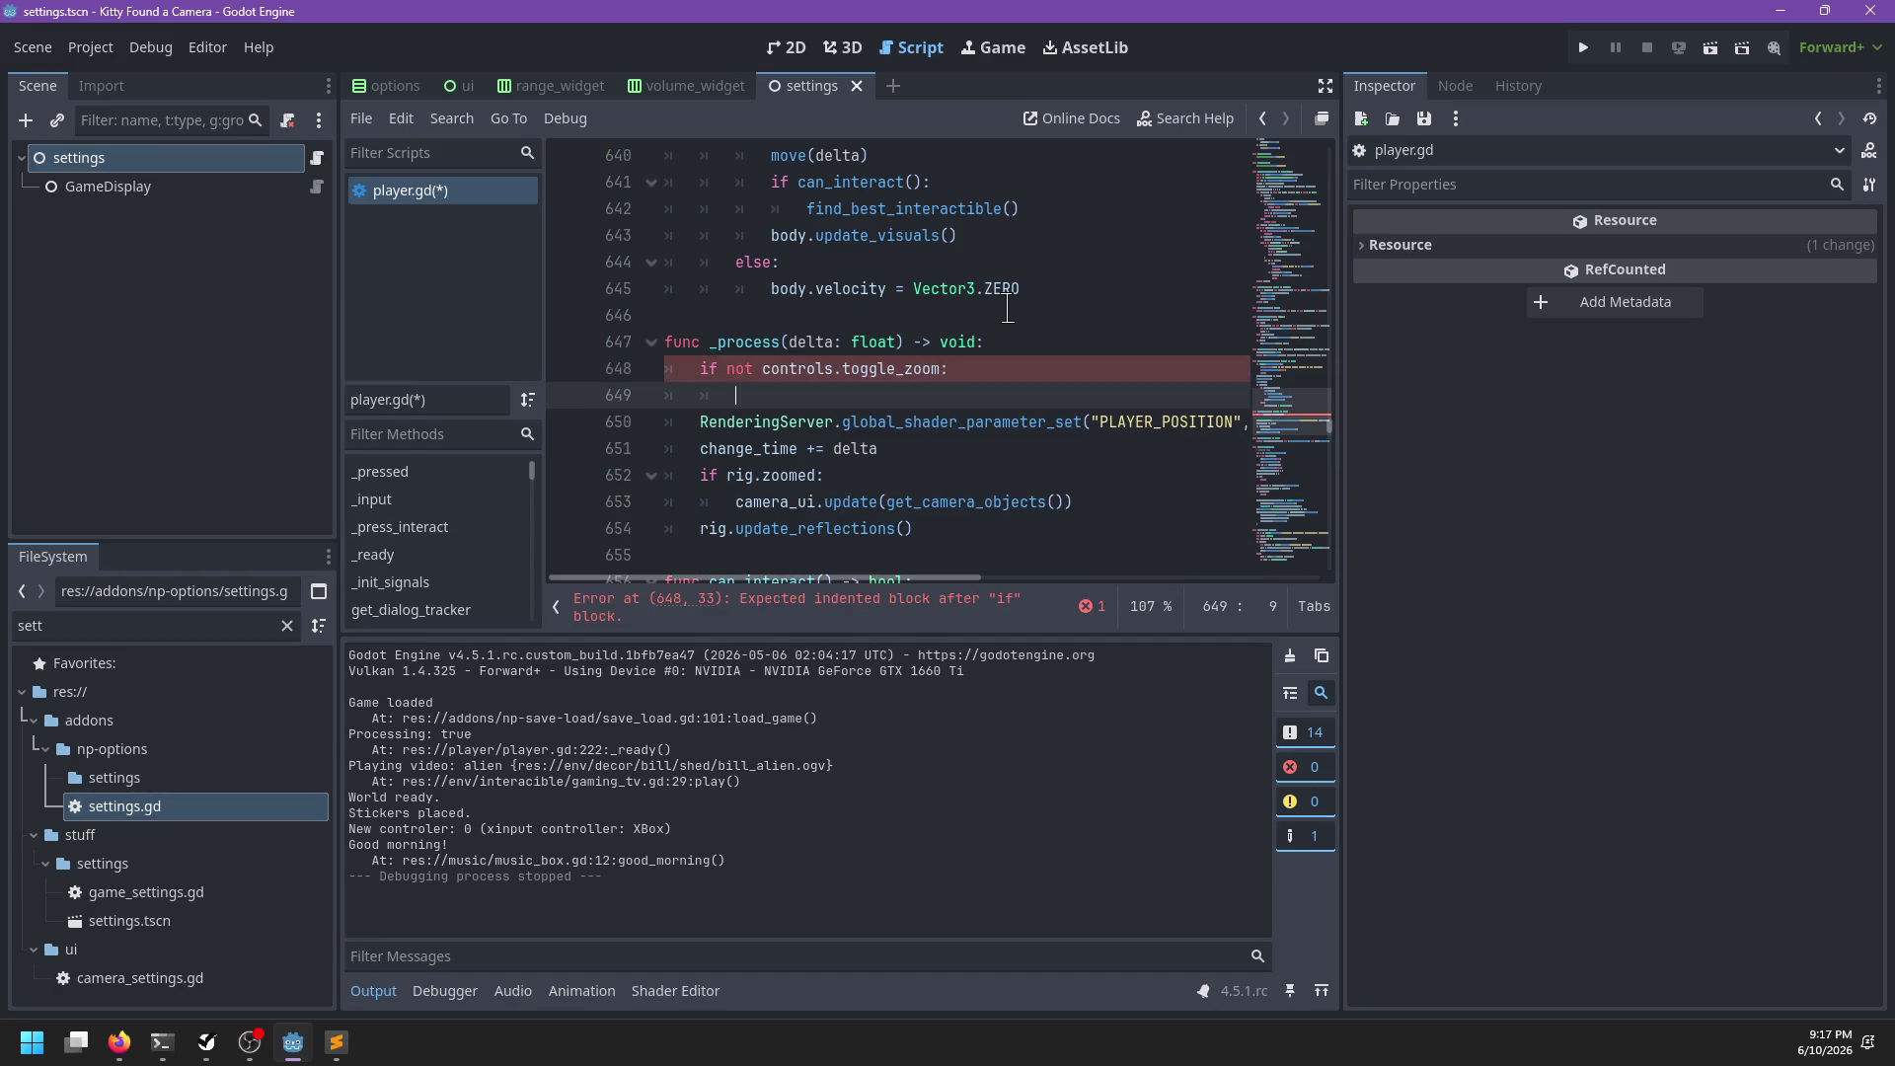
Declare zooming := InputManagement.holding('toggle_zoom') and check holding's return type
{"action": "type", "text": "ing := "}
{"action": "type", "text": "InputM"}
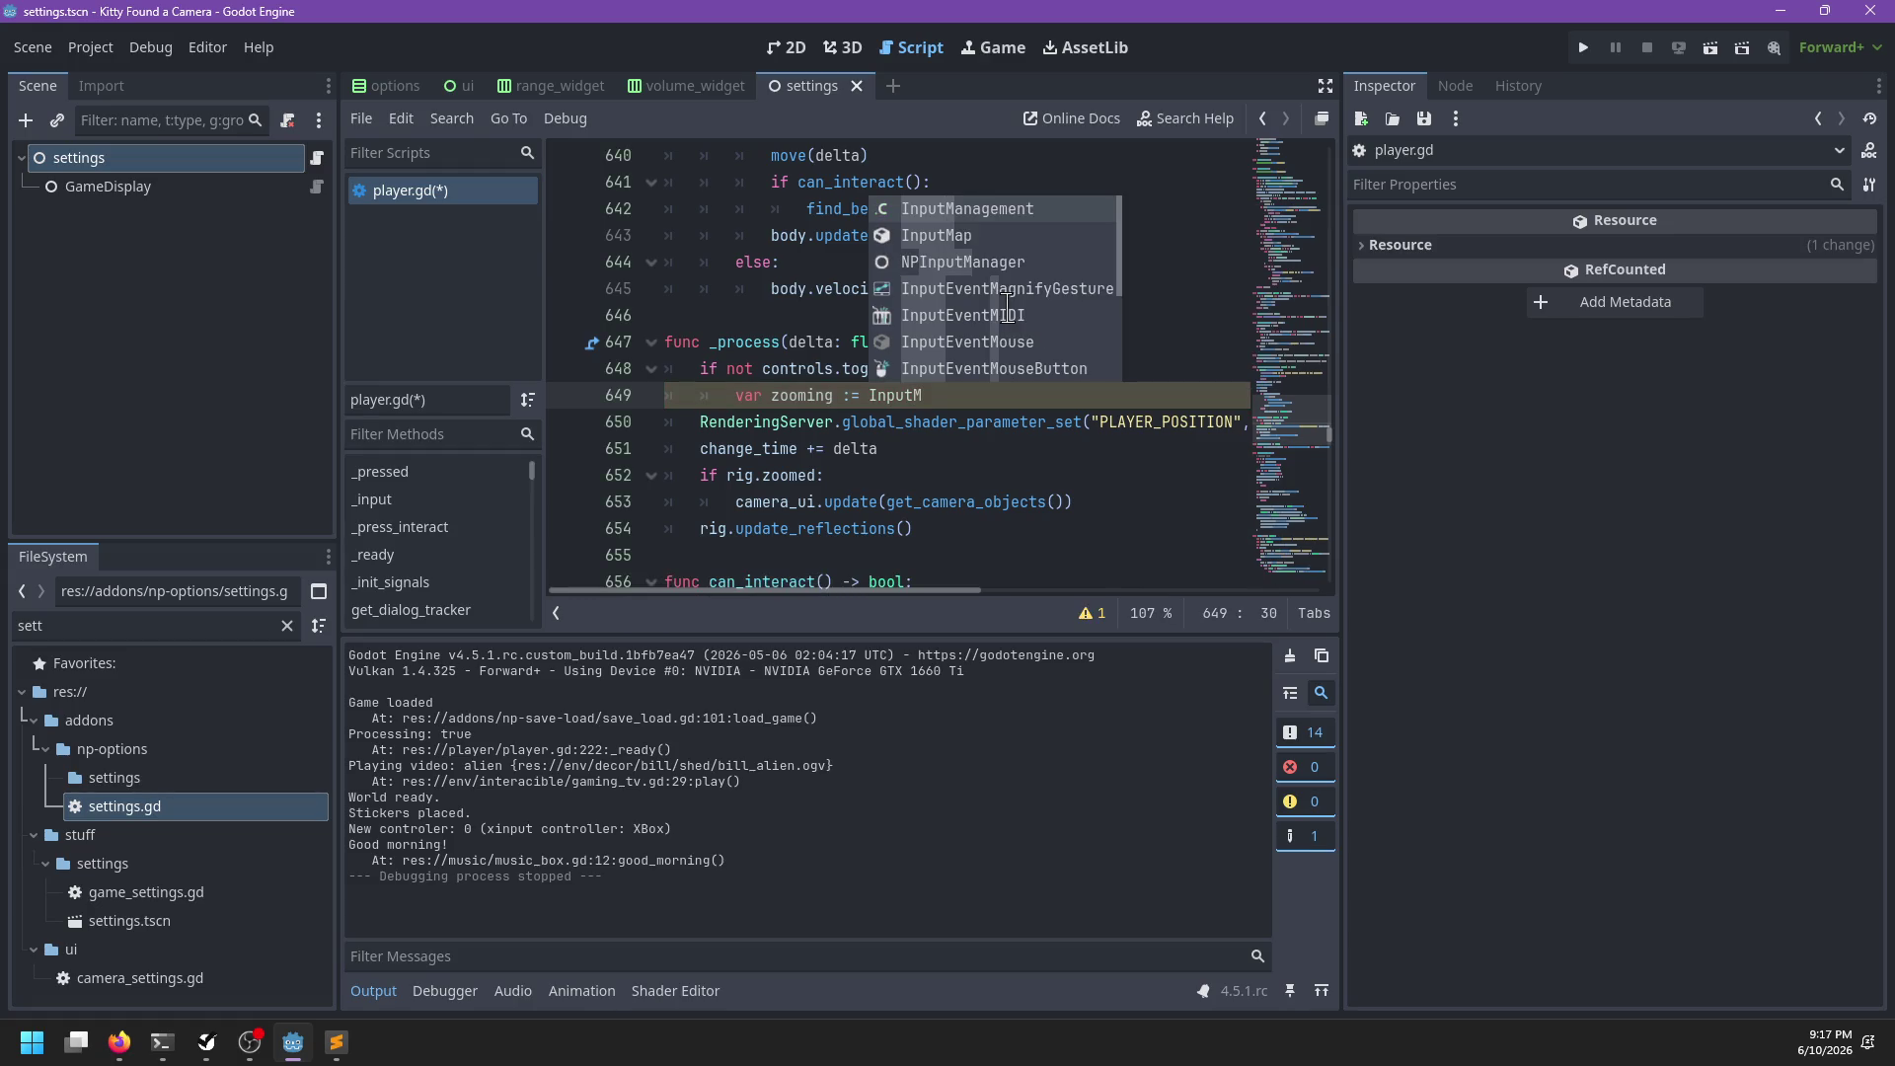
{"action": "key", "text": "Return"}
{"action": "type", "text": ".pre"}
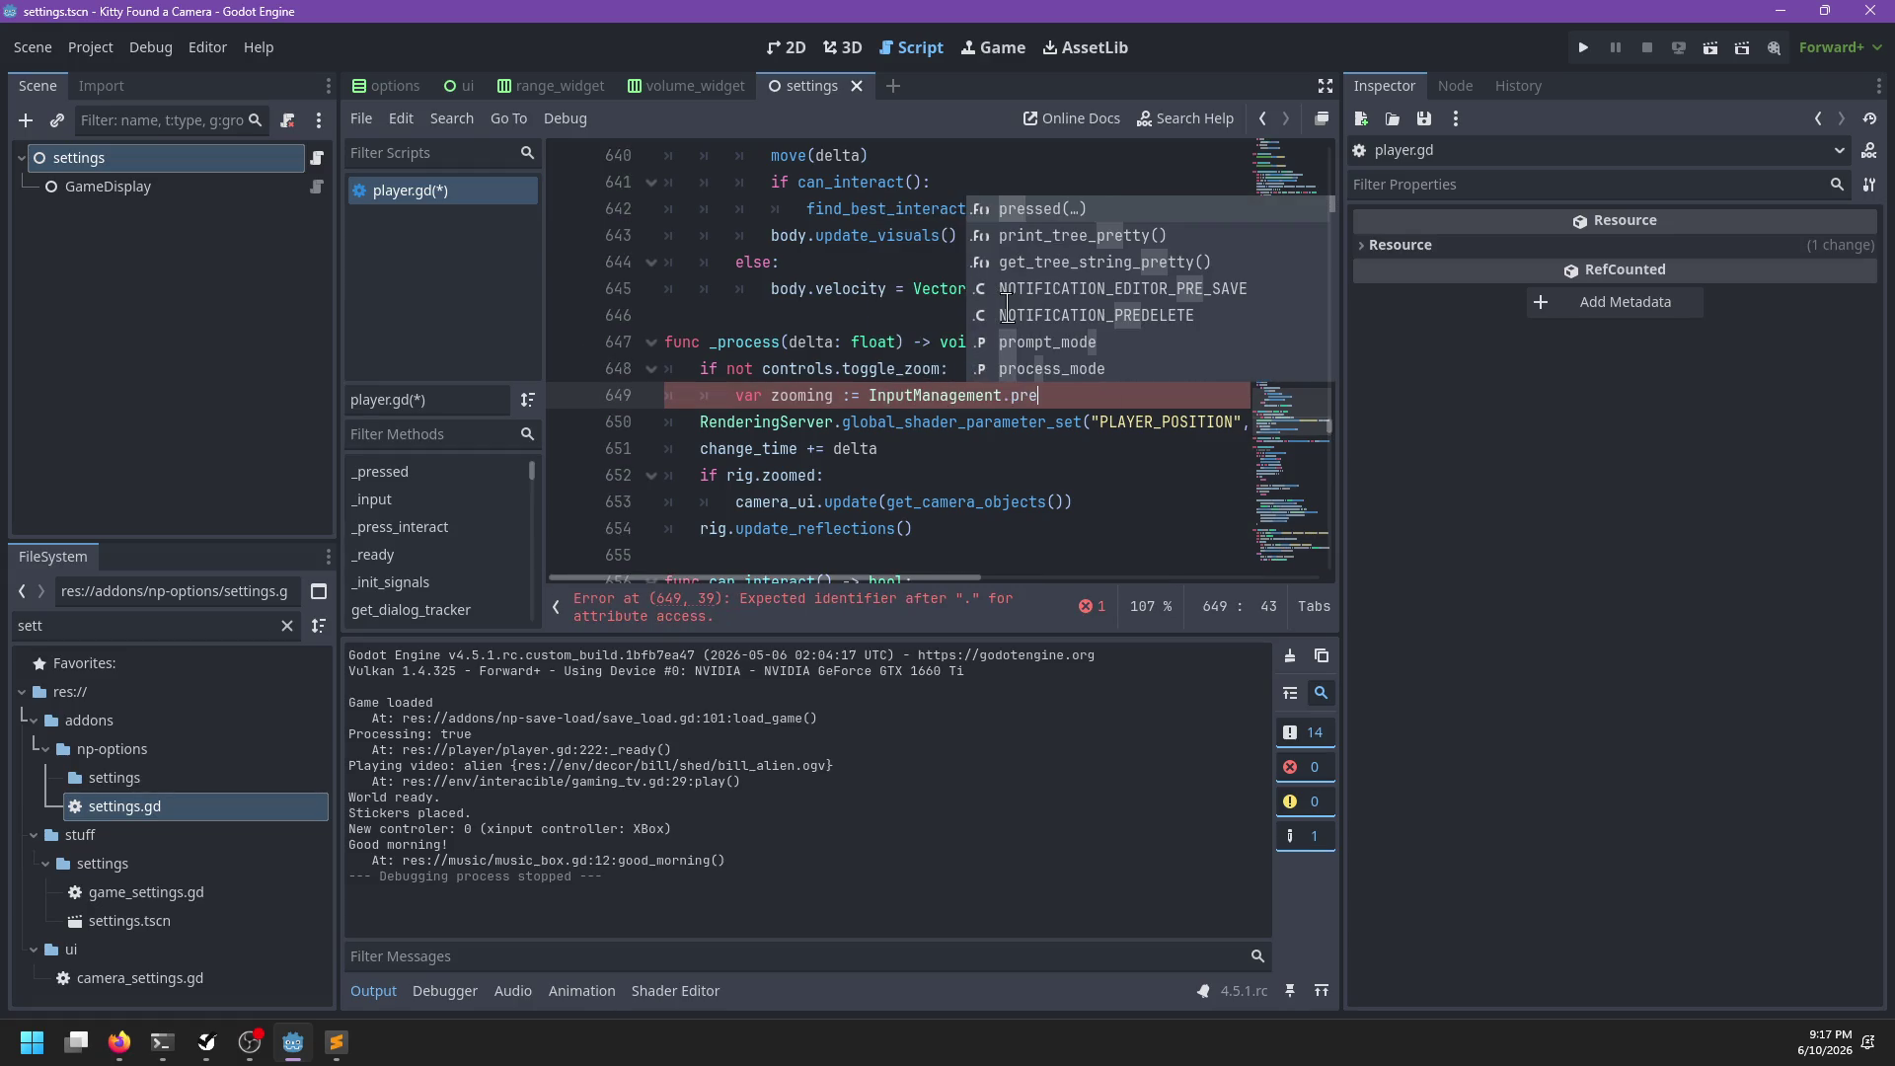
{"action": "key", "text": "Return"}
{"action": "key", "text": "BackSpace"}
{"action": "key", "text": "BackSpace"}
{"action": "key", "text": "BackSpace"}
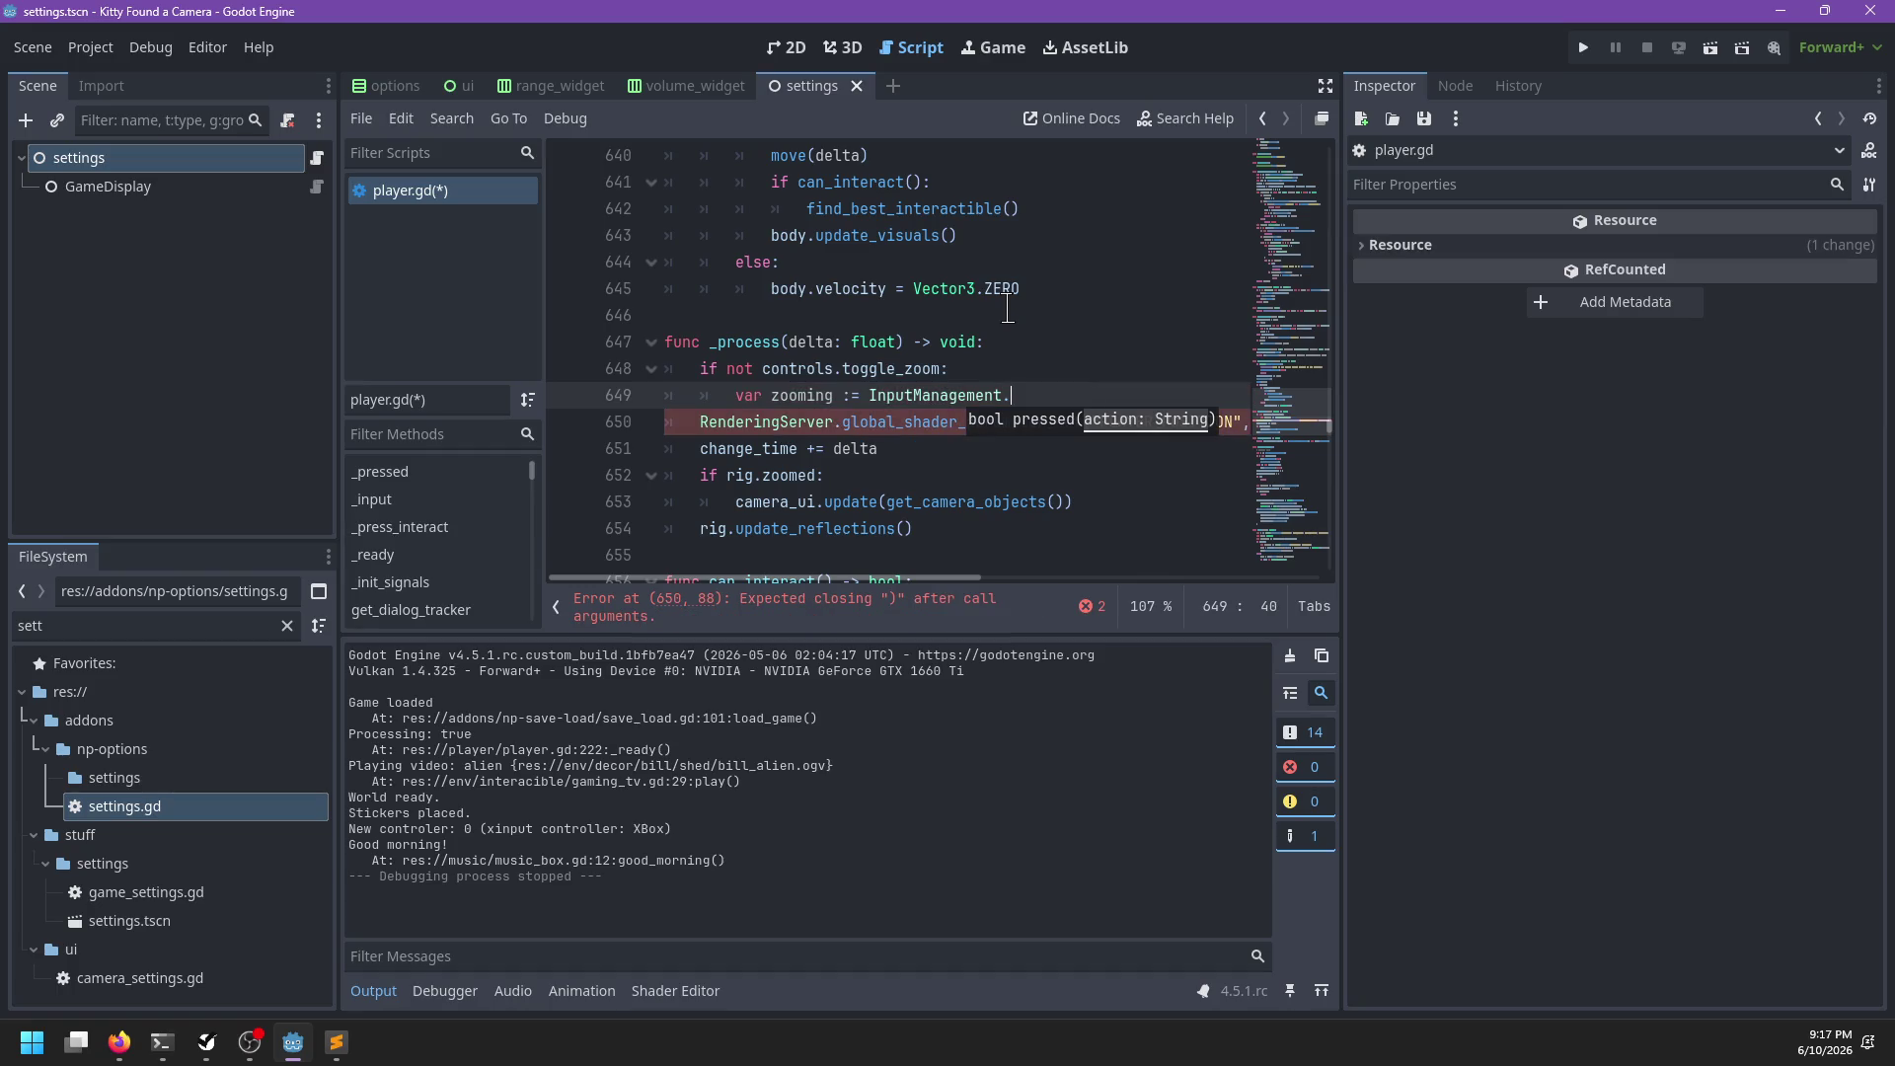
{"action": "type", "text": "hol"}
{"action": "key", "text": "Return"}
{"action": "type", "text": "'toggle_"}
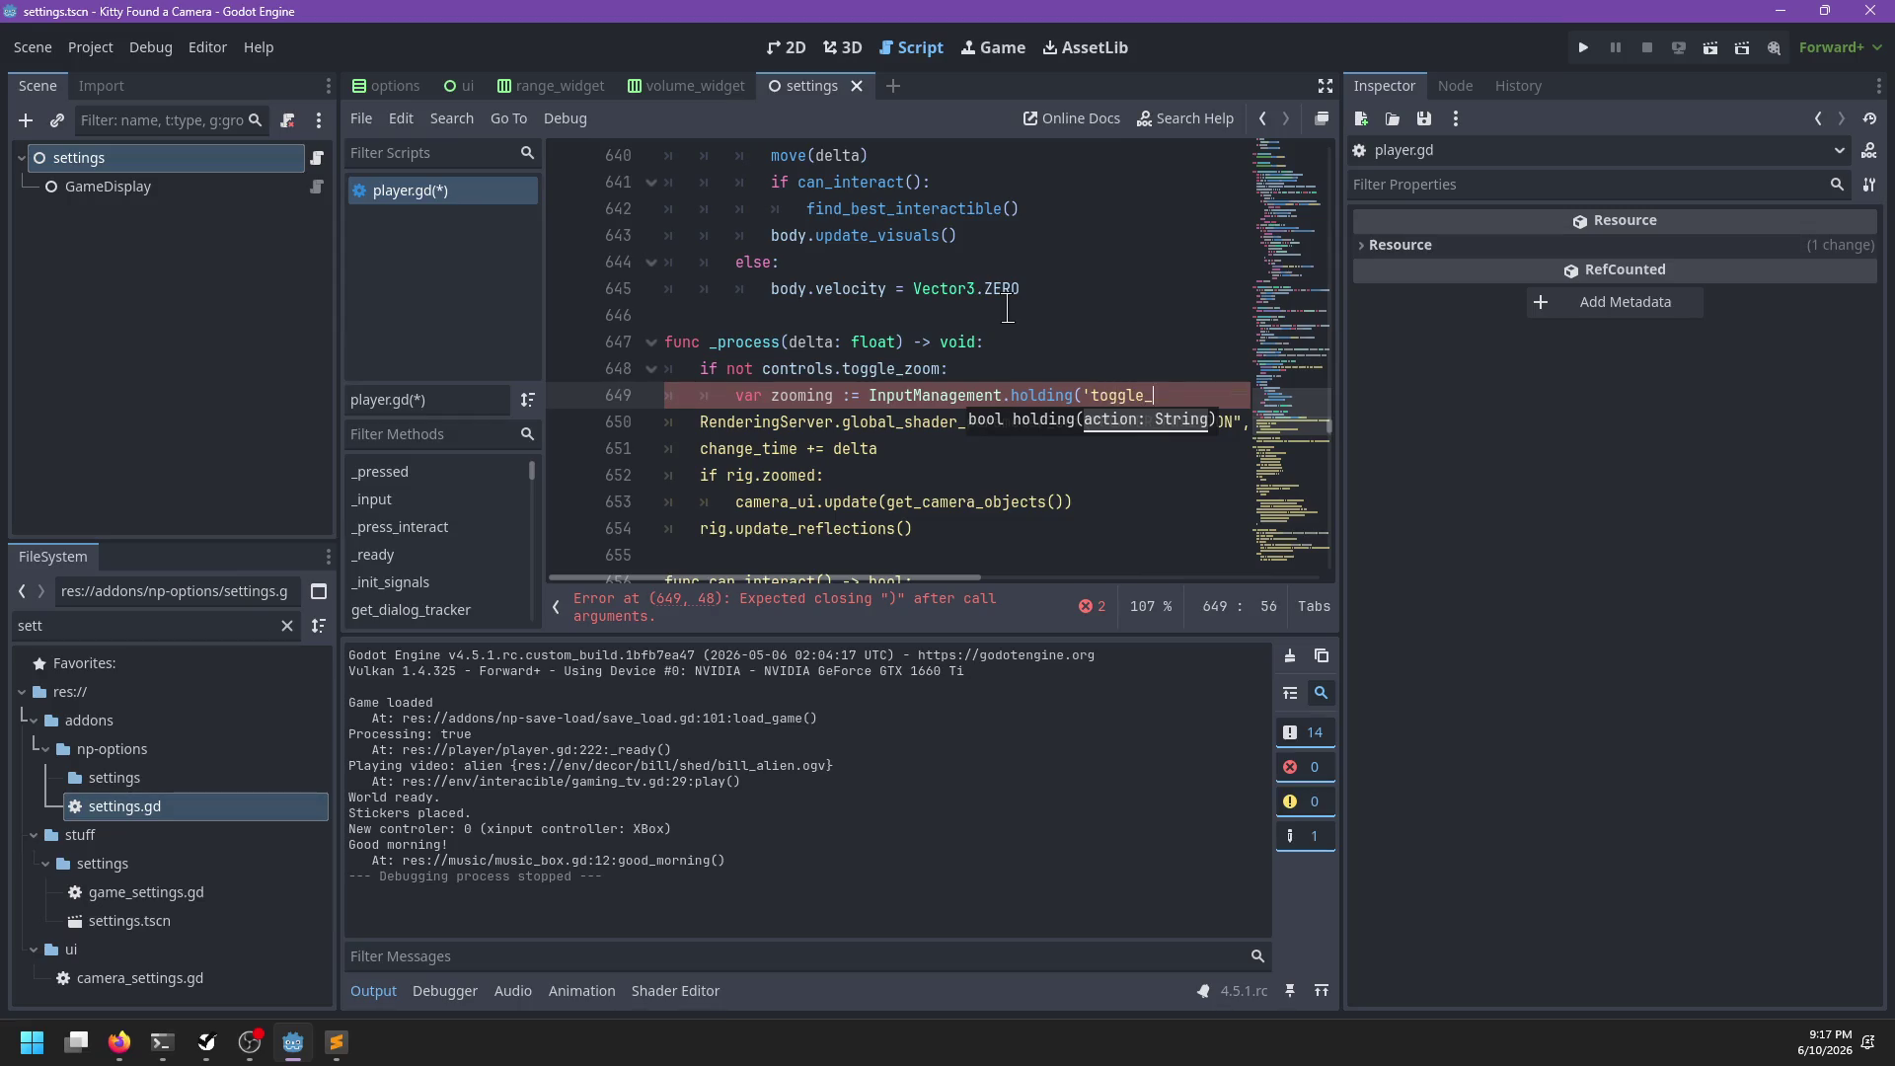
{"action": "type", "text": "')"}
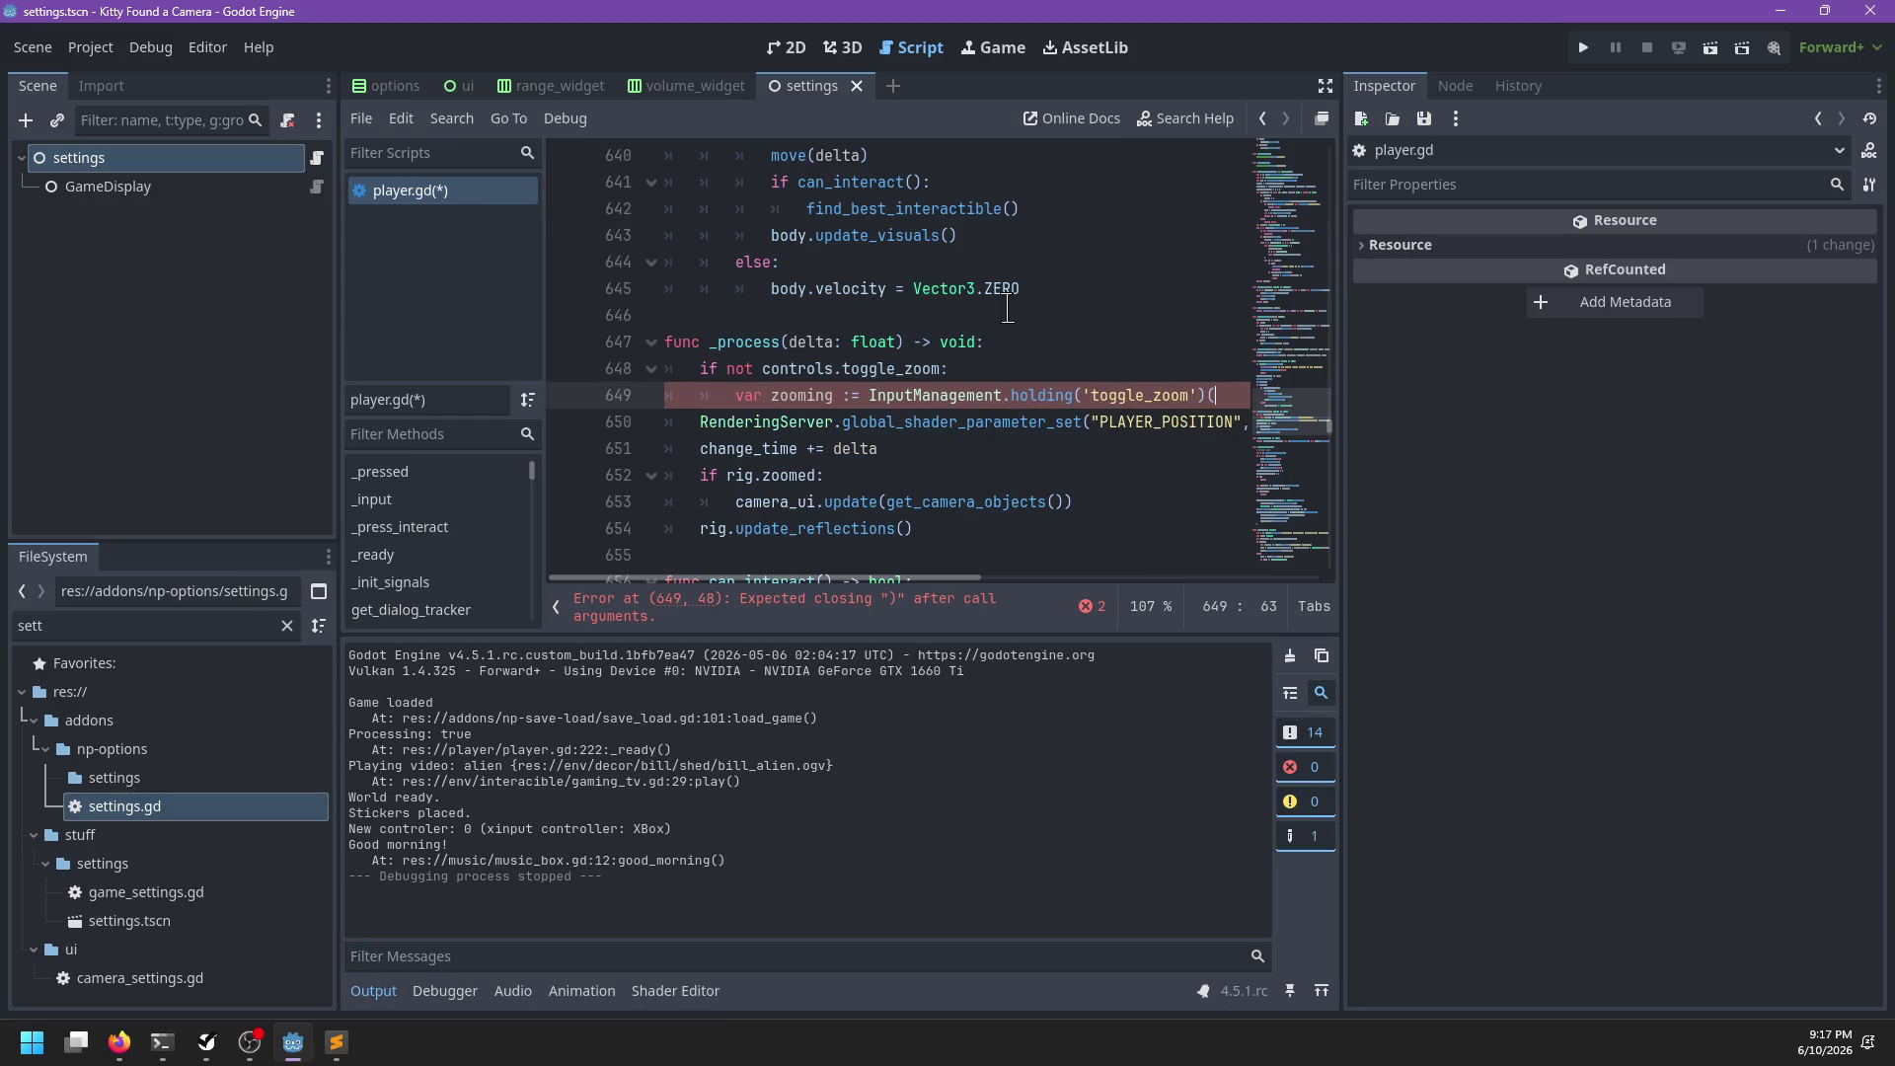
{"action": "key", "text": "Return"}
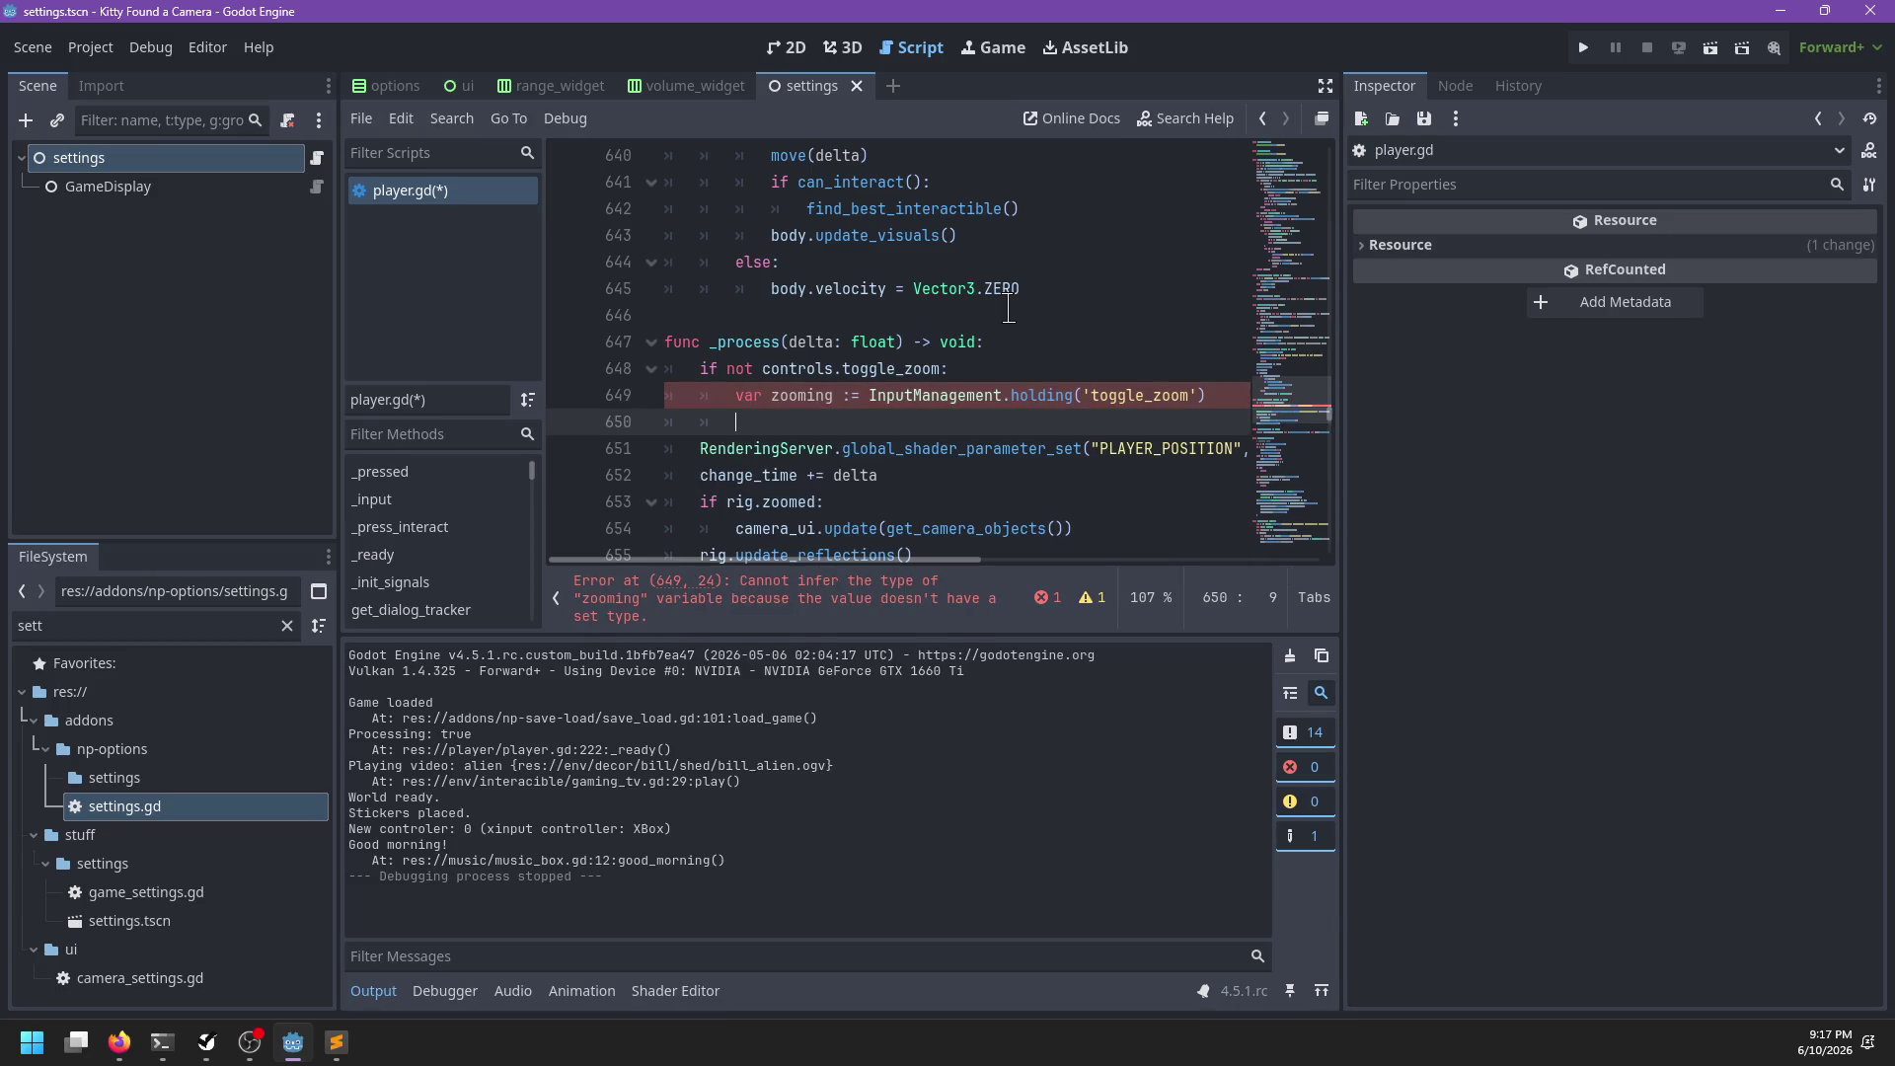
{"action": "left_click", "coordinate": [1056, 395], "text": "ctrl"}
{"action": "left_click", "coordinate": [903, 155]}
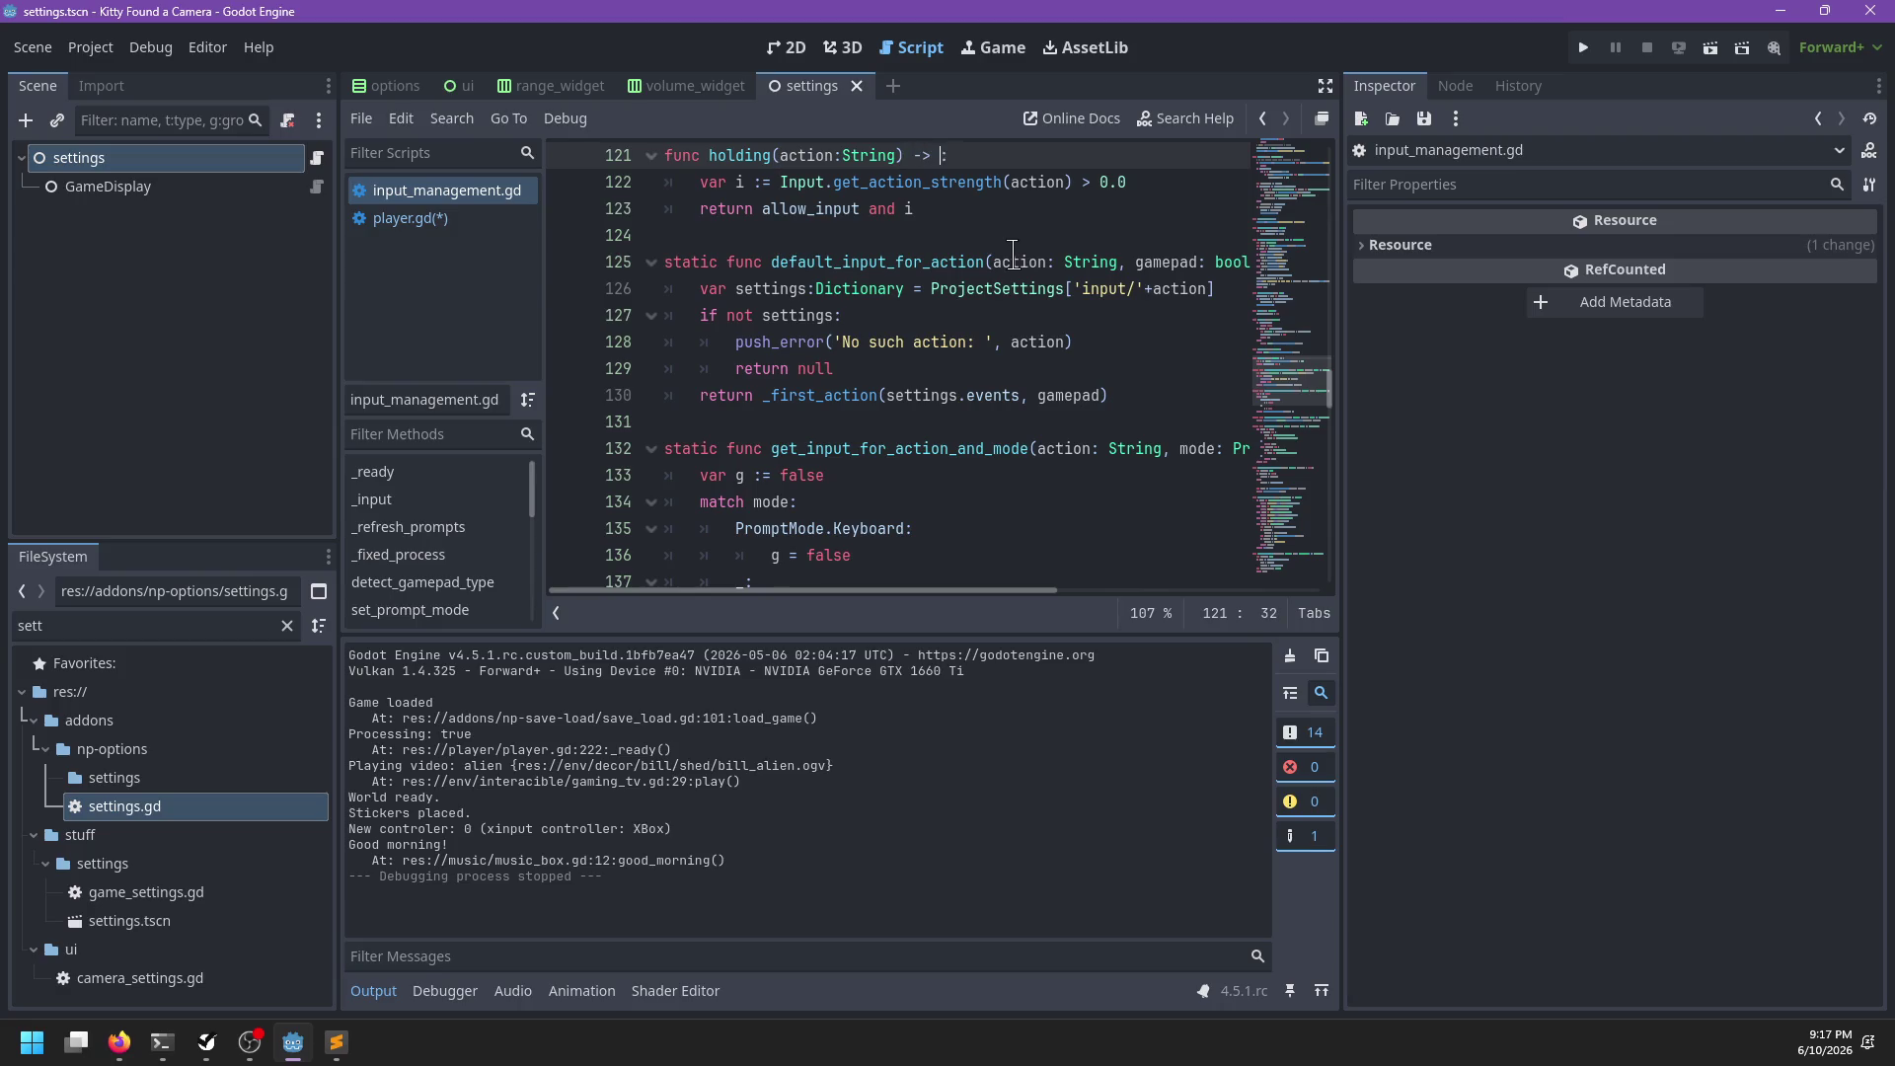
{"action": "key", "text": "alt+Left"}
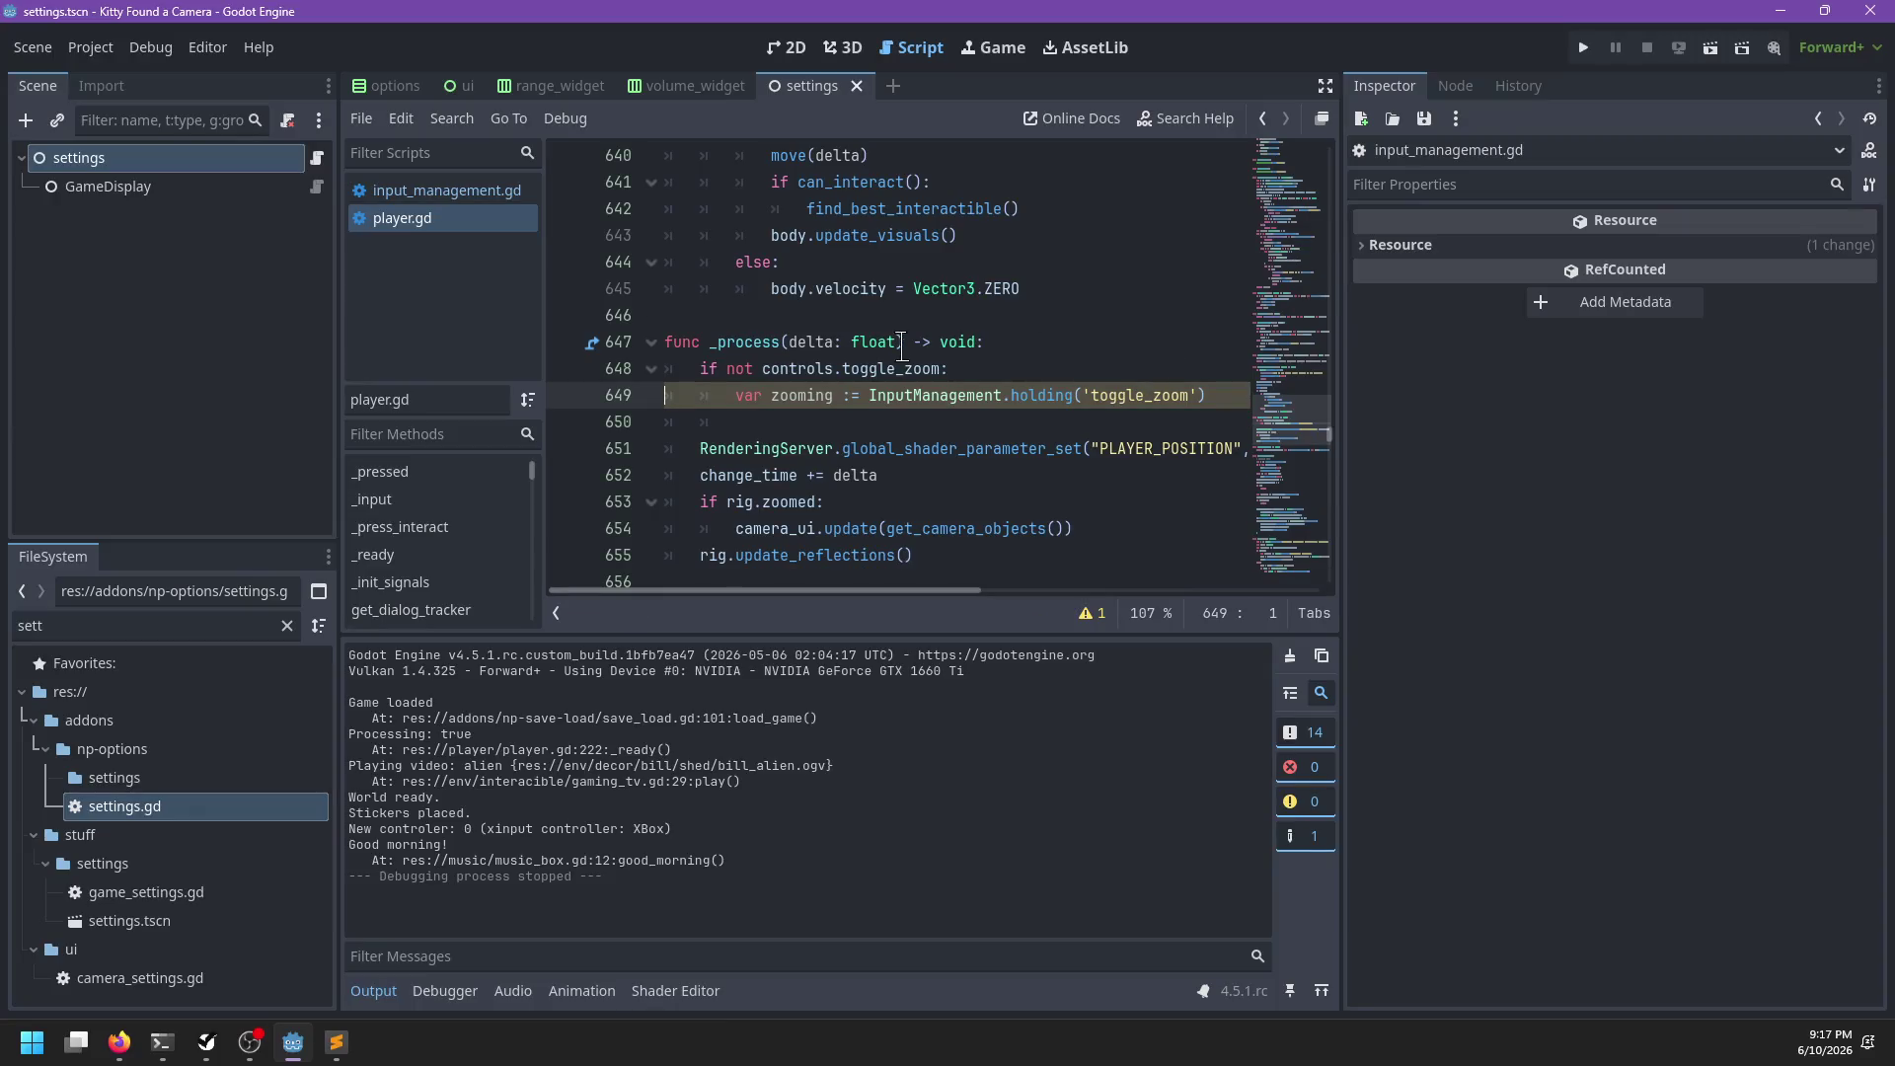
Add 'if rig.zoom != zooming:' calling cam_set_zoom(zooming), then save the script
{"action": "left_click", "coordinate": [1245, 393]}
{"action": "left_click", "coordinate": [809, 421]}
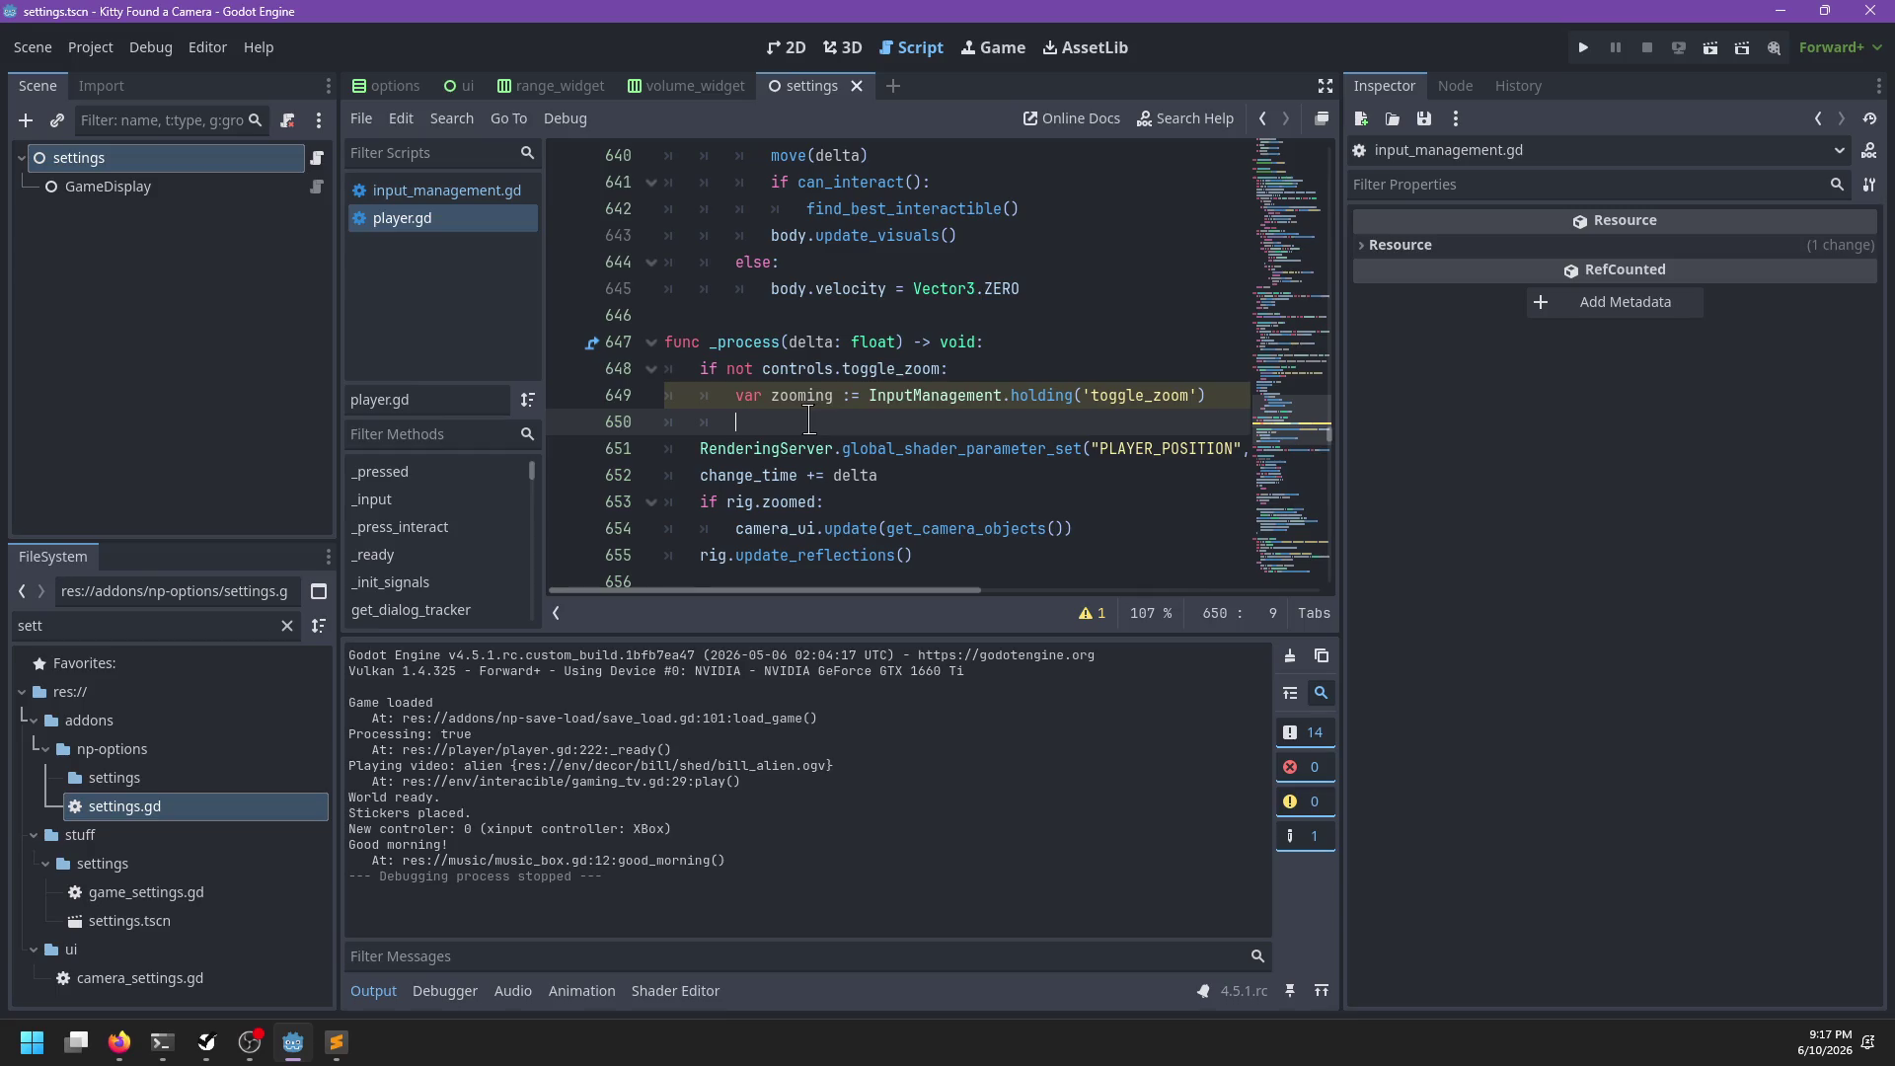
{"action": "type", "text": "if zo"}
{"action": "key", "text": "BackSpace"}
{"action": "type", "text": "rig.zoom"}
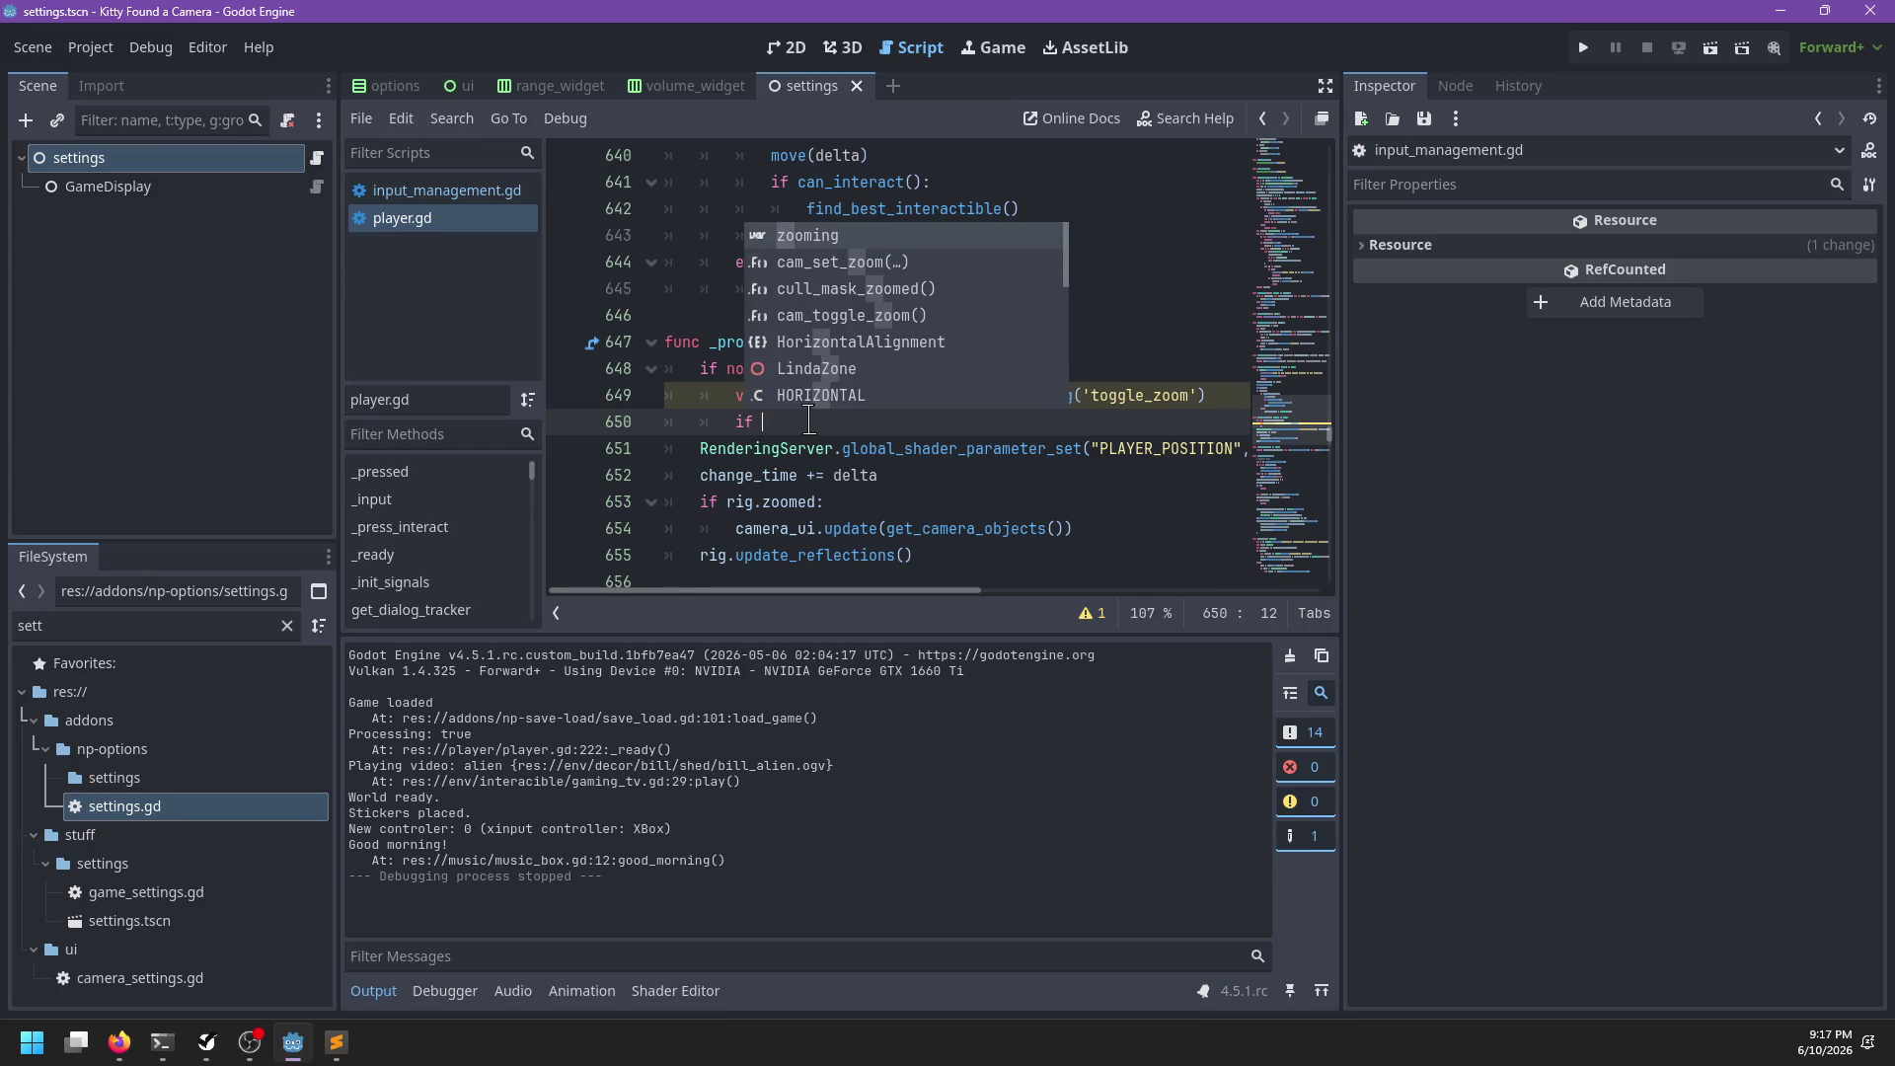
{"action": "type", "text": " != zoo"}
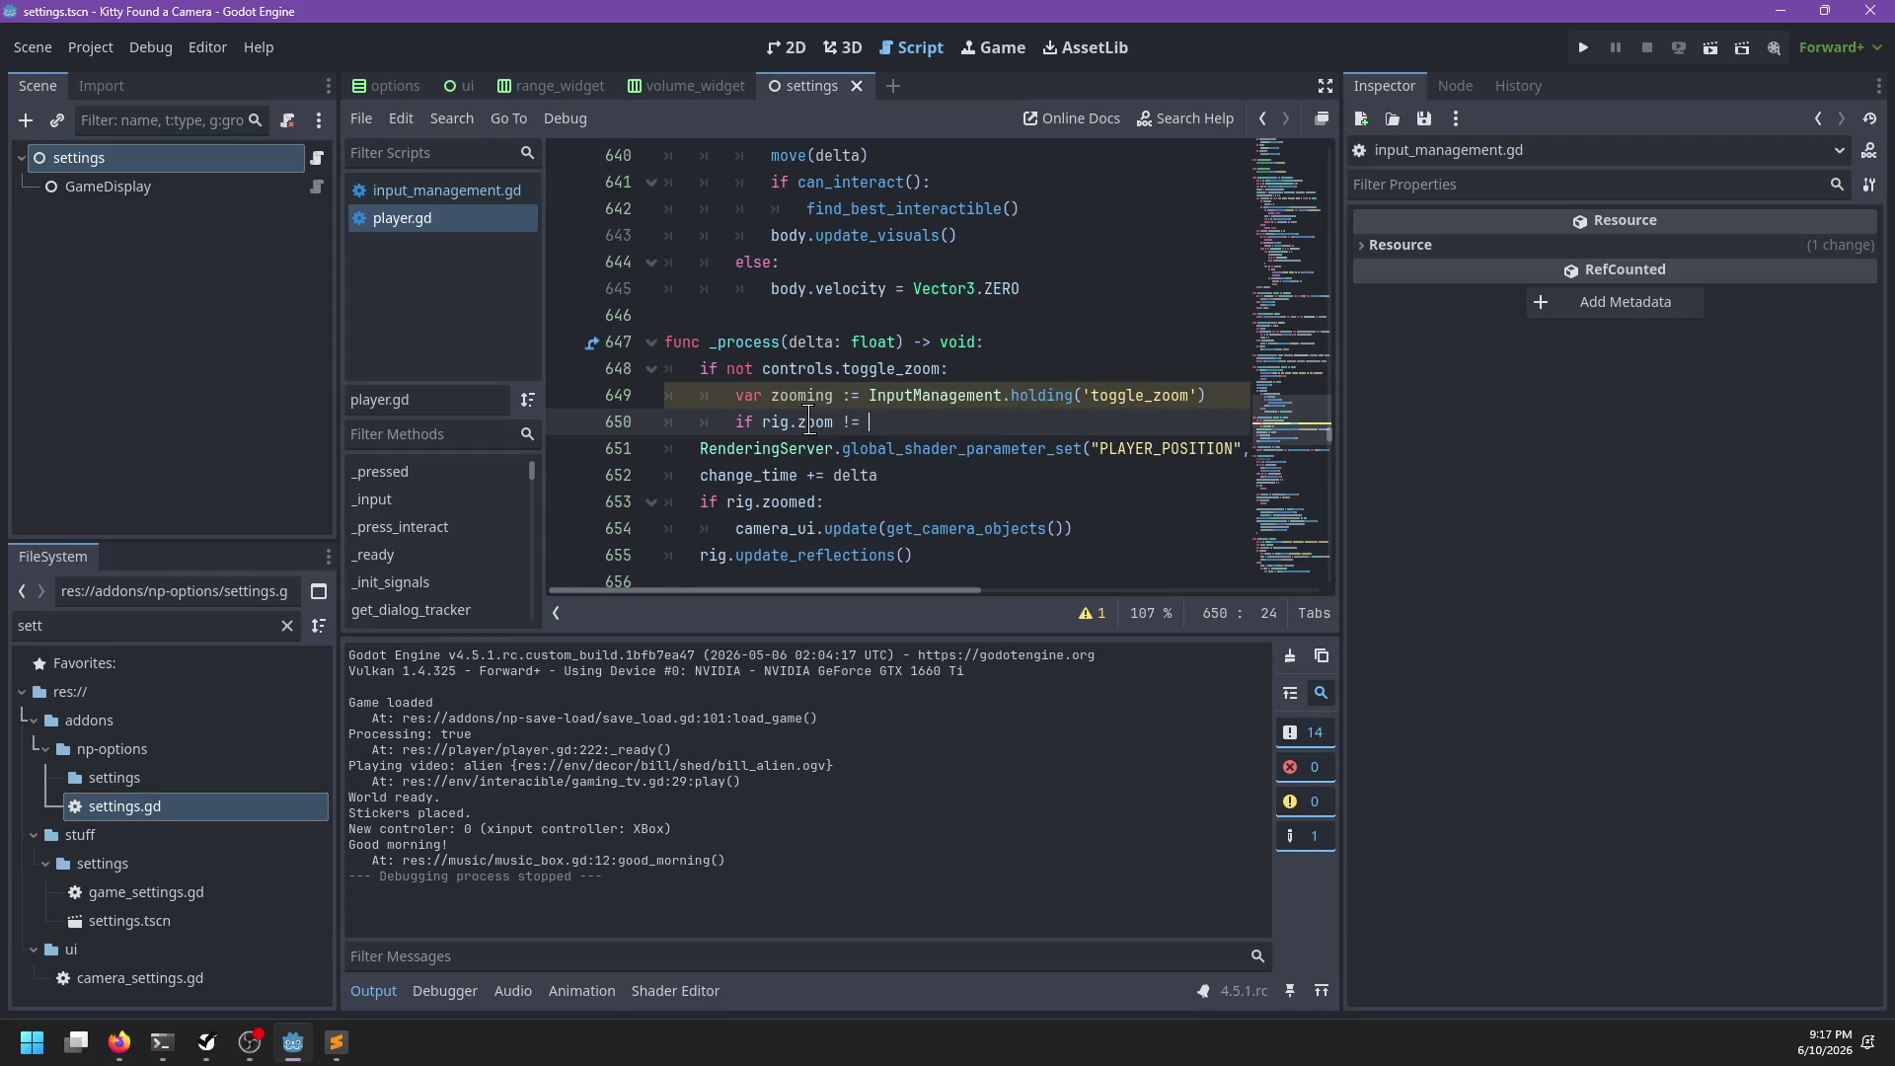
{"action": "key", "text": "Return"}
{"action": "type", "text": ":"}
{"action": "key", "text": "Return"}
{"action": "type", "text": "cam_set"}
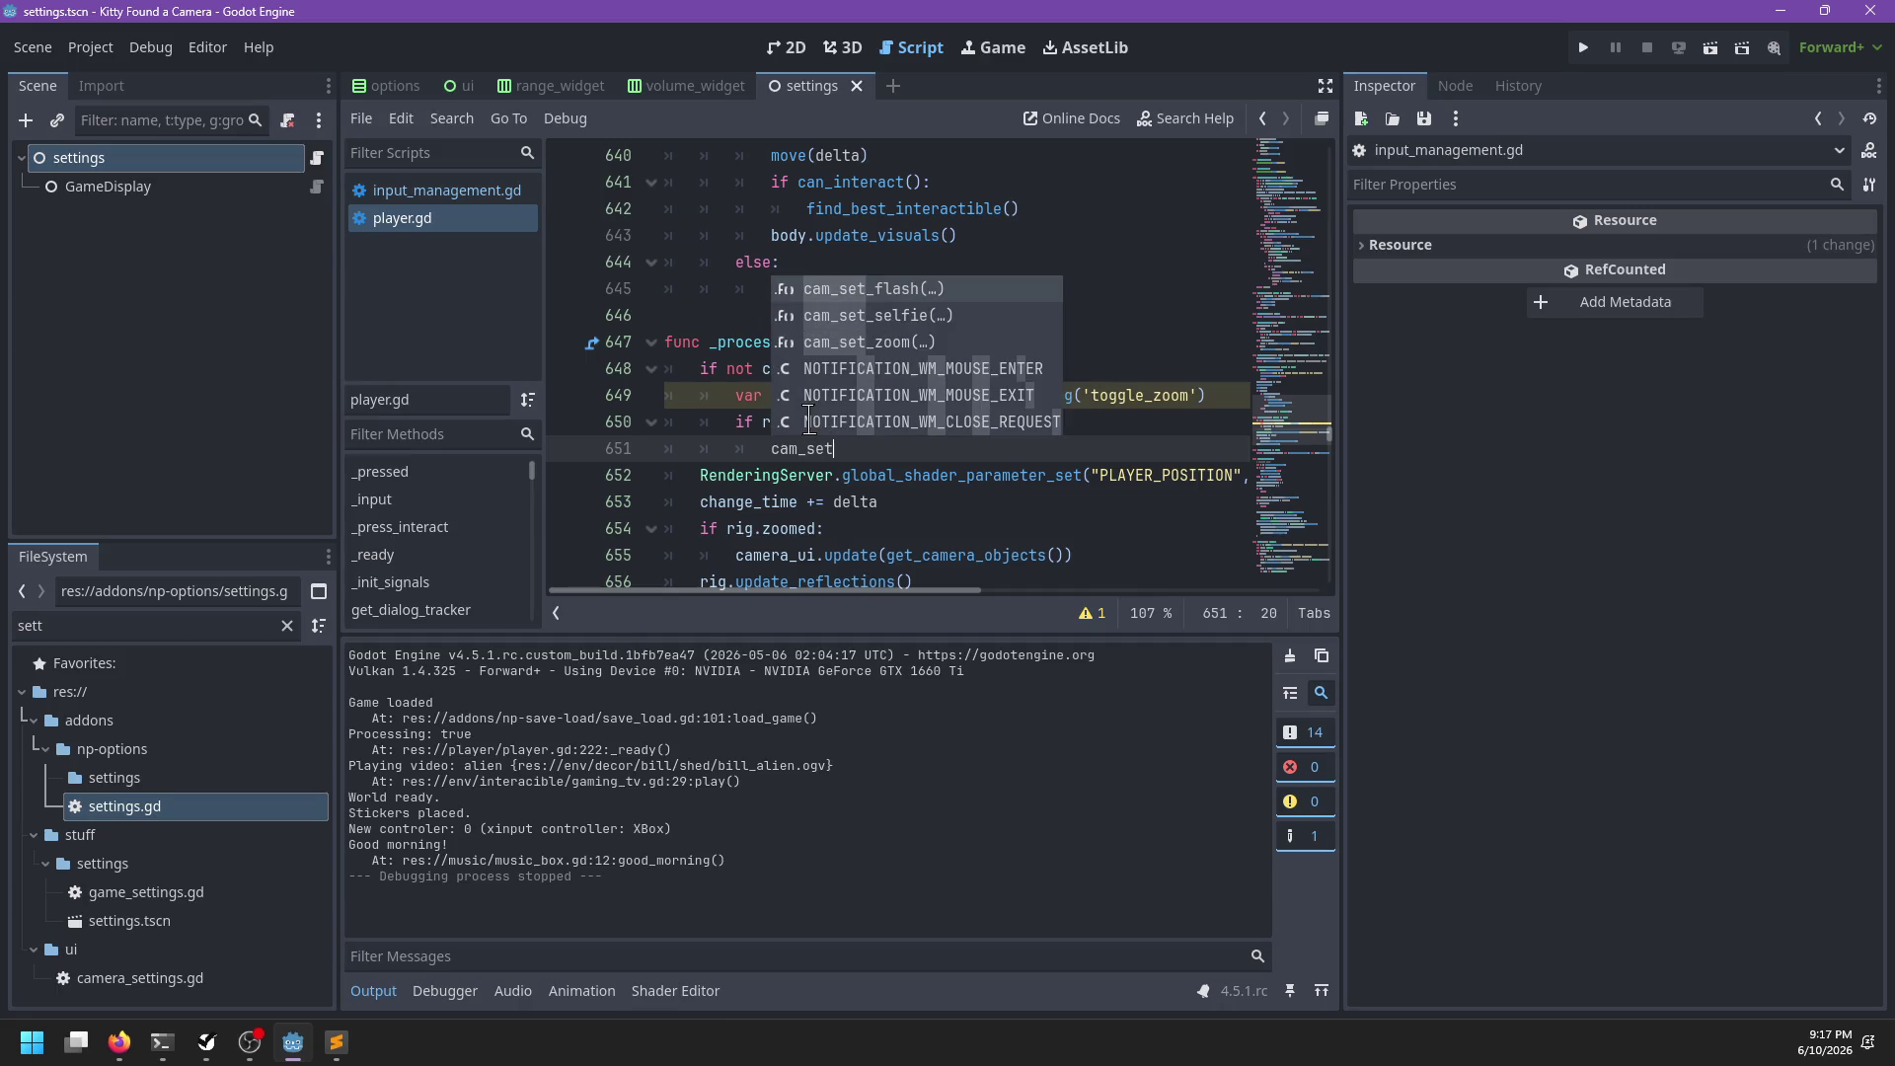
{"action": "key", "text": "Down"}
{"action": "key", "text": "Down"}
{"action": "key", "text": "Return"}
{"action": "type", "text": "ooming)"}
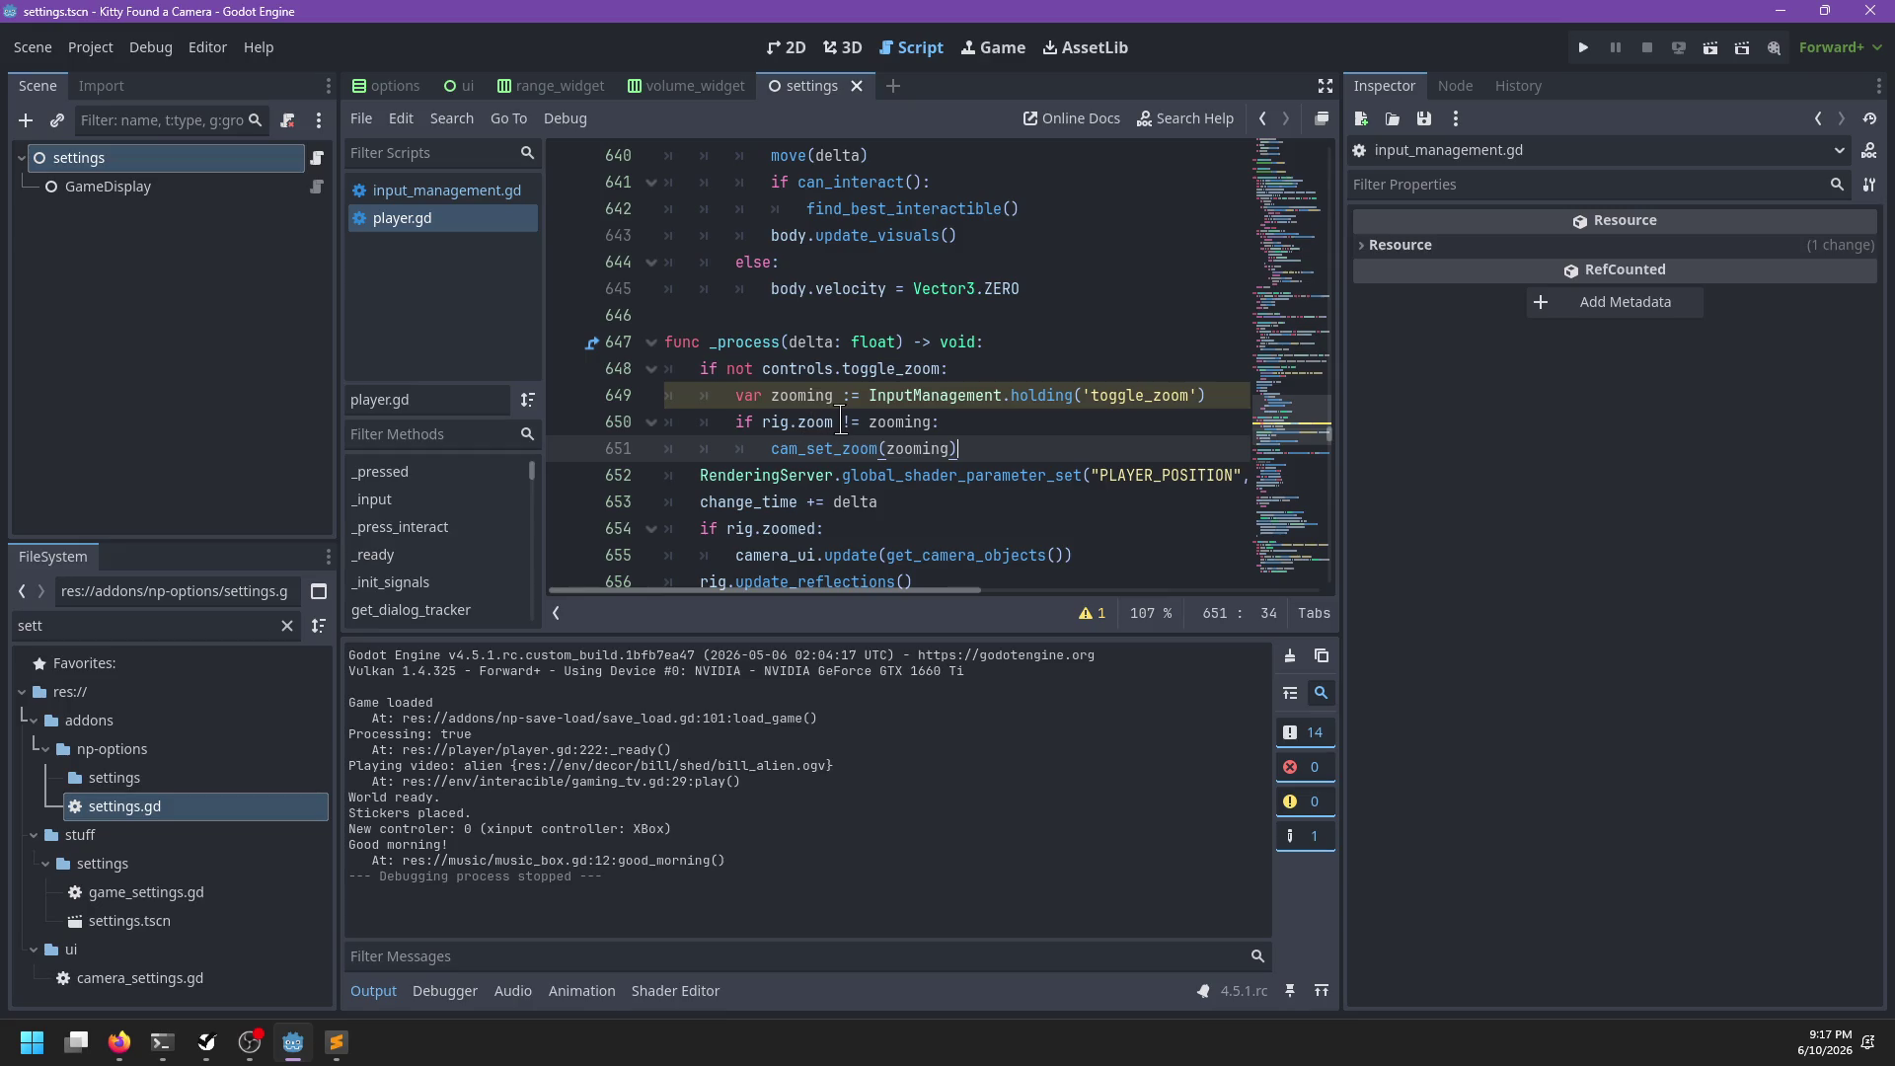
{"action": "key", "text": "ctrl+s"}
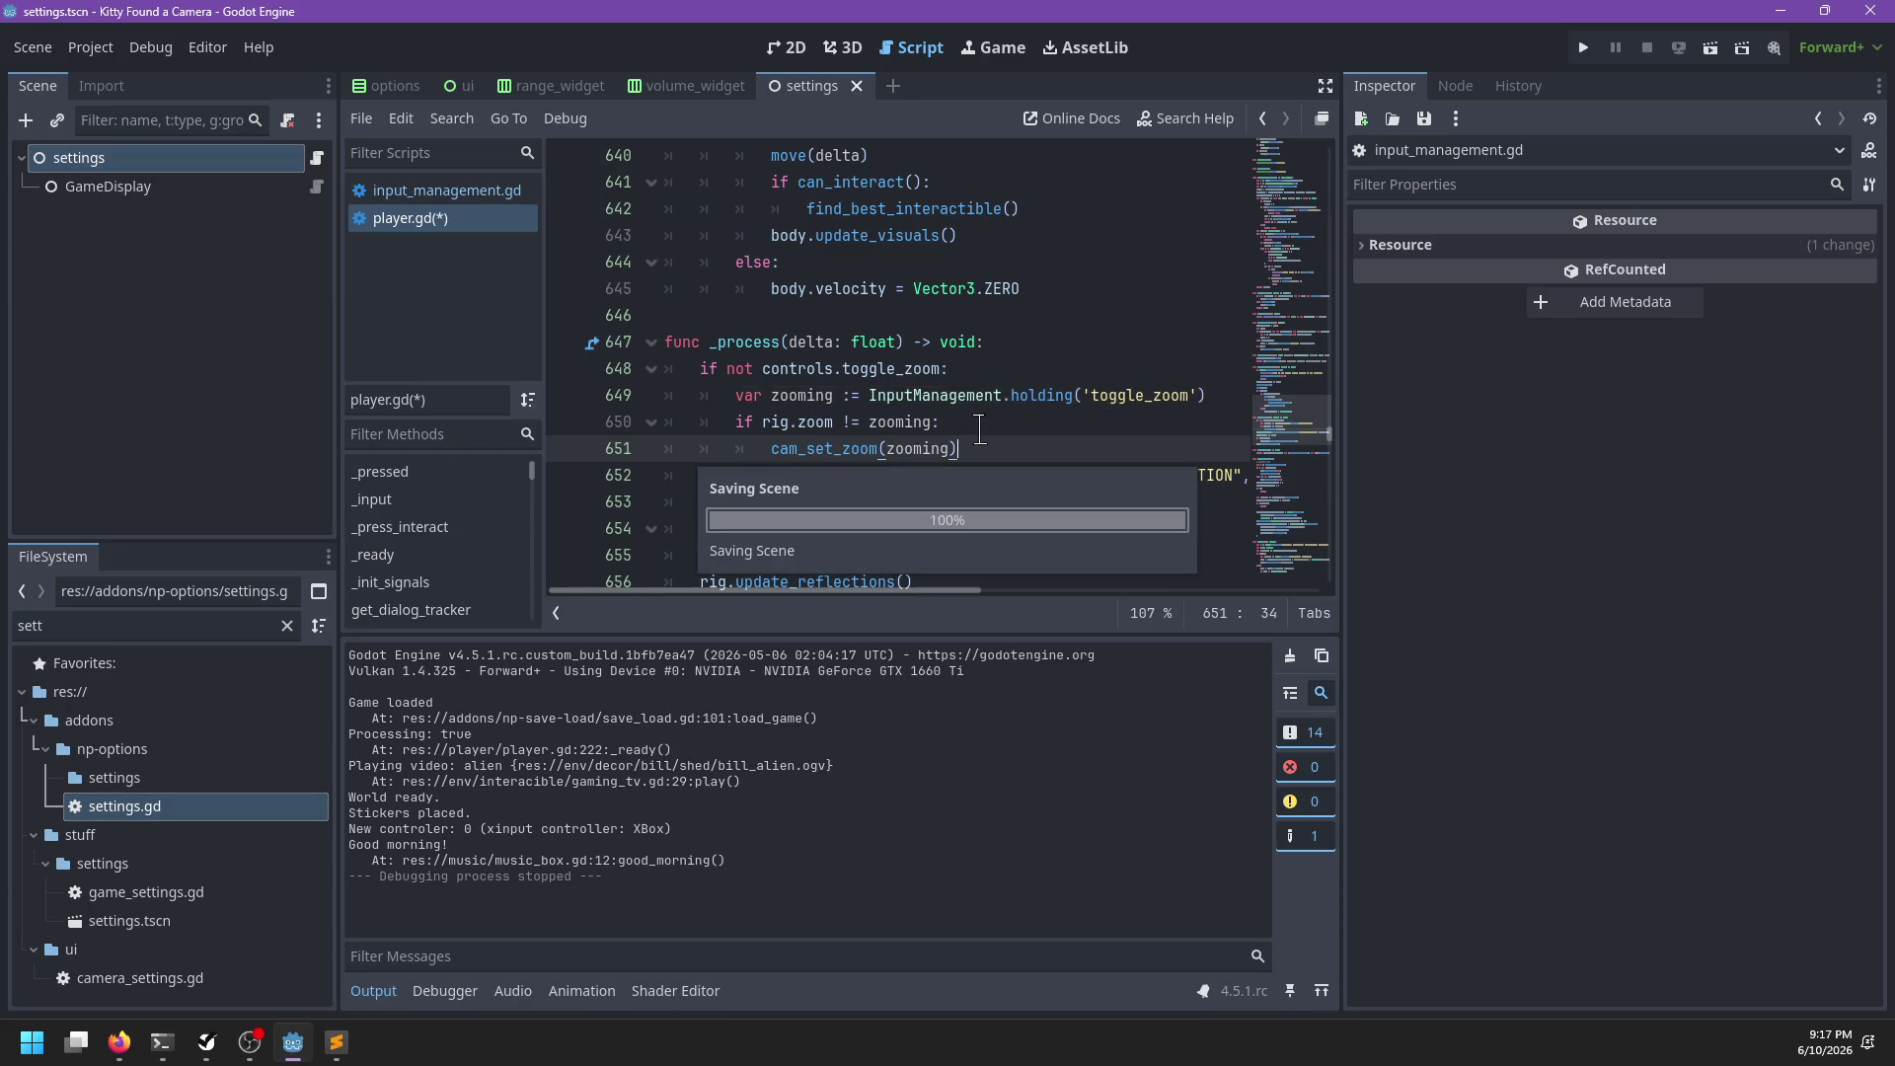
Run the game and go to Options > Controls from the pause menu
{"action": "key", "text": "F5"}
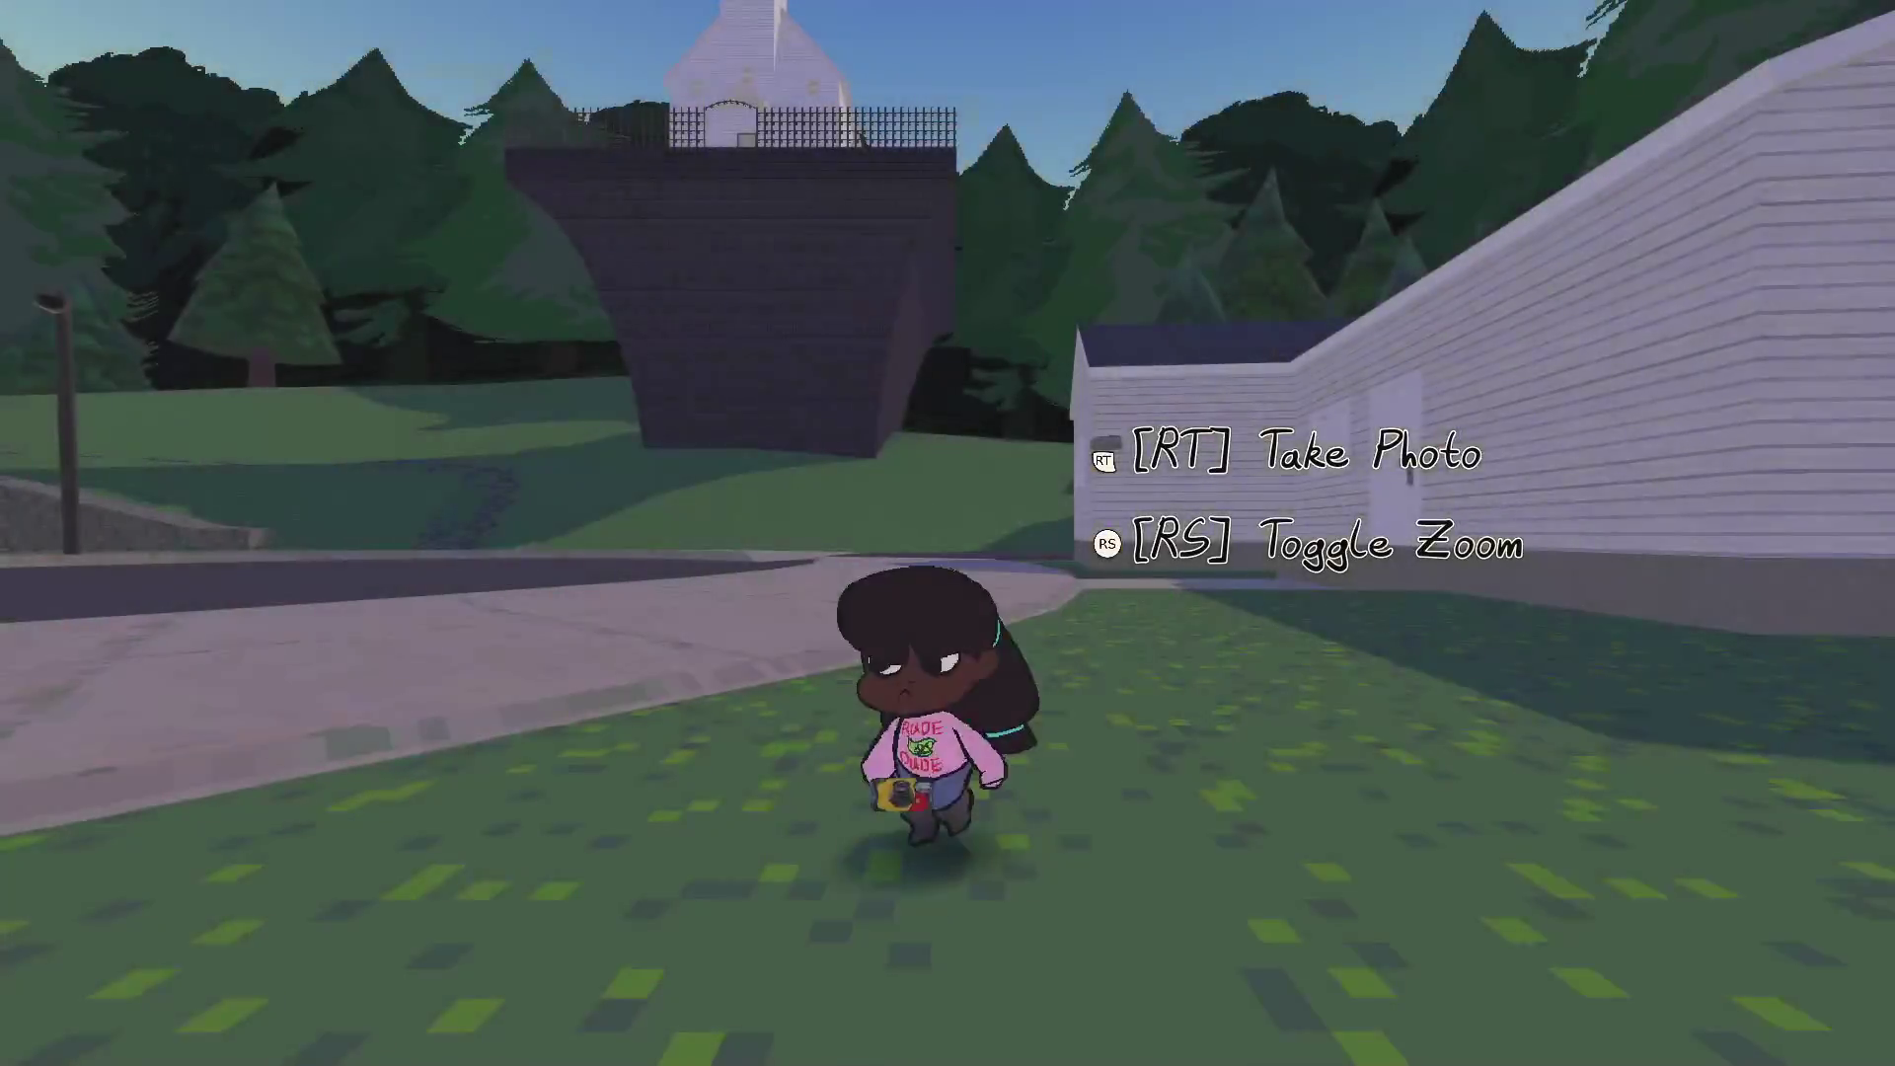
{"action": "key", "text": "Escape"}
{"action": "key", "text": "Down"}
{"action": "key", "text": "Return"}
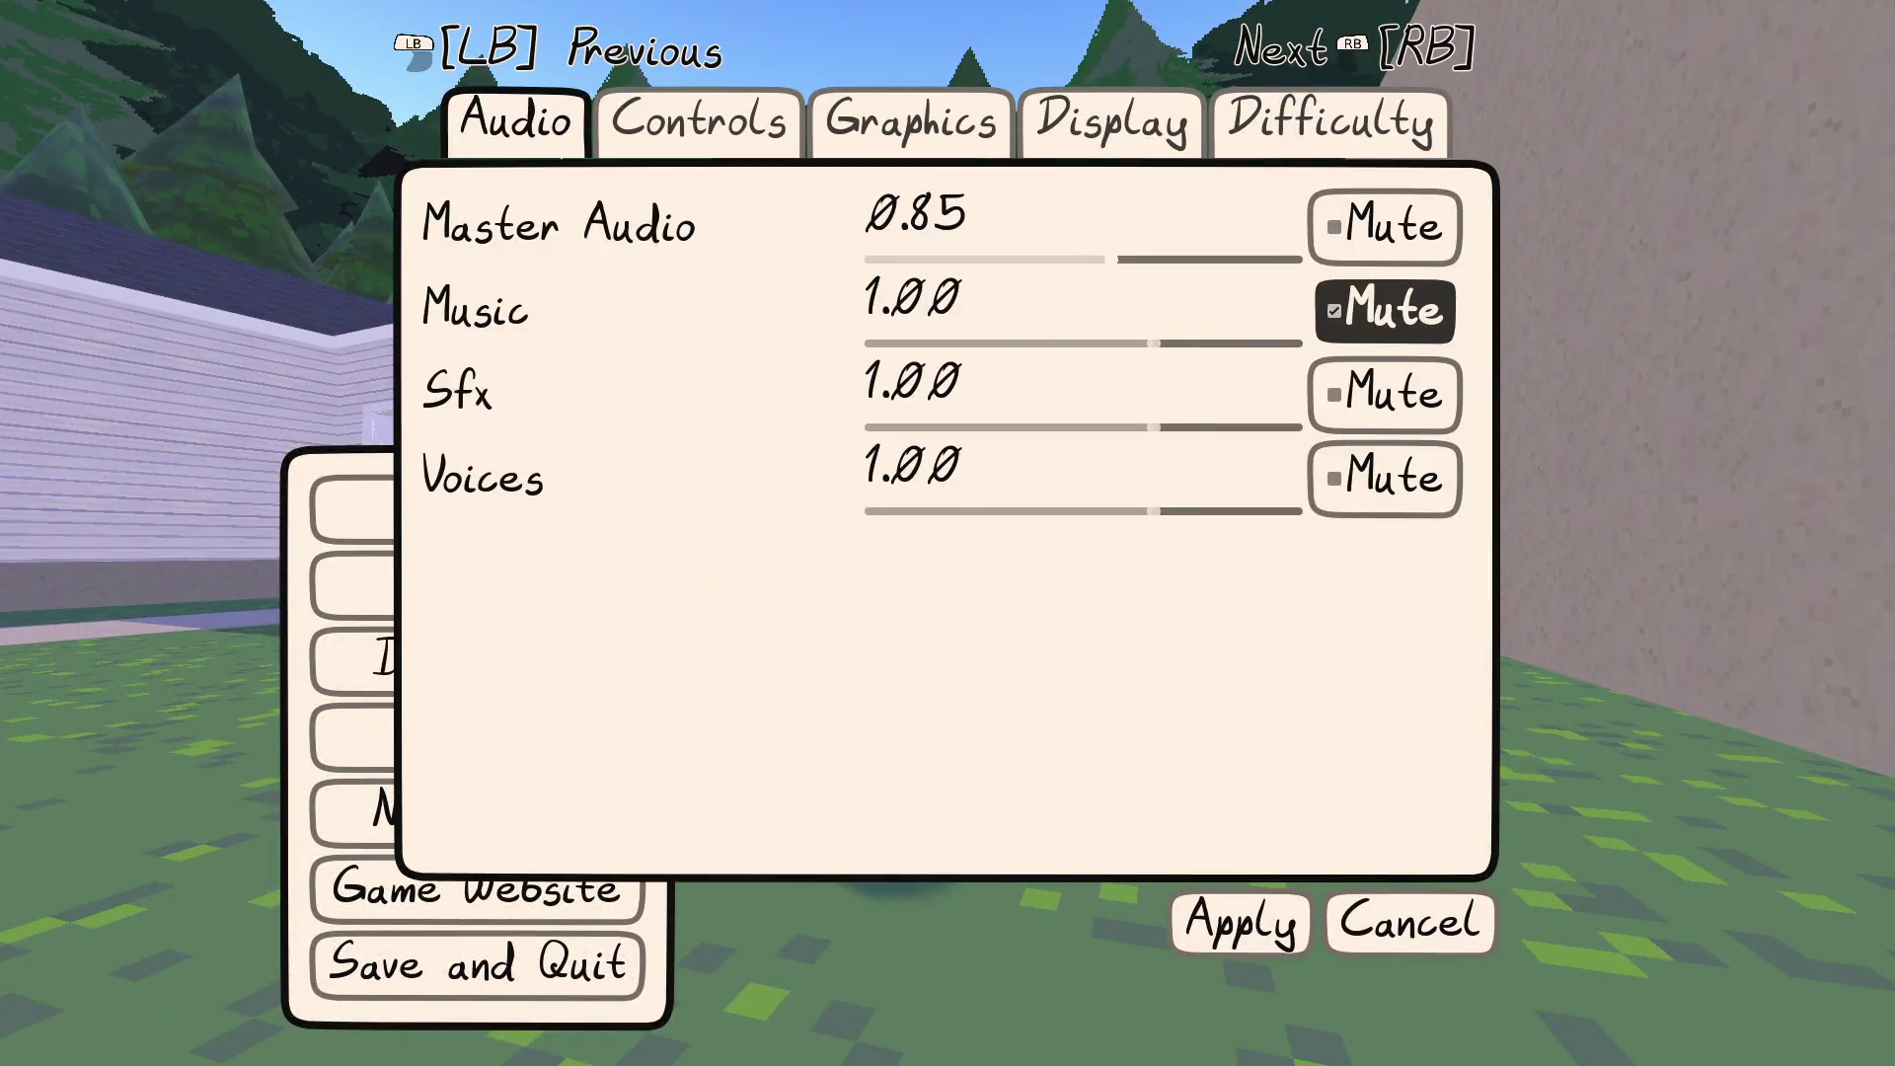
{"action": "key", "text": "Right"}
{"action": "key", "text": "Down"}
{"action": "key", "text": "Down"}
{"action": "key", "text": "Down"}
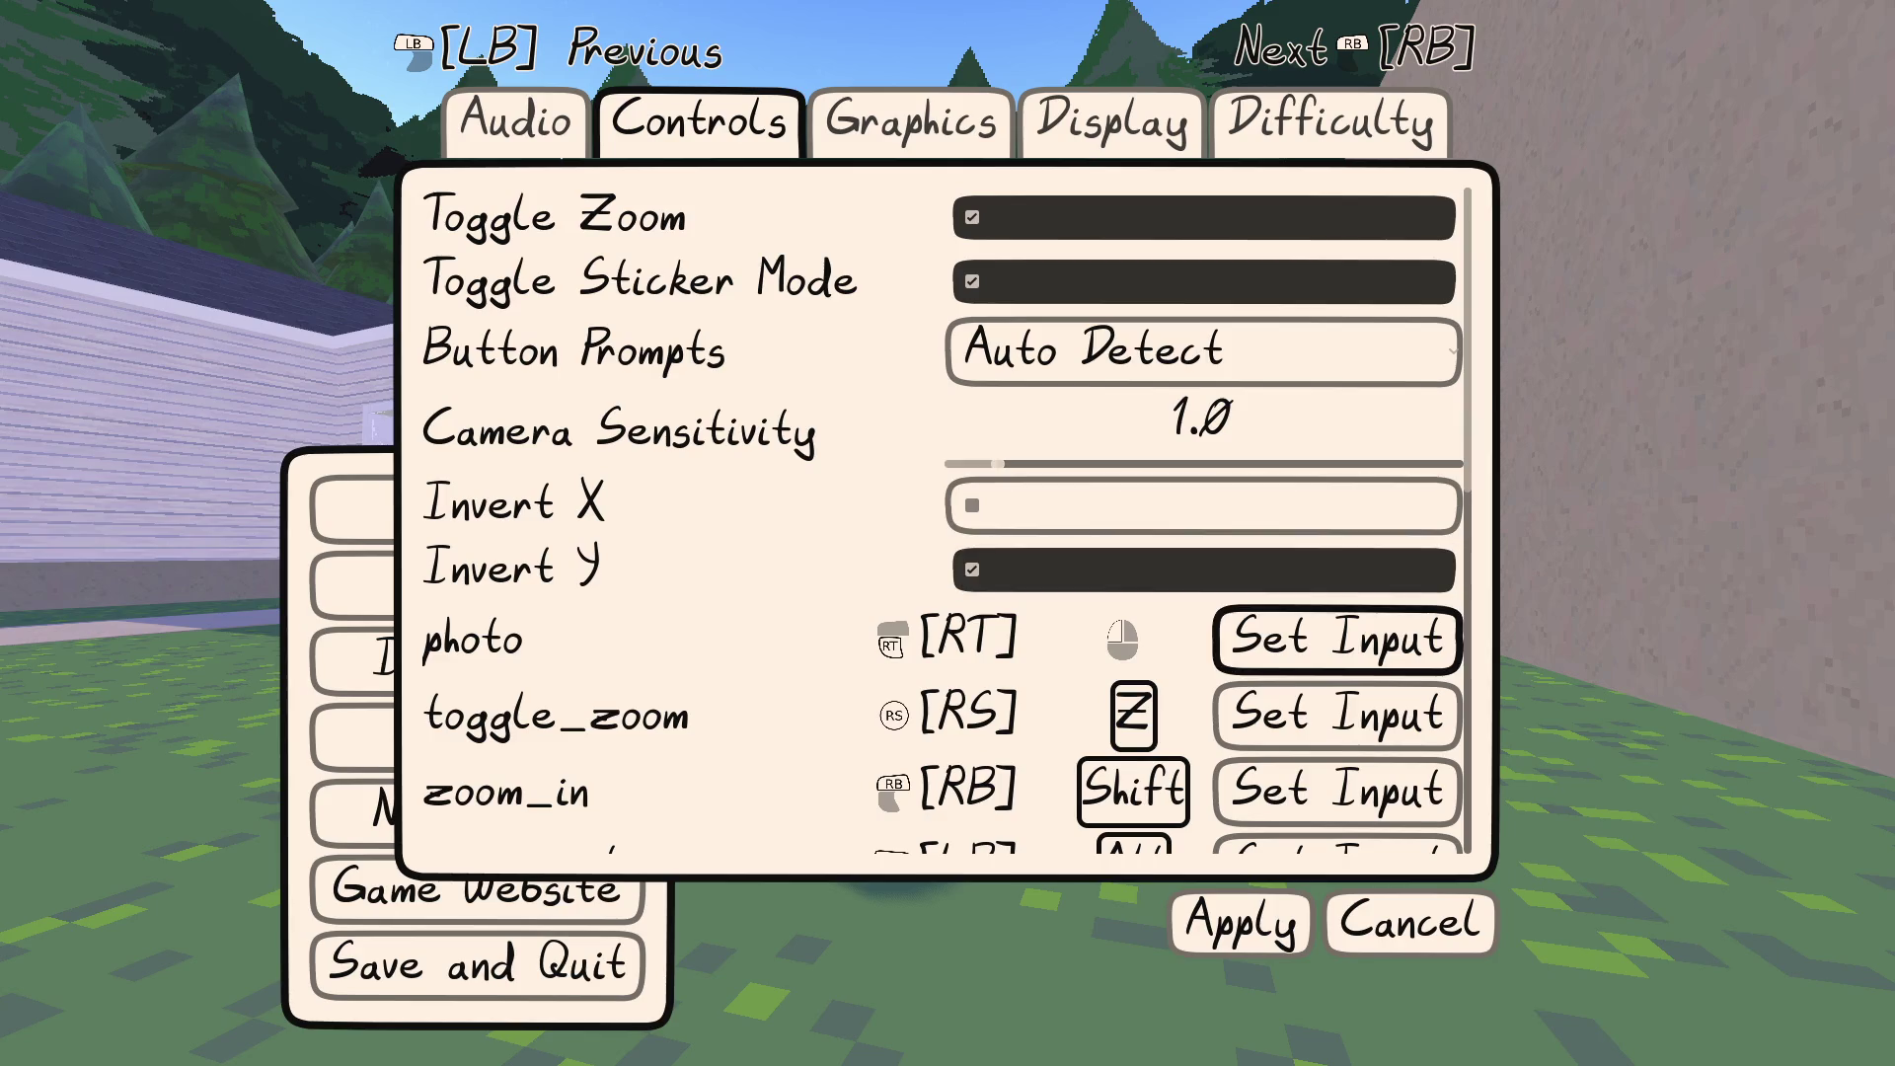
{"action": "key", "text": "Down"}
Bind toggle_zoom to the right mouse button and turn off Toggle Zoom
{"action": "key", "text": "Return"}
{"action": "key", "text": "z"}
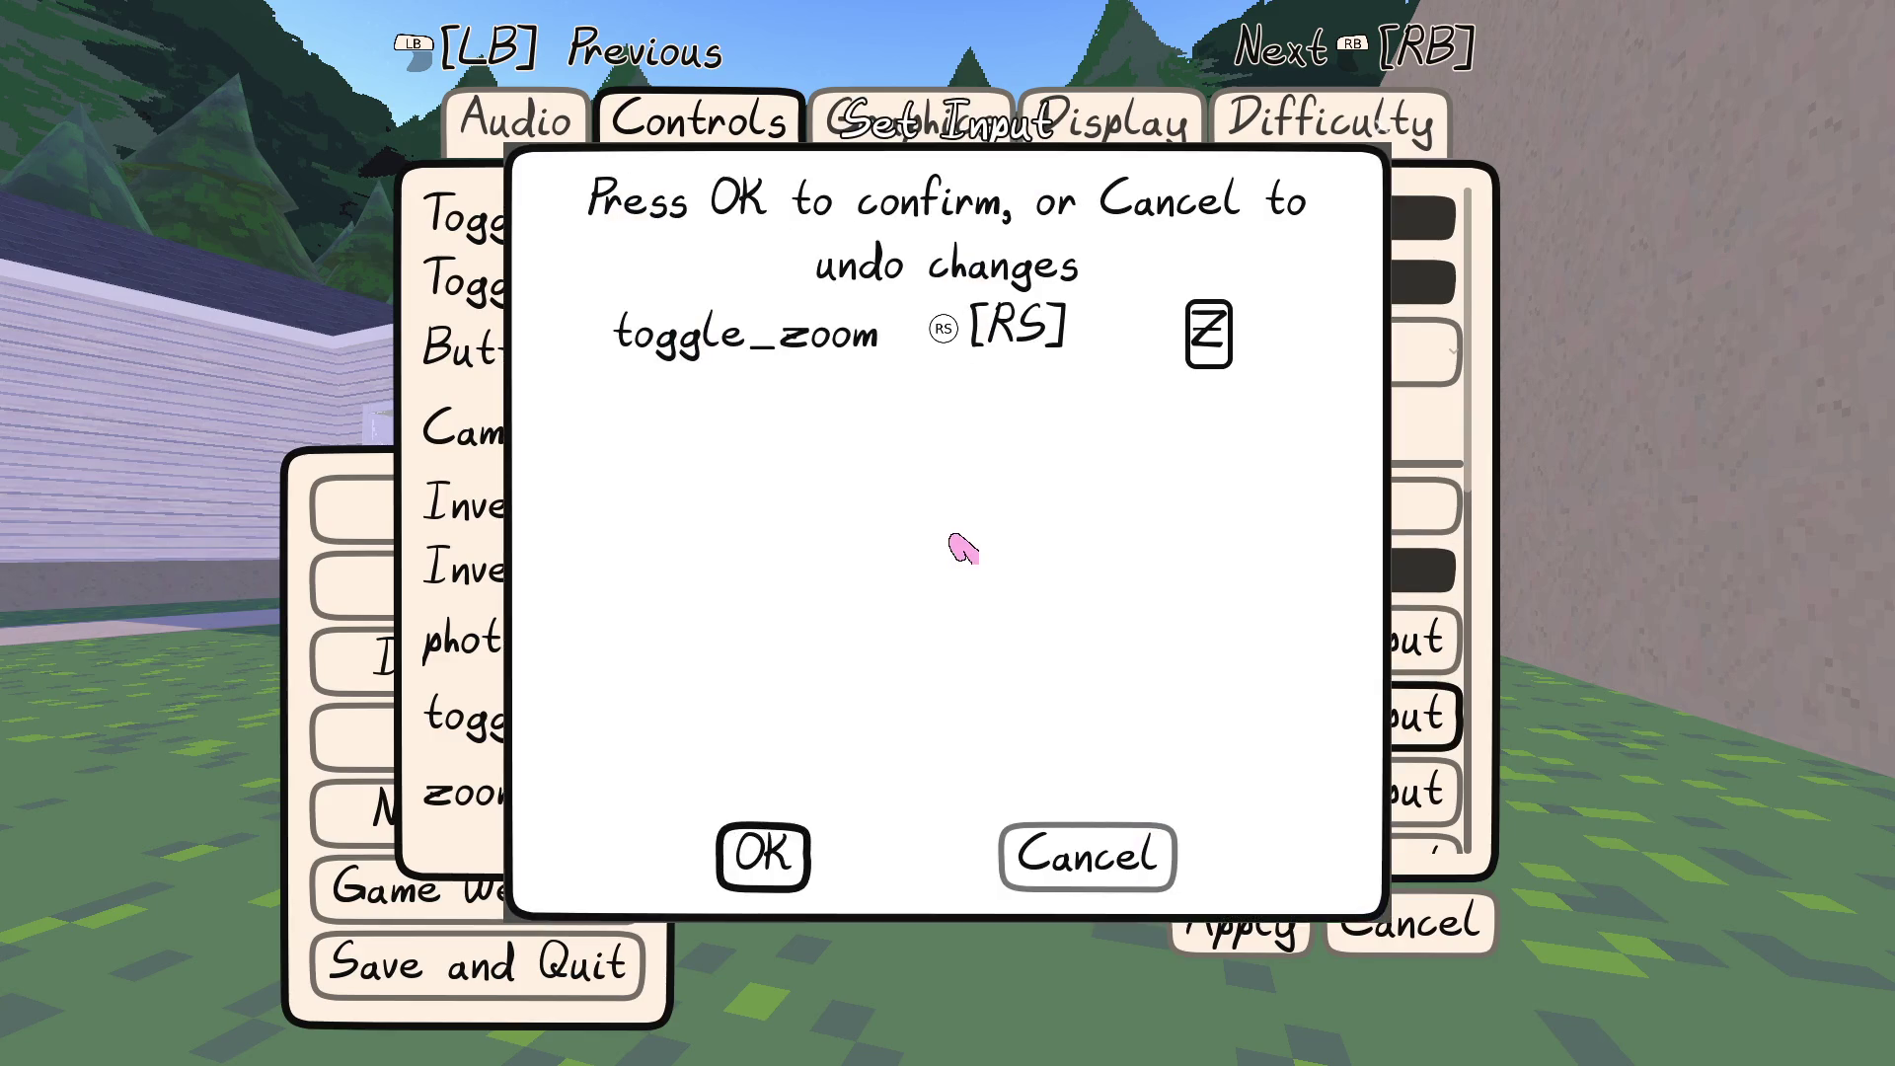
{"action": "left_click", "coordinate": [775, 874]}
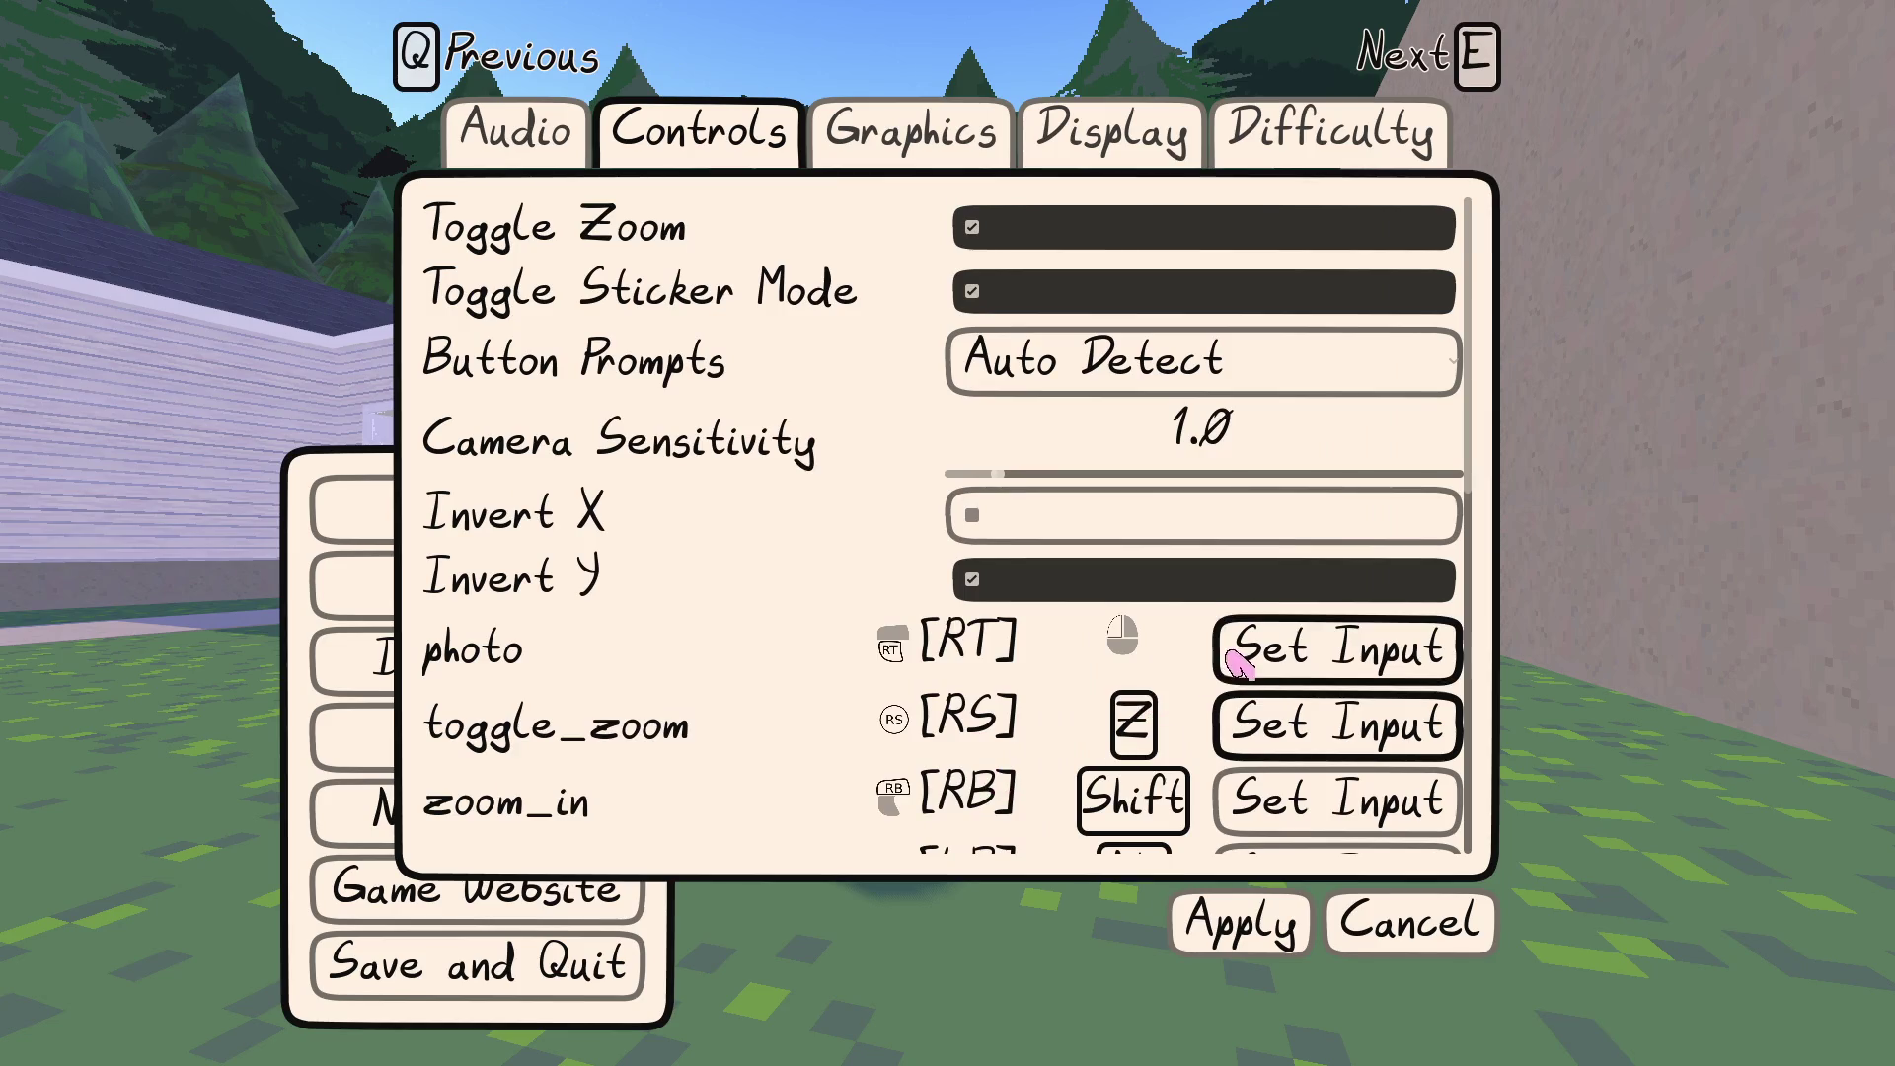
{"action": "left_click", "coordinate": [1270, 726]}
{"action": "right_click", "coordinate": [1057, 621]}
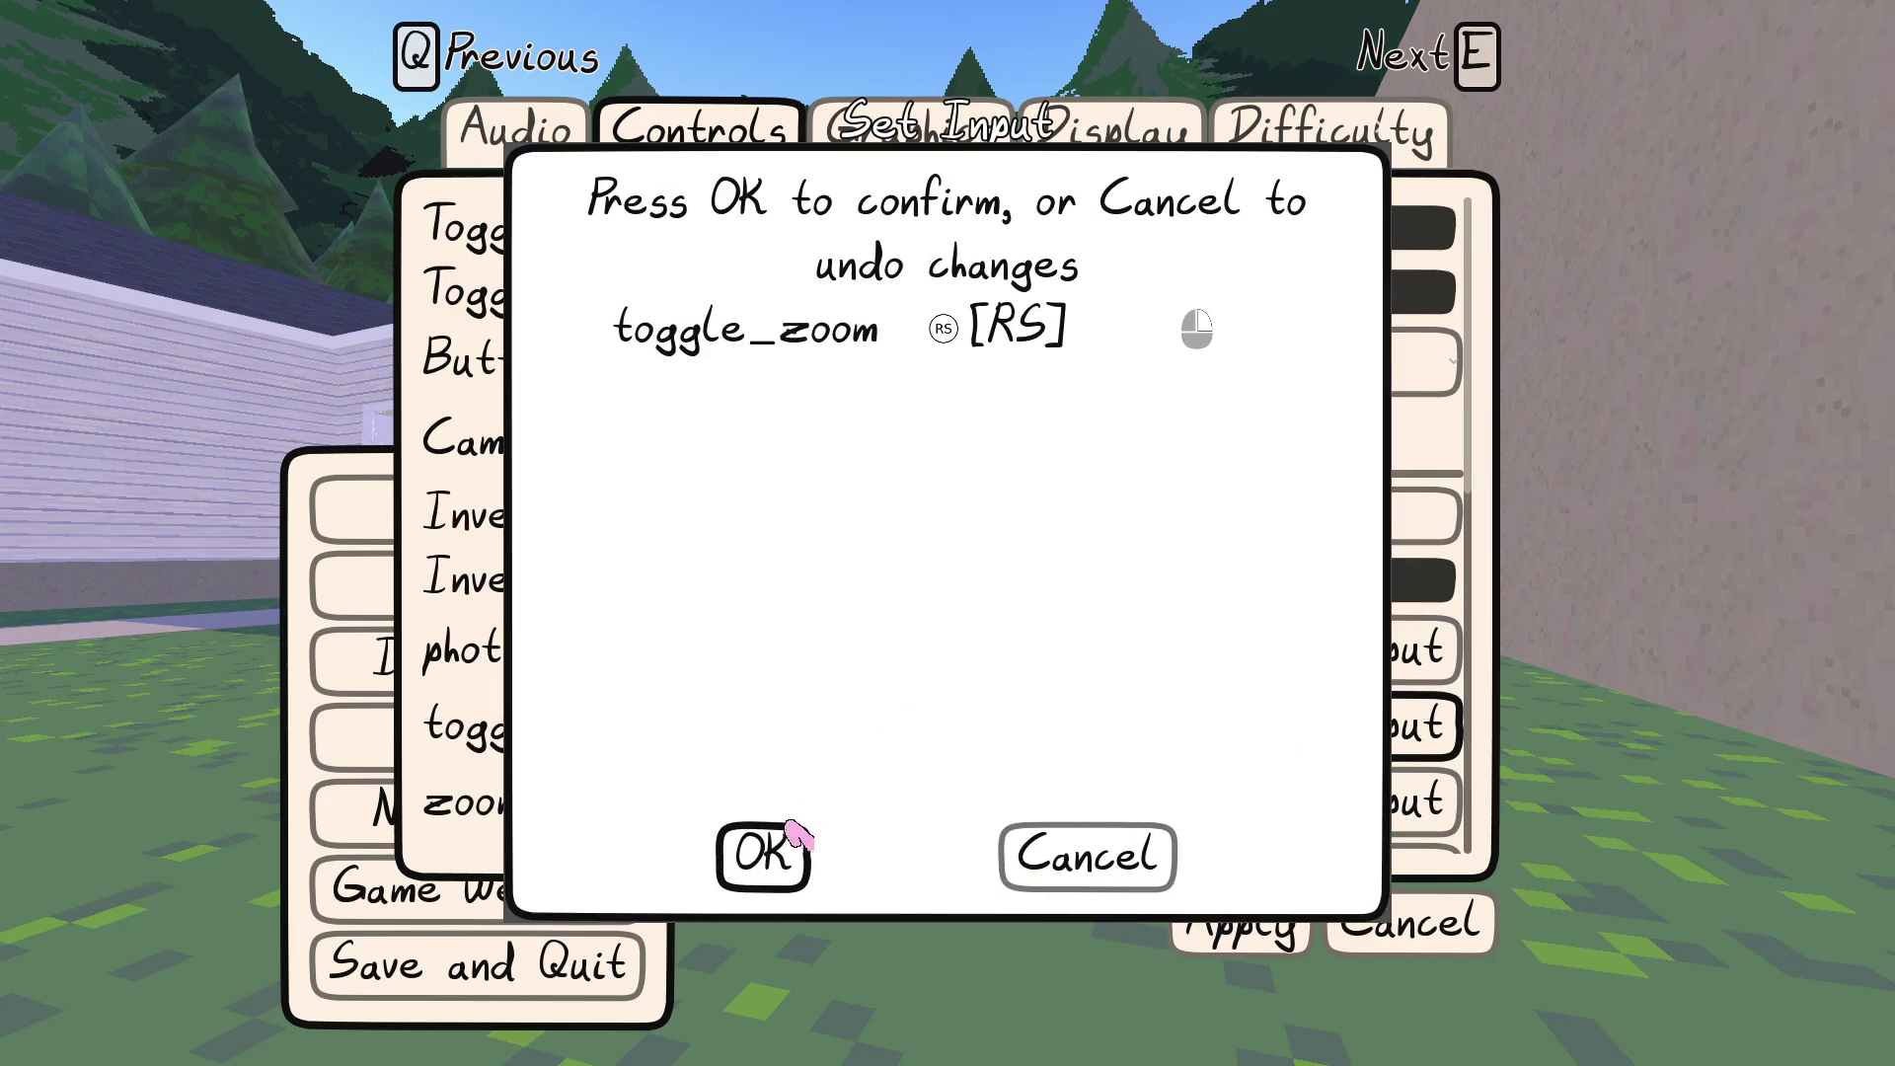
{"action": "left_click", "coordinate": [779, 847]}
{"action": "left_click", "coordinate": [975, 242]}
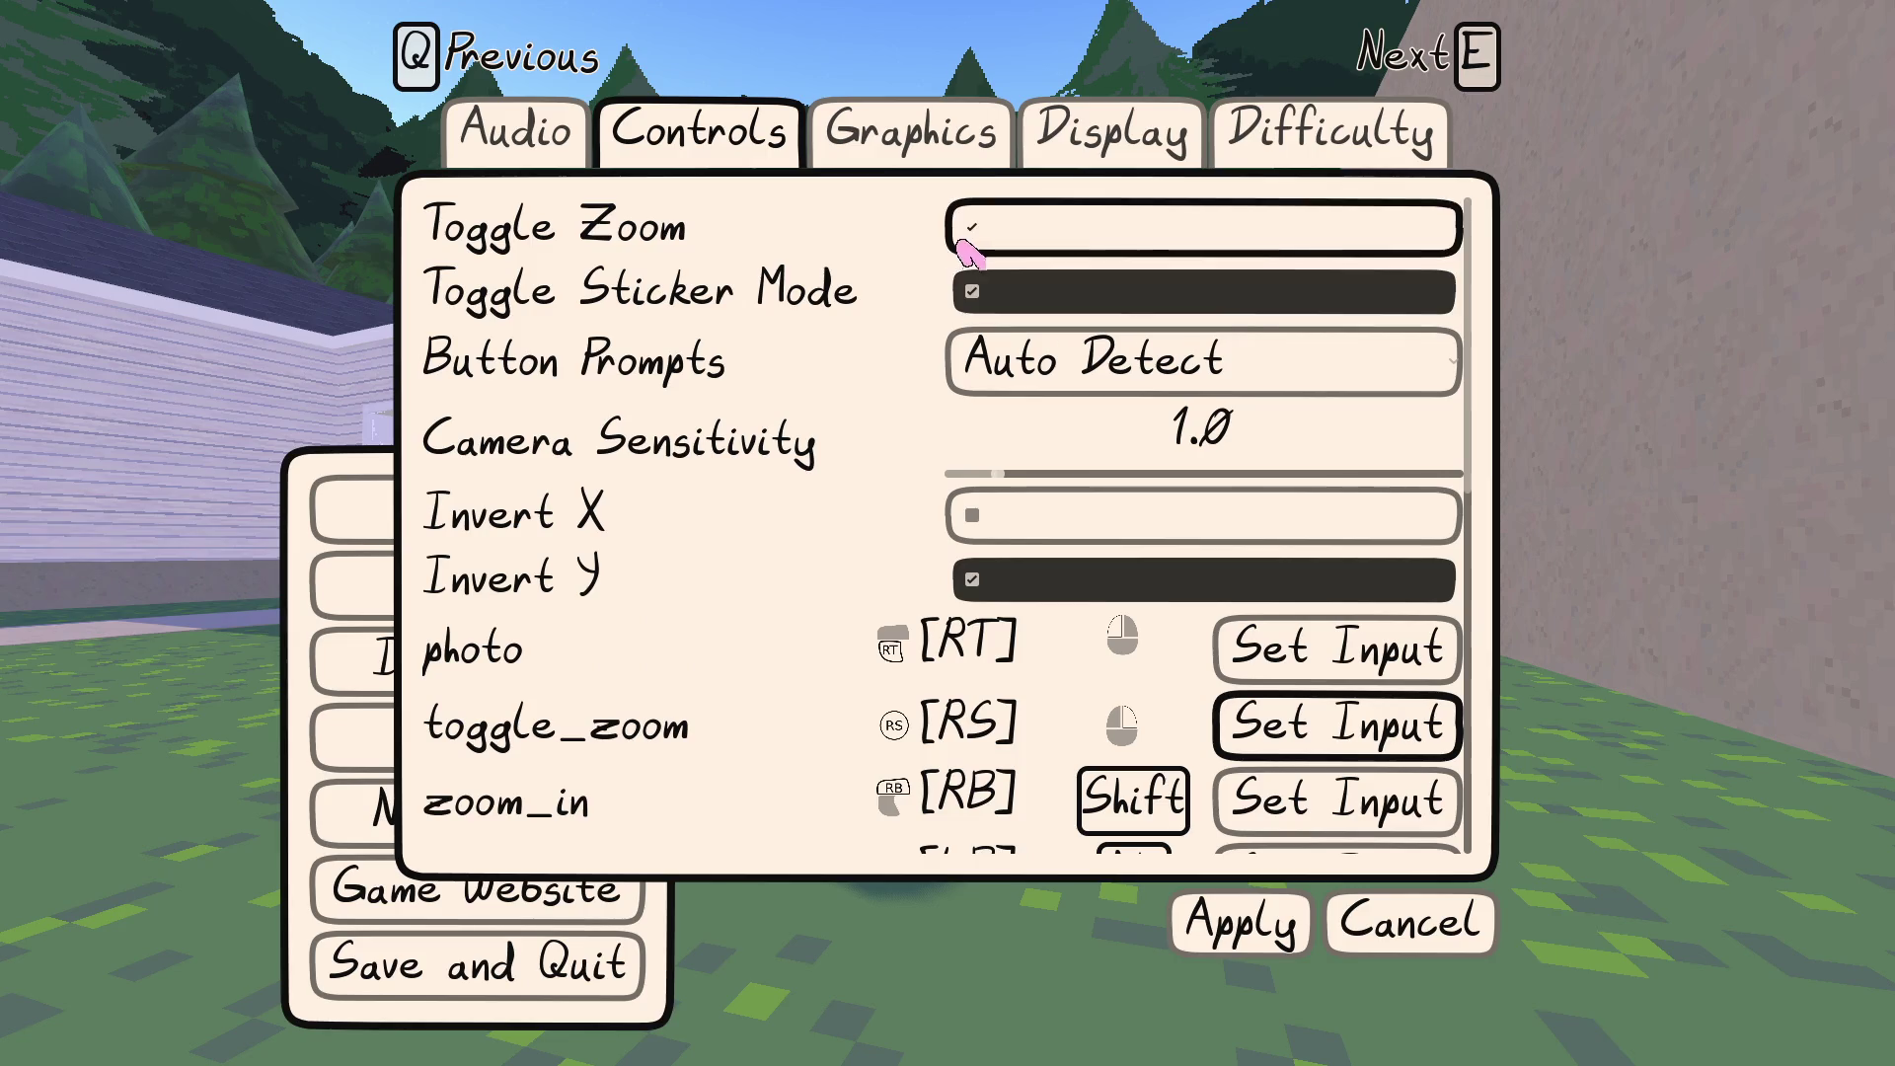
Bind the sticker action to C, apply the control settings, and resume play
{"action": "scroll", "coordinate": [880, 648], "scroll_direction": "down", "scroll_amount": 3}
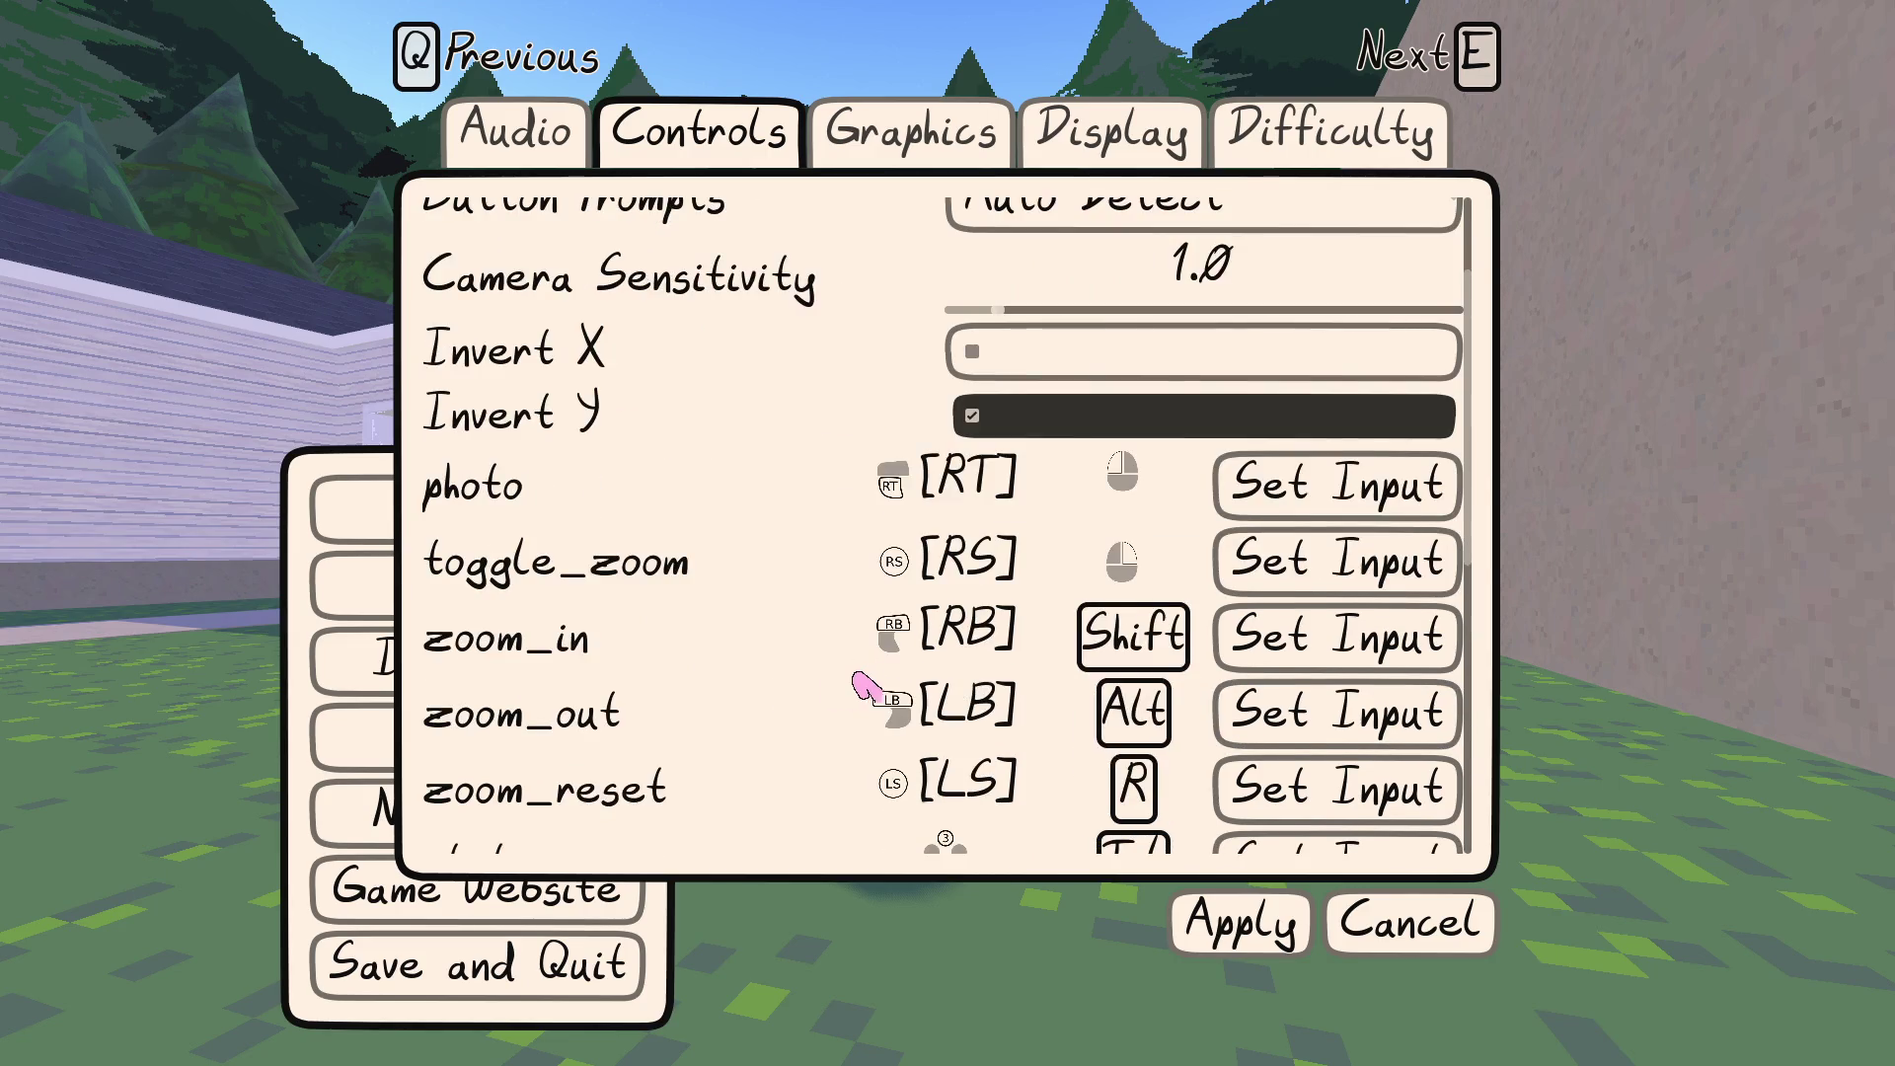
{"action": "scroll", "coordinate": [838, 668], "scroll_direction": "down", "scroll_amount": 2}
{"action": "scroll", "coordinate": [838, 669], "scroll_direction": "down", "scroll_amount": 2}
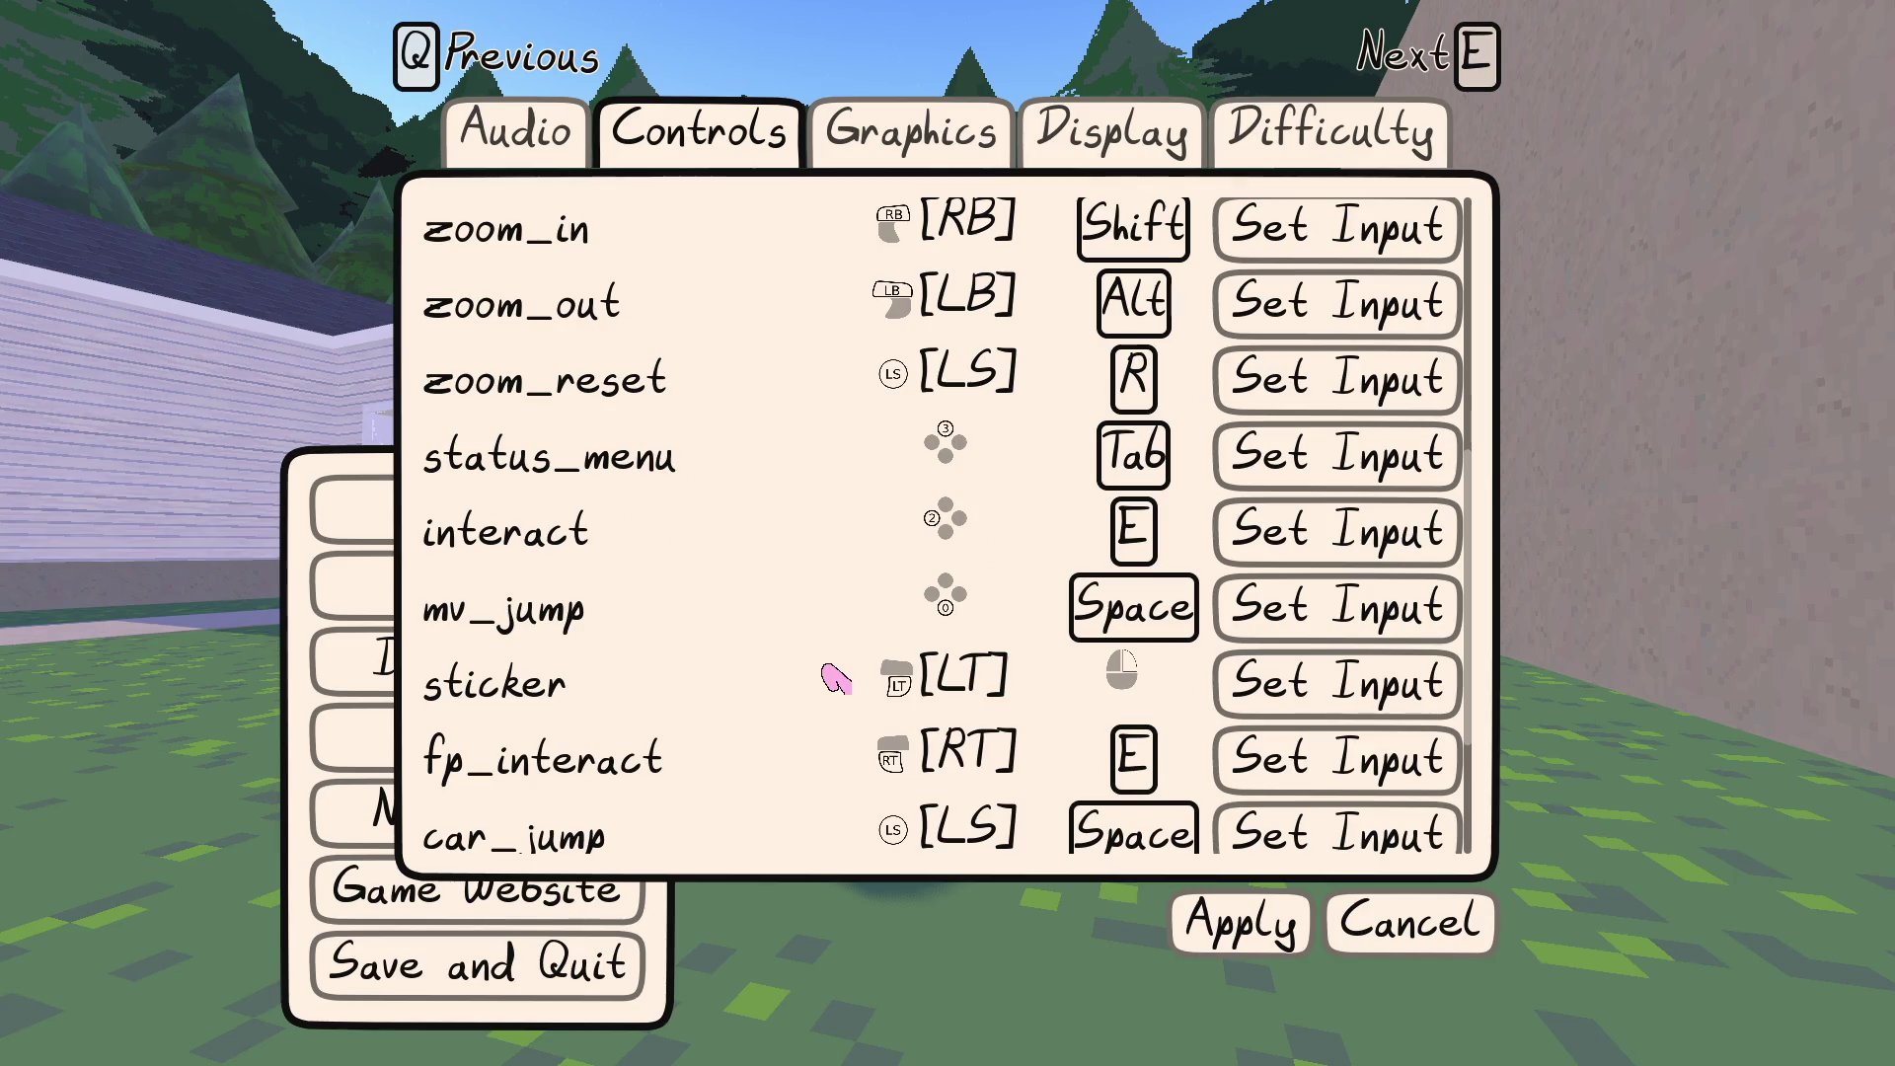
{"action": "left_click", "coordinate": [1301, 673]}
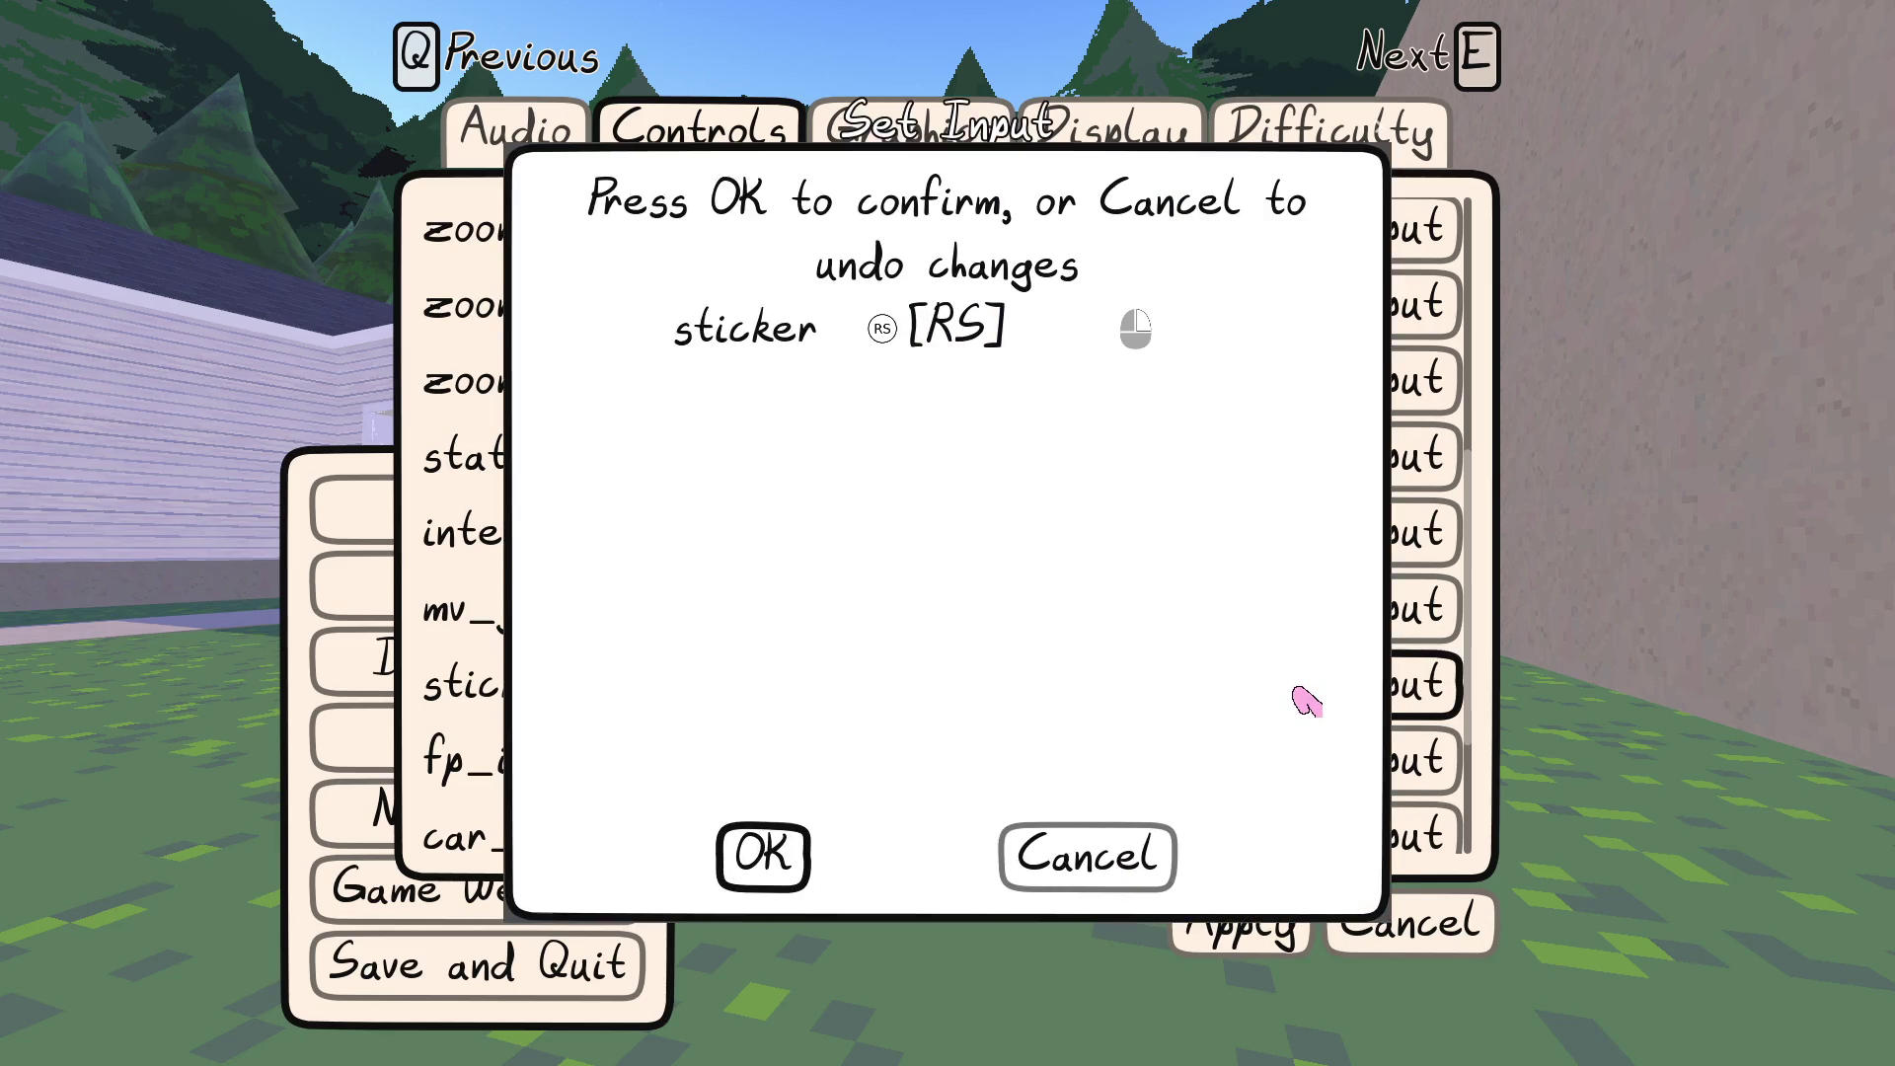
{"action": "left_click", "coordinate": [783, 855]}
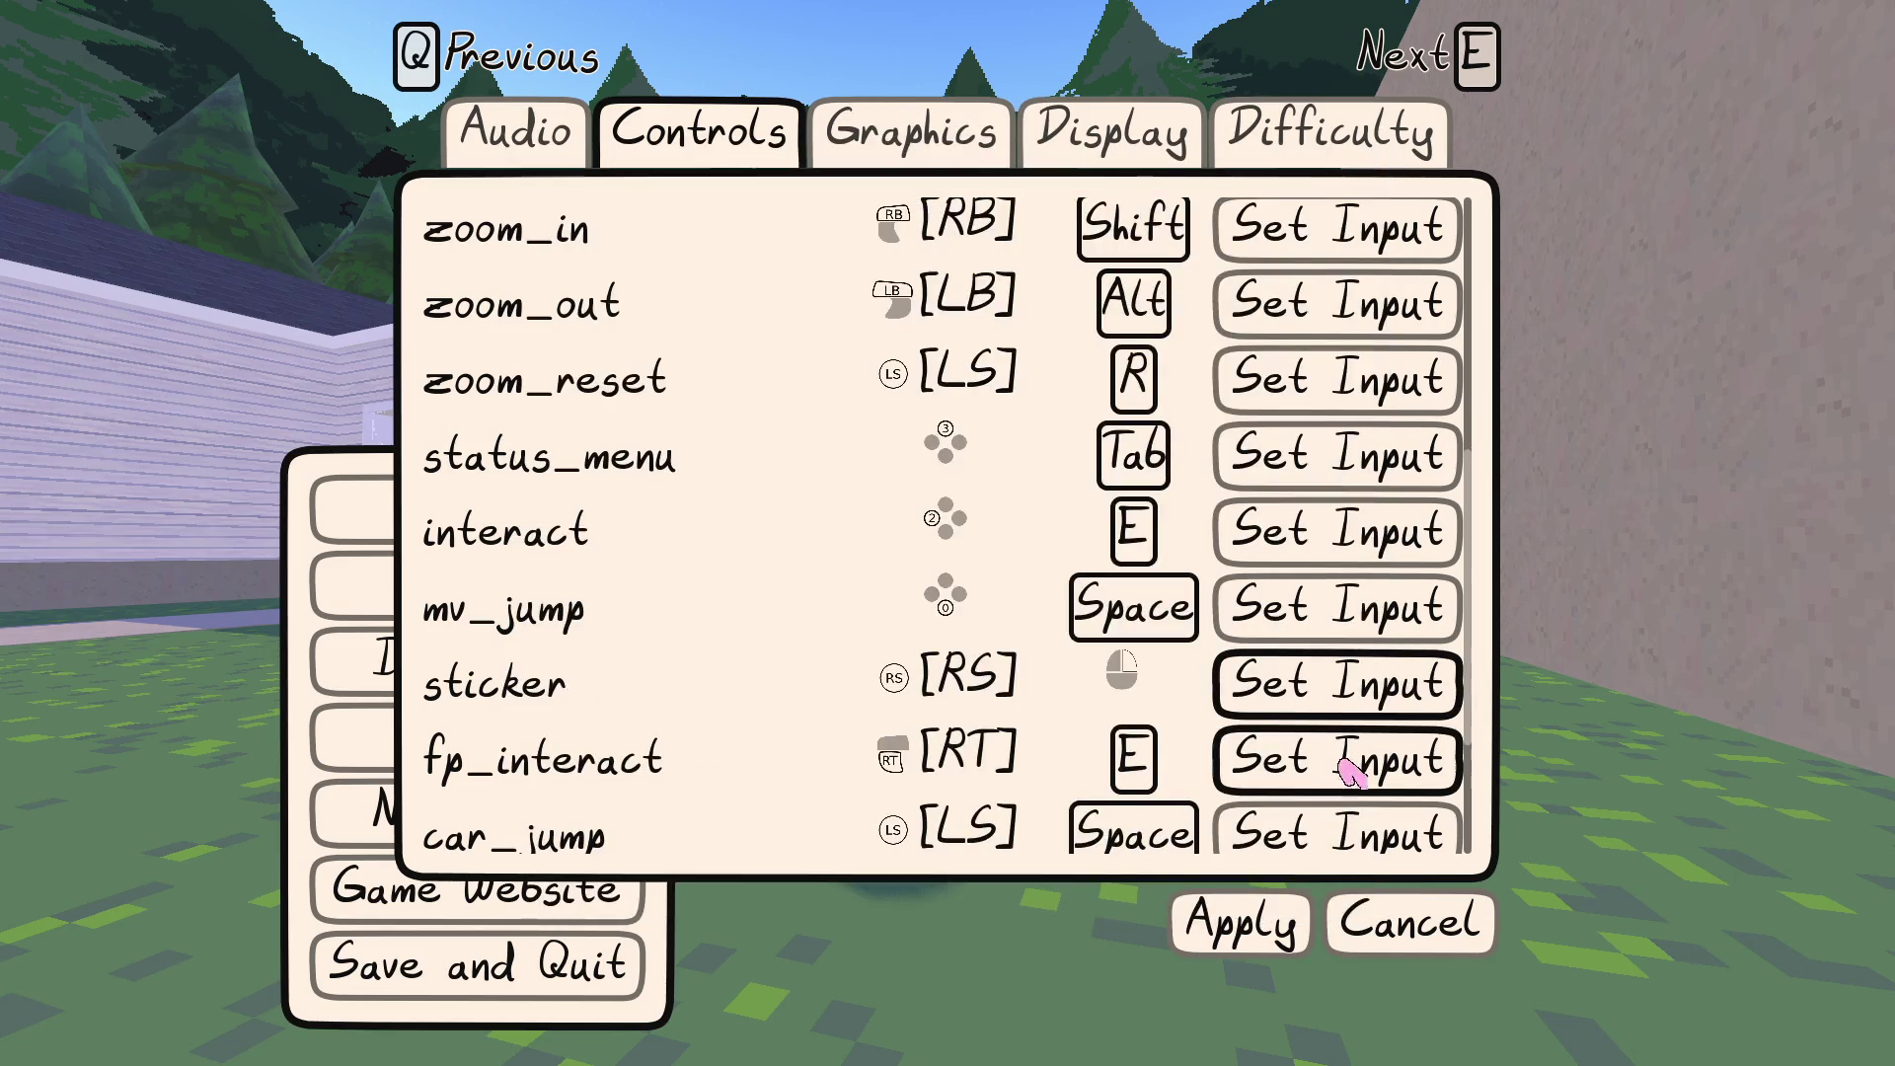
{"action": "left_click", "coordinate": [1322, 704]}
{"action": "key", "text": "c"}
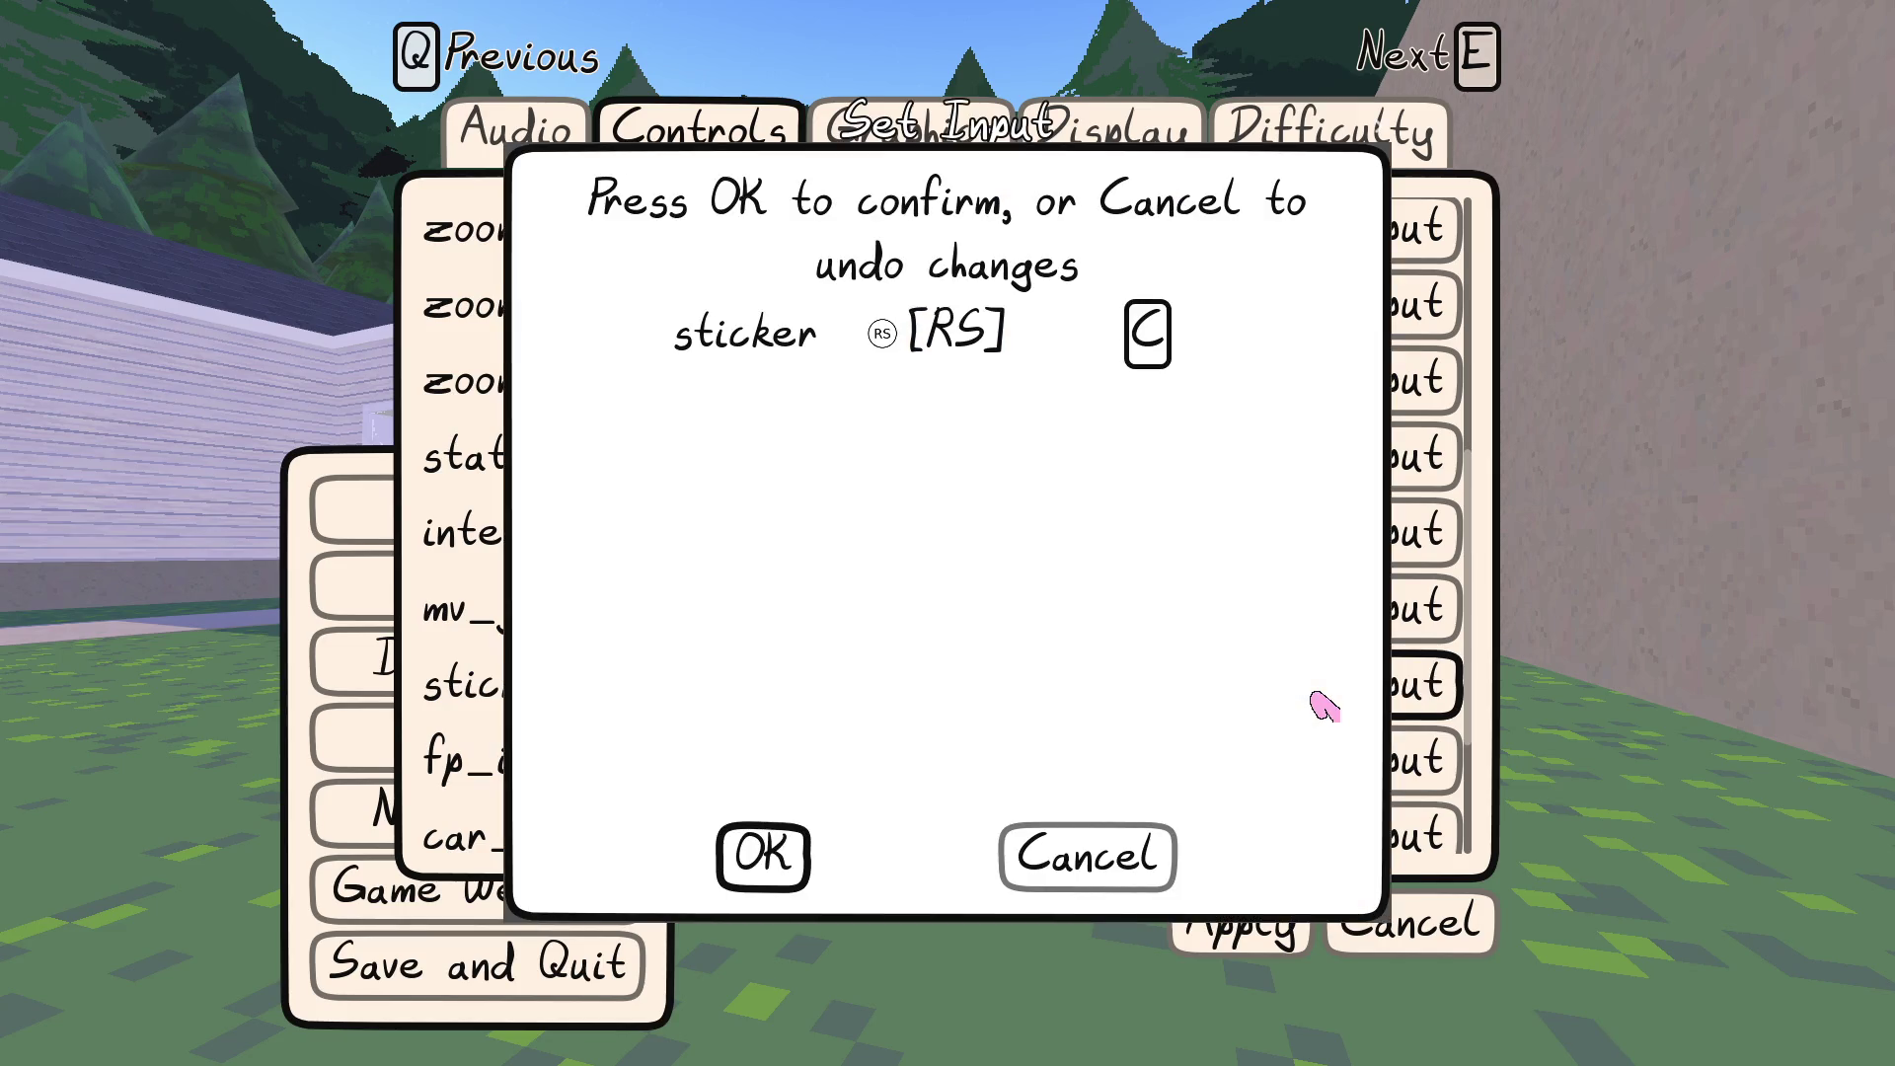
{"action": "left_click", "coordinate": [765, 857]}
{"action": "left_click", "coordinate": [1242, 936]}
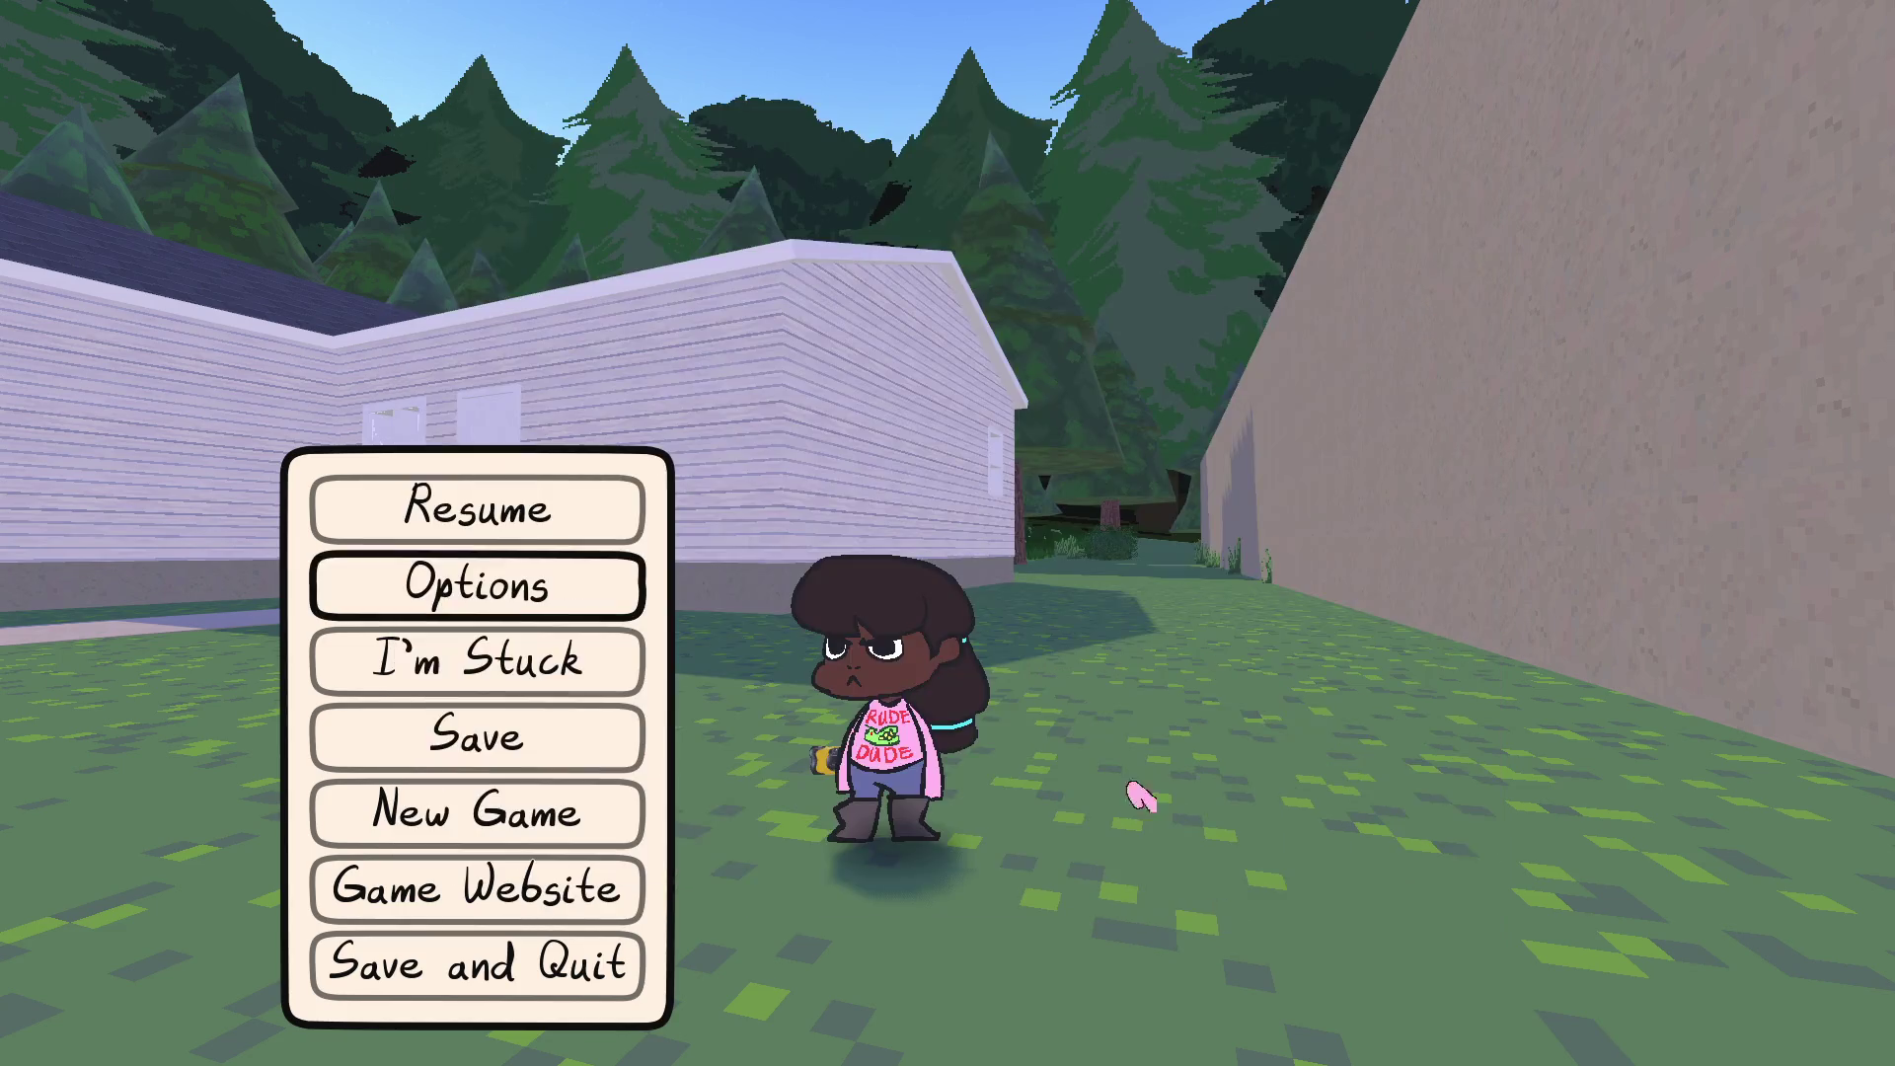
{"action": "left_click", "coordinate": [537, 517]}
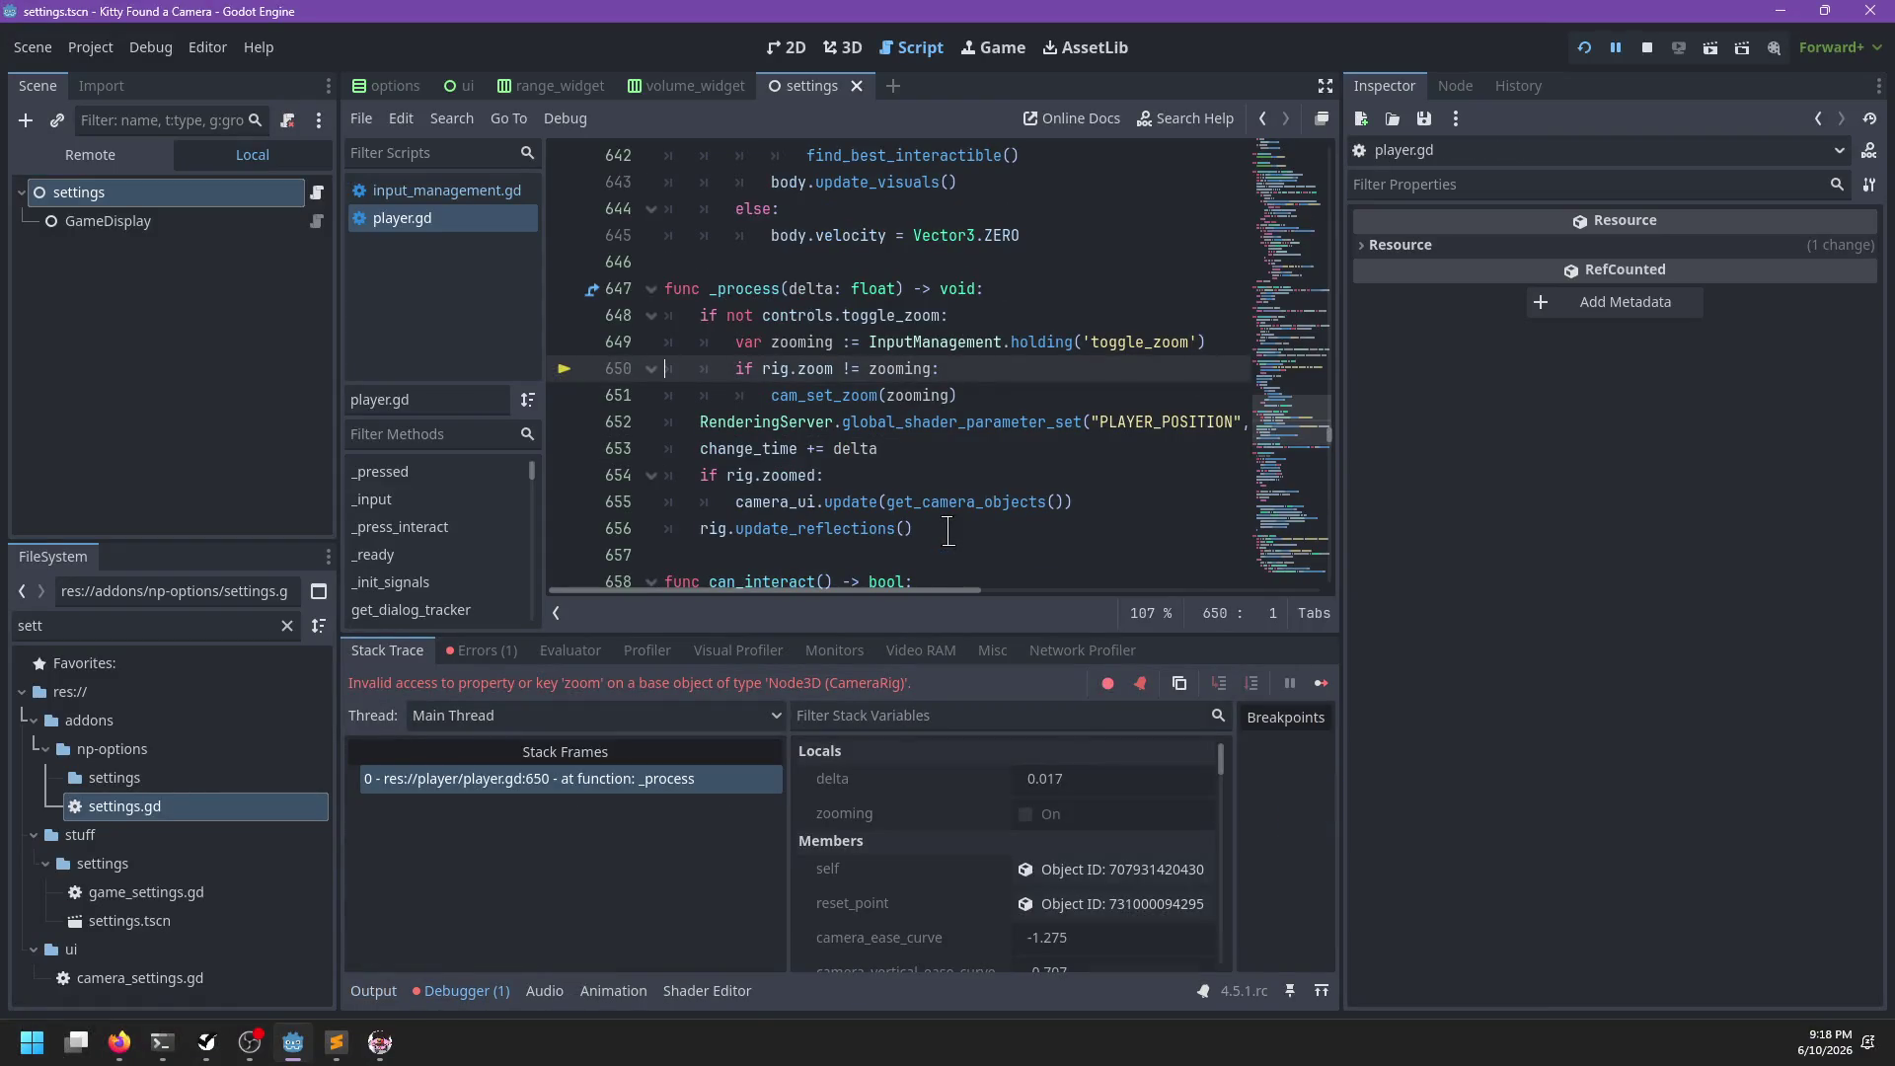
Change rig.zoom to rig.zoomed on line 650, save, and return to the running game
{"action": "left_click", "coordinate": [832, 369]}
{"action": "type", "text": "ed"}
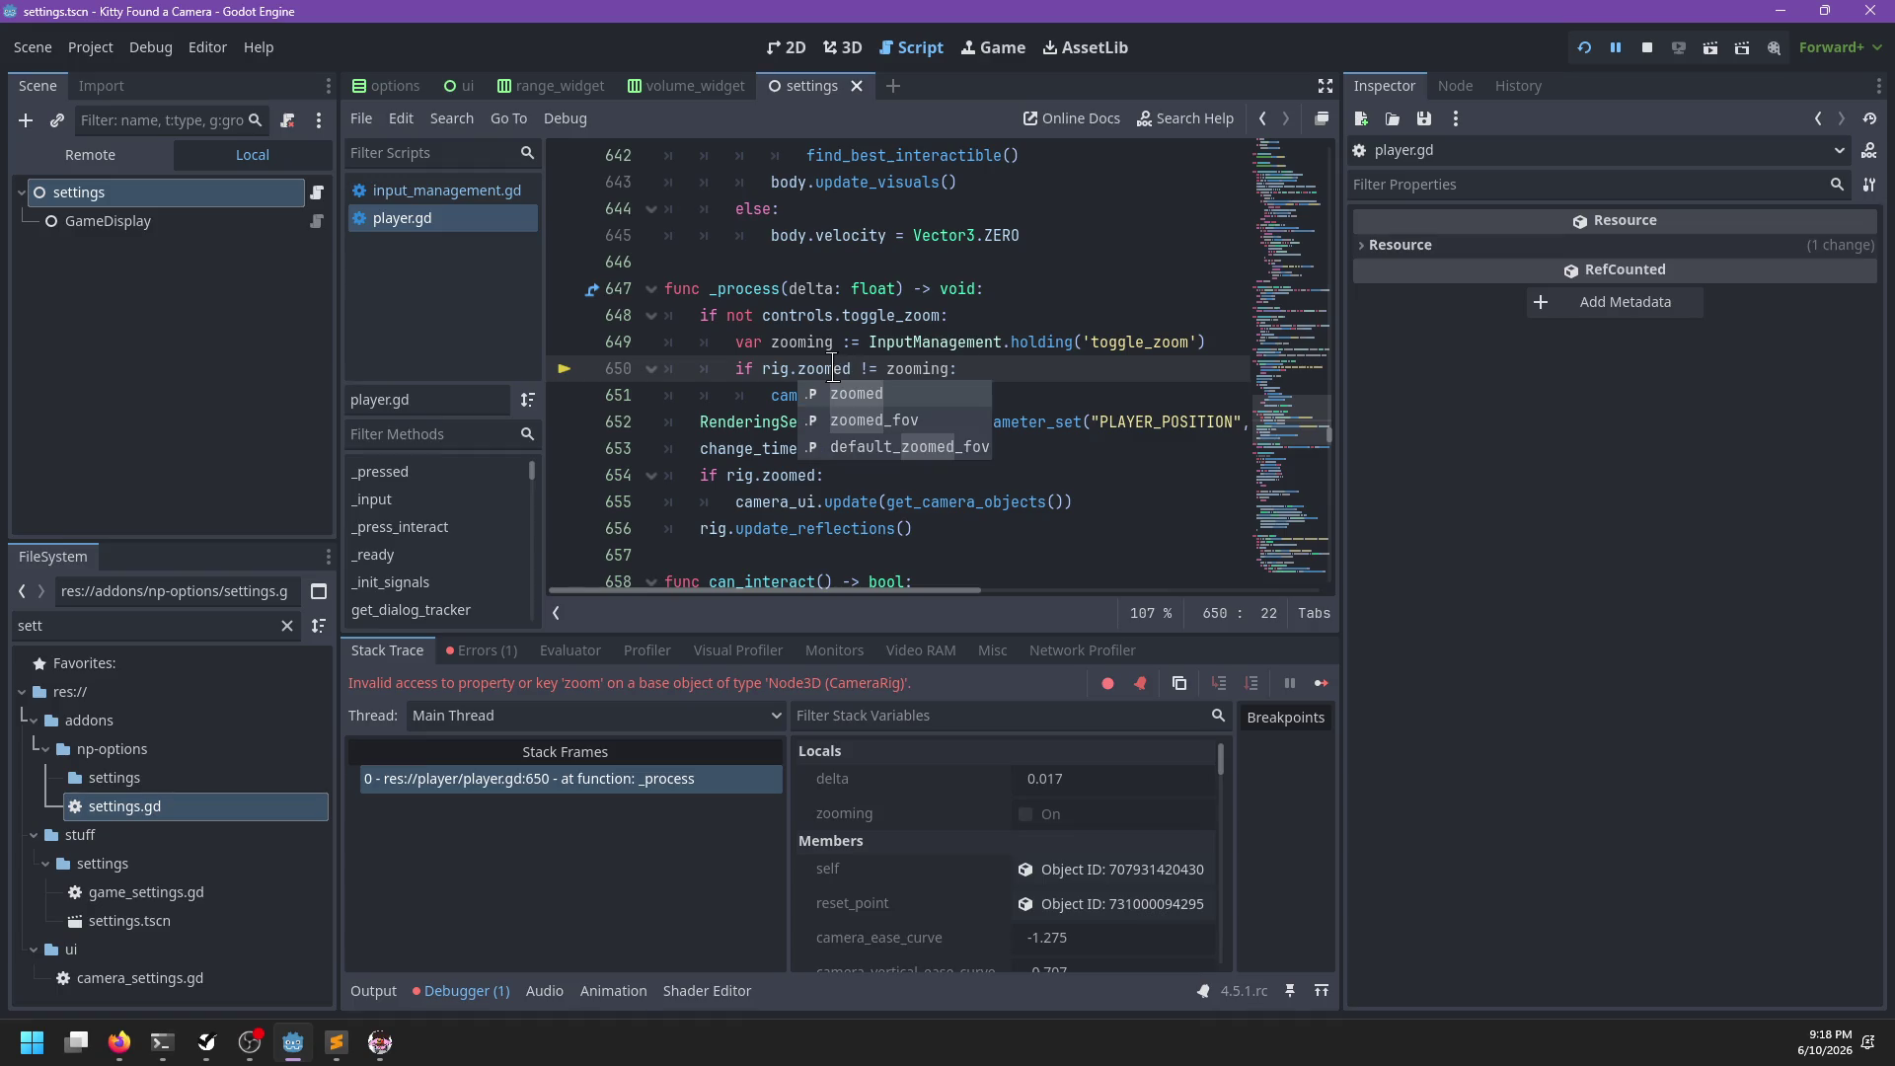
{"action": "key", "text": "ctrl+s"}
{"action": "key", "text": "F12"}
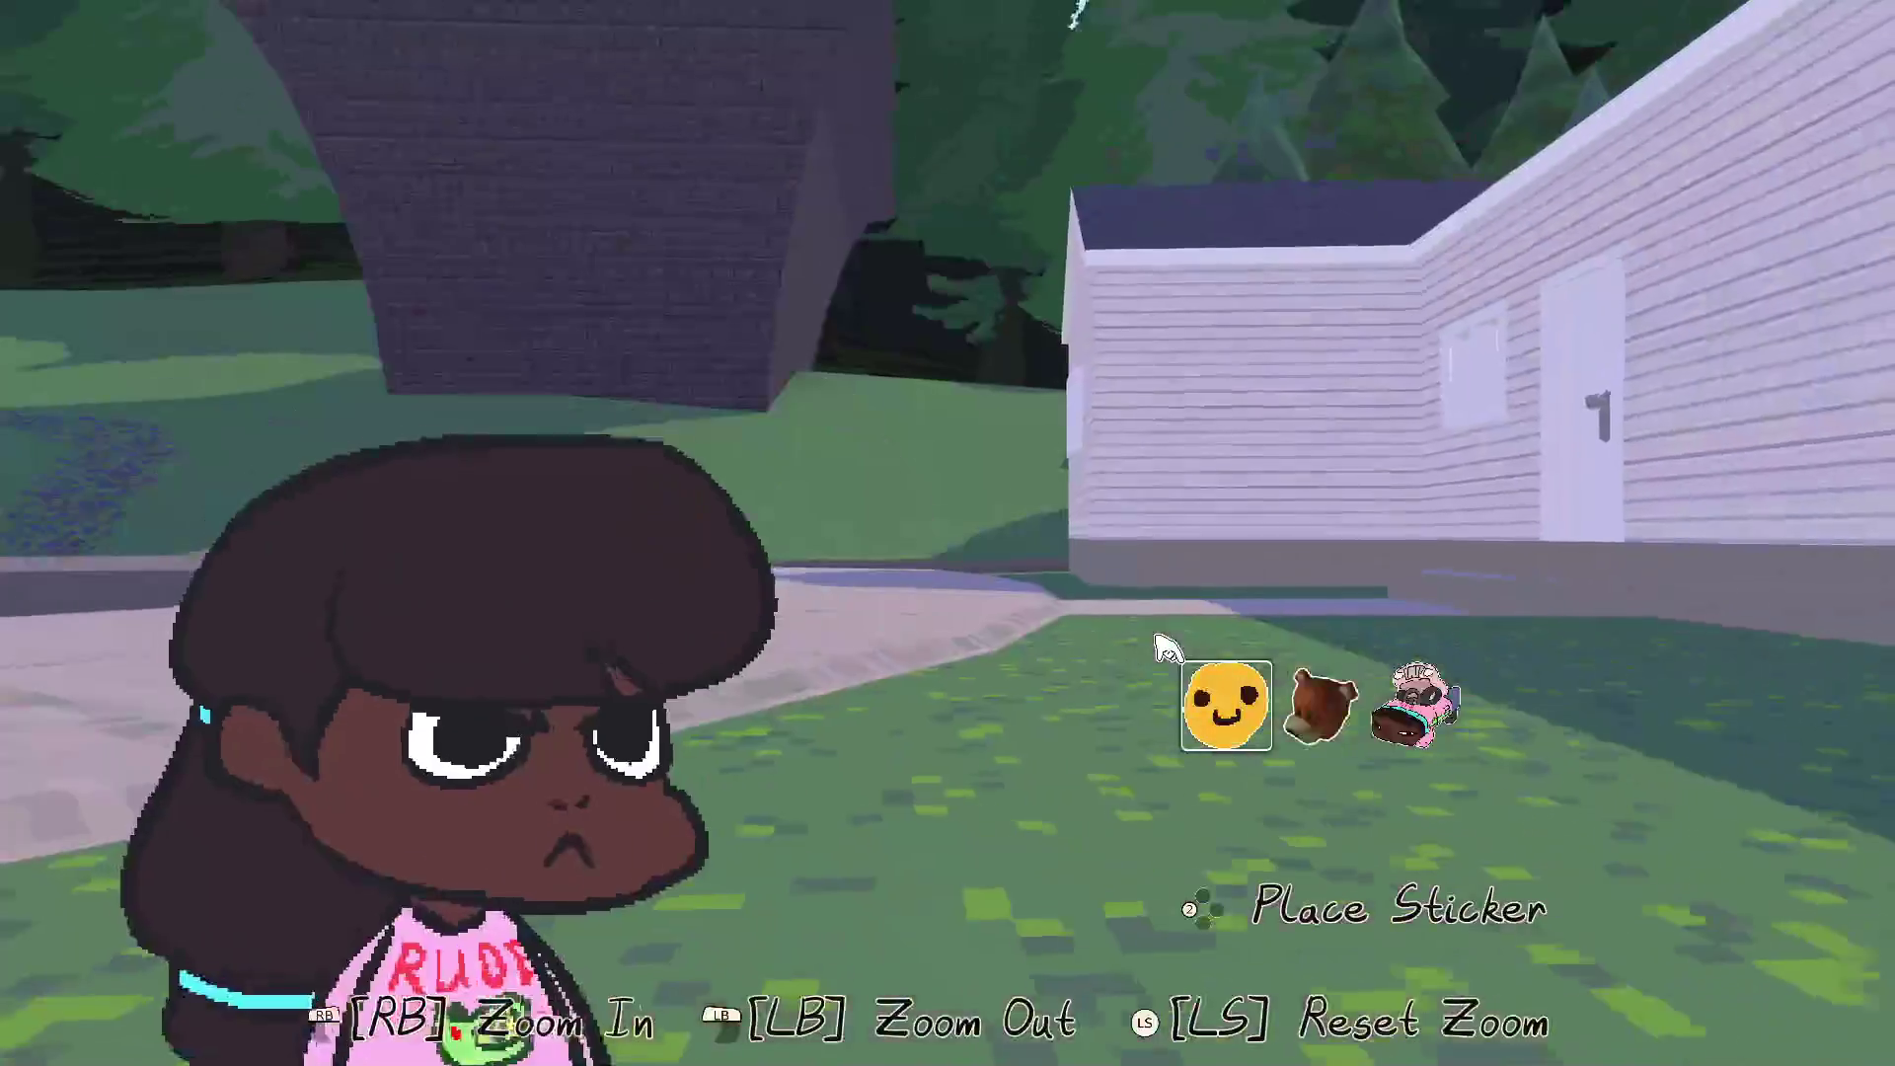
From the pause menu's Controls options, rebind toggle_zoom's controller input to LT
{"action": "key", "text": "Escape"}
{"action": "key", "text": "Down"}
{"action": "key", "text": "Return"}
{"action": "key", "text": "Down"}
{"action": "key", "text": "Down"}
{"action": "key", "text": "Down"}
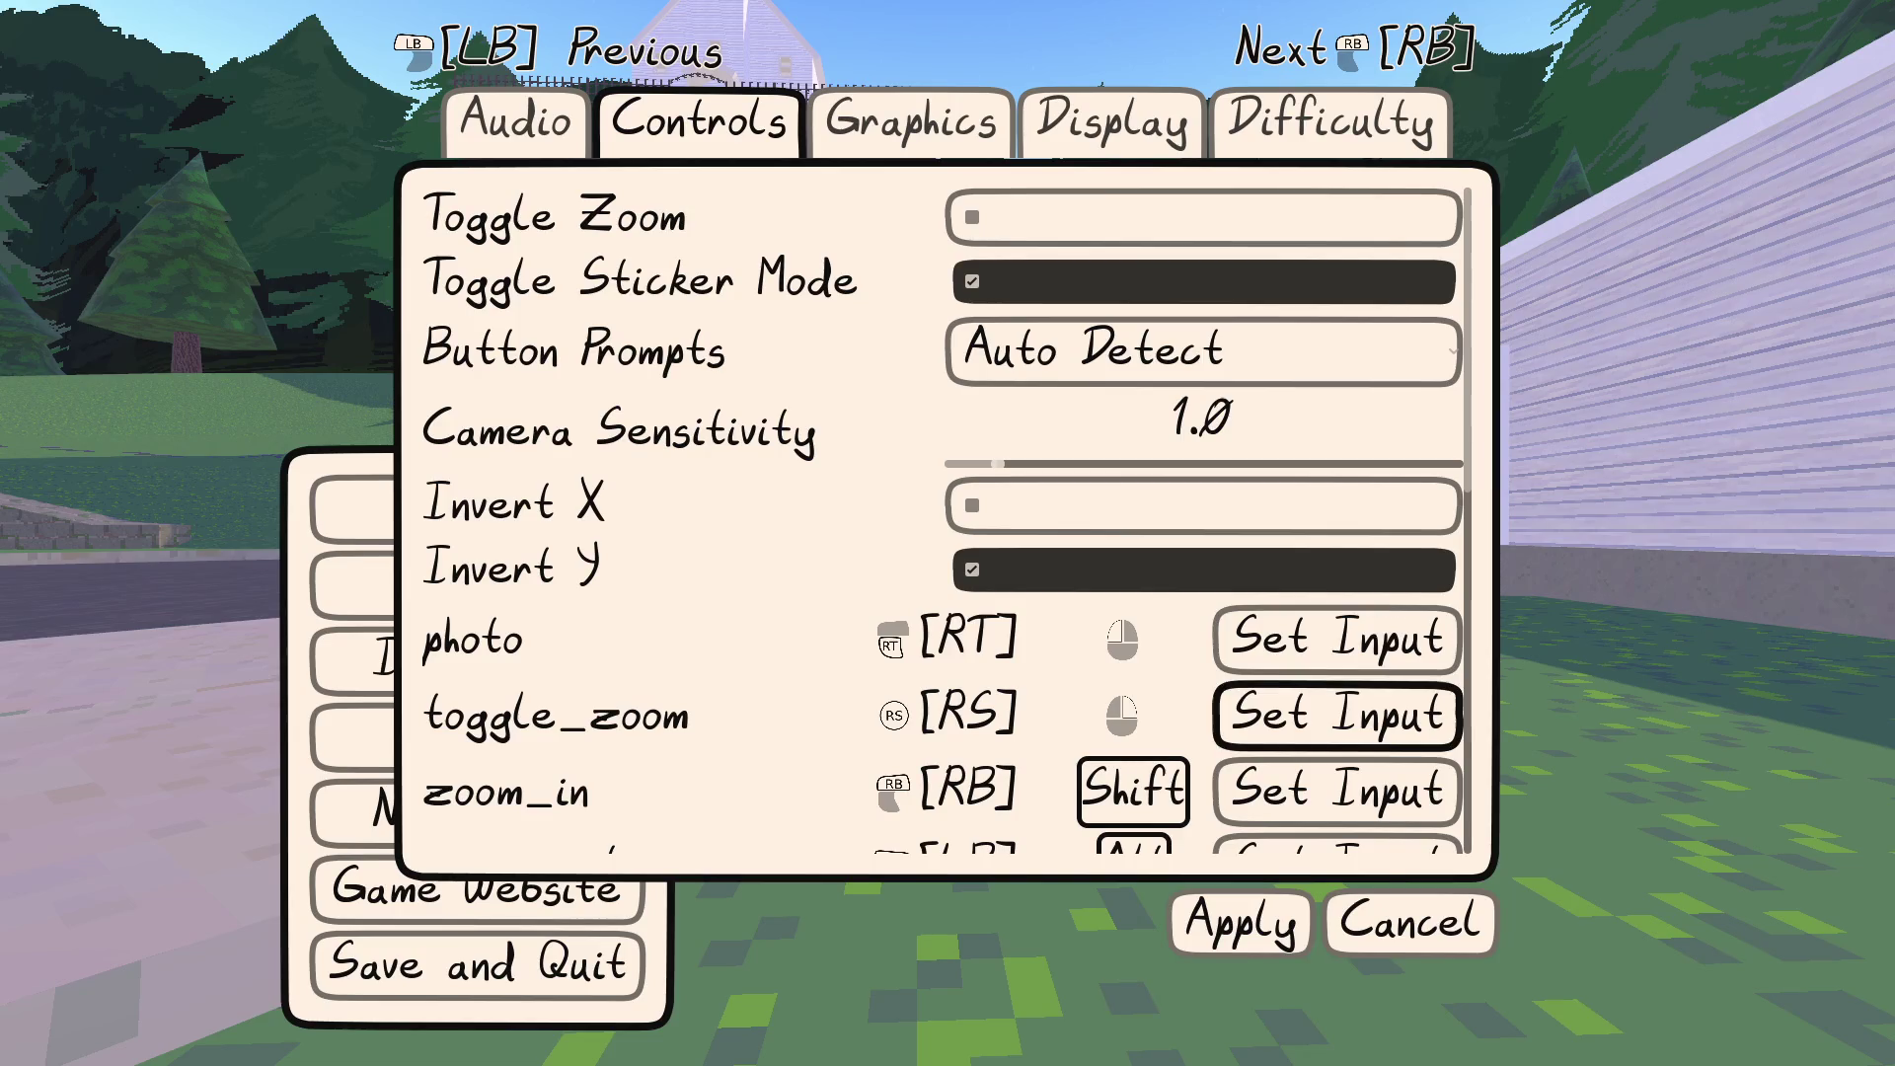
{"action": "key", "text": "Return"}
{"action": "key", "text": "Return"}
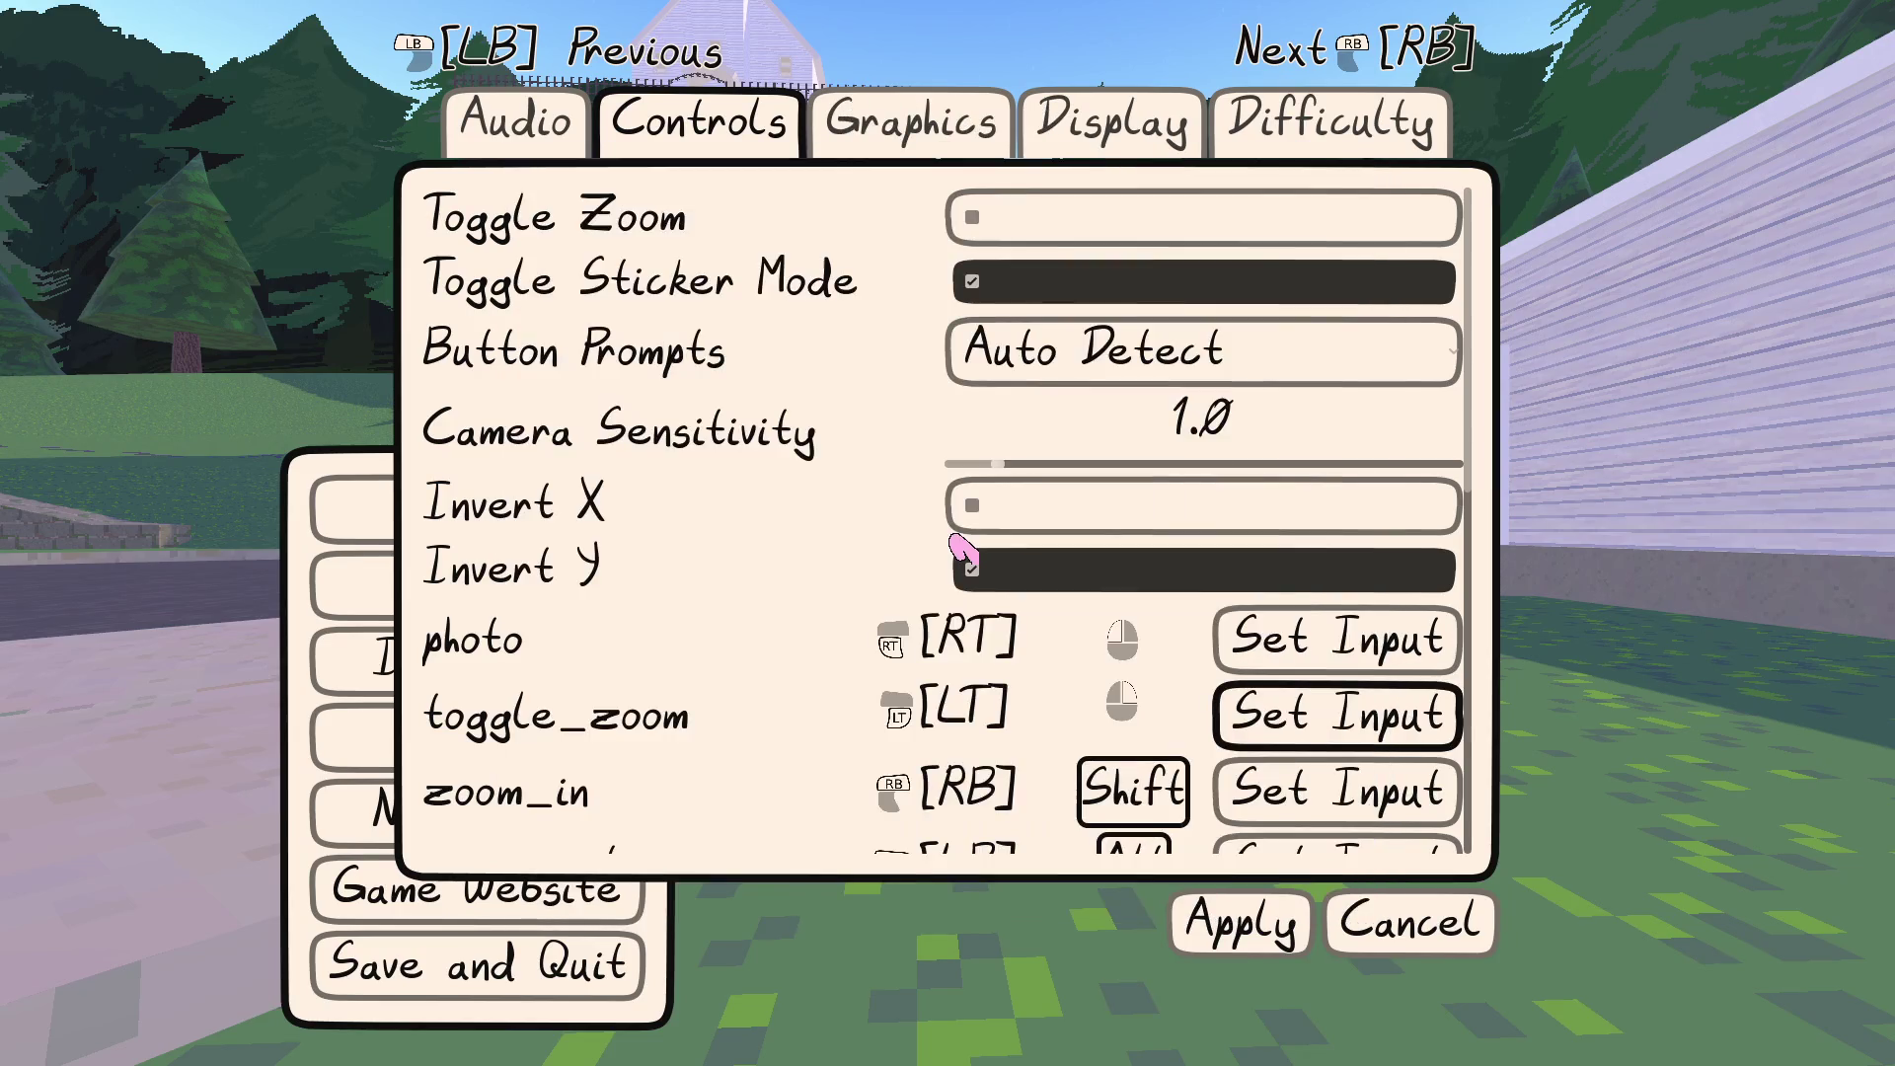
Step through the control list, then apply the settings and return to gameplay
{"action": "key", "text": "Down"}
{"action": "key", "text": "Up"}
{"action": "key", "text": "Down"}
{"action": "key", "text": "Down"}
{"action": "key", "text": "Down"}
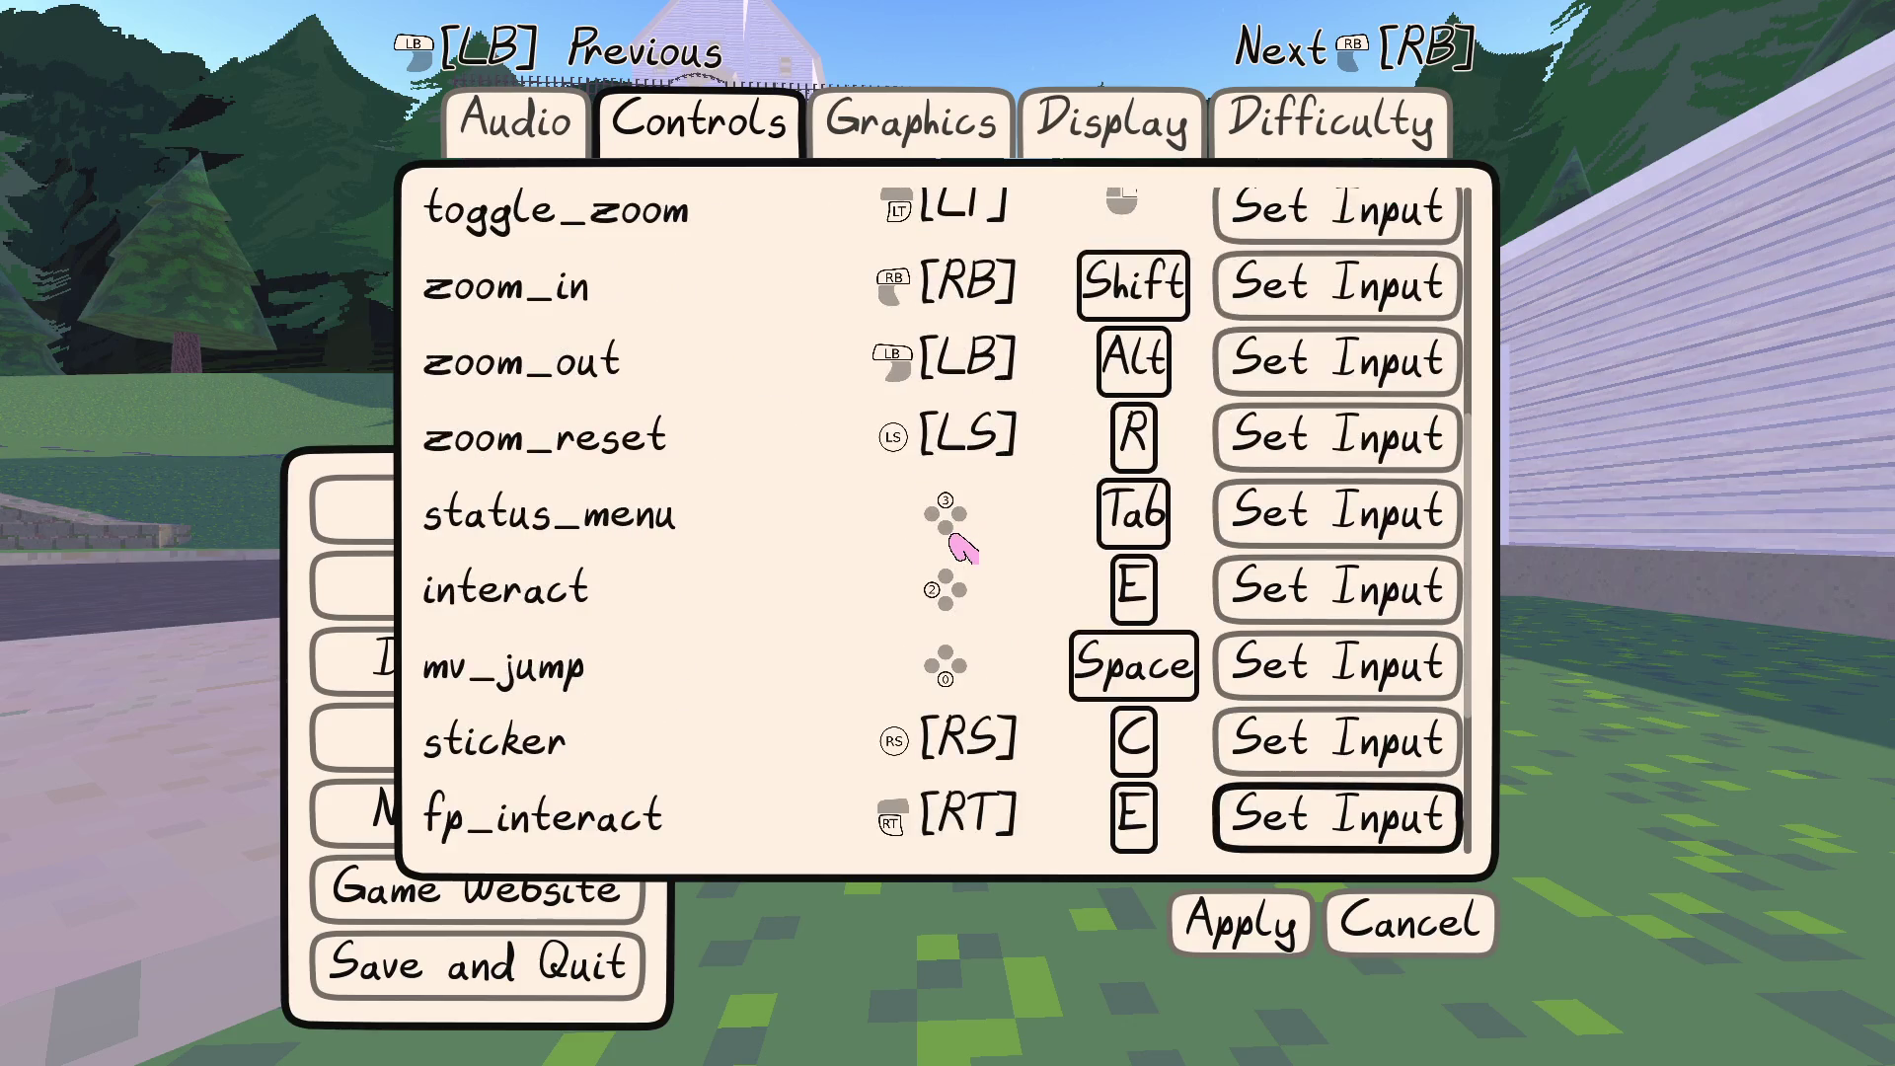
{"action": "key", "text": "Up"}
{"action": "key", "text": "Up"}
{"action": "key", "text": "Down"}
{"action": "key", "text": "Down"}
{"action": "key", "text": "Up"}
{"action": "key", "text": "Down"}
{"action": "key", "text": "Down"}
{"action": "key", "text": "Down"}
{"action": "key", "text": "Left"}
{"action": "key", "text": "Return"}
{"action": "key", "text": "Return"}
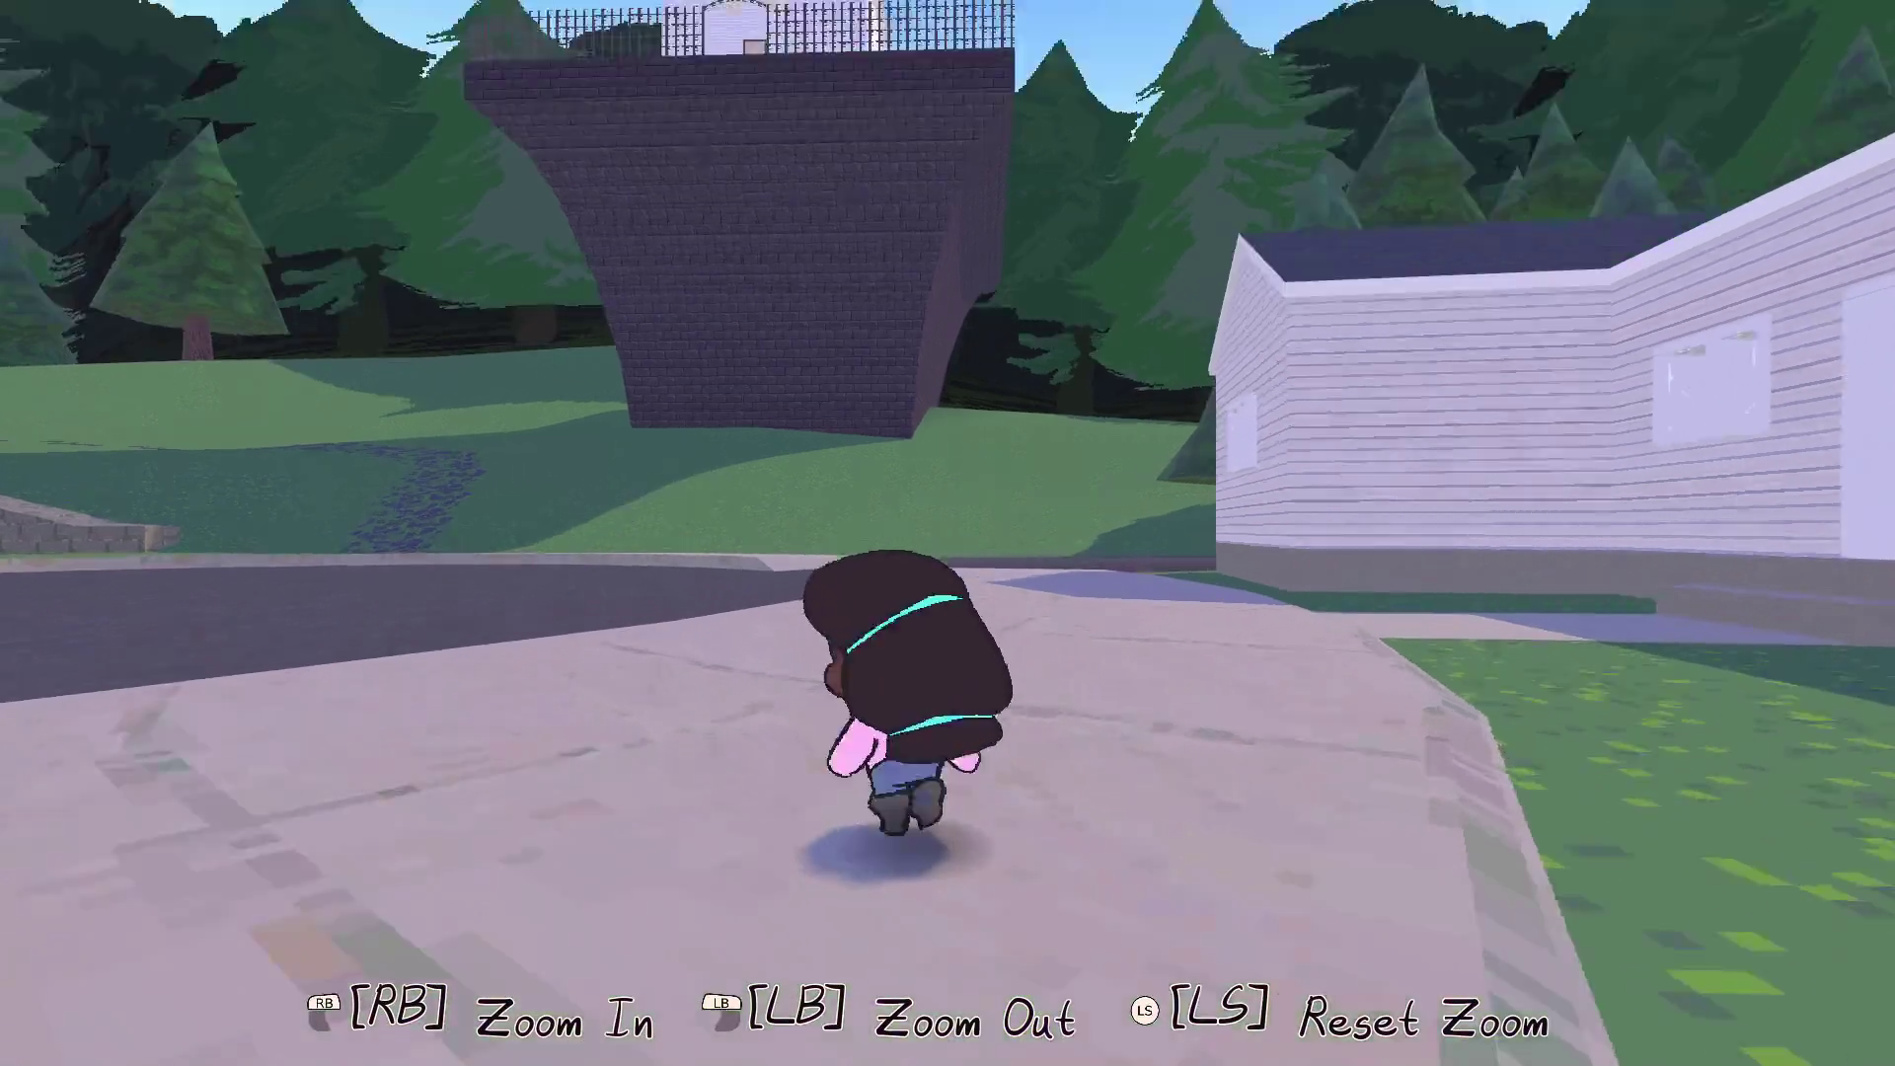
Swing the camera around the street in play, then reopen the Controls options
{"action": "key", "text": "Up"}
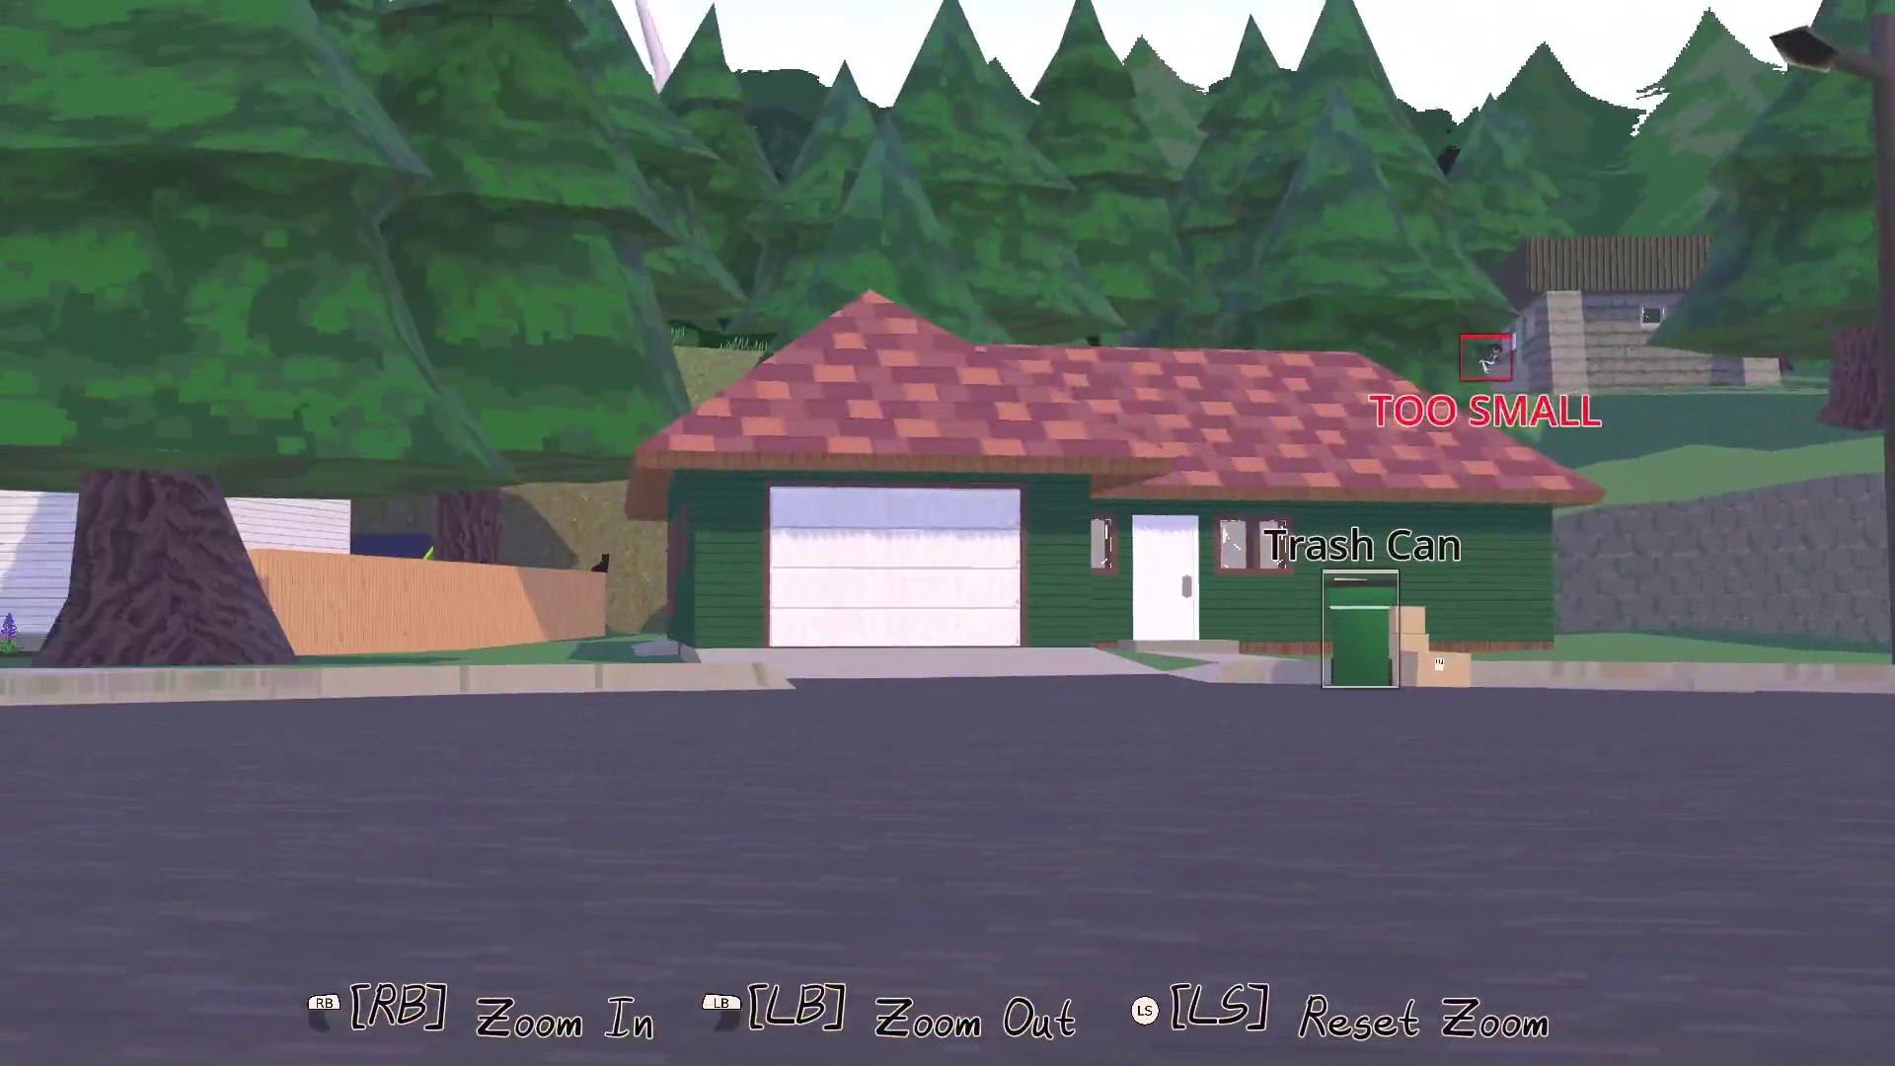
{"action": "key", "text": "Left"}
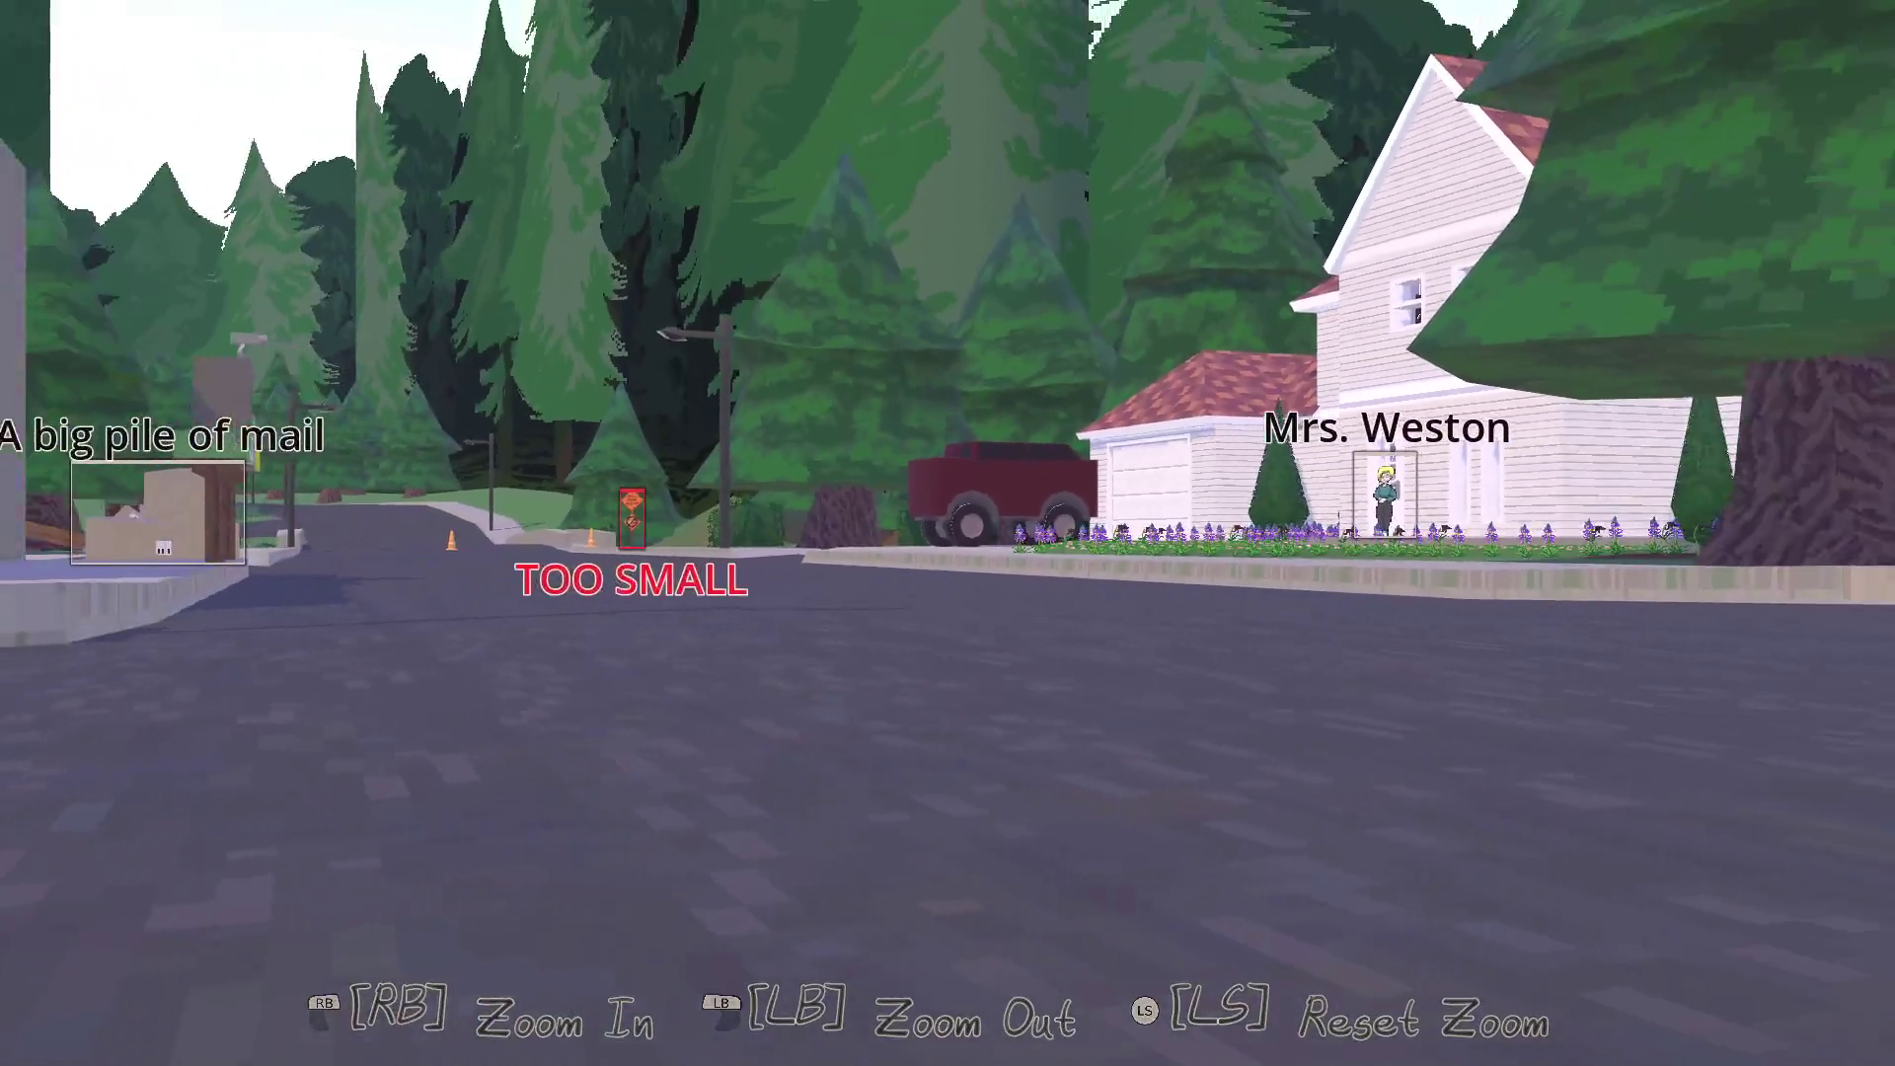
{"action": "key", "text": "Right"}
{"action": "key", "text": "Right"}
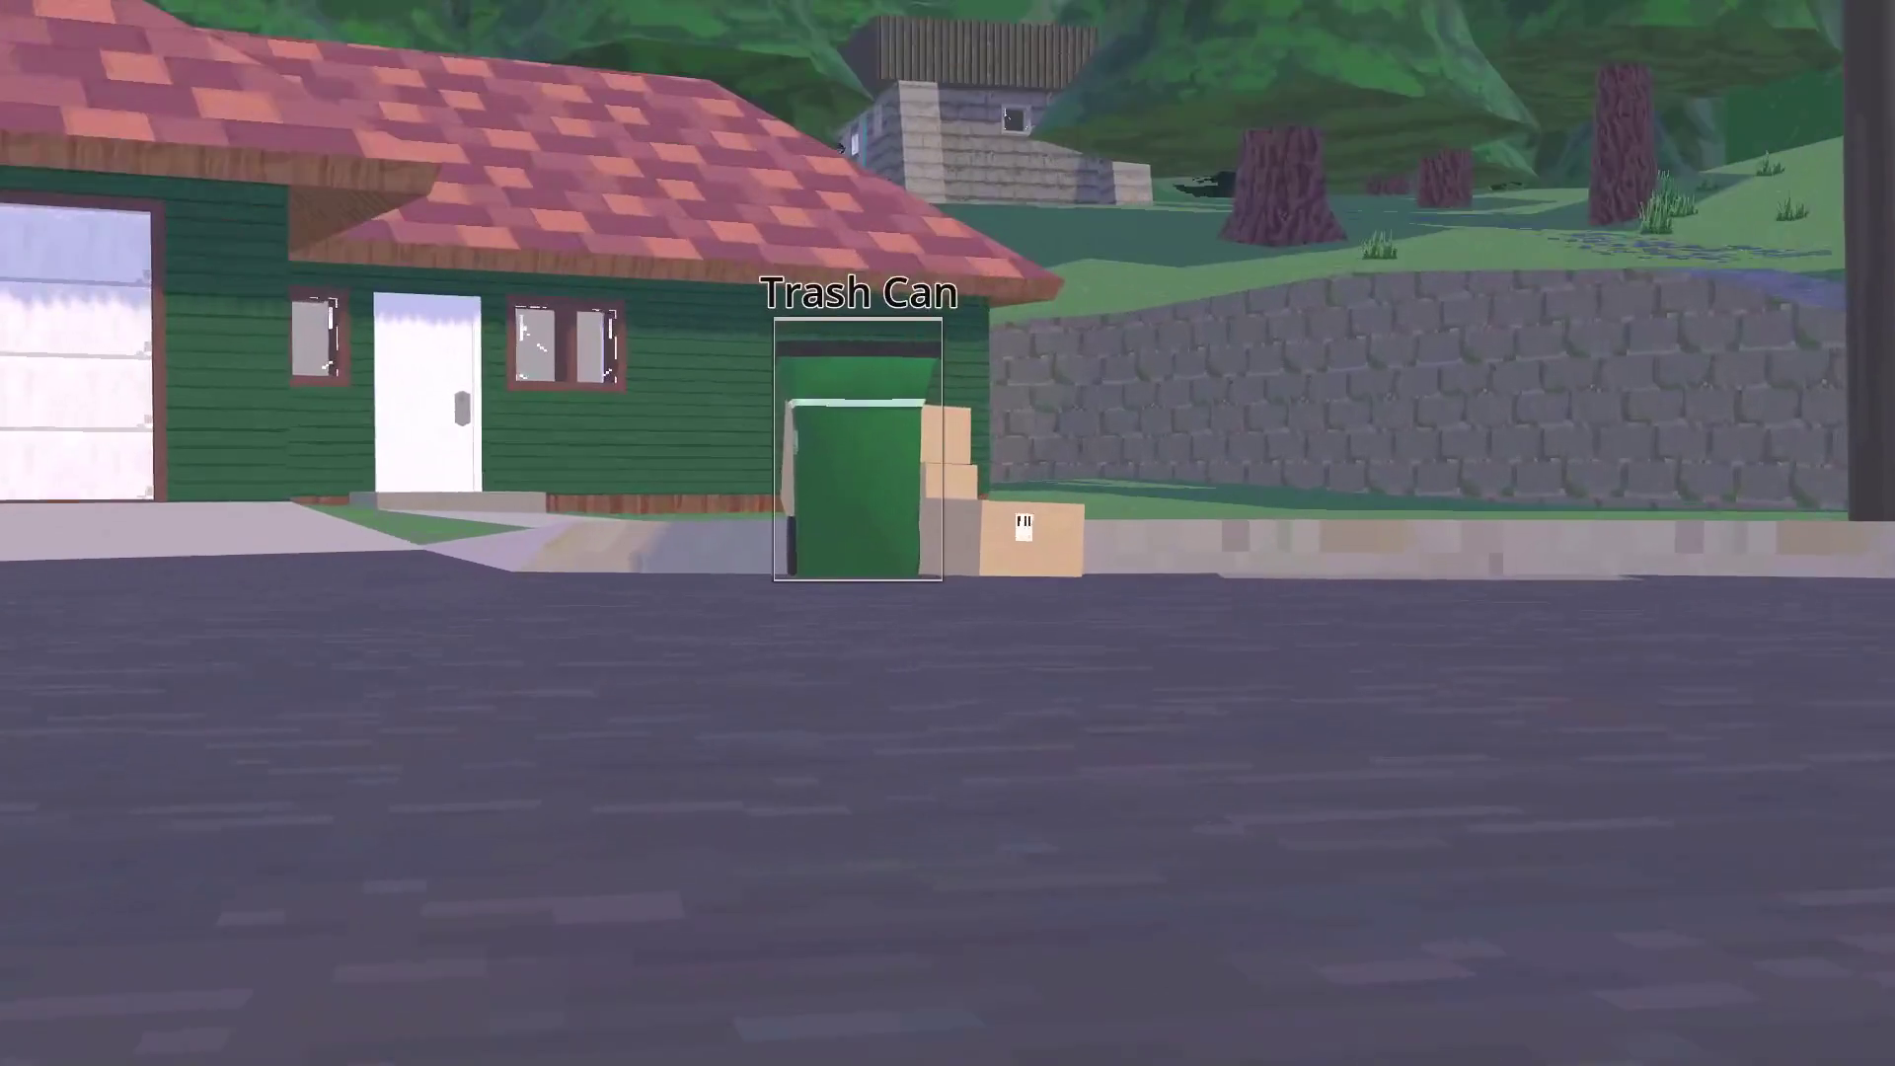
{"action": "key", "text": "Right"}
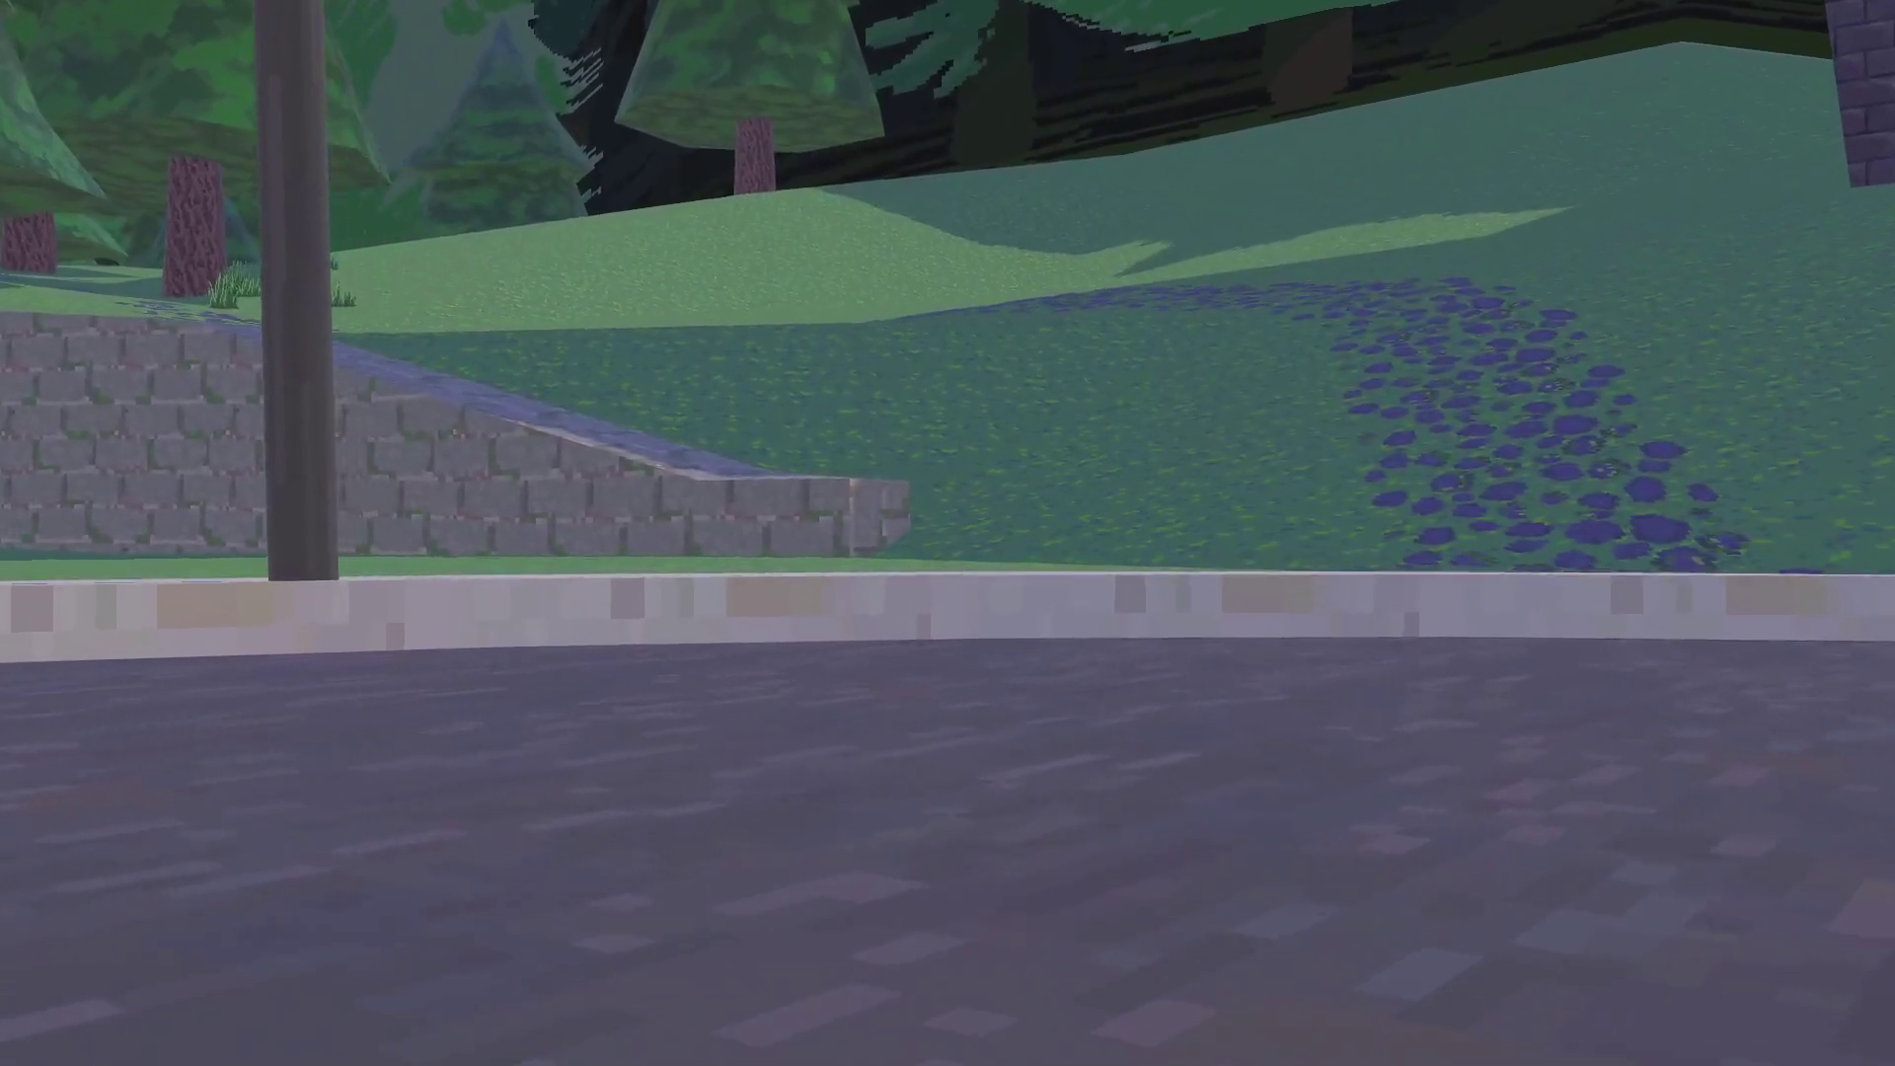
{"action": "key", "text": "Escape"}
{"action": "key", "text": "Return"}
{"action": "key", "text": "Down"}
{"action": "key", "text": "Down"}
{"action": "key", "text": "Down"}
{"action": "key", "text": "Down"}
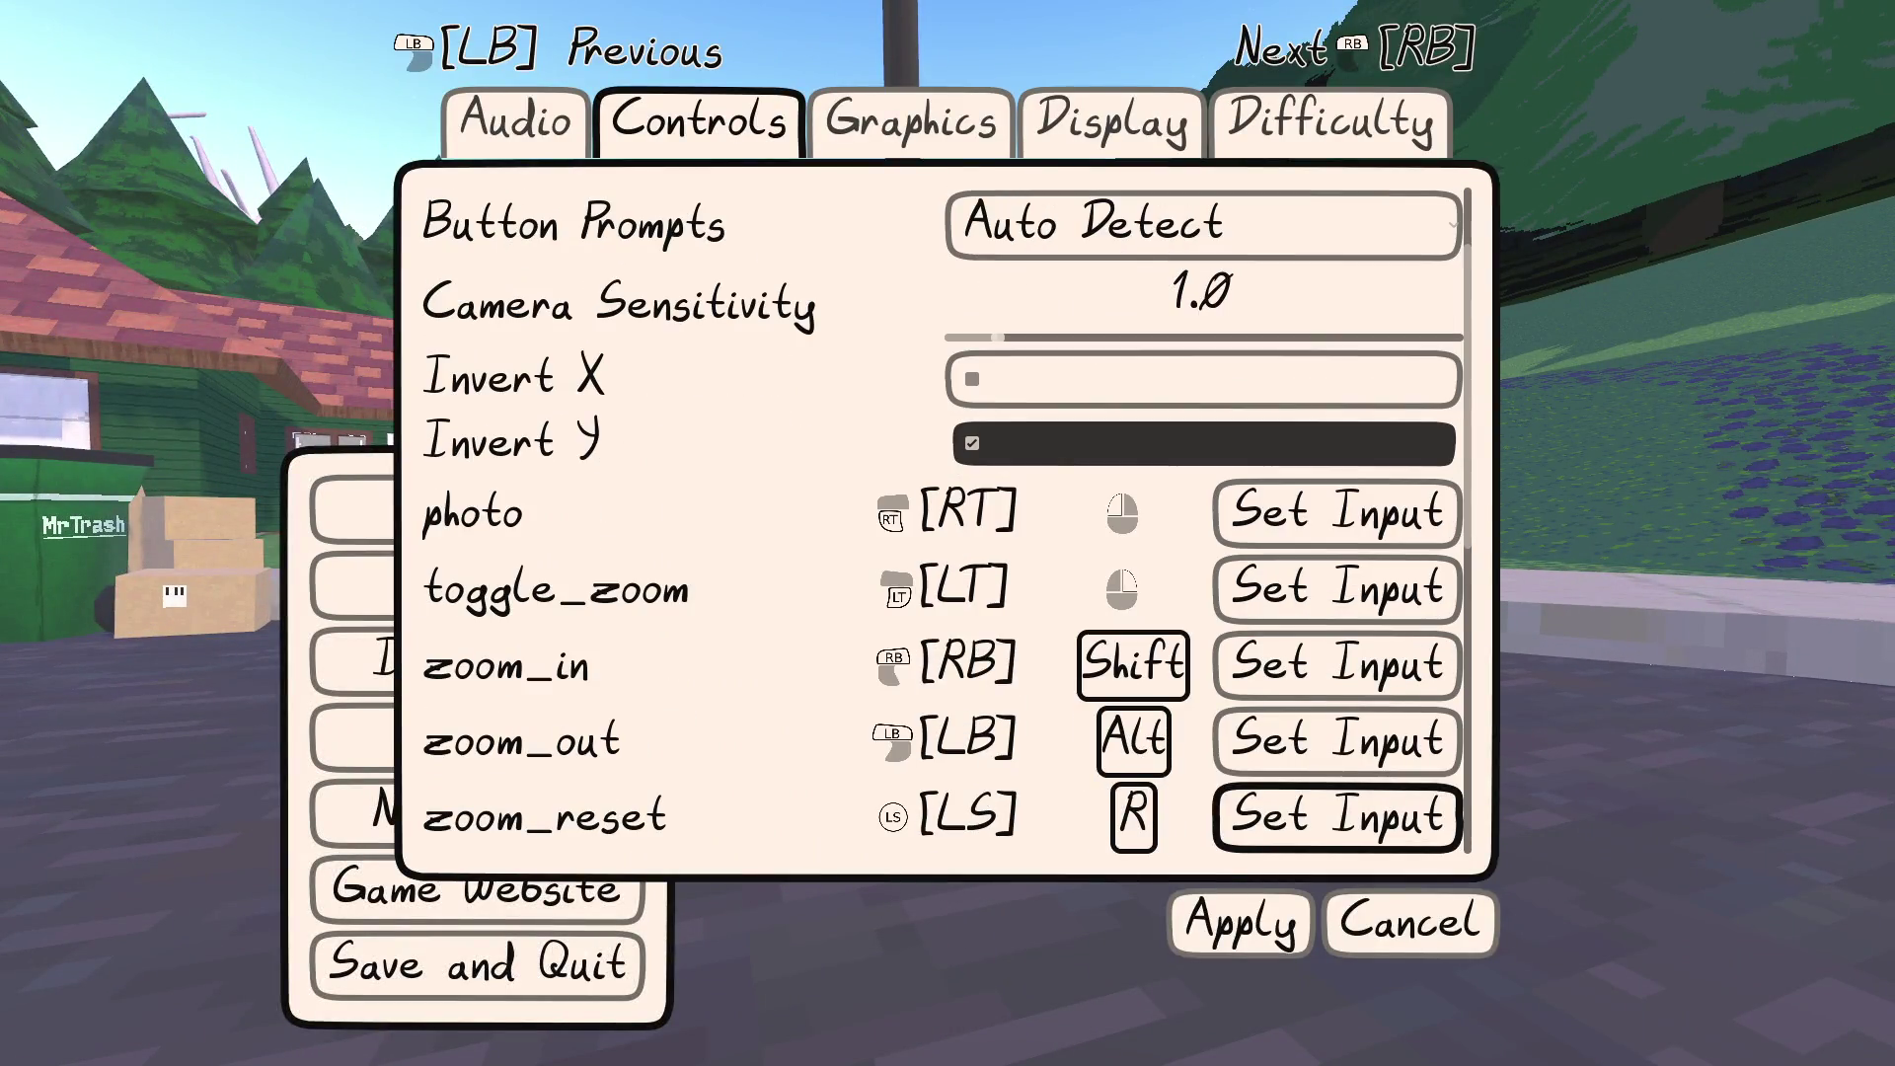
Bind both zoom_in and zoom_out to controller axis3
{"action": "key", "text": "Up"}
{"action": "key", "text": "Up"}
{"action": "key", "text": "Return"}
{"action": "scroll", "coordinate": [963, 548], "scroll_direction": "up", "scroll_amount": 1}
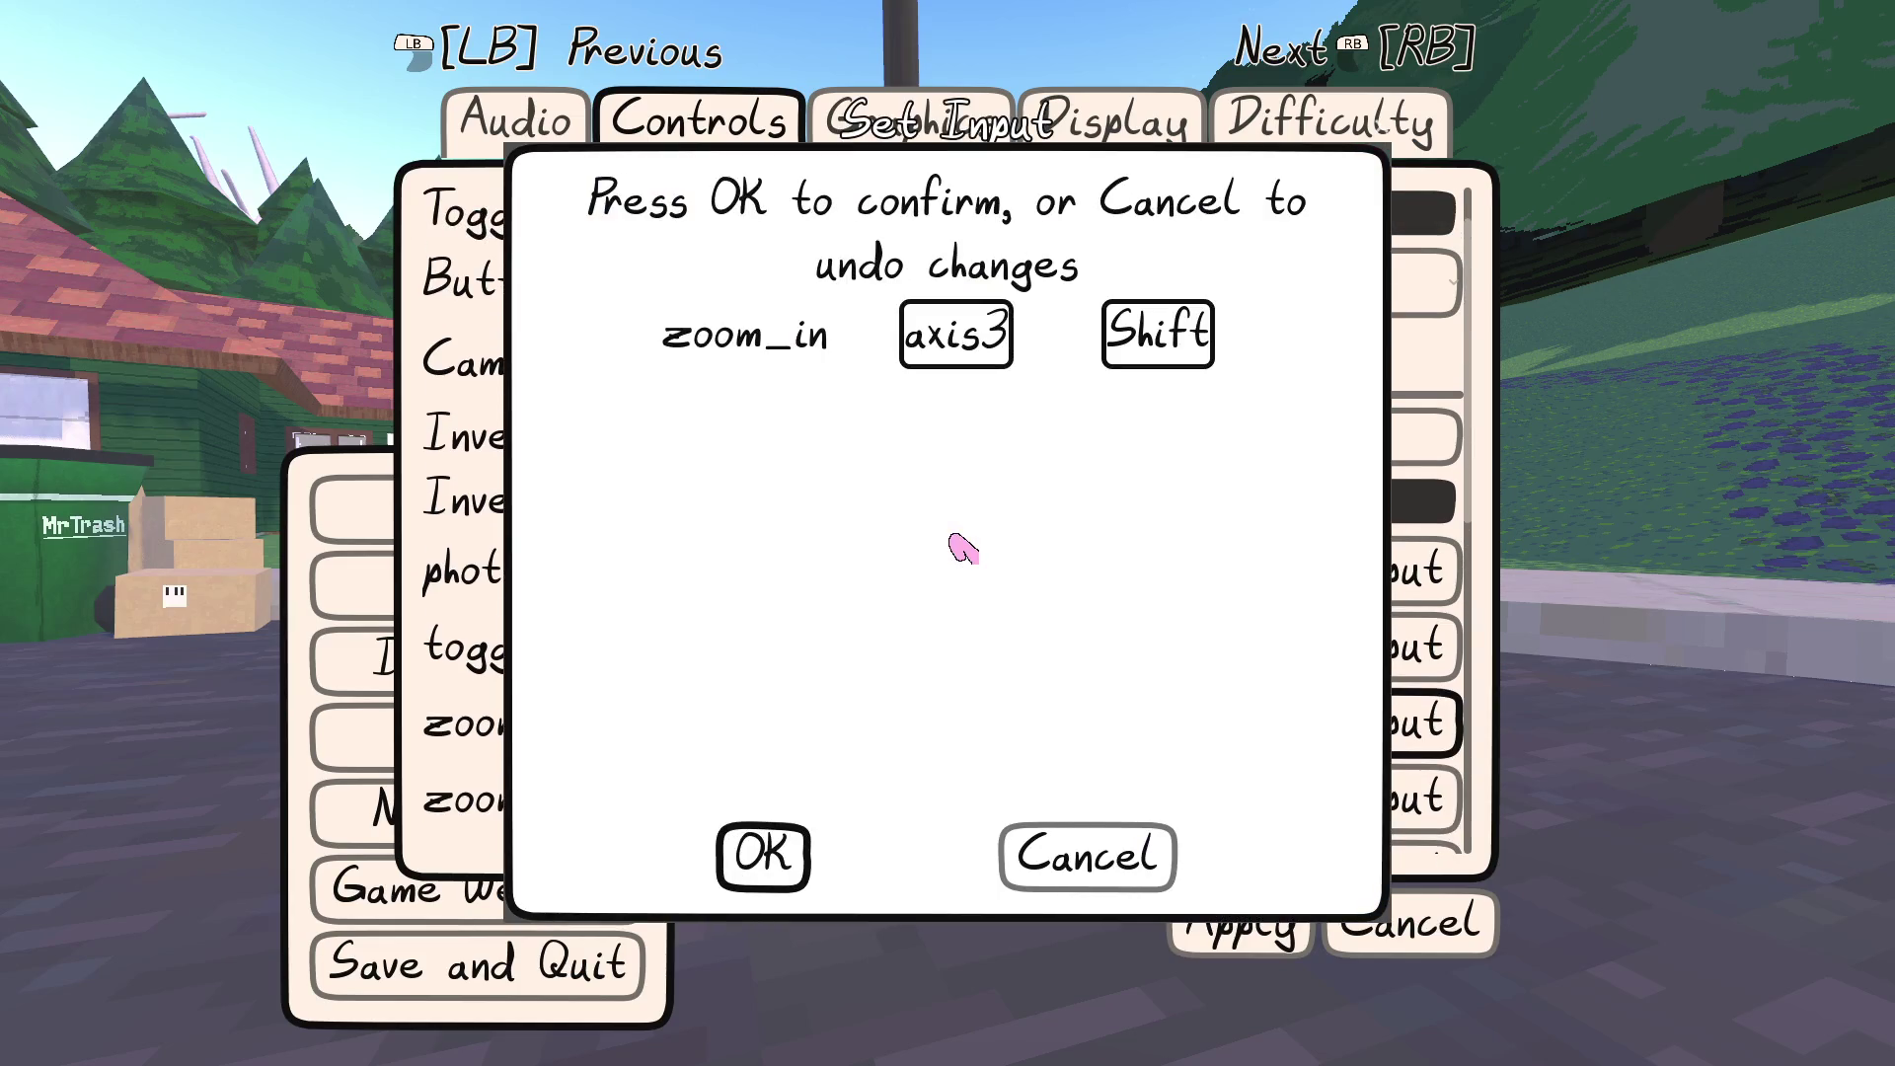
{"action": "key", "text": "Return"}
{"action": "key", "text": "Down"}
{"action": "key", "text": "Return"}
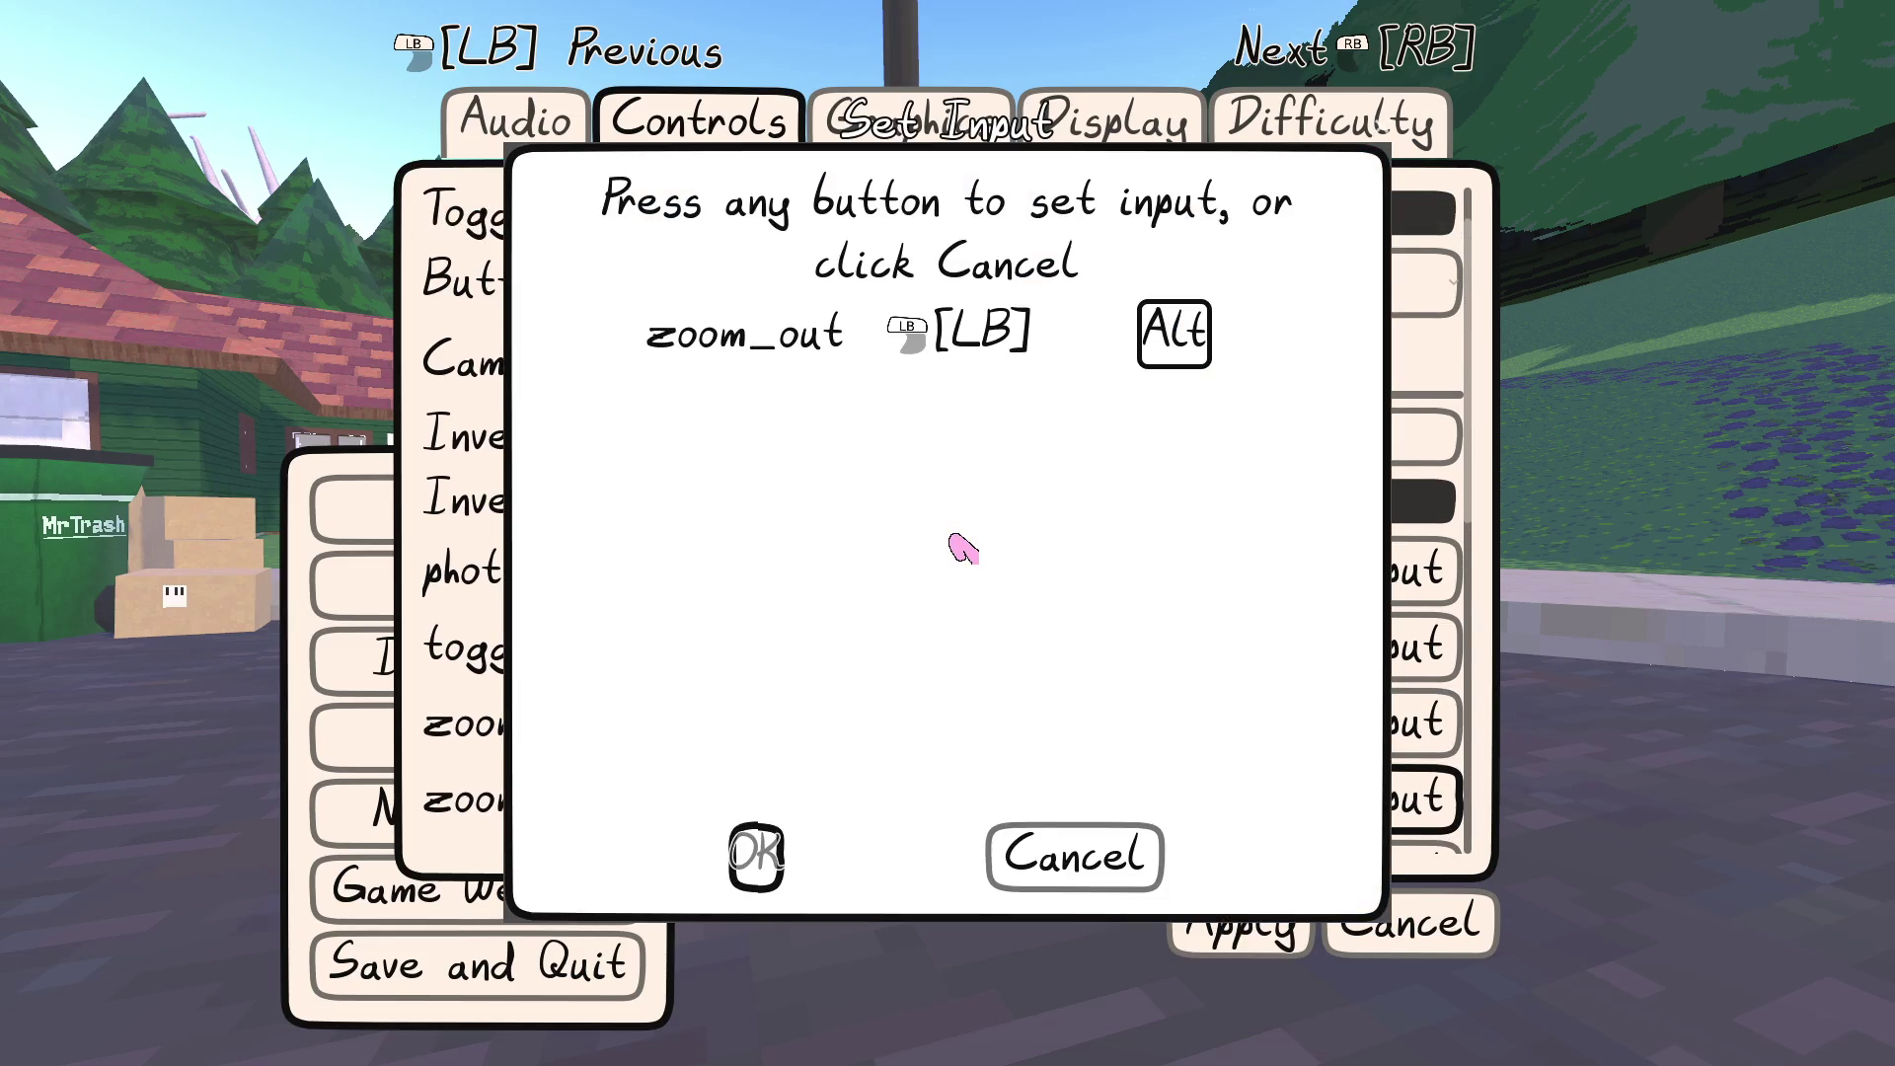
{"action": "scroll", "coordinate": [963, 548], "scroll_direction": "down", "scroll_amount": 1}
{"action": "key", "text": "Return"}
Apply the new zoom bindings, resume, and test zooming in photo mode
{"action": "key", "text": "Down"}
{"action": "key", "text": "Down"}
{"action": "key", "text": "Down"}
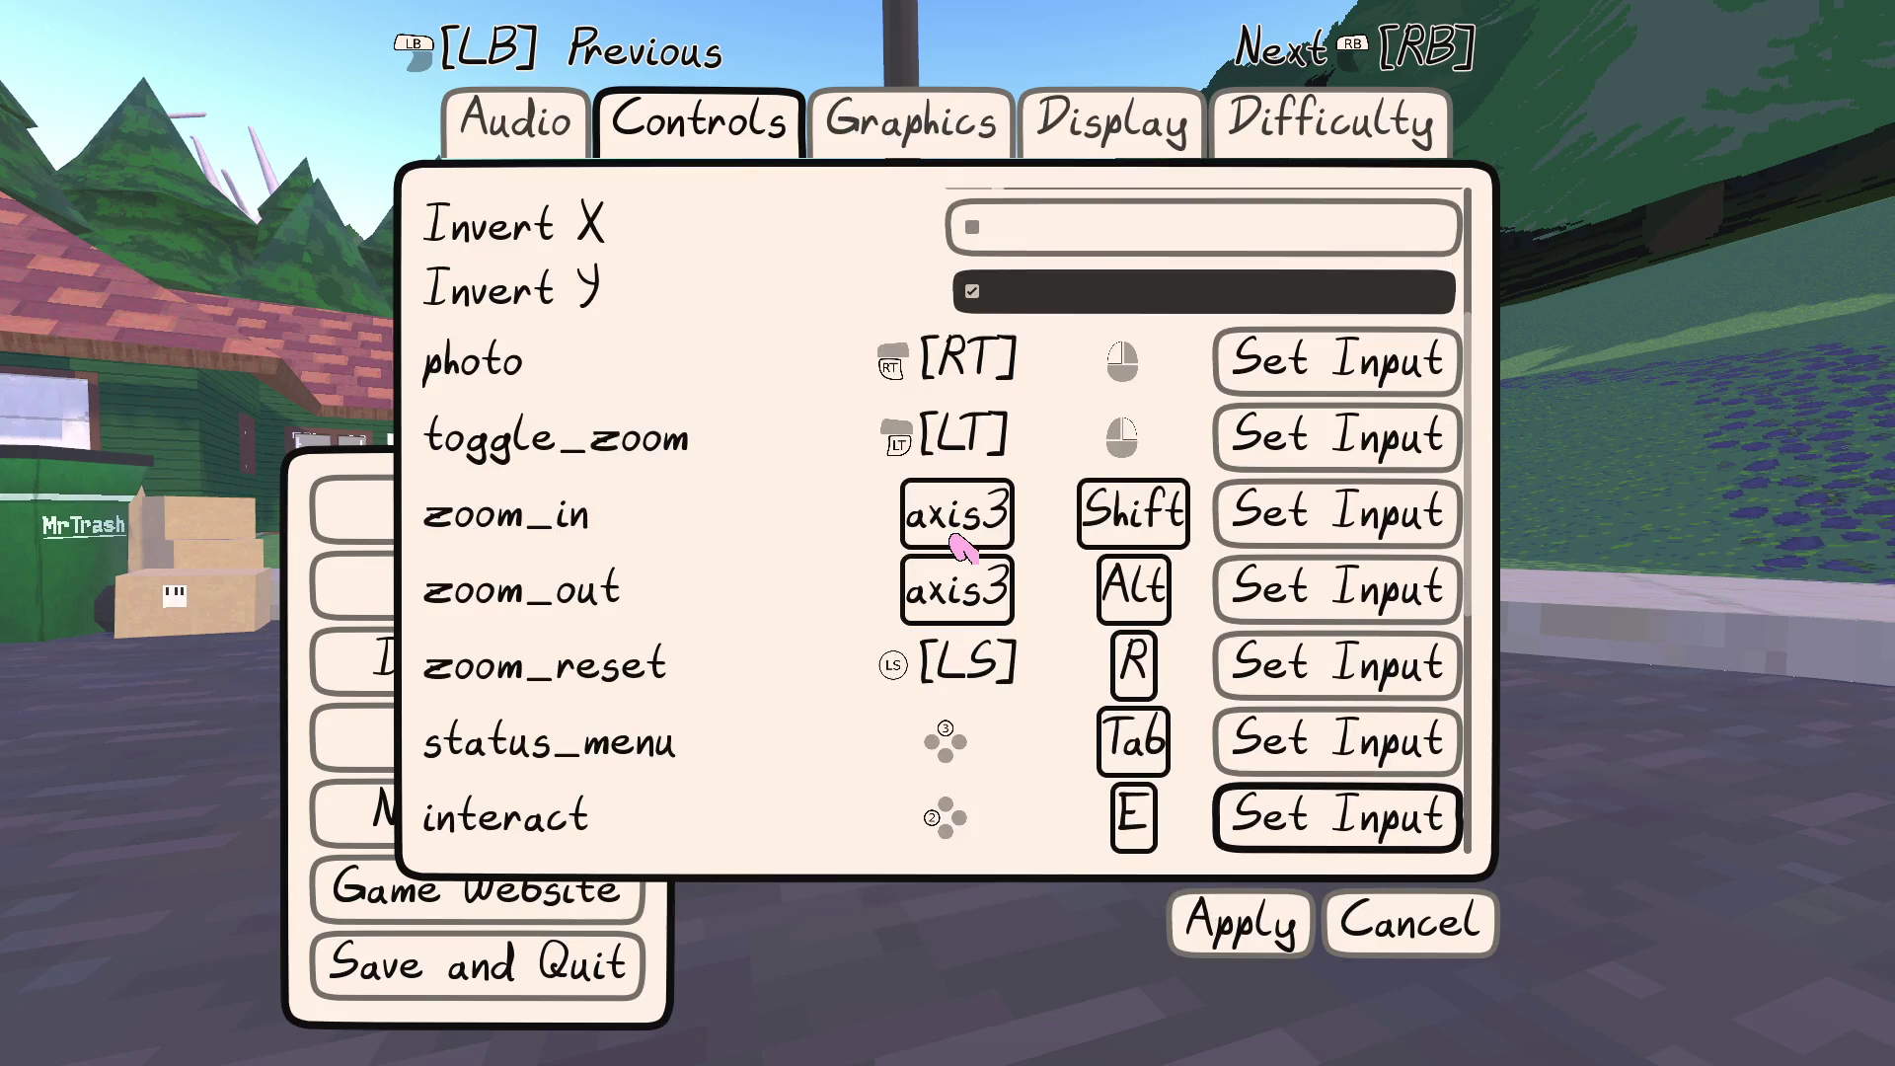
{"action": "key", "text": "Down"}
{"action": "key", "text": "Down"}
{"action": "key", "text": "Down"}
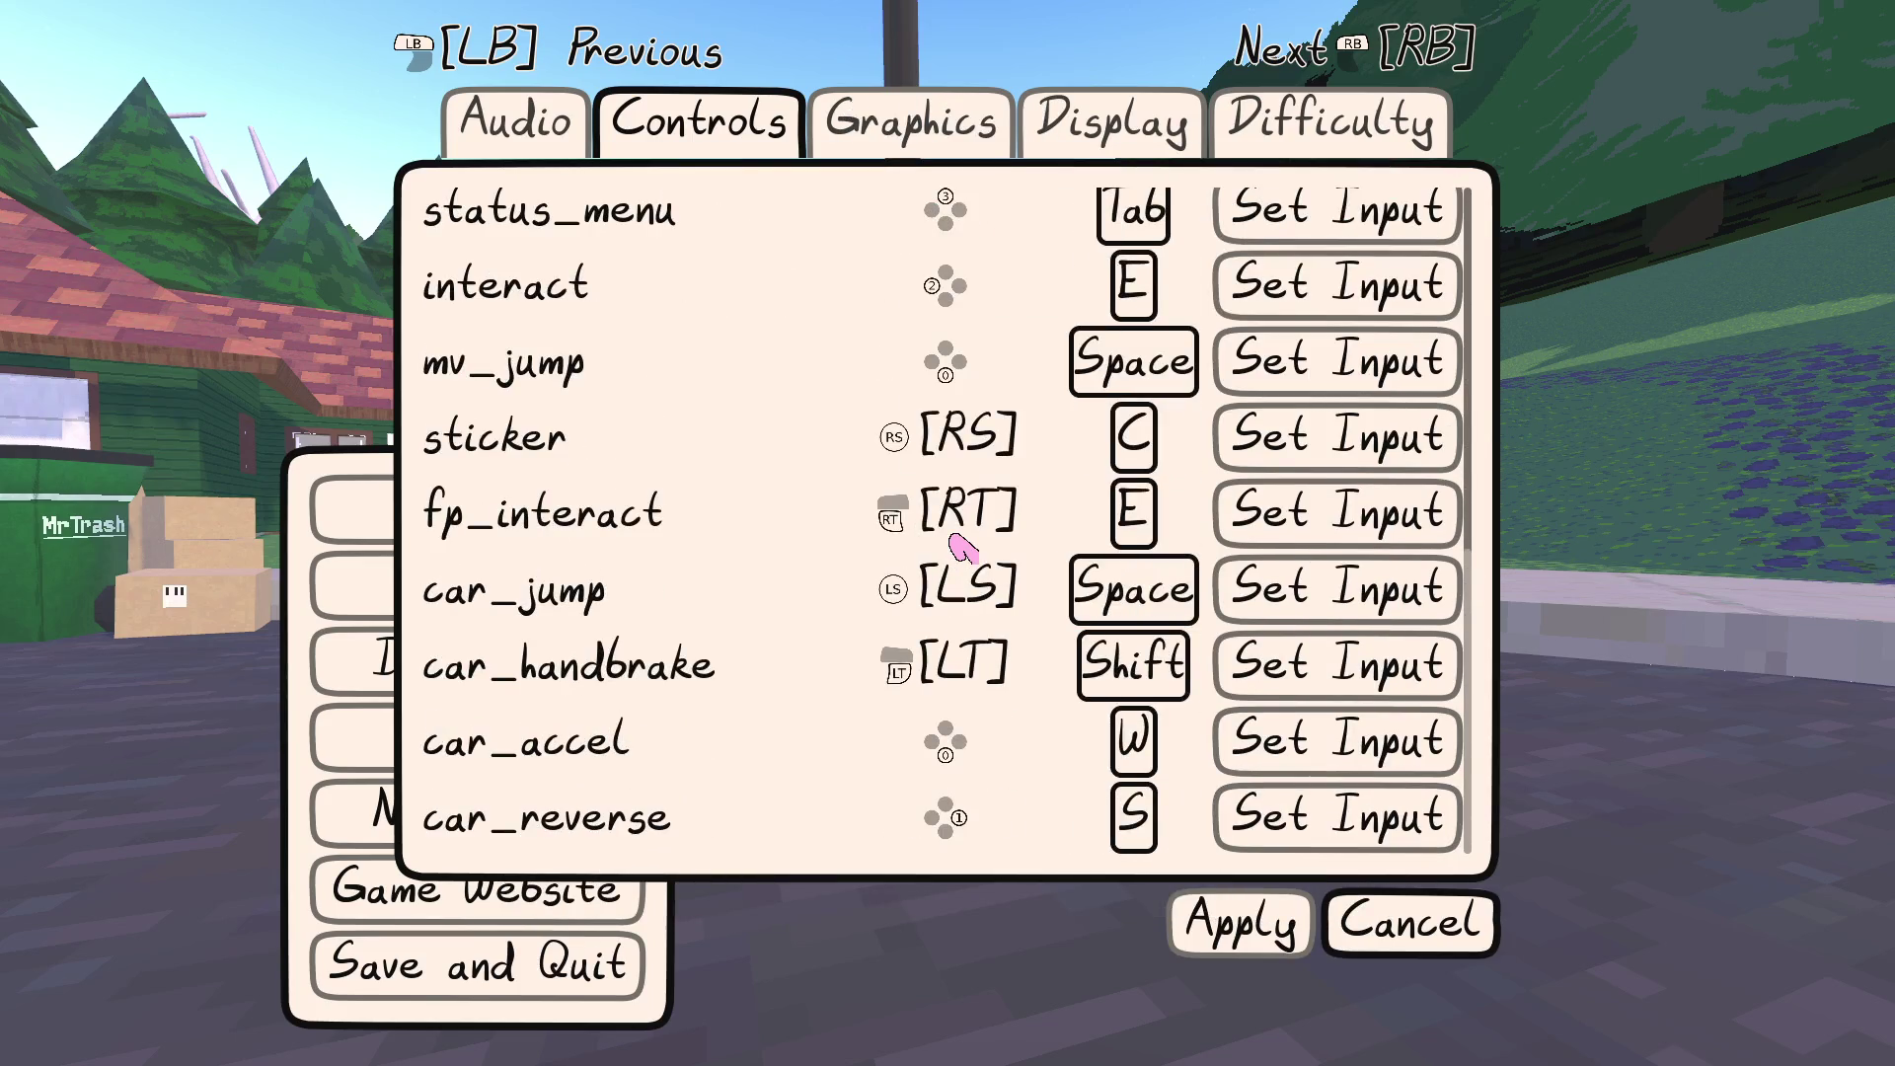
{"action": "key", "text": "Left"}
{"action": "key", "text": "Return"}
{"action": "key", "text": "Escape"}
{"action": "key", "text": "c"}
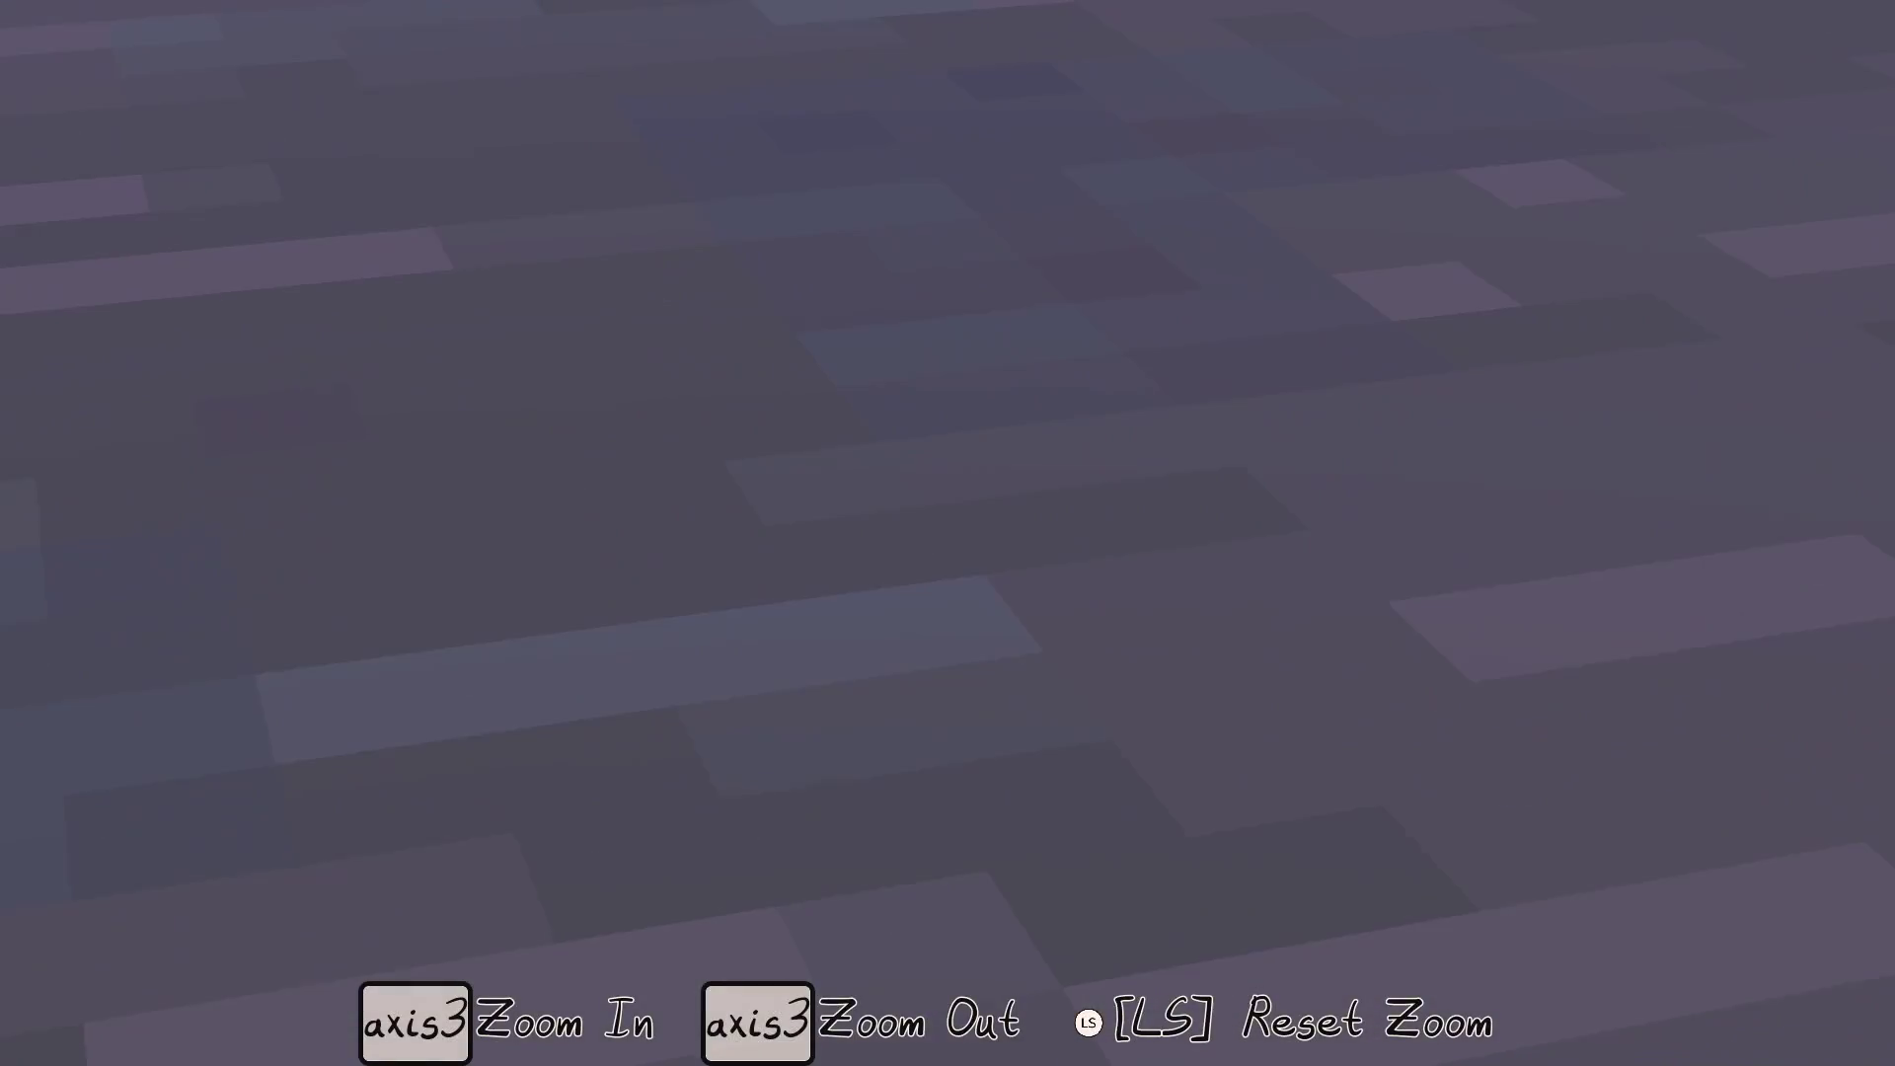
{"action": "scroll", "coordinate": [947, 533], "scroll_direction": "down", "scroll_amount": 3}
{"action": "scroll", "coordinate": [948, 533], "scroll_direction": "up", "scroll_amount": 4}
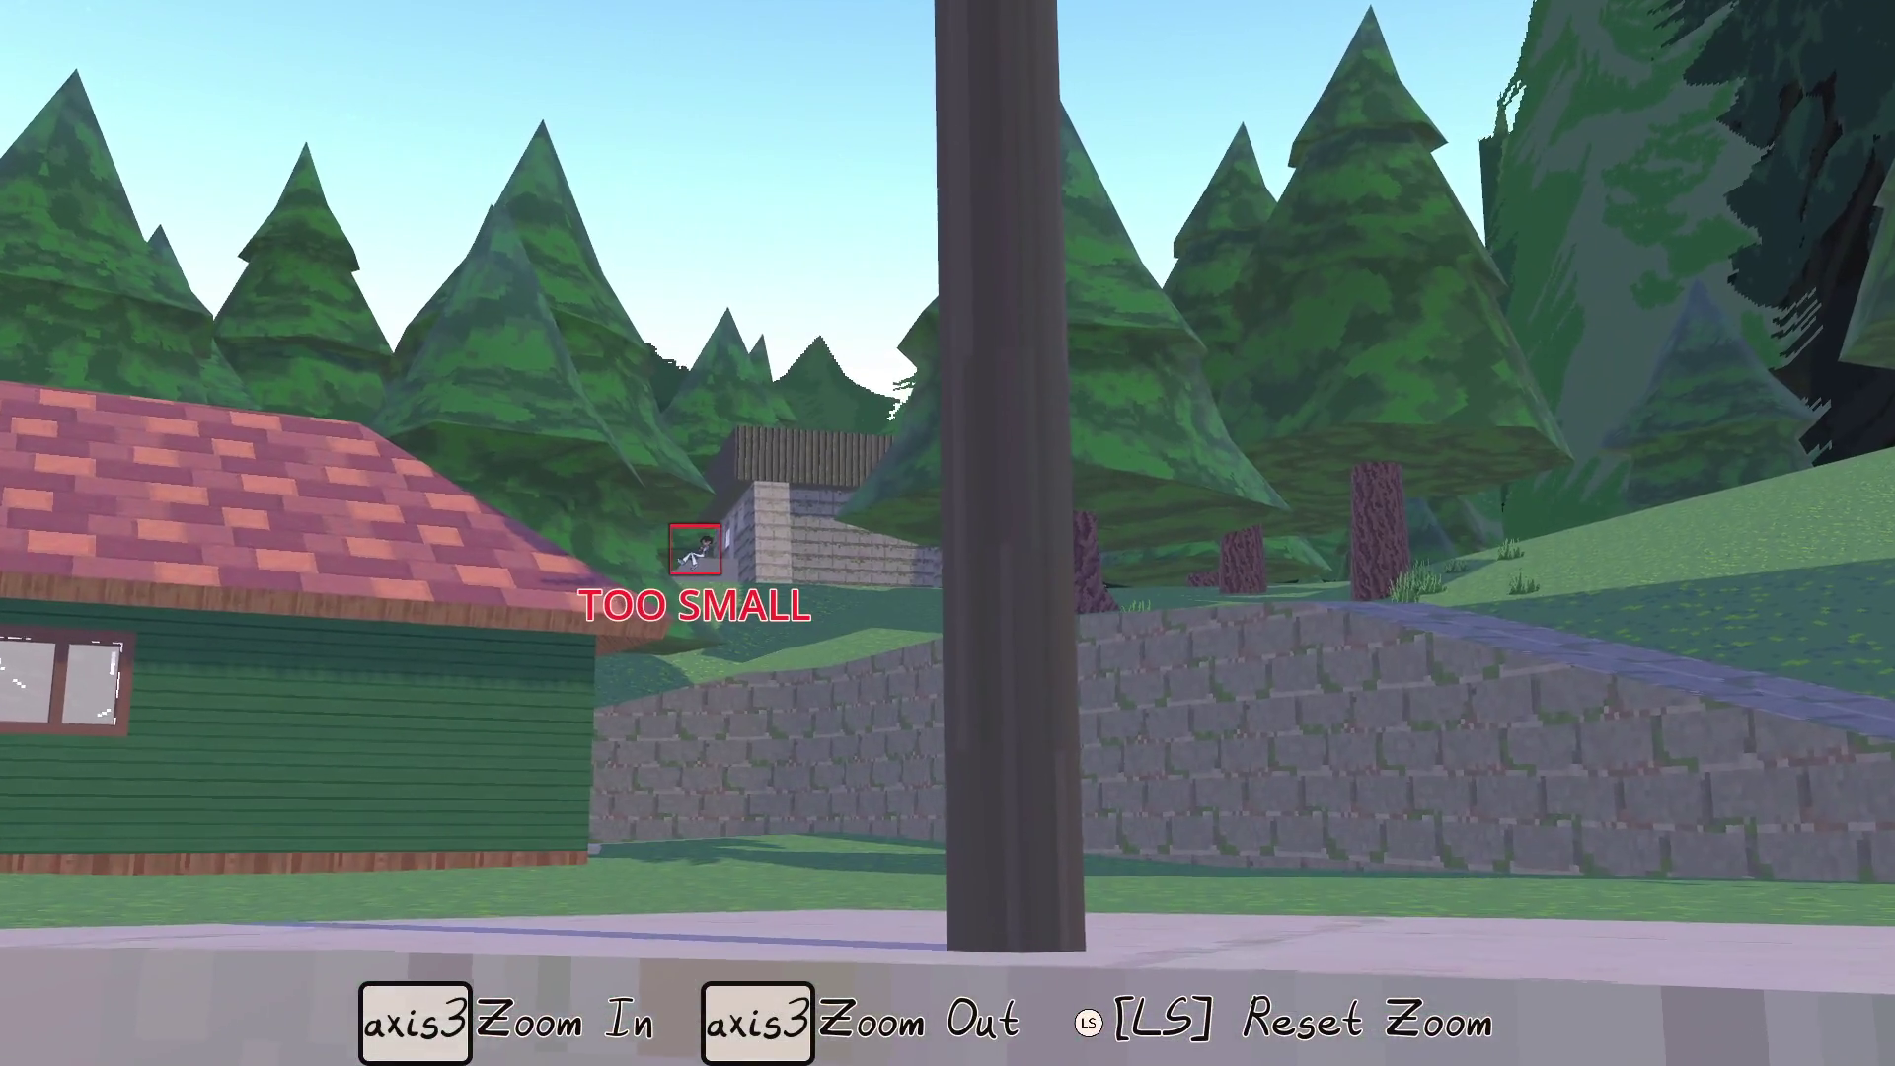
{"action": "scroll", "coordinate": [948, 533], "scroll_direction": "down", "scroll_amount": 3}
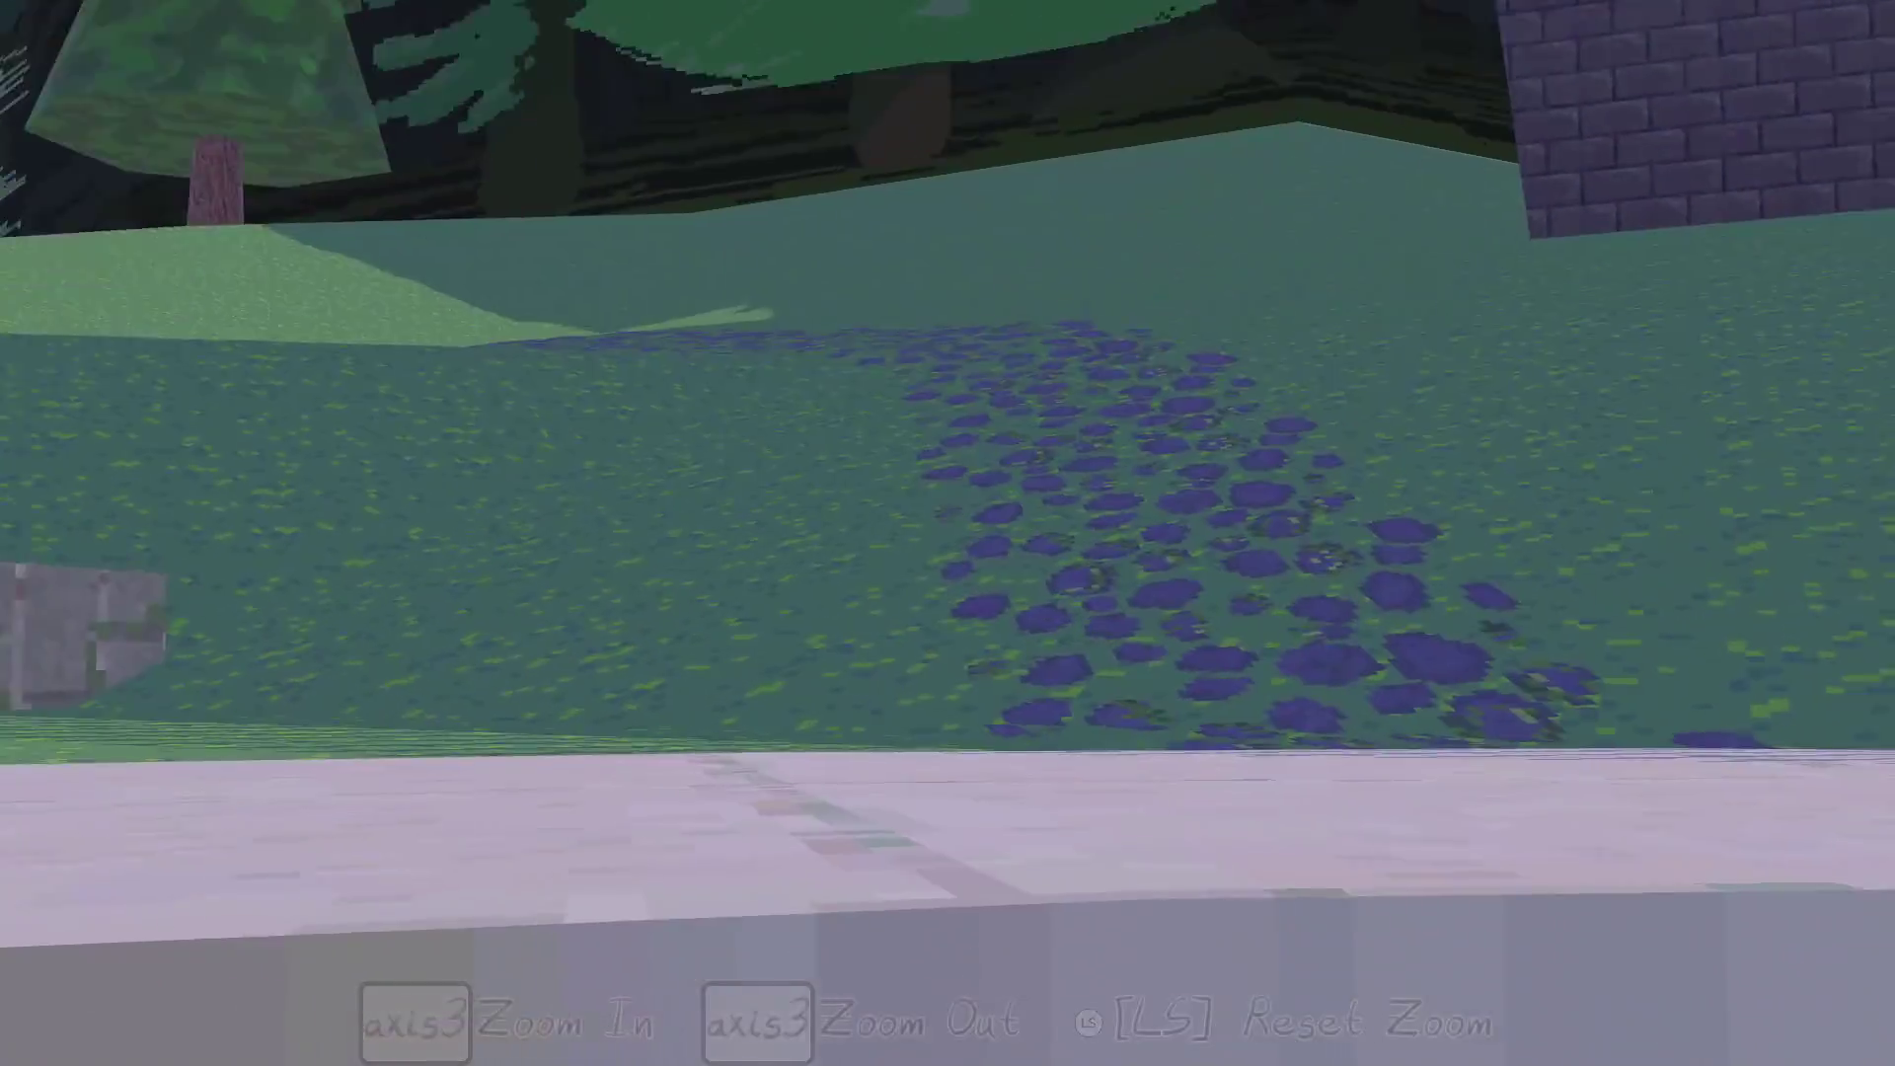
{"action": "key", "text": "c"}
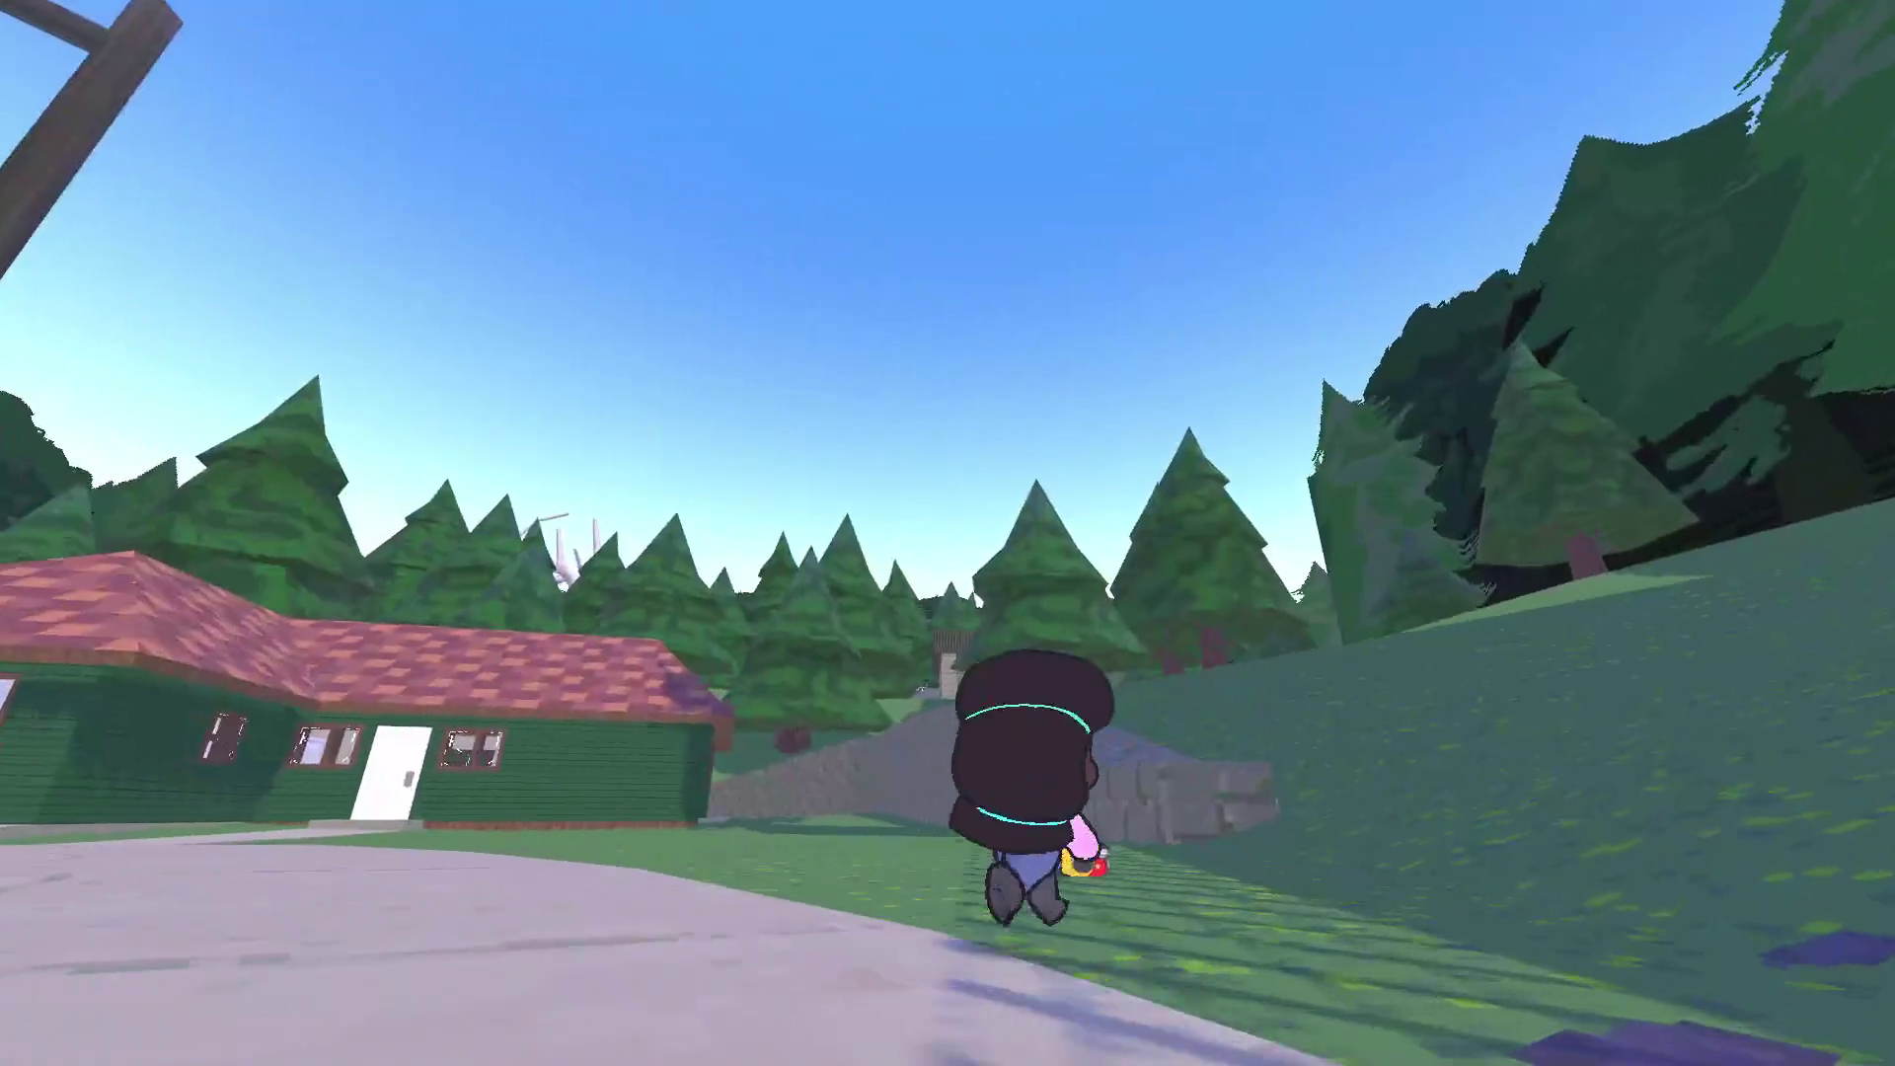
Reopen the Controls options from the pause menu and move down to toggle_zoom
{"action": "key", "text": "Escape"}
{"action": "key", "text": "Down"}
{"action": "key", "text": "Return"}
{"action": "key", "text": "Down"}
{"action": "key", "text": "Down"}
{"action": "key", "text": "Down"}
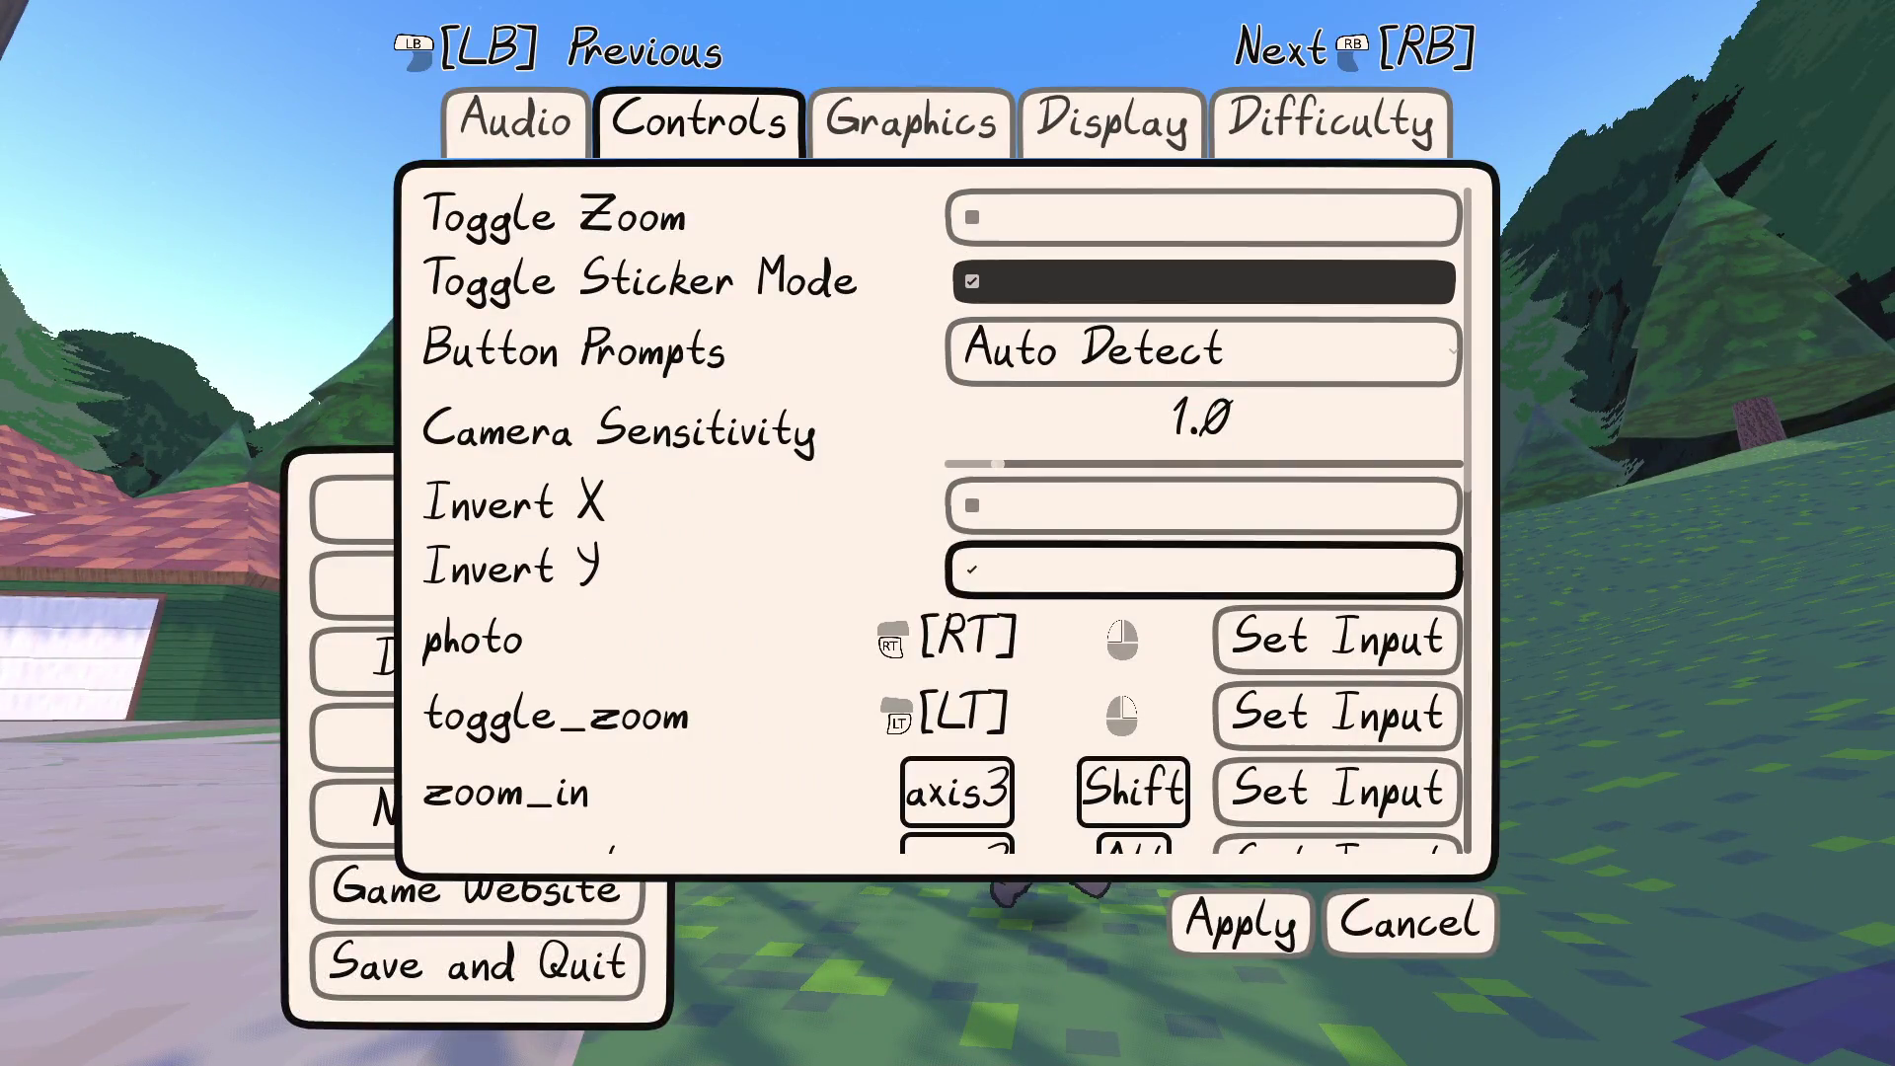
Bind zoom_in to the RB shoulder button and zoom_out to LB
{"action": "key", "text": "Down"}
{"action": "key", "text": "Return"}
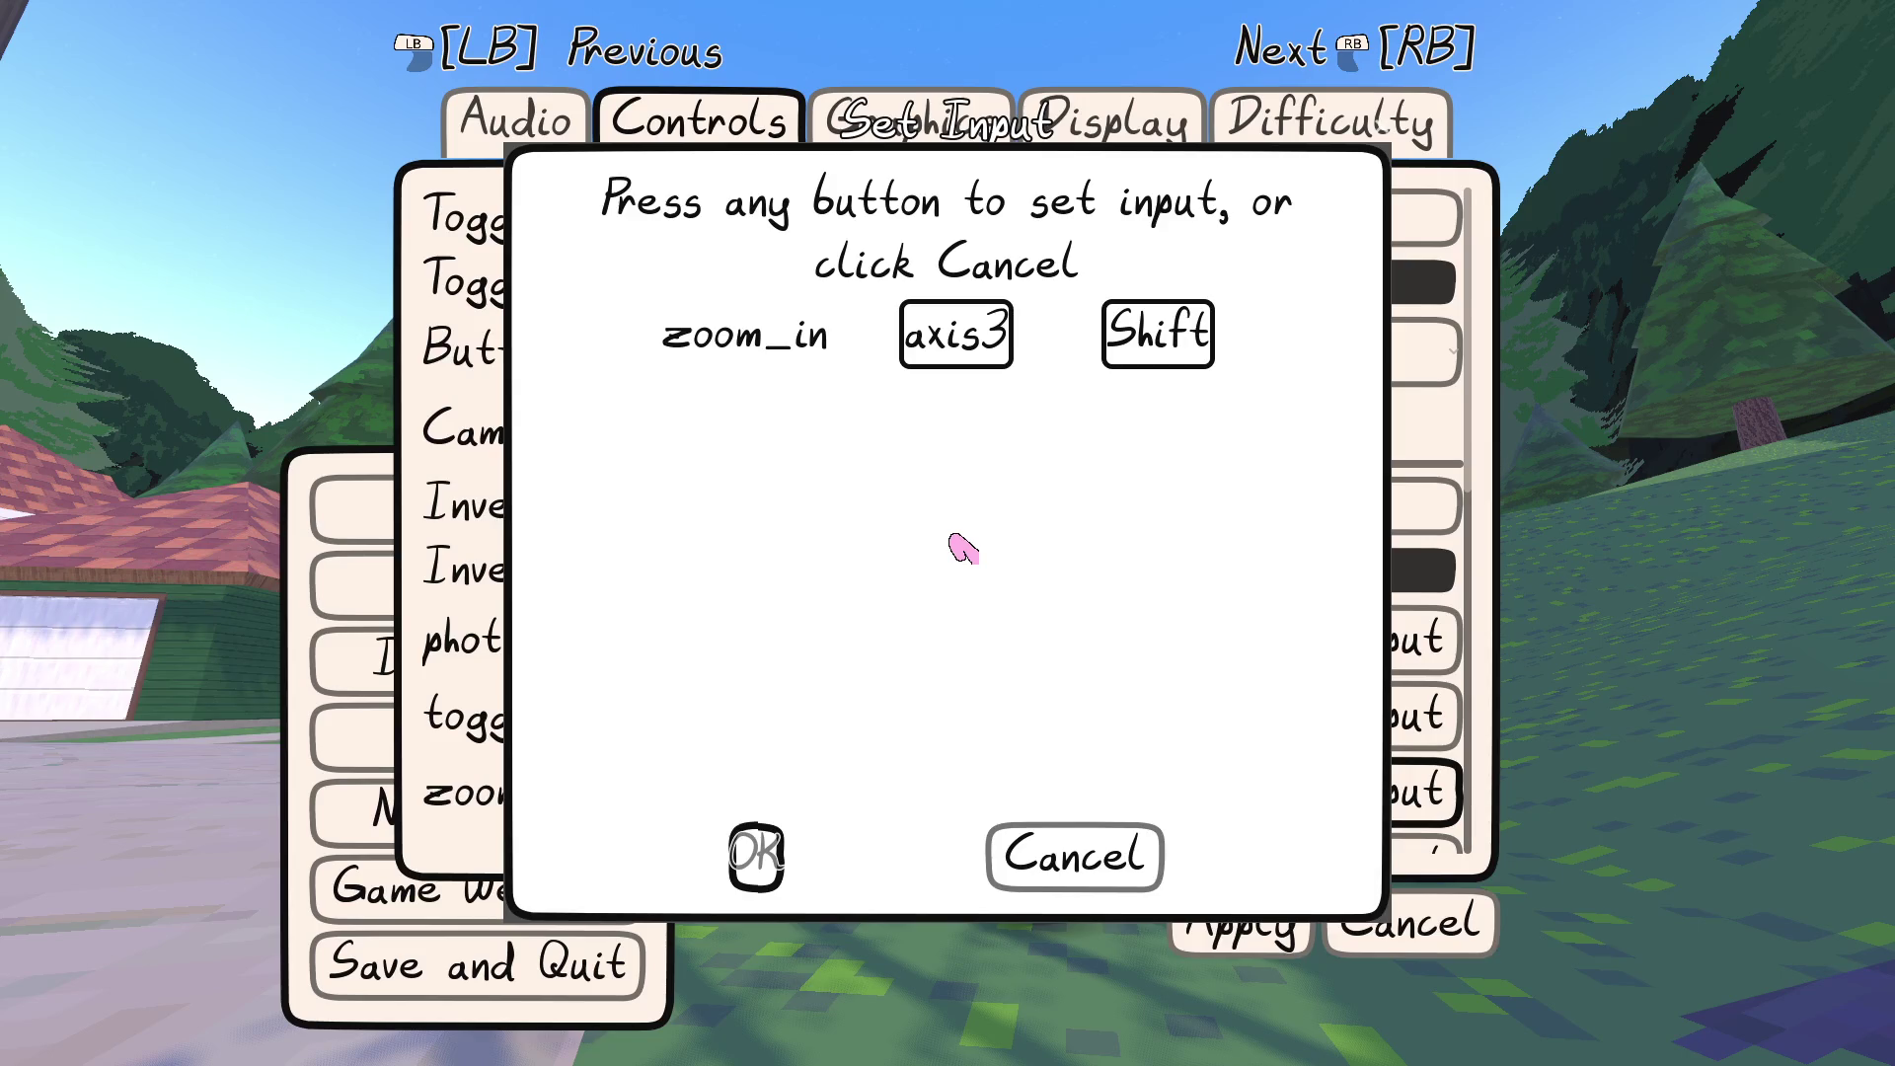
{"action": "key", "text": "Return"}
{"action": "key", "text": "Down"}
{"action": "key", "text": "Return"}
{"action": "key", "text": "Return"}
{"action": "key", "text": "Down"}
{"action": "key", "text": "Down"}
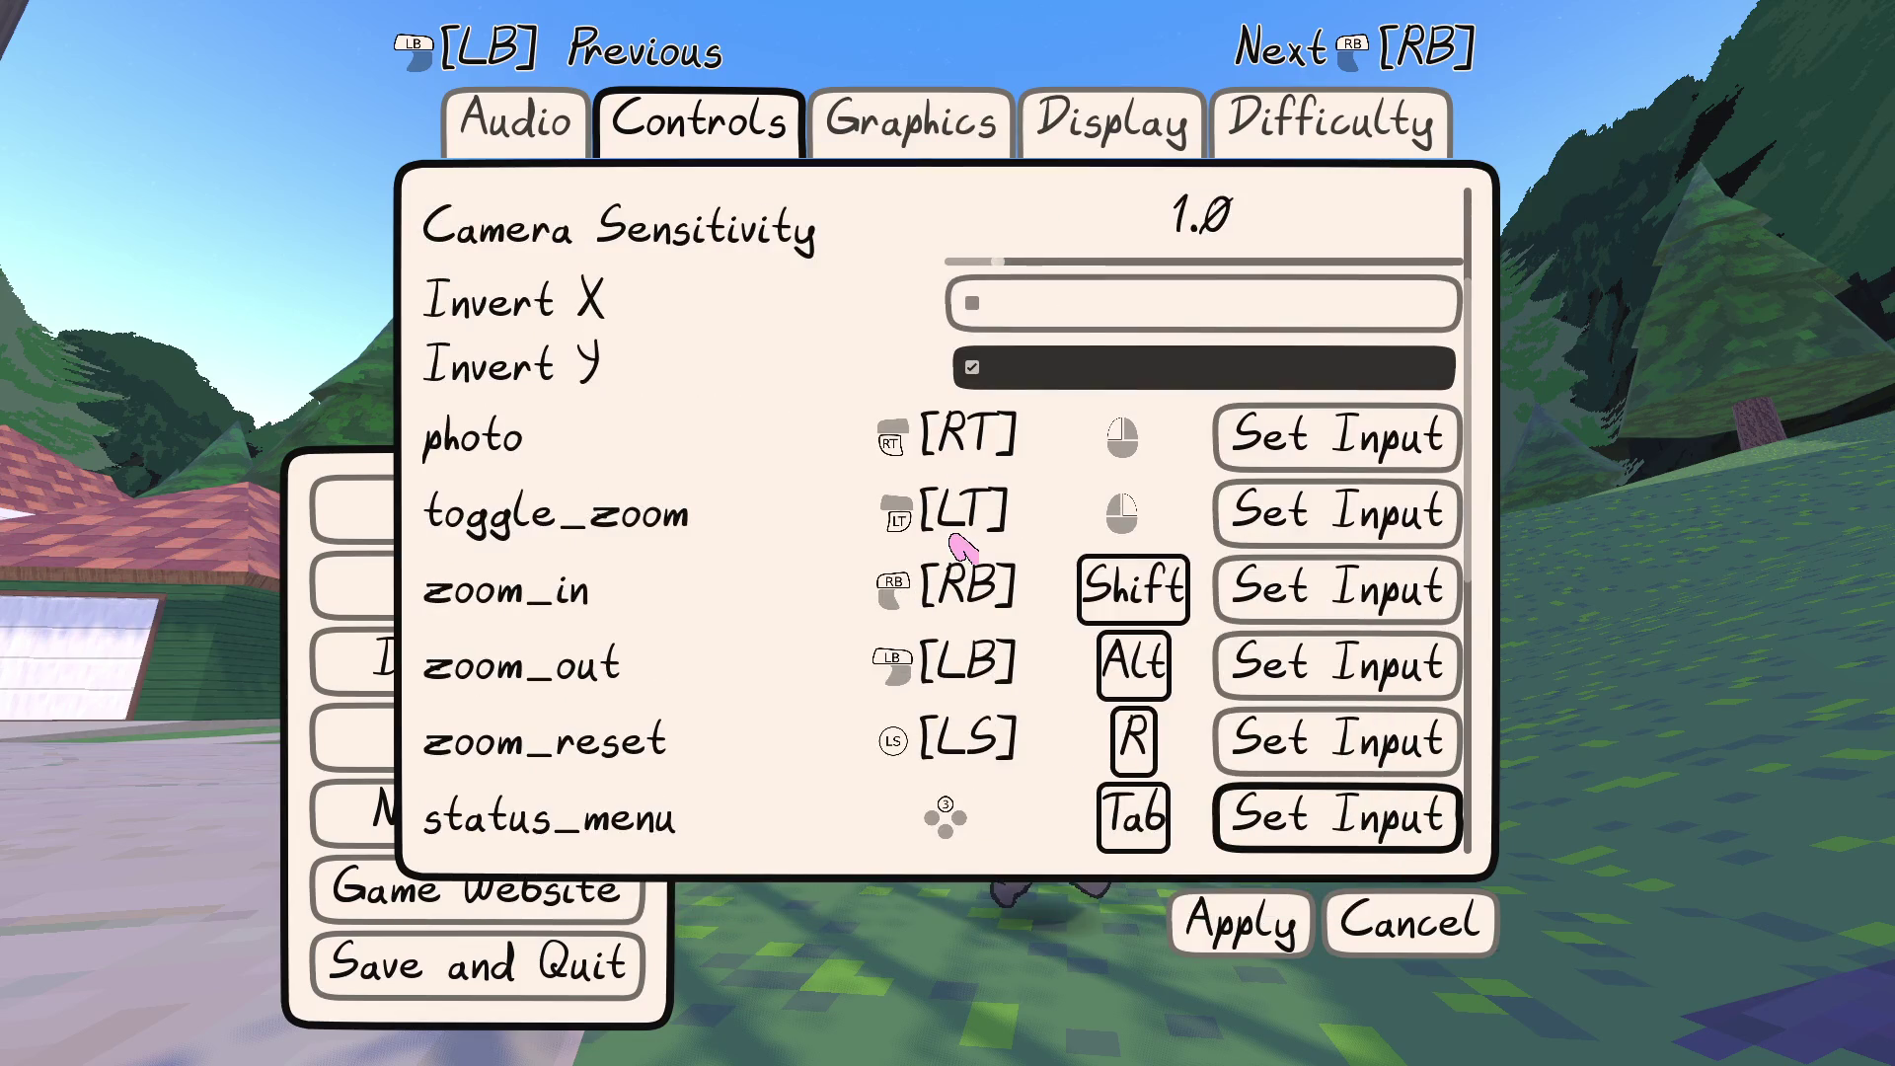
Apply the new control bindings and resume play
{"action": "key", "text": "Down"}
{"action": "key", "text": "Down"}
{"action": "key", "text": "Down"}
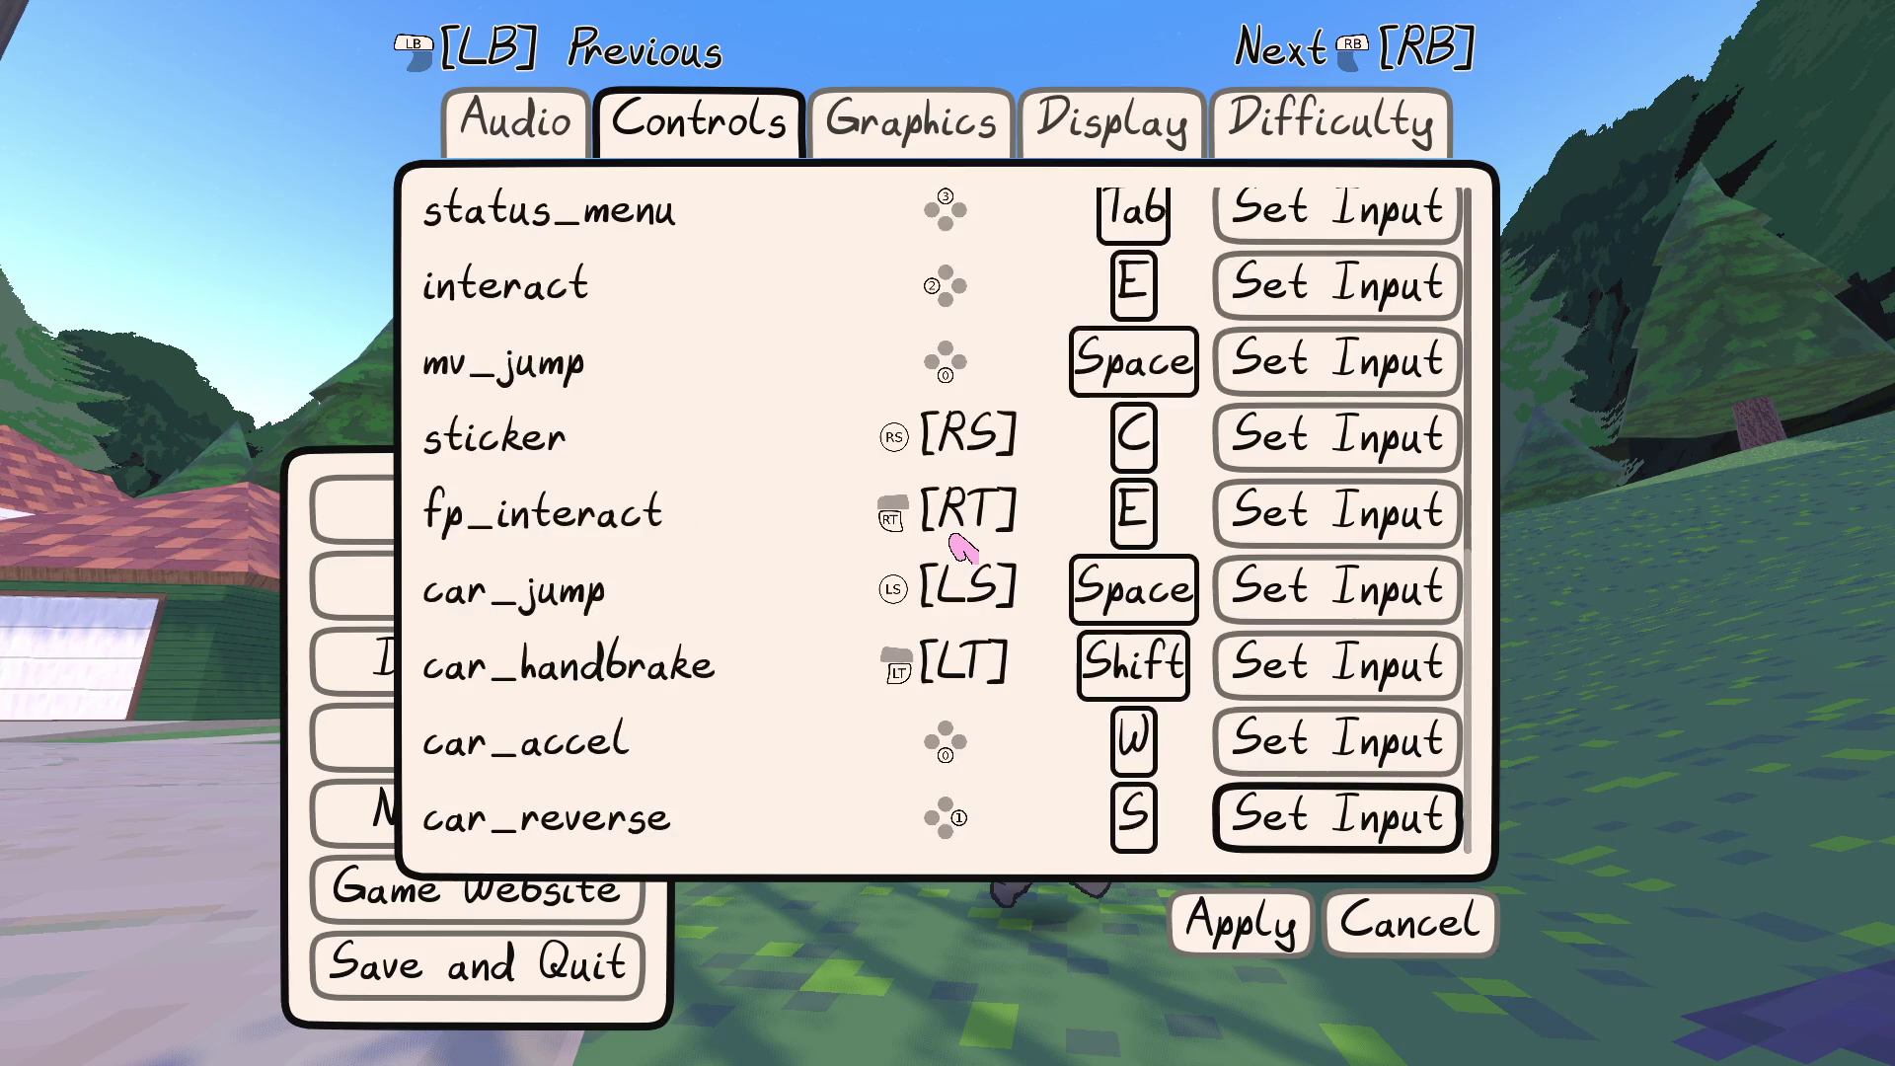
{"action": "key", "text": "Down"}
{"action": "key", "text": "Left"}
{"action": "key", "text": "Return"}
{"action": "key", "text": "Return"}
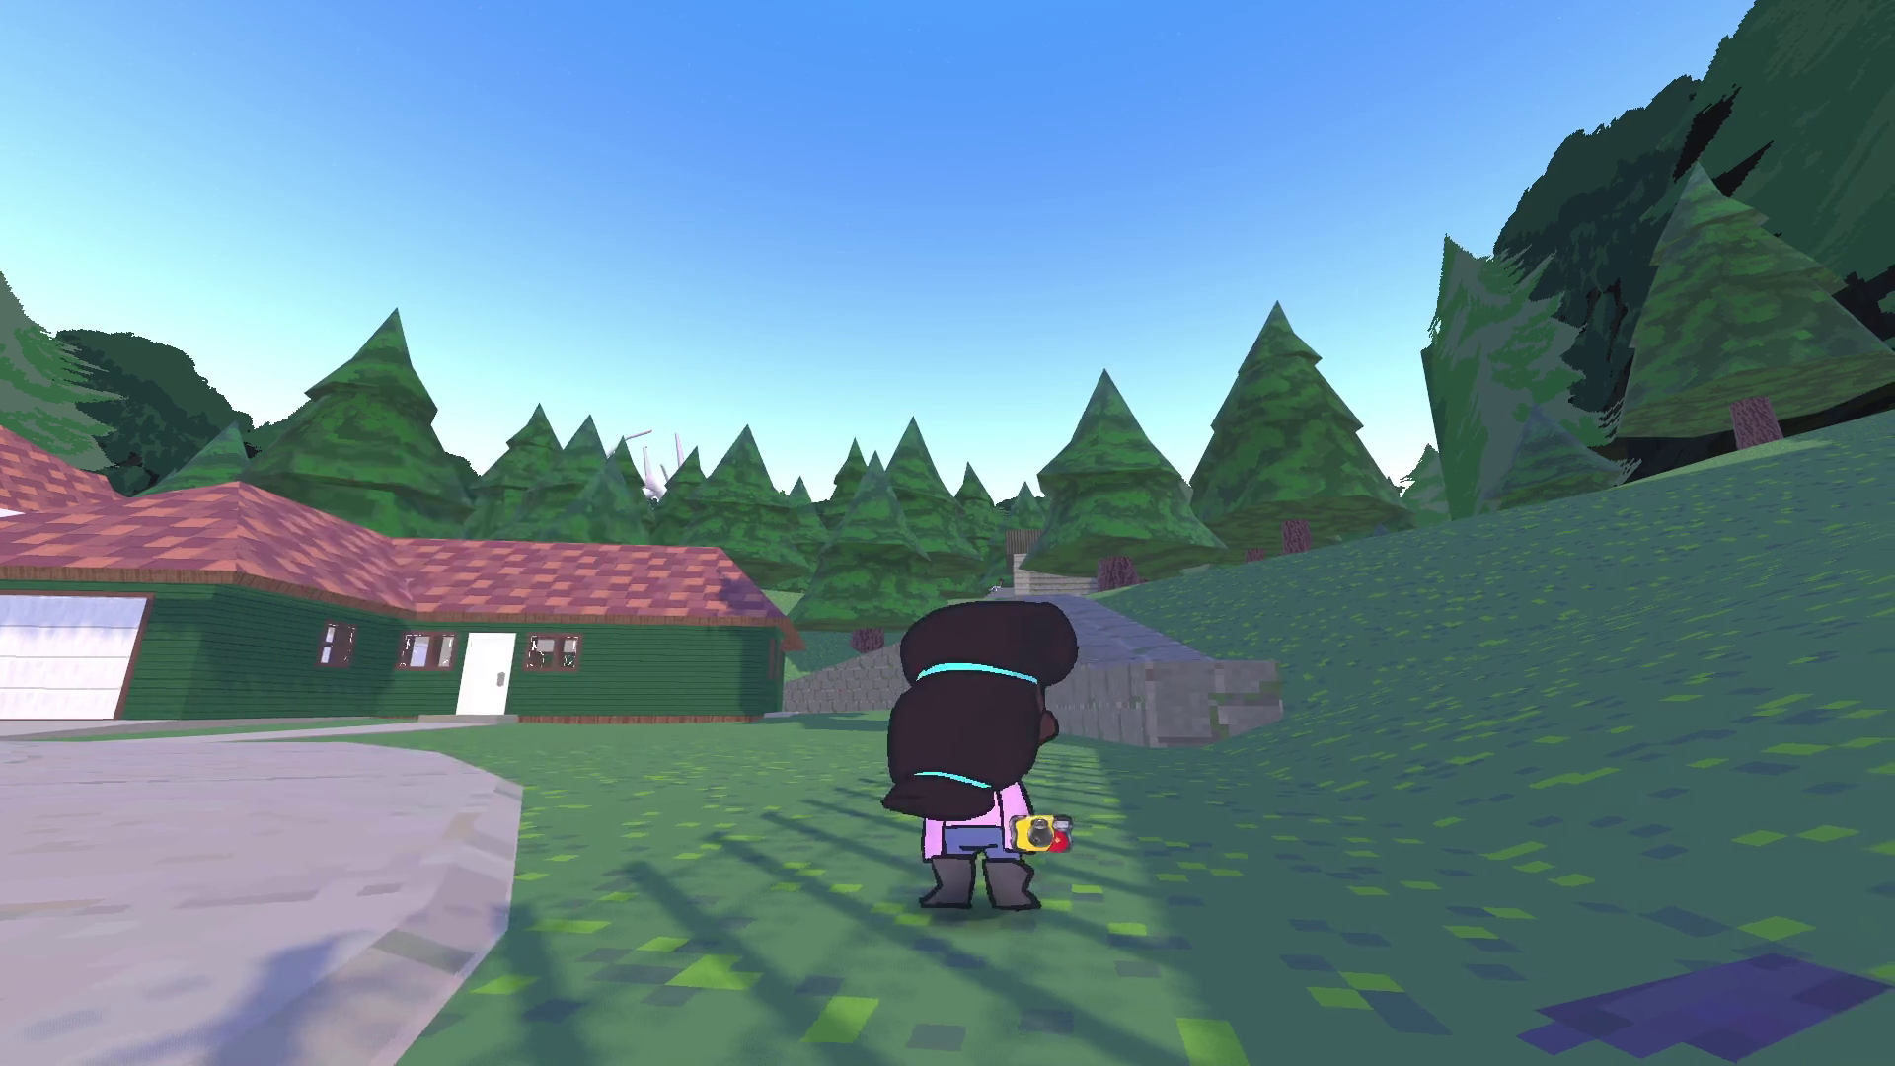
Place a yellow smiley sticker on the grass, then run toward the grey stone building
{"action": "key", "text": "c"}
{"action": "key", "text": "Tab"}
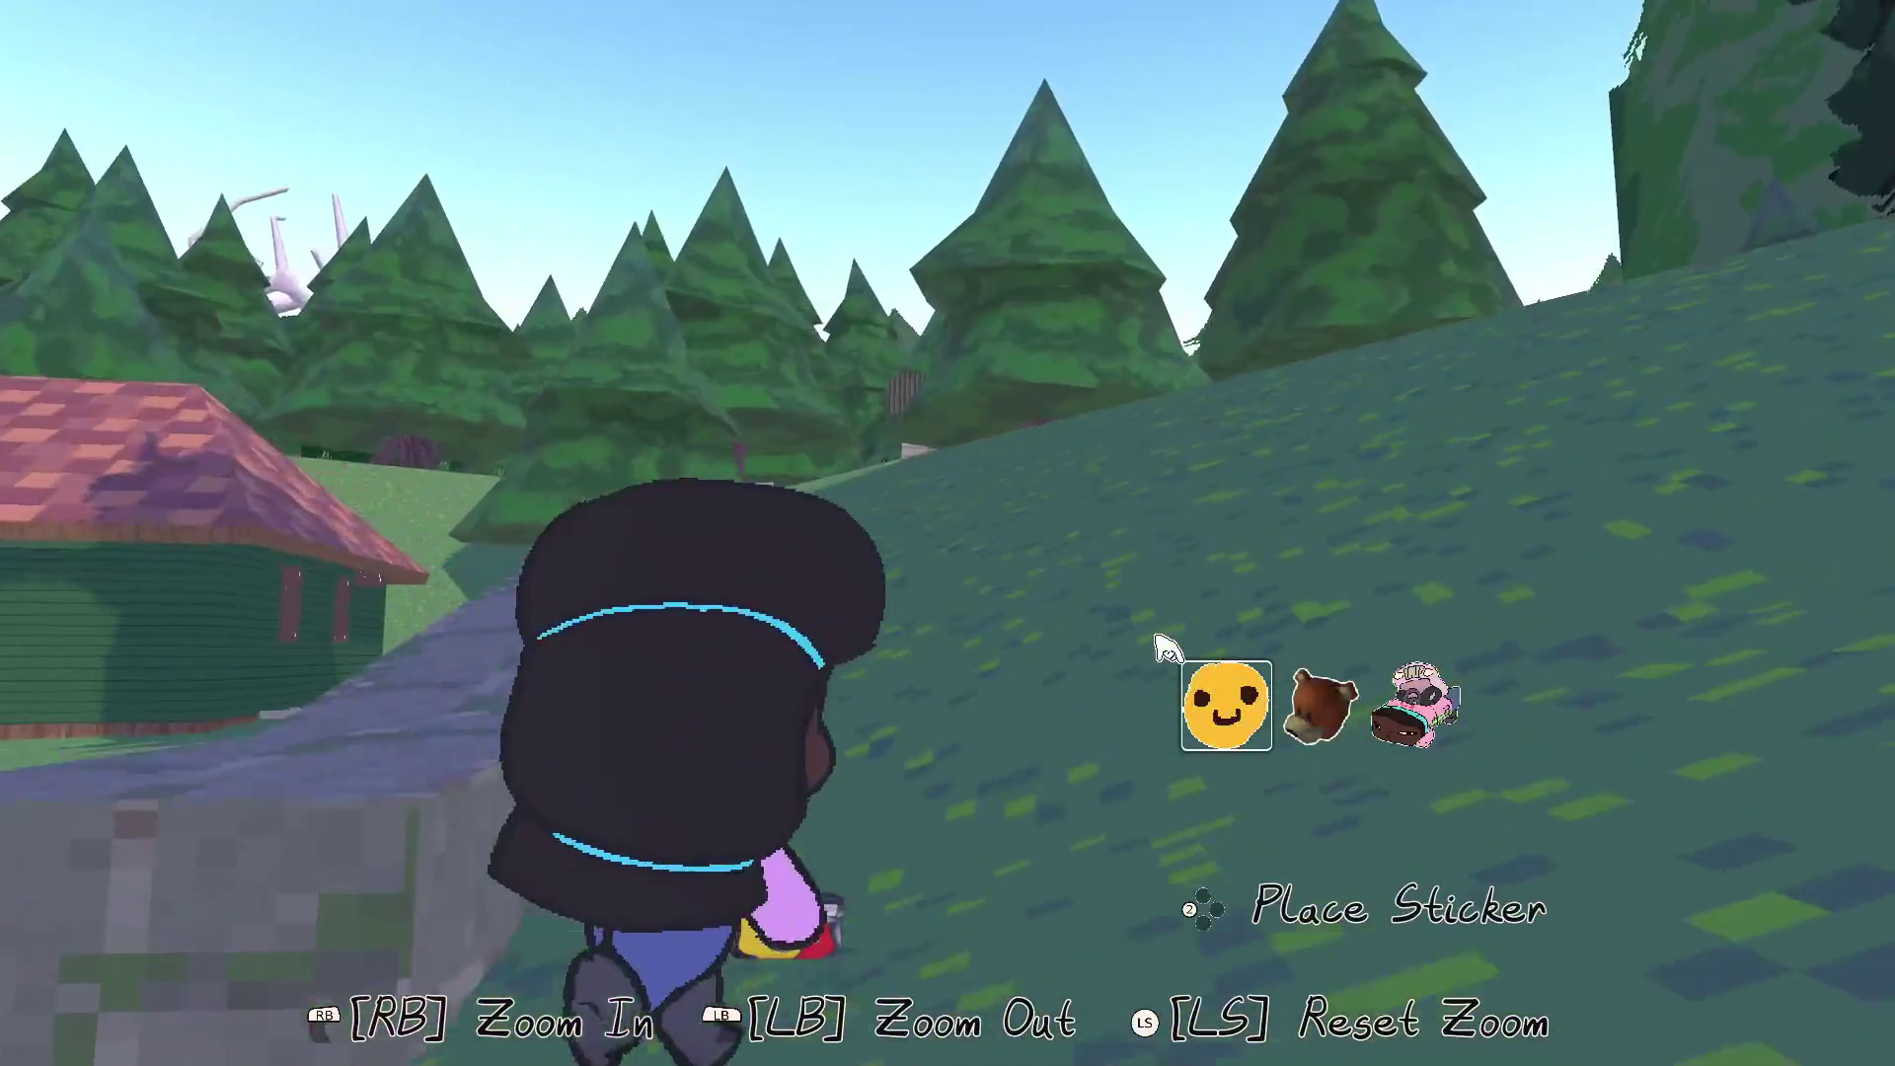
{"action": "left_click", "coordinate": [1168, 649]}
{"action": "key", "text": "Tab"}
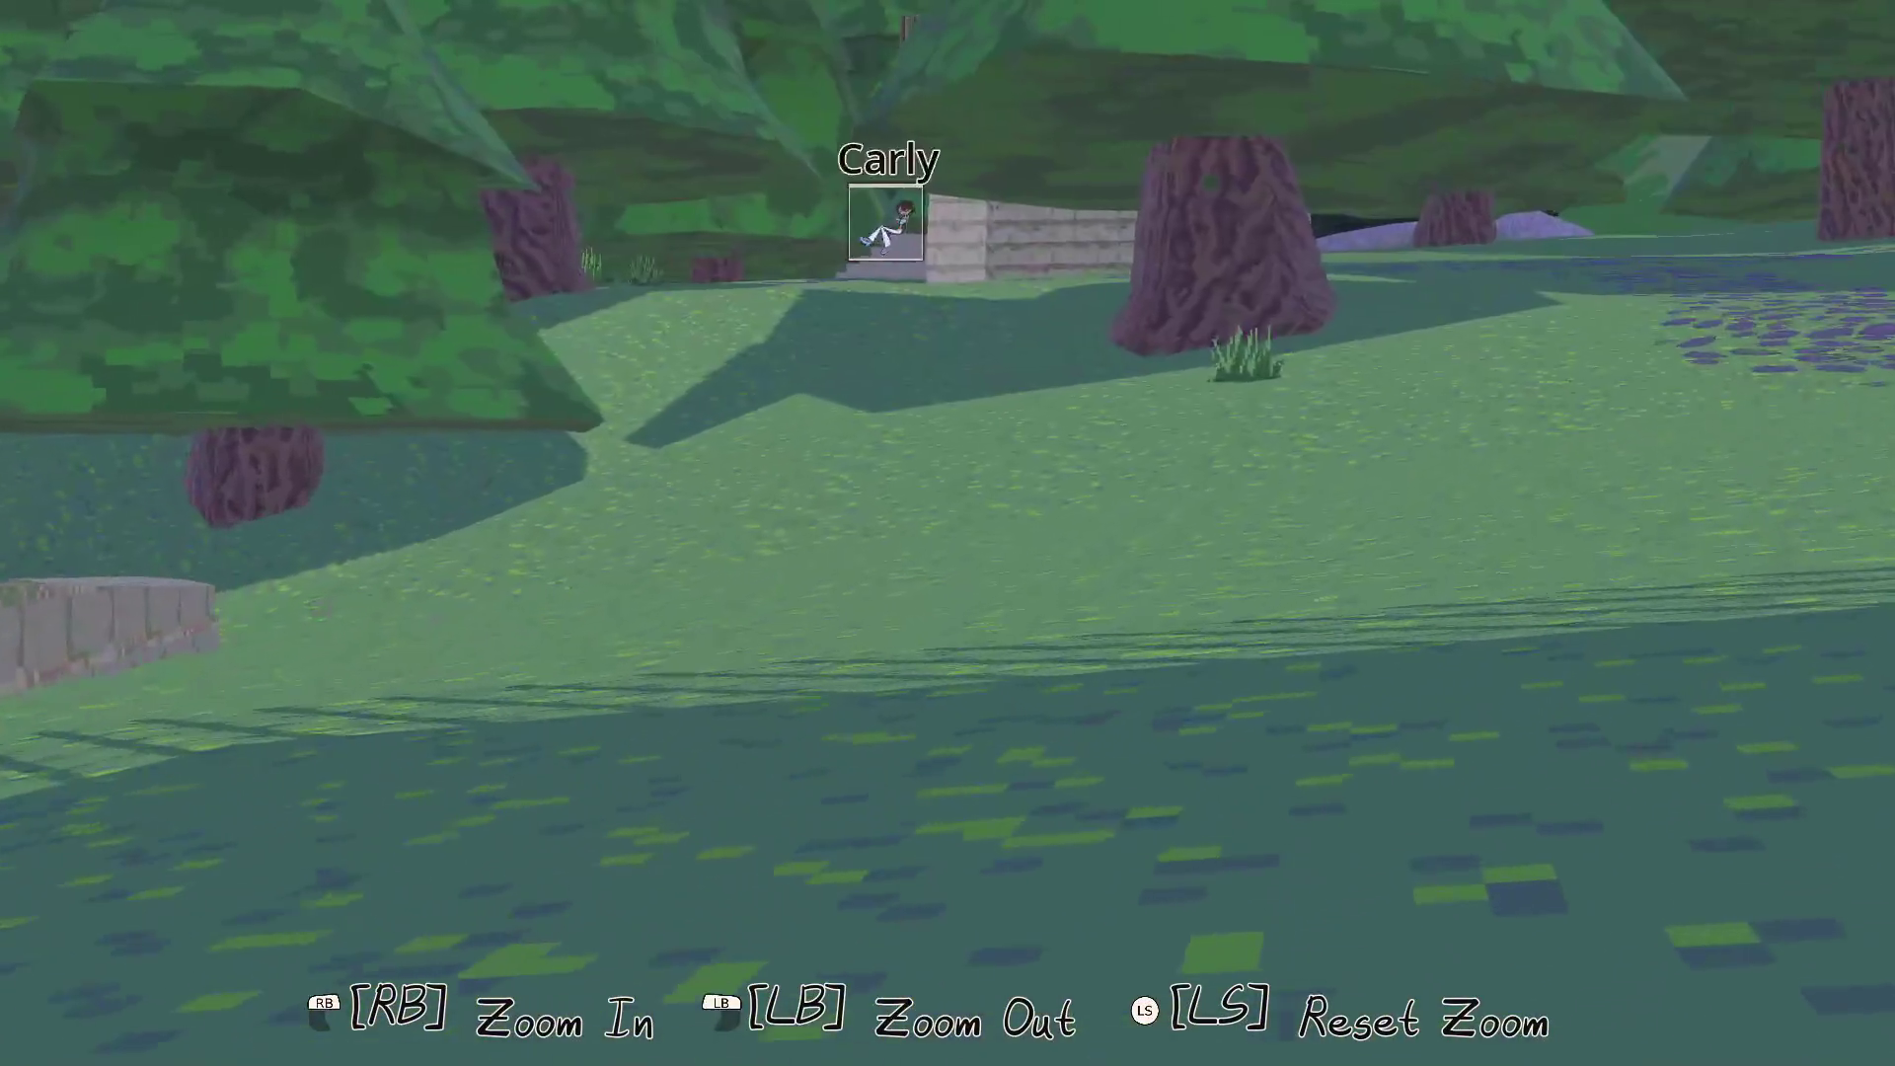
{"action": "key", "text": "w"}
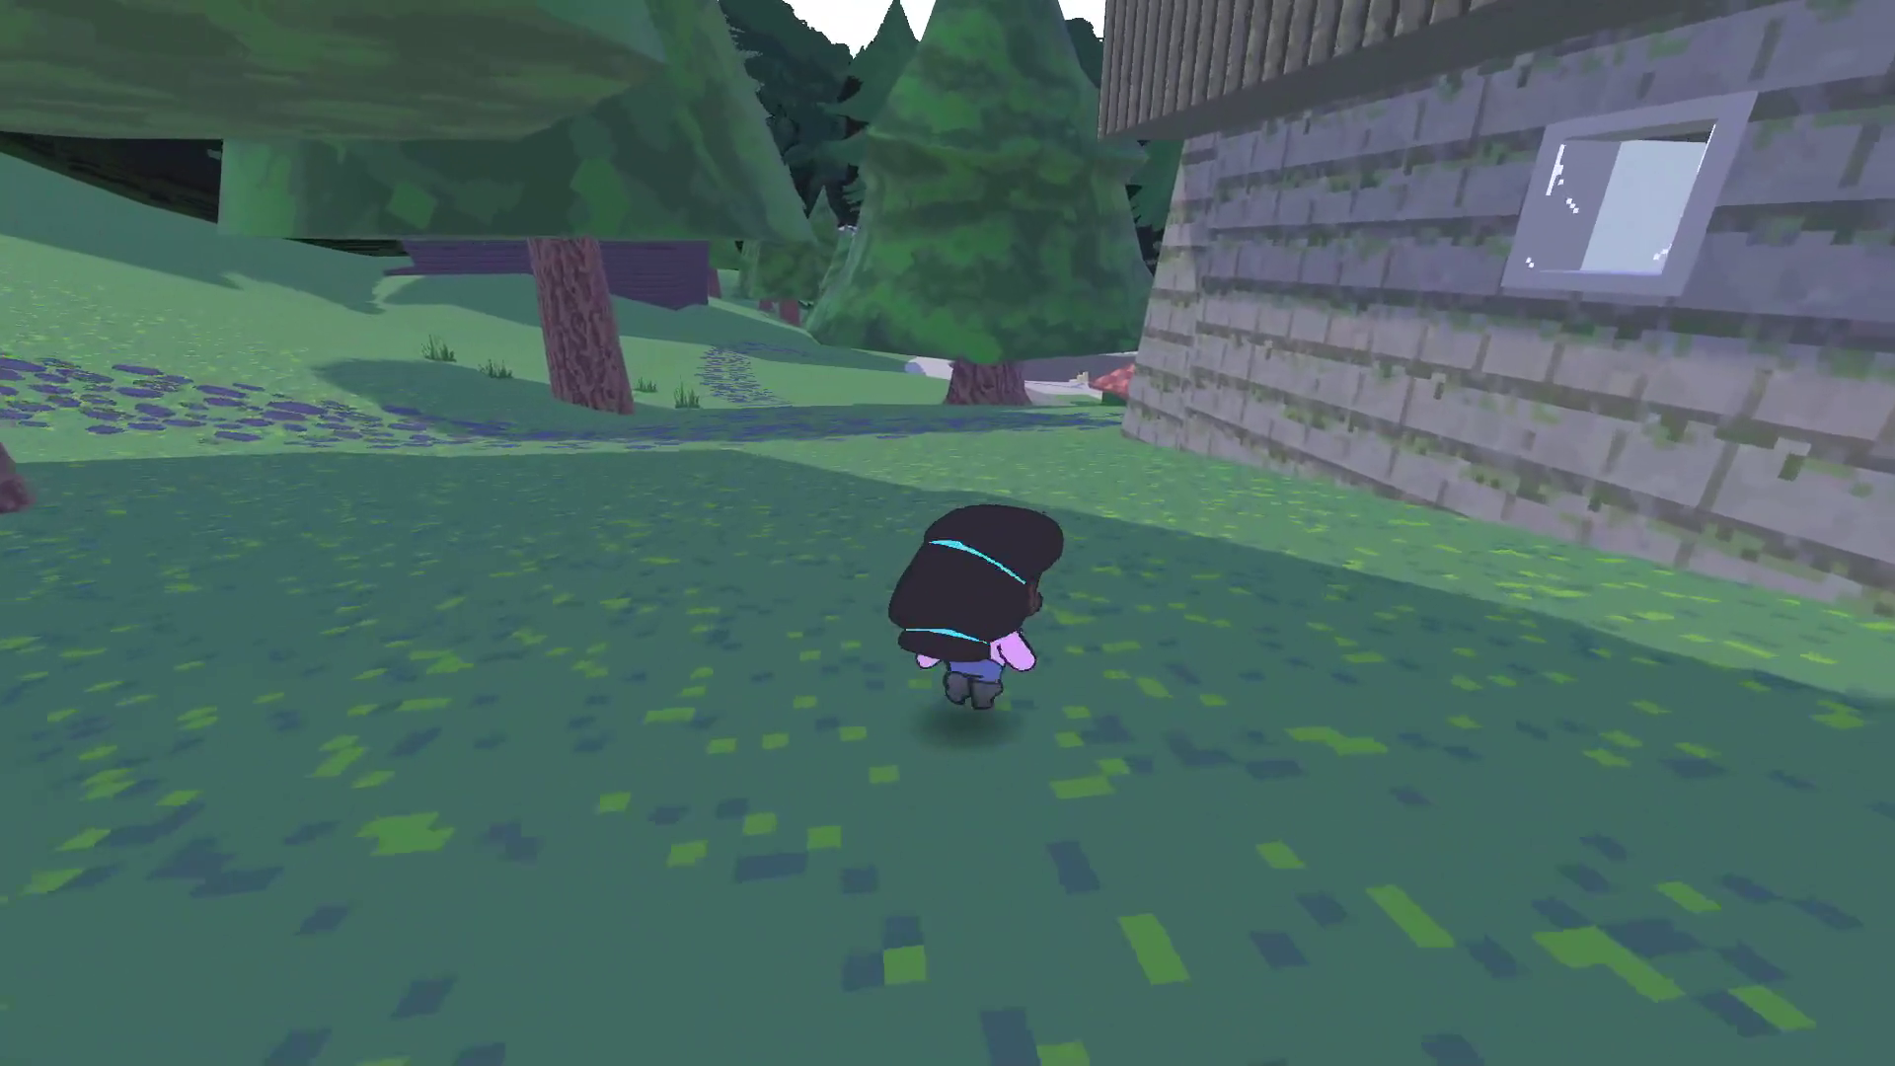
{"action": "key", "text": "w"}
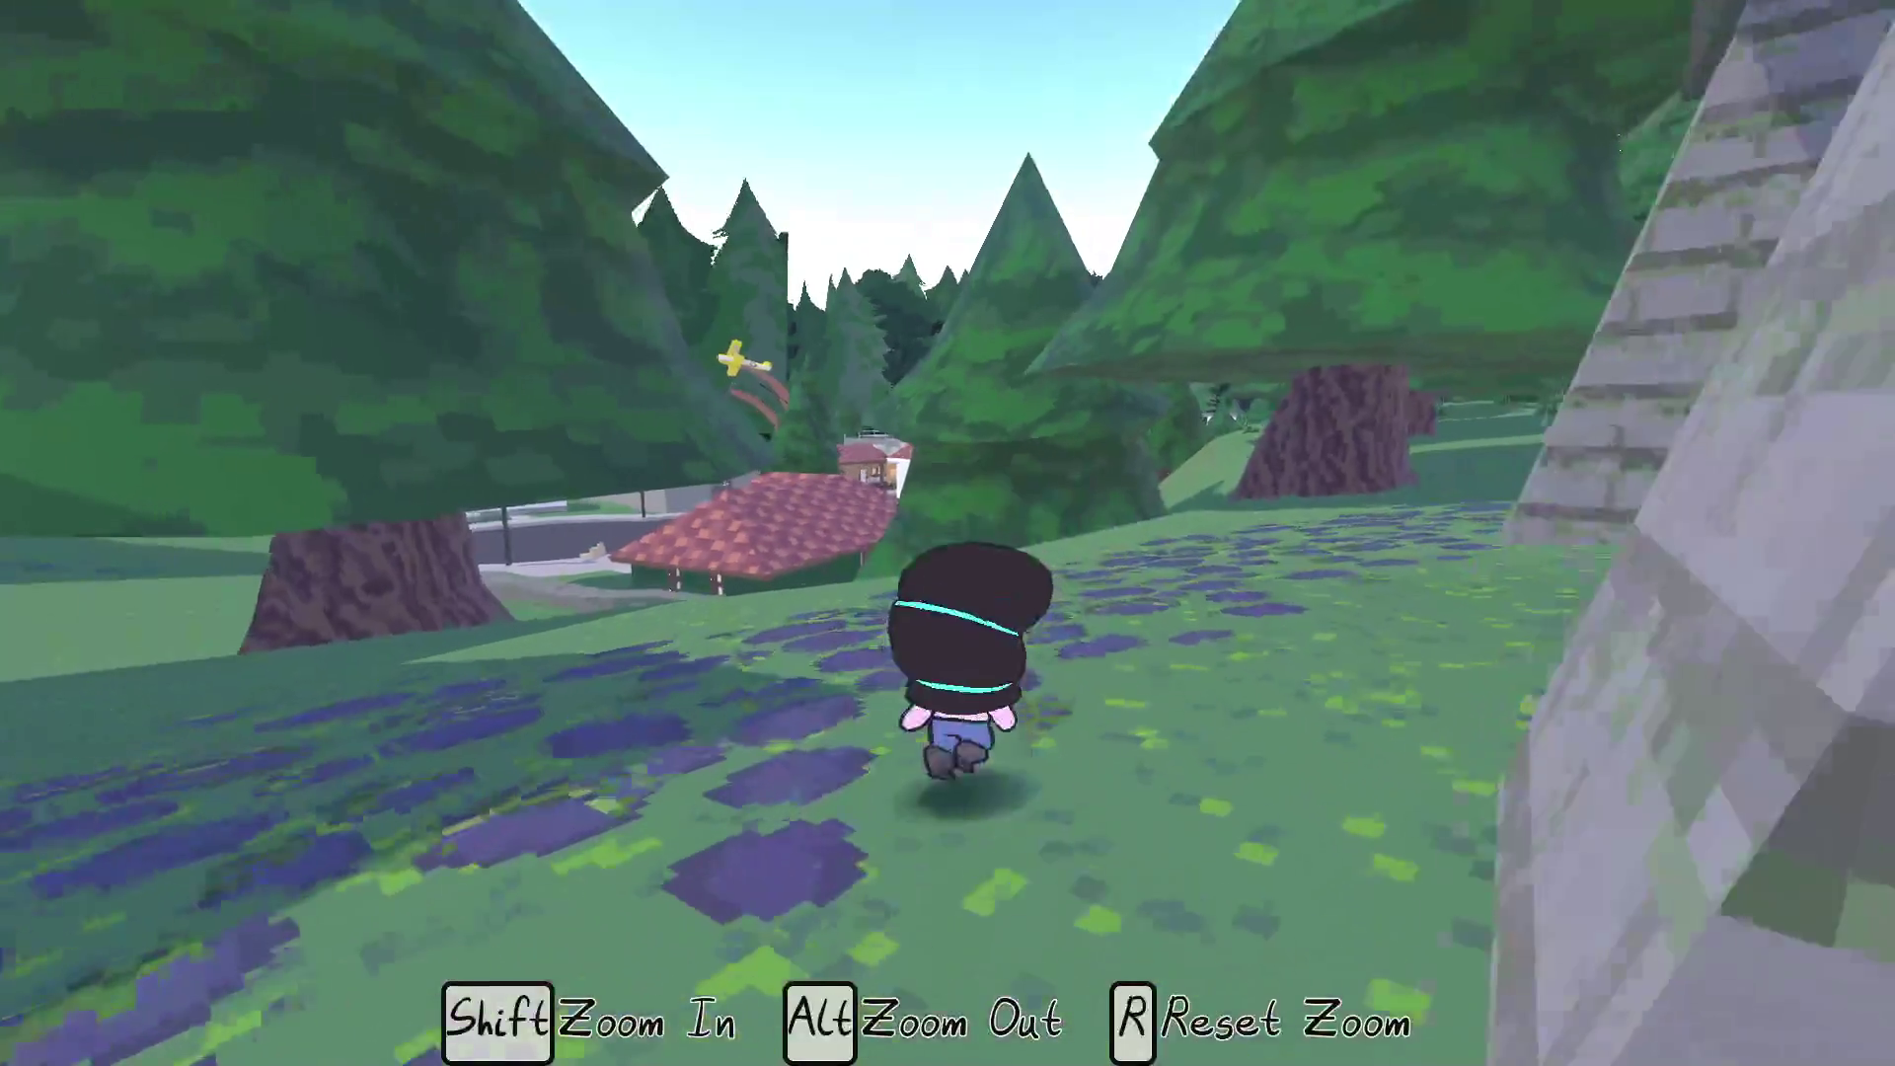
Zoom in and out on the houses with Shift and R, then aim at the plane sculpture
{"action": "key", "text": "shift"}
{"action": "key", "text": "r"}
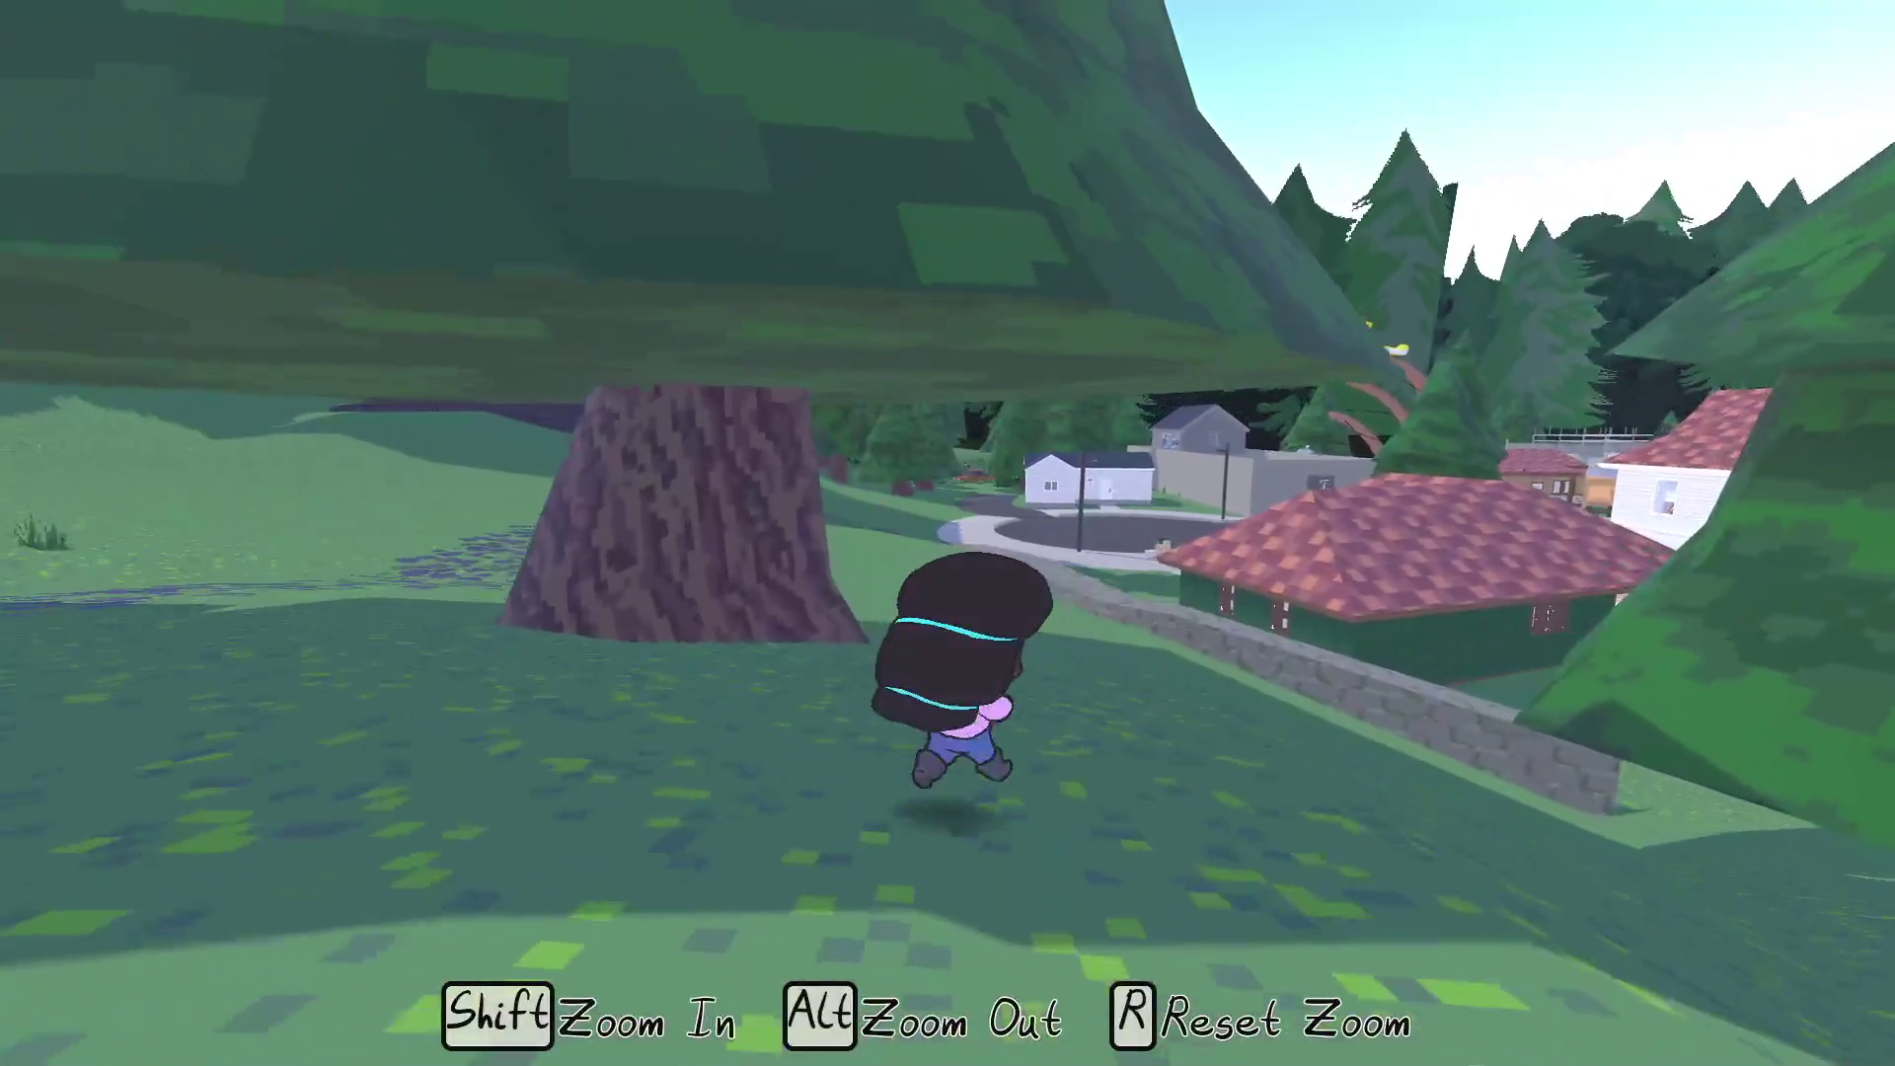
{"action": "key", "text": "shift"}
{"action": "key", "text": "d"}
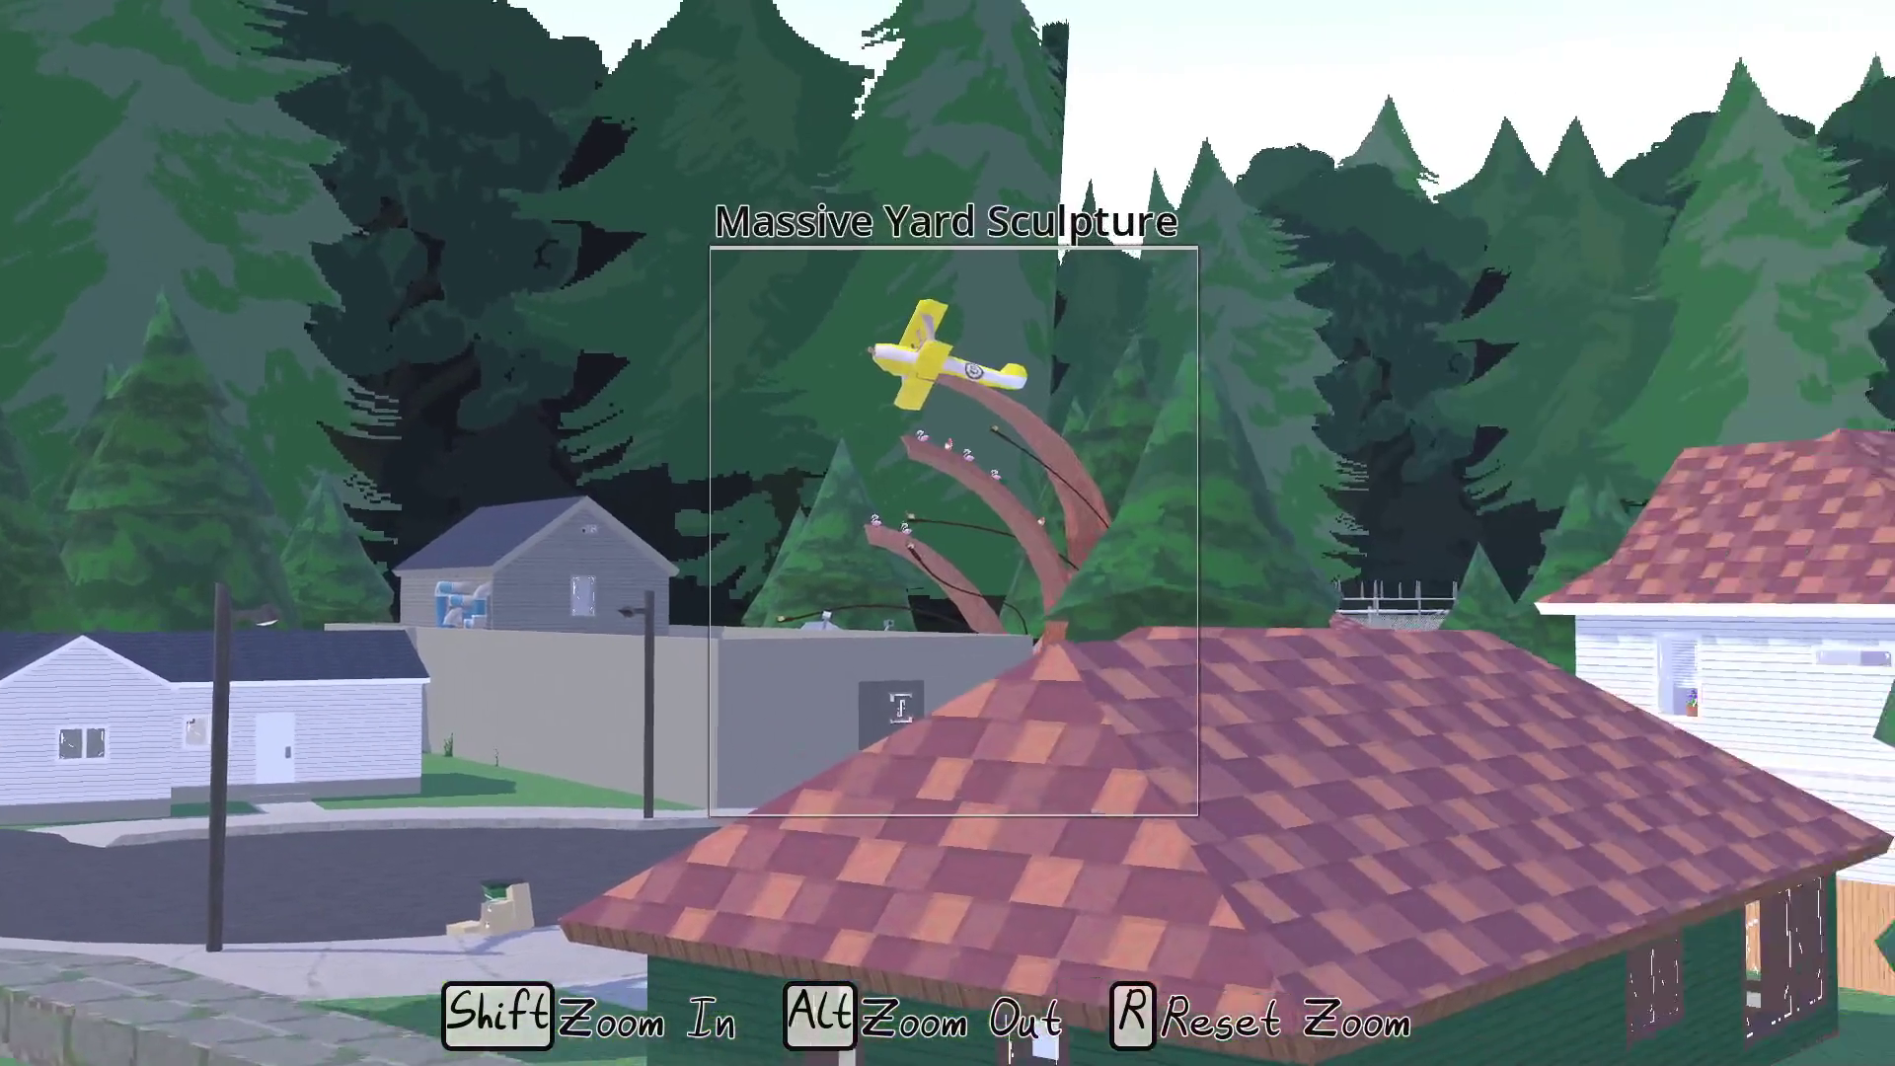
{"action": "key", "text": "r"}
{"action": "key", "text": "w"}
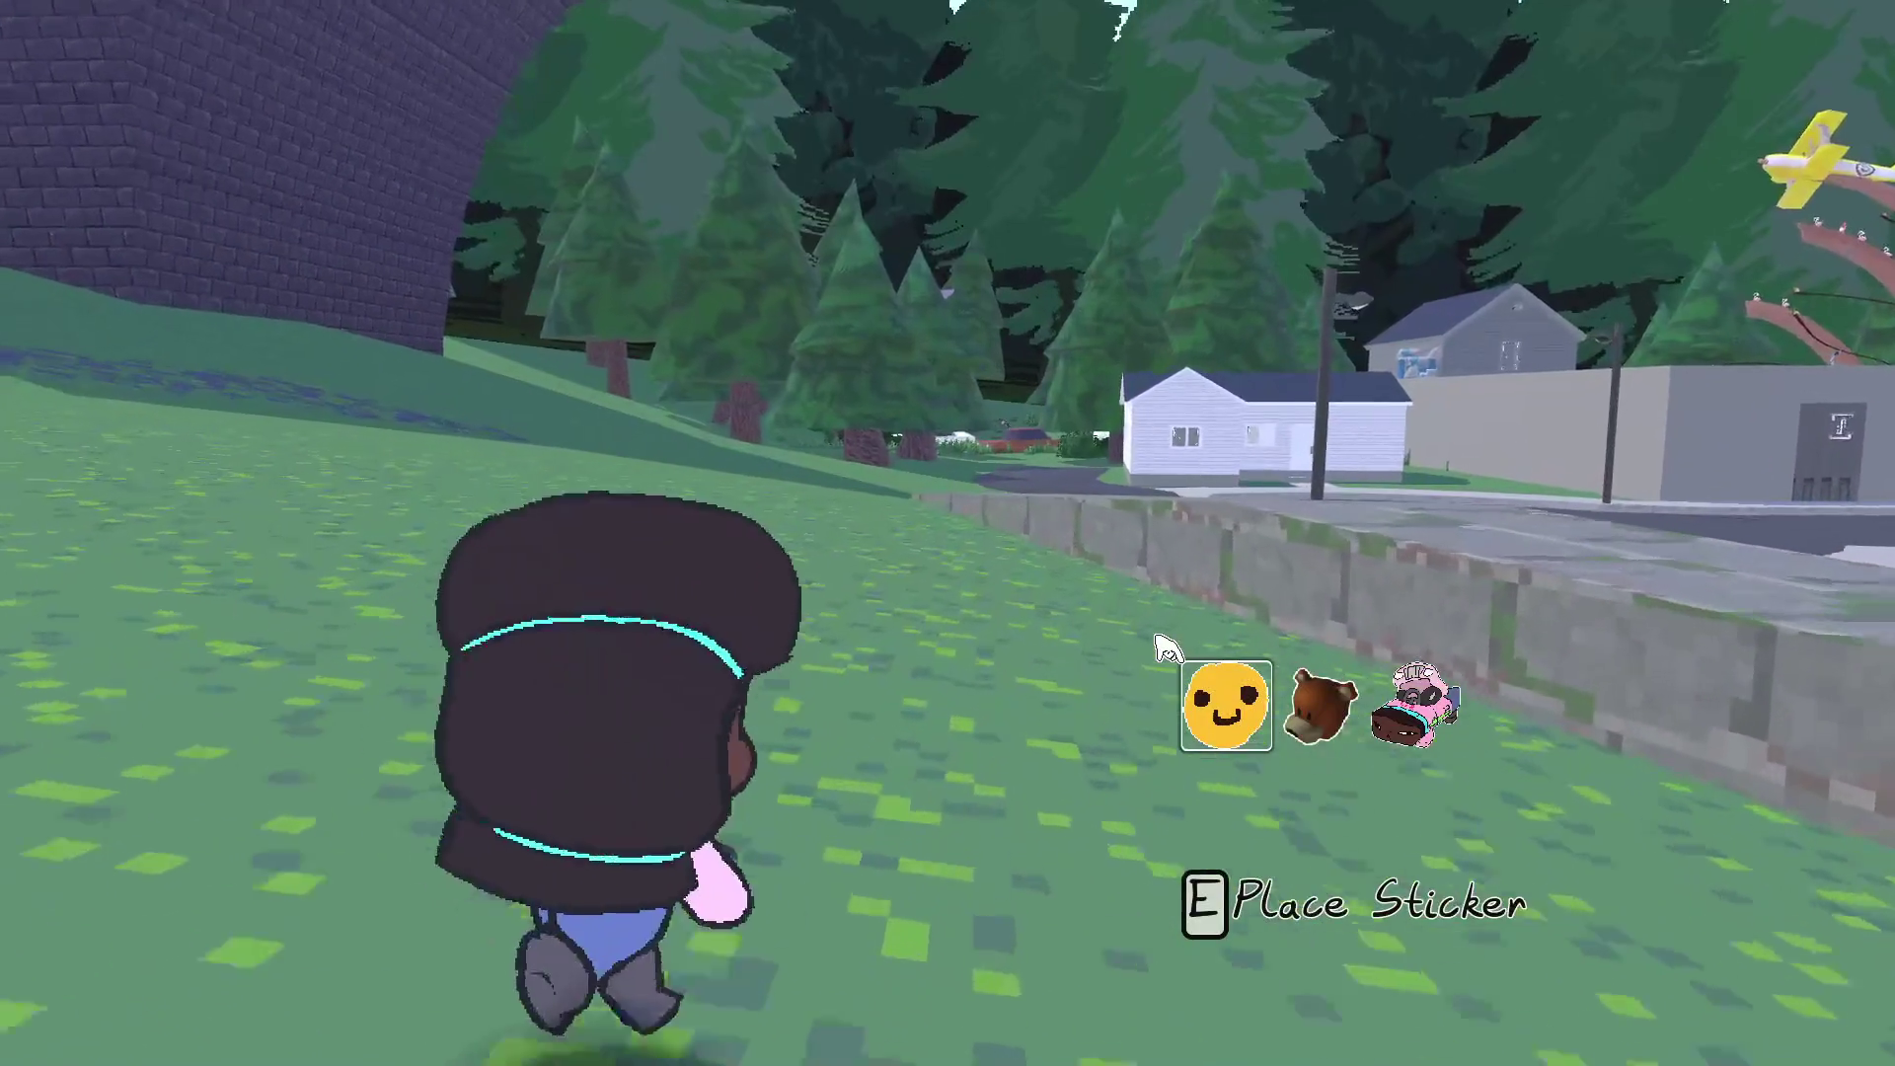
Stick a smiley sticker on the top of the wall
{"action": "key", "text": "e"}
{"action": "key", "text": "w"}
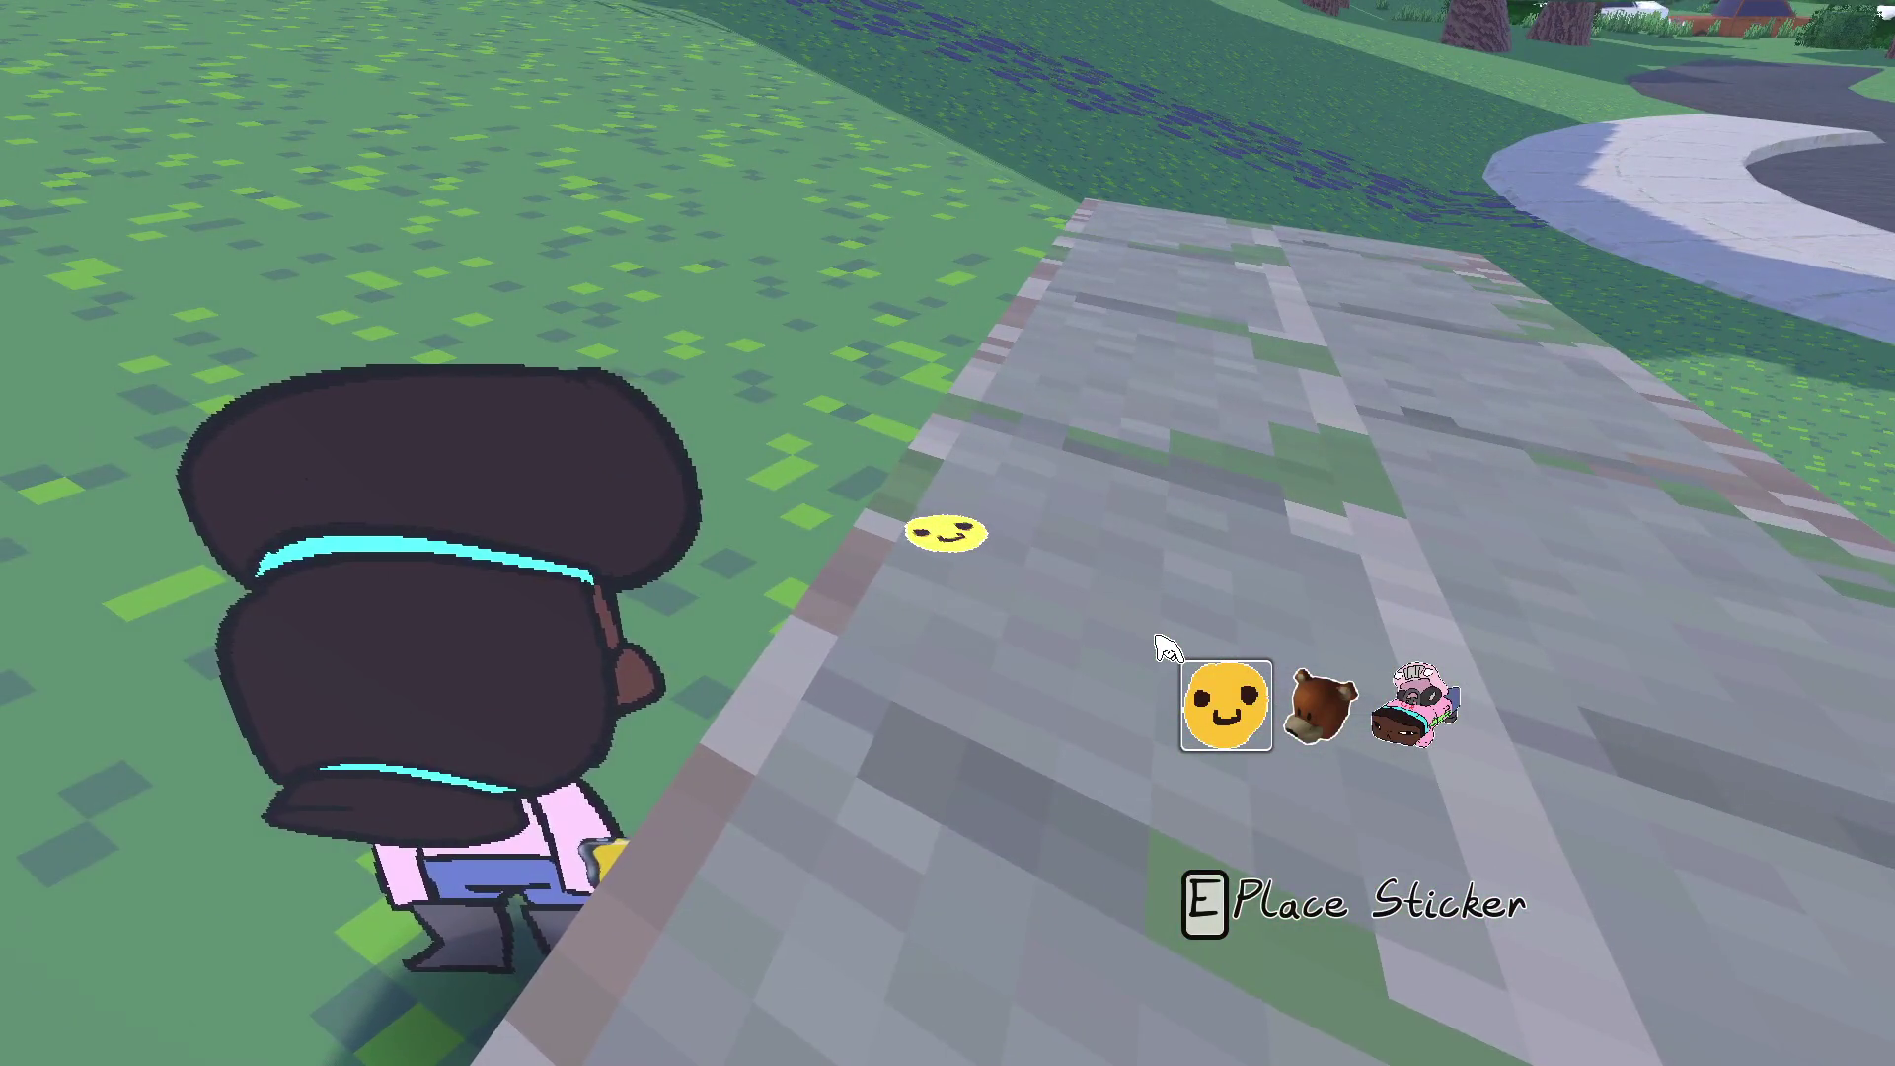
{"action": "key", "text": "e"}
{"action": "key", "text": "w"}
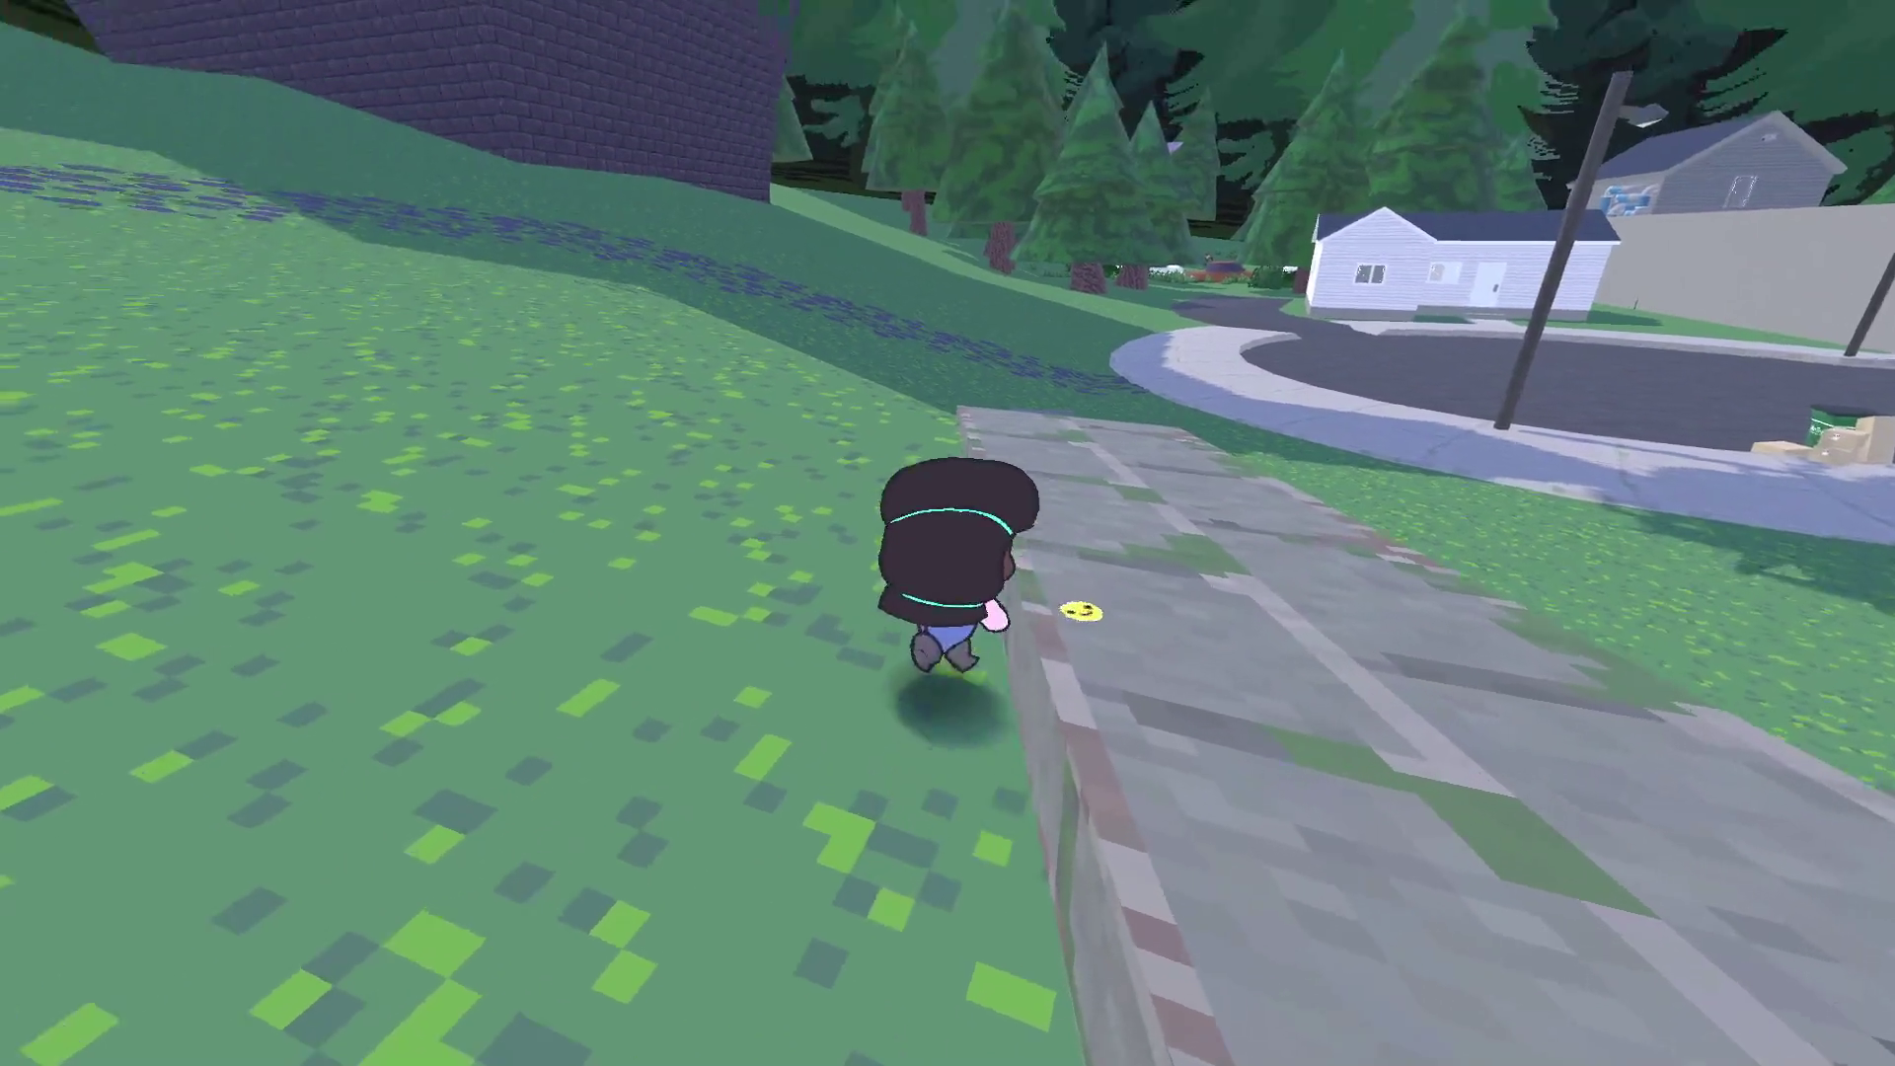
Frame the trash can, sculpture and mail pile in camera mode, then run to the white house
{"action": "key", "text": "c"}
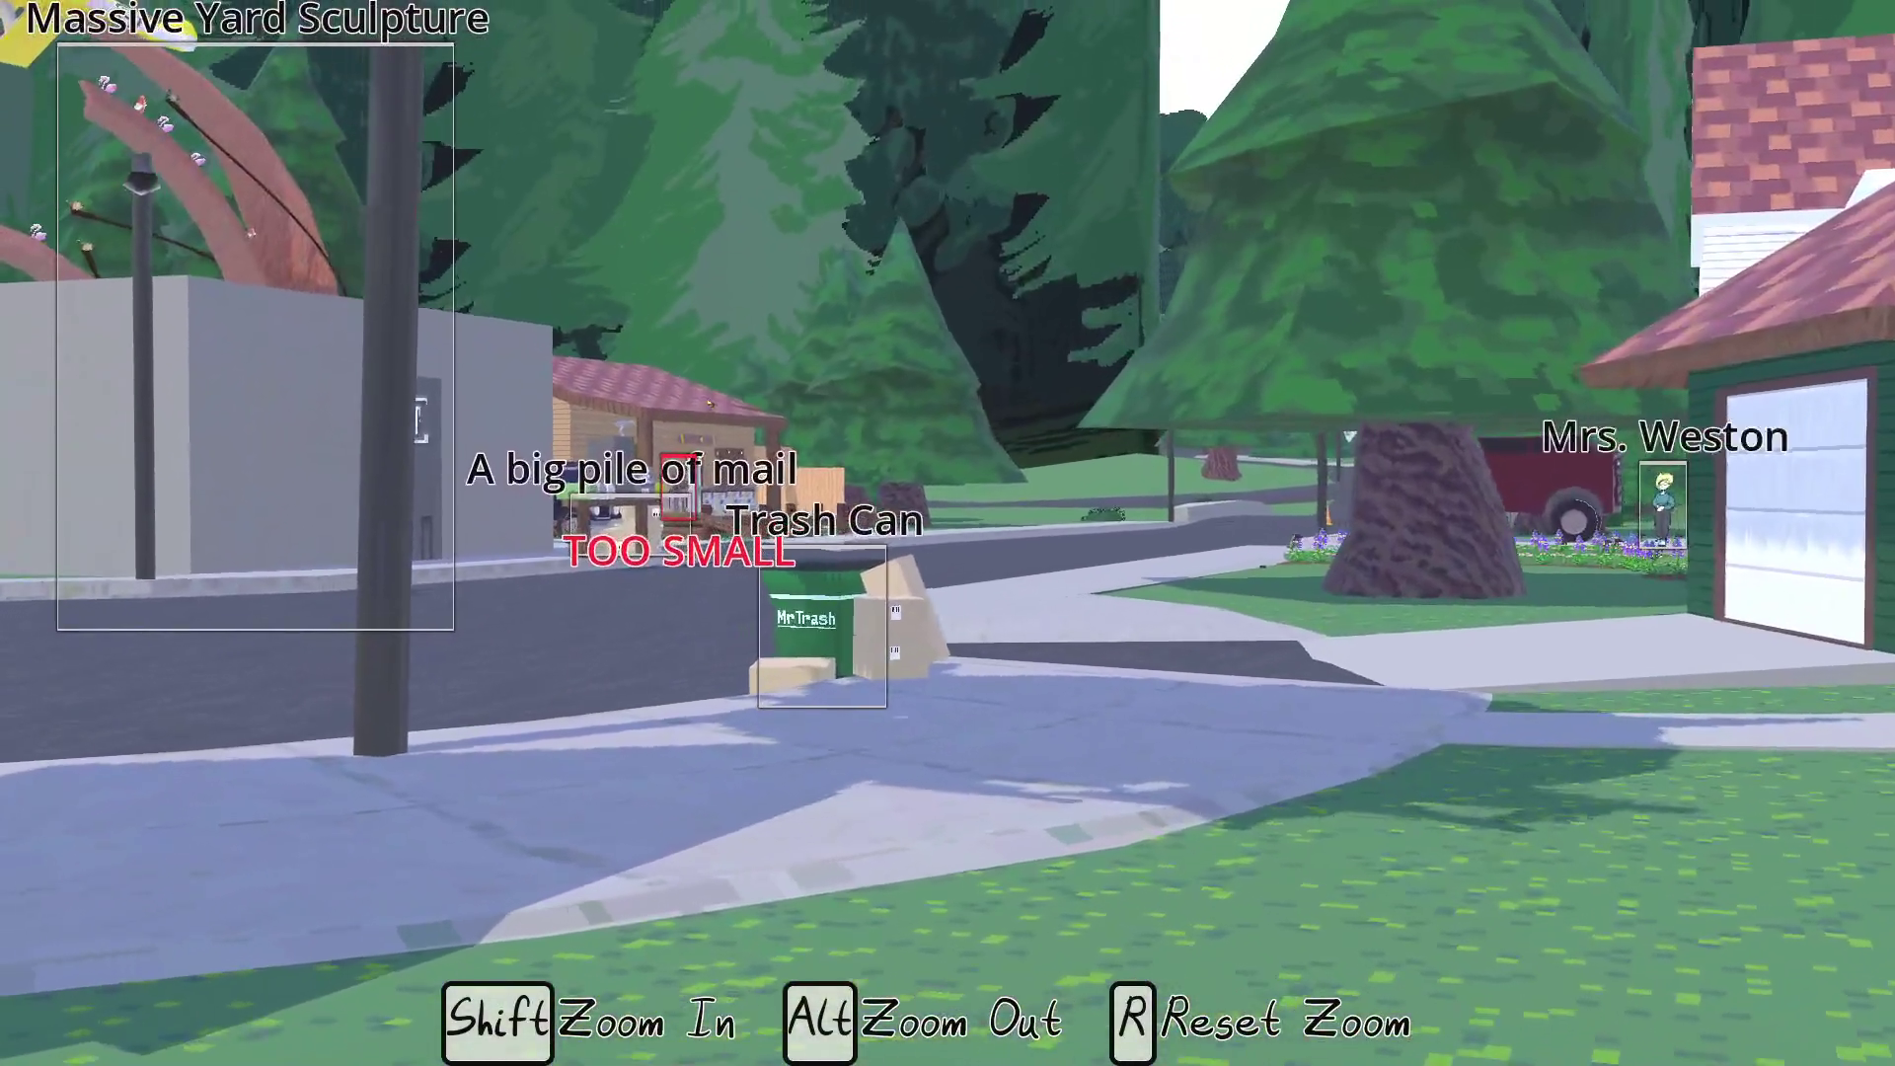
{"action": "key", "text": "w"}
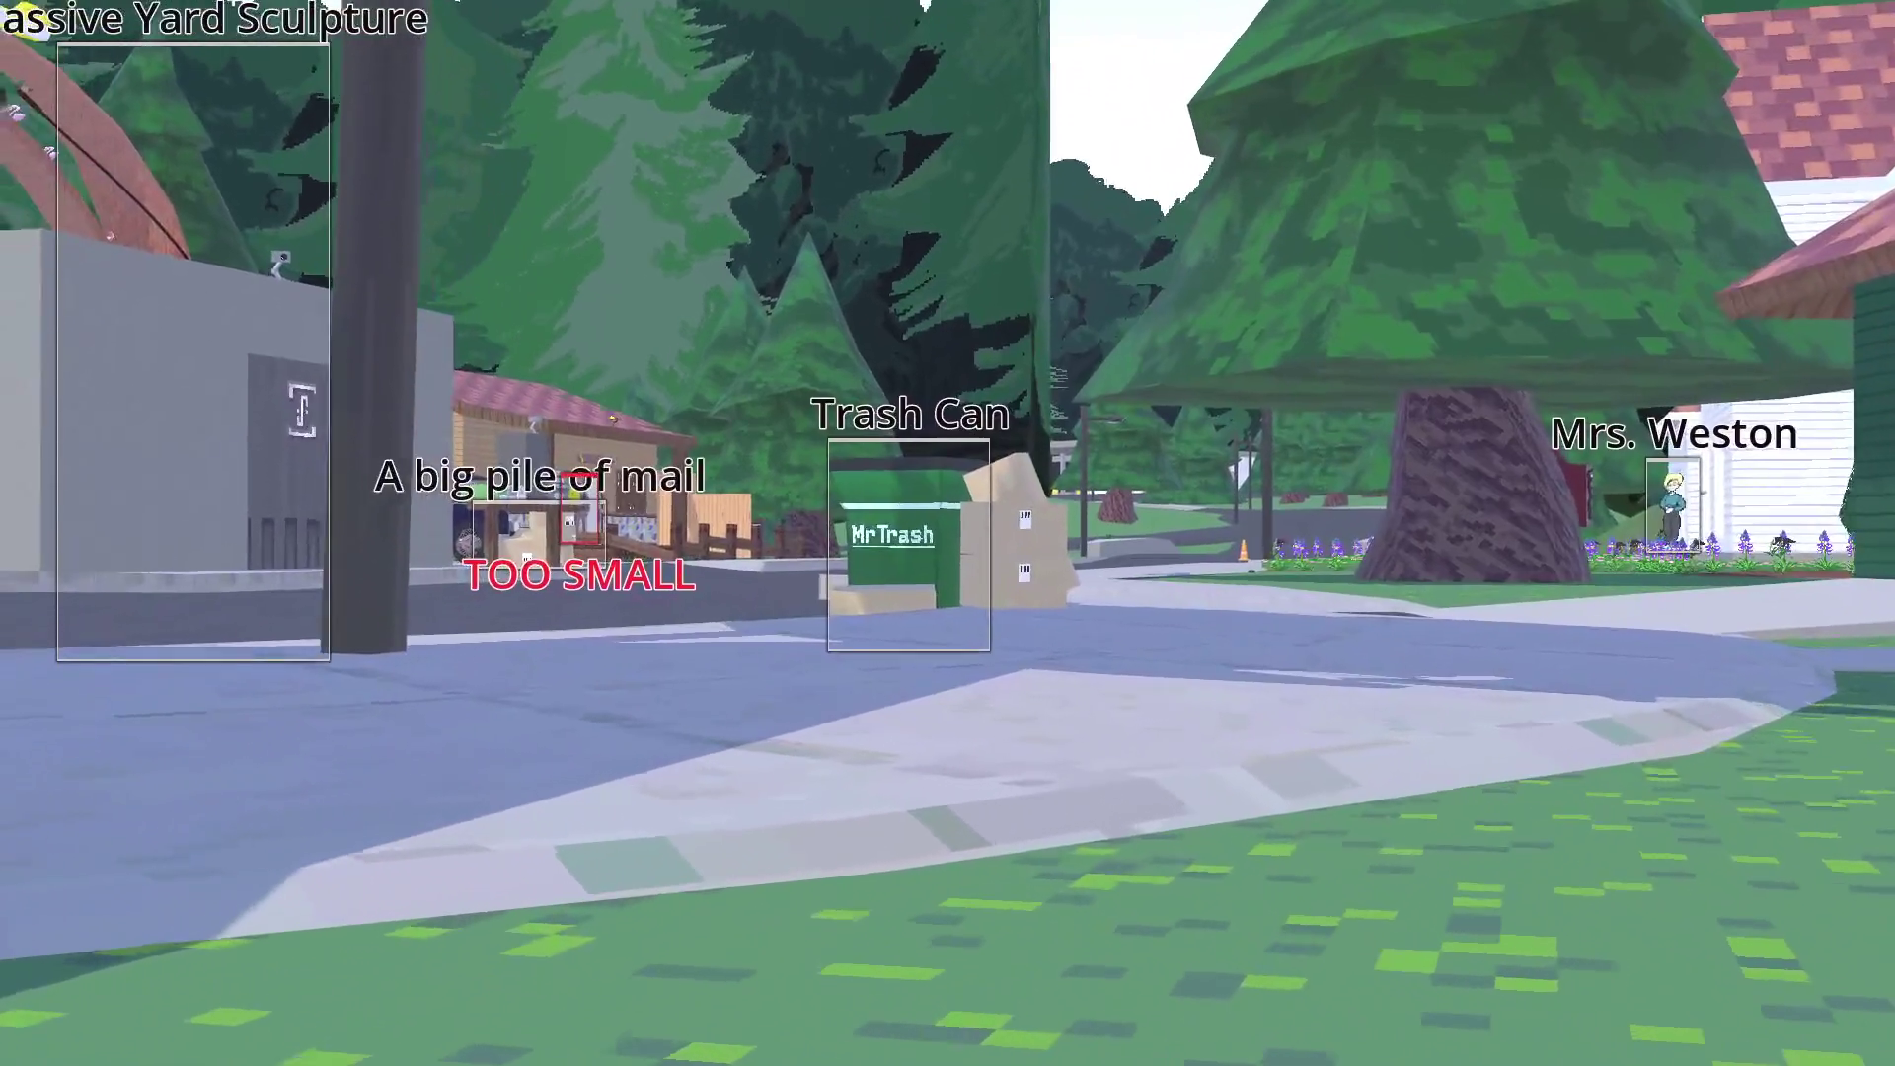
{"action": "key", "text": "w"}
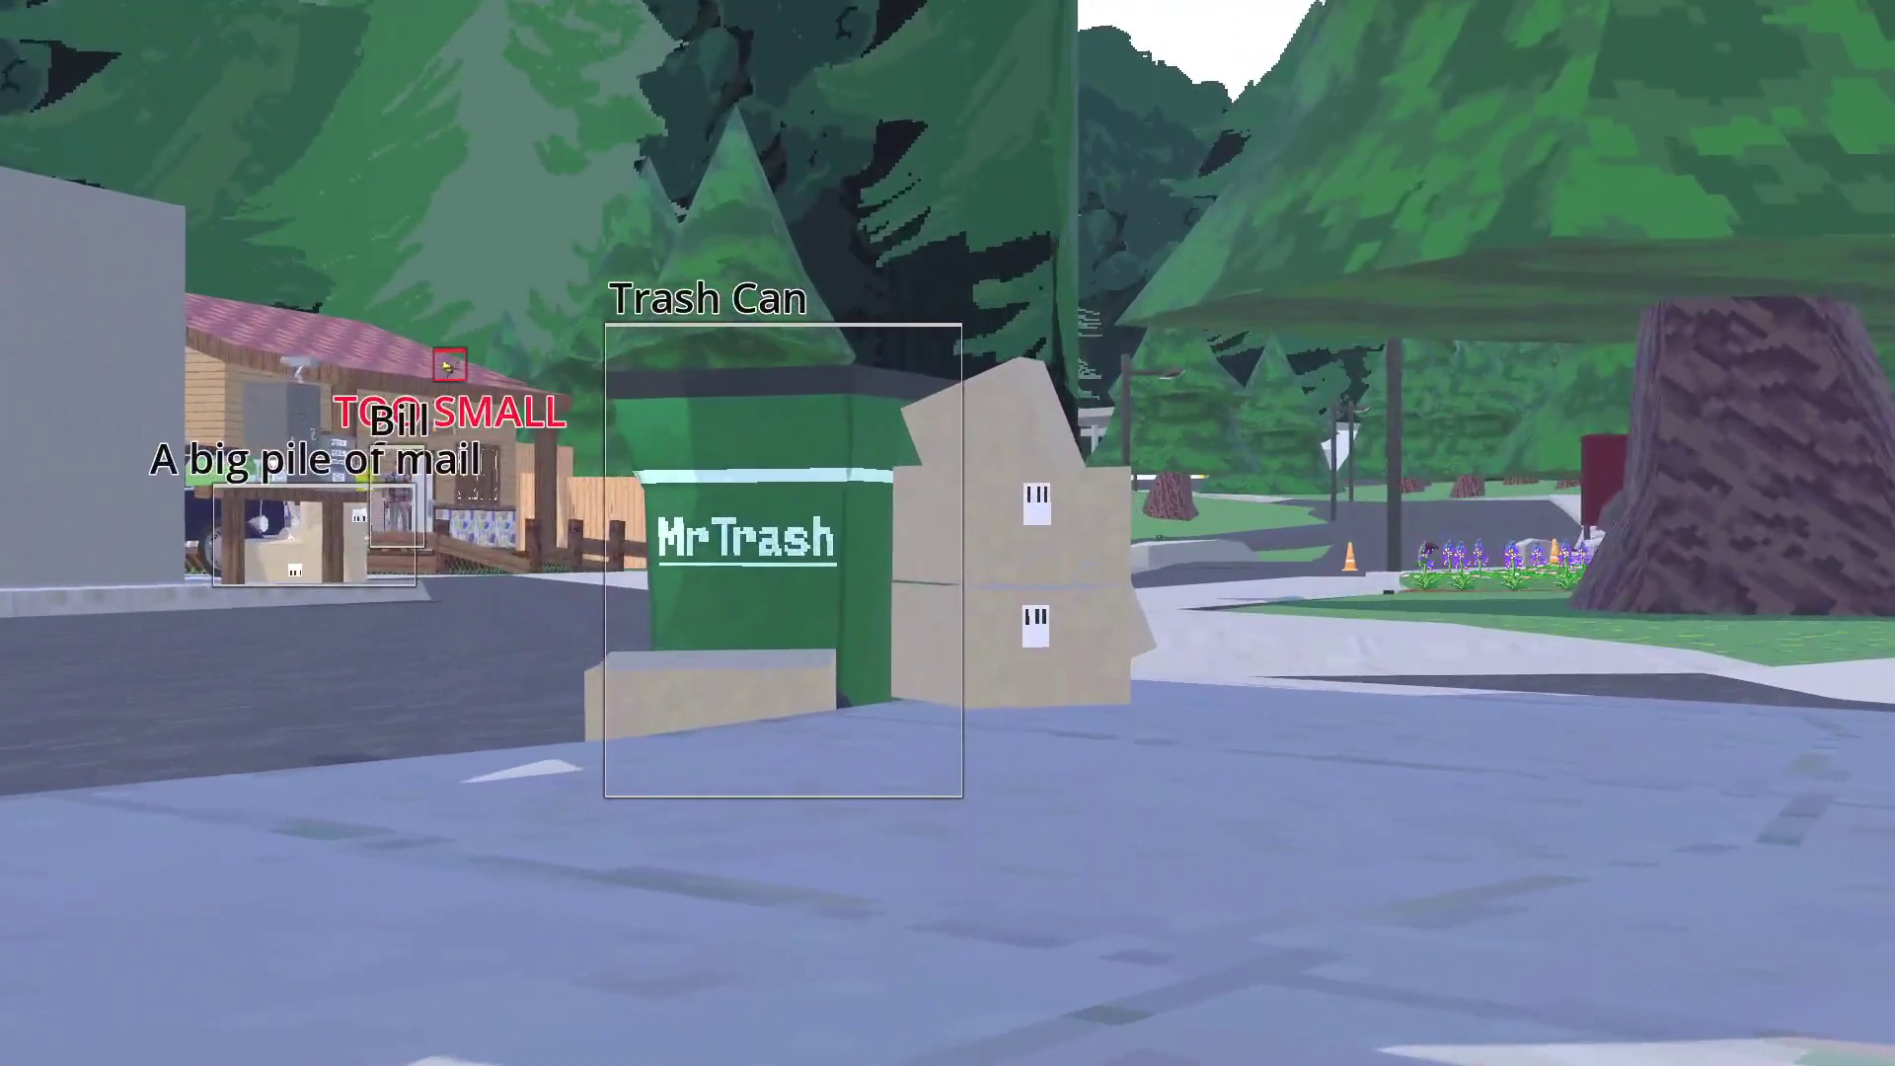
{"action": "key", "text": "w"}
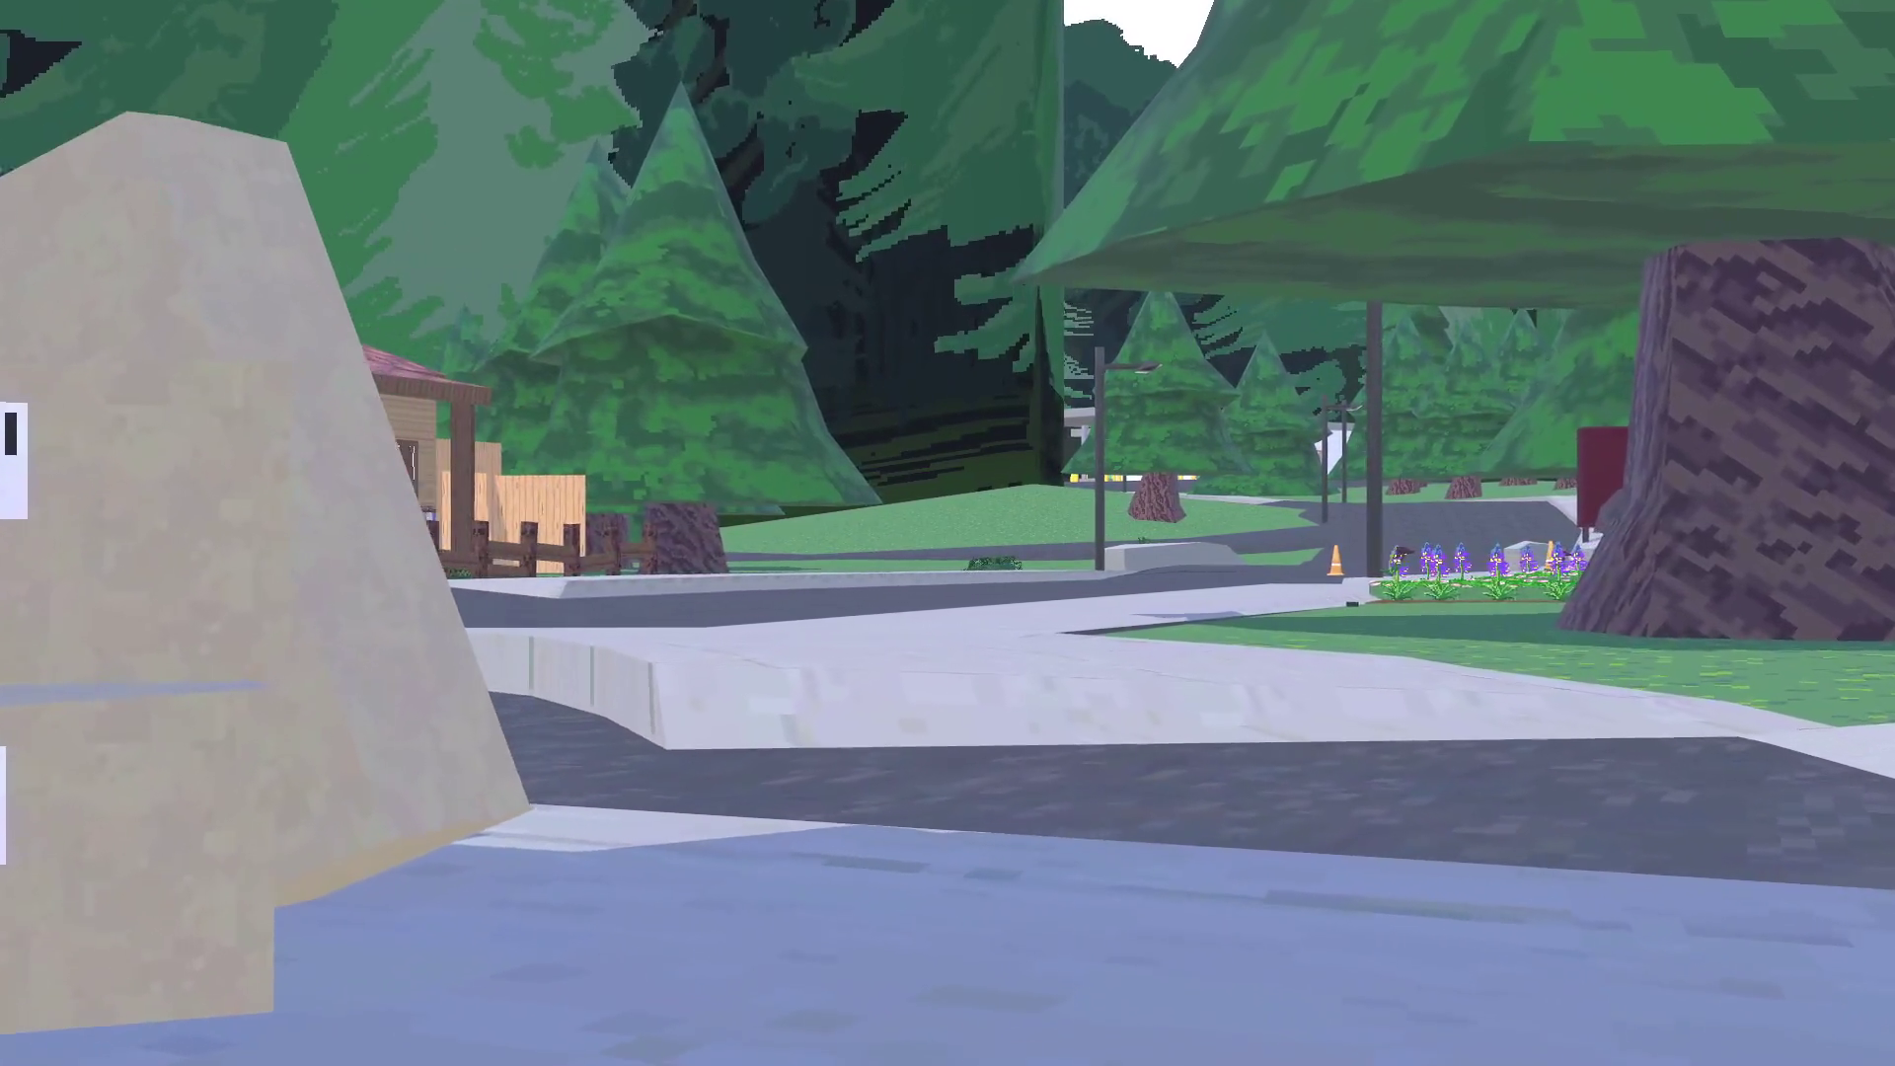
{"action": "key", "text": "a"}
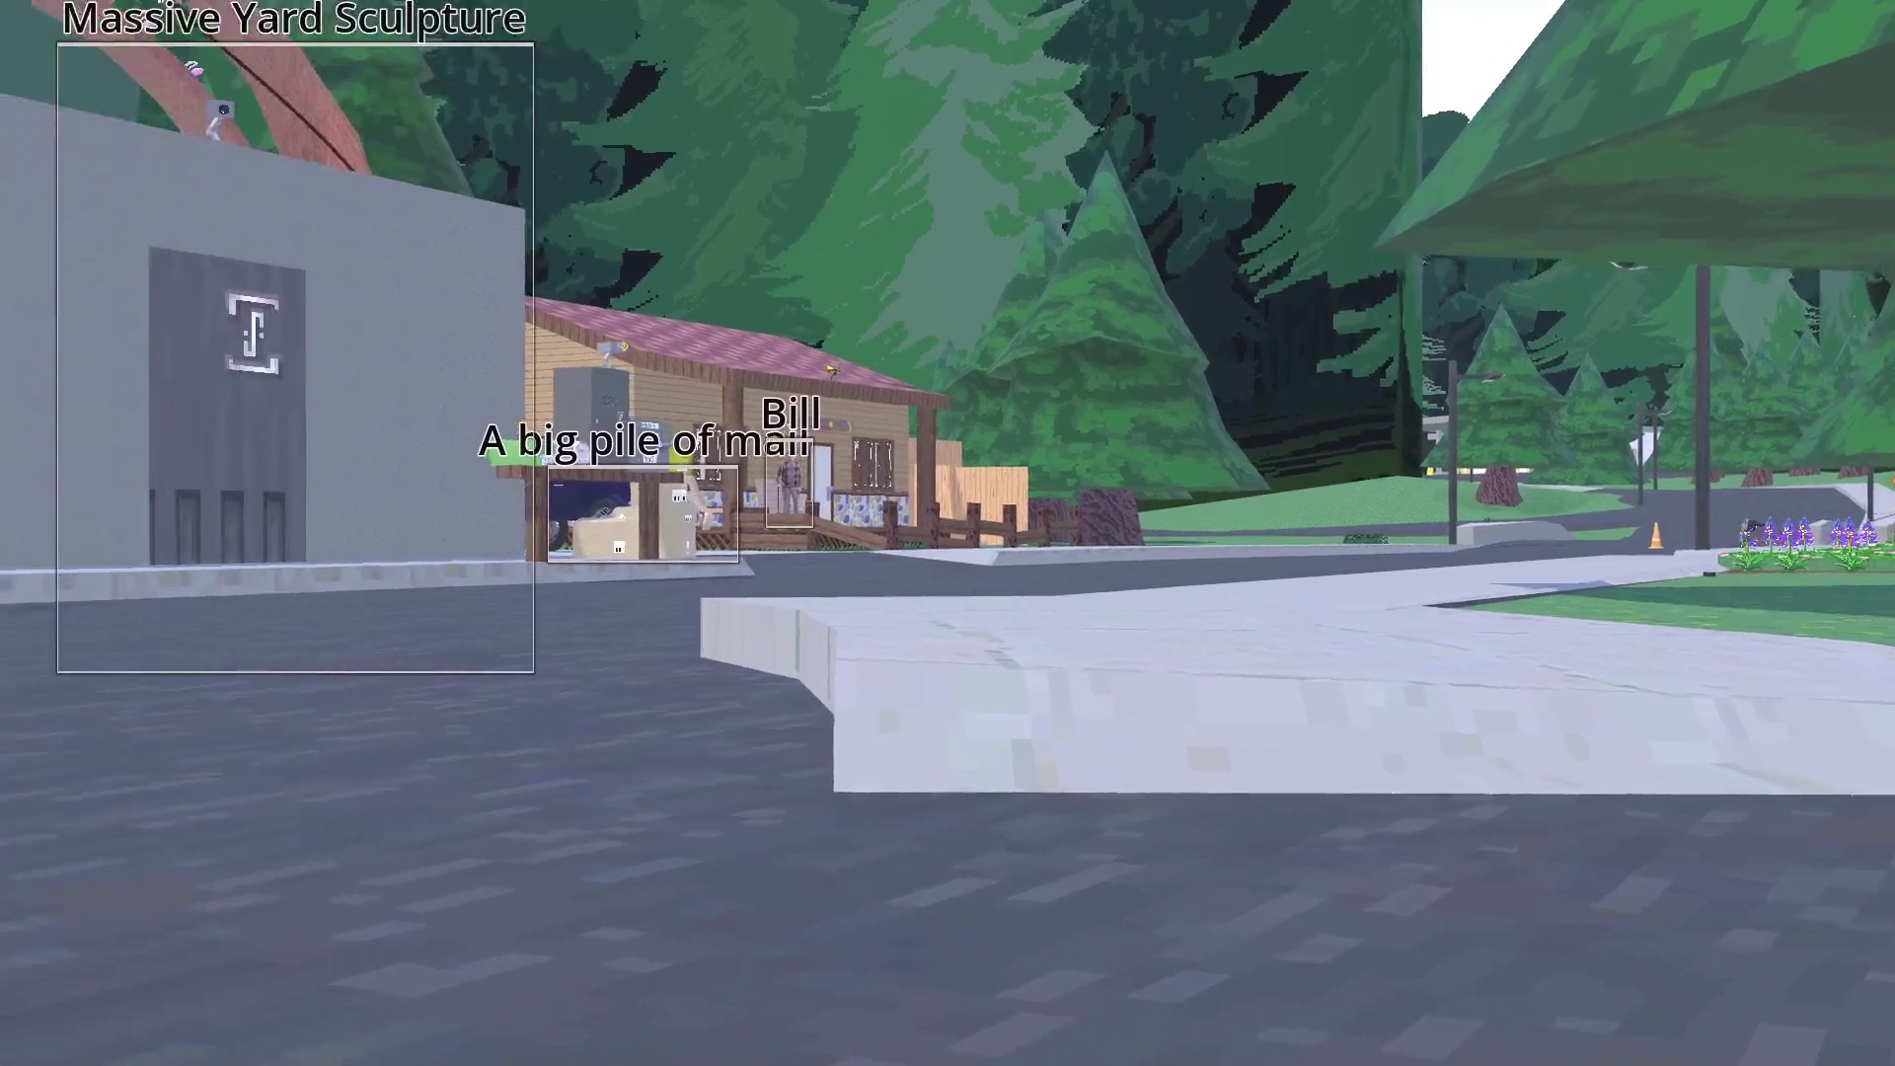
{"action": "key", "text": "a"}
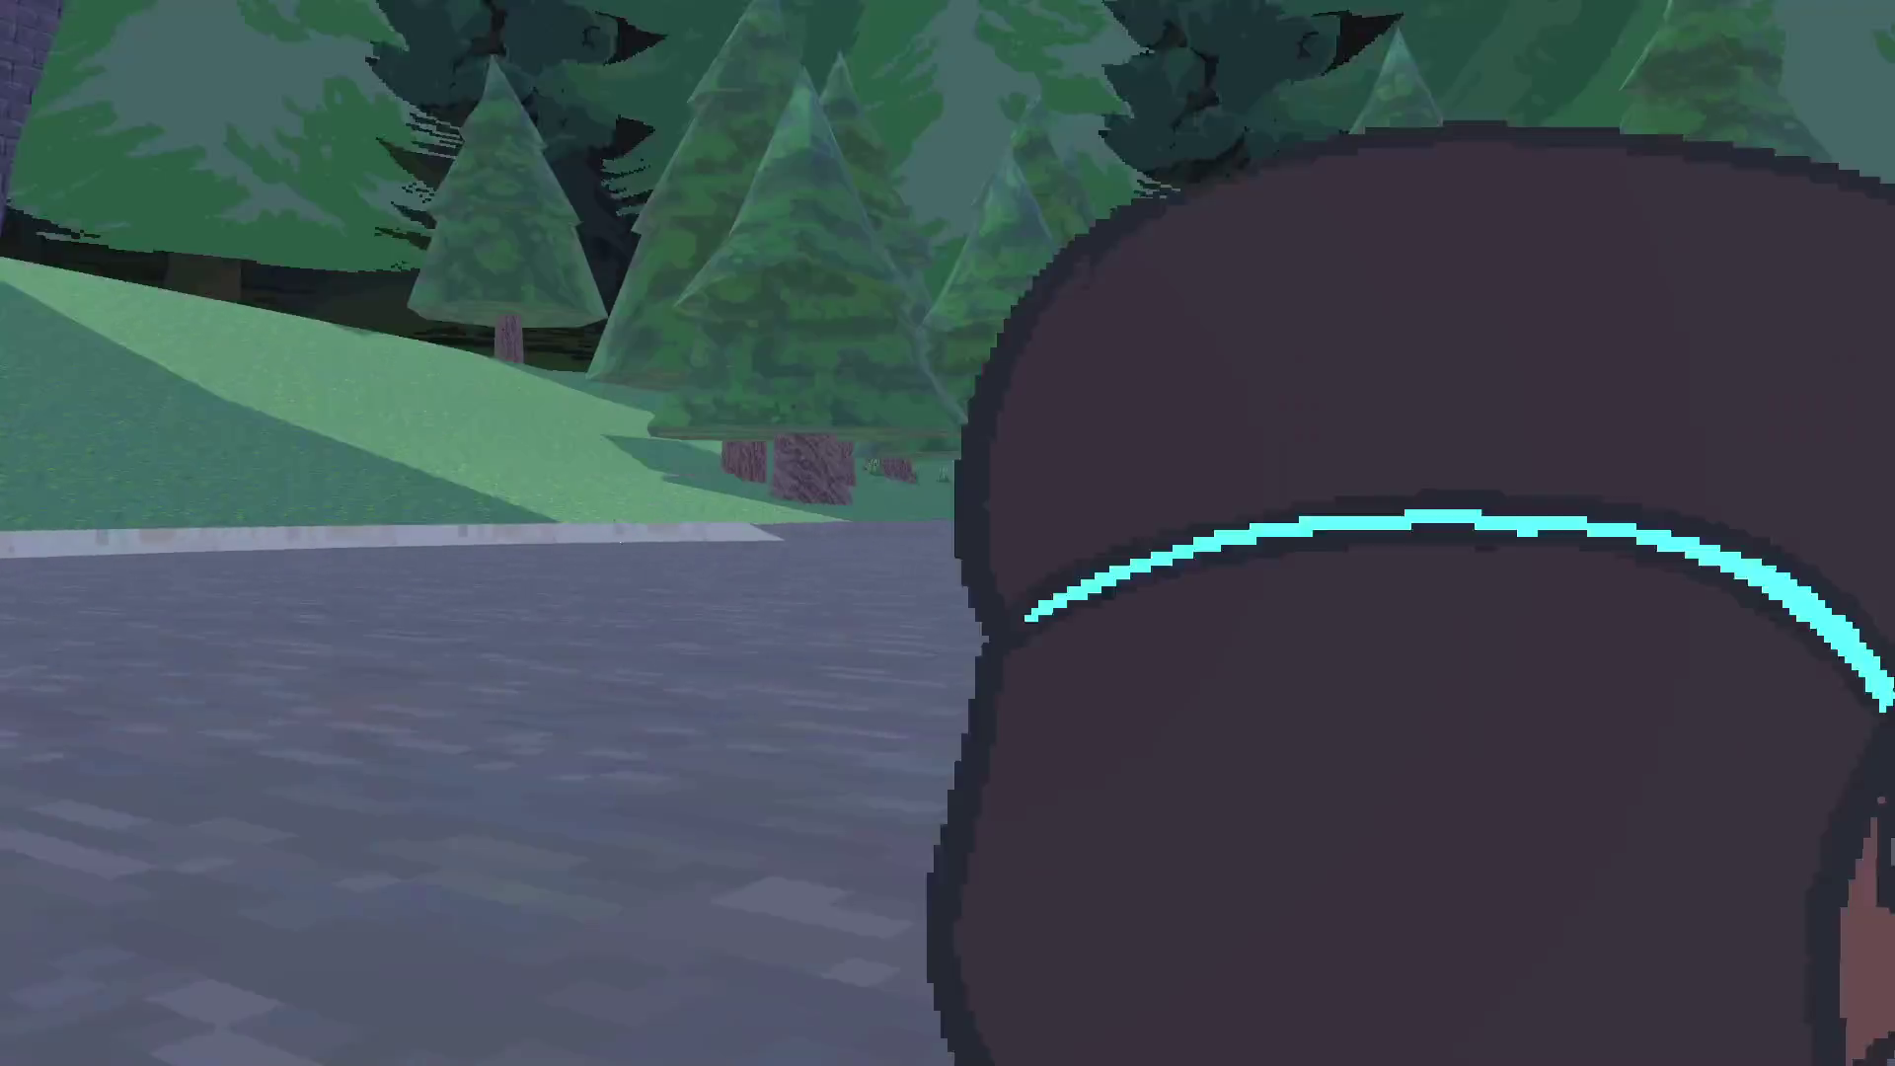
{"action": "key", "text": "w"}
{"action": "key", "text": "w"}
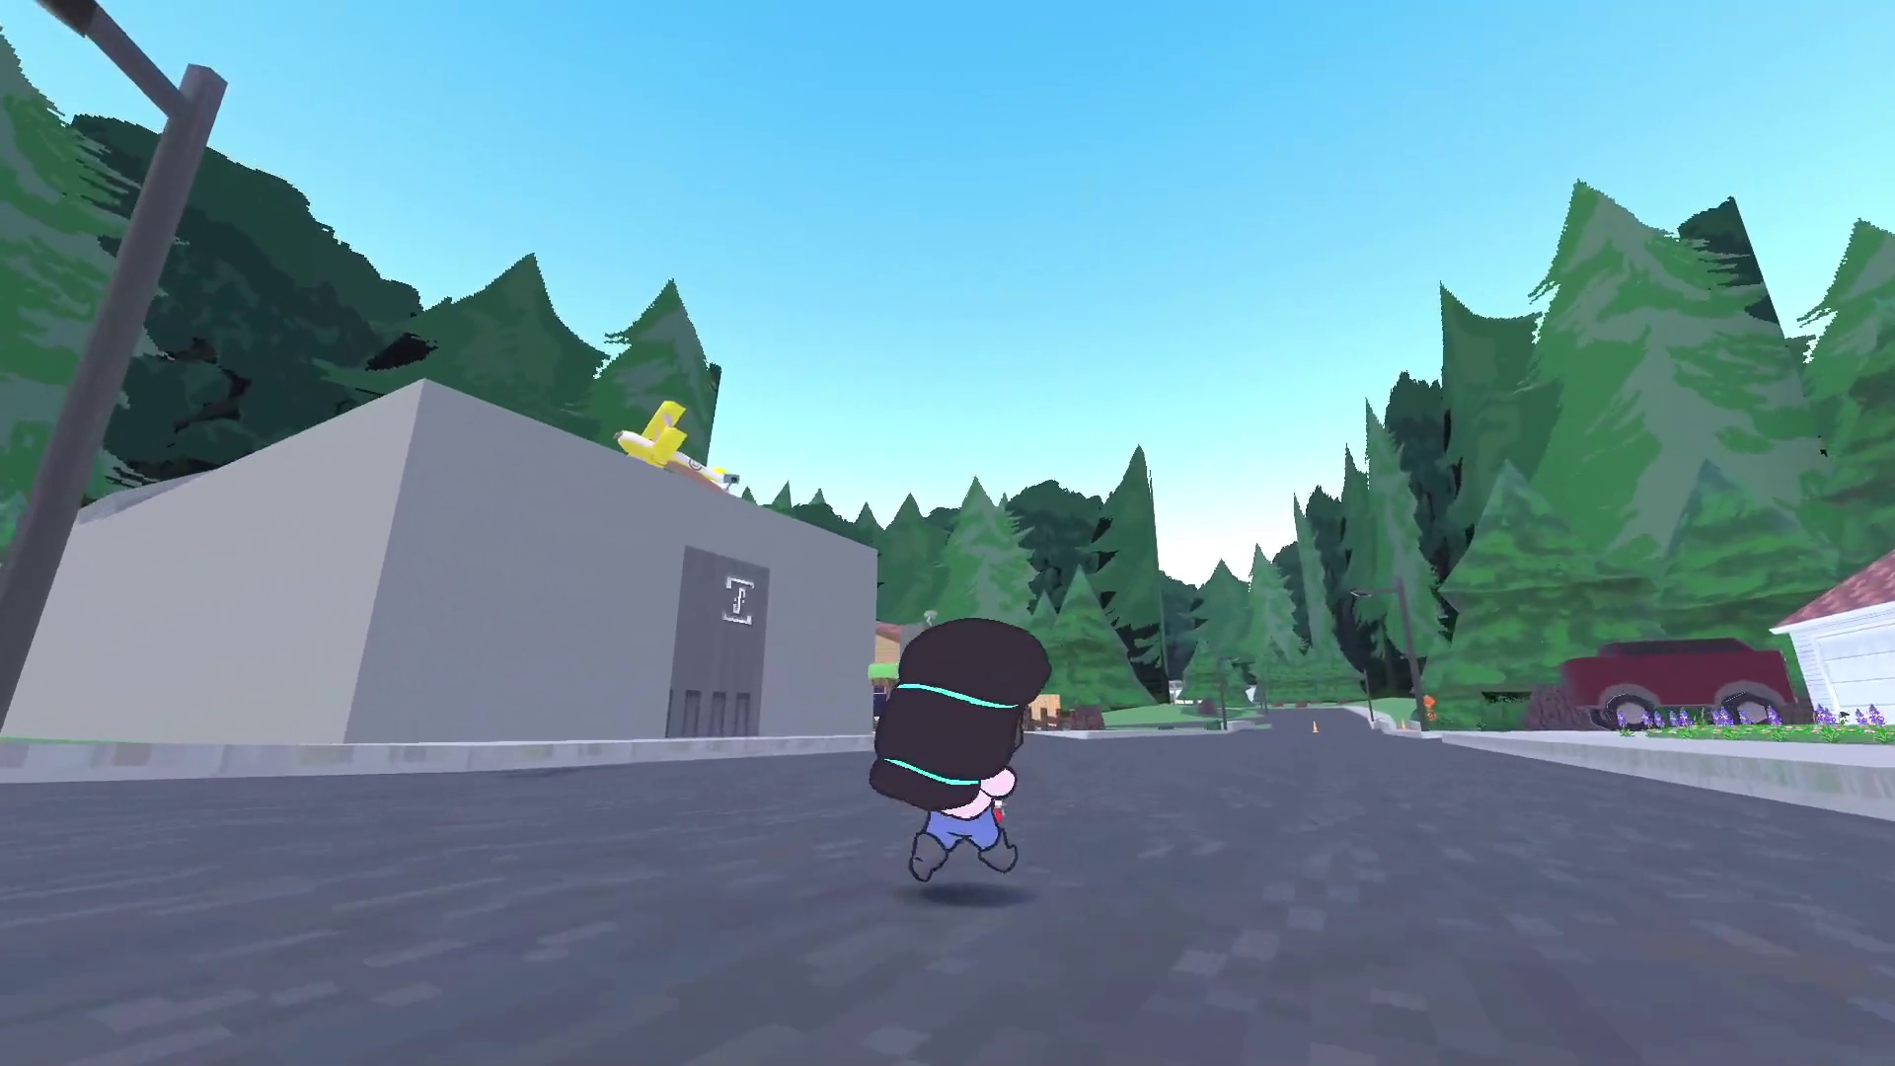
{"action": "key", "text": "d"}
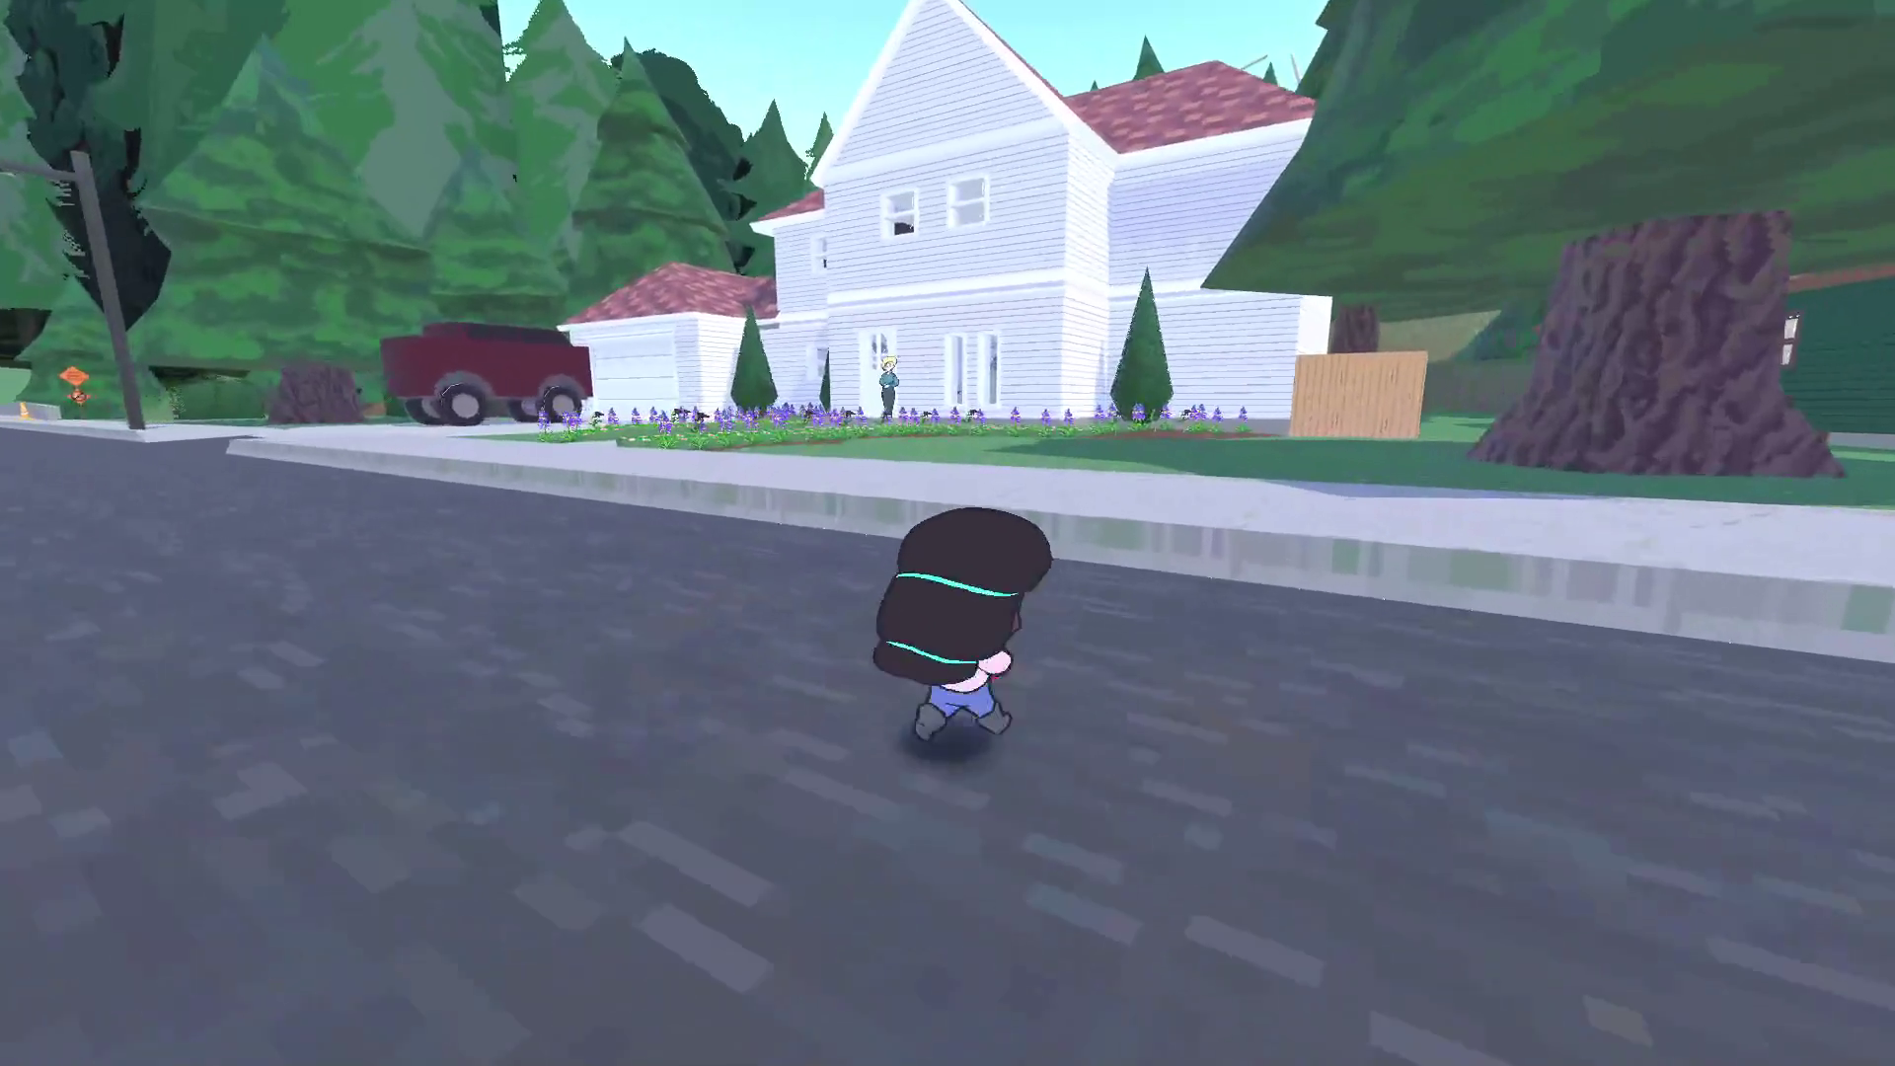
Save and quit the game, then open Project Settings in the Godot editor
{"action": "key", "text": "Escape"}
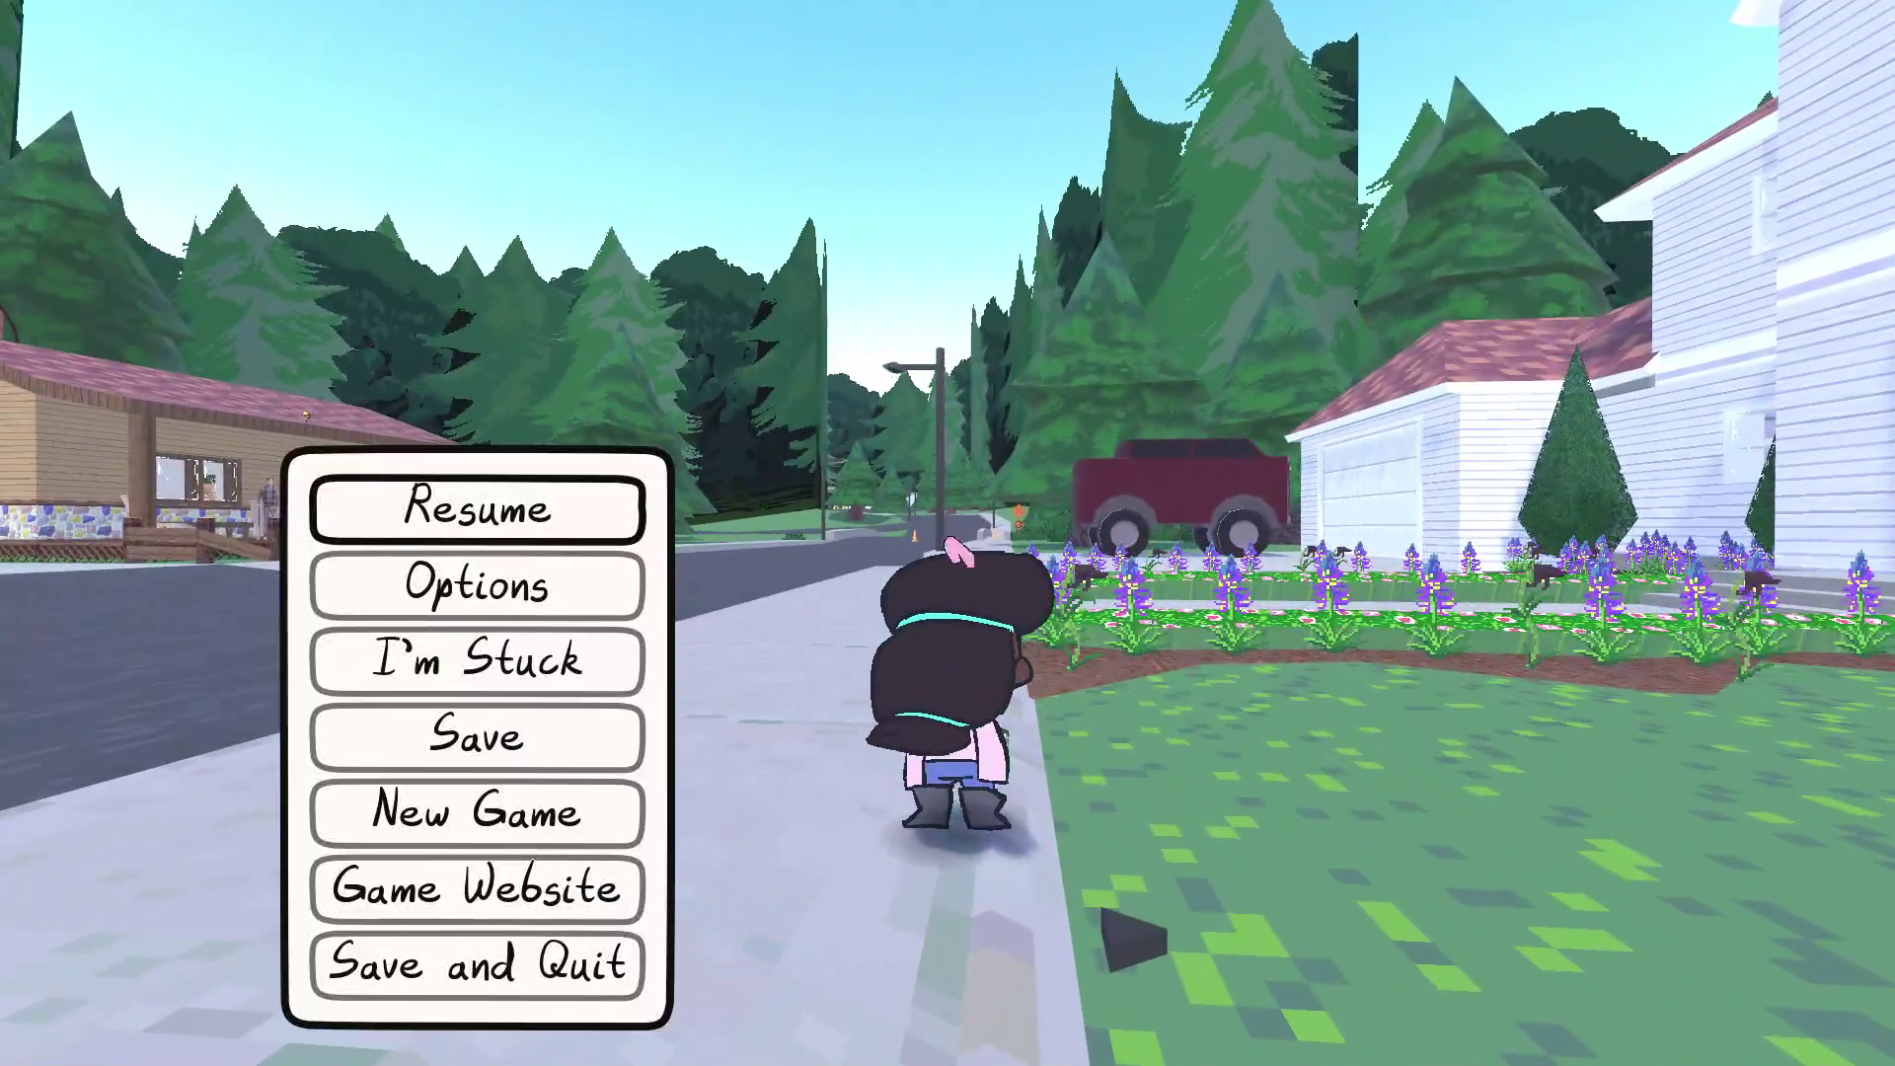
{"action": "left_click", "coordinate": [356, 963]}
{"action": "left_click", "coordinate": [90, 48]}
{"action": "left_click", "coordinate": [119, 103]}
{"action": "key", "text": "Escape"}
{"action": "left_click", "coordinate": [90, 47]}
{"action": "left_click", "coordinate": [114, 81]}
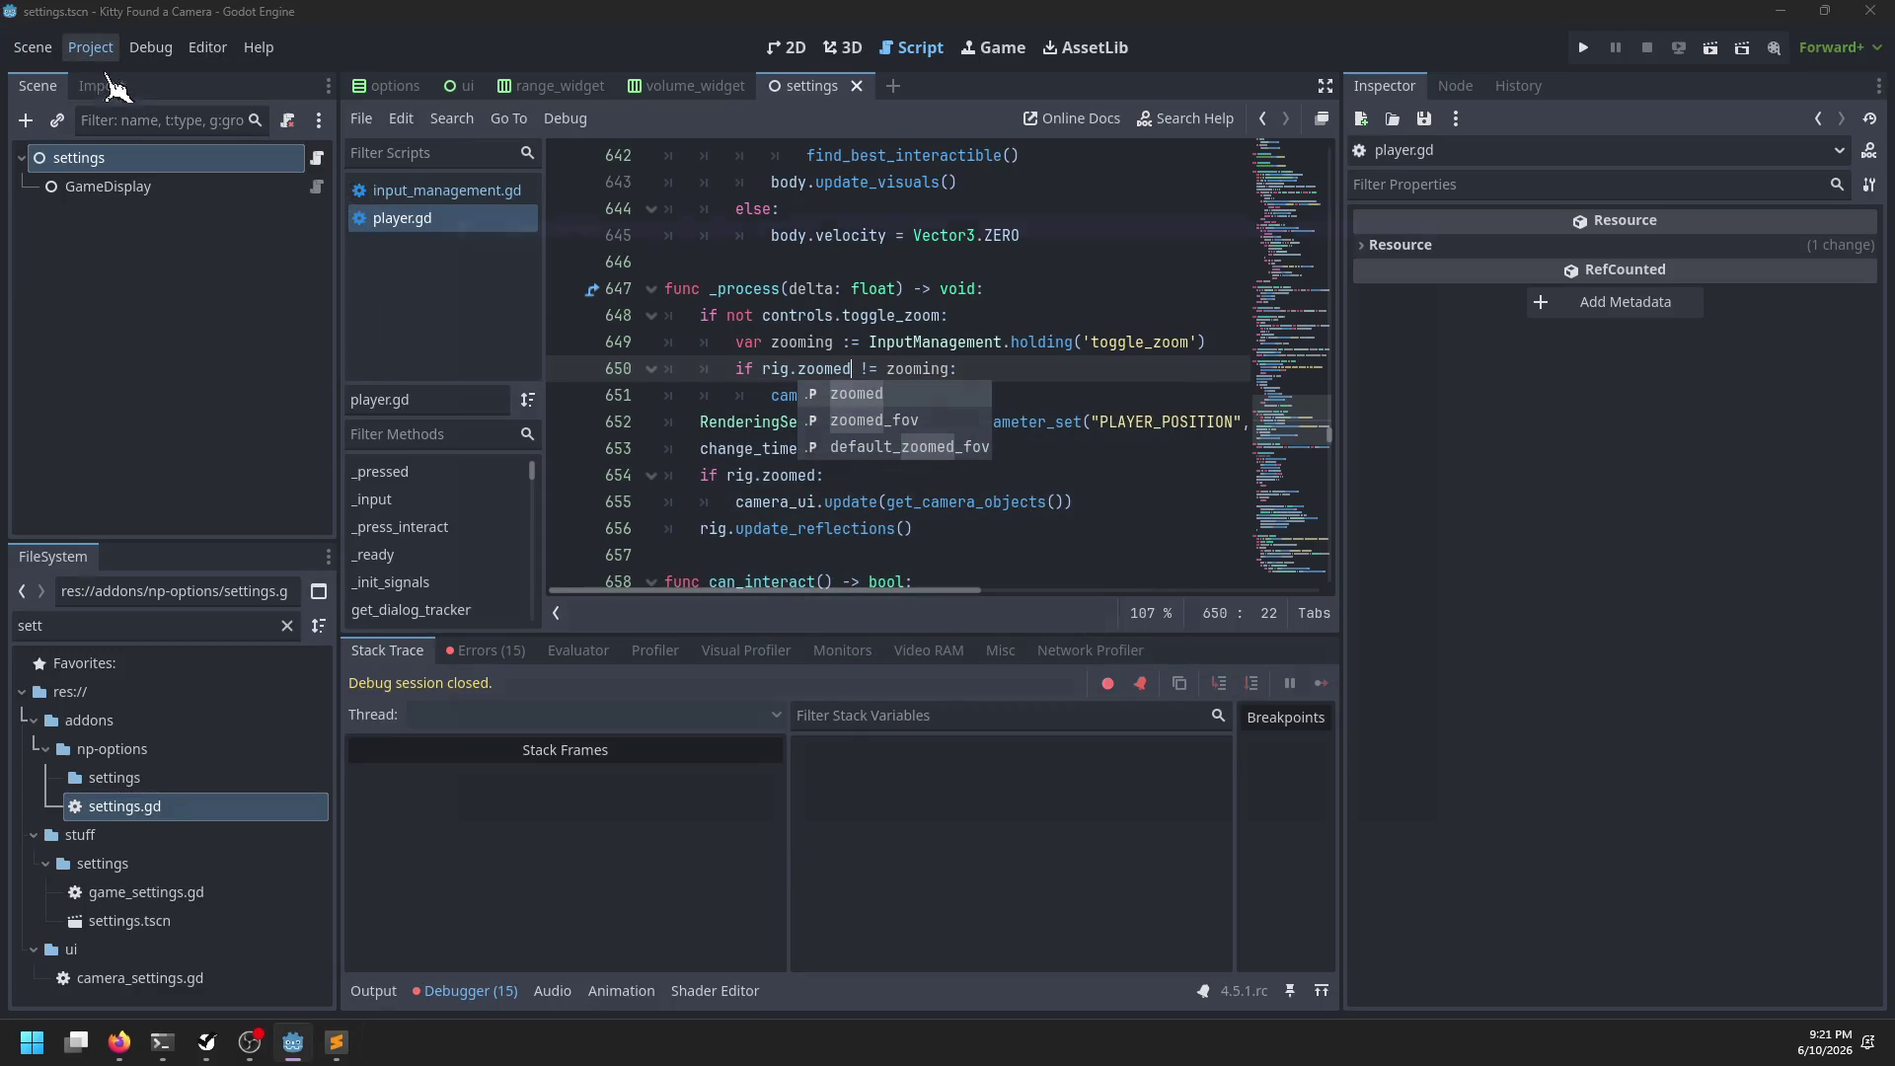
In the Input Map, replace toggle_zoom's Z key binding with C and close Project Settings
{"action": "scroll", "coordinate": [491, 536], "scroll_direction": "down", "scroll_amount": 20}
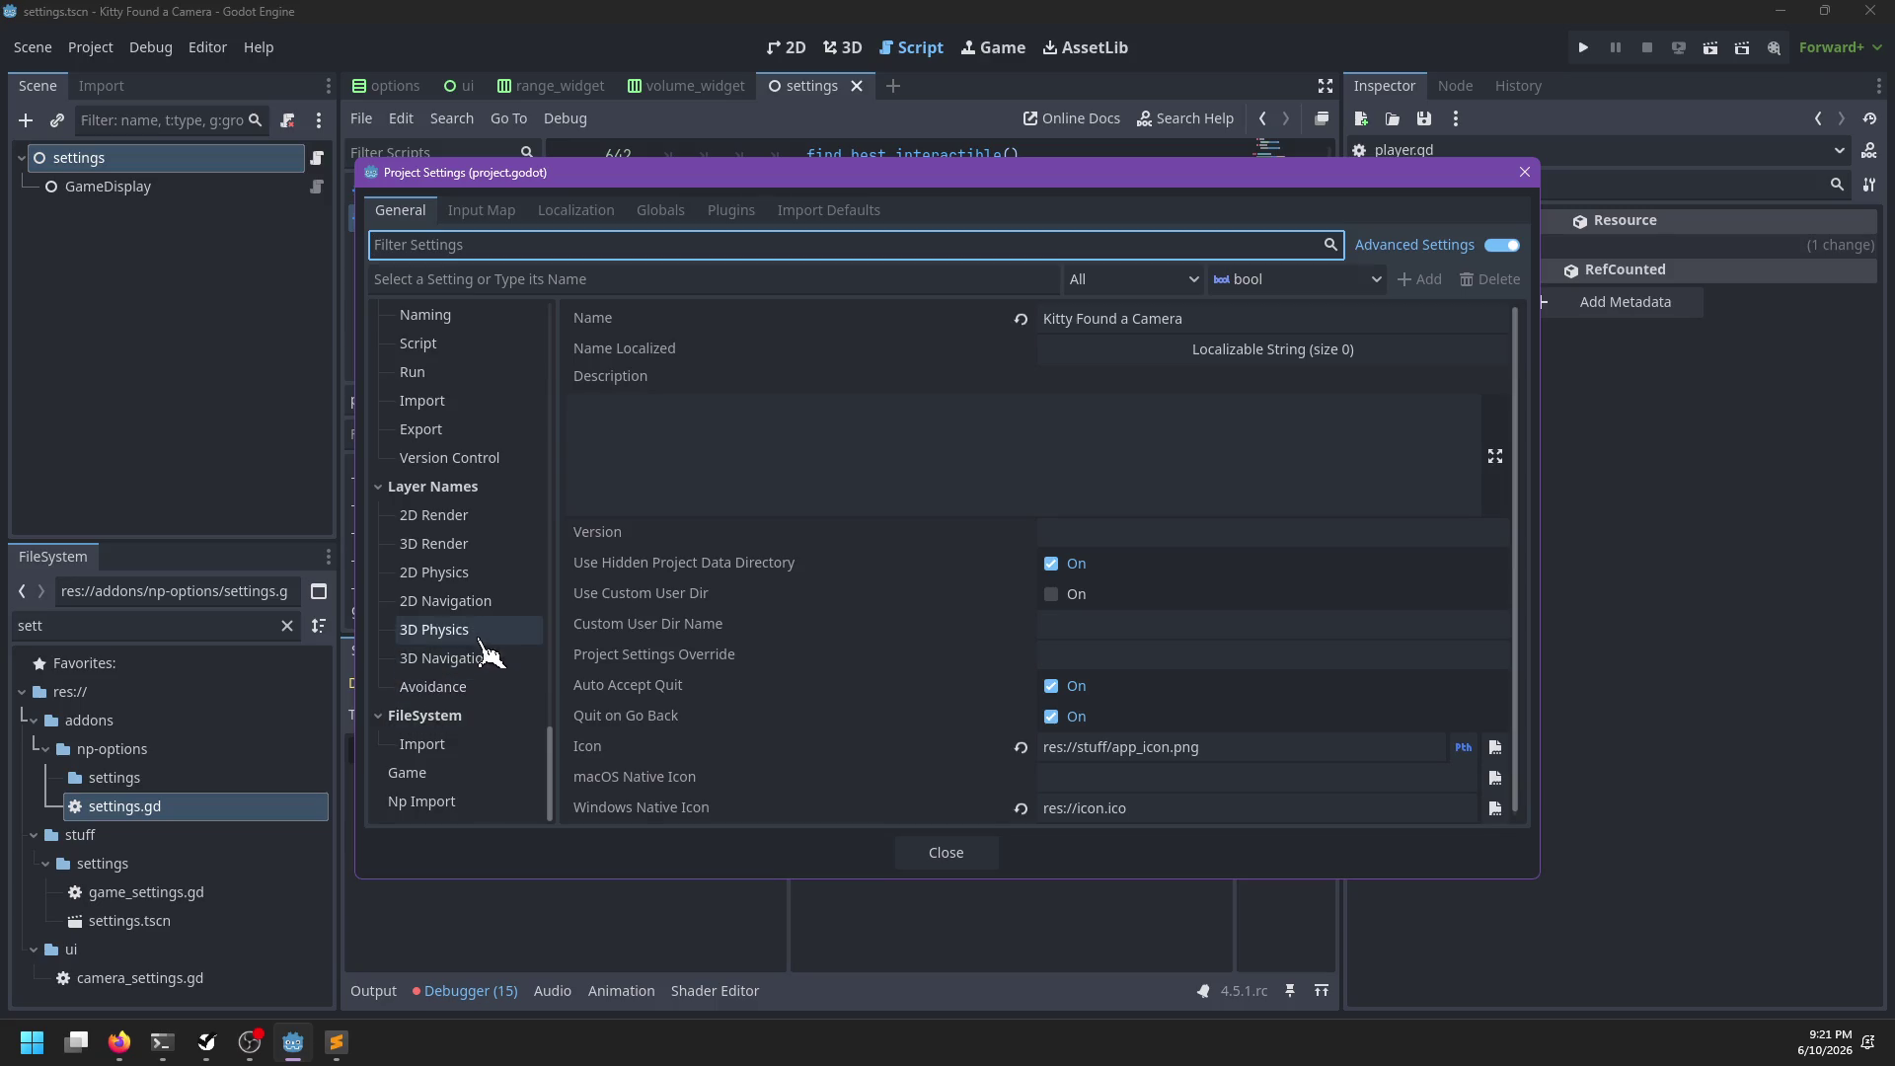
{"action": "scroll", "coordinate": [482, 593], "scroll_direction": "up", "scroll_amount": 15}
{"action": "left_click", "coordinate": [480, 210]}
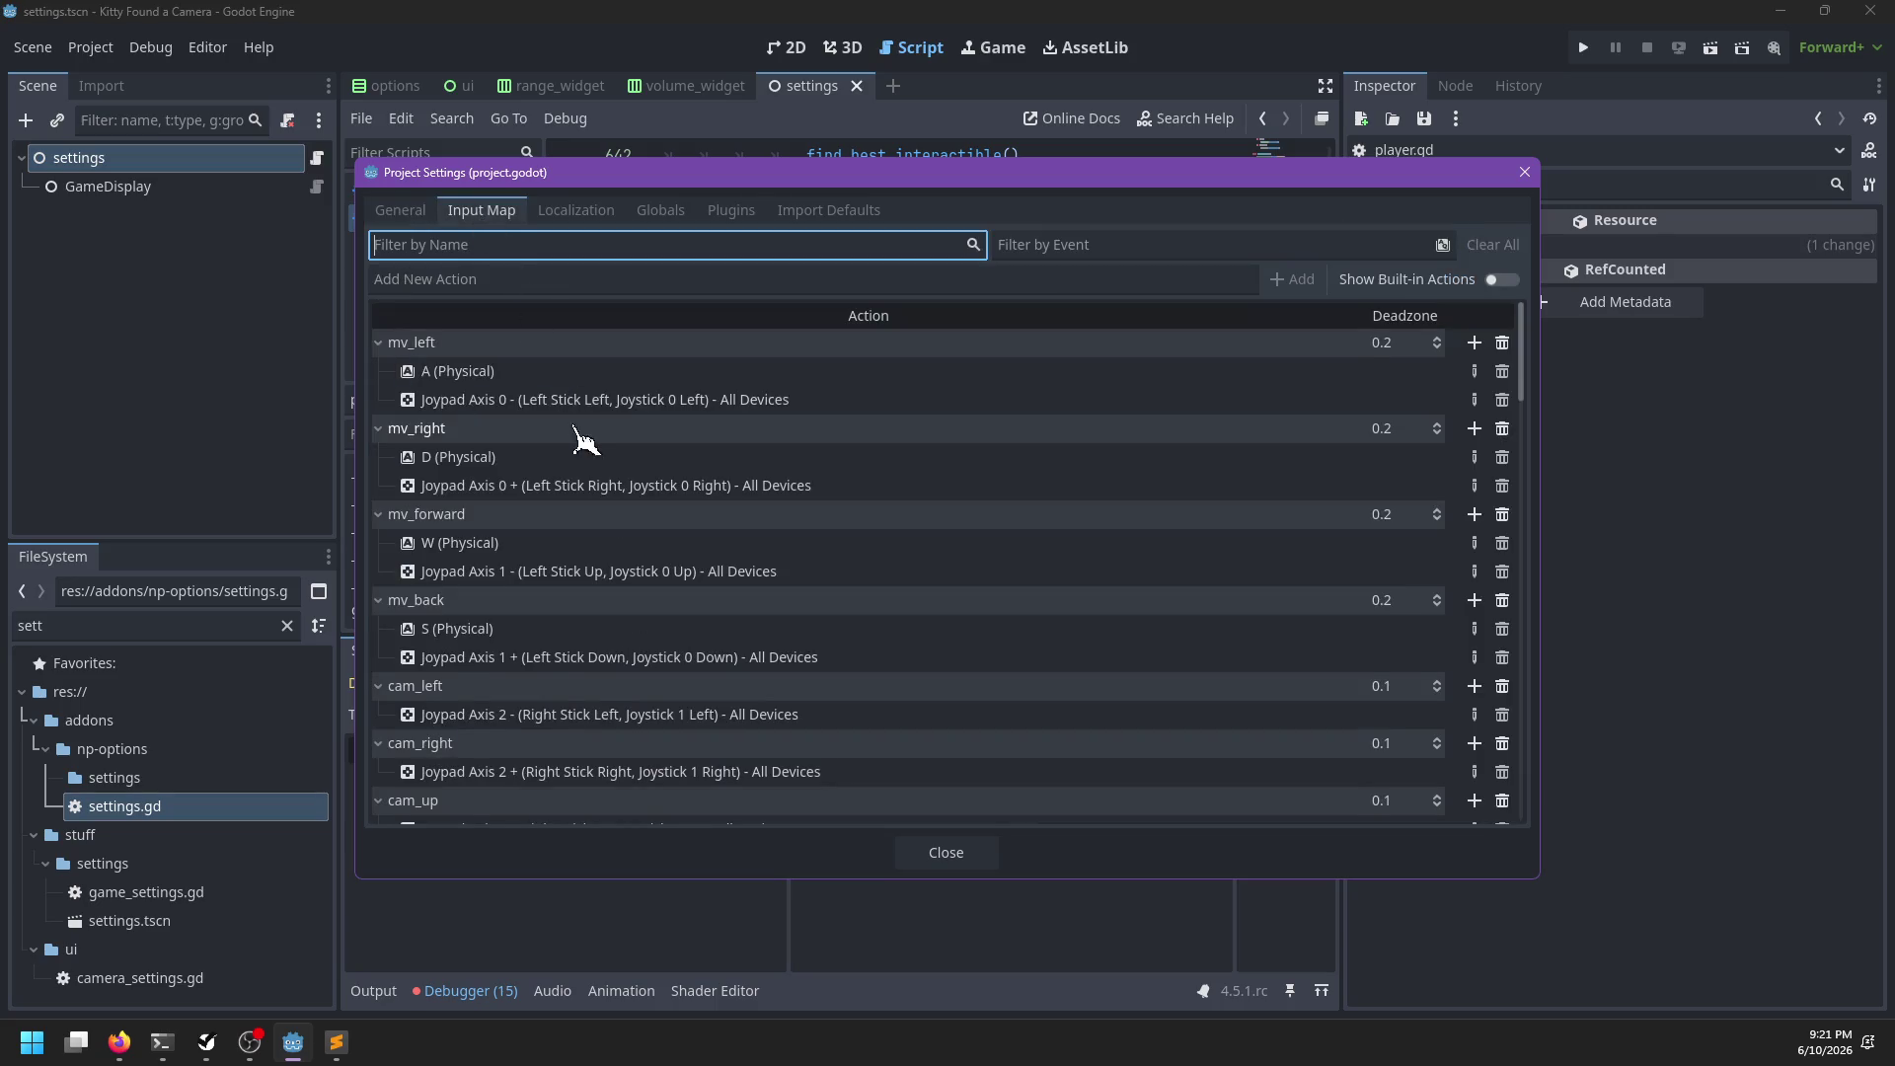
{"action": "scroll", "coordinate": [582, 464], "scroll_direction": "down", "scroll_amount": 5}
{"action": "scroll", "coordinate": [576, 526], "scroll_direction": "down", "scroll_amount": 10}
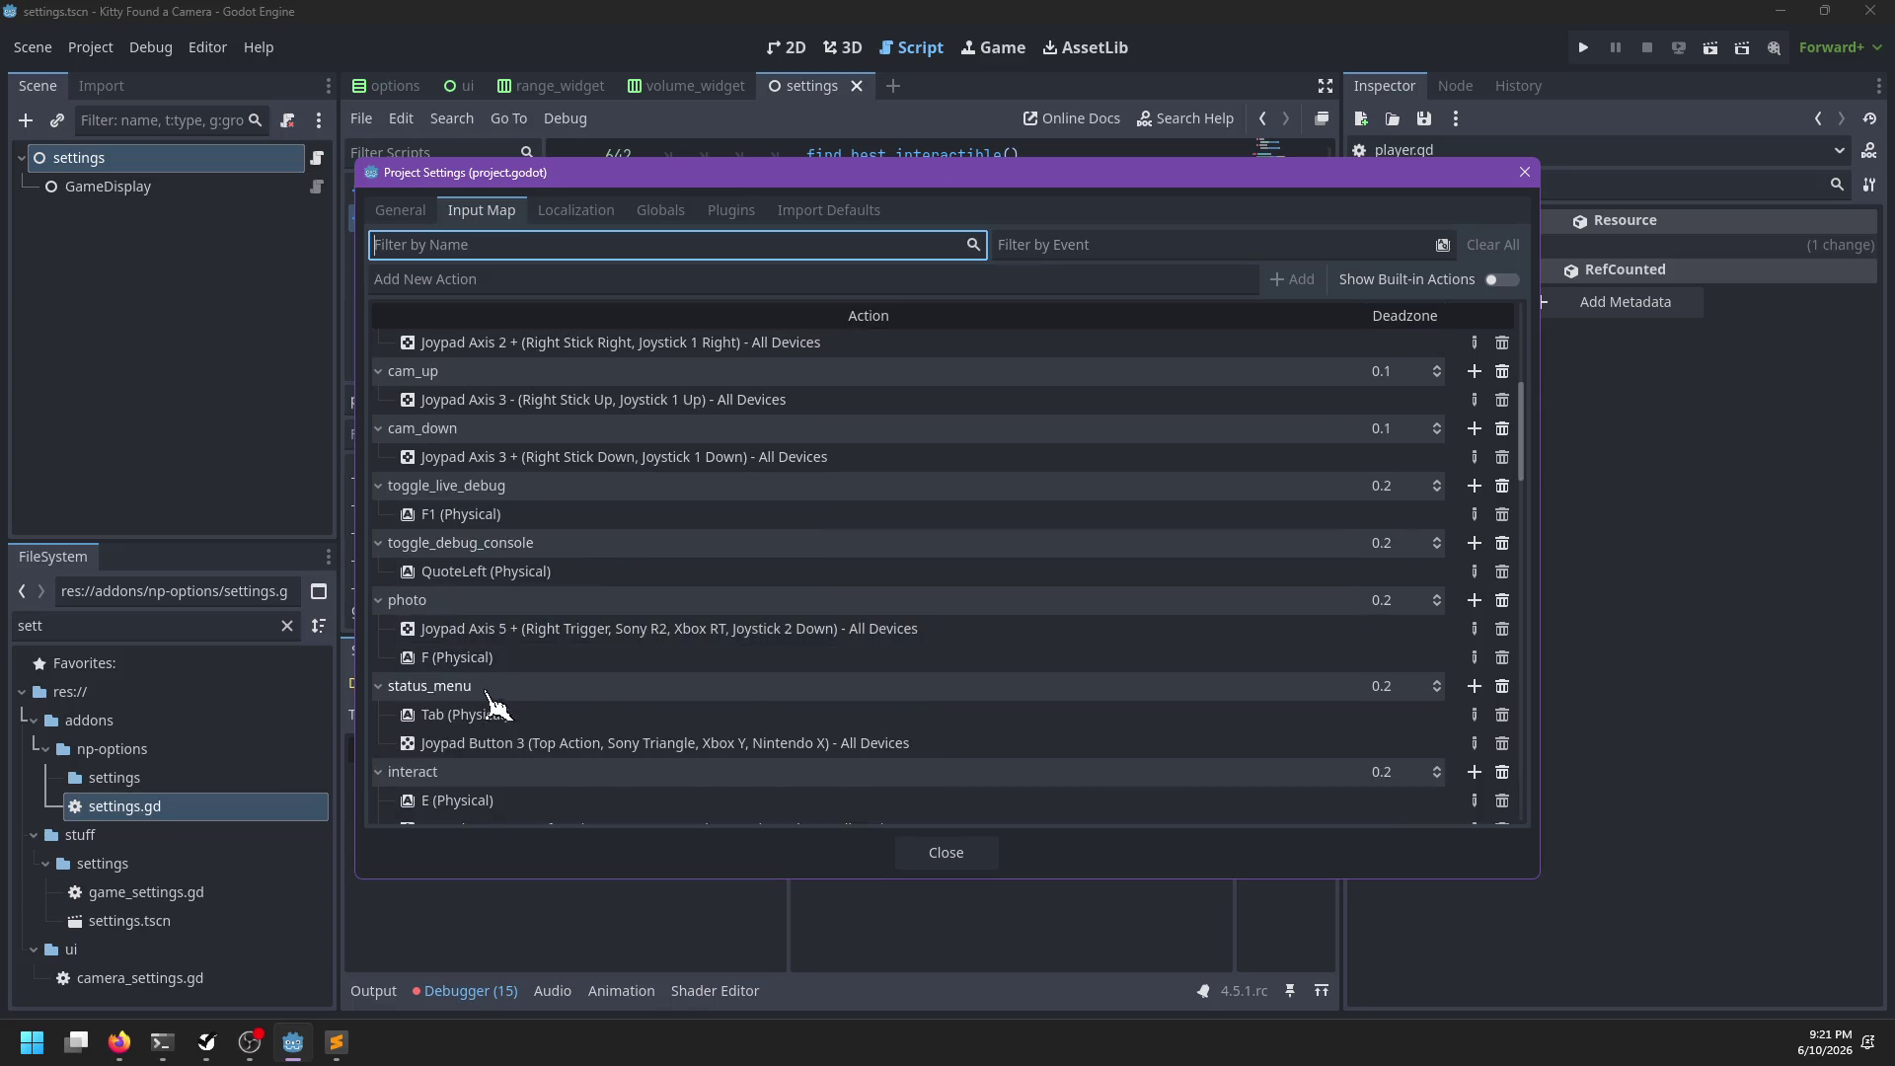
{"action": "left_click", "coordinate": [459, 579]}
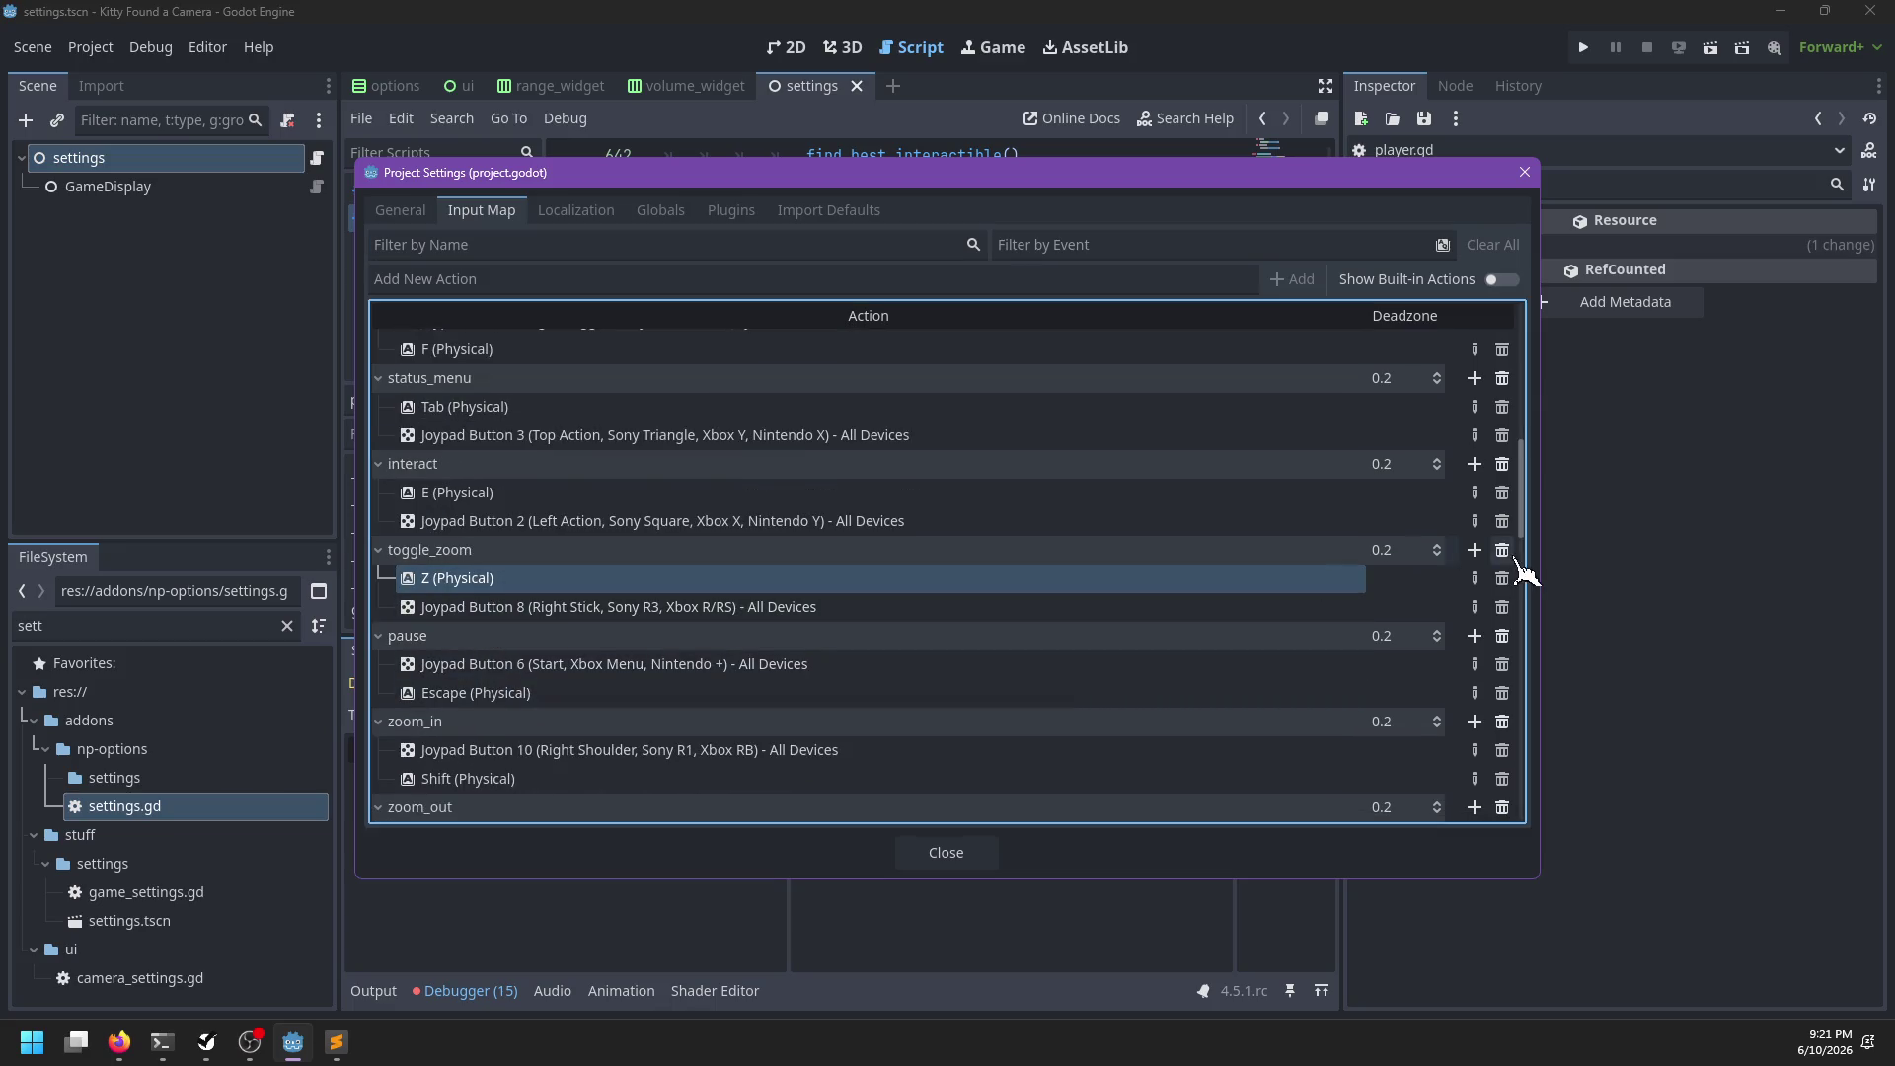
{"action": "left_click", "coordinate": [1475, 579]}
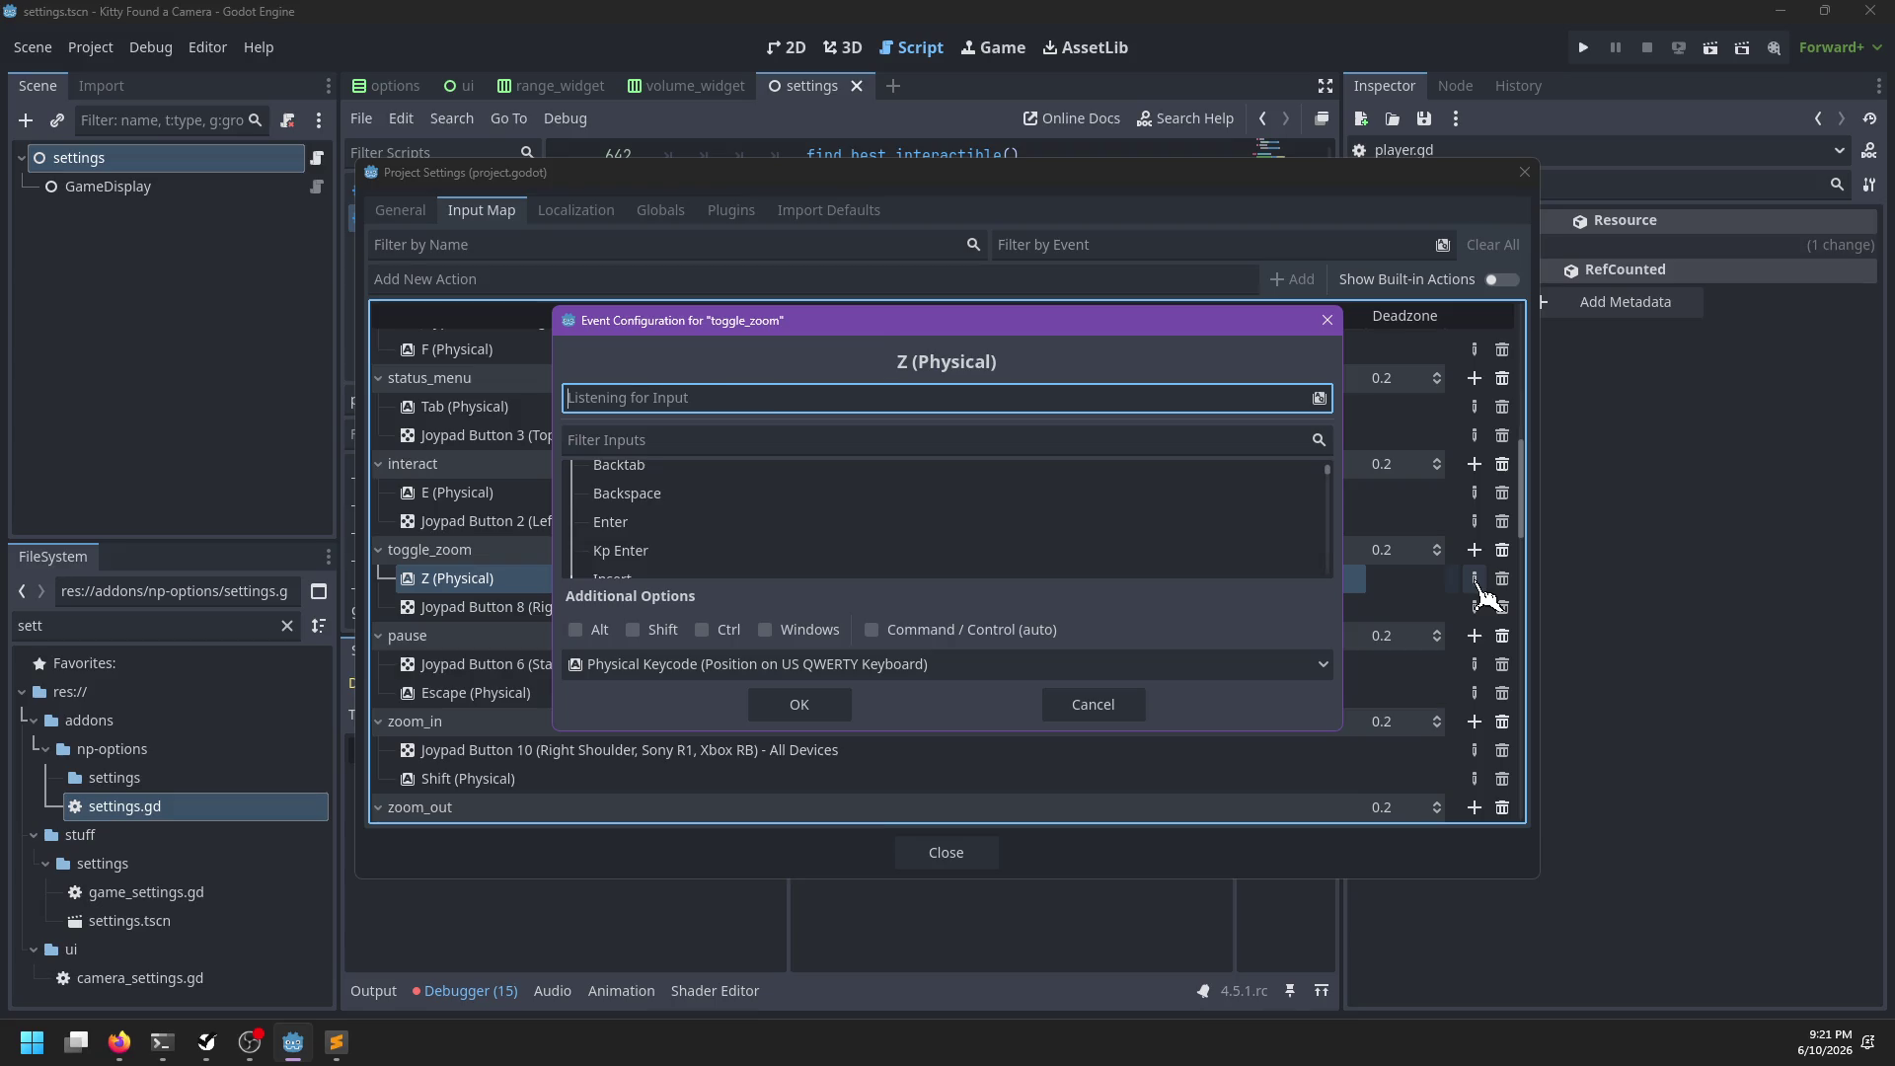
{"action": "key", "text": "c"}
{"action": "left_click", "coordinate": [802, 703]}
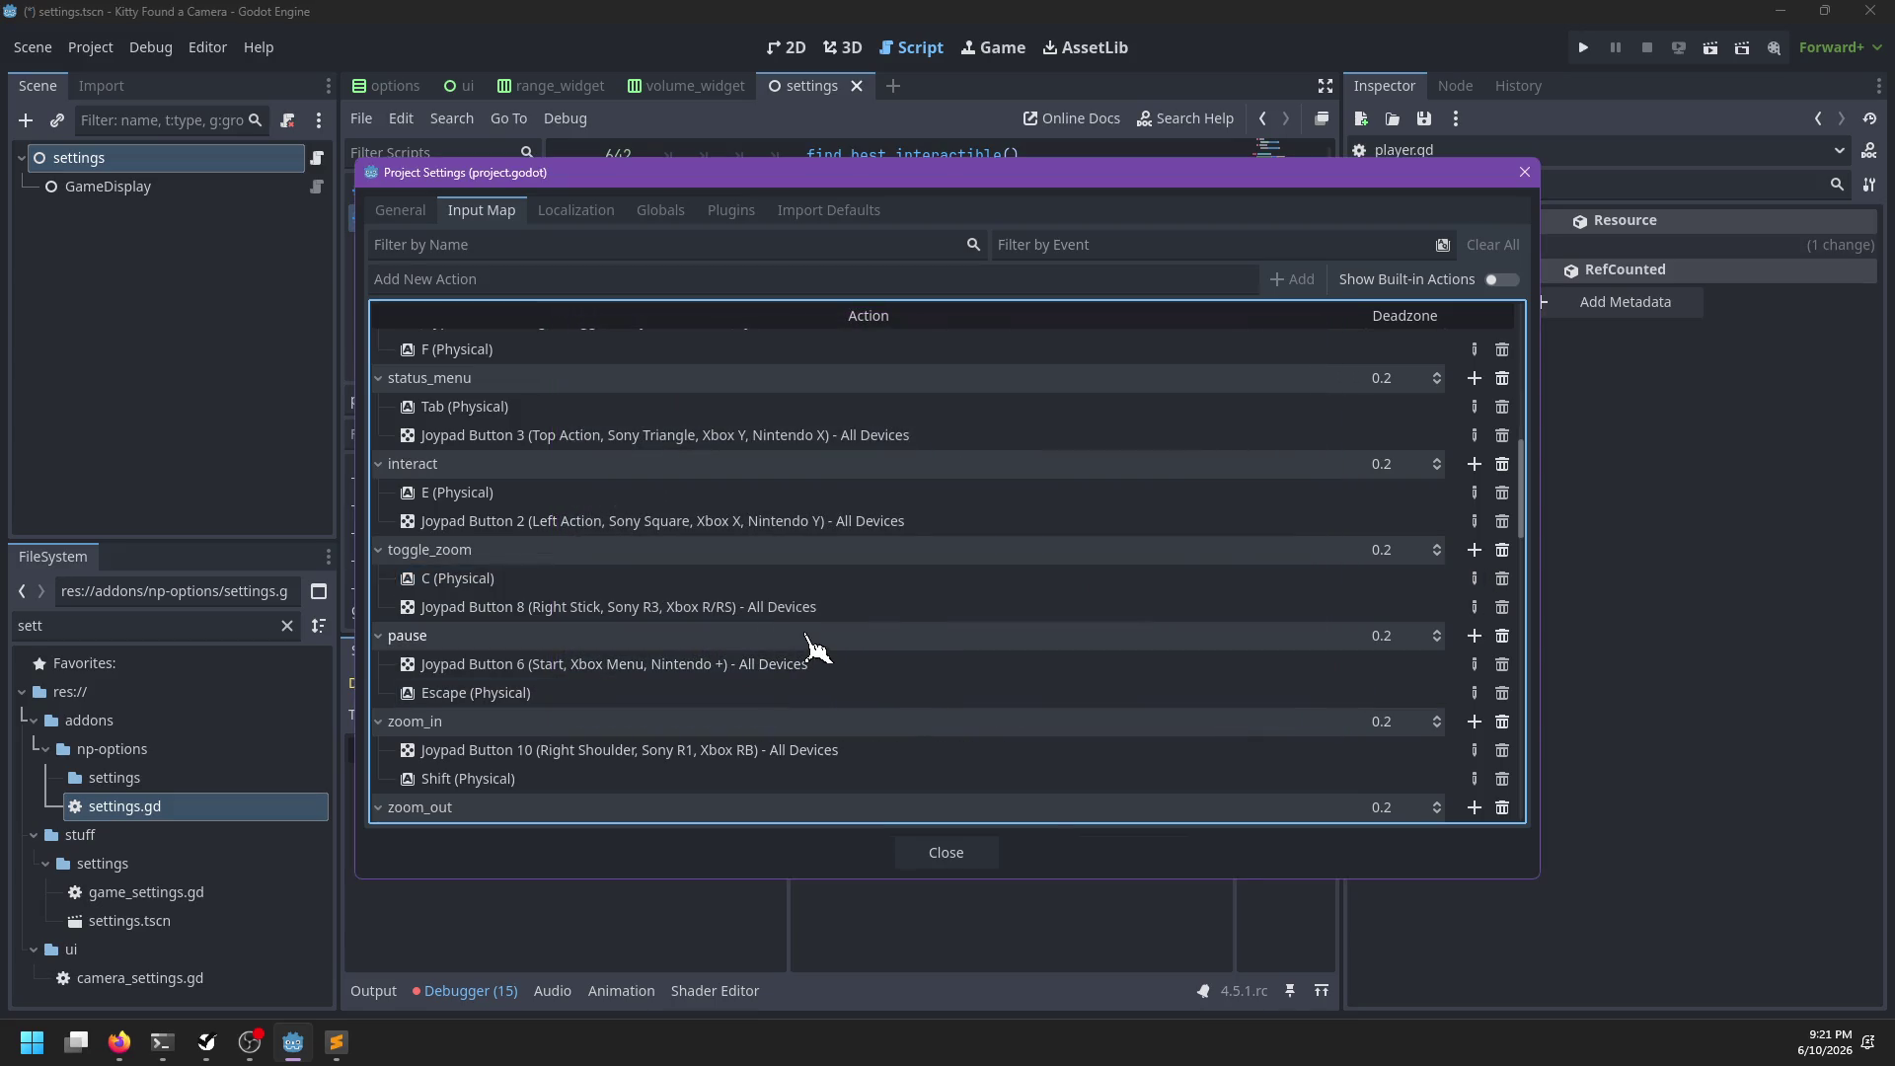
{"action": "scroll", "coordinate": [804, 647], "scroll_direction": "down", "scroll_amount": 5}
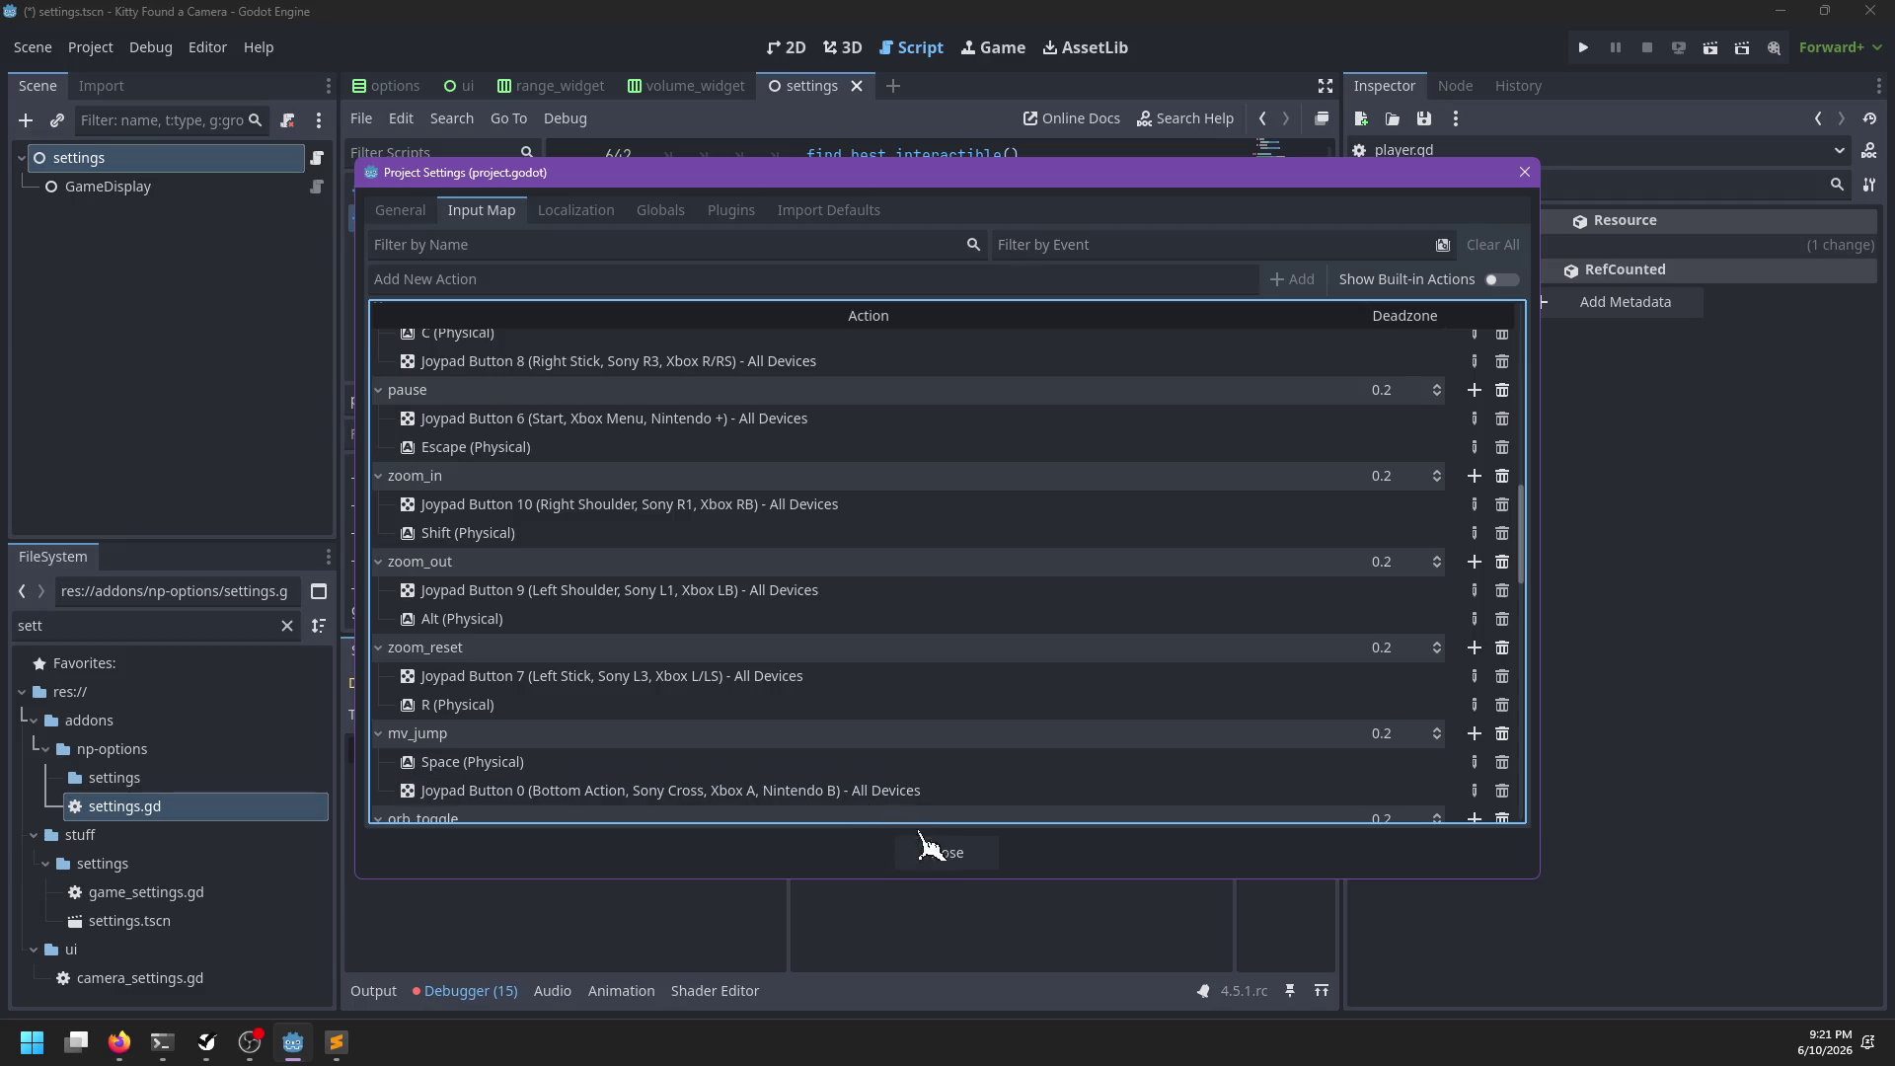
{"action": "left_click", "coordinate": [928, 846]}
{"action": "left_click", "coordinate": [1023, 523]}
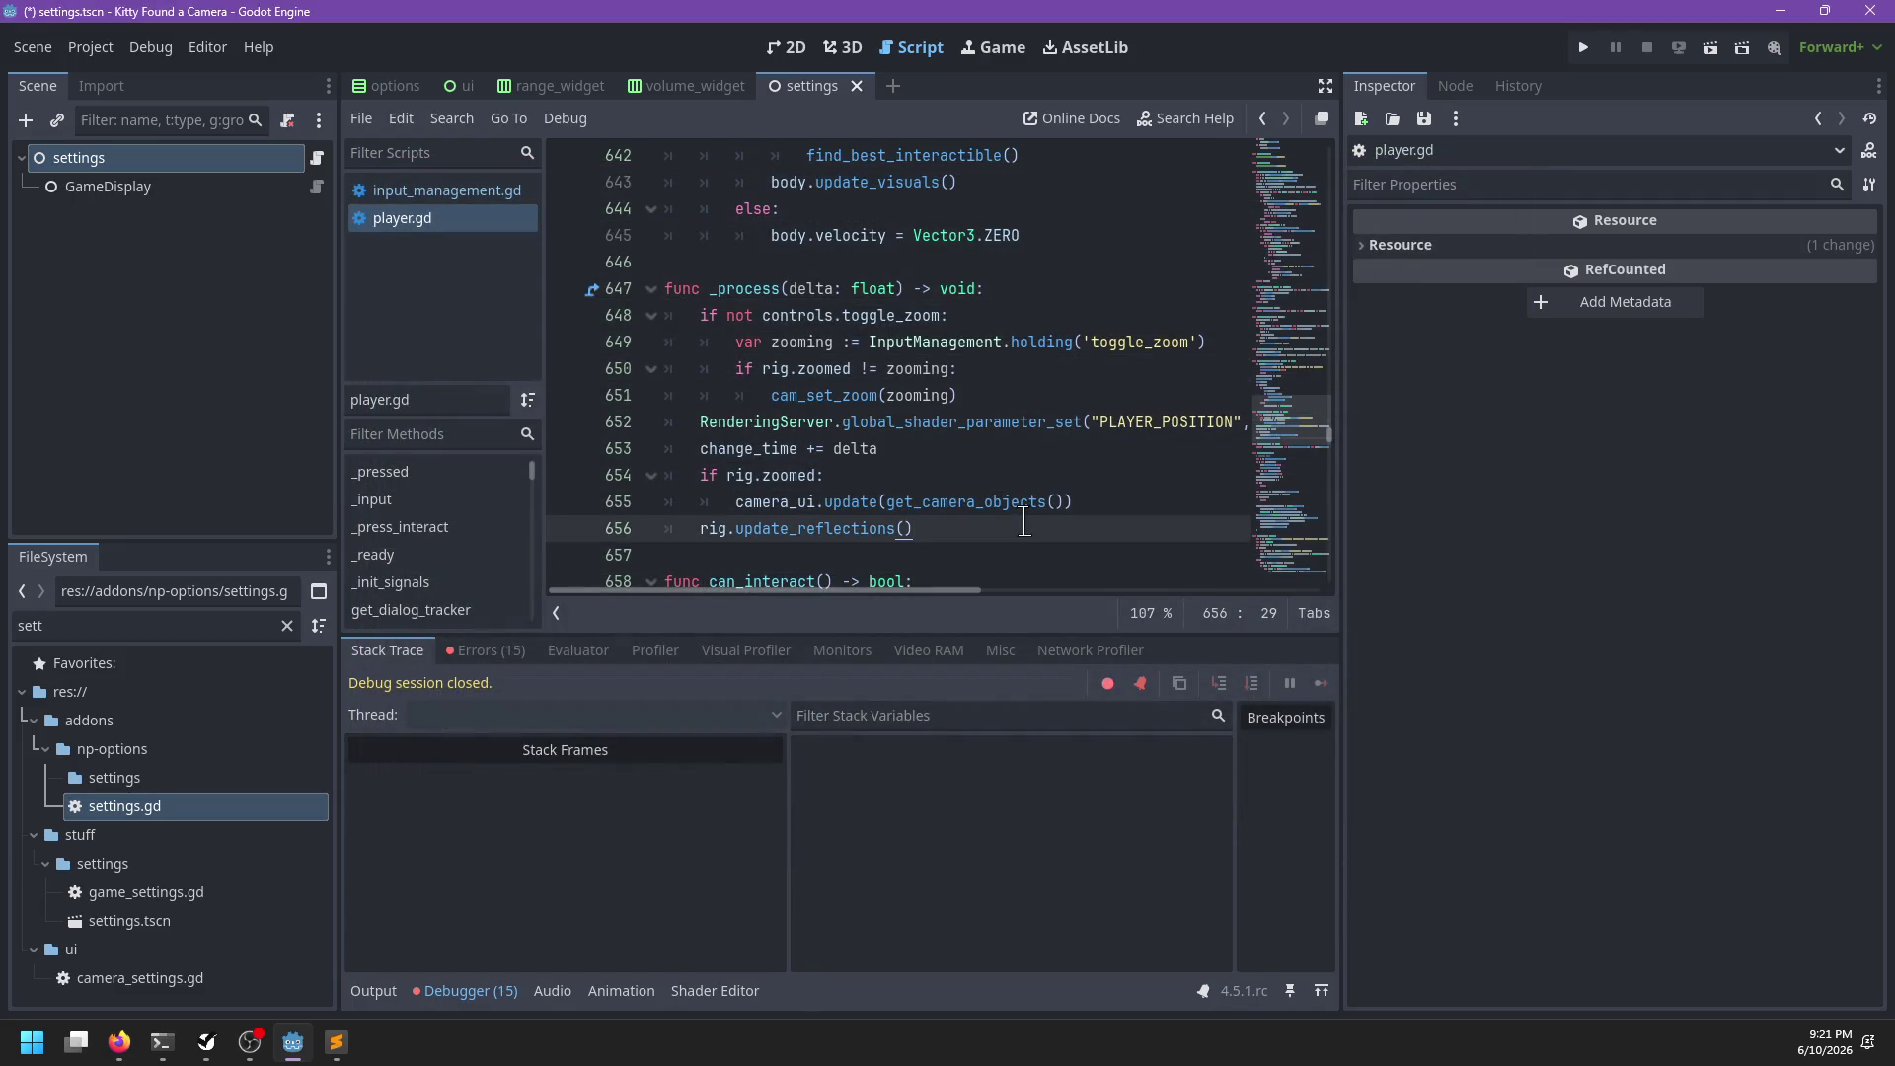
Save the scene and script changes with Ctrl+S
{"action": "key", "text": "ctrl+s"}
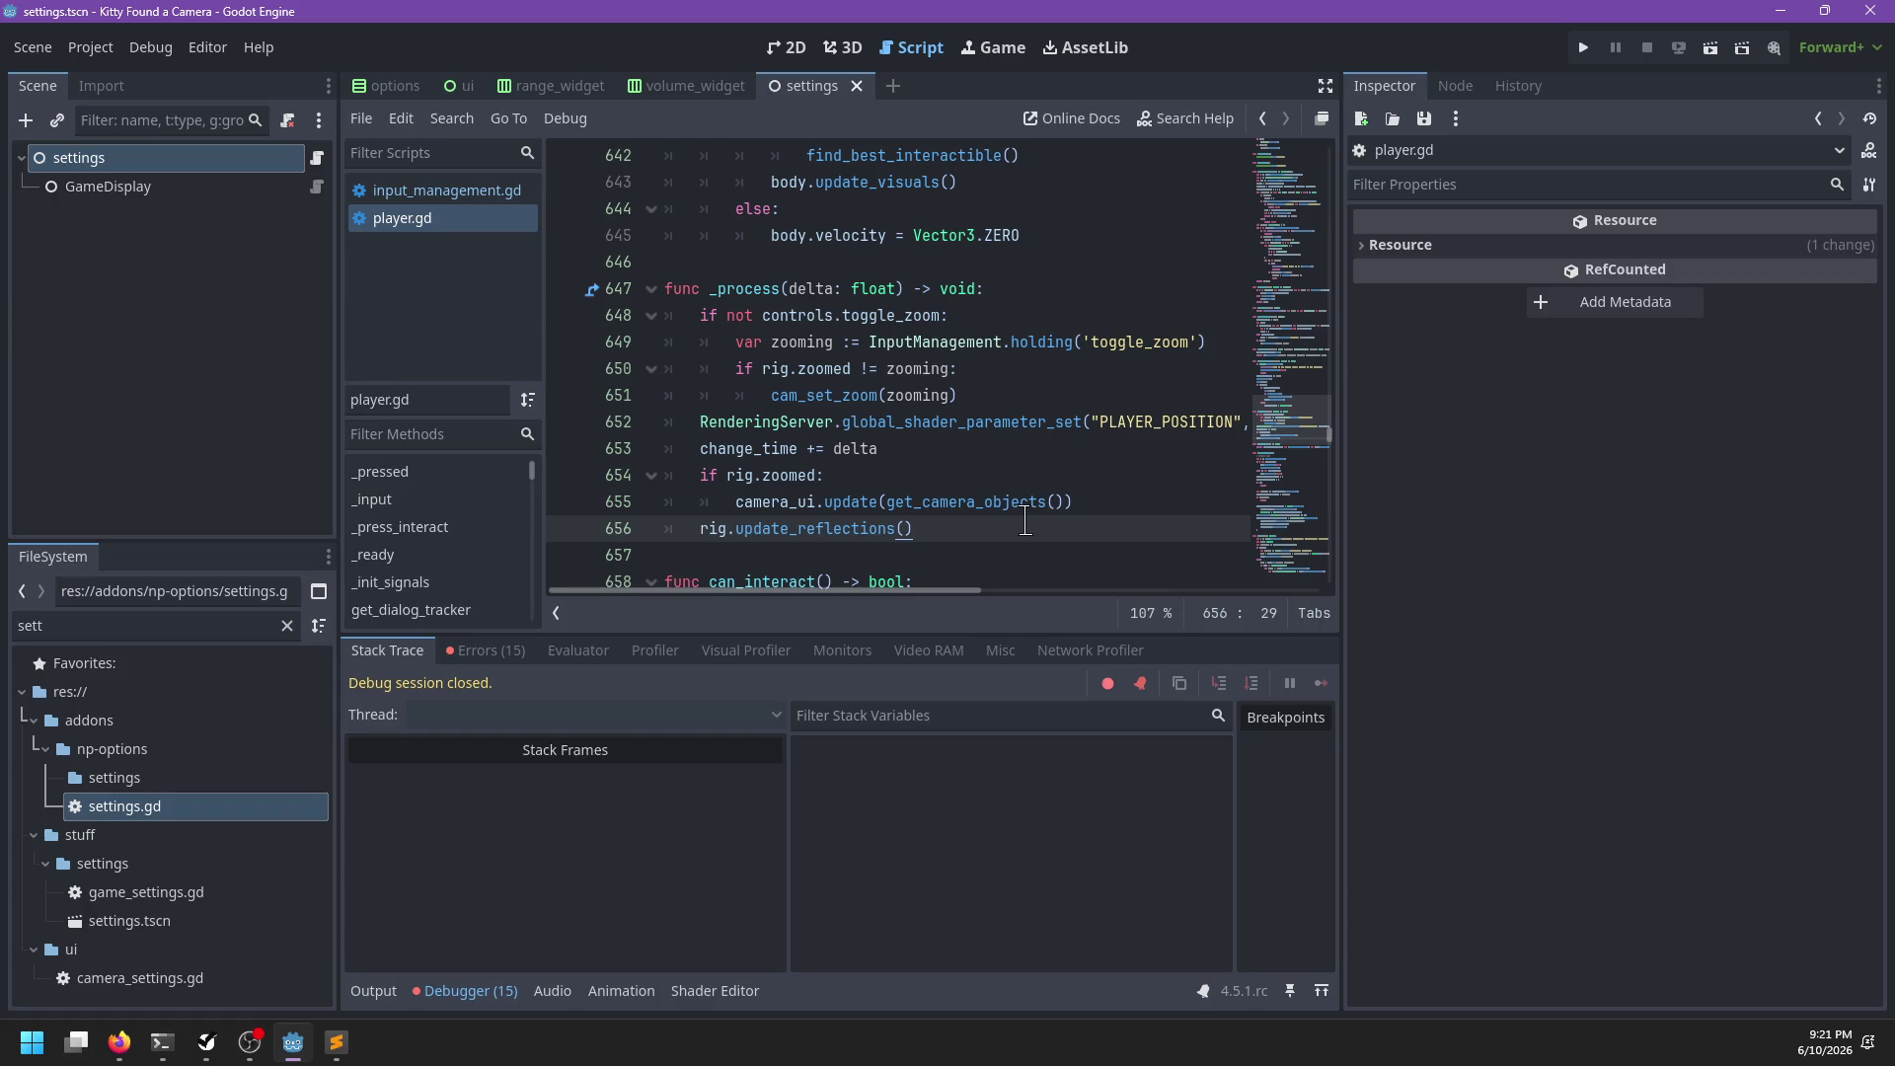
{"action": "key", "text": "F1"}
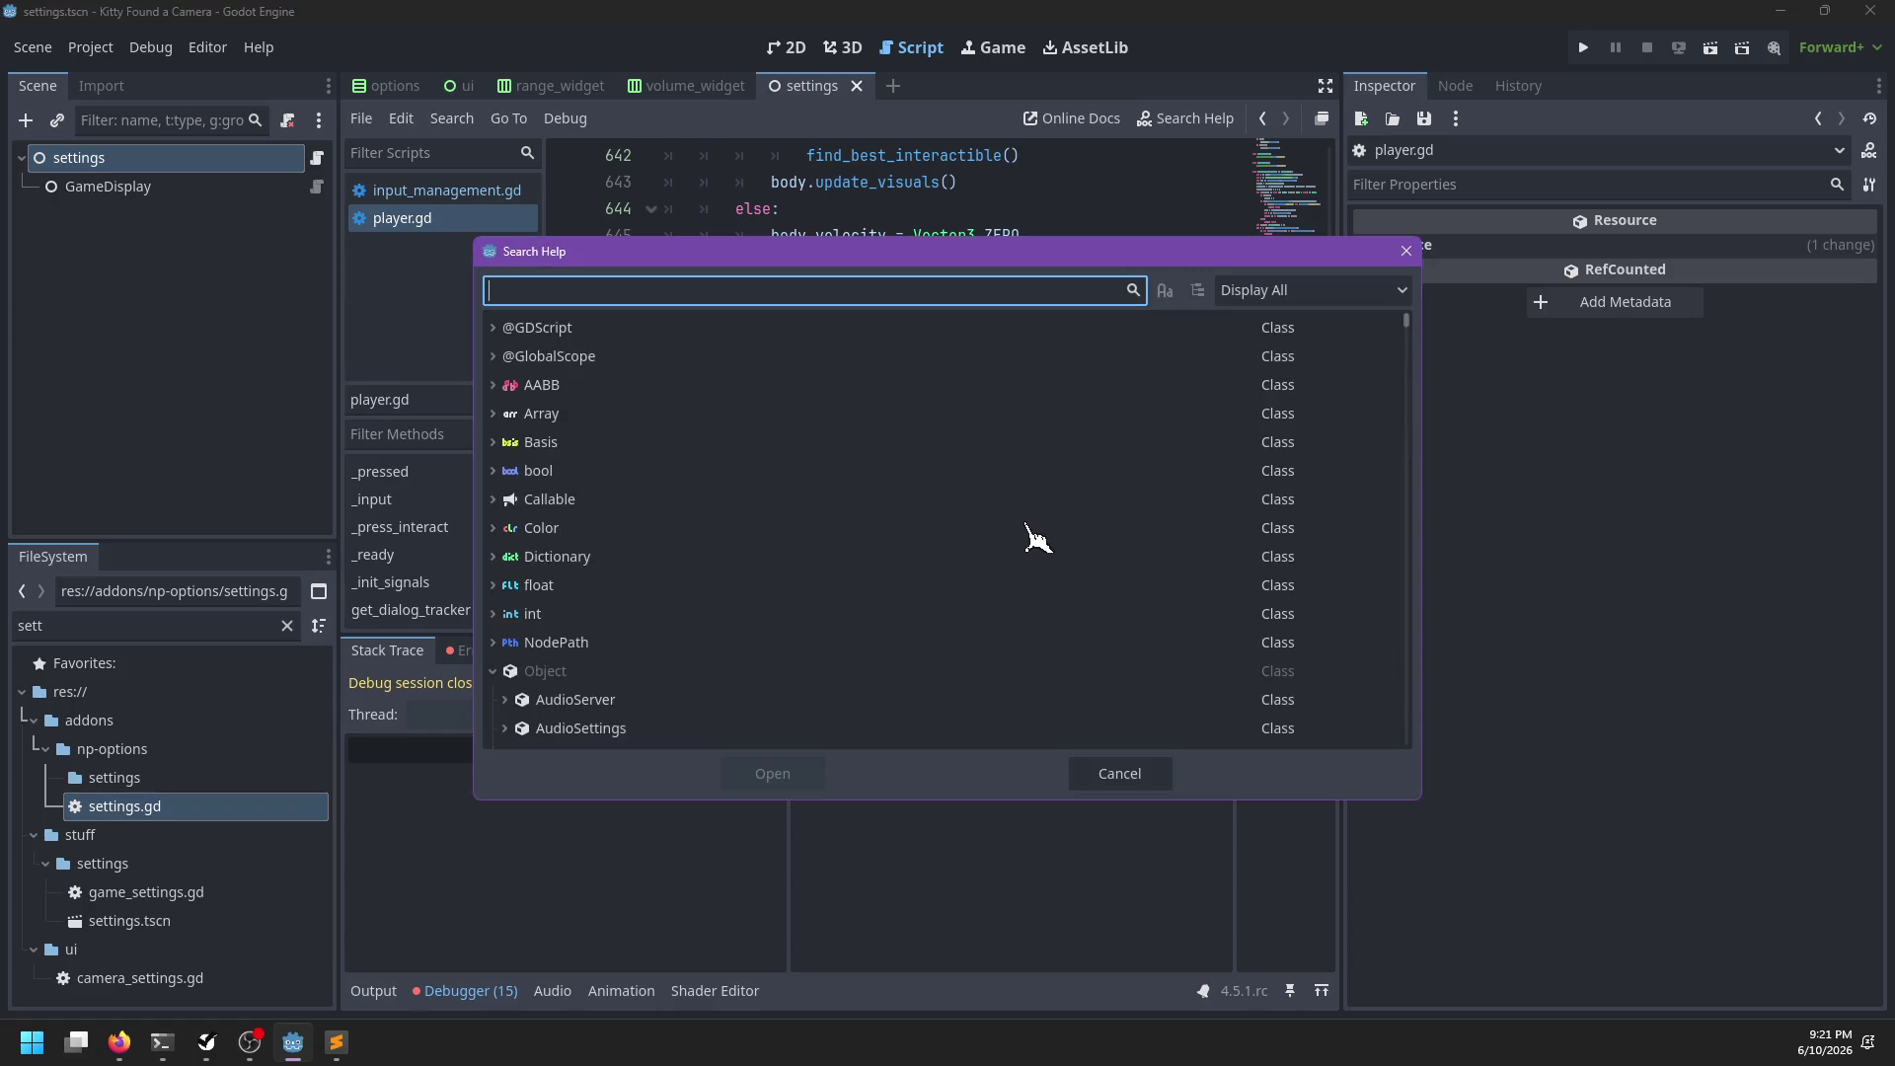
{"action": "key", "text": "Escape"}
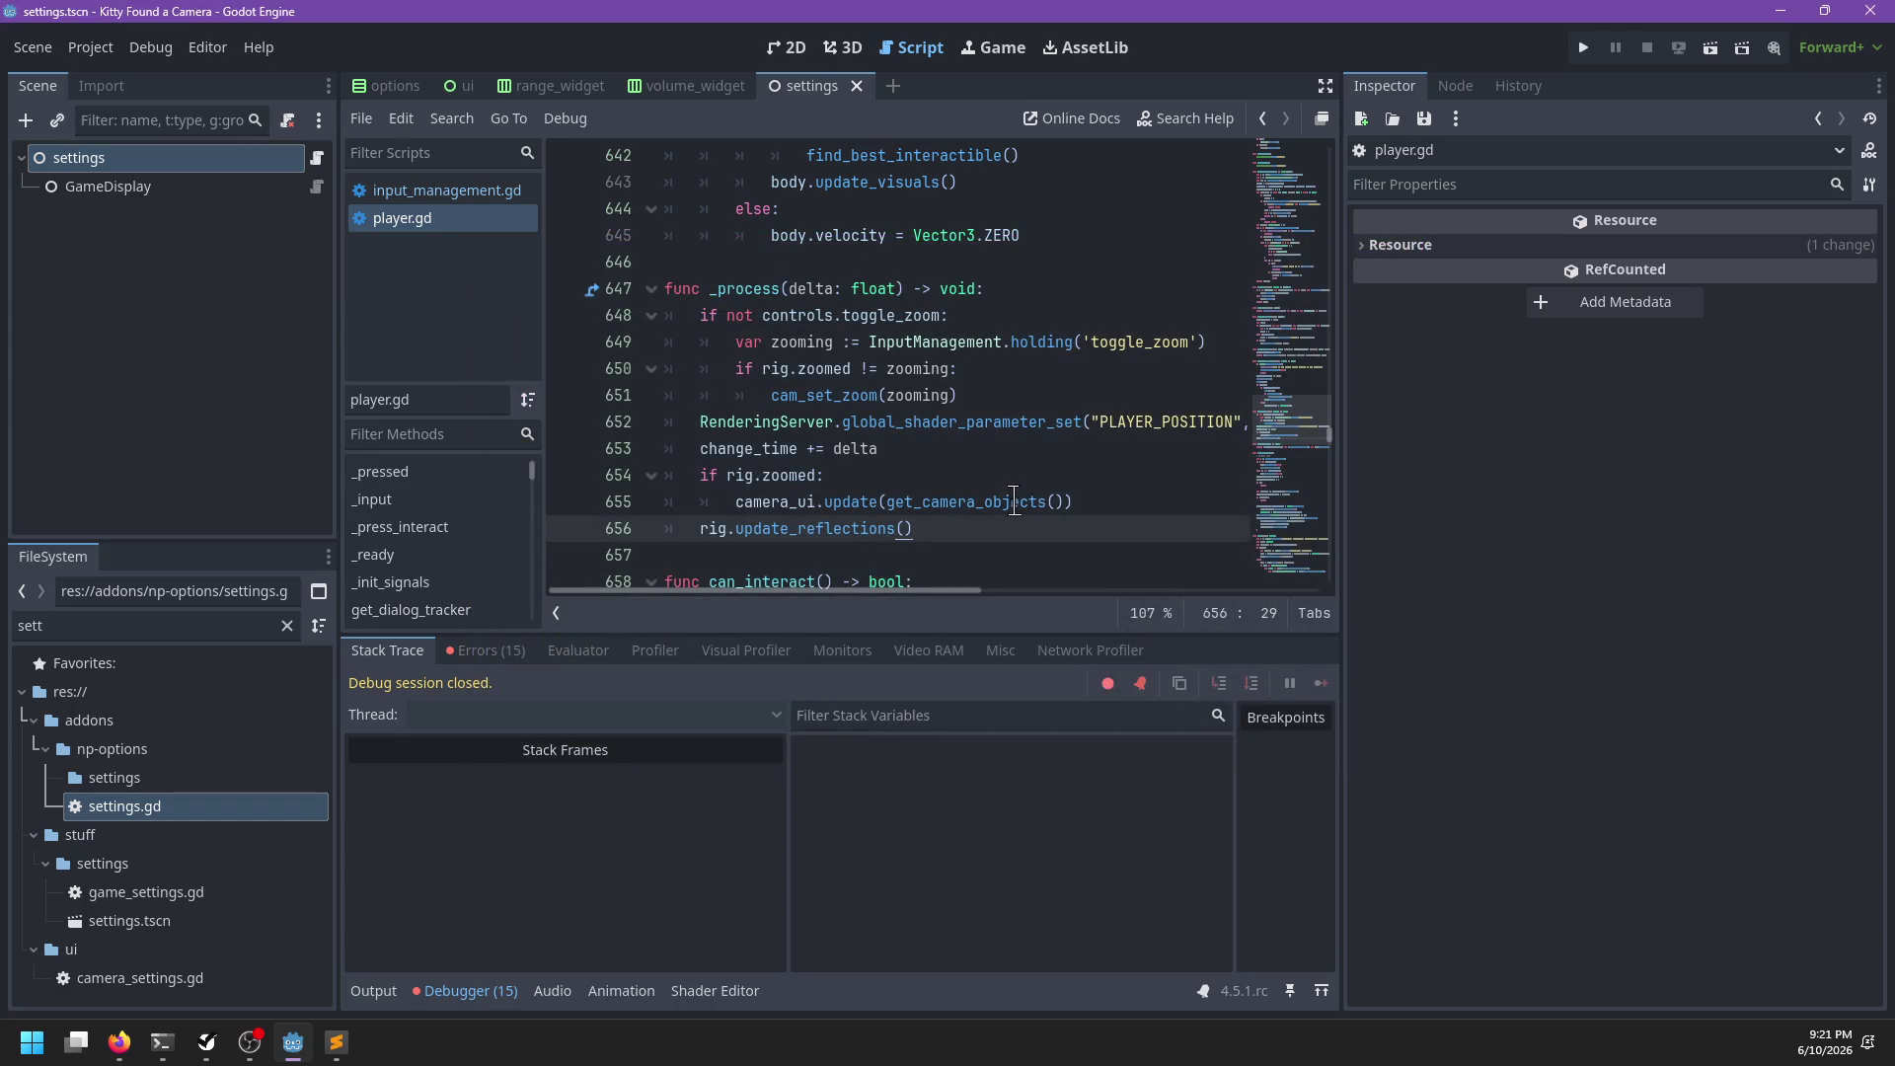
Mark 'Toggle zoom for camera' as Completed in NP-ToDo and return to Godot
{"action": "left_click", "coordinate": [206, 1043]}
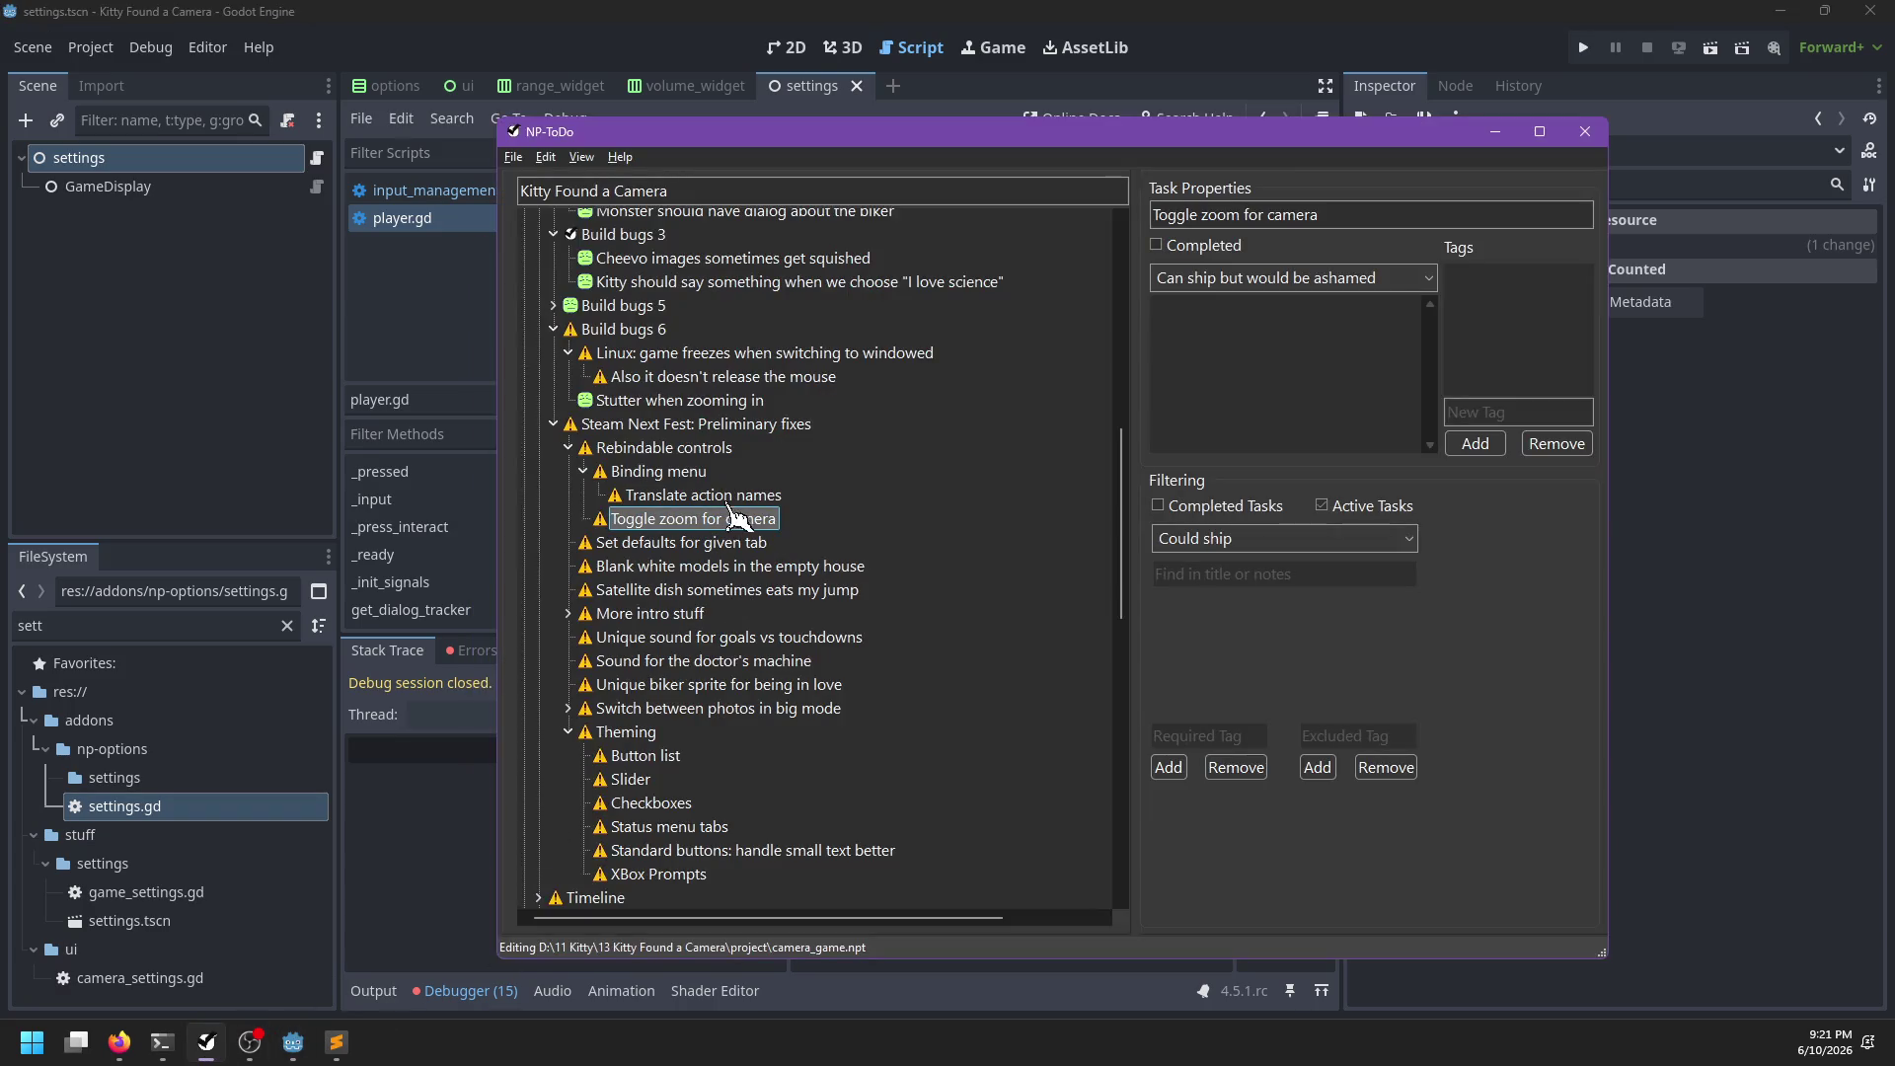
{"action": "right_click", "coordinate": [726, 530]}
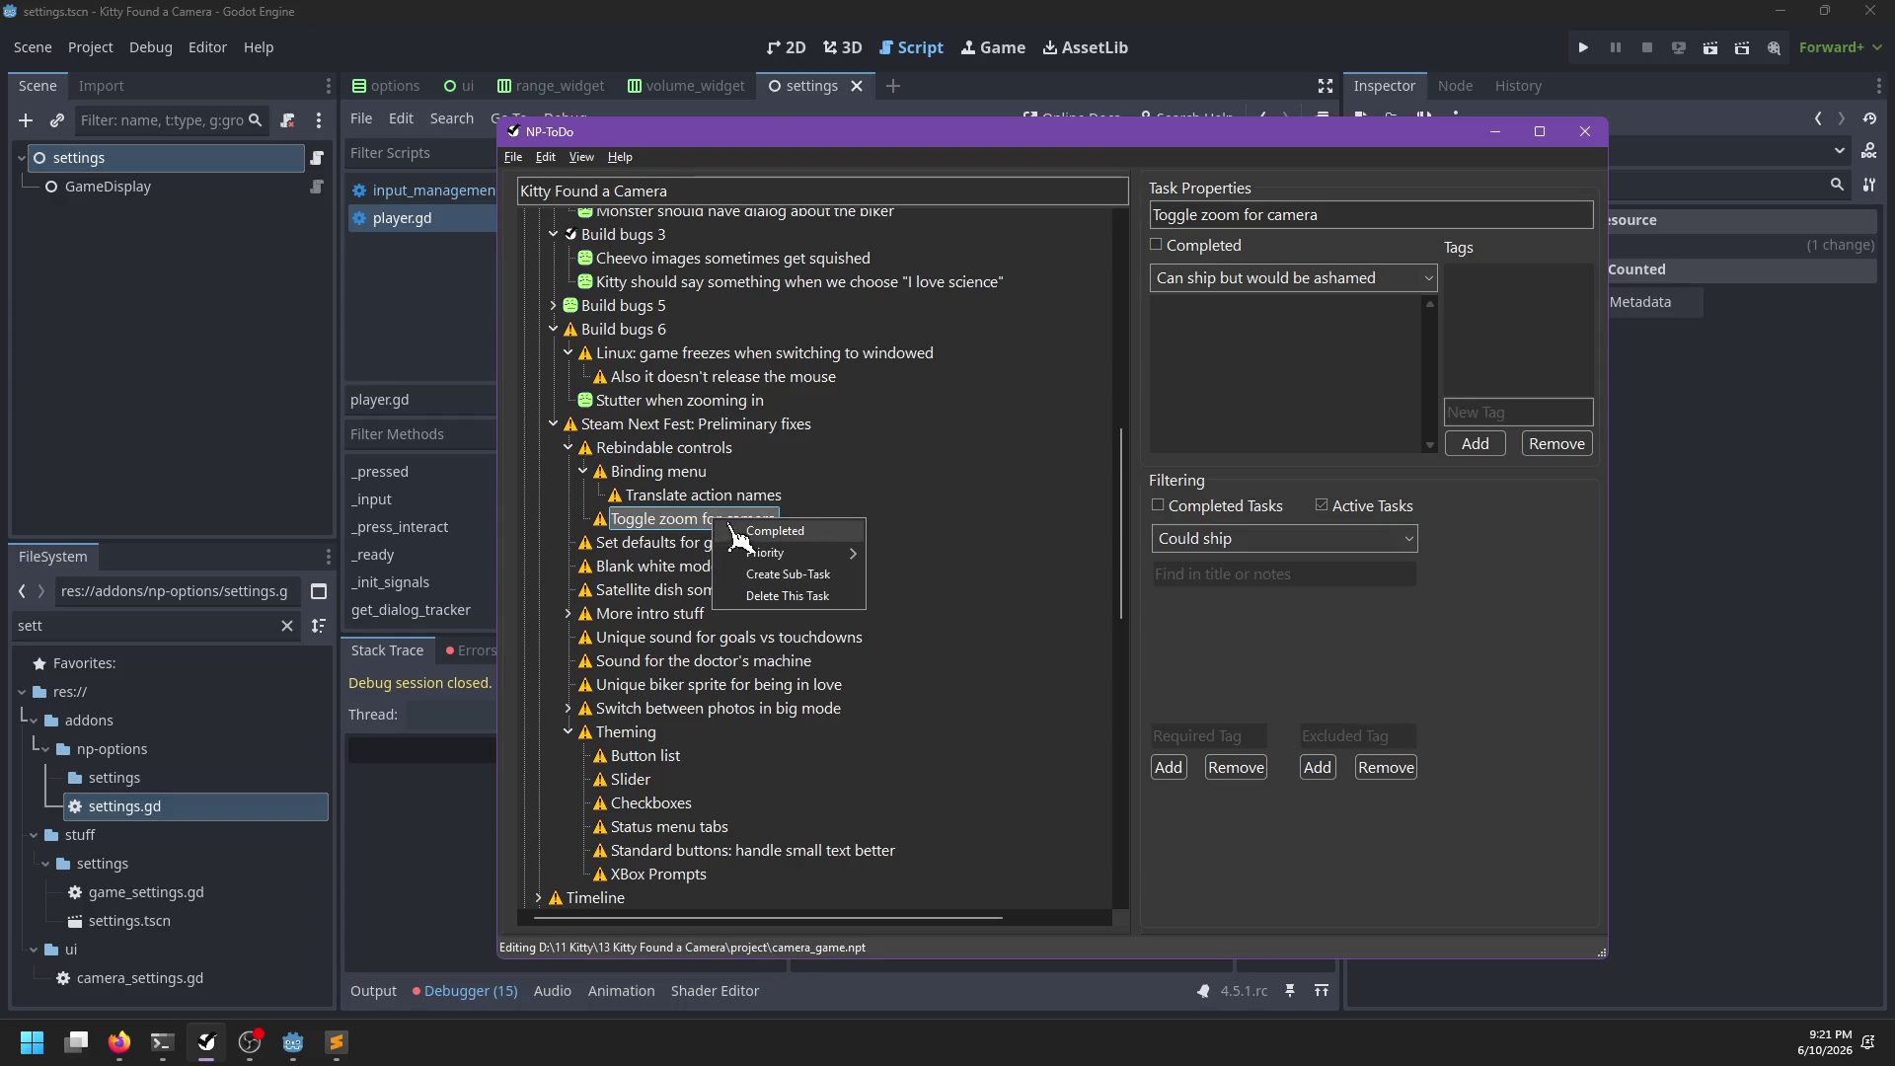
{"action": "left_click", "coordinate": [746, 541]}
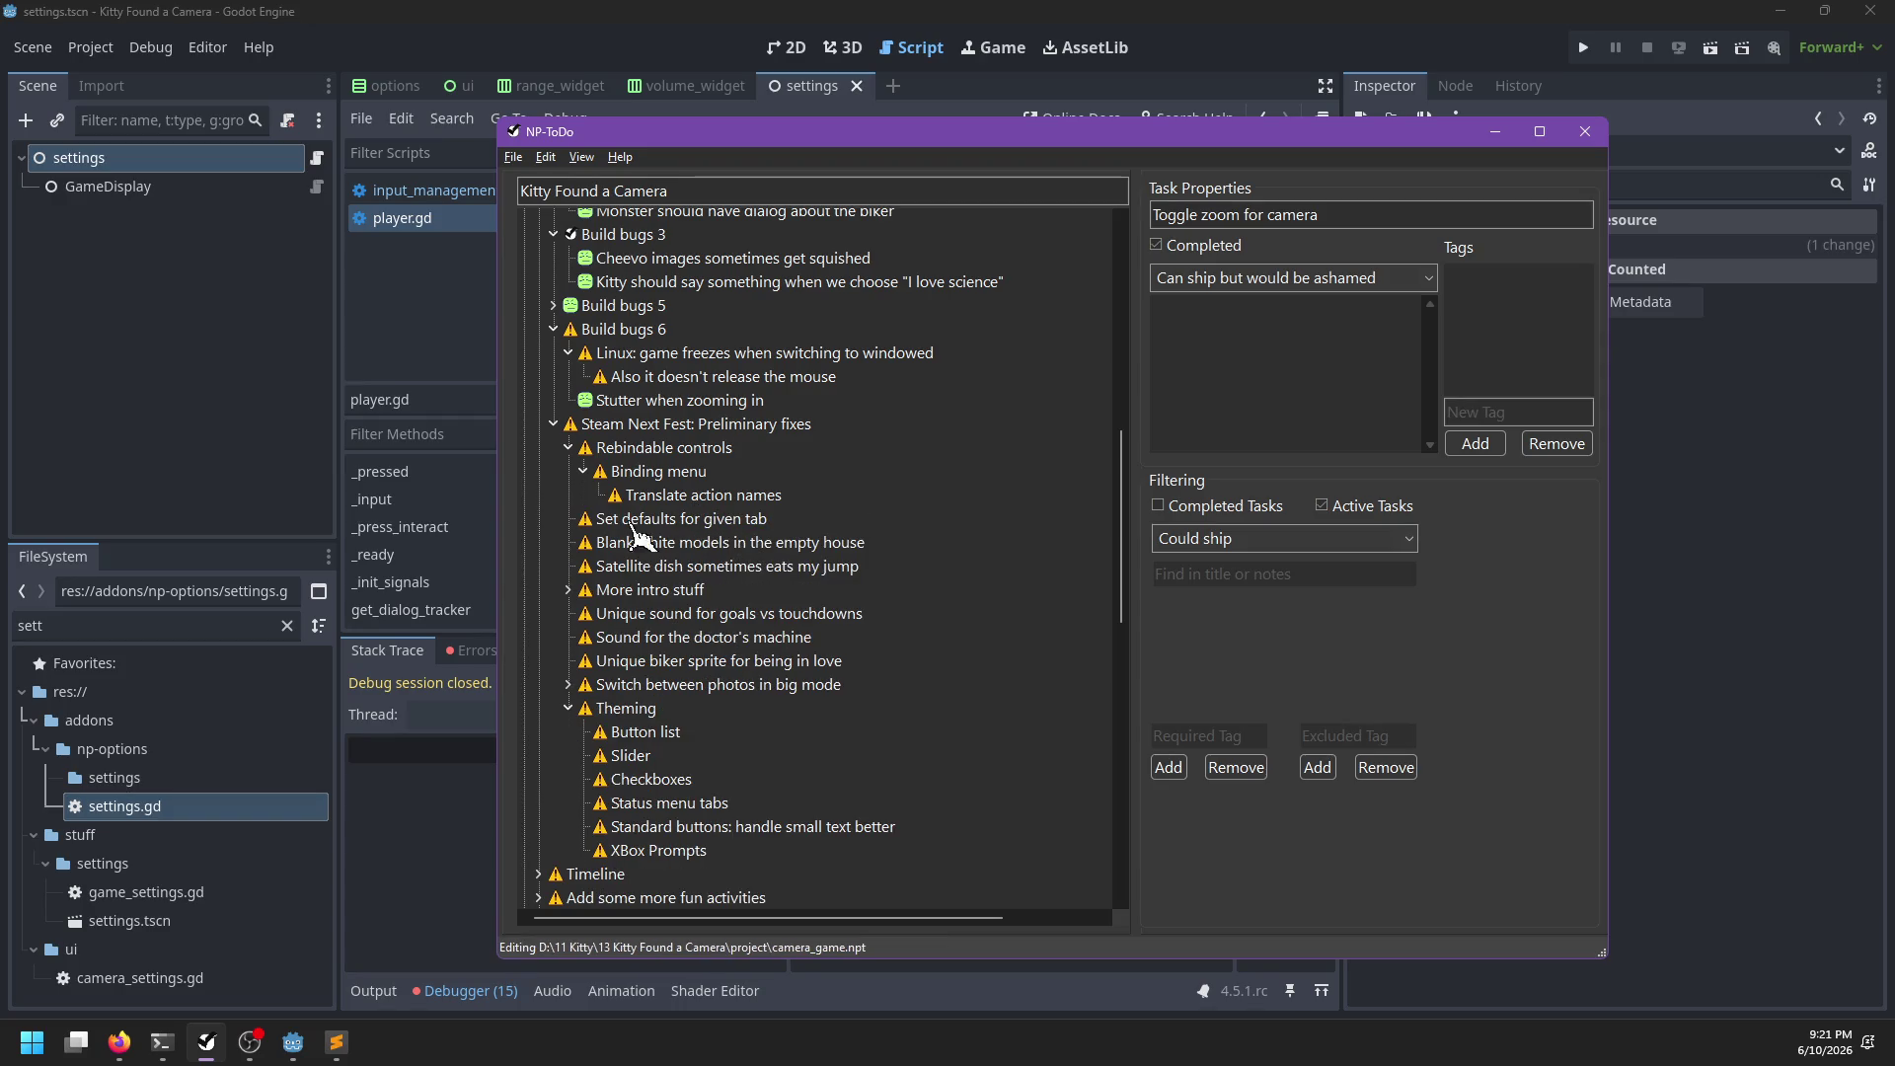
{"action": "left_click", "coordinate": [785, 10]}
{"action": "scroll", "coordinate": [822, 437], "scroll_direction": "down", "scroll_amount": 9}
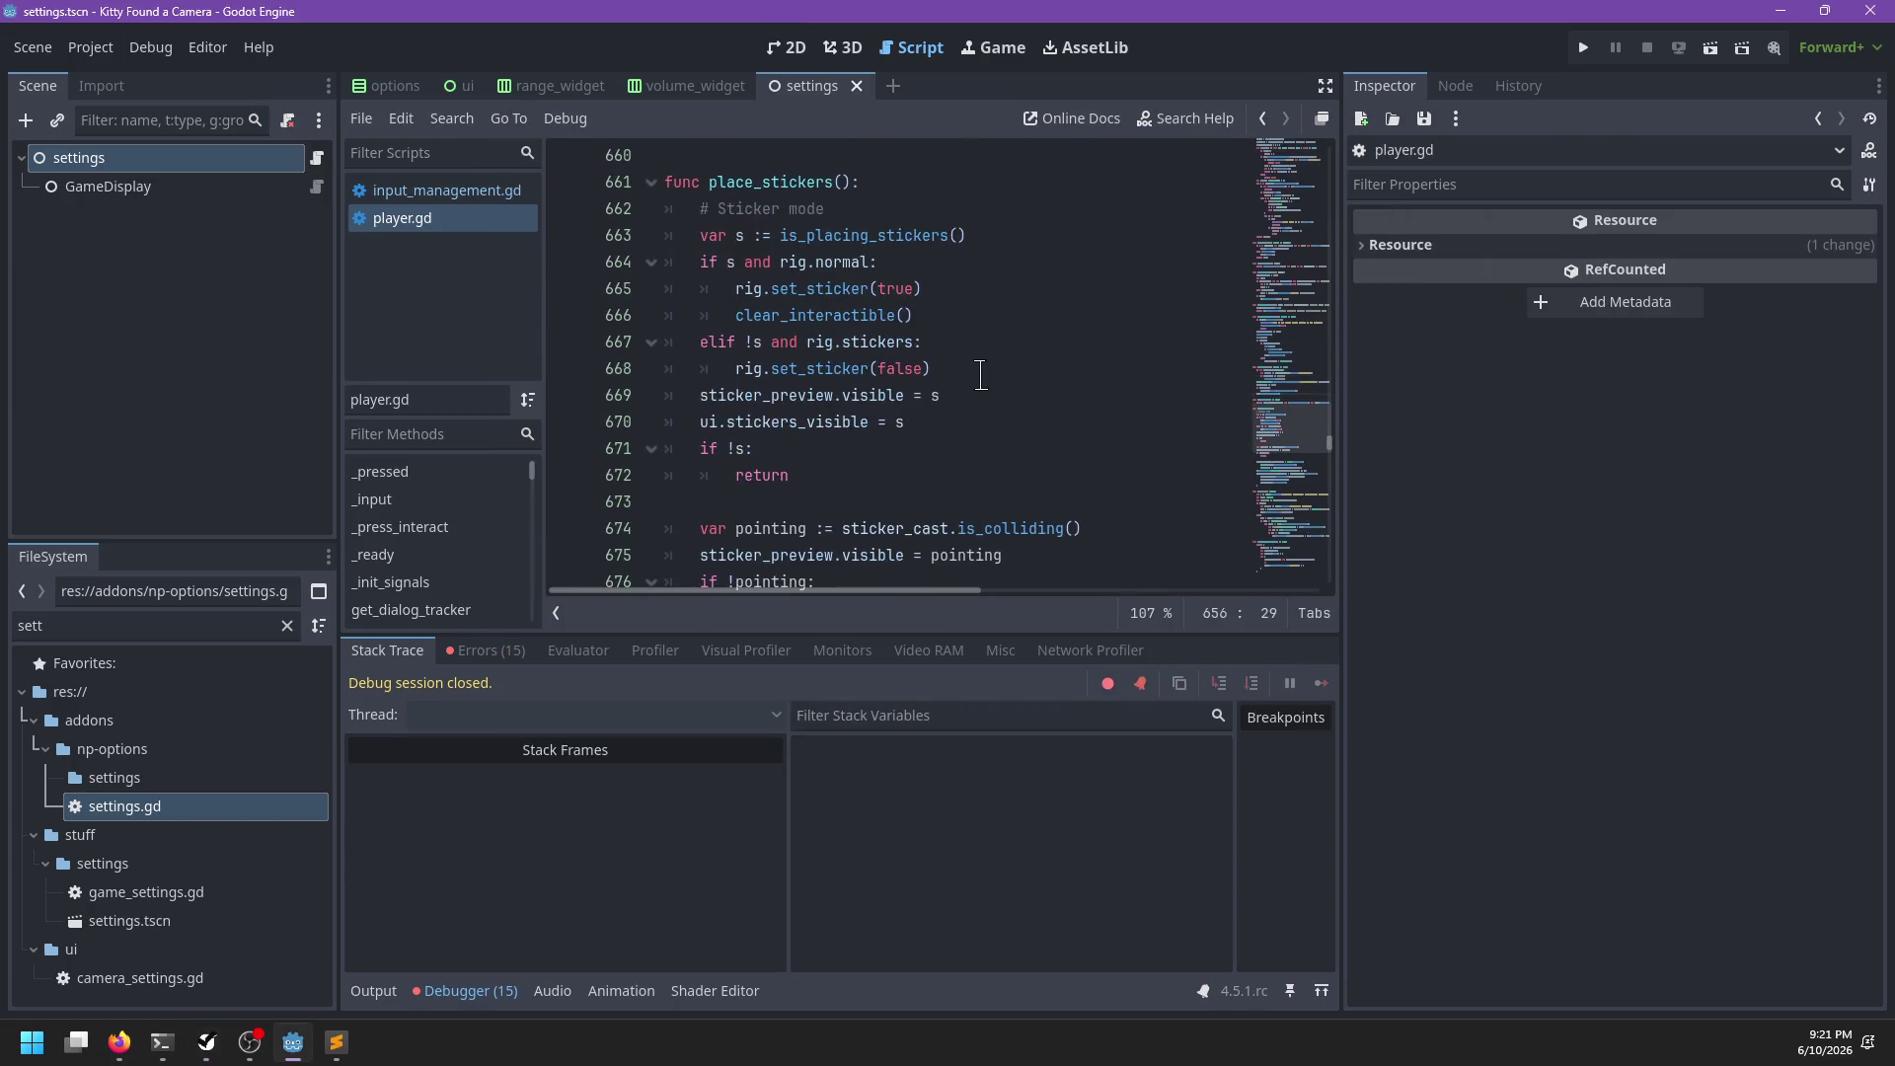
Open input_management.gd and select the 'Translate action names' task in NP-ToDo
{"action": "left_click", "coordinate": [464, 192]}
{"action": "scroll", "coordinate": [850, 358], "scroll_direction": "down", "scroll_amount": 5}
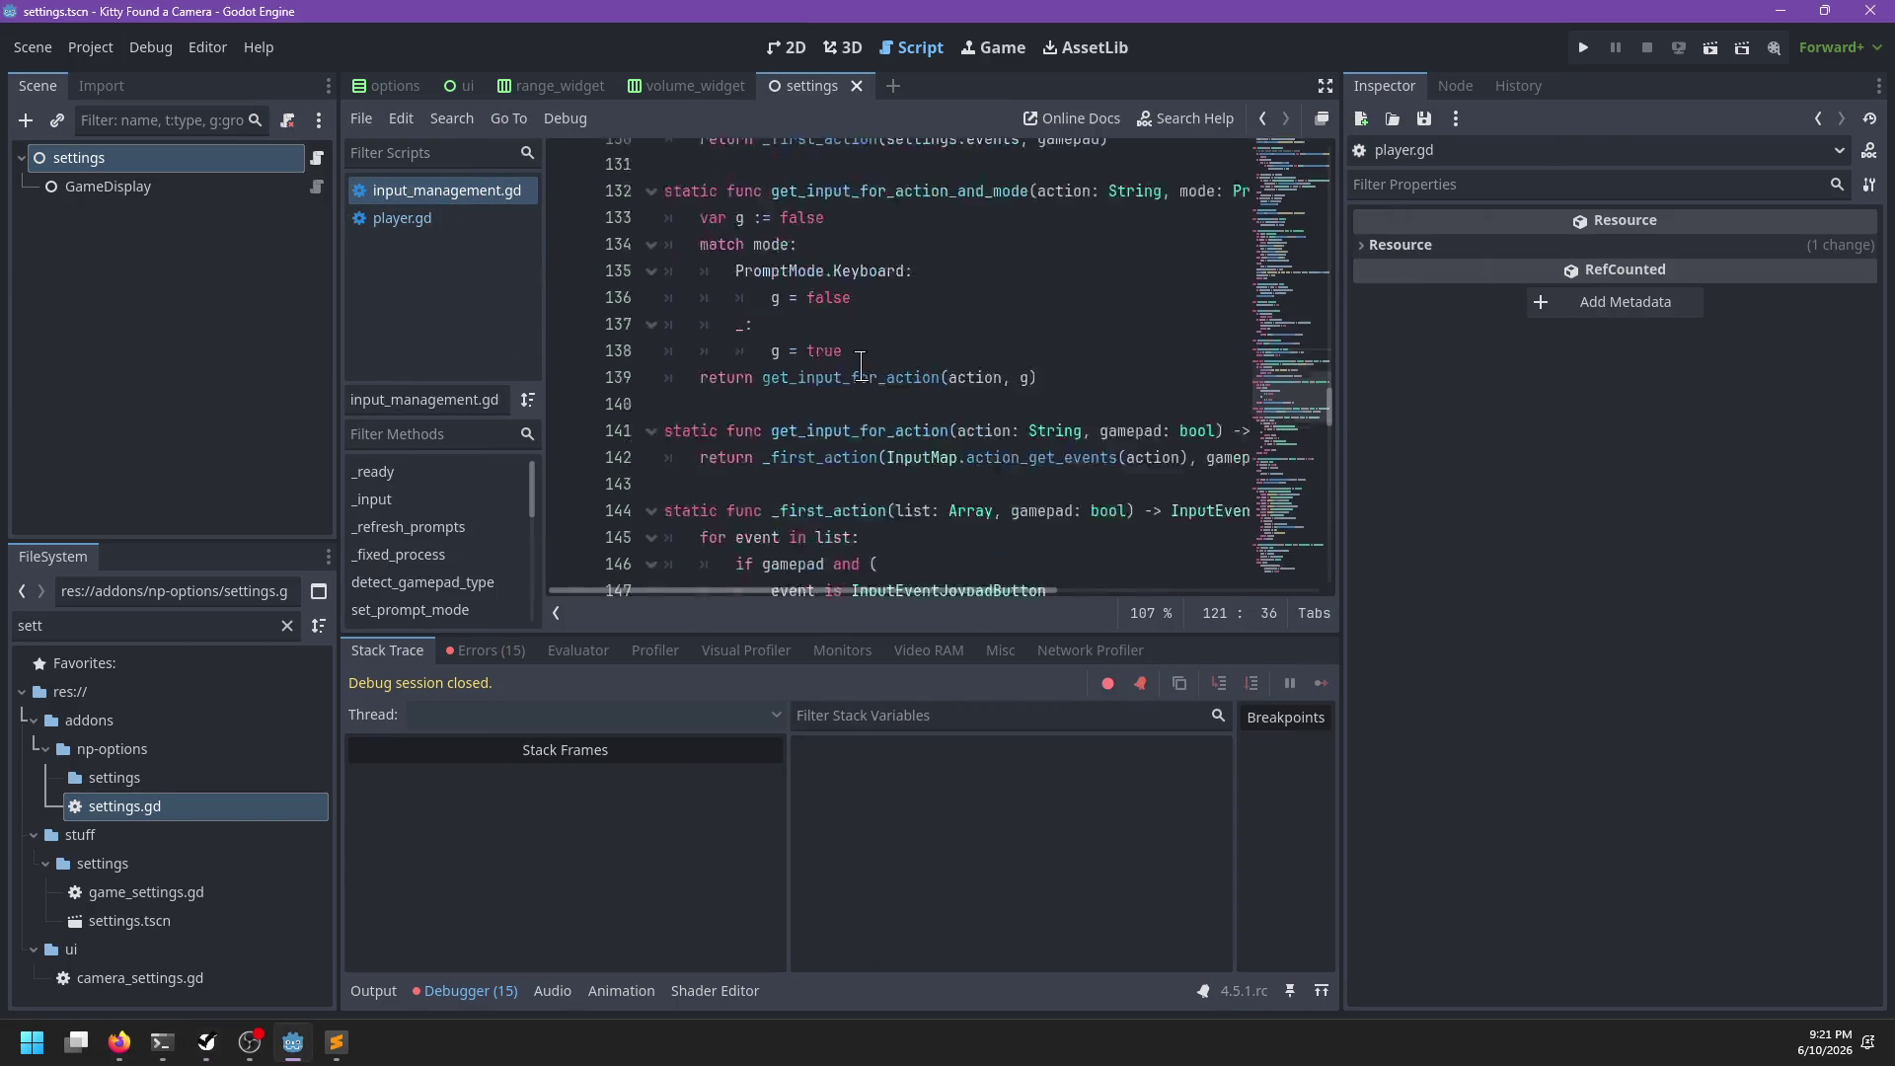
{"action": "key", "text": "alt+Tab"}
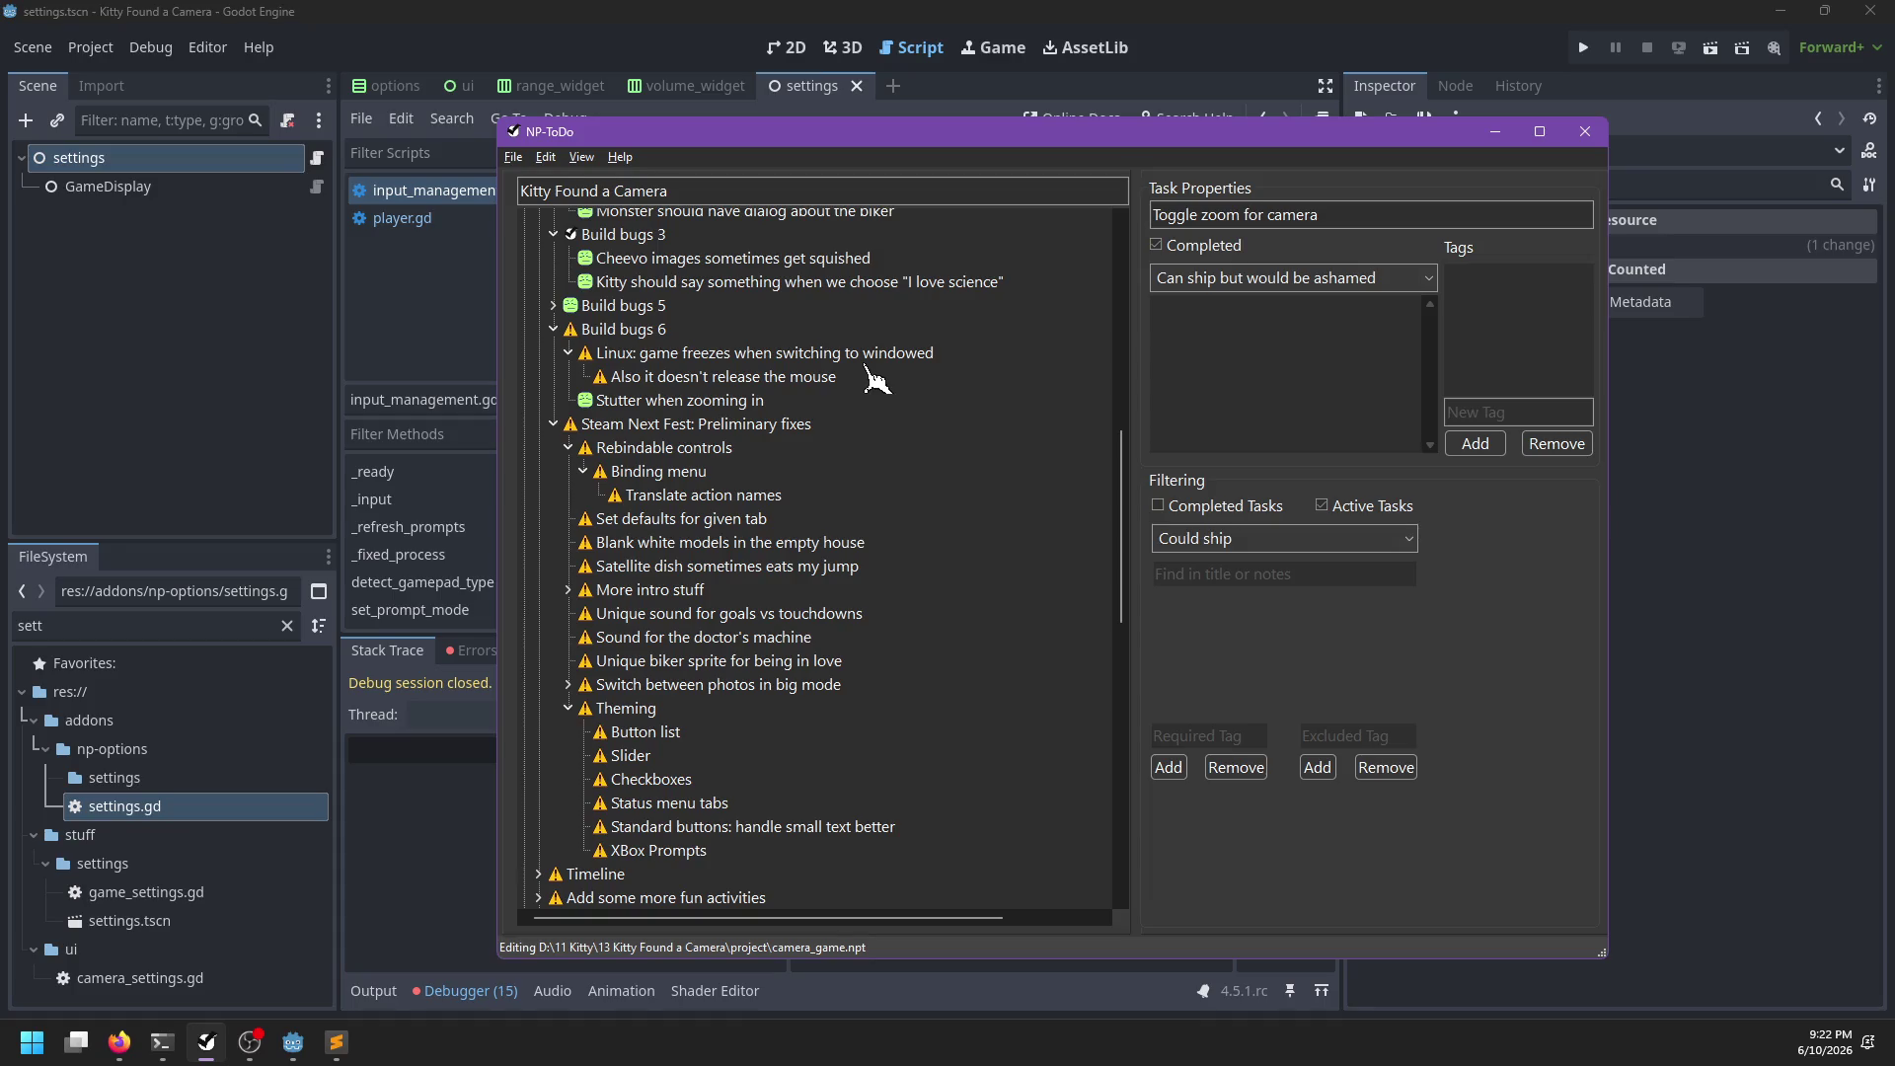
{"action": "left_click", "coordinate": [696, 494]}
{"action": "left_click", "coordinate": [787, 17]}
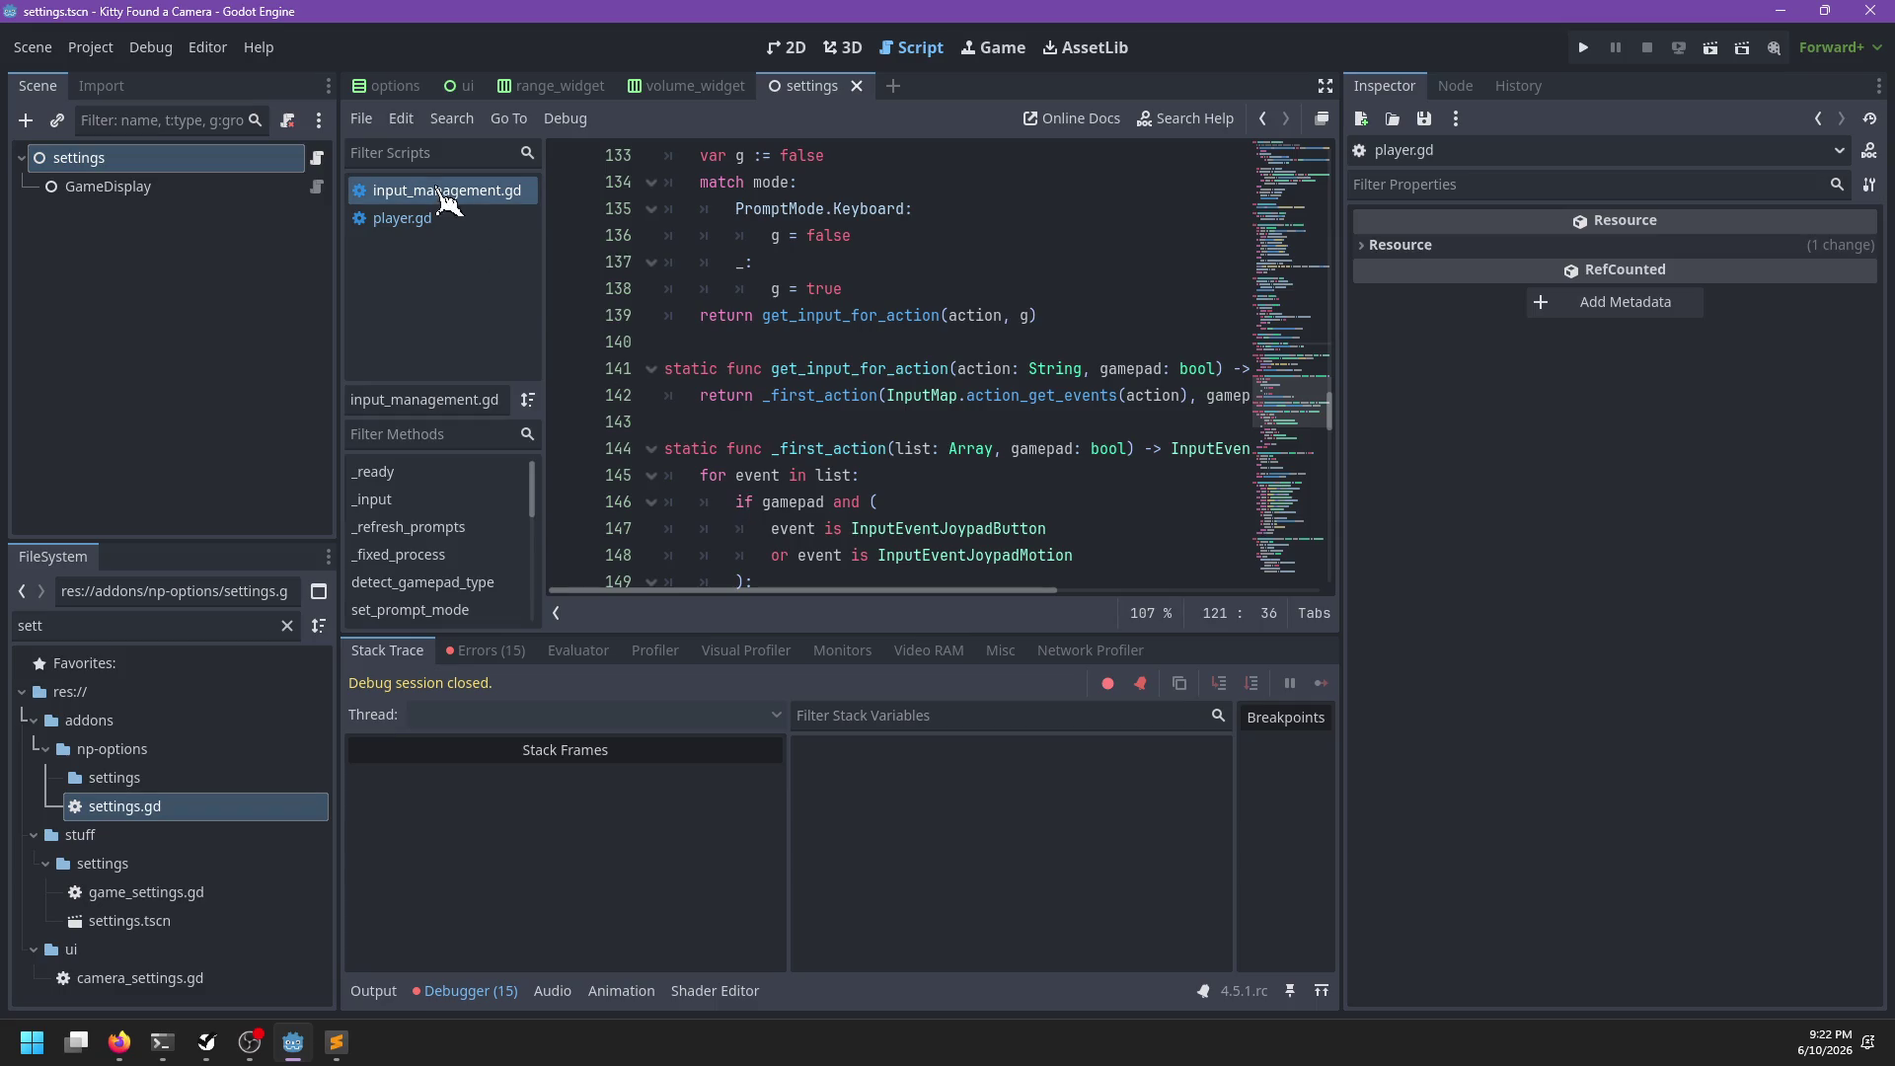
Place the caret on the empty line after the rebind function at the script's end
{"action": "left_click", "coordinate": [823, 449]}
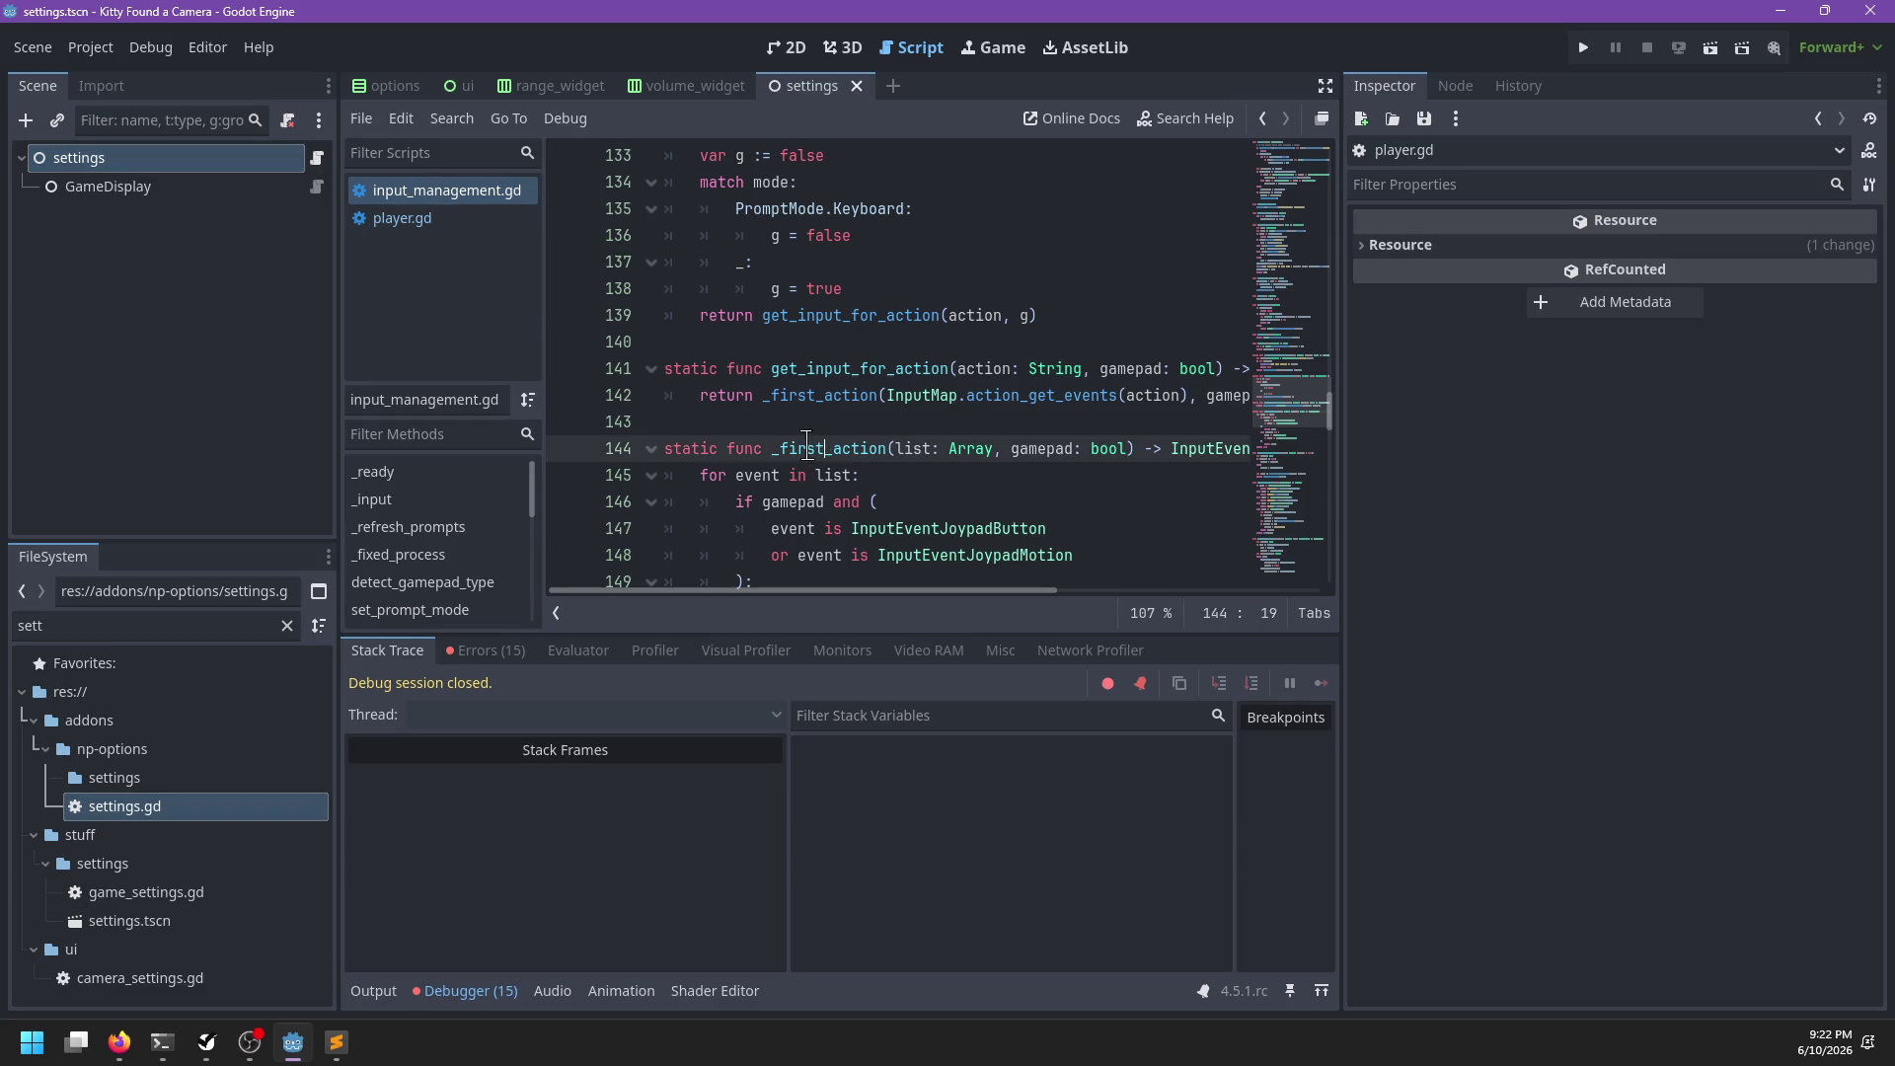
{"action": "scroll", "coordinate": [806, 448], "scroll_direction": "down", "scroll_amount": 20}
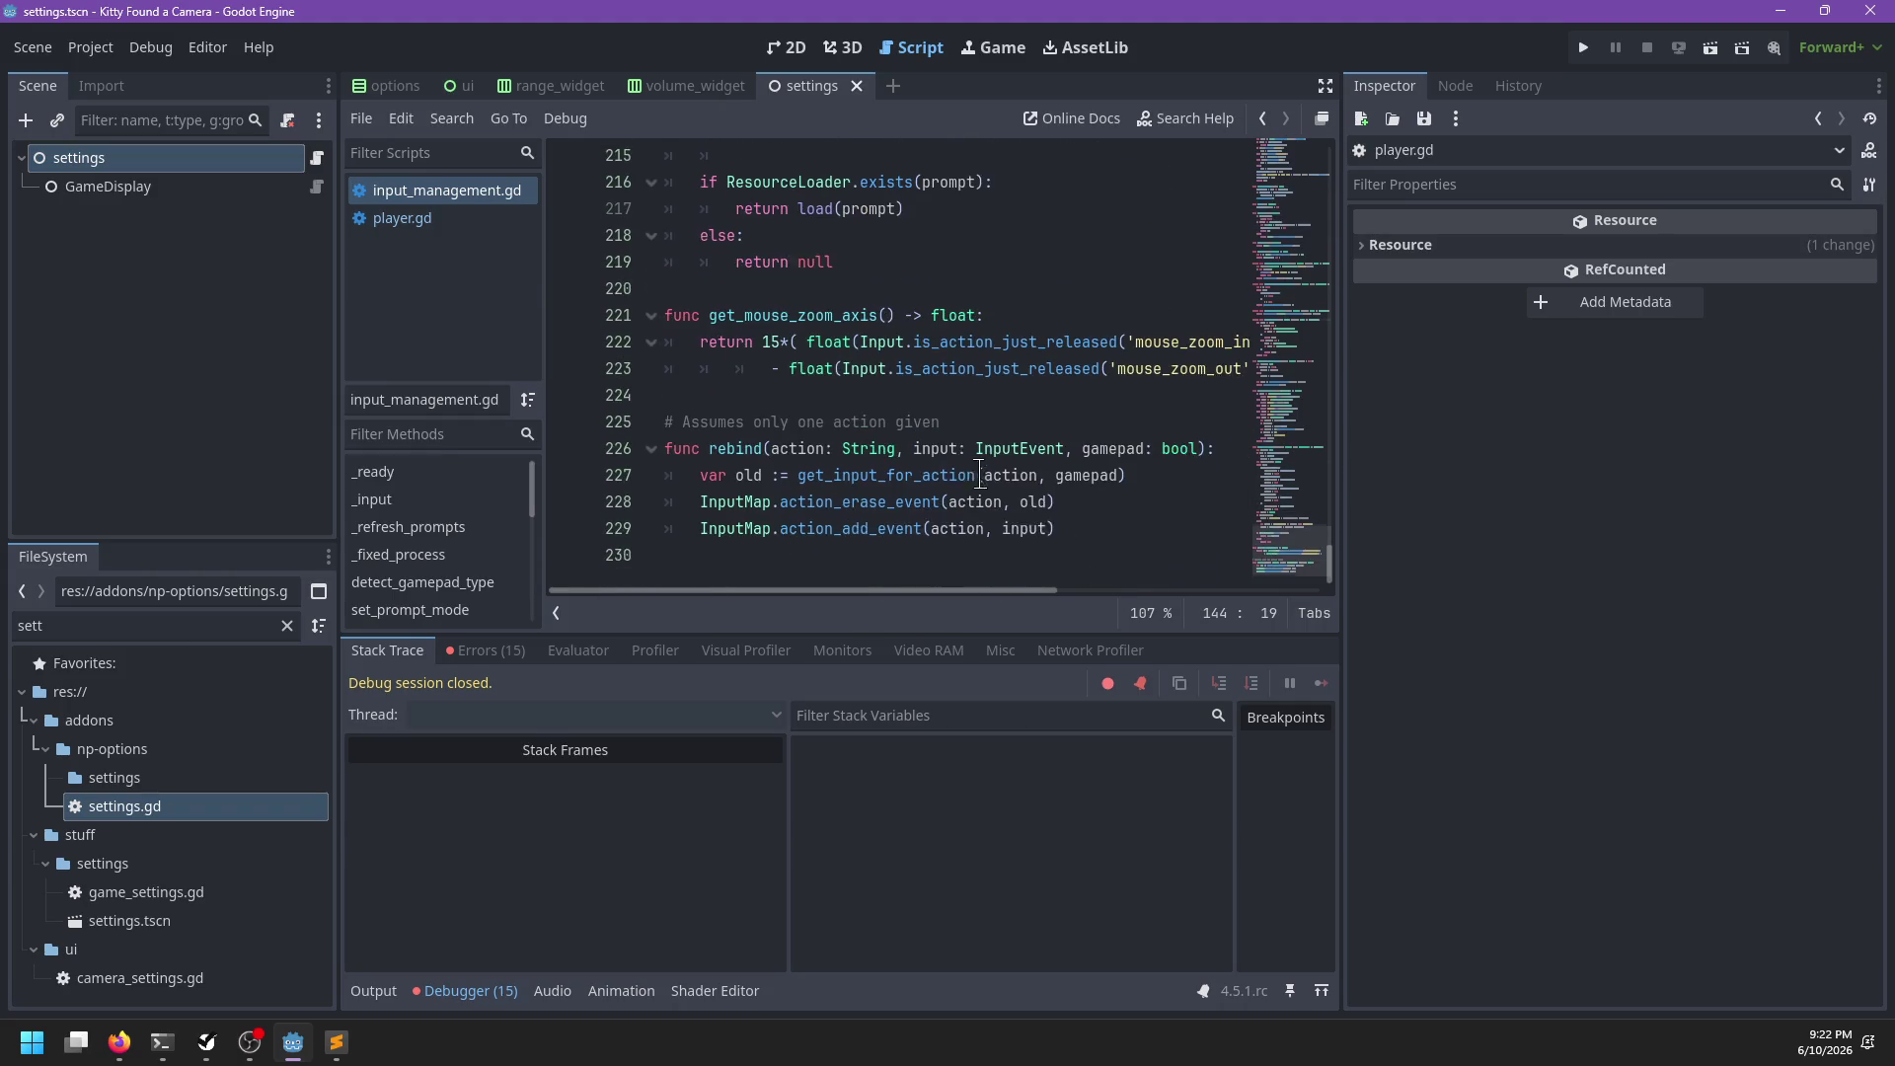
{"action": "left_click", "coordinate": [767, 393]}
{"action": "scroll", "coordinate": [881, 395], "scroll_direction": "up", "scroll_amount": 8}
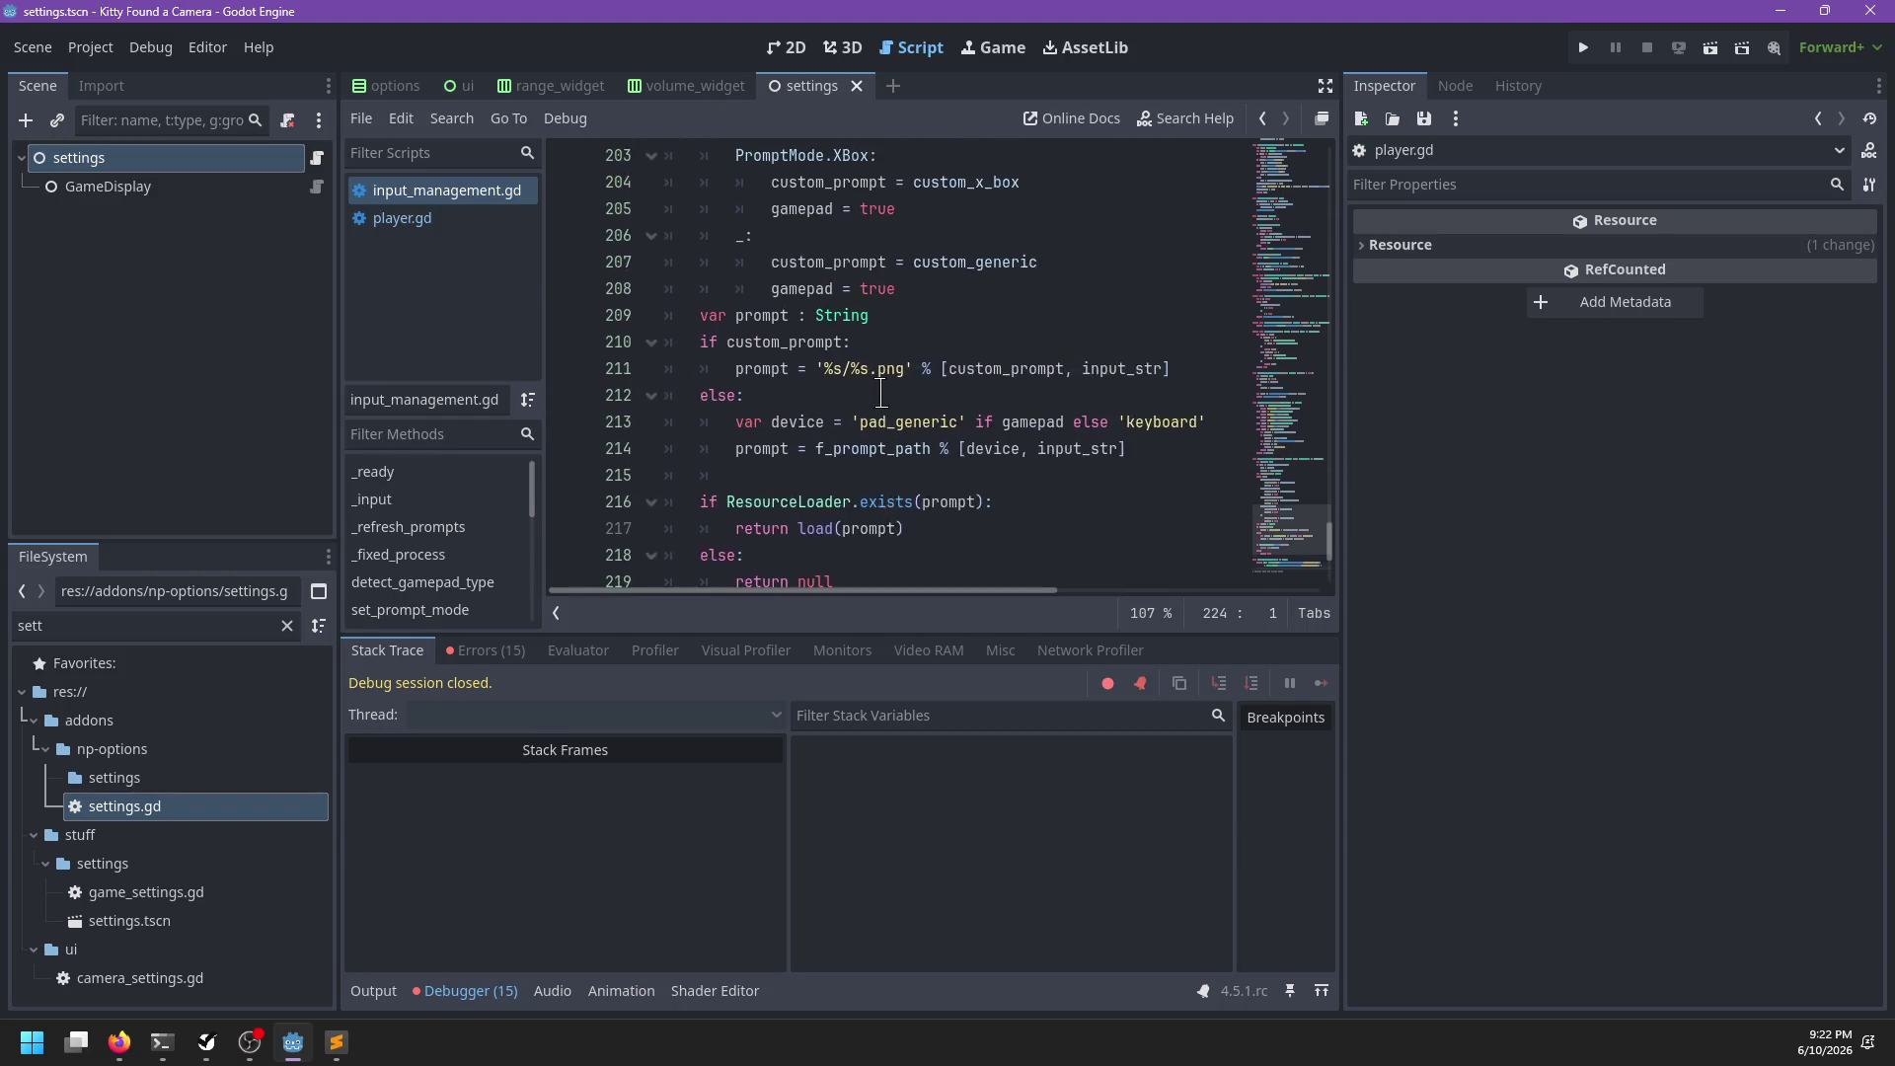
{"action": "scroll", "coordinate": [882, 395], "scroll_direction": "up", "scroll_amount": 3}
{"action": "scroll", "coordinate": [882, 395], "scroll_direction": "down", "scroll_amount": 10}
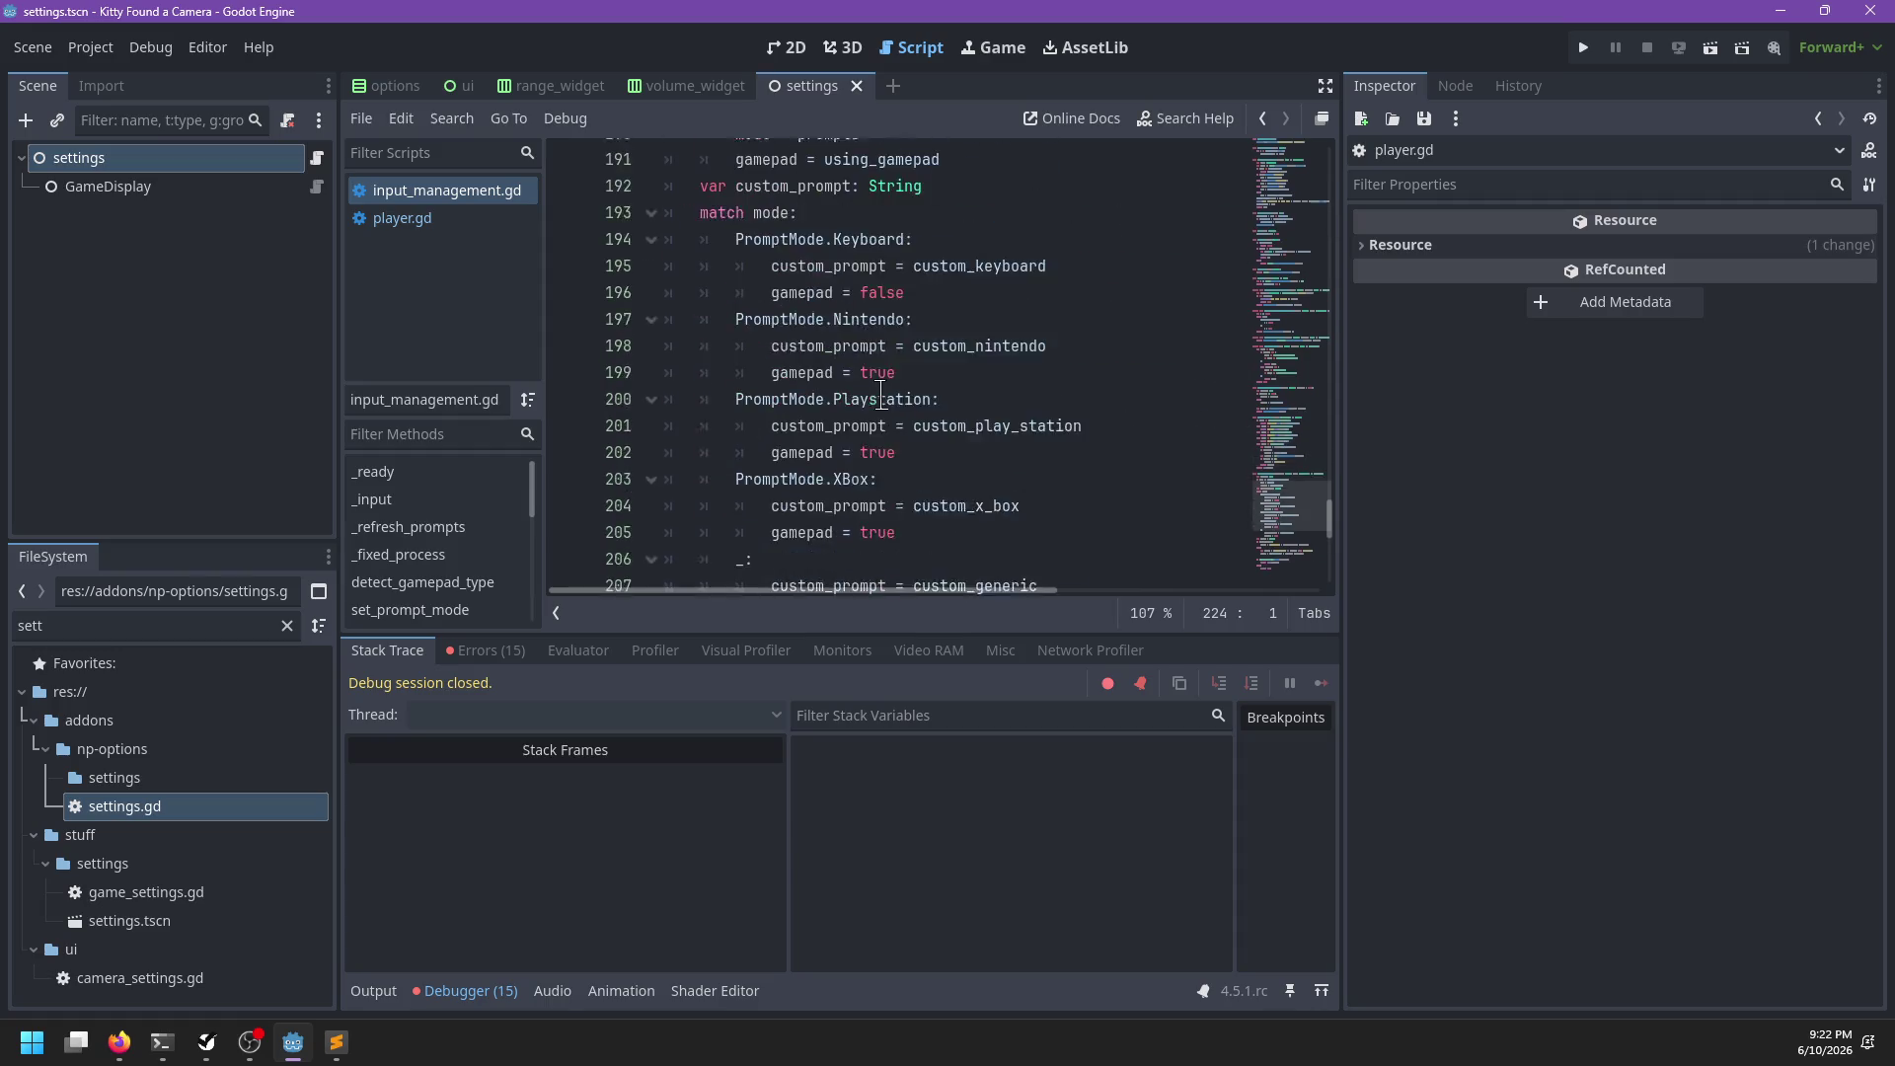
{"action": "scroll", "coordinate": [881, 393], "scroll_direction": "down", "scroll_amount": 1}
{"action": "left_click", "coordinate": [748, 553]}
{"action": "type", "text": "func translate(action_name: String):"}
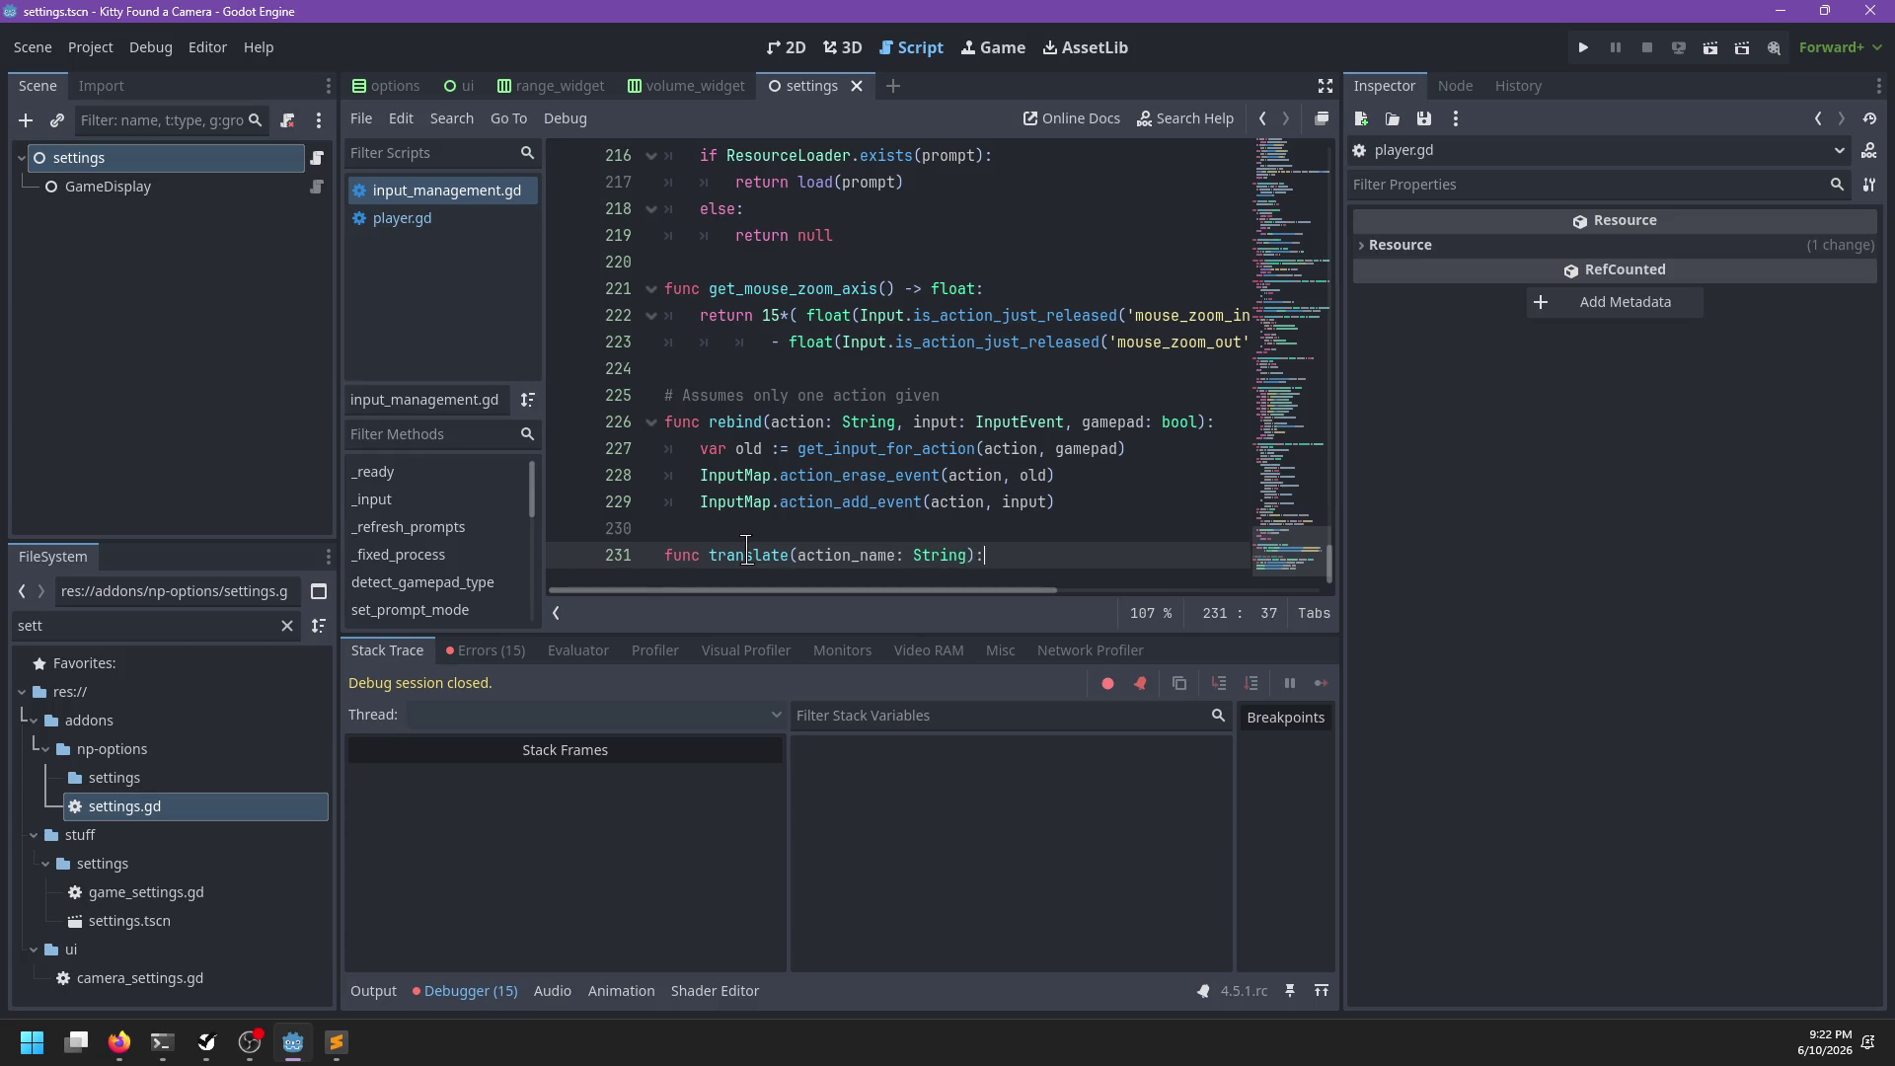
Write the translate(action_name: String) body returning tr('action:'+action_name), fix the stray comma, and save
{"action": "key", "text": "Return"}
{"action": "type", "text": "return tr('action:',"}
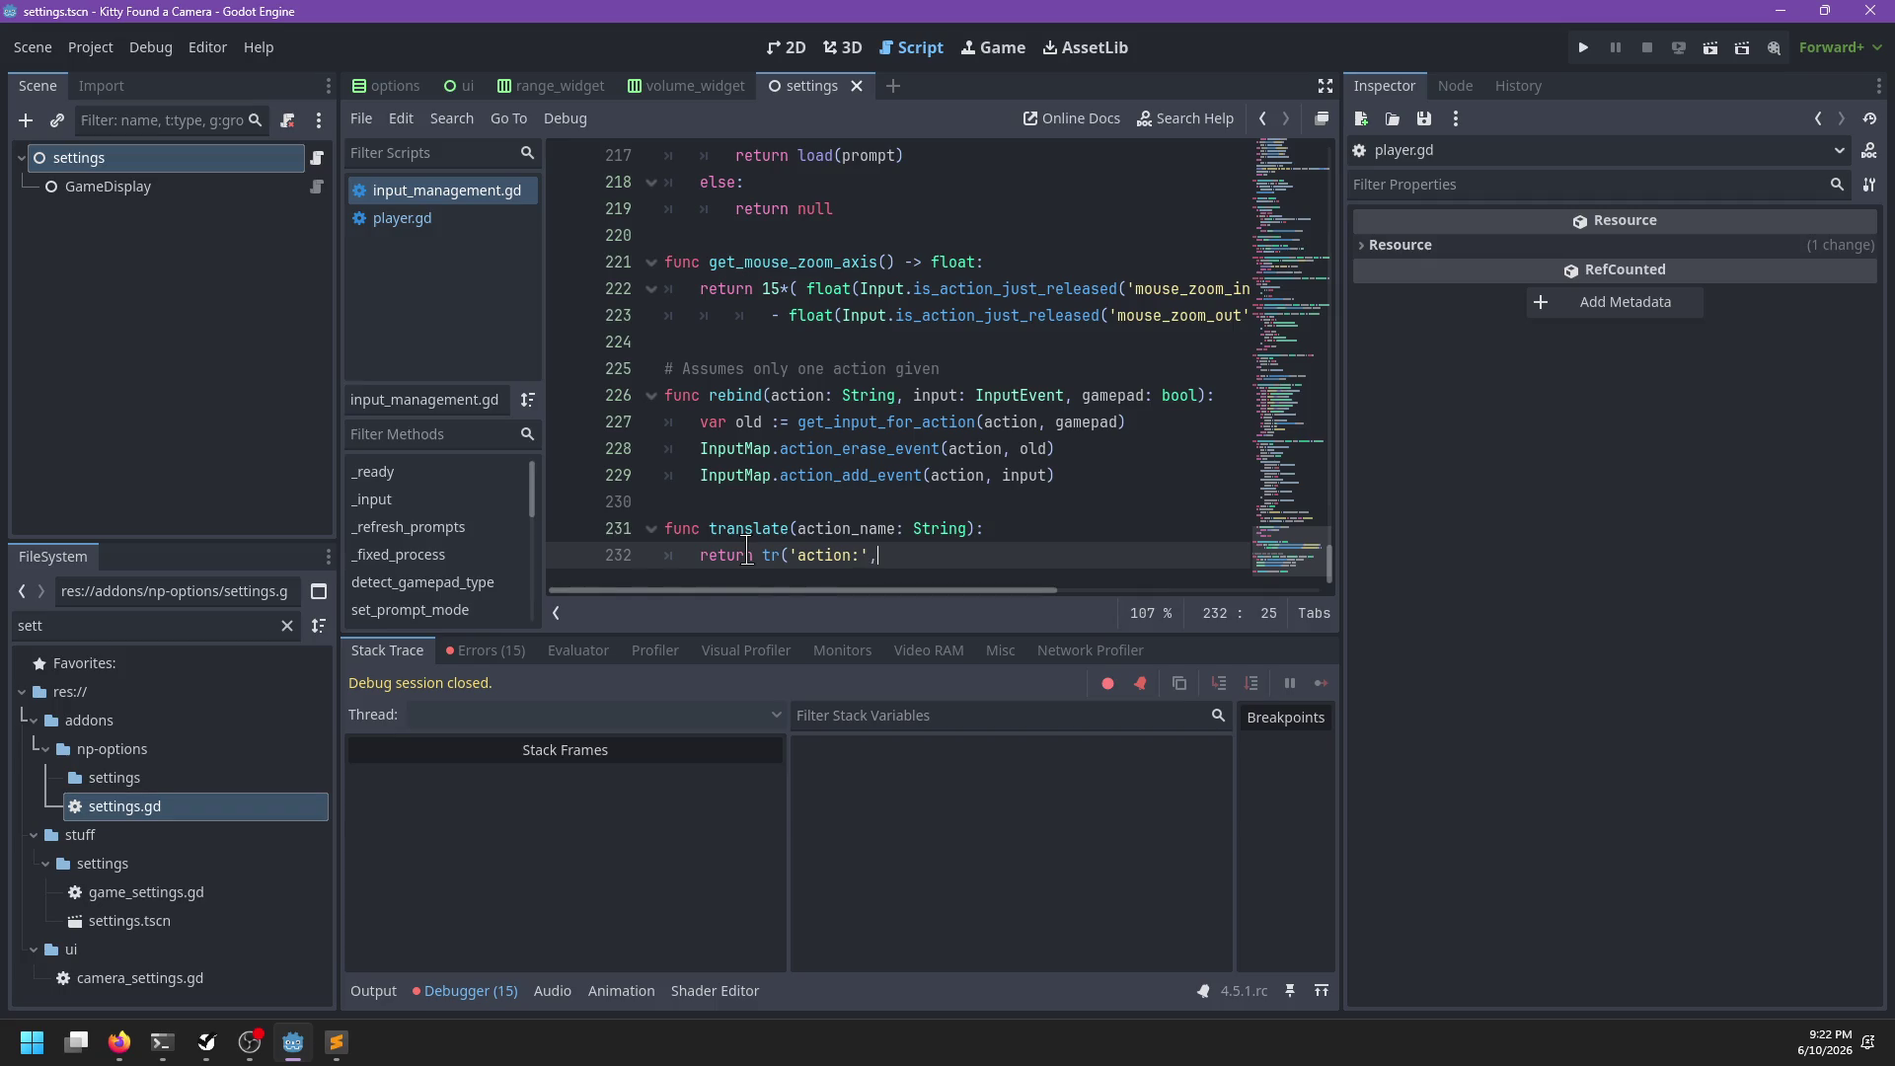
{"action": "key", "text": "BackSpace"}
{"action": "type", "text": ":'+action_name"}
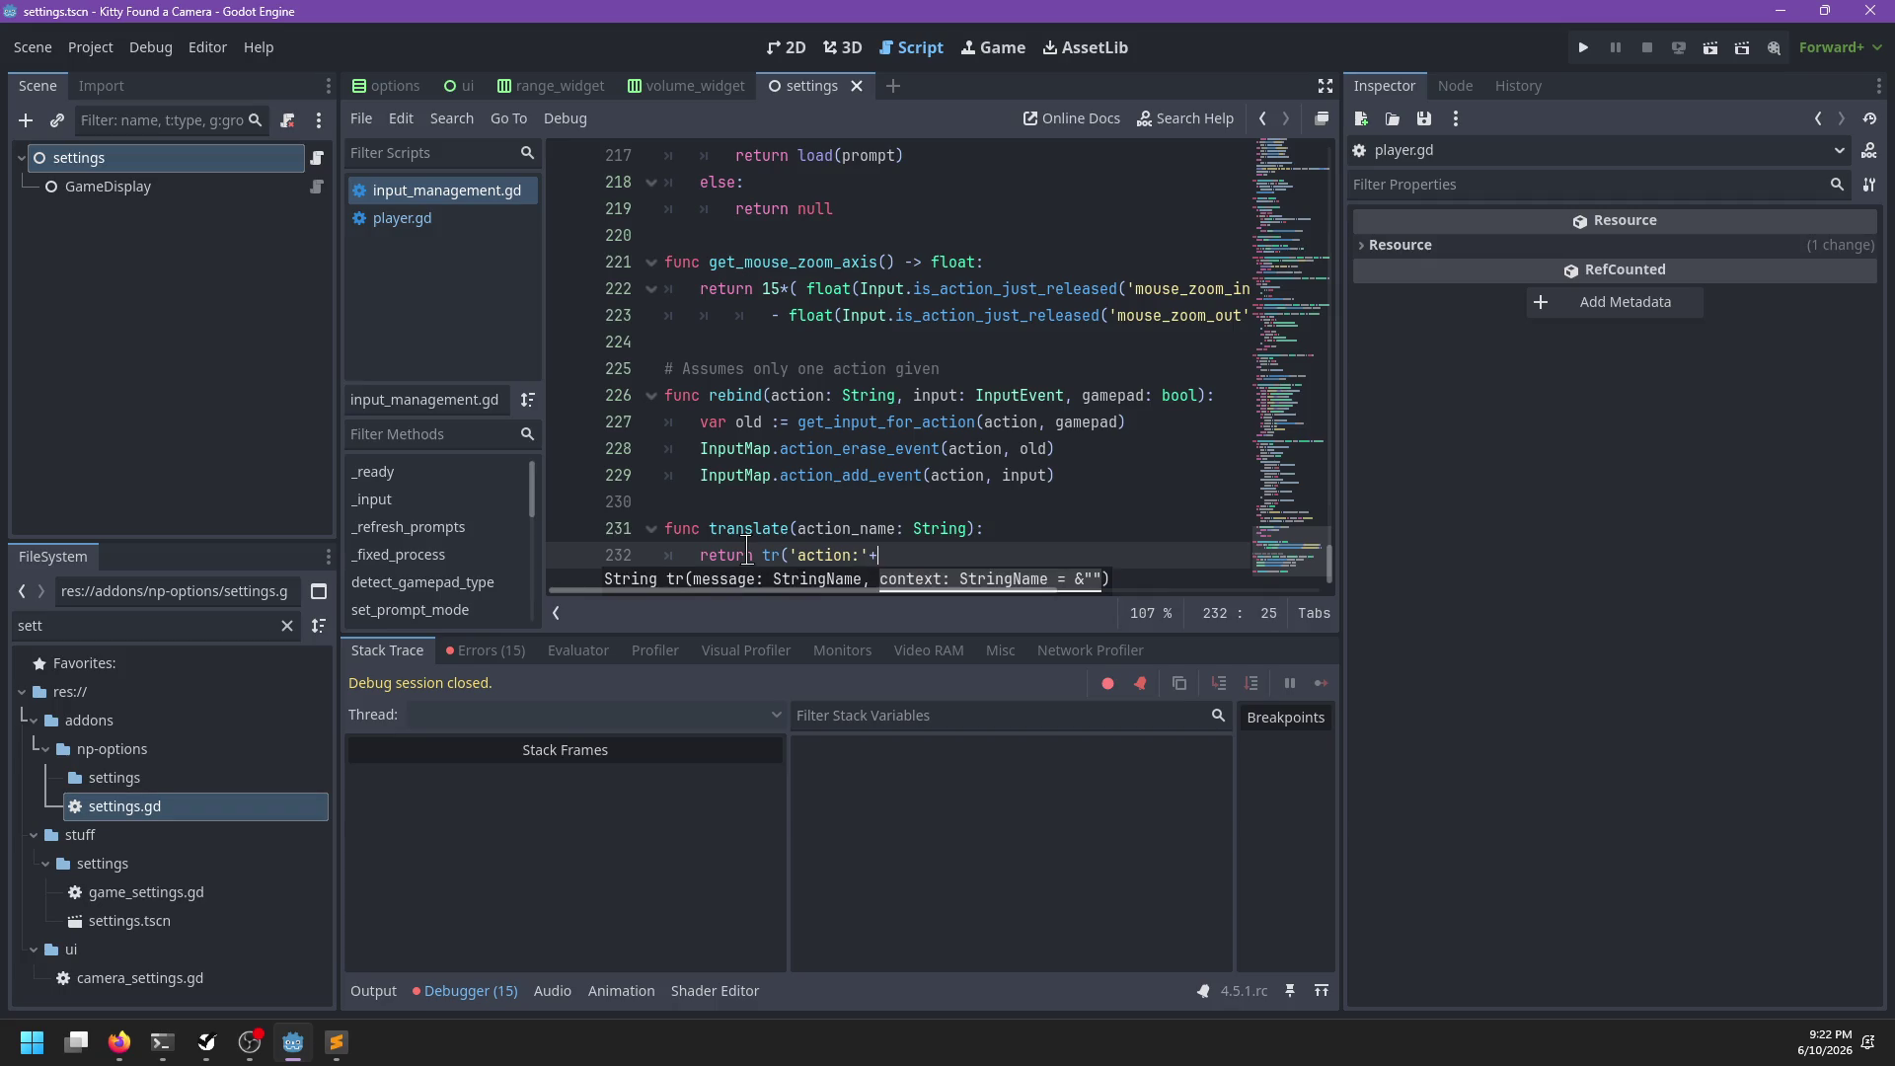
{"action": "key", "text": "Escape"}
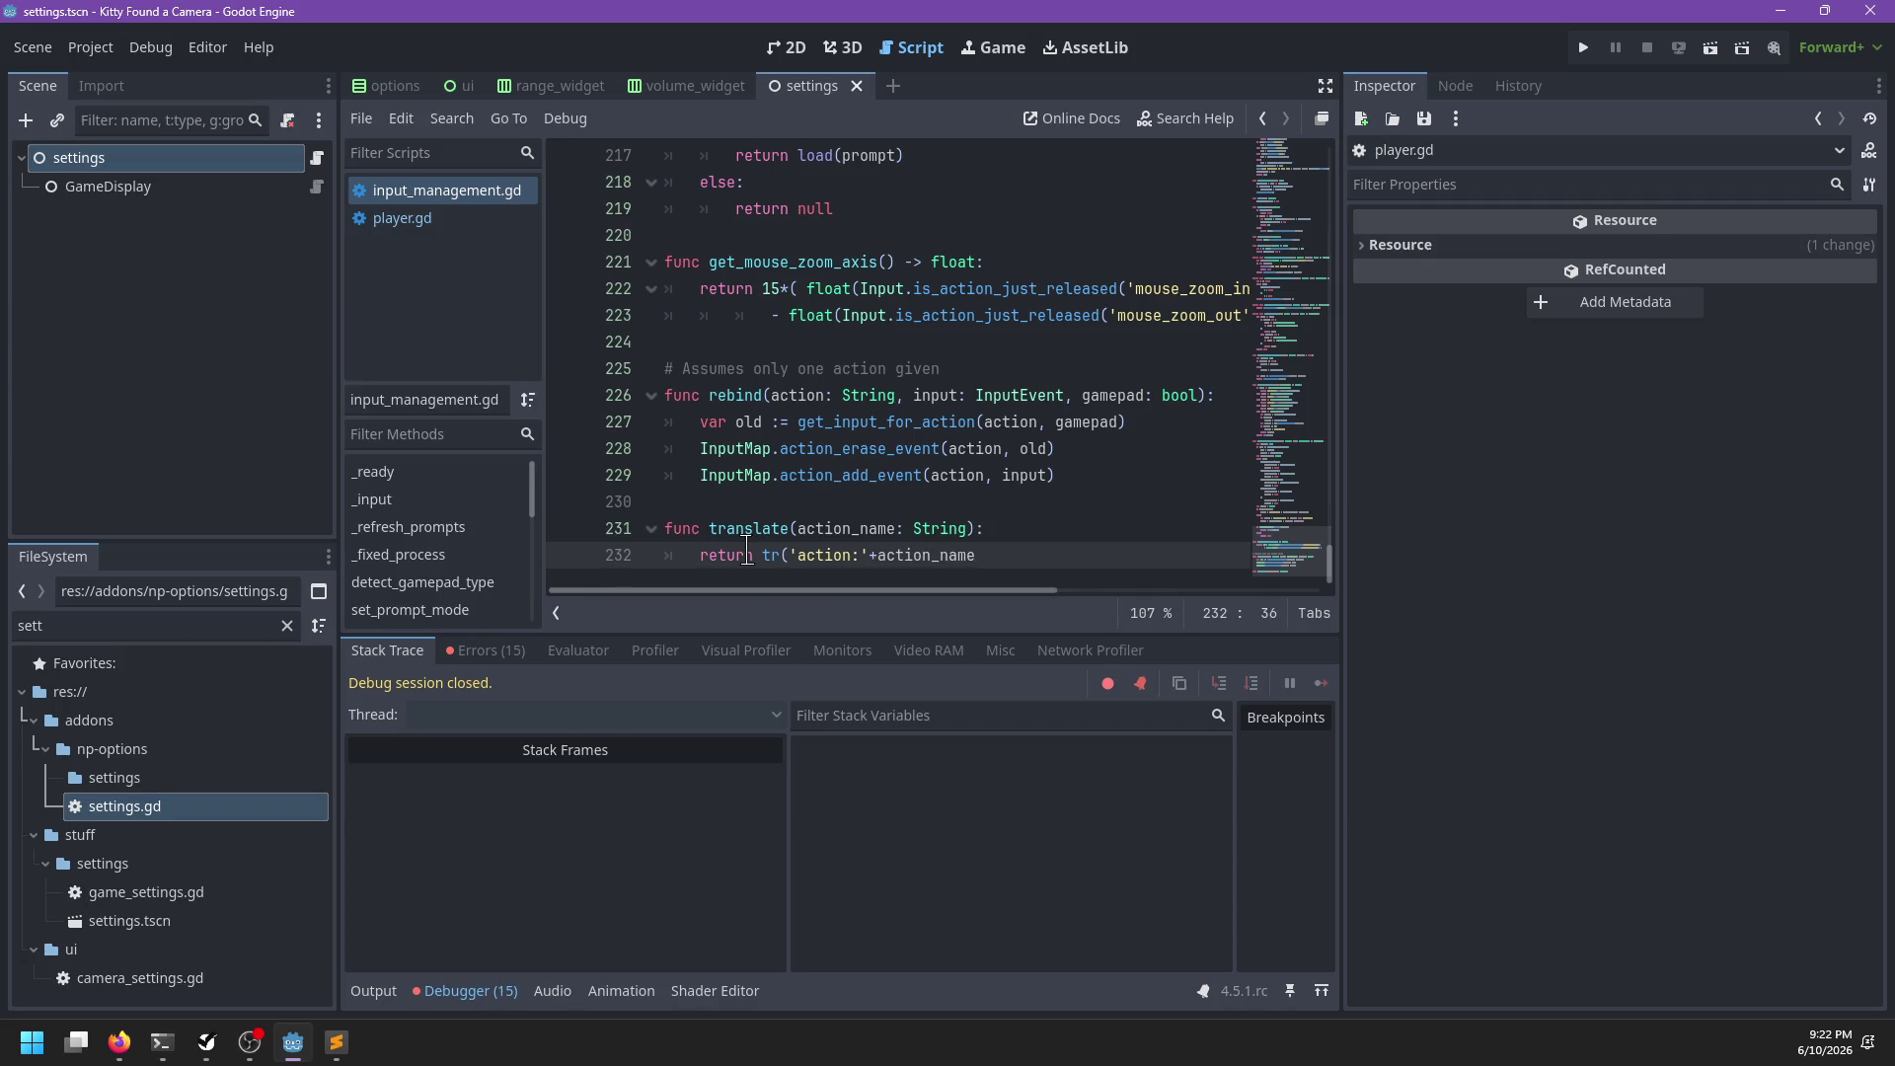
{"action": "type", "text": ")"}
{"action": "key", "text": "ctrl+s"}
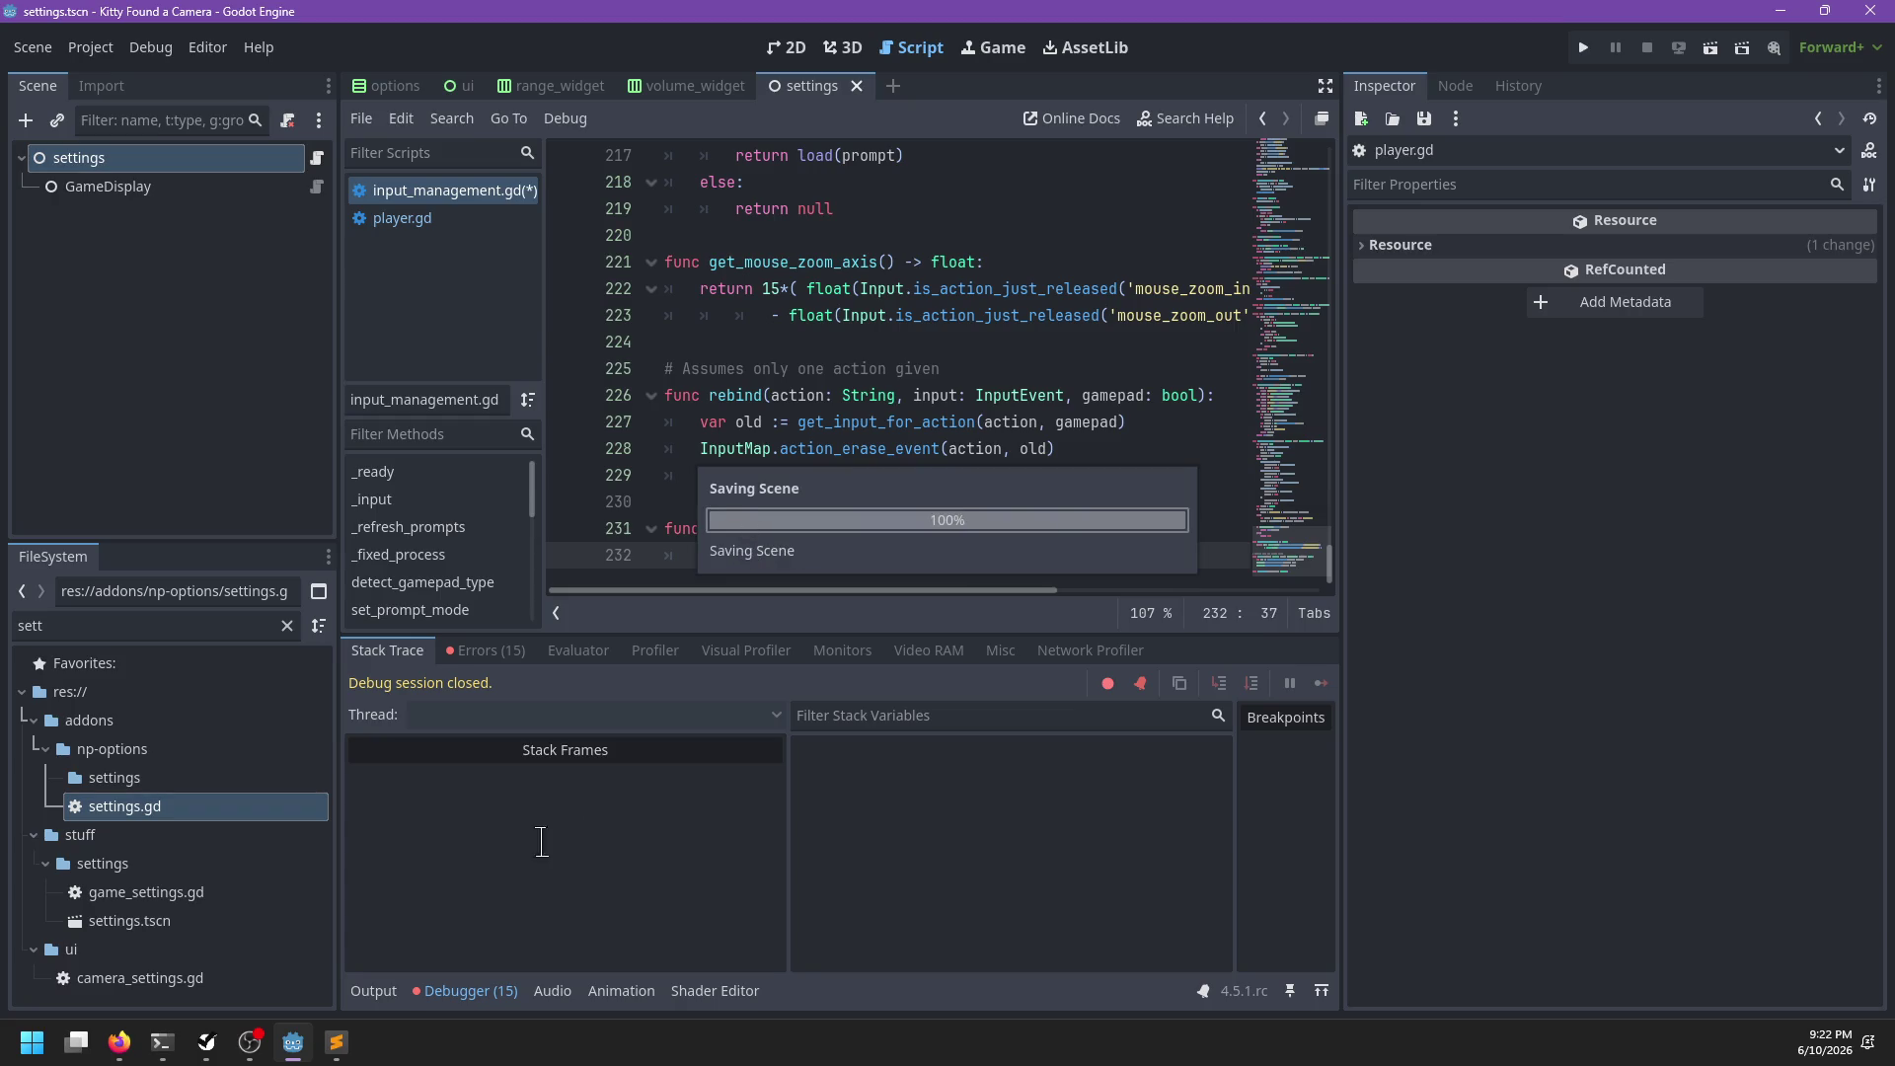
{"action": "mouse_move", "coordinate": [120, 1044]}
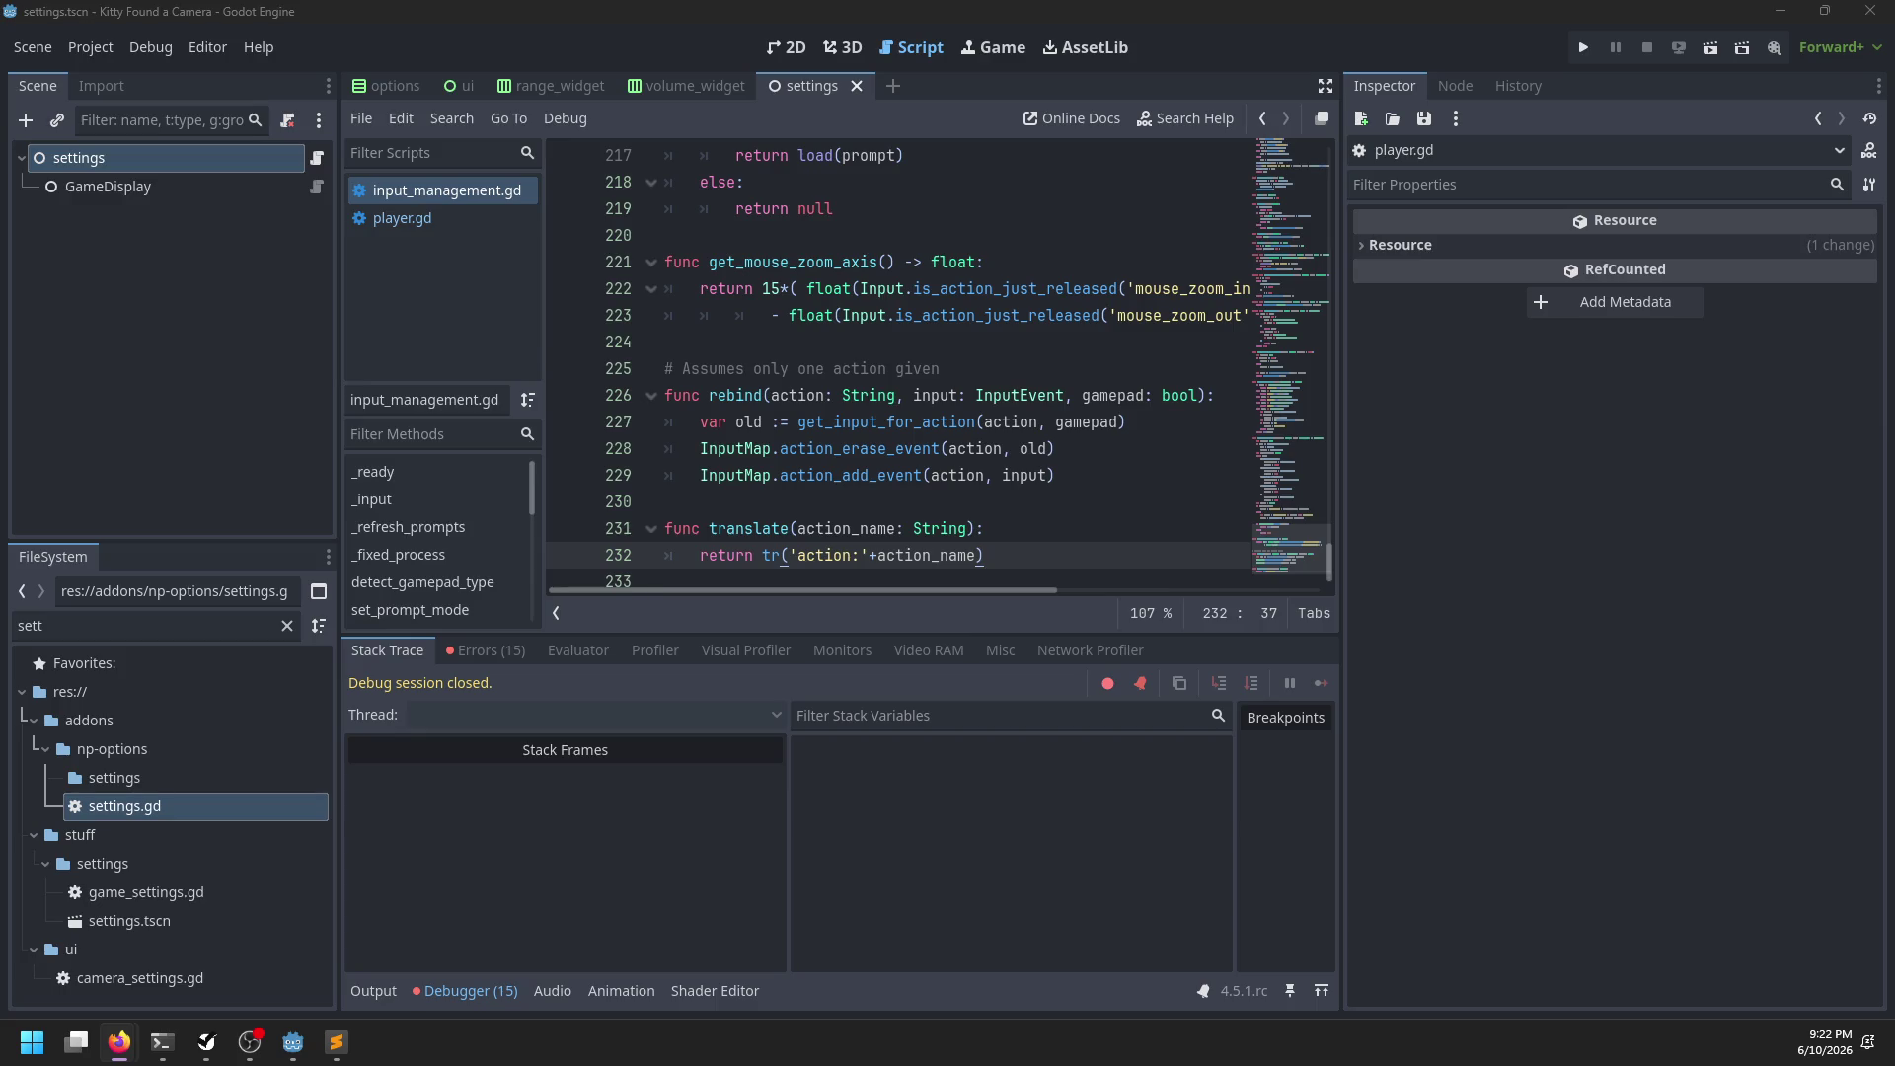
Search 'godot tr context' and follow the Reddit thread's docs link on translation contexts
{"action": "key", "text": "alt+Tab"}
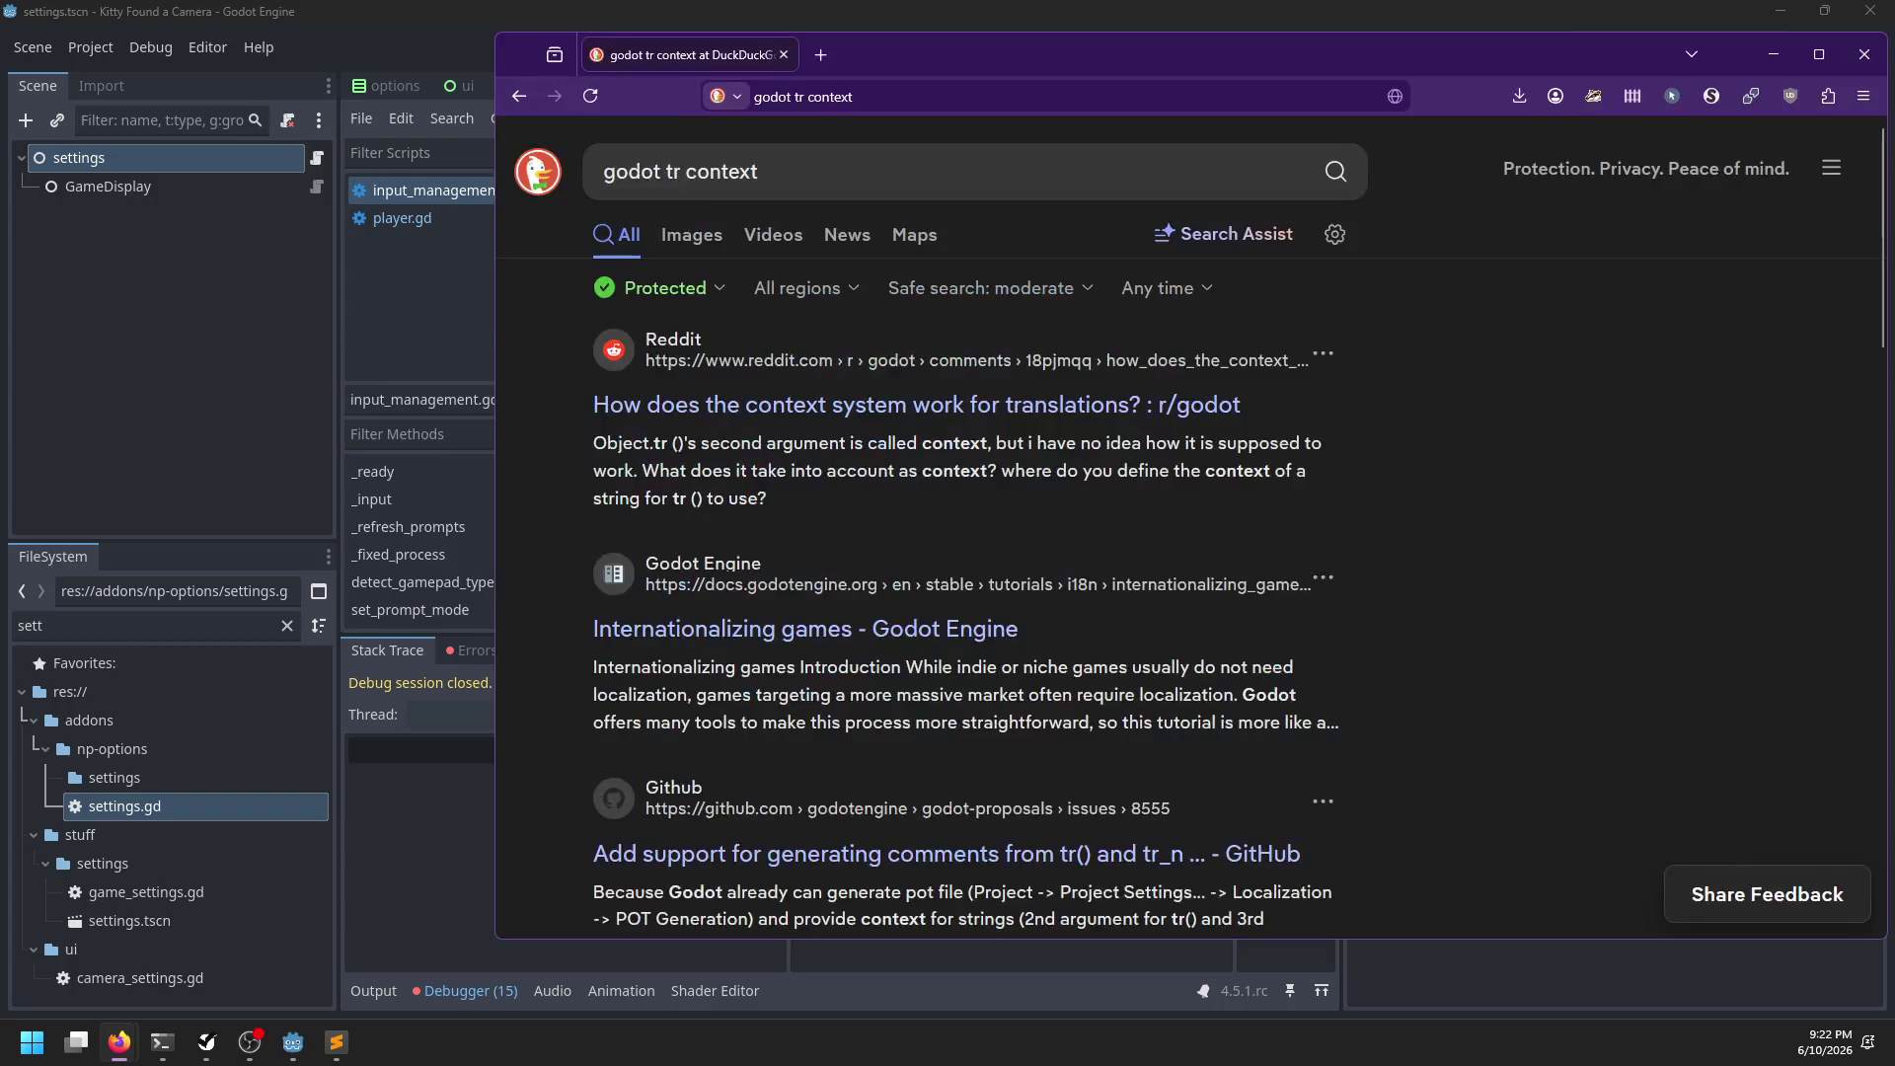
{"action": "left_click", "coordinate": [953, 407]}
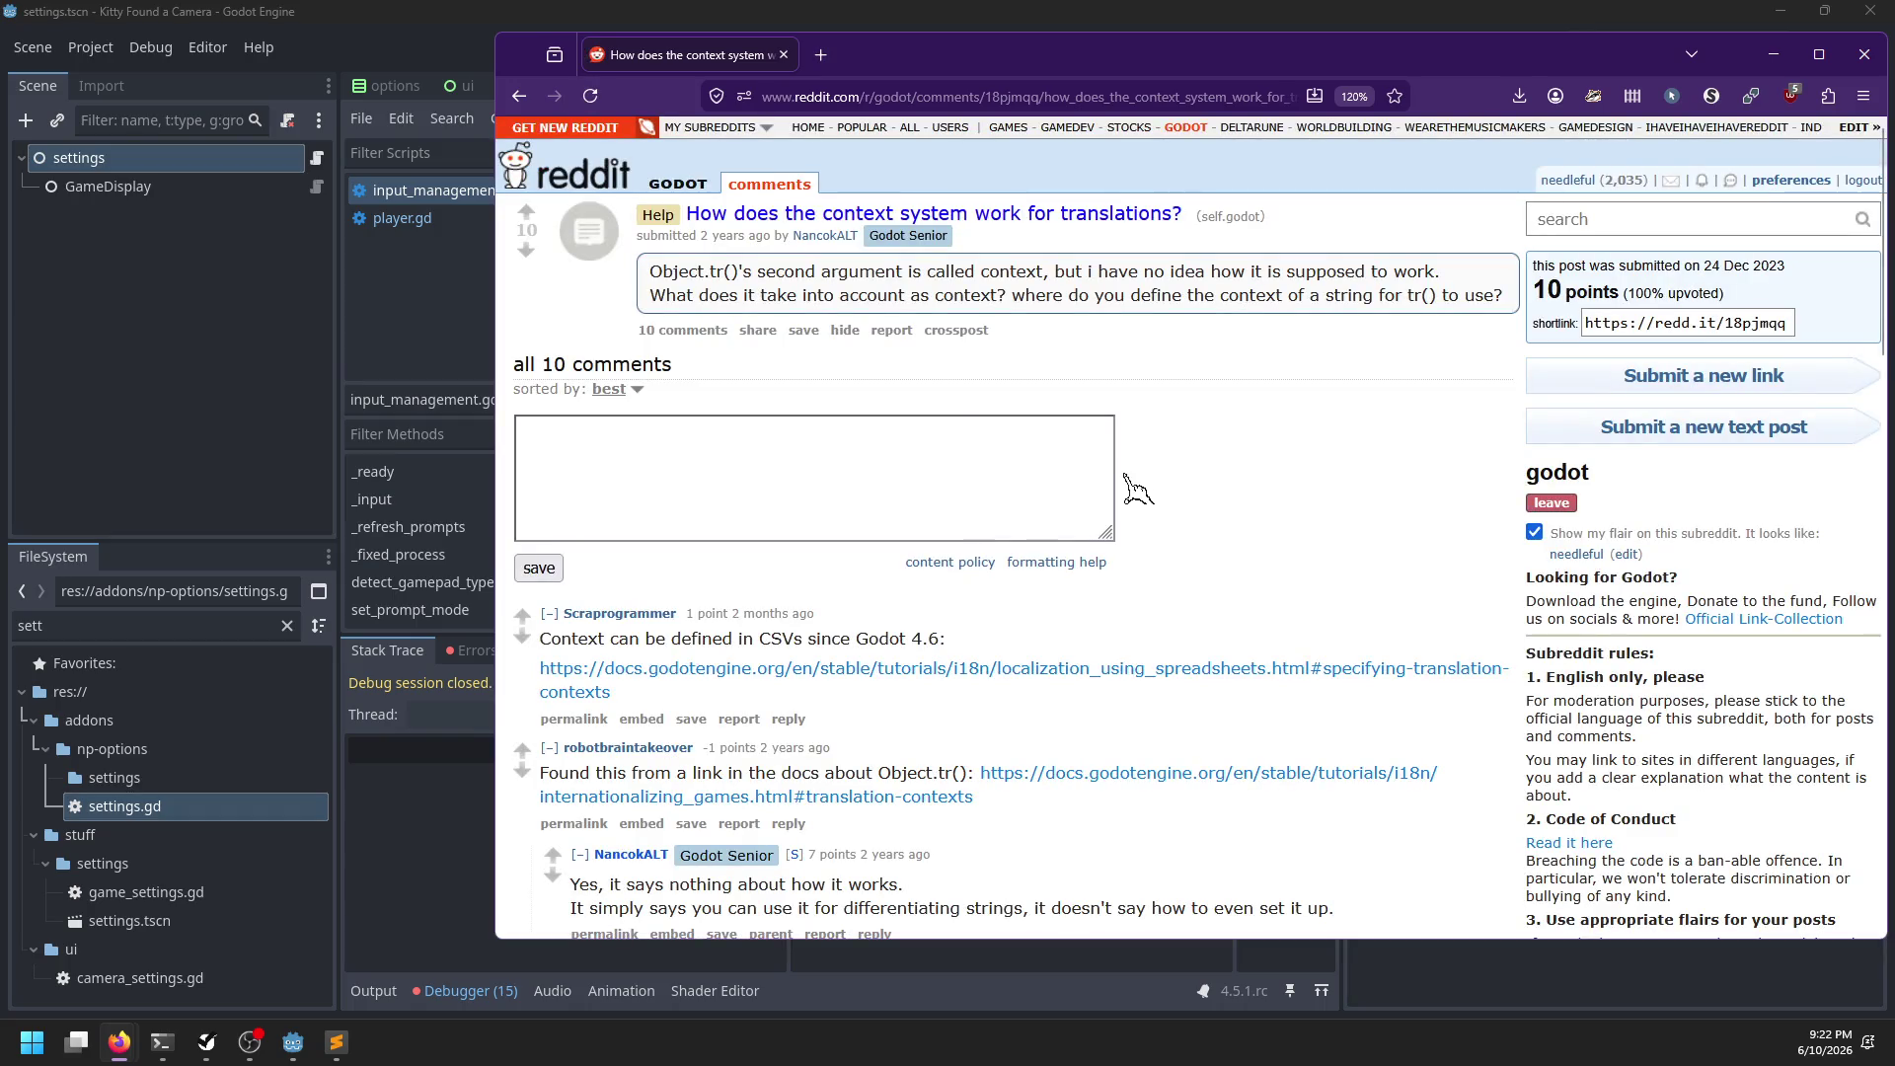
{"action": "left_click", "coordinate": [919, 680]}
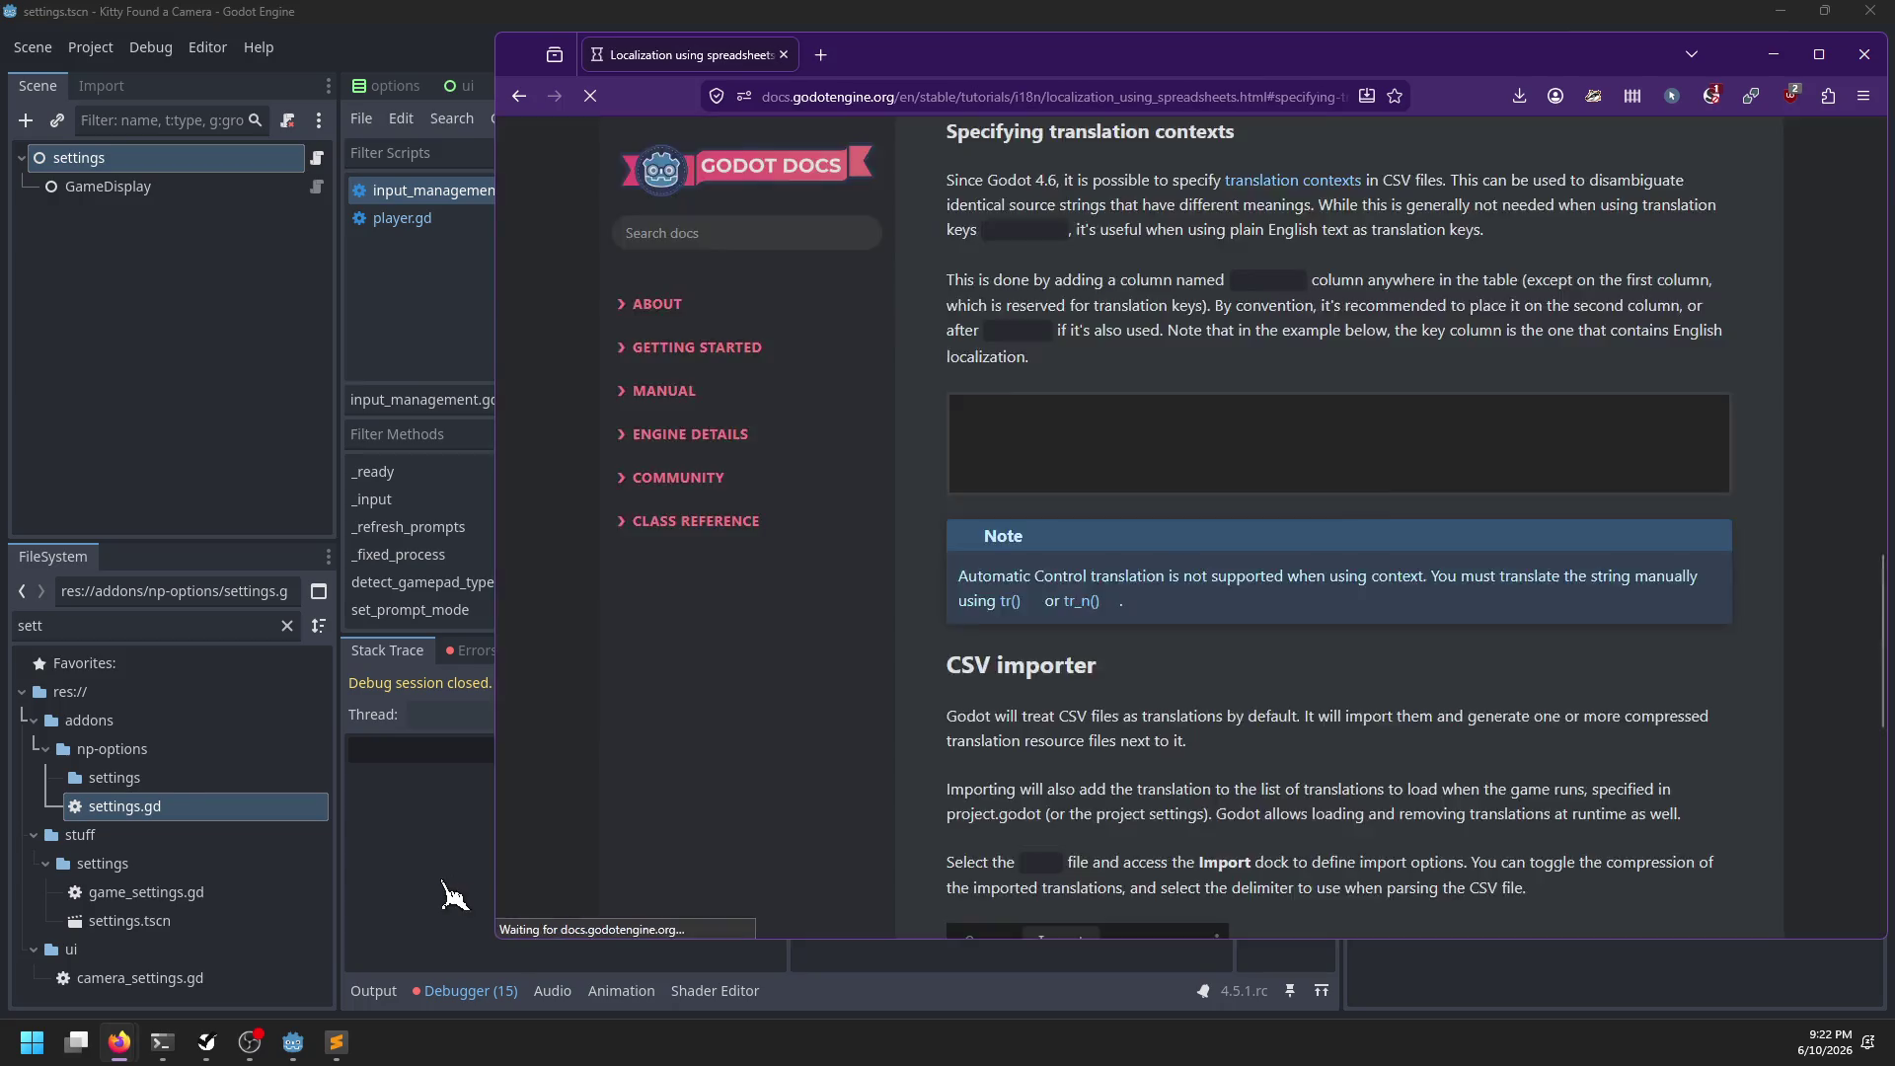
Check Godot's output log, then read the docs section 'Specifying translation contexts'
{"action": "left_click", "coordinate": [452, 891]}
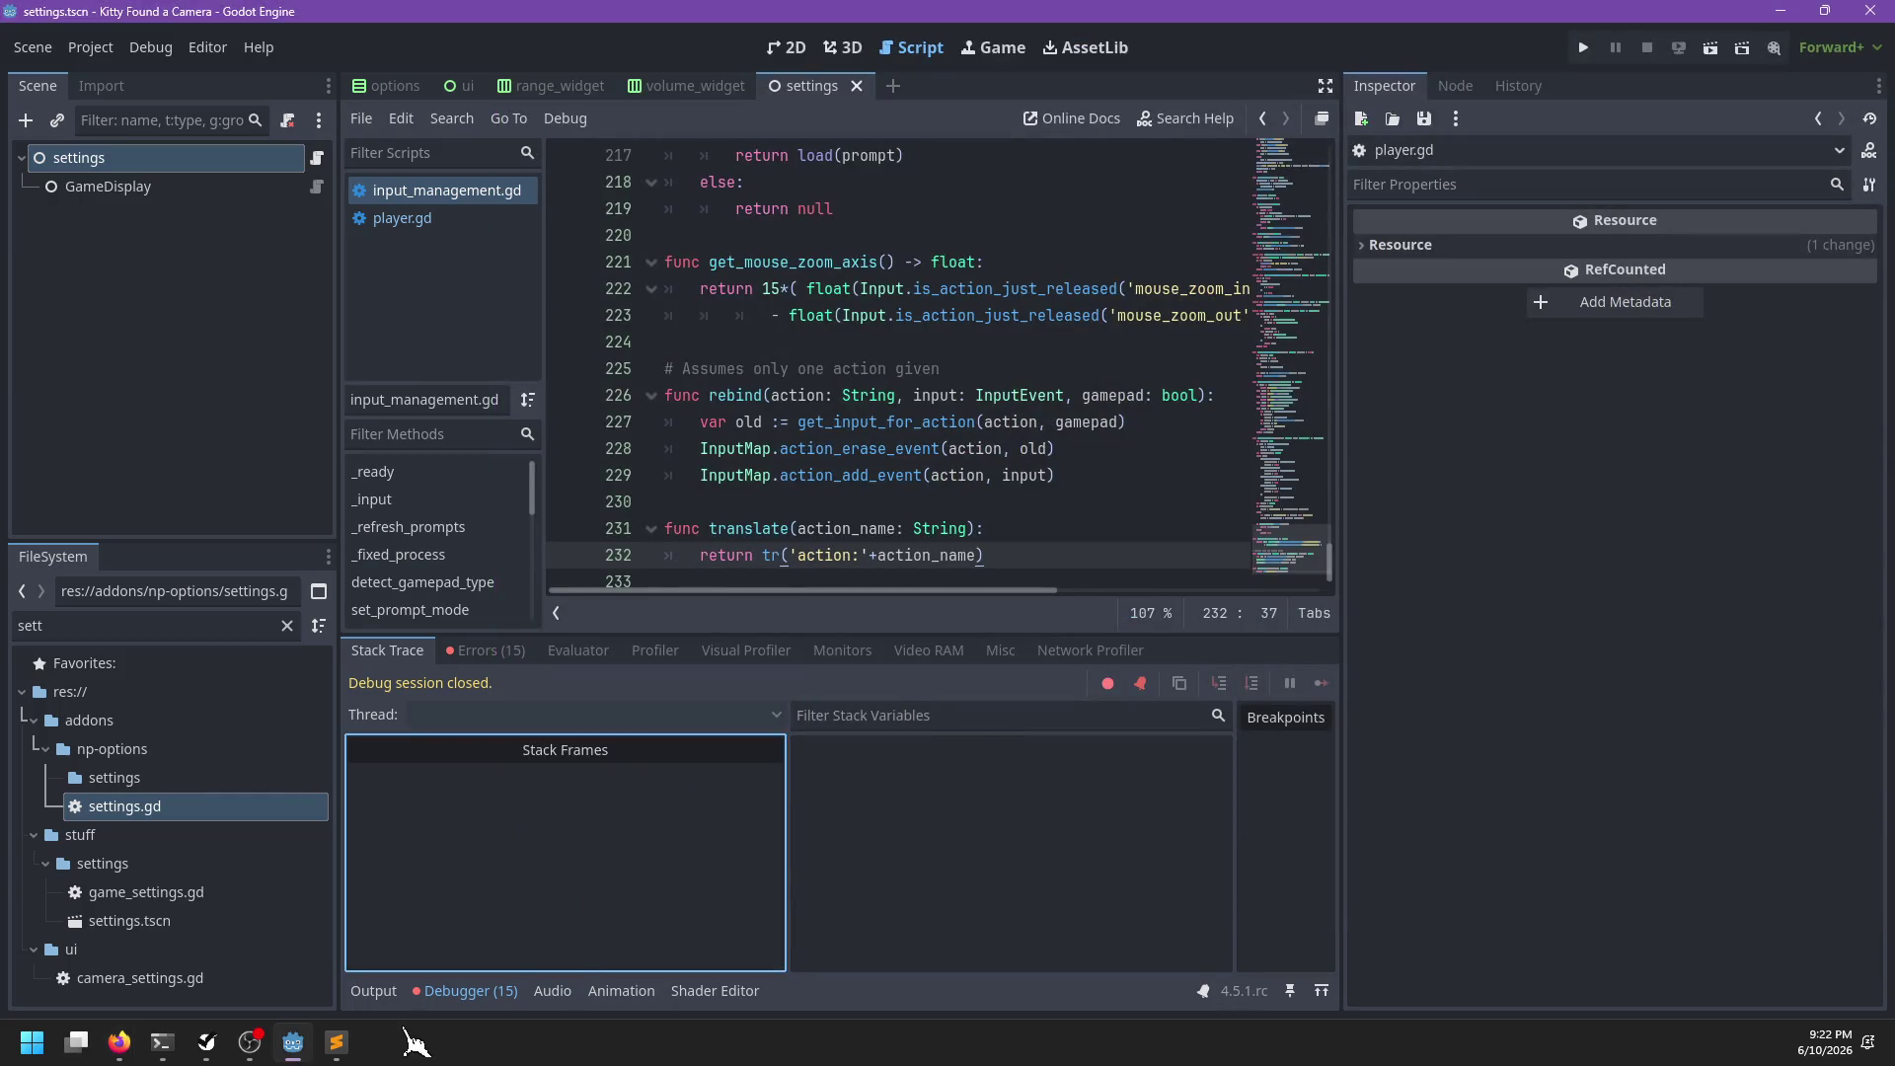
{"action": "left_click", "coordinate": [395, 999]}
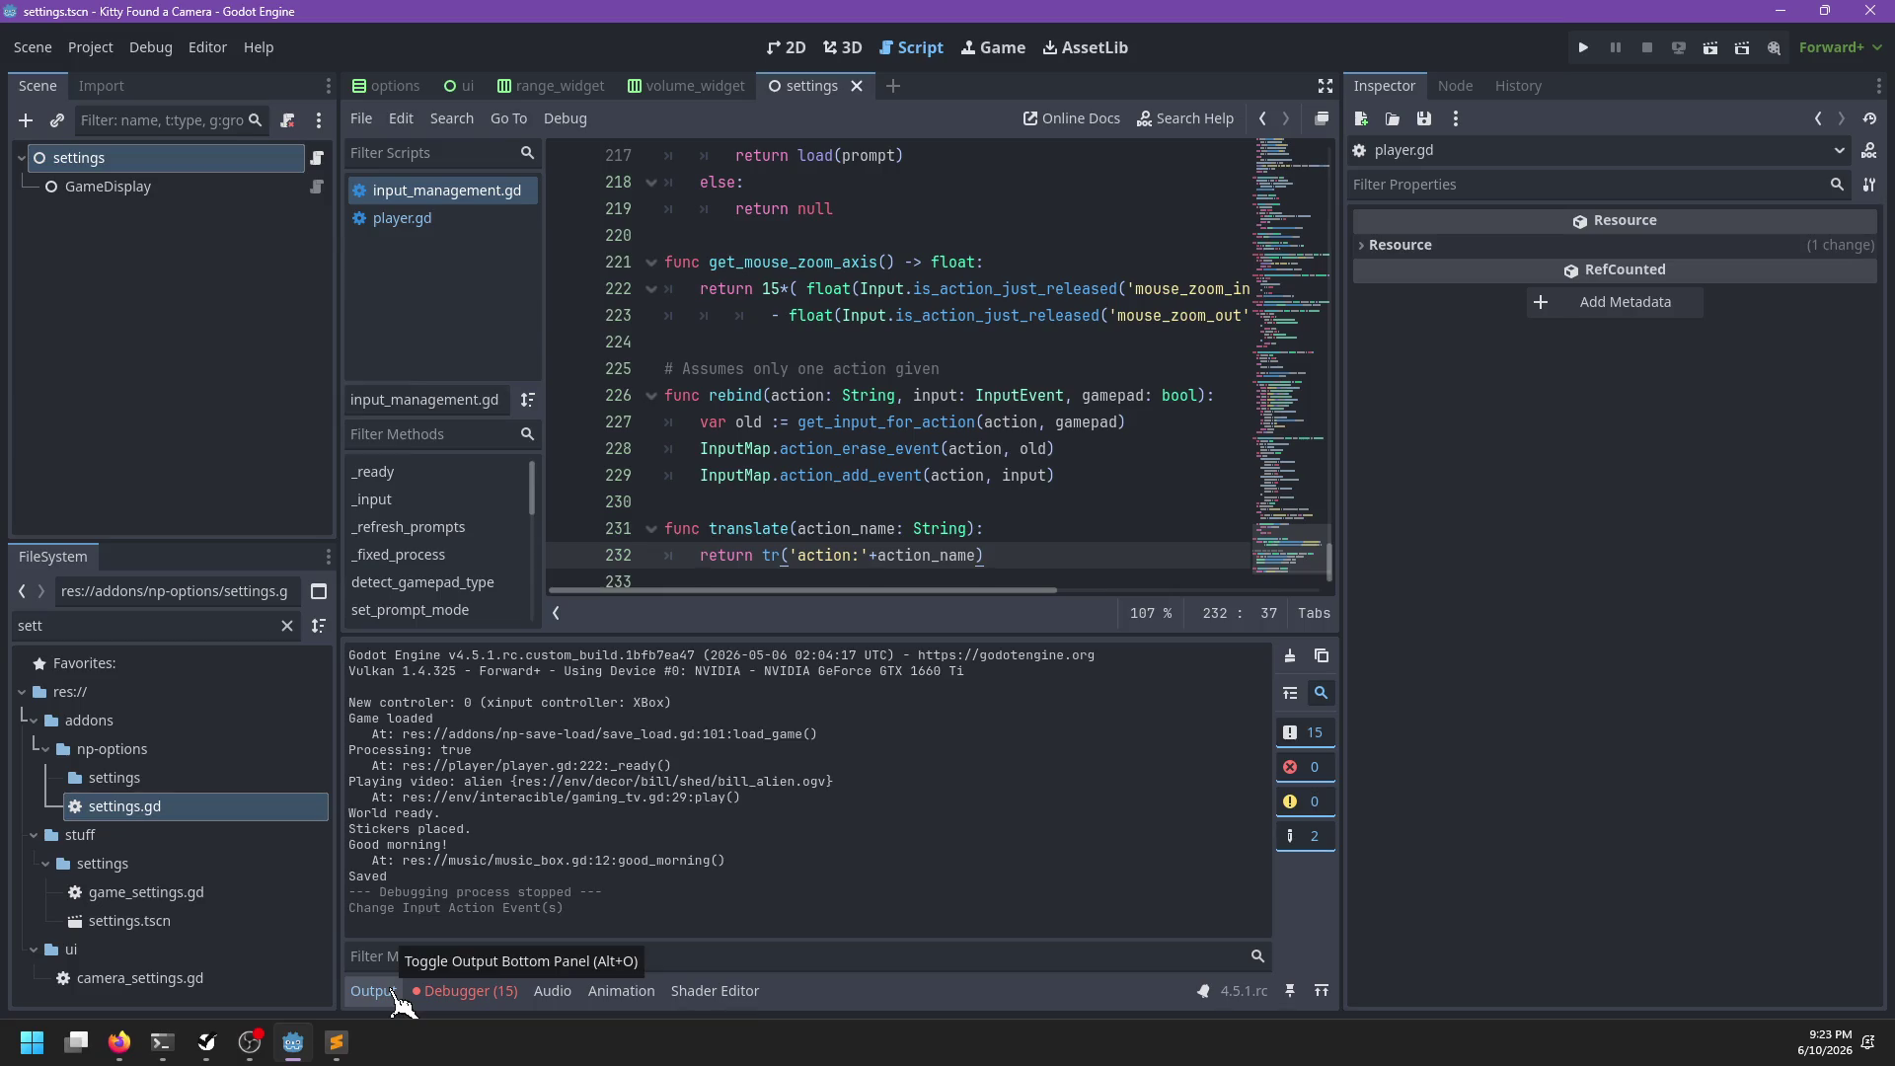
{"action": "key", "text": "alt+Tab"}
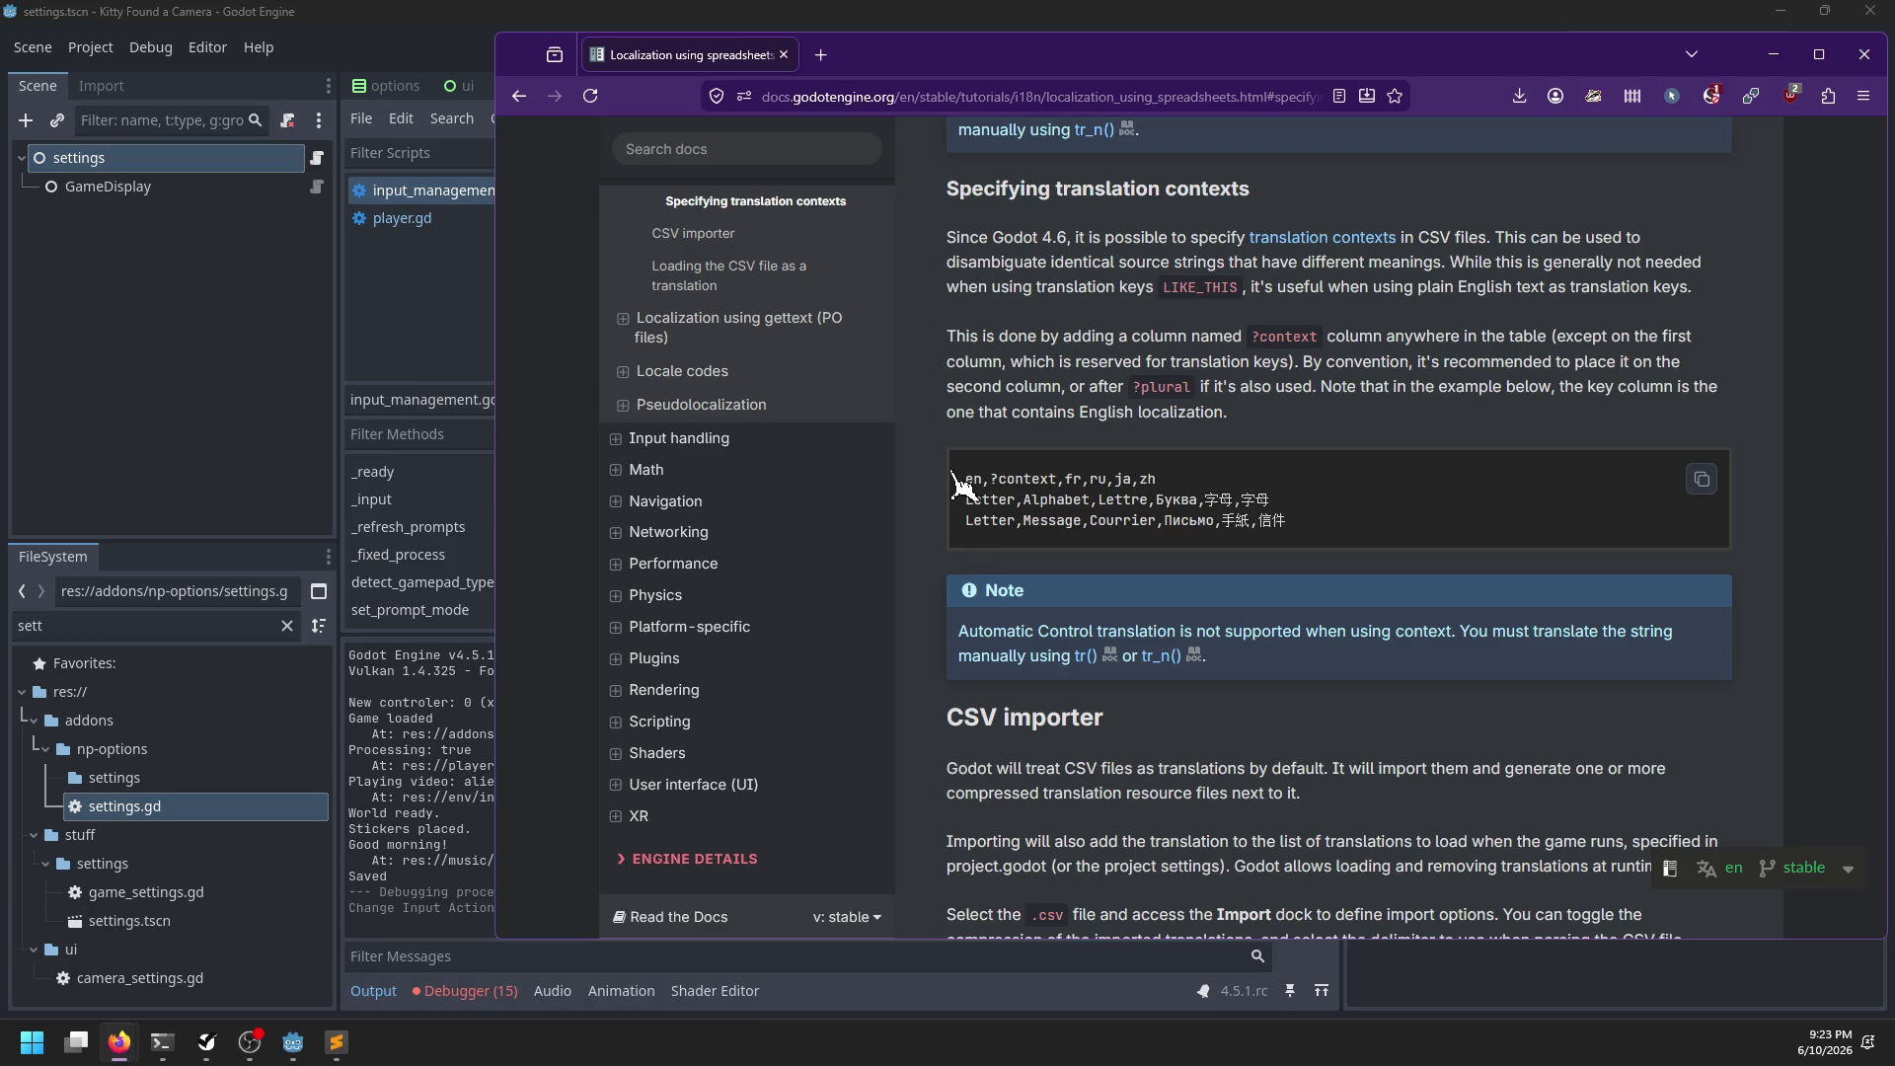
{"action": "scroll", "coordinate": [958, 483], "scroll_direction": "up", "scroll_amount": 1}
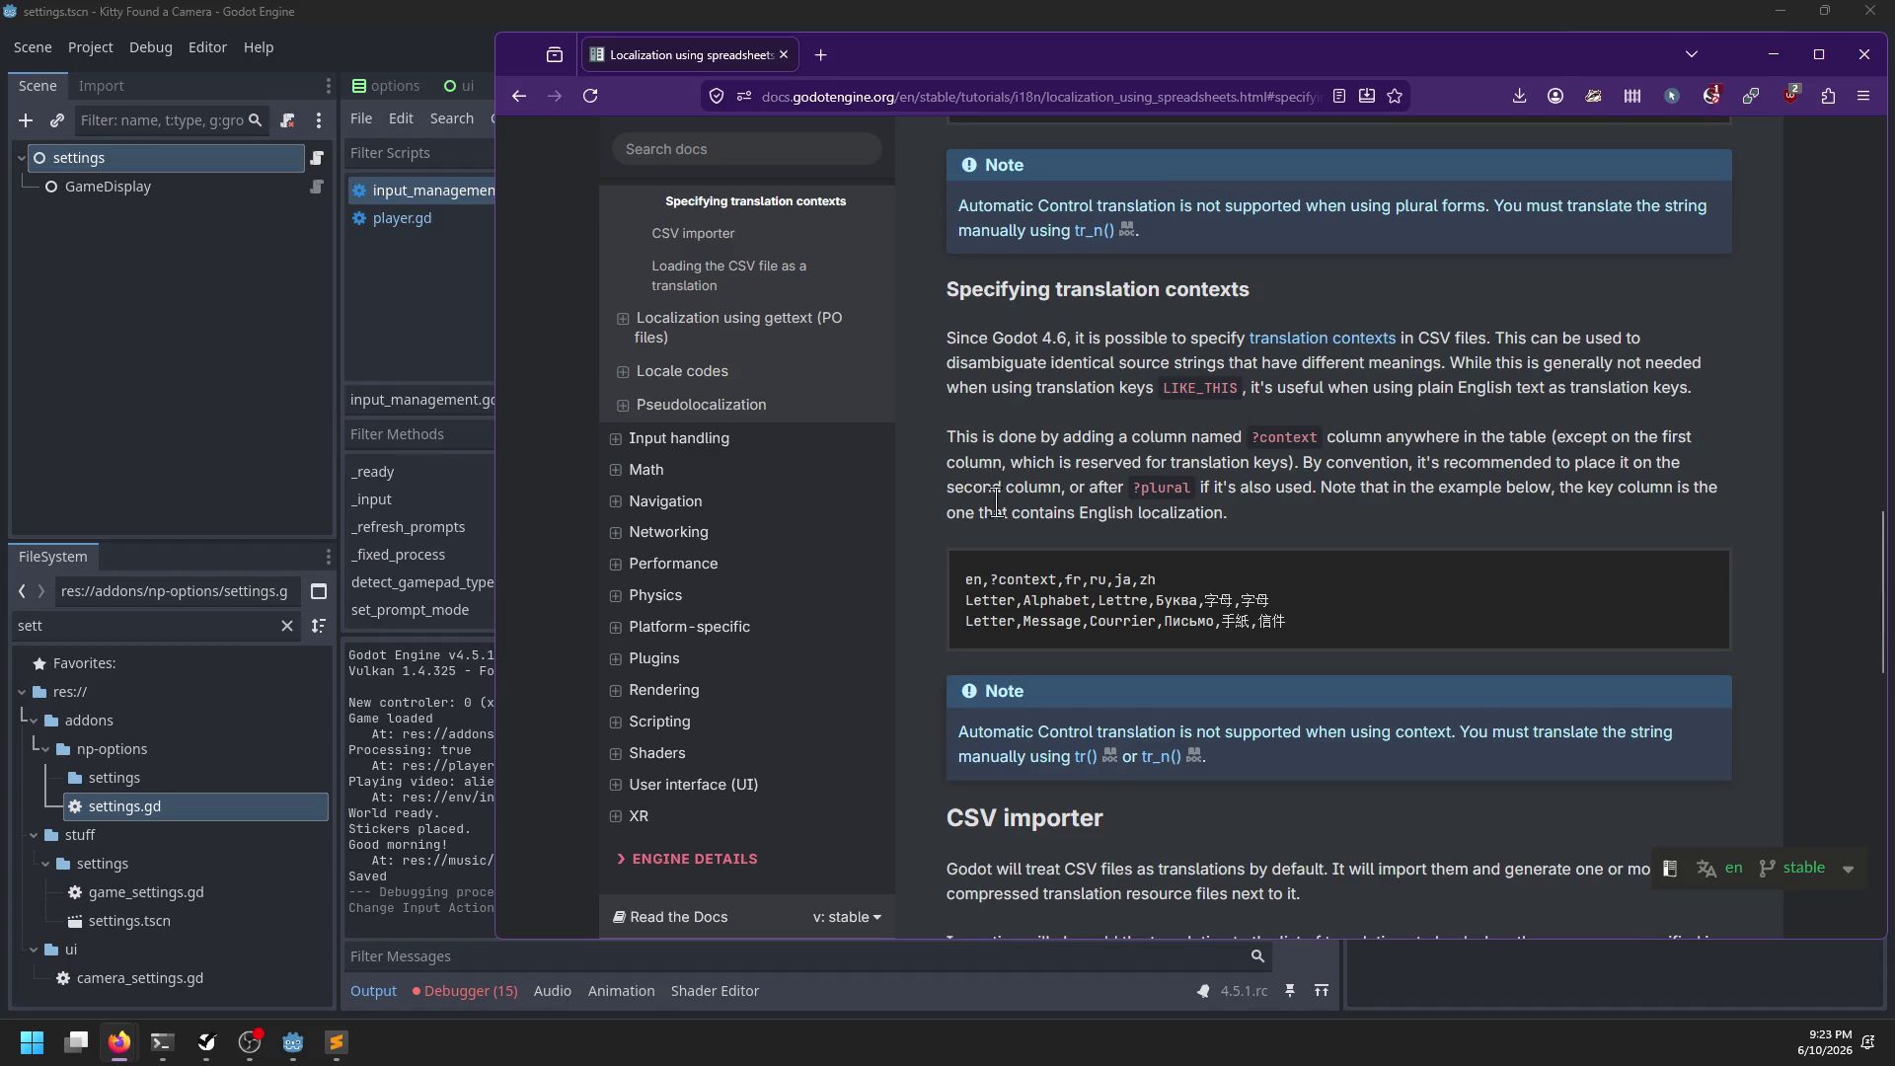
{"action": "scroll", "coordinate": [962, 513], "scroll_direction": "up", "scroll_amount": 3}
{"action": "scroll", "coordinate": [942, 558], "scroll_direction": "down", "scroll_amount": 2}
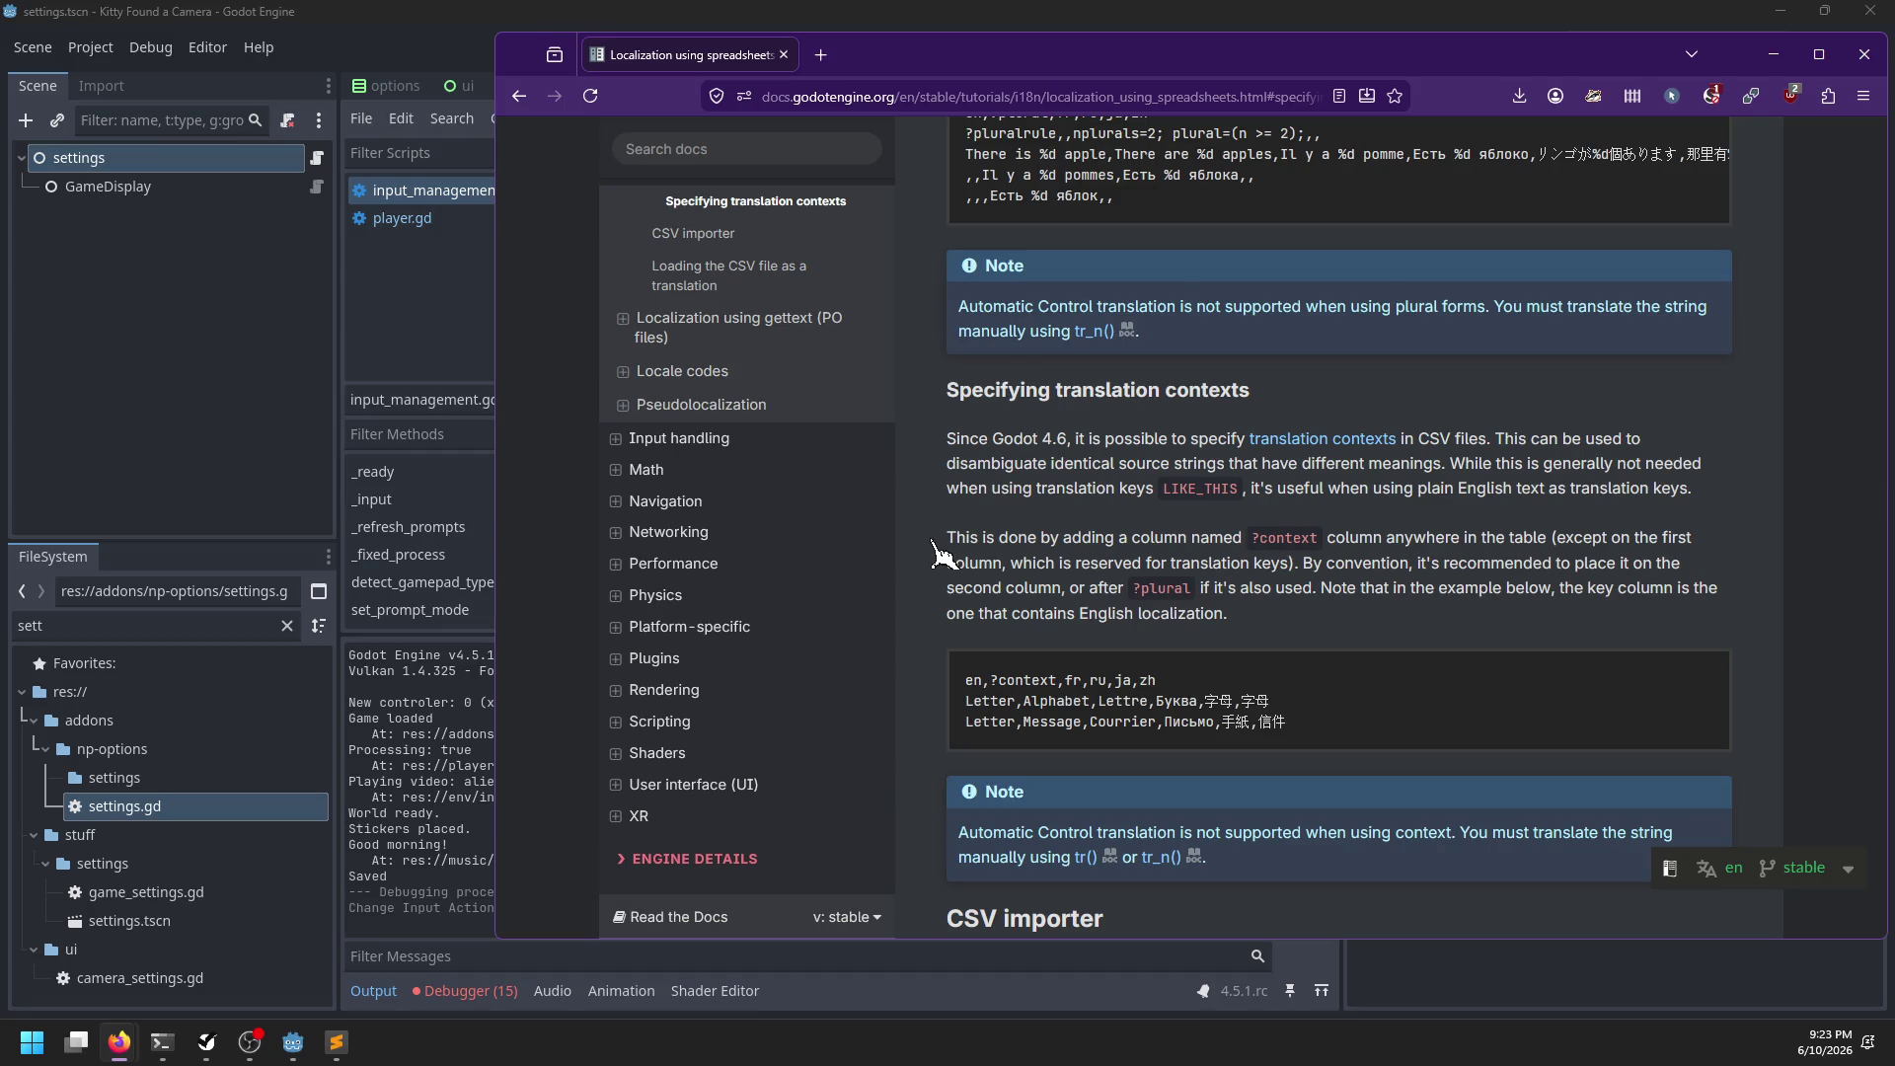
Read the r/godot thread on translation contexts with its collapsed replies expanded, then close Firefox
{"action": "left_click", "coordinate": [518, 95]}
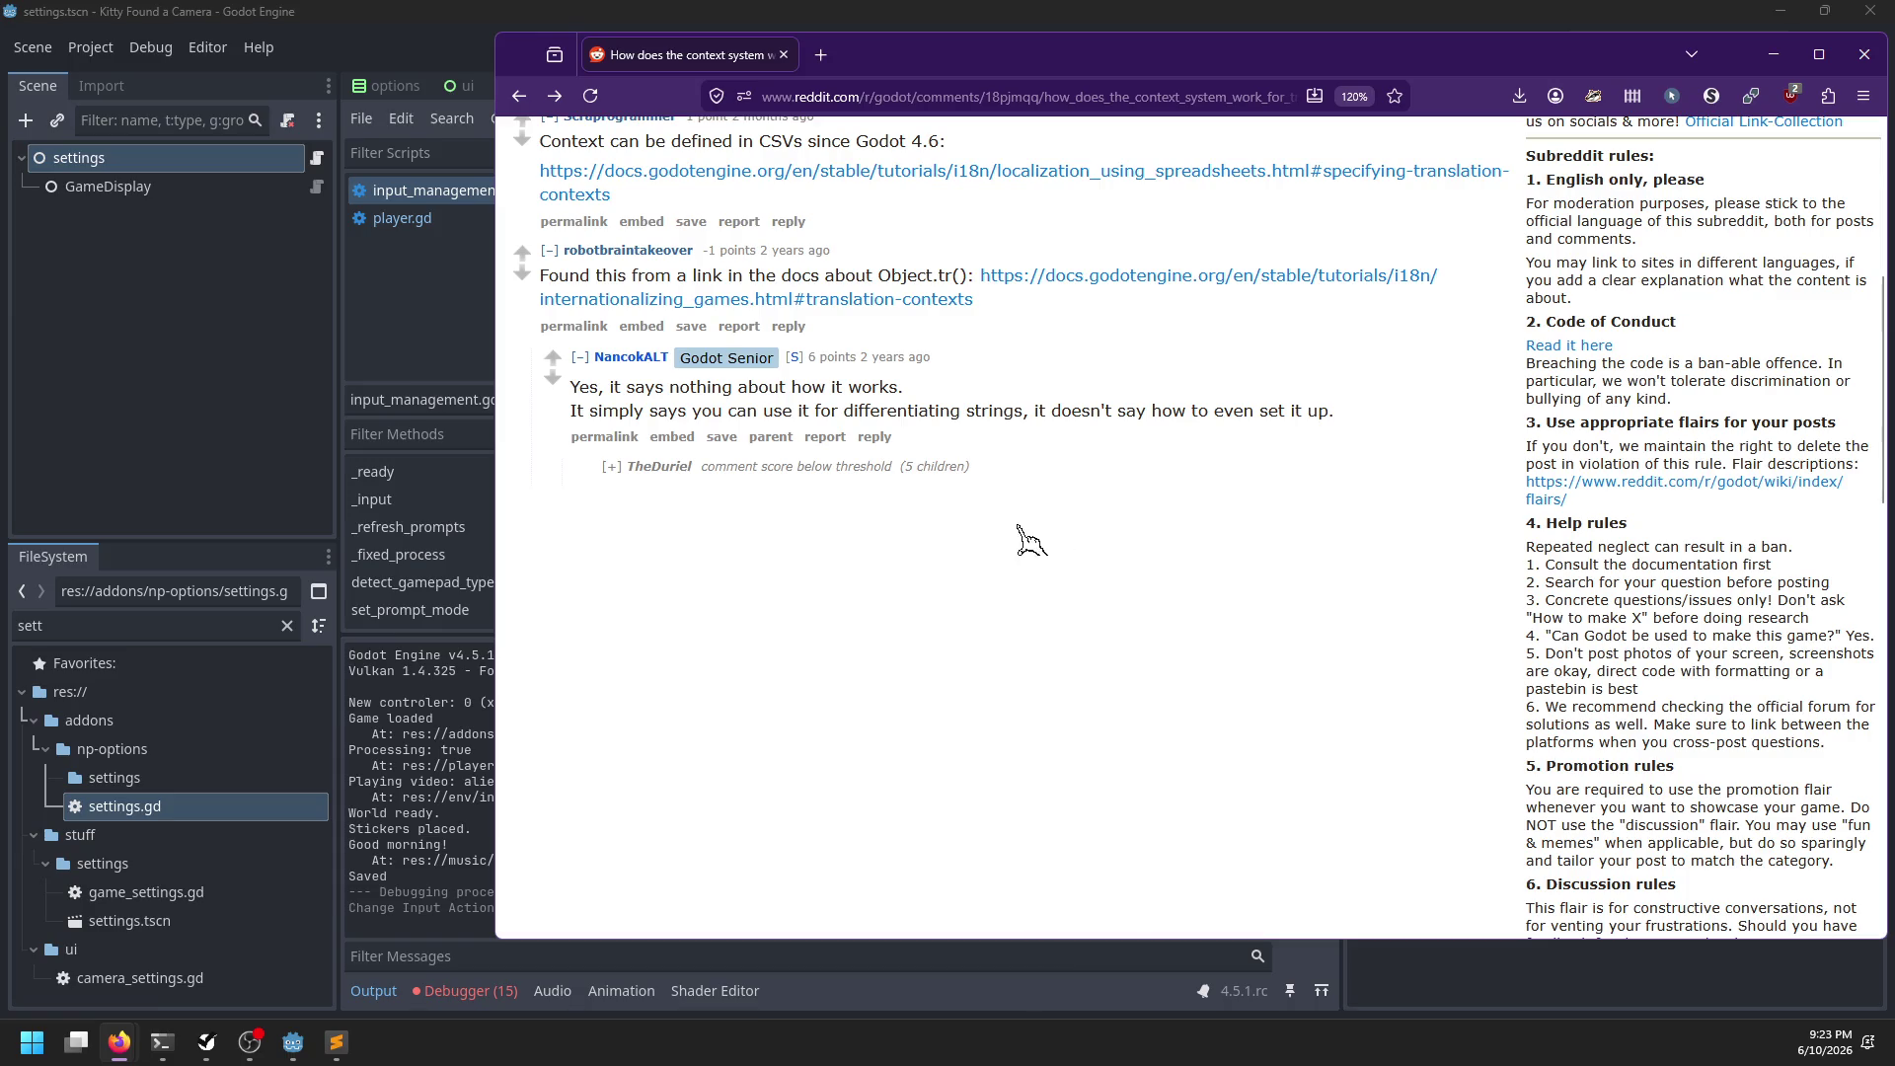
{"action": "left_click", "coordinate": [611, 467]}
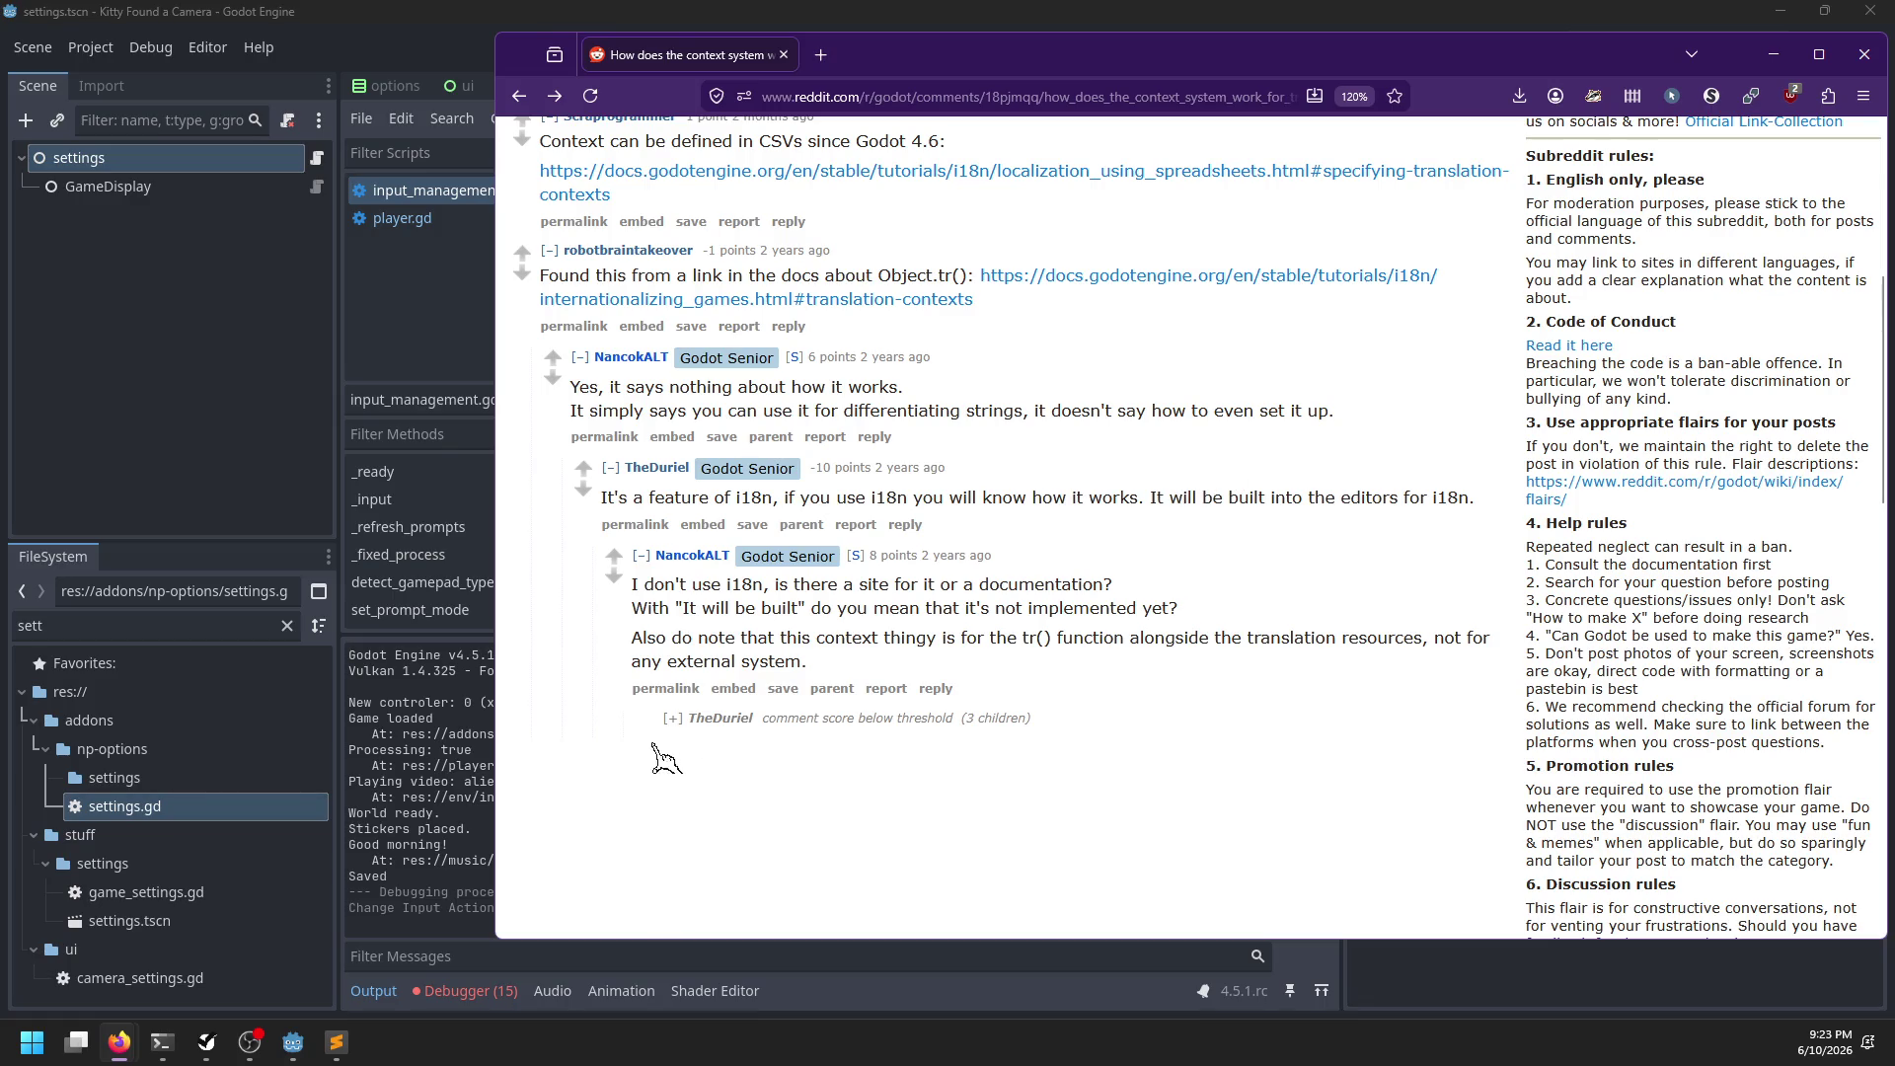
{"action": "left_click", "coordinate": [672, 718]}
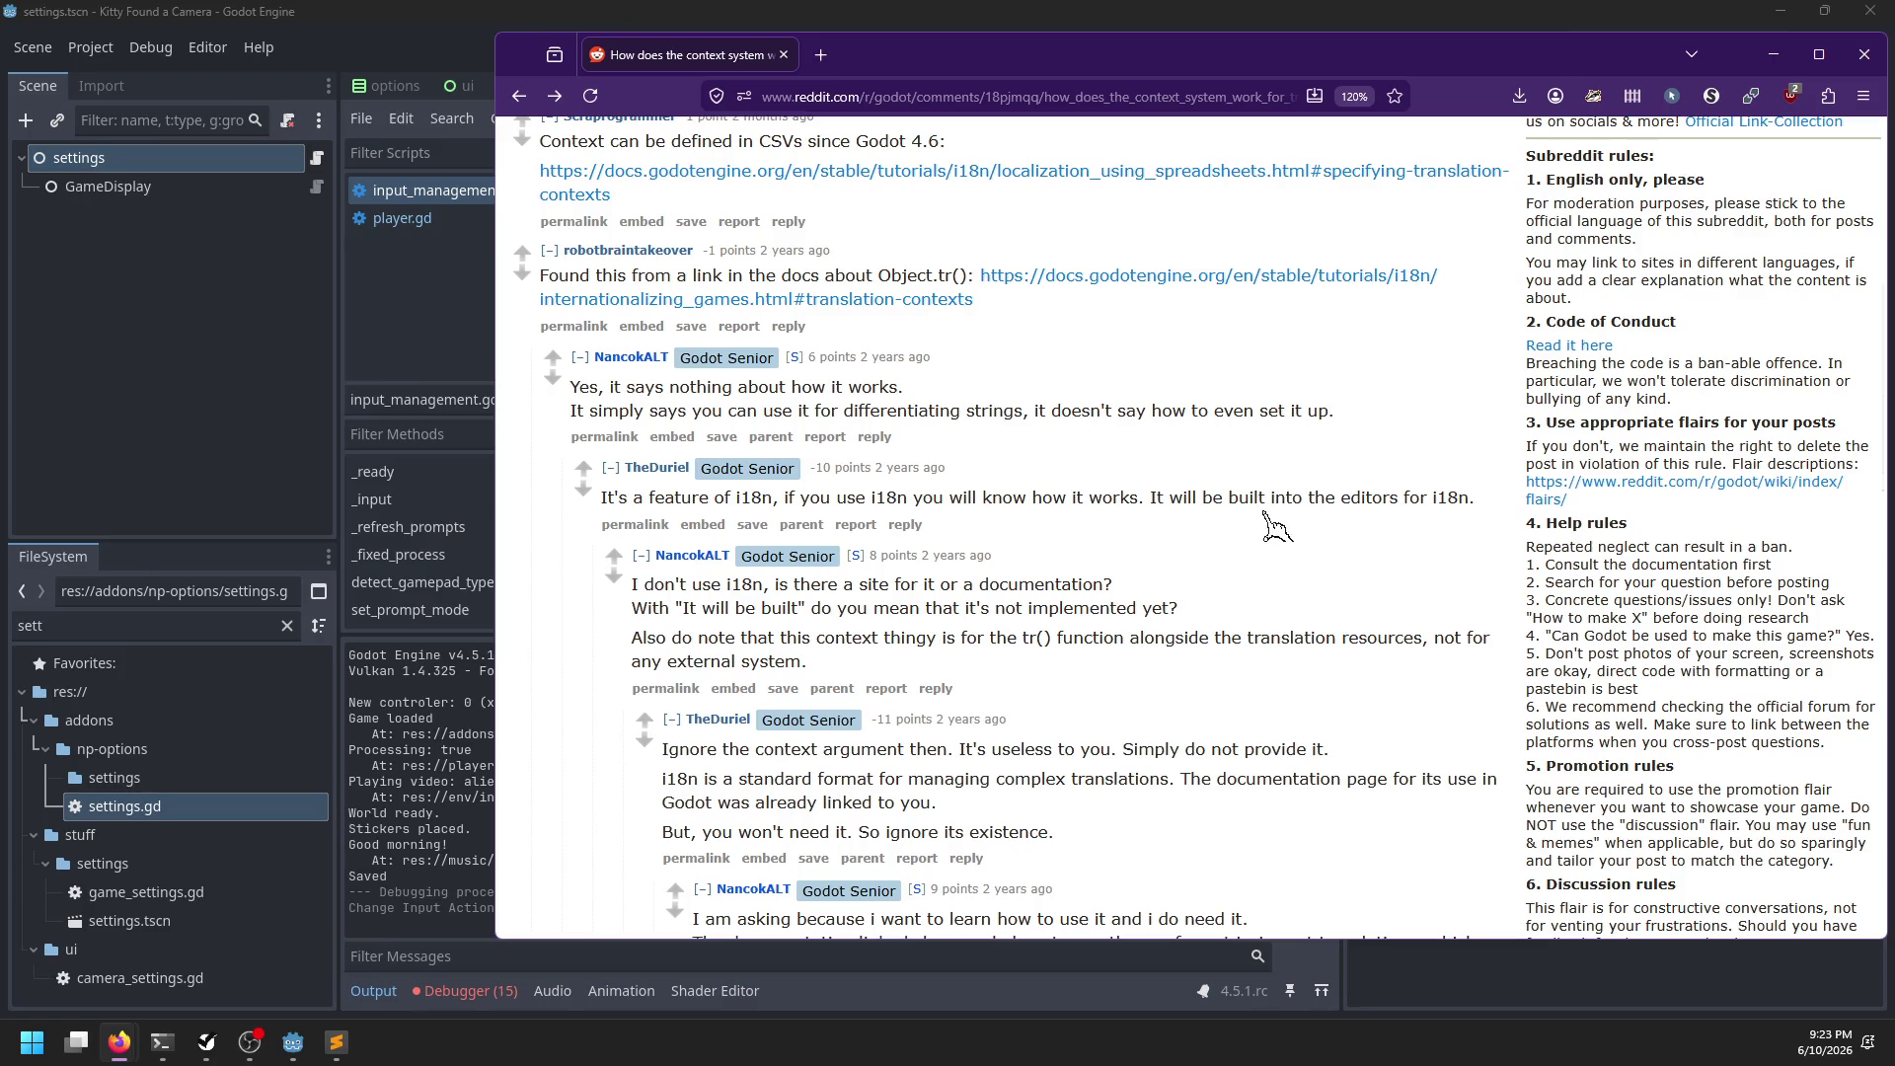
{"action": "scroll", "coordinate": [1269, 513], "scroll_direction": "down", "scroll_amount": 2}
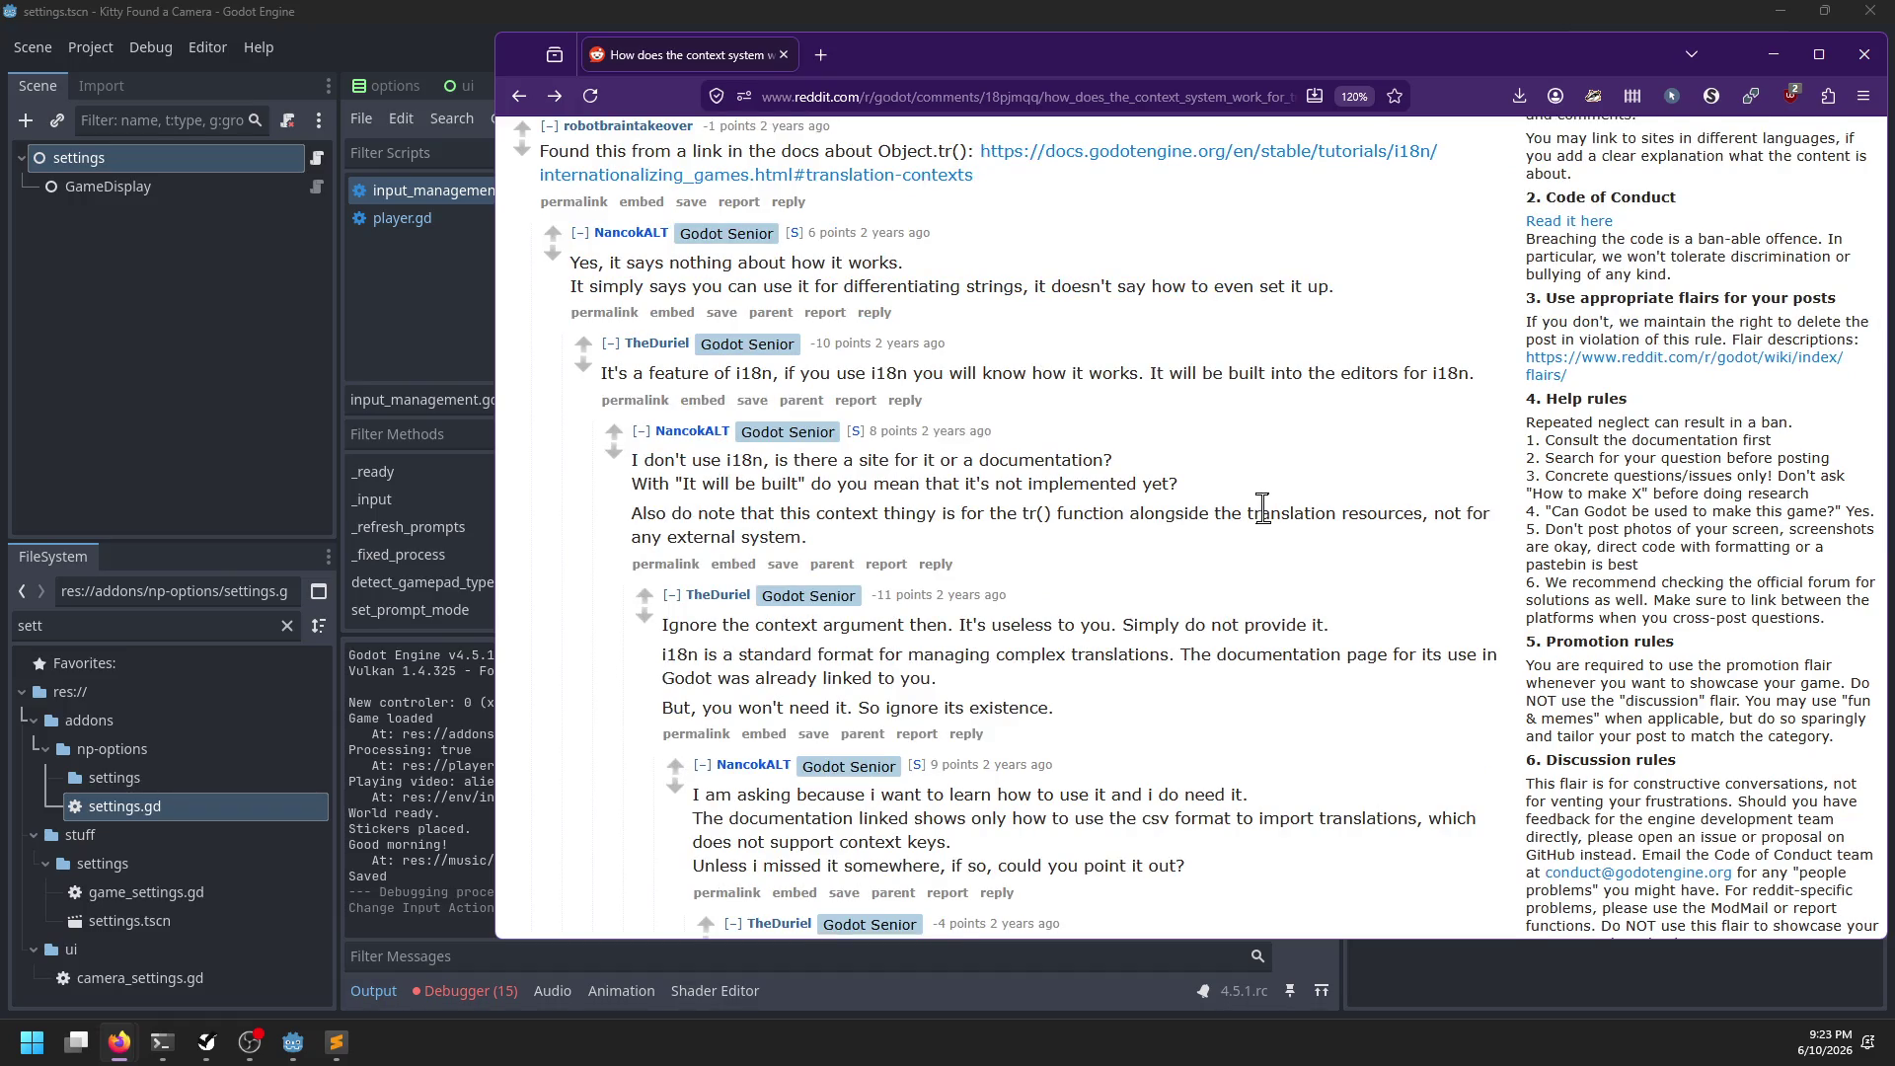
{"action": "scroll", "coordinate": [1264, 508], "scroll_direction": "down", "scroll_amount": 2}
{"action": "scroll", "coordinate": [1263, 509], "scroll_direction": "down", "scroll_amount": 2}
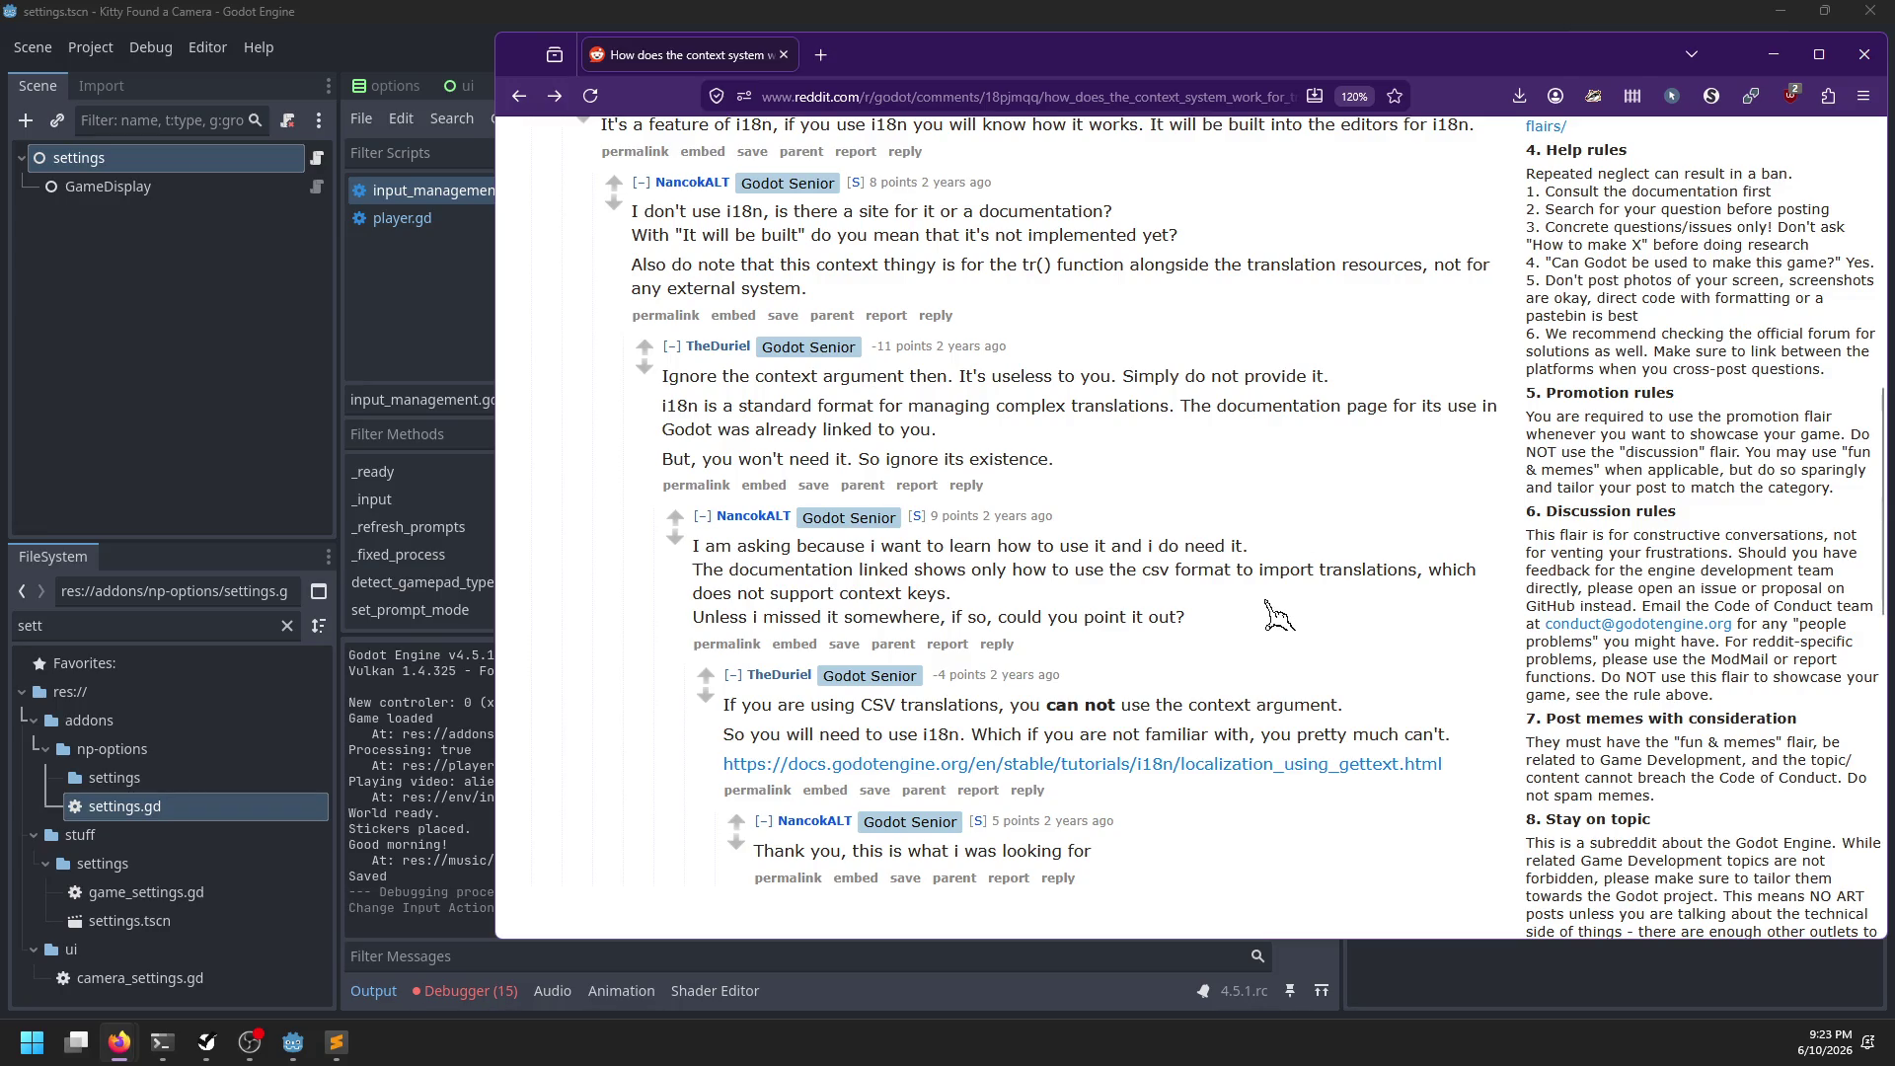
{"action": "key", "text": "Home"}
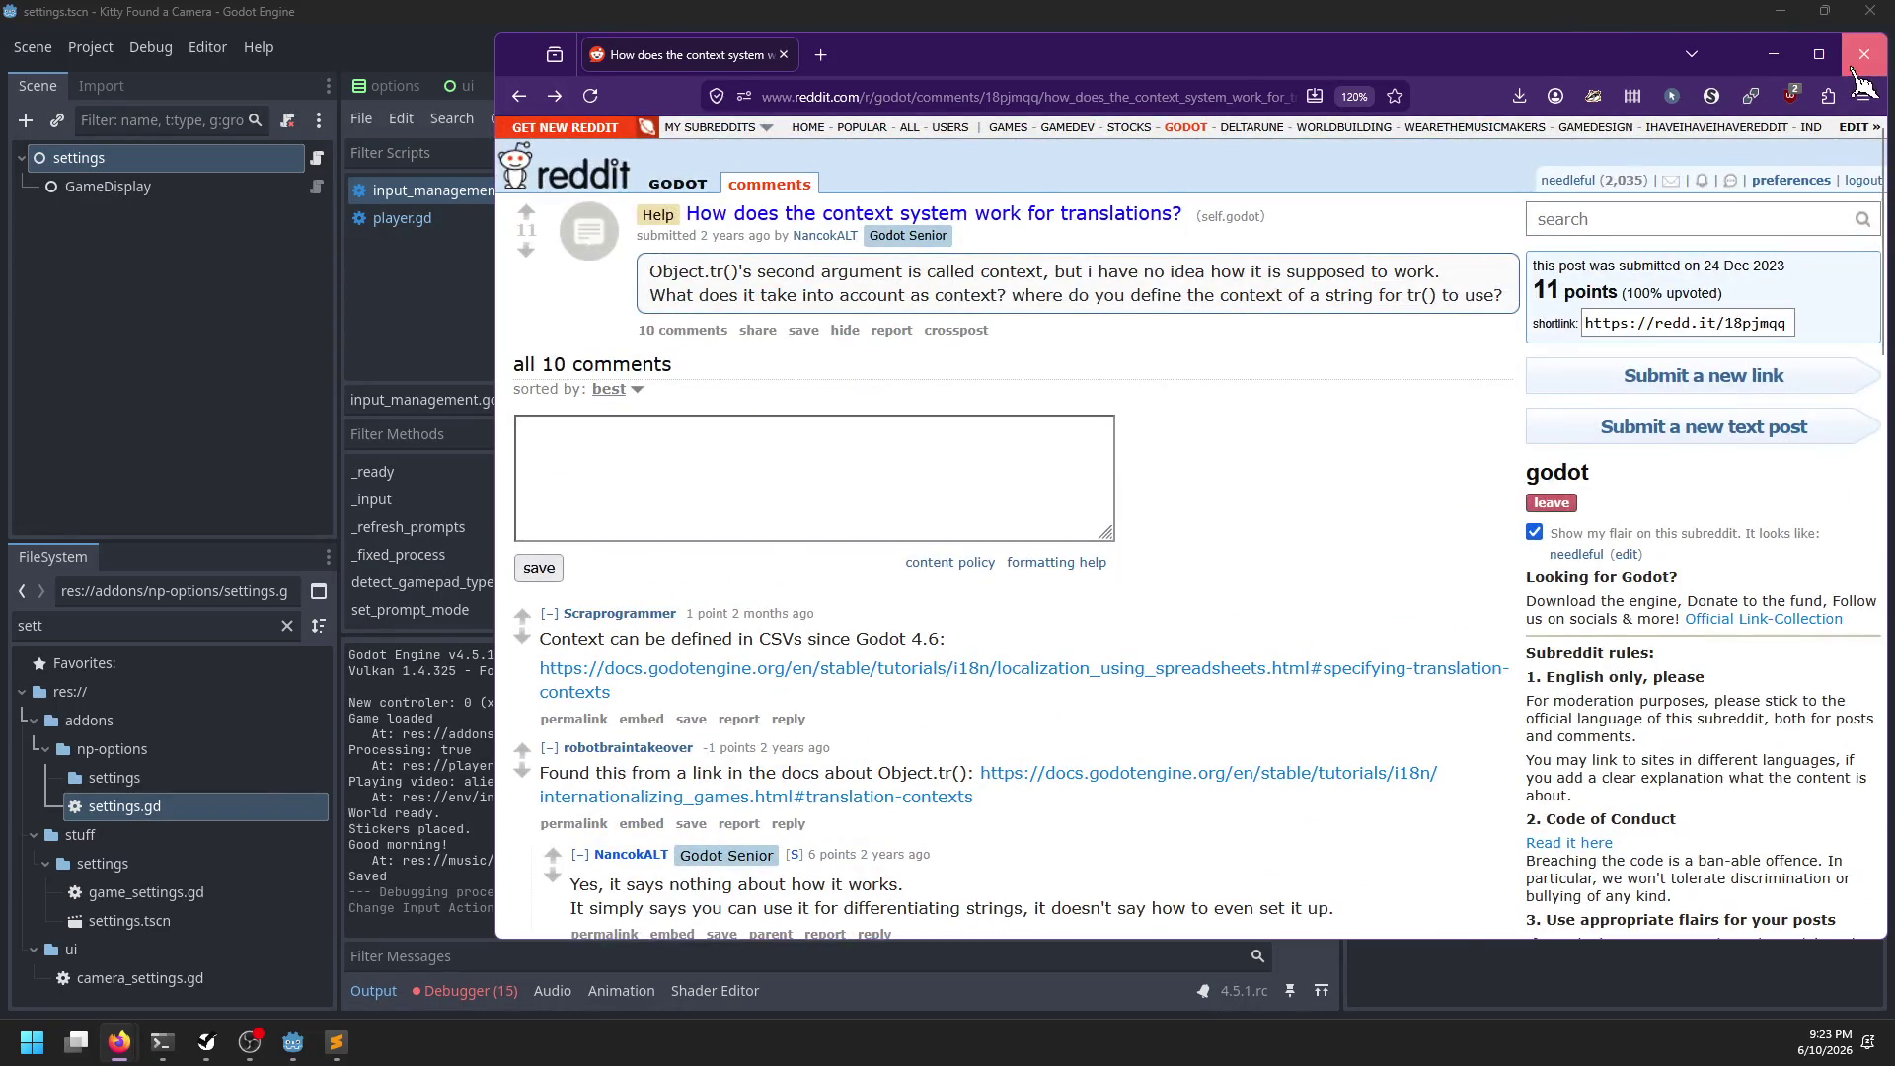
{"action": "left_click", "coordinate": [1861, 57]}
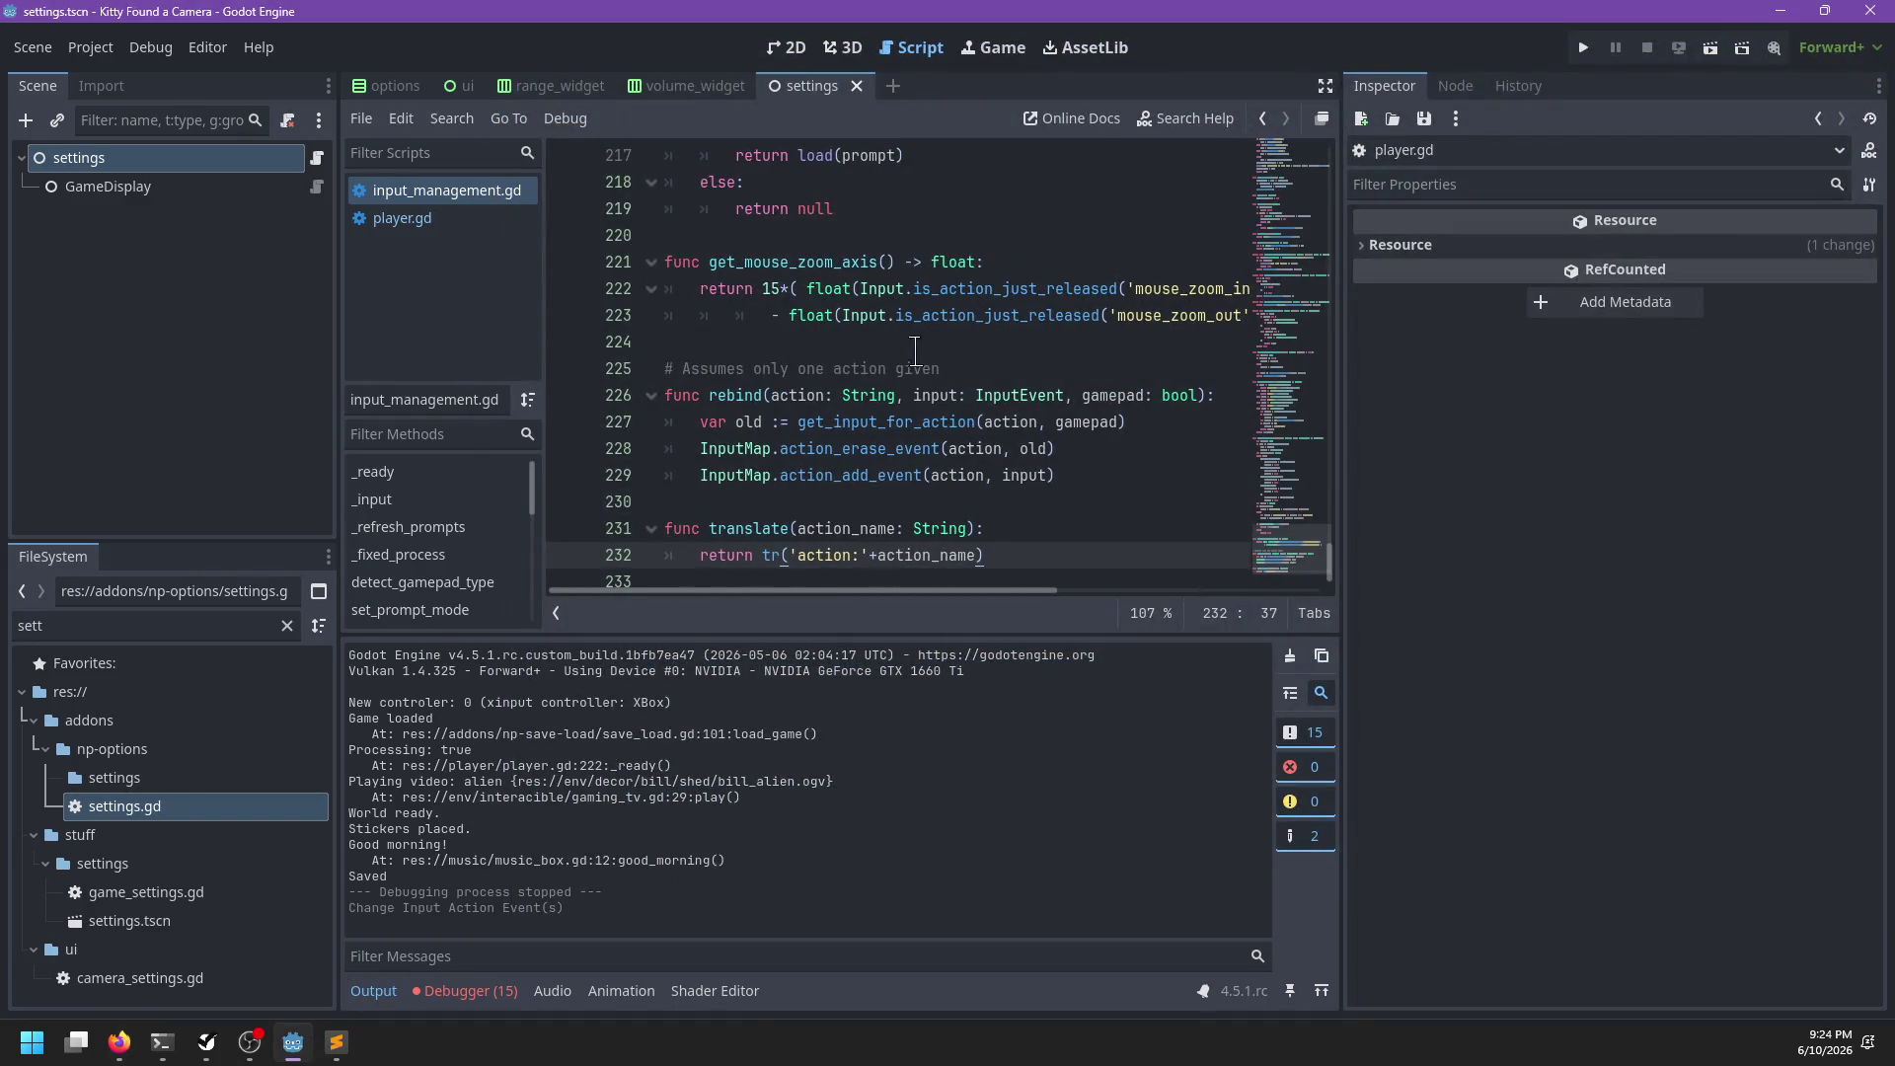
Jump to the missing-image error on line 103, change push_error to push_warning, and save
{"action": "left_click", "coordinate": [462, 993]}
{"action": "left_click", "coordinate": [484, 649]}
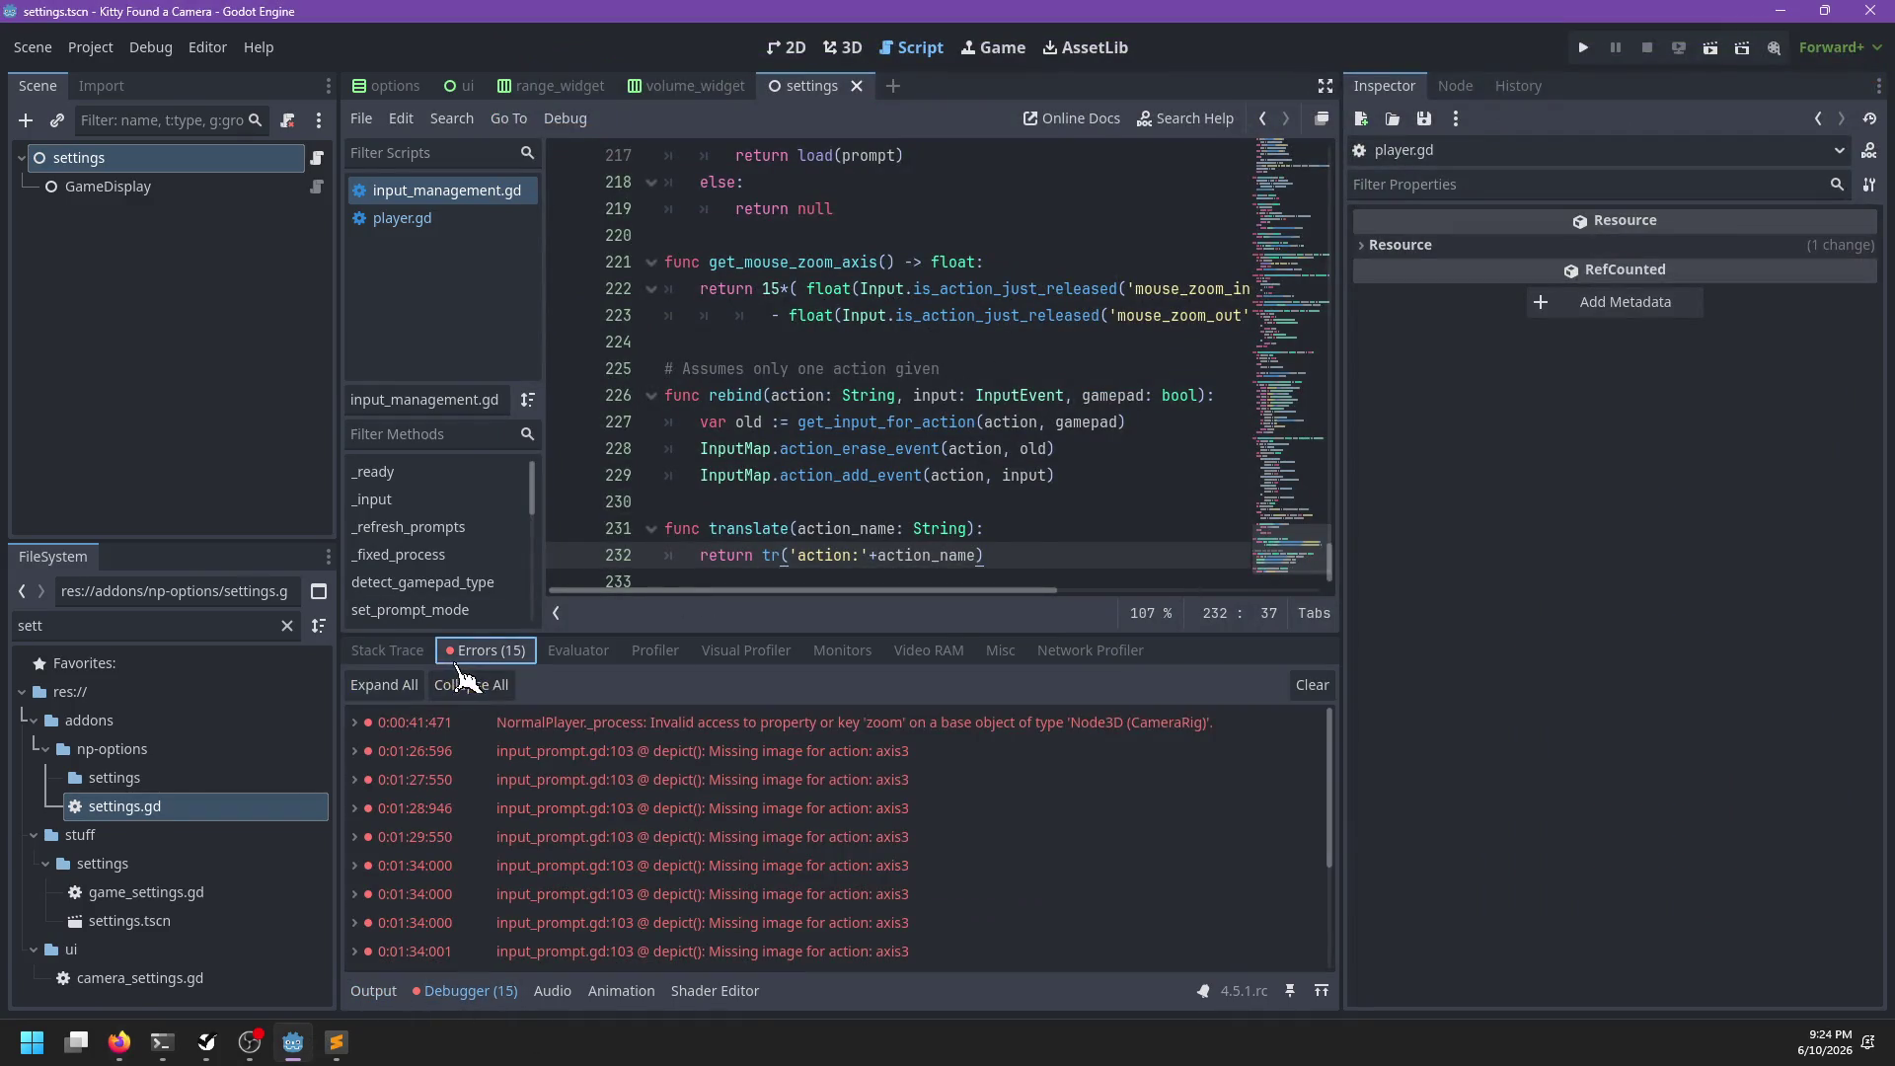
{"action": "double_click", "coordinate": [667, 755]}
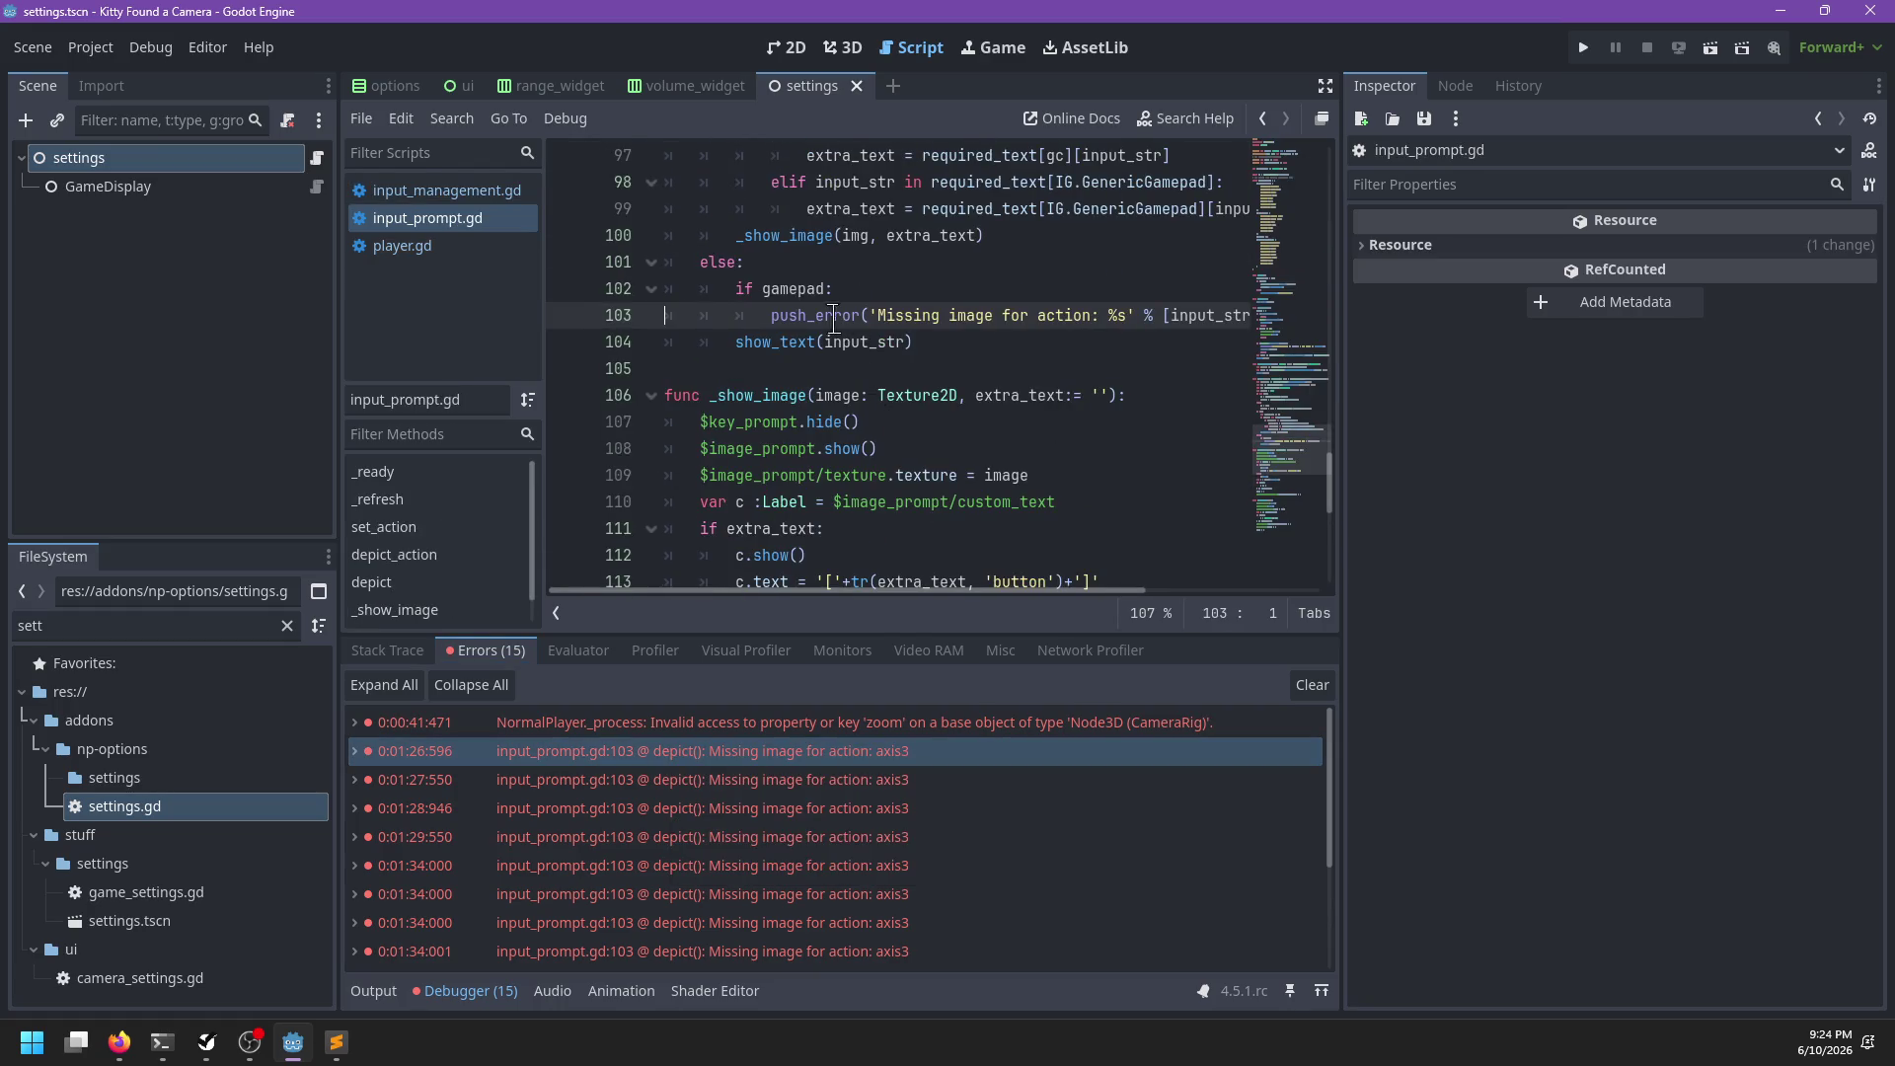
{"action": "double_click", "coordinate": [834, 316]}
{"action": "type", "text": "push_warning"}
{"action": "key", "text": "ctrl+s"}
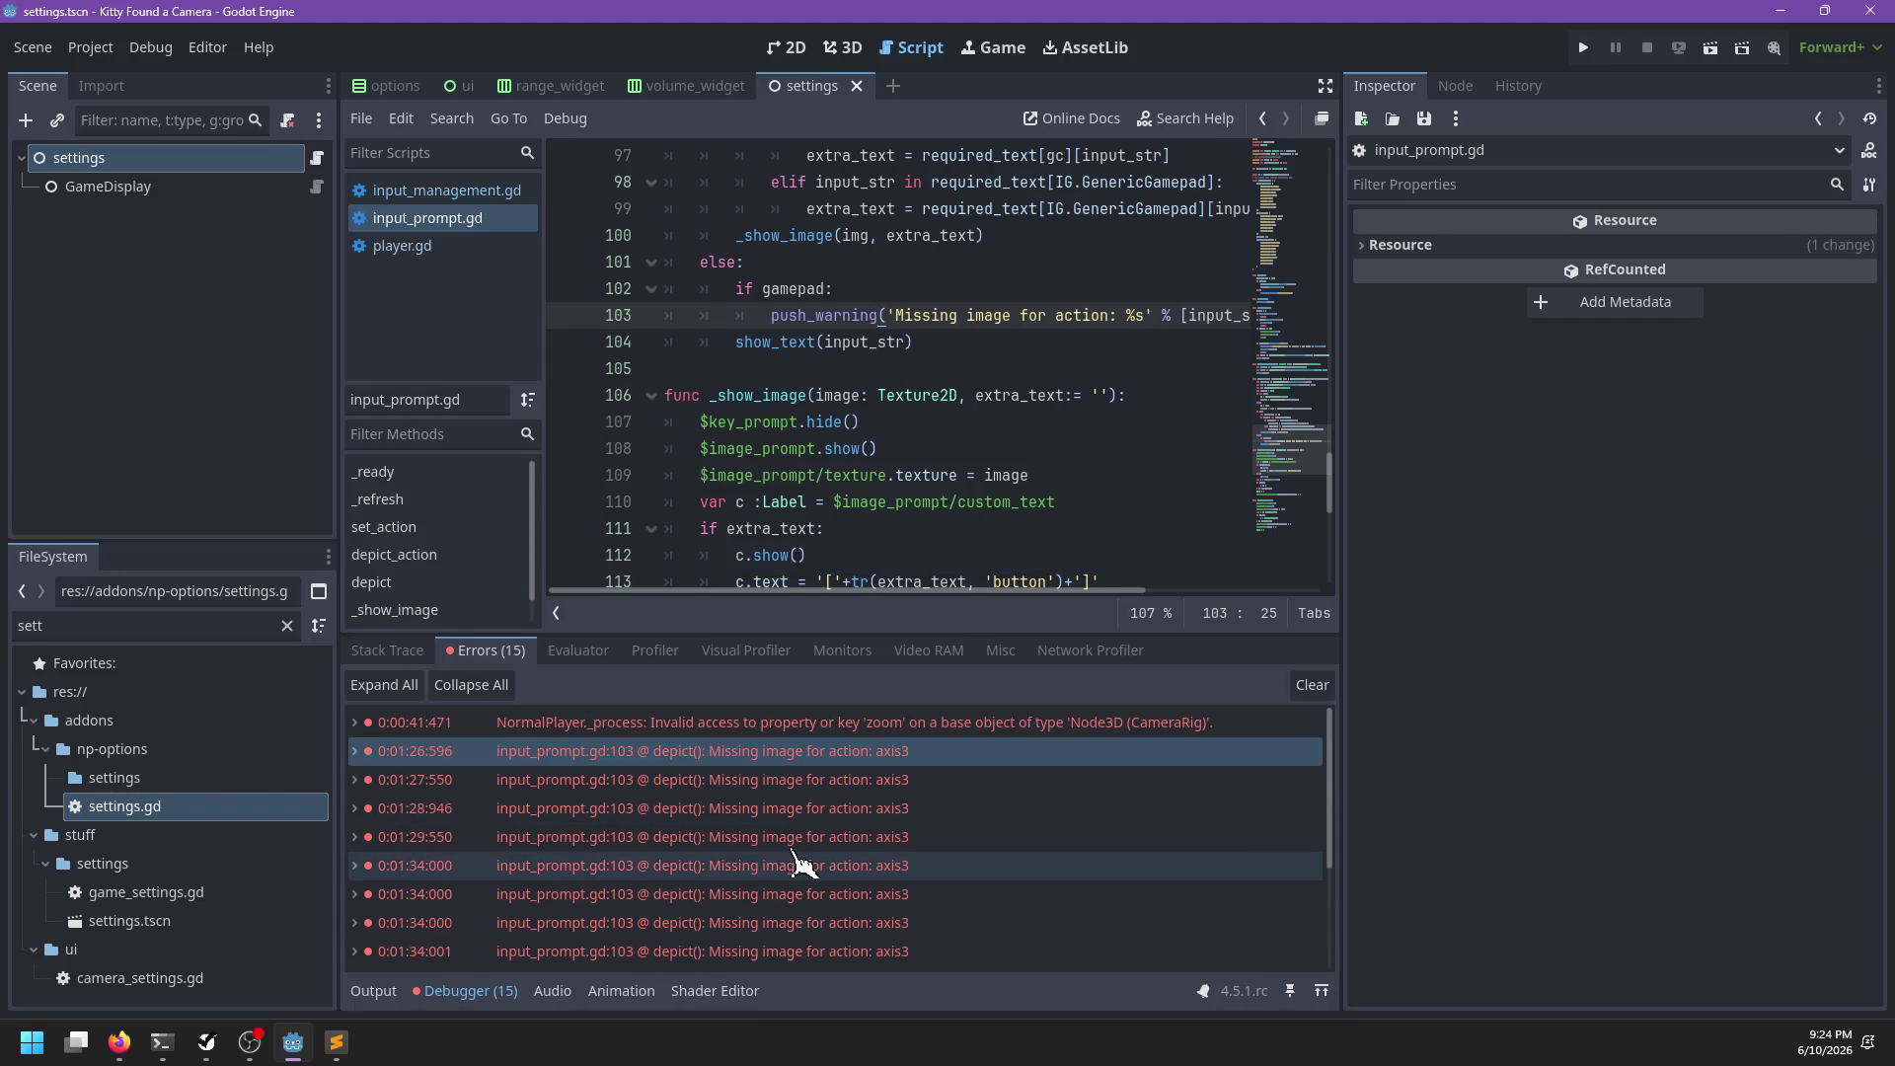
Clear all logged errors from the Debugger's Errors list
{"action": "left_click", "coordinate": [459, 992]}
{"action": "scroll", "coordinate": [958, 414], "scroll_direction": "up", "scroll_amount": 2}
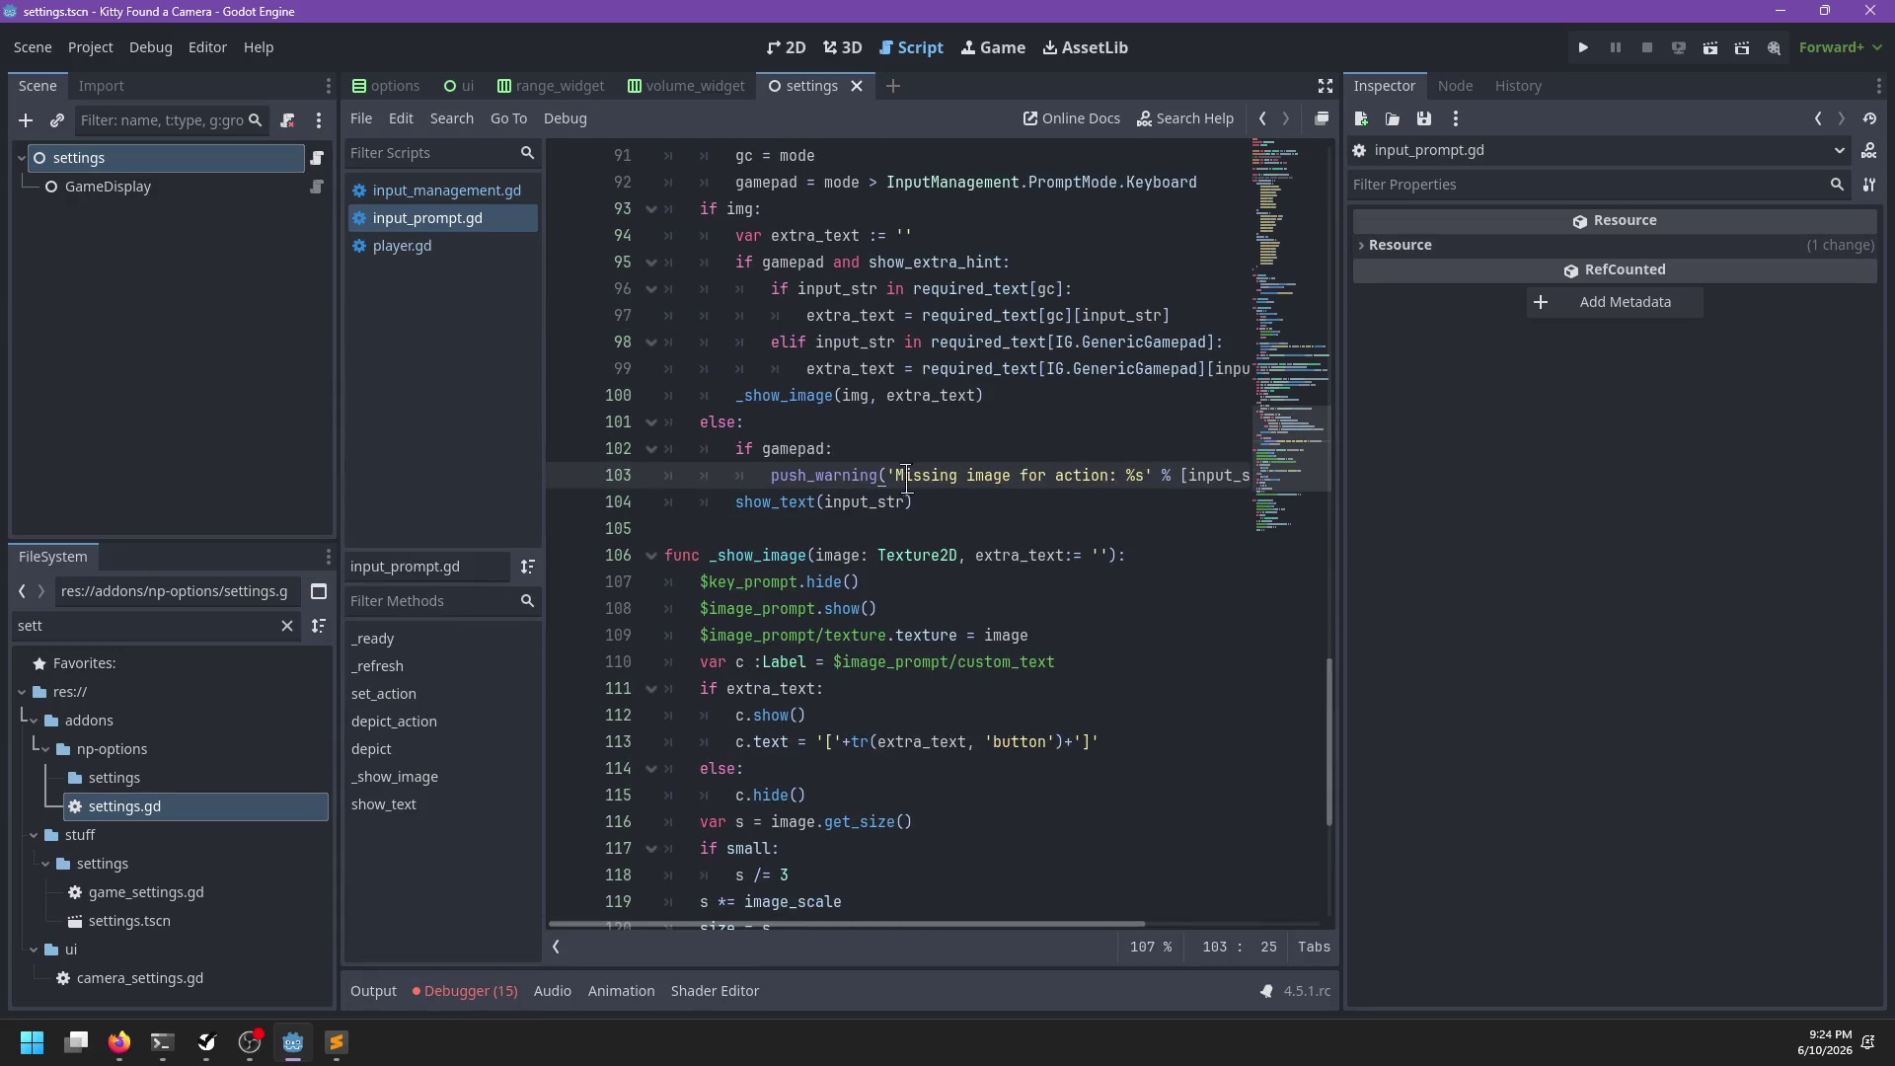
{"action": "scroll", "coordinate": [873, 497], "scroll_direction": "right", "scroll_amount": 5}
{"action": "scroll", "coordinate": [872, 497], "scroll_direction": "left", "scroll_amount": 5}
{"action": "scroll", "coordinate": [872, 496], "scroll_direction": "right", "scroll_amount": 5}
{"action": "scroll", "coordinate": [873, 497], "scroll_direction": "left", "scroll_amount": 5}
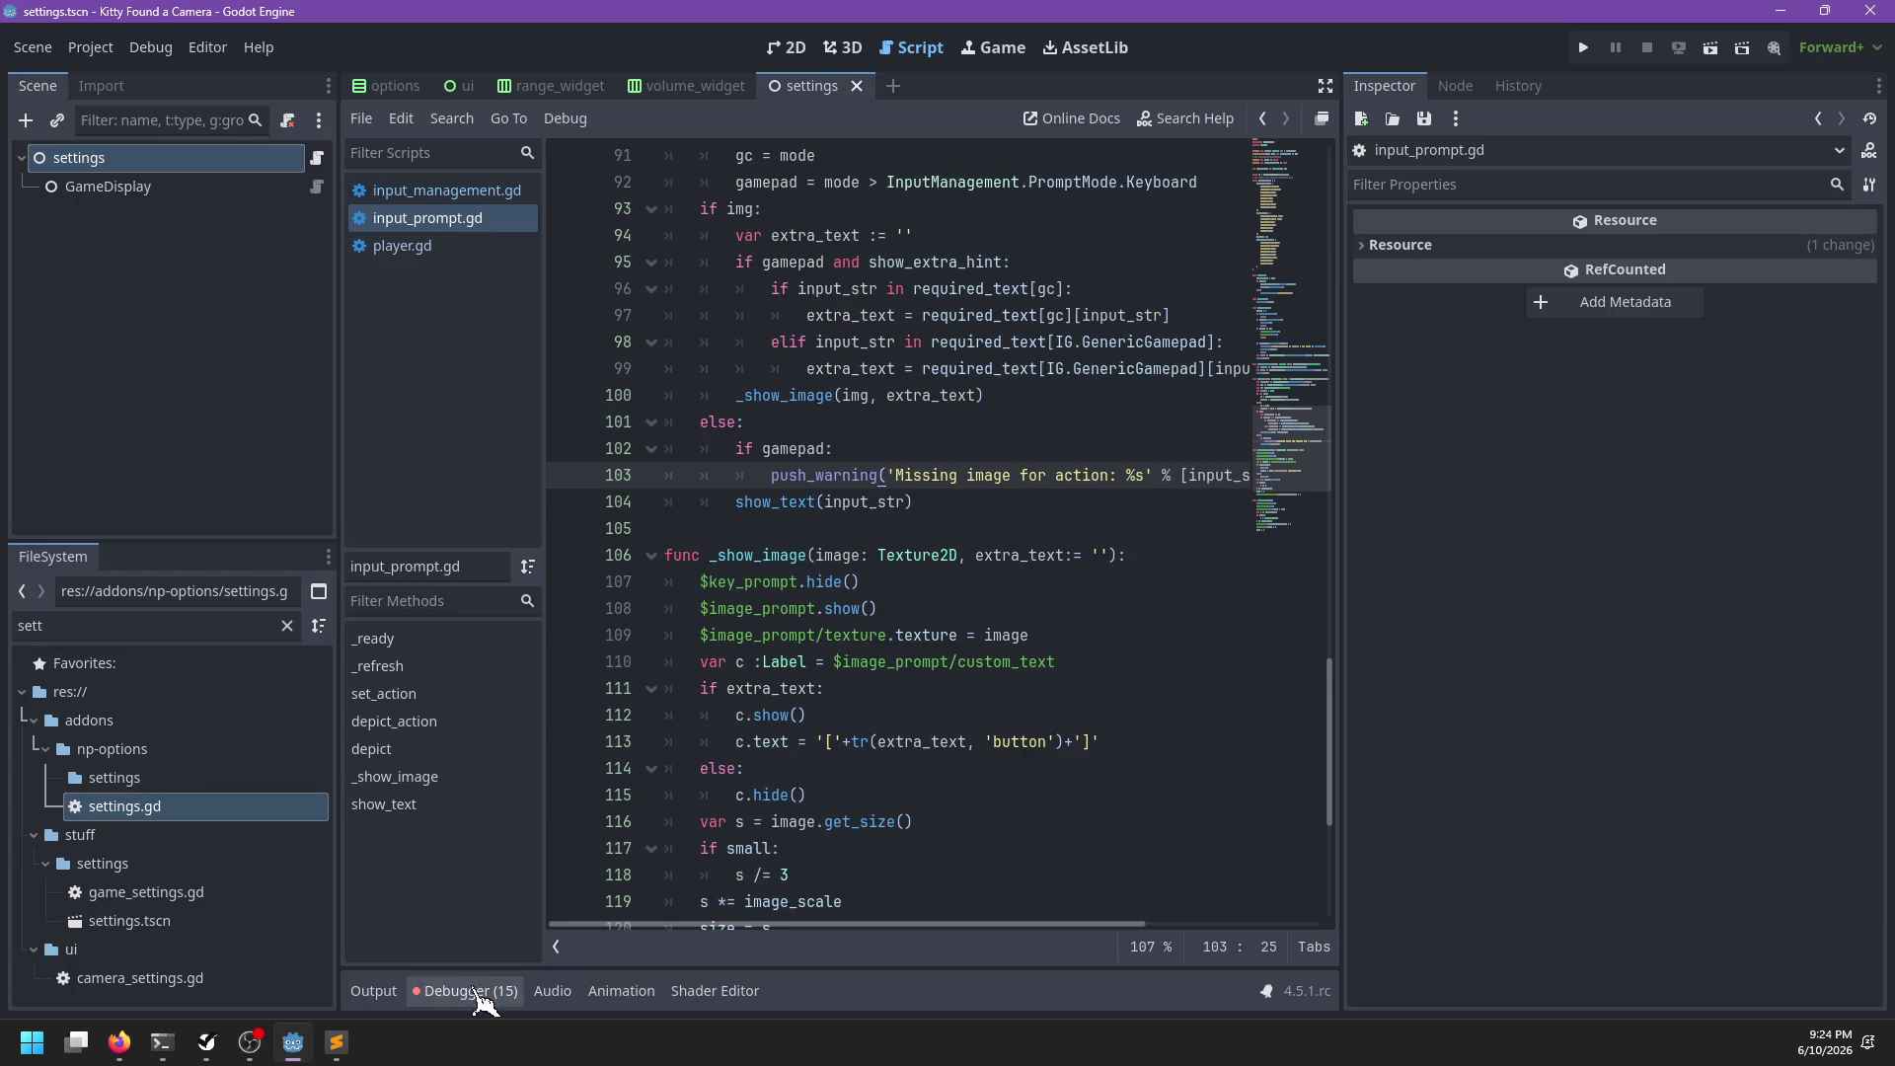
{"action": "left_click", "coordinate": [464, 992]}
{"action": "scroll", "coordinate": [705, 772], "scroll_direction": "down", "scroll_amount": 2}
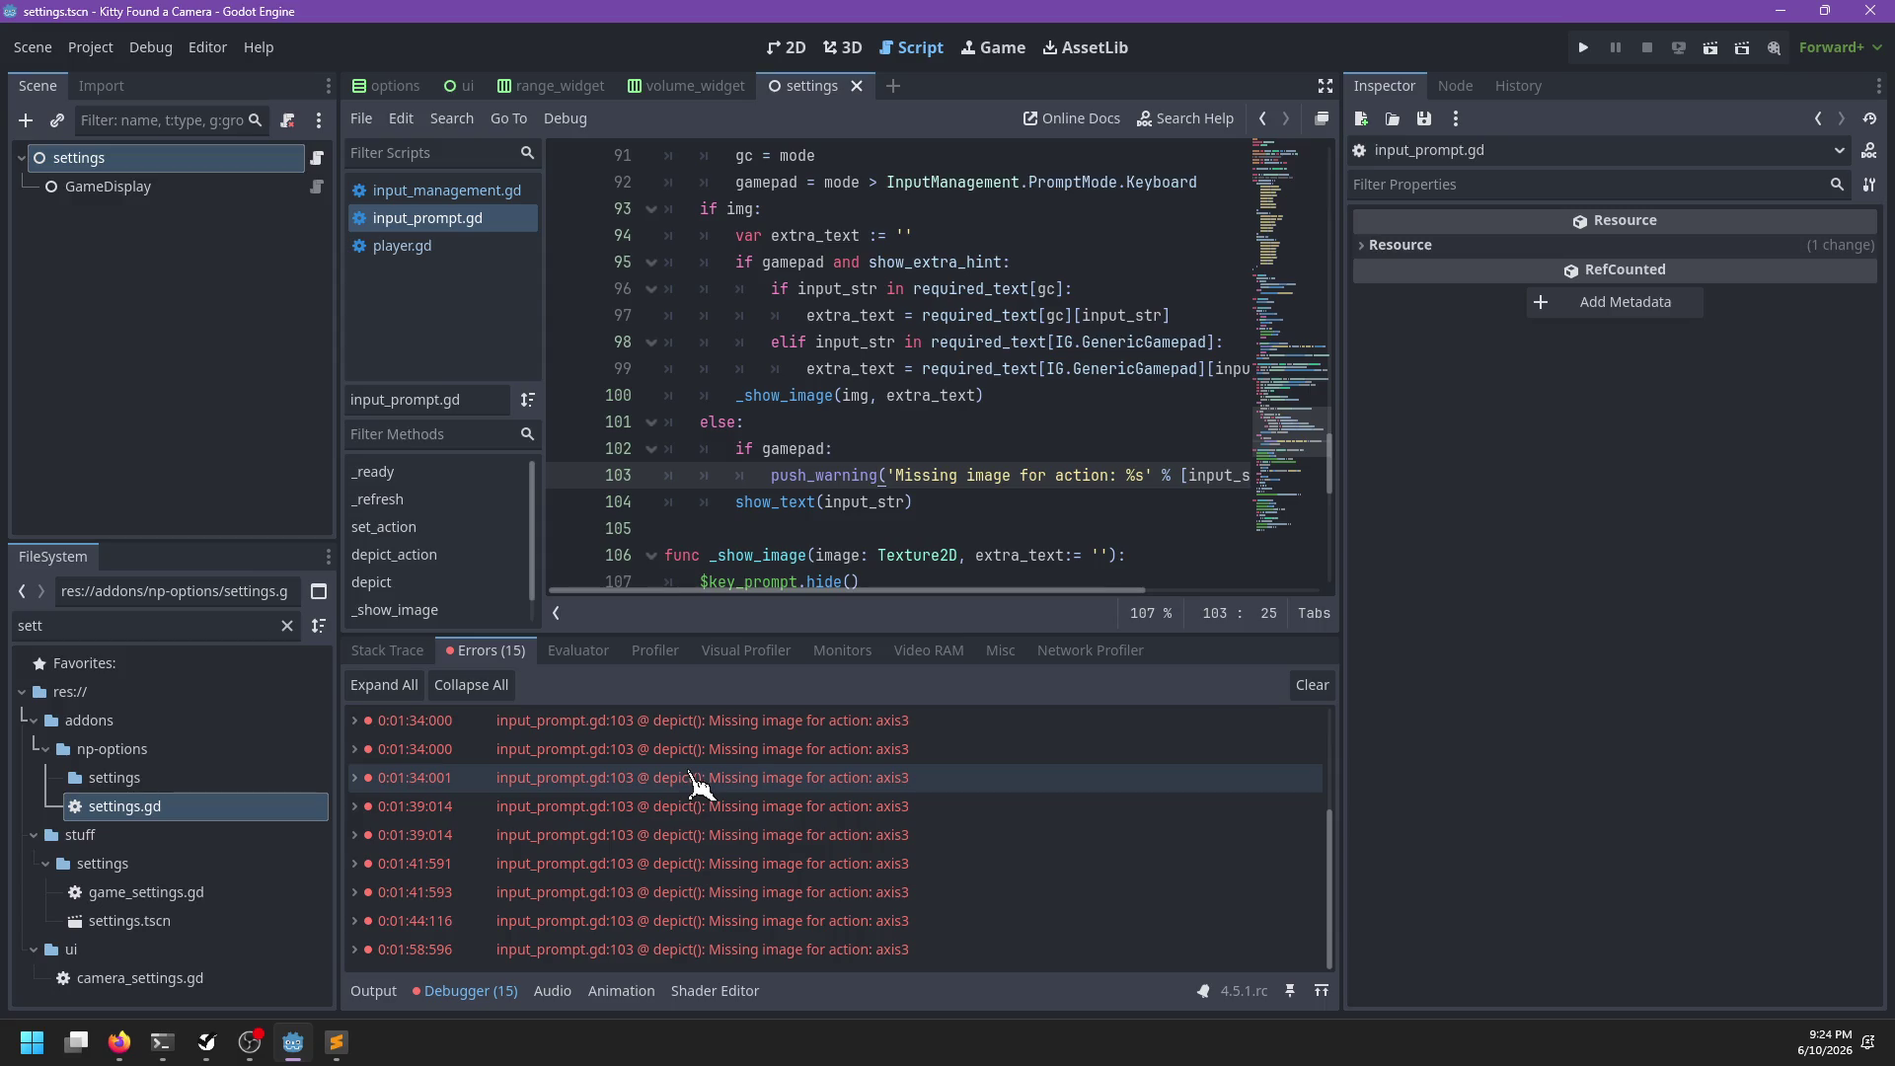
{"action": "scroll", "coordinate": [671, 867], "scroll_direction": "up", "scroll_amount": 3}
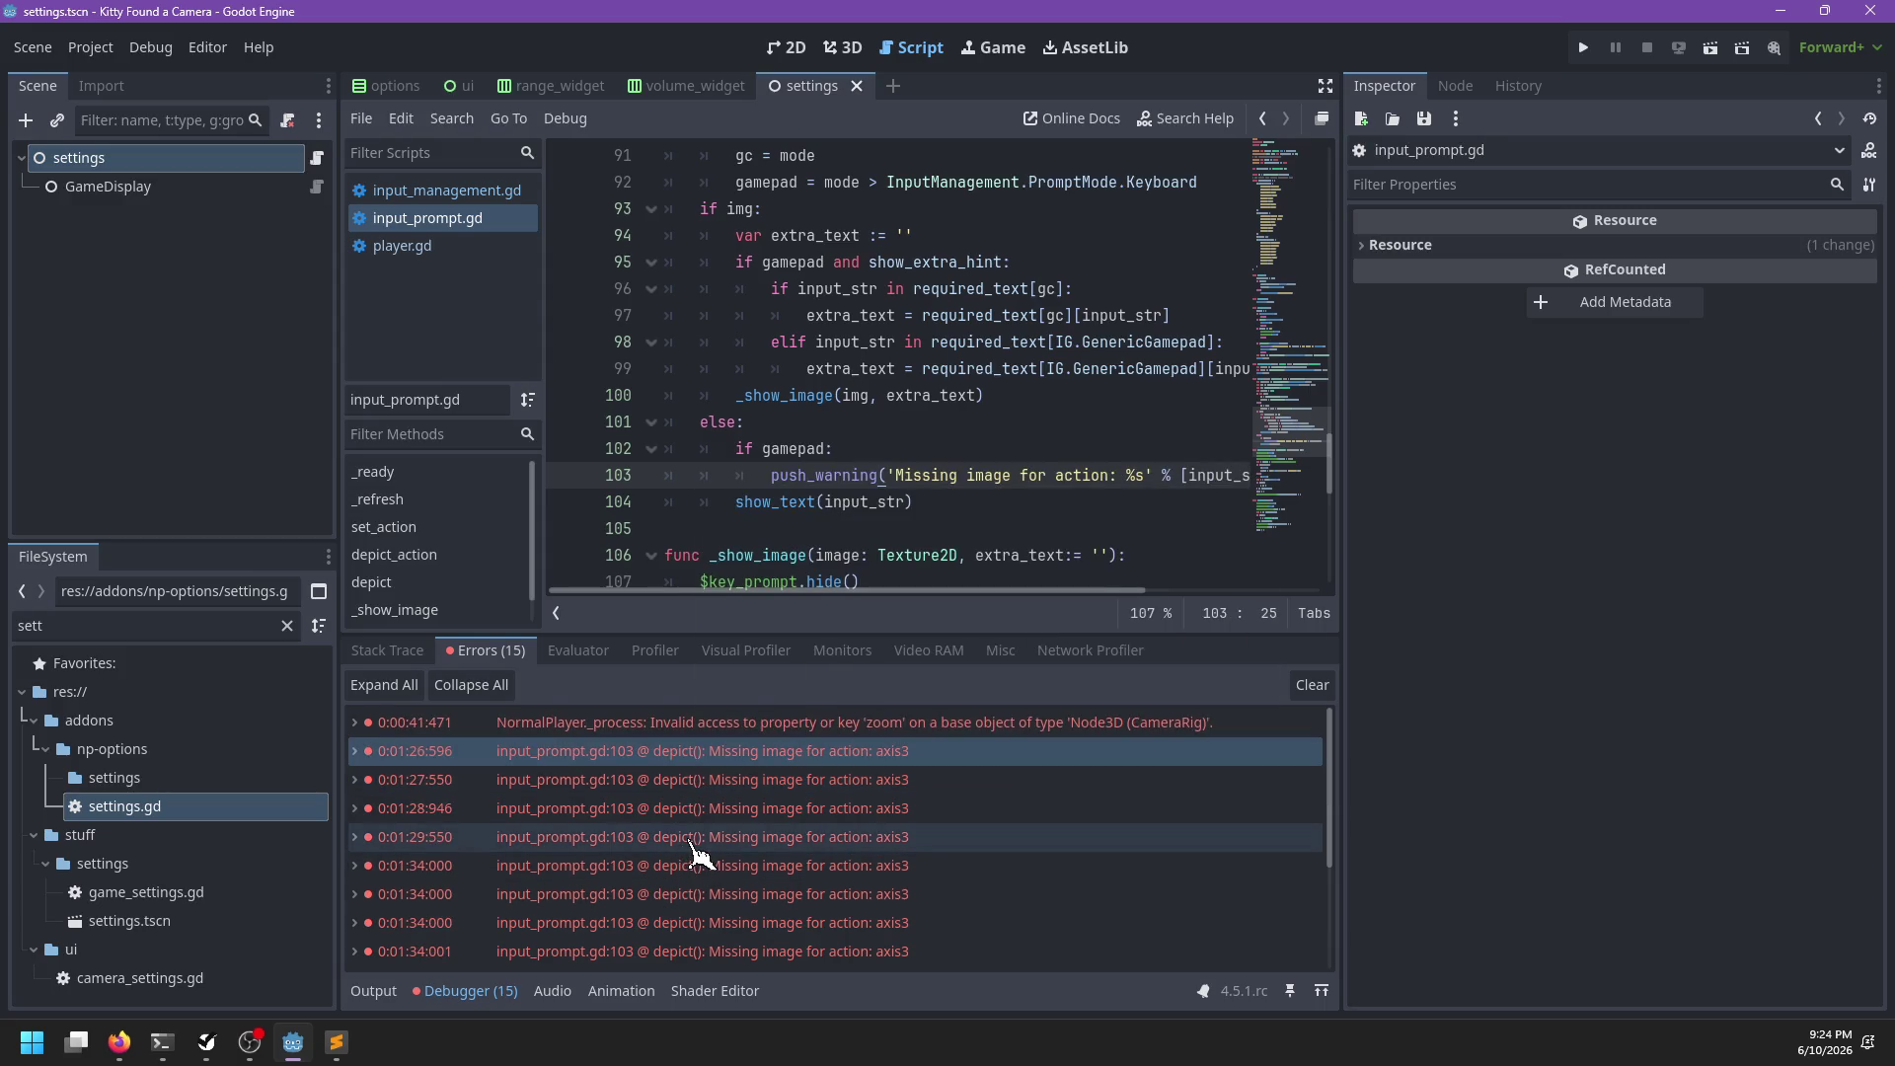
{"action": "left_click", "coordinate": [1312, 685]}
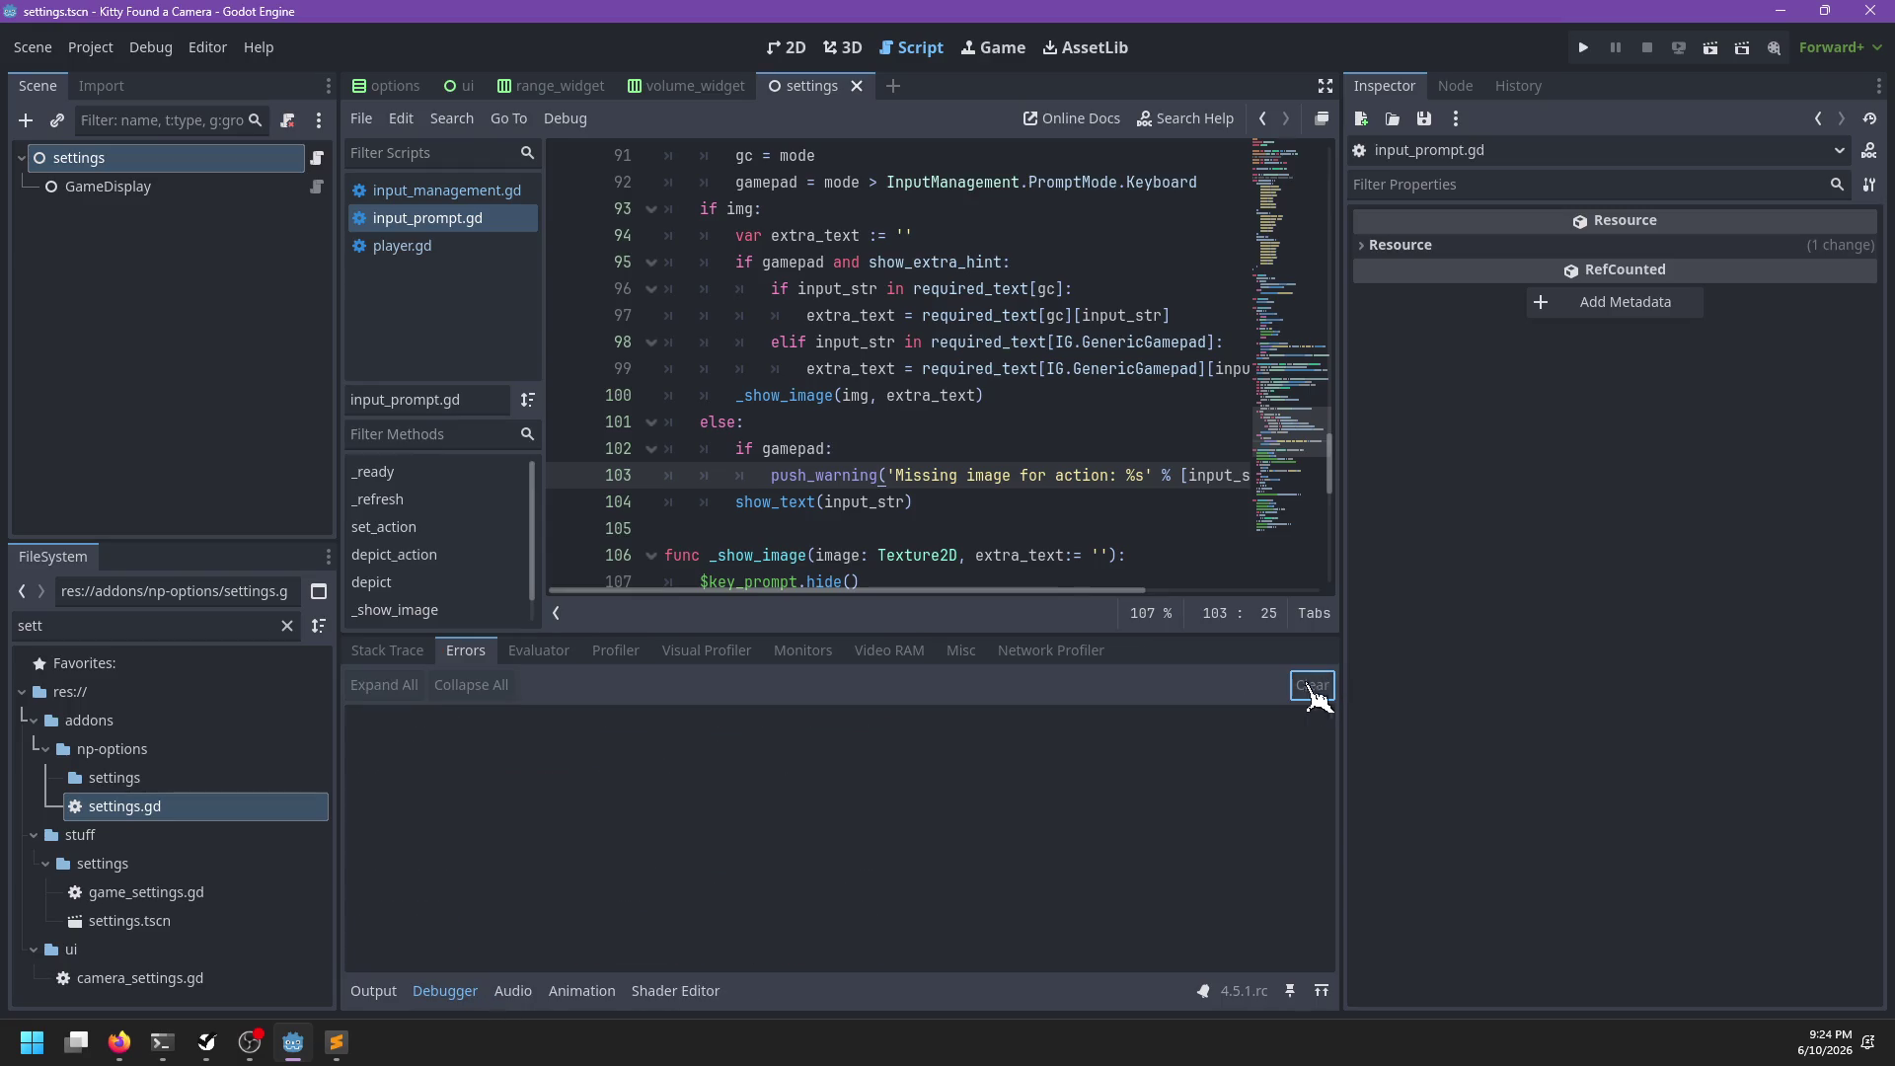
{"action": "left_click", "coordinate": [445, 991]}
{"action": "left_click", "coordinate": [968, 475]}
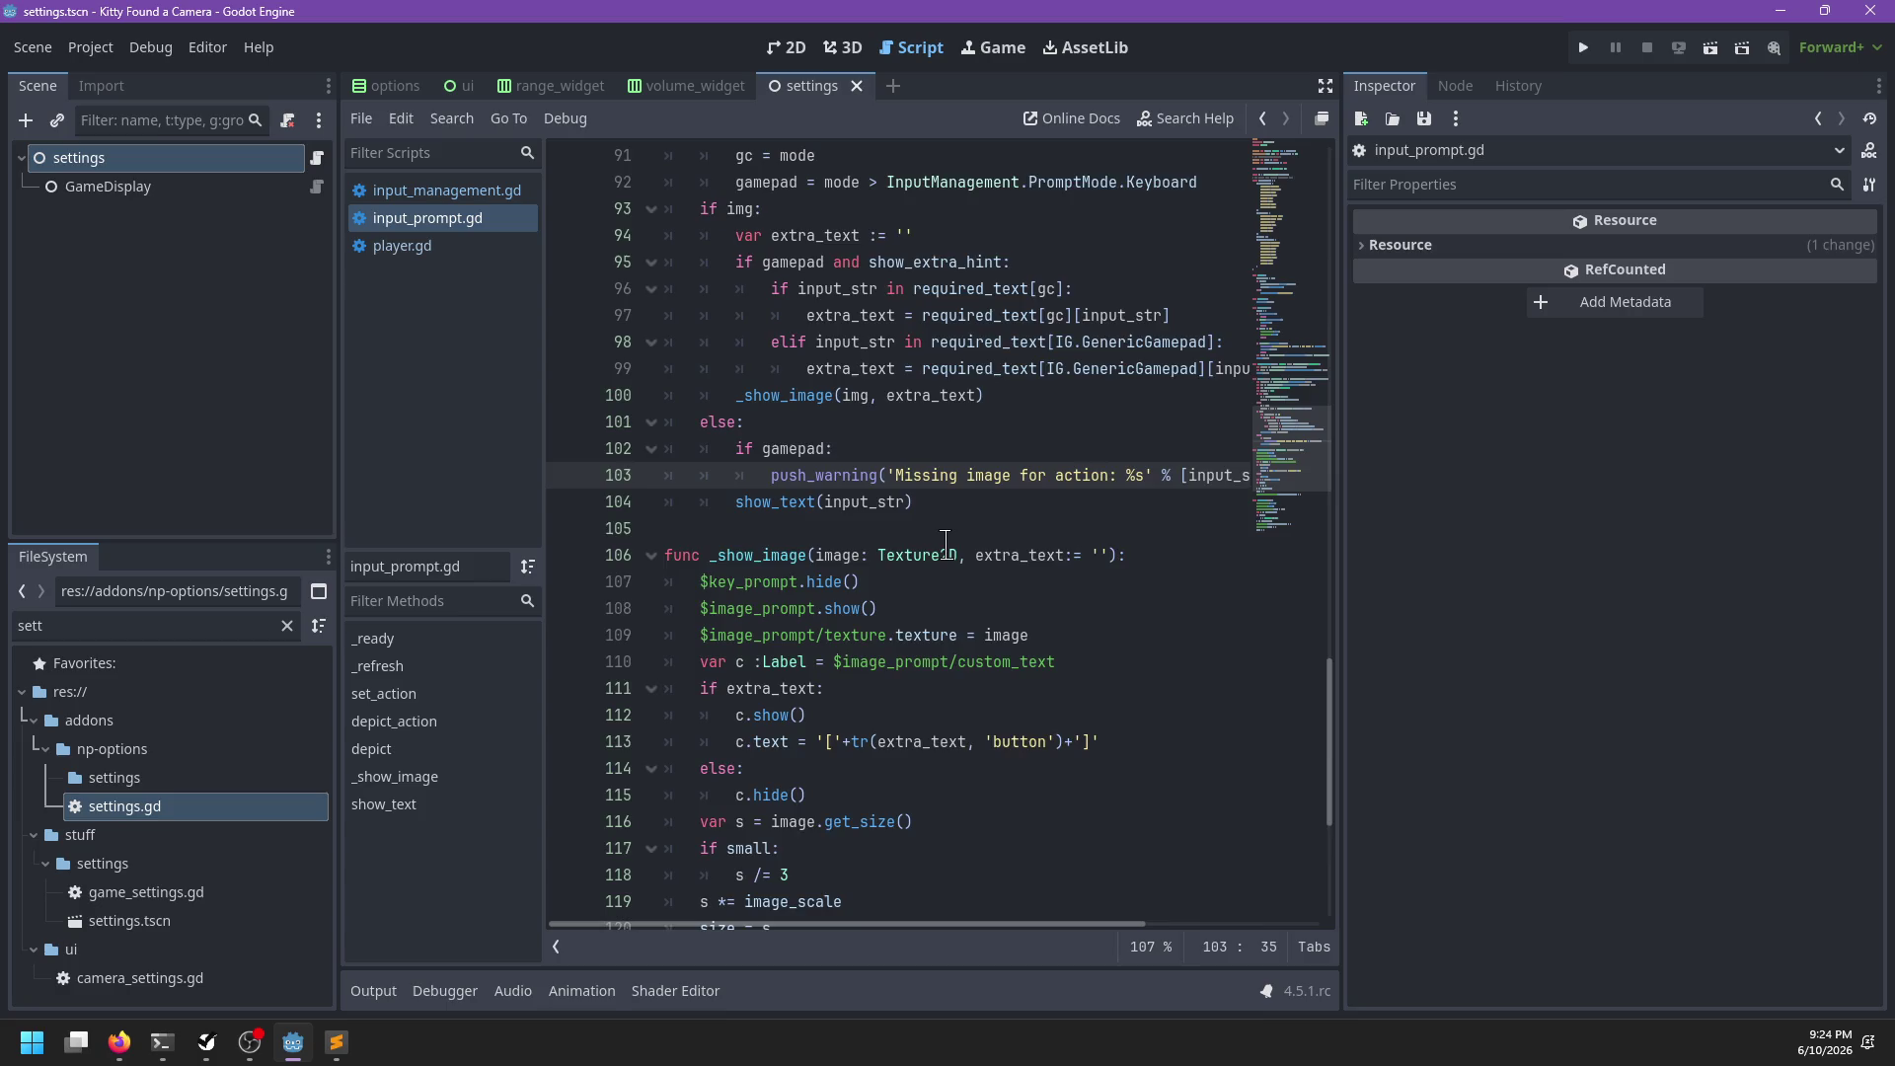
{"action": "scroll", "coordinate": [946, 543], "scroll_direction": "up", "scroll_amount": 2}
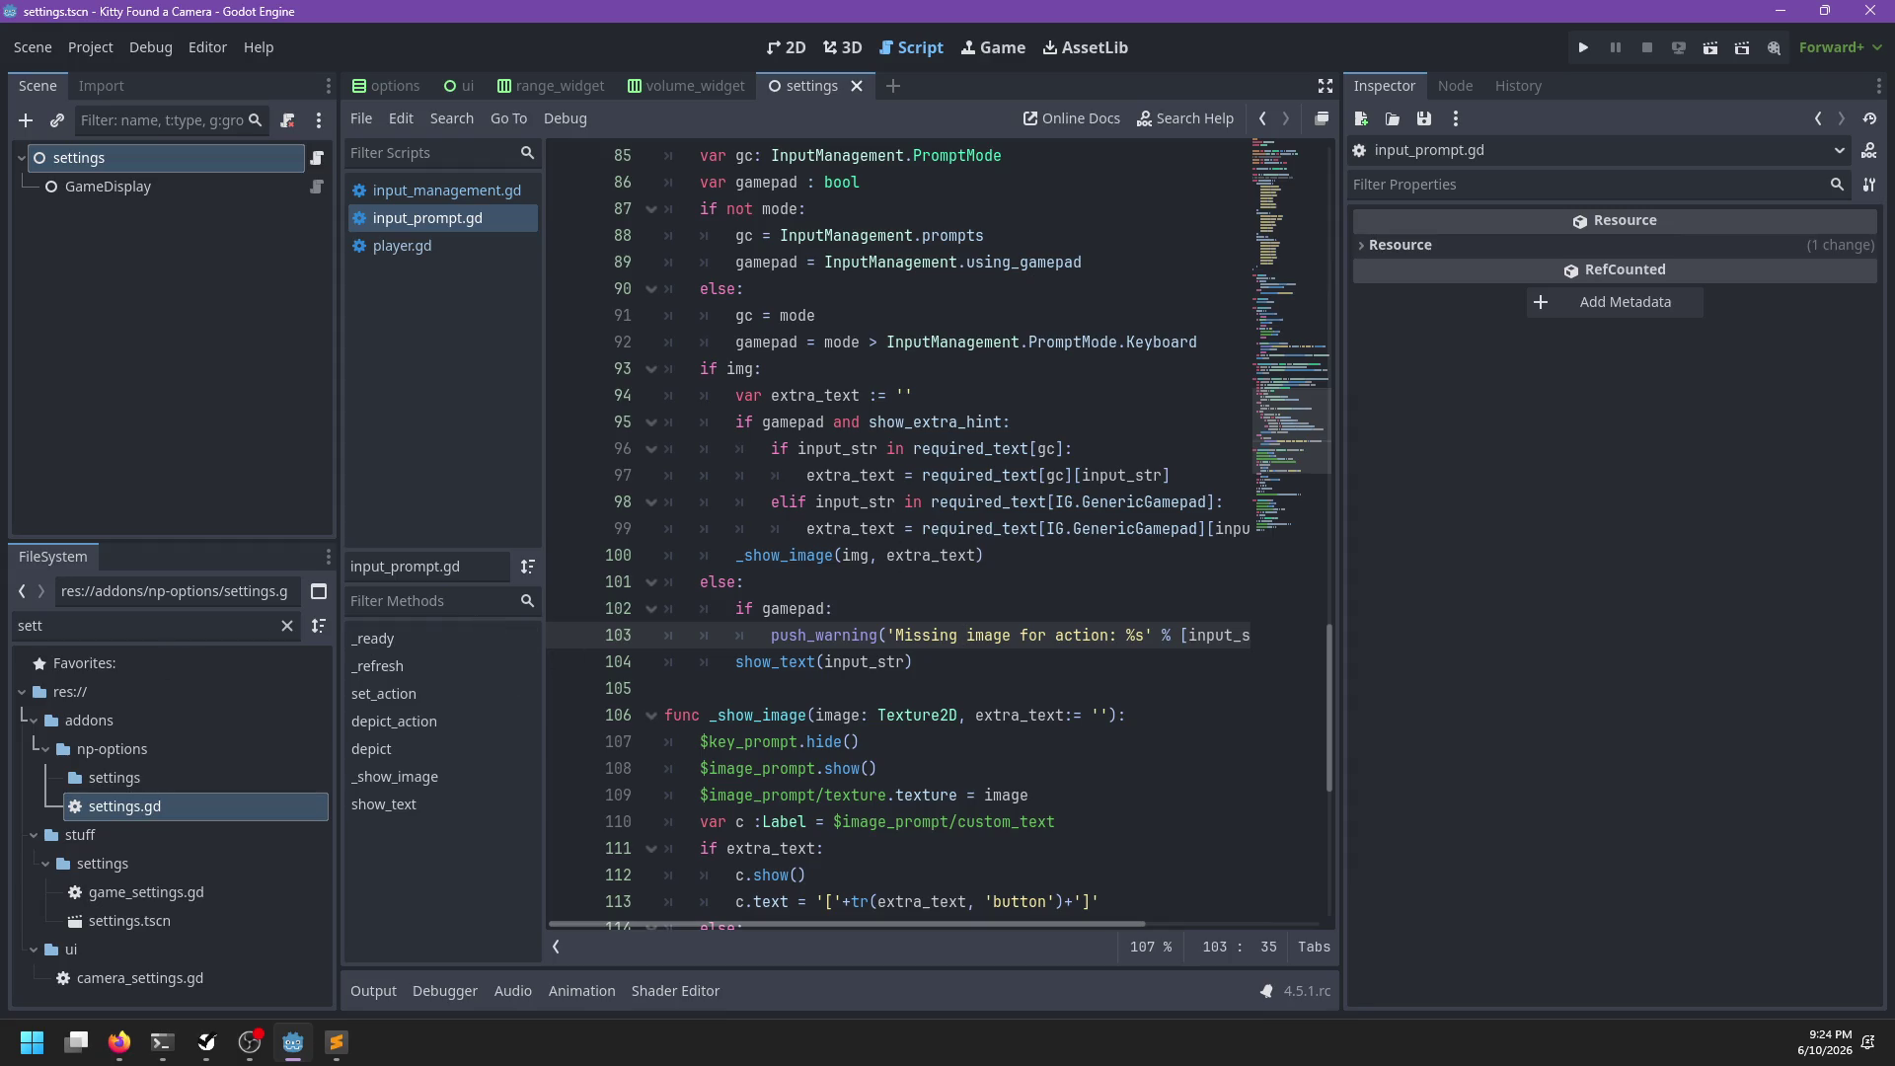
Switch from the Godot script over to Sublime Text
{"action": "key", "text": "alt+Tab"}
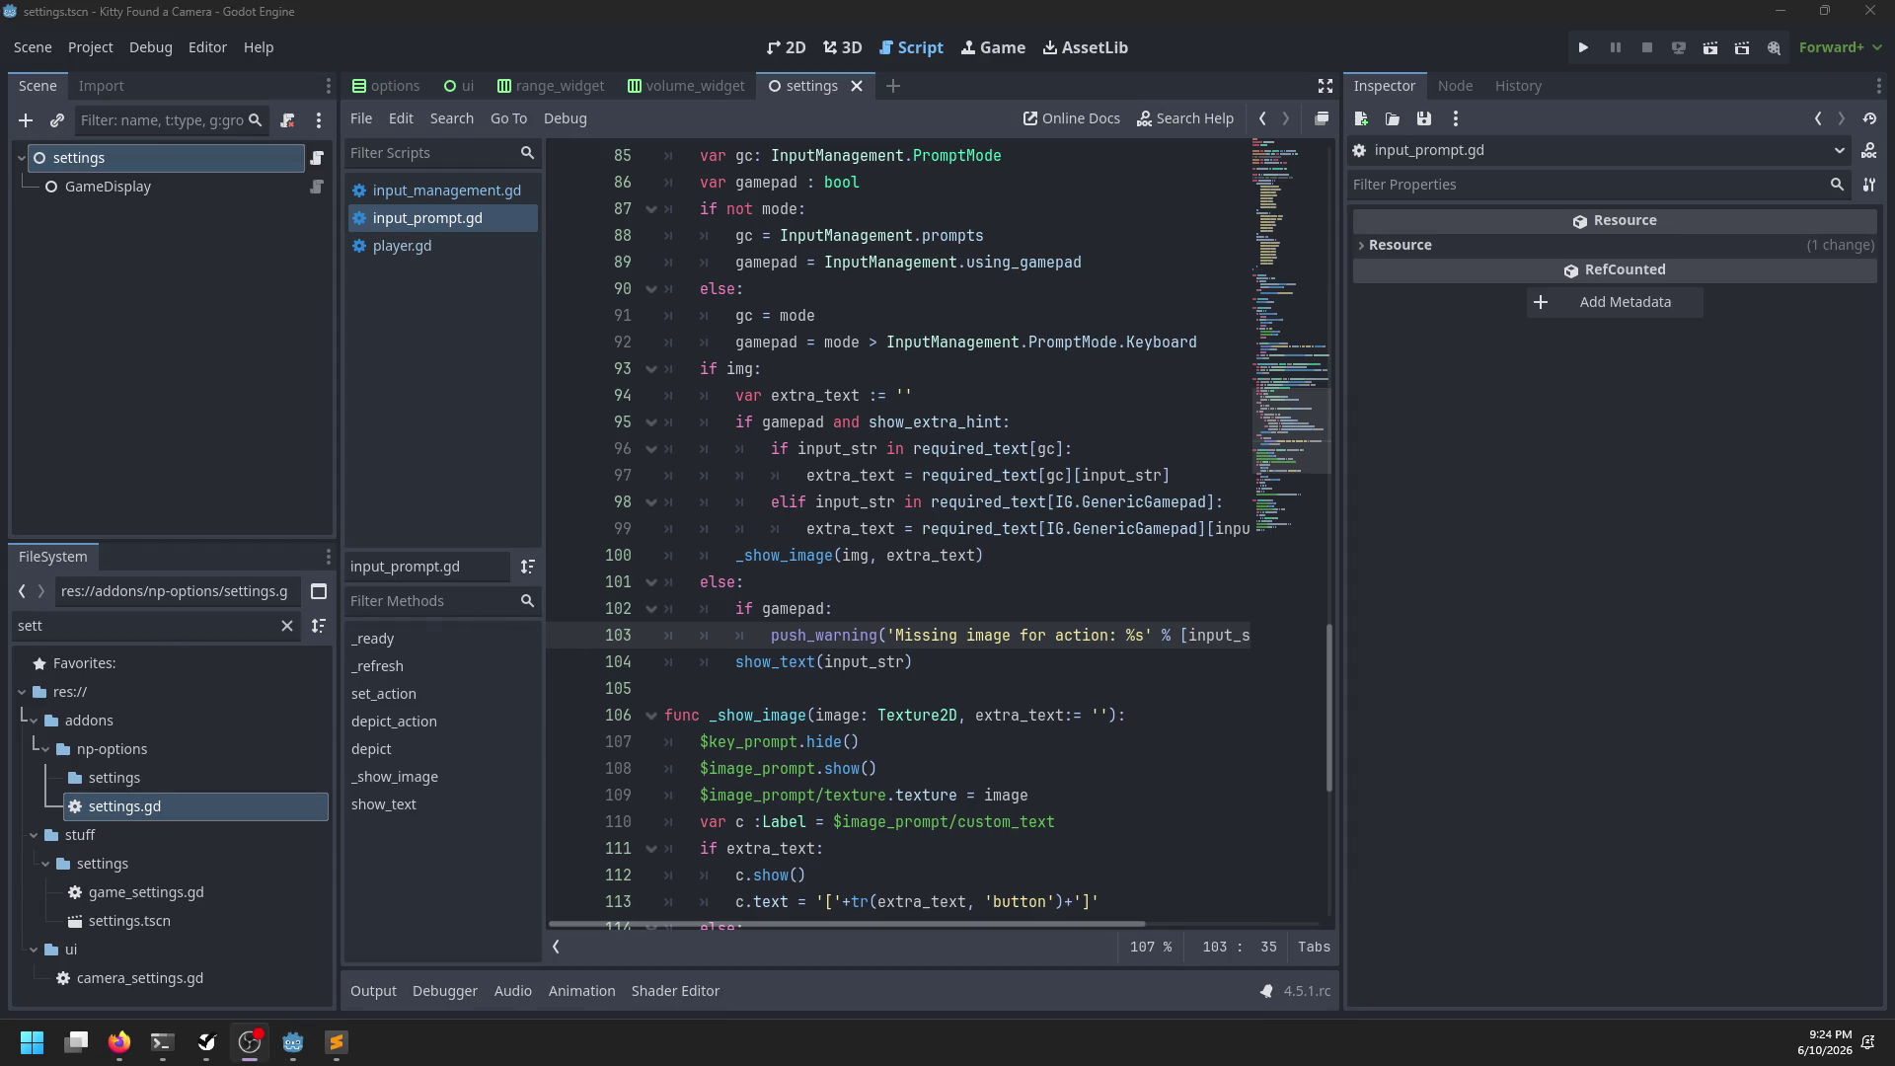
{"action": "key", "text": "alt+Tab"}
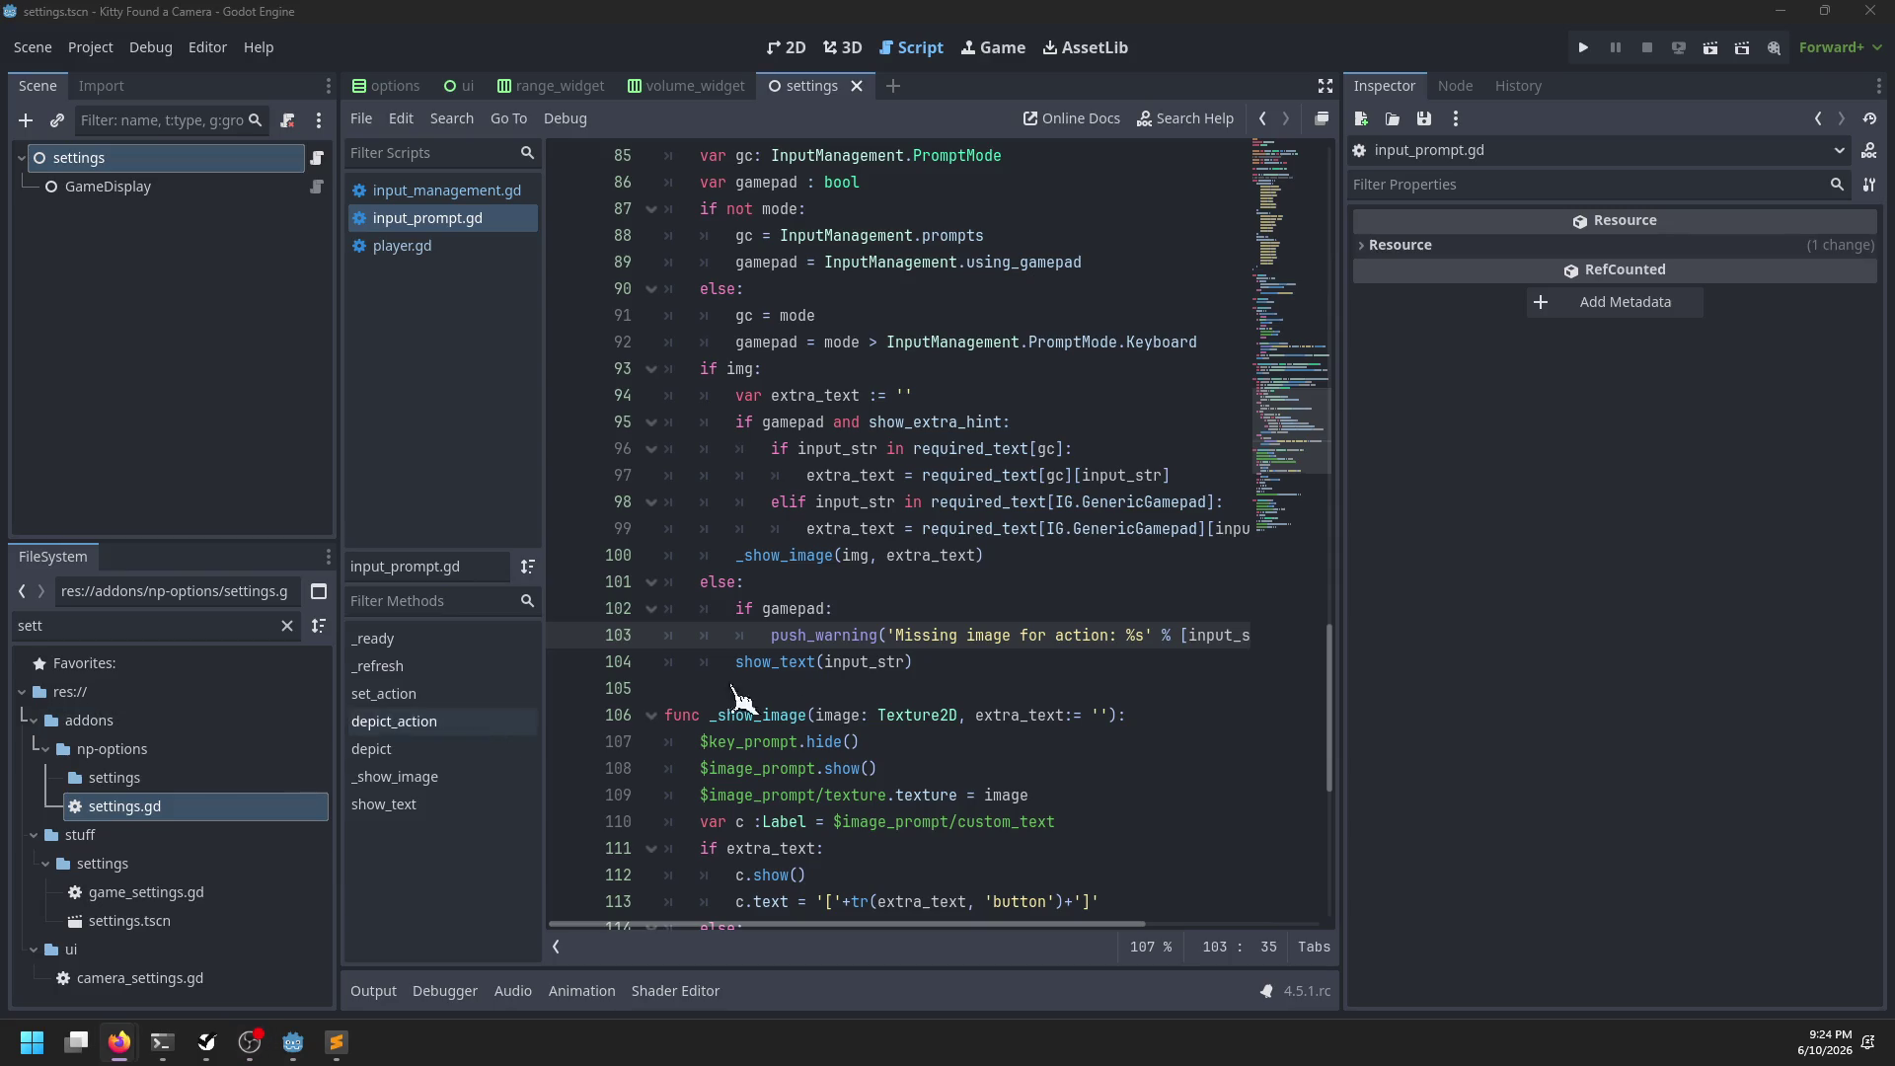
{"action": "left_click", "coordinate": [914, 606]}
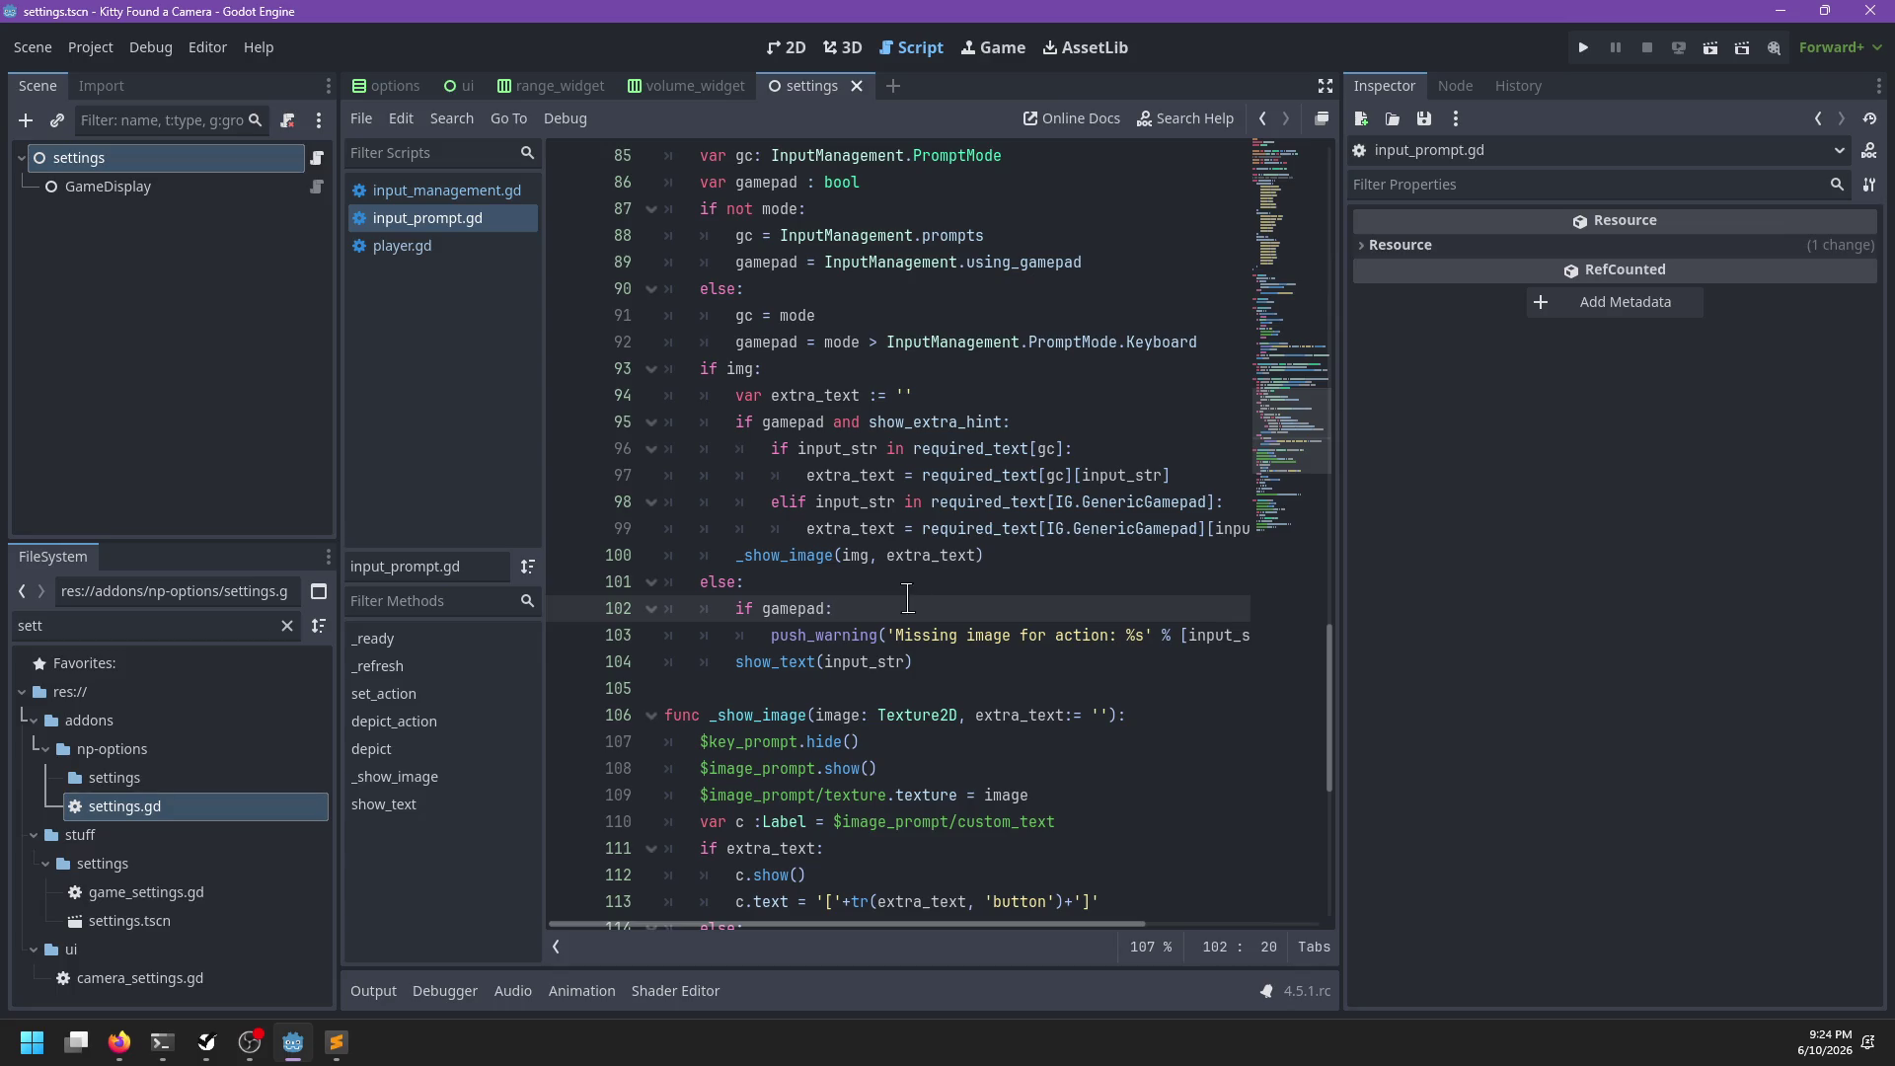
{"action": "left_click", "coordinate": [336, 1043]}
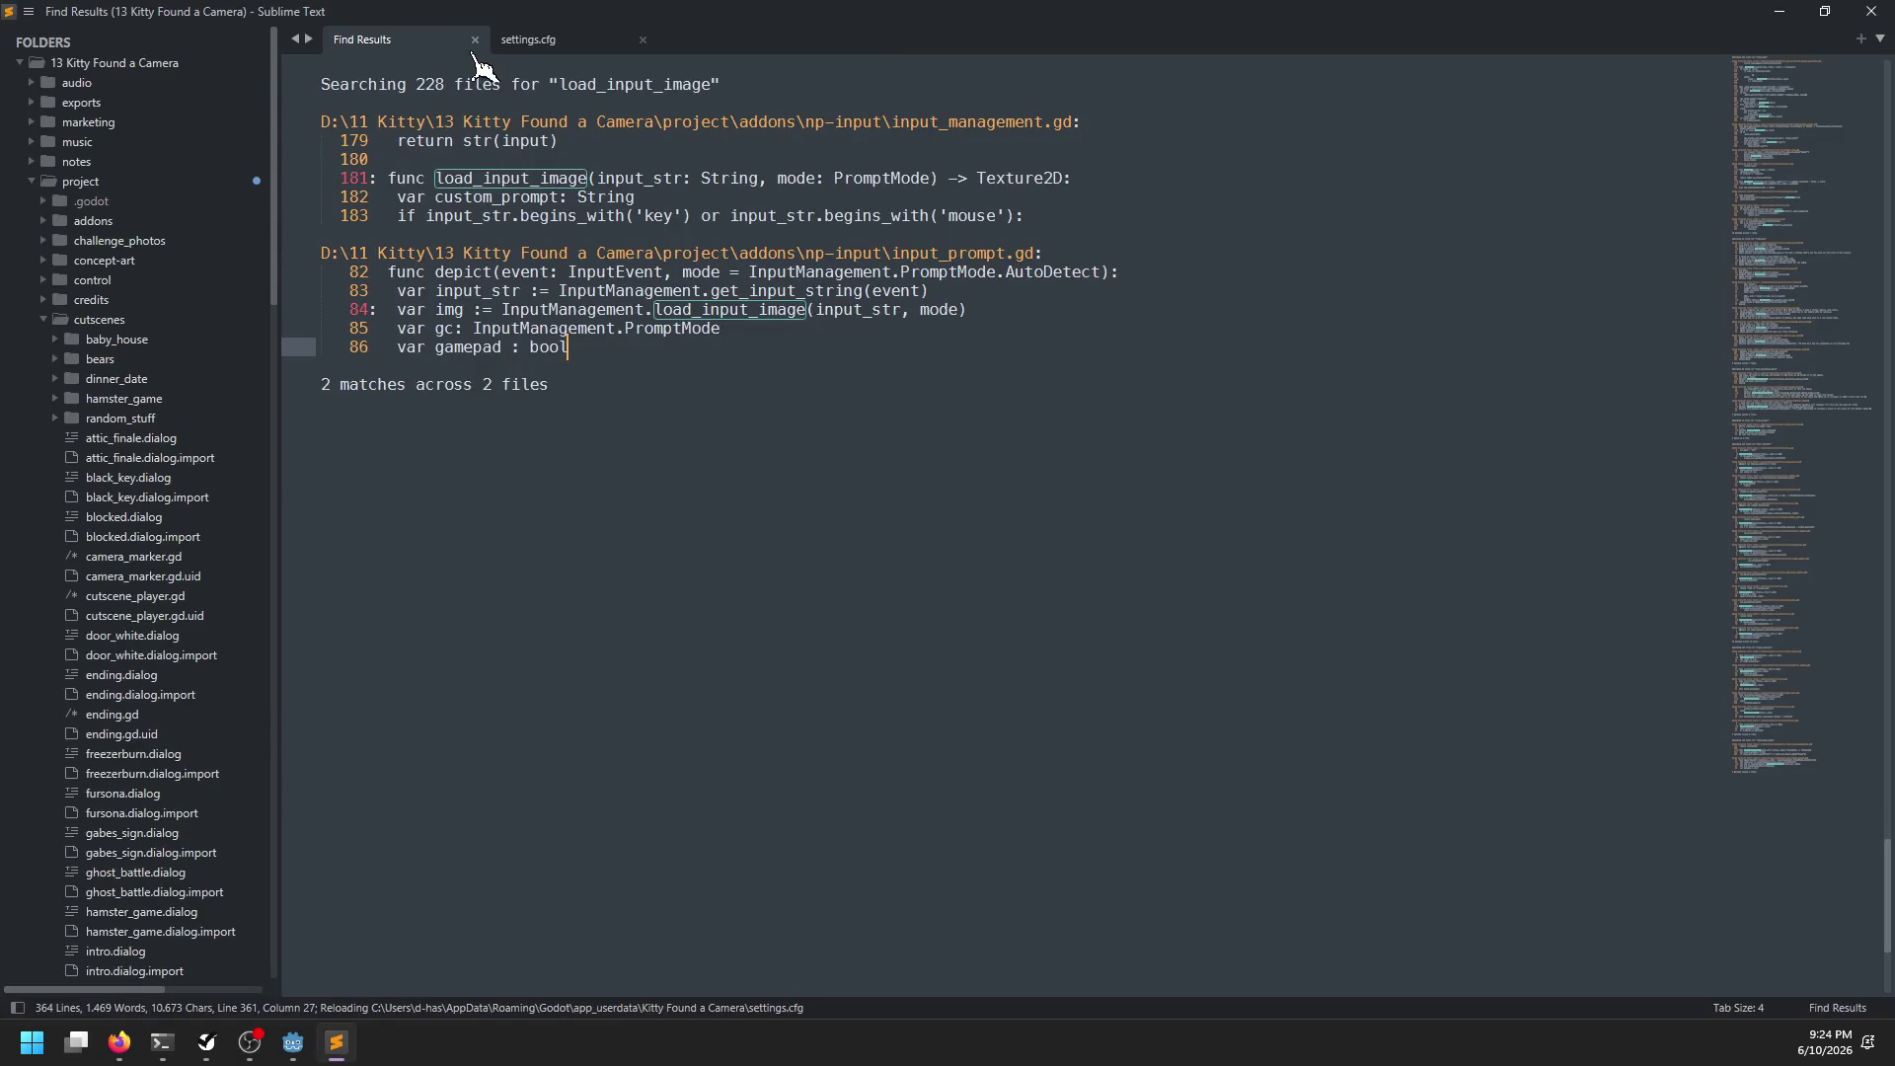
Close Find Results and save a new empty file as actions.csv in the languages folder
{"action": "left_click", "coordinate": [475, 40]}
{"action": "left_click", "coordinate": [44, 320]}
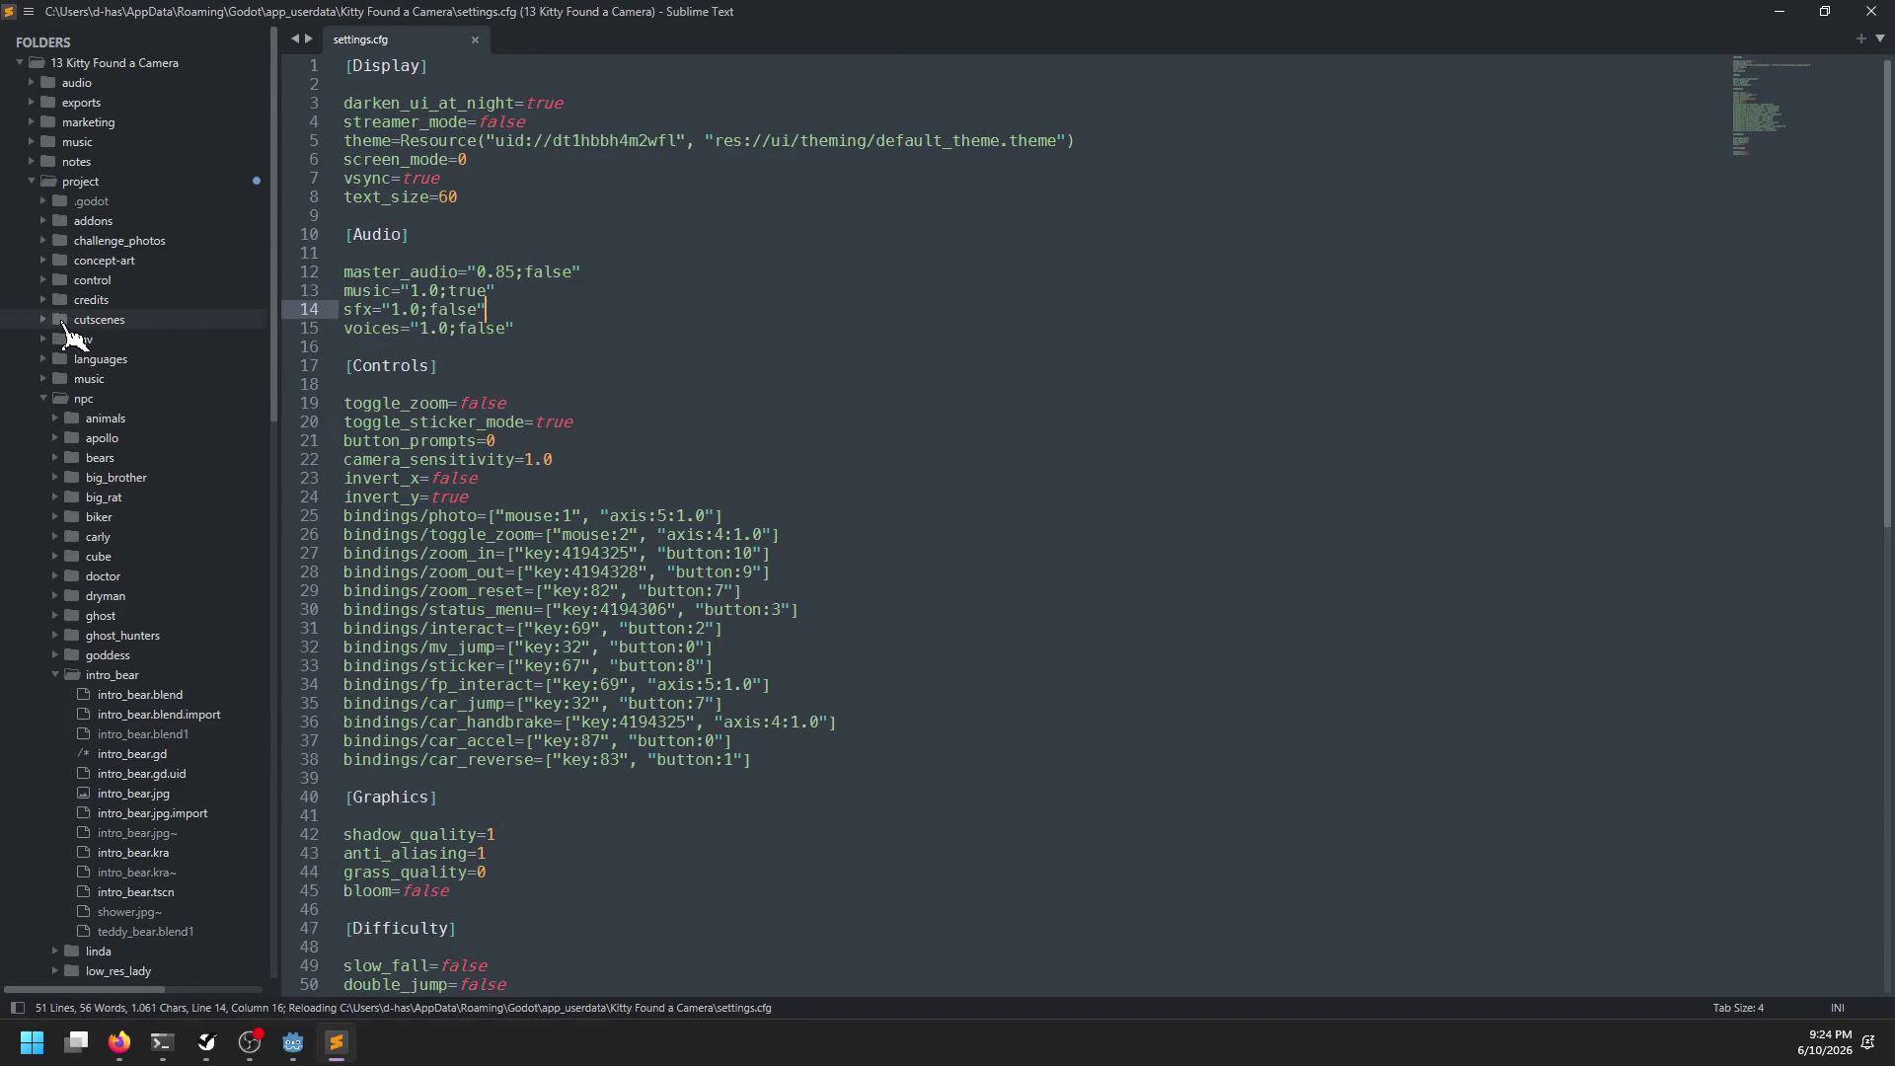
{"action": "left_click", "coordinate": [40, 359]}
{"action": "right_click", "coordinate": [82, 359]}
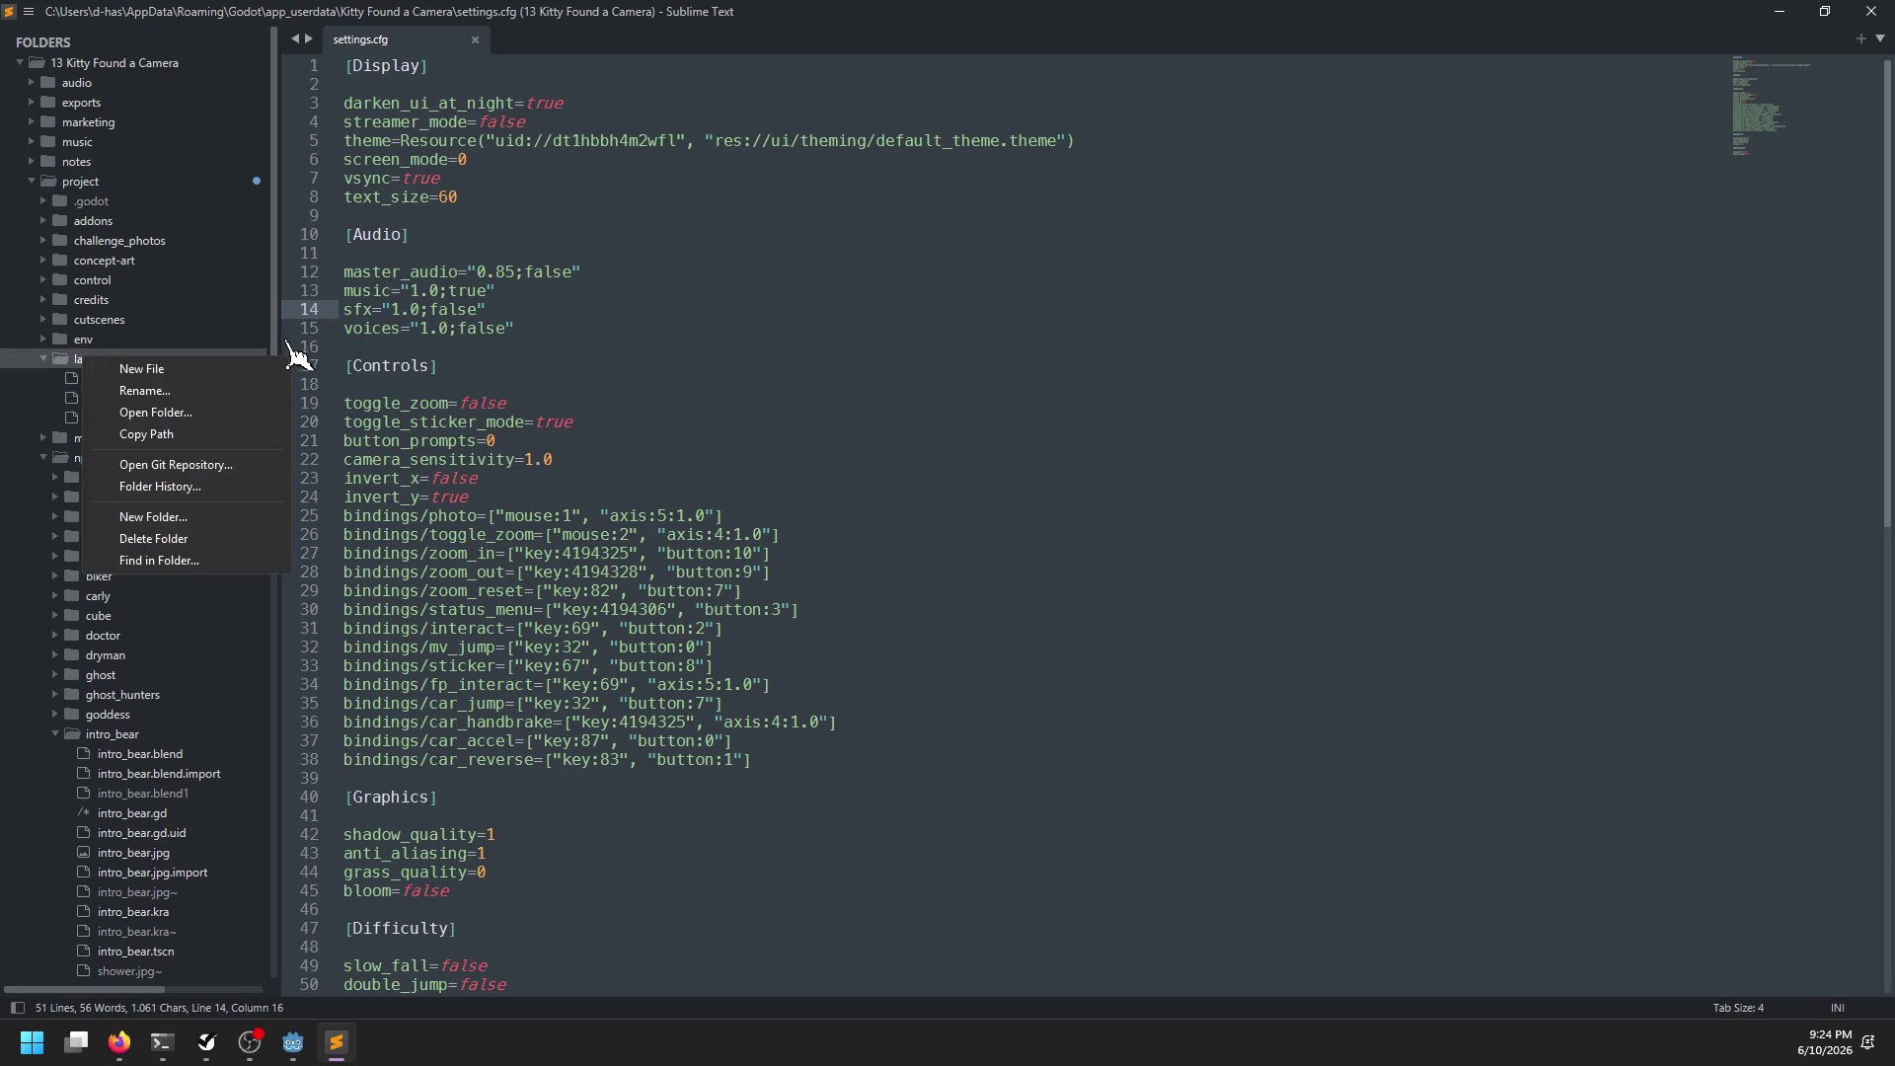
{"action": "left_click", "coordinate": [141, 369]}
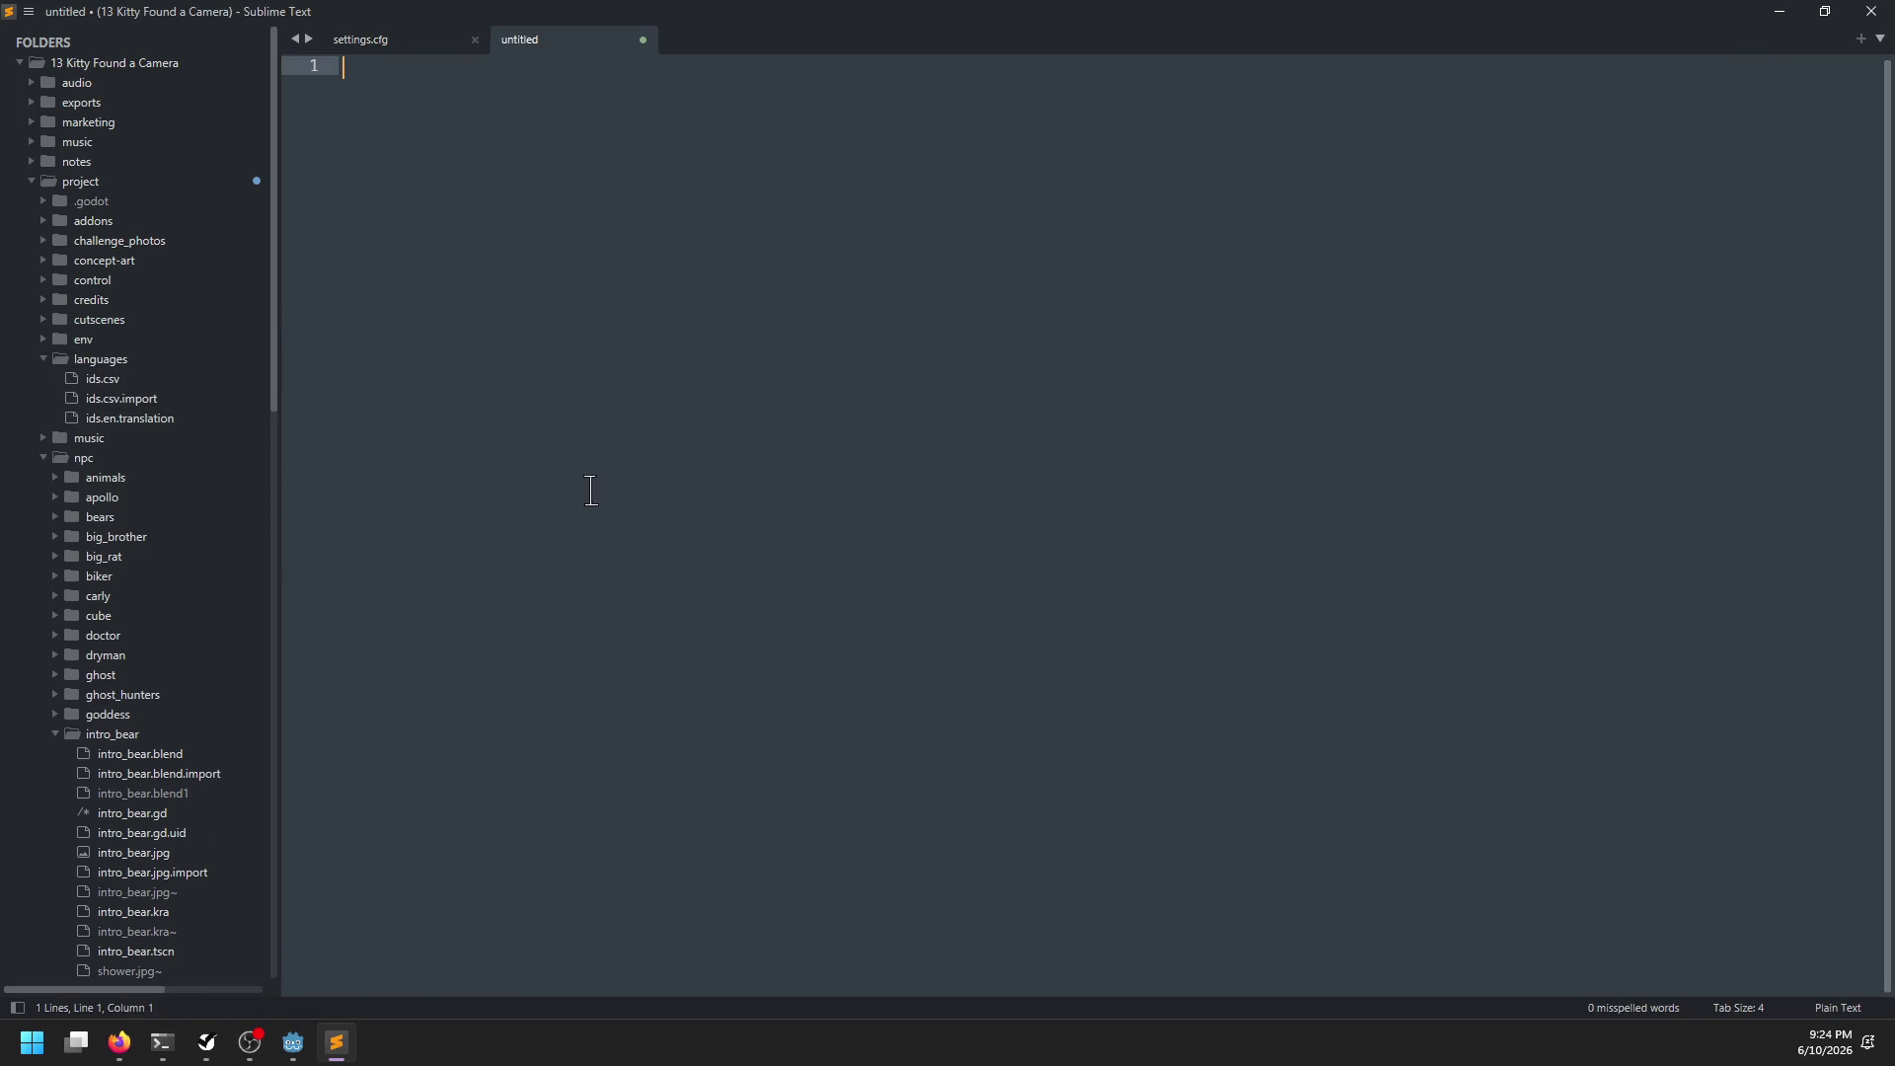
{"action": "key", "text": "ctrl+s"}
{"action": "type", "text": "actions.csv"}
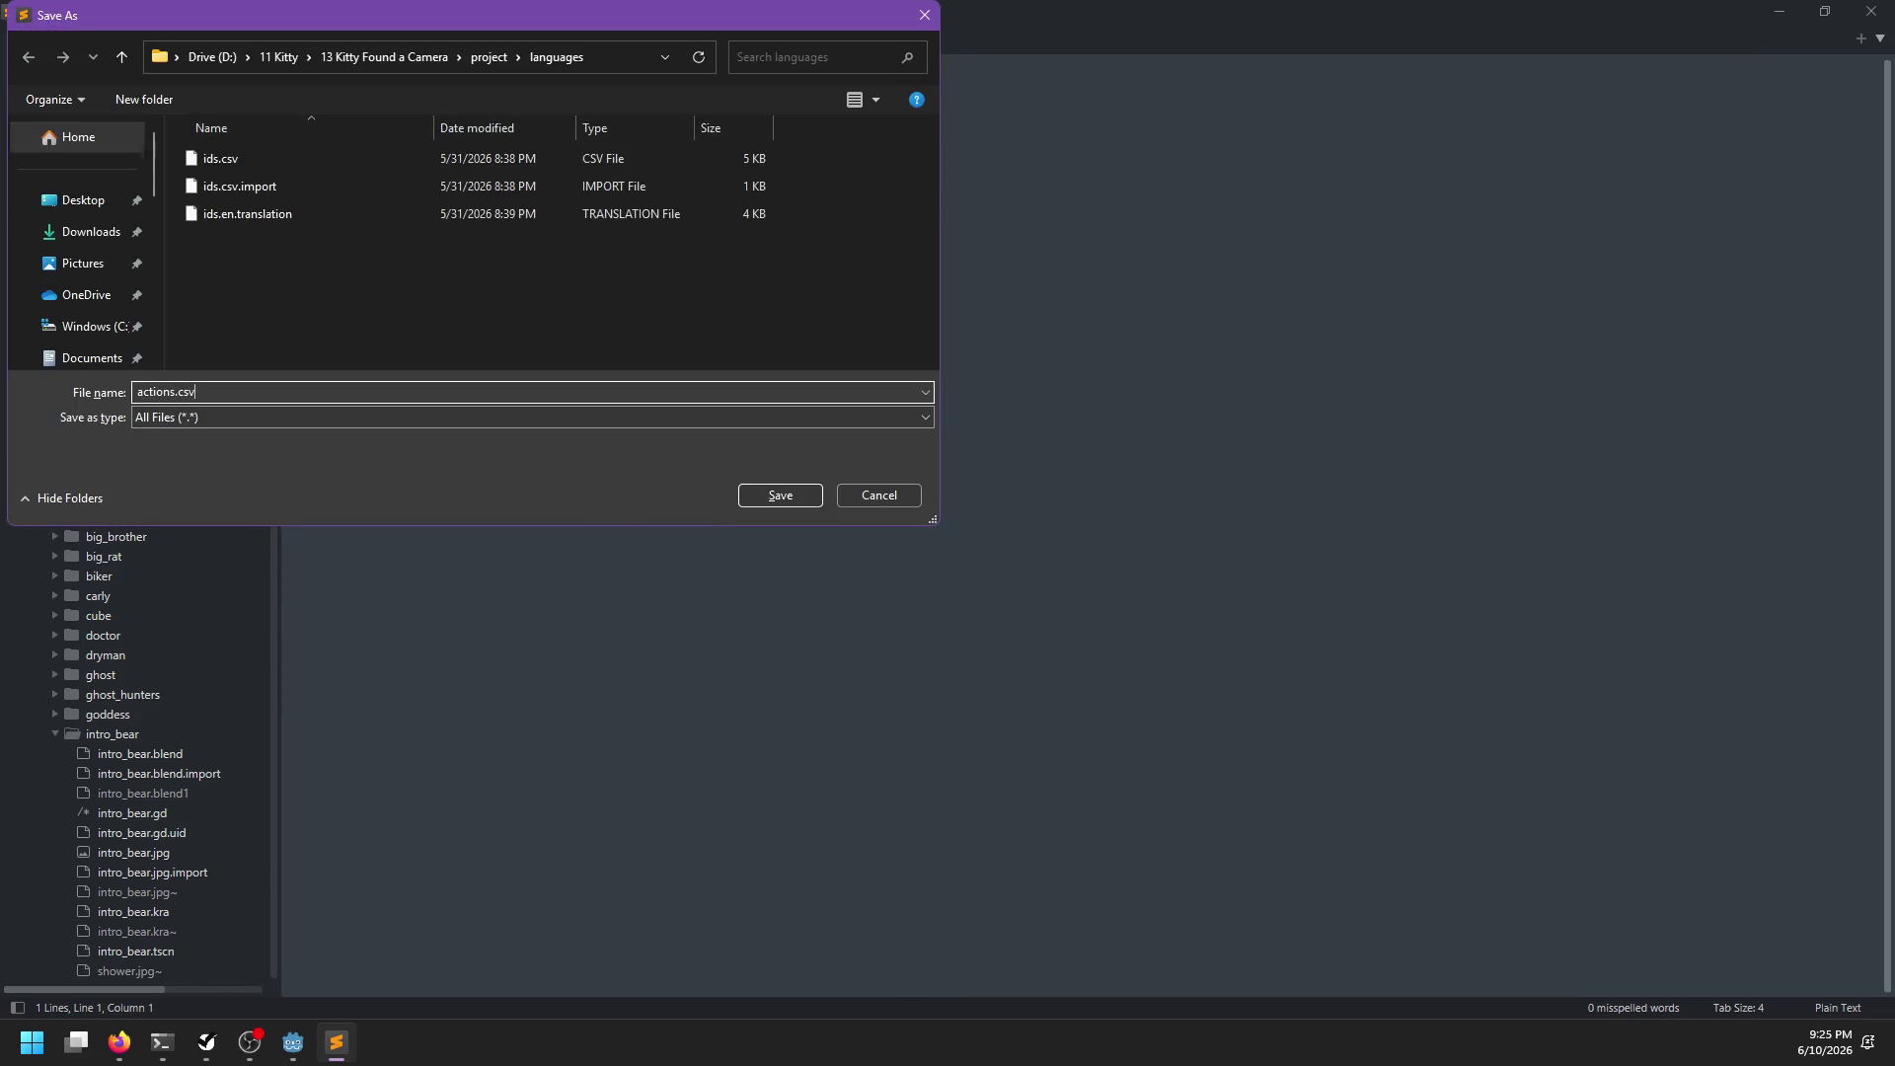
{"action": "key", "text": "Return"}
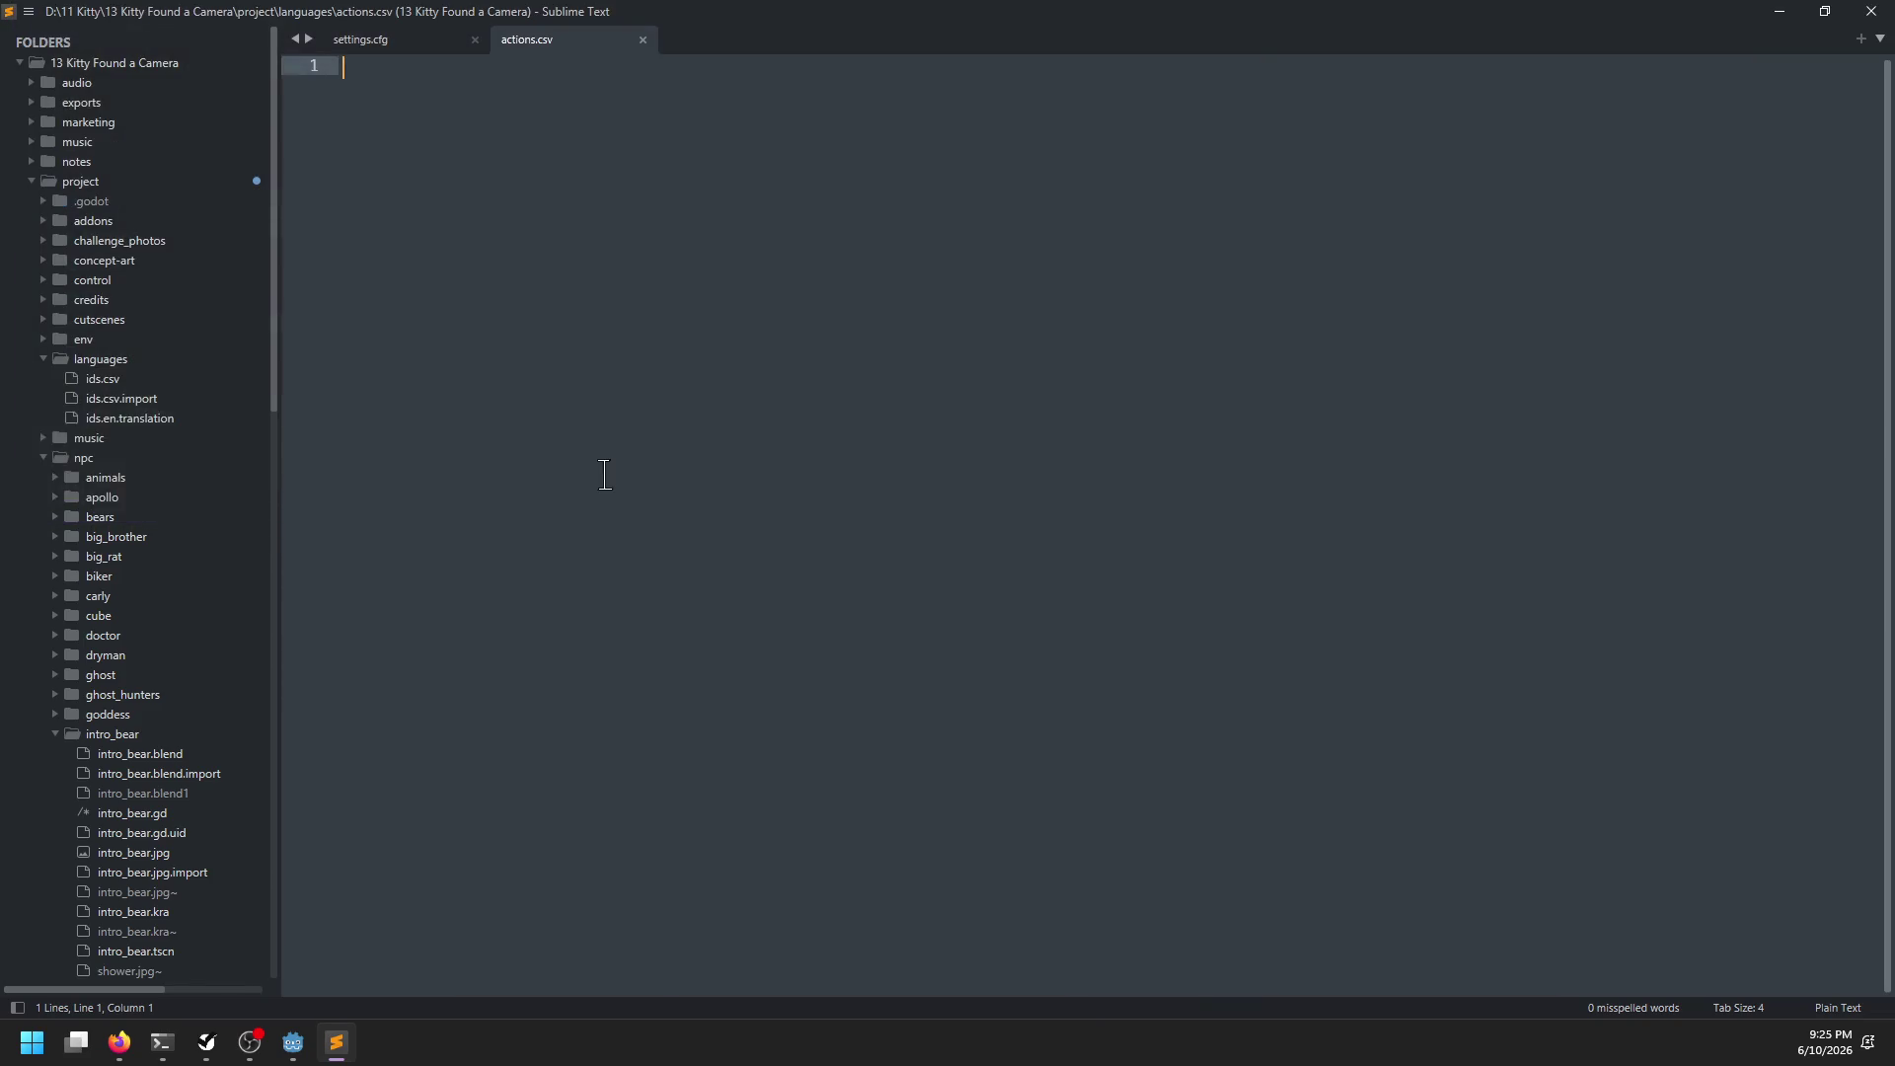
{"action": "key", "text": "alt+Tab"}
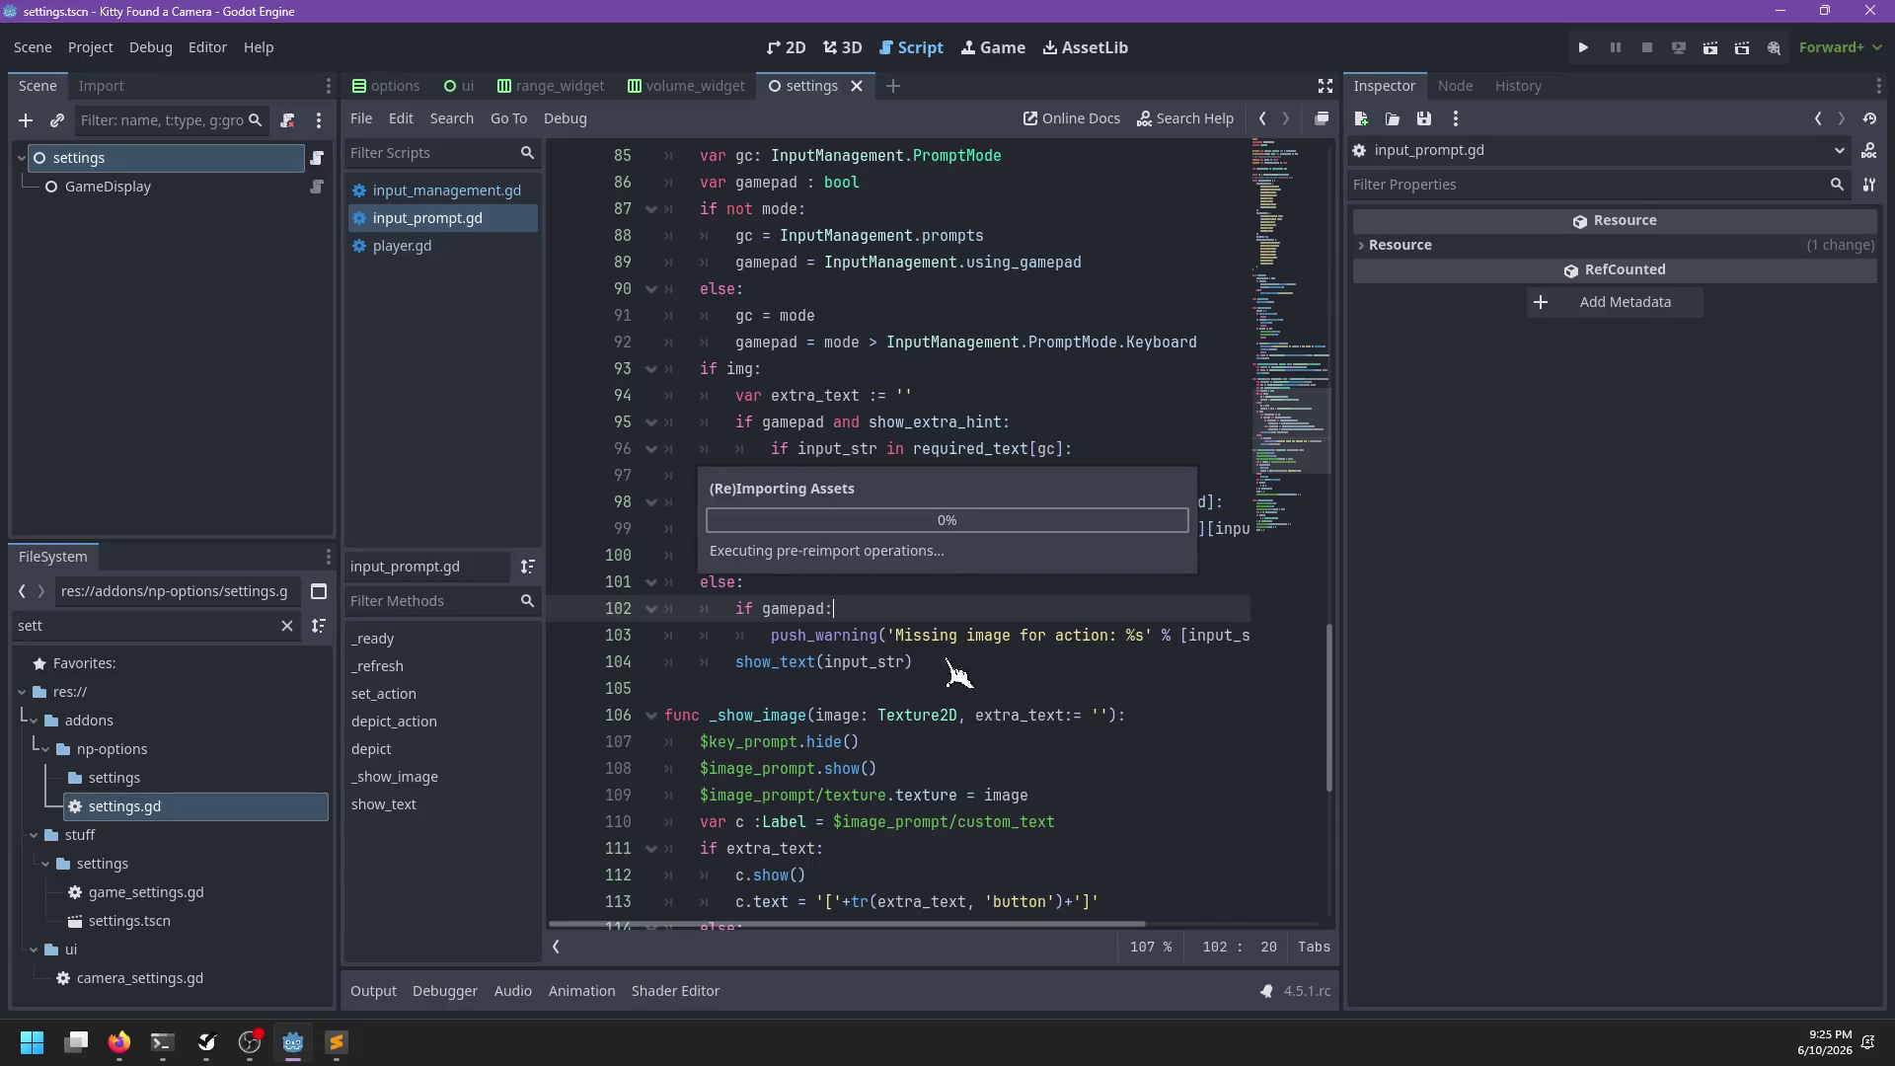
Clear the import messages from the Output log
{"action": "left_click", "coordinate": [373, 991]}
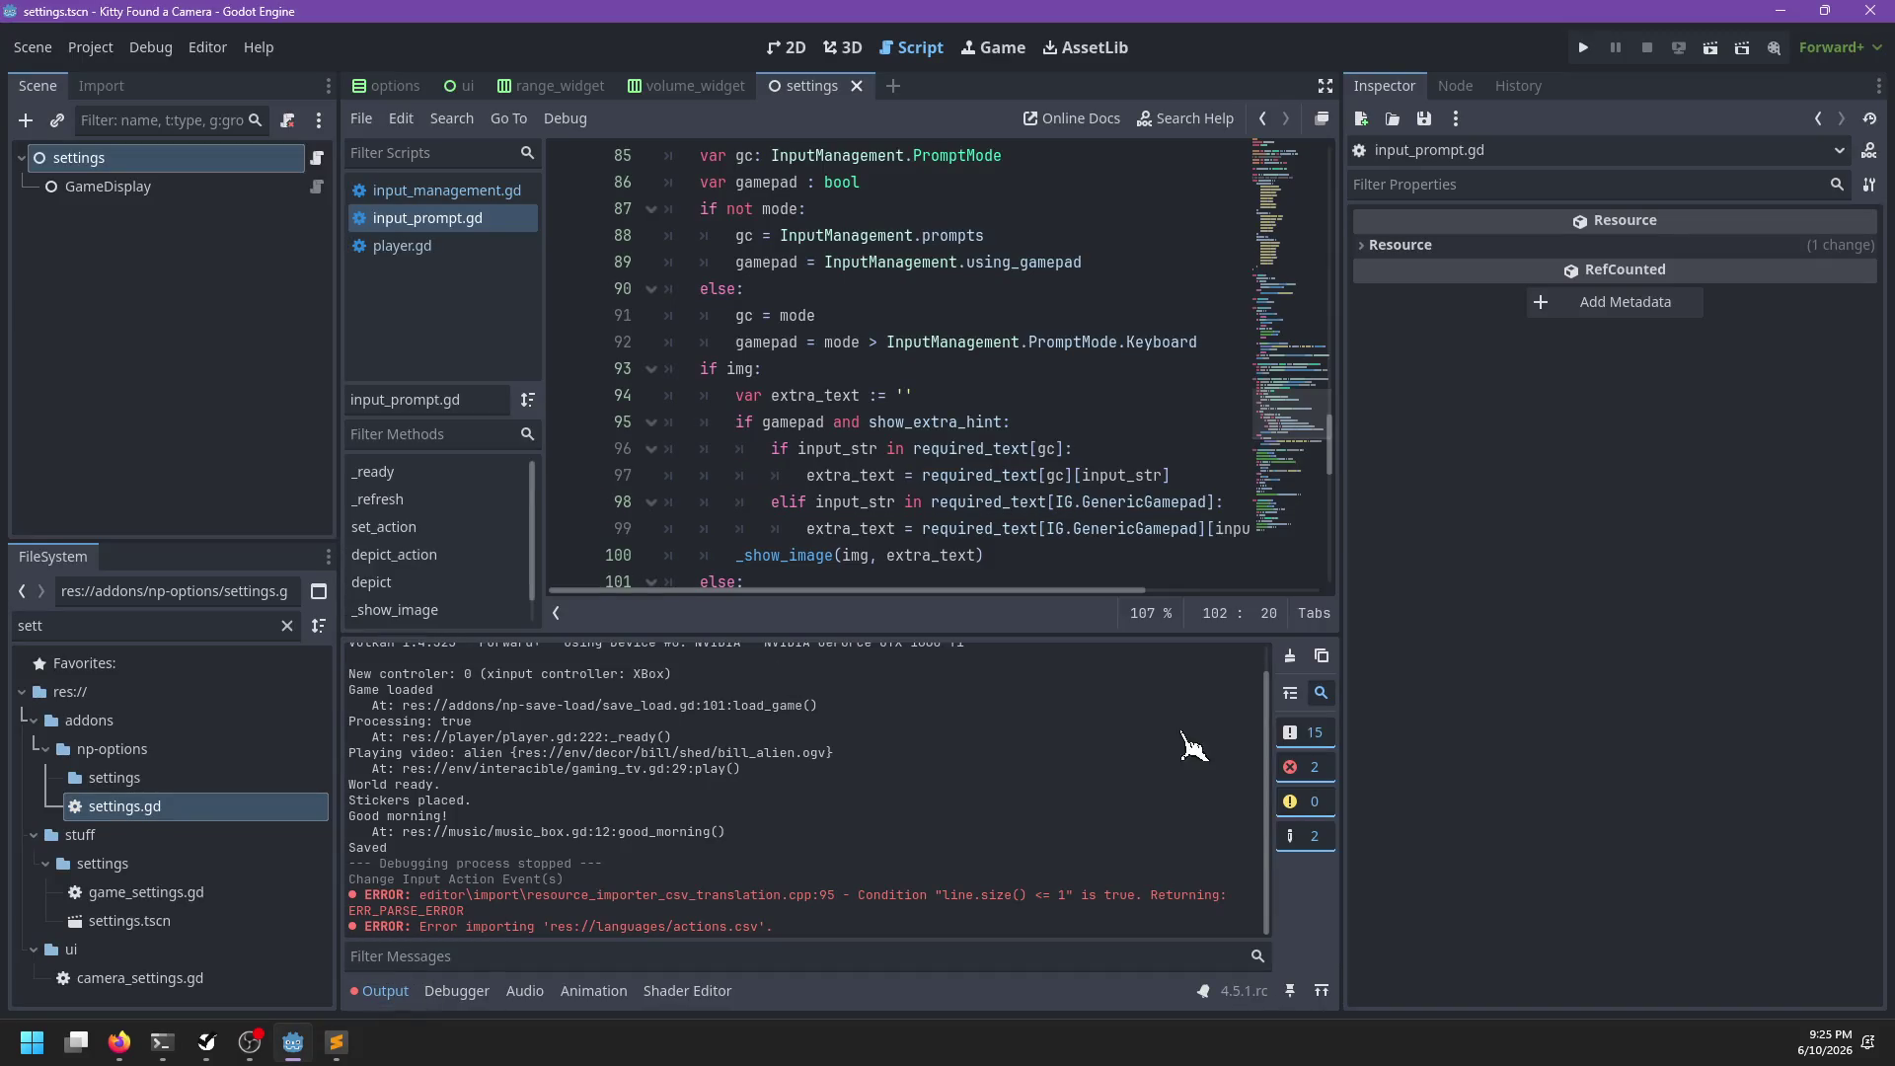
{"action": "left_click", "coordinate": [1290, 655]}
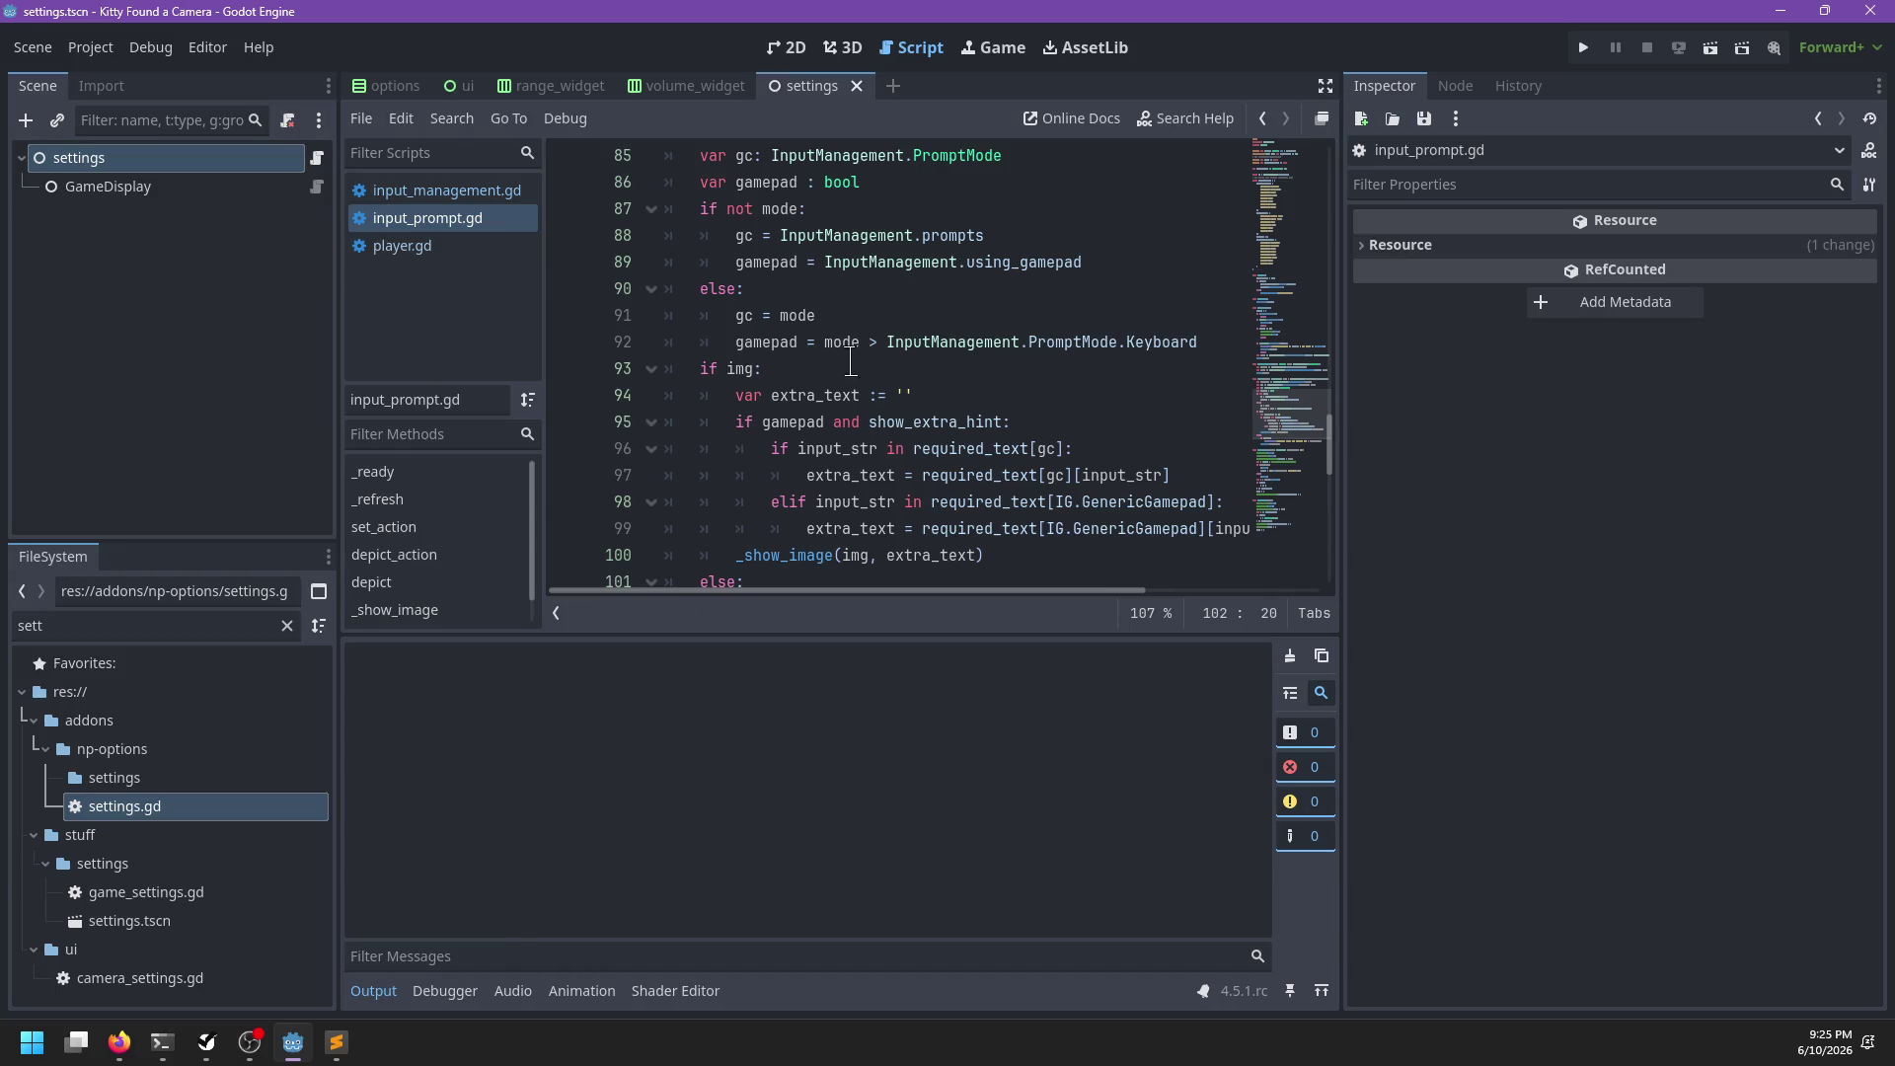
{"action": "left_click", "coordinate": [373, 991]}
{"action": "scroll", "coordinate": [800, 441], "scroll_direction": "up", "scroll_amount": 5}
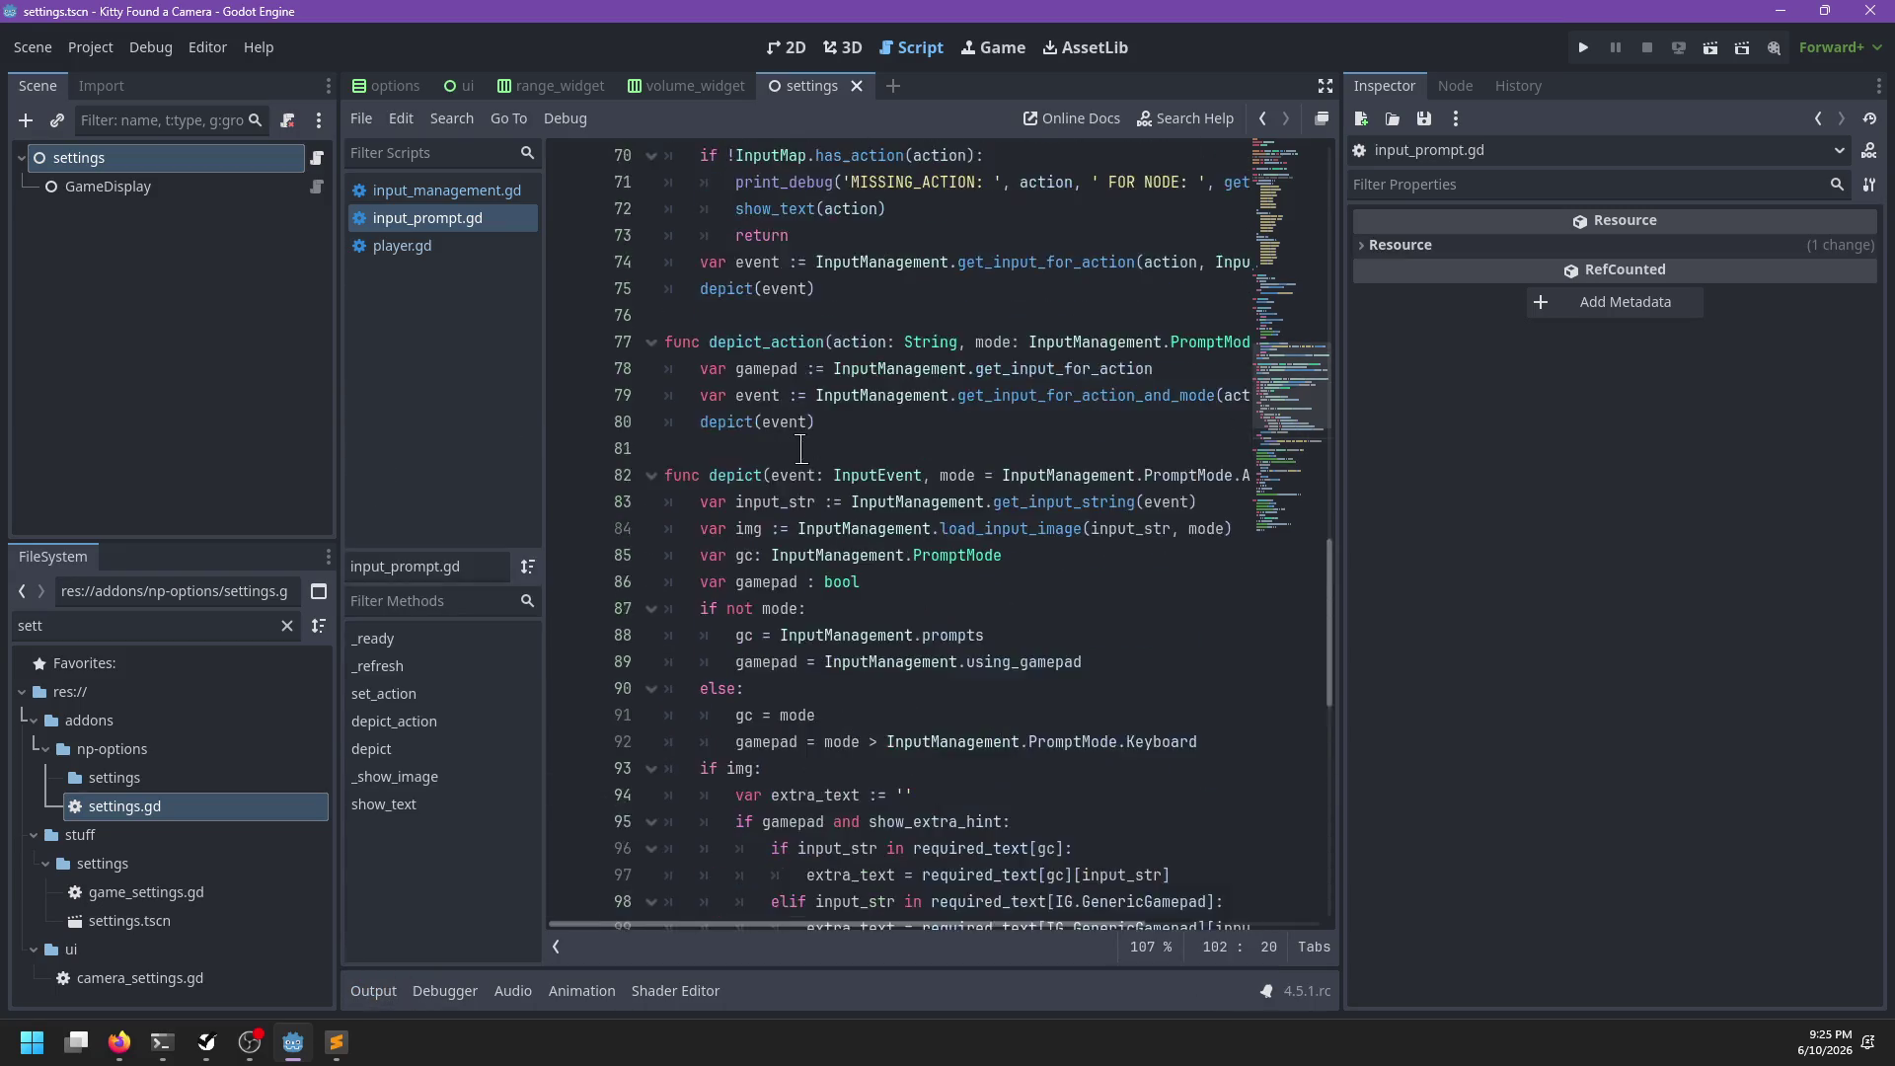
{"action": "key", "text": "alt+Tab"}
{"action": "key", "text": "alt+Tab"}
{"action": "scroll", "coordinate": [793, 622], "scroll_direction": "down", "scroll_amount": 10}
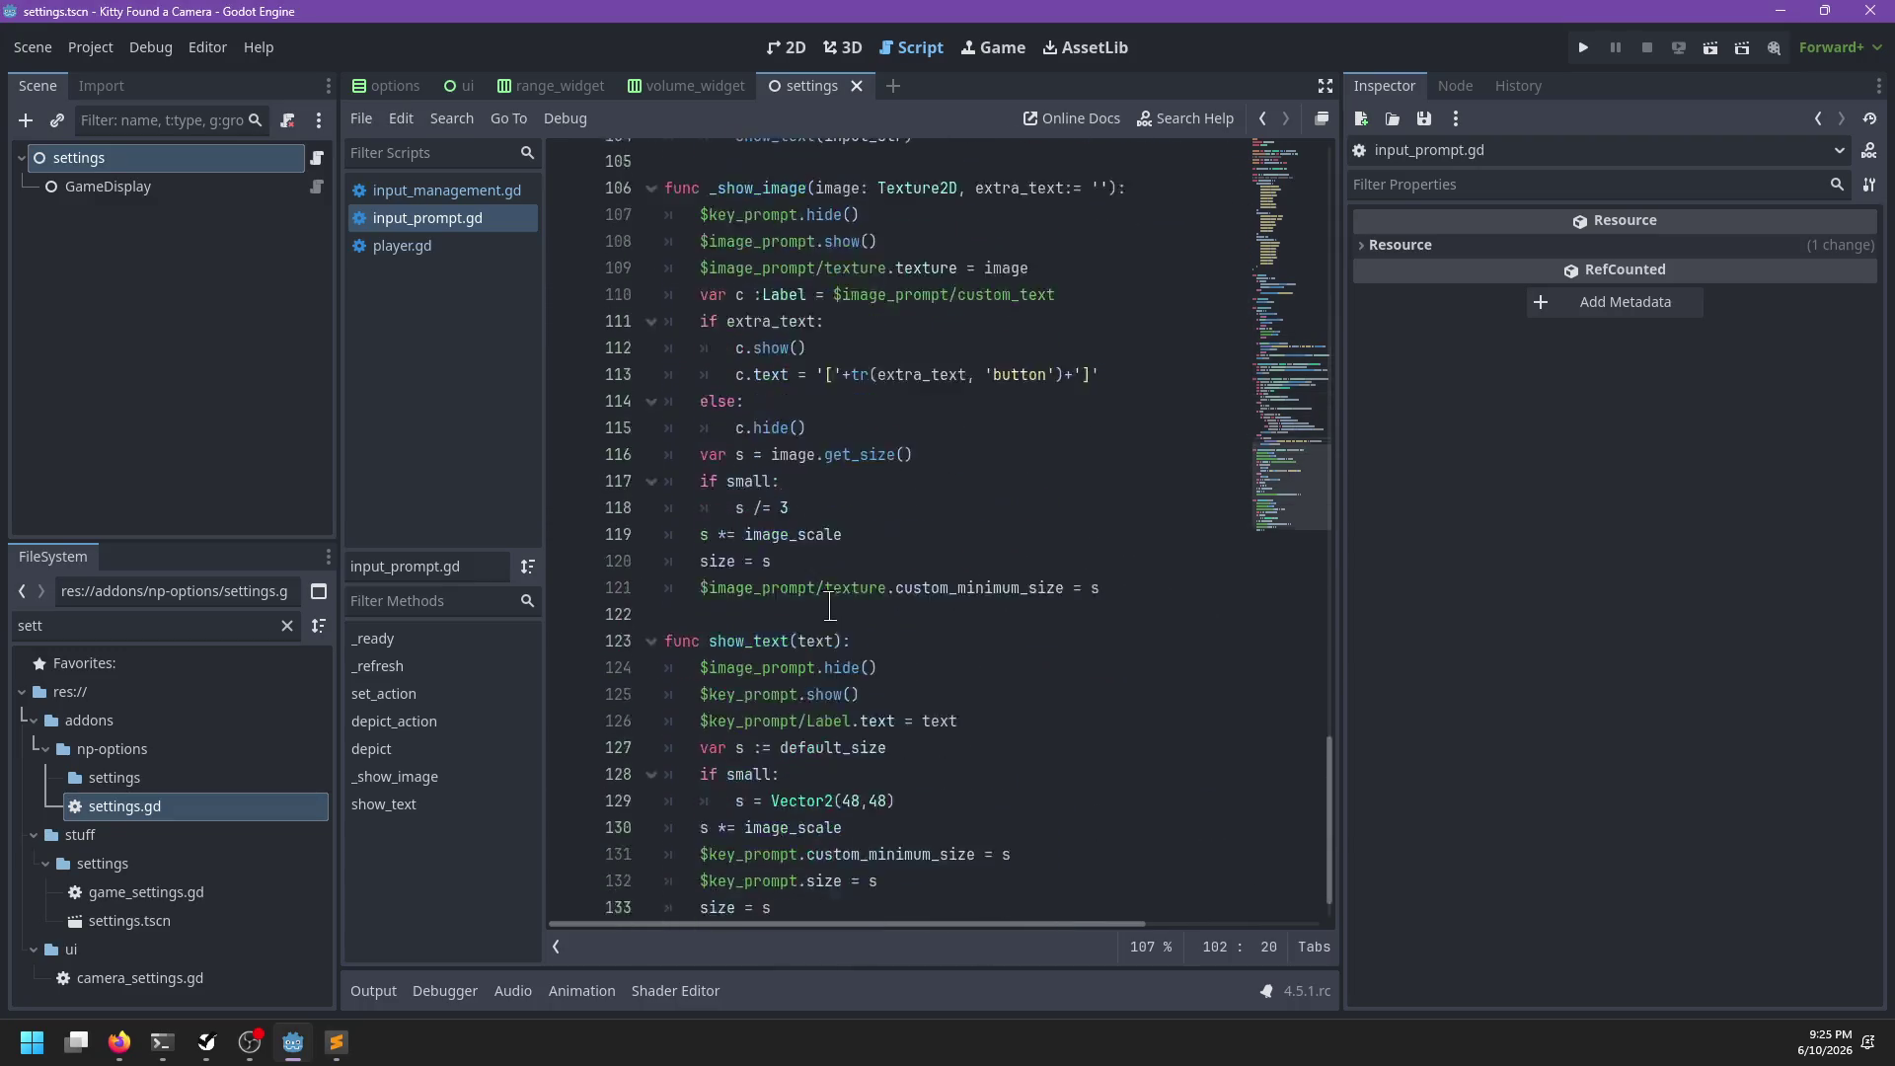
Look over the input management and player scripts
{"action": "left_click", "coordinate": [478, 193]}
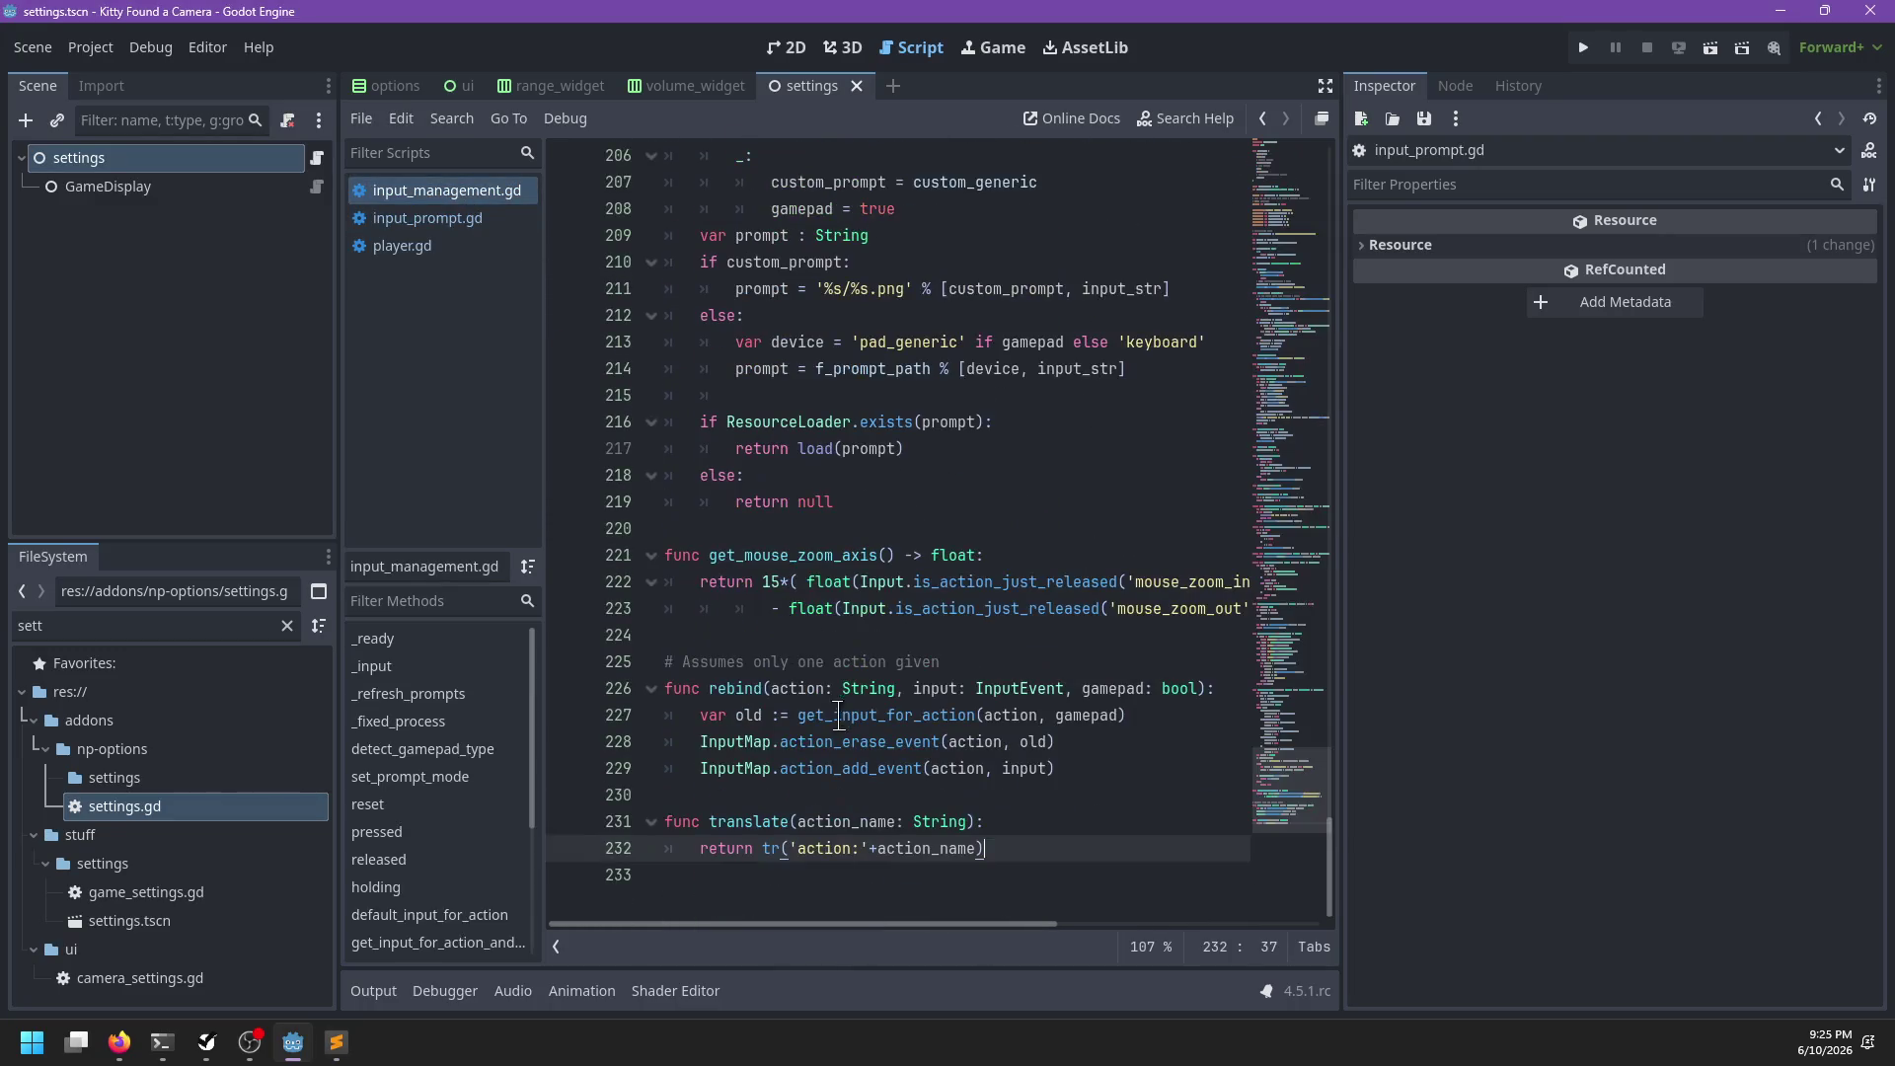
{"action": "double_click", "coordinate": [823, 848]}
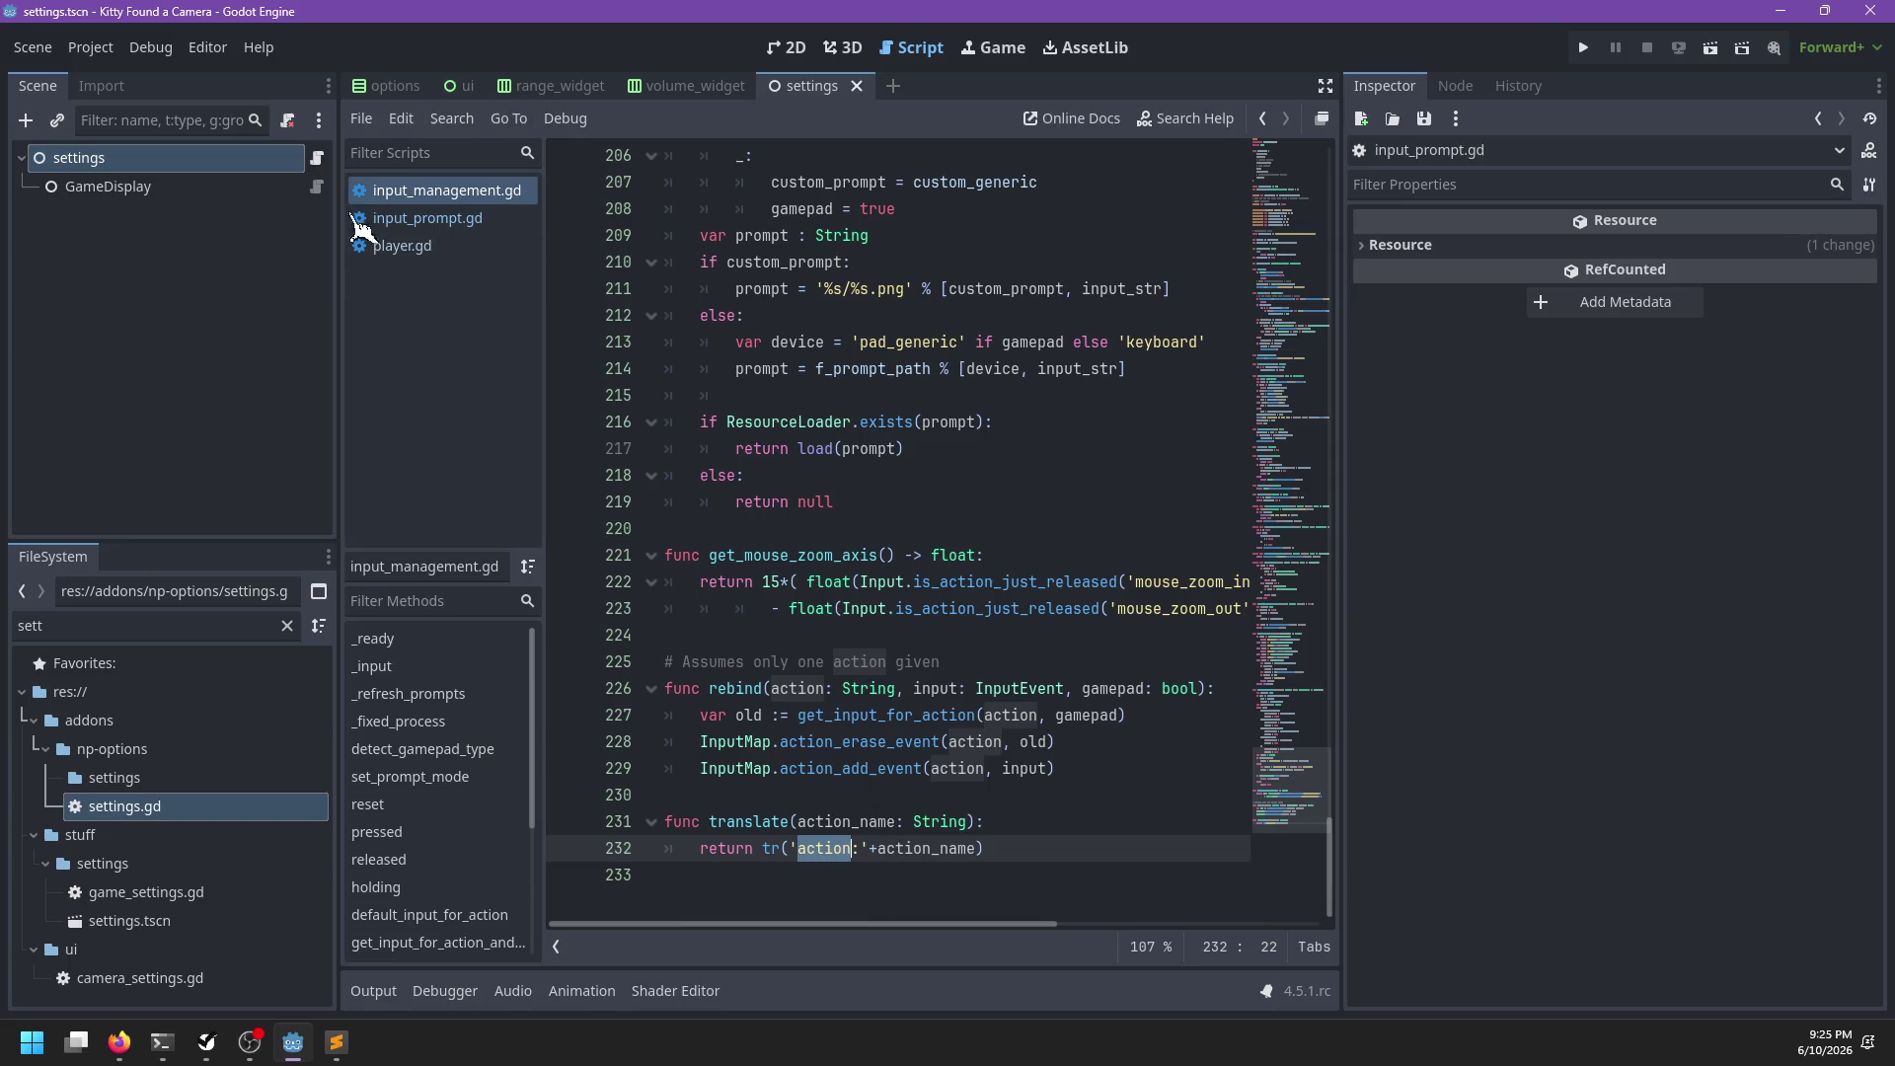
{"action": "left_click", "coordinate": [405, 247]}
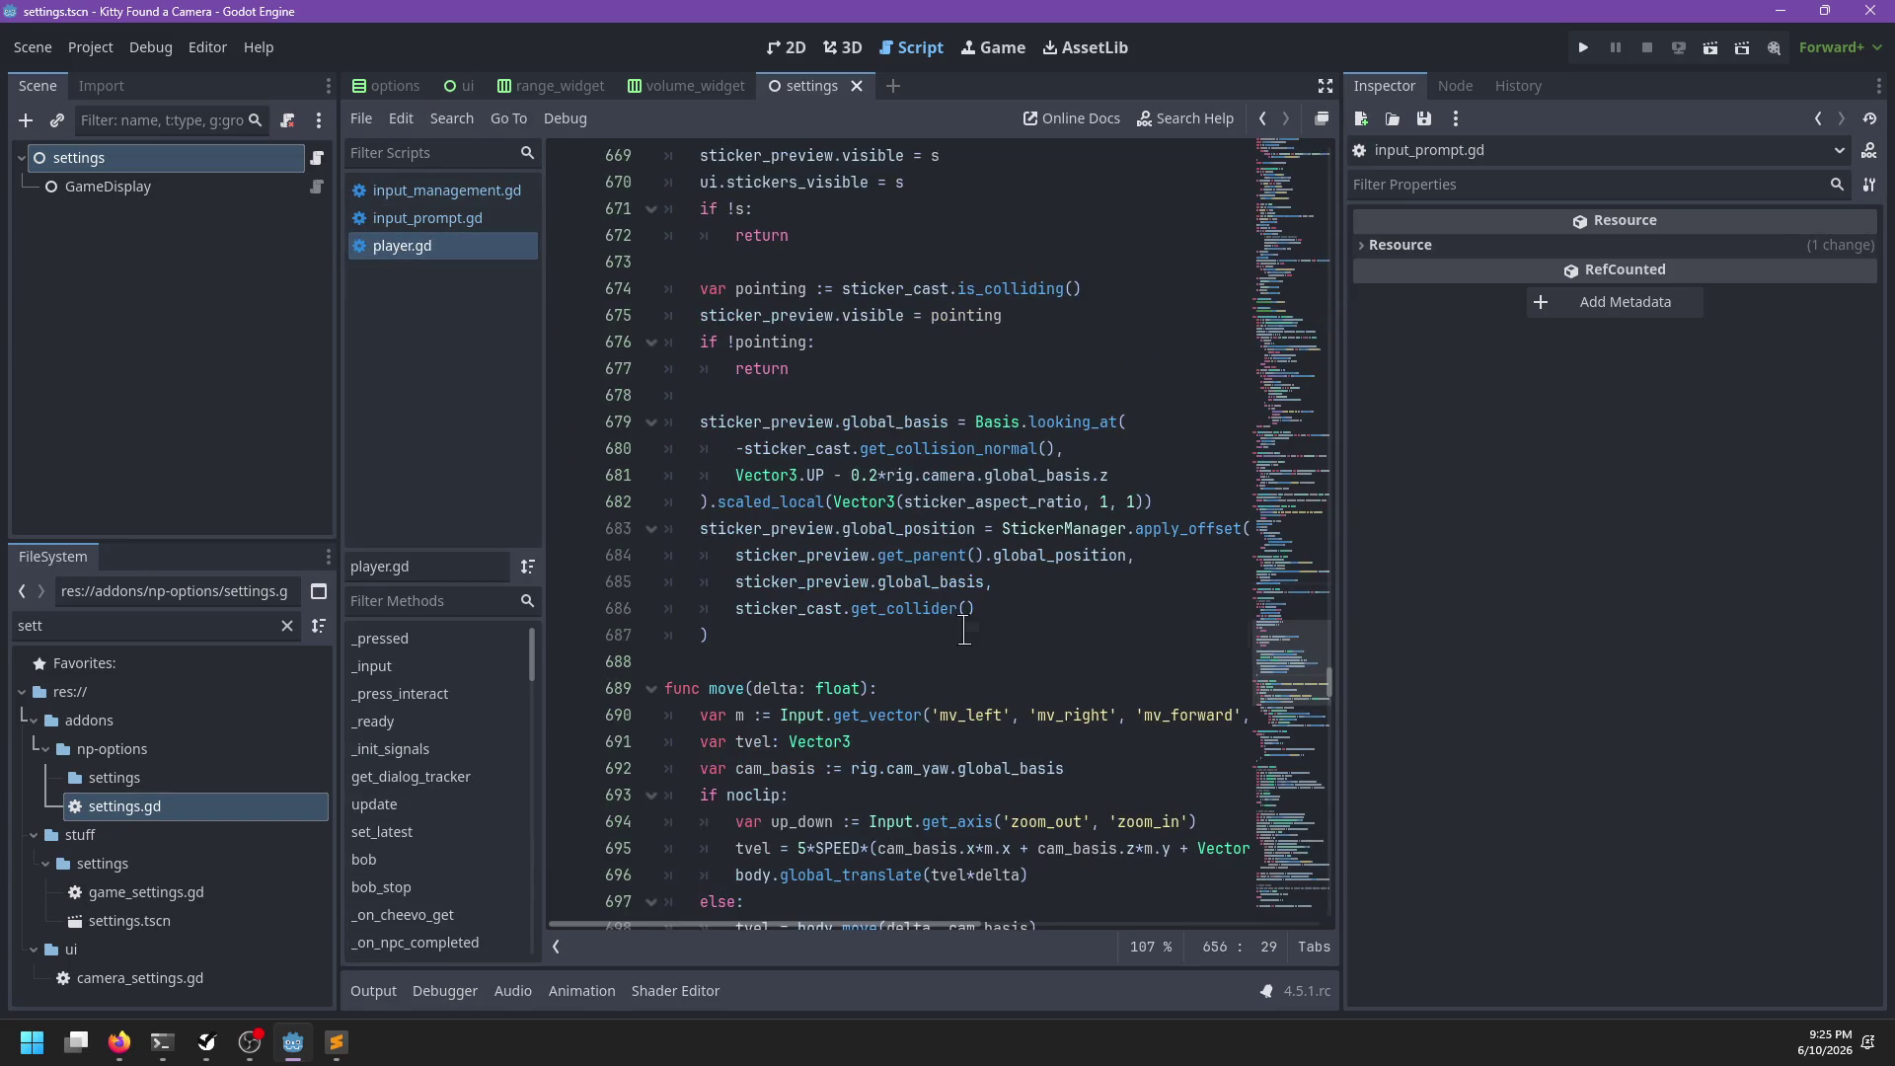
{"action": "left_click", "coordinate": [963, 634]}
{"action": "scroll", "coordinate": [960, 607], "scroll_direction": "down", "scroll_amount": 4}
Filter the FileSystem dock by name, settling on 'contr' to find the control widget
{"action": "double_click", "coordinate": [137, 634]}
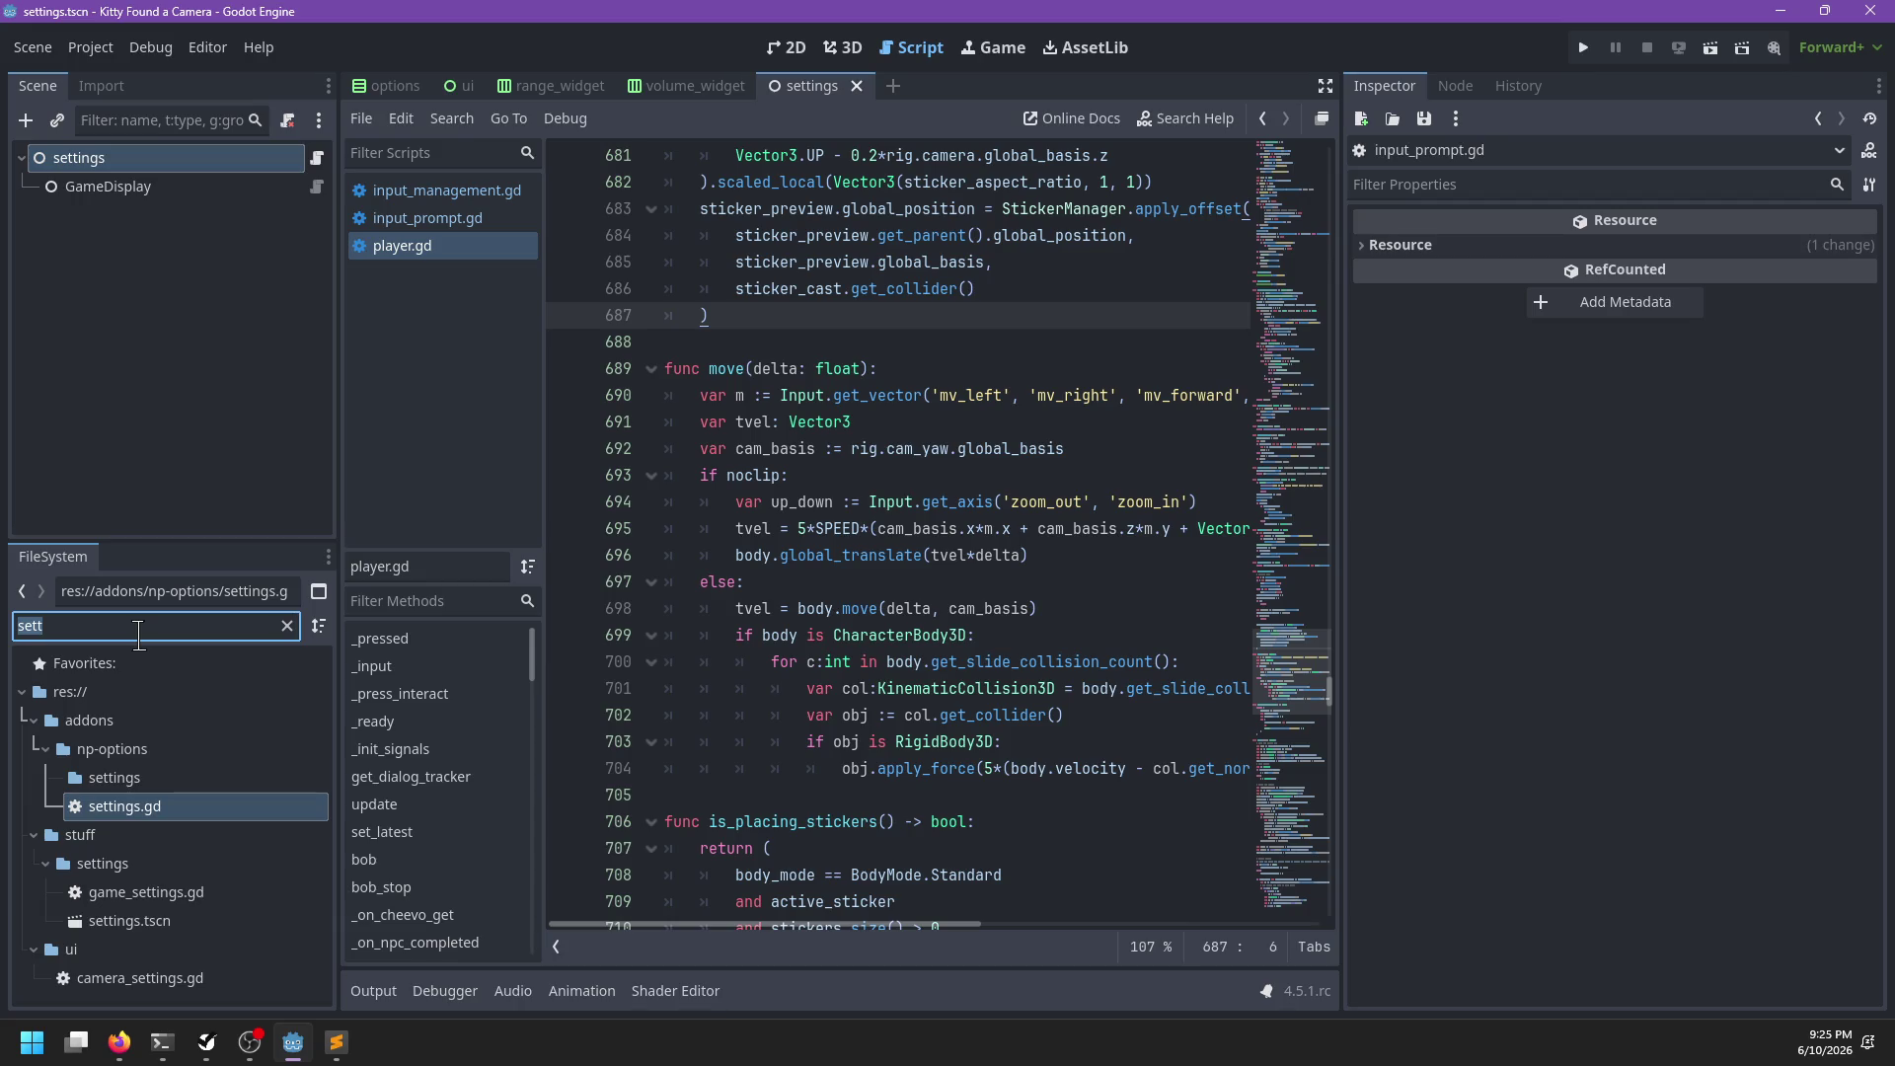
{"action": "type", "text": "player"}
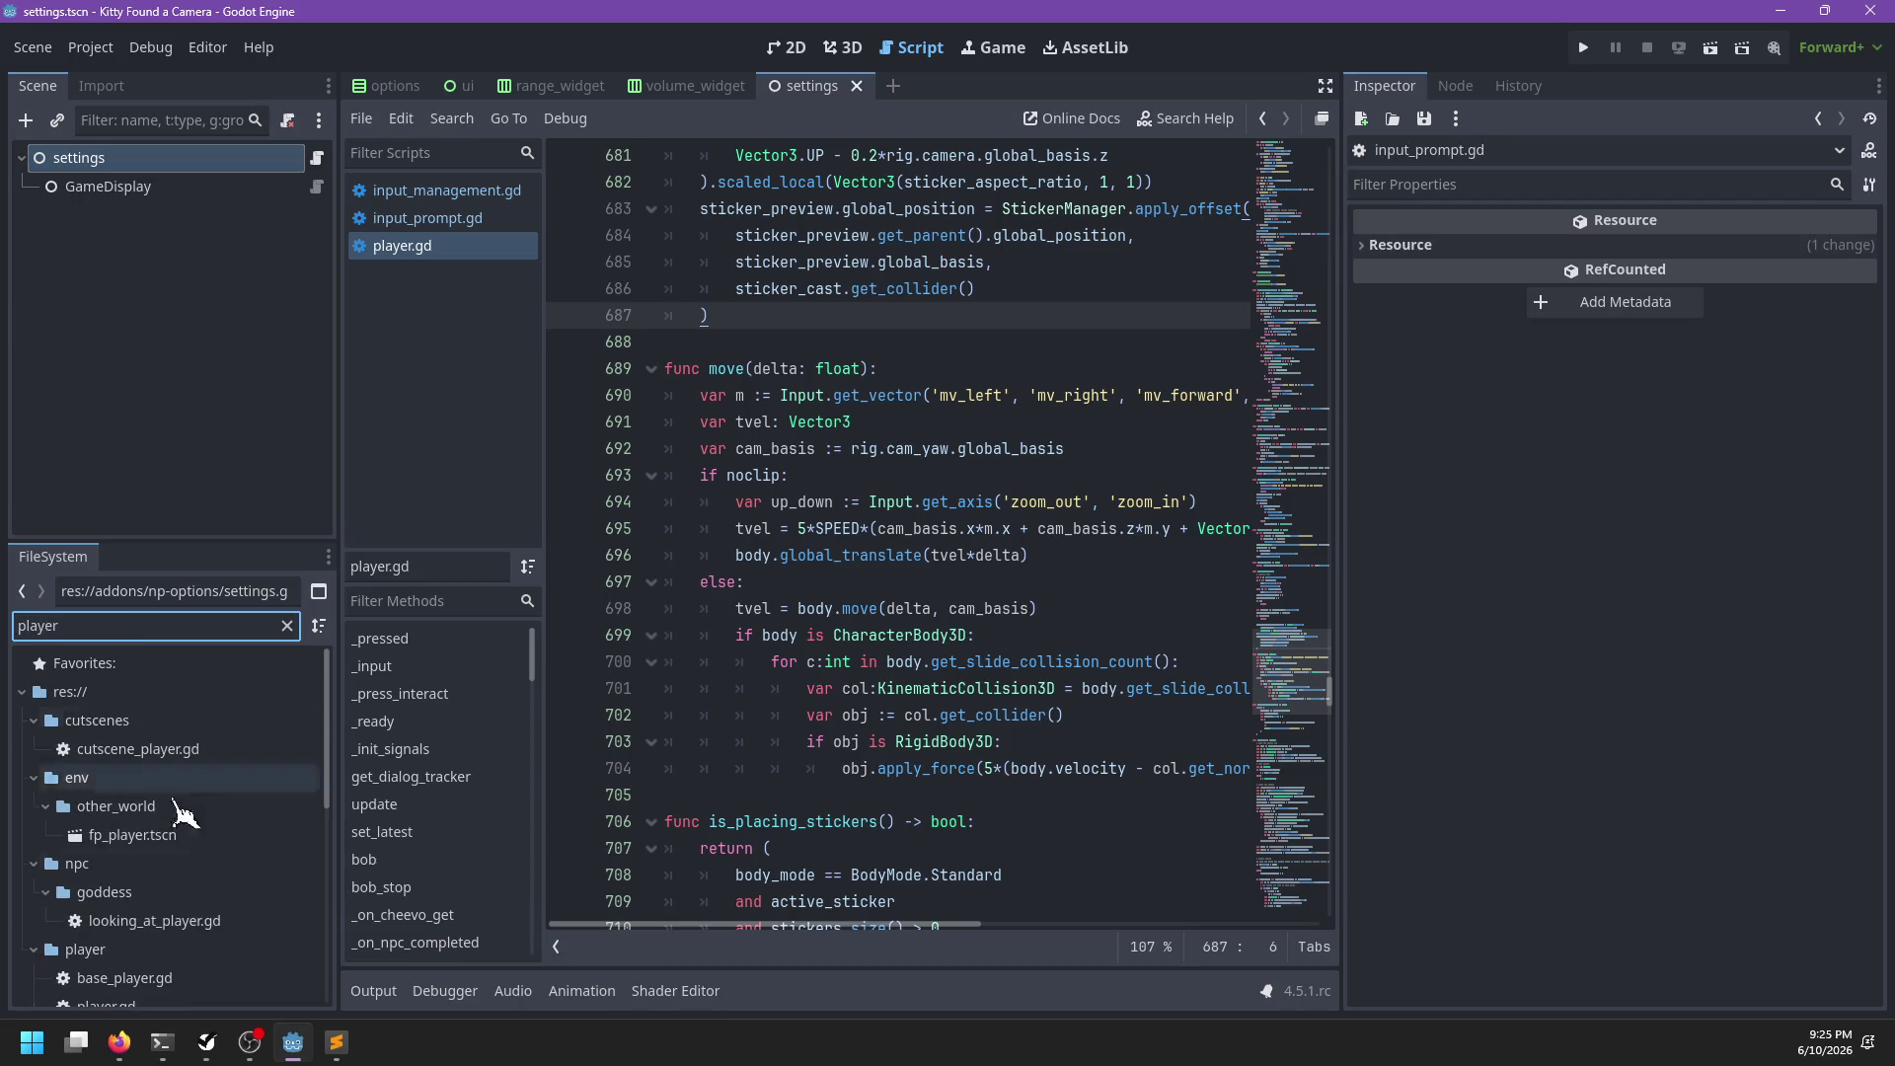
{"action": "scroll", "coordinate": [183, 893], "scroll_direction": "down", "scroll_amount": 5}
{"action": "scroll", "coordinate": [198, 893], "scroll_direction": "up", "scroll_amount": 3}
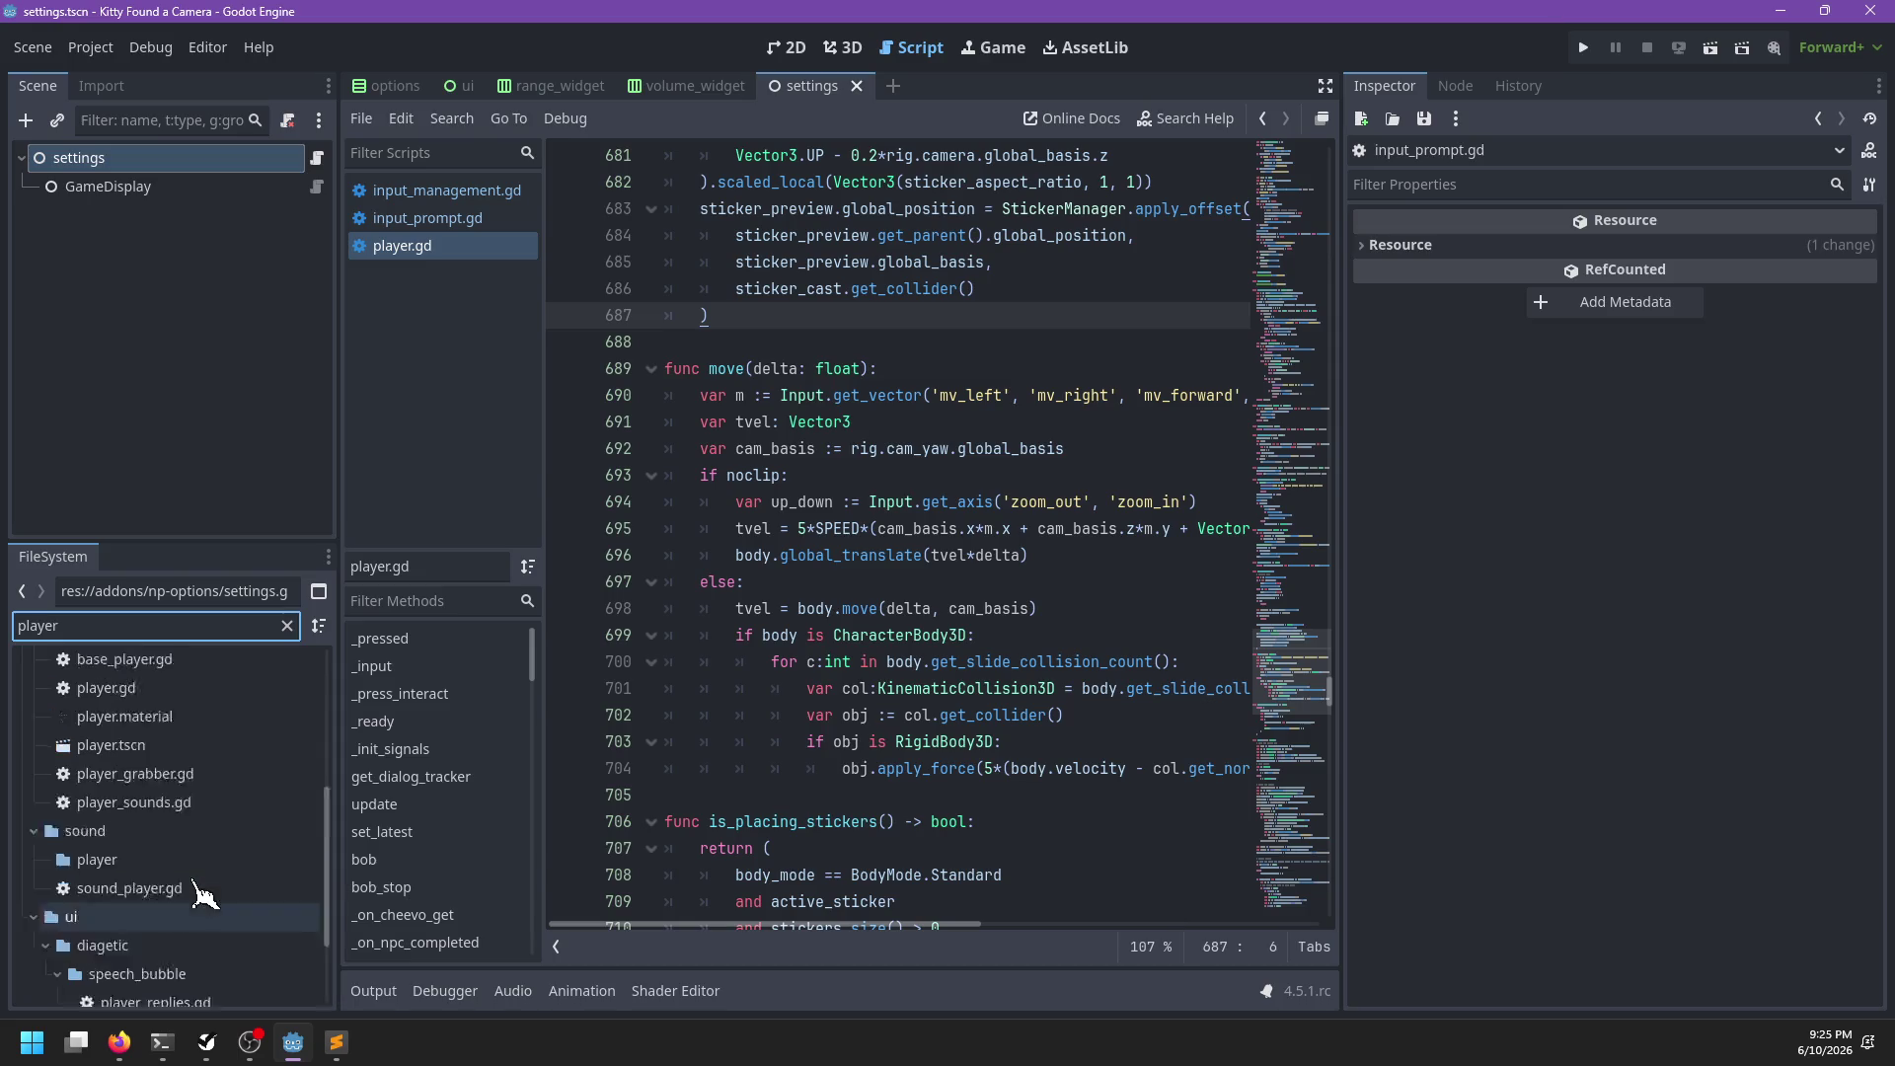
{"action": "scroll", "coordinate": [203, 893], "scroll_direction": "up", "scroll_amount": 2}
{"action": "scroll", "coordinate": [203, 894], "scroll_direction": "down", "scroll_amount": 3}
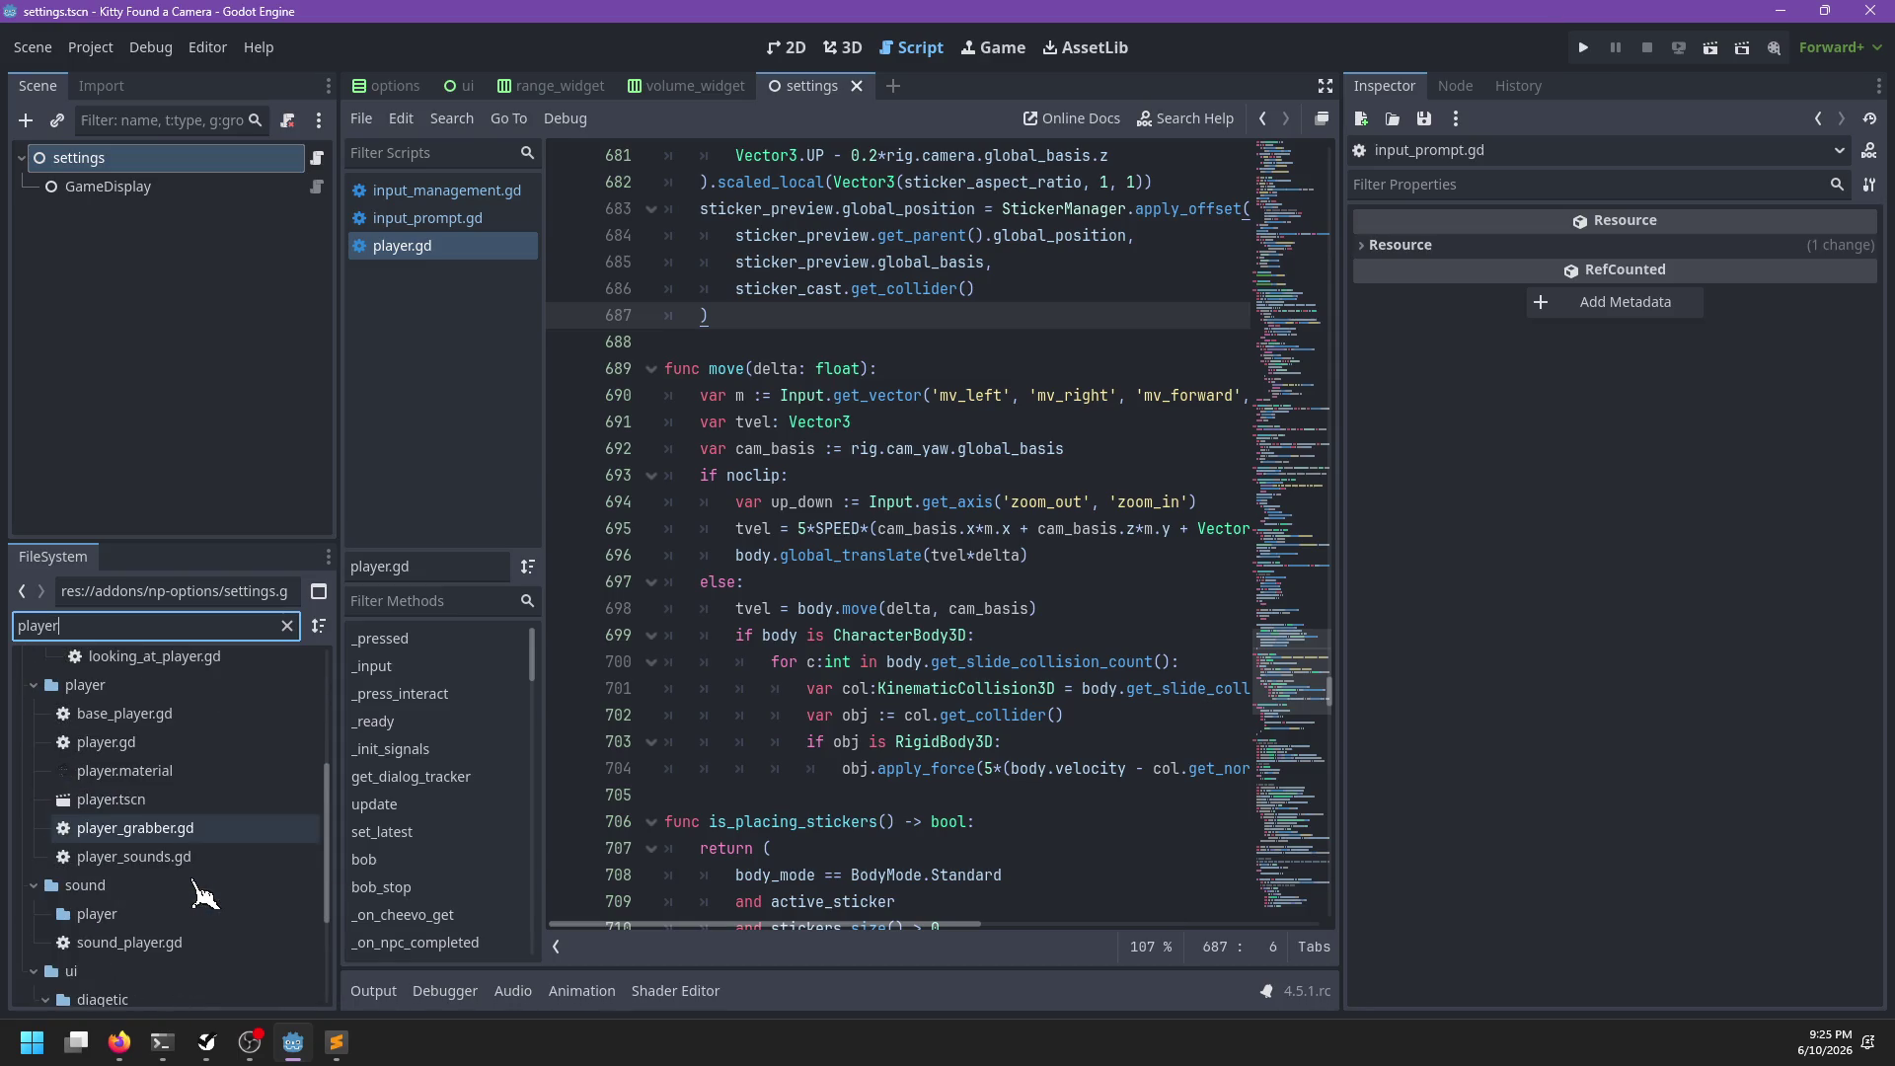
{"action": "double_click", "coordinate": [172, 627]}
{"action": "type", "text": "control_w"}
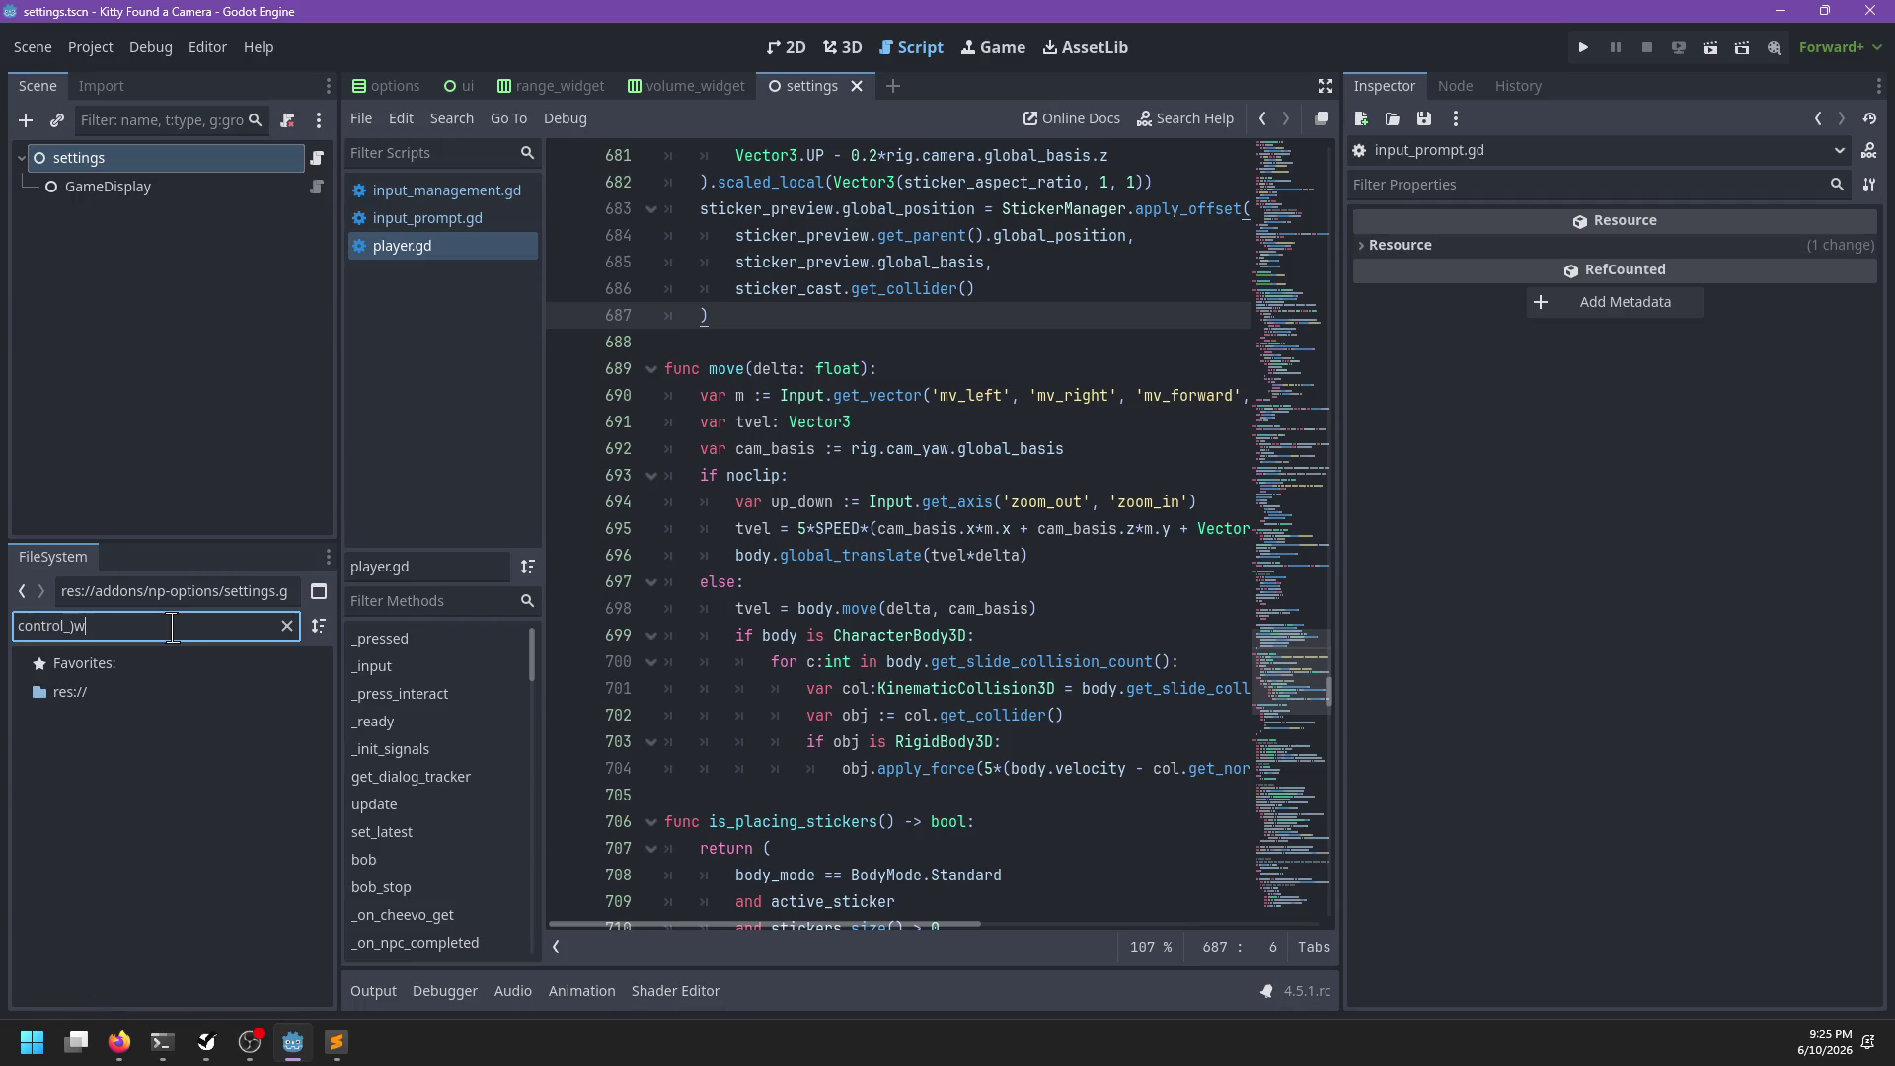
{"action": "key", "text": "BackSpace"}
{"action": "key", "text": "BackSpace"}
{"action": "type", "text": "_w"}
{"action": "key", "text": "ctrl+a"}
{"action": "key", "text": "BackSpace"}
{"action": "type", "text": "contr"}
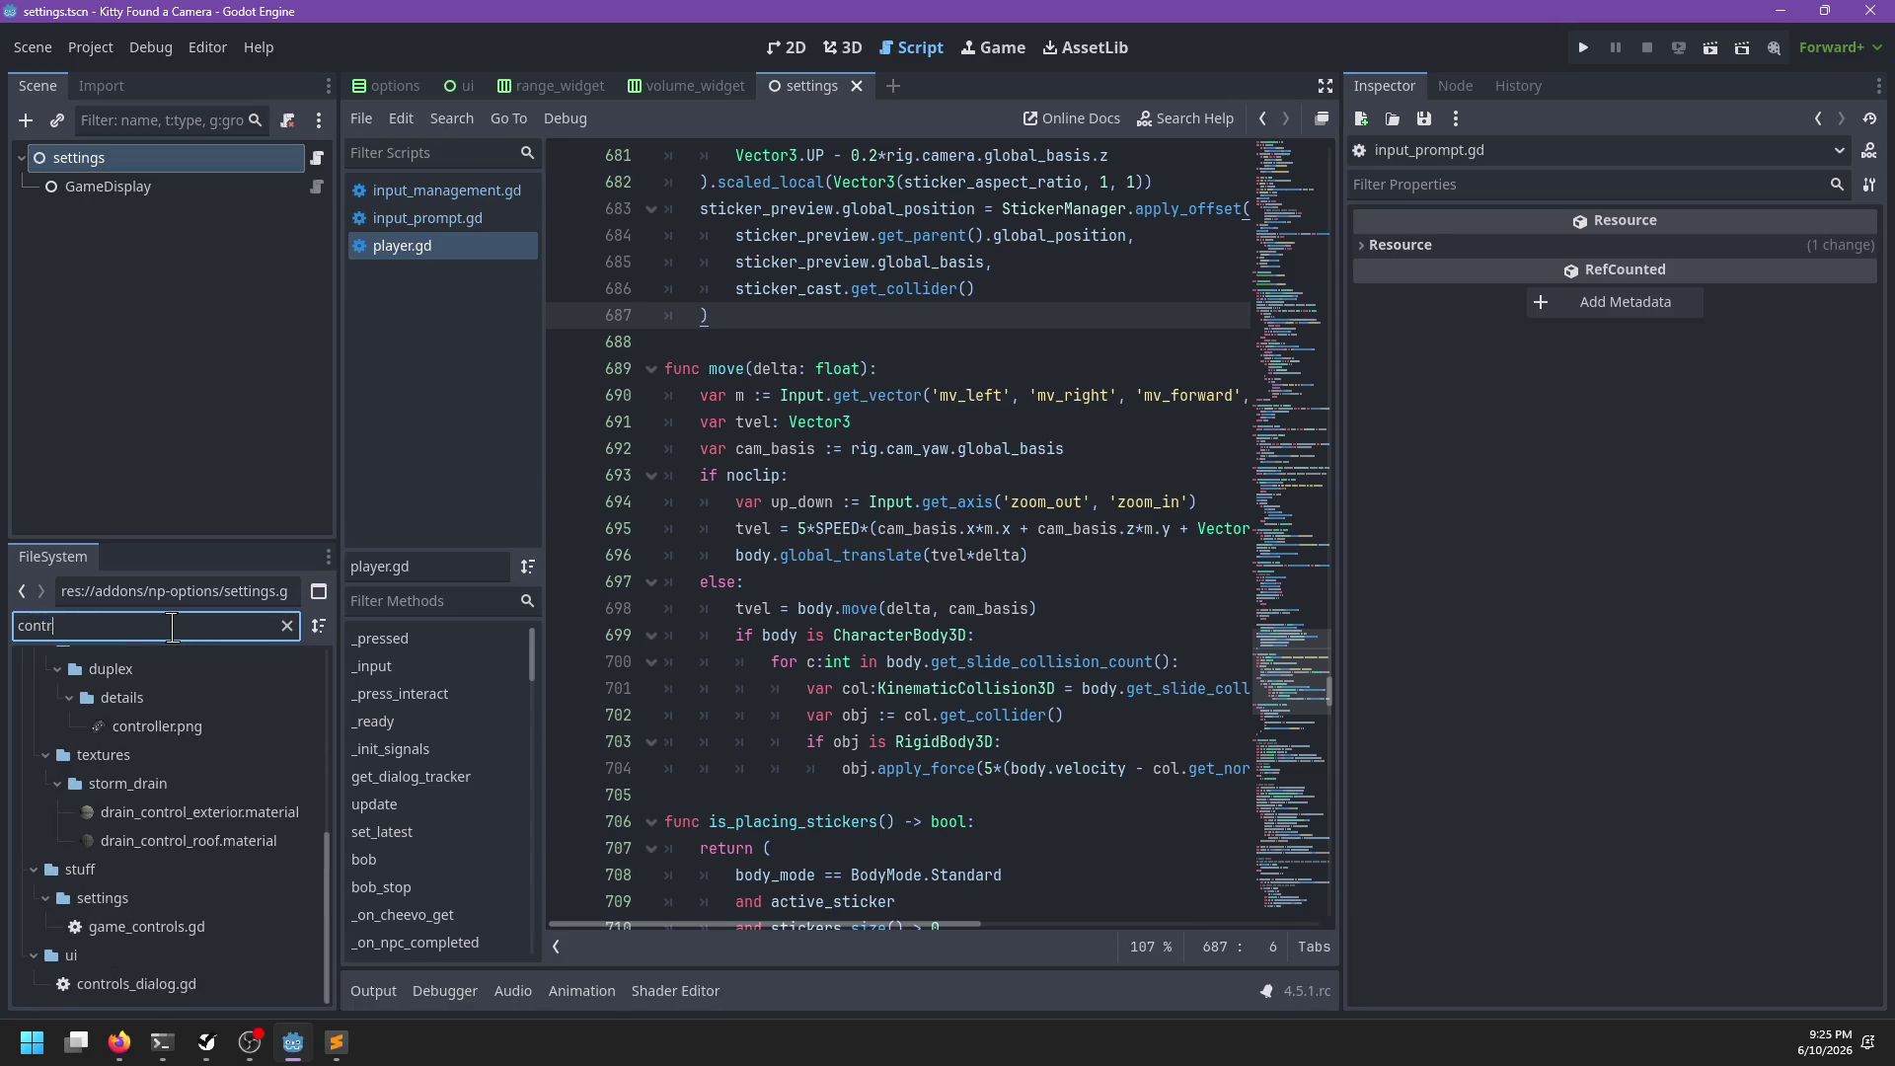
{"action": "scroll", "coordinate": [187, 750], "scroll_direction": "up", "scroll_amount": 2}
In control_binding_widget.gd, turn line 22 into 'var action_name := option.name...'
{"action": "double_click", "coordinate": [220, 834]}
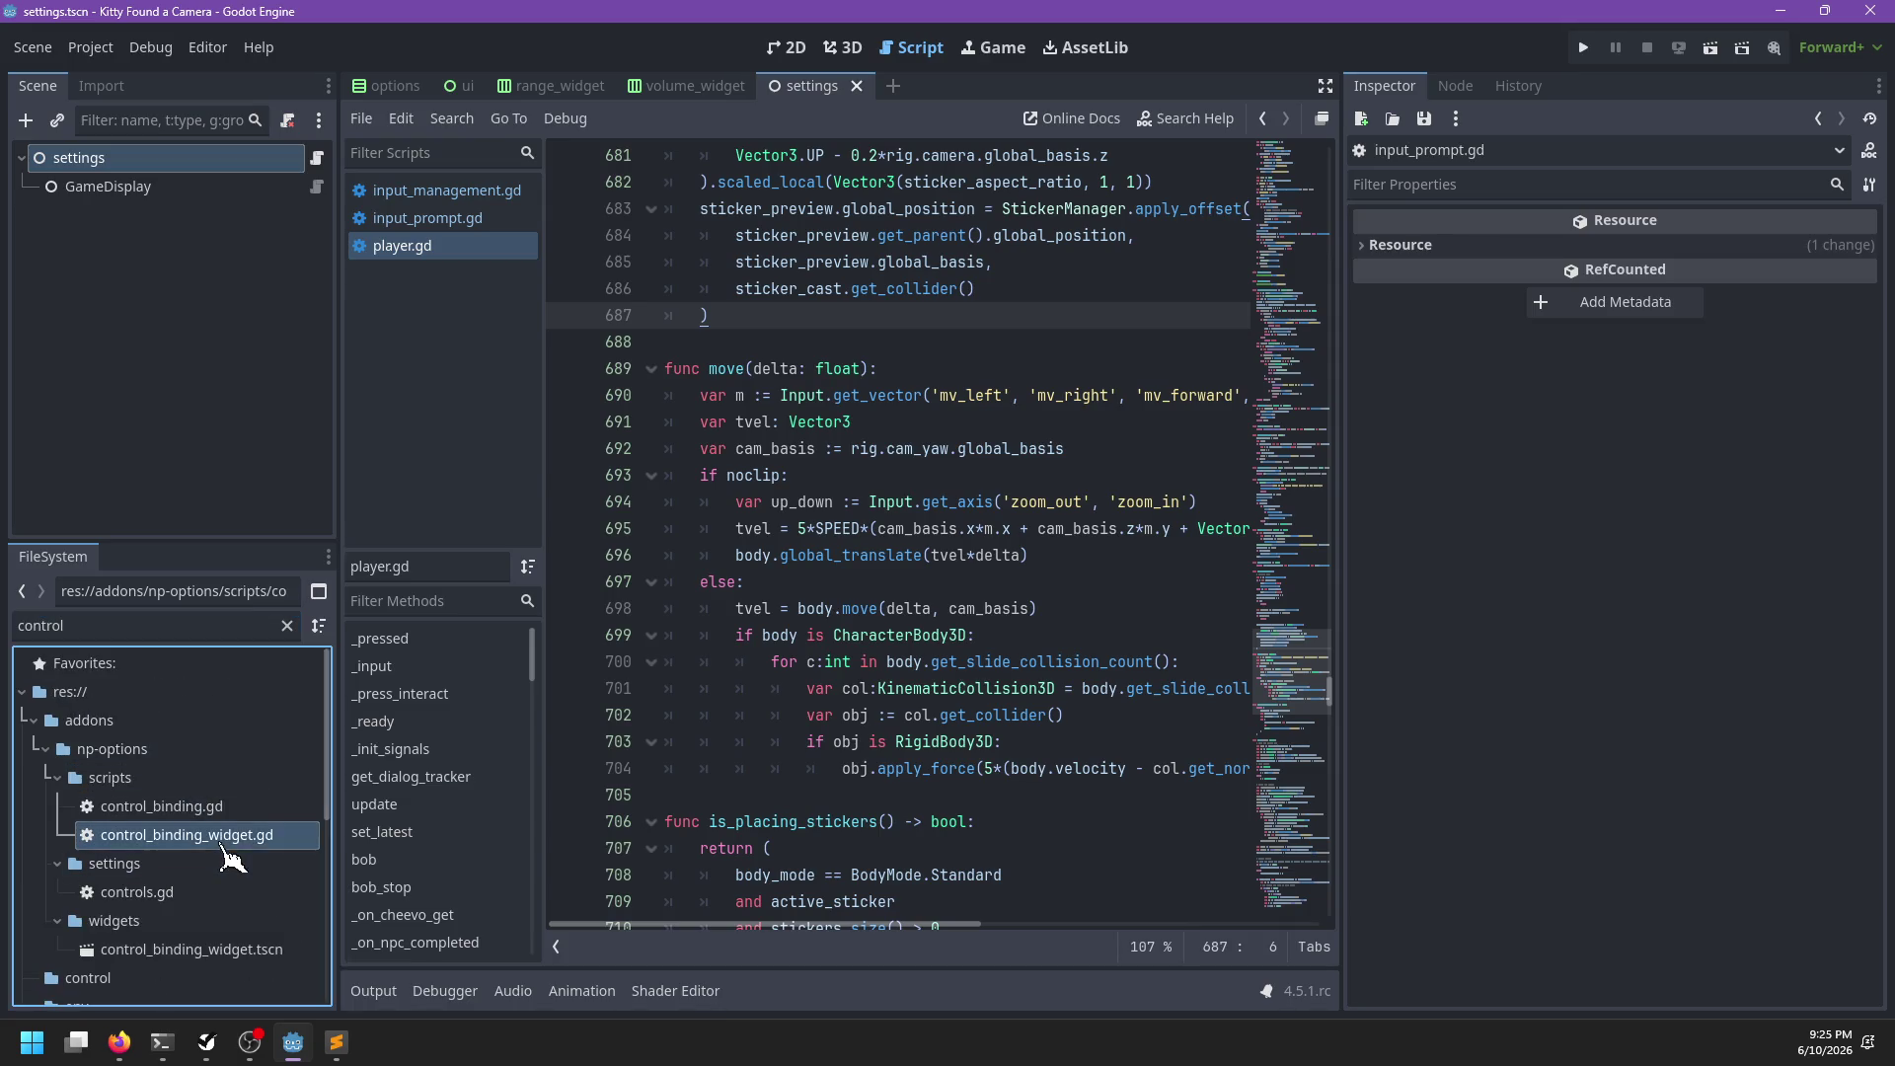
{"action": "scroll", "coordinate": [982, 520], "scroll_direction": "down", "scroll_amount": 2}
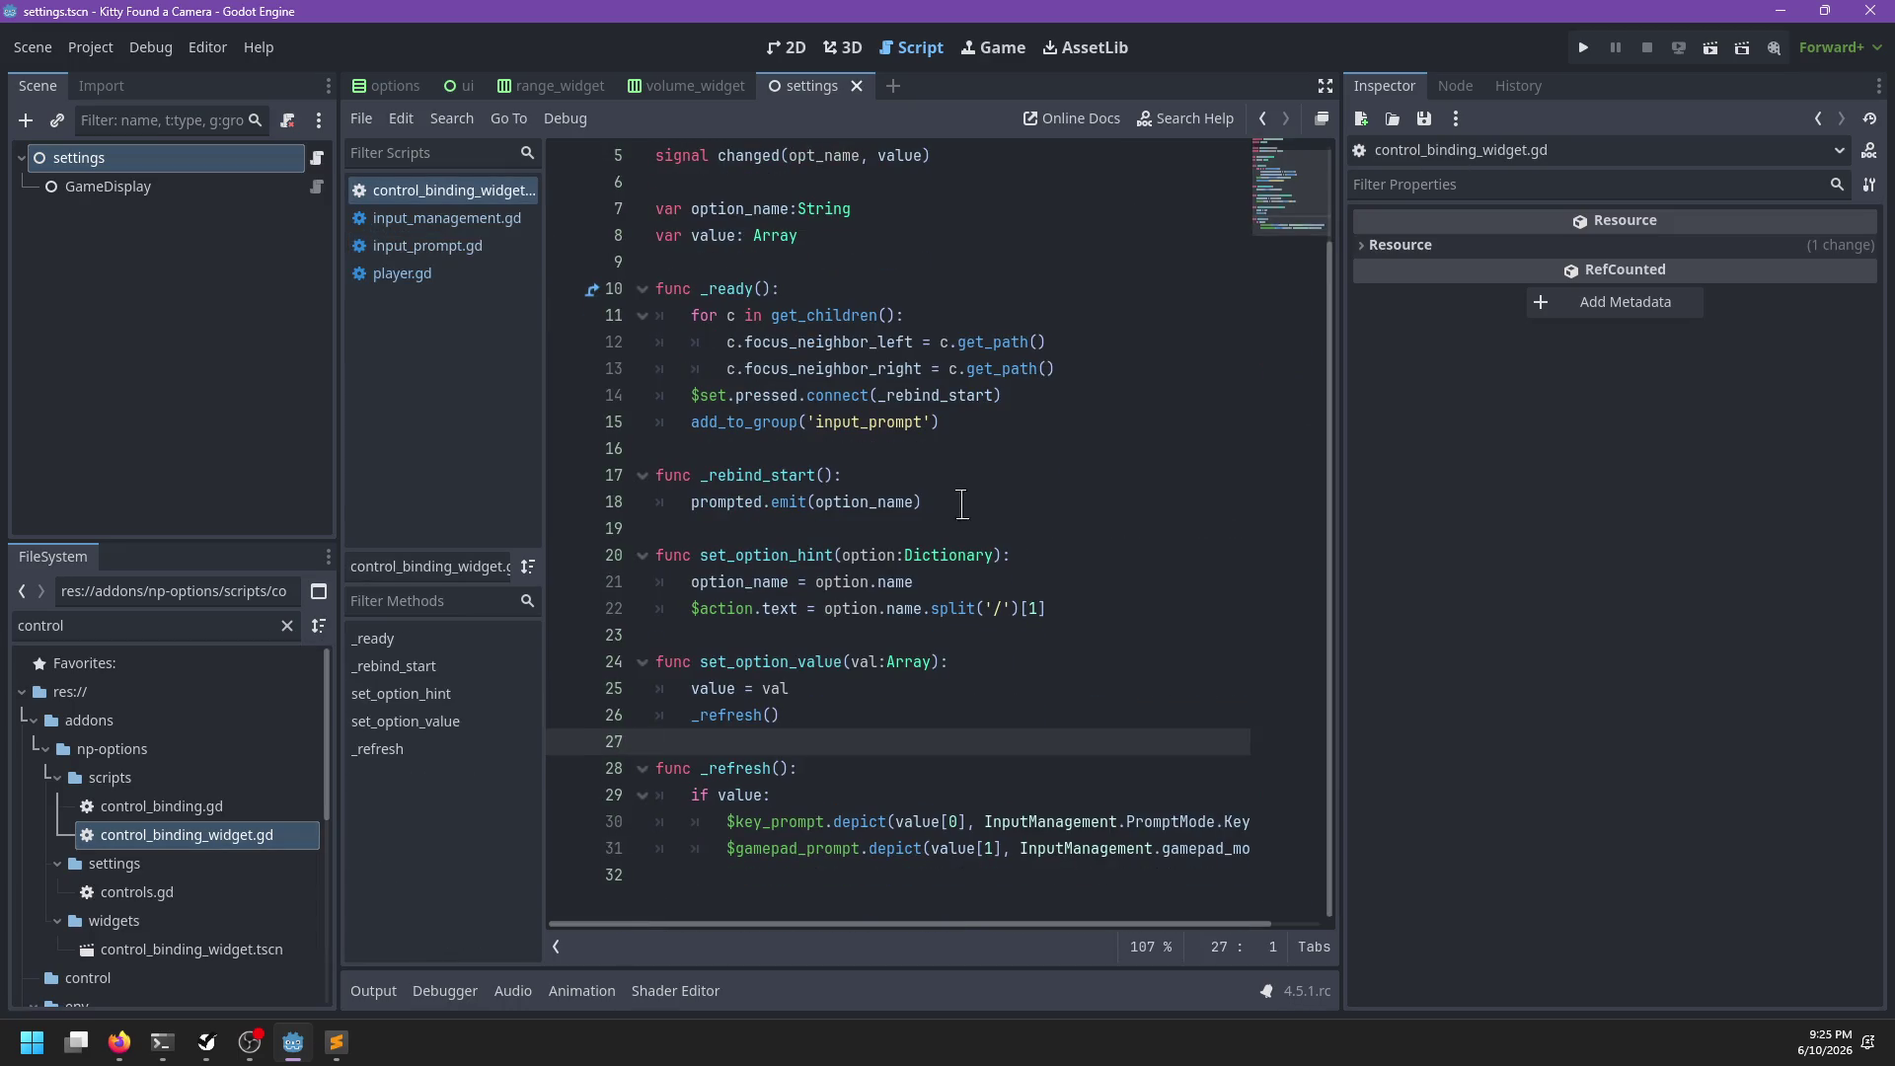
{"action": "double_click", "coordinate": [730, 608]}
{"action": "left_click", "coordinate": [827, 608]}
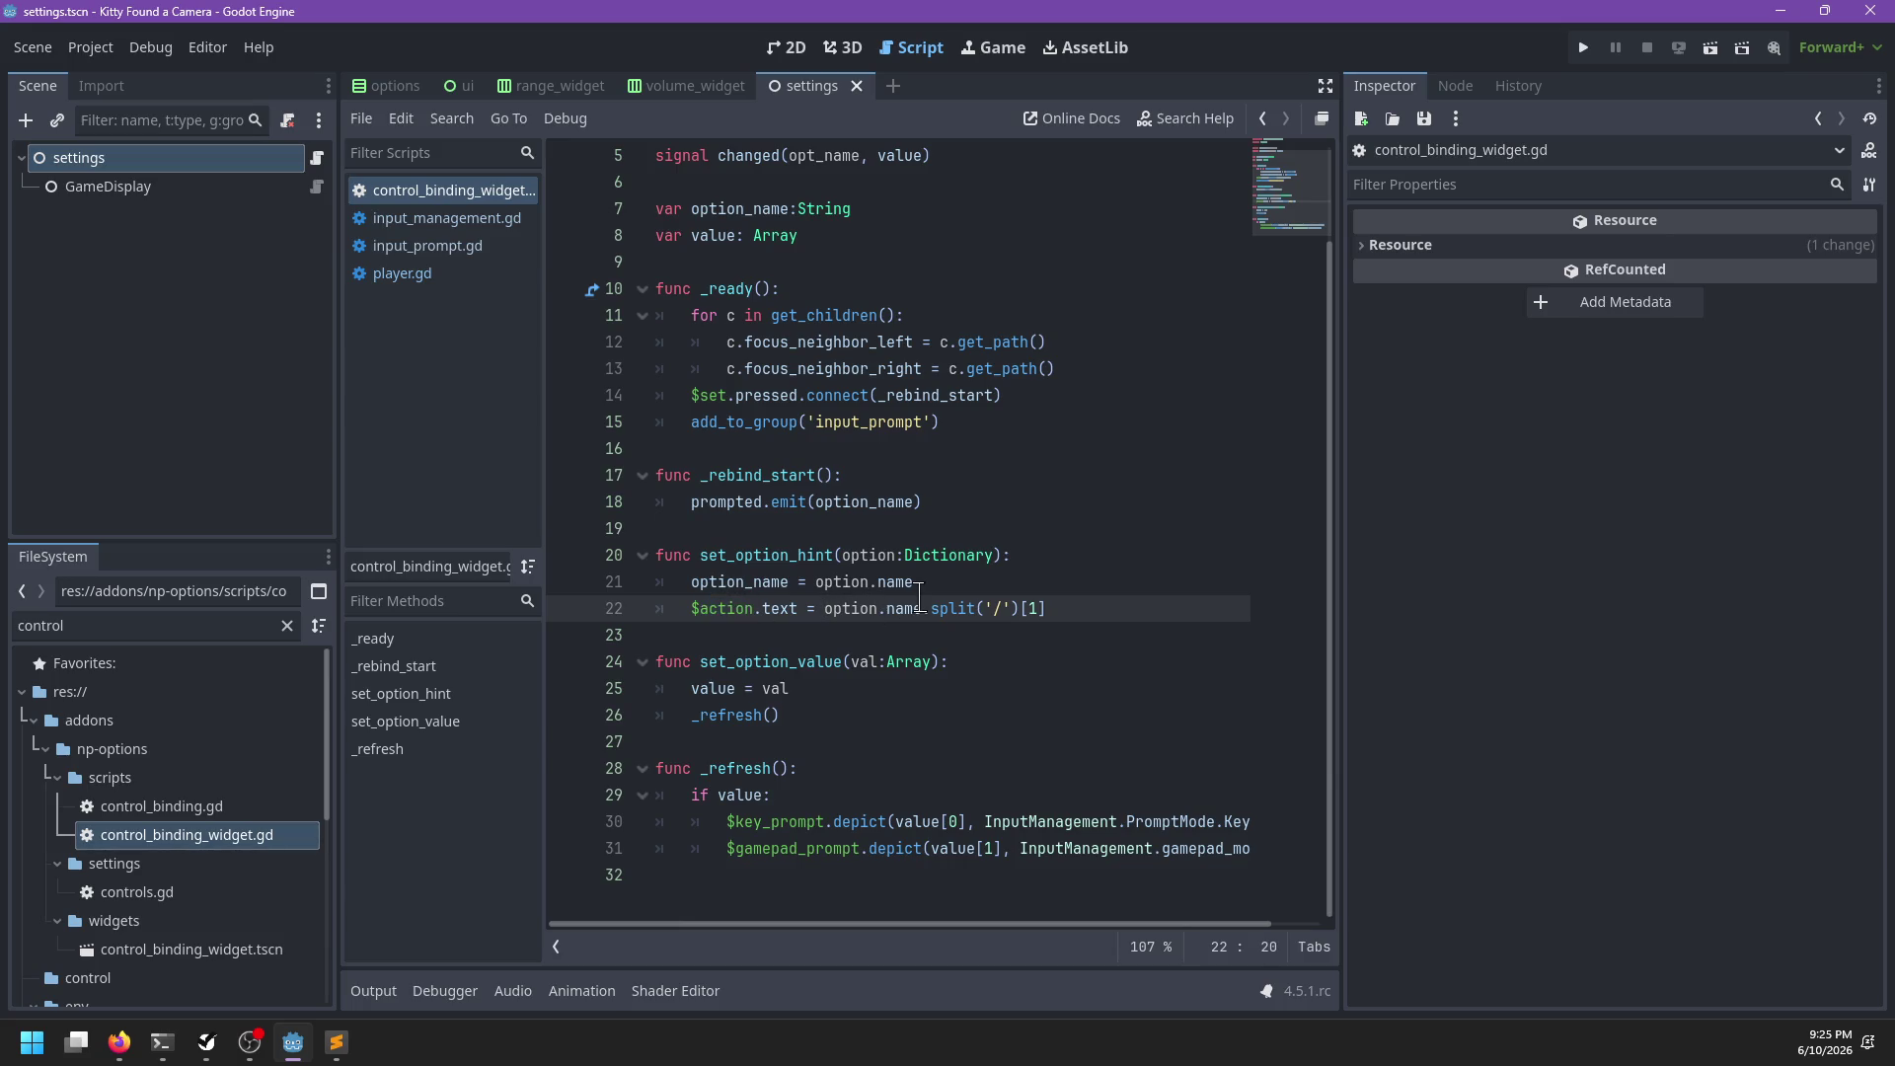
{"action": "key", "text": "shift+Home"}
{"action": "key", "text": "shift+Home"}
{"action": "key", "text": "BackSpace"}
{"action": "key", "text": "Tab"}
{"action": "type", "text": "var action_name :"}
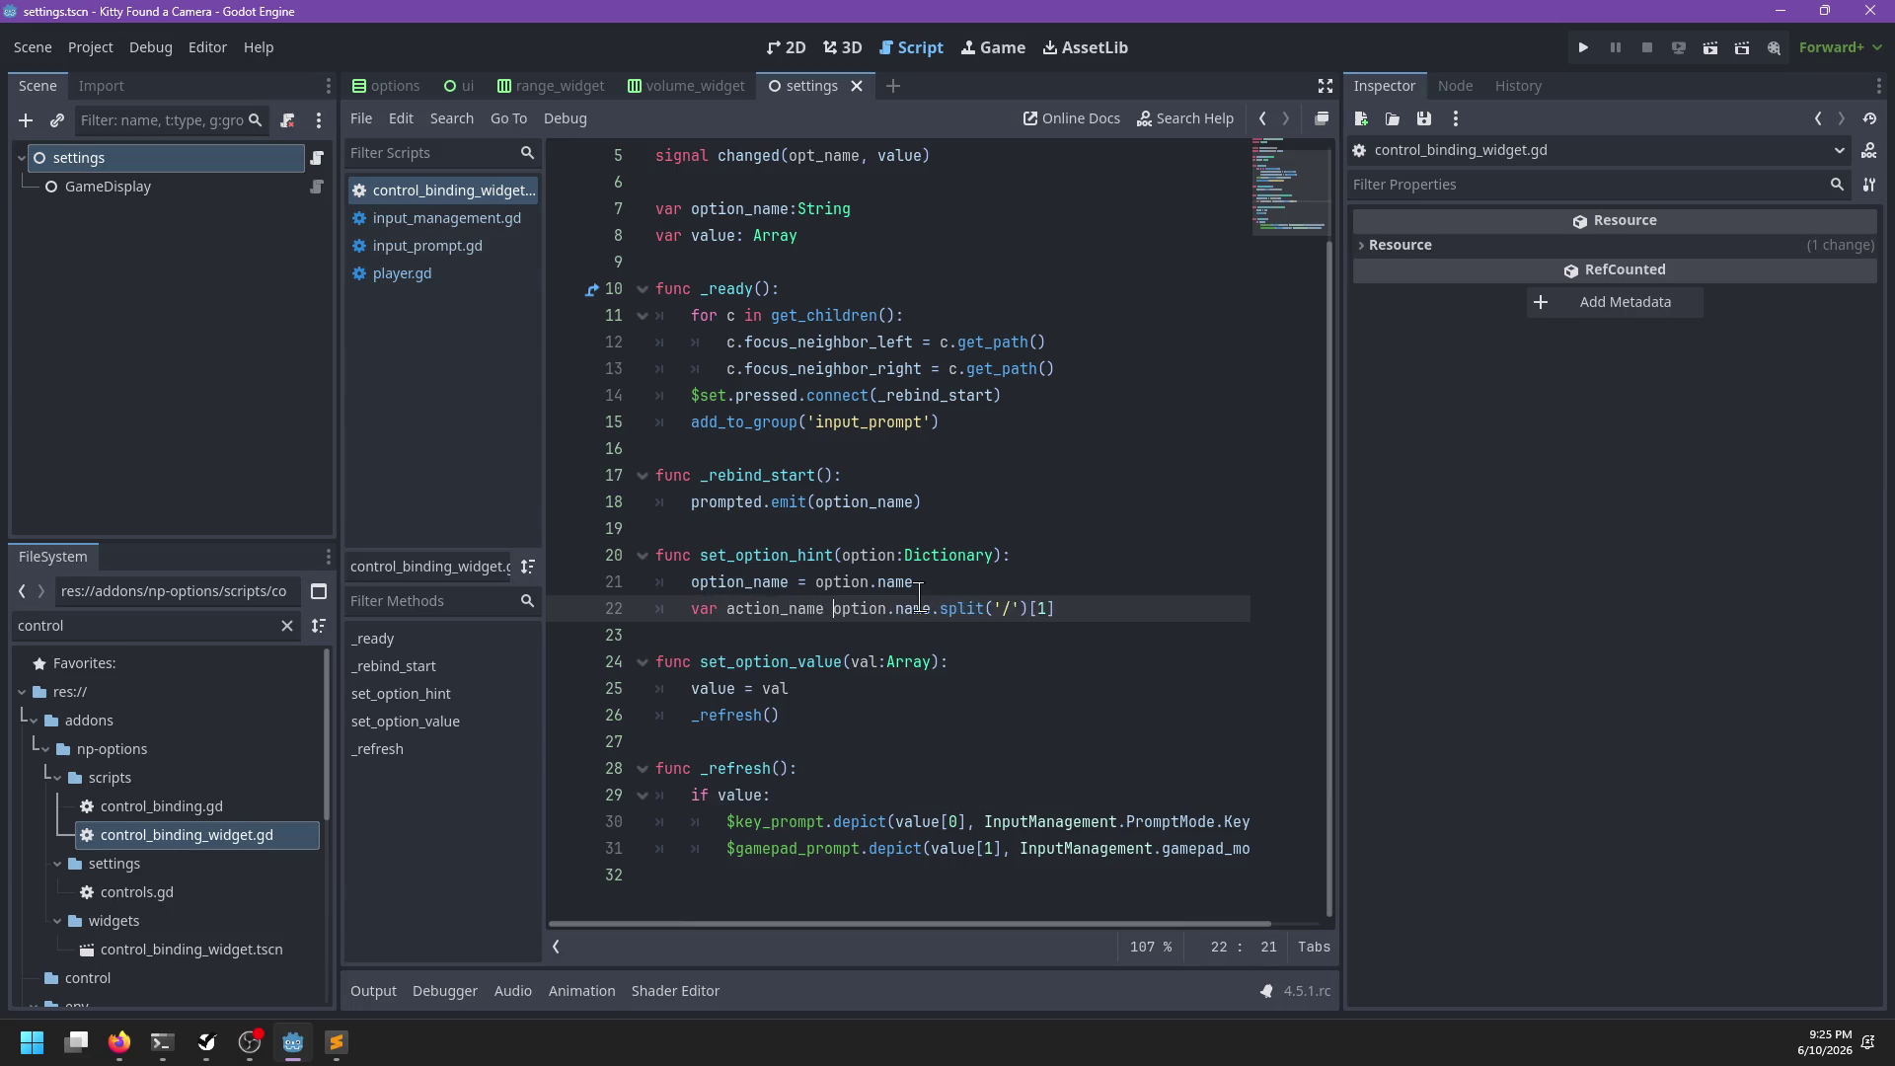
{"action": "type", "text": "="}
{"action": "key", "text": "Return"}
{"action": "type", "text": "$"}
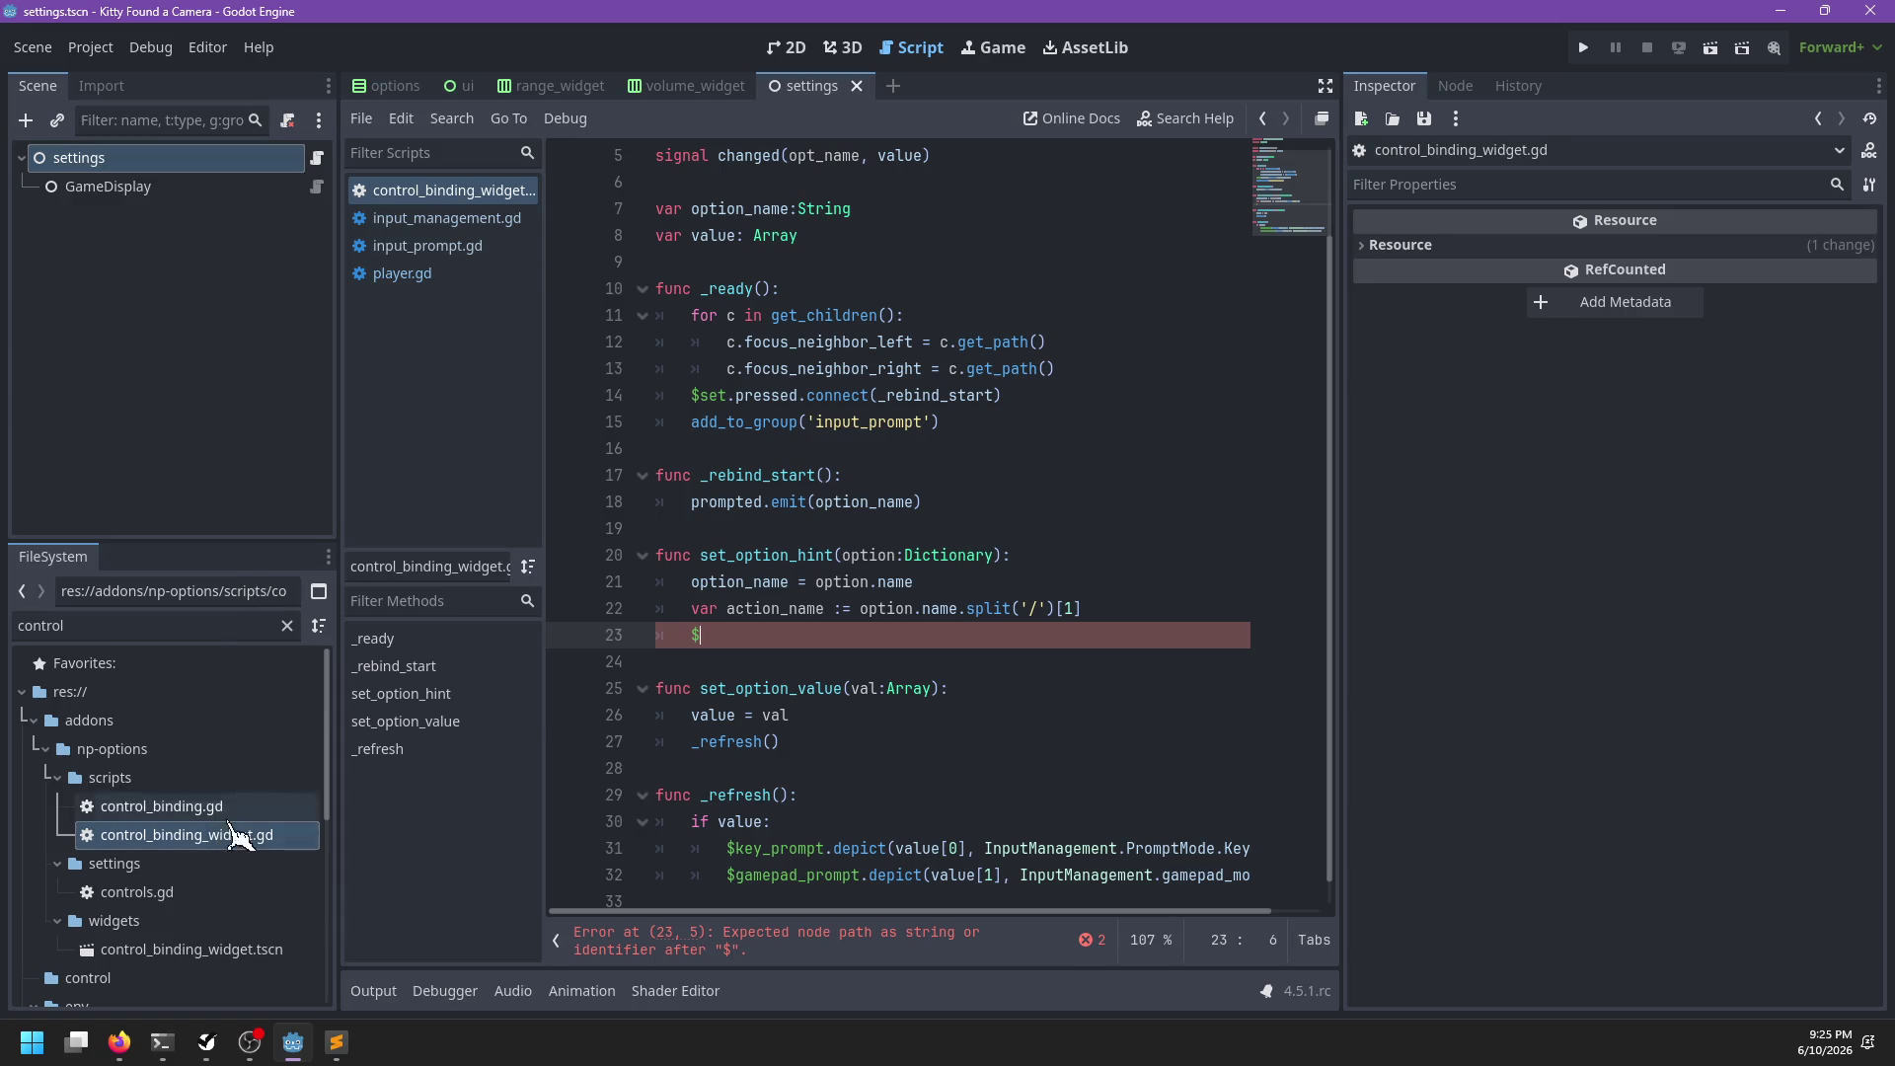
Add '$action.text = InputManagement.translate(' on line 23 after checking the widget scene's nodes
{"action": "double_click", "coordinate": [188, 949]}
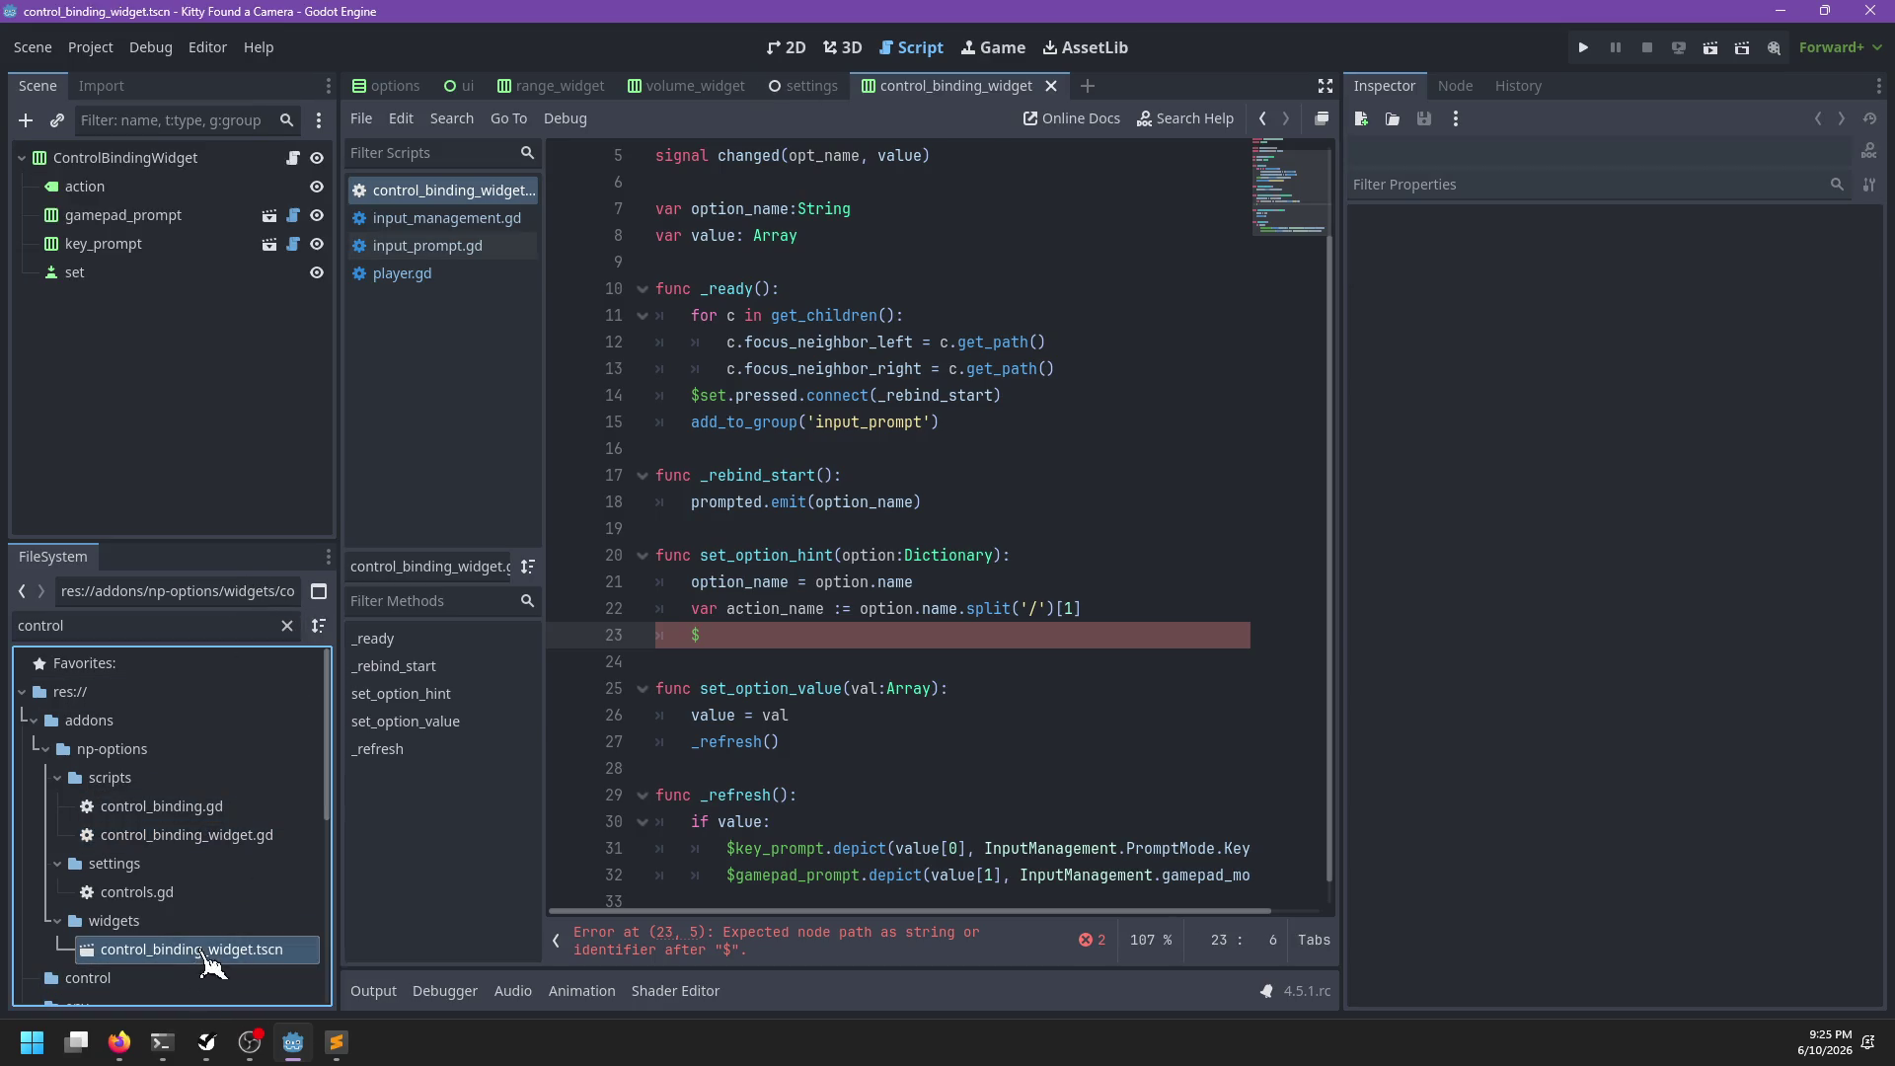
{"action": "left_click", "coordinate": [838, 642]}
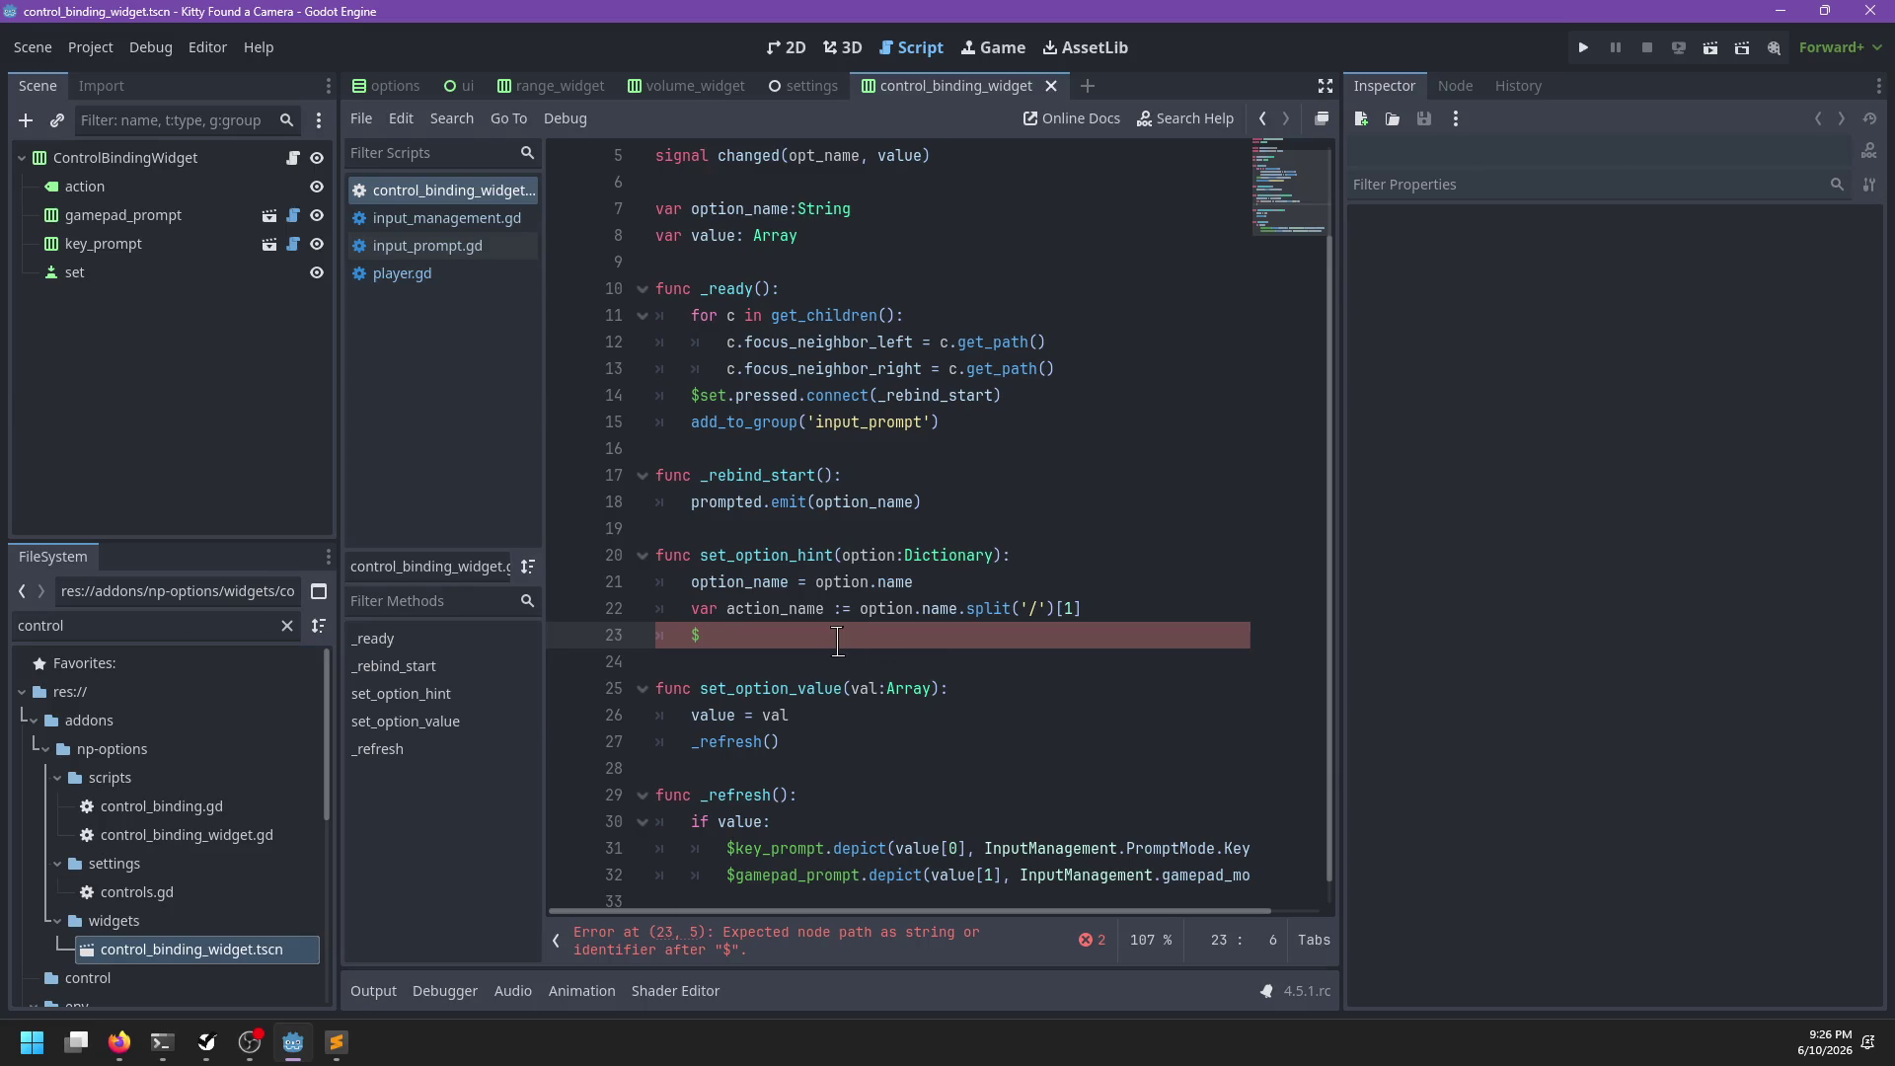
{"action": "type", "text": "action.text = In"}
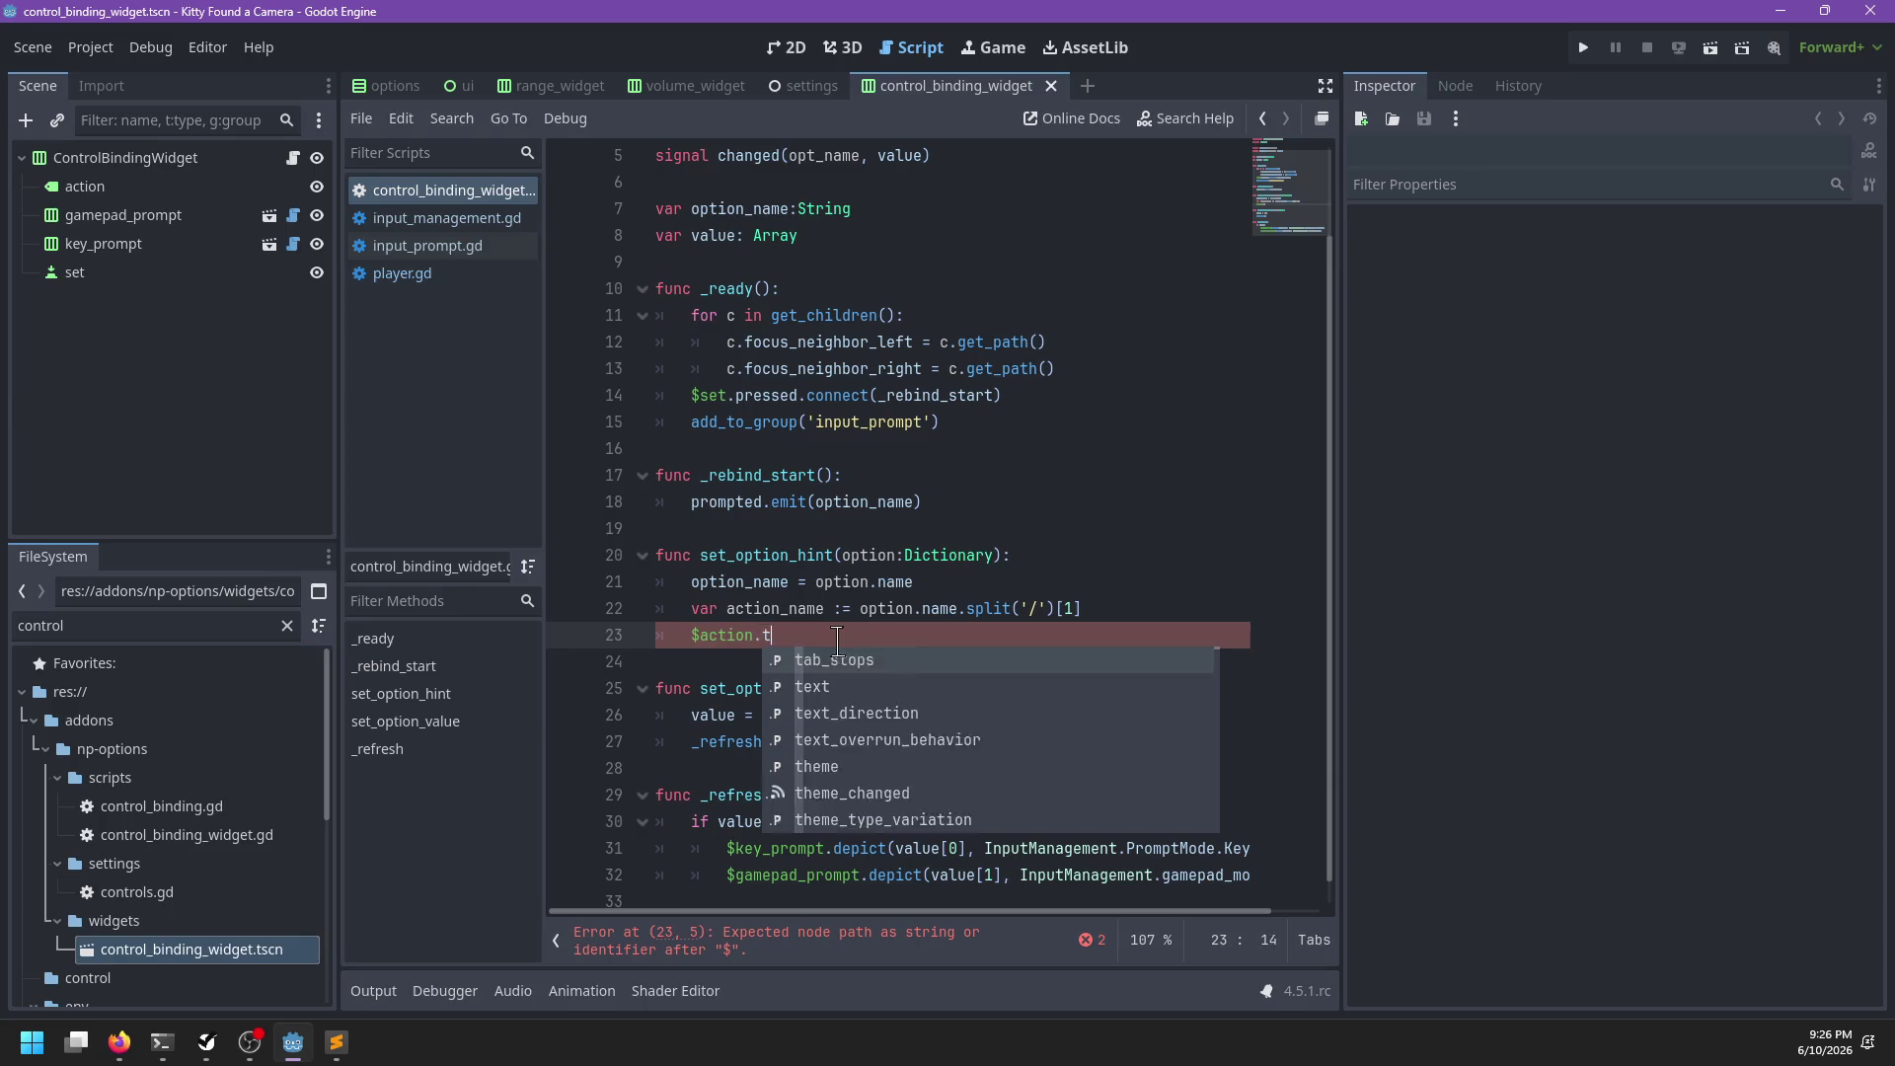
{"action": "type", "text": "putMp"}
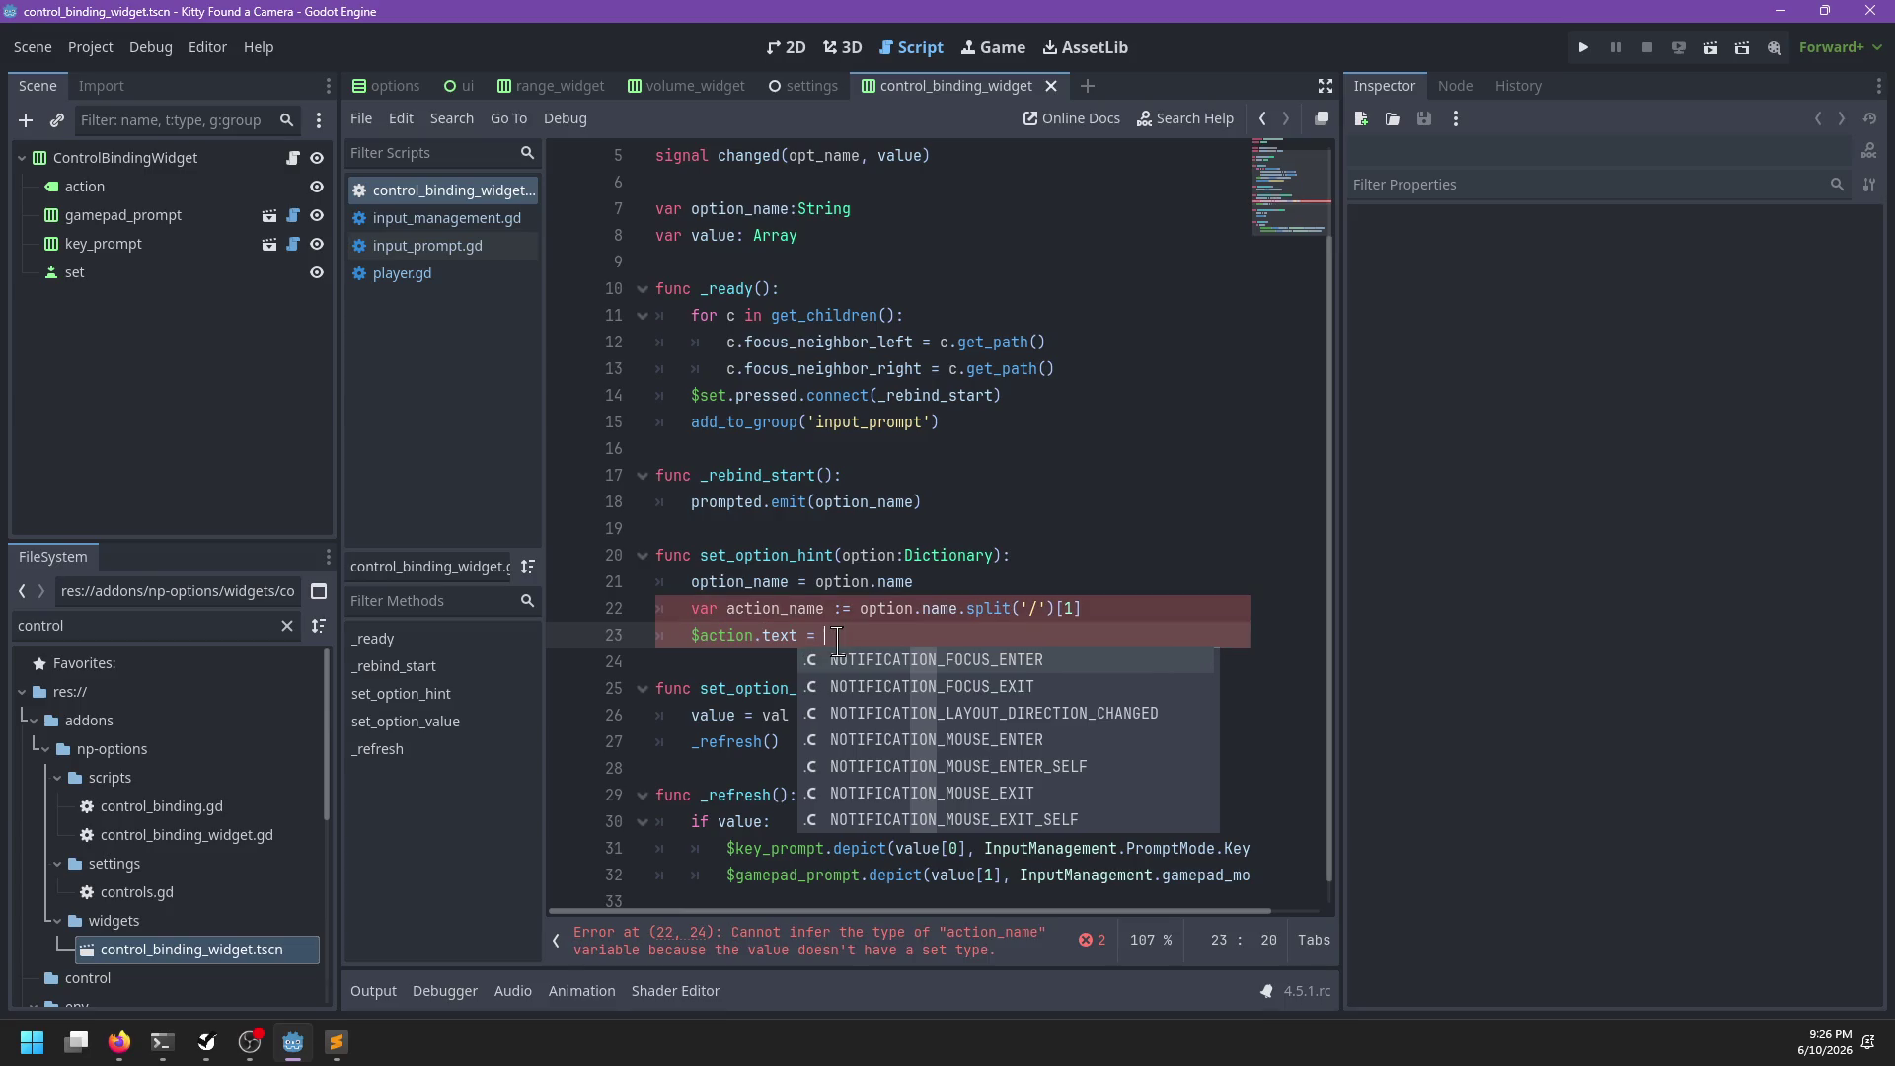
{"action": "key", "text": "BackSpace"}
{"action": "key", "text": "Return"}
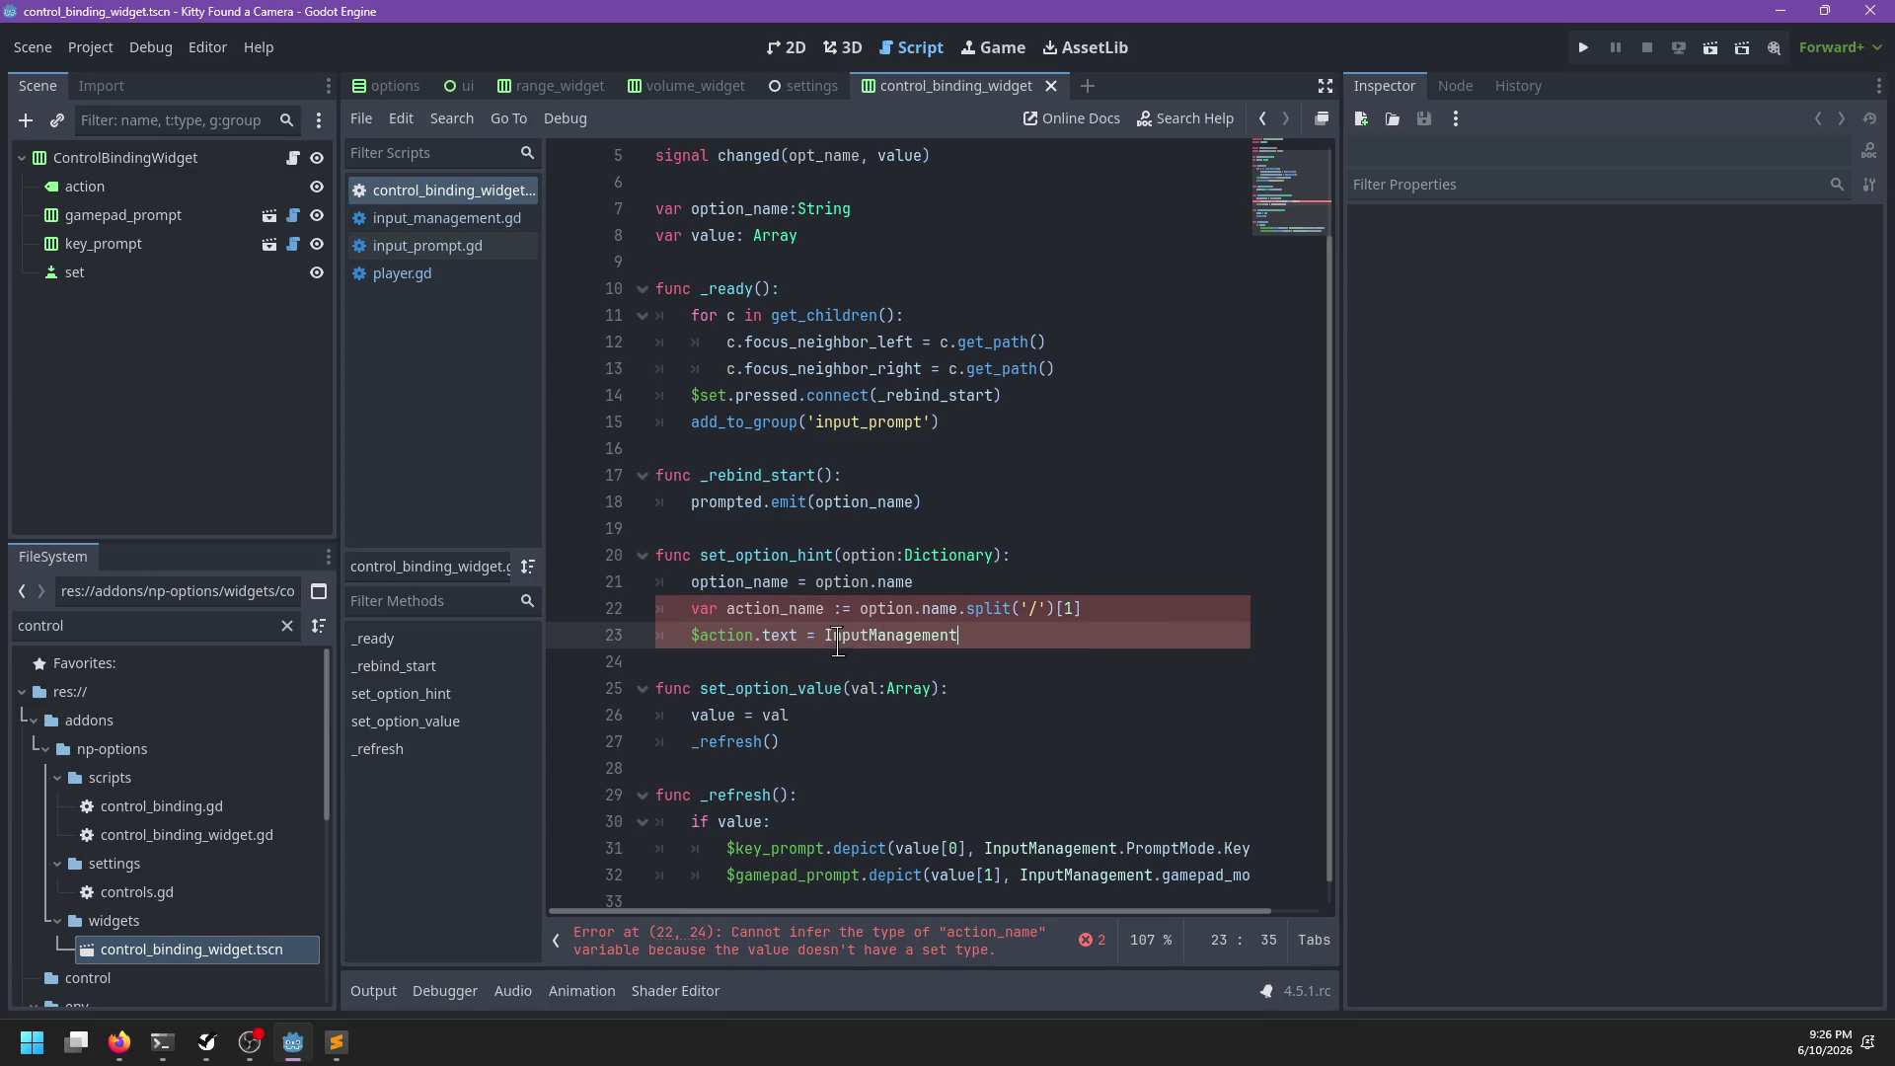
{"action": "type", "text": ".trans"}
{"action": "key", "text": "Return"}
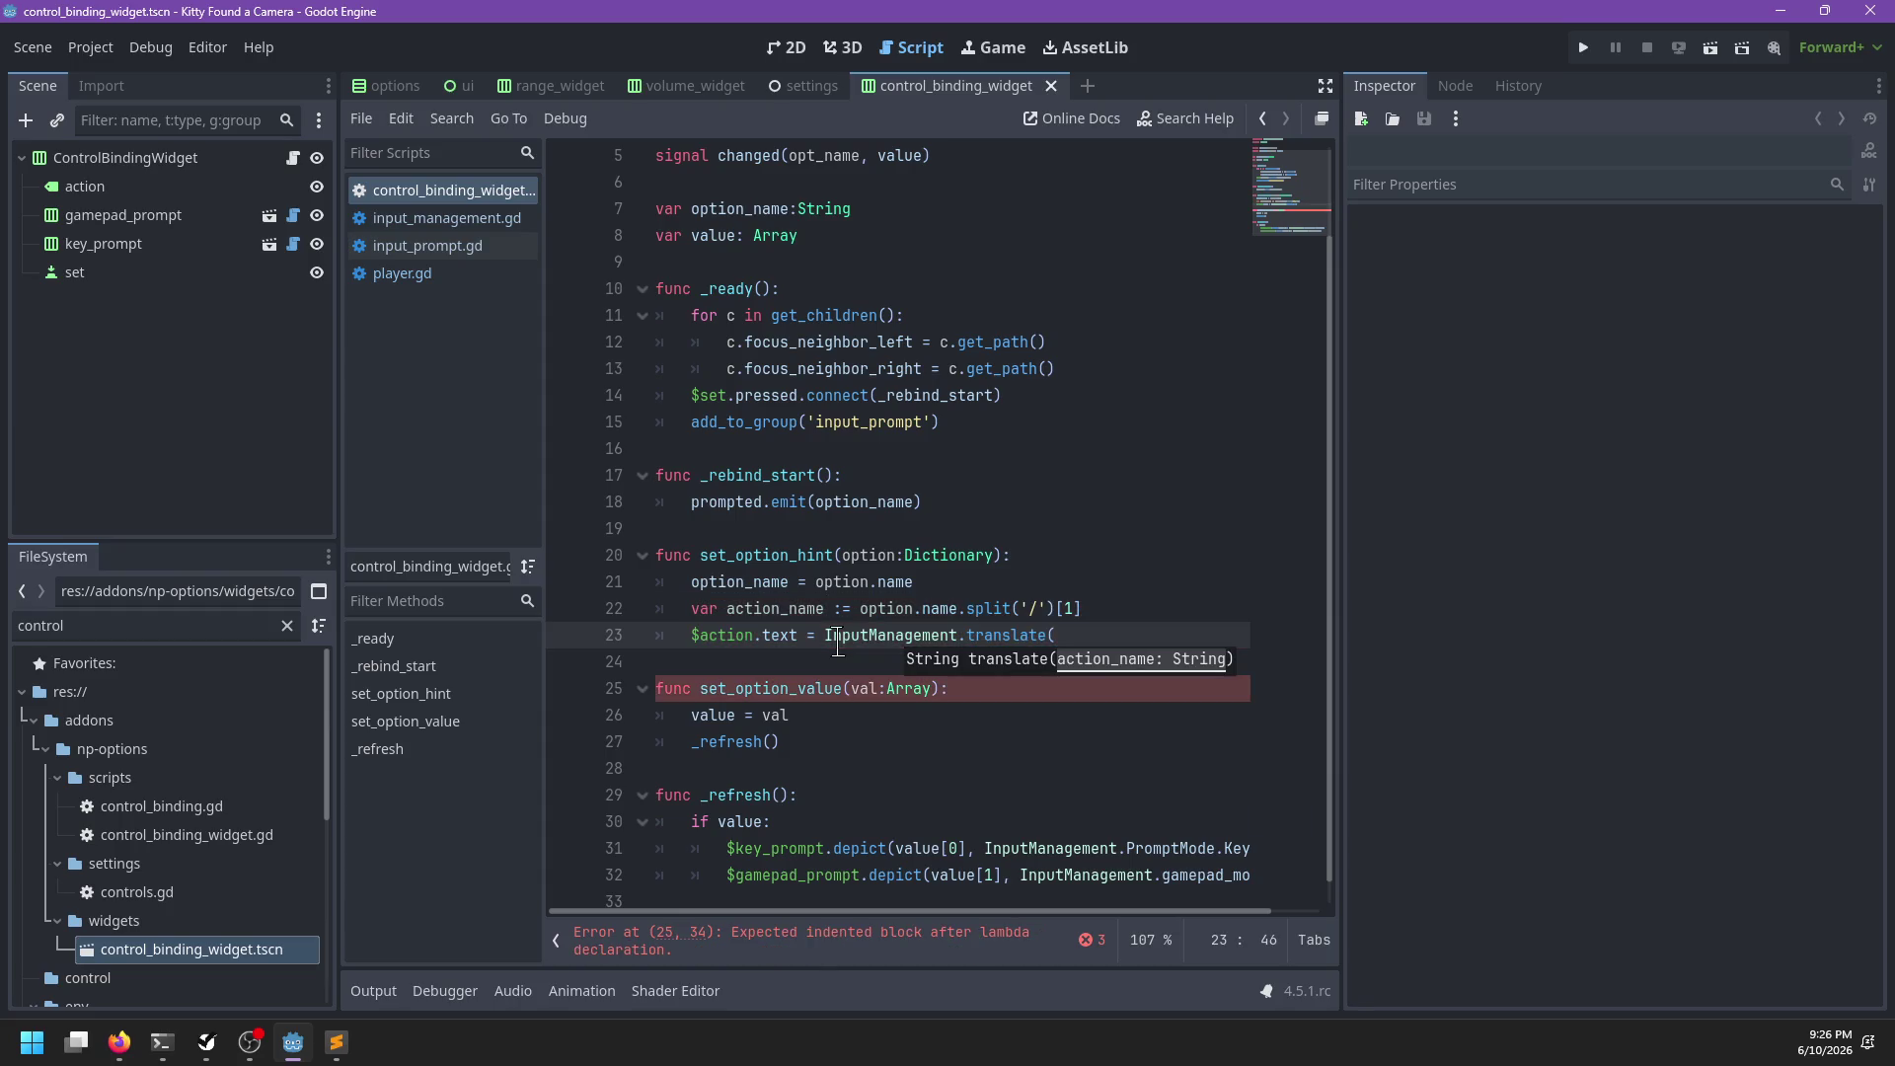
{"action": "left_click", "coordinate": [456, 247]}
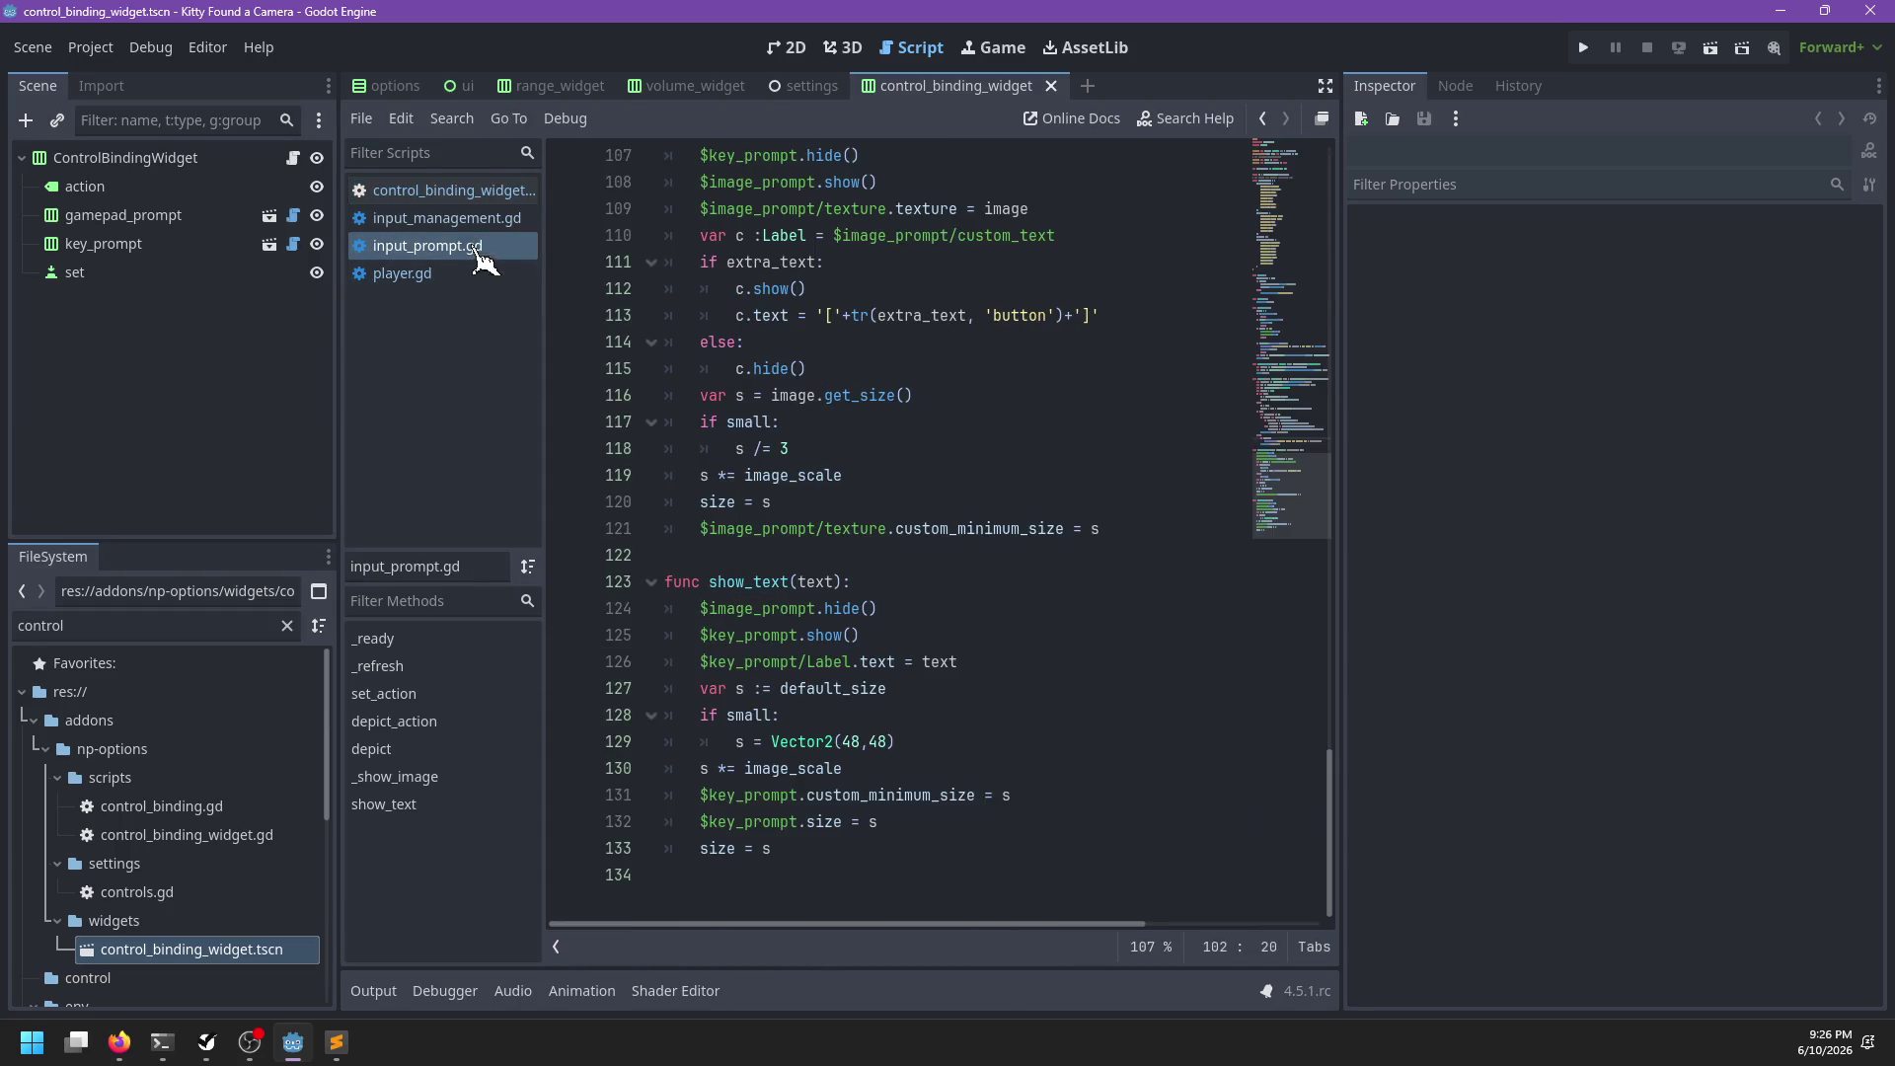
Try marking translate as static in input_management.gd, saving, then reverting it
{"action": "left_click", "coordinate": [460, 222]}
{"action": "left_click", "coordinate": [667, 821]}
{"action": "type", "text": "static"}
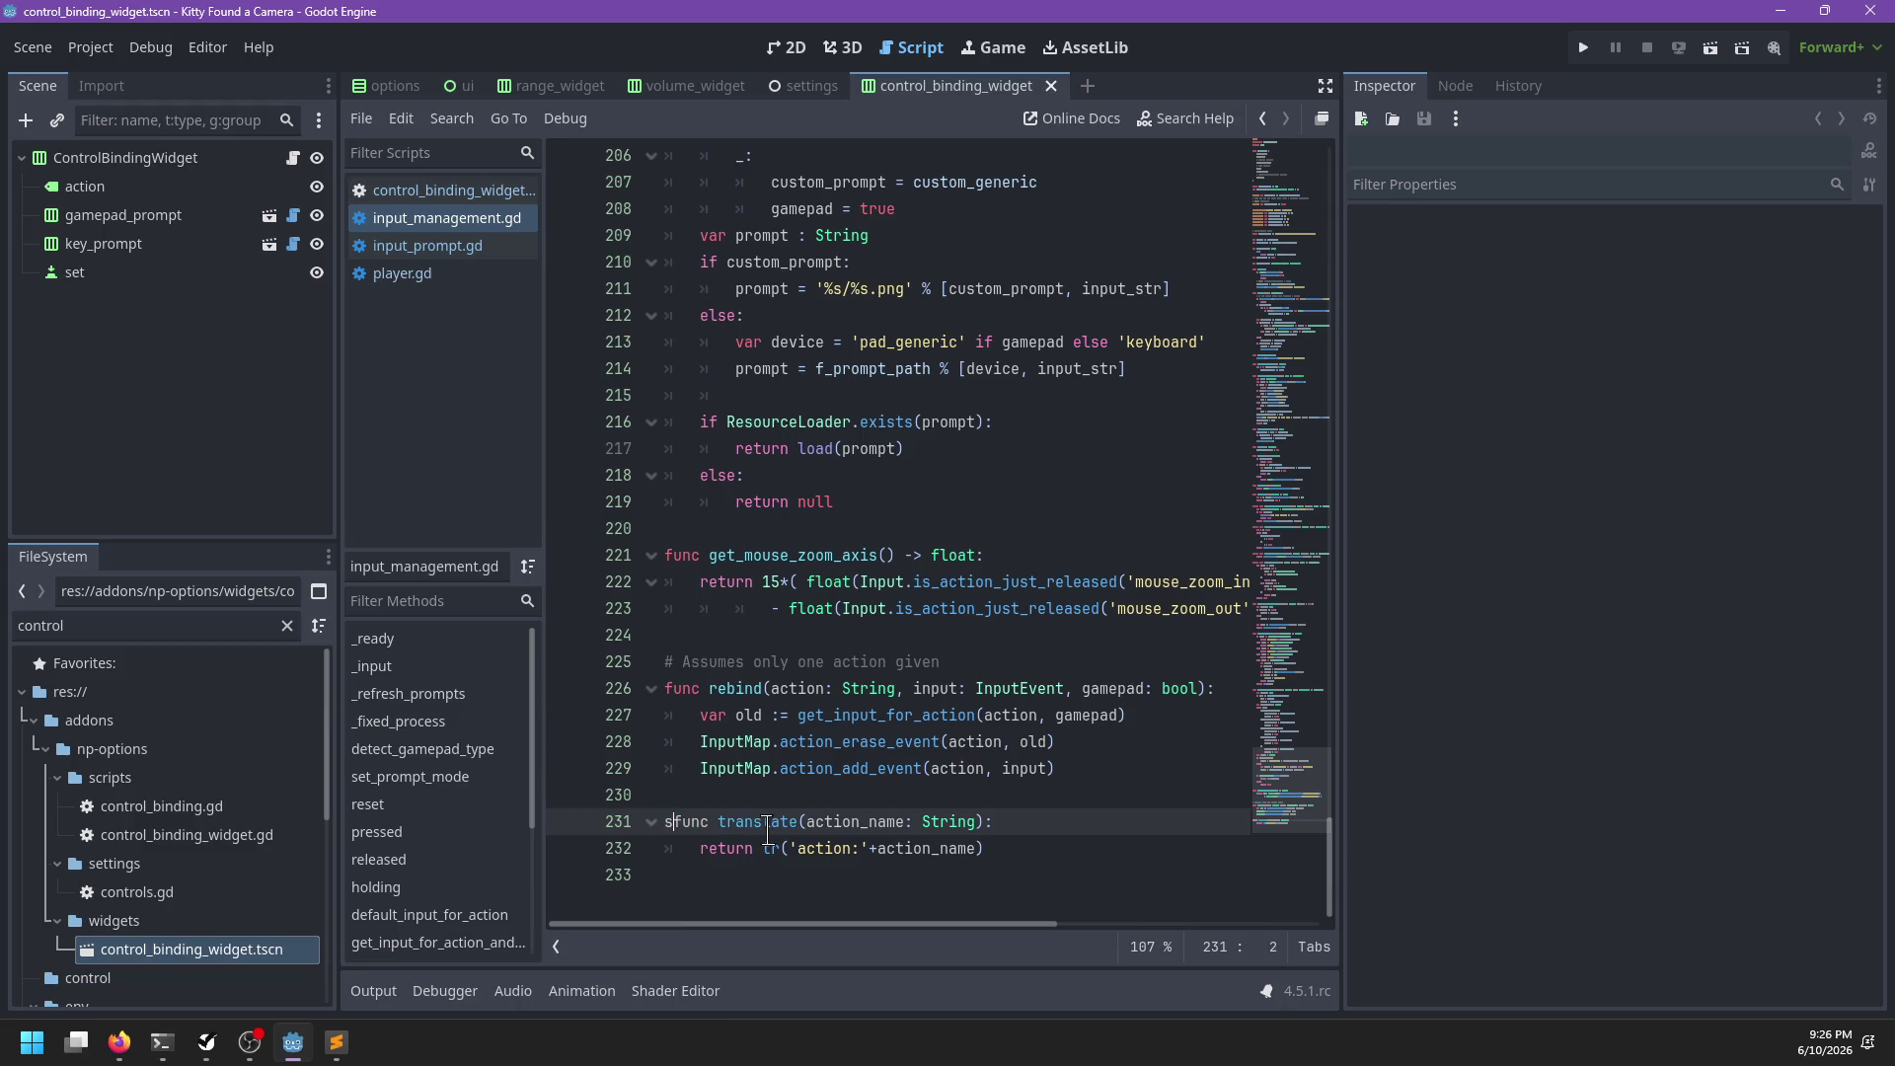
{"action": "key", "text": "ctrl+s"}
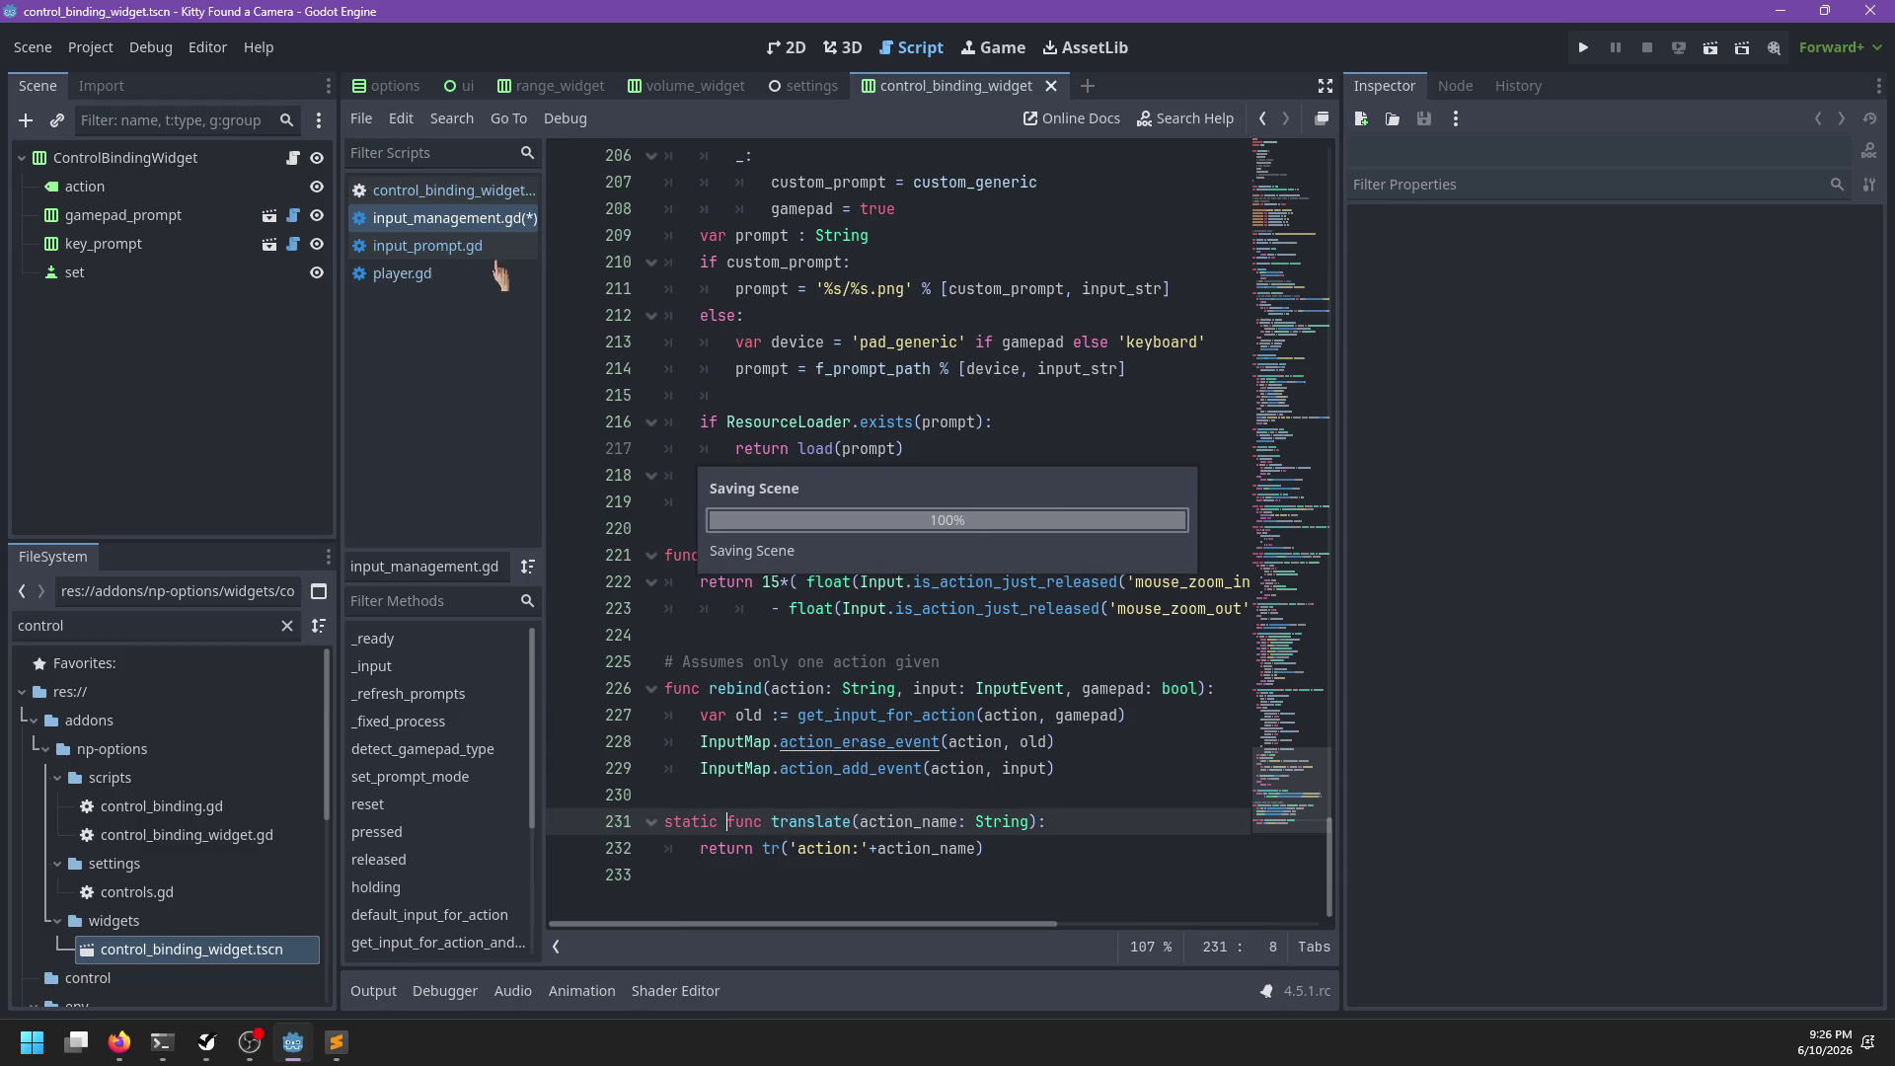
{"action": "left_click", "coordinate": [451, 191]}
{"action": "left_click", "coordinate": [464, 219]}
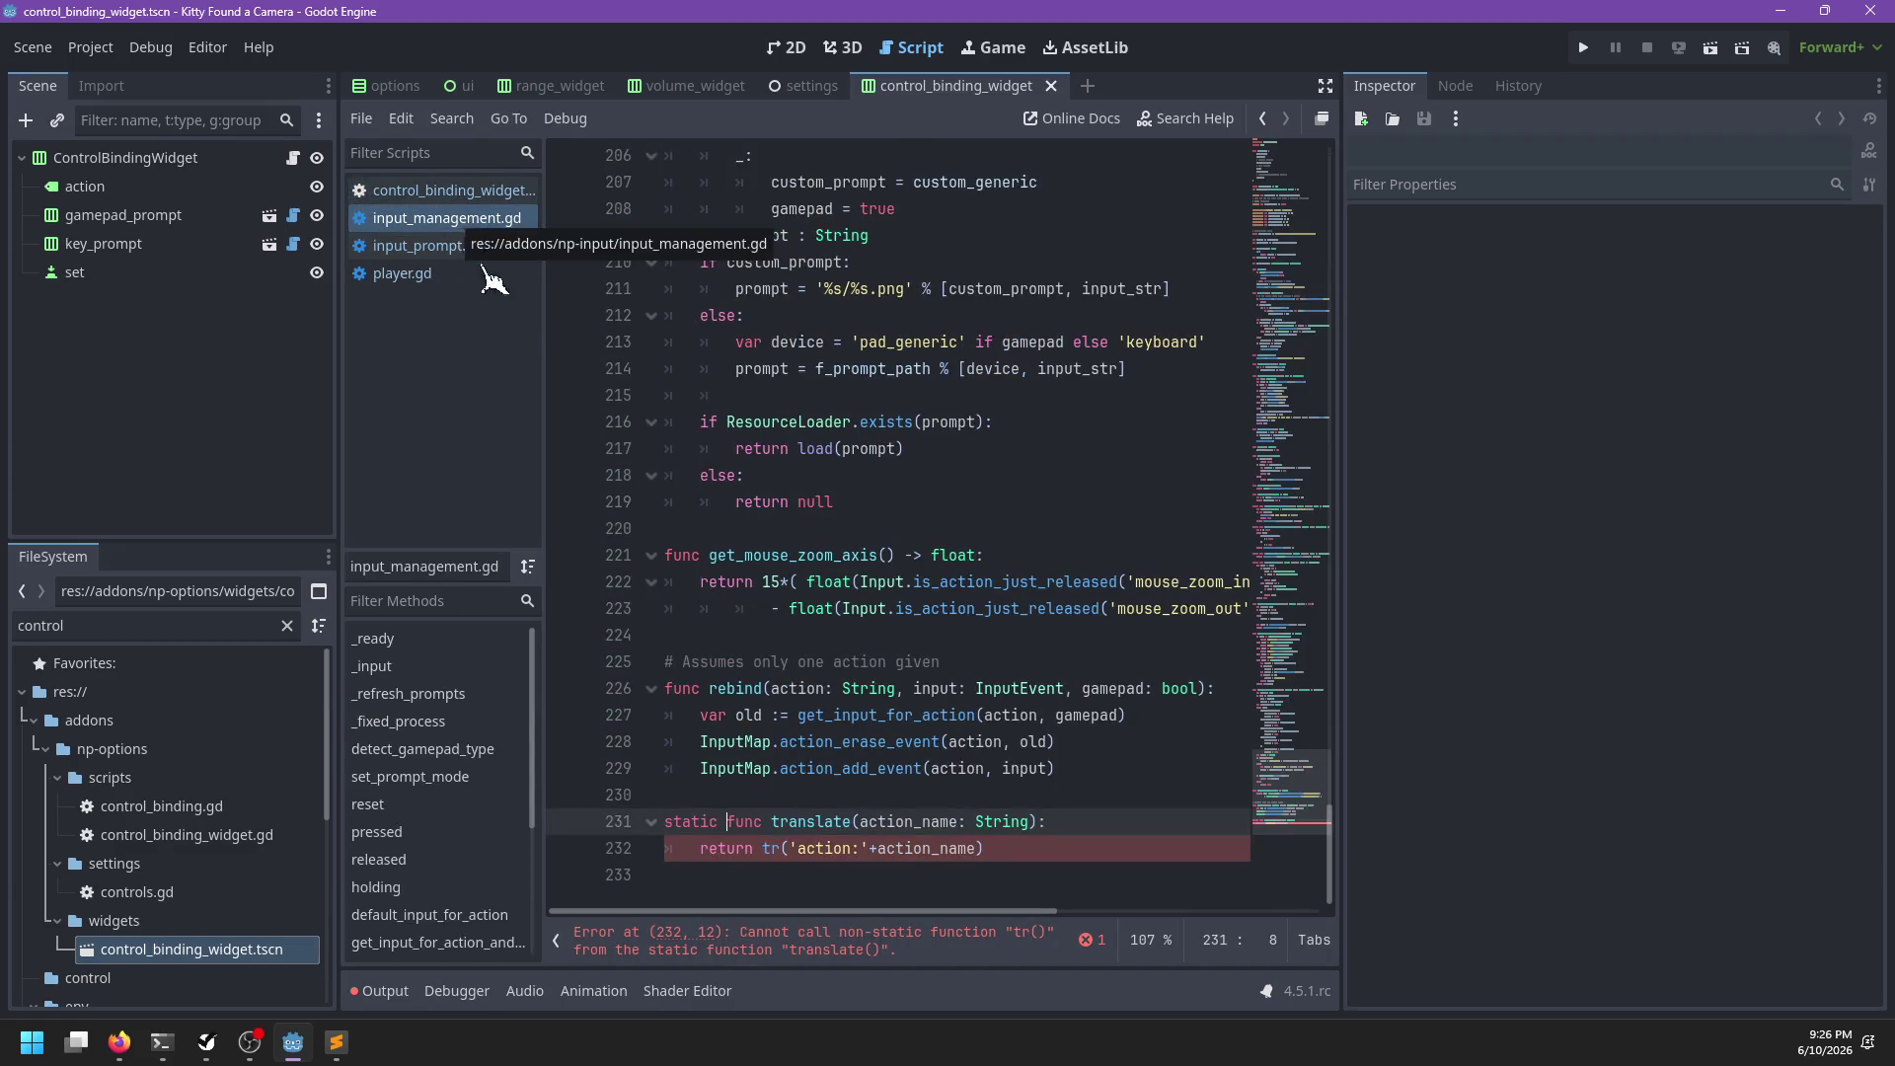
{"action": "key", "text": "ctrl+BackSpace"}
{"action": "key", "text": "ctrl+s"}
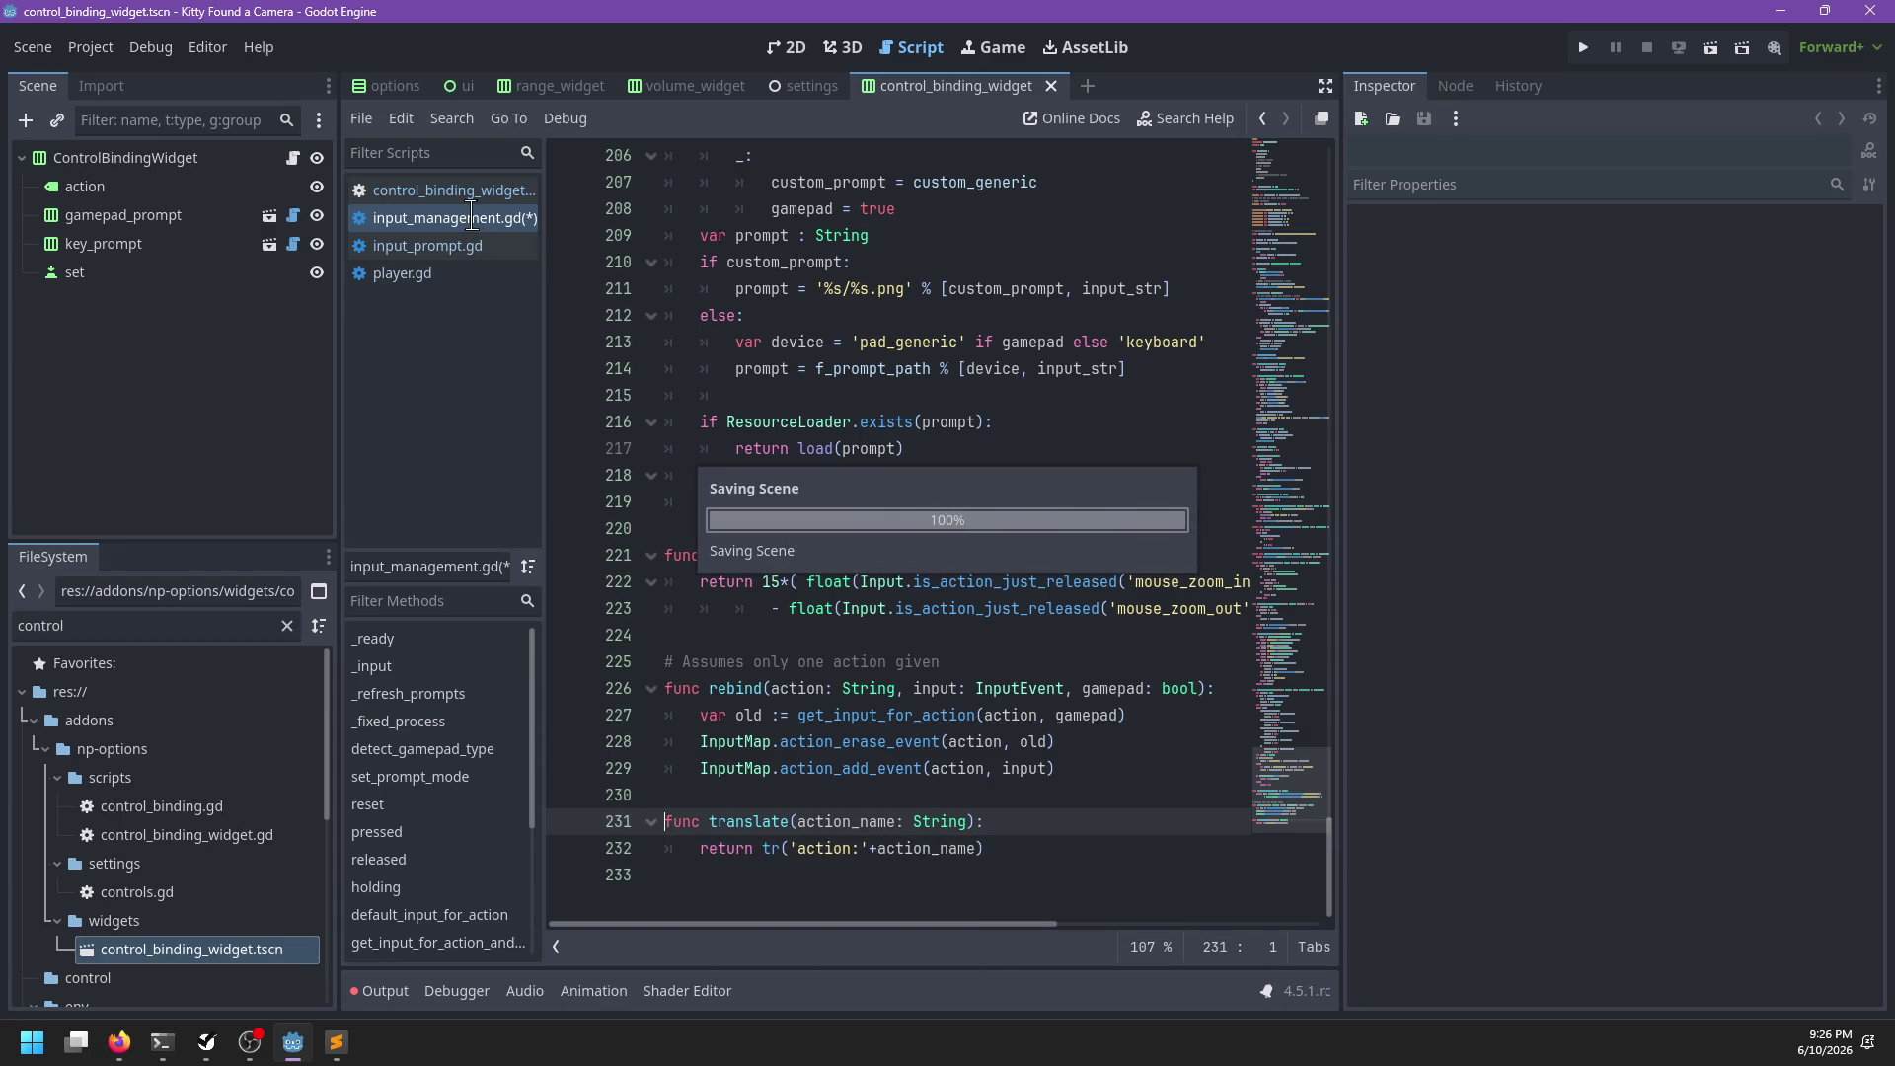
{"action": "key", "text": "ctrl+z"}
Rework the return call on line 232, keeping it as 'return tr(...)'
{"action": "left_click", "coordinate": [778, 848]}
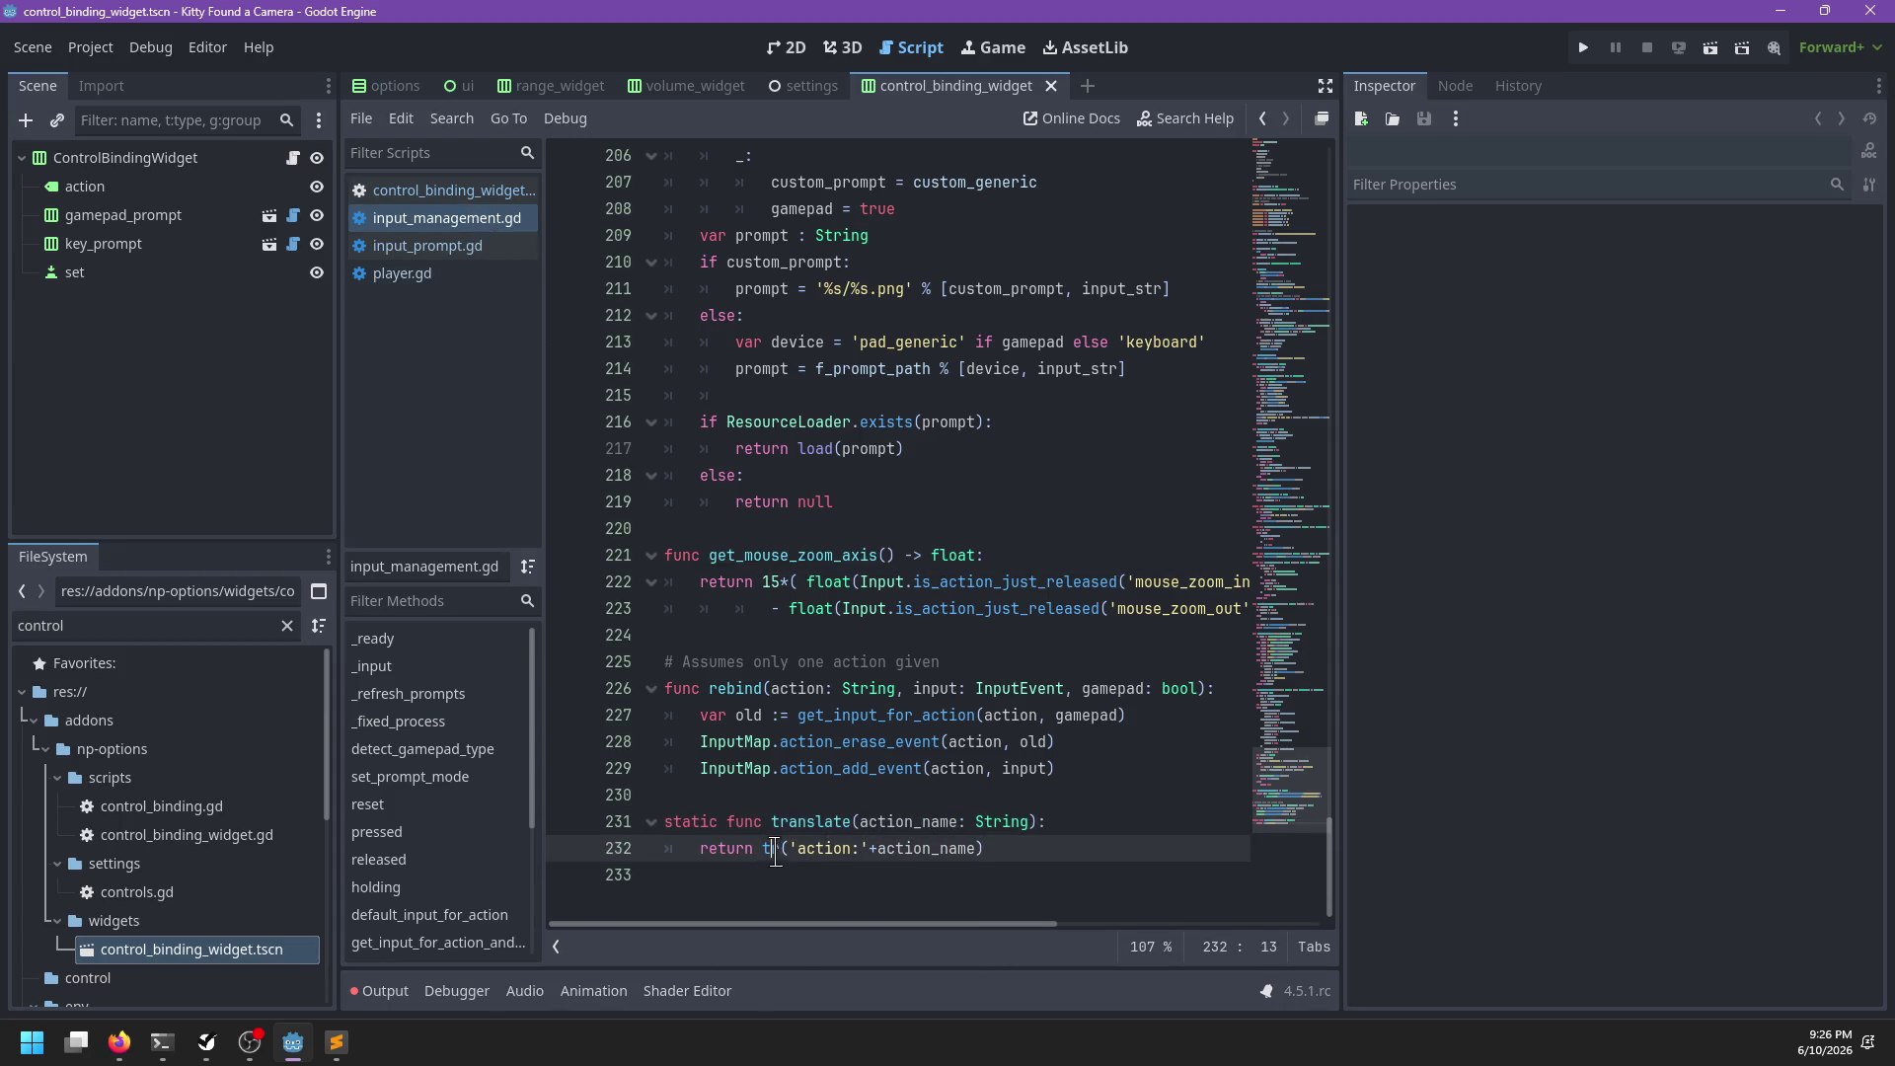
{"action": "type", "text": "as"}
{"action": "key", "text": "BackSpace"}
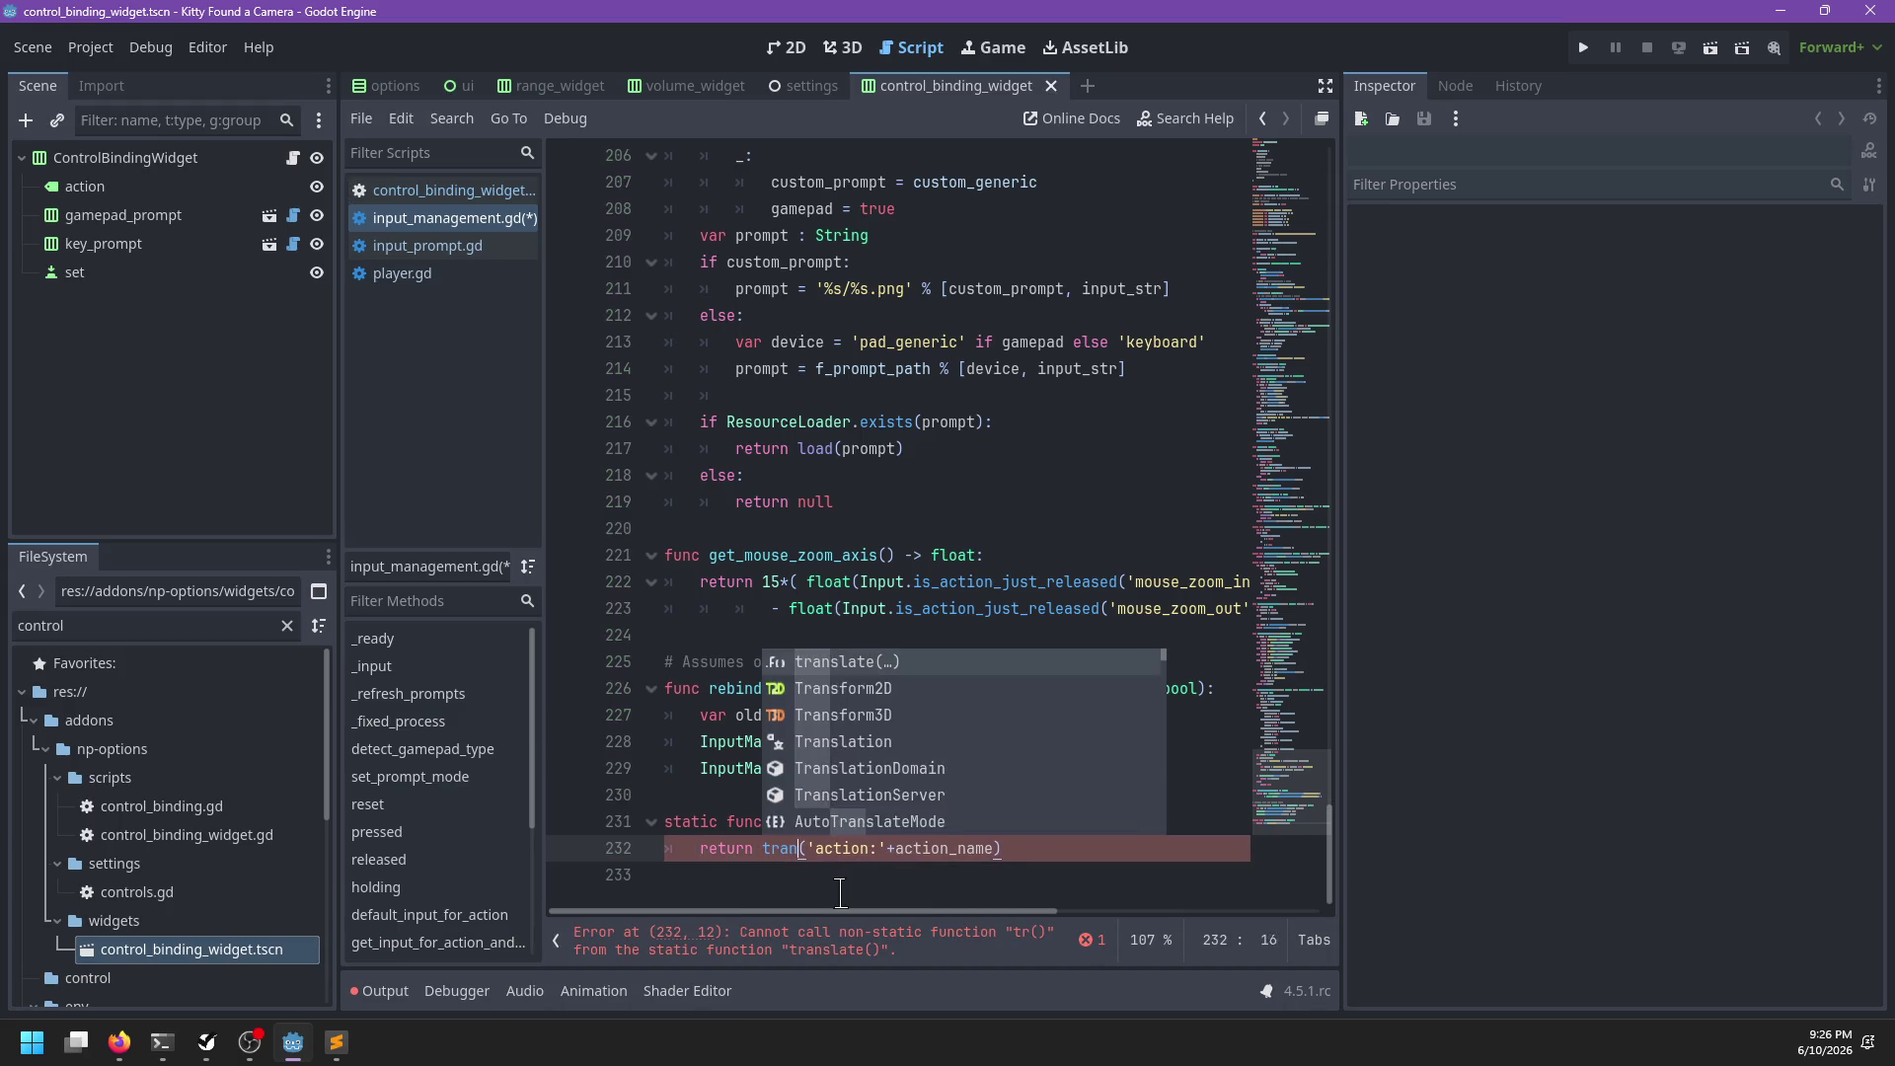
{"action": "type", "text": "nsl"}
{"action": "key", "text": "Return"}
{"action": "left_click", "coordinate": [813, 853], "text": "ctrl"}
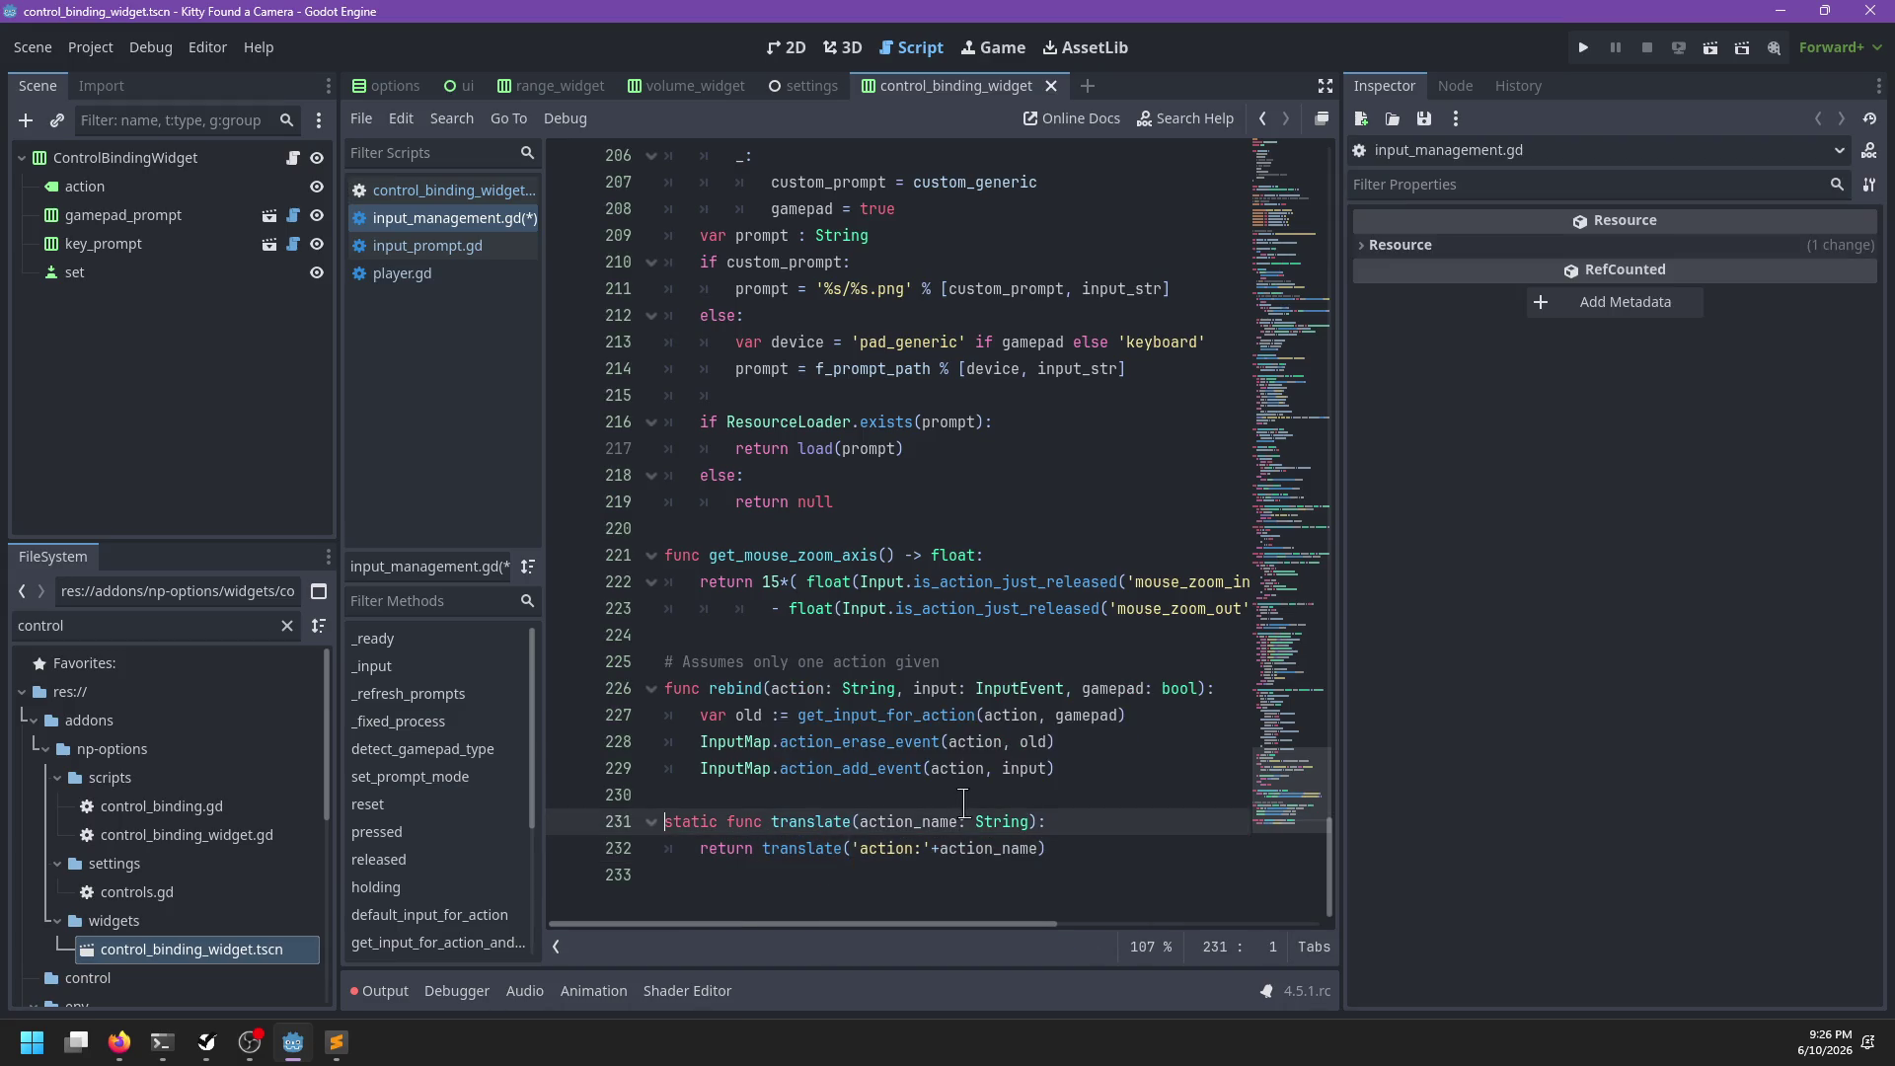
{"action": "left_click", "coordinate": [784, 848]}
{"action": "key", "text": "ctrl+Delete"}
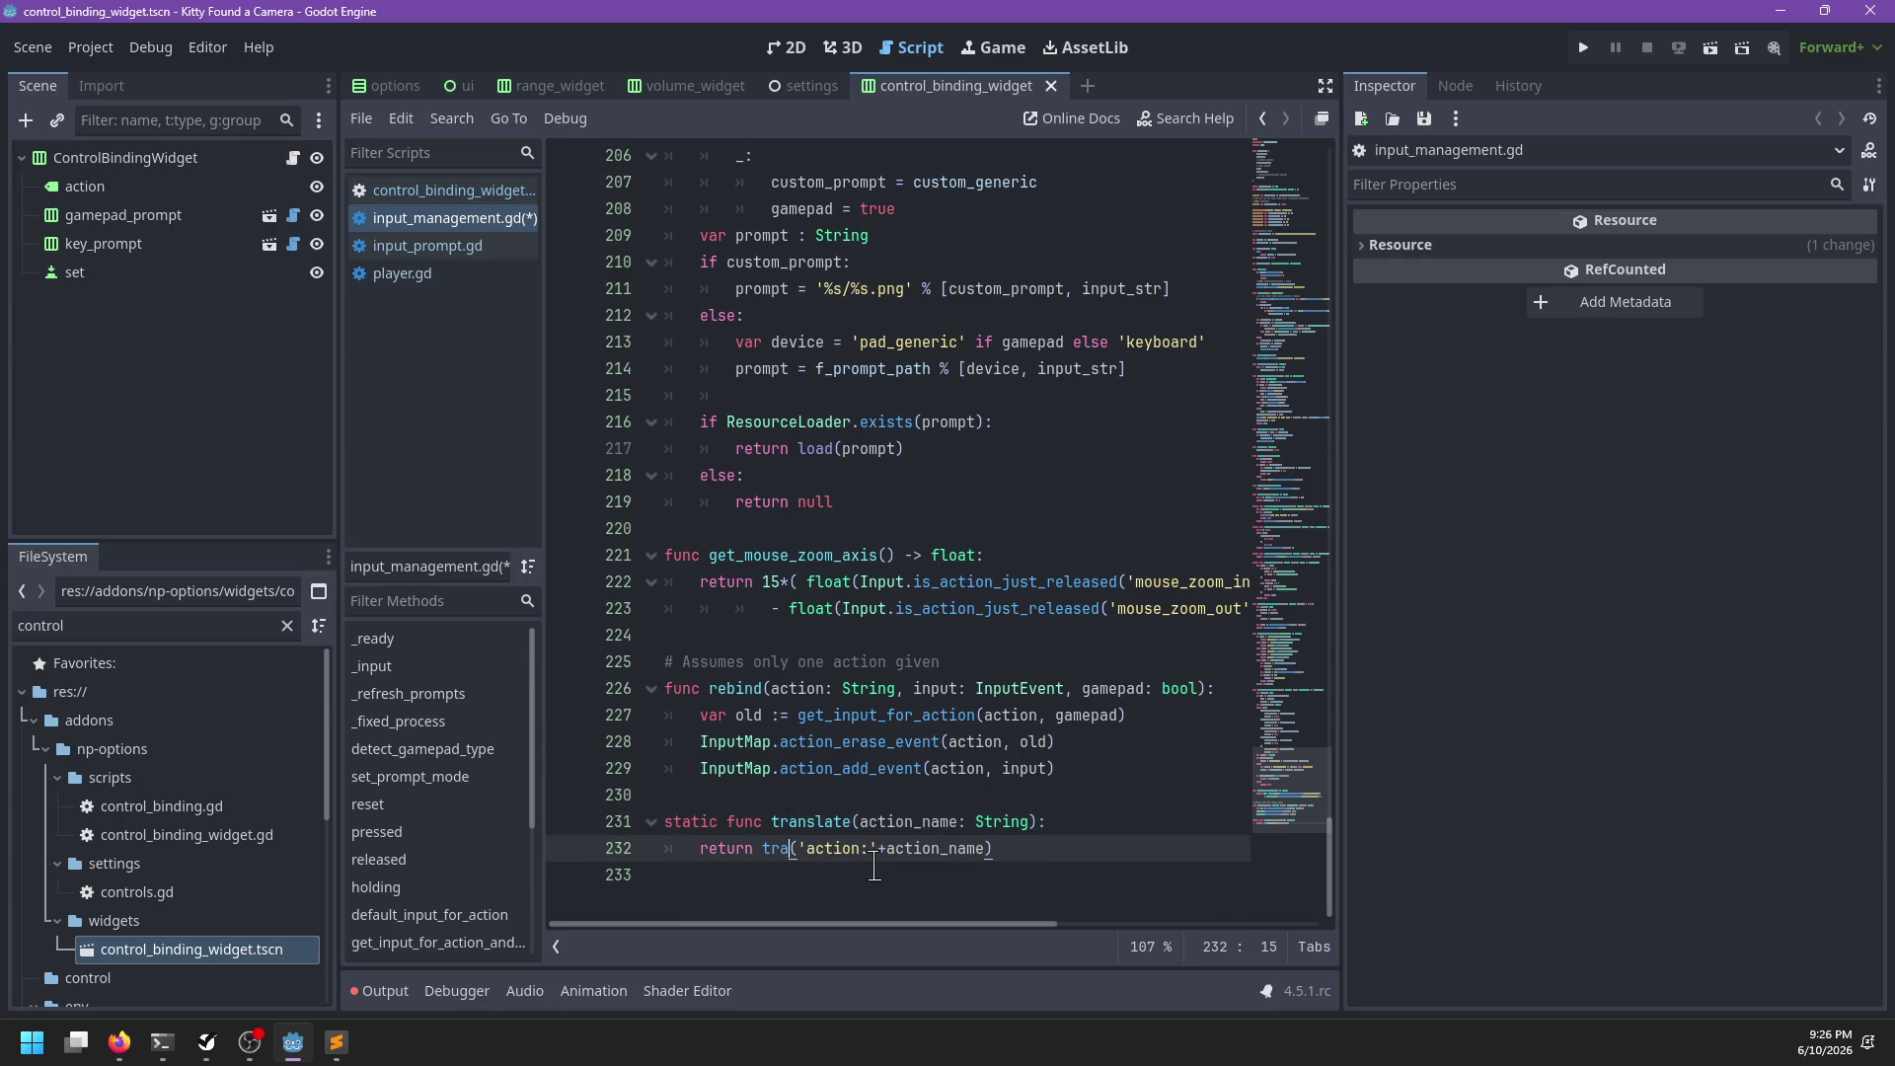
{"action": "key", "text": "ctrl+BackSpace"}
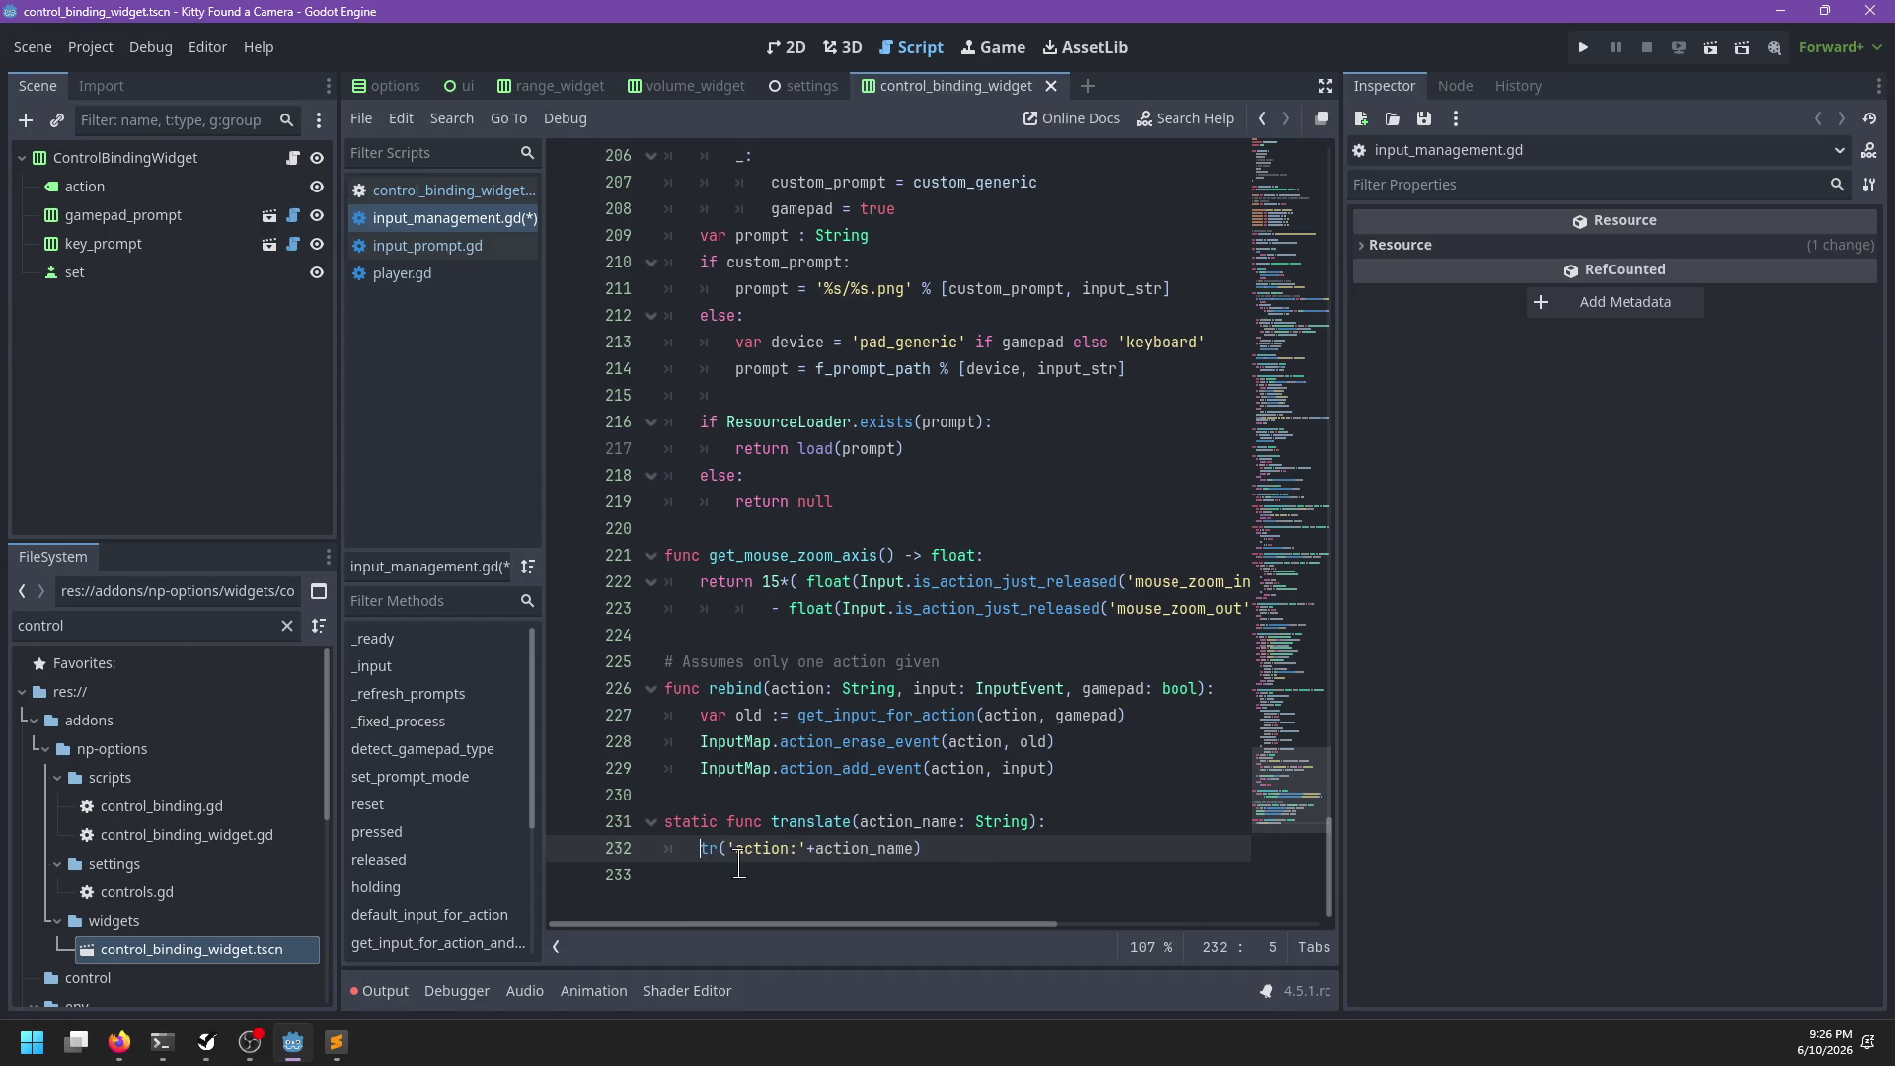
{"action": "type", "text": "return"}
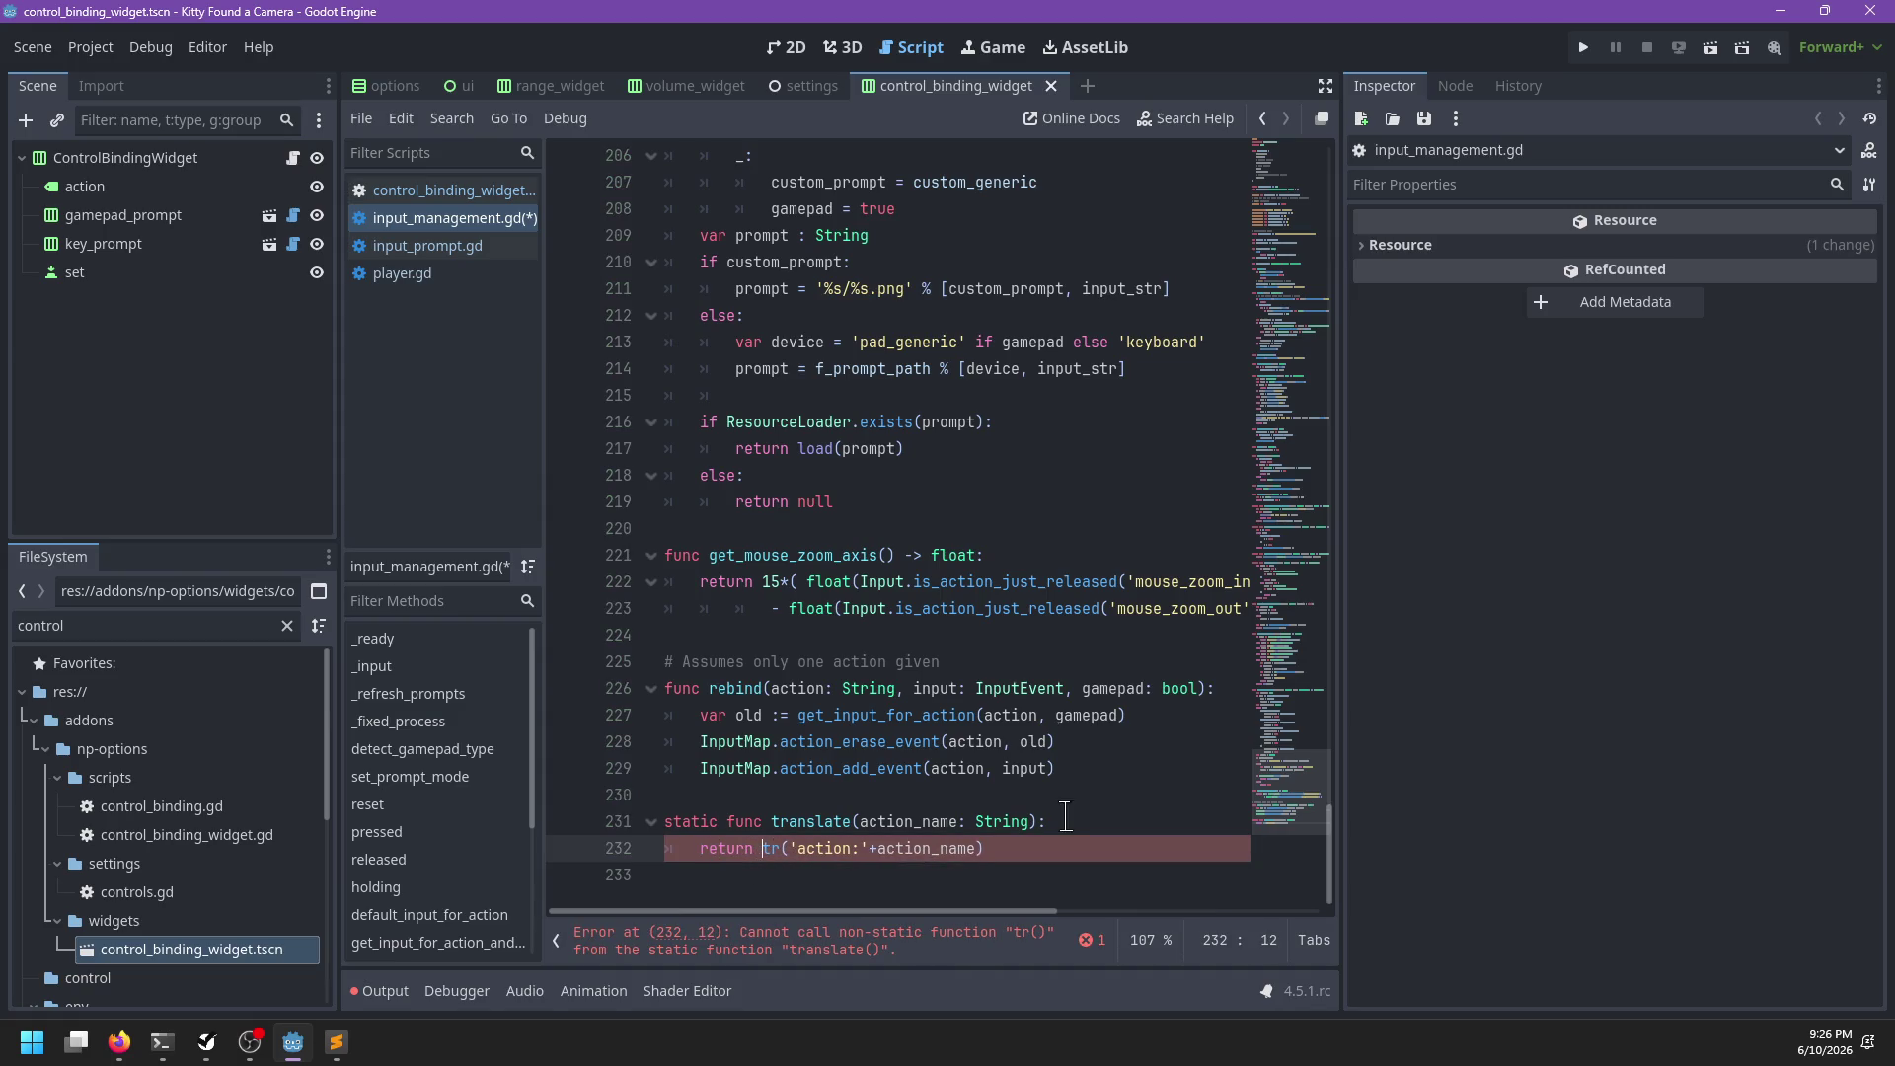
Give translate a '-> String' return type, drop 'static', and save
{"action": "left_click", "coordinate": [1038, 822]}
{"action": "type", "text": "String"}
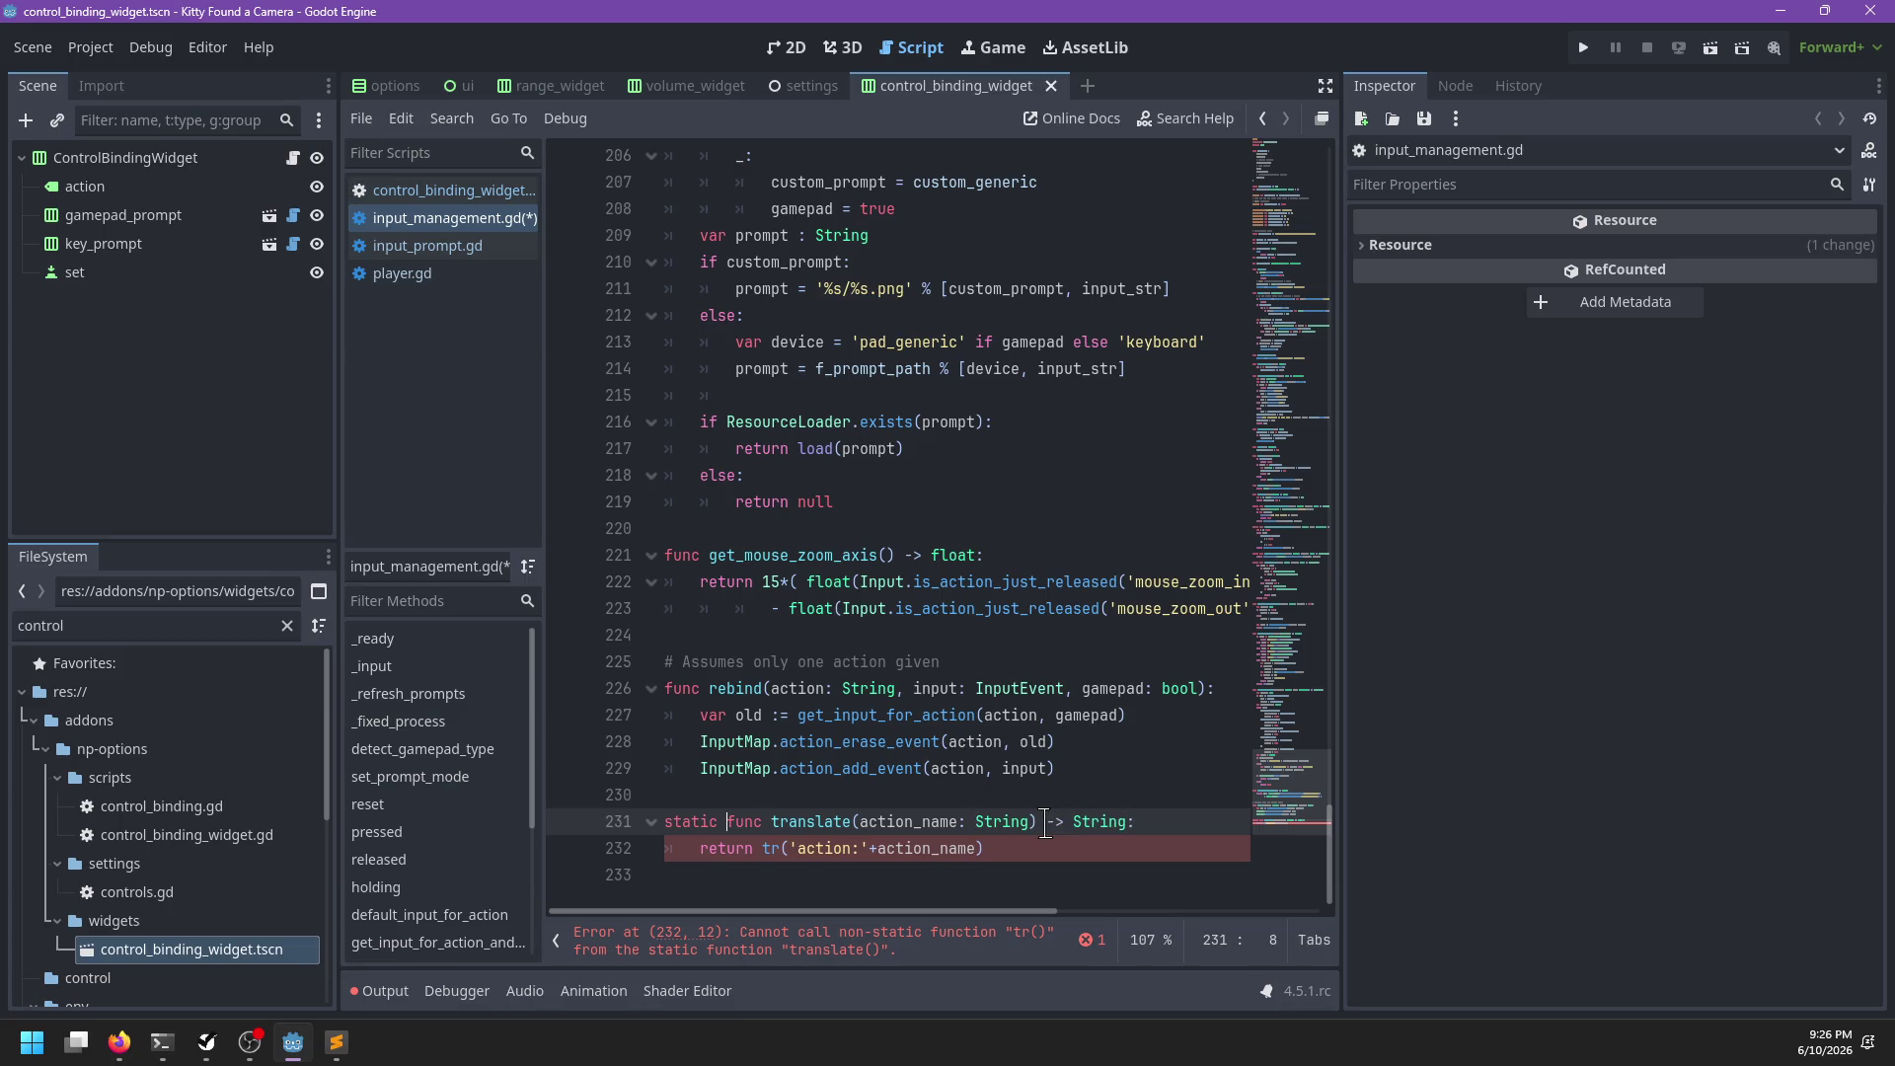
{"action": "key", "text": "BackSpace"}
{"action": "key", "text": "BackSpace"}
{"action": "key", "text": "BackSpace"}
{"action": "key", "text": "ctrl+s"}
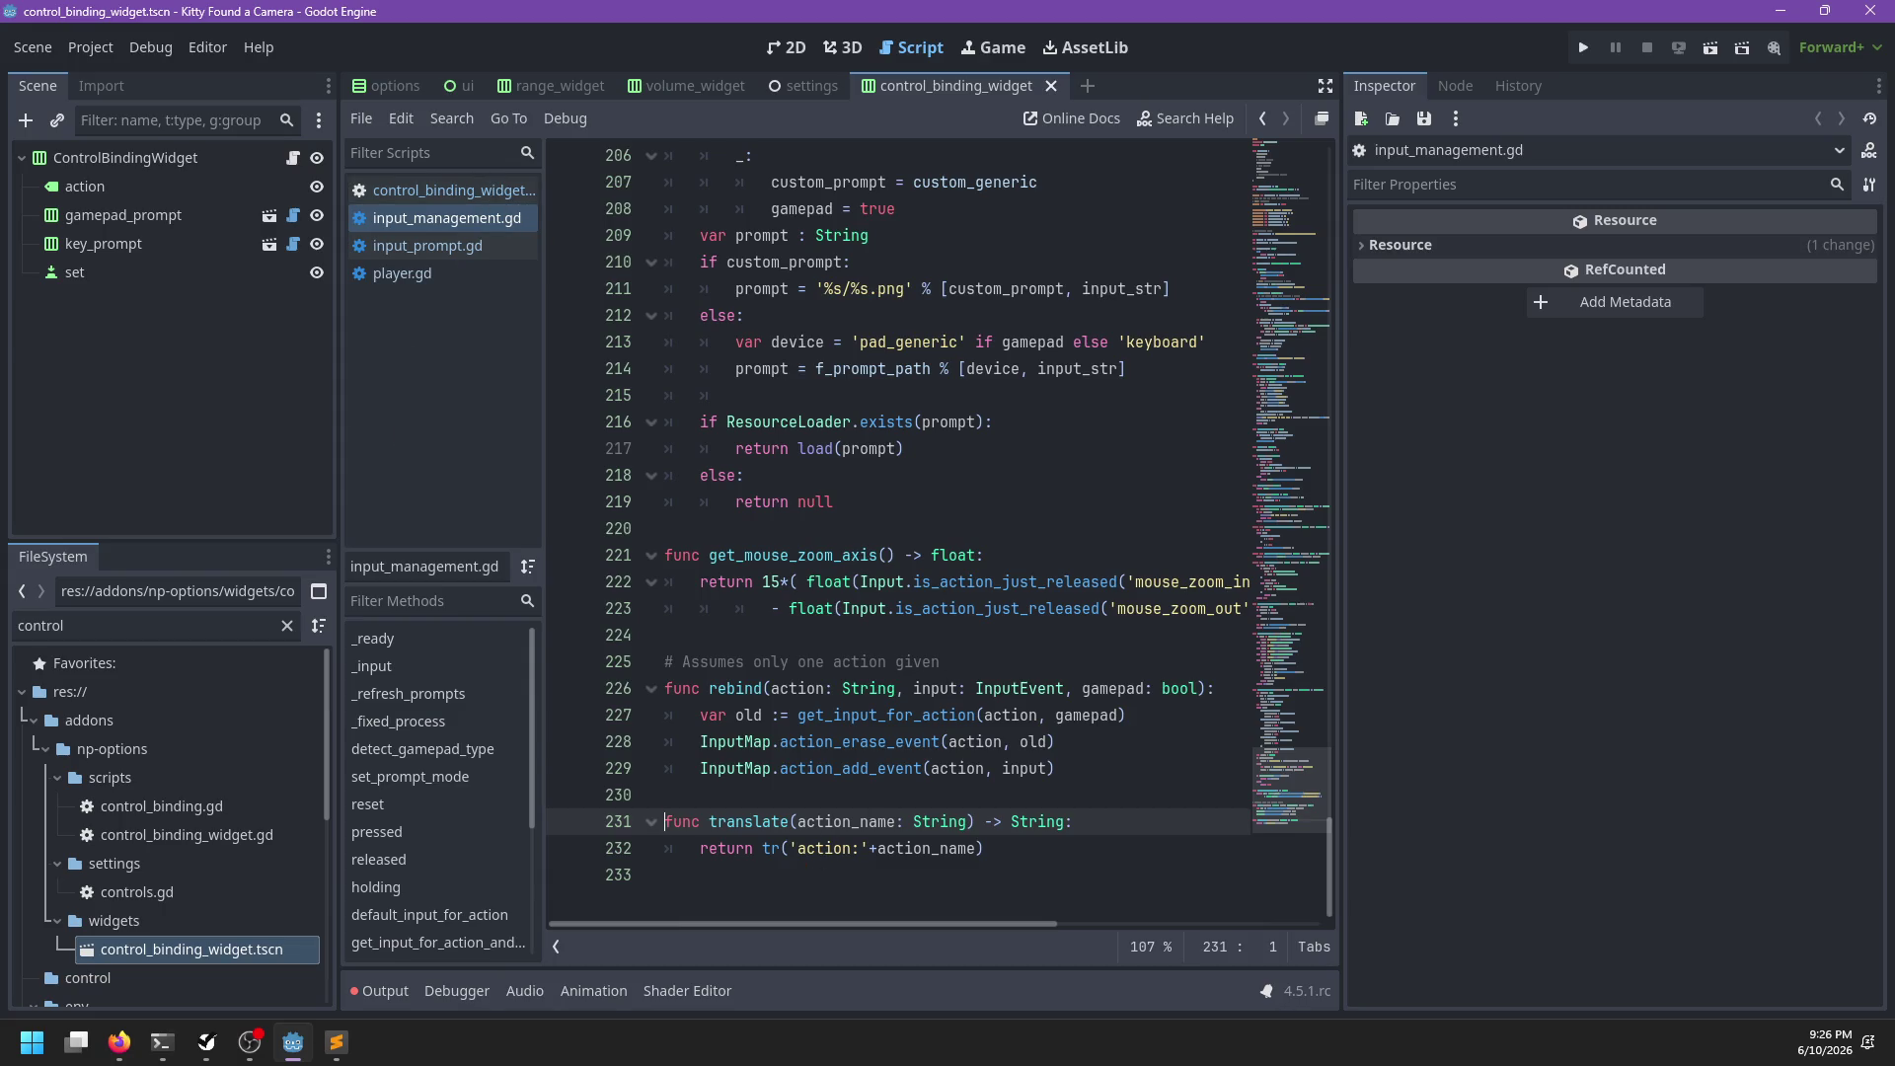
{"action": "key", "text": "alt+Tab"}
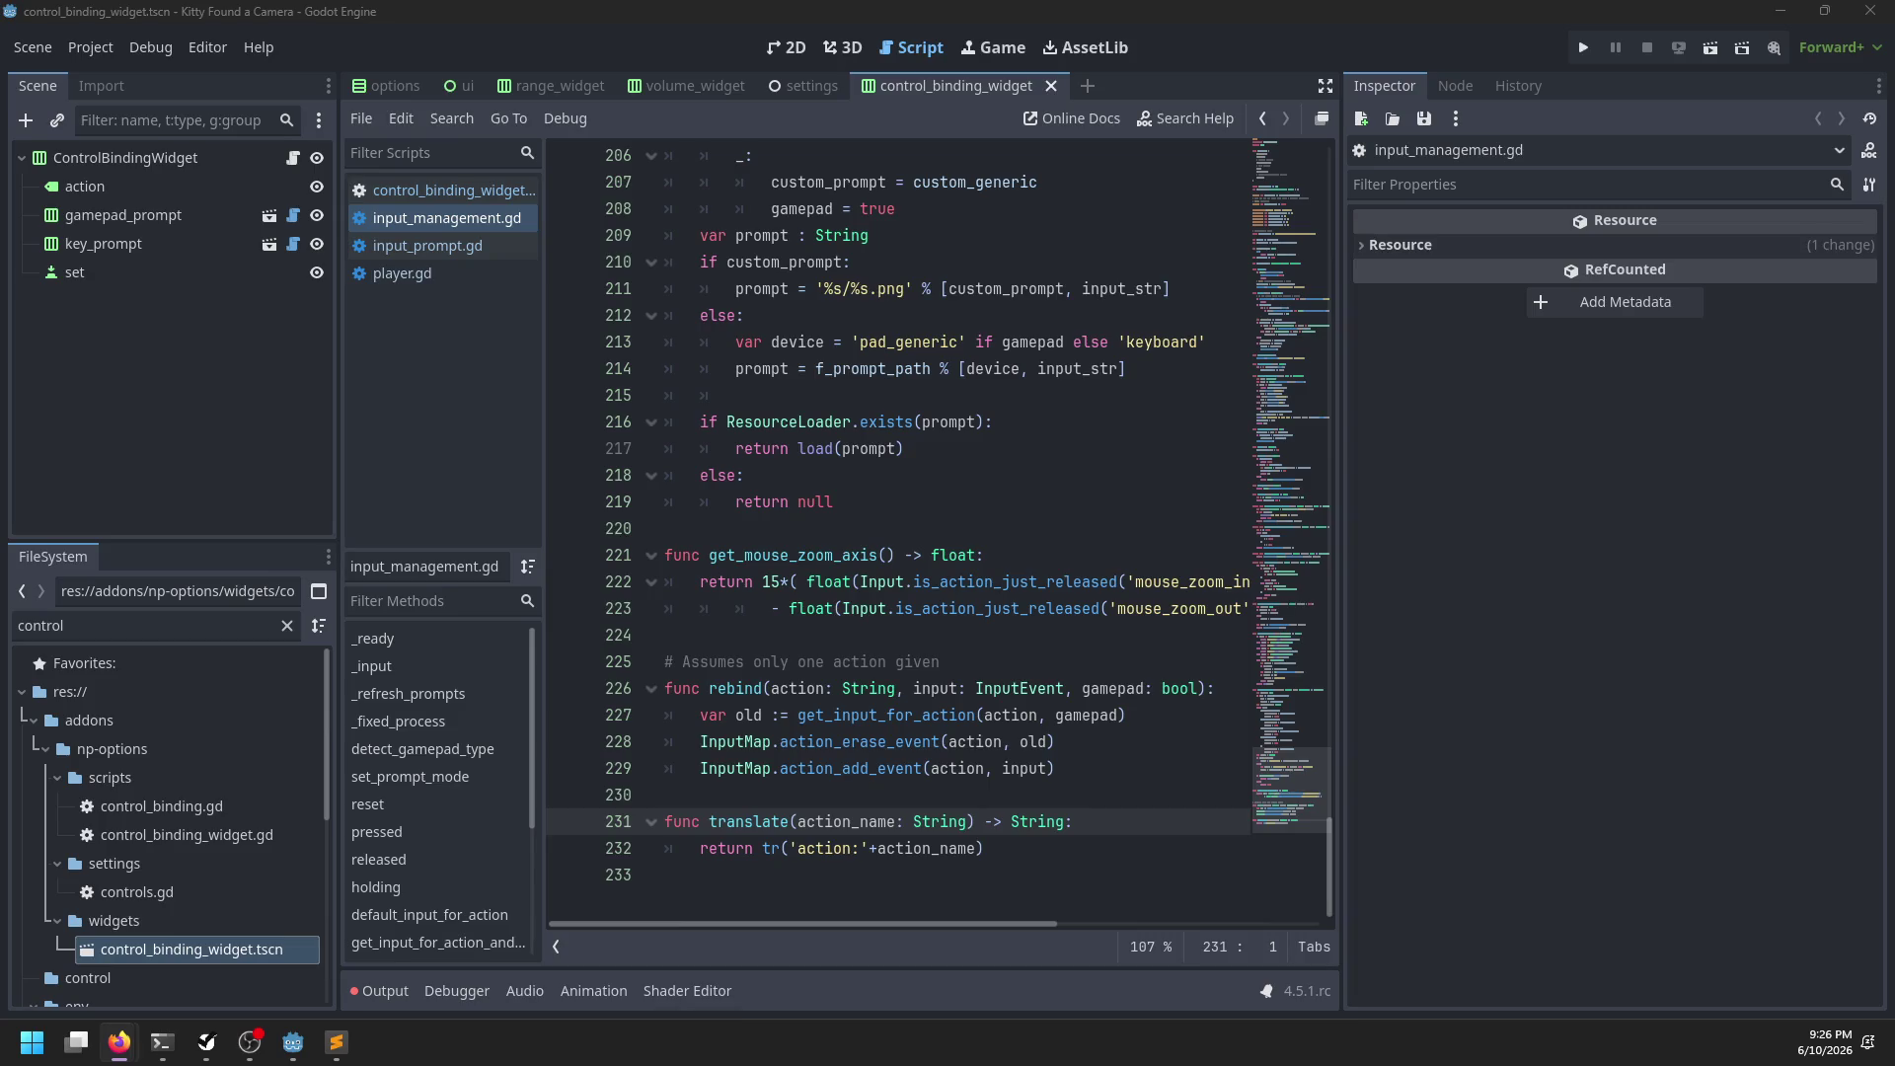
Back in Godot, open control_binding_widget.gd from the script list and dismiss the call hint
{"action": "key", "text": "alt+Tab"}
{"action": "left_click", "coordinate": [832, 449]}
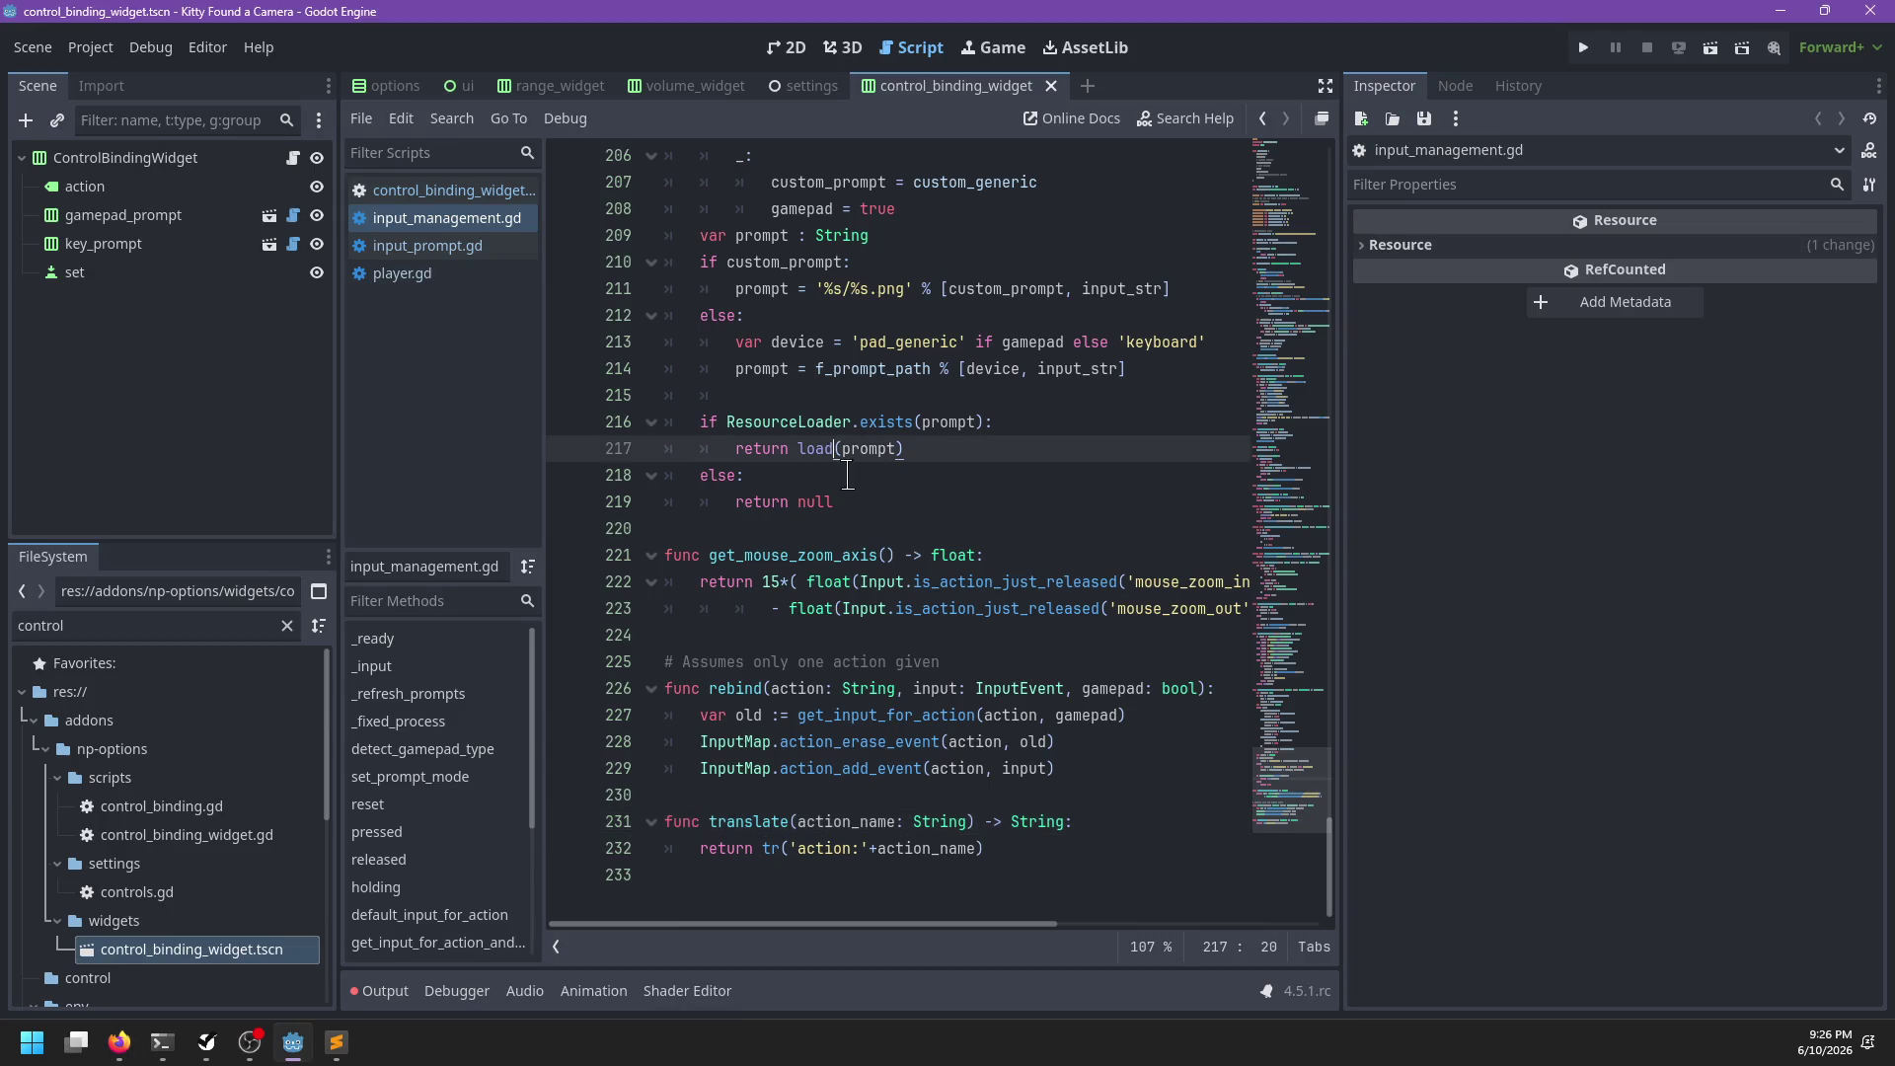
{"action": "left_click", "coordinate": [478, 249]}
{"action": "scroll", "coordinate": [912, 494], "scroll_direction": "up", "scroll_amount": 5}
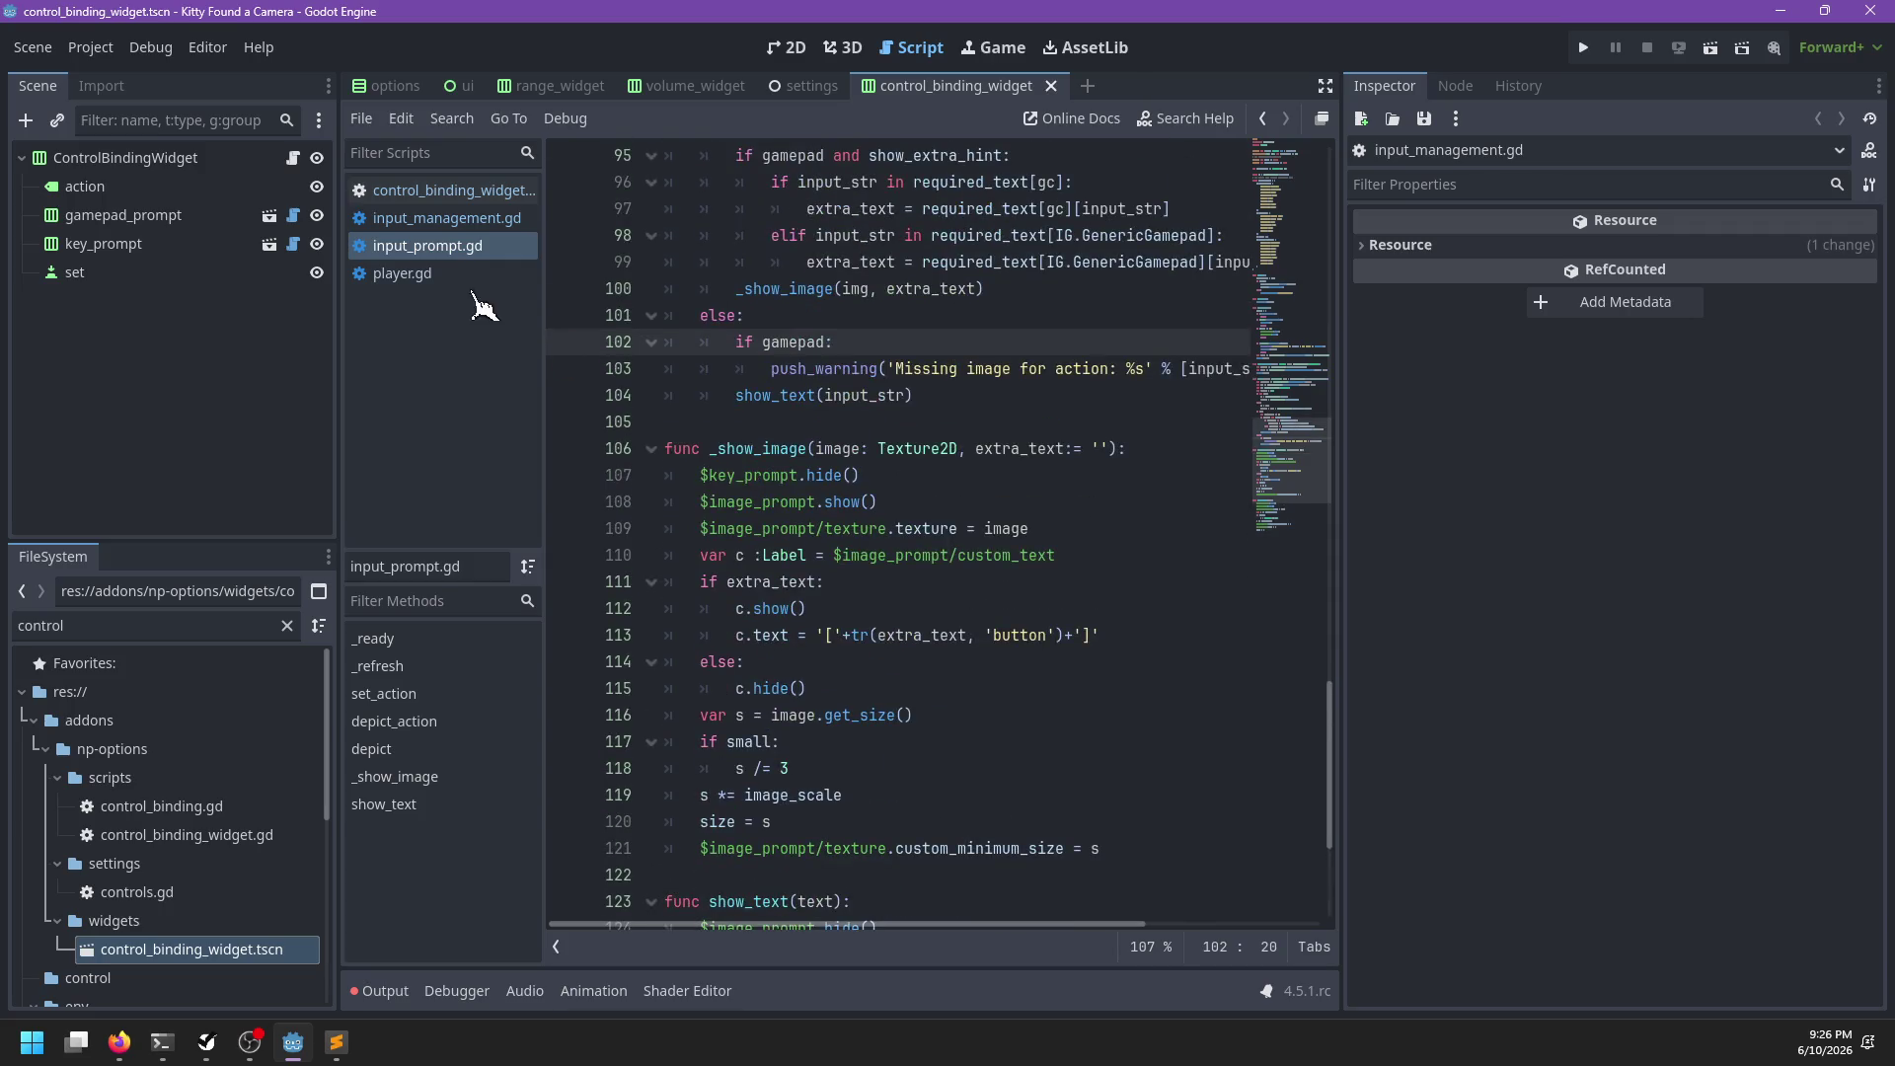
{"action": "left_click", "coordinate": [435, 190]}
{"action": "key", "text": "Escape"}
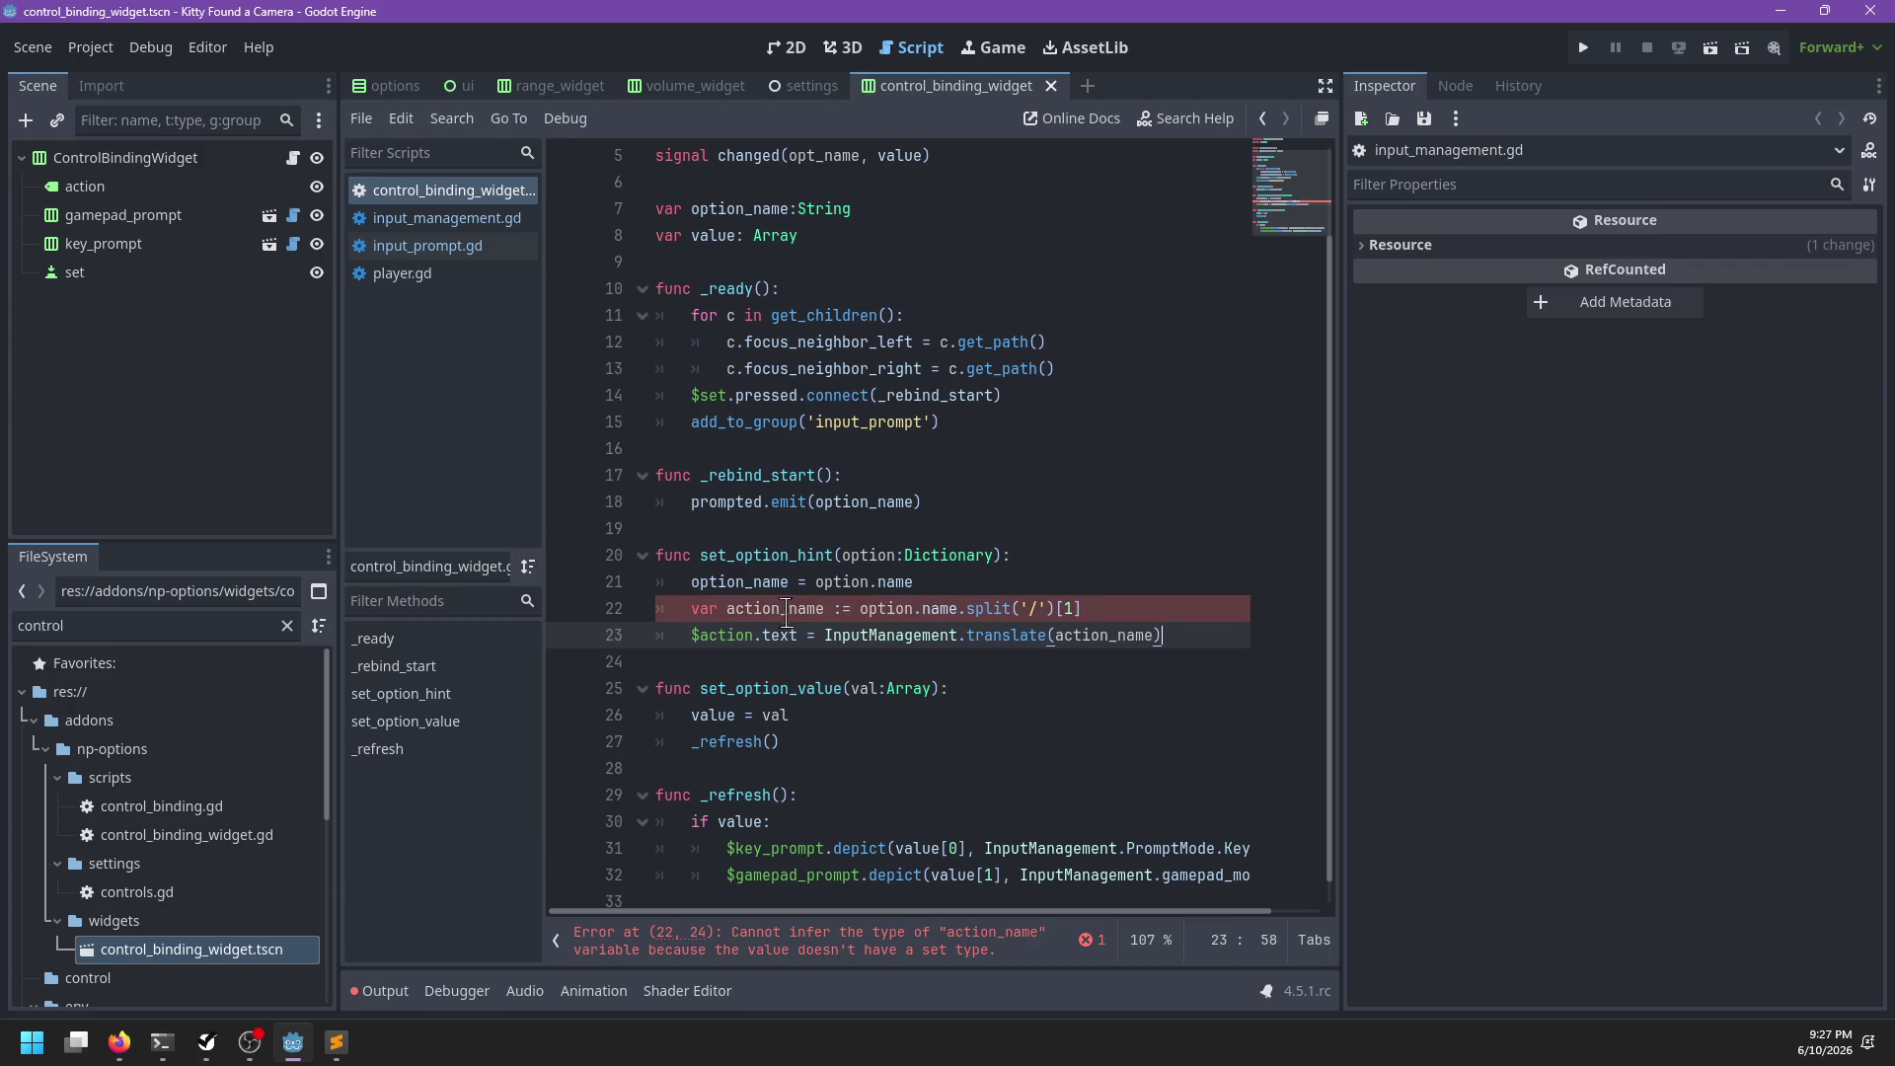
Declare action_name as ':String' on line 22 and save the script
{"action": "double_click", "coordinate": [750, 608]}
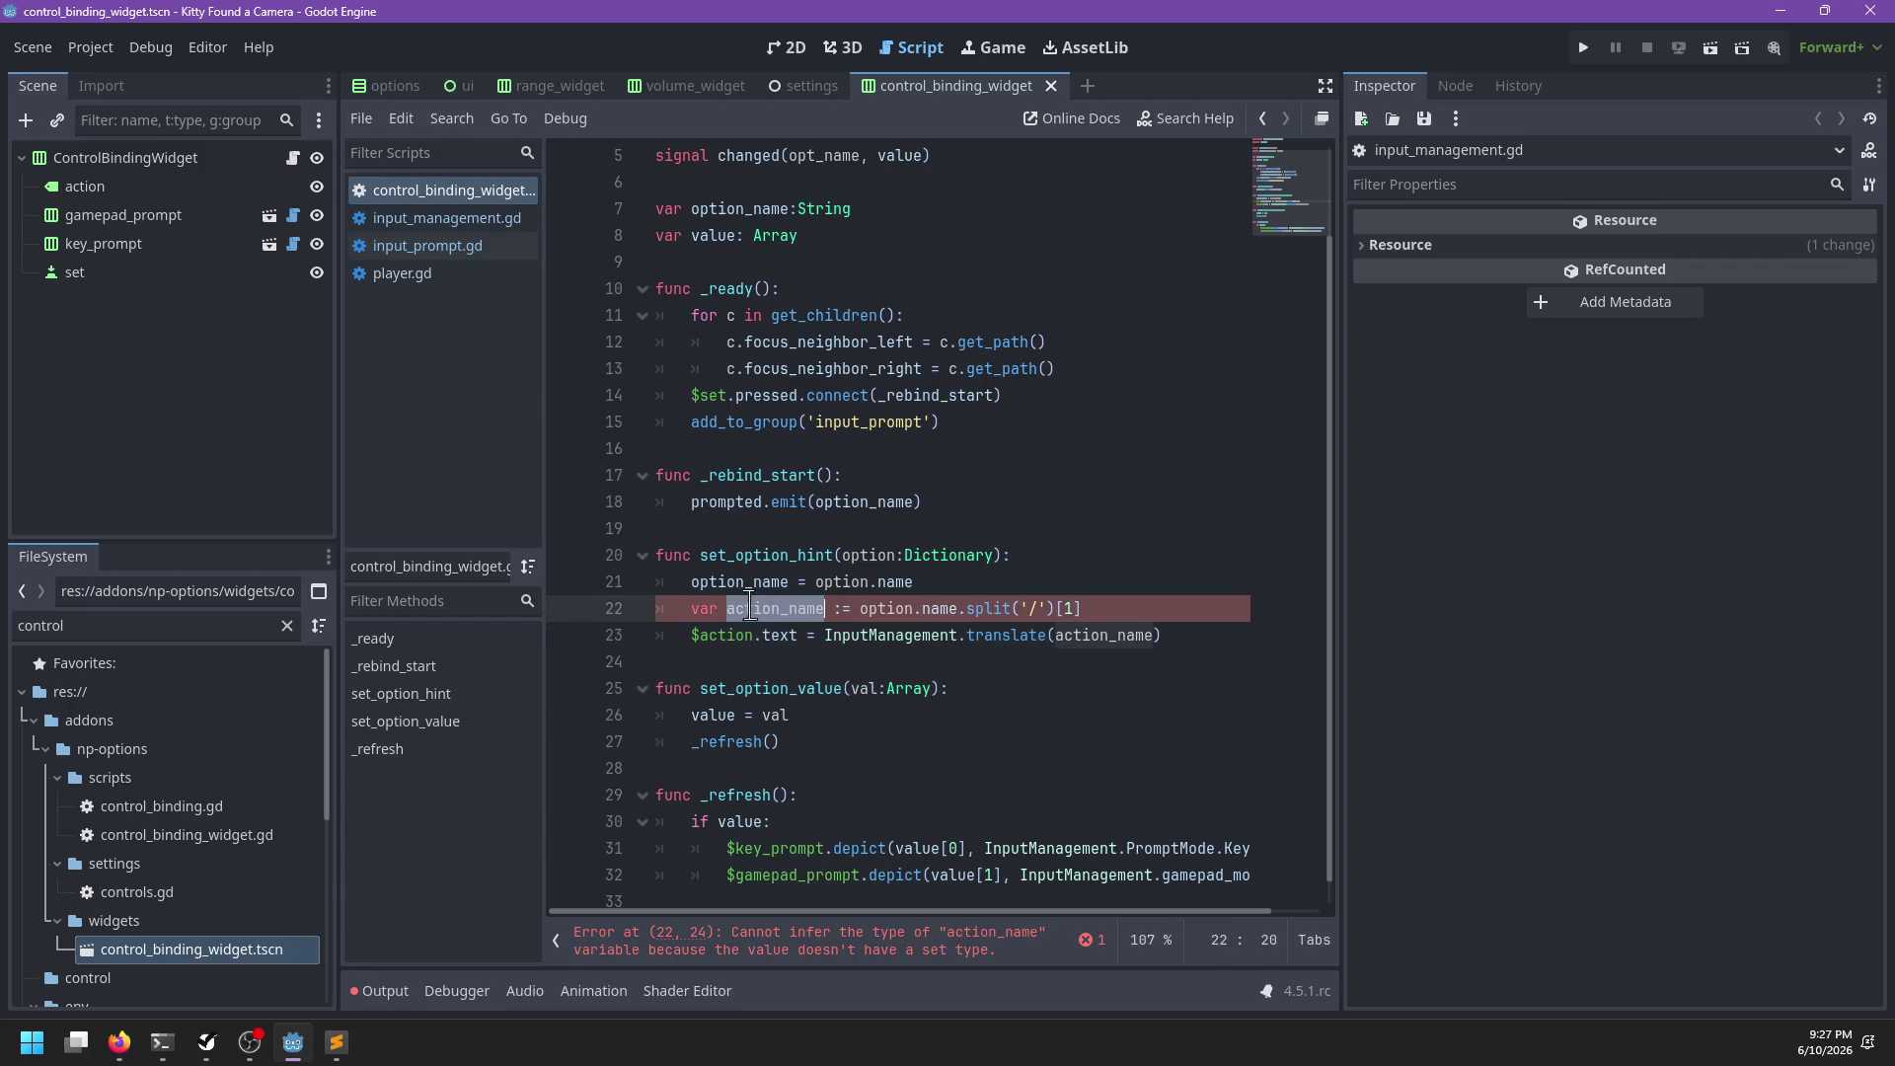
{"action": "left_click", "coordinate": [846, 608]}
{"action": "type", "text": "String"}
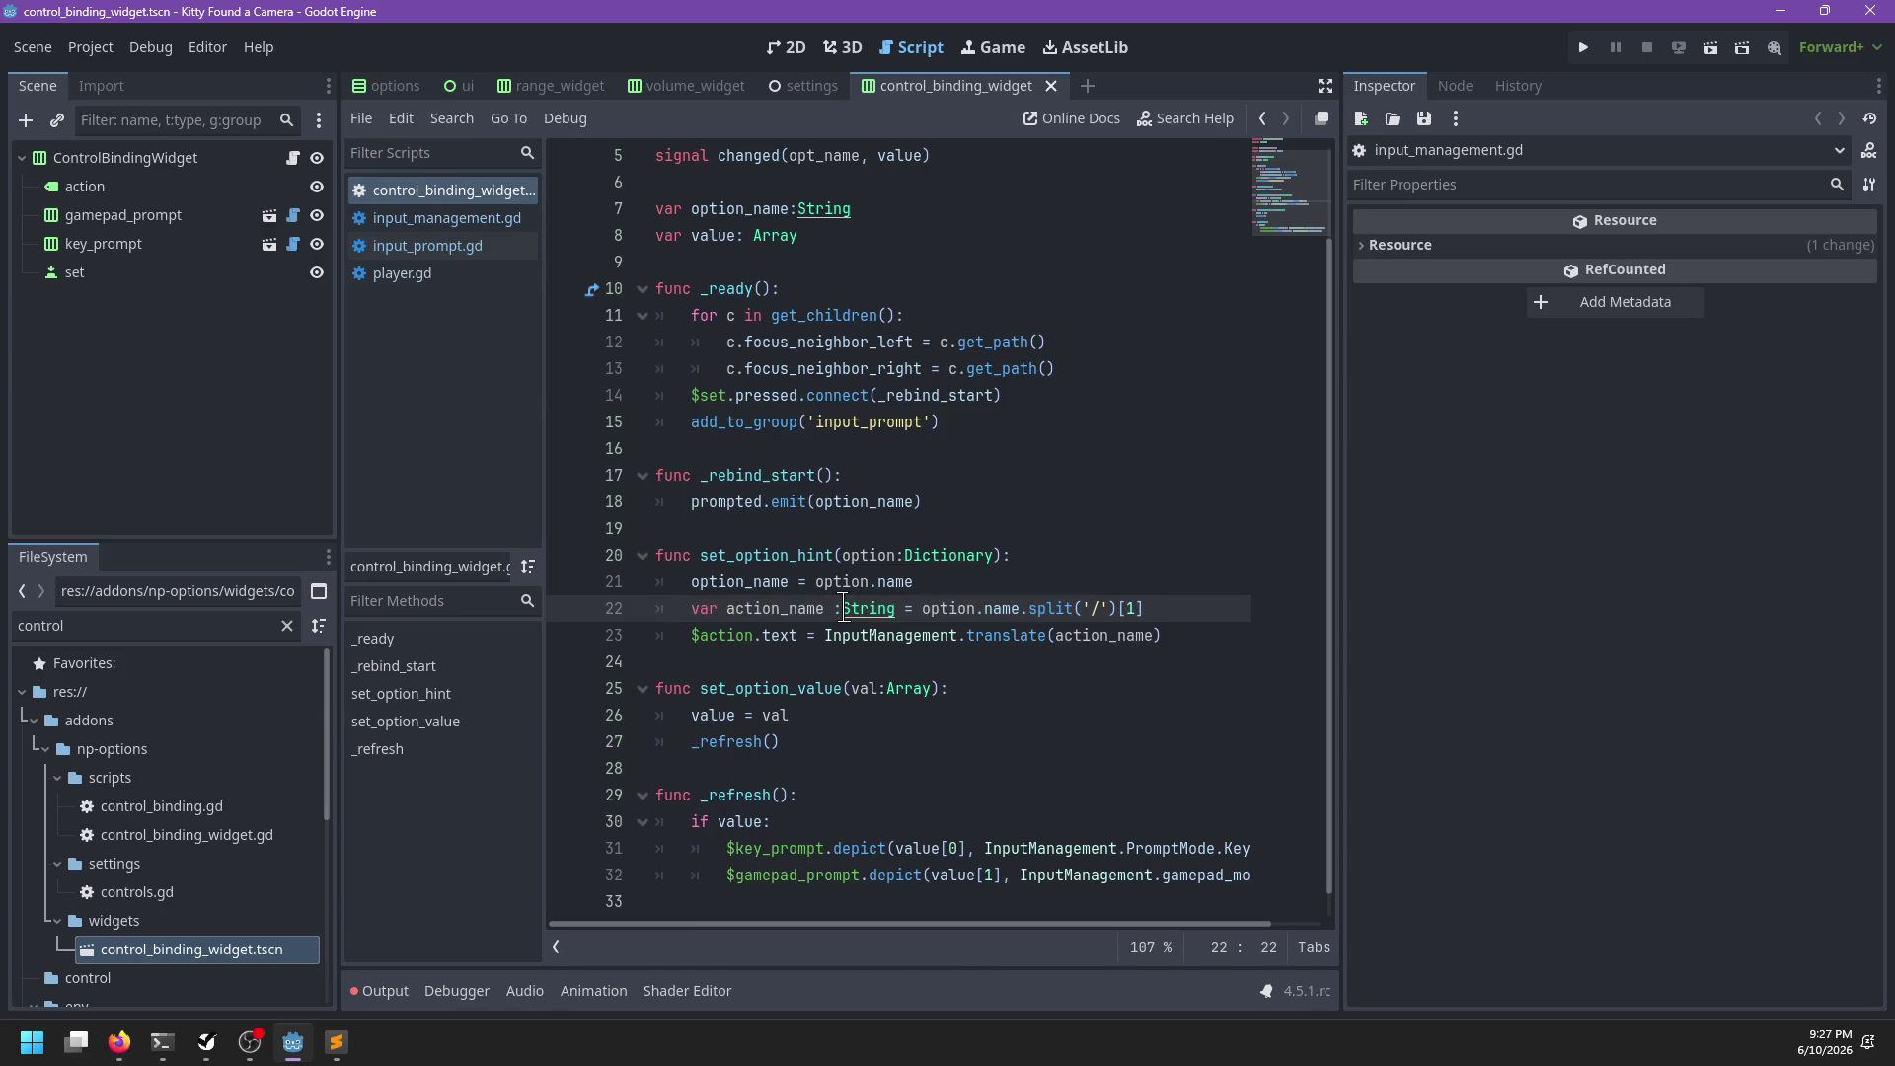
{"action": "key", "text": "Left"}
{"action": "key", "text": "BackSpace"}
{"action": "key", "text": "ctrl+s"}
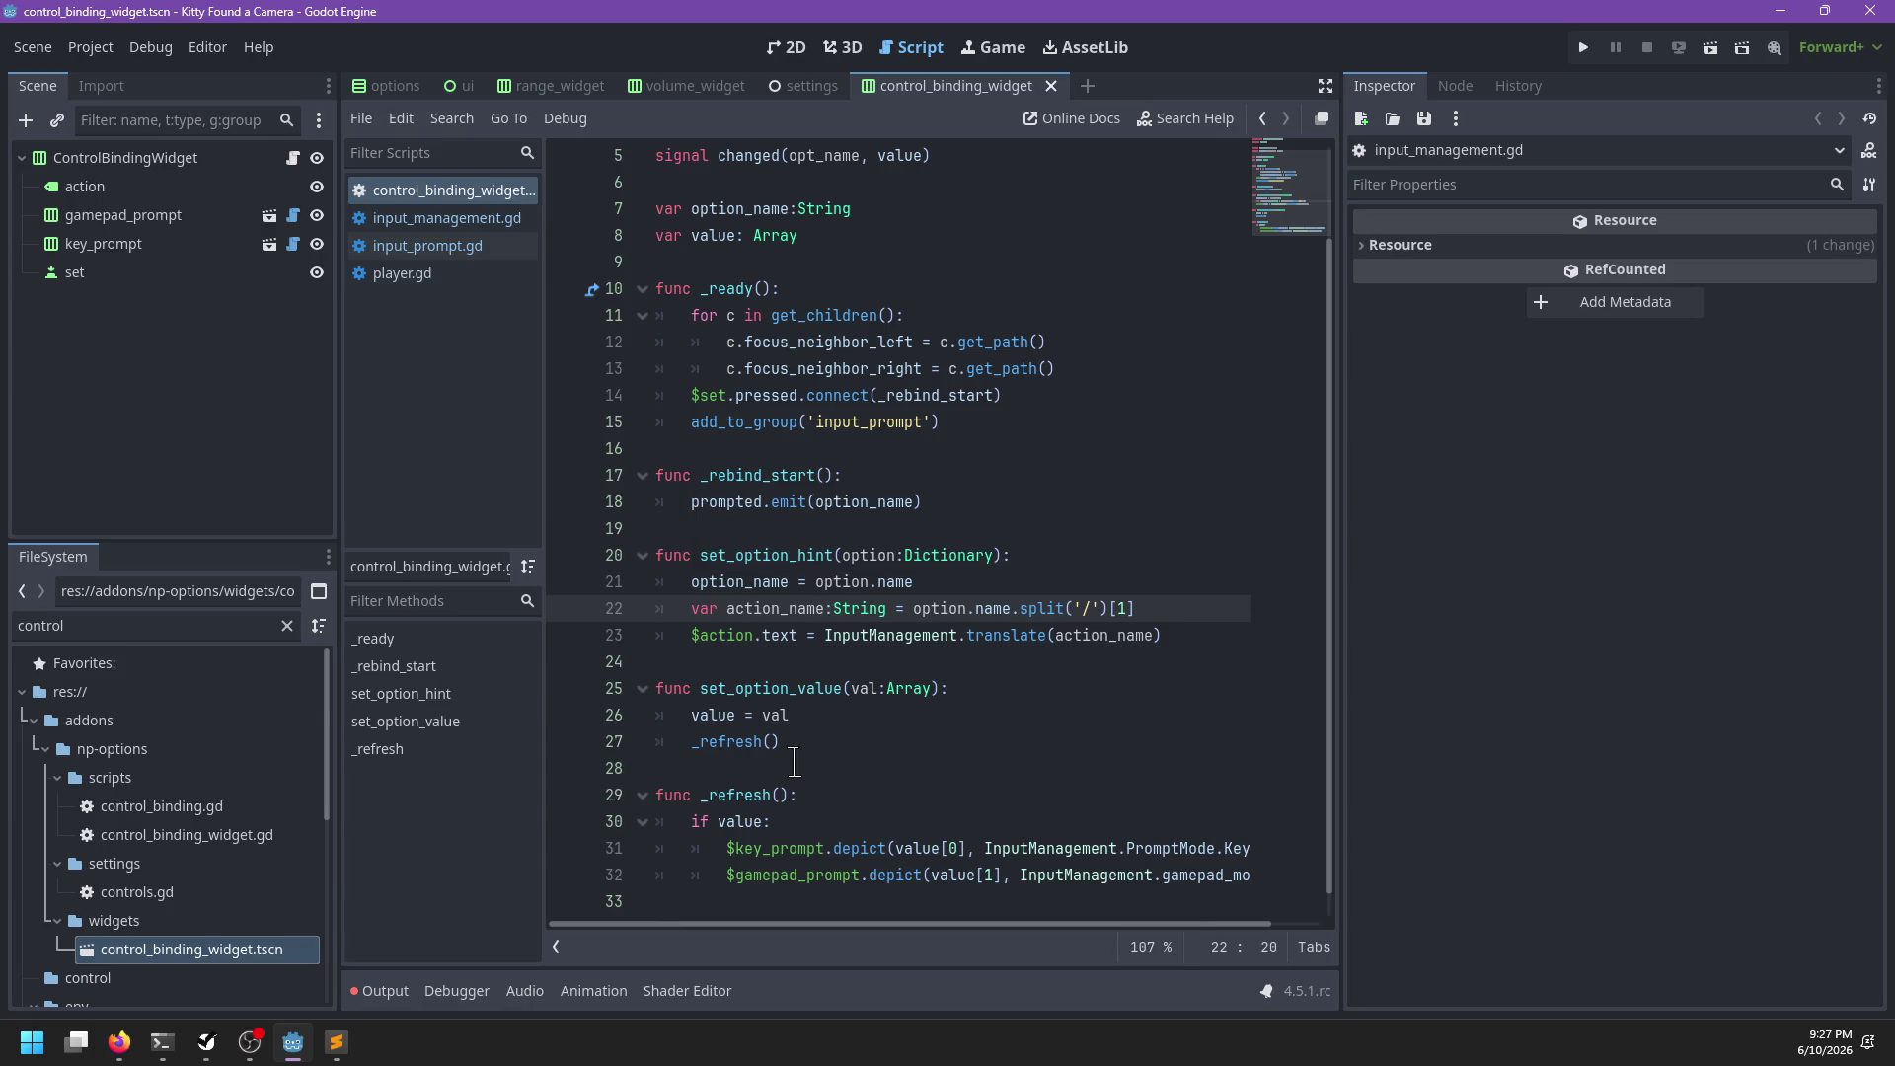
{"action": "key", "text": "alt+Tab"}
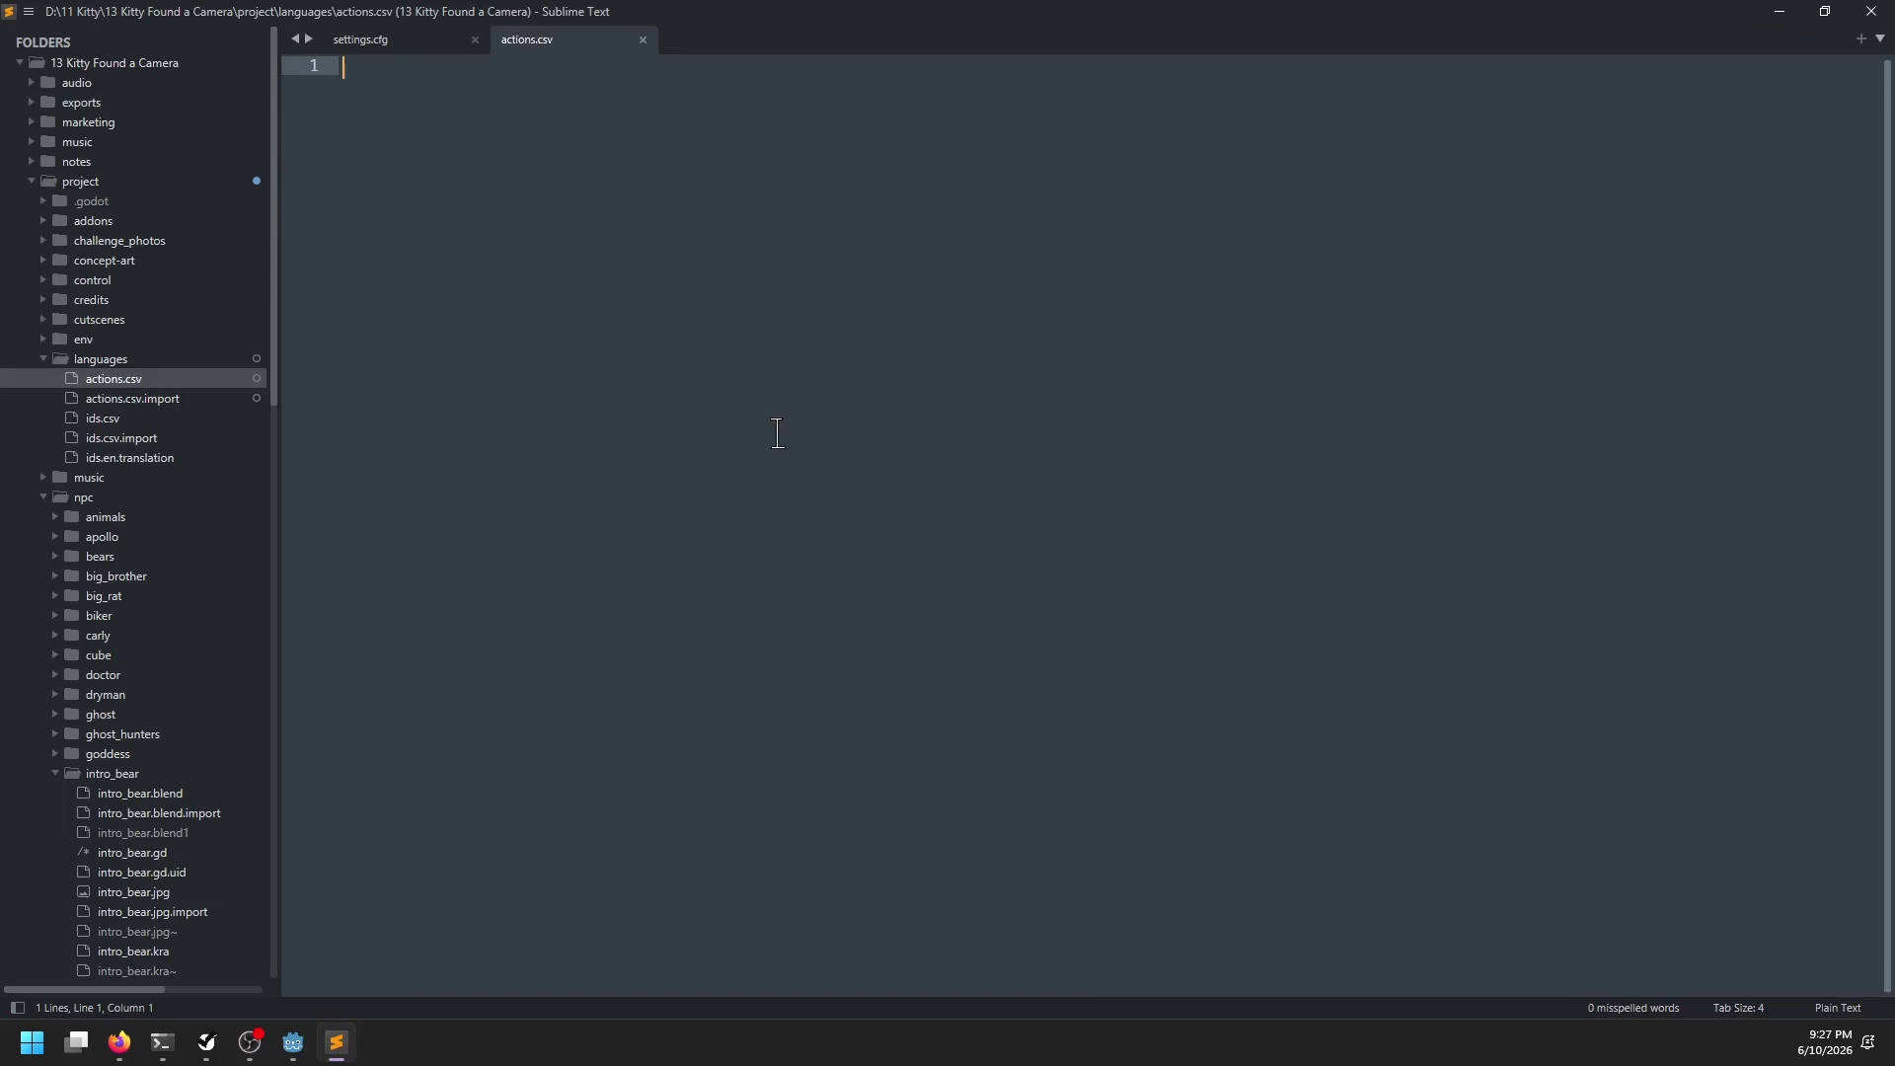
Run the game briefly from Godot and close it again
{"action": "key", "text": "alt+Tab"}
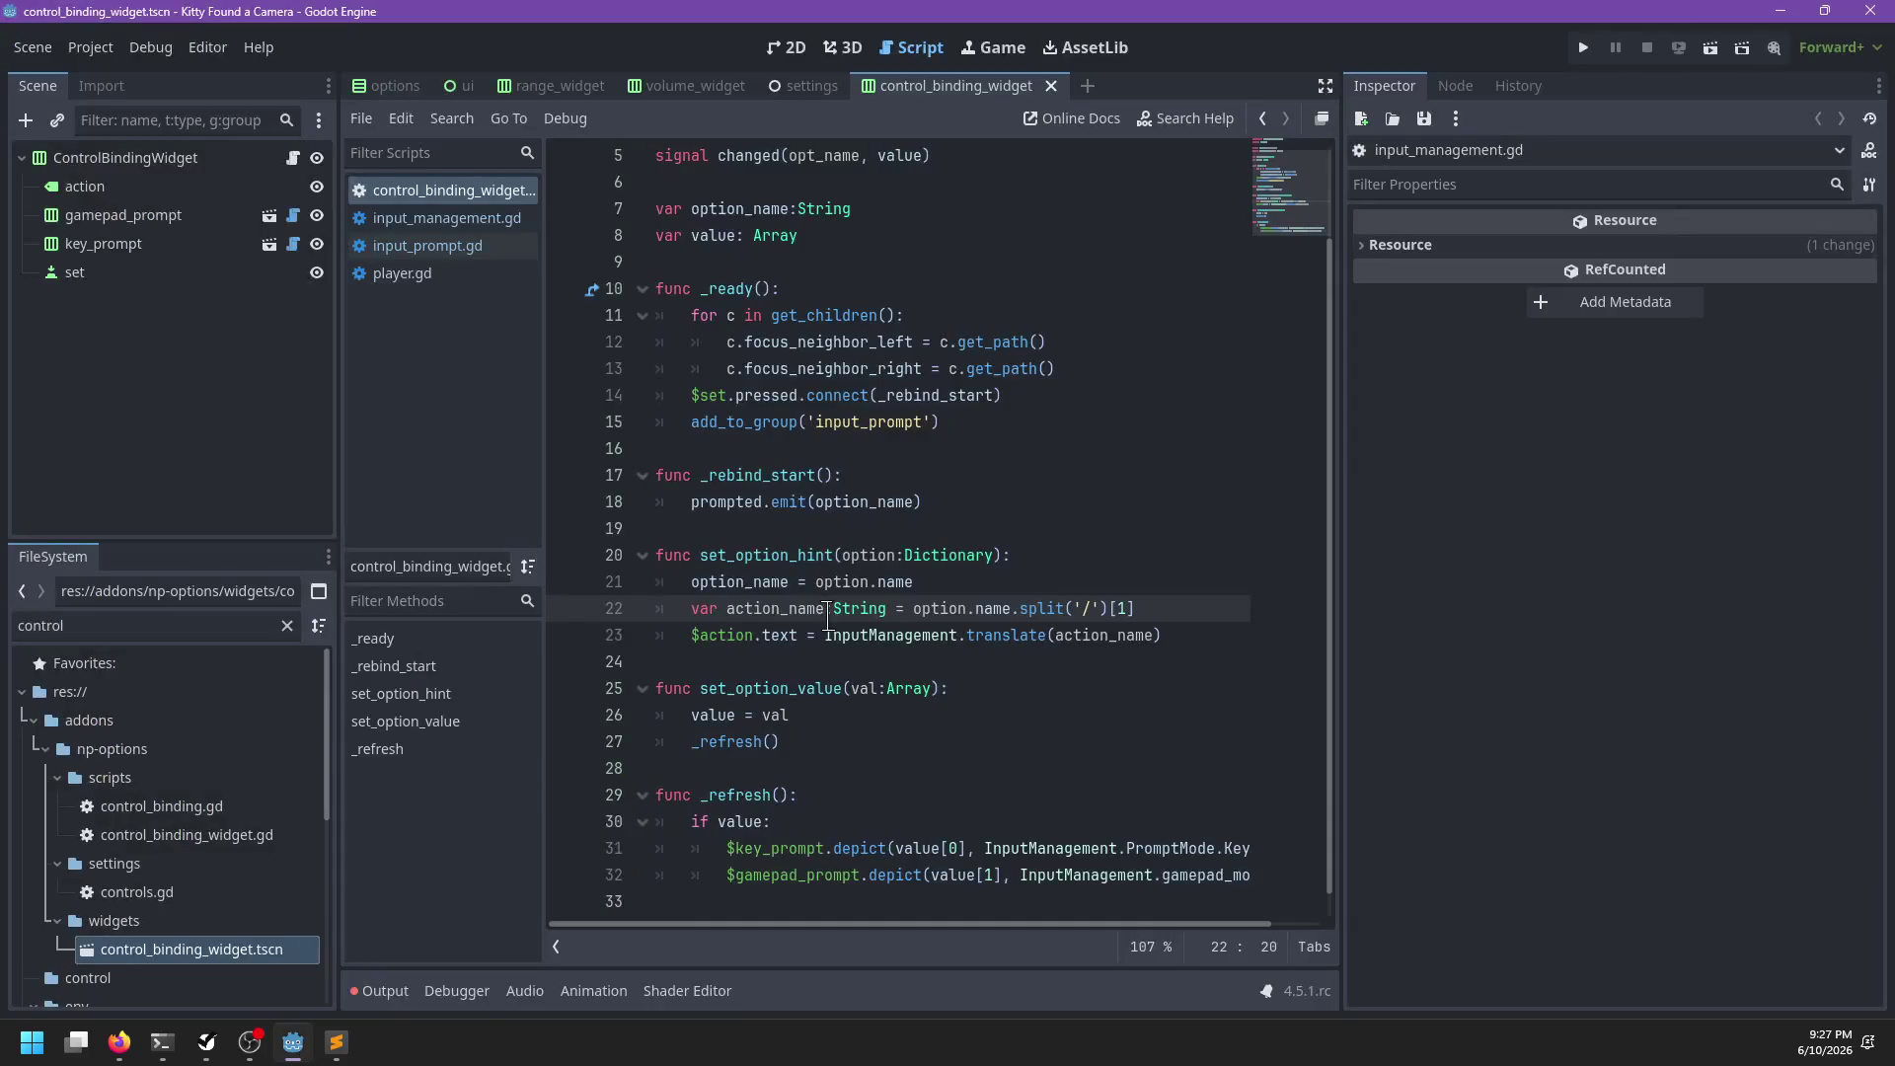
{"action": "key", "text": "F5"}
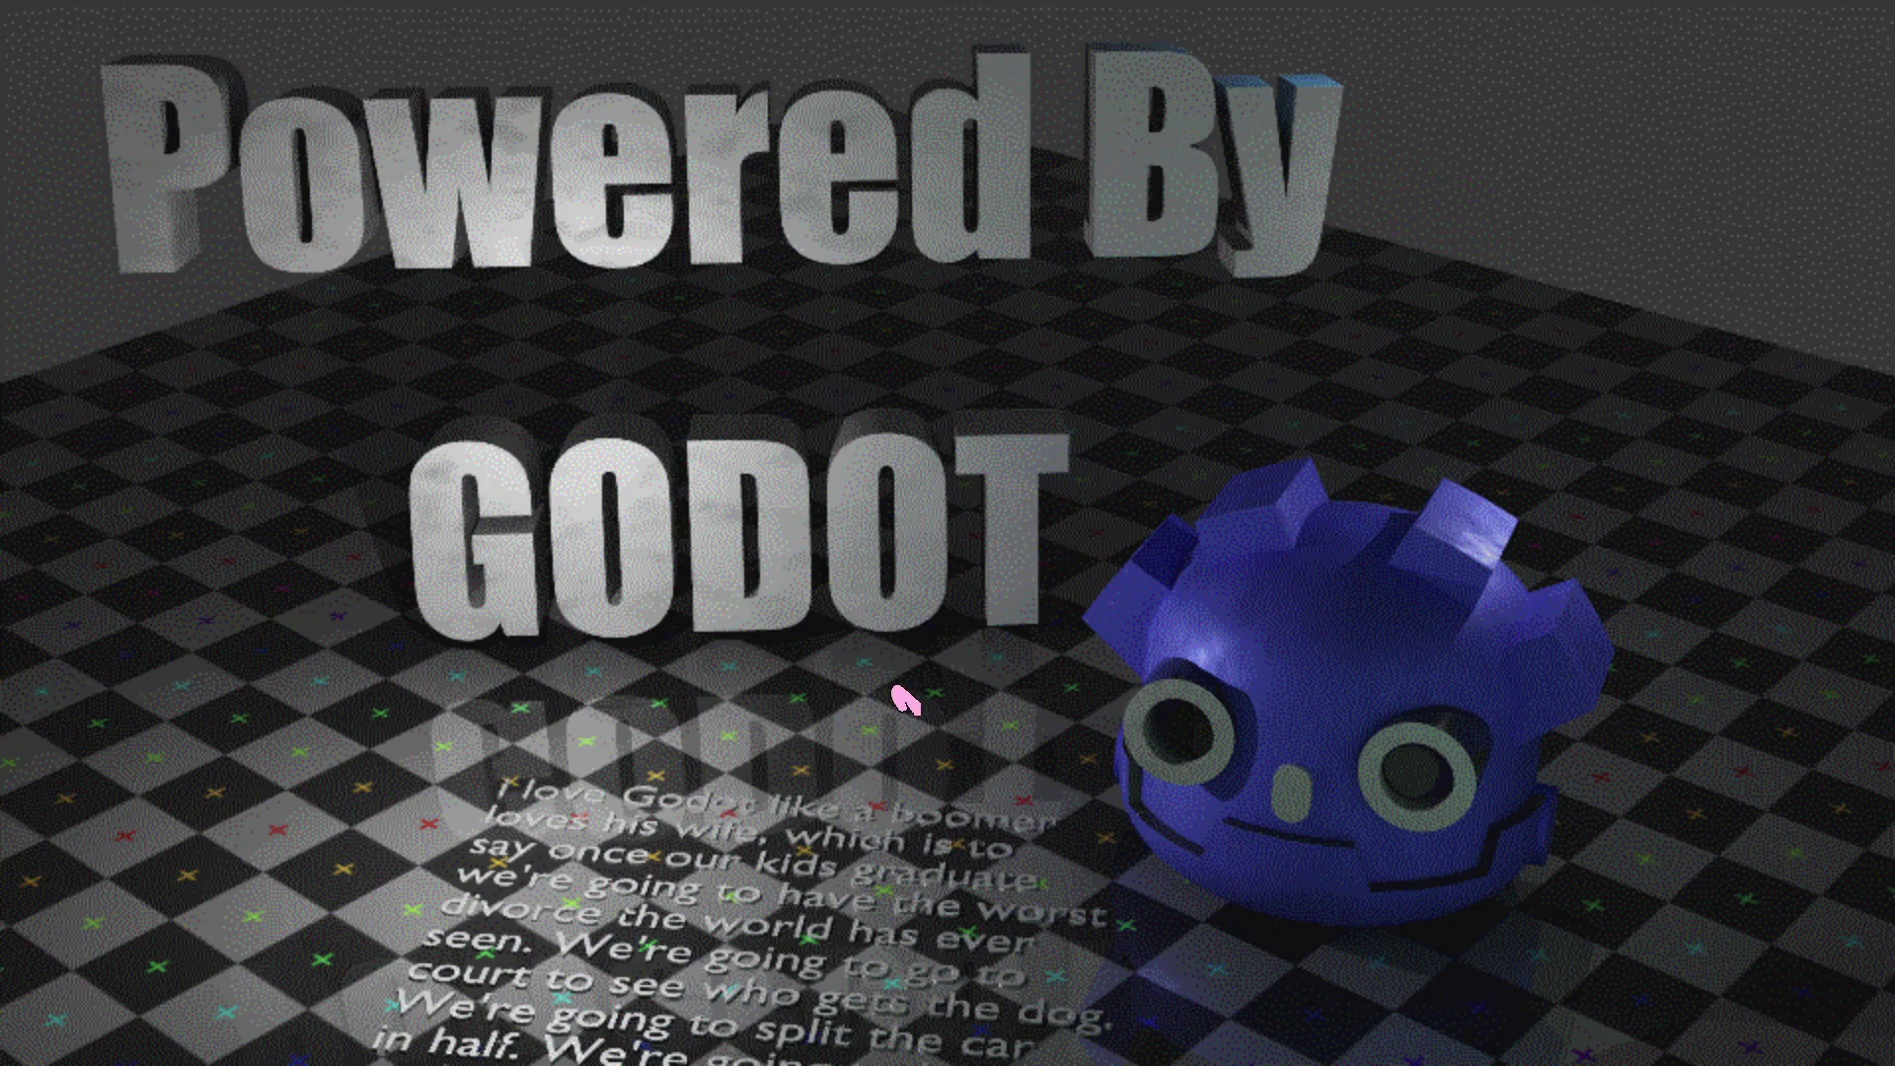
{"action": "key", "text": "Escape"}
Copy the bindings lines from settings.cfg into actions.csv
{"action": "left_click", "coordinate": [336, 1043]}
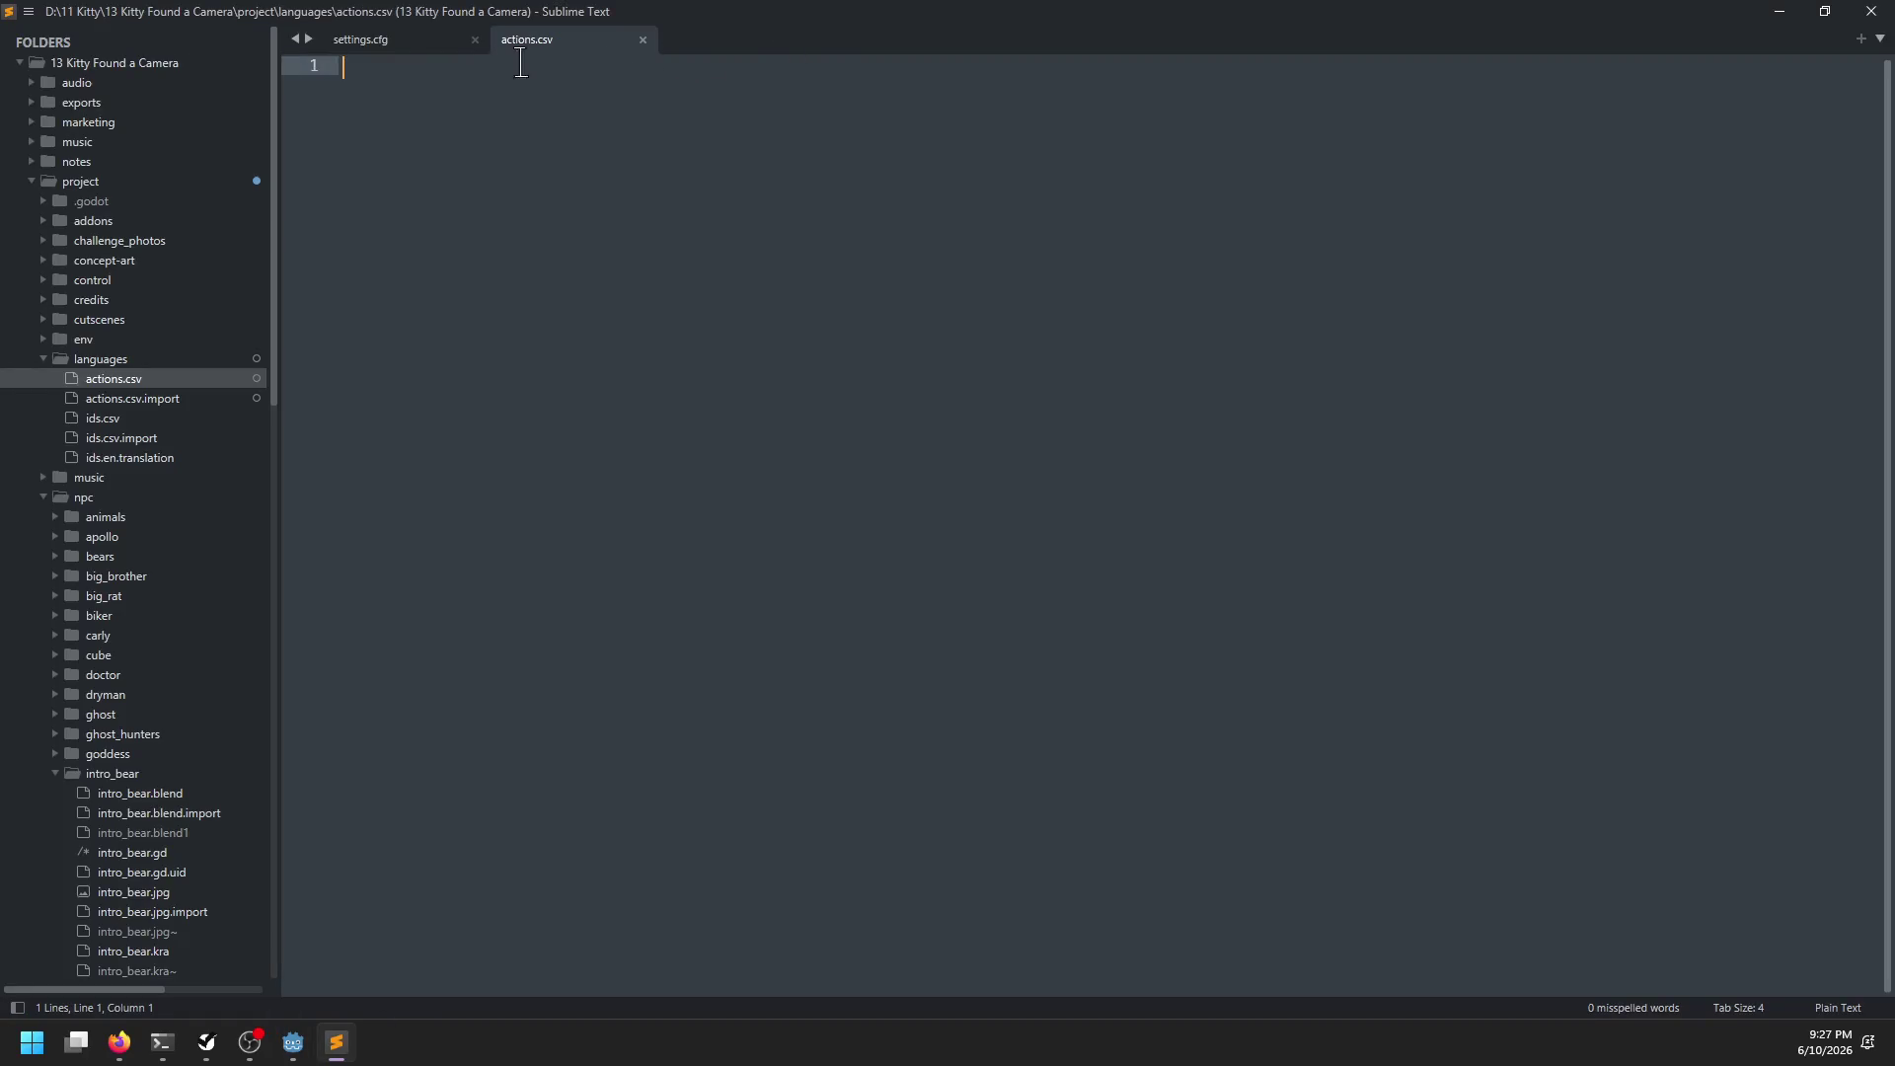
{"action": "left_click", "coordinate": [426, 45]}
{"action": "mouse_move", "coordinate": [833, 749]}
{"action": "left_mouse_down"}
{"action": "mouse_move", "coordinate": [345, 367]}
{"action": "mouse_move", "coordinate": [344, 515]}
{"action": "left_mouse_up"}
{"action": "key", "text": "ctrl+c"}
{"action": "left_click", "coordinate": [573, 41]}
{"action": "key", "text": "ctrl+v"}
Turn each bindings/ prefix into action:, strip the binding values and add a tab after each name
{"action": "left_click_drag", "start_coordinate": [429, 65], "coordinate": [297, 63]}
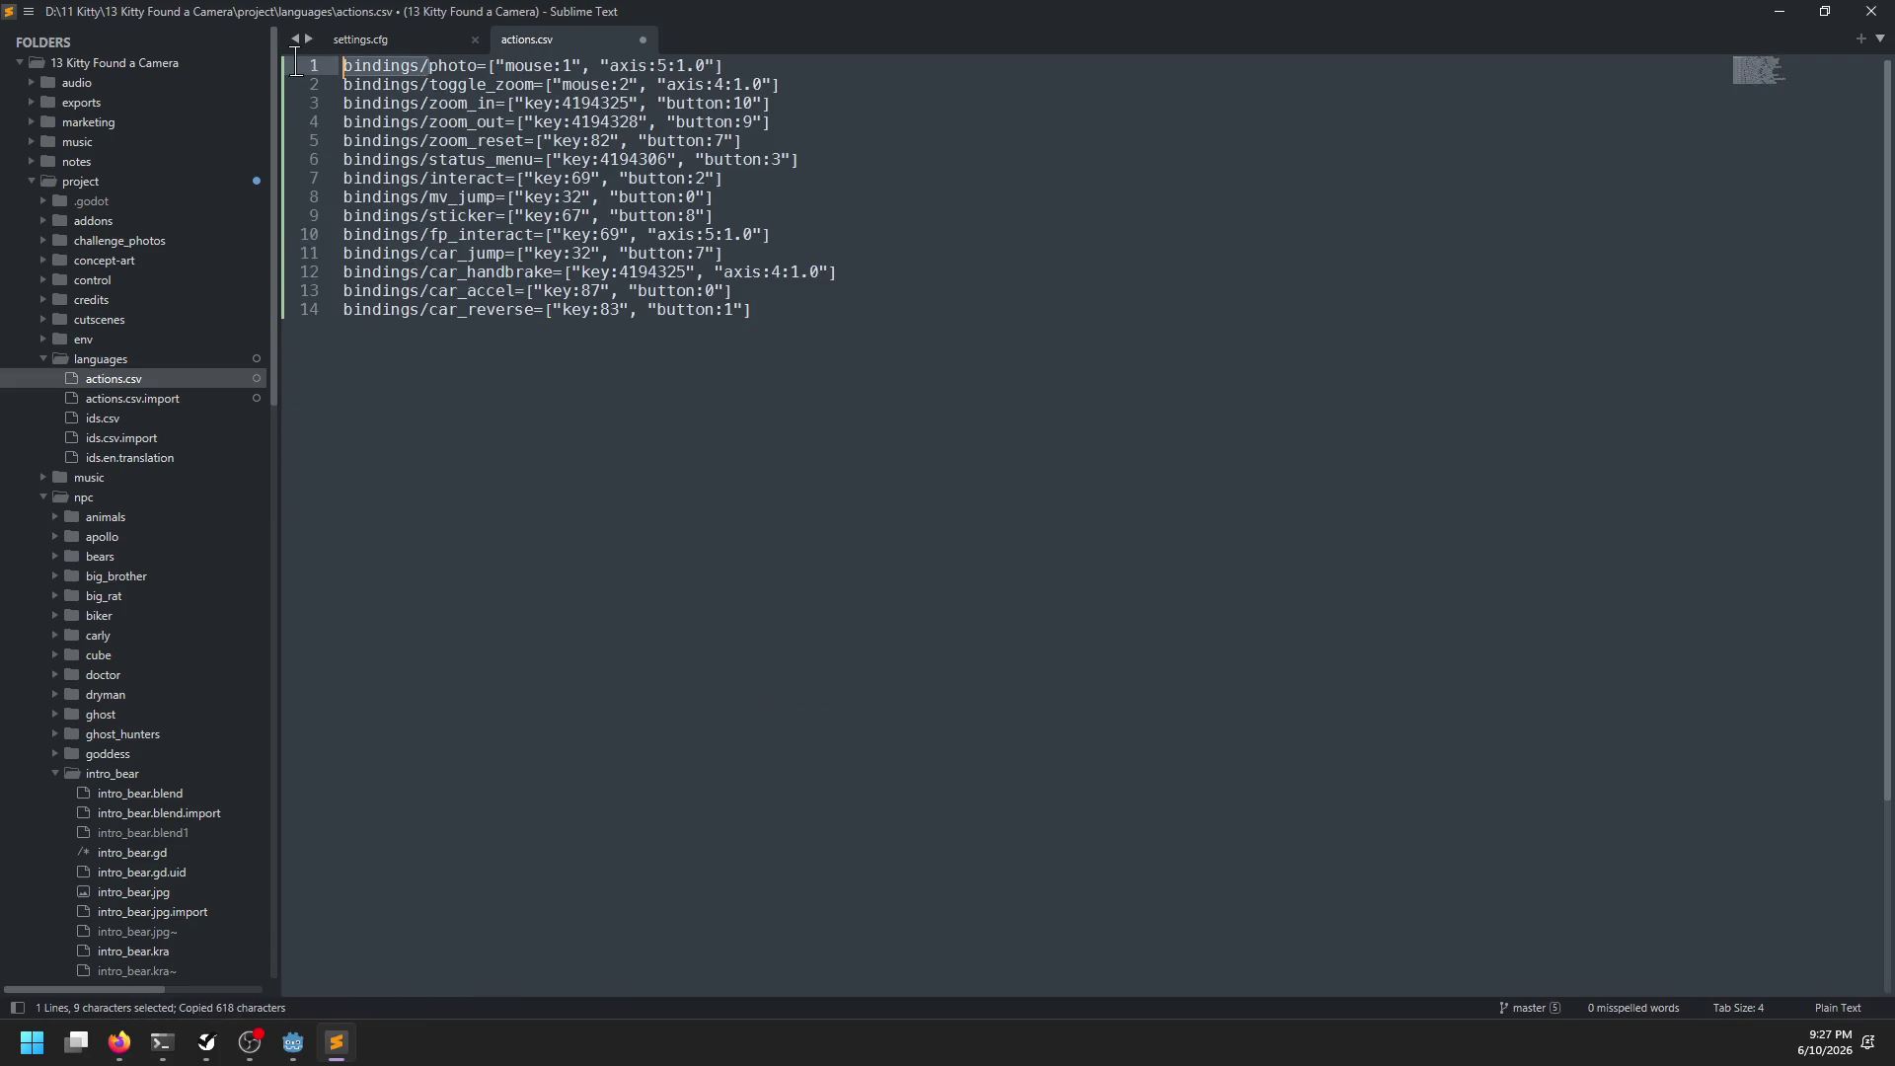
{"action": "key", "text": "ctrl+d"}
{"action": "key", "text": "ctrl+d"}
{"action": "key", "text": "ctrl+d"}
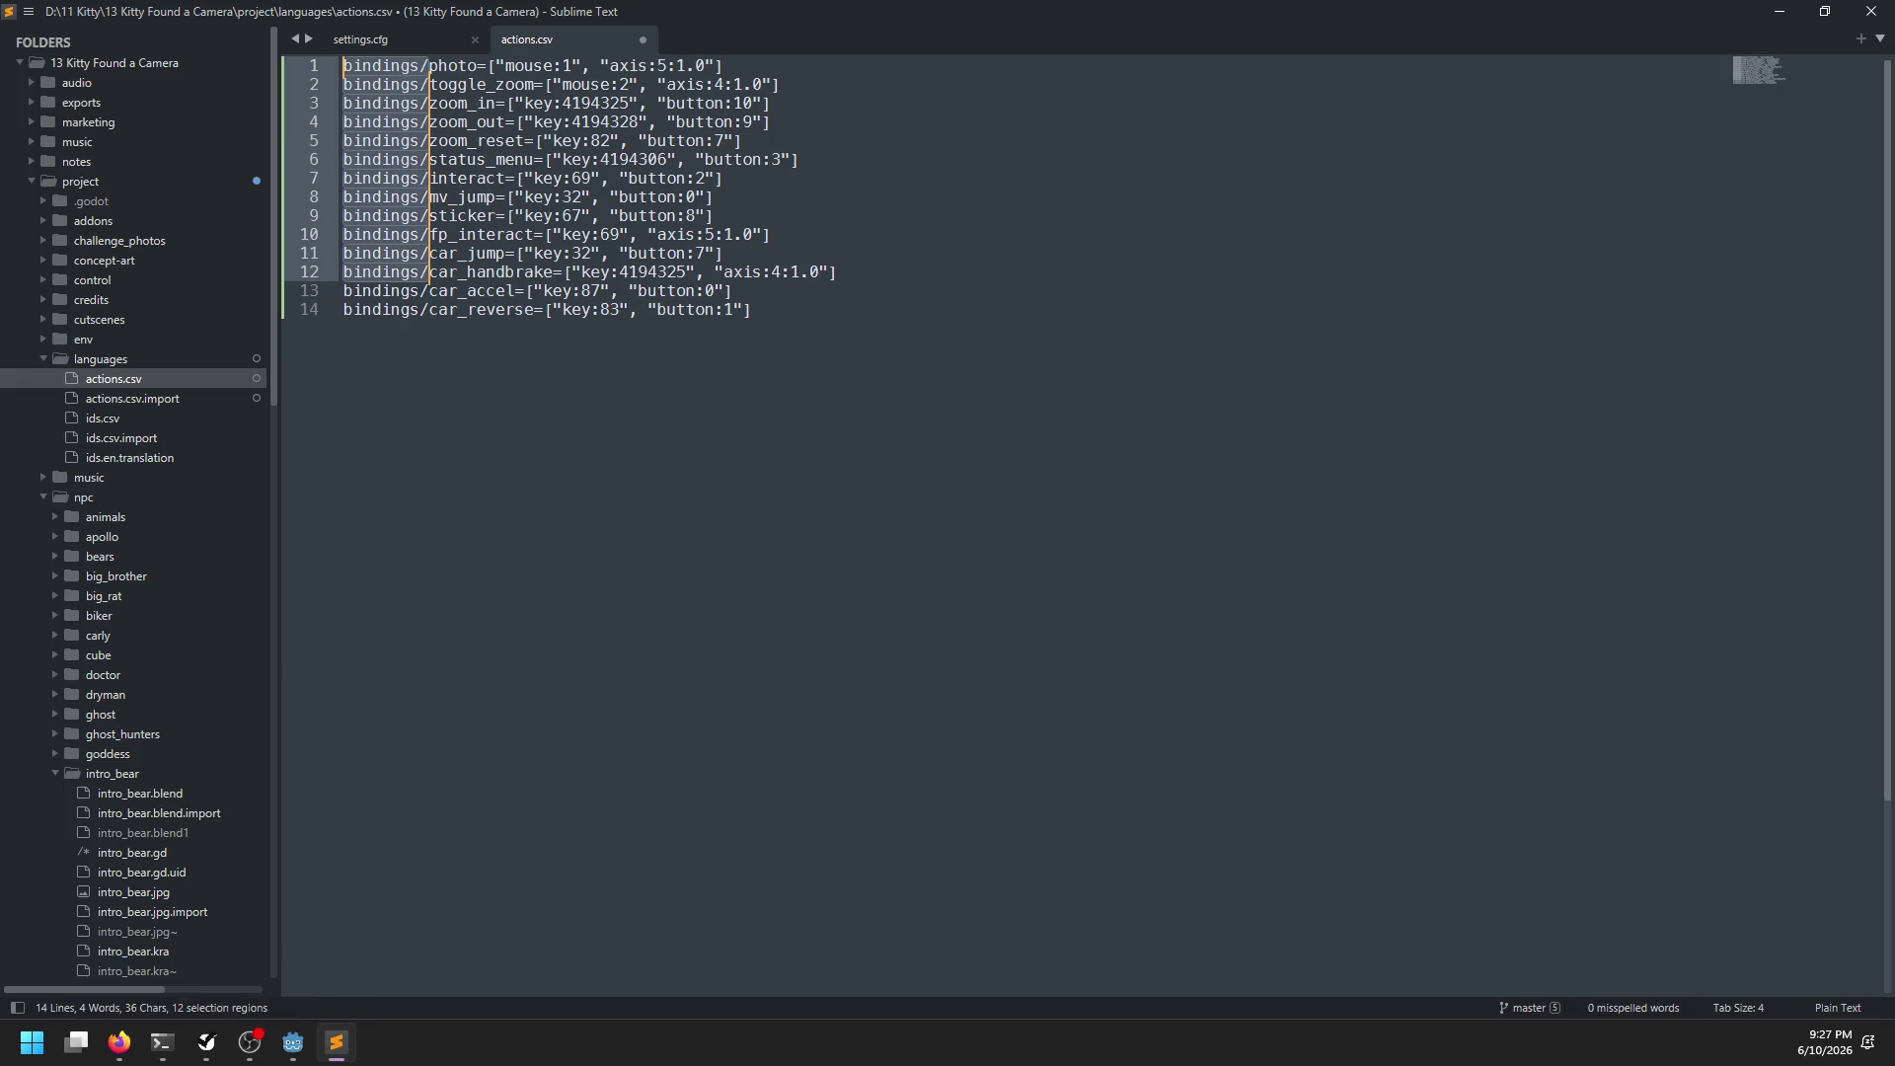
{"action": "key", "text": "ctrl+d"}
{"action": "key", "text": "ctrl+d"}
{"action": "type", "text": "action:"}
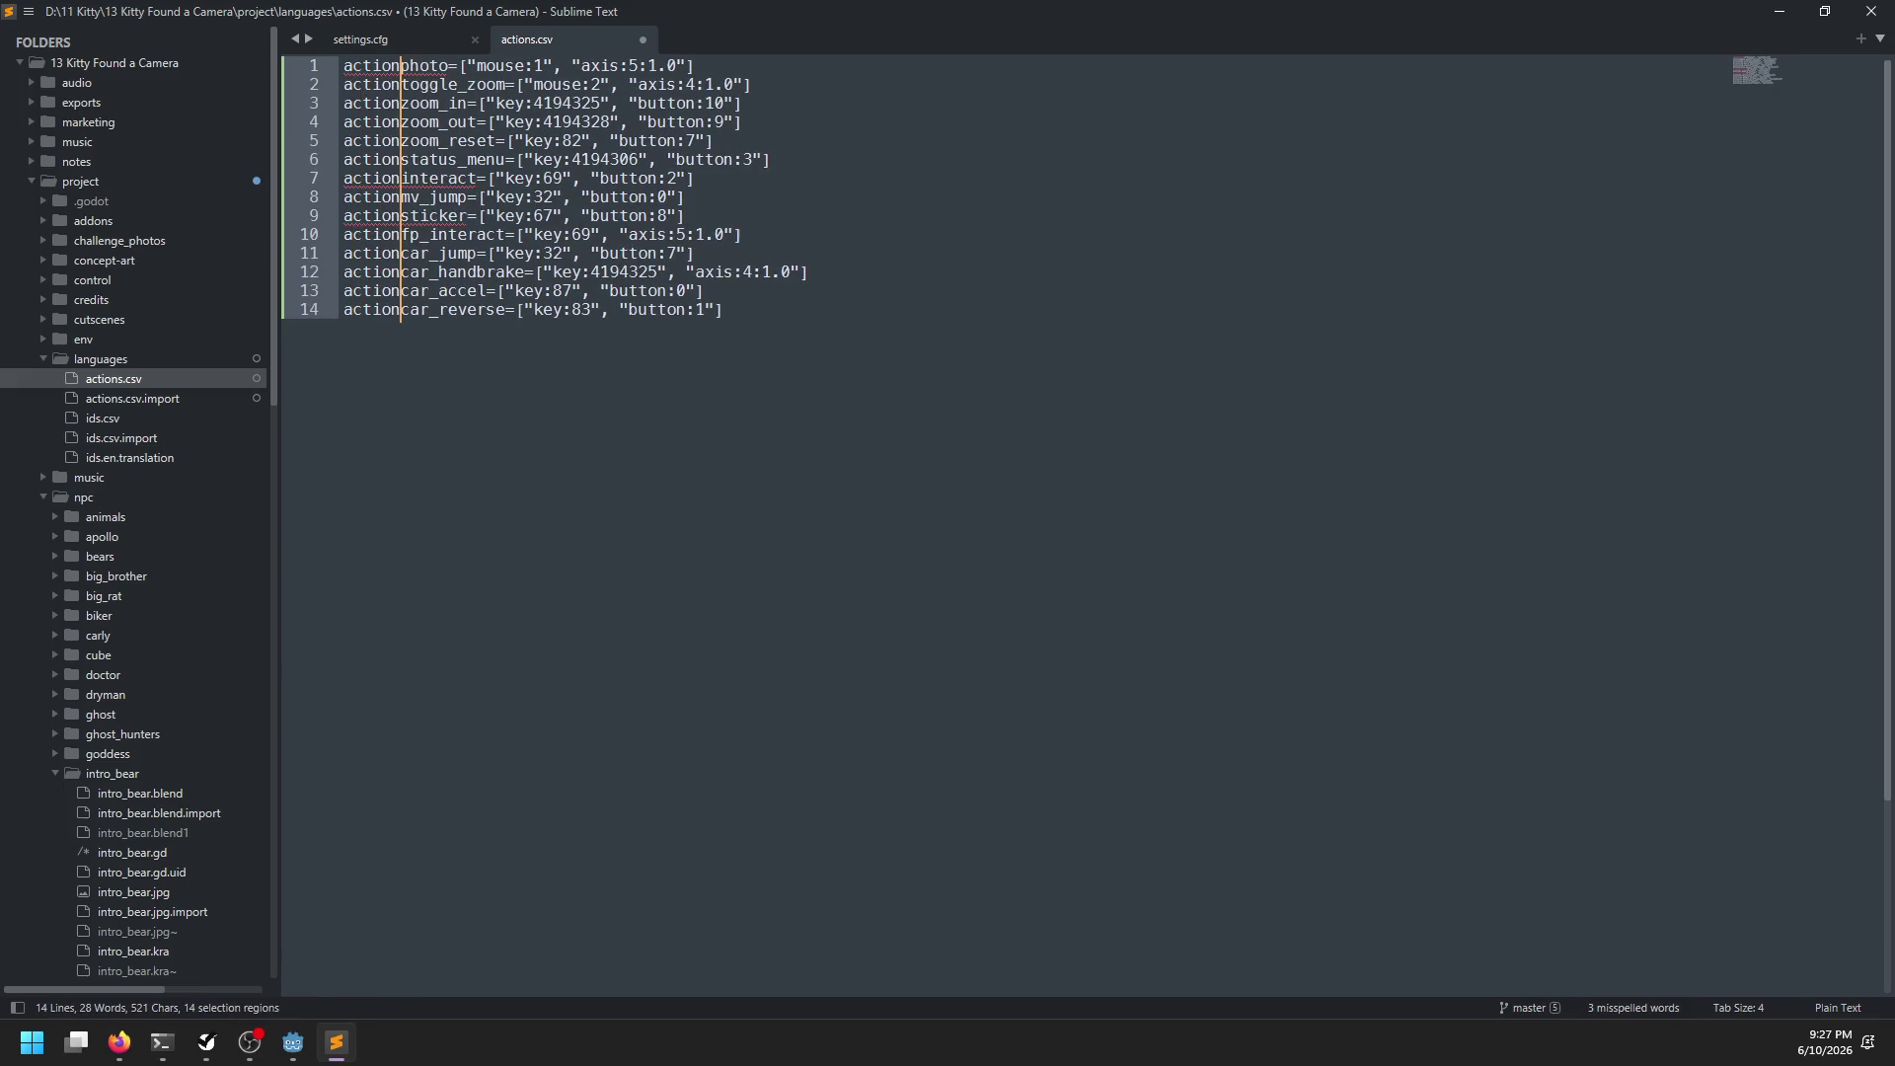
{"action": "key", "text": "ctrl+Right"}
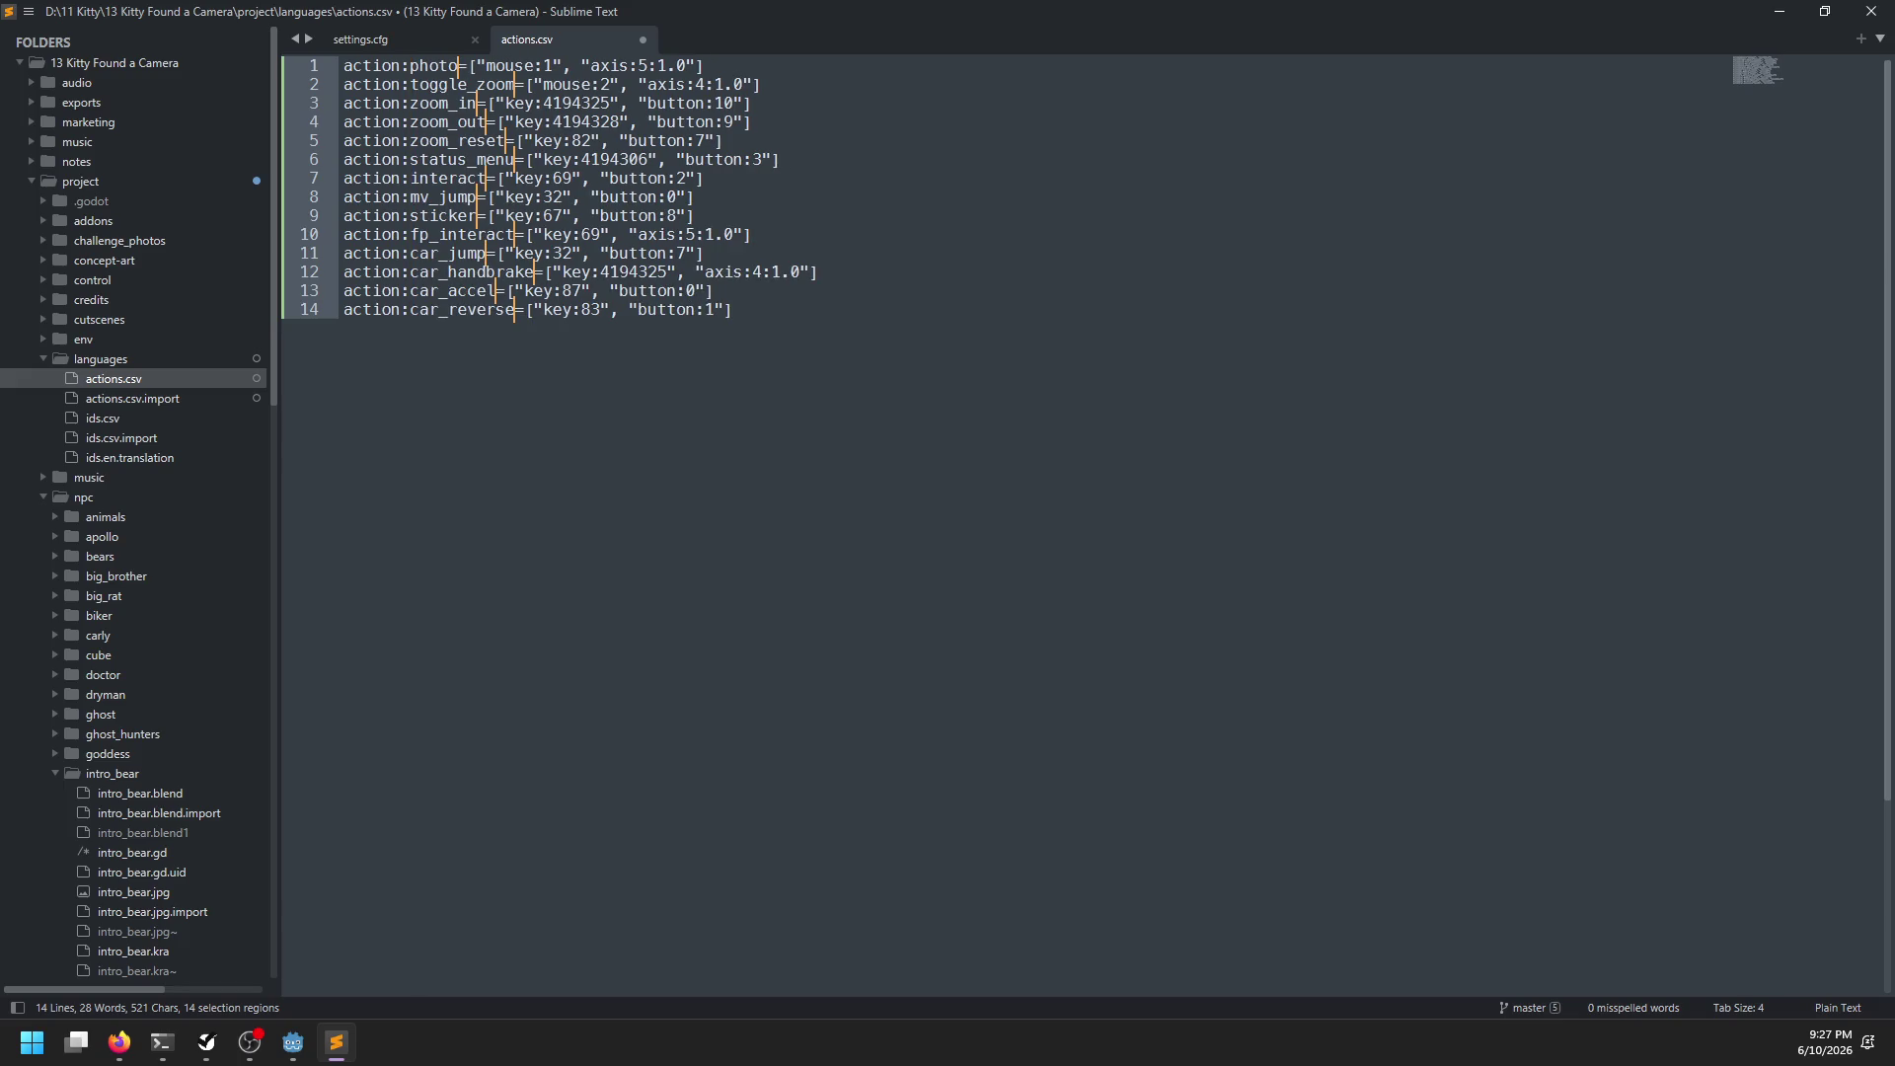
{"action": "key", "text": "shift+End"}
{"action": "key", "text": "Delete"}
{"action": "key", "text": "Tab"}
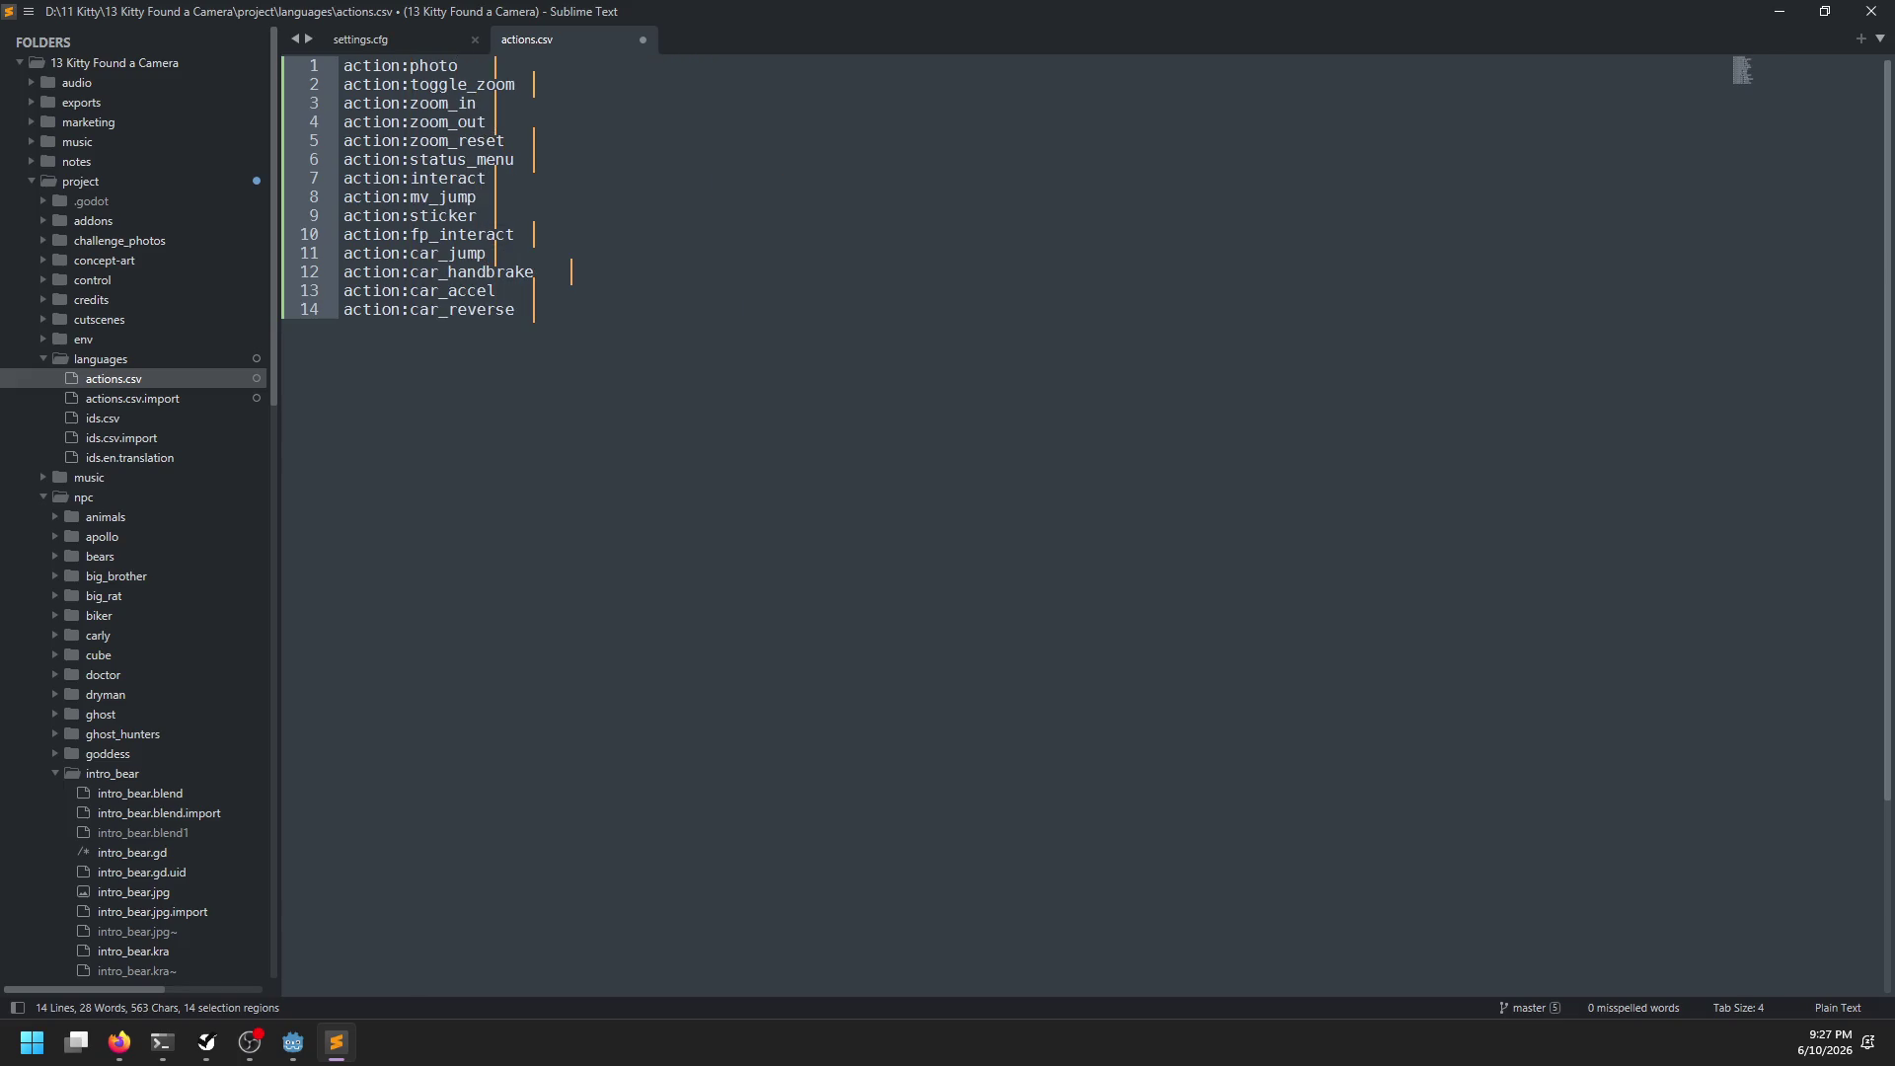
{"action": "key", "text": "Escape"}
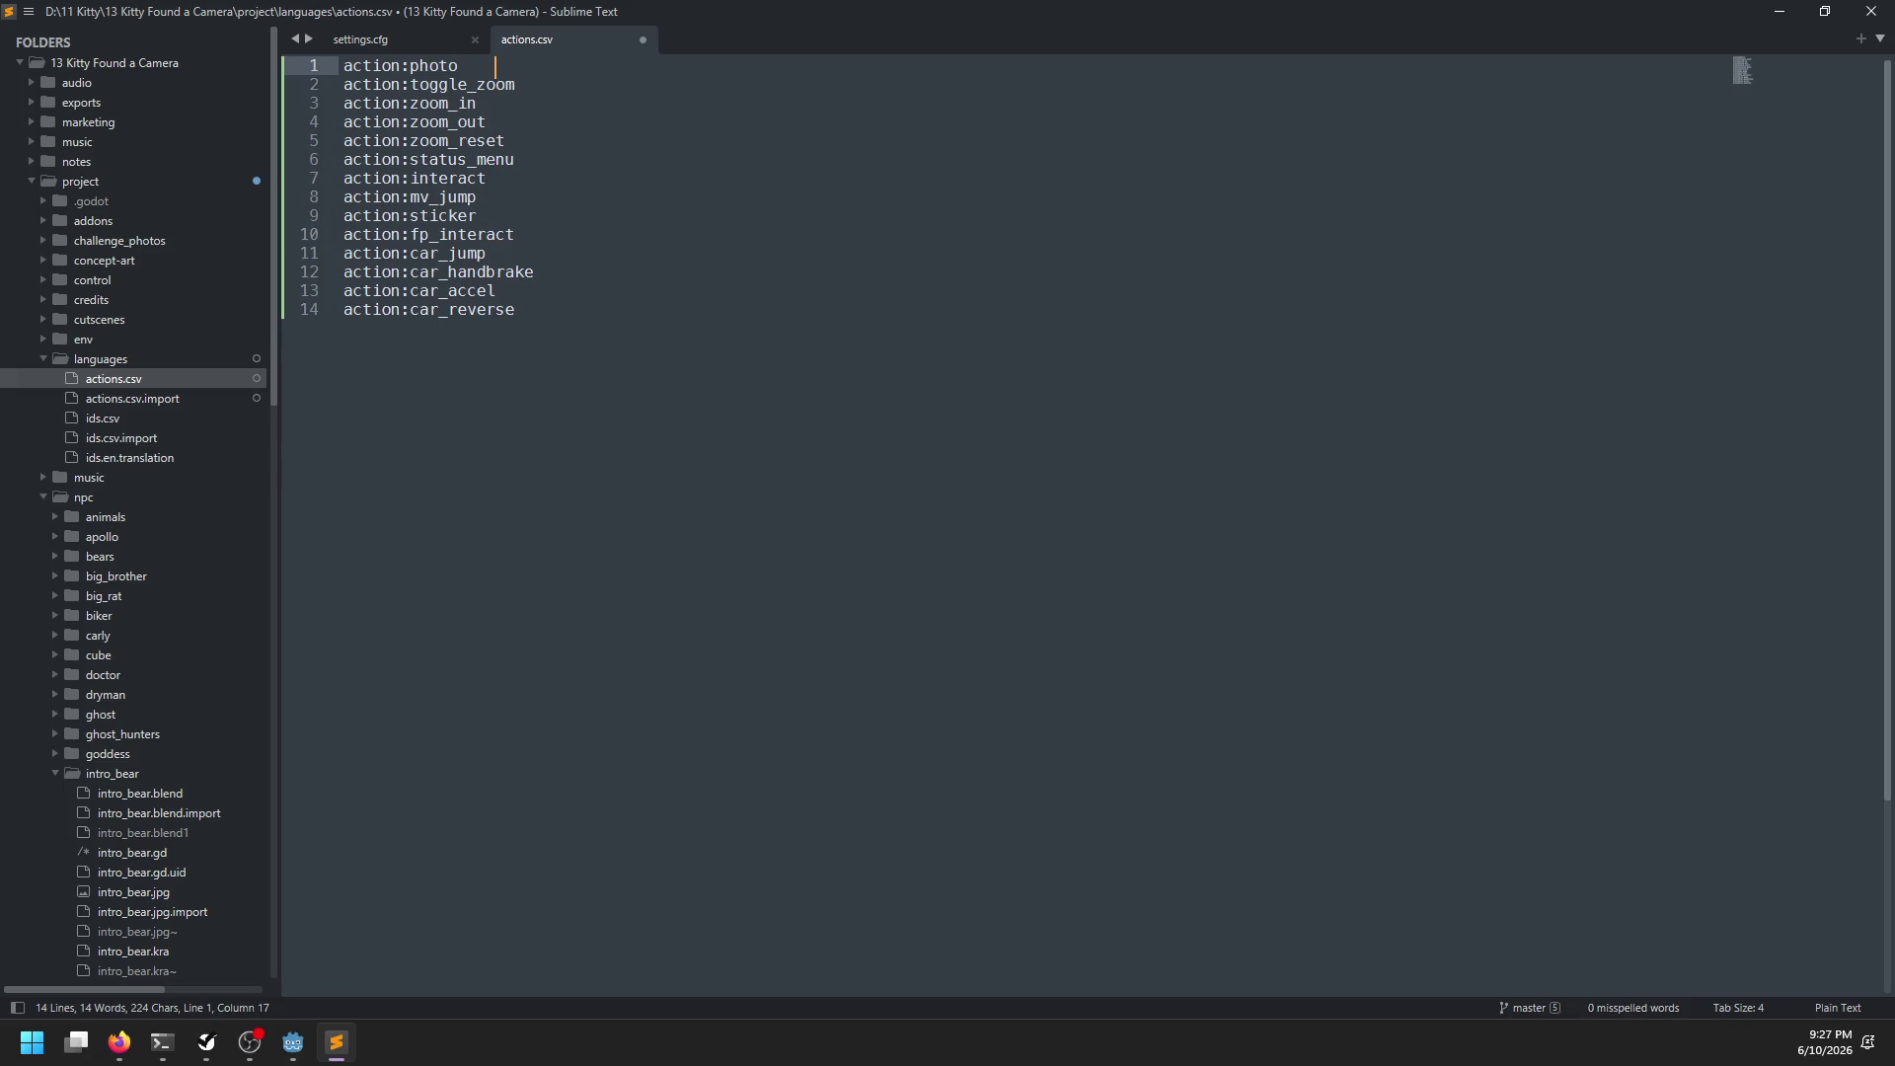
Label the camera actions: Take Photo, Camera Zoom, the zoom_in line, Zoom Out and zoom_reset
{"action": "type", "text": "Take Photo"}
{"action": "key", "text": "Tab"}
{"action": "key", "text": "Down"}
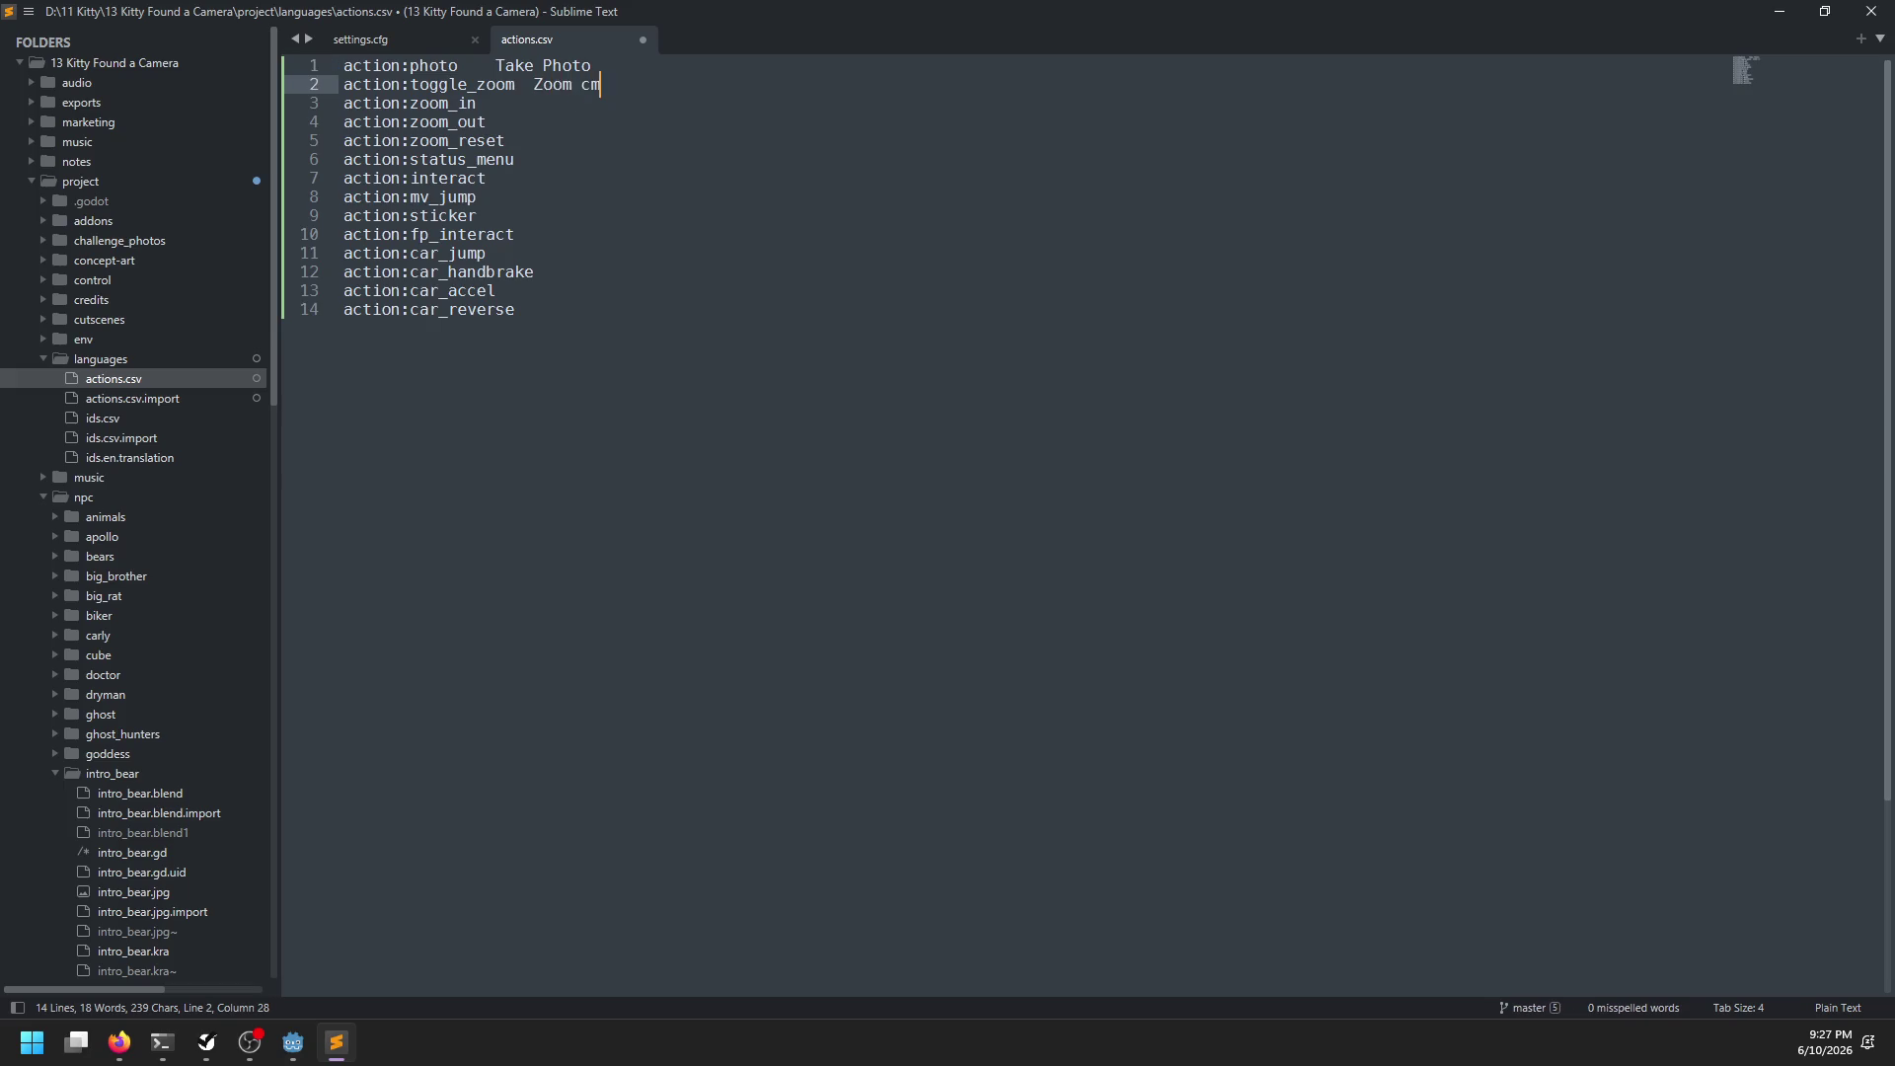
{"action": "key", "text": "BackSpace"}
{"action": "key", "text": "BackSpace"}
{"action": "key", "text": "BackSpace"}
{"action": "type", "text": "Camera"}
{"action": "type", "text": " Zoom"}
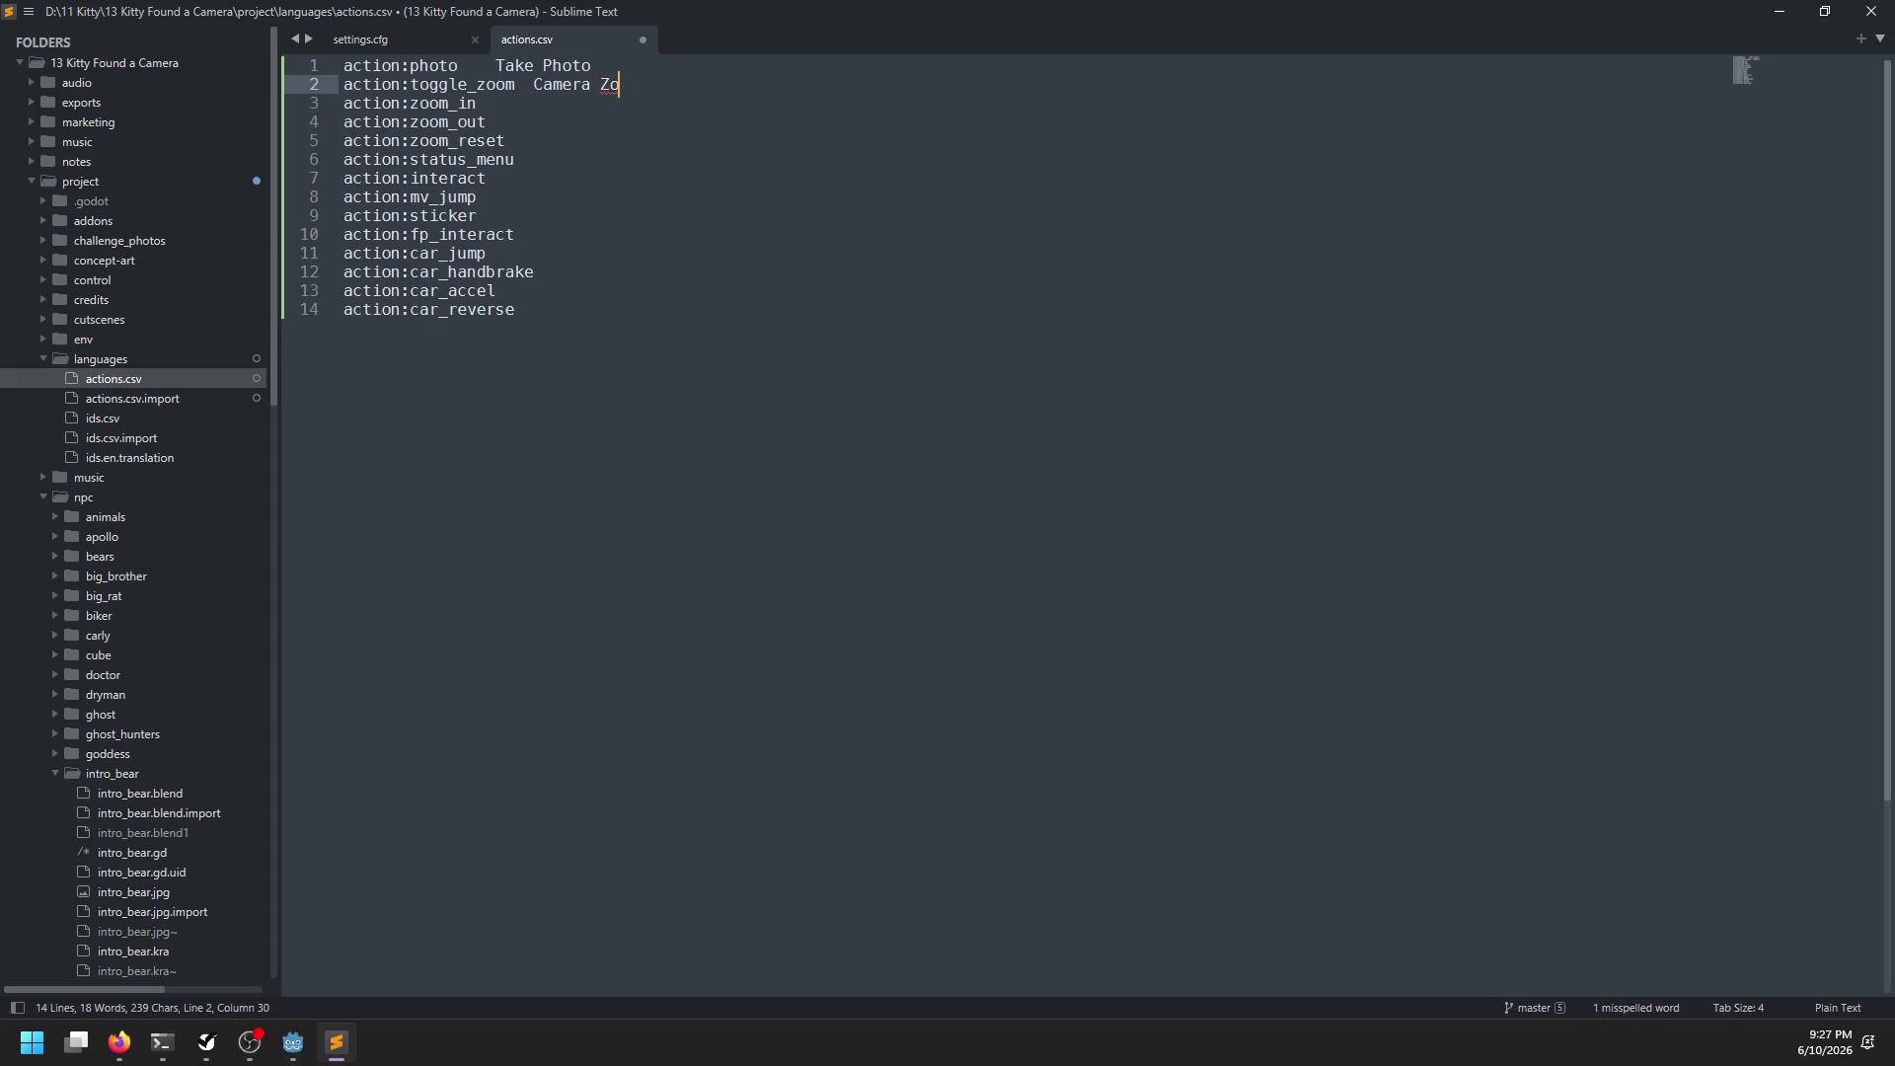
{"action": "key", "text": "Down"}
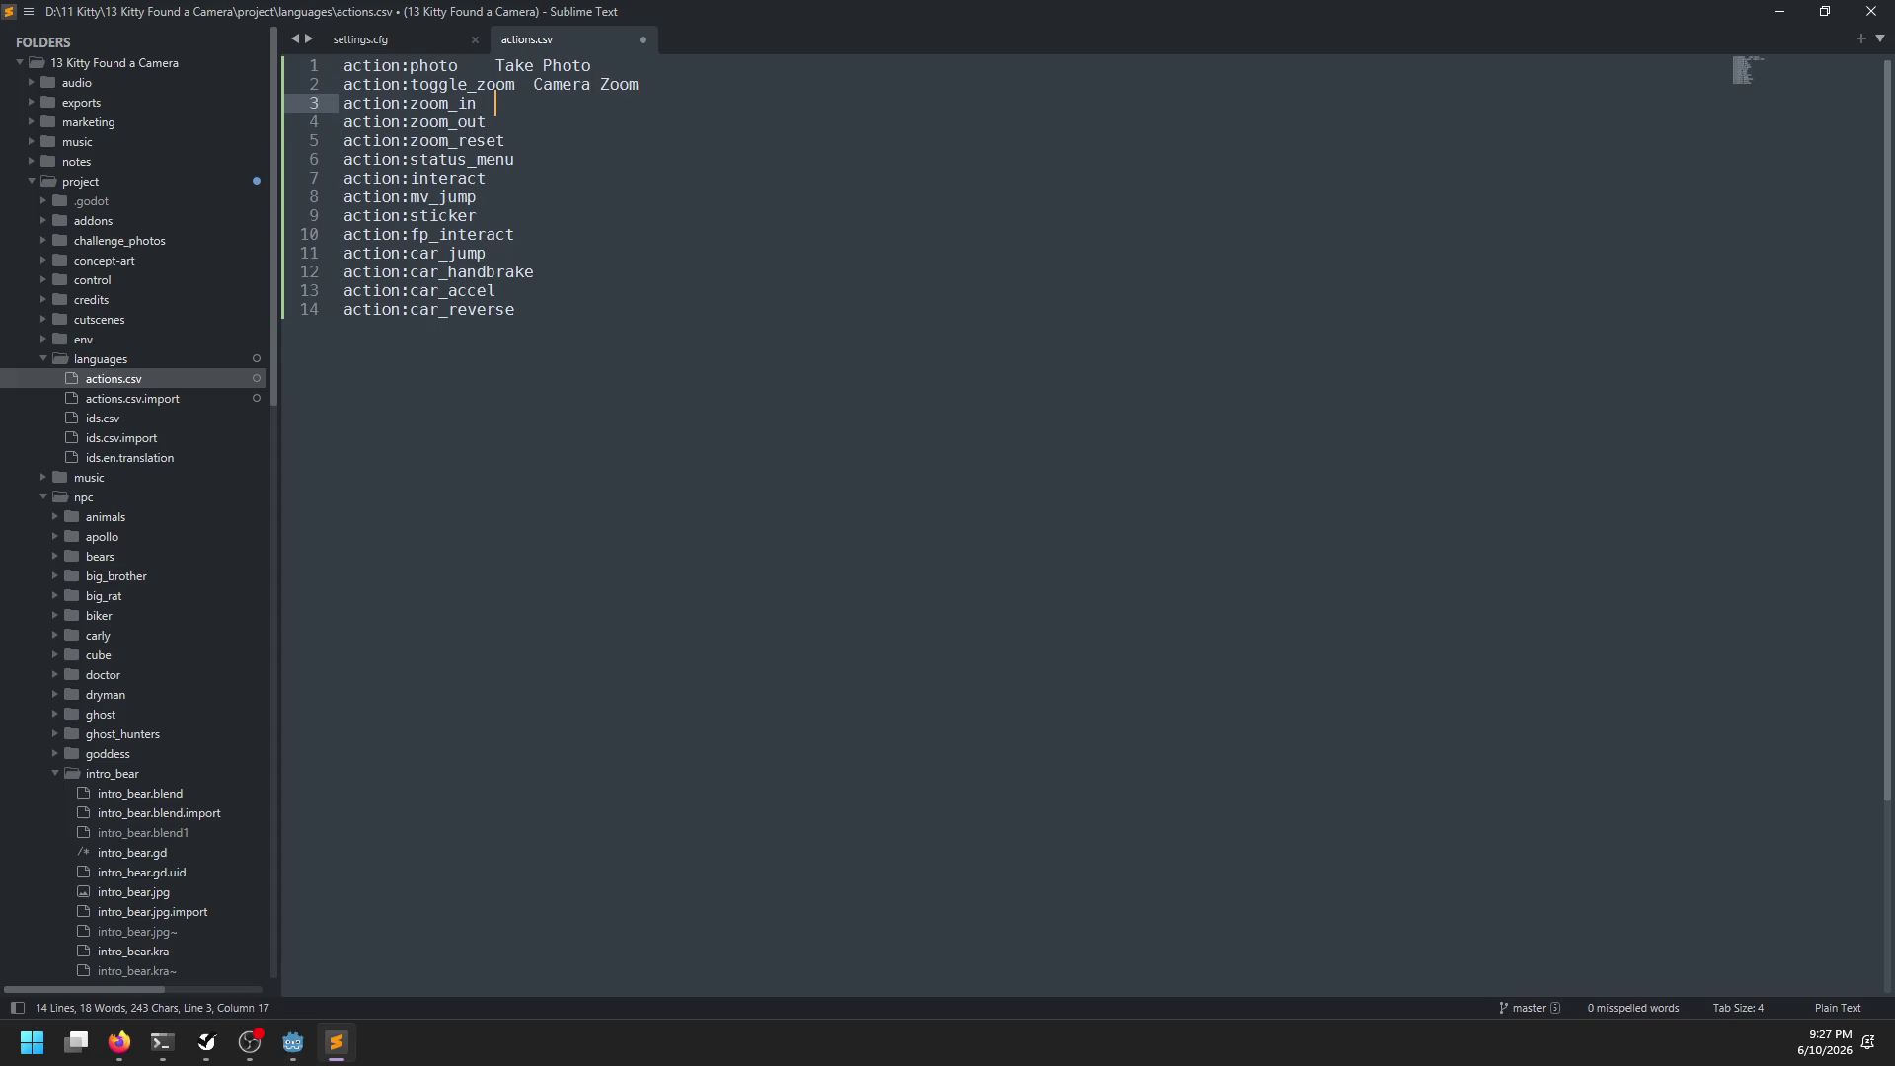
{"action": "type", "text": "Xa"}
{"action": "key", "text": "BackSpace"}
{"action": "key", "text": "BackSpace"}
{"action": "key", "text": "Down"}
{"action": "key", "text": "Tab"}
{"action": "type", "text": "Zoom Ou"}
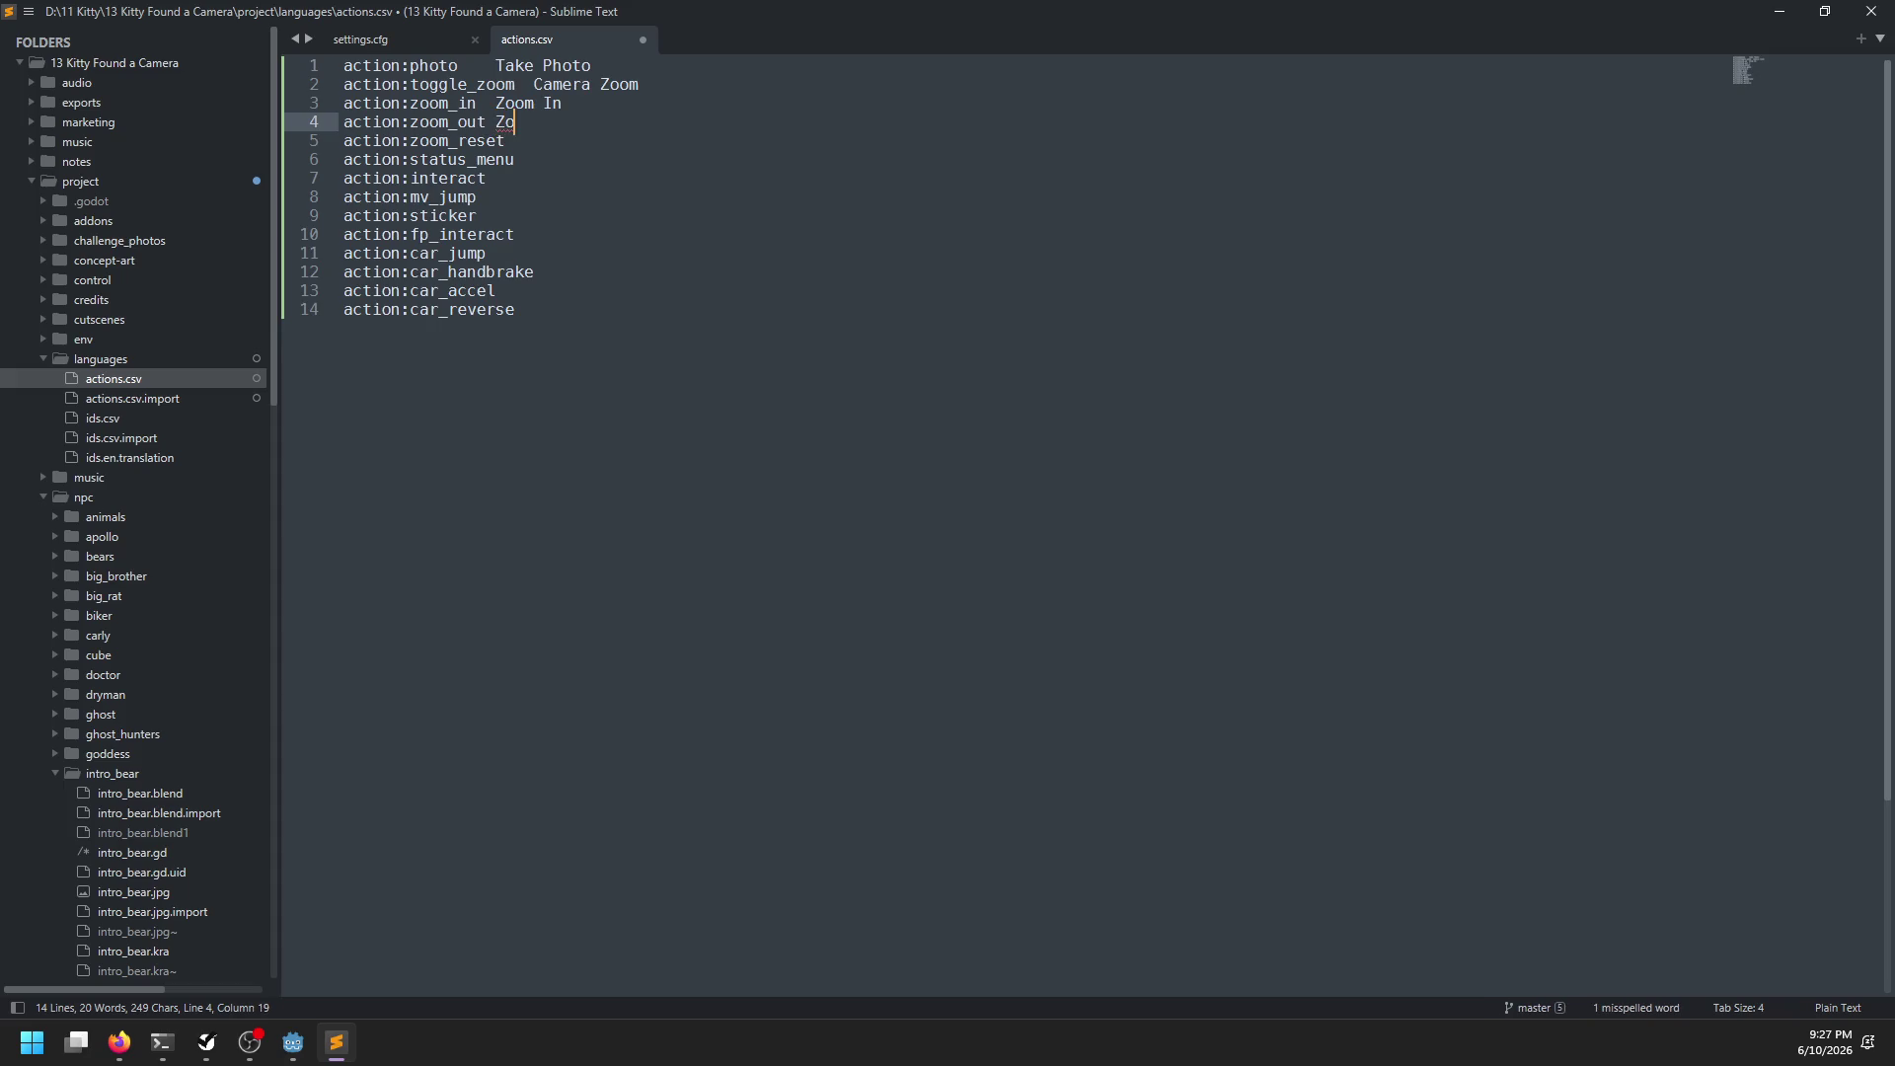
{"action": "type", "text": "t"}
{"action": "key", "text": "Down"}
{"action": "key", "text": "Tab"}
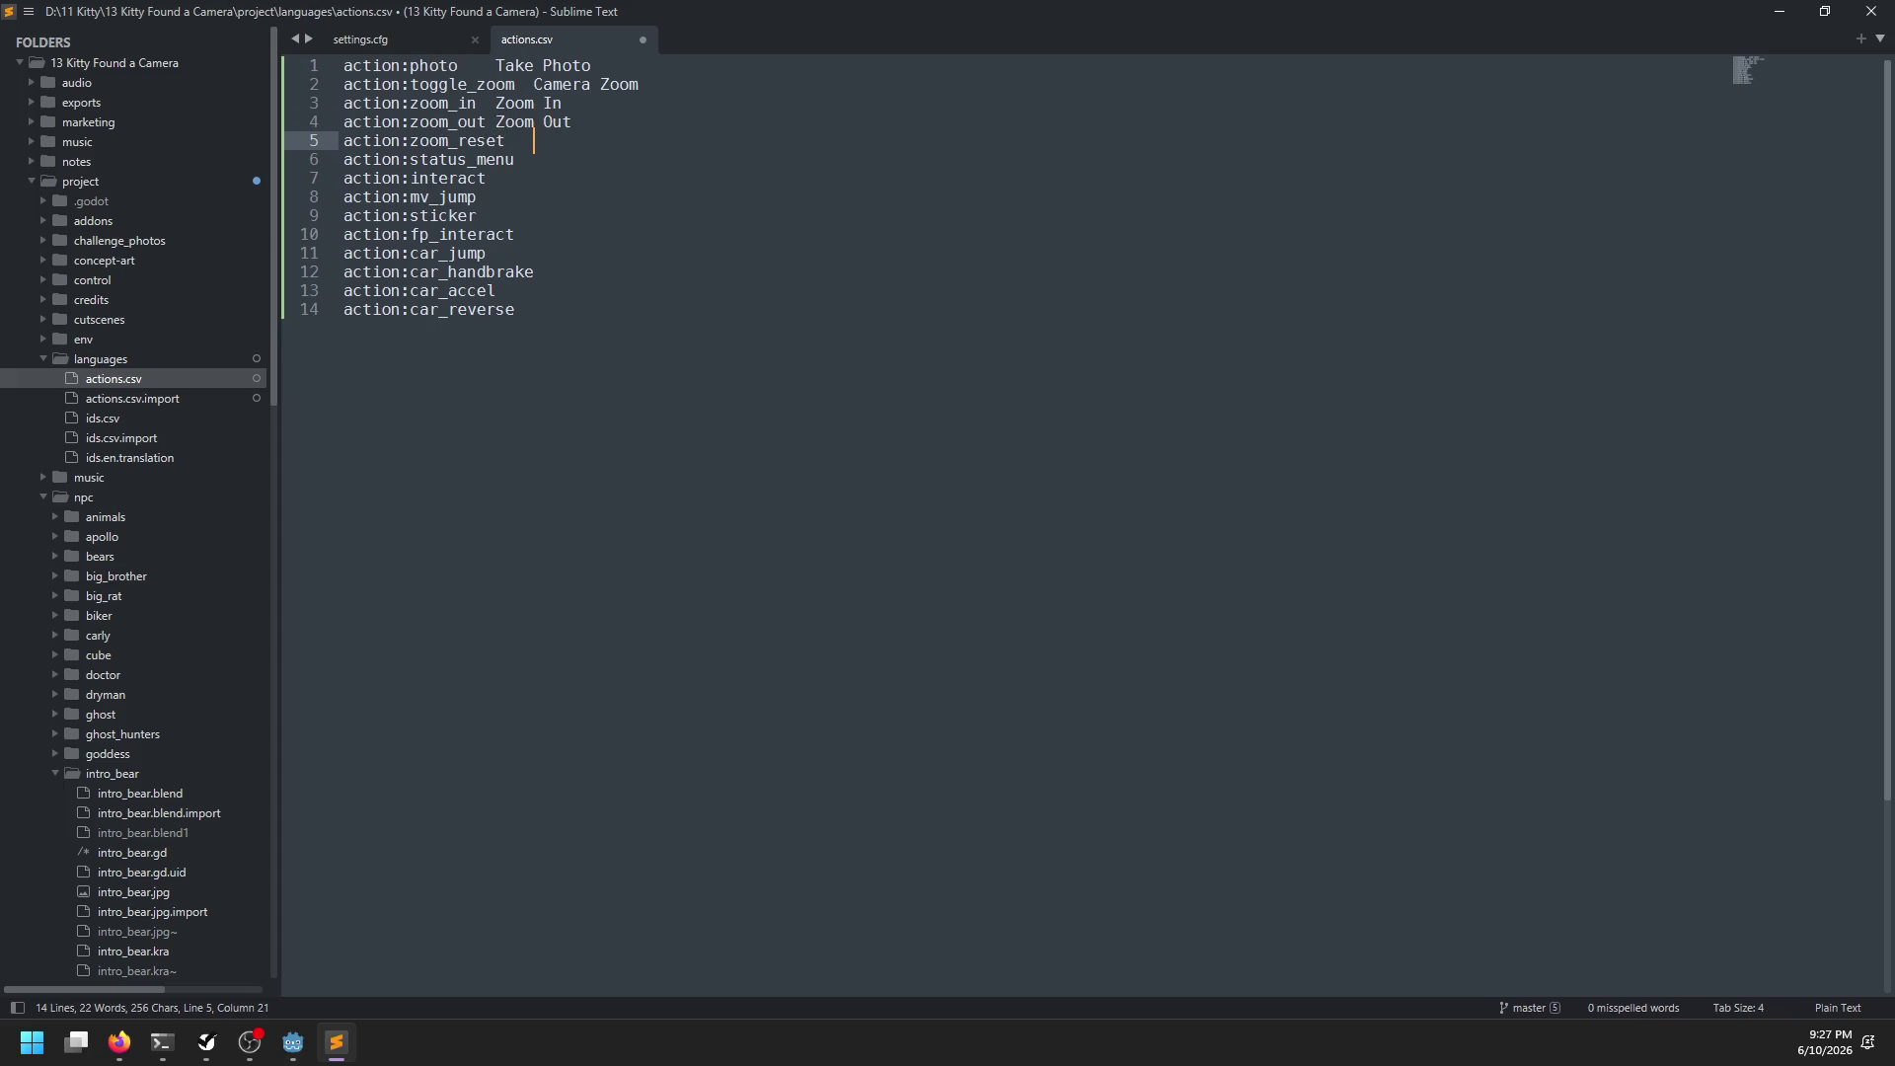
Add labels Status Menu, Interact, Jump, Place Sticker and Special Interact
{"action": "key", "text": "Down"}
{"action": "key", "text": "Tab"}
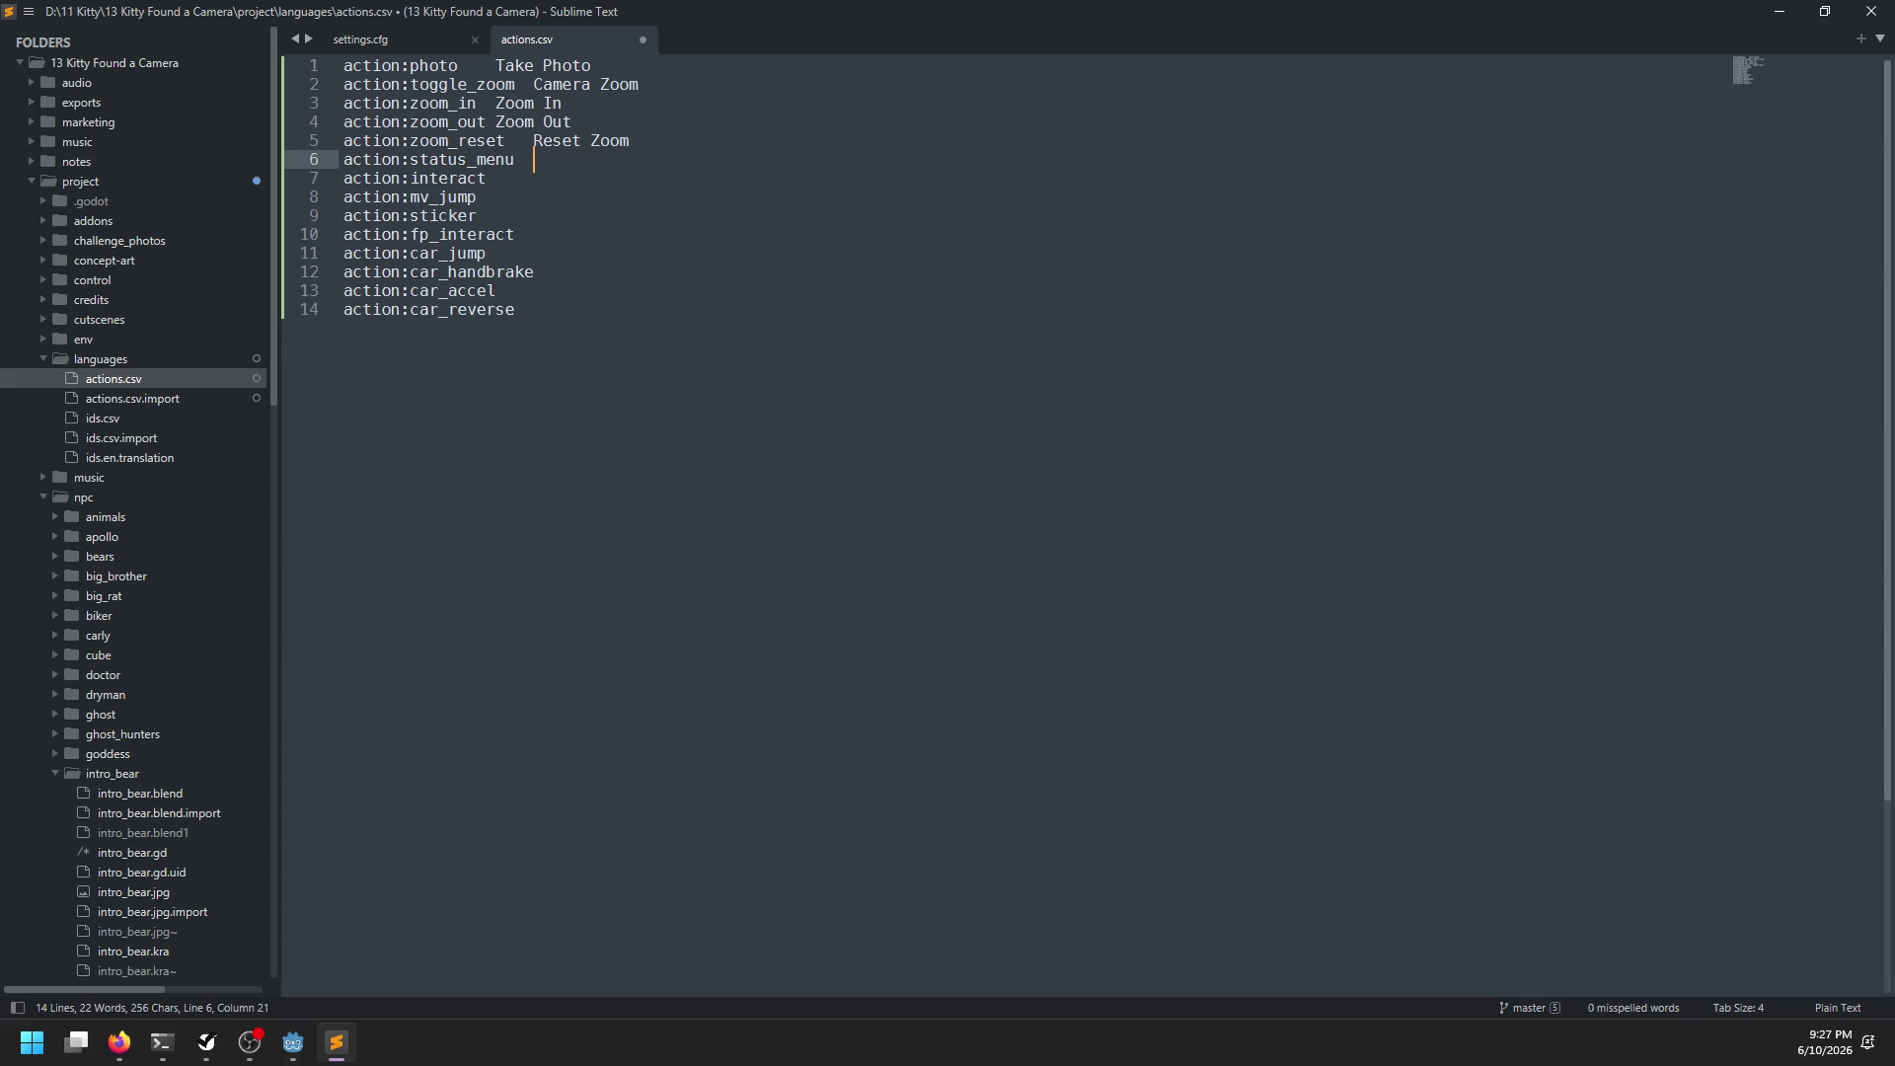
{"action": "type", "text": "Status Menu"}
{"action": "key", "text": "Down"}
{"action": "key", "text": "Tab"}
{"action": "type", "text": "act"}
{"action": "key", "text": "Down"}
{"action": "key", "text": "Tab"}
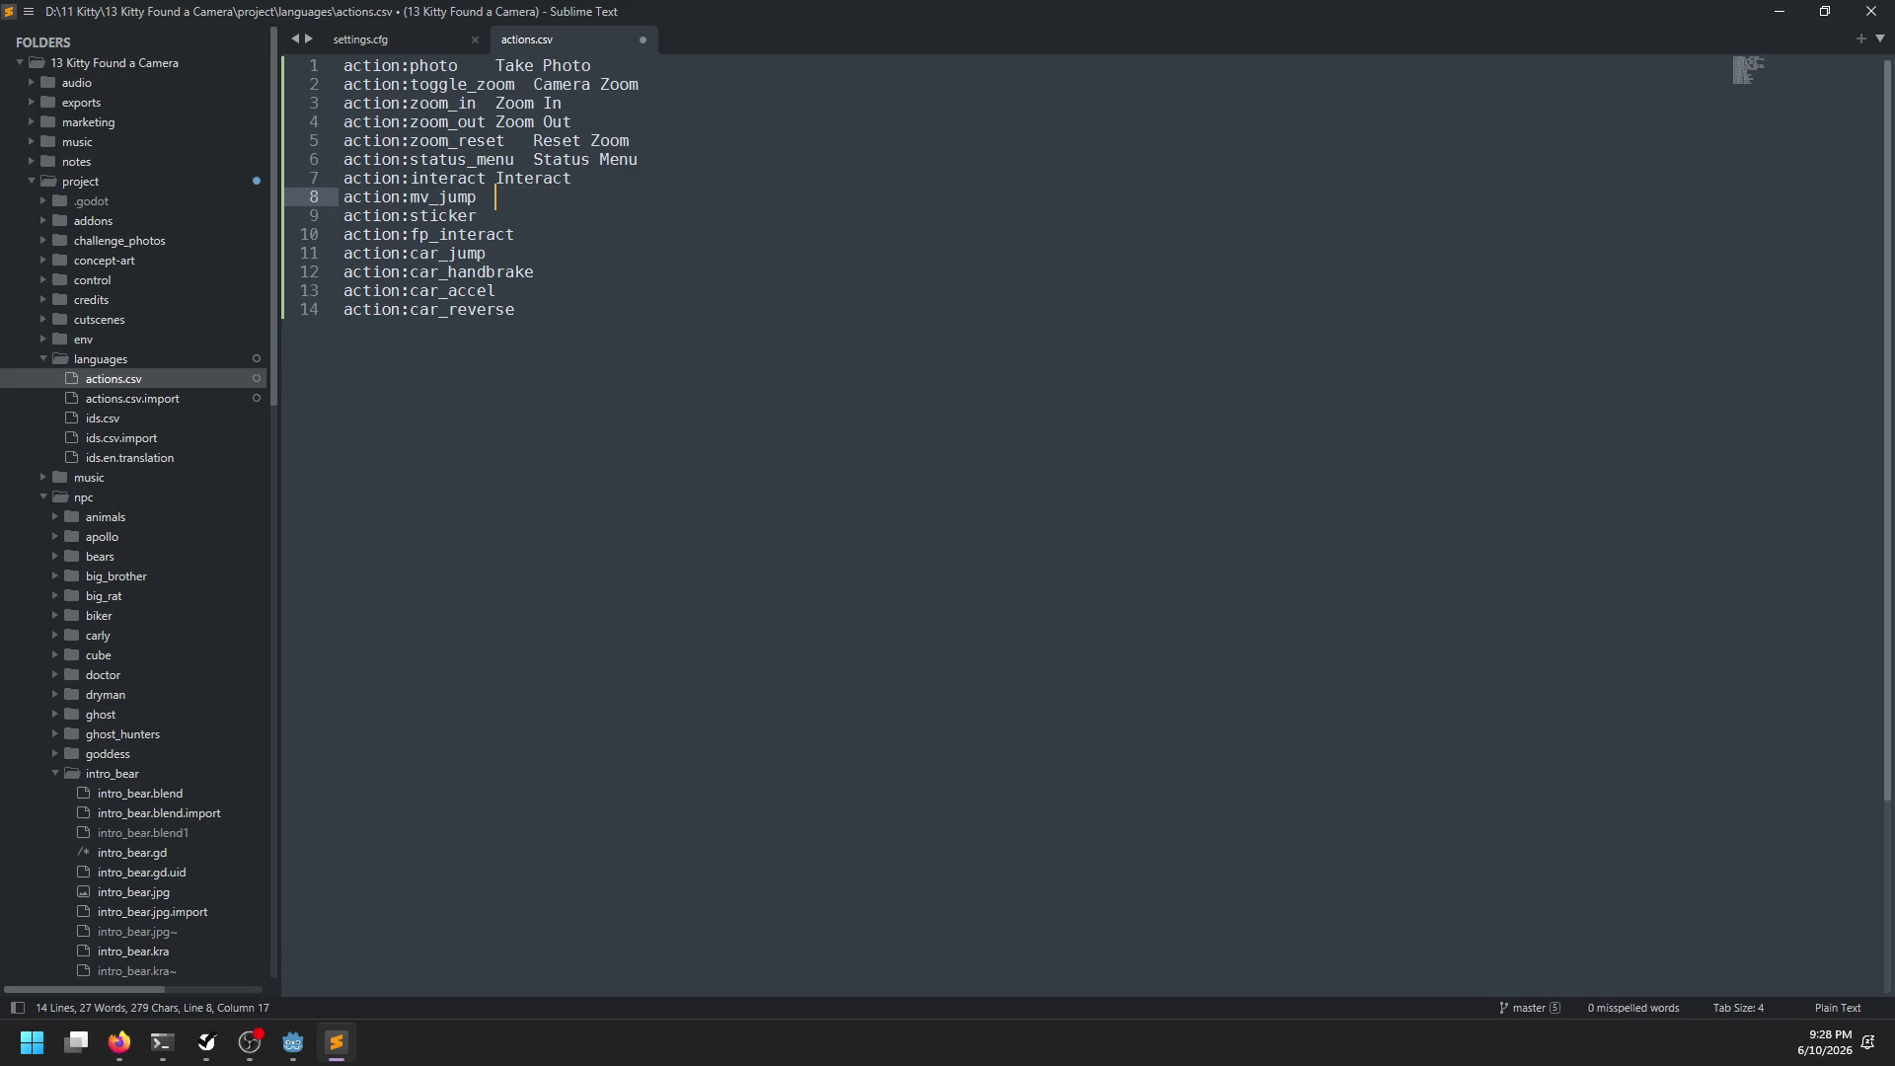
{"action": "type", "text": "Jump"}
{"action": "key", "text": "Down"}
{"action": "key", "text": "Tab"}
{"action": "type", "text": "Place Sticker"}
{"action": "key", "text": "Down"}
{"action": "key", "text": "Tab"}
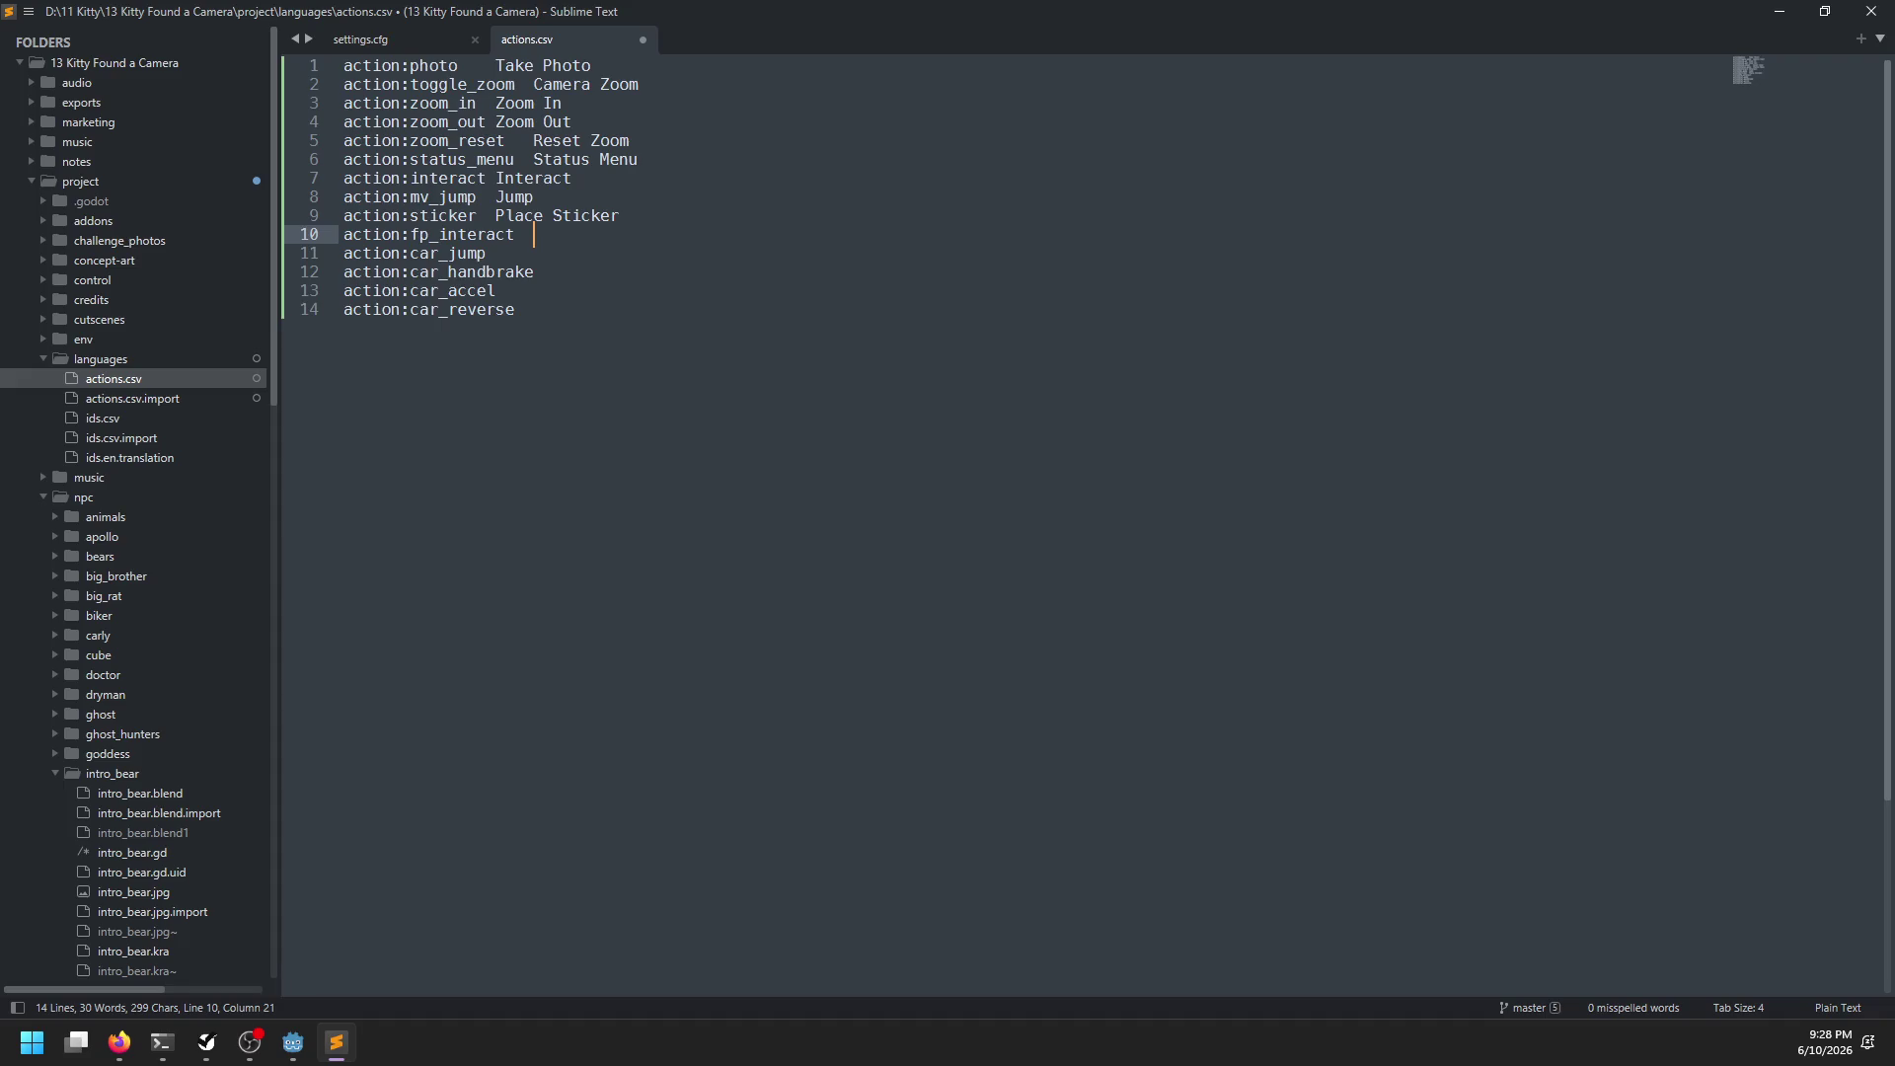
{"action": "type", "text": "pecial Interact"}
Finish the car labels for jump, handbrake and accelerate, ending with Car: Reverse
{"action": "key", "text": "Down"}
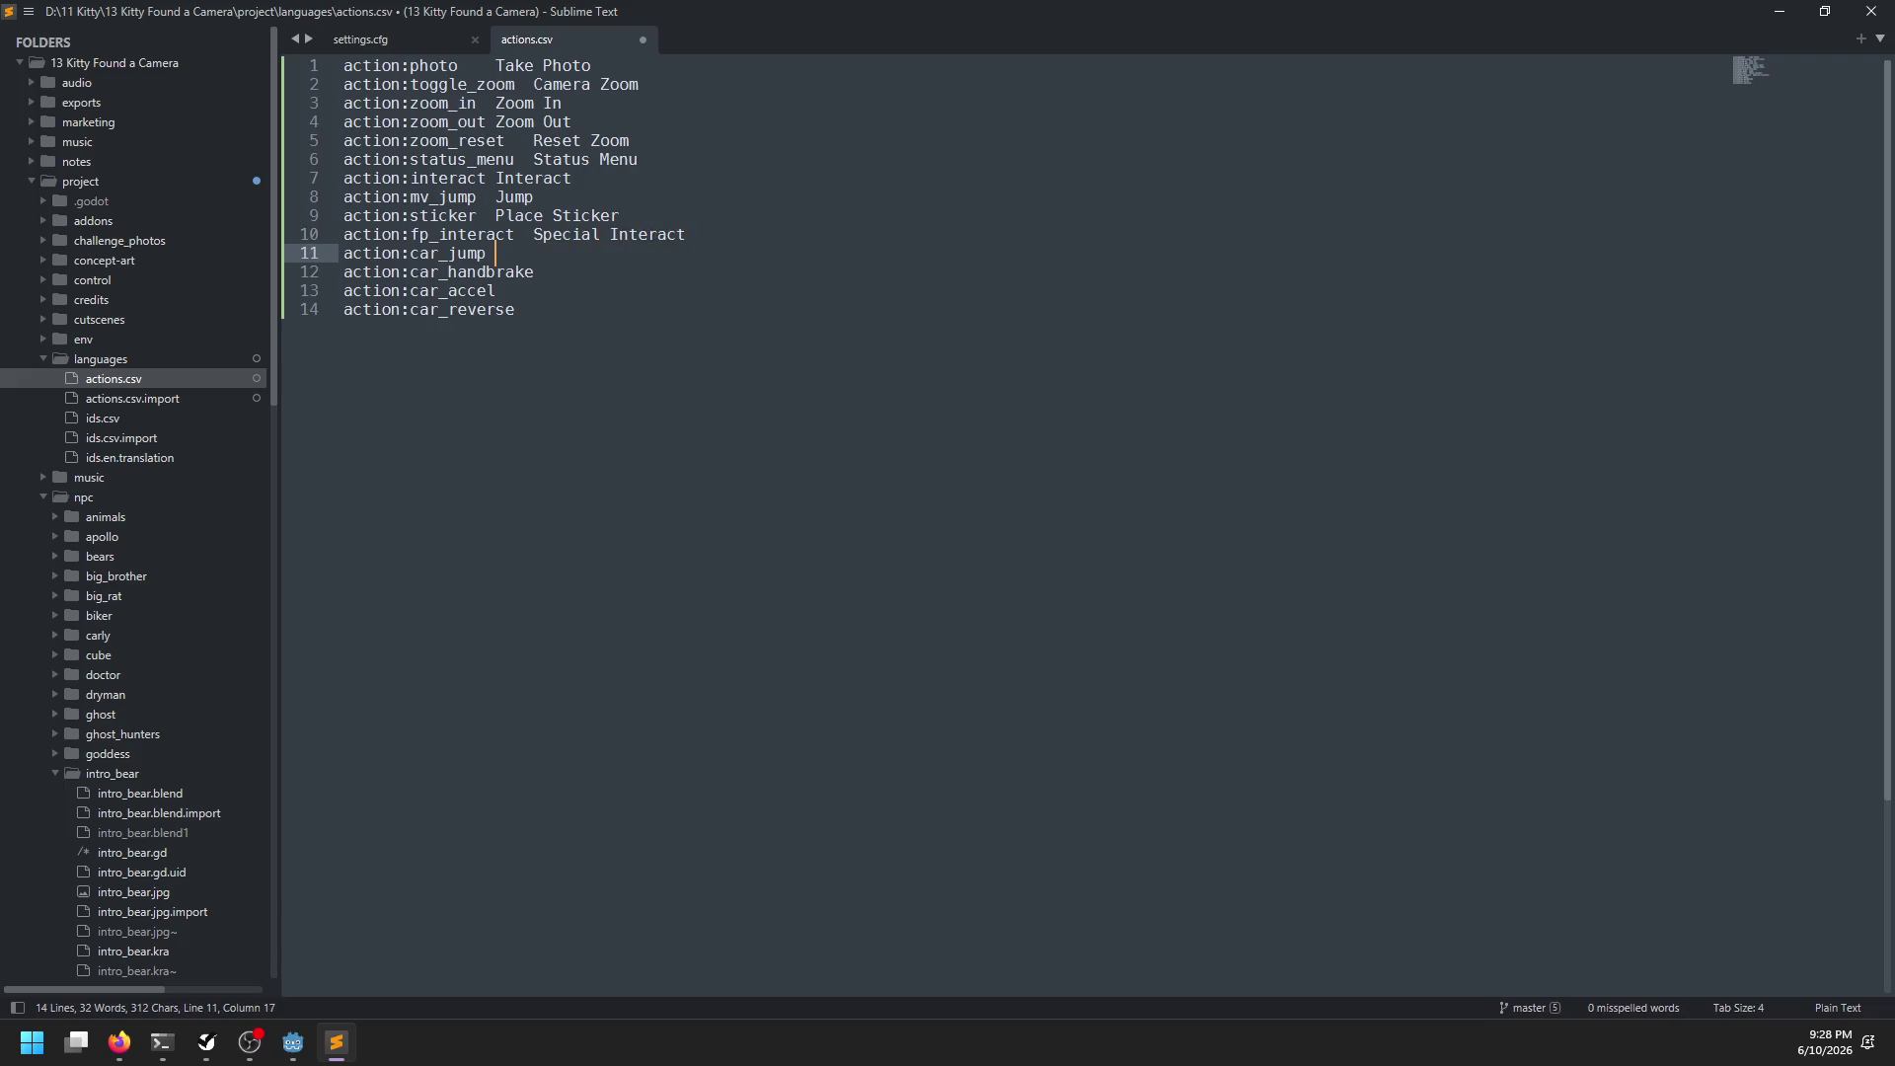
{"action": "type", "text": "Car: Jump"}
{"action": "key", "text": "Down"}
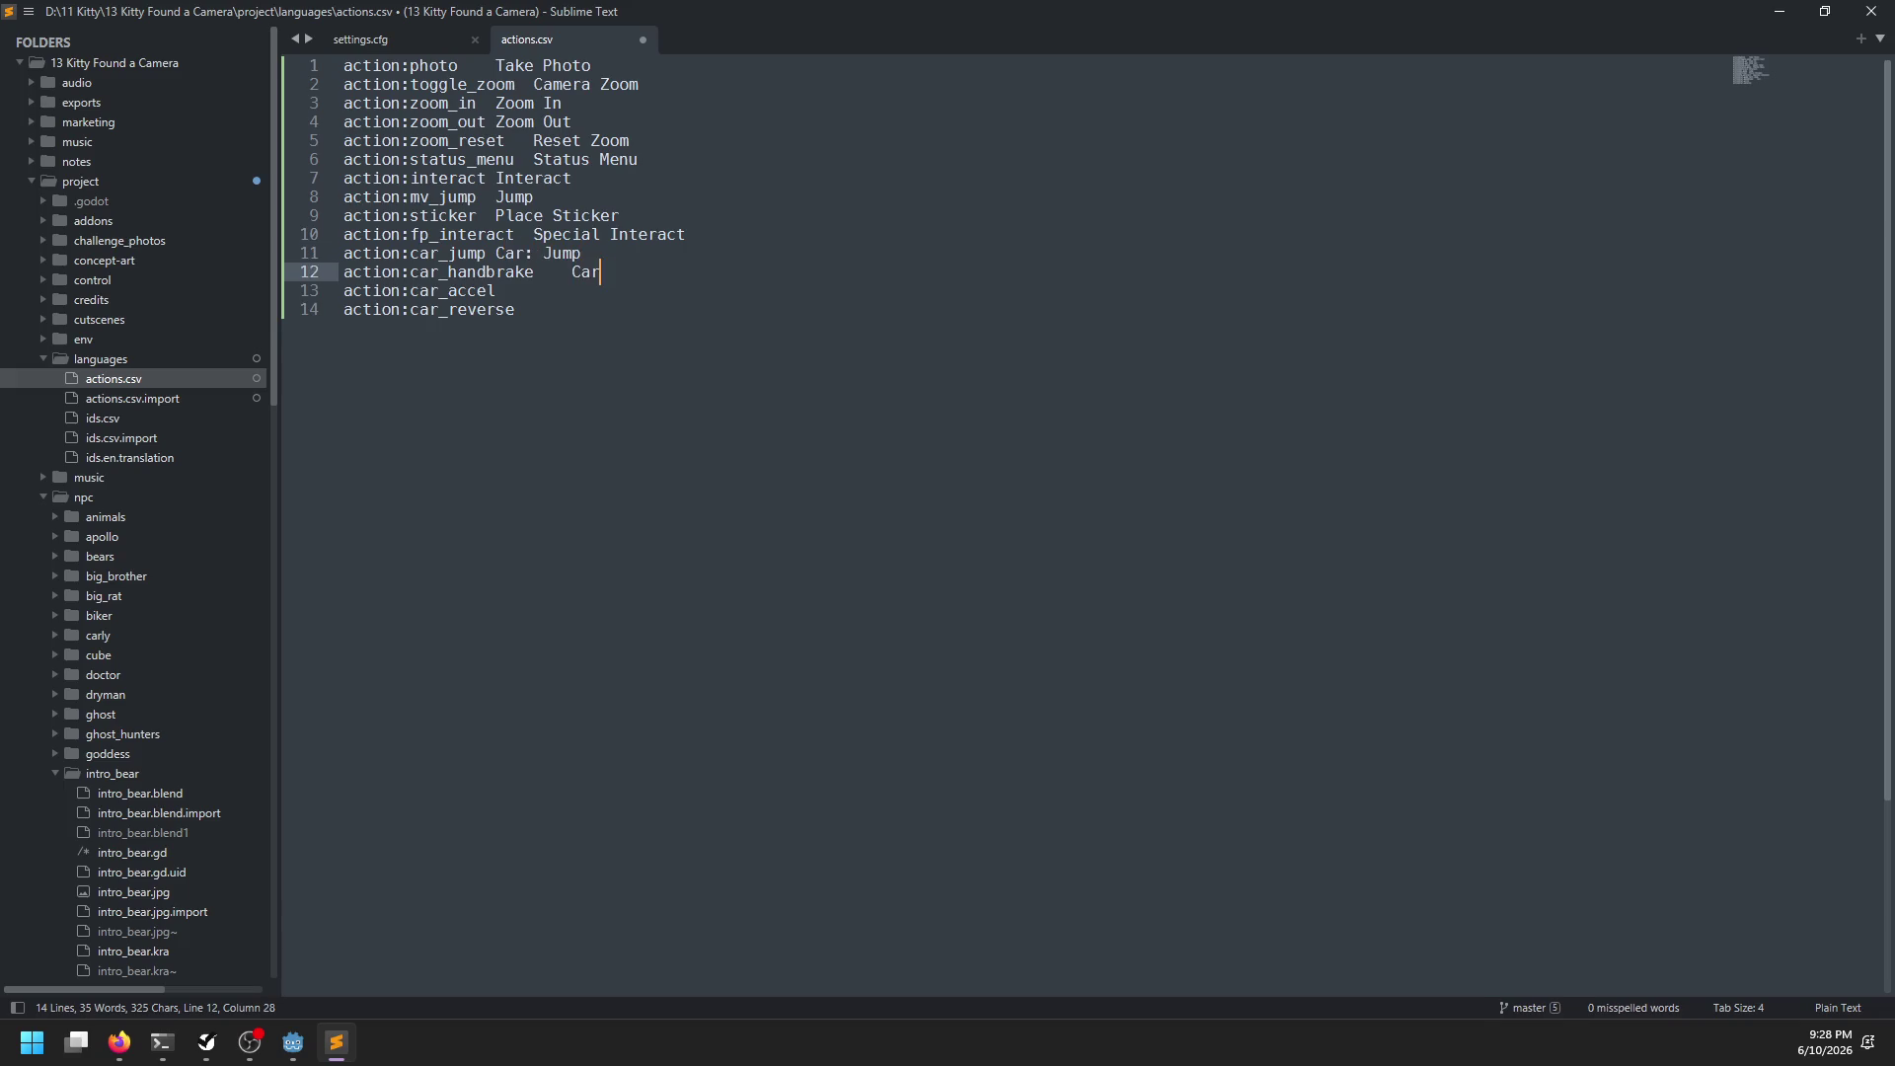
{"action": "type", "text": ": Handbrake"}
{"action": "key", "text": "Down"}
{"action": "type", "text": "ccel"}
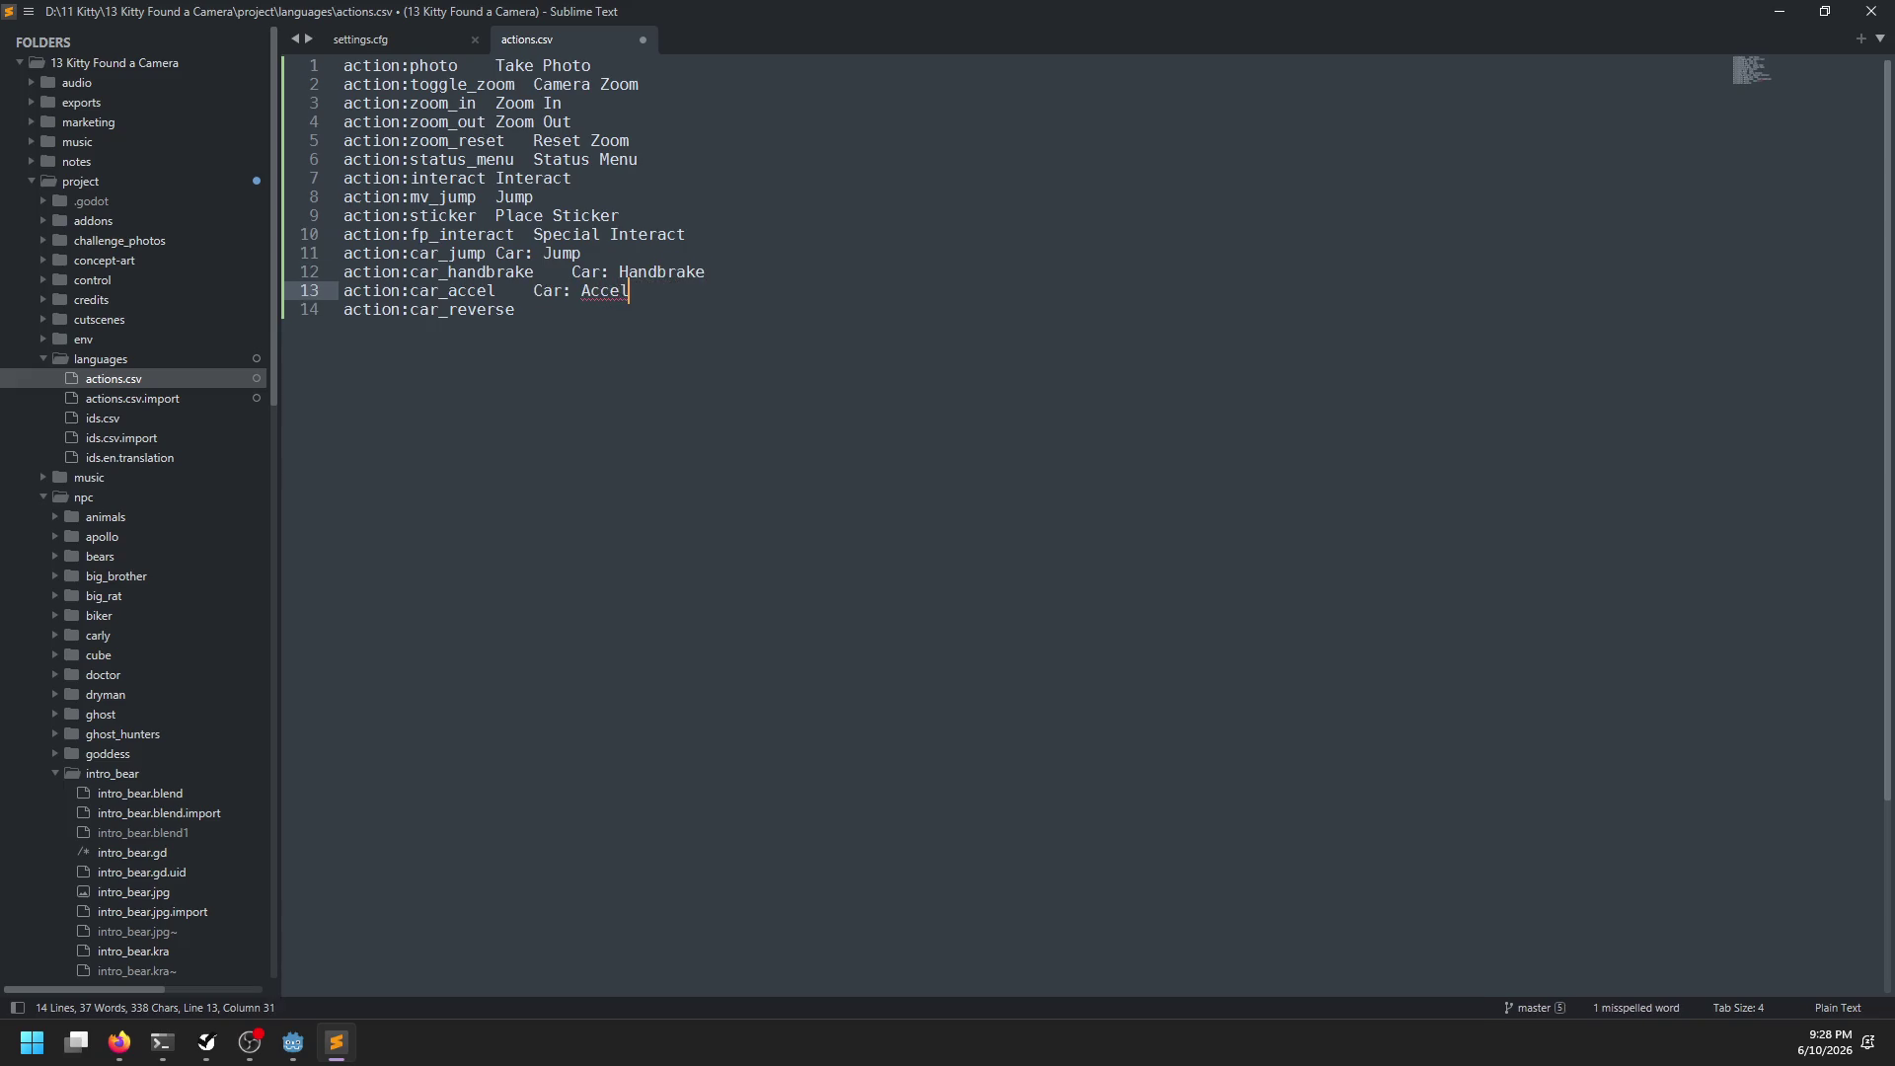
{"action": "type", "text": "erat"}
{"action": "key", "text": "Down"}
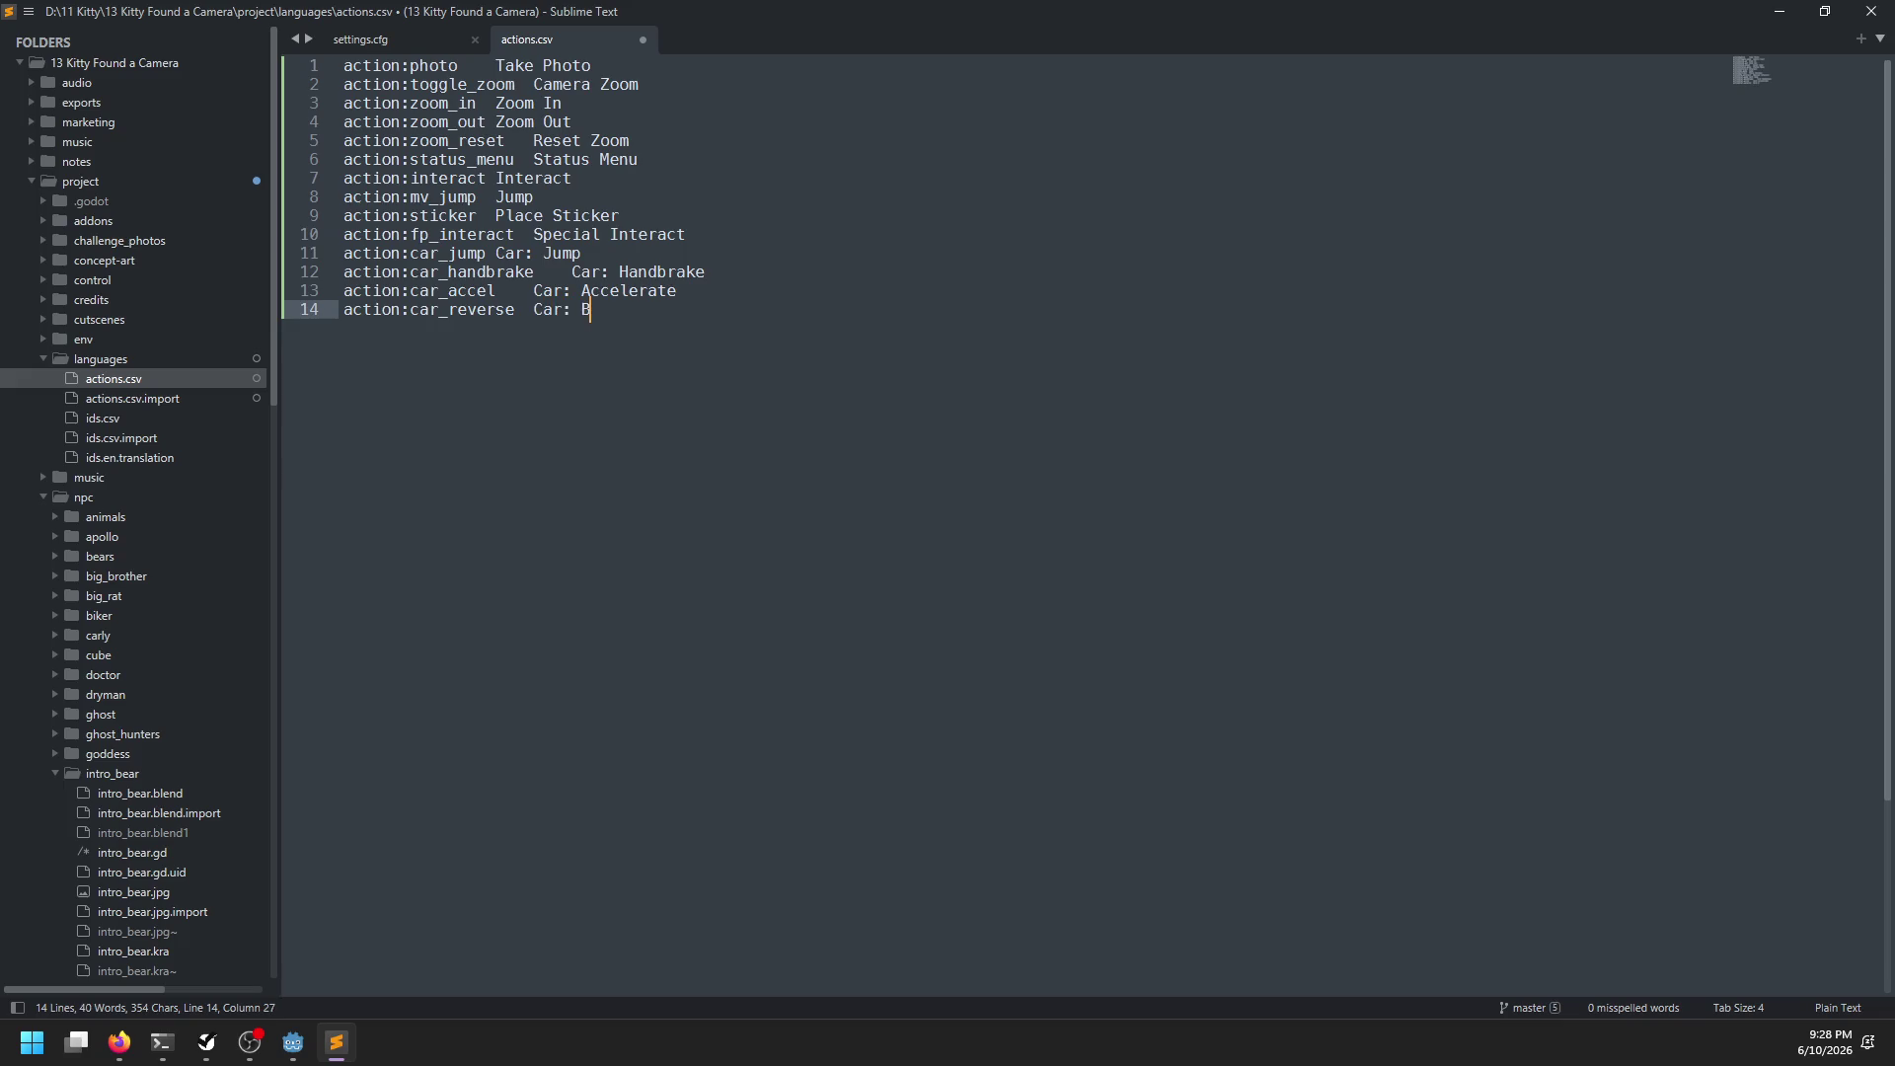
{"action": "key", "text": "ctrl+BackSpace"}
{"action": "type", "text": "e"}
{"action": "key", "text": "ctrl+a"}
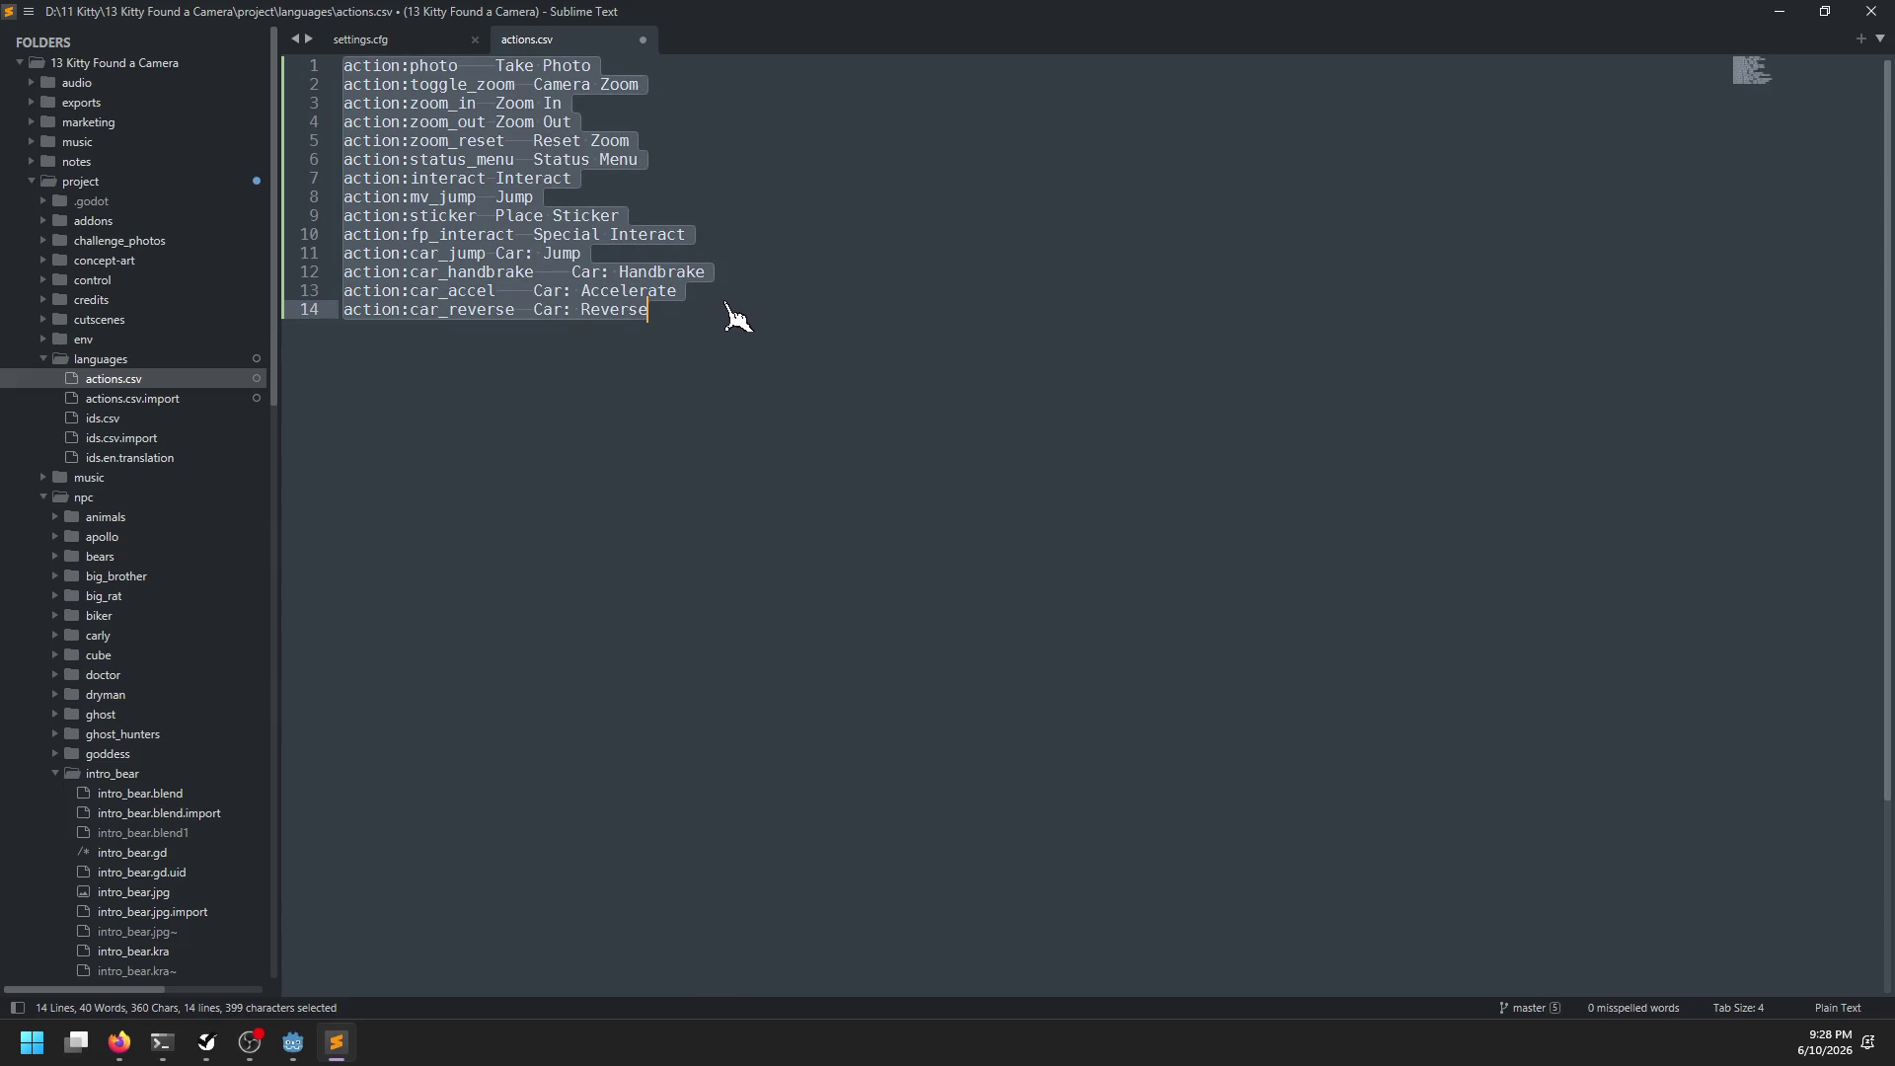
{"action": "left_click", "coordinate": [731, 317]}
{"action": "left_click", "coordinate": [293, 1043]}
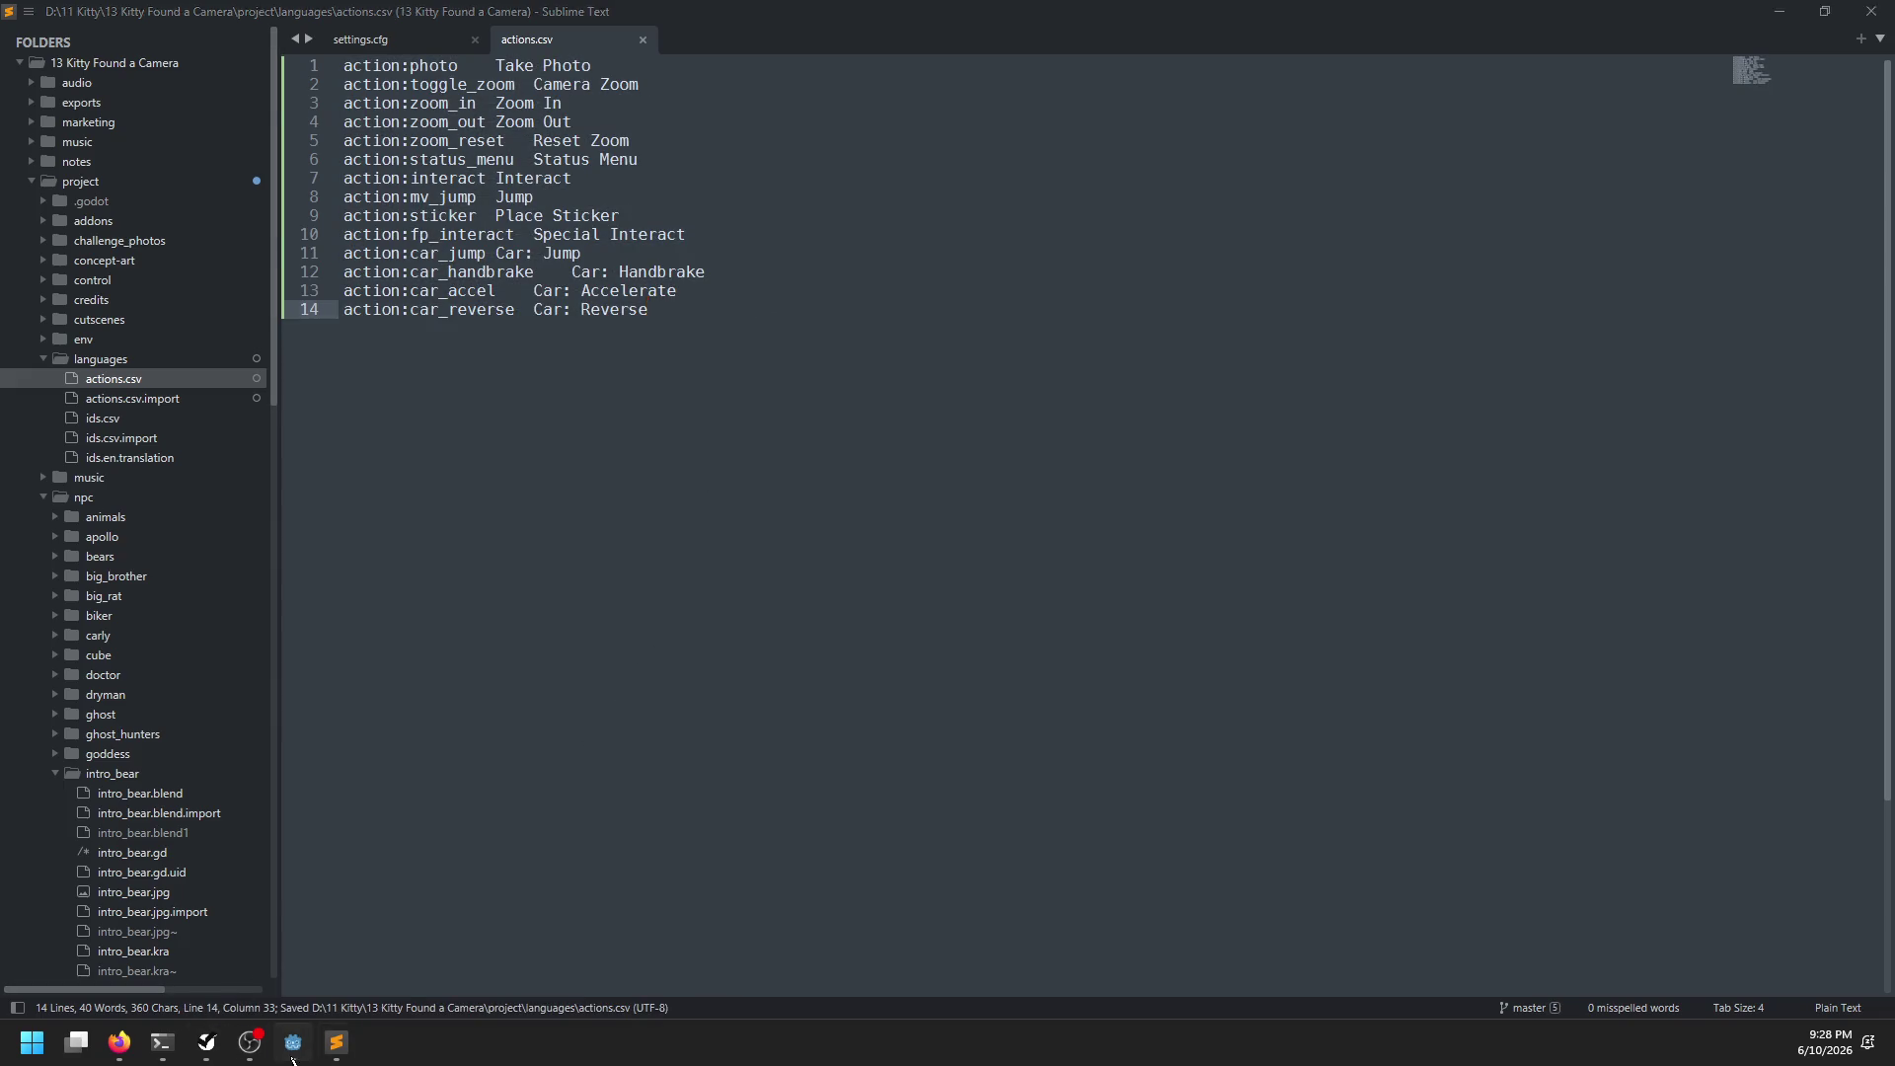
Check Project Settings > Localization for an actions translation, finding none yet
{"action": "left_click", "coordinate": [91, 48]}
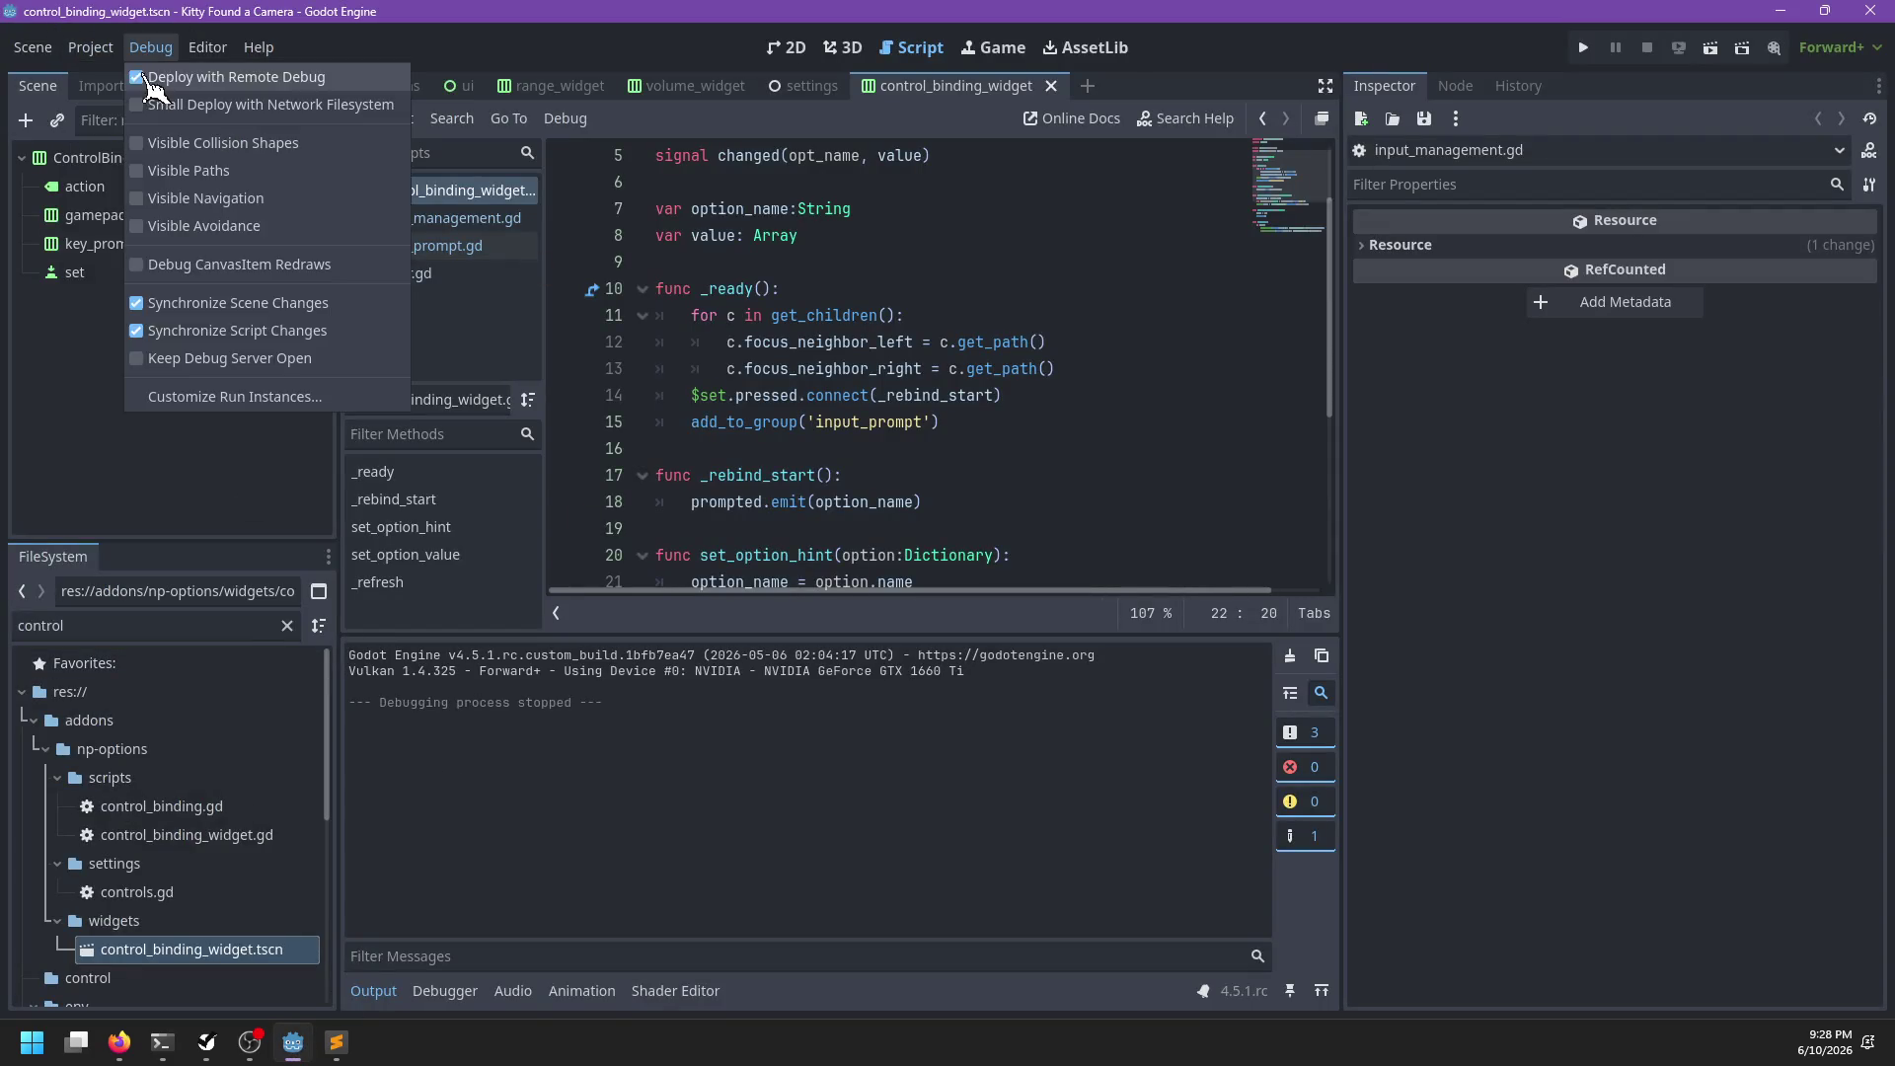
{"action": "left_click", "coordinate": [91, 48]}
{"action": "left_click", "coordinate": [99, 52]}
{"action": "left_click", "coordinate": [116, 79]}
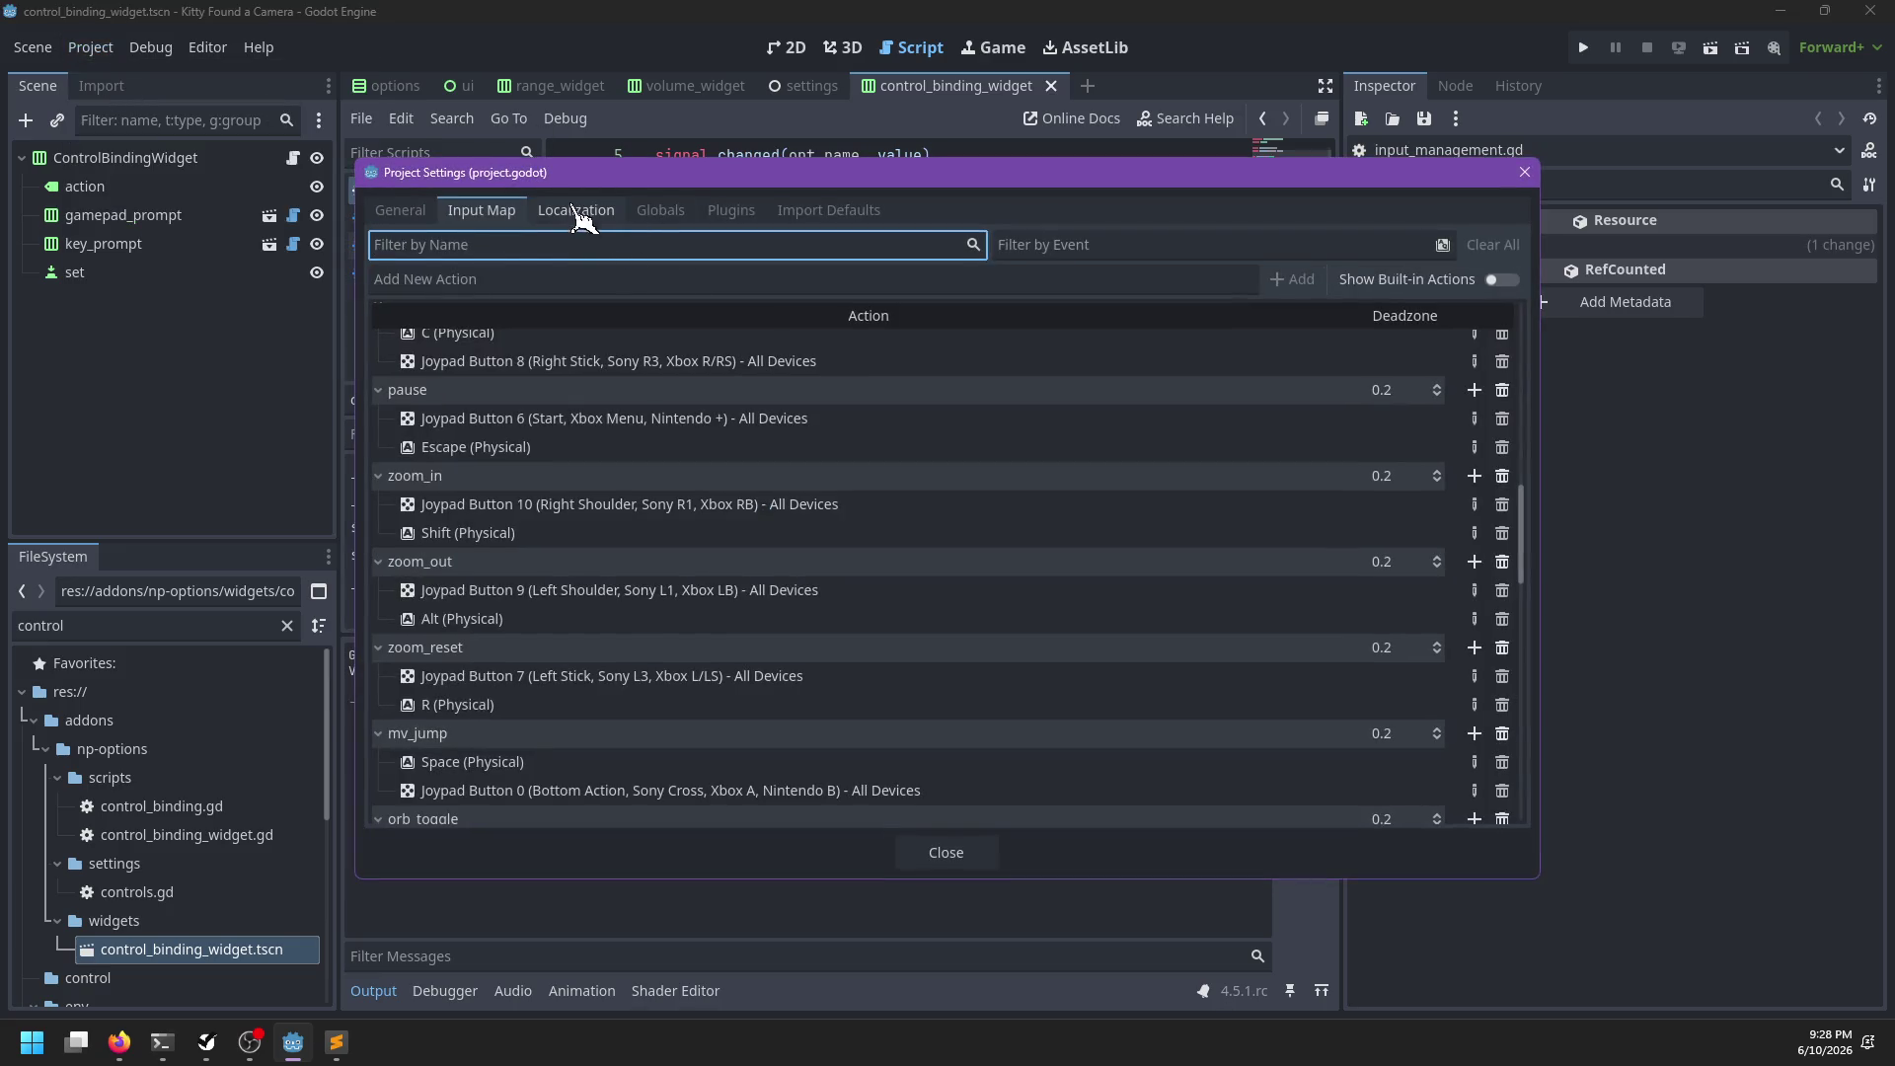
{"action": "left_click", "coordinate": [576, 210]}
{"action": "left_click", "coordinate": [1498, 279]}
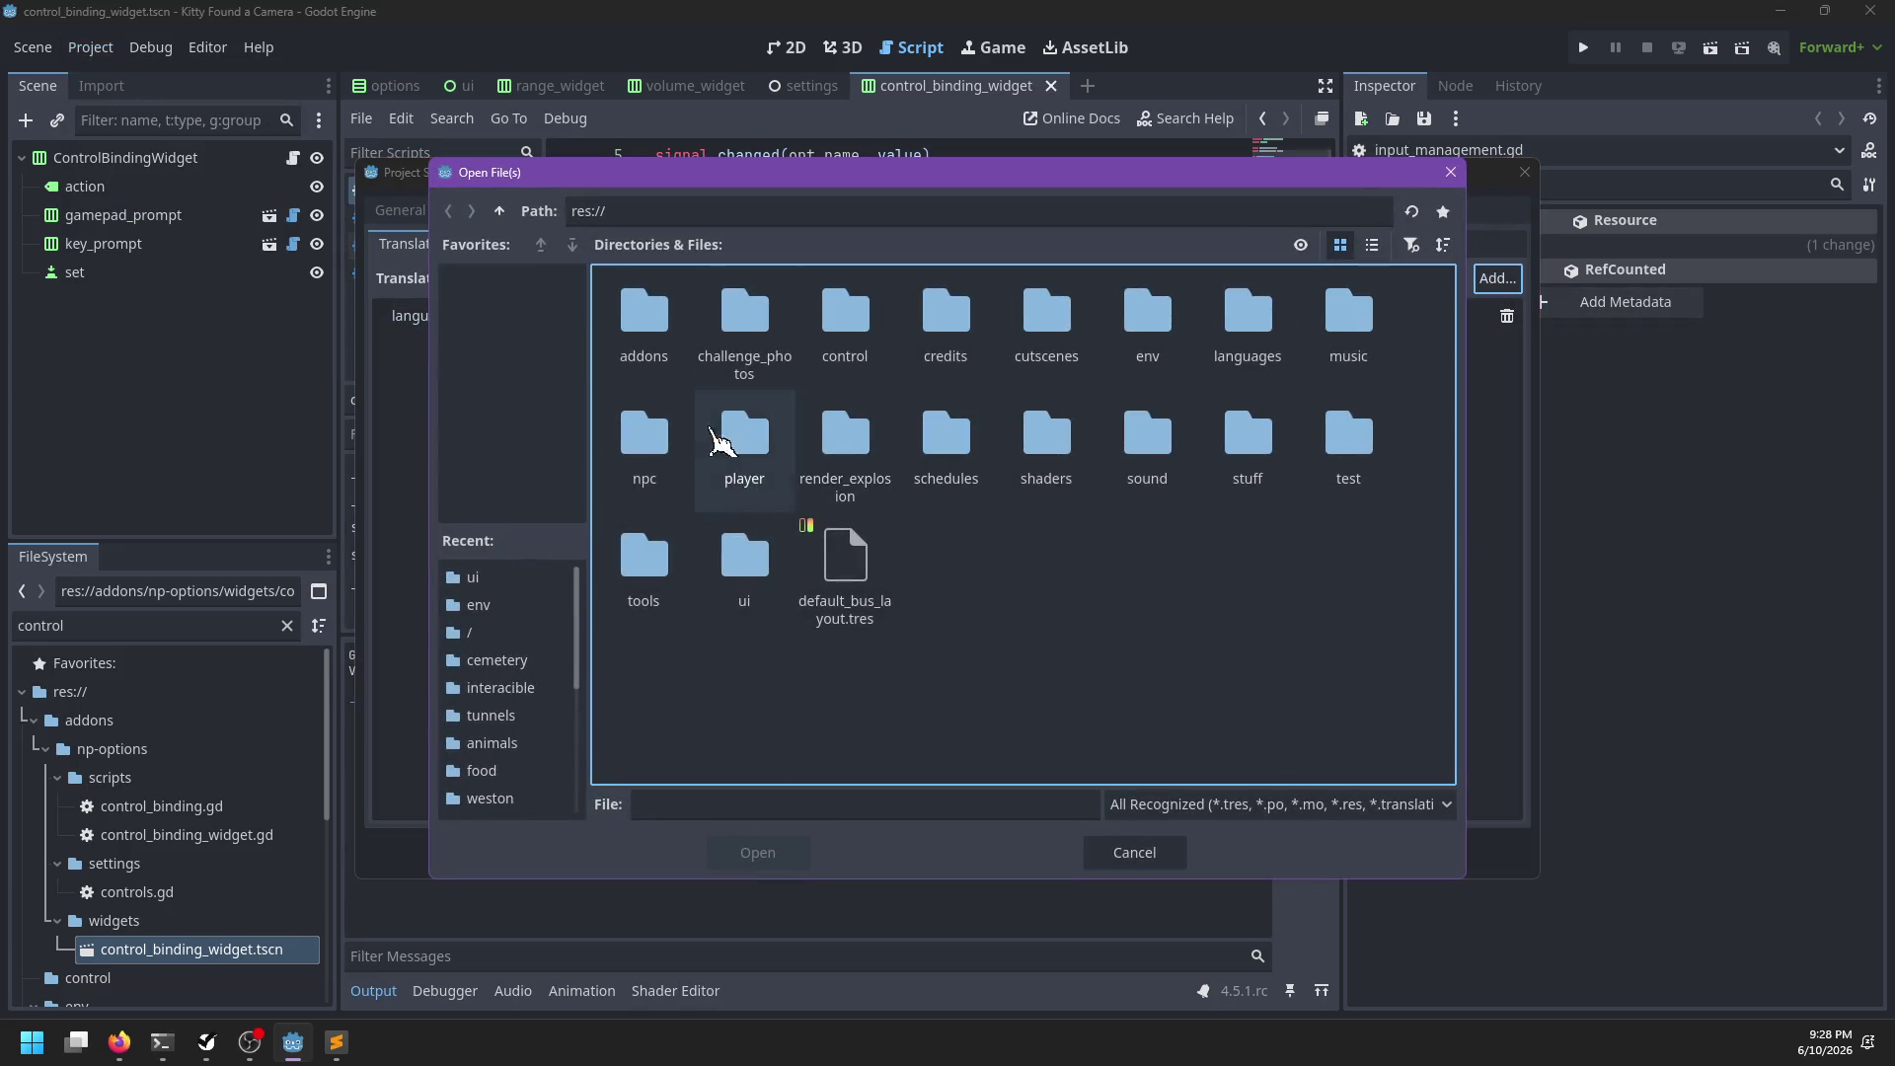
{"action": "double_click", "coordinate": [1245, 355]}
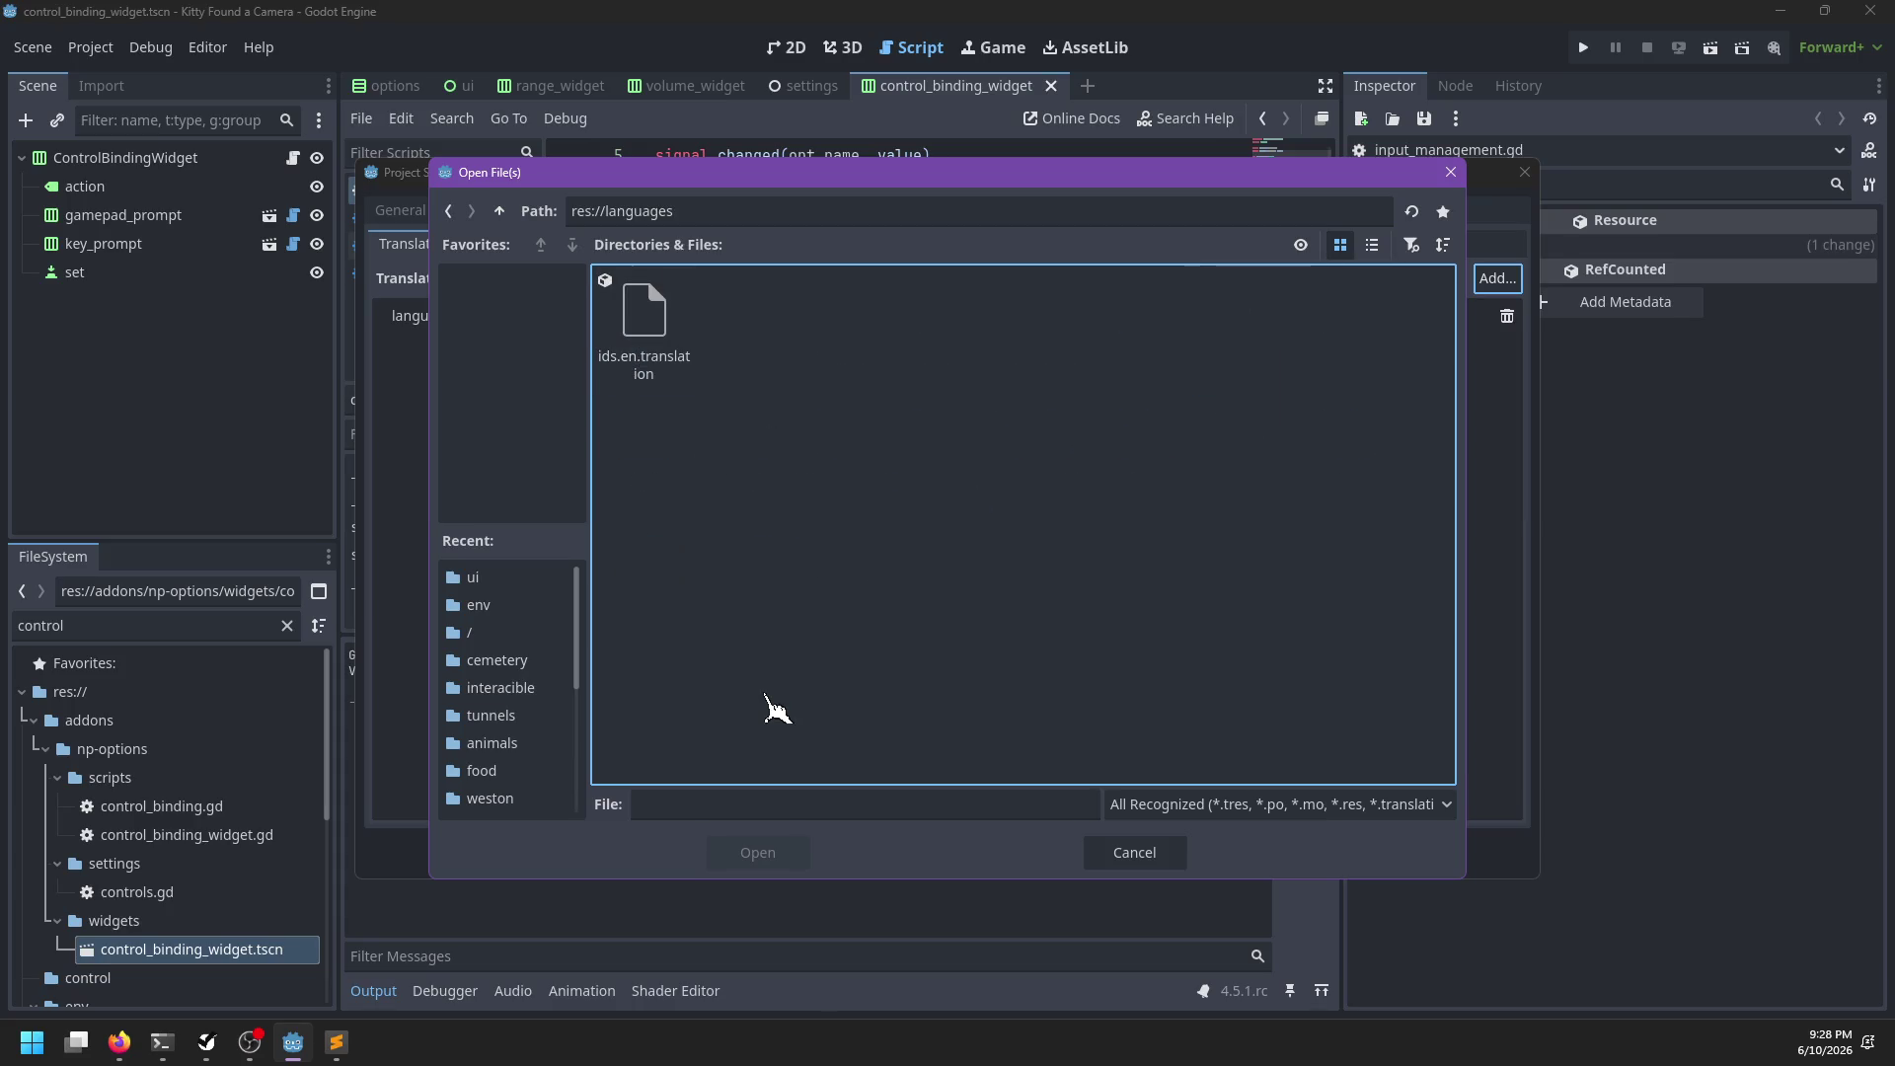
{"action": "left_click", "coordinate": [1172, 863]}
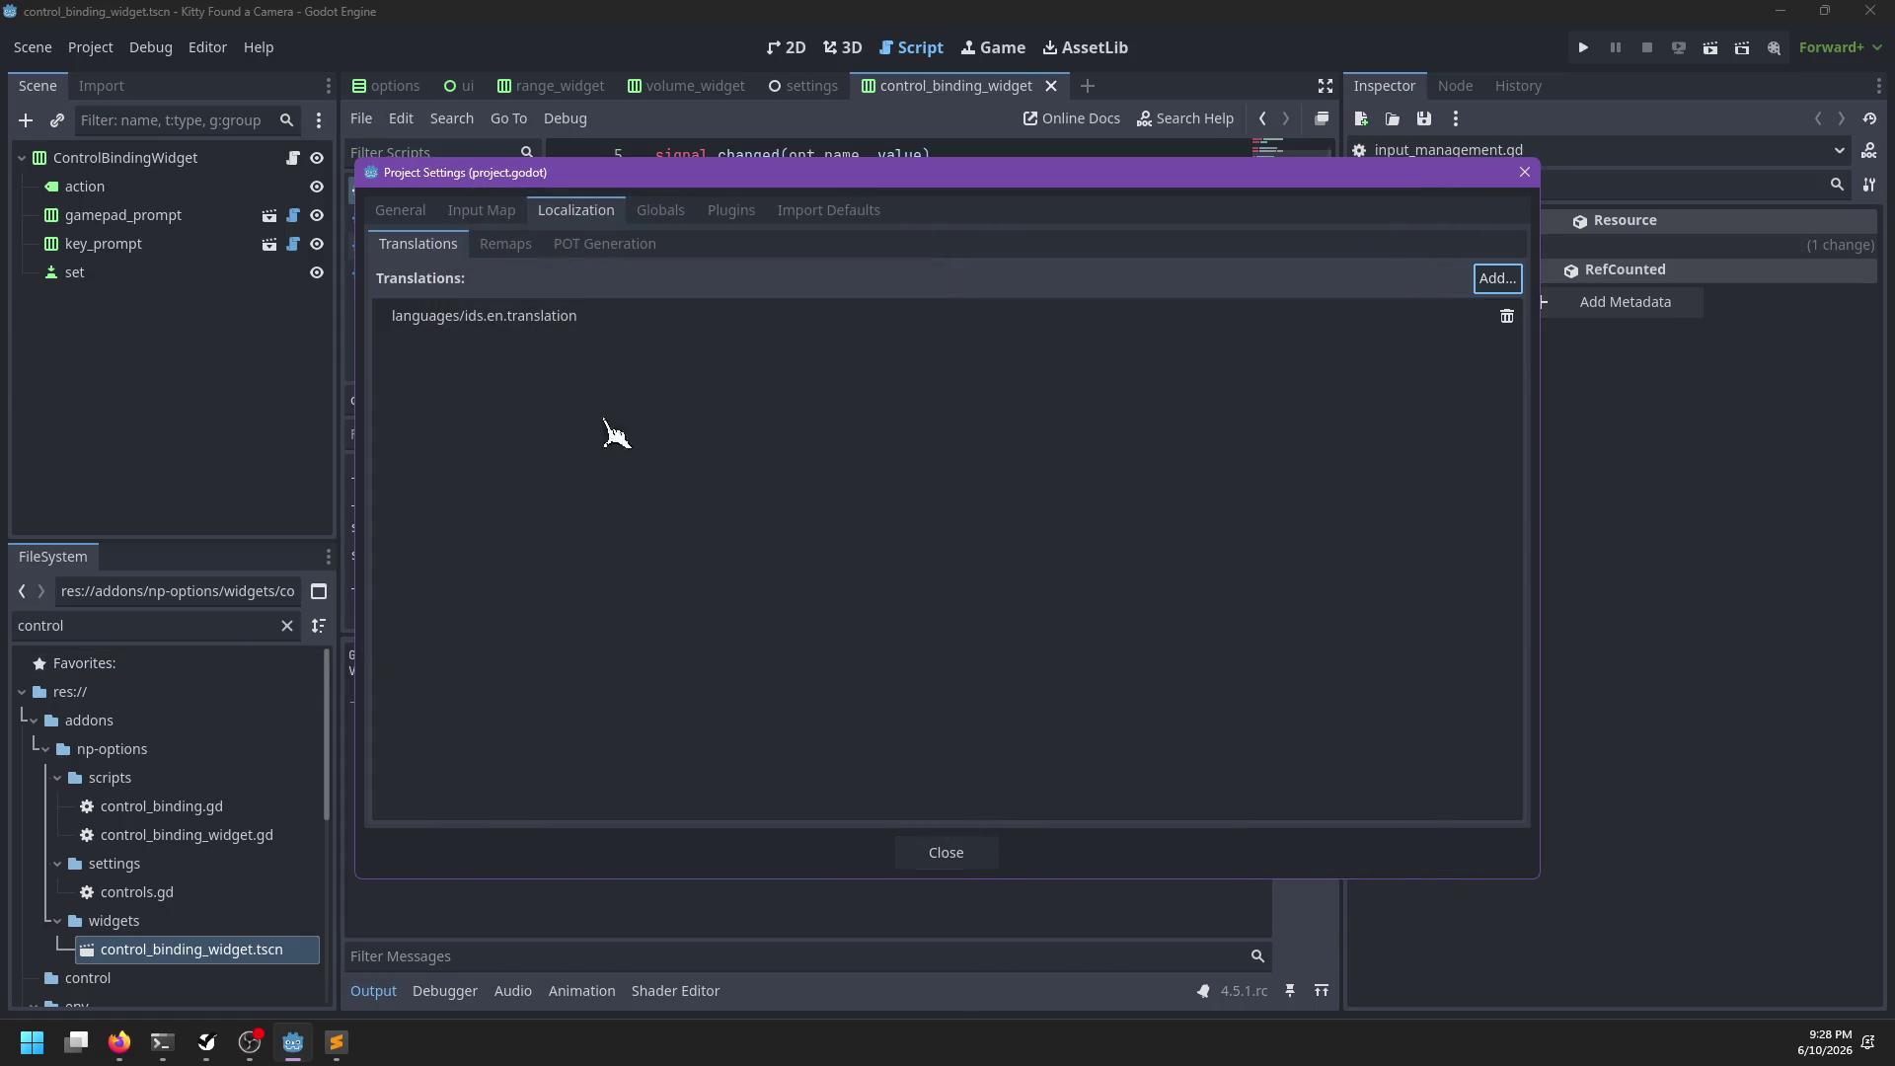
{"action": "left_click", "coordinate": [507, 247]}
{"action": "left_click", "coordinate": [435, 254]}
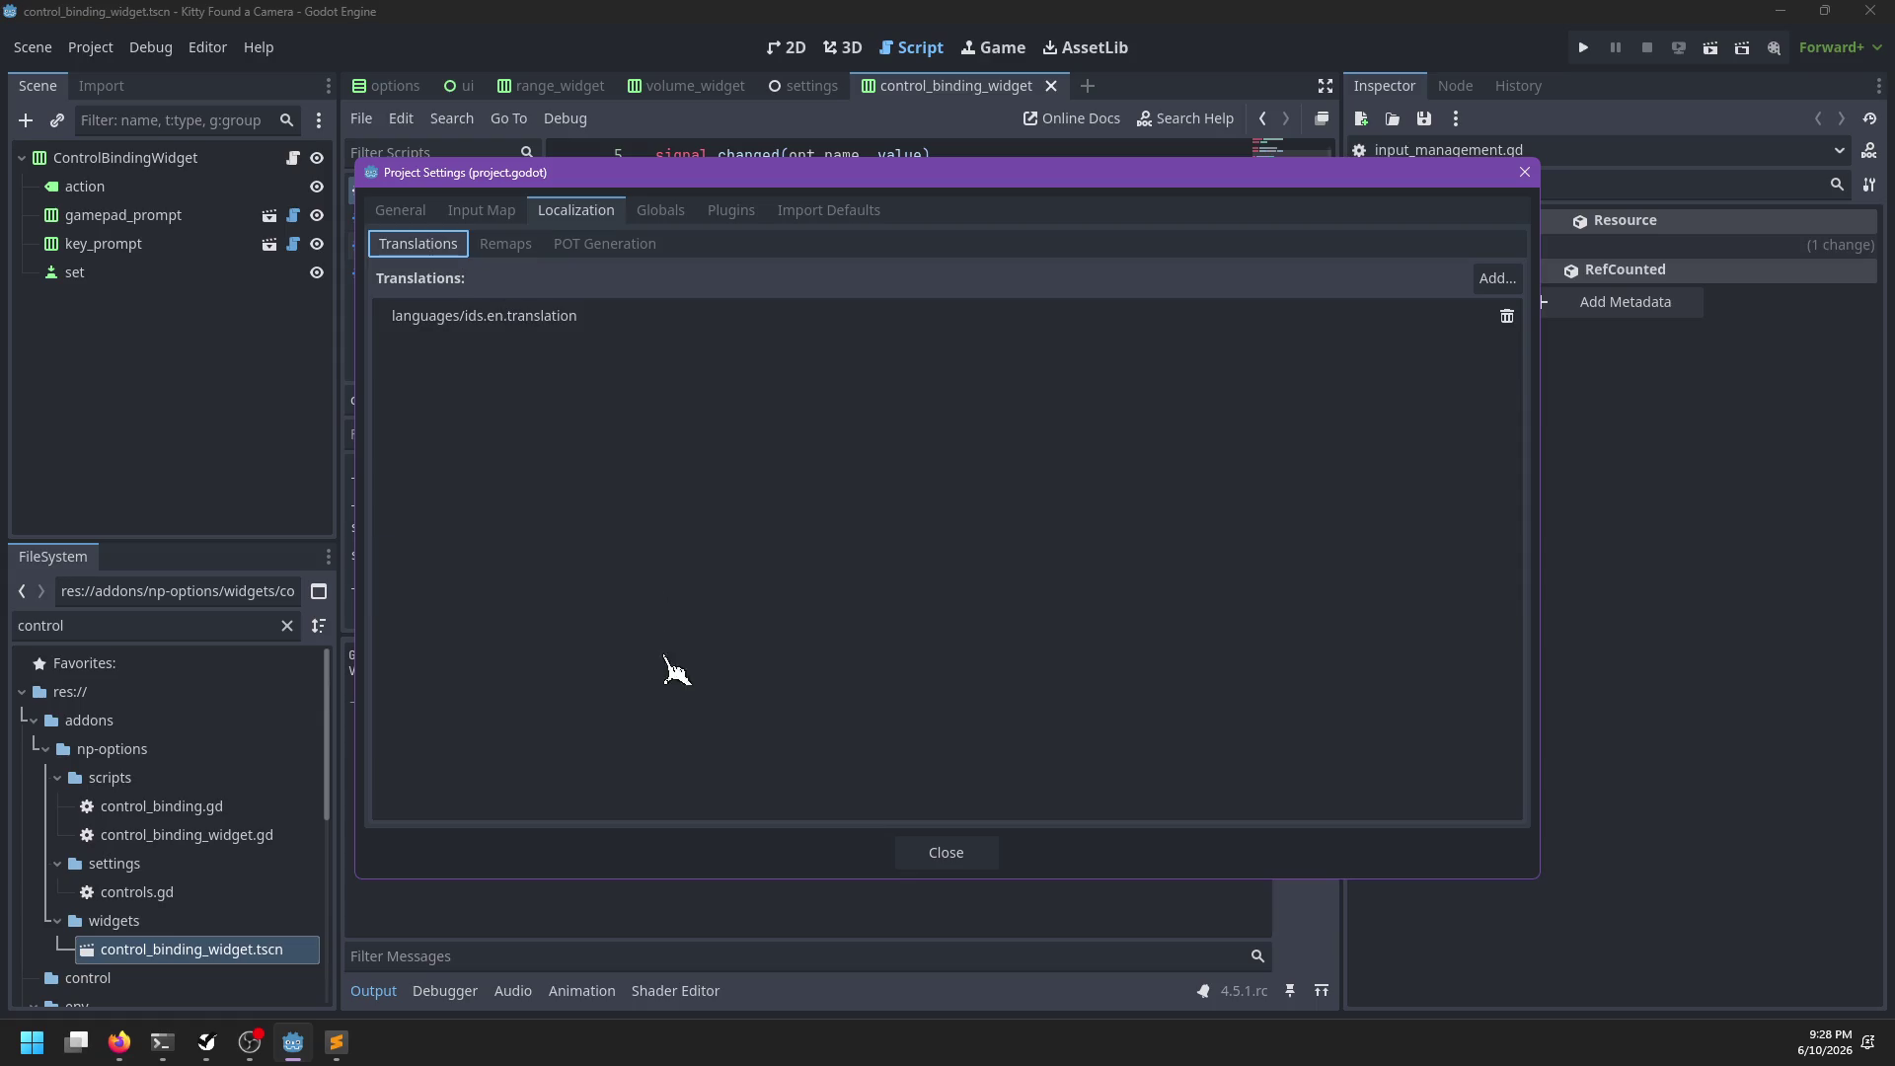
{"action": "left_click", "coordinate": [947, 849]}
Filter the FileSystem to 'cs', select actions.csv and set its import delimiter to Tab
{"action": "double_click", "coordinate": [188, 625]}
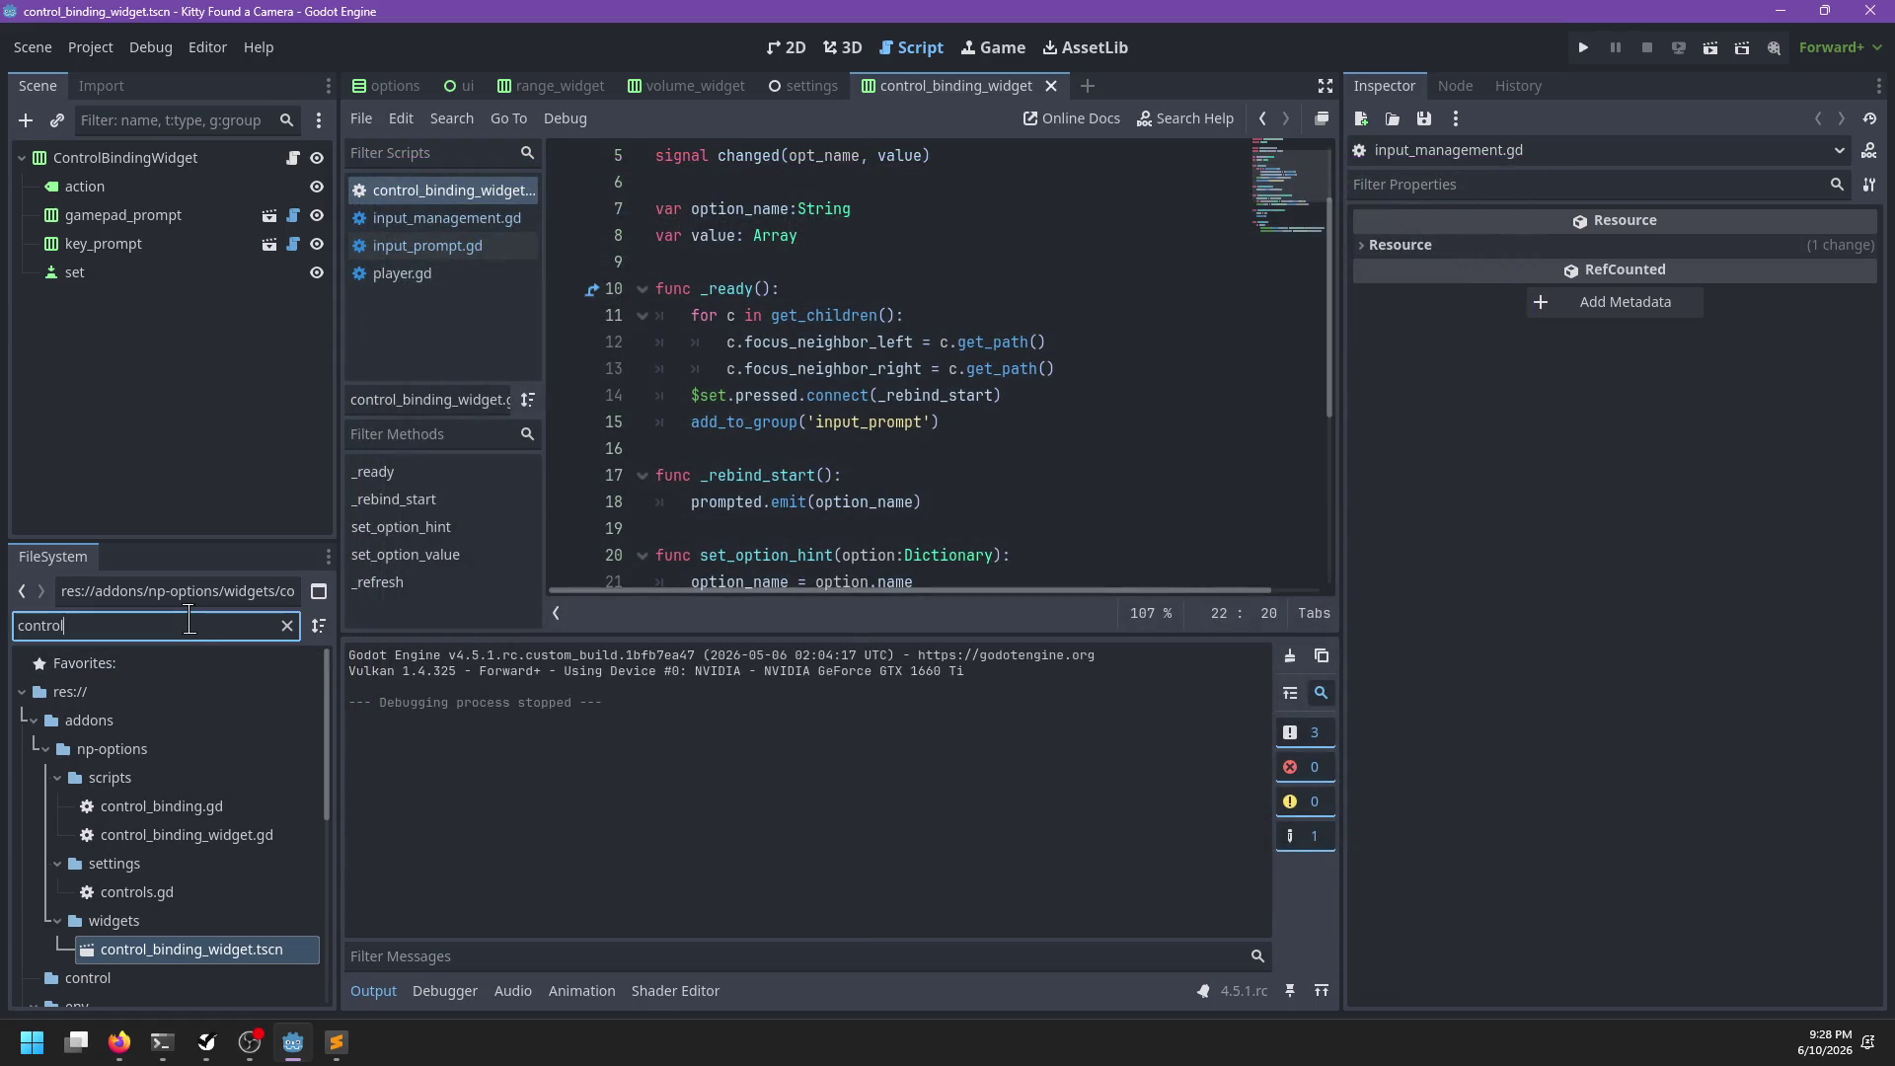
{"action": "type", "text": "csbv"}
{"action": "key", "text": "BackSpace"}
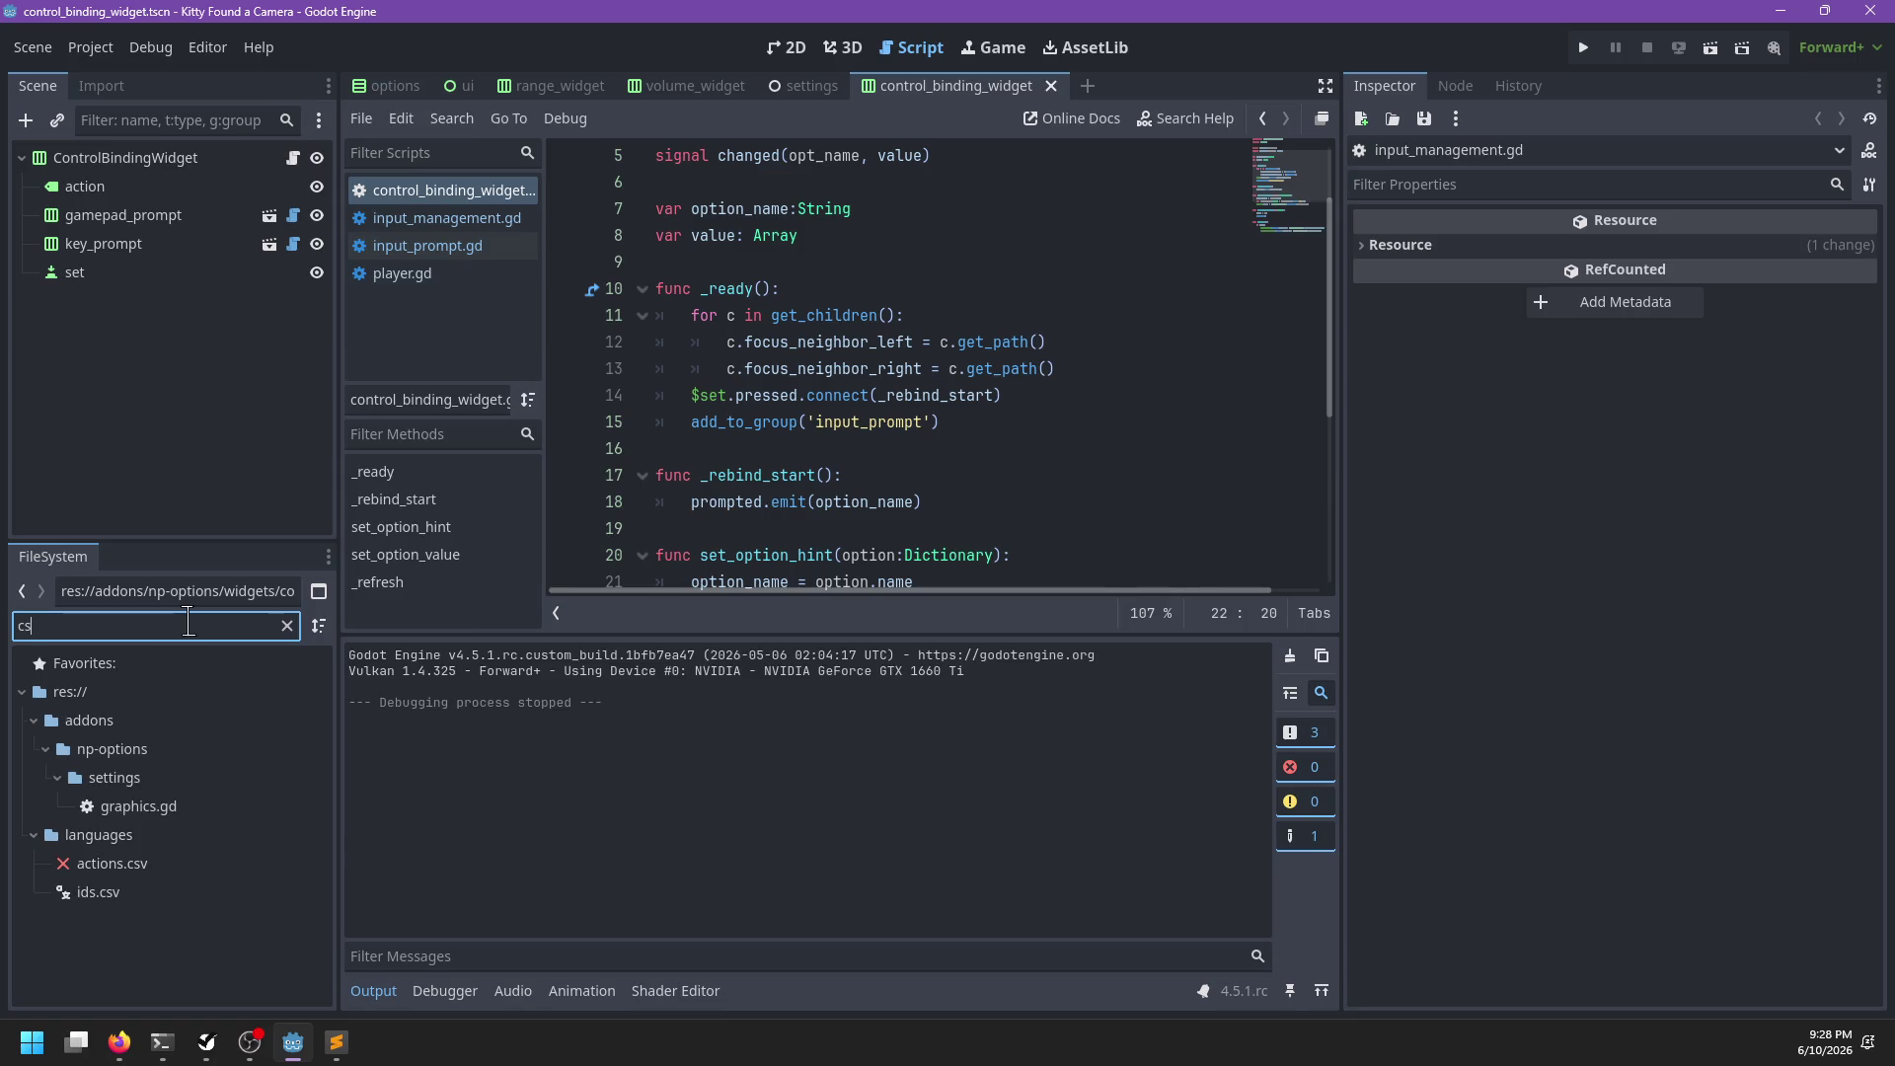
{"action": "left_click", "coordinate": [112, 864]}
{"action": "left_click", "coordinate": [107, 87]}
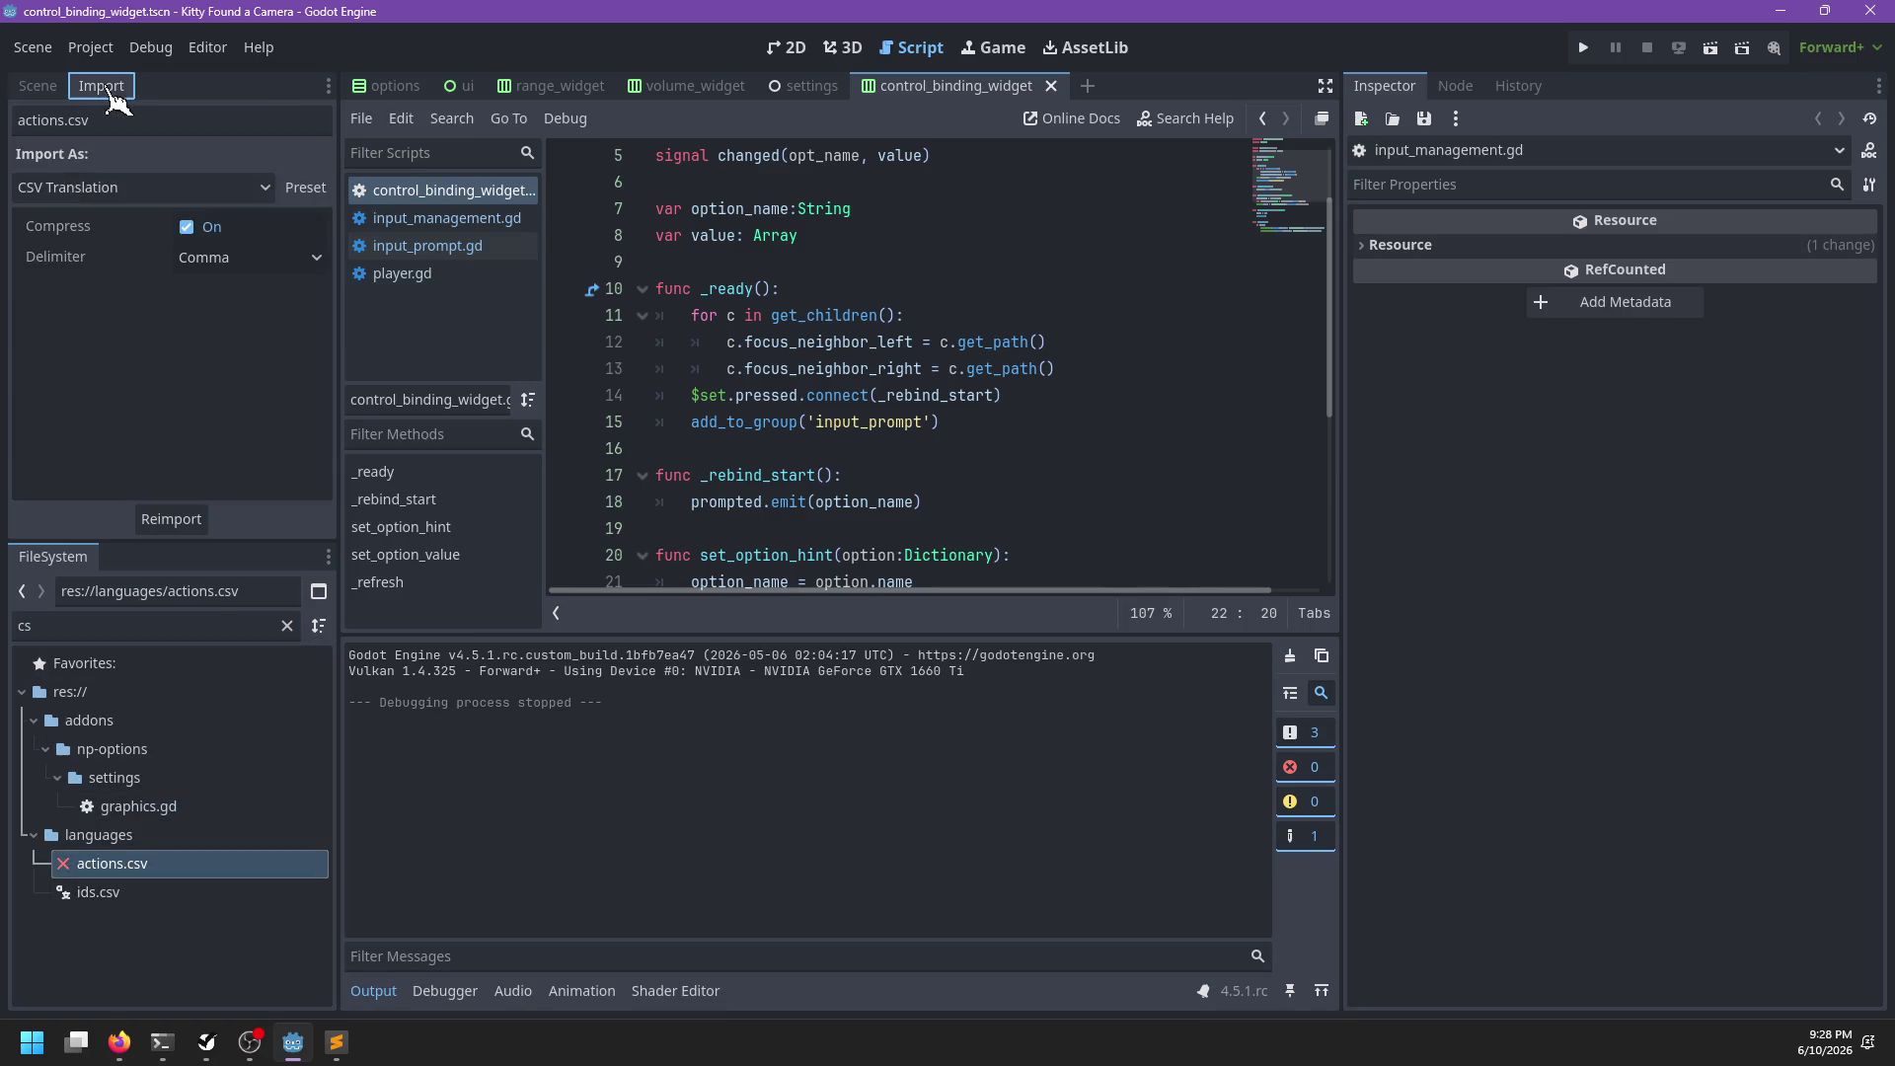
{"action": "left_click", "coordinate": [253, 256]}
{"action": "left_click", "coordinate": [242, 343]}
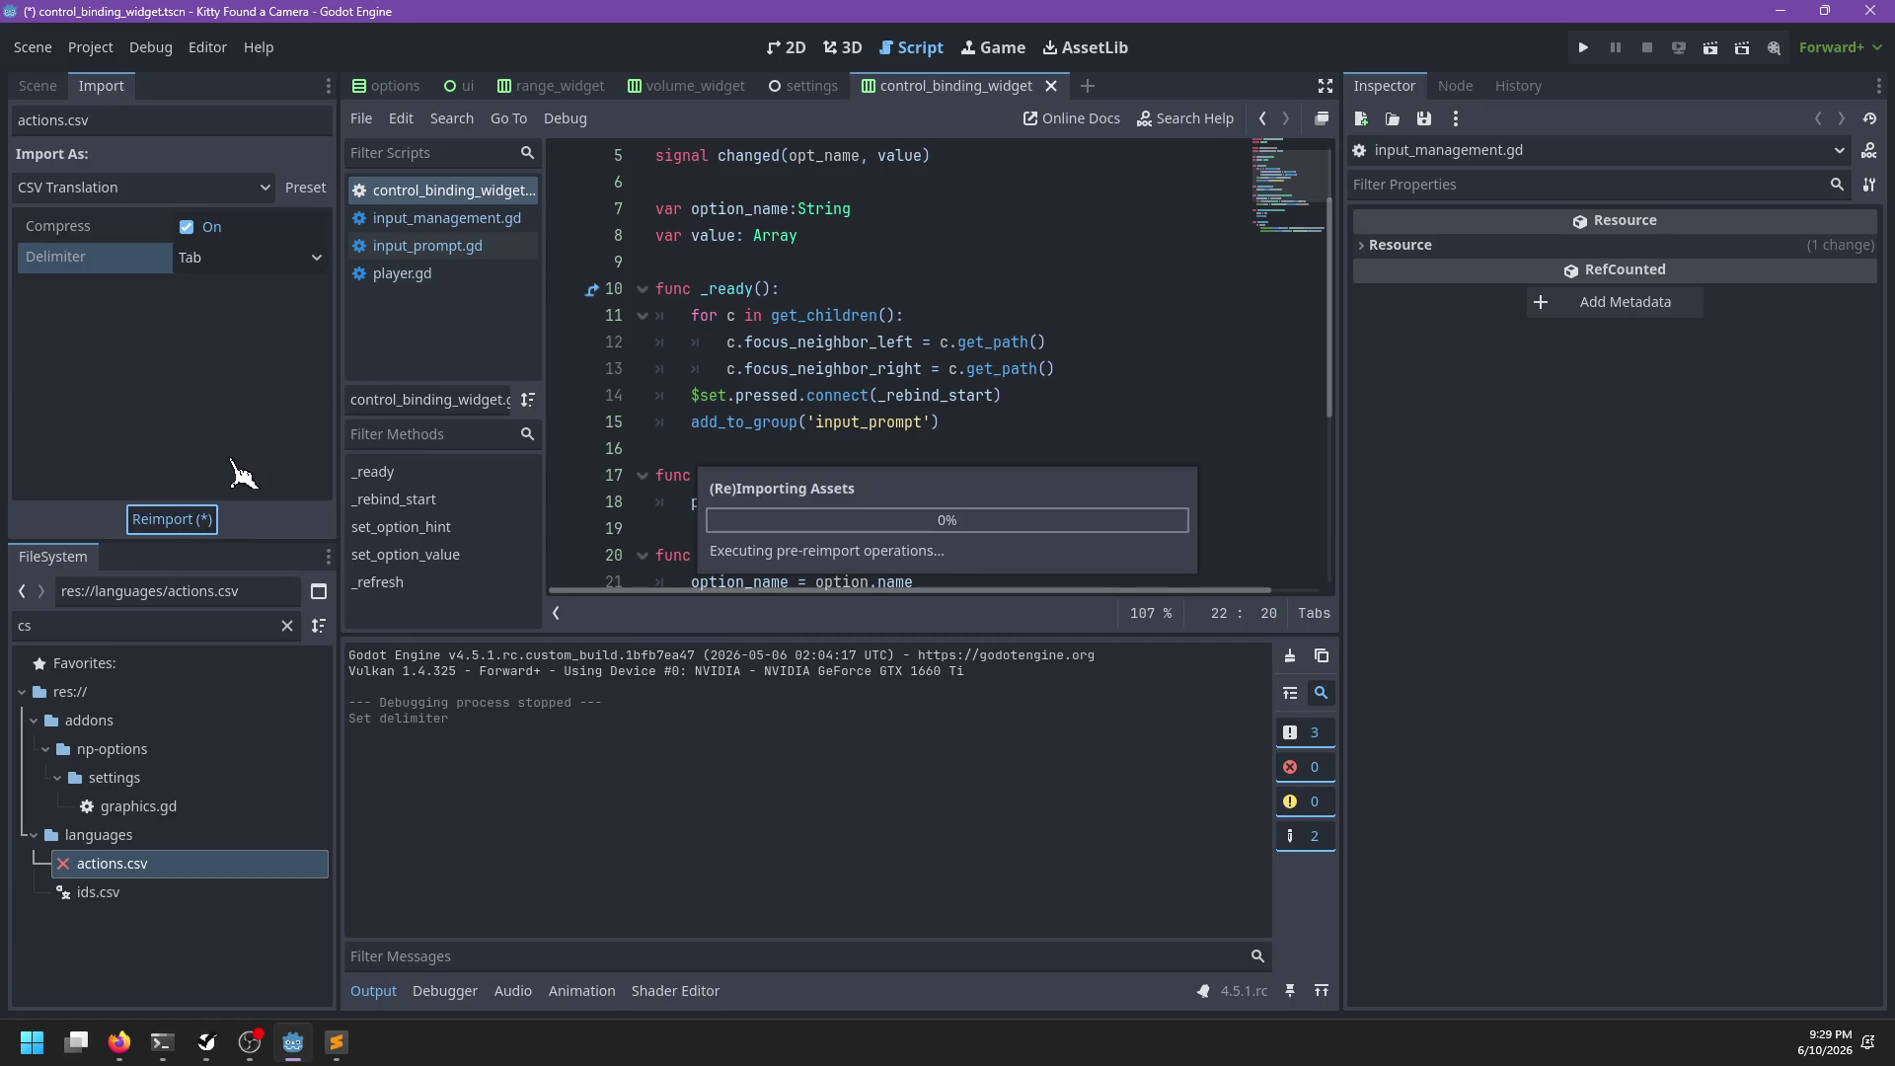
Reopen Localization and pick the newly generated actions translation file to add
{"action": "left_click", "coordinate": [90, 48]}
{"action": "left_click", "coordinate": [127, 76]}
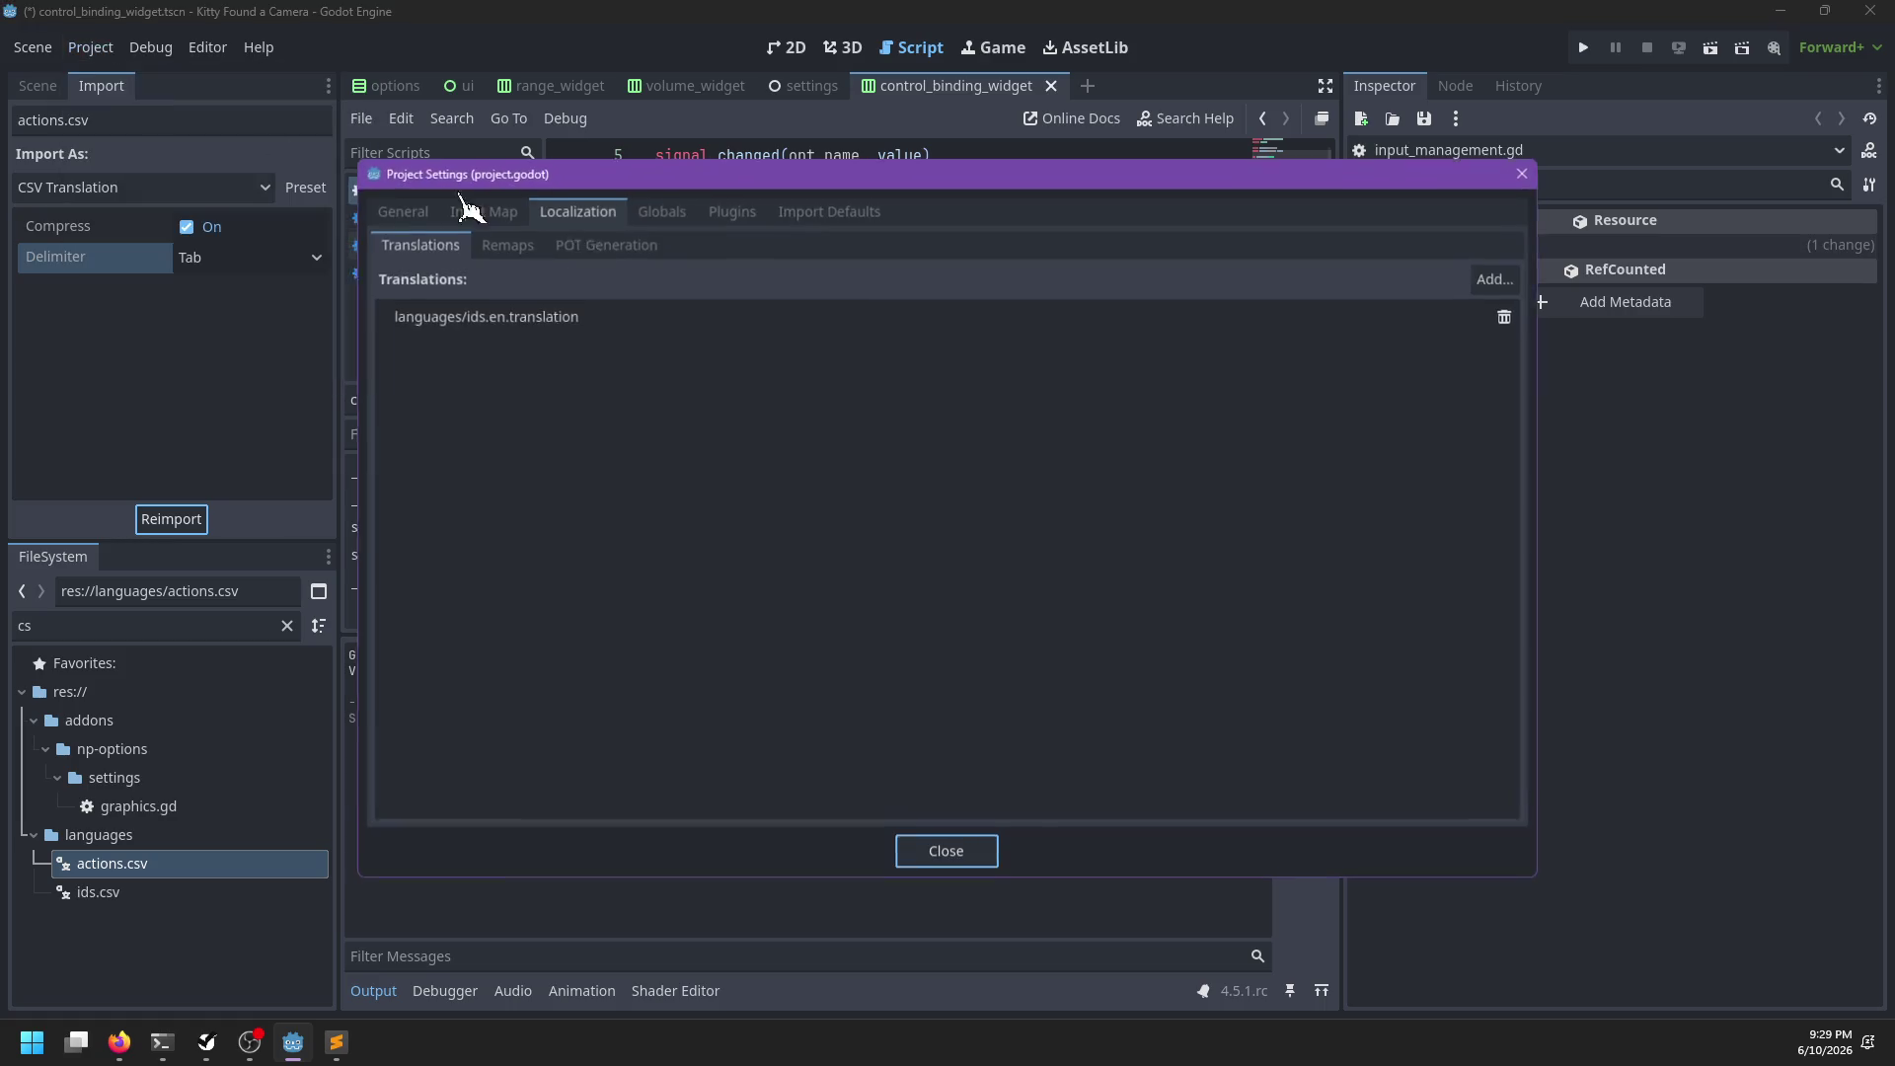
{"action": "left_click", "coordinate": [1496, 278]}
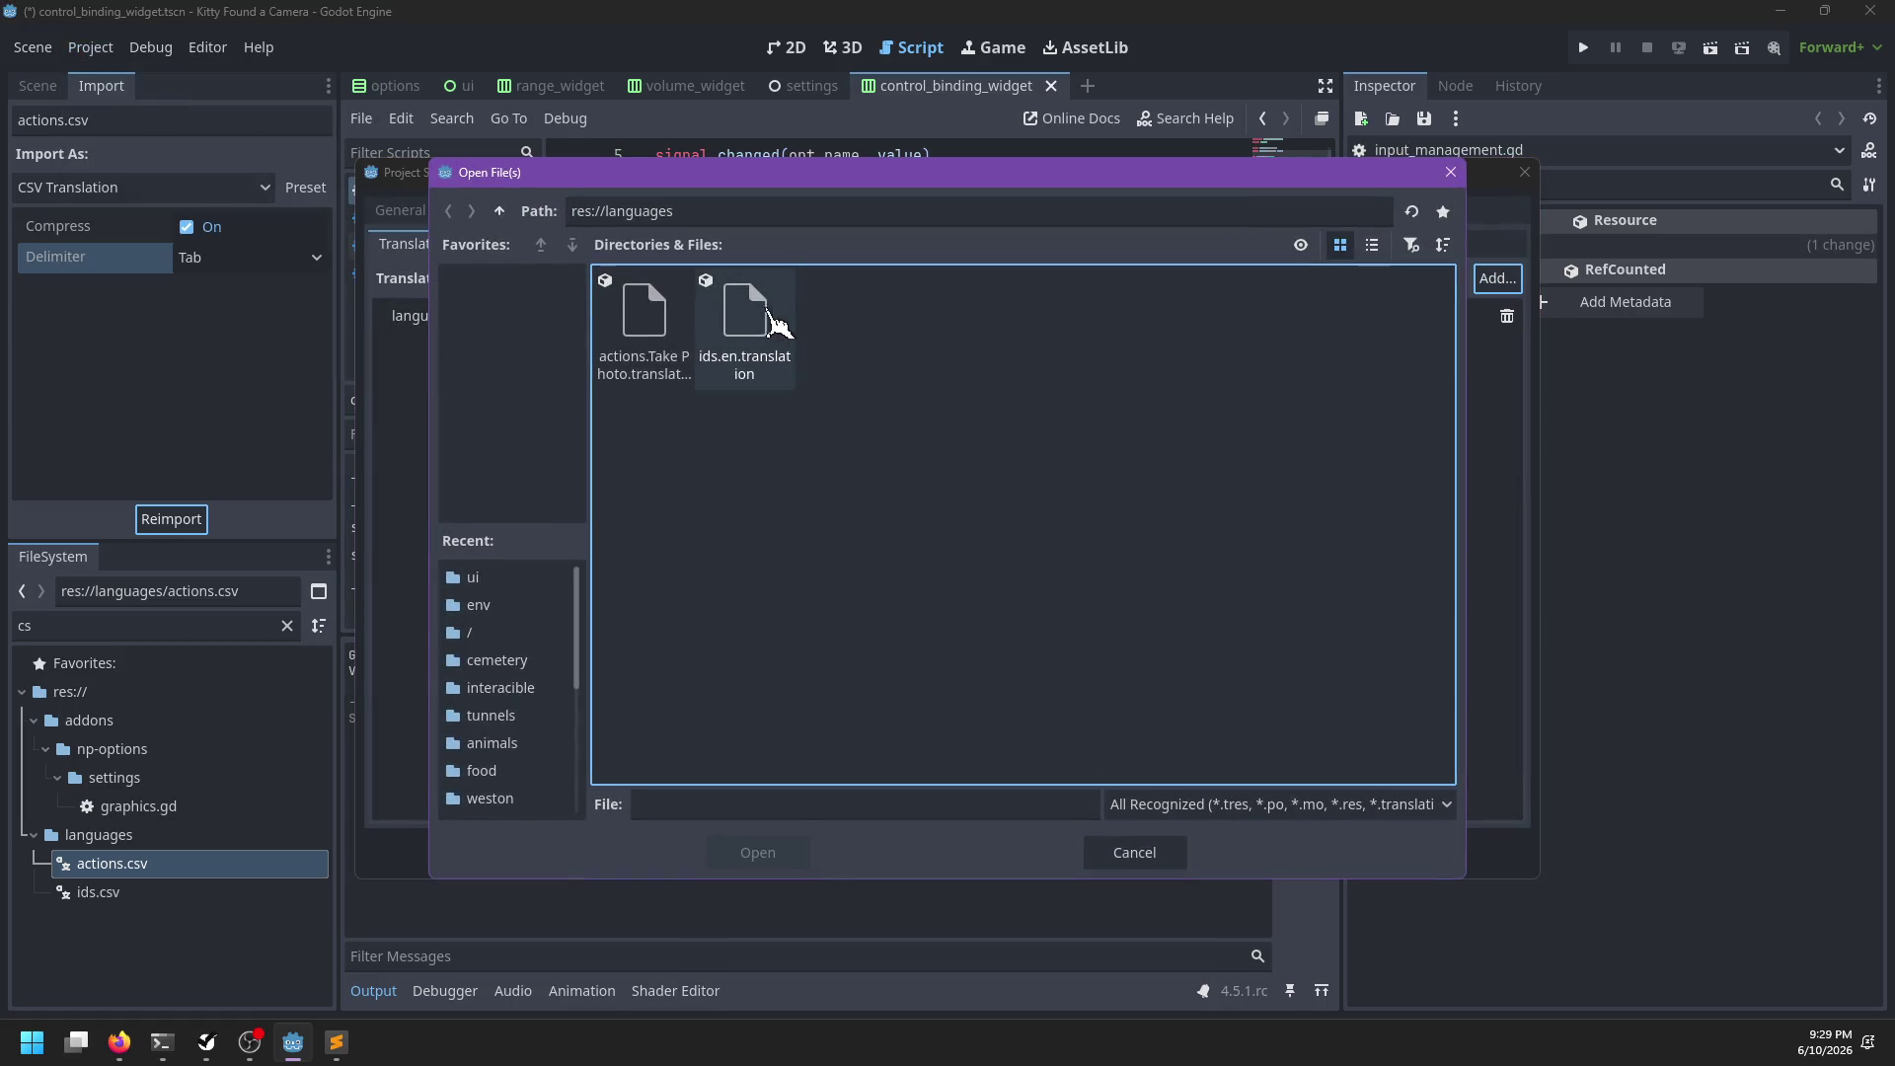
{"action": "left_click", "coordinate": [670, 330]}
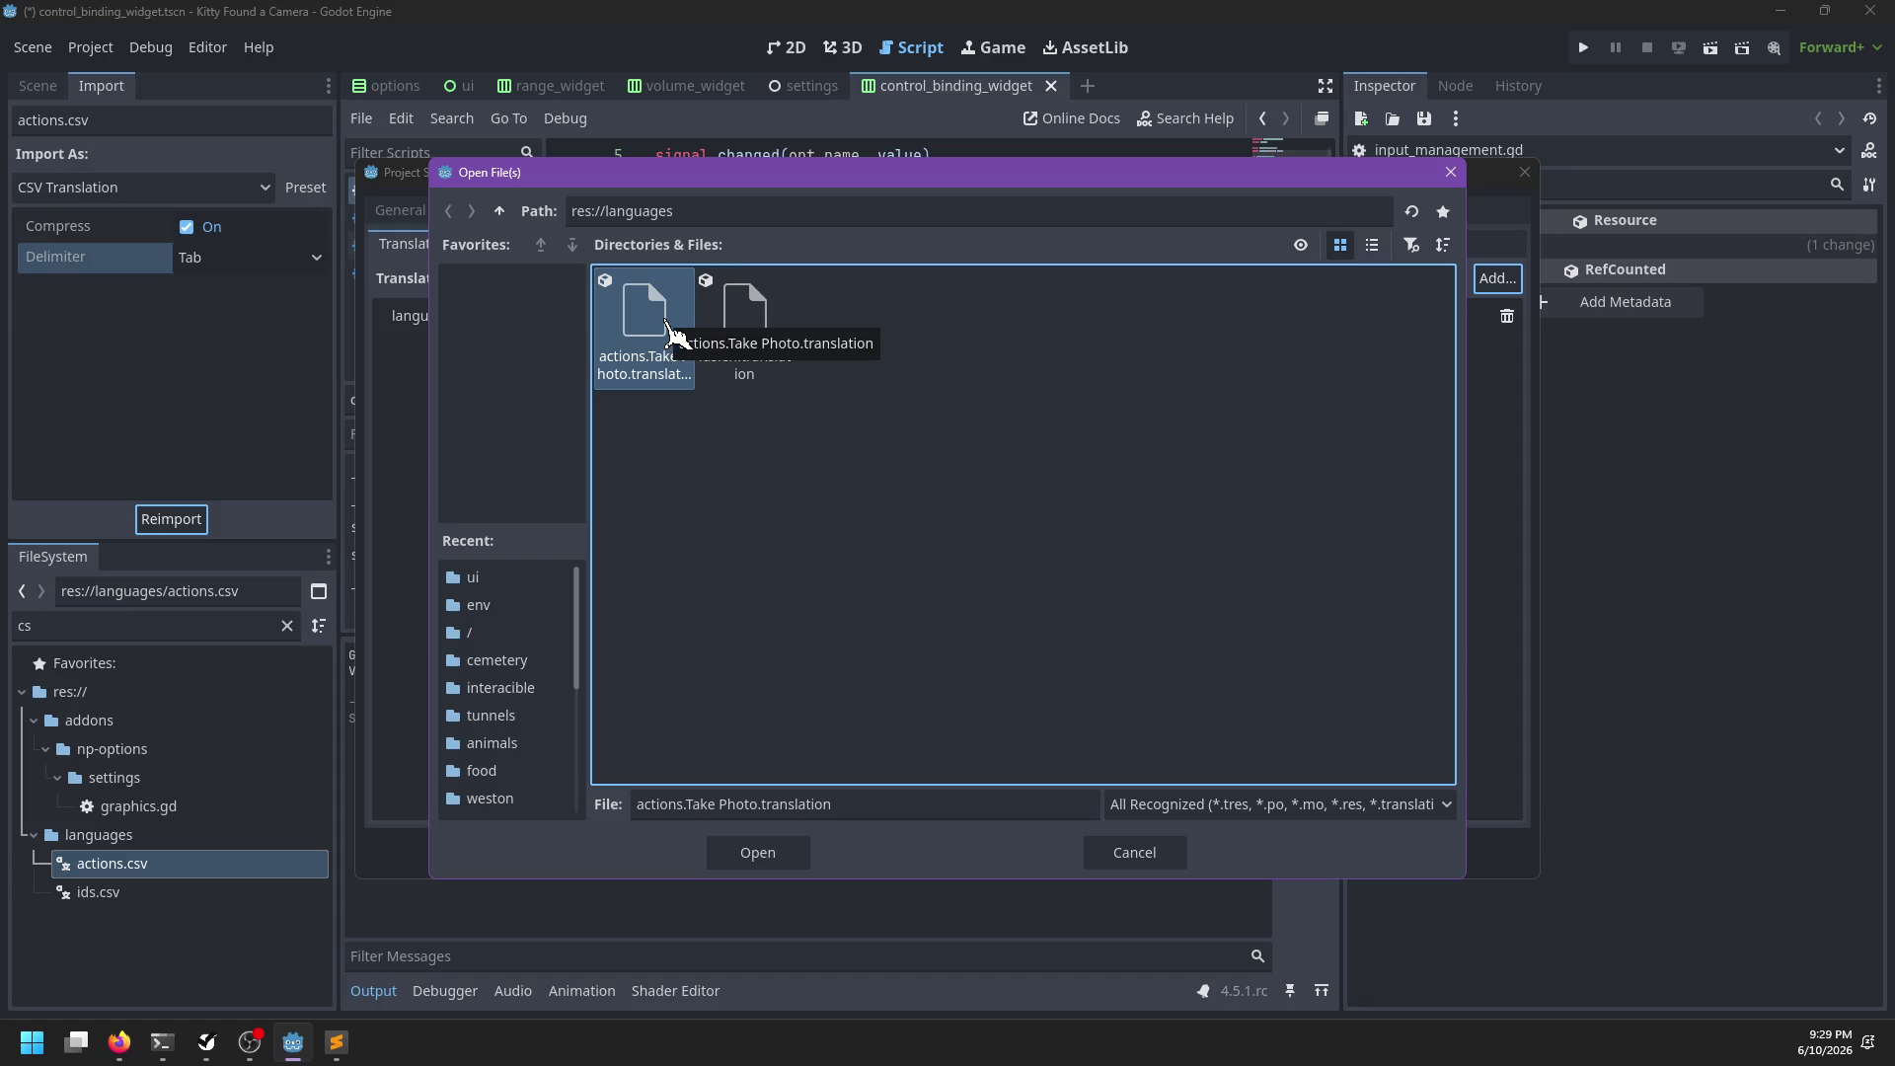
{"action": "key", "text": "alt+Tab"}
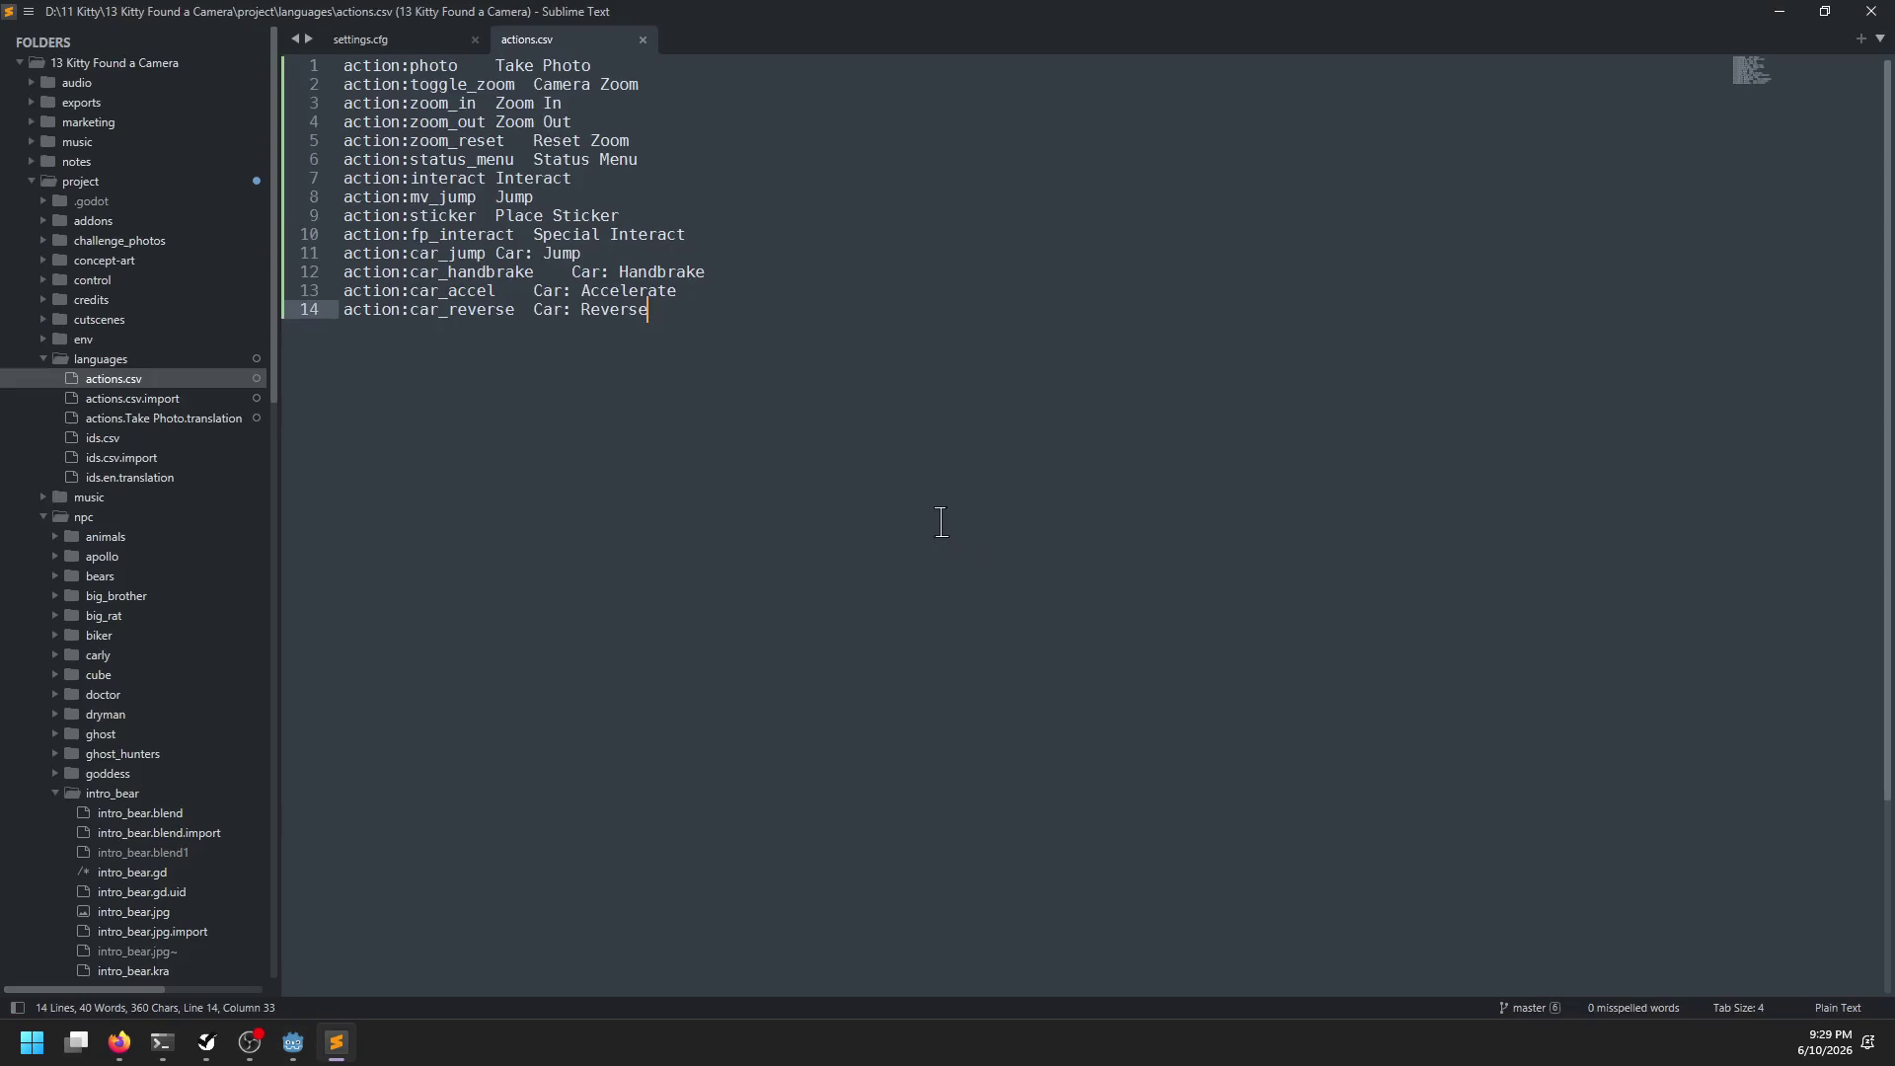
Insert a keys/en header line atop actions.csv, following ids.csv's format, and save it
{"action": "key", "text": "Return"}
{"action": "key", "text": "Up"}
{"action": "left_click", "coordinate": [132, 443]}
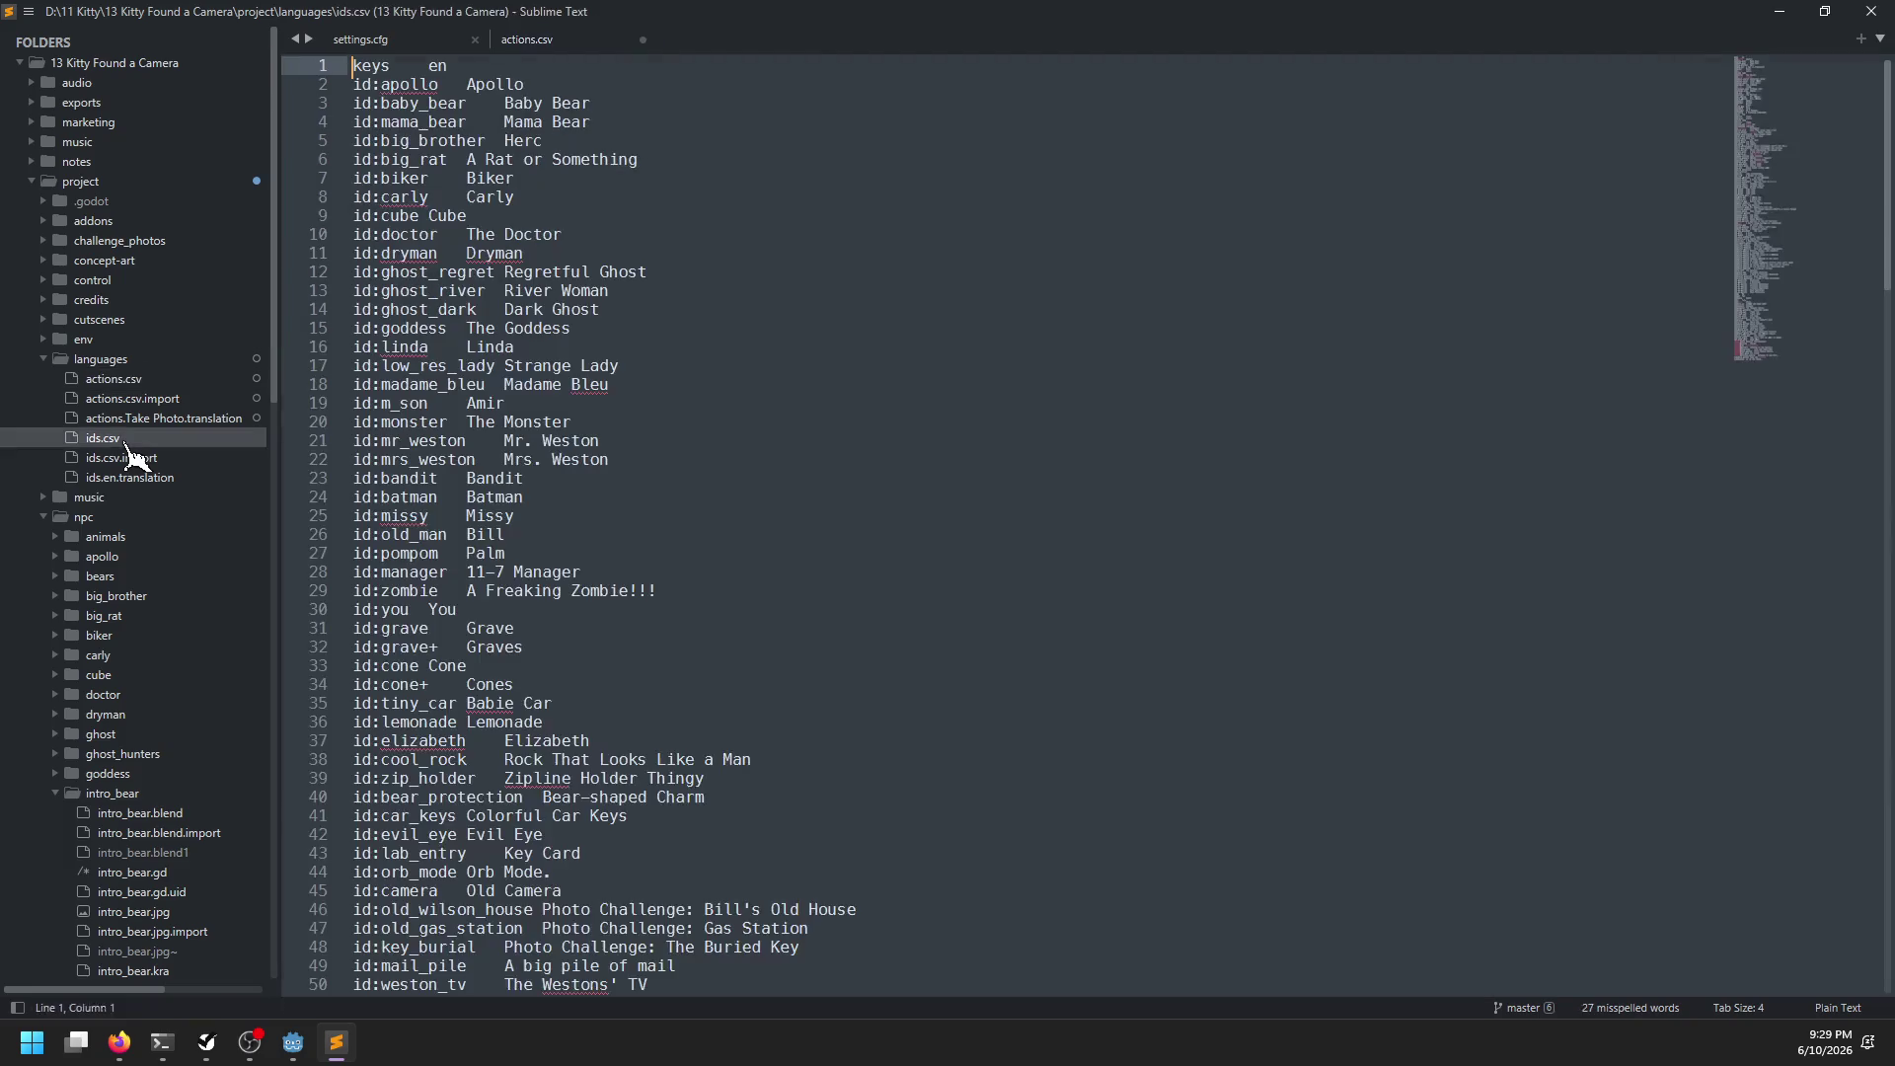
{"action": "left_click", "coordinate": [156, 381]}
{"action": "type", "text": "key"}
{"action": "type", "text": "en"}
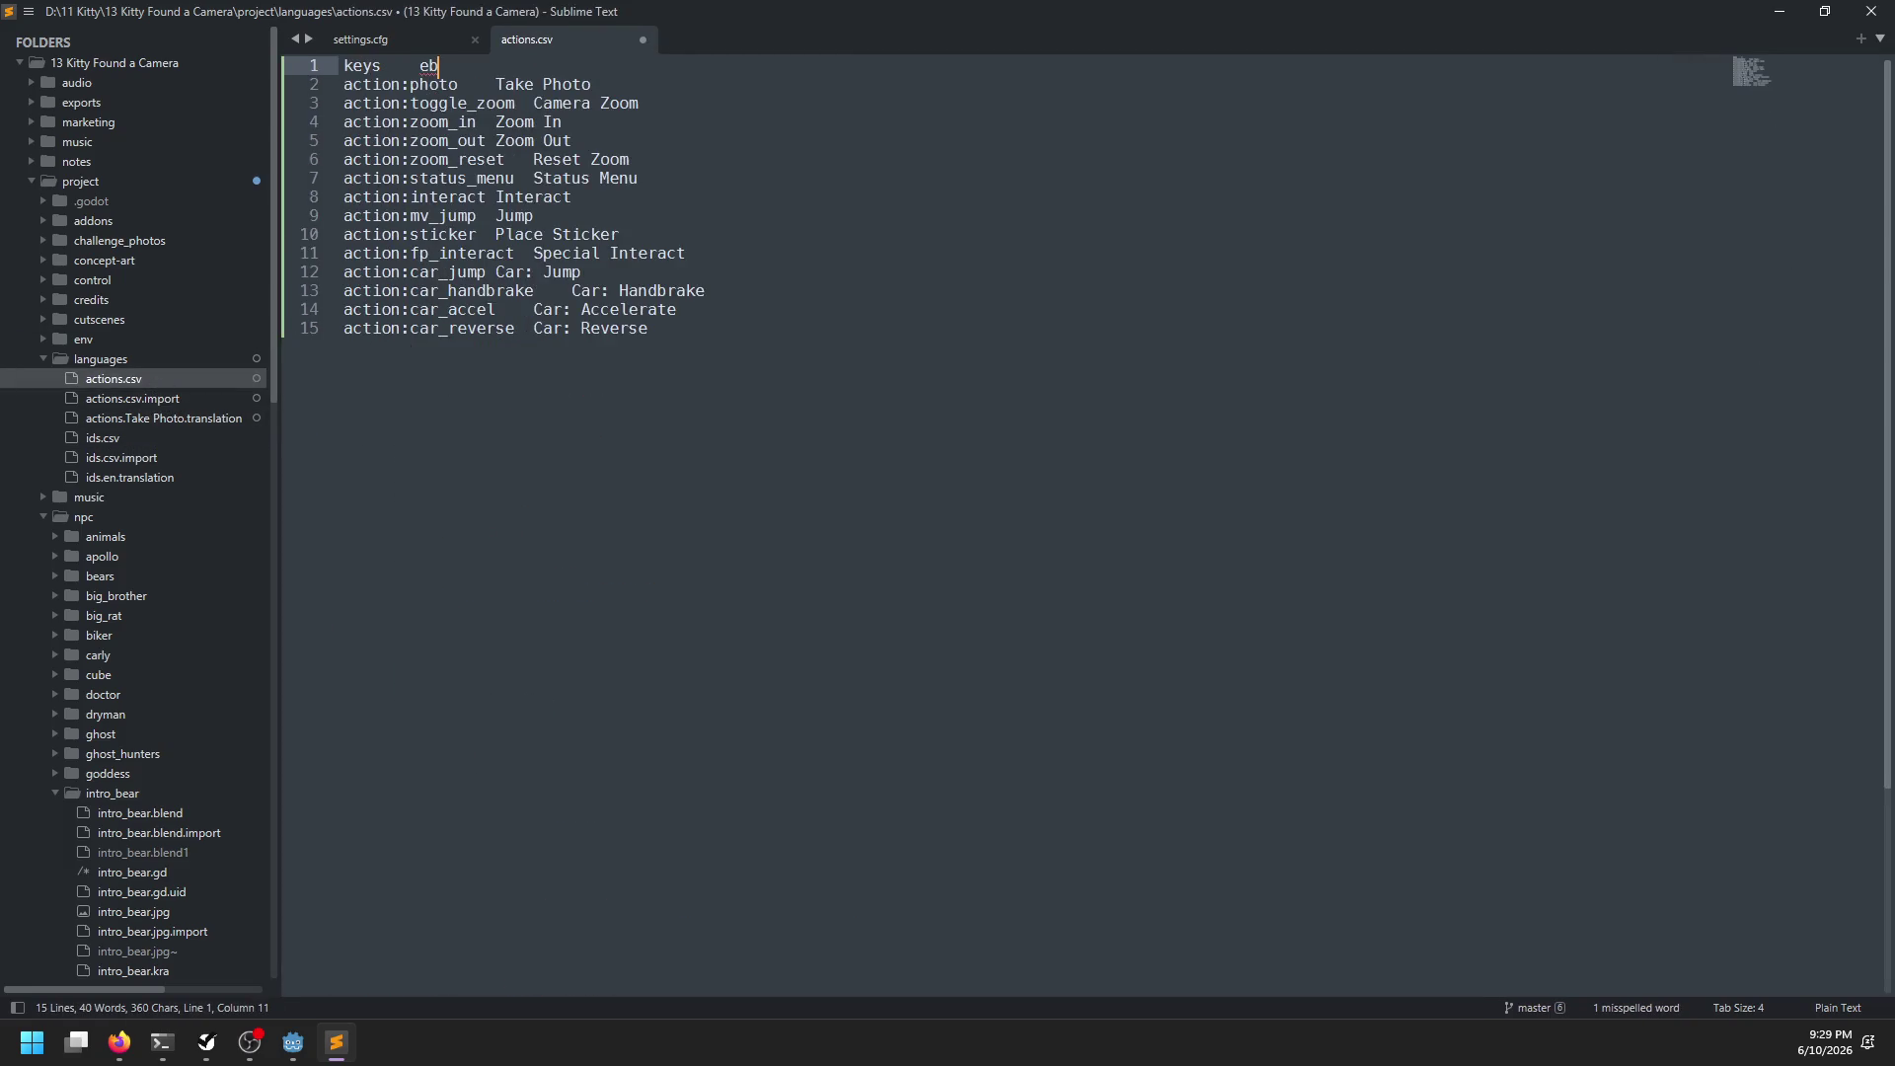
{"action": "key", "text": "ctrl+s"}
{"action": "key", "text": "alt+Tab"}
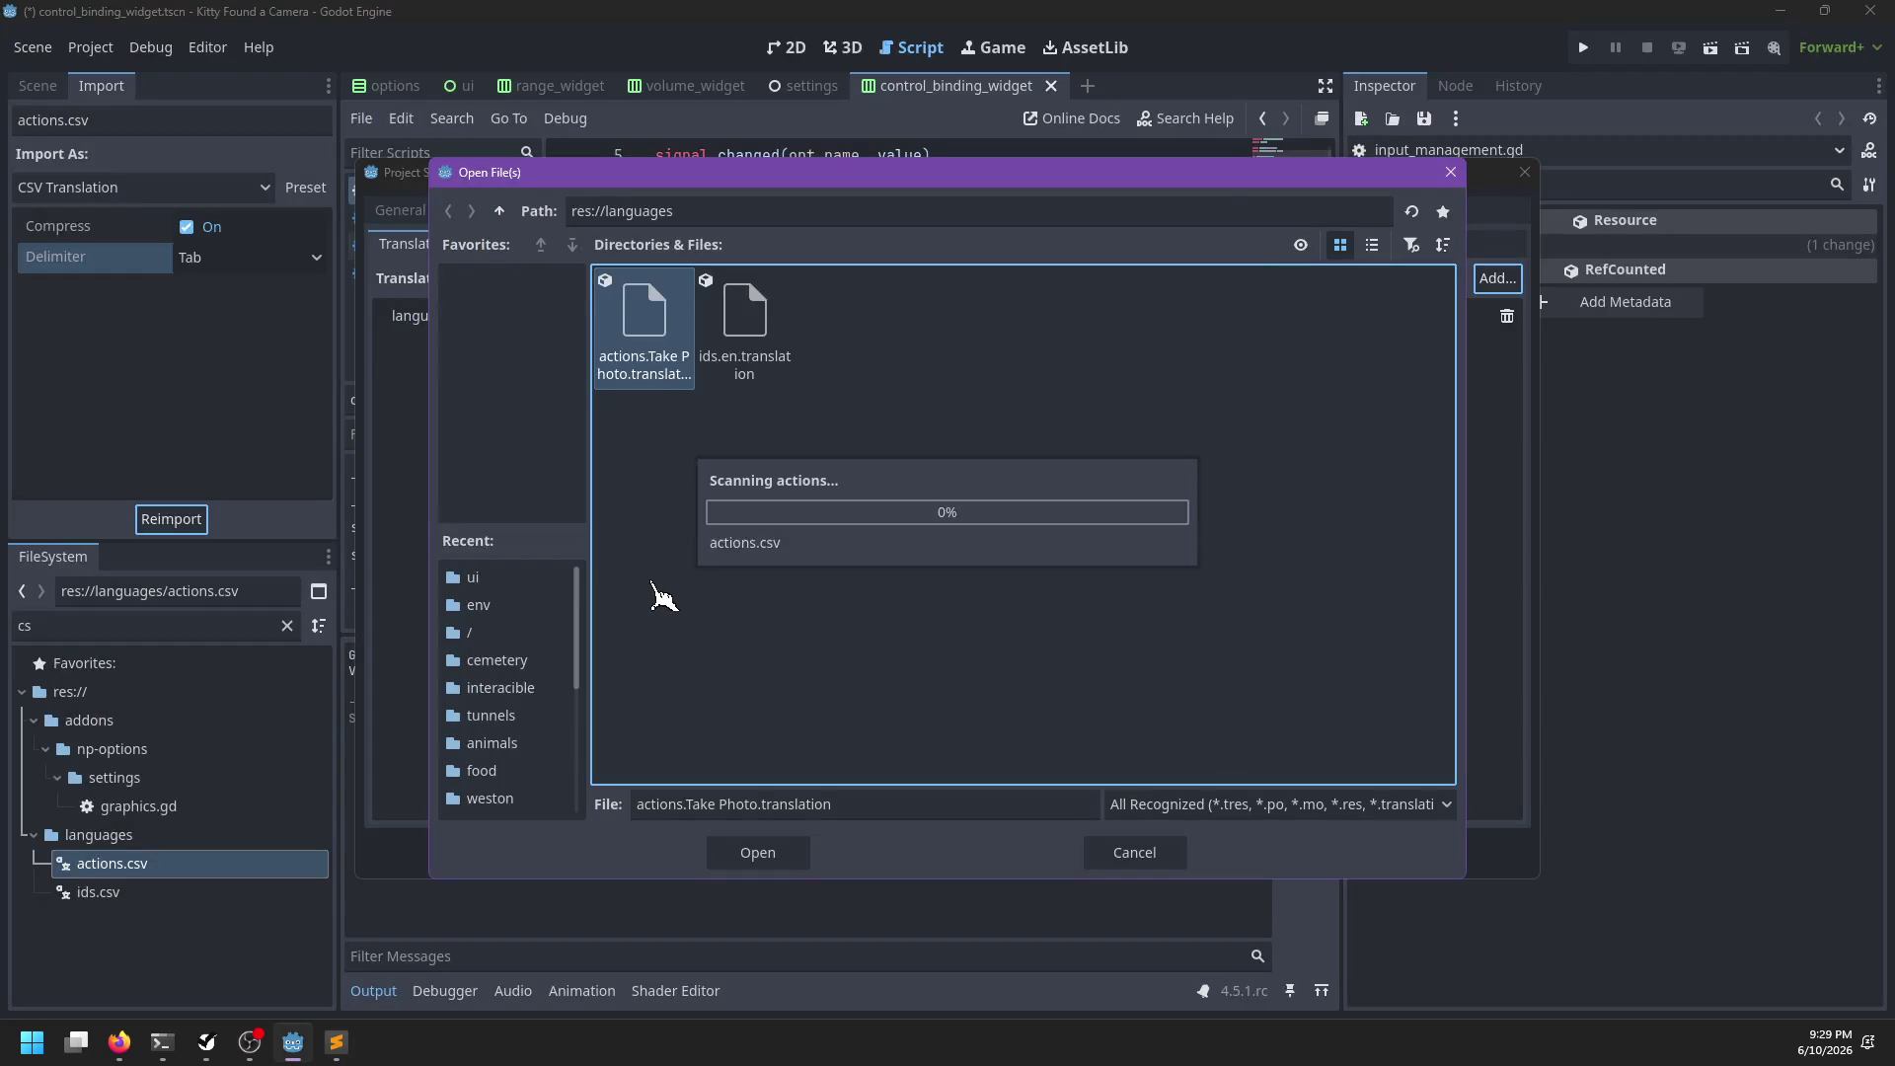
Delete the misnamed actions.Take Photo.translation file
{"action": "right_click", "coordinate": [746, 345]}
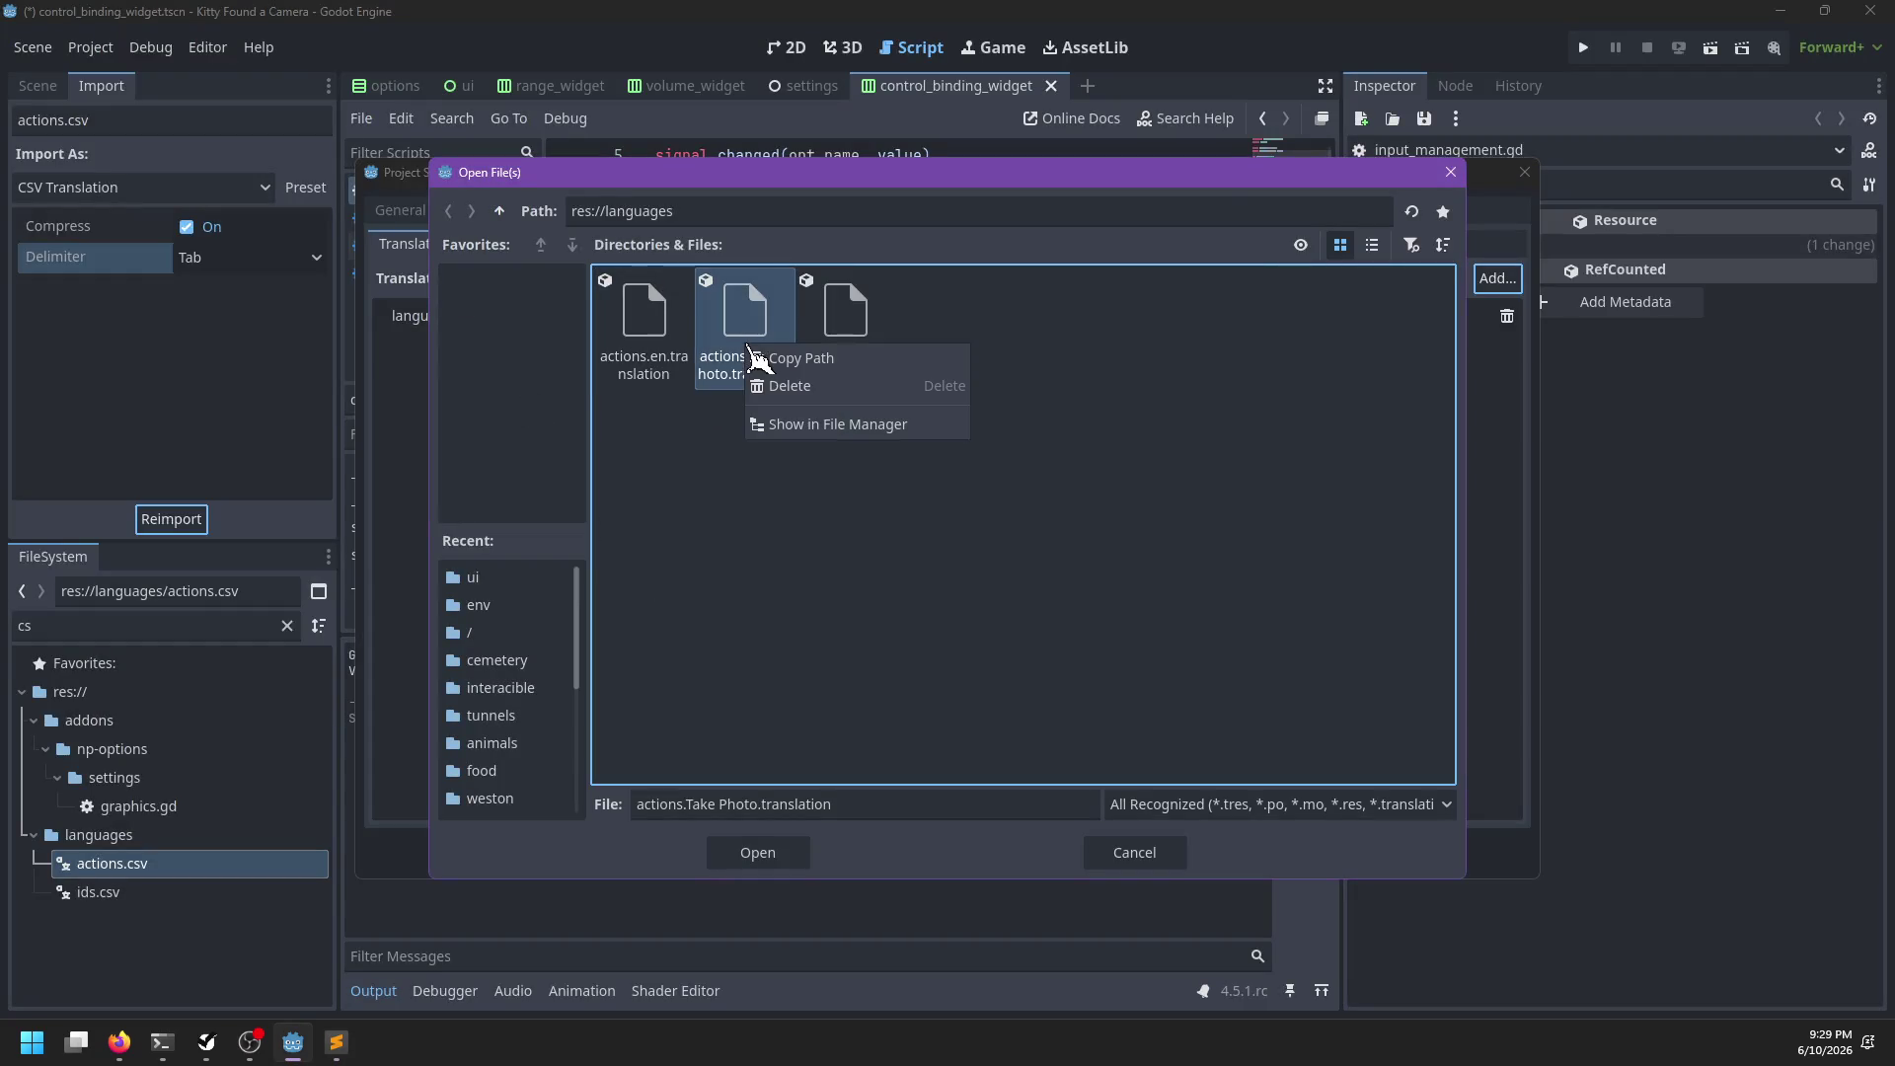
{"action": "left_click", "coordinate": [781, 389]}
{"action": "left_click", "coordinate": [830, 642]}
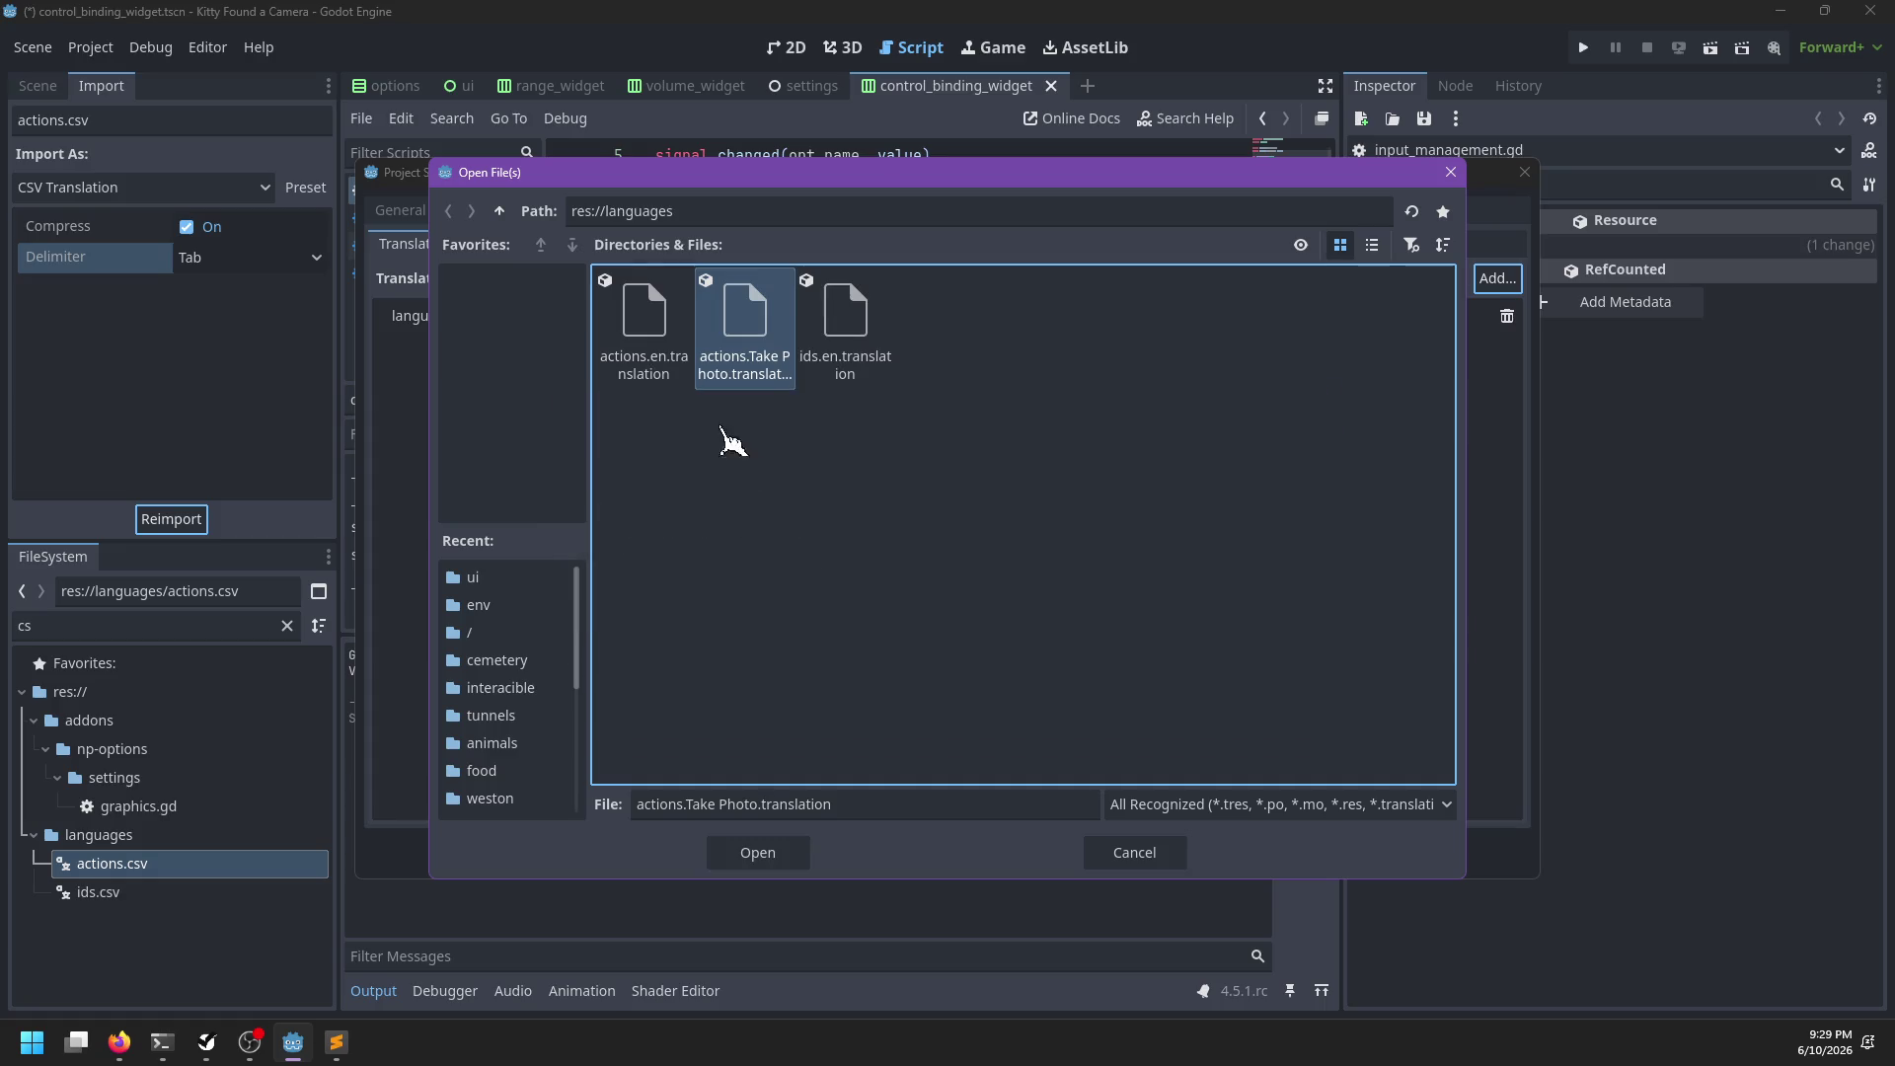
Add actions.en.translation to the project translations, close Project Settings and run the game
{"action": "left_click", "coordinate": [655, 367]}
{"action": "left_click", "coordinate": [794, 864]}
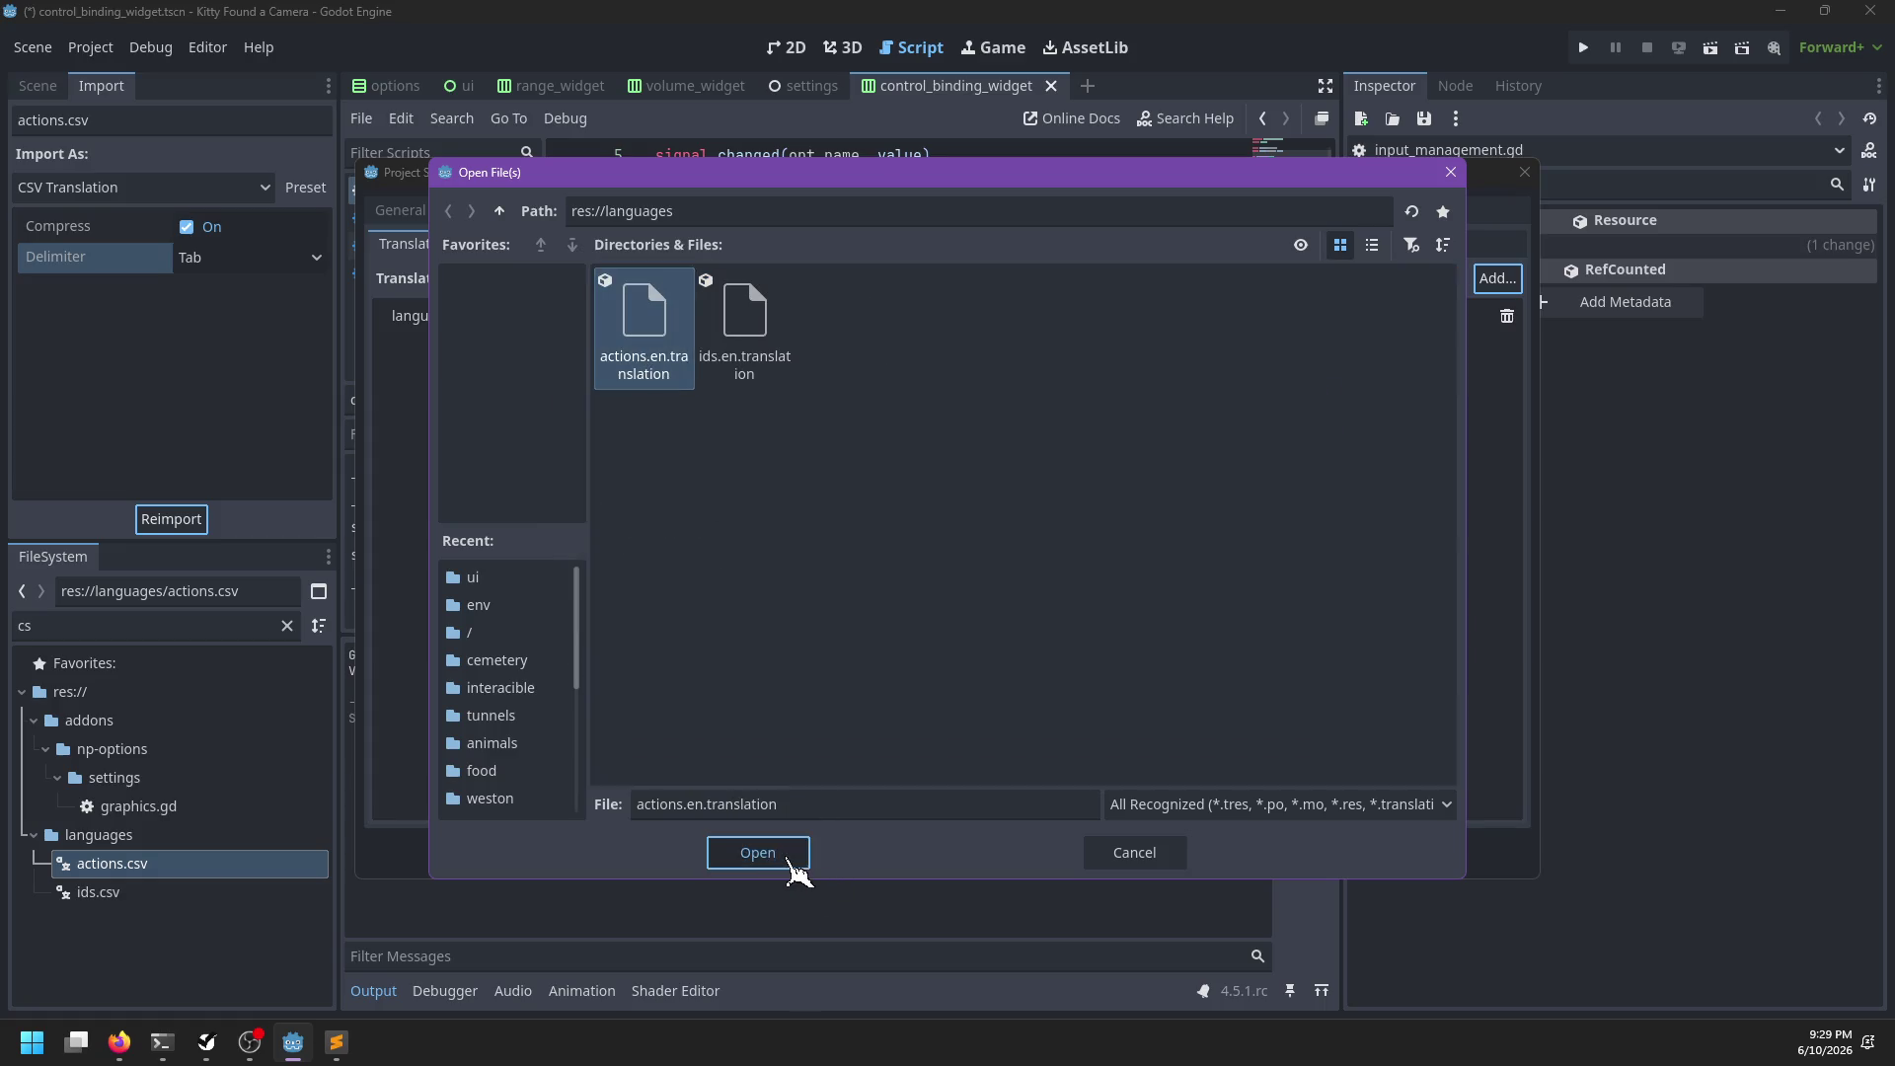
{"action": "left_click", "coordinate": [950, 855]}
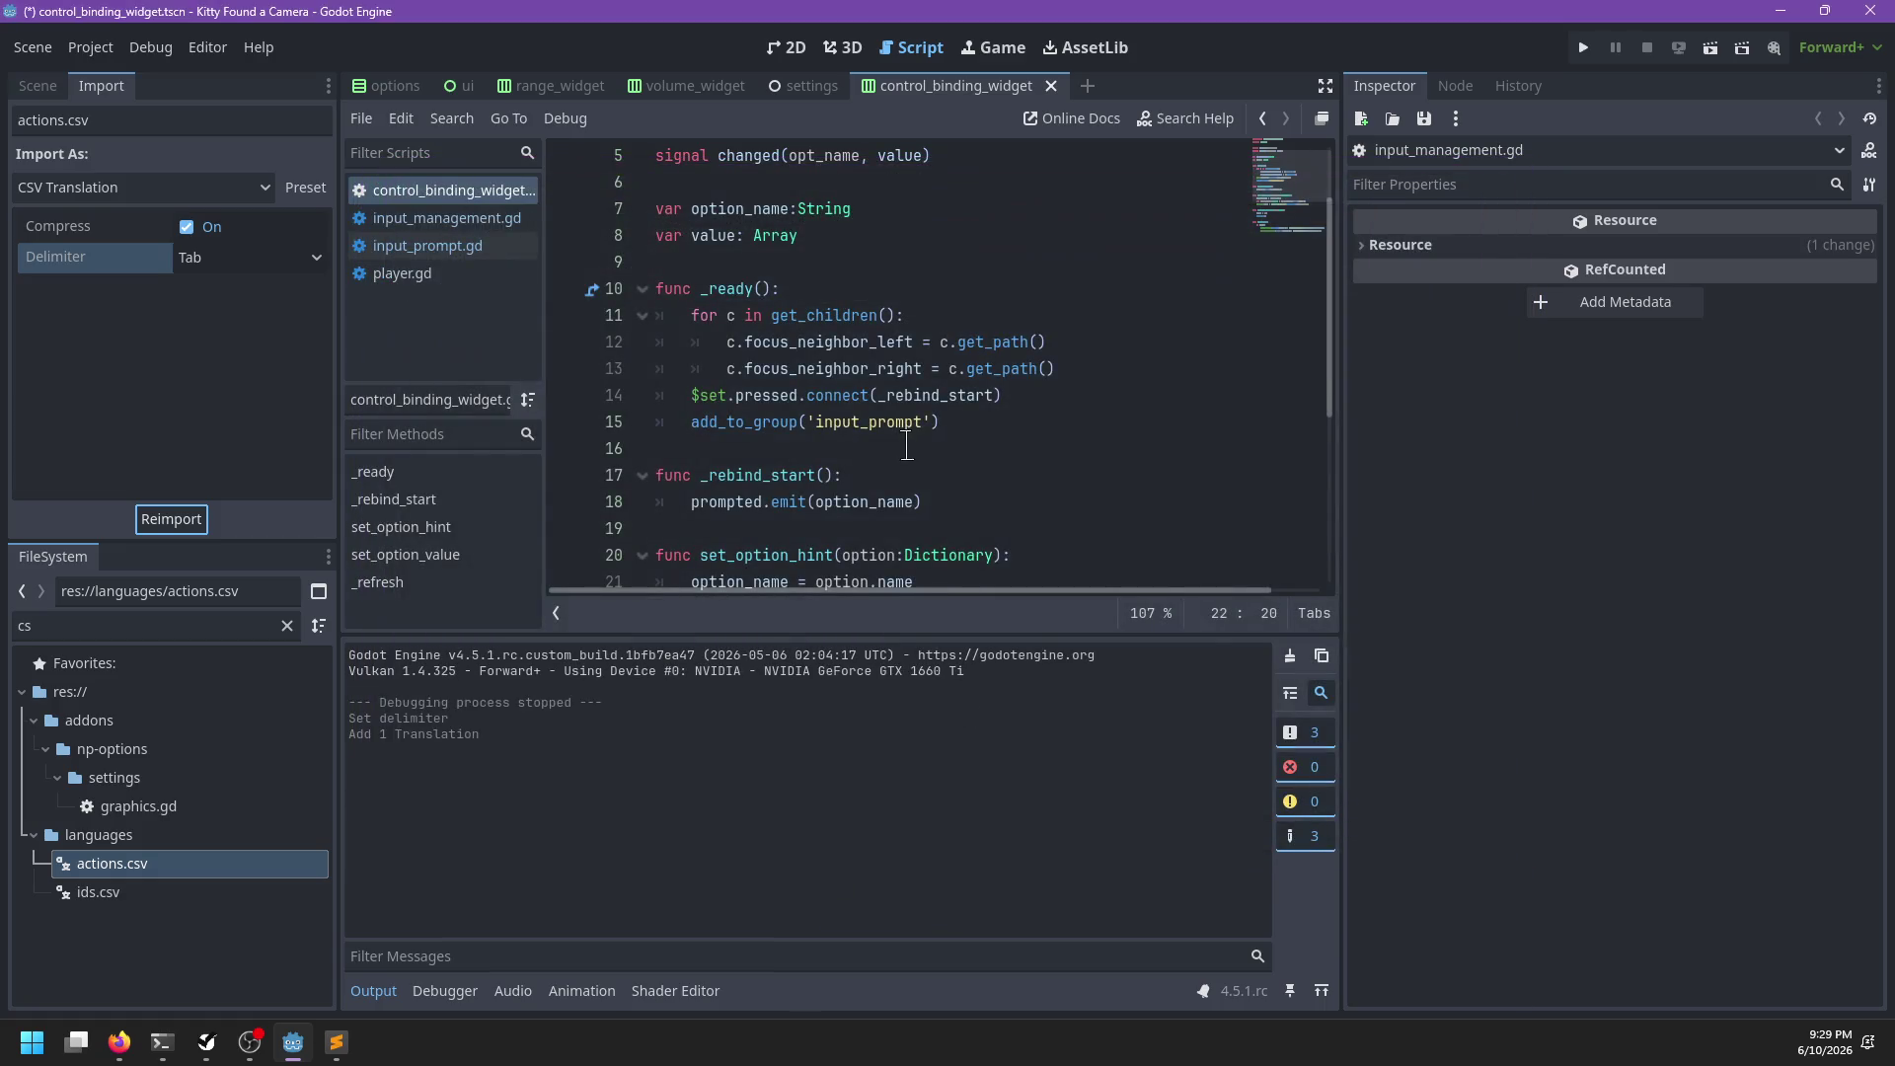
{"action": "left_click", "coordinate": [1066, 448]}
{"action": "key", "text": "F5"}
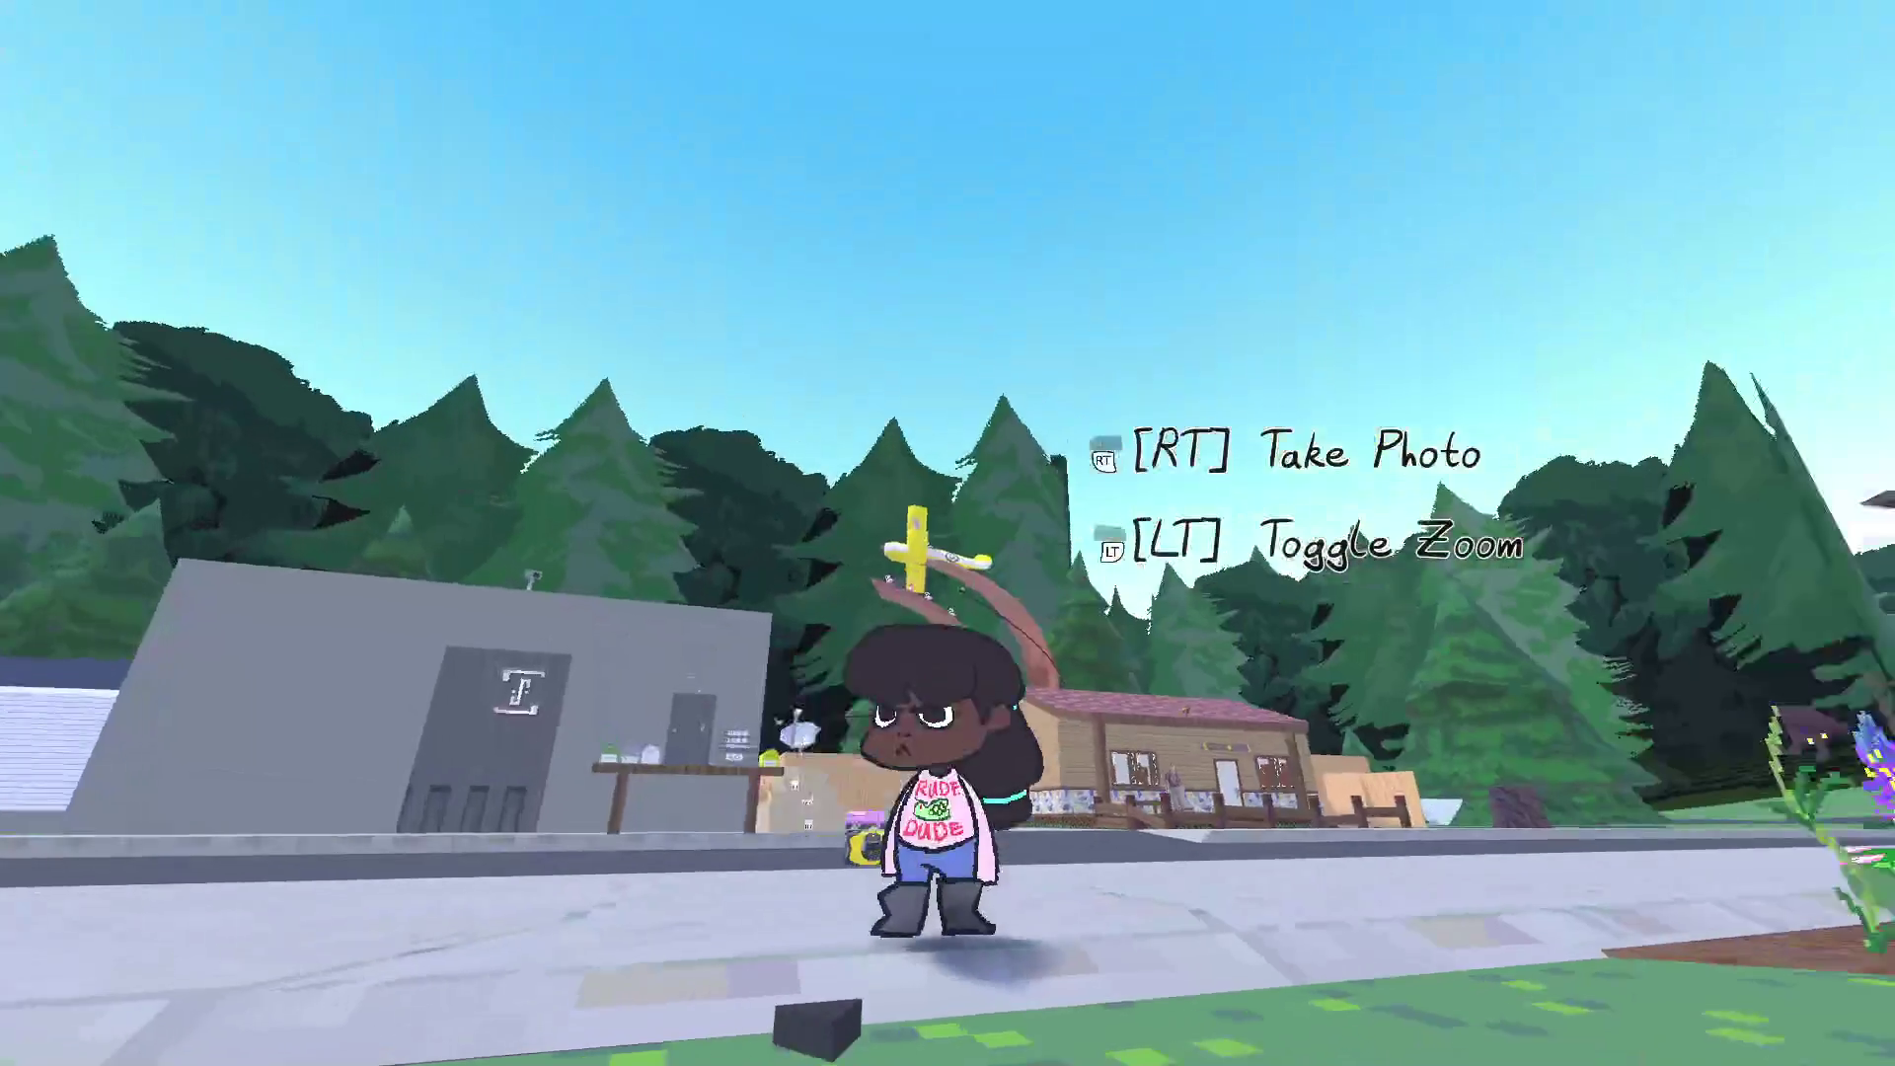
Browse the in-game camera menu pages (Junk, Cheevos, Stickers, Gallery), then pause and return to the editor
{"action": "key", "text": "Tab"}
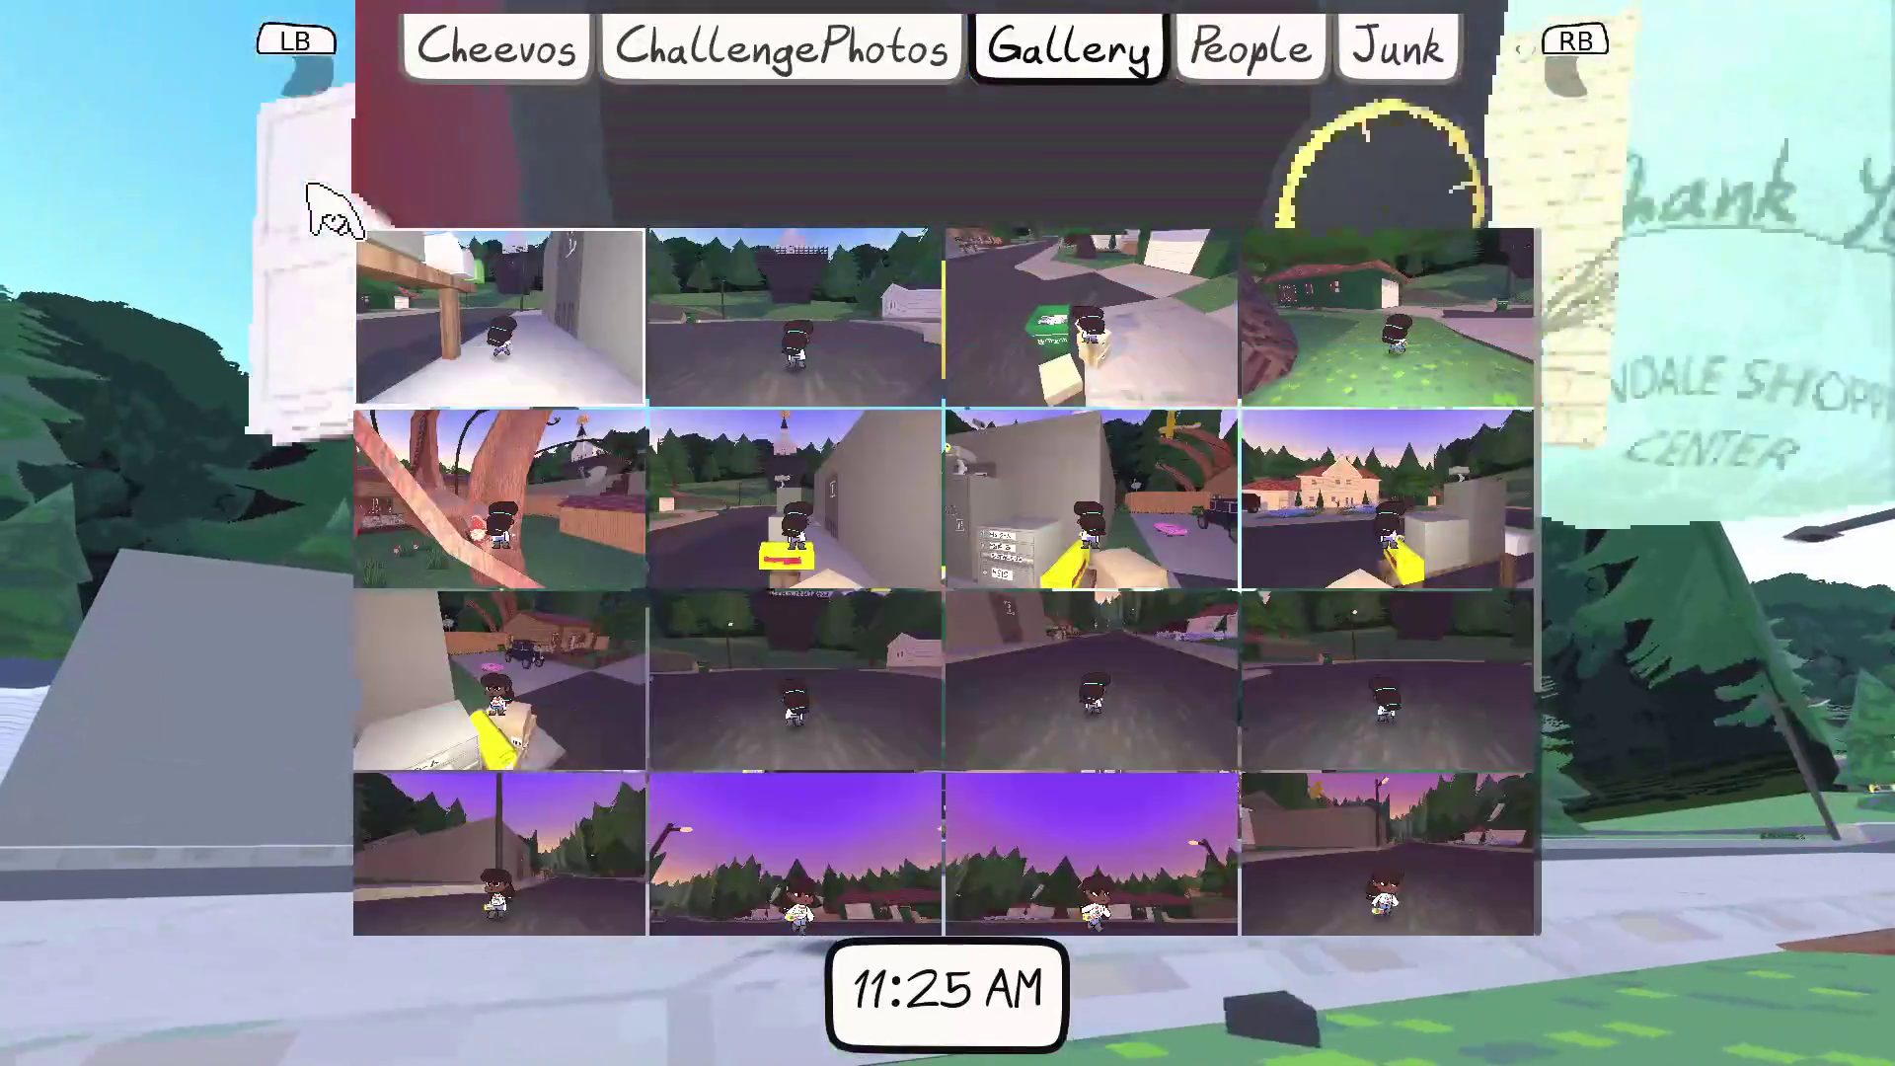
{"action": "key", "text": "e"}
{"action": "key", "text": "e"}
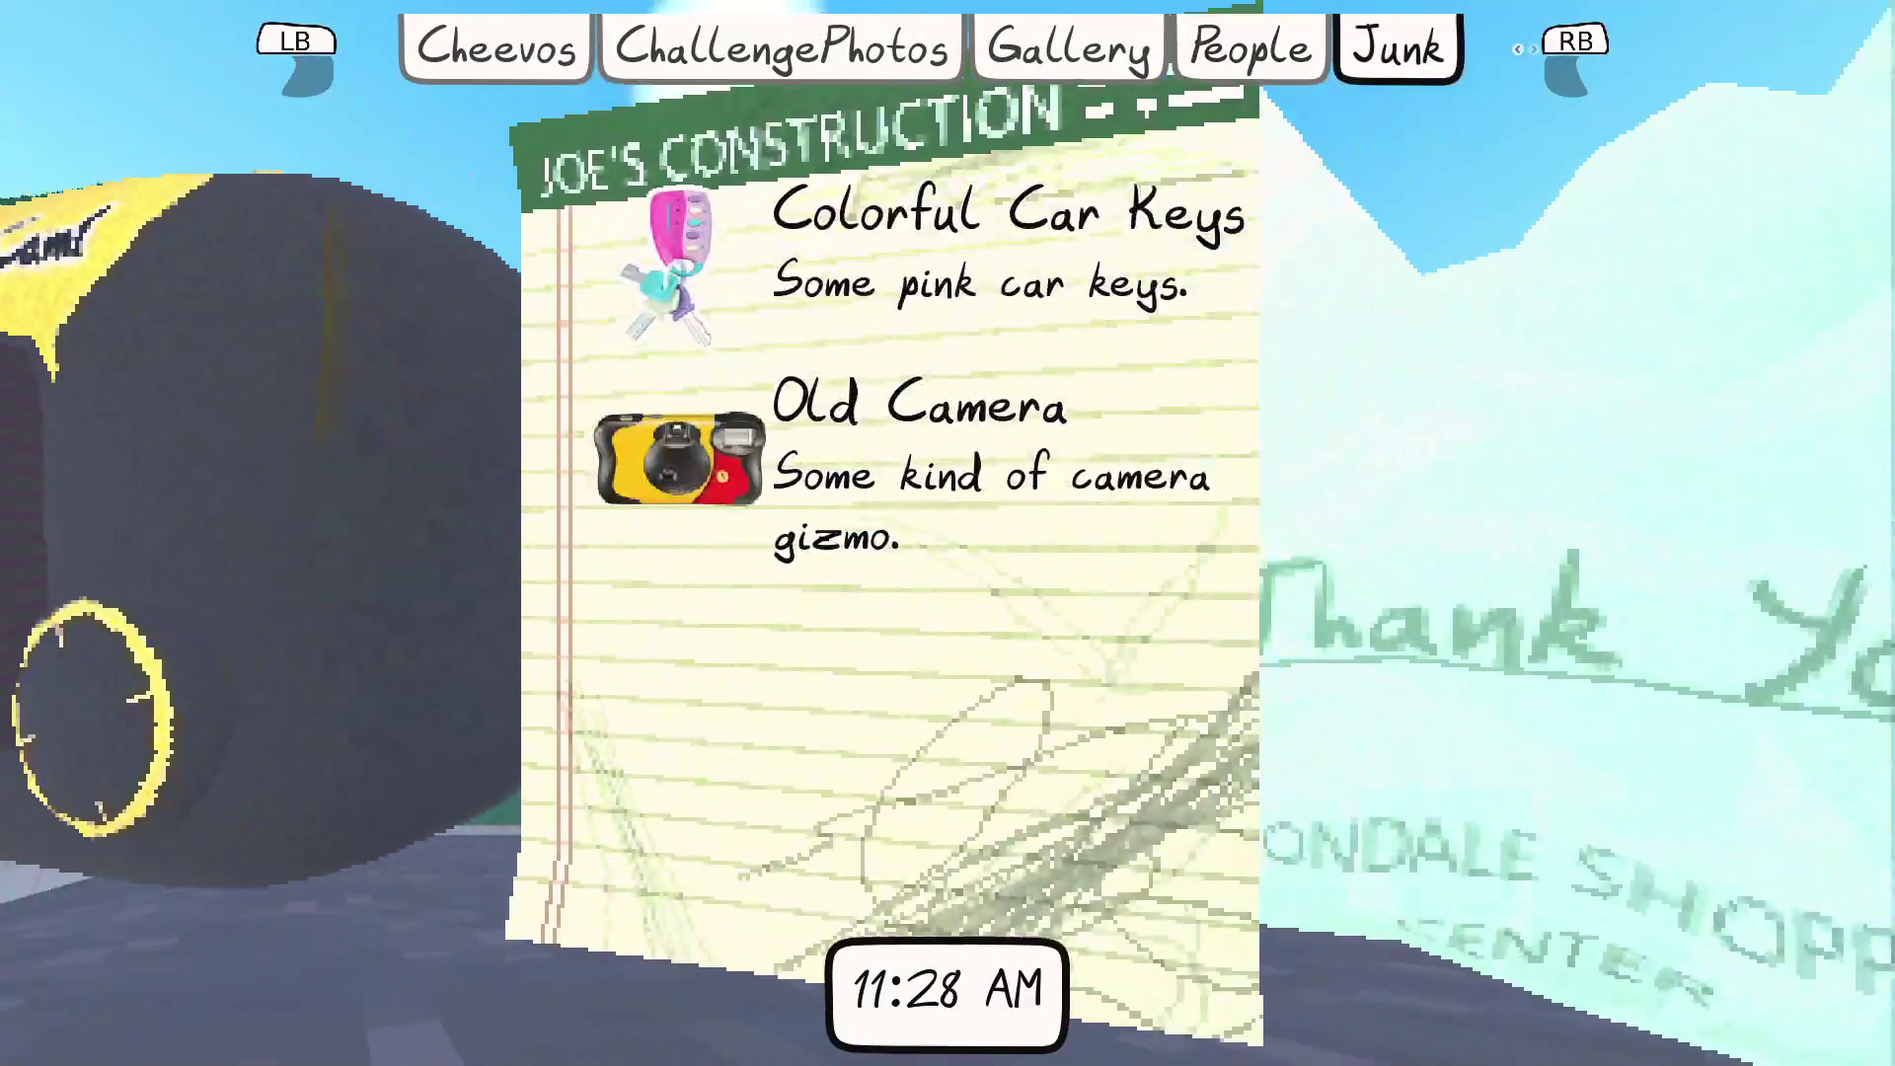
{"action": "key", "text": "q"}
{"action": "key", "text": "q"}
{"action": "key", "text": "q"}
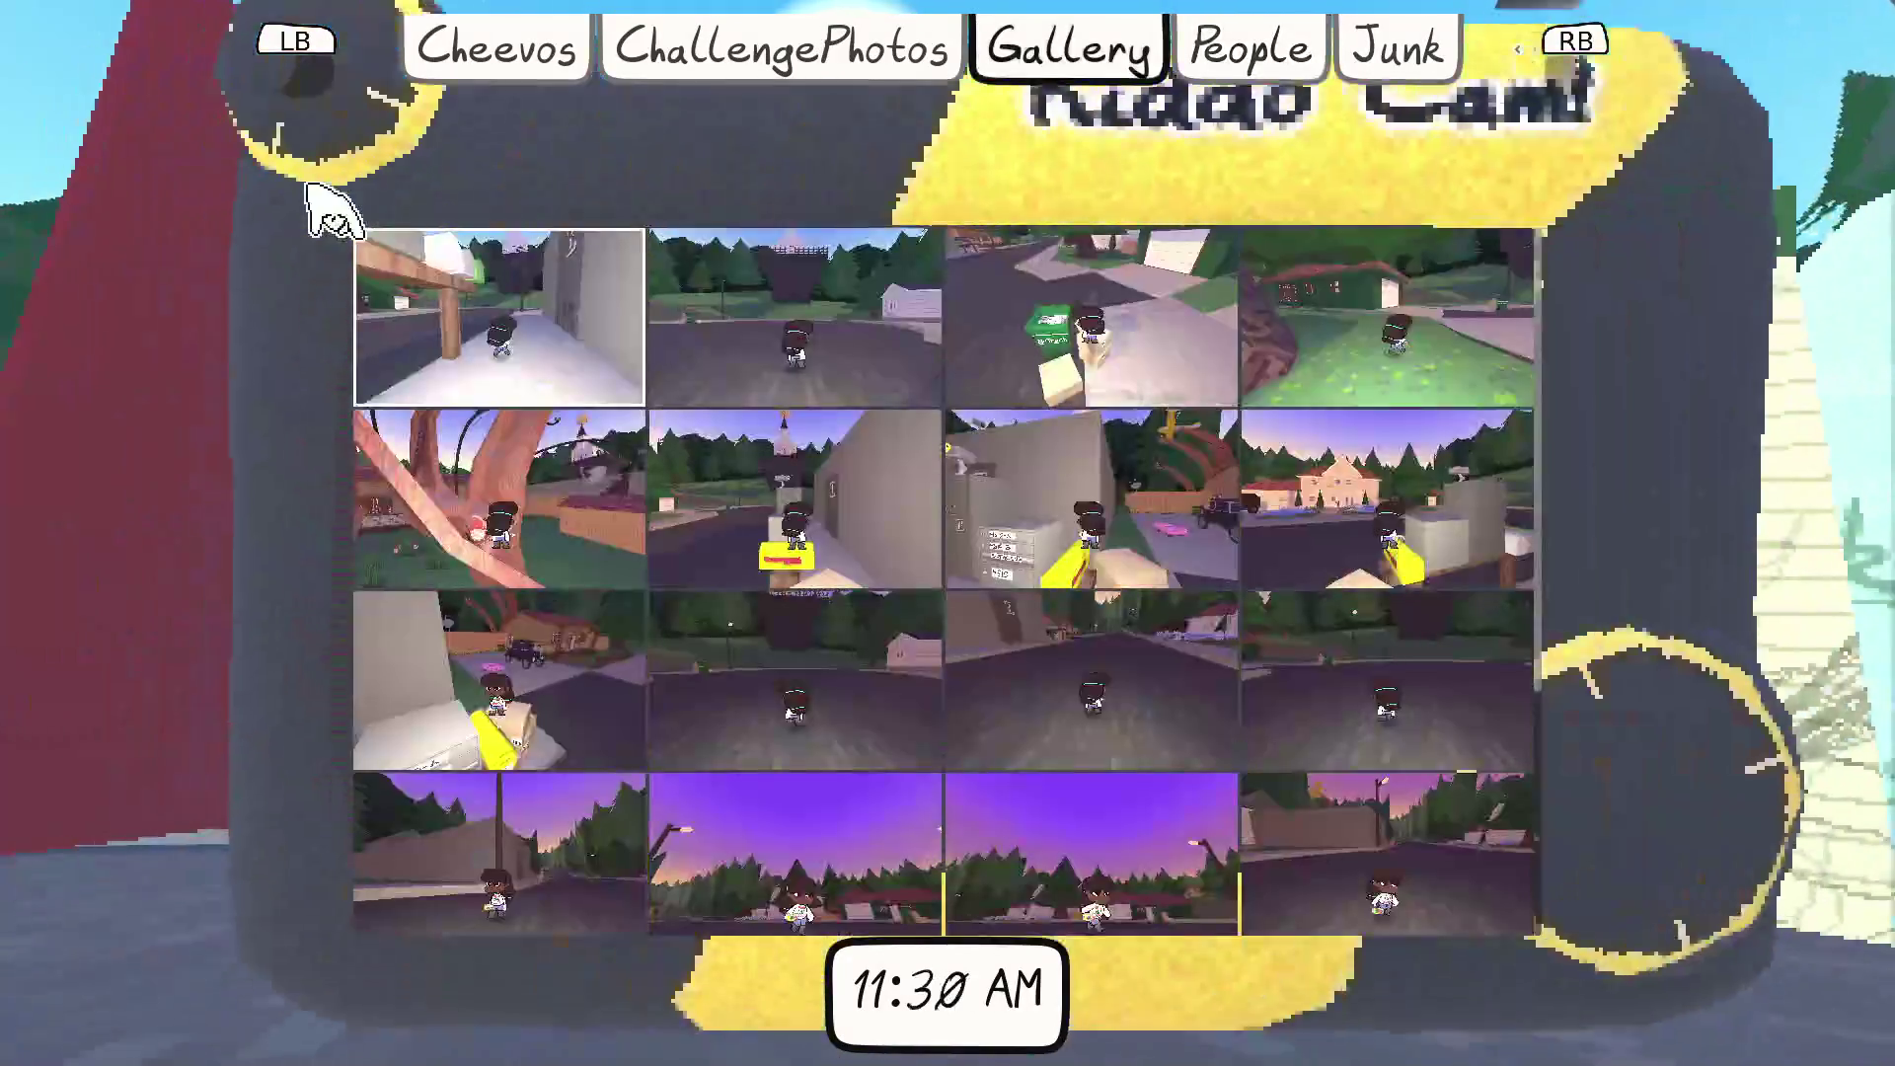
{"action": "key", "text": "e"}
{"action": "key", "text": "q"}
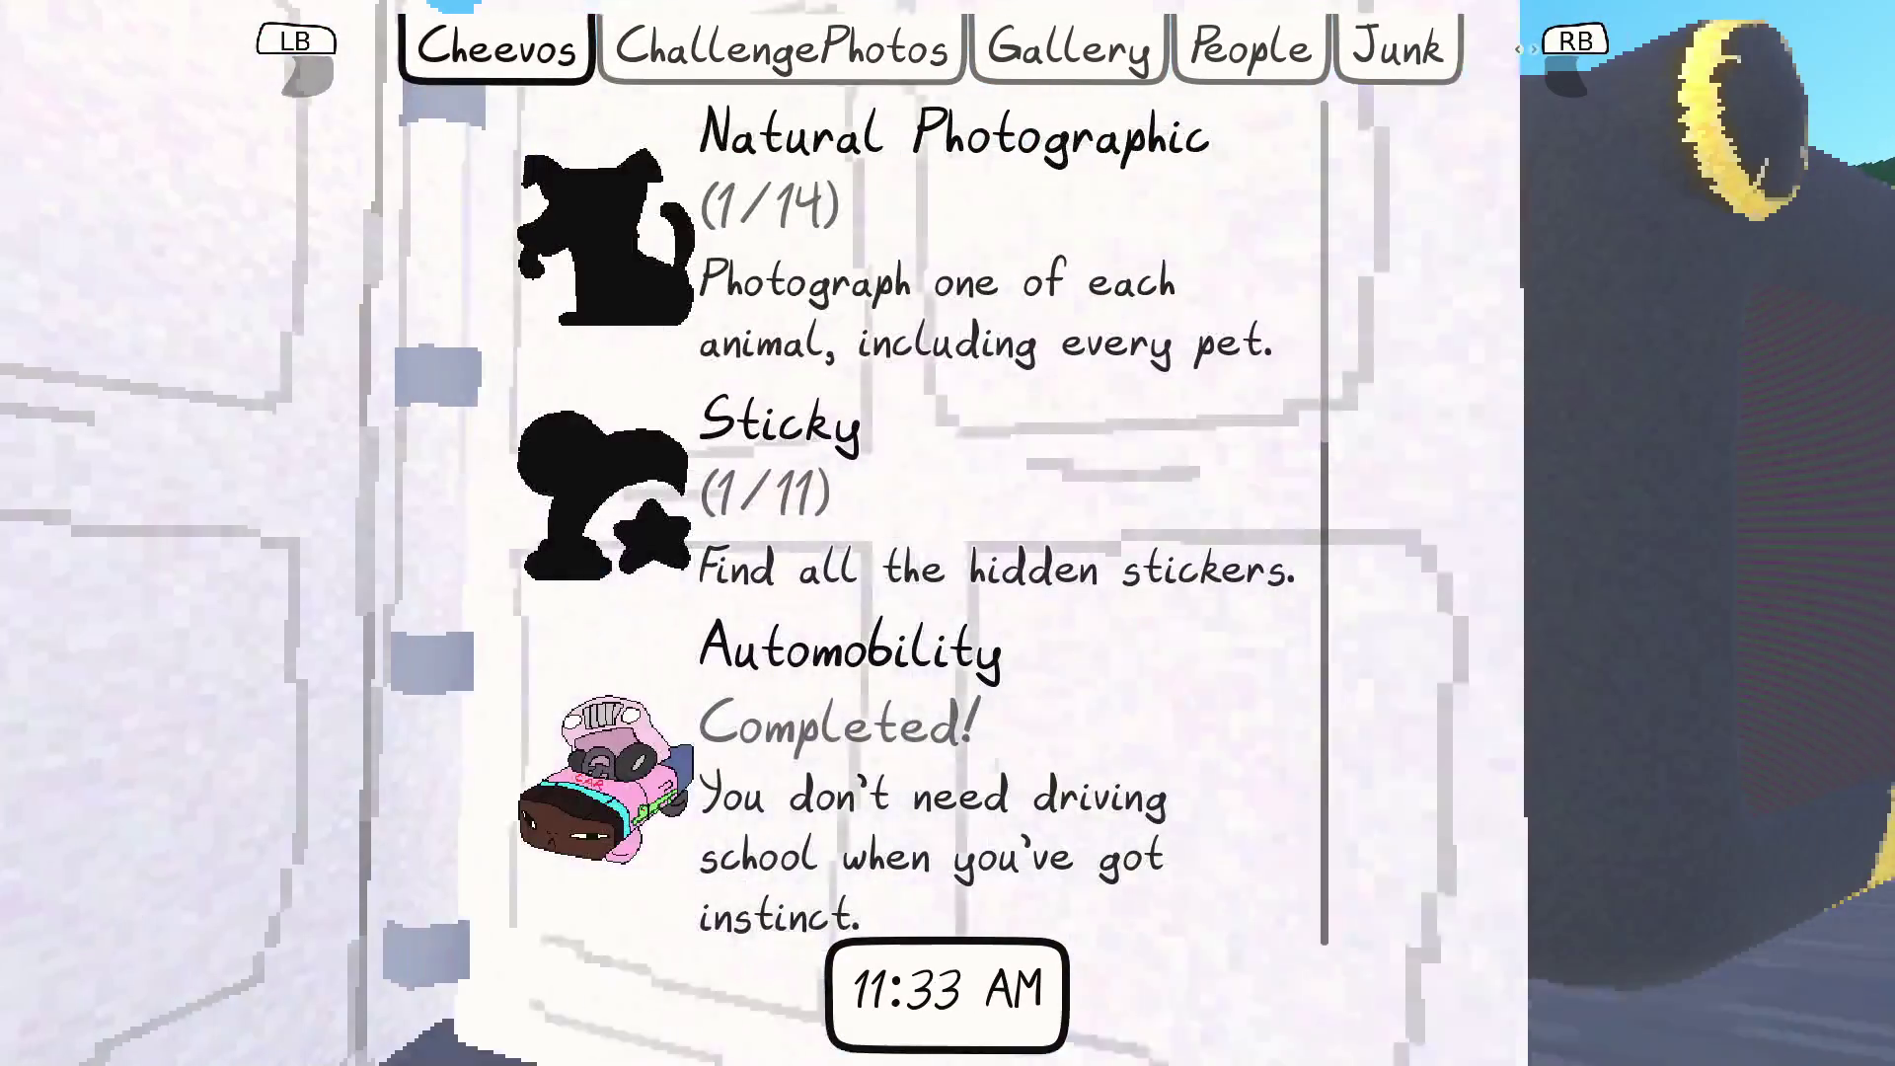
{"action": "key", "text": "q"}
{"action": "key", "text": "e"}
{"action": "key", "text": "e"}
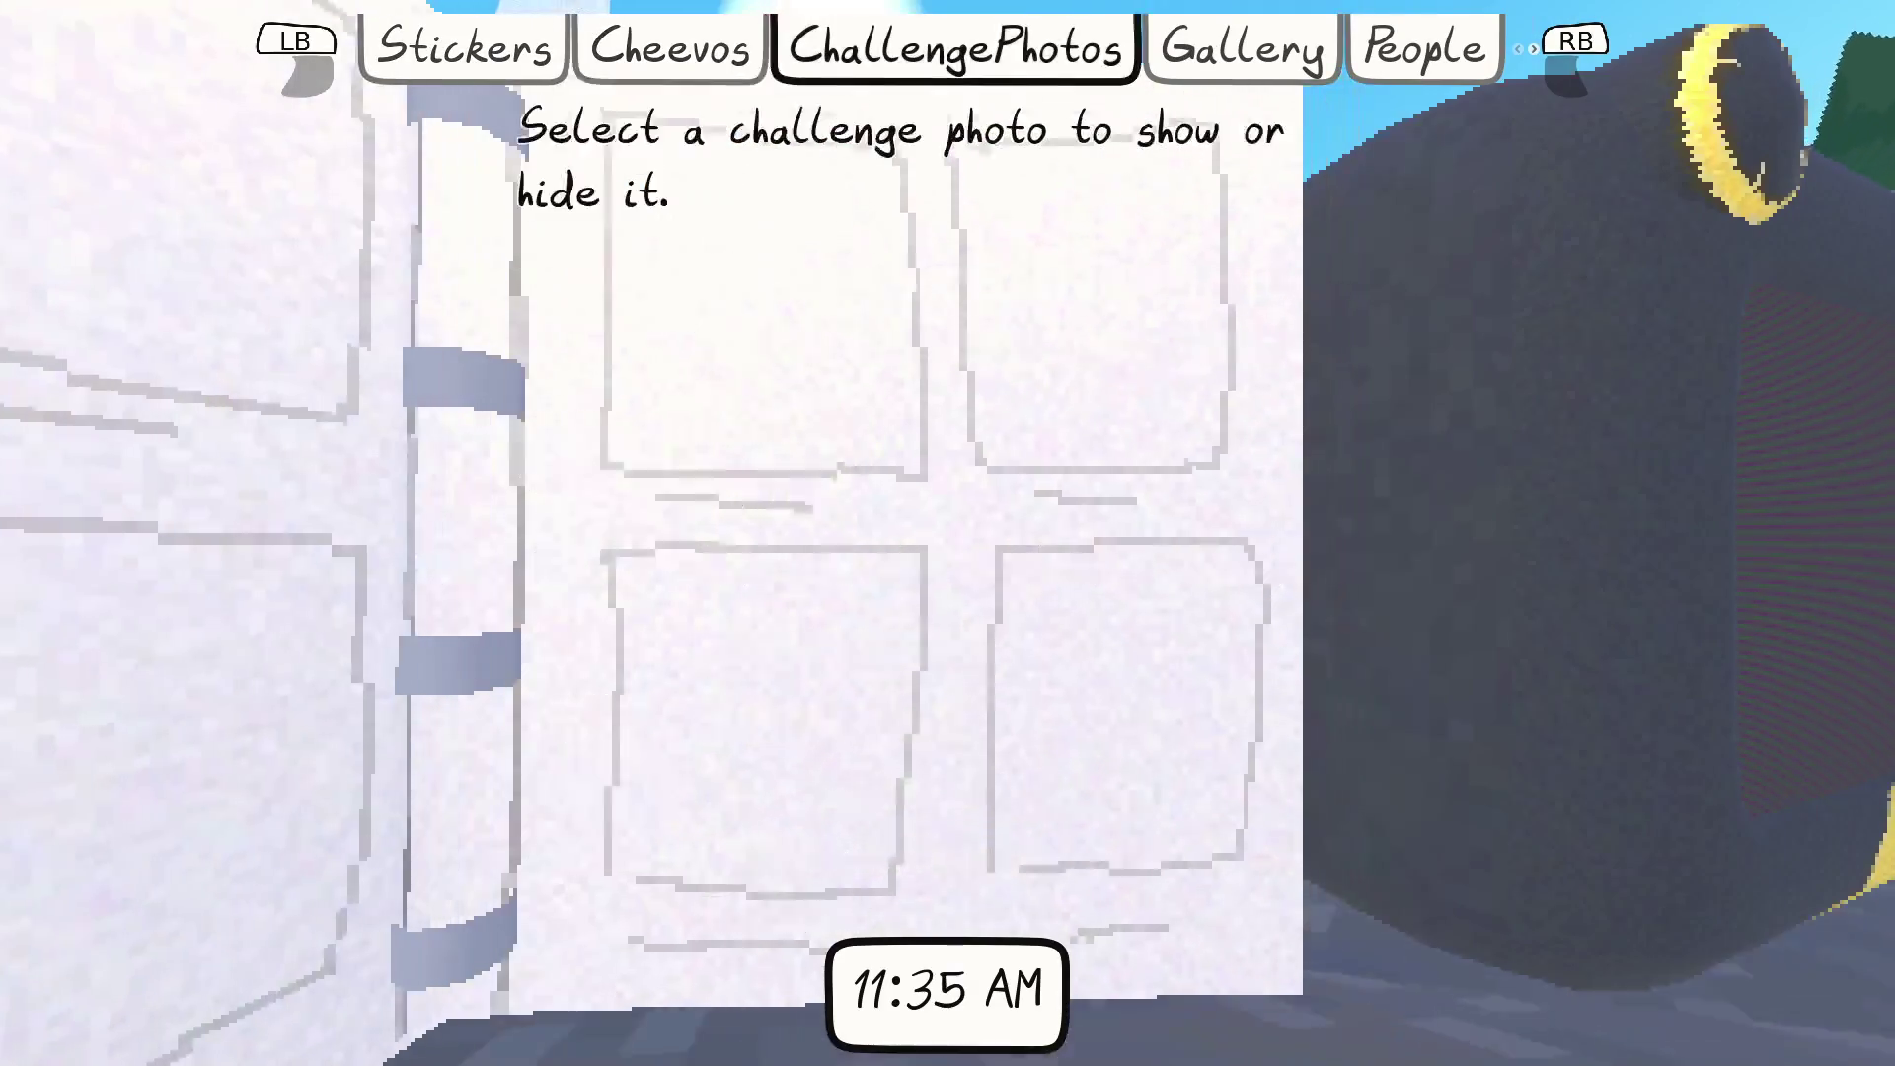
{"action": "key", "text": "e"}
{"action": "key", "text": "e"}
{"action": "key", "text": "e"}
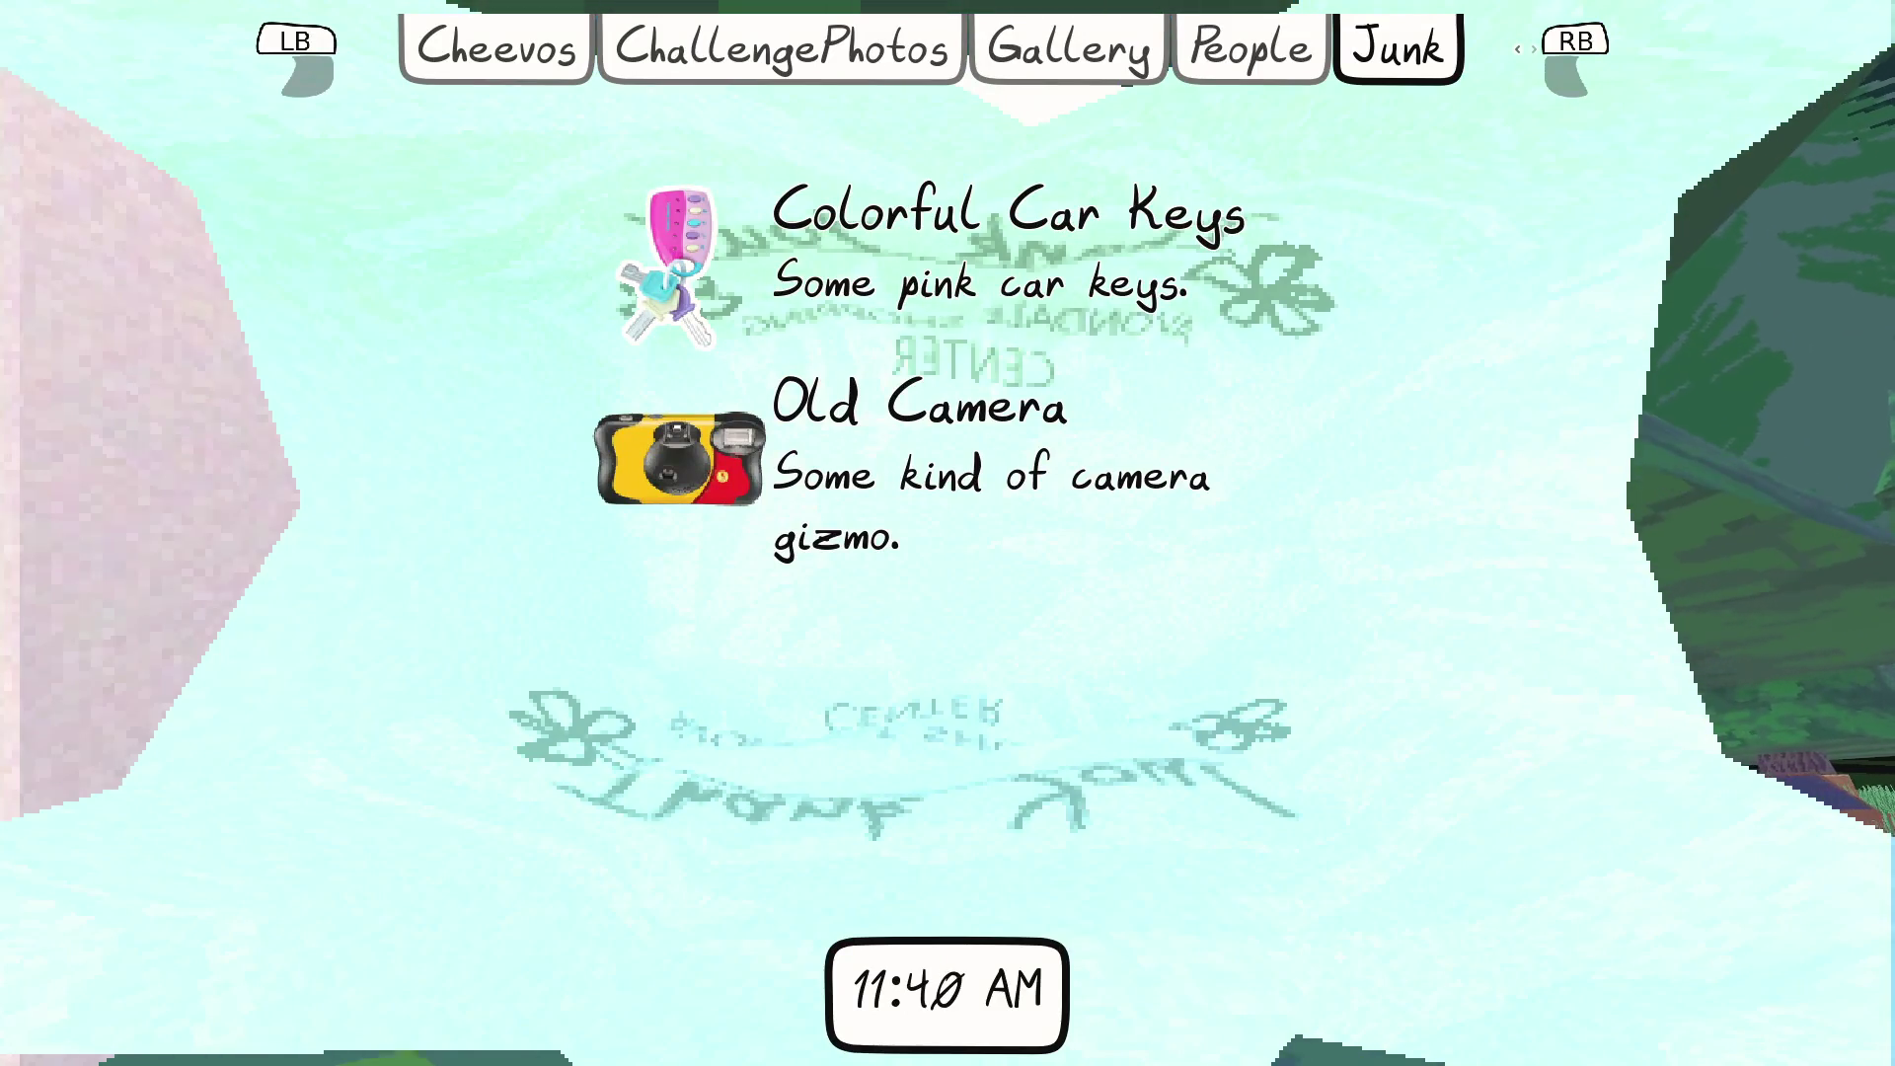
{"action": "key", "text": "Escape"}
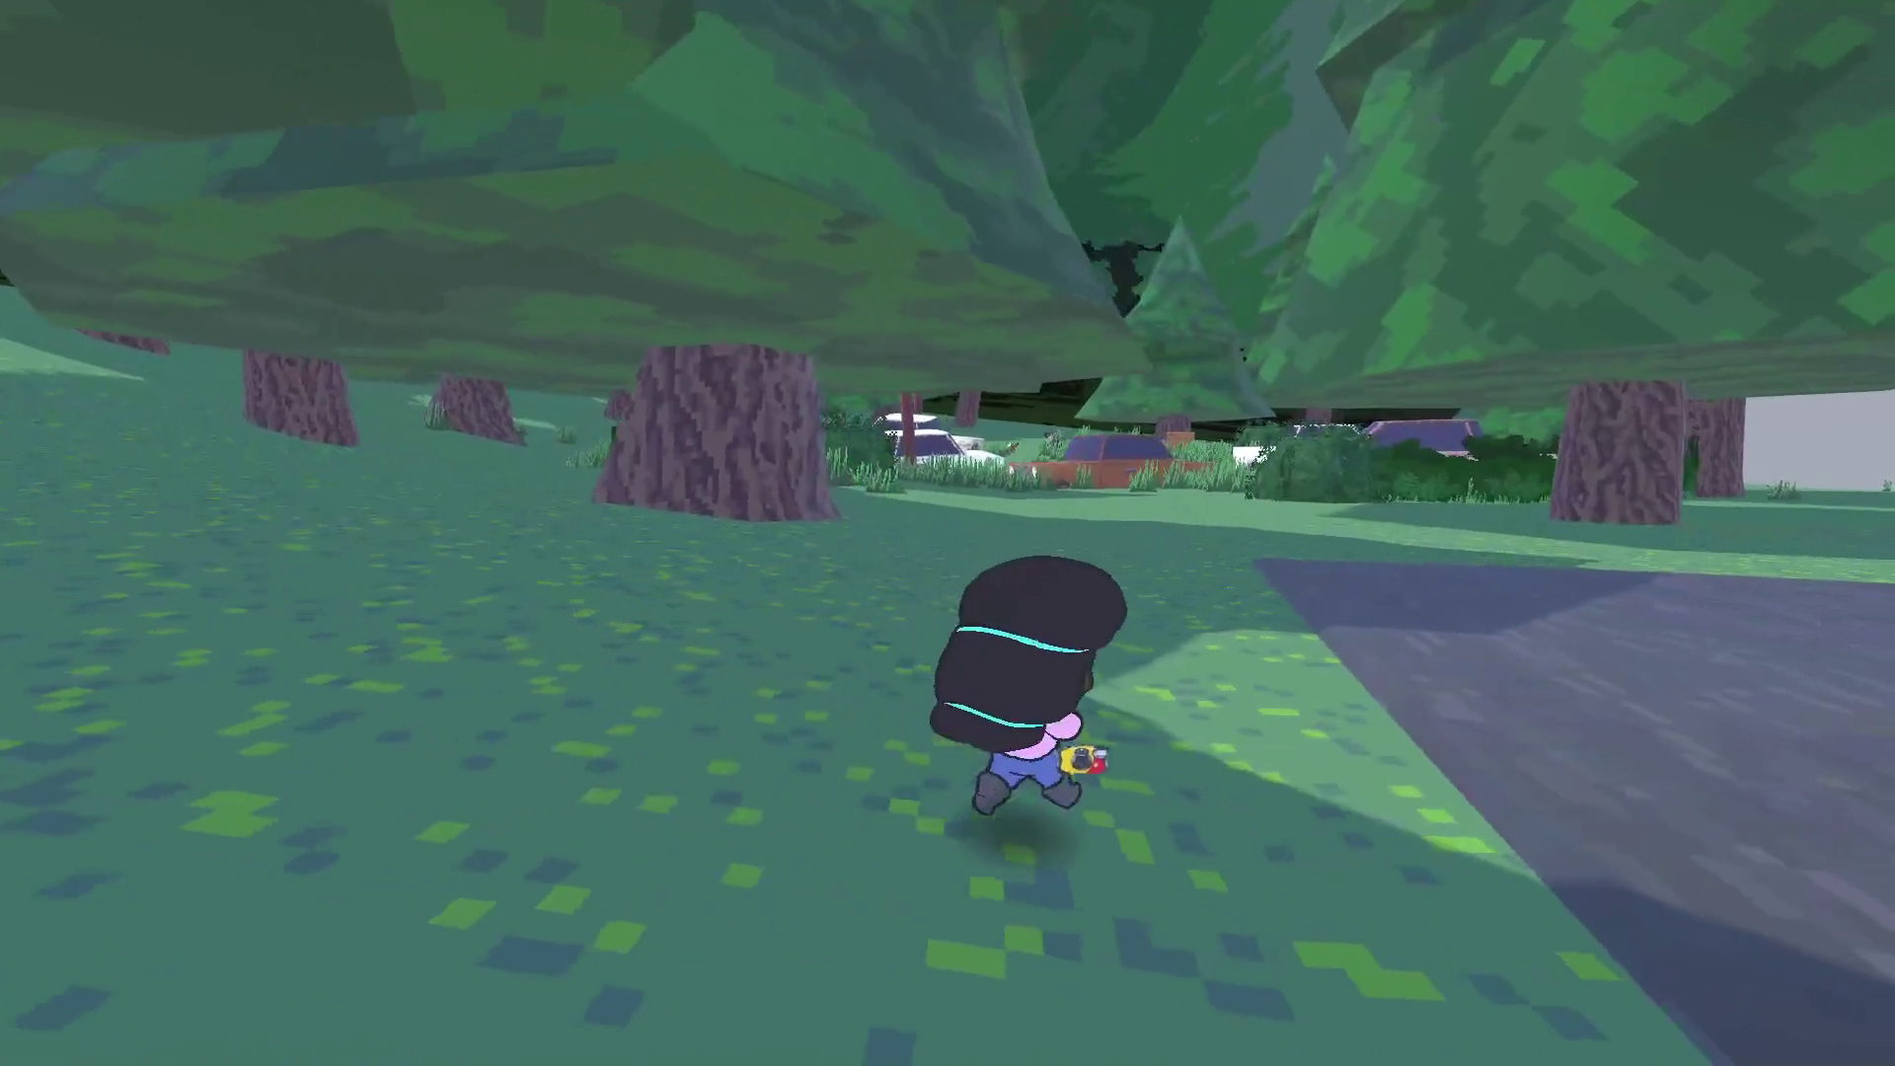
{"action": "key", "text": "Escape"}
{"action": "key", "text": "alt+Tab"}
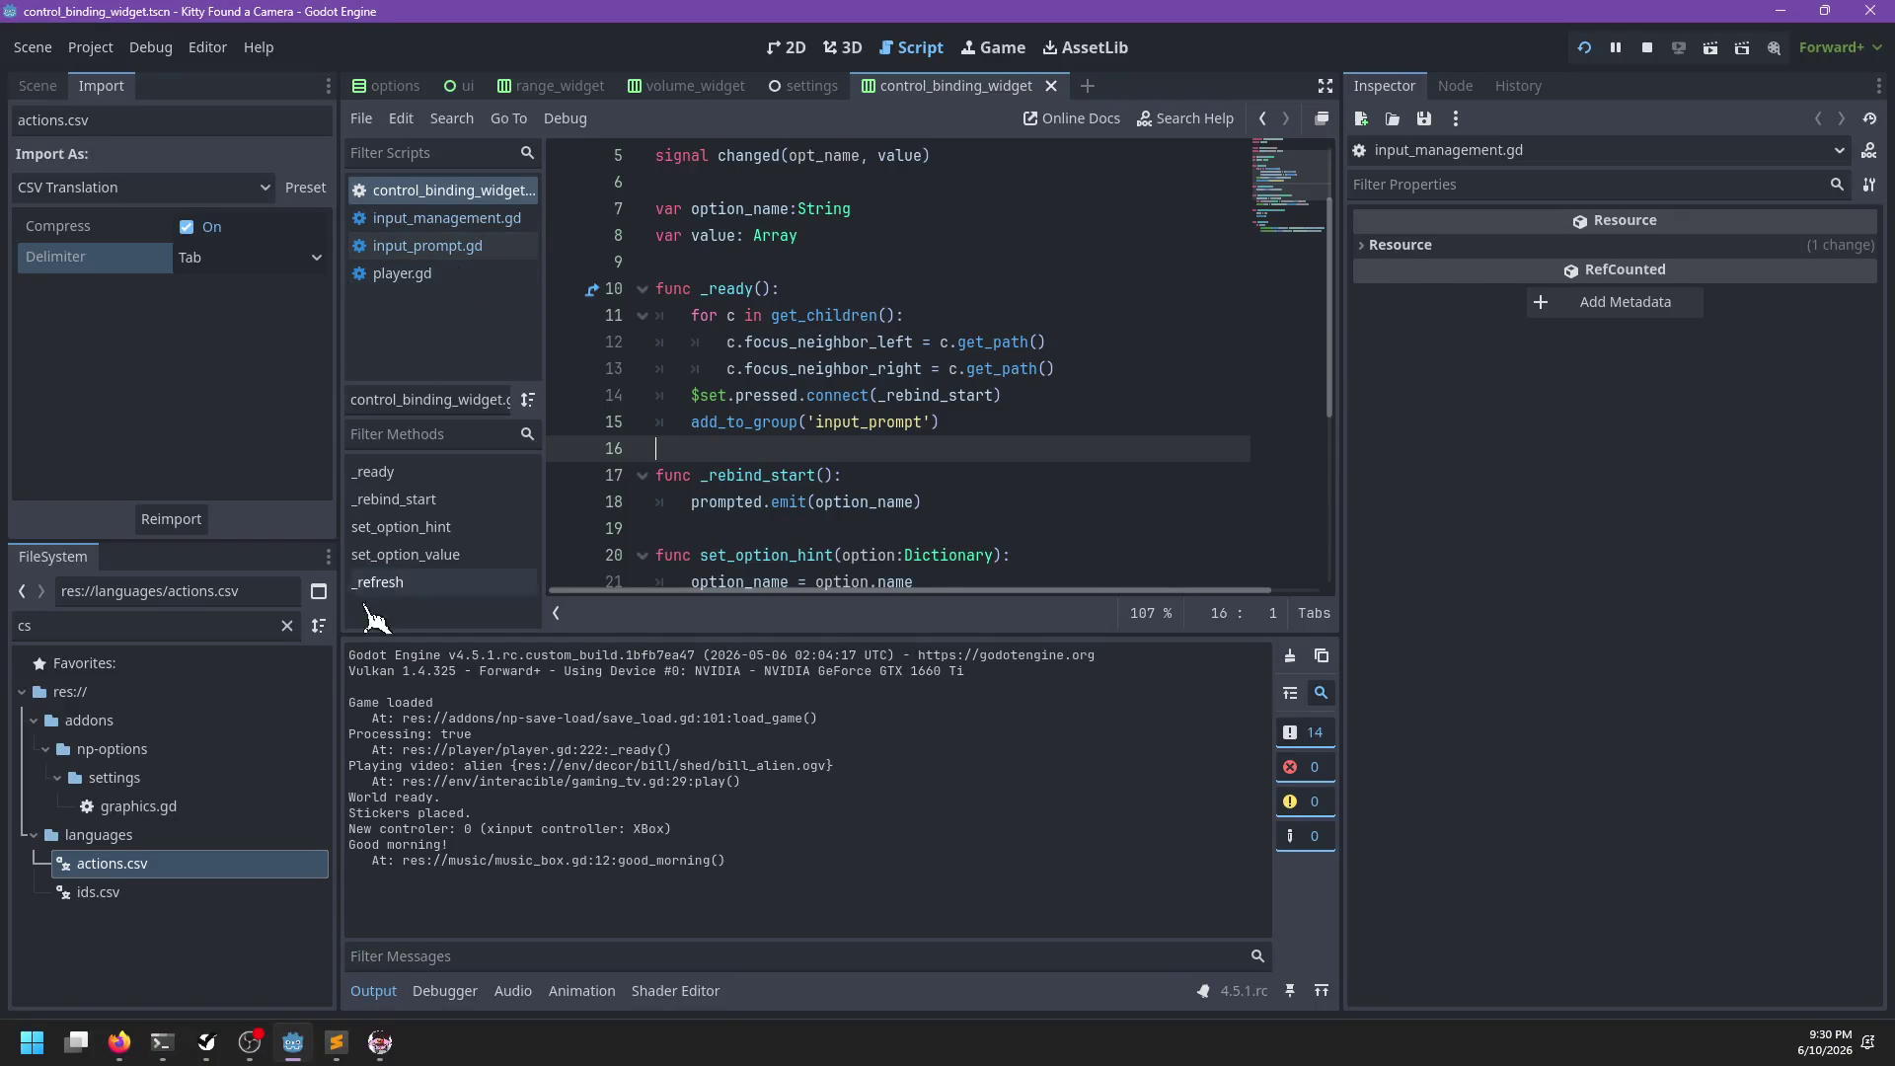
Search input_prompt.gd for '_pre' and 'active'
{"action": "left_click", "coordinate": [462, 223]}
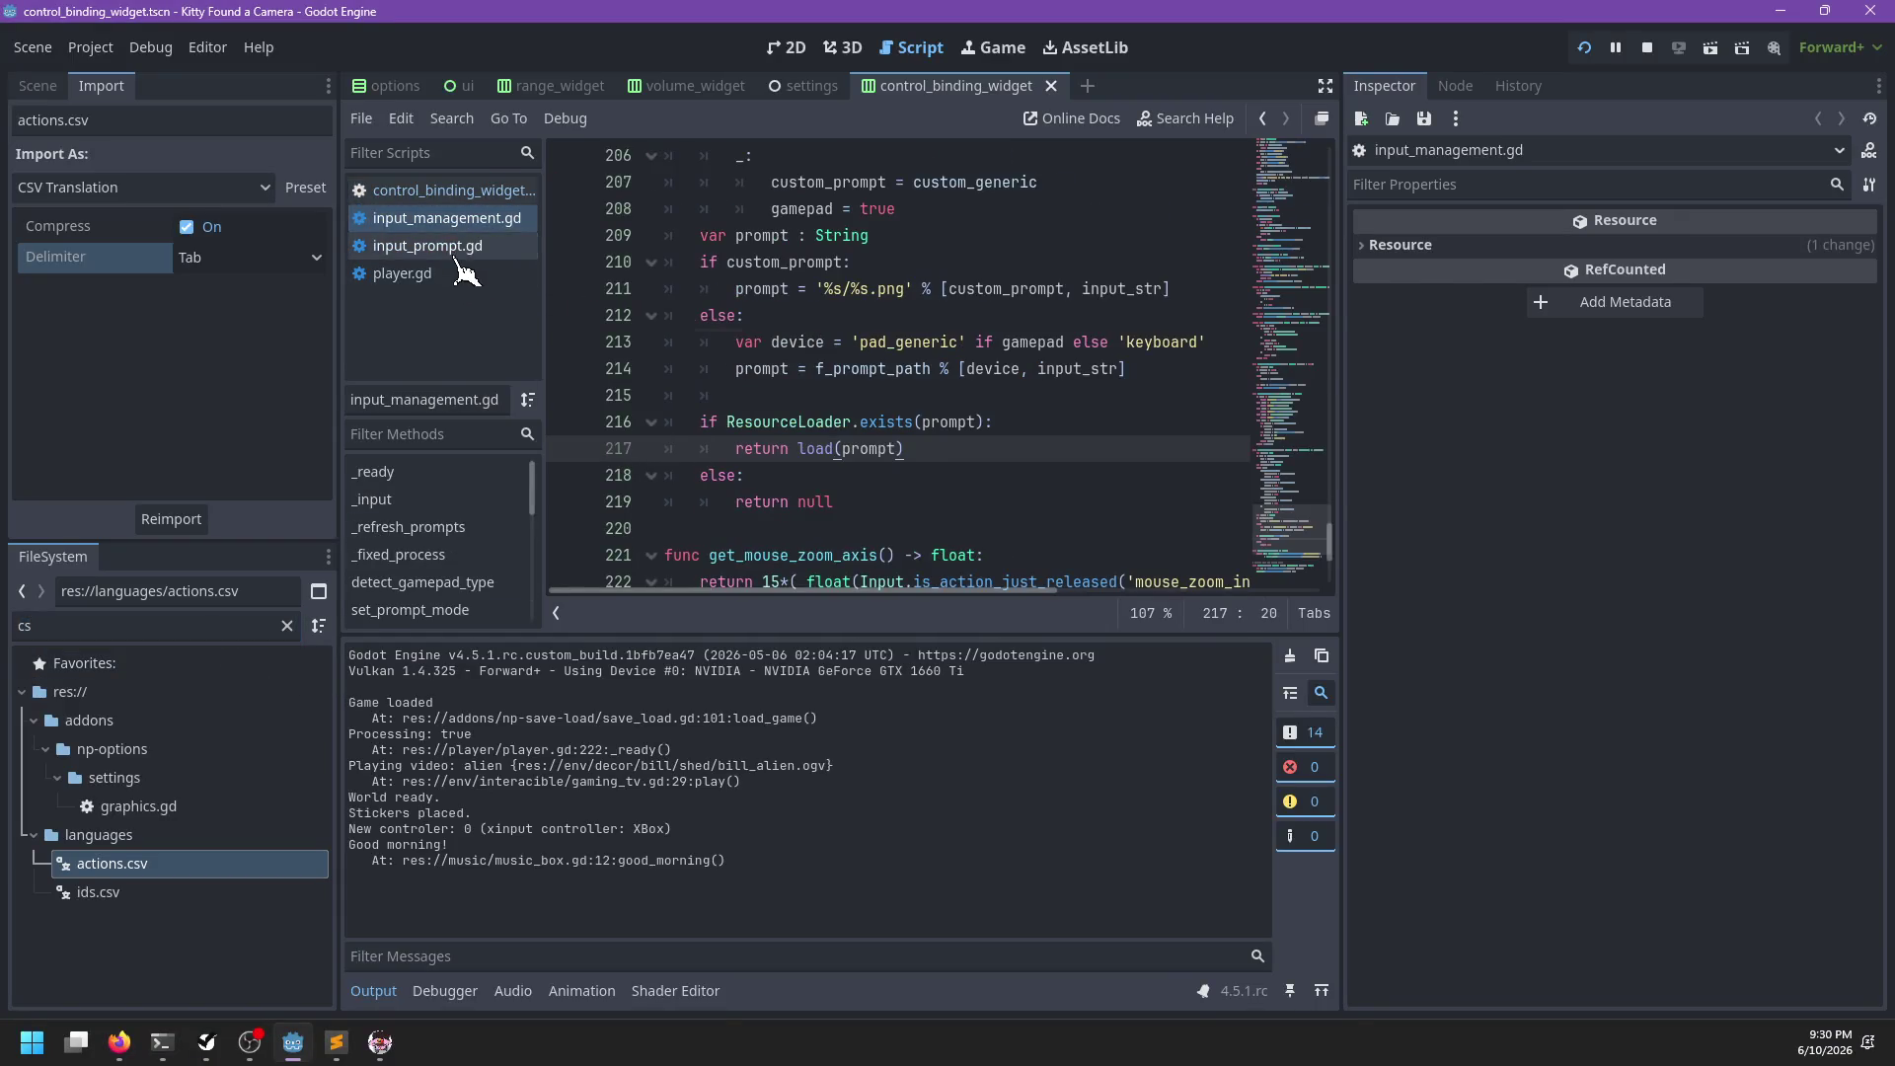
{"action": "left_click", "coordinate": [464, 247]}
{"action": "left_click", "coordinate": [873, 289]}
{"action": "key", "text": "ctrl+f"}
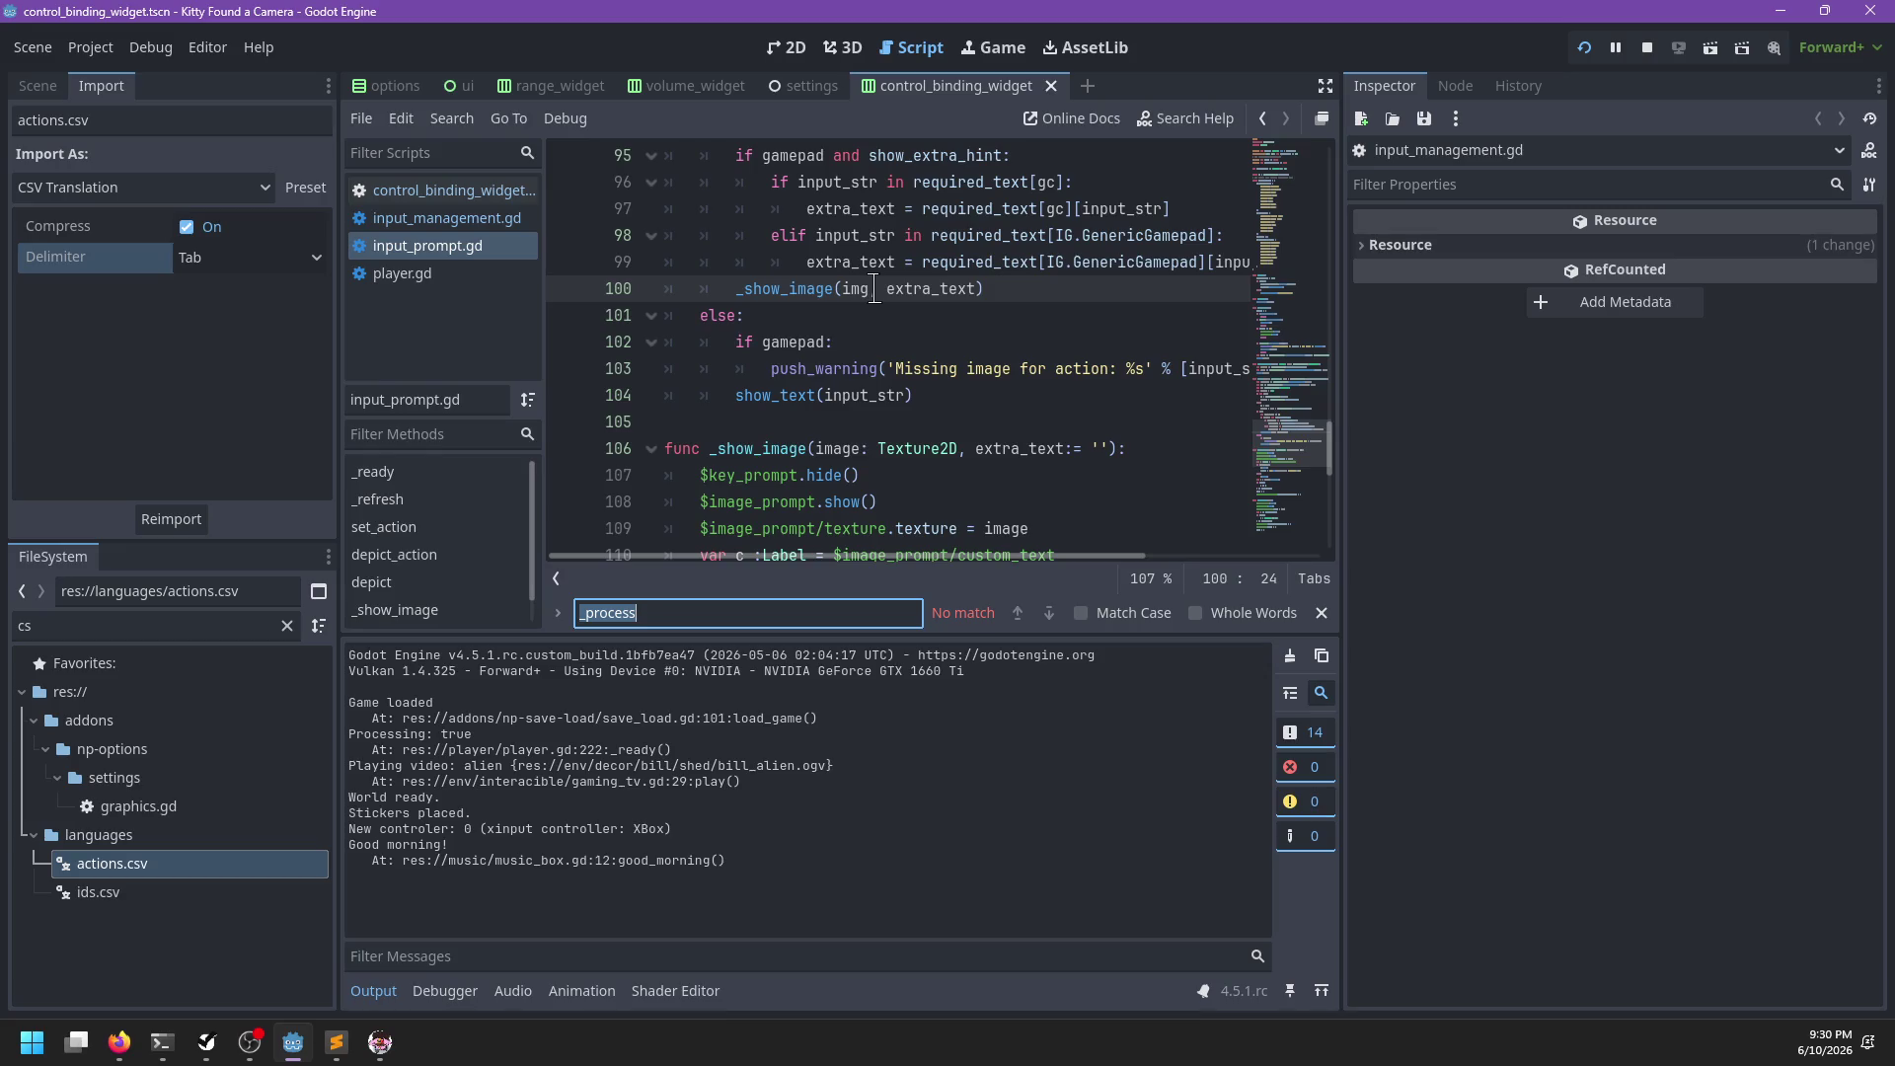
{"action": "type", "text": "_pre"}
{"action": "key", "text": "Escape"}
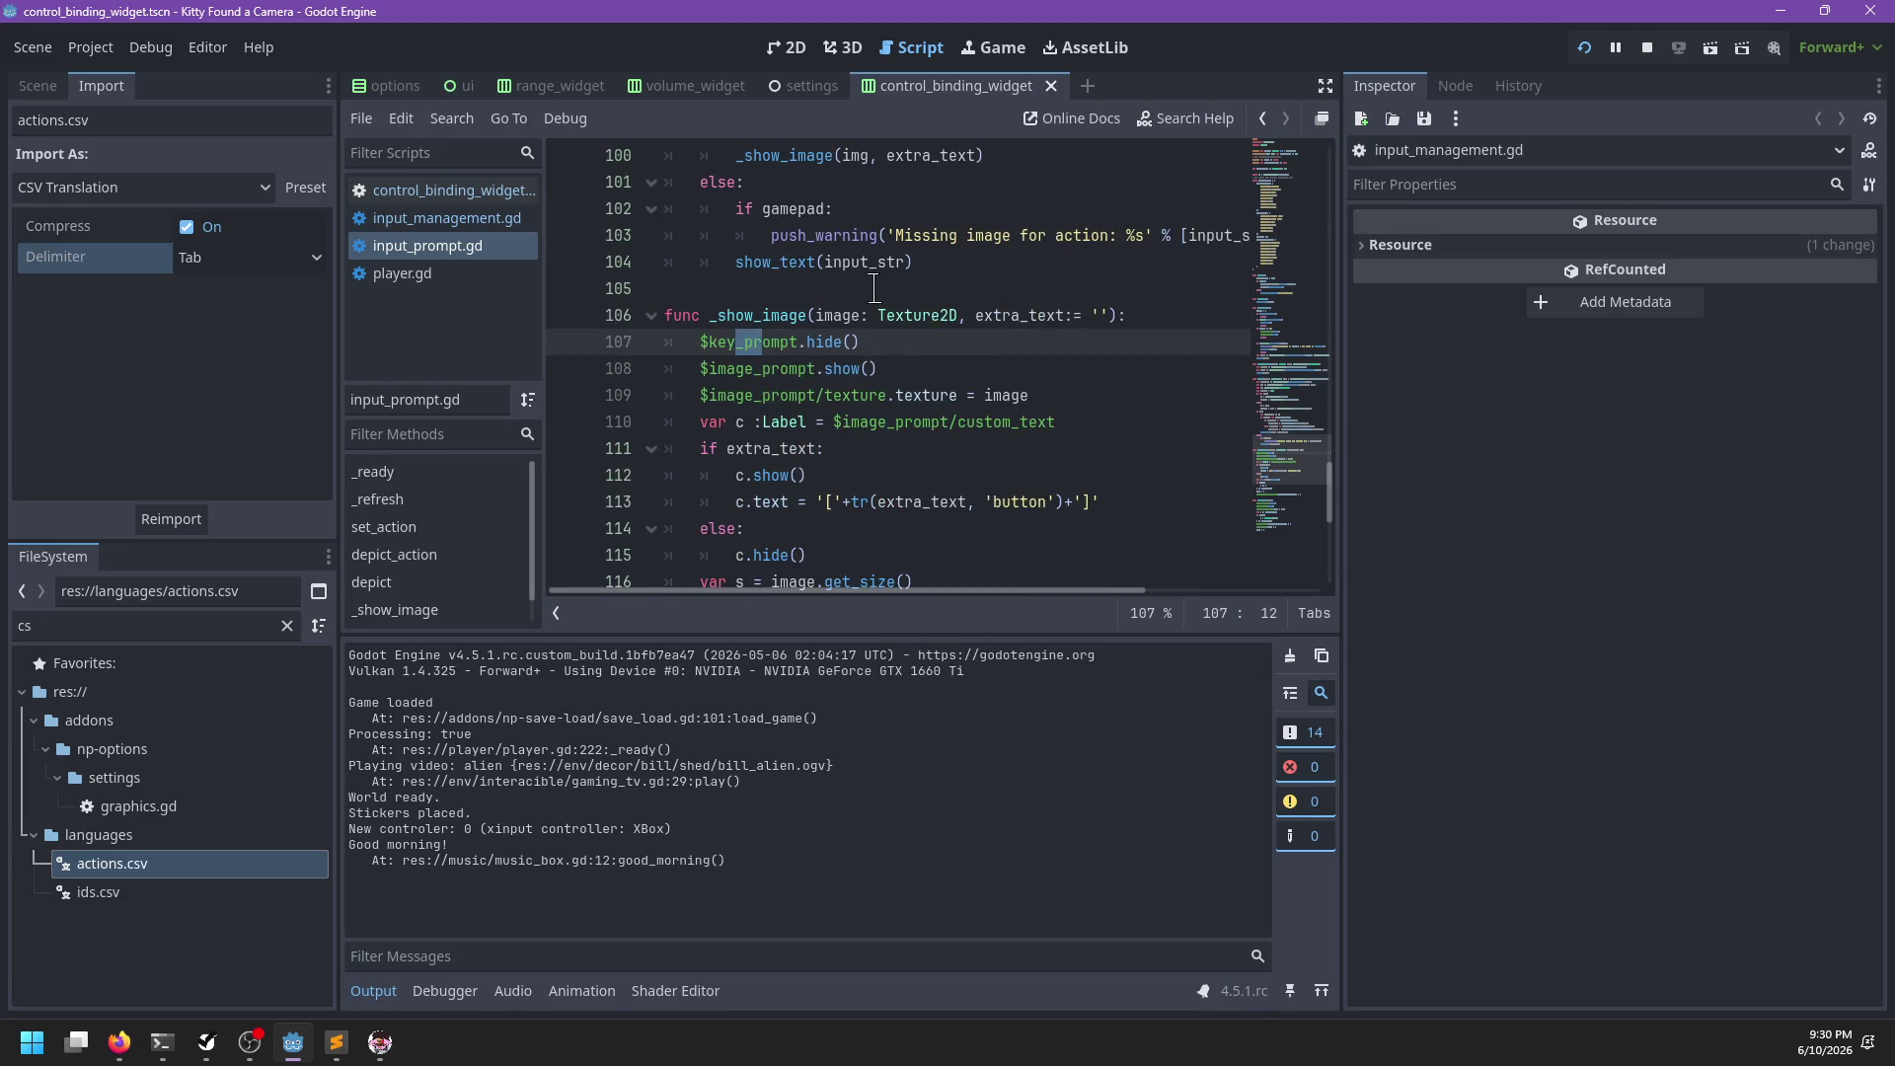
{"action": "key", "text": "ctrl+f"}
{"action": "type", "text": "active"}
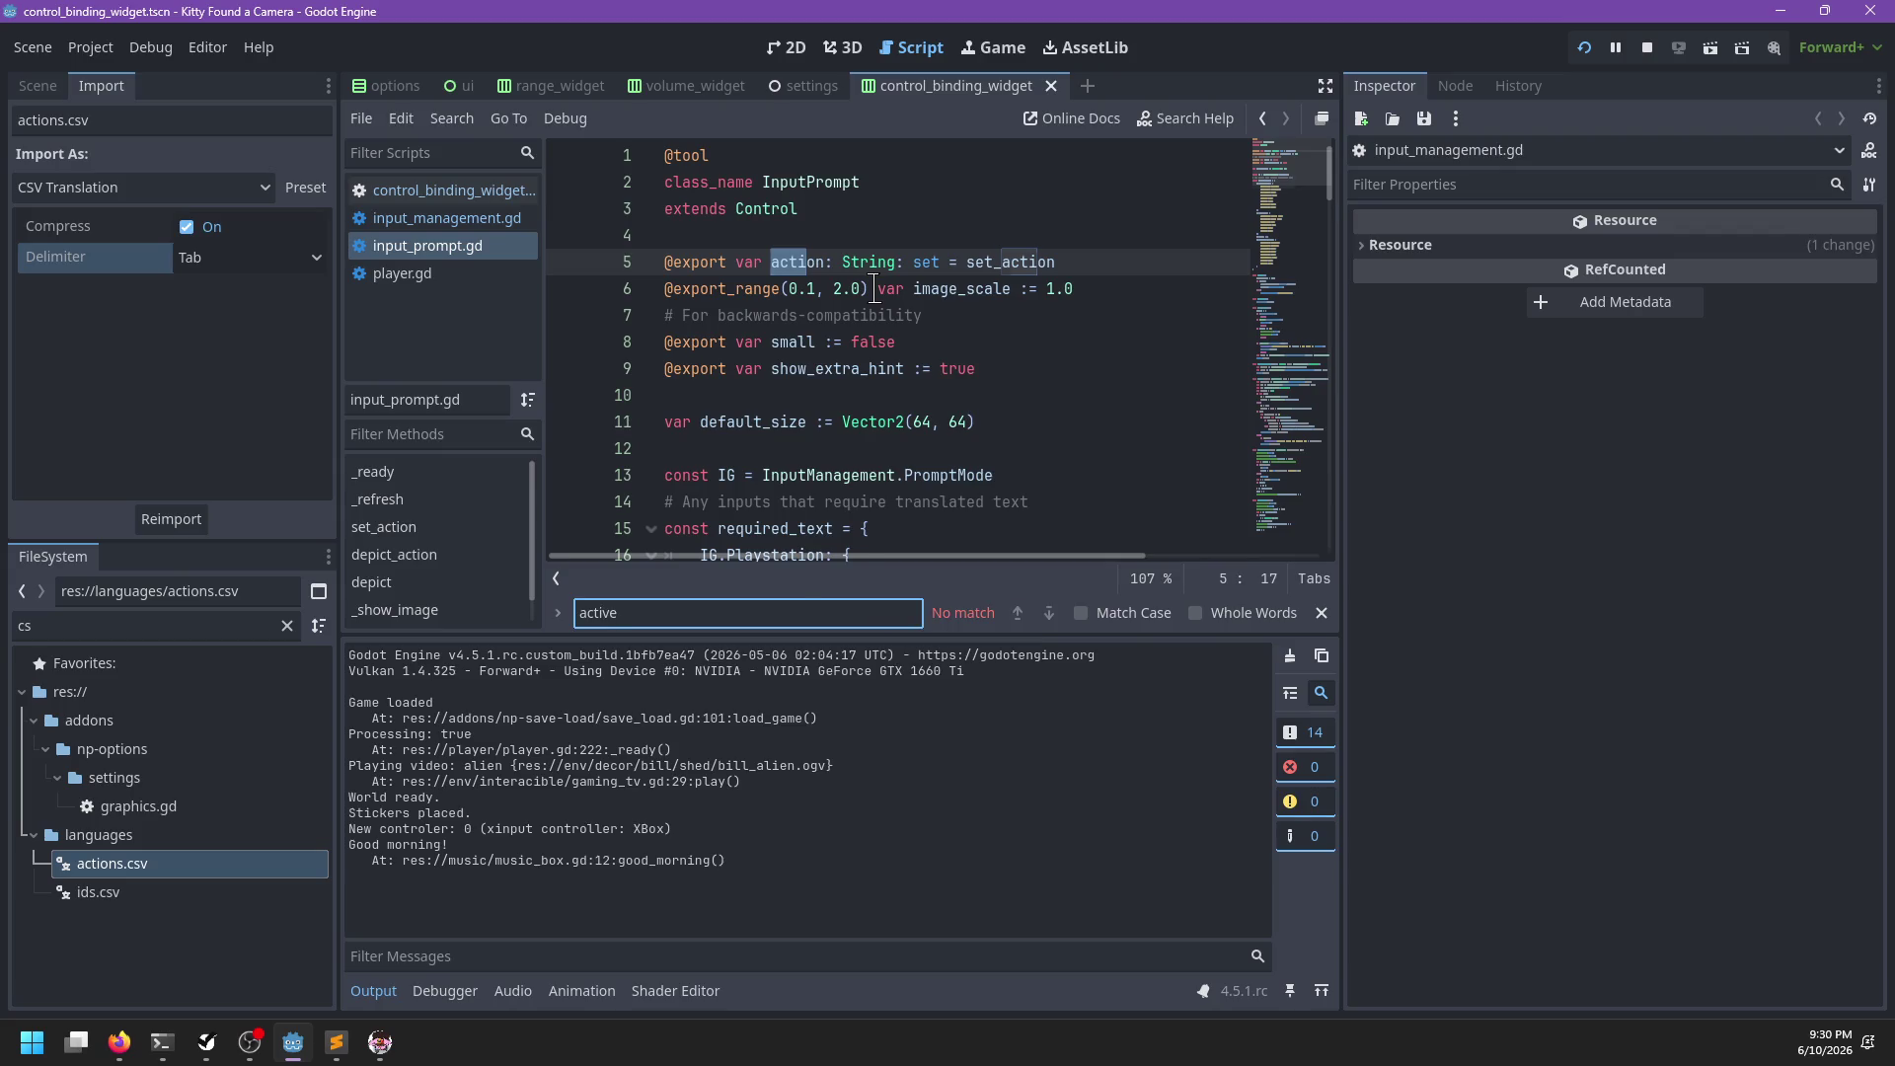
Find the status_ui.active matches in player.gd
{"action": "left_click", "coordinate": [402, 274]}
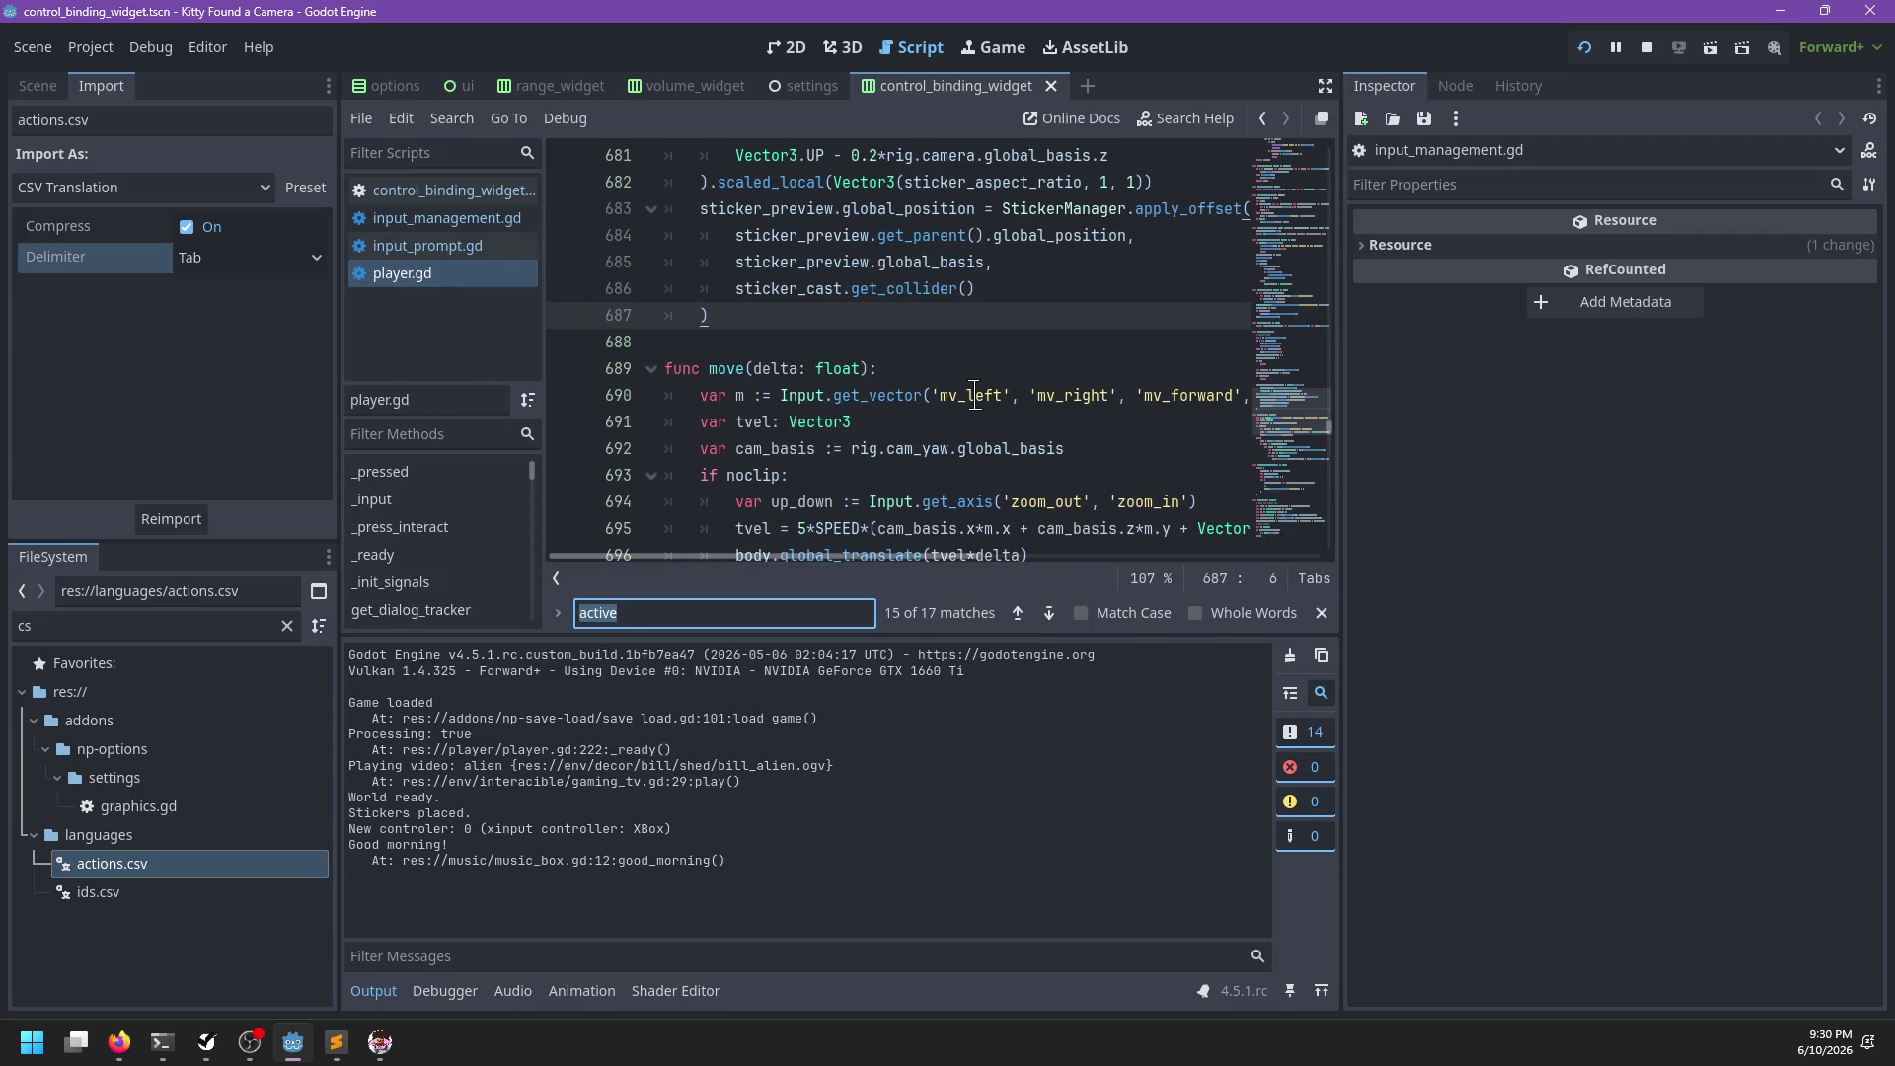
{"action": "type", "text": "status_ui.active"}
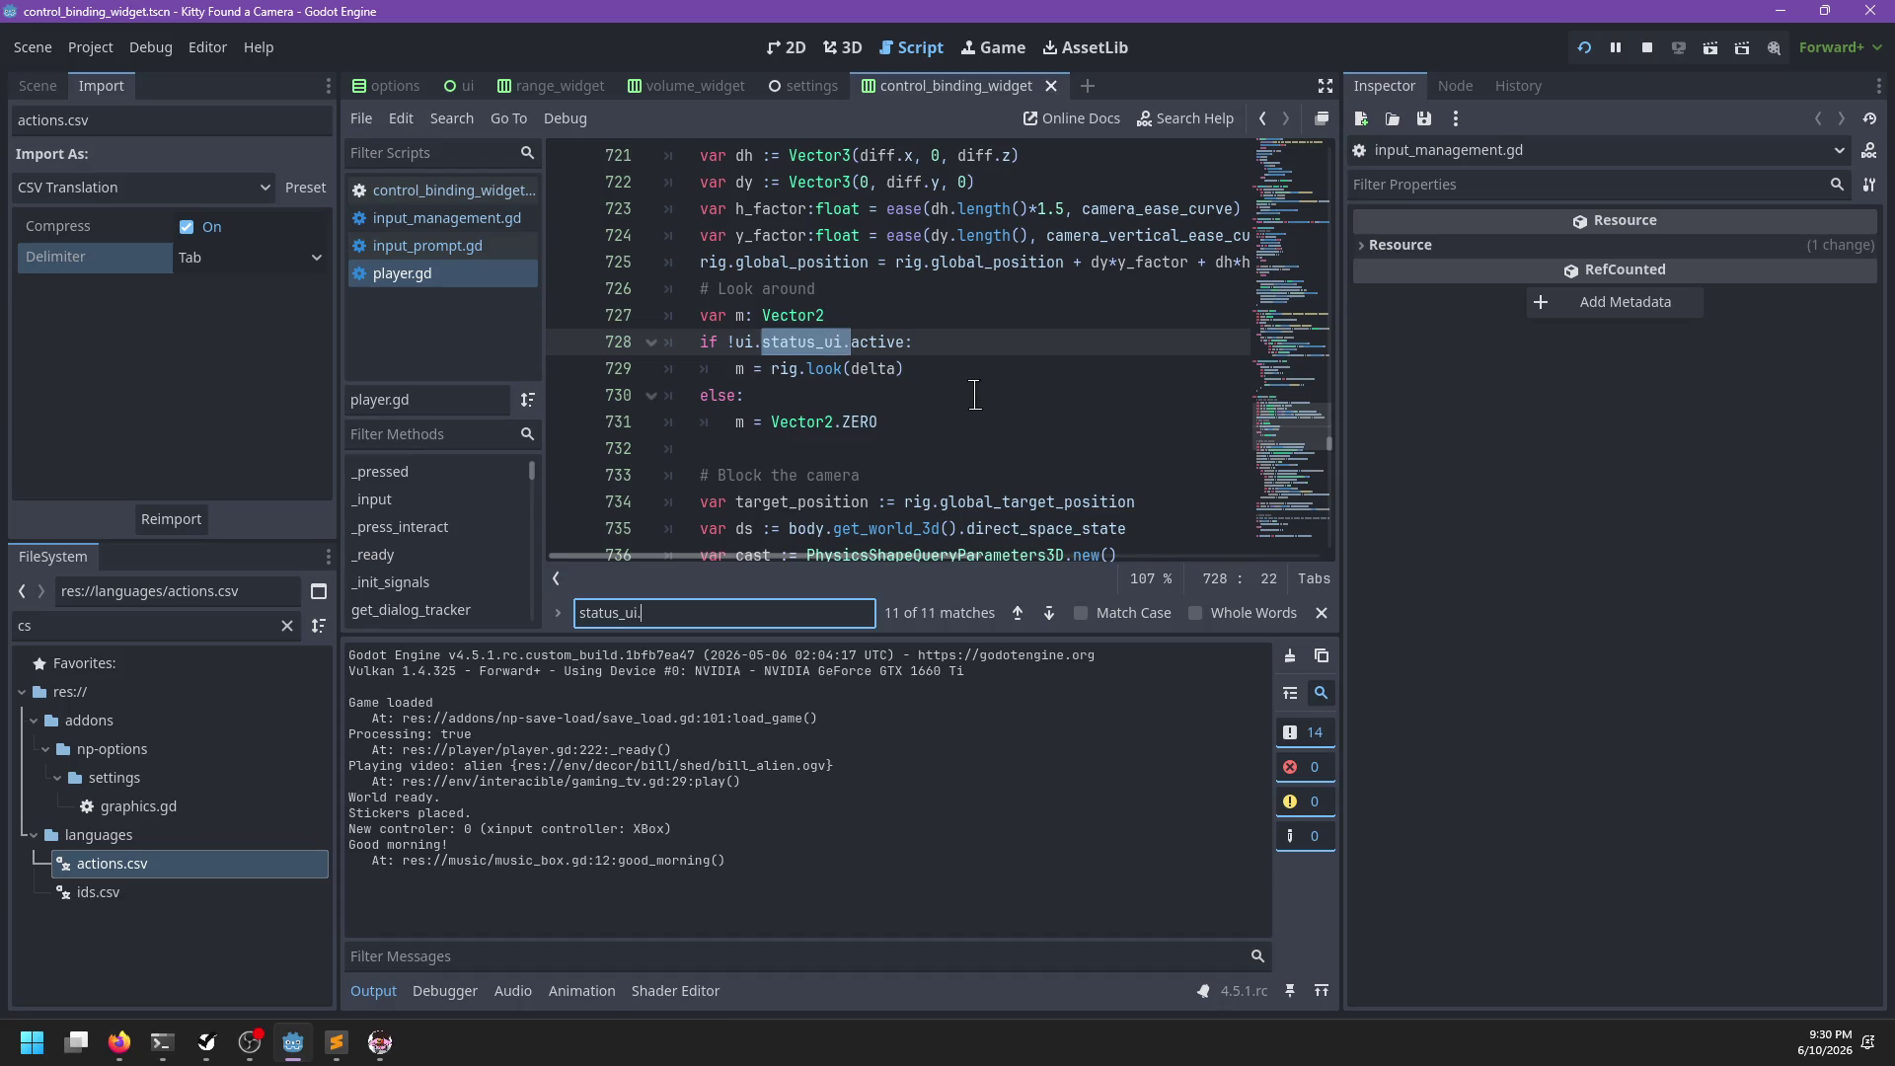
{"action": "key", "text": "Return"}
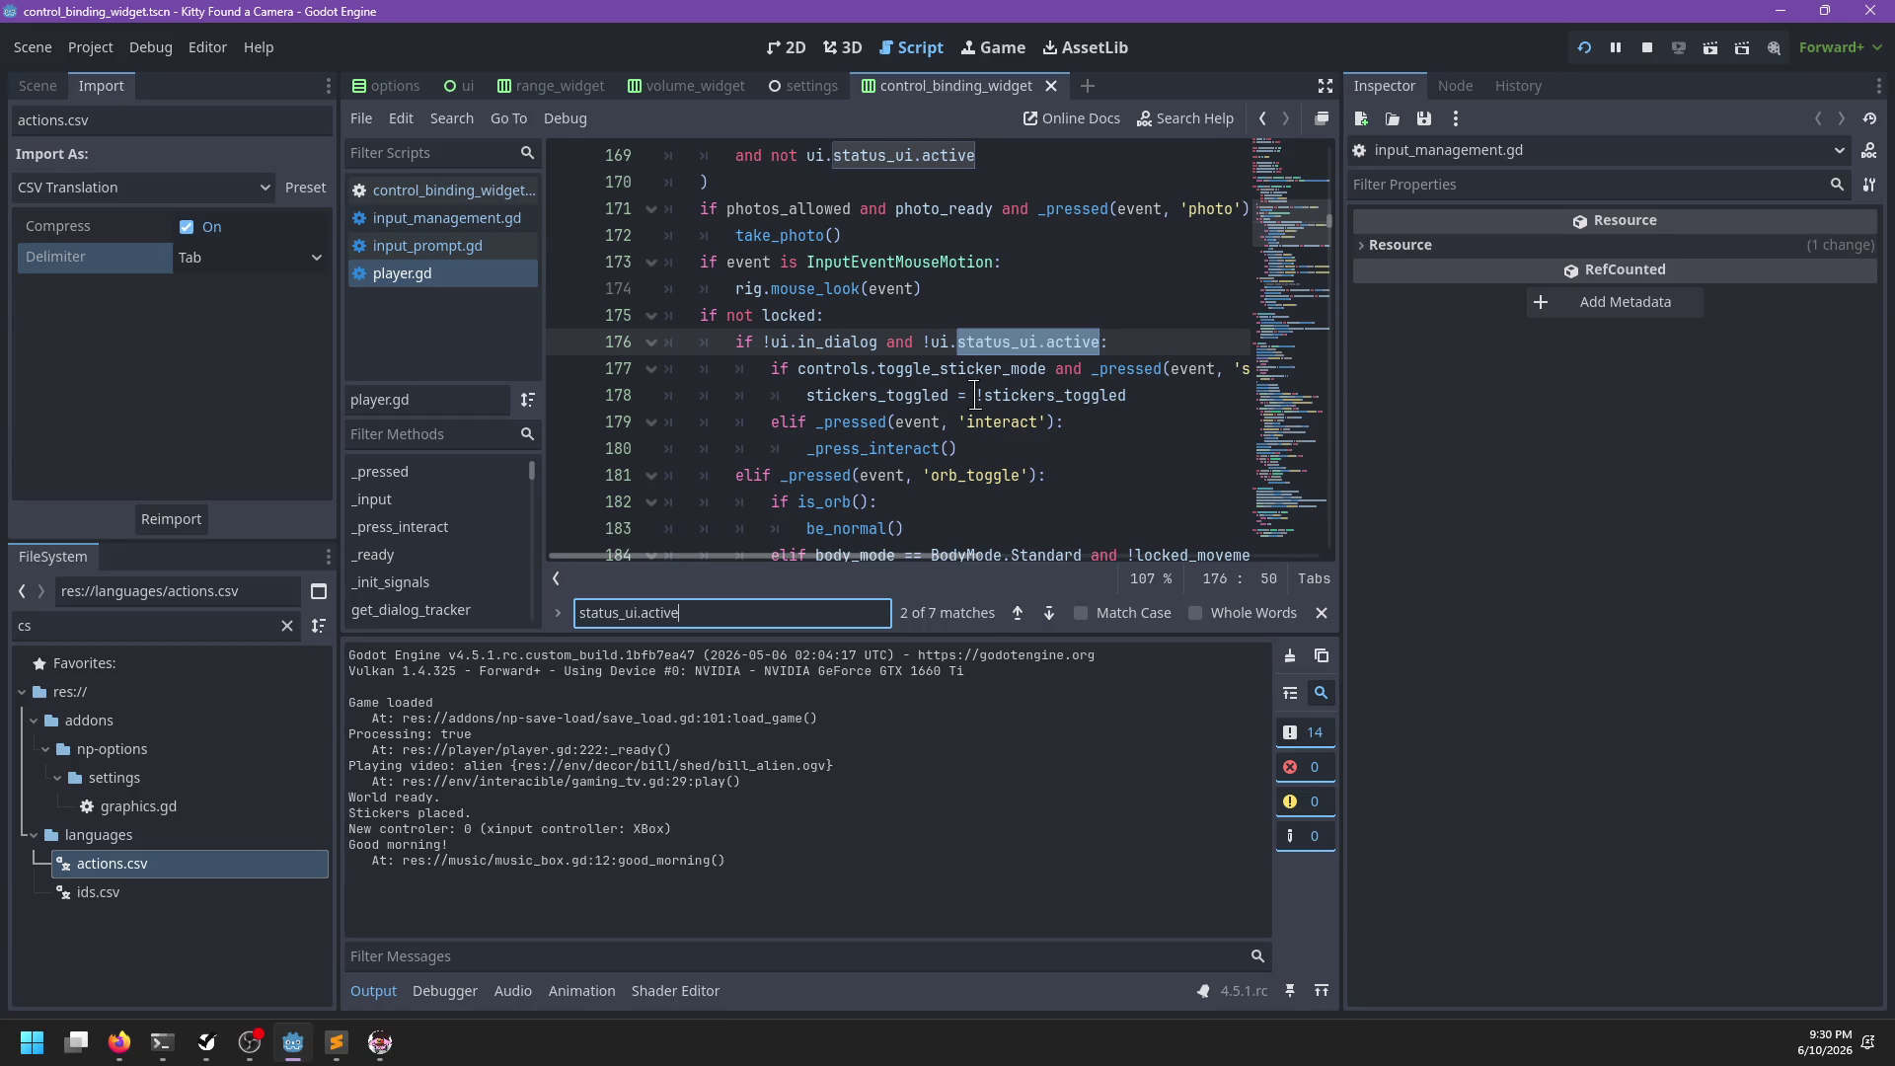
{"action": "scroll", "coordinate": [974, 395], "scroll_direction": "up", "scroll_amount": 2}
{"action": "scroll", "coordinate": [970, 393], "scroll_direction": "down", "scroll_amount": 2}
{"action": "scroll", "coordinate": [960, 423], "scroll_direction": "down", "scroll_amount": 4}
{"action": "scroll", "coordinate": [961, 422], "scroll_direction": "down", "scroll_amount": 2}
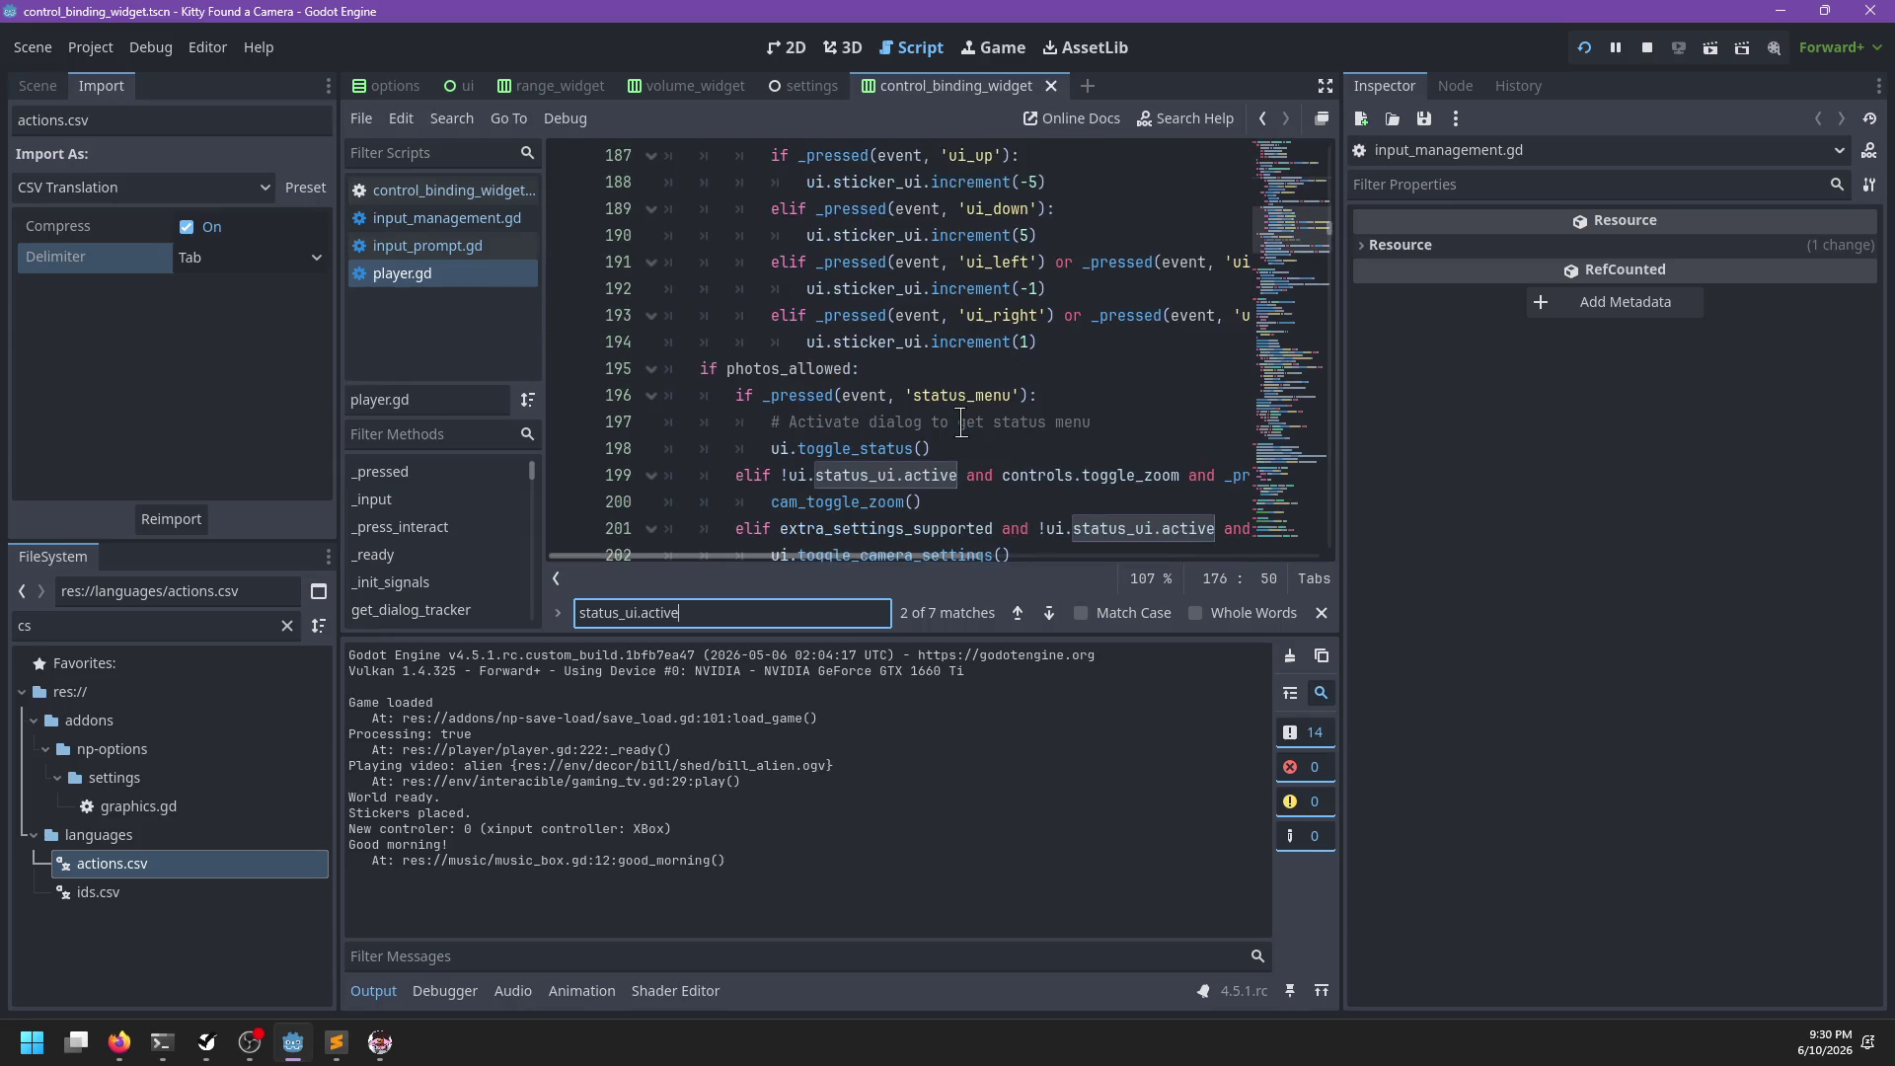
{"action": "scroll", "coordinate": [989, 413], "scroll_direction": "down", "scroll_amount": 1}
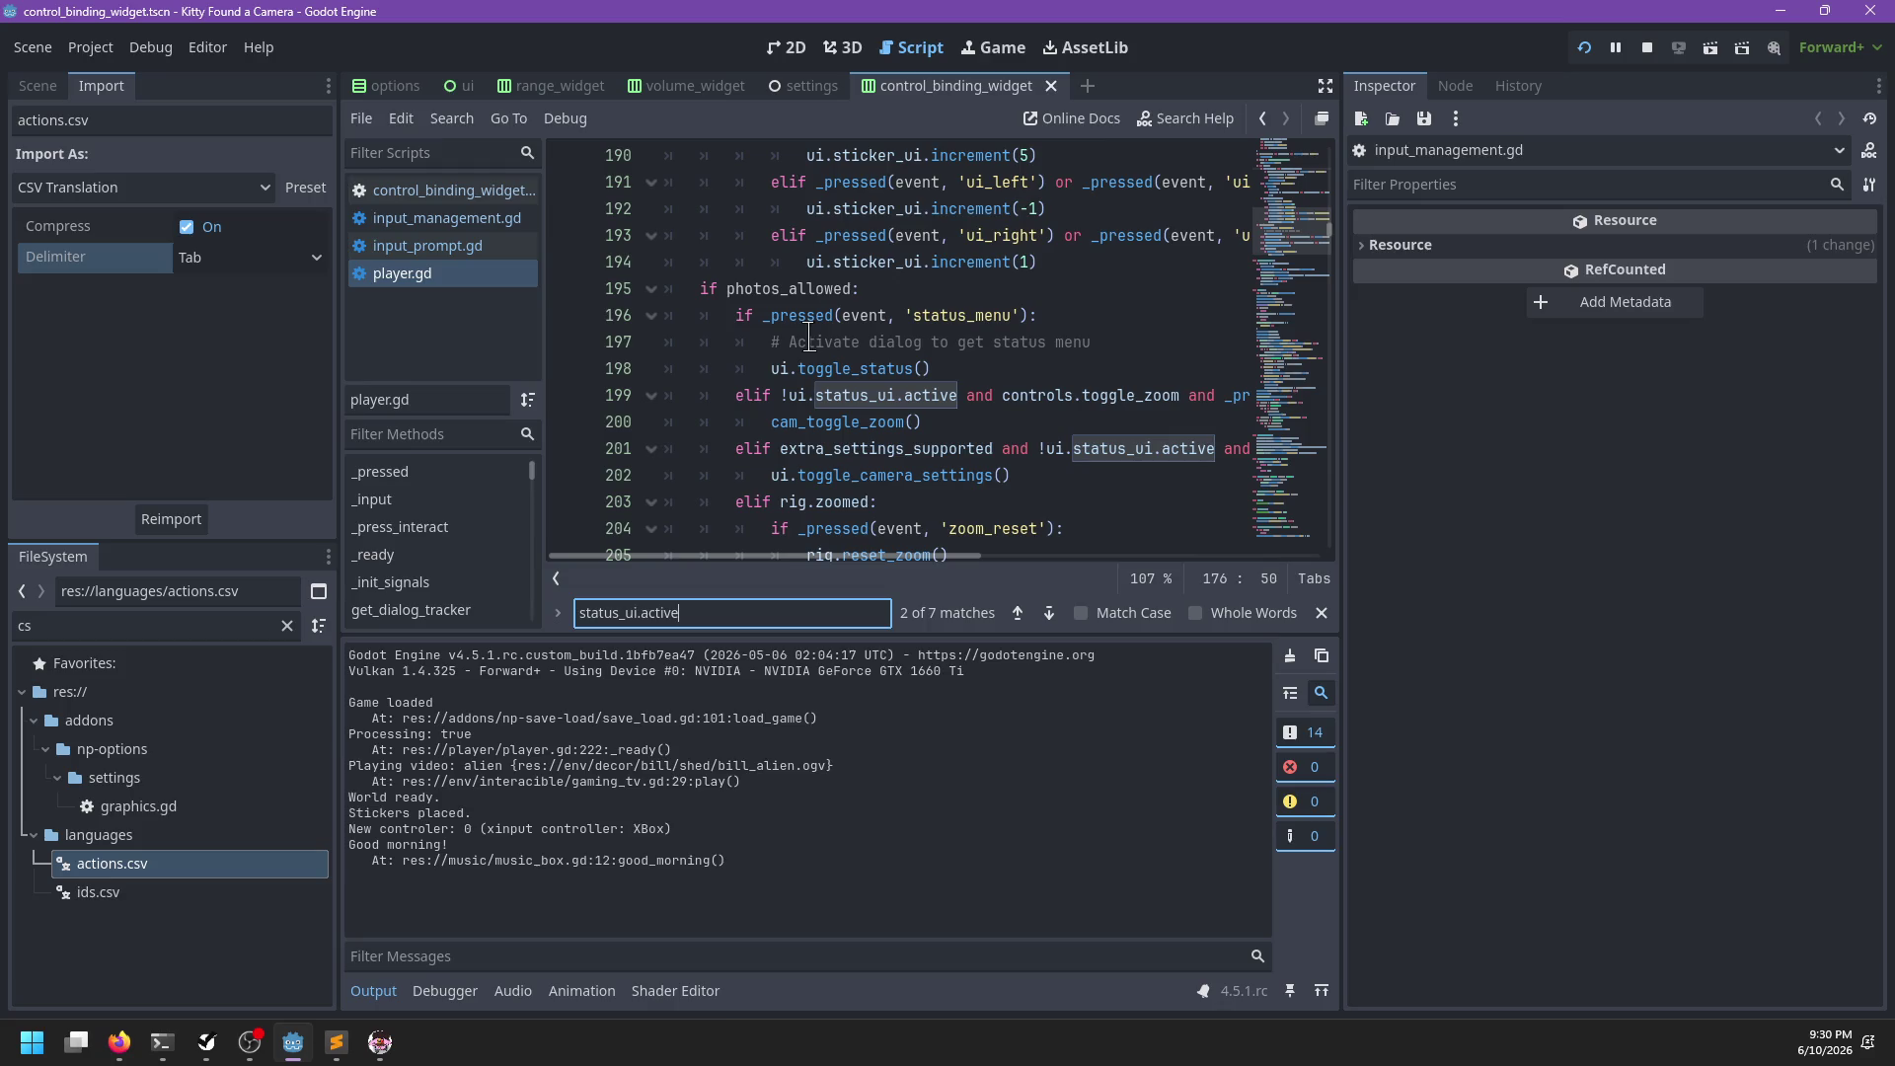
{"action": "key", "text": "Escape"}
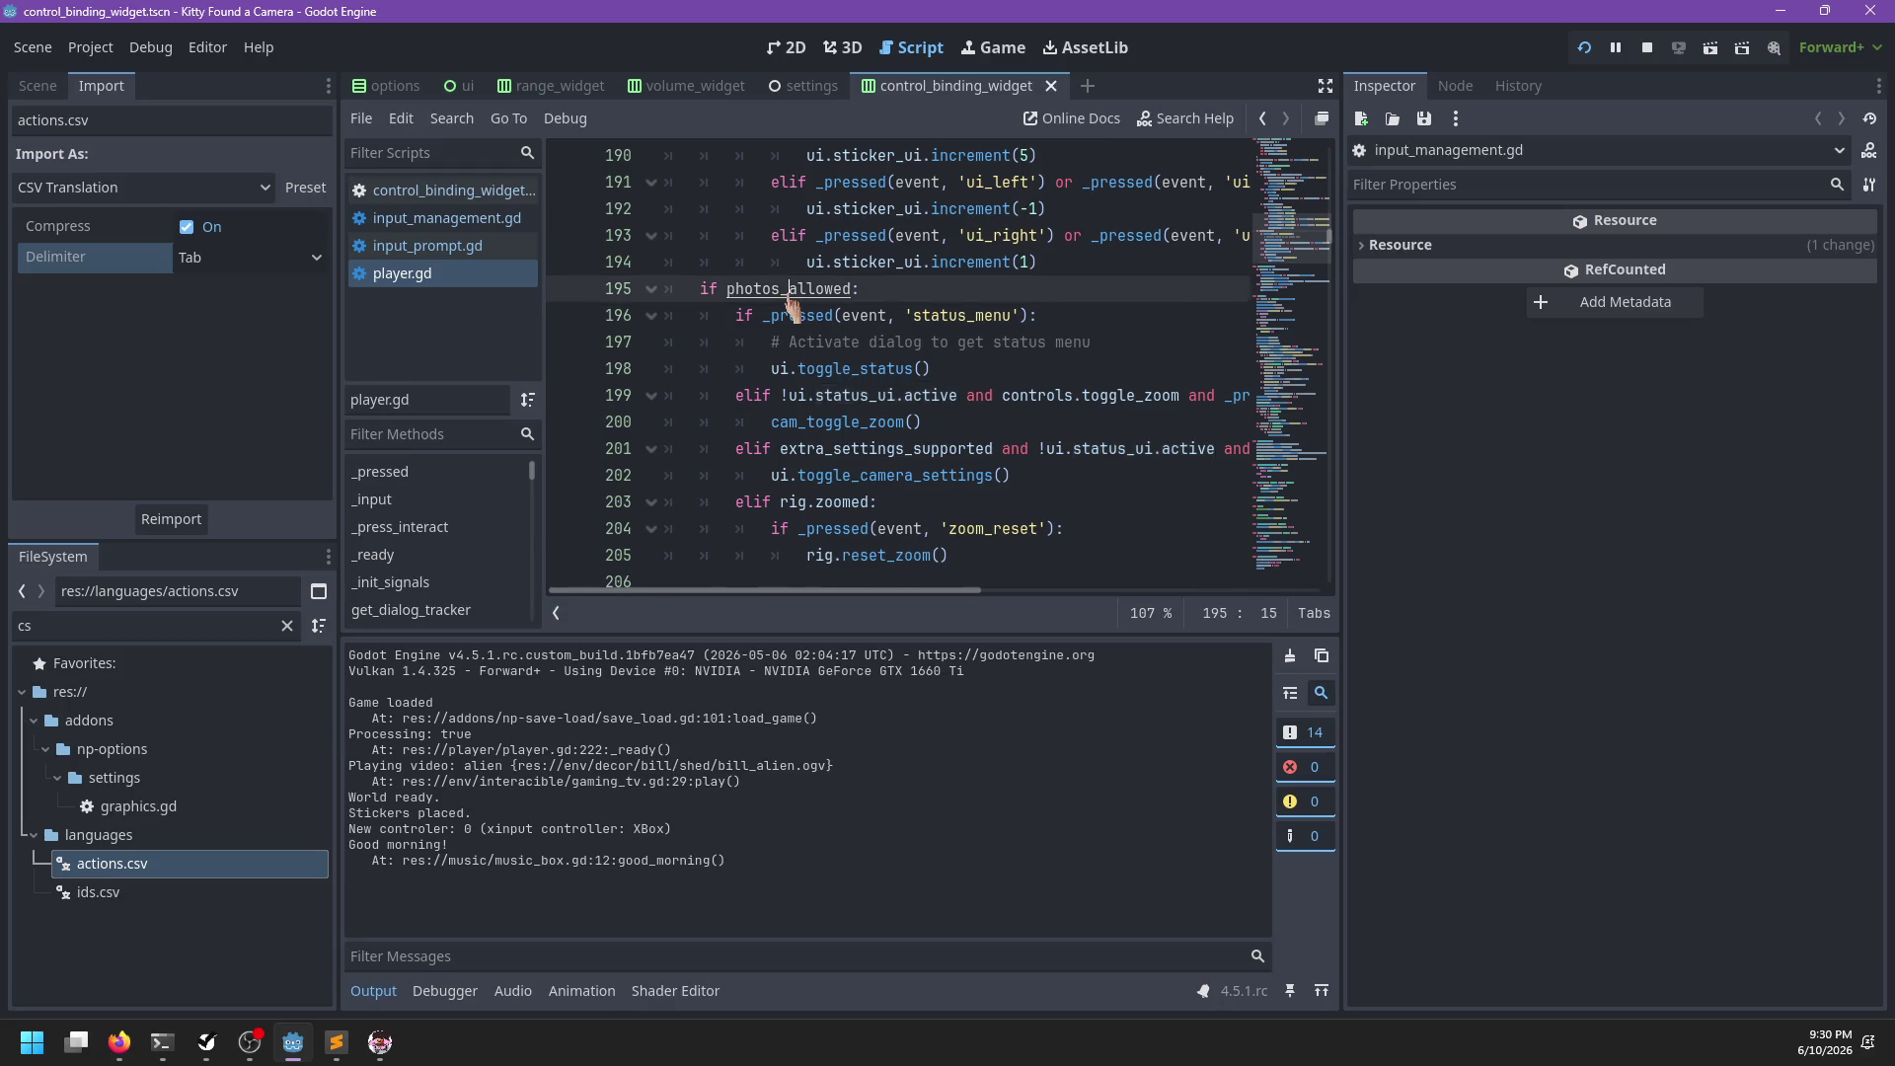
Jump to the photos_allowed definition, then locate toggle_status in player.gd
{"action": "left_click", "coordinate": [790, 289], "text": "ctrl"}
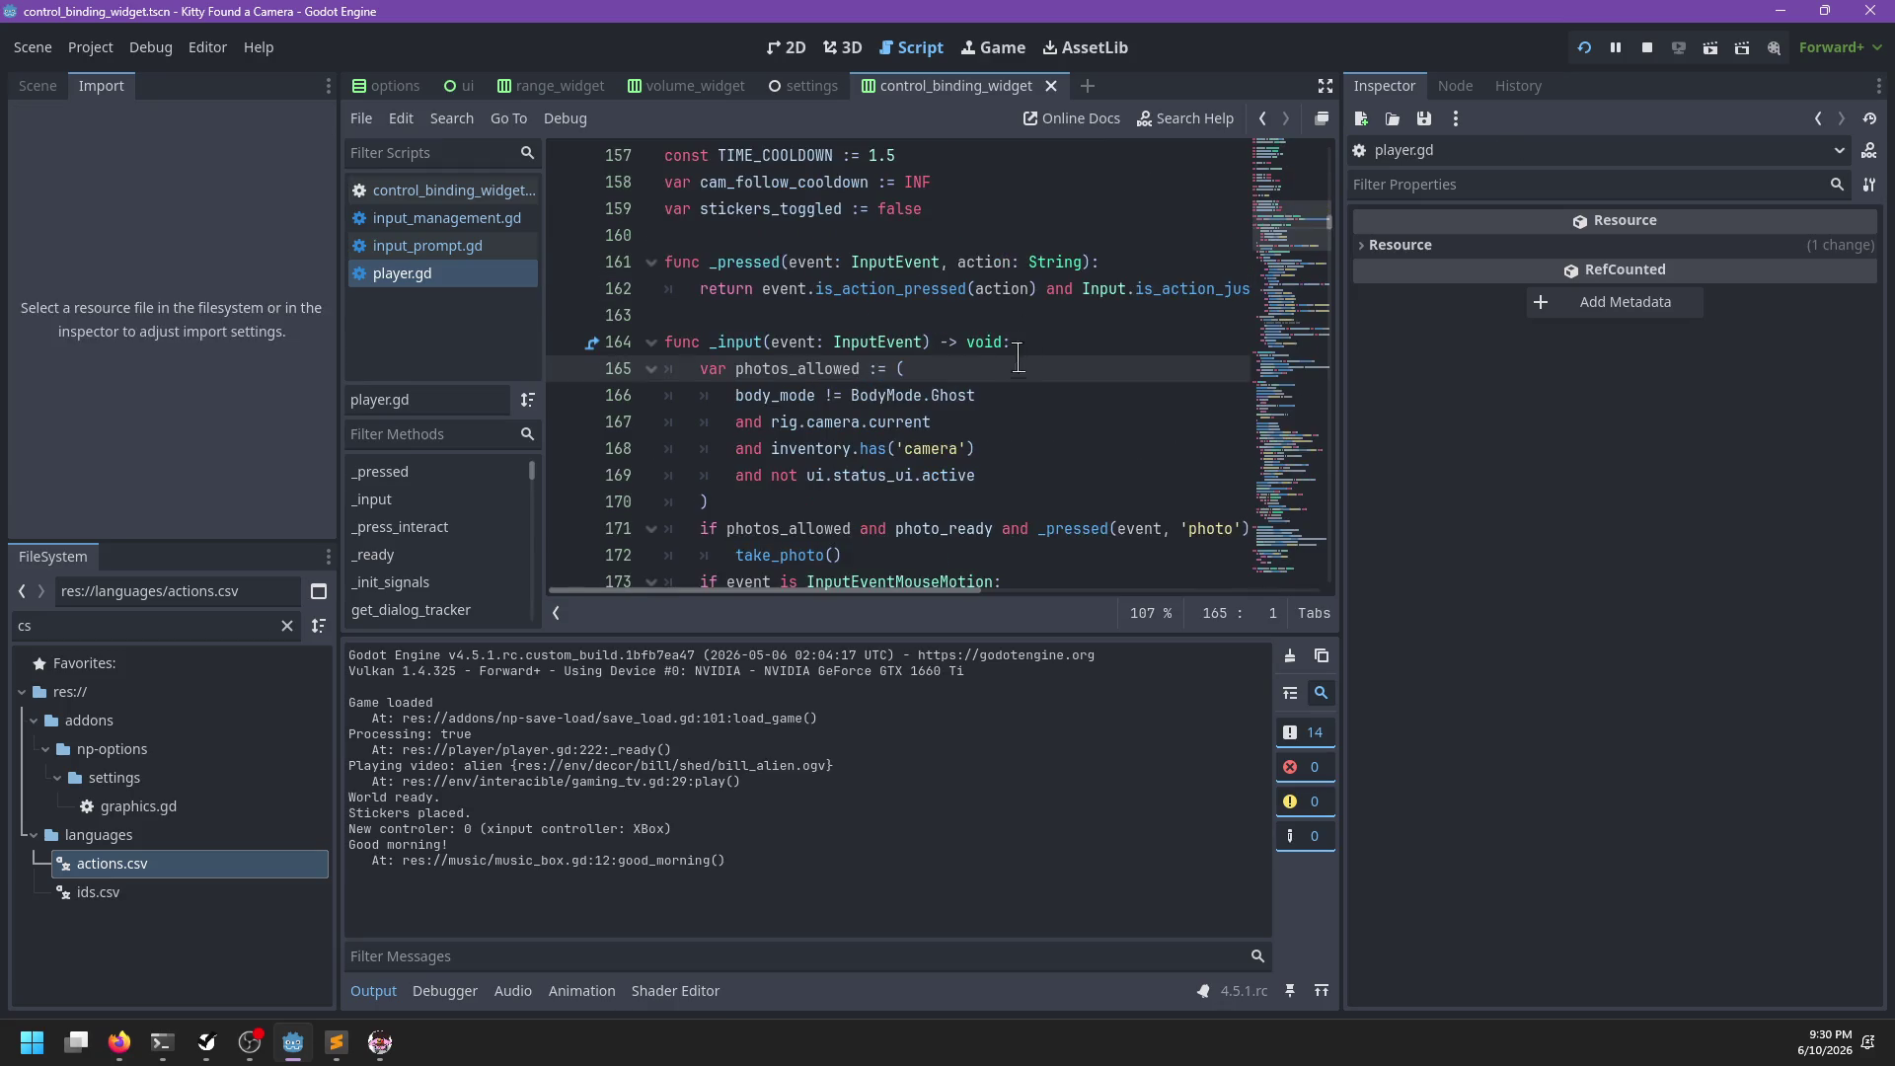
{"action": "left_click", "coordinate": [456, 245]}
{"action": "left_click", "coordinate": [454, 214]}
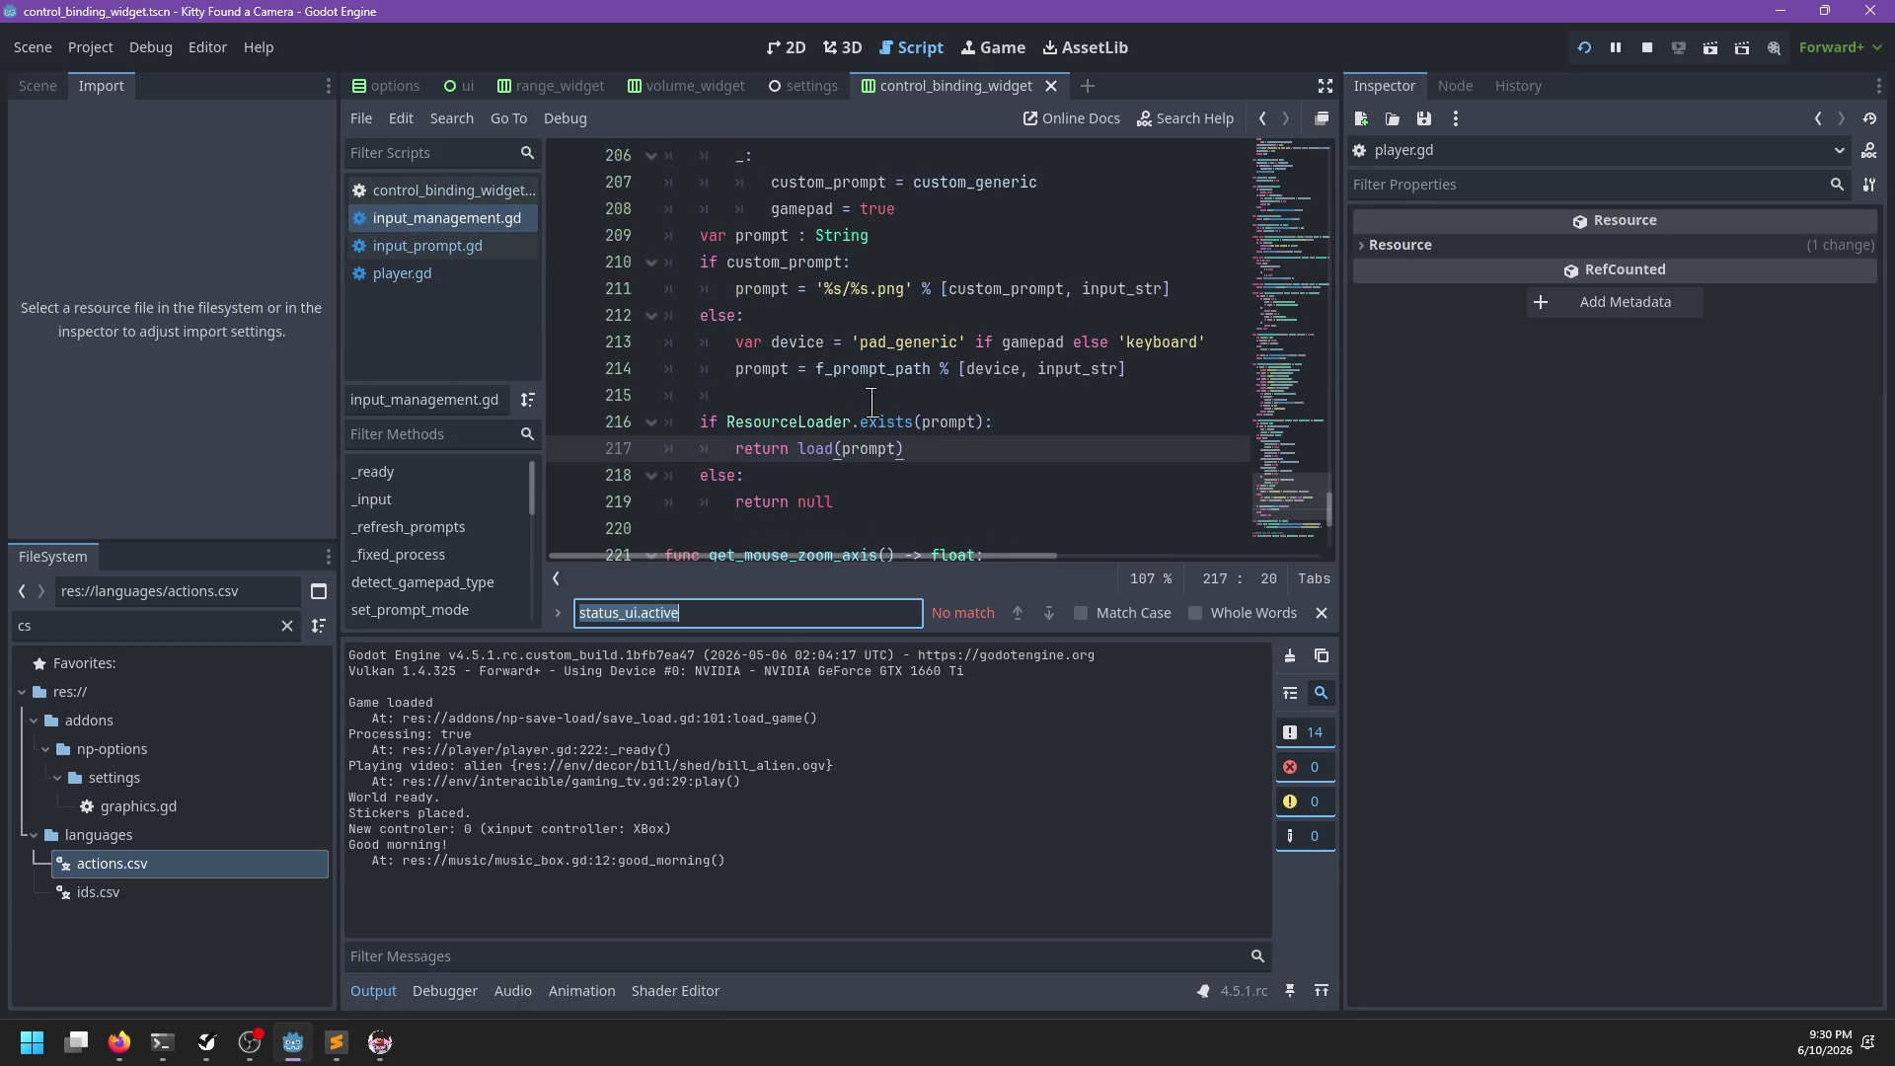
{"action": "left_click", "coordinate": [444, 274]}
{"action": "key", "text": "ctrl+f"}
{"action": "type", "text": "to"}
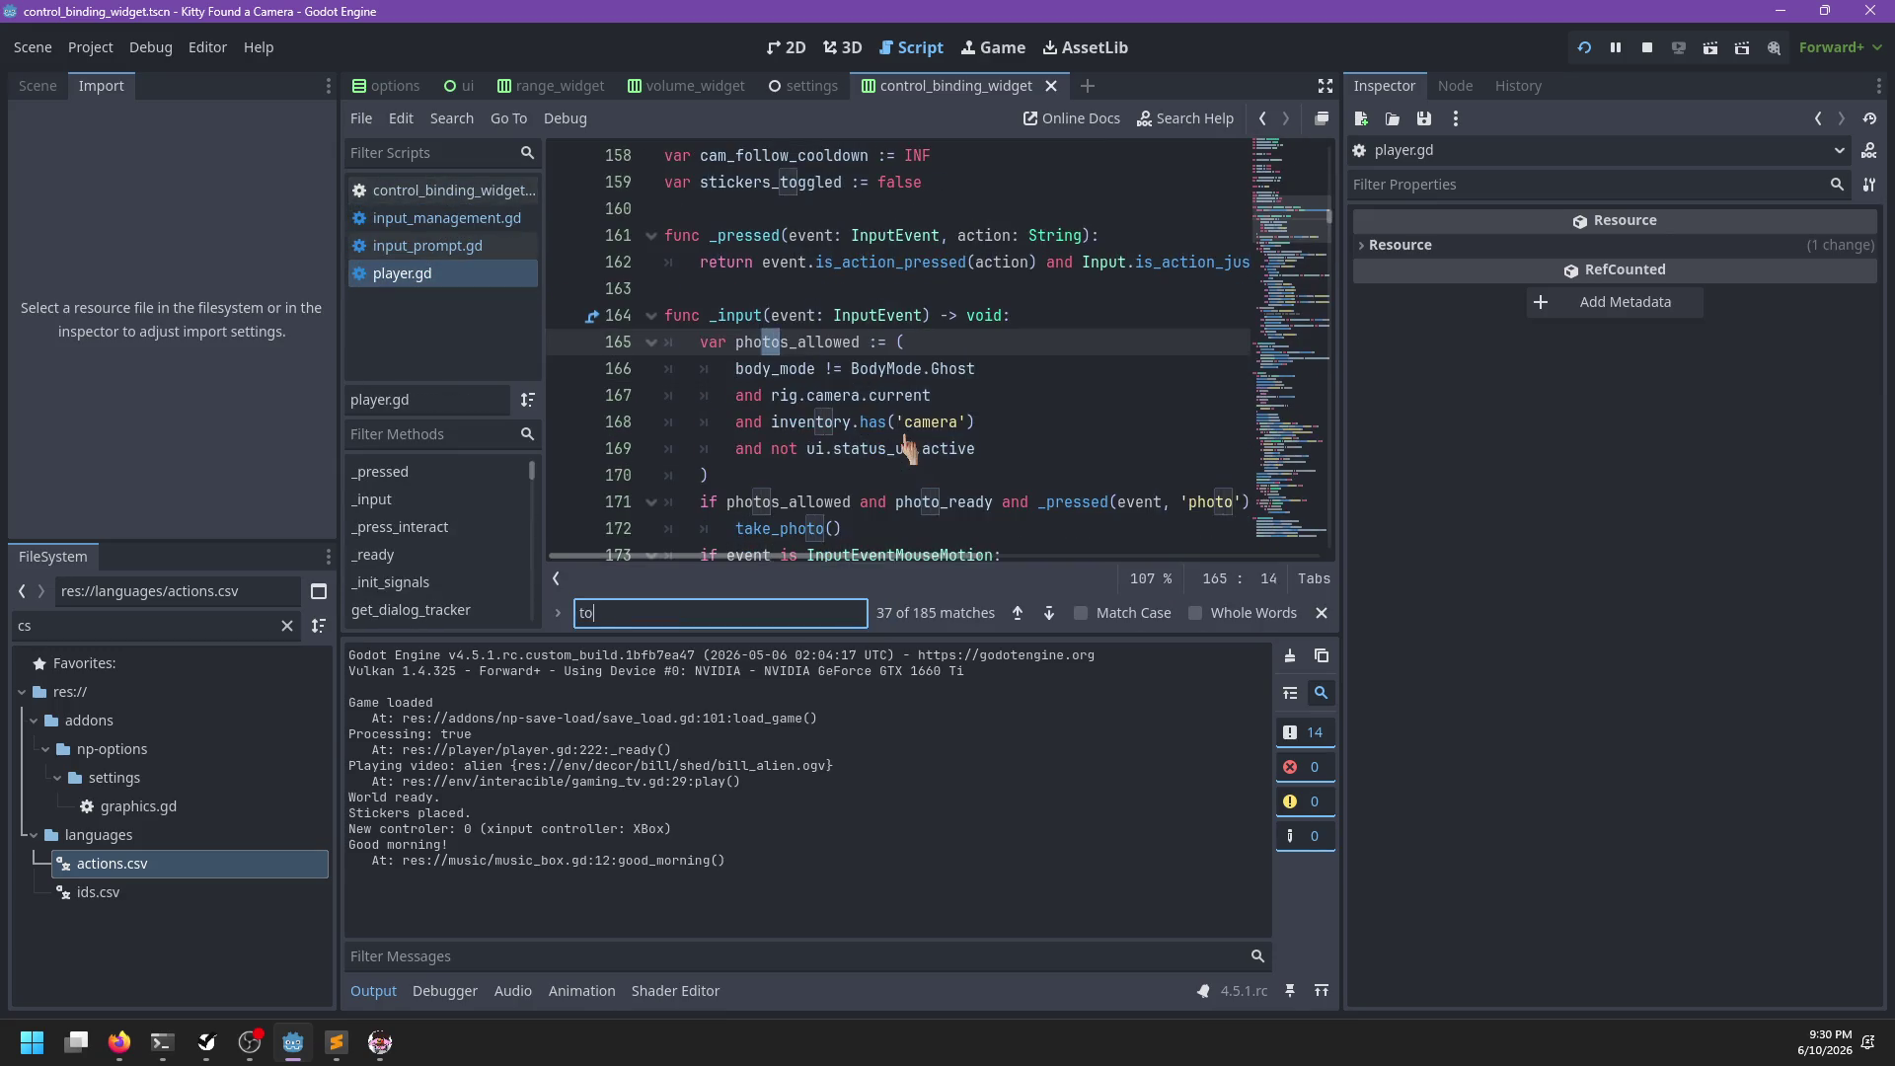
{"action": "type", "text": "ggle_status"}
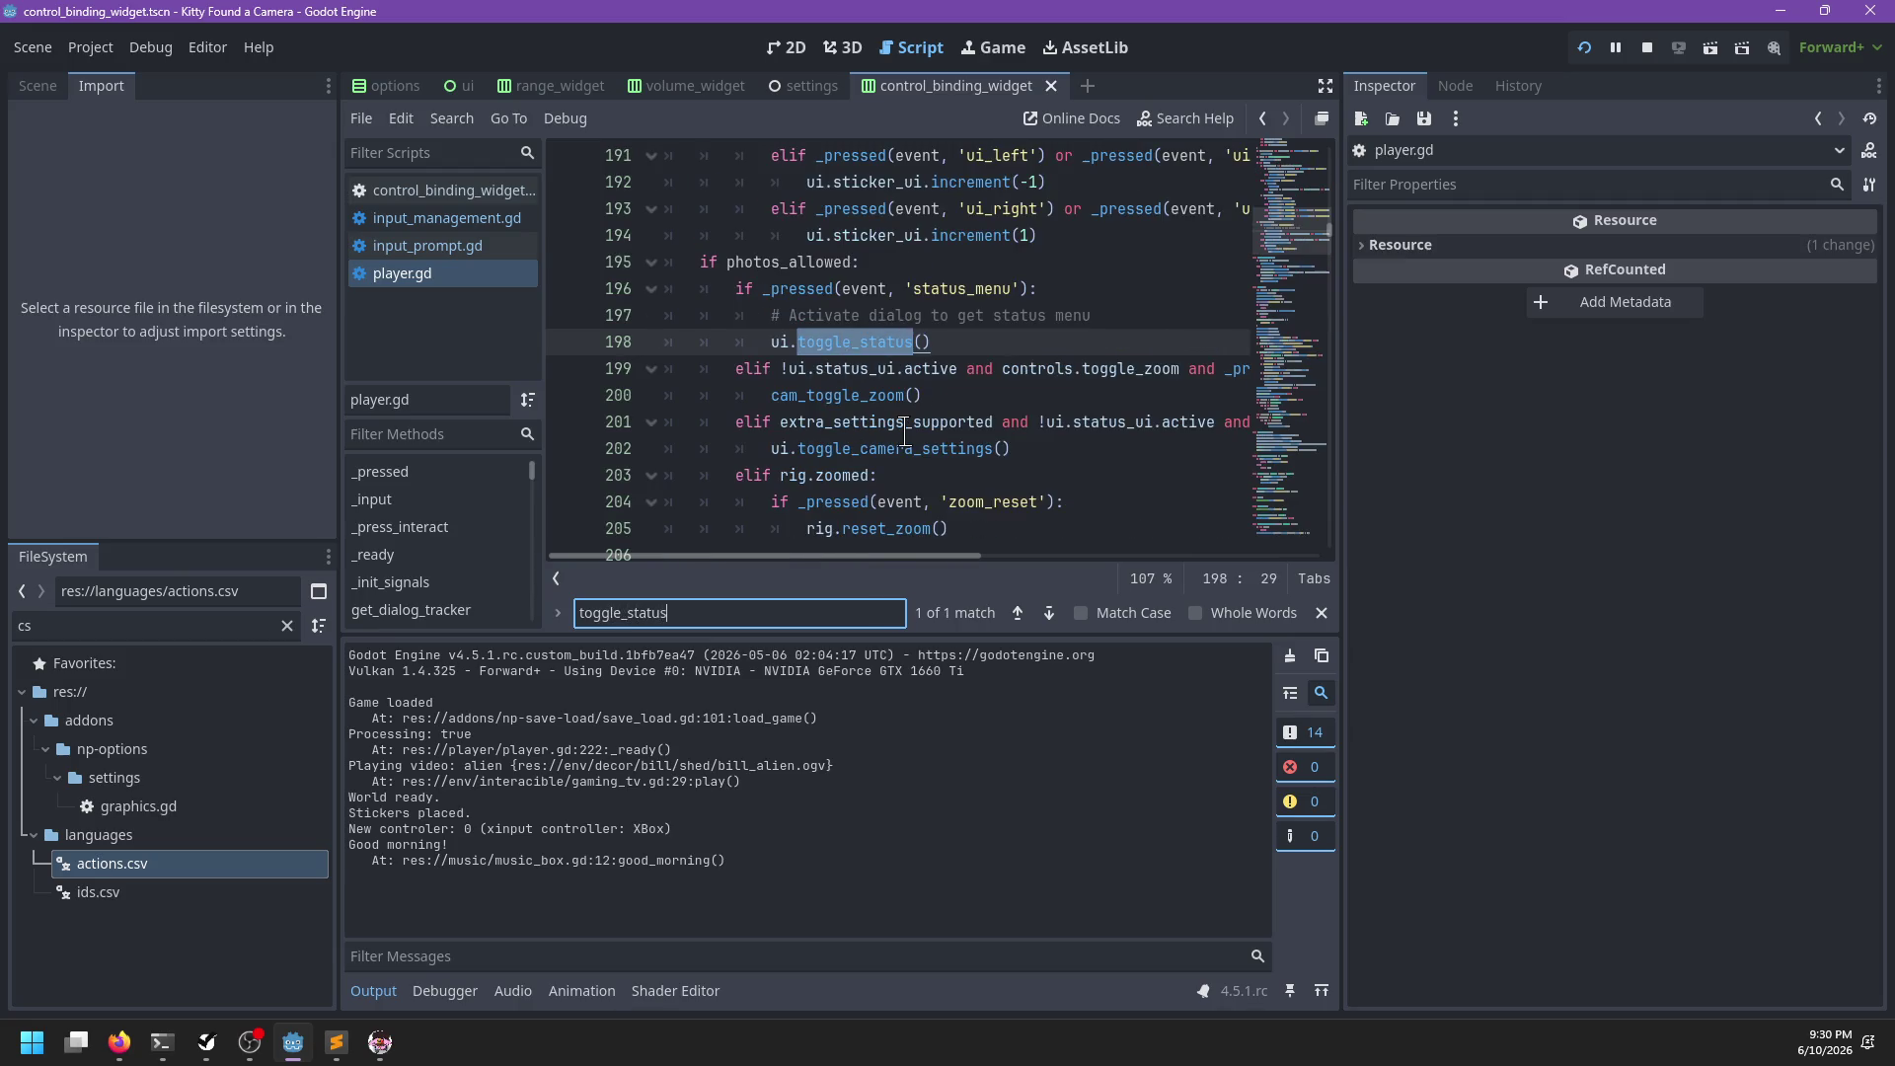
{"action": "key", "text": "Escape"}
Dedent the status_menu block out of the photos_allowed branch to function level in _input
{"action": "left_click", "coordinate": [945, 351]}
{"action": "key", "text": "shift+Up"}
{"action": "key", "text": "shift+Up"}
{"action": "key", "text": "shift+Up"}
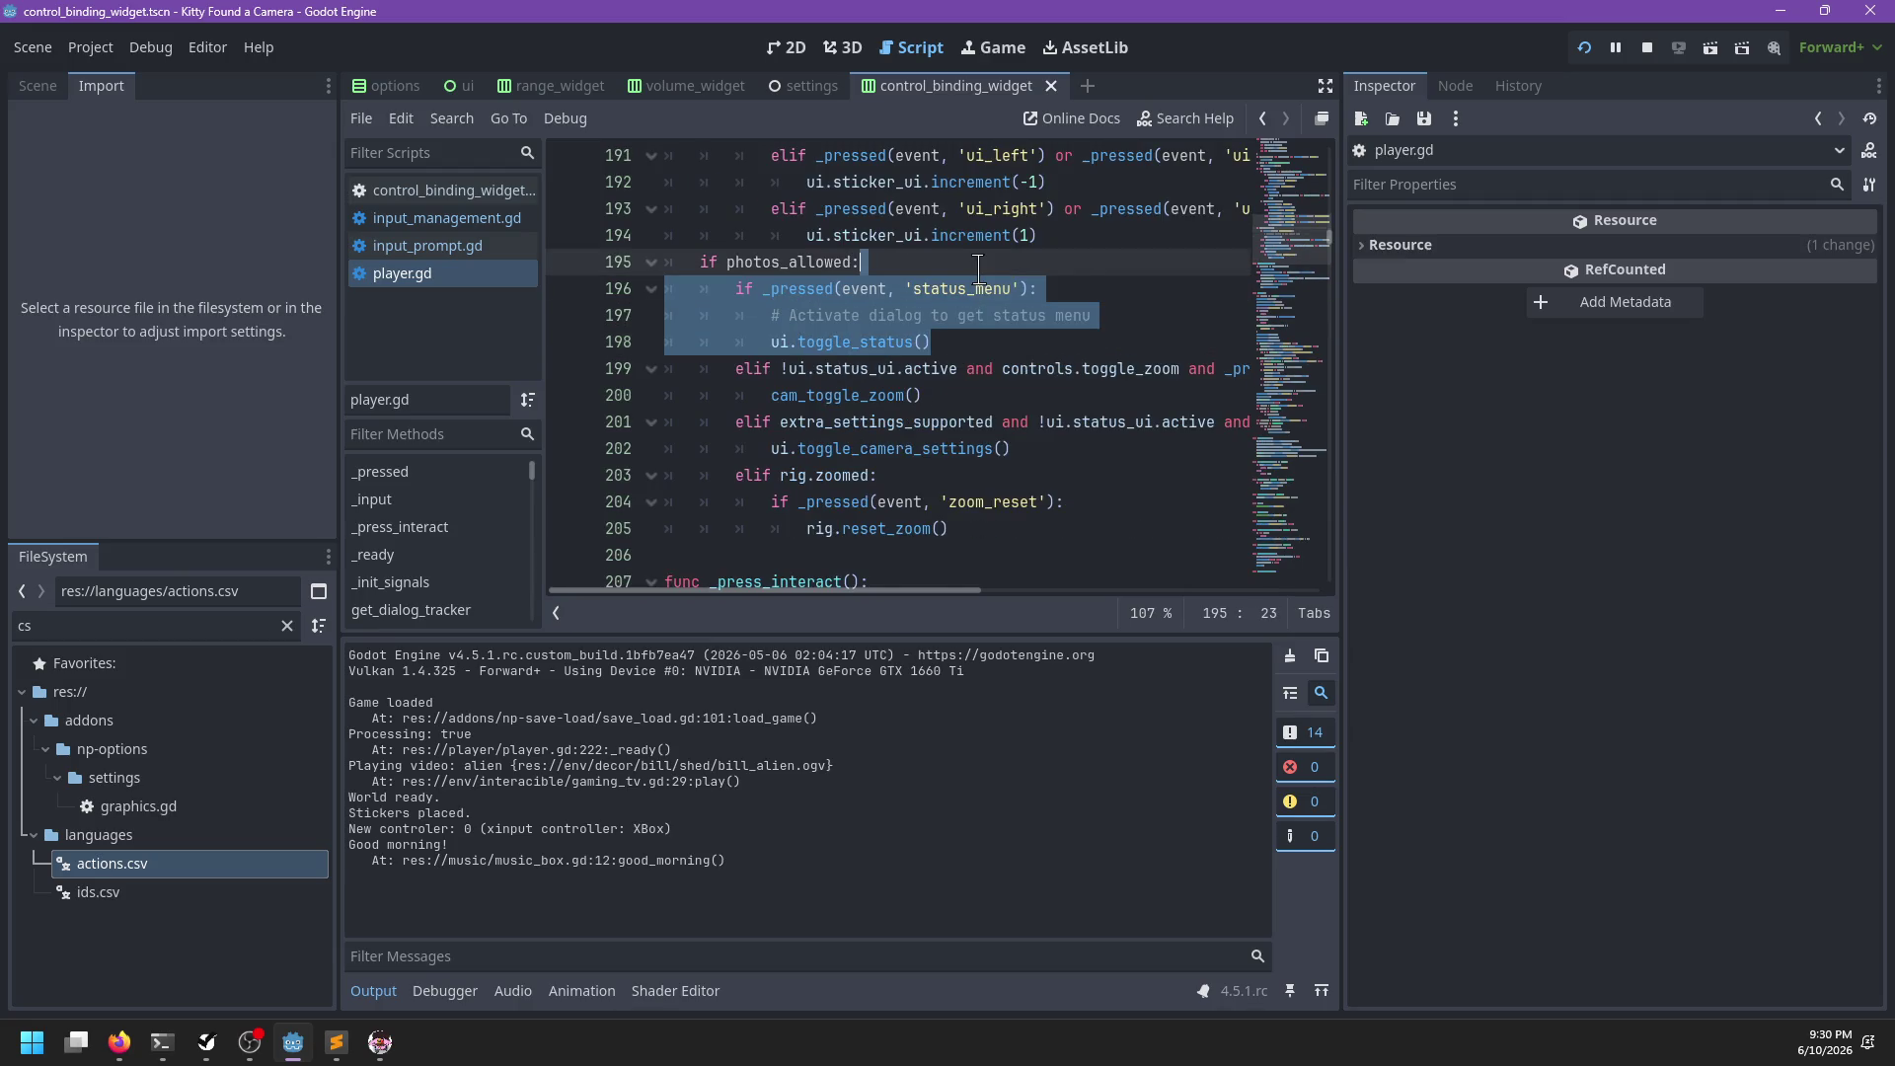
{"action": "key", "text": "BackSpace"}
{"action": "key", "text": "ctrl+z"}
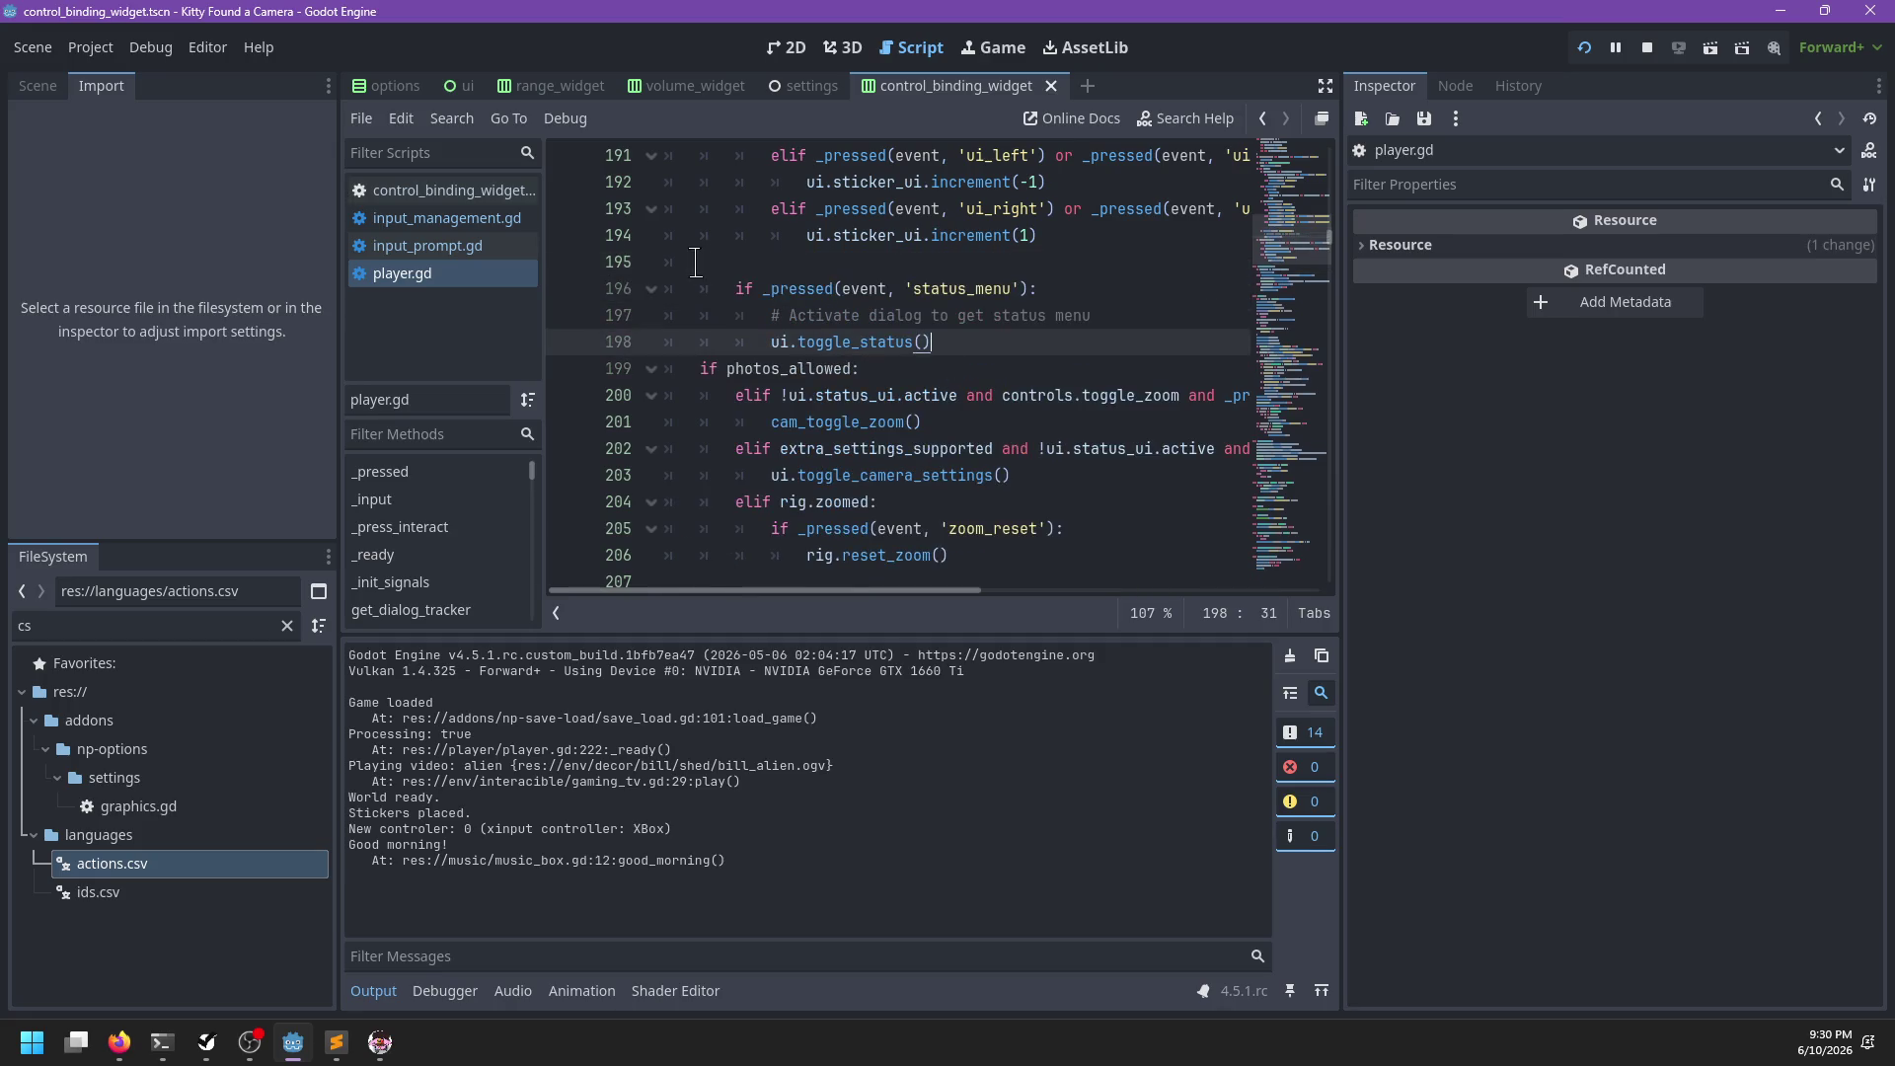
{"action": "key", "text": "shift+Up"}
{"action": "key", "text": "shift+Up"}
{"action": "key", "text": "shift+Tab"}
{"action": "key", "text": "Up"}
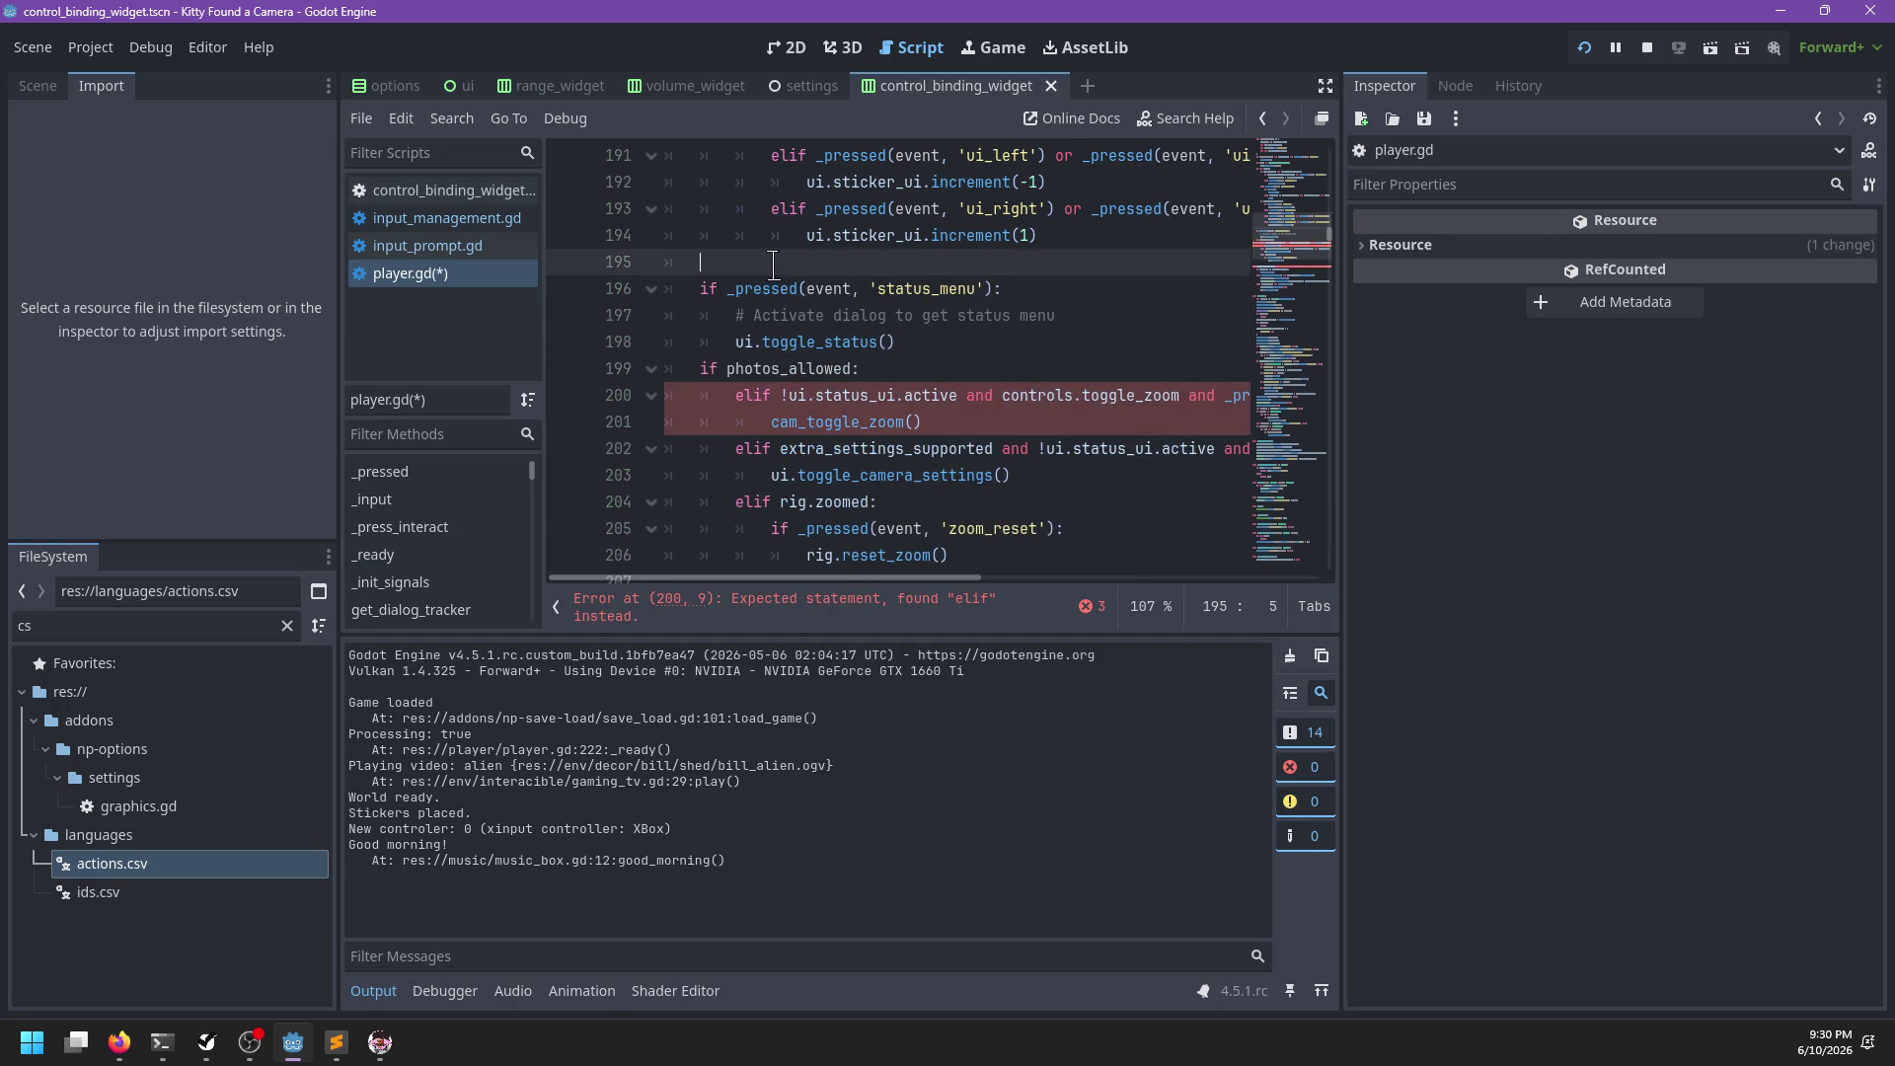
{"action": "key", "text": "BackSpace"}
{"action": "key", "text": "Down"}
Make the zoom toggle a plain if and the photos_allowed check an elif, then save player.gd
{"action": "left_click", "coordinate": [753, 372]}
{"action": "key", "text": "BackSpace"}
{"action": "key", "text": "BackSpace"}
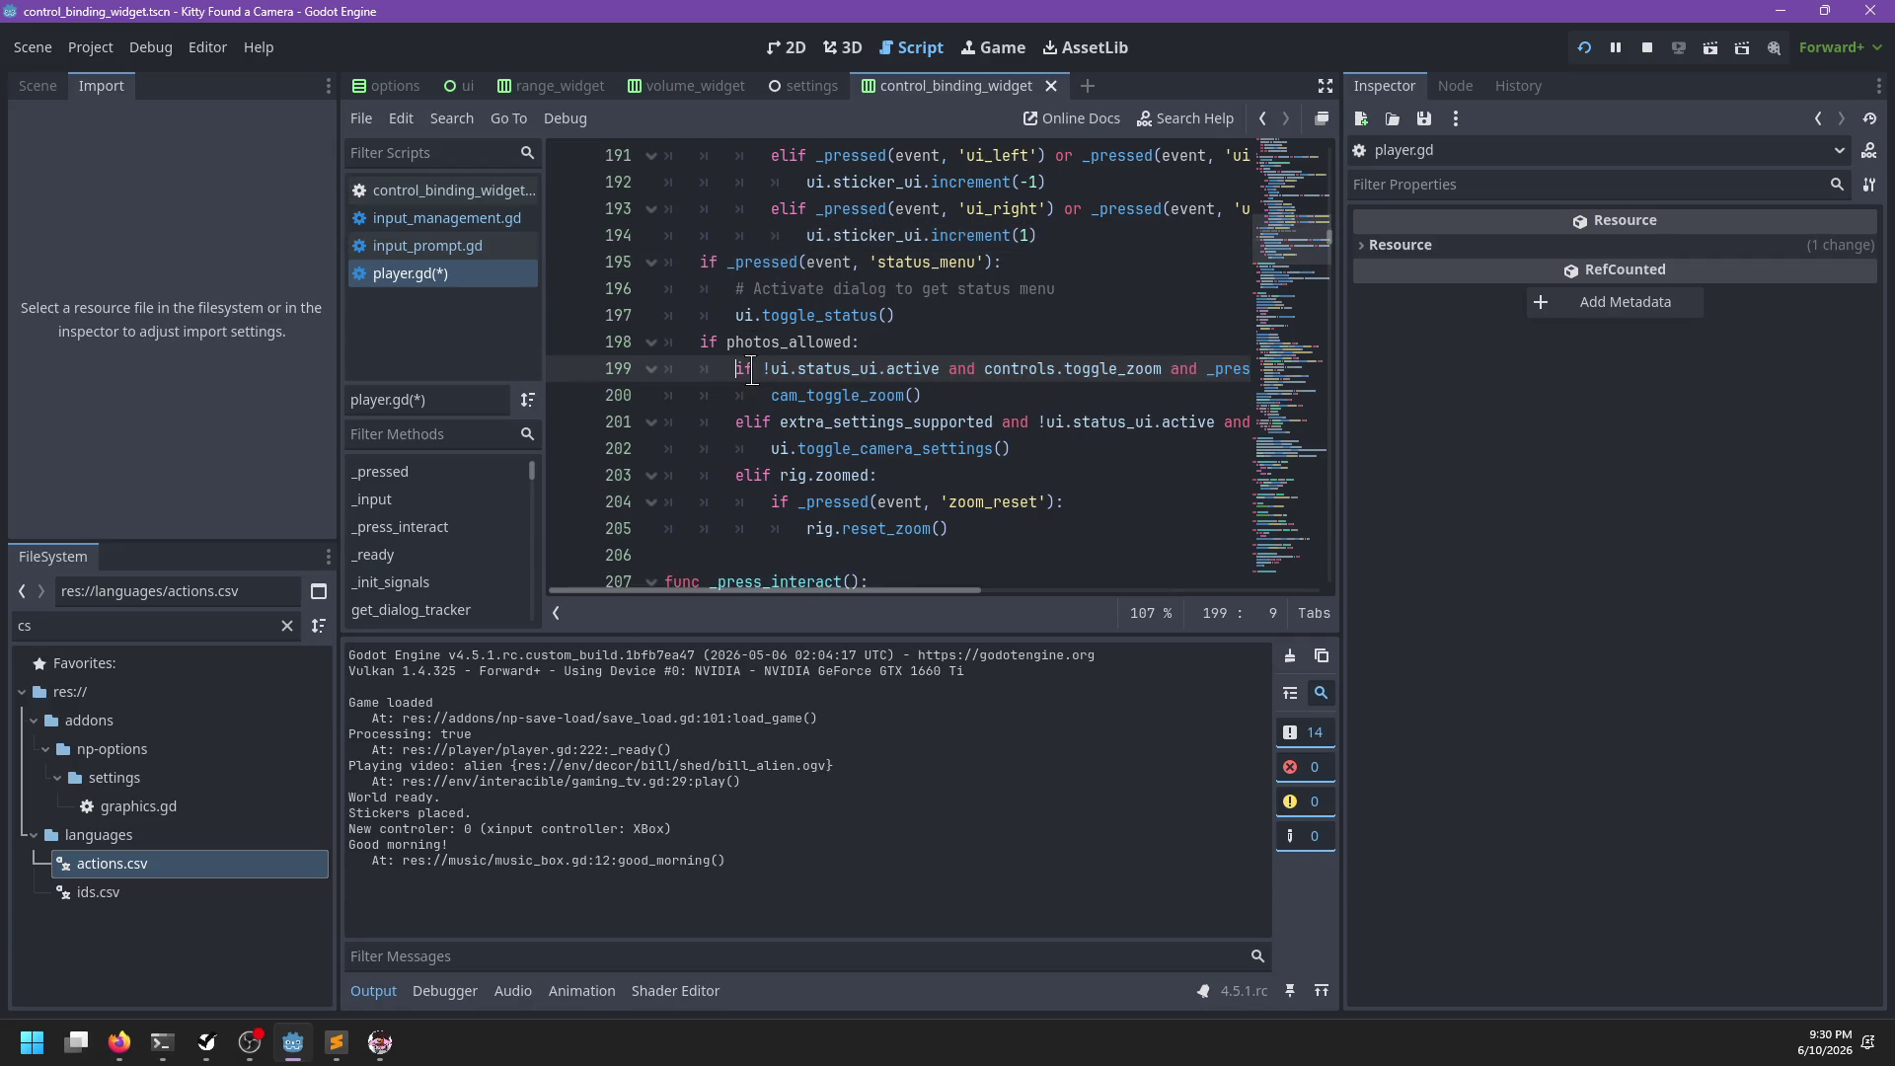
{"action": "left_click", "coordinate": [699, 342]}
{"action": "type", "text": "el"}
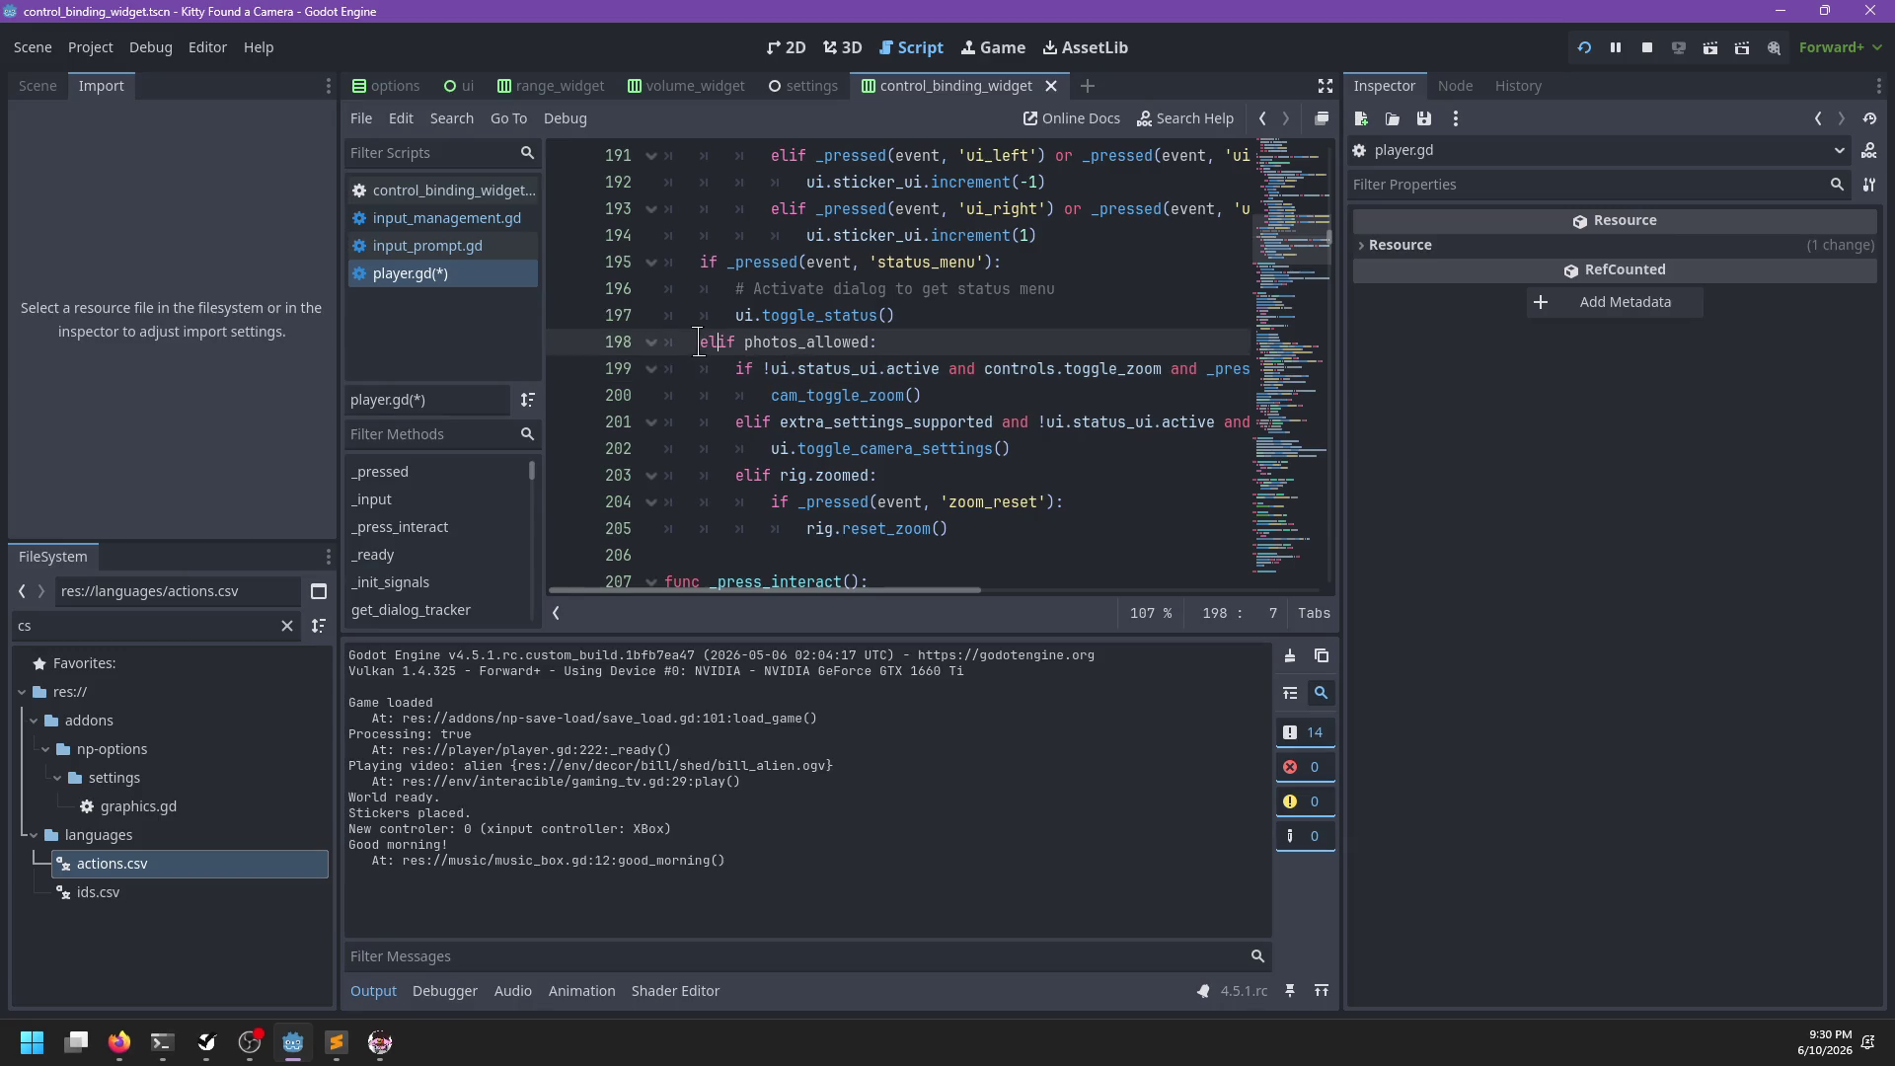
{"action": "left_click", "coordinate": [798, 346], "text": "ctrl"}
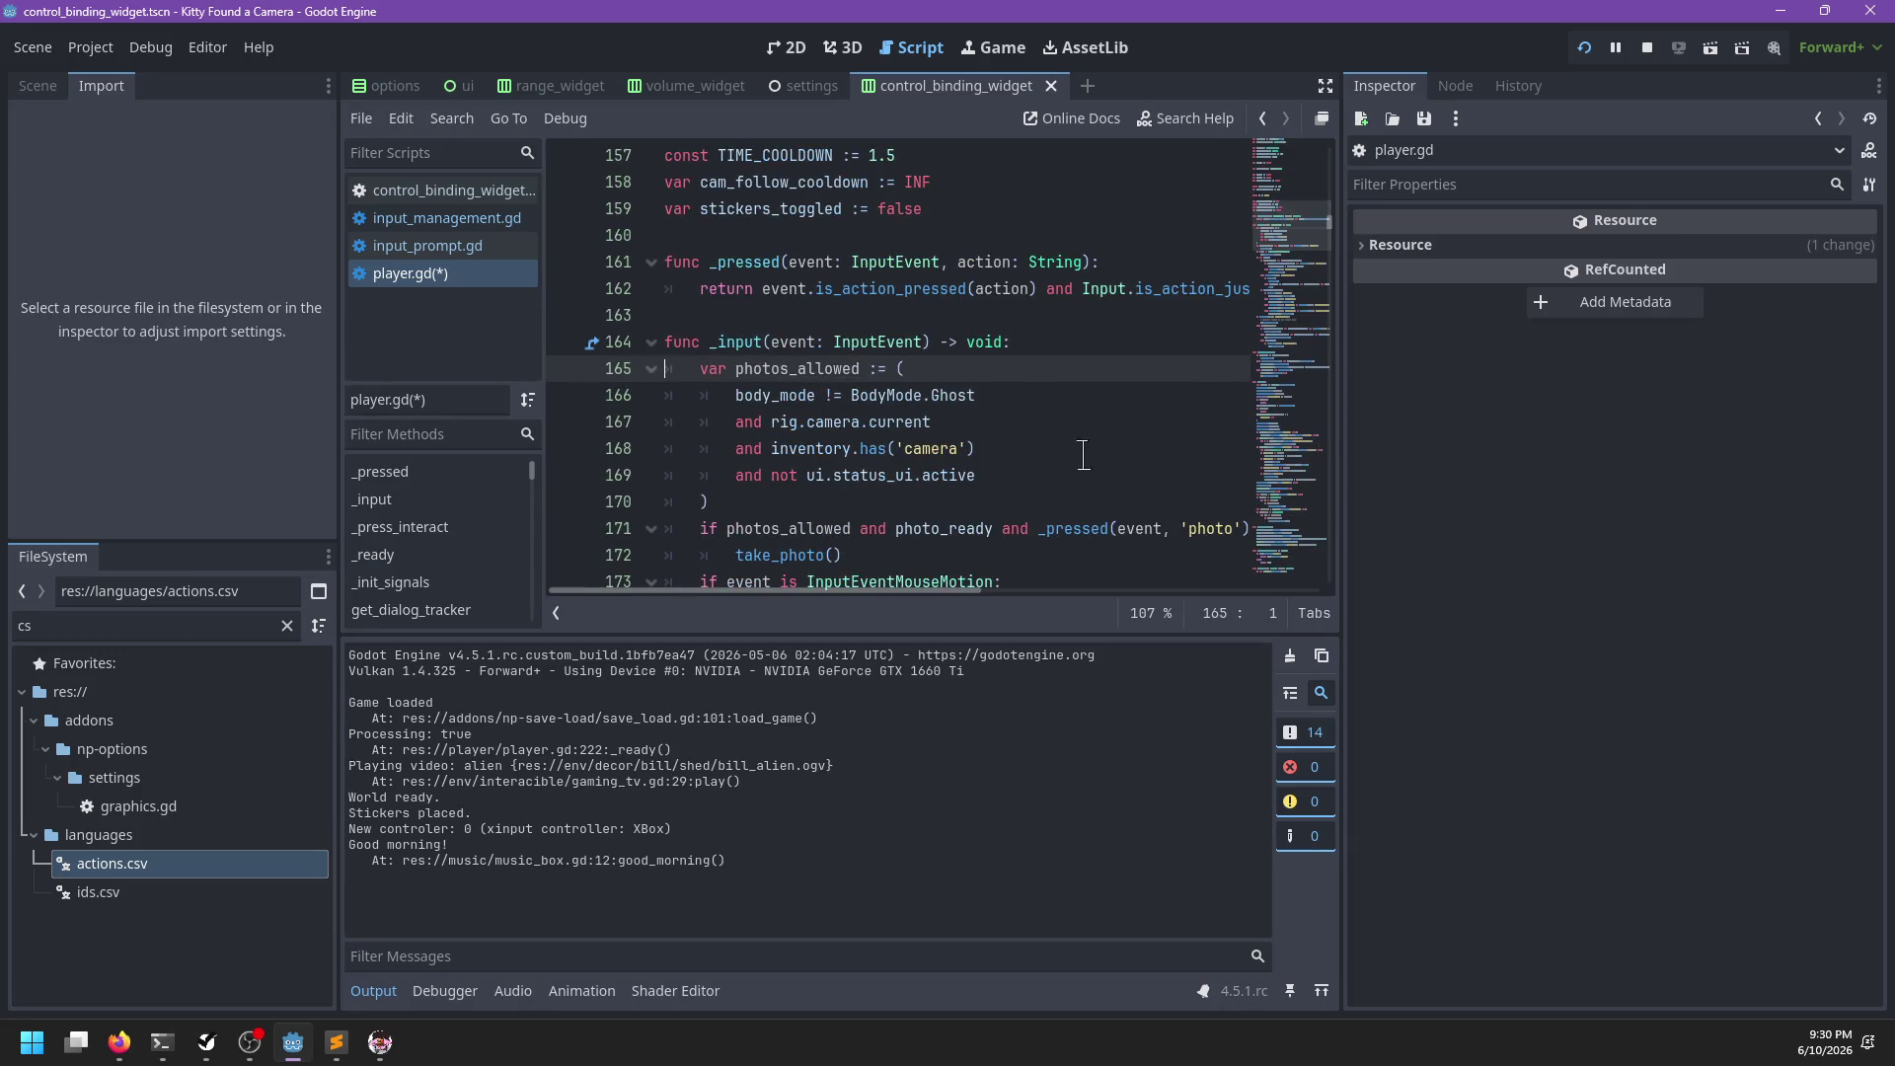
{"action": "scroll", "coordinate": [832, 501], "scroll_direction": "down", "scroll_amount": 1}
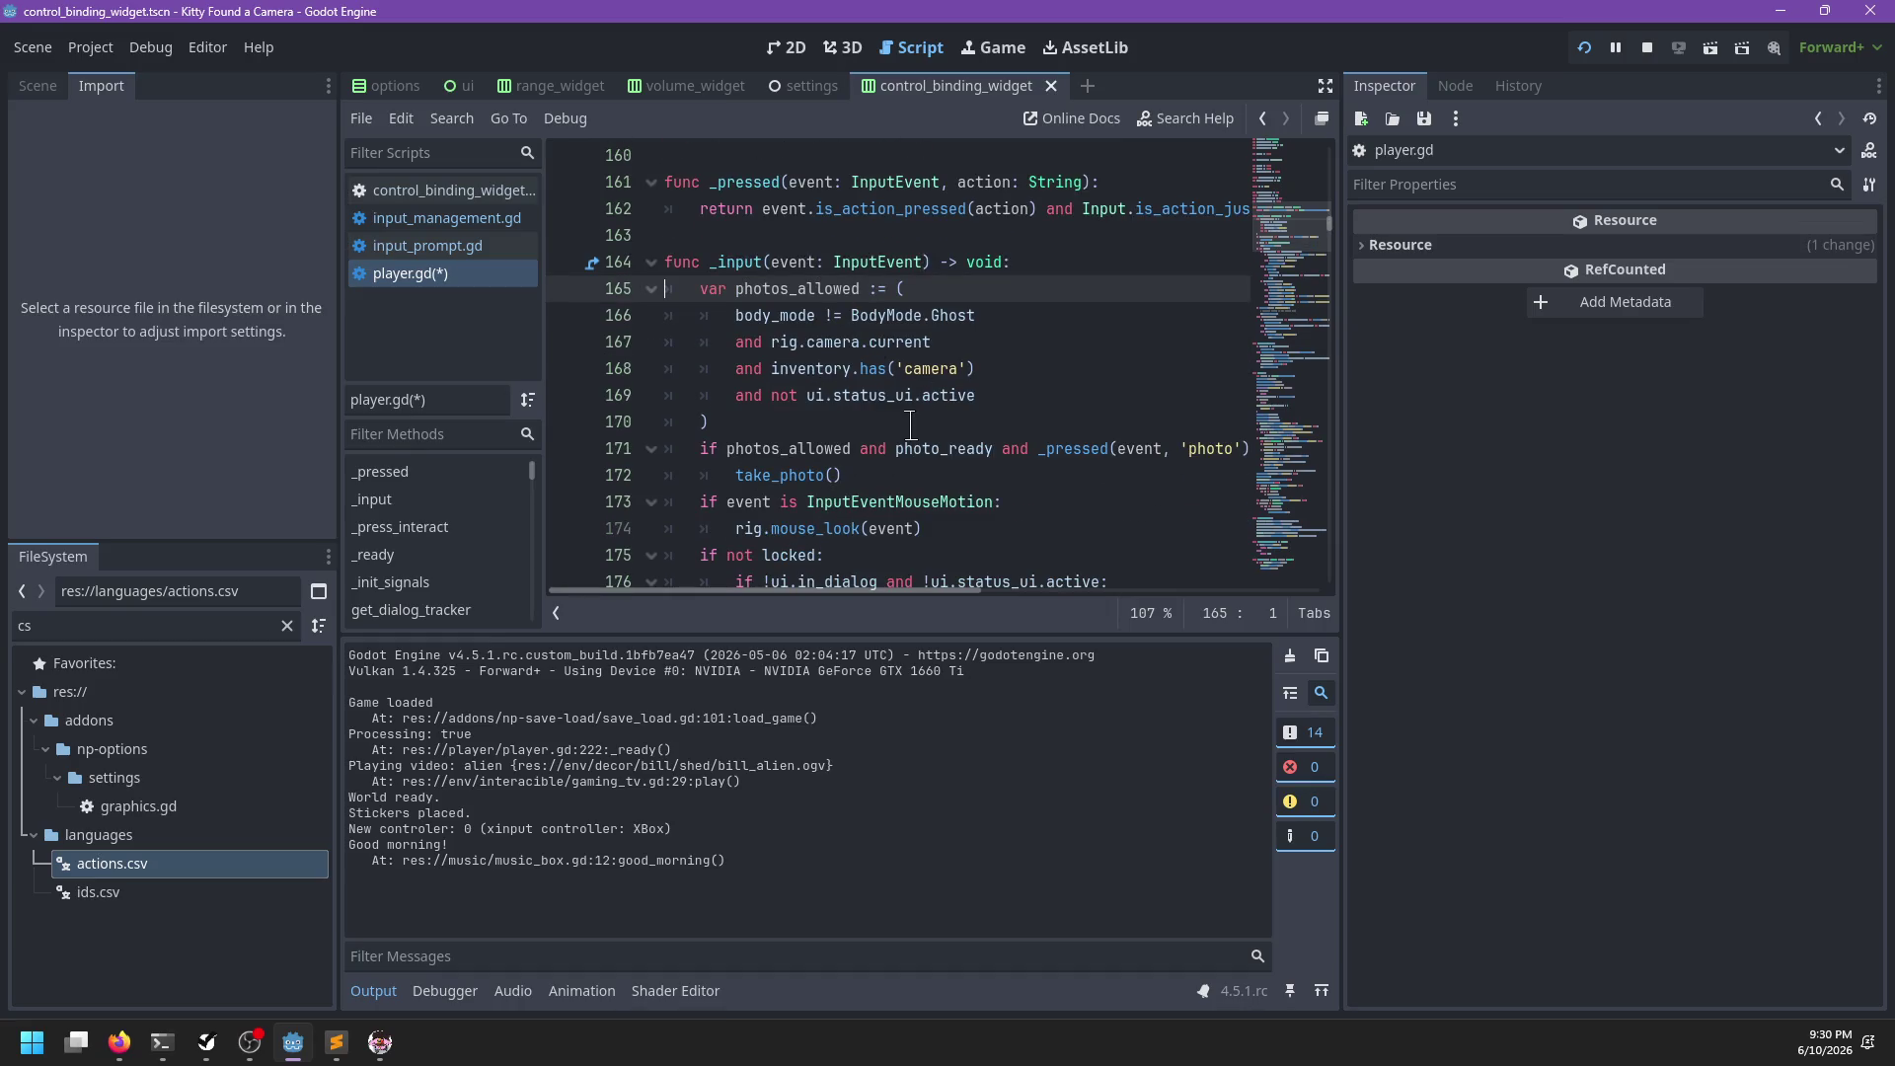
{"action": "left_click", "coordinate": [825, 419]}
{"action": "key", "text": "ctrl+s"}
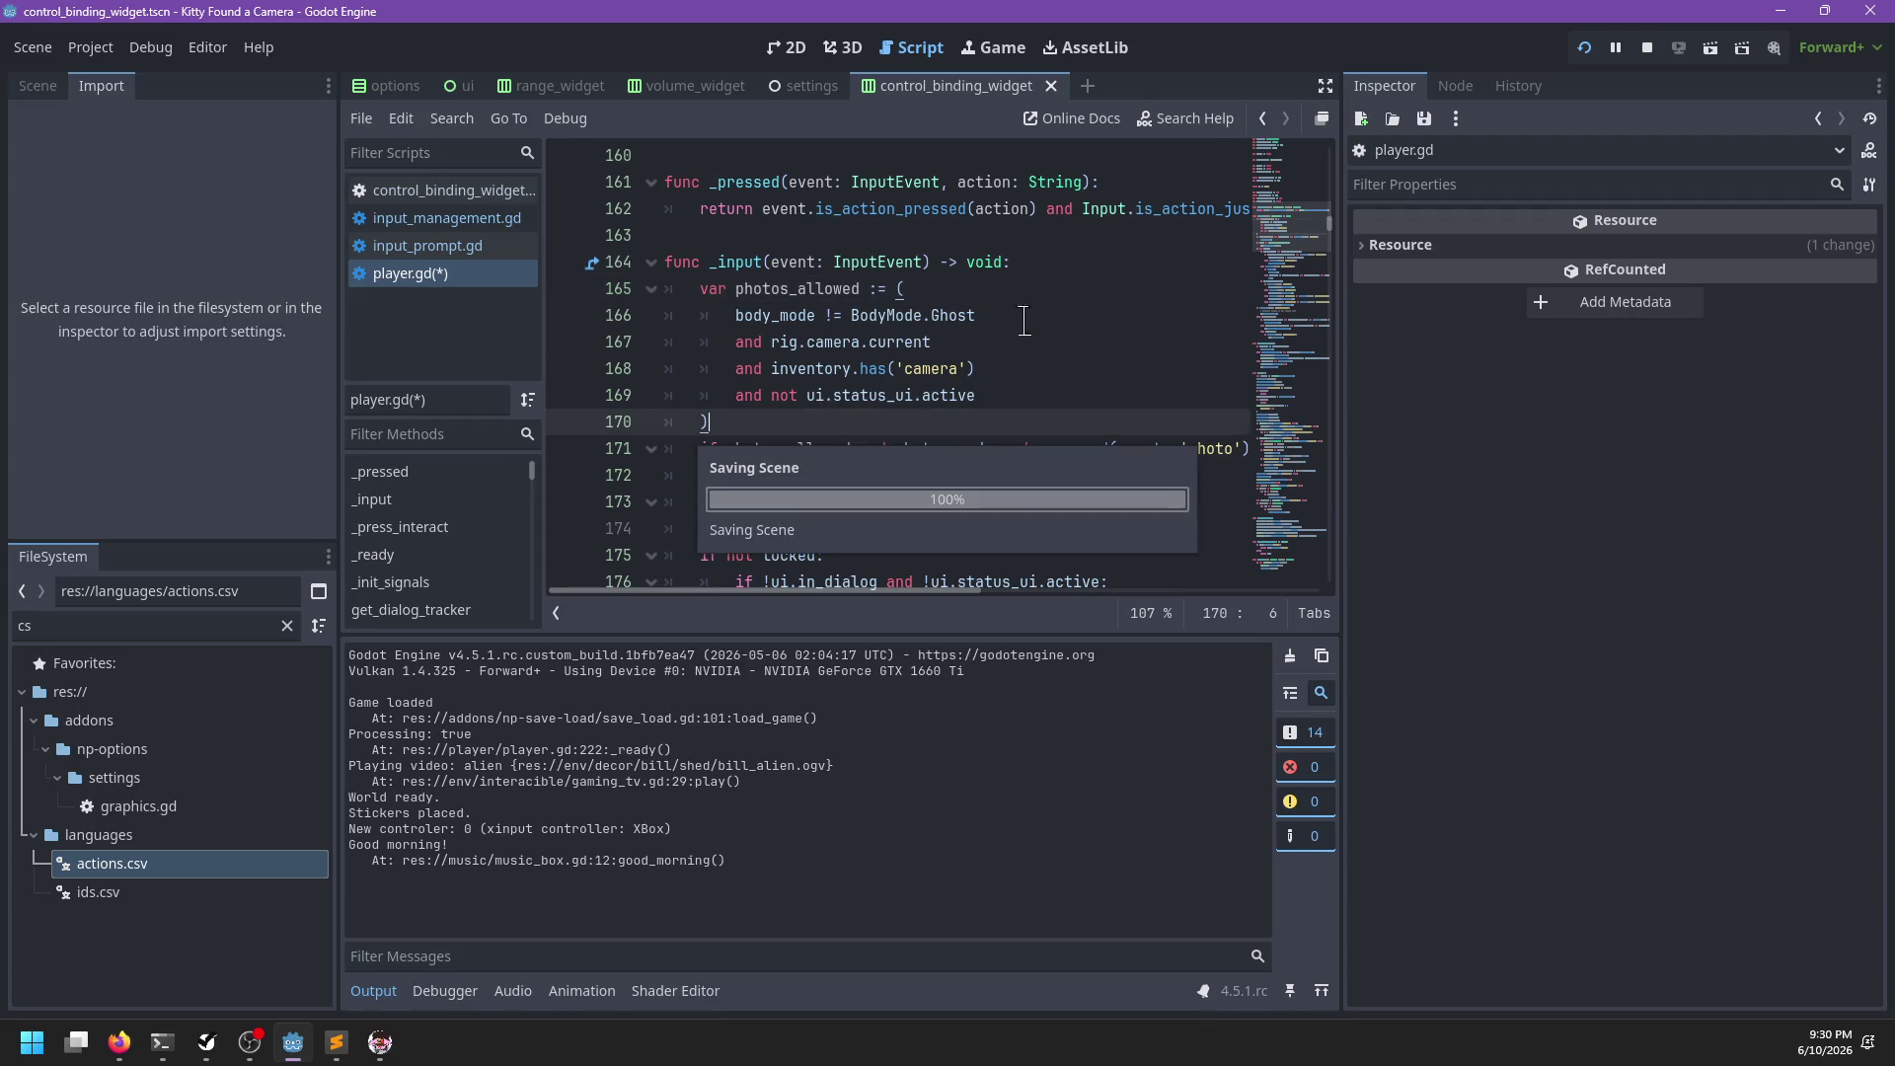
{"action": "left_click", "coordinate": [1051, 261]}
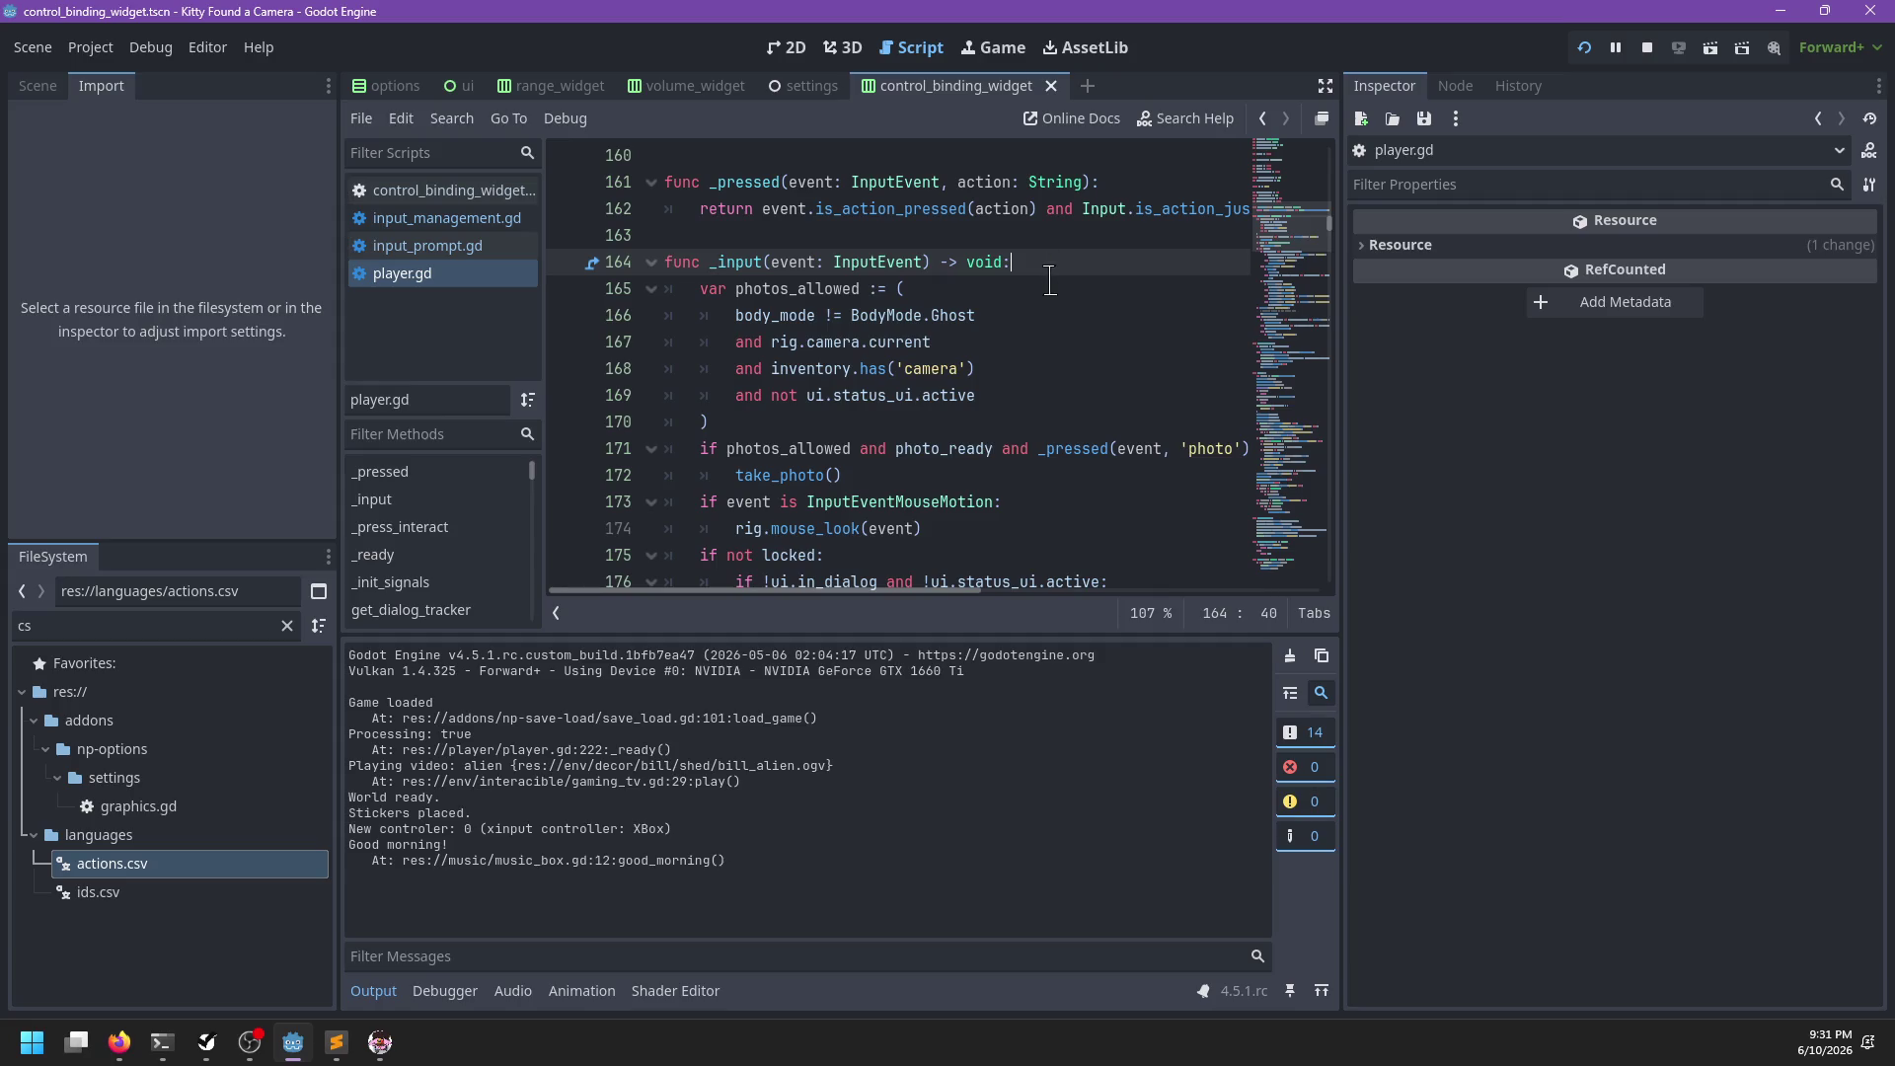
Delete the unfinished 'var not_ghost :=' line flagged at line 165, save player.gd, and resume the game
{"action": "key", "text": "Return"}
{"action": "type", "text": "var not_ghost :="}
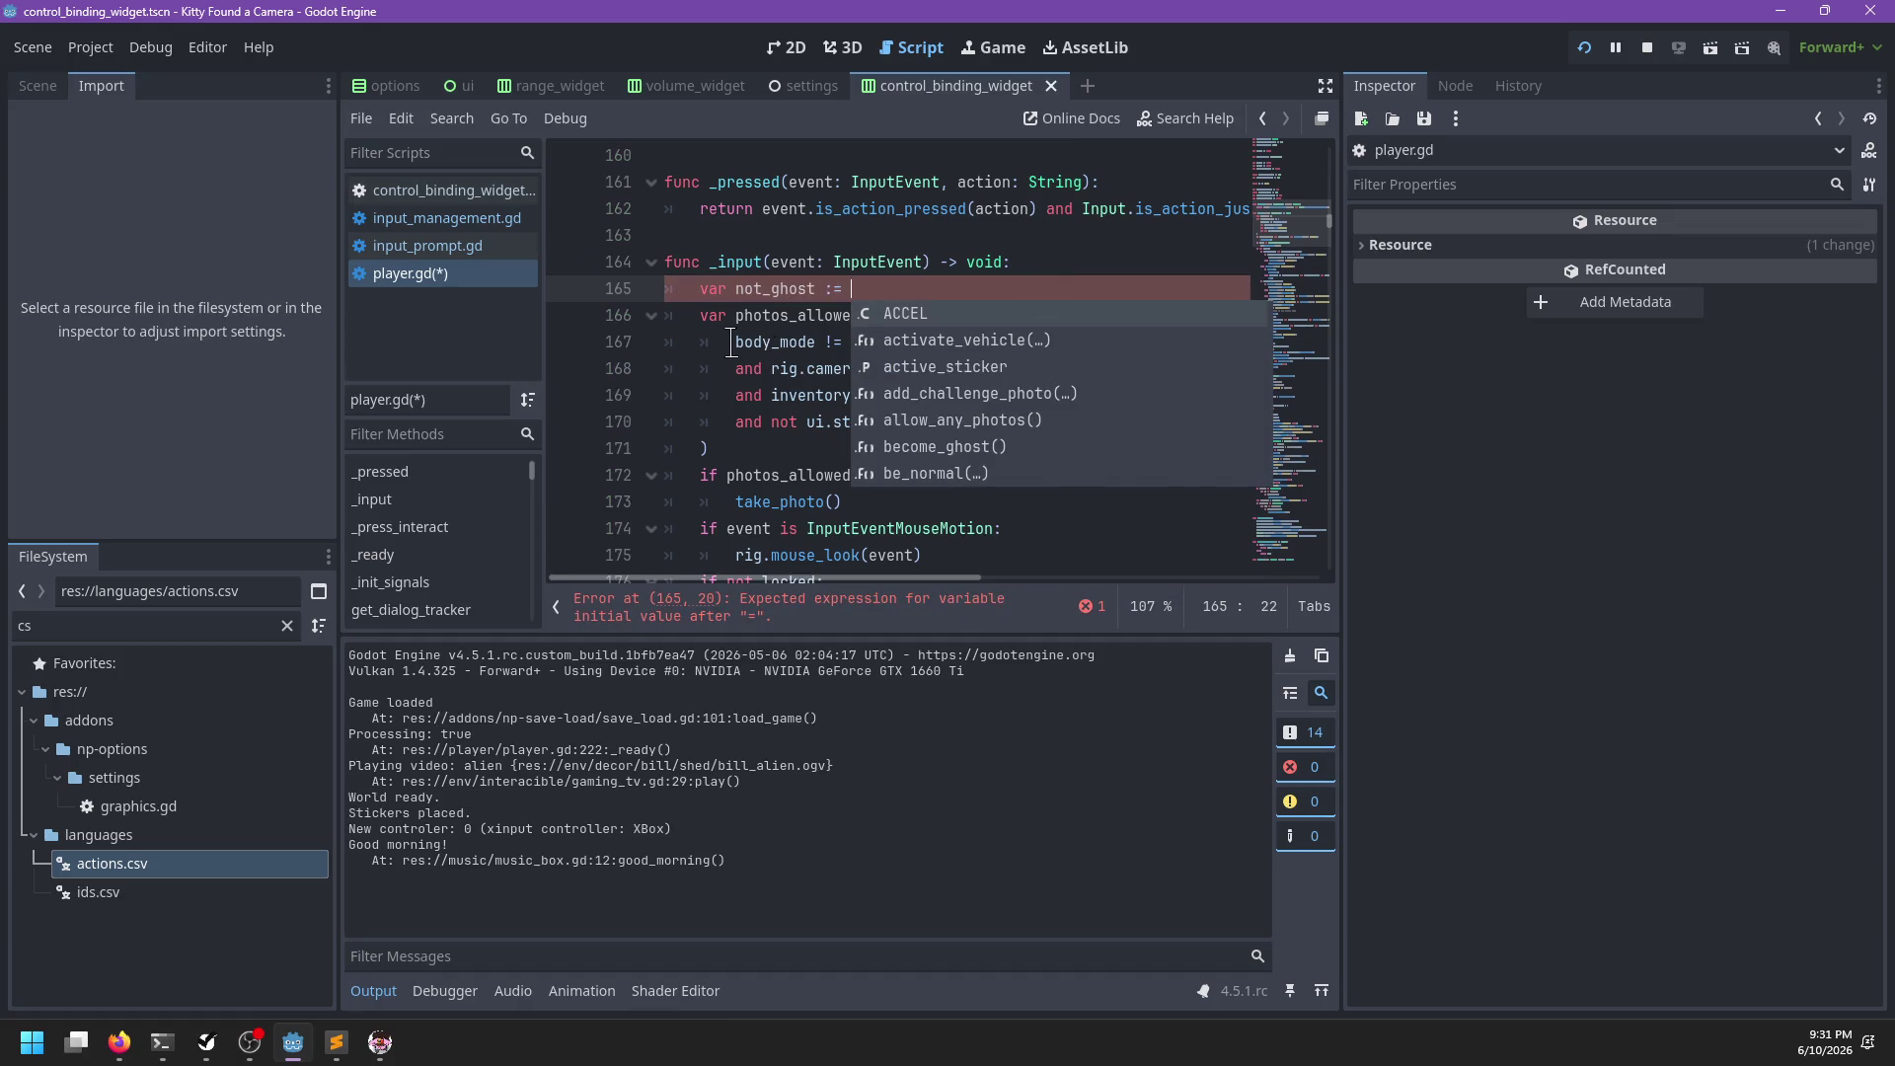
{"action": "mouse_move", "coordinate": [731, 343]}
{"action": "left_mouse_down"}
{"action": "mouse_move", "coordinate": [984, 335]}
{"action": "mouse_move", "coordinate": [997, 357]}
{"action": "left_mouse_up"}
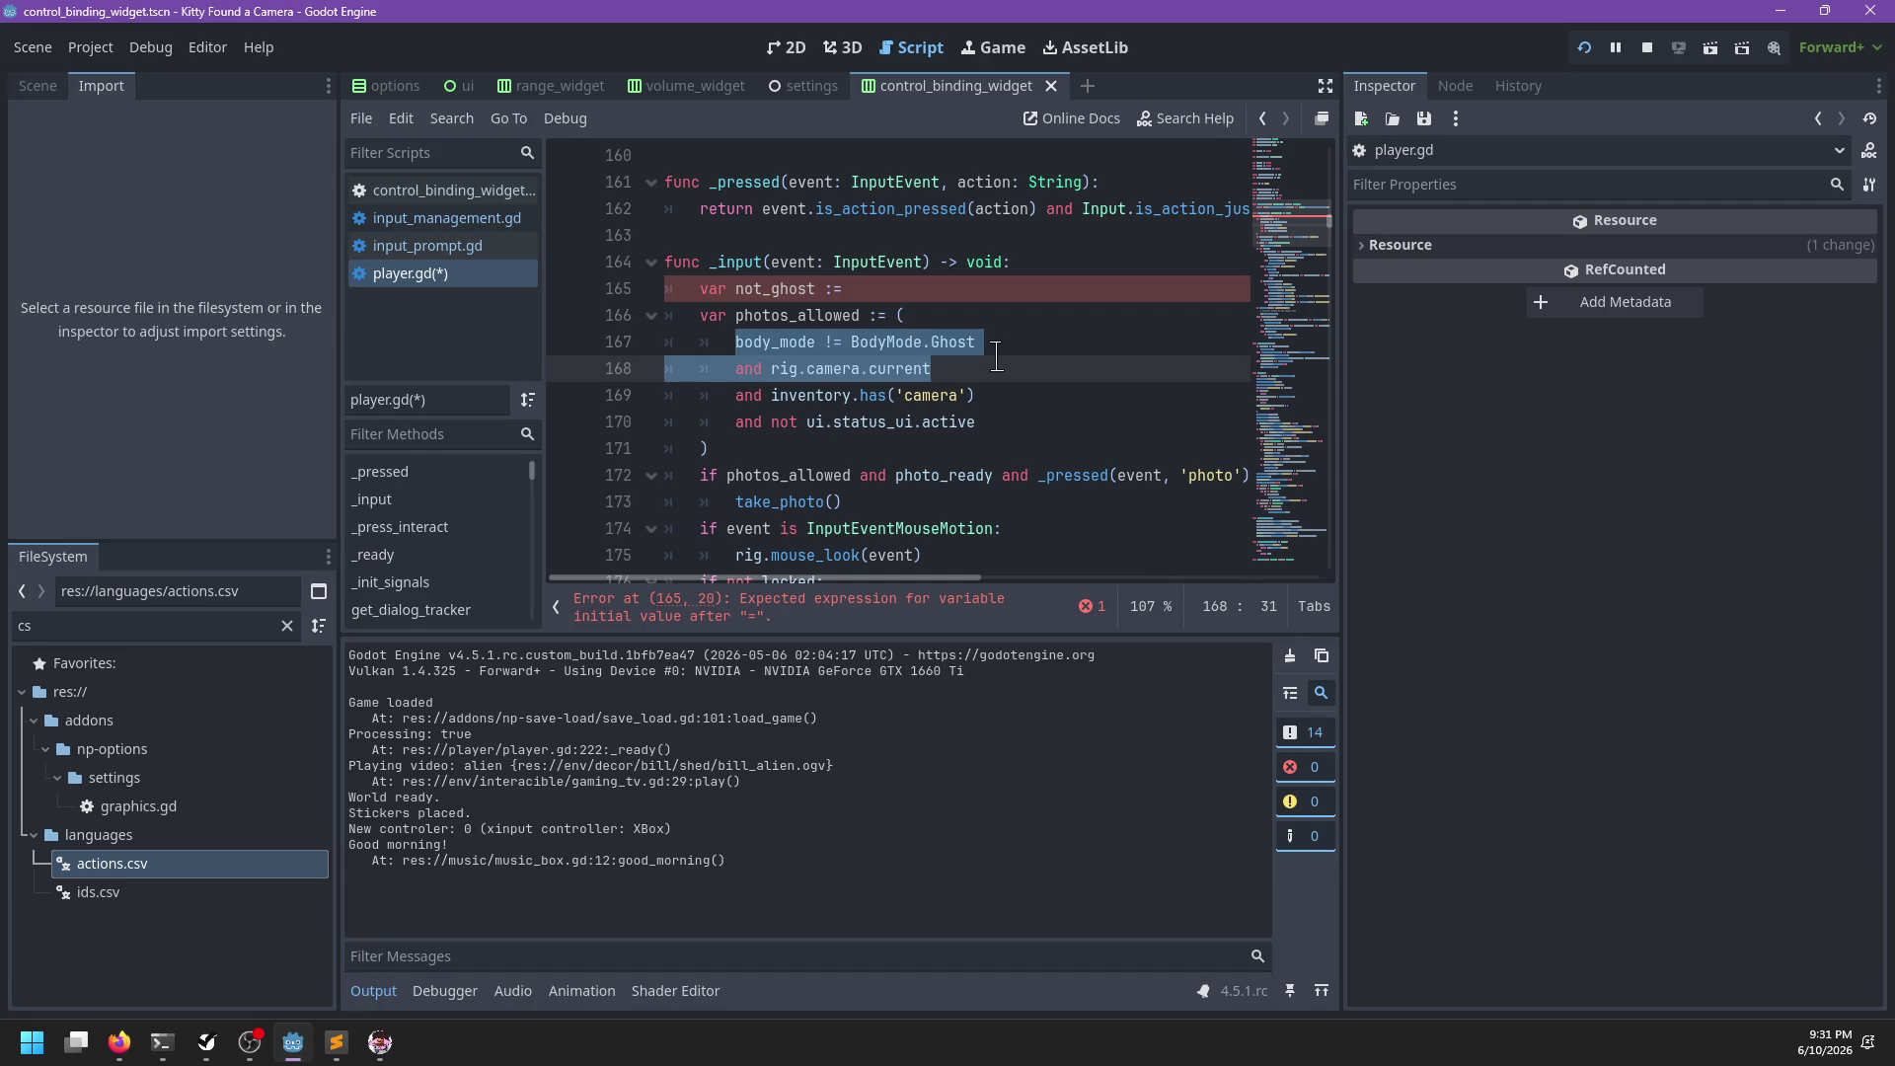
{"action": "left_click", "coordinate": [915, 465]}
{"action": "left_click", "coordinate": [886, 610]}
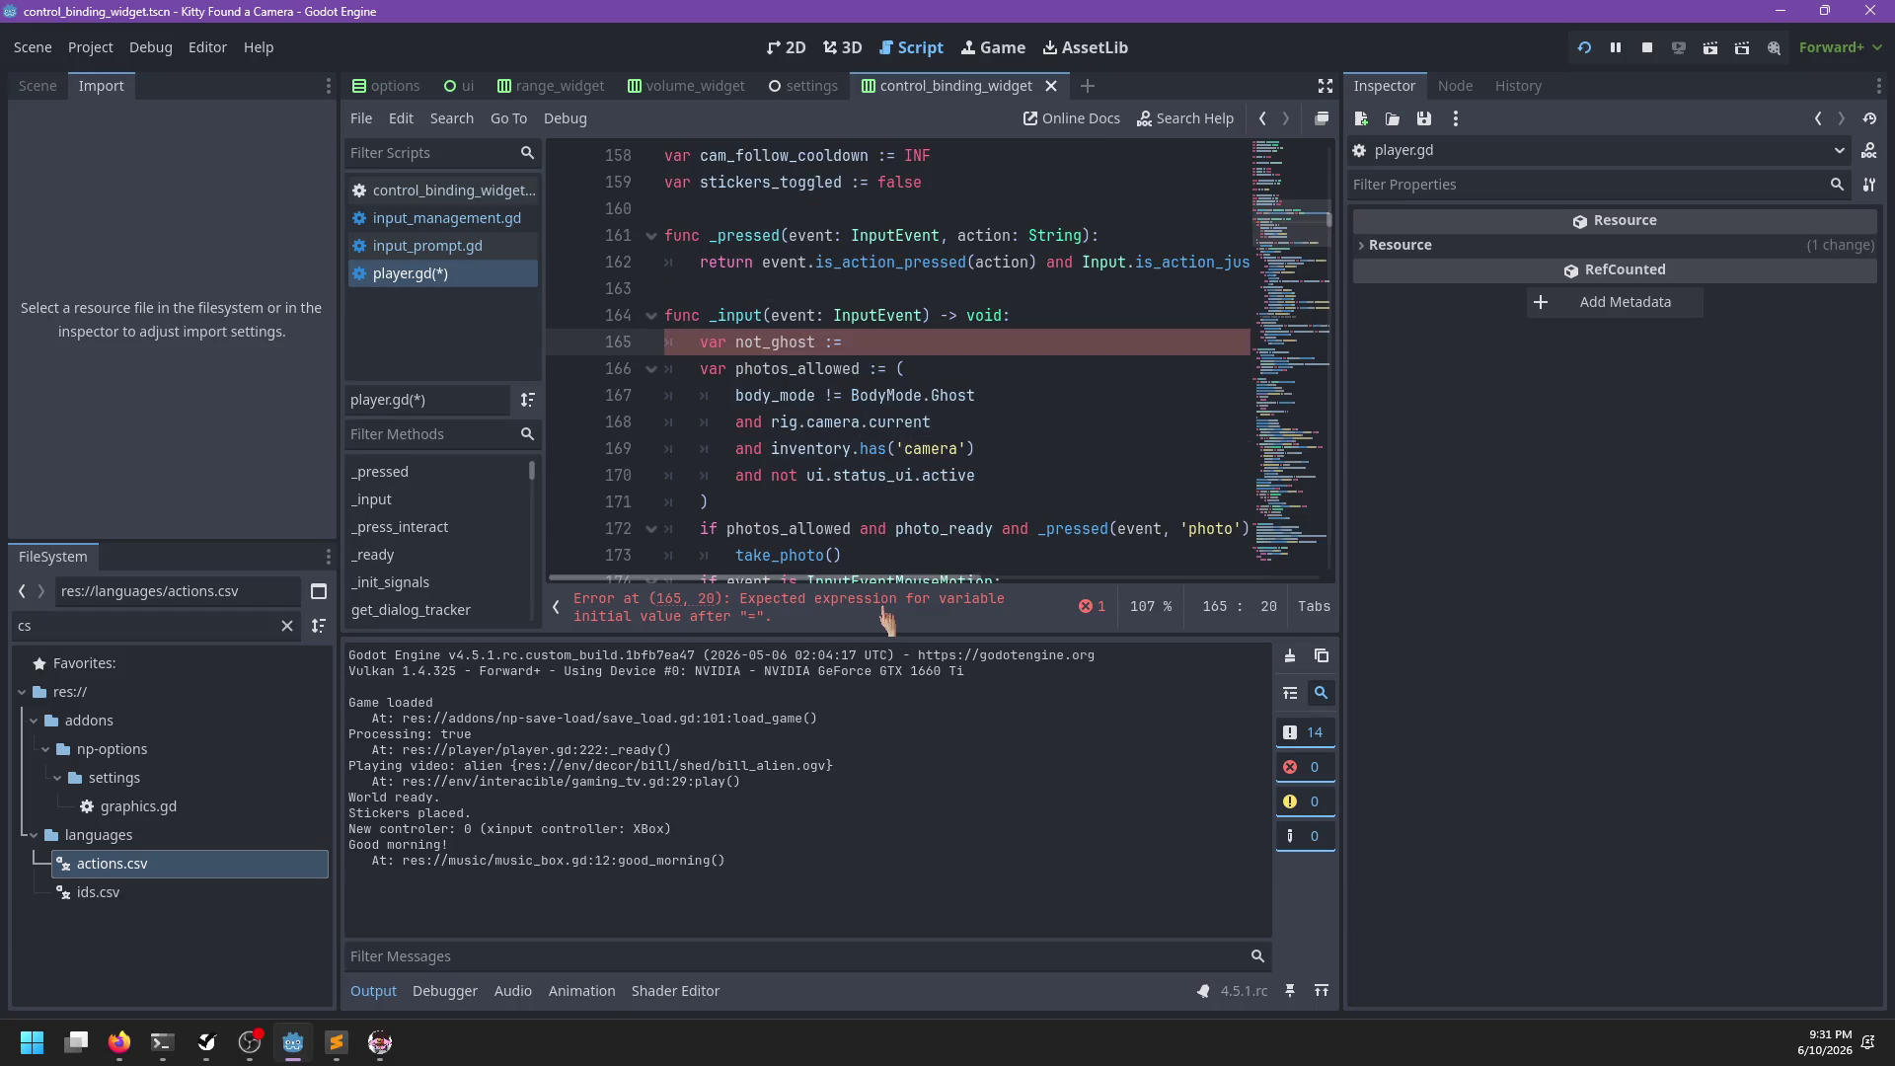
{"action": "left_click", "coordinate": [1071, 323], "text": "shift"}
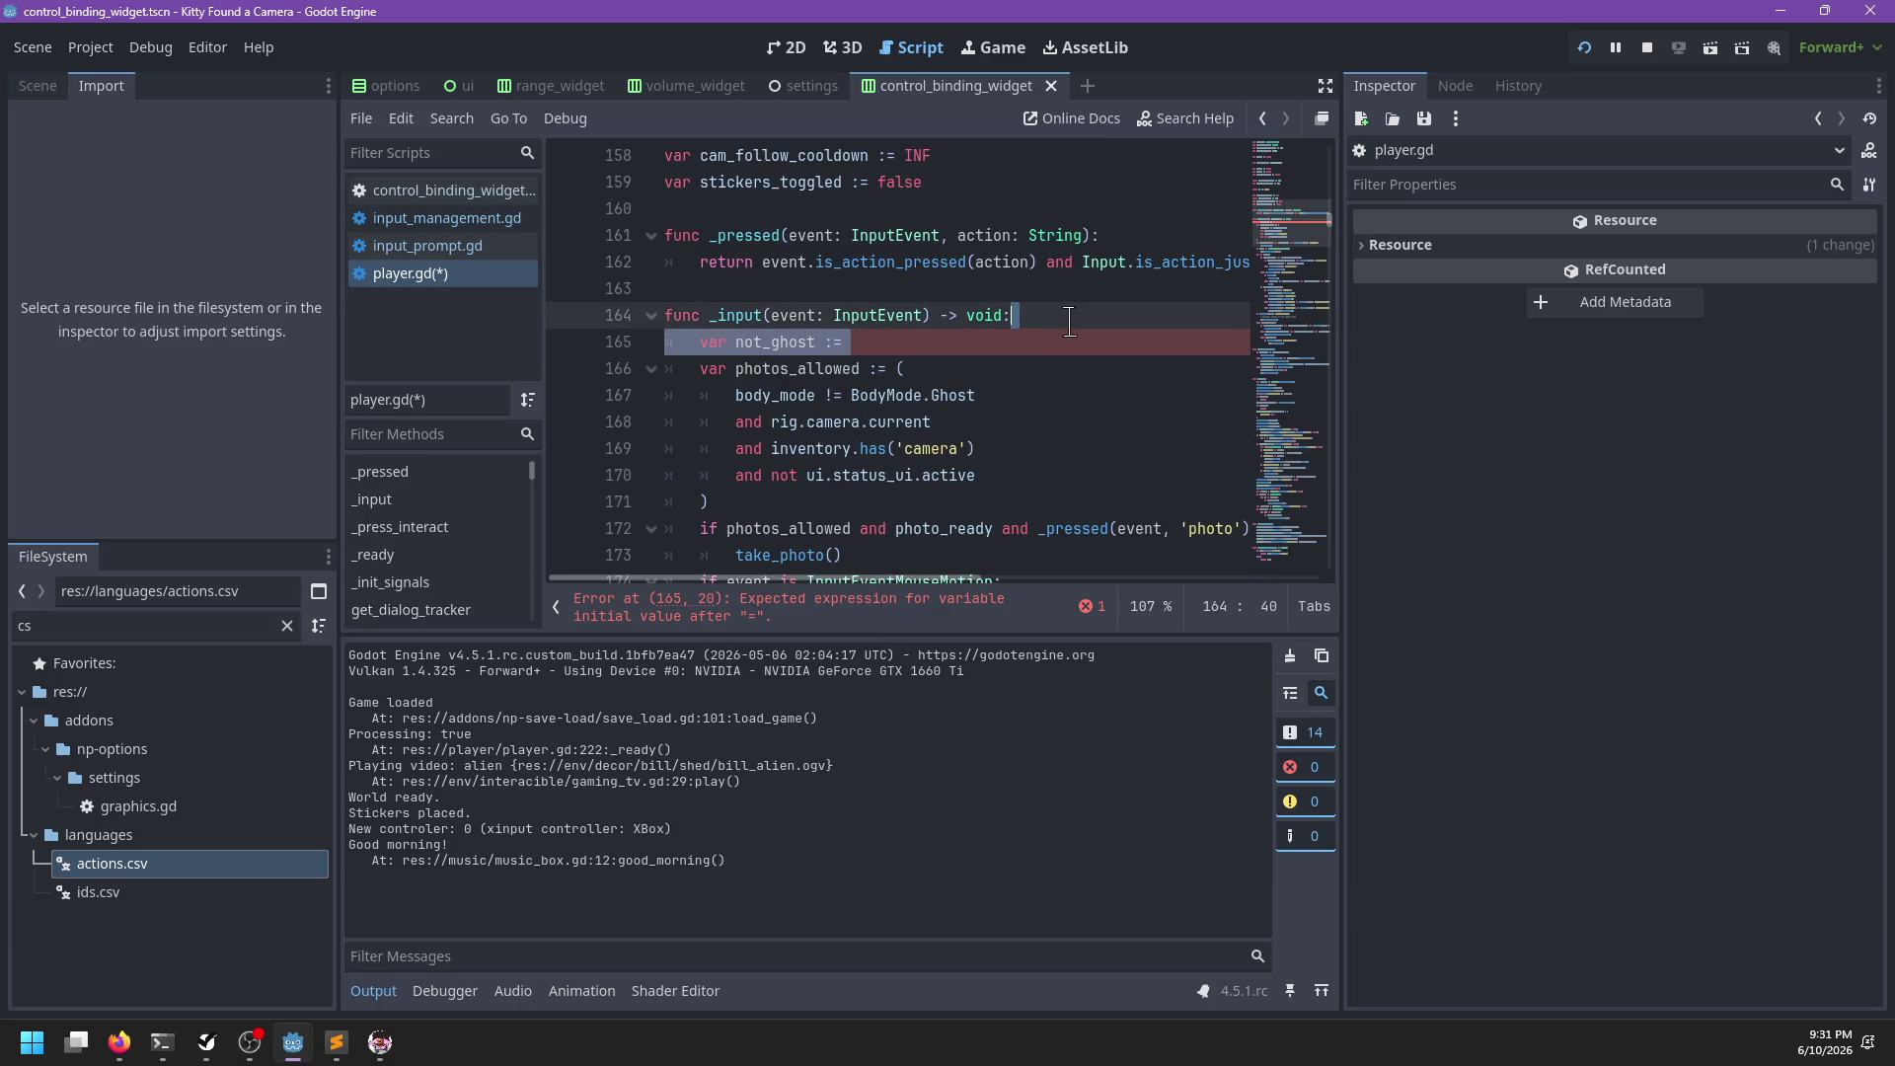
{"action": "key", "text": "BackSpace"}
{"action": "key", "text": "ctrl+s"}
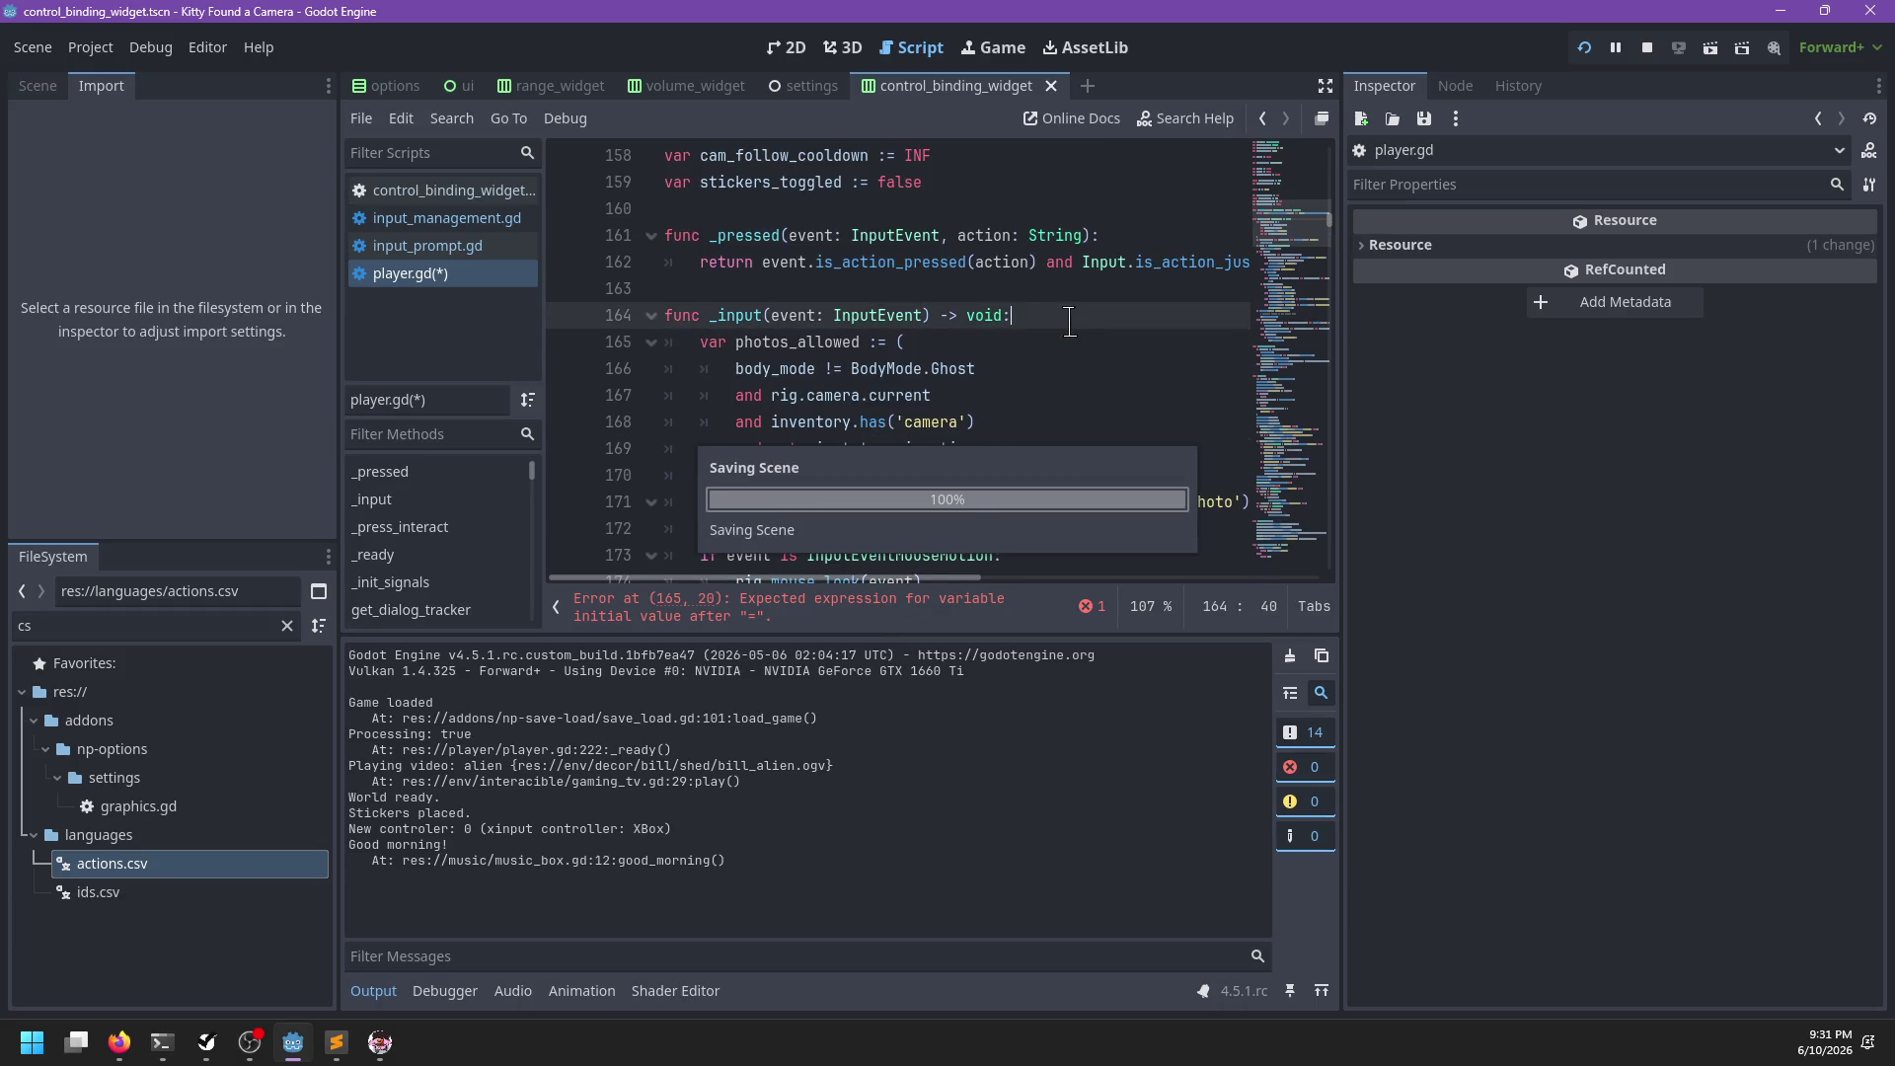
{"action": "key", "text": "alt+Tab"}
{"action": "key", "text": "Escape"}
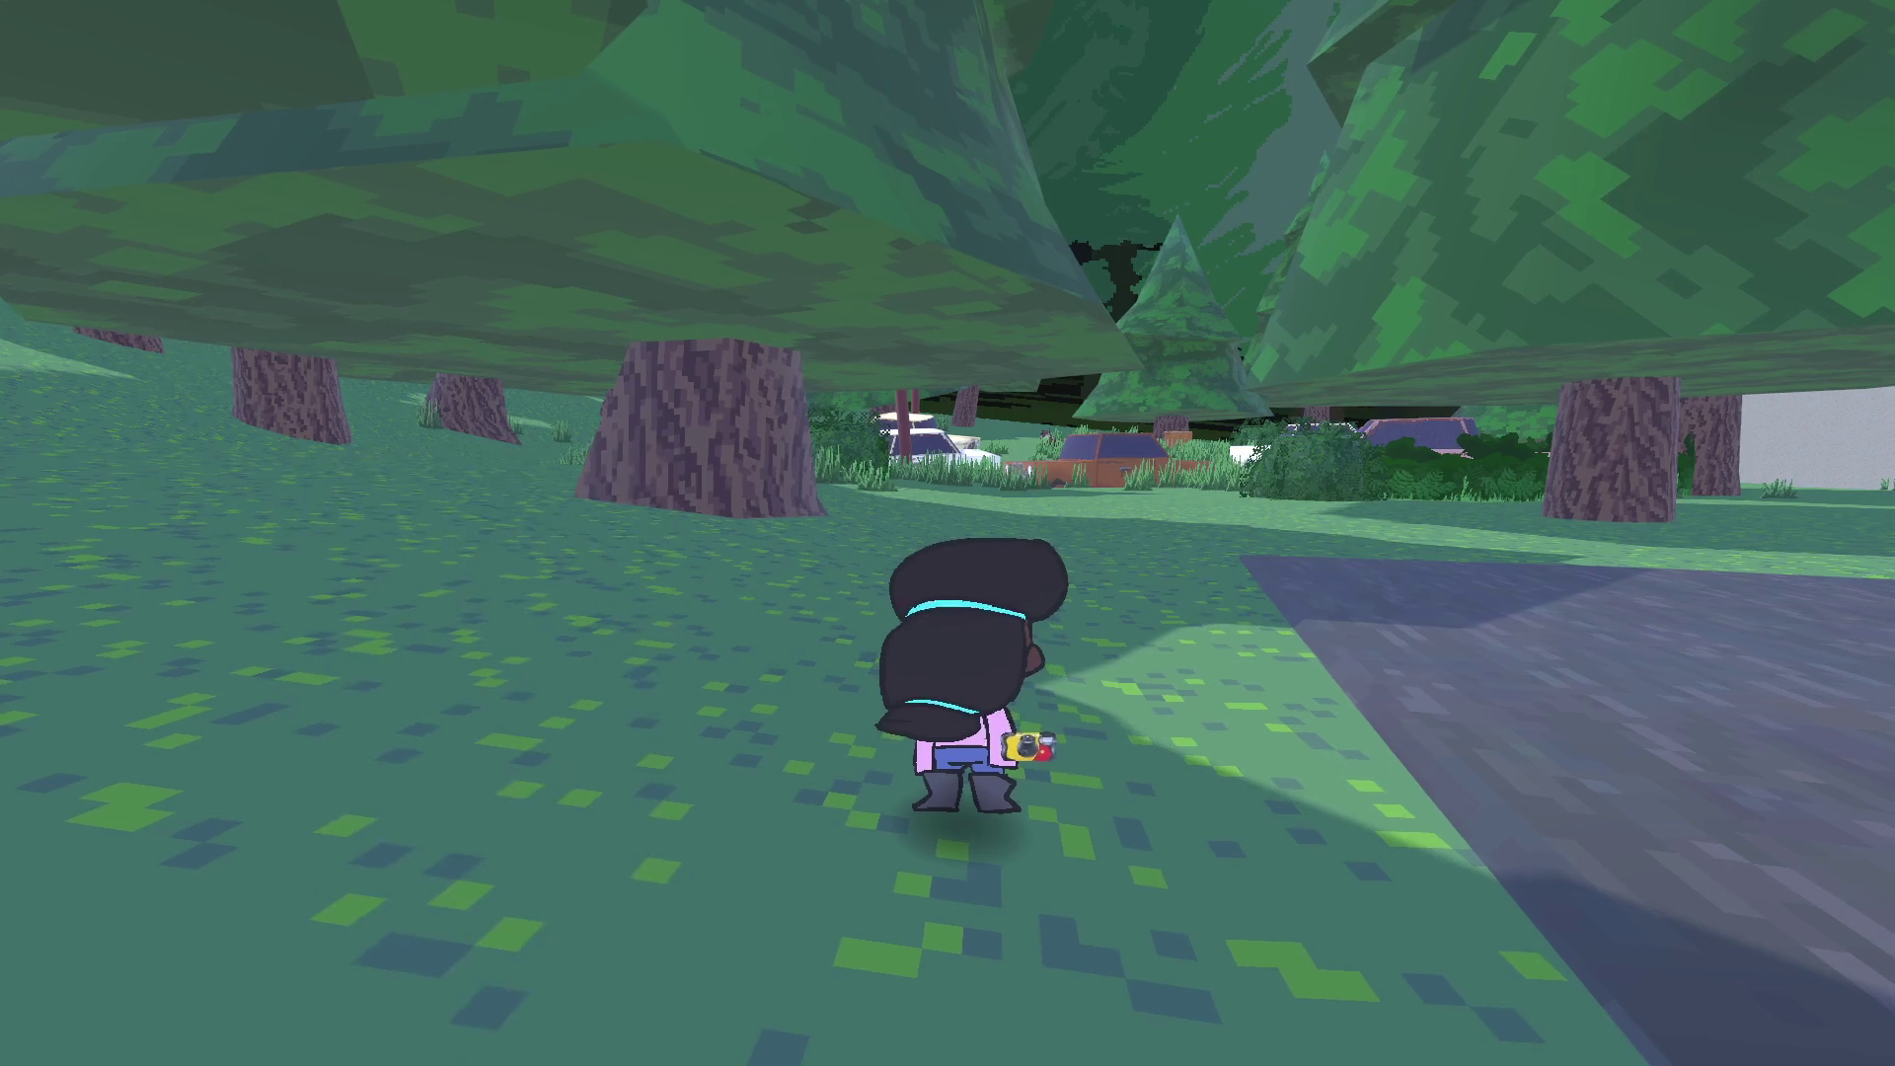
Cycle the status menu through the Junk, photo gallery, challenge photos, stickers and achievements pages
{"action": "key", "text": "Tab"}
{"action": "key", "text": "q"}
{"action": "key", "text": "q"}
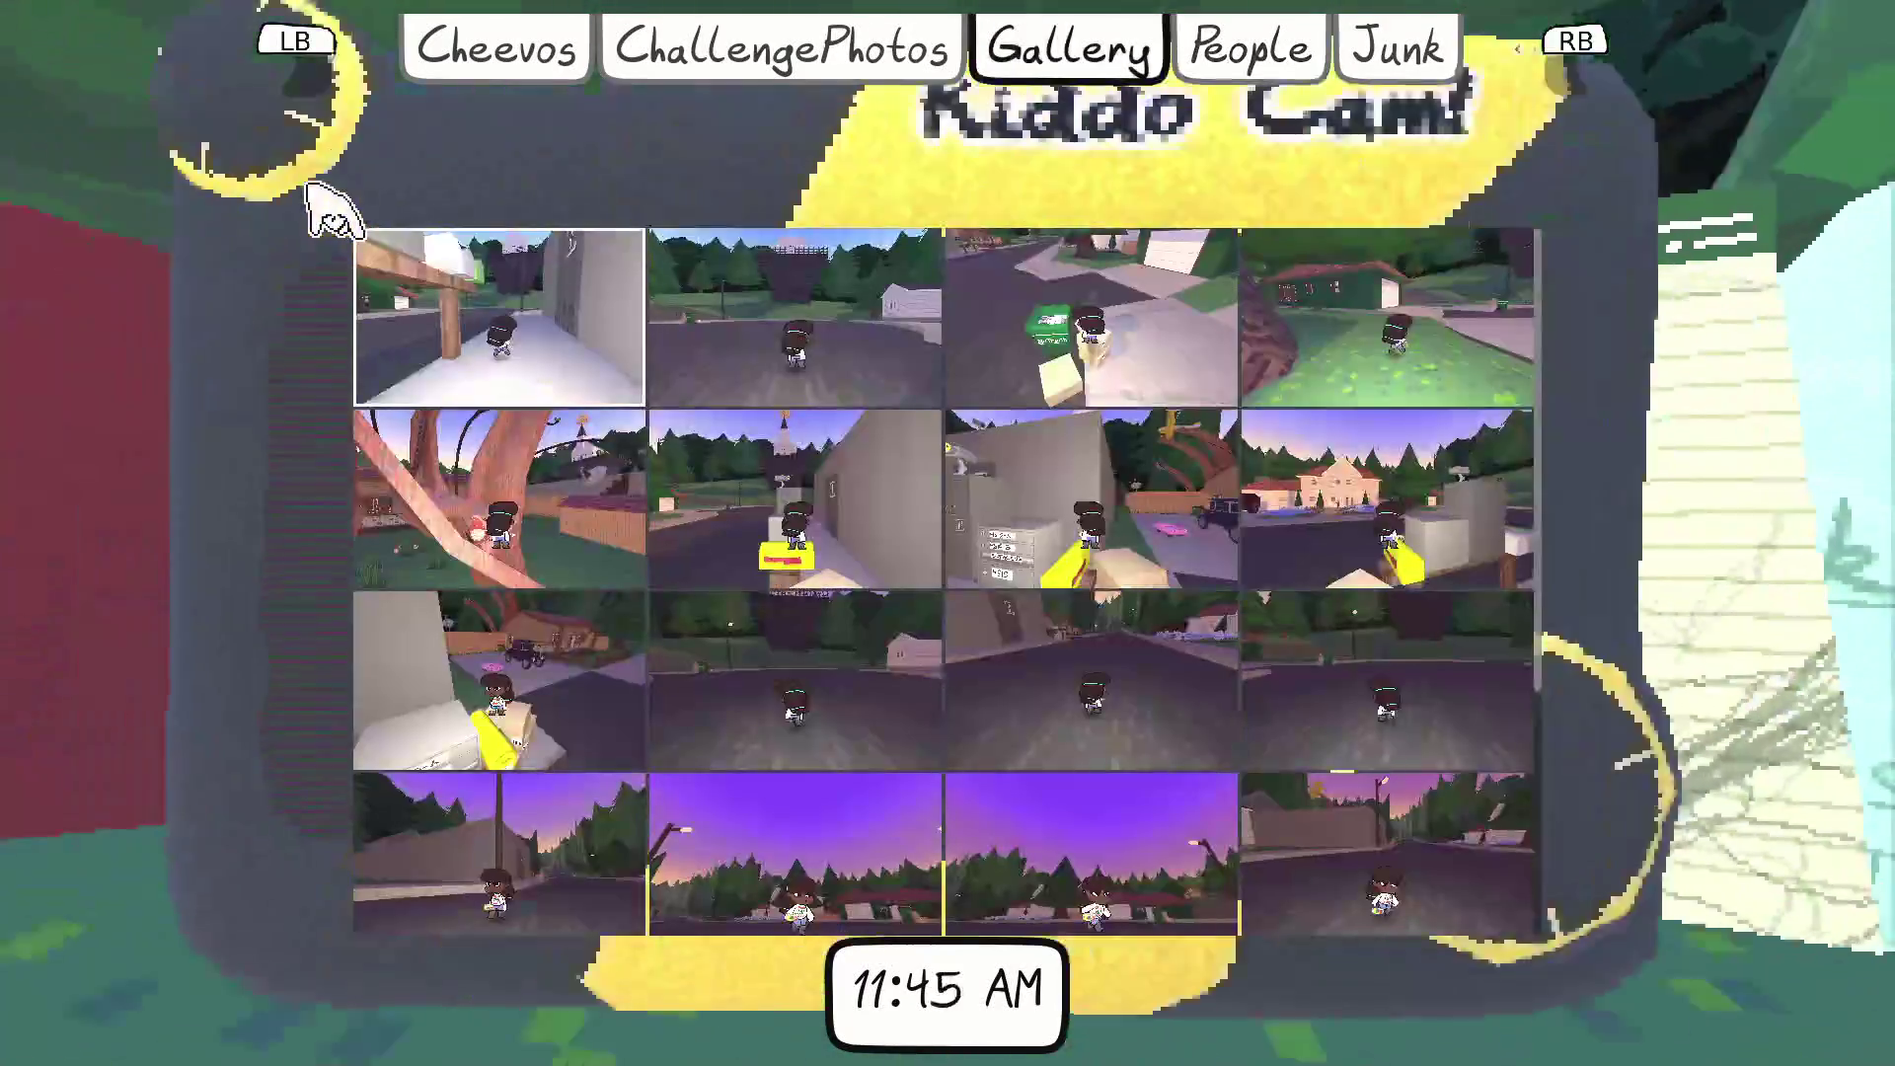
{"action": "key", "text": "Tab"}
{"action": "key", "text": "Tab"}
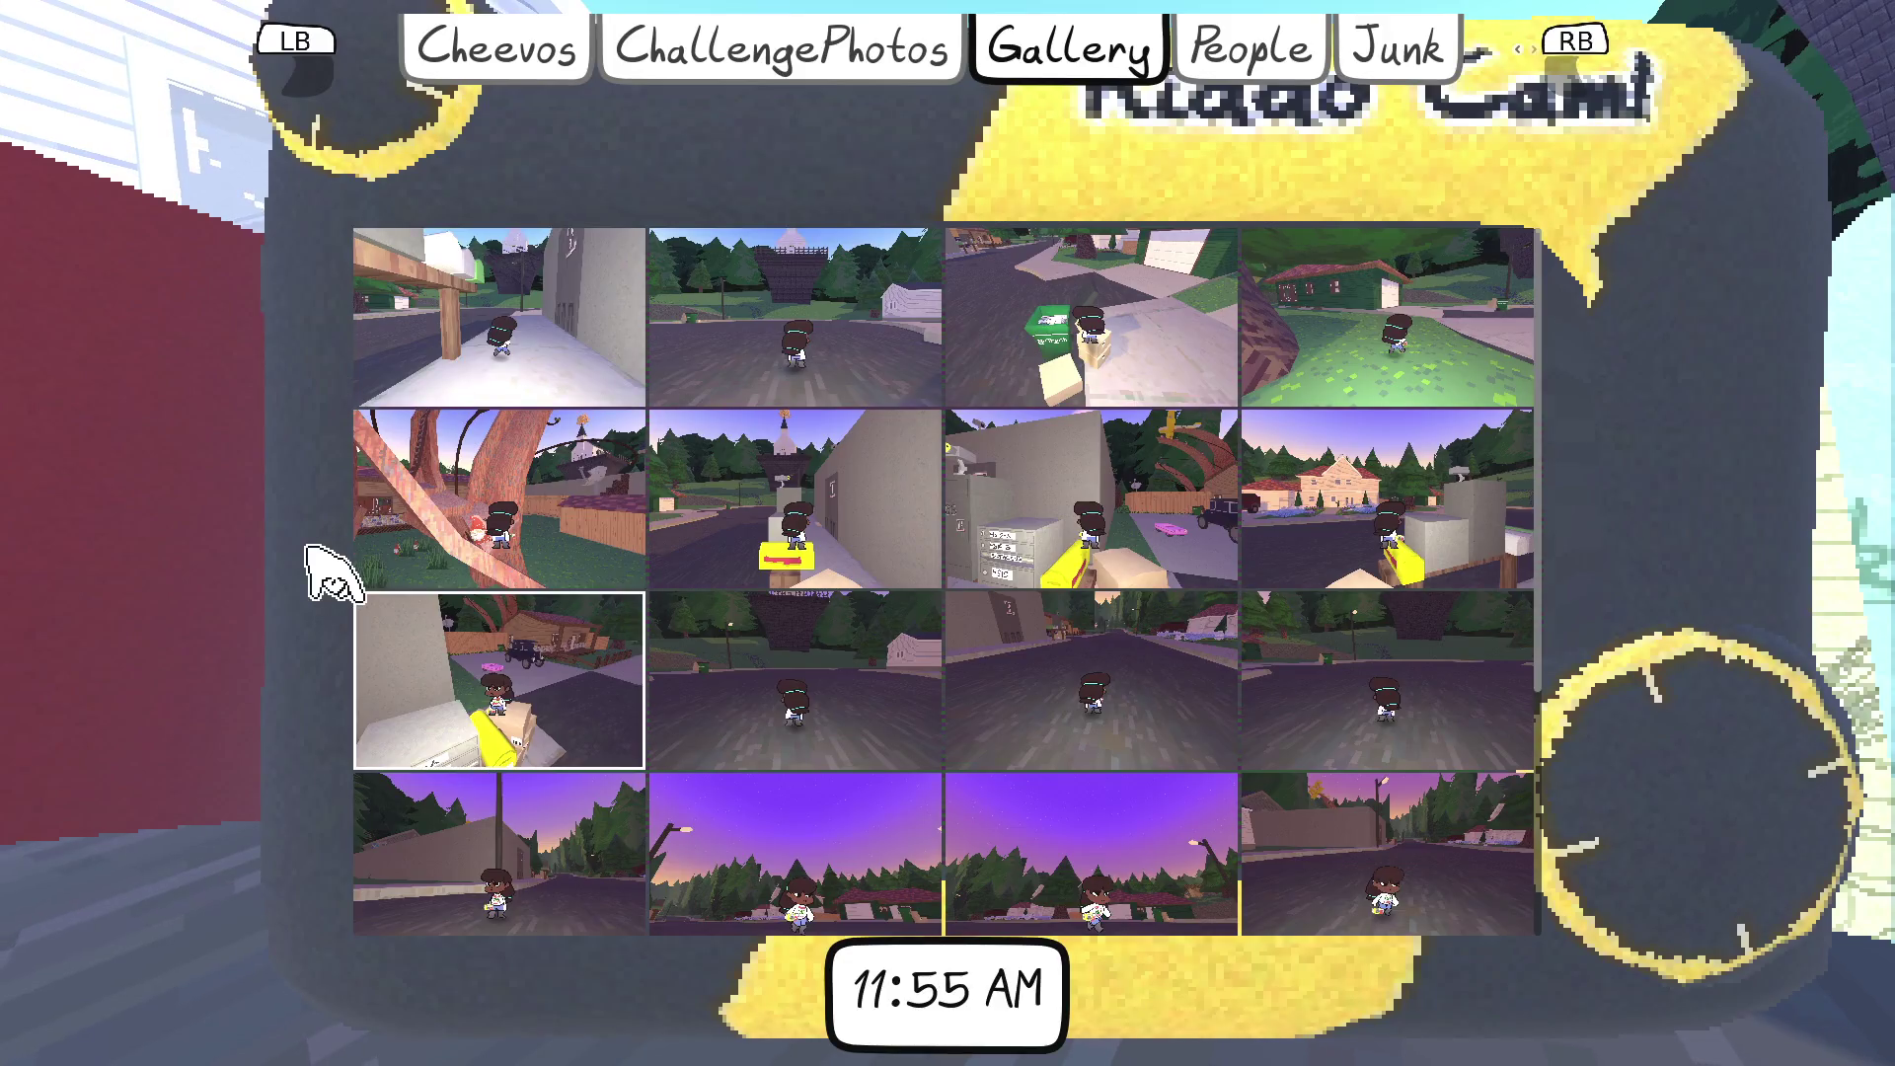
{"action": "scroll", "coordinate": [1227, 753], "scroll_direction": "down", "scroll_amount": 1}
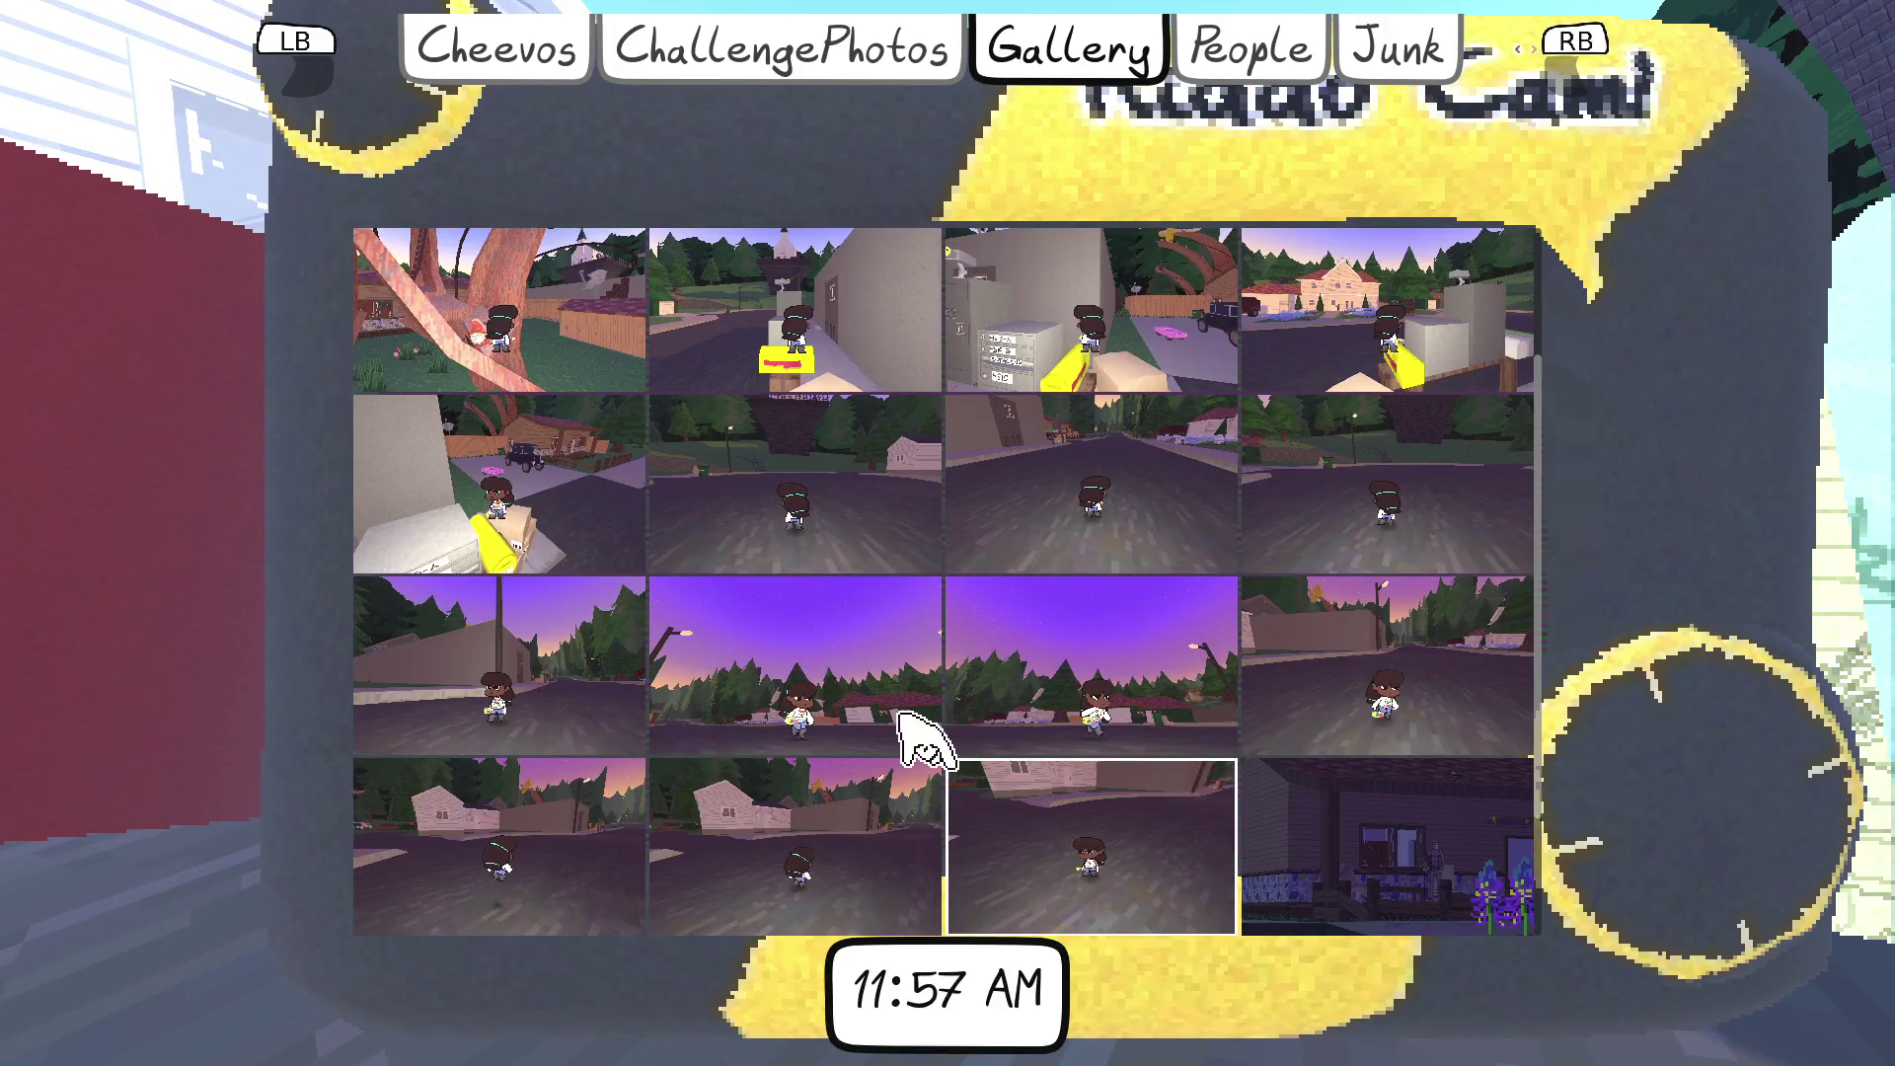
{"action": "scroll", "coordinate": [607, 716], "scroll_direction": "down", "scroll_amount": 1}
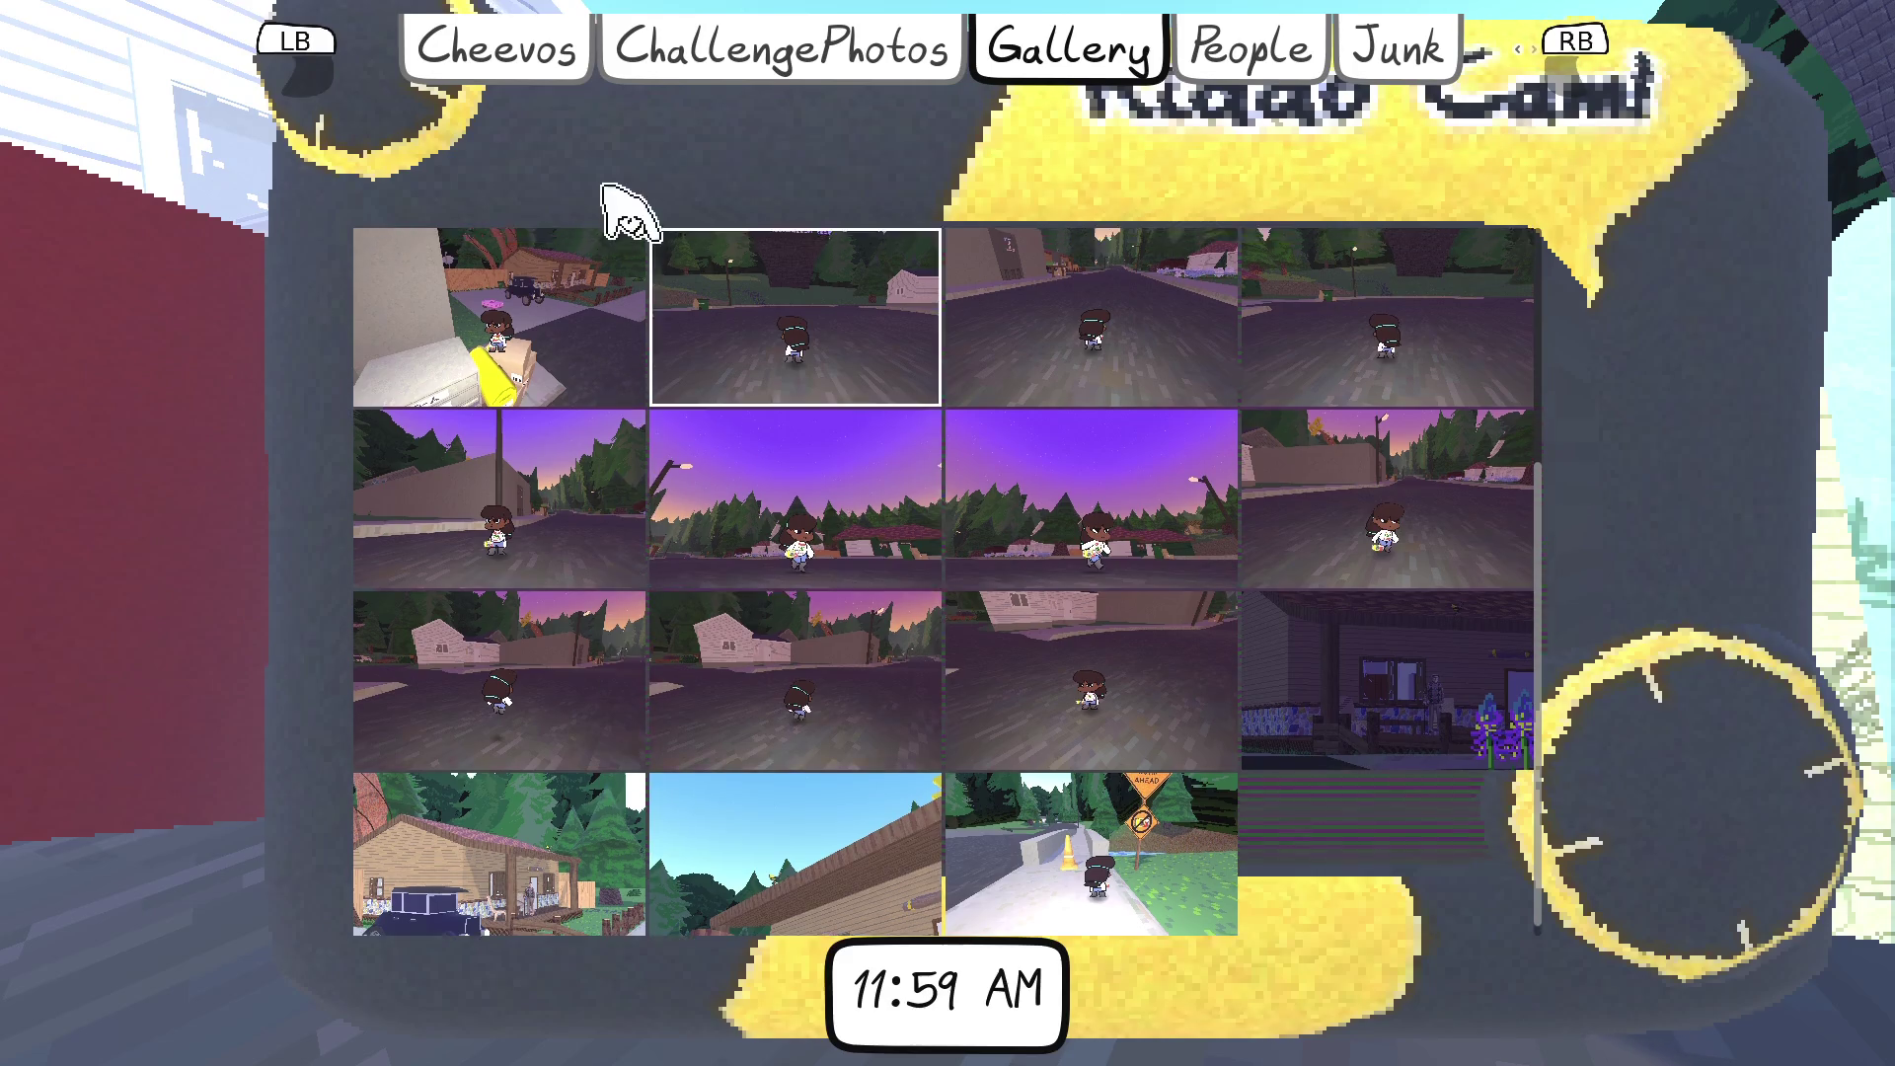
{"action": "scroll", "coordinate": [607, 188], "scroll_direction": "up", "scroll_amount": 2}
{"action": "key", "text": "q"}
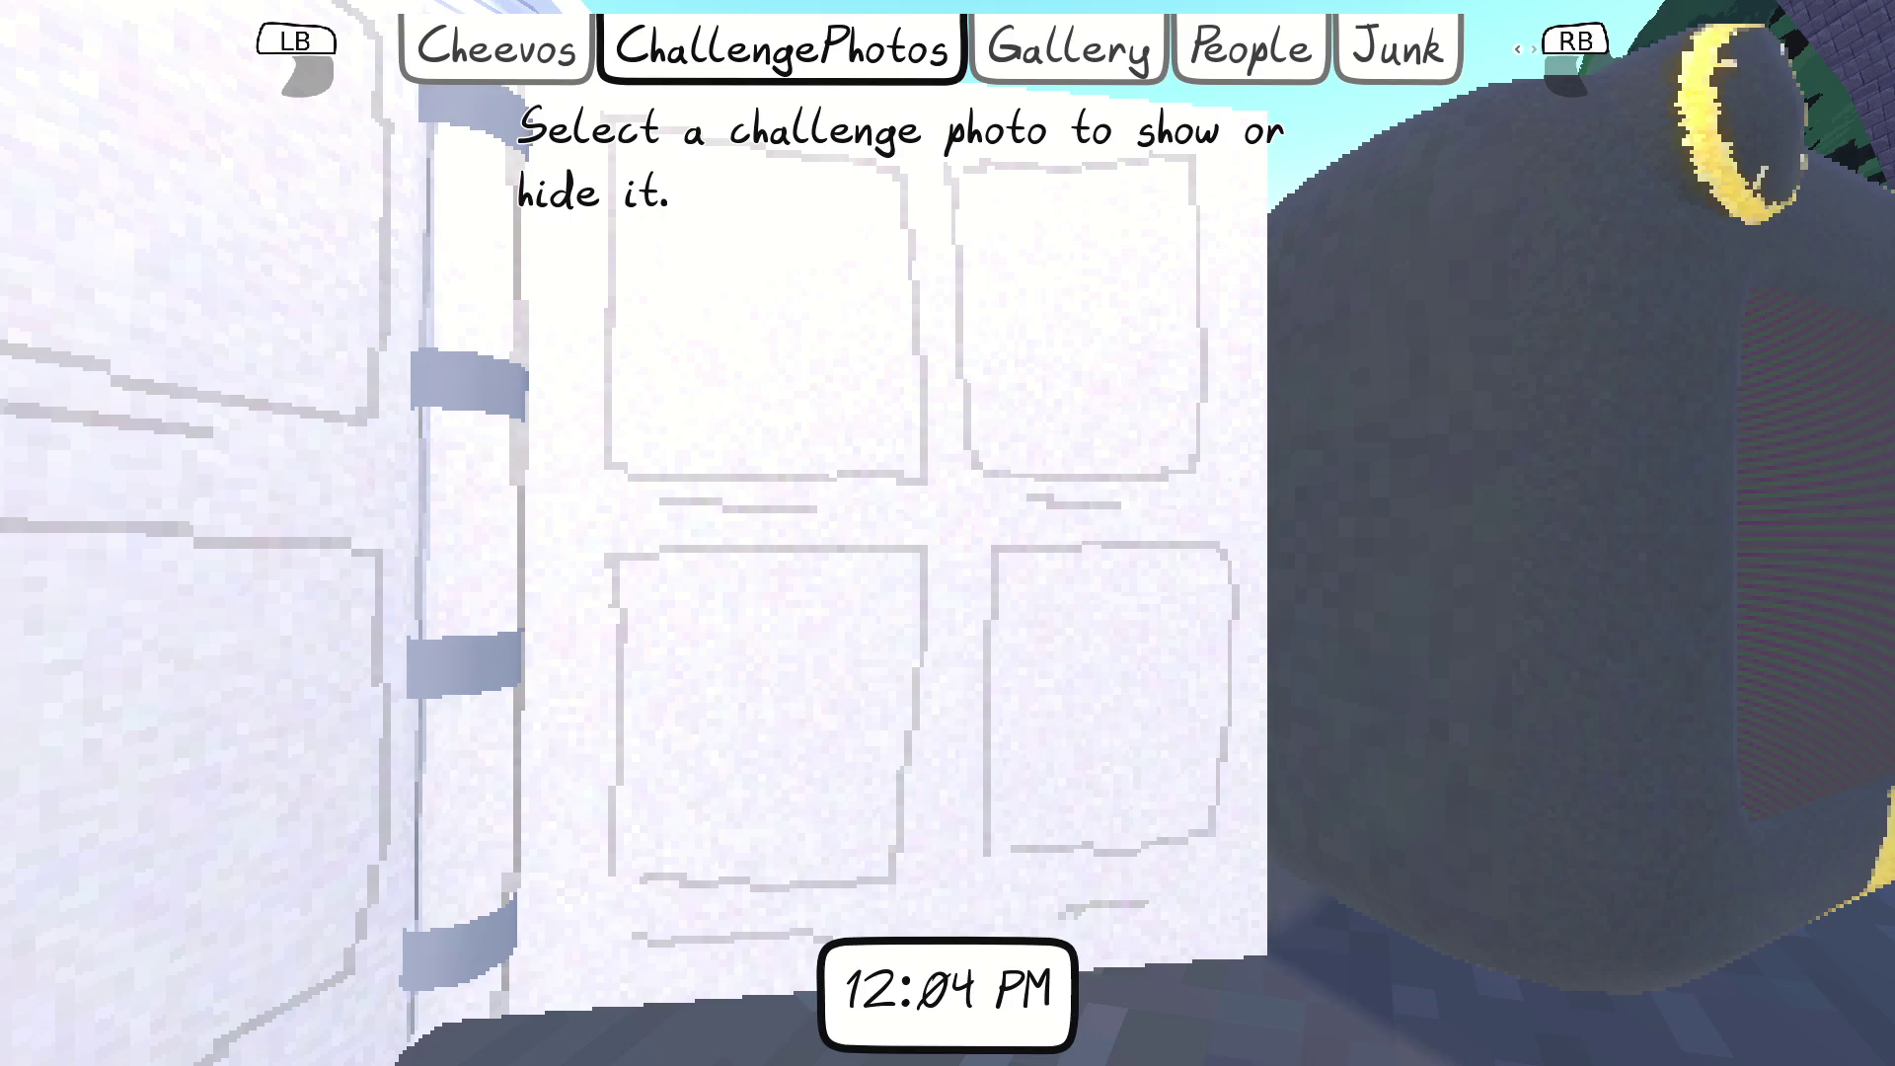
{"action": "key", "text": "q"}
{"action": "key", "text": "q"}
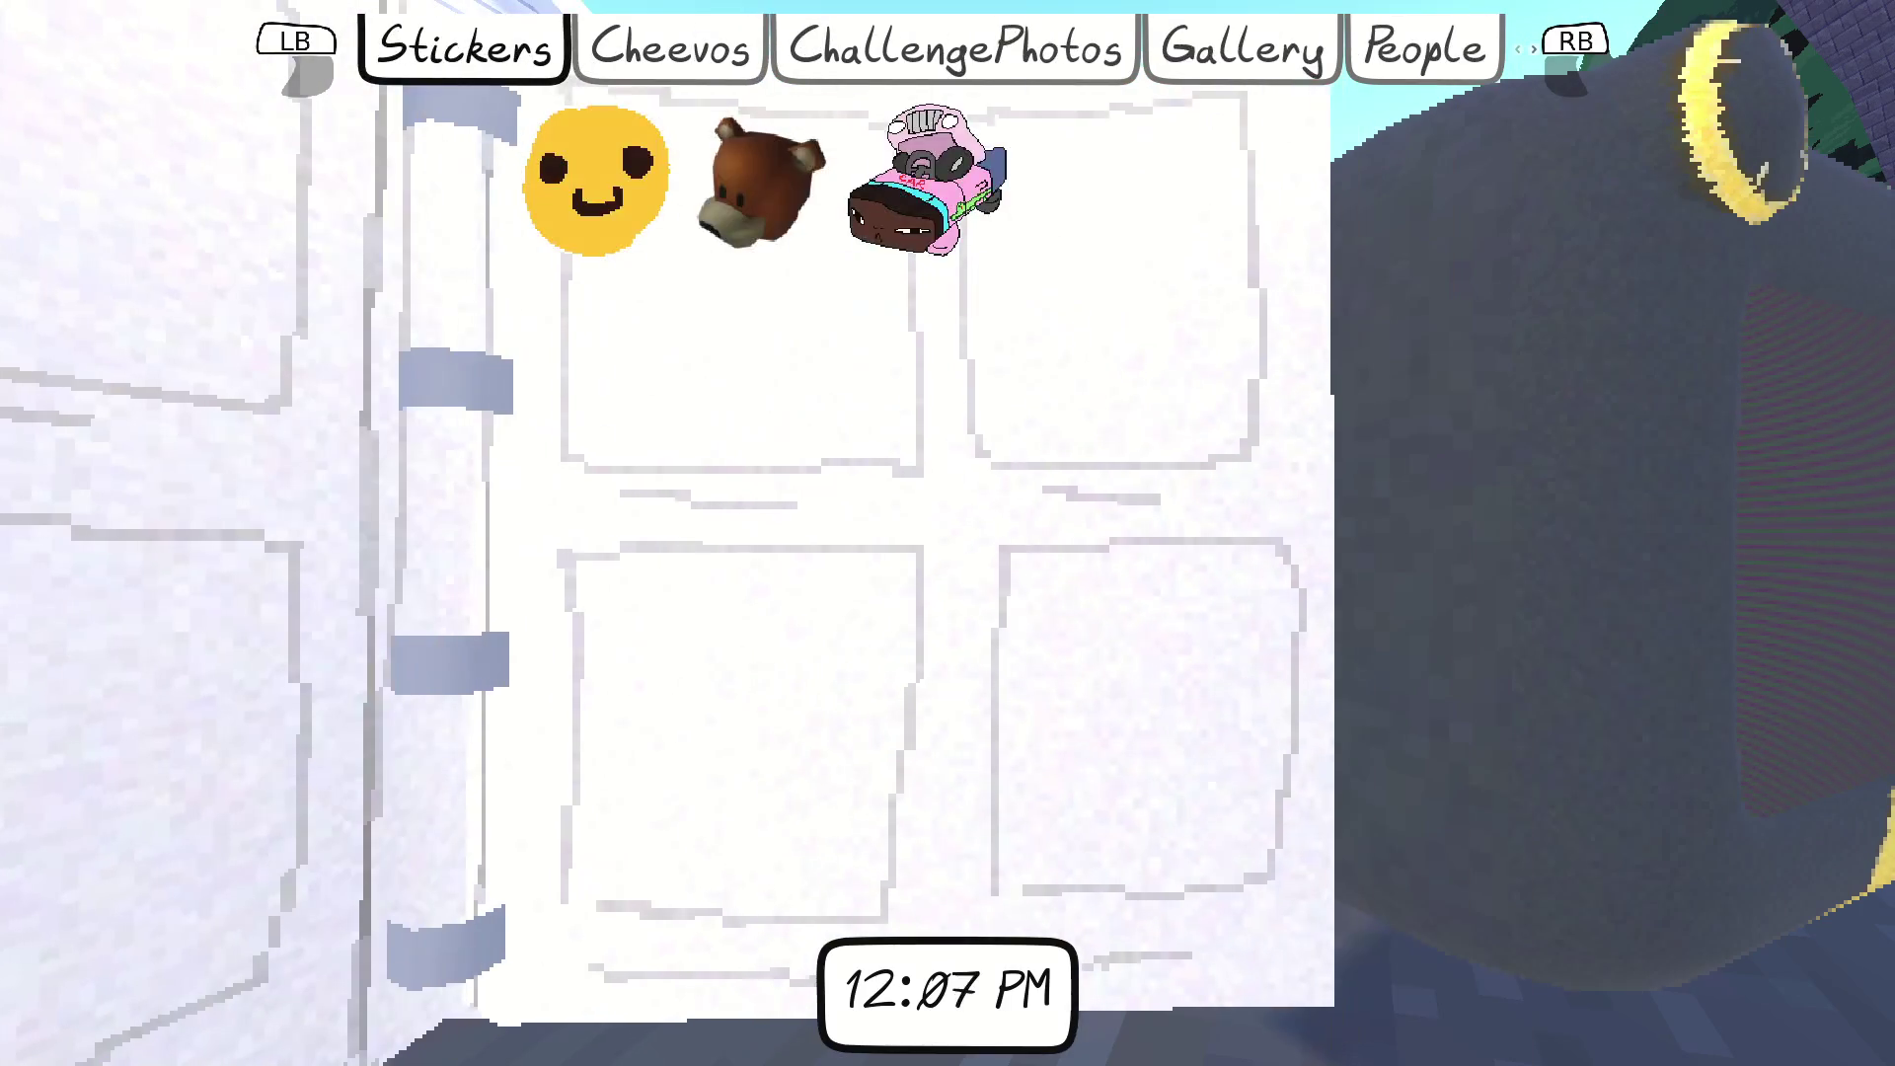
{"action": "key", "text": "e"}
{"action": "scroll", "coordinate": [908, 523], "scroll_direction": "down", "scroll_amount": 5}
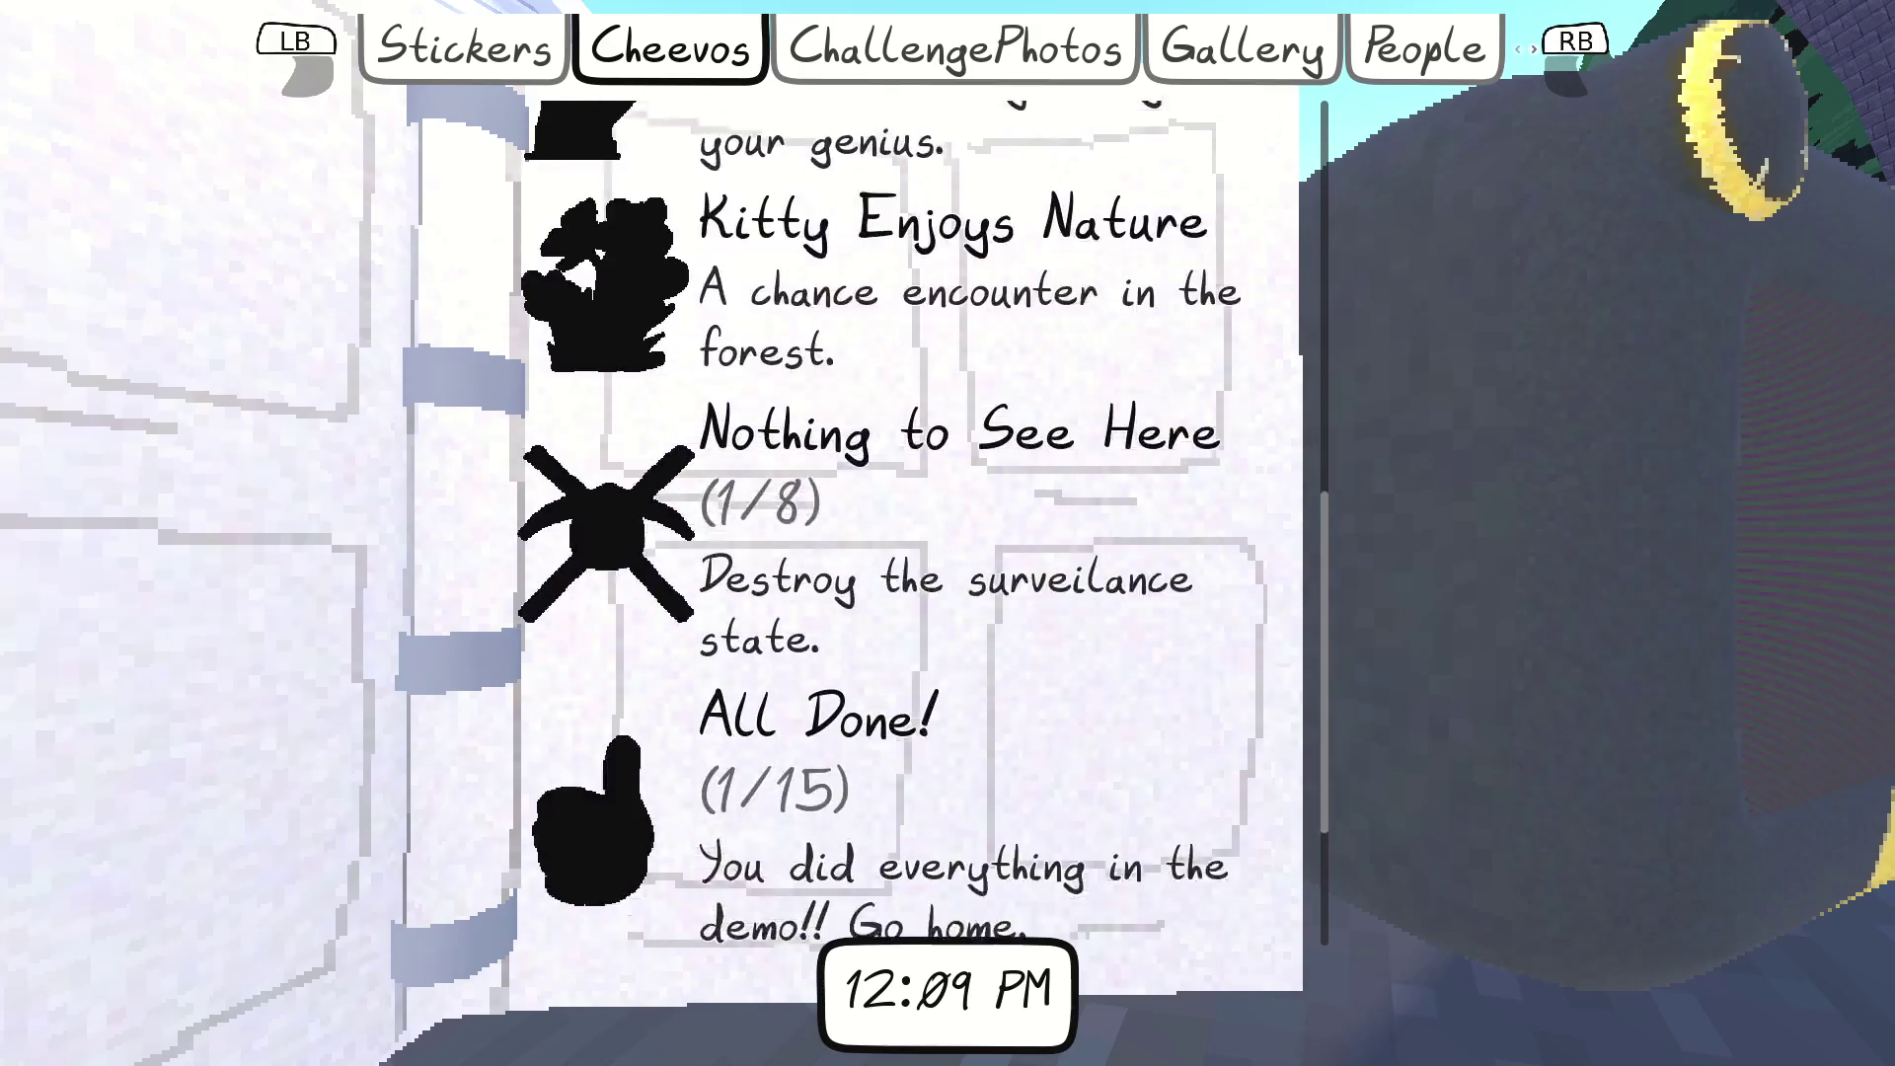
{"action": "scroll", "coordinate": [909, 523], "scroll_direction": "down", "scroll_amount": 2}
{"action": "scroll", "coordinate": [908, 523], "scroll_direction": "up", "scroll_amount": 5}
{"action": "key", "text": "e"}
{"action": "key", "text": "e"}
Quit the game via the pause menu's last entry and bring up NP-ToDo
{"action": "key", "text": "Escape"}
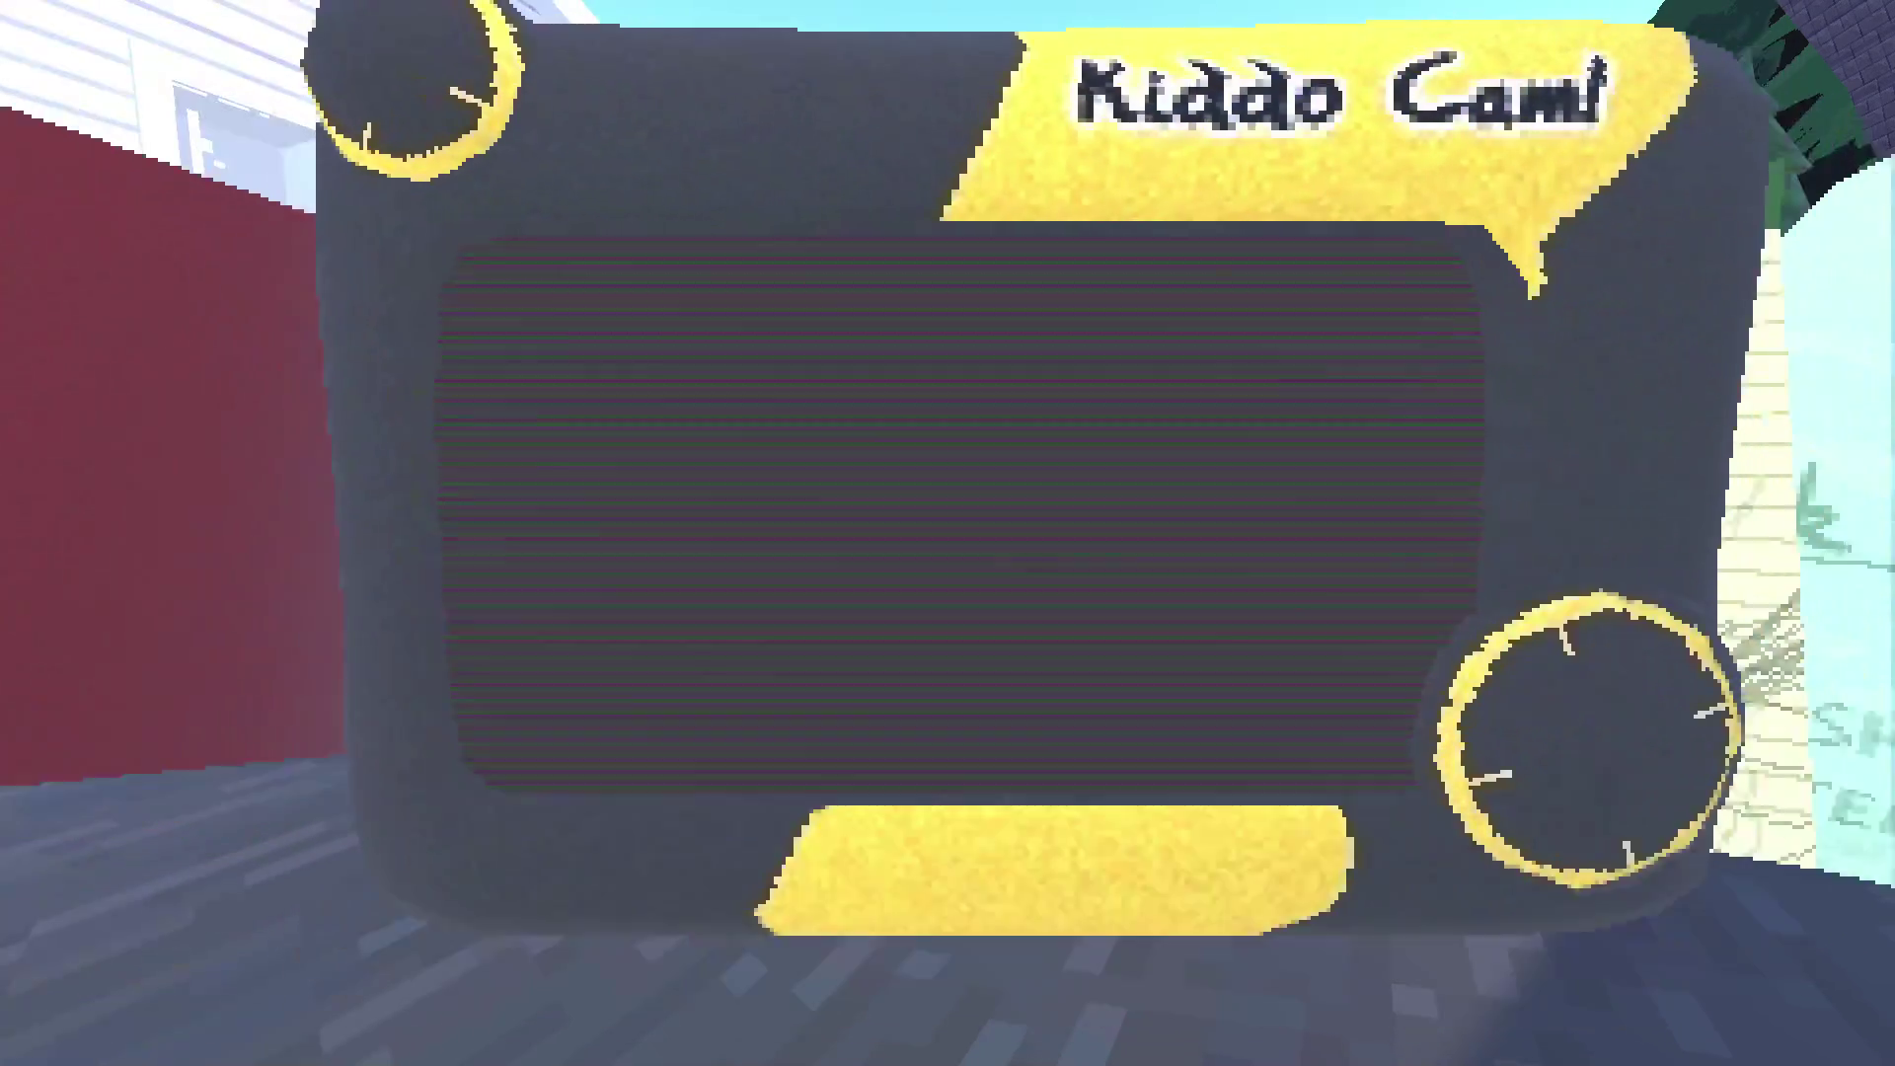
{"action": "key", "text": "Escape"}
{"action": "key", "text": "Down"}
{"action": "key", "text": "Down"}
{"action": "key", "text": "Down"}
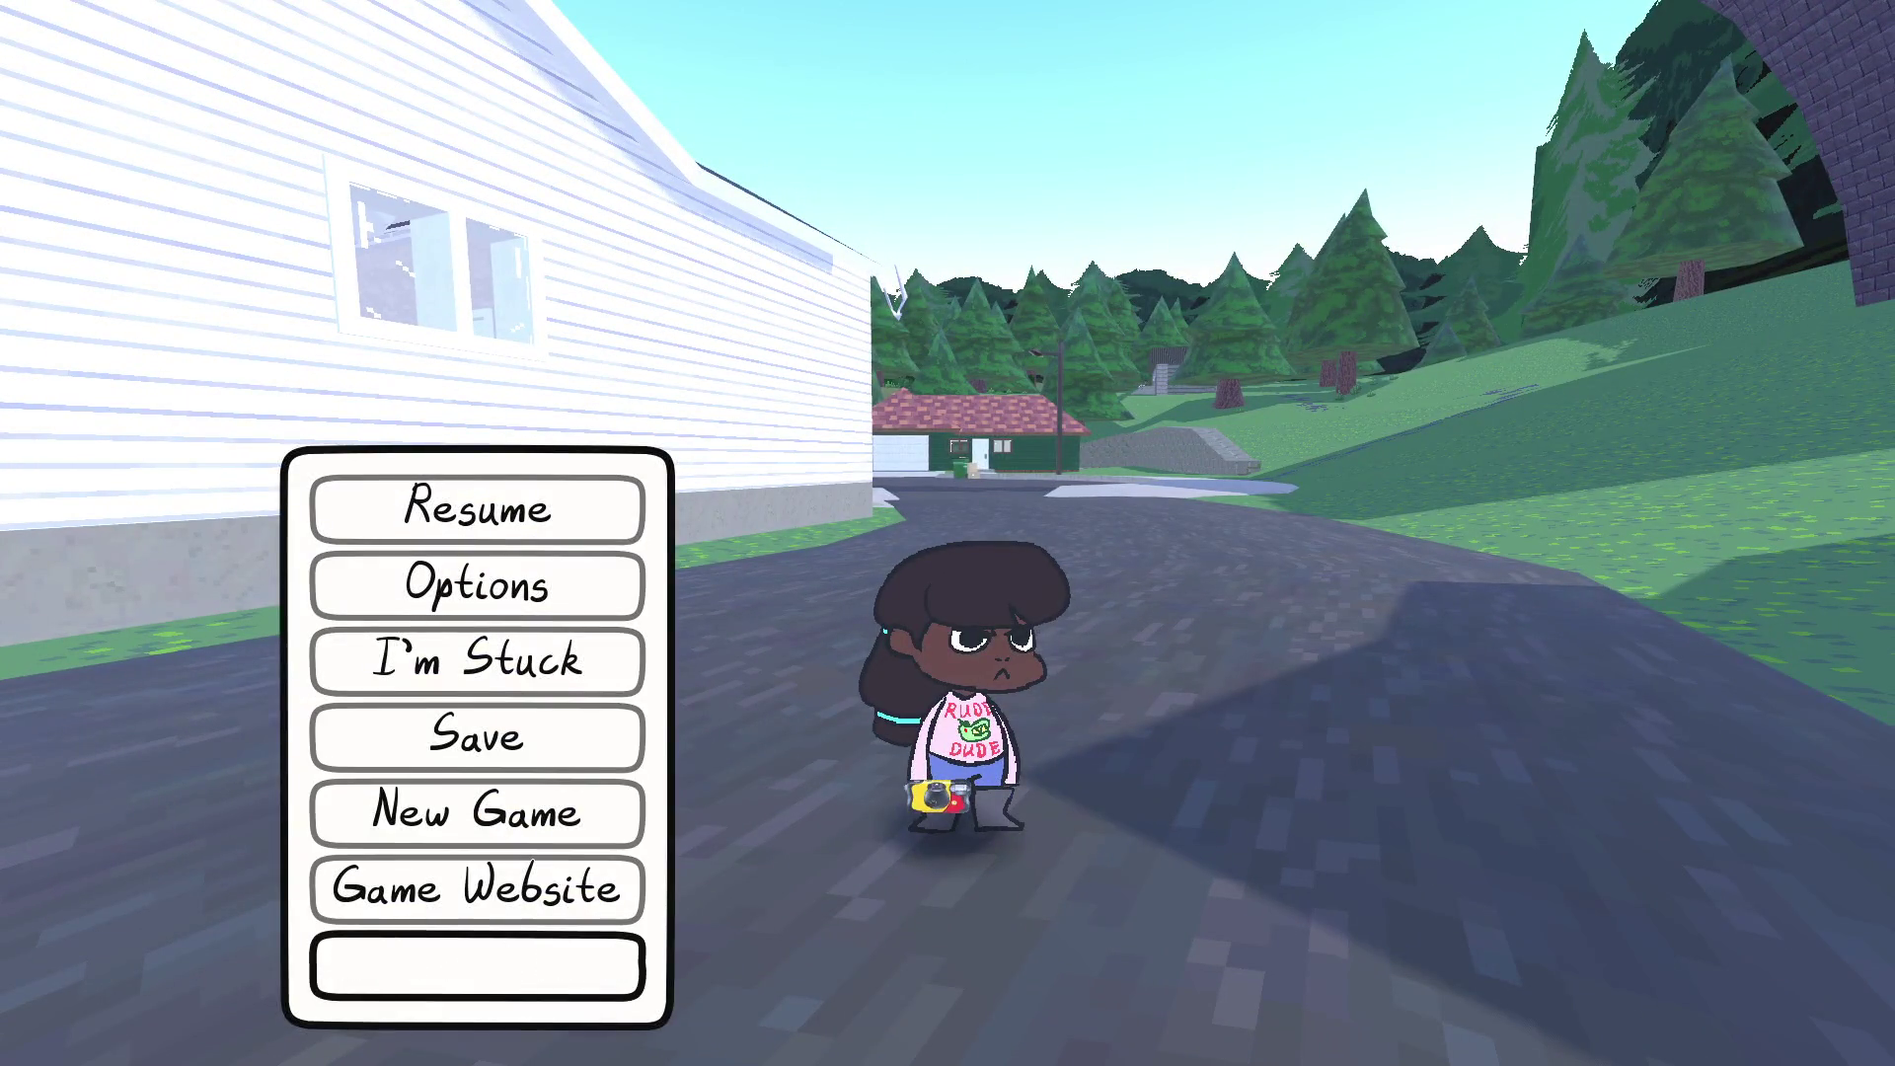
{"action": "key", "text": "Return"}
{"action": "key", "text": "alt+Tab"}
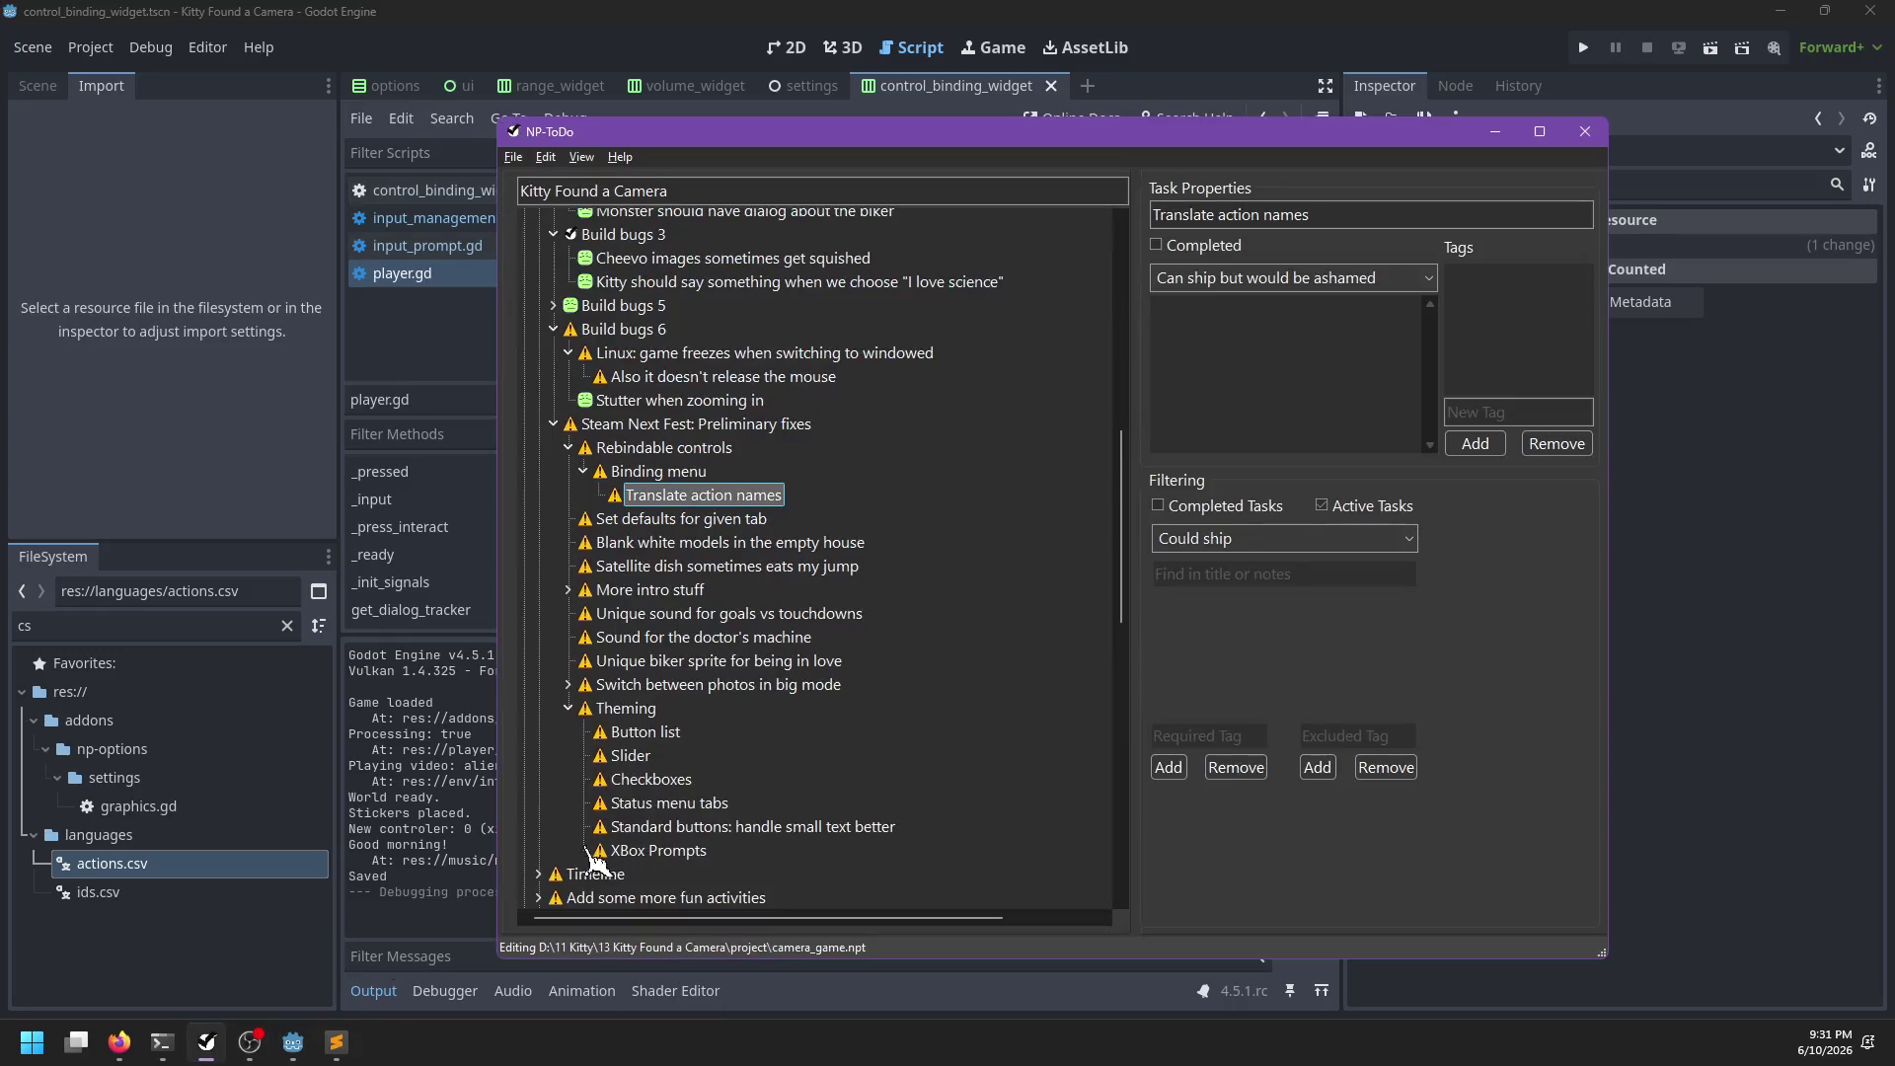
Update the 'Translate action names' task from its context menu and rerun the game with F5
{"action": "right_click", "coordinate": [735, 496]}
{"action": "left_click", "coordinate": [760, 530]}
{"action": "key", "text": "alt+Tab"}
{"action": "key", "text": "F5"}
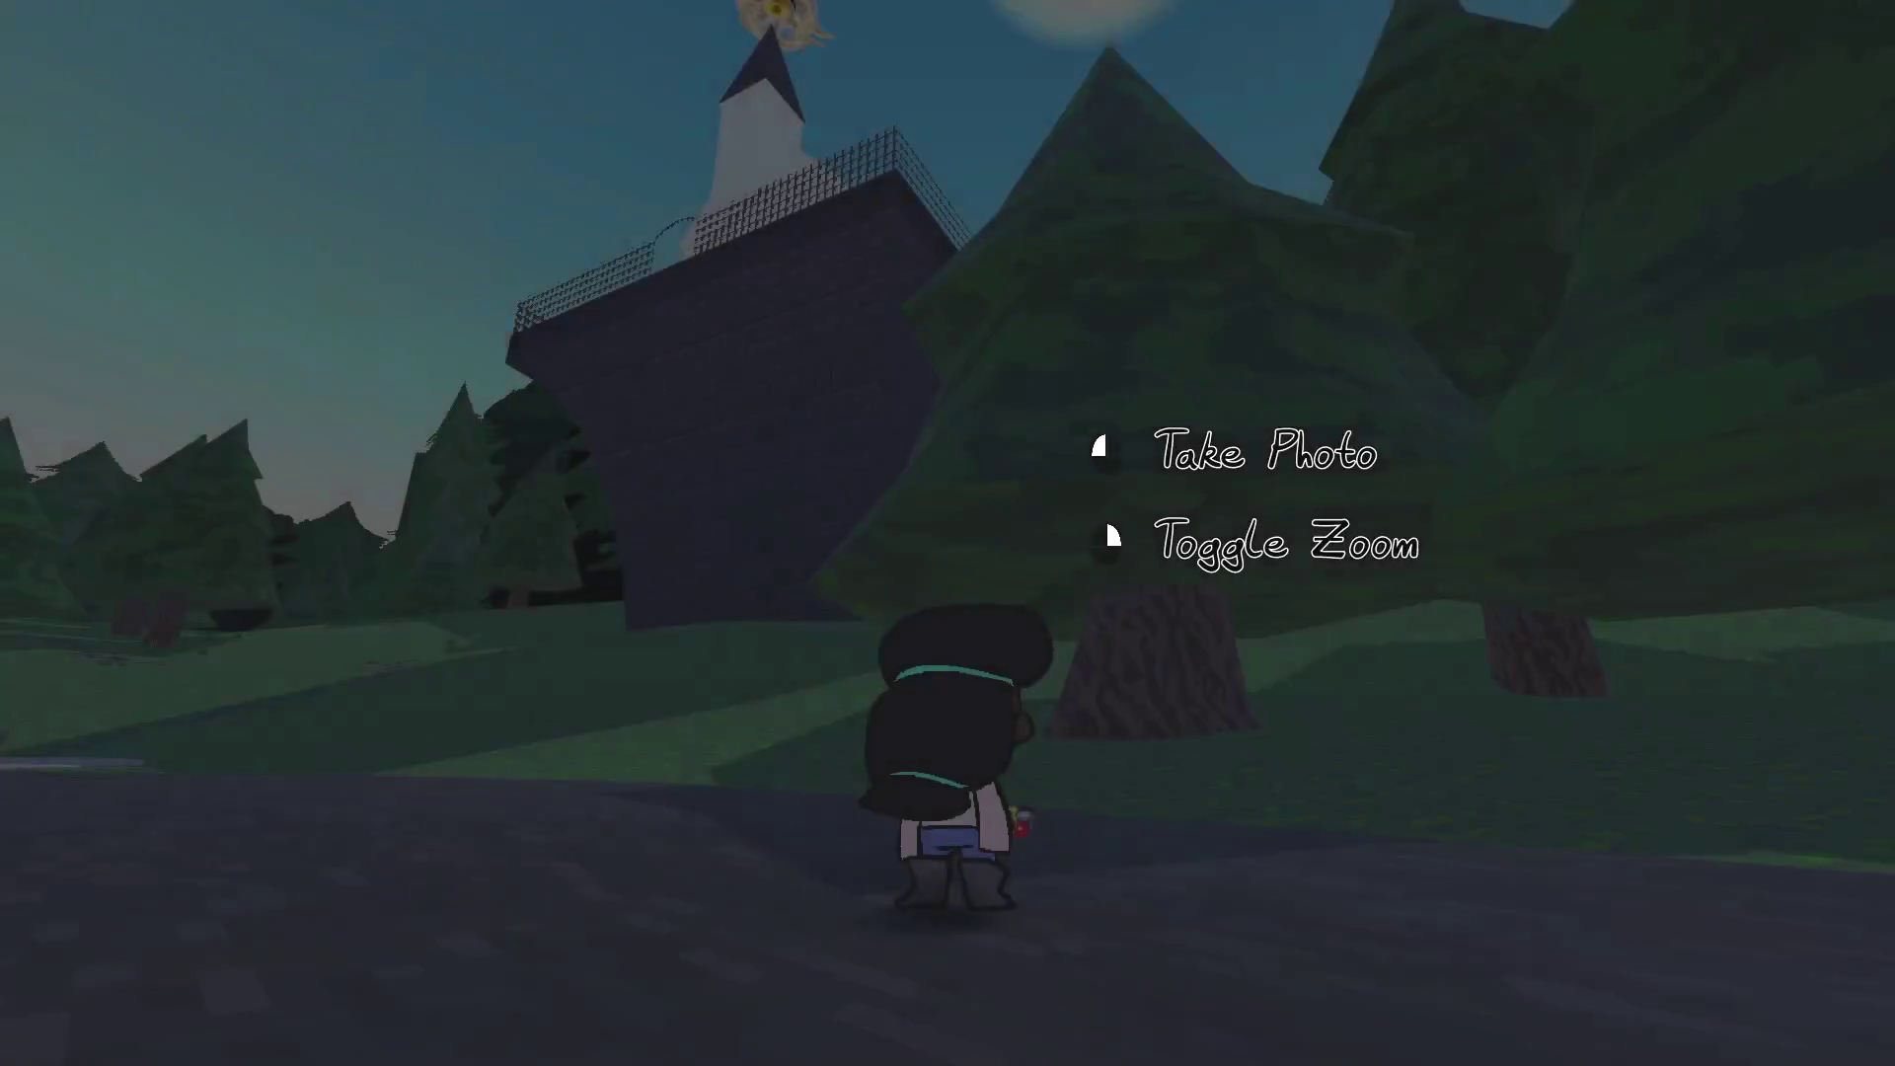
{"action": "key", "text": "Tab"}
{"action": "key", "text": "Tab"}
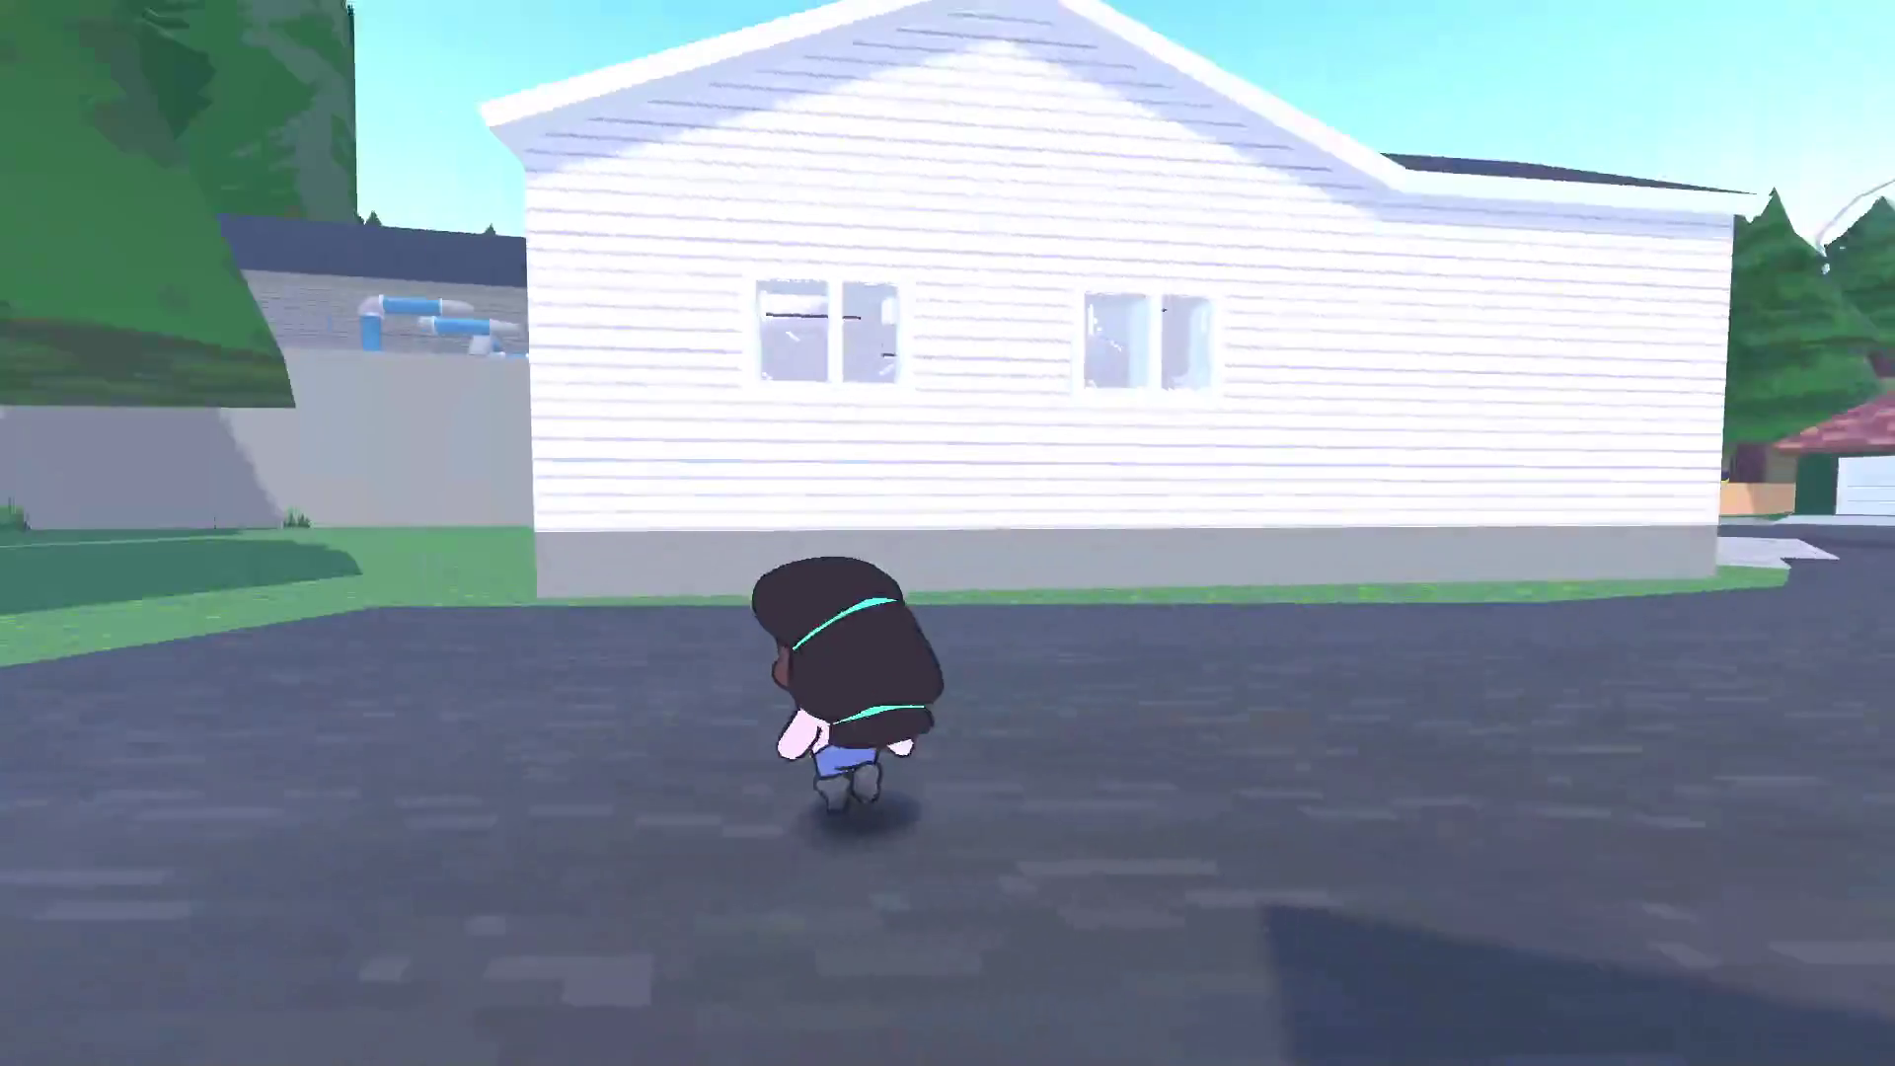
{"action": "key", "text": "Tab"}
{"action": "key", "text": "q"}
{"action": "key", "text": "q"}
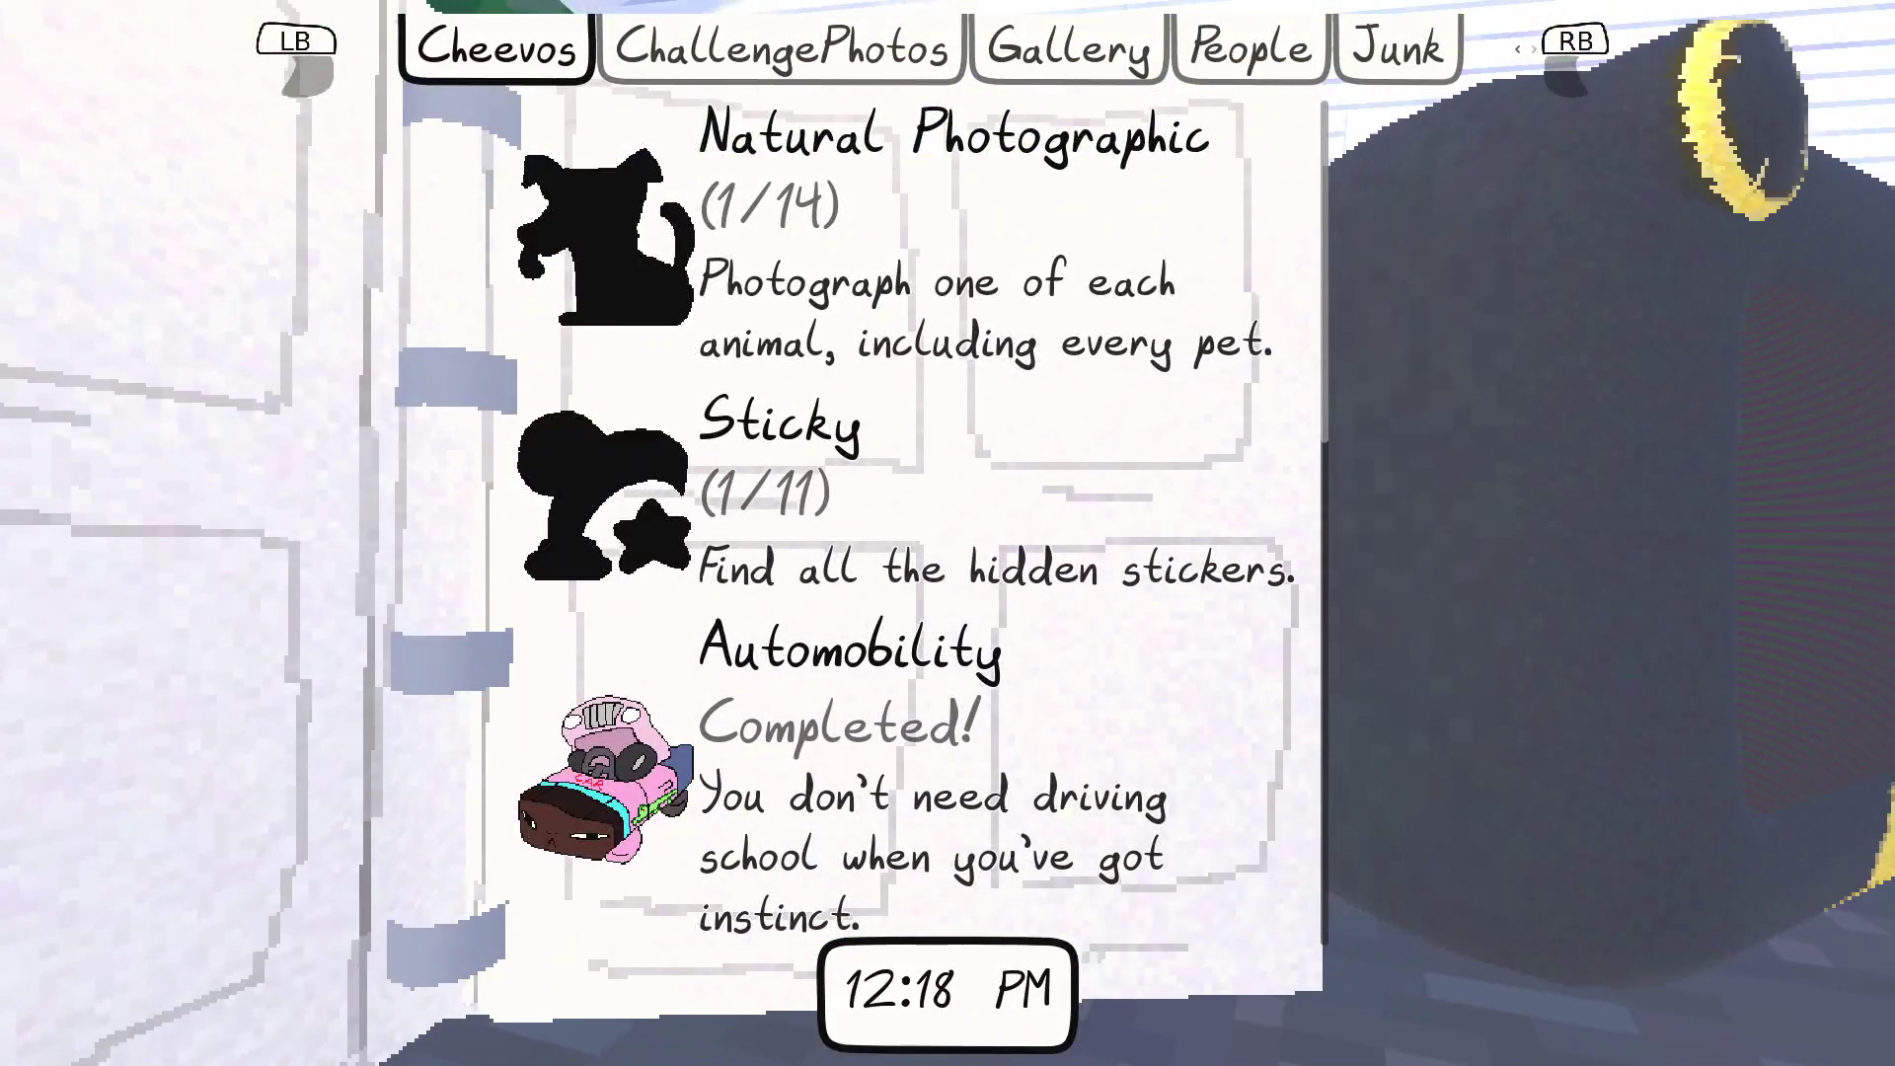
{"action": "key", "text": "e"}
{"action": "key", "text": "Tab"}
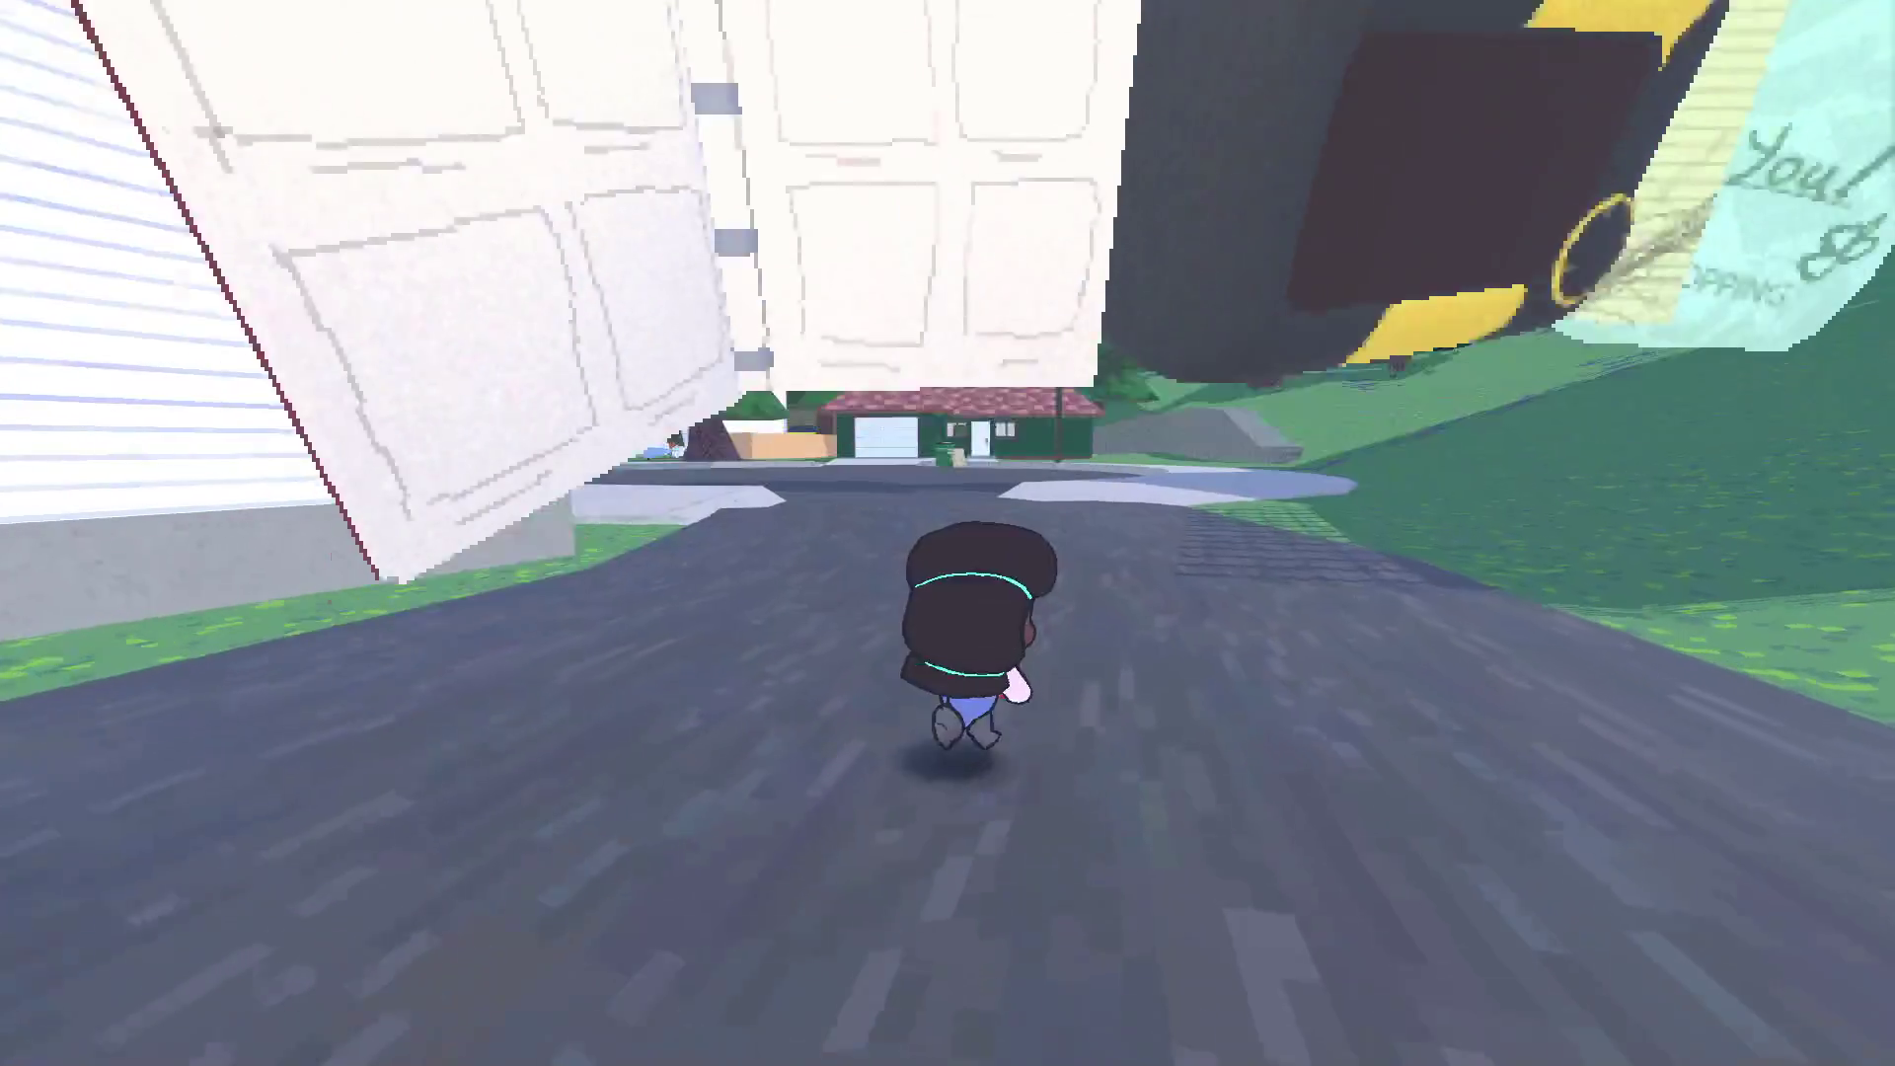
{"action": "key", "text": "Escape"}
{"action": "key", "text": "Down"}
{"action": "key", "text": "Return"}
{"action": "key", "text": "e"}
{"action": "scroll", "coordinate": [947, 521], "scroll_direction": "down", "scroll_amount": 5}
{"action": "scroll", "coordinate": [947, 522], "scroll_direction": "down", "scroll_amount": 5}
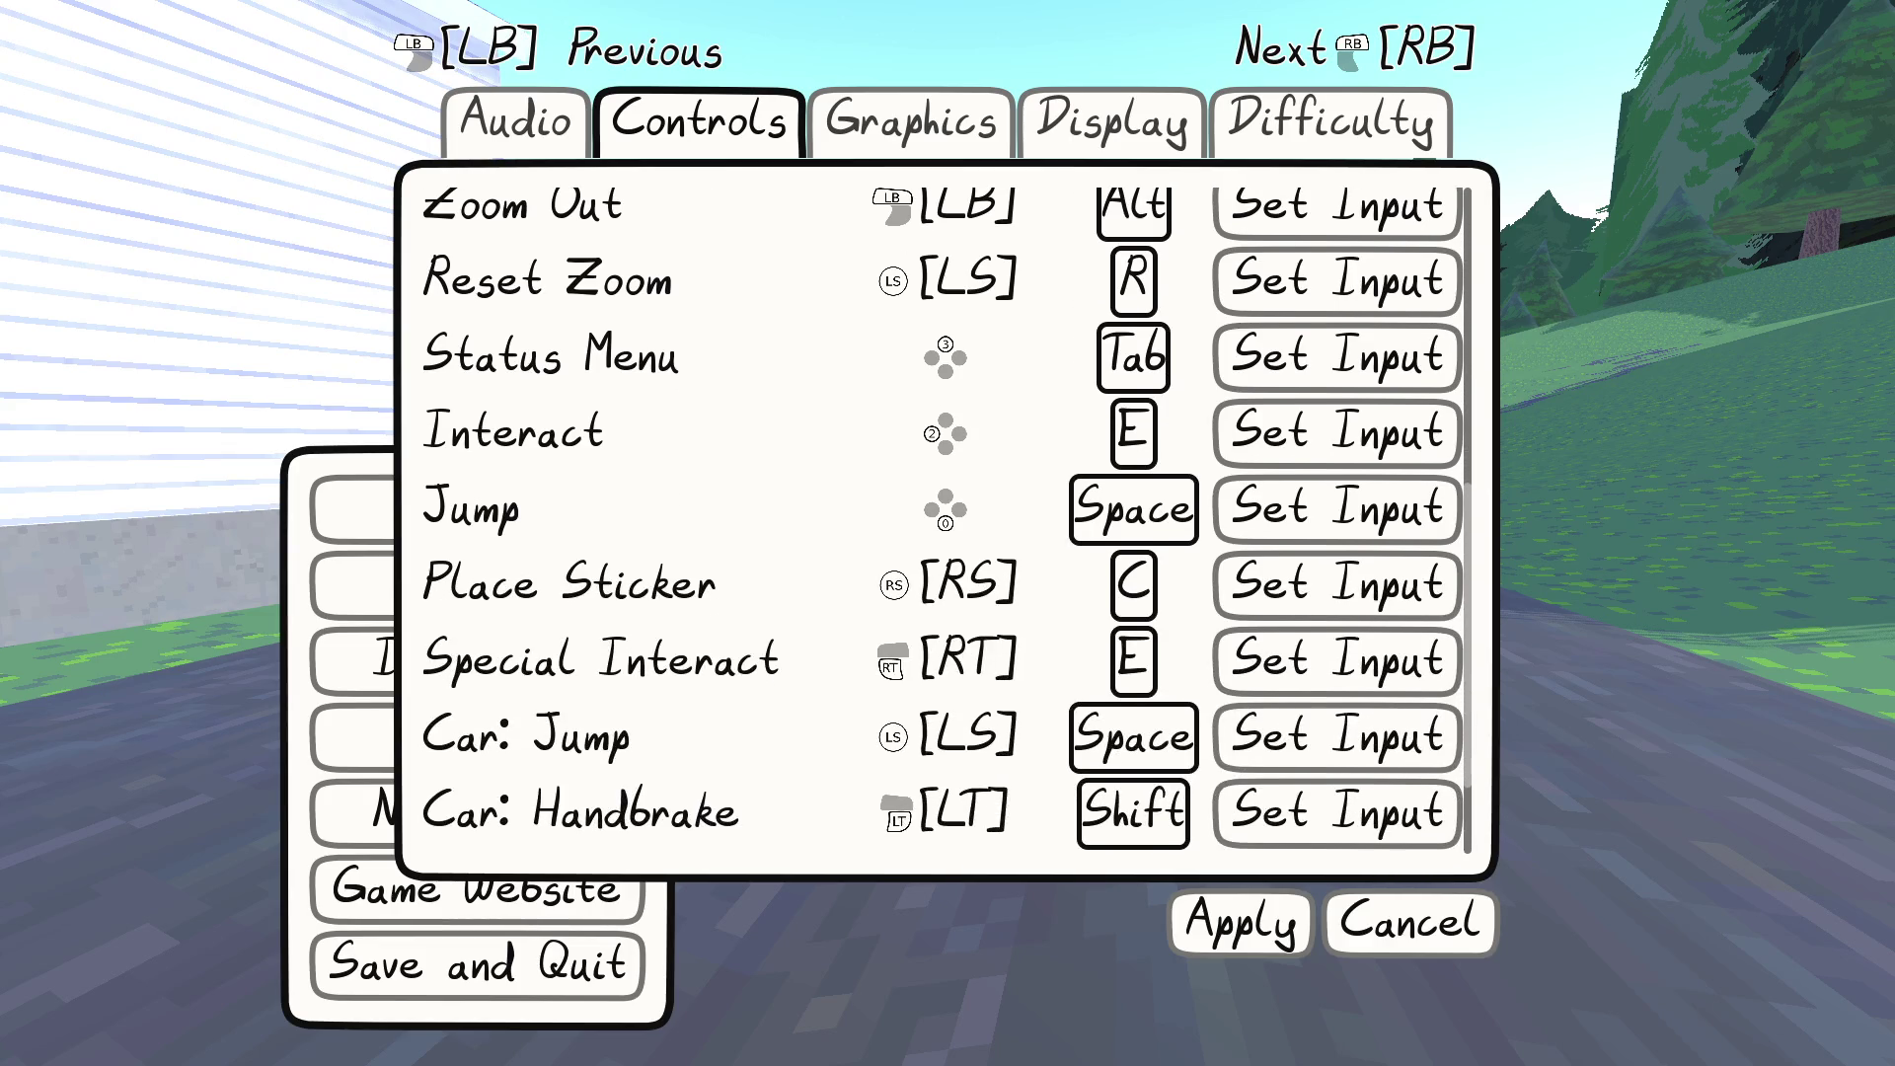
{"action": "scroll", "coordinate": [947, 521], "scroll_direction": "down", "scroll_amount": 2}
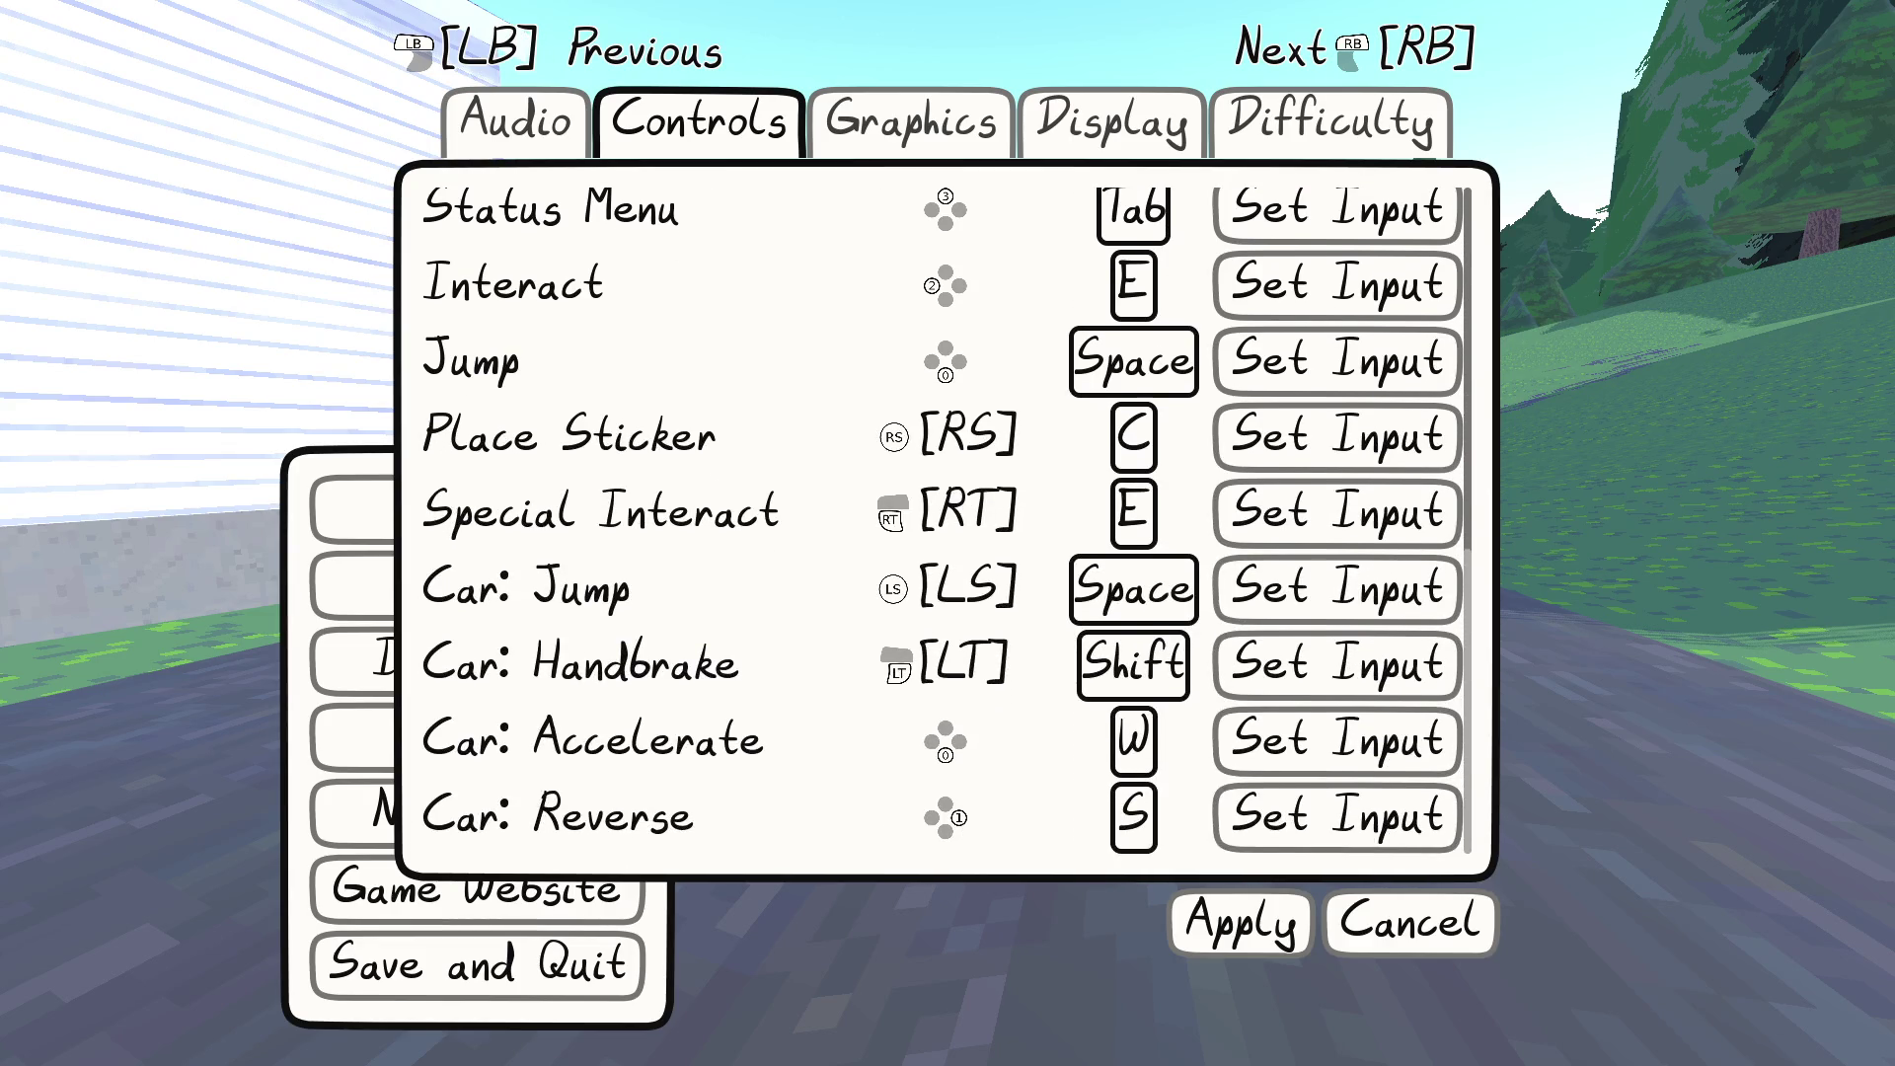
{"action": "scroll", "coordinate": [948, 521], "scroll_direction": "up", "scroll_amount": 1}
{"action": "scroll", "coordinate": [947, 521], "scroll_direction": "down", "scroll_amount": 1}
{"action": "scroll", "coordinate": [948, 521], "scroll_direction": "up", "scroll_amount": 10}
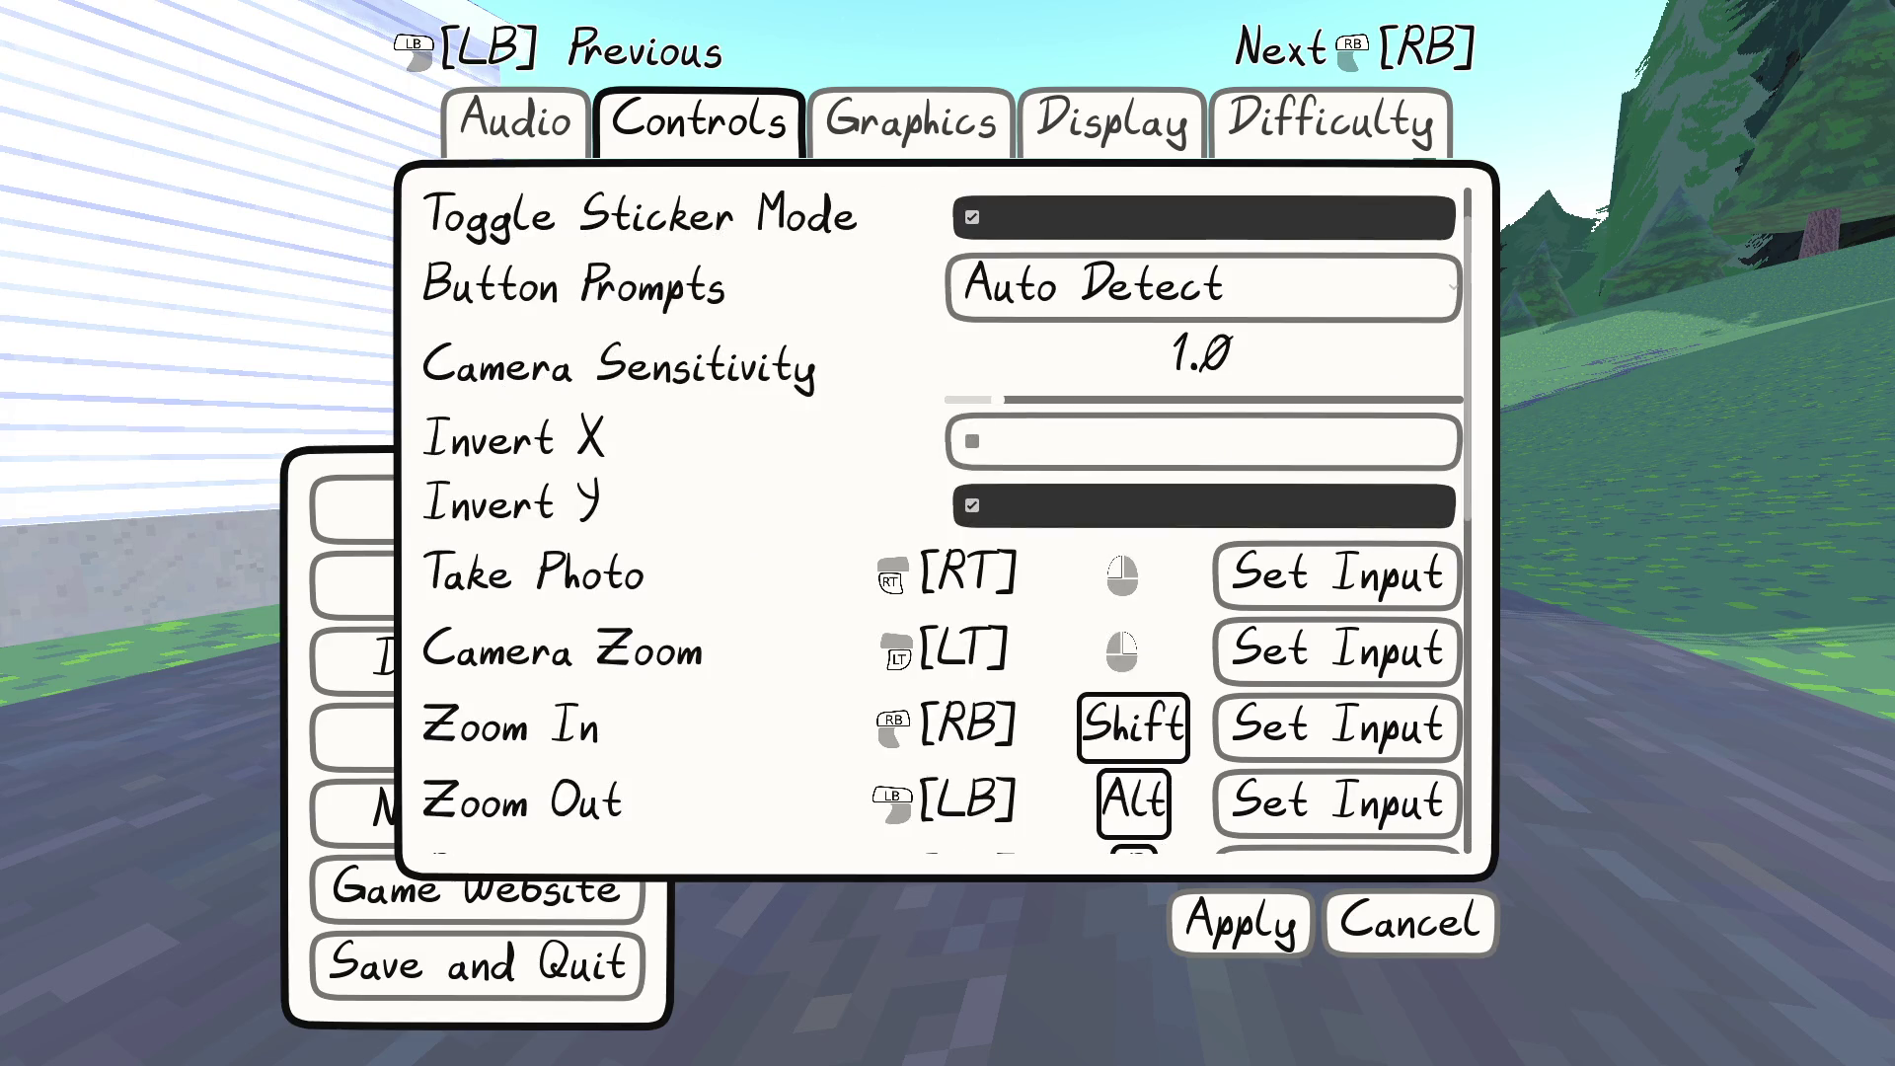
{"action": "key", "text": "Down"}
{"action": "key", "text": "Down"}
{"action": "key", "text": "Down"}
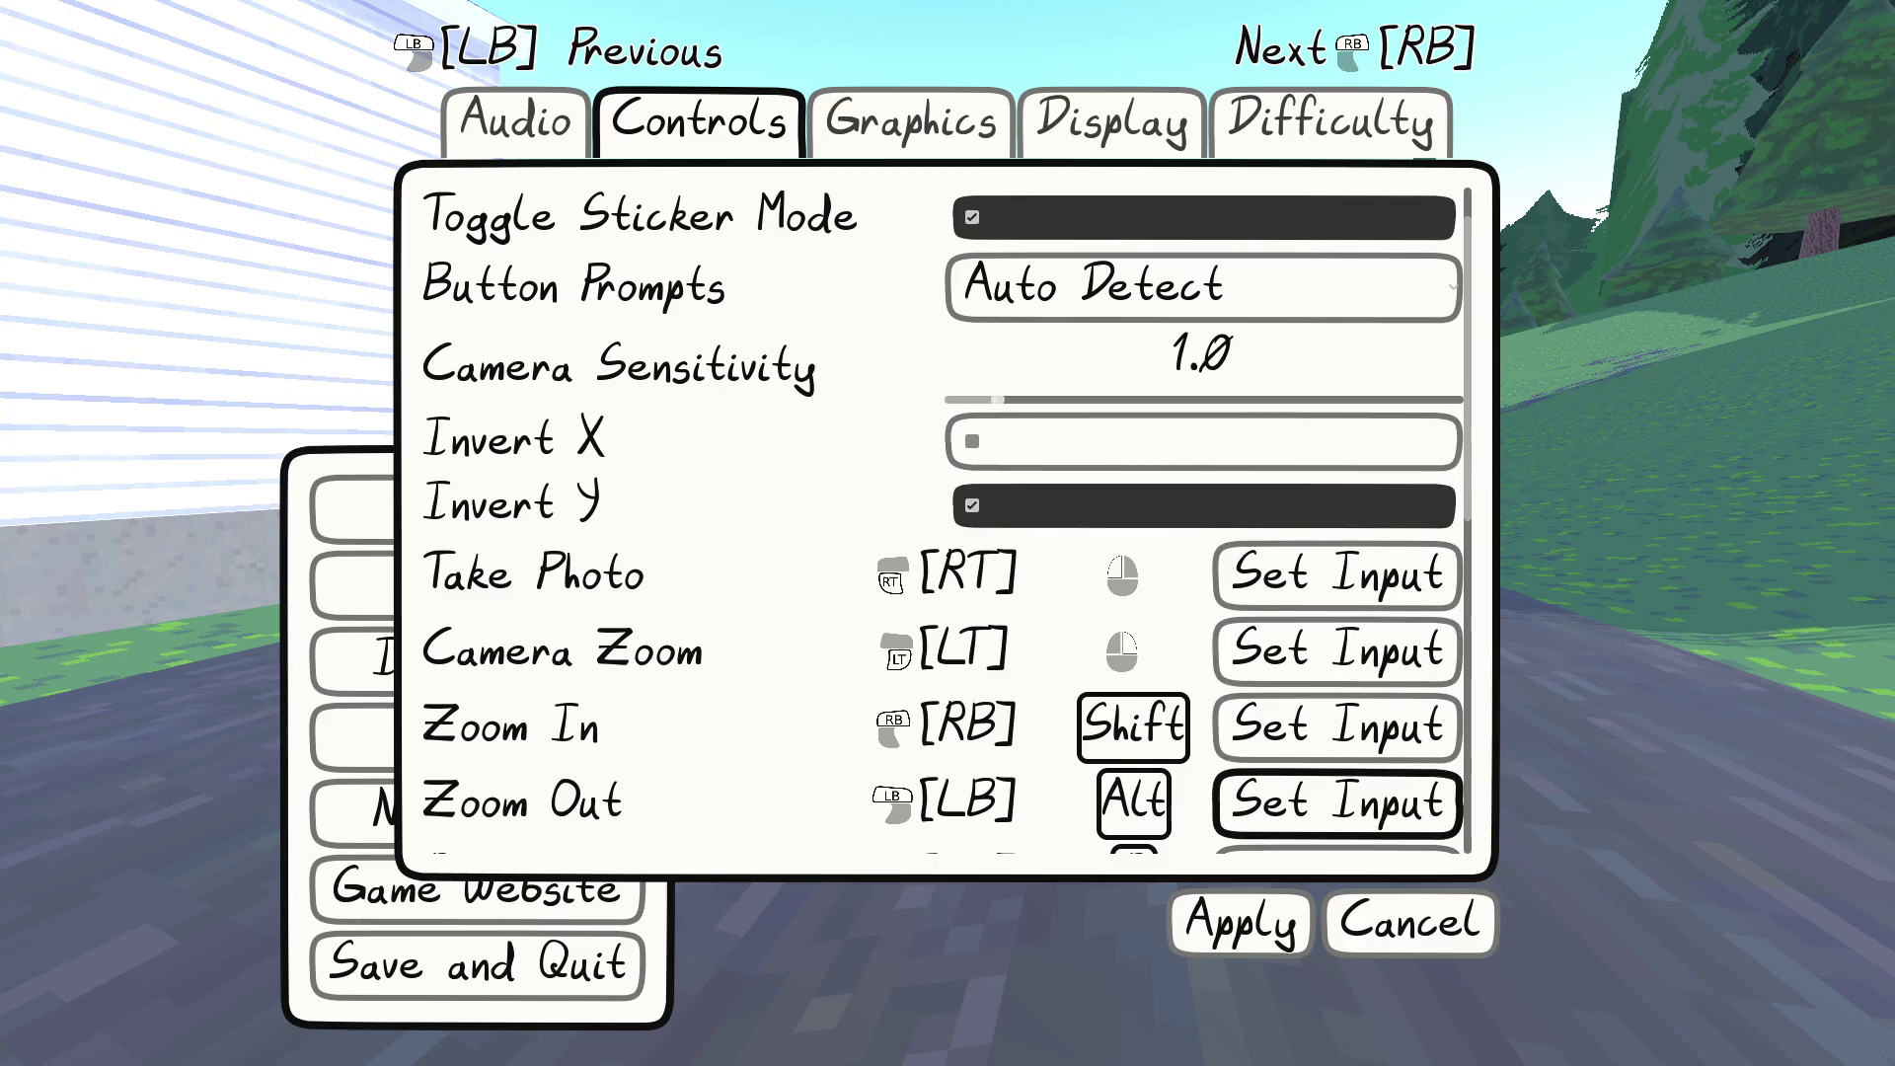
{"action": "key", "text": "Down"}
{"action": "key", "text": "Down"}
{"action": "key", "text": "Down"}
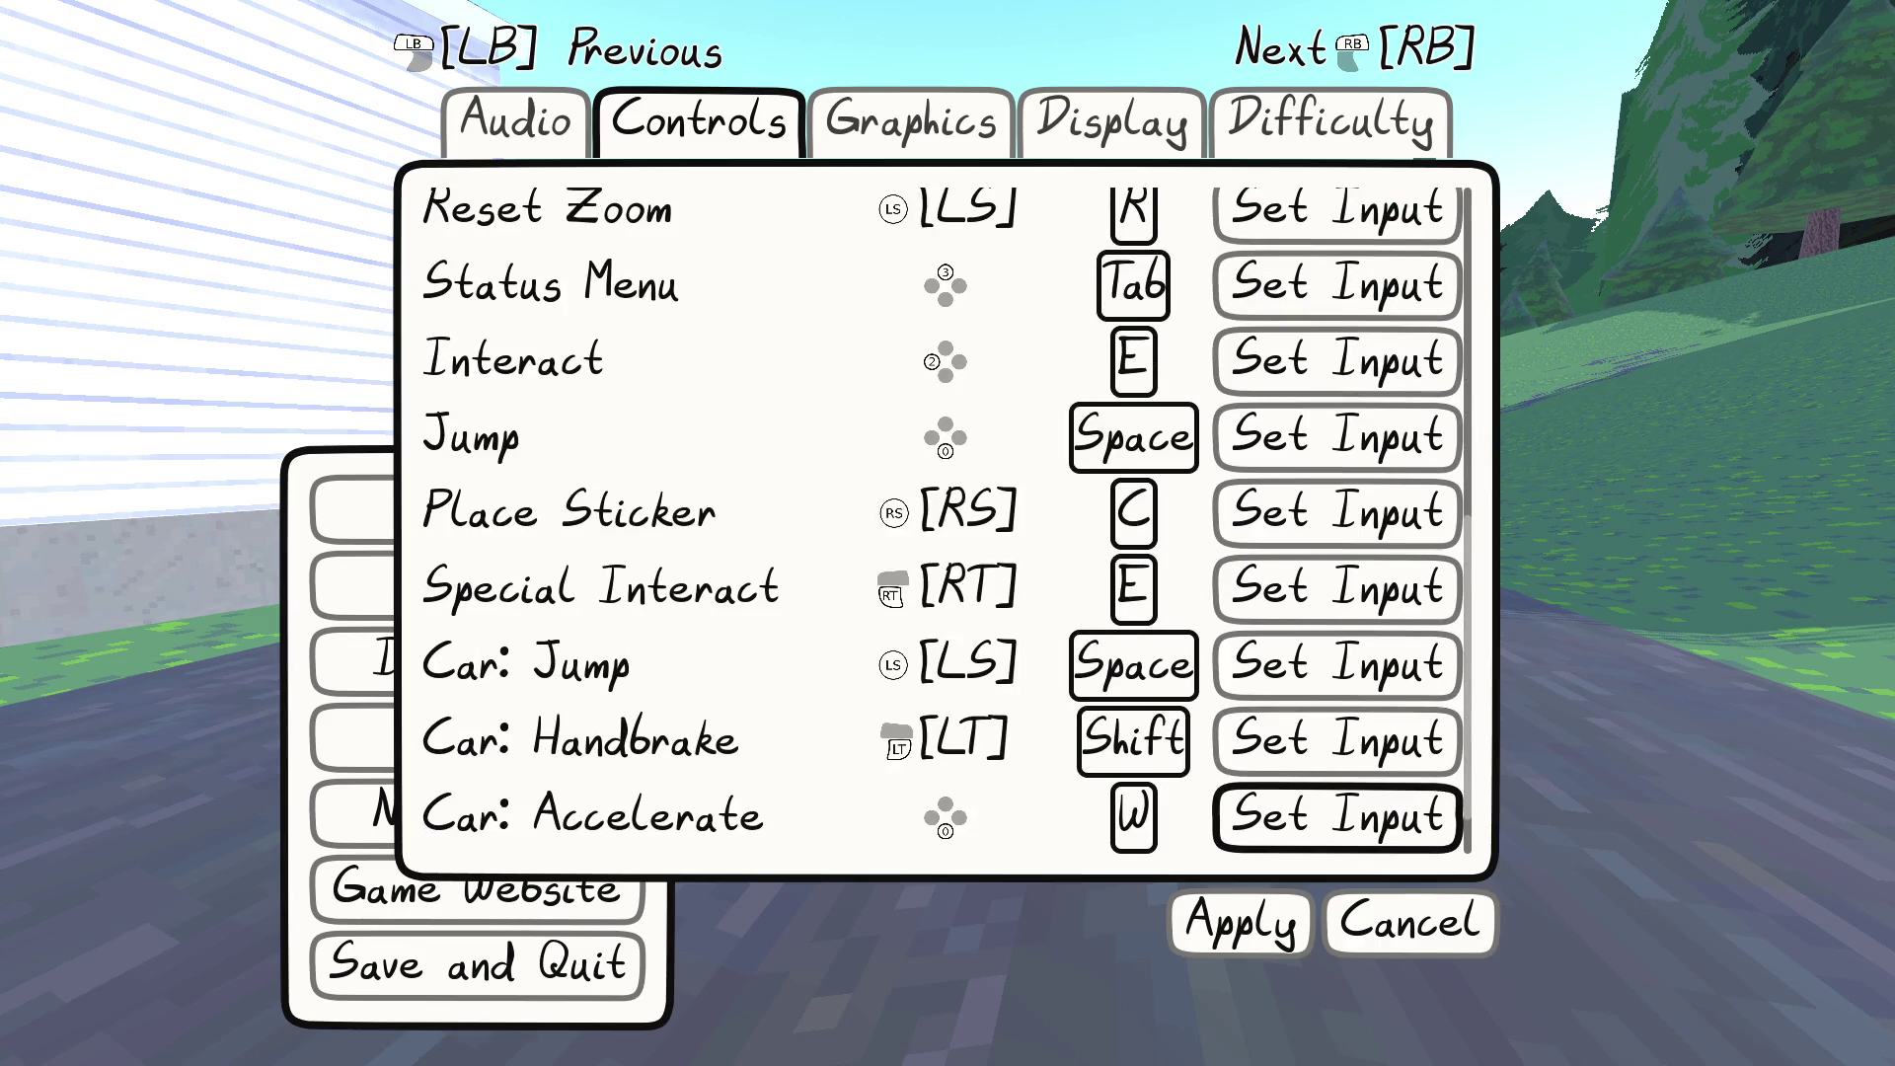
{"action": "key", "text": "Down"}
{"action": "key", "text": "Up"}
{"action": "key", "text": "Up"}
{"action": "key", "text": "Up"}
{"action": "key", "text": "Down"}
{"action": "key", "text": "Down"}
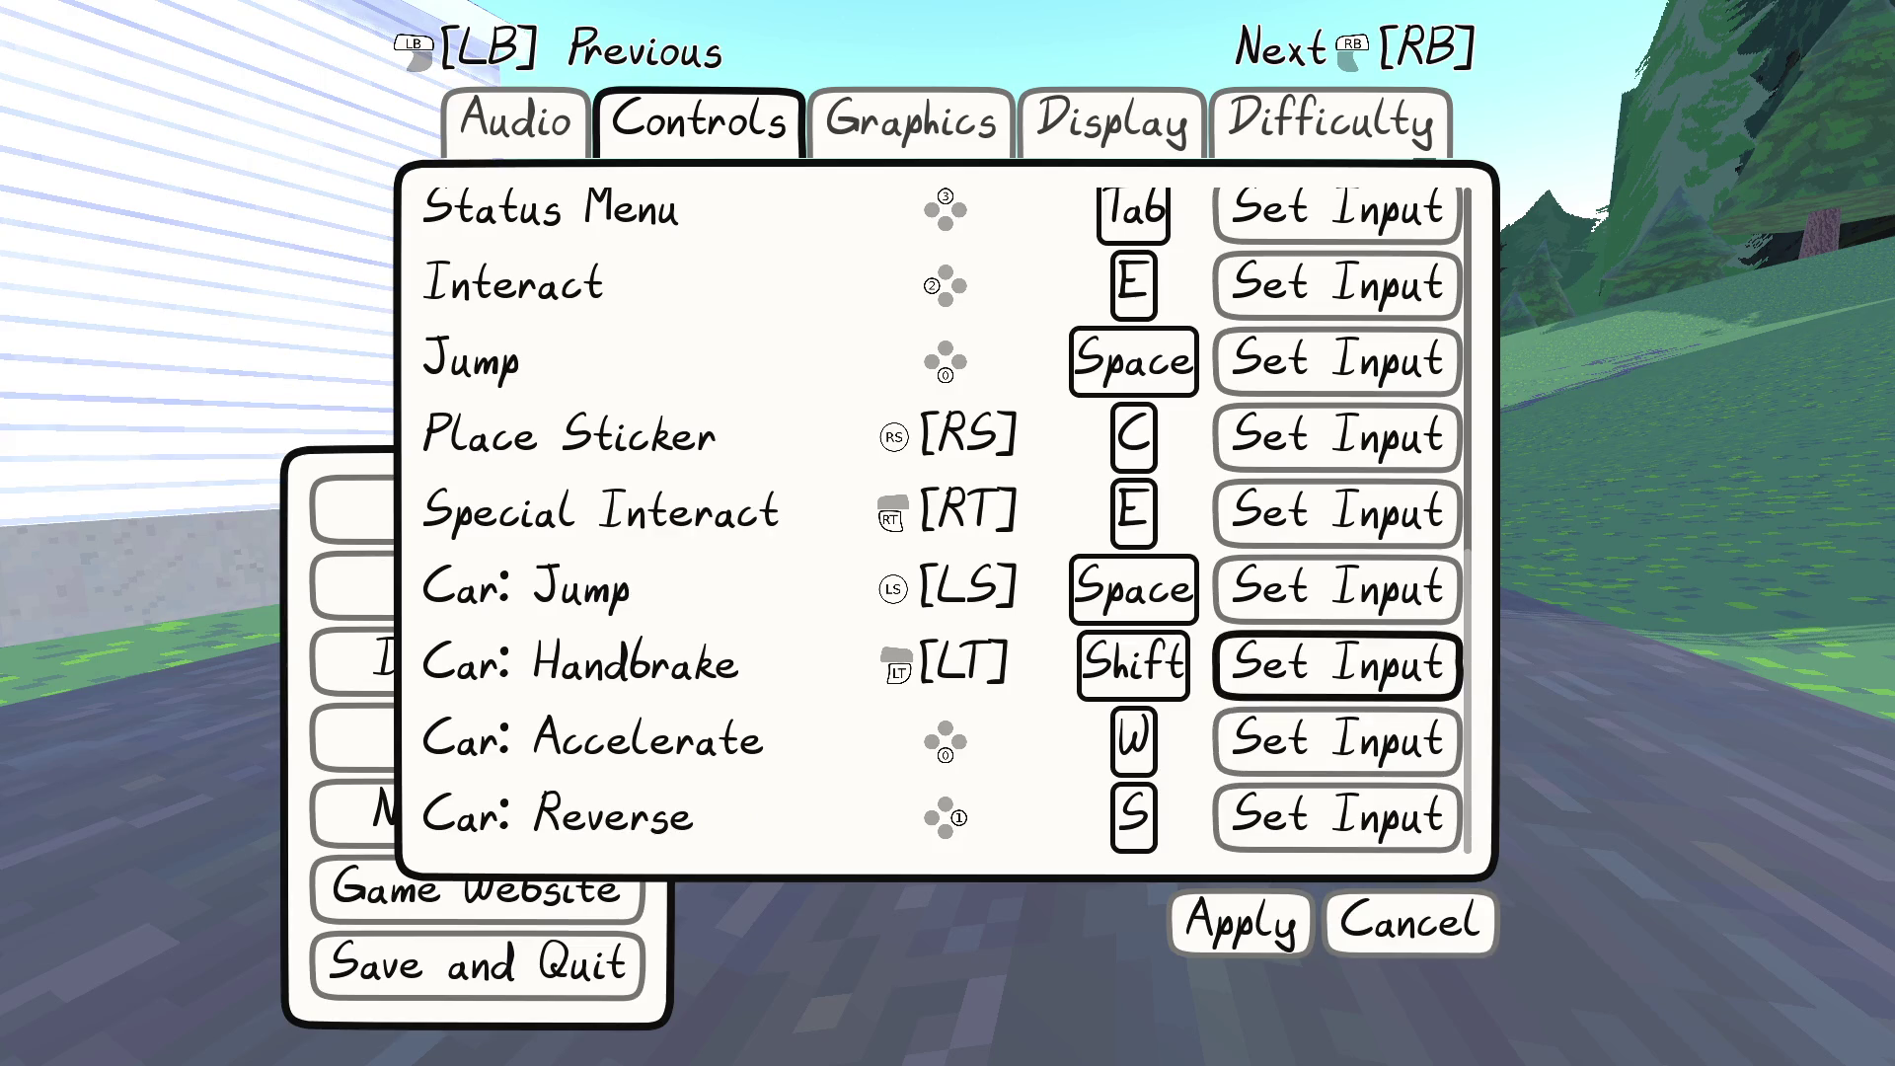
{"action": "key", "text": "Up"}
{"action": "key", "text": "Up"}
{"action": "key", "text": "Up"}
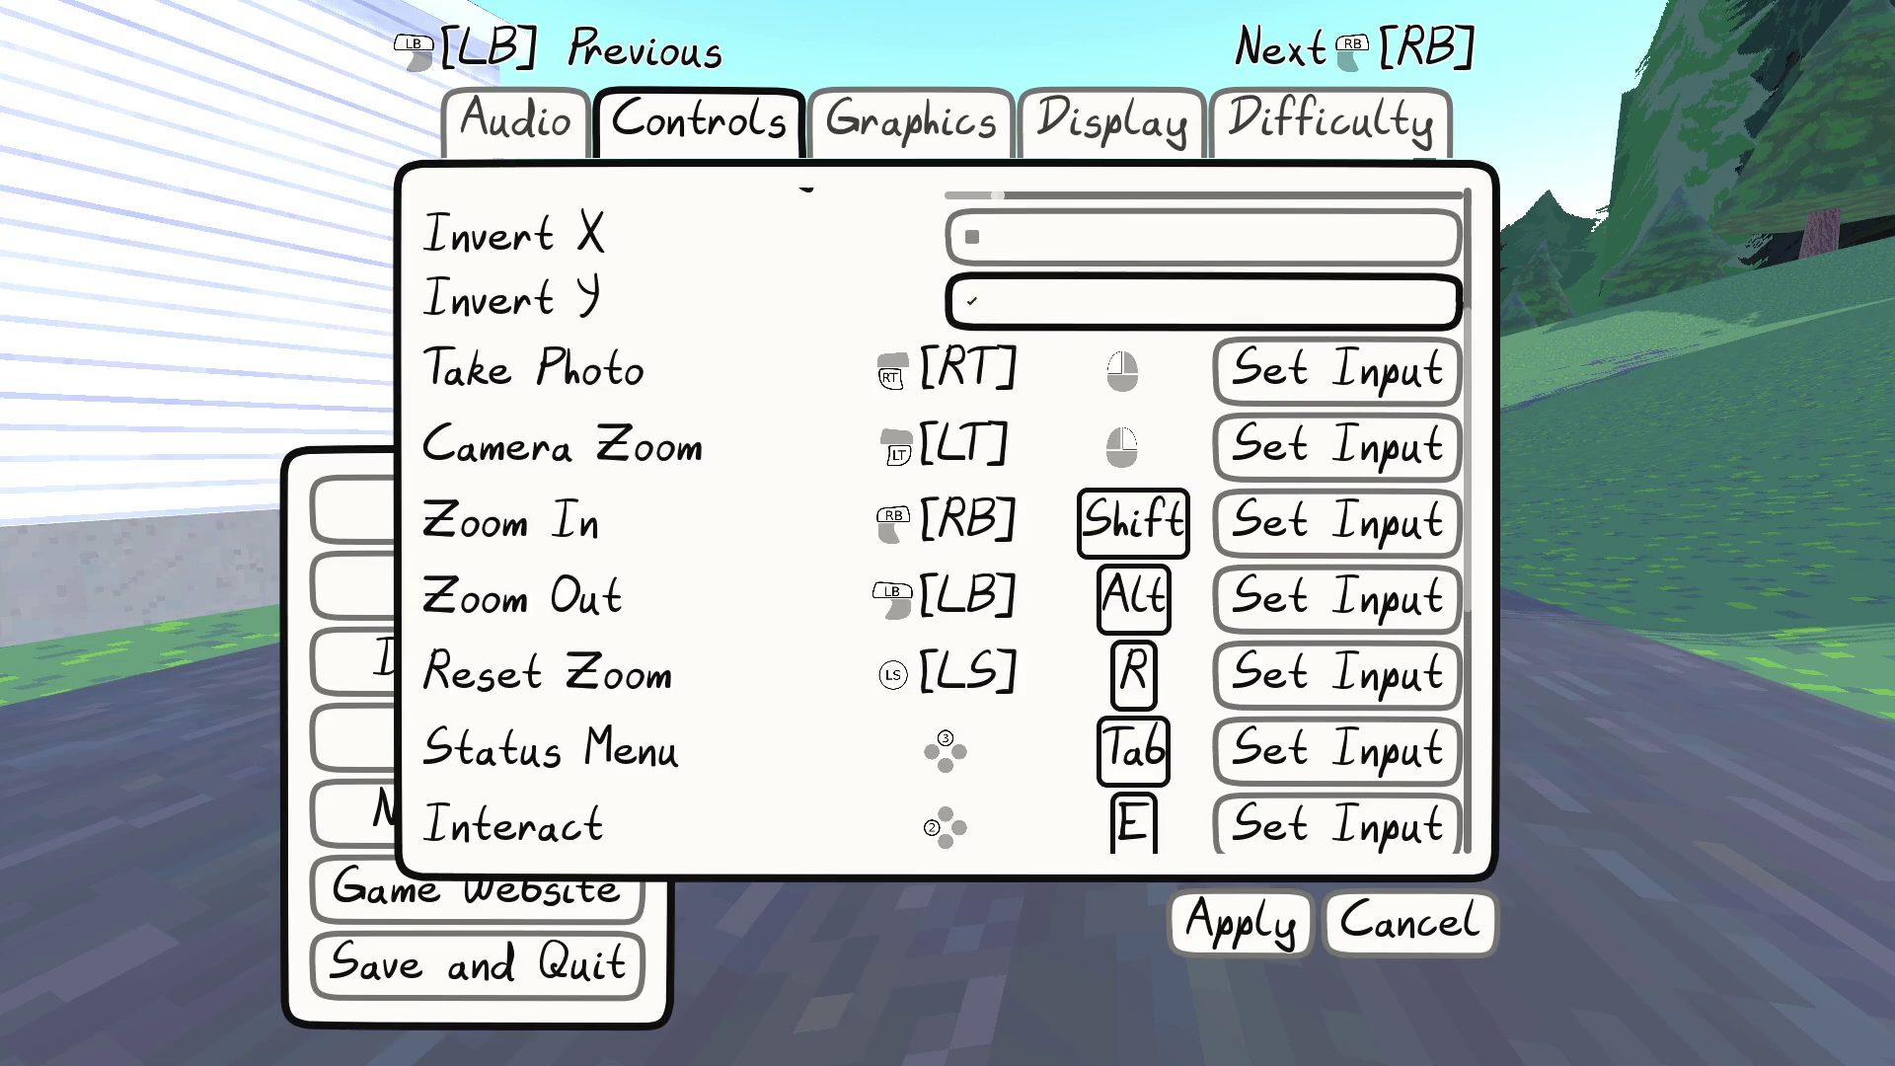
{"action": "key", "text": "Escape"}
{"action": "key", "text": "Escape"}
{"action": "key", "text": "w"}
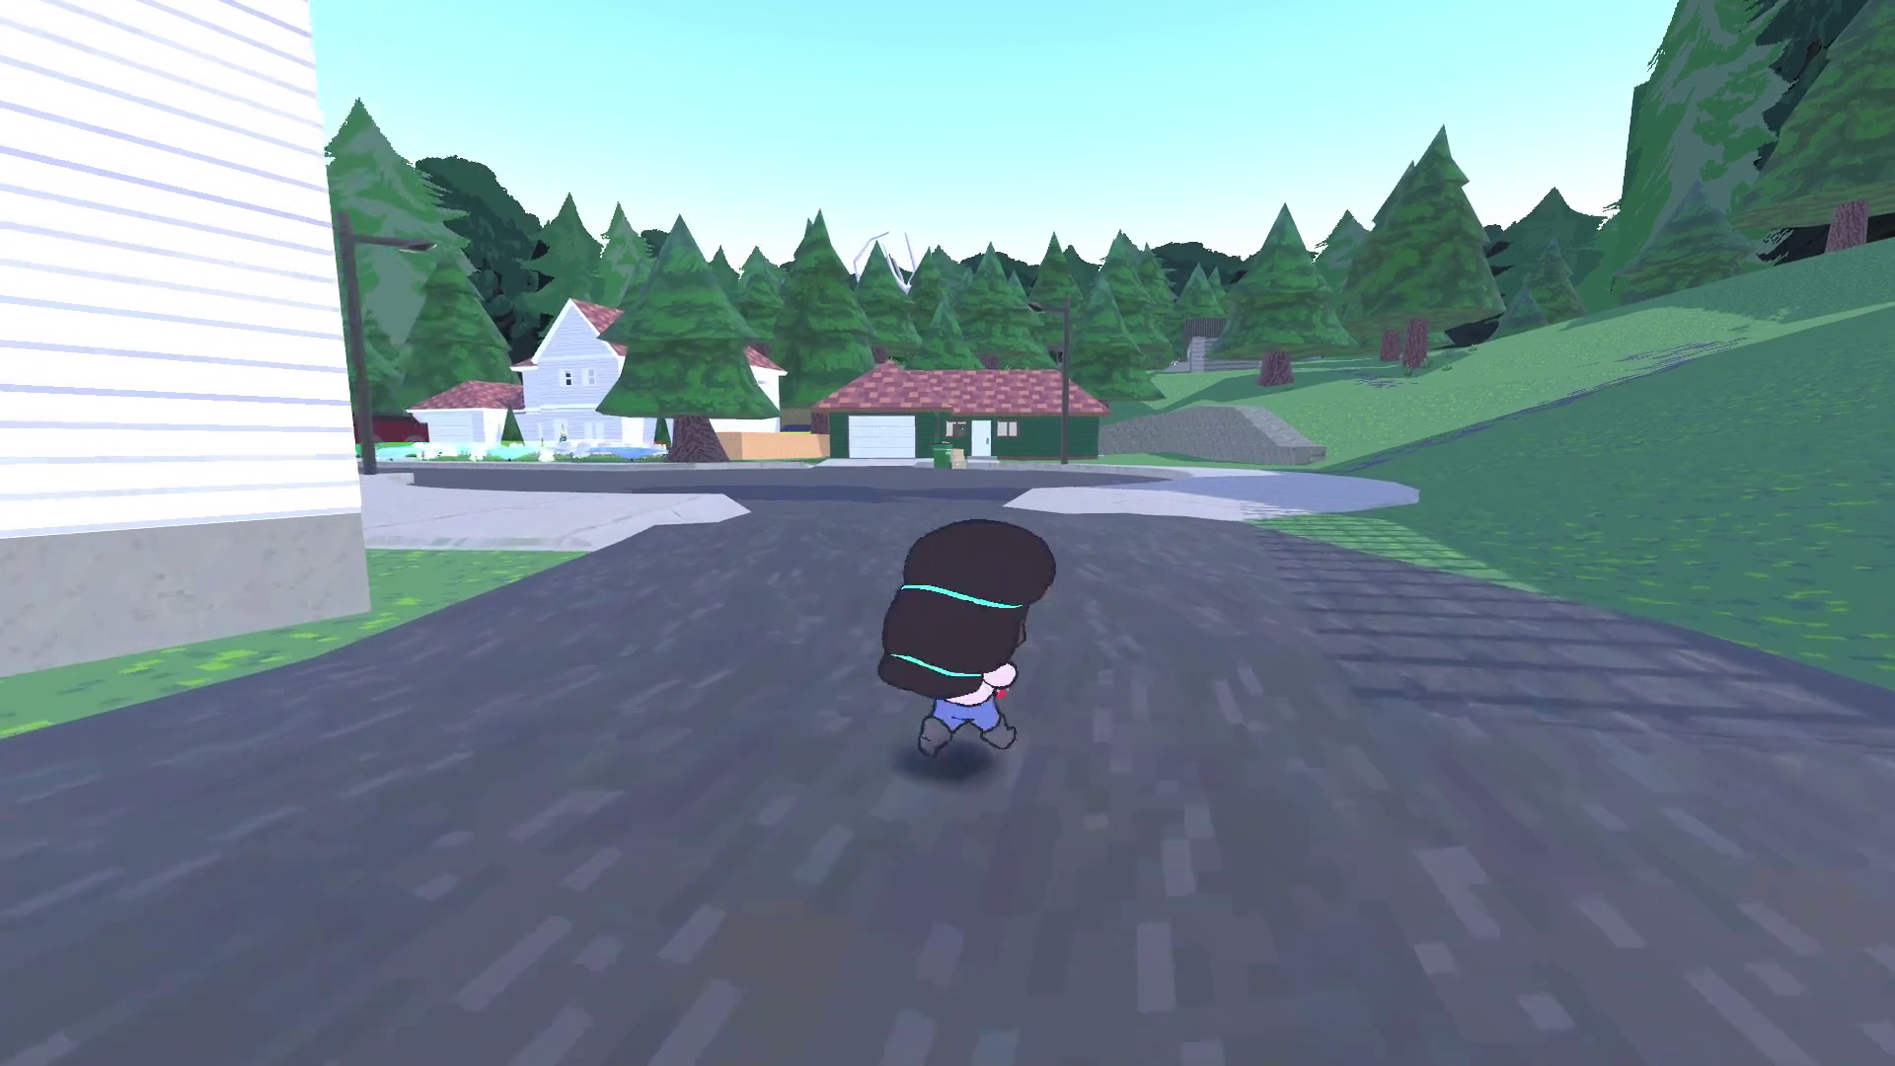
Run the character along the sidewalk, across the road toward the white house, and into the flower bed
{"action": "key", "text": "a"}
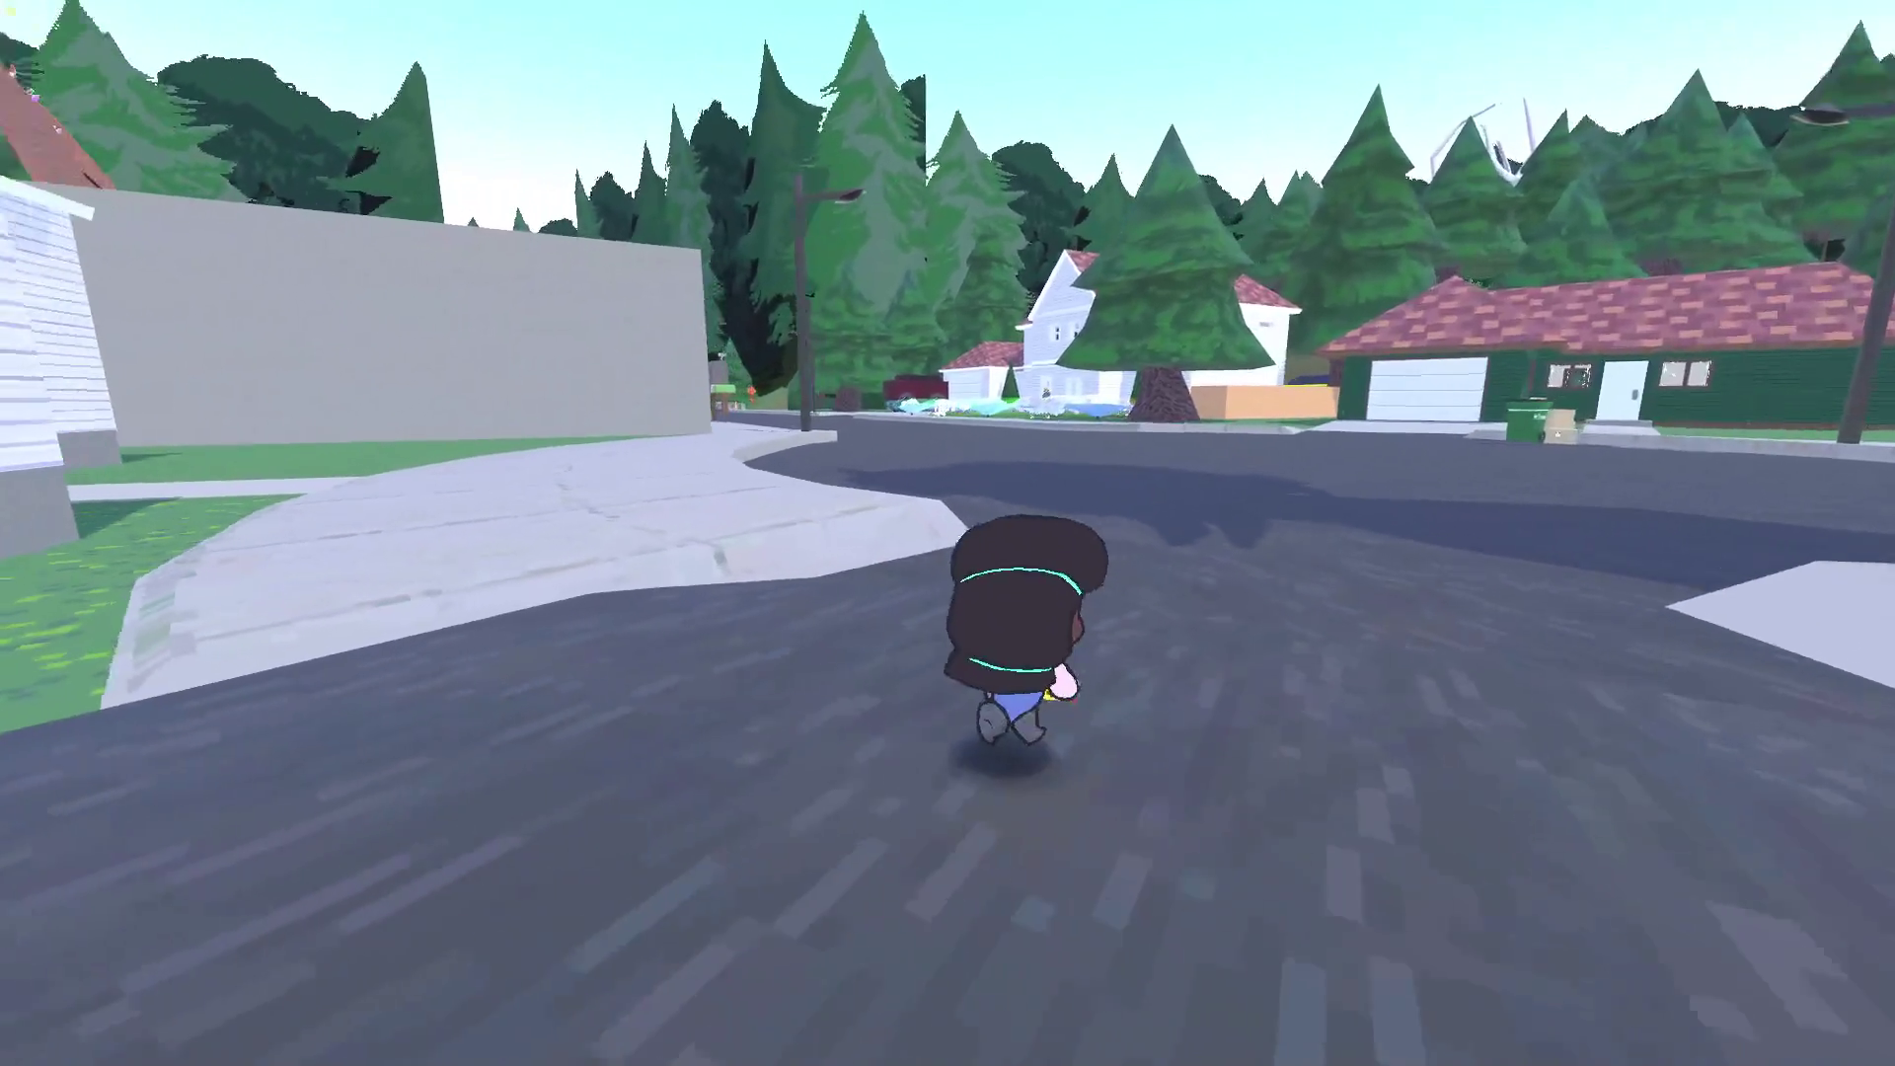
{"action": "key", "text": "d"}
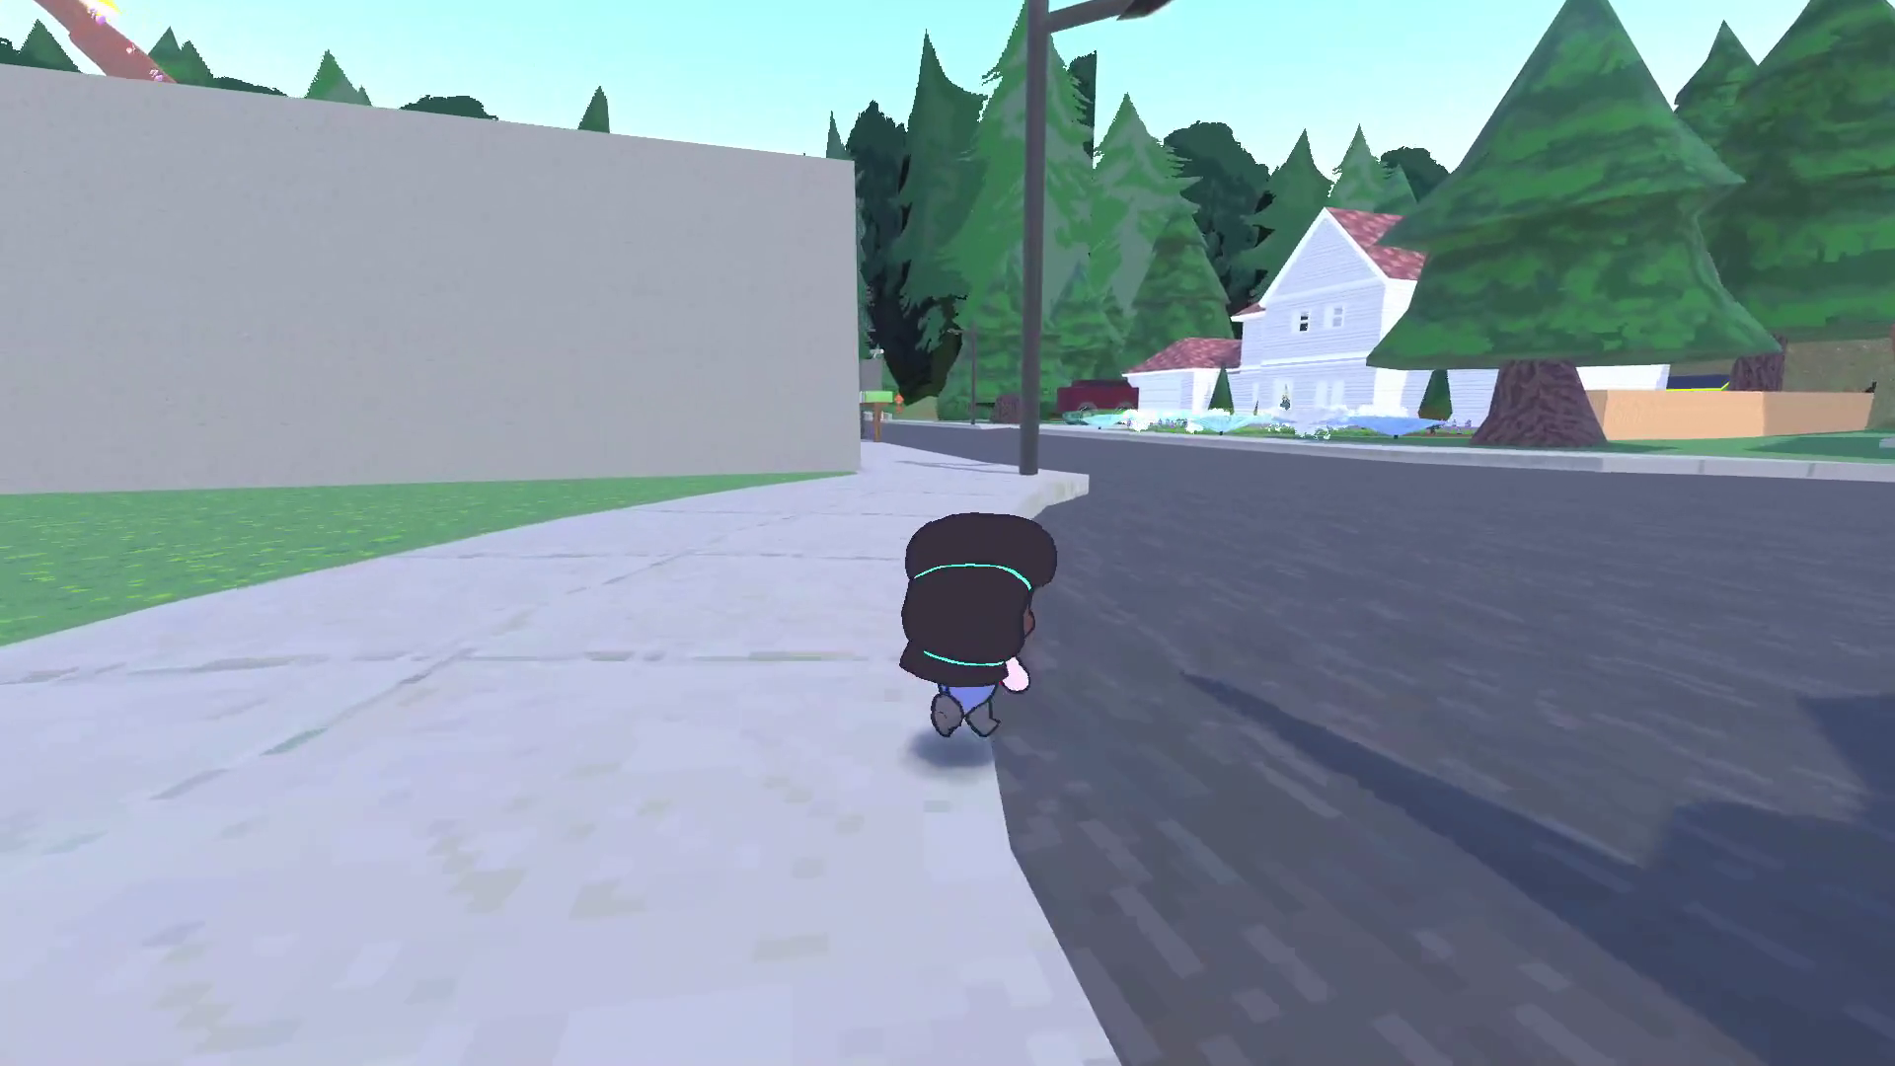
{"action": "key", "text": "w"}
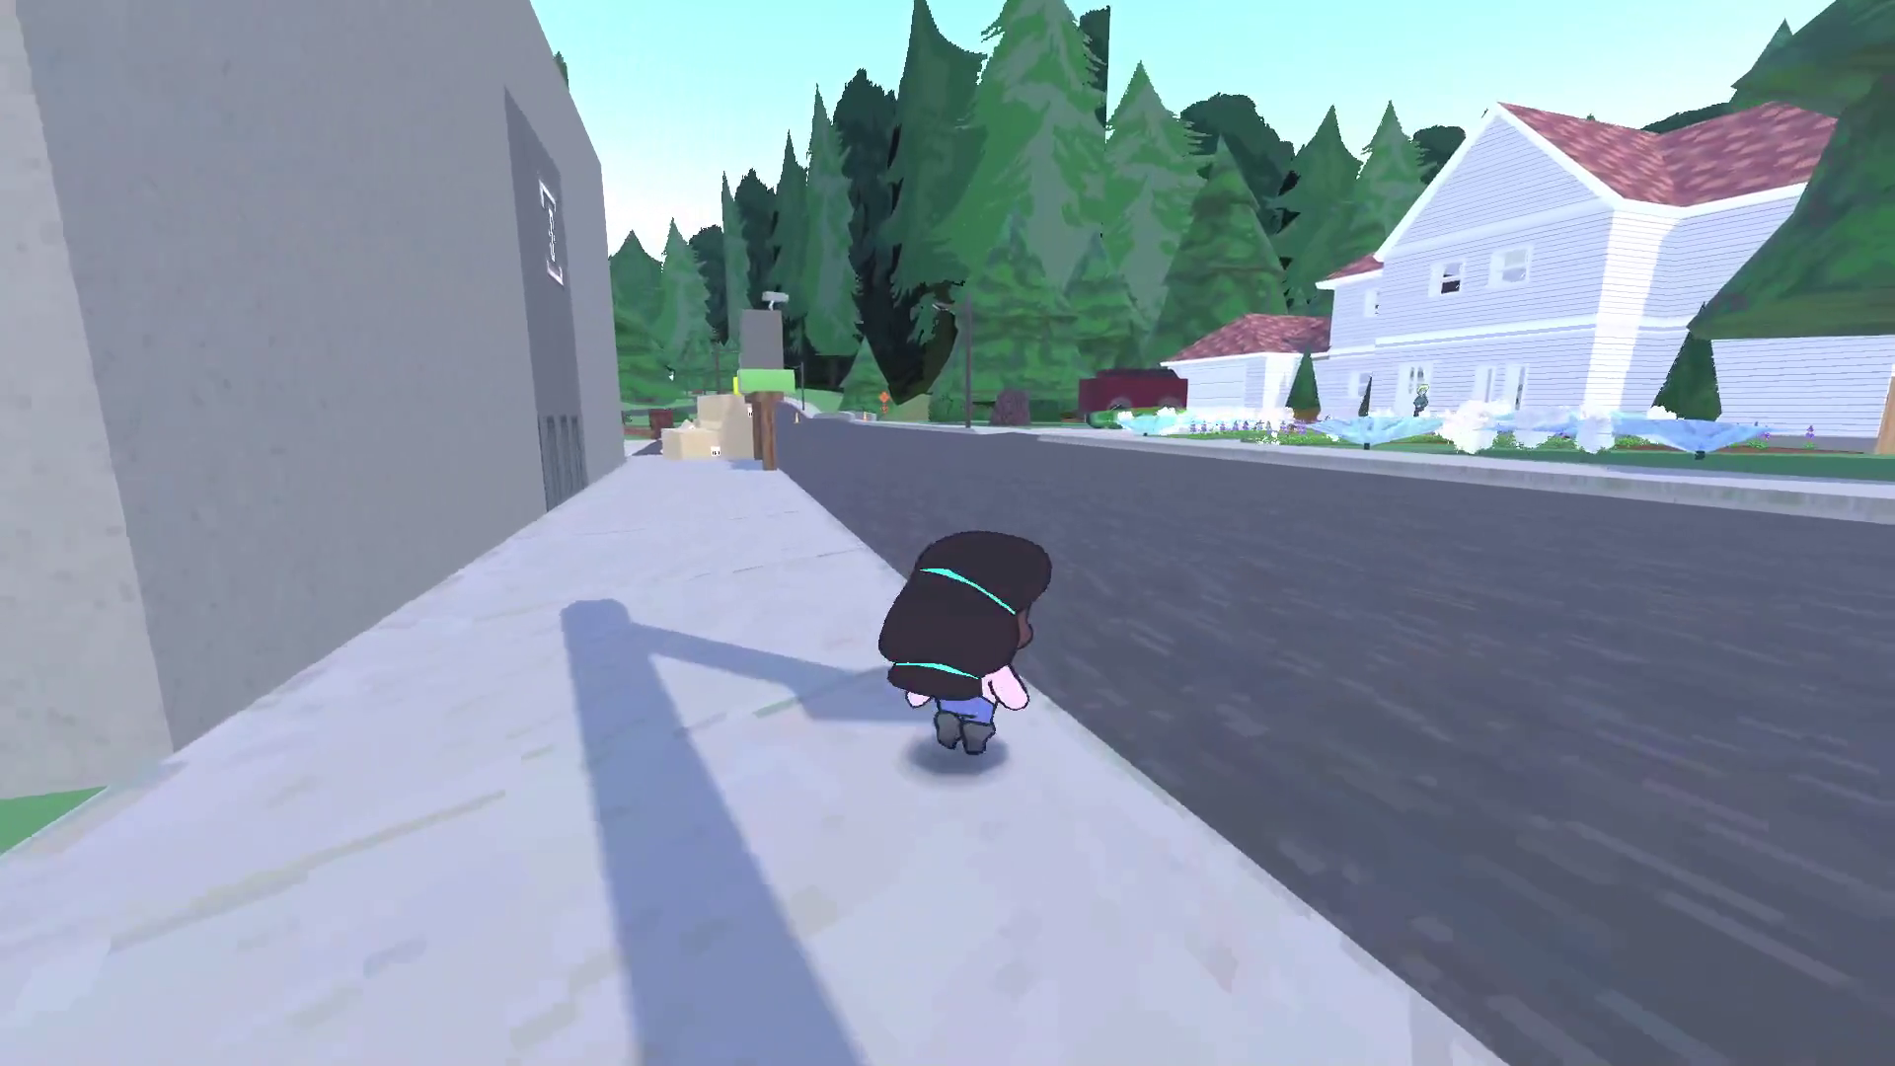
{"action": "key", "text": "d"}
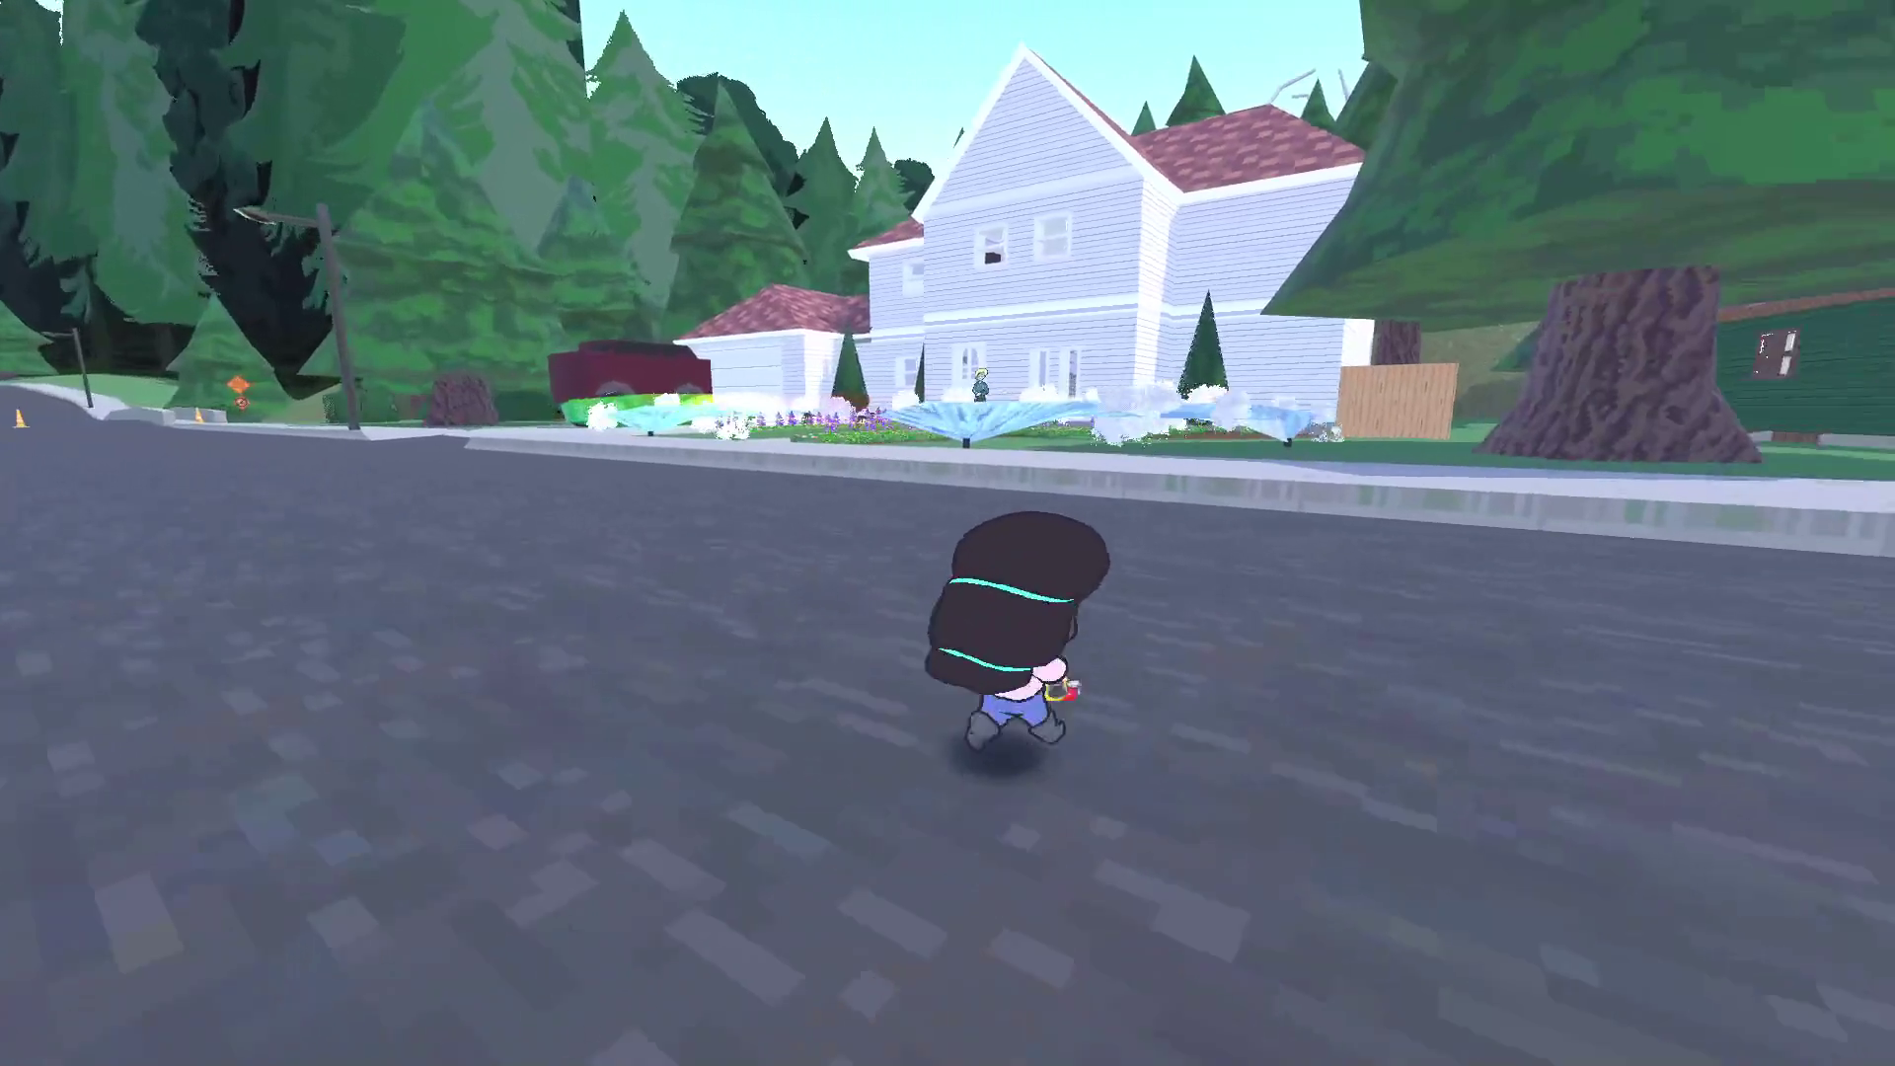
{"action": "key", "text": "a"}
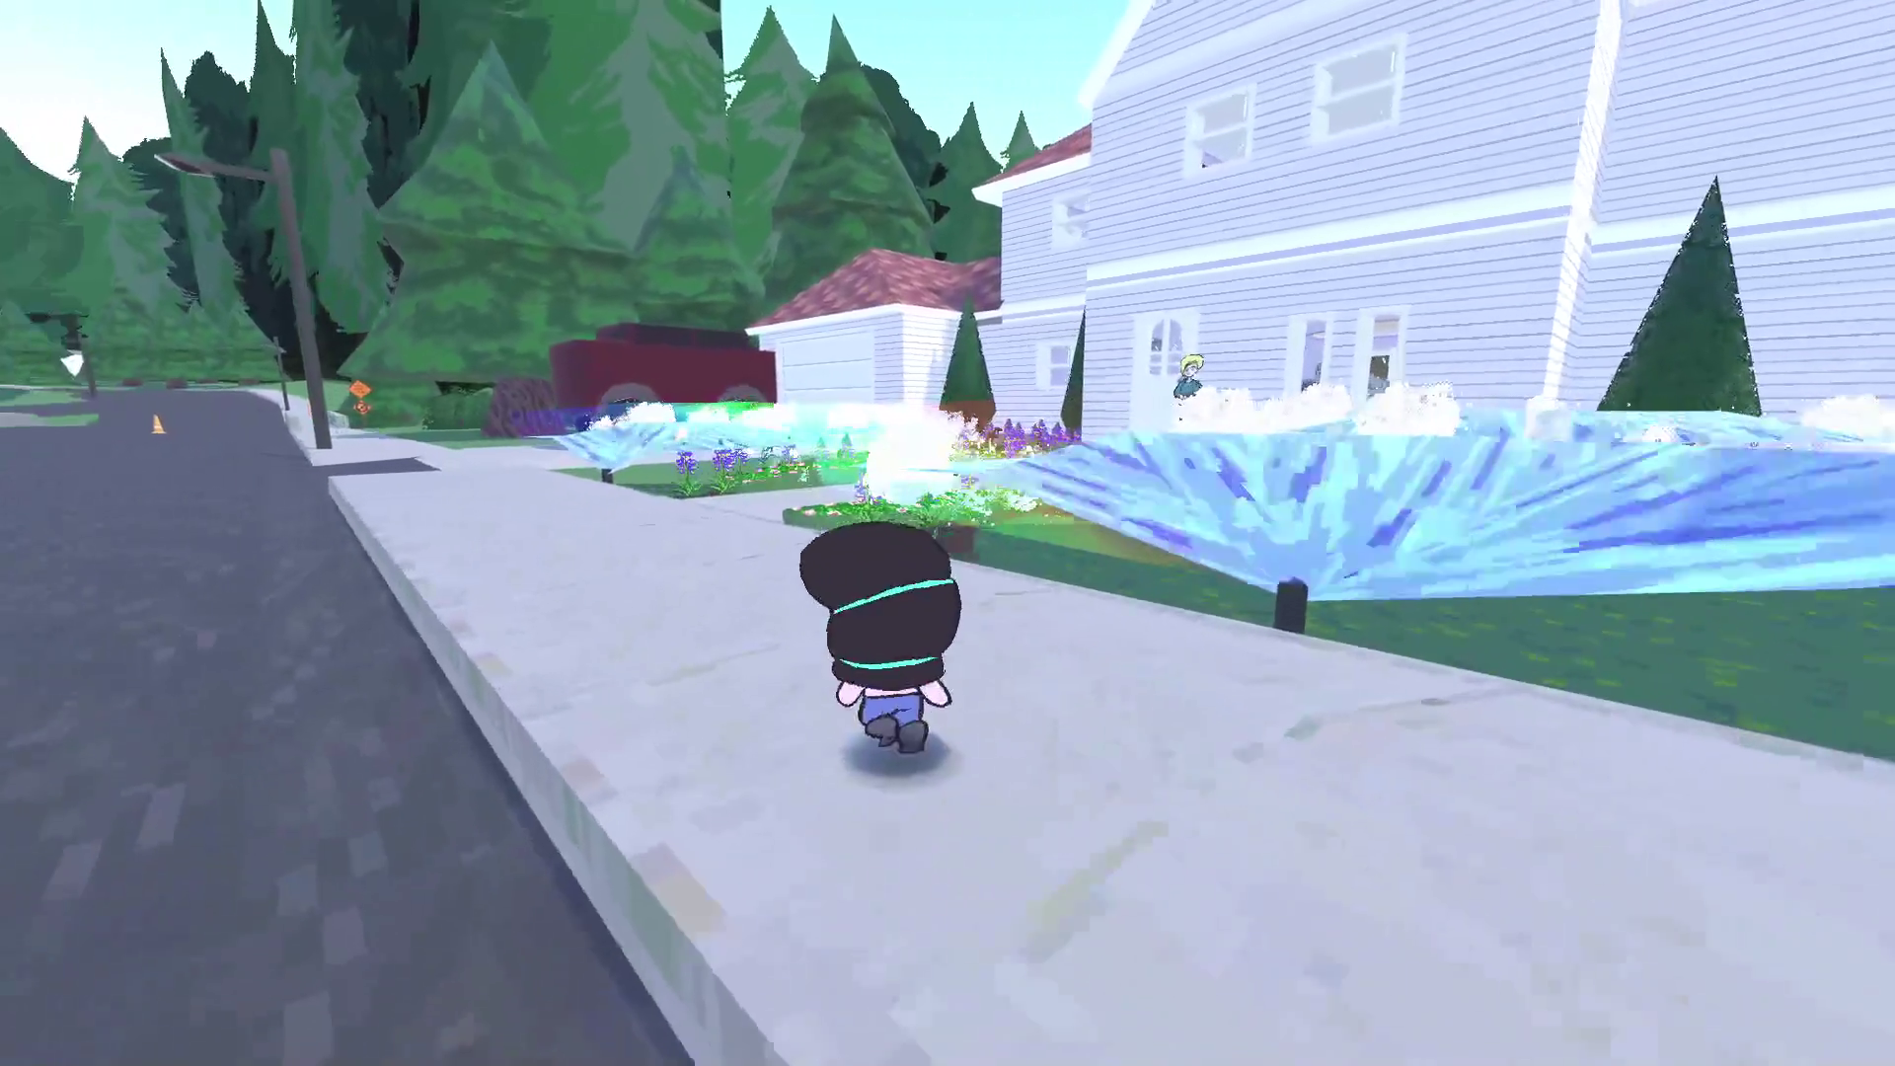
{"action": "key", "text": "d"}
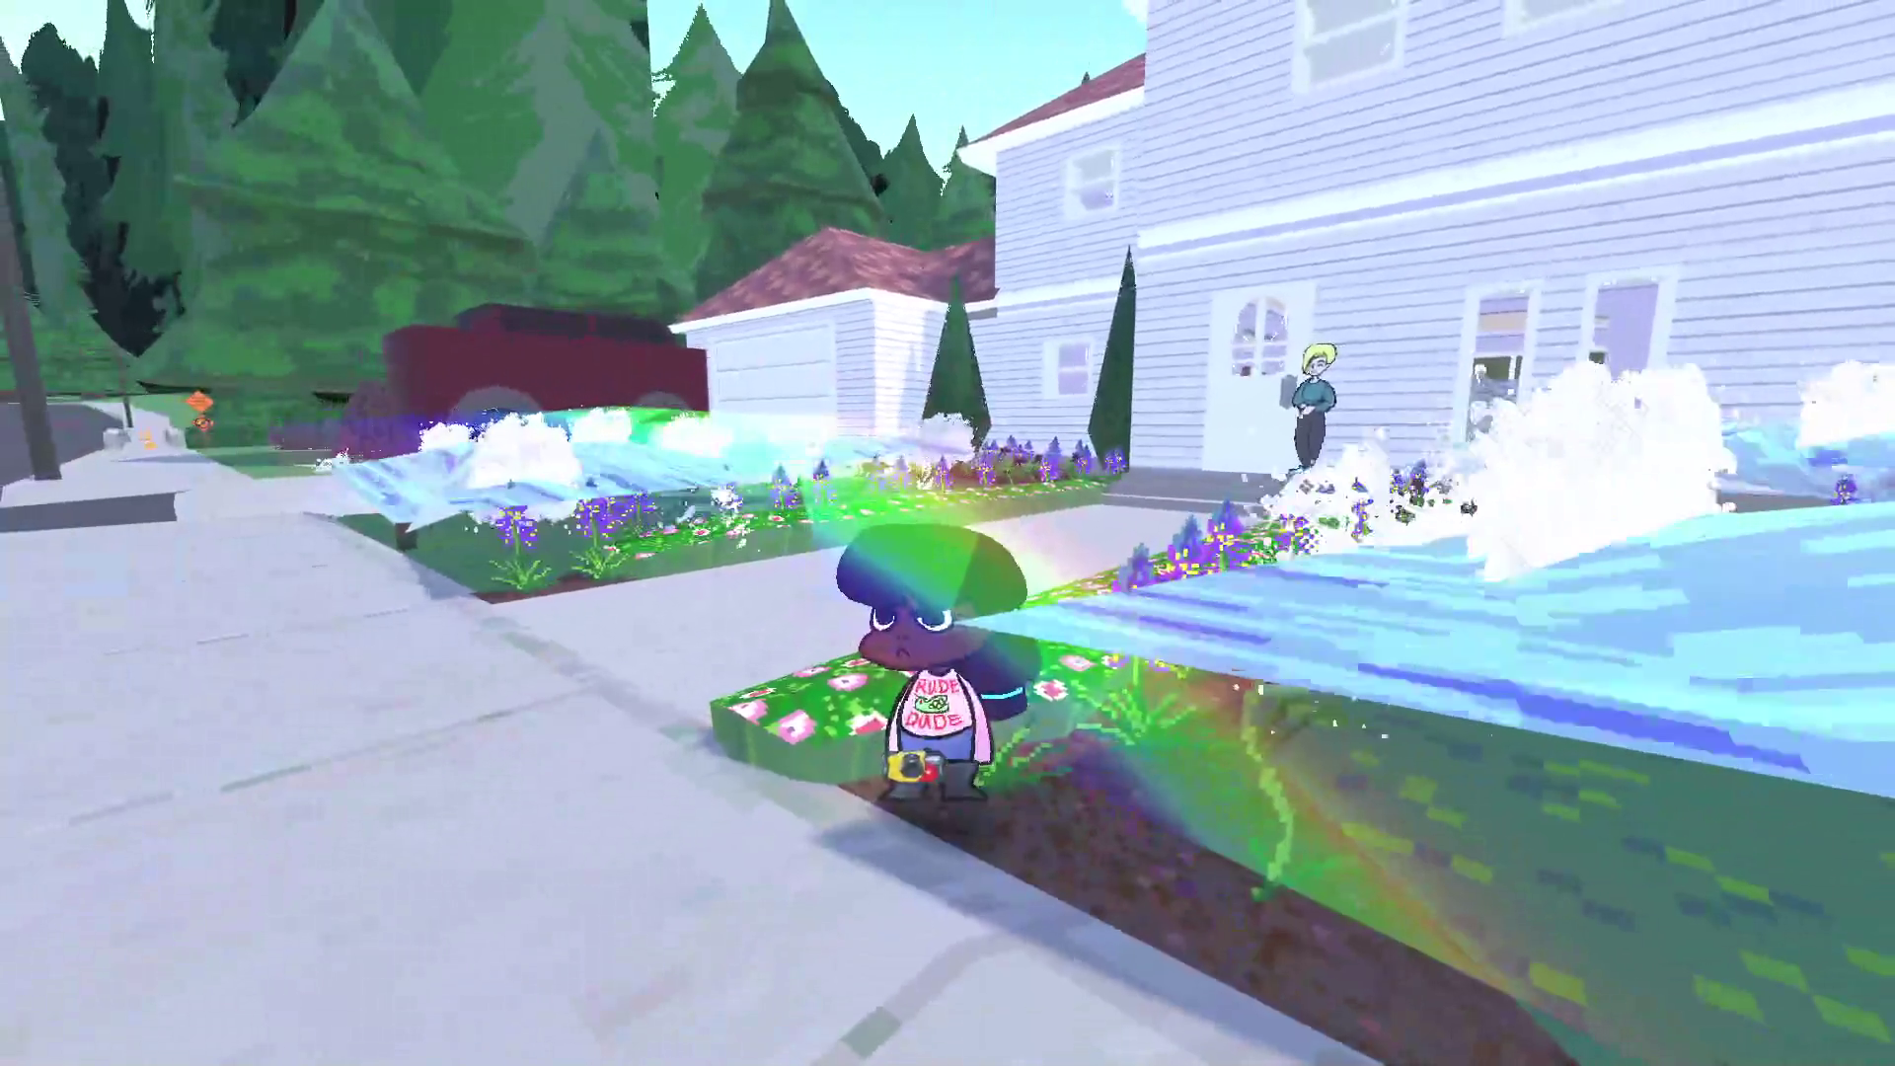
Walk through the flowers and lawn to the street, then choose Save and Quit from the pause menu
{"action": "key", "text": "s"}
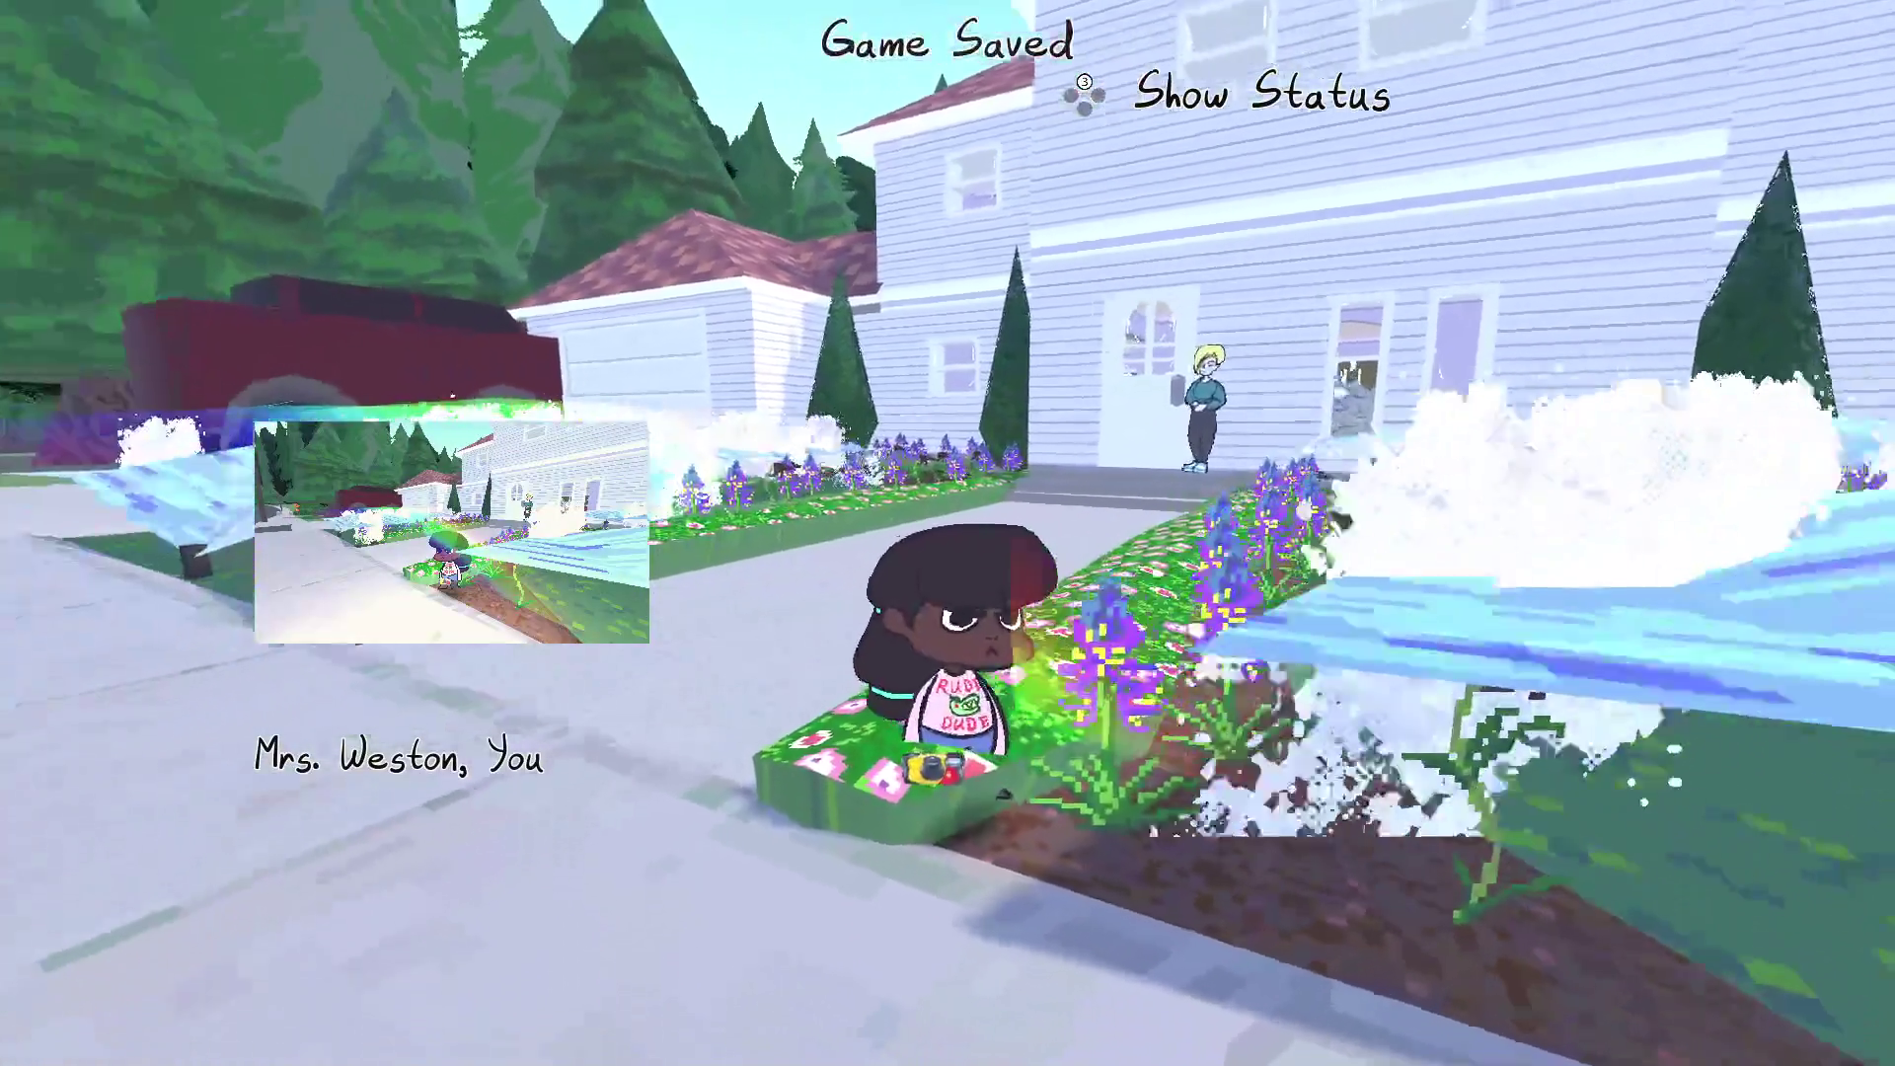
{"action": "key", "text": "s"}
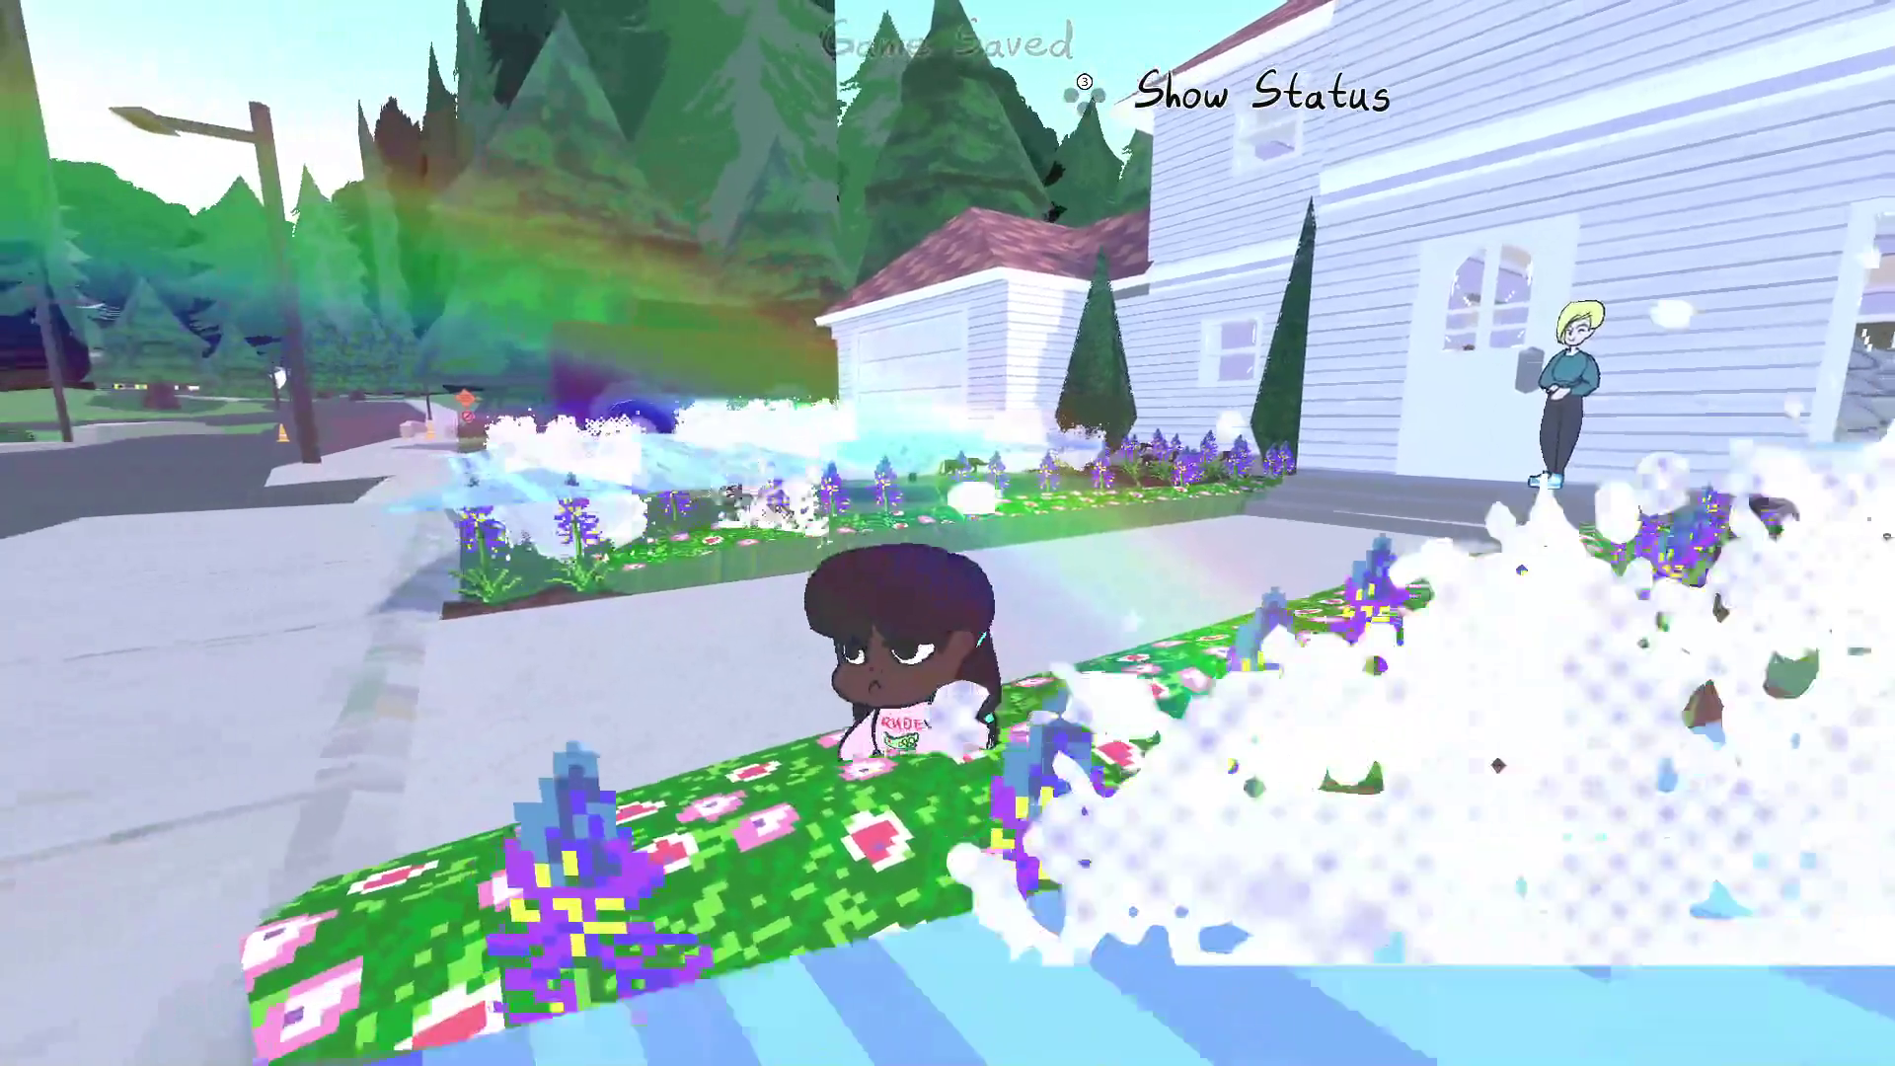
{"action": "key", "text": "s"}
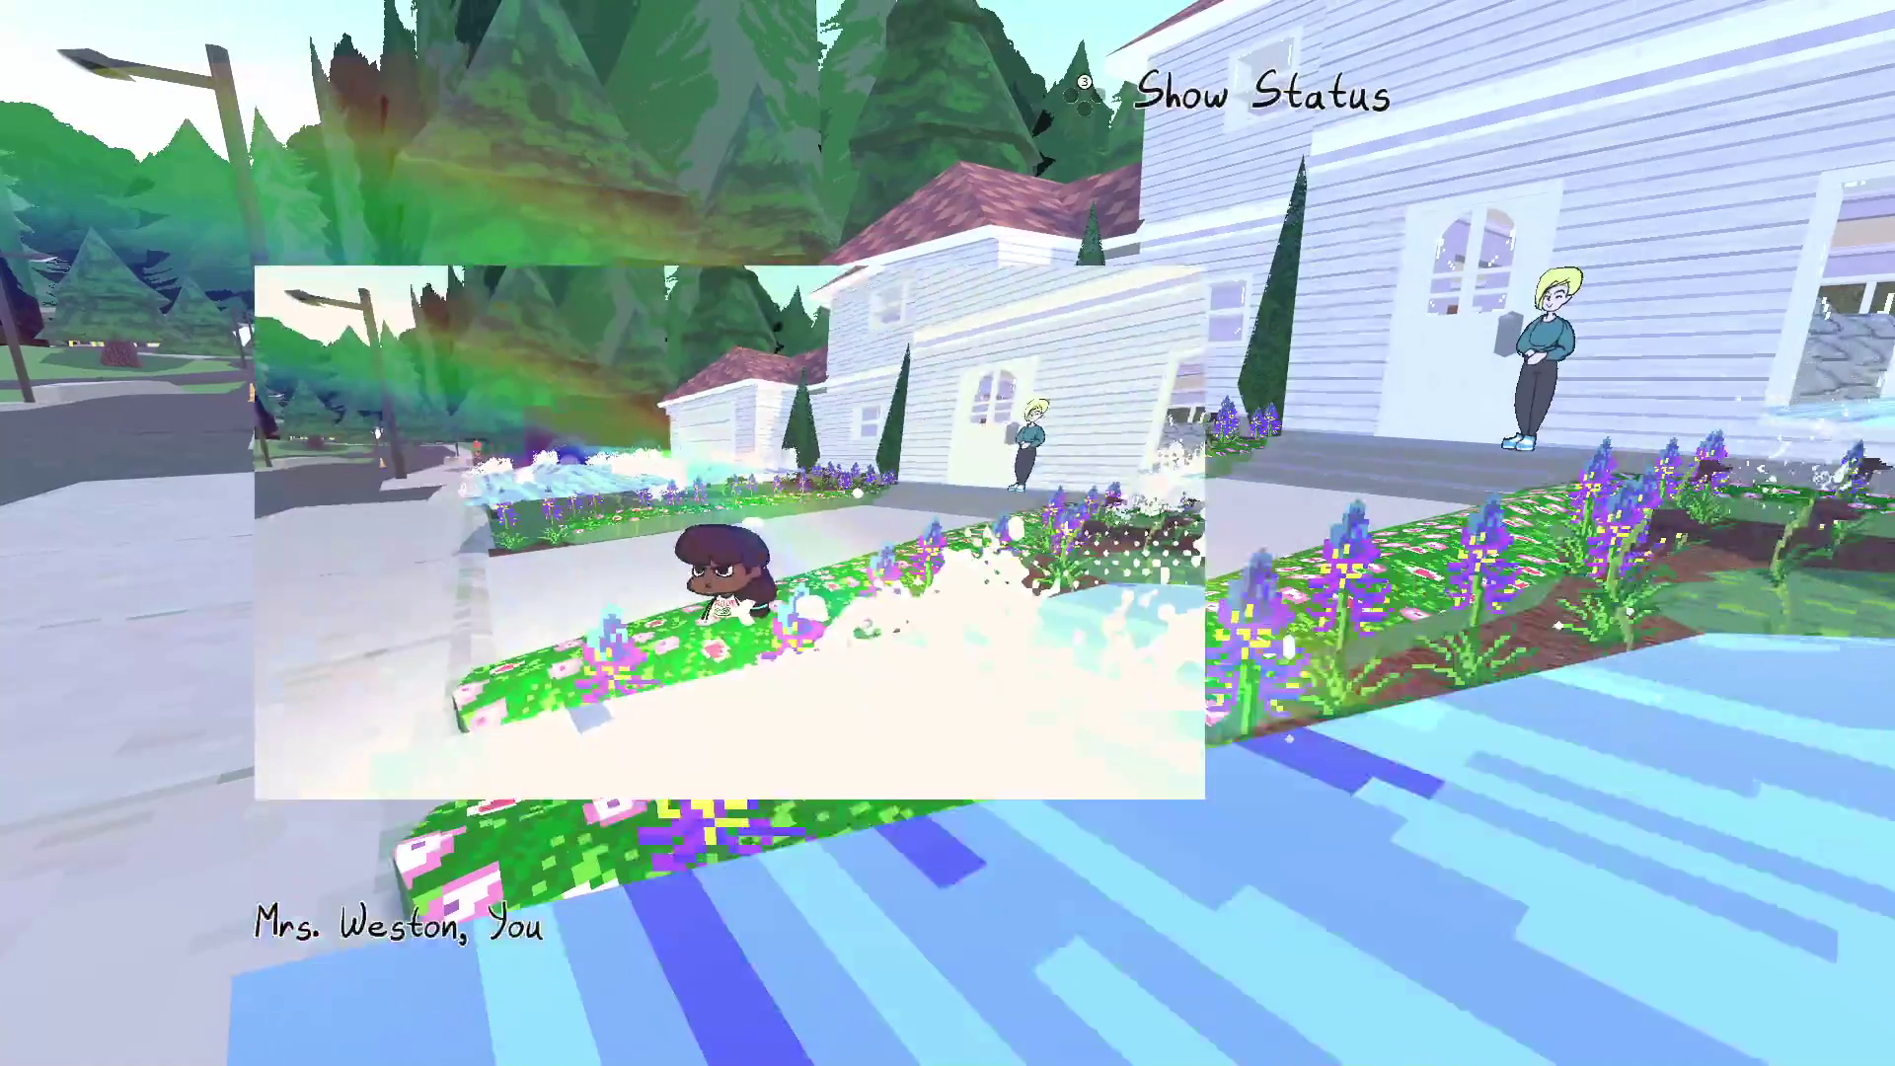
{"action": "key", "text": "w"}
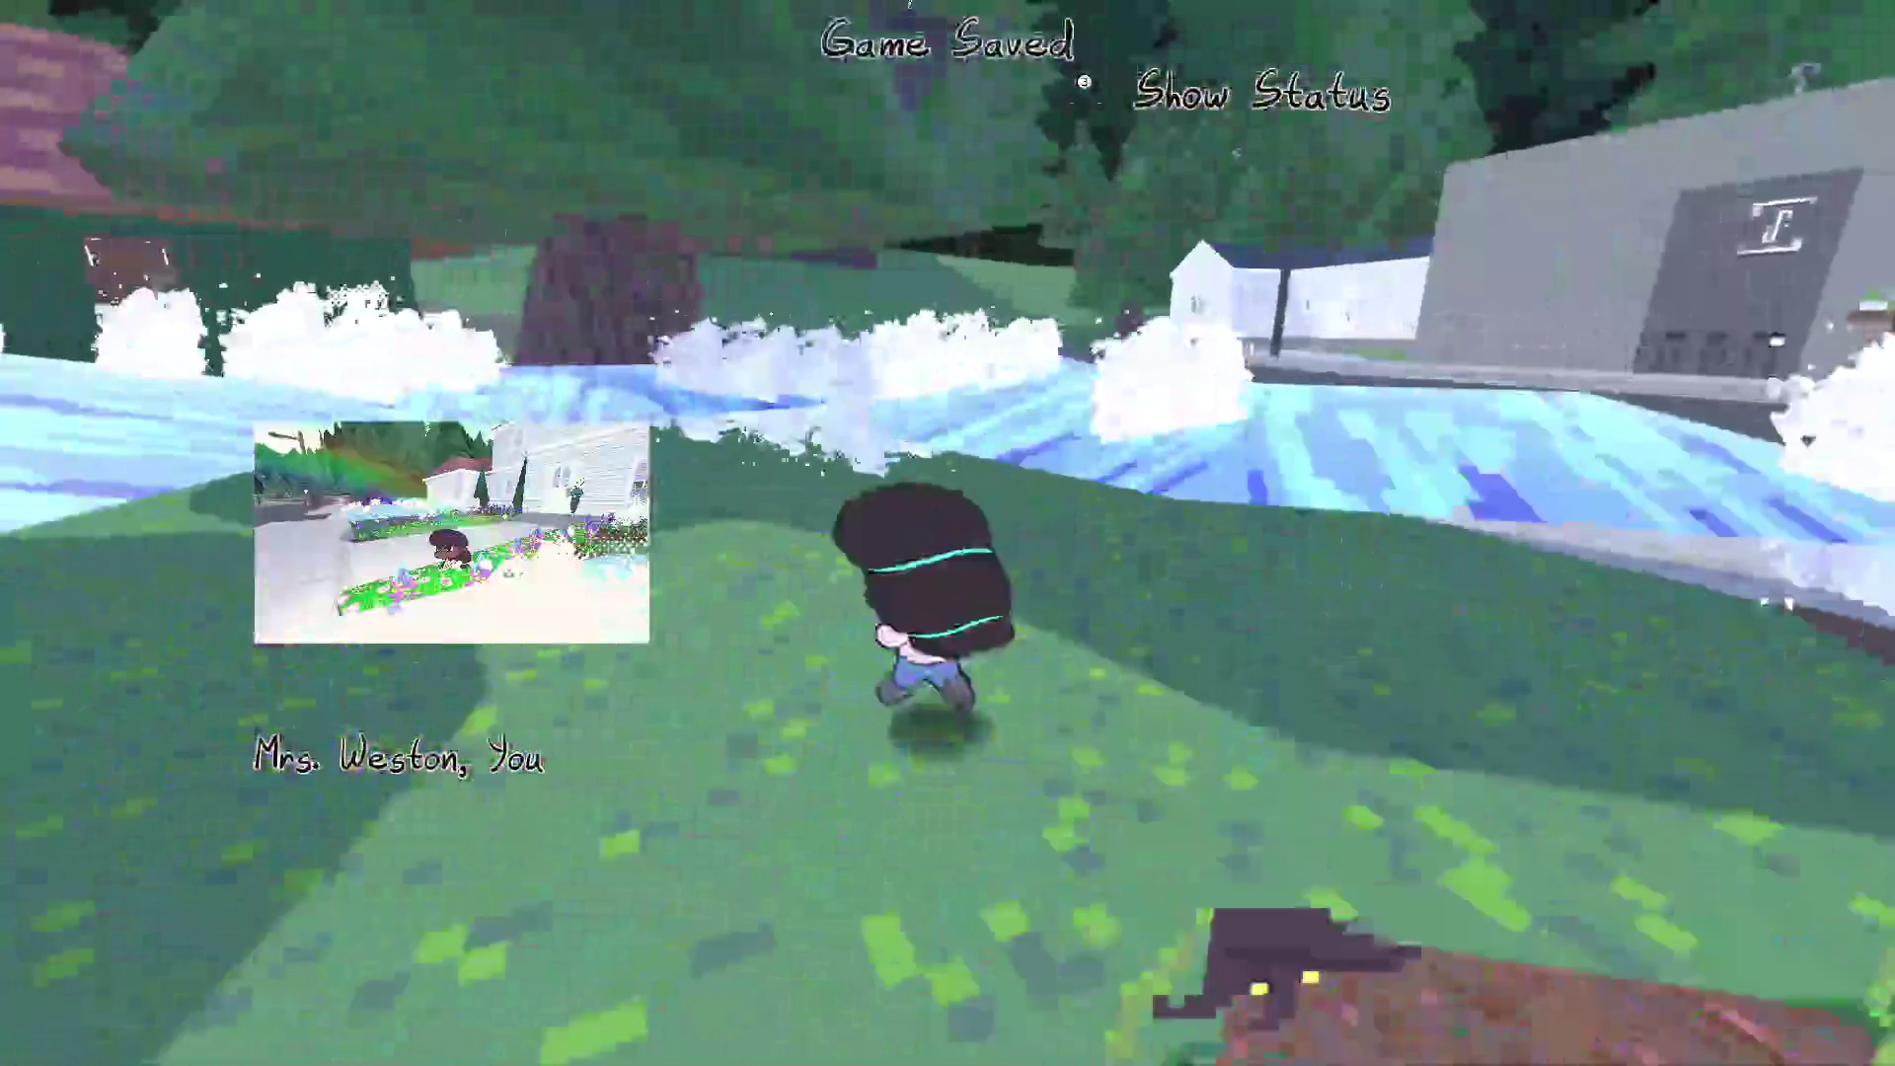
{"action": "key", "text": "w"}
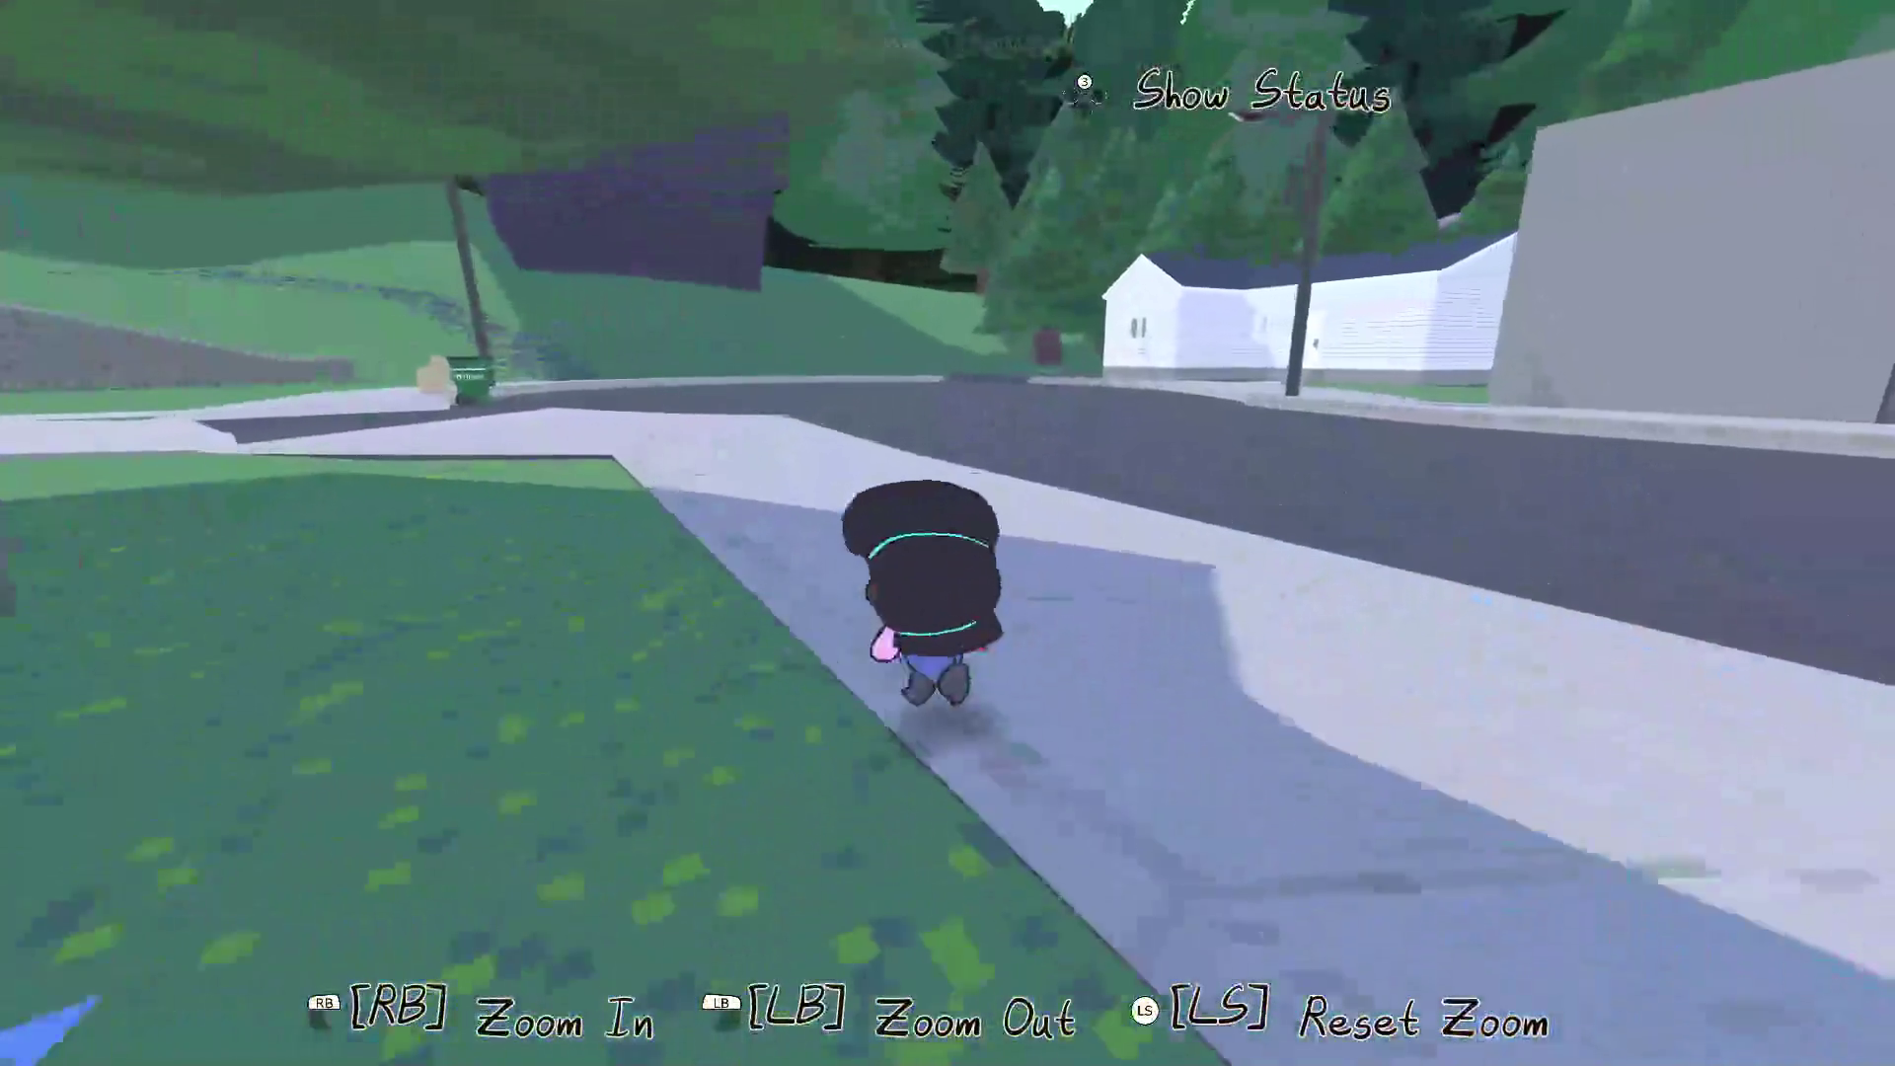
{"action": "key", "text": "w"}
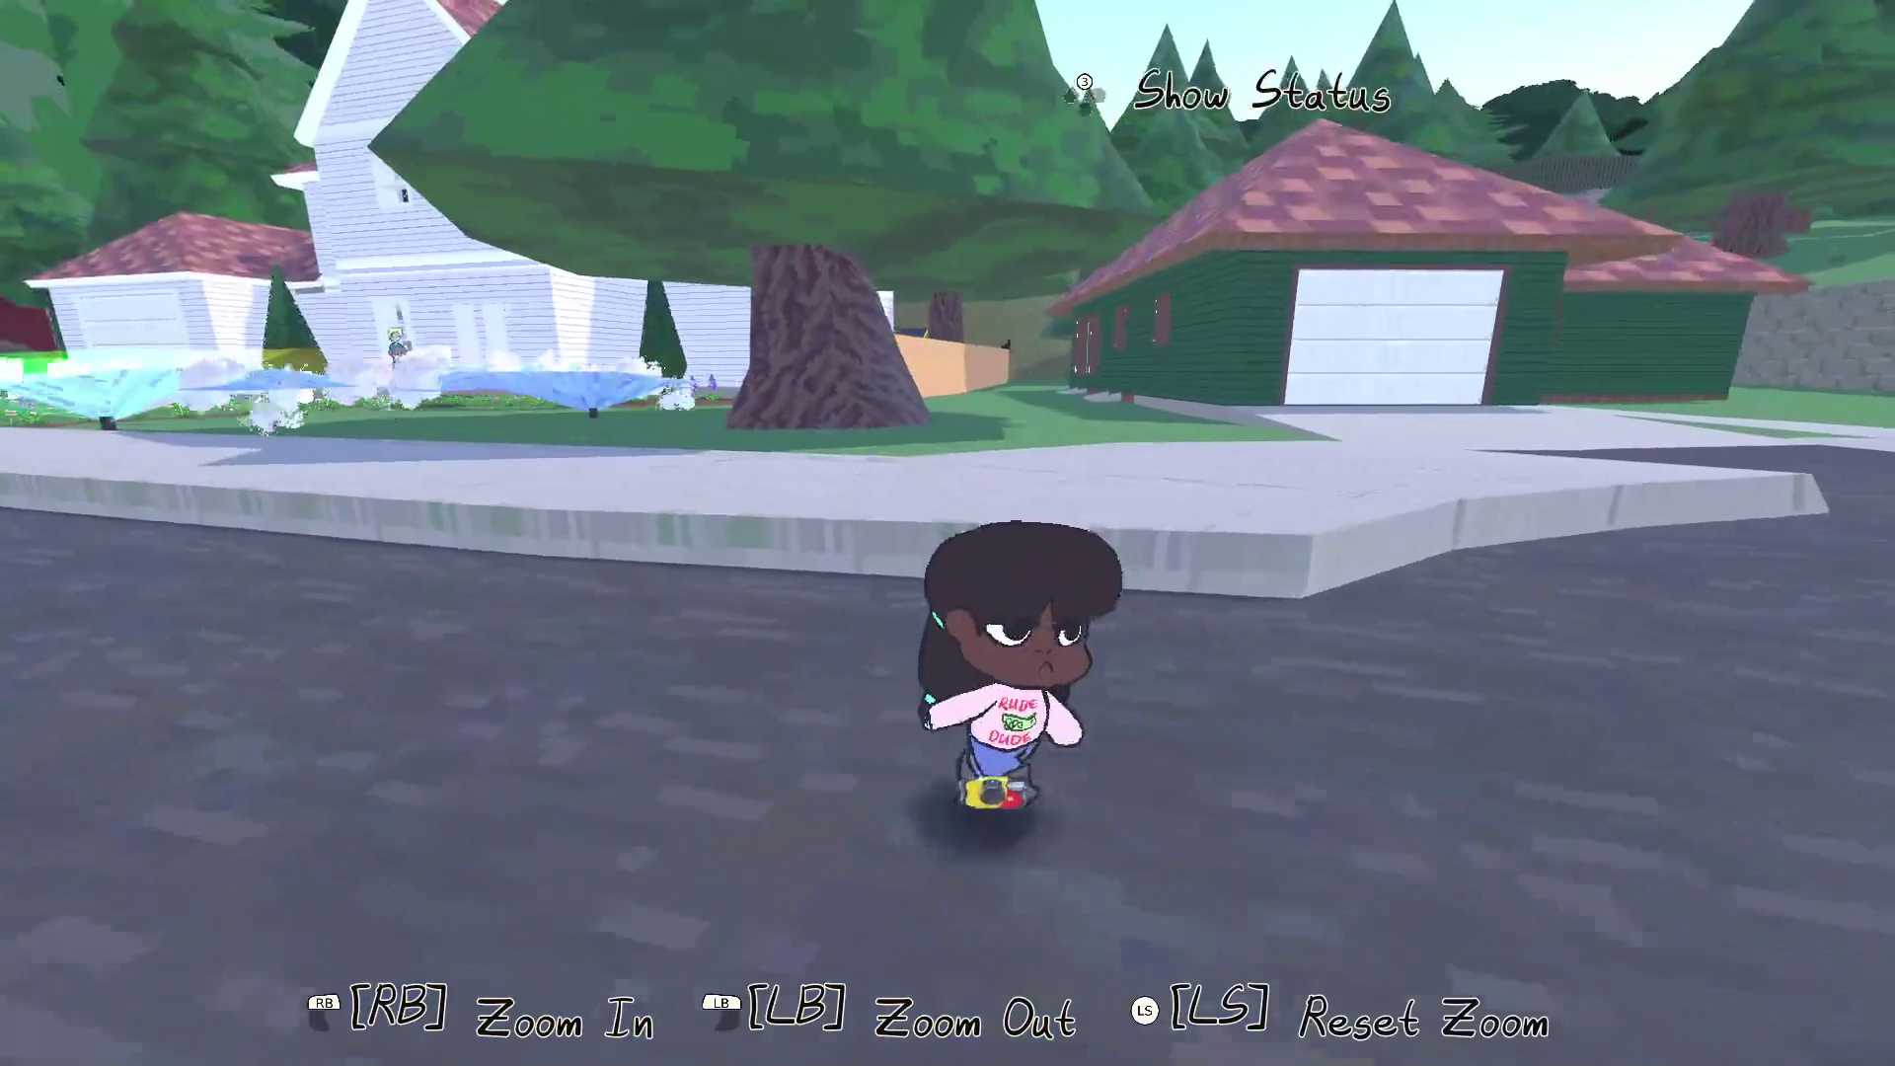
{"action": "key", "text": "Escape"}
{"action": "left_click", "coordinate": [477, 960]}
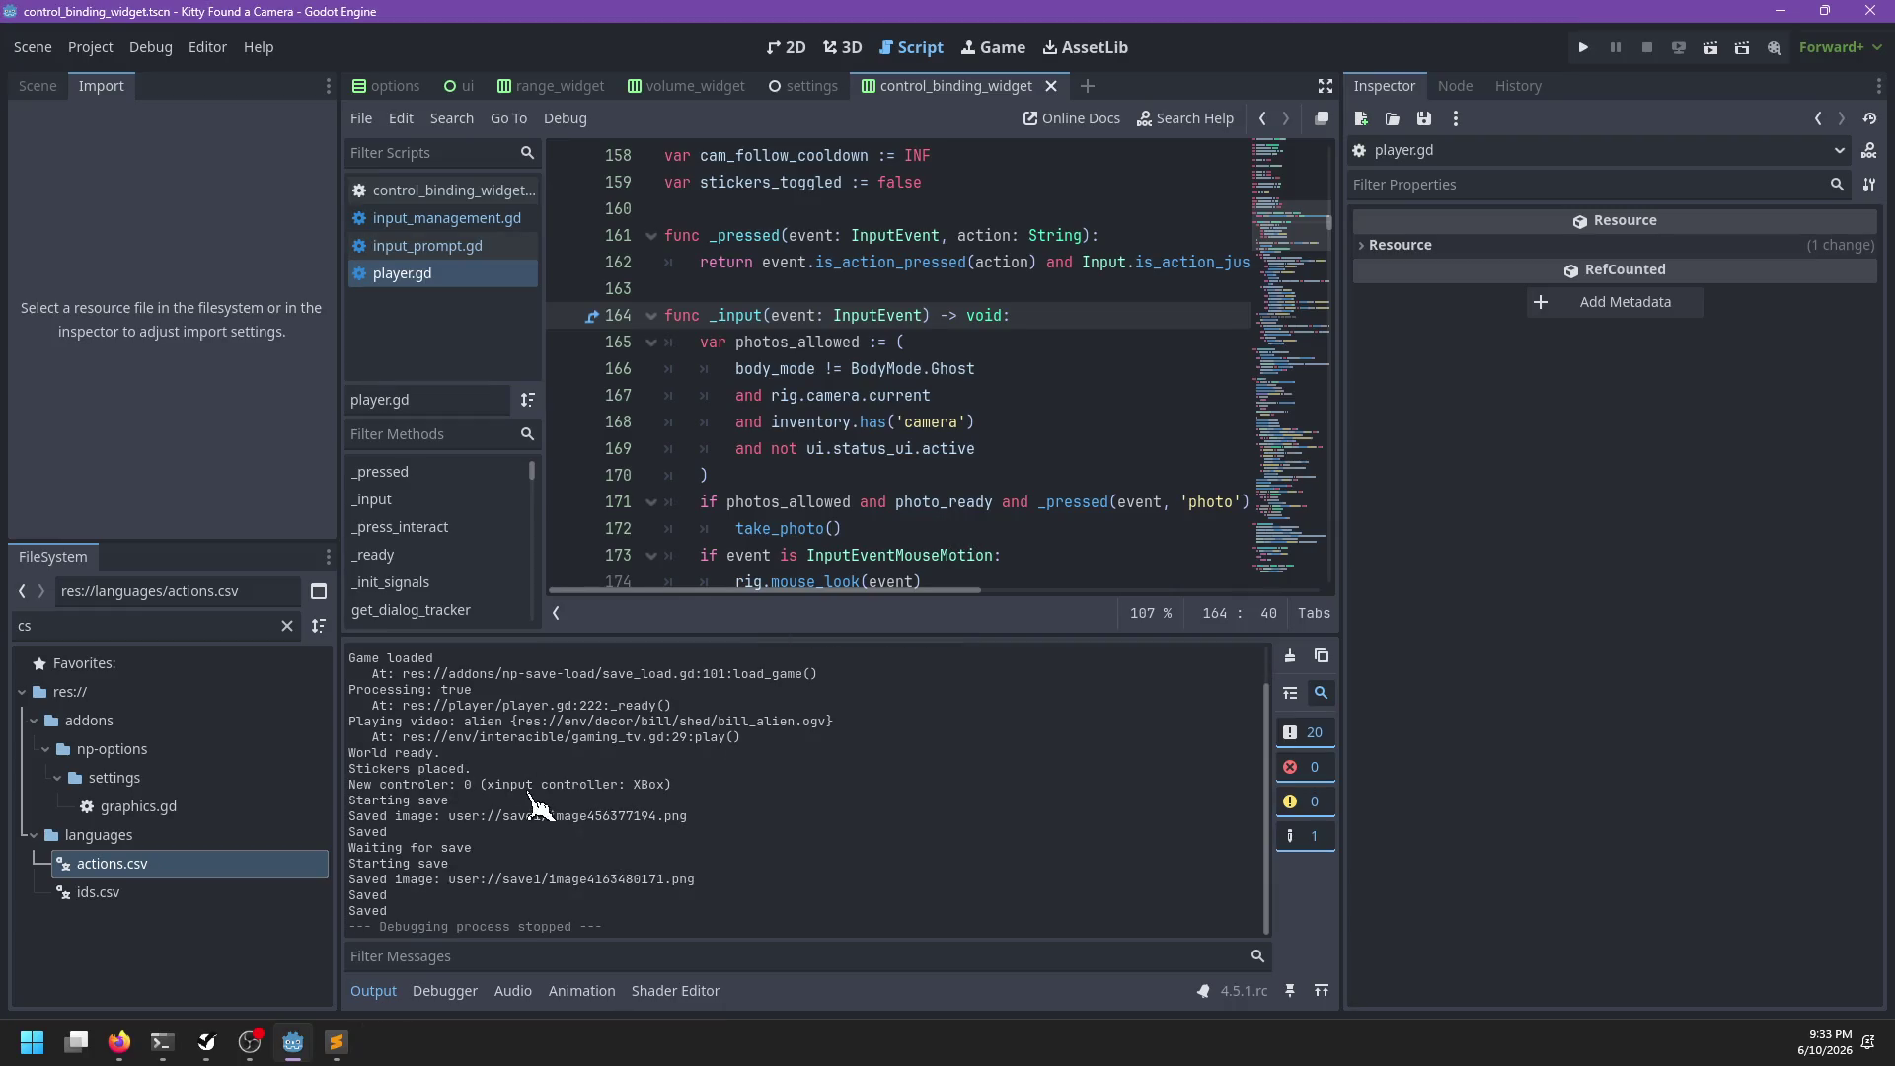
Mark Translate action names, Binding menu and Rebindable controls as completed
{"action": "left_click", "coordinate": [249, 1041]}
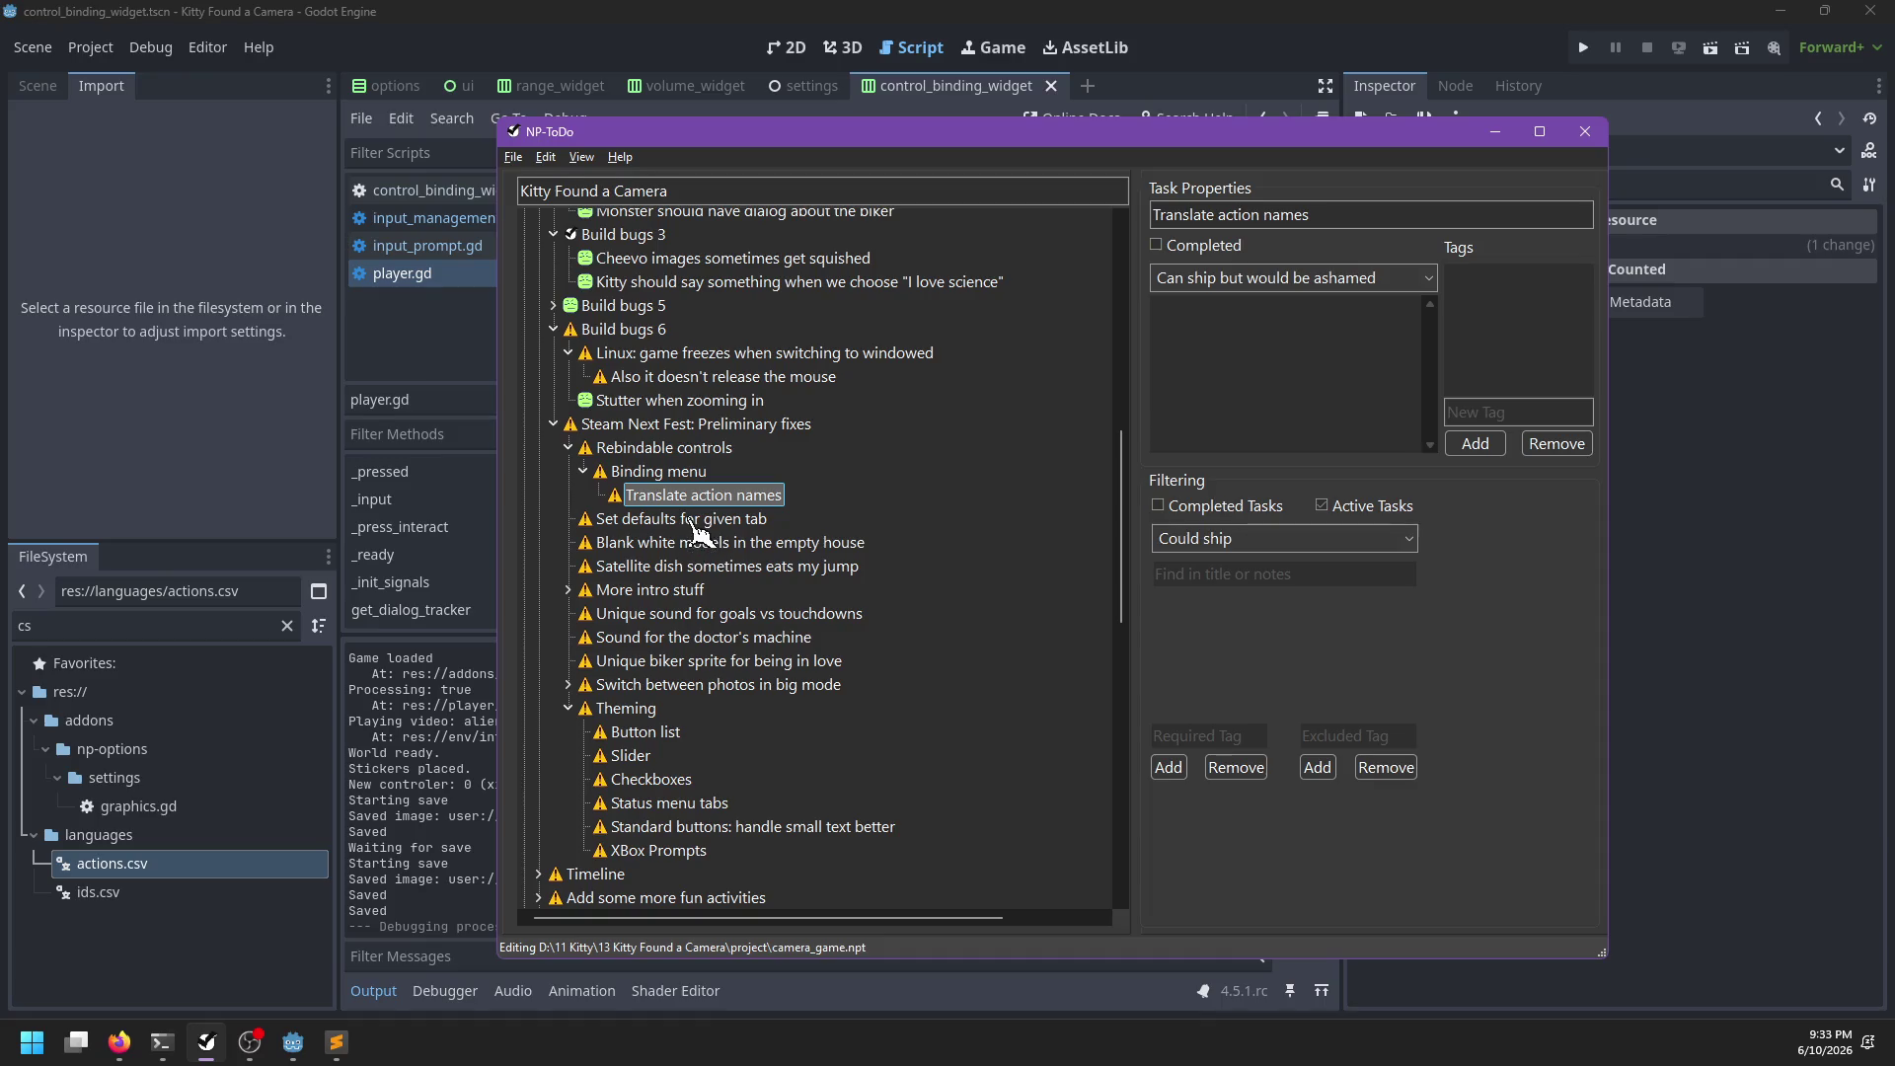
{"action": "right_click", "coordinate": [668, 496]}
{"action": "left_click", "coordinate": [714, 509]}
{"action": "right_click", "coordinate": [665, 476]}
{"action": "left_click", "coordinate": [706, 486]}
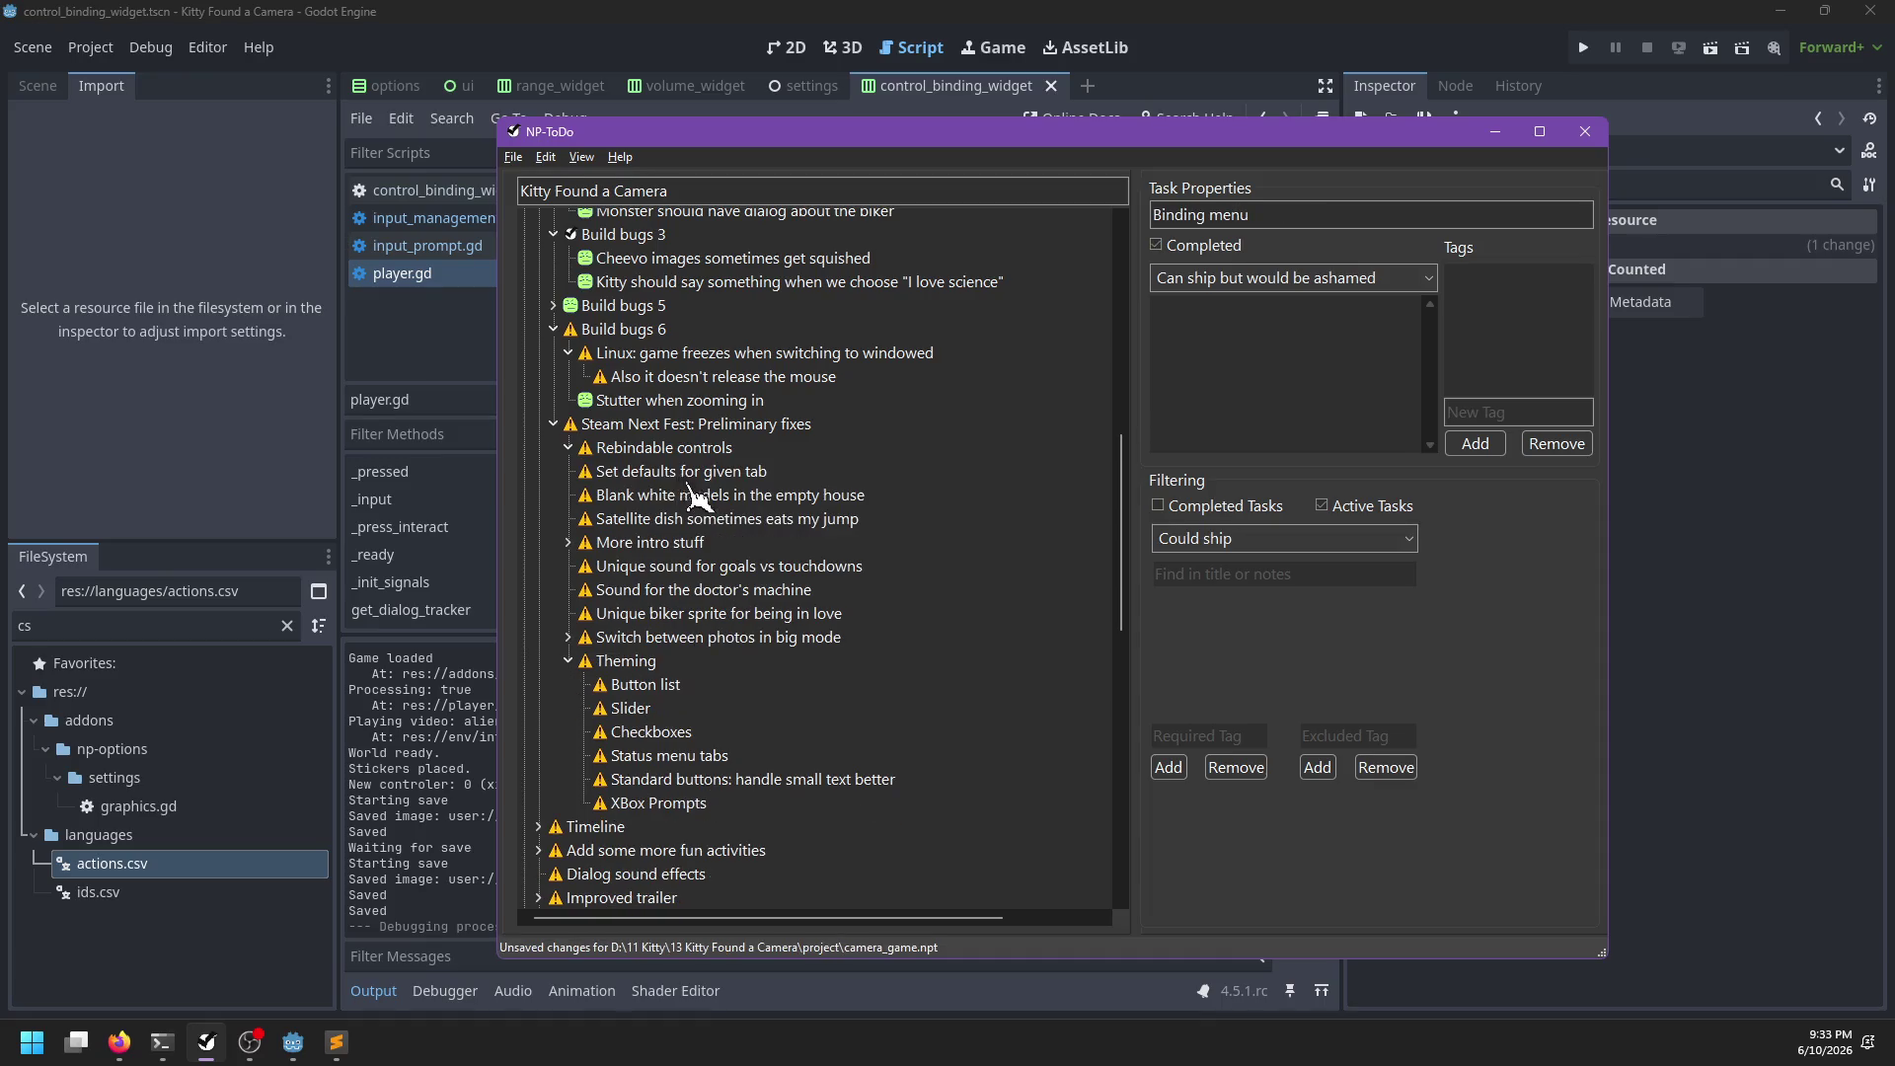
{"action": "right_click", "coordinate": [636, 449]}
{"action": "left_click", "coordinate": [663, 460]}
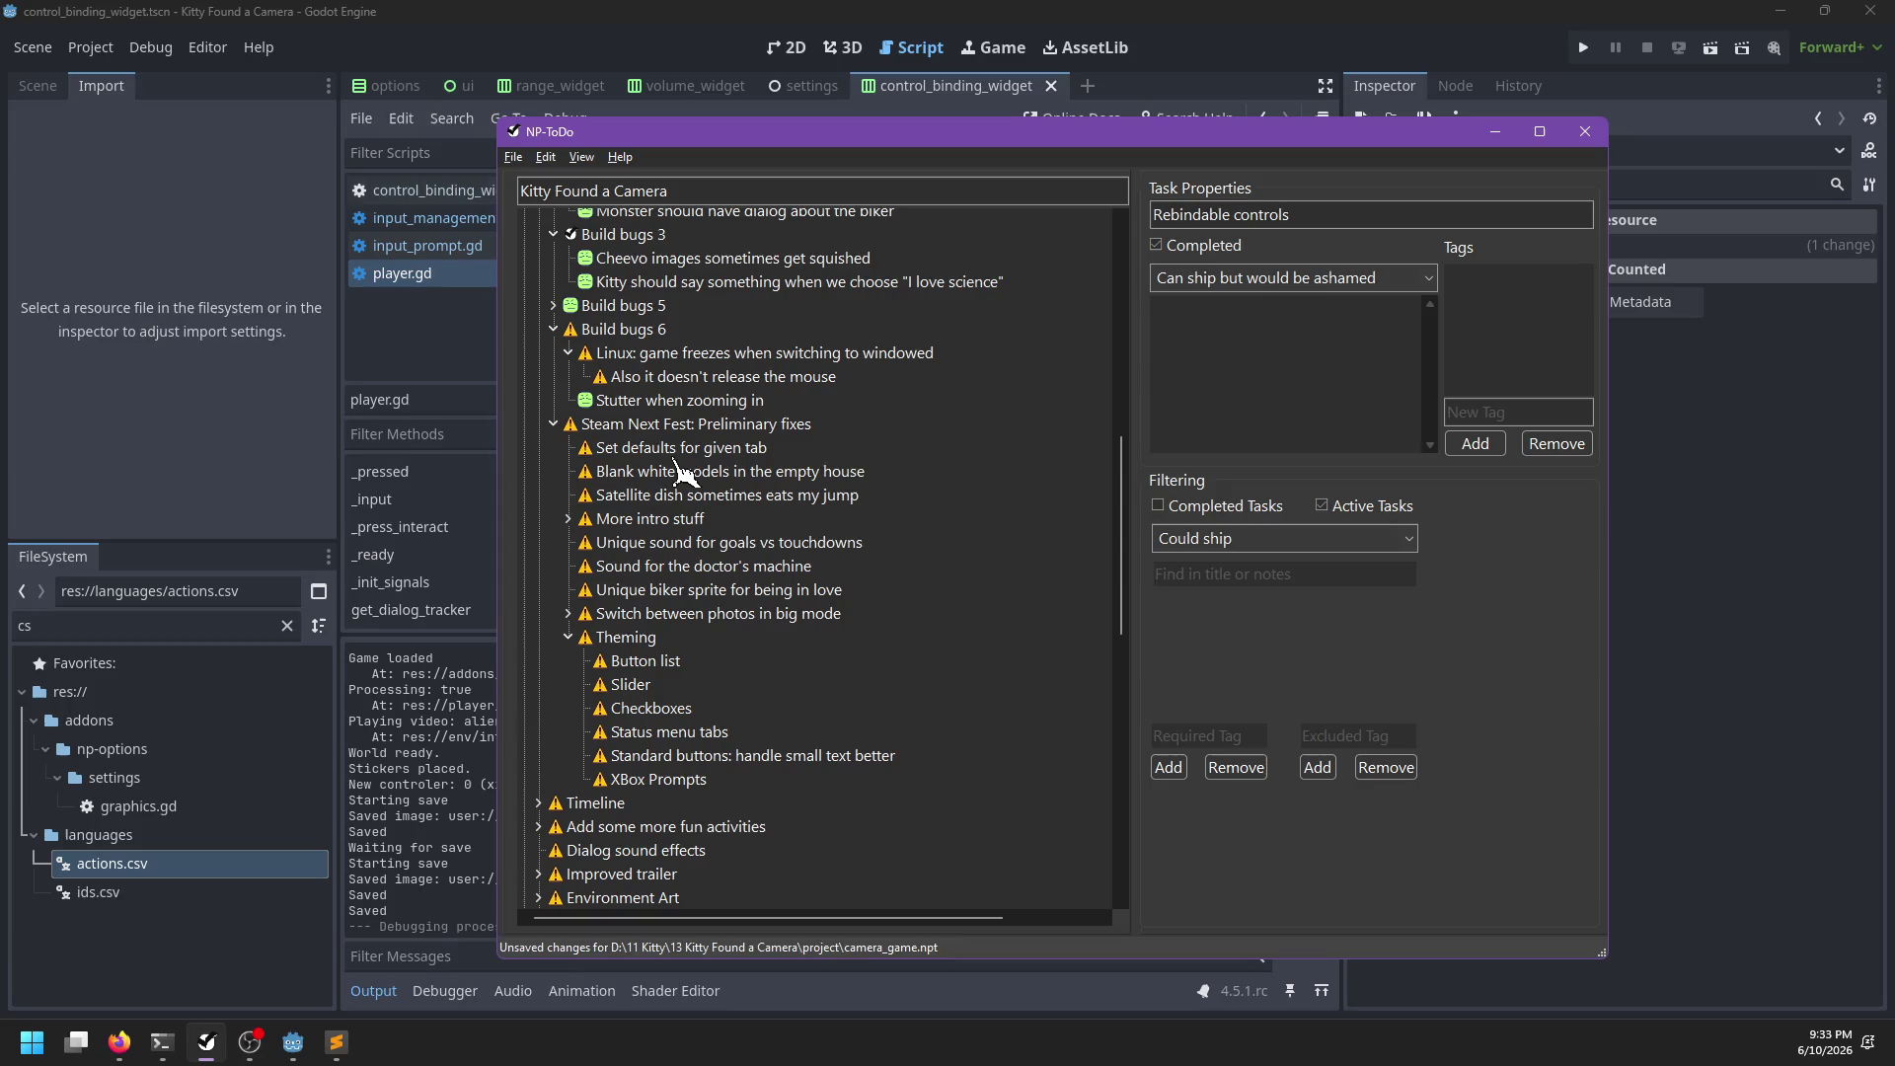
Rename the 'Set defaults for given tab' task to 'Reset options to defaults'
{"action": "left_click", "coordinate": [656, 449]}
{"action": "left_click", "coordinate": [633, 449]}
{"action": "type", "text": "R"}
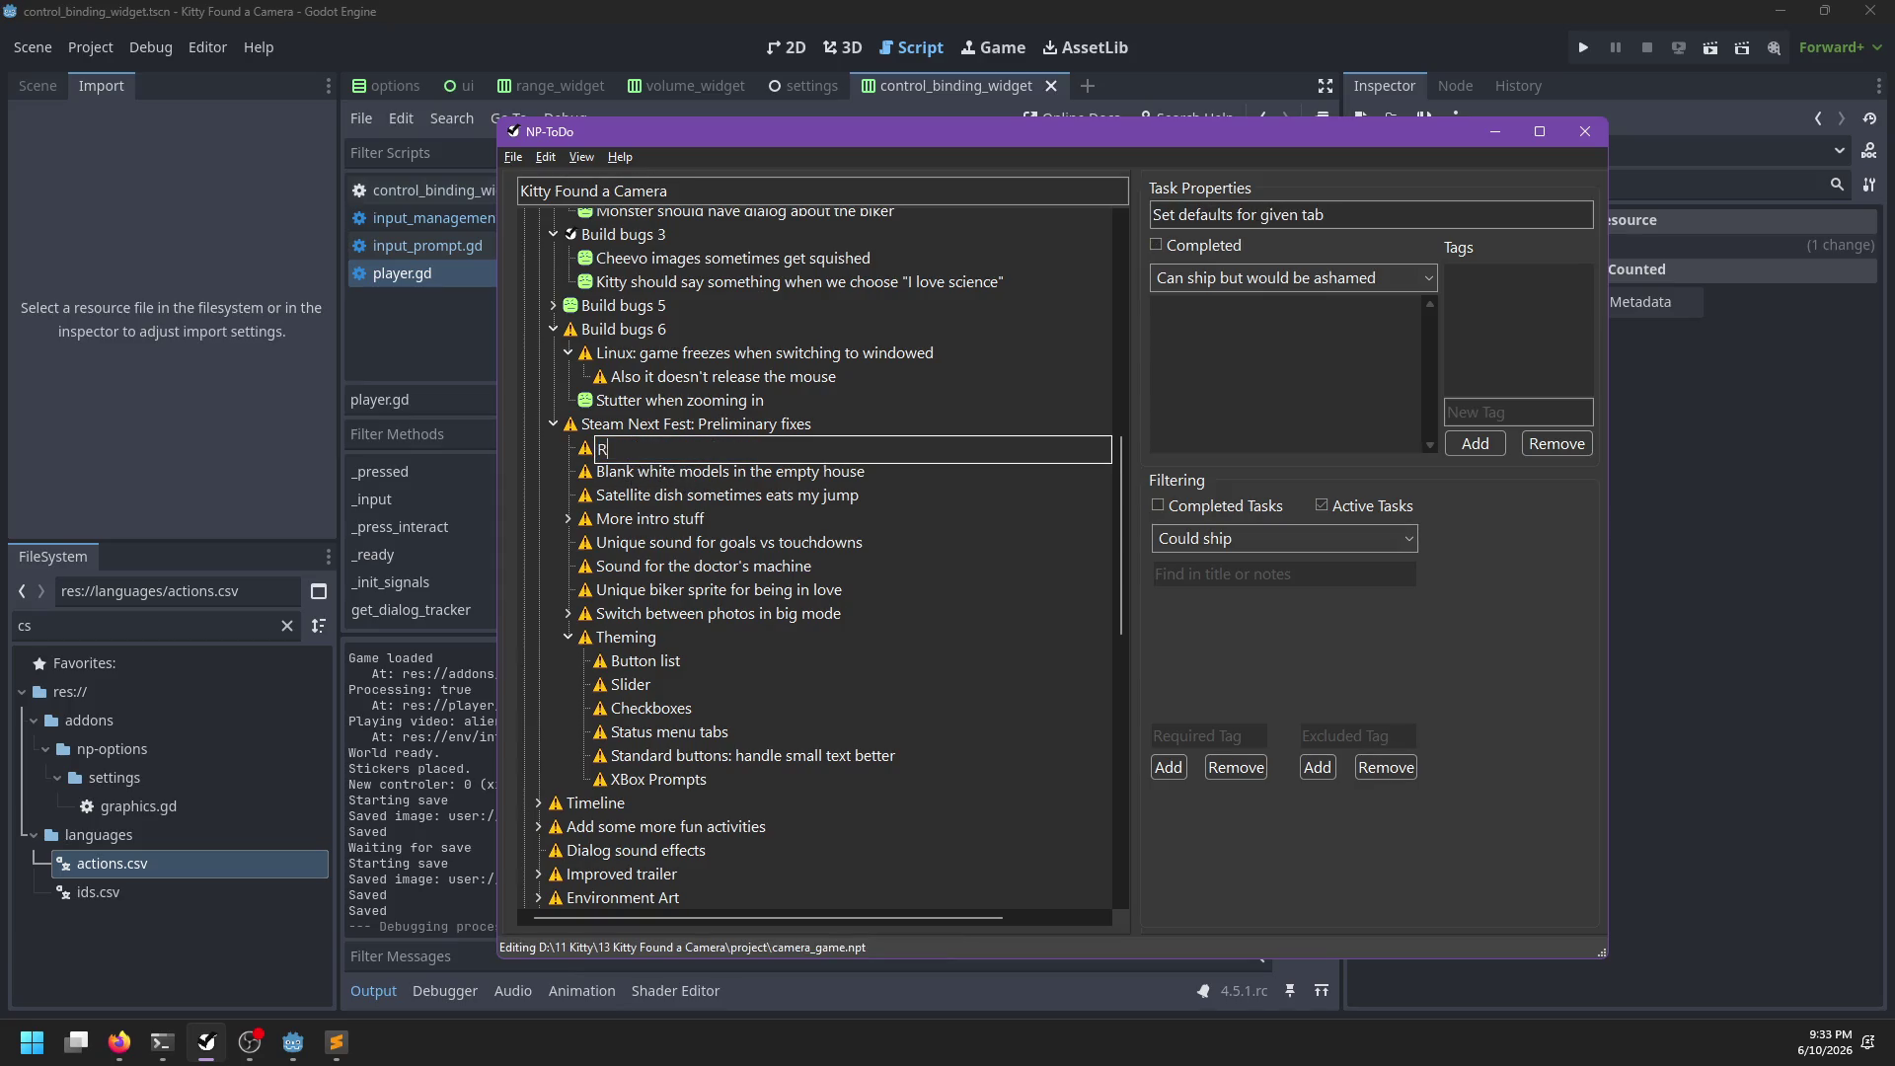
{"action": "type", "text": "eset options to defaults"}
{"action": "key", "text": "Return"}
Add Controls, Display and Audio subtasks under 'Reset options to defaults'
{"action": "key", "text": "Insert"}
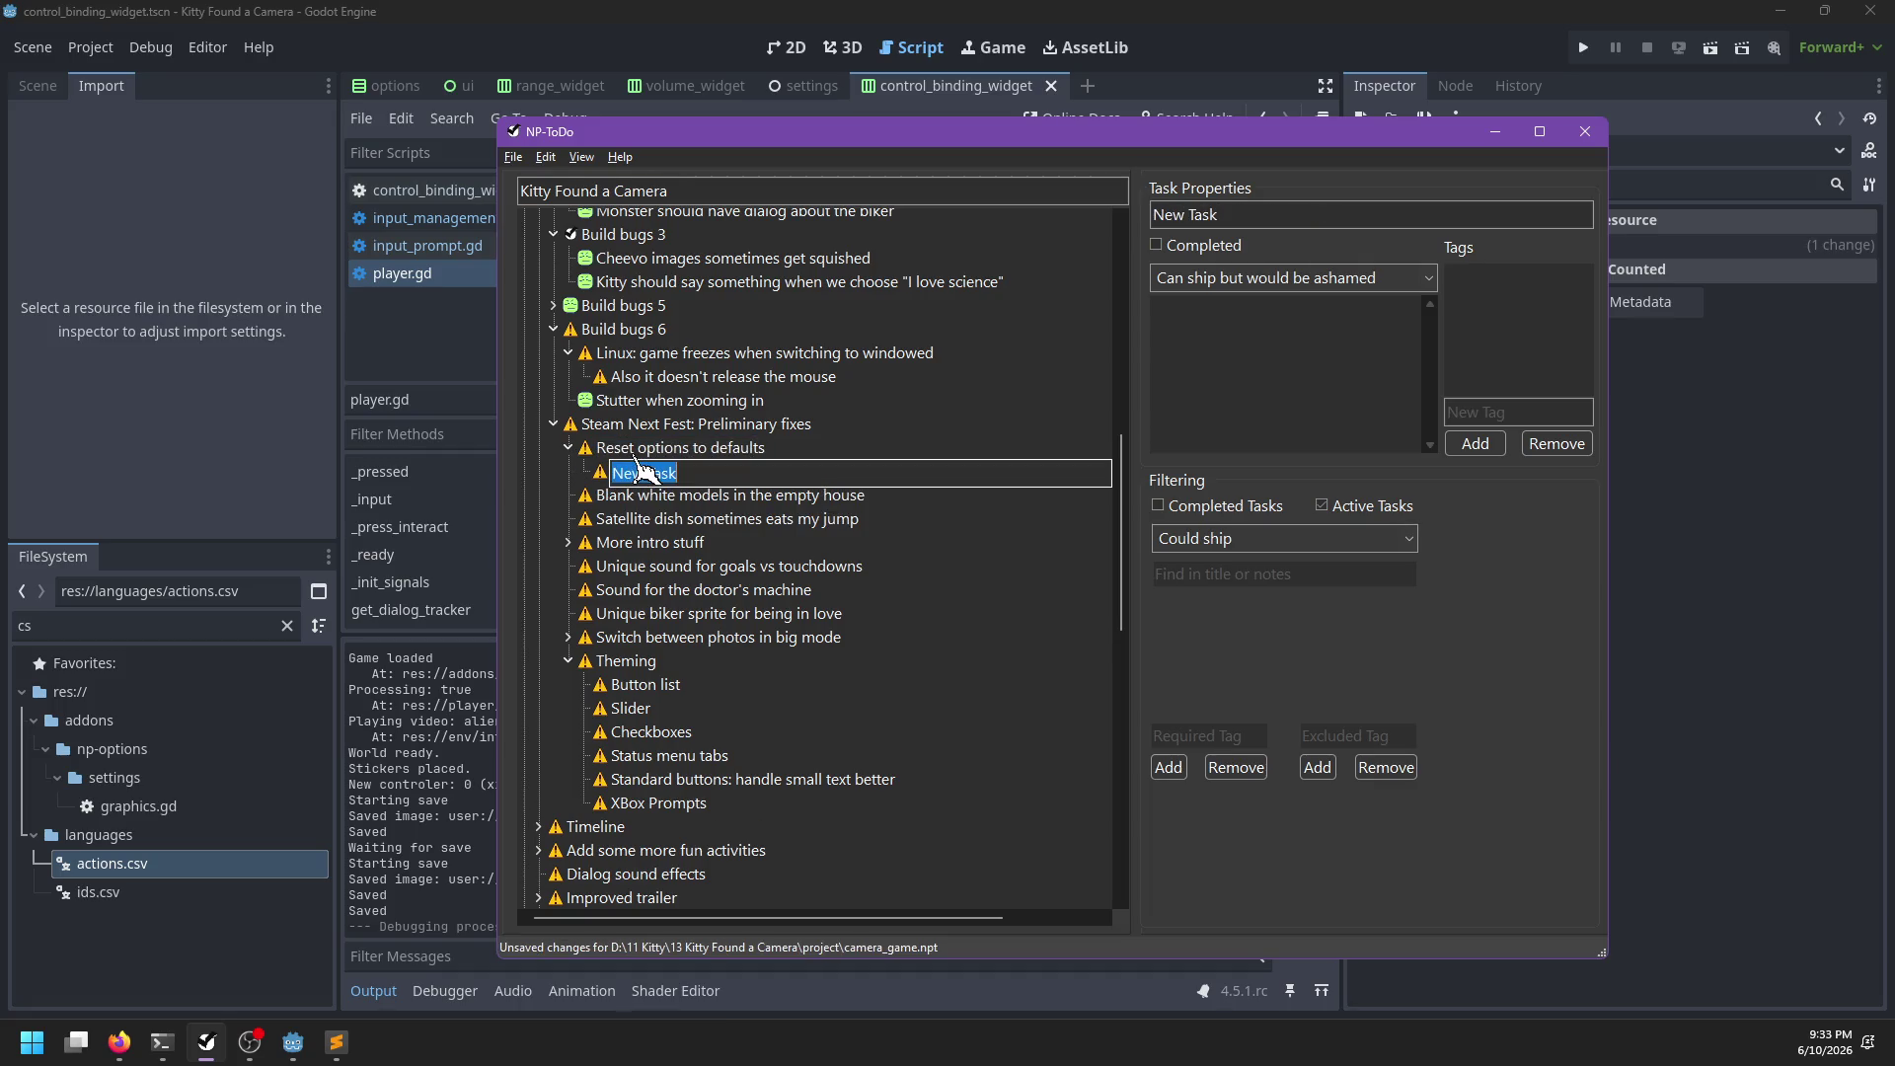
{"action": "type", "text": "Controls"}
{"action": "key", "text": "Return"}
{"action": "key", "text": "Insert"}
{"action": "type", "text": "Display"}
{"action": "key", "text": "Return"}
{"action": "key", "text": "Insert"}
{"action": "type", "text": "Audio"}
{"action": "key", "text": "Return"}
Add the Difficulty and Graphics subtasks, save the to-do list, and return to Godot
{"action": "key", "text": "Insert"}
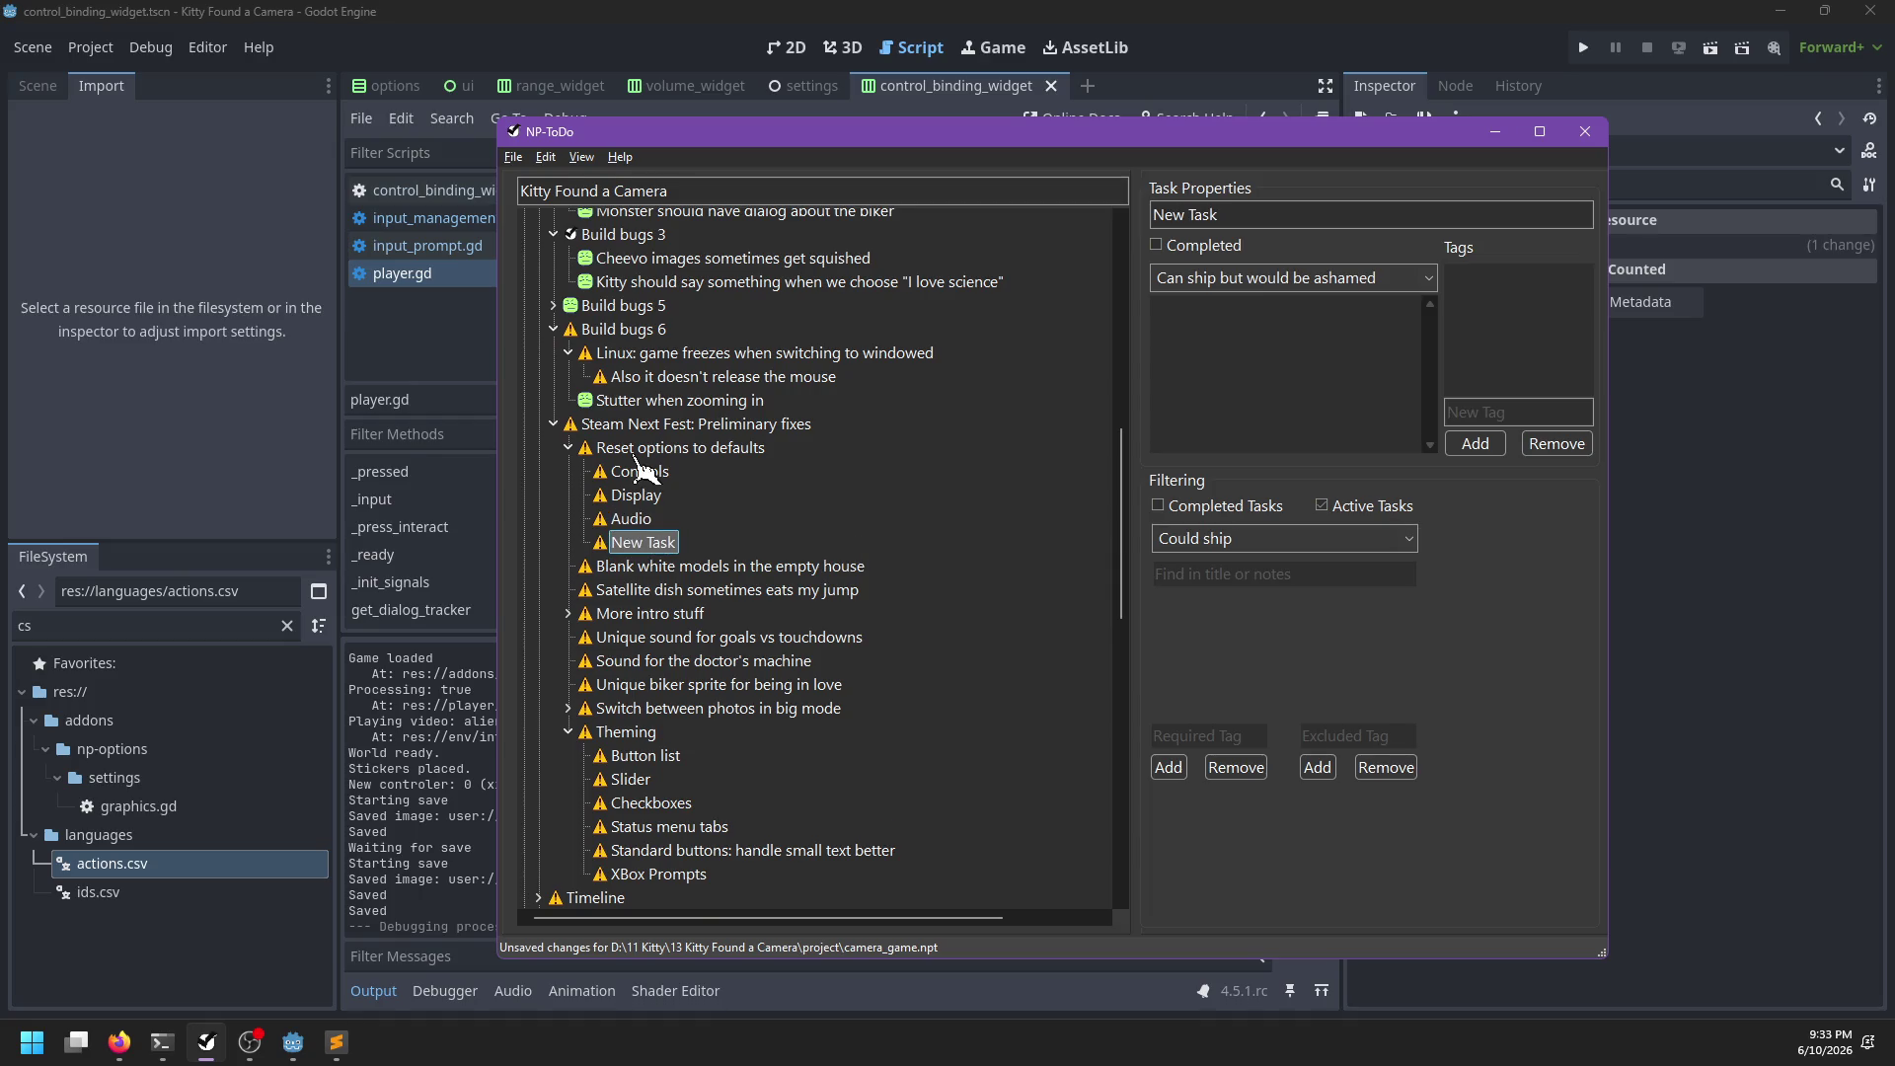
{"action": "type", "text": "Difficulty"}
{"action": "key", "text": "Return"}
{"action": "key", "text": "ctrl+s"}
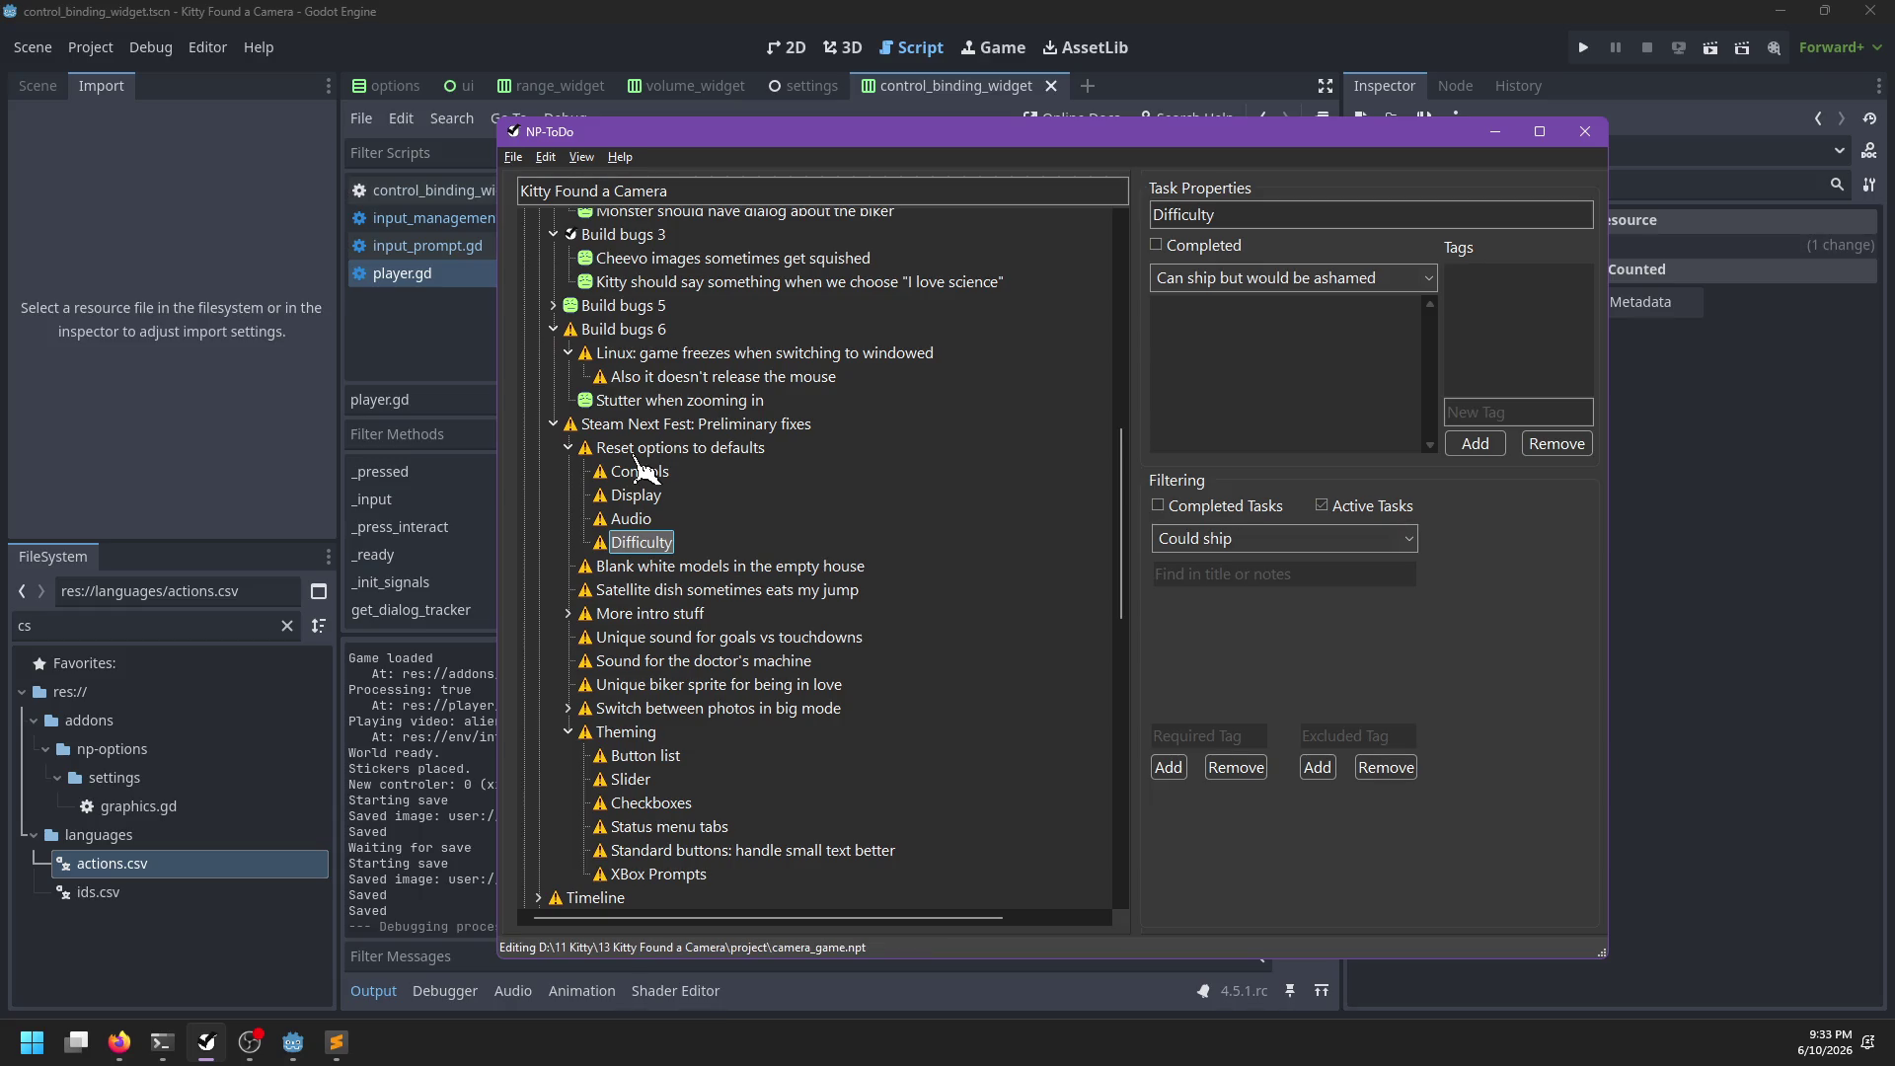
{"action": "key", "text": "Insert"}
{"action": "type", "text": "Graphics"}
{"action": "key", "text": "Return"}
{"action": "key", "text": "ctrl+s"}
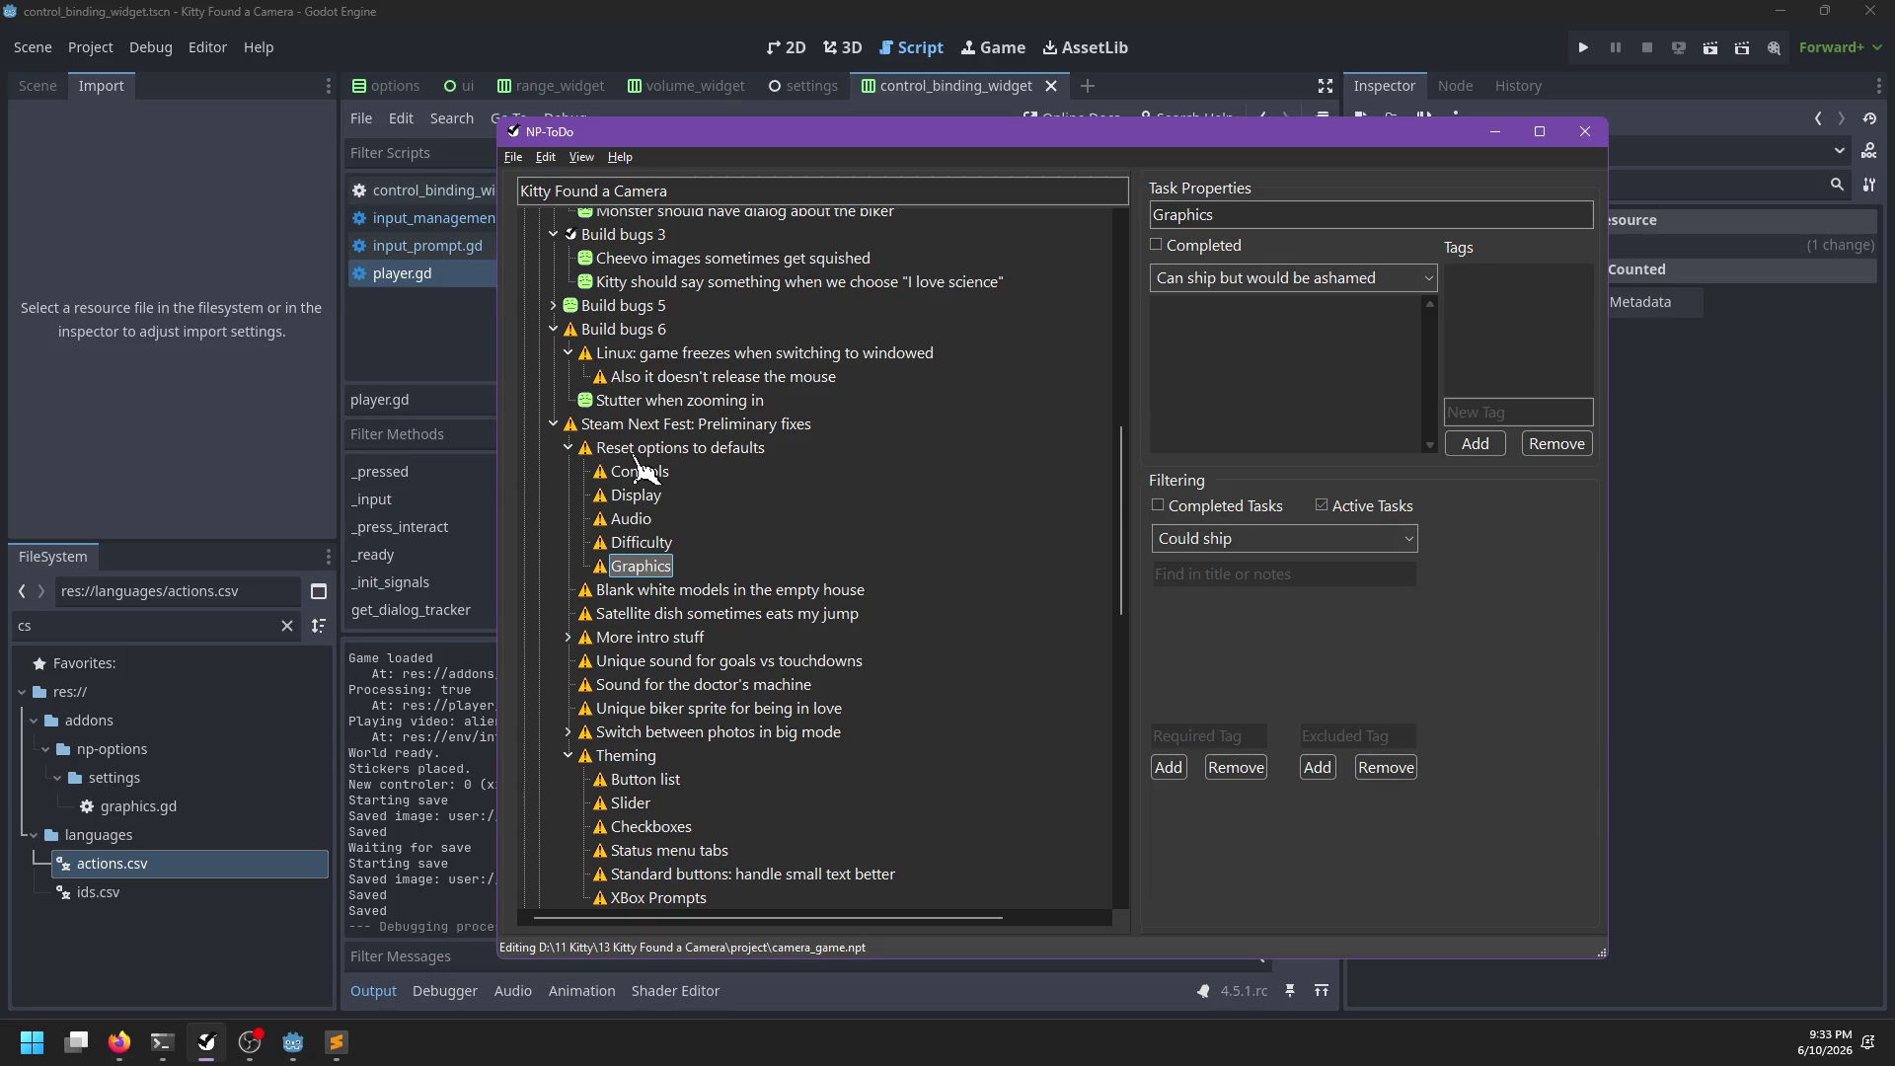
{"action": "left_click", "coordinate": [643, 478]}
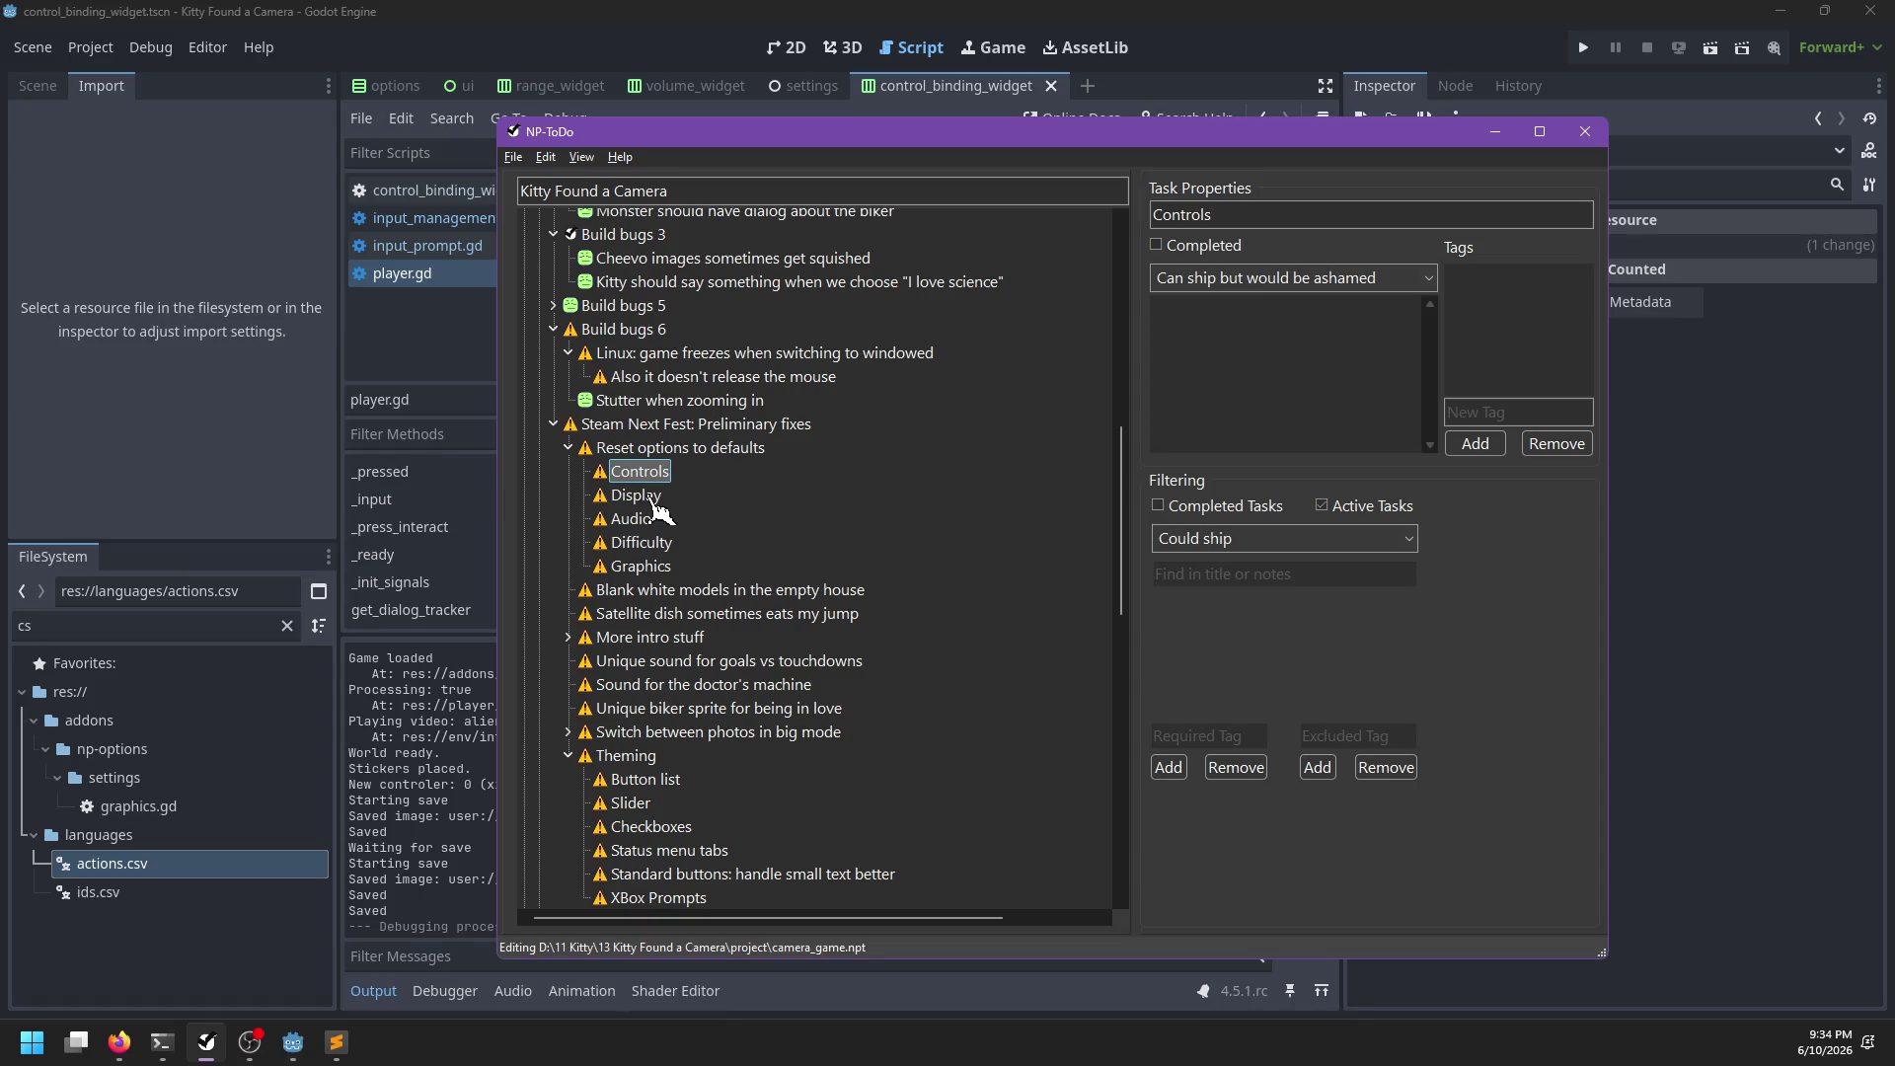
{"action": "left_click", "coordinate": [681, 15]}
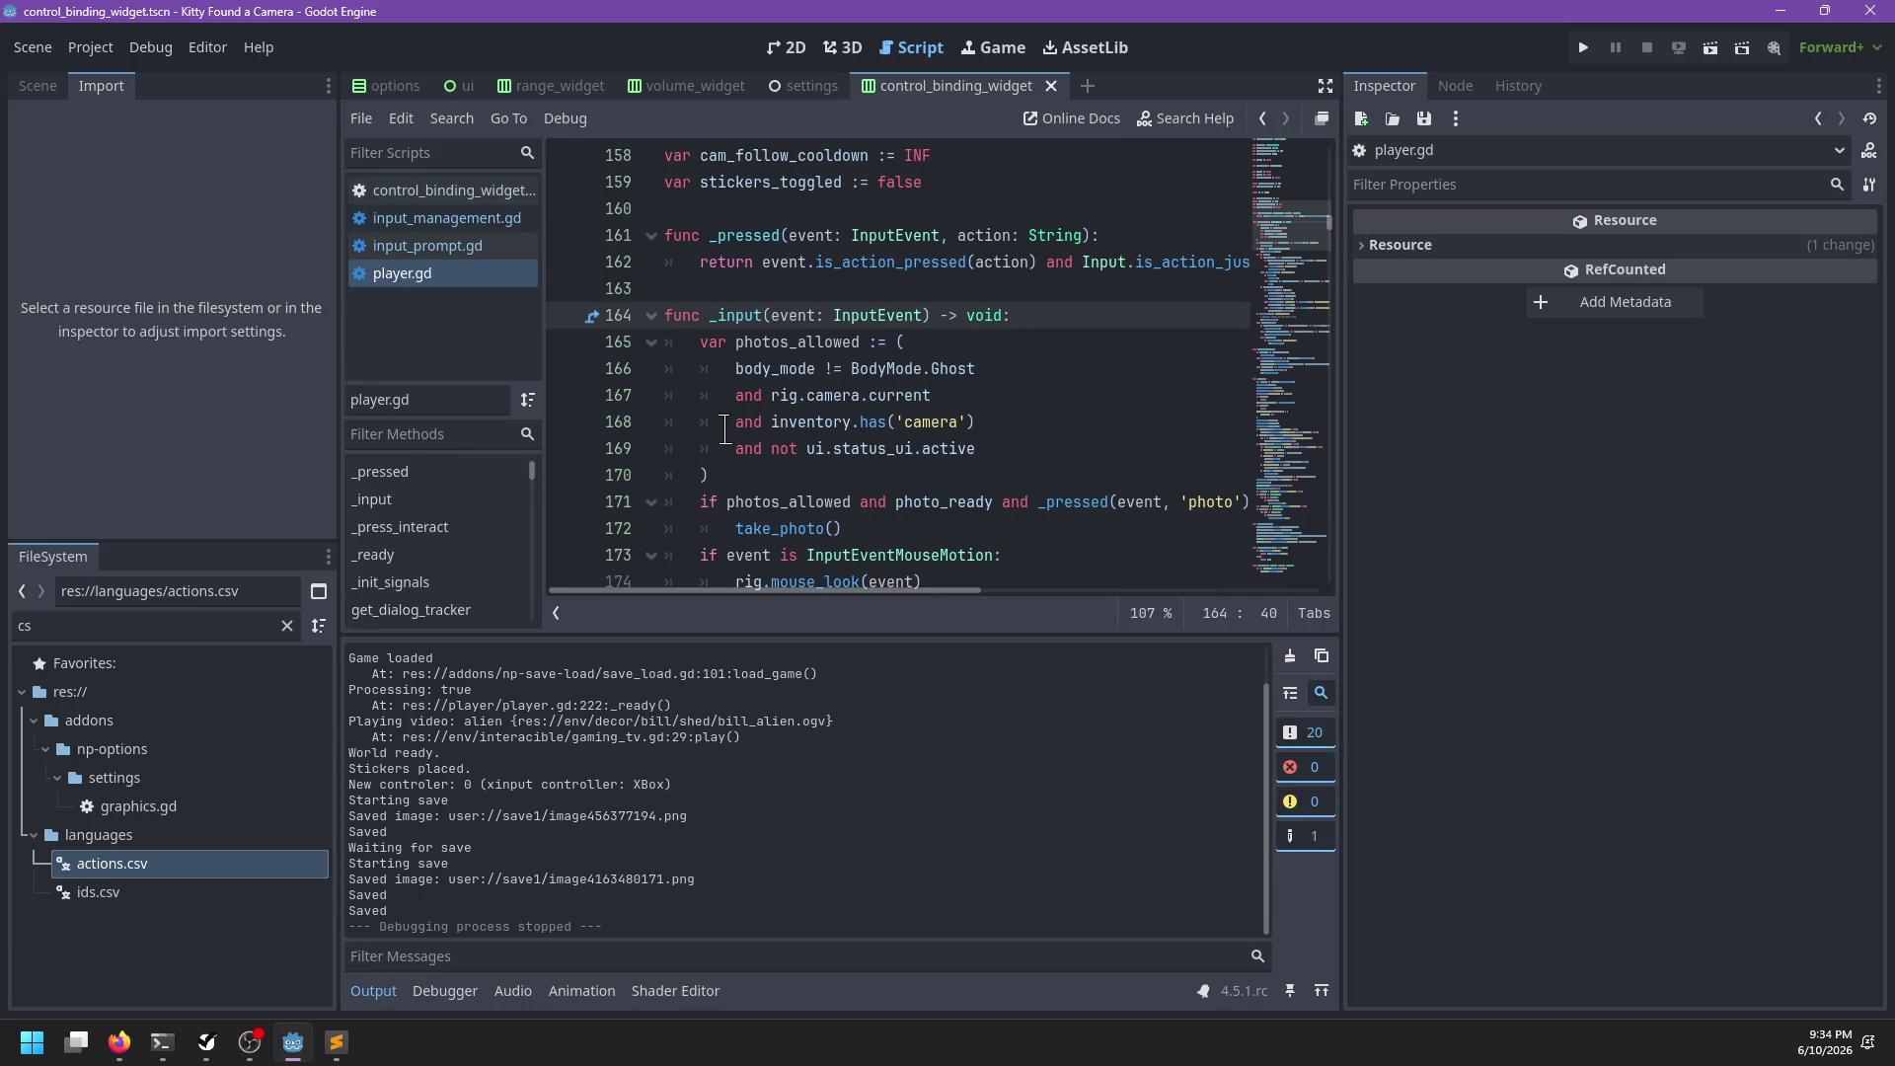
Switch to control_binding_widget.gd, close the actions.csv text editor, and bring NP-ToDo forward
{"action": "left_click", "coordinate": [437, 190]}
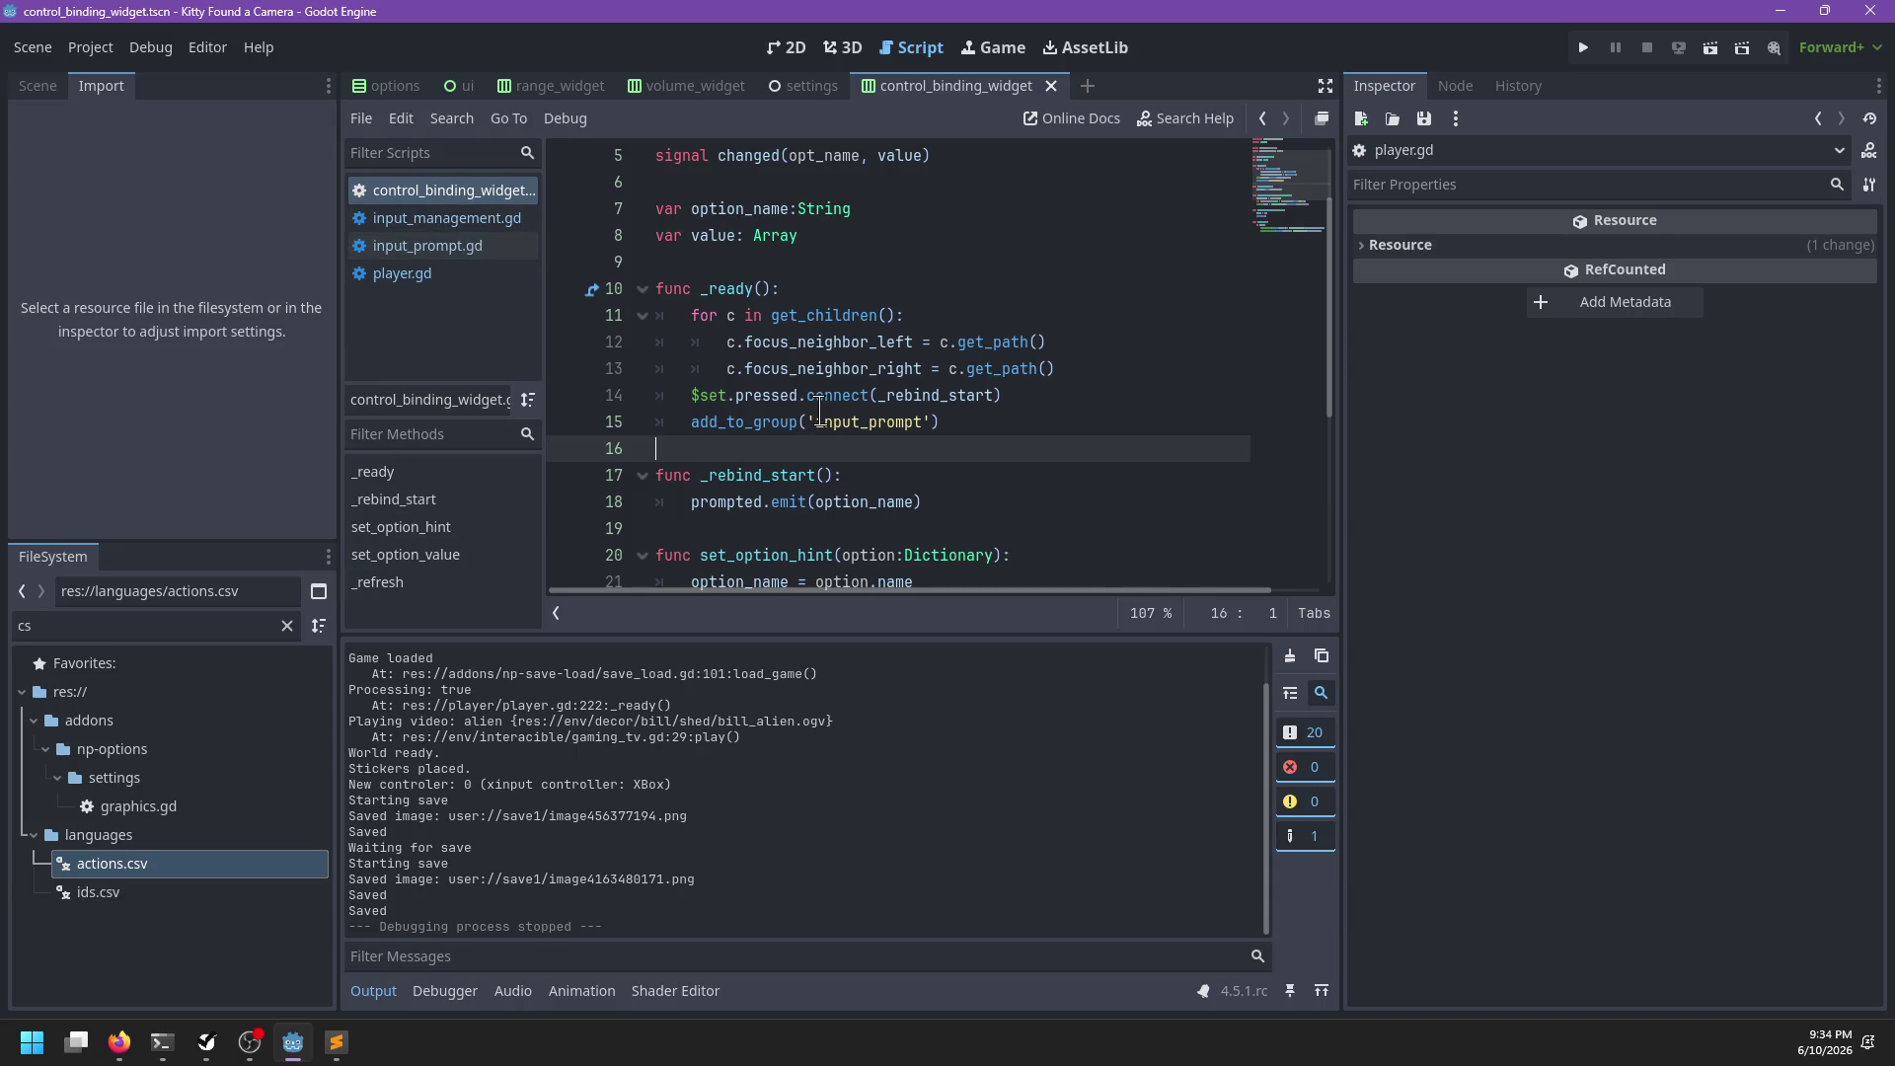
{"action": "left_click", "coordinate": [341, 1042]}
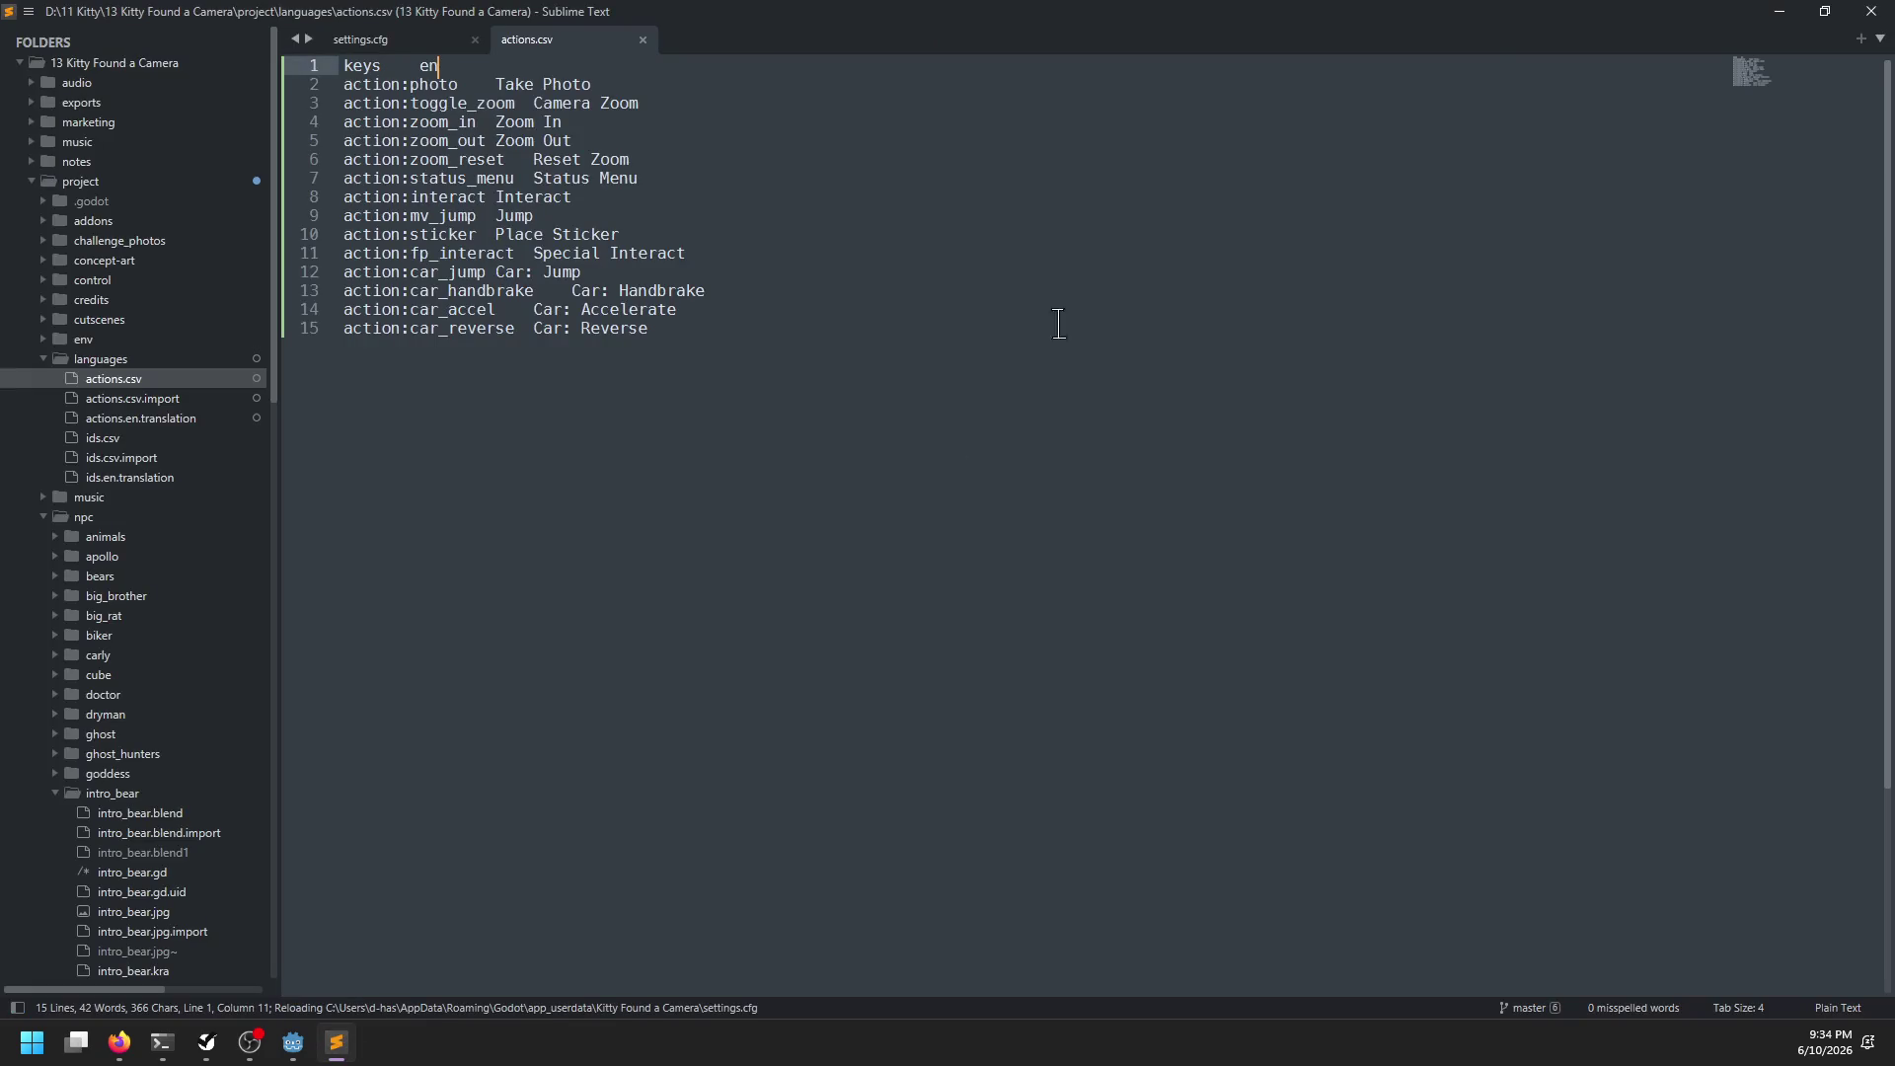
{"action": "left_click", "coordinate": [1870, 12]}
{"action": "left_click", "coordinate": [206, 1043]}
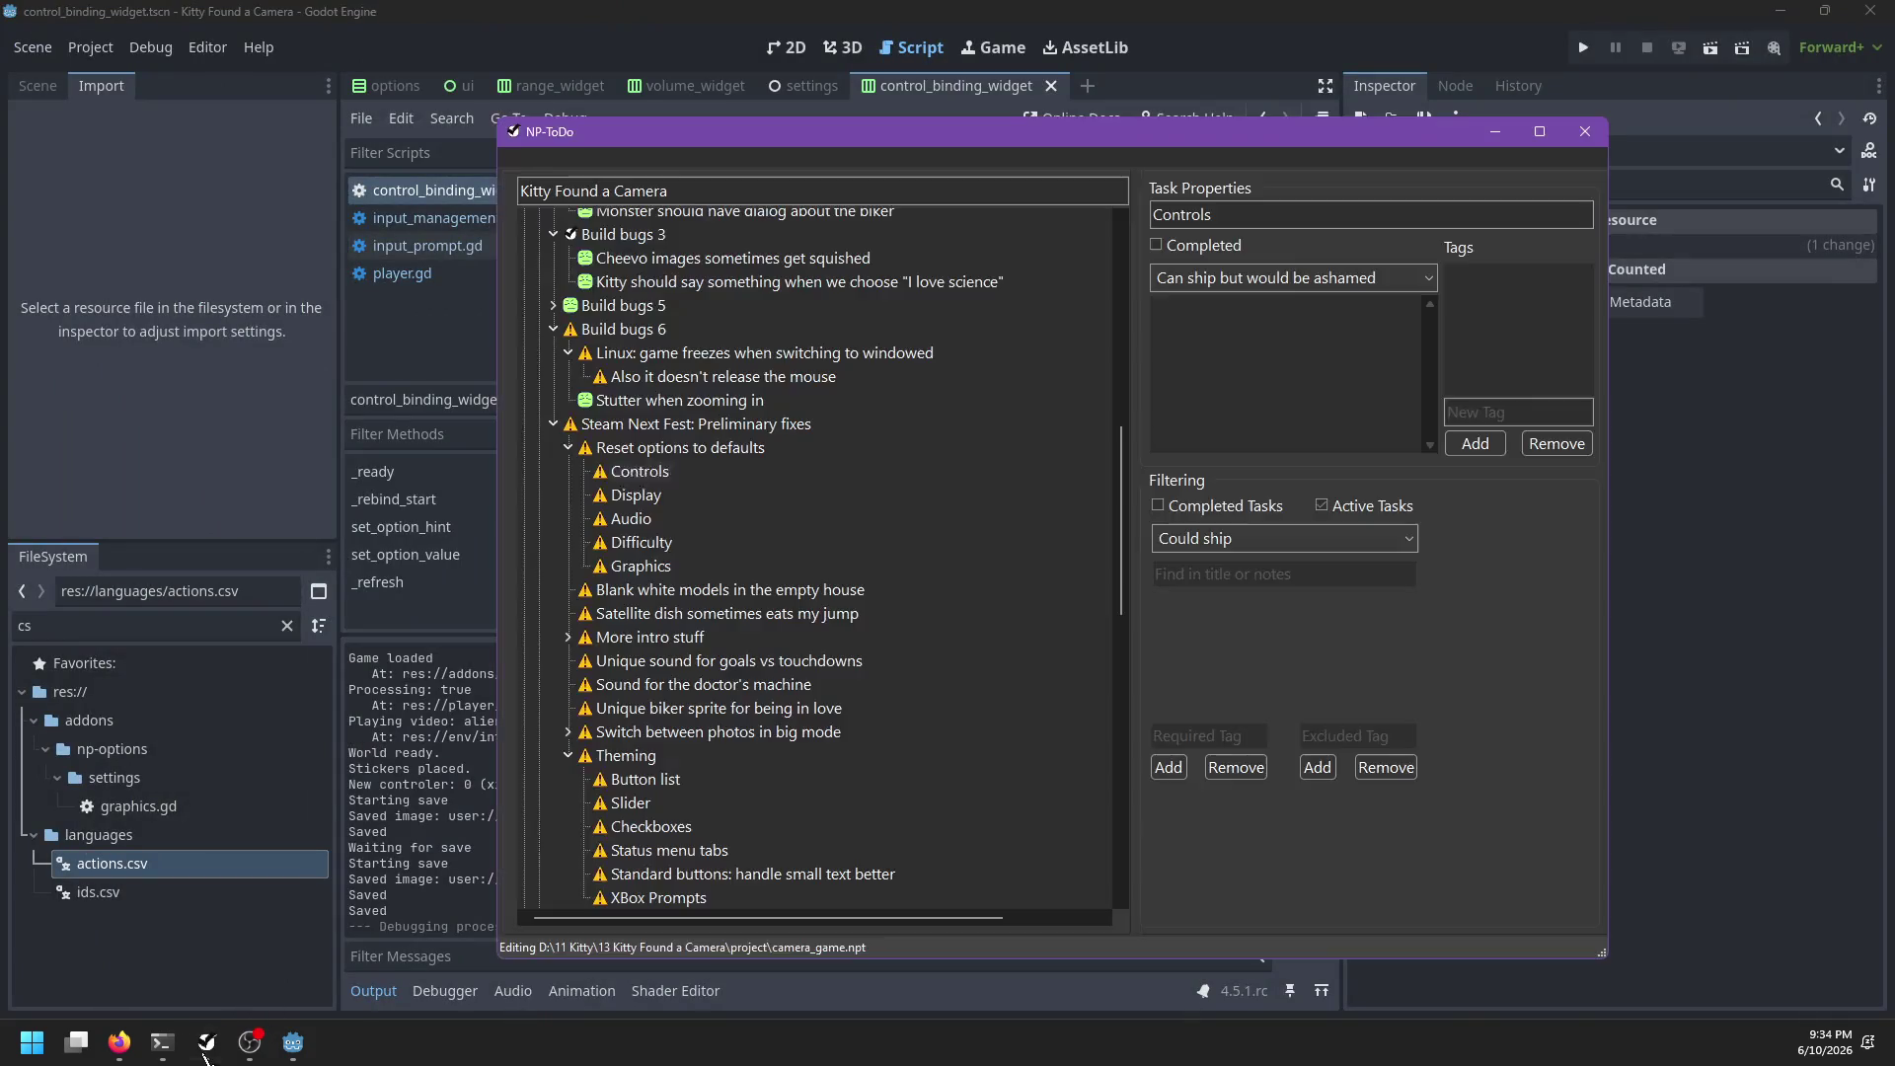
Check git status in PowerShell, then move into addons/np-input and review its git diff
{"action": "left_click", "coordinate": [162, 1043]}
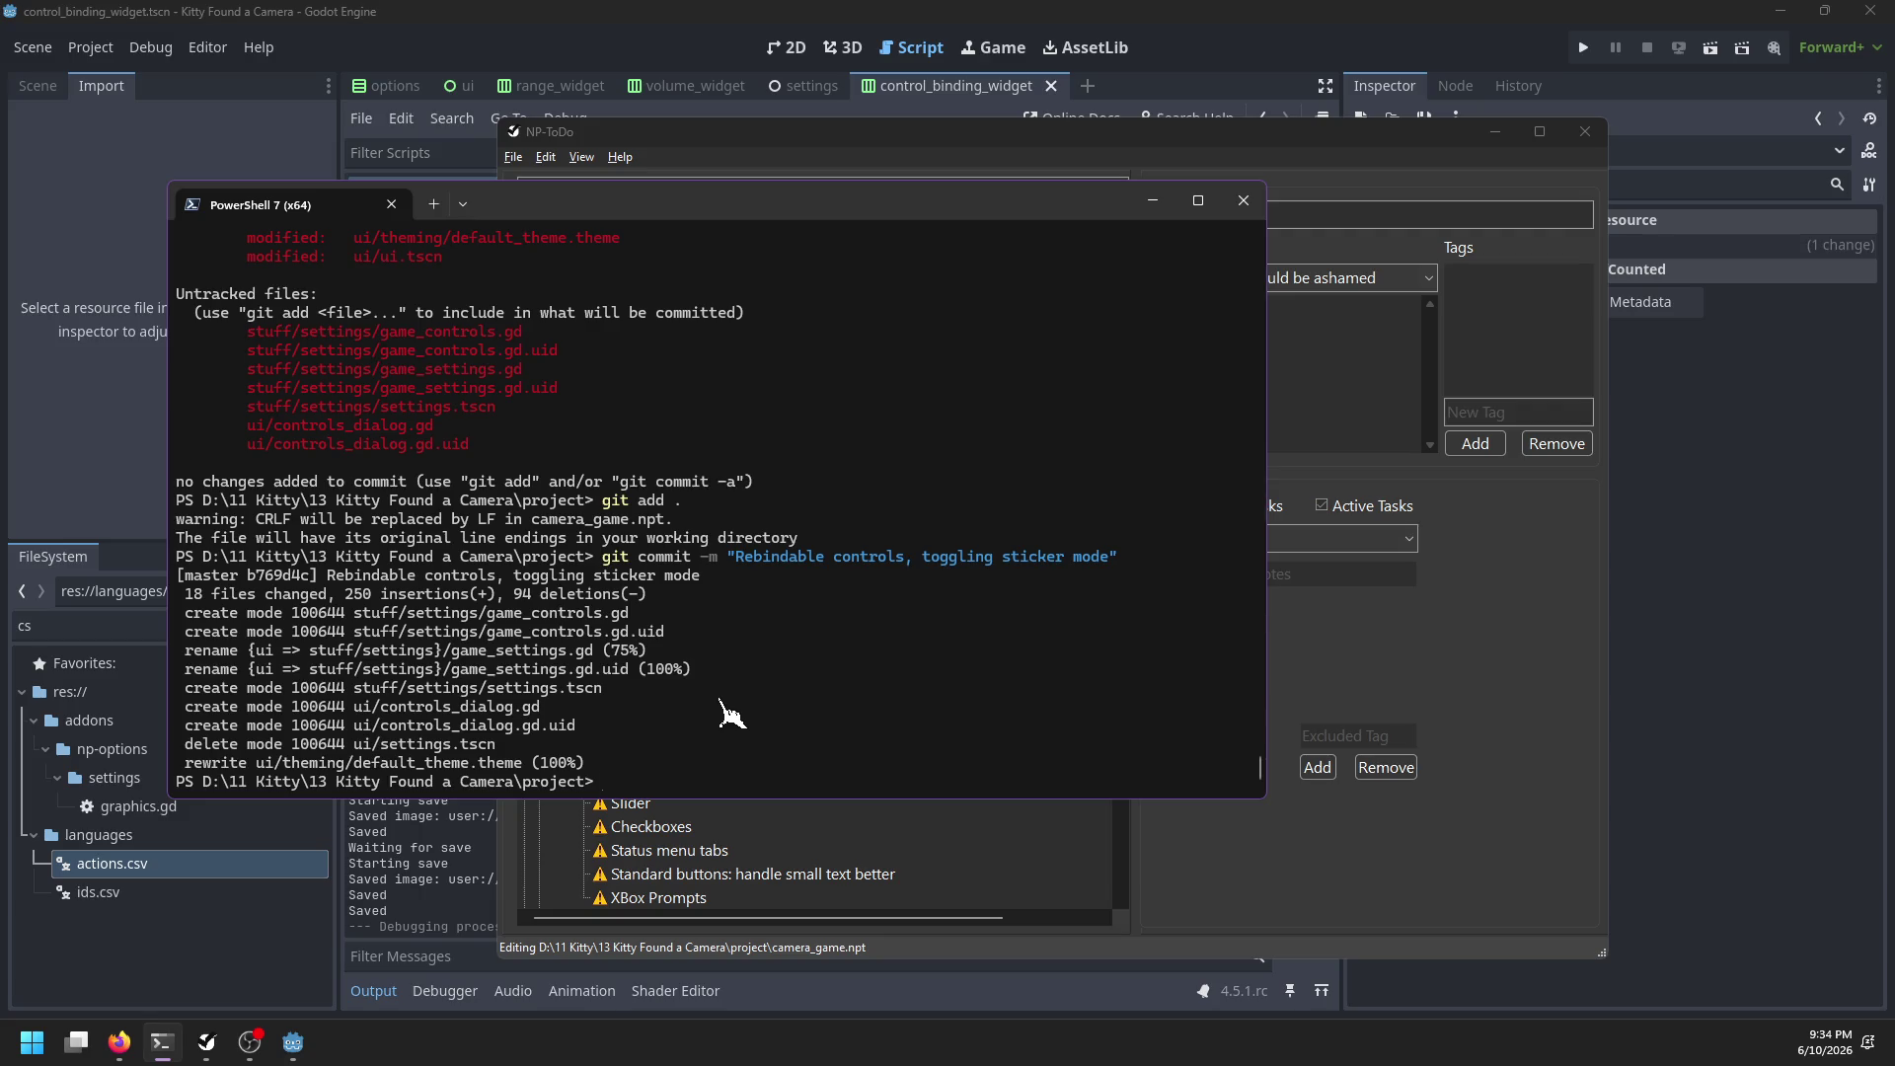
{"action": "type", "text": "git status"}
{"action": "key", "text": "Return"}
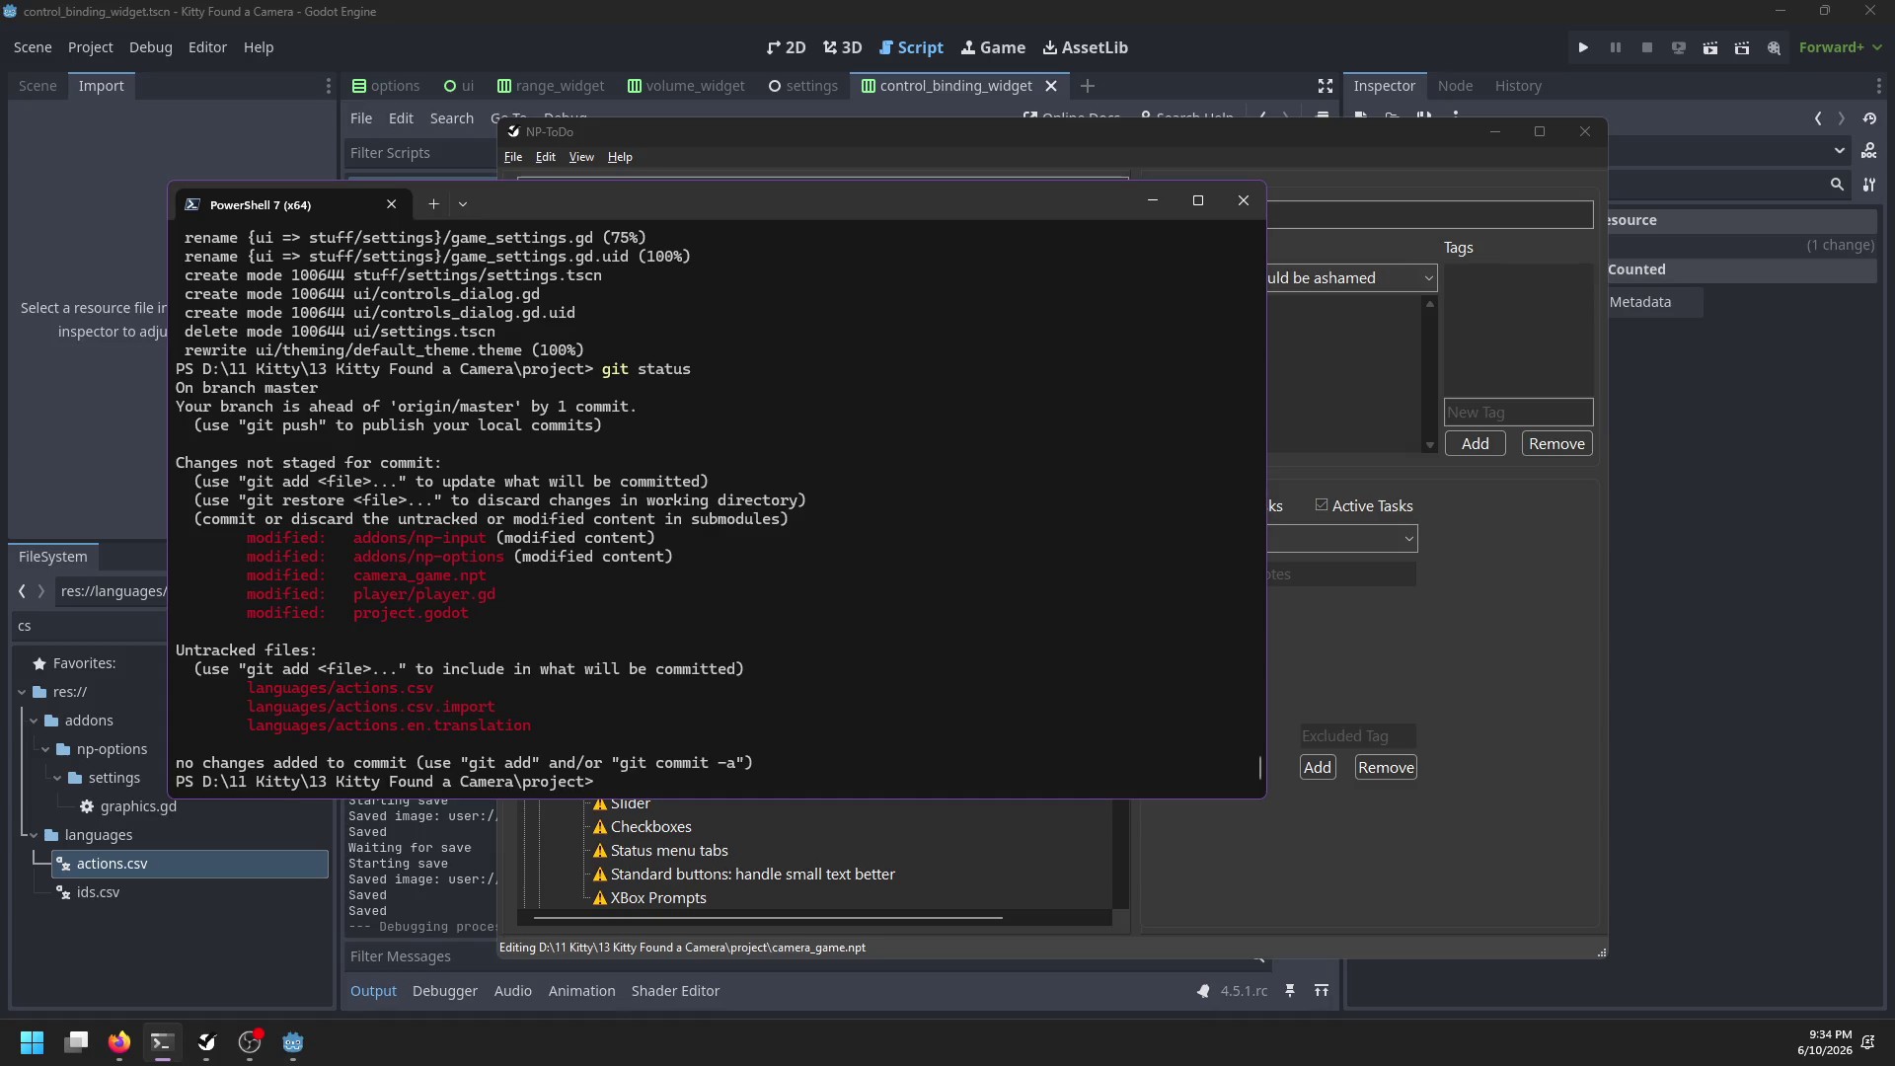
{"action": "type", "text": "cd addons/np-input"}
{"action": "key", "text": "Return"}
{"action": "type", "text": "git status"}
{"action": "key", "text": "Return"}
{"action": "type", "text": "git diff"}
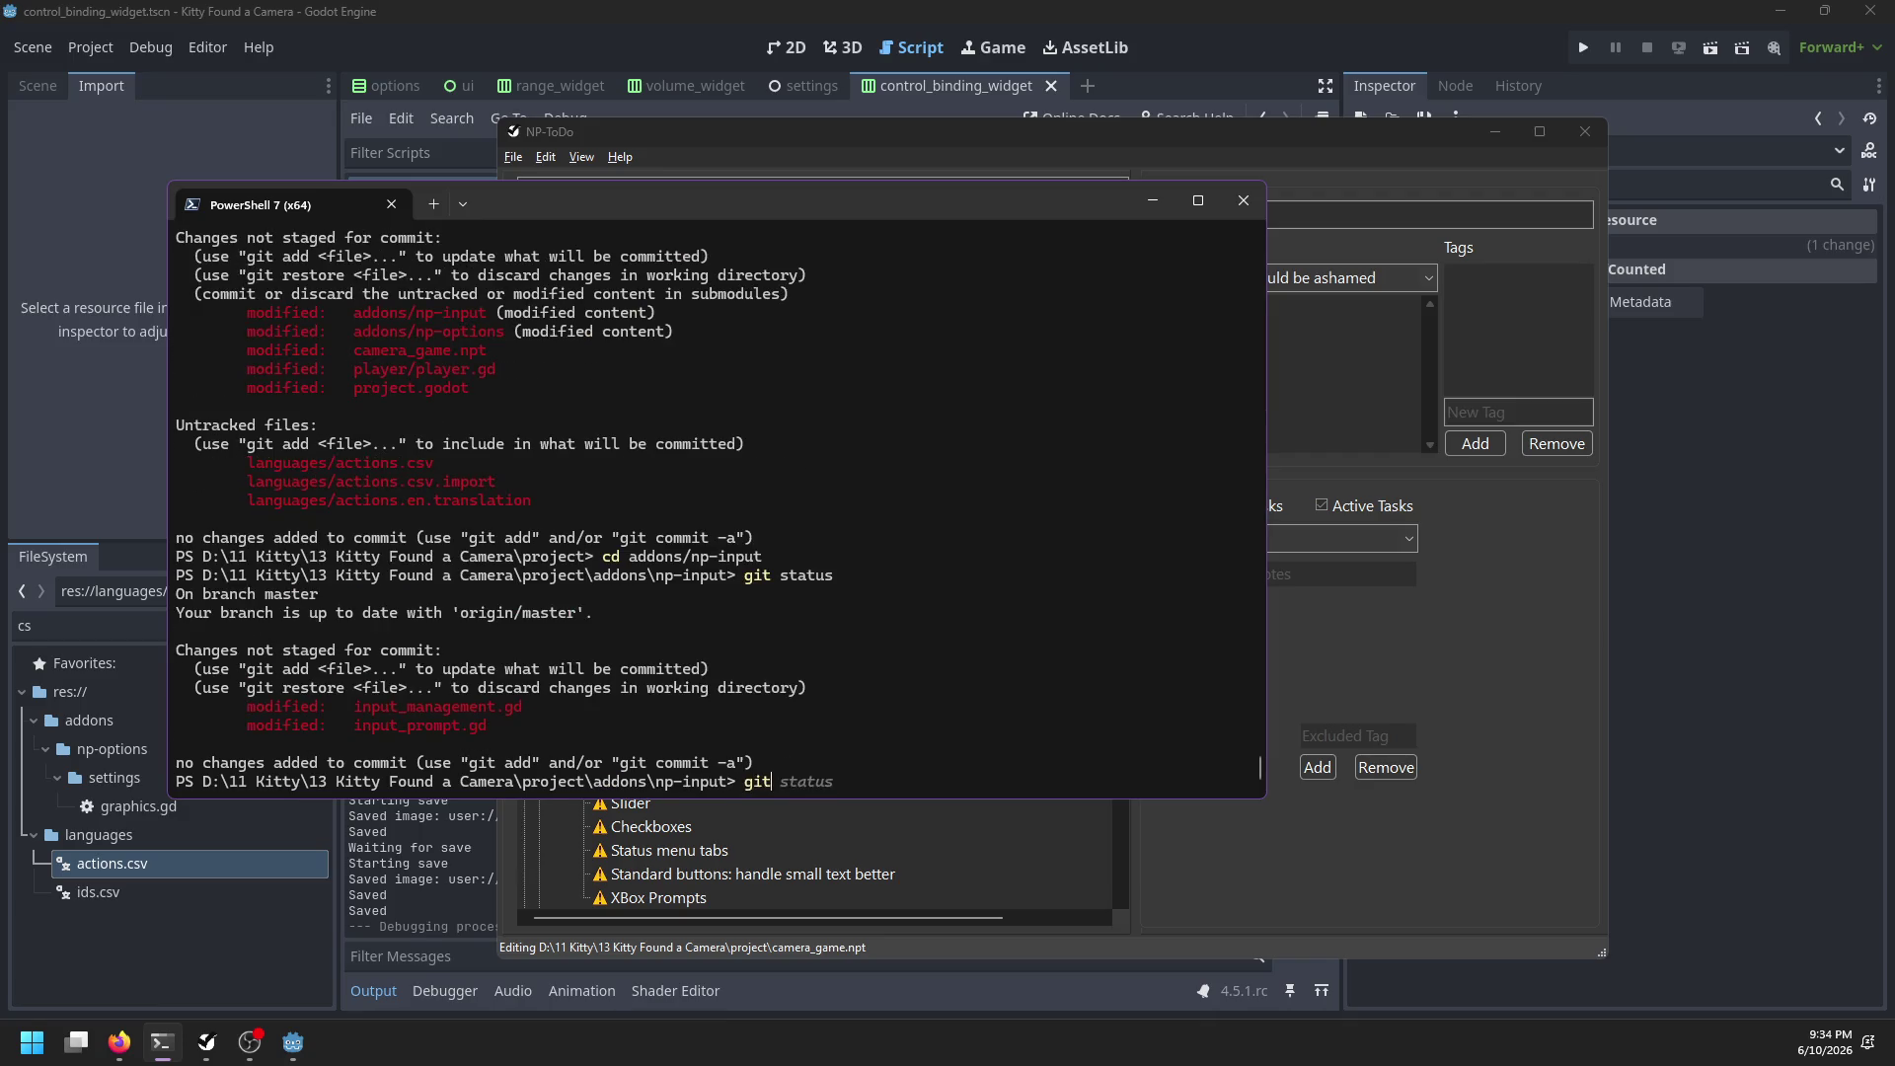
{"action": "key", "text": "Return"}
Commit np-input with message 'Translating actions' and push it
{"action": "type", "text": "qgit commit -am "}
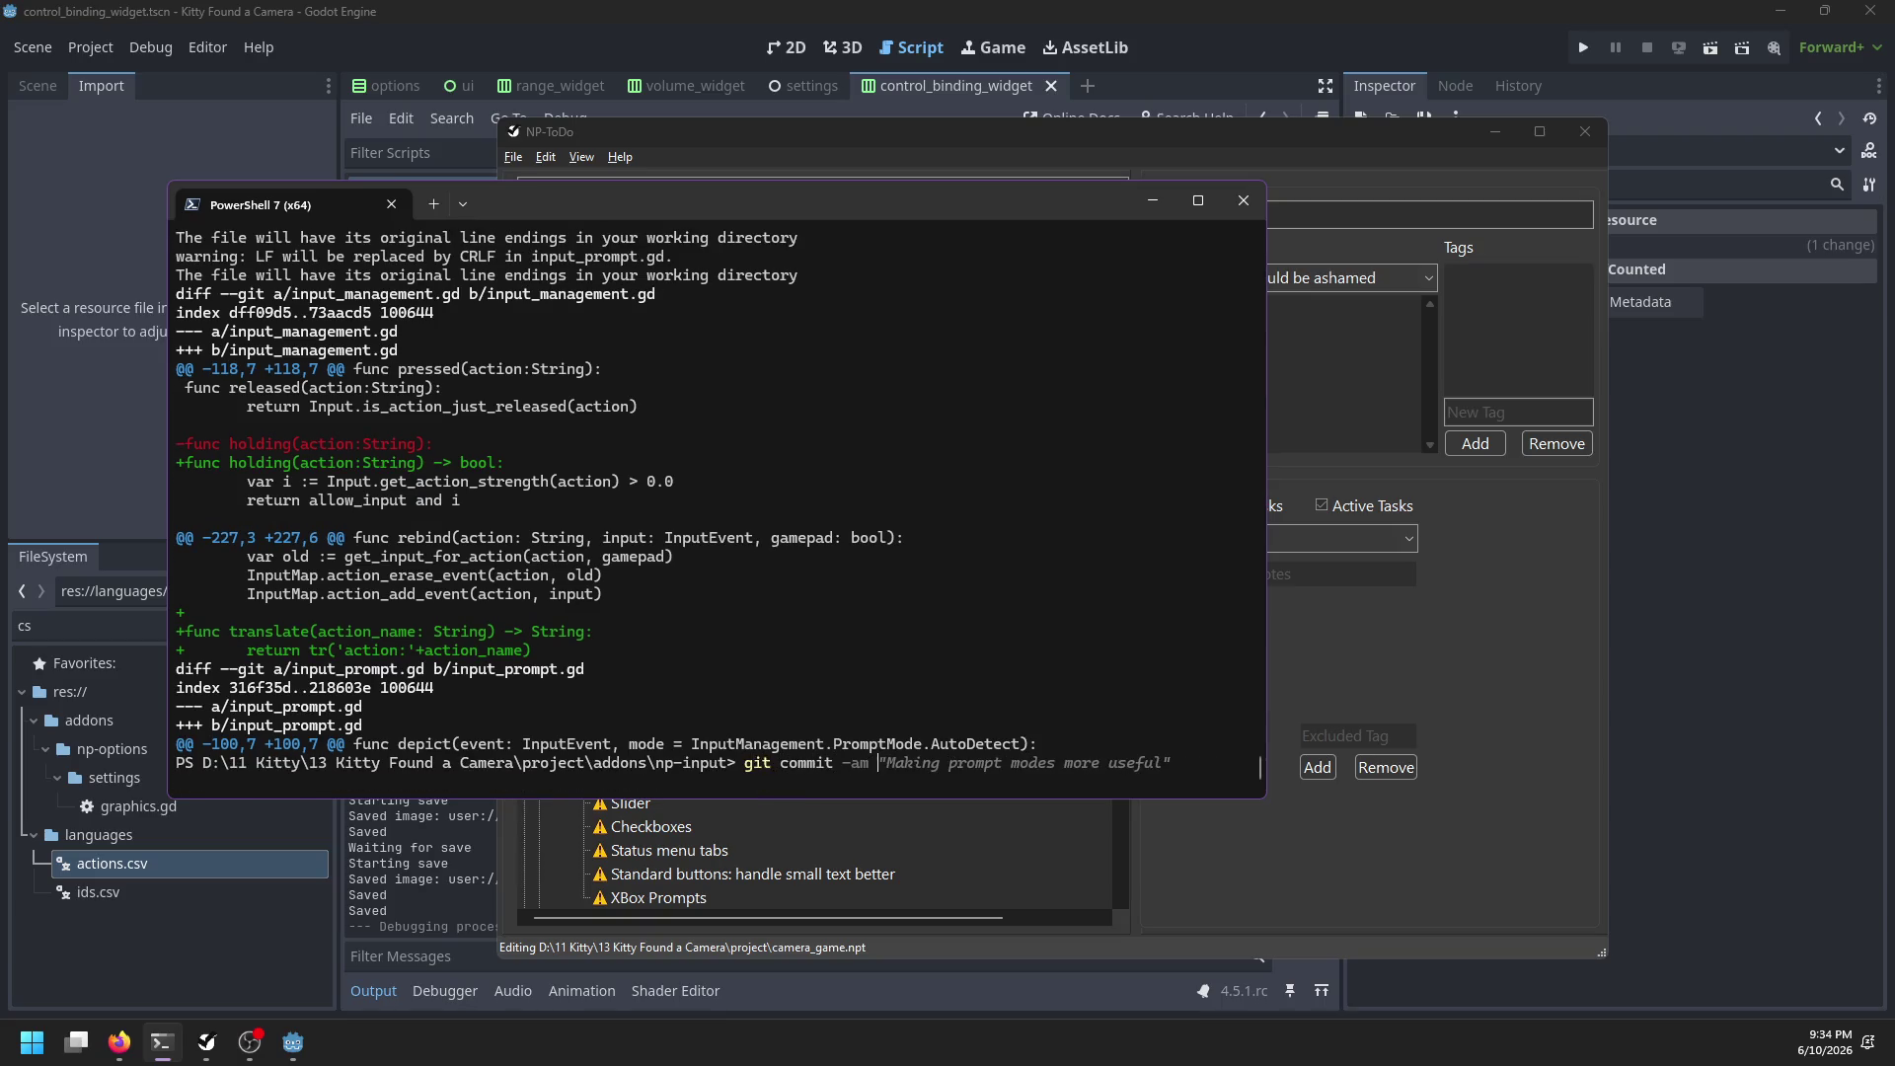
{"action": "type", "text": "\"Translating actions"}
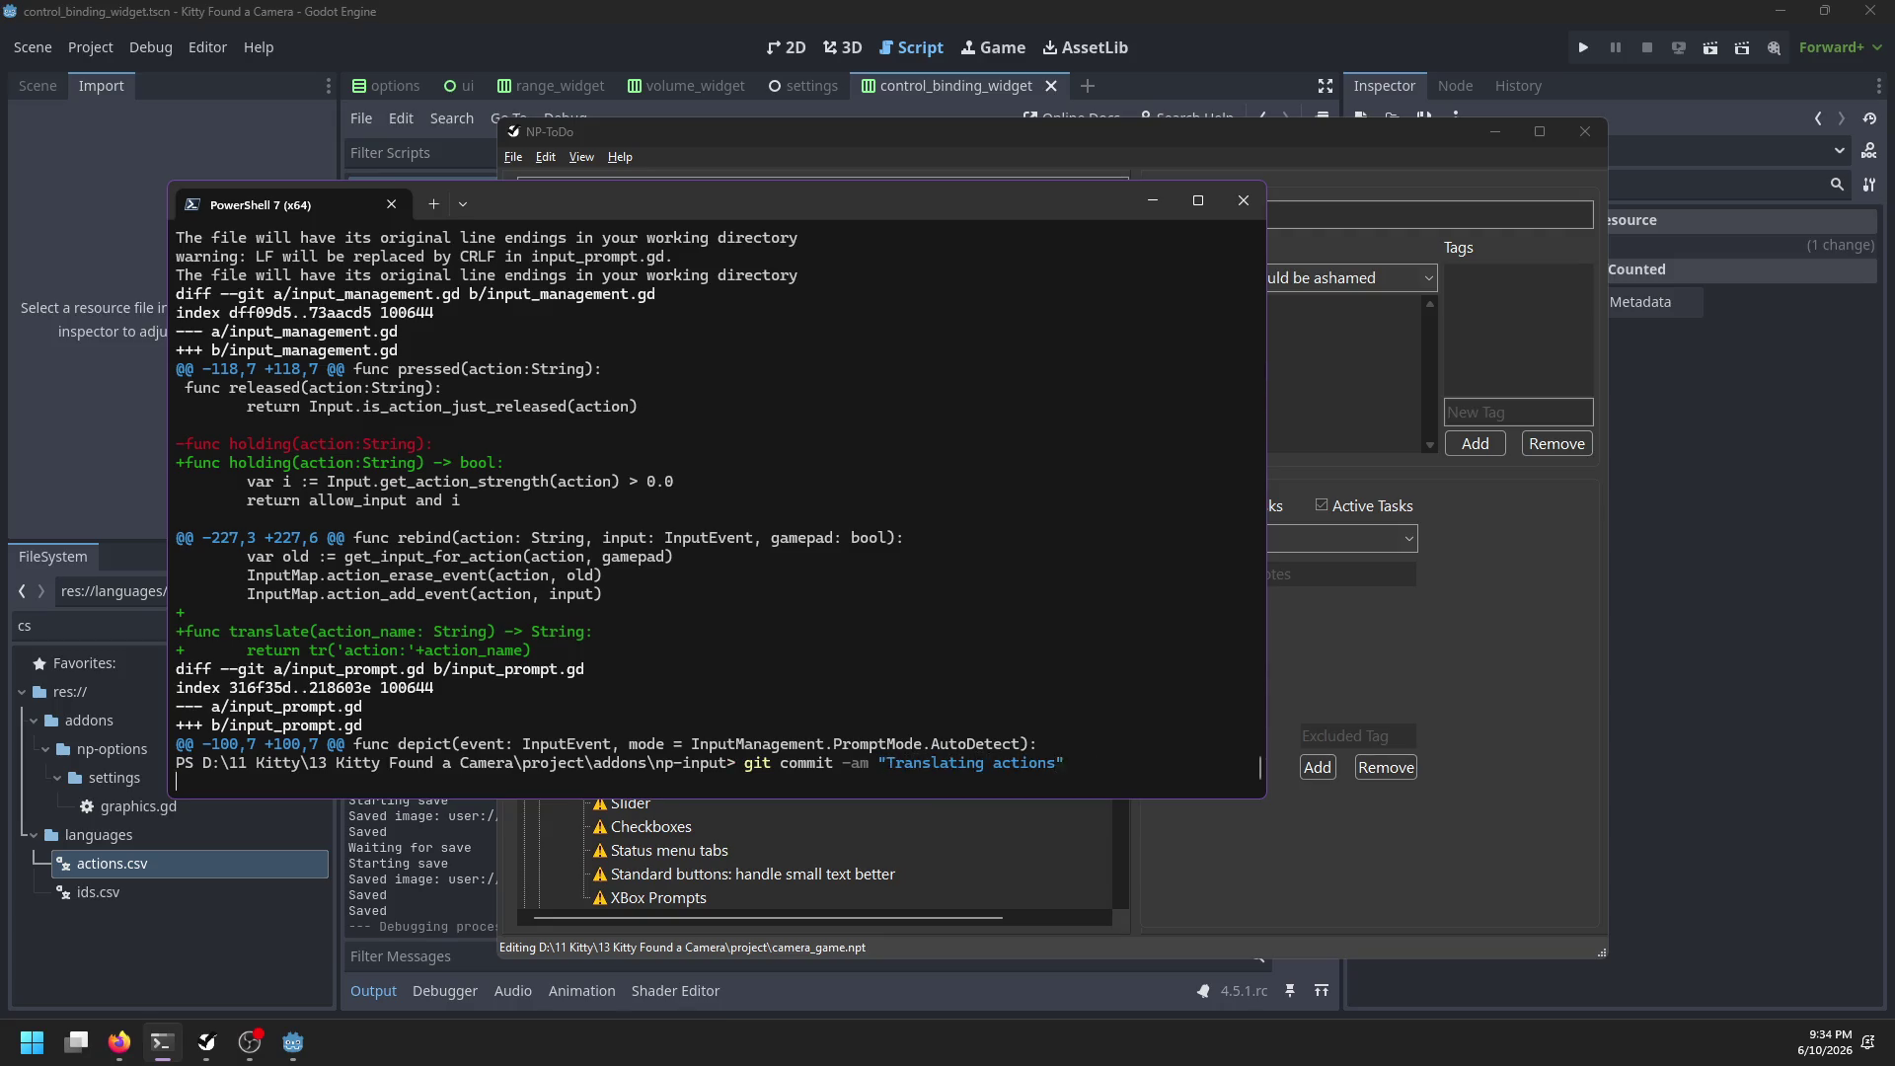
{"action": "key", "text": "Return"}
{"action": "type", "text": "git push"}
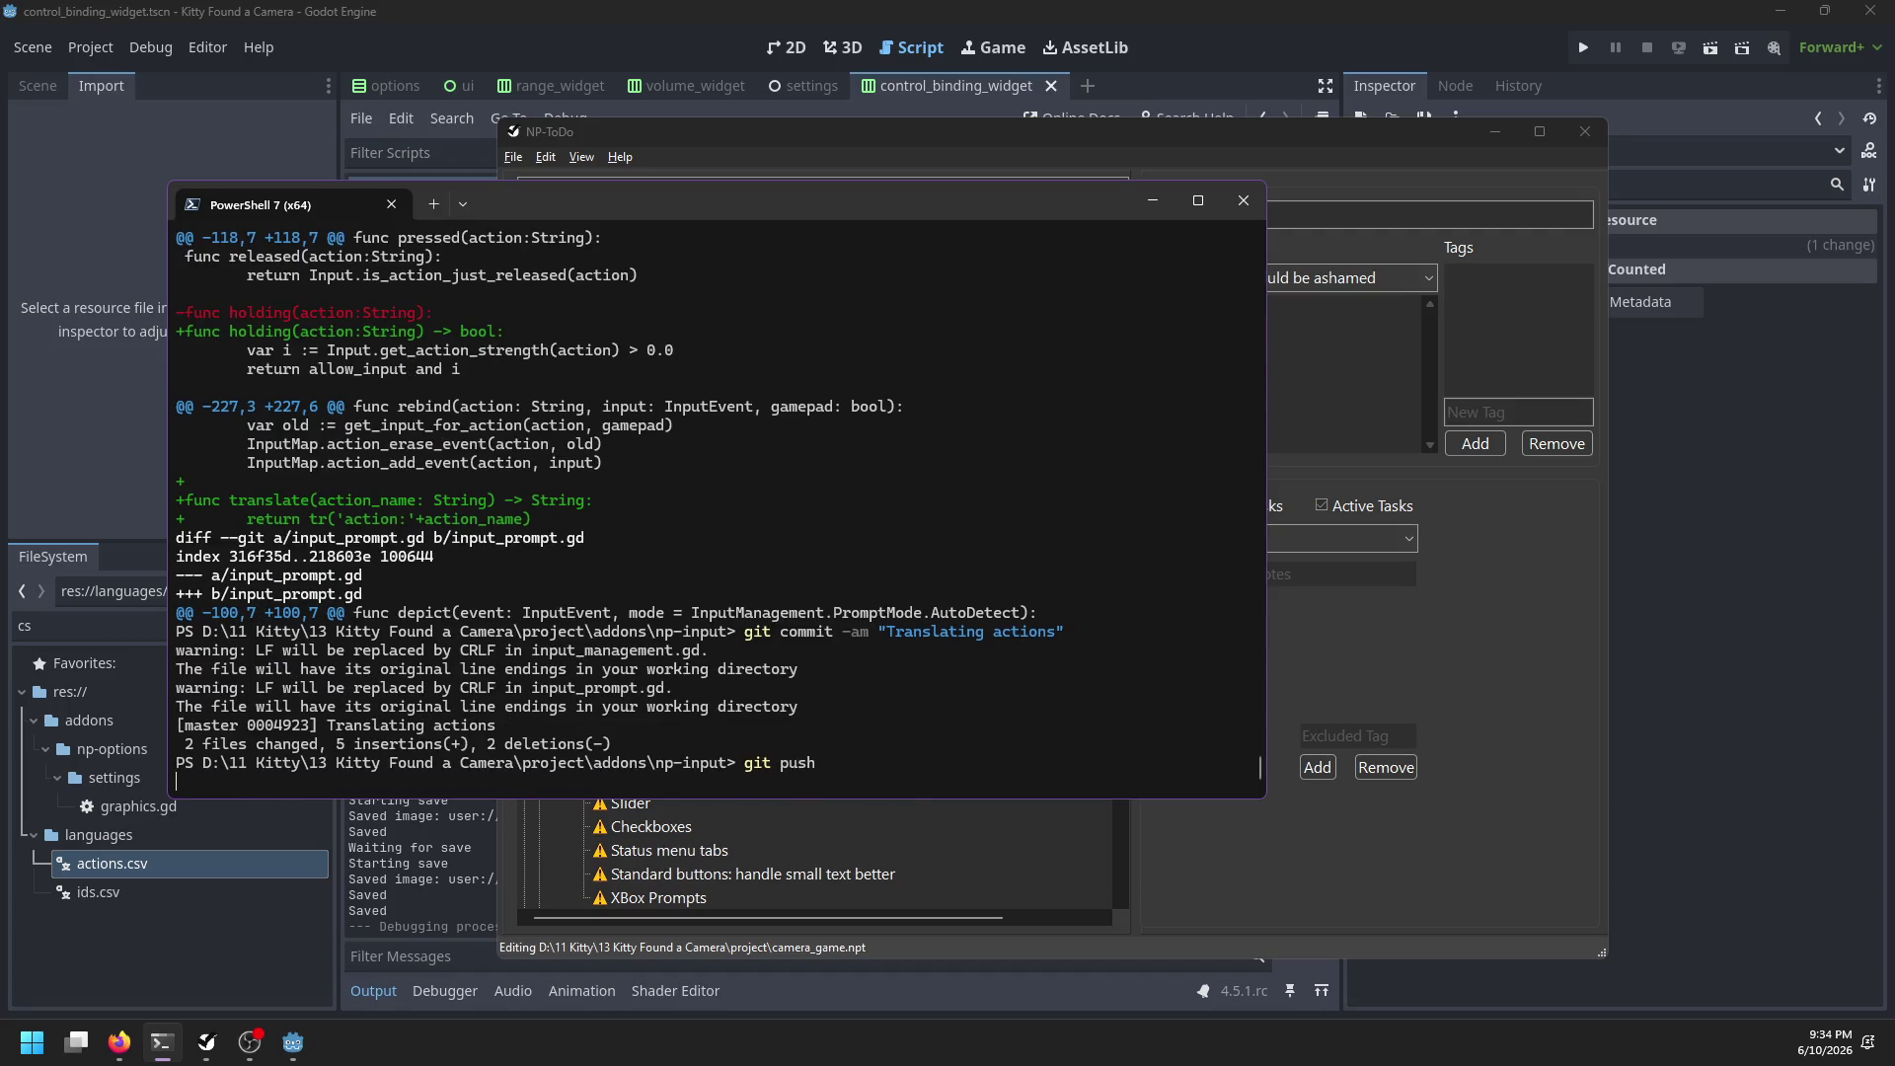
{"action": "scroll", "coordinate": [747, 573], "scroll_direction": "up", "scroll_amount": 10}
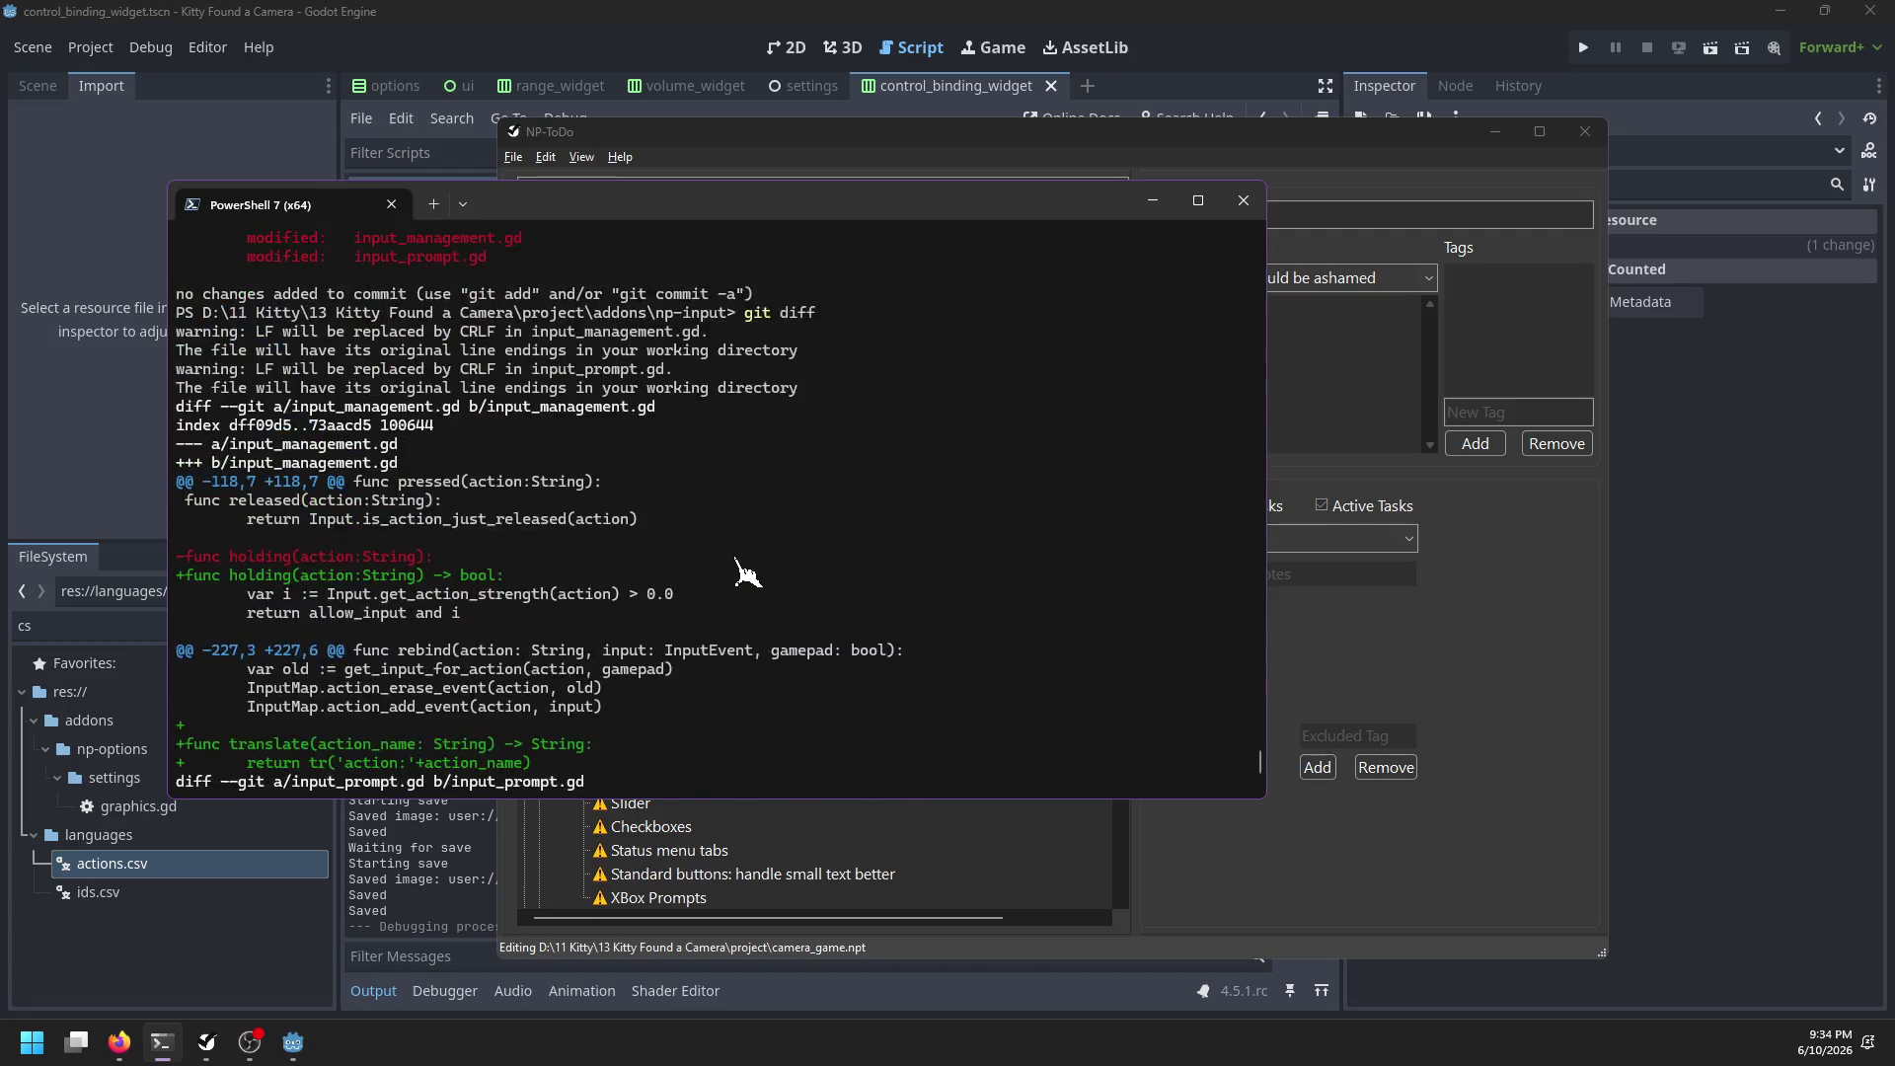
{"action": "scroll", "coordinate": [747, 572], "scroll_direction": "up", "scroll_amount": 4}
{"action": "scroll", "coordinate": [747, 573], "scroll_direction": "down", "scroll_amount": 1}
Change into ../np-options and review its git diff
{"action": "type", "text": "cd"}
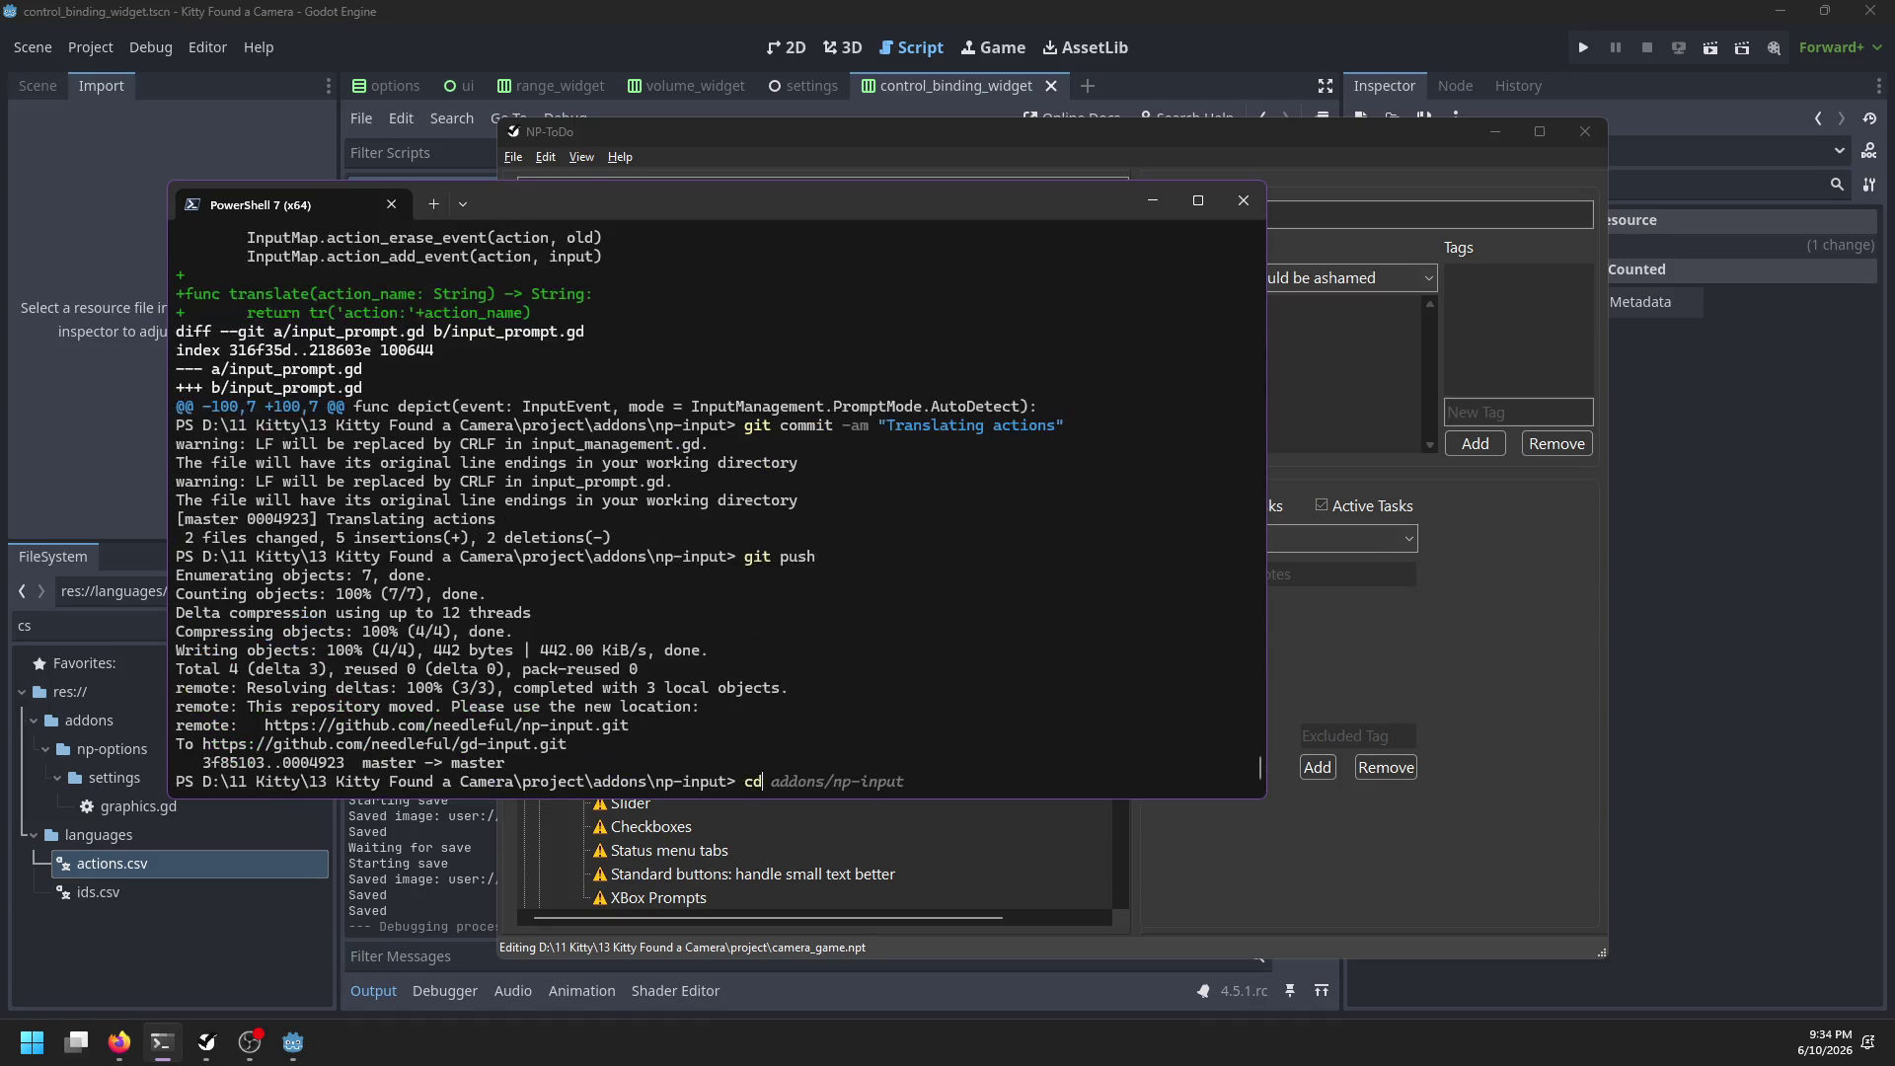
{"action": "type", "text": " ../addon"}
{"action": "key", "text": "BackSpace"}
{"action": "key", "text": "BackSpace"}
{"action": "key", "text": "BackSpace"}
{"action": "type", "text": "no"}
{"action": "key", "text": "BackSpace"}
{"action": "type", "text": "p-p"}
{"action": "key", "text": "BackSpace"}
{"action": "type", "text": "options"}
{"action": "key", "text": "Return"}
{"action": "type", "text": "git df"}
{"action": "key", "text": "BackSpace"}
{"action": "type", "text": "iff"}
{"action": "key", "text": "Return"}
Commit np-options with the 'Translating actions' message and push it
{"action": "type", "text": "git commit -am"}
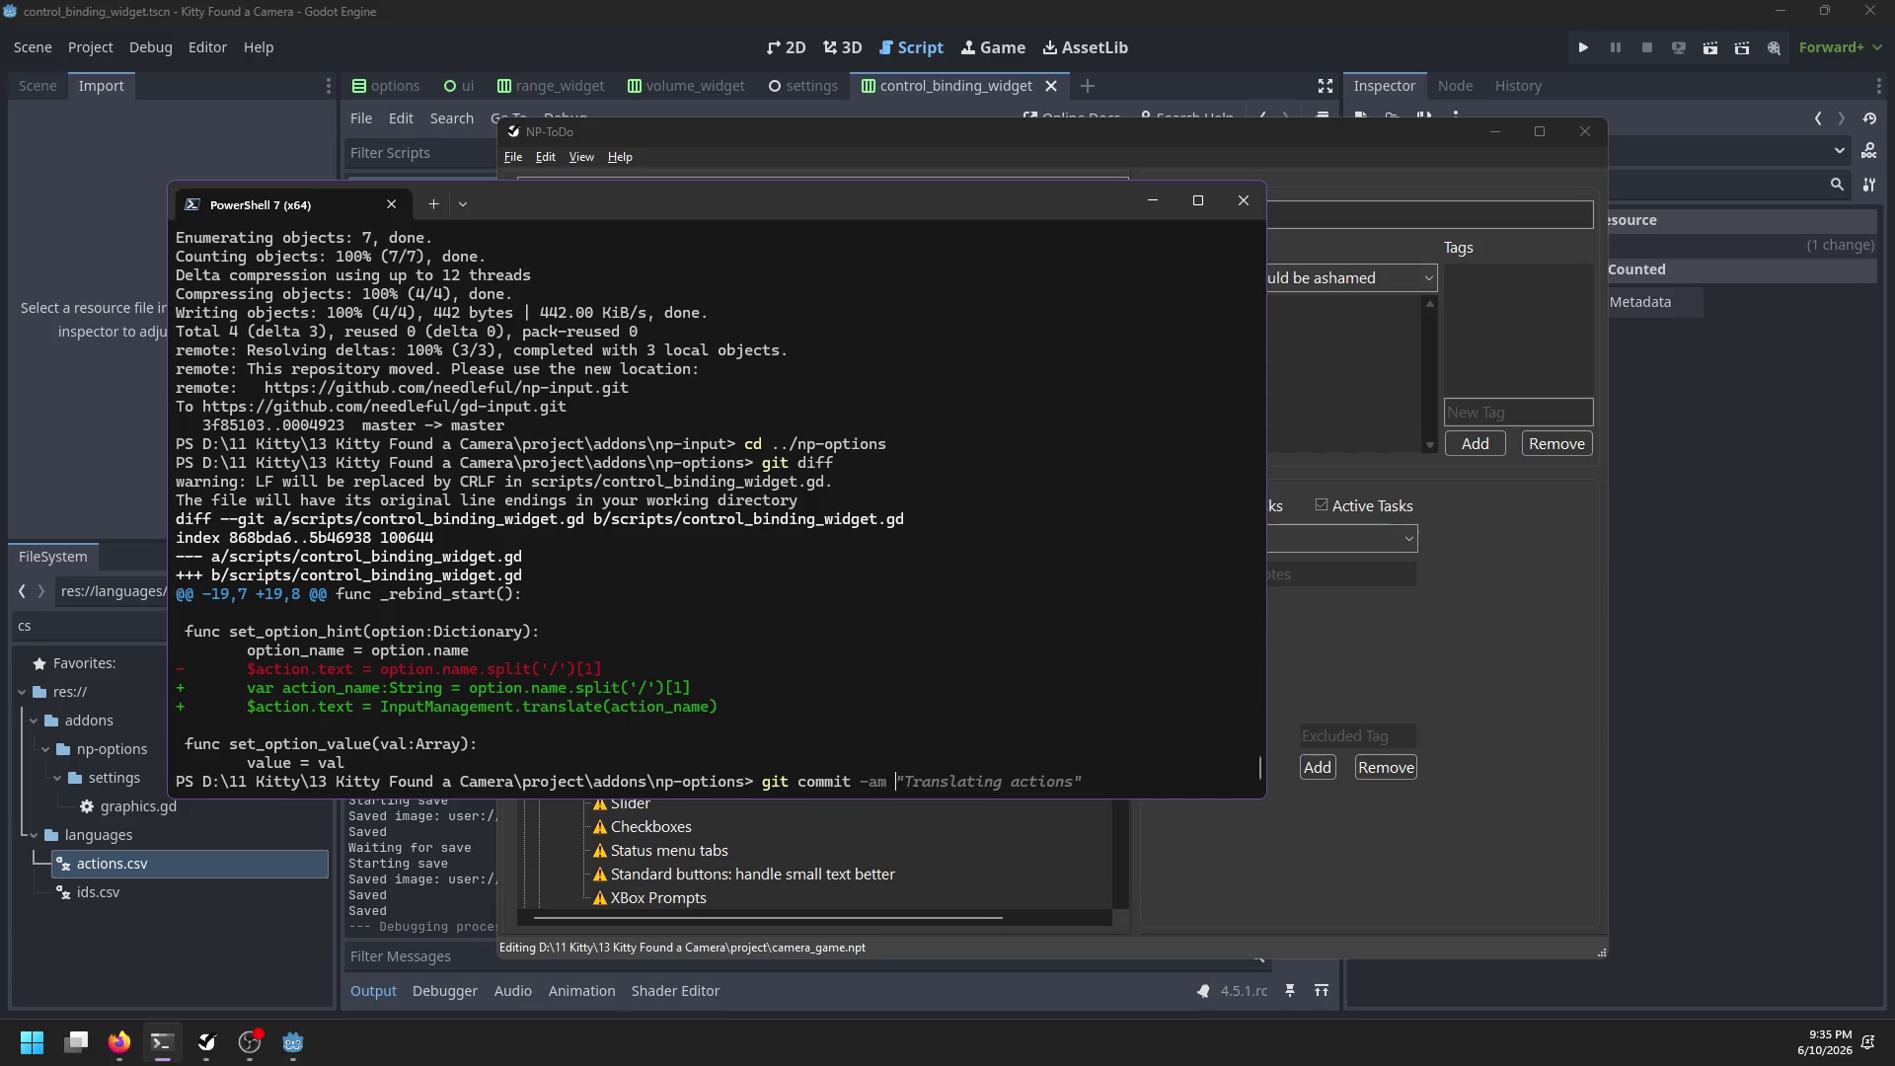
{"action": "key", "text": "Right"}
{"action": "key", "text": "Return"}
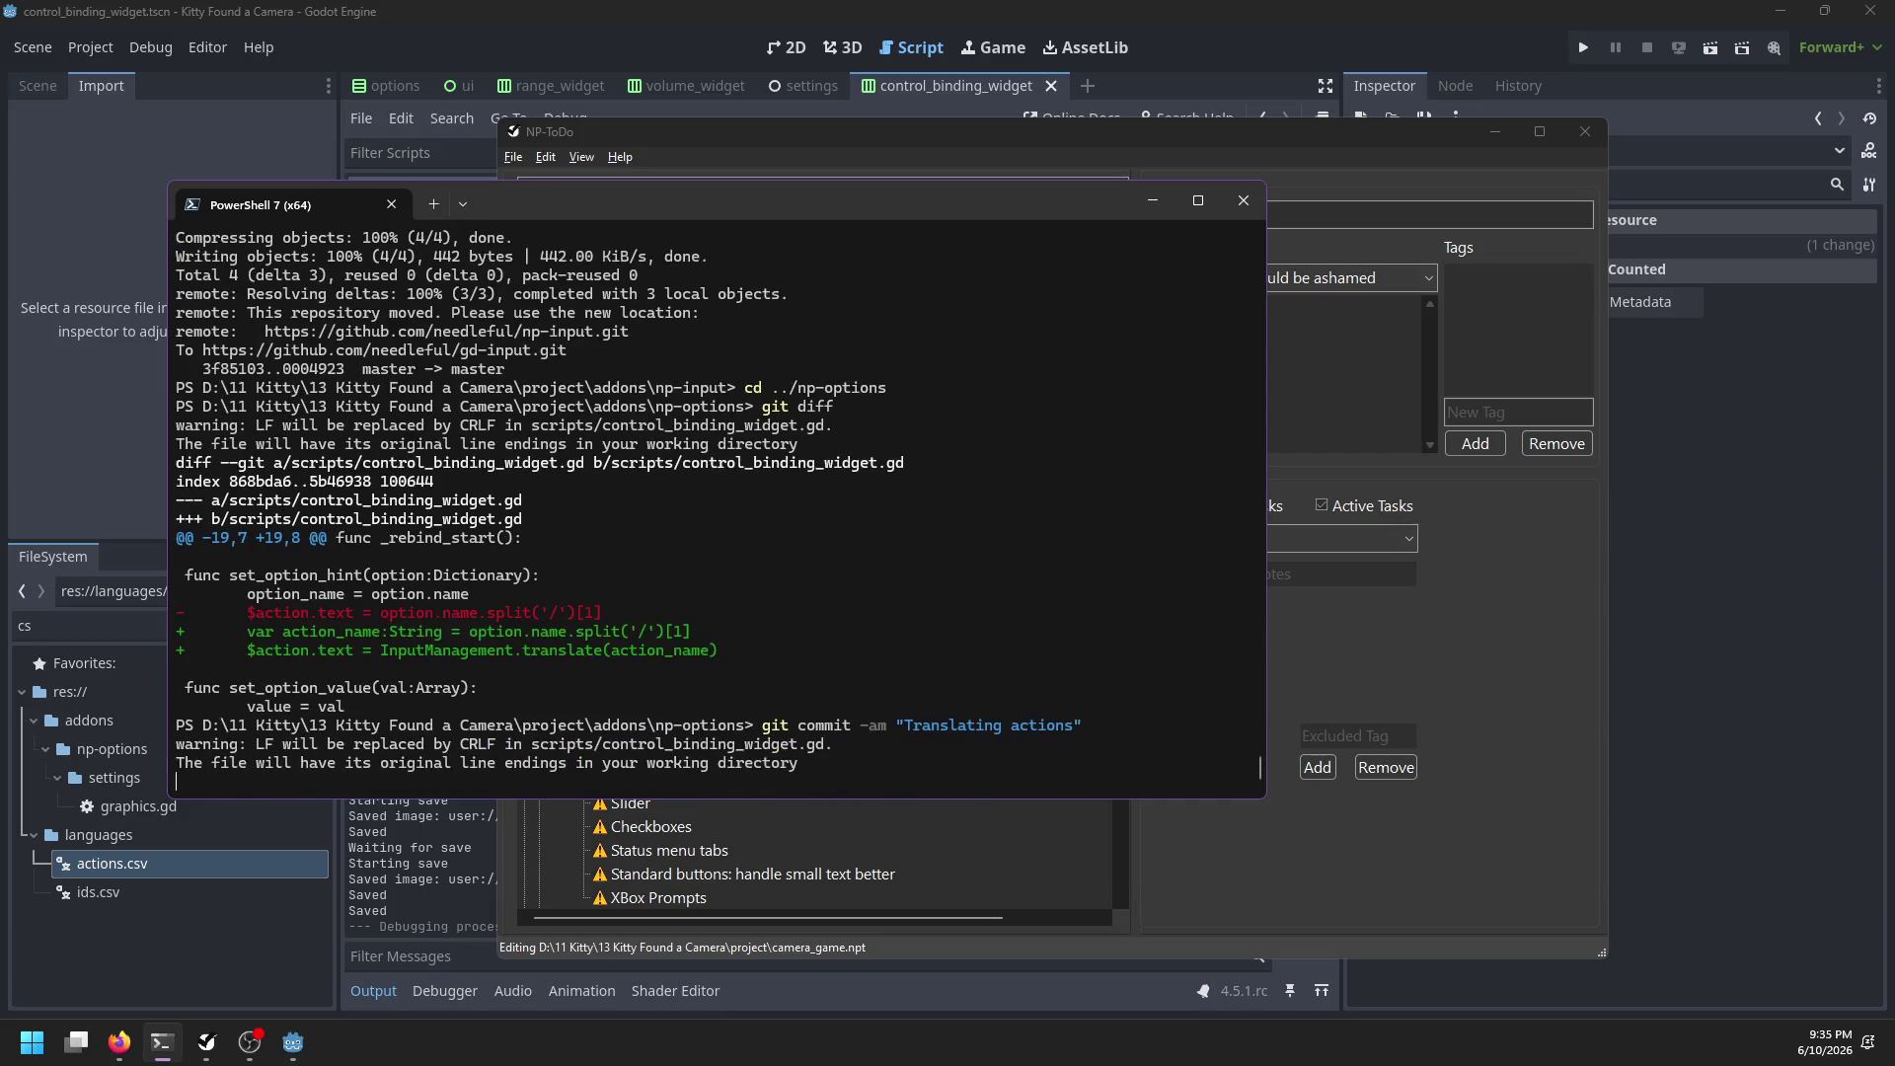
{"action": "type", "text": "git push"}
{"action": "key", "text": "Return"}
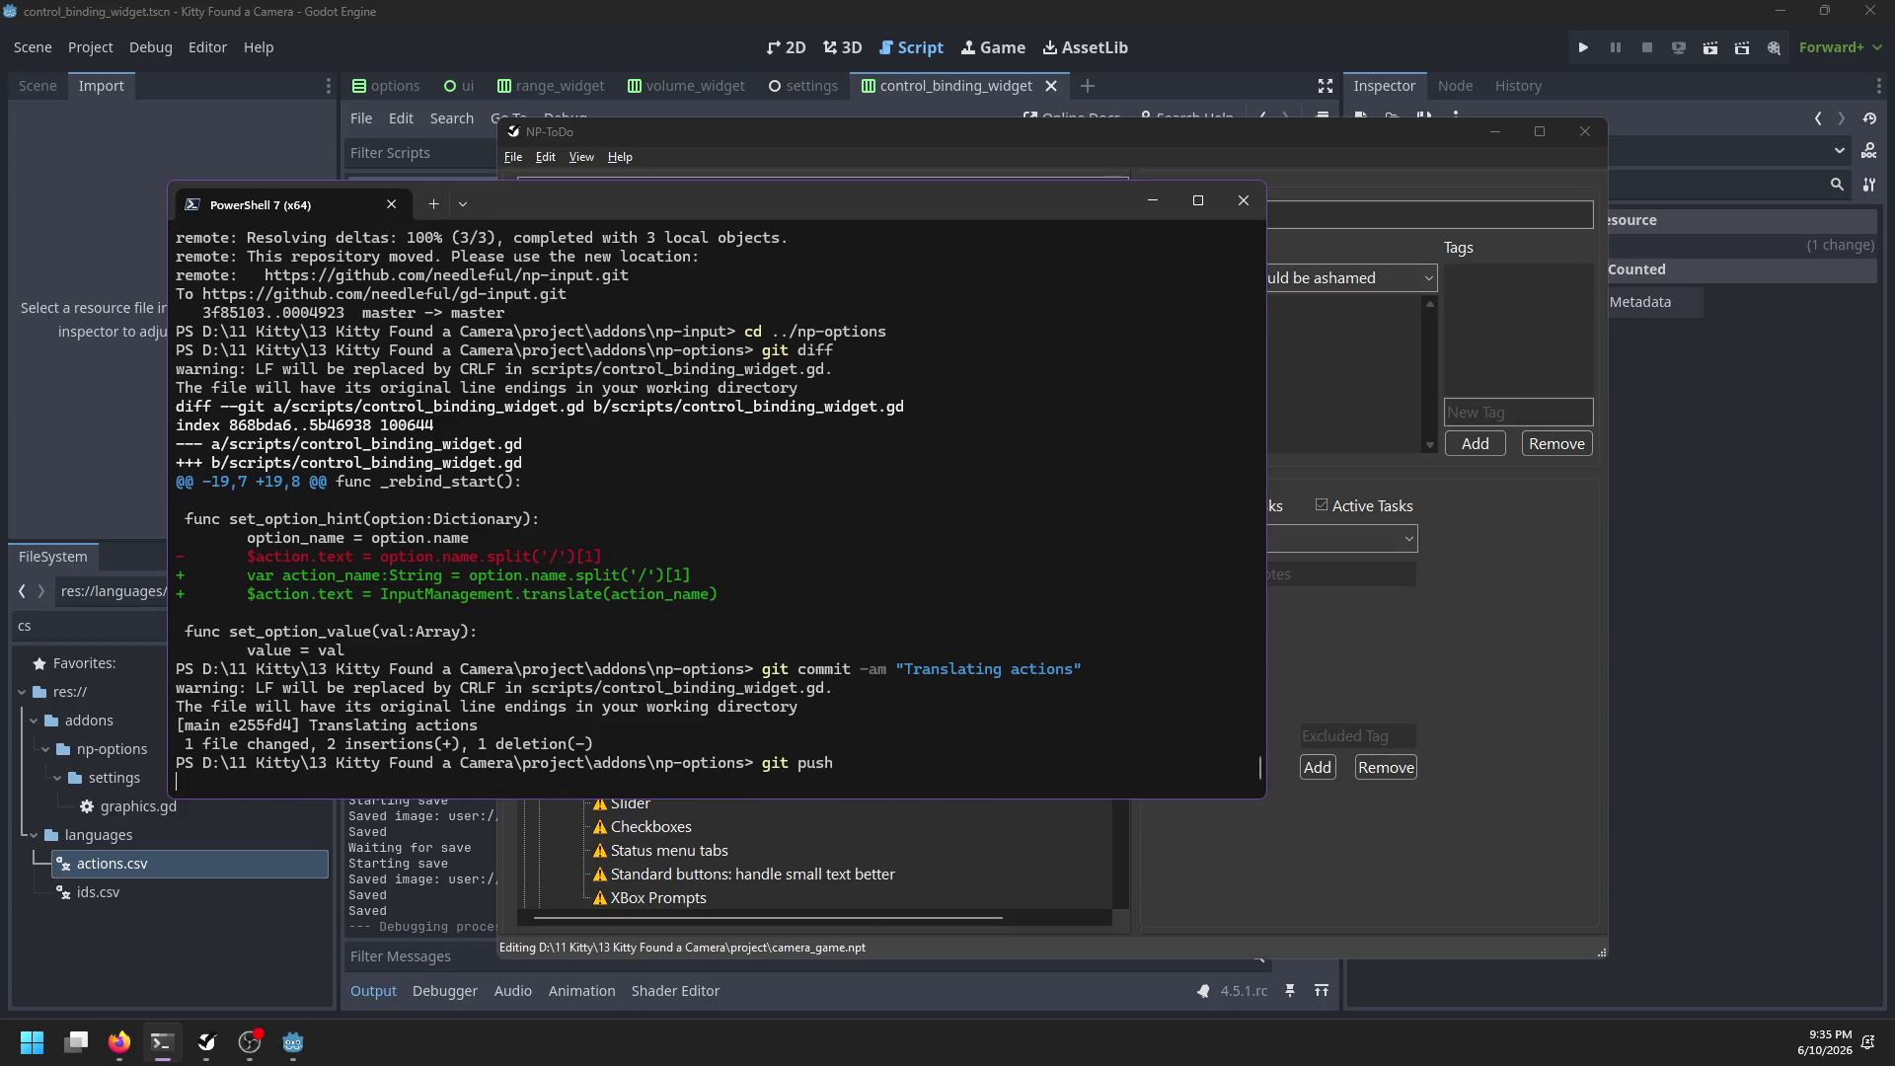